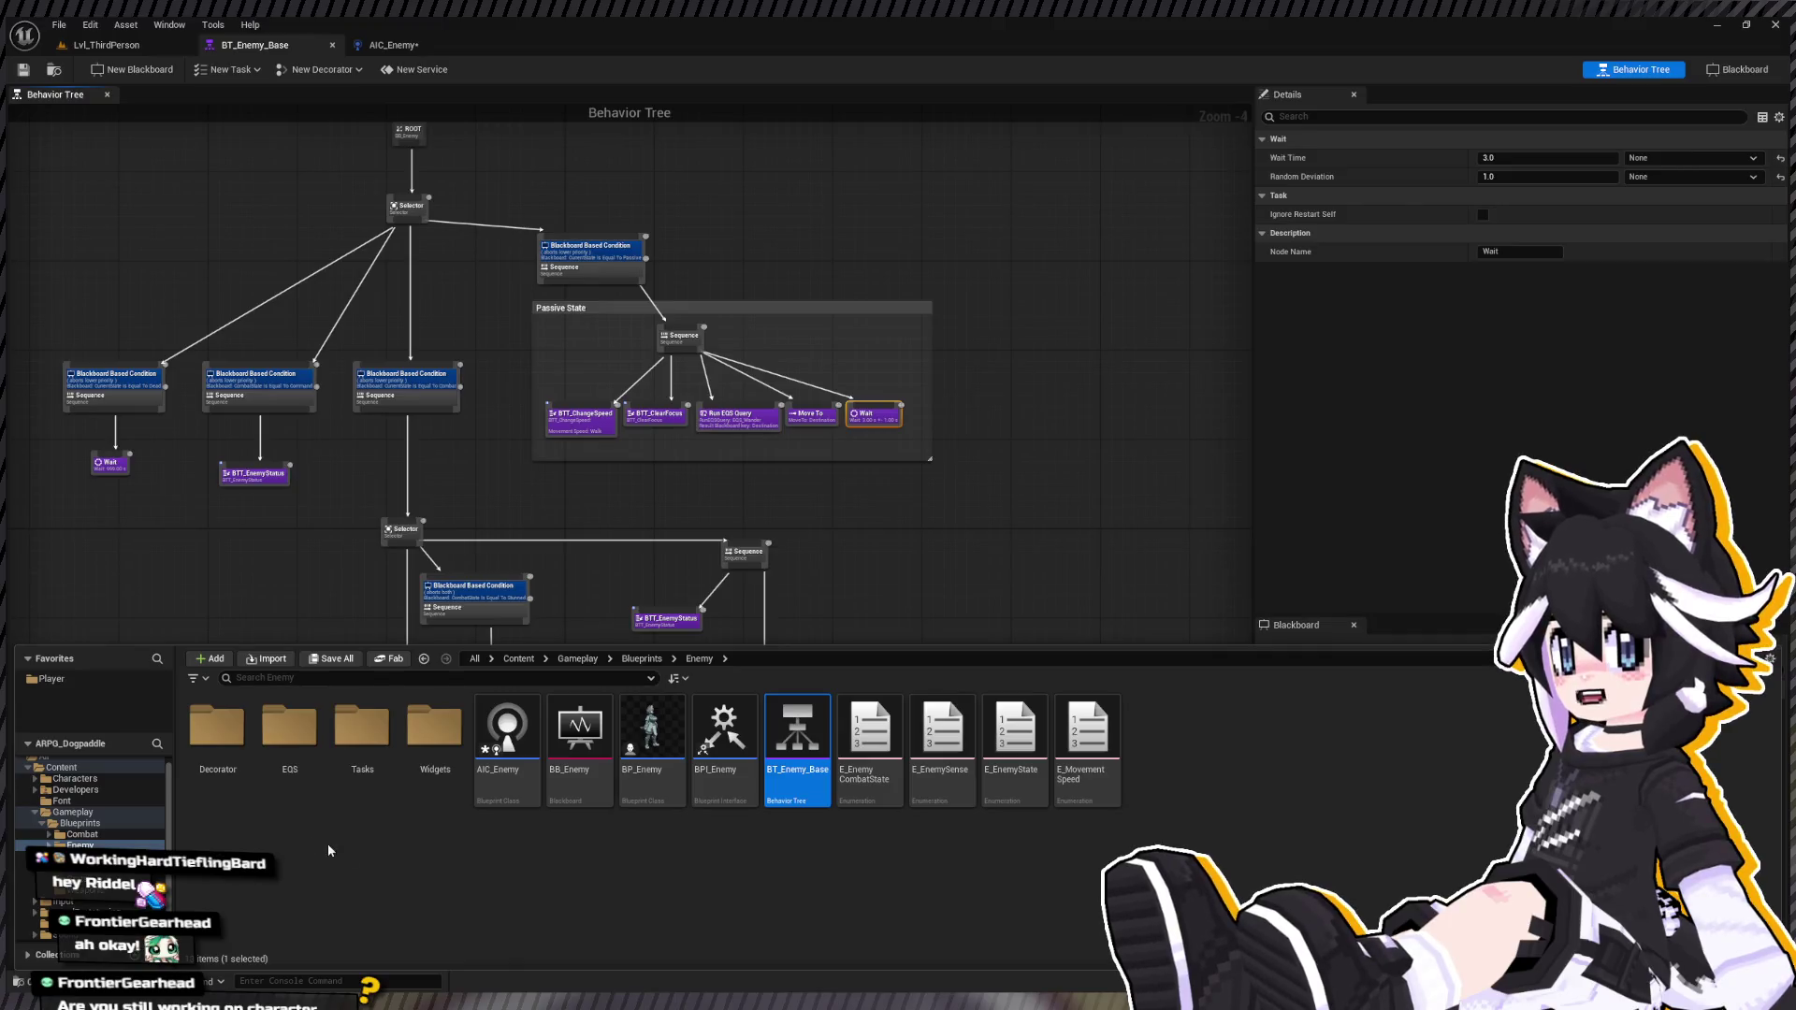
Step: Open BP_Player from the Player favourites and switch to the AIC_Enemy Get Combat State graph
{"action": "left_click", "coordinate": [52, 678]}
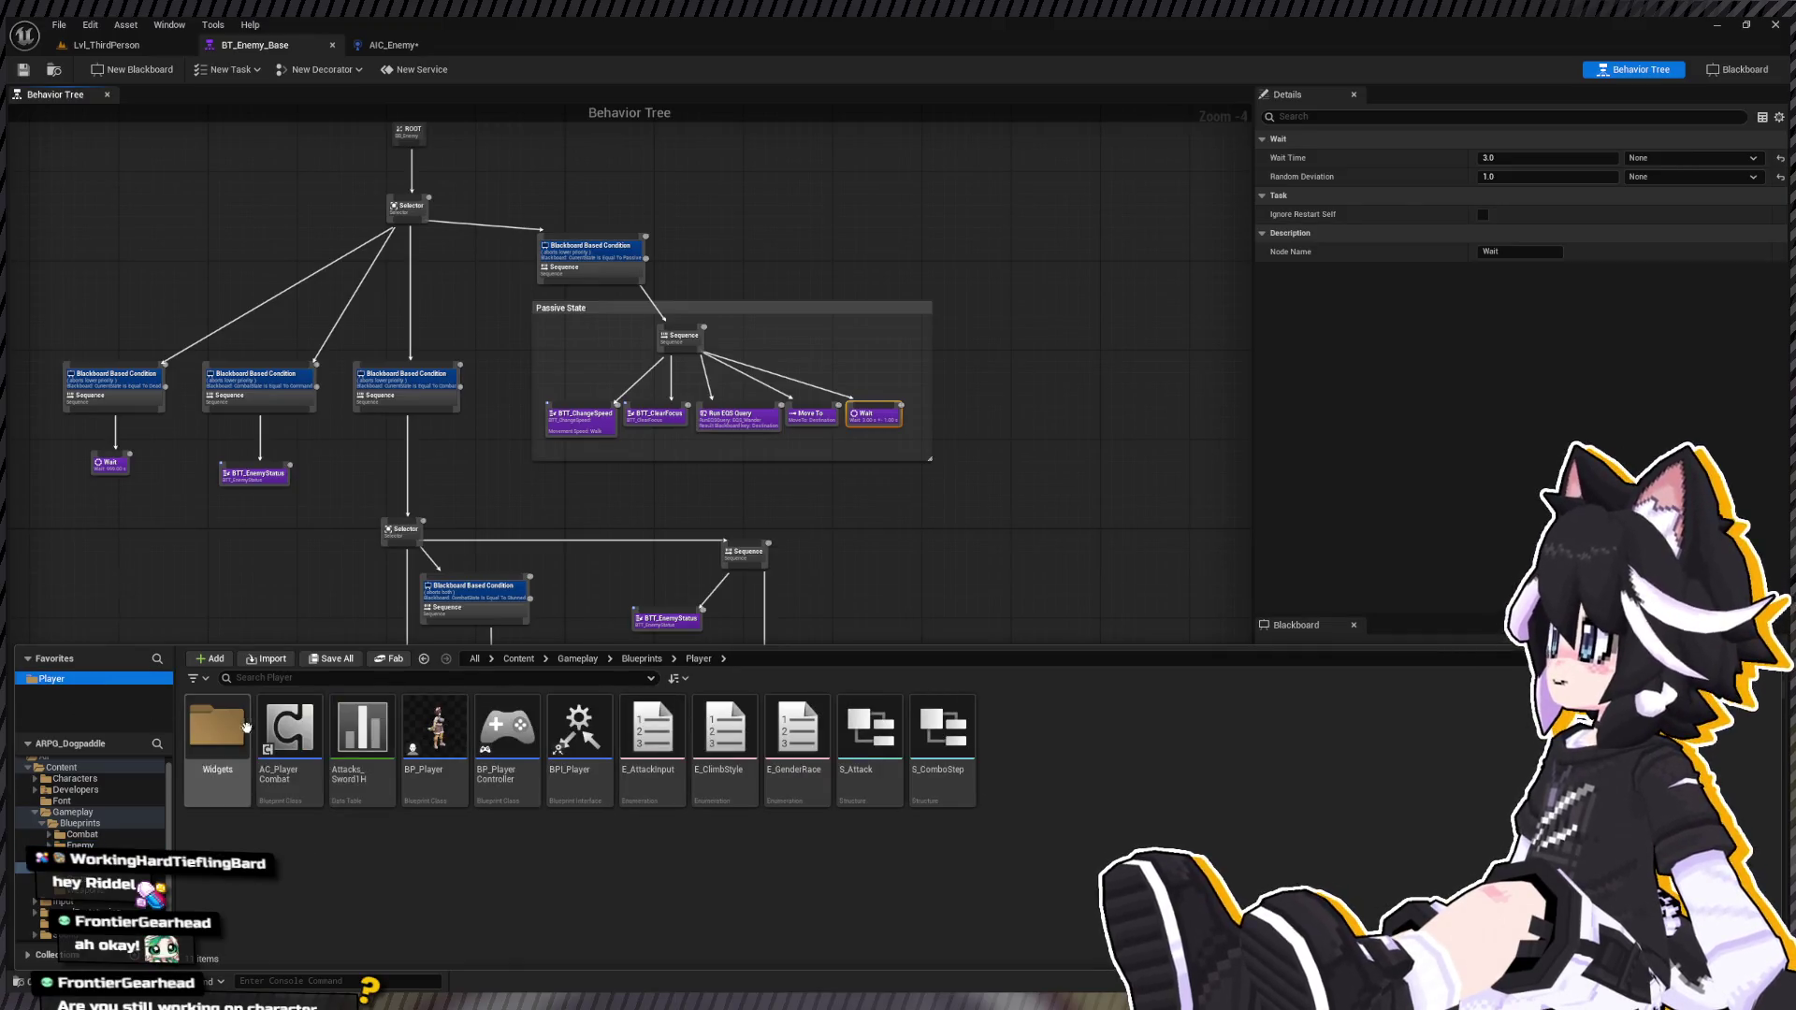
{"action": "left_click", "coordinate": [437, 737]}
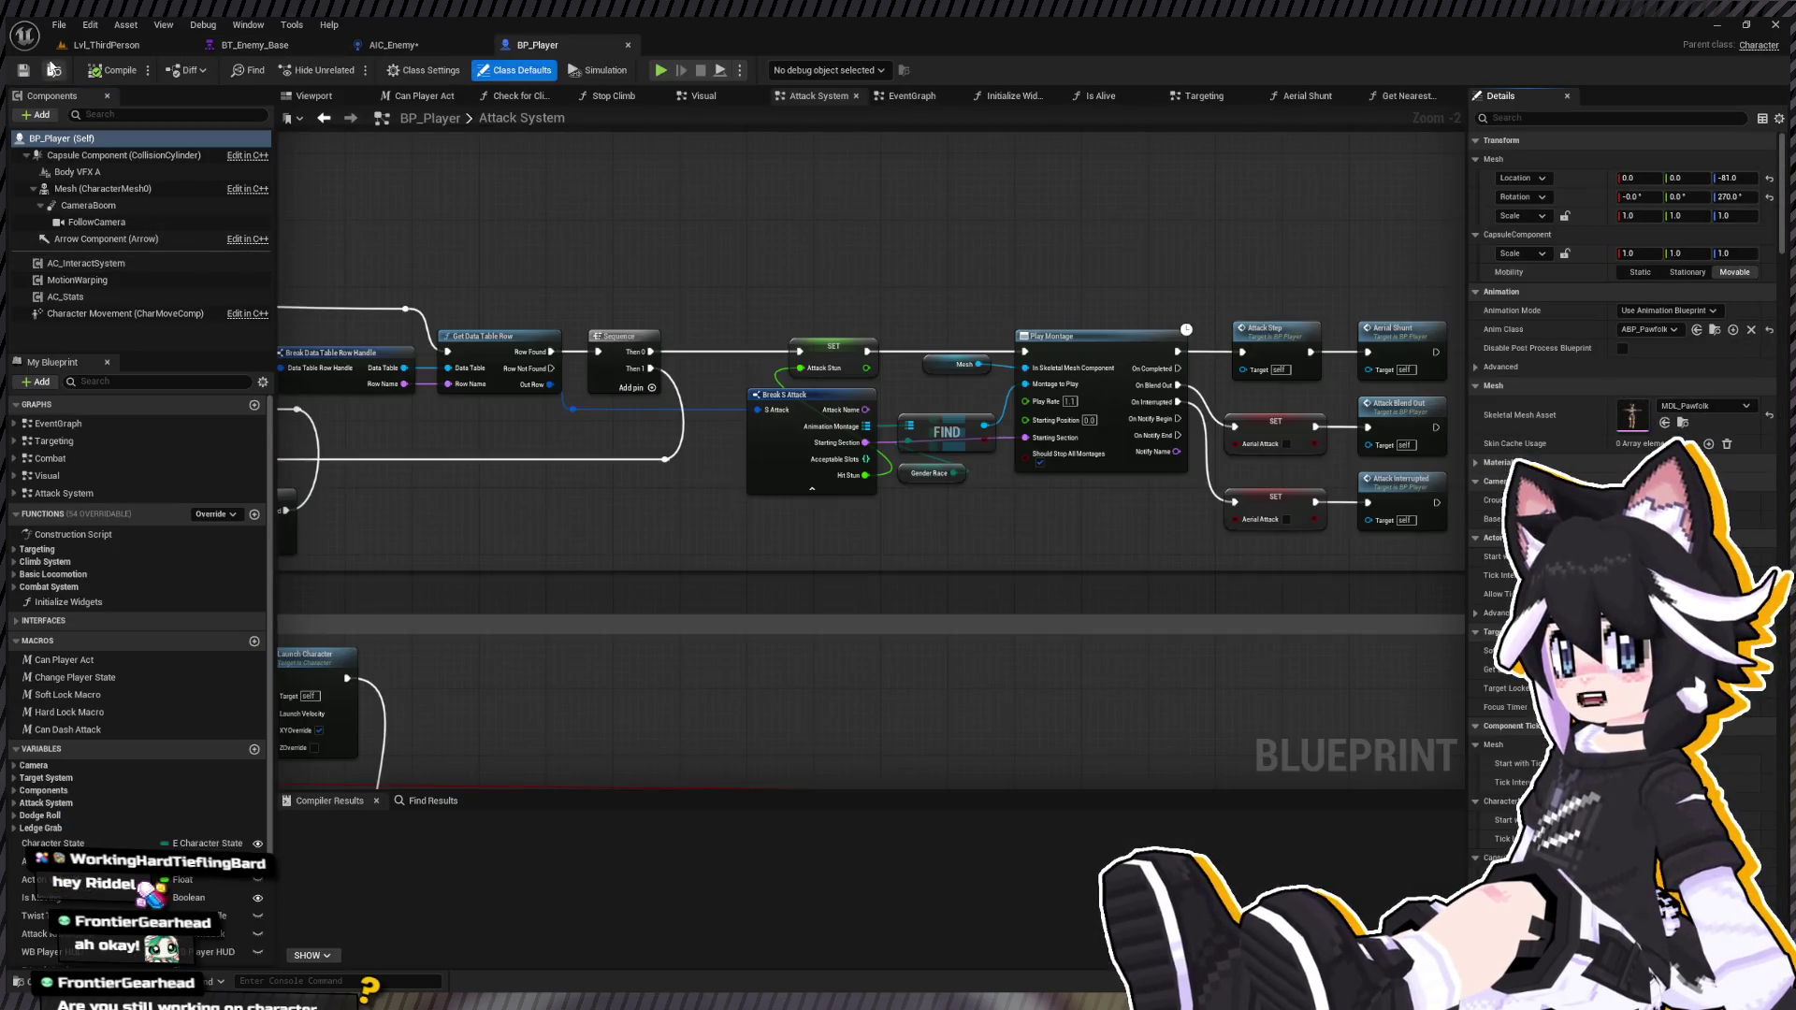
{"action": "left_click", "coordinate": [107, 45]}
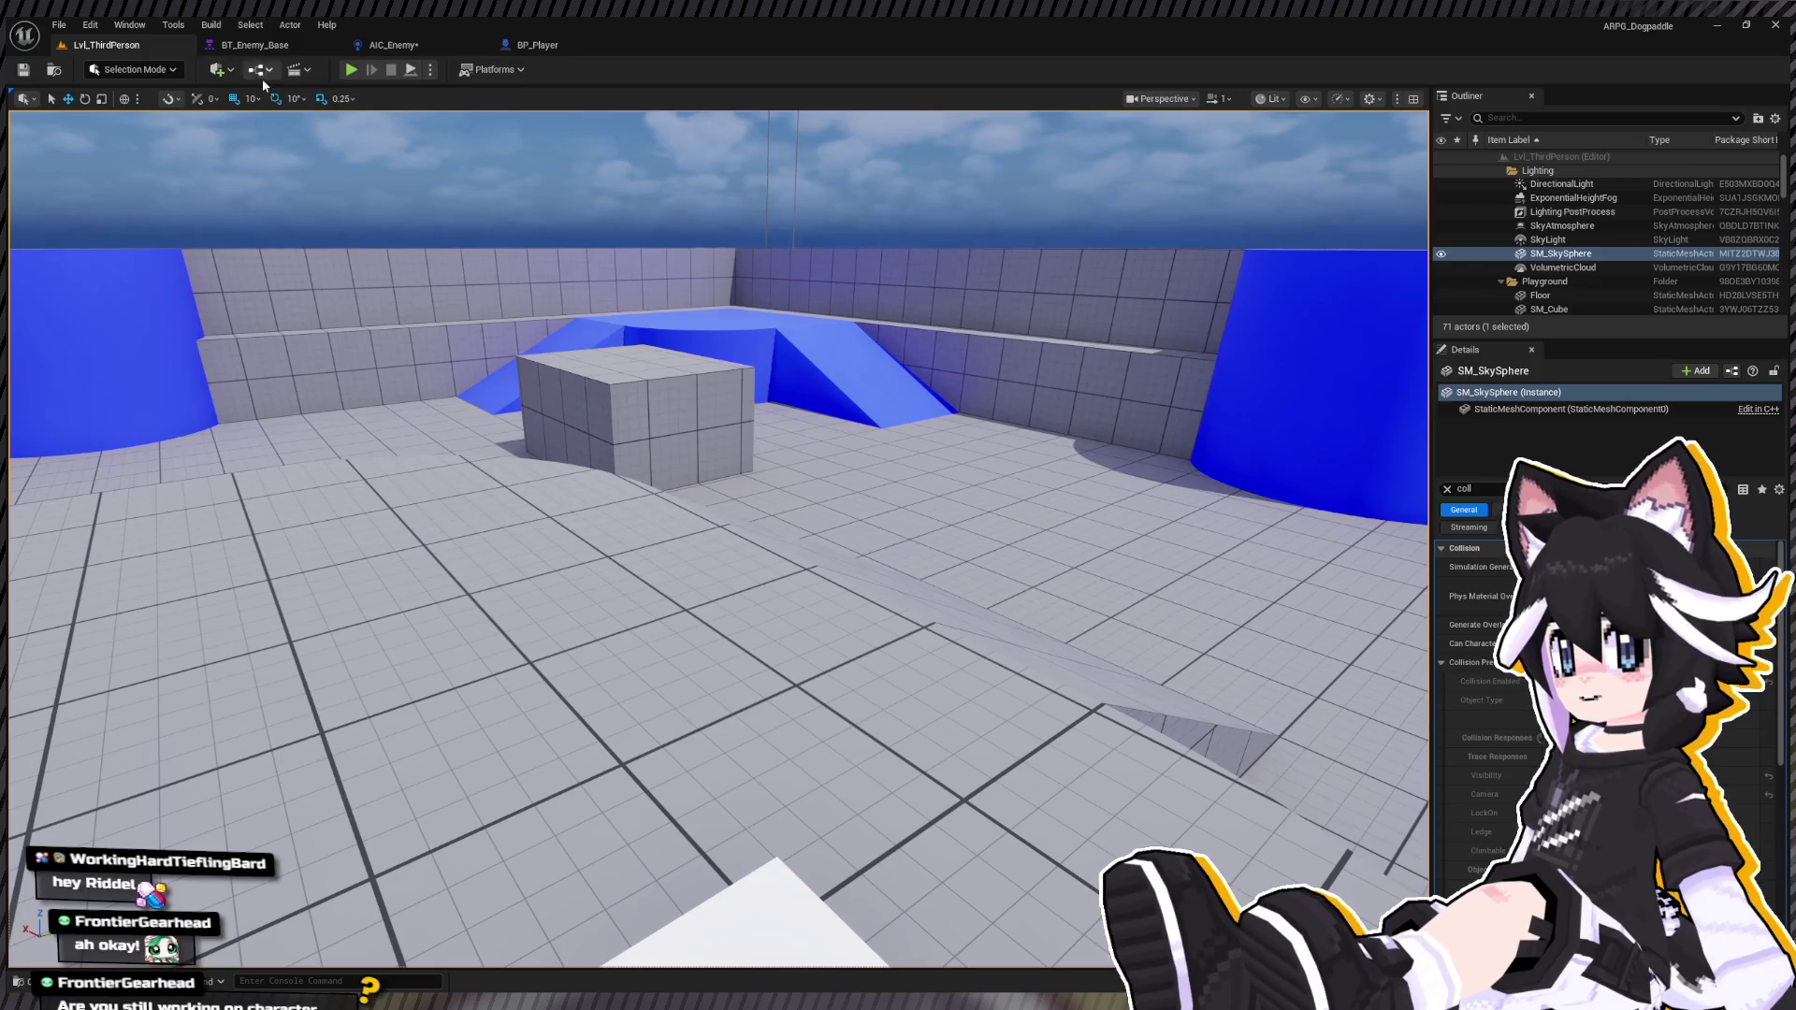
{"action": "left_click", "coordinate": [533, 45]}
{"action": "left_click", "coordinate": [101, 44]}
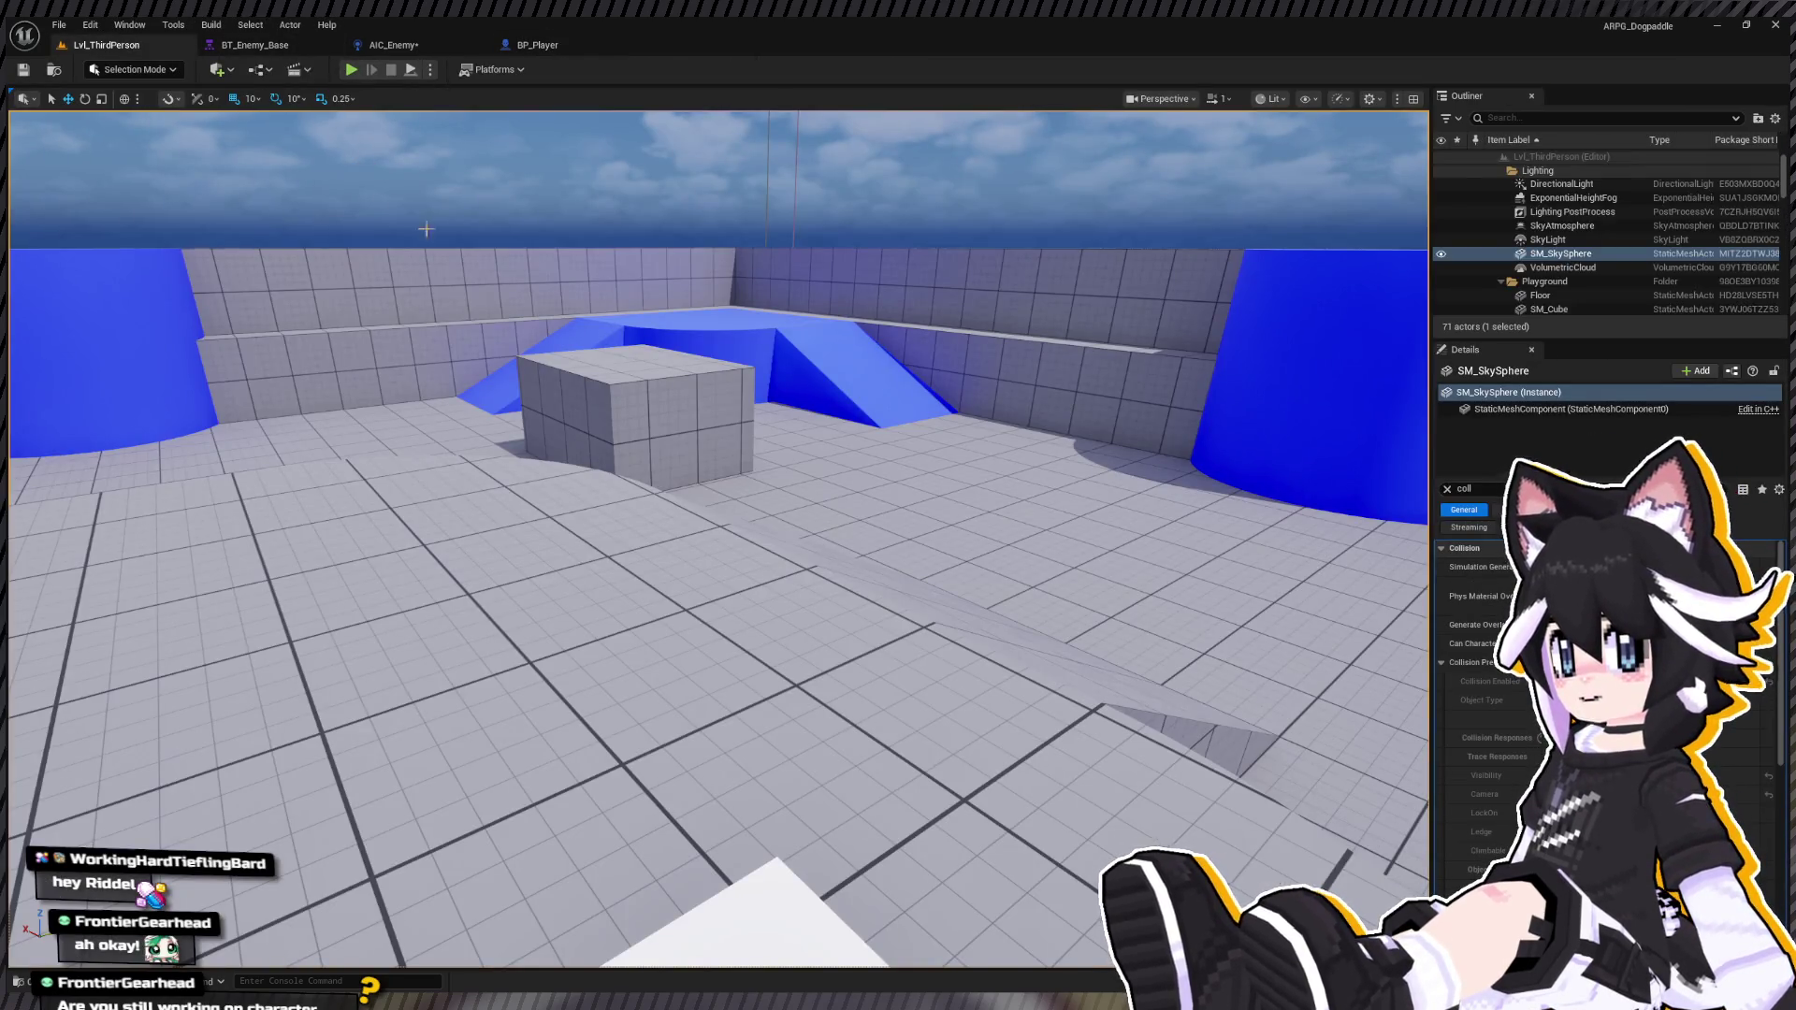
{"action": "left_click", "coordinate": [410, 45]}
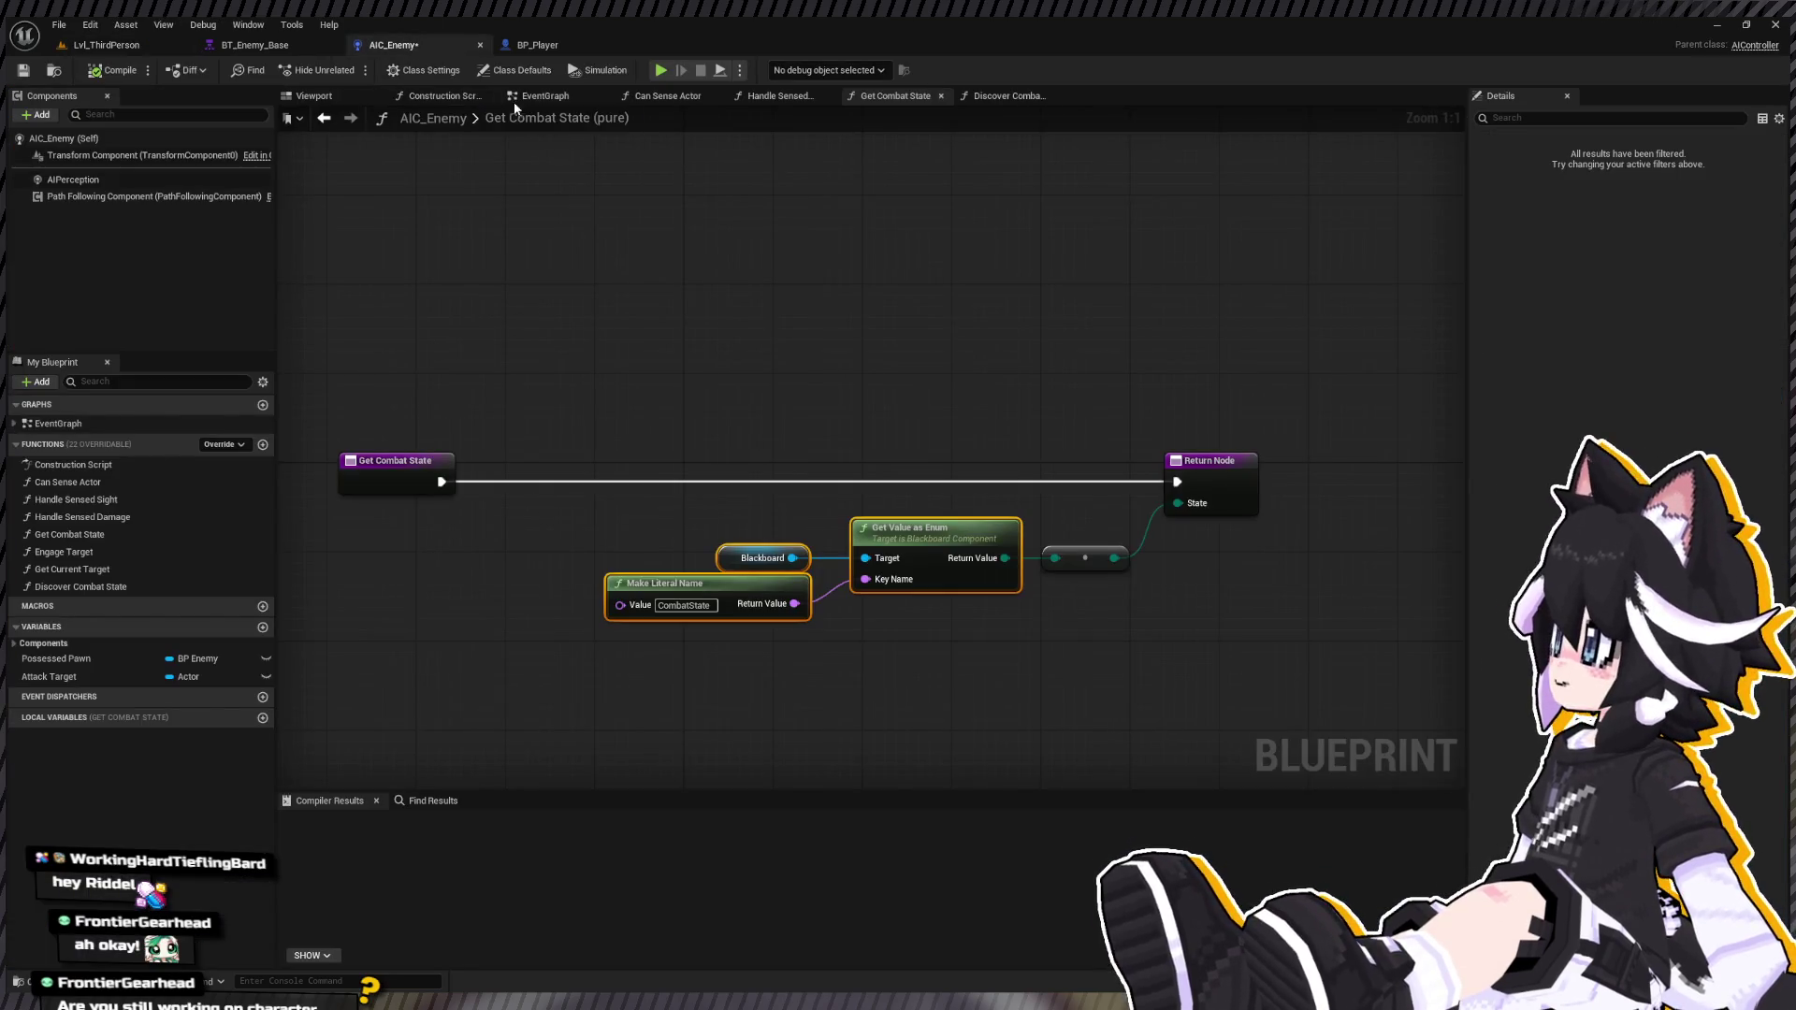
Step: Review BP_Player's Attack System nodes and the AIC_Enemy graph, then return to Lvl_ThirdPerson
{"action": "left_click", "coordinate": [535, 45]}
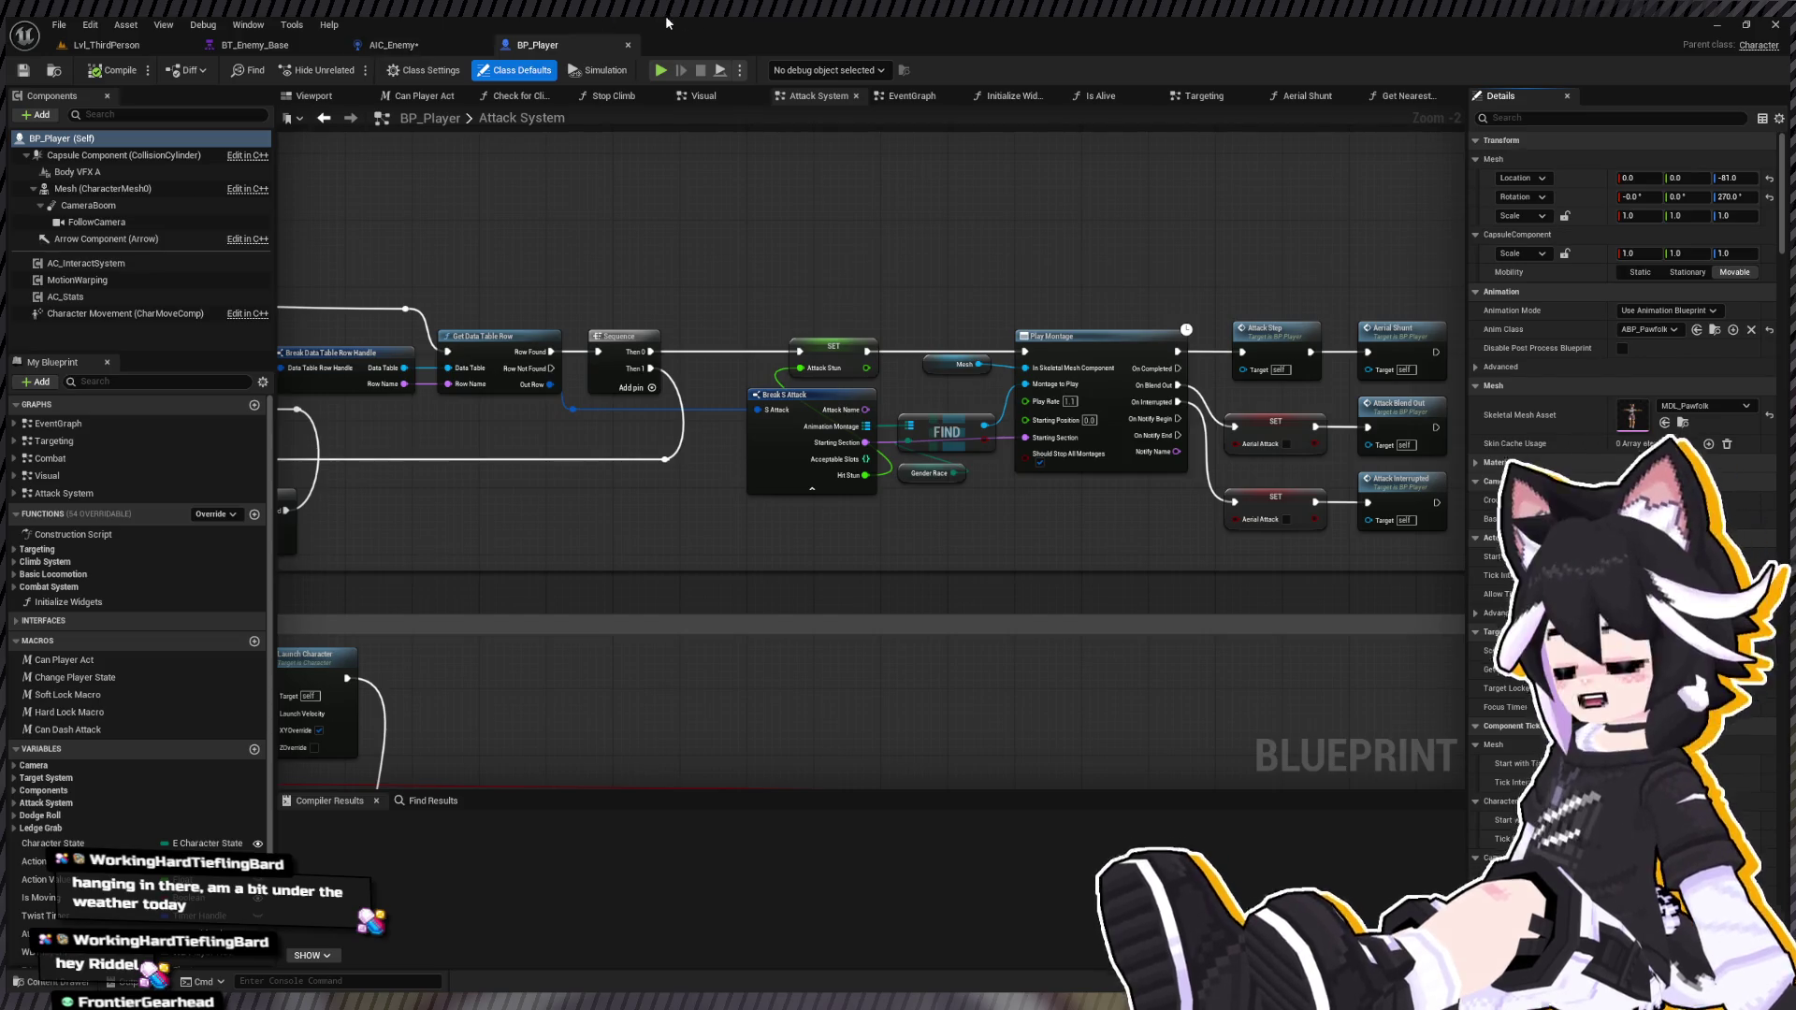
{"action": "mouse_move", "coordinate": [652, 697]}
{"action": "left_mouse_down"}
{"action": "mouse_move", "coordinate": [858, 450]}
{"action": "mouse_move", "coordinate": [858, 355]}
{"action": "left_mouse_up"}
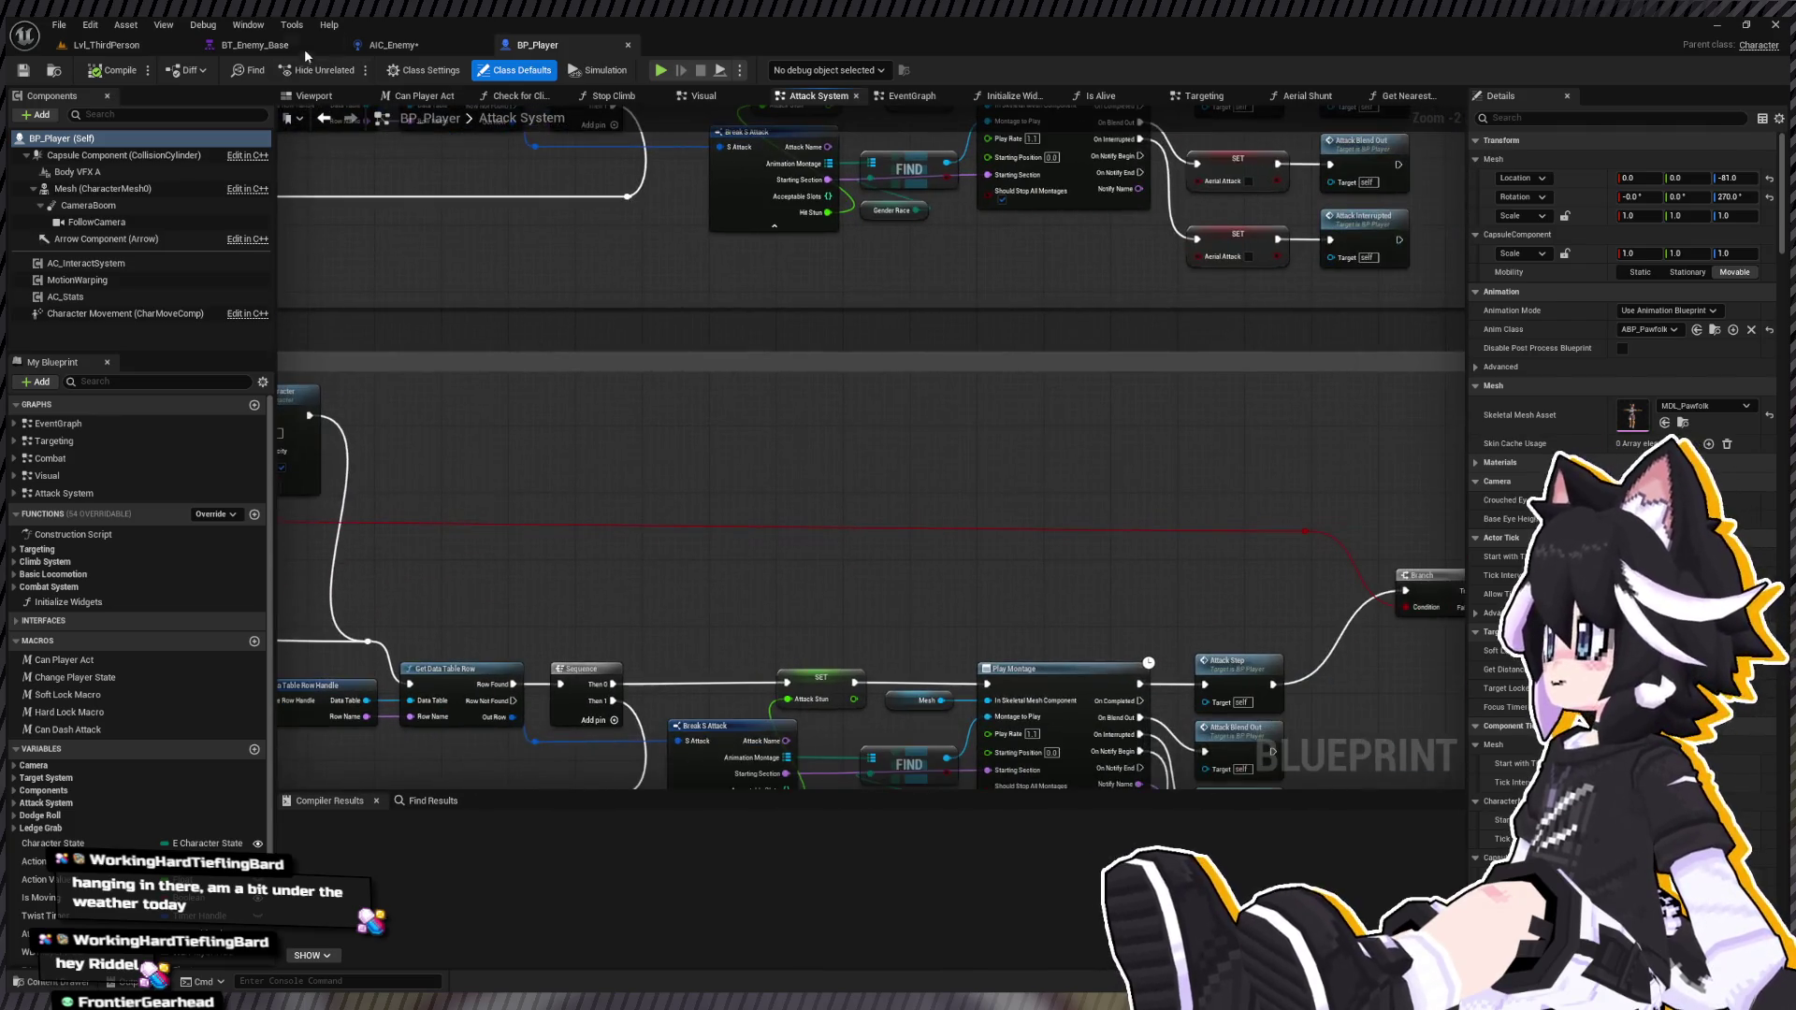
{"action": "left_click", "coordinate": [393, 45]}
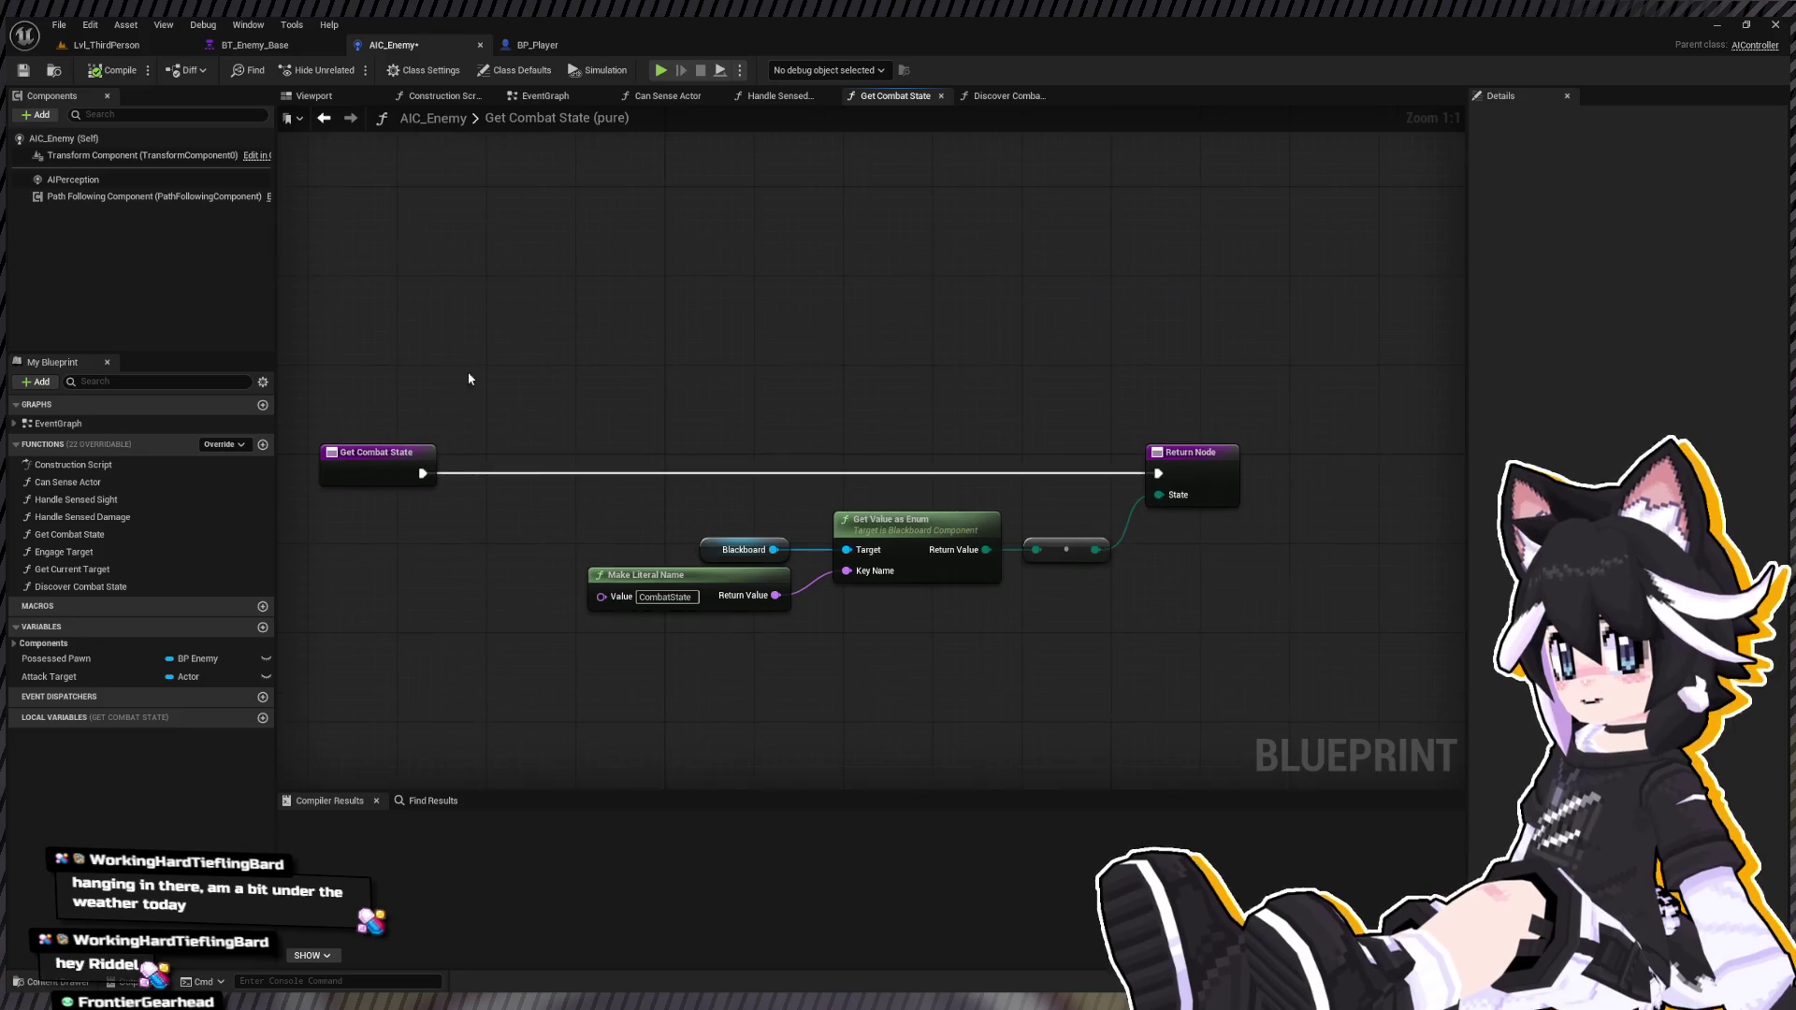
{"action": "left_click", "coordinate": [90, 47]}
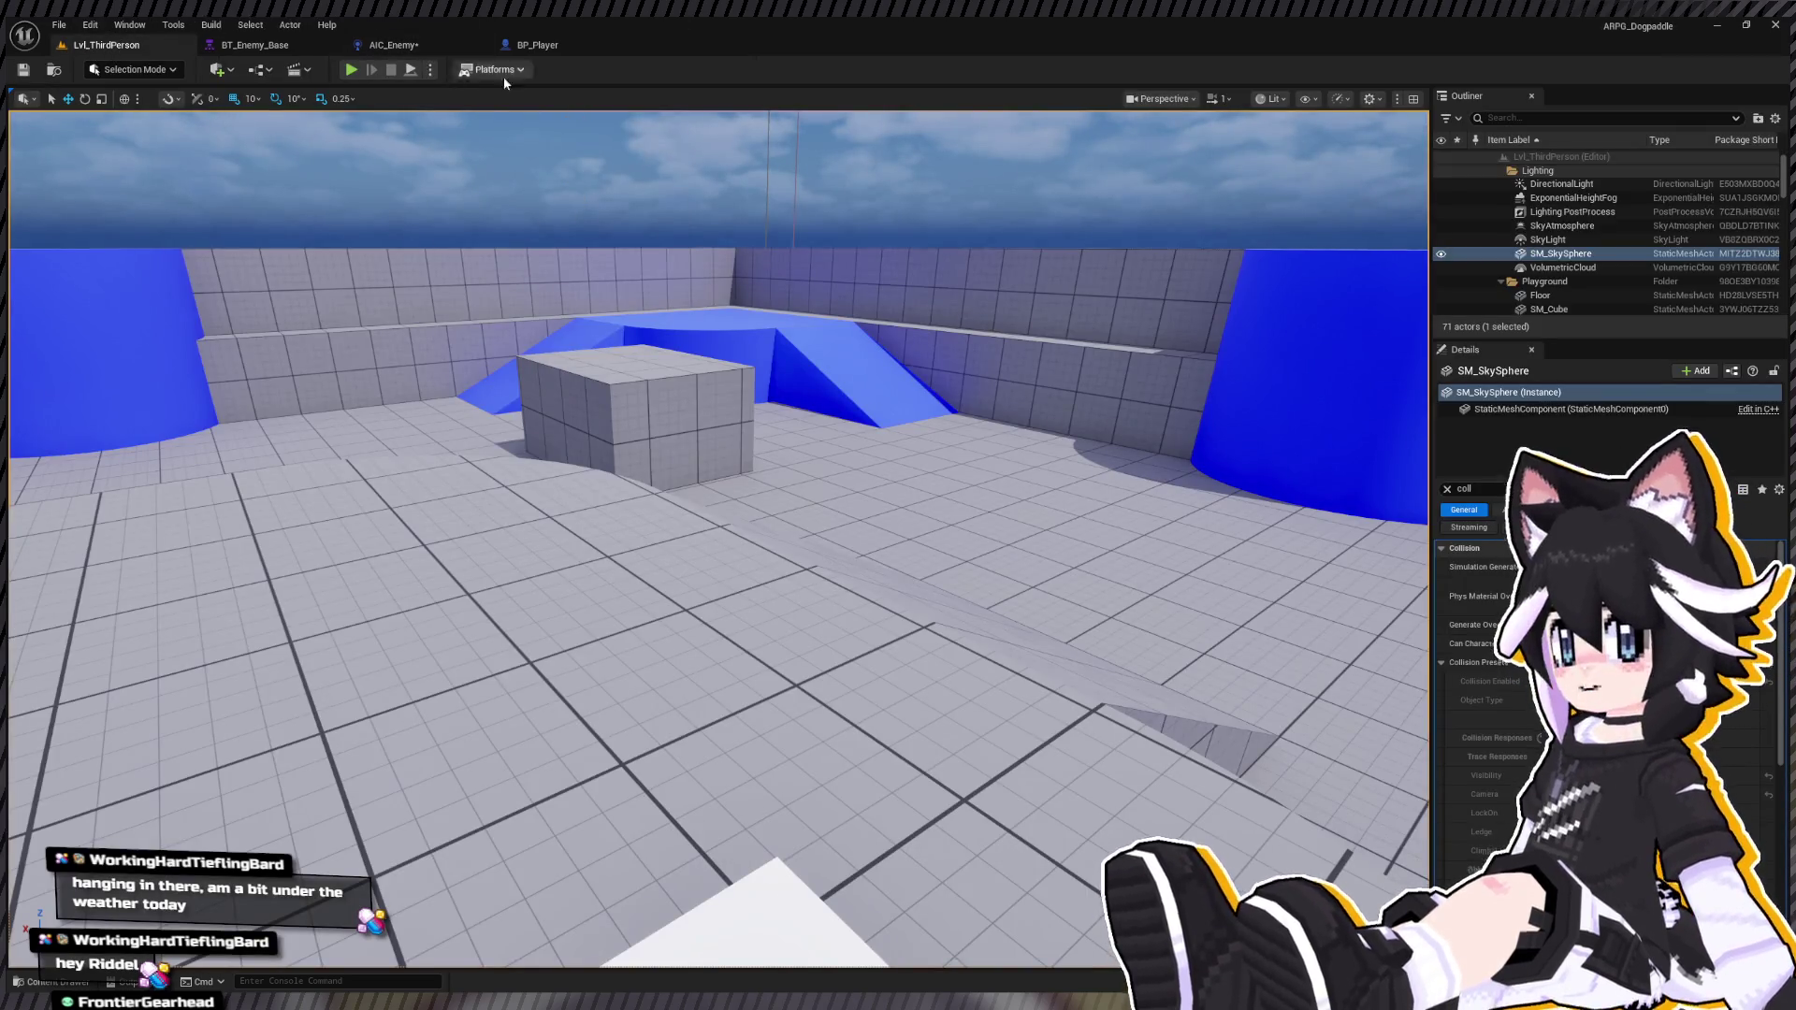
Step: Check the BT_Enemy_Base behavior tree, then start a Play-in-Editor session of Lvl_ThirdPerson
{"action": "left_click", "coordinate": [402, 45]}
{"action": "left_click", "coordinate": [258, 45]}
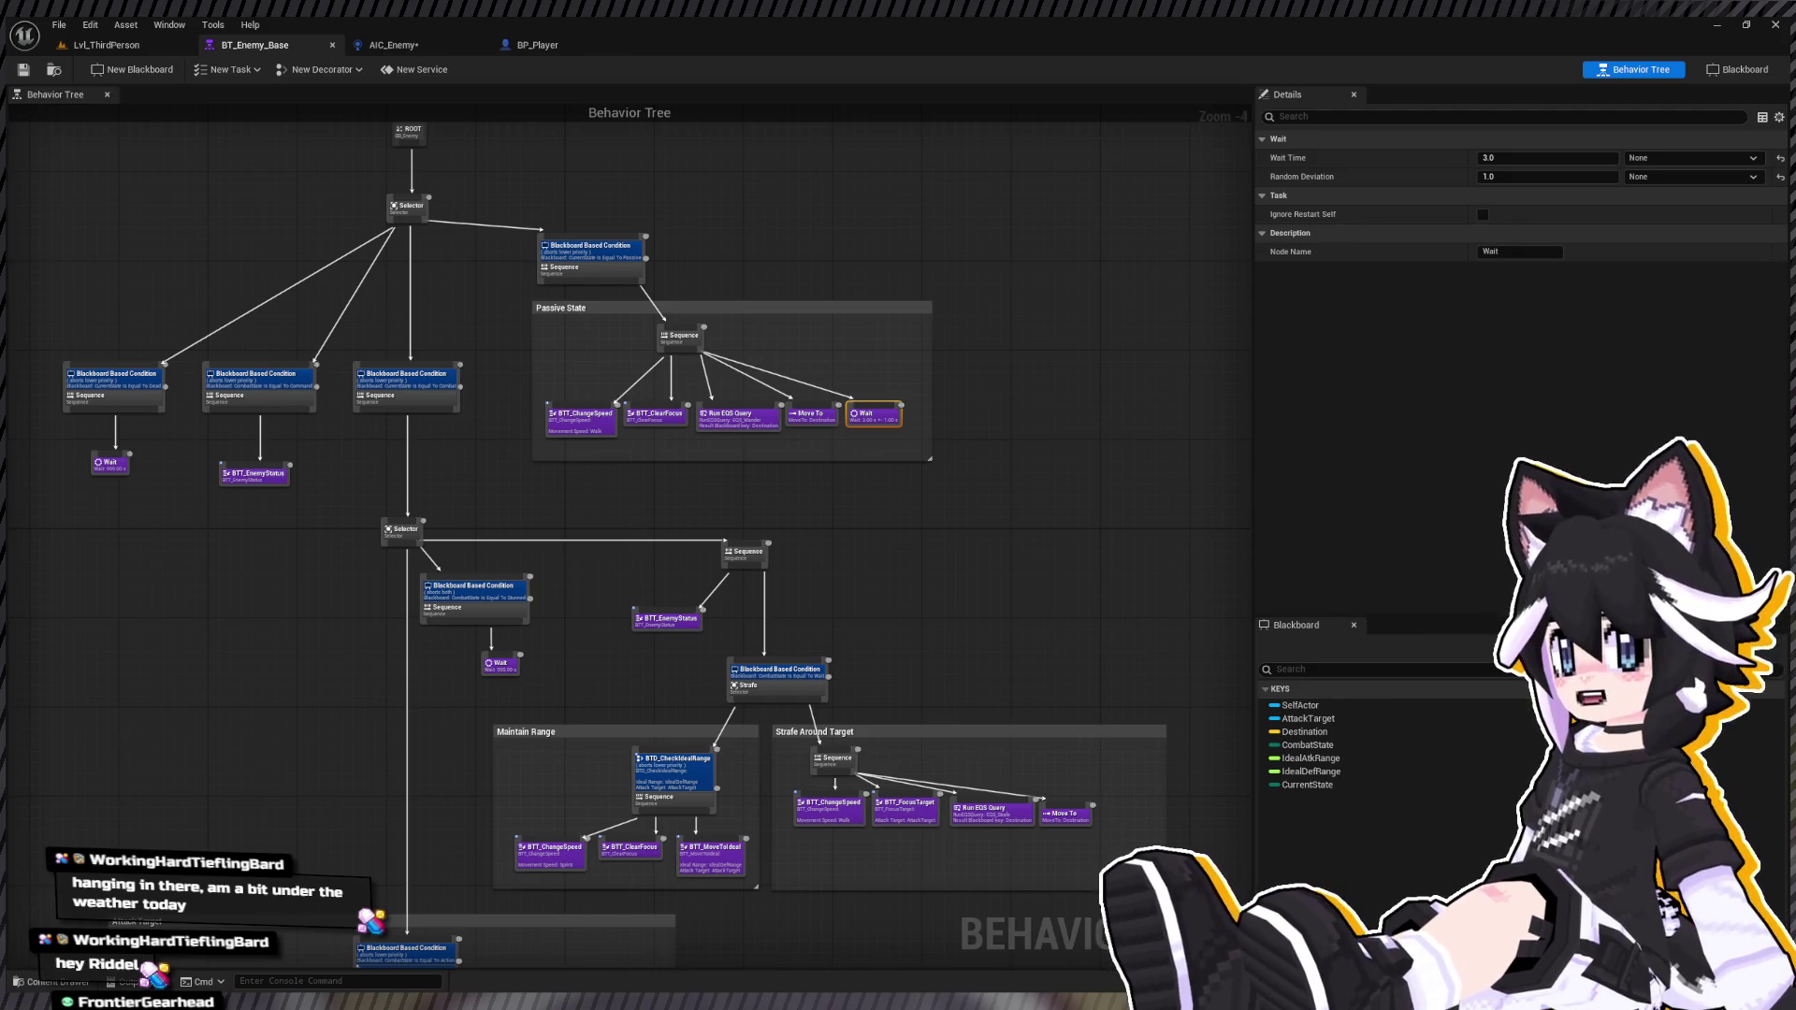
{"action": "left_click", "coordinate": [151, 47]}
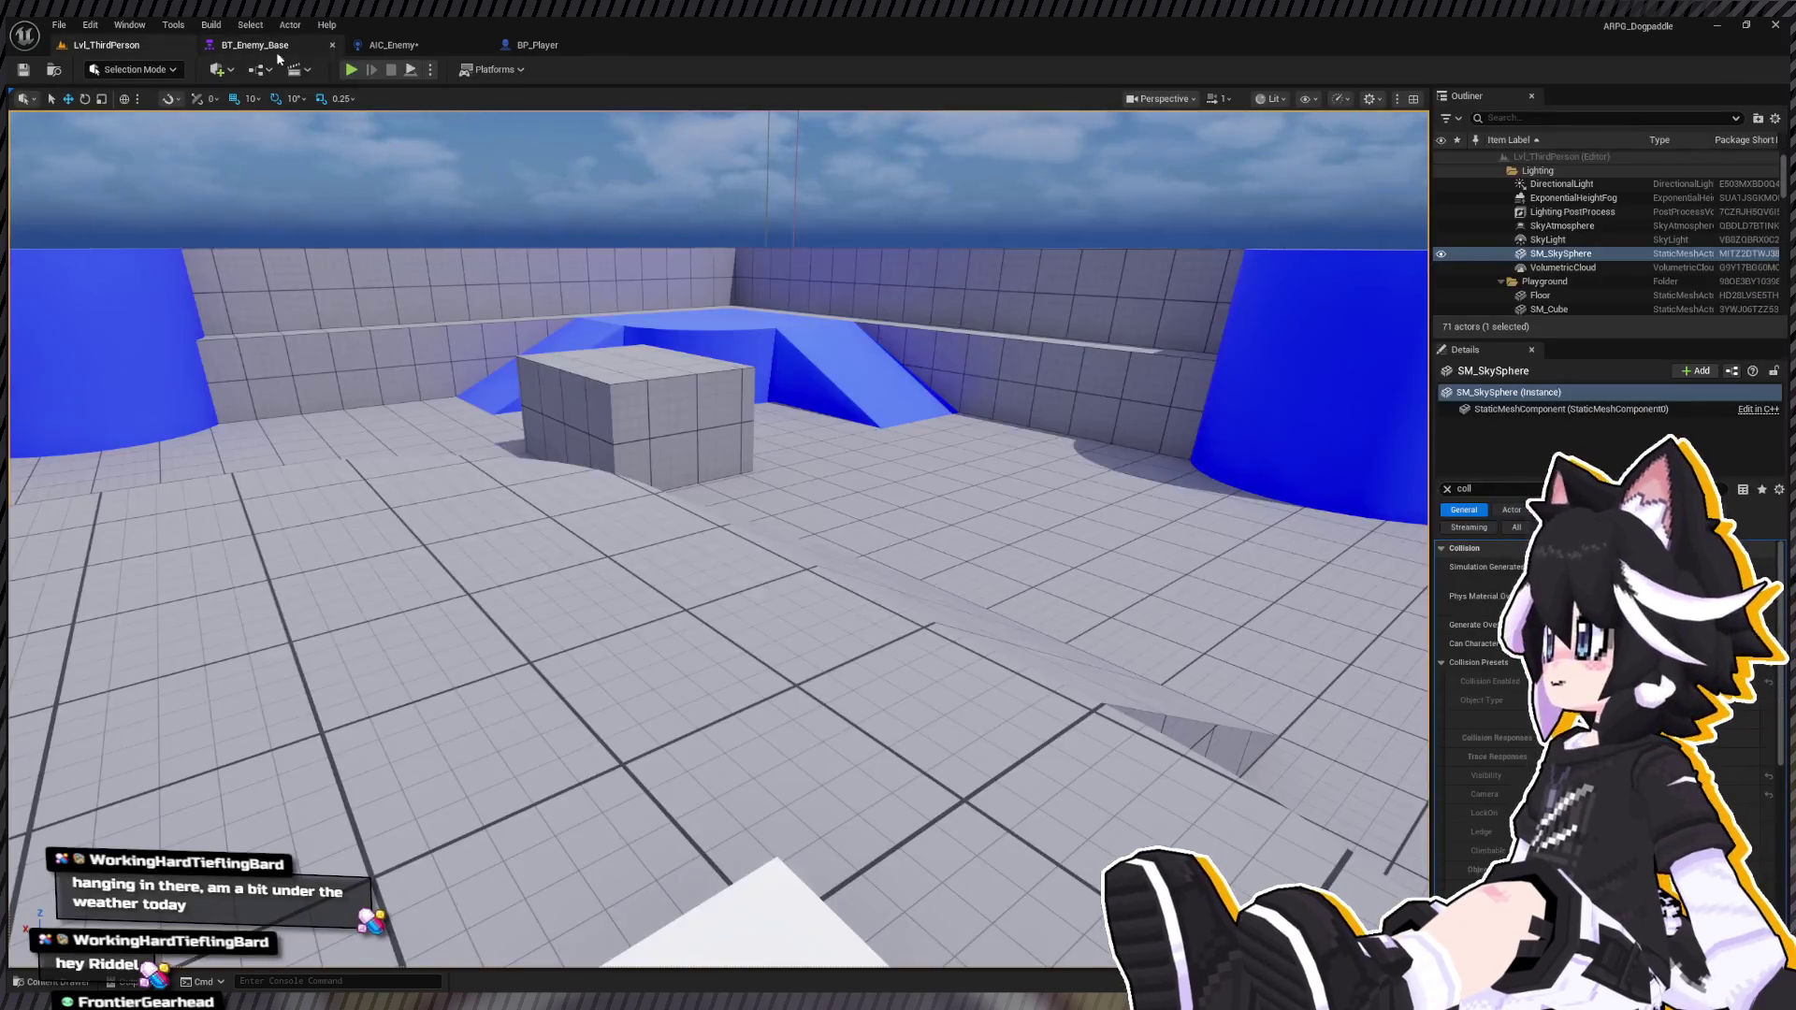
{"action": "left_click", "coordinate": [352, 70]}
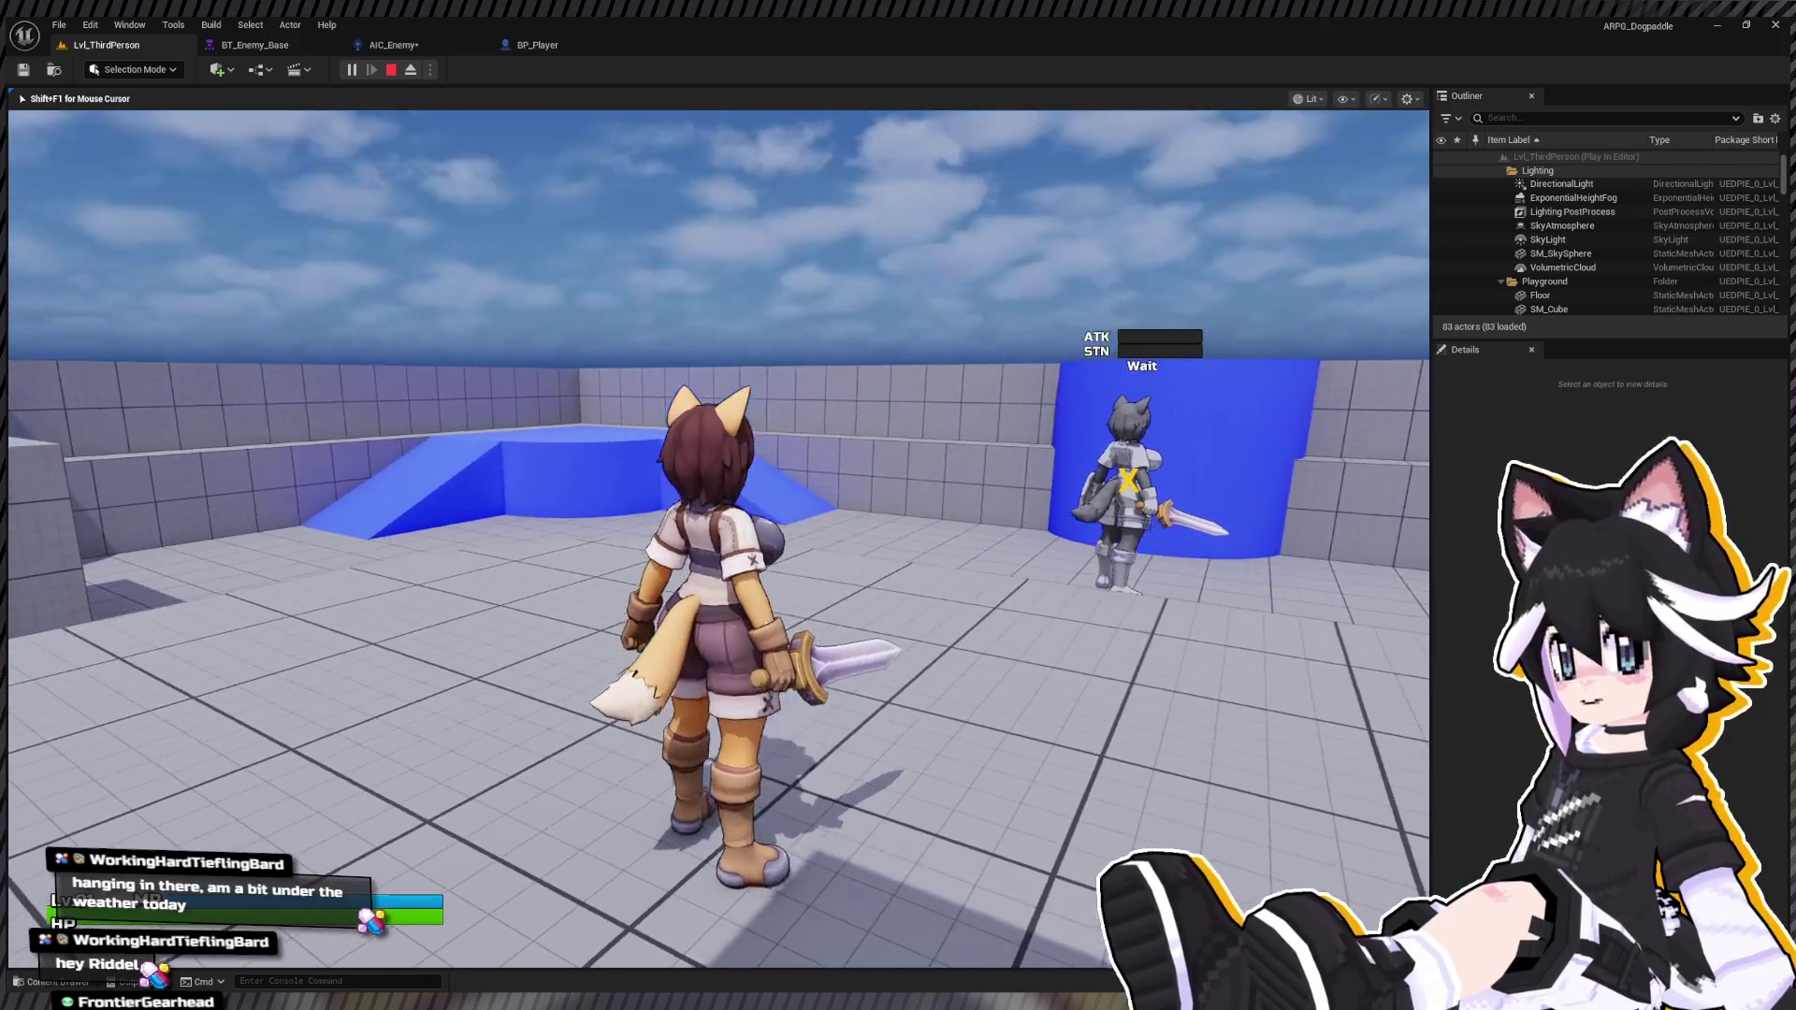
Step: Run up to the training dummy and strike it with sword swings and leaping attacks
{"action": "key", "text": "w"}
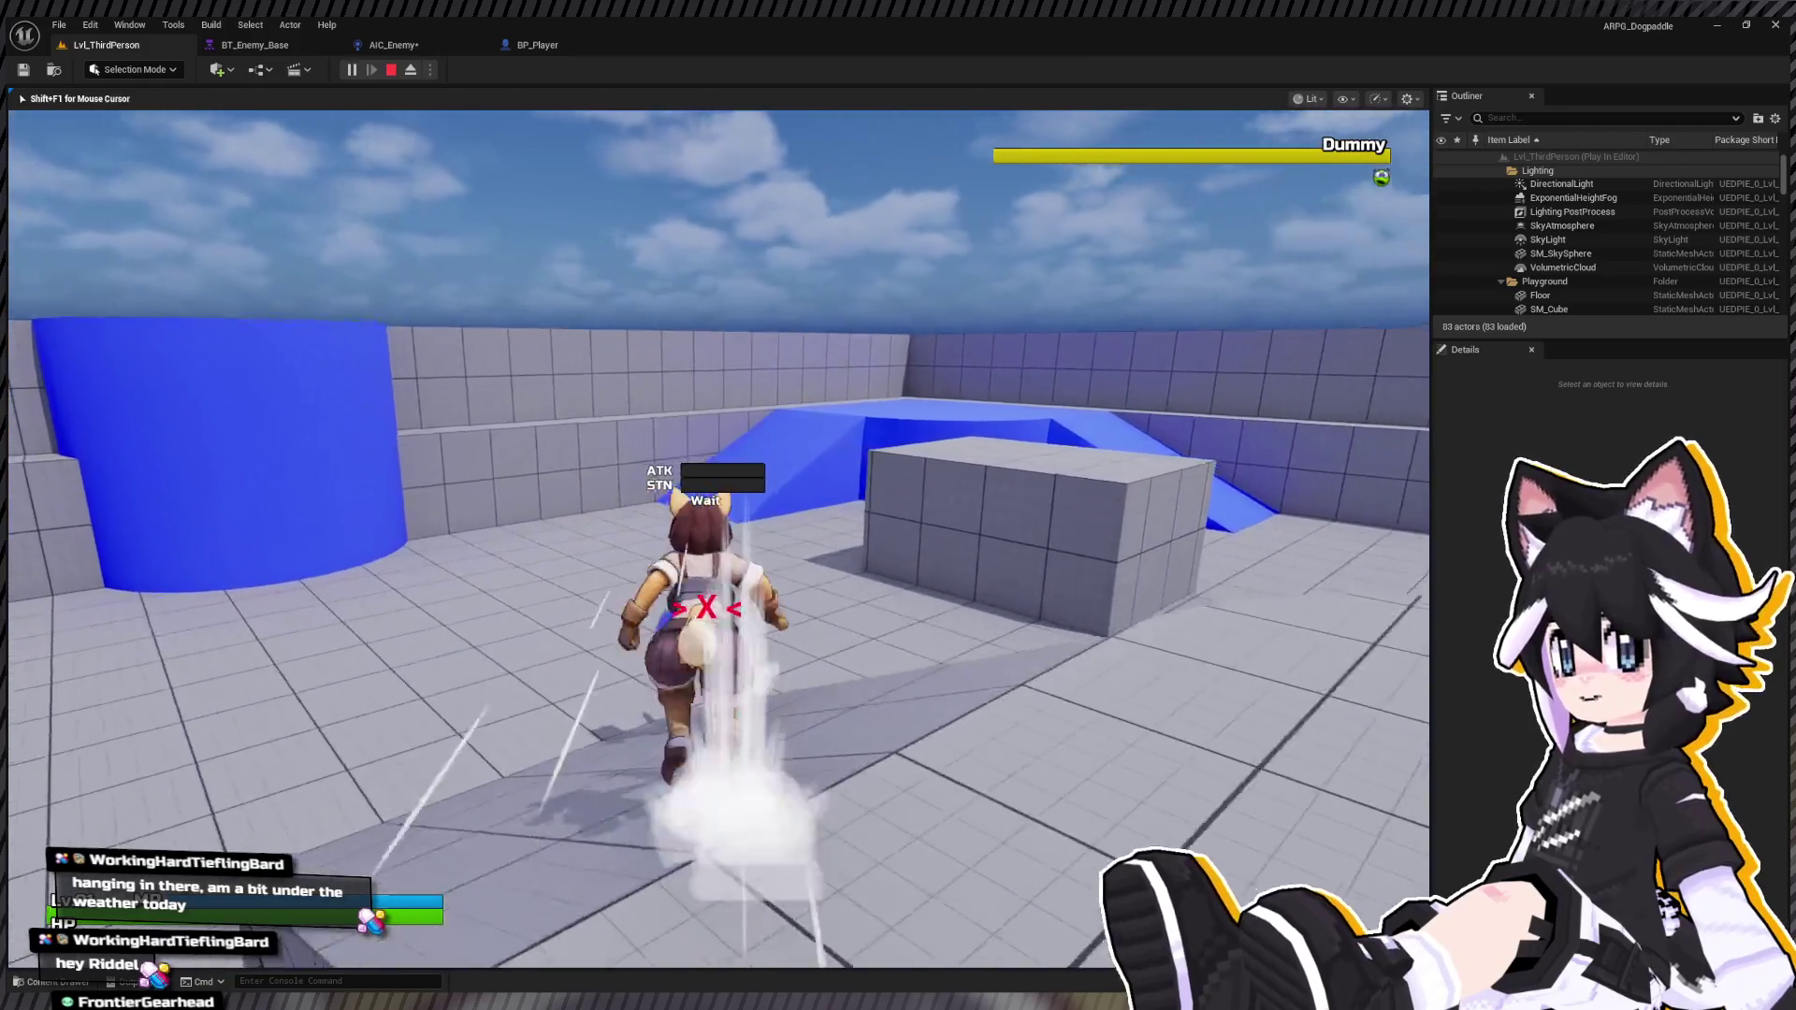
{"action": "left_click", "coordinate": [718, 539]}
{"action": "key", "text": "w"}
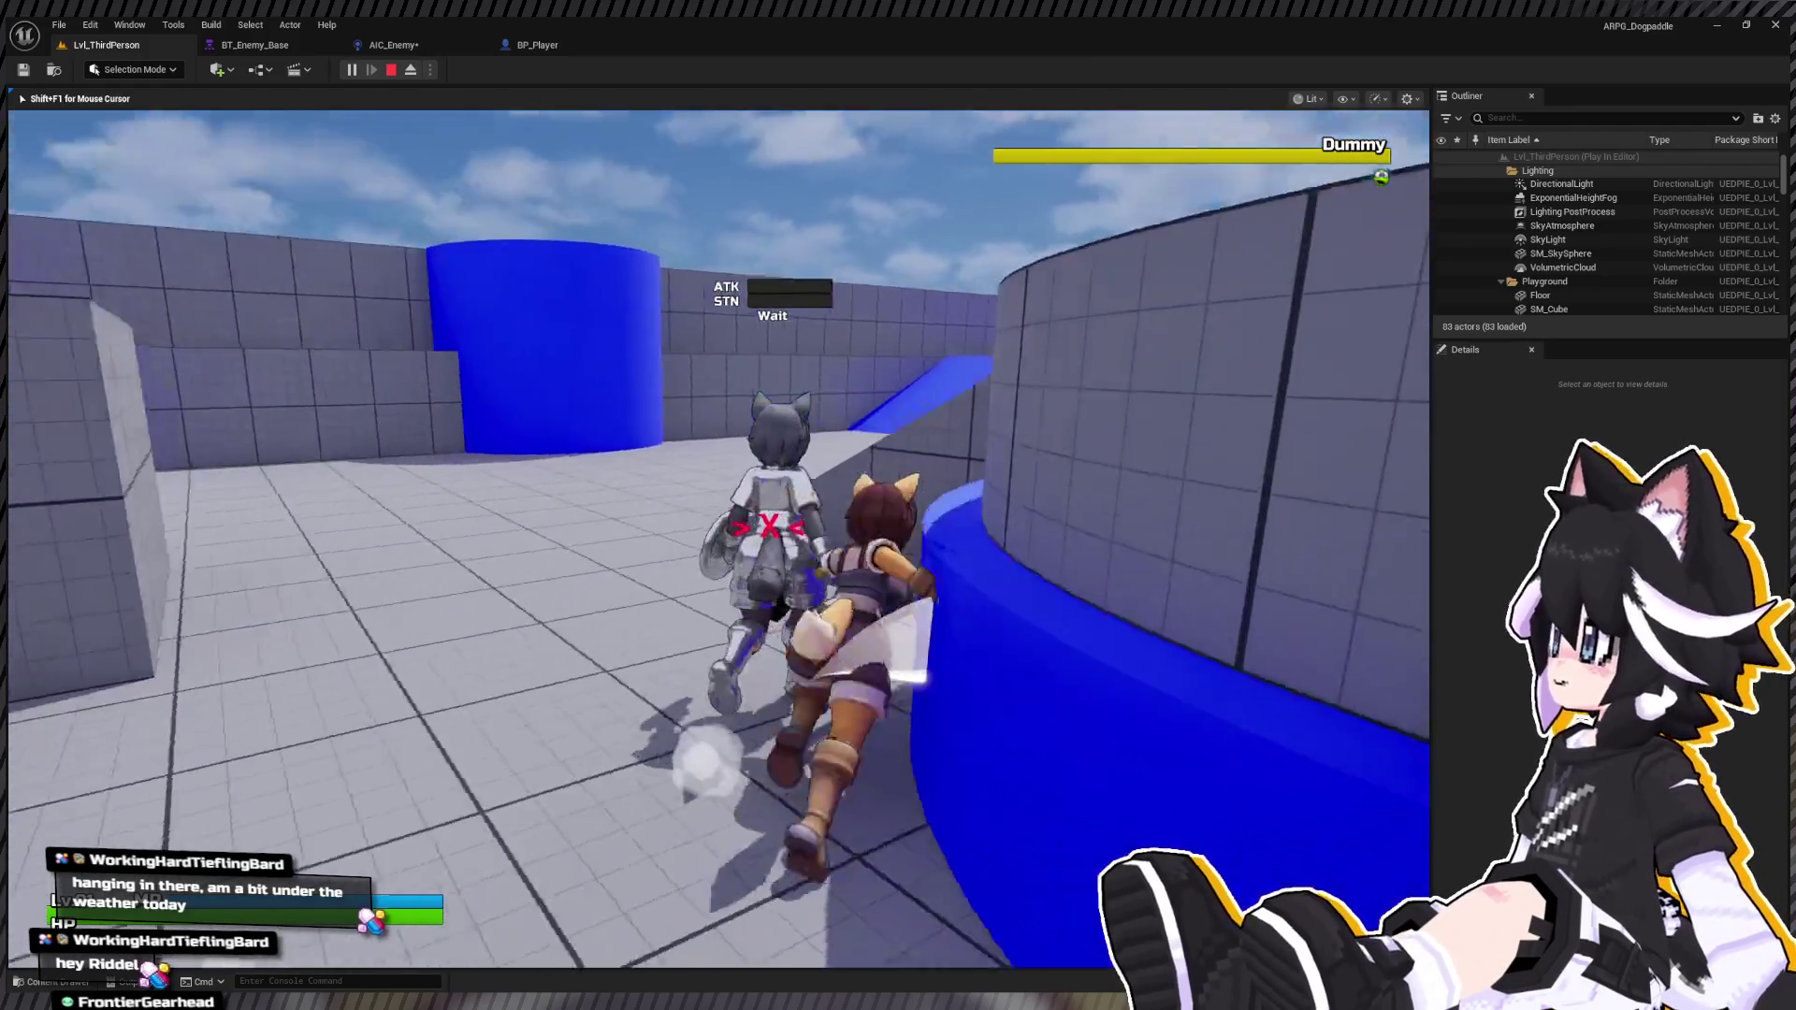
{"action": "left_click", "coordinate": [719, 539]}
{"action": "left_click", "coordinate": [719, 539]}
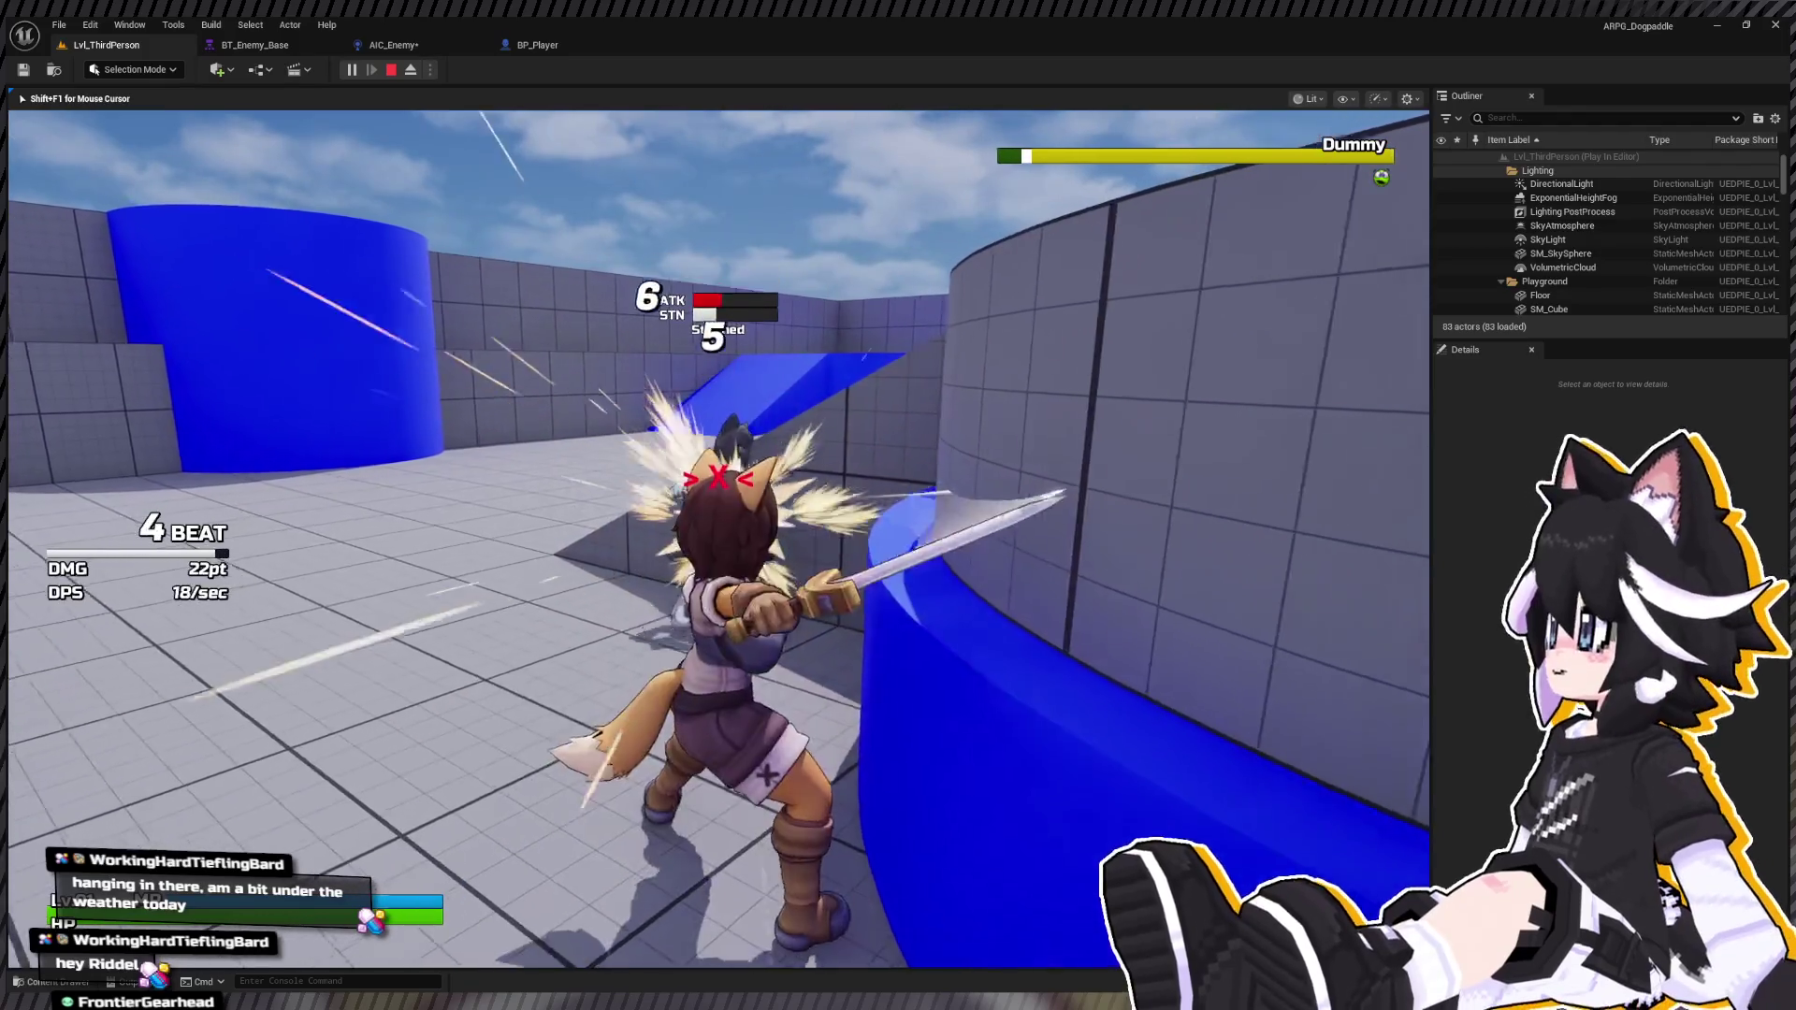
{"action": "left_click", "coordinate": [718, 539]}
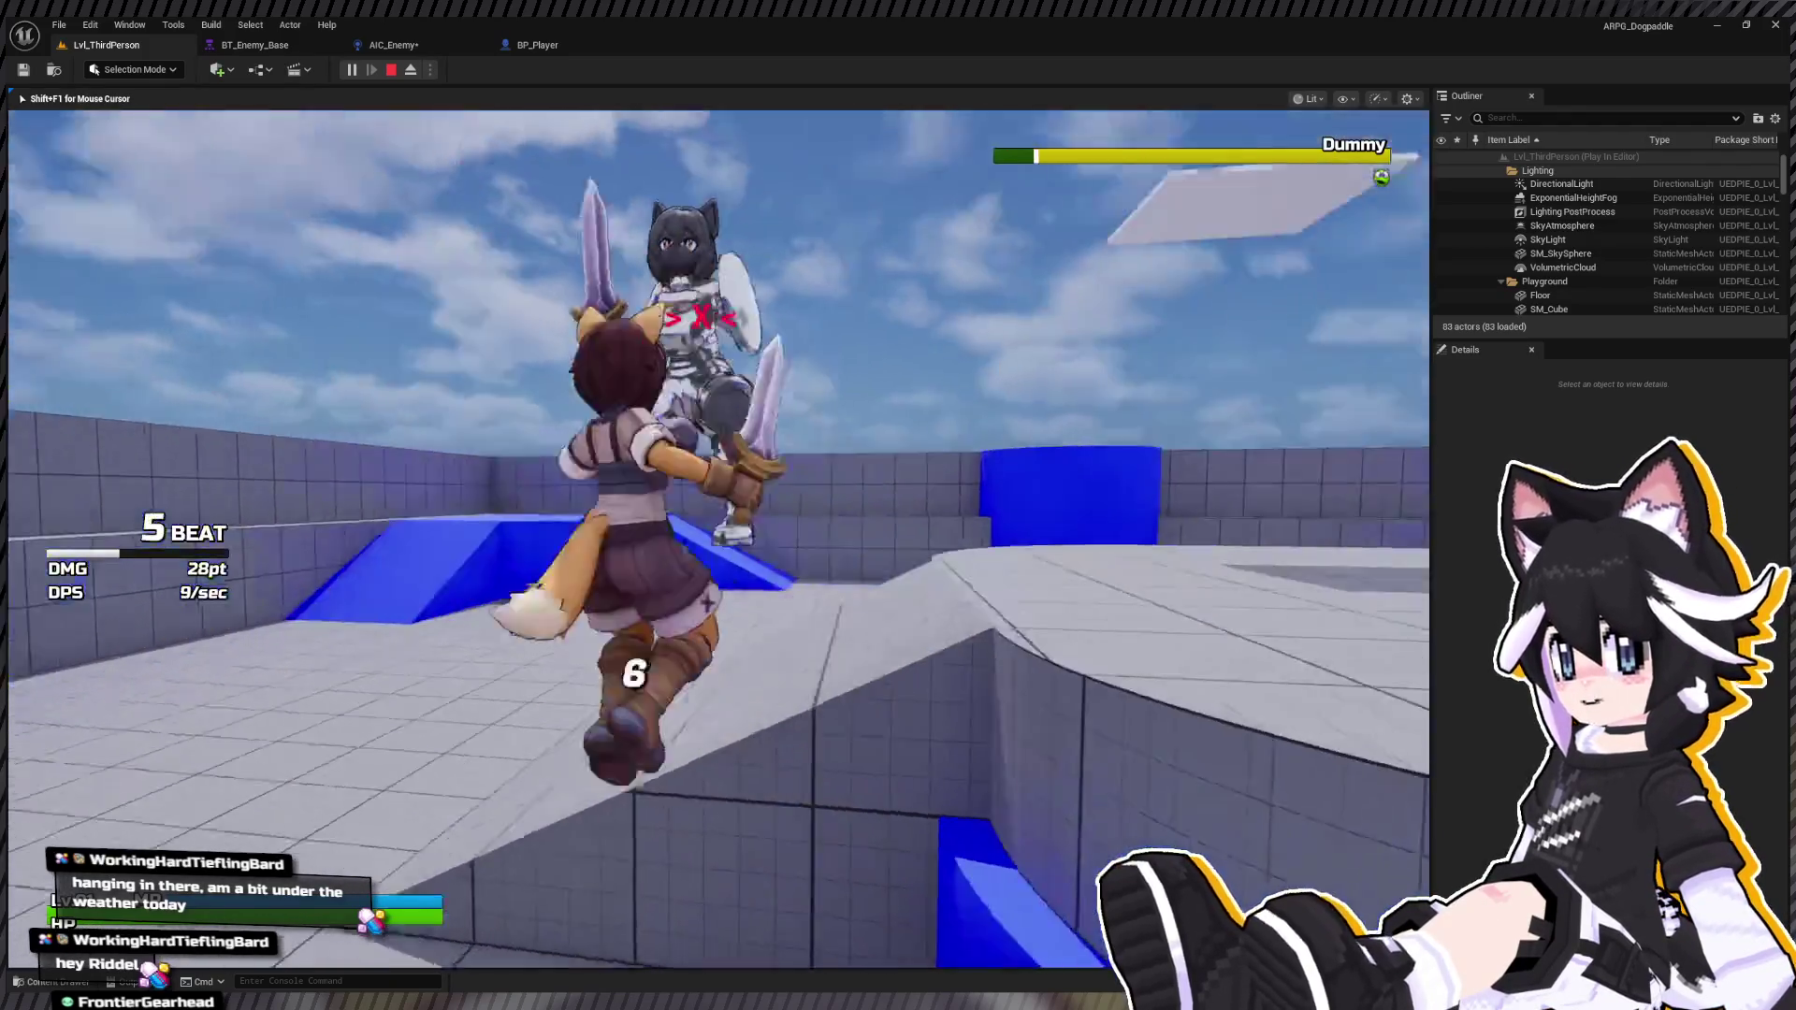
{"action": "left_click", "coordinate": [718, 539]}
{"action": "key", "text": "w"}
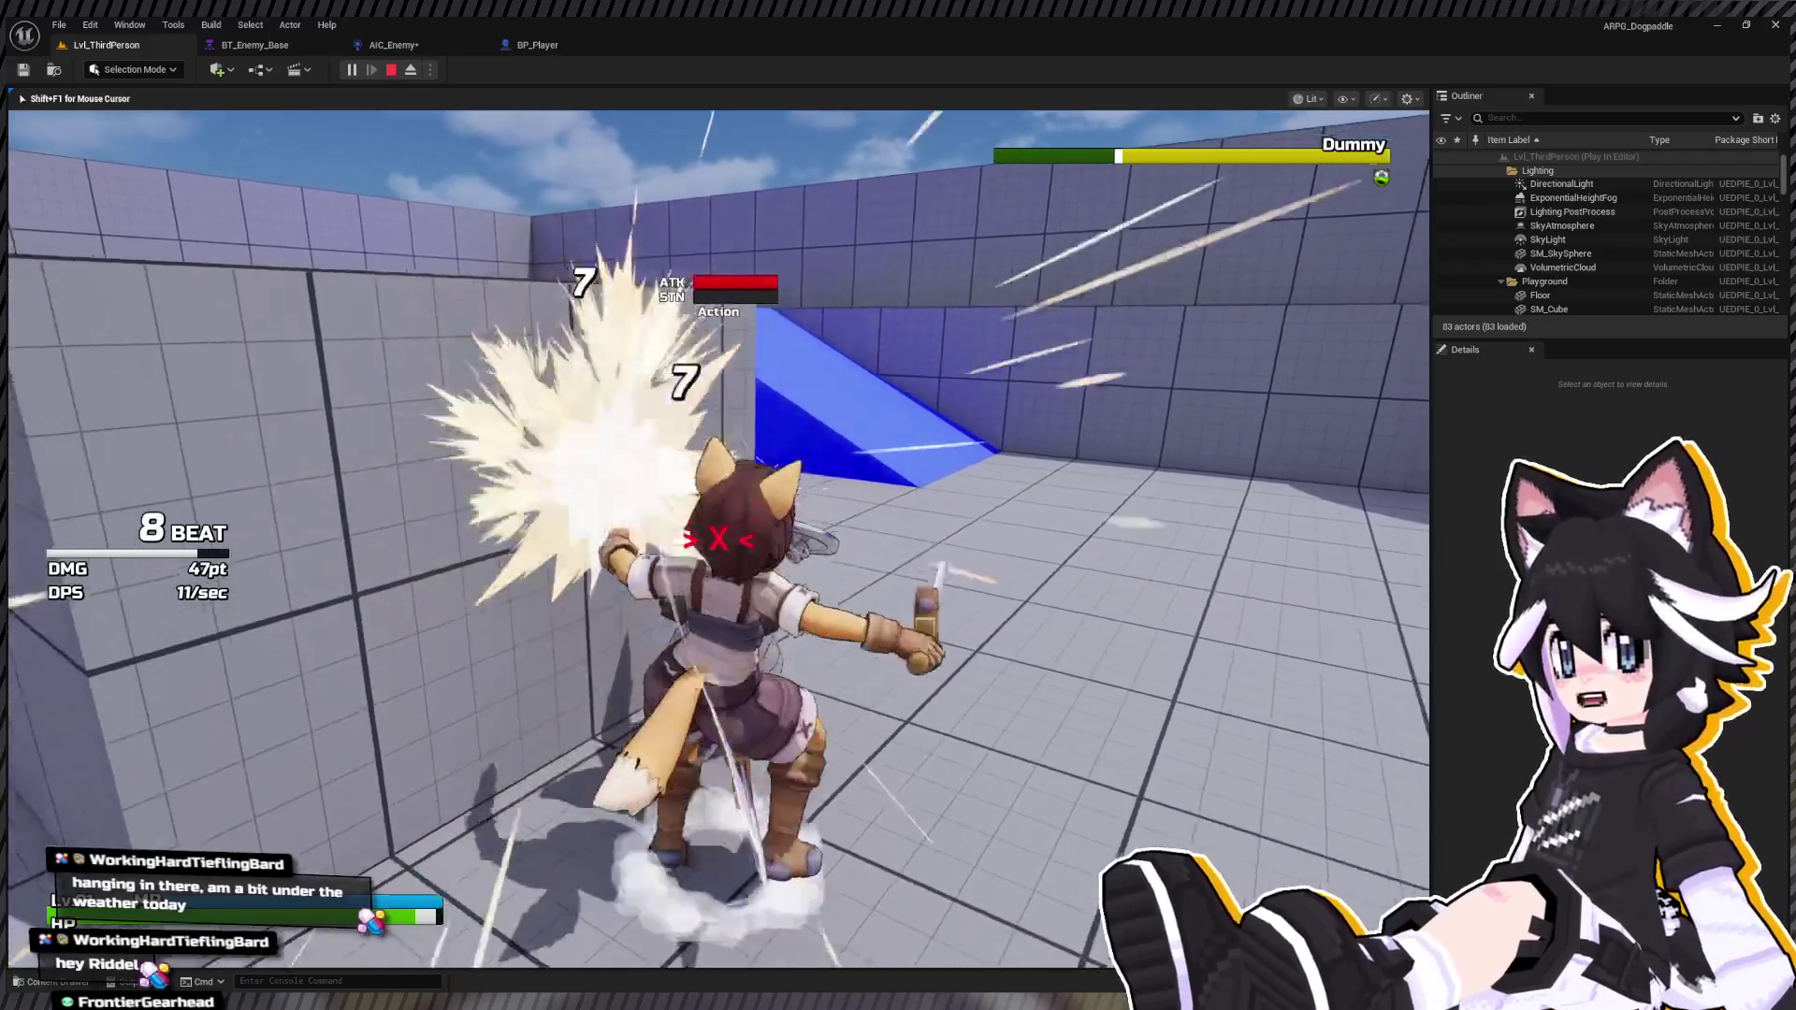
Step: Hit the dummy repeatedly until it becomes stunned
{"action": "left_click", "coordinate": [719, 539]}
{"action": "left_click", "coordinate": [719, 539]}
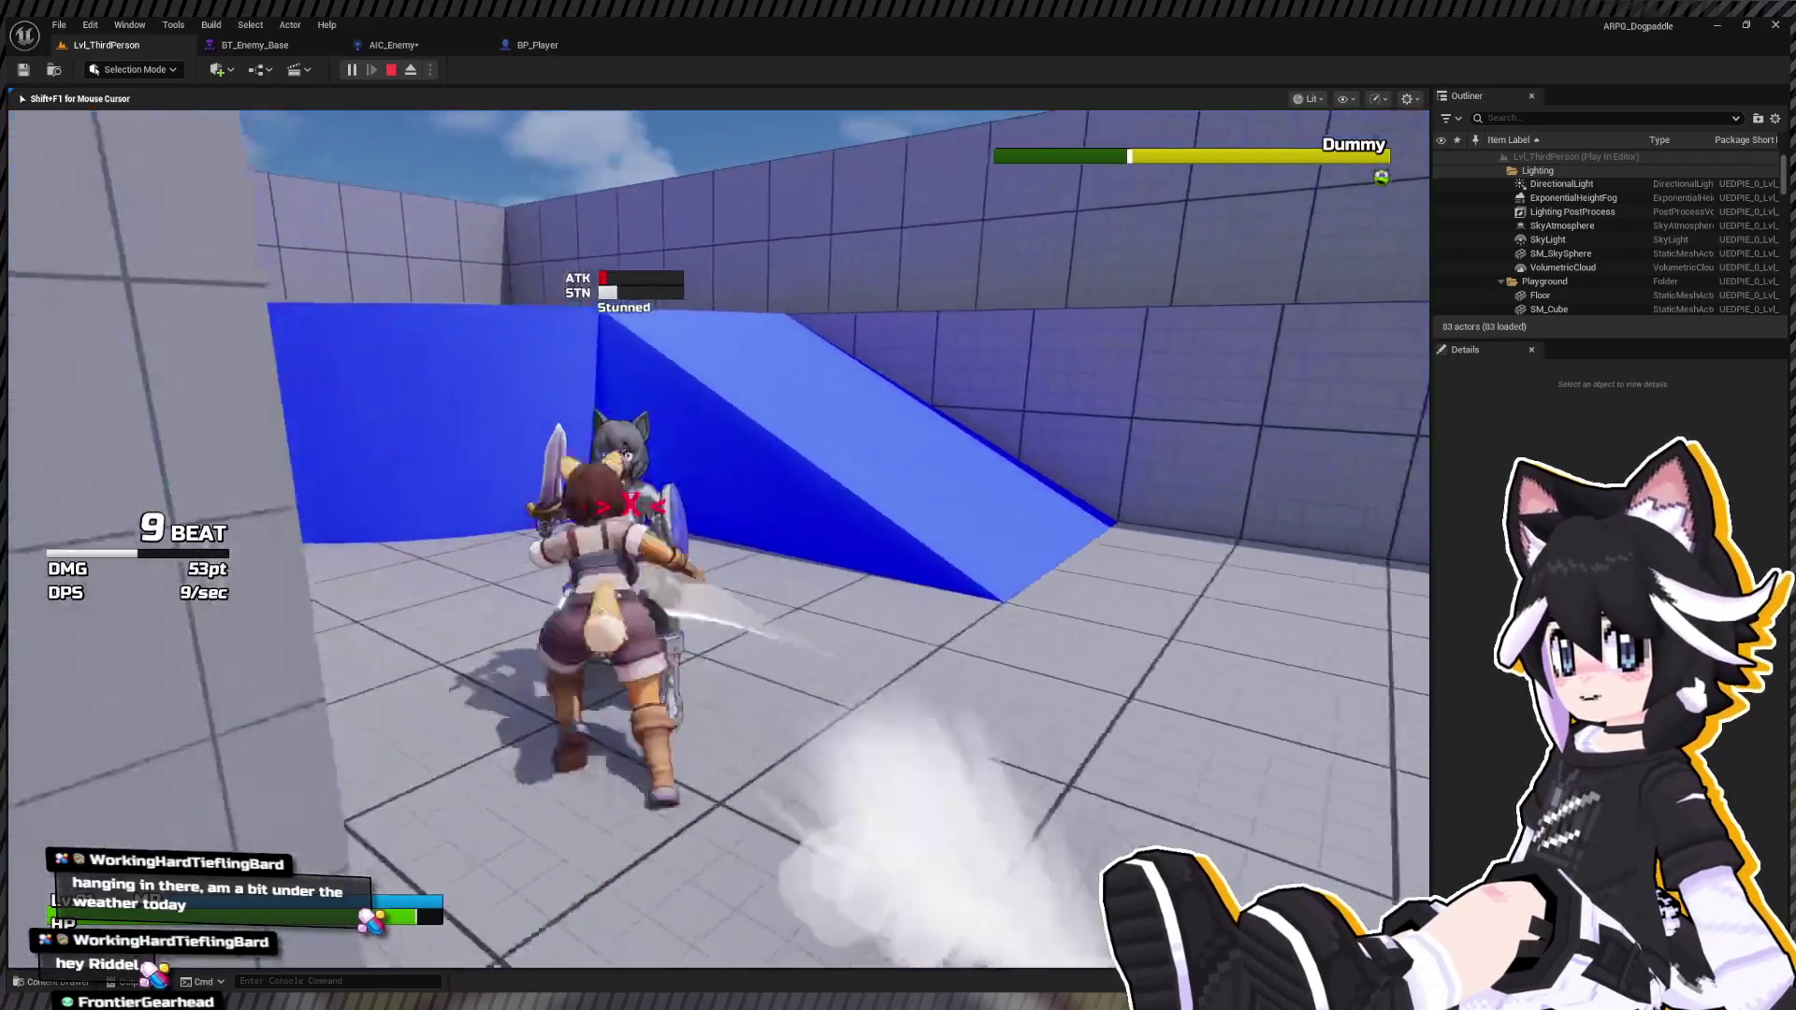
{"action": "left_click", "coordinate": [718, 539]}
{"action": "left_click", "coordinate": [718, 539]}
{"action": "left_click", "coordinate": [719, 539]}
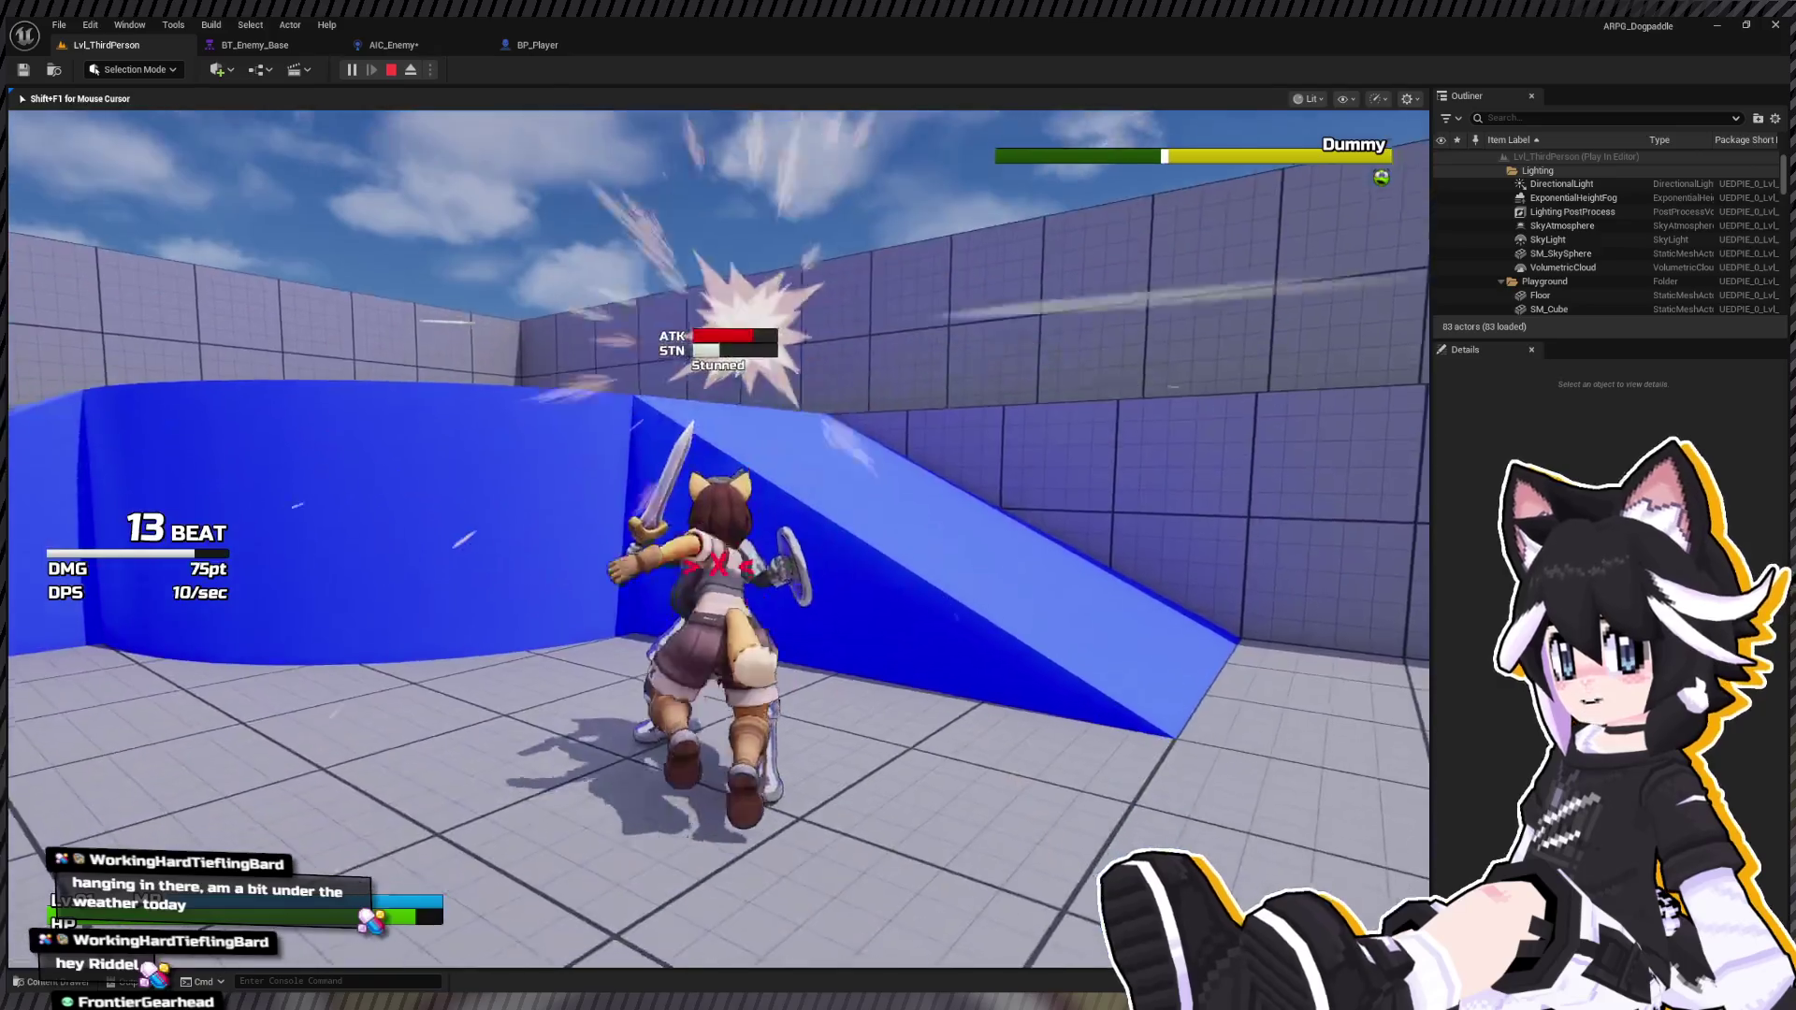
{"action": "left_click", "coordinate": [718, 539]}
{"action": "left_click", "coordinate": [719, 539]}
{"action": "left_click", "coordinate": [718, 538]}
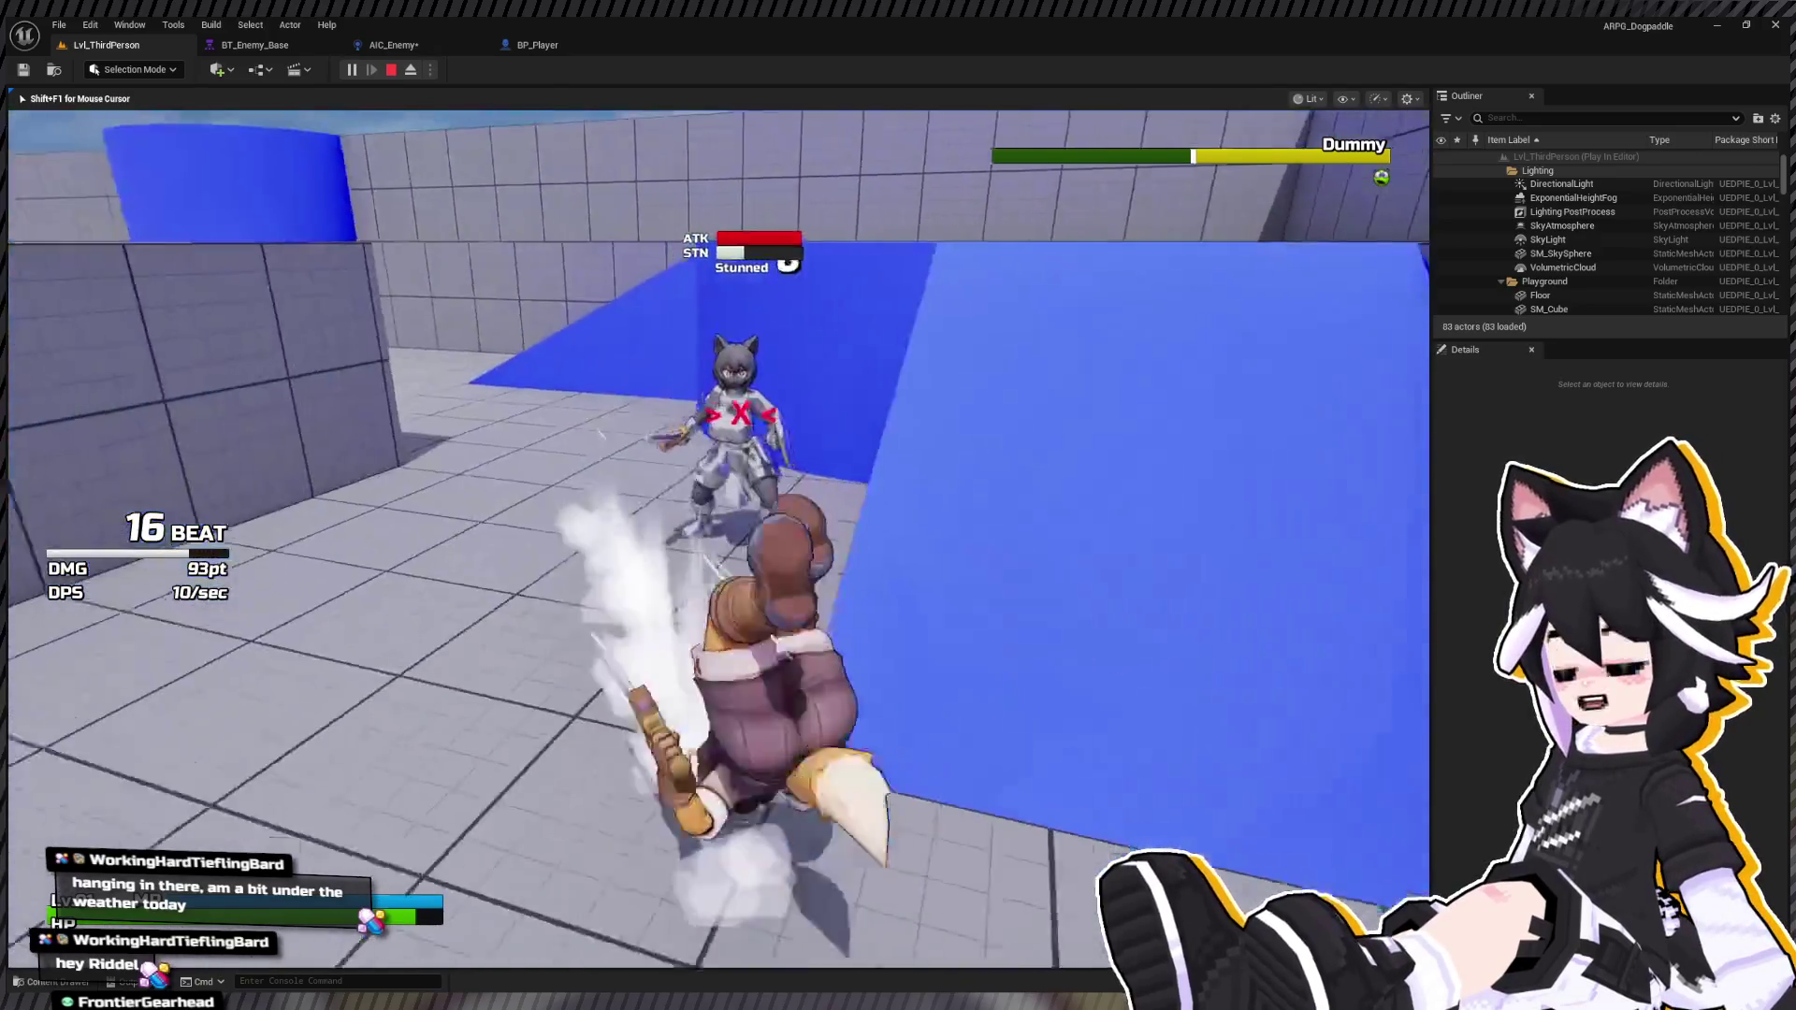
Step: Land a new combo on the stunned dummy, then end Play In Editor with Esc
{"action": "left_click", "coordinate": [719, 538]}
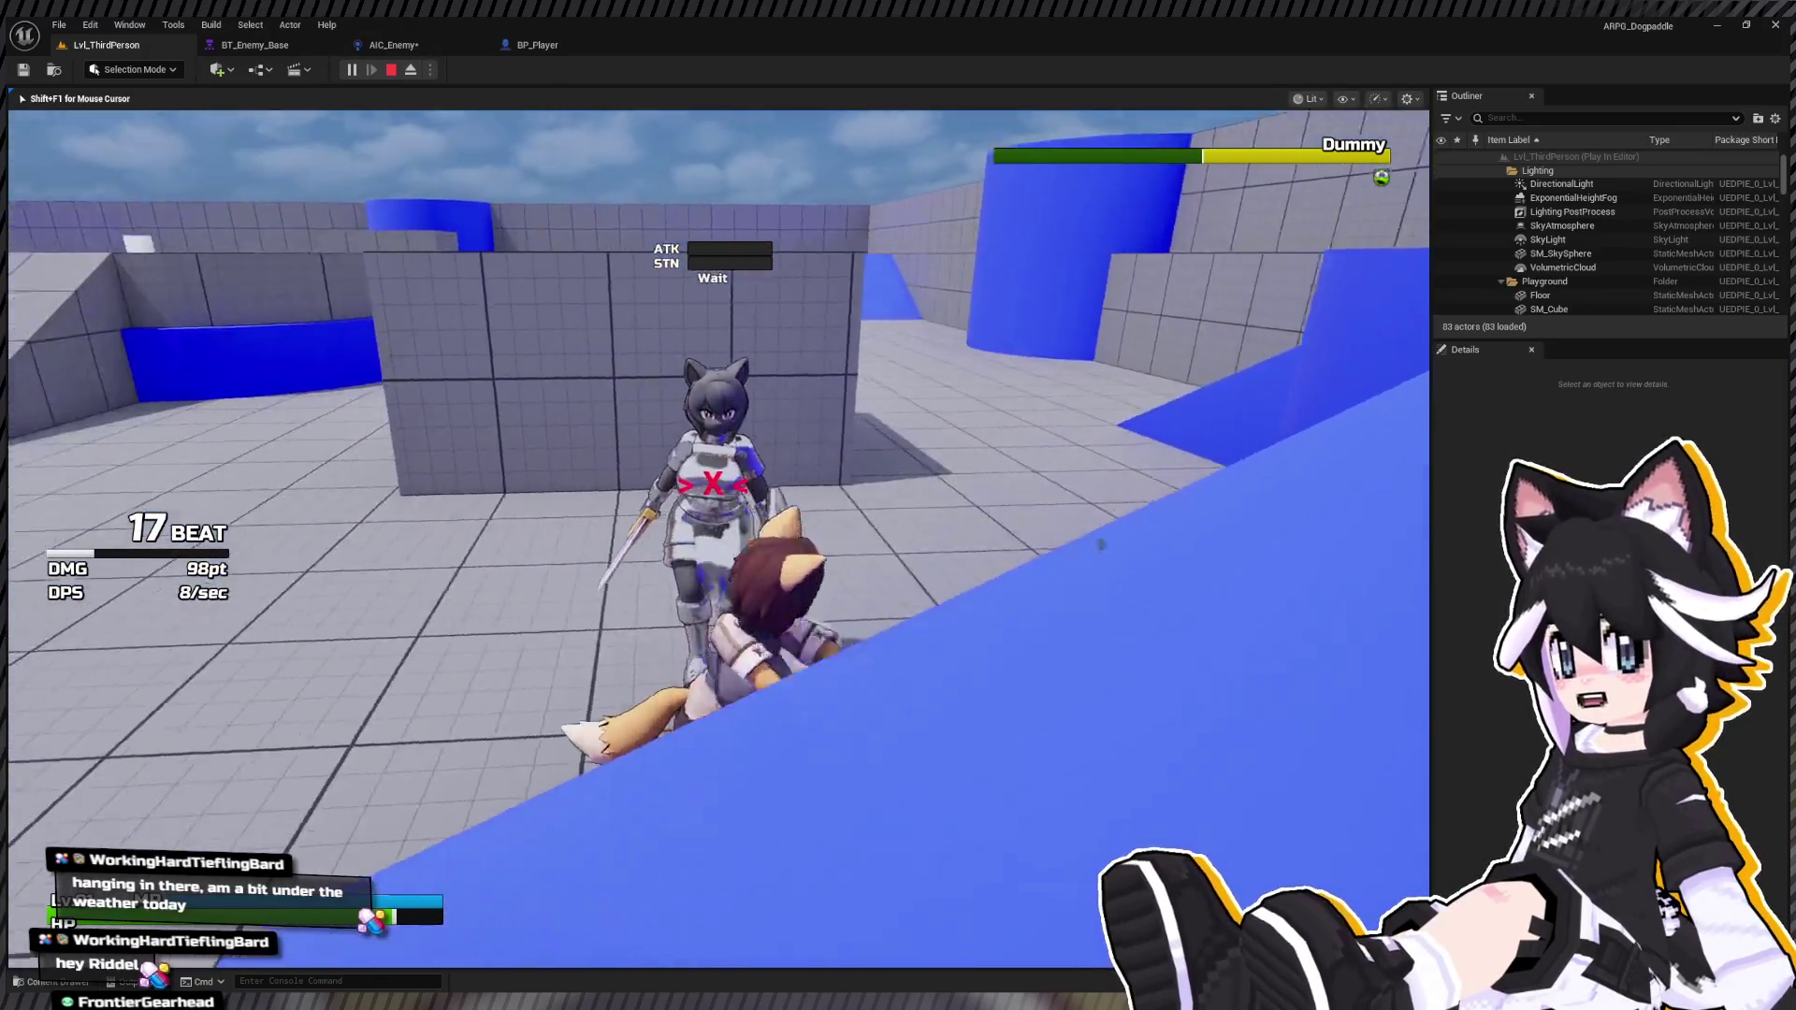
{"action": "left_click", "coordinate": [718, 539]}
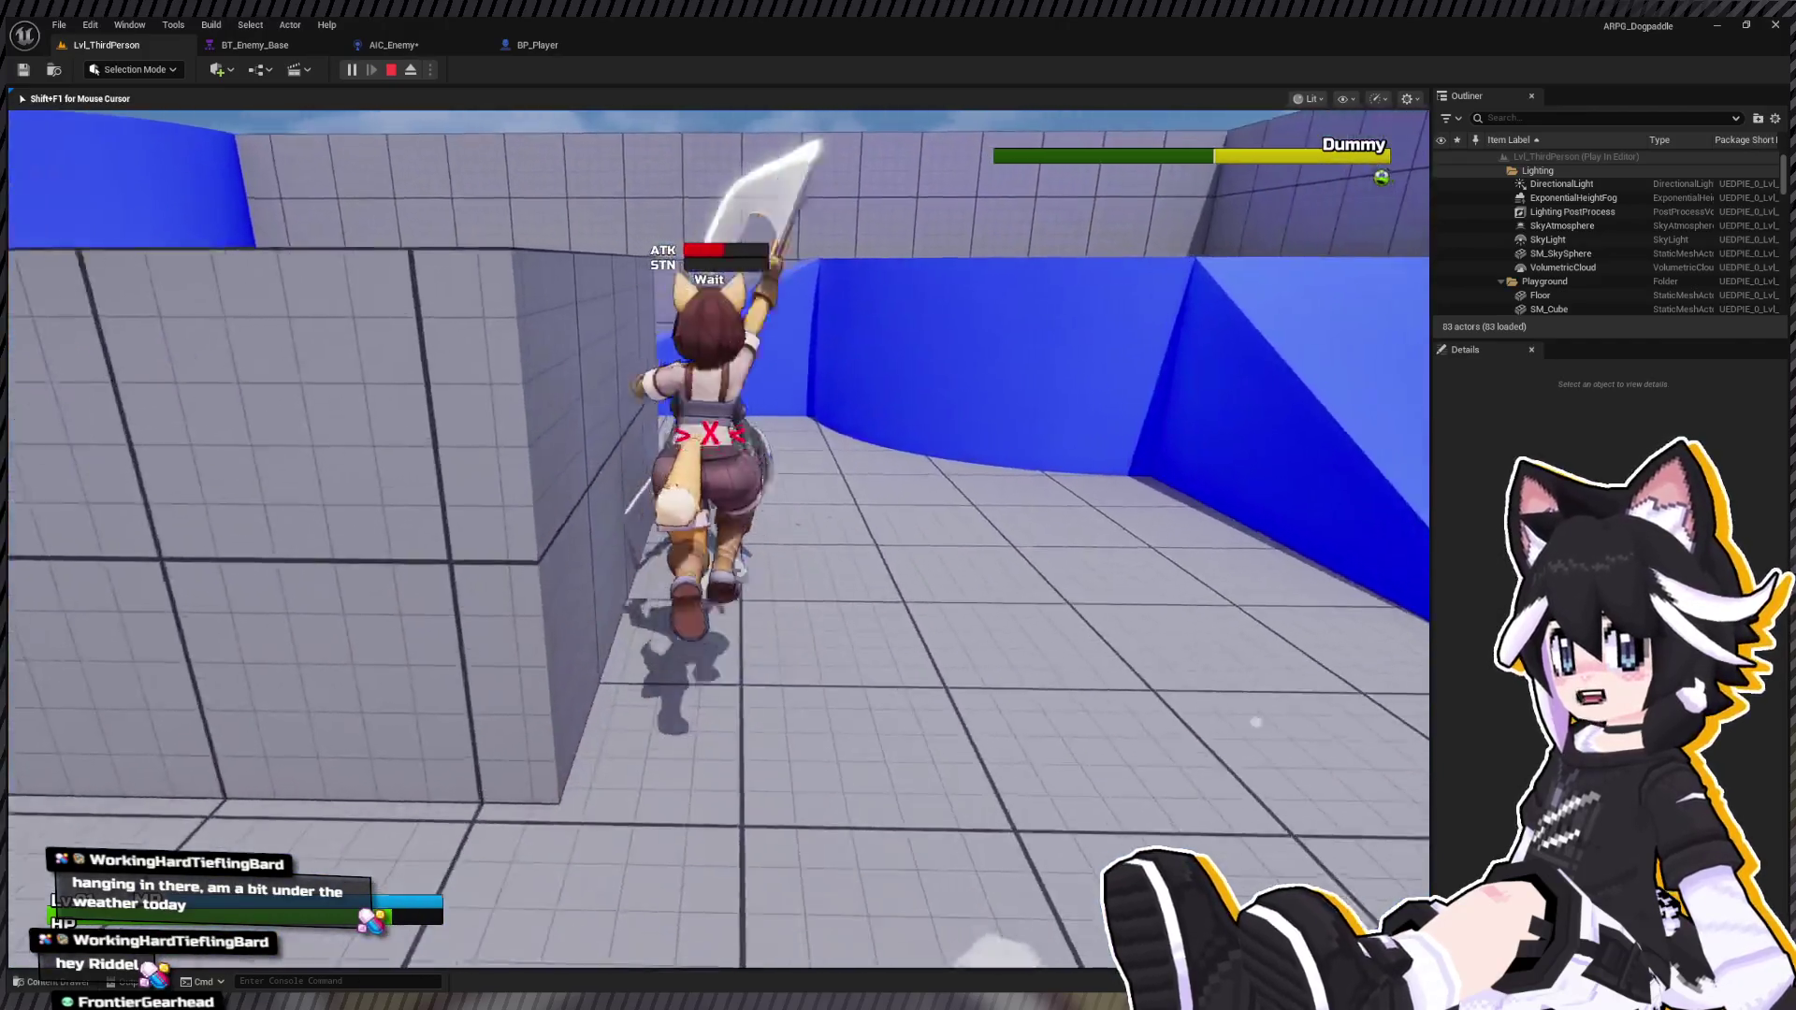
{"action": "left_click", "coordinate": [718, 539]}
{"action": "left_click", "coordinate": [718, 539]}
{"action": "left_click", "coordinate": [719, 539]}
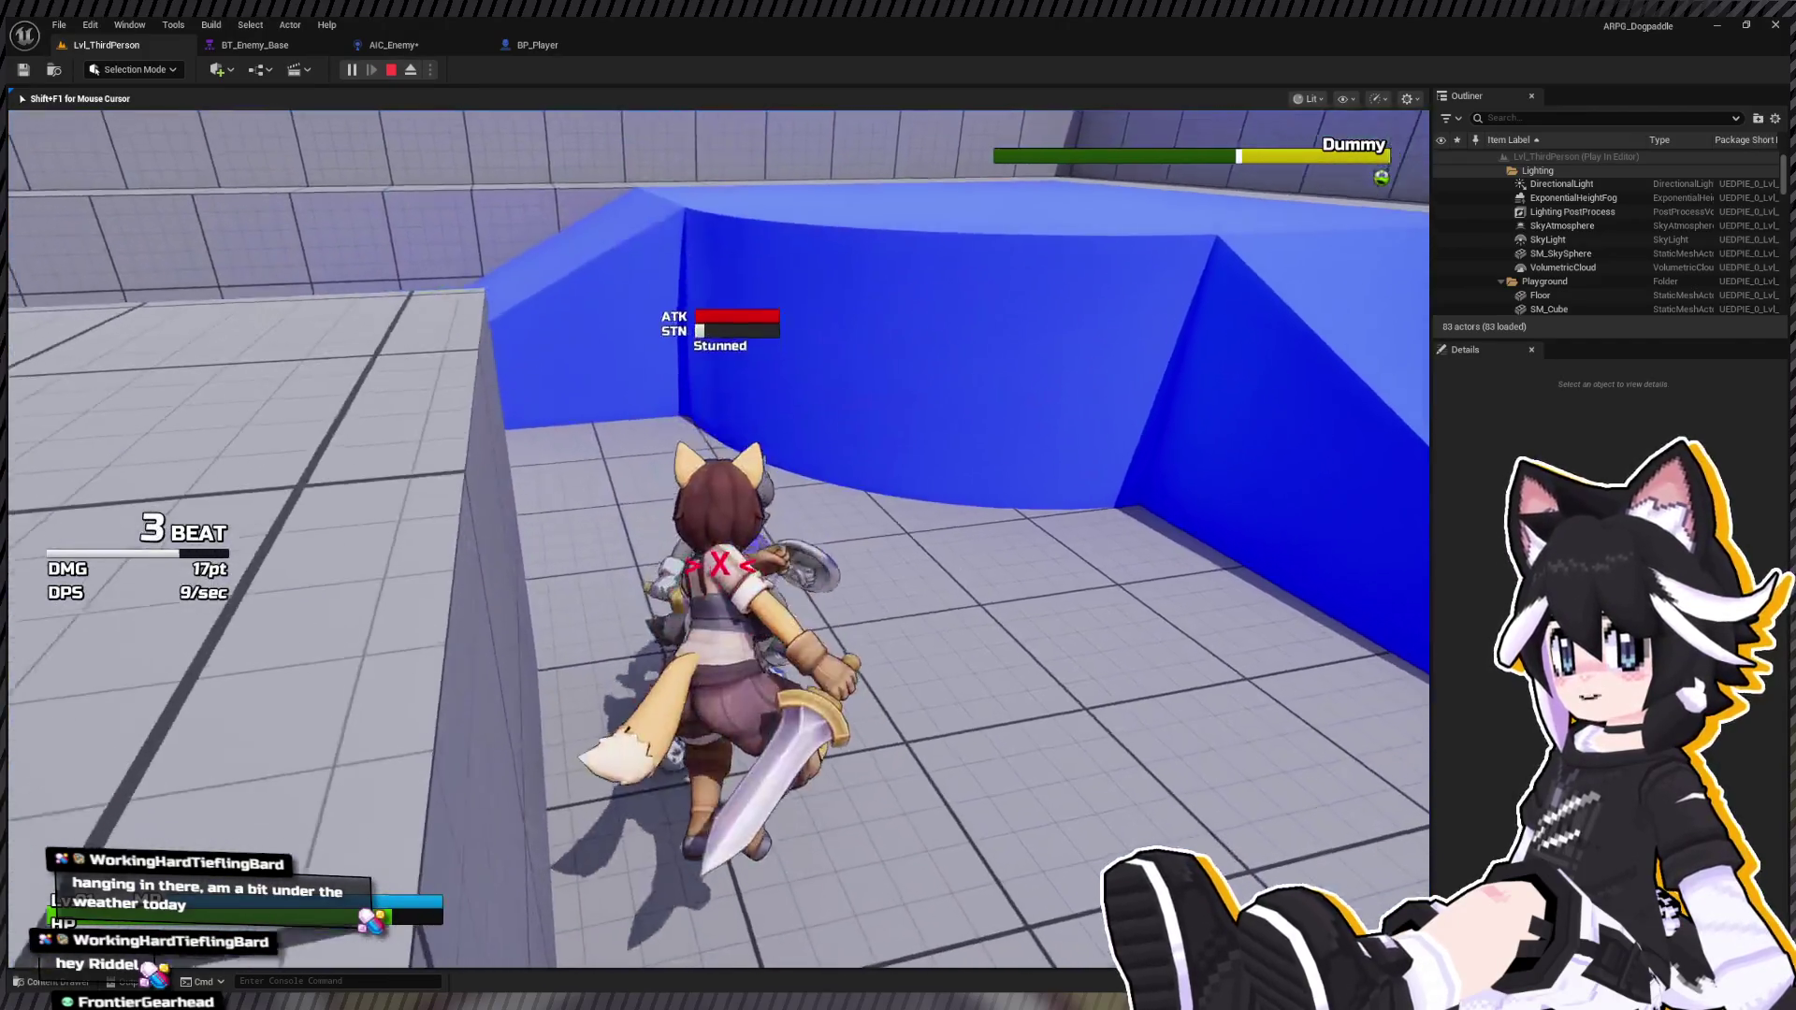
{"action": "left_click", "coordinate": [719, 539]}
{"action": "left_click", "coordinate": [718, 539]}
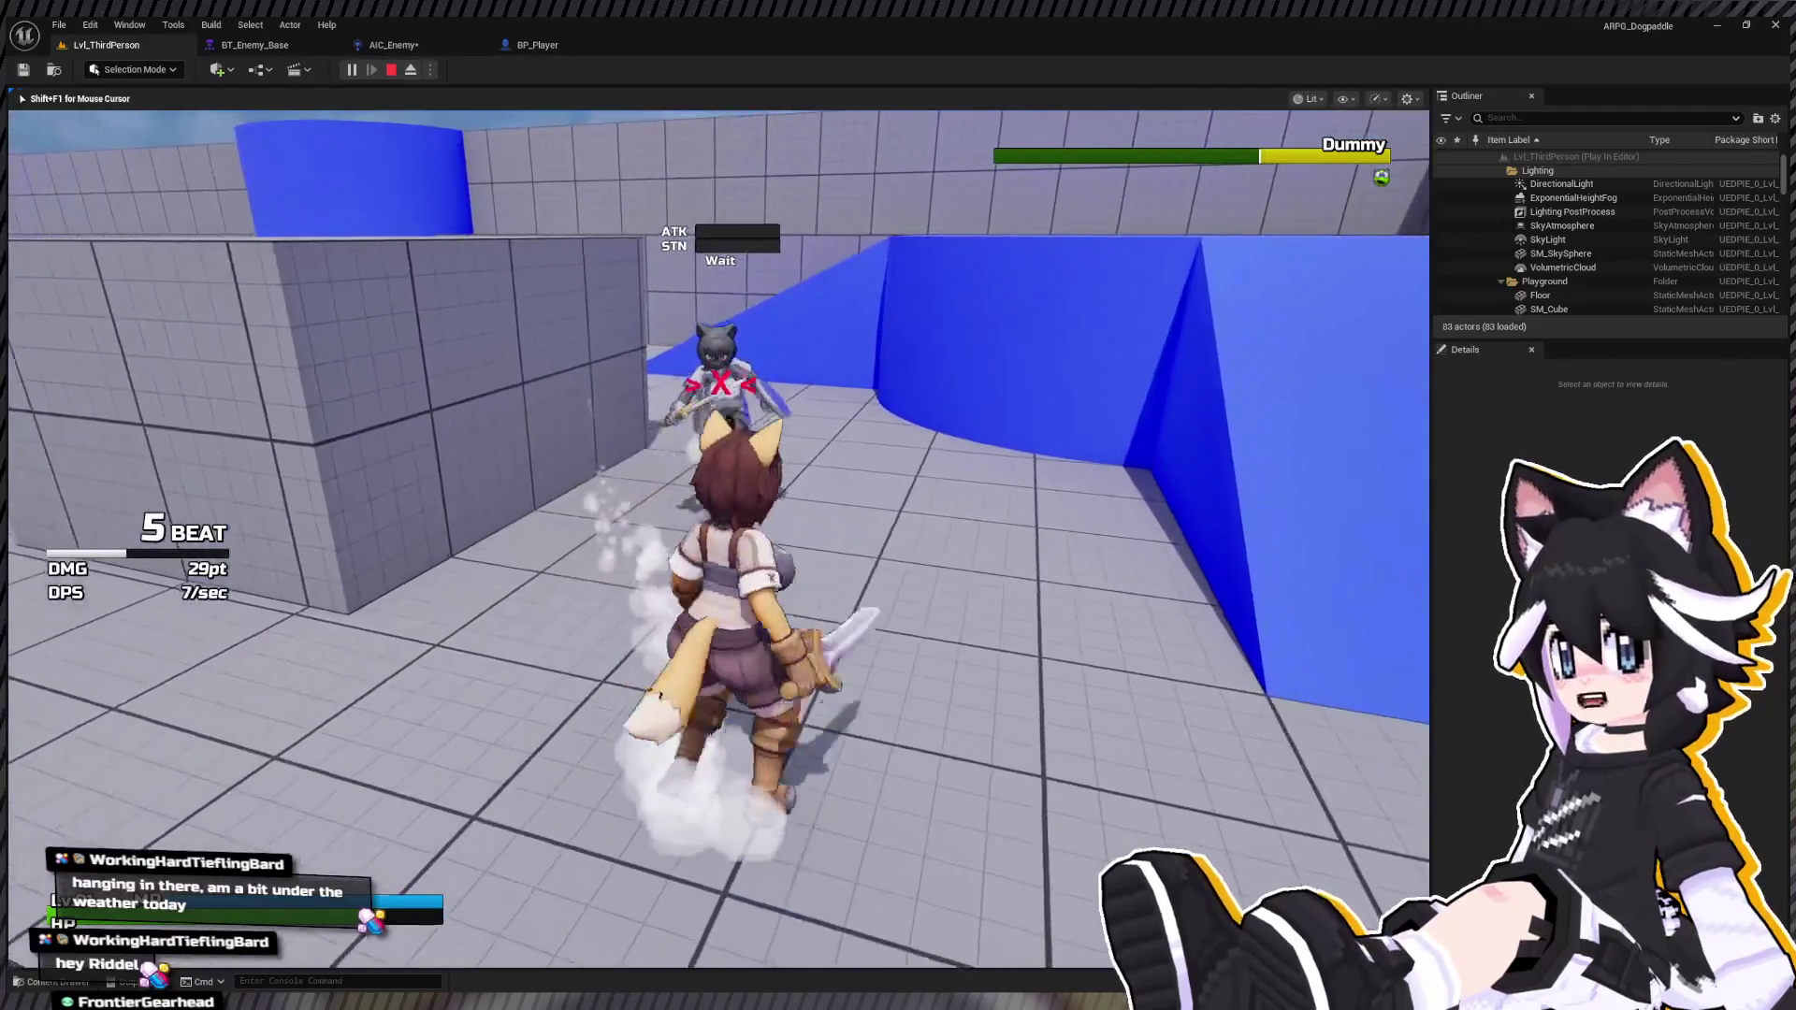
{"action": "key", "text": "Escape"}
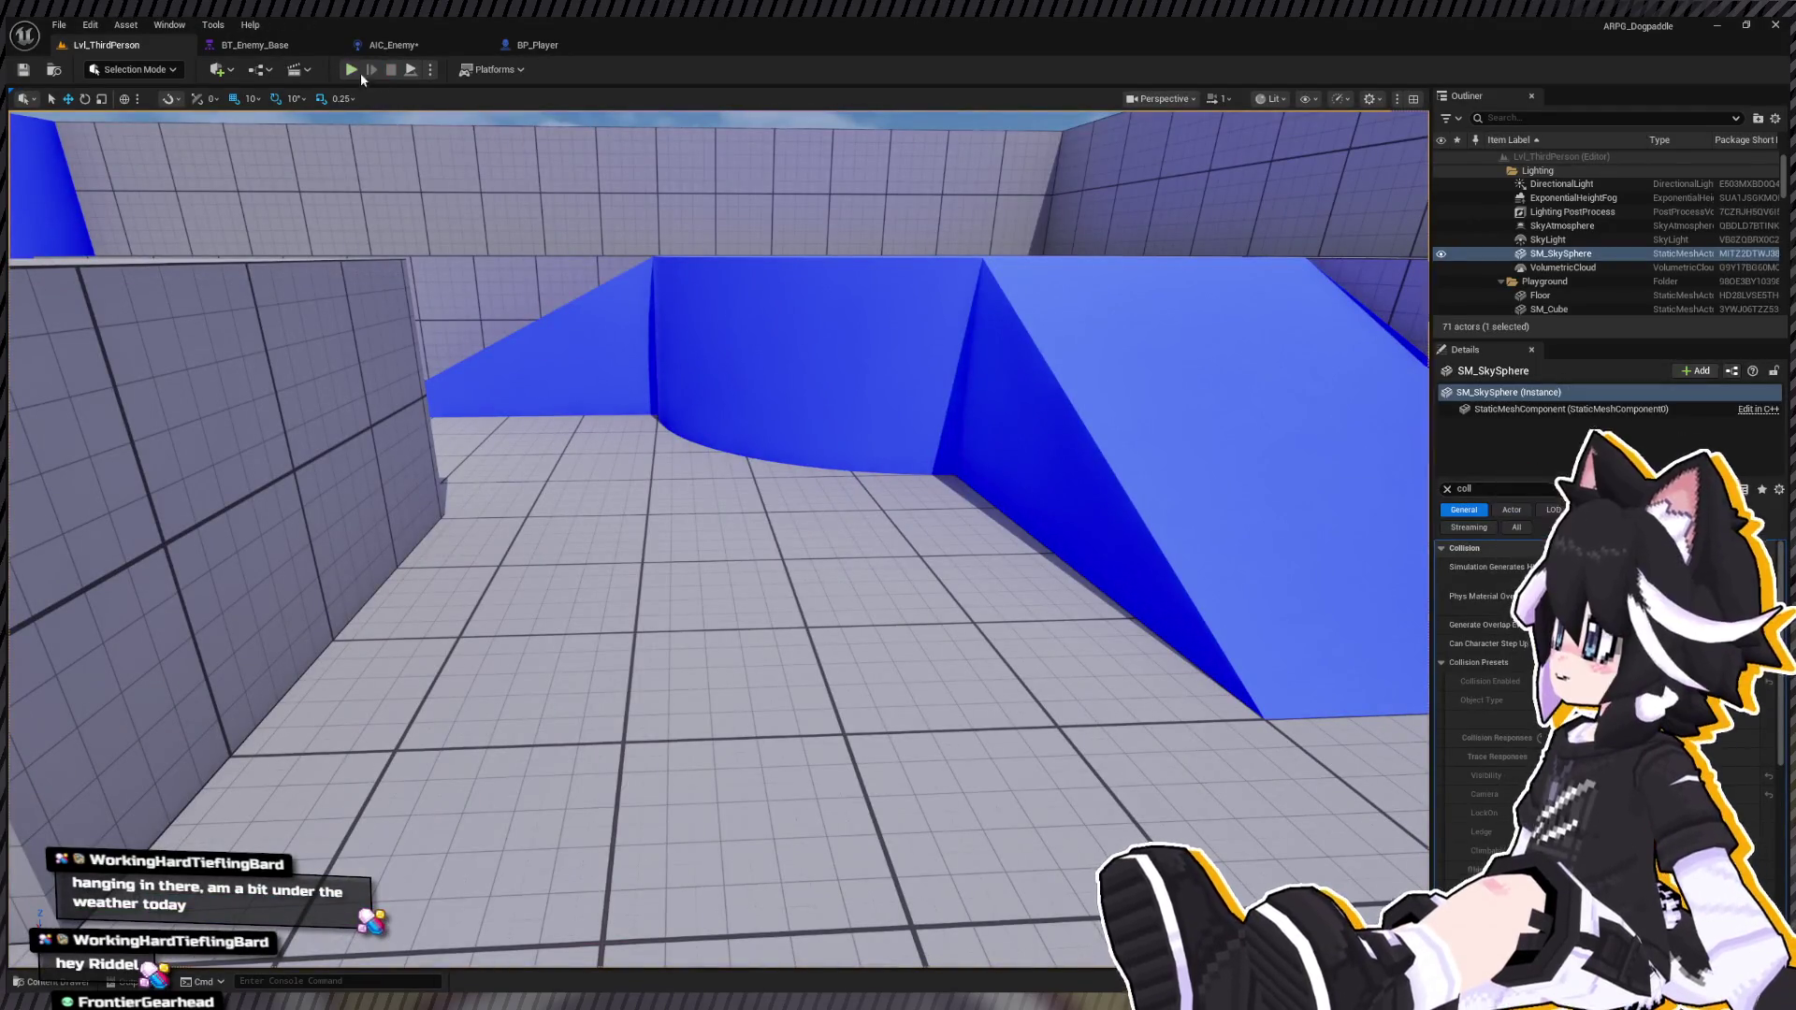
Step: Create a folder named Telegraph inside VisualEffects and open it
{"action": "key", "text": "ctrl+space"}
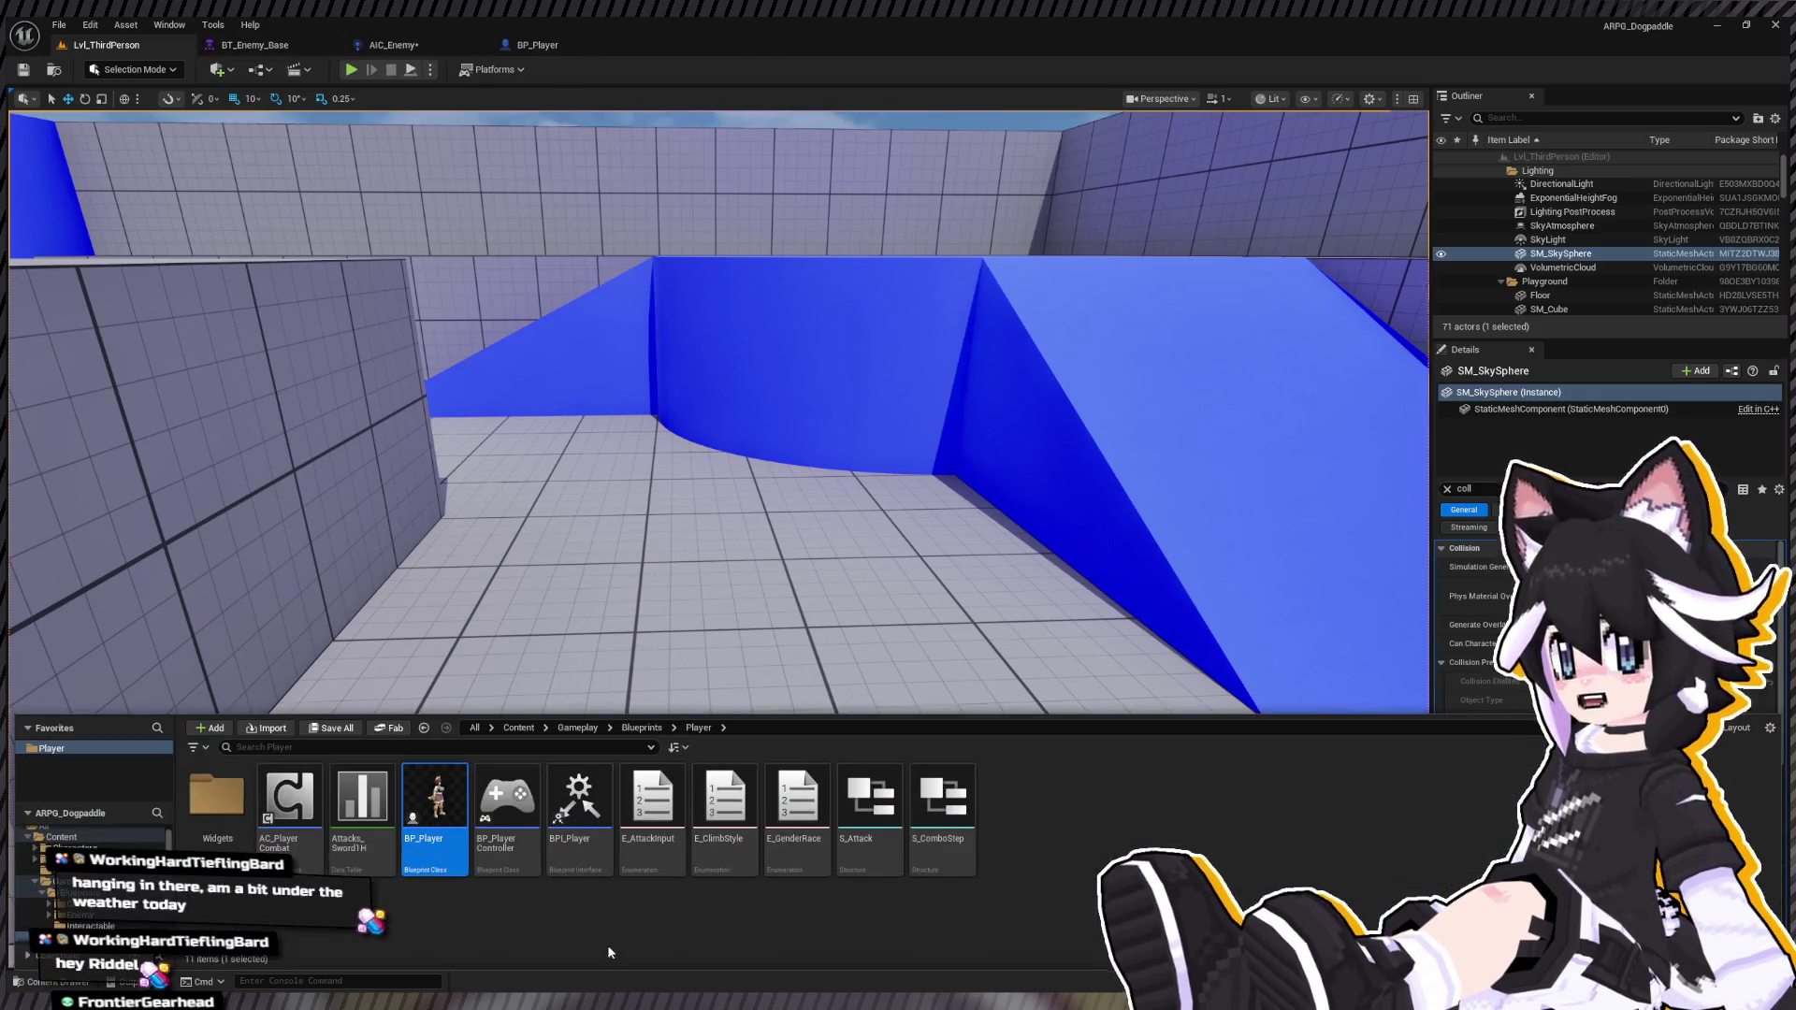
{"action": "scroll", "coordinate": [141, 922], "scroll_direction": "down", "scroll_amount": 2}
{"action": "left_click", "coordinate": [93, 926]}
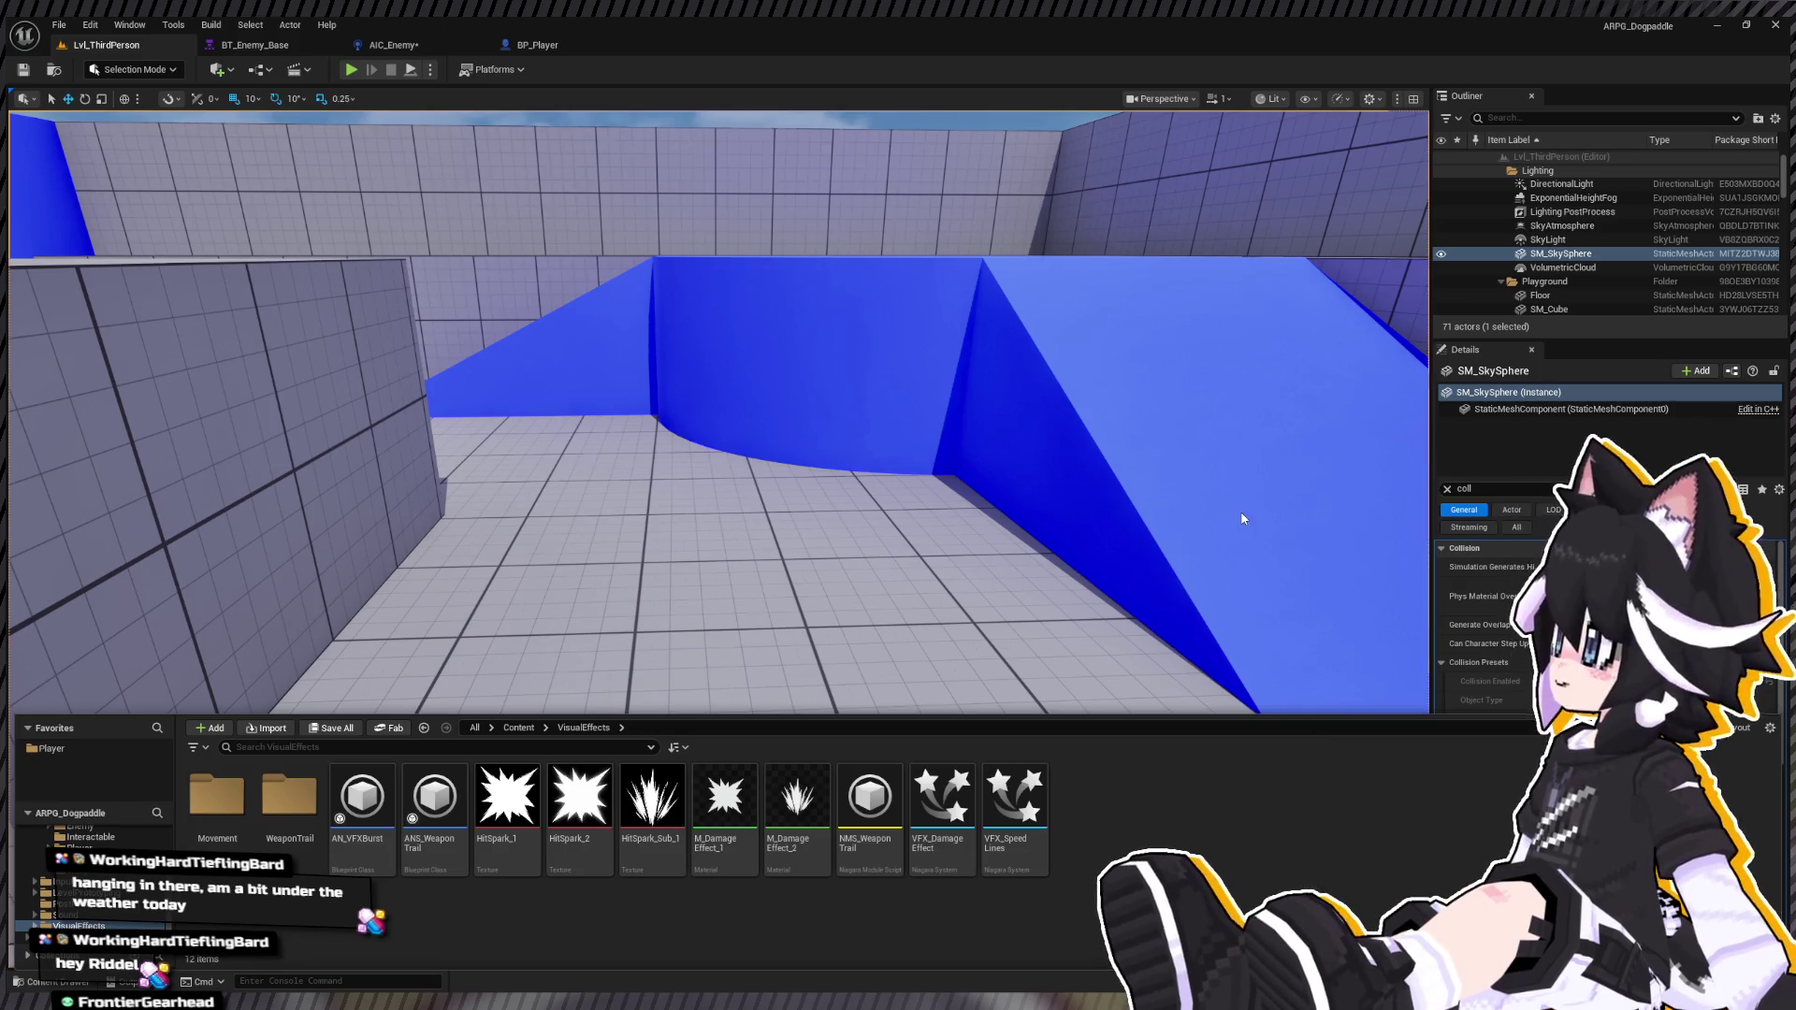
{"action": "key", "text": "ctrl+shift+n"}
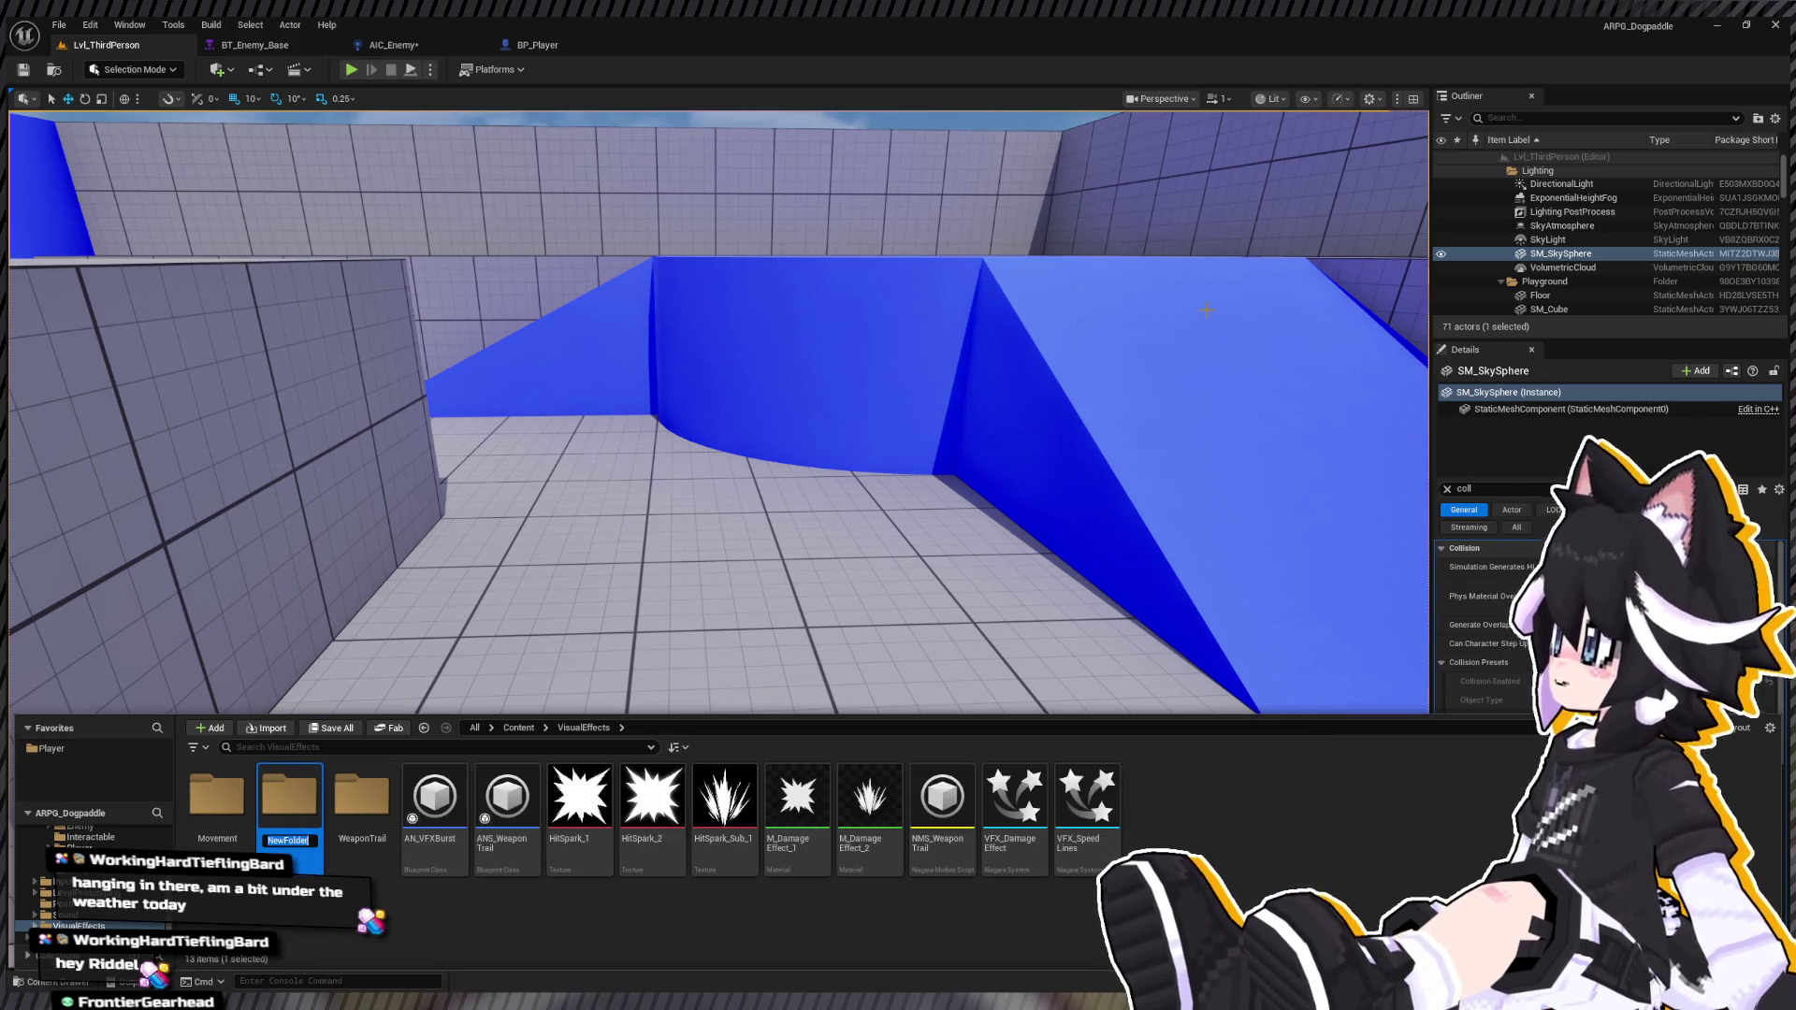
{"action": "type", "text": "I"}
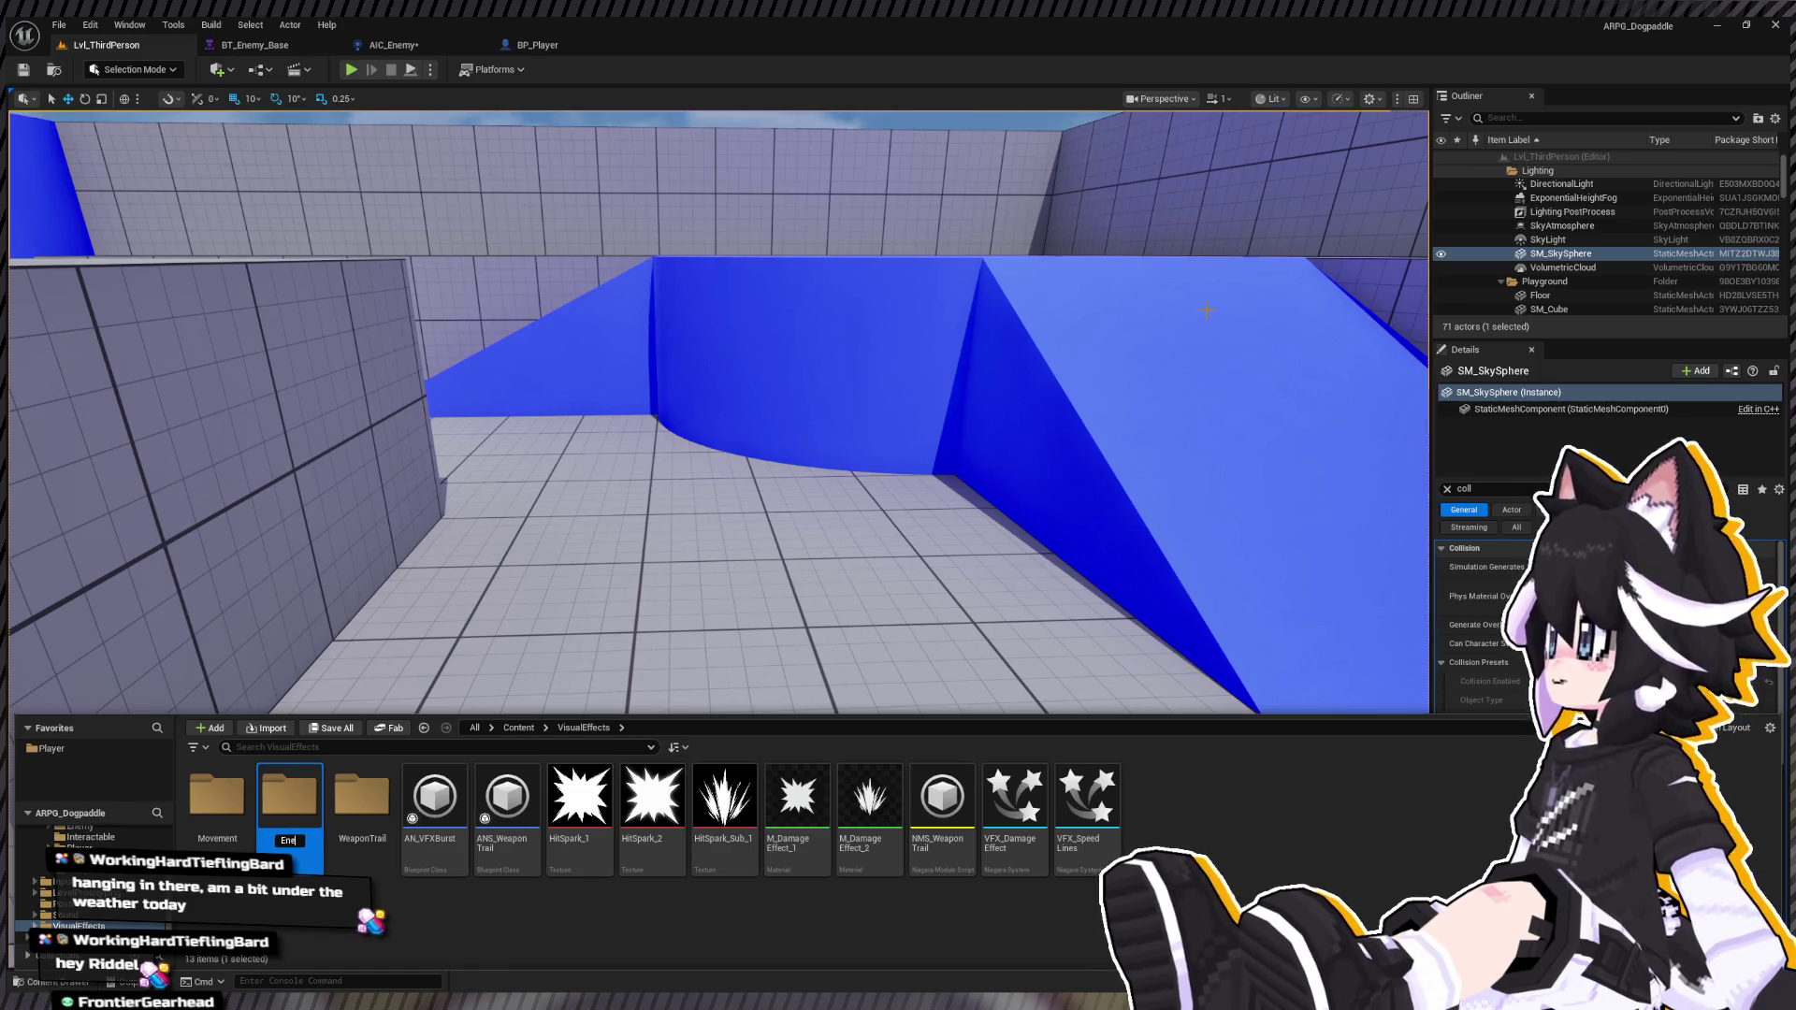
{"action": "type", "text": "elegraph"}
{"action": "key", "text": "Return"}
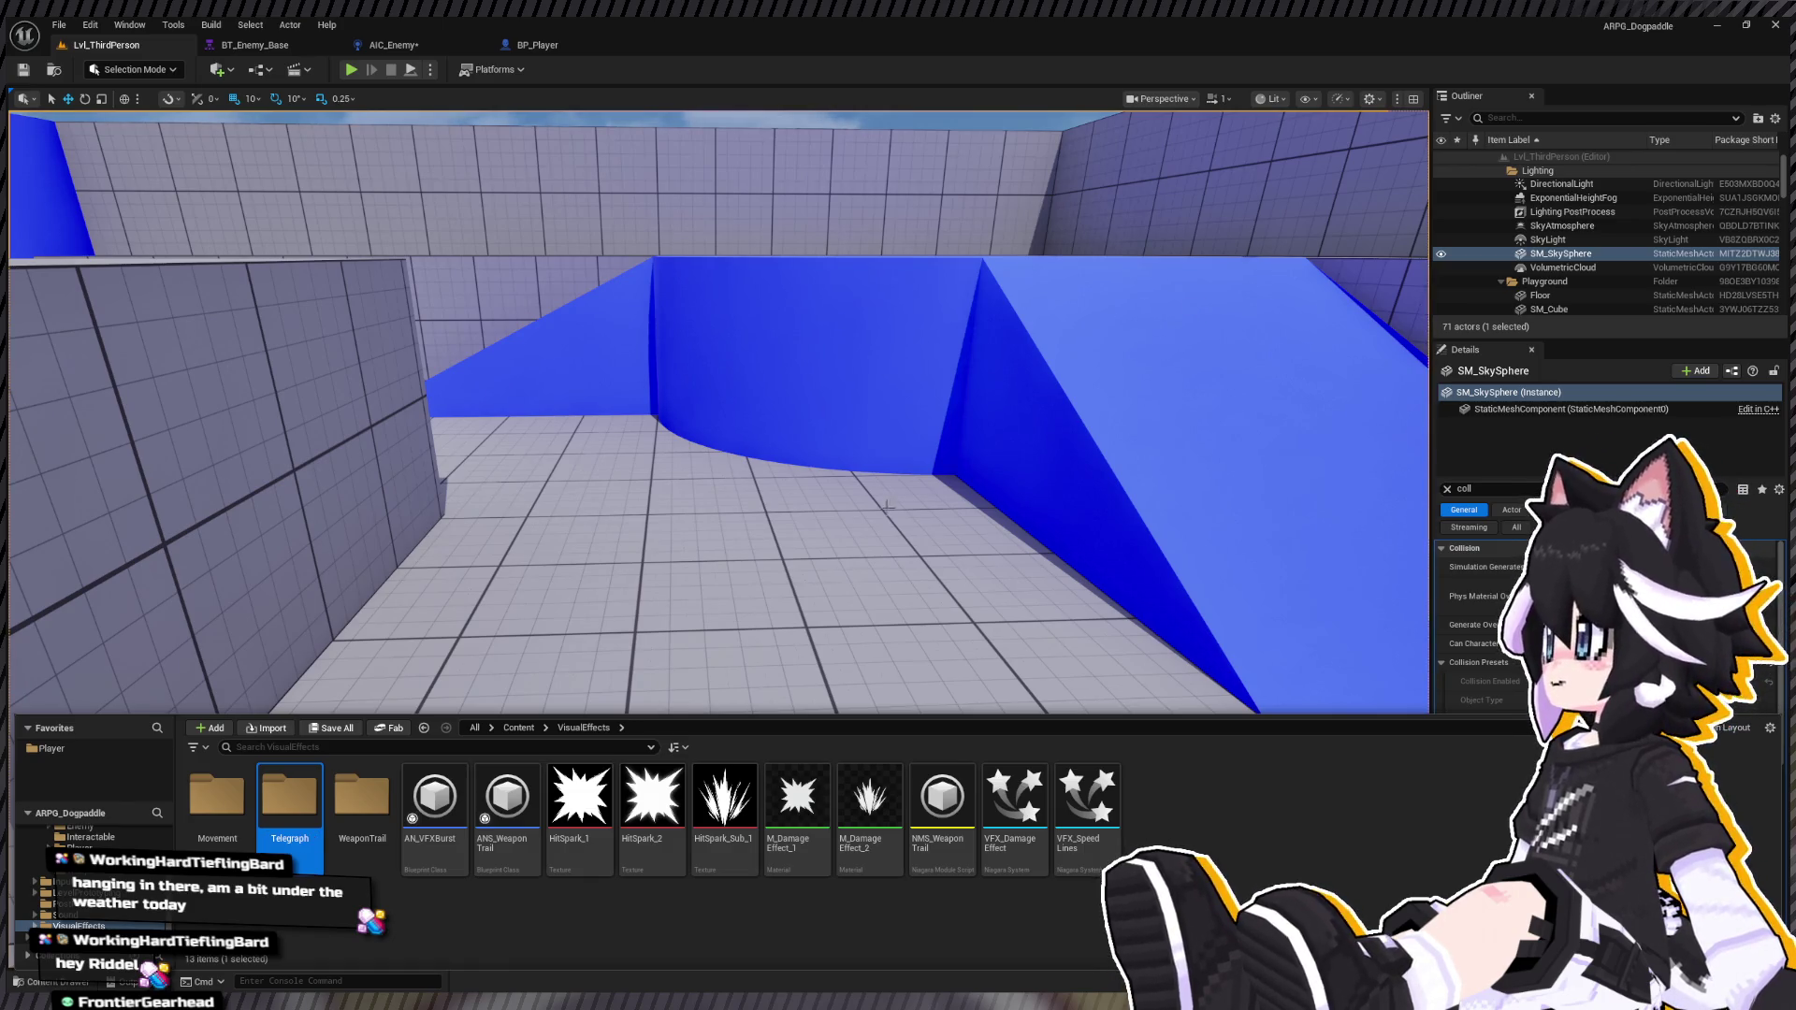
{"action": "key", "text": "Return"}
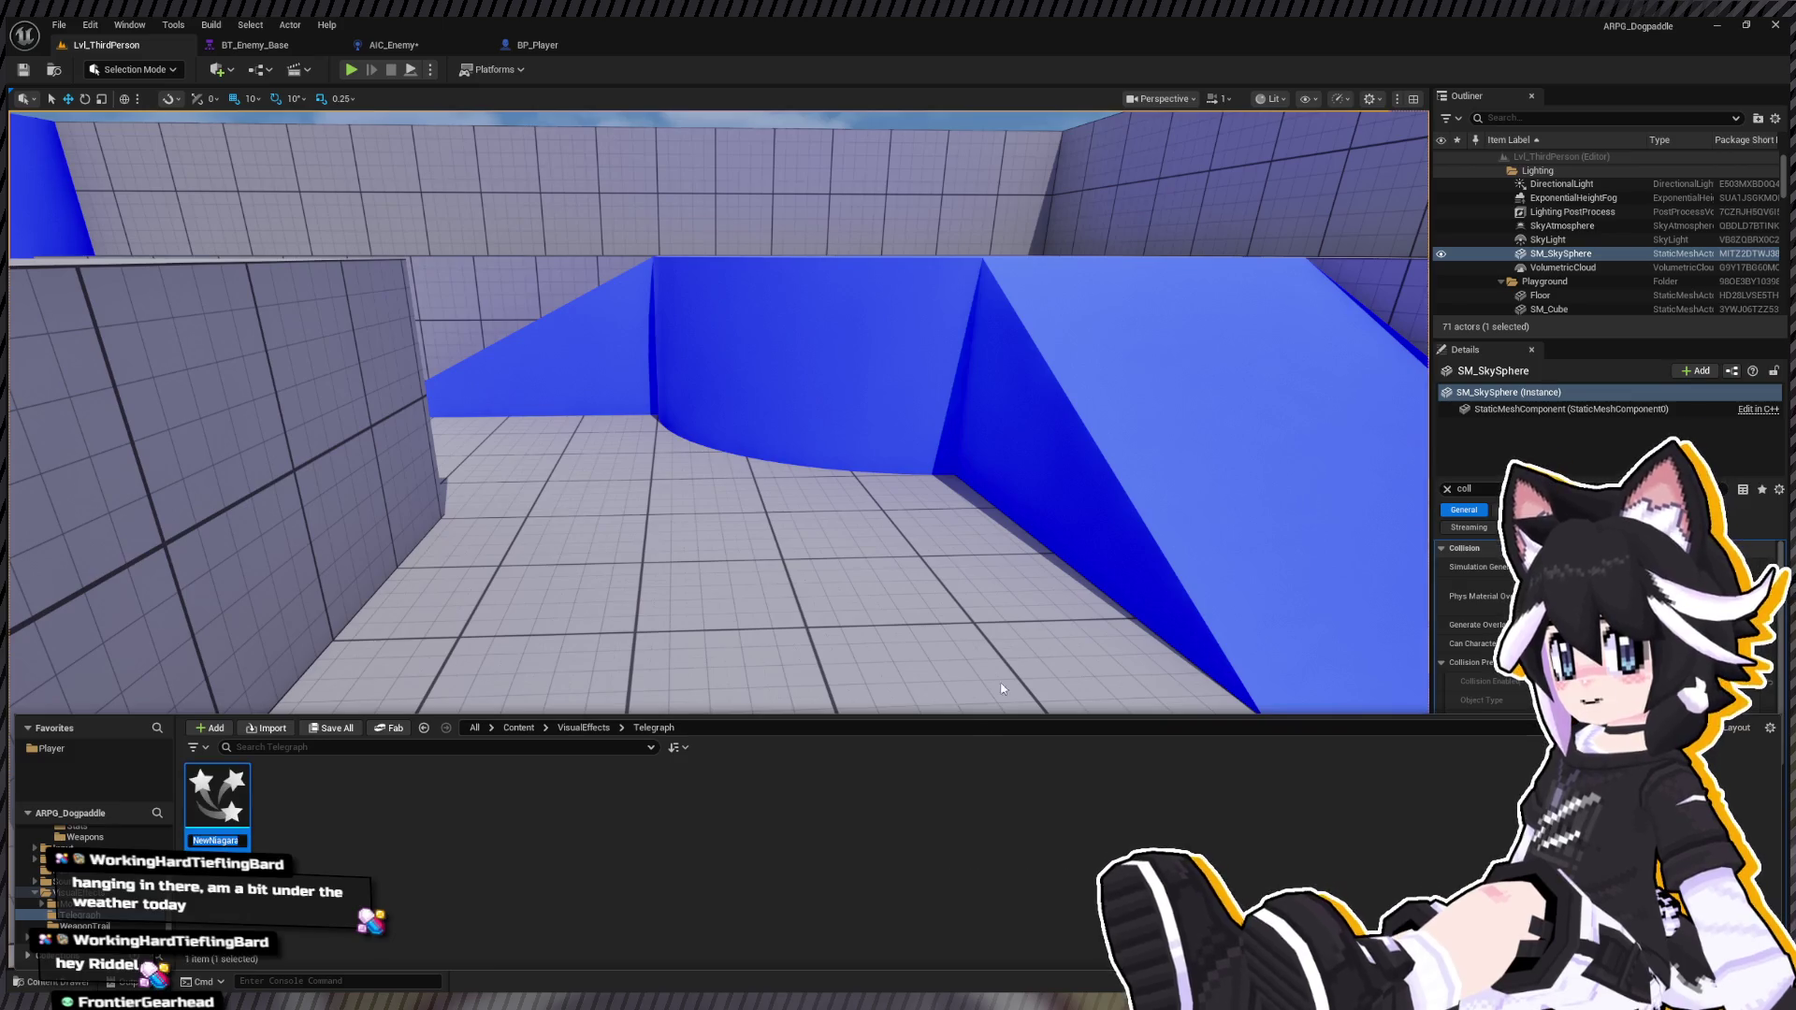
Step: Name the new Niagara system VFX_Telegraph and open it in the Niagara editor
{"action": "type", "text": "VF"}
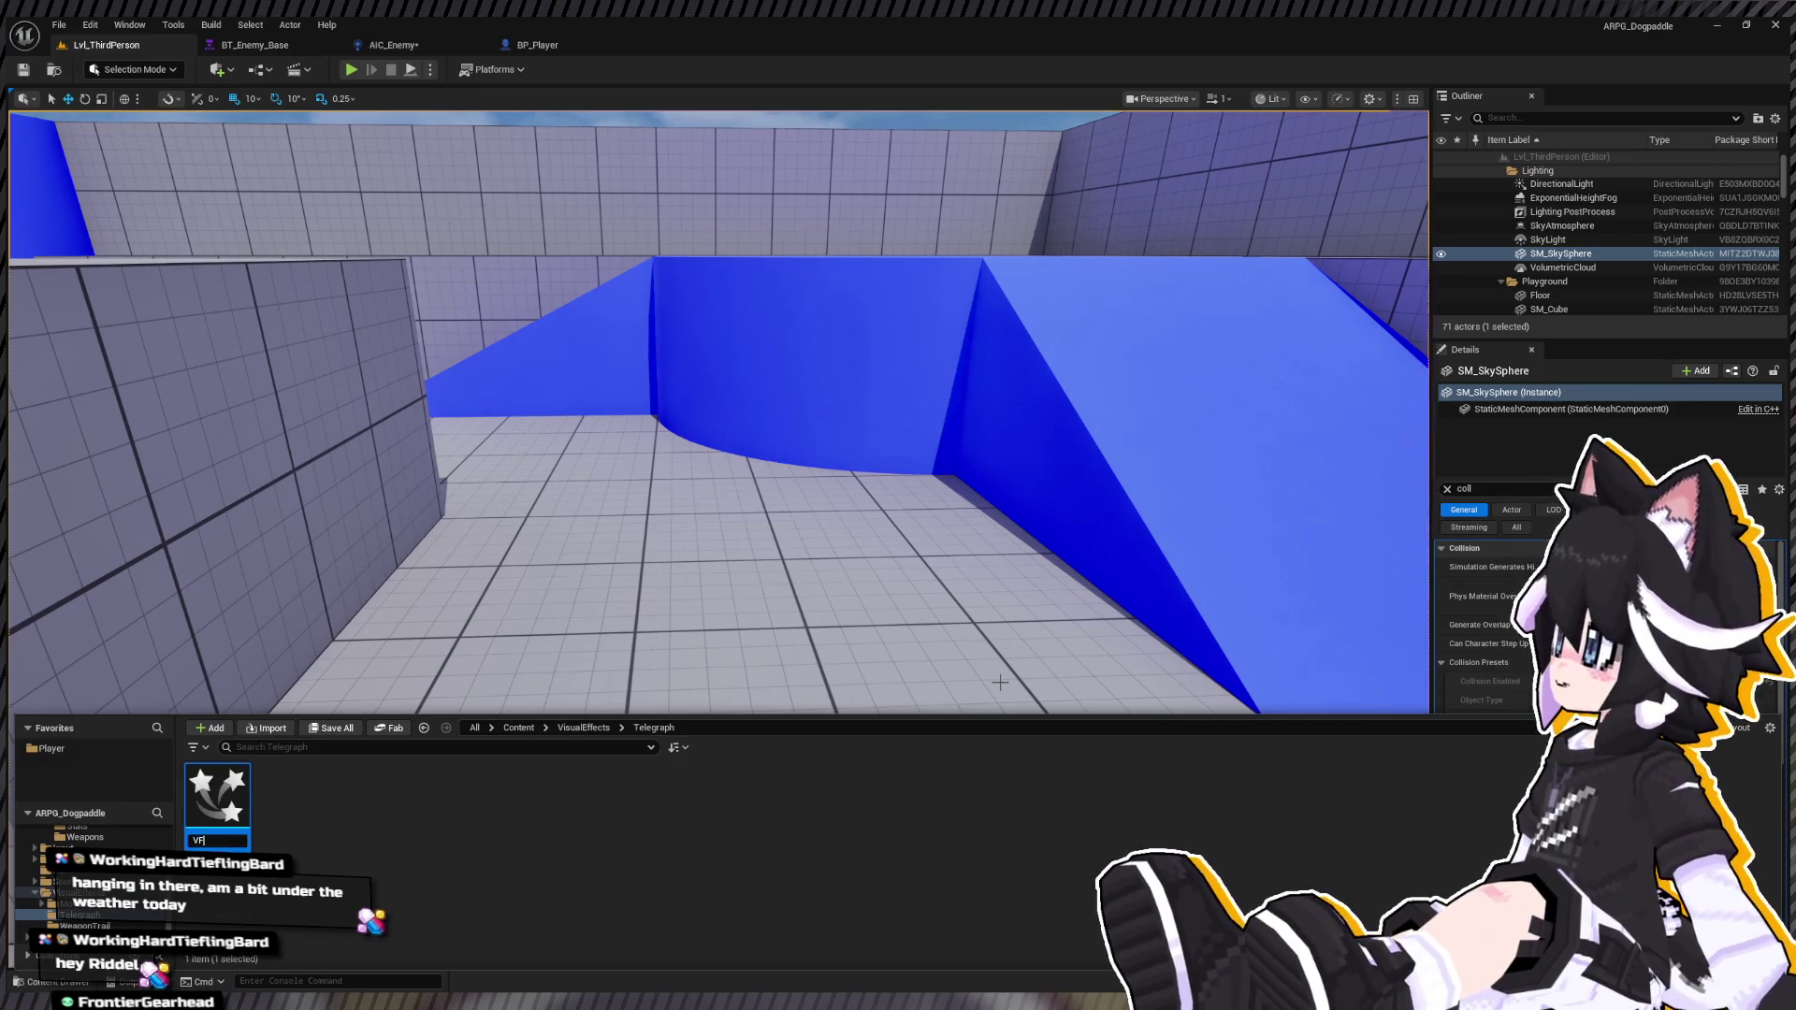
{"action": "type", "text": "X_"}
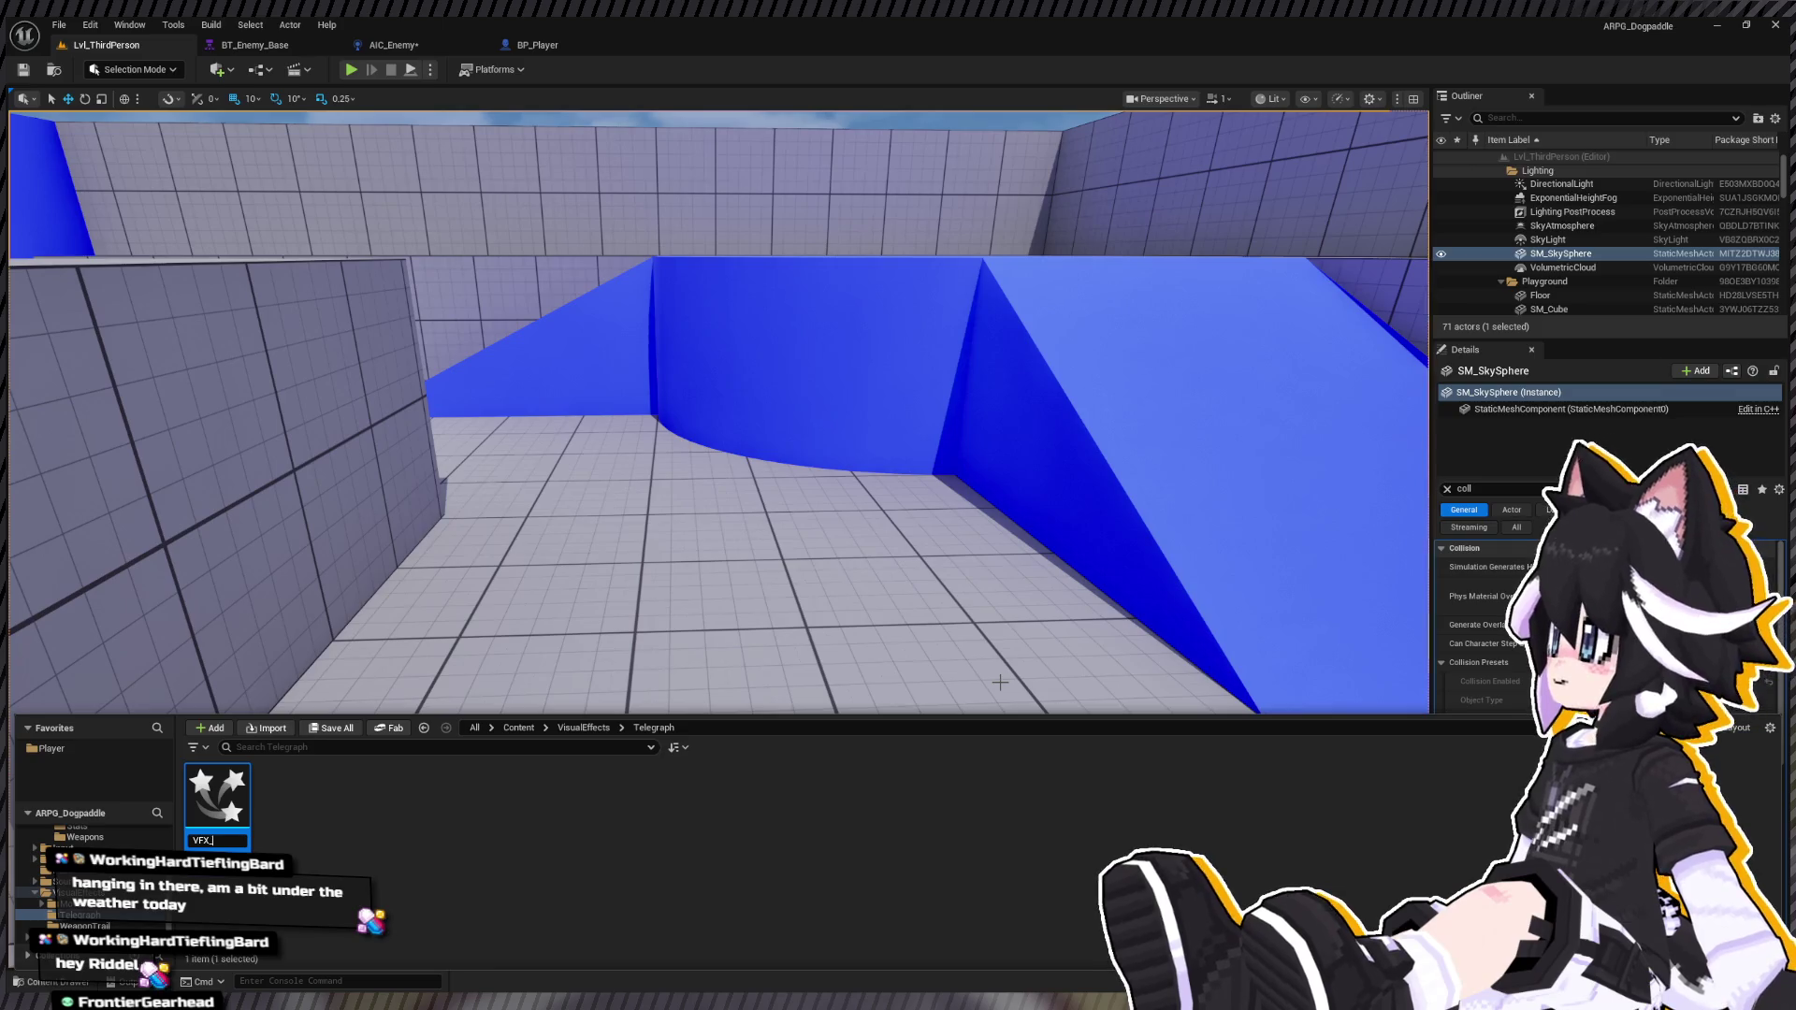
{"action": "type", "text": "Telegraph"}
{"action": "key", "text": "Return"}
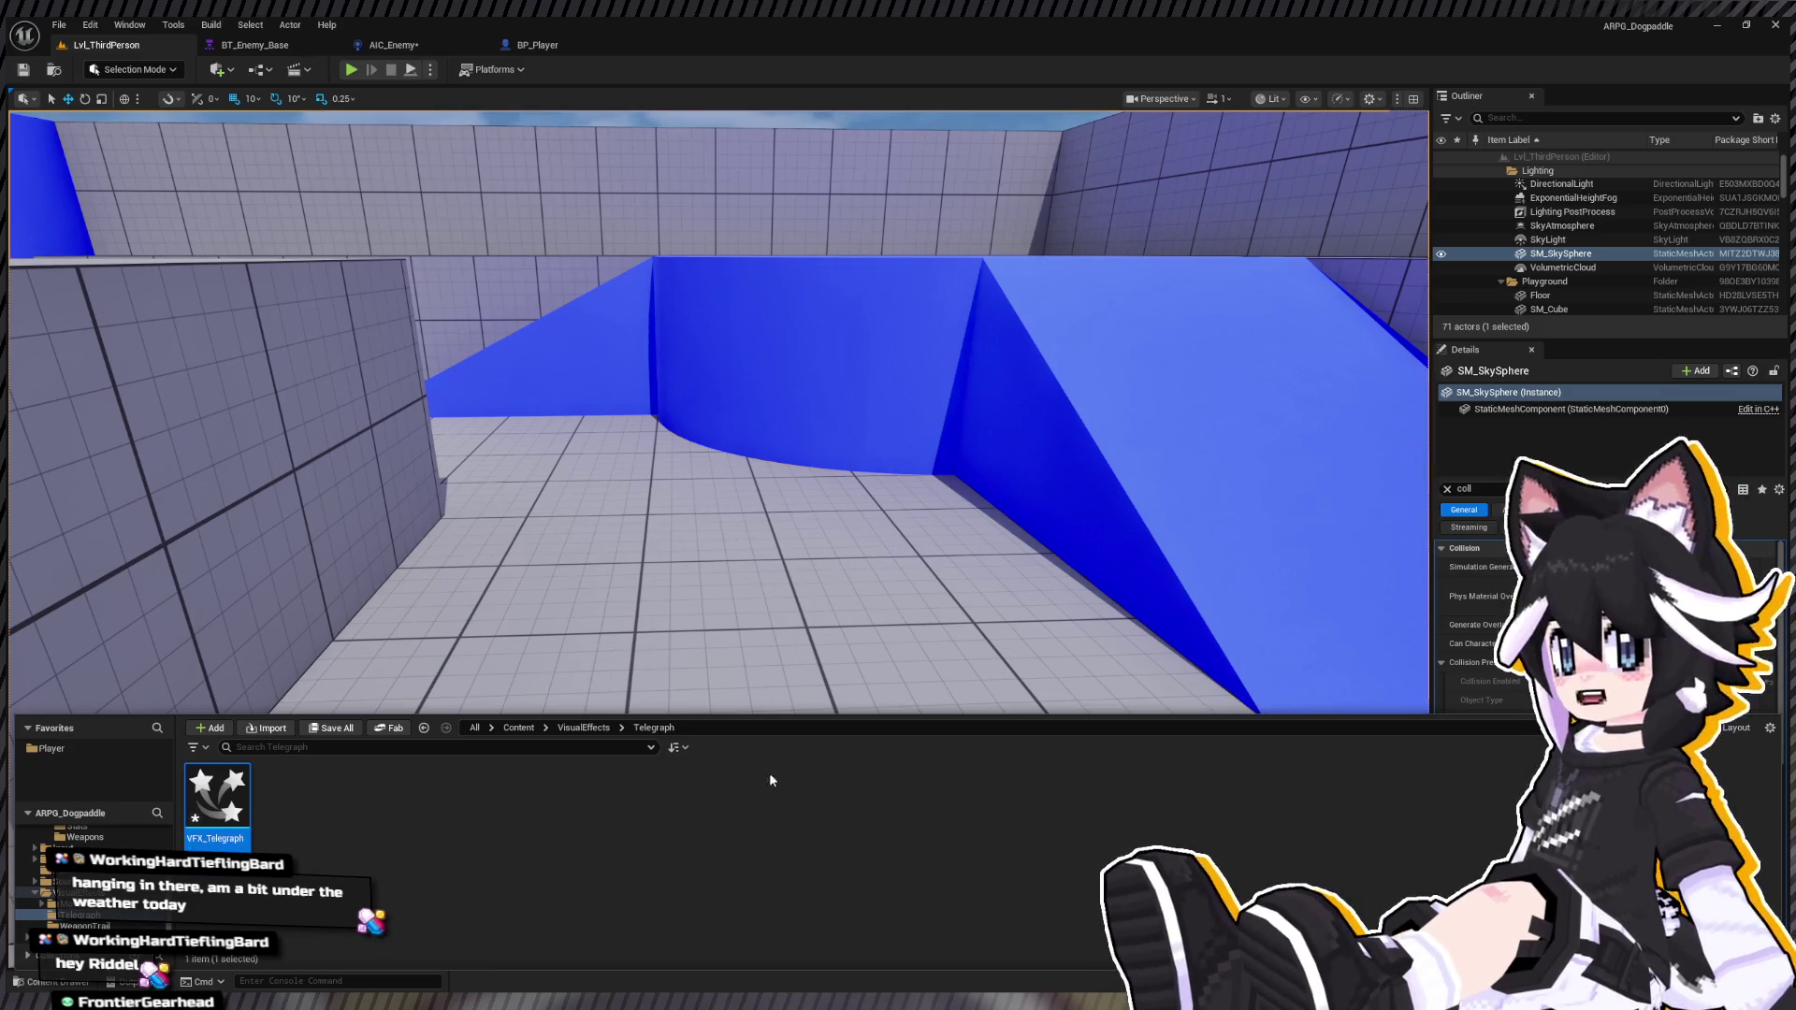
{"action": "left_click", "coordinate": [70, 904]}
{"action": "left_click", "coordinate": [80, 915]}
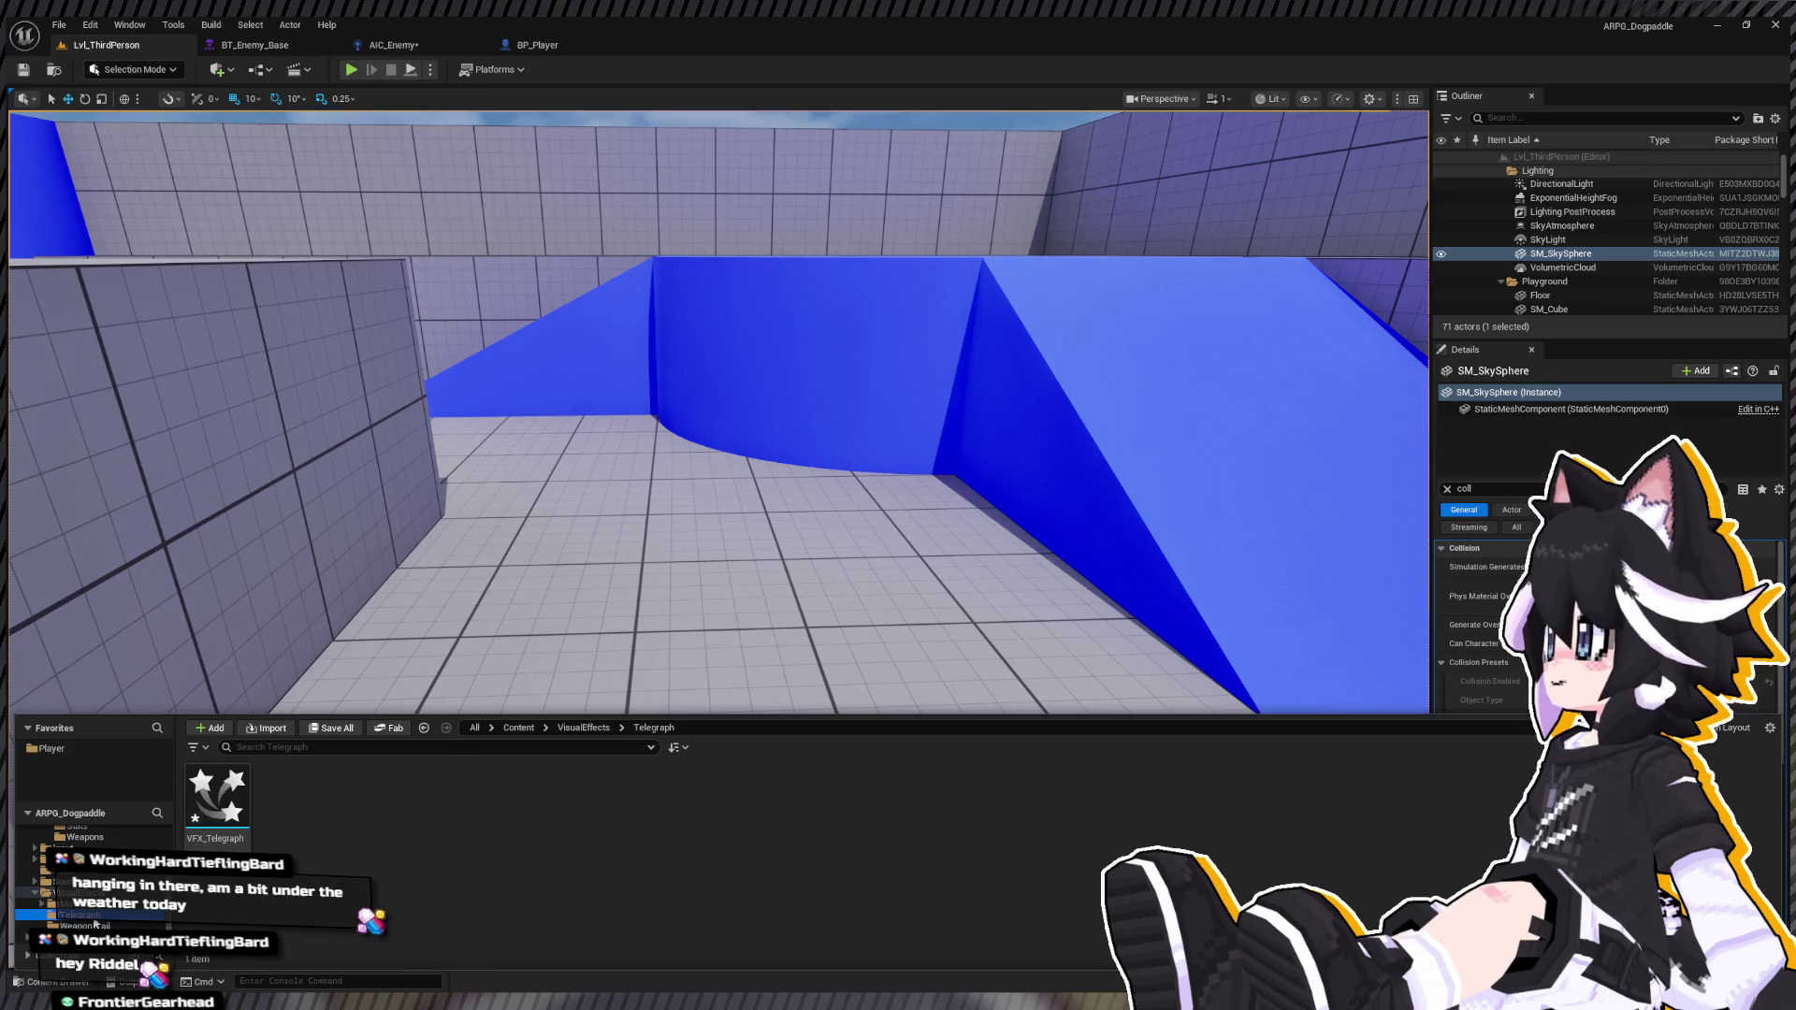
{"action": "double_click", "coordinate": [205, 841]}
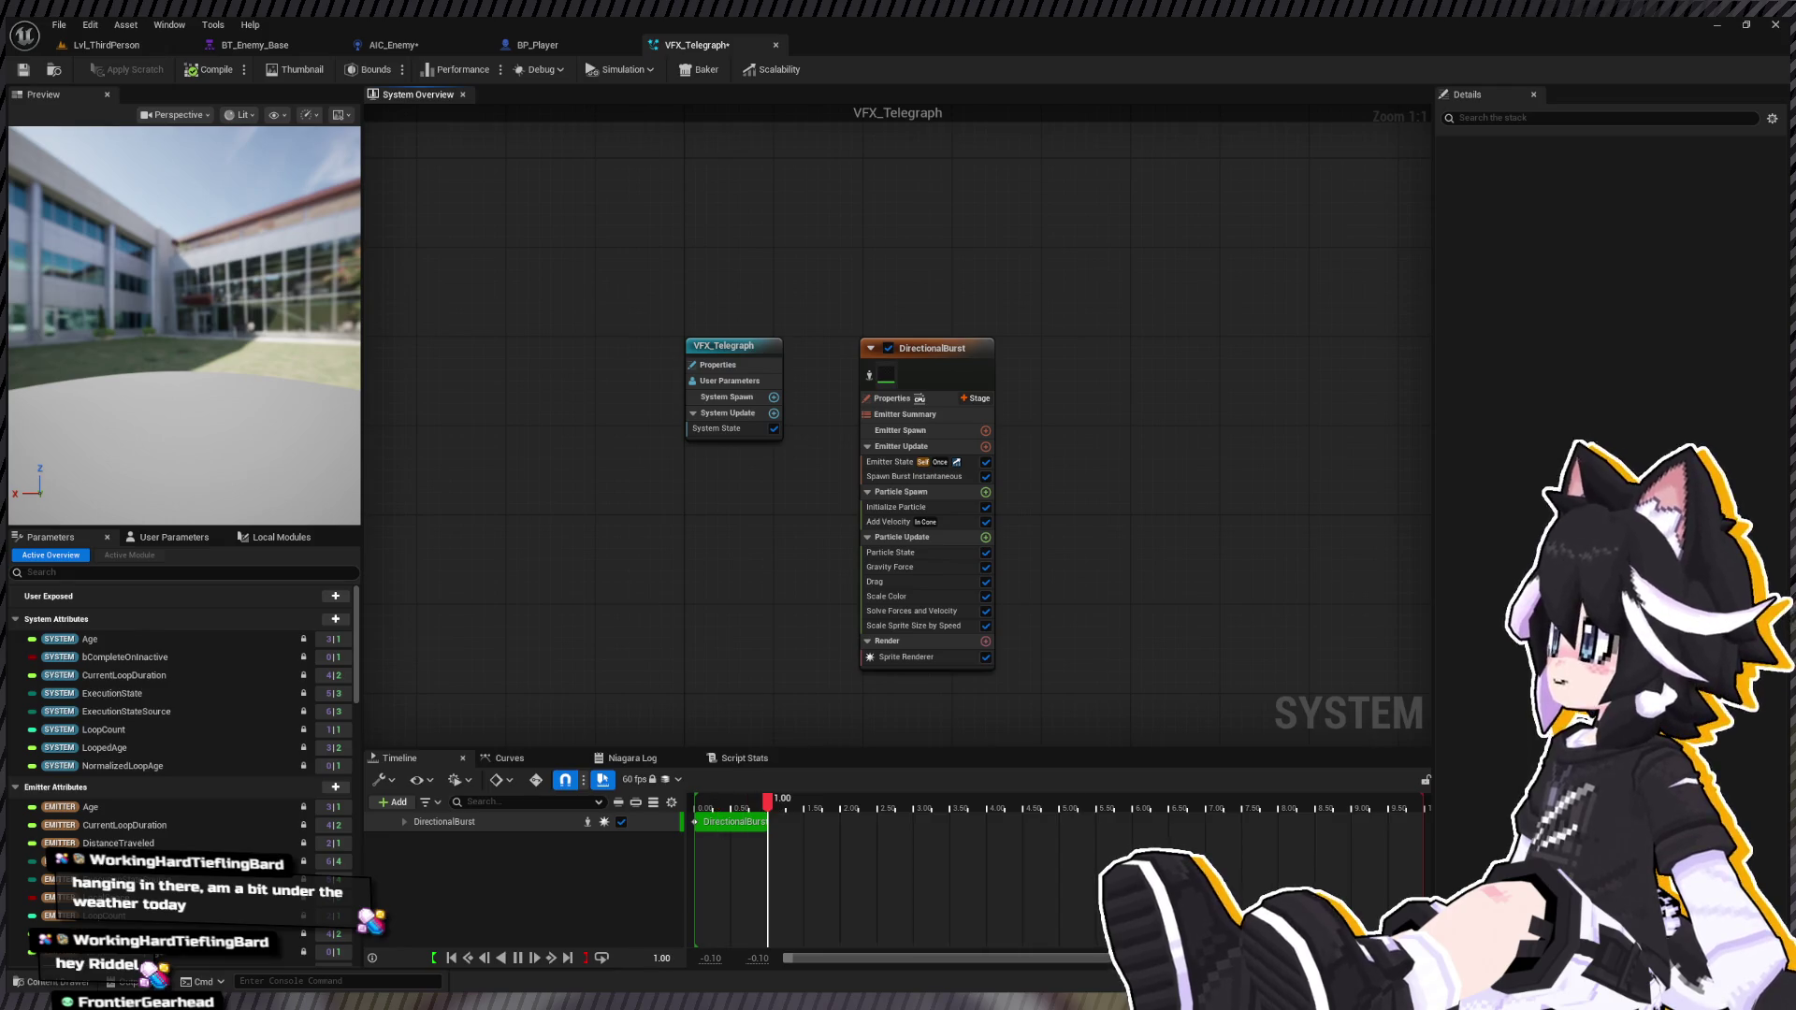
Step: Bring up the Content Drawer on the Telegraph folder, which now holds the Tex_RadioSound texture
{"action": "key", "text": "ctrl+space"}
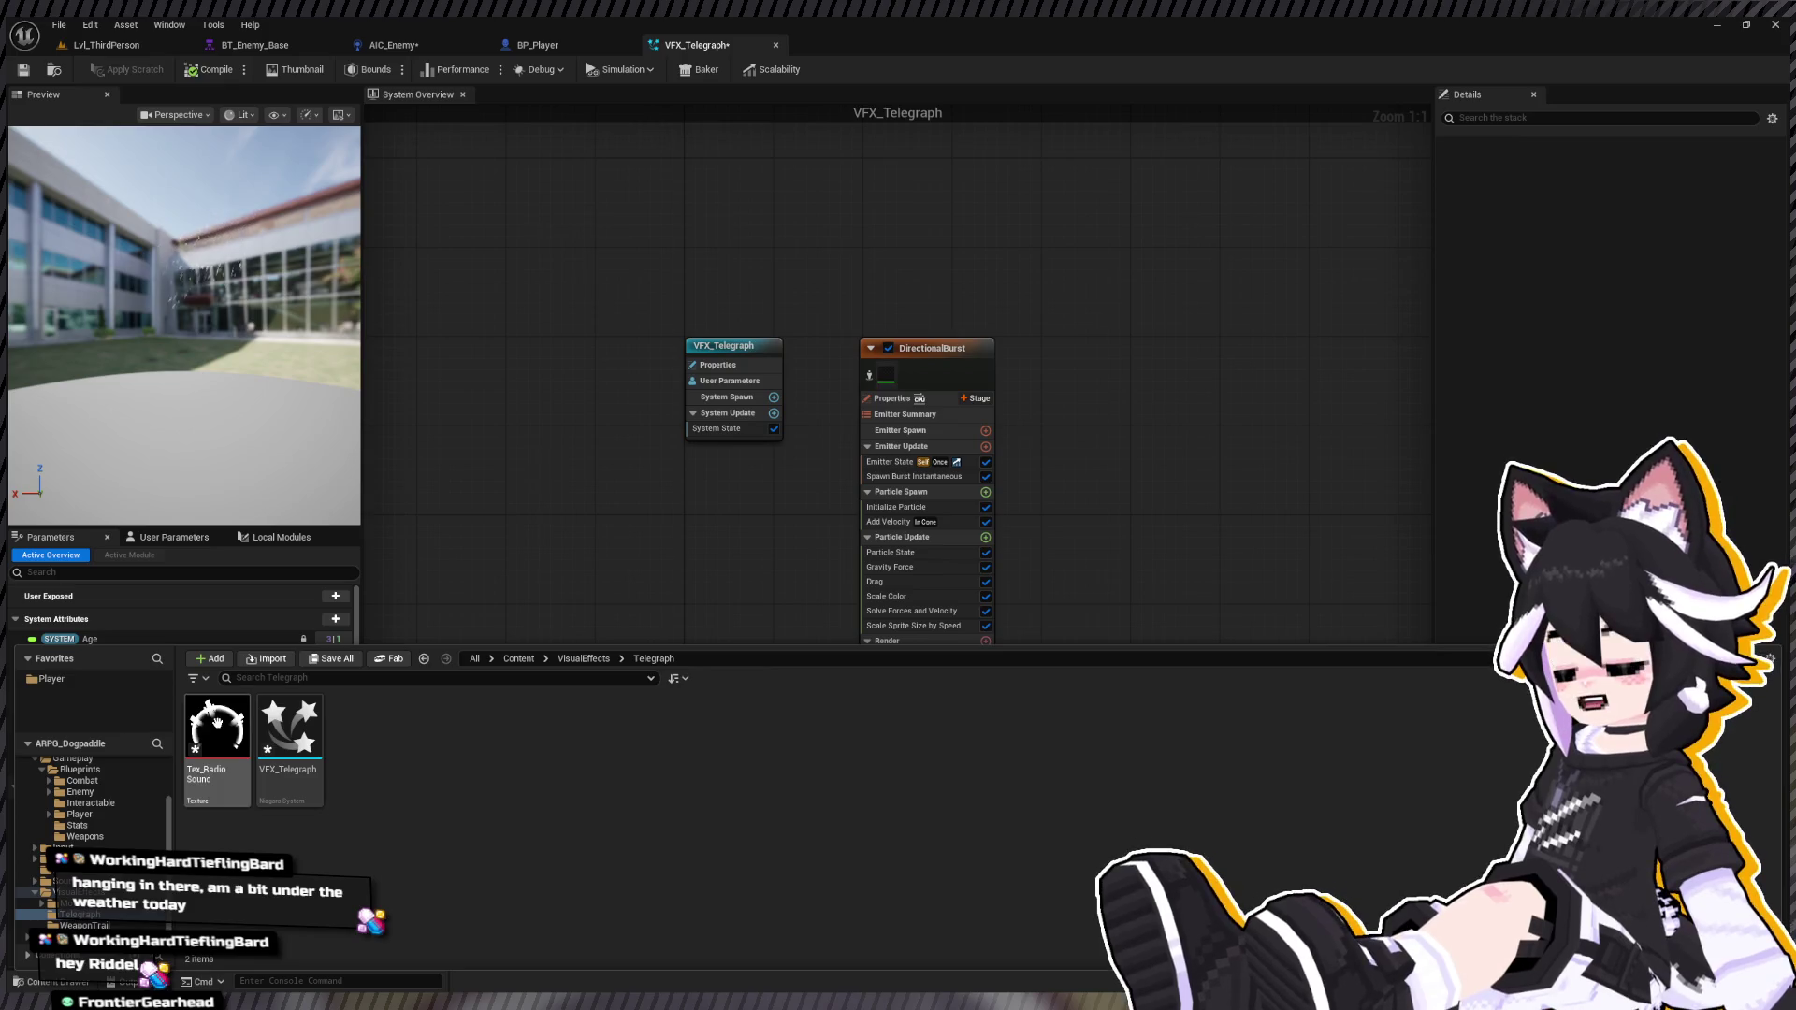
Step: Open Tex_RadioSound in the Texture Editor to inspect the radial ring image
{"action": "double_click", "coordinate": [217, 728]}
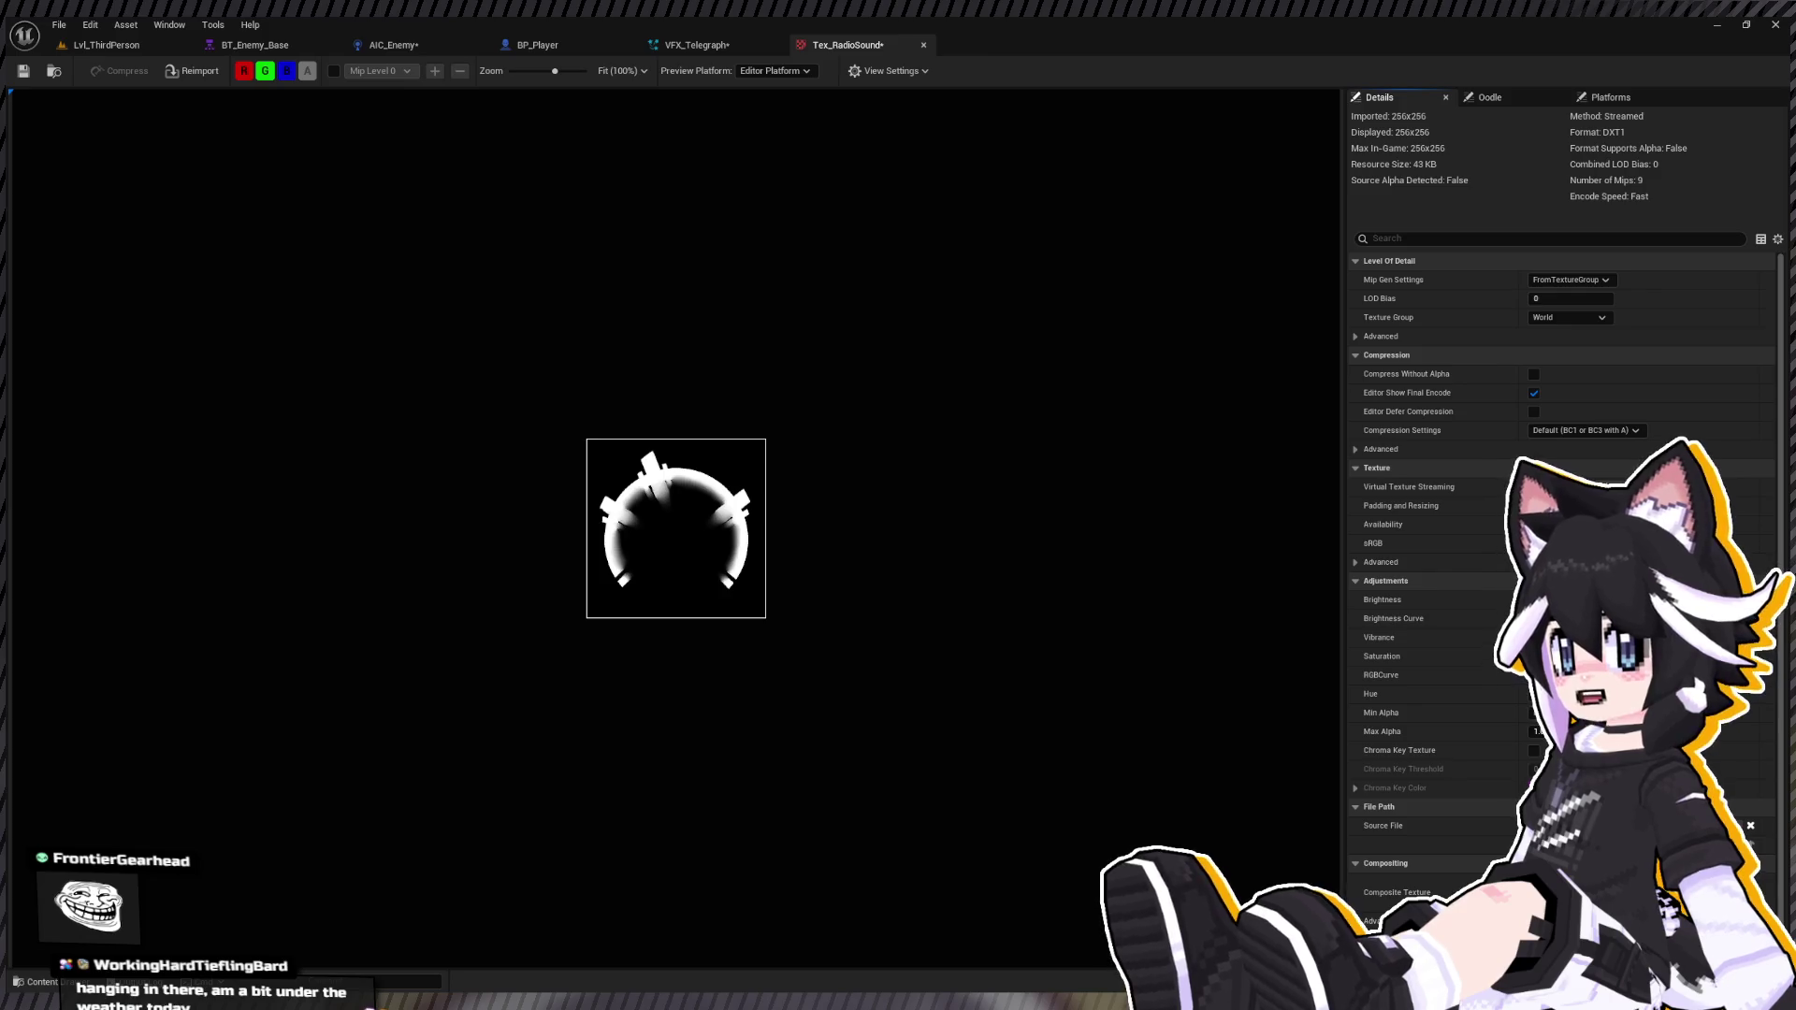
Step: Compare the texture with the Telegraph assets and select the text_TelegraphCircle texture
{"action": "key", "text": "ctrl+space"}
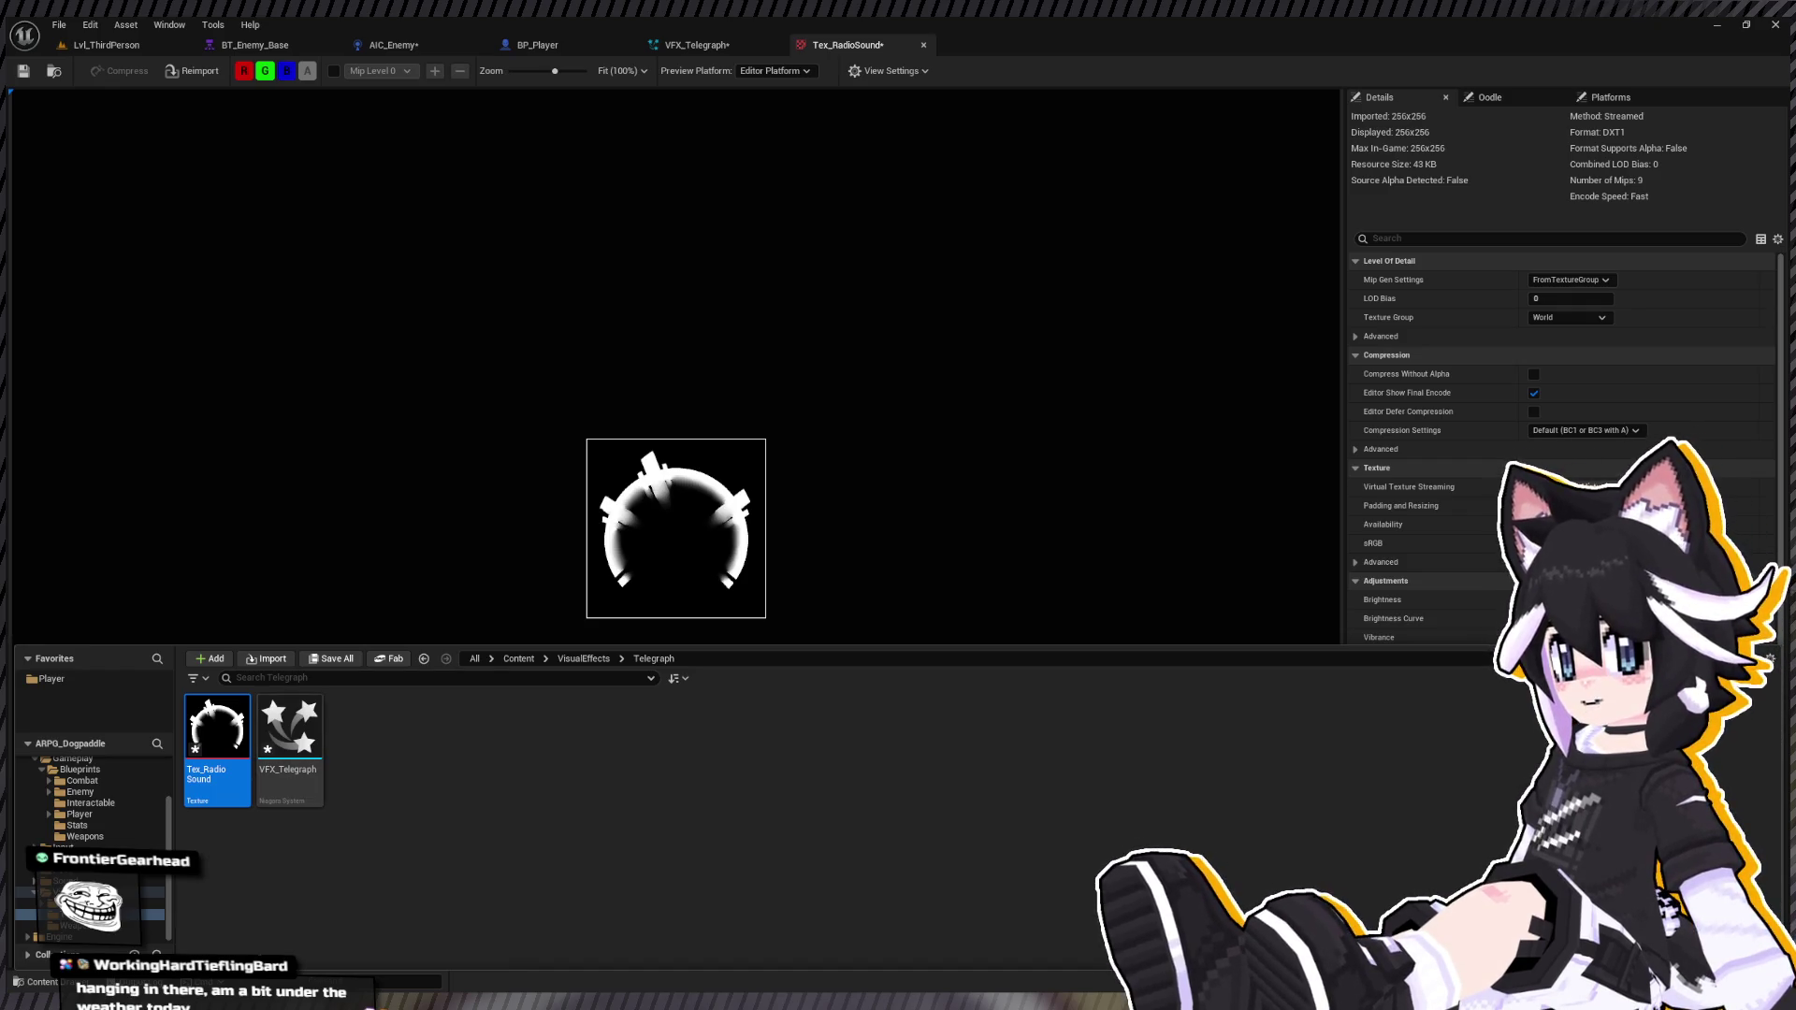
{"action": "key", "text": "ctrl+space"}
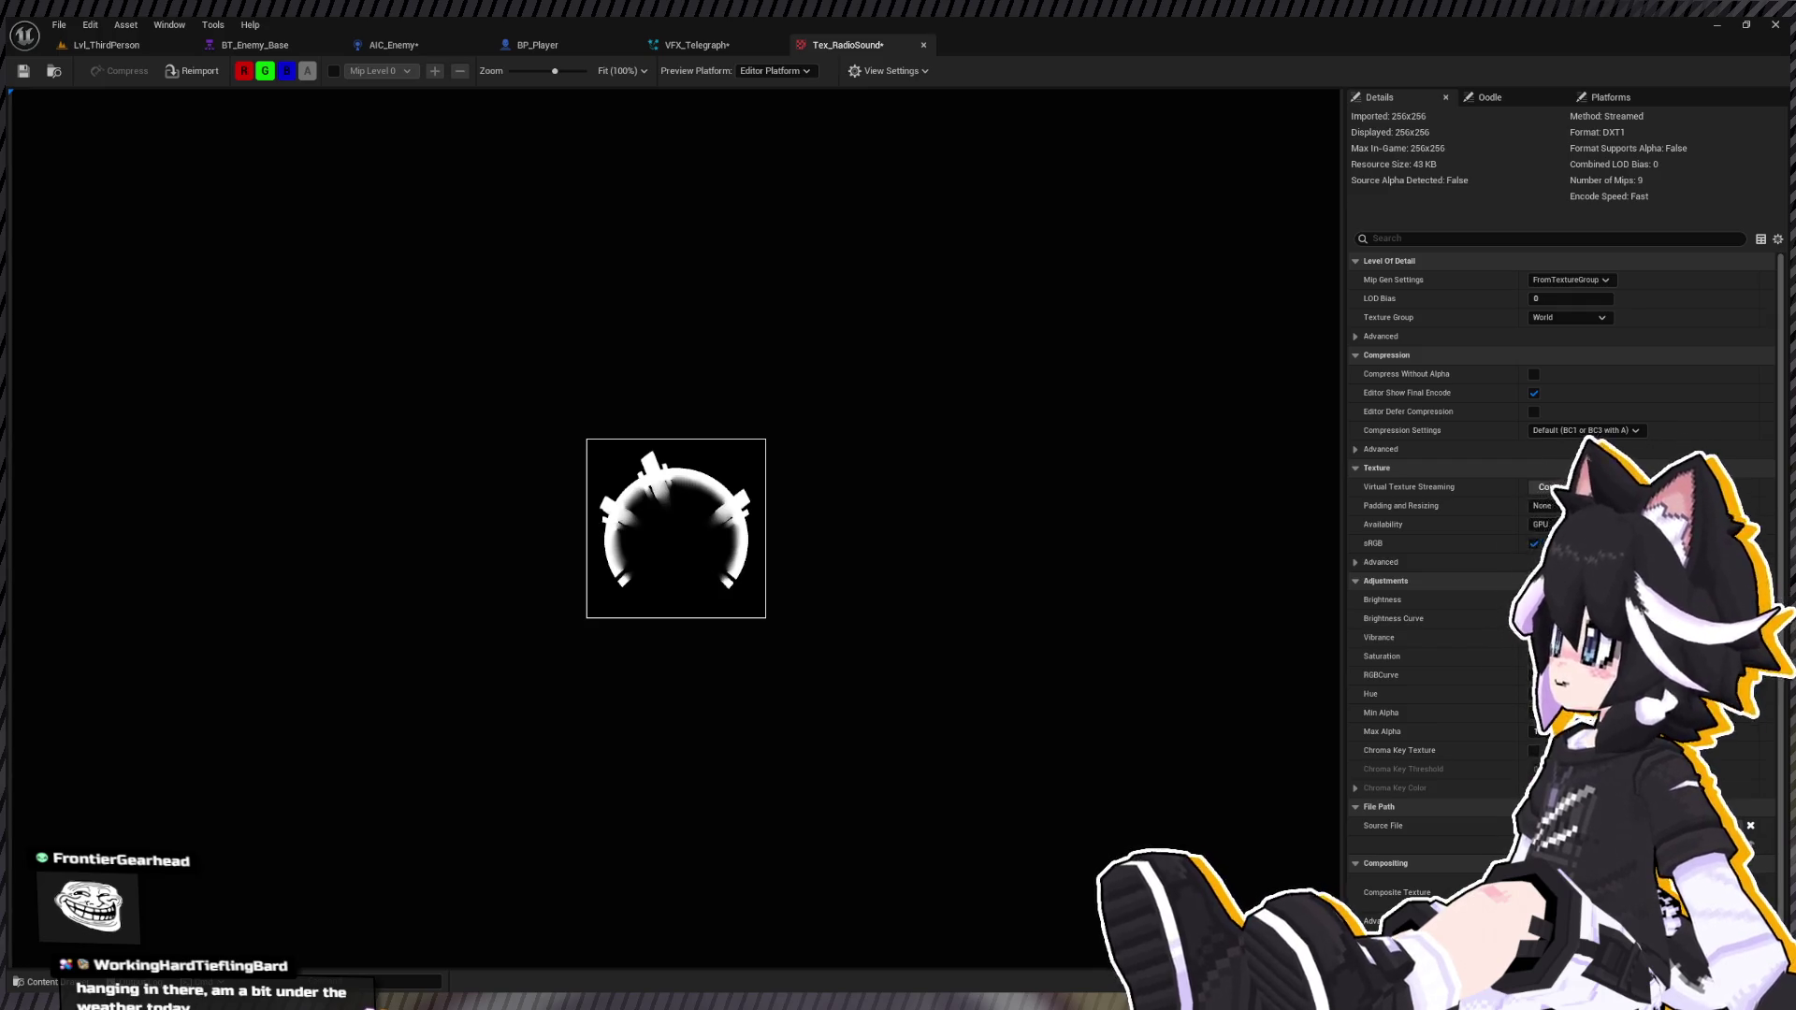
{"action": "key", "text": "ctrl+space"}
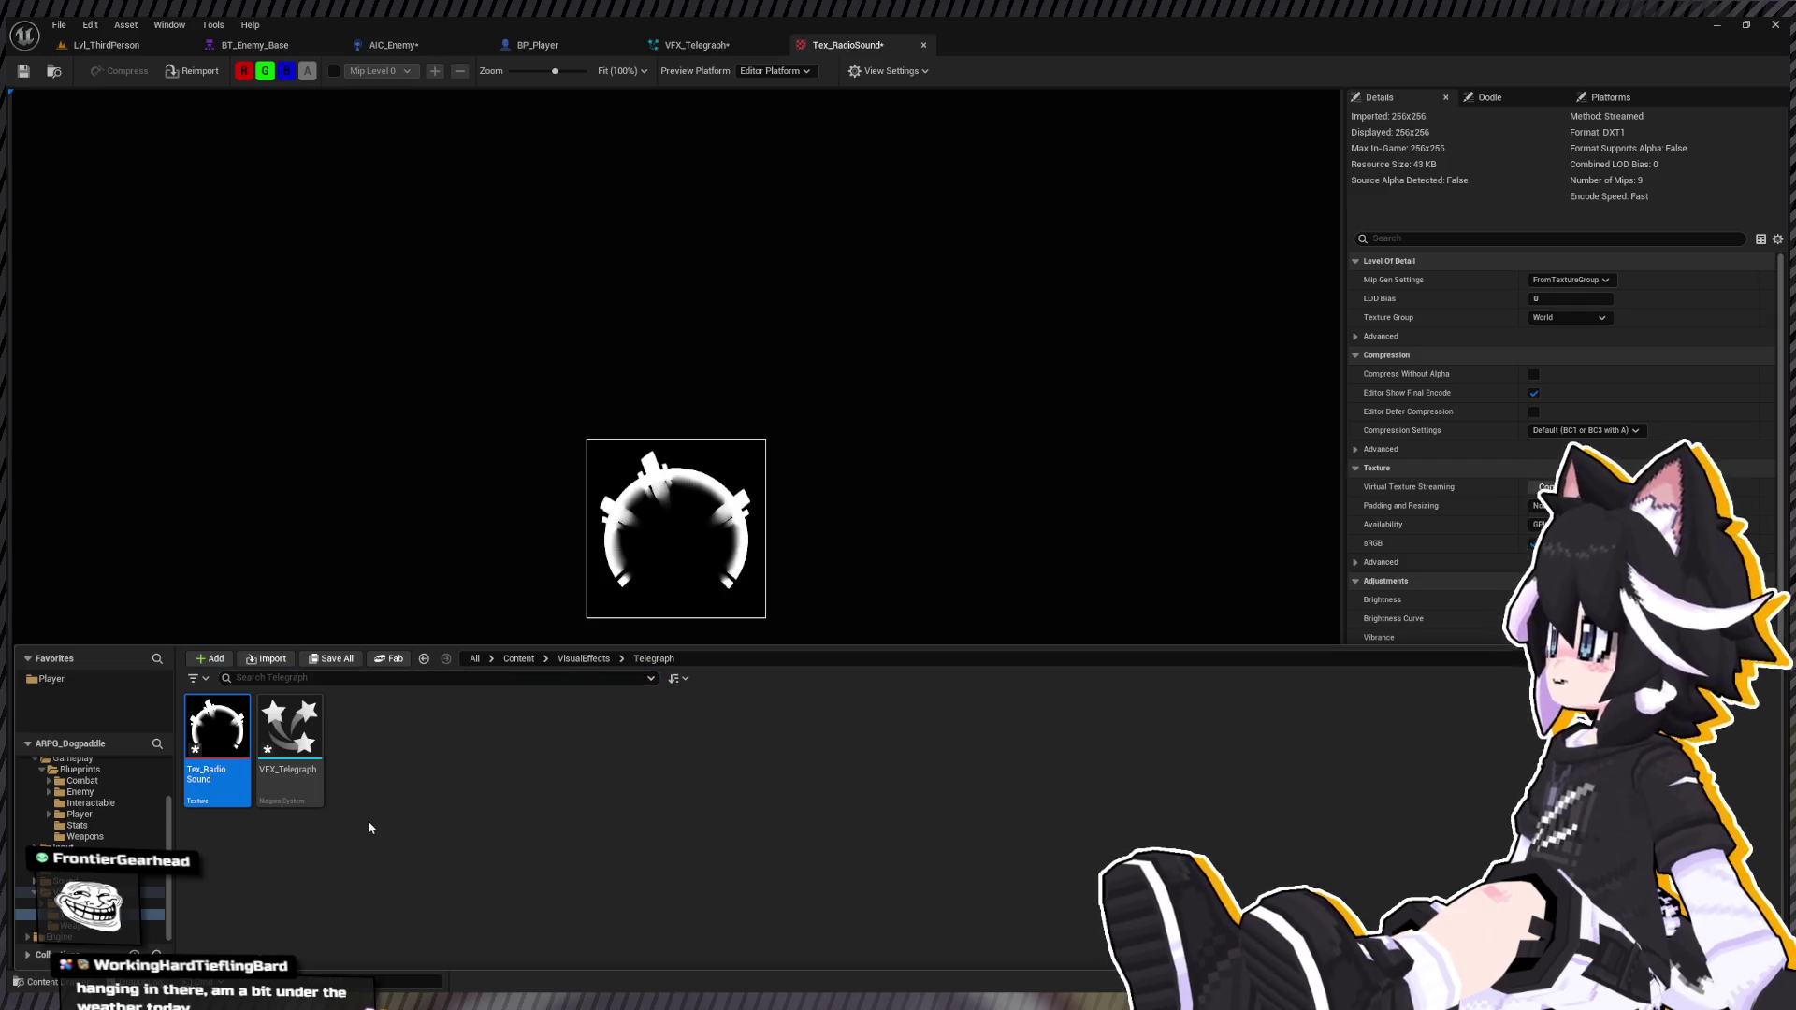
{"action": "left_click", "coordinate": [439, 799]}
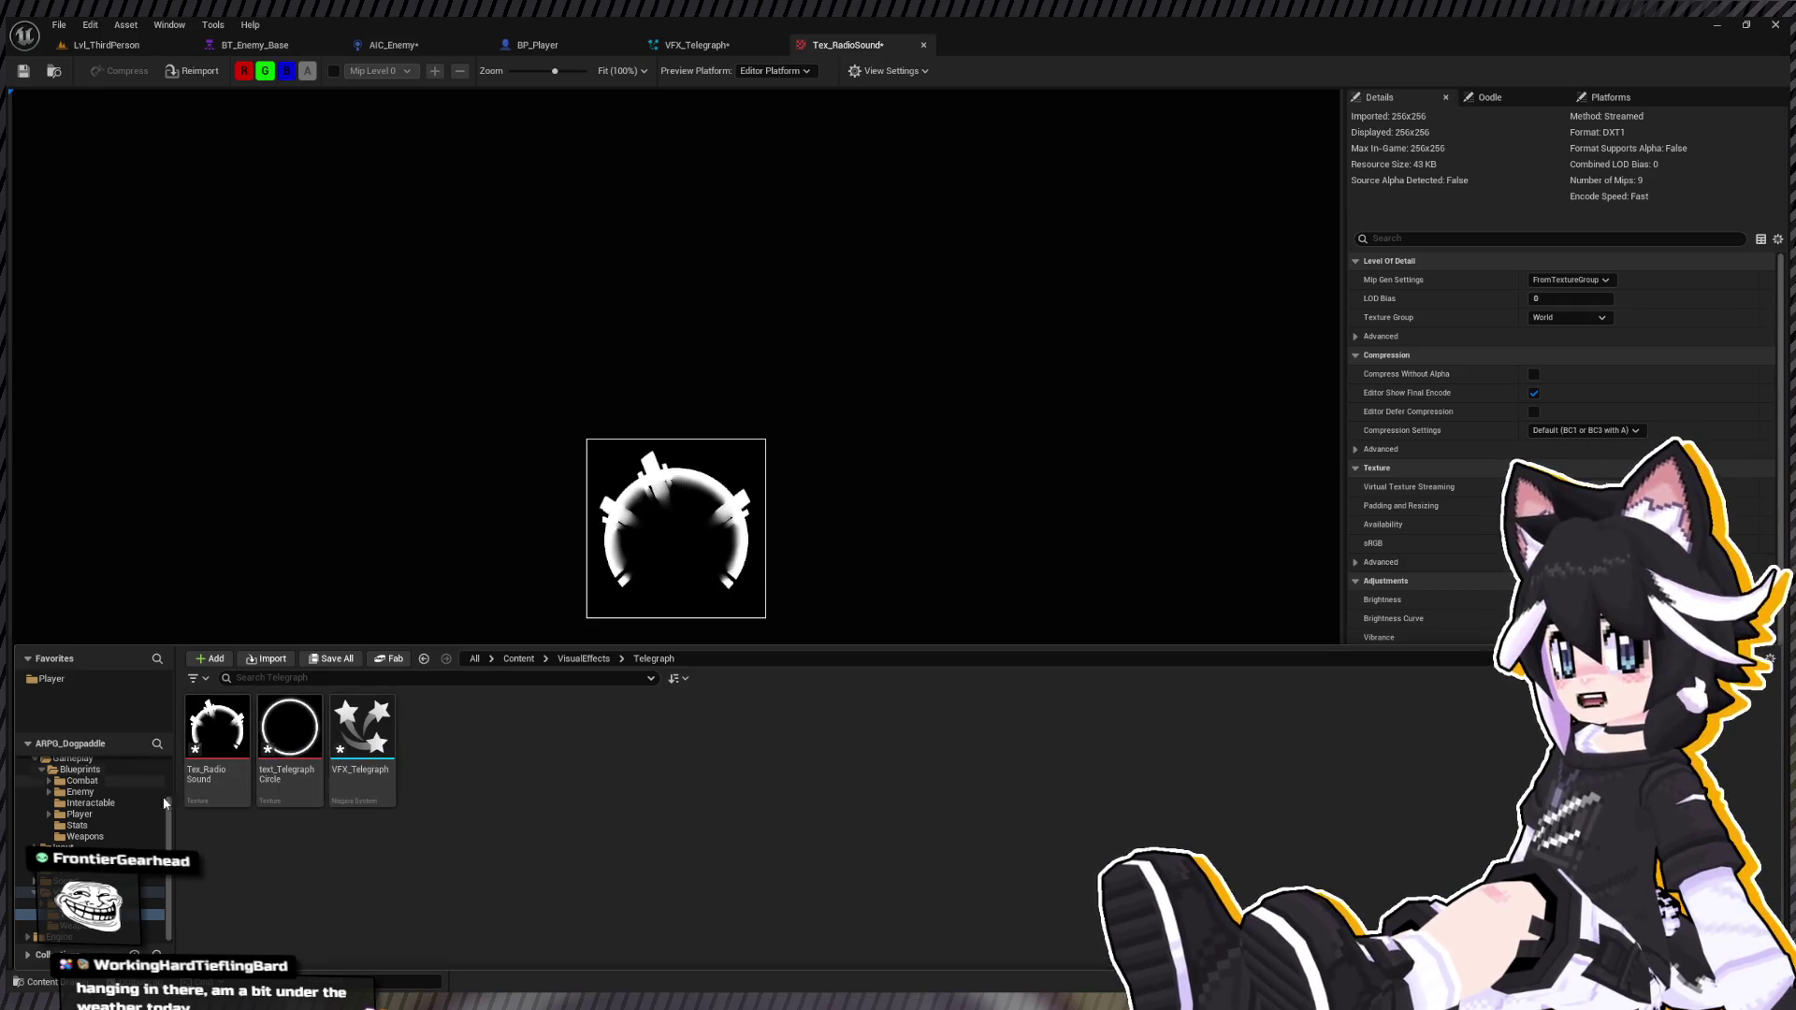
{"action": "left_click", "coordinate": [289, 739]}
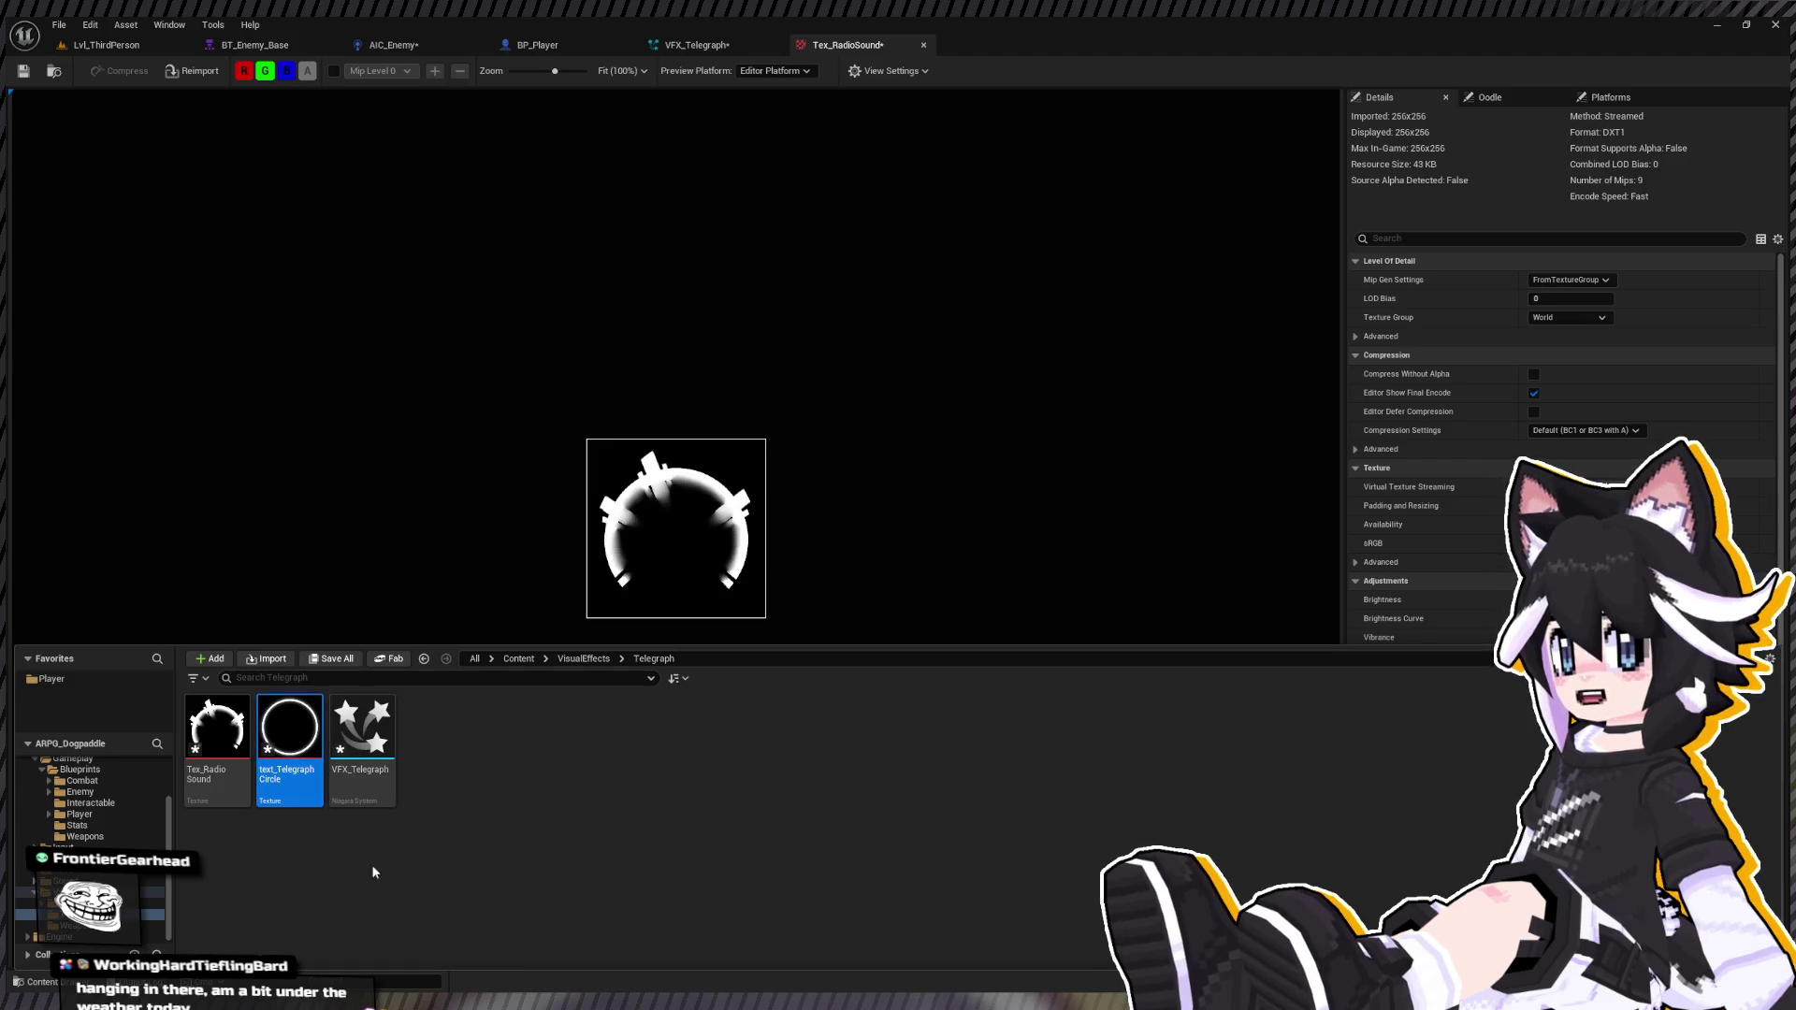
Step: Go to the VisualEffects folder and select the M_Damage Effect_1 material
{"action": "left_click", "coordinate": [29, 909]}
{"action": "left_click", "coordinate": [28, 926]}
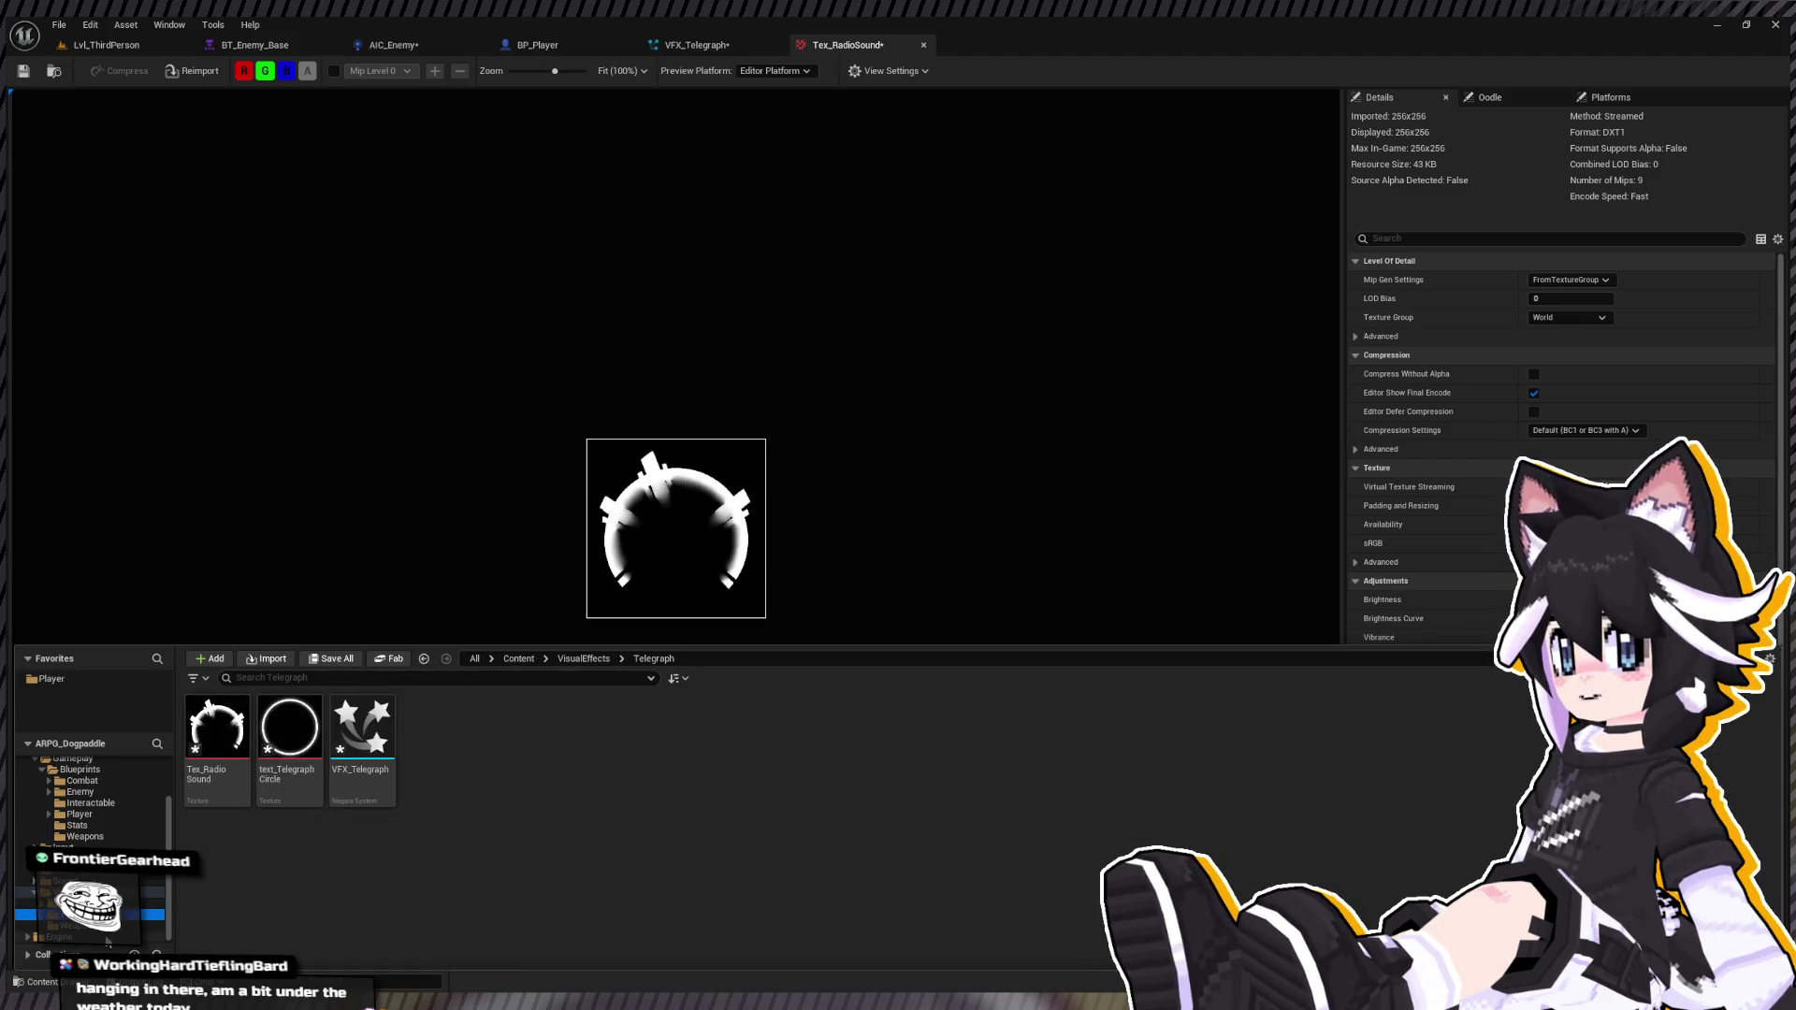
{"action": "left_click", "coordinate": [42, 892]}
{"action": "left_click", "coordinate": [797, 740]}
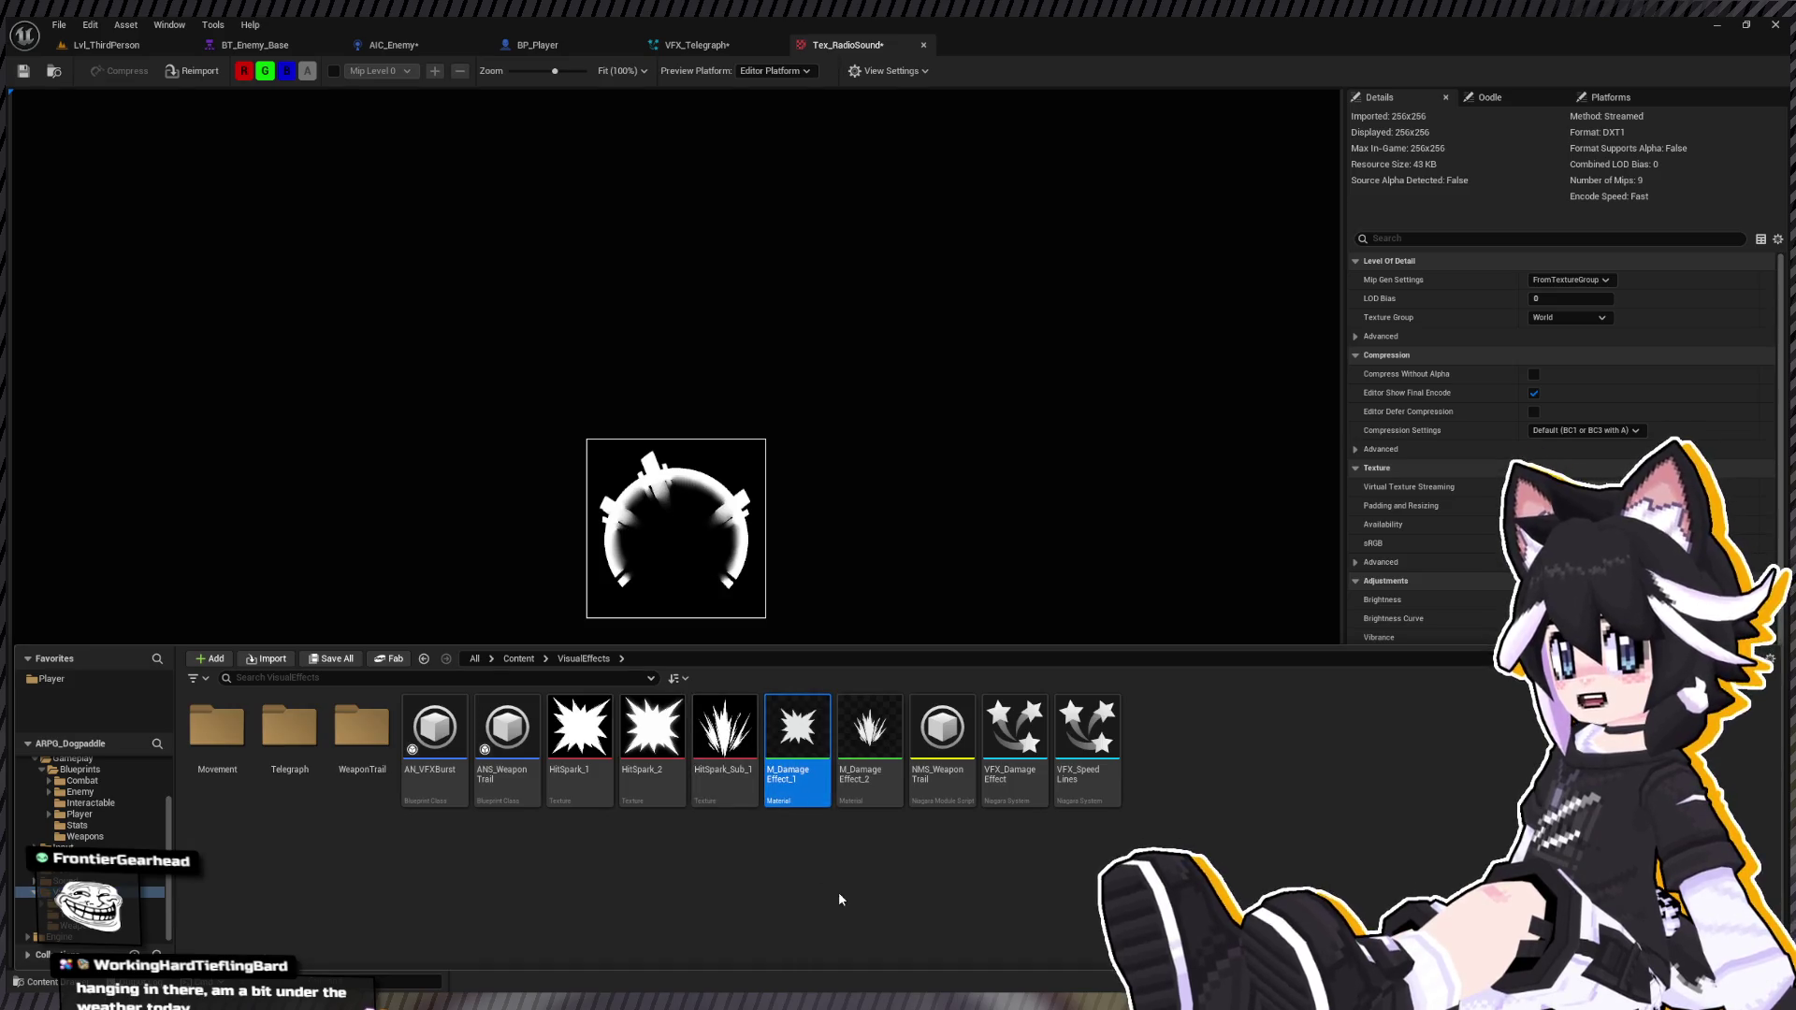
Step: Duplicate M_Damage Effect_1 as MasterM_VFX and open it in the material editor
{"action": "left_click", "coordinate": [825, 882]}
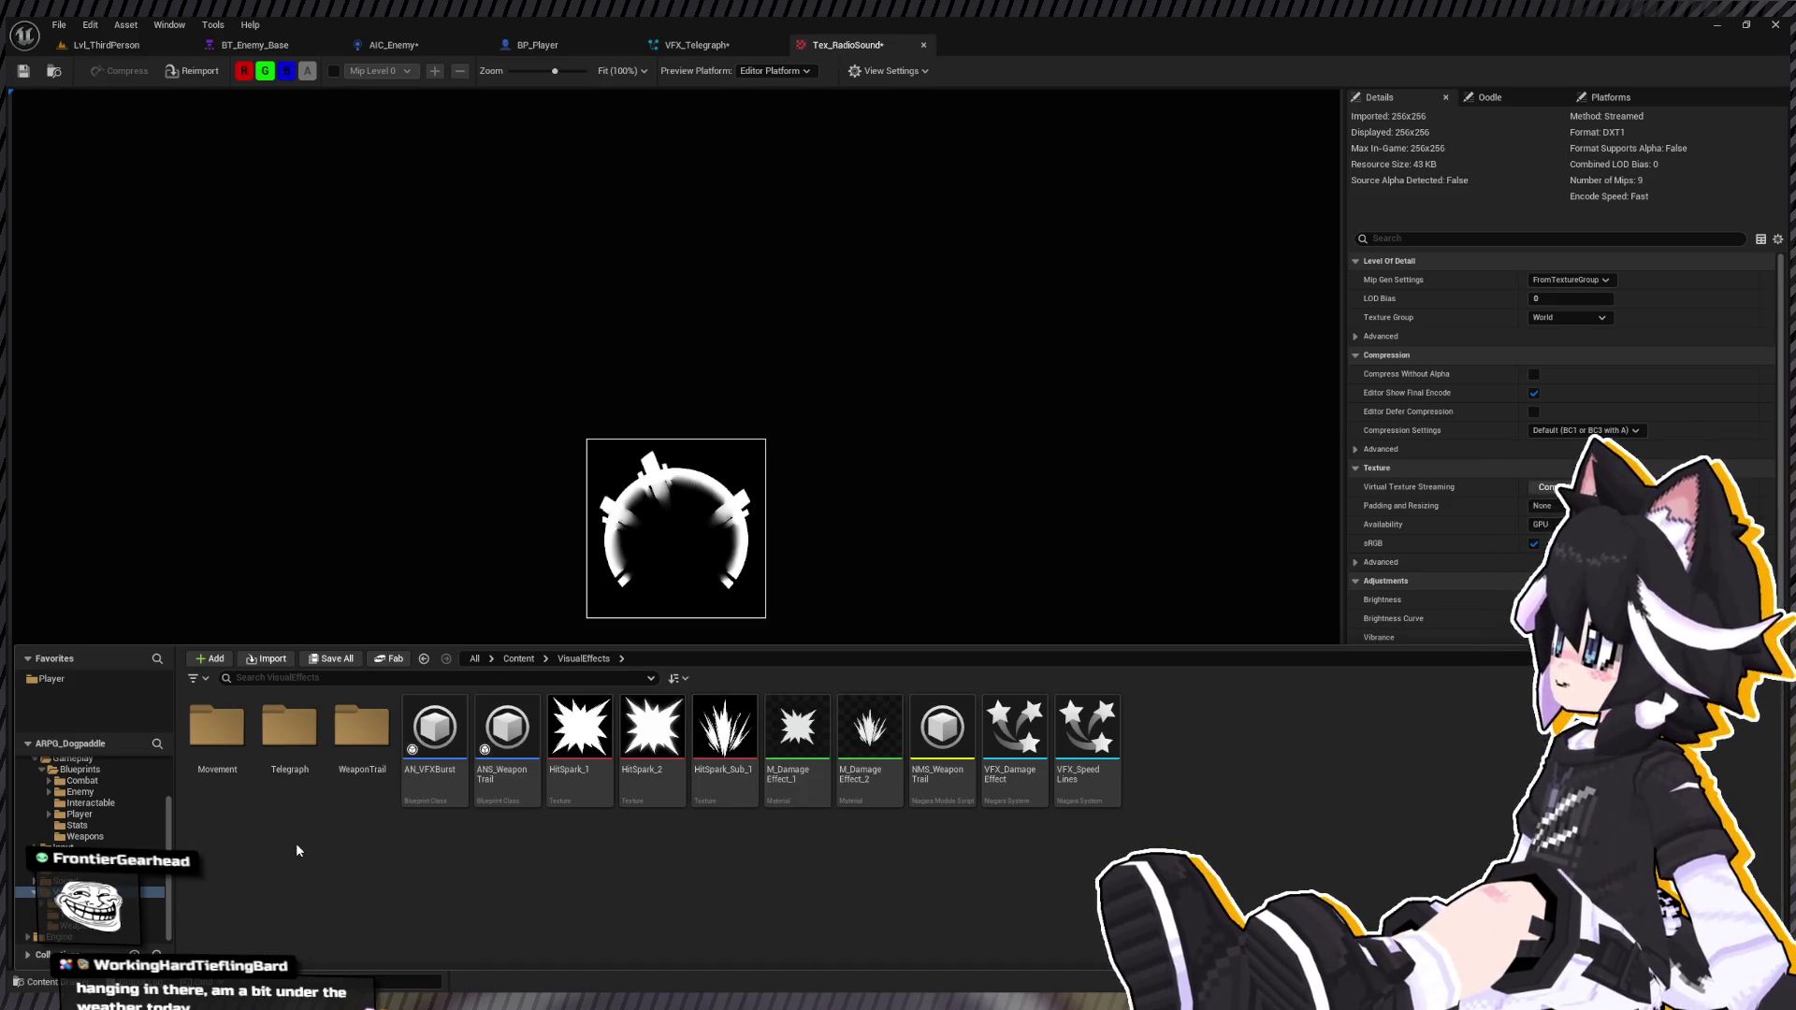
{"action": "type", "text": "MasterM"}
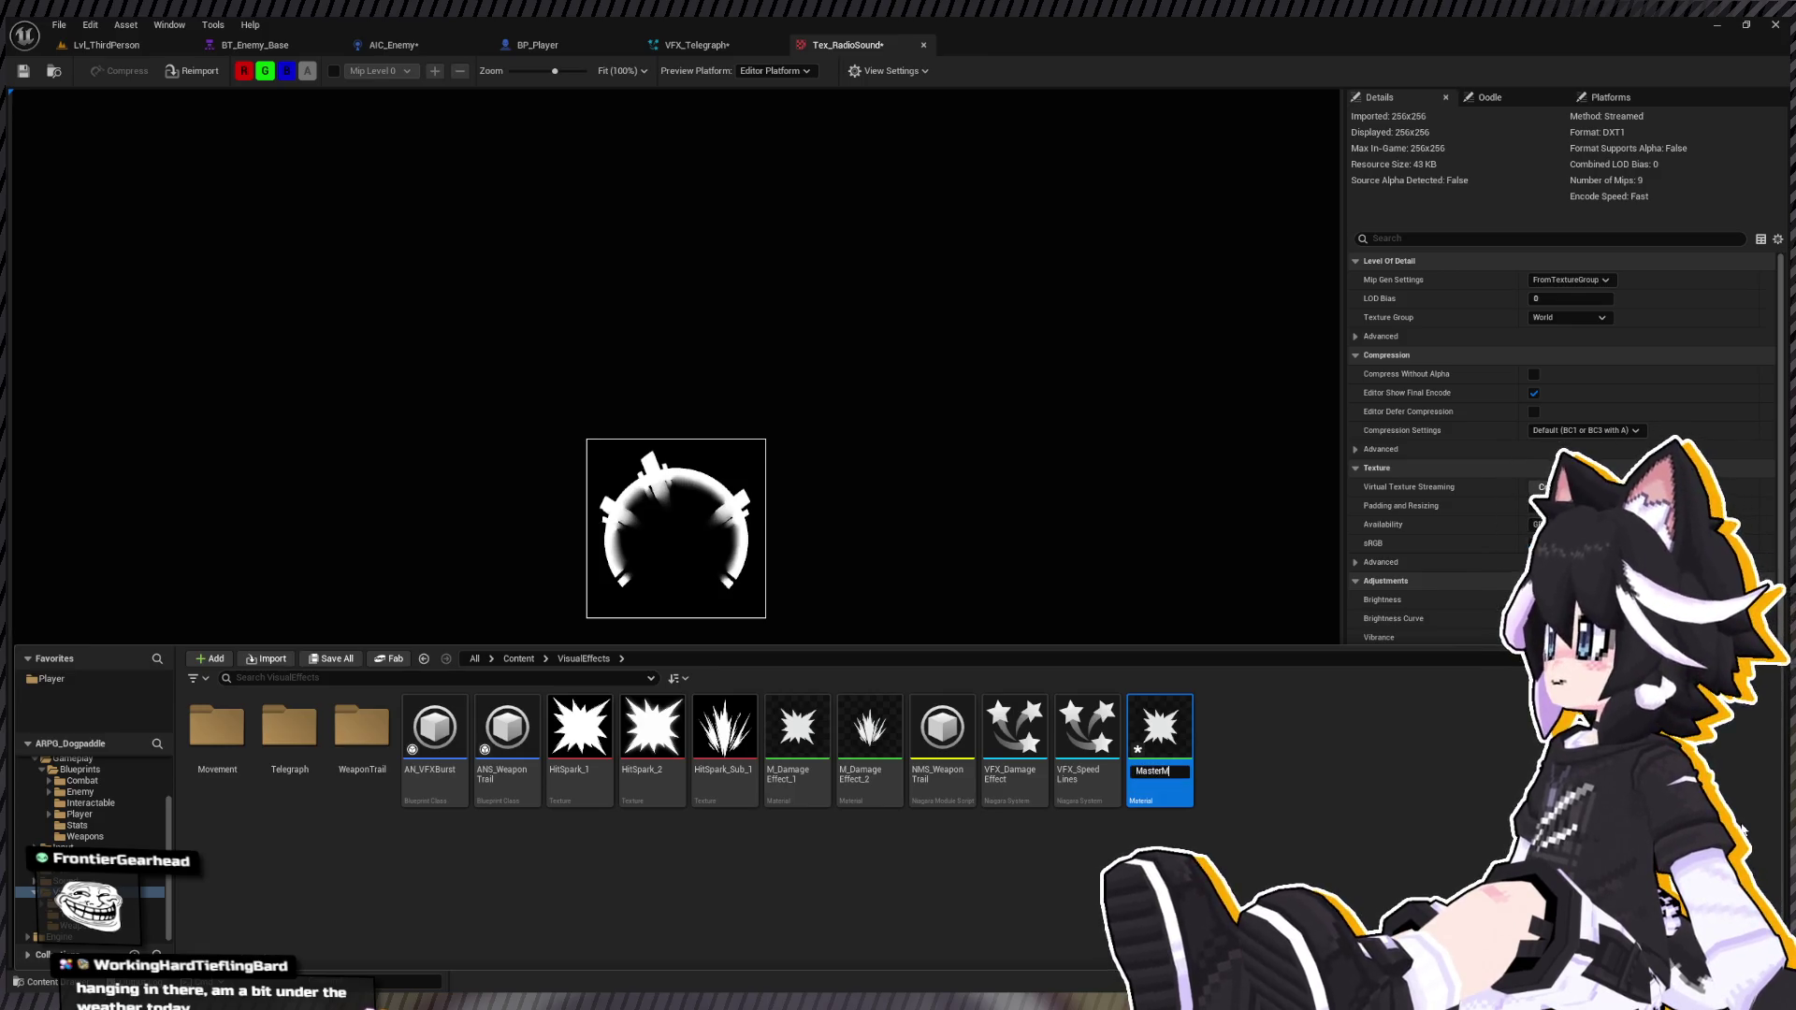
{"action": "type", "text": "_VFX"}
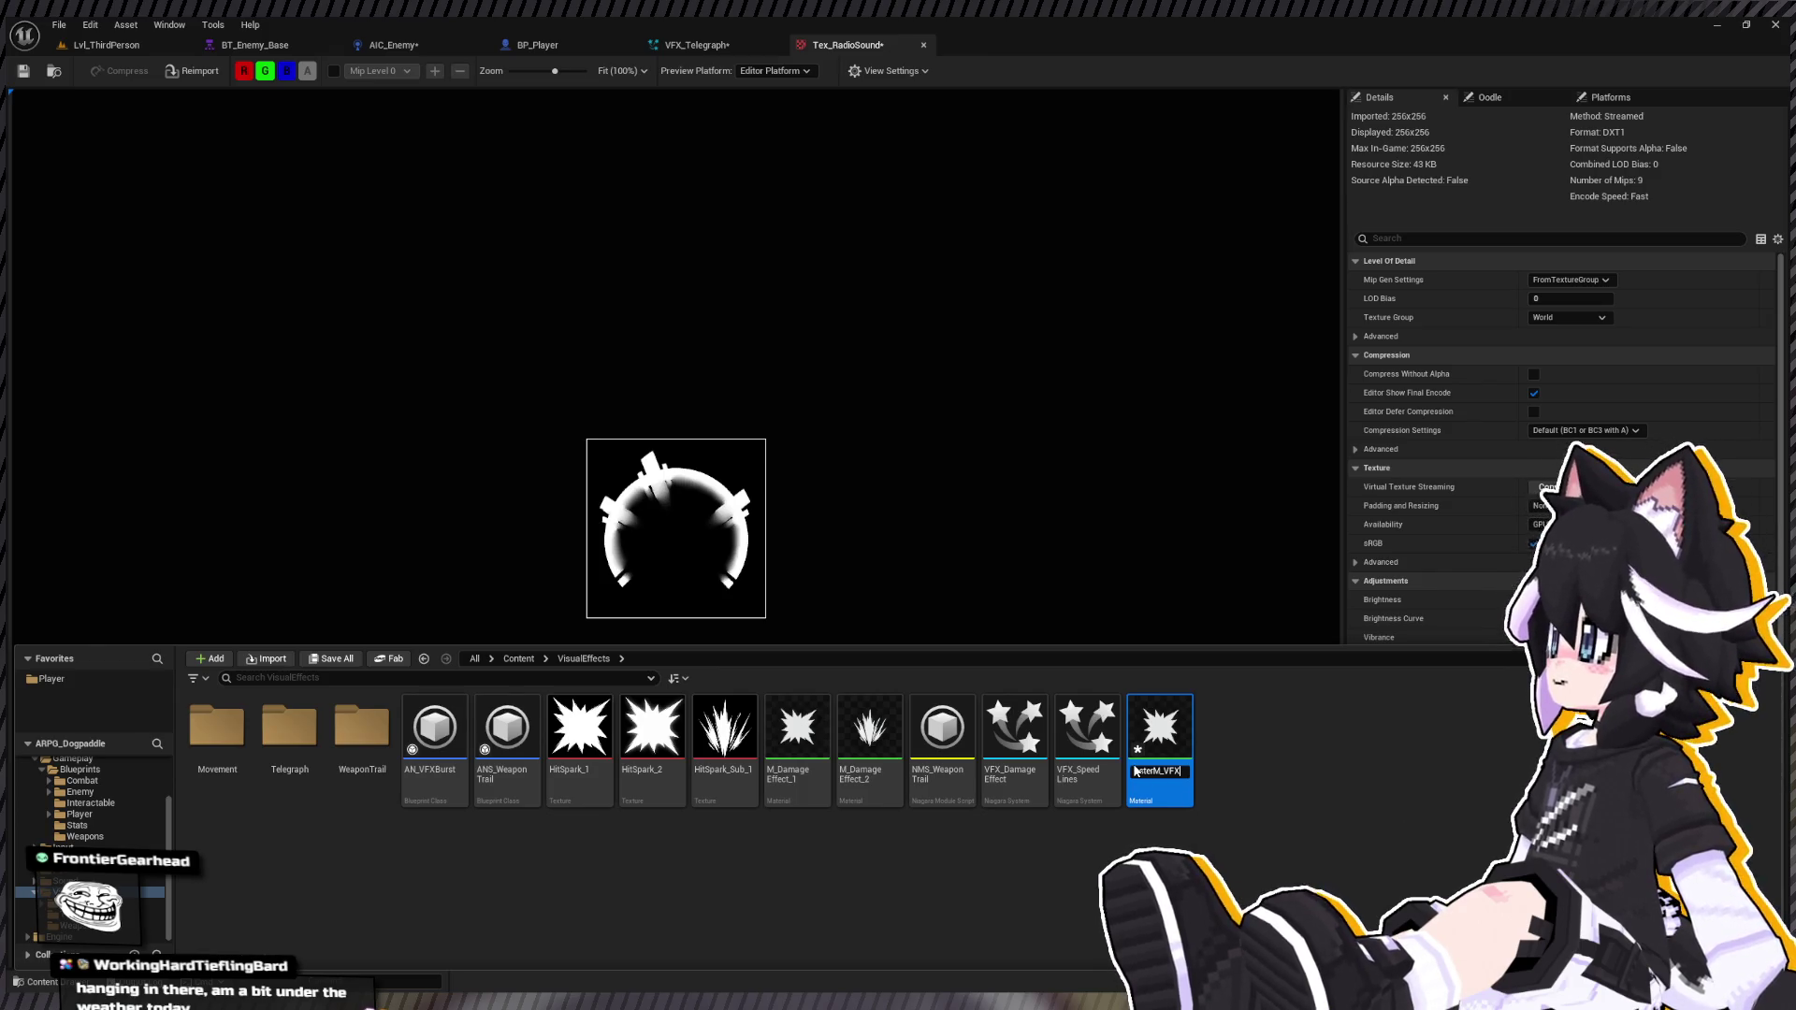
{"action": "key", "text": "Return"}
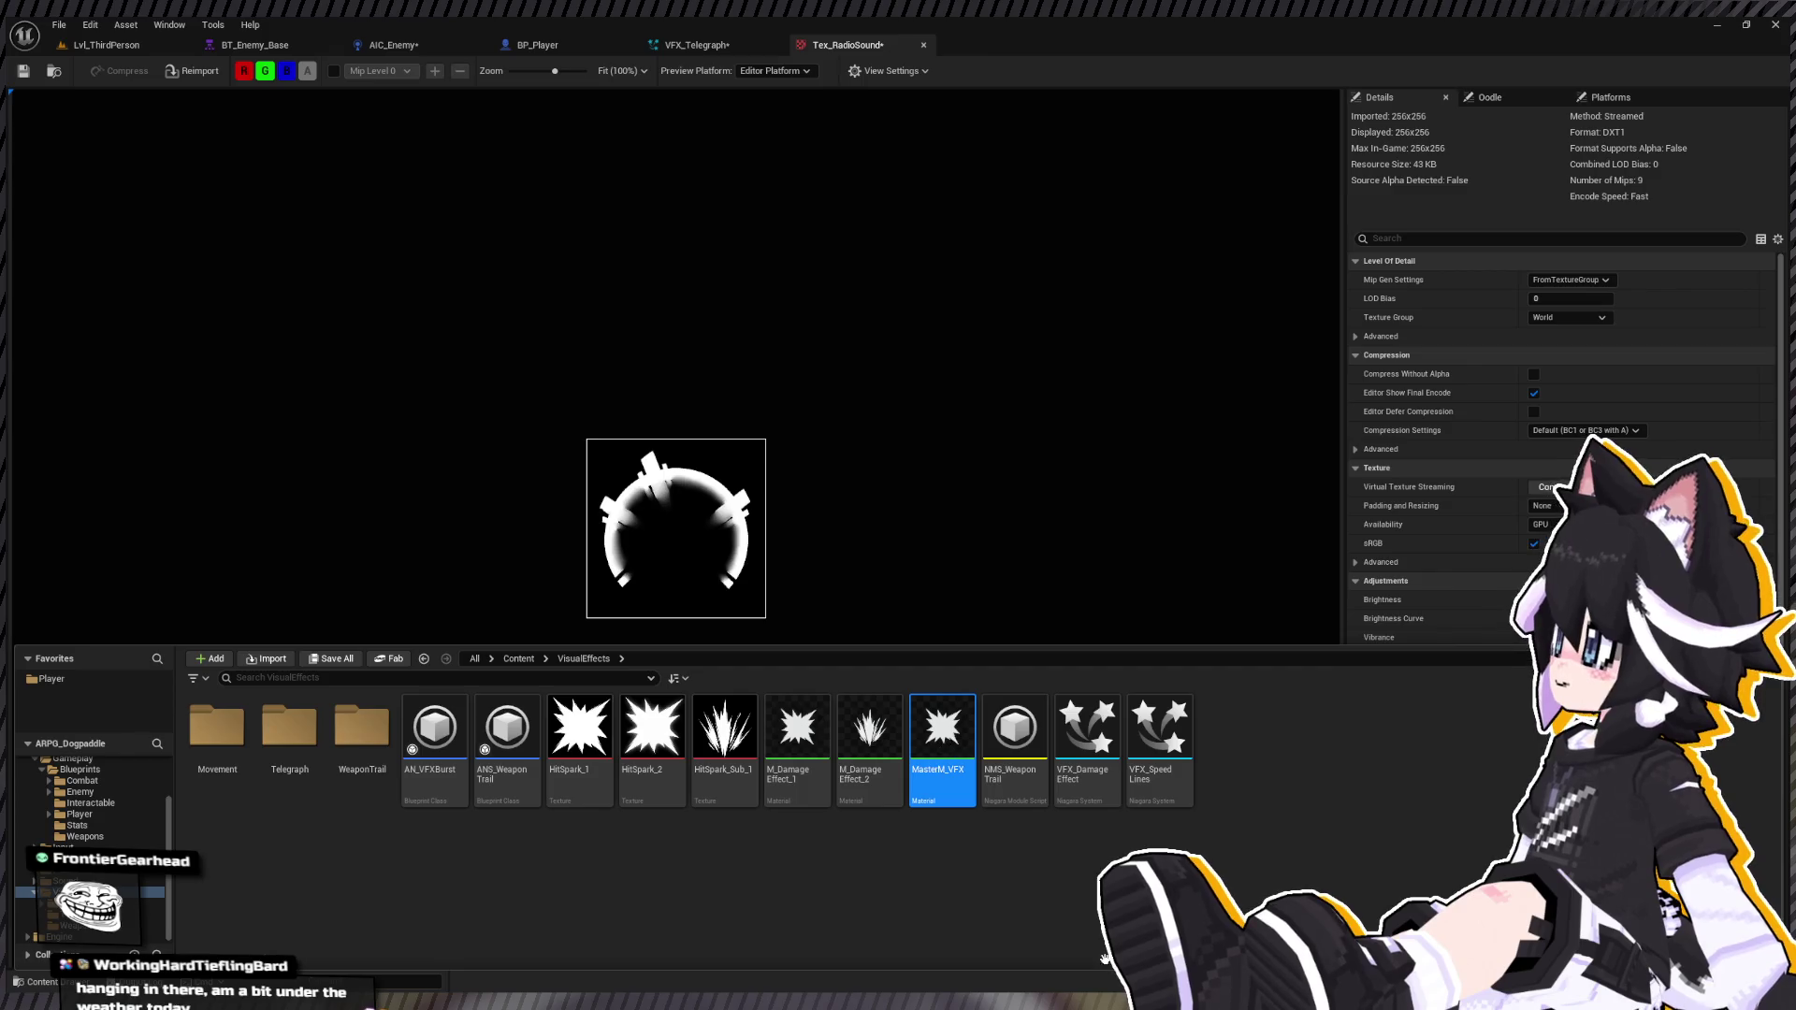
{"action": "double_click", "coordinate": [942, 739]}
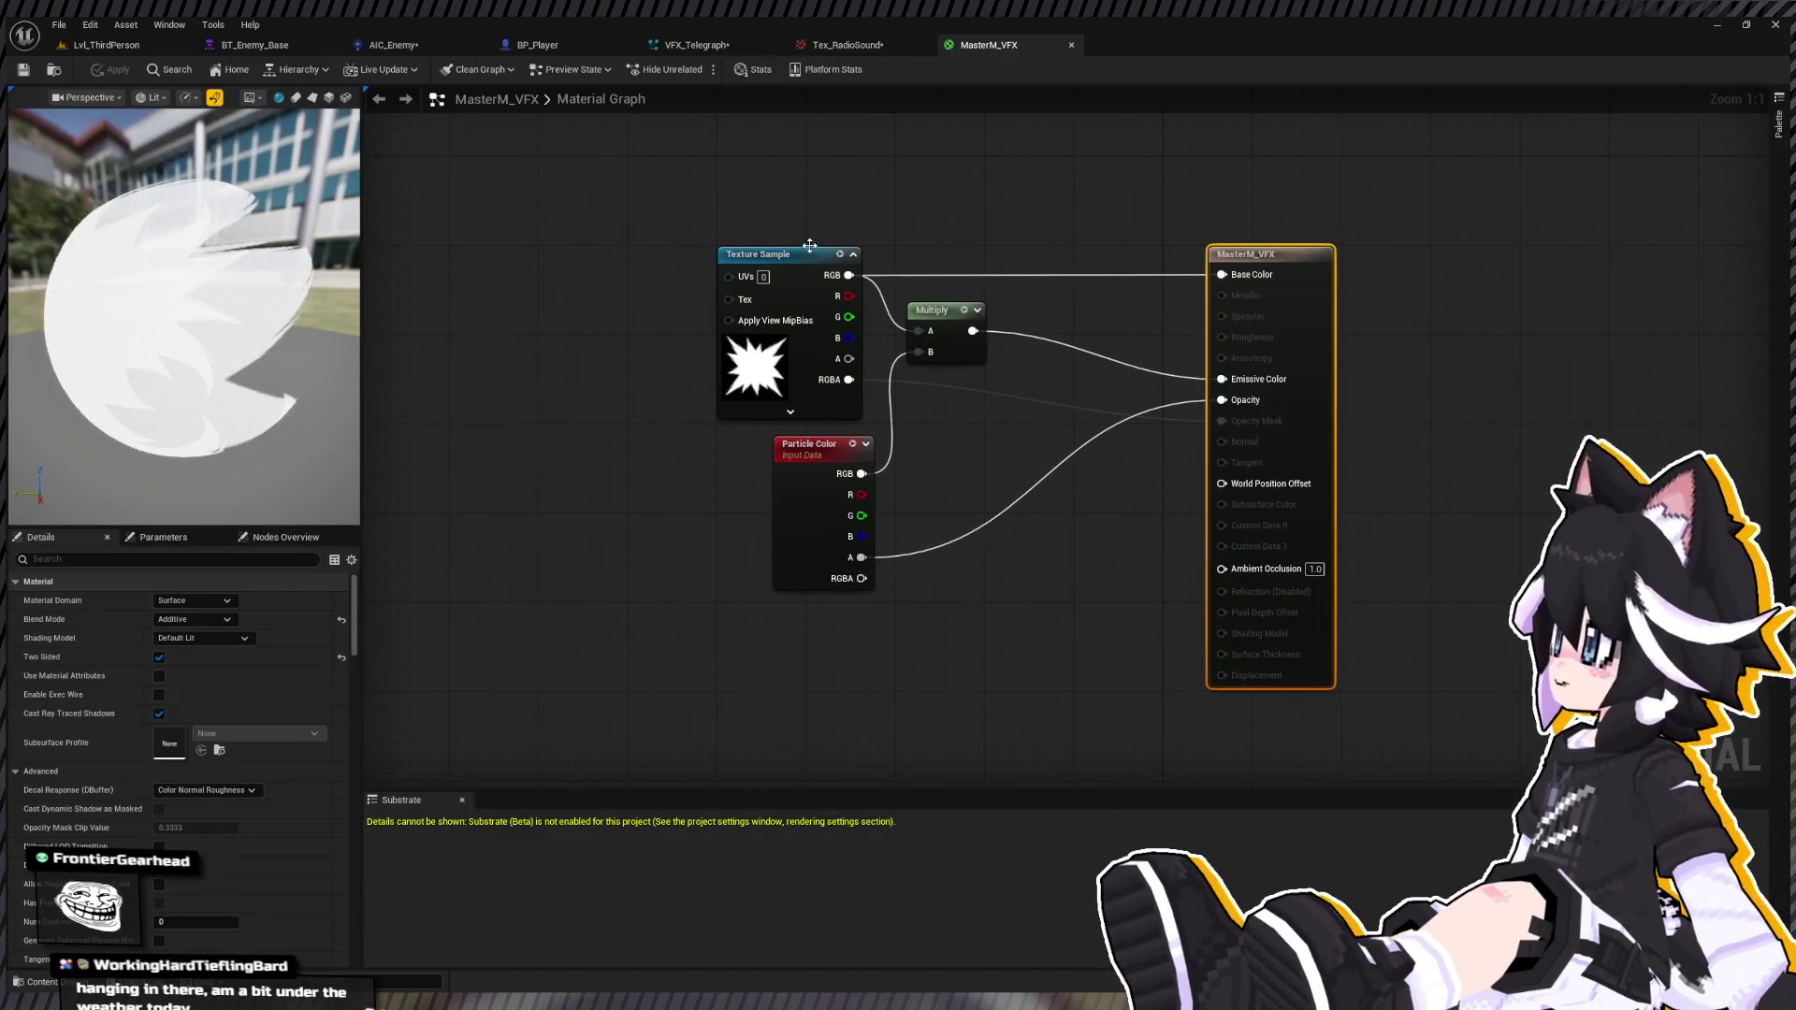
Step: Remove the existing Texture Sample/Texture Object node from the MasterM_VFX graph
{"action": "left_click", "coordinate": [811, 251]}
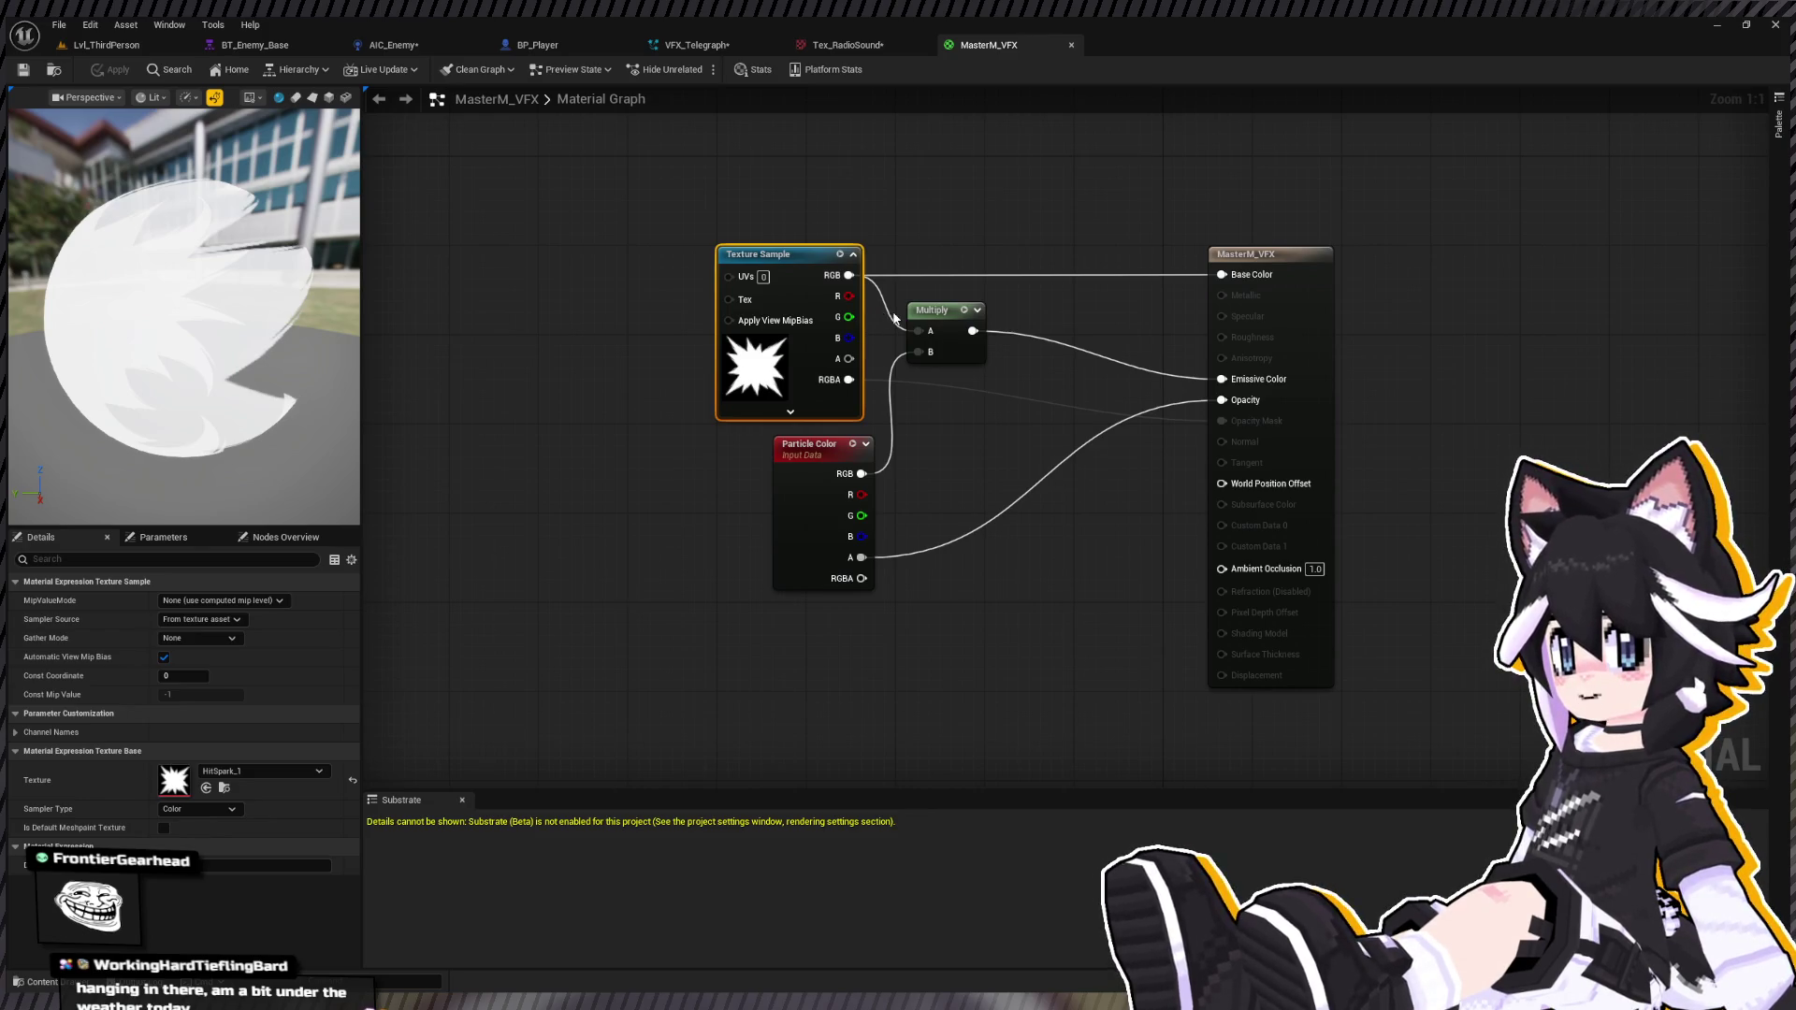
{"action": "key", "text": "ctrl+z"}
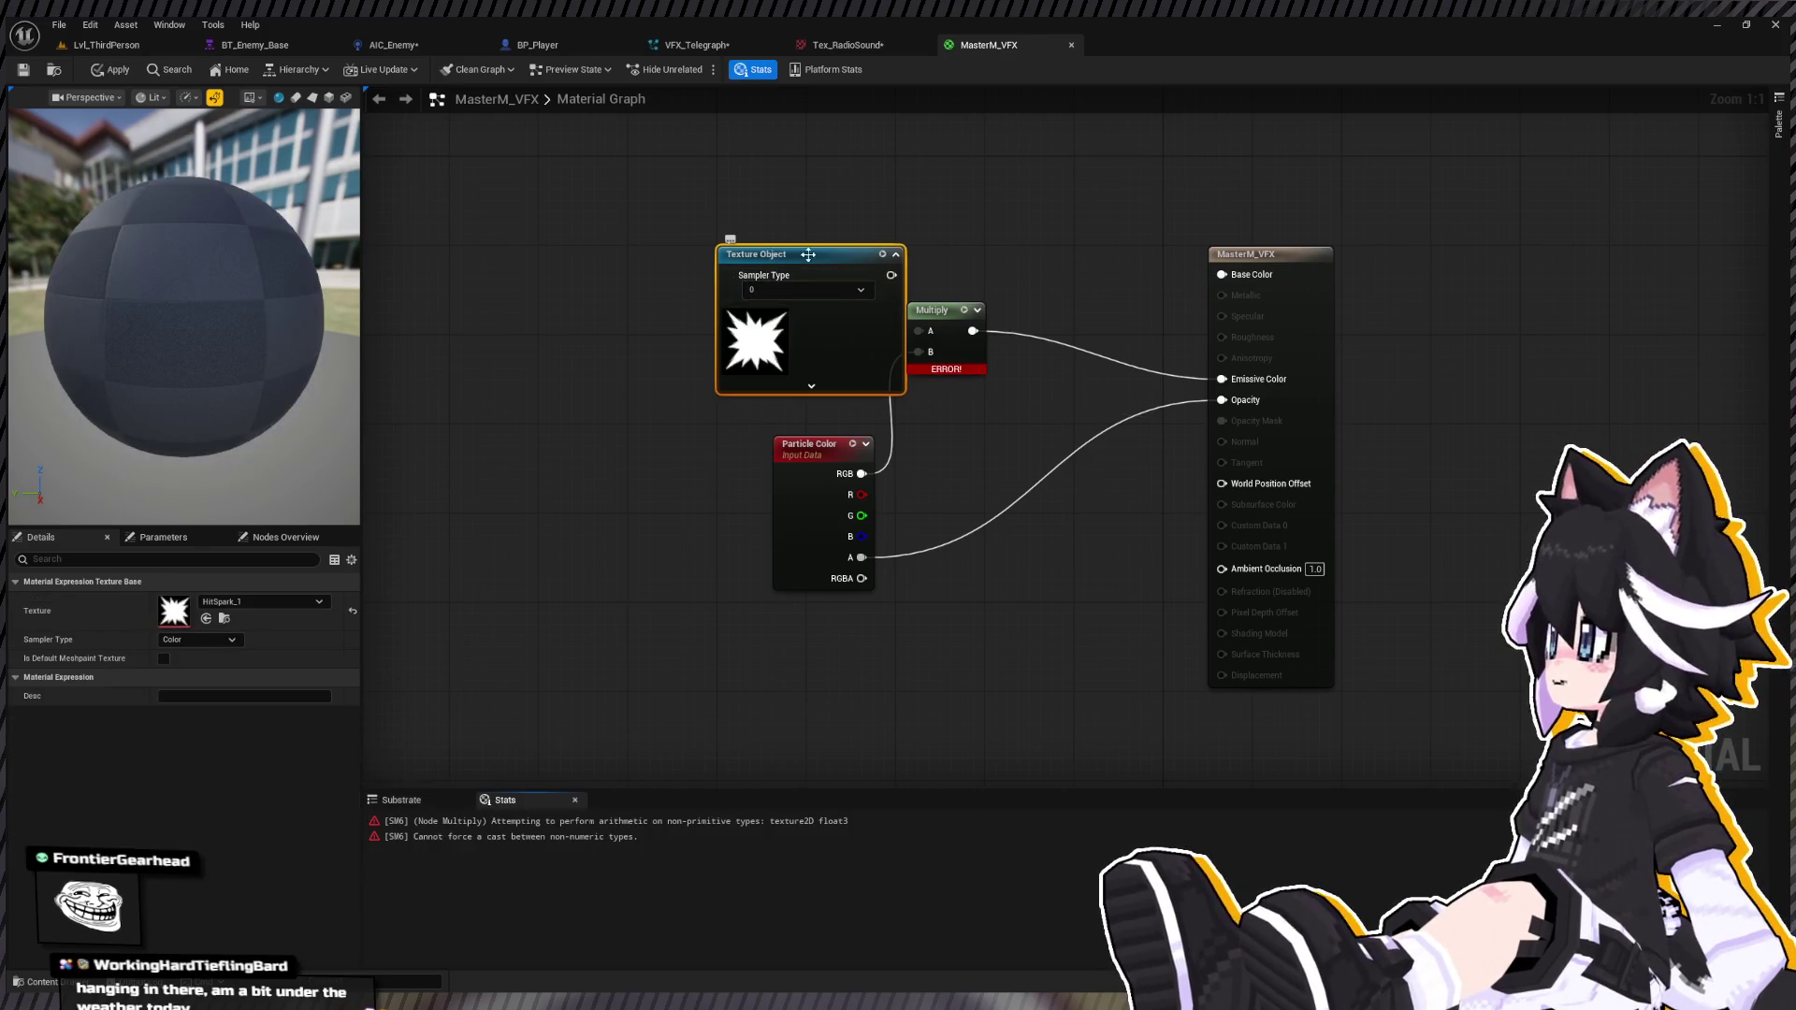
{"action": "left_click_drag", "start_coordinate": [842, 265], "coordinate": [574, 254]}
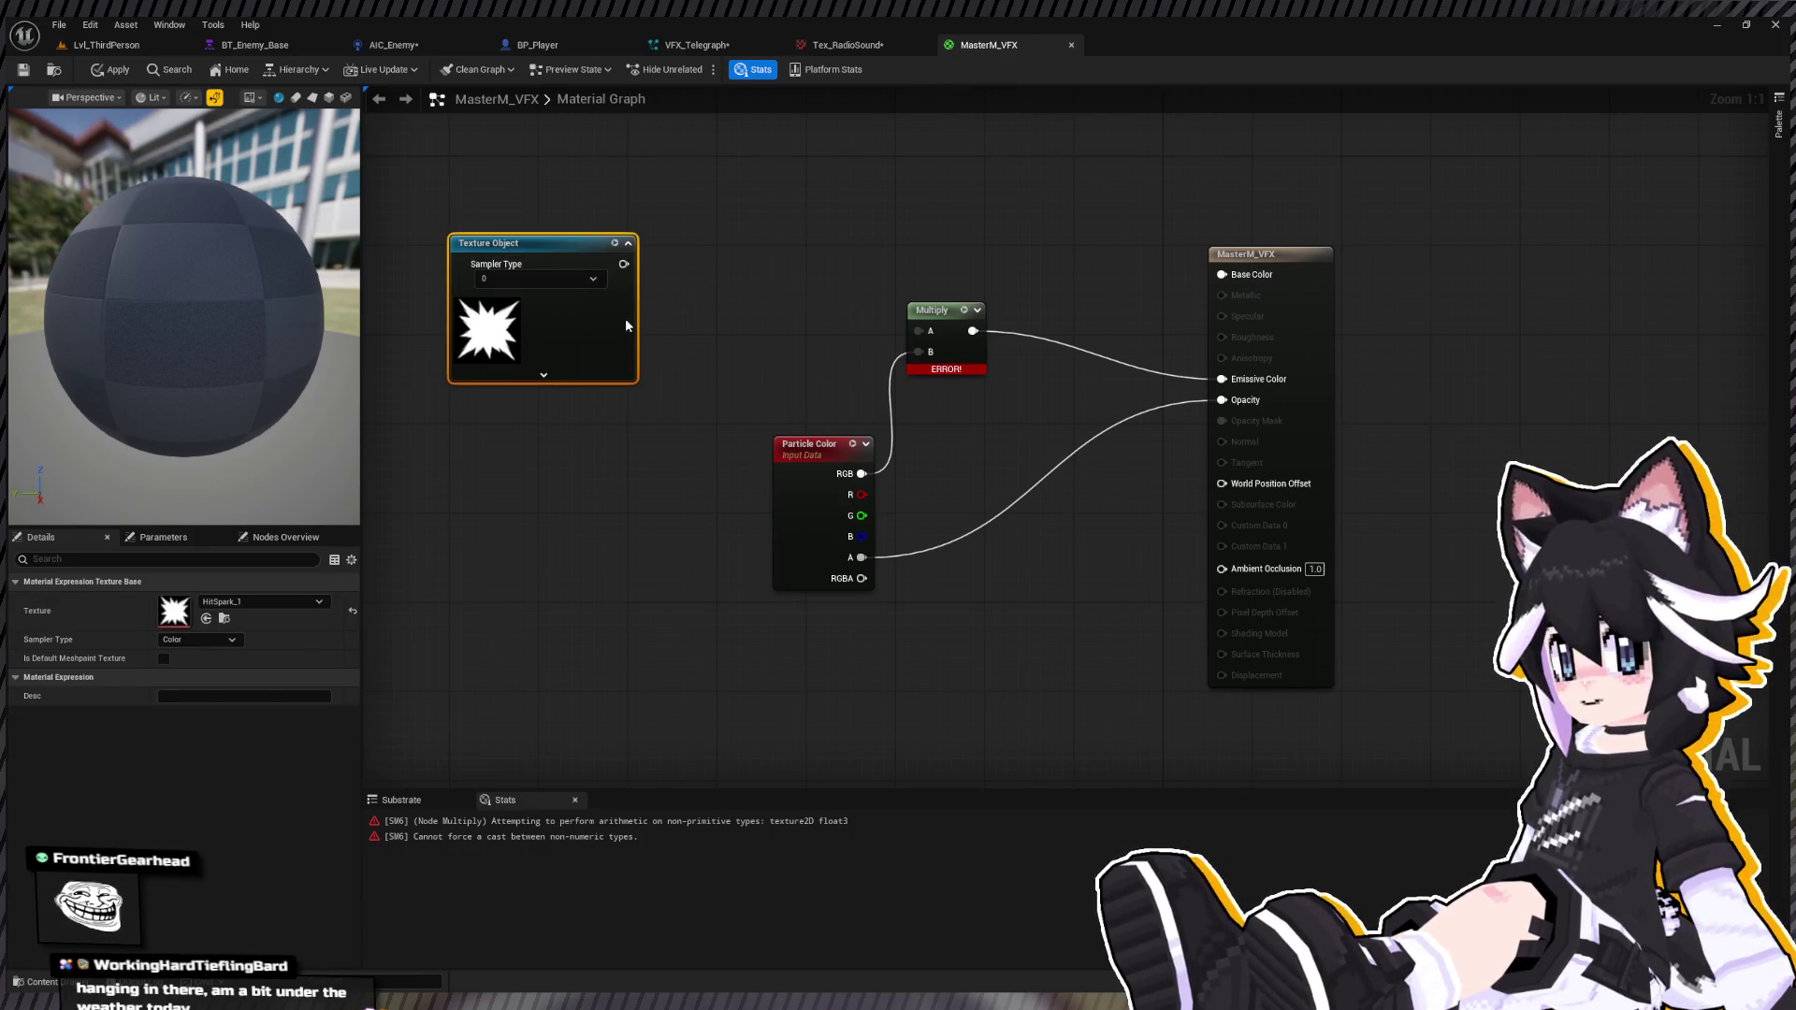
{"action": "key", "text": "Delete"}
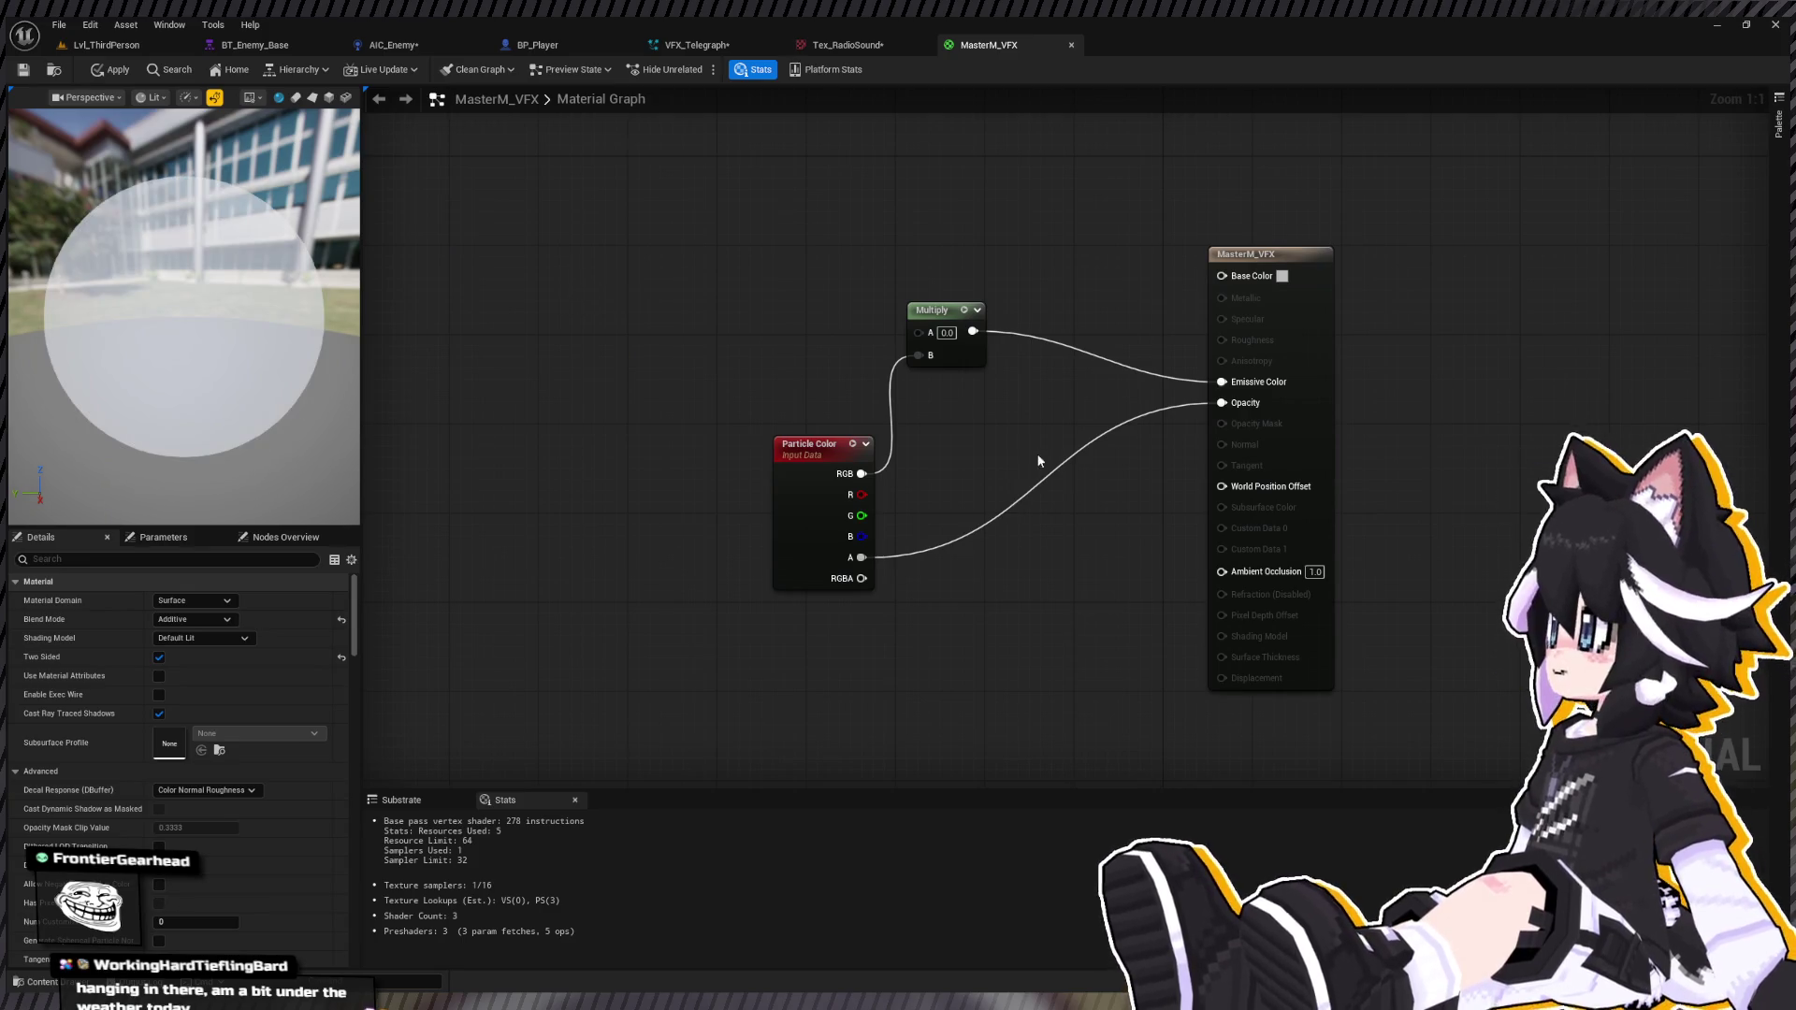
{"action": "key", "text": "ctrl+z"}
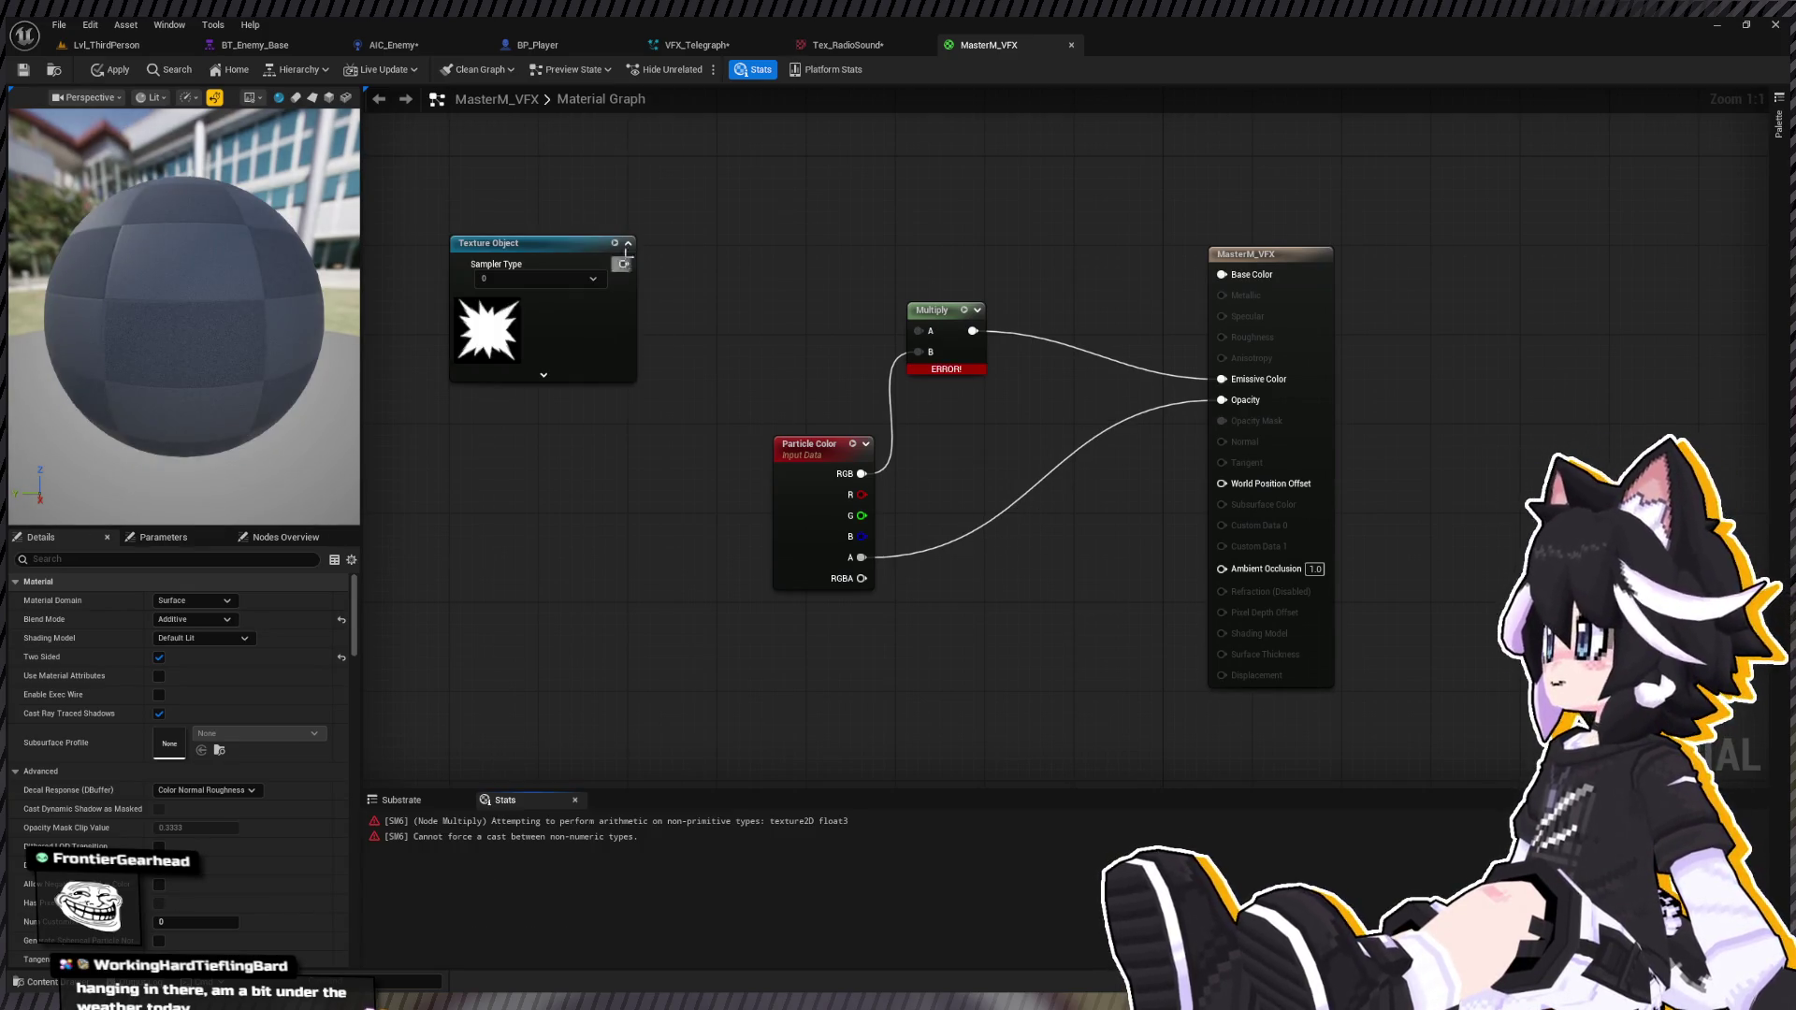
{"action": "left_click", "coordinate": [571, 346]}
{"action": "key", "text": "Delete"}
Step: Add a HitSpark_1 texture parameter named Texture, wire its RGB into Multiply A, and apply
{"action": "key", "text": "ctrl+space"}
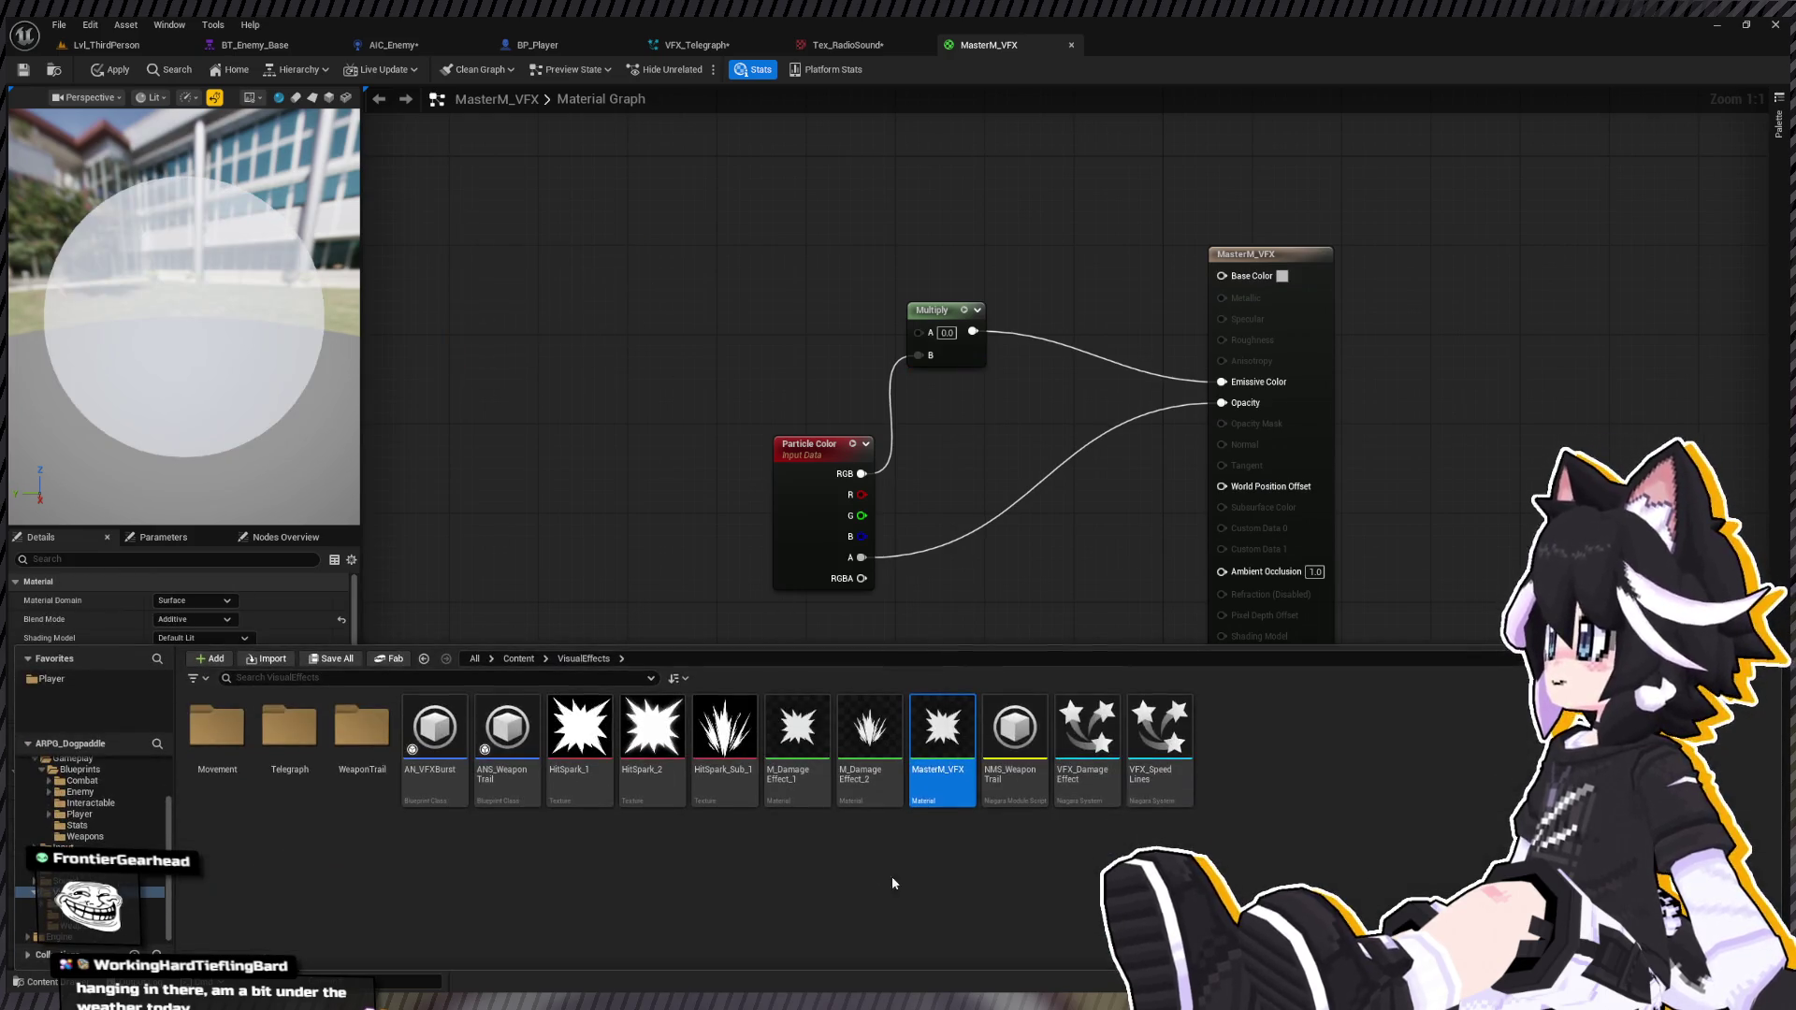
{"action": "left_click", "coordinate": [568, 357]}
{"action": "key", "text": "ctrl+z"}
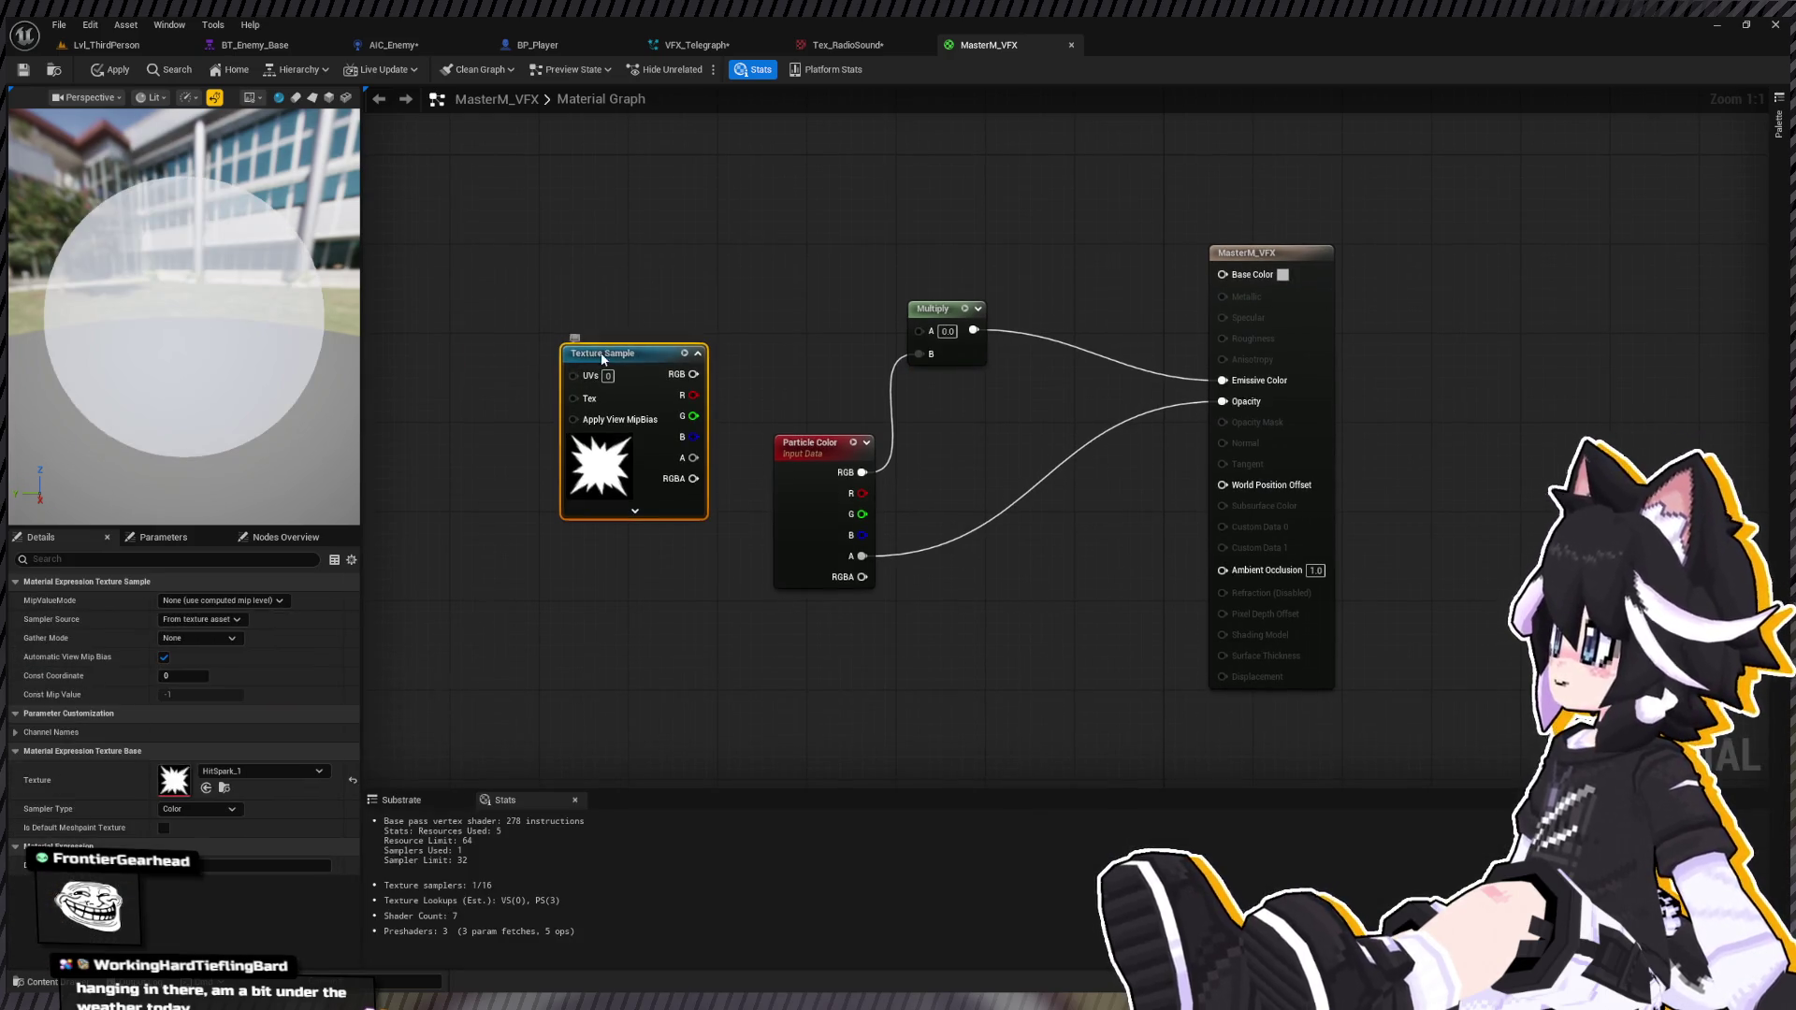
{"action": "key", "text": "ctrl+y"}
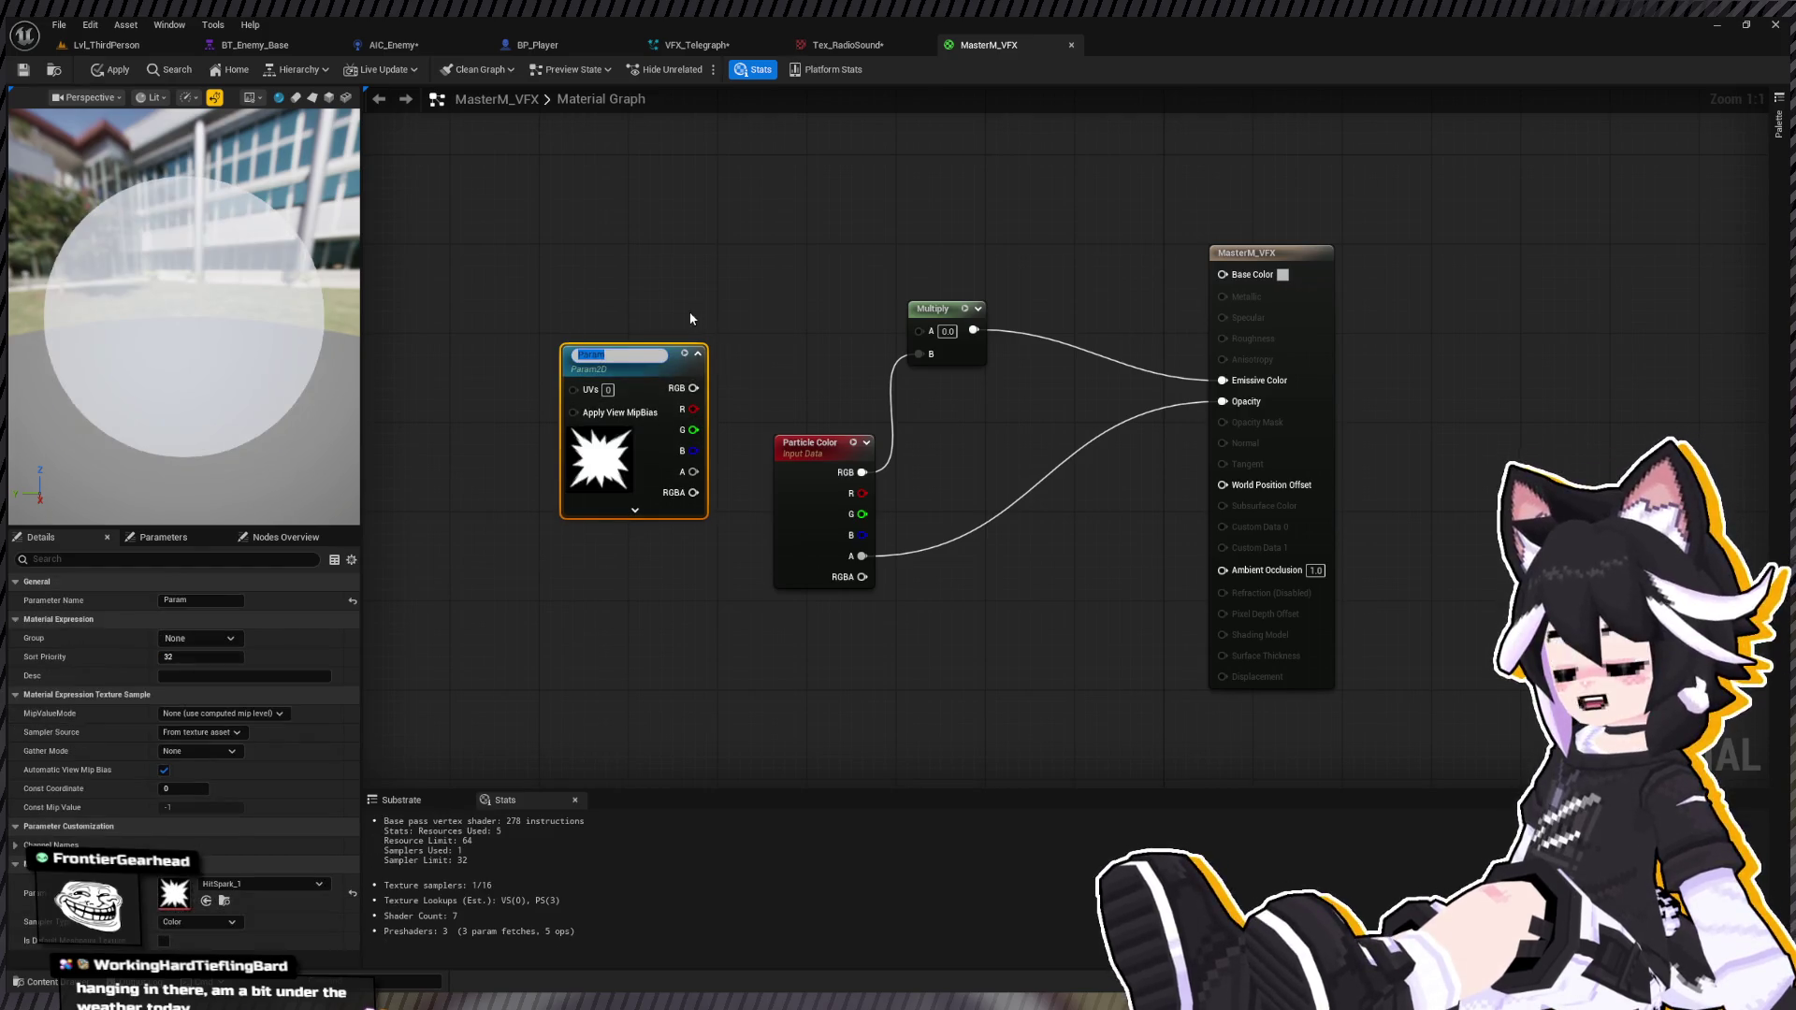
{"action": "type", "text": "Texture"}
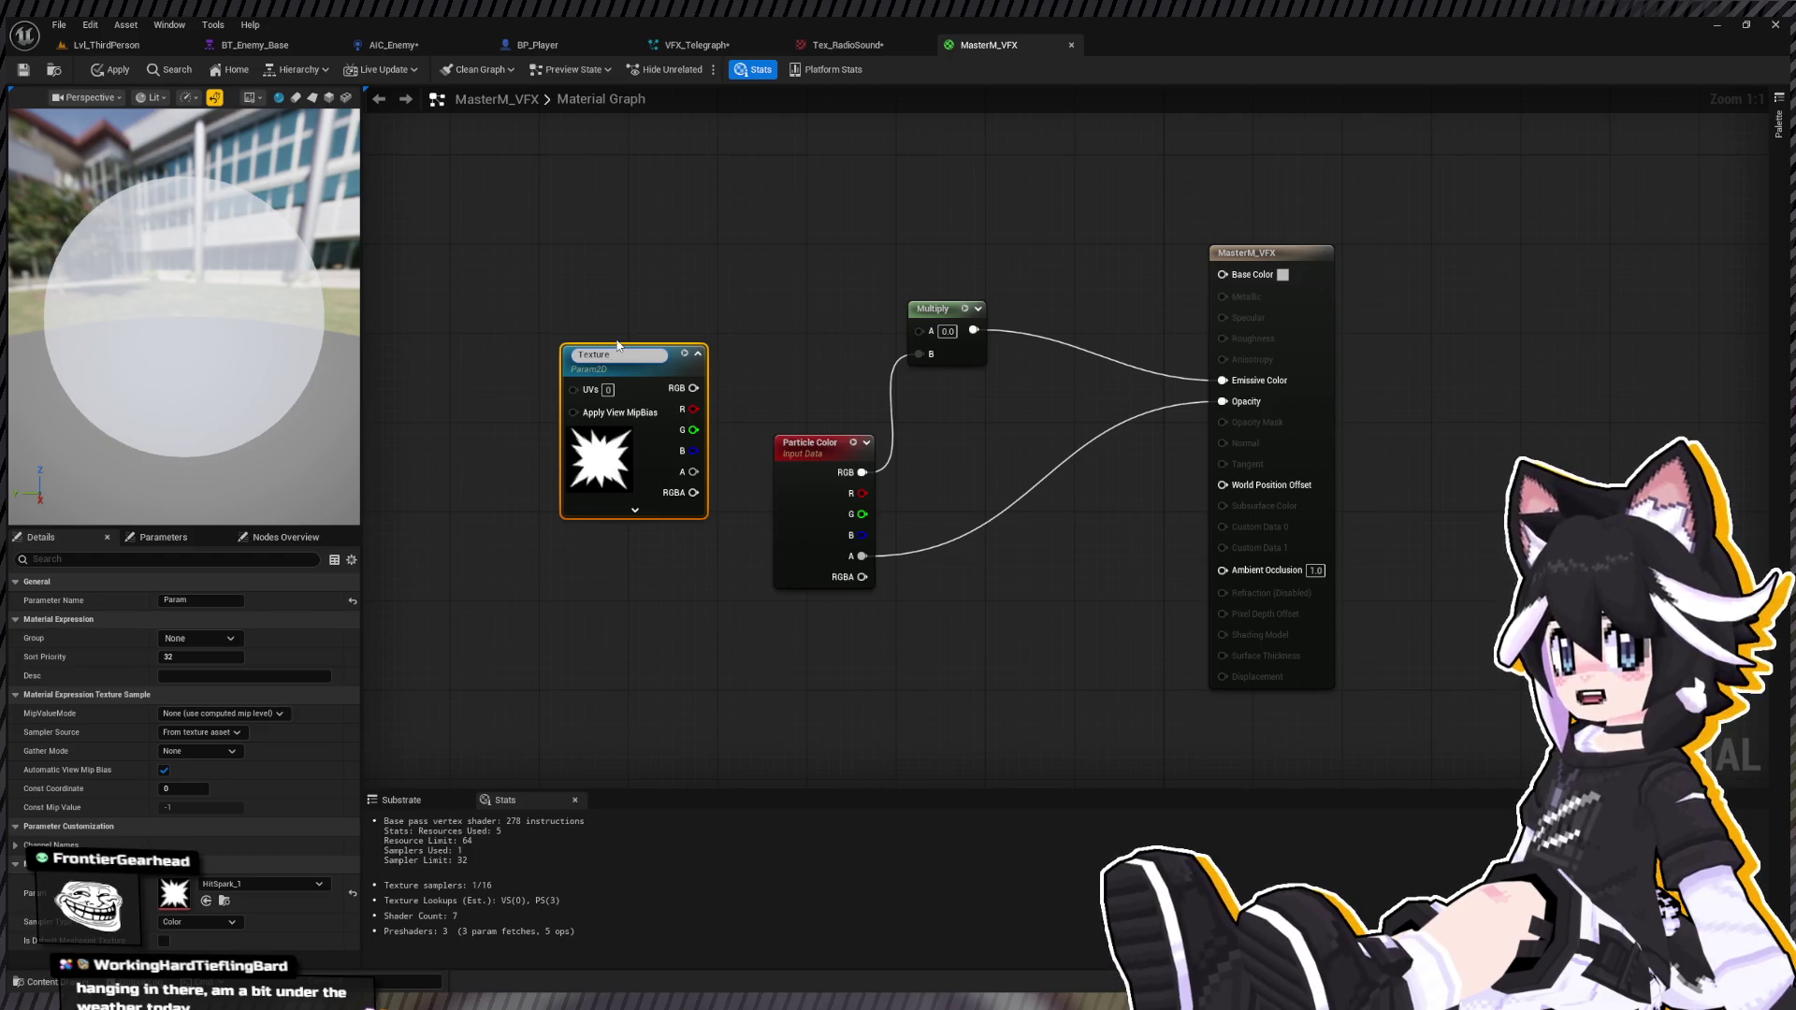
{"action": "key", "text": "Return"}
{"action": "left_click_drag", "start_coordinate": [693, 383], "coordinate": [931, 331]}
{"action": "left_click_drag", "start_coordinate": [623, 367], "coordinate": [601, 313]}
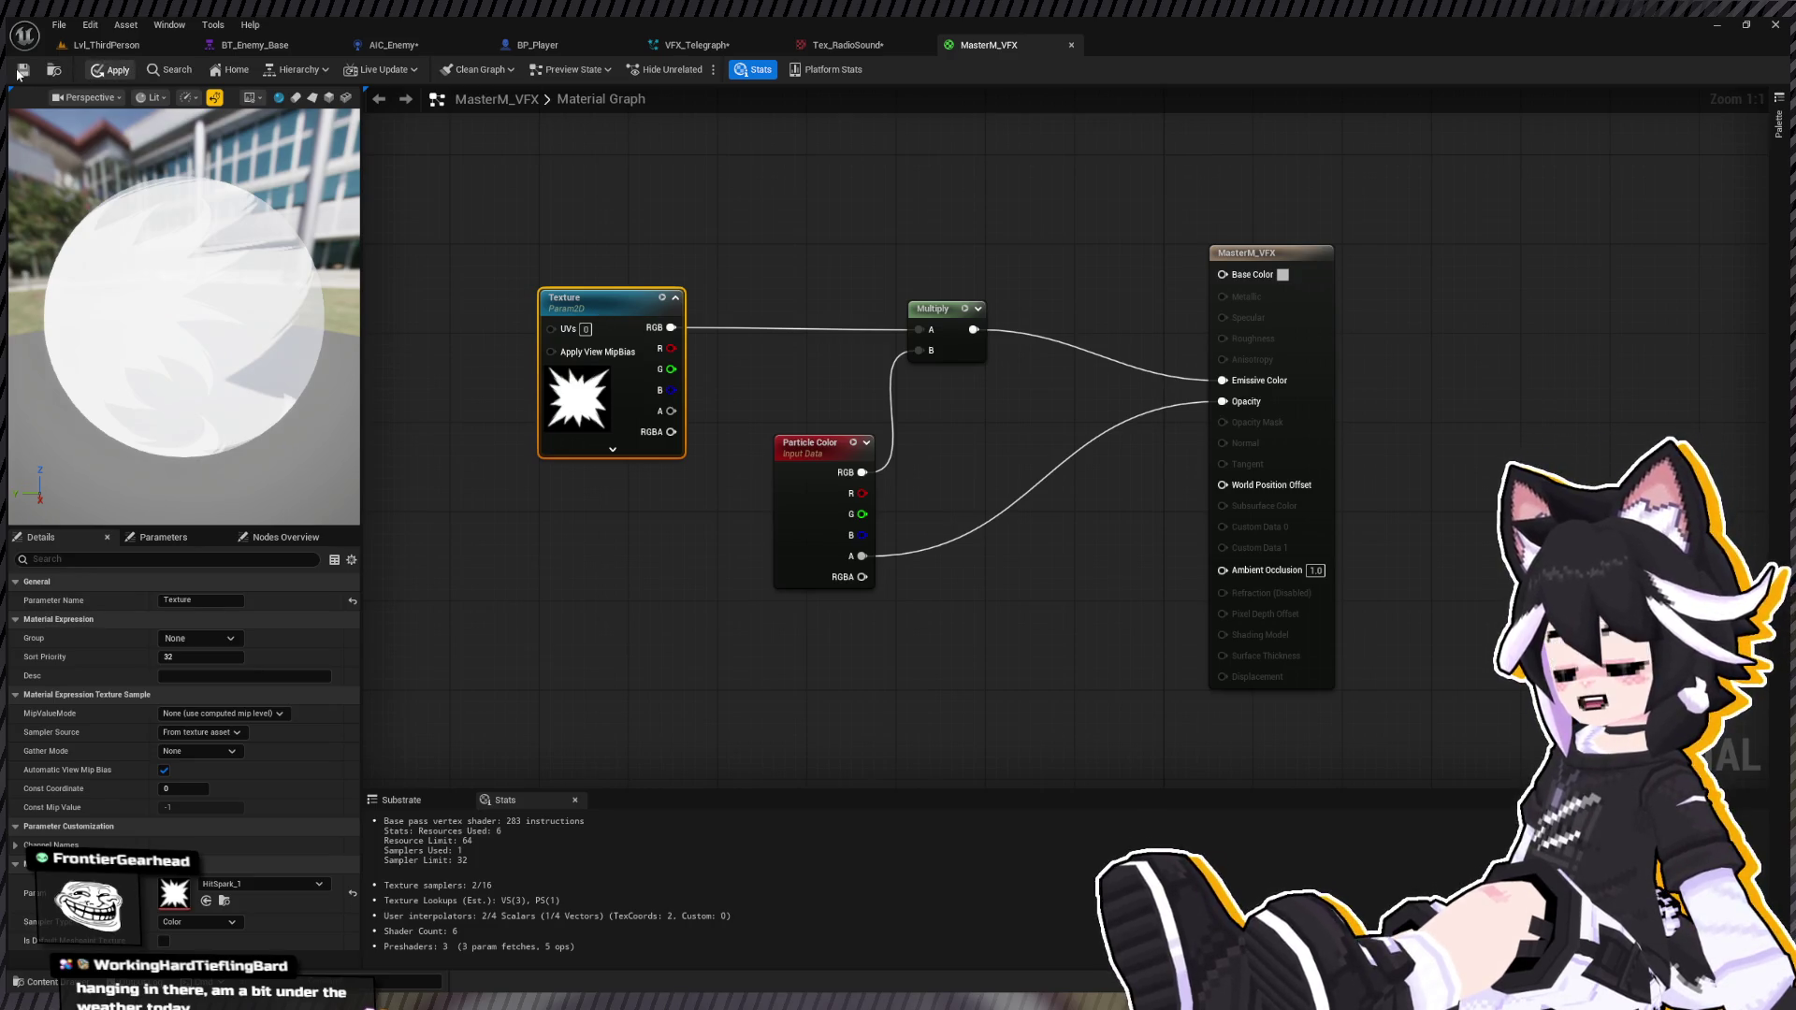
{"action": "left_click", "coordinate": [18, 75]}
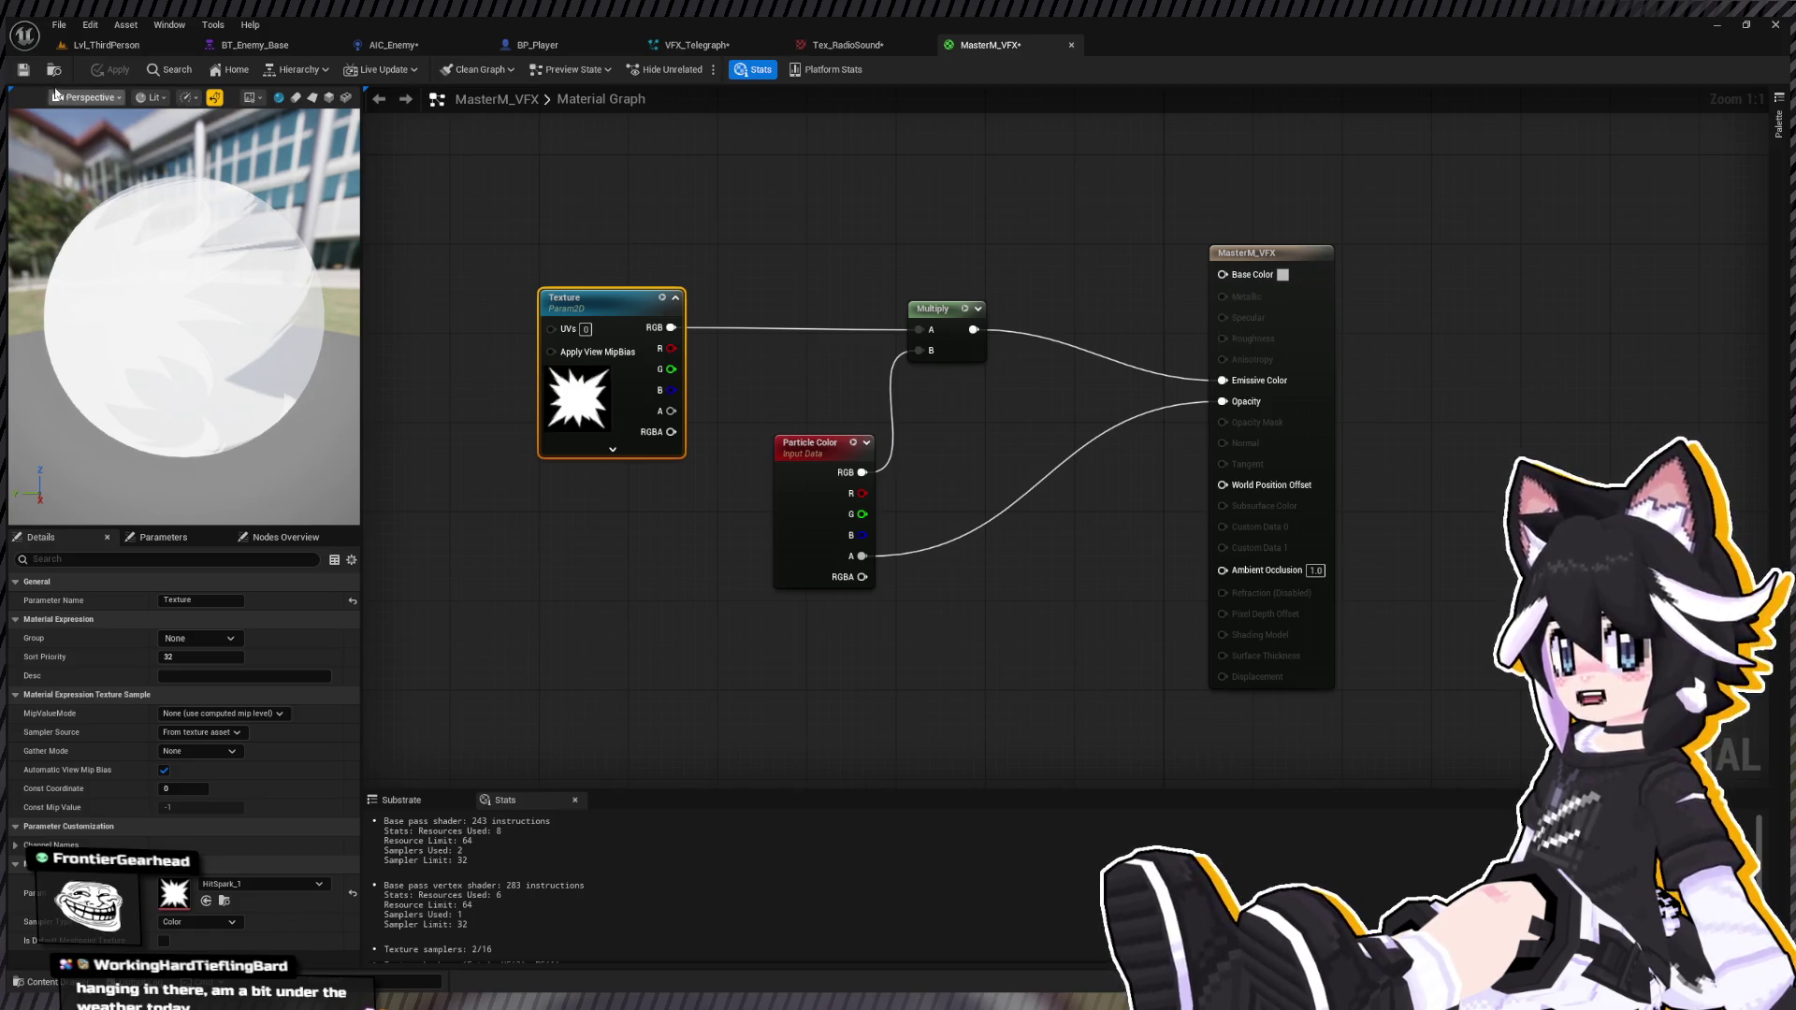
Step: Insert a Constant-fed Multiply between the Texture colour and the second Multiply
{"action": "left_click", "coordinate": [28, 74]}
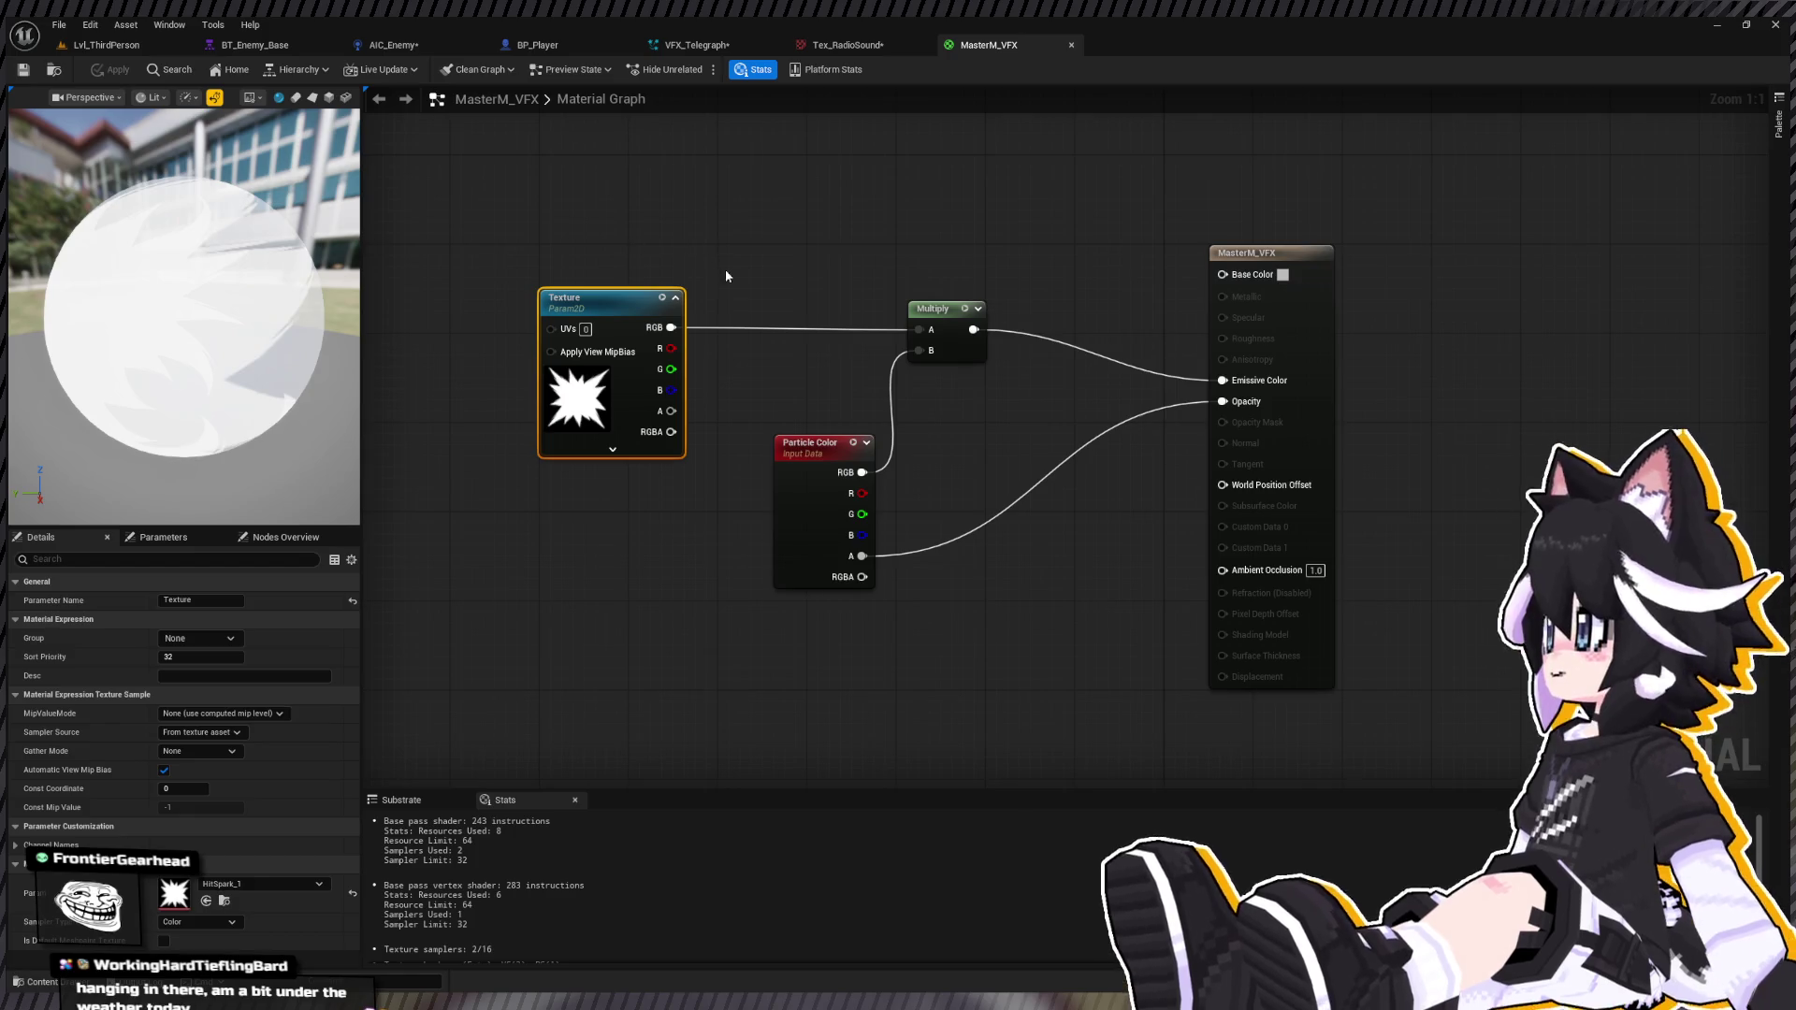
{"action": "mouse_move", "coordinate": [613, 310]}
{"action": "left_mouse_down"}
{"action": "mouse_move", "coordinate": [503, 287]}
{"action": "mouse_move", "coordinate": [503, 310]}
{"action": "mouse_move", "coordinate": [682, 329]}
{"action": "mouse_move", "coordinate": [649, 393]}
{"action": "mouse_move", "coordinate": [506, 476]}
{"action": "mouse_move", "coordinate": [693, 286]}
{"action": "mouse_move", "coordinate": [670, 279]}
{"action": "left_mouse_up"}
{"action": "left_click", "coordinate": [687, 325]}
{"action": "key", "text": "Return"}
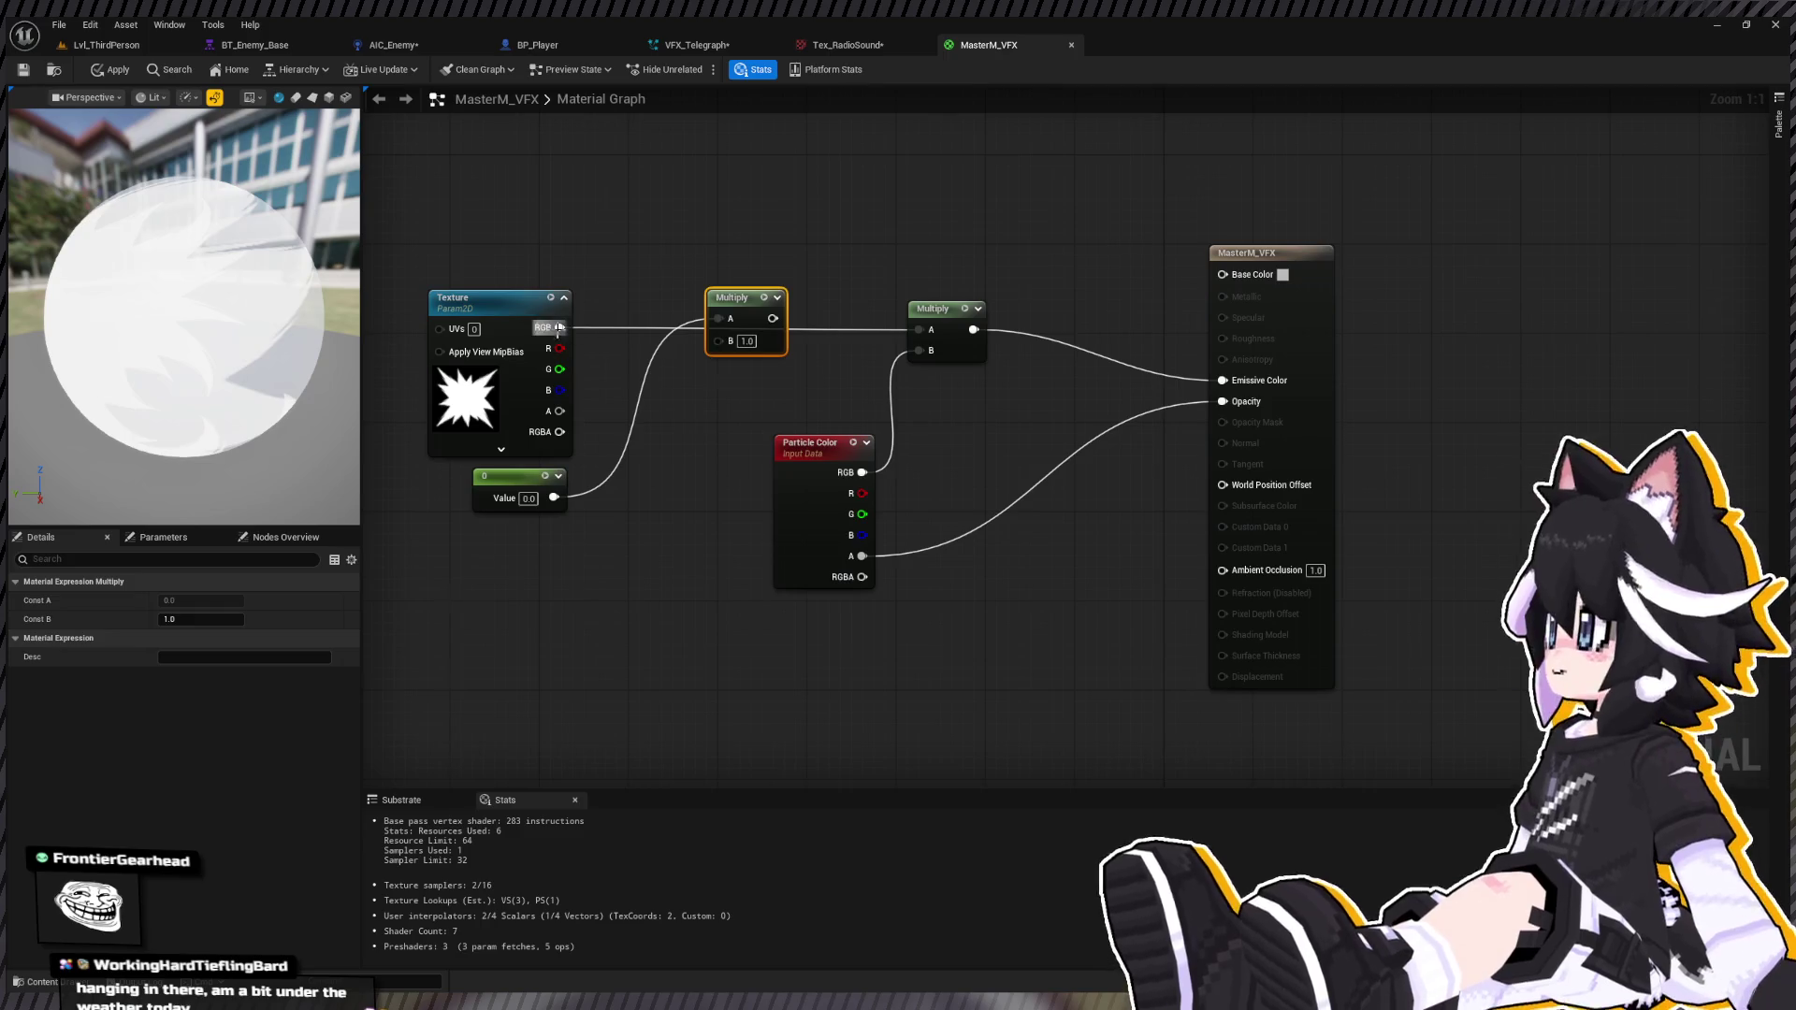
{"action": "mouse_move", "coordinate": [559, 327]}
{"action": "left_mouse_down"}
{"action": "mouse_move", "coordinate": [723, 325]}
{"action": "mouse_move", "coordinate": [560, 327]}
{"action": "left_mouse_up"}
{"action": "mouse_move", "coordinate": [773, 319]}
{"action": "left_mouse_down"}
{"action": "mouse_move", "coordinate": [964, 334]}
{"action": "mouse_move", "coordinate": [931, 329]}
{"action": "left_mouse_up"}
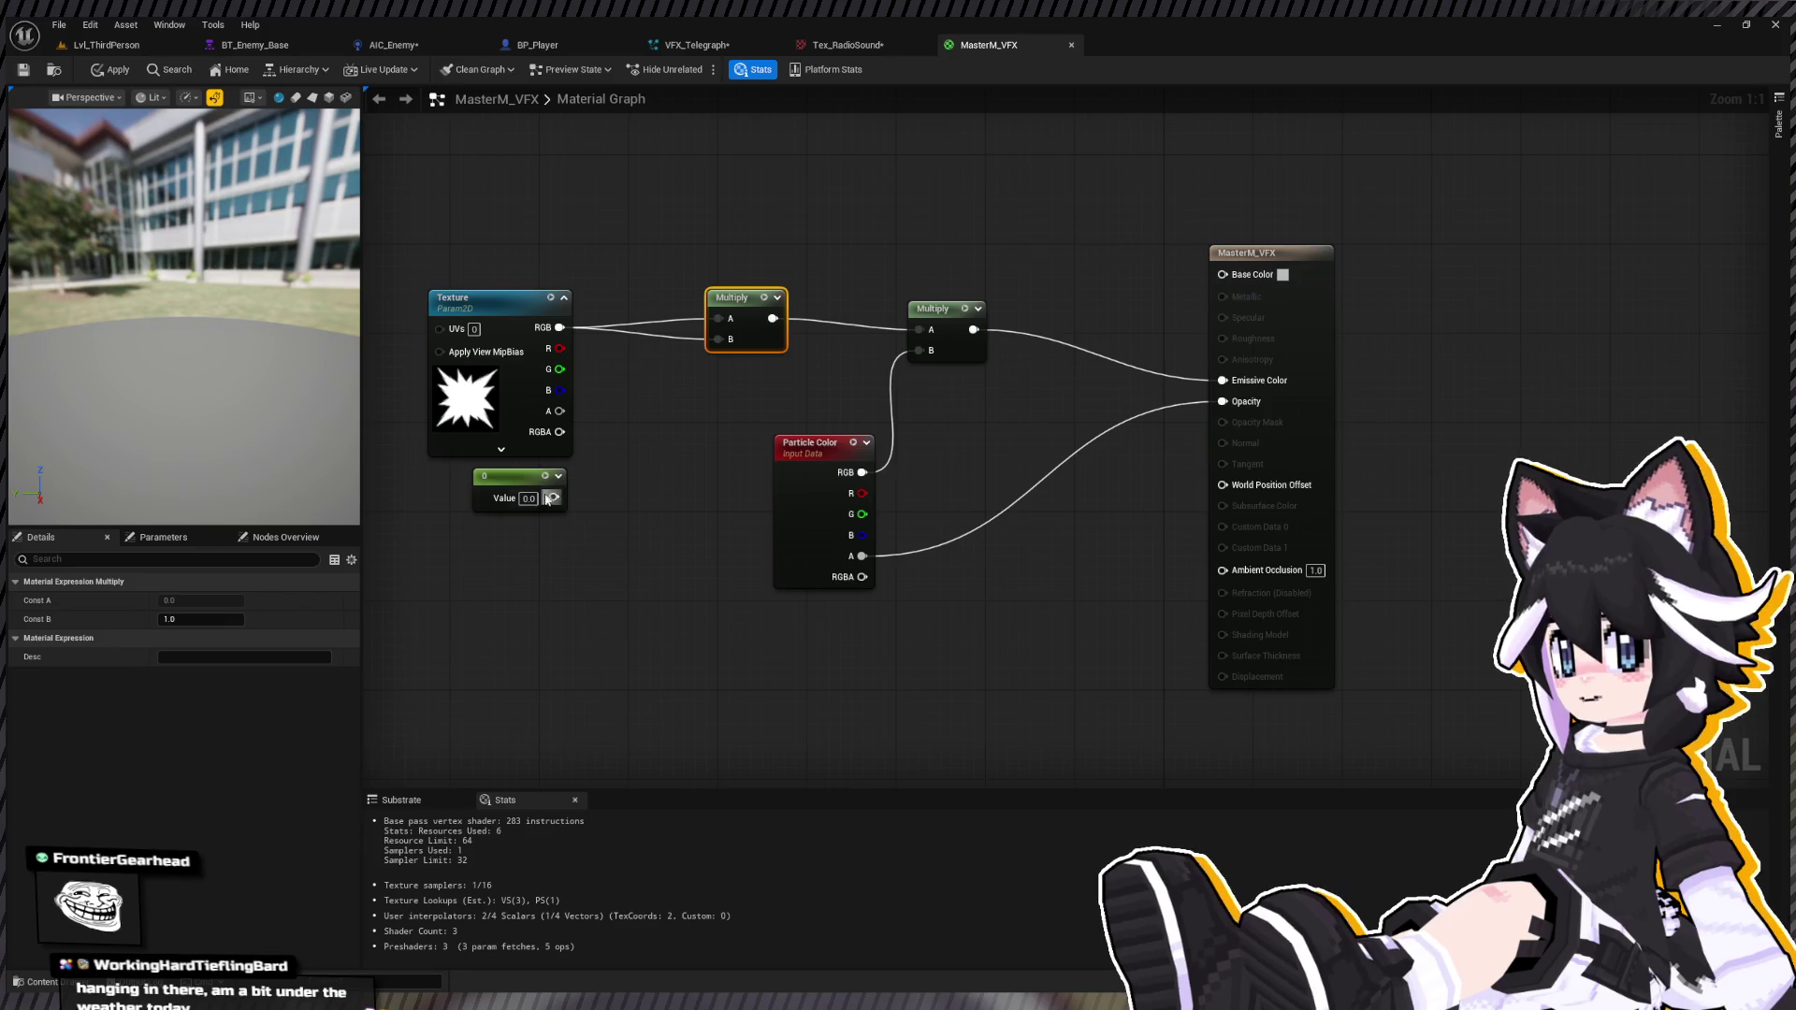
{"action": "mouse_move", "coordinate": [553, 498]}
{"action": "left_mouse_down"}
{"action": "mouse_move", "coordinate": [655, 374]}
{"action": "mouse_move", "coordinate": [723, 348]}
{"action": "left_mouse_up"}
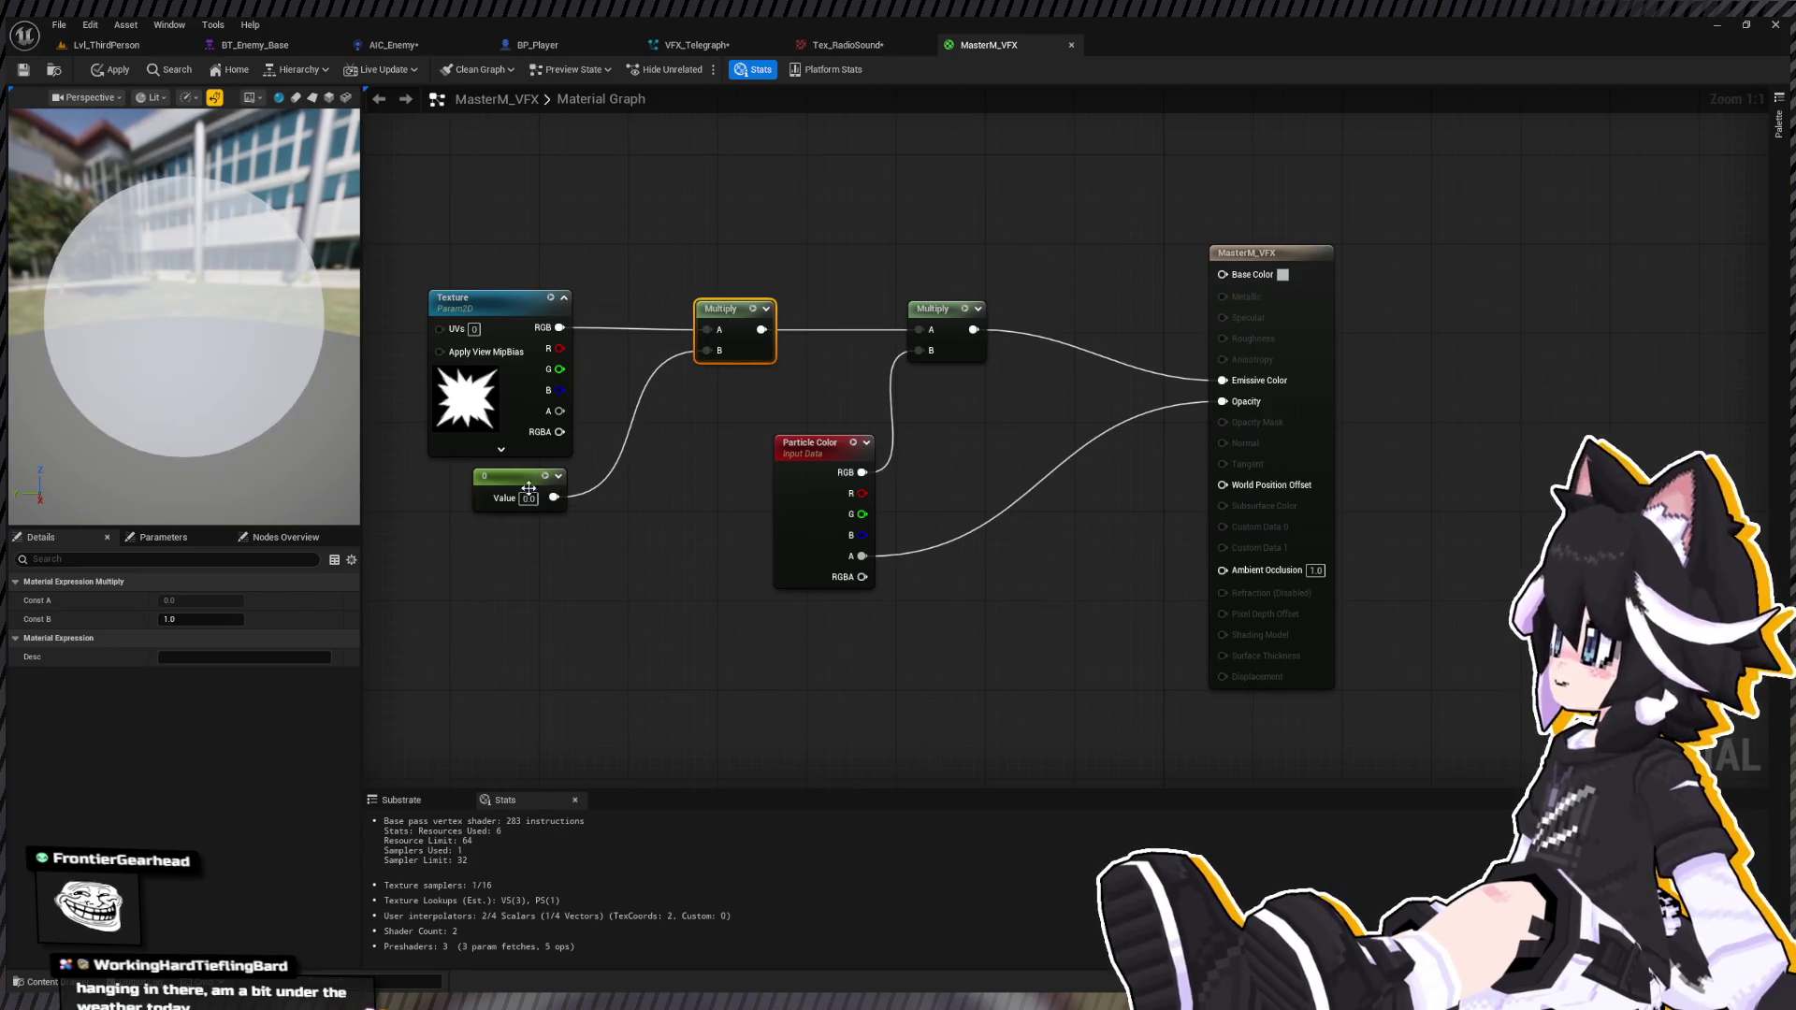
Step: Try a constant value of 12, then reset the constant to 0
{"action": "left_click", "coordinate": [529, 500]}
{"action": "left_click", "coordinate": [529, 501]}
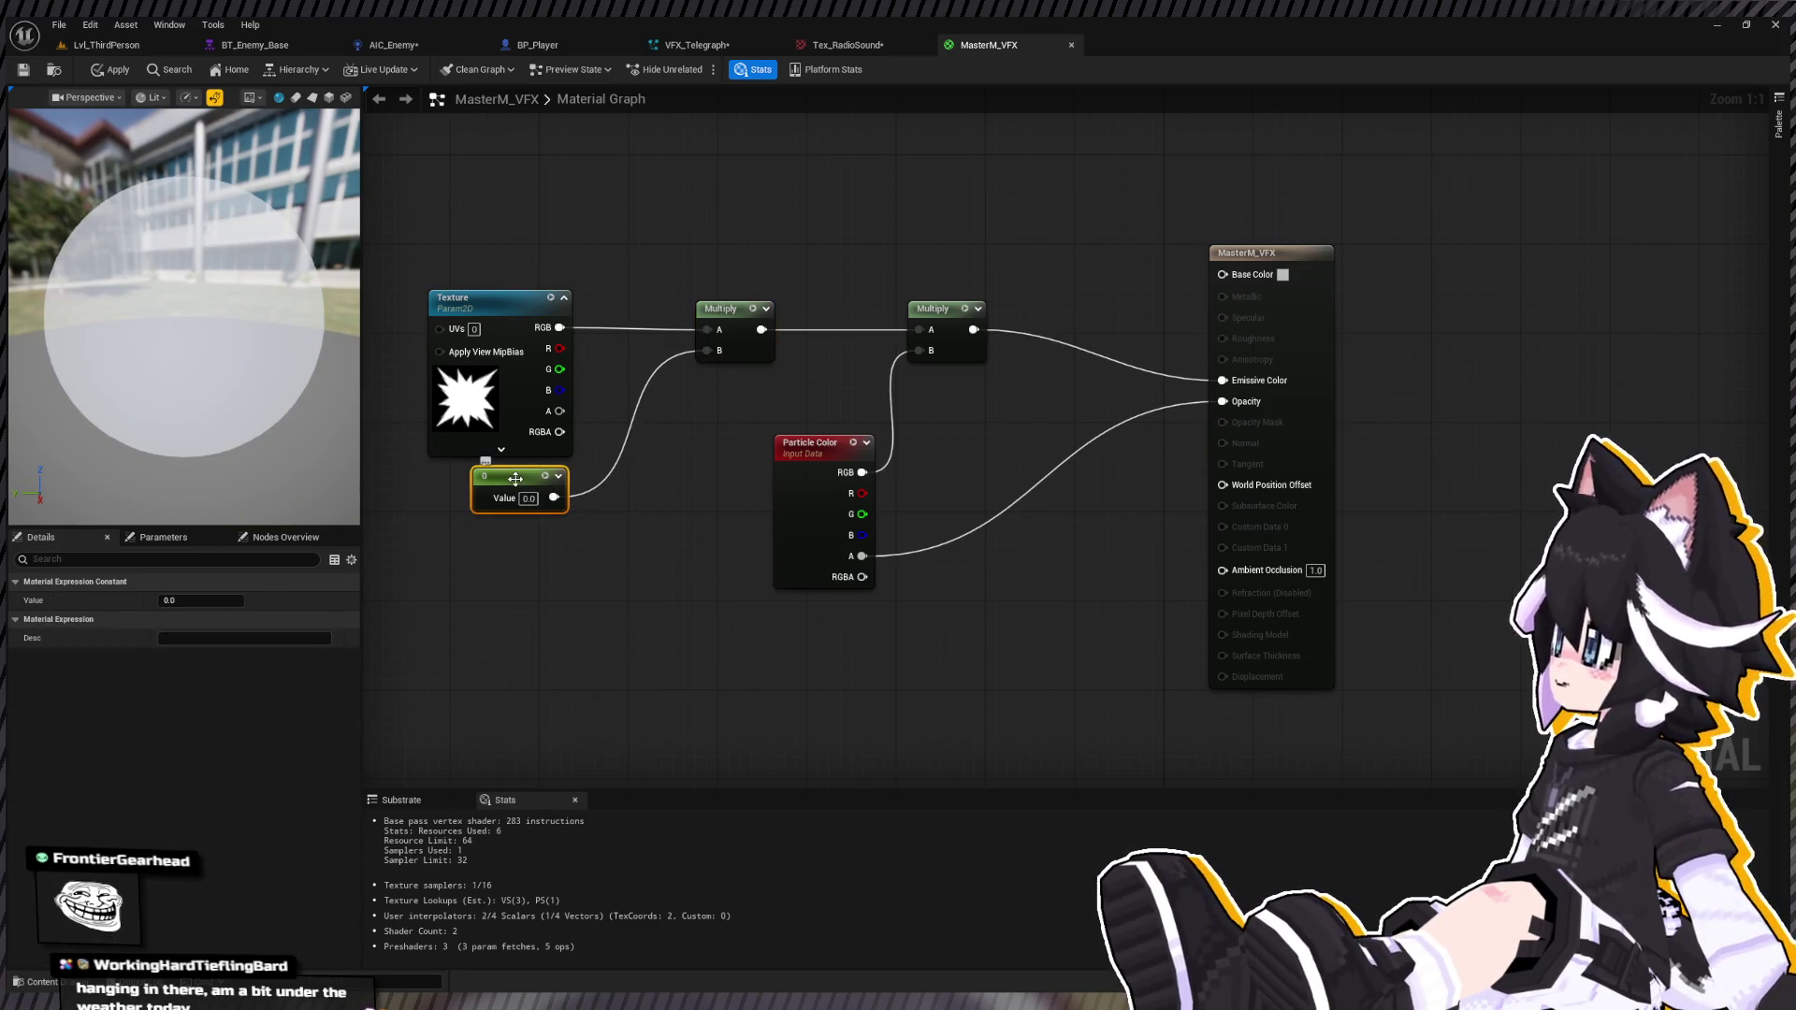
{"action": "left_click", "coordinate": [530, 500]}
{"action": "double_click", "coordinate": [529, 499]}
{"action": "type", "text": "12"}
{"action": "key", "text": "Return"}
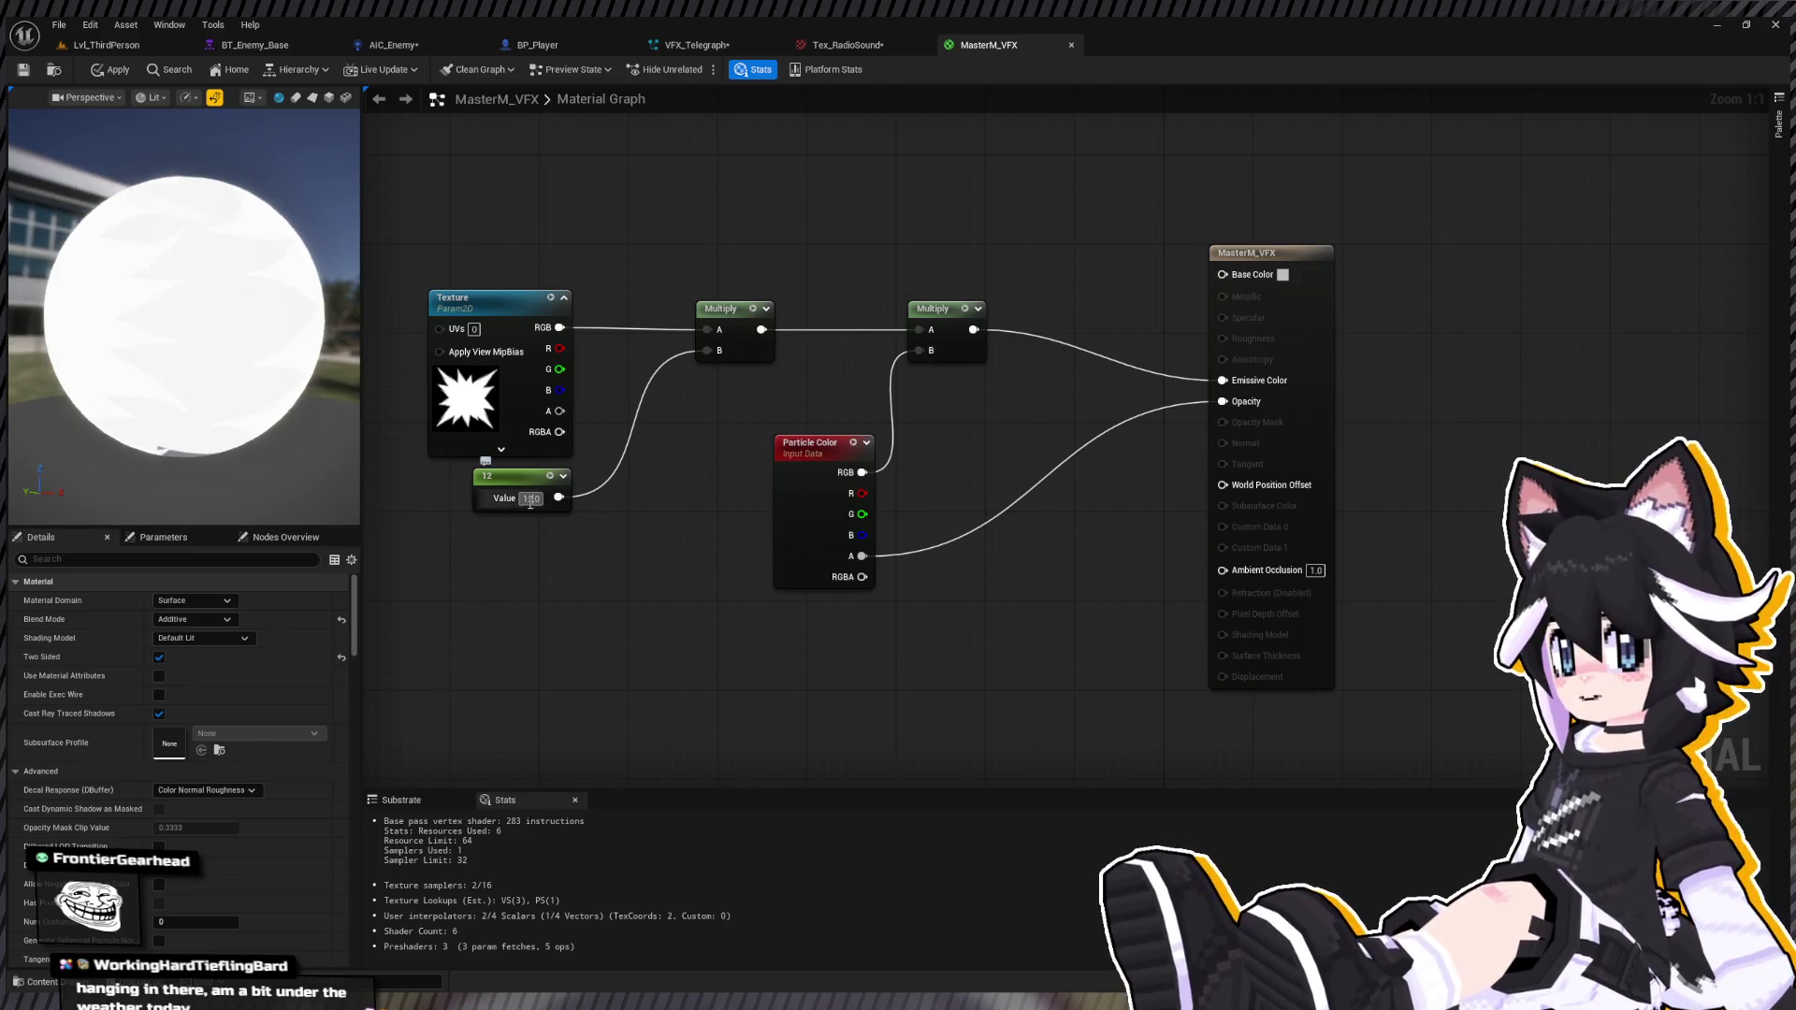
{"action": "type", "text": "0"}
{"action": "key", "text": "Return"}
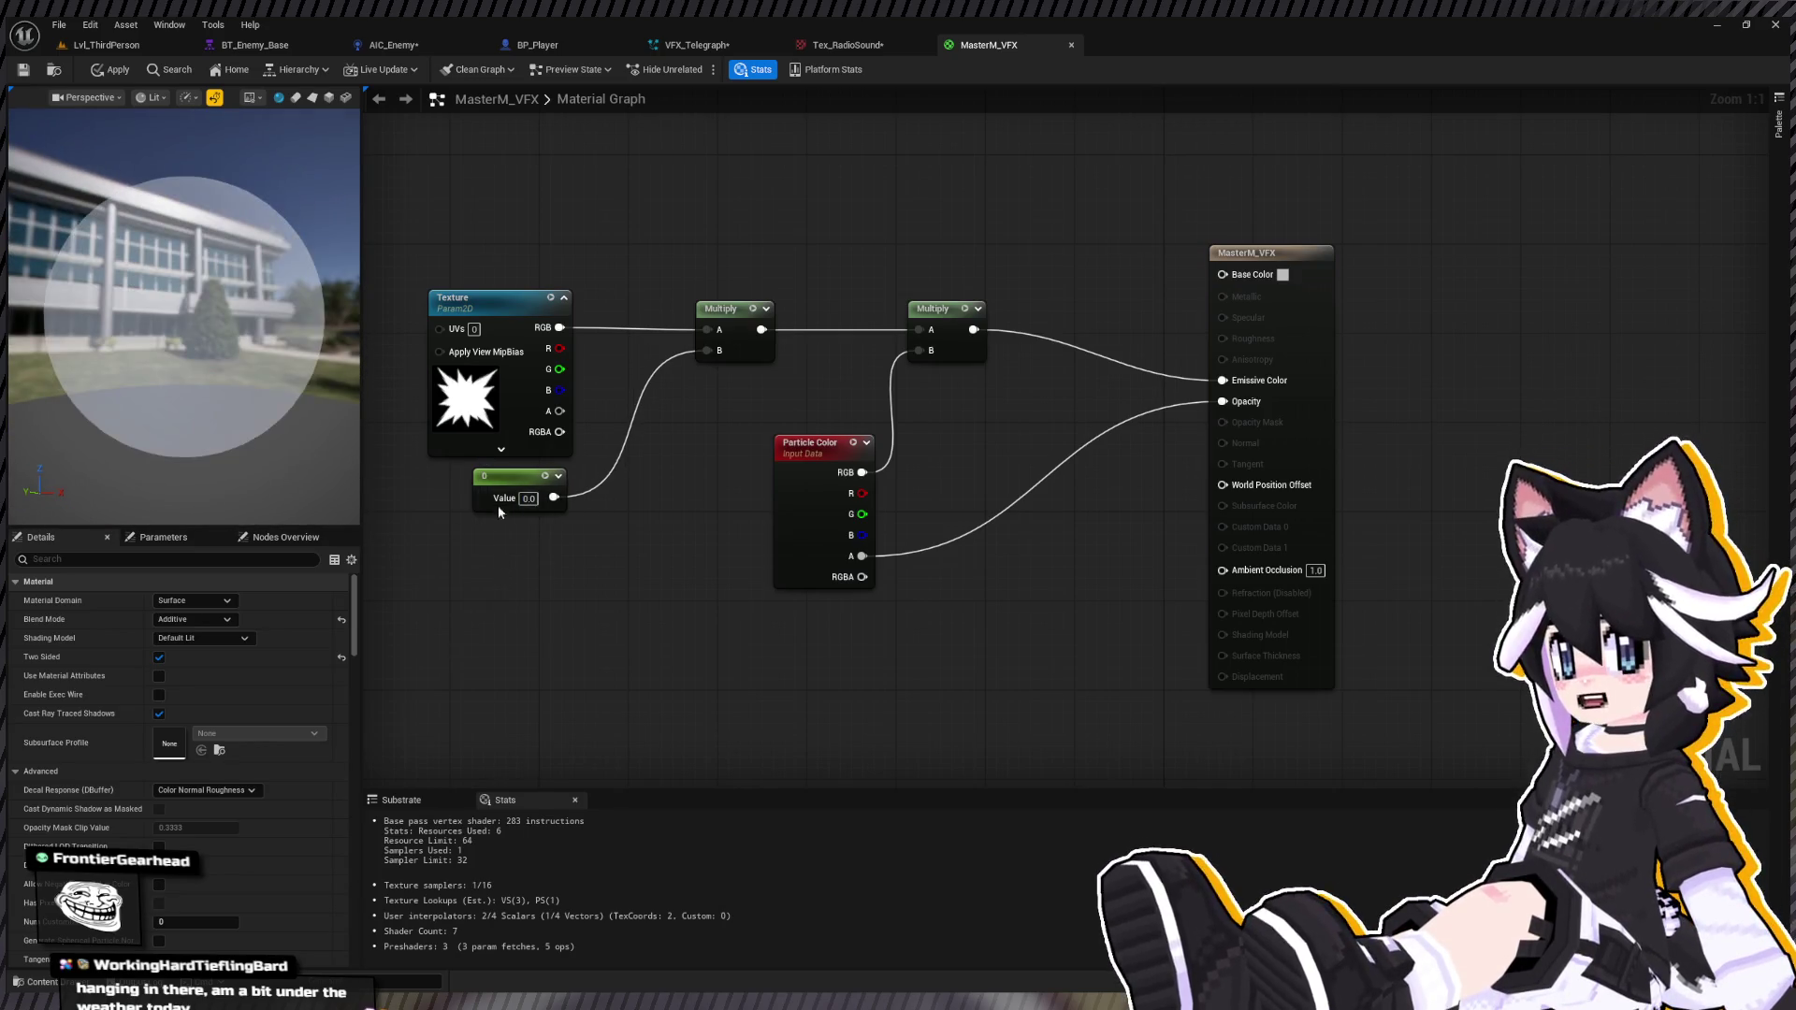
Step: Convert the constant into a scalar parameter named Intensity with default 1.0
{"action": "left_click", "coordinate": [505, 486]}
{"action": "right_click", "coordinate": [546, 505]}
{"action": "left_click", "coordinate": [608, 542]}
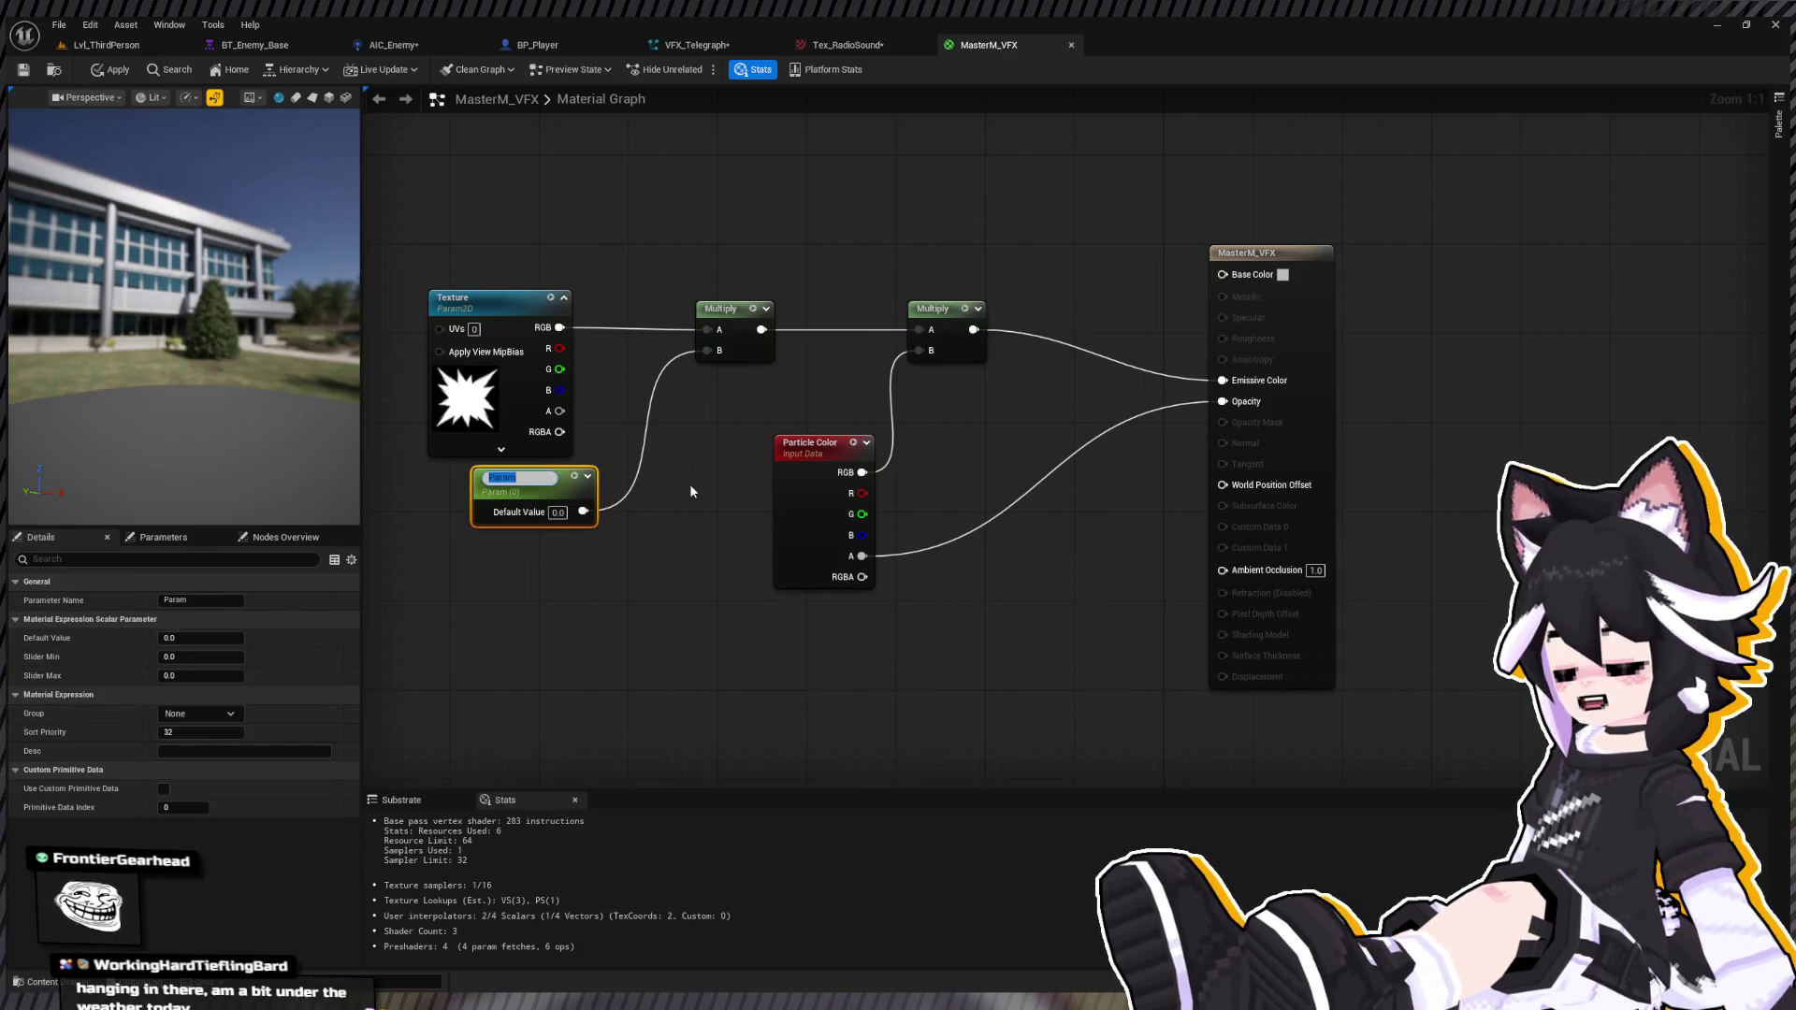
{"action": "type", "text": "Intensity"}
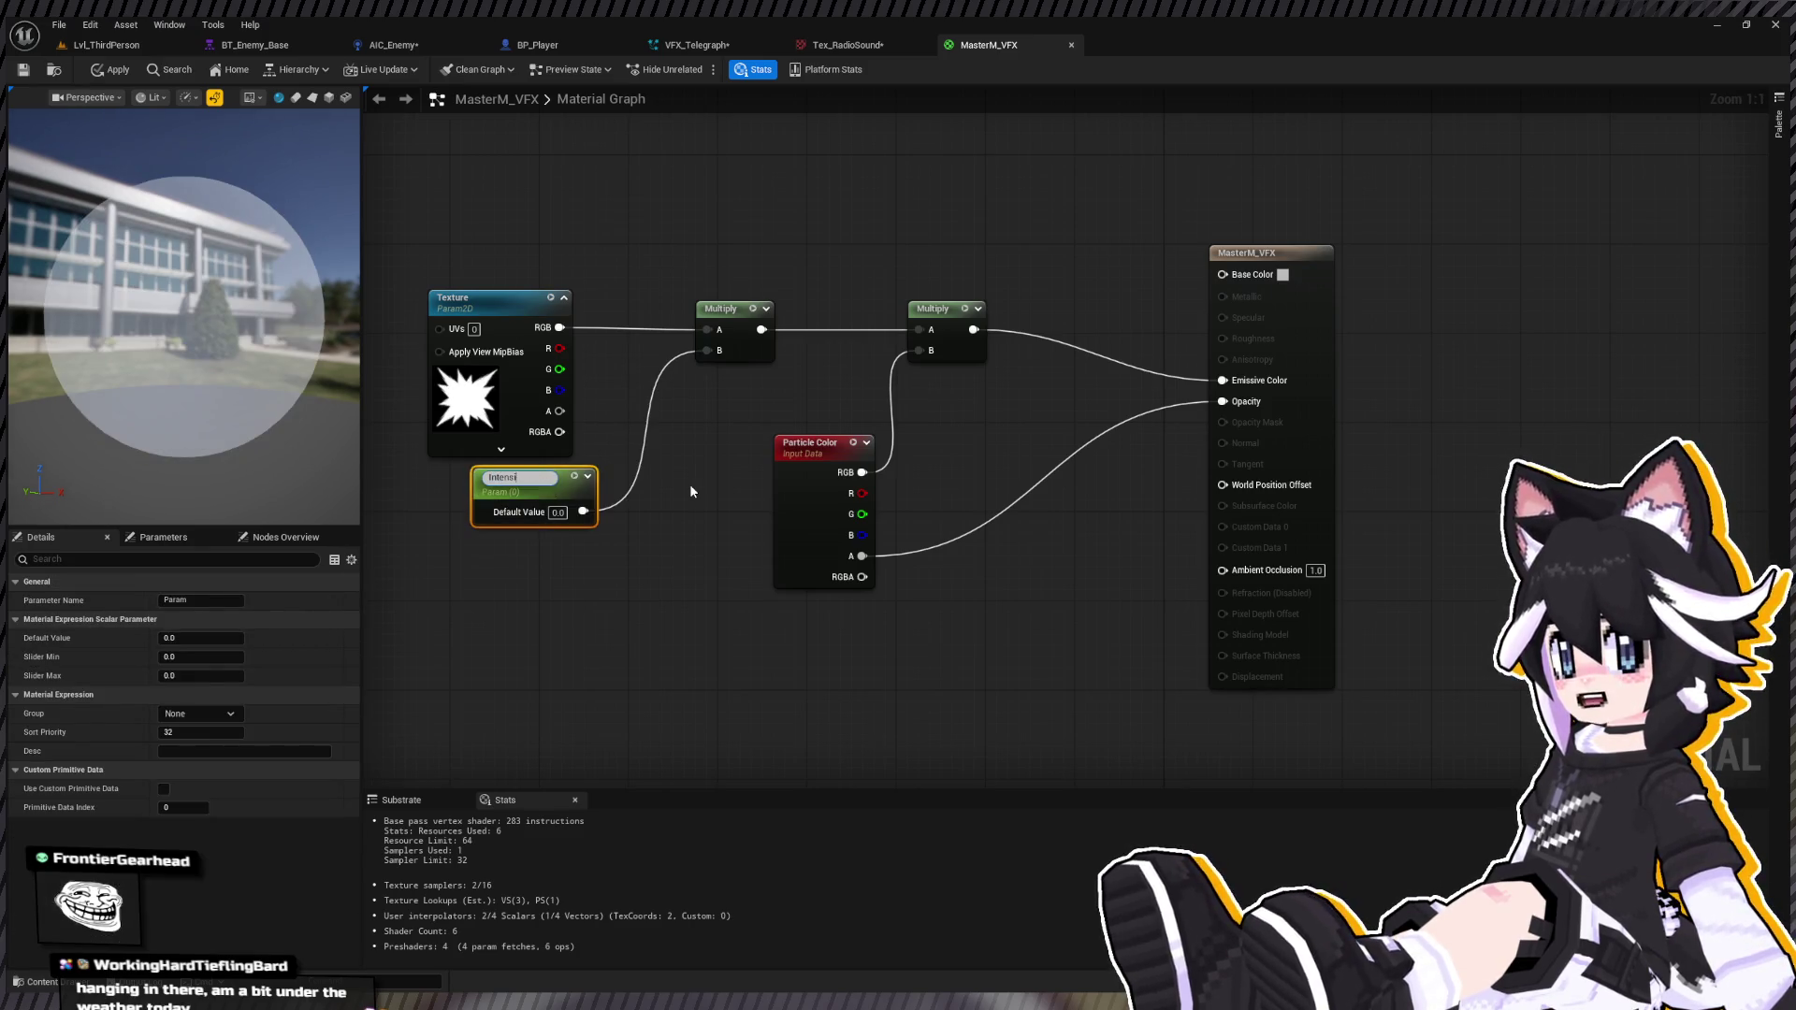
{"action": "key", "text": "Return"}
{"action": "left_click", "coordinate": [558, 507]}
{"action": "type", "text": "1"}
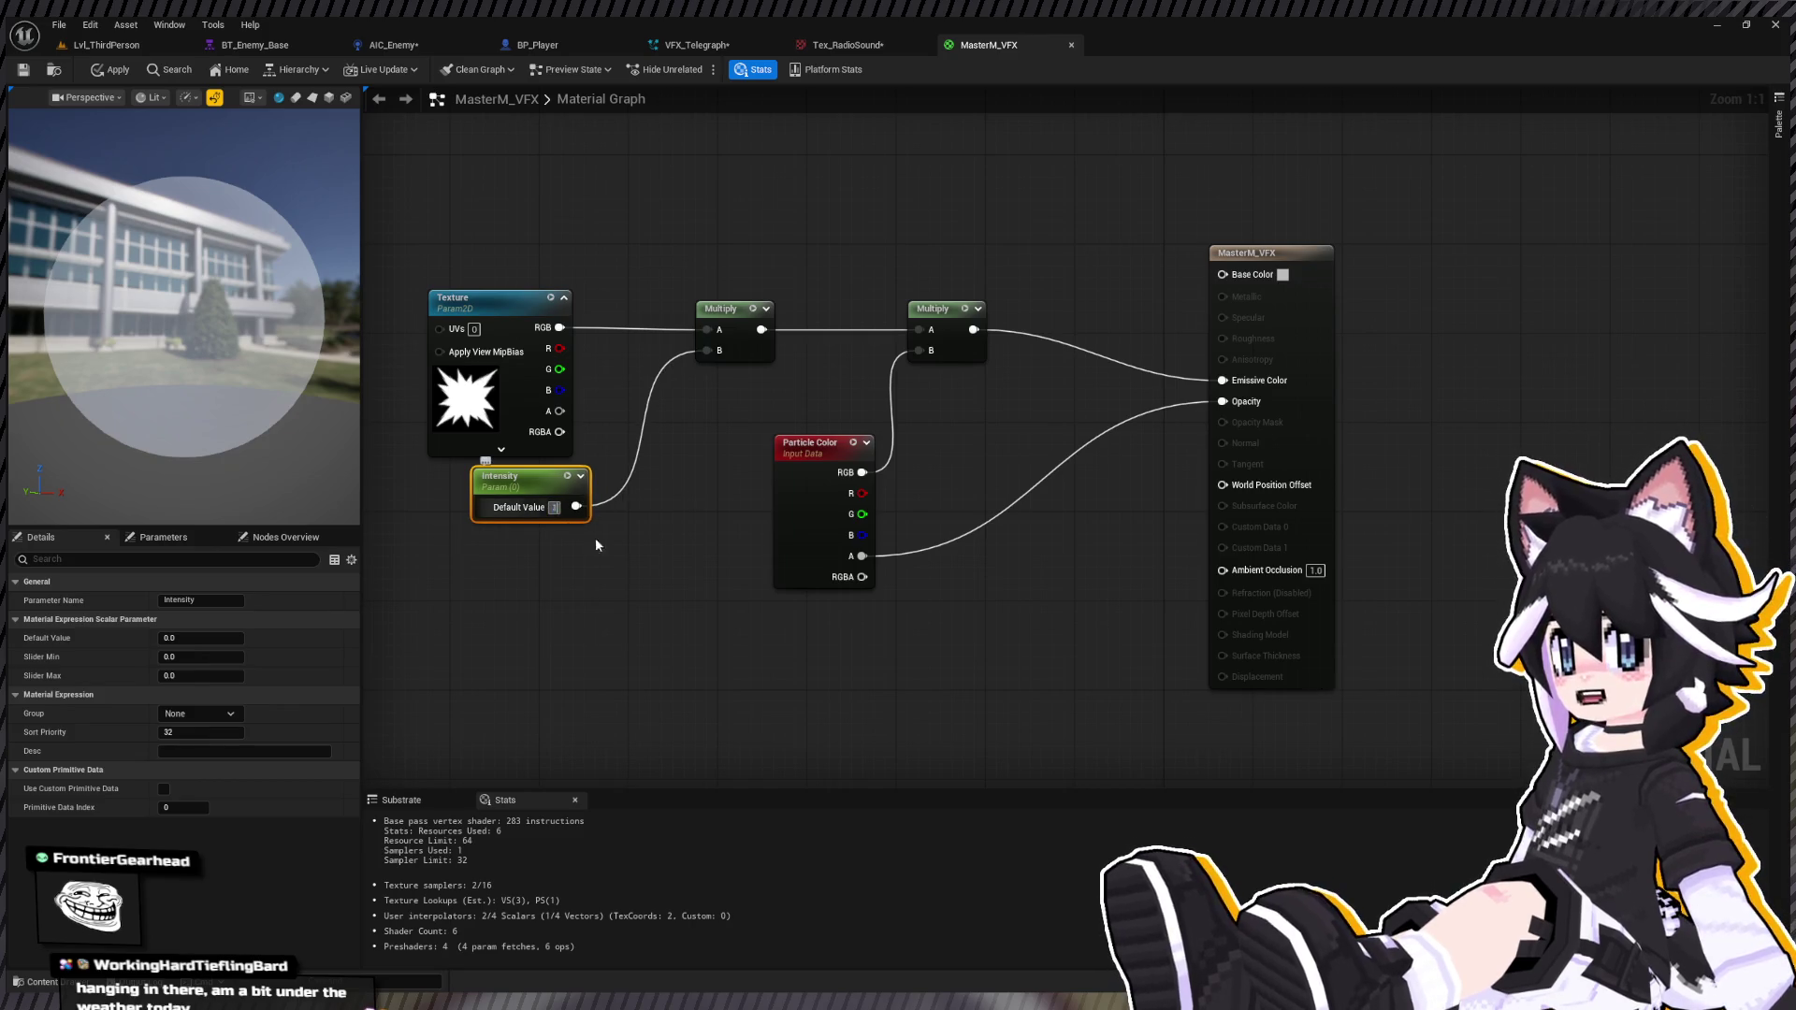
{"action": "left_click", "coordinate": [595, 537]}
Step: Apply the material changes, close the MasterM_VFX editor, and select the MasterM_VFX asset
{"action": "left_click", "coordinate": [105, 69]}
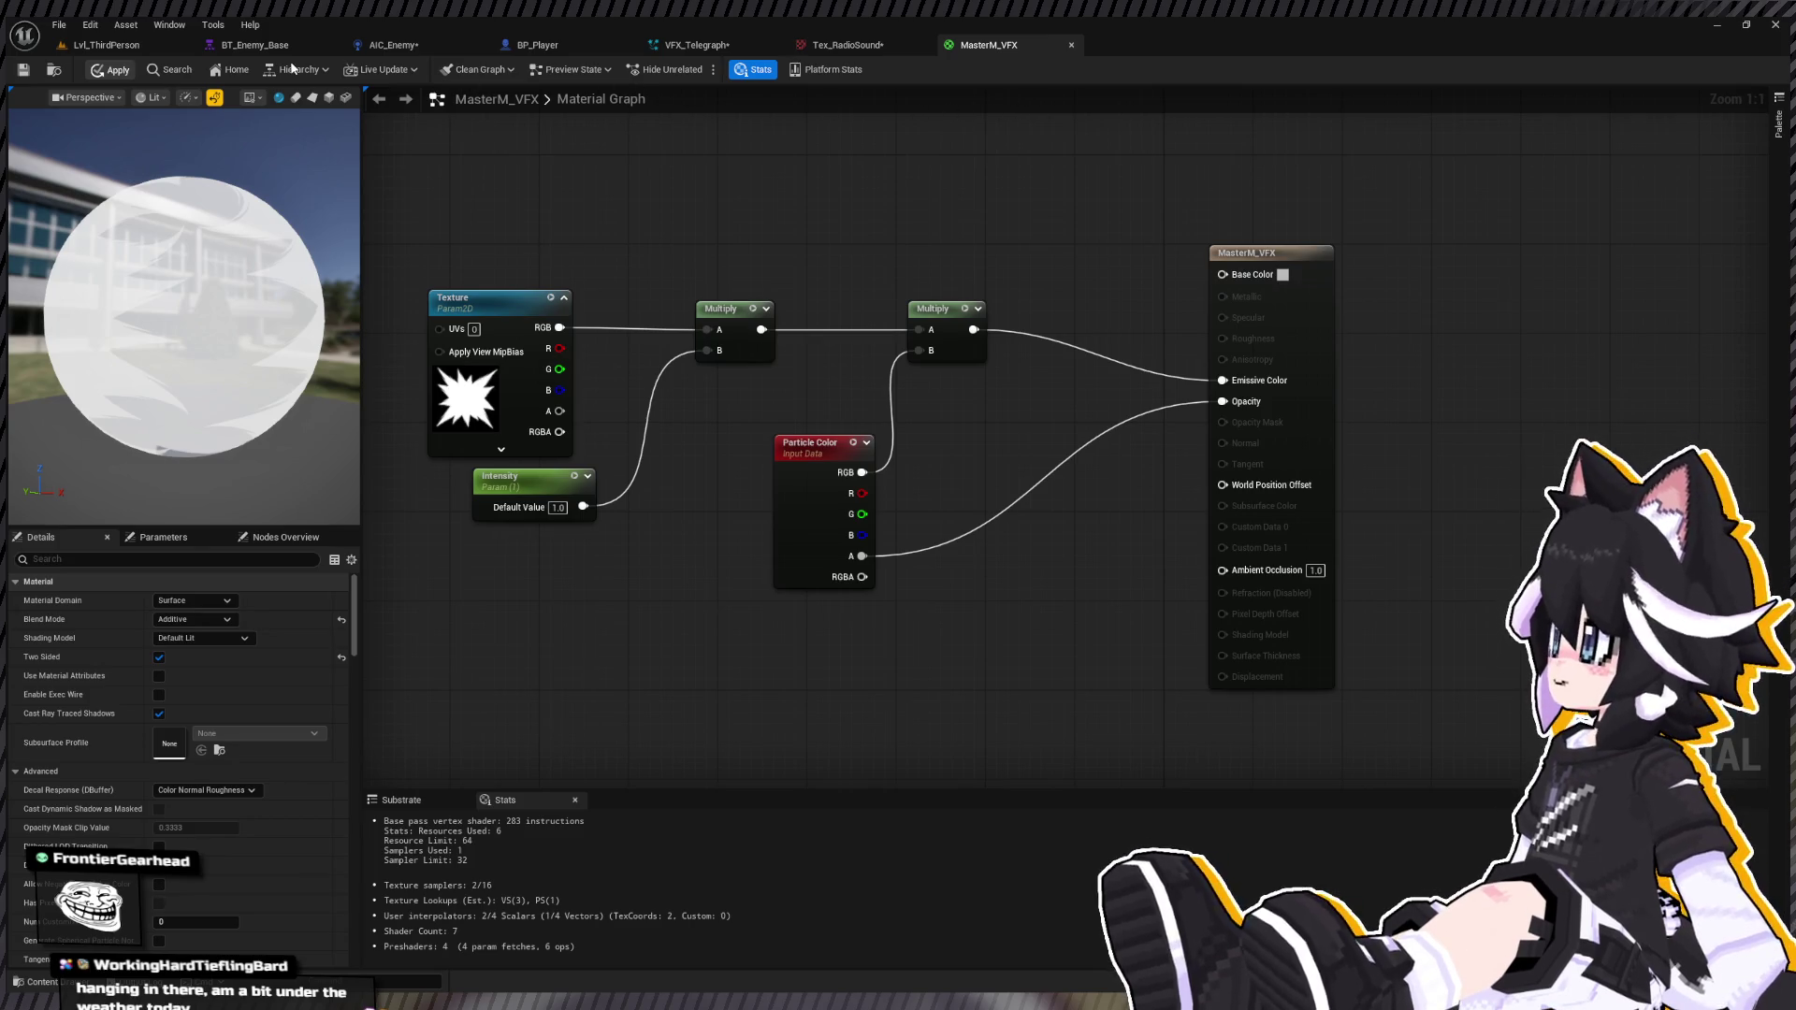
{"action": "left_click", "coordinate": [33, 75]}
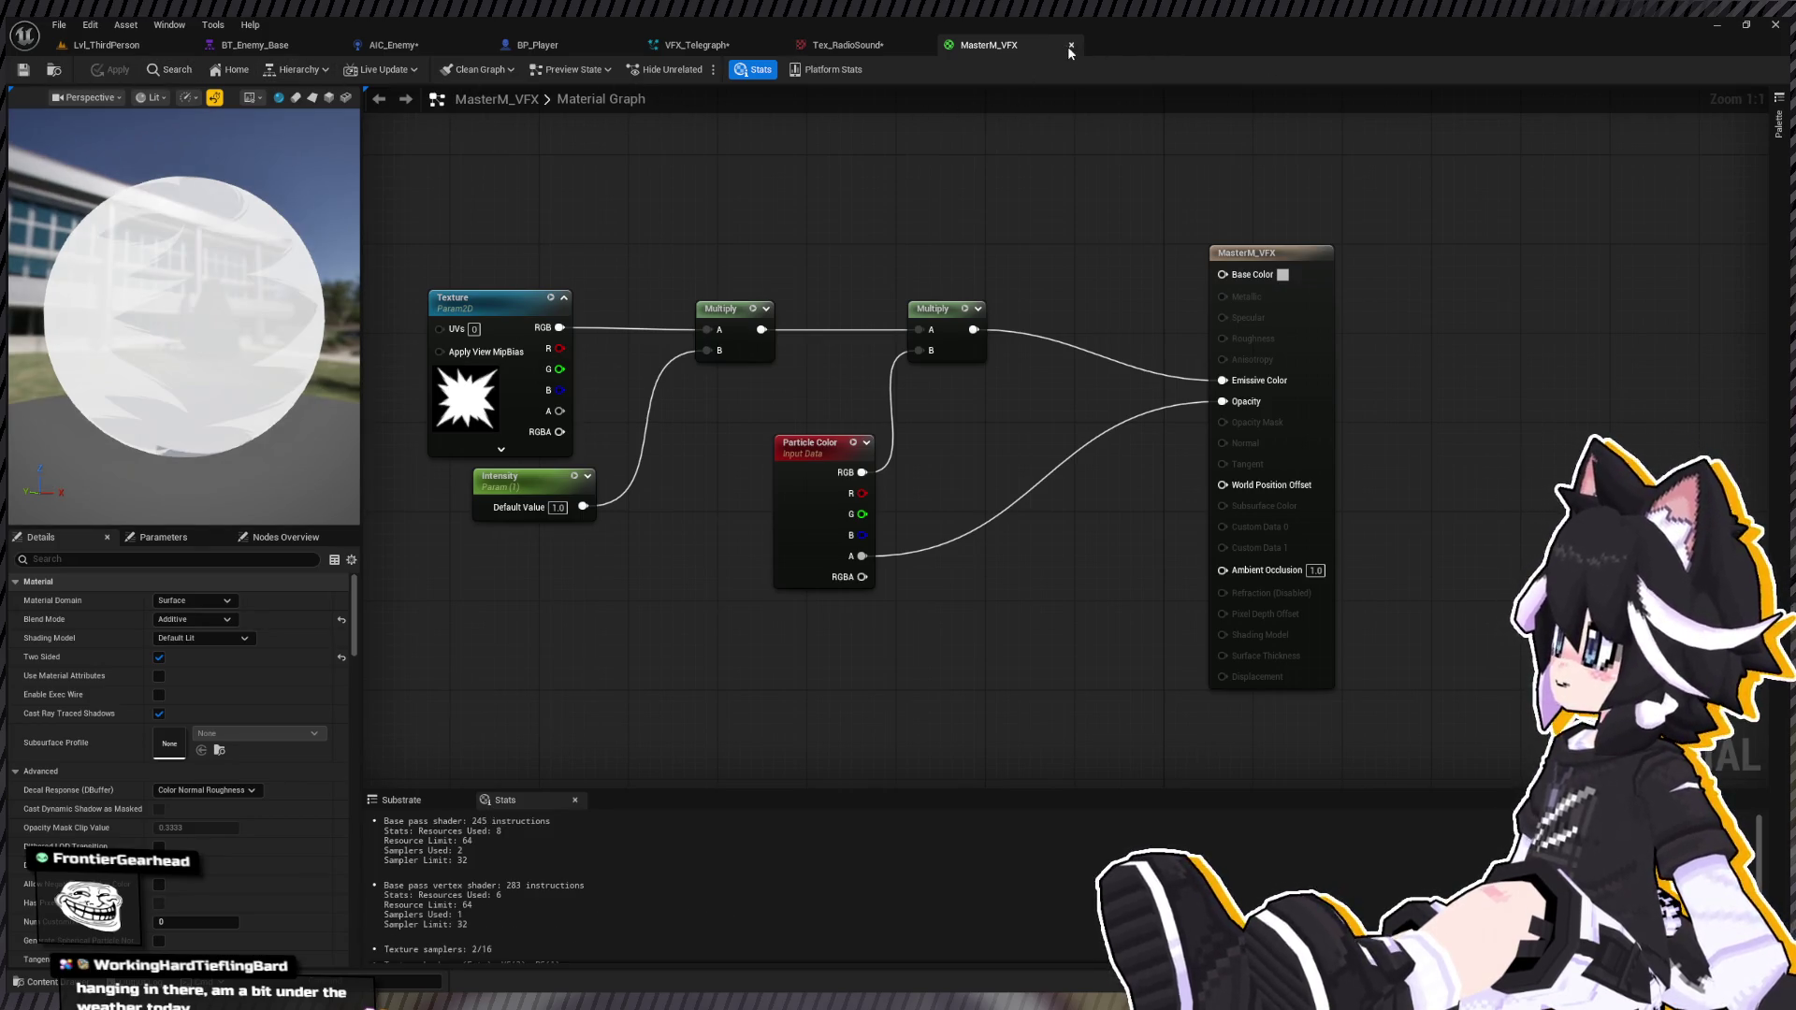
{"action": "left_click", "coordinate": [1071, 45]}
{"action": "key", "text": "ctrl+space"}
{"action": "left_click", "coordinate": [933, 757]}
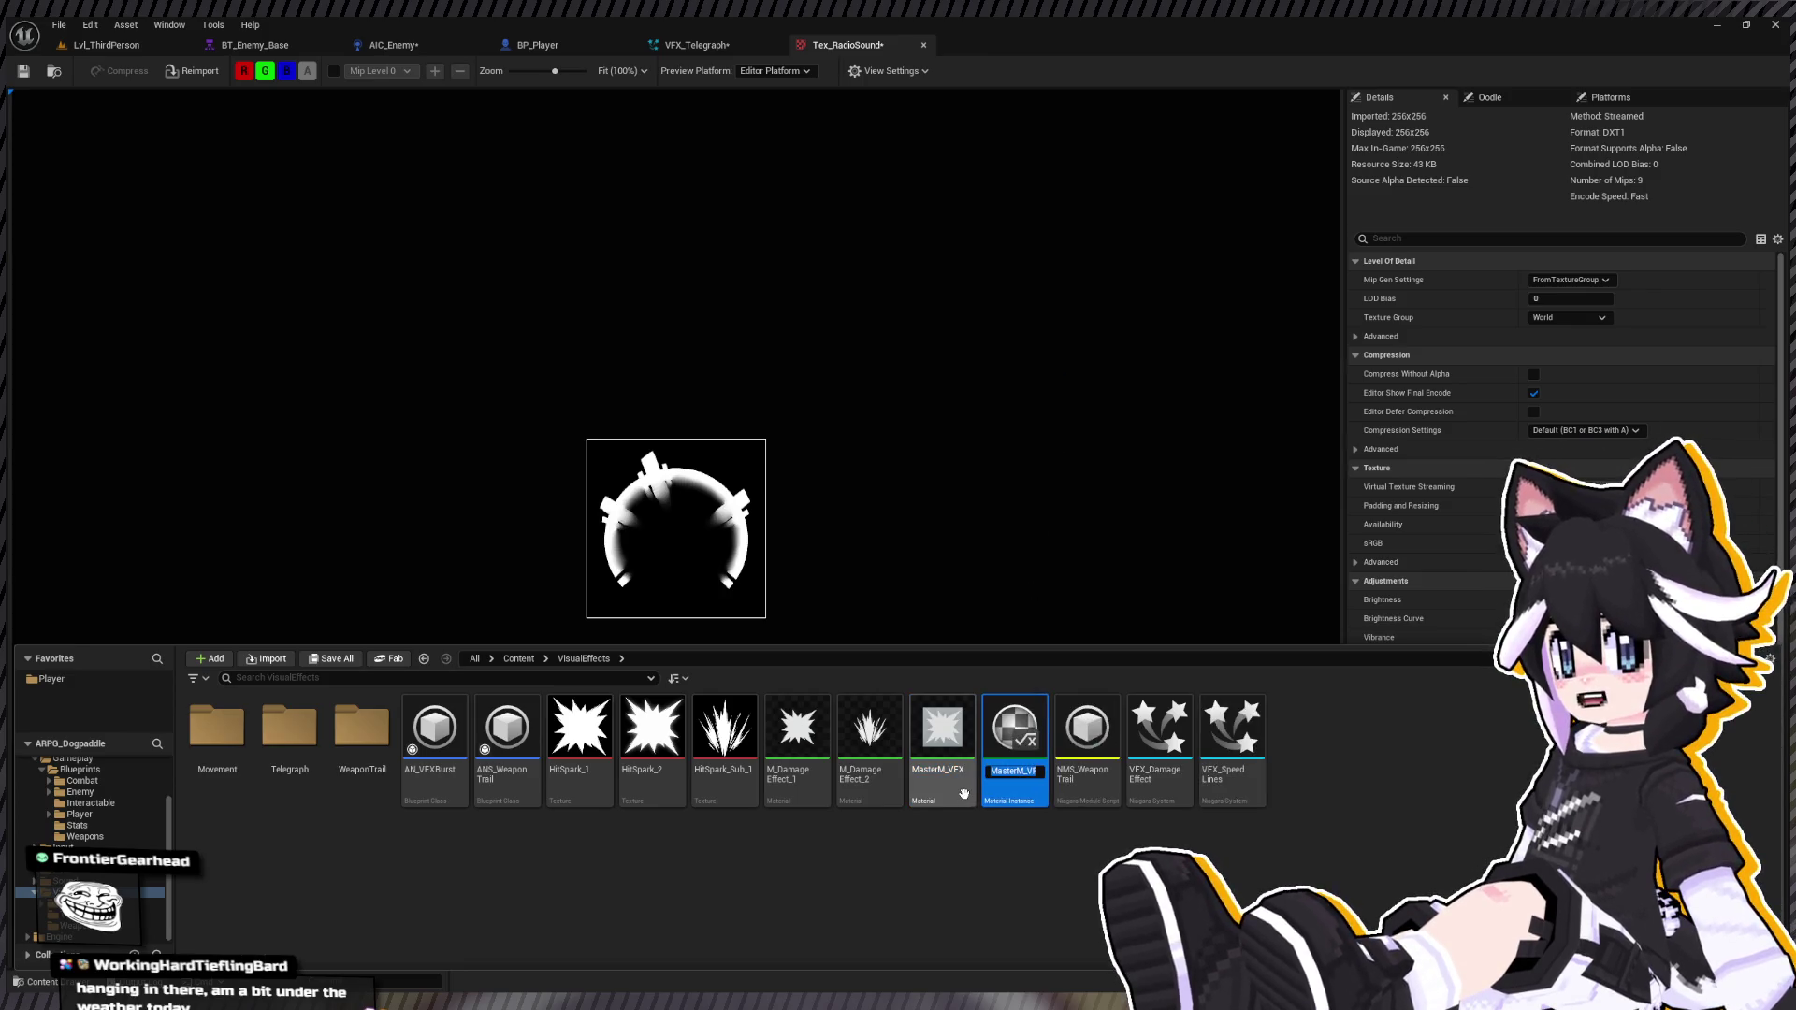
Step: Name the new instance MI_VFX_Telegraph and open it from the Telegraph folder
{"action": "type", "text": "MI_VFX_G"}
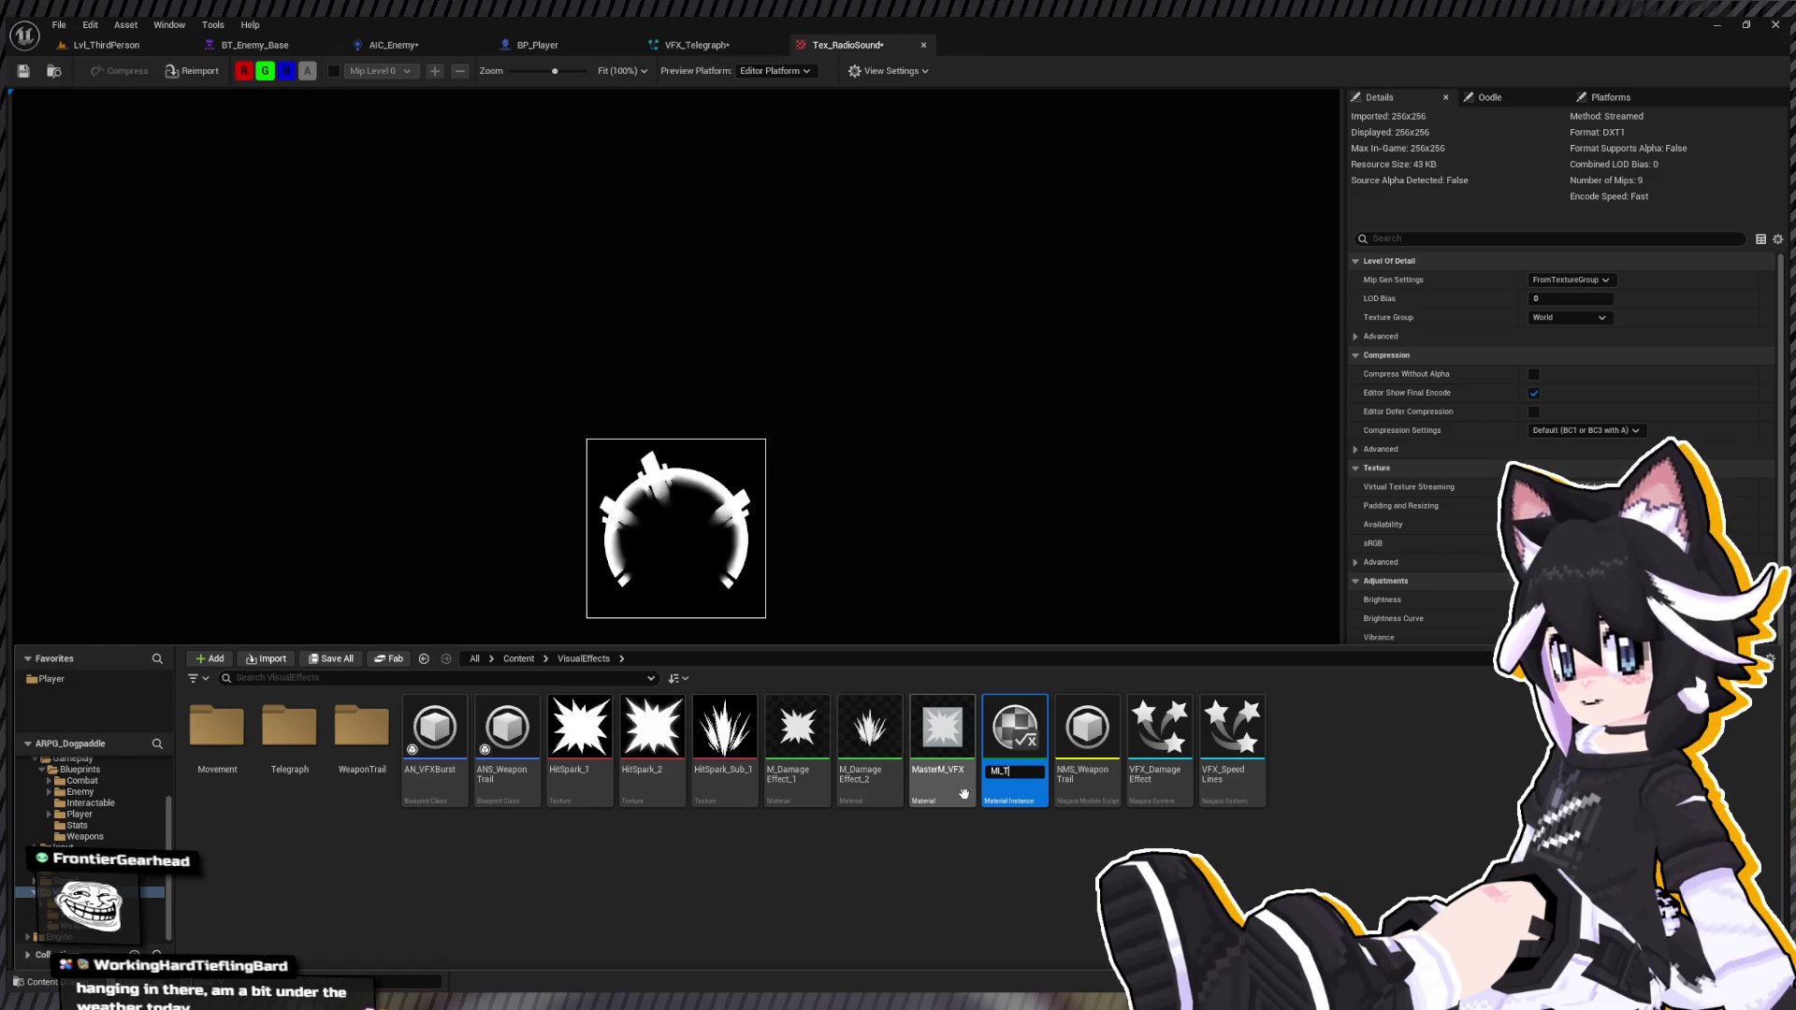
{"action": "key", "text": "BackSpace"}
{"action": "type", "text": "Telegraph"}
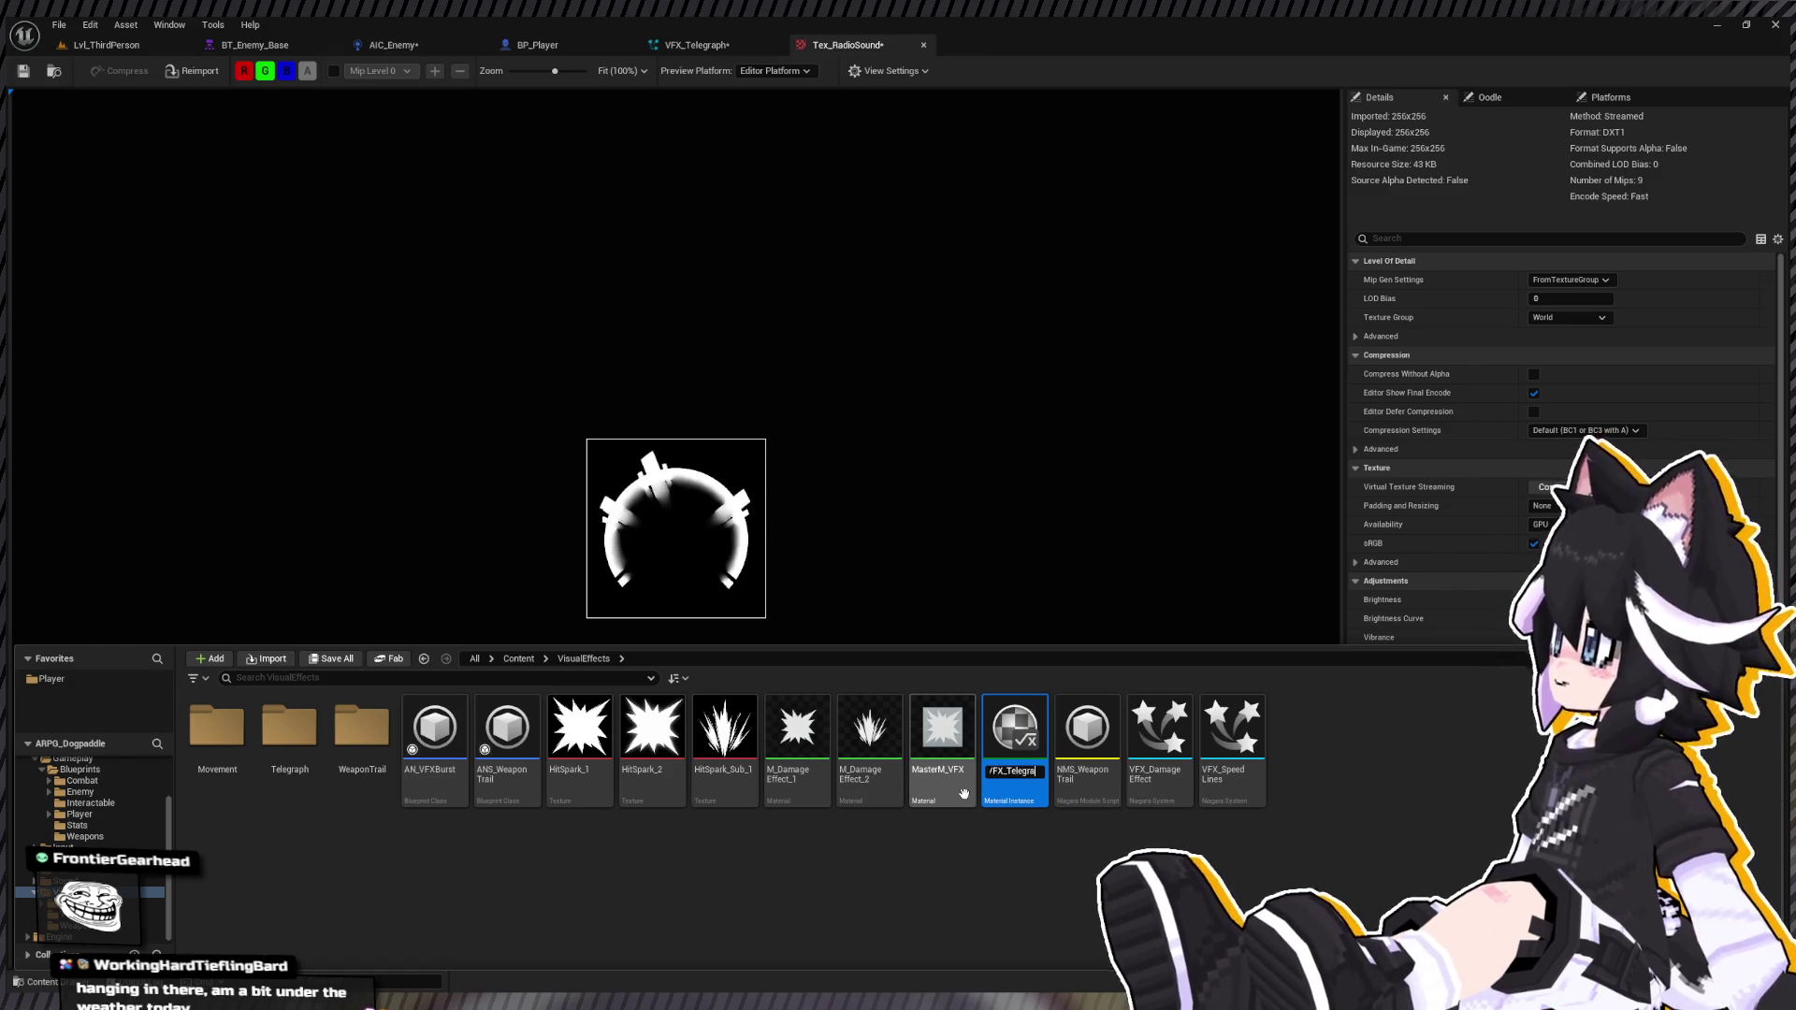
{"action": "key", "text": "Return"}
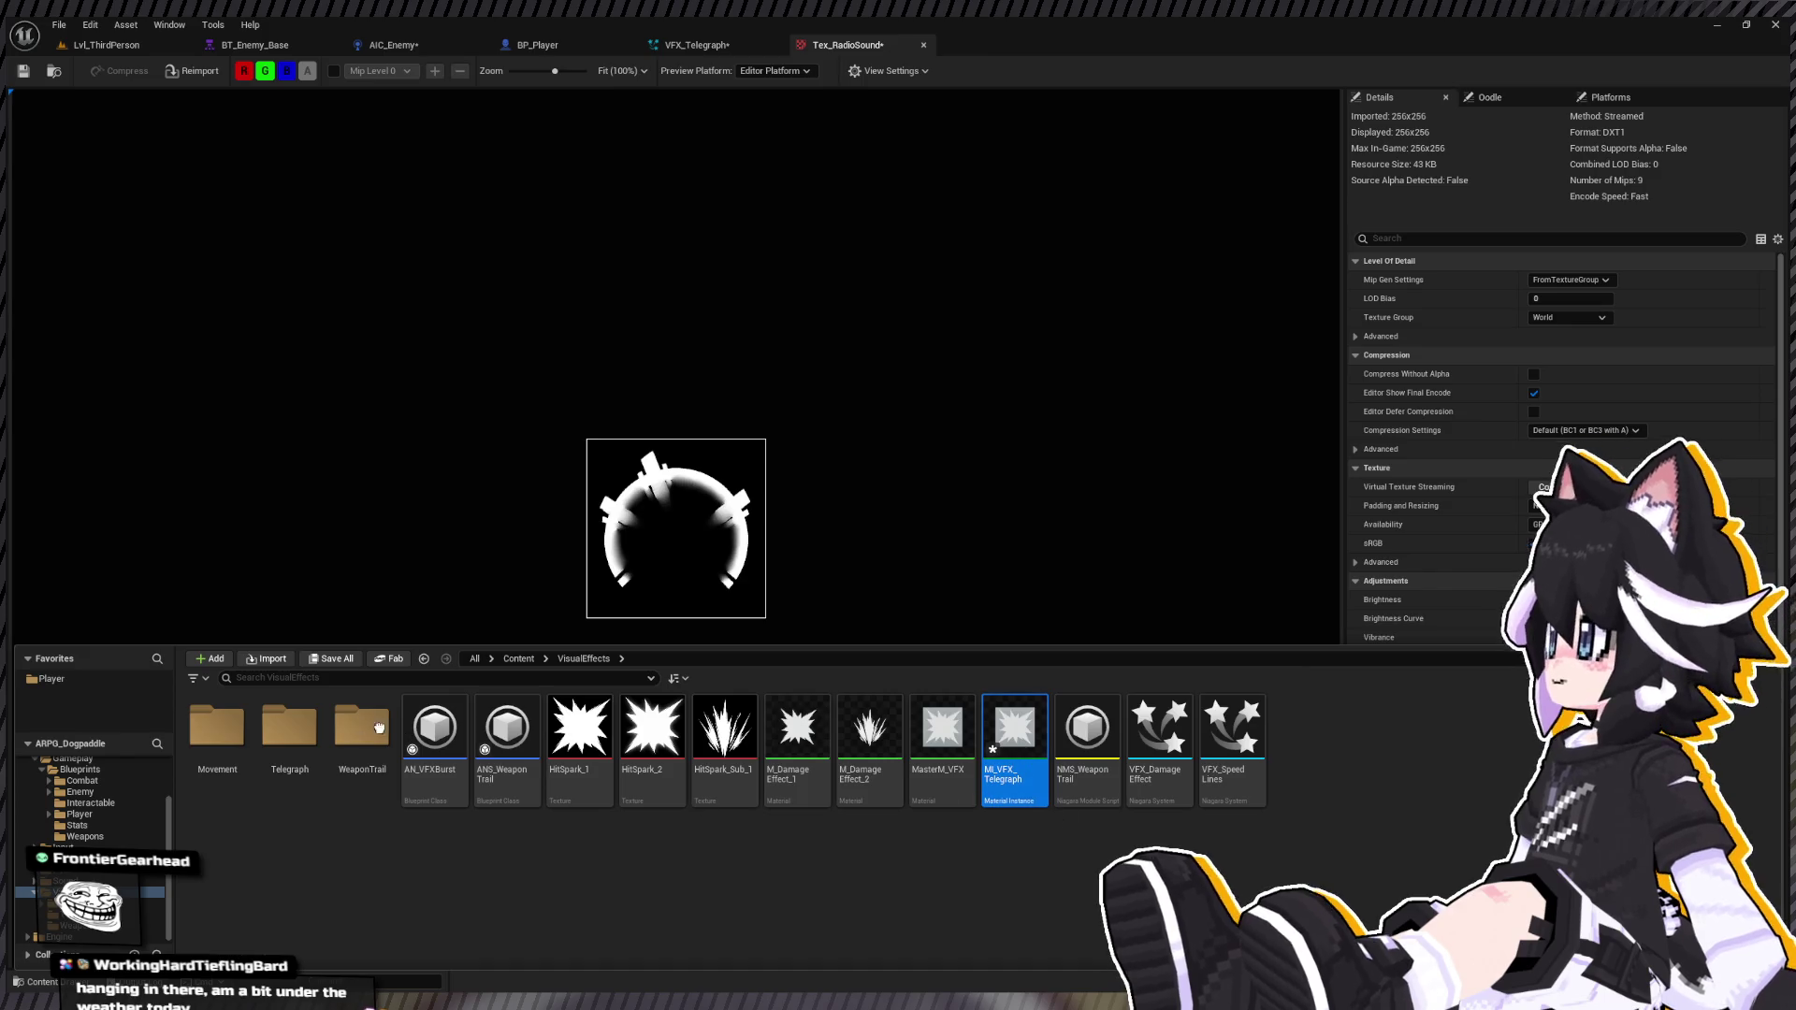
{"action": "double_click", "coordinate": [313, 756]}
{"action": "double_click", "coordinate": [201, 741]}
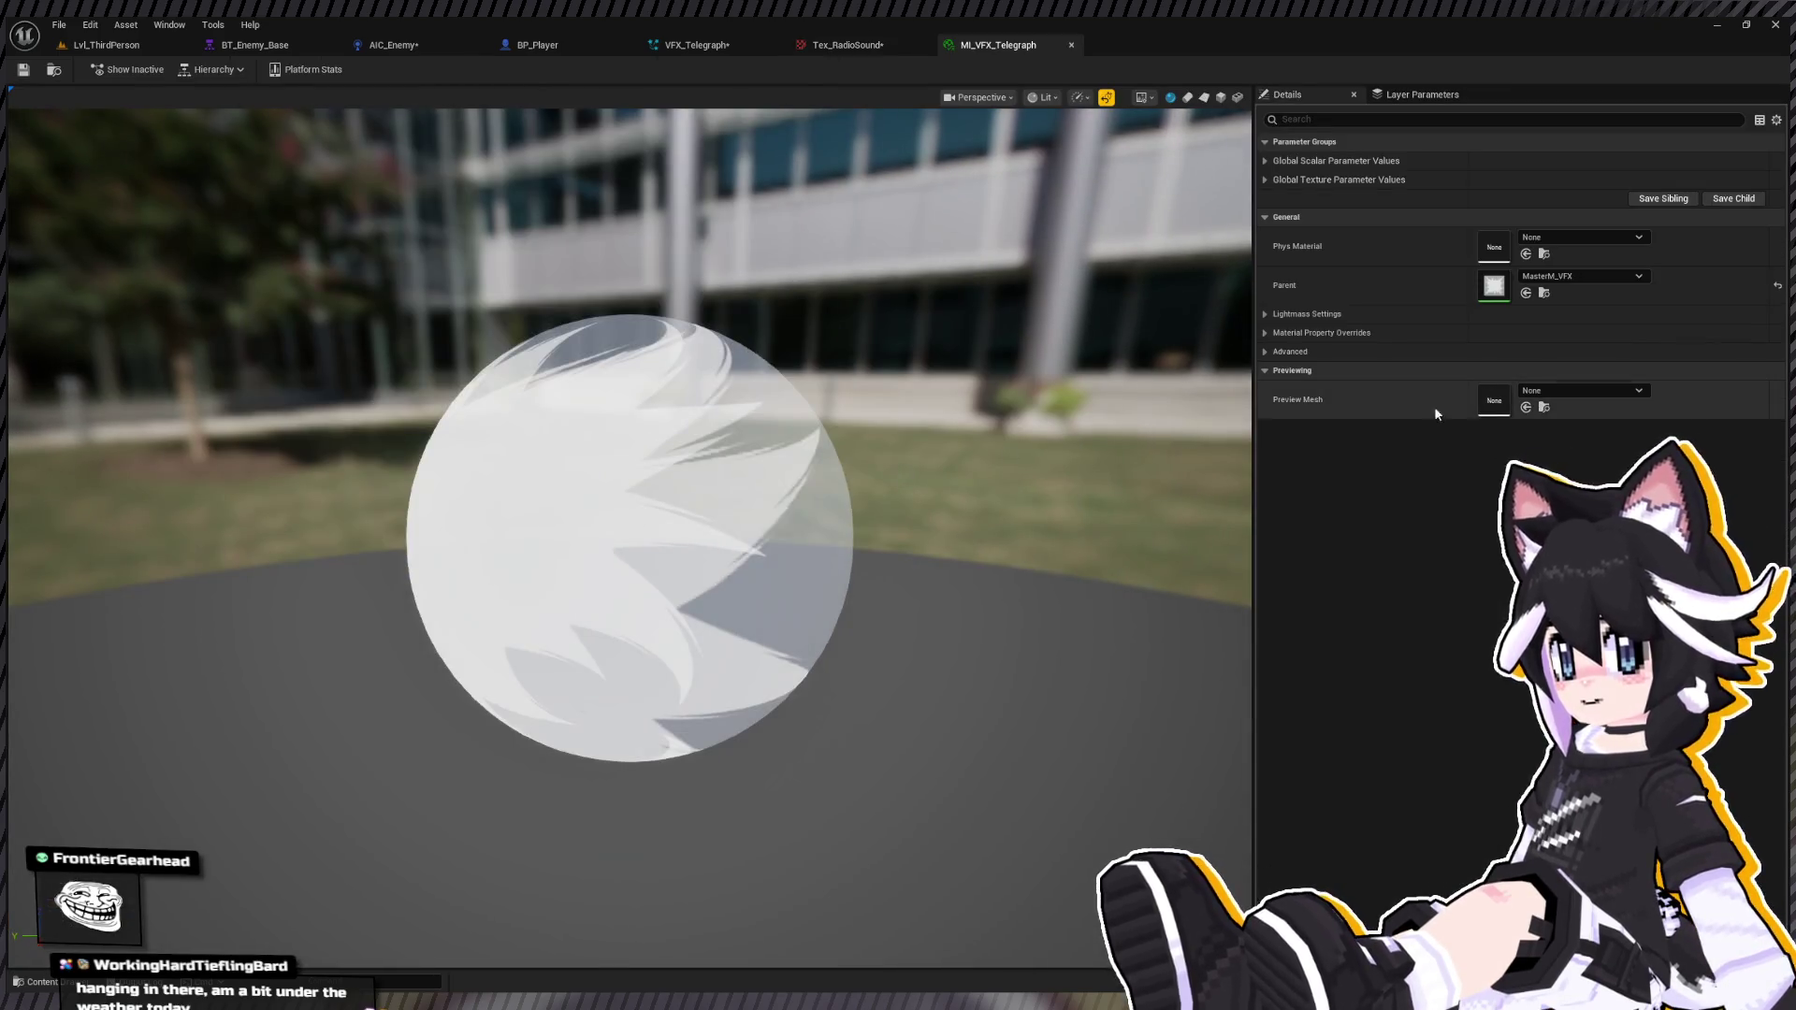
Step: Override the instance's Texture parameter with the text_TelegraphCircle texture
{"action": "key", "text": "ctrl+space"}
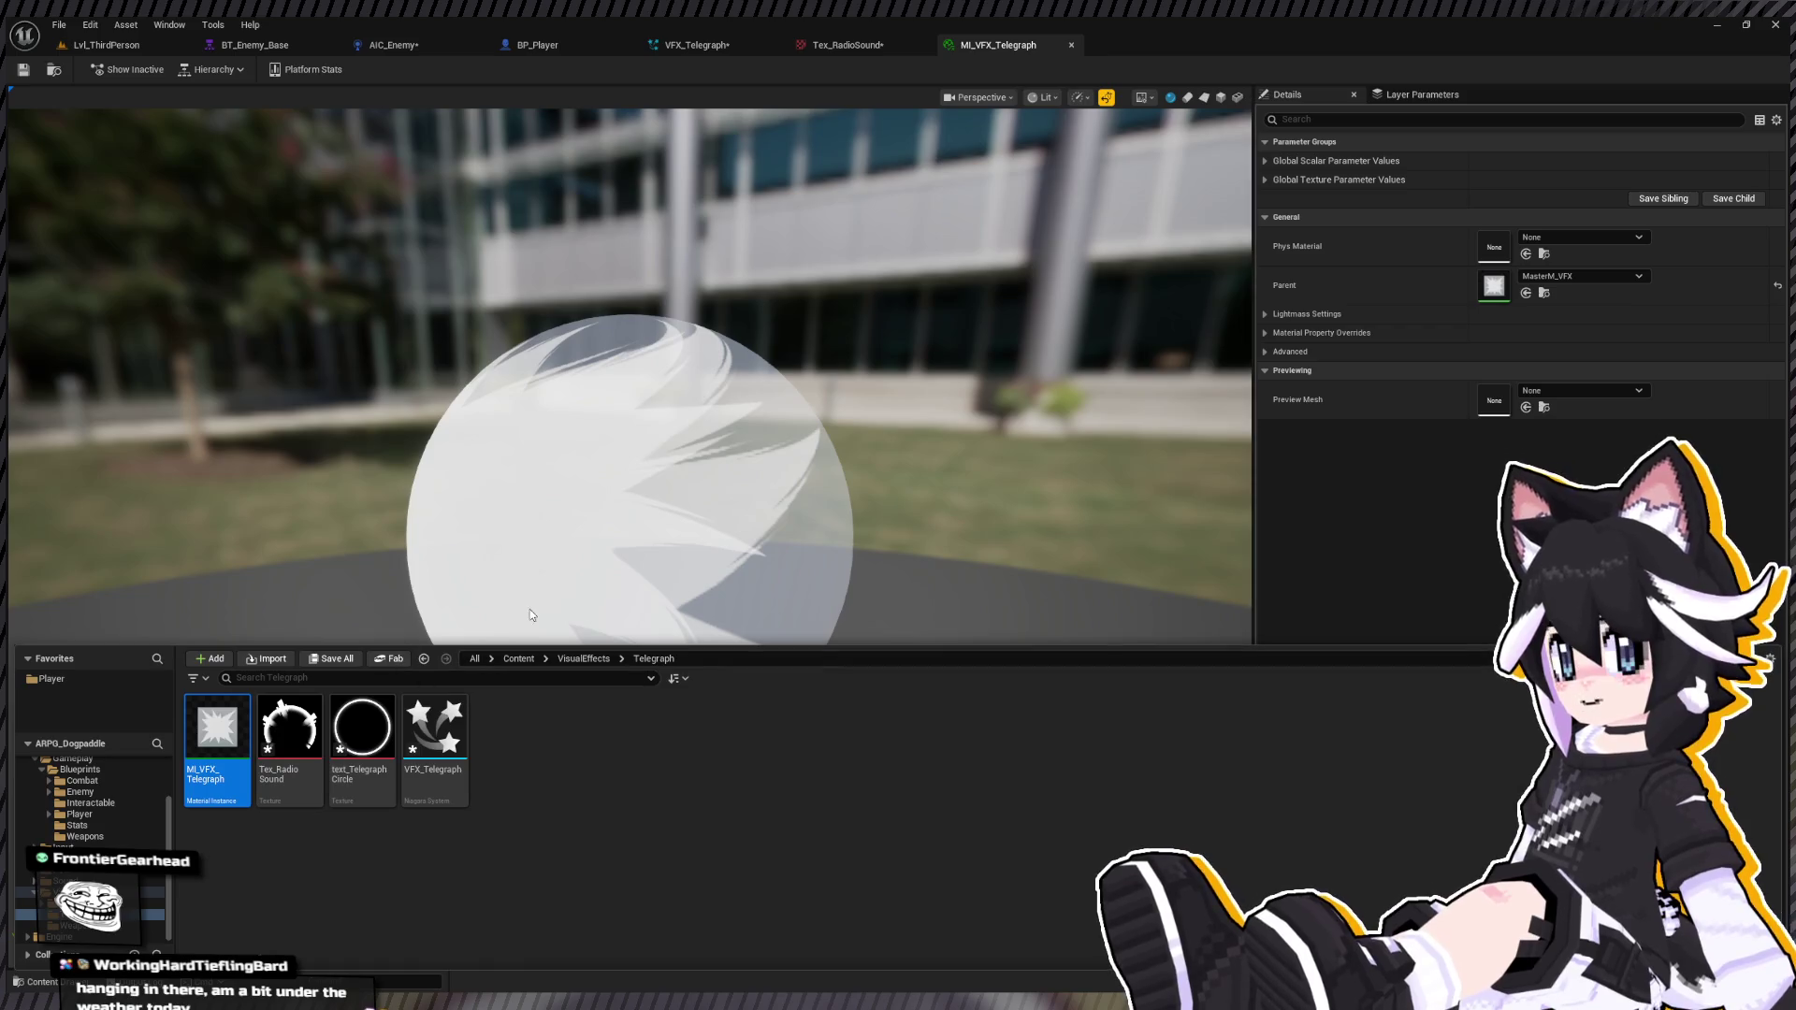
{"action": "left_click", "coordinate": [361, 740]}
{"action": "left_click", "coordinate": [1054, 621]}
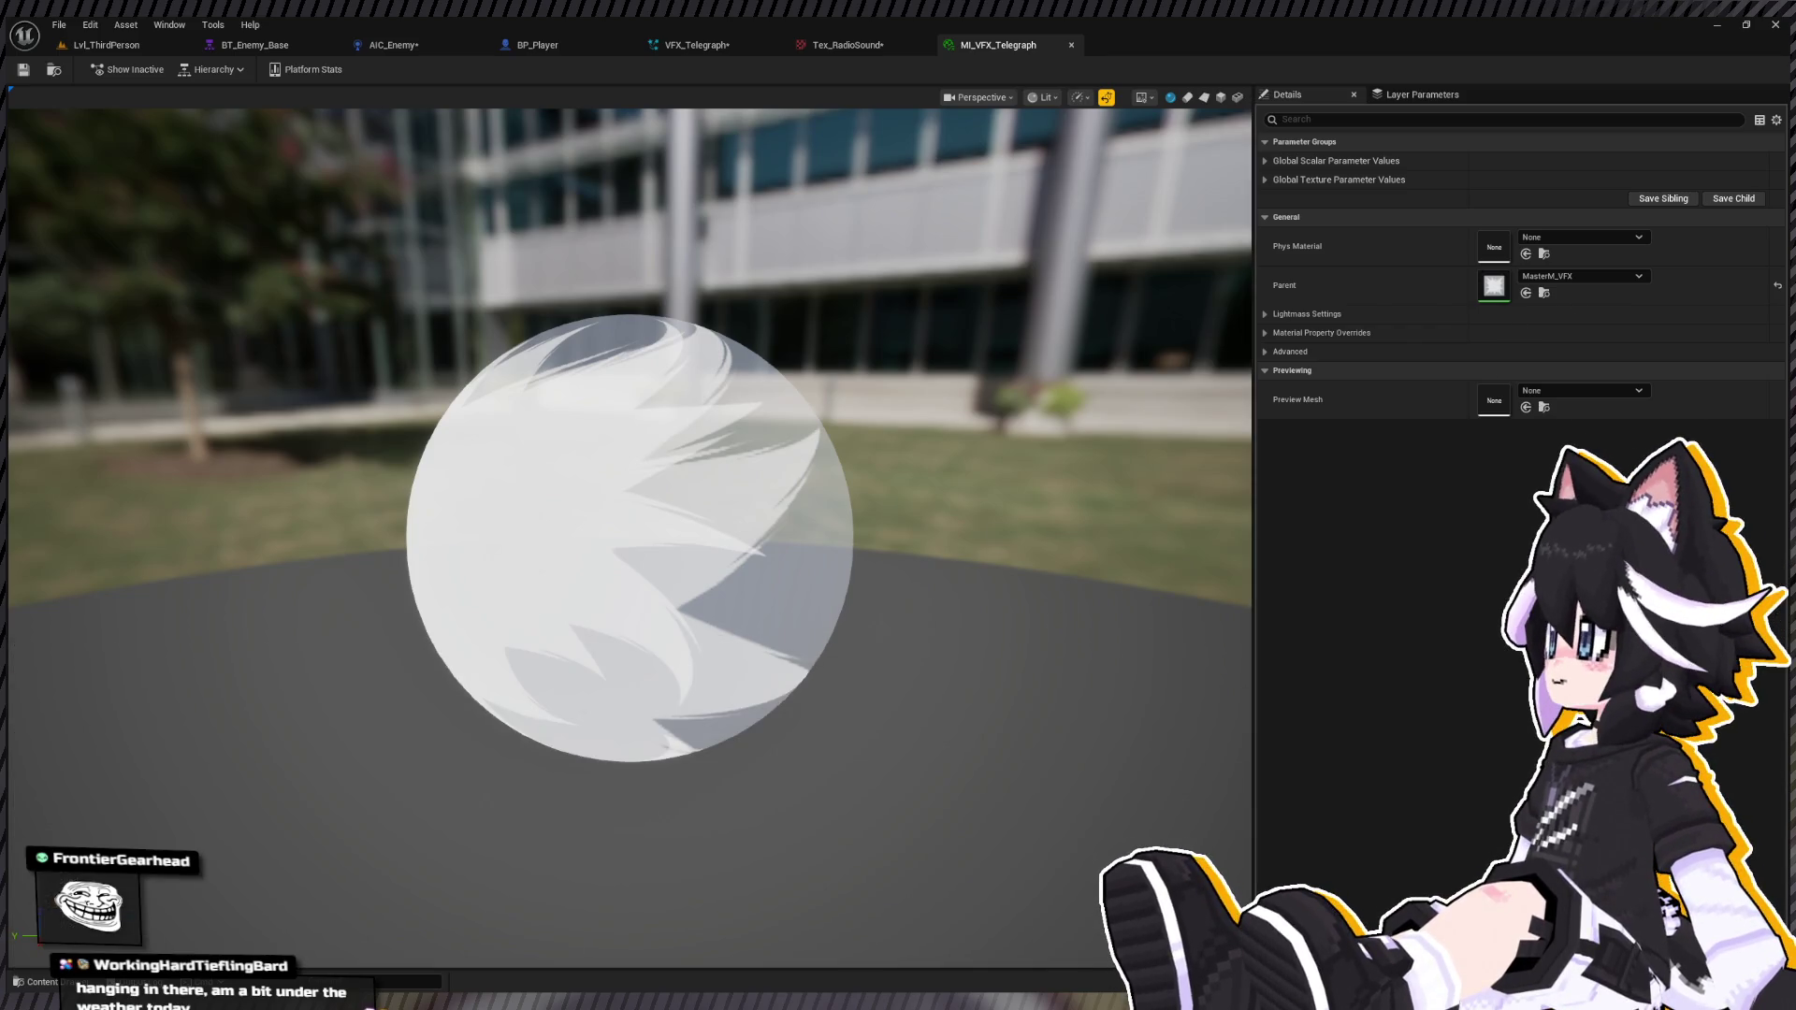
{"action": "left_click", "coordinate": [1265, 161]}
{"action": "left_click", "coordinate": [1265, 198]}
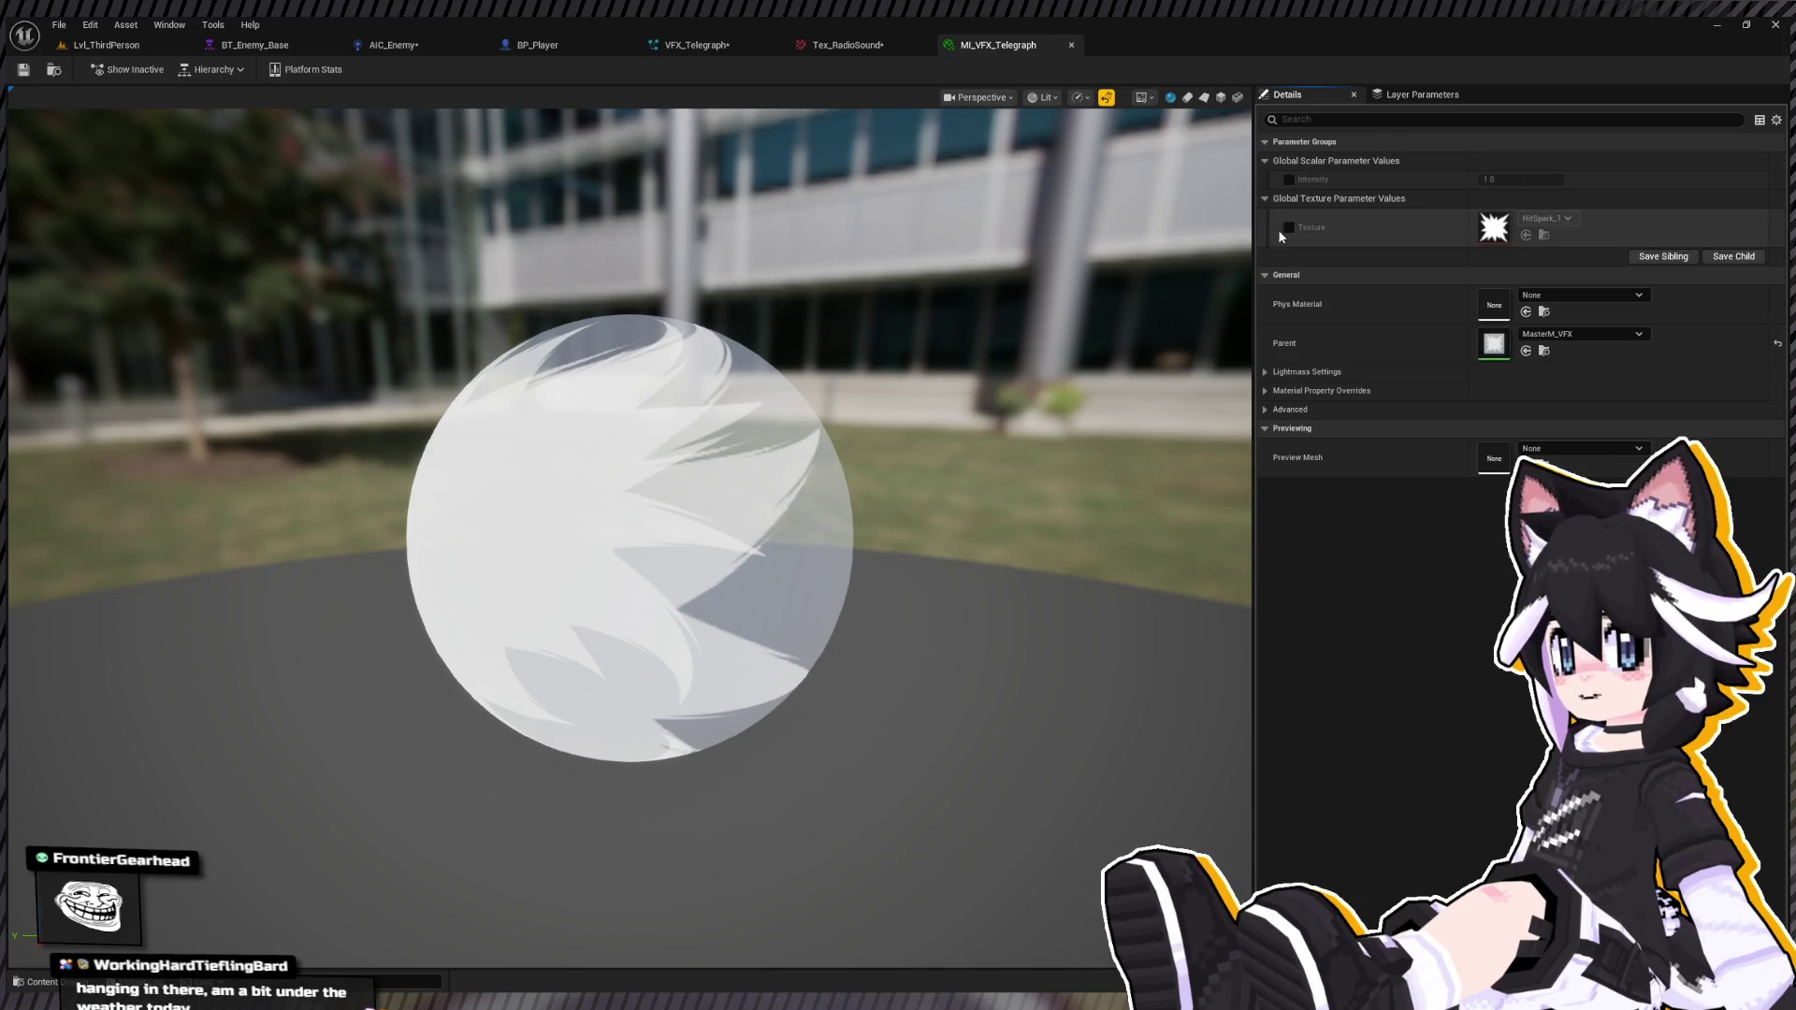
{"action": "left_click", "coordinate": [1290, 227]}
{"action": "key", "text": "ctrl+space"}
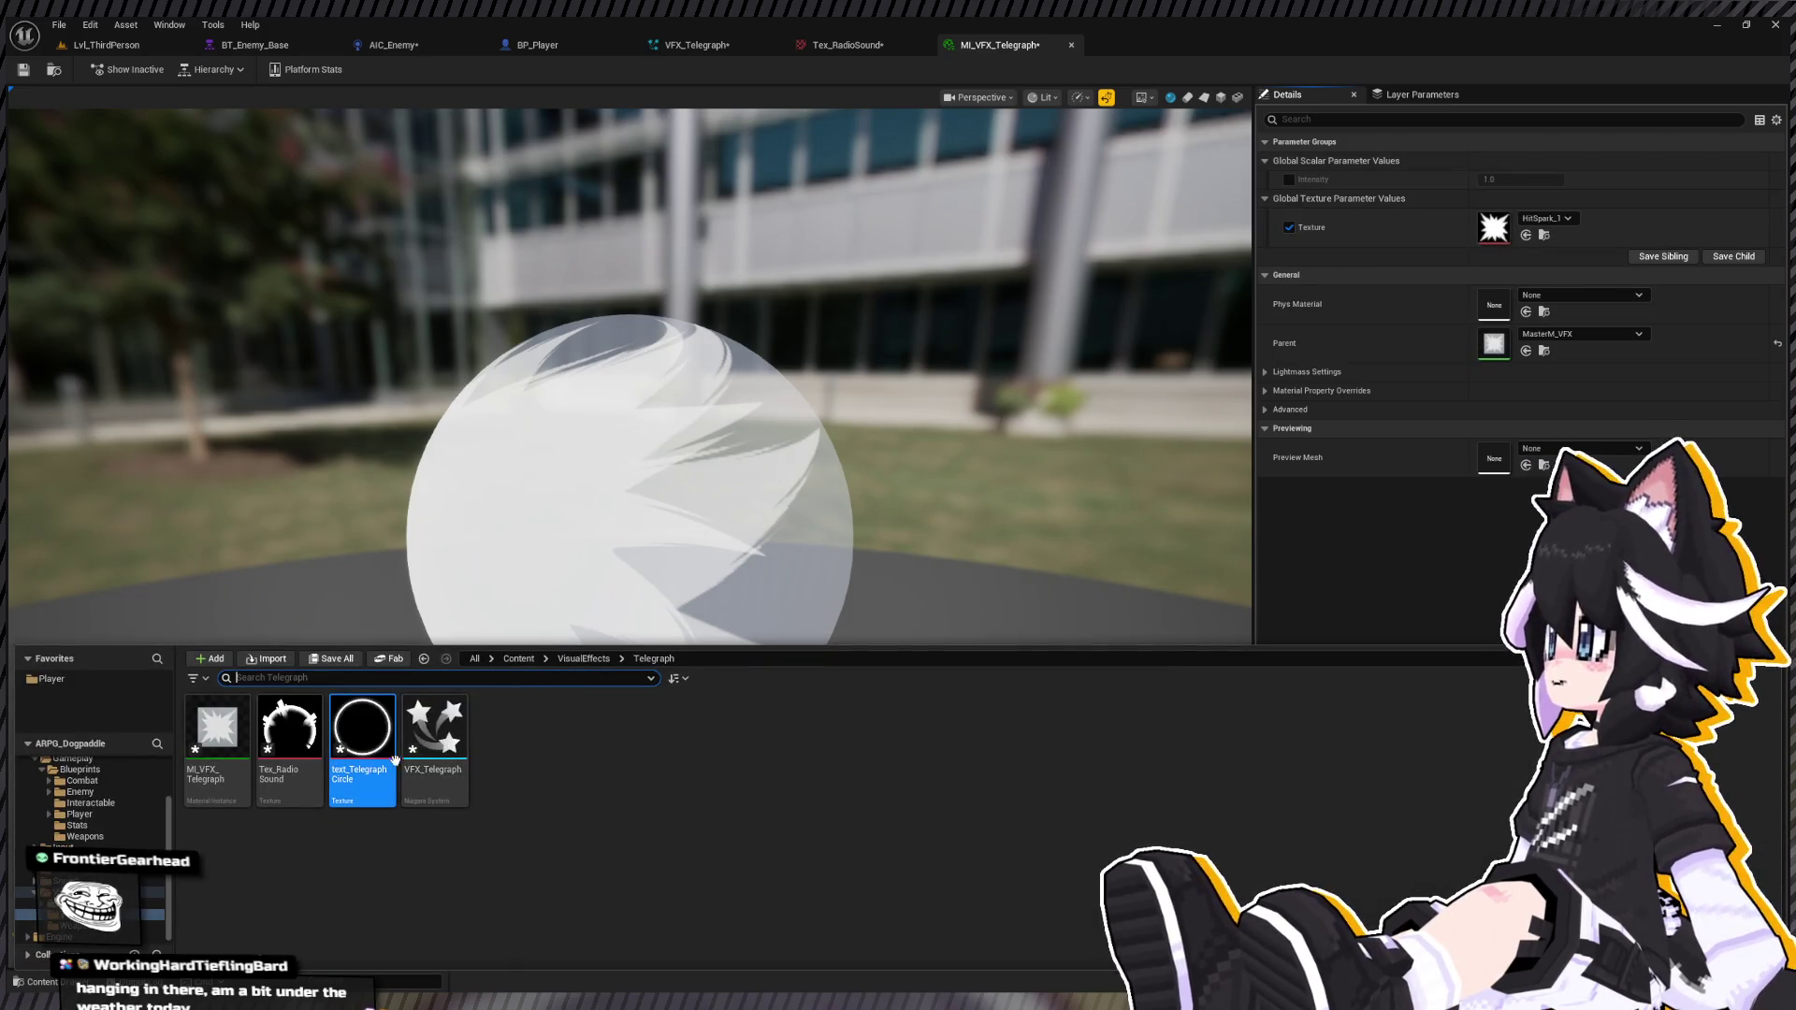
{"action": "left_click_drag", "start_coordinate": [361, 739], "coordinate": [1463, 224]}
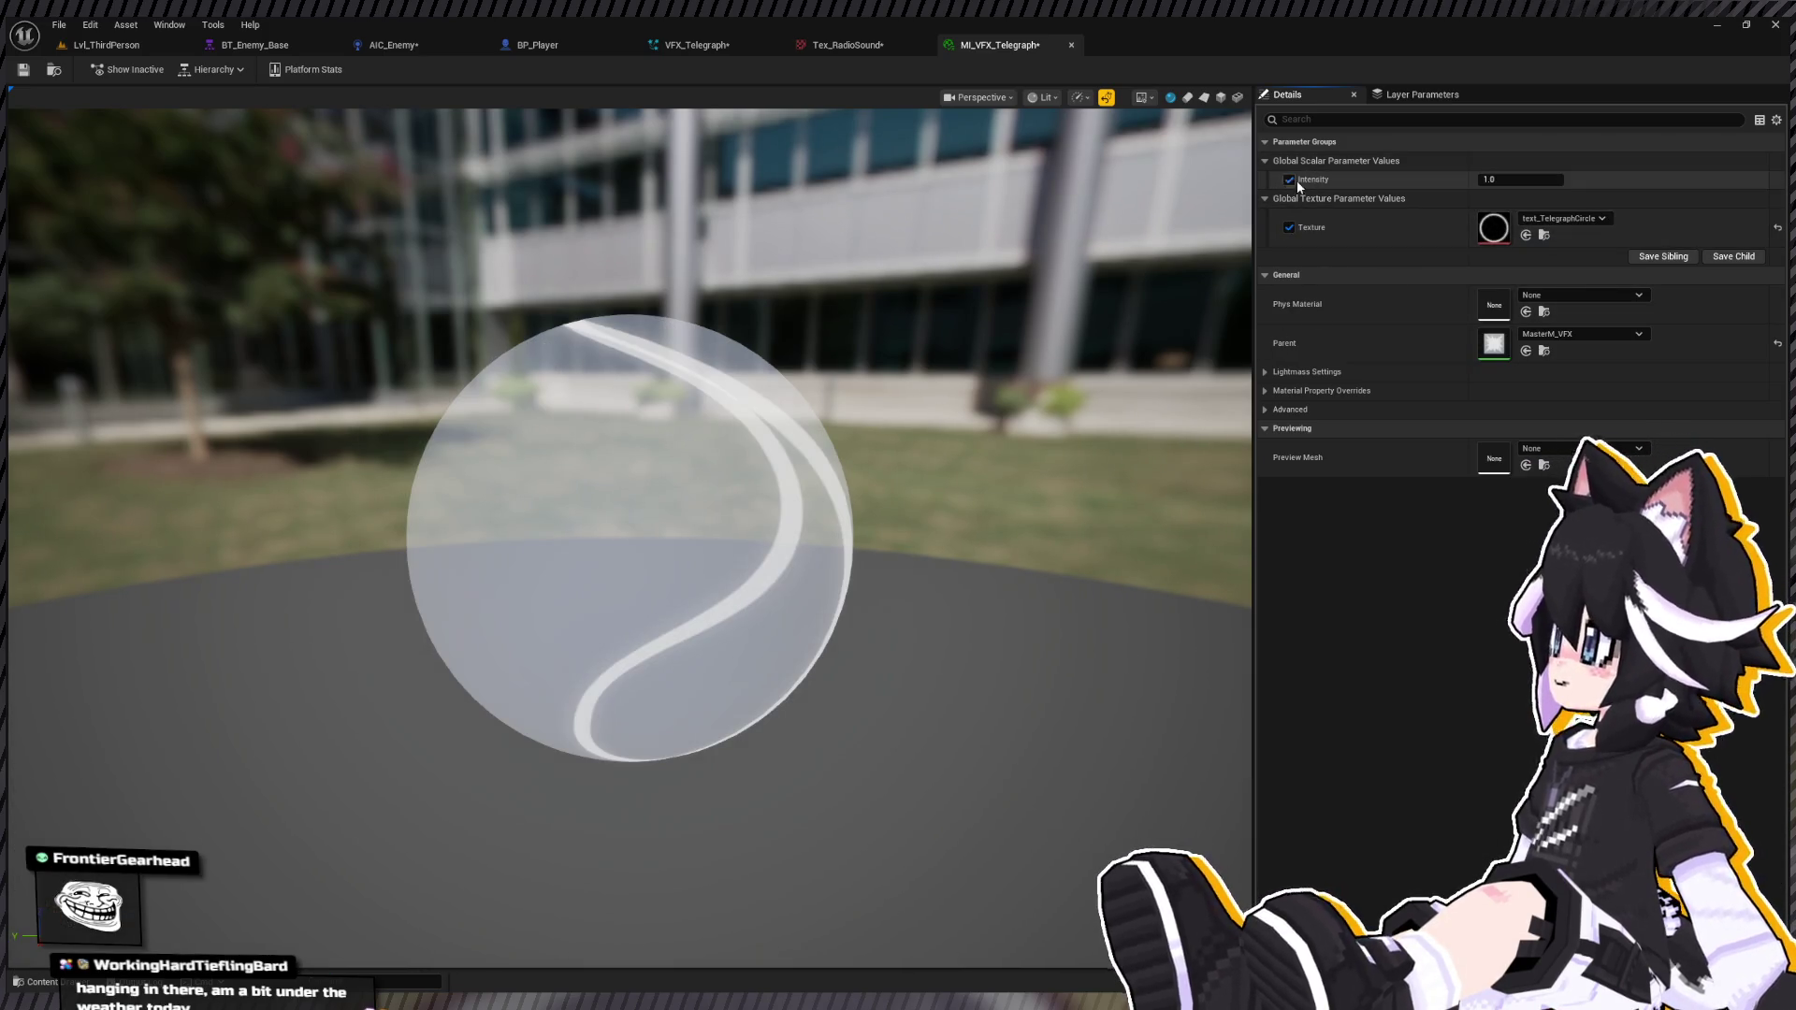
Step: Override Intensity to 4.0 and check the brighter ring in the preview
{"action": "left_click", "coordinate": [1508, 179]}
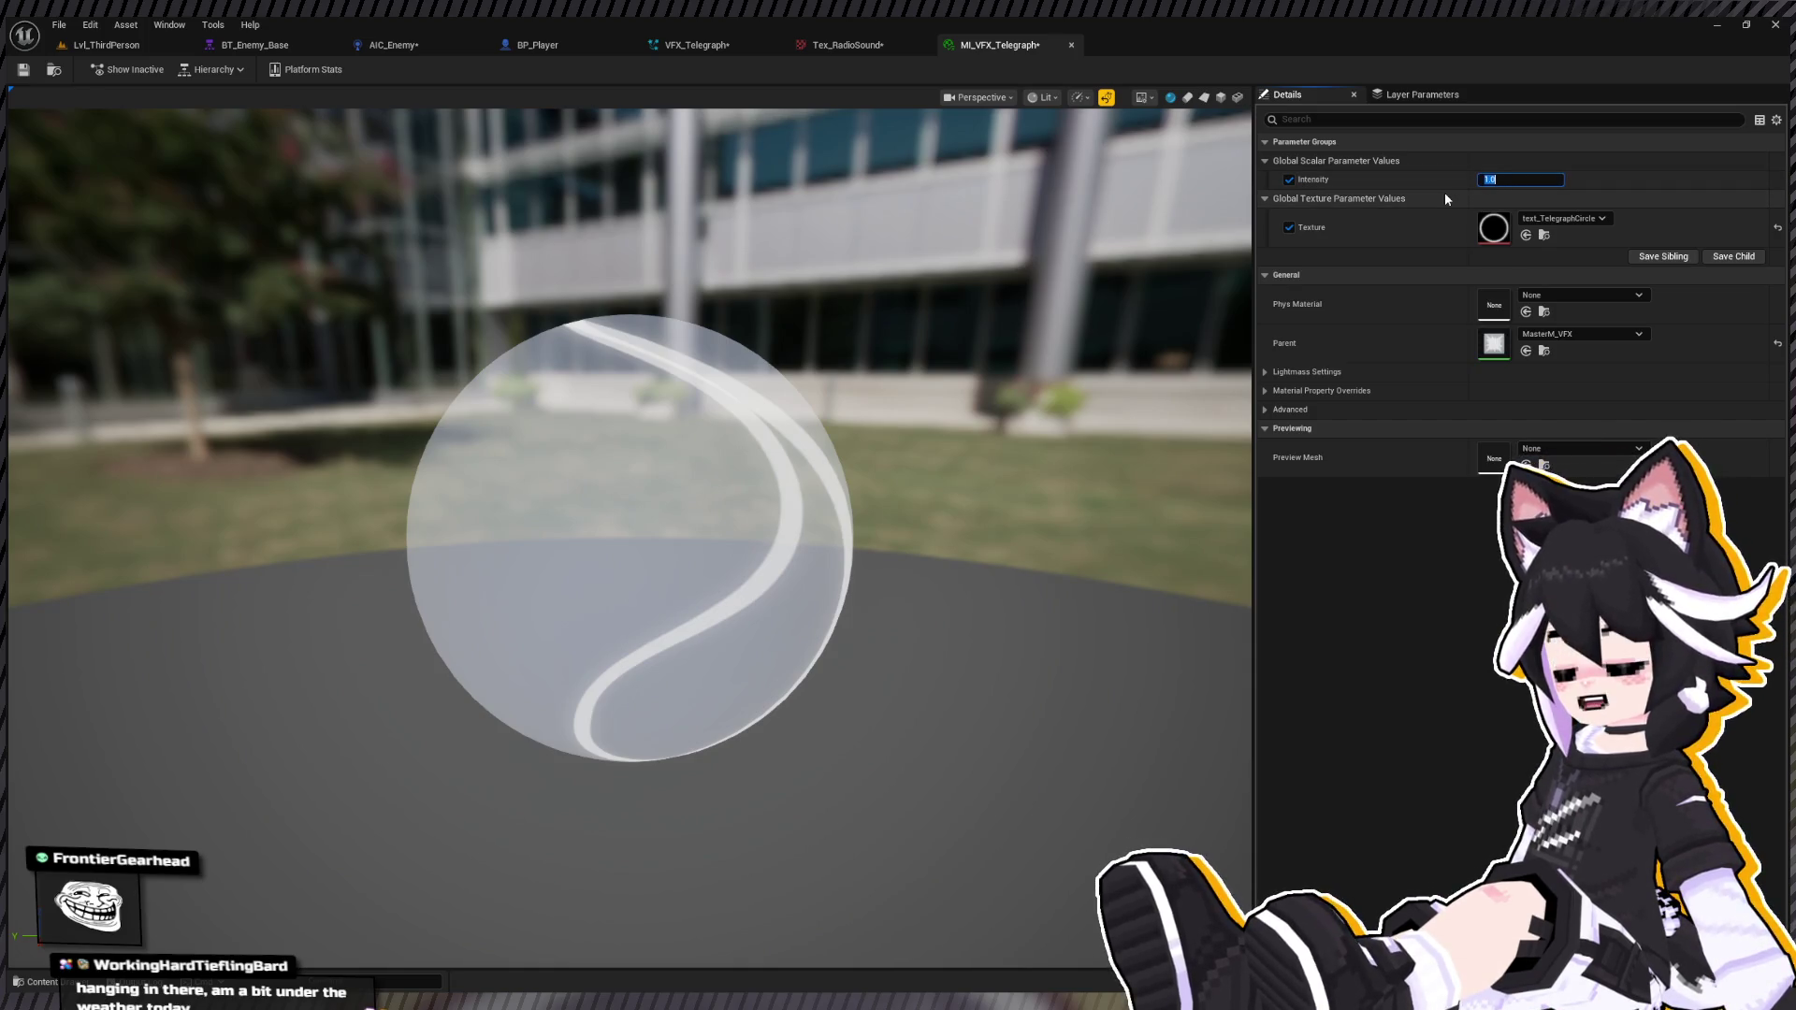
{"action": "type", "text": "4"}
{"action": "key", "text": "Return"}
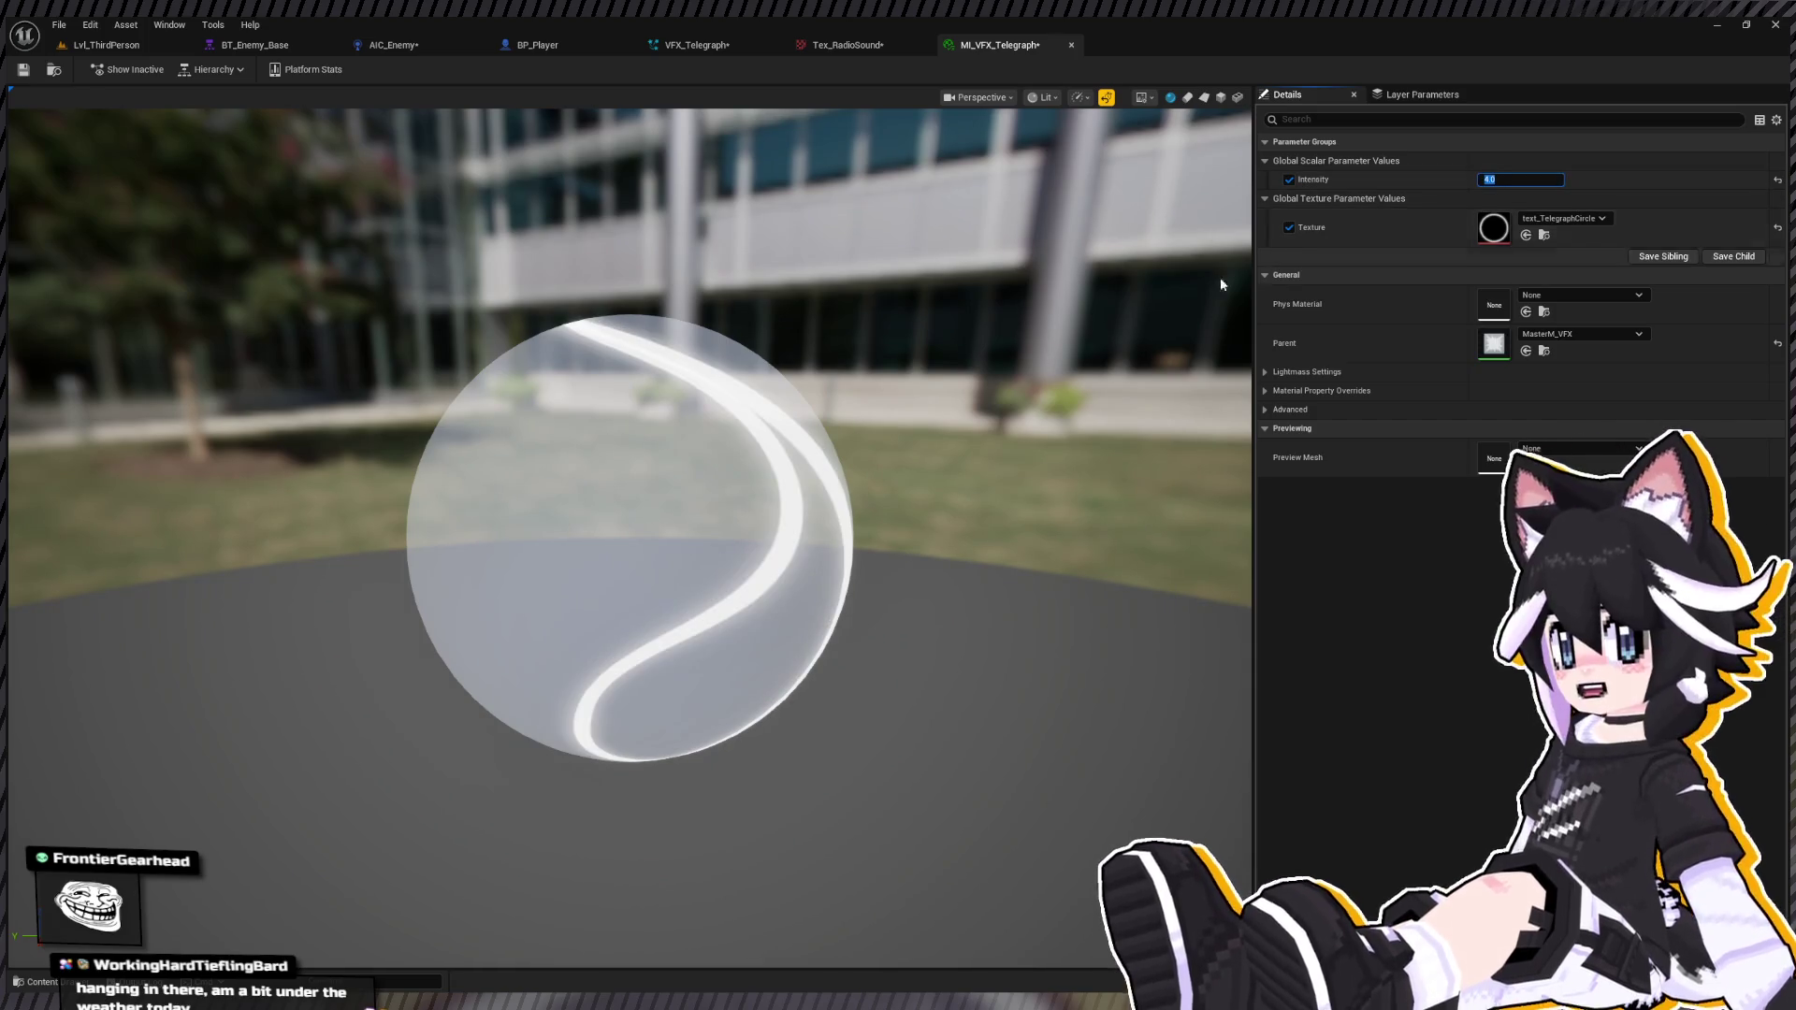
{"action": "mouse_move", "coordinate": [1221, 284]}
{"action": "left_mouse_down"}
{"action": "mouse_move", "coordinate": [1188, 393]}
{"action": "mouse_move", "coordinate": [1160, 290]}
{"action": "left_mouse_up"}
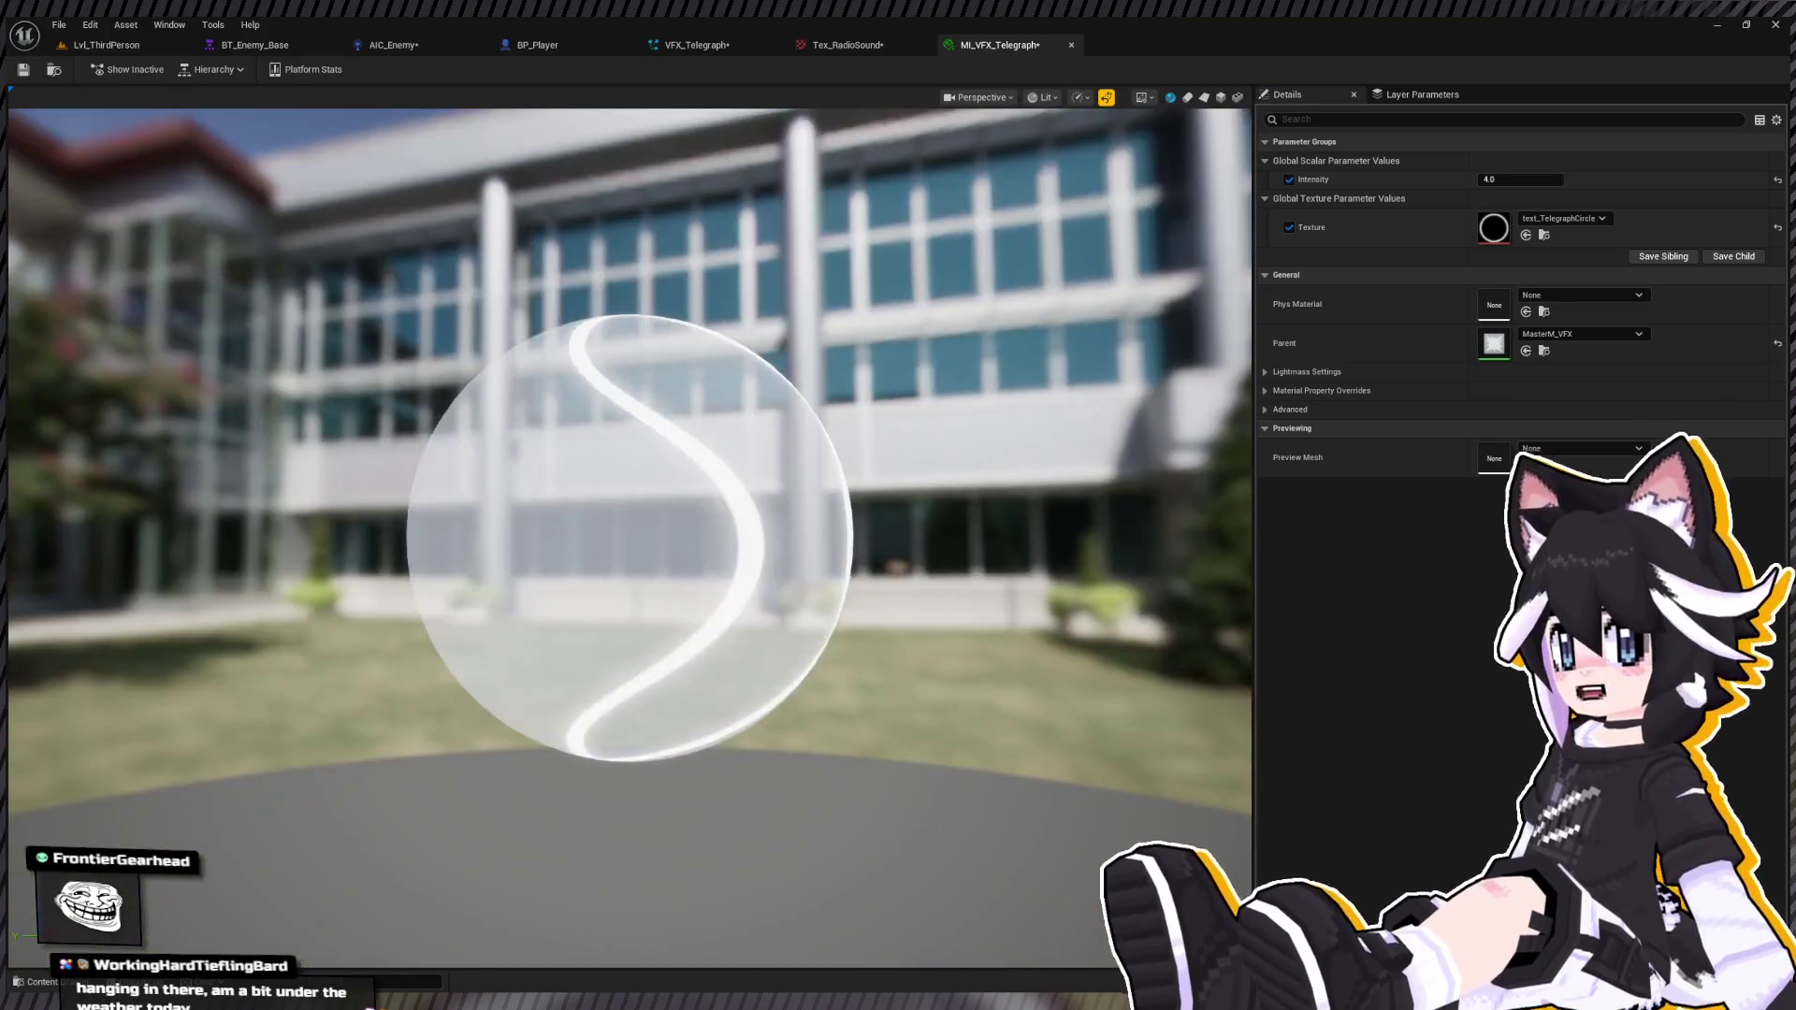
{"action": "left_click_drag", "start_coordinate": [536, 442], "coordinate": [580, 443]}
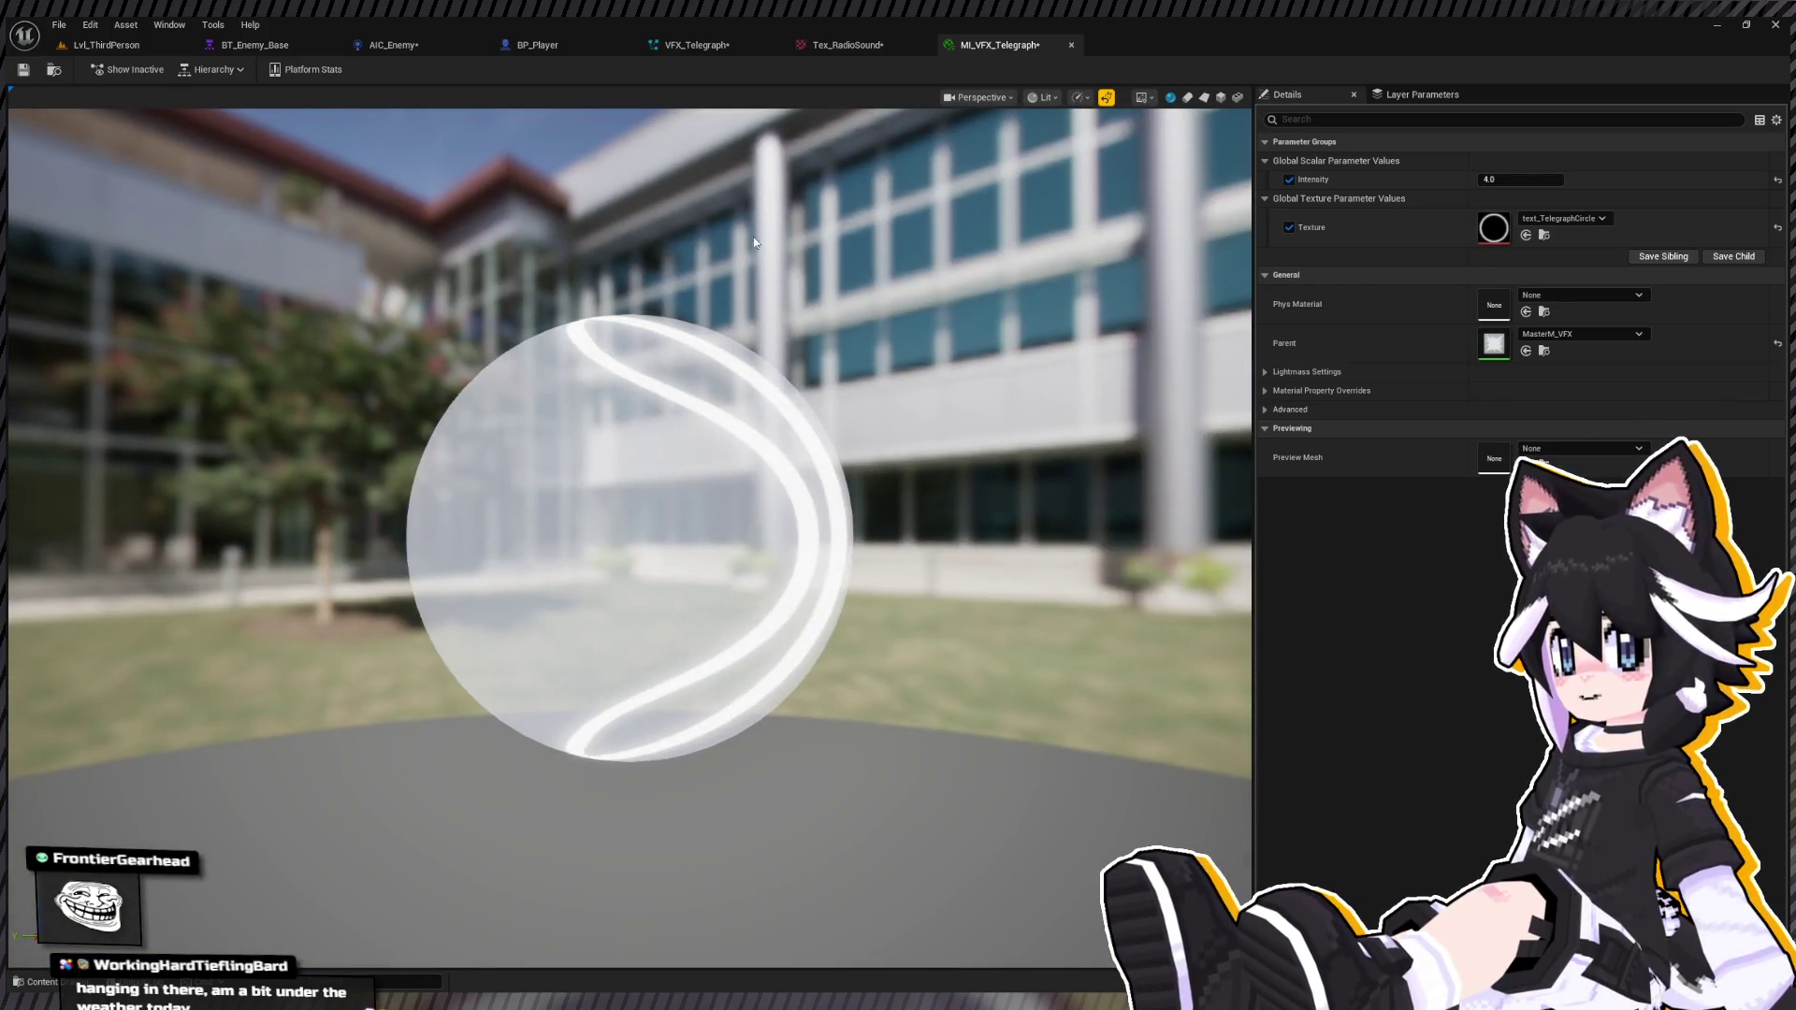
{"action": "key", "text": "ctrl+space"}
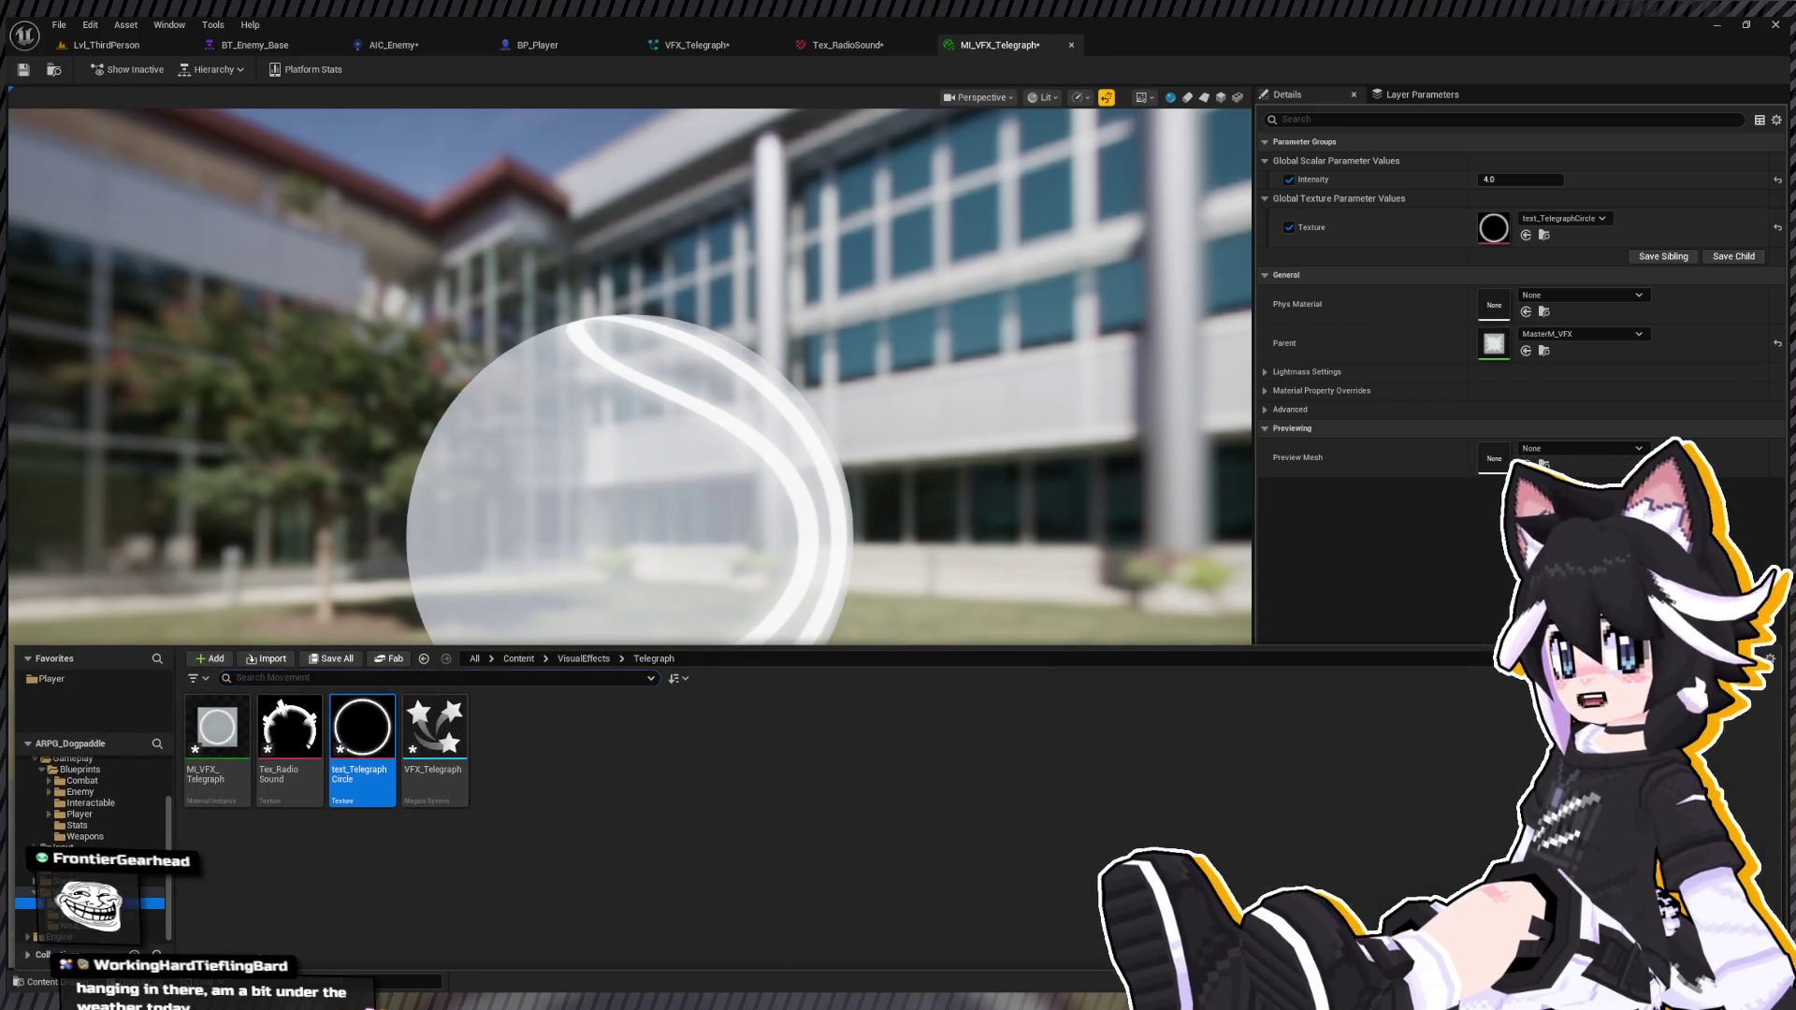
Step: Open MasterM_VFX, test an Intensity default of 0, then restore it to 1.0
{"action": "left_click", "coordinate": [584, 659]}
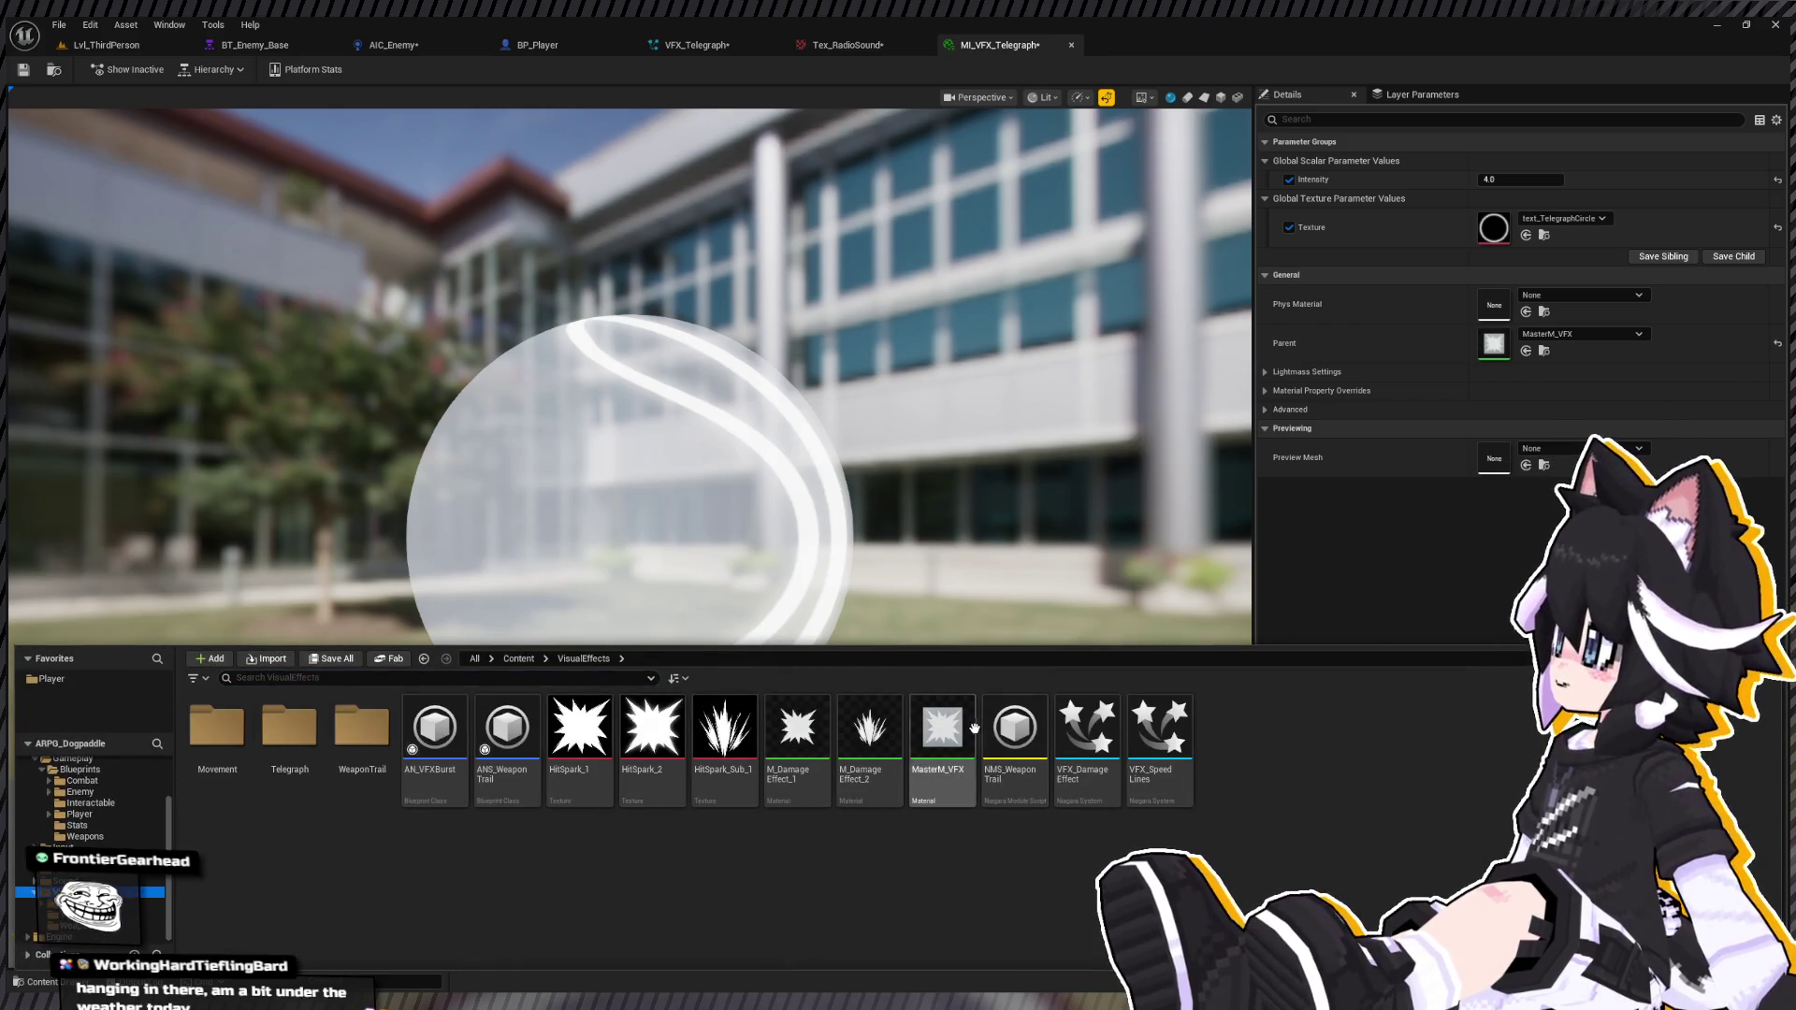
{"action": "left_click", "coordinate": [955, 729]}
{"action": "double_click", "coordinate": [915, 728]}
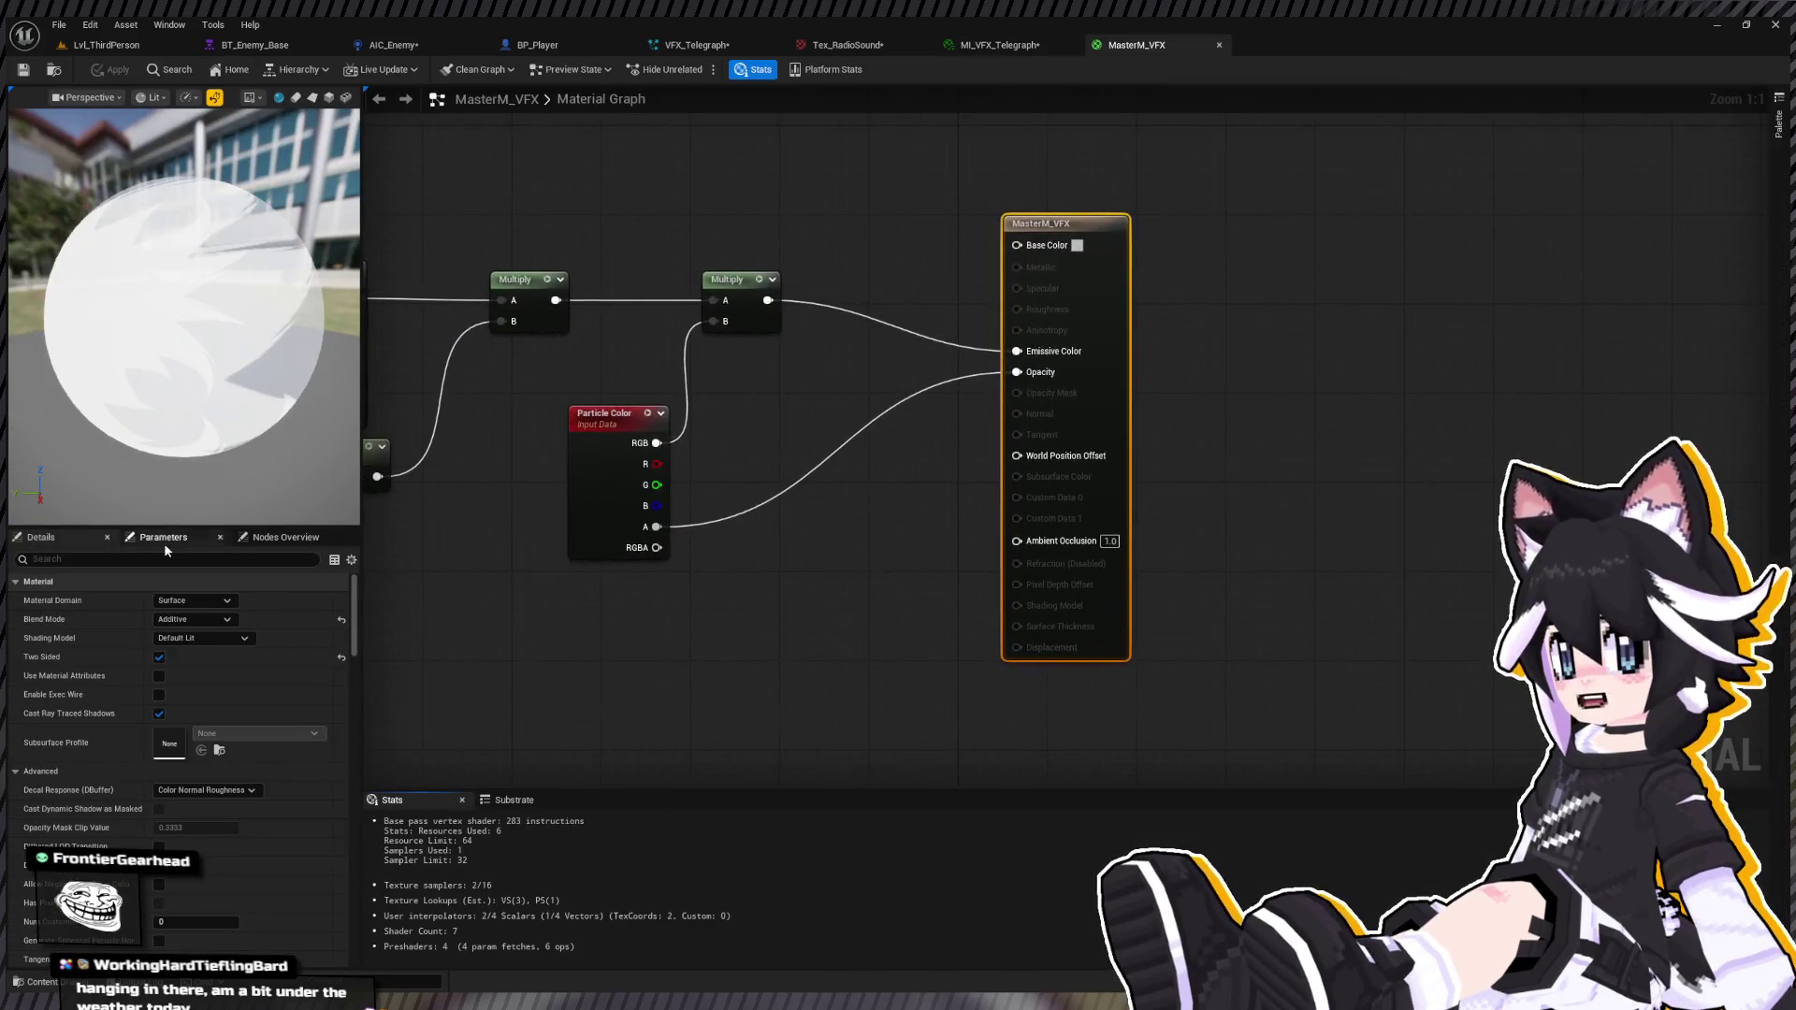
{"action": "left_click_drag", "start_coordinate": [533, 583], "coordinate": [592, 607]}
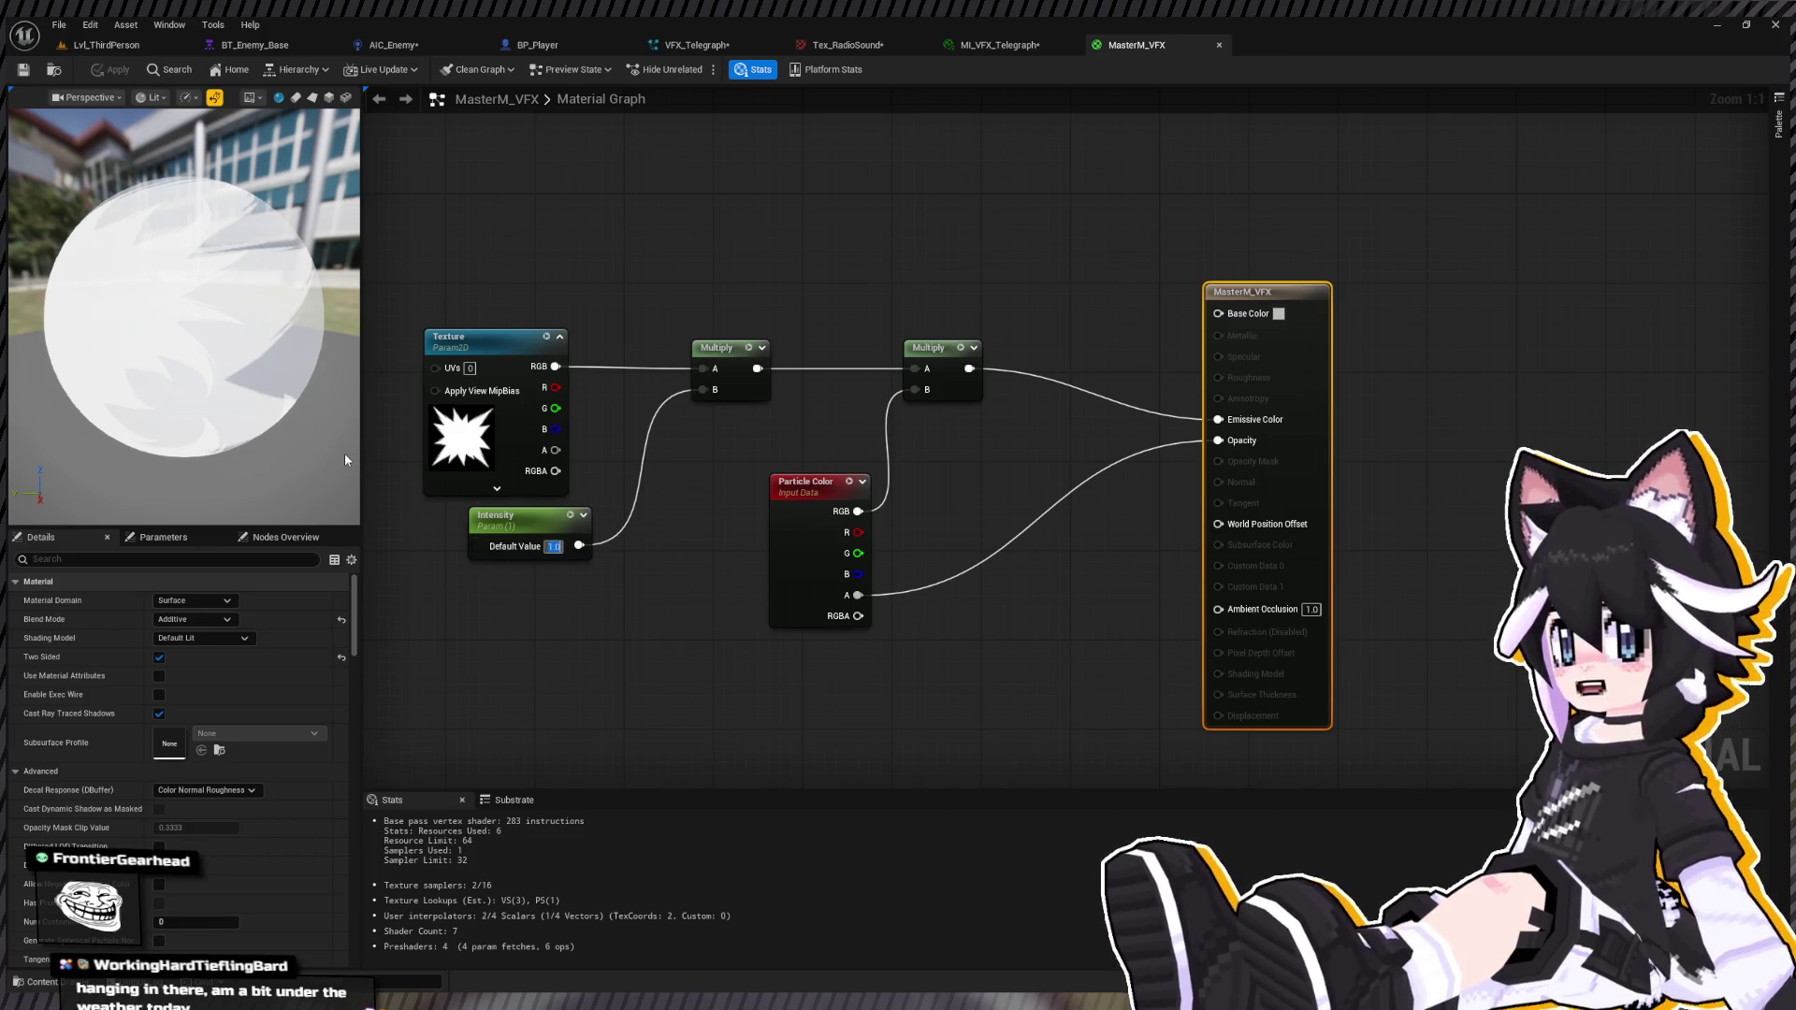
{"action": "type", "text": "0"}
{"action": "key", "text": "Return"}
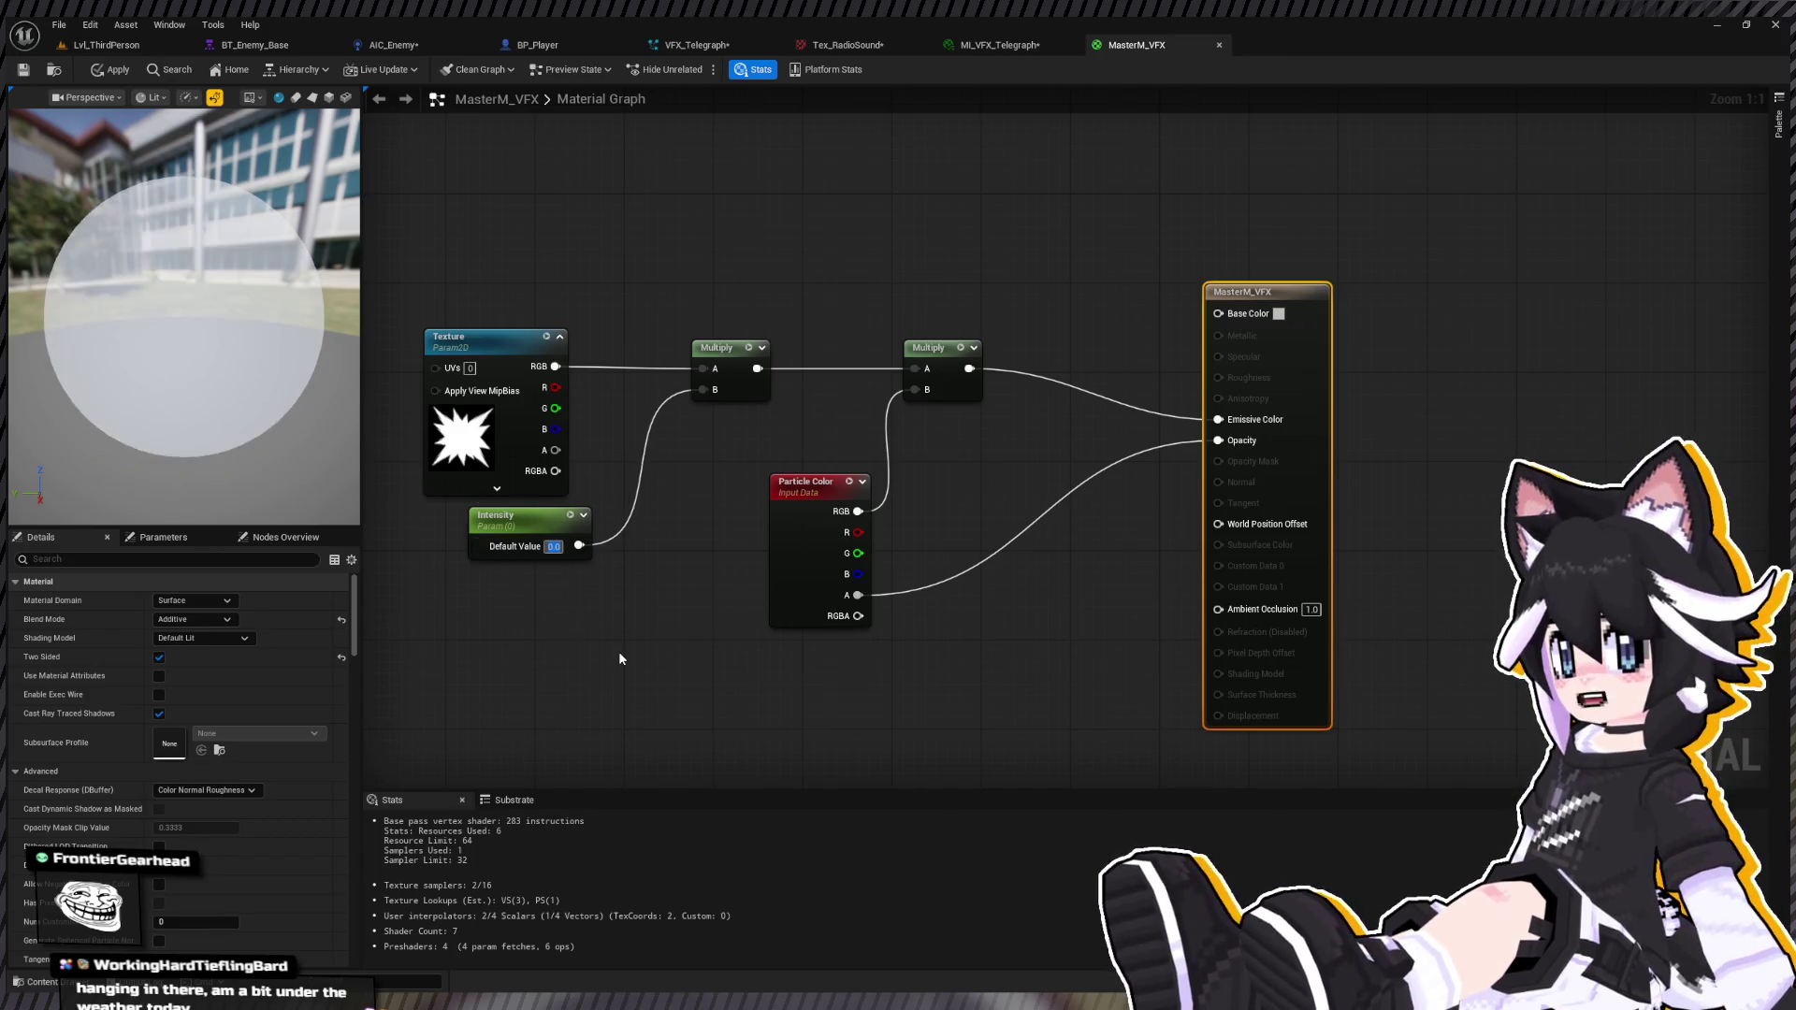
{"action": "left_click", "coordinate": [619, 659]}
{"action": "left_click_drag", "start_coordinate": [150, 337], "coordinate": [207, 342]}
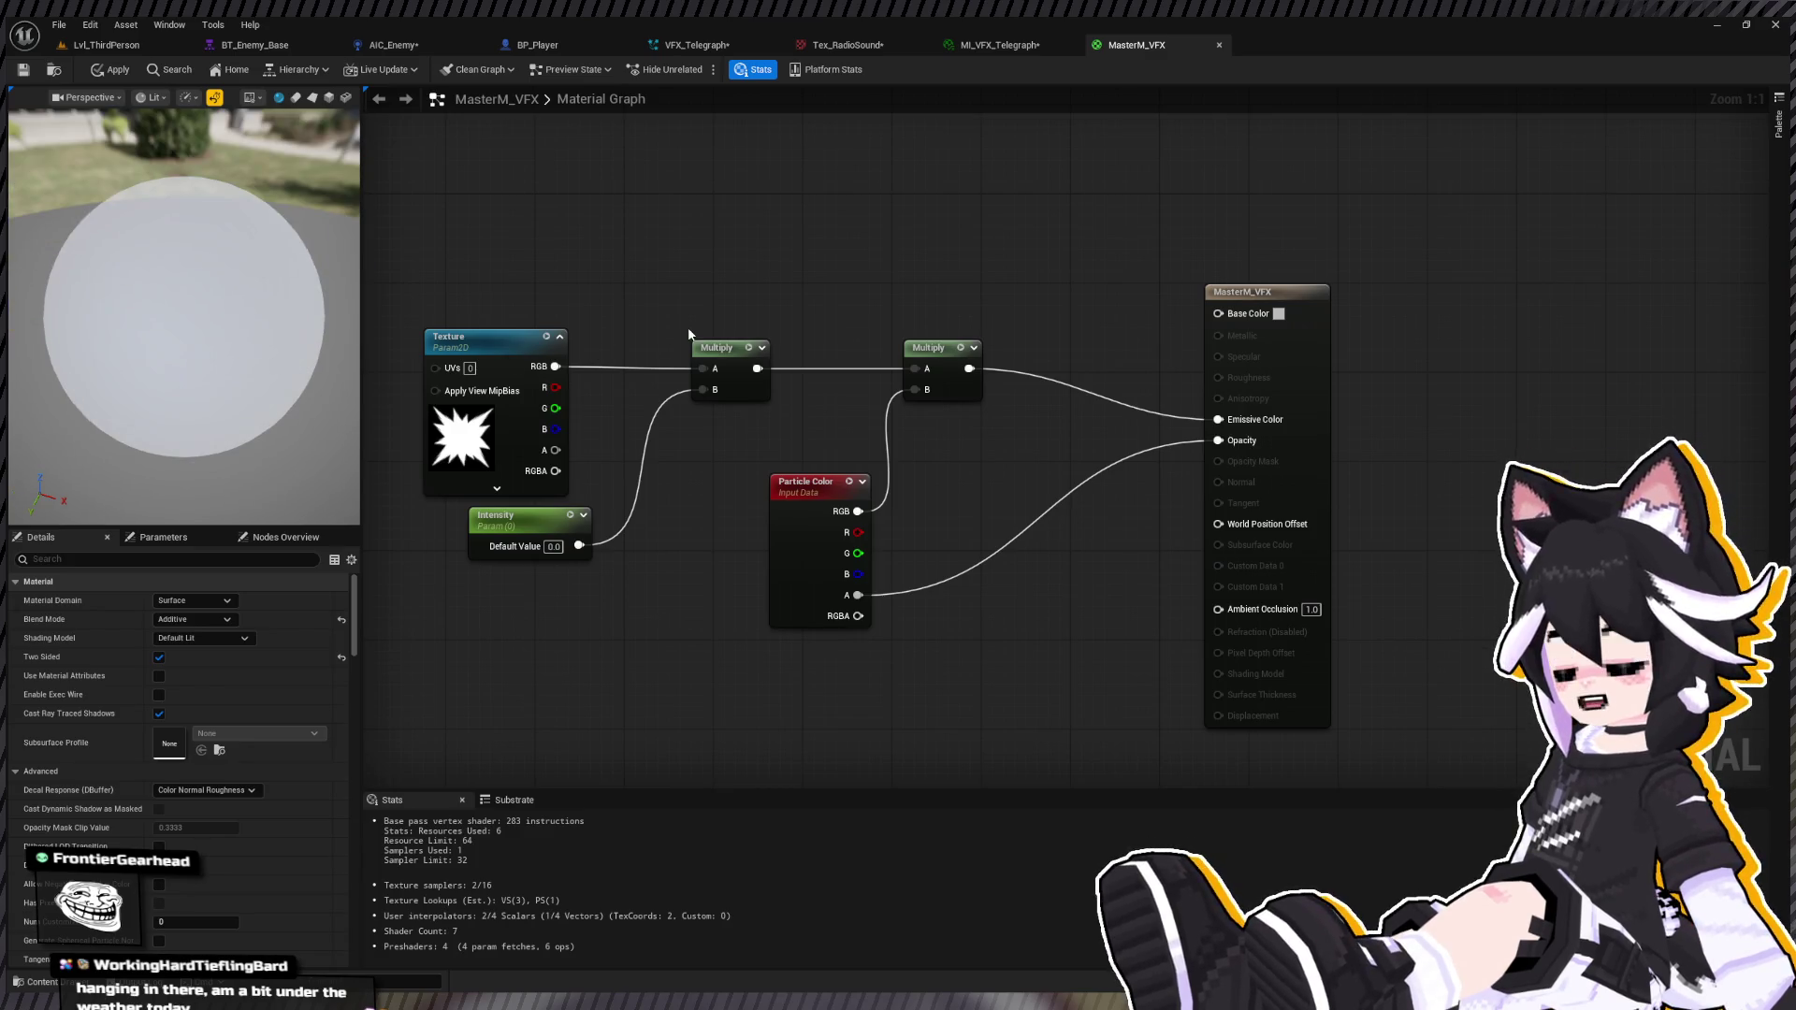
{"action": "key", "text": "ctrl+z"}
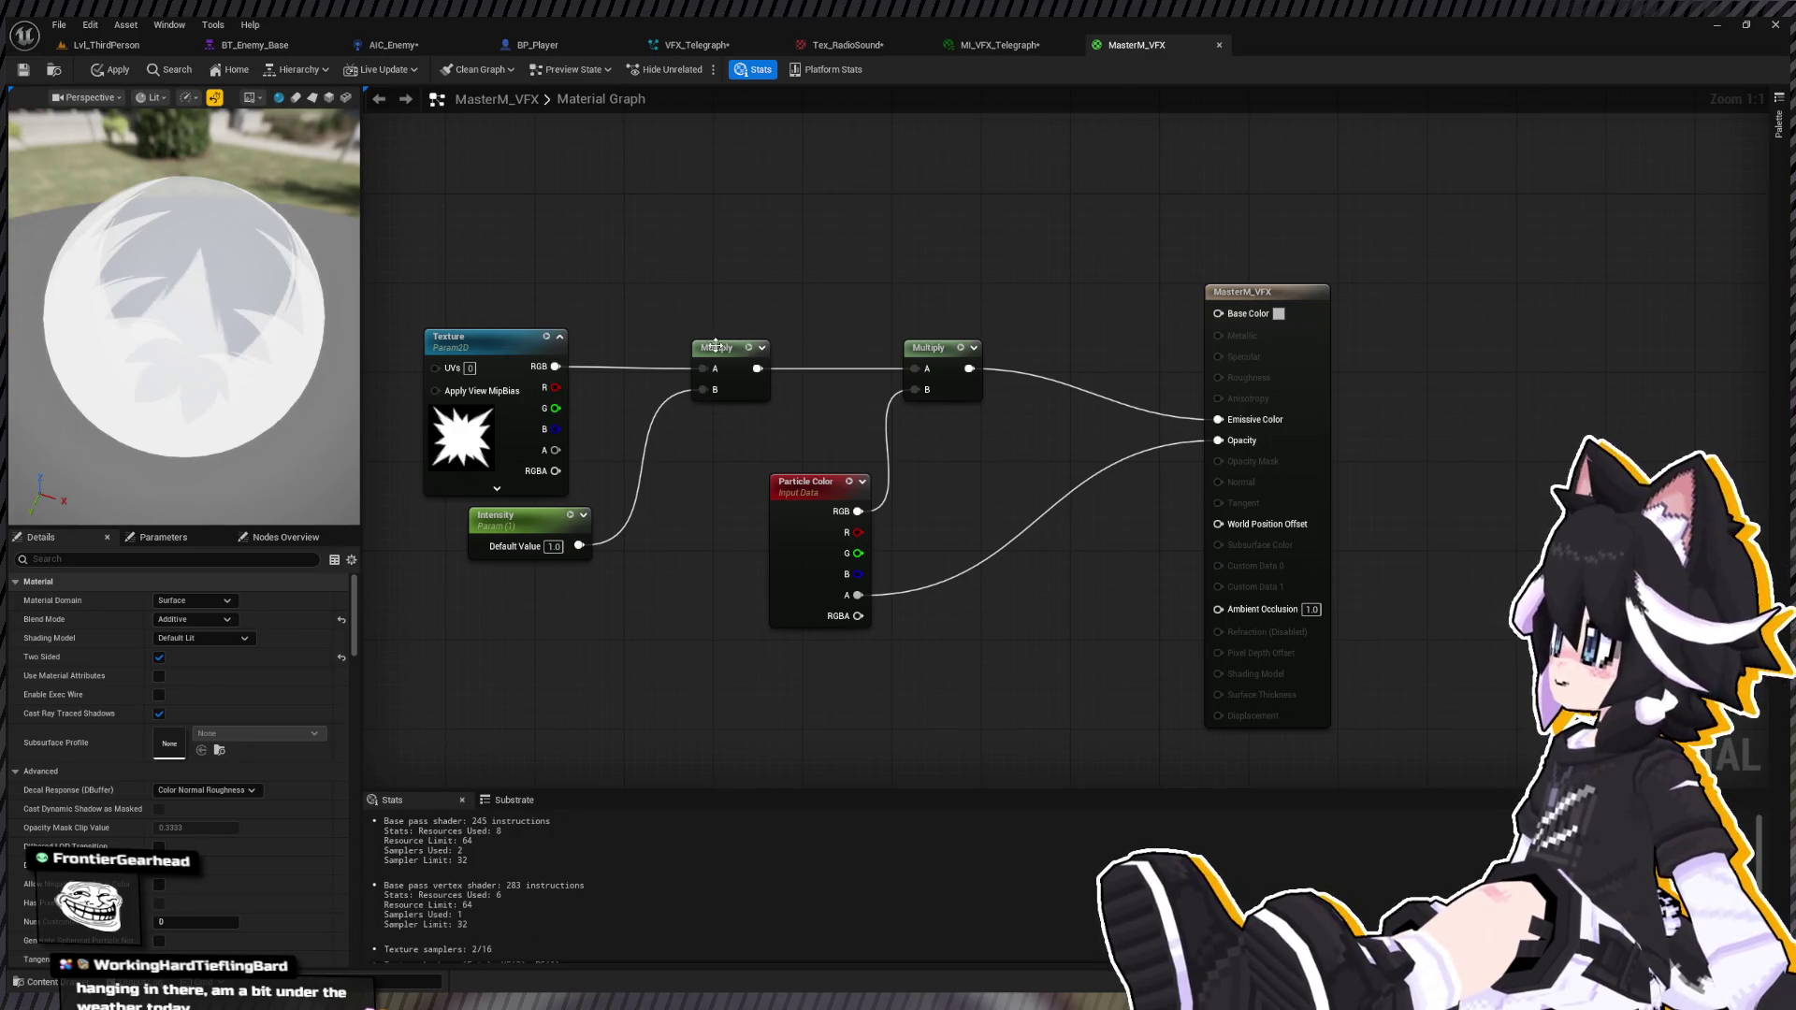
Step: Wire the first Multiply directly into Emissive Color
{"action": "left_click_drag", "start_coordinate": [757, 368], "coordinate": [1216, 419]}
{"action": "mouse_move", "coordinate": [182, 339]}
{"action": "left_mouse_down"}
{"action": "mouse_move", "coordinate": [224, 342]}
{"action": "mouse_move", "coordinate": [183, 340]}
{"action": "left_mouse_up"}
{"action": "left_click", "coordinate": [494, 338]}
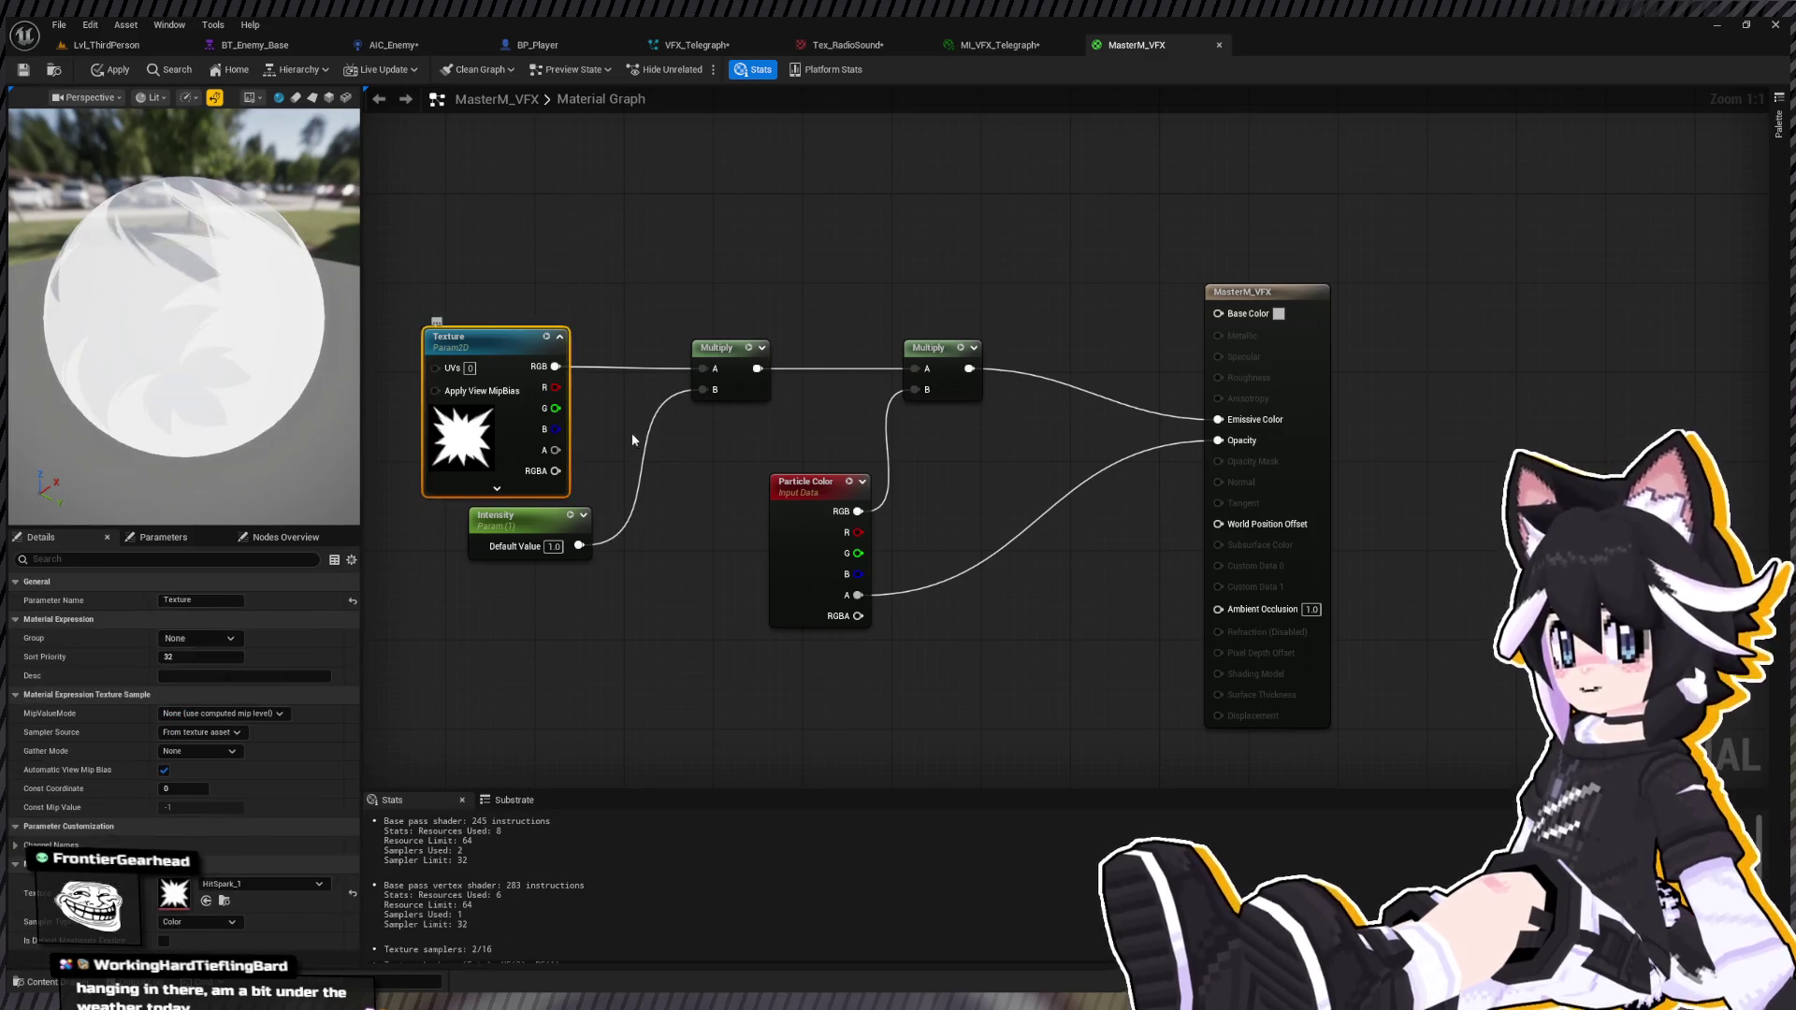
{"action": "mouse_move", "coordinate": [632, 479]}
{"action": "left_mouse_down"}
{"action": "mouse_move", "coordinate": [541, 397]}
{"action": "mouse_move", "coordinate": [765, 418]}
{"action": "mouse_move", "coordinate": [934, 385]}
{"action": "left_mouse_up"}
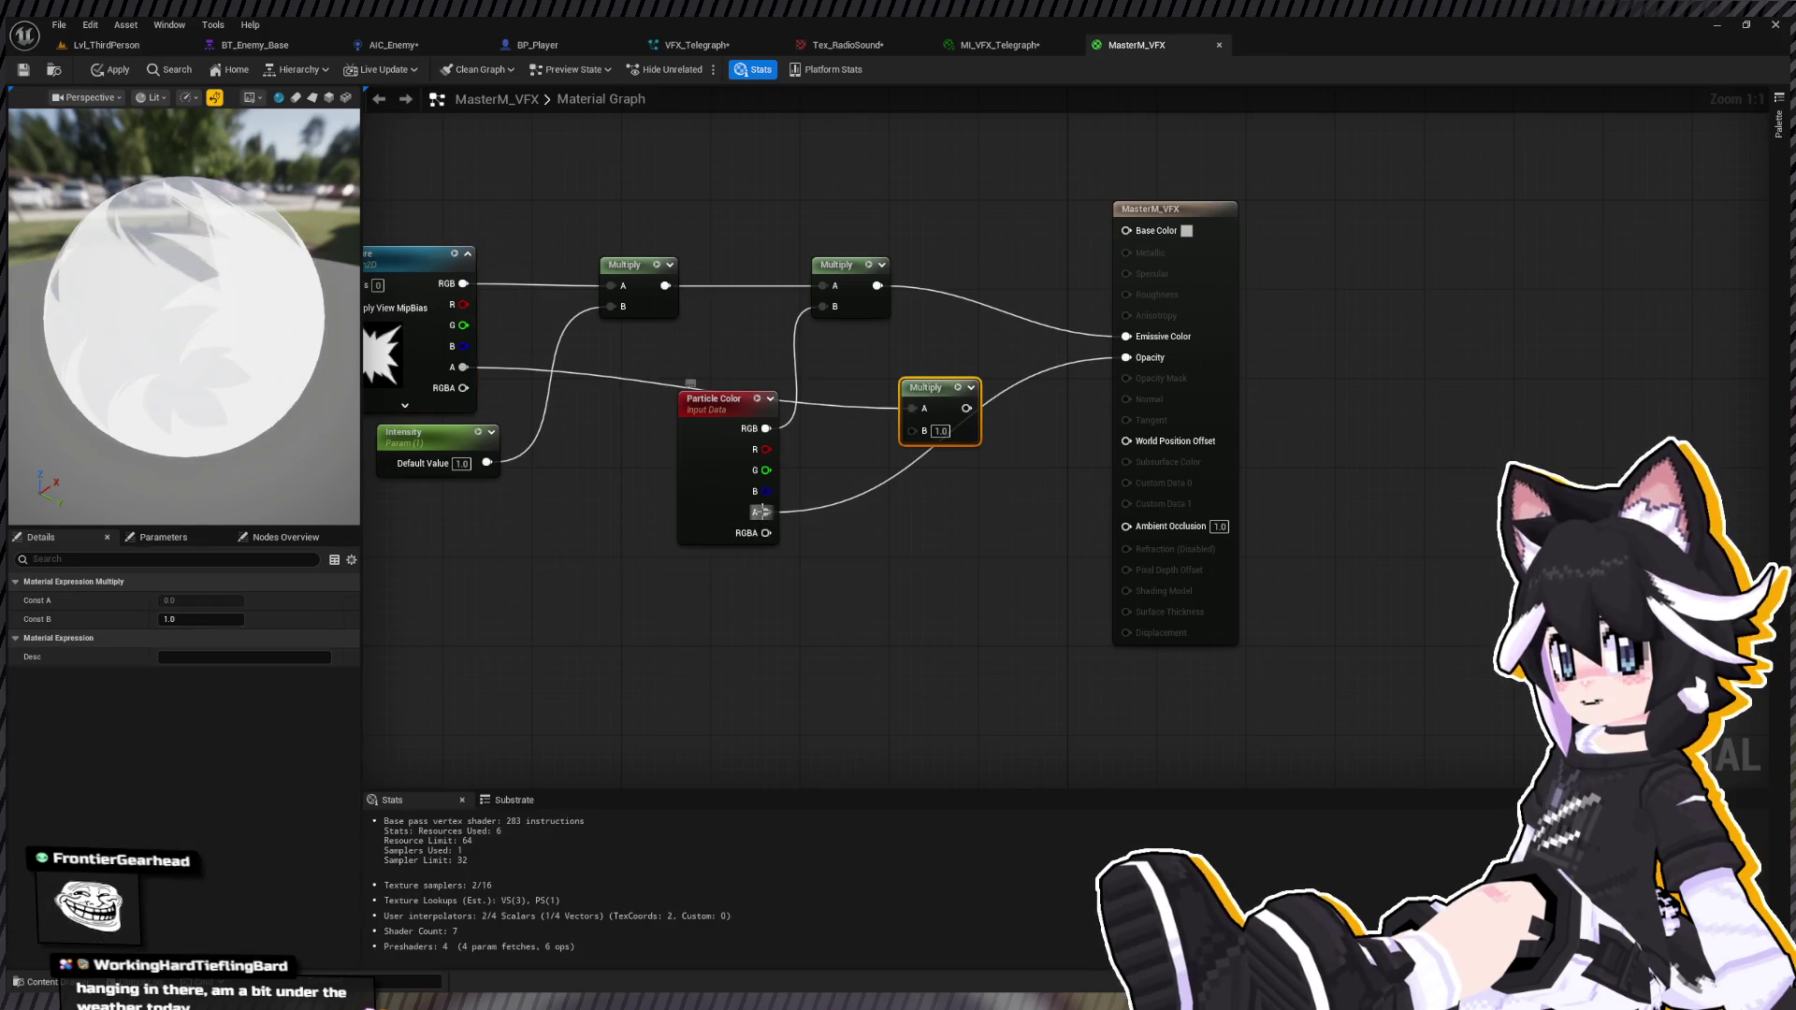
Step: Drive Opacity from Texture R times particle alpha, apply, and preview the instance ring
{"action": "mouse_move", "coordinate": [765, 512]}
{"action": "left_mouse_down"}
{"action": "mouse_move", "coordinate": [934, 407]}
{"action": "mouse_move", "coordinate": [957, 359]}
{"action": "mouse_move", "coordinate": [644, 372]}
{"action": "mouse_move", "coordinate": [465, 309]}
{"action": "left_mouse_up"}
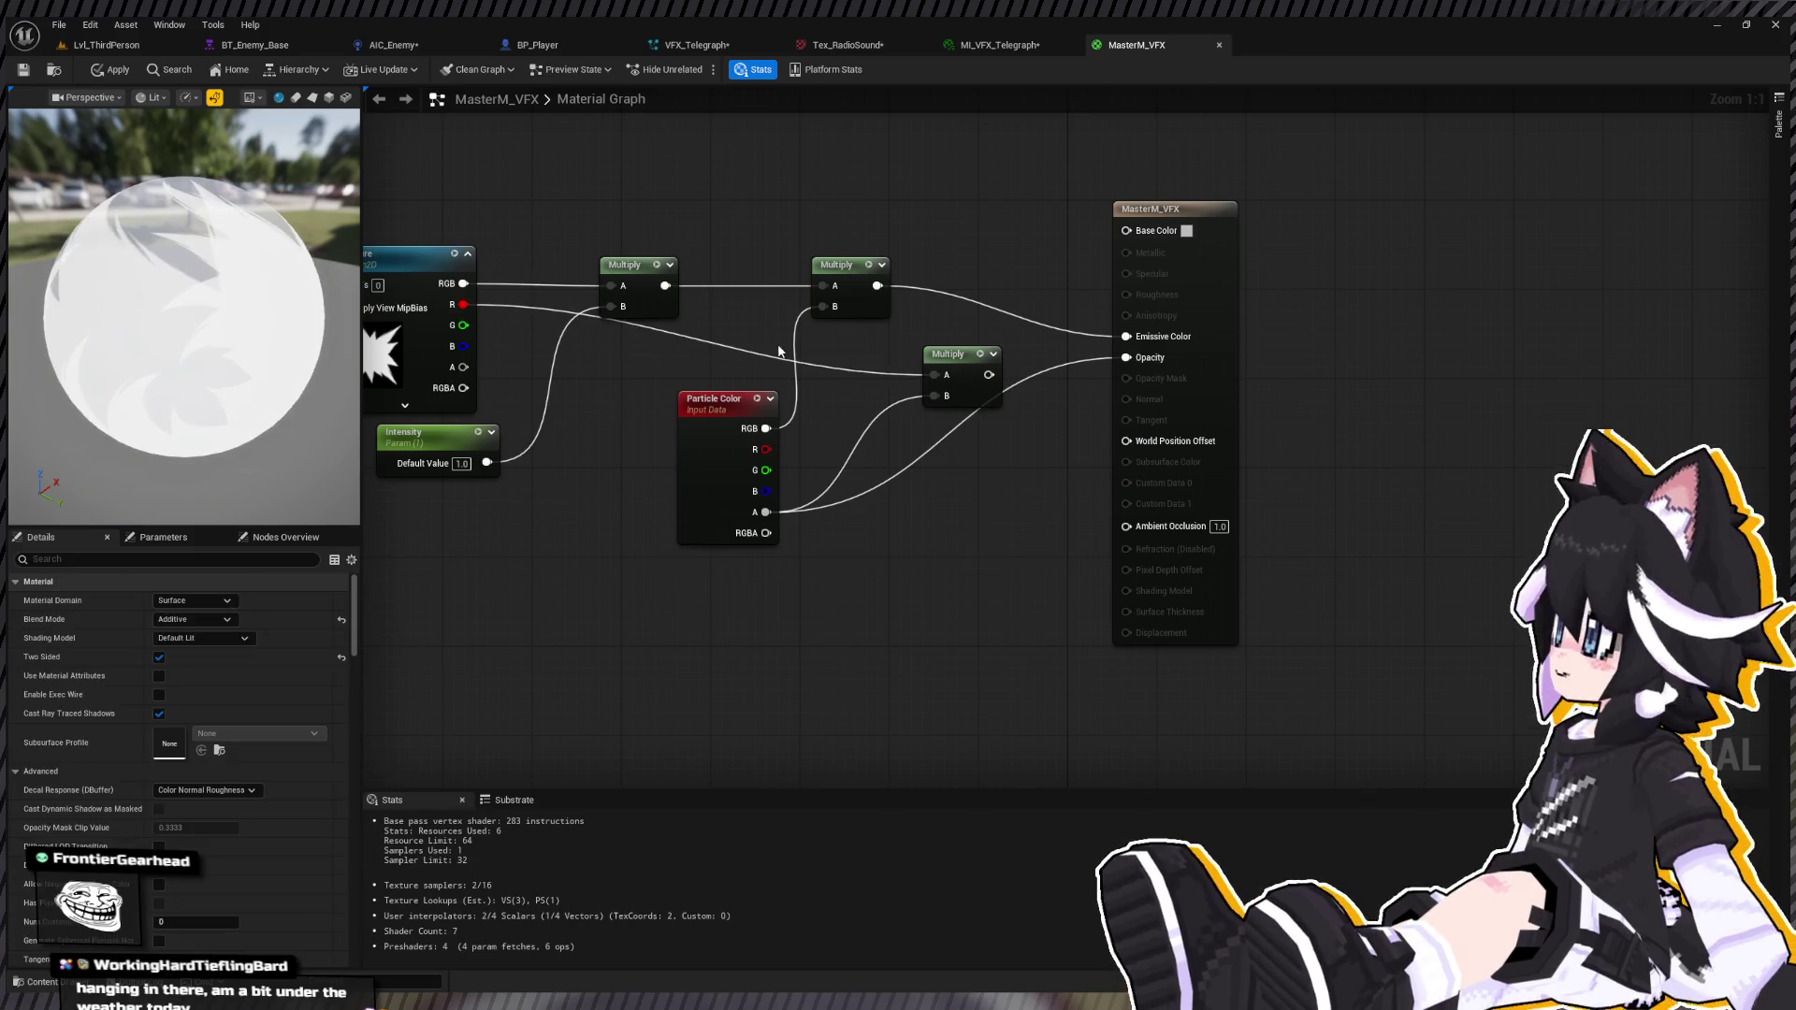
{"action": "double_click", "coordinate": [670, 333]}
{"action": "left_click_drag", "start_coordinate": [669, 333], "coordinate": [625, 384]}
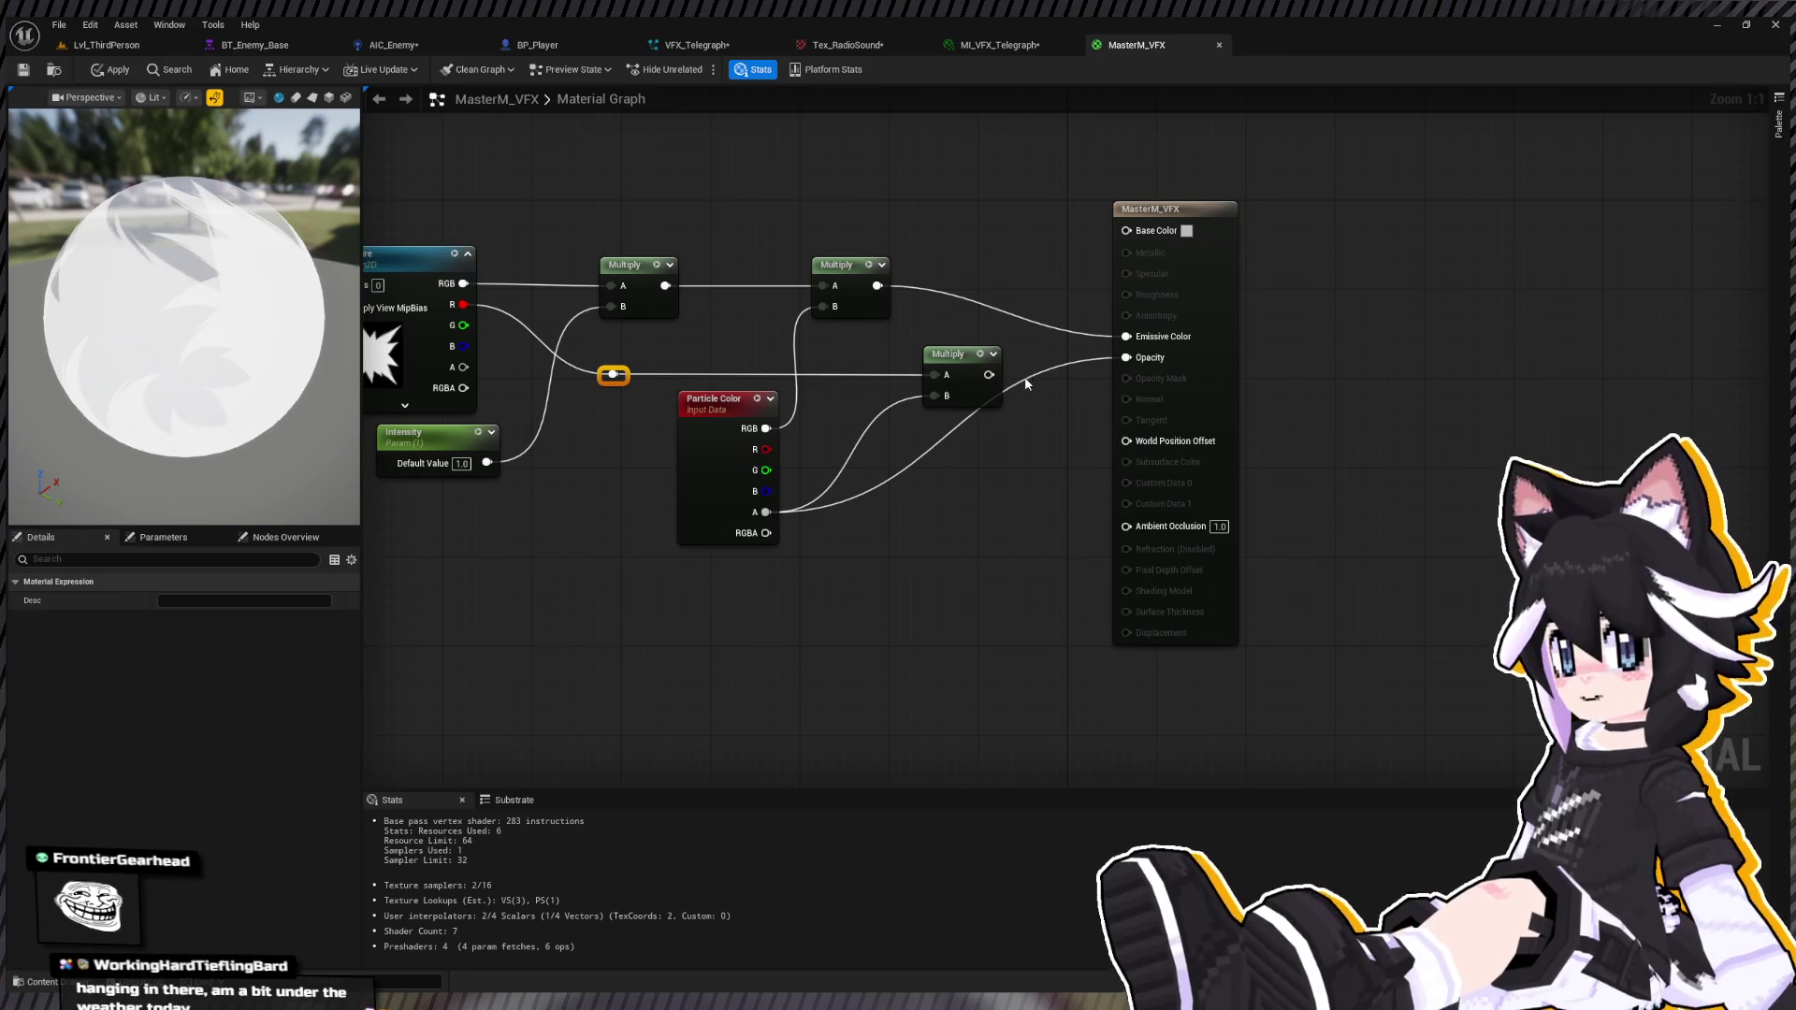
{"action": "left_click_drag", "start_coordinate": [987, 375], "coordinate": [1126, 357]}
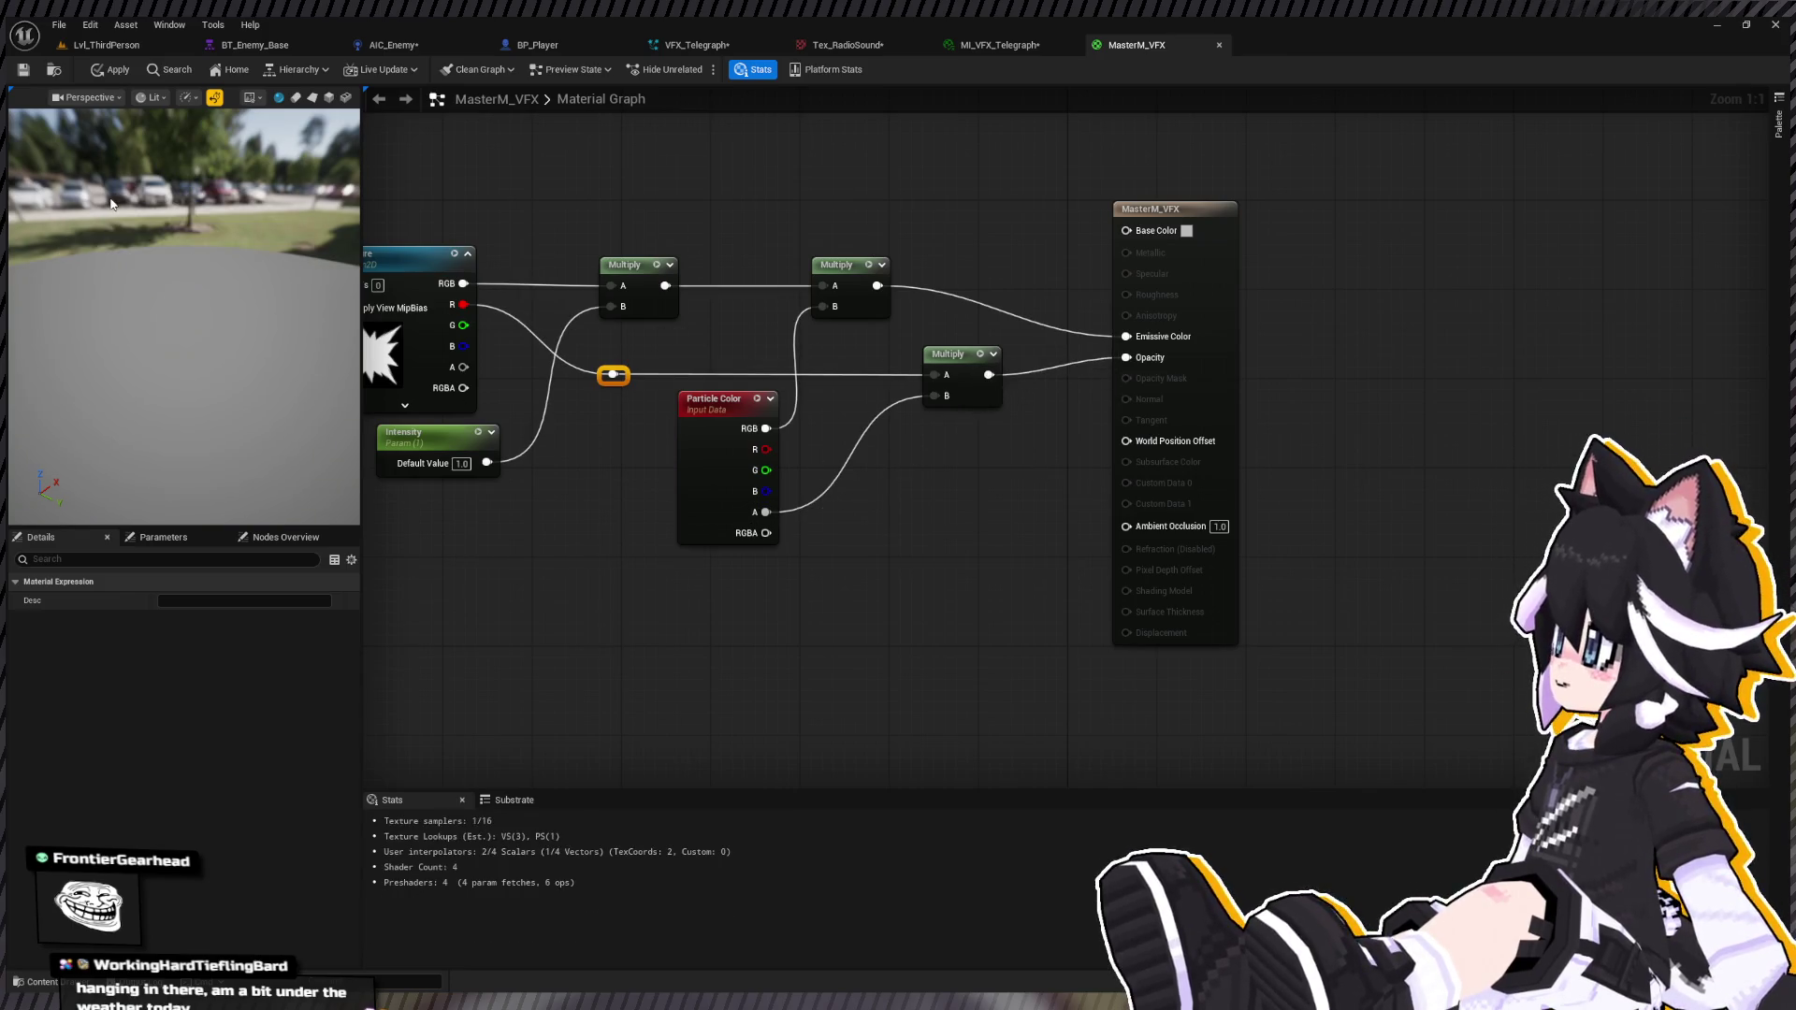
{"action": "left_click_drag", "start_coordinate": [110, 204], "coordinate": [136, 283]}
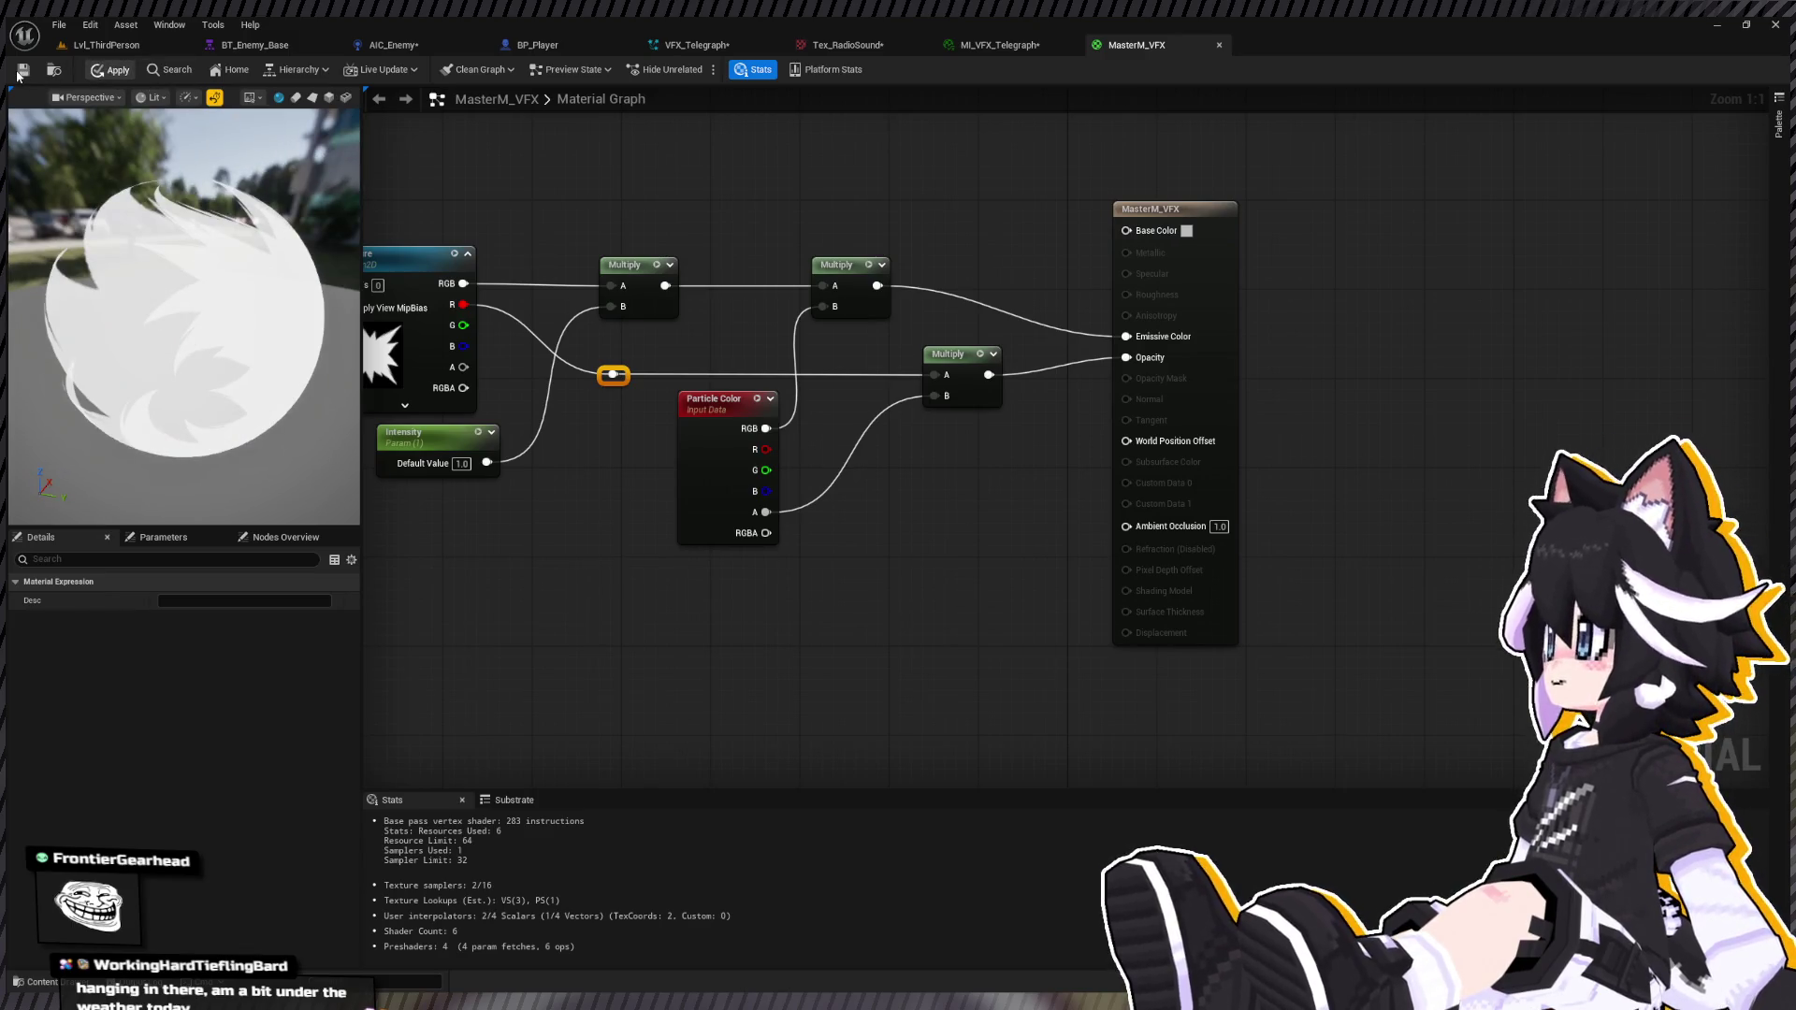
{"action": "left_click", "coordinate": [21, 72]}
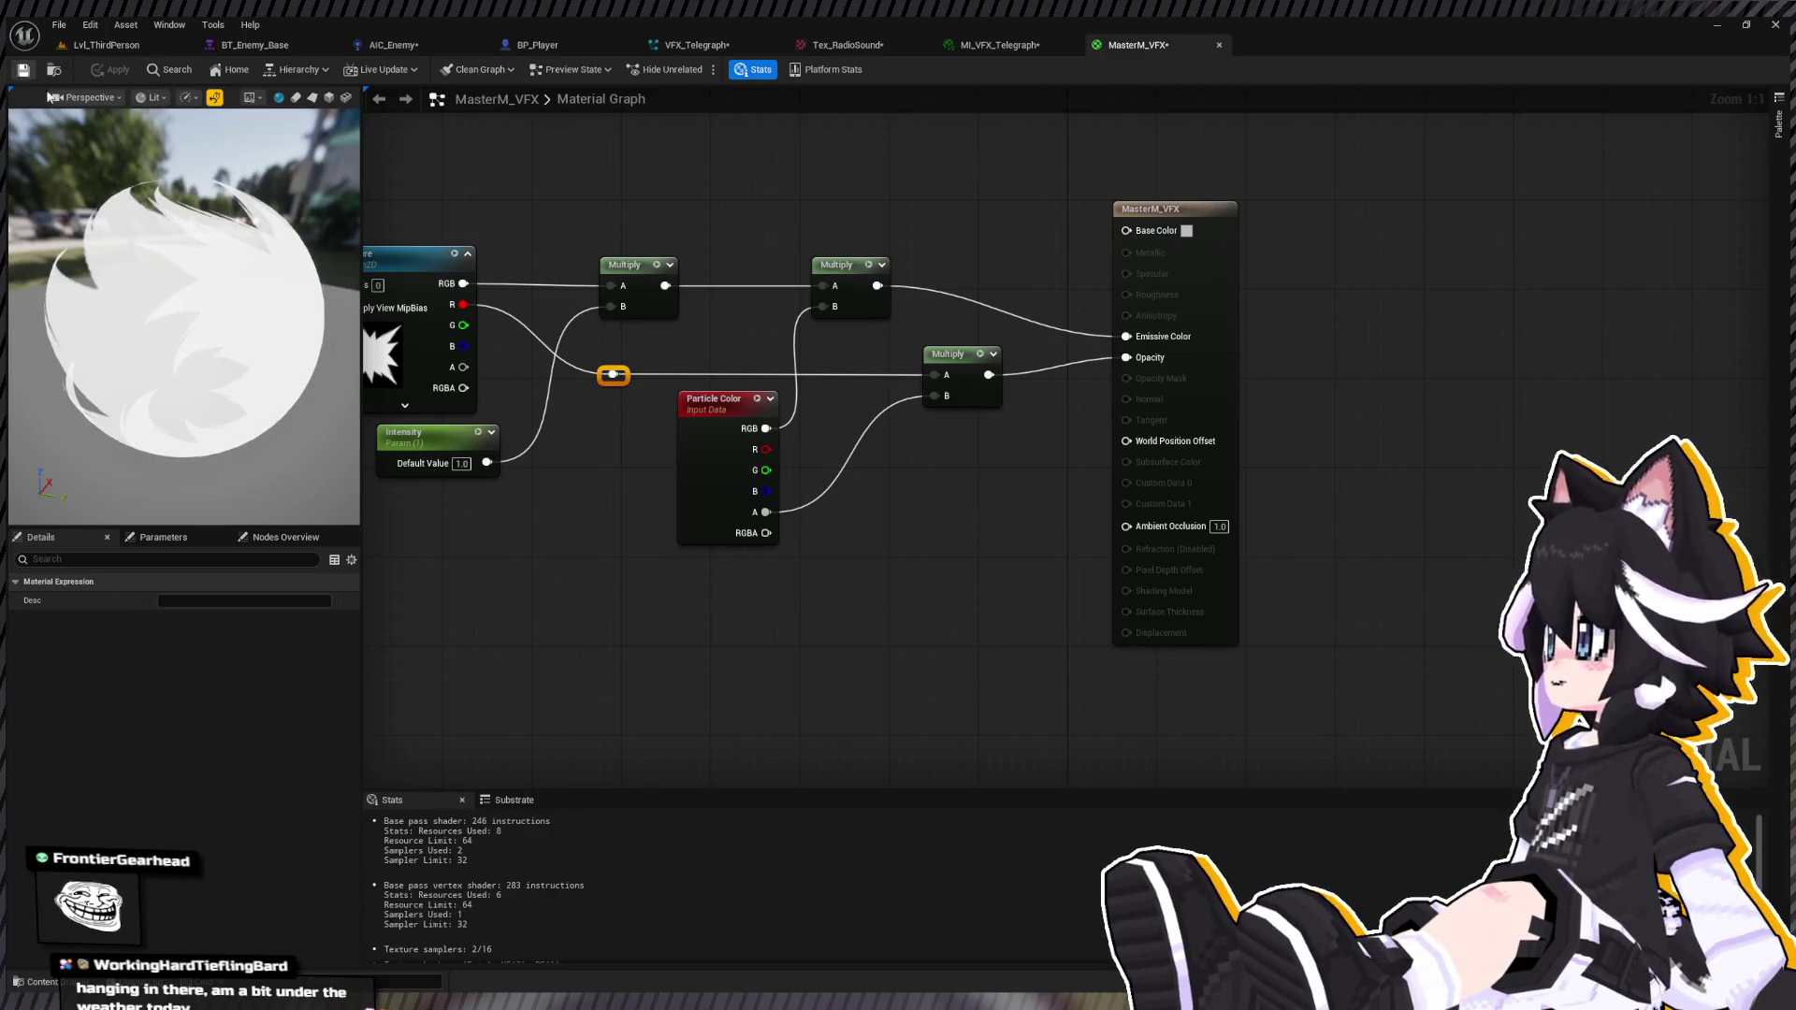
{"action": "left_click", "coordinate": [946, 47]}
{"action": "mouse_move", "coordinate": [773, 342]}
{"action": "left_mouse_down"}
{"action": "mouse_move", "coordinate": [842, 337]}
{"action": "mouse_move", "coordinate": [772, 342]}
{"action": "left_mouse_up"}
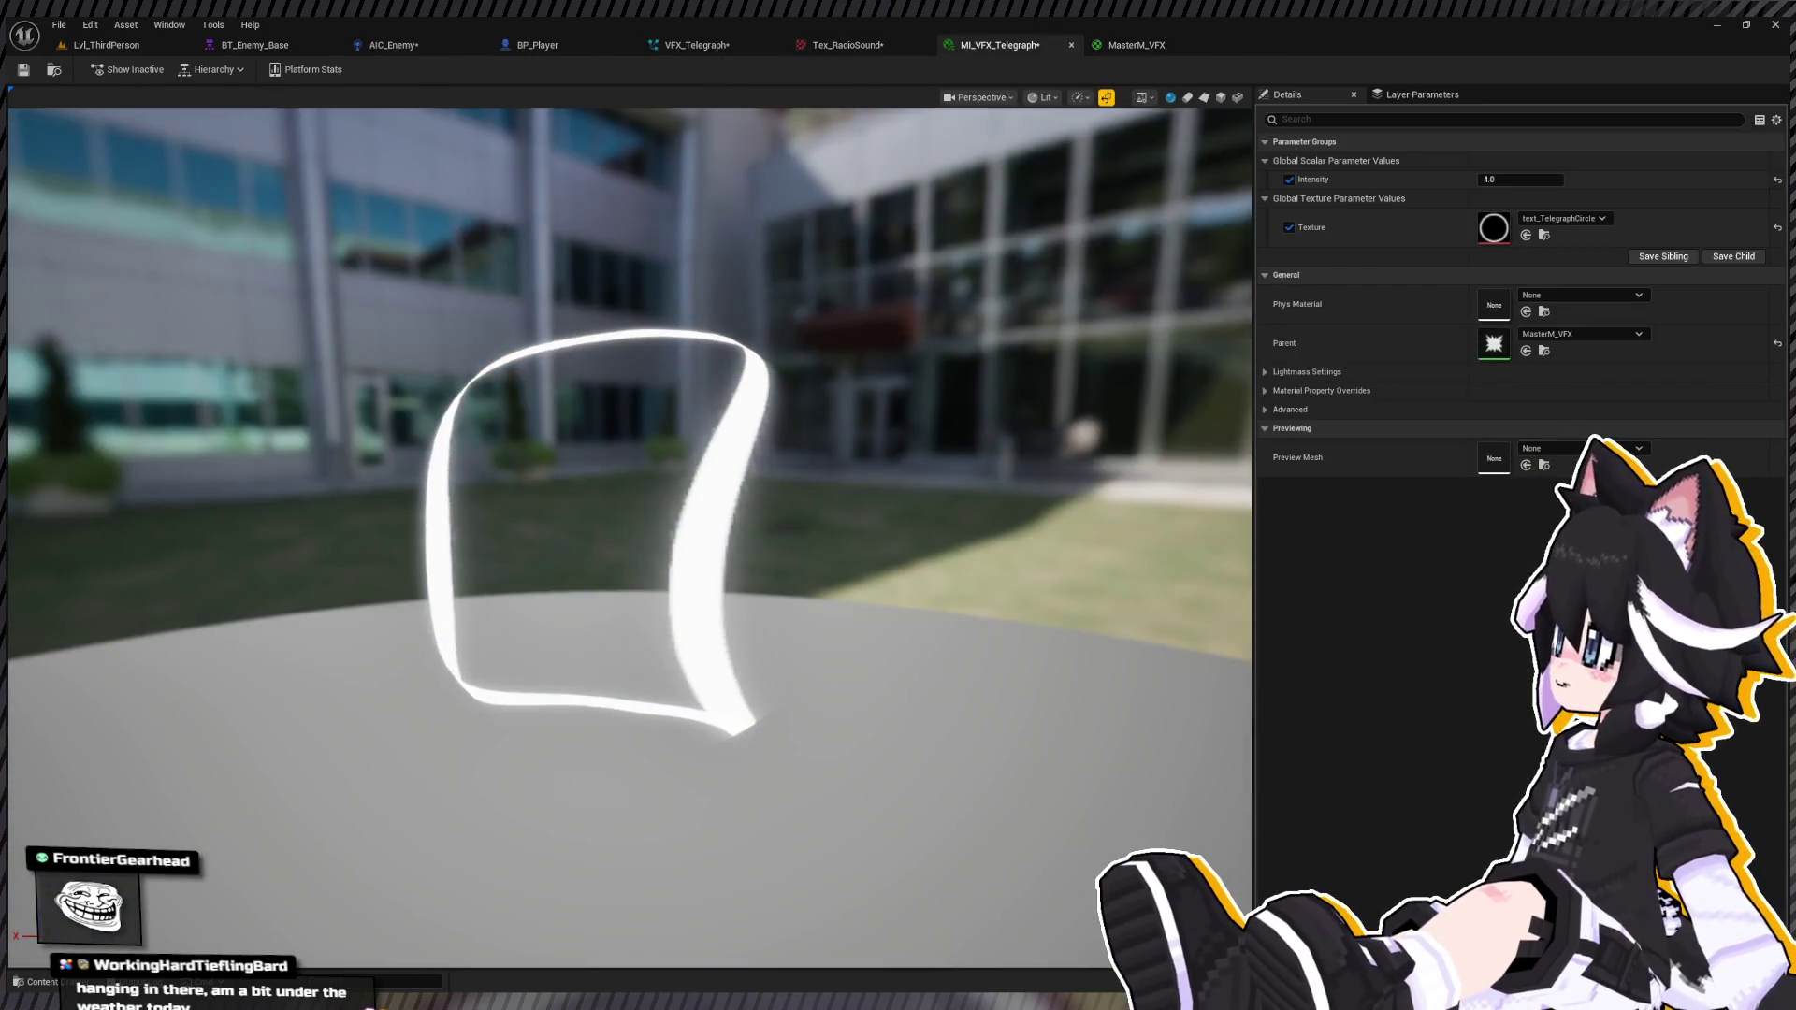
Step: Duplicate MI_VFX_Telegraph as MI_VFX_TelegraphB and open the copy
{"action": "key", "text": "ctrl+space"}
{"action": "double_click", "coordinate": [289, 730]}
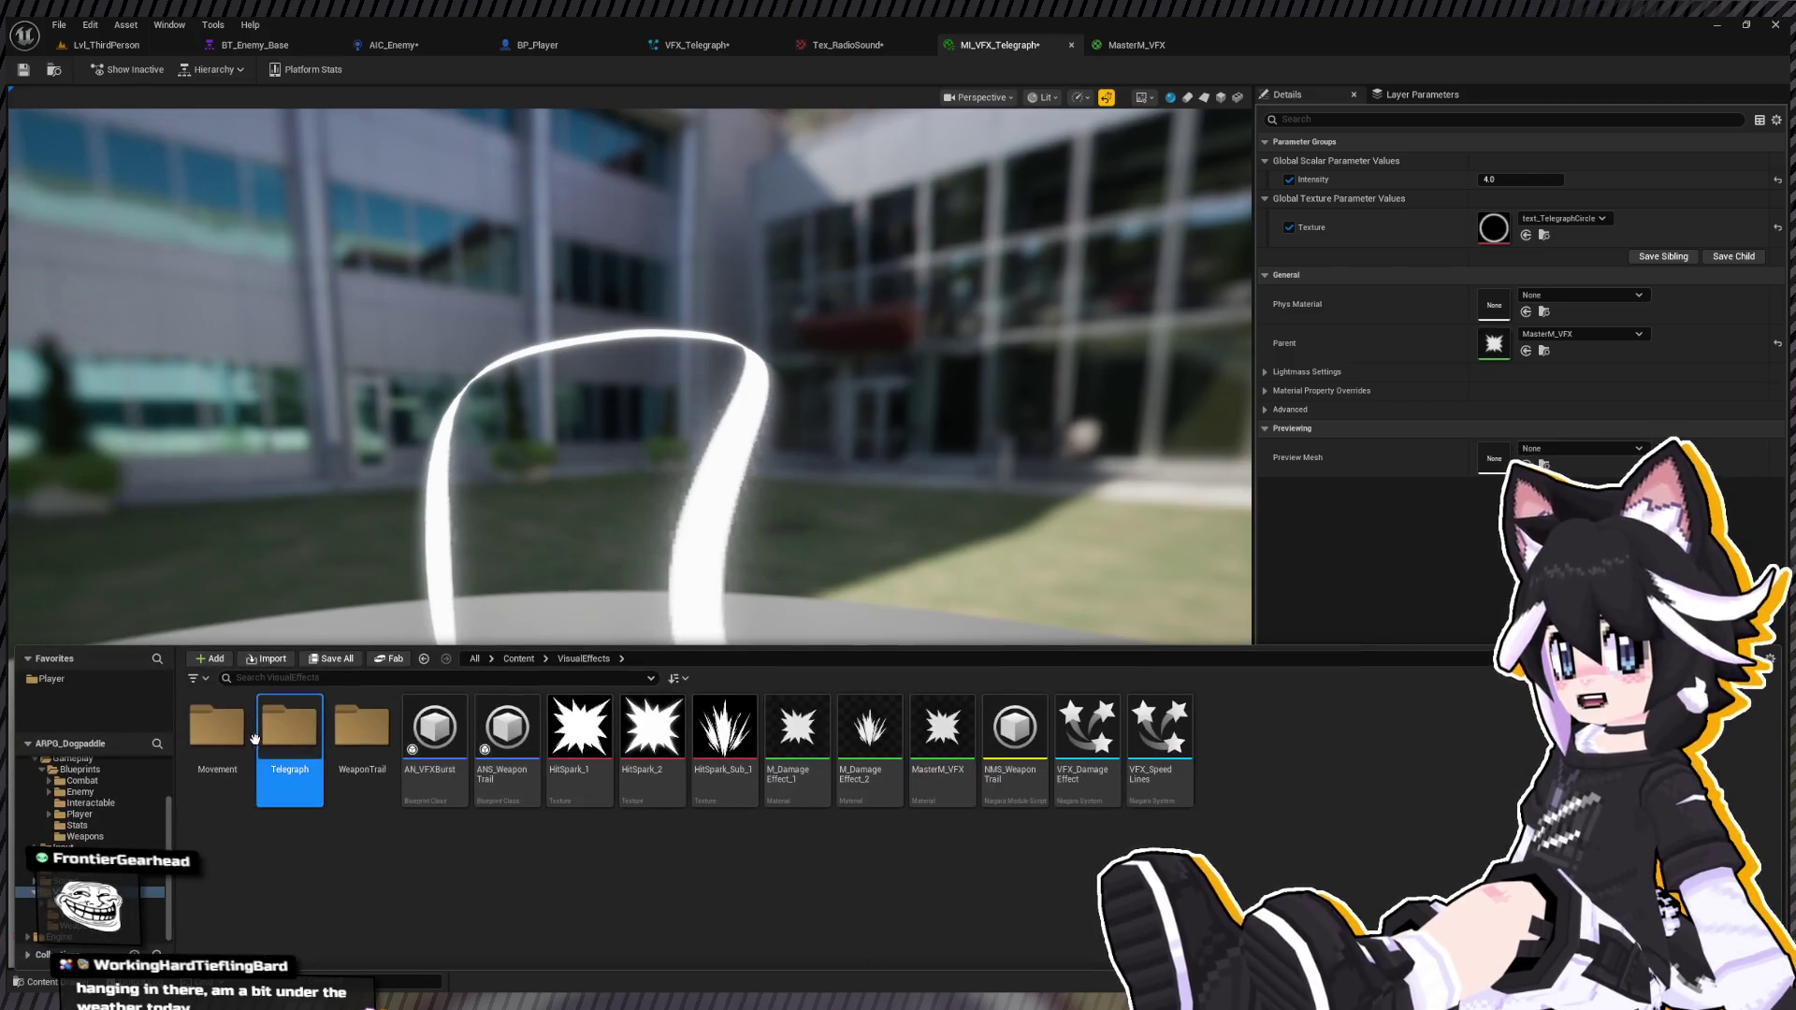
{"action": "left_click", "coordinate": [246, 767]}
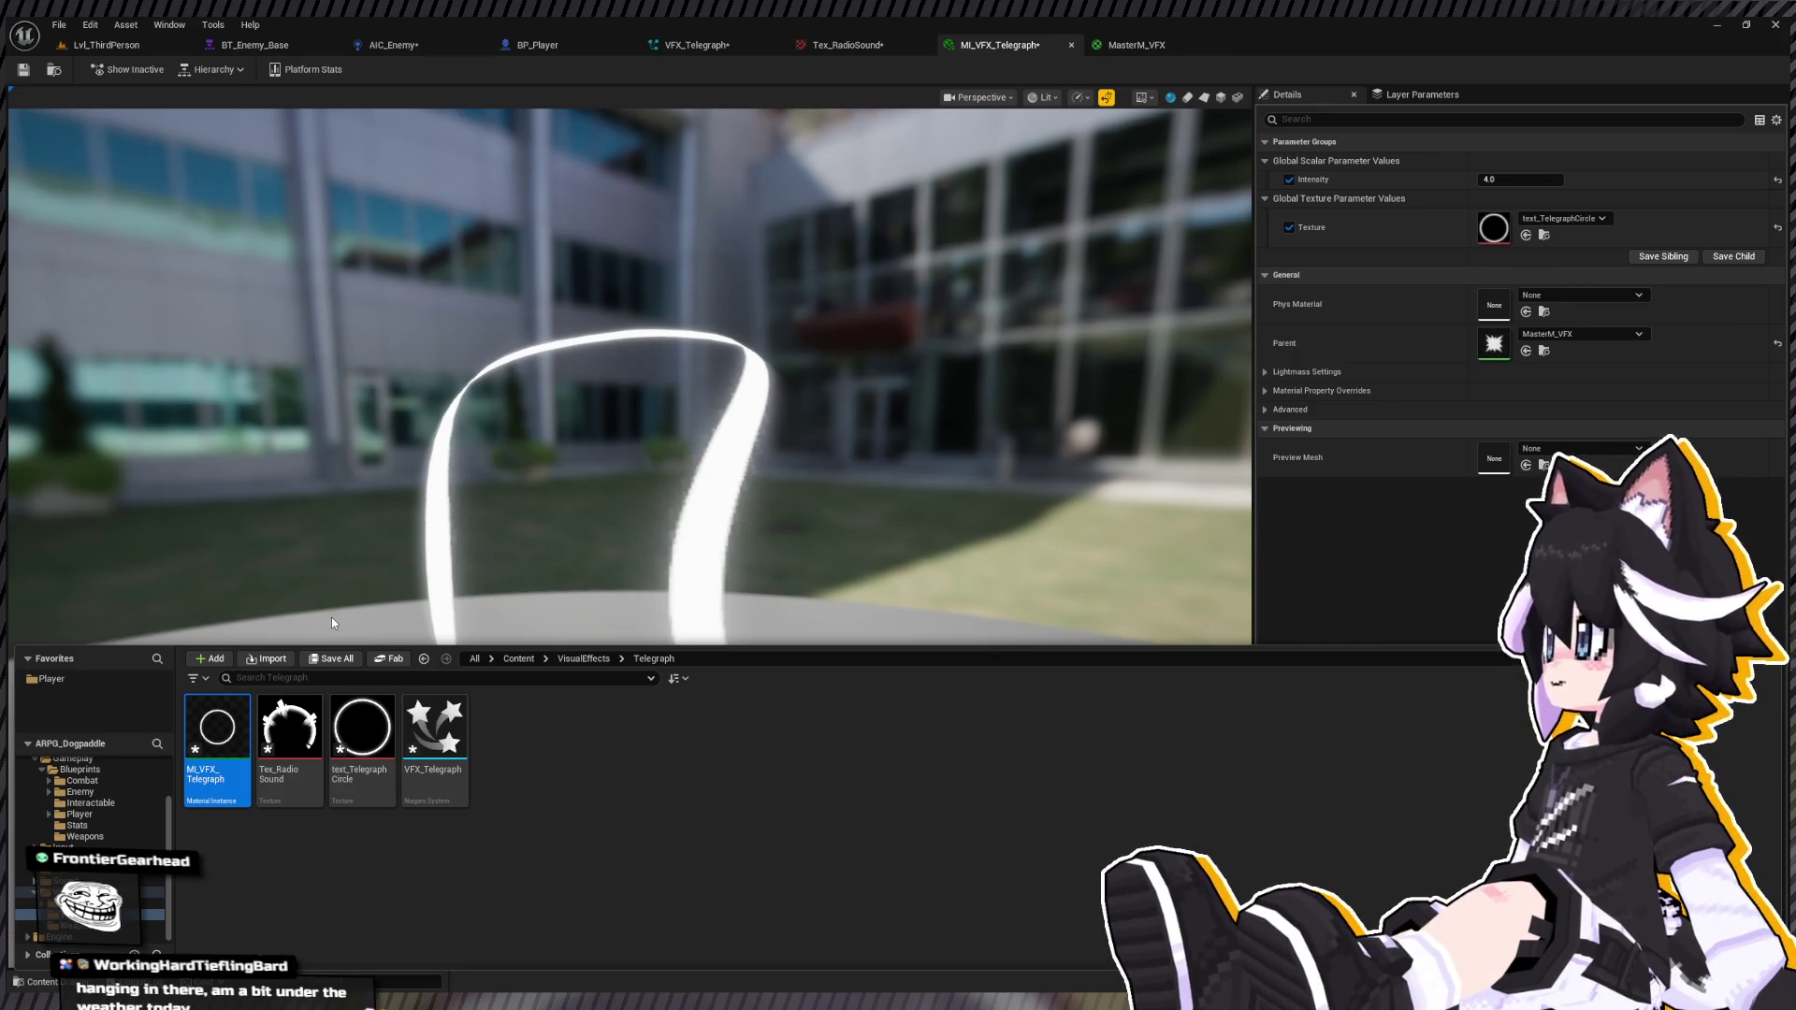
{"action": "key", "text": "ctrl+d"}
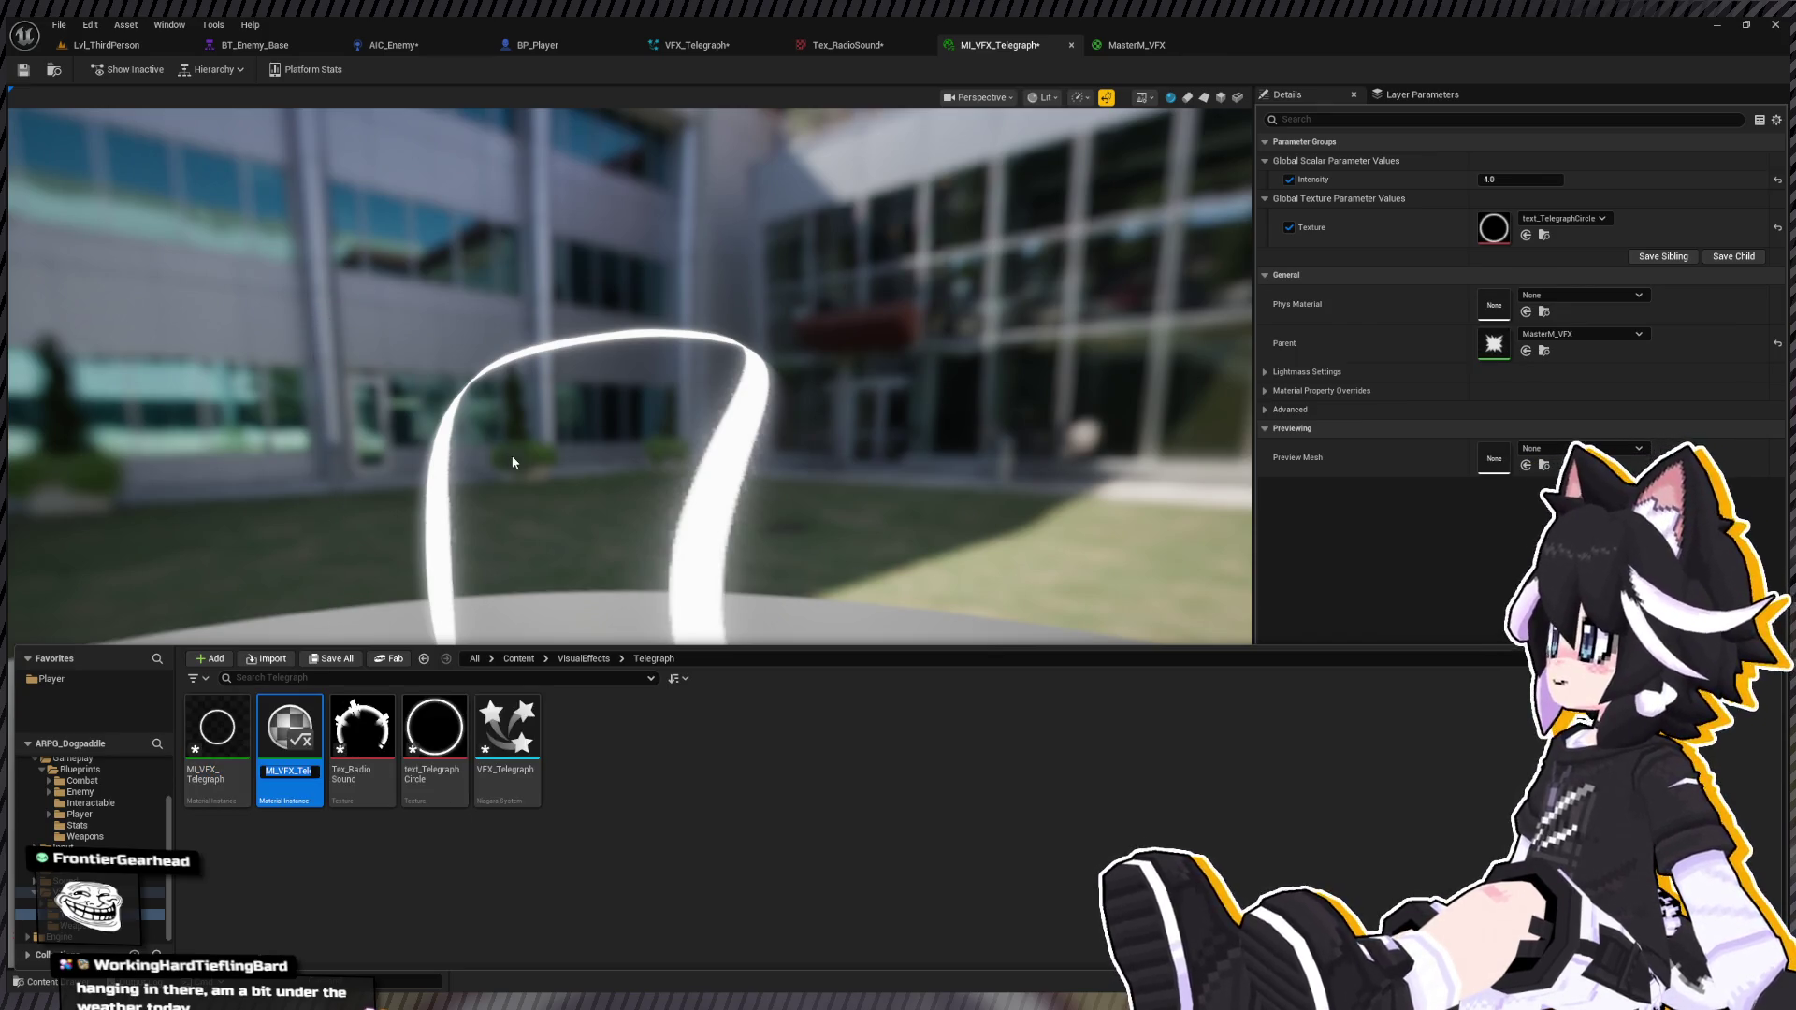
{"action": "type", "text": "B"}
{"action": "key", "text": "Return"}
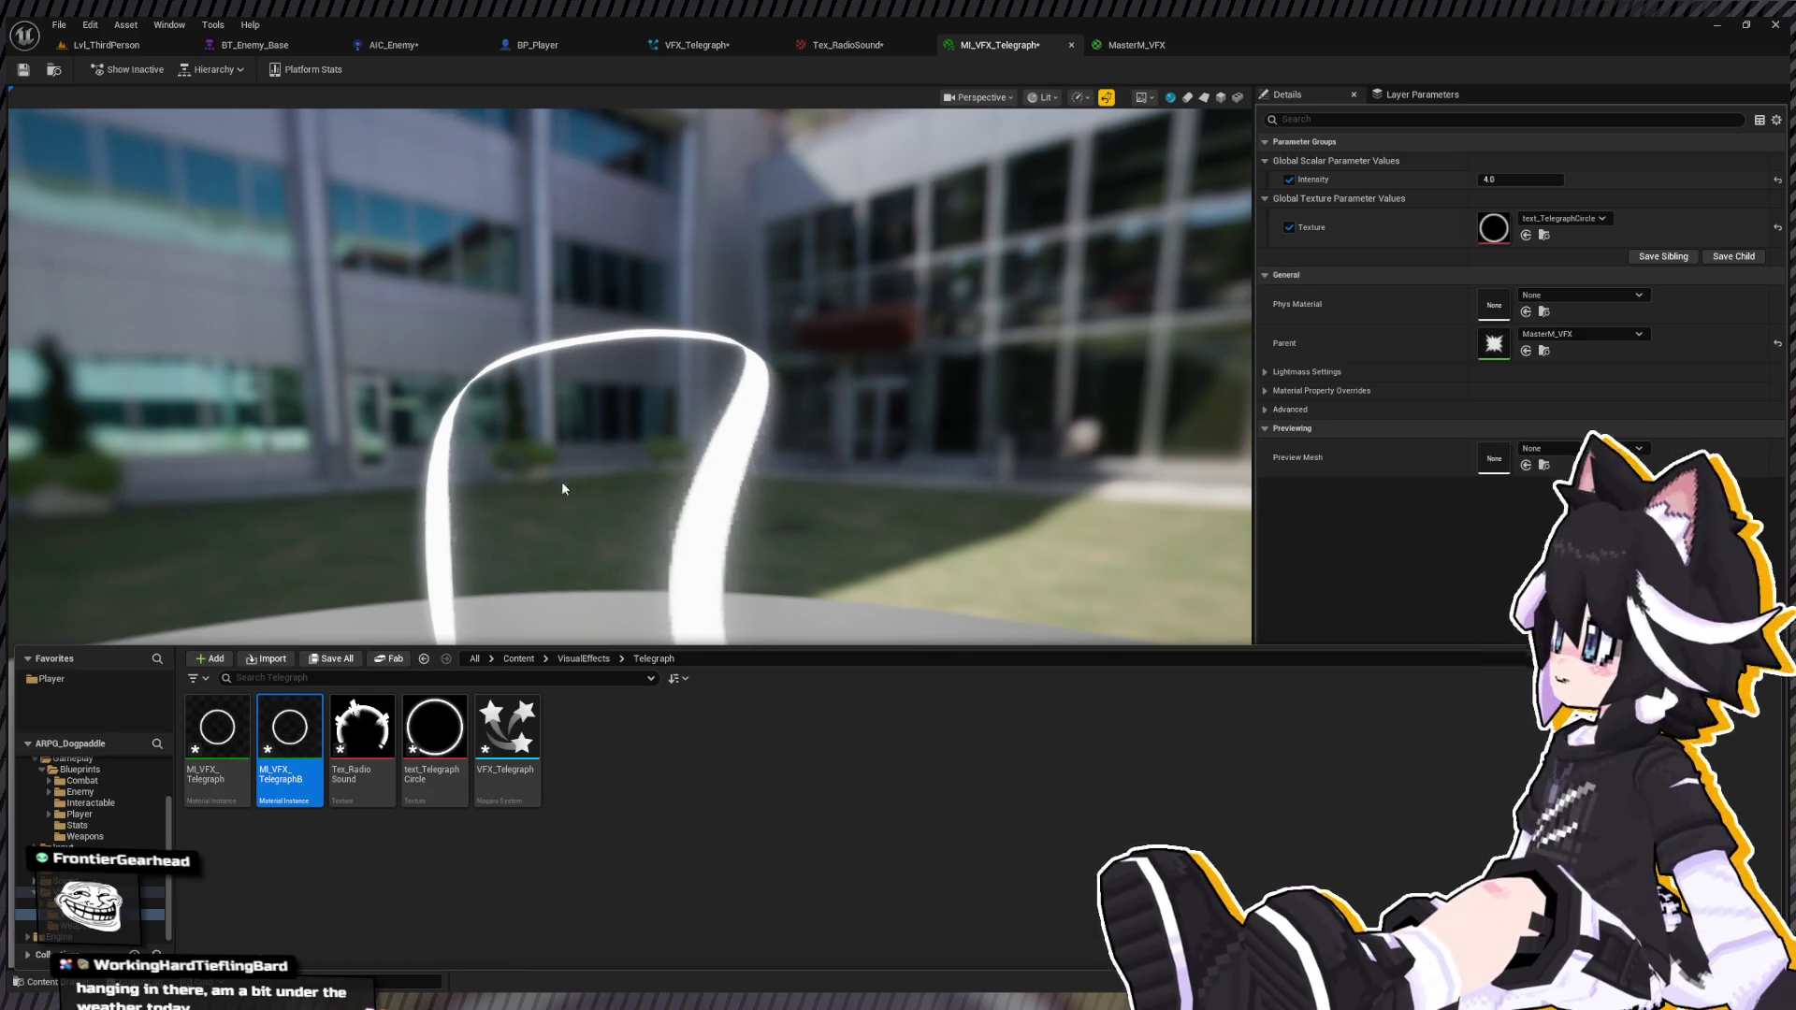
{"action": "key", "text": "Return"}
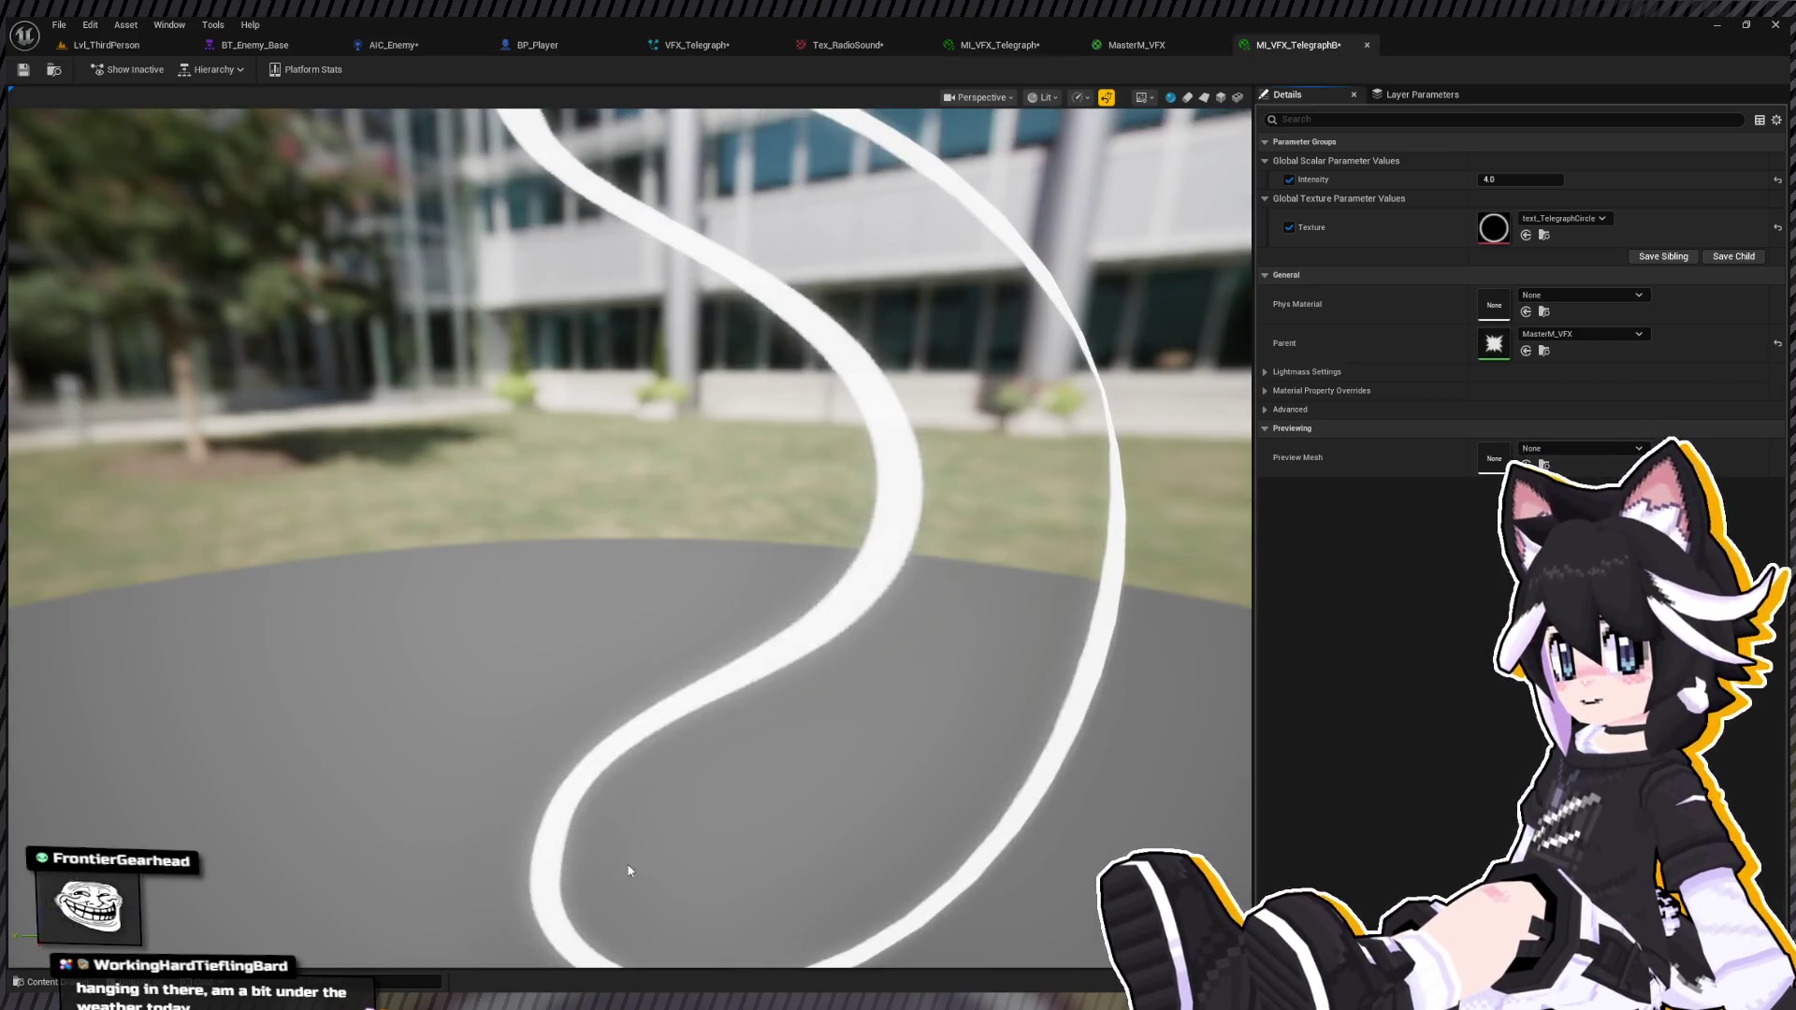
Step: Set Tex_RadioSound as MI_VFX_TelegraphB's texture and close the instance and MasterM_VFX editors
{"action": "key", "text": "ctrl+space"}
{"action": "left_click_drag", "start_coordinate": [360, 730], "coordinate": [1494, 228]}
{"action": "scroll", "coordinate": [988, 462], "scroll_direction": "down", "scroll_amount": 5}
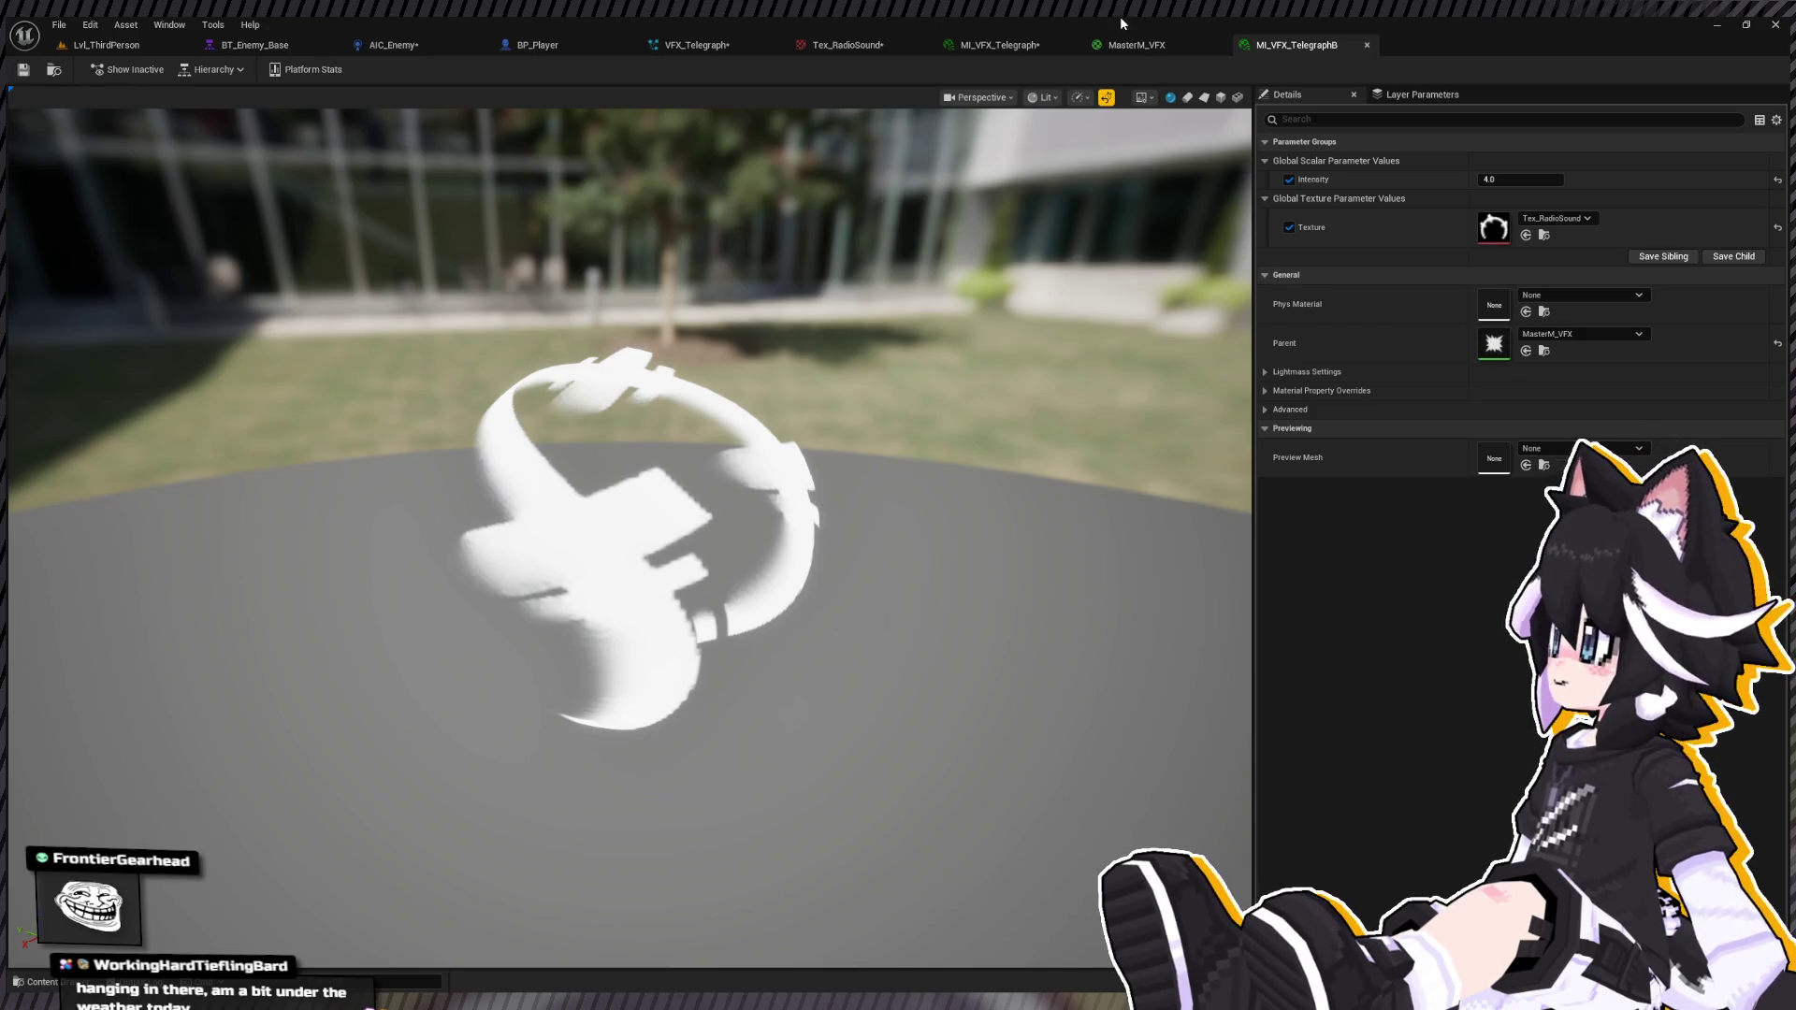
{"action": "left_click", "coordinate": [1366, 46]}
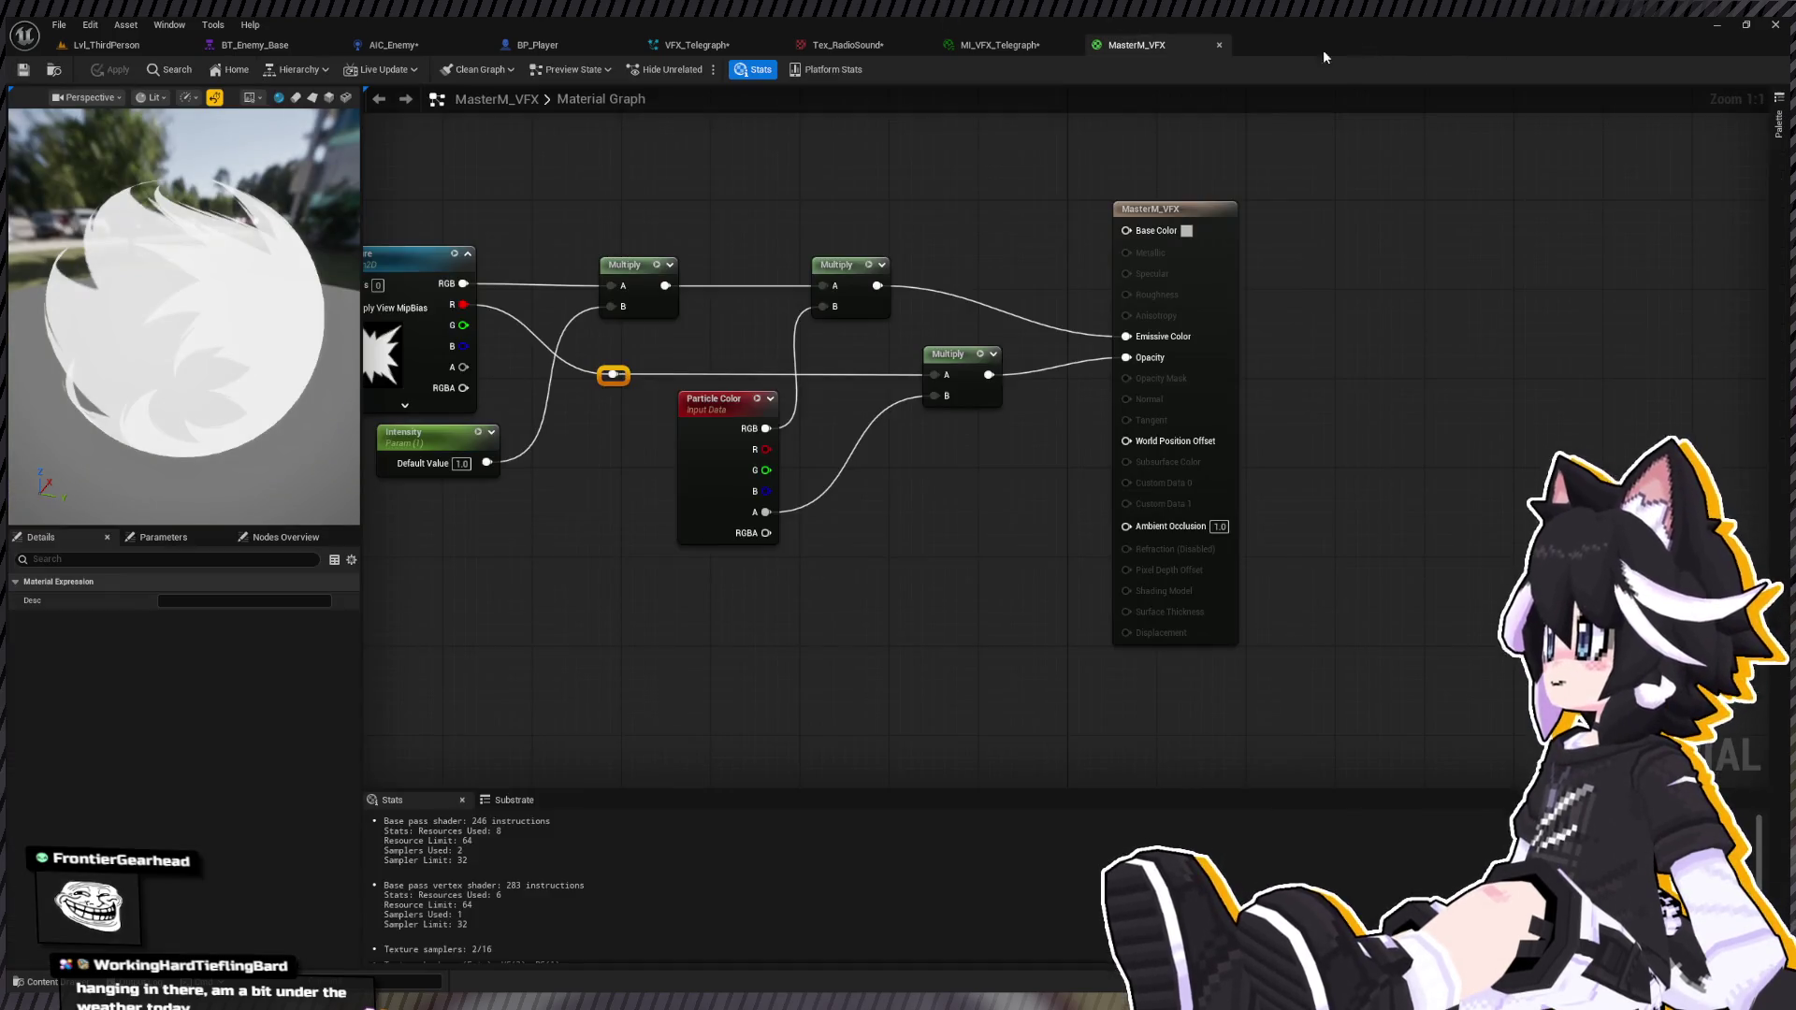
{"action": "left_click", "coordinate": [1219, 45]}
Step: Close the MI_VFX_Telegraph and Tex_RadioSound tabs and look over the VFX_Telegraph system
{"action": "left_click", "coordinate": [1071, 45]}
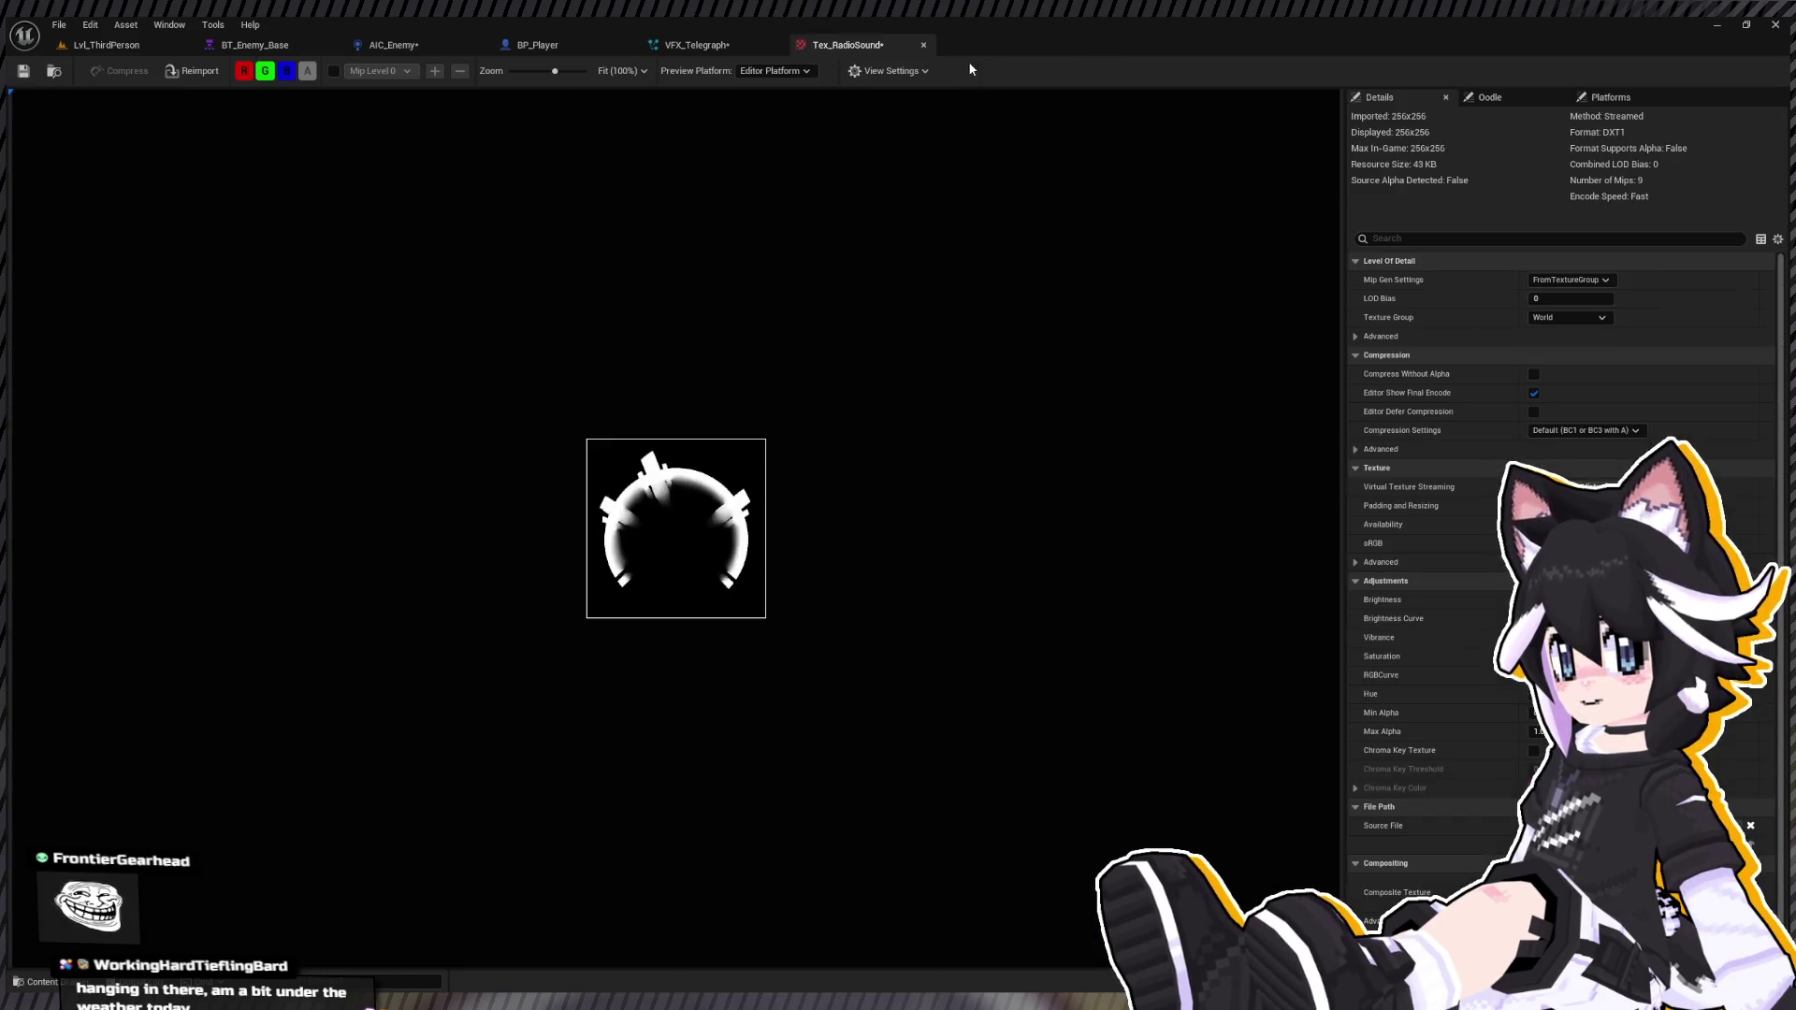
{"action": "left_click", "coordinate": [923, 45]}
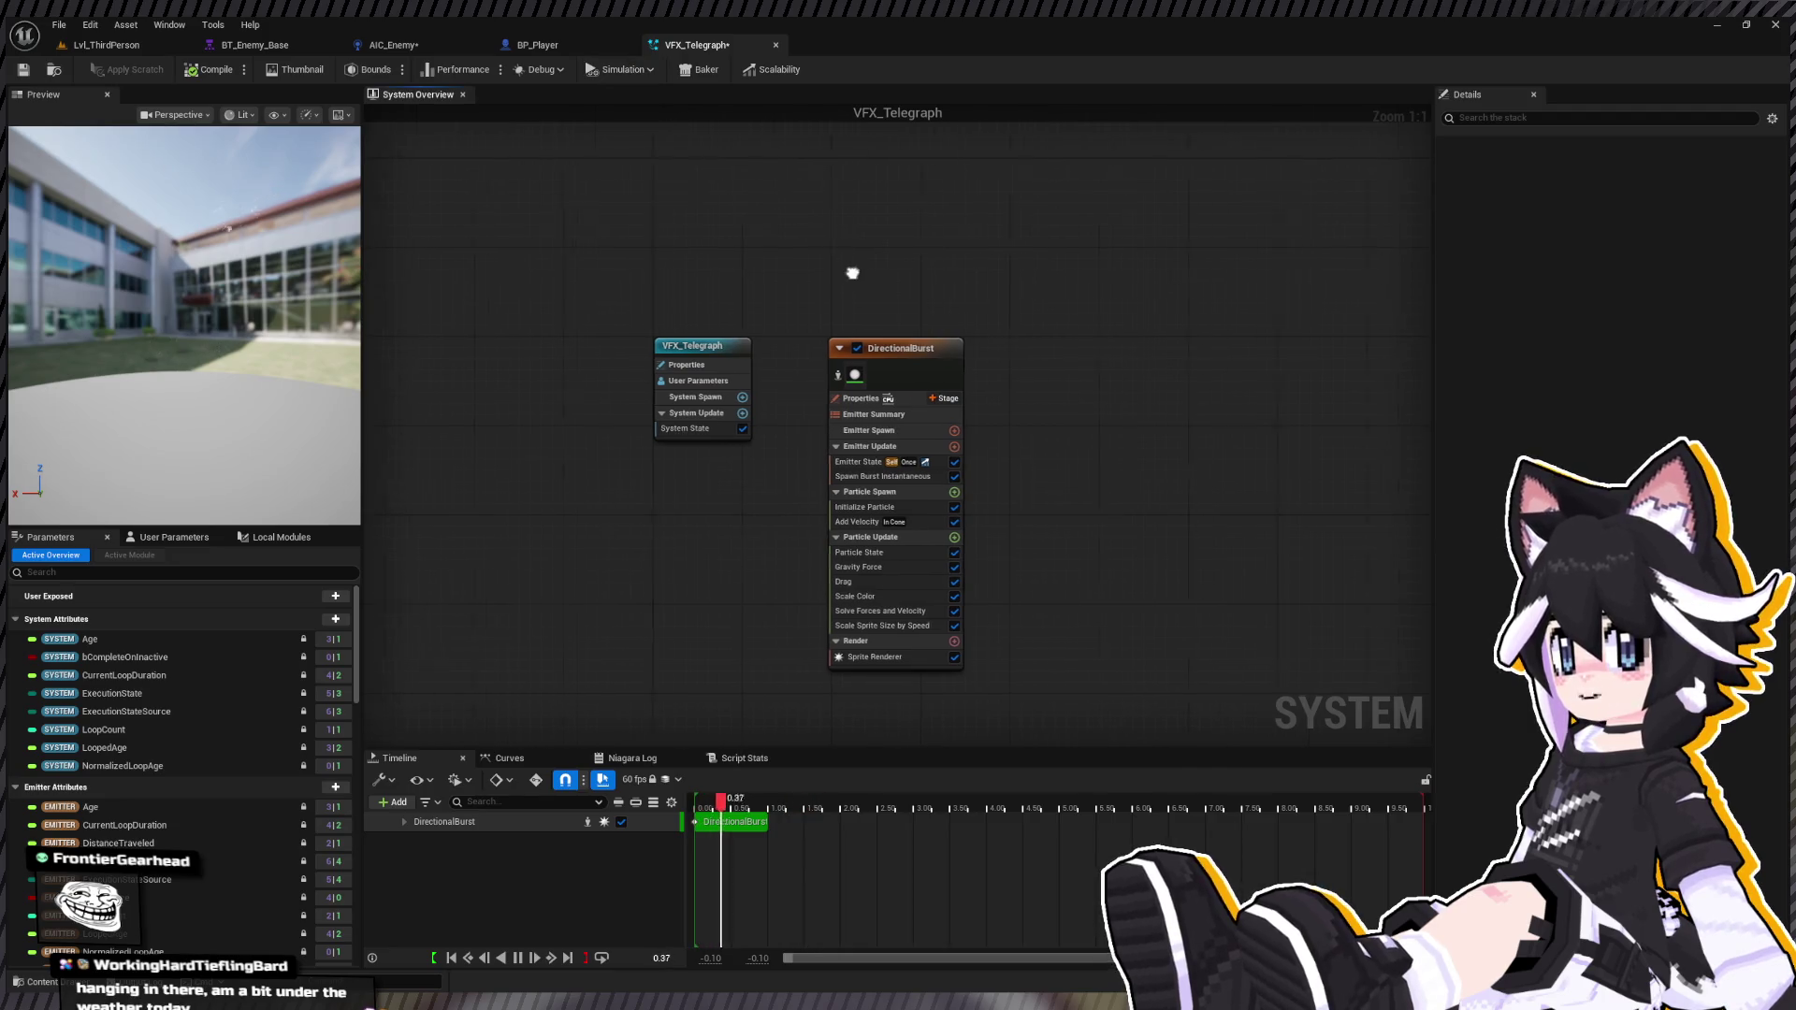
{"action": "left_click_drag", "start_coordinate": [1010, 389], "coordinate": [948, 311]}
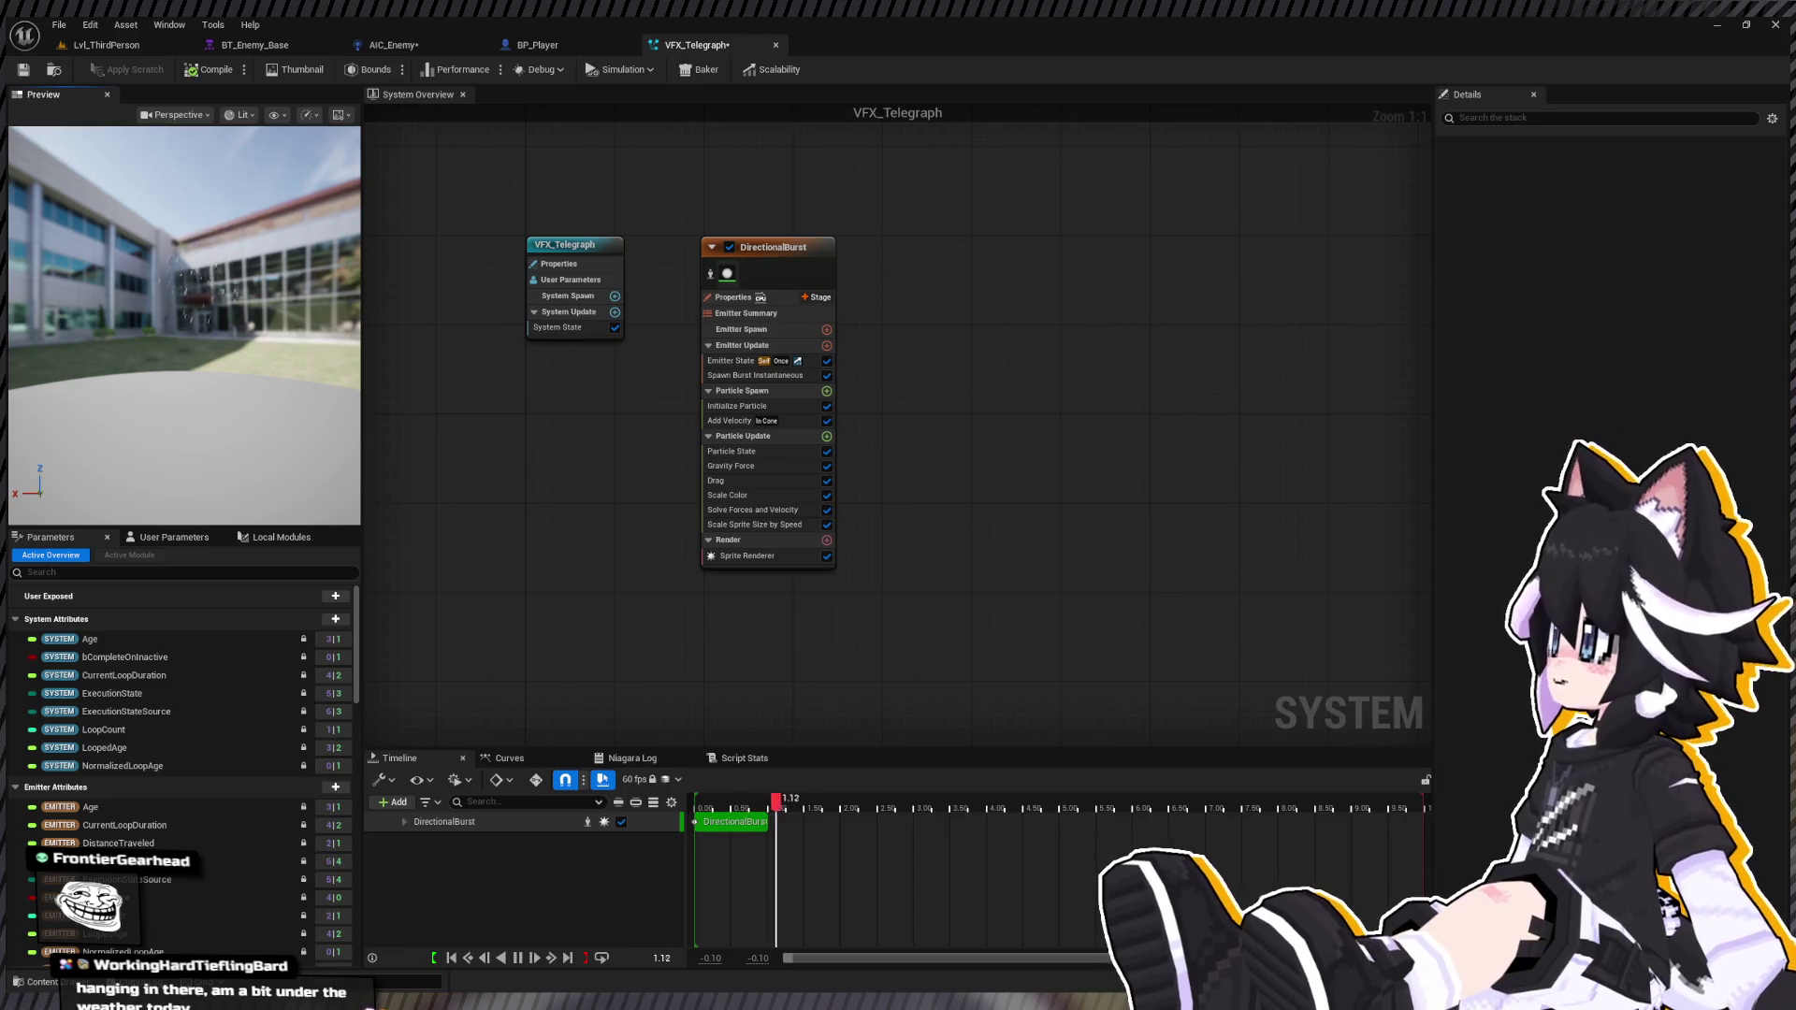
{"action": "mouse_move", "coordinate": [265, 266]}
{"action": "left_mouse_down"}
{"action": "mouse_move", "coordinate": [234, 273]}
{"action": "mouse_move", "coordinate": [247, 267]}
{"action": "left_mouse_up"}
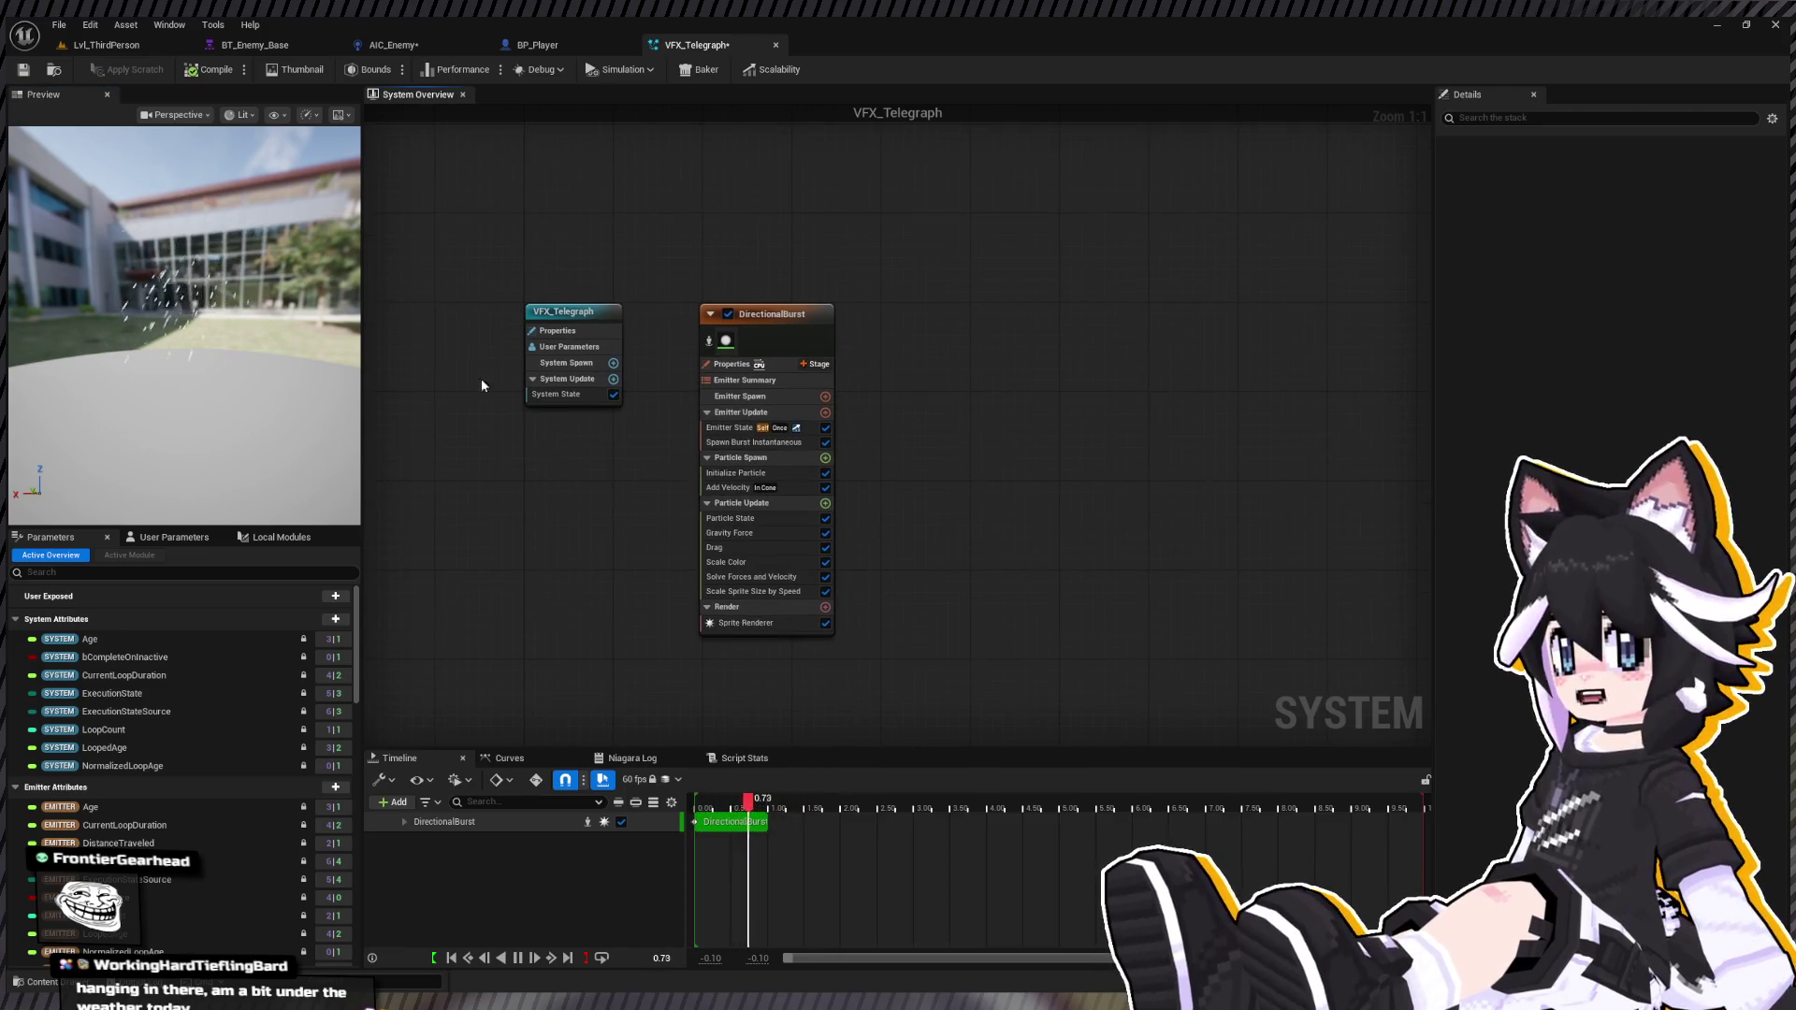
{"action": "left_click_drag", "start_coordinate": [979, 373], "coordinate": [1030, 293]}
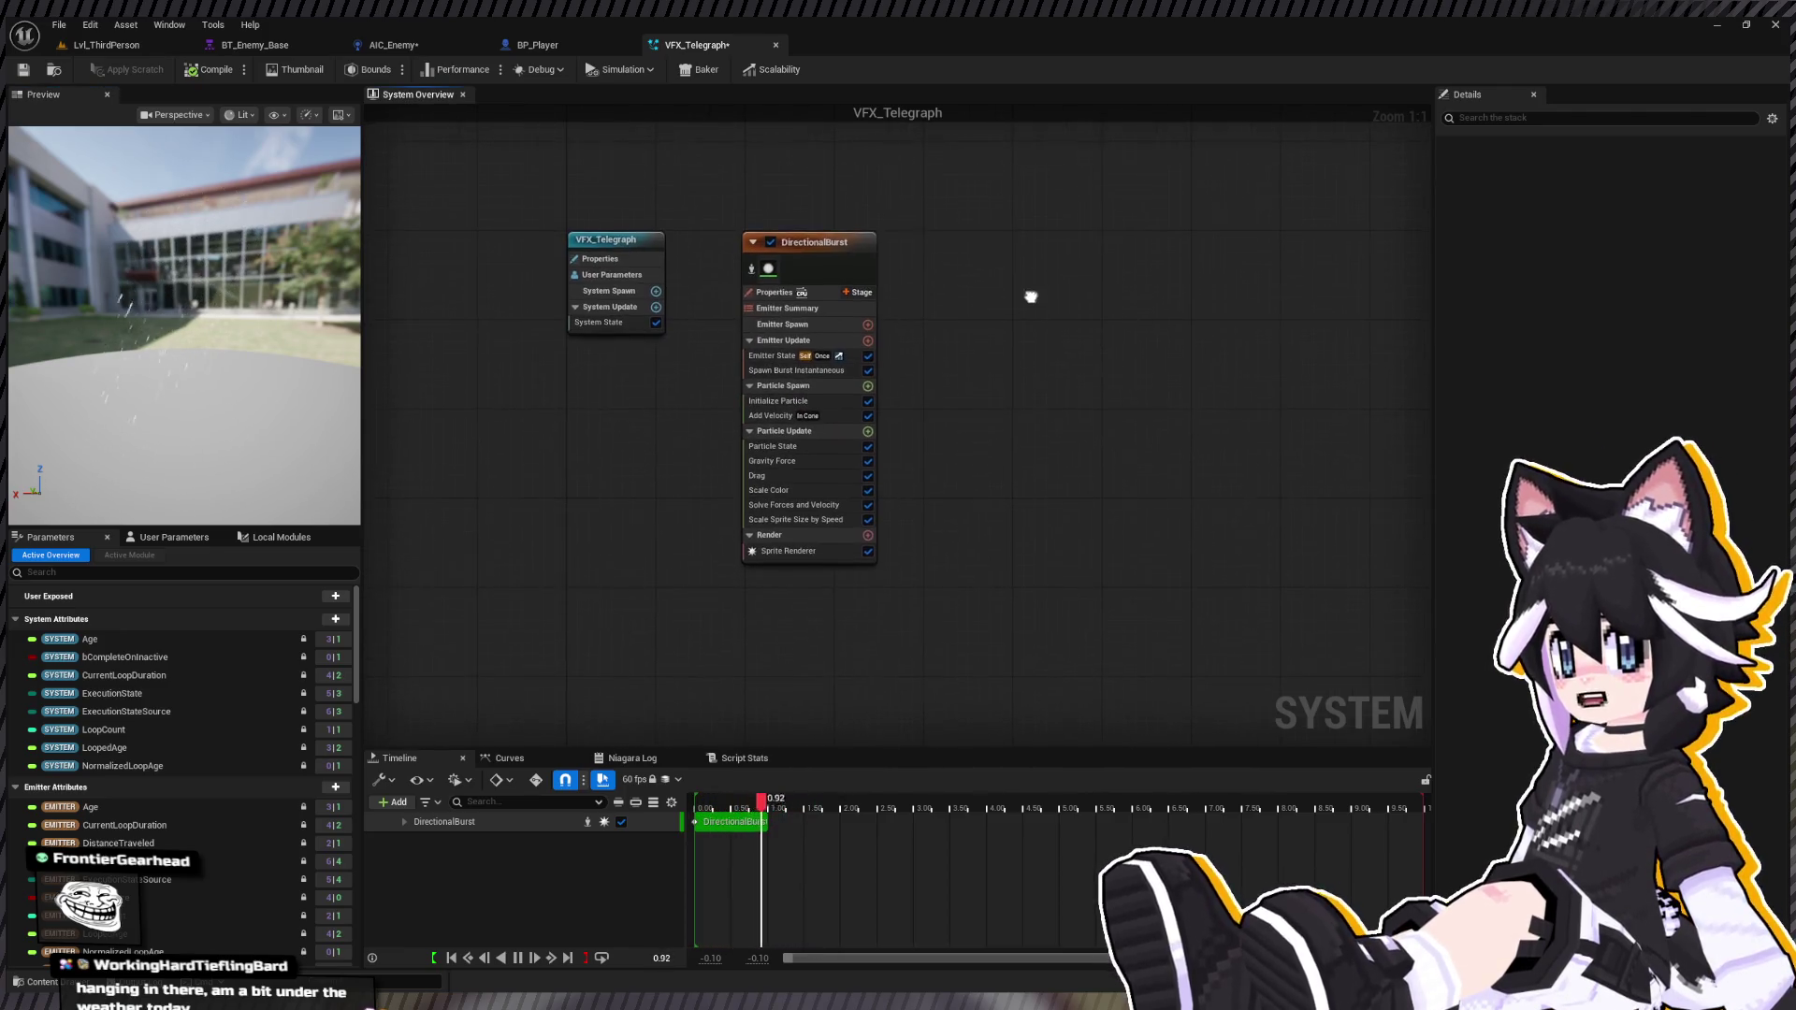
Step: Delete the DirectionalBurst emitter, leaving the OmnidirectionalBurst emitter in the system
{"action": "key", "text": "ctrl+space"}
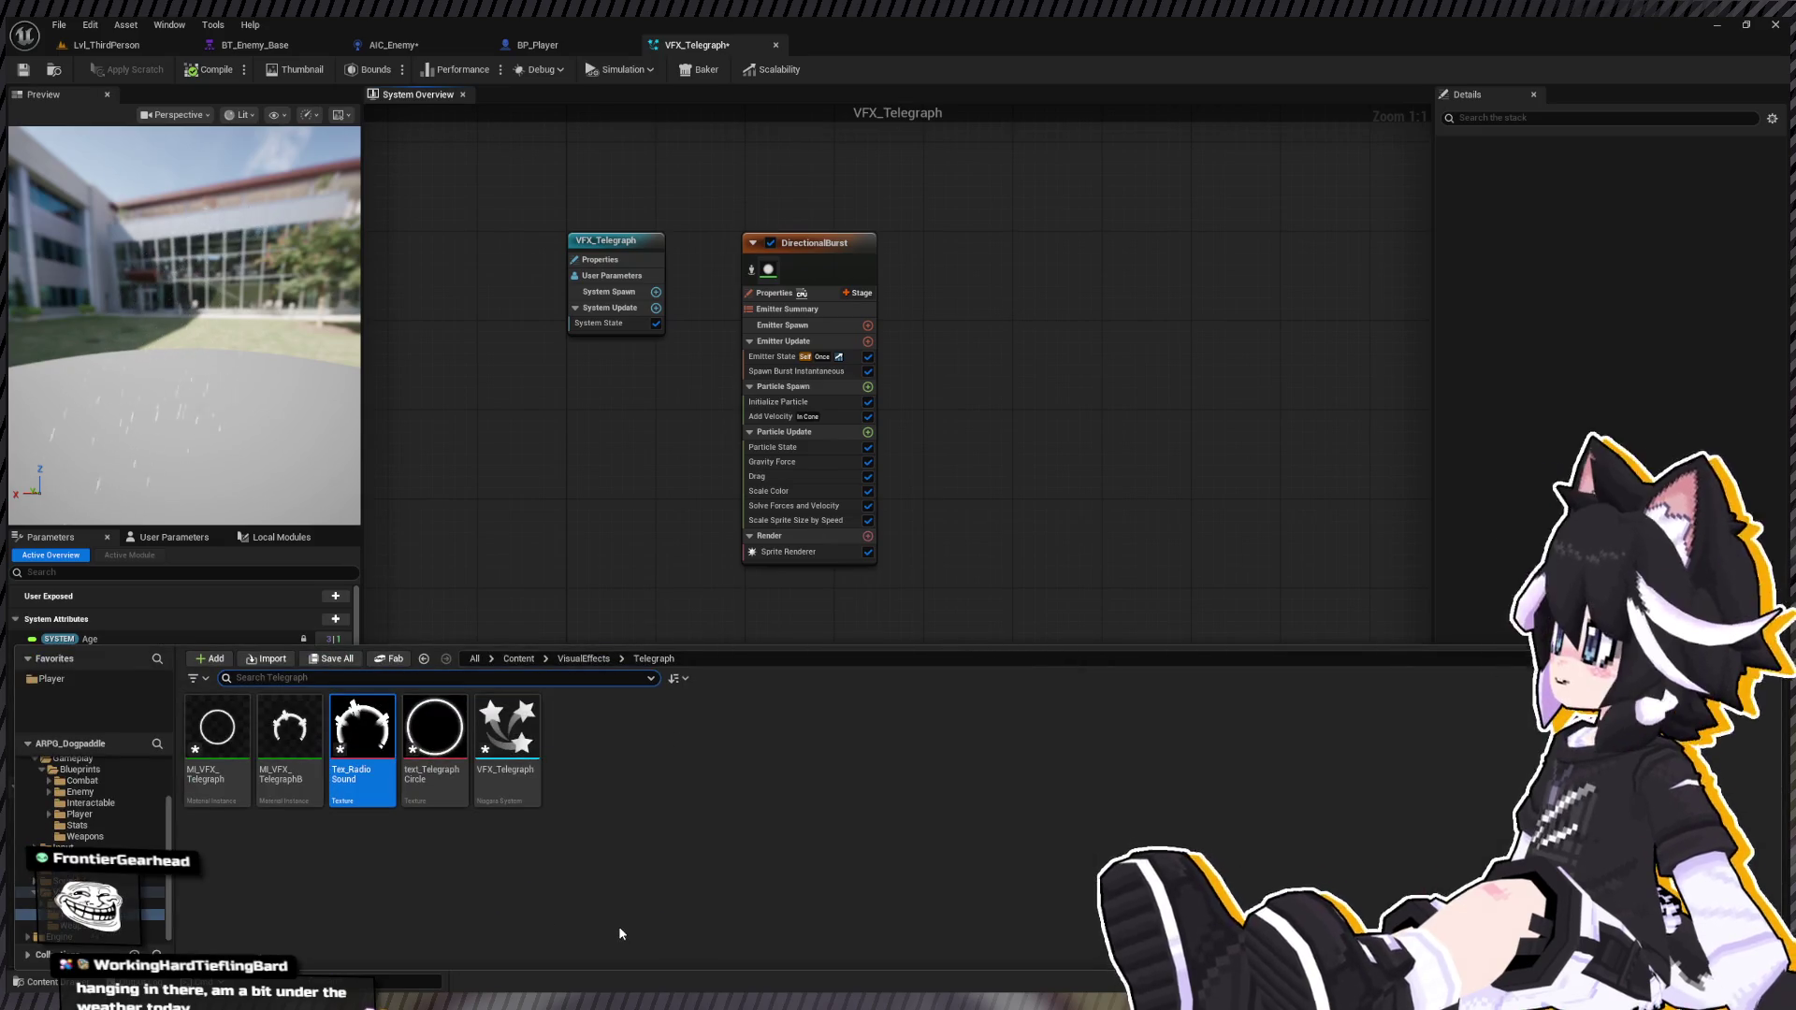
{"action": "left_click", "coordinate": [947, 344]}
{"action": "left_click", "coordinate": [844, 266]}
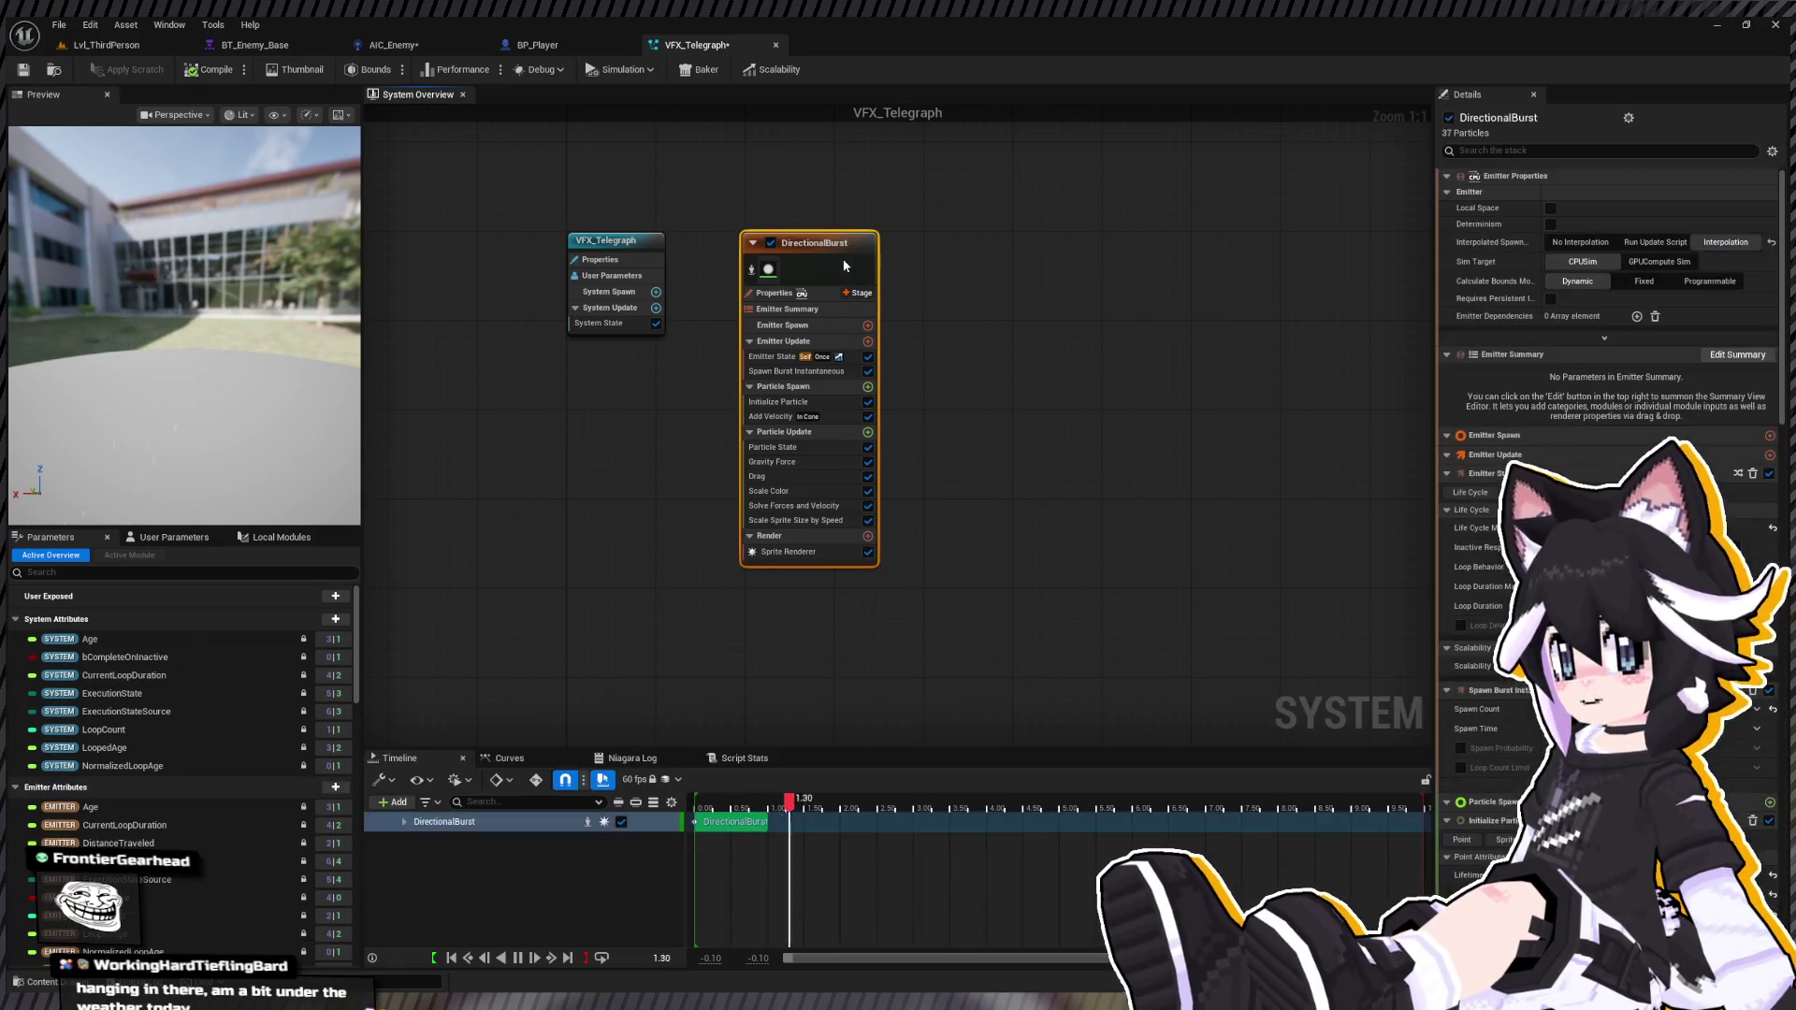
{"action": "key", "text": "Delete"}
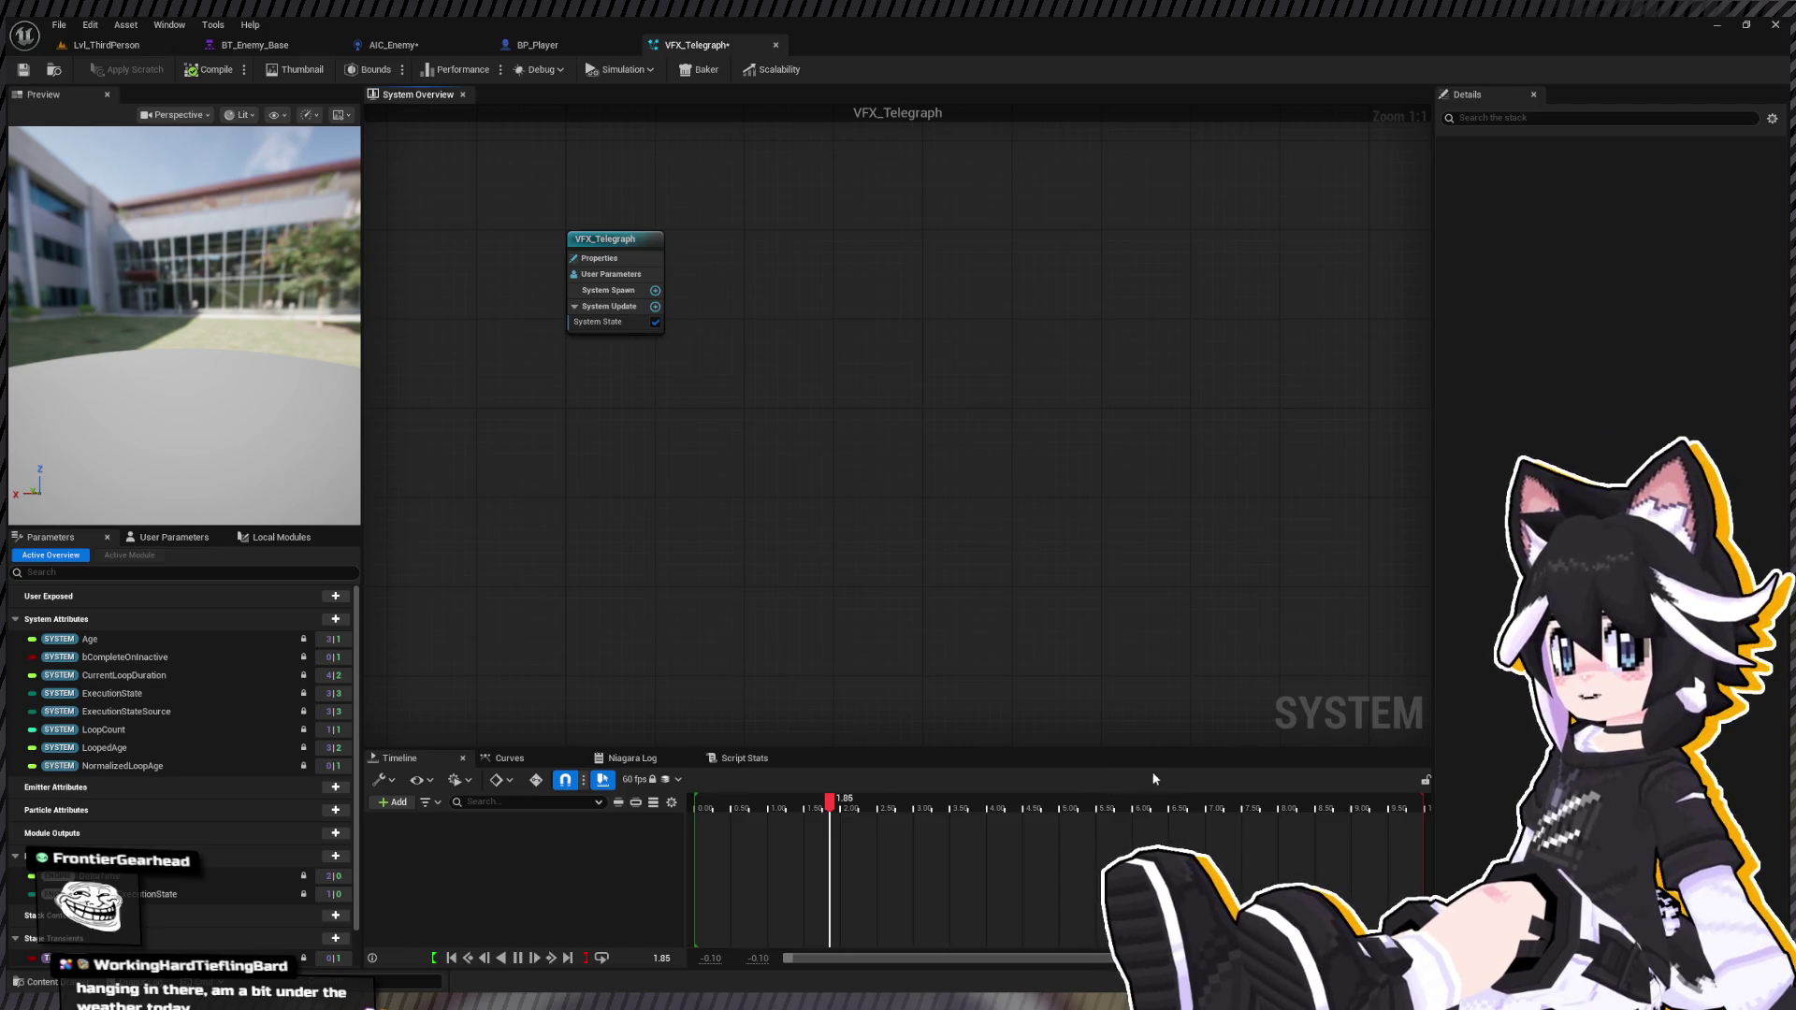
{"action": "key", "text": "ctrl+z"}
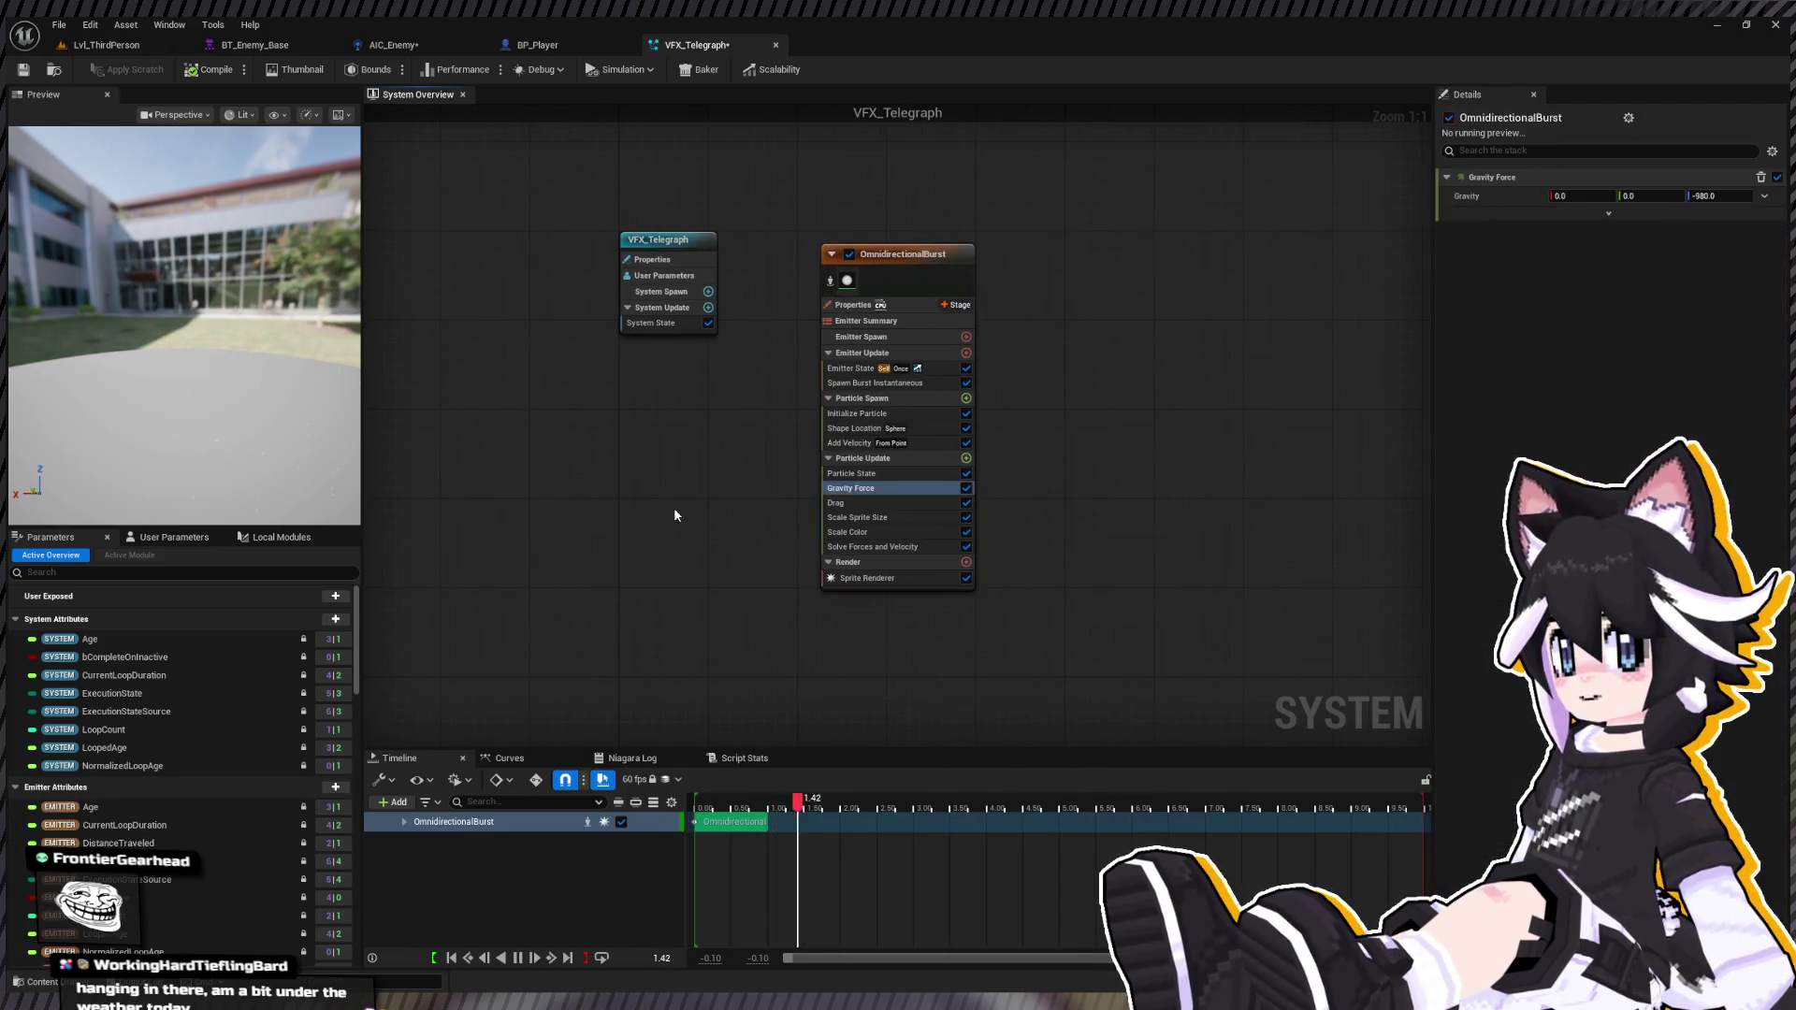
Step: Assign MI_VFX_Telegraph as the Sprite Renderer material, then close VFX_Telegraph
{"action": "left_click", "coordinate": [863, 603]}
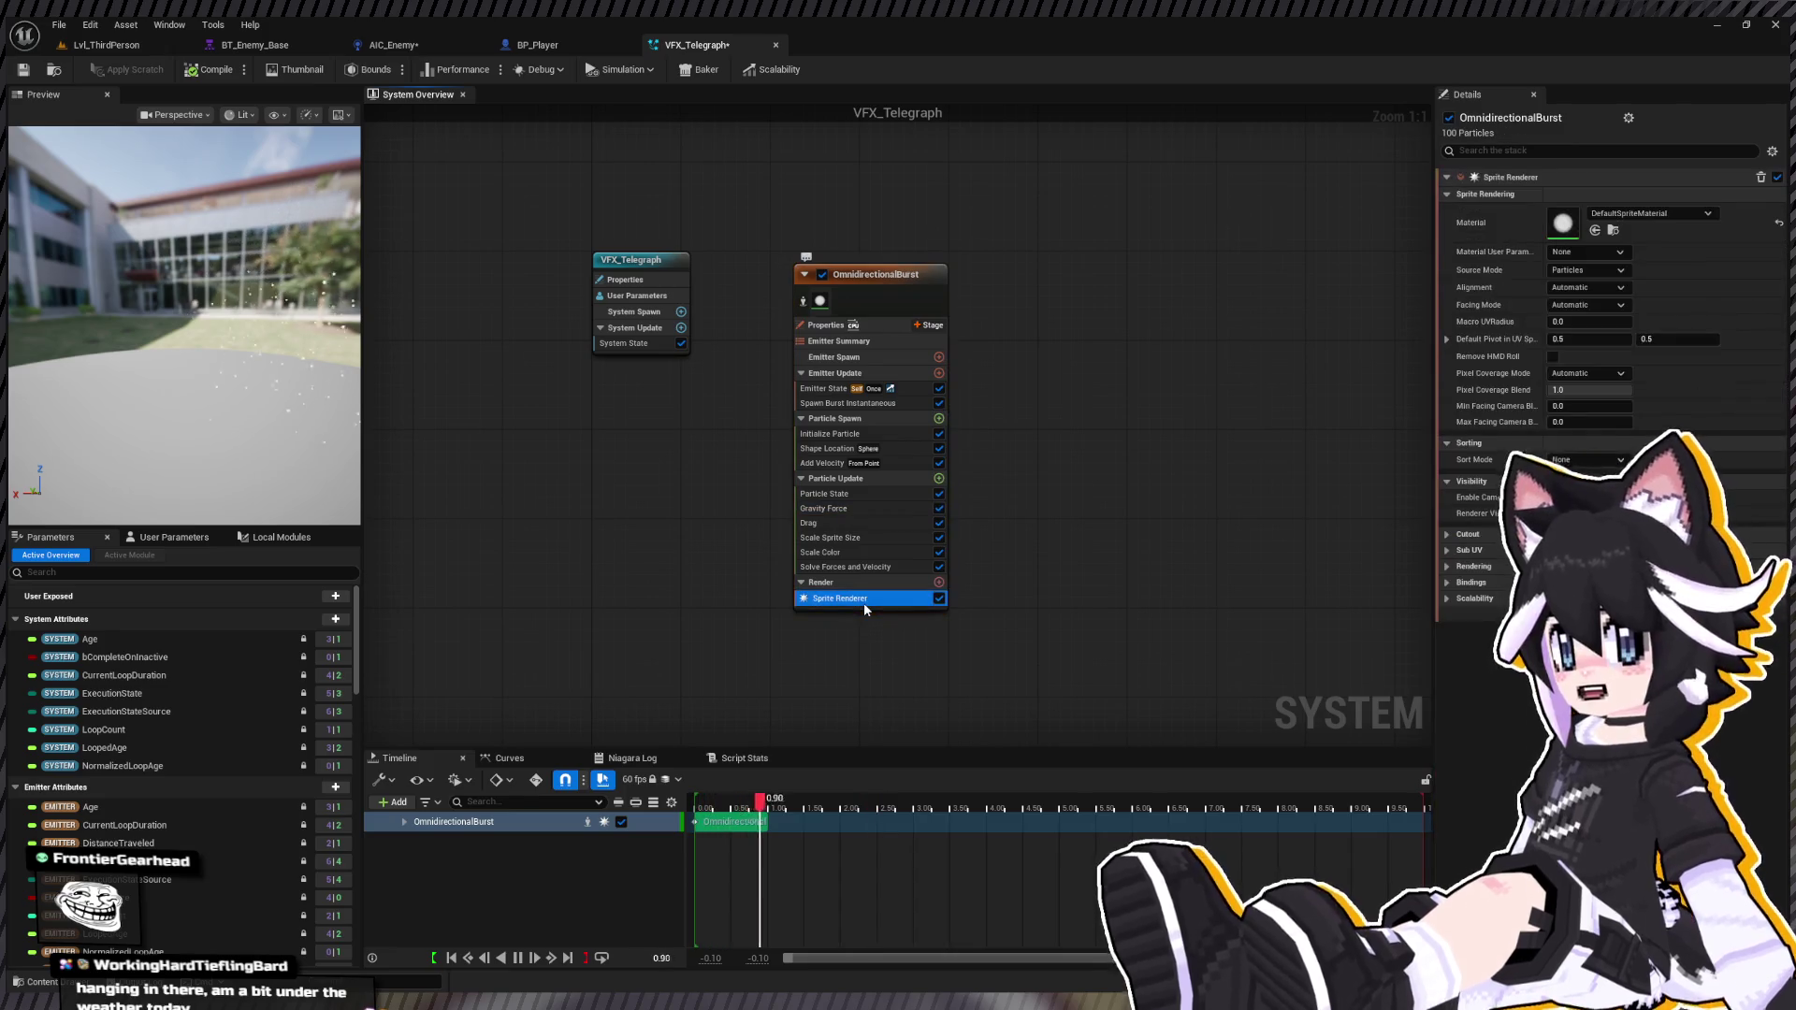
{"action": "key", "text": "ctrl+space"}
{"action": "left_click_drag", "start_coordinate": [384, 791], "coordinate": [1637, 222]}
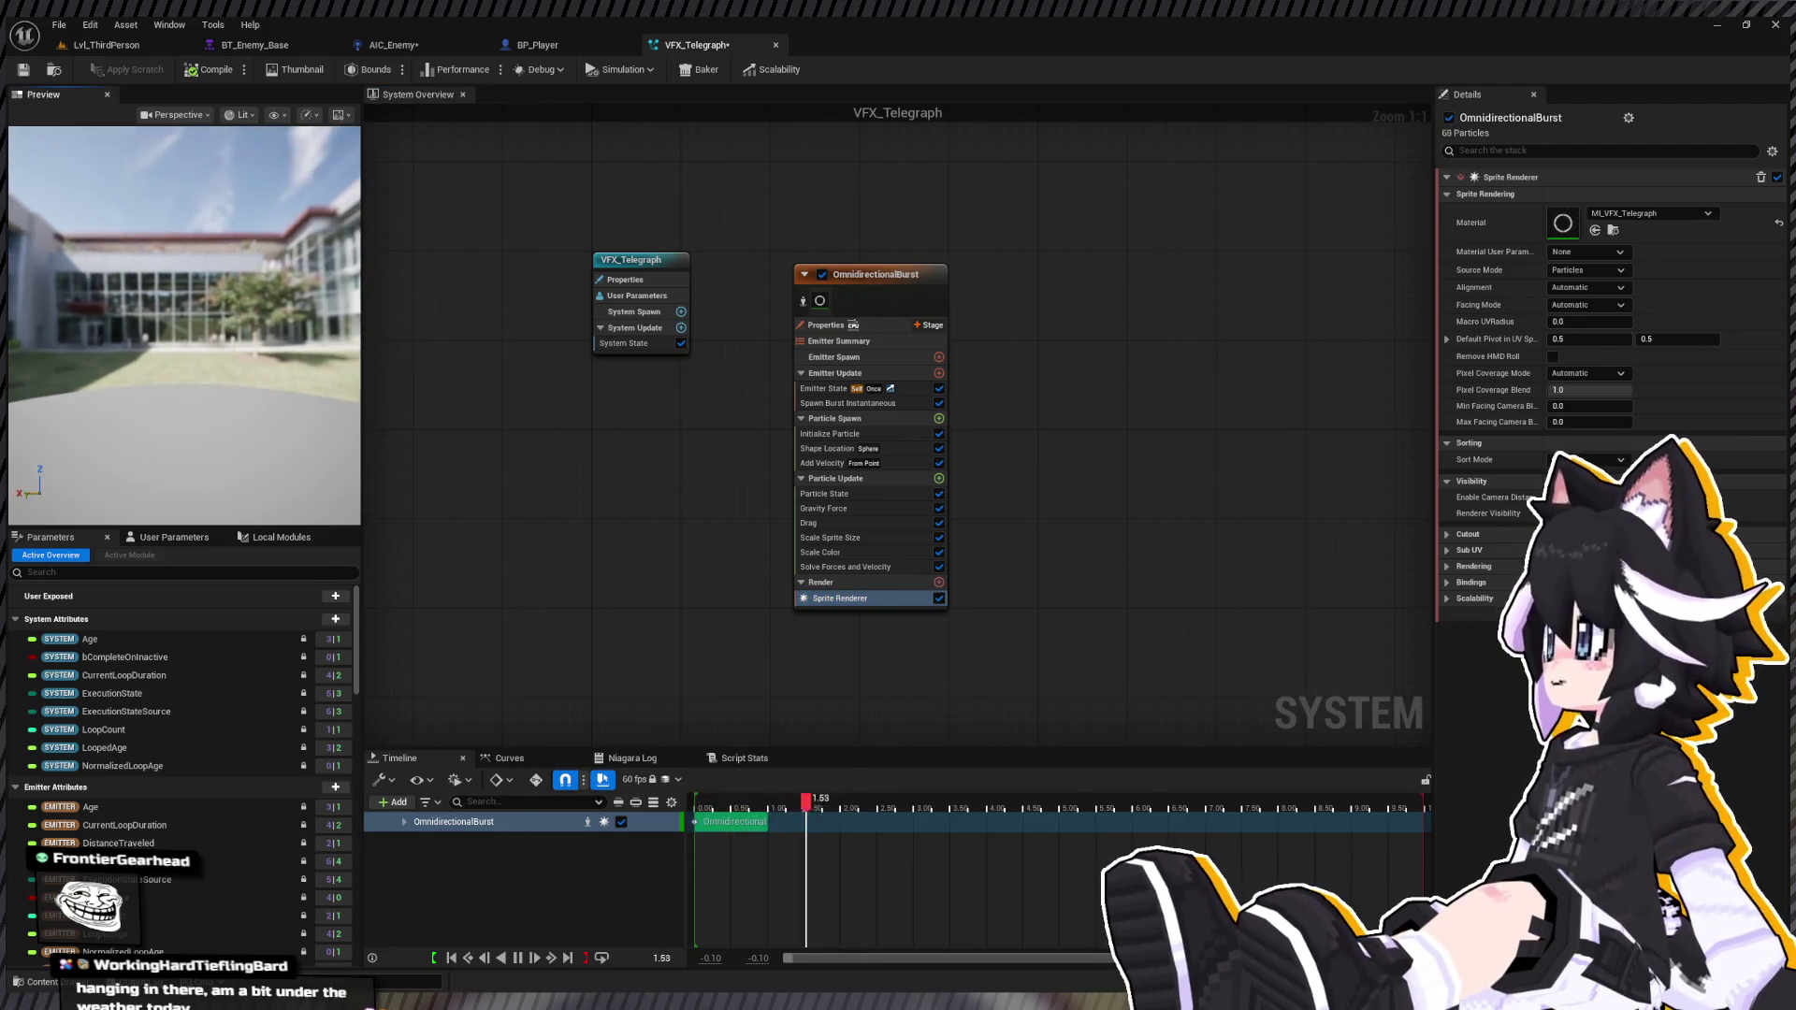
{"action": "mouse_move", "coordinate": [210, 324]}
{"action": "left_mouse_down"}
{"action": "mouse_move", "coordinate": [191, 290]}
{"action": "mouse_move", "coordinate": [277, 285]}
{"action": "left_mouse_up"}
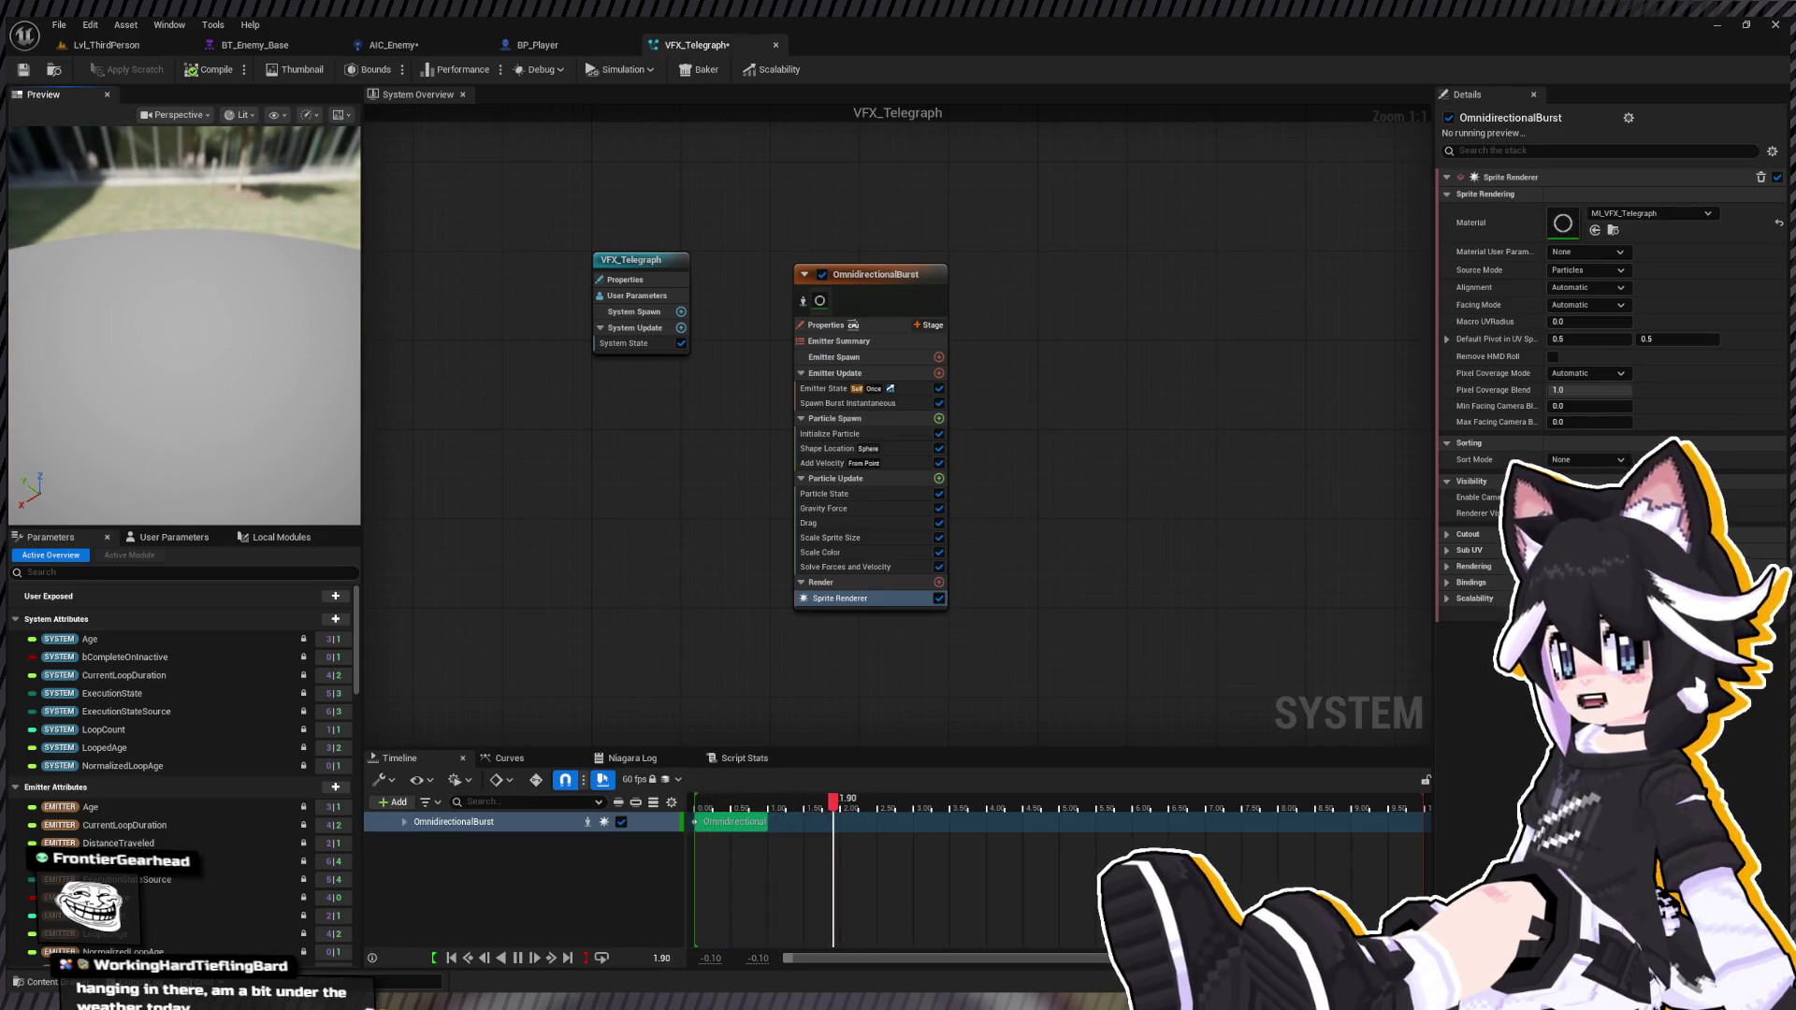
{"action": "left_click", "coordinate": [776, 45]}
{"action": "key", "text": "ctrl+space"}
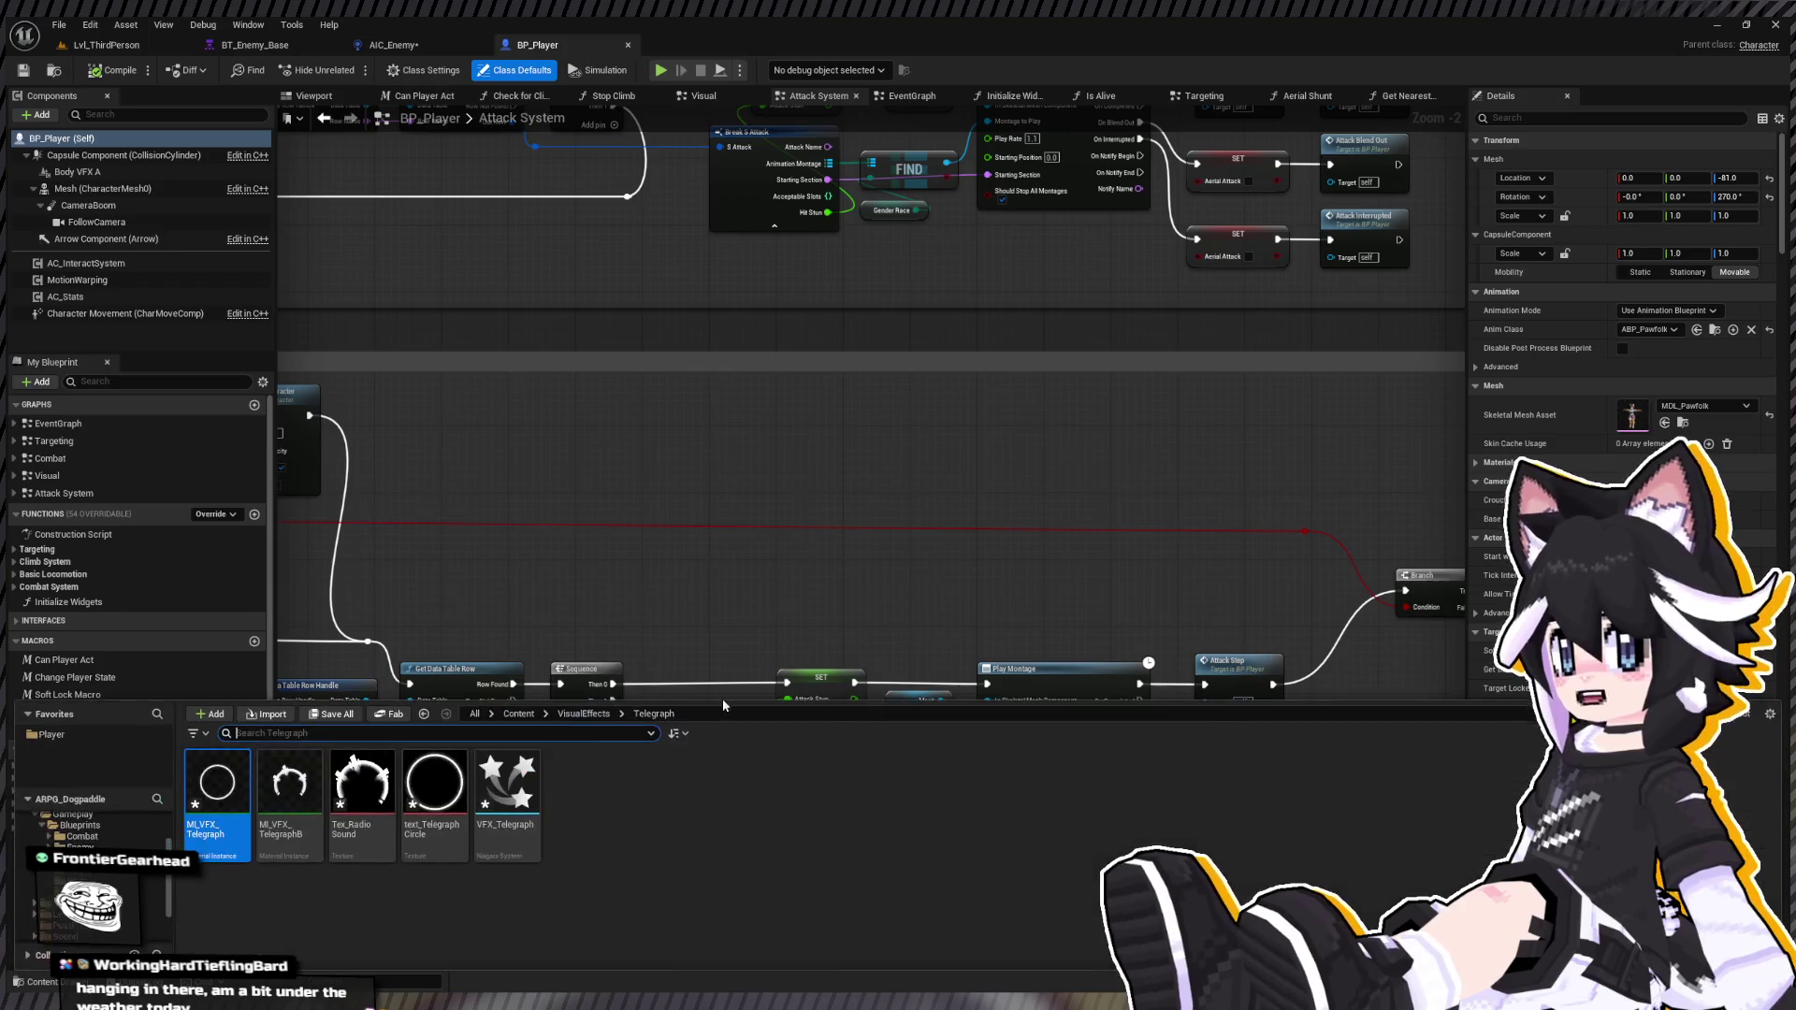
Step: Check MI_VFX_Telegraph, close it, and reopen the VFX_Telegraph Niagara system
{"action": "left_click", "coordinate": [209, 802]}
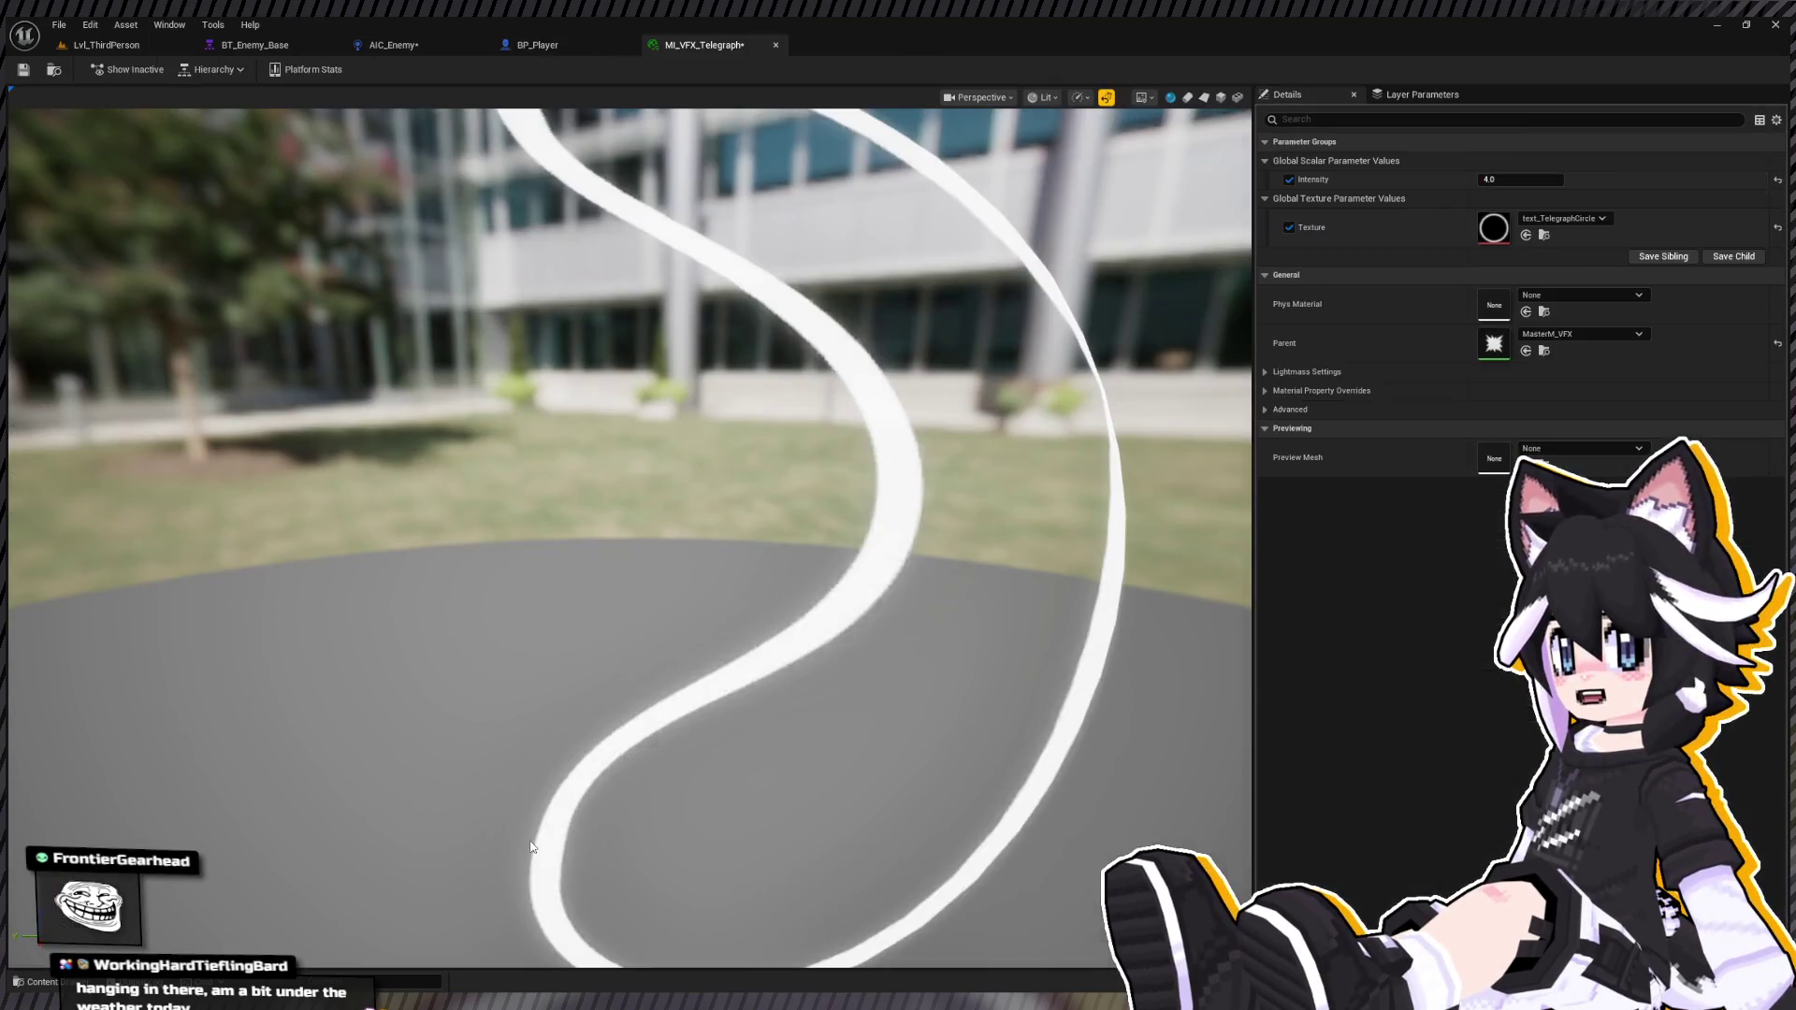
{"action": "left_click", "coordinate": [776, 45]}
{"action": "key", "text": "ctrl+space"}
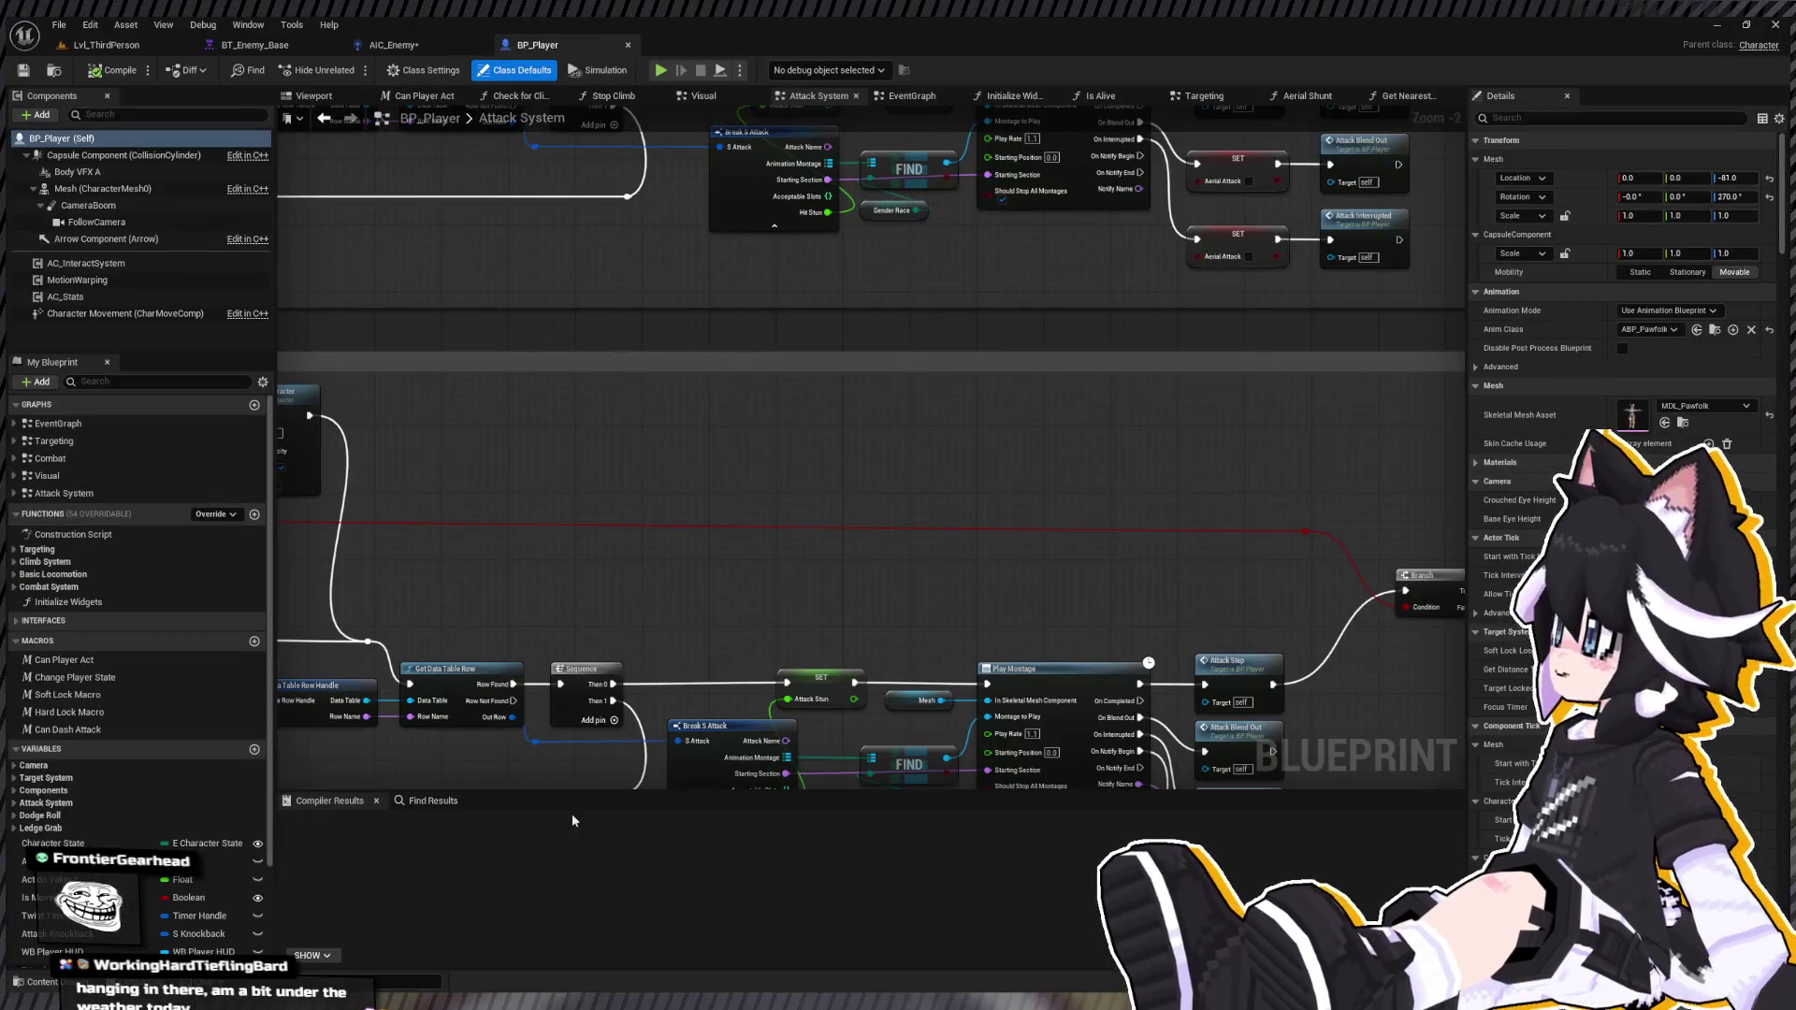
{"action": "key", "text": "ctrl+space"}
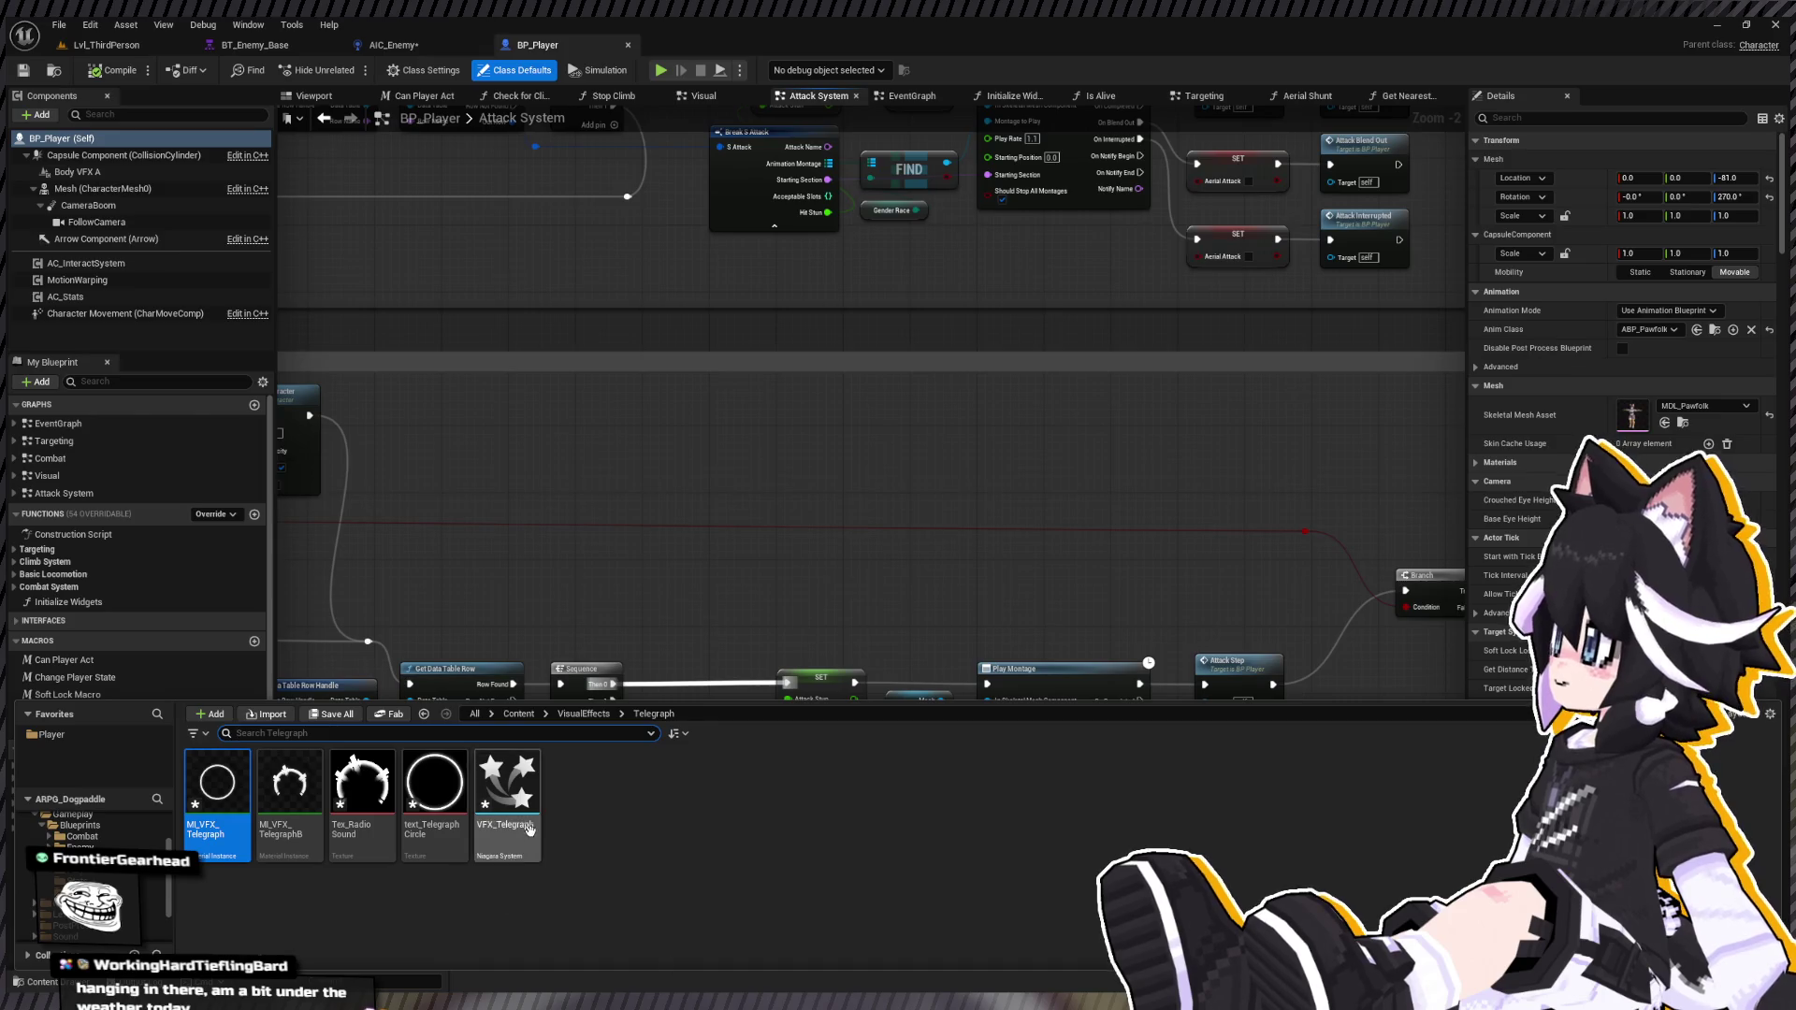
{"action": "key", "text": "Return"}
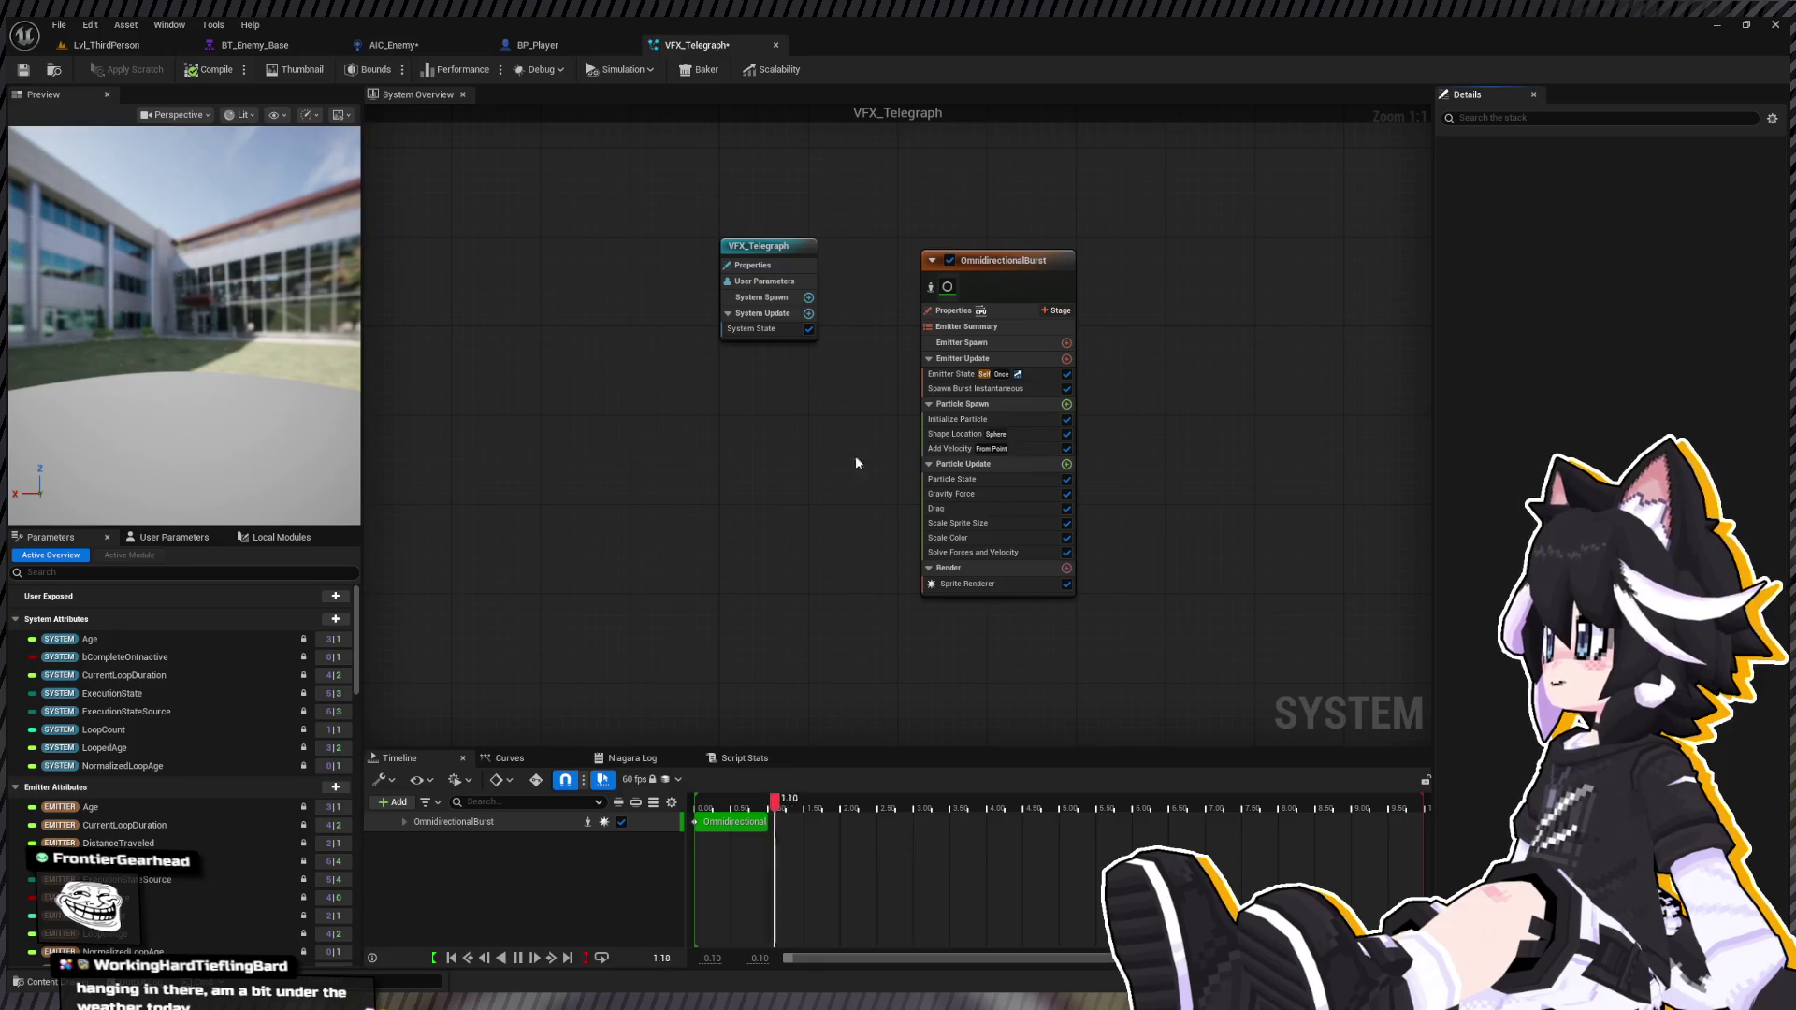
Step: Review the OmnidirectionalBurst modules and delete the Add Velocity module
{"action": "mouse_move", "coordinate": [1280, 385]}
{"action": "left_mouse_down"}
{"action": "mouse_move", "coordinate": [1137, 468]}
{"action": "mouse_move", "coordinate": [1038, 458]}
{"action": "left_mouse_up"}
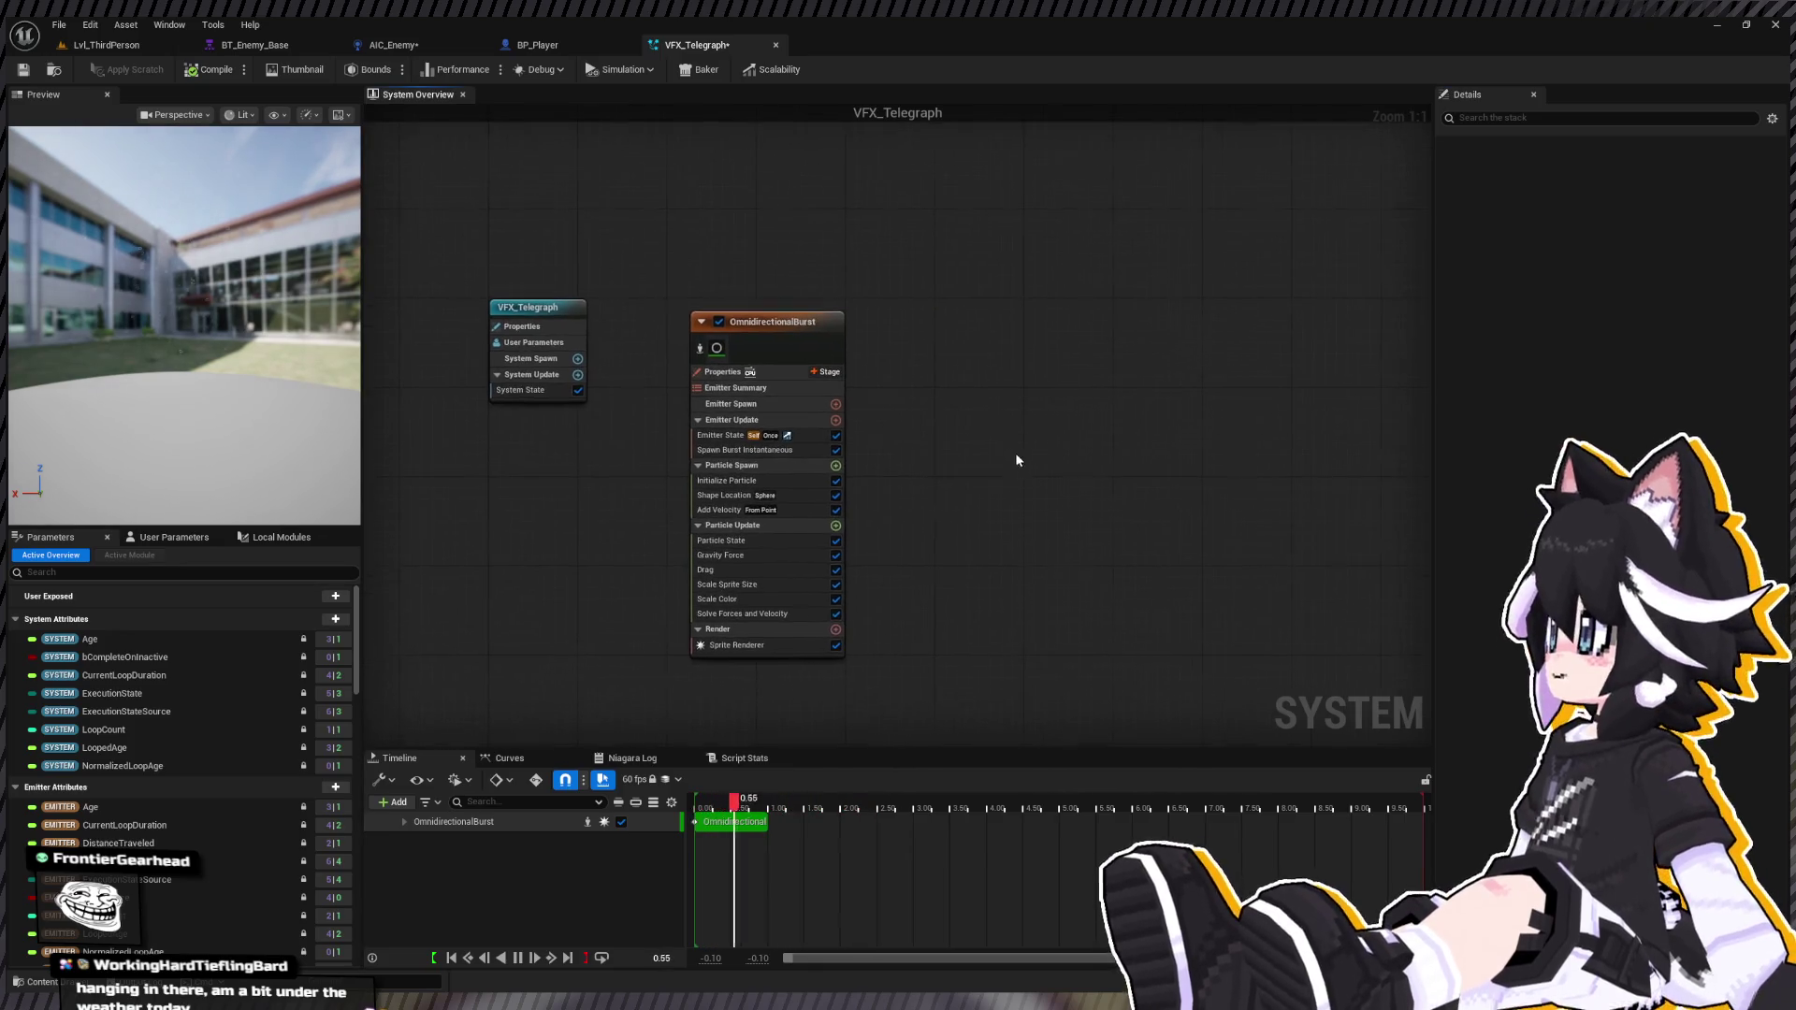
{"action": "left_click", "coordinate": [748, 403]}
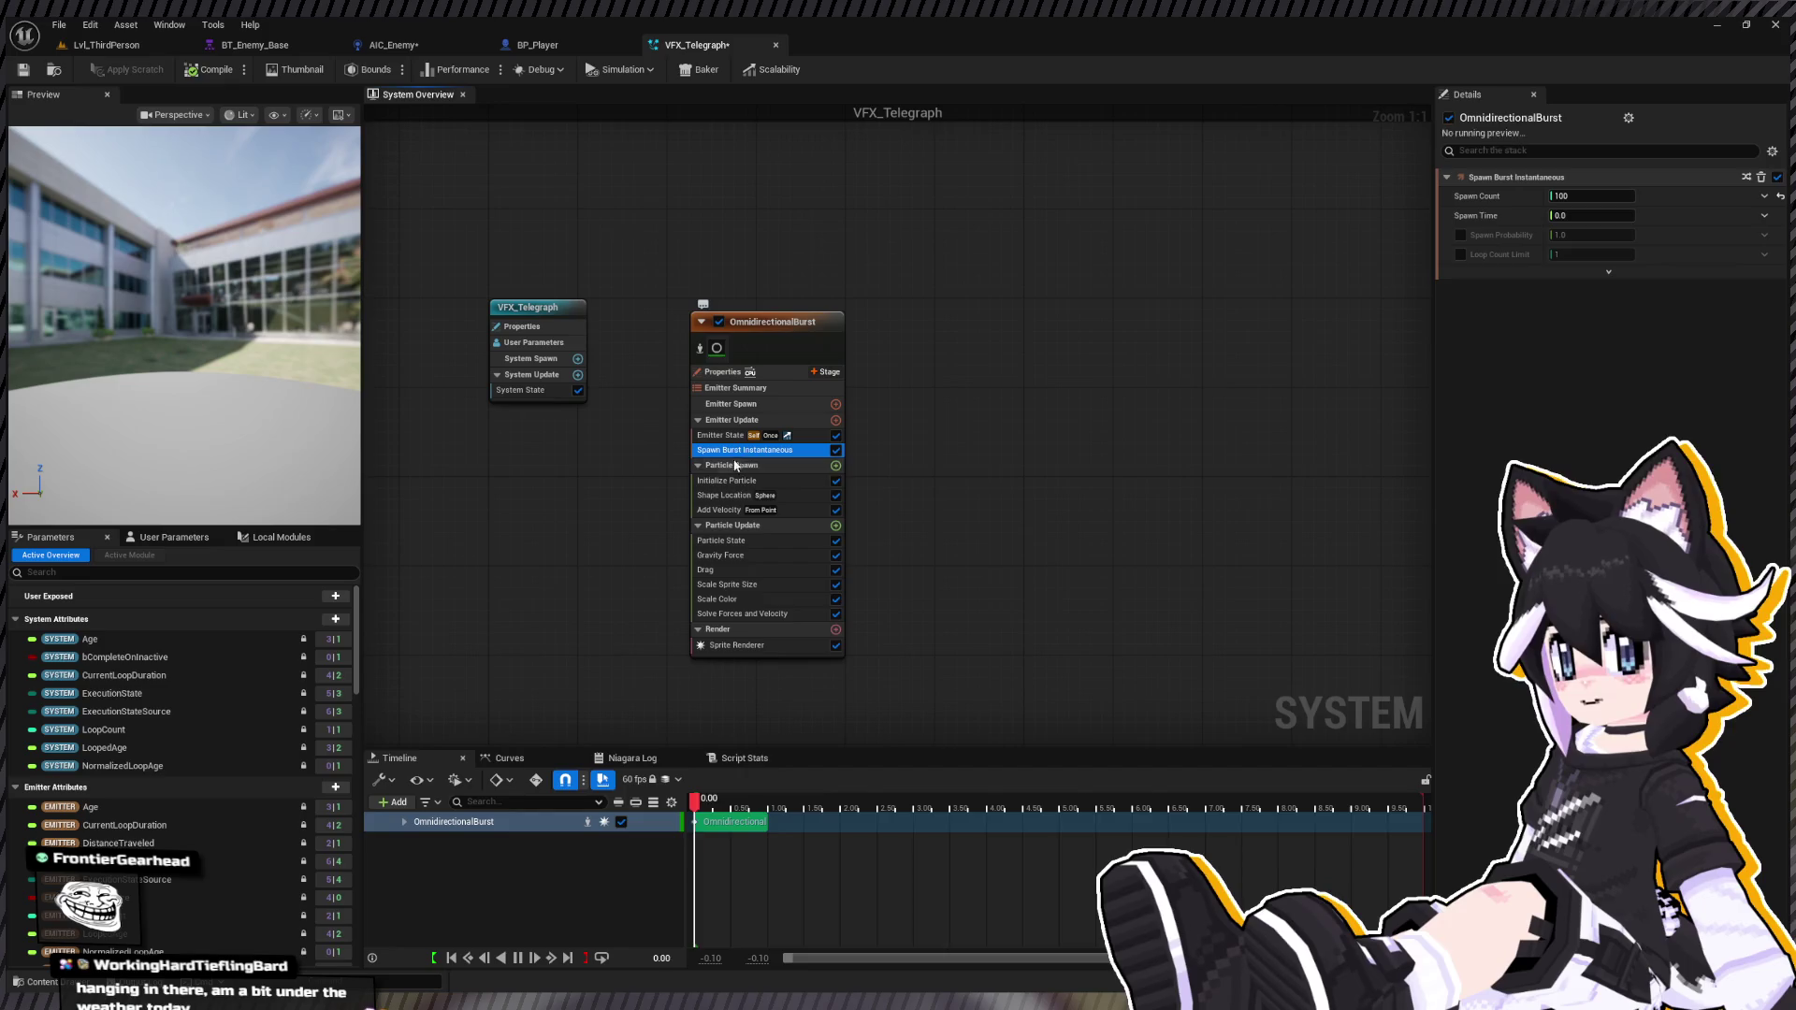
{"action": "left_click", "coordinate": [739, 480]}
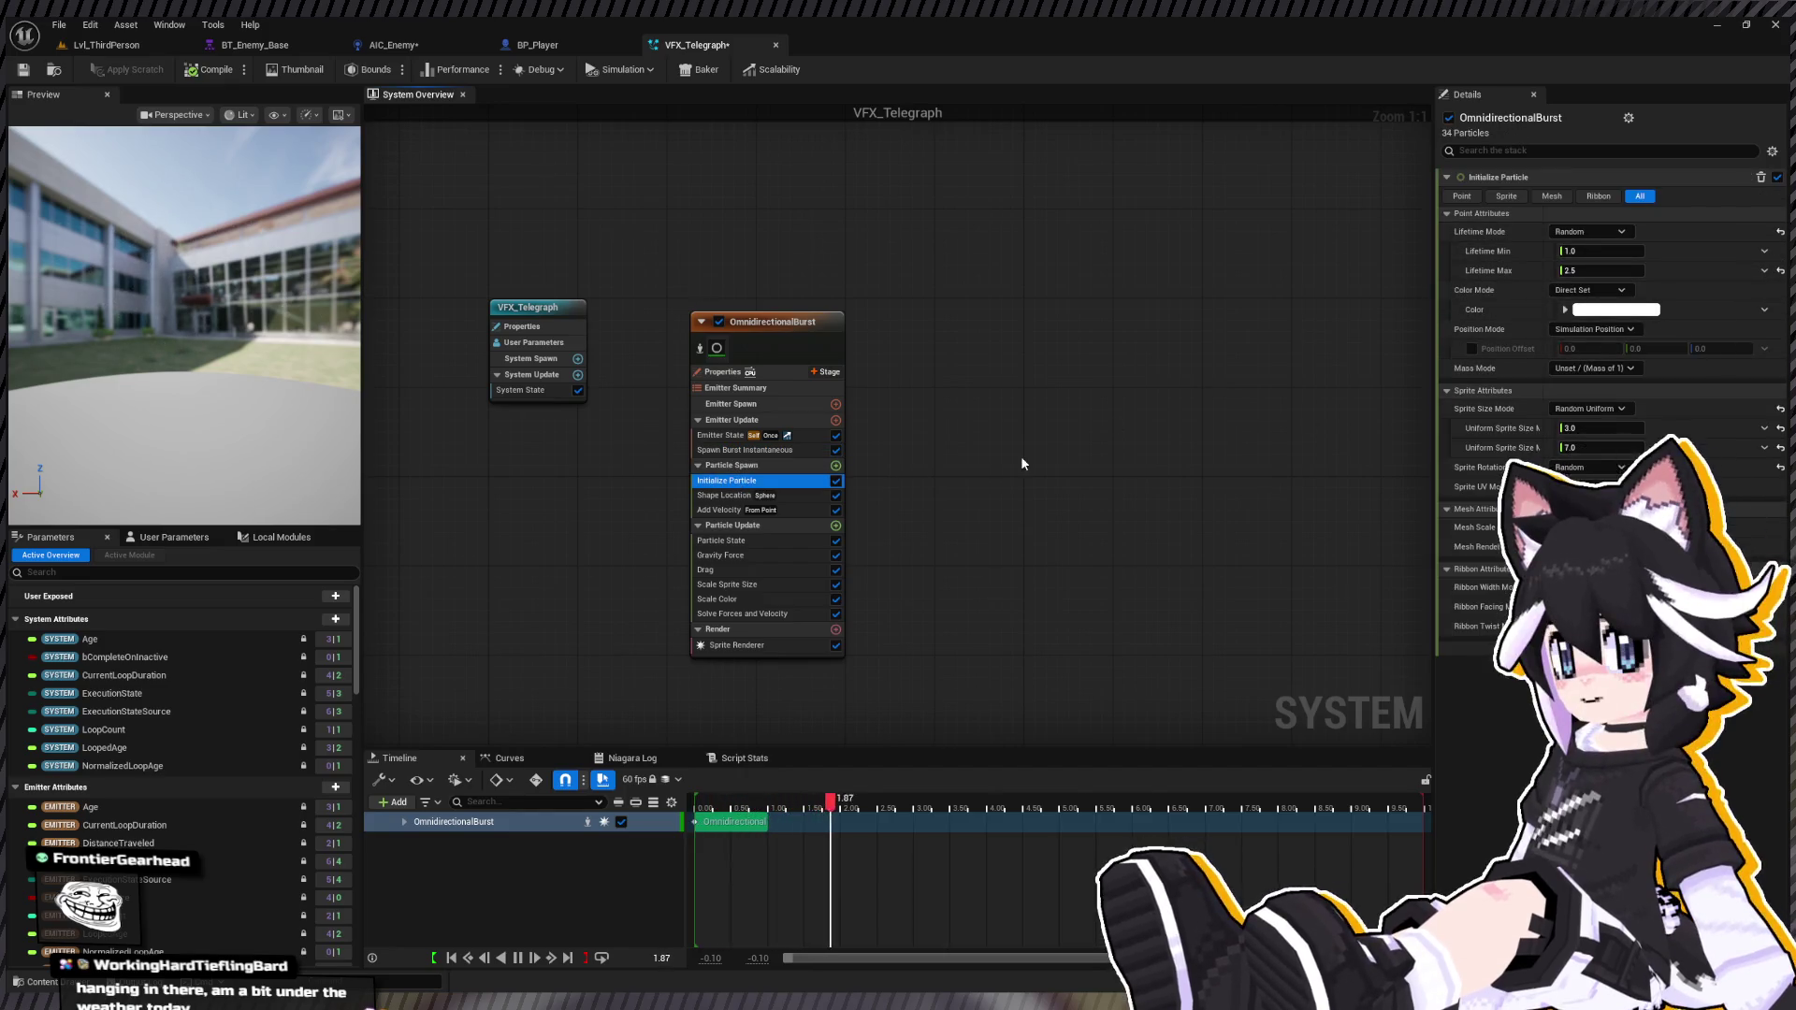
{"action": "left_click", "coordinate": [744, 450]}
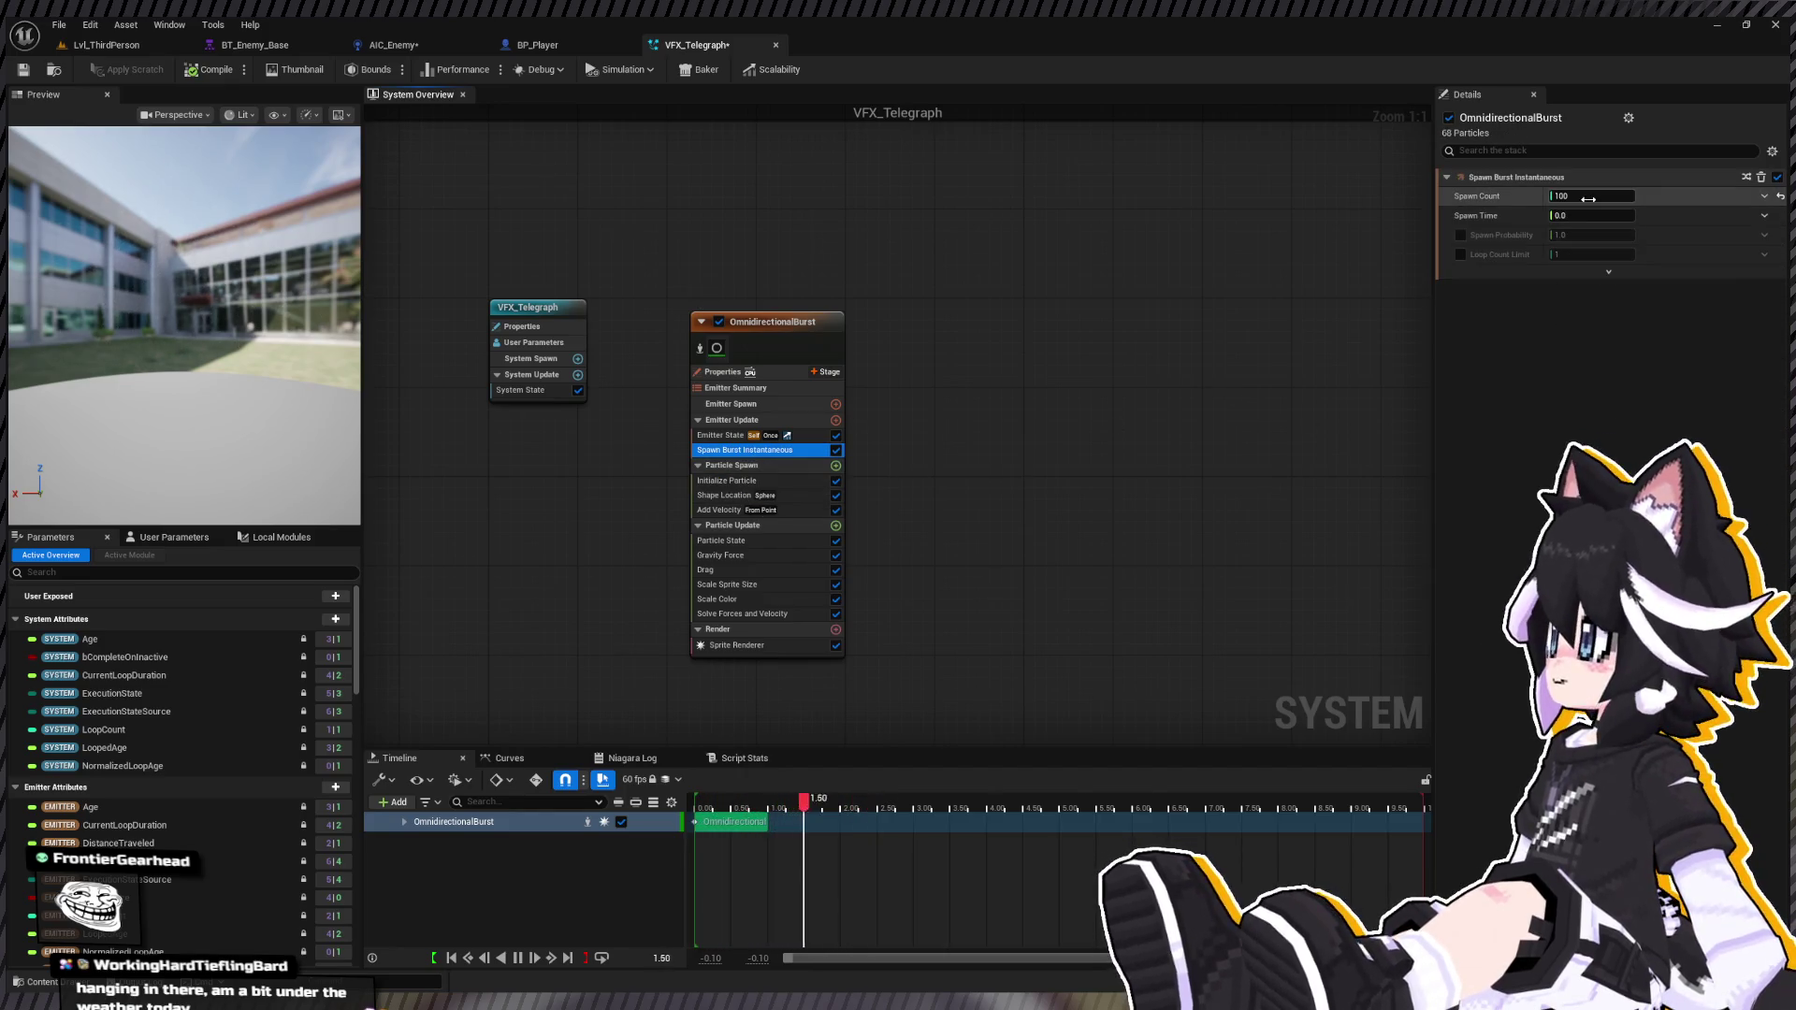
{"action": "type", "text": "1"}
{"action": "left_click", "coordinate": [707, 495]}
{"action": "left_click", "coordinate": [713, 510]}
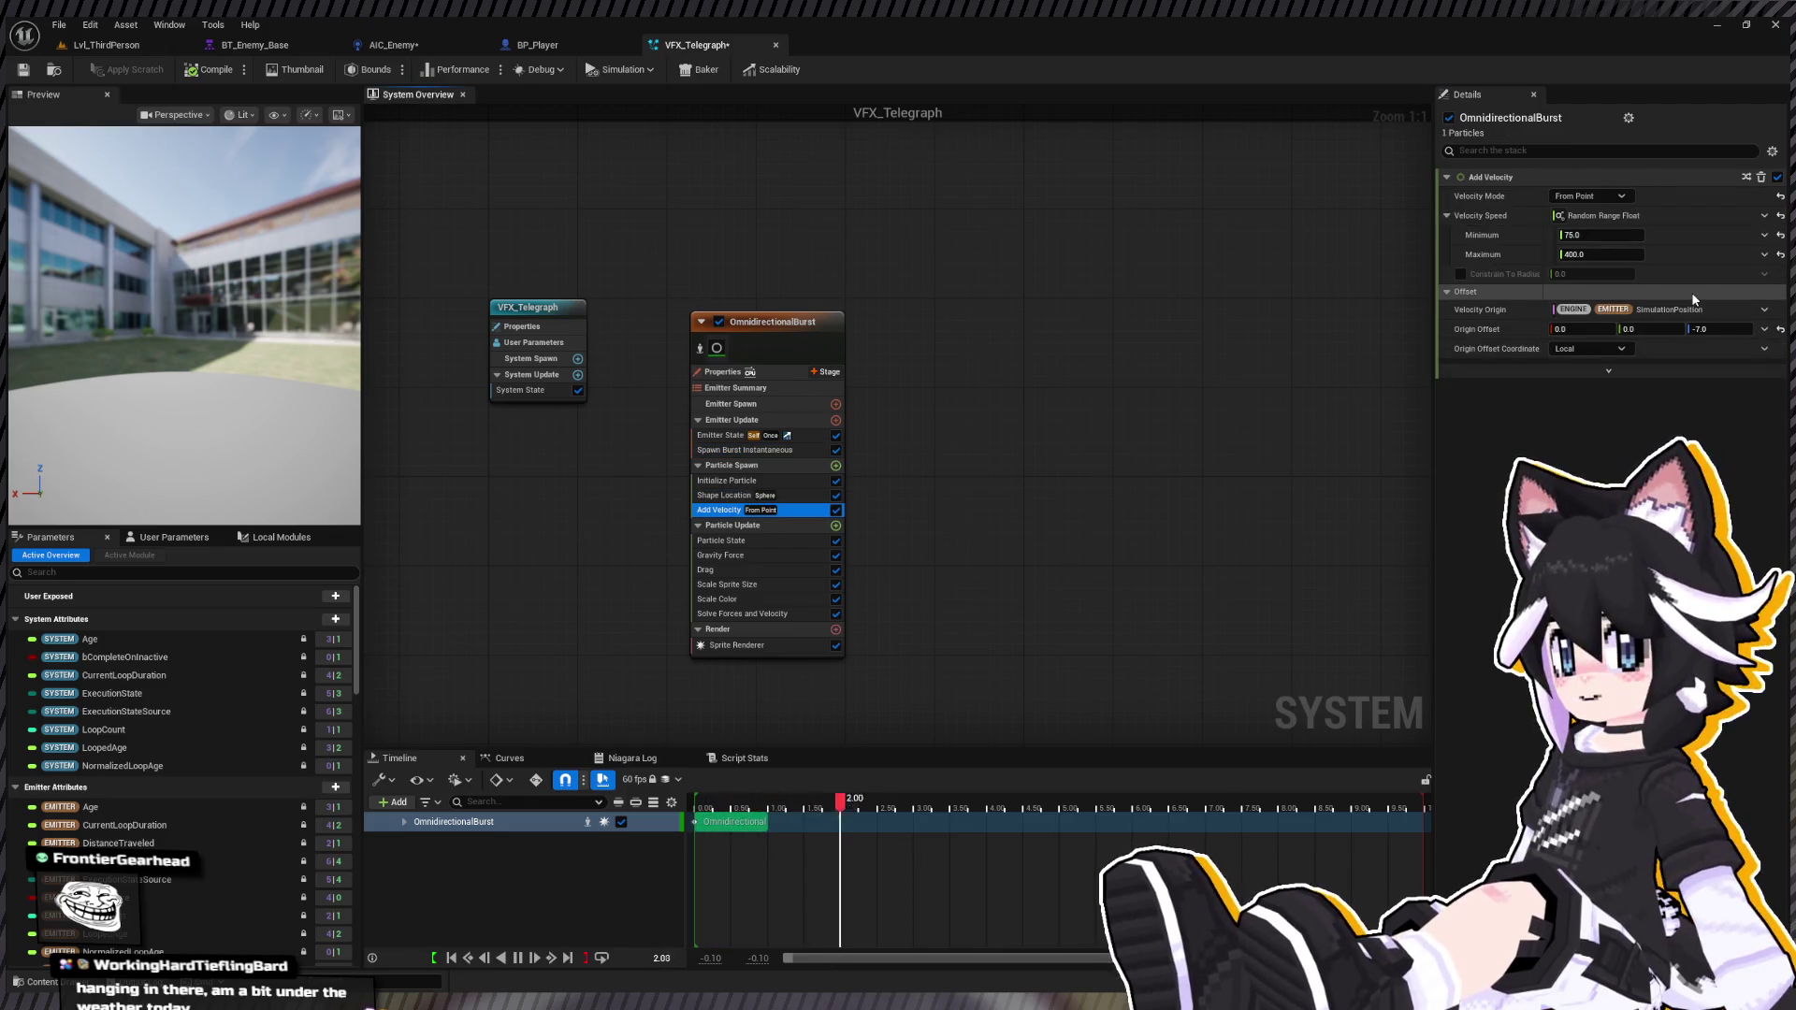
{"action": "key", "text": "Delete"}
Step: Delete the Gravity Force, Drag, and Solve Forces and Velocity modules
{"action": "left_click", "coordinate": [753, 540]}
{"action": "left_click", "coordinate": [748, 555], "text": "shift"}
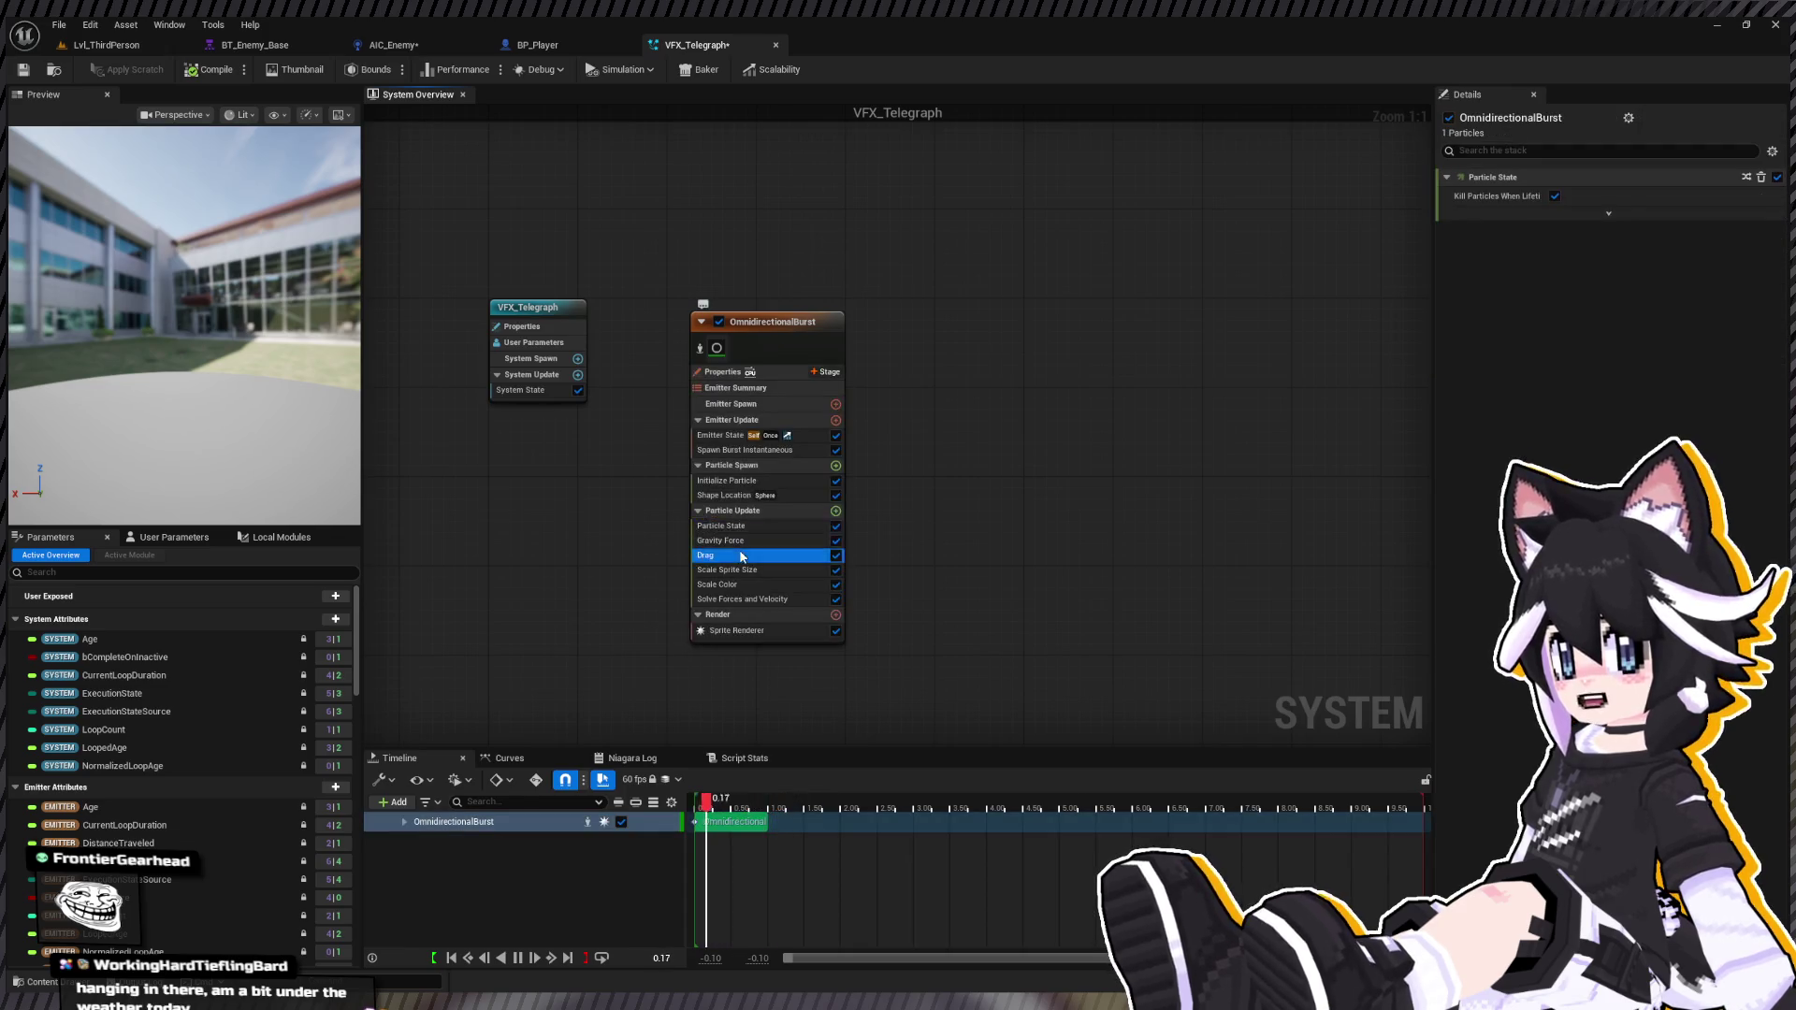
{"action": "key", "text": "Delete"}
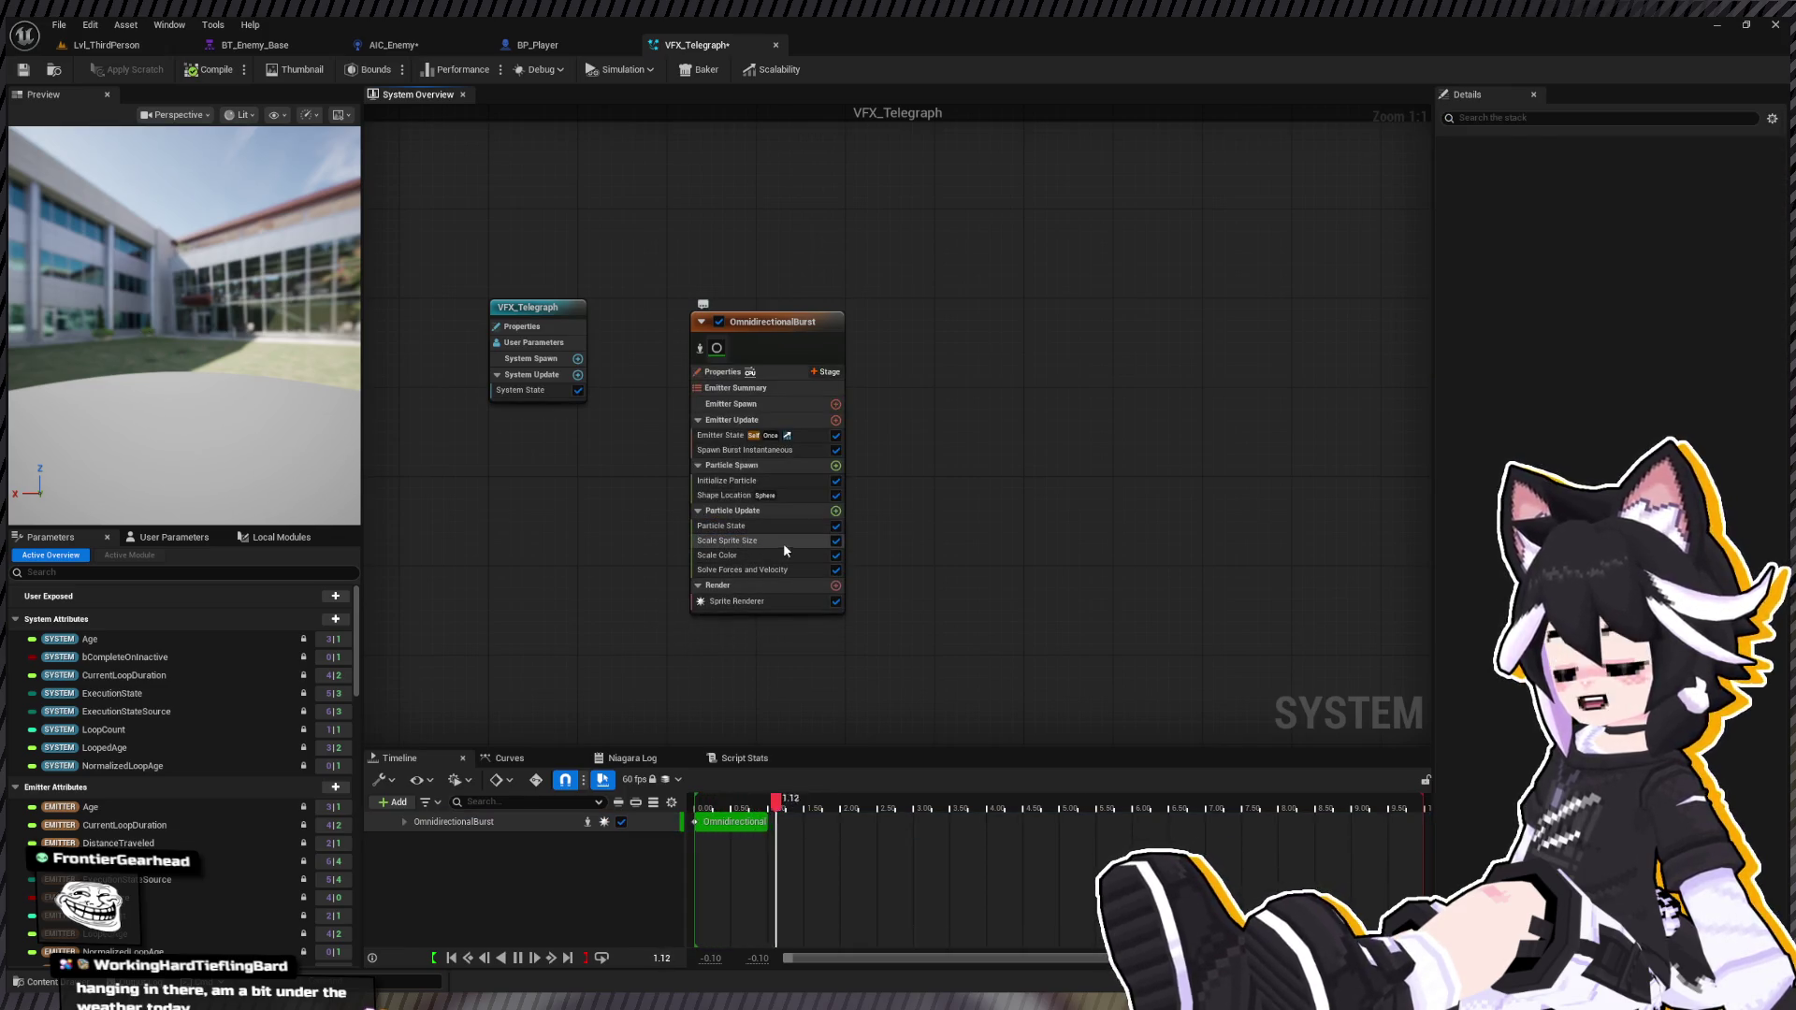
{"action": "left_click", "coordinate": [788, 573]}
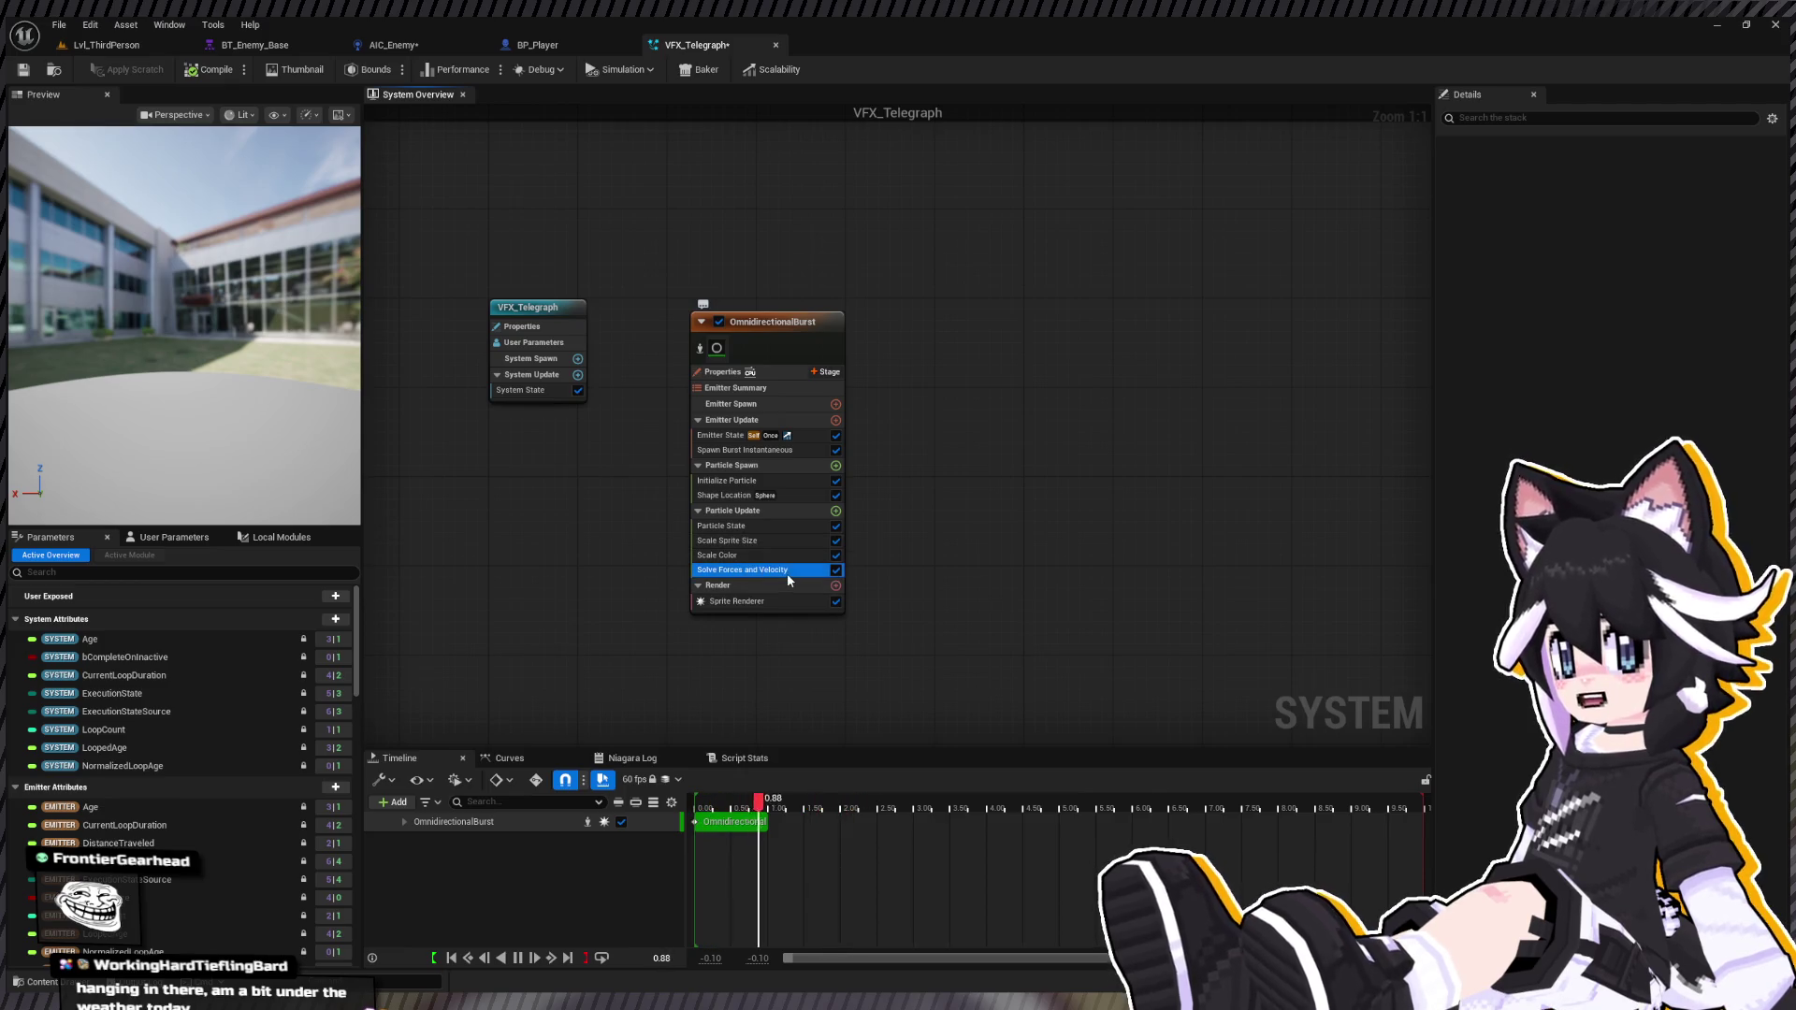
{"action": "key", "text": "Delete"}
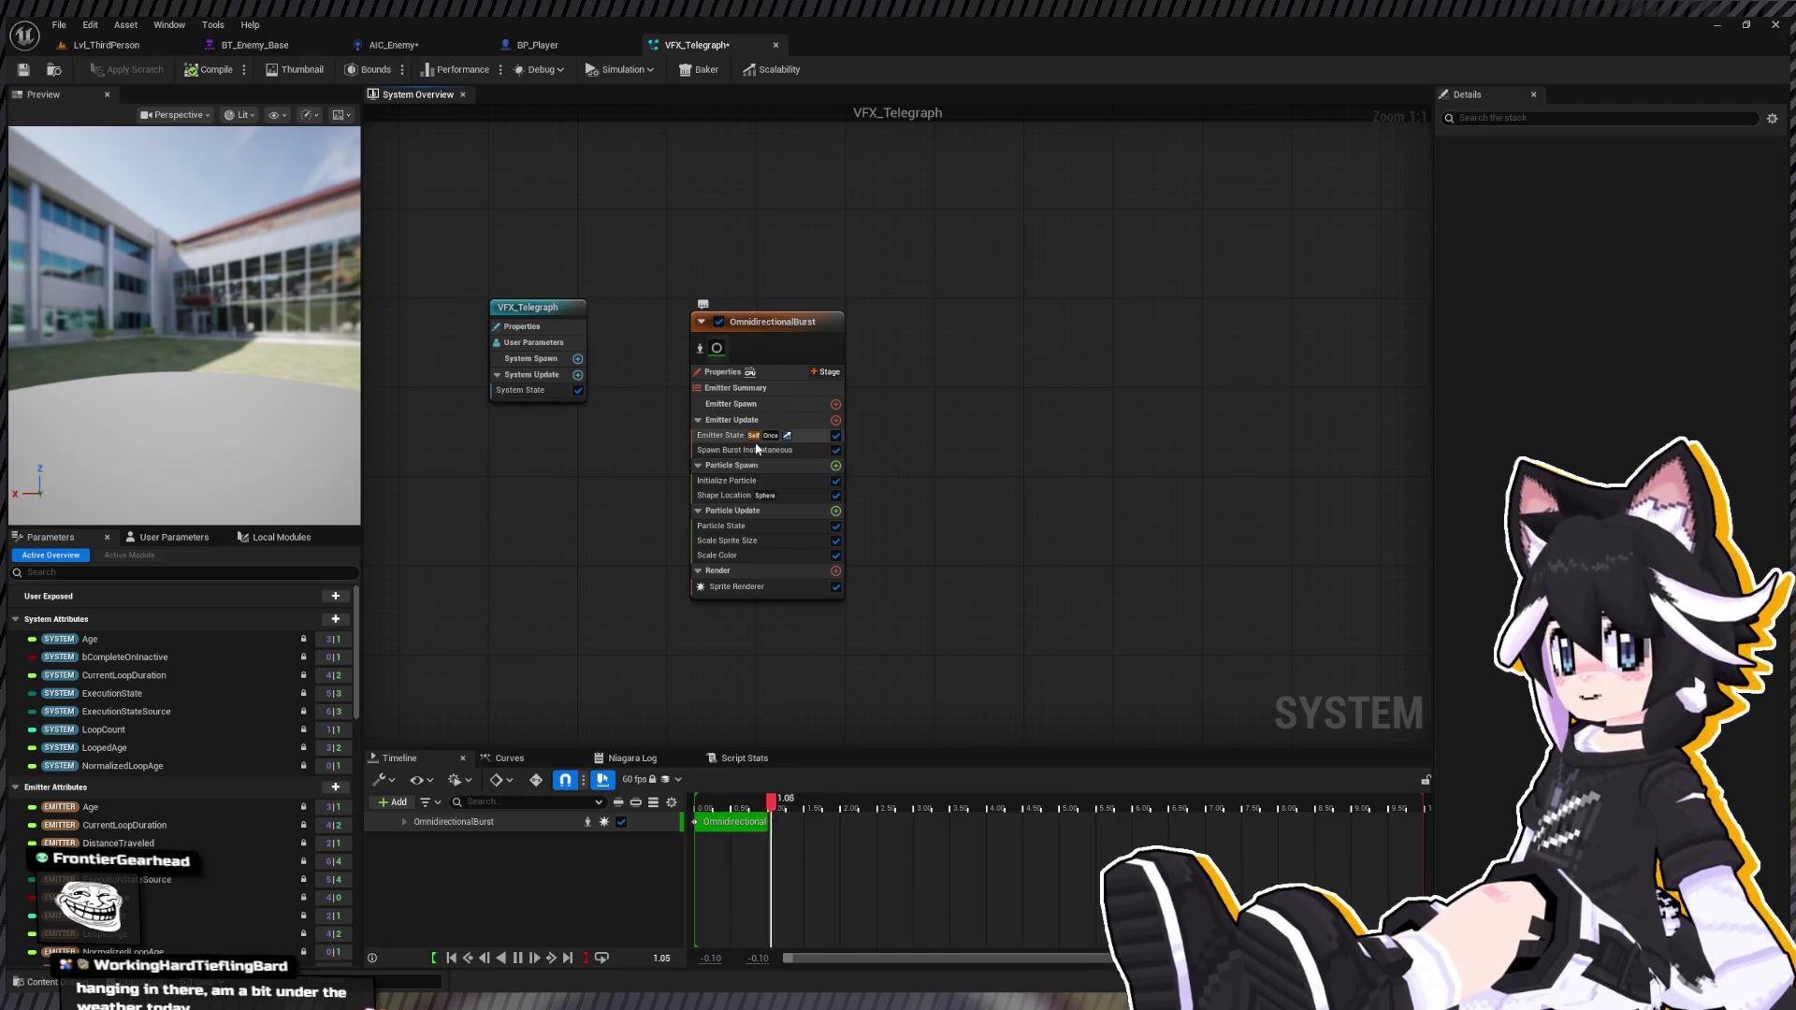
{"action": "left_click", "coordinate": [722, 436]}
{"action": "left_click", "coordinate": [726, 480]}
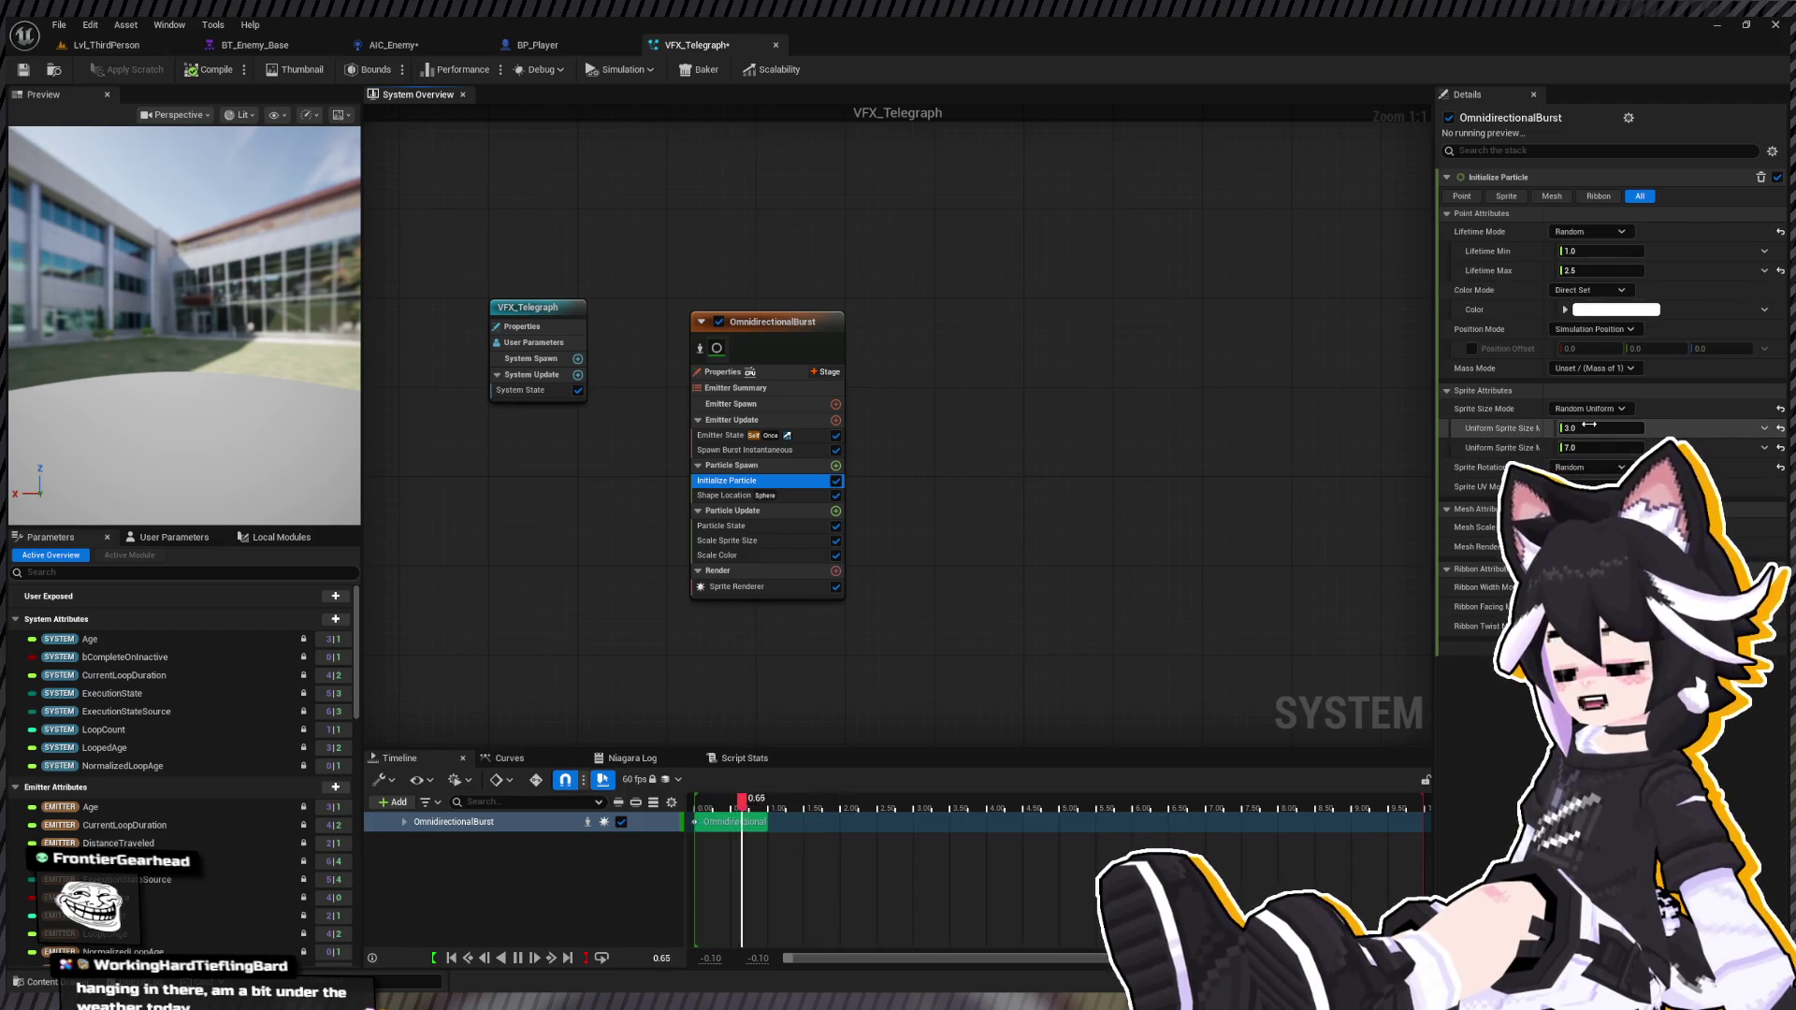
Step: Make sprite size uniform, set minimum particle lifetime to 2.0, and show the emitter's settings
{"action": "left_click", "coordinate": [1594, 446]}
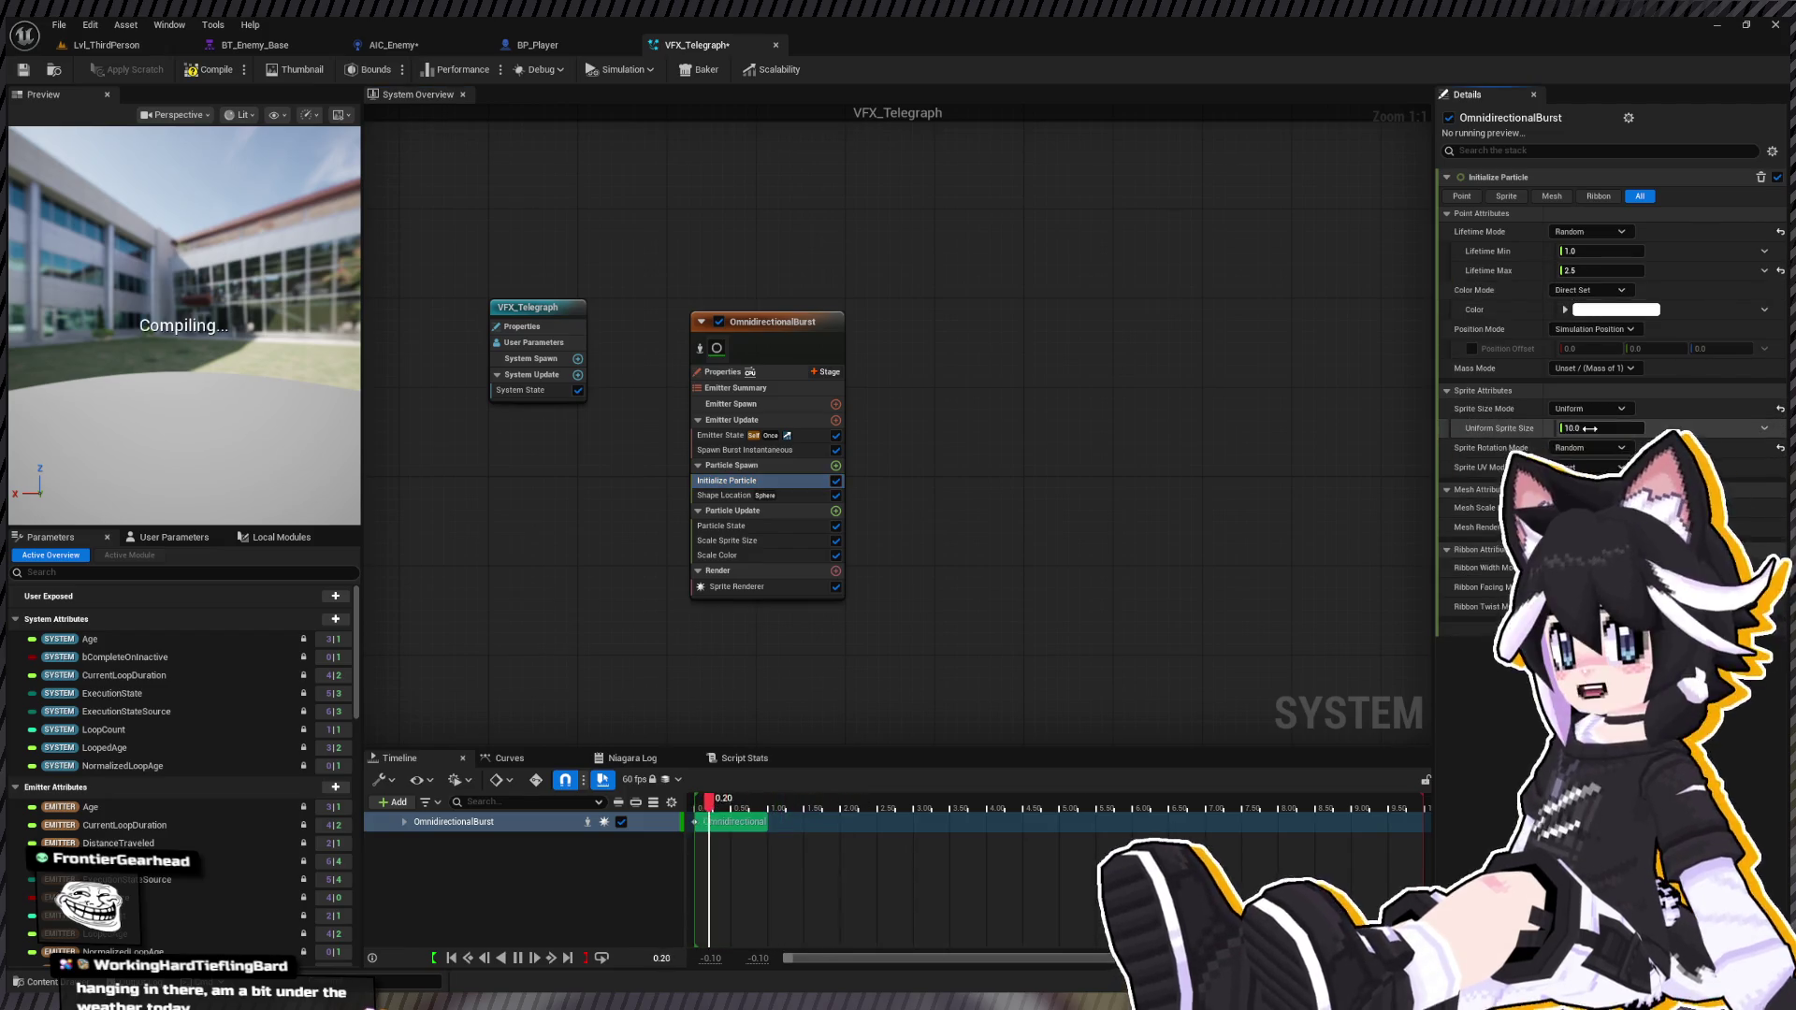
{"action": "left_click", "coordinate": [1592, 429]}
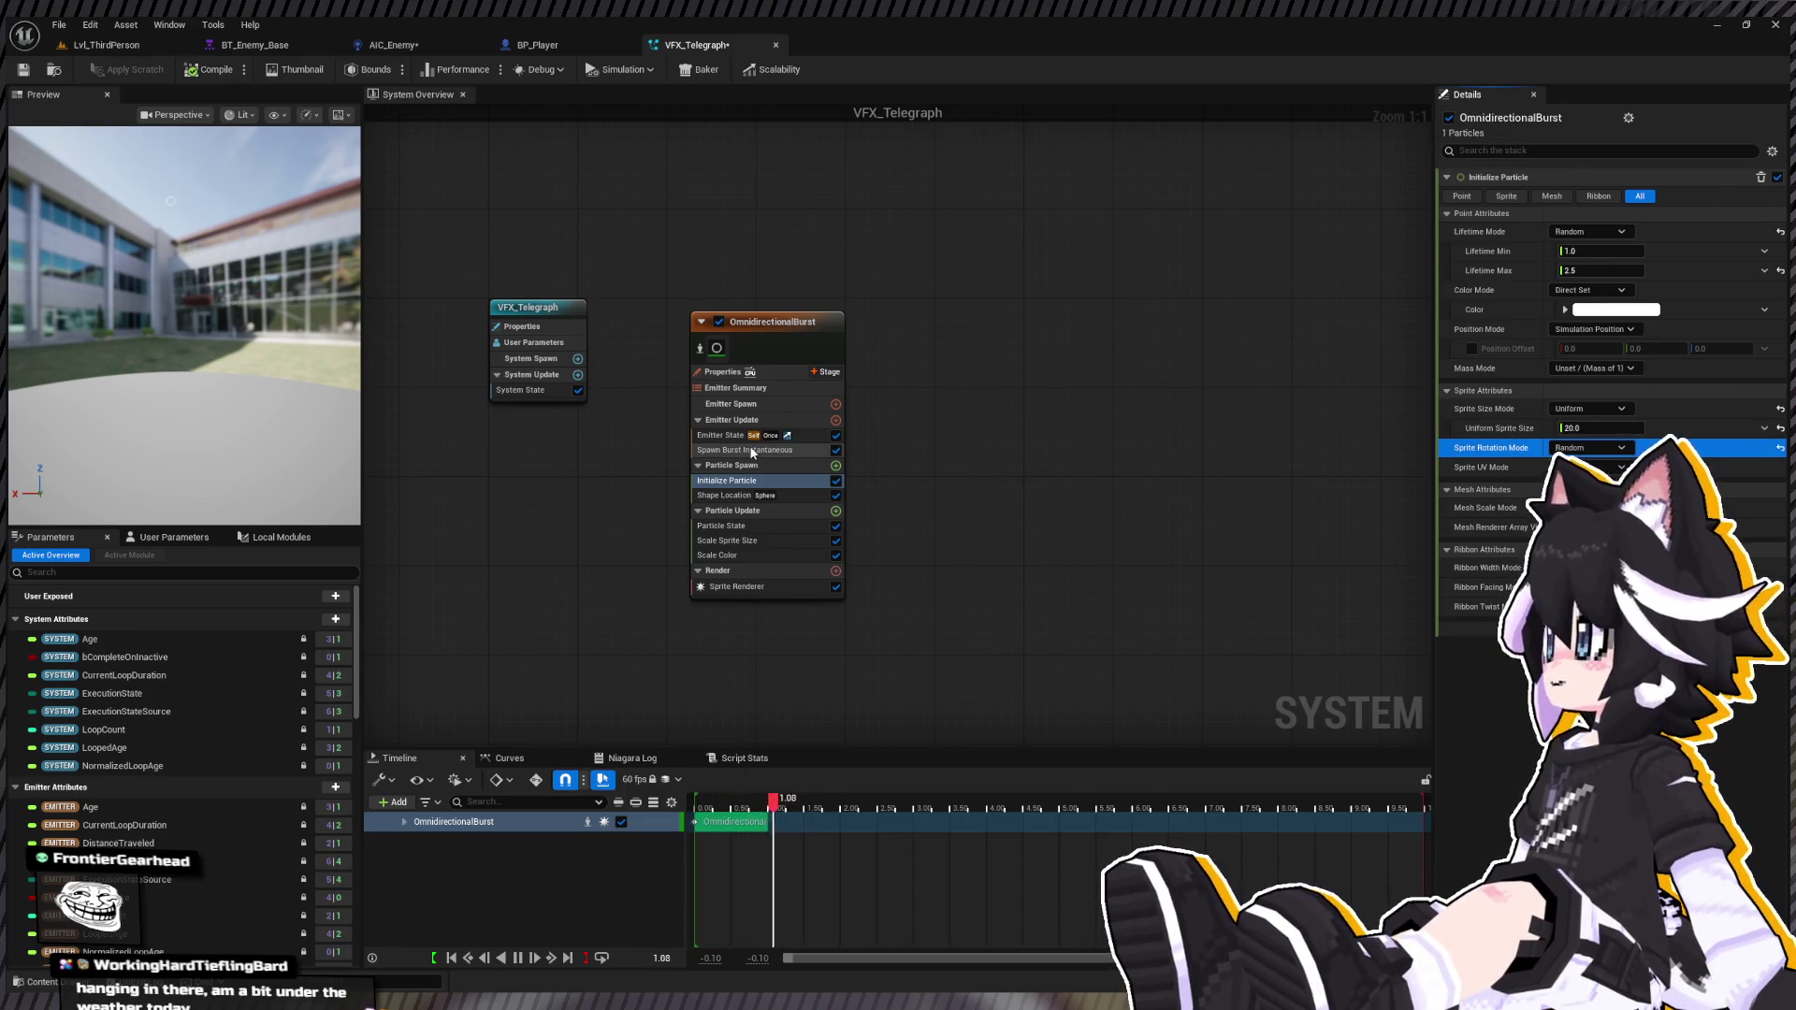
{"action": "left_click", "coordinate": [744, 482]}
{"action": "left_click", "coordinate": [1601, 249]}
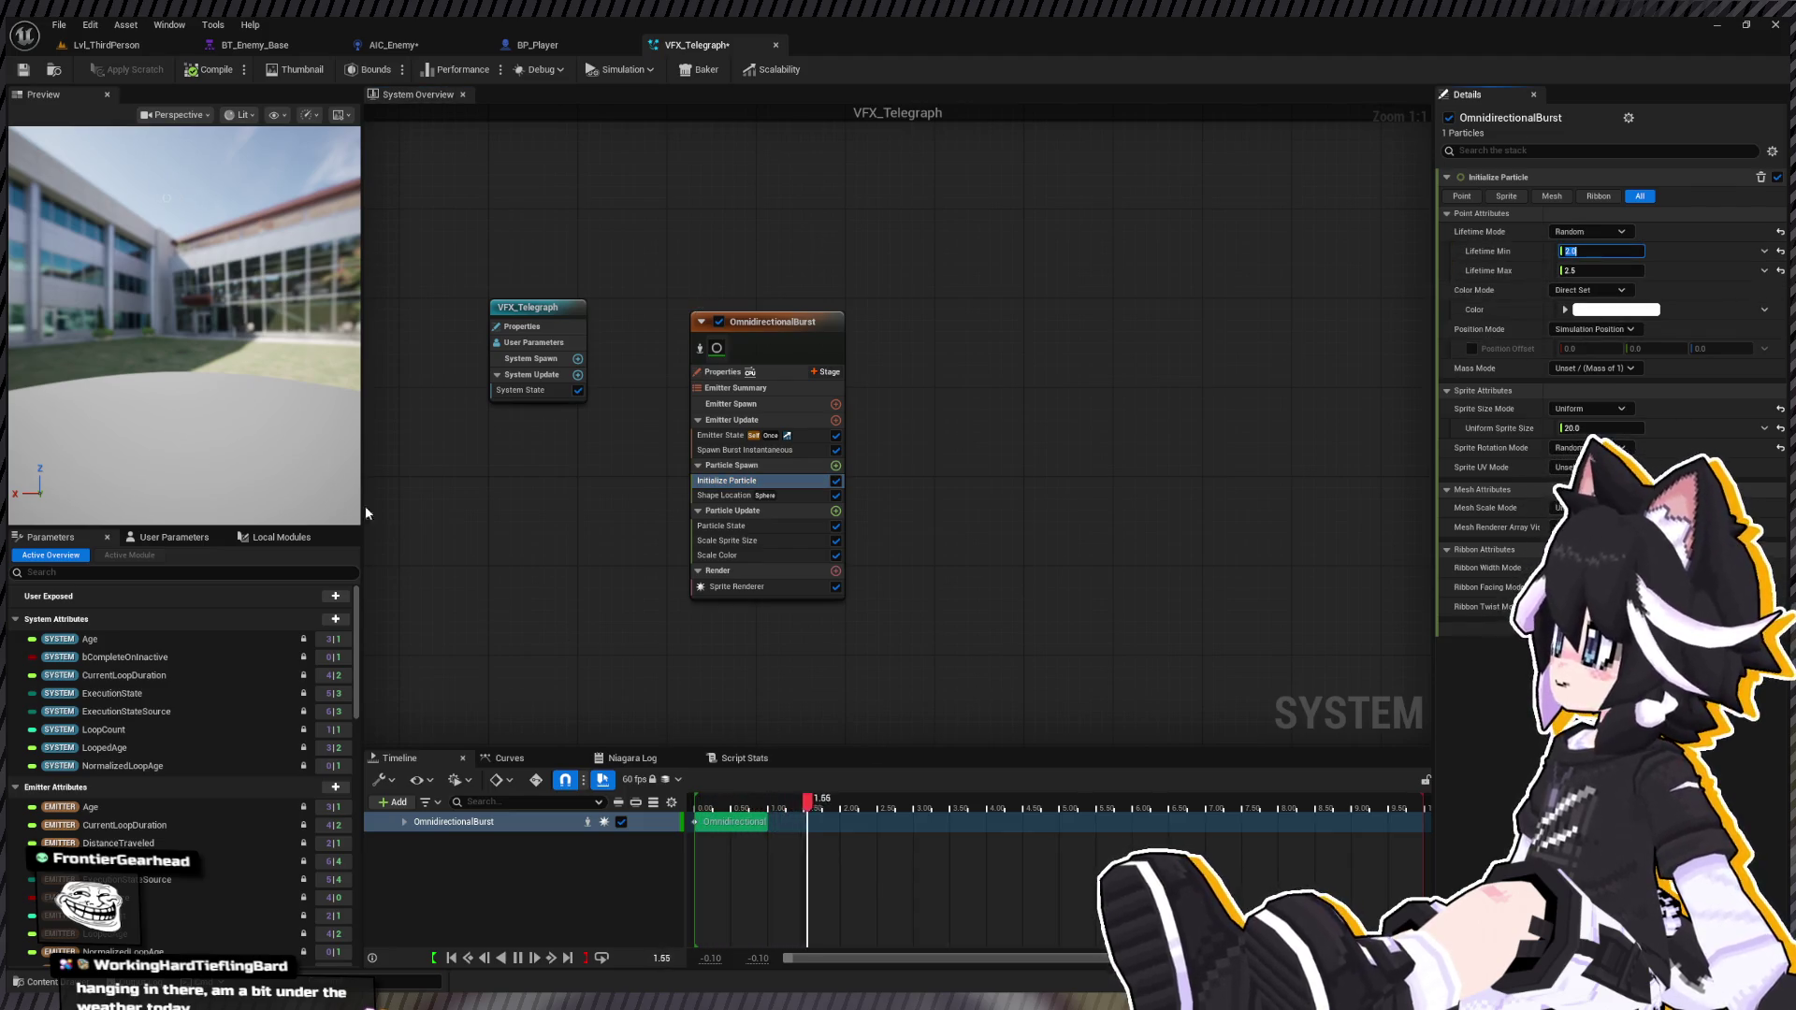
{"action": "left_click_drag", "start_coordinate": [348, 501], "coordinate": [290, 482]}
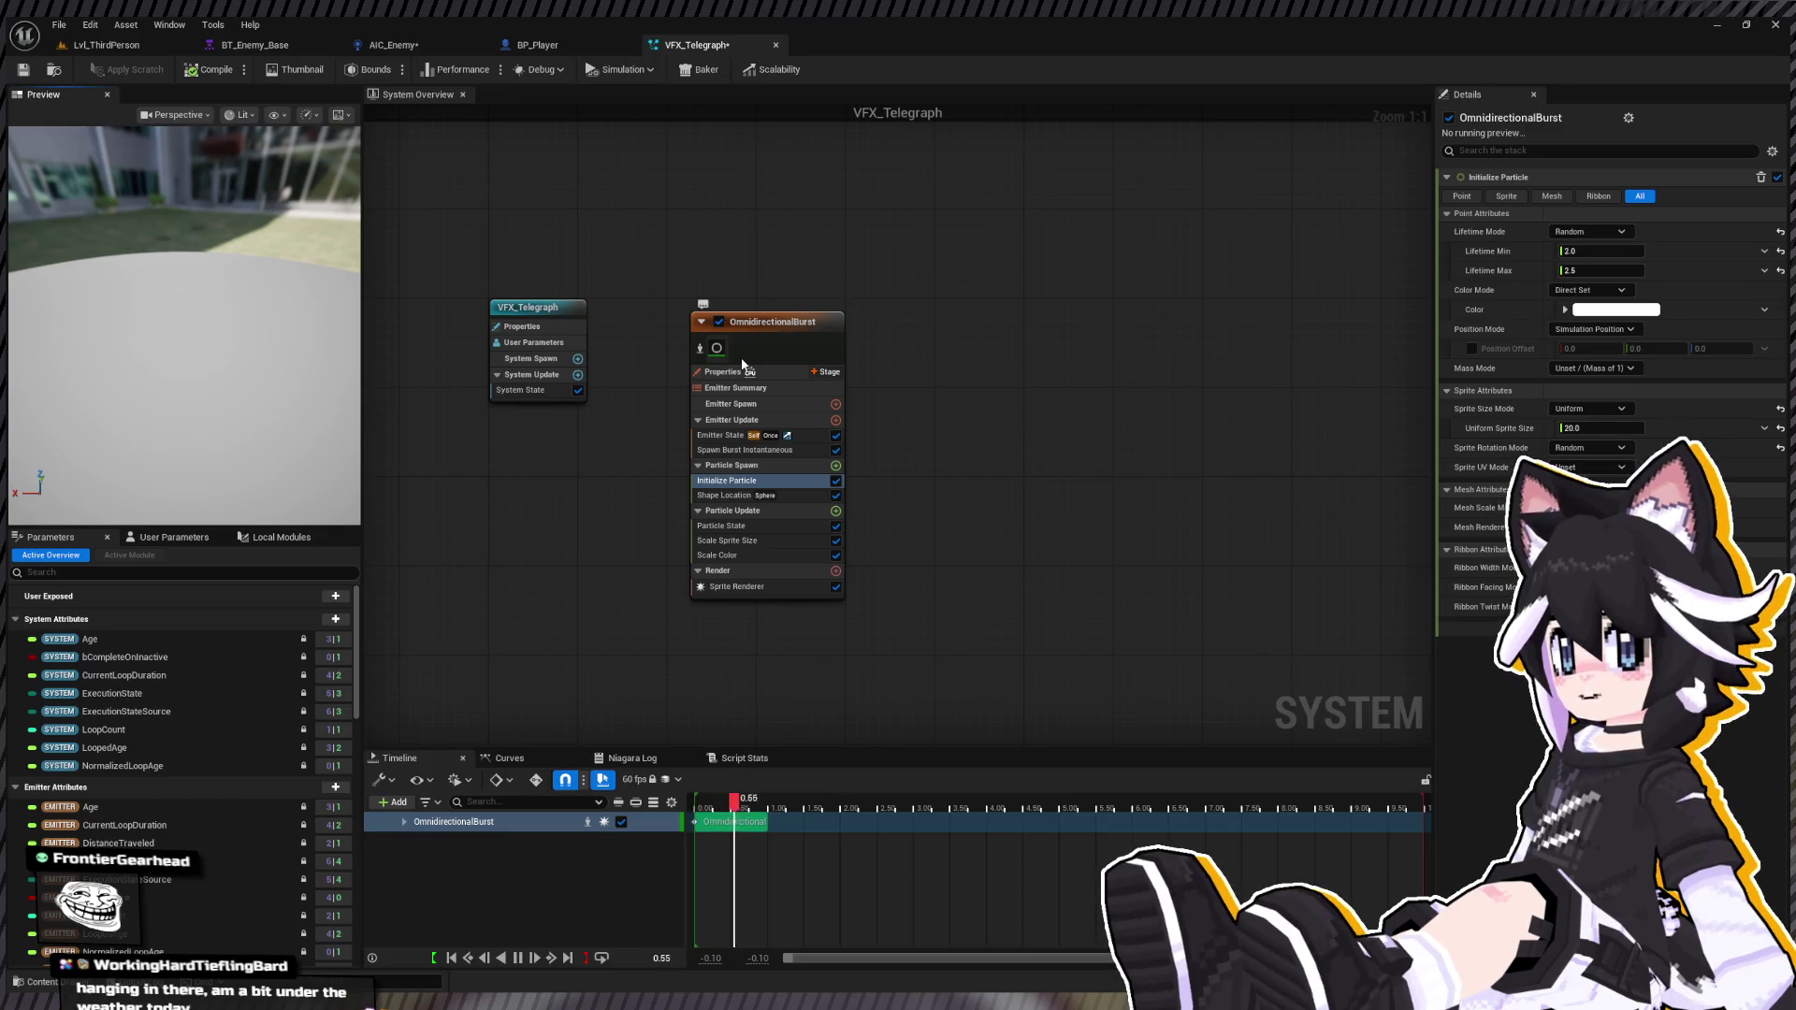
{"action": "left_click", "coordinate": [760, 333]}
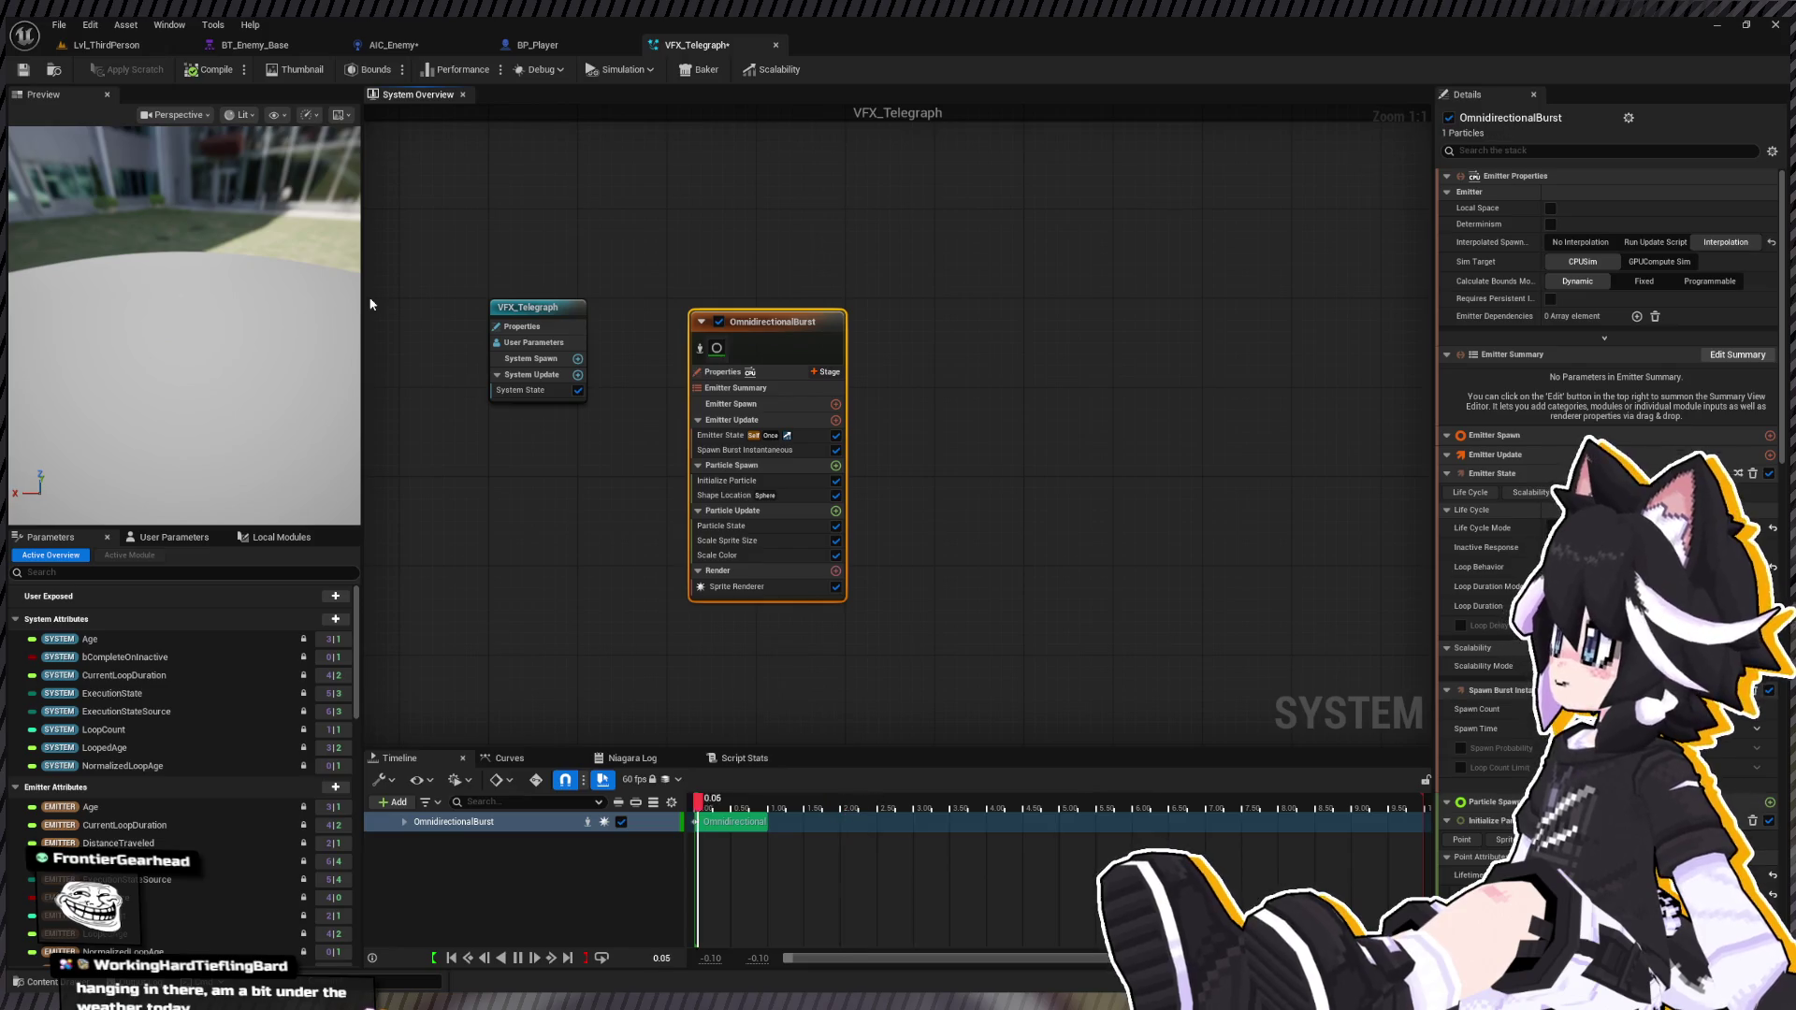
{"action": "left_click_drag", "start_coordinate": [354, 306], "coordinate": [299, 356]}
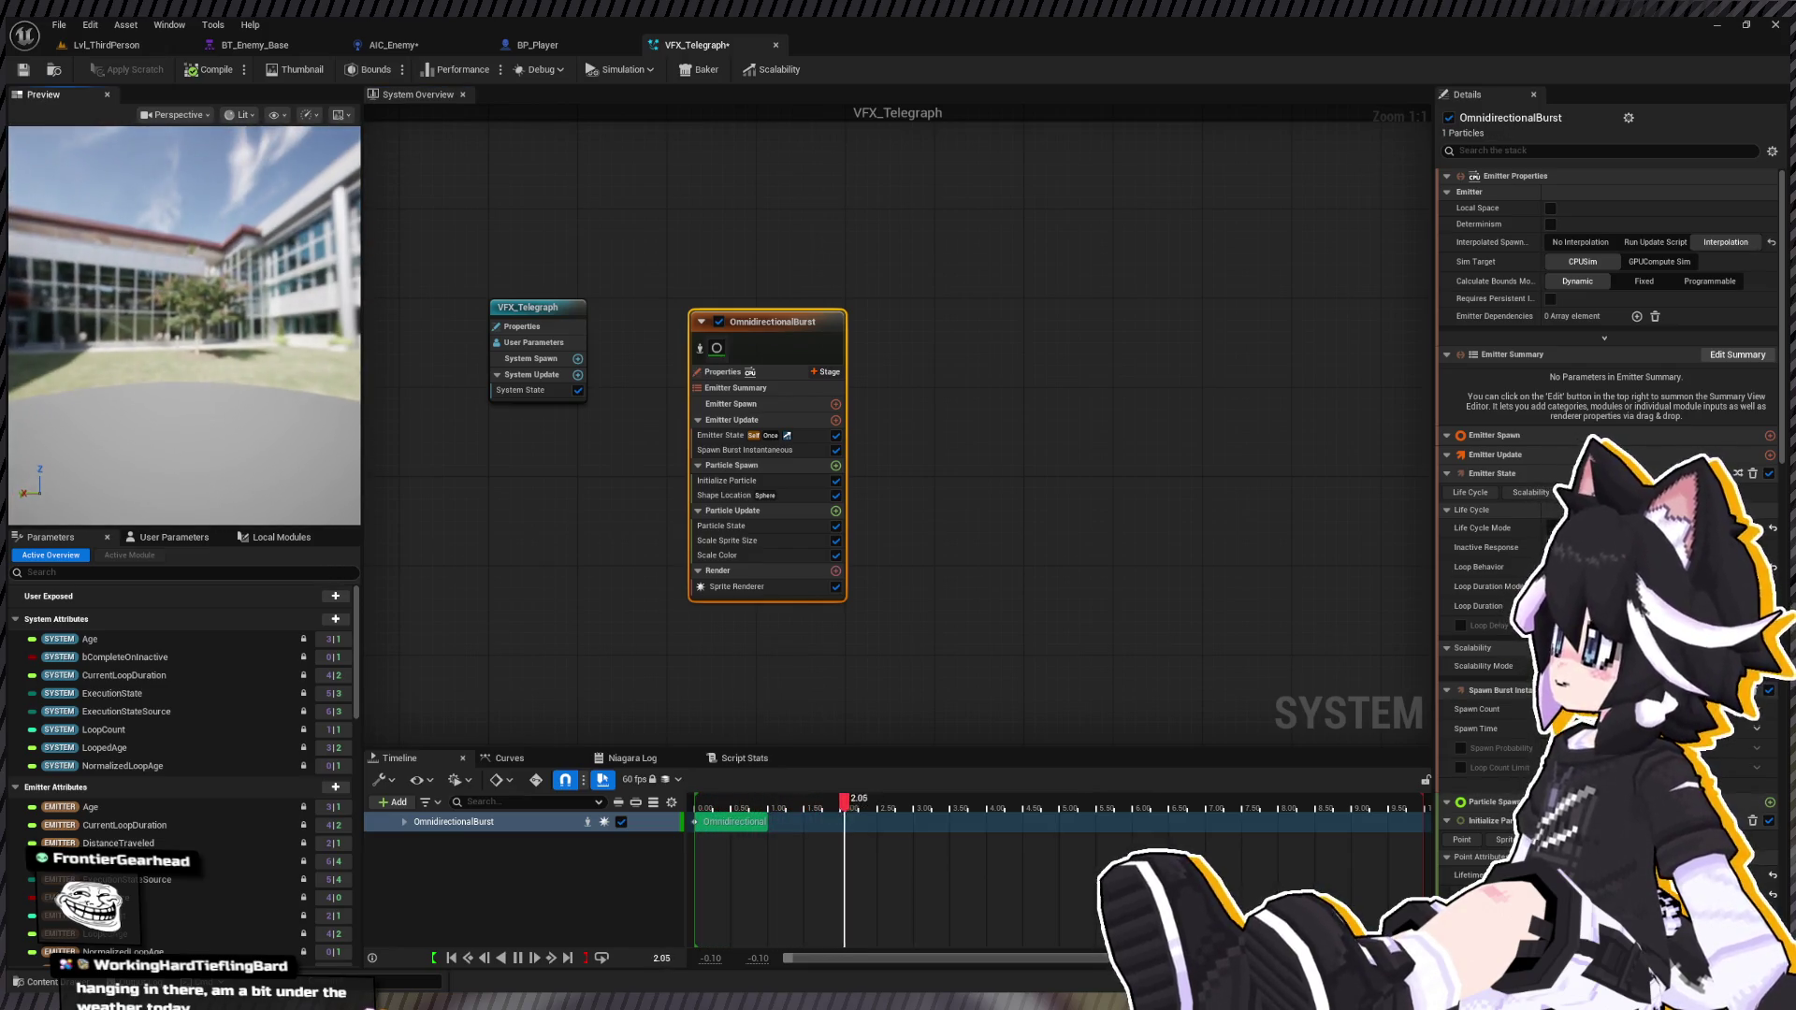
Step: Delete the existing OmnidirectionalBurst emitter from VFX_Telegraph
{"action": "left_click", "coordinate": [913, 378]}
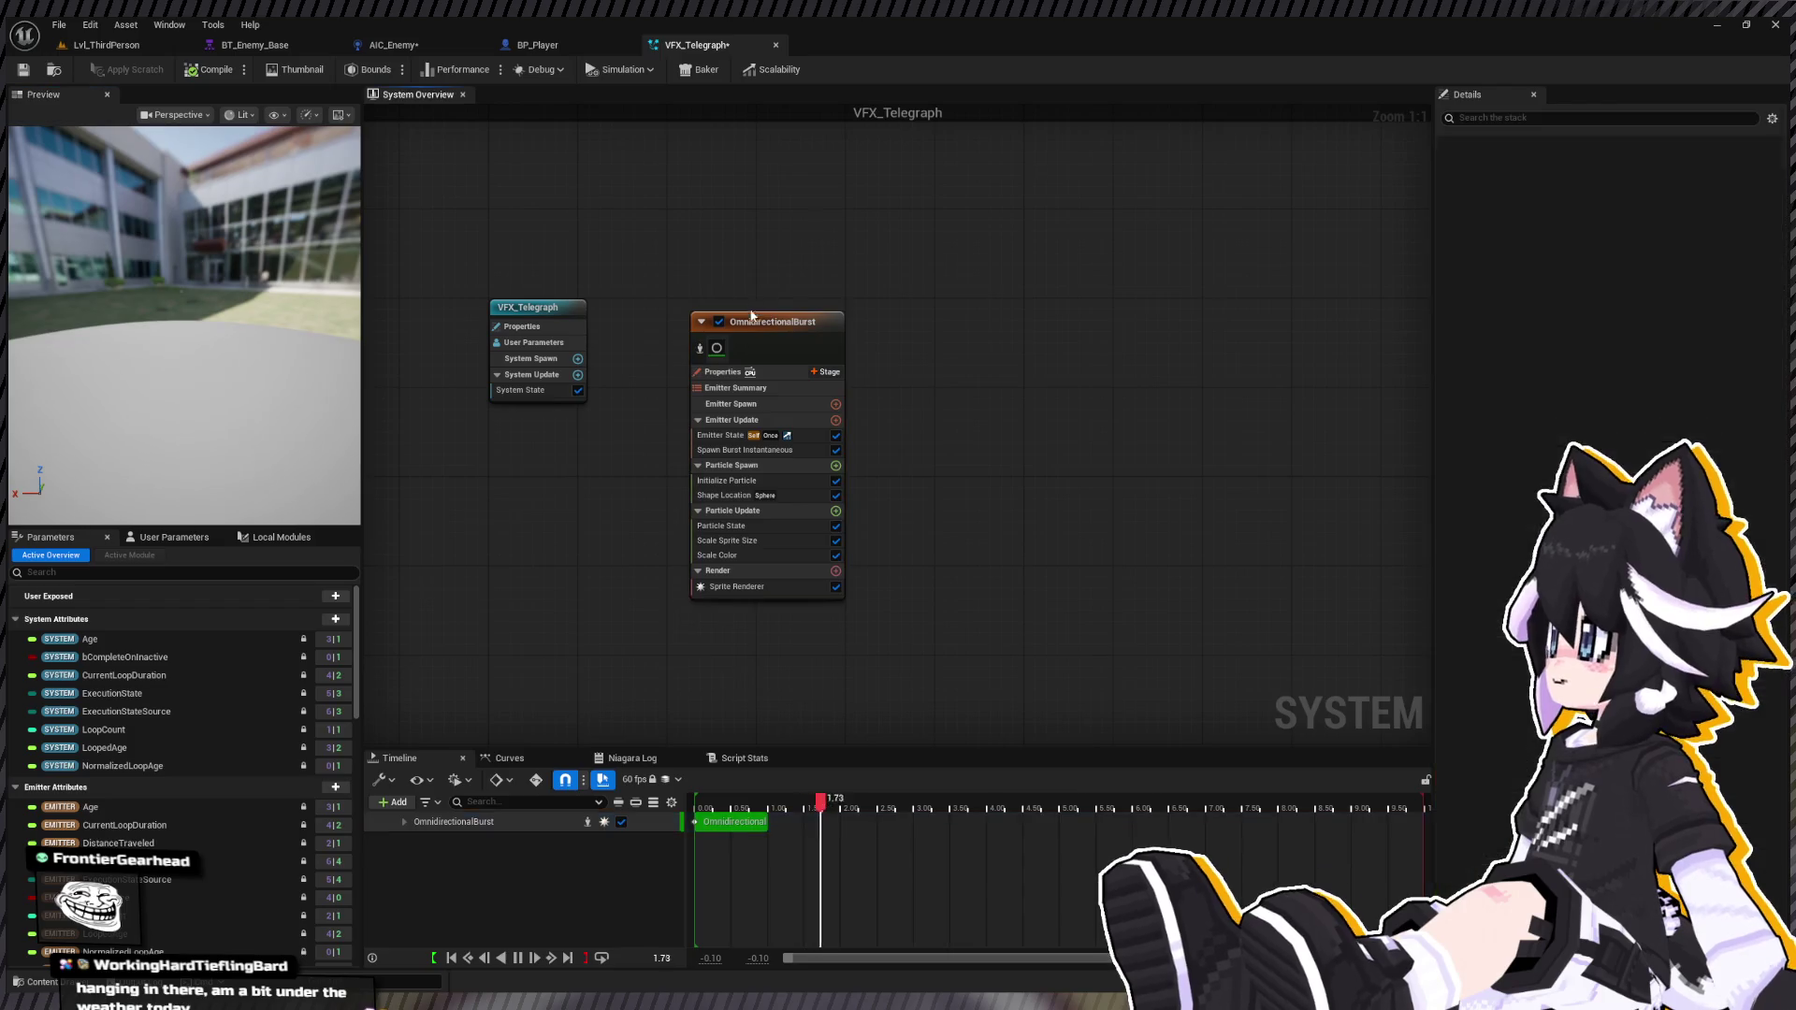
{"action": "left_click", "coordinate": [751, 319]}
{"action": "key", "text": "Delete"}
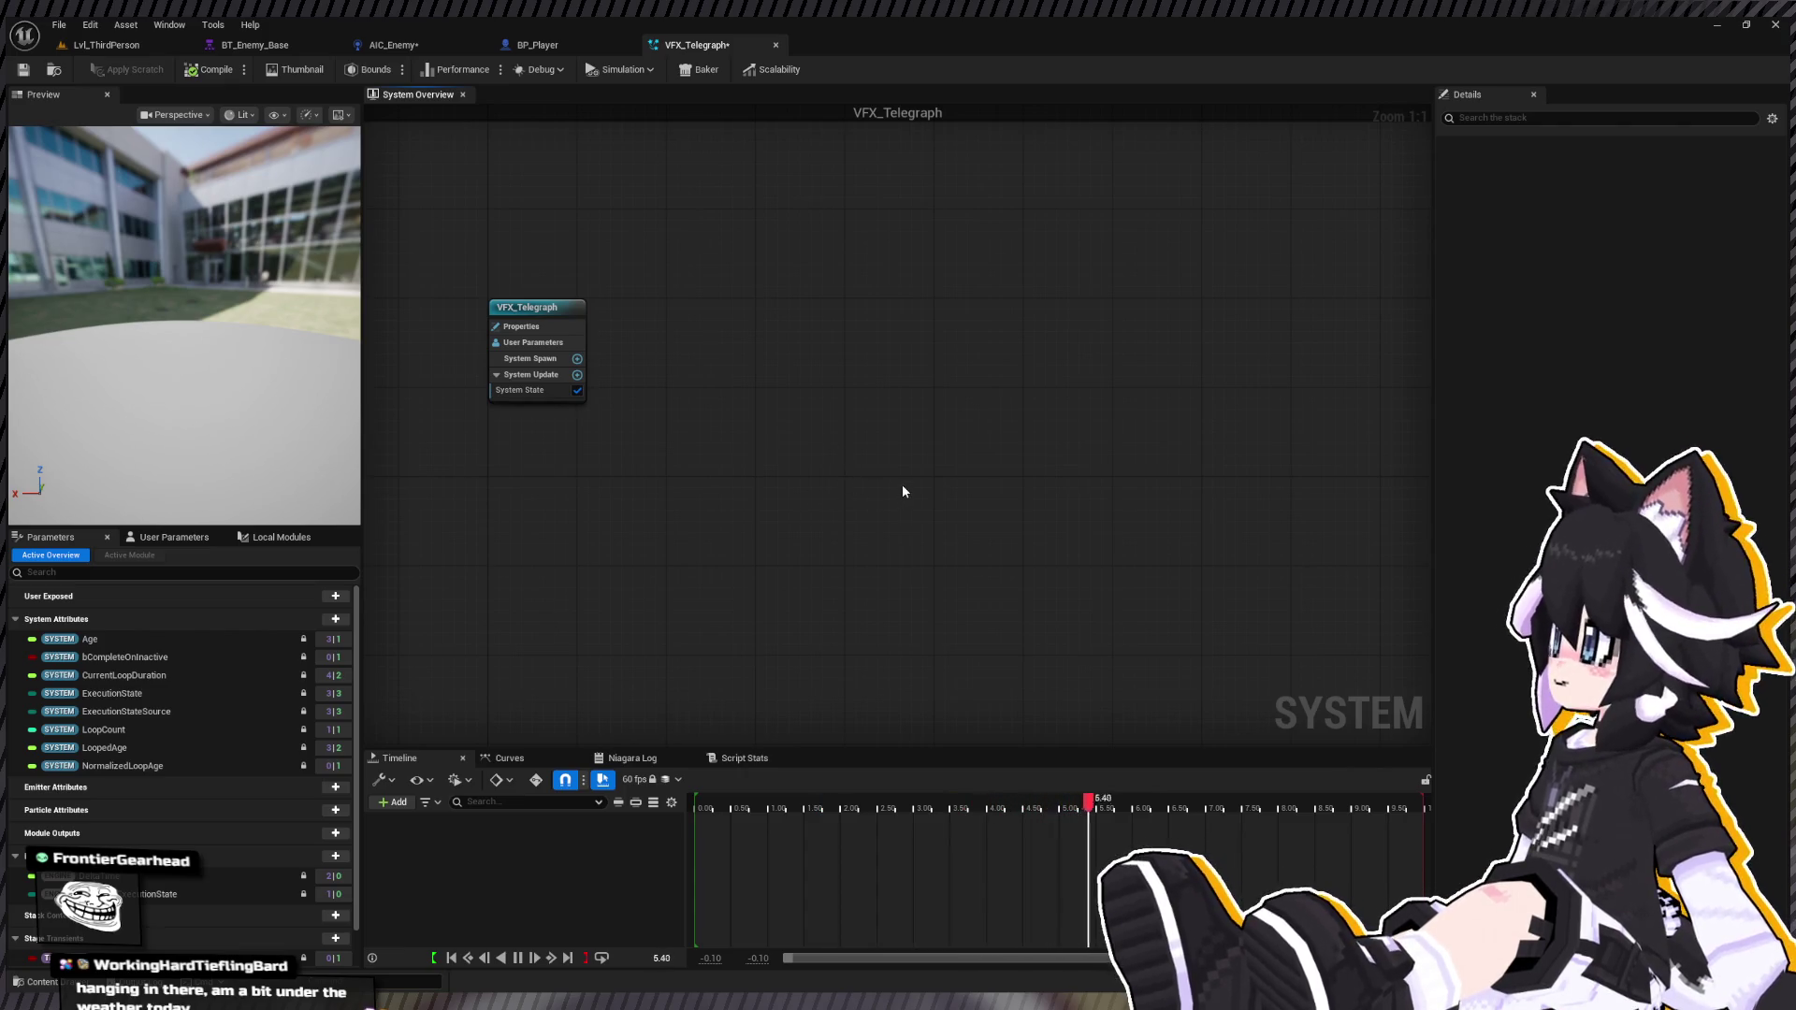
Step: Try out an Empty and a CompletelyEmpty emitter, removing each one again
{"action": "key", "text": "ctrl+z"}
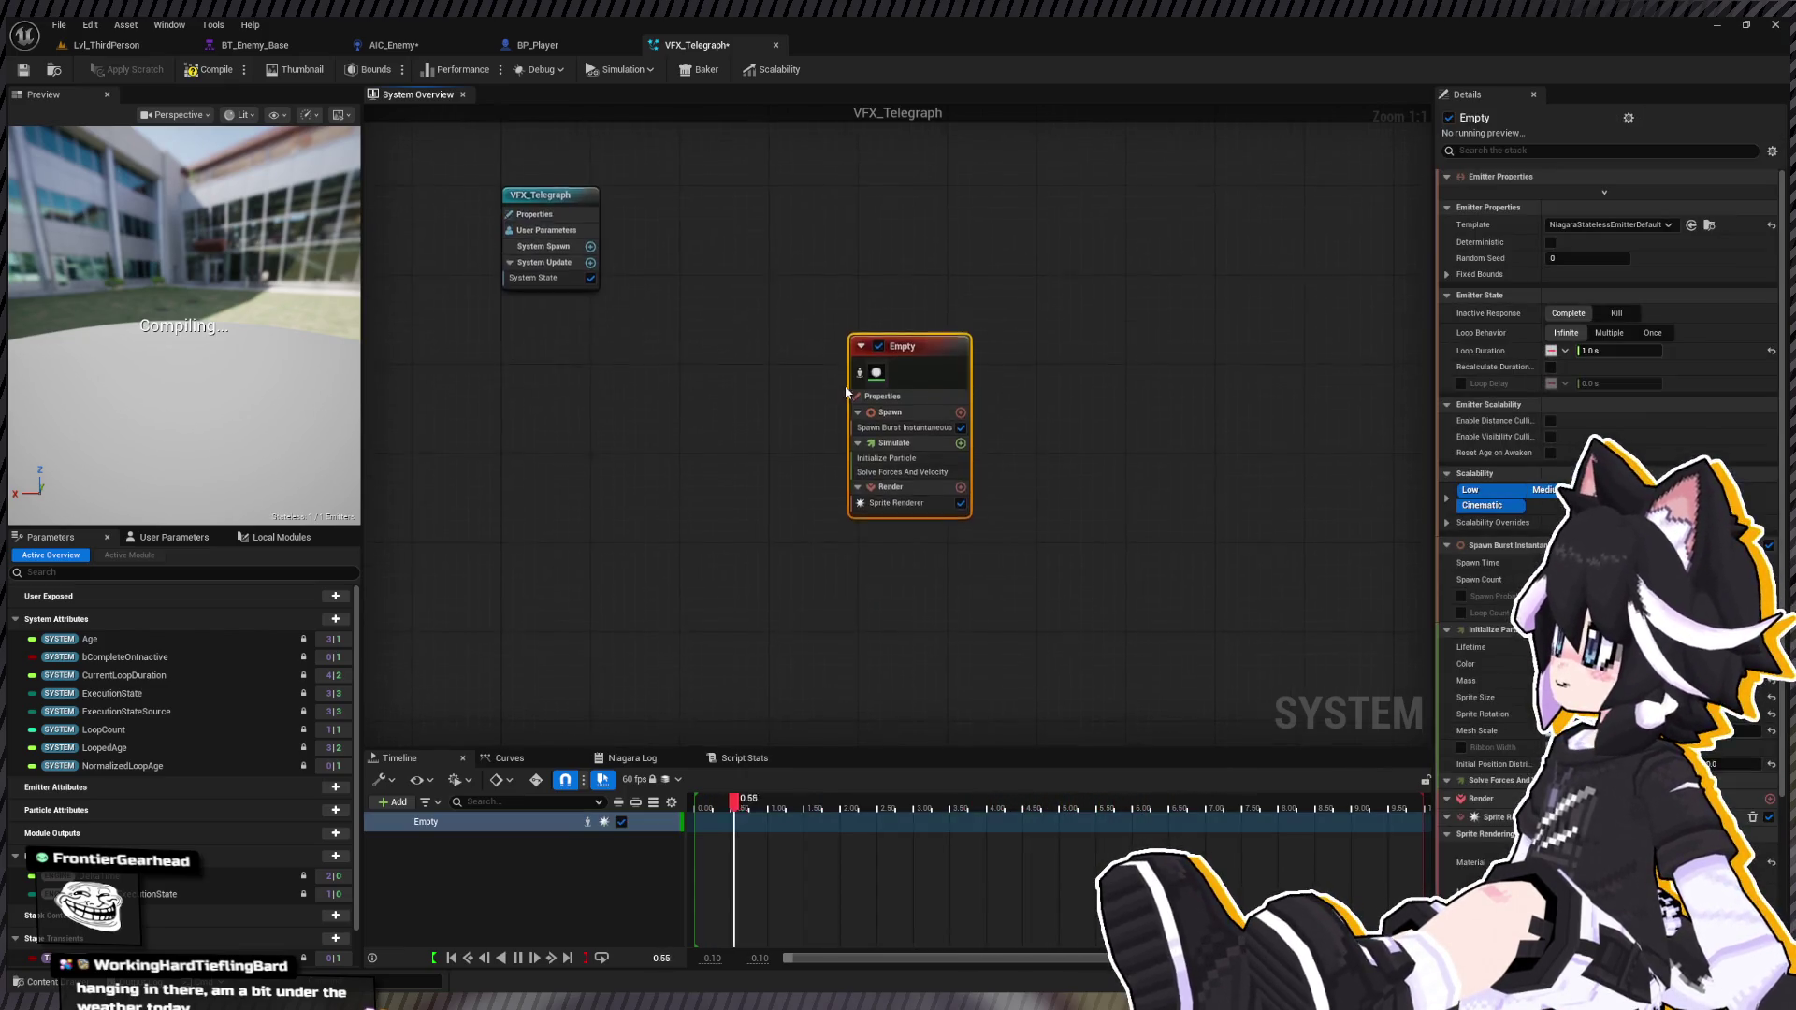
{"action": "left_click_drag", "start_coordinate": [958, 566], "coordinate": [766, 425]}
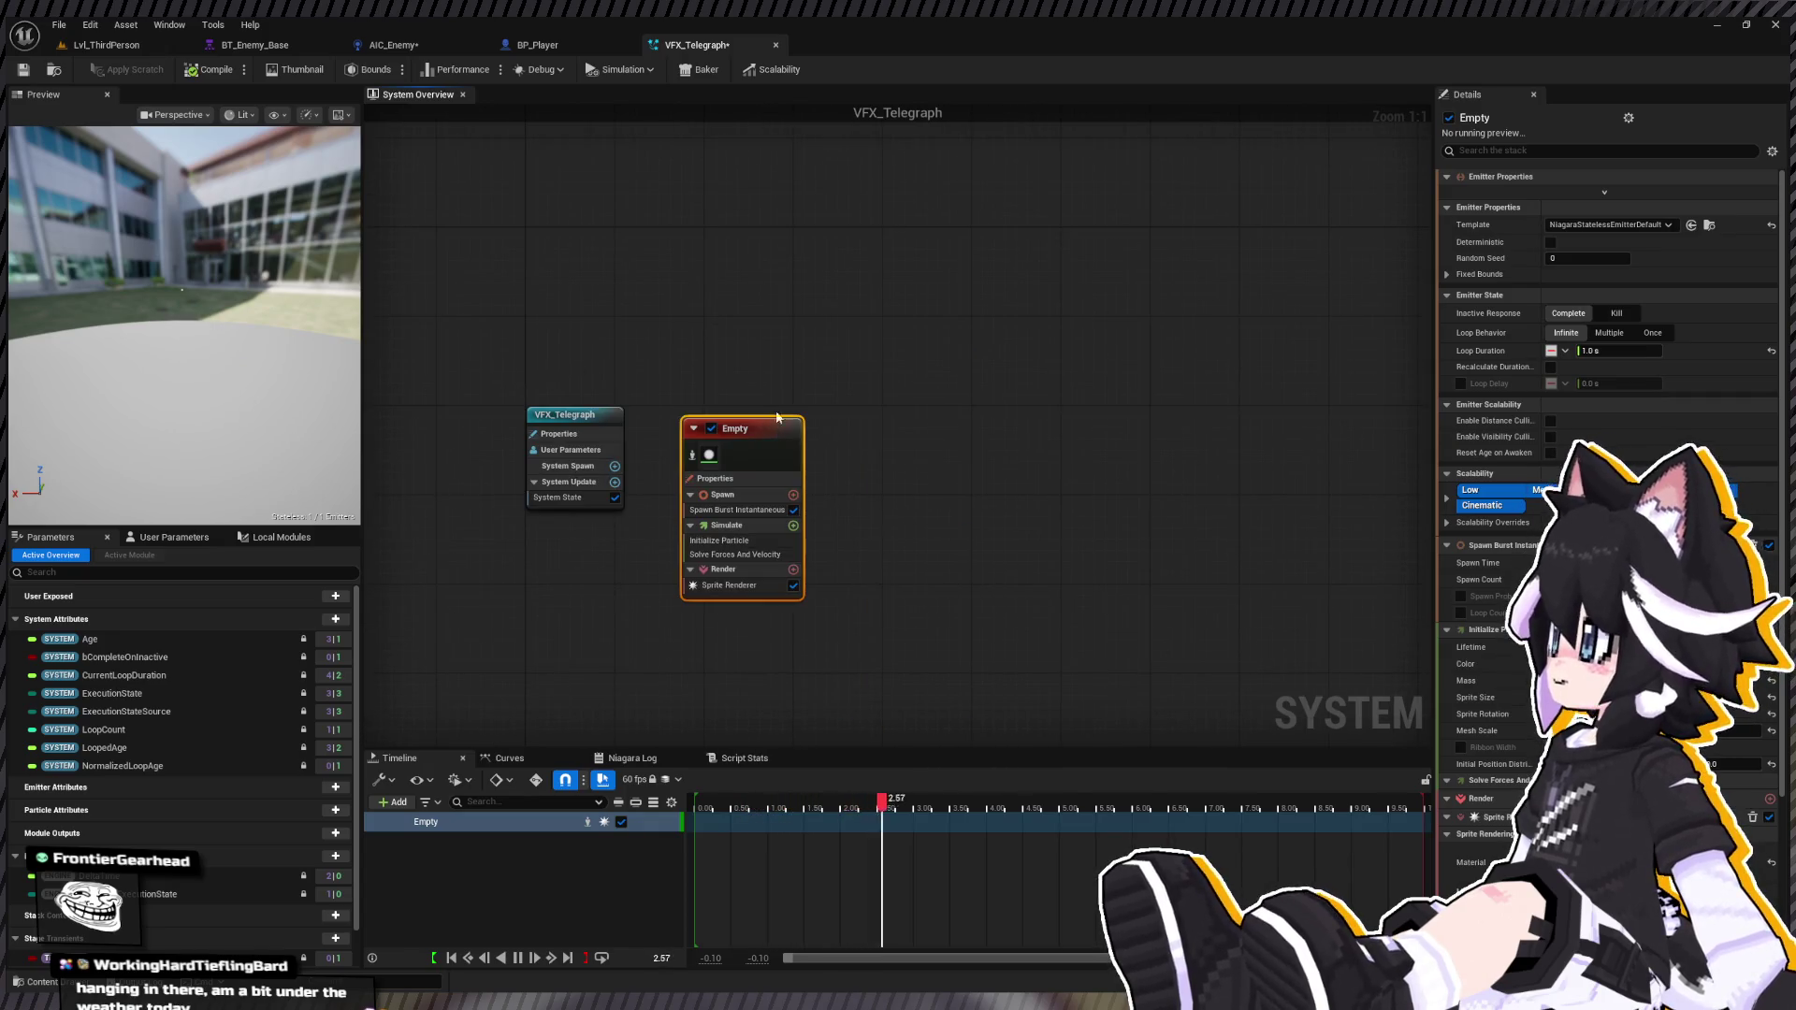
{"action": "key", "text": "Delete"}
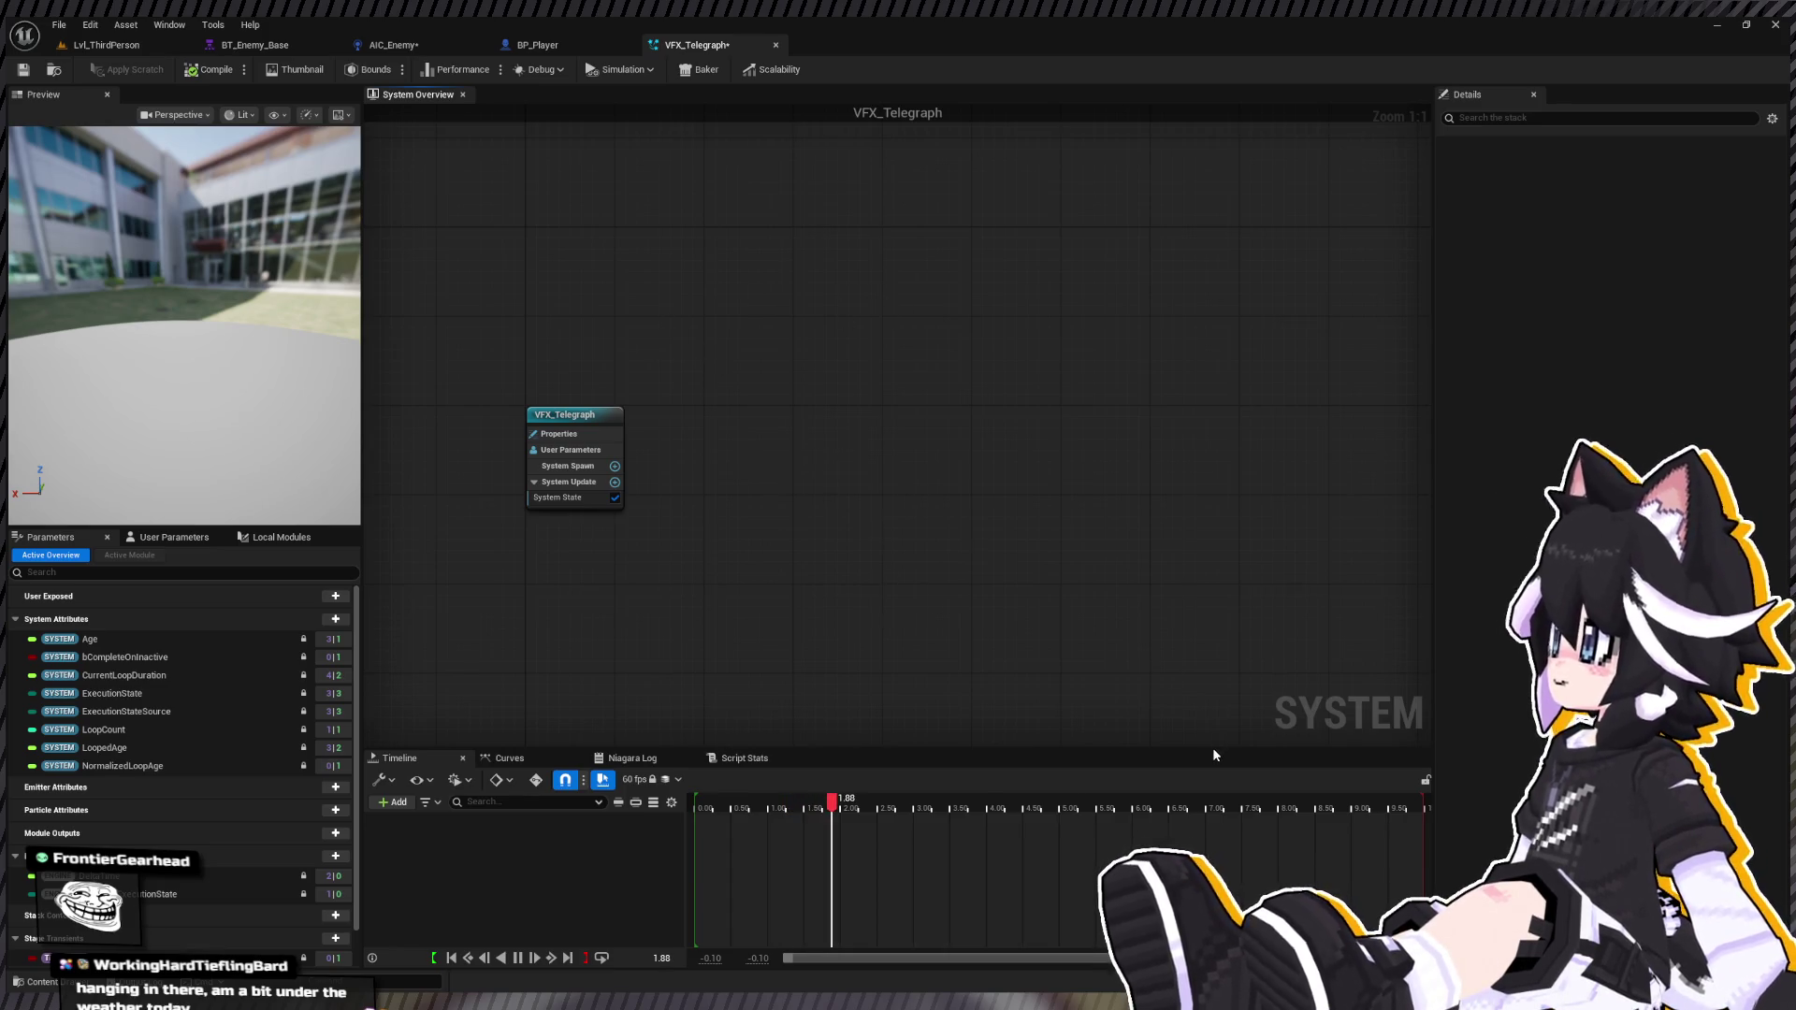
{"action": "key", "text": "ctrl+z"}
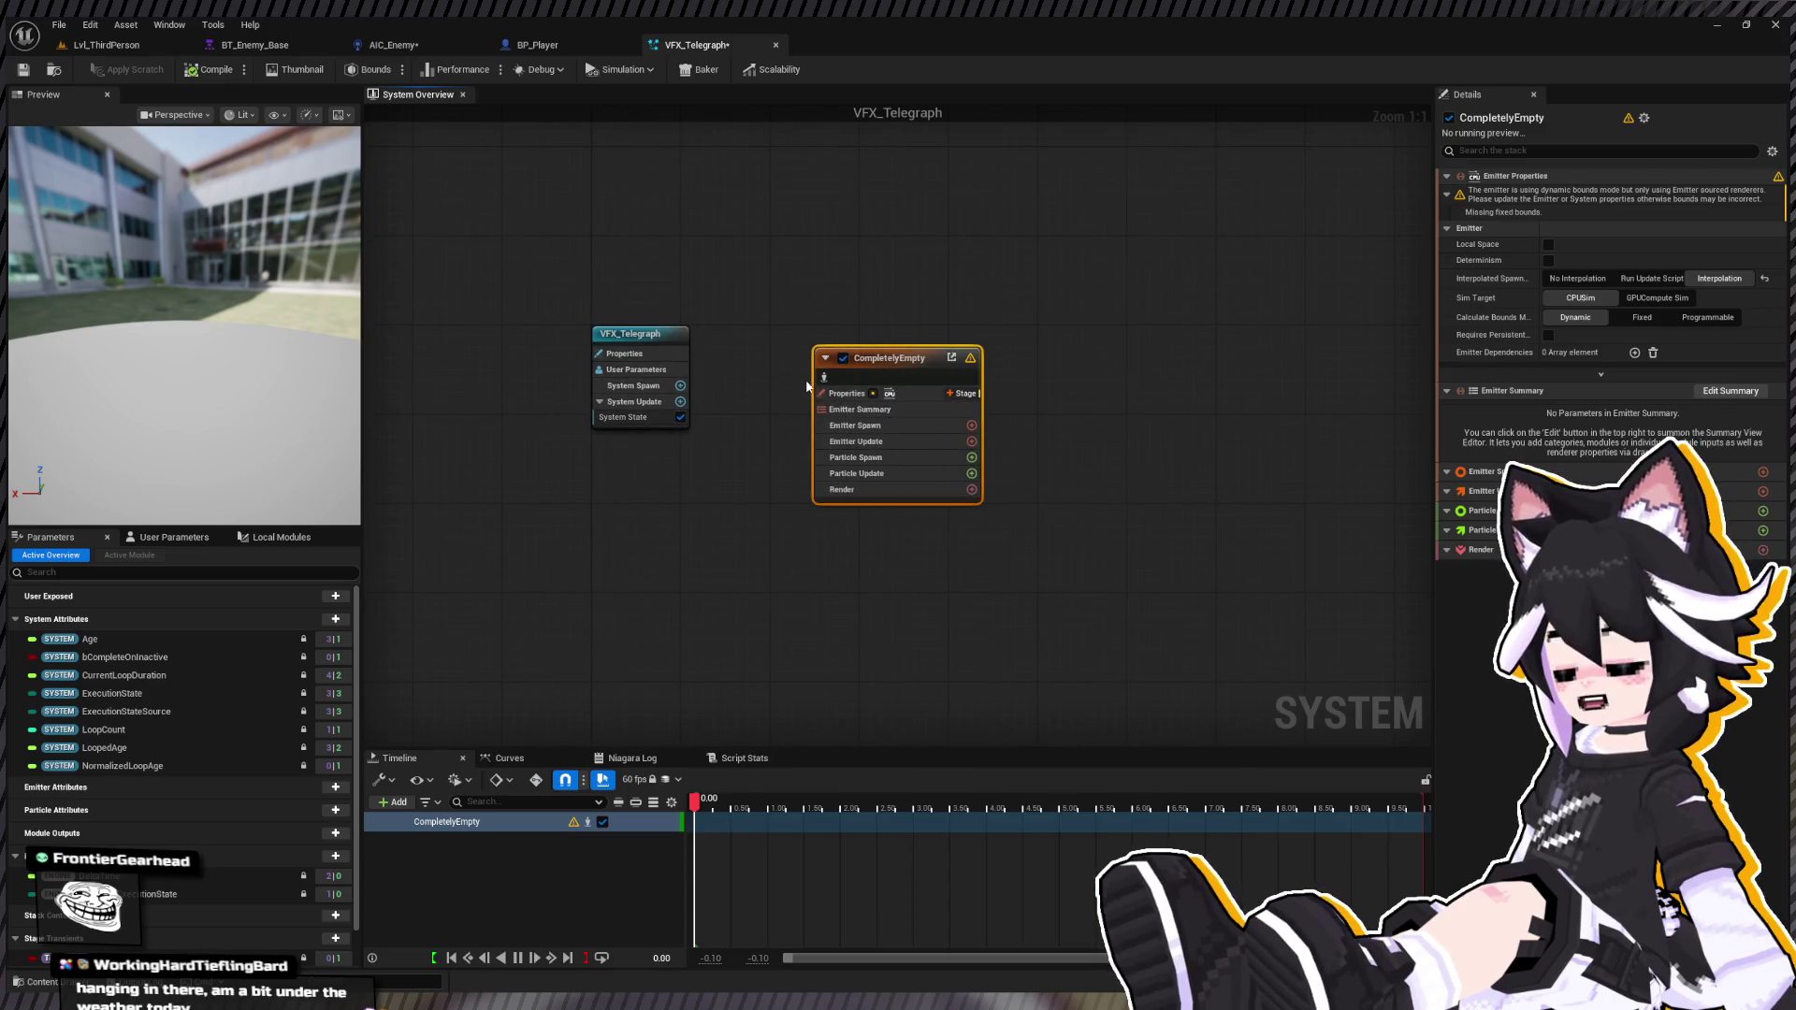
{"action": "key", "text": "Delete"}
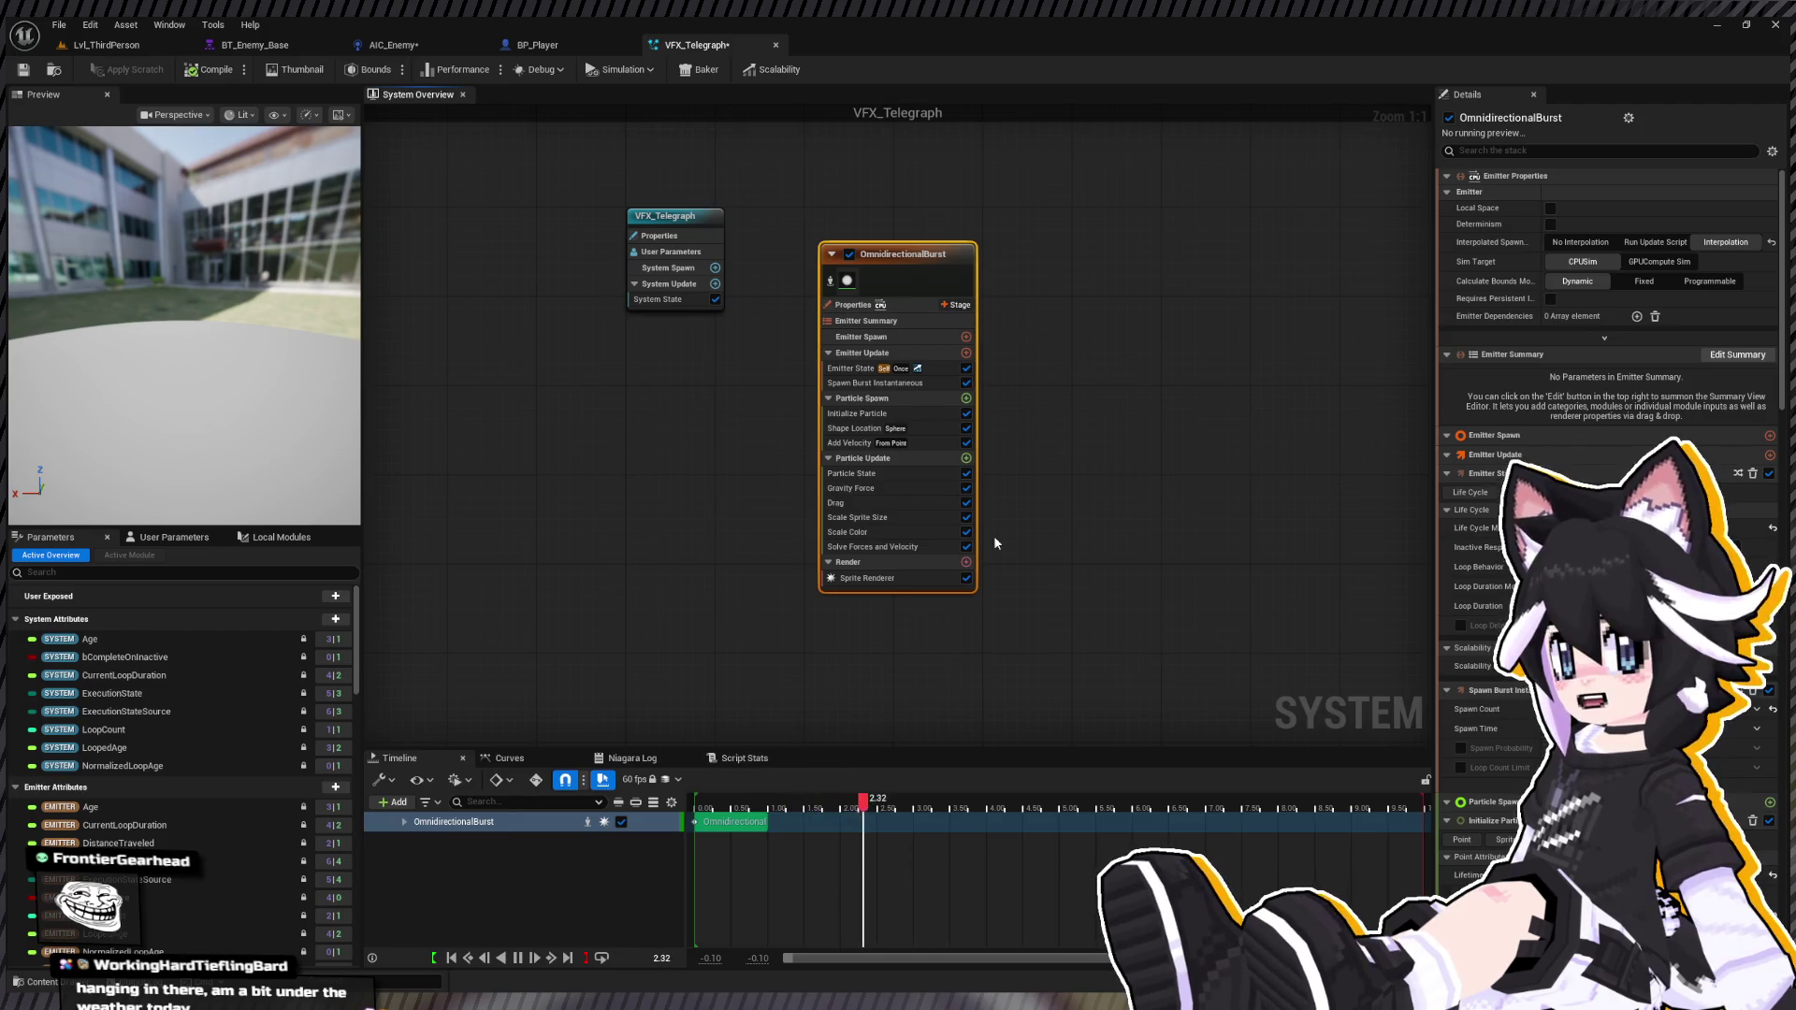
Step: Assign MI_VFX_Telegraph as the Sprite Renderer's material
{"action": "left_click", "coordinate": [879, 579]}
{"action": "key", "text": "ctrl+space"}
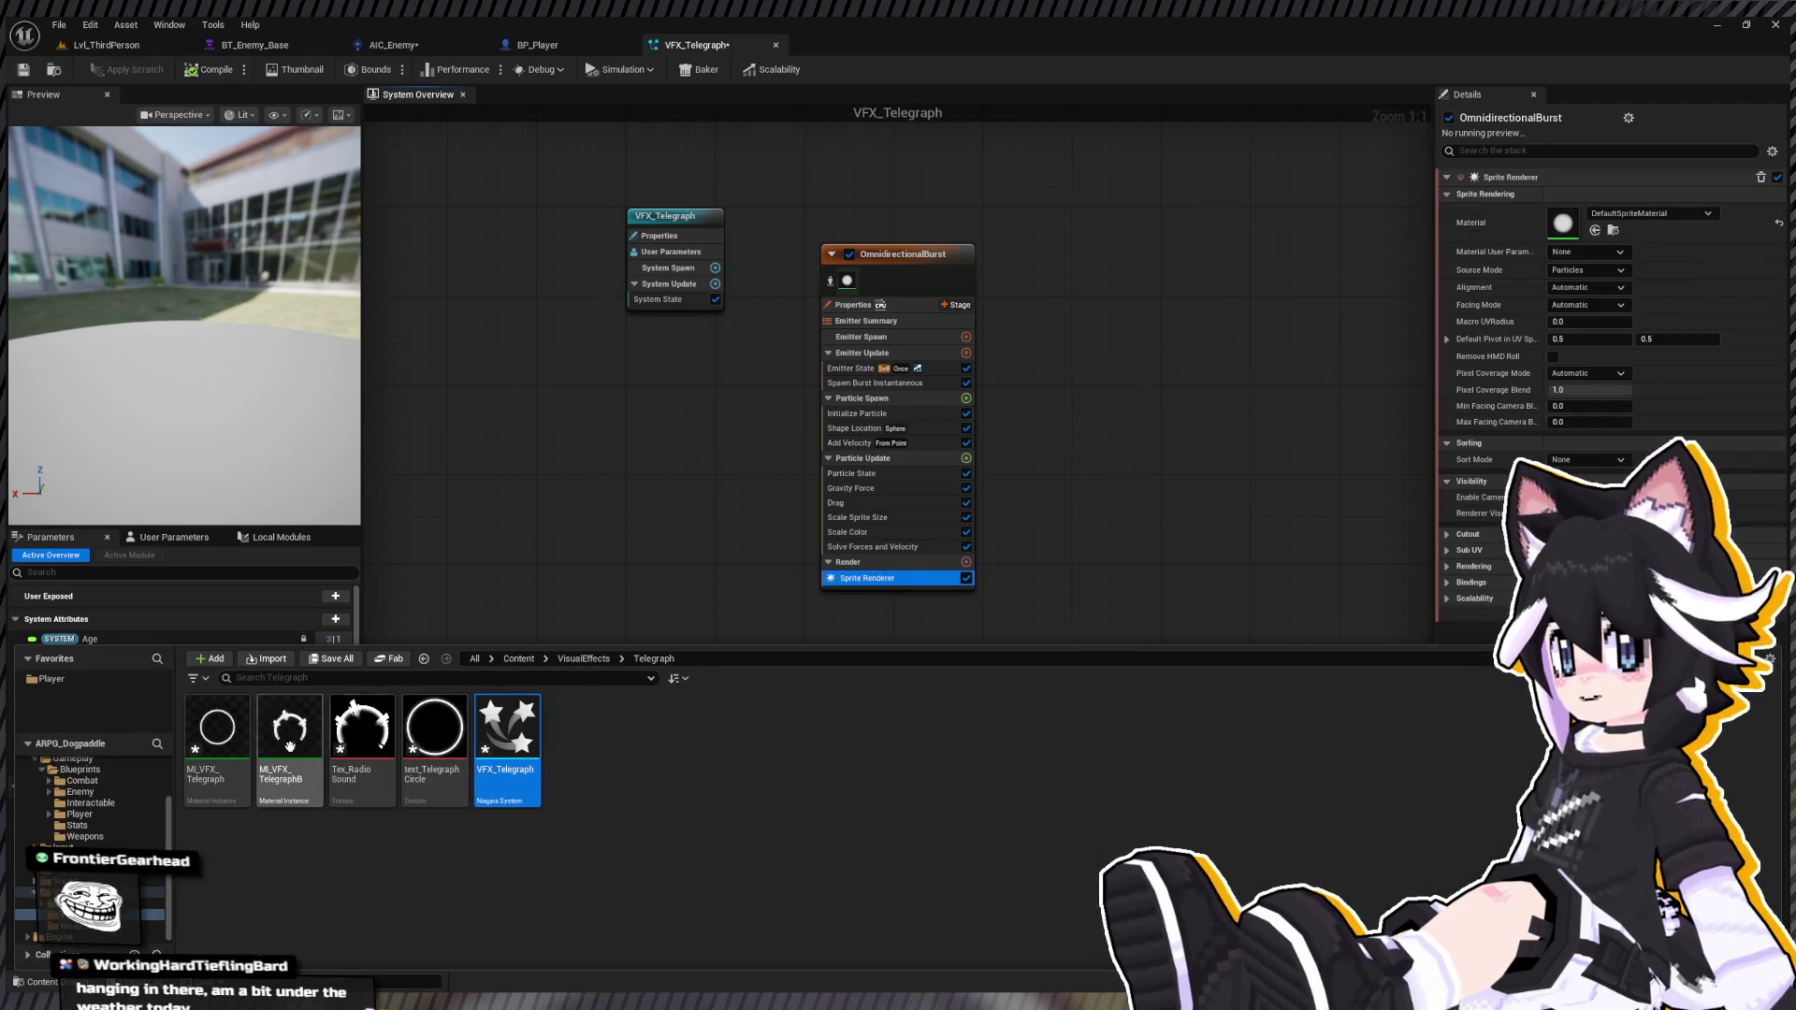
{"action": "left_click_drag", "start_coordinate": [217, 753], "coordinate": [1558, 226]}
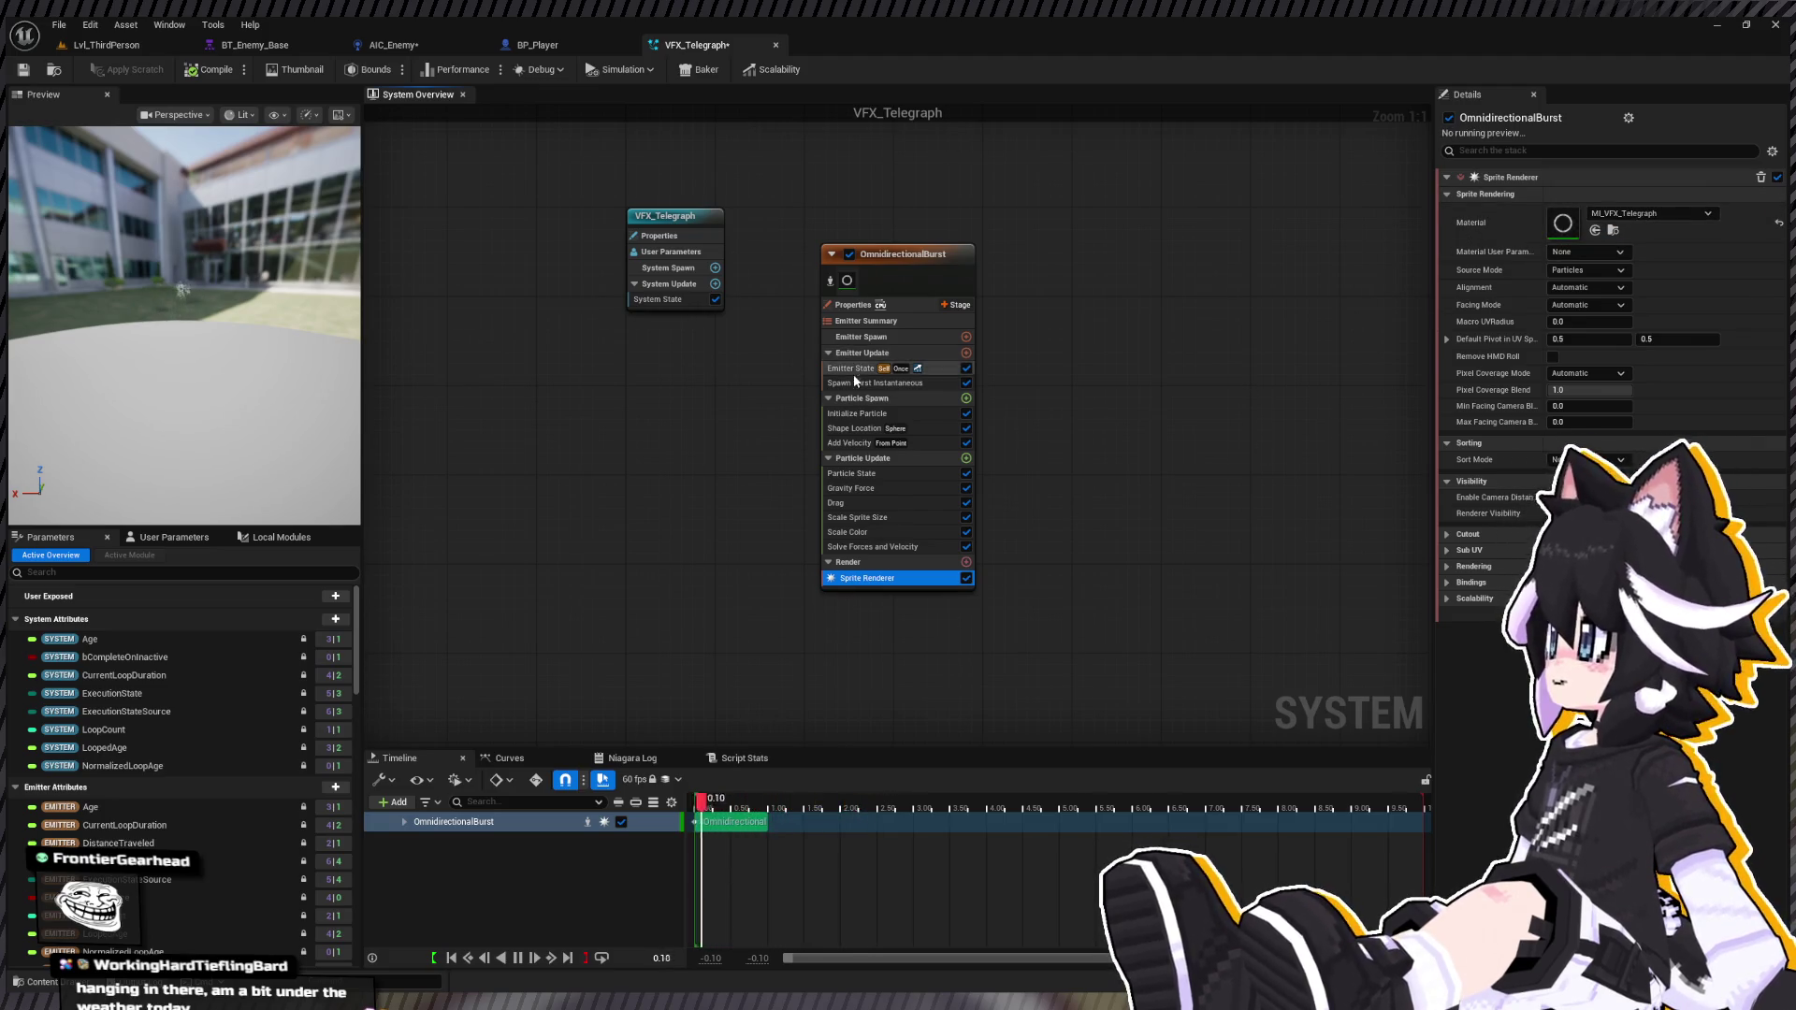
Step: In Initialize Particle, switch Sprite Size Mode to Uniform with size 25
{"action": "left_click", "coordinate": [870, 414]}
{"action": "left_click", "coordinate": [1615, 423]}
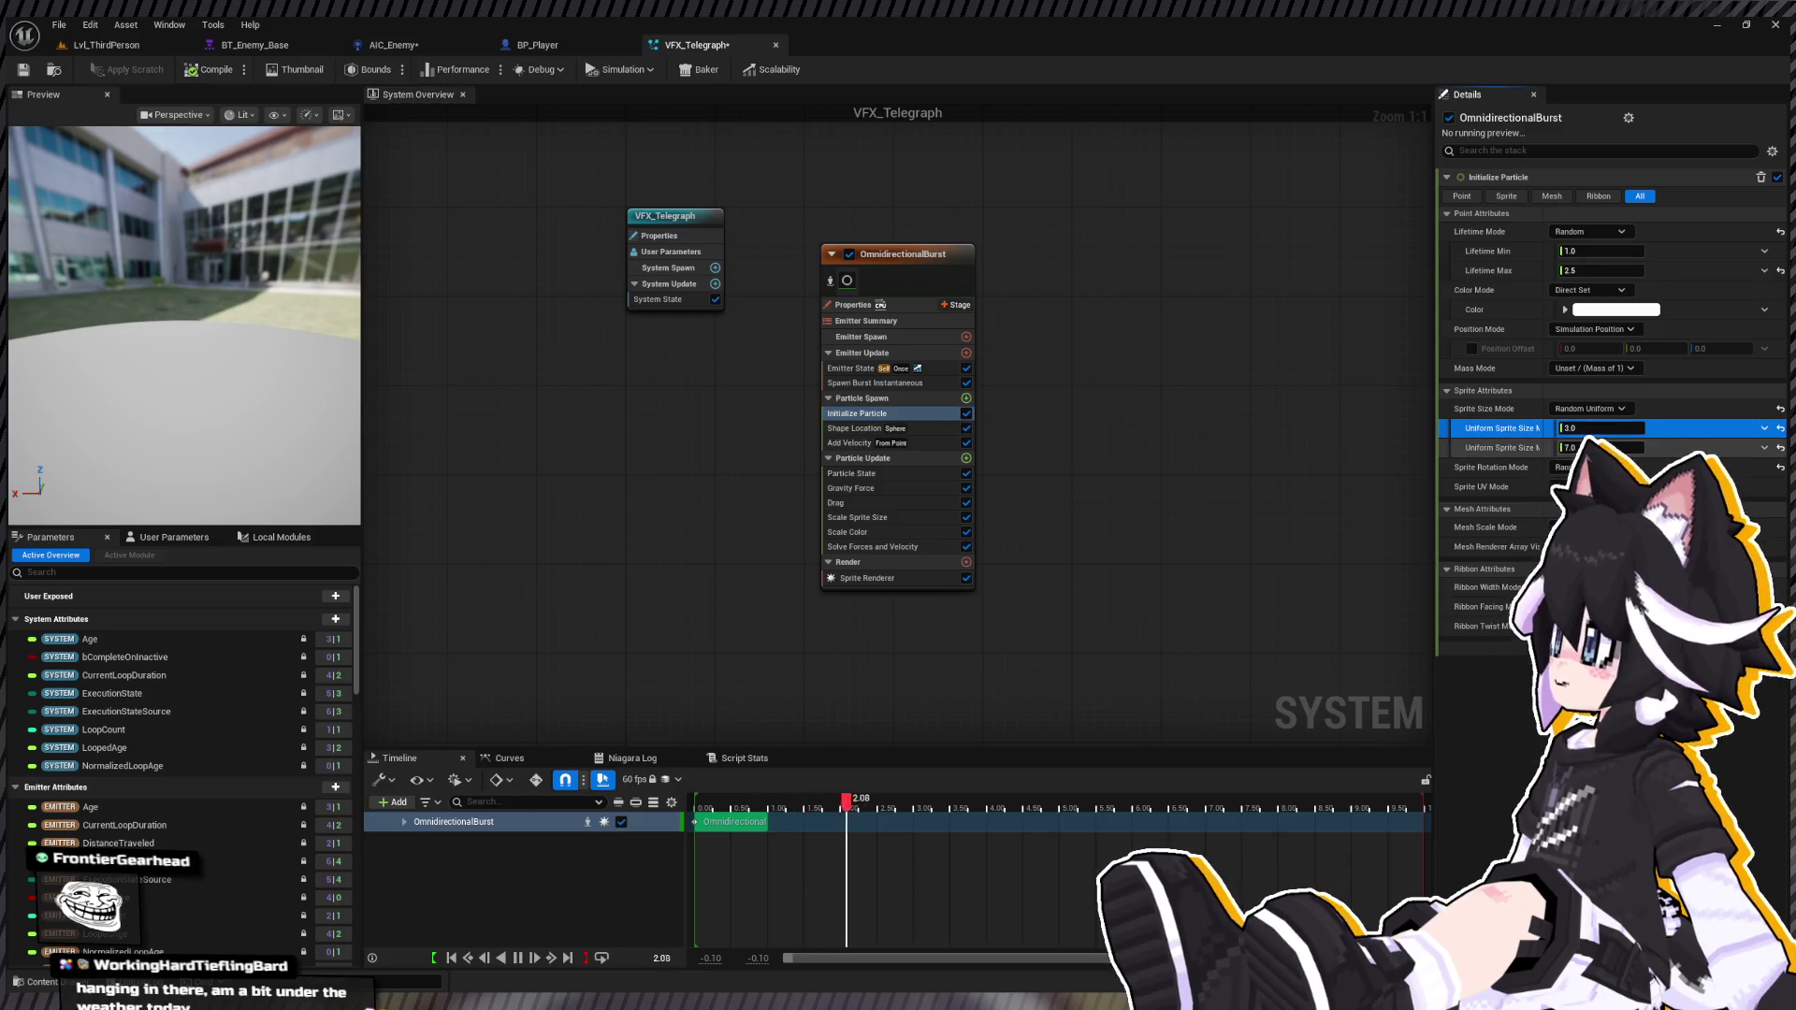
{"action": "type", "text": "25"}
{"action": "left_click", "coordinate": [1597, 448]}
{"action": "type", "text": "25"}
{"action": "left_click", "coordinate": [1591, 409]}
{"action": "left_click", "coordinate": [1581, 430]}
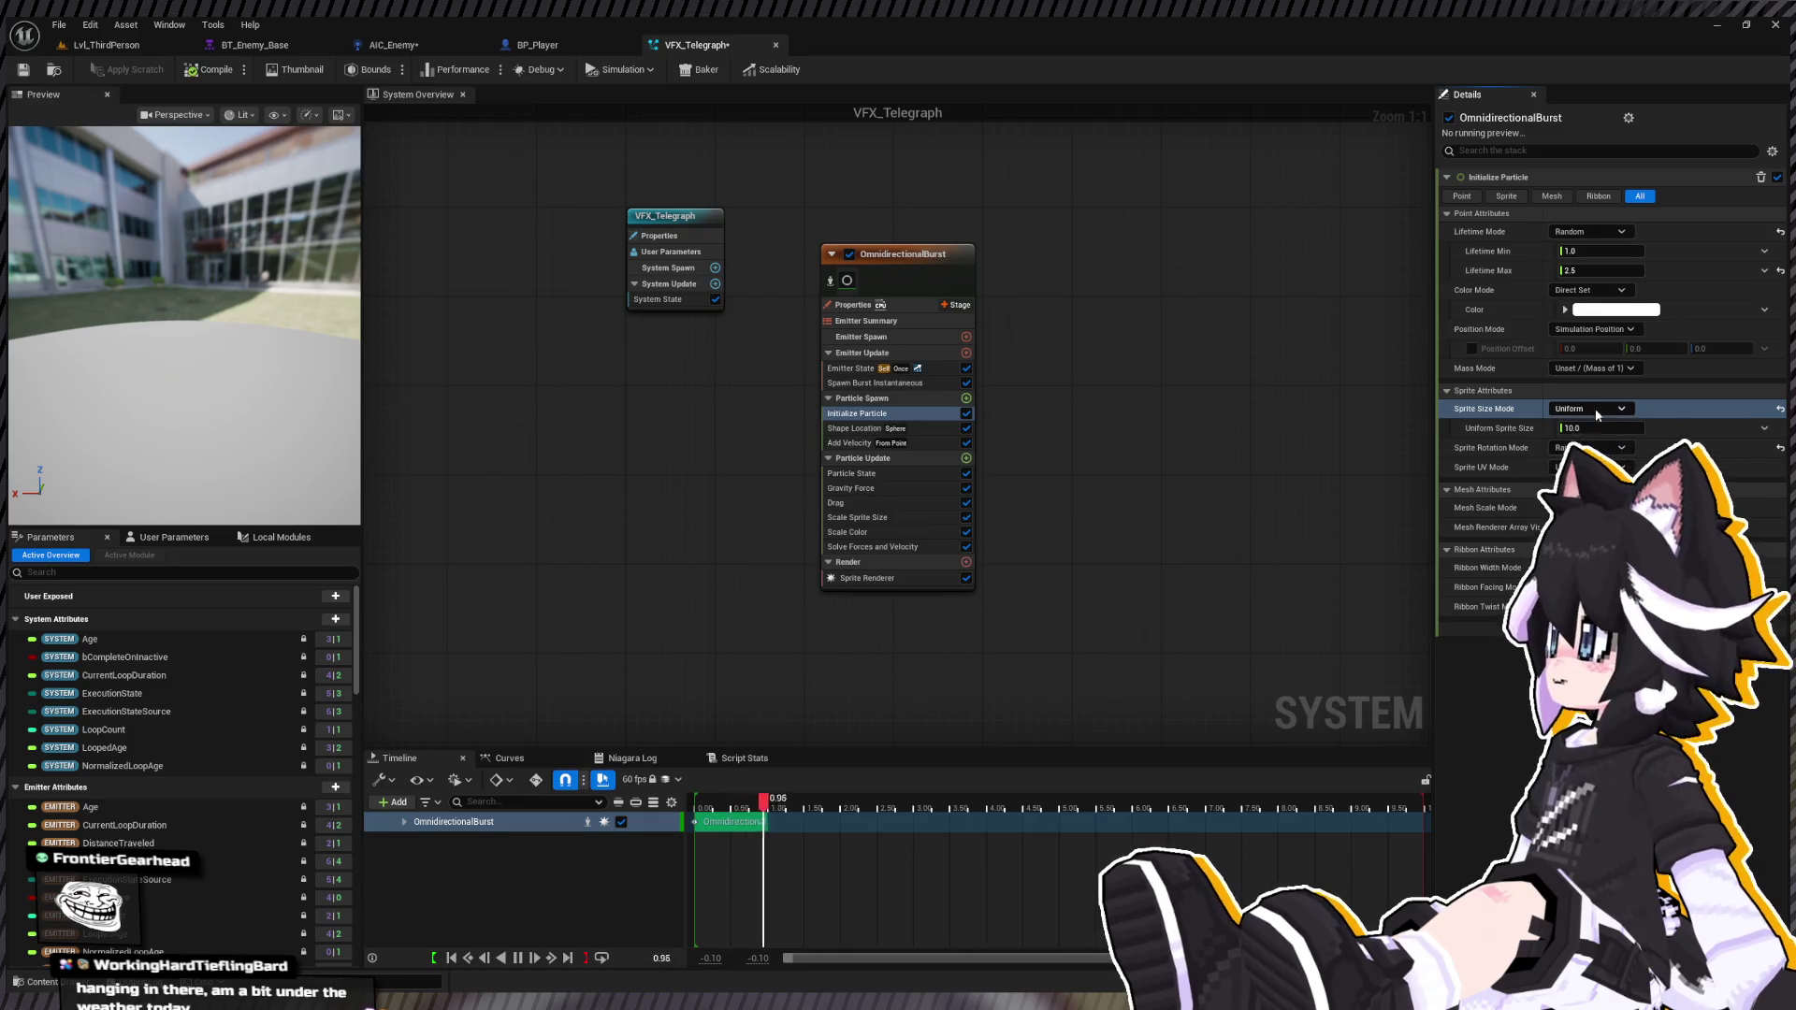
{"action": "left_click", "coordinate": [1584, 428]}
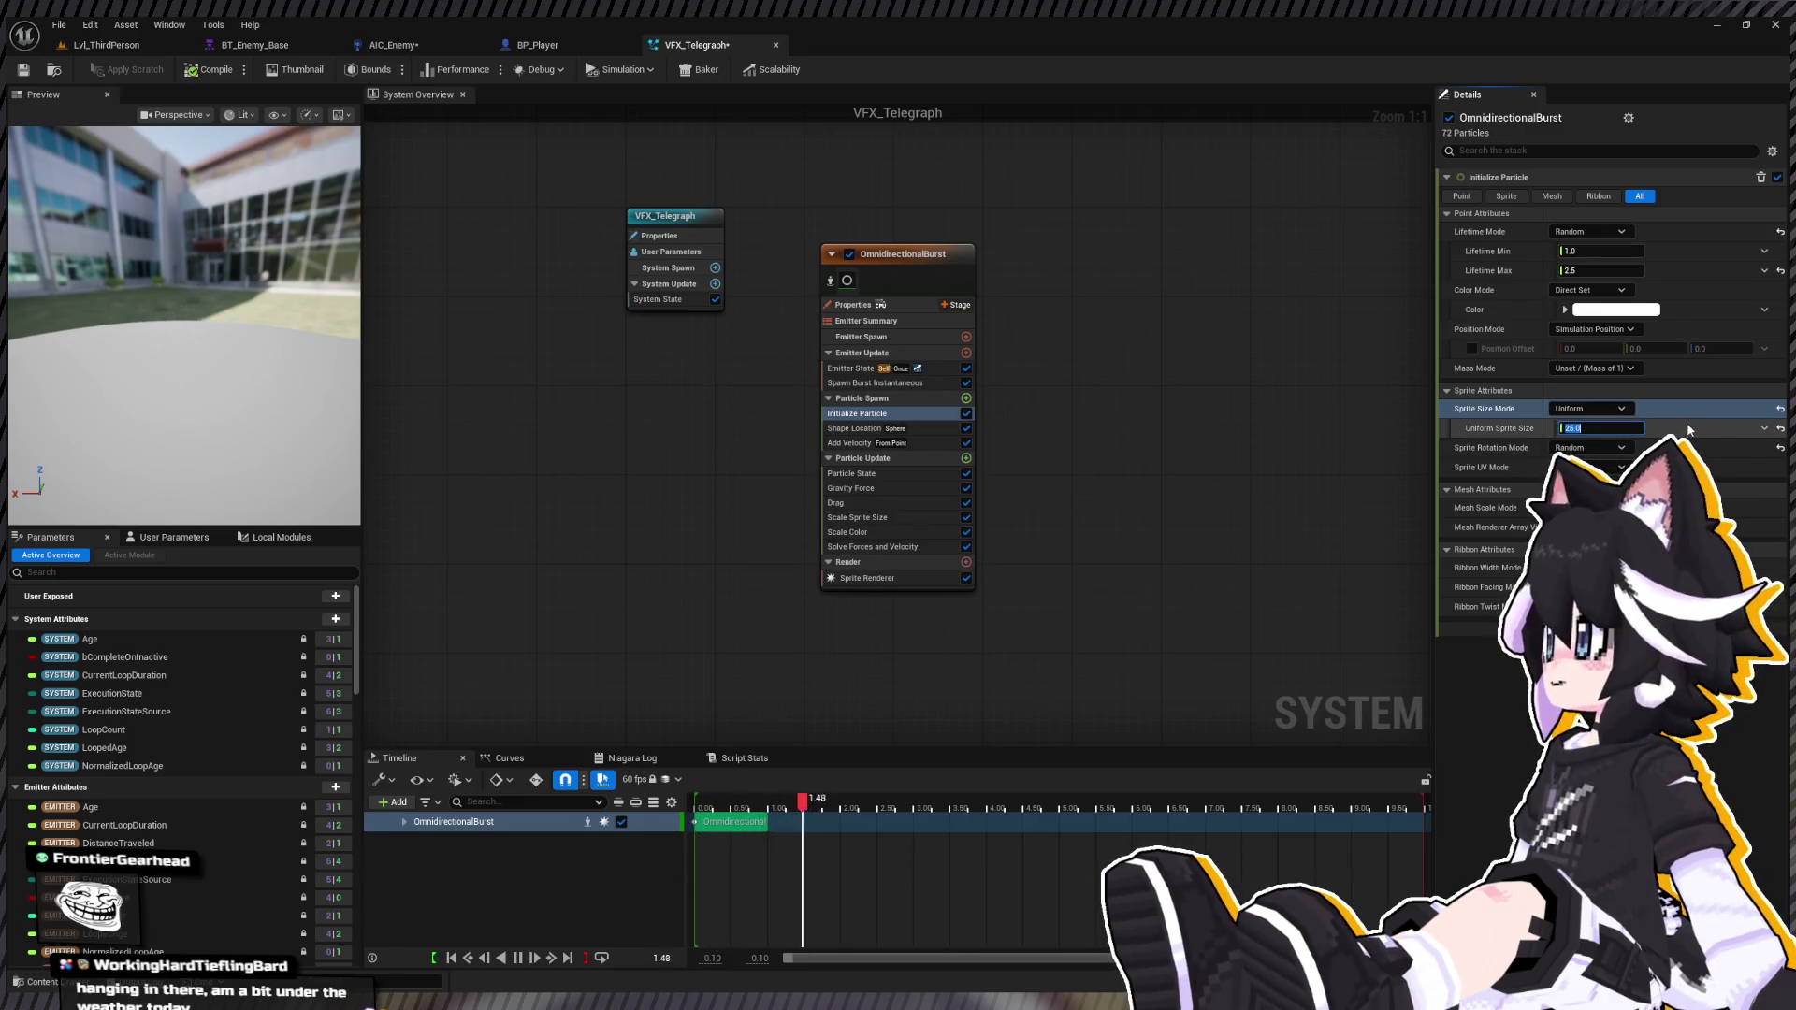
{"action": "left_click_drag", "start_coordinate": [261, 245], "coordinate": [246, 302]}
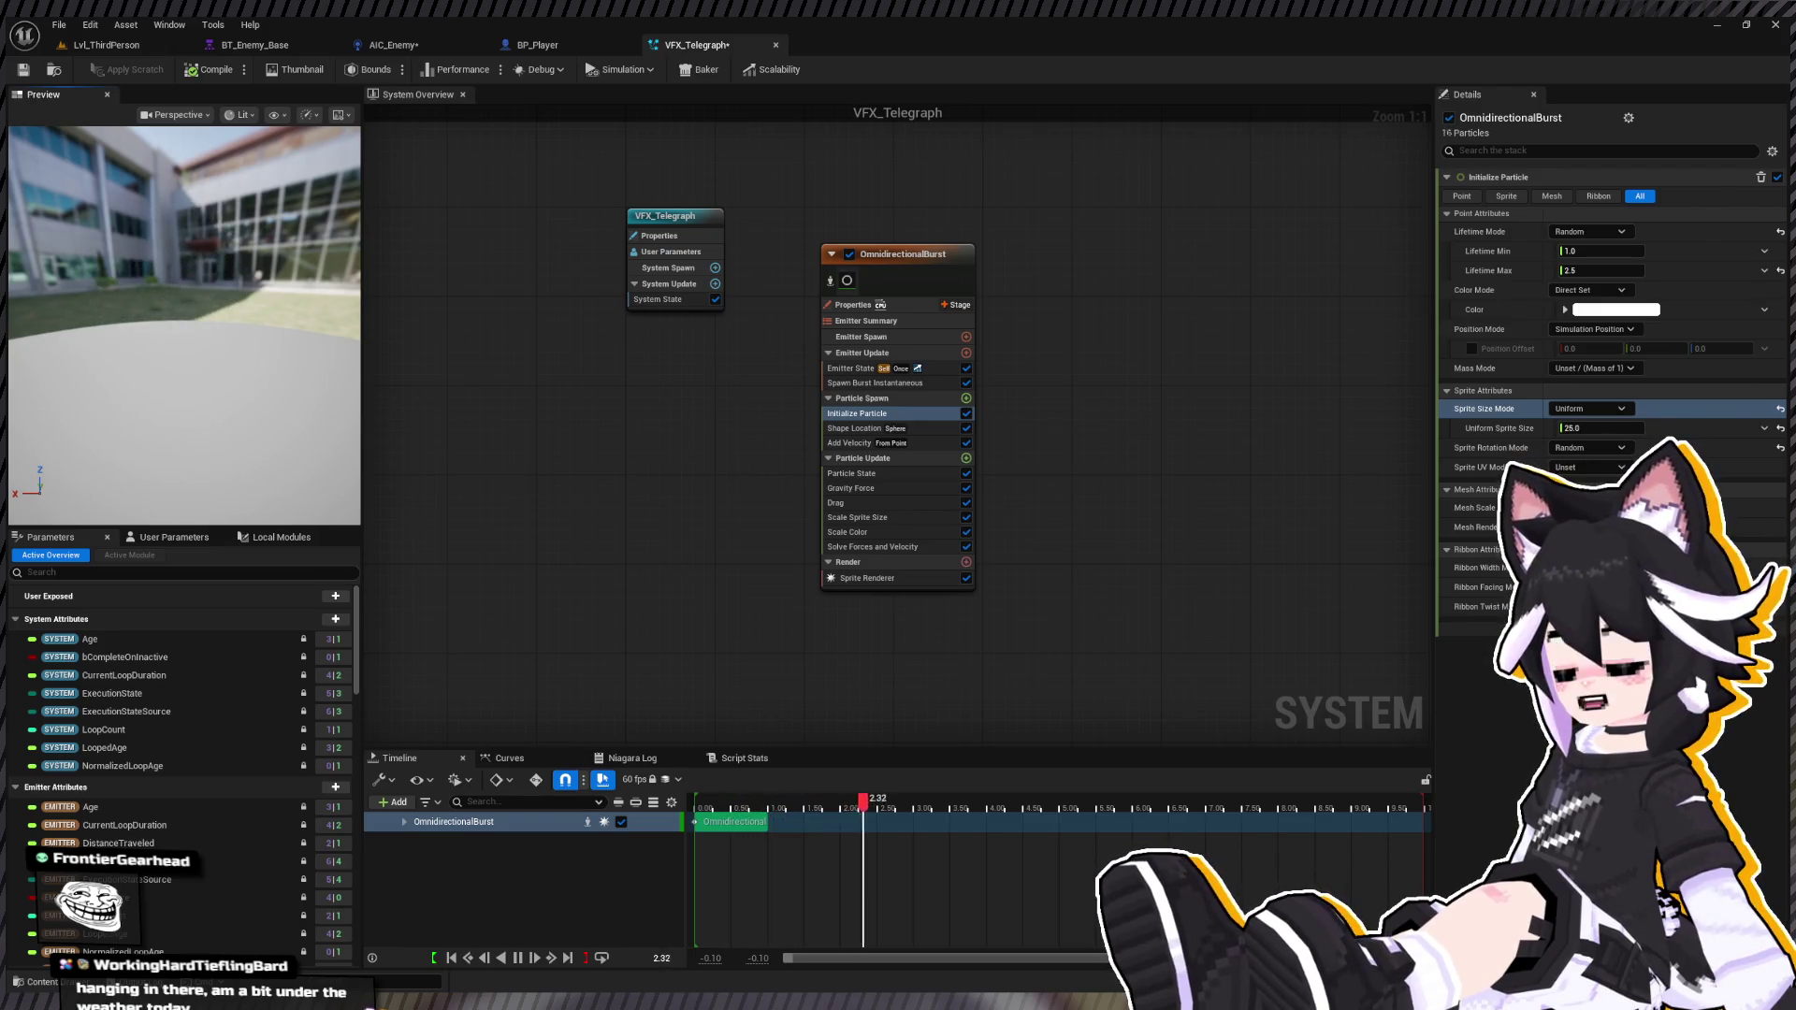
{"action": "left_click", "coordinate": [871, 384]}
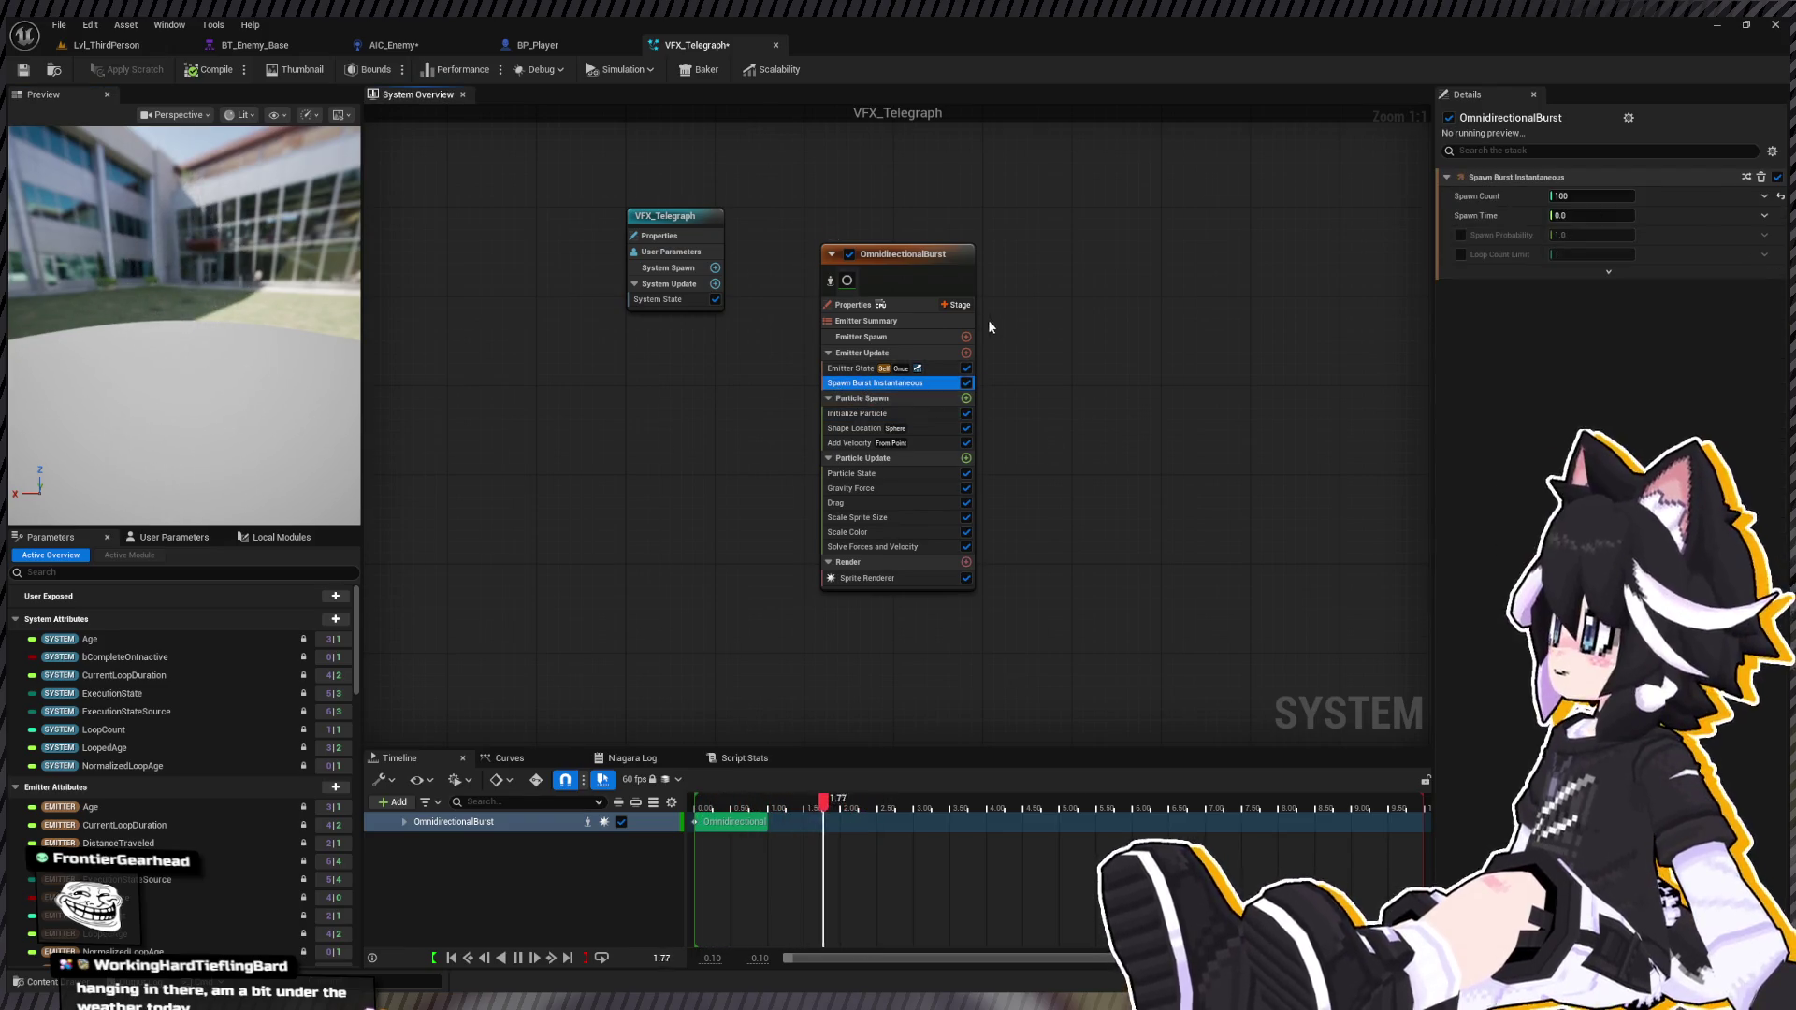
Step: Set the burst count to 1 and remove the Add Velocity and Gravity Force modules
{"action": "left_click", "coordinate": [1590, 195]}
{"action": "type", "text": "1"}
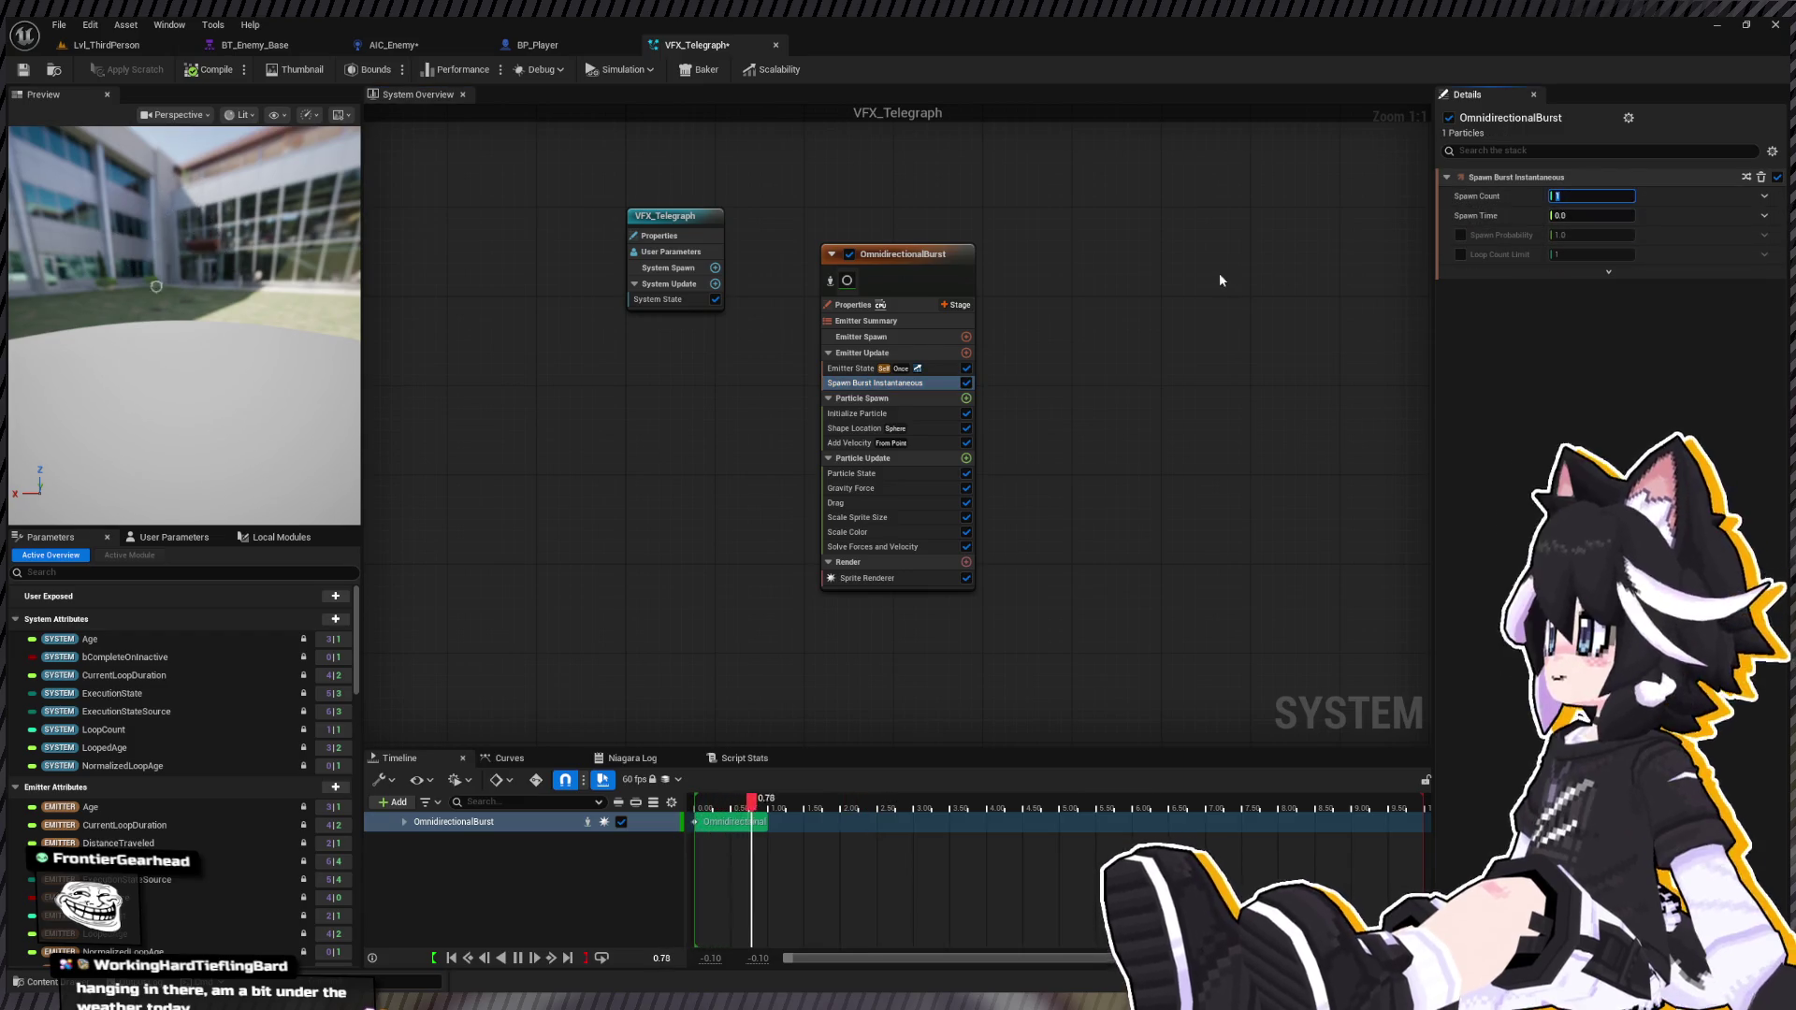
{"action": "left_click", "coordinate": [913, 443]}
{"action": "key", "text": "Delete"}
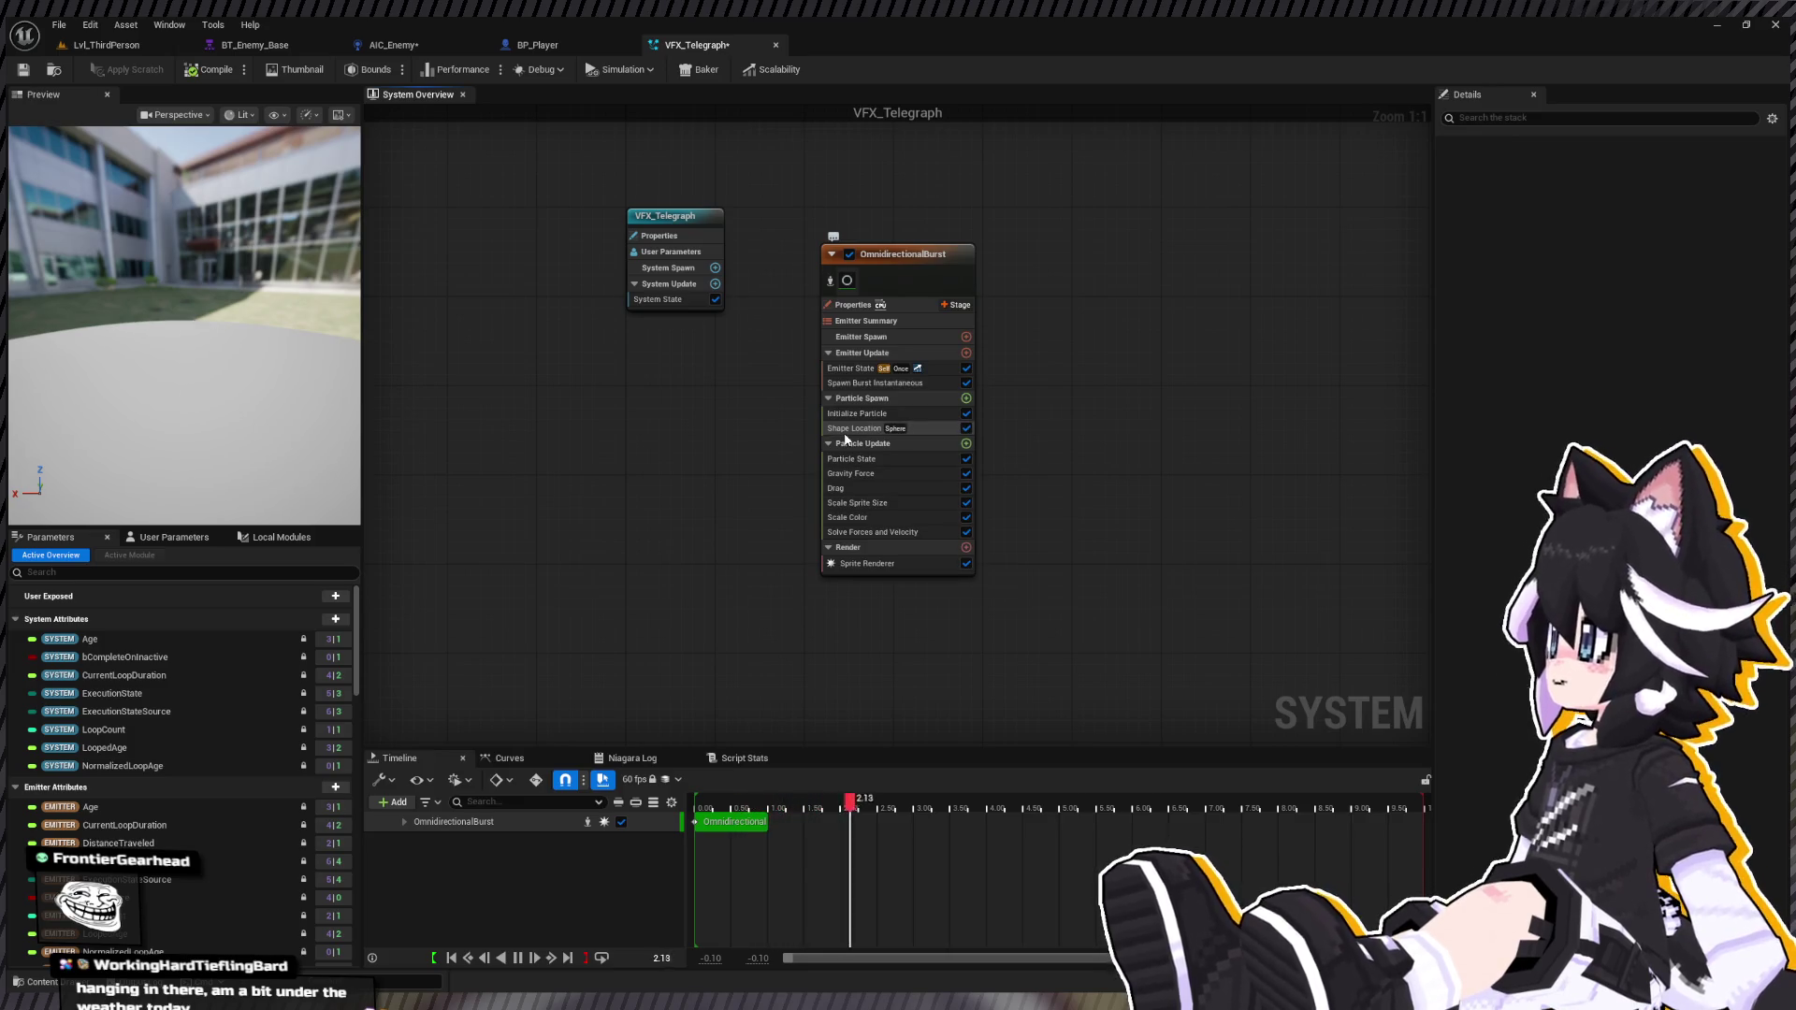
{"action": "left_click", "coordinate": [861, 474]}
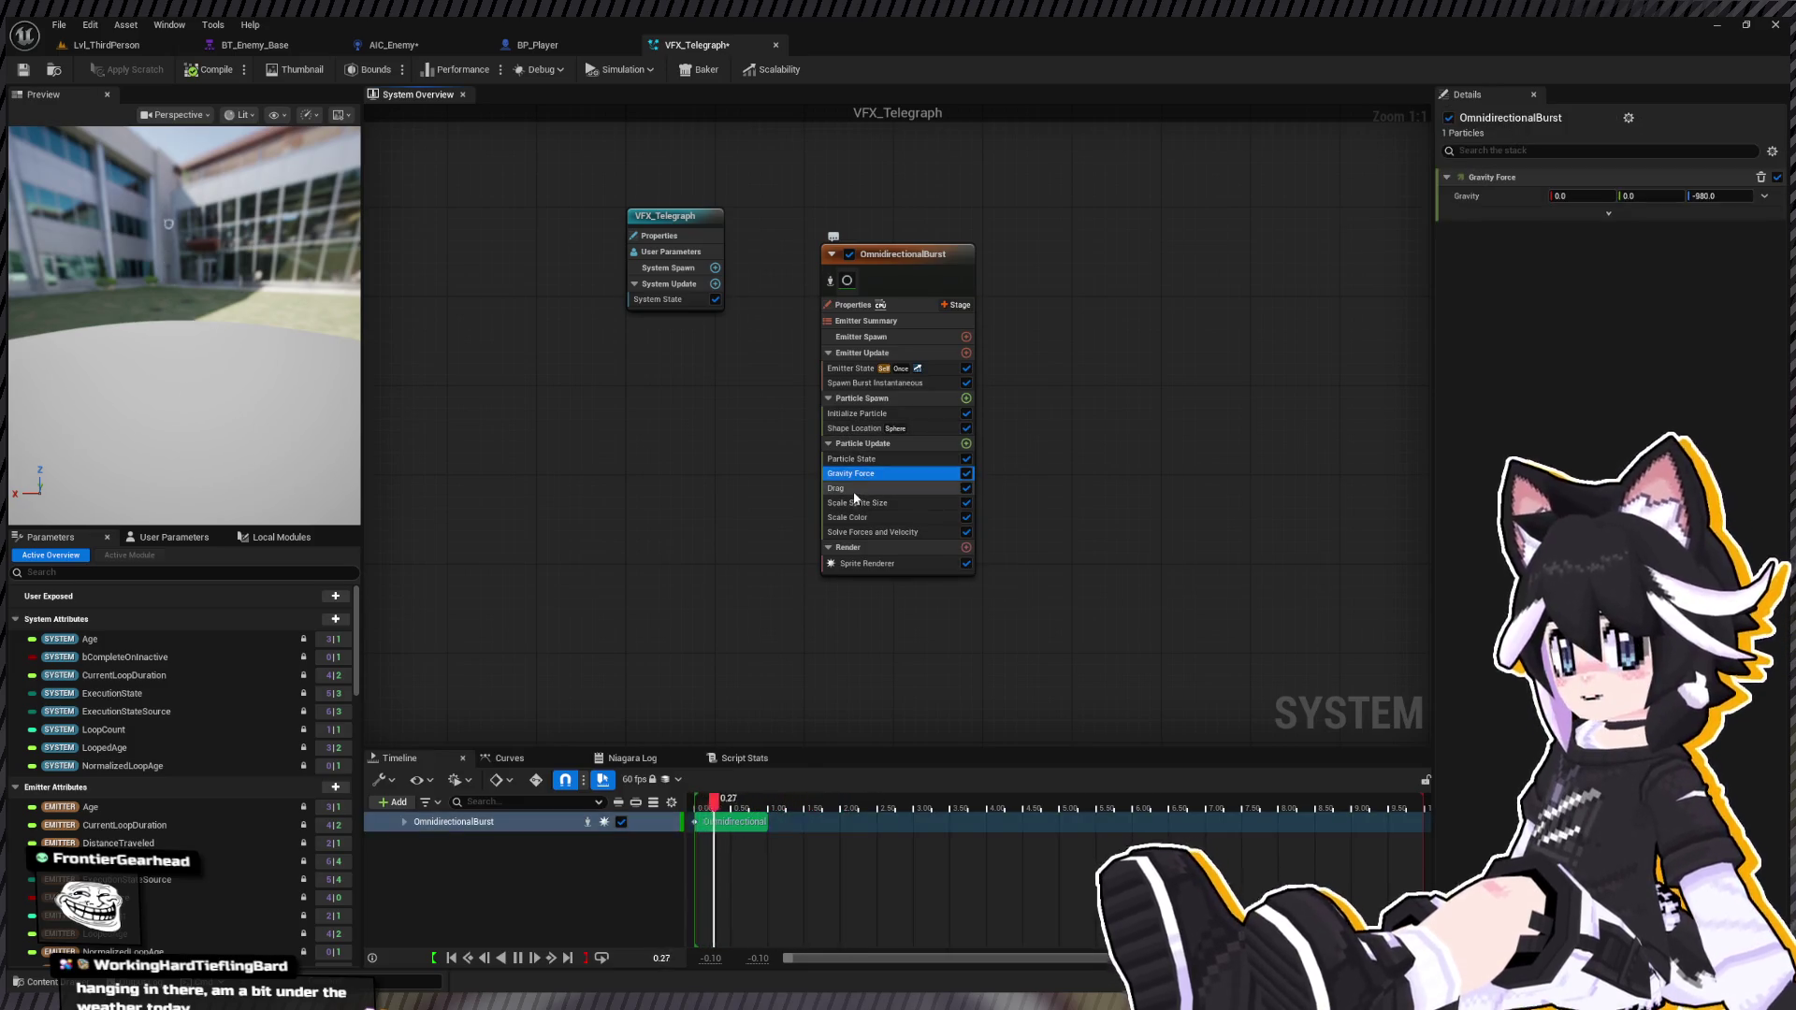
{"action": "key", "text": "Delete"}
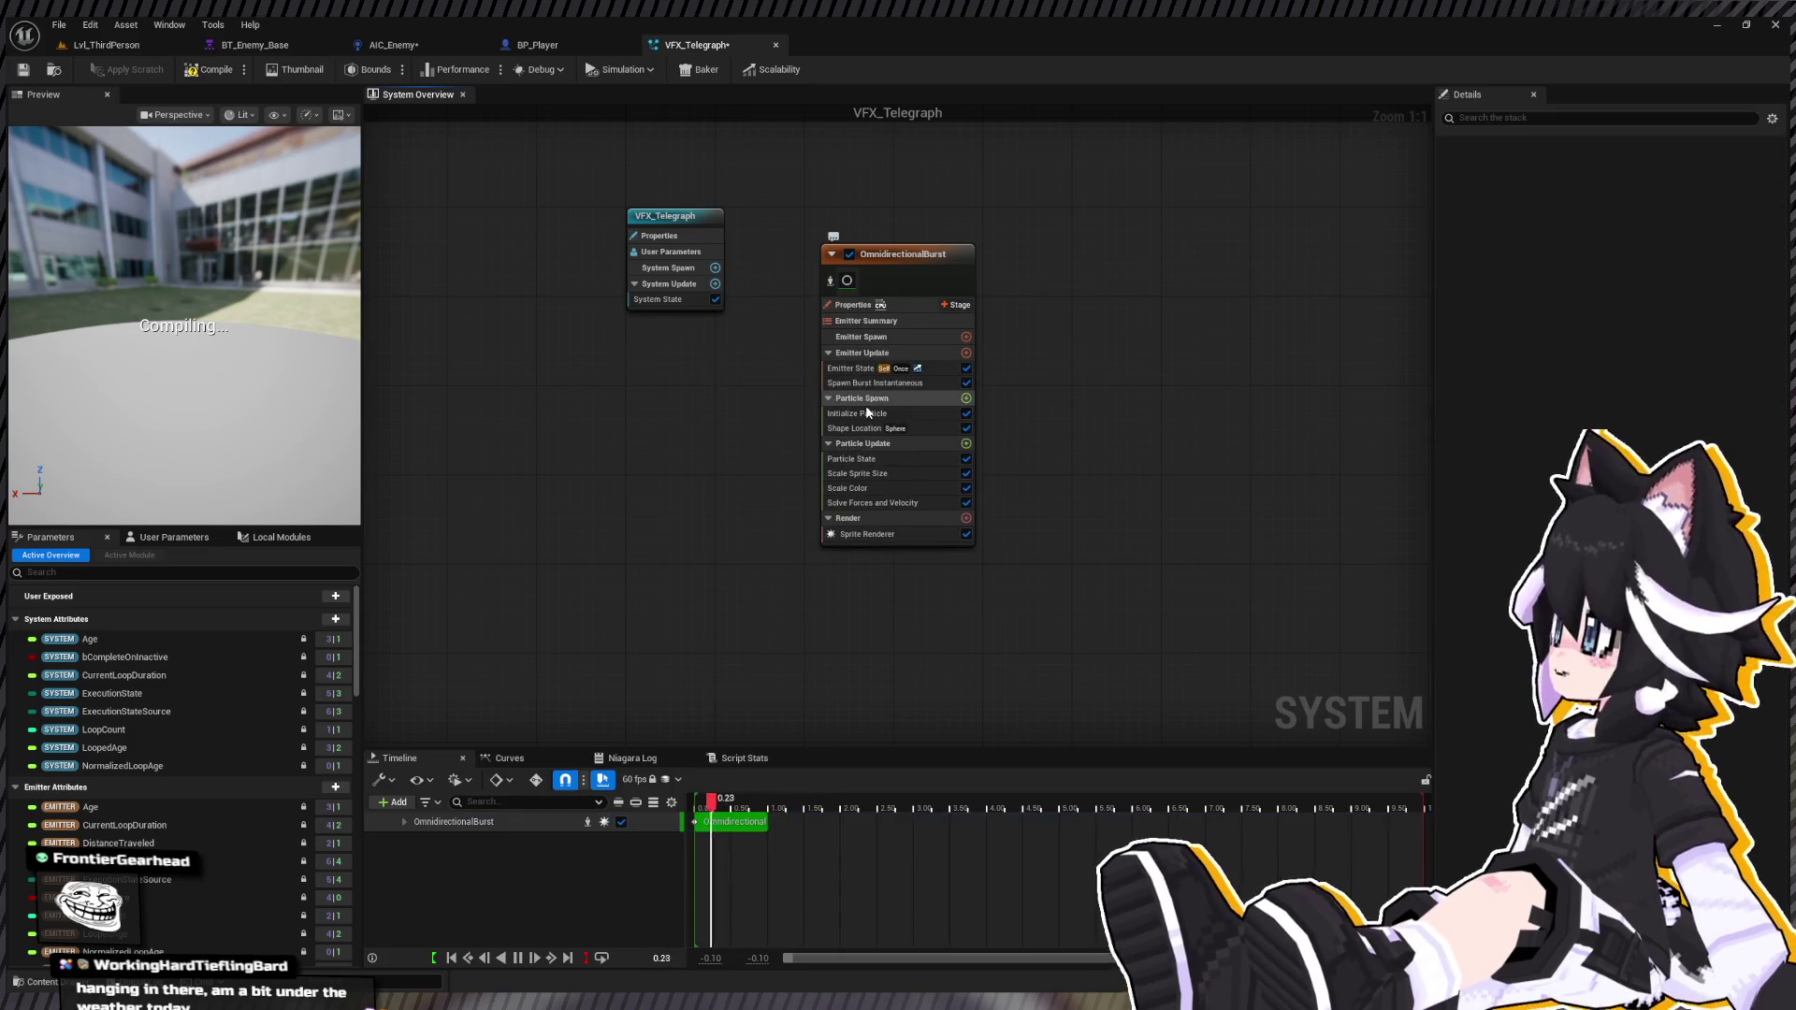
Step: Raise the Initialize Particle uniform sprite size to 100
{"action": "left_click", "coordinate": [868, 413]}
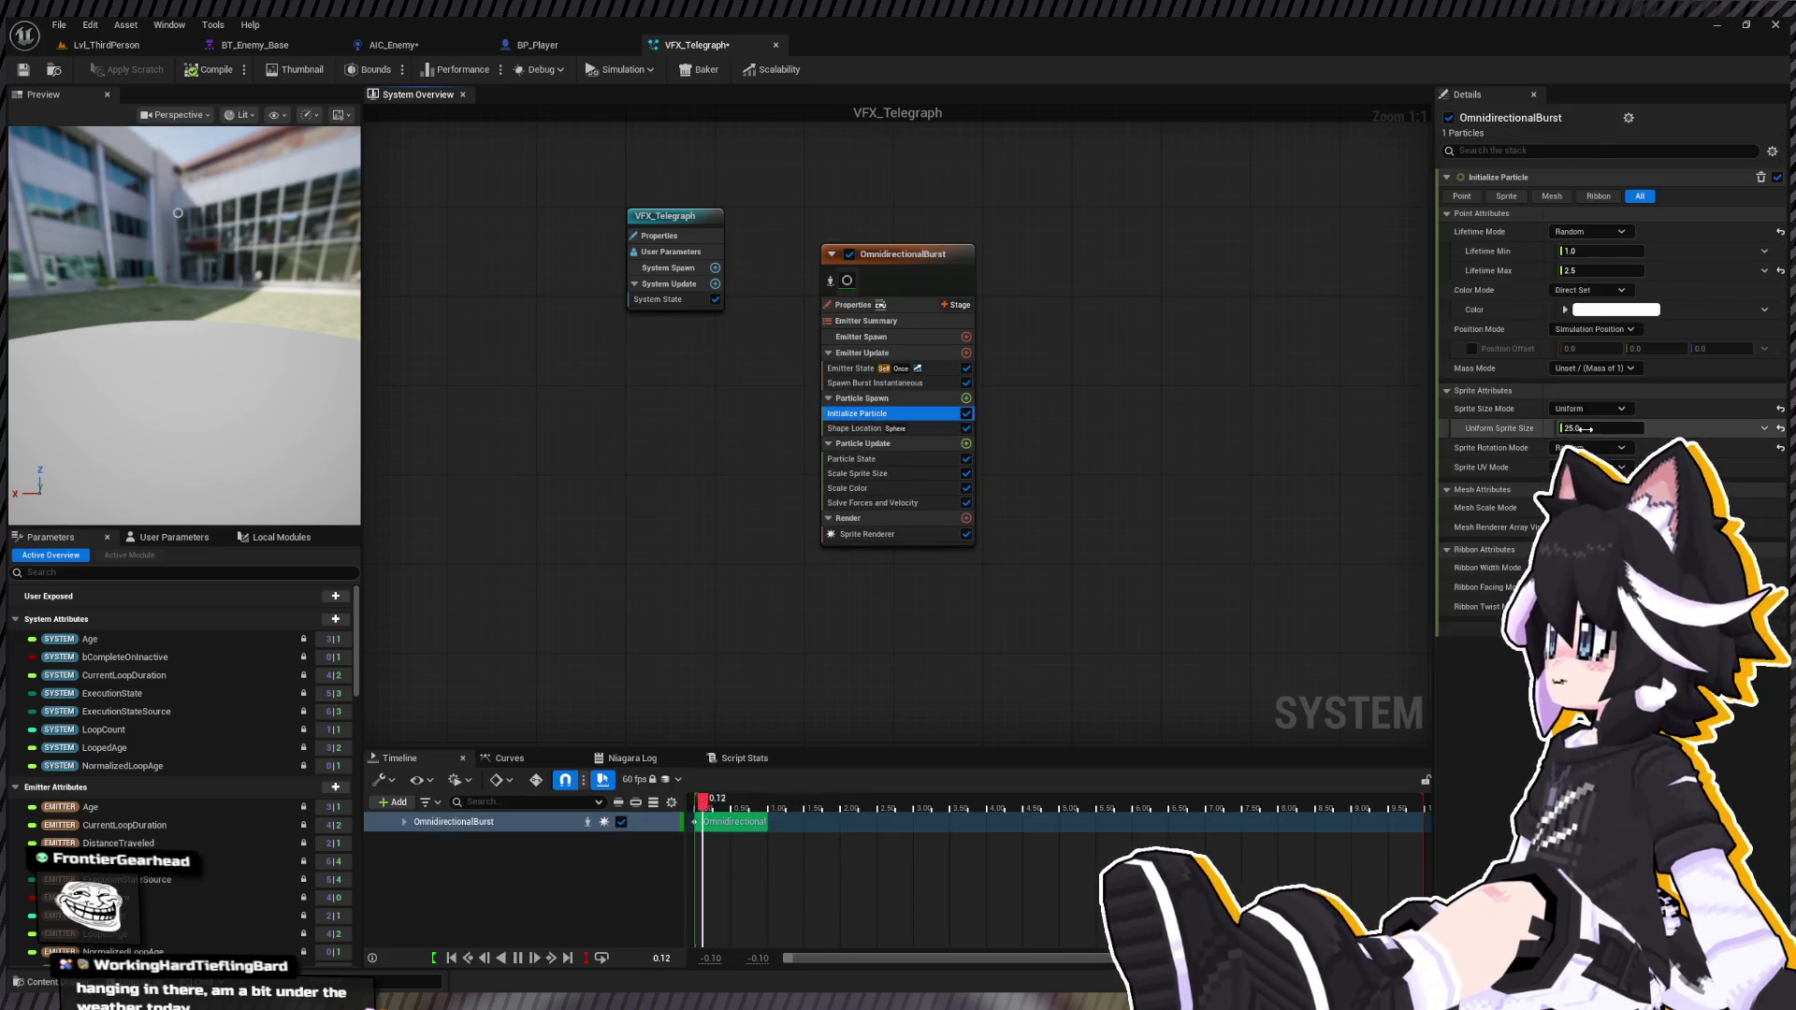
{"action": "left_click", "coordinate": [1581, 429]}
{"action": "type", "text": "100"}
{"action": "key", "text": "Return"}
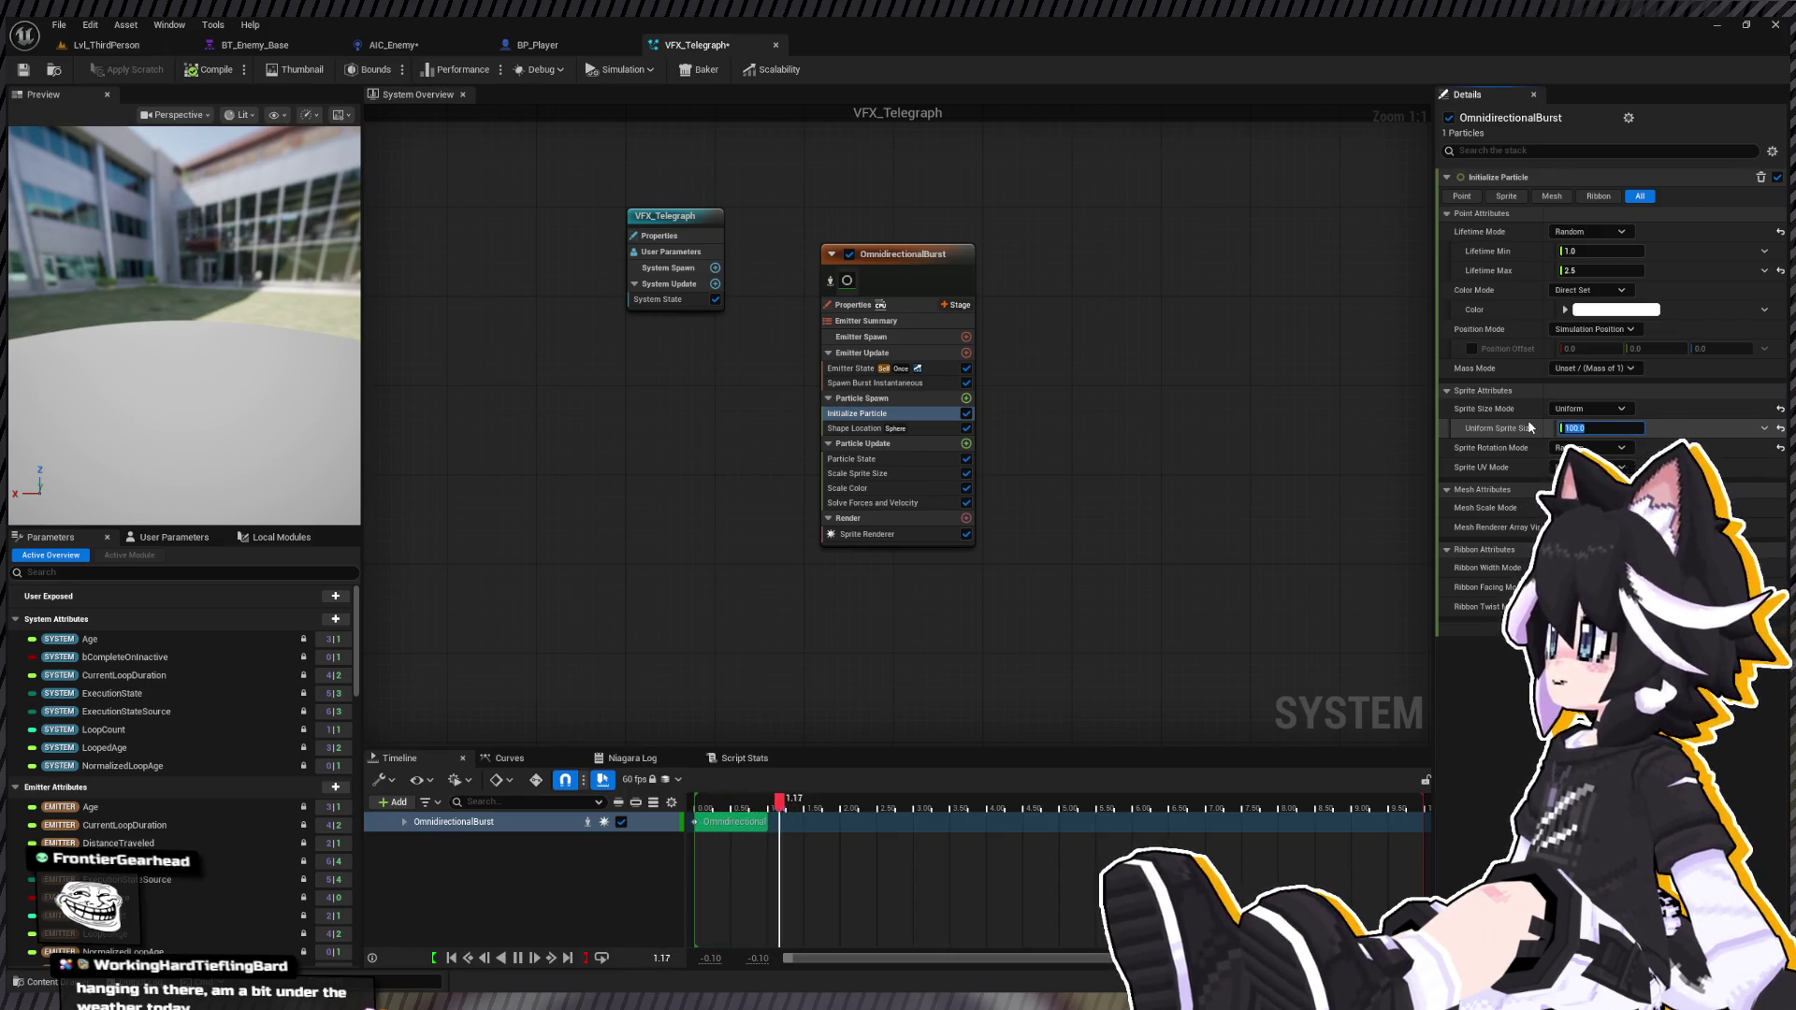
{"action": "left_click", "coordinate": [852, 431]}
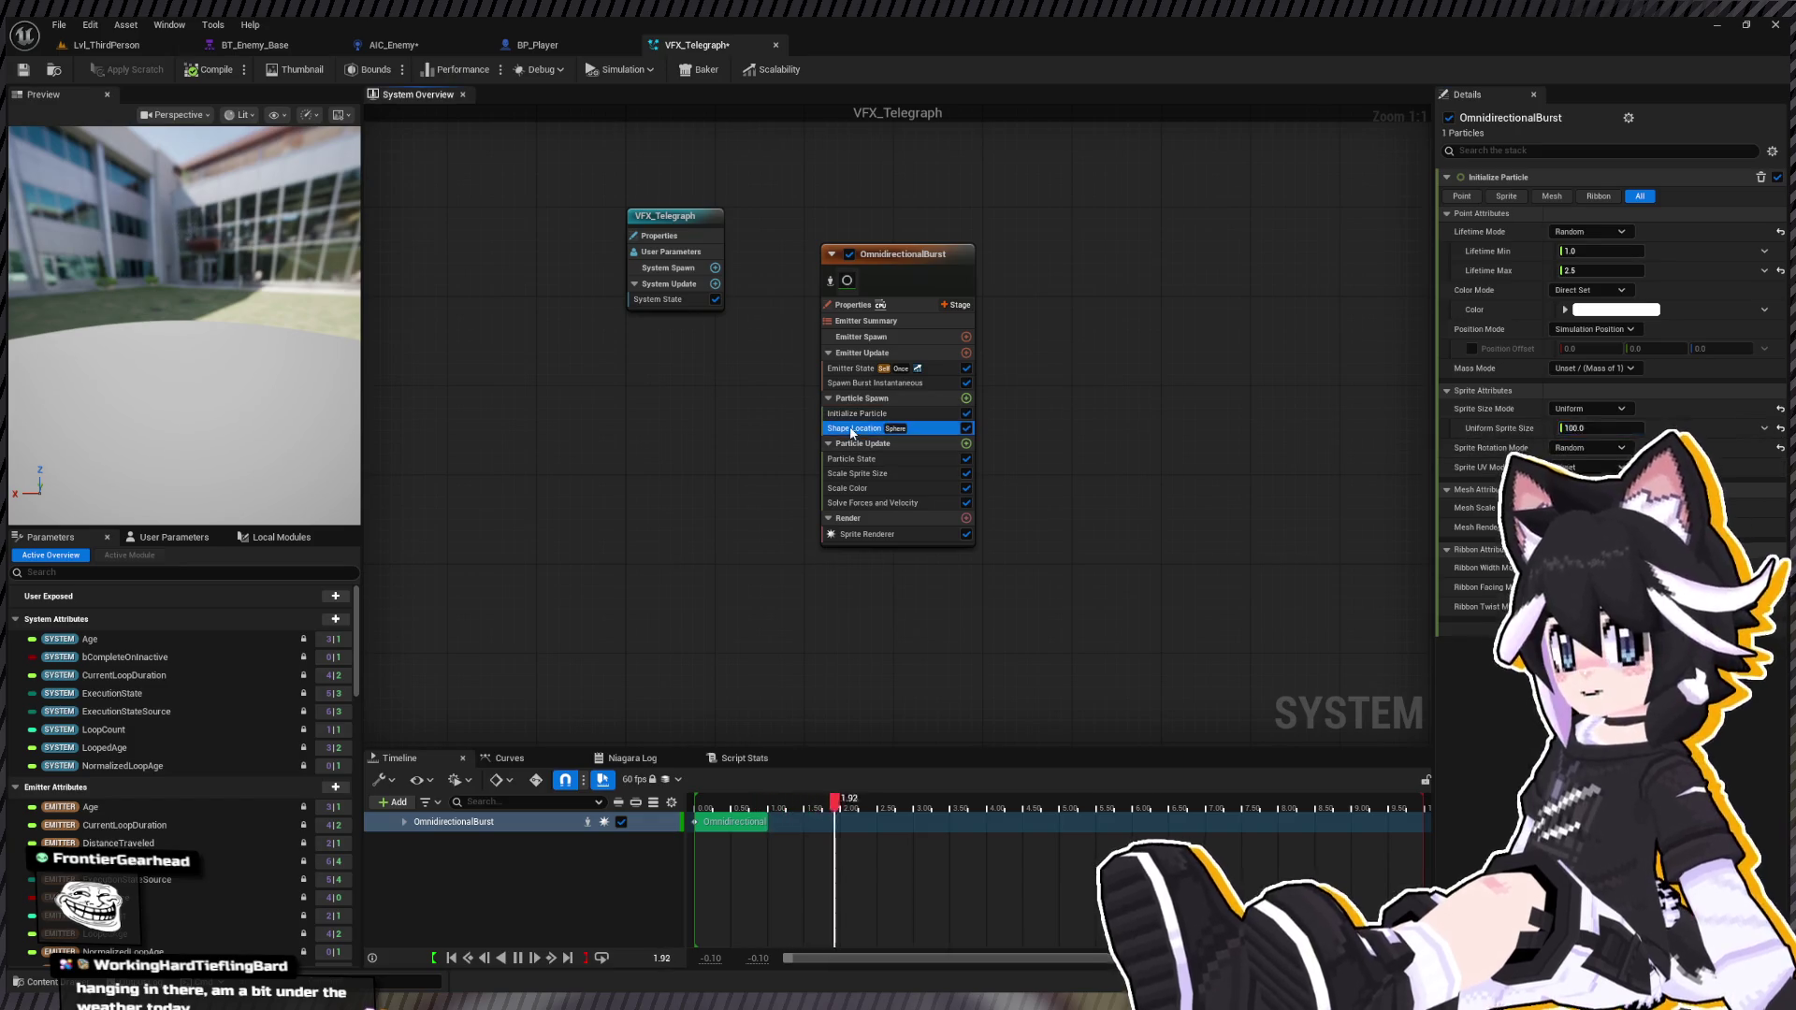
{"action": "left_click", "coordinate": [857, 473]}
{"action": "left_click", "coordinate": [879, 504]}
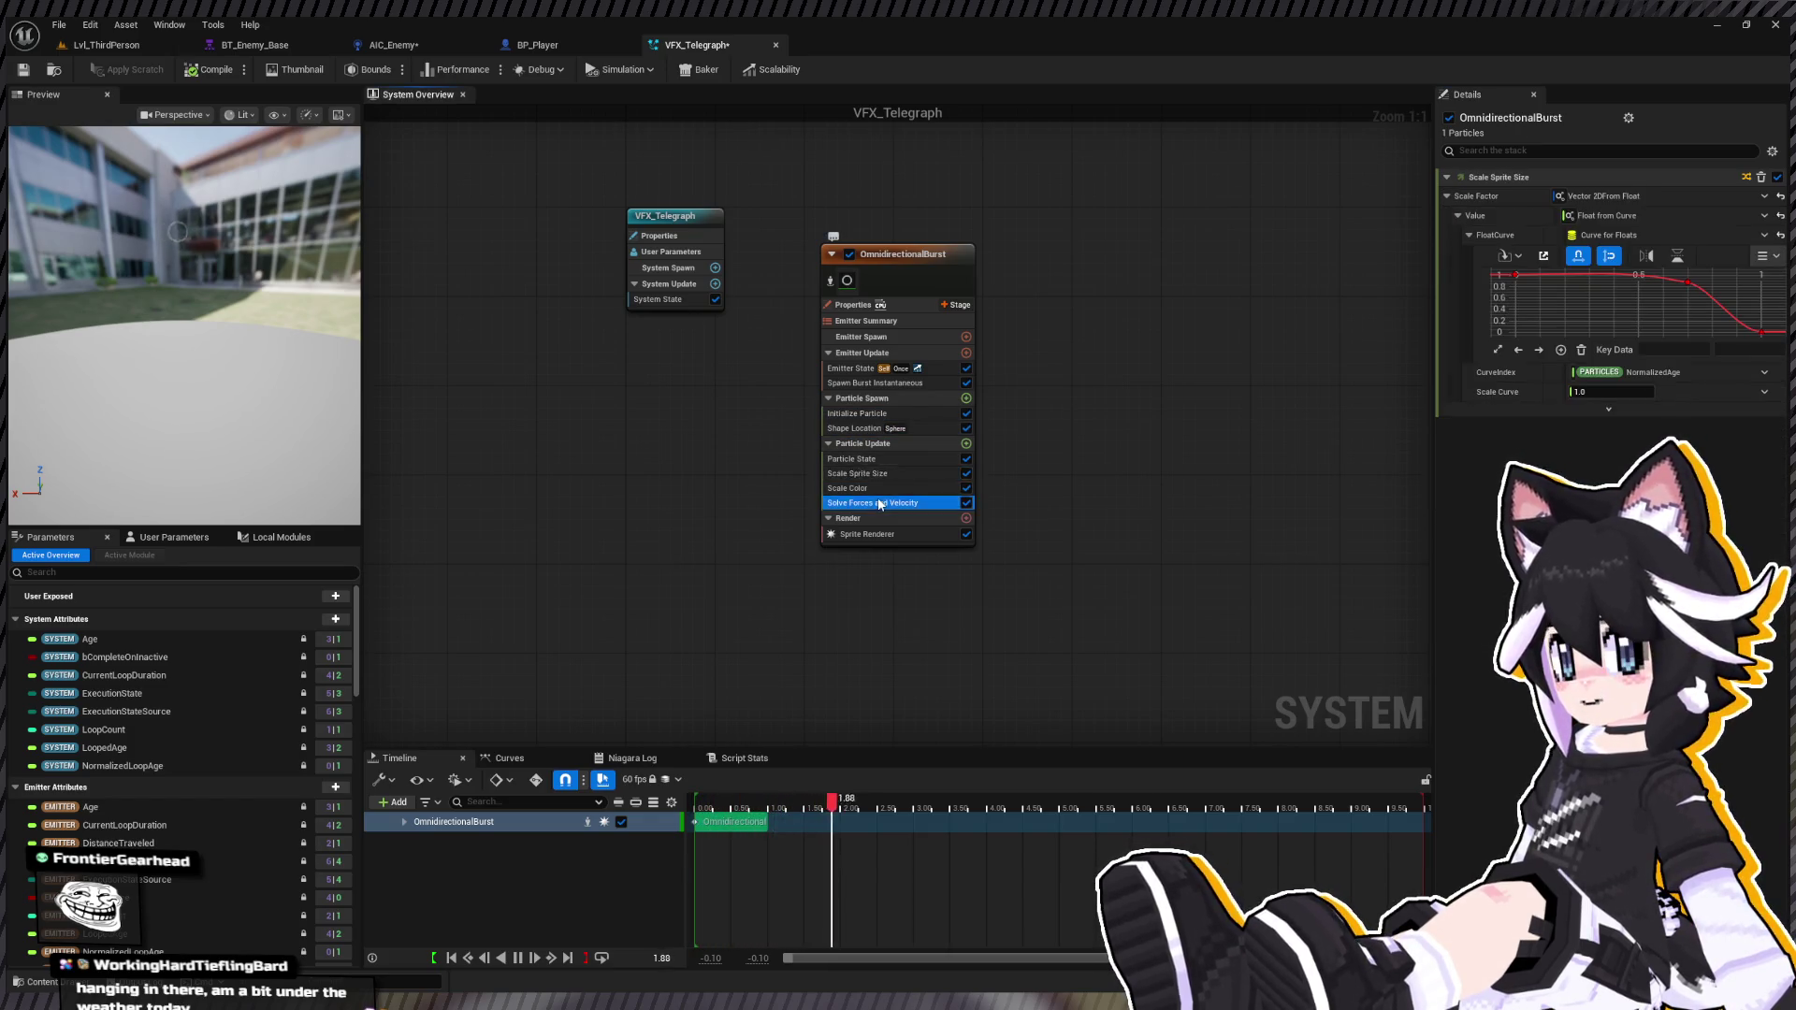
Step: On the Scale Sprite Size curve, delete the middle key and move the first key to time 0
{"action": "left_click", "coordinate": [887, 473]}
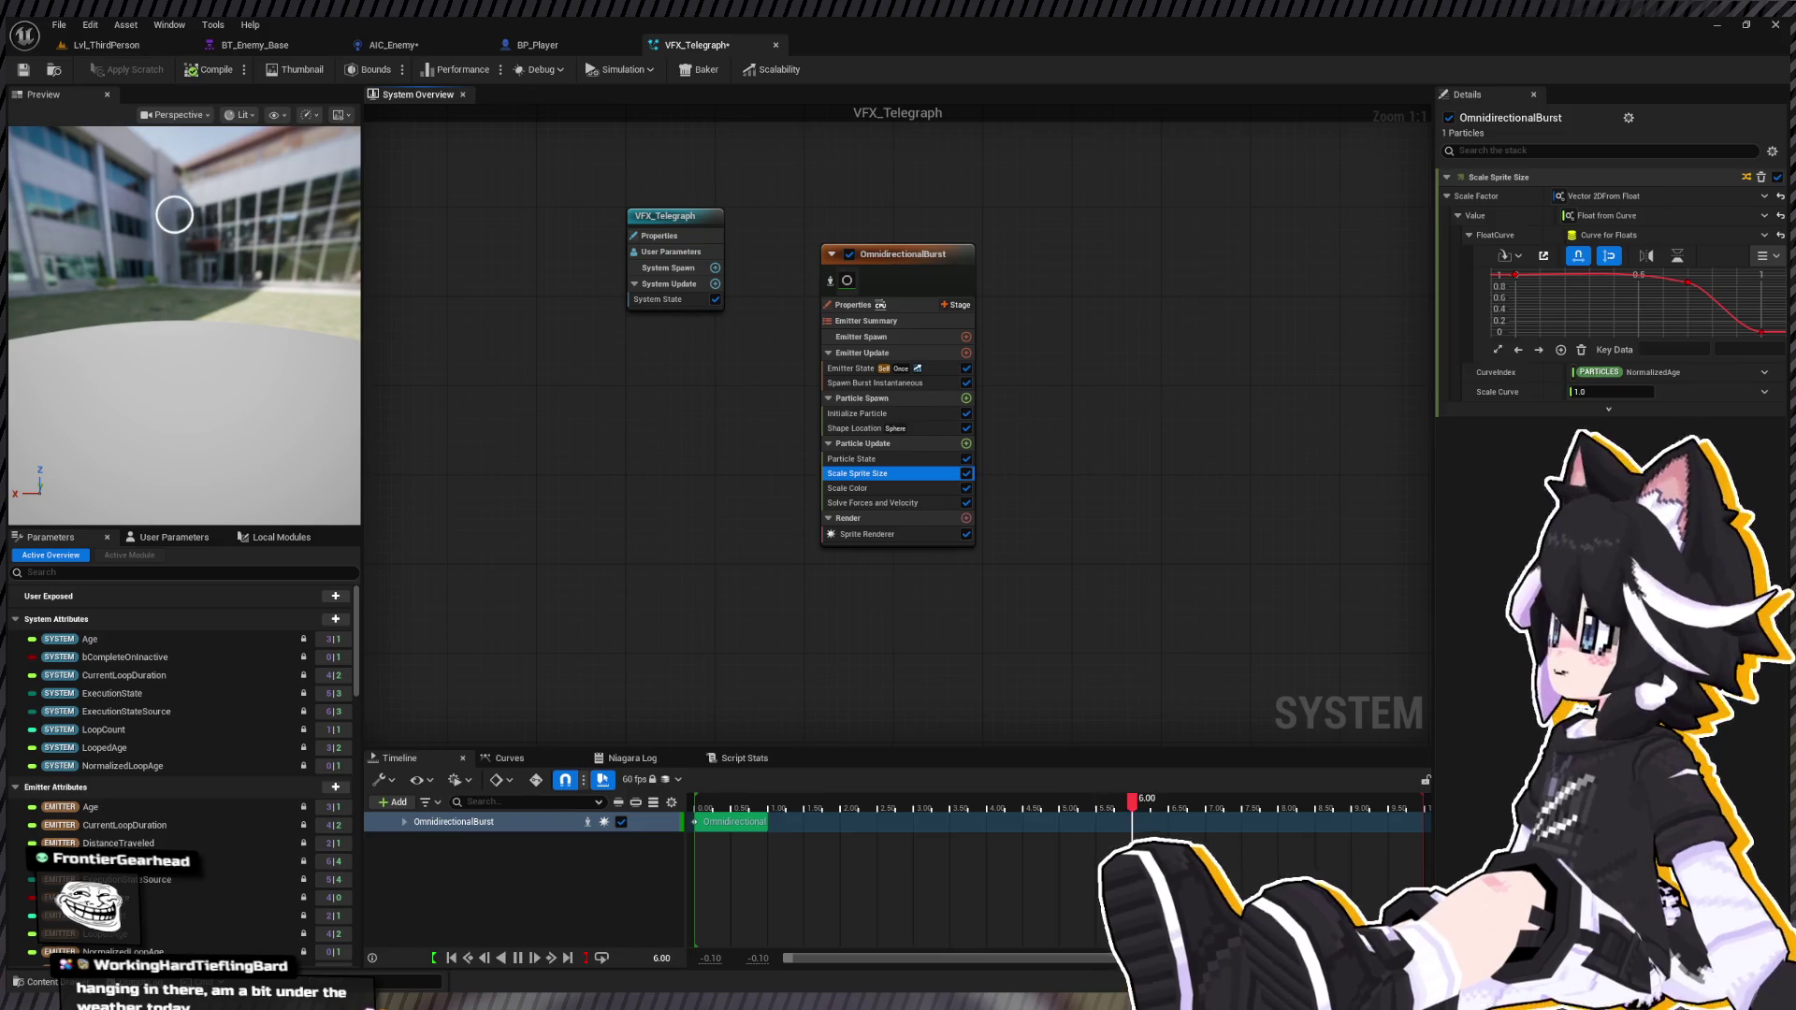
{"action": "left_click", "coordinate": [1687, 282]}
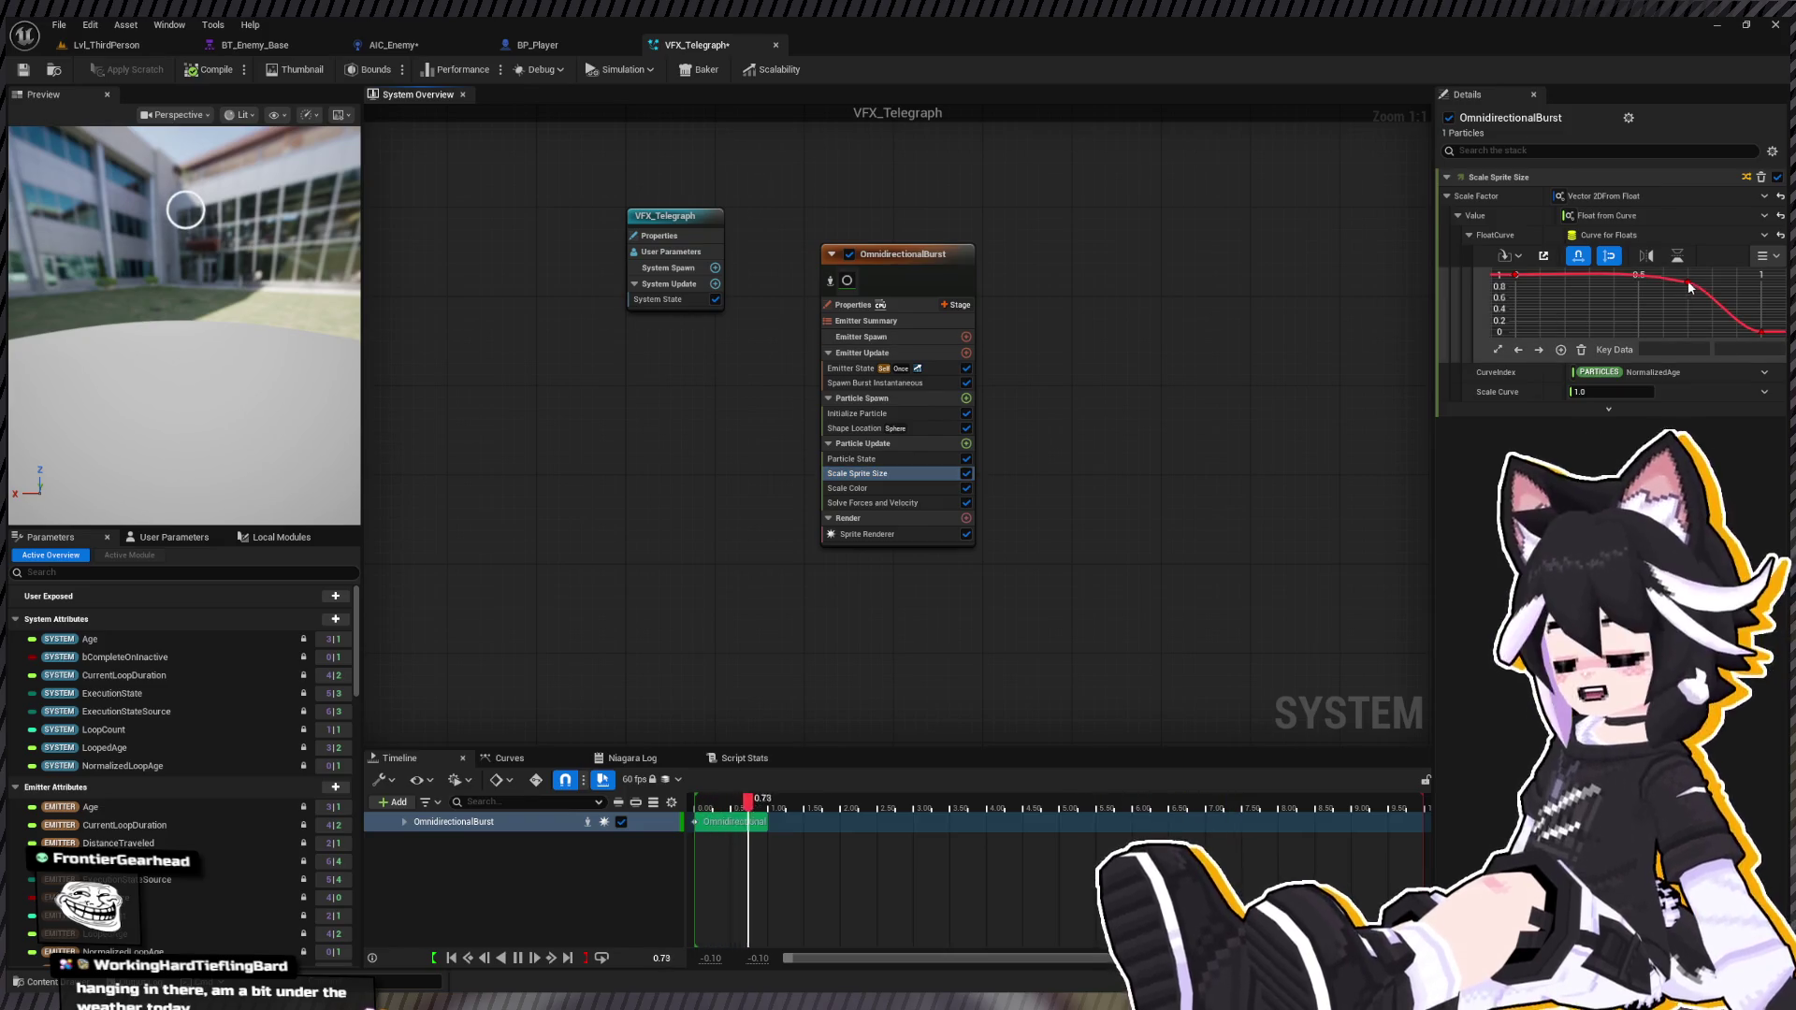
{"action": "key", "text": "Delete"}
{"action": "left_click", "coordinate": [1514, 276]}
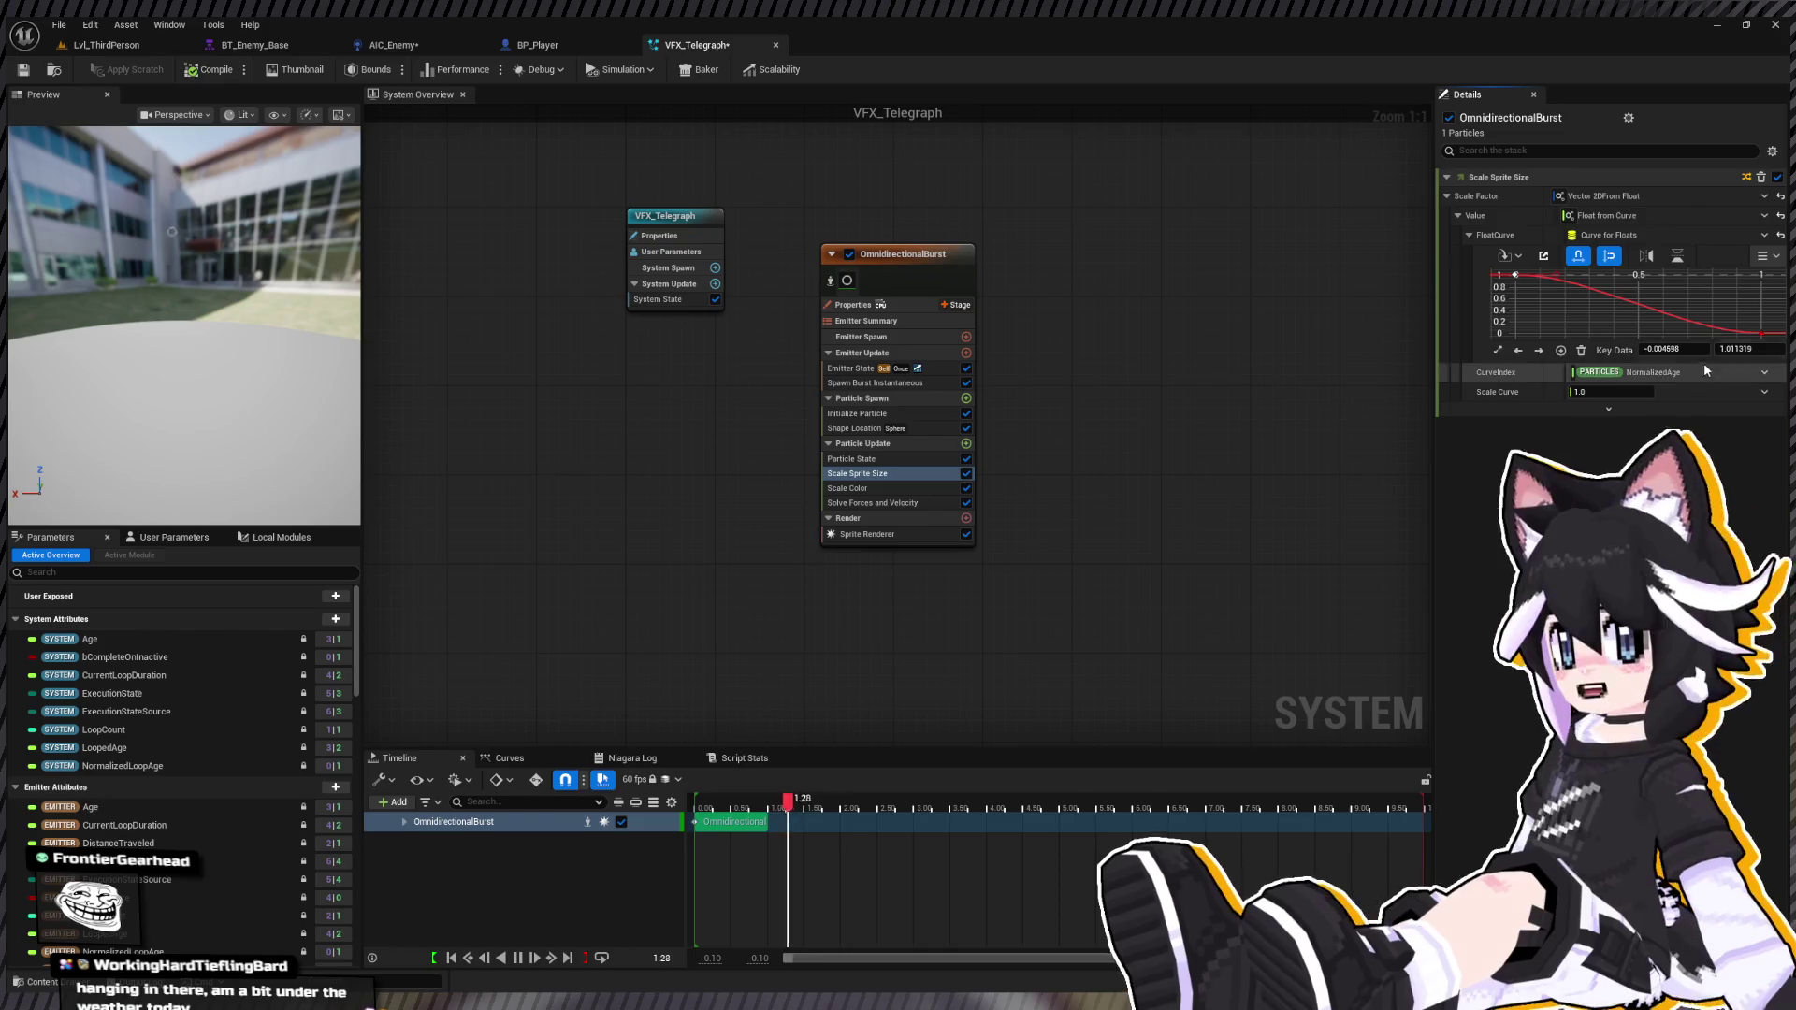
{"action": "left_click", "coordinate": [1650, 348]}
{"action": "type", "text": "0.0"}
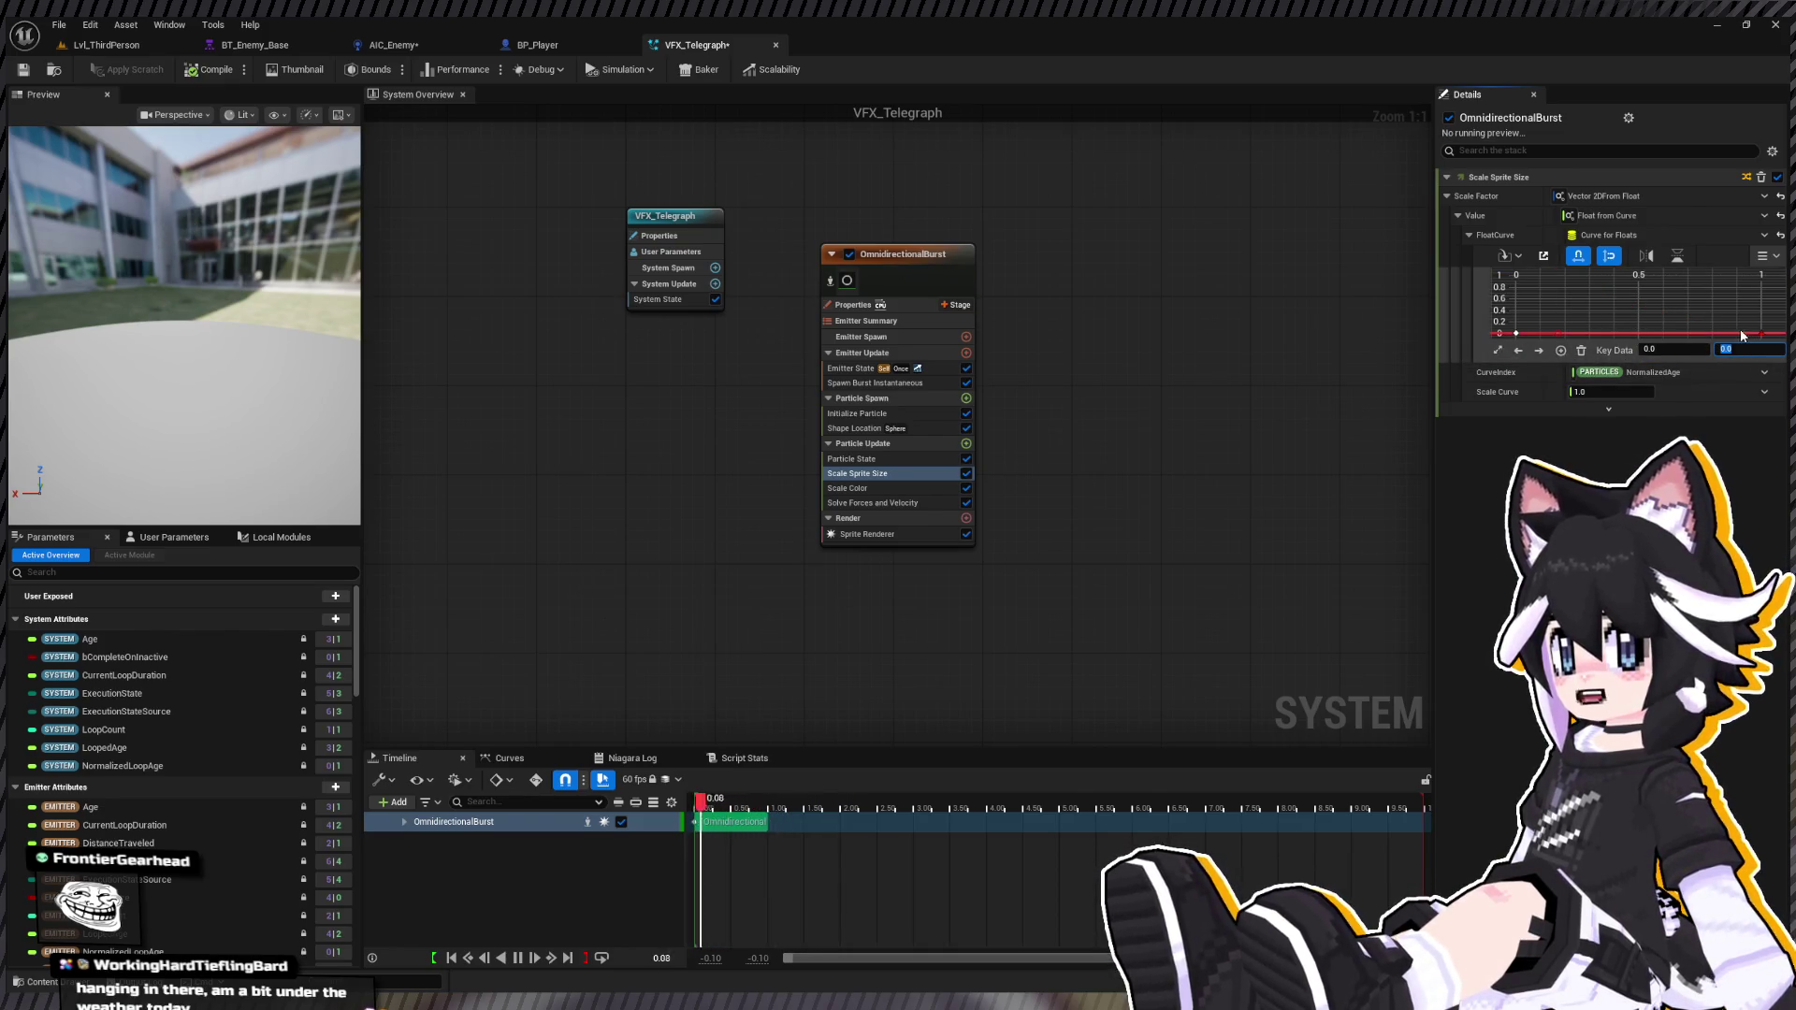
{"action": "key", "text": "Return"}
Step: Set the curve's last key value to 5.0
{"action": "left_click", "coordinate": [1763, 333]}
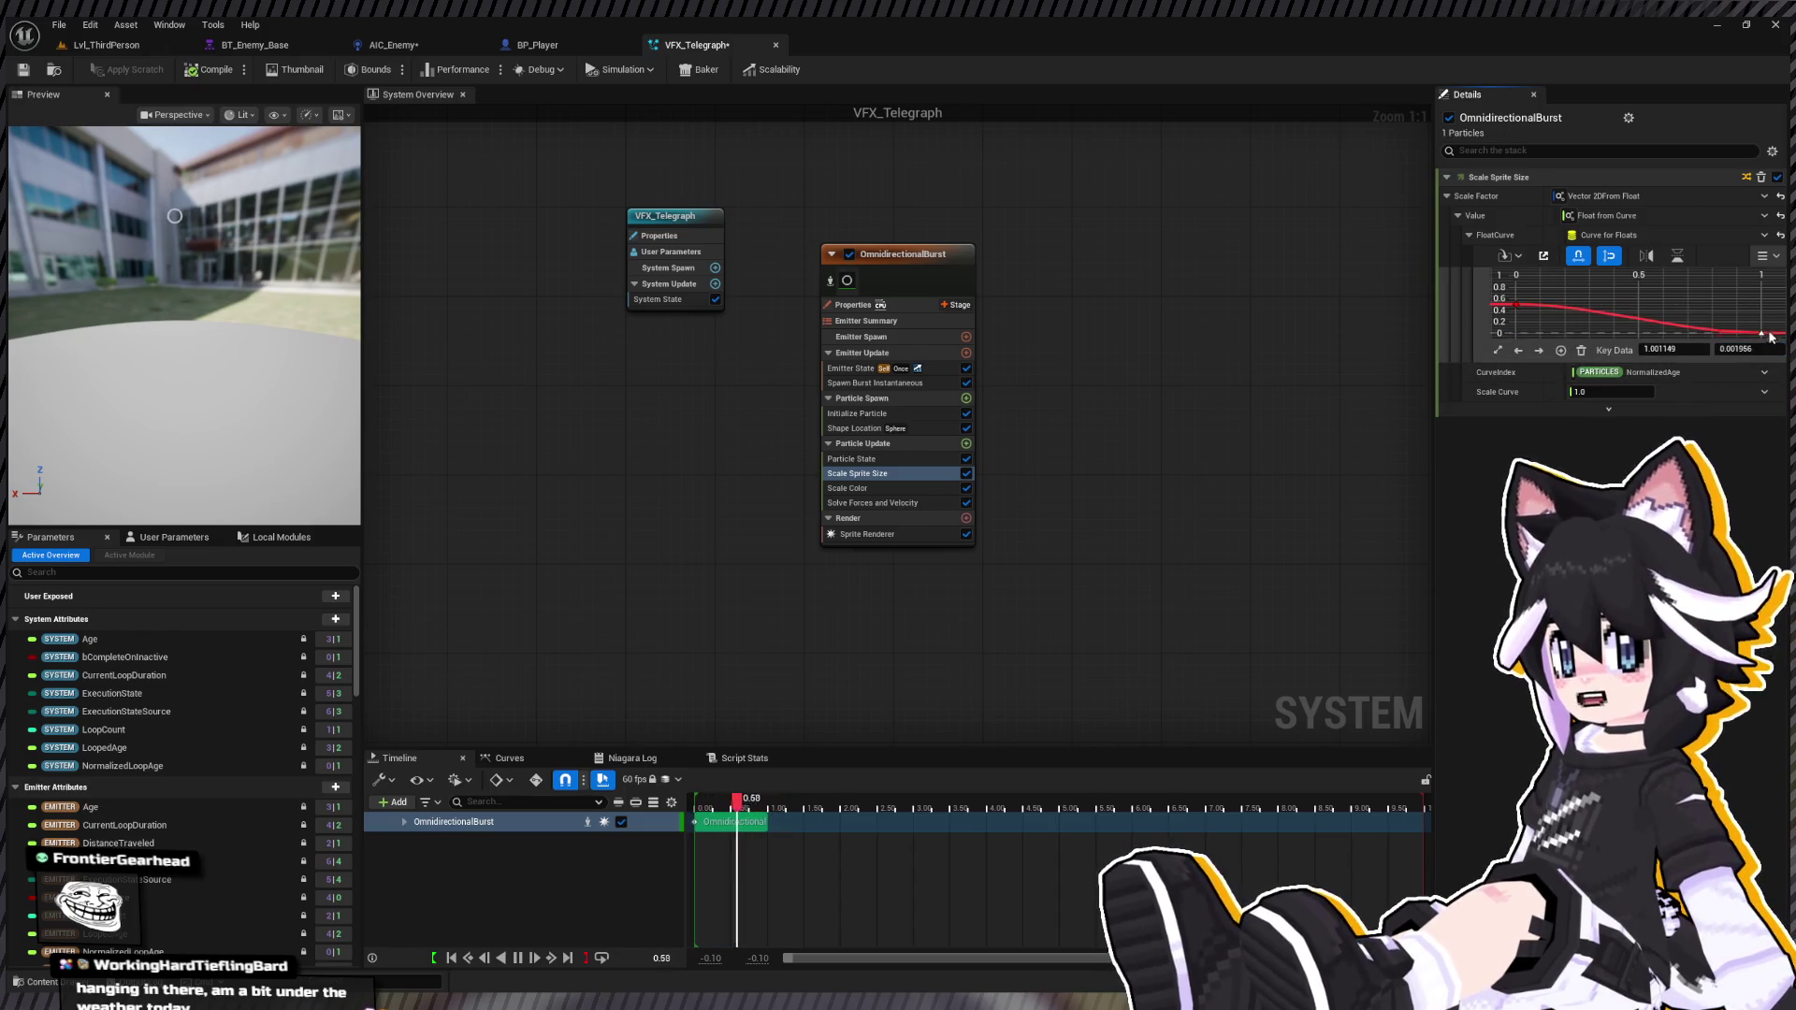
{"action": "type", "text": "3.0"}
{"action": "key", "text": "Return"}
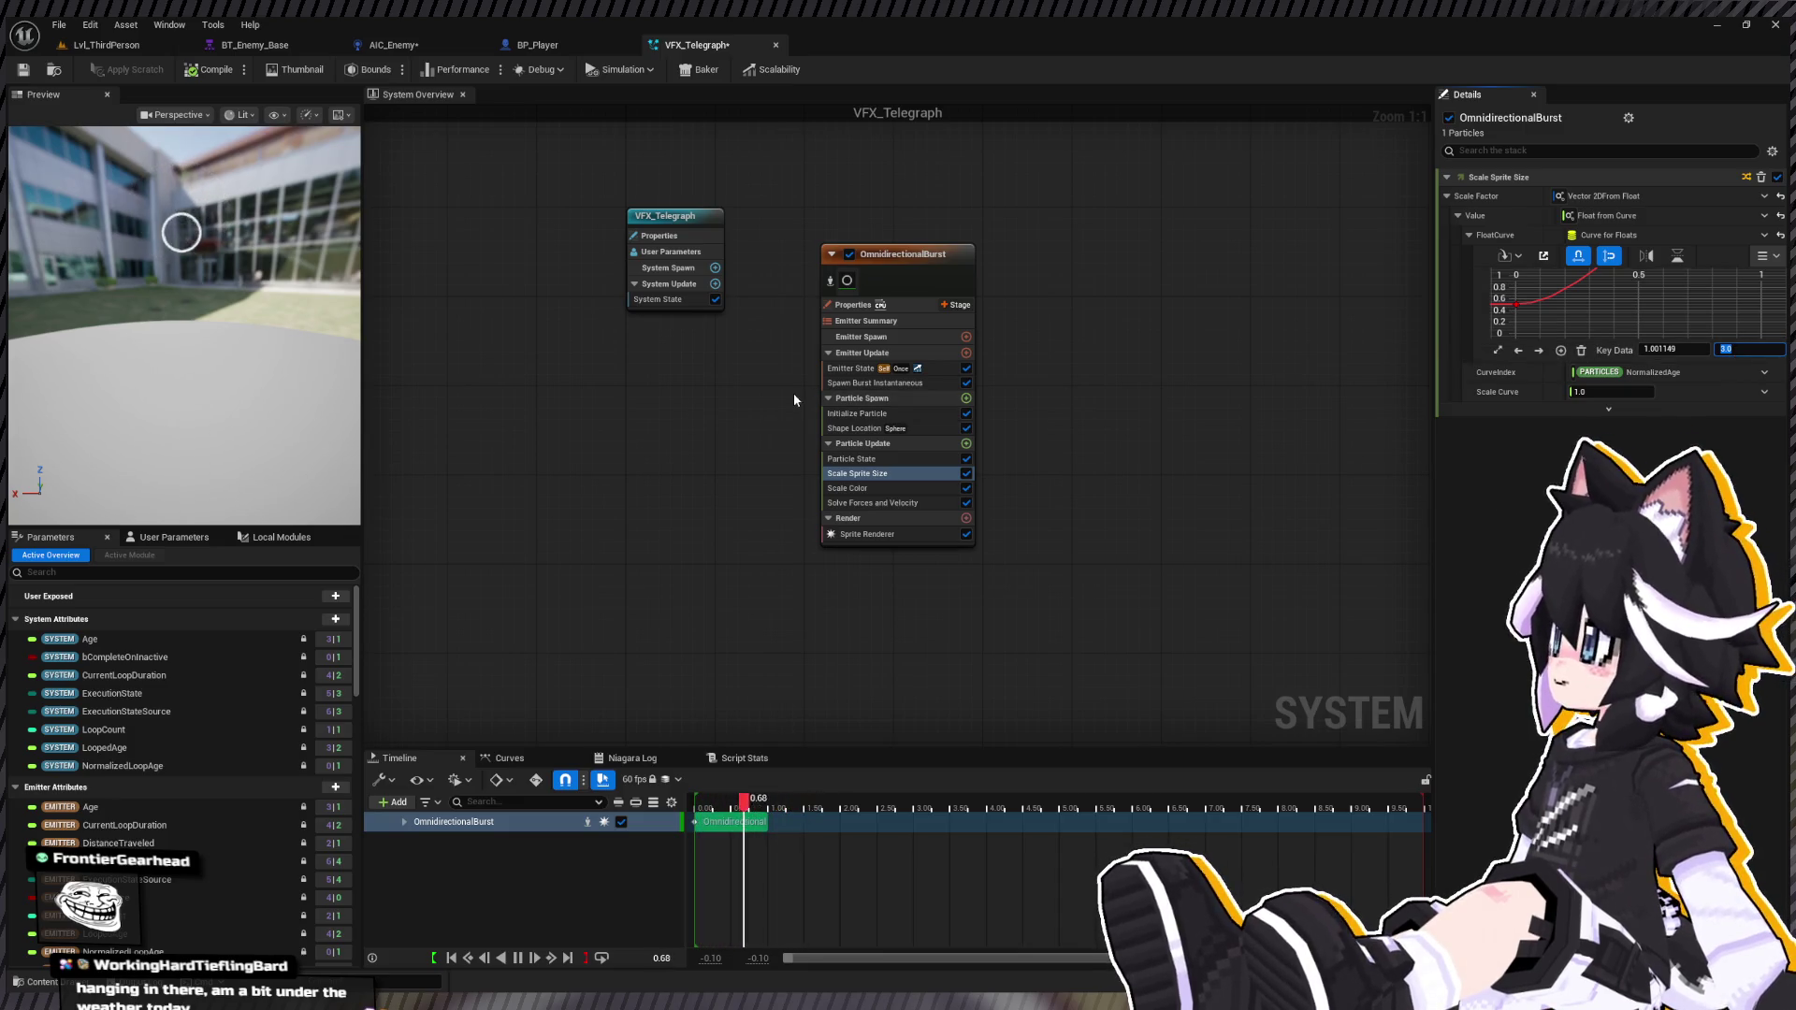
{"action": "type", "text": "5.0"}
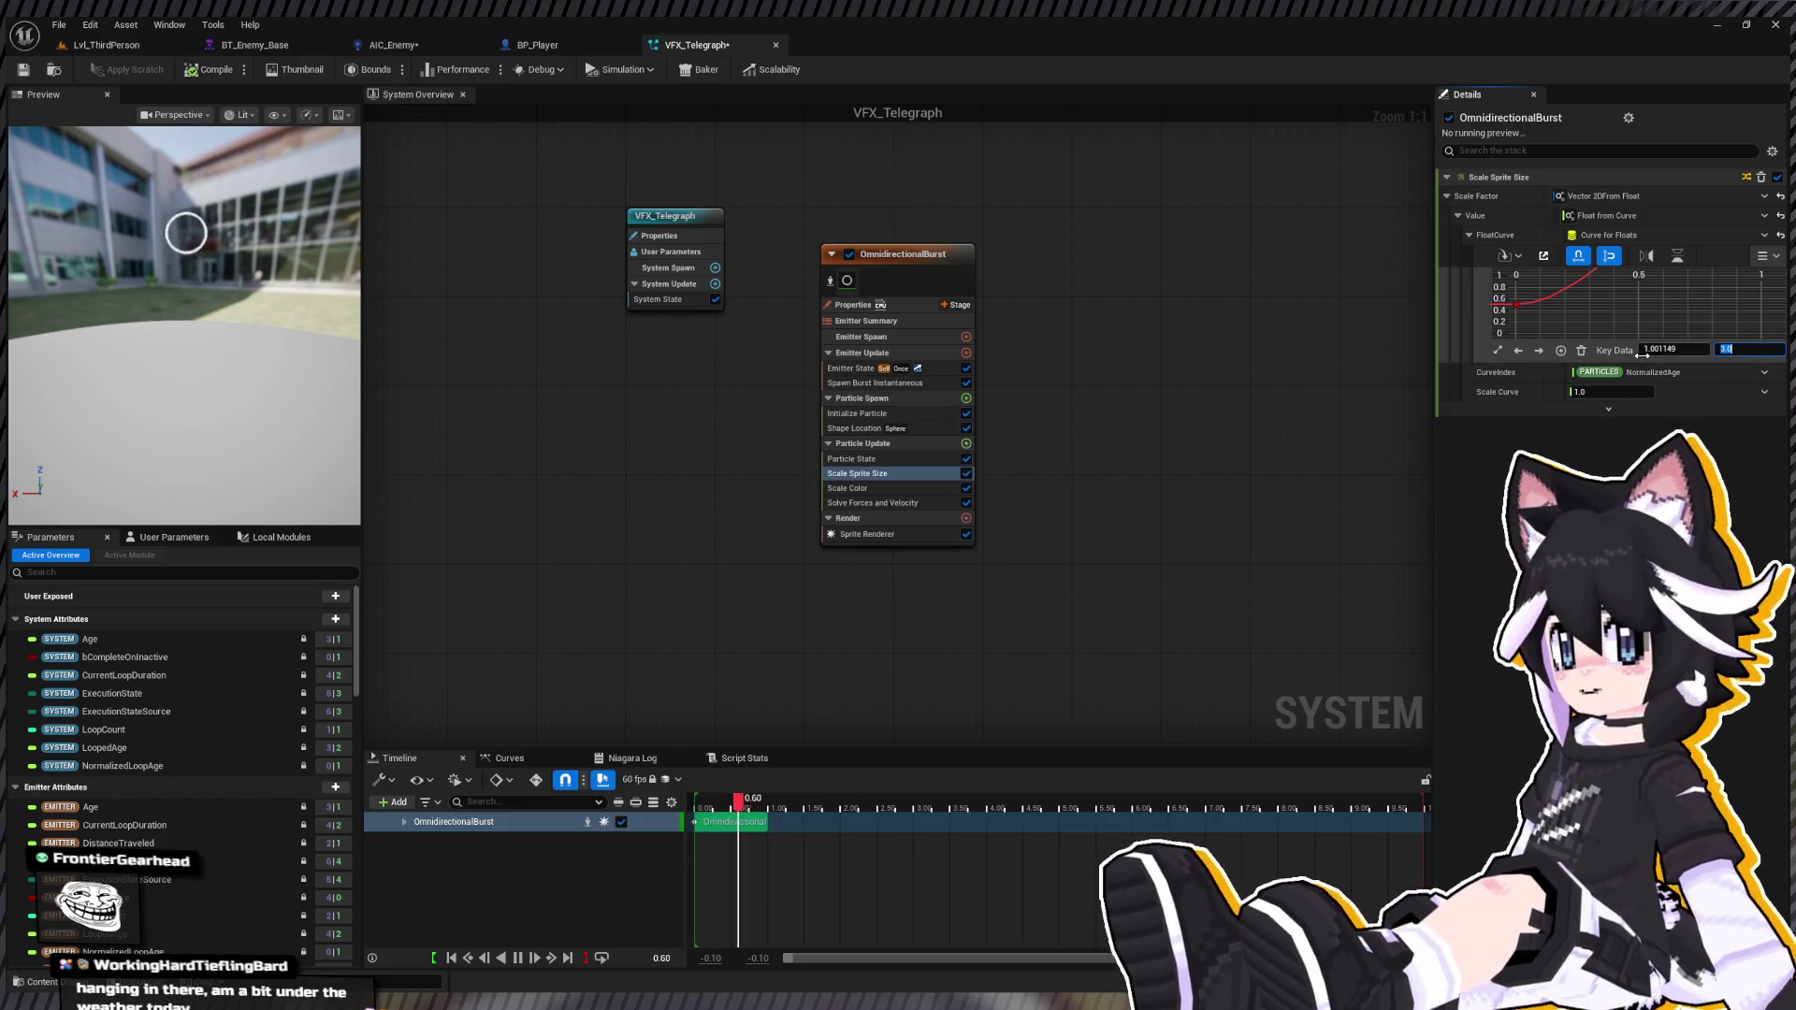
{"action": "key", "text": "Return"}
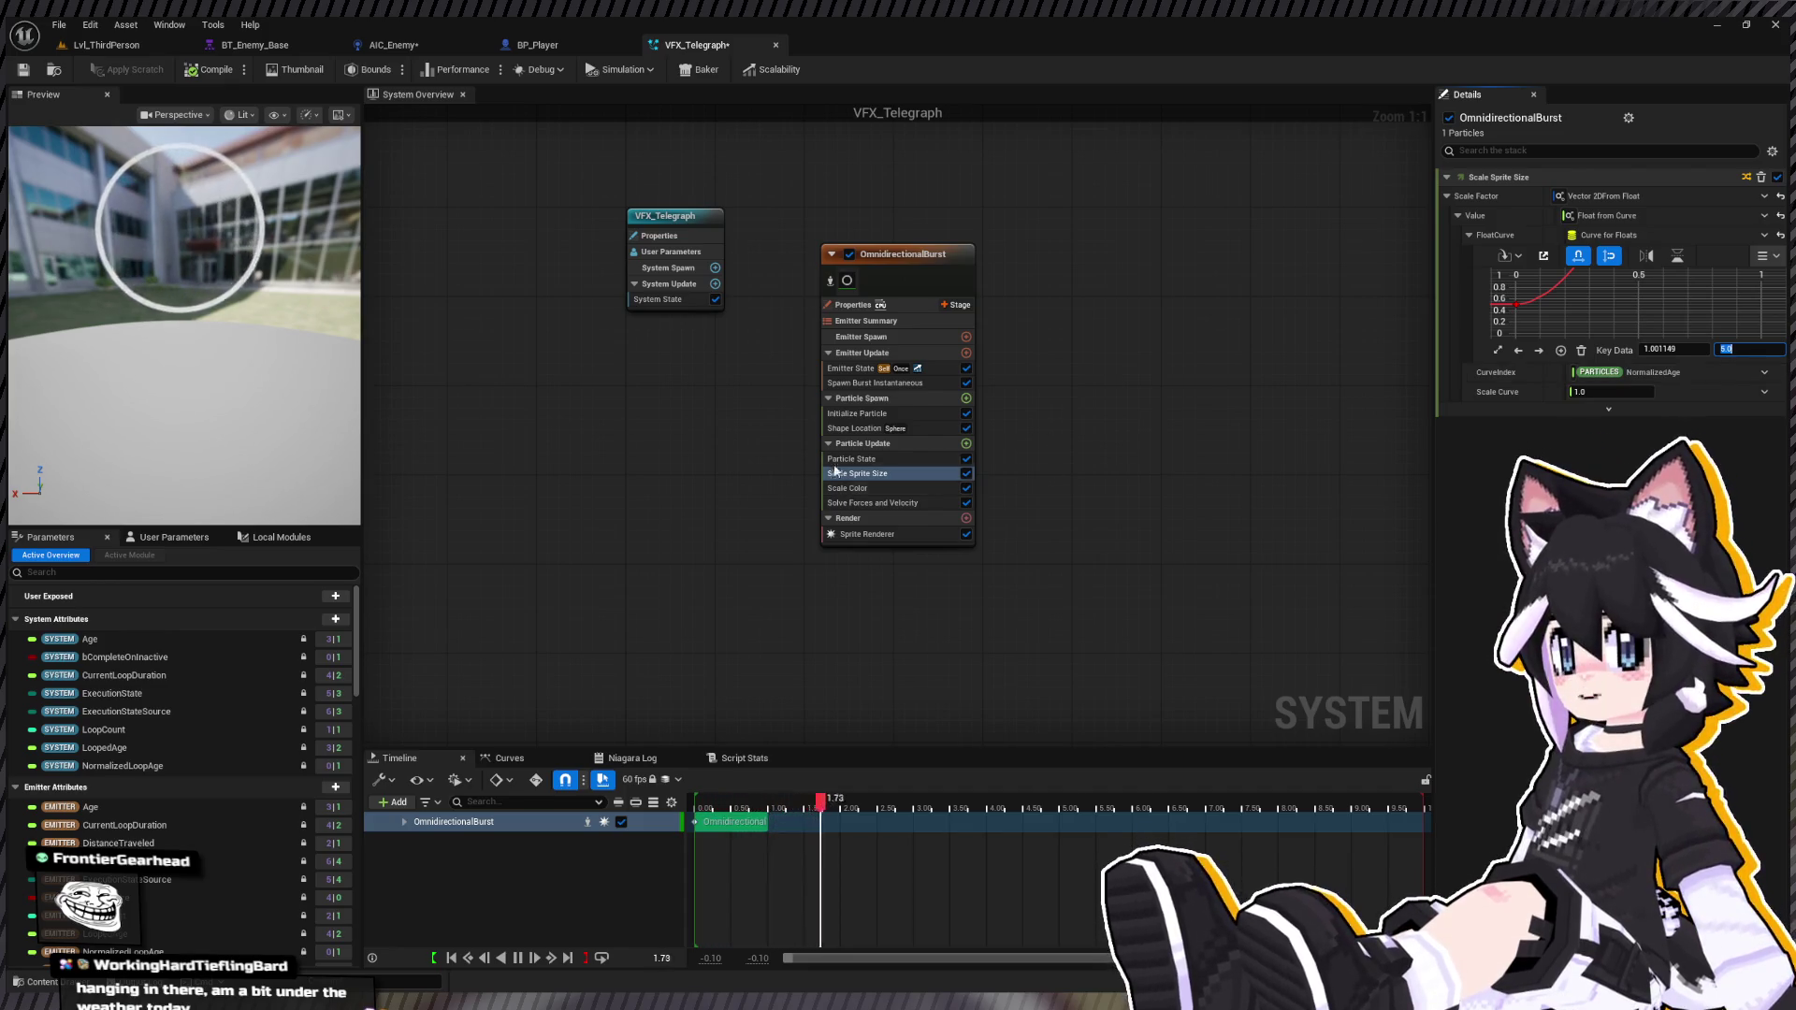
{"action": "left_click", "coordinate": [855, 426]}
Step: Set Initialize Particle Lifetime Min and Max both to 0.25
{"action": "left_click", "coordinate": [859, 412]}
{"action": "left_click", "coordinate": [1600, 250]}
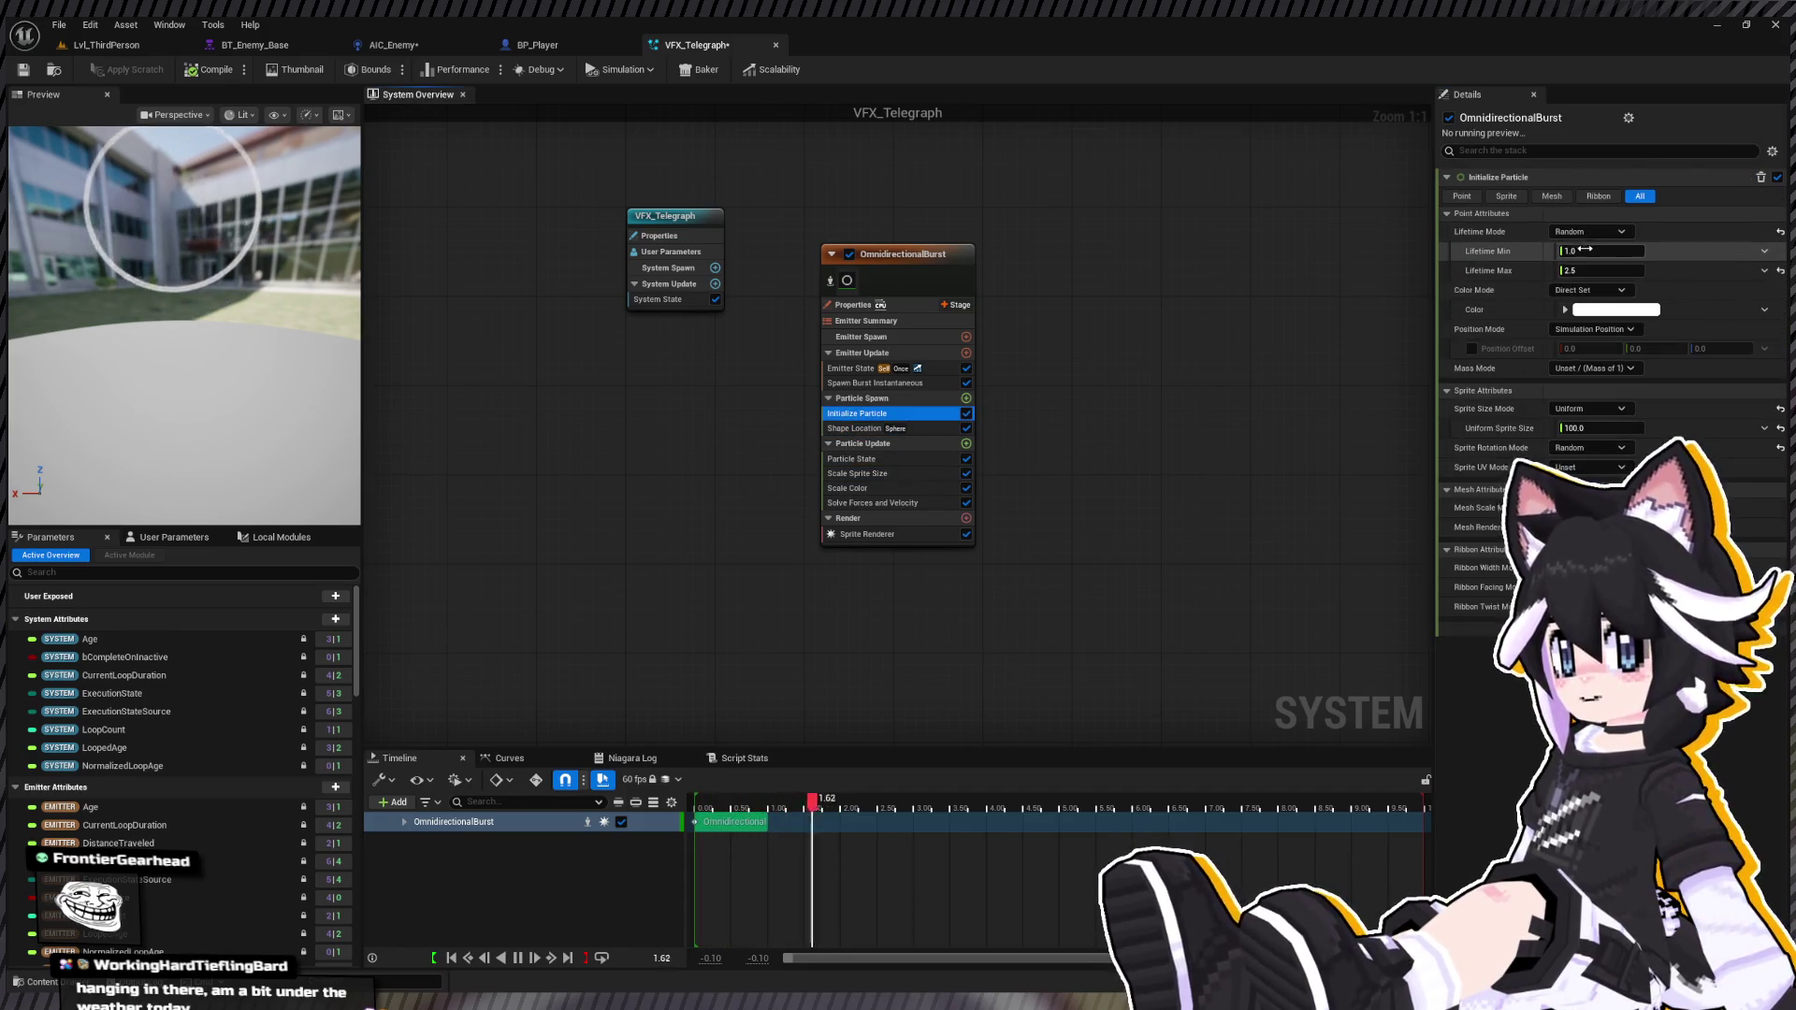
{"action": "type", "text": "0.5"}
{"action": "left_click", "coordinate": [1589, 270]}
{"action": "type", "text": "0.5"}
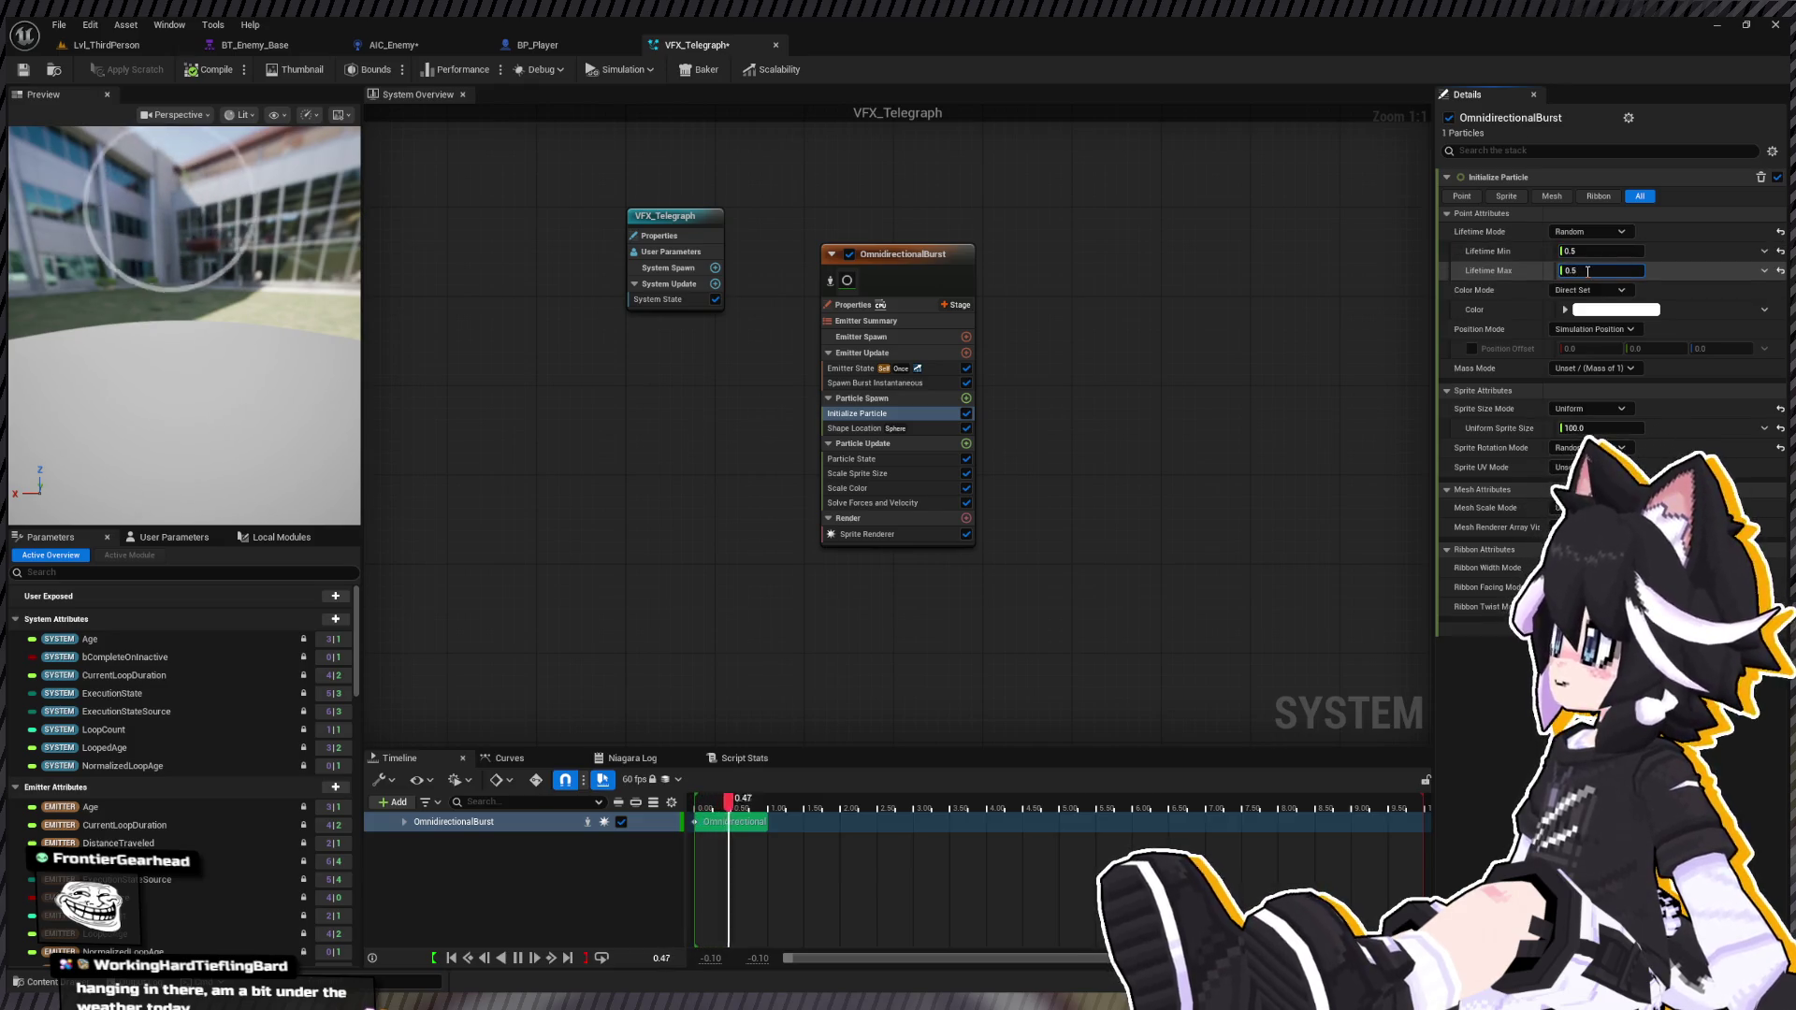
{"action": "left_click", "coordinate": [1591, 251]}
{"action": "type", "text": "0.25"}
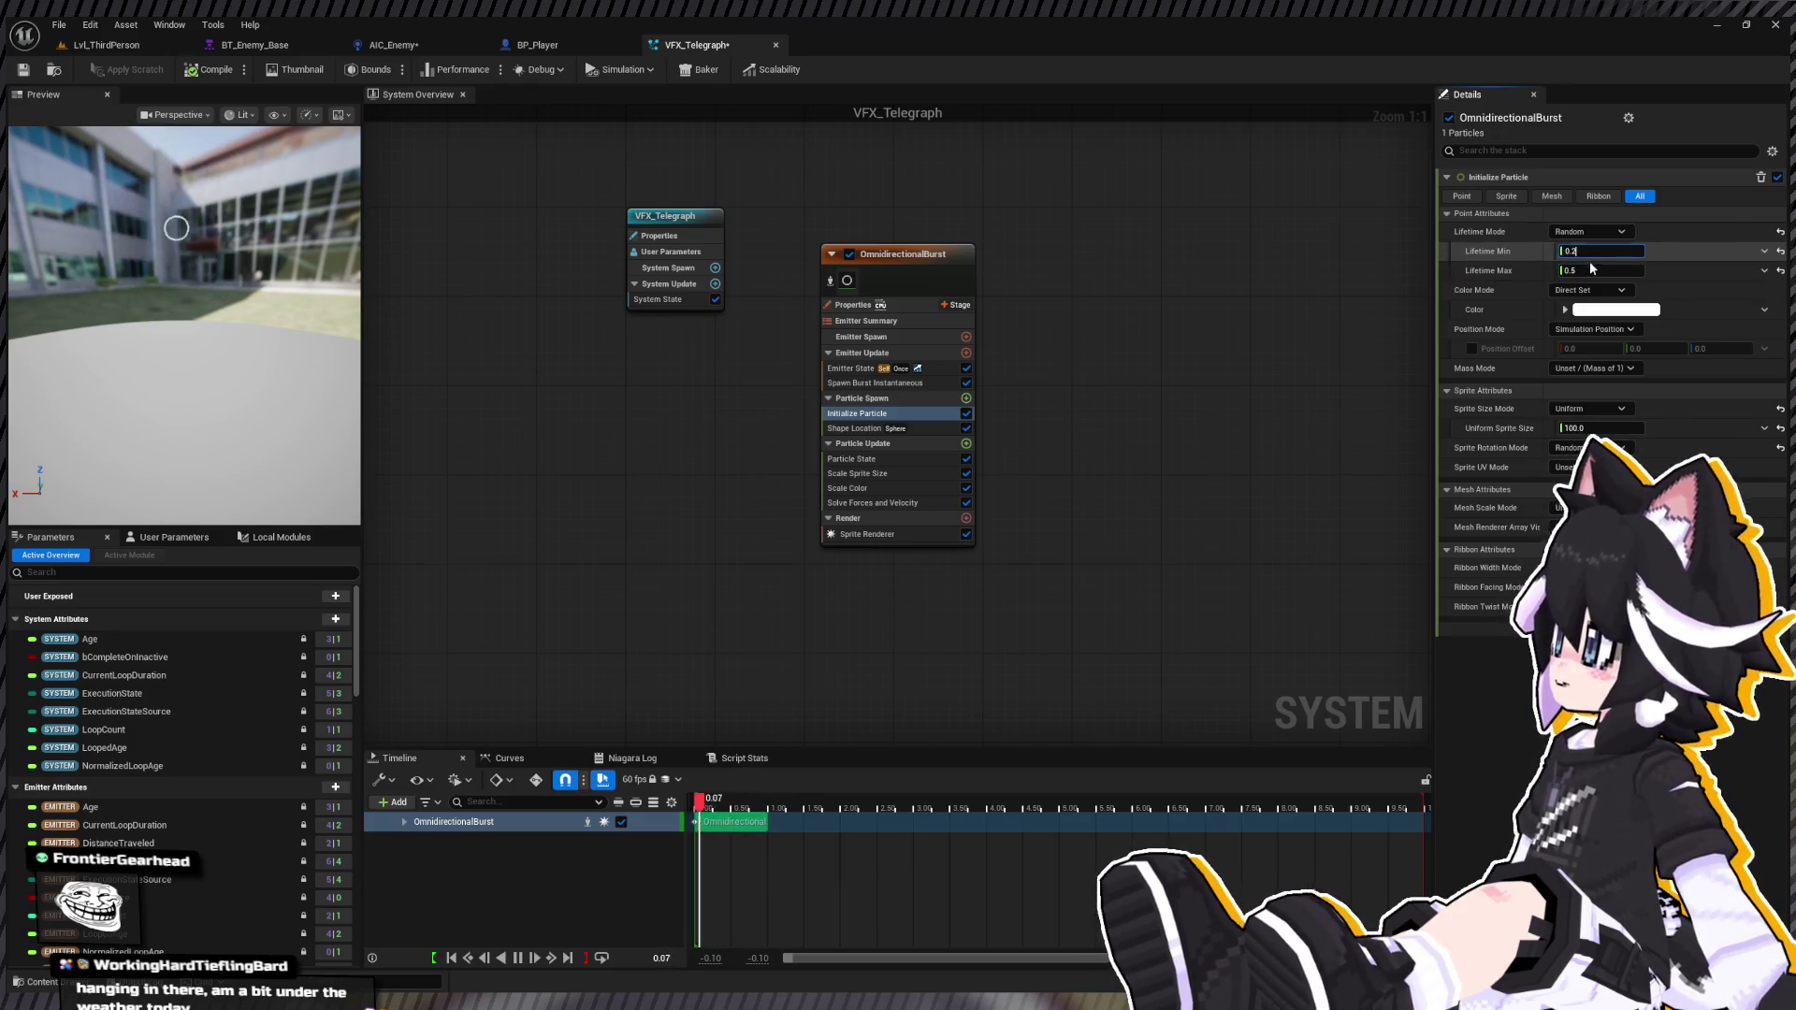
{"action": "left_click", "coordinate": [1588, 270]}
{"action": "type", "text": "0.25"}
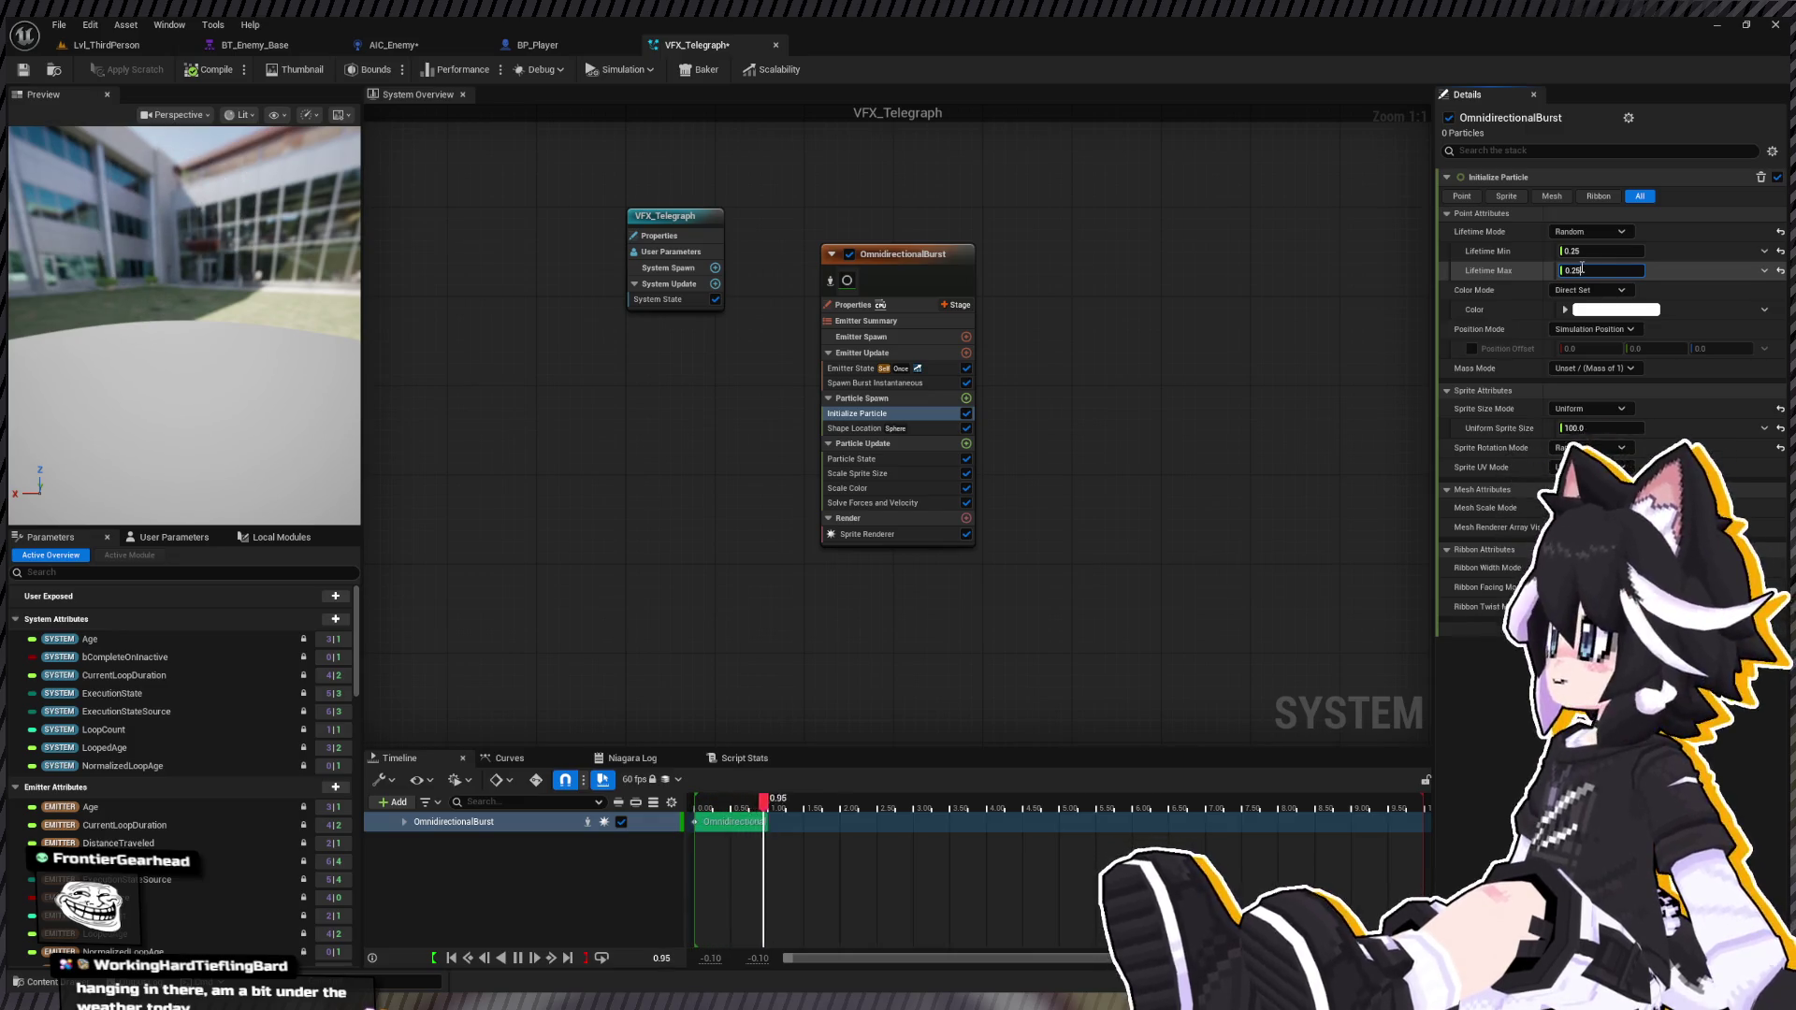
{"action": "left_click", "coordinate": [885, 486]}
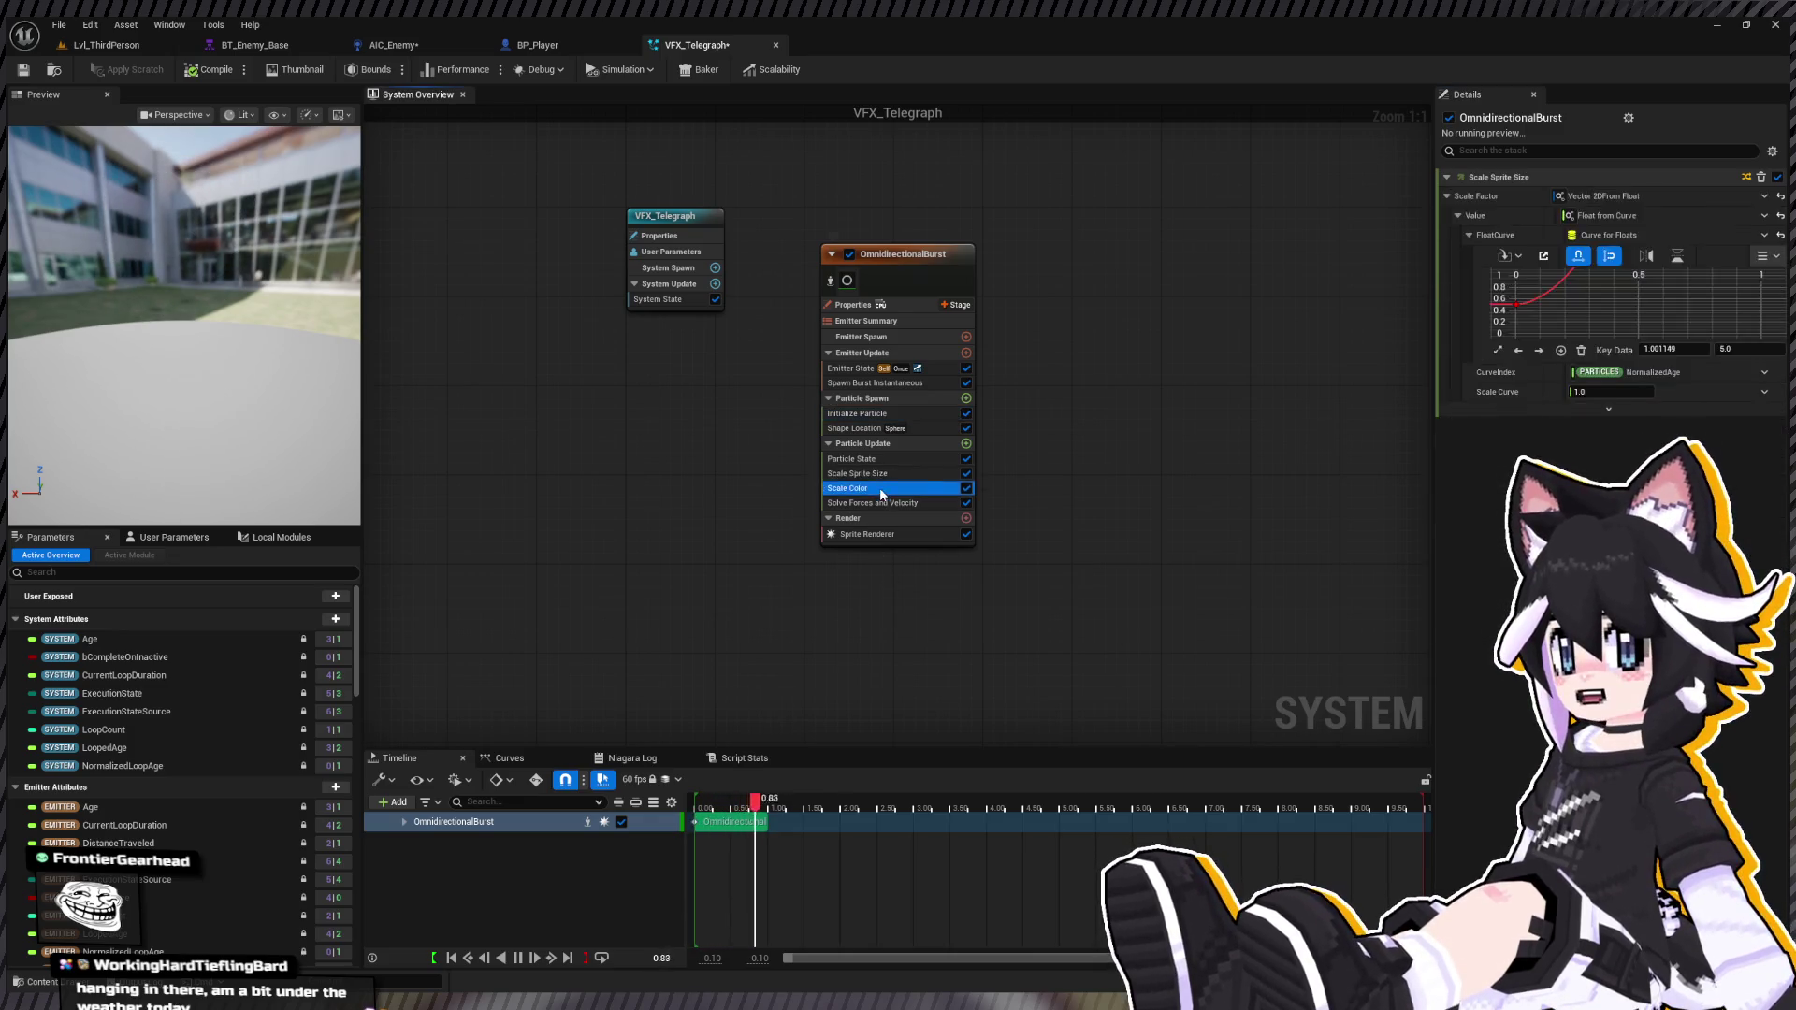
Step: Add a key at 0.5 on the Scale Alpha curve and raise it to 1.0
{"action": "left_click", "coordinate": [1612, 348]}
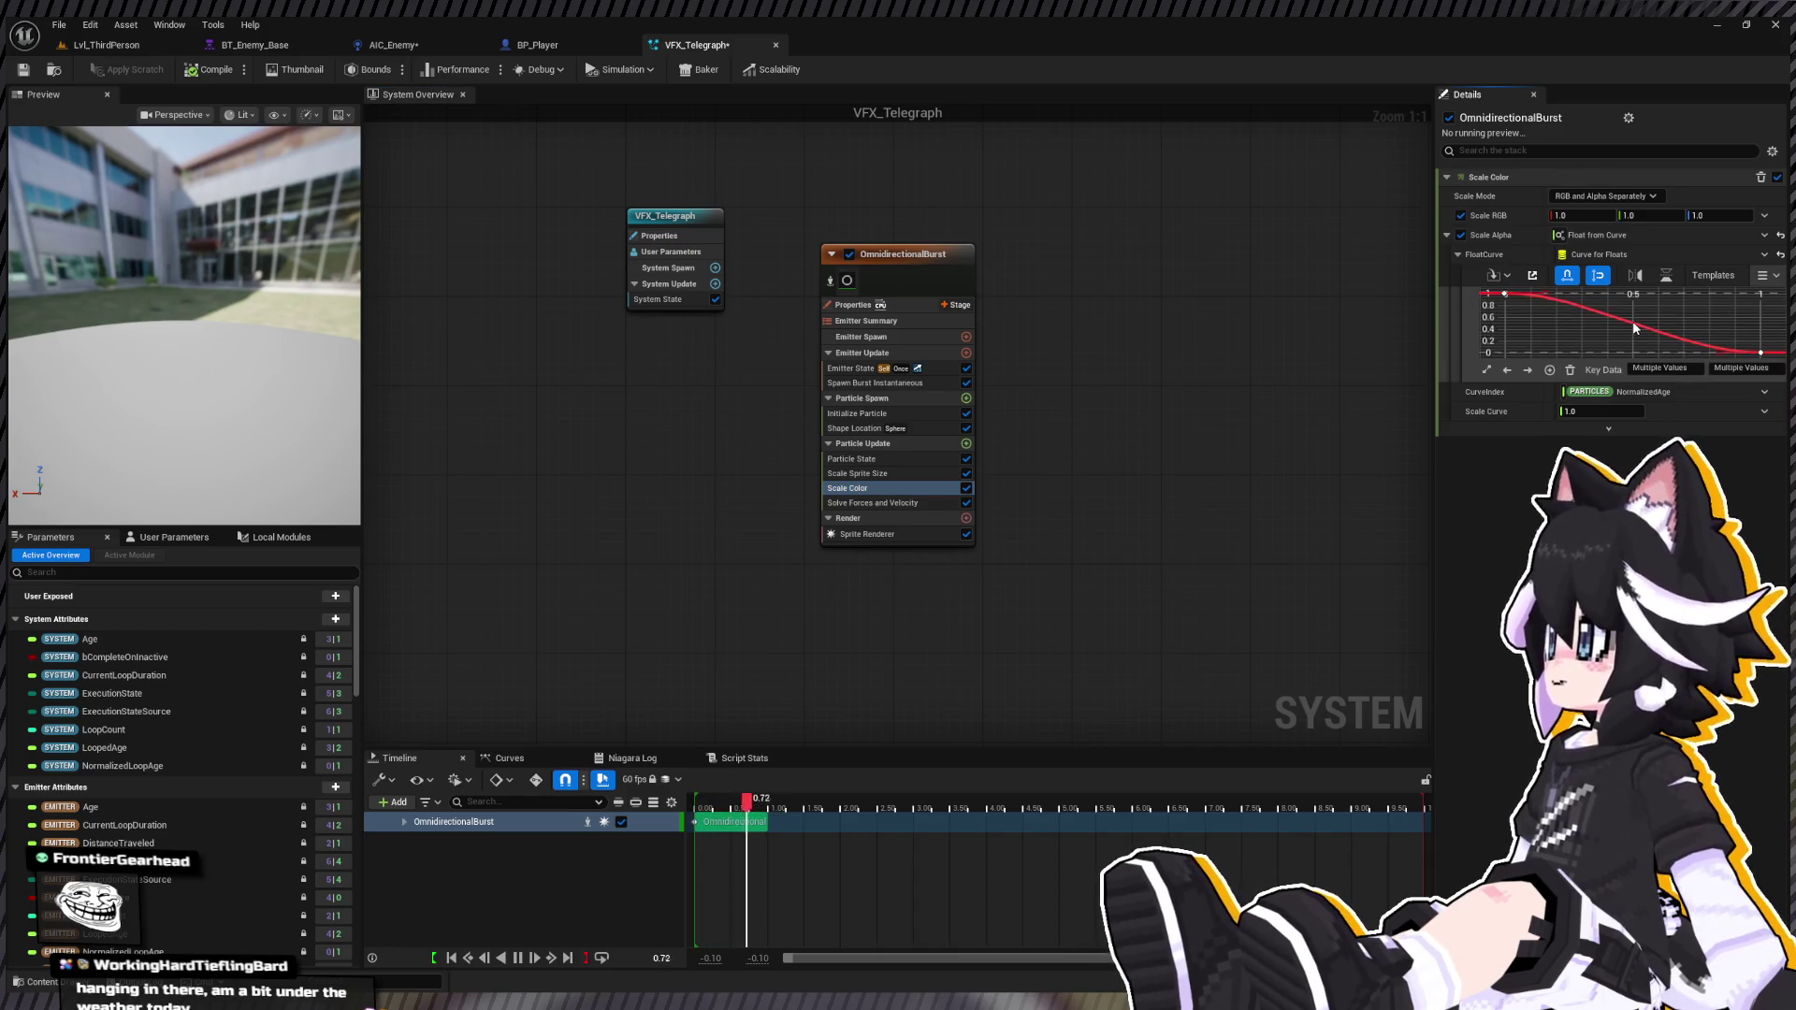
{"action": "key", "text": "ctrl+a"}
{"action": "middle_click", "coordinate": [1634, 324]}
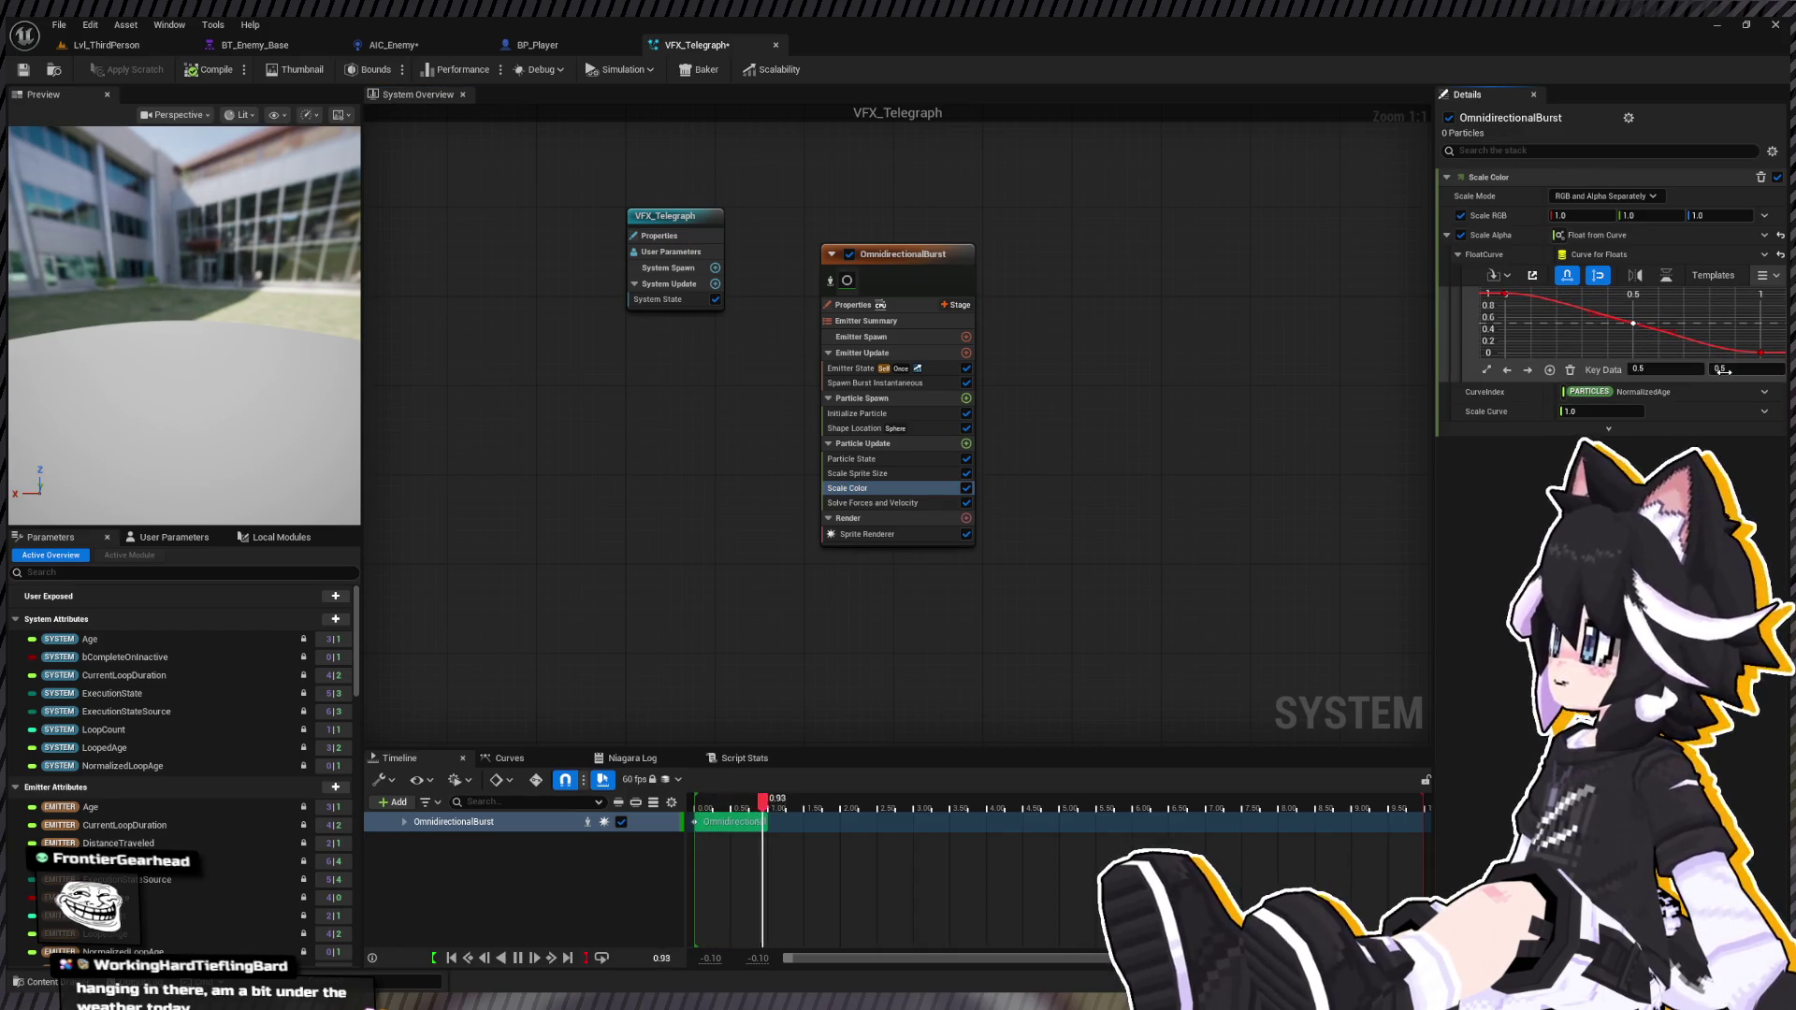
{"action": "left_click_drag", "start_coordinate": [1722, 368], "coordinate": [1708, 368]}
{"action": "type", "text": "1"}
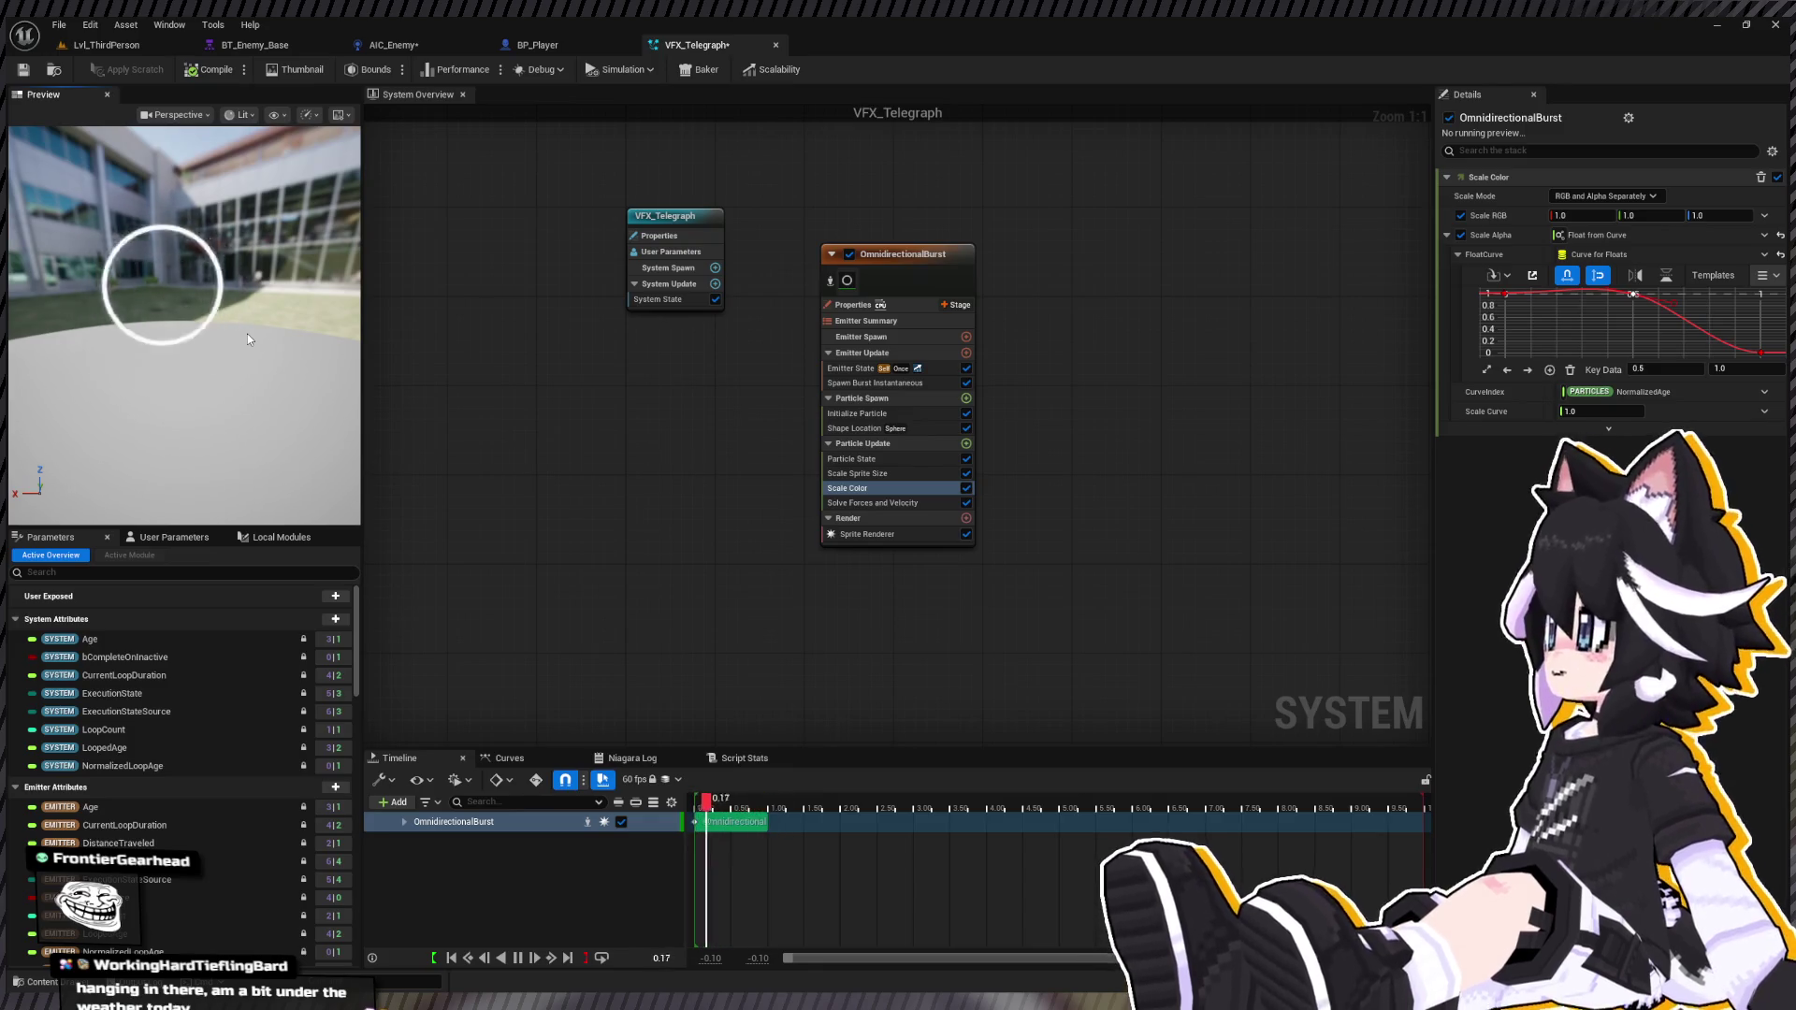
{"action": "left_click", "coordinate": [898, 262]}
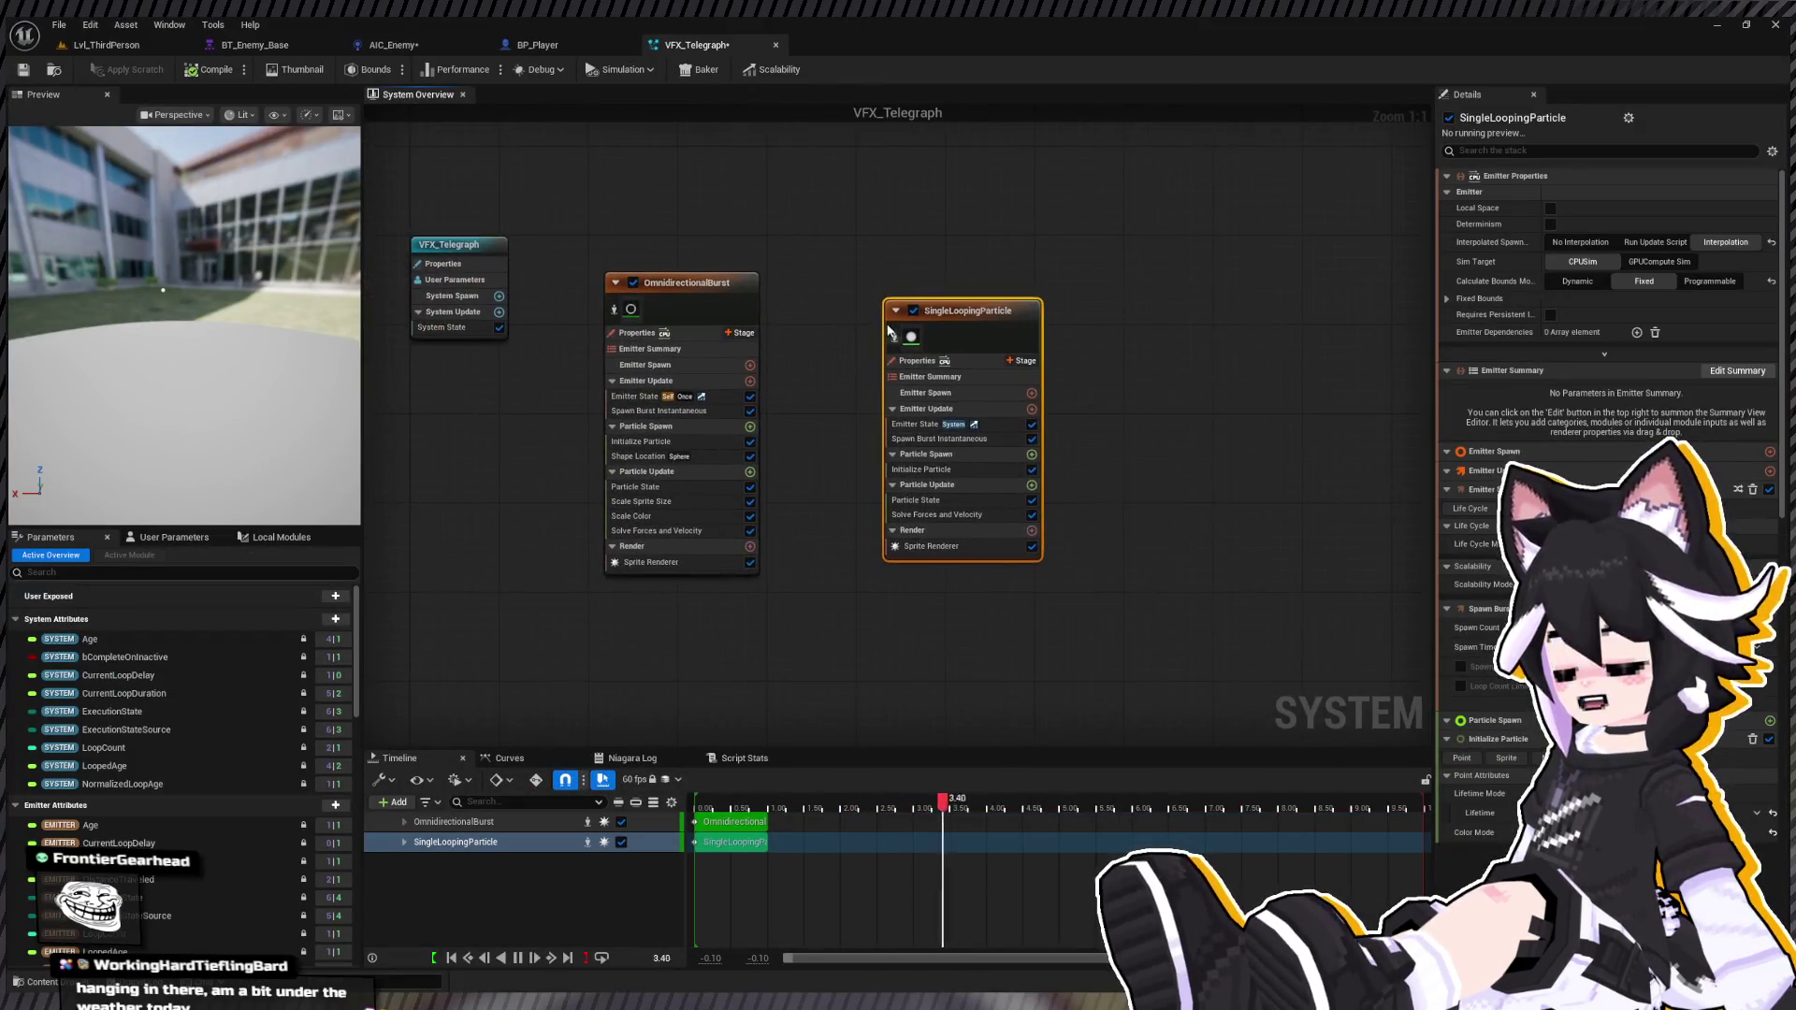
Step: Position the new SingleLoopingParticle node beside the OmnidirectionalBurst emitter
{"action": "left_click_drag", "start_coordinate": [945, 280], "coordinate": [886, 281]}
{"action": "left_click", "coordinate": [850, 308]}
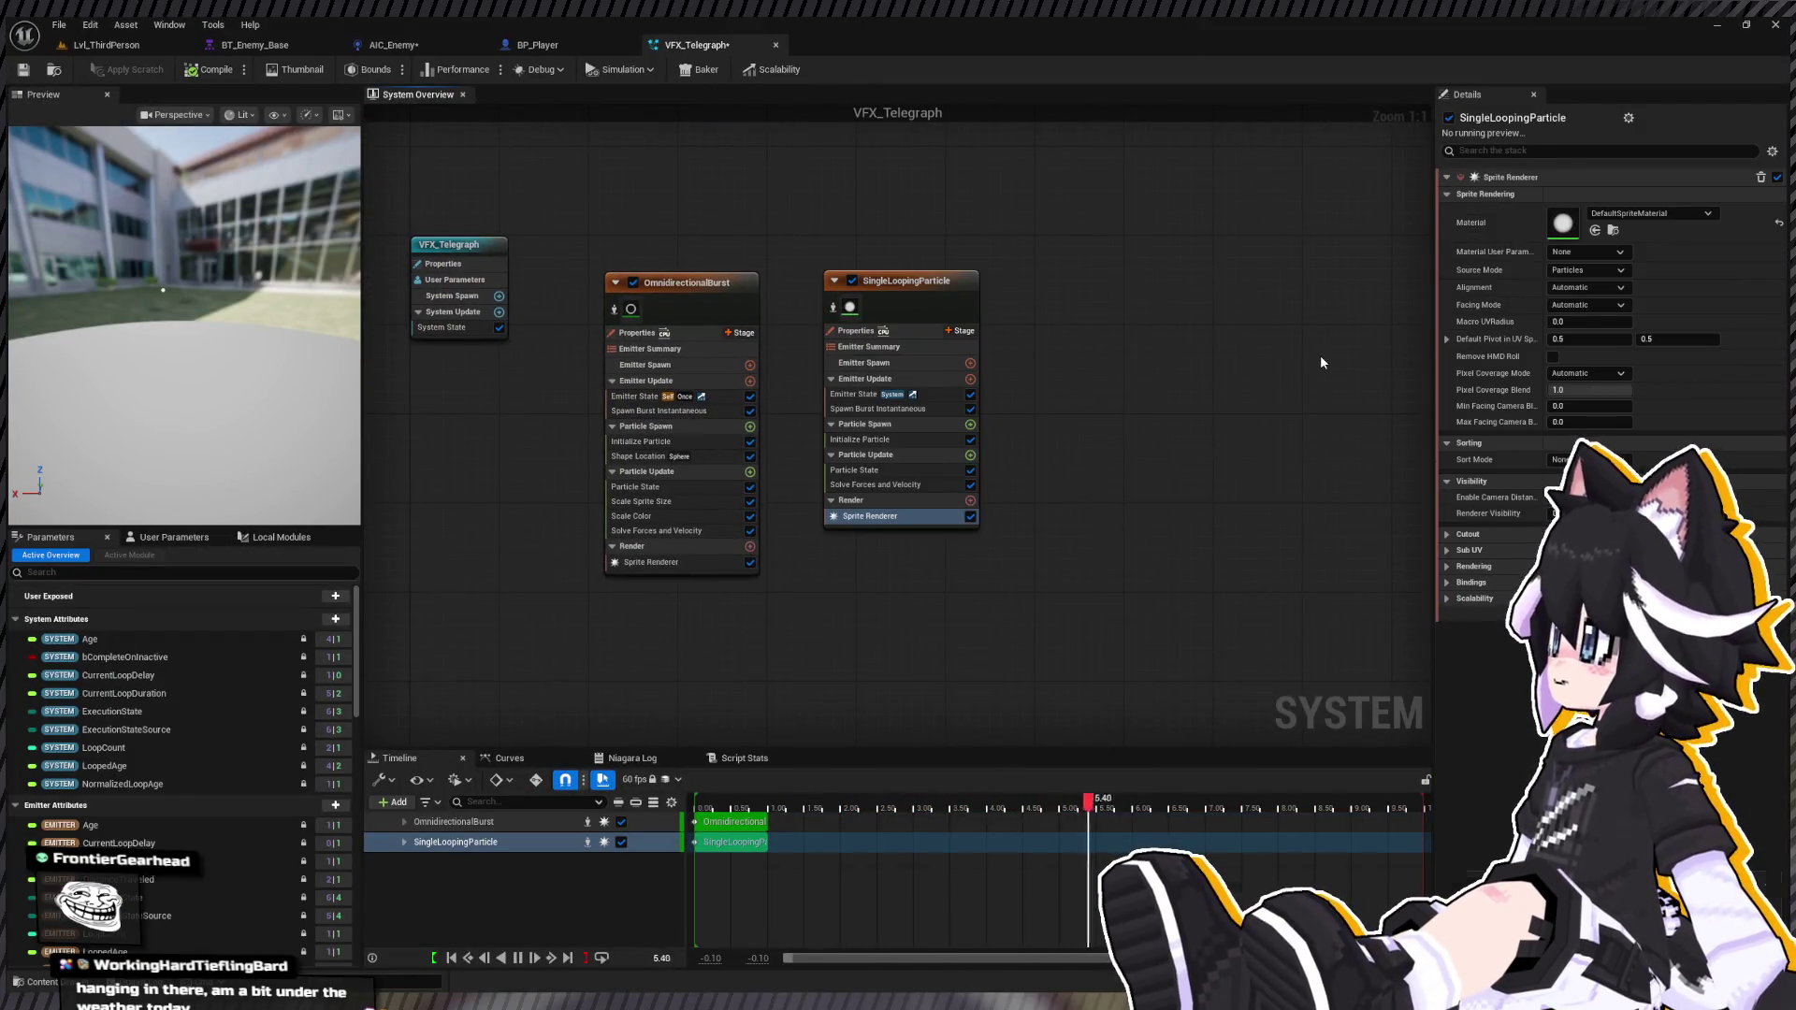
{"action": "key", "text": "ctrl+space"}
{"action": "key", "text": "ctrl+space"}
{"action": "left_click", "coordinate": [688, 284]}
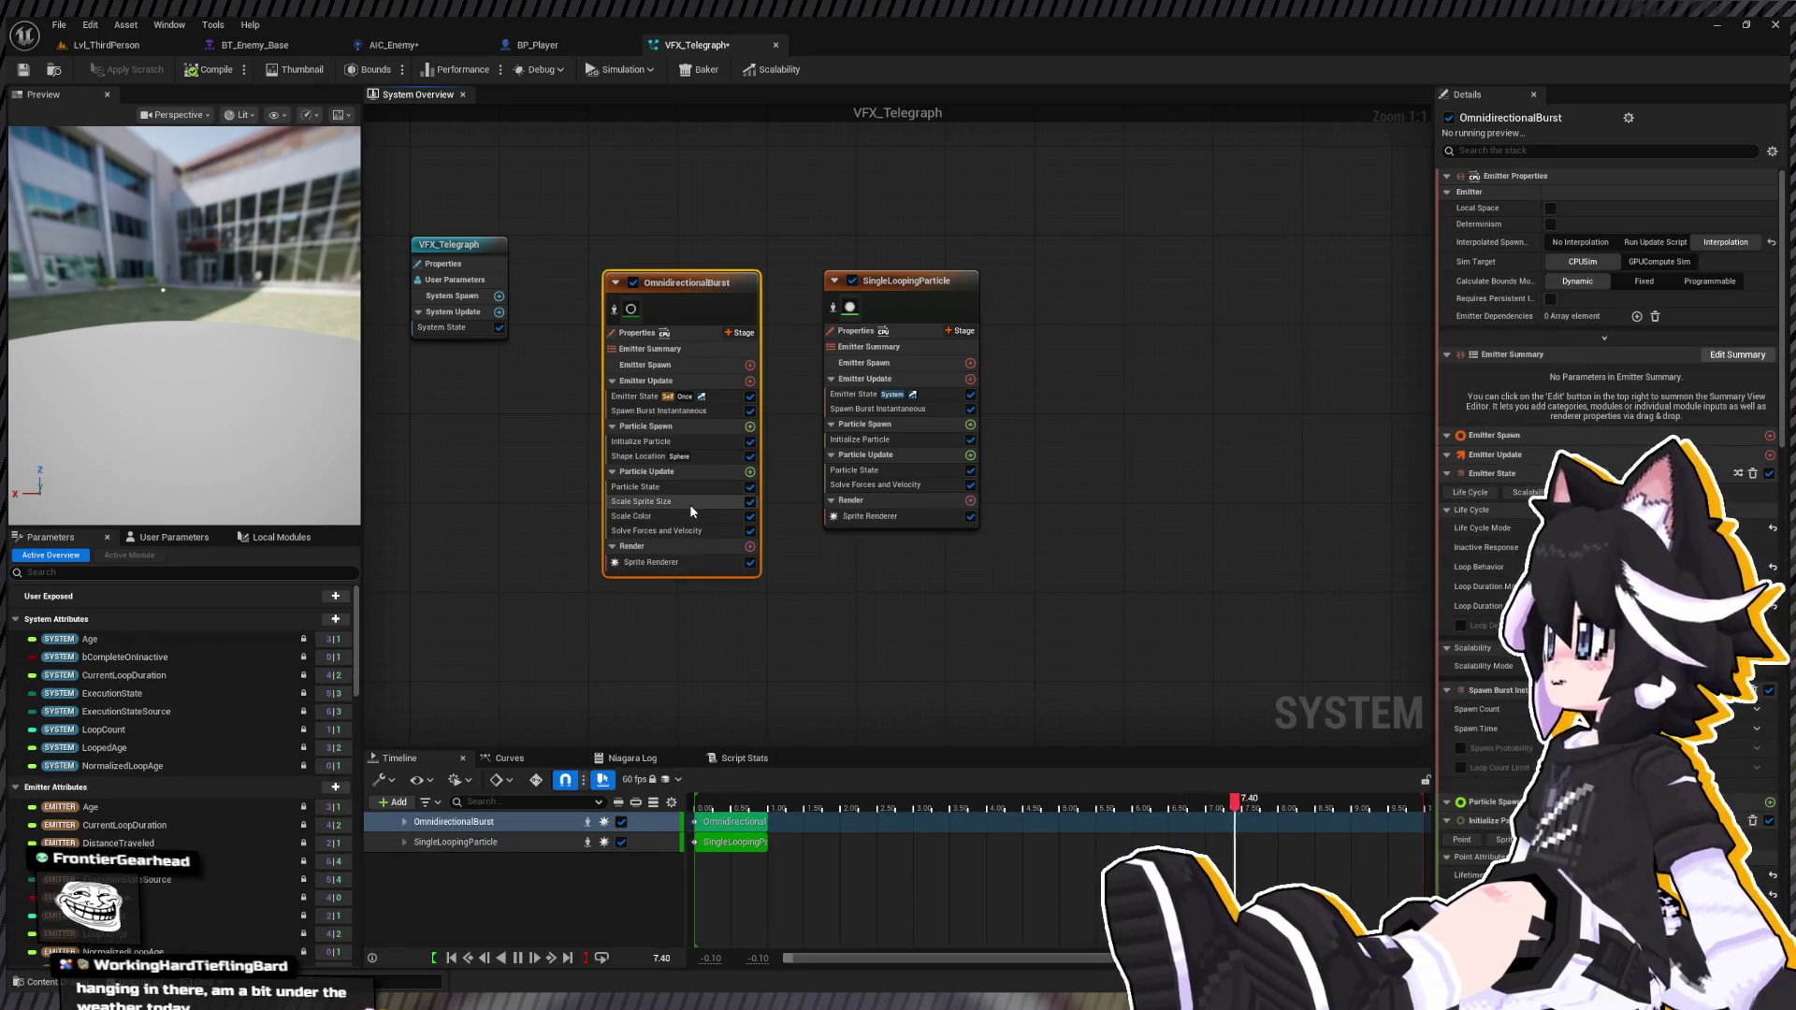
{"action": "left_click", "coordinate": [655, 516]}
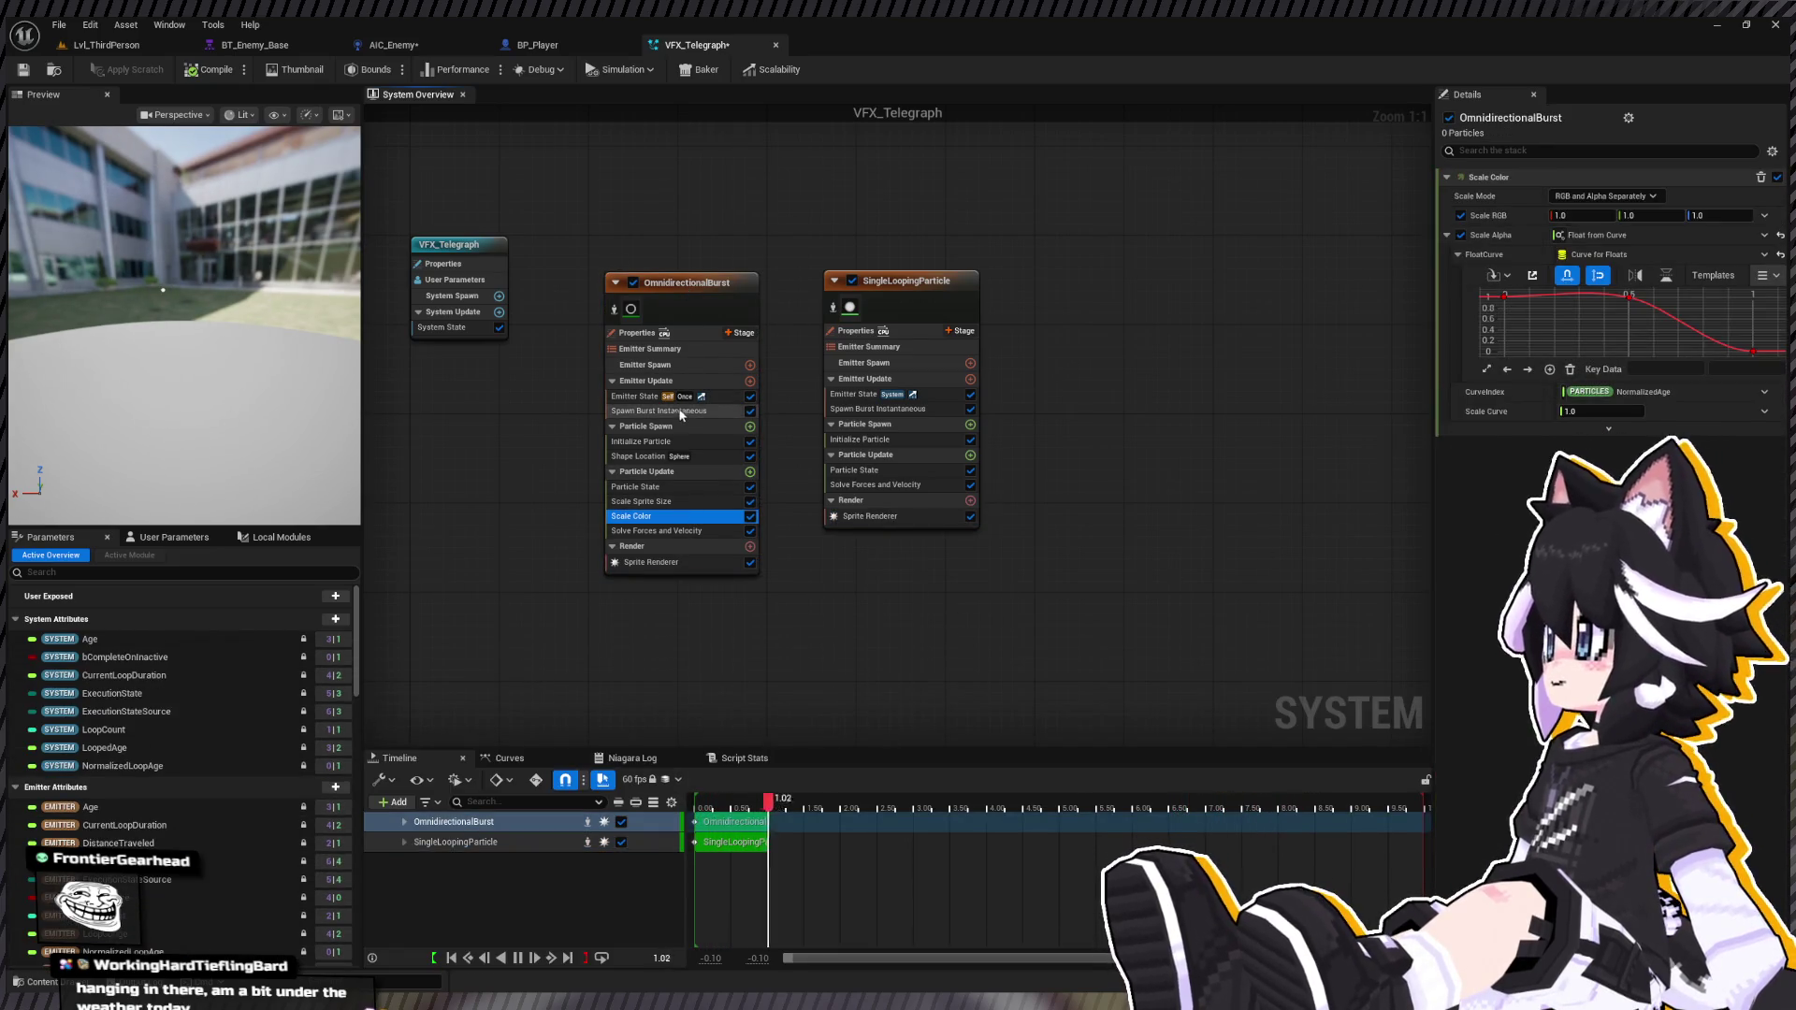
{"action": "left_click", "coordinate": [646, 442]}
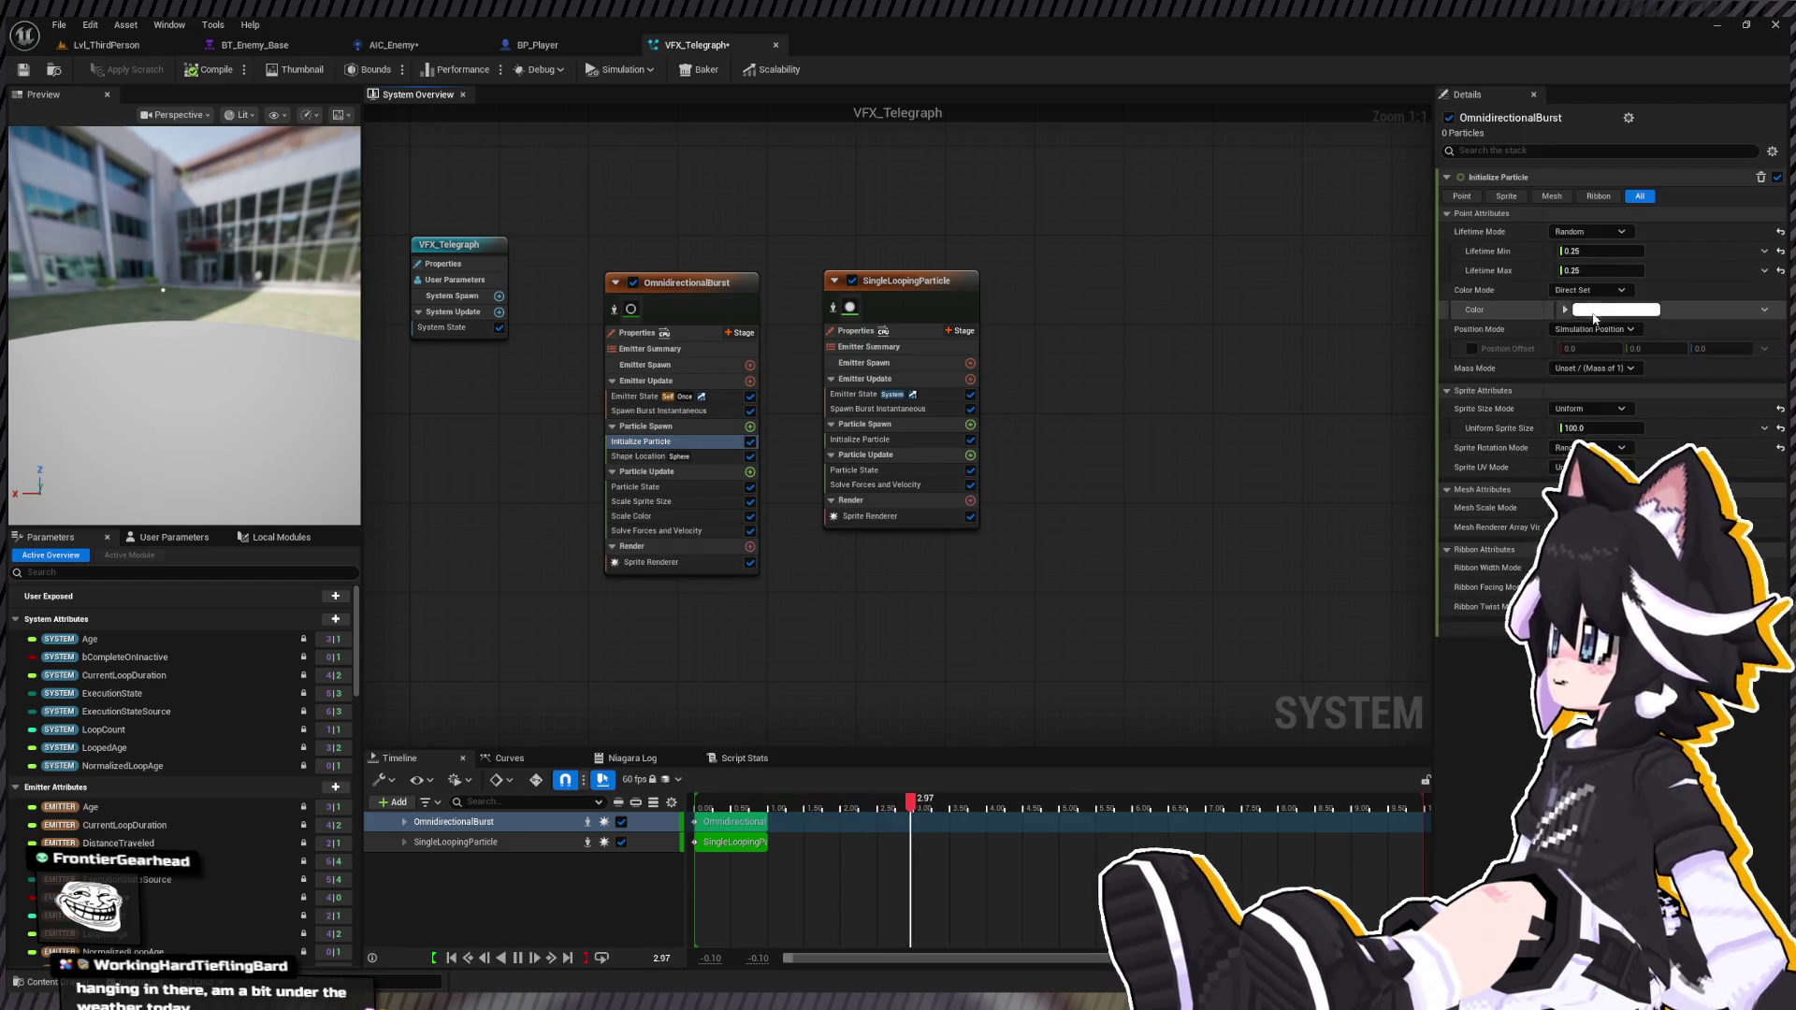
Step: Set the burst's Initialize Particle color to red and shorten the preview playback range
{"action": "key", "text": "ctrl+z"}
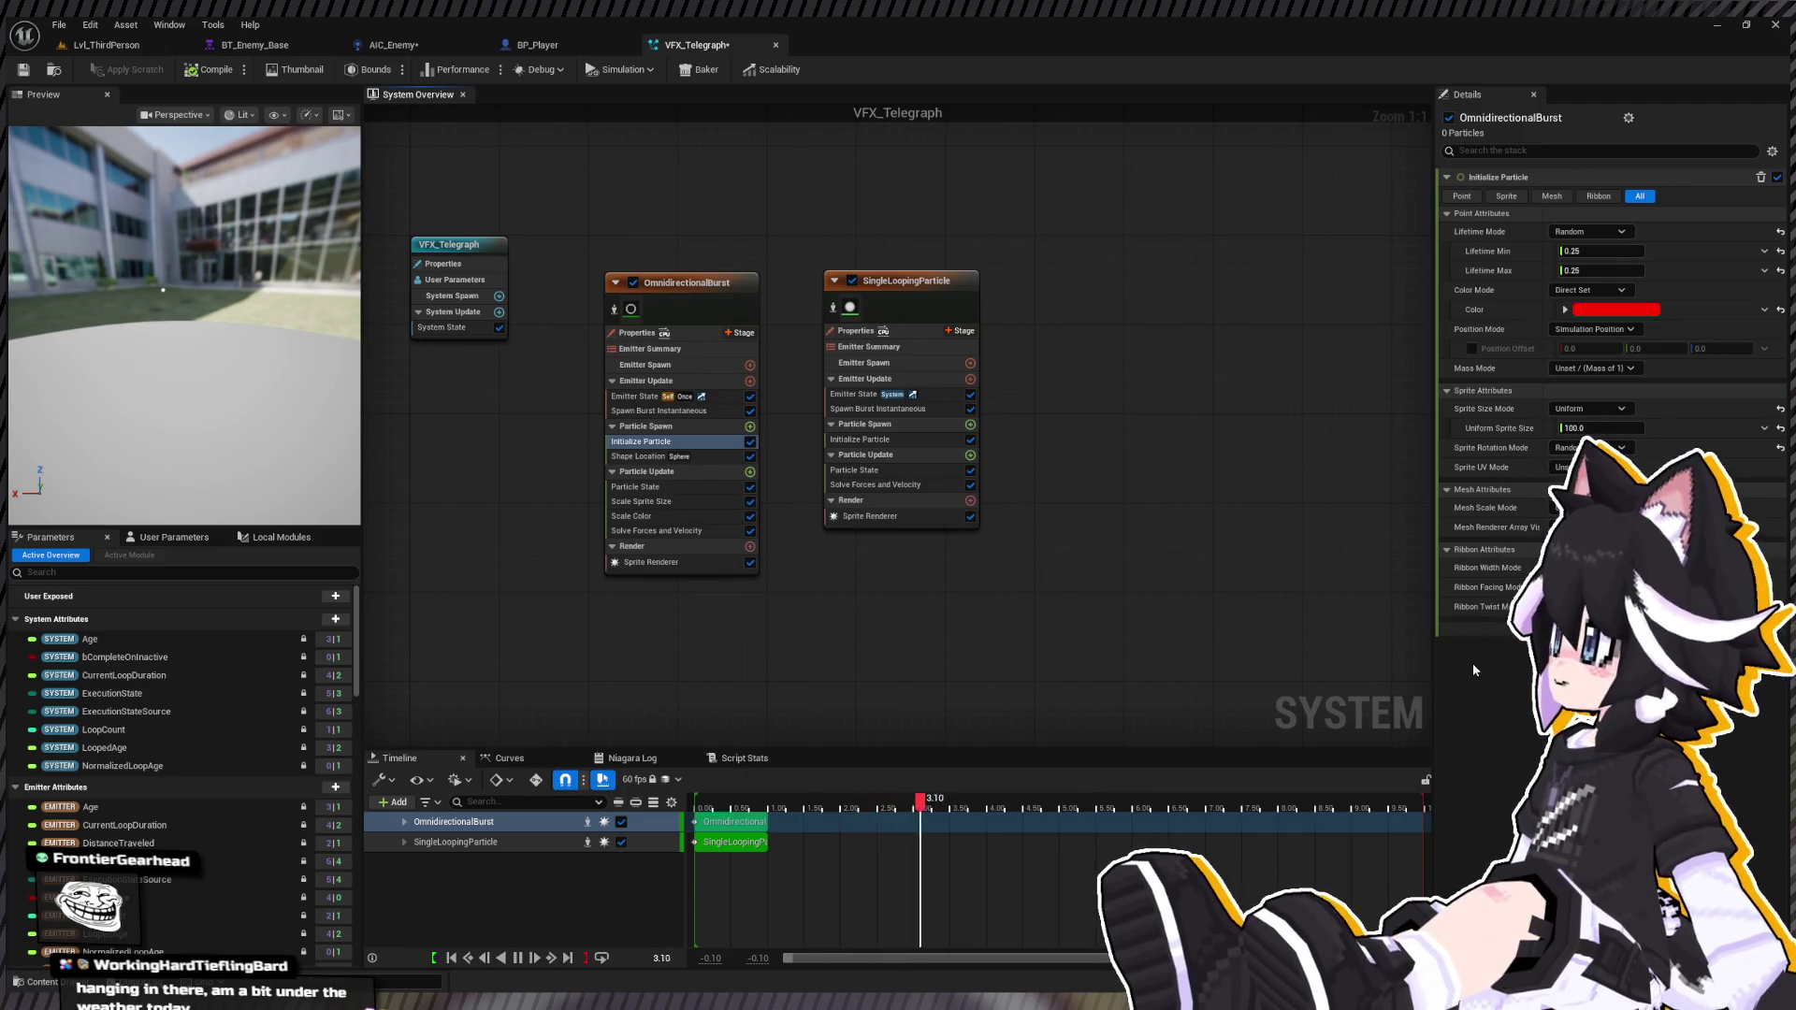
{"action": "left_click_drag", "start_coordinate": [1426, 823], "coordinate": [779, 832]}
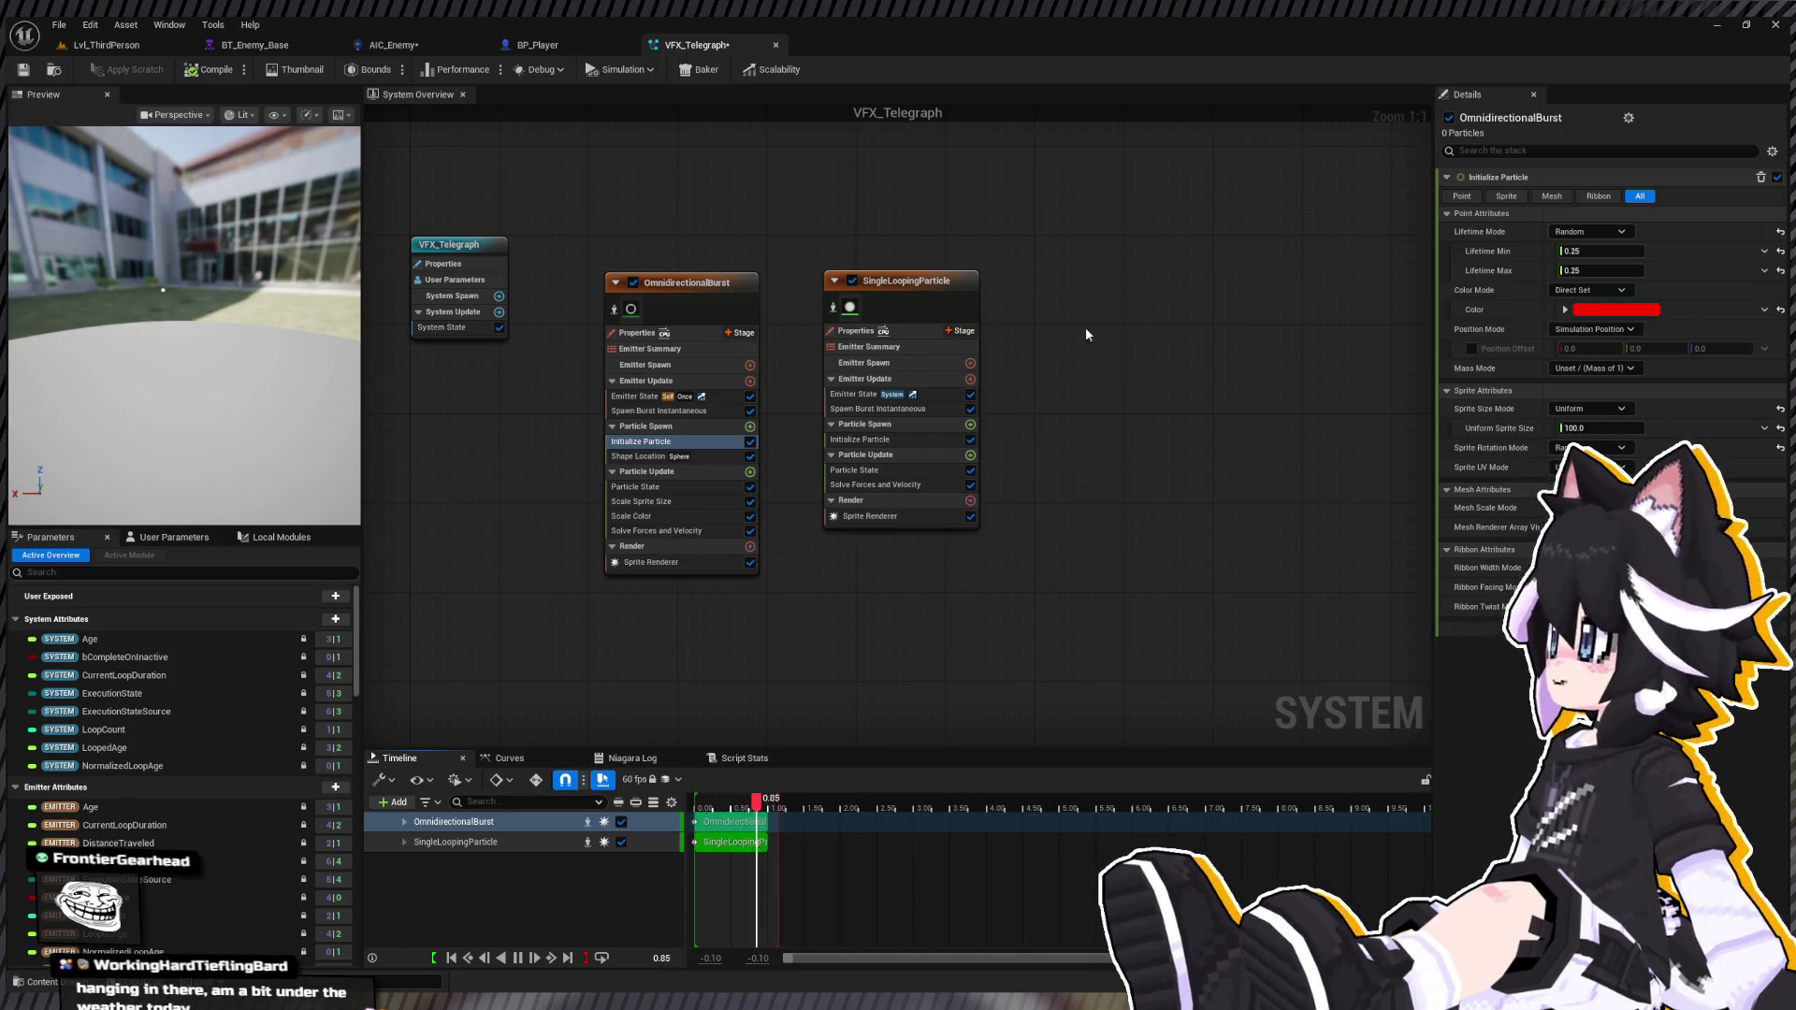
{"action": "left_click_drag", "start_coordinate": [938, 285], "coordinate": [996, 317]}
{"action": "left_click", "coordinate": [996, 316]}
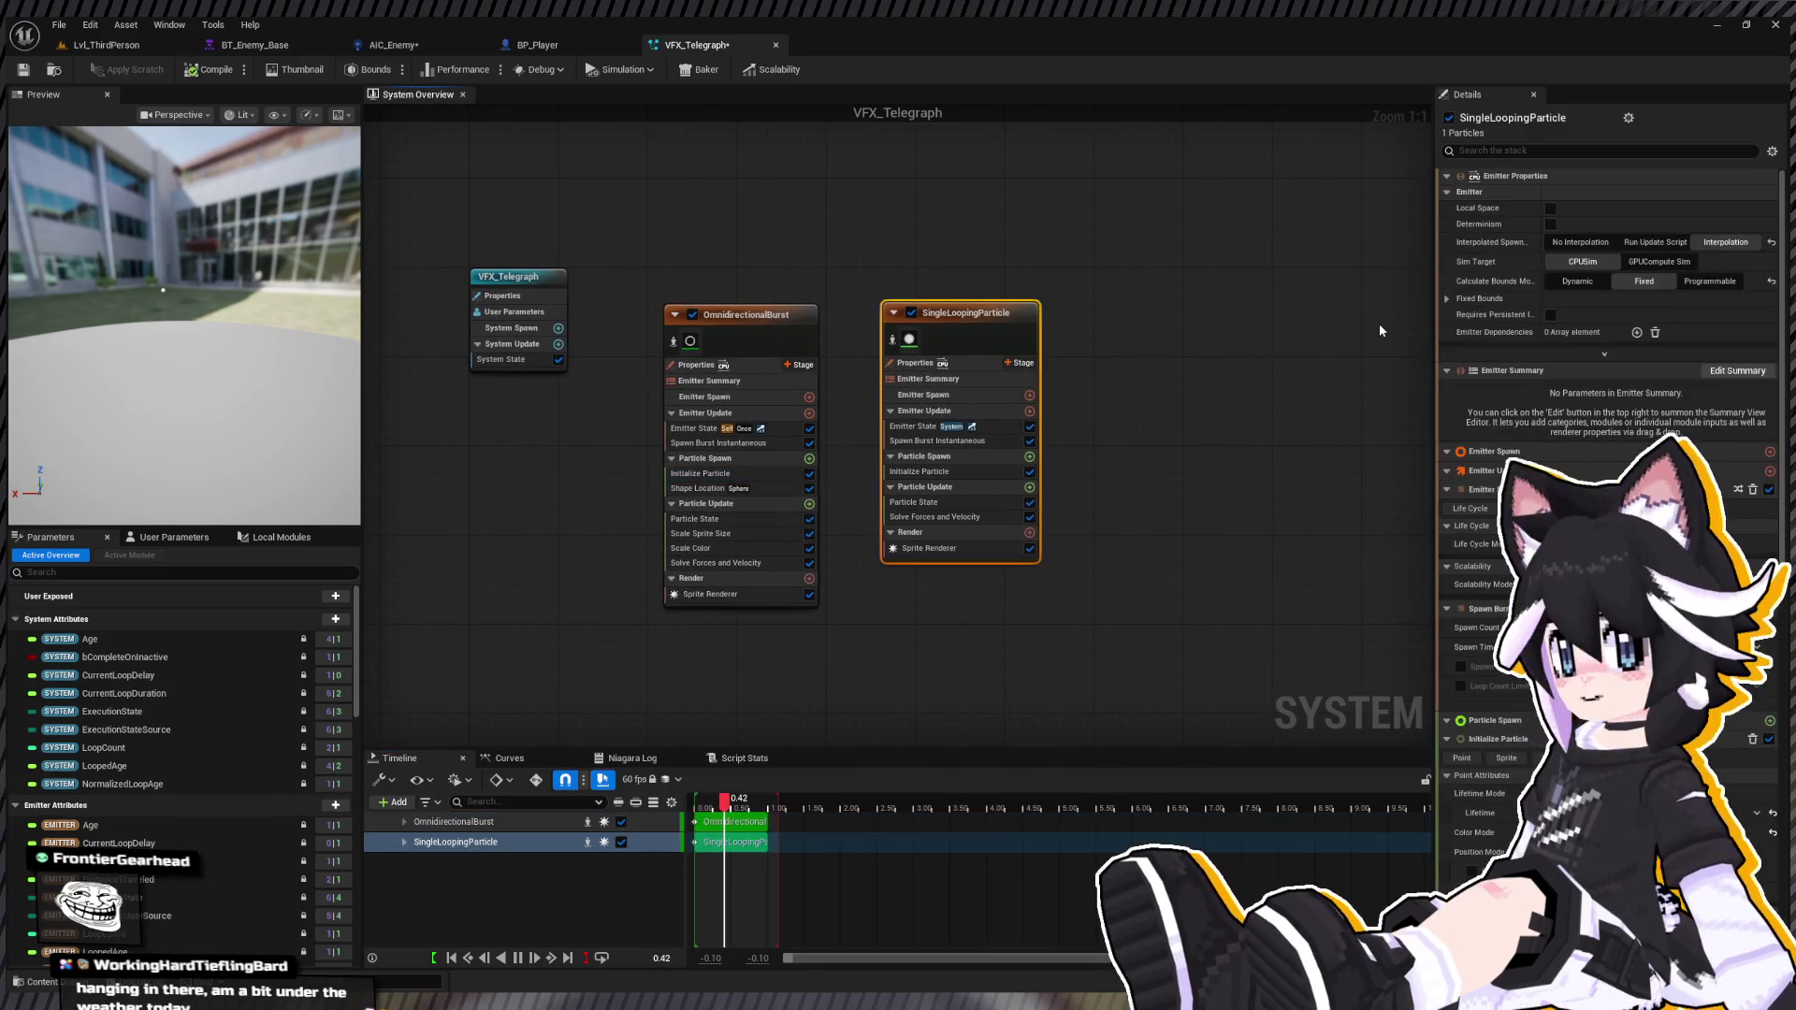
Step: Assign MI_VFX_TelegraphB as the looping emitter's sprite material
{"action": "left_click", "coordinate": [938, 549]}
{"action": "key", "text": "ctrl+space"}
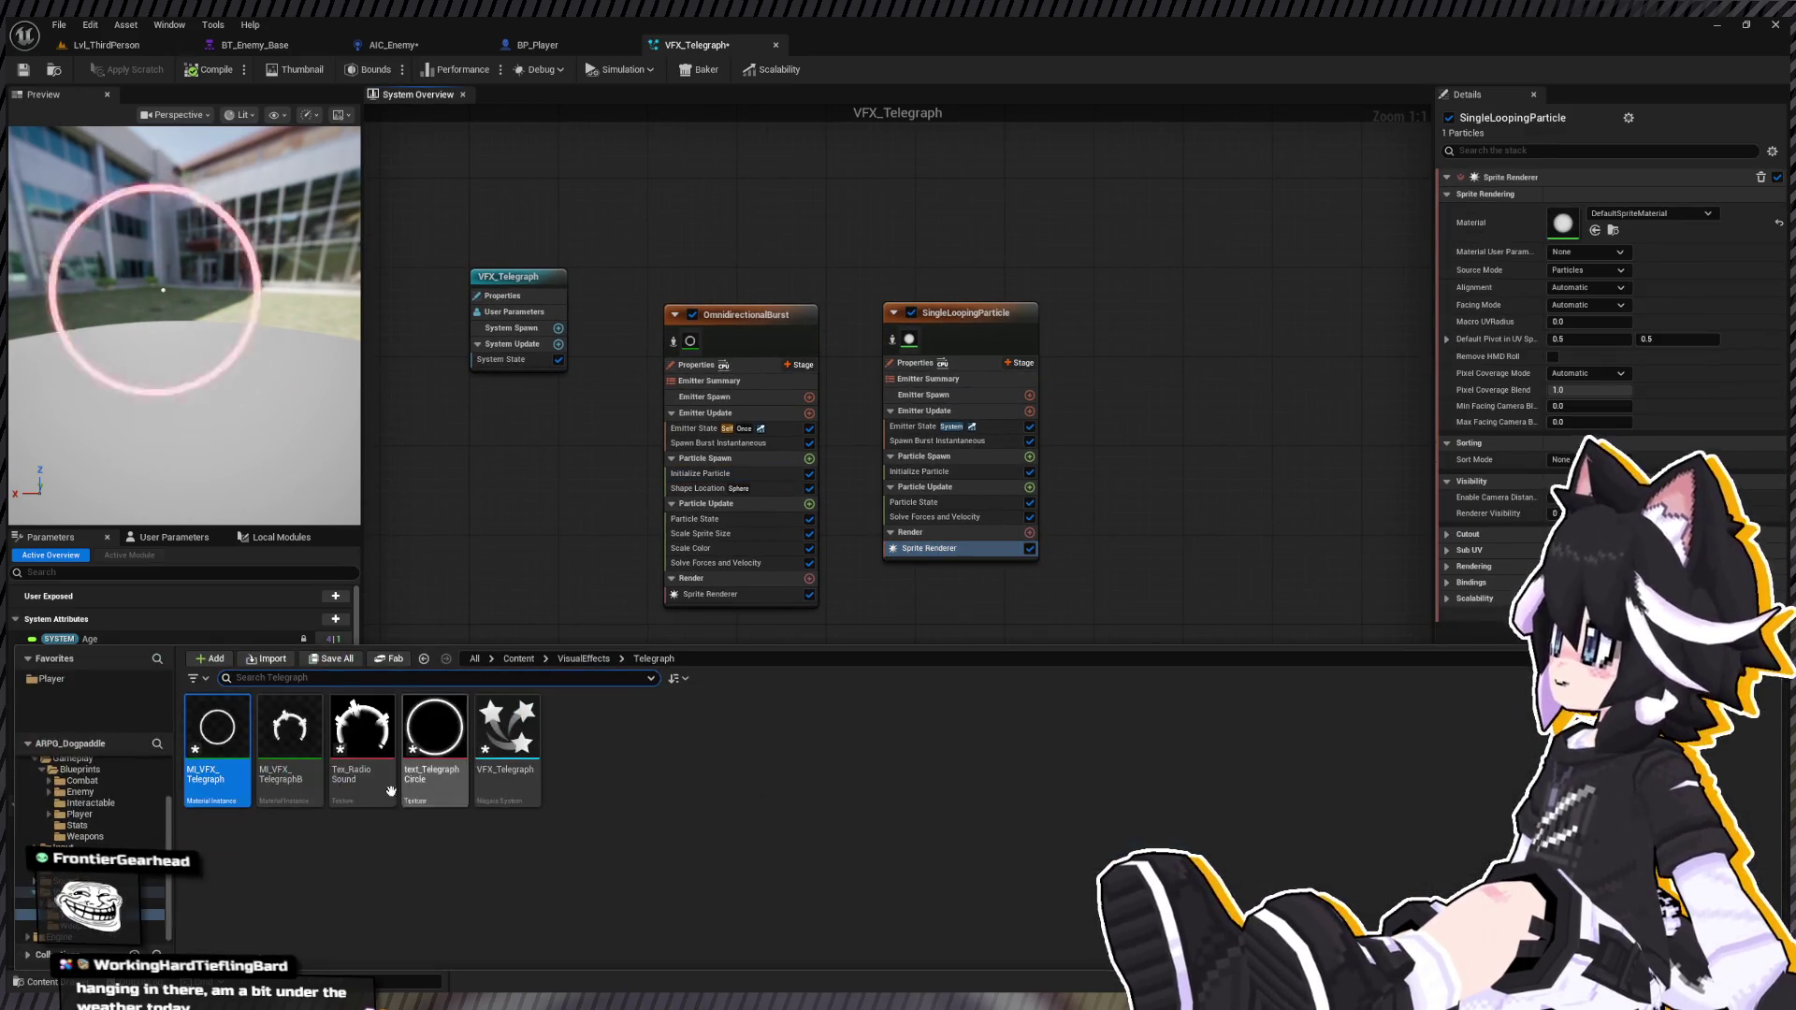
{"action": "left_click_drag", "start_coordinate": [290, 734], "coordinate": [1507, 273]}
{"action": "left_click_drag", "start_coordinate": [1582, 221], "coordinate": [1581, 222]}
{"action": "left_click", "coordinate": [314, 305]}
Step: Set the looping emitter's uniform sprite size to 50 and save VFX_Telegraph
{"action": "left_click", "coordinate": [920, 472]}
{"action": "left_click_drag", "start_coordinate": [1595, 387], "coordinate": [1588, 383]}
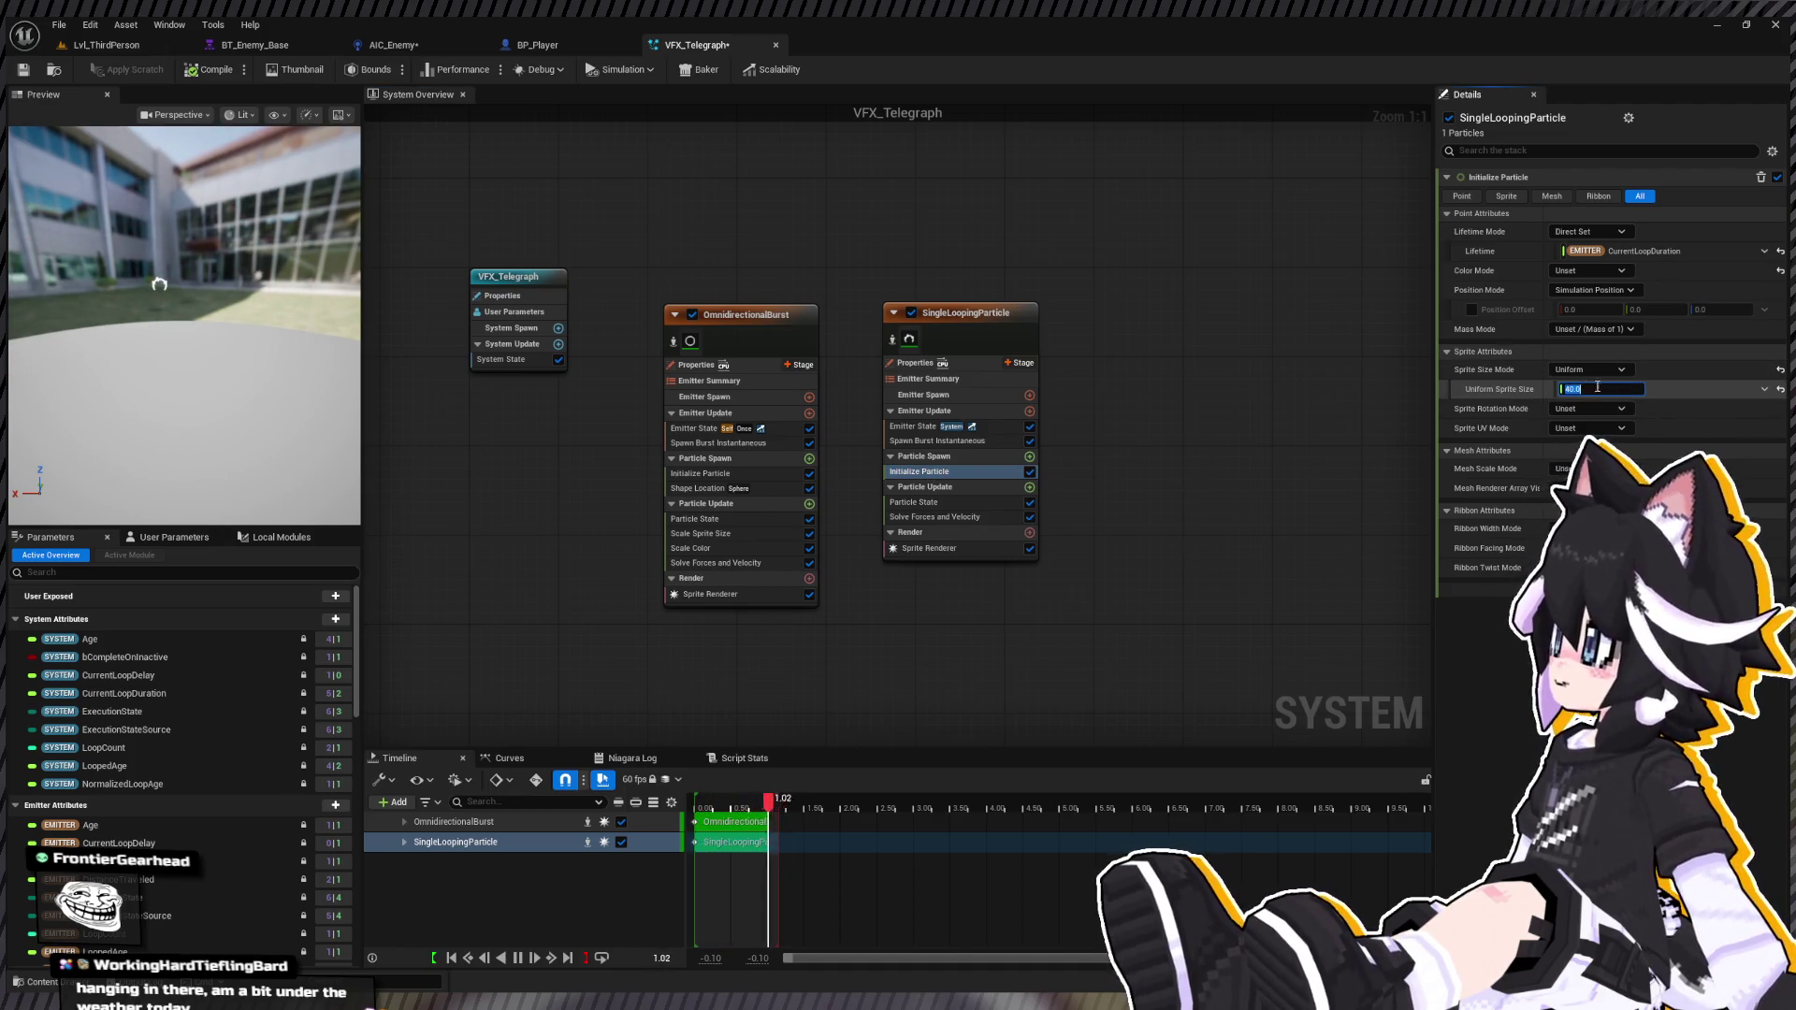
{"action": "type", "text": "50"}
{"action": "left_click", "coordinate": [24, 70]}
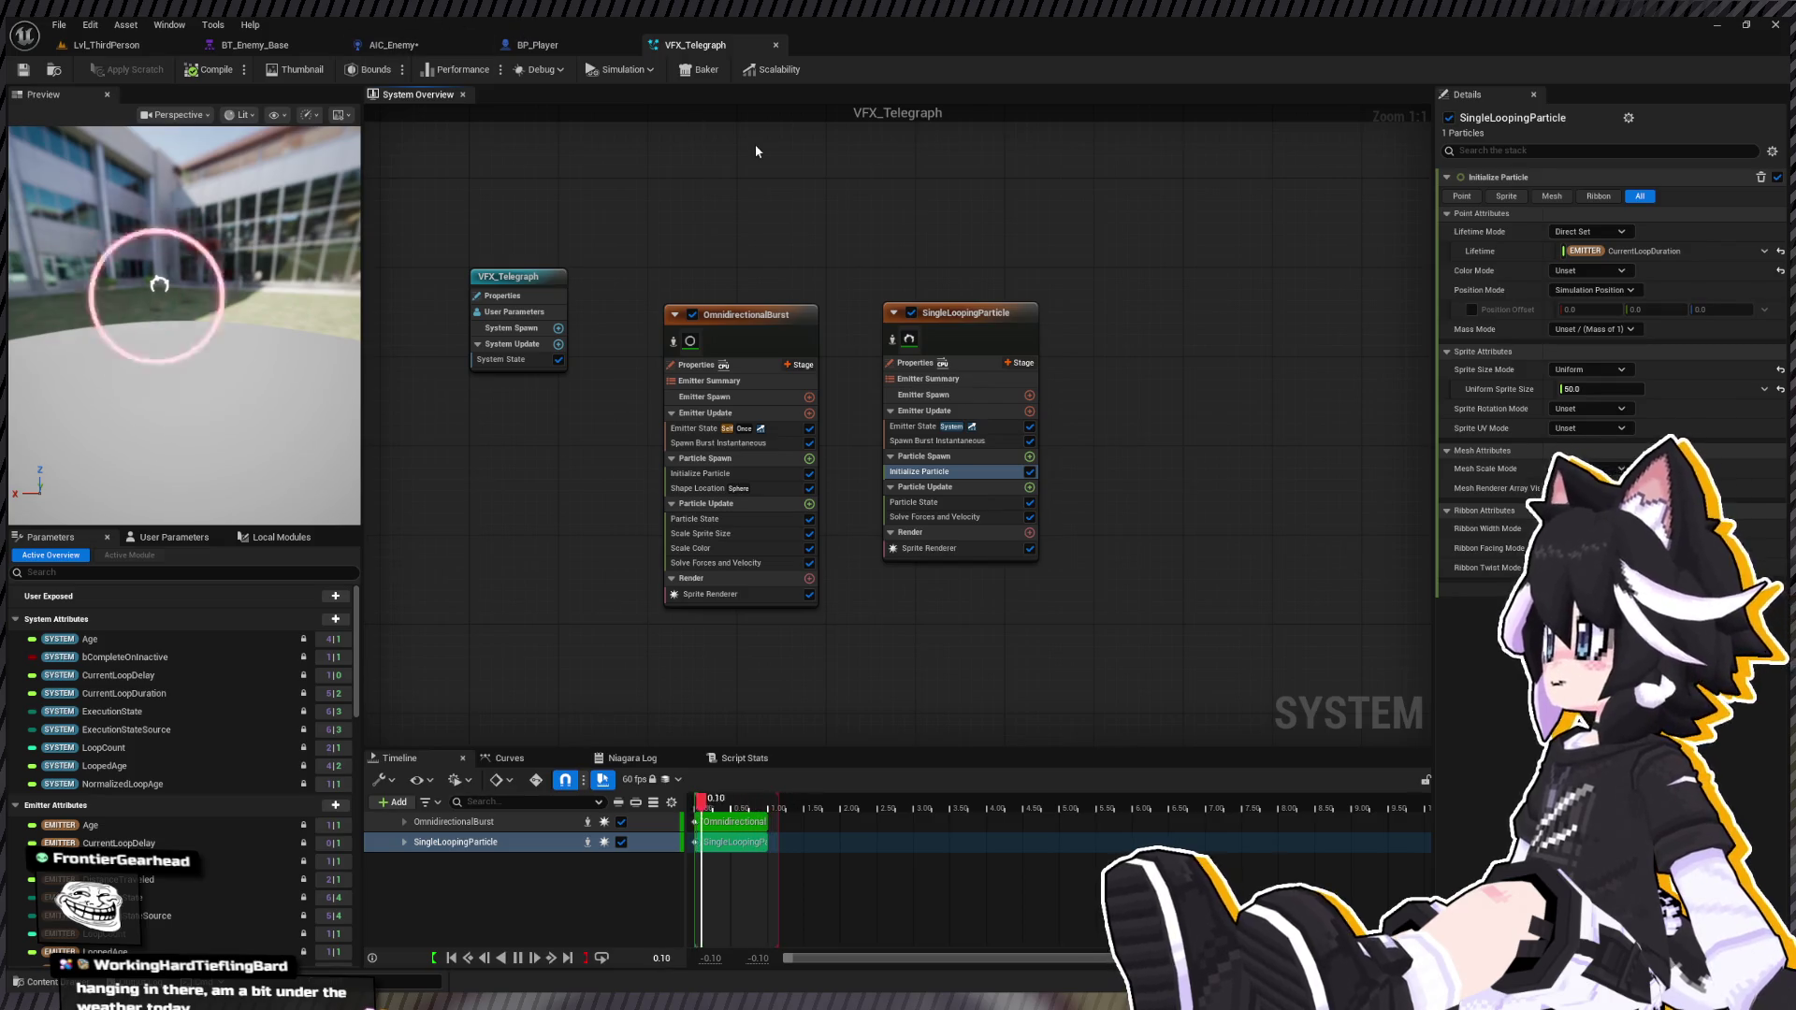
{"action": "key", "text": "ctrl+space"}
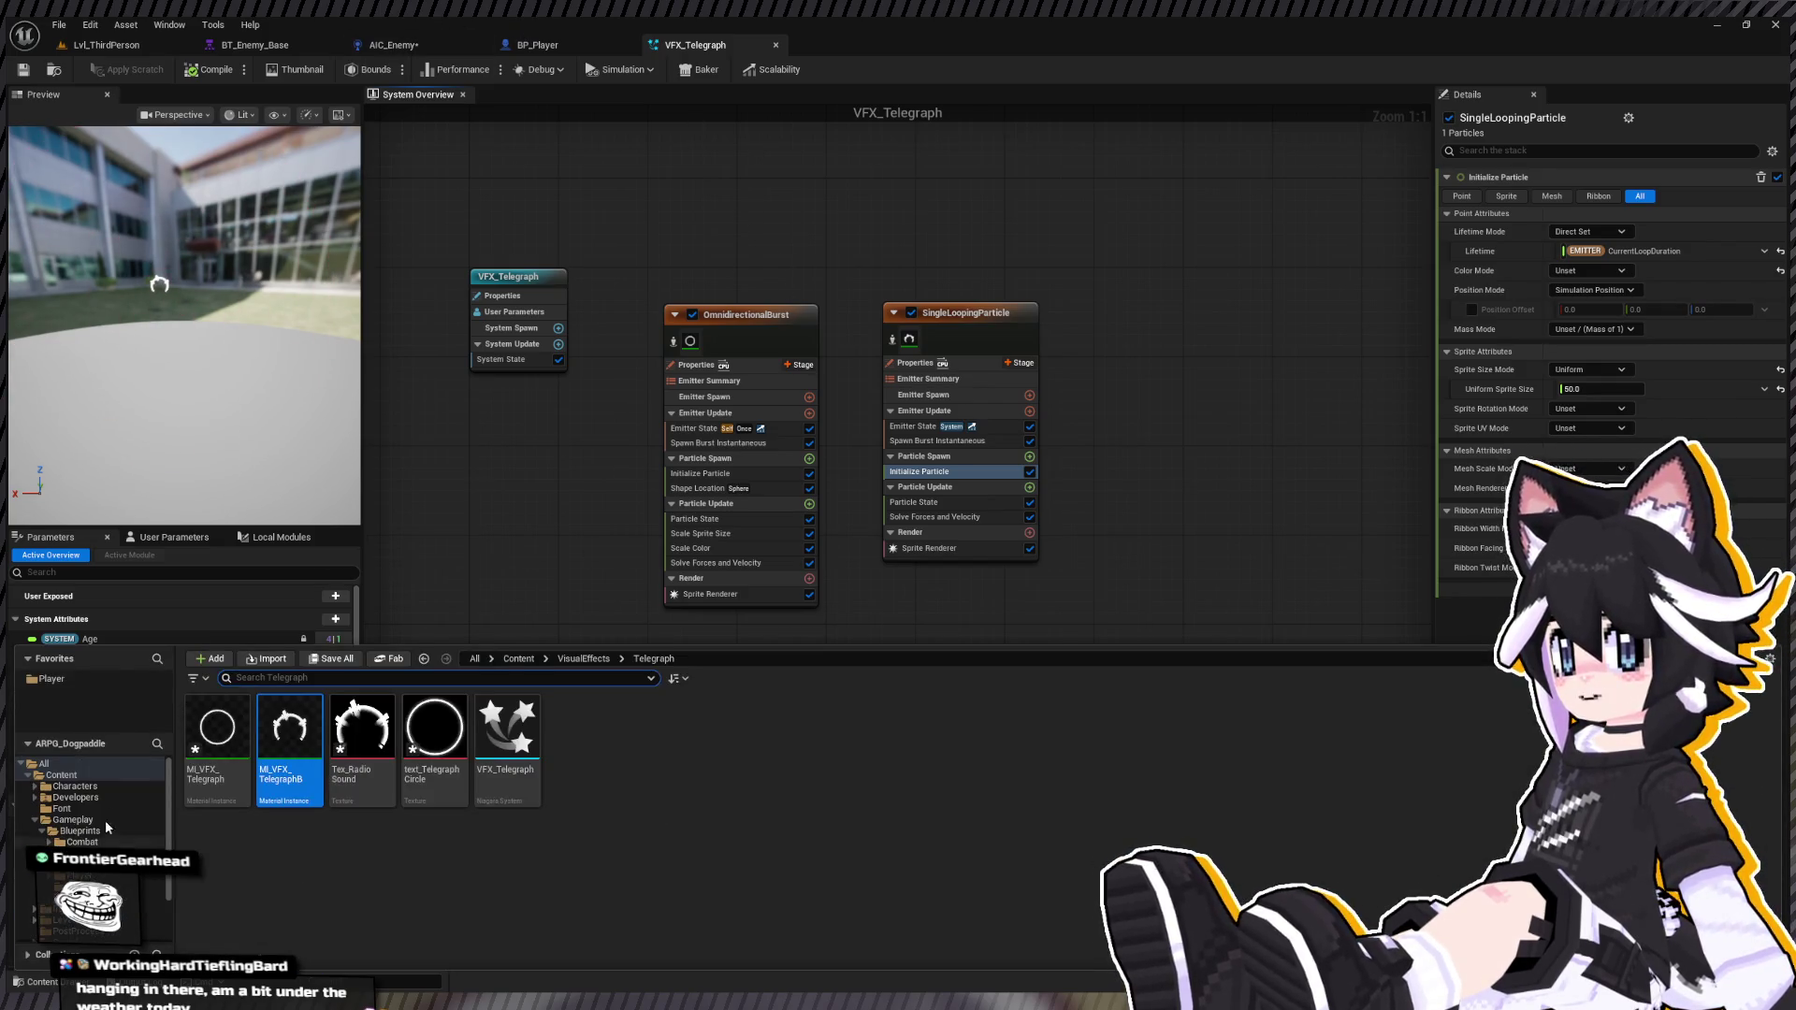
Step: Open the BP_Enemy blueprint from the Enemy folder in its component view
{"action": "left_click", "coordinate": [91, 803]}
{"action": "left_click", "coordinate": [80, 853]}
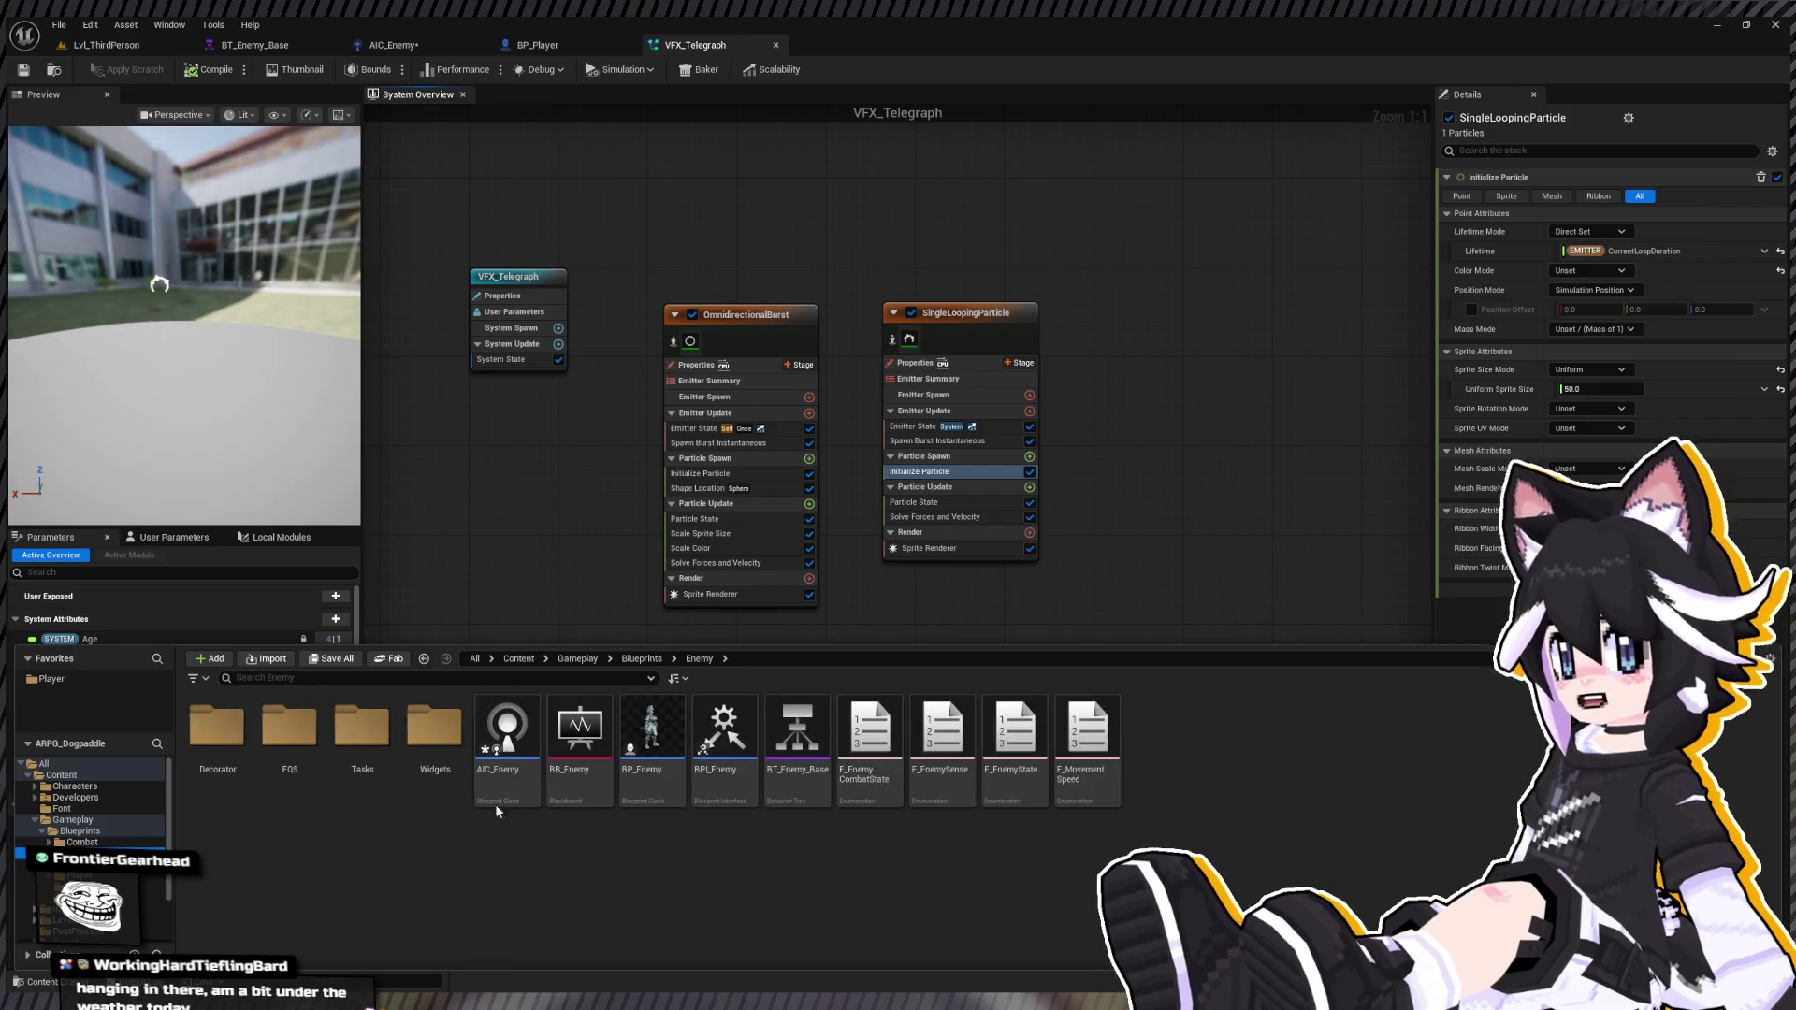
{"action": "left_click", "coordinate": [652, 740]}
{"action": "key", "text": "Return"}
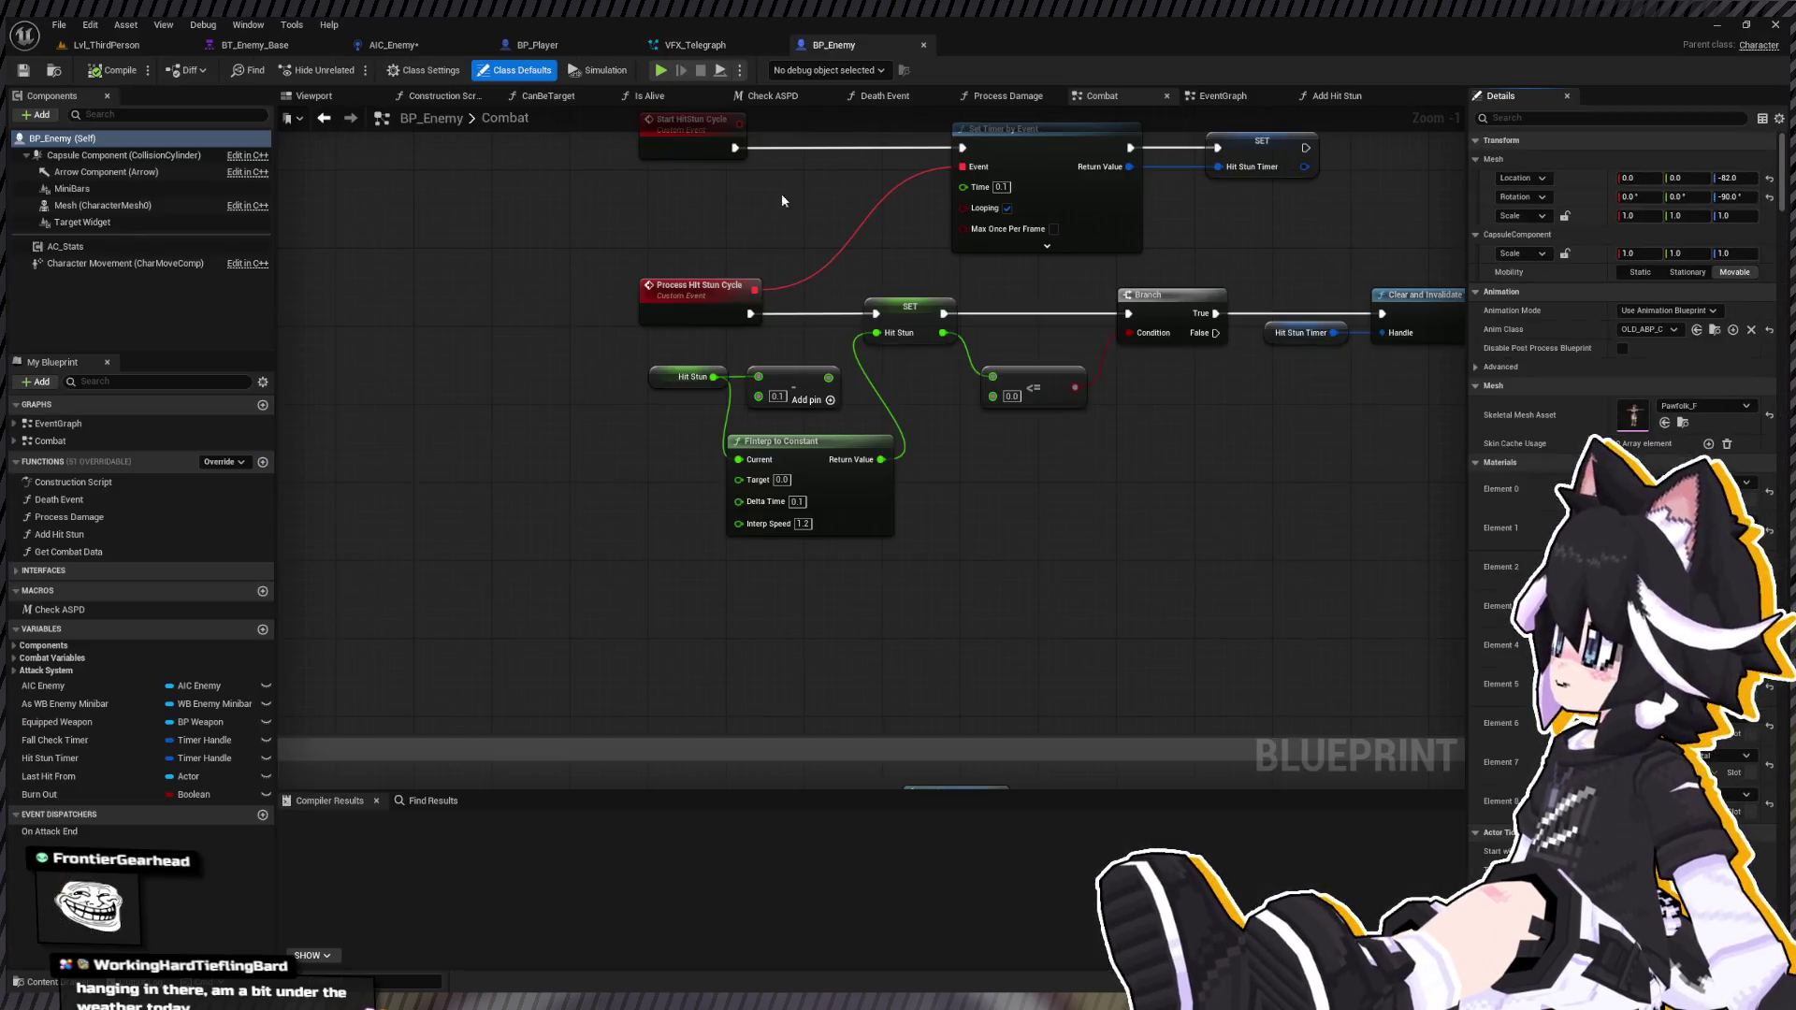
{"action": "left_click", "coordinate": [342, 96]}
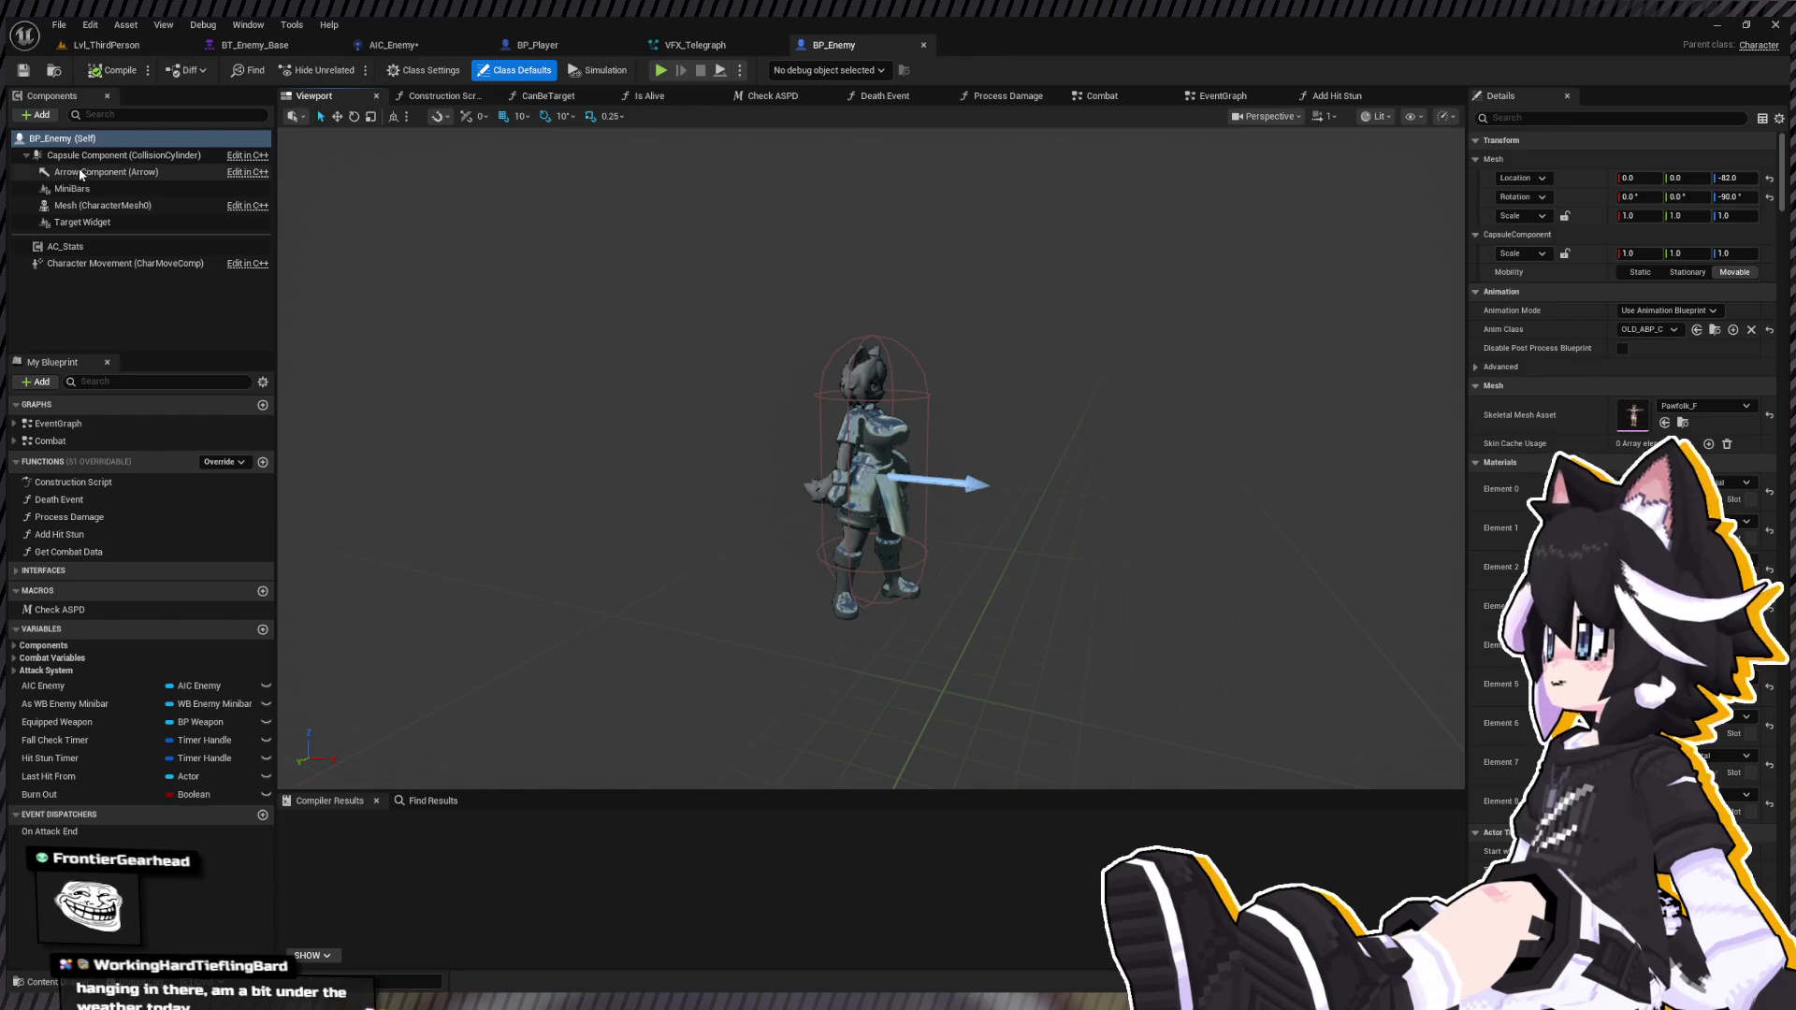
Step: Add a Niagara component to BP_Enemy named Telegraph Location
{"action": "left_click", "coordinate": [80, 174]}
{"action": "key", "text": "ctrl+v"}
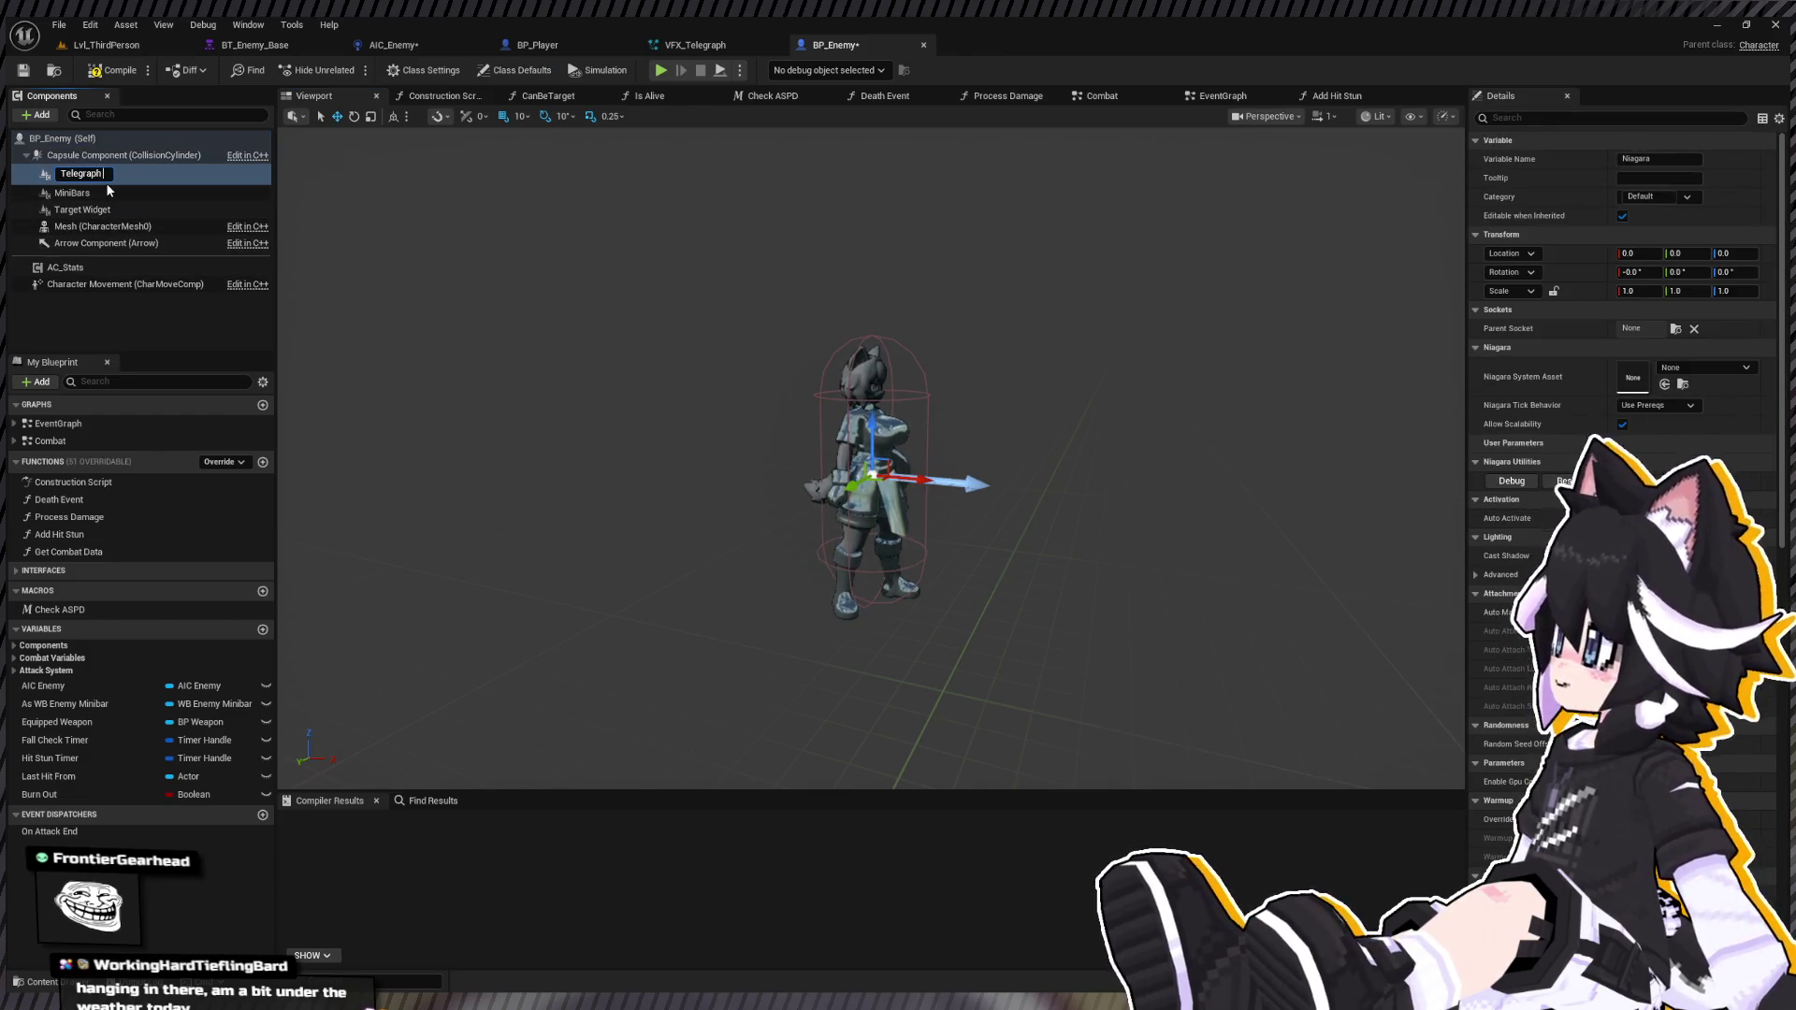
{"action": "type", "text": "cation"}
{"action": "key", "text": "Return"}
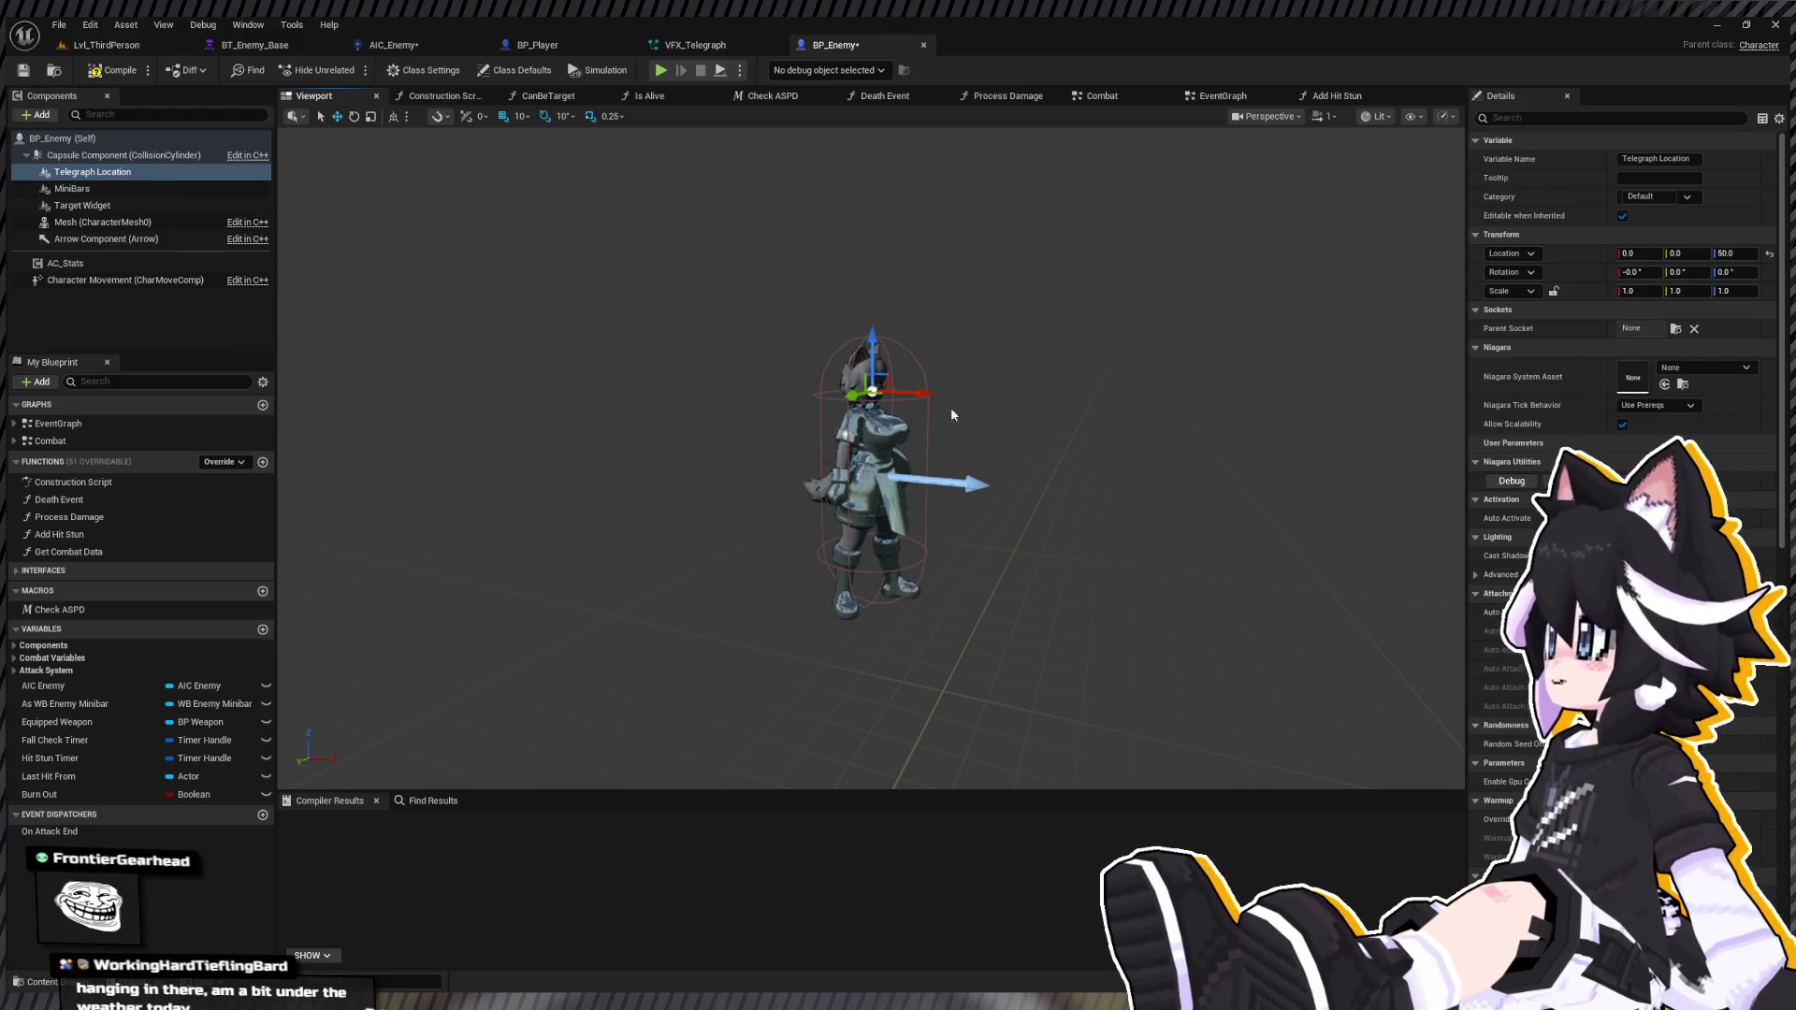
Step: Raise BP_Enemy's Telegraph Location, which uses VFX_Telegraph, to 60 units above the head
{"action": "key", "text": "w"}
{"action": "scroll", "coordinate": [944, 398], "scroll_direction": "down", "scroll_amount": 2}
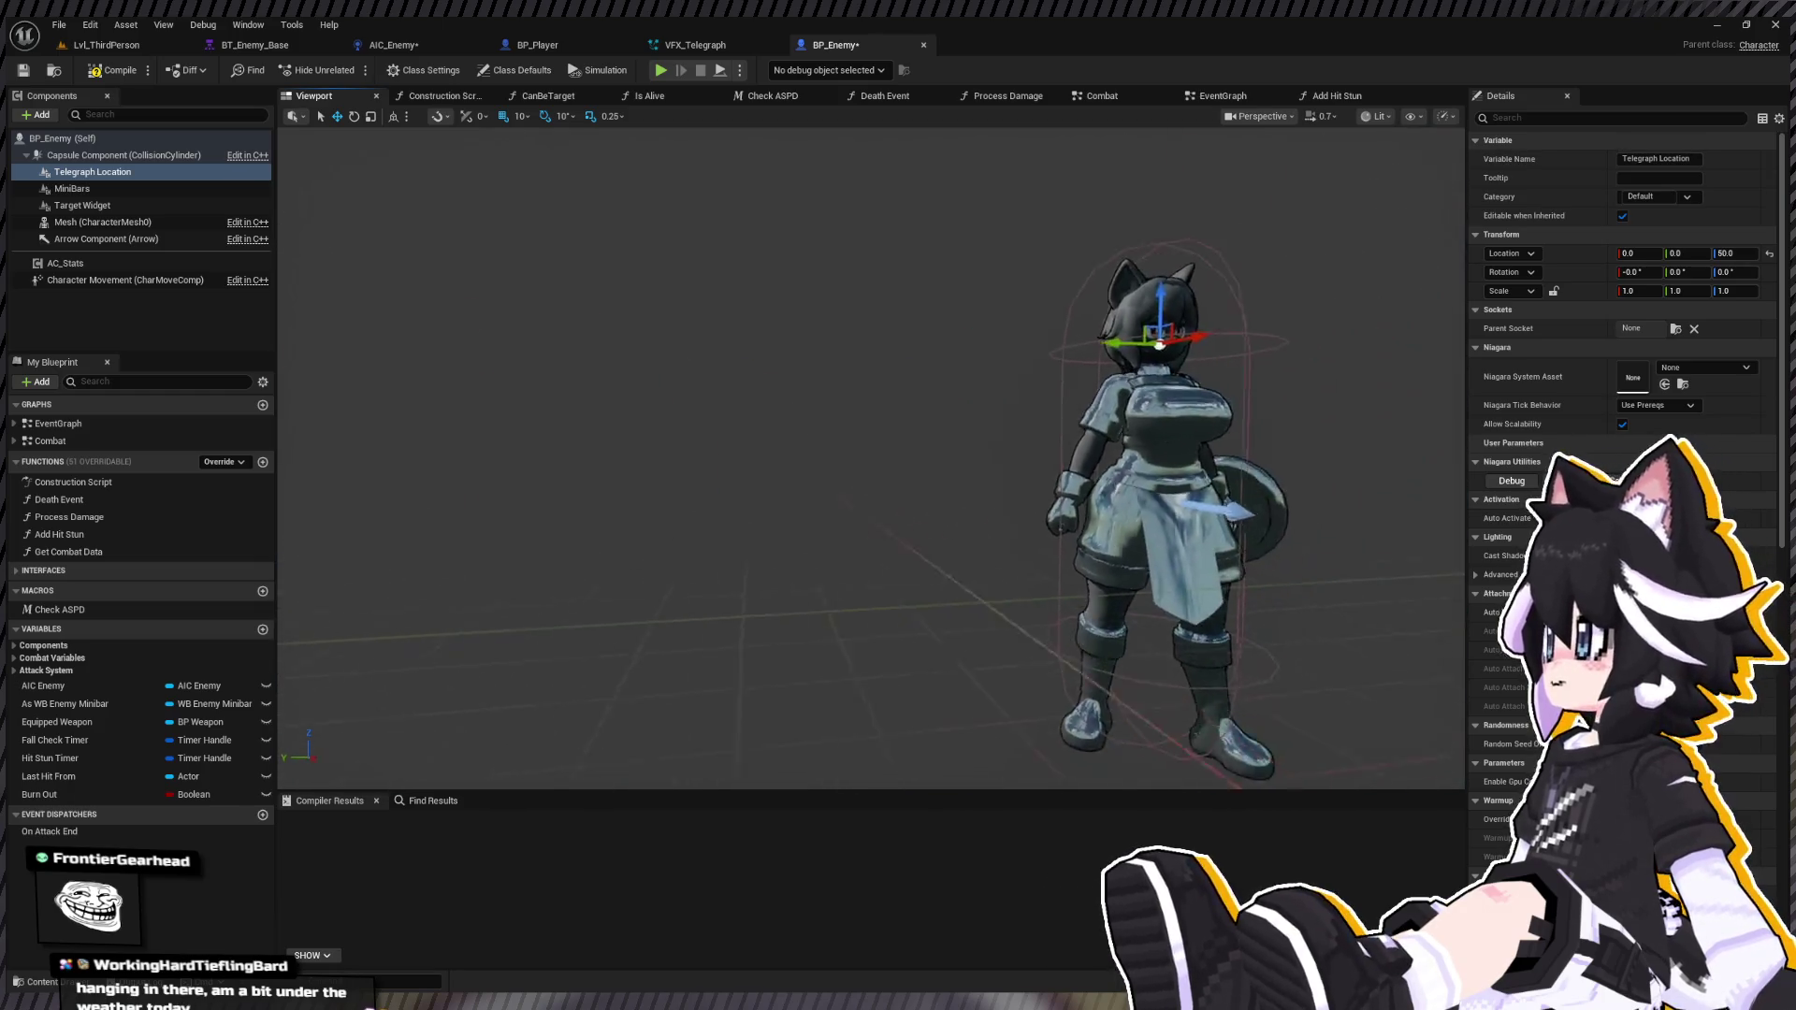
{"action": "scroll", "coordinate": [1406, 493], "scroll_direction": "down", "scroll_amount": 3}
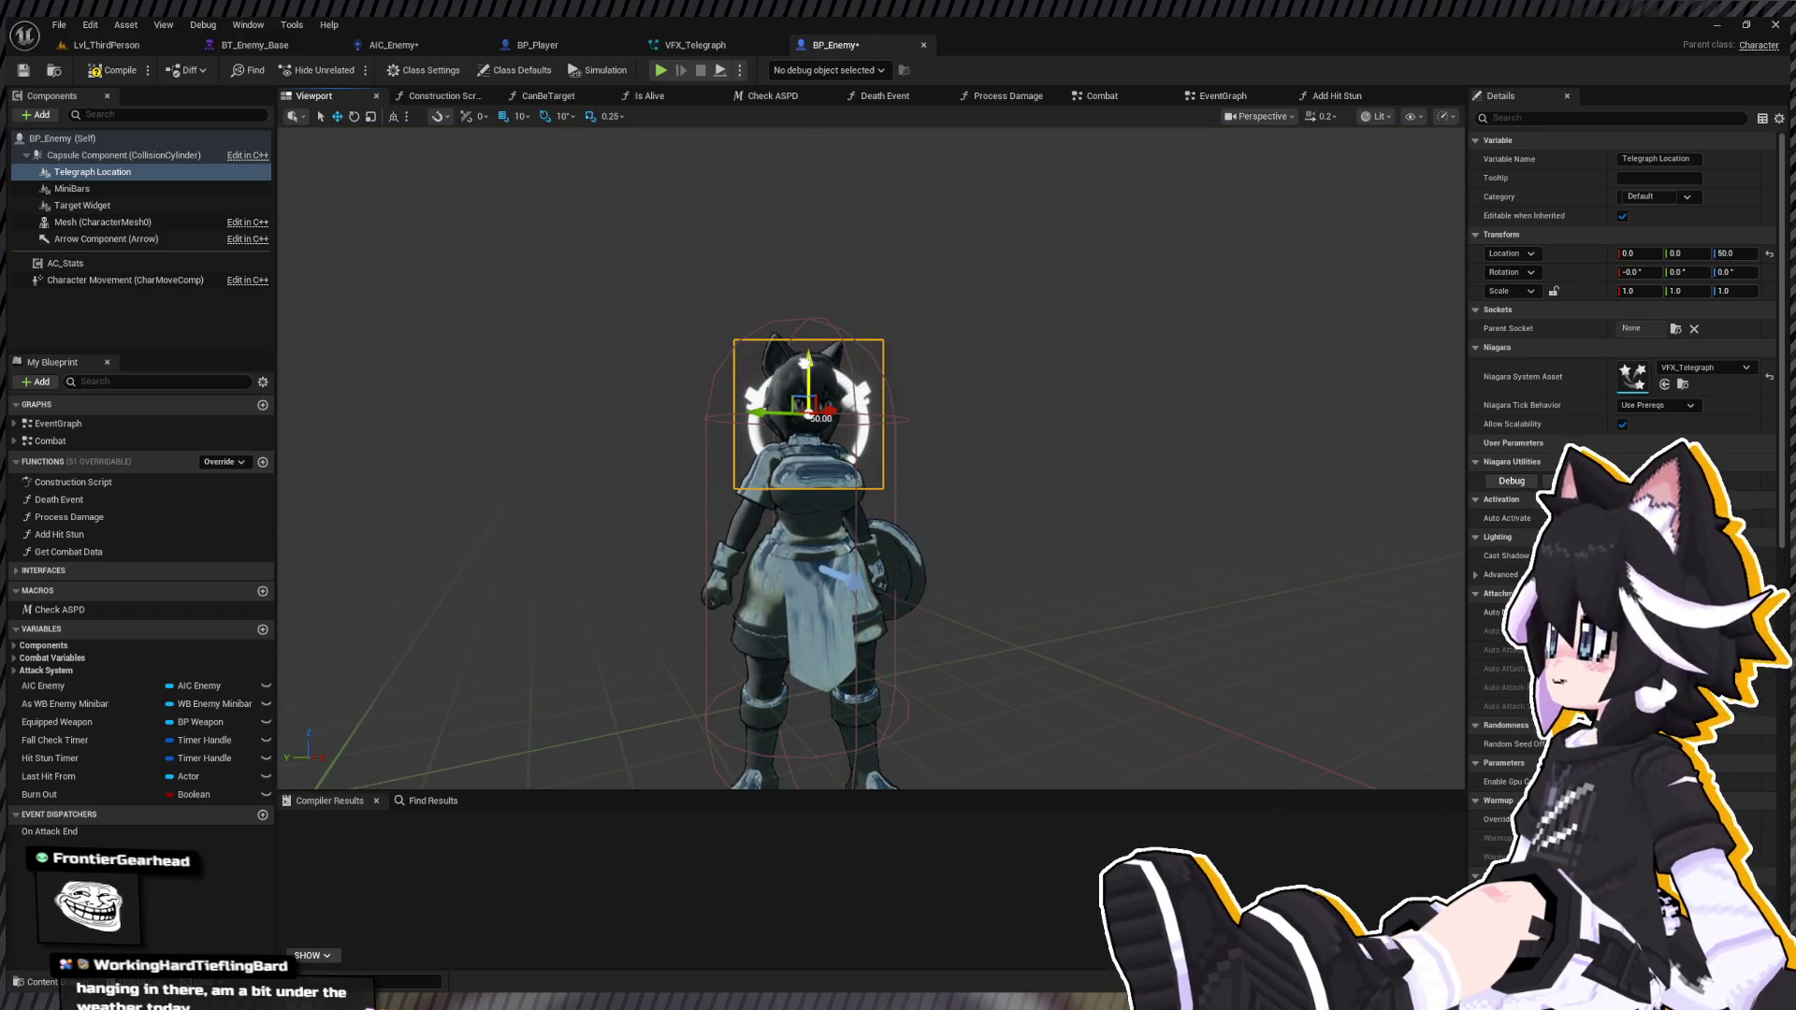
{"action": "left_click_drag", "start_coordinate": [808, 374], "coordinate": [808, 344]}
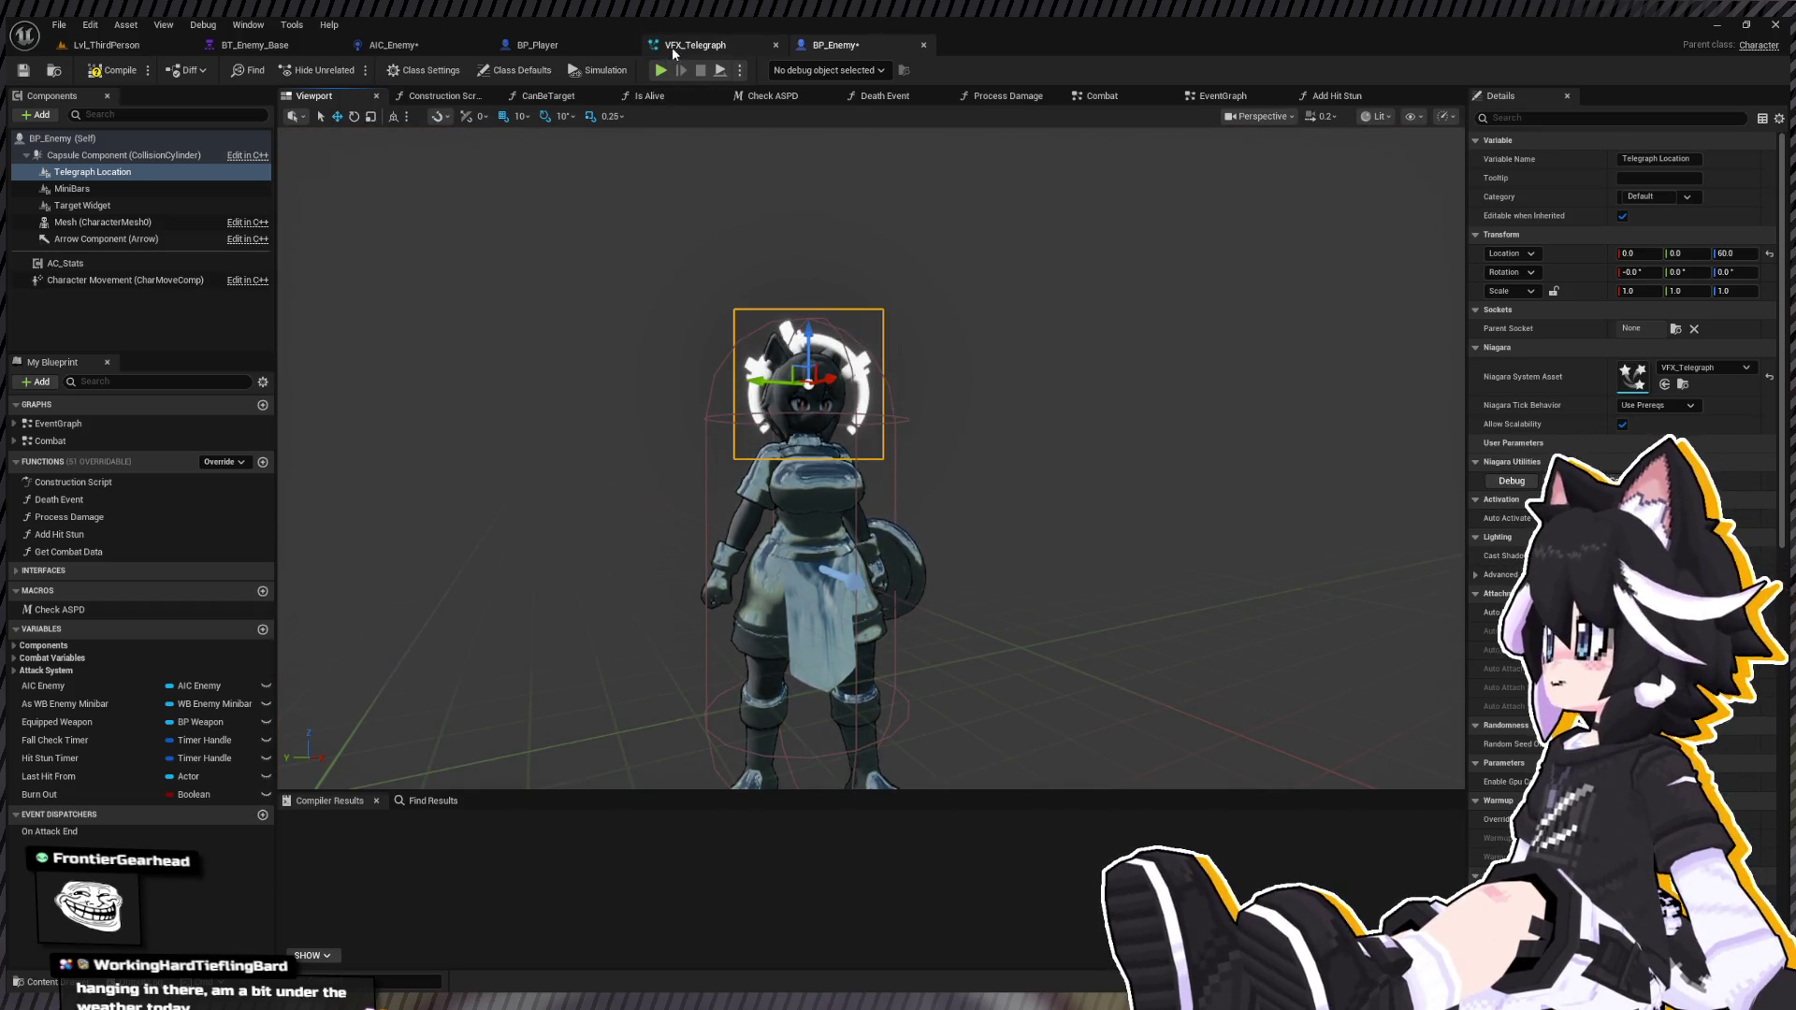
{"action": "scroll", "coordinate": [870, 468], "scroll_direction": "up", "scroll_amount": 1}
Step: Pull the view back to check the whole character, then return to the VFX_Telegraph system
{"action": "key", "text": "s"}
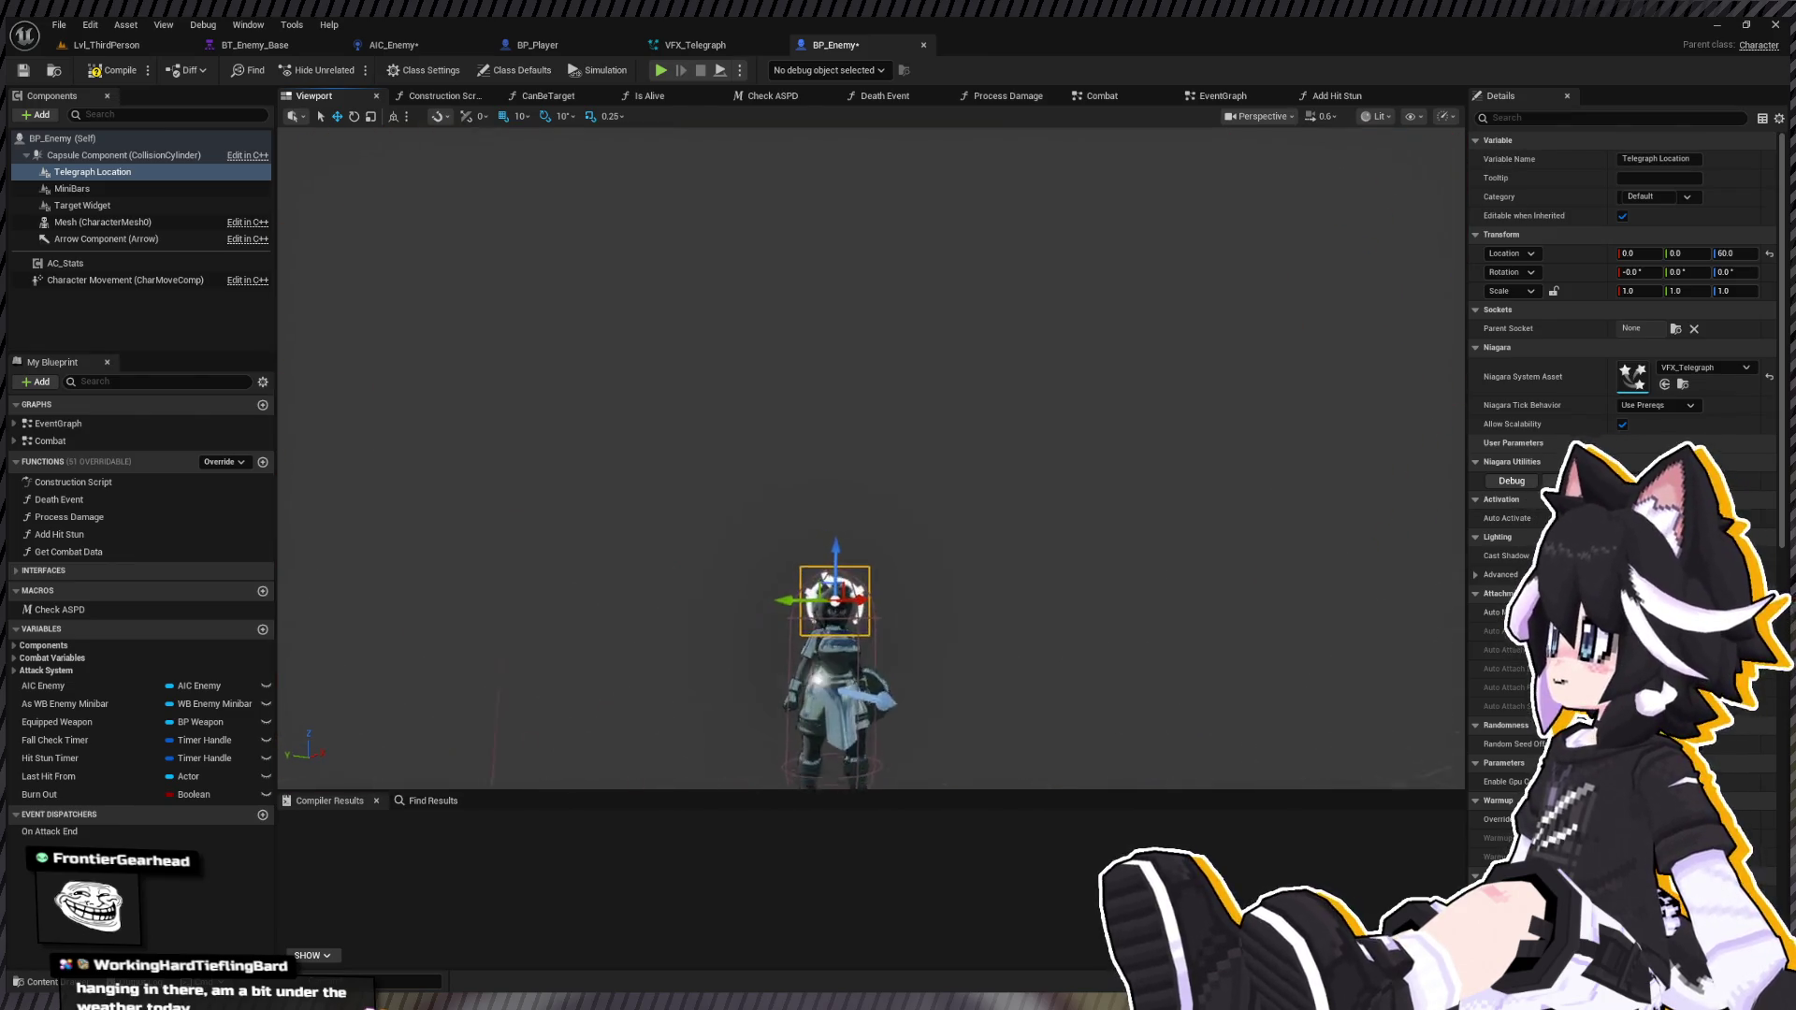
{"action": "scroll", "coordinate": [805, 599], "scroll_direction": "up", "scroll_amount": 3}
{"action": "left_click", "coordinate": [706, 50]}
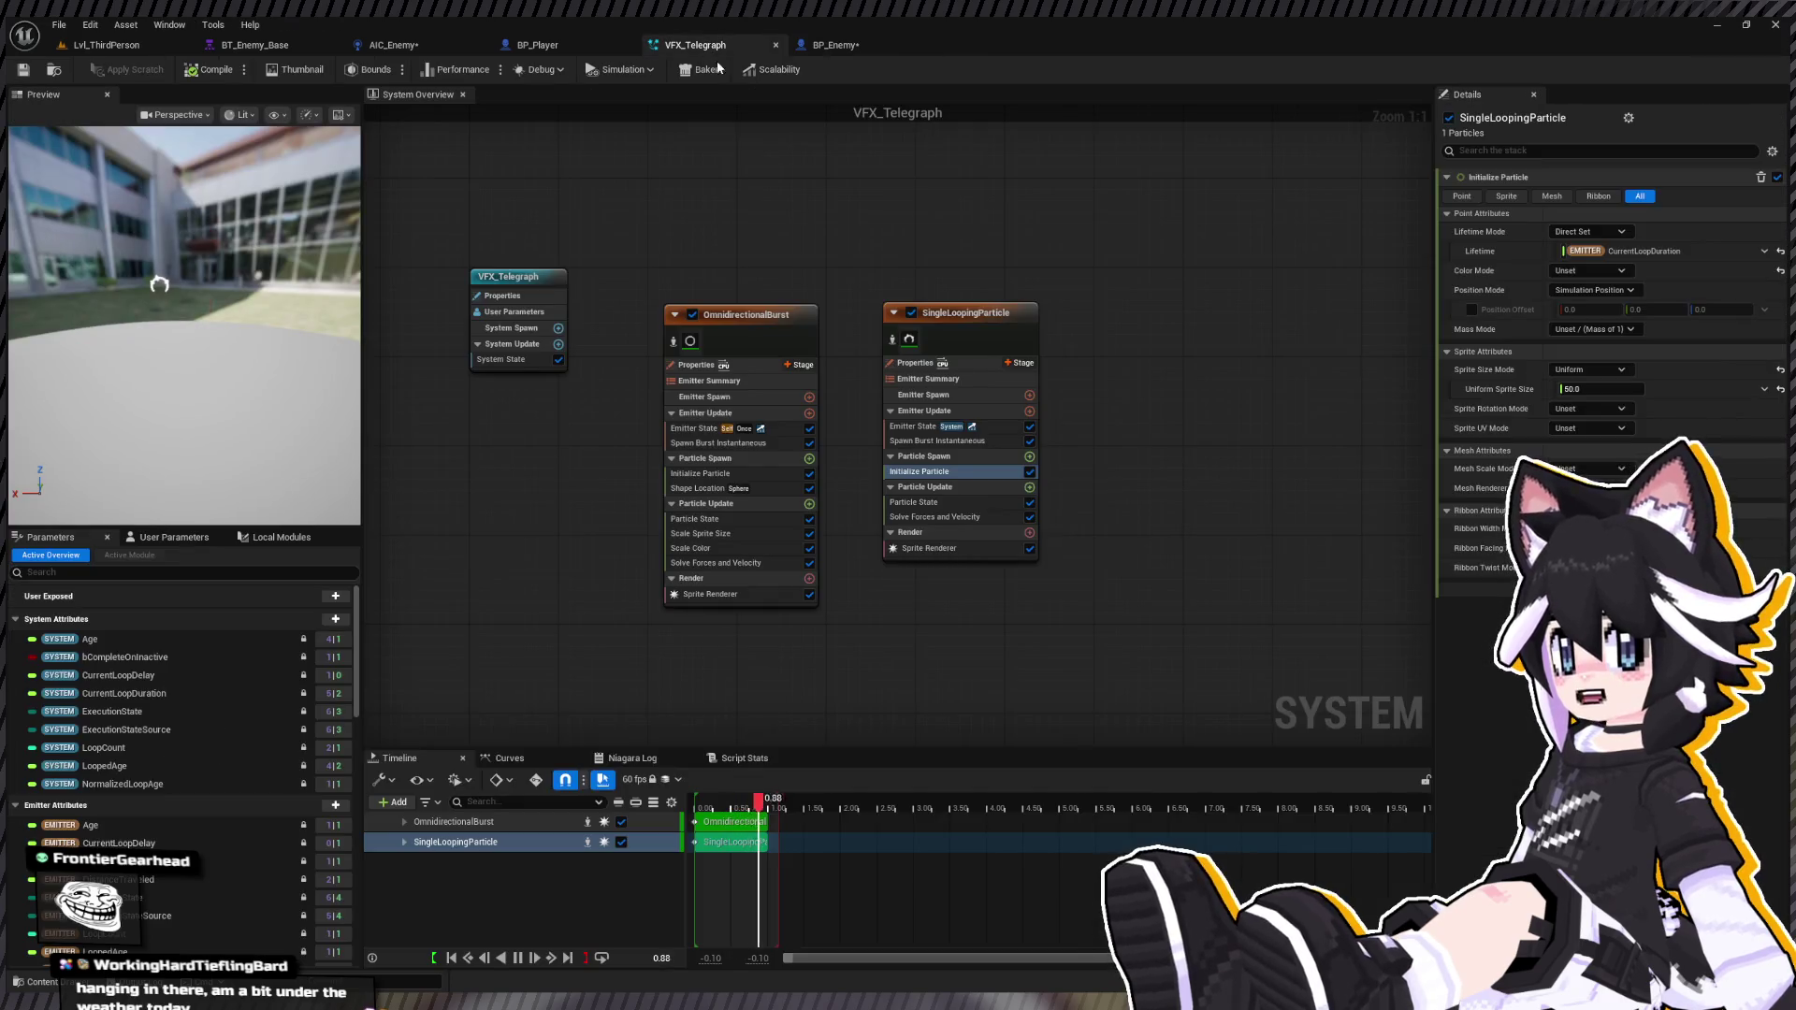
Step: Set the looping ring's Uniform Sprite Size to 80
{"action": "left_click", "coordinate": [1596, 389]}
{"action": "type", "text": "80"}
{"action": "key", "text": "Return"}
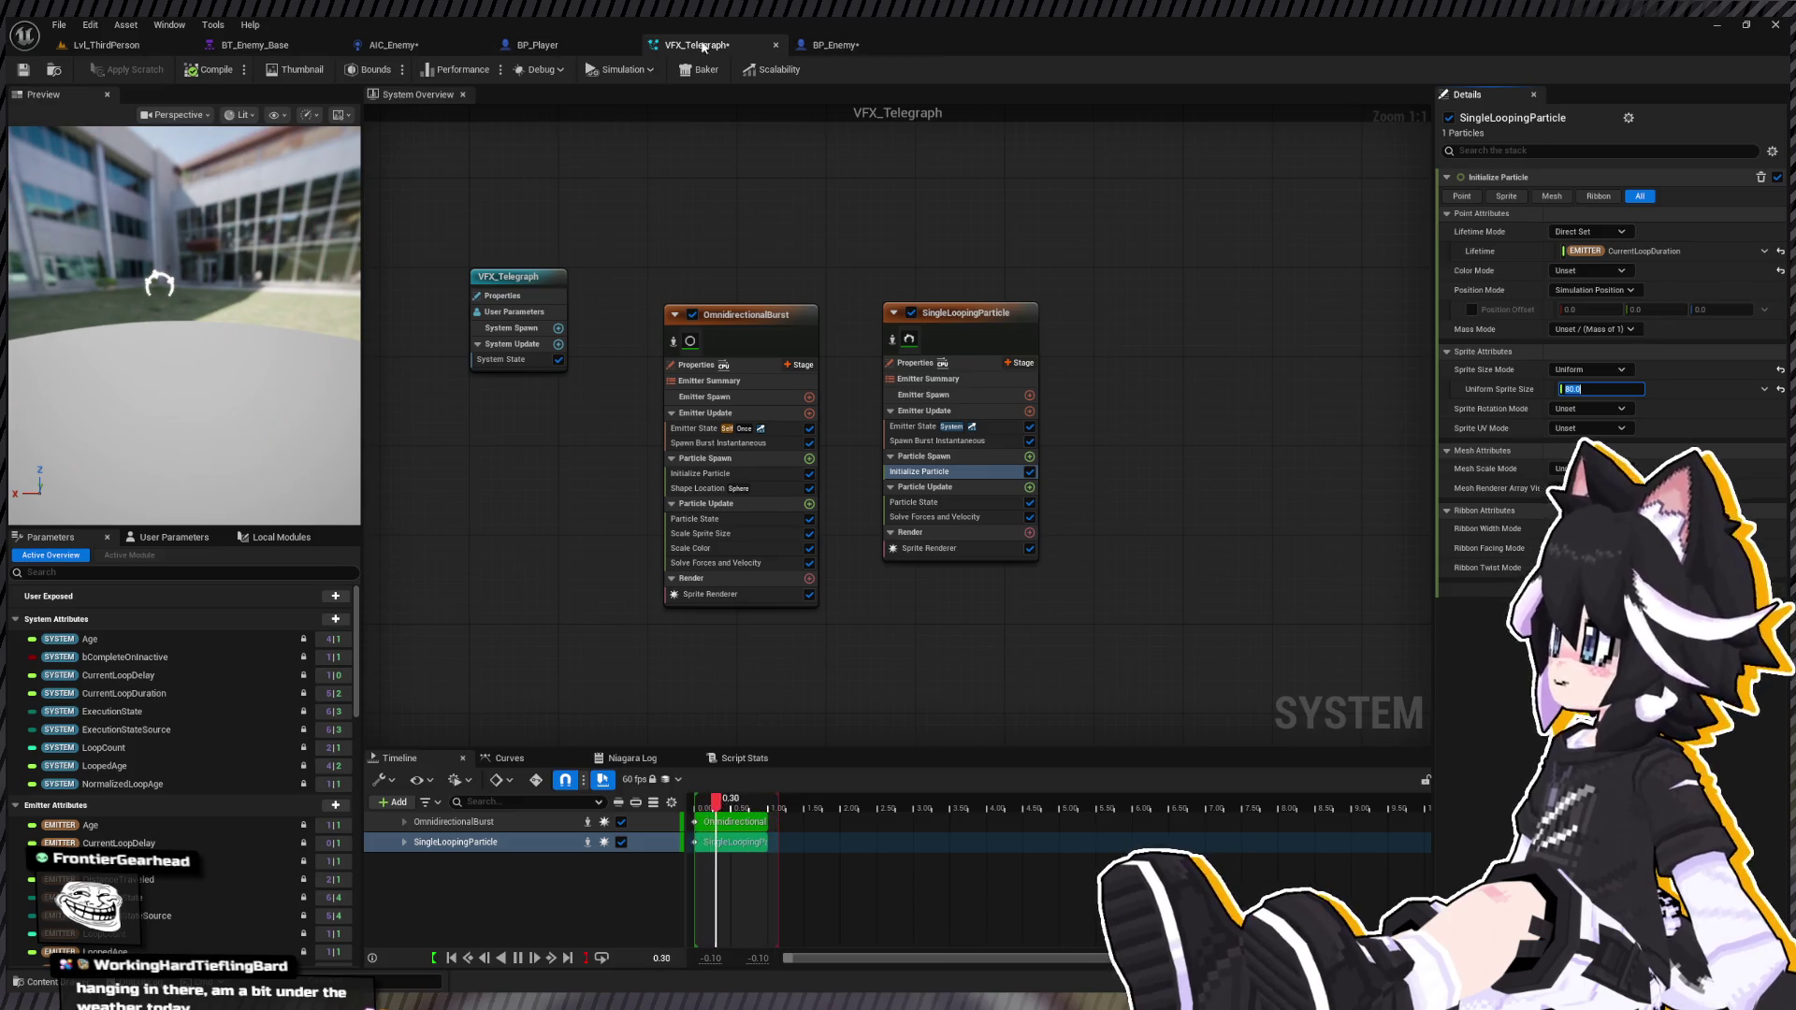
Step: Lift BP_Enemy's telegraph ring to about 68 units, just above the head
{"action": "left_click", "coordinate": [840, 46]}
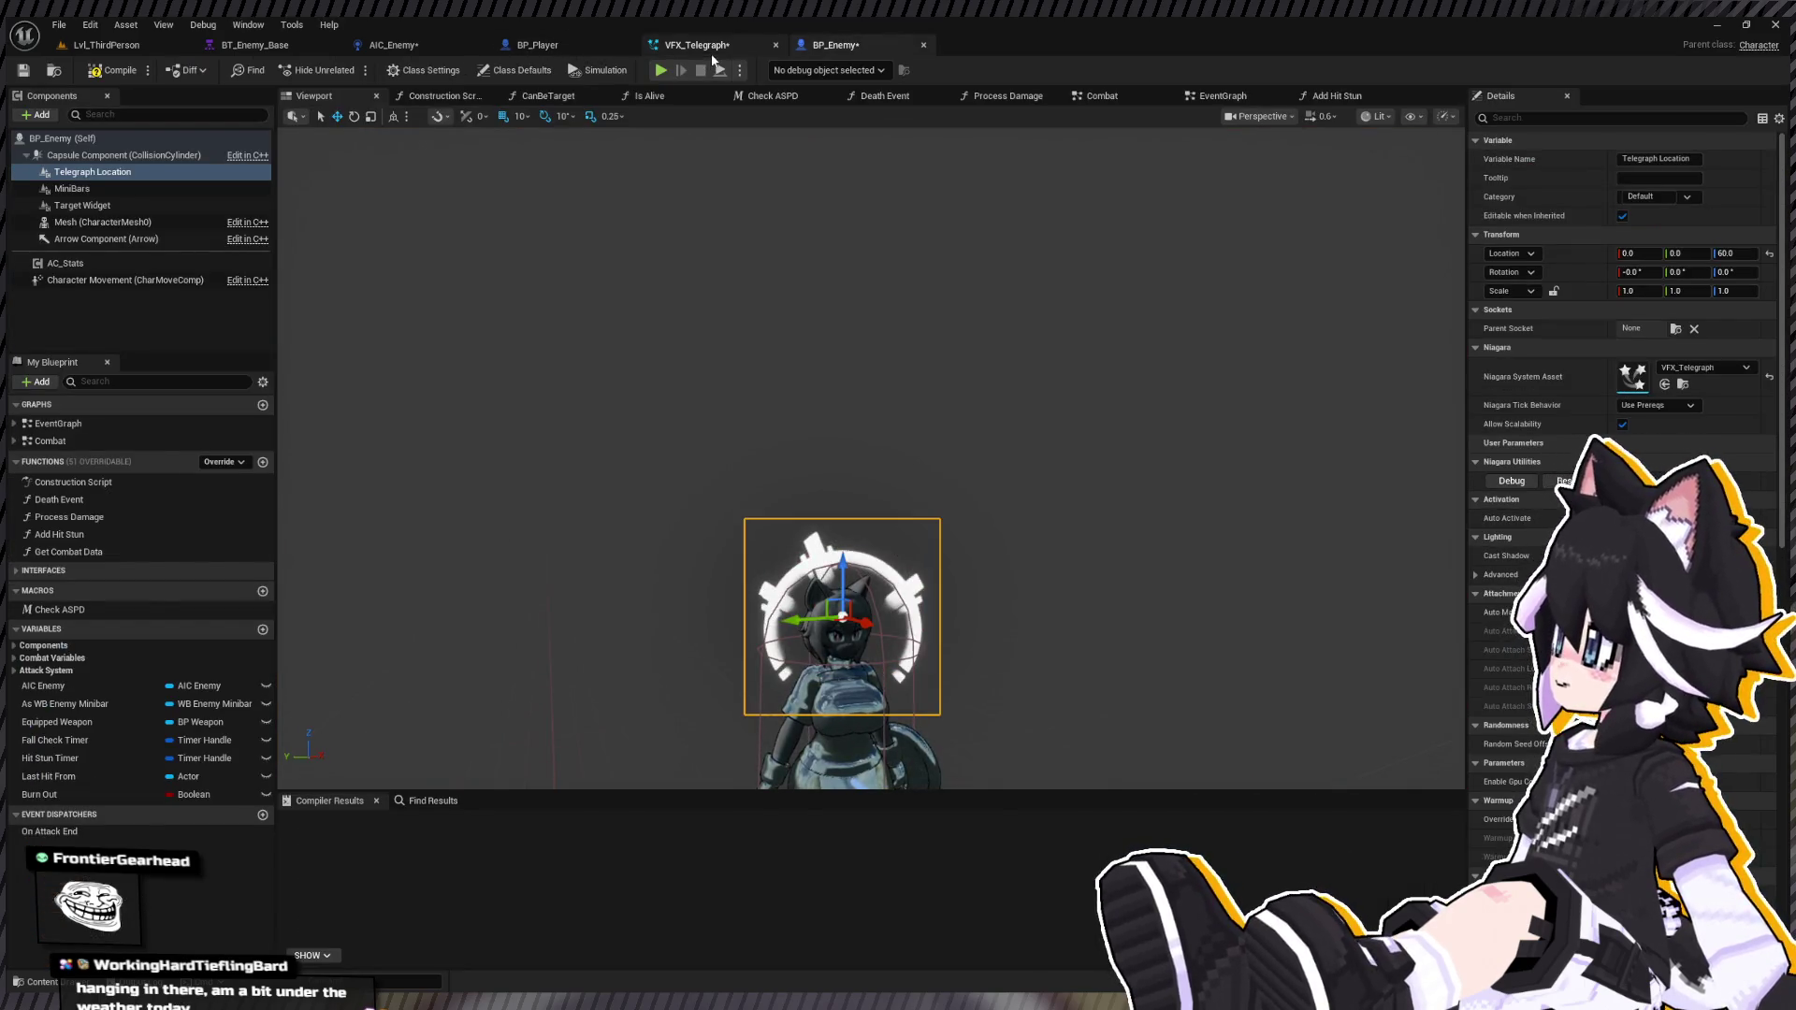
{"action": "left_click_drag", "start_coordinate": [843, 566], "coordinate": [843, 541]}
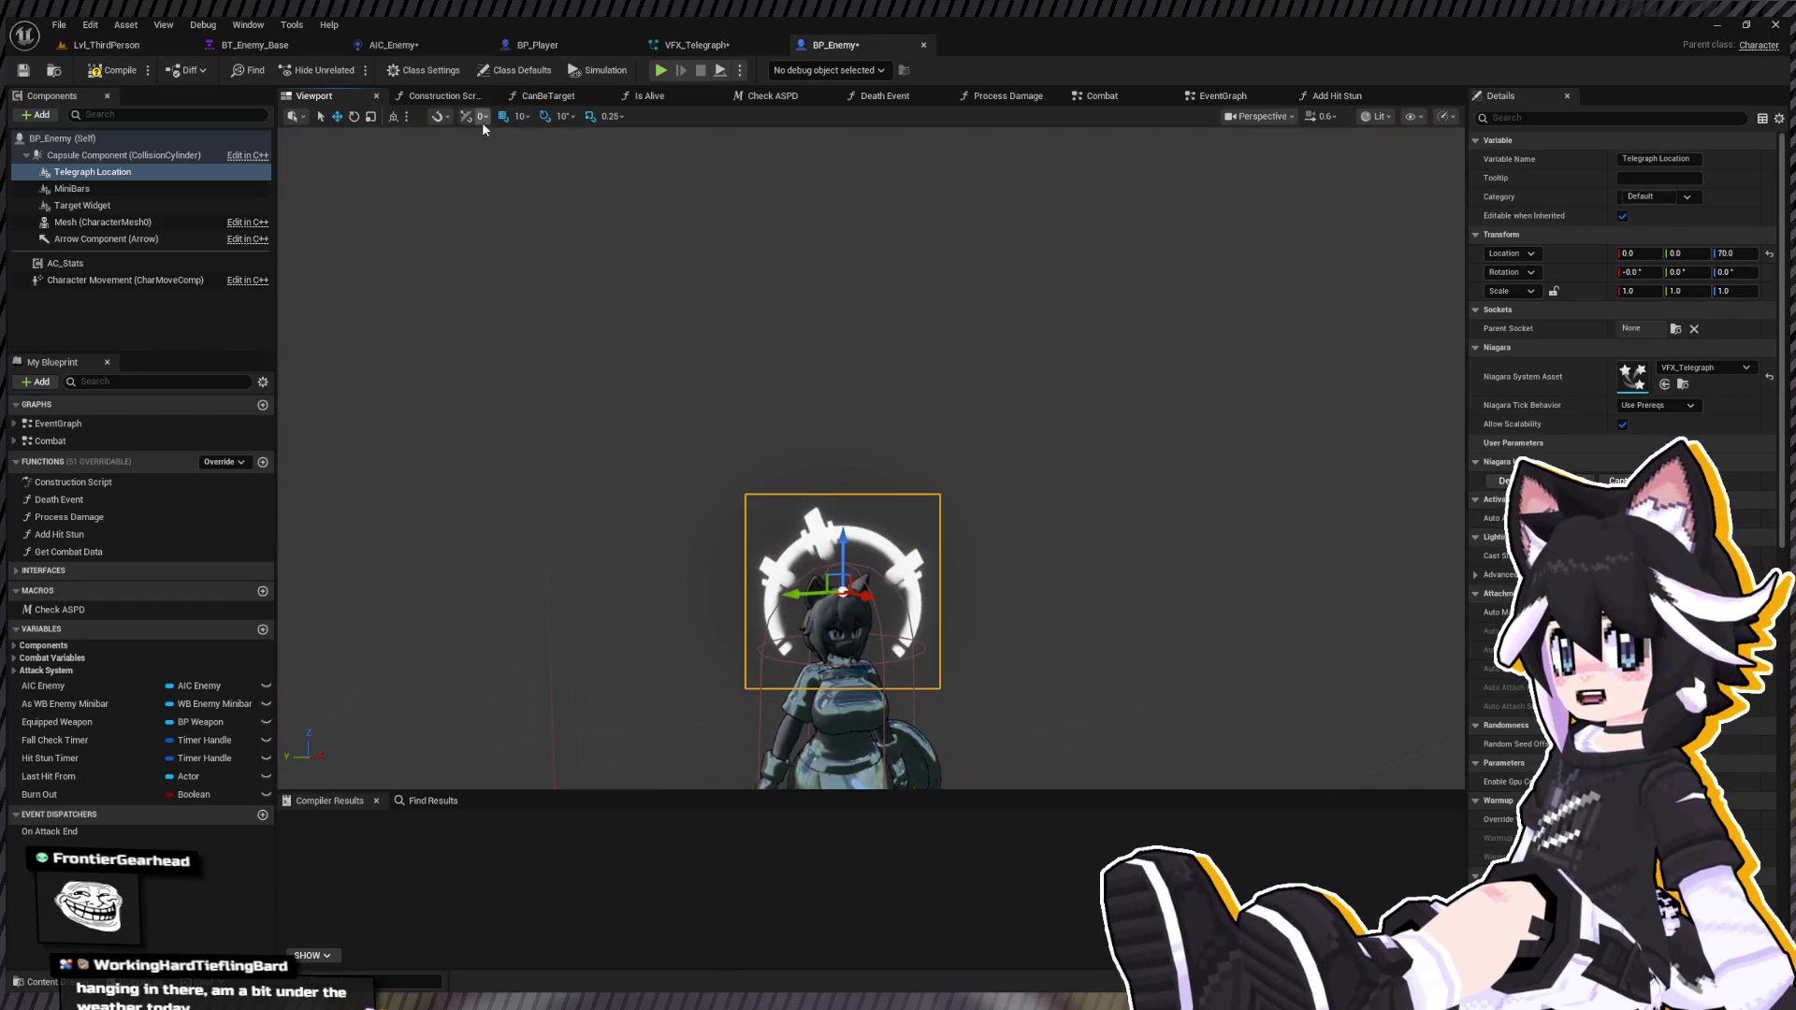
{"action": "mouse_move", "coordinate": [843, 592]}
{"action": "left_mouse_down"}
{"action": "mouse_move", "coordinate": [814, 542]}
{"action": "mouse_move", "coordinate": [843, 598]}
{"action": "left_mouse_up"}
{"action": "left_click_drag", "start_coordinate": [655, 375], "coordinate": [547, 365]}
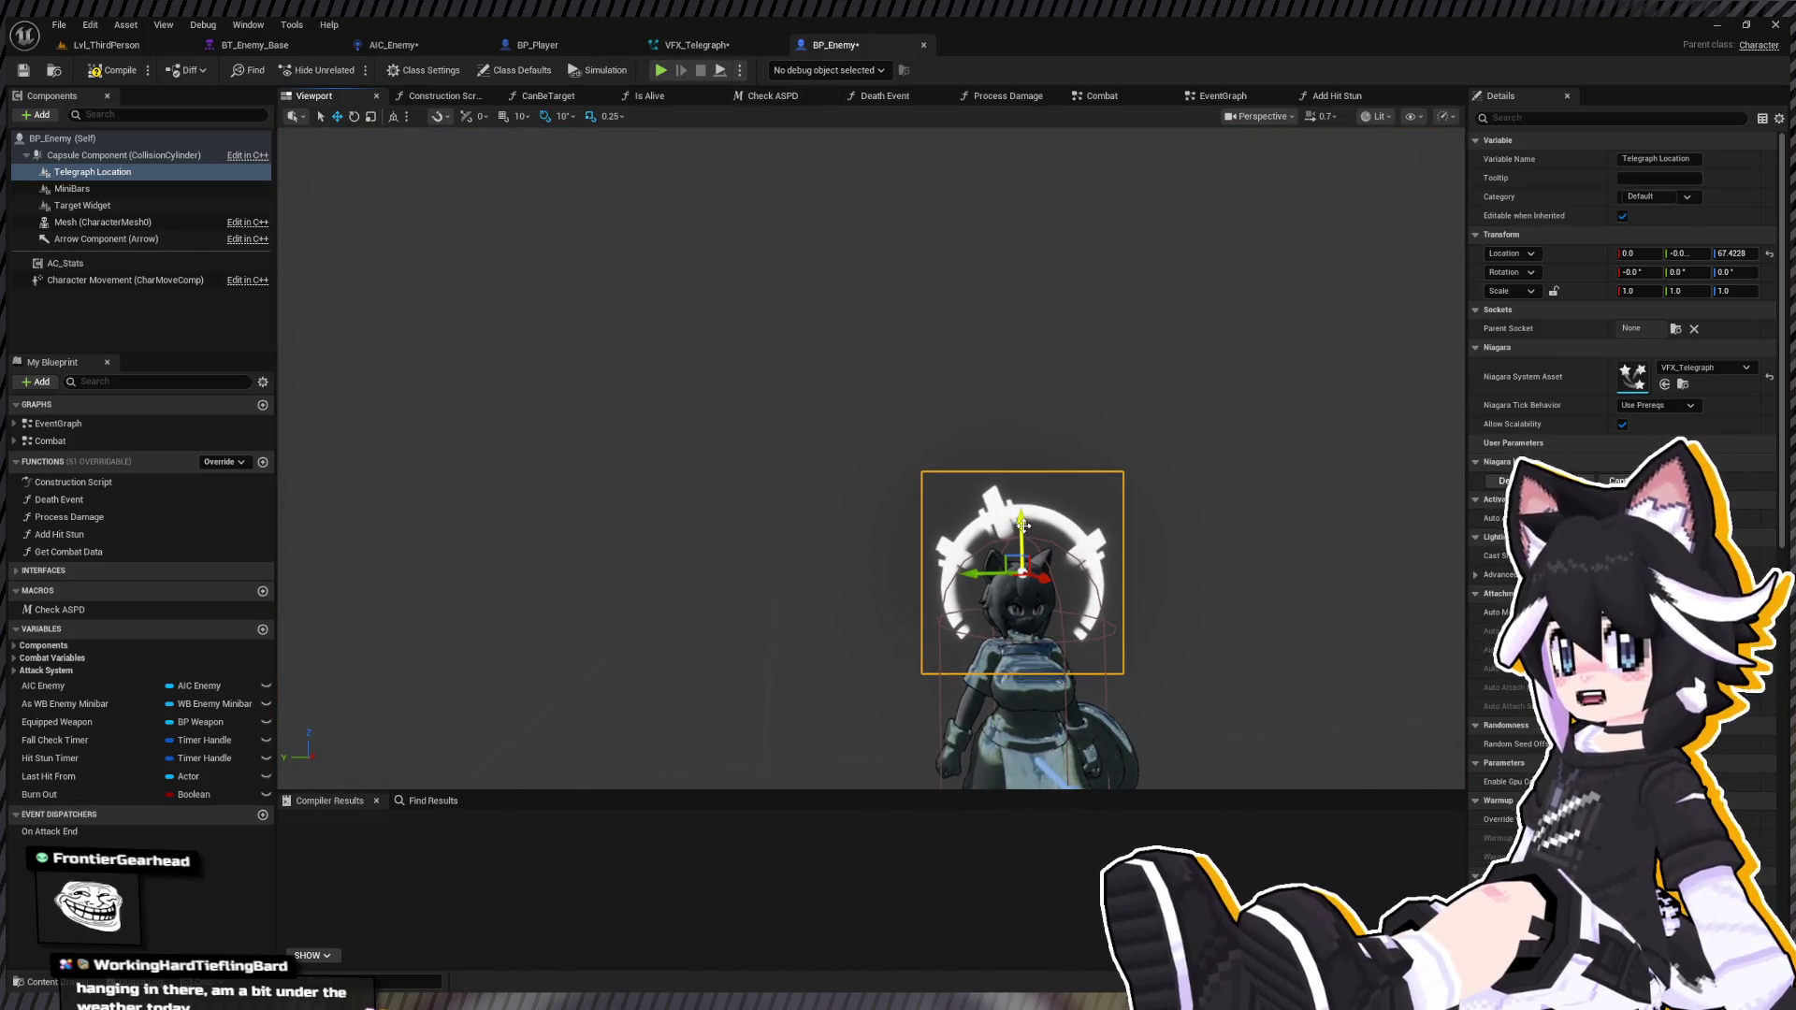
{"action": "left_click_drag", "start_coordinate": [1024, 526], "coordinate": [1022, 519]}
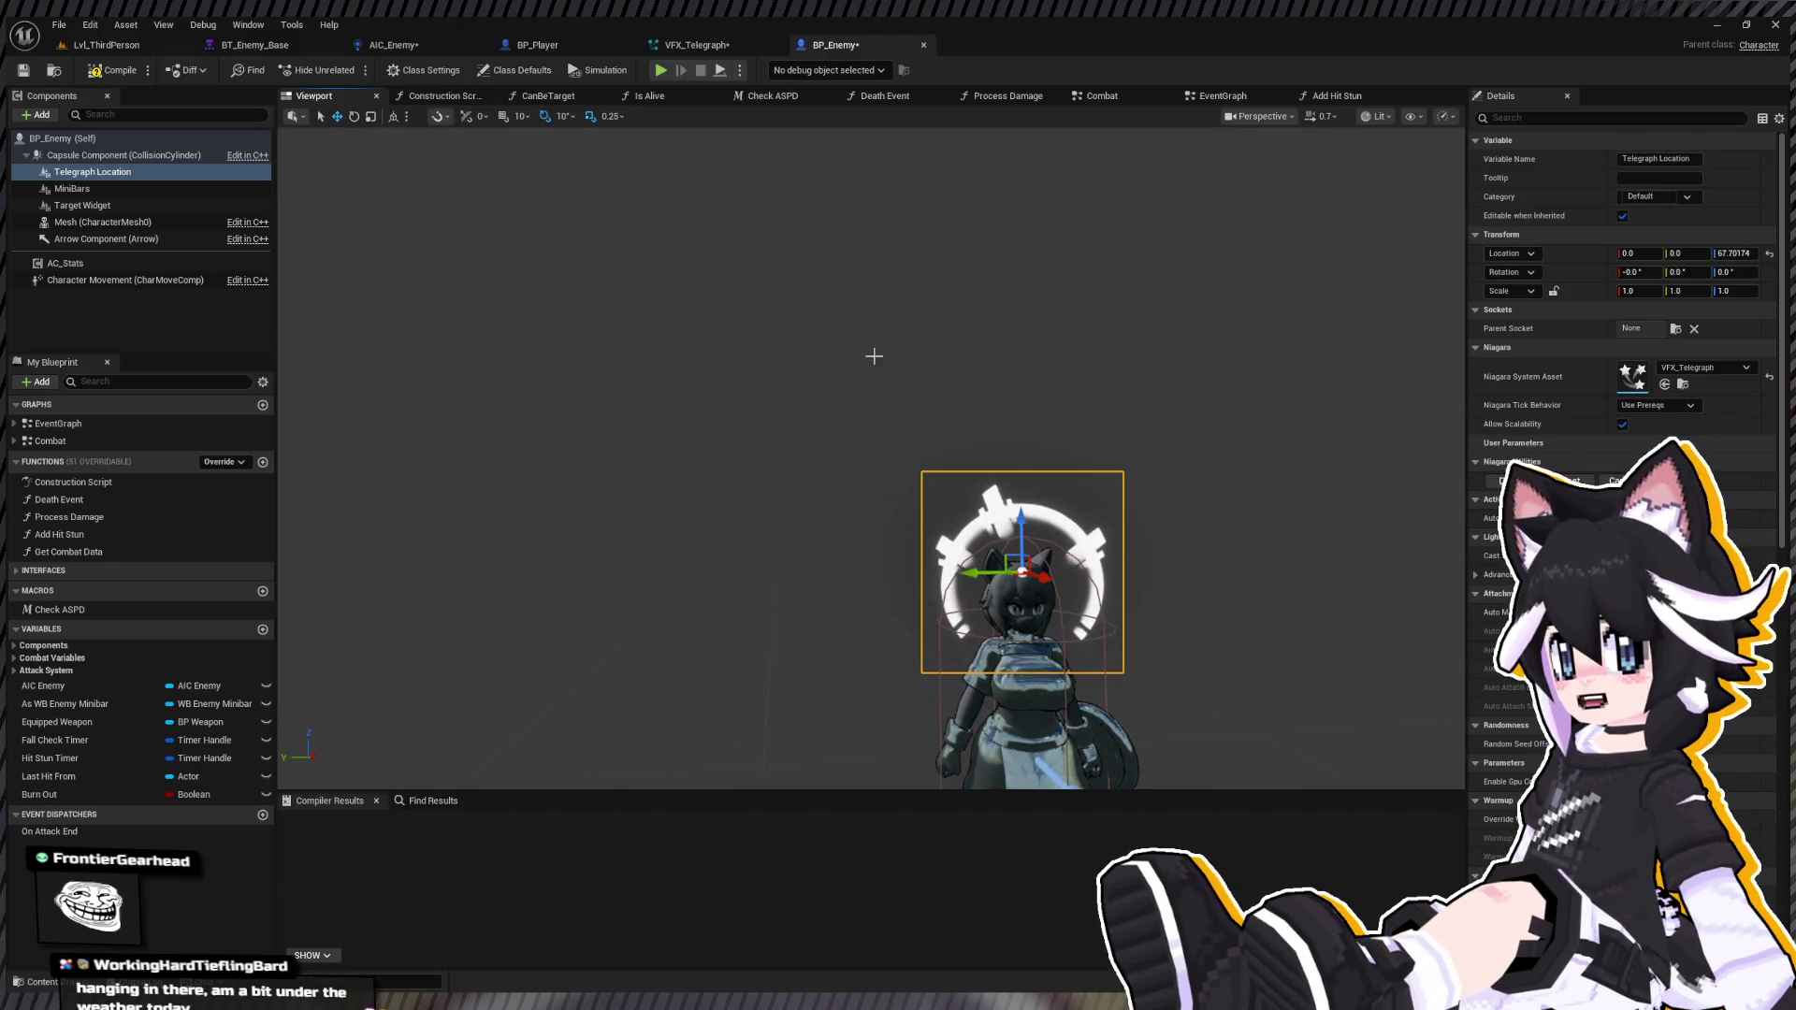
{"action": "left_click", "coordinate": [656, 45]}
Step: Delete the Shape Location module from OmnidirectionalBurst's Particle Spawn
{"action": "left_click", "coordinate": [760, 360]}
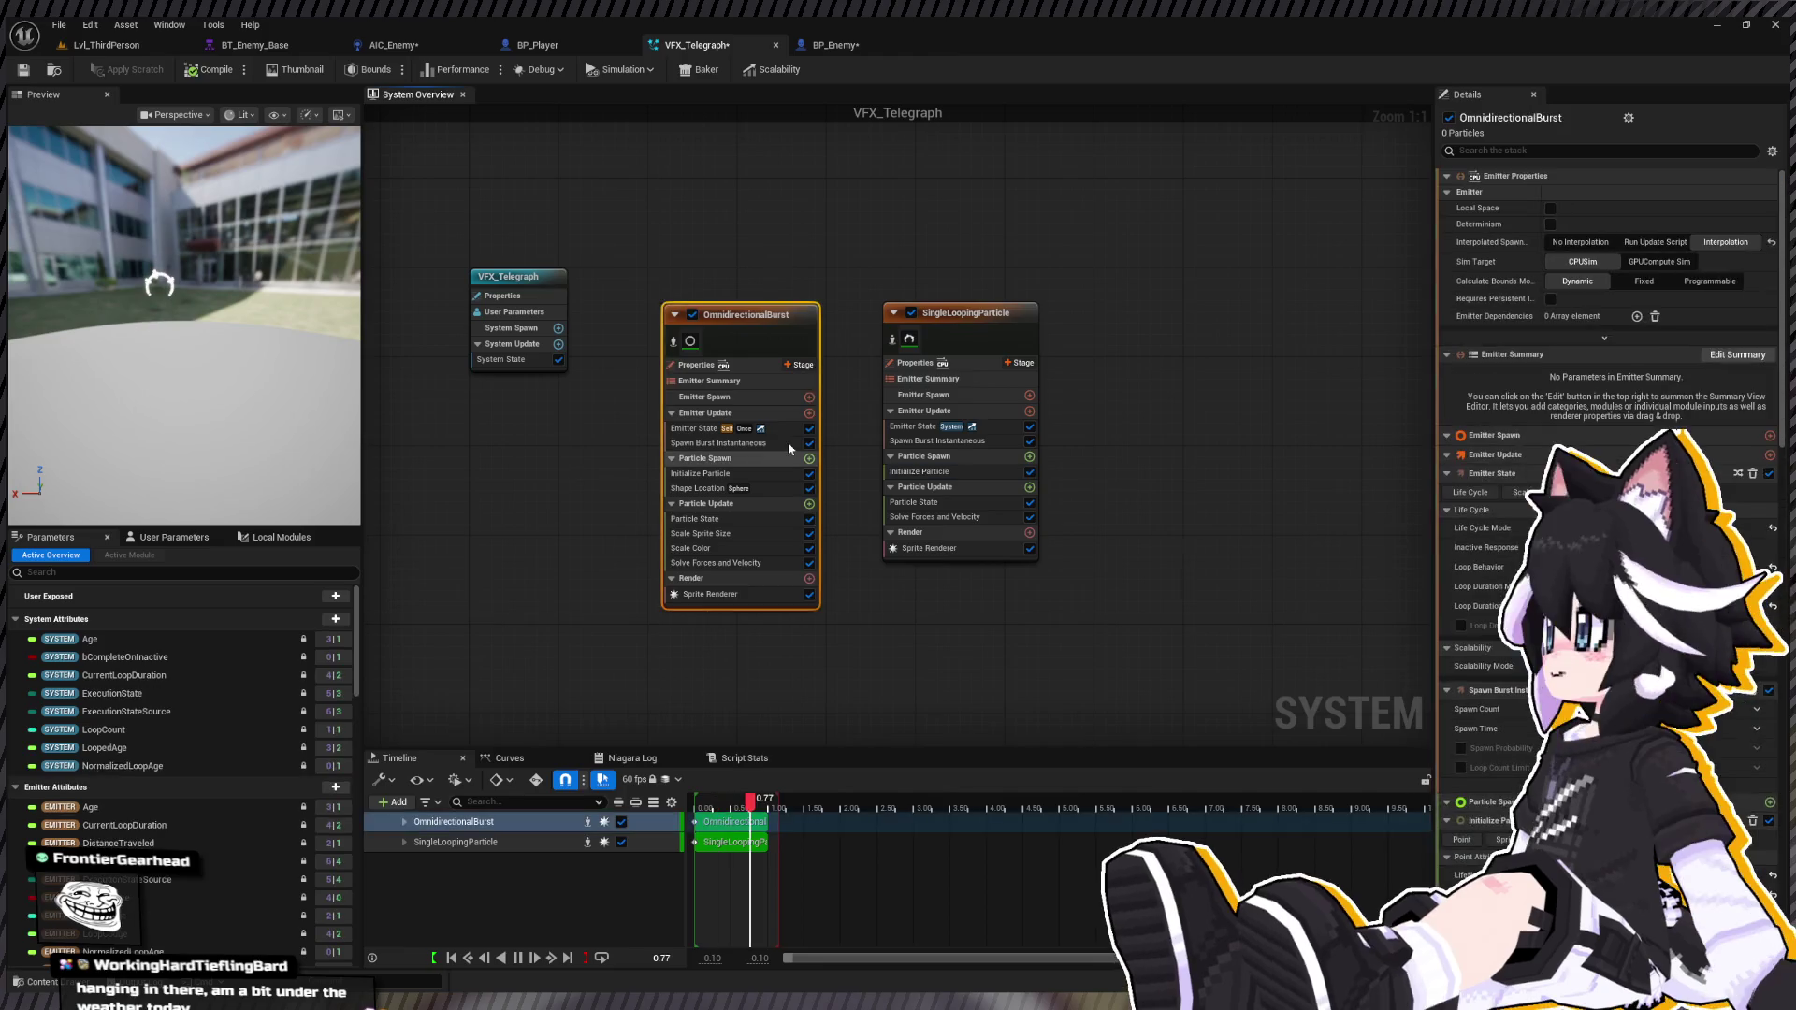
{"action": "left_click", "coordinate": [702, 474]}
{"action": "left_click", "coordinate": [707, 488]}
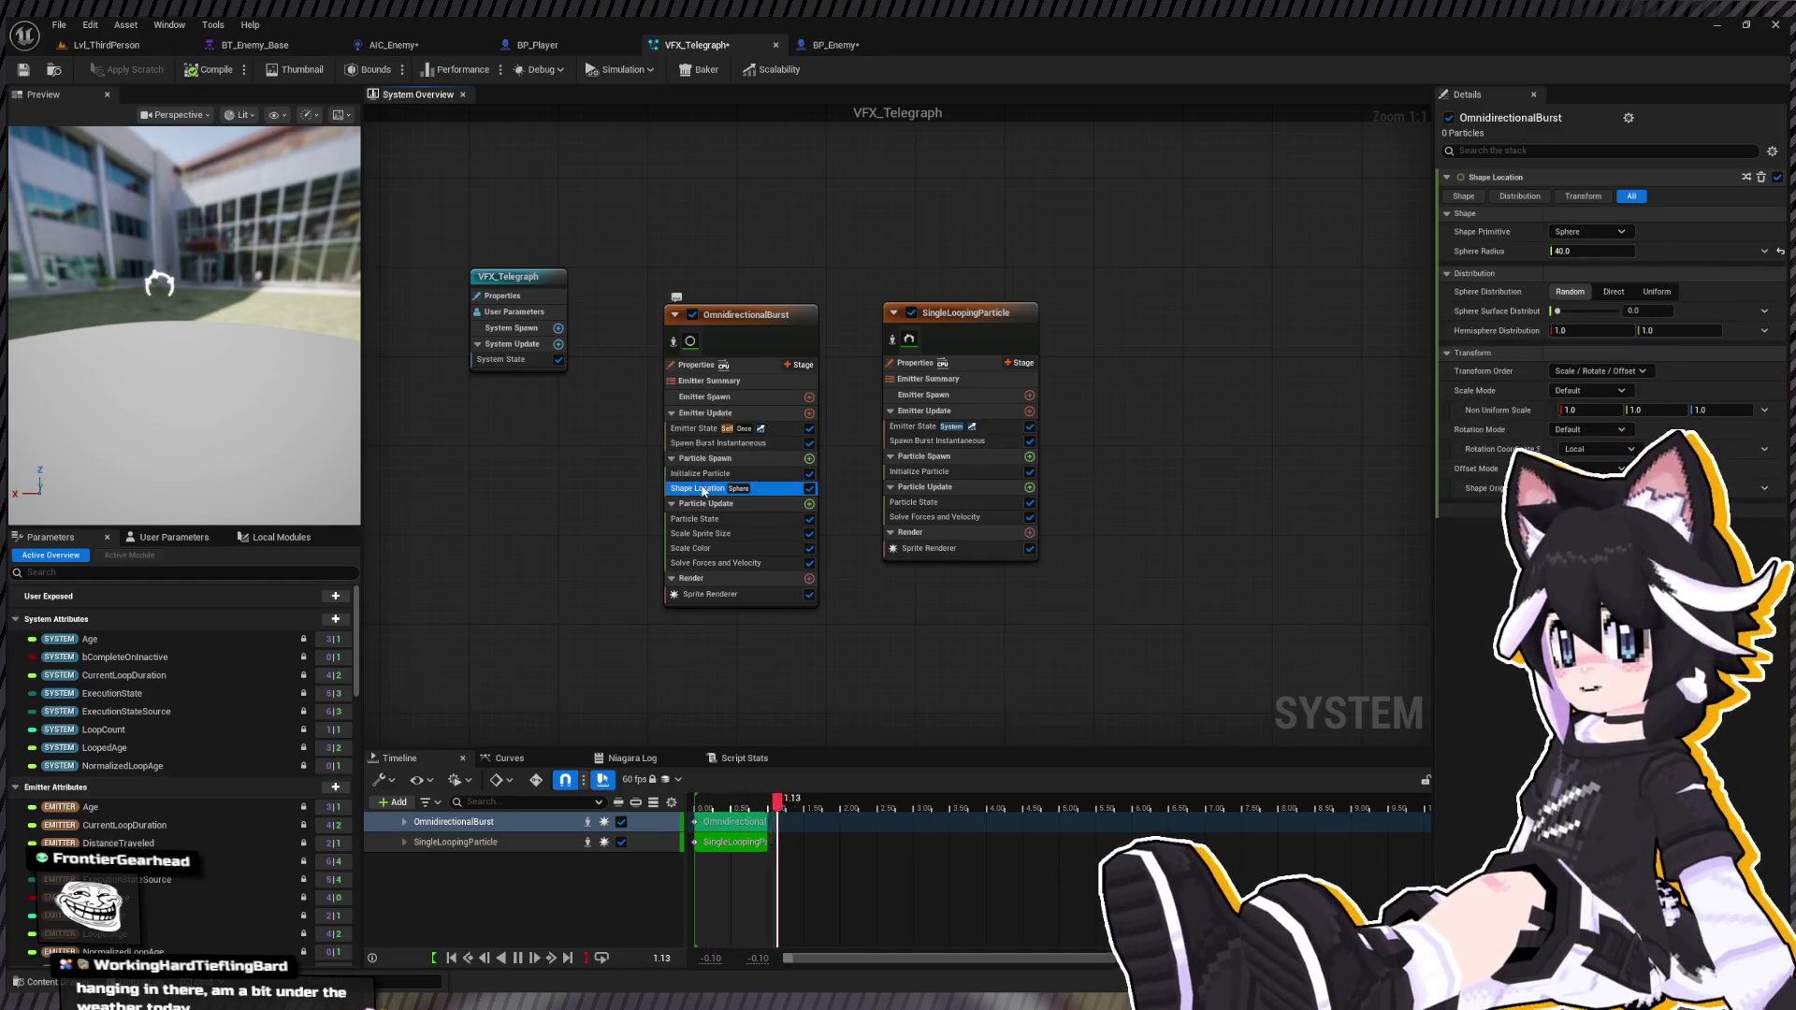
{"action": "key", "text": "Delete"}
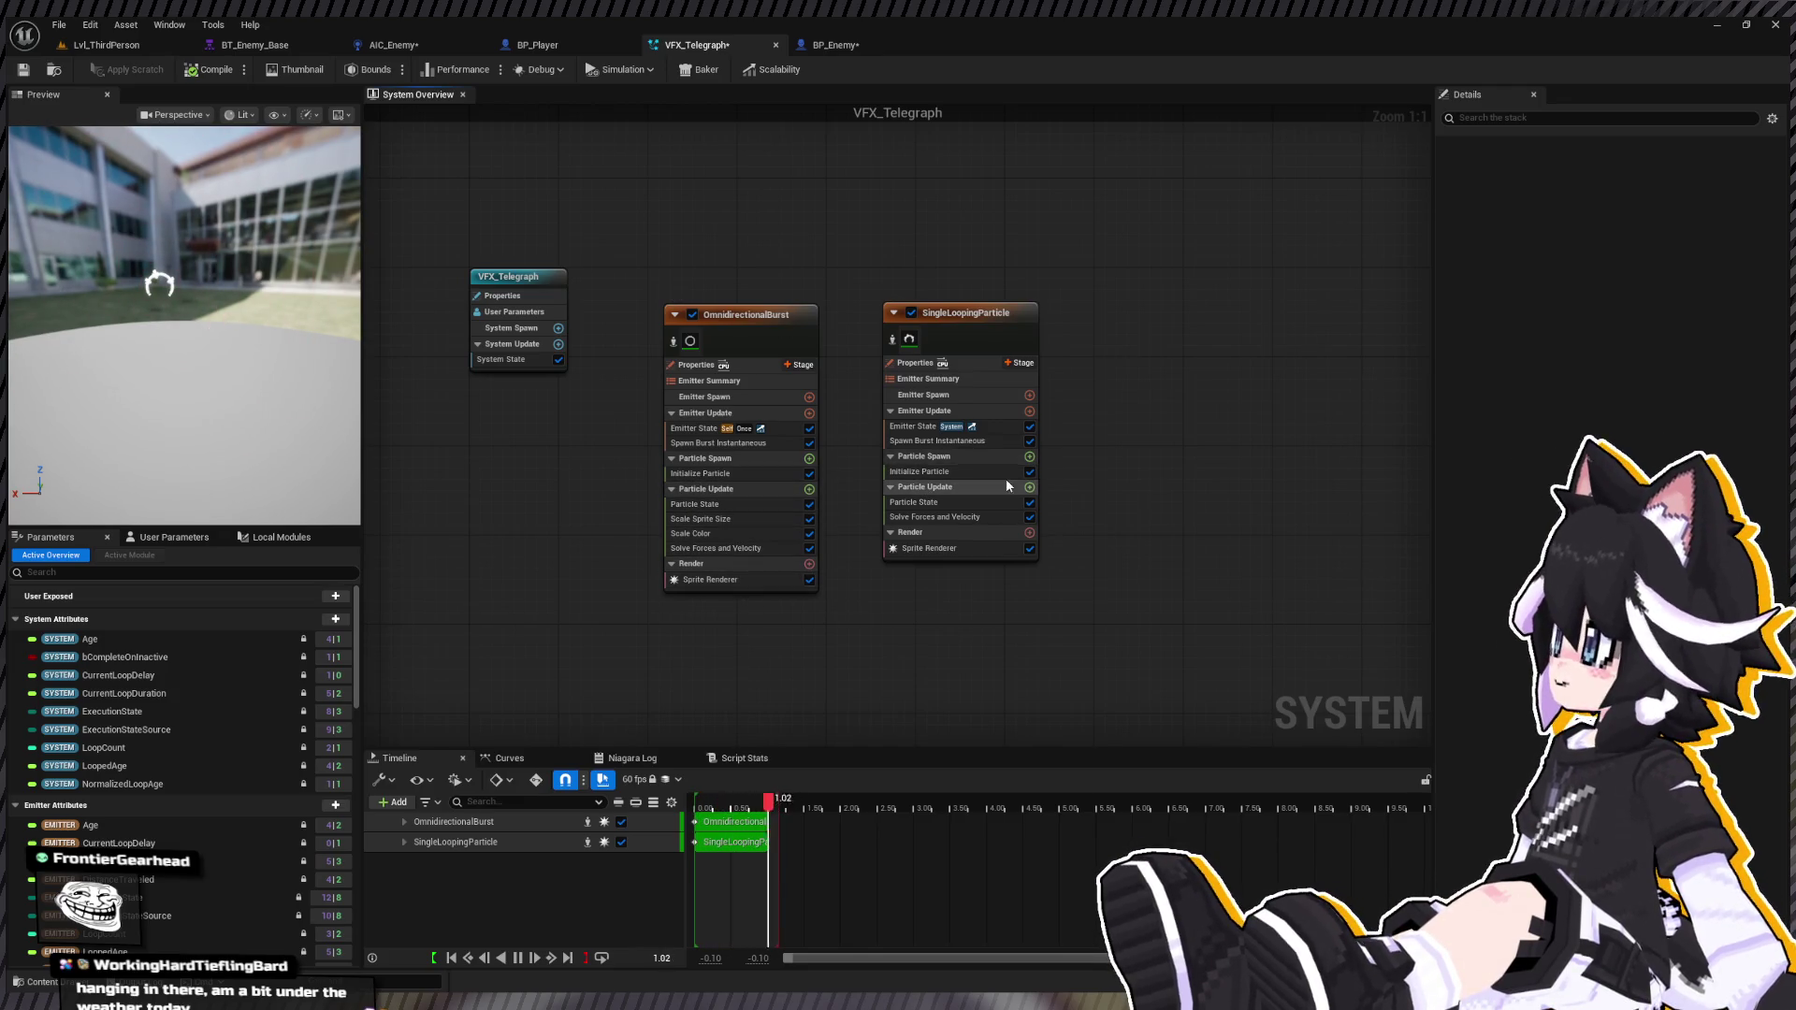
Step: Set SingleLoopingParticle's Initialize Particle Color Mode to Direct Set with pure red
{"action": "left_click", "coordinate": [973, 442]}
{"action": "left_click", "coordinate": [914, 428]}
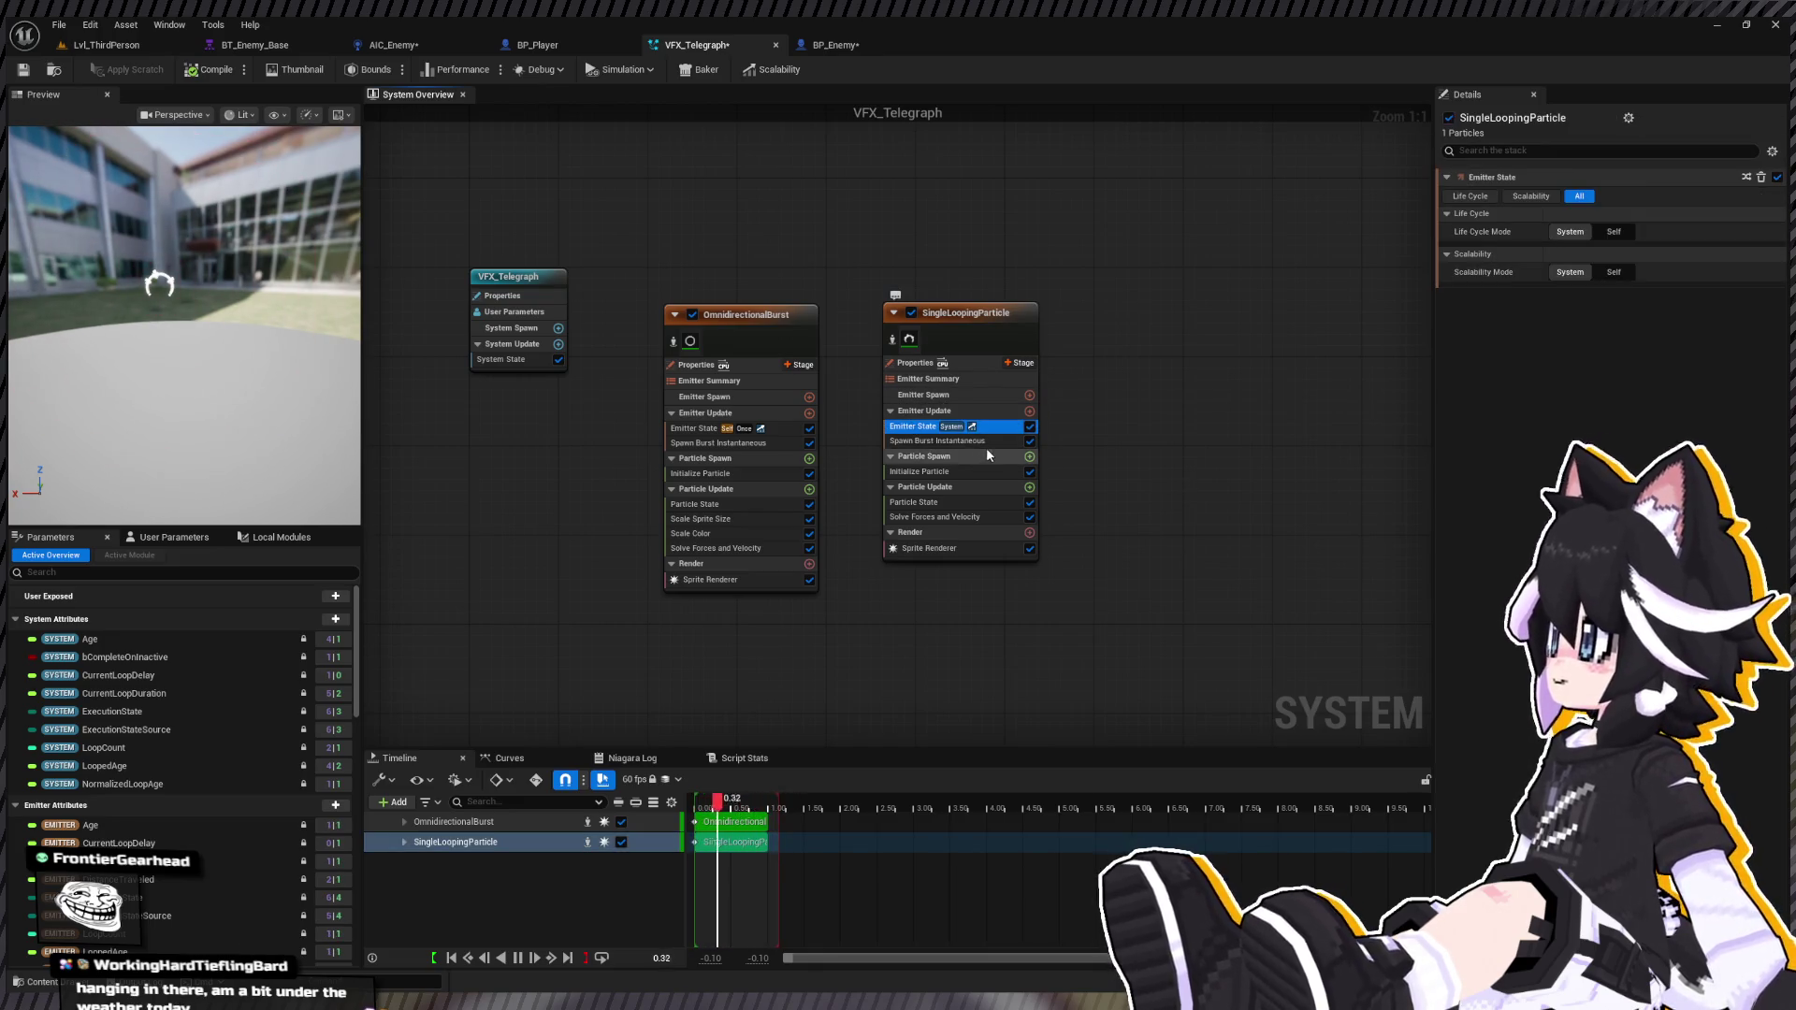
{"action": "left_click", "coordinate": [950, 469]}
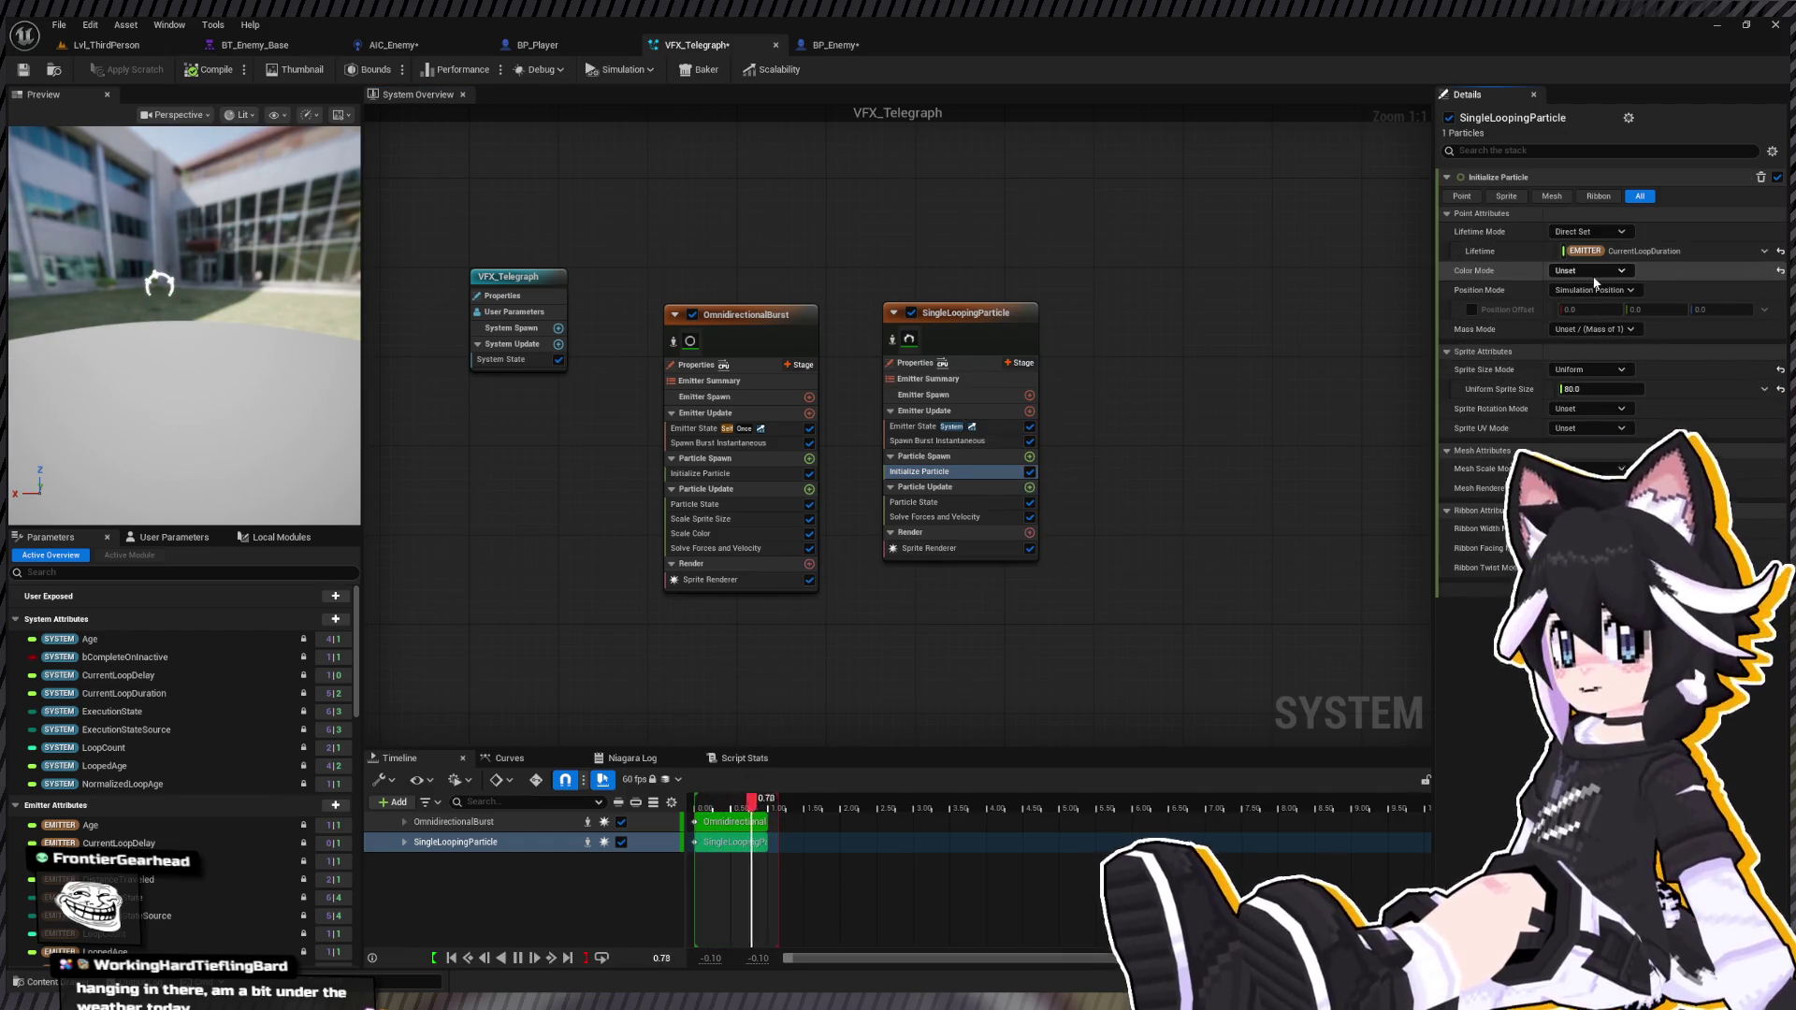
{"action": "key", "text": "ctrl+z"}
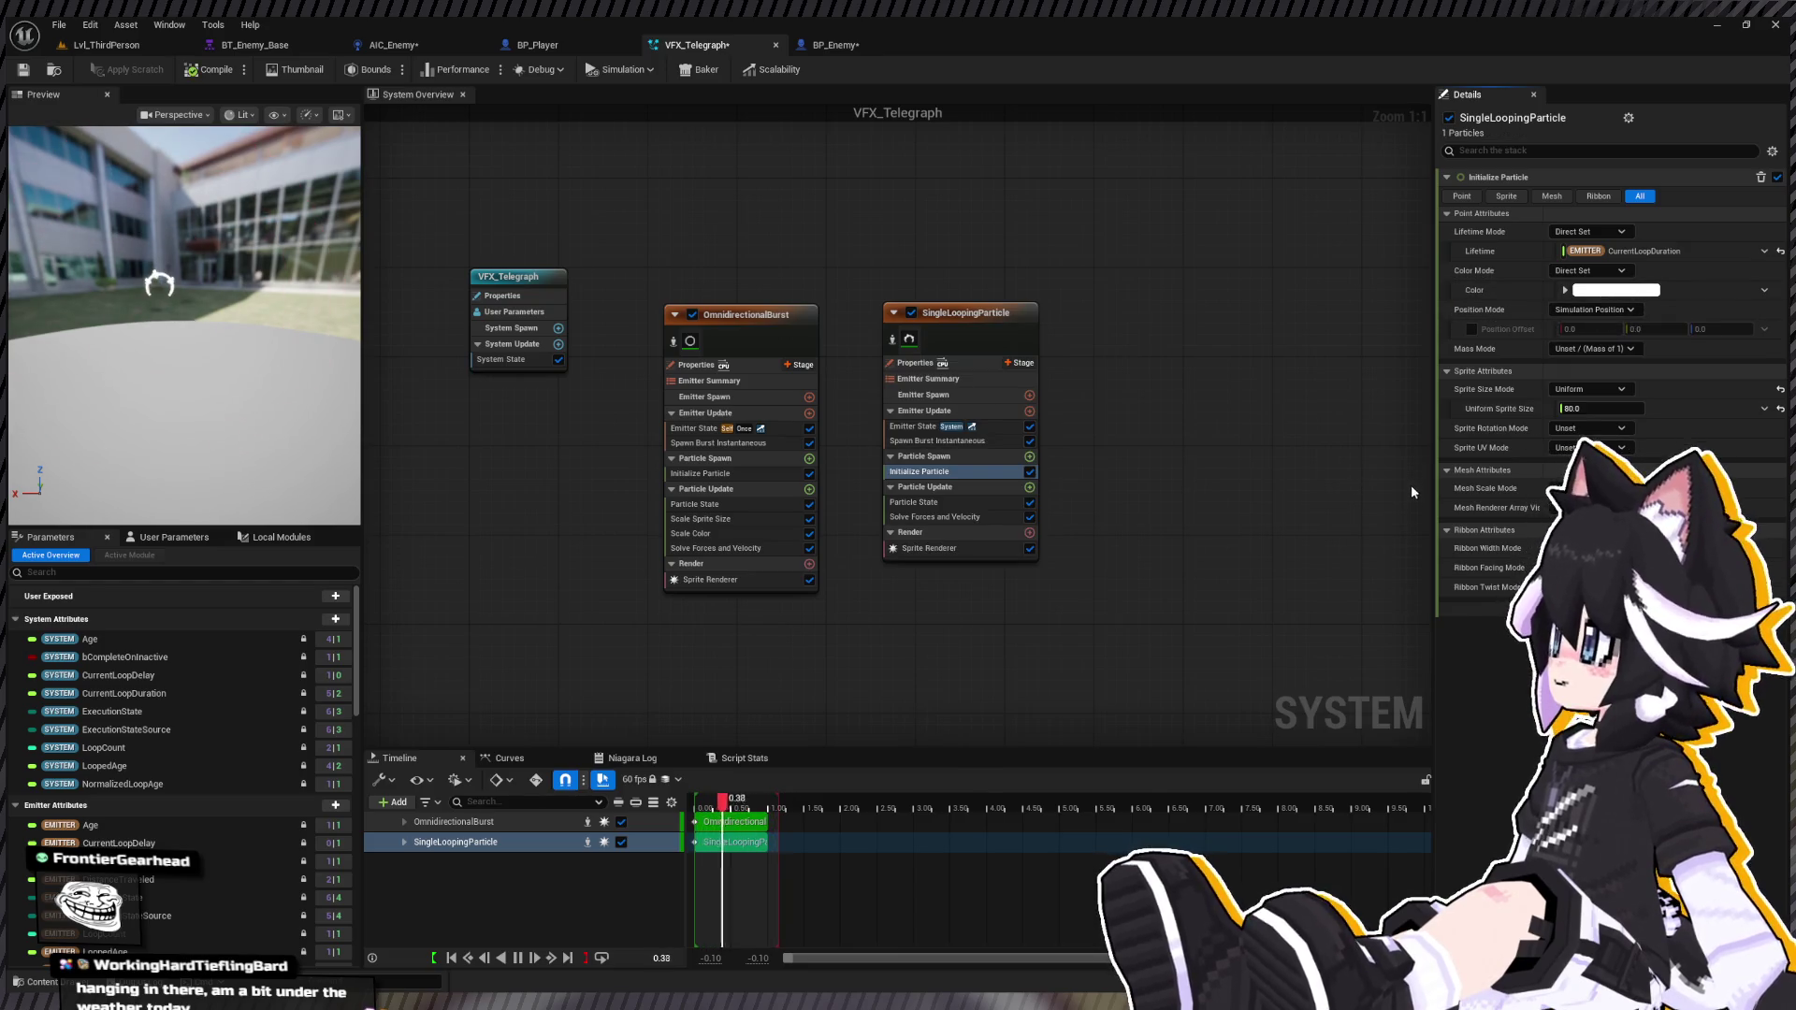
{"action": "key", "text": "ctrl+z"}
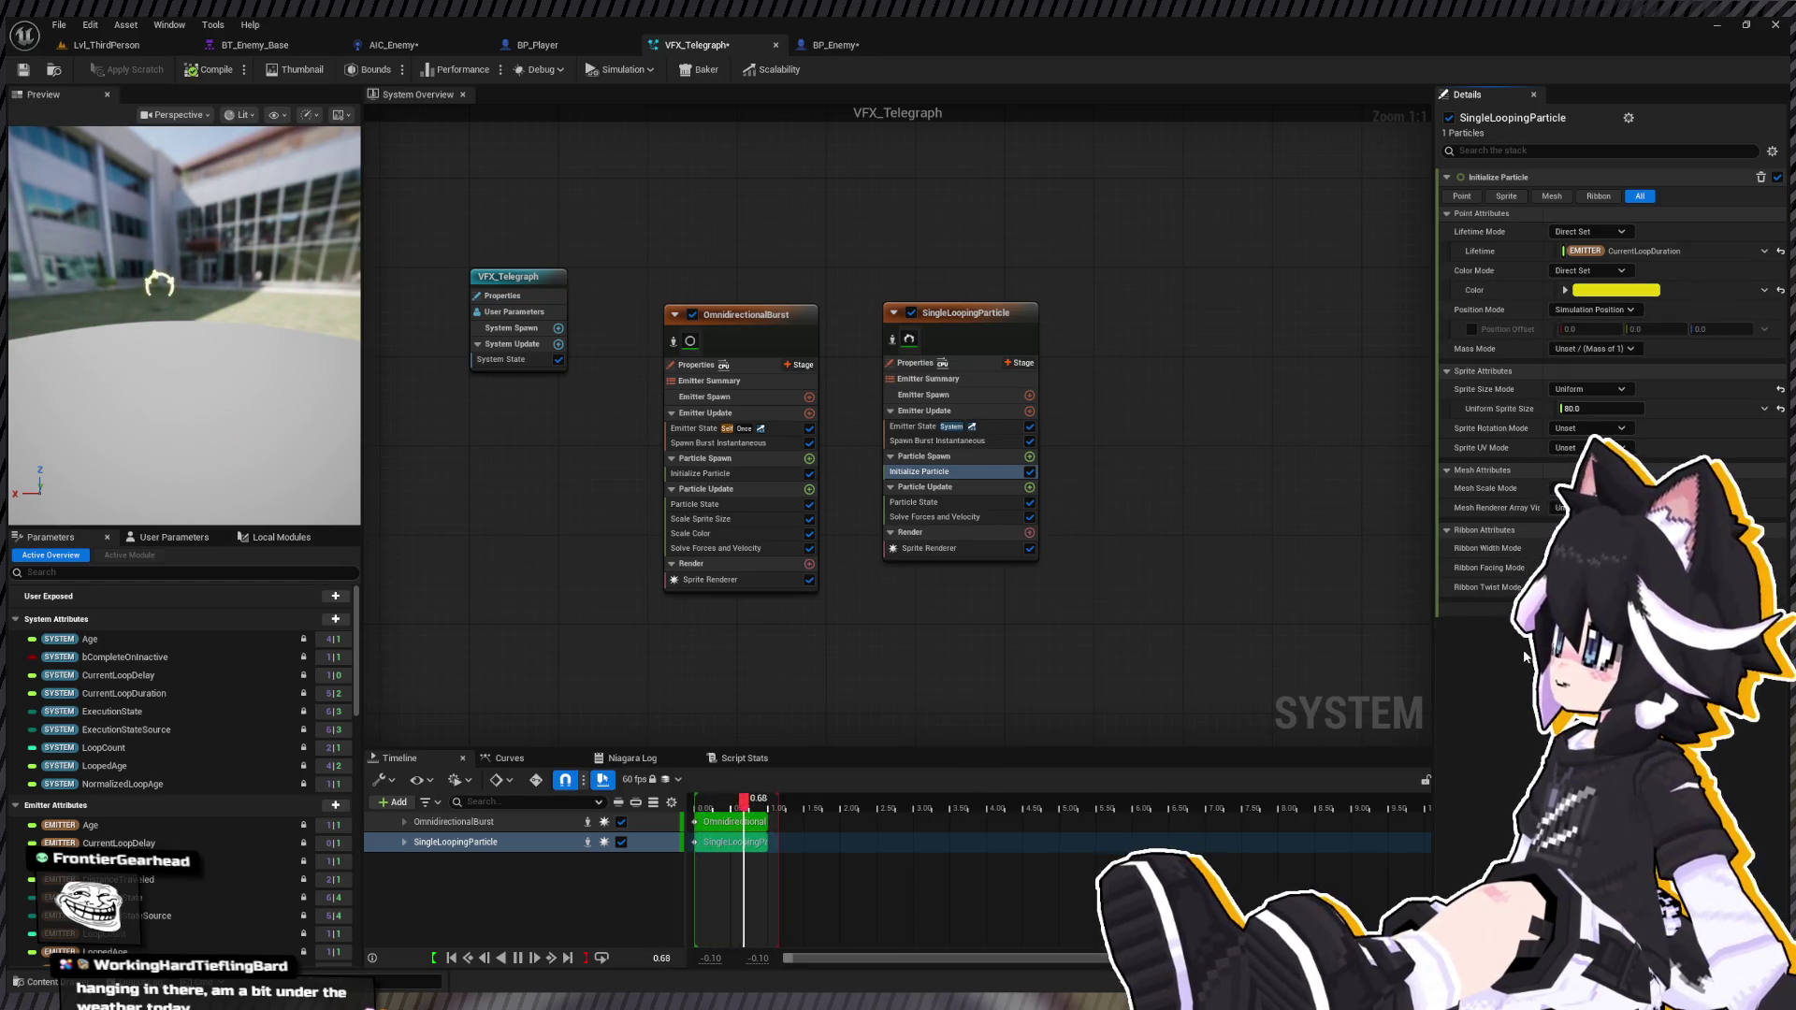
{"action": "key", "text": "ctrl+z"}
{"action": "key", "text": "ctrl+z"}
{"action": "key", "text": "ctrl+z"}
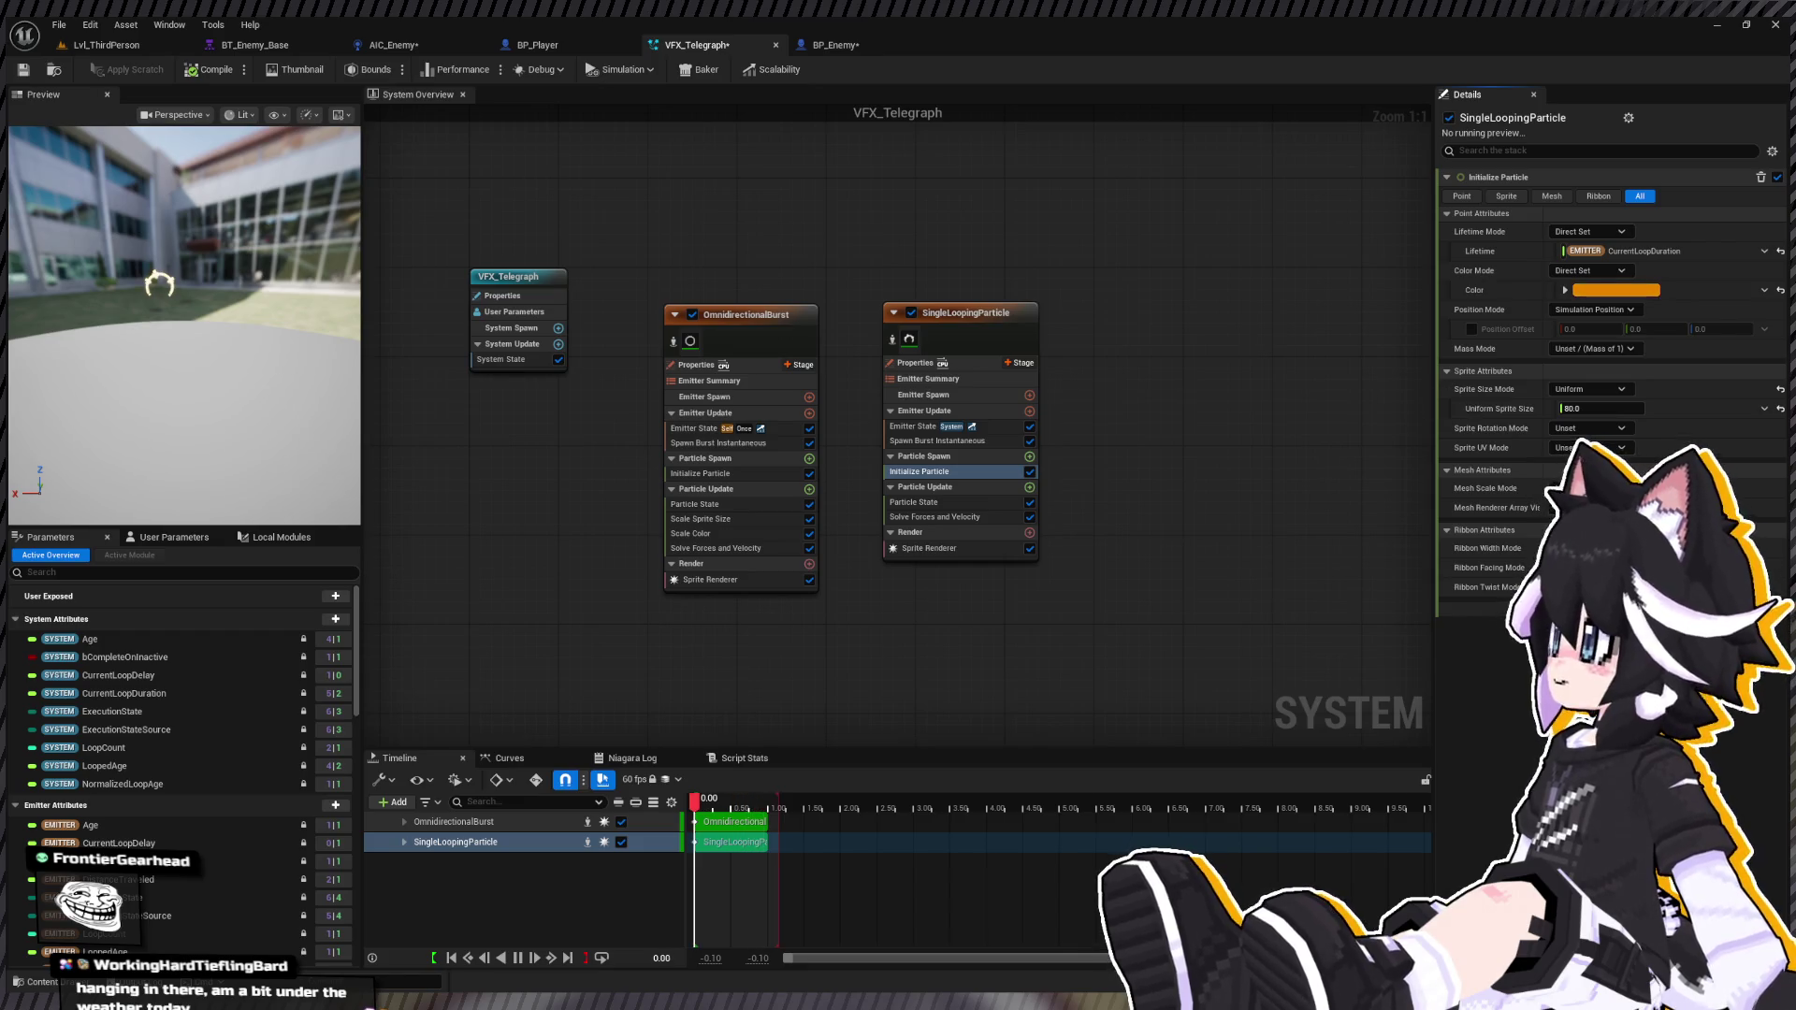
{"action": "key", "text": "ctrl+z"}
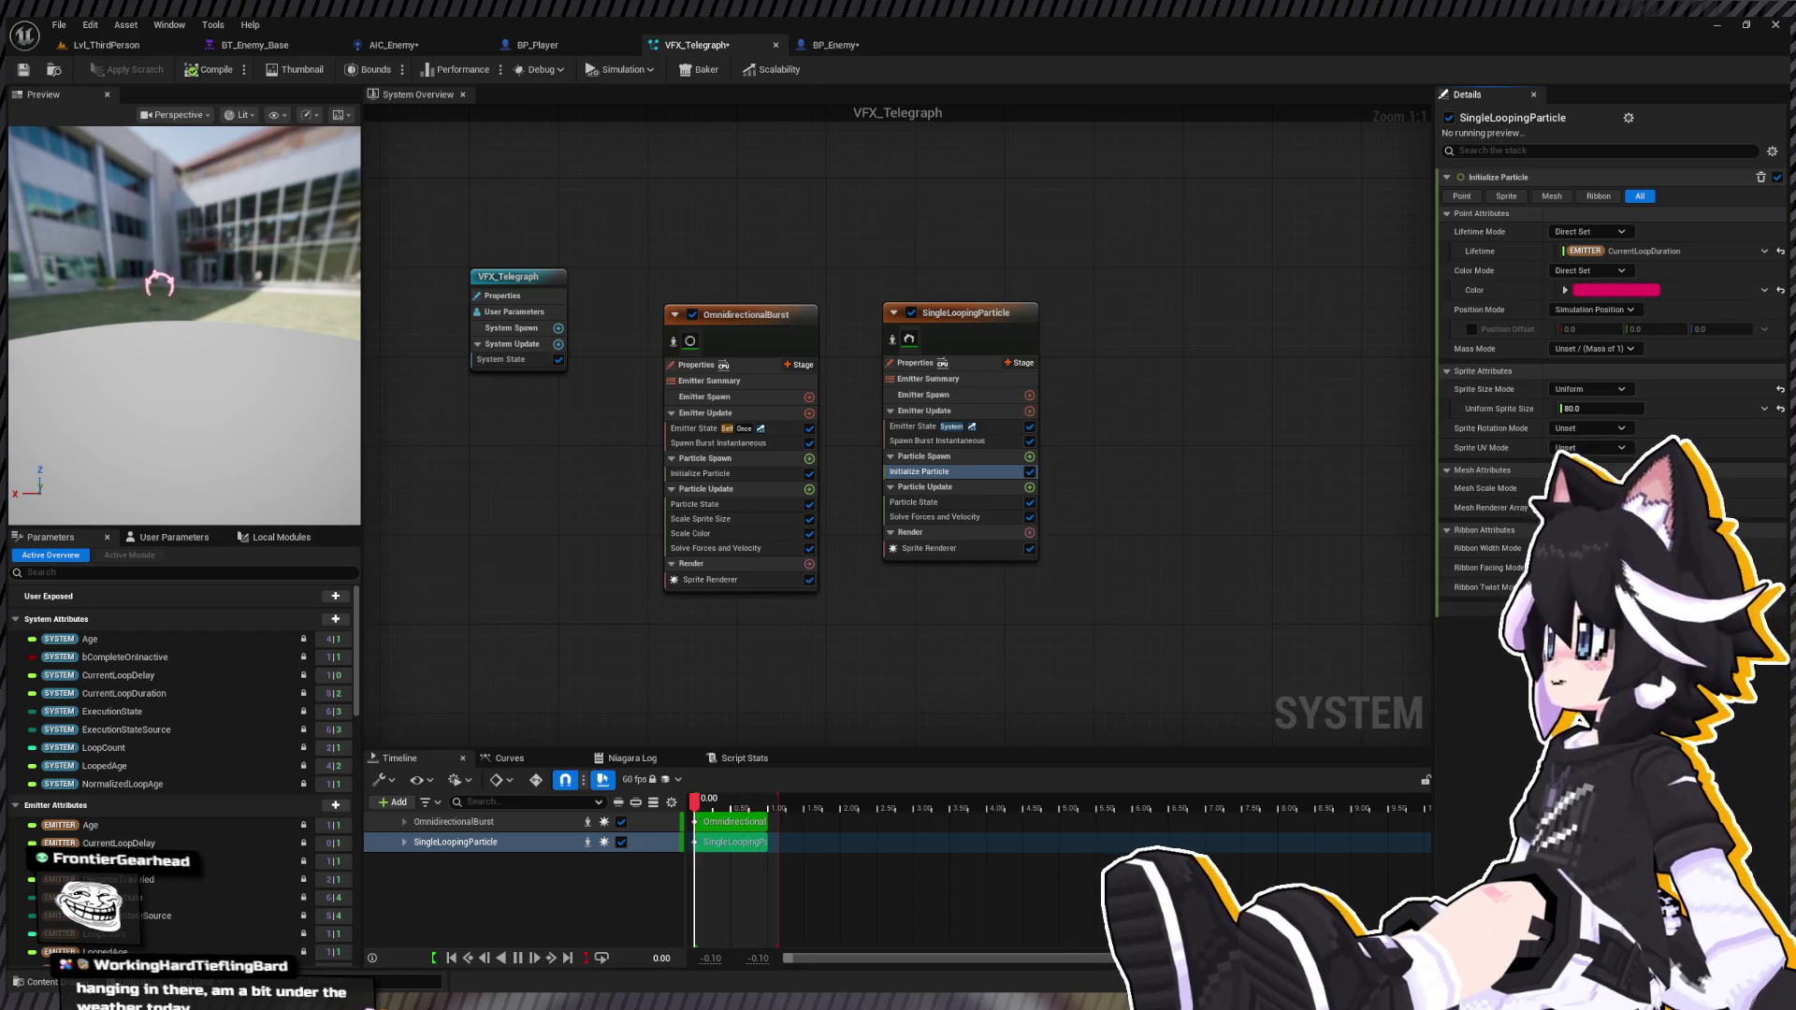
{"action": "key", "text": "ctrl+z"}
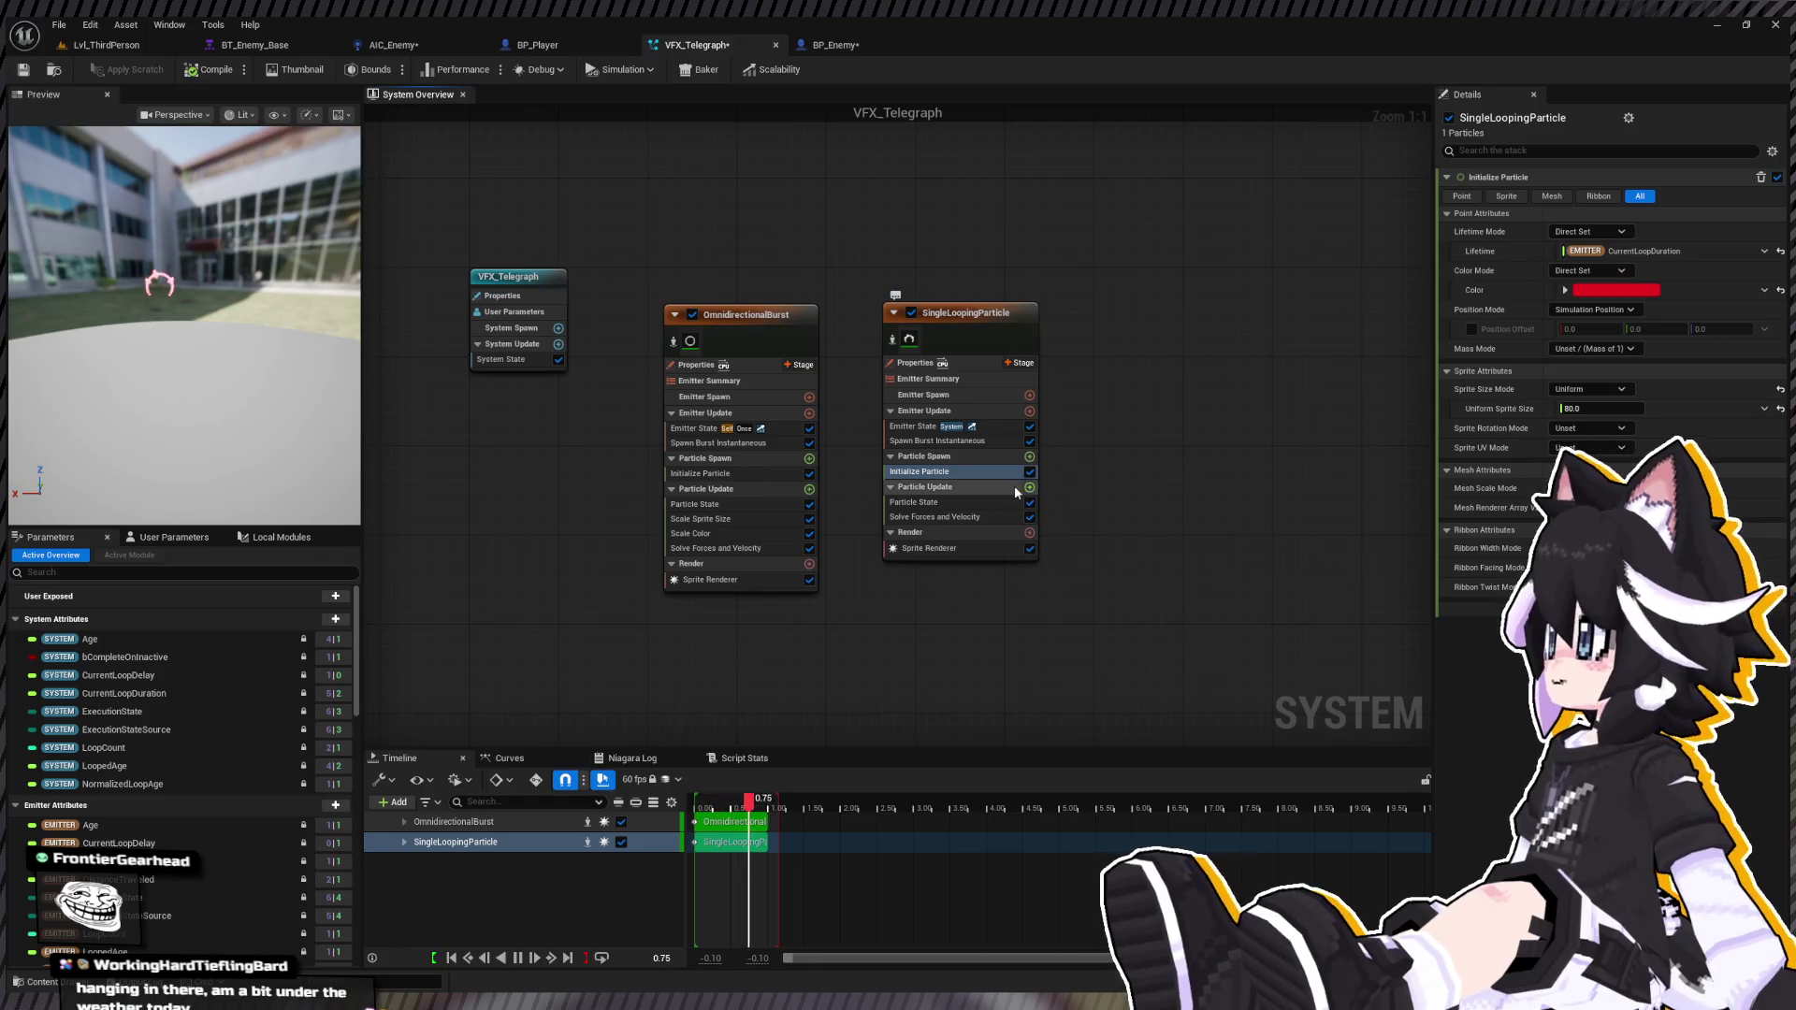
Step: Add Scale Sprite Size to SingleLoopingParticle and set the curve's first key to 1
{"action": "left_click", "coordinate": [954, 502]}
{"action": "key", "text": "ctrl+v"}
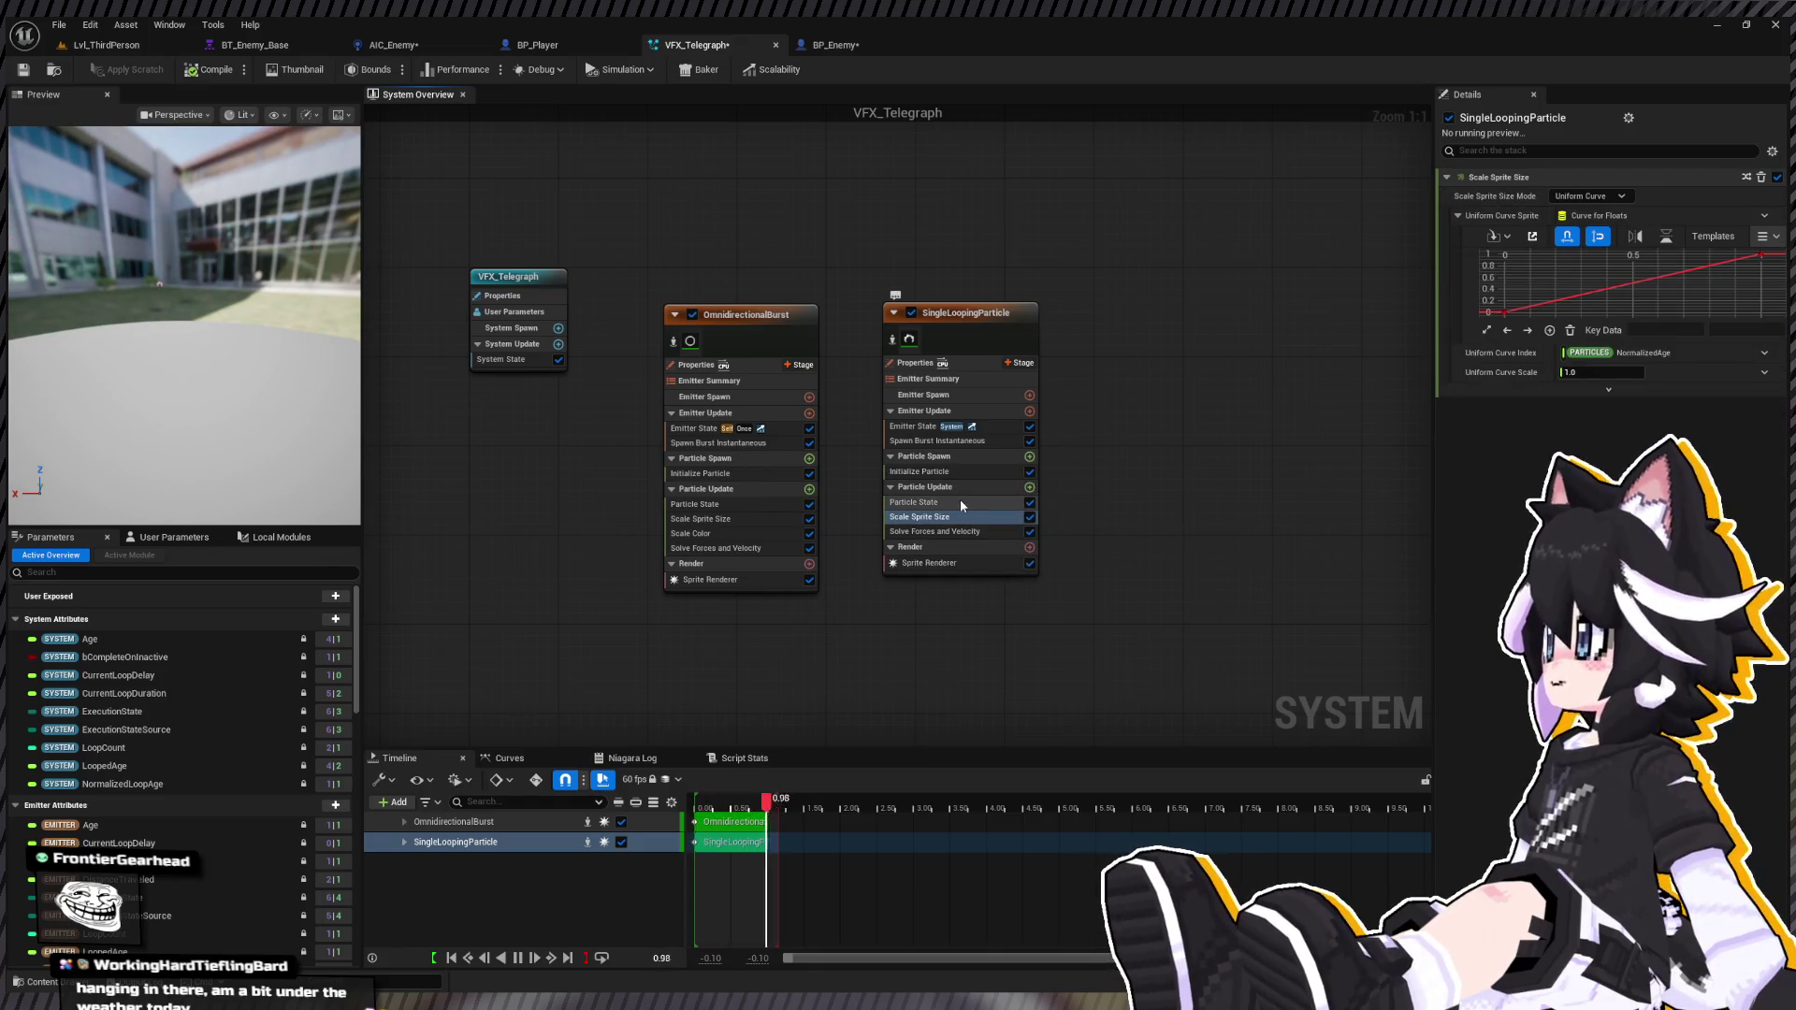
{"action": "left_click", "coordinate": [1508, 311]}
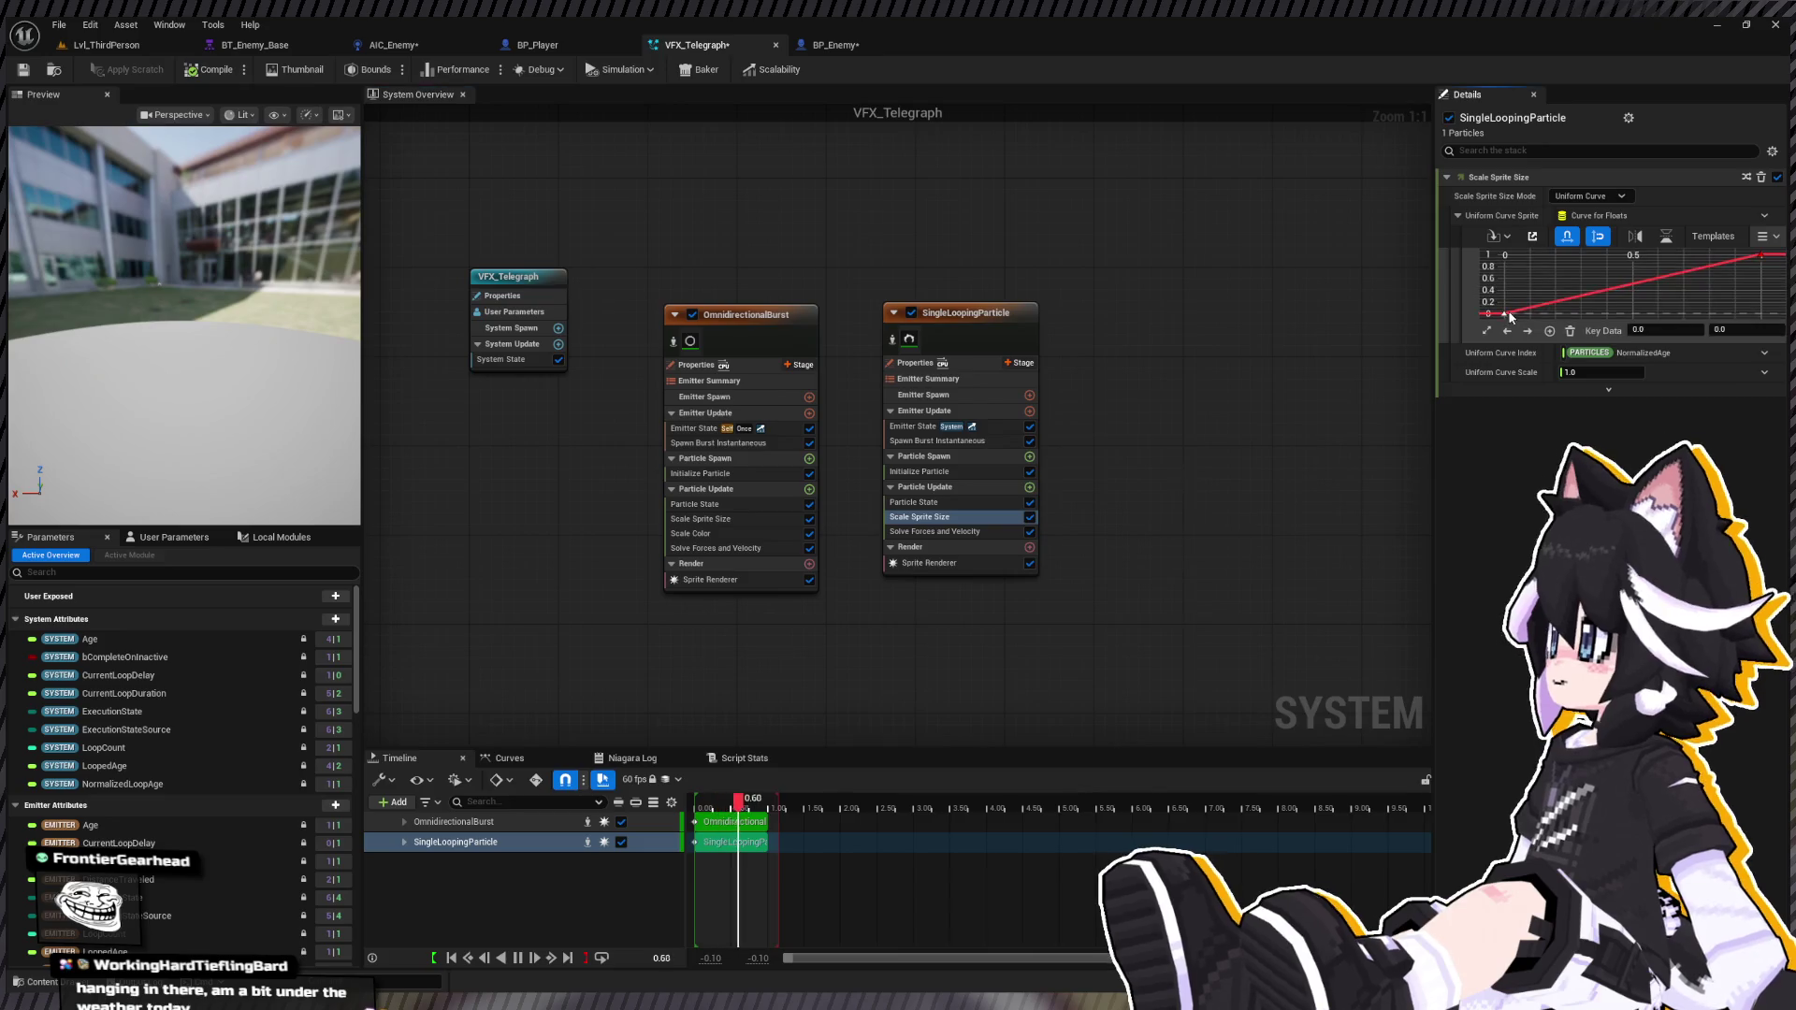
{"action": "left_click", "coordinate": [1722, 330]}
{"action": "type", "text": "1"}
{"action": "key", "text": "Return"}
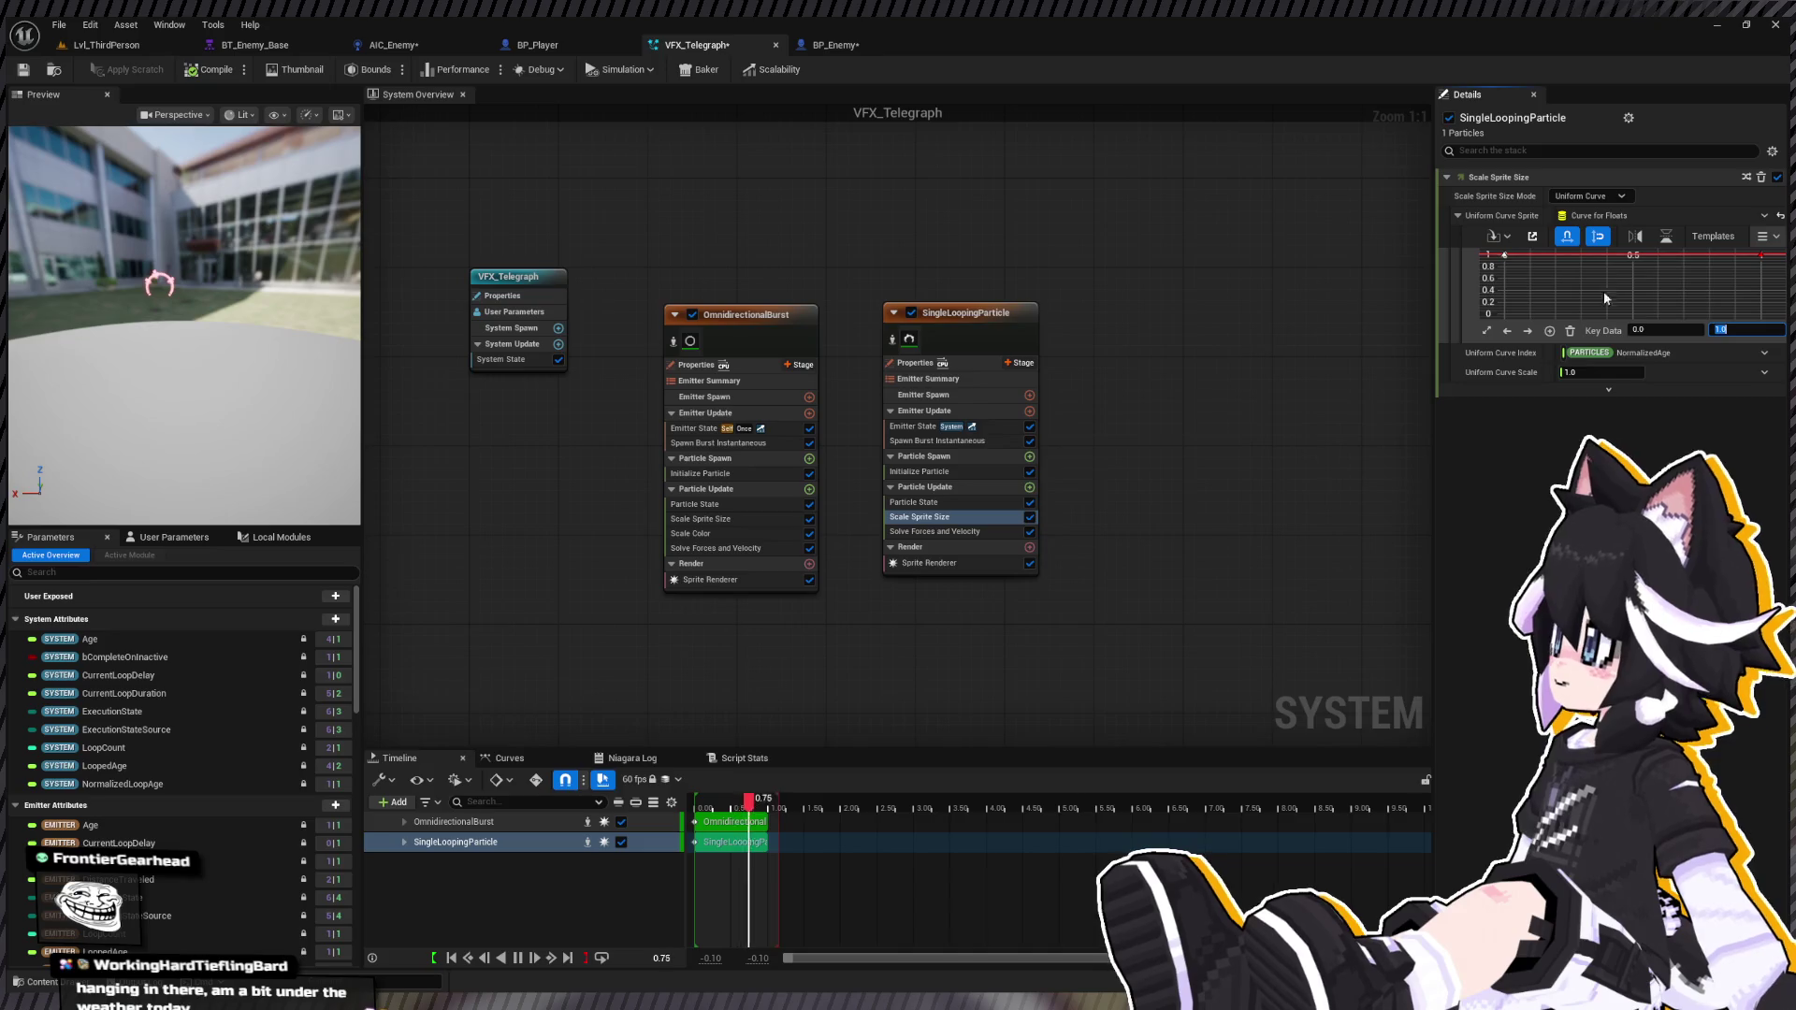
Step: Add size-curve keys near times 0.2 and 0.3 with values 1.0 and 0.9
{"action": "middle_click", "coordinate": [1564, 256]}
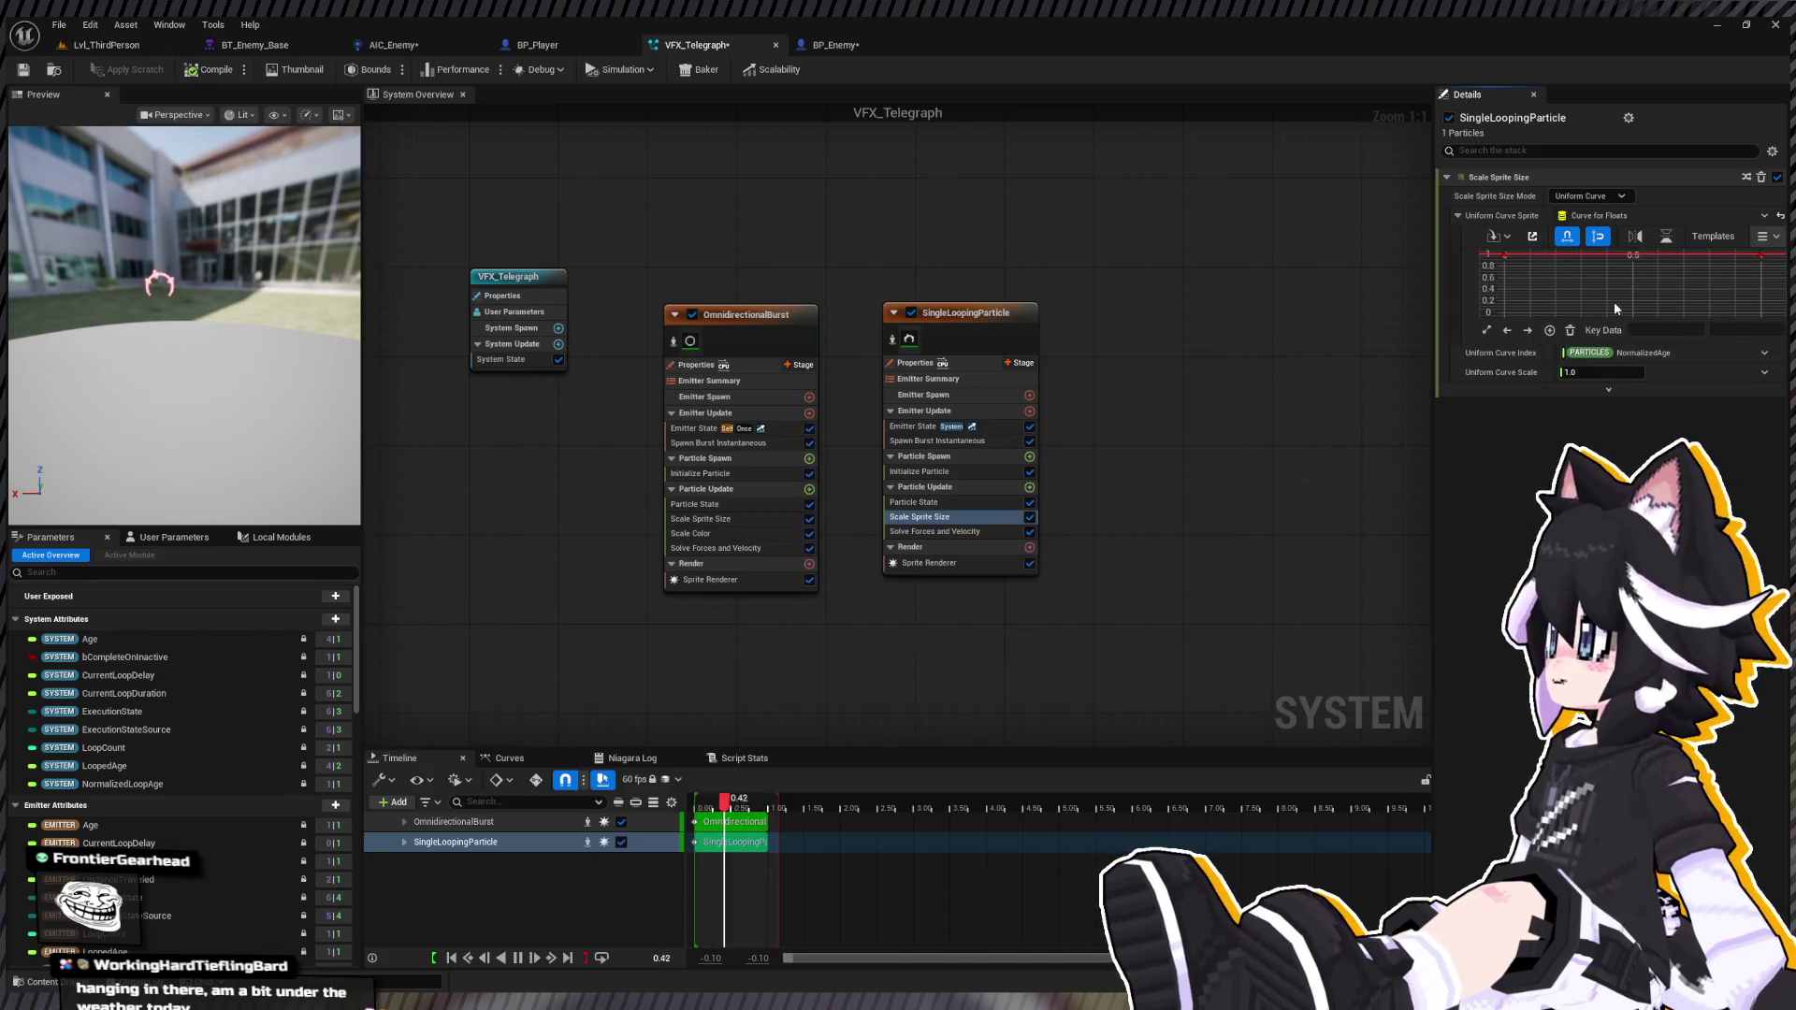
{"action": "left_click", "coordinate": [1726, 329]}
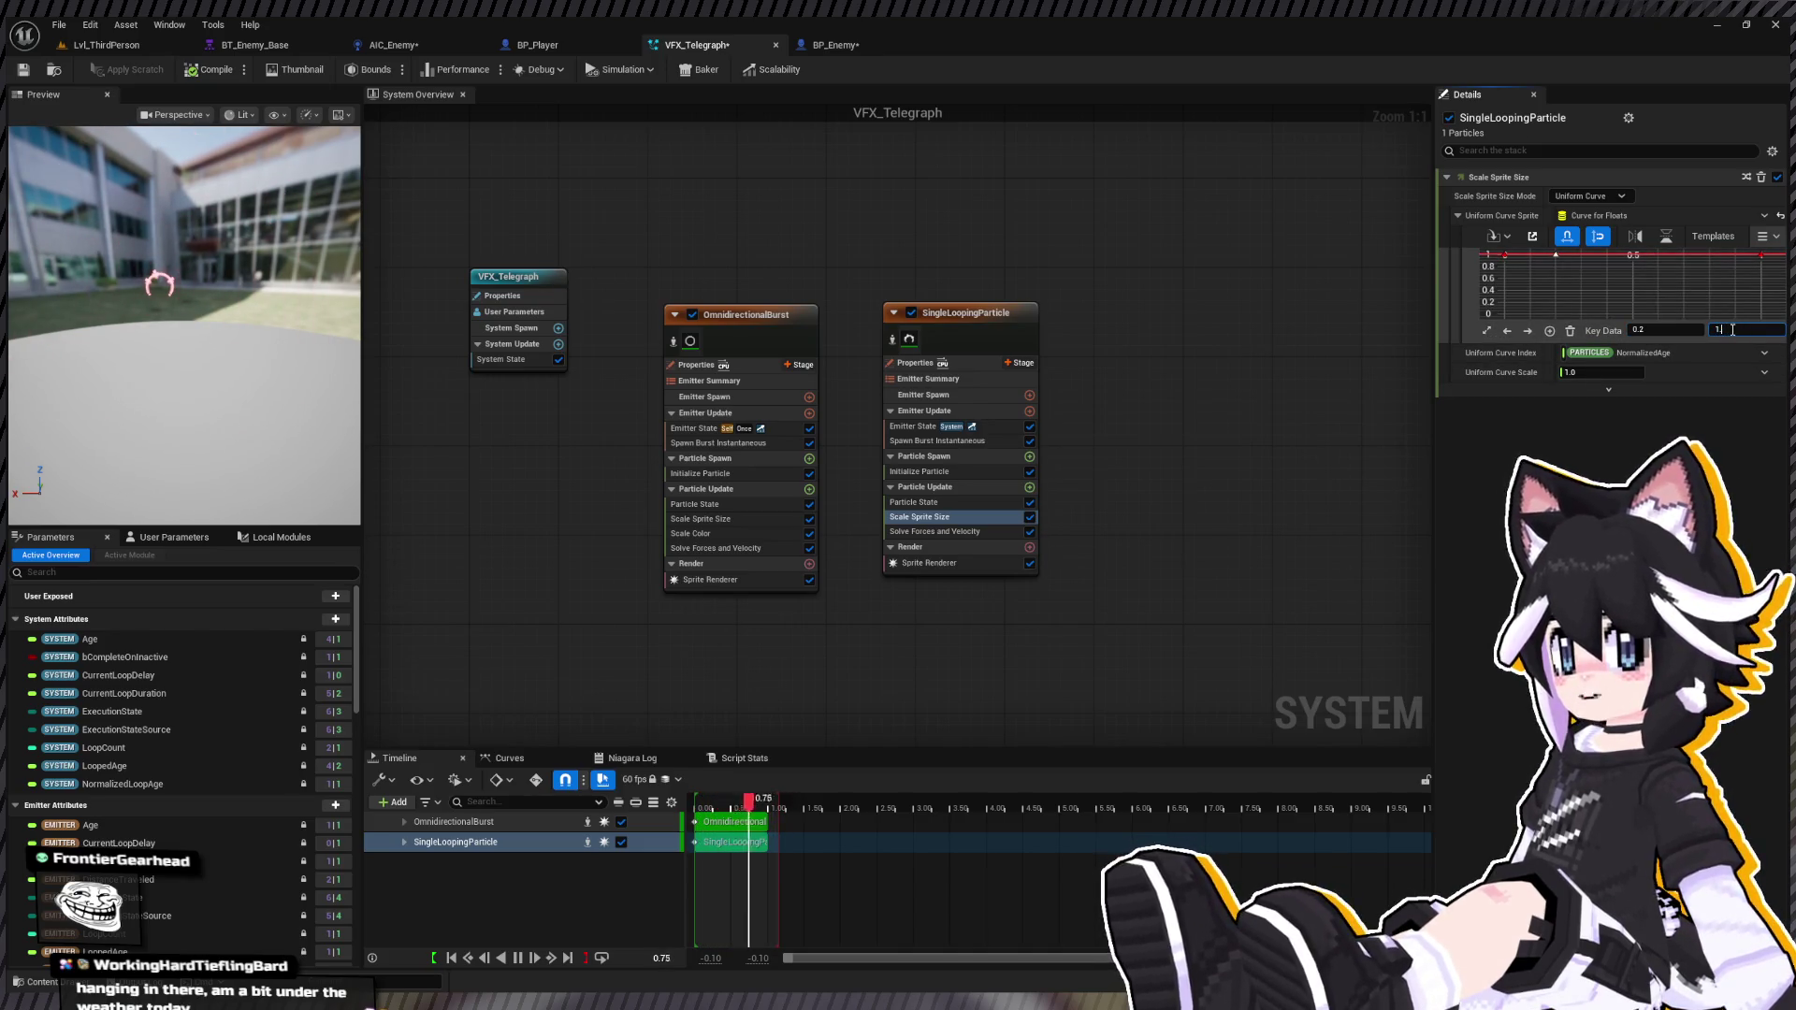
{"action": "type", "text": "0"}
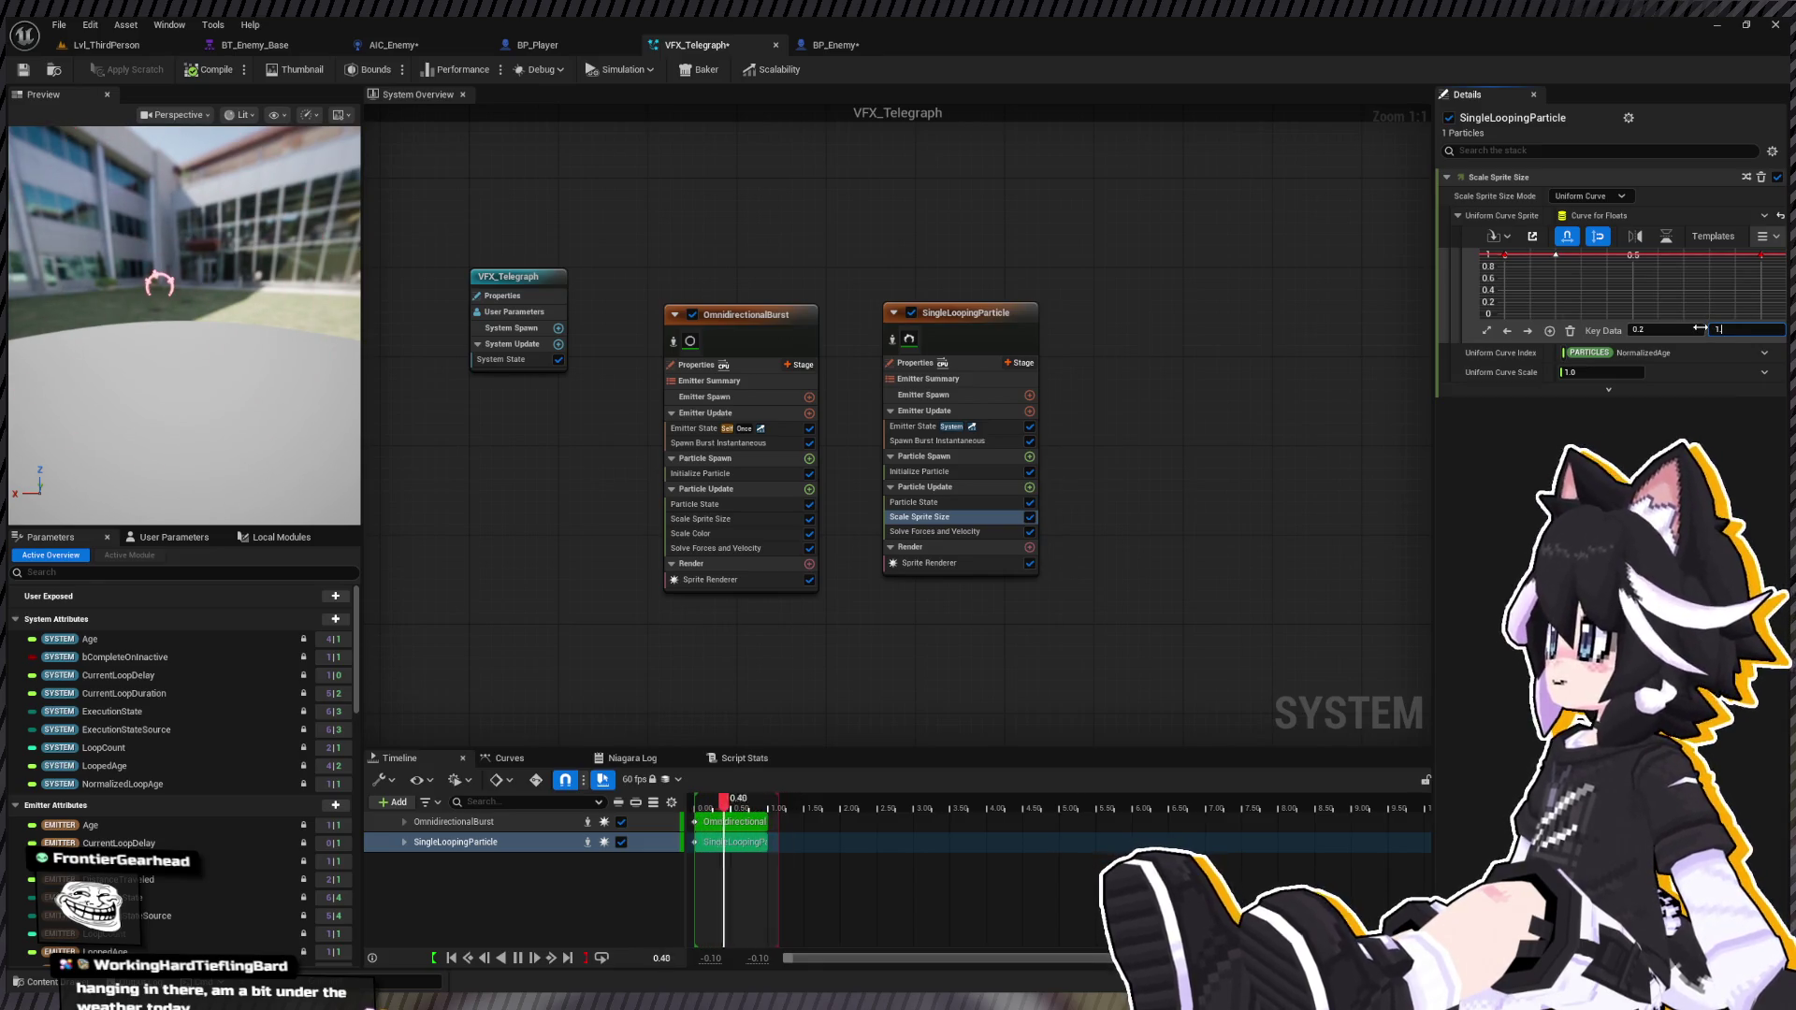
{"action": "key", "text": "Return"}
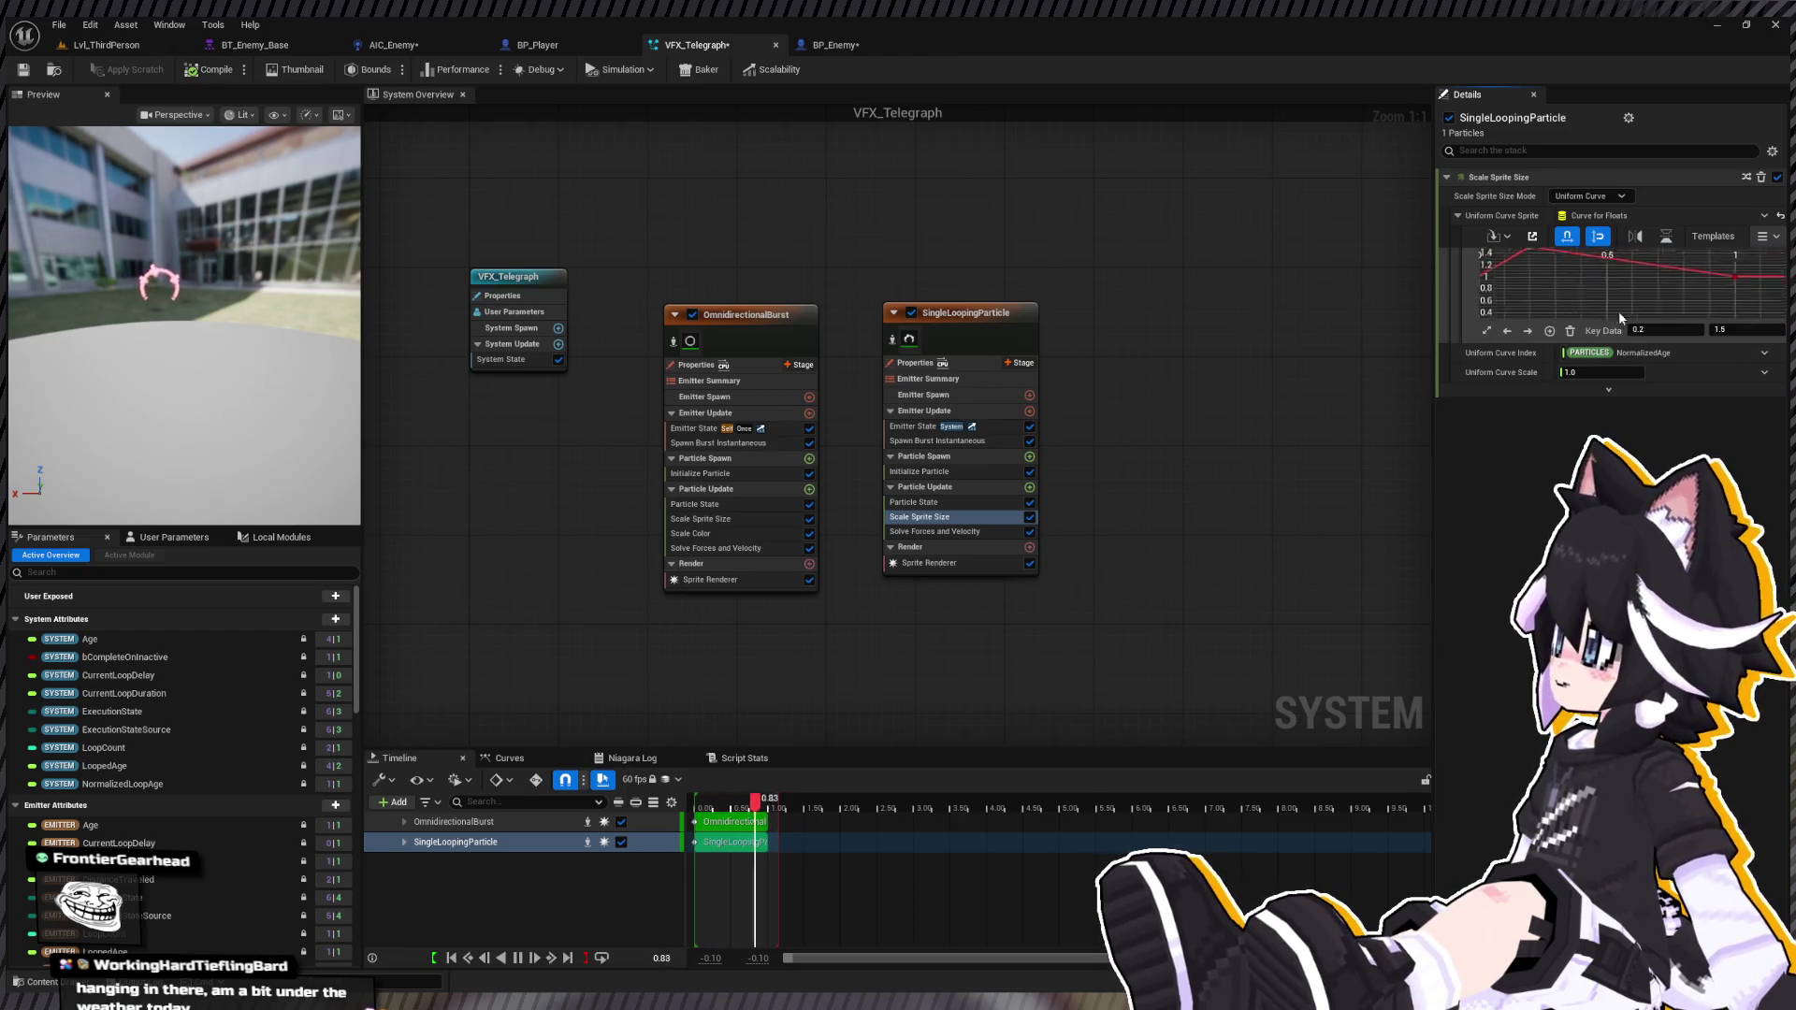
{"action": "key", "text": "f"}
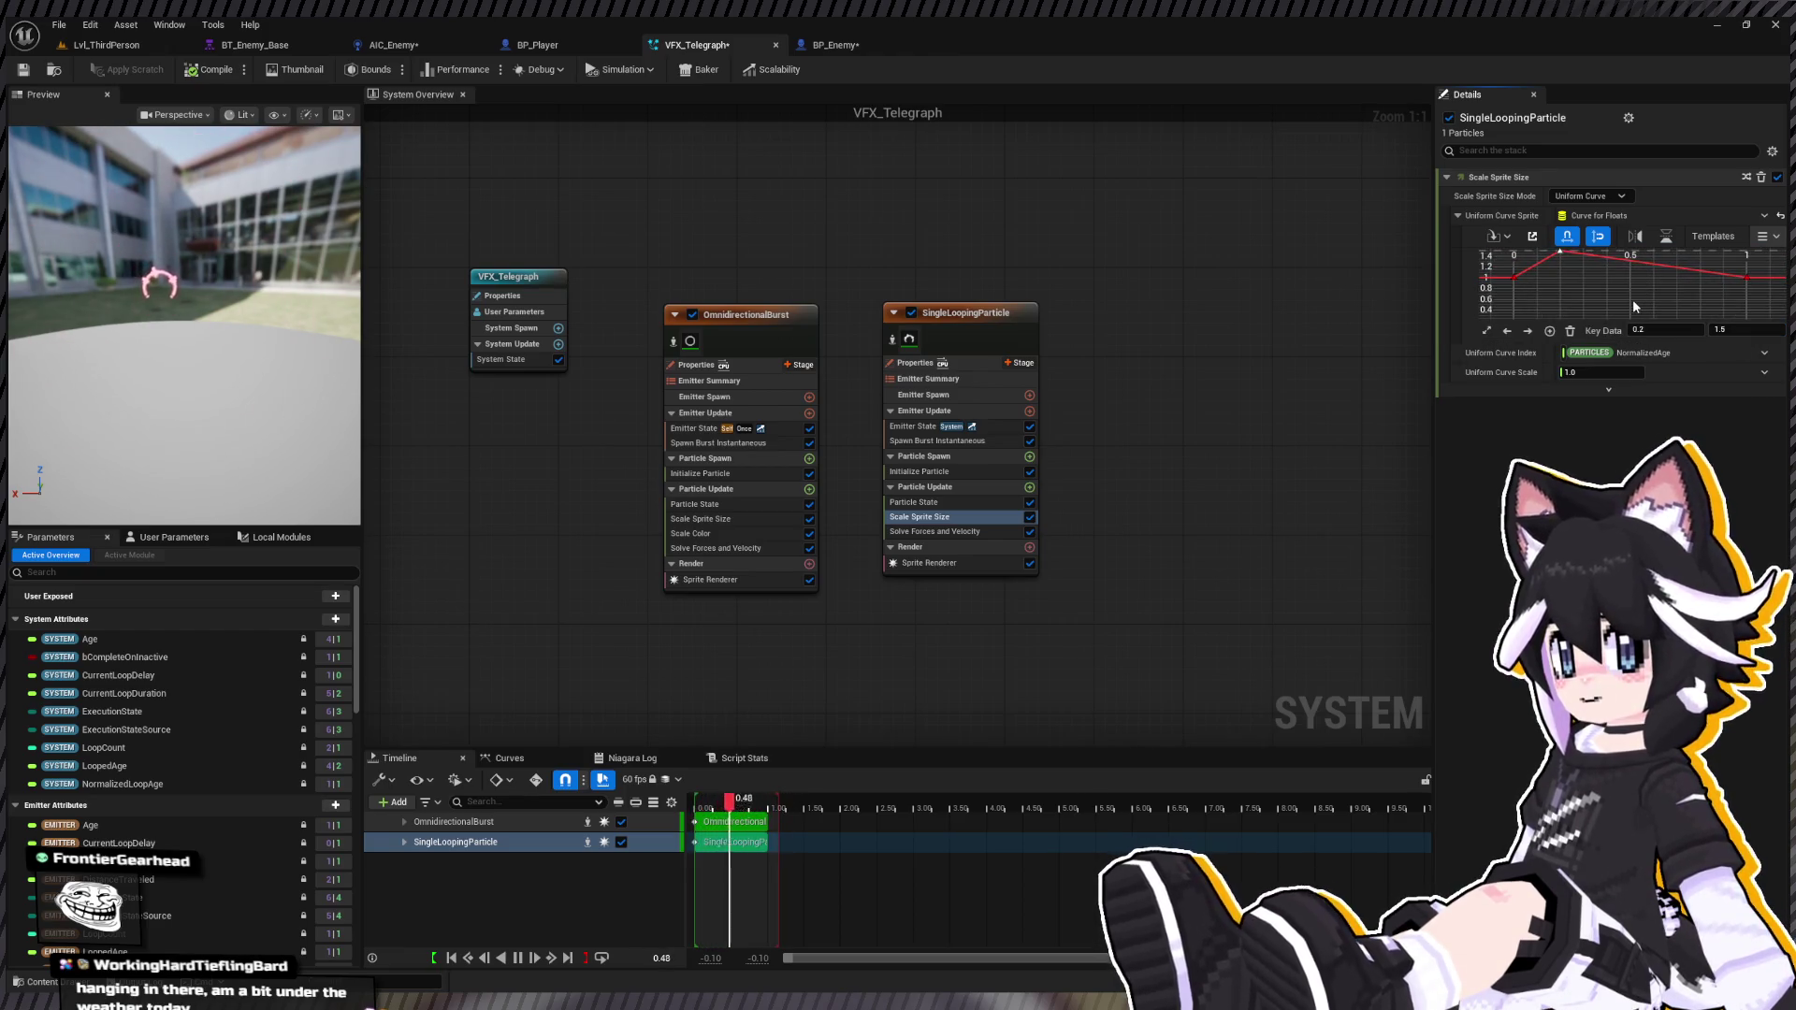
{"action": "double_click", "coordinate": [1583, 262]}
{"action": "left_click", "coordinate": [1738, 330]}
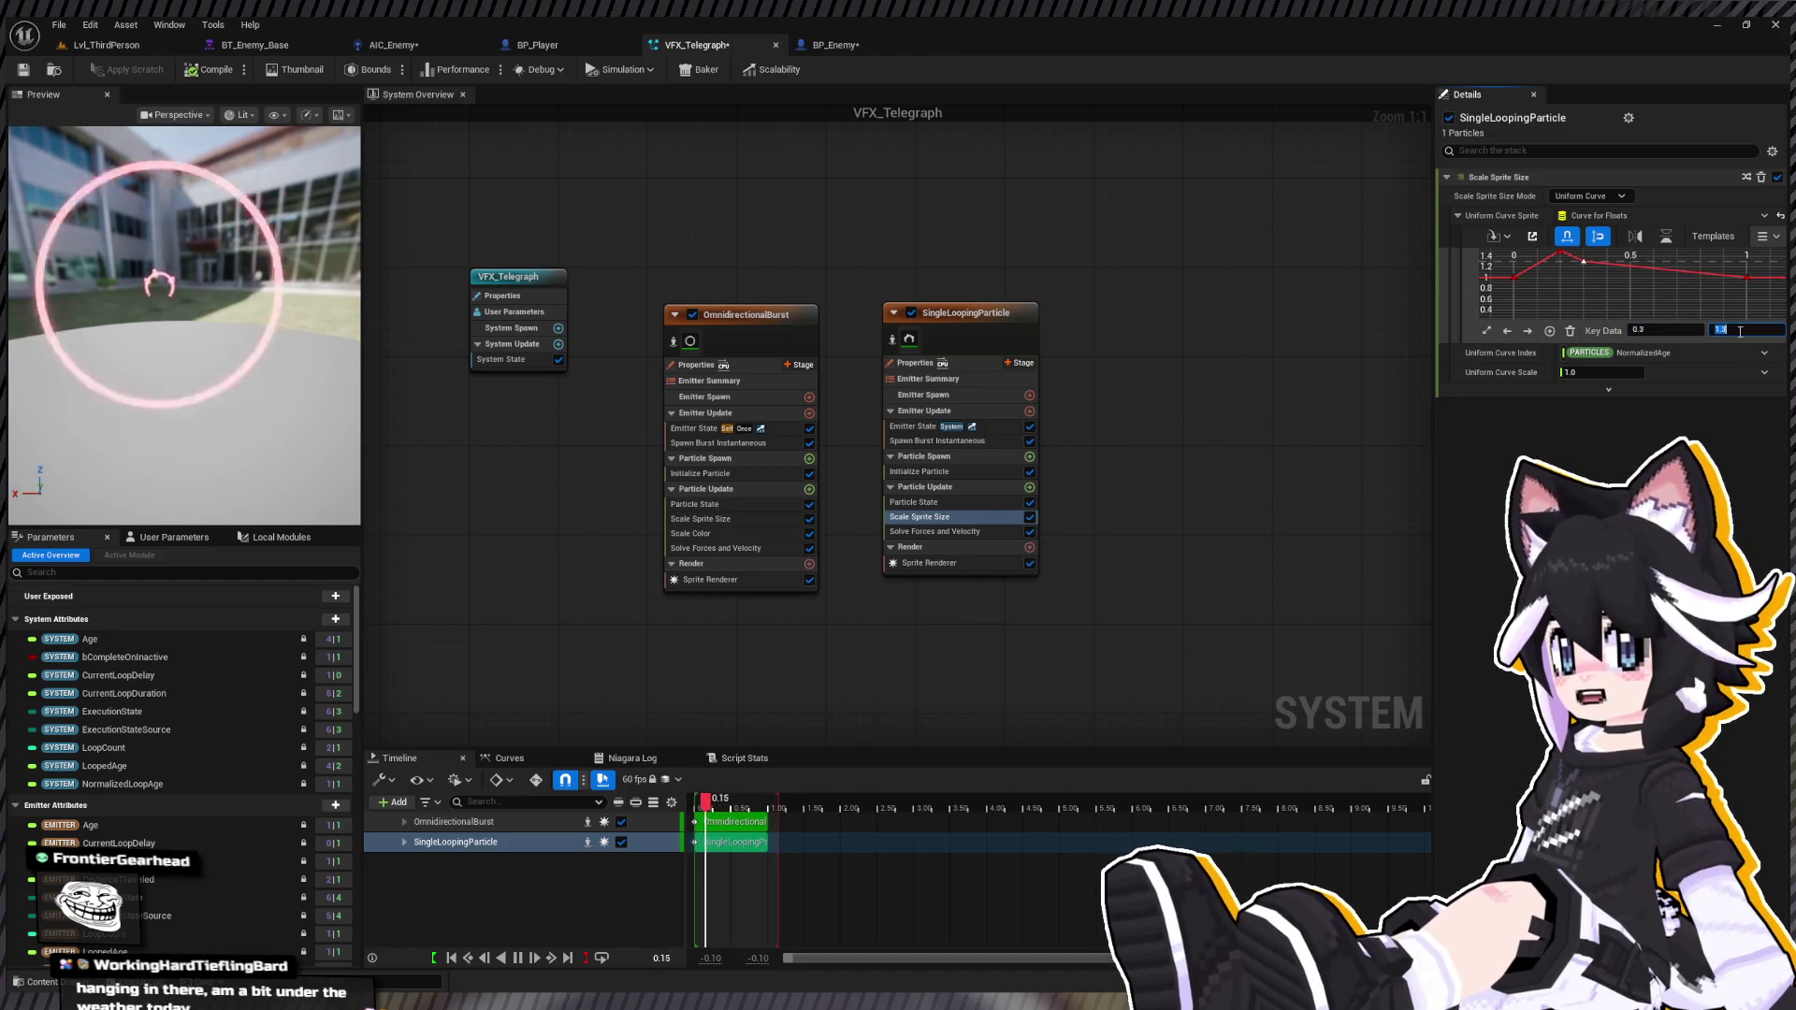
{"action": "key", "text": "Return"}
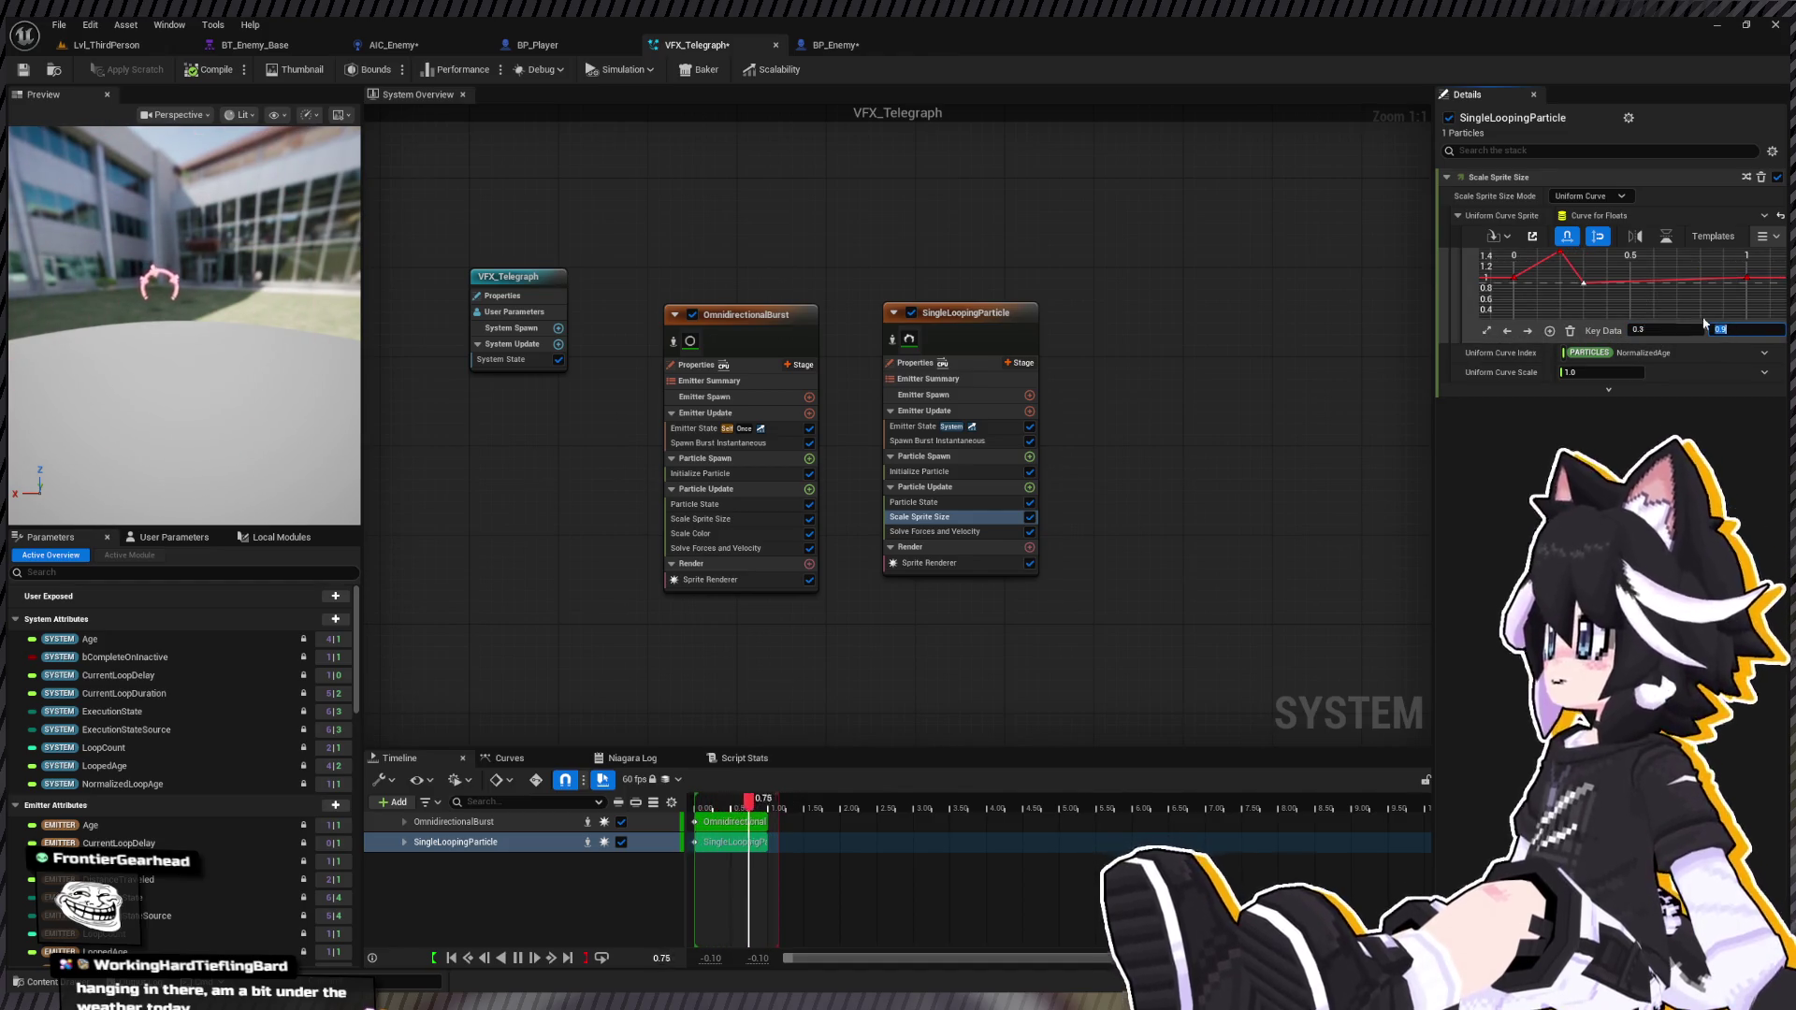
Step: Add another size key and move it to time 0.5, value 1.0
{"action": "double_click", "coordinate": [1645, 277]}
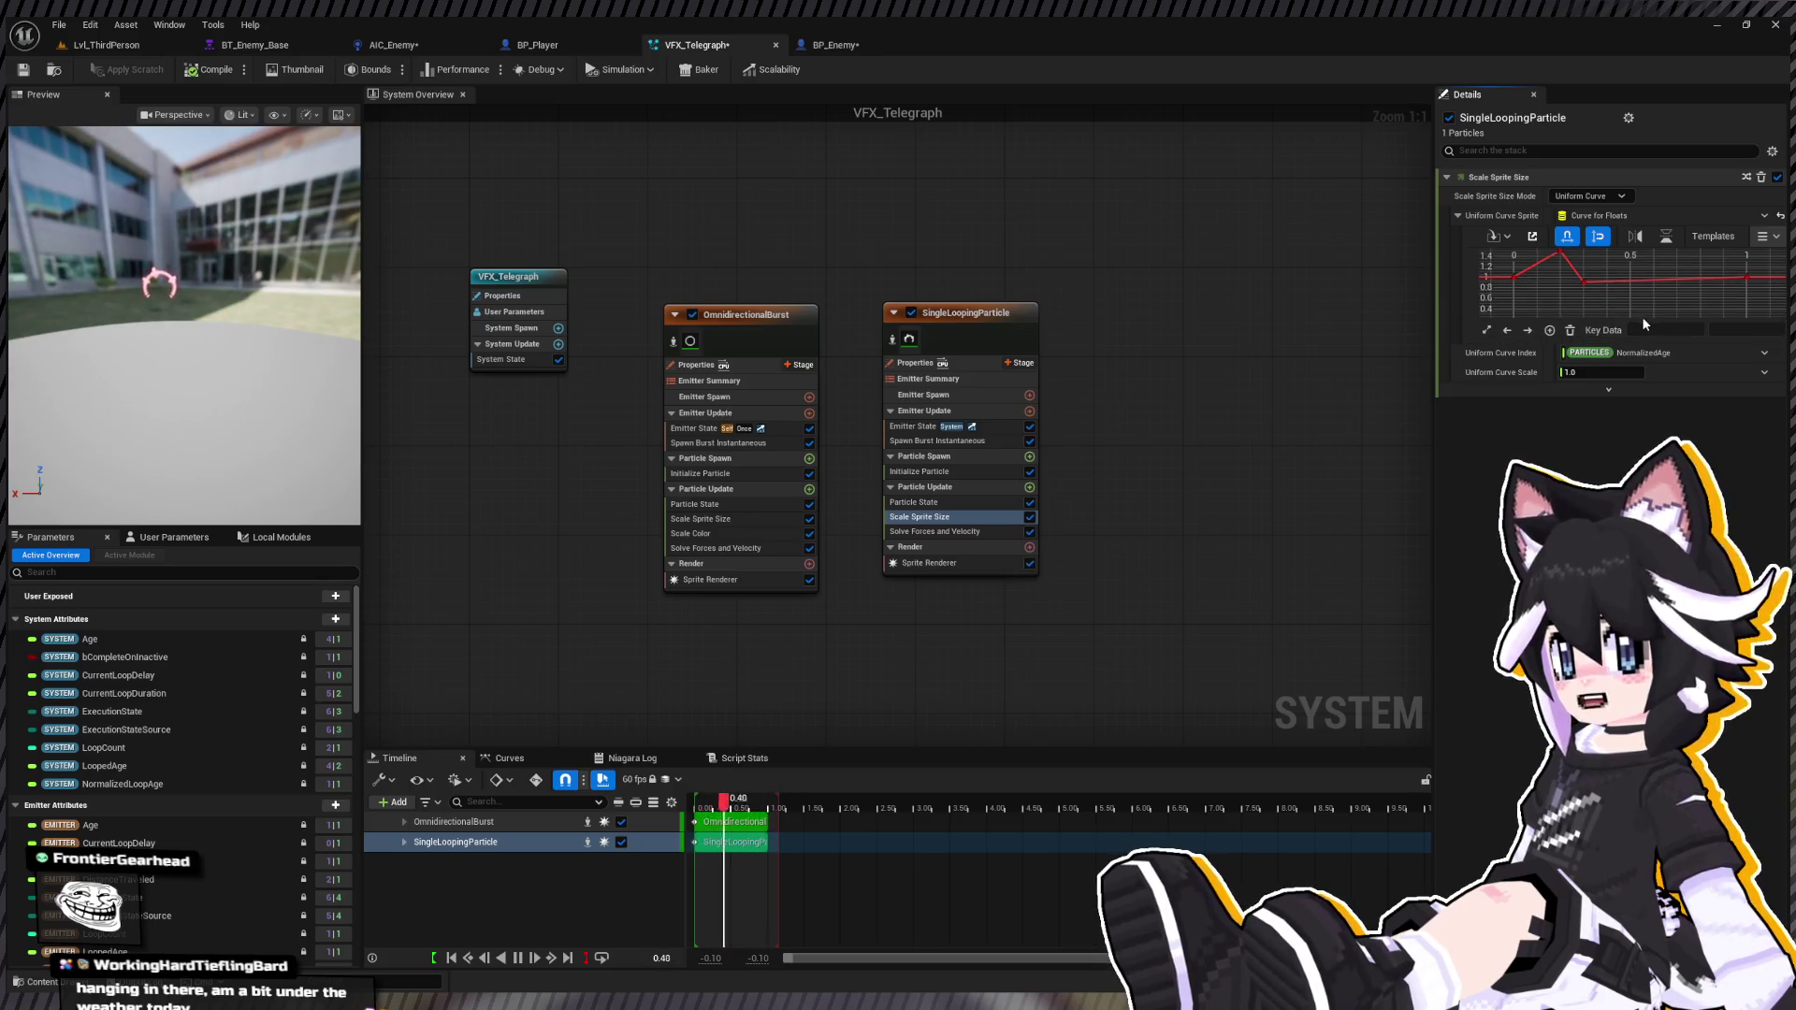
{"action": "left_click", "coordinate": [1733, 329]}
{"action": "left_click_drag", "start_coordinate": [1656, 278], "coordinate": [1540, 288]}
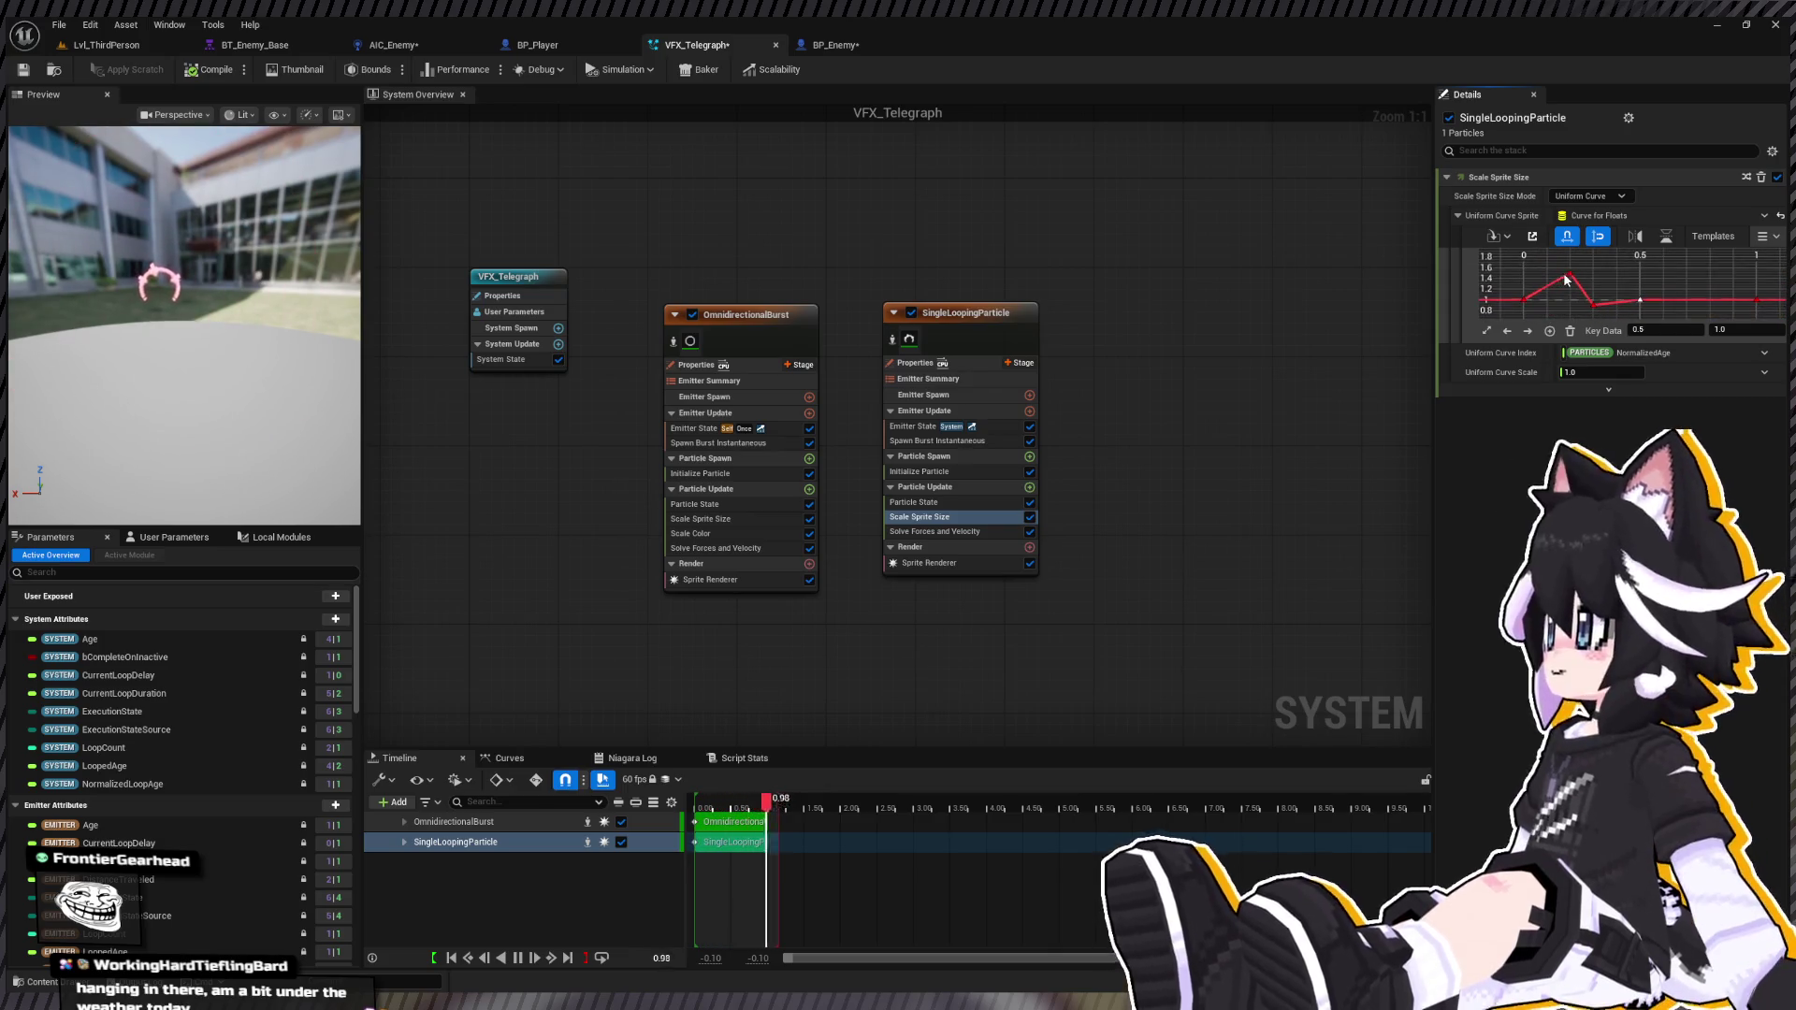
{"action": "left_click", "coordinate": [926, 440]}
Step: Set SingleLoopingParticle's Emitter State Life Cycle Mode to Self
{"action": "left_click", "coordinate": [903, 472]}
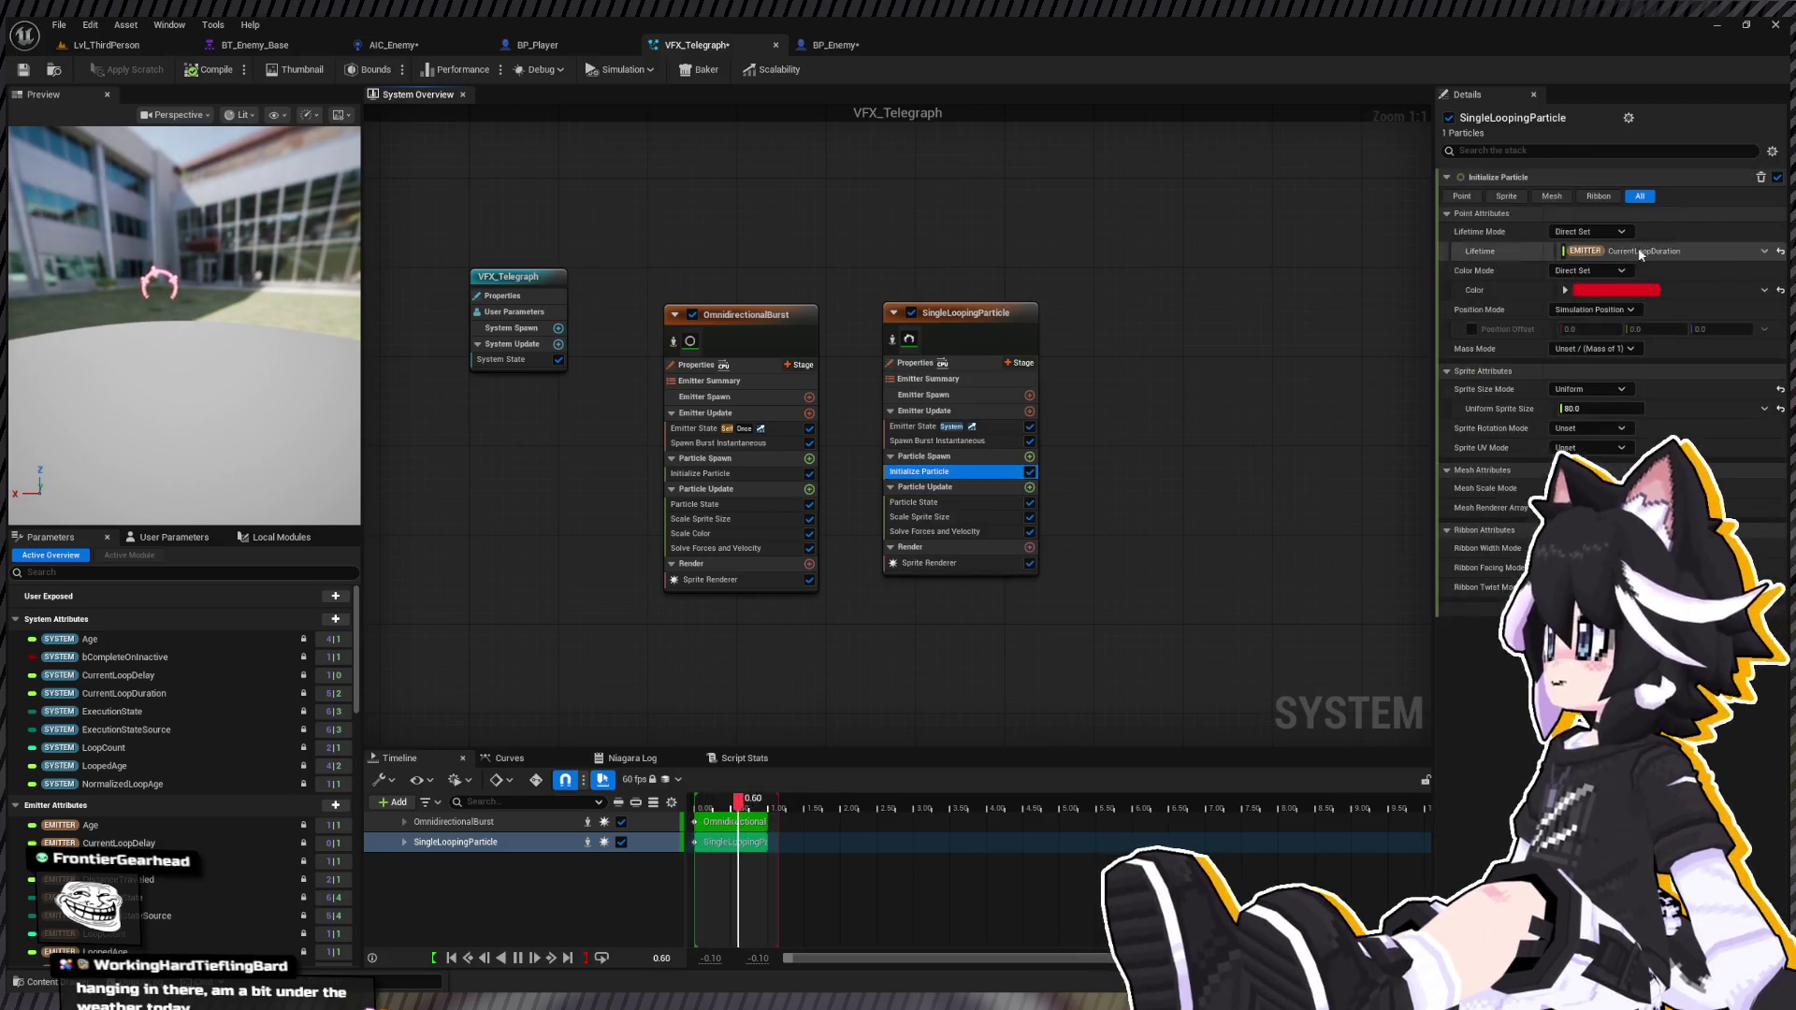
{"action": "left_click", "coordinate": [935, 440]}
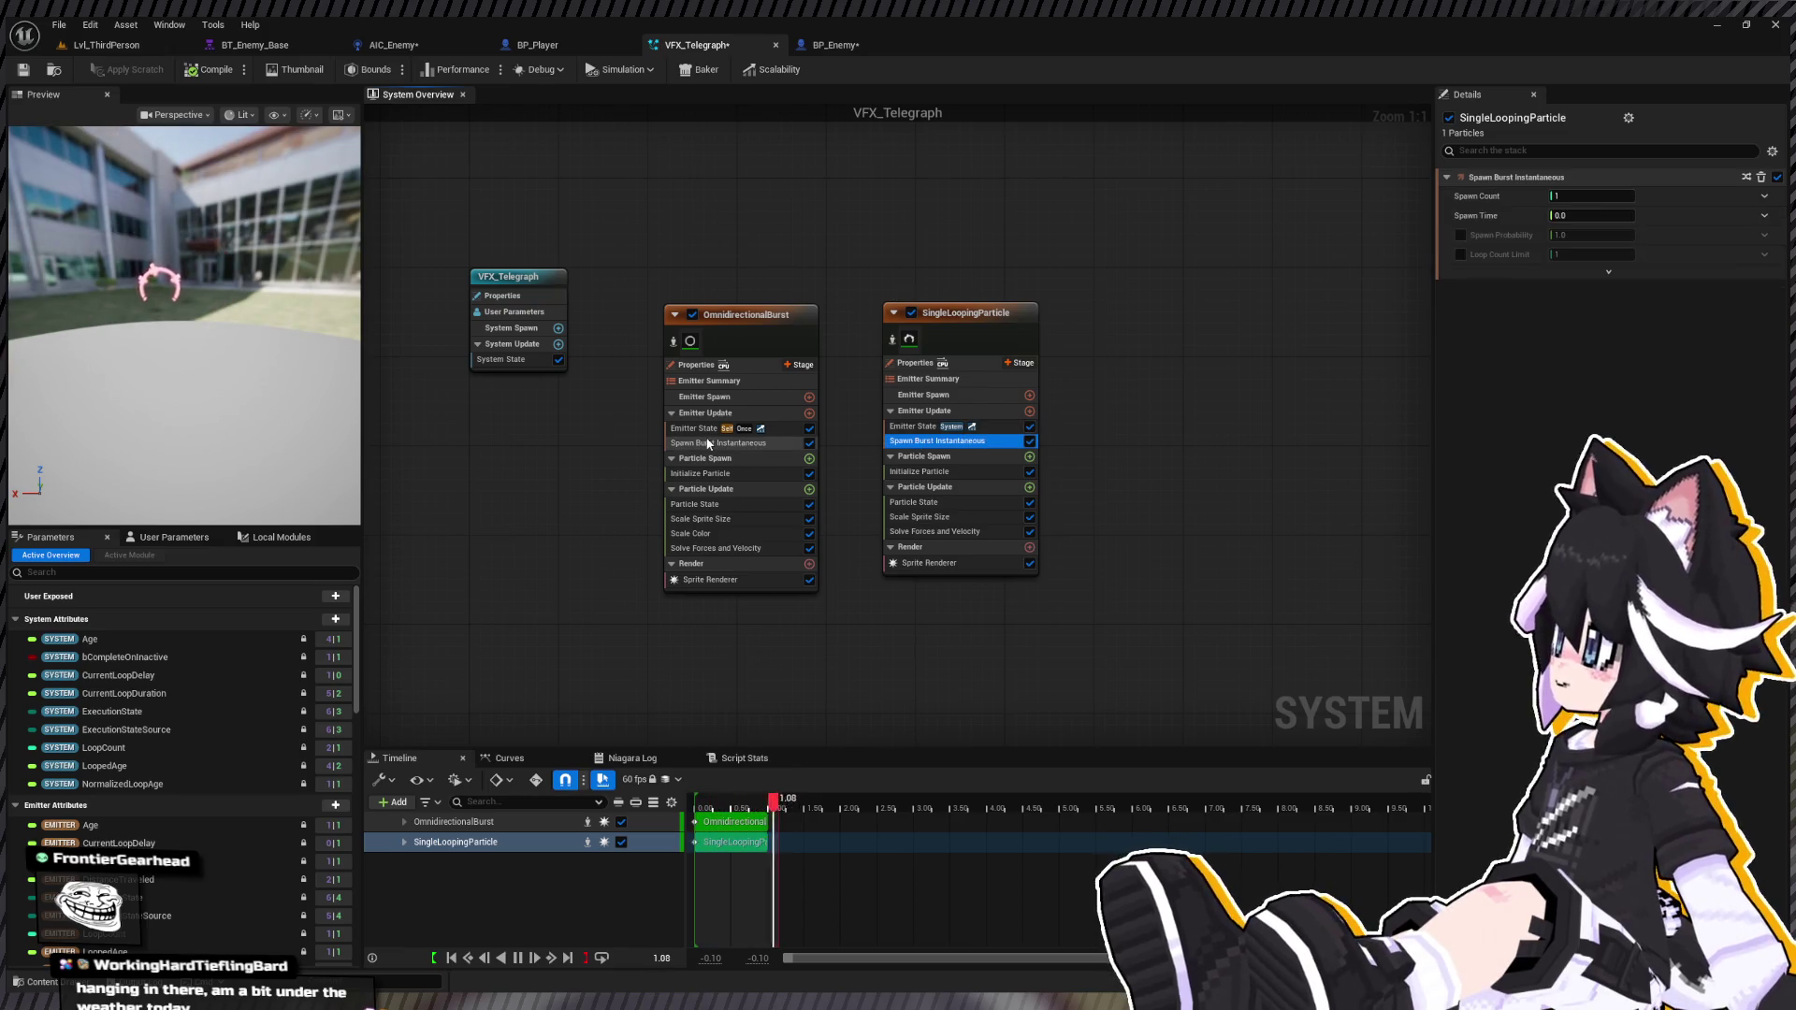
{"action": "left_click", "coordinate": [951, 427]}
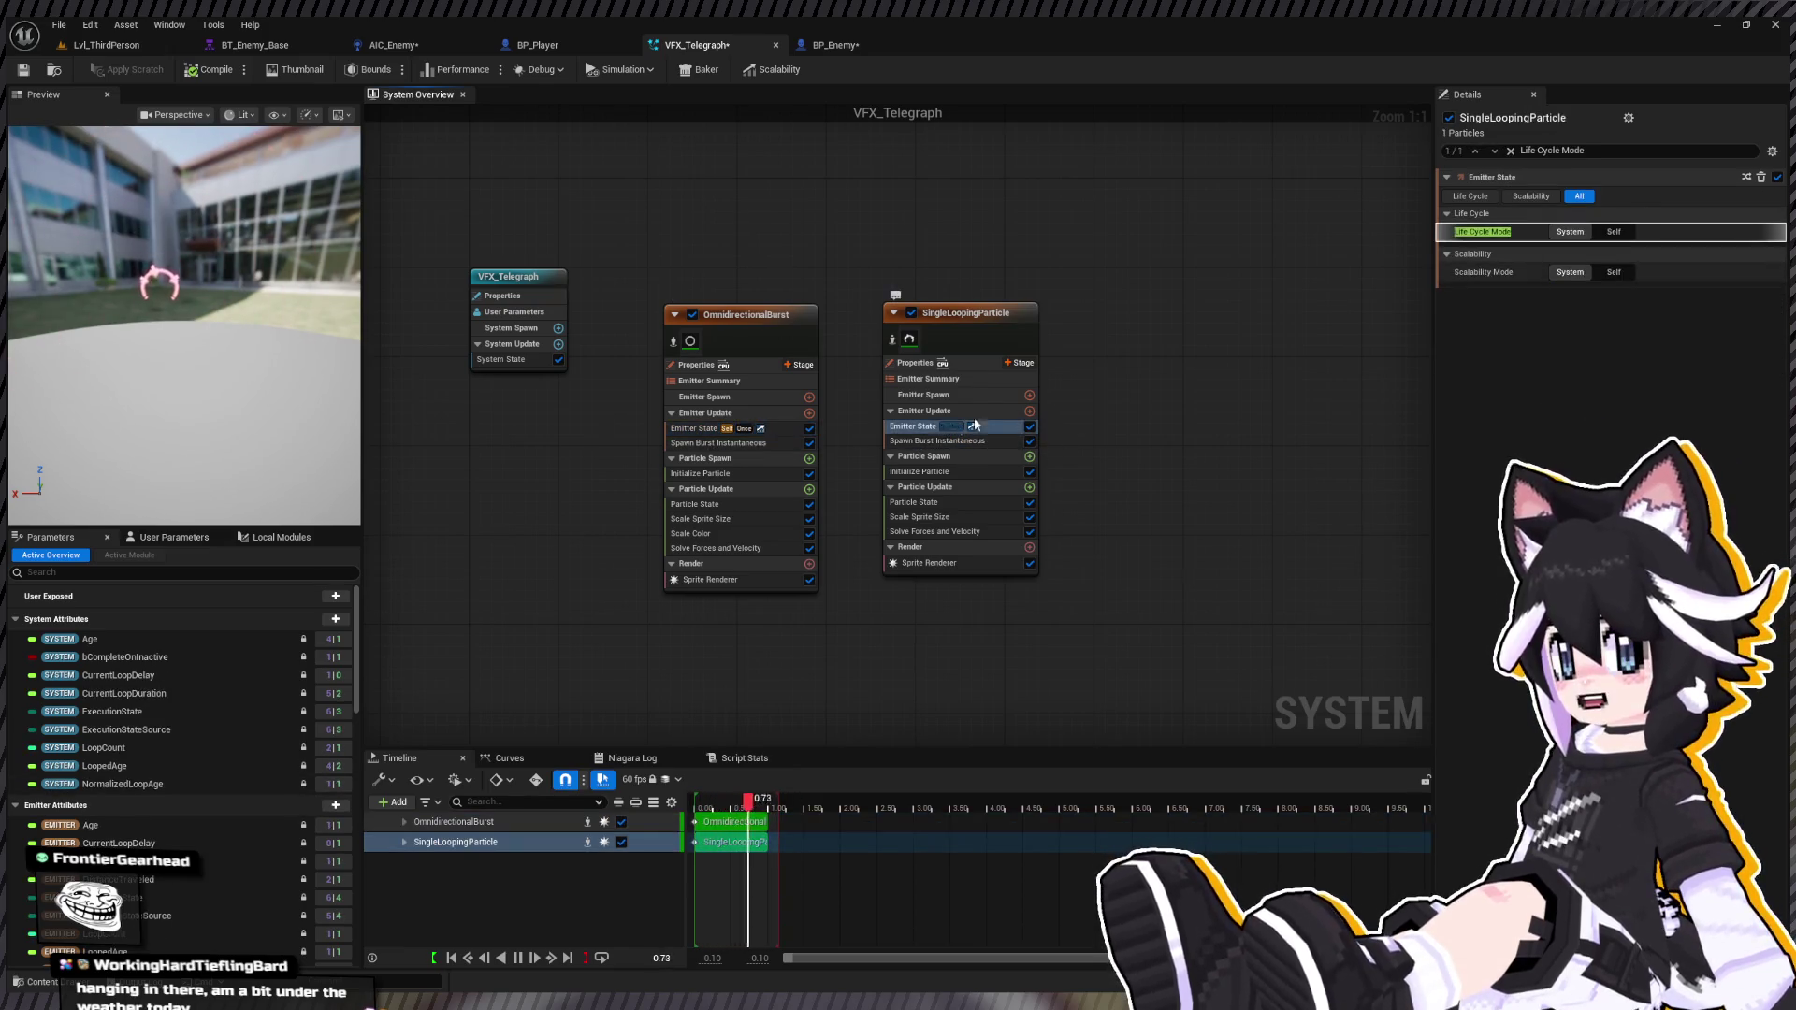
{"action": "left_click", "coordinate": [1613, 232]}
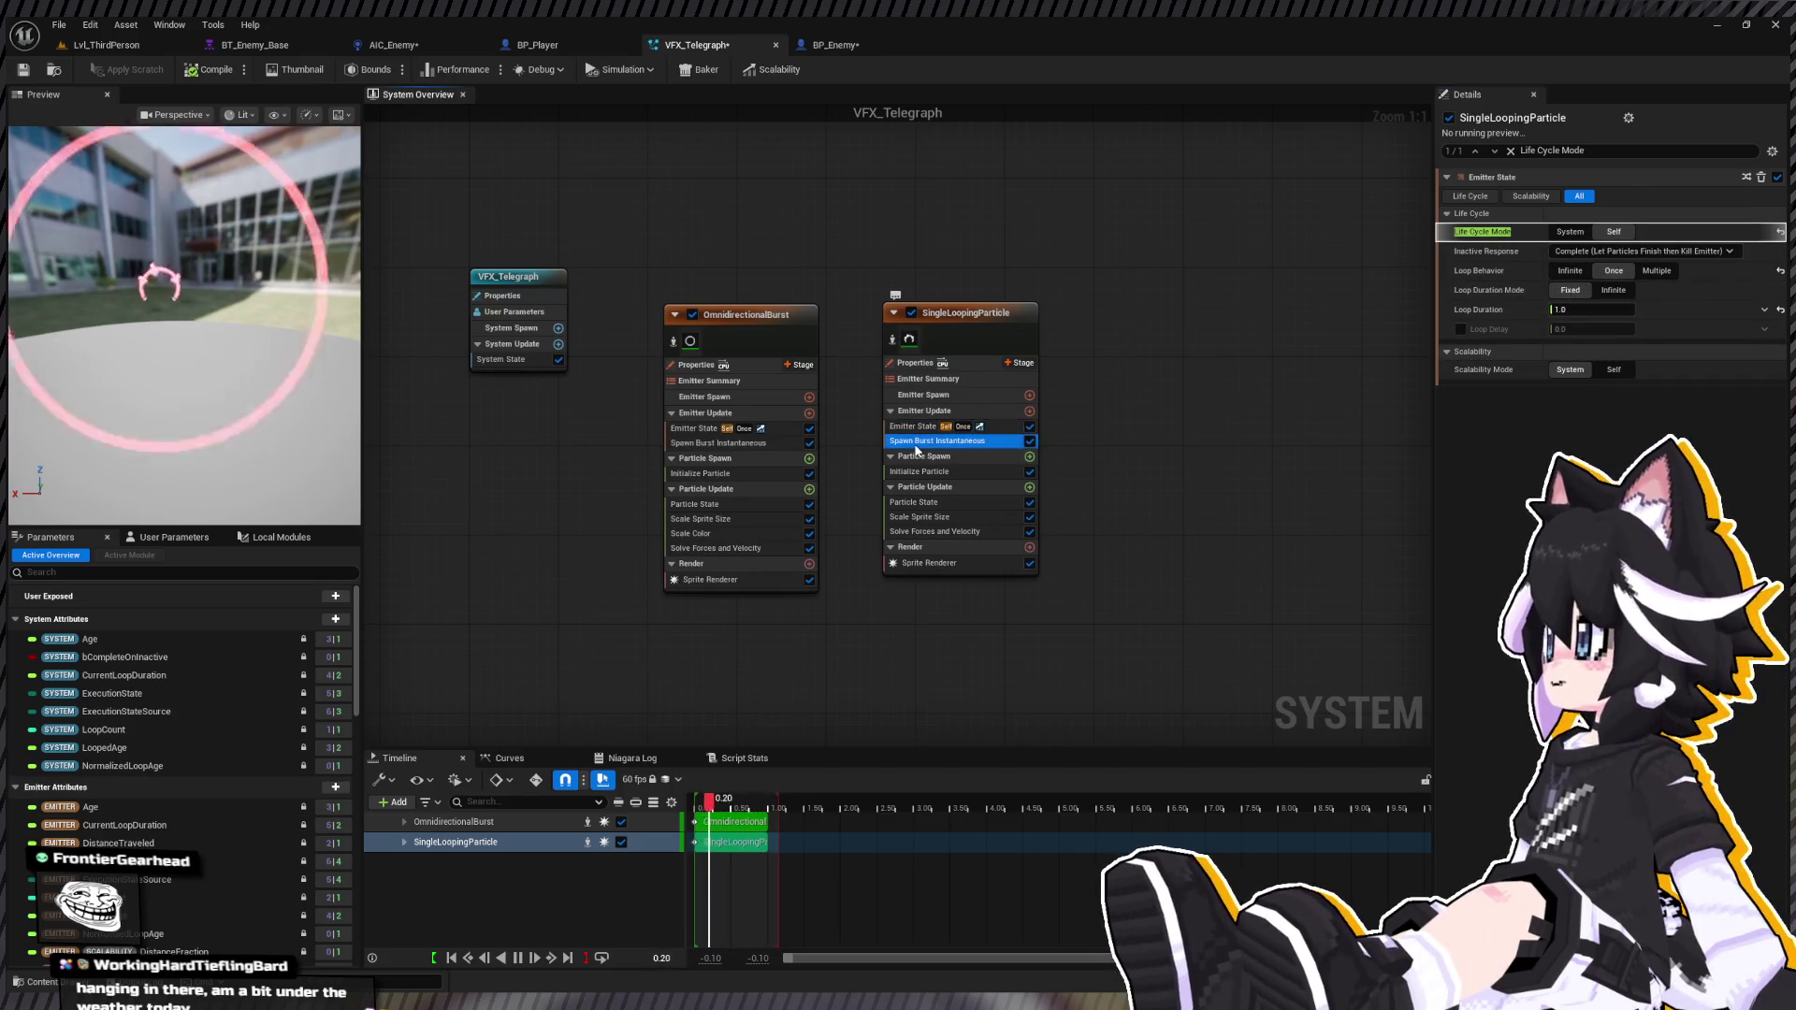
Step: Set the Initialize Particle Lifetime to 0.75 seconds
{"action": "left_click", "coordinate": [928, 474]}
{"action": "left_click", "coordinate": [764, 473]}
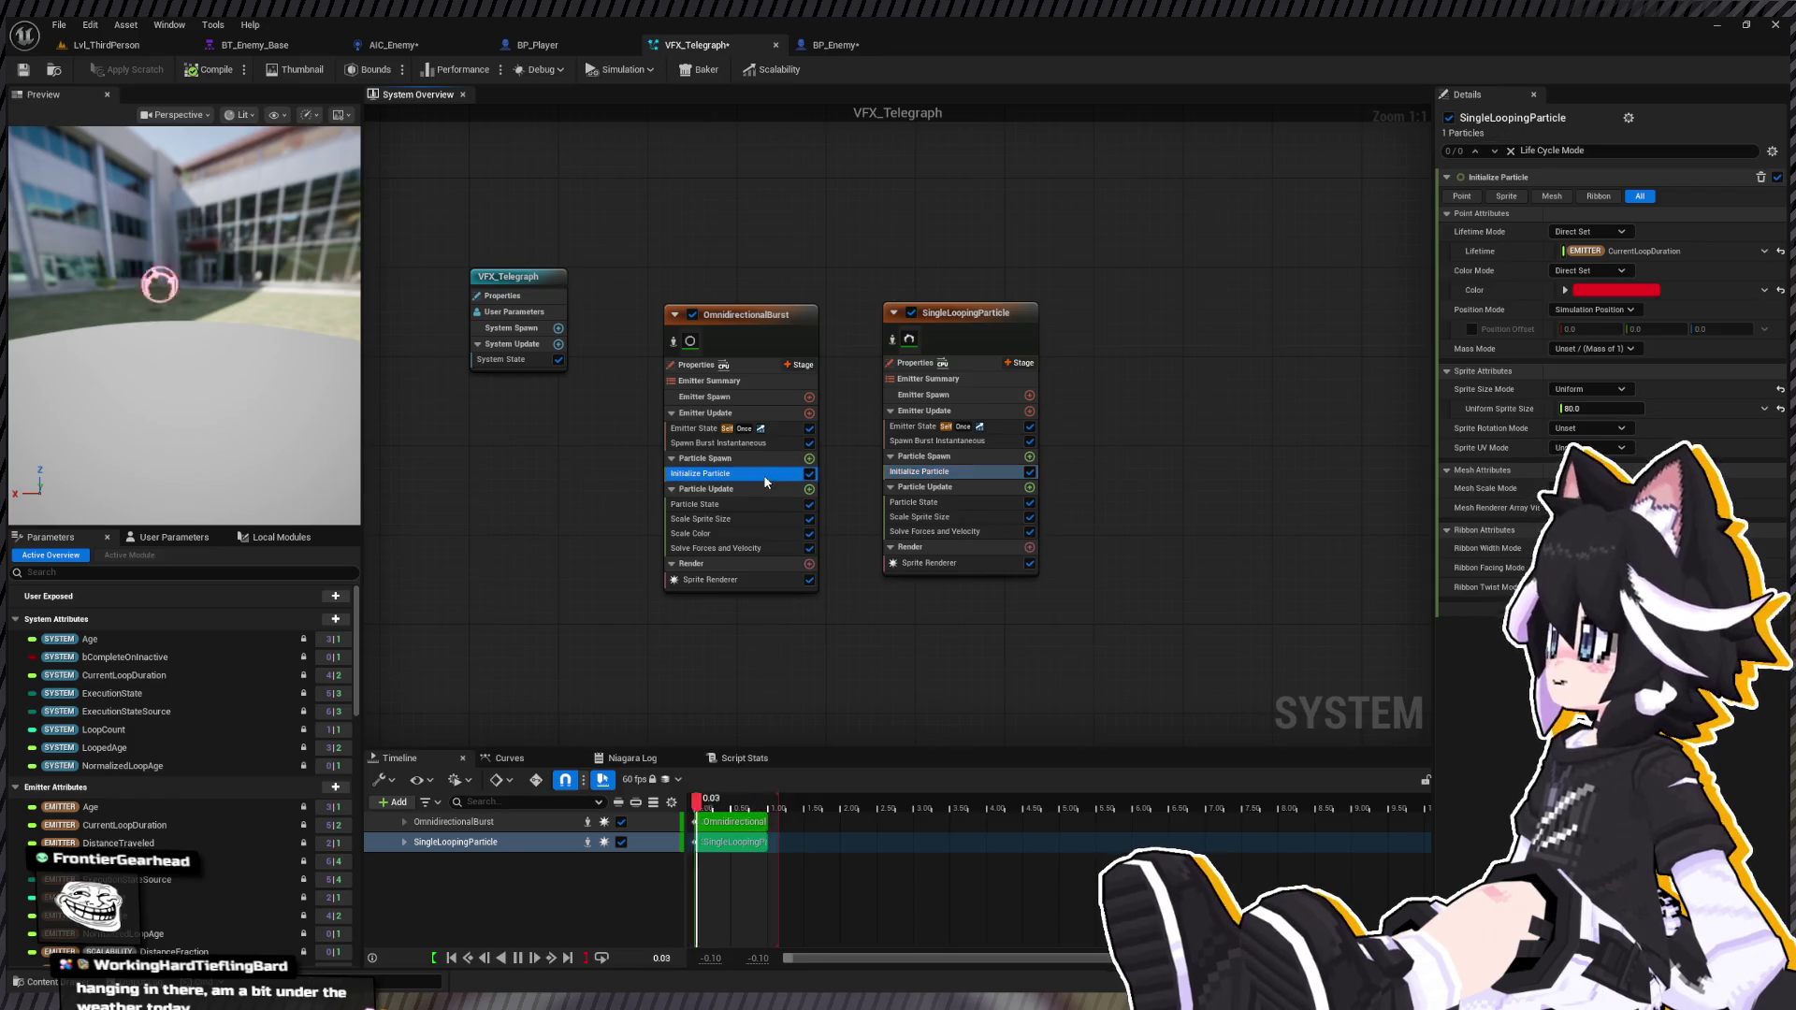
{"action": "left_click", "coordinate": [925, 471]}
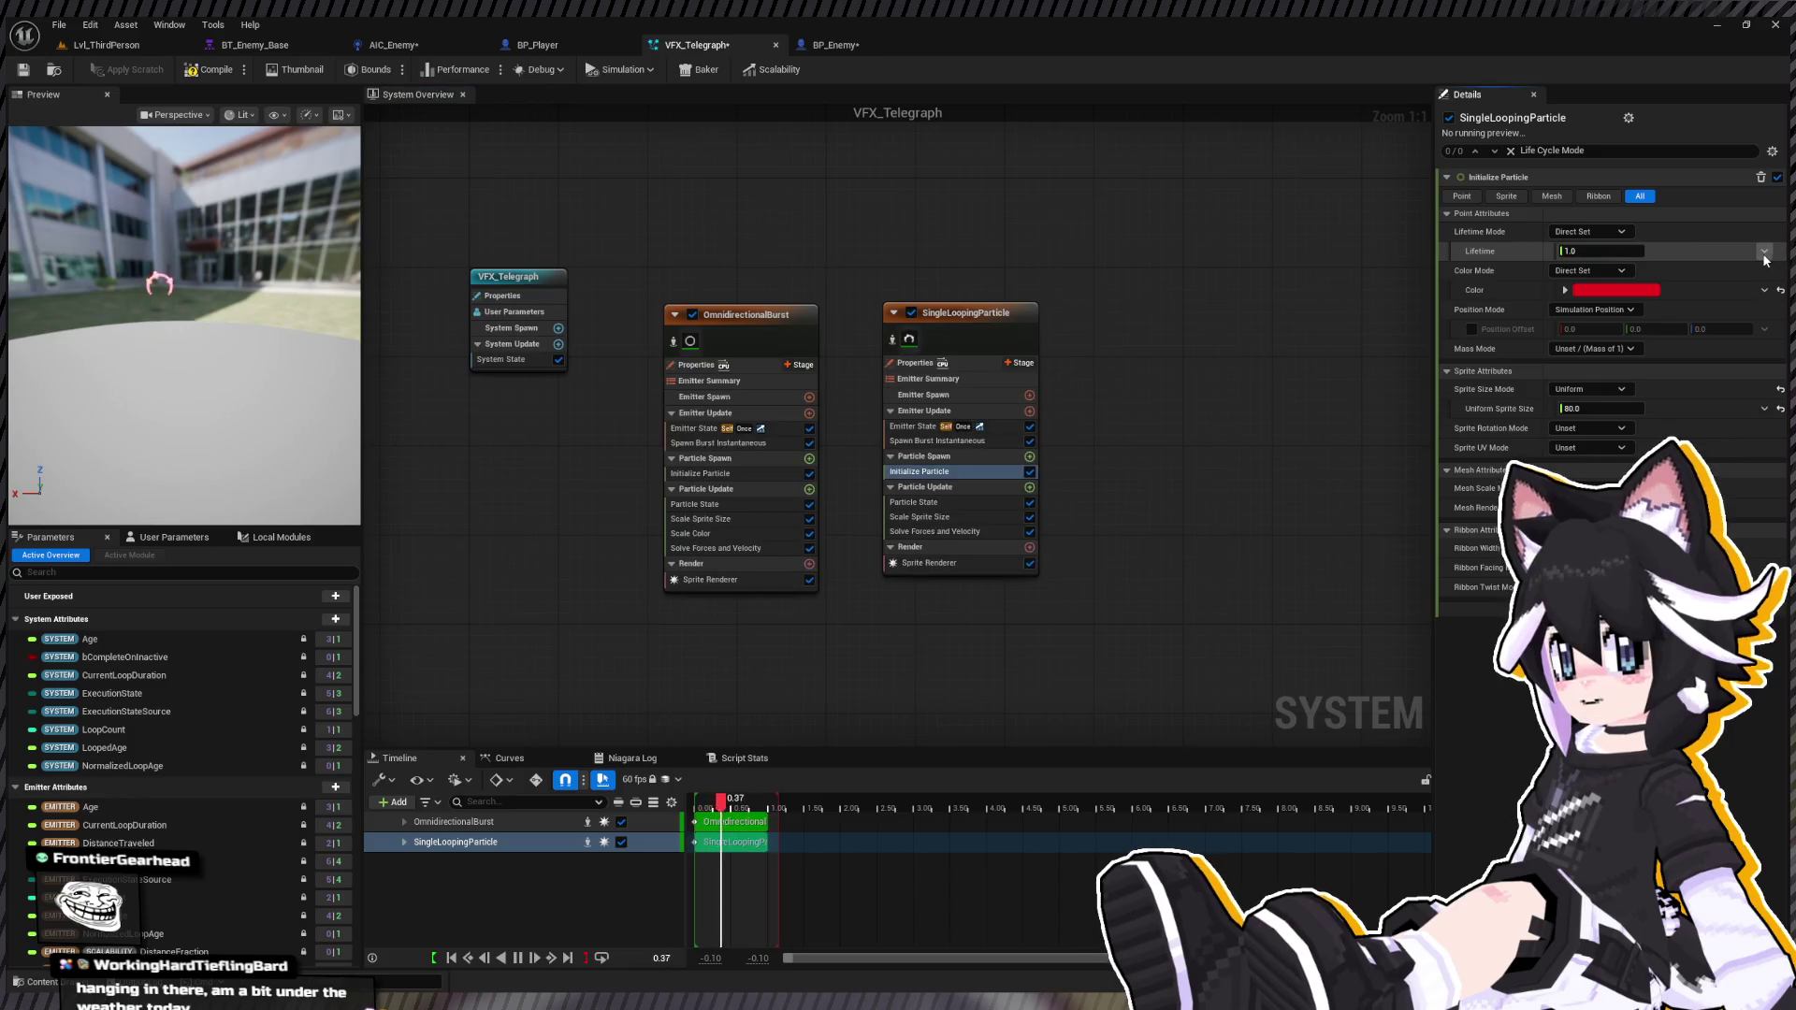
{"action": "type", "text": "0.2"}
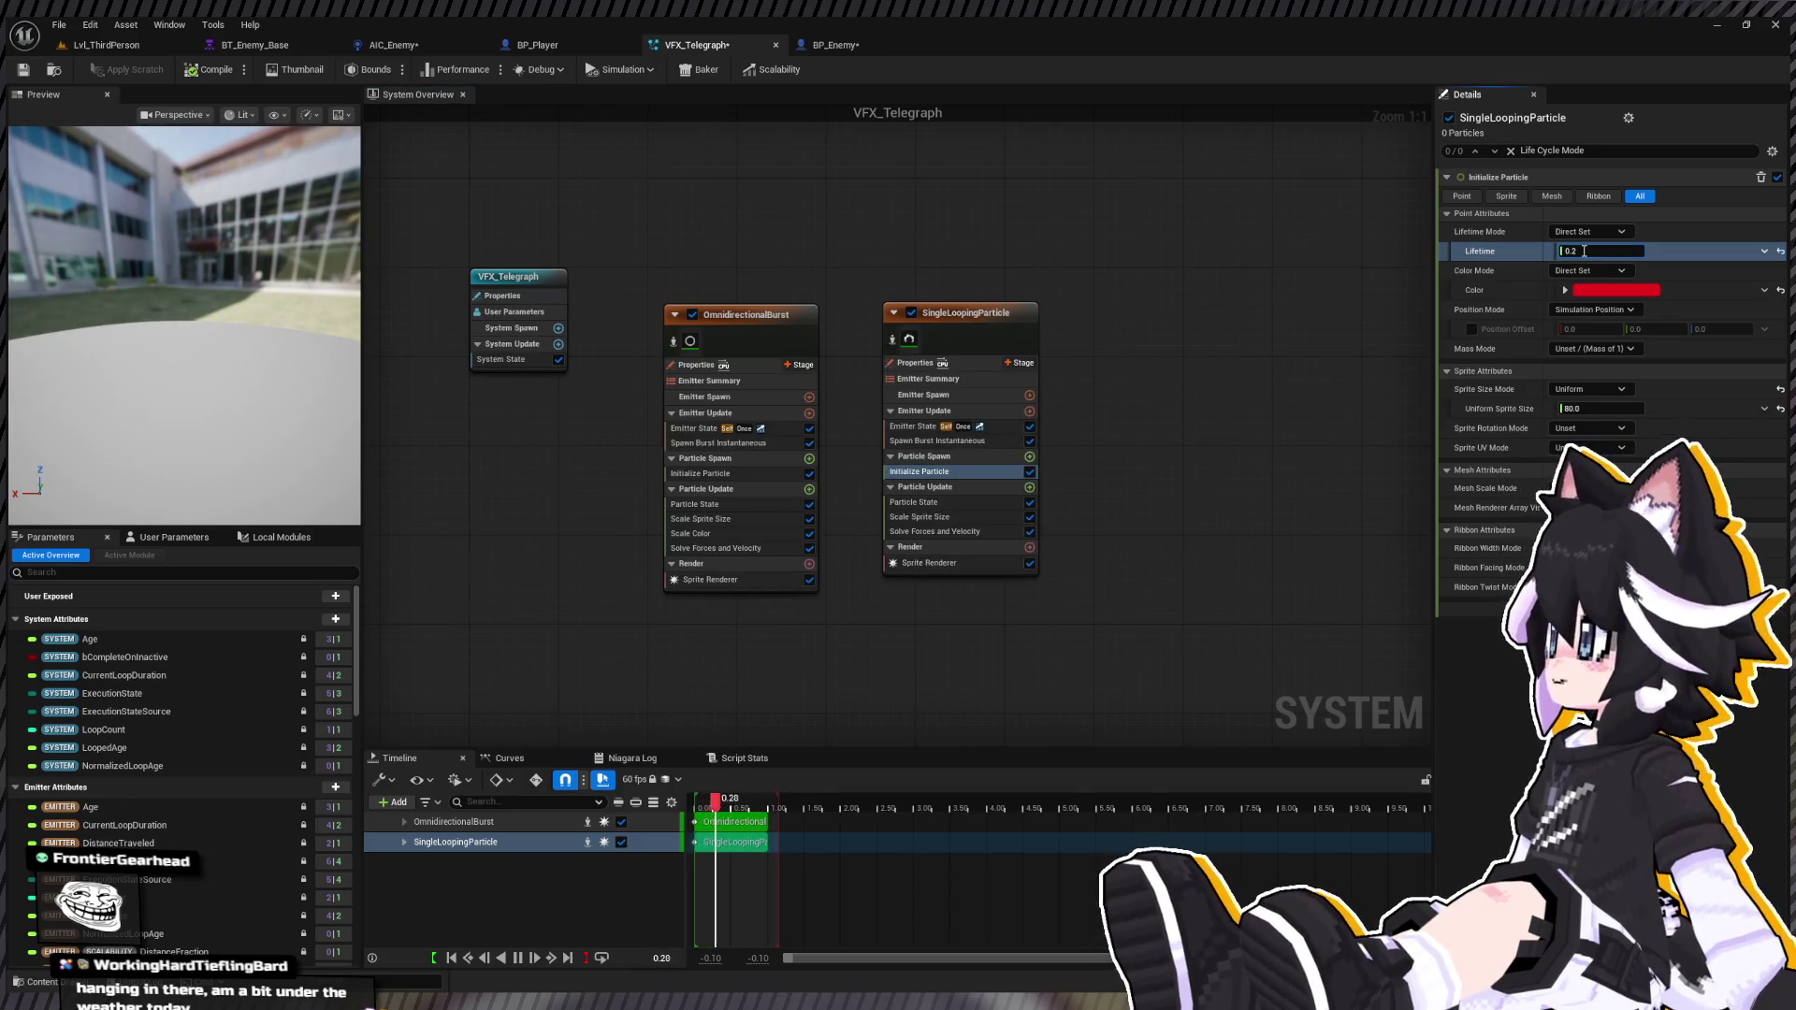
{"action": "type", "text": "0"}
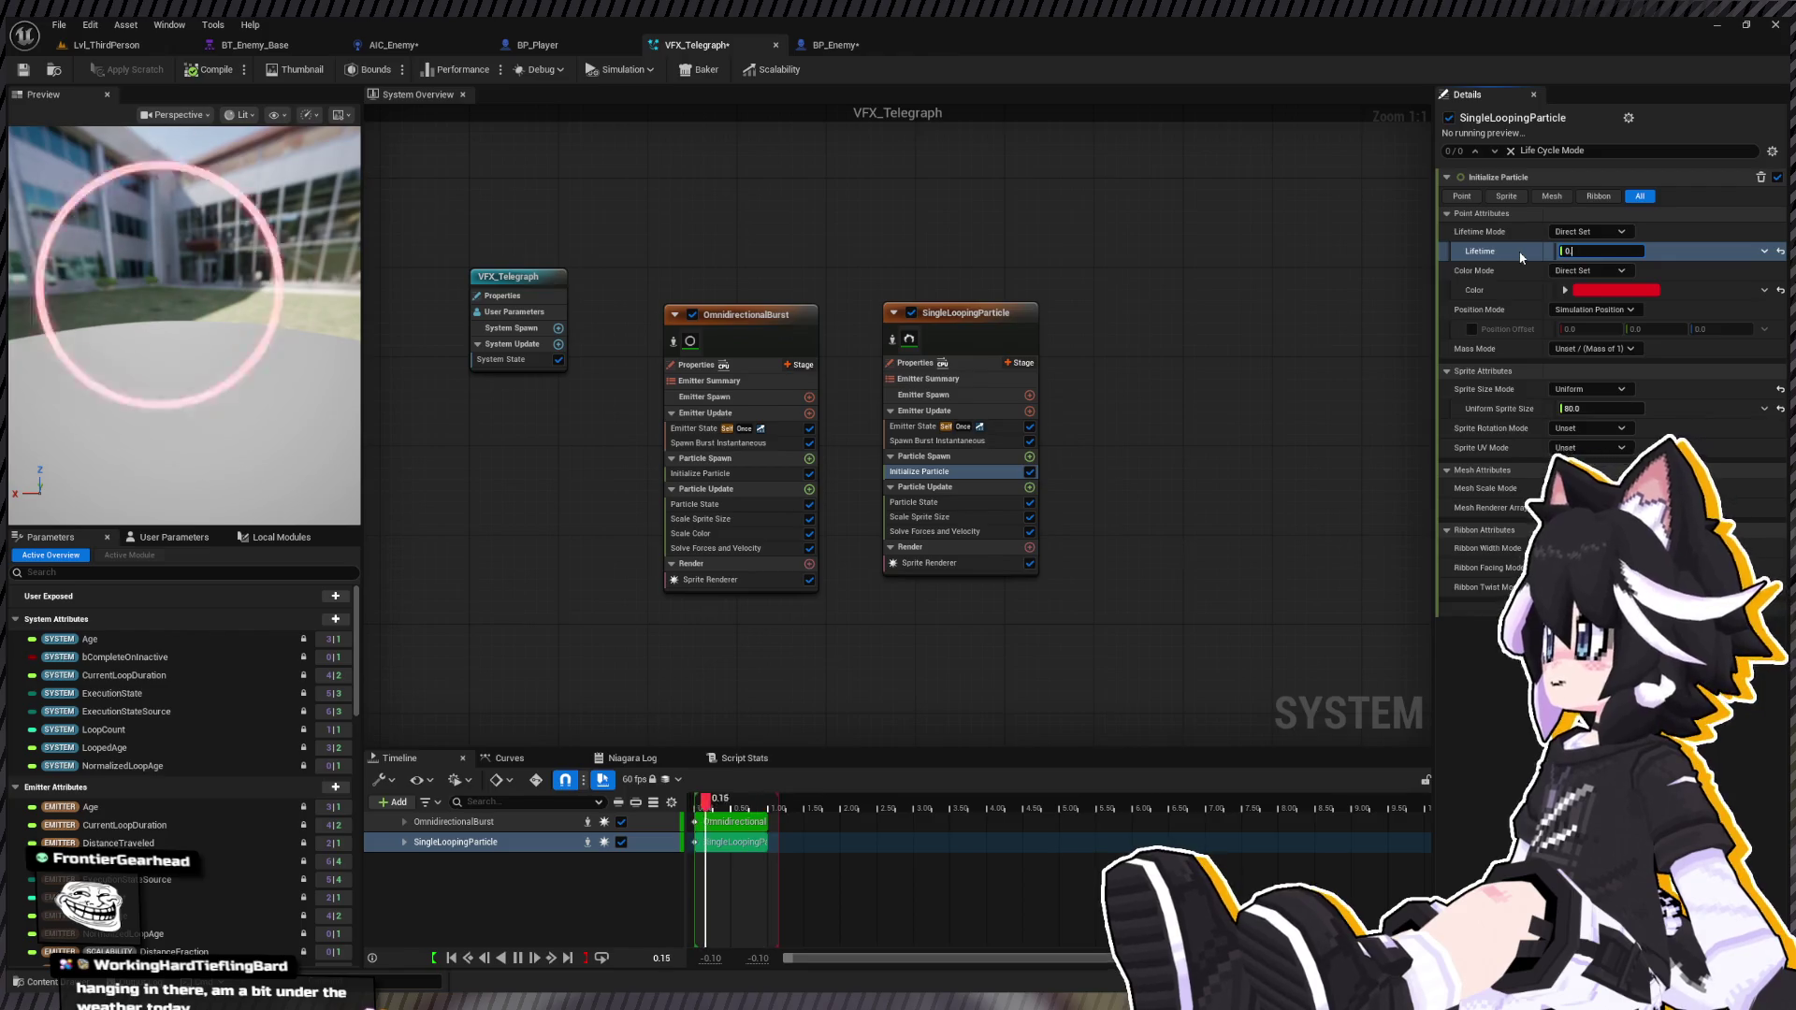
{"action": "type", "text": "35"}
{"action": "key", "text": "BackSpace"}
{"action": "type", "text": "5"}
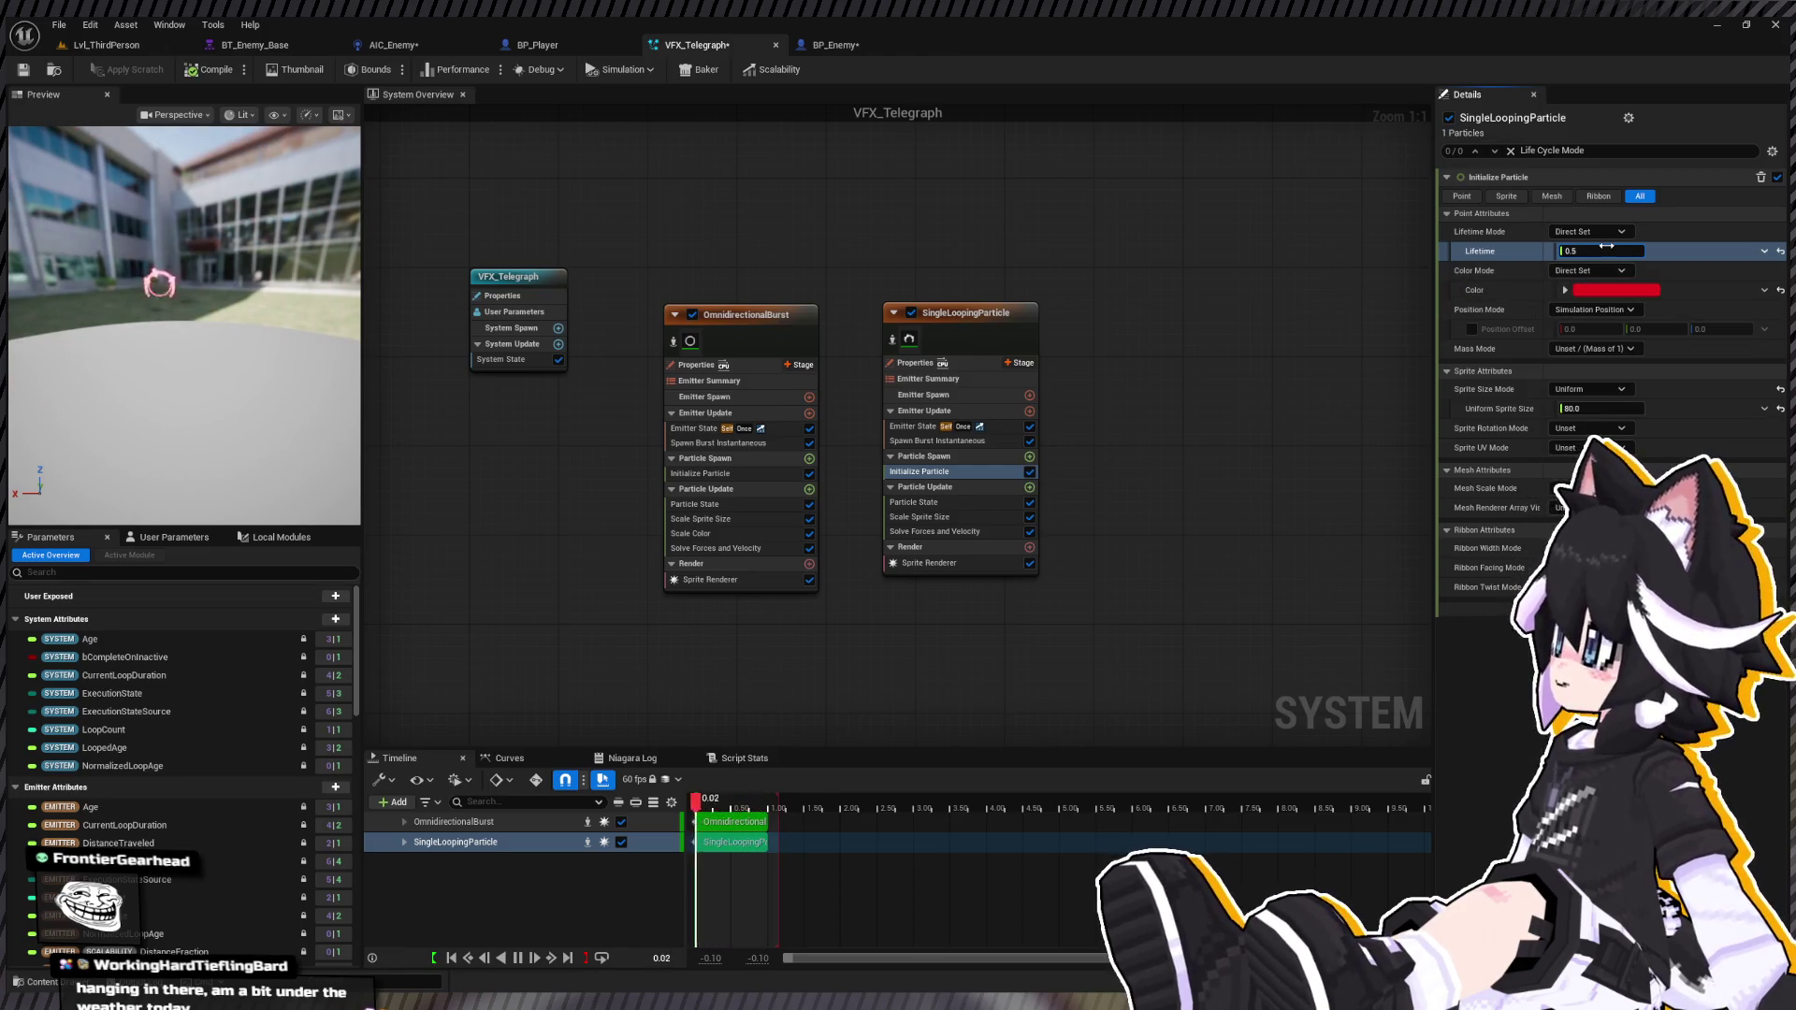
{"action": "key", "text": "BackSpace"}
{"action": "type", "text": "75"}
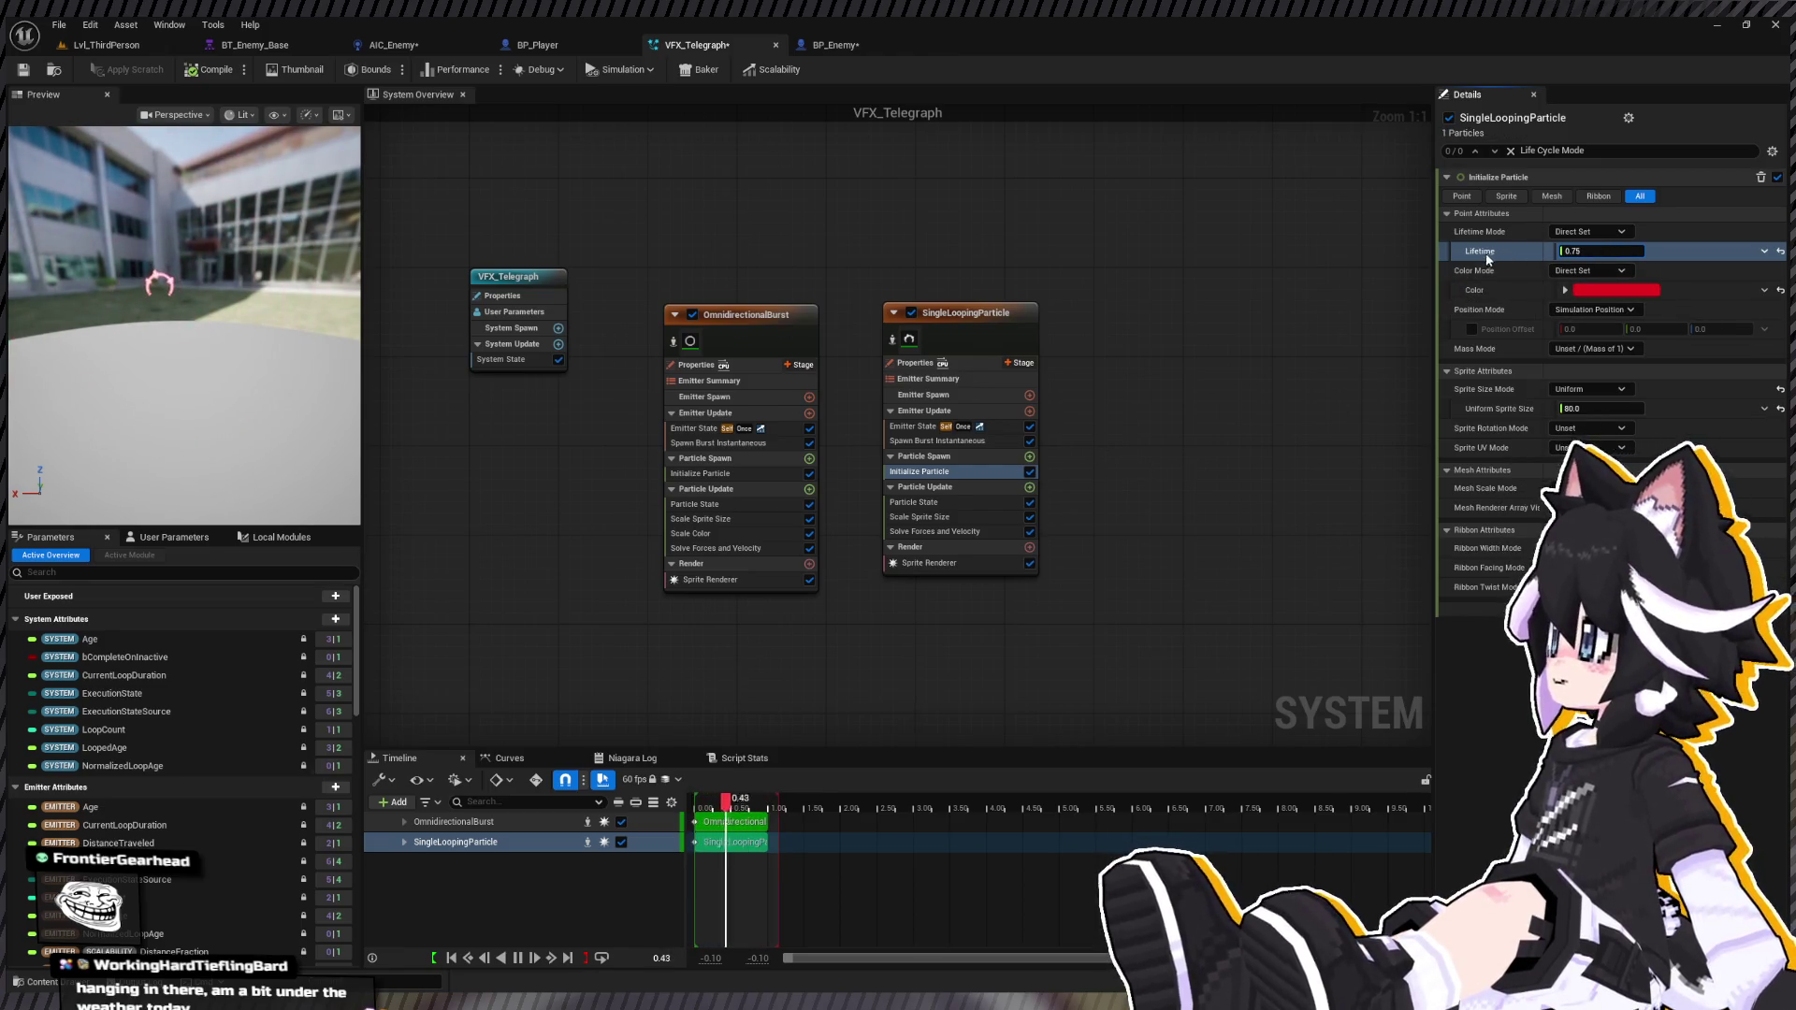
{"action": "key", "text": "BackSpace"}
{"action": "key", "text": "BackSpace"}
{"action": "key", "text": "BackSpace"}
{"action": "type", "text": "5"}
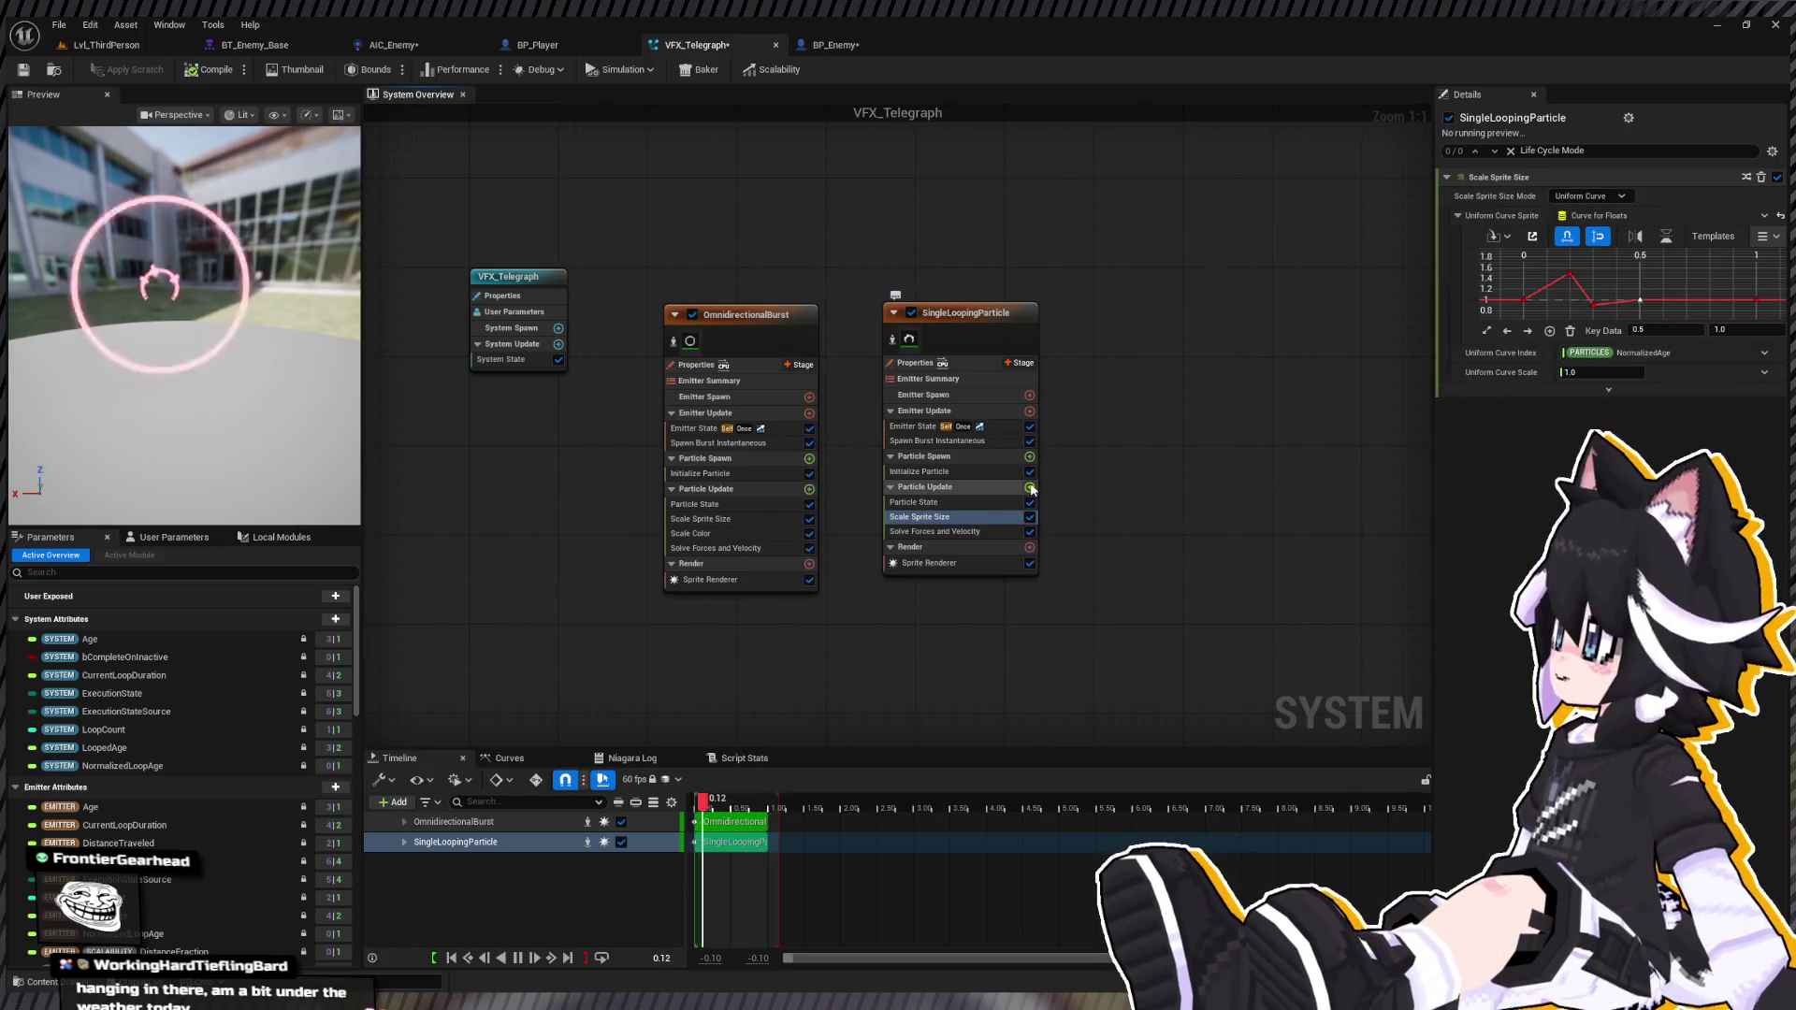
Step: Add a Scale Color module to SingleLoopingParticle's Particle Update
{"action": "left_click", "coordinate": [1030, 488]}
{"action": "type", "text": "scale color"}
{"action": "key", "text": "Return"}
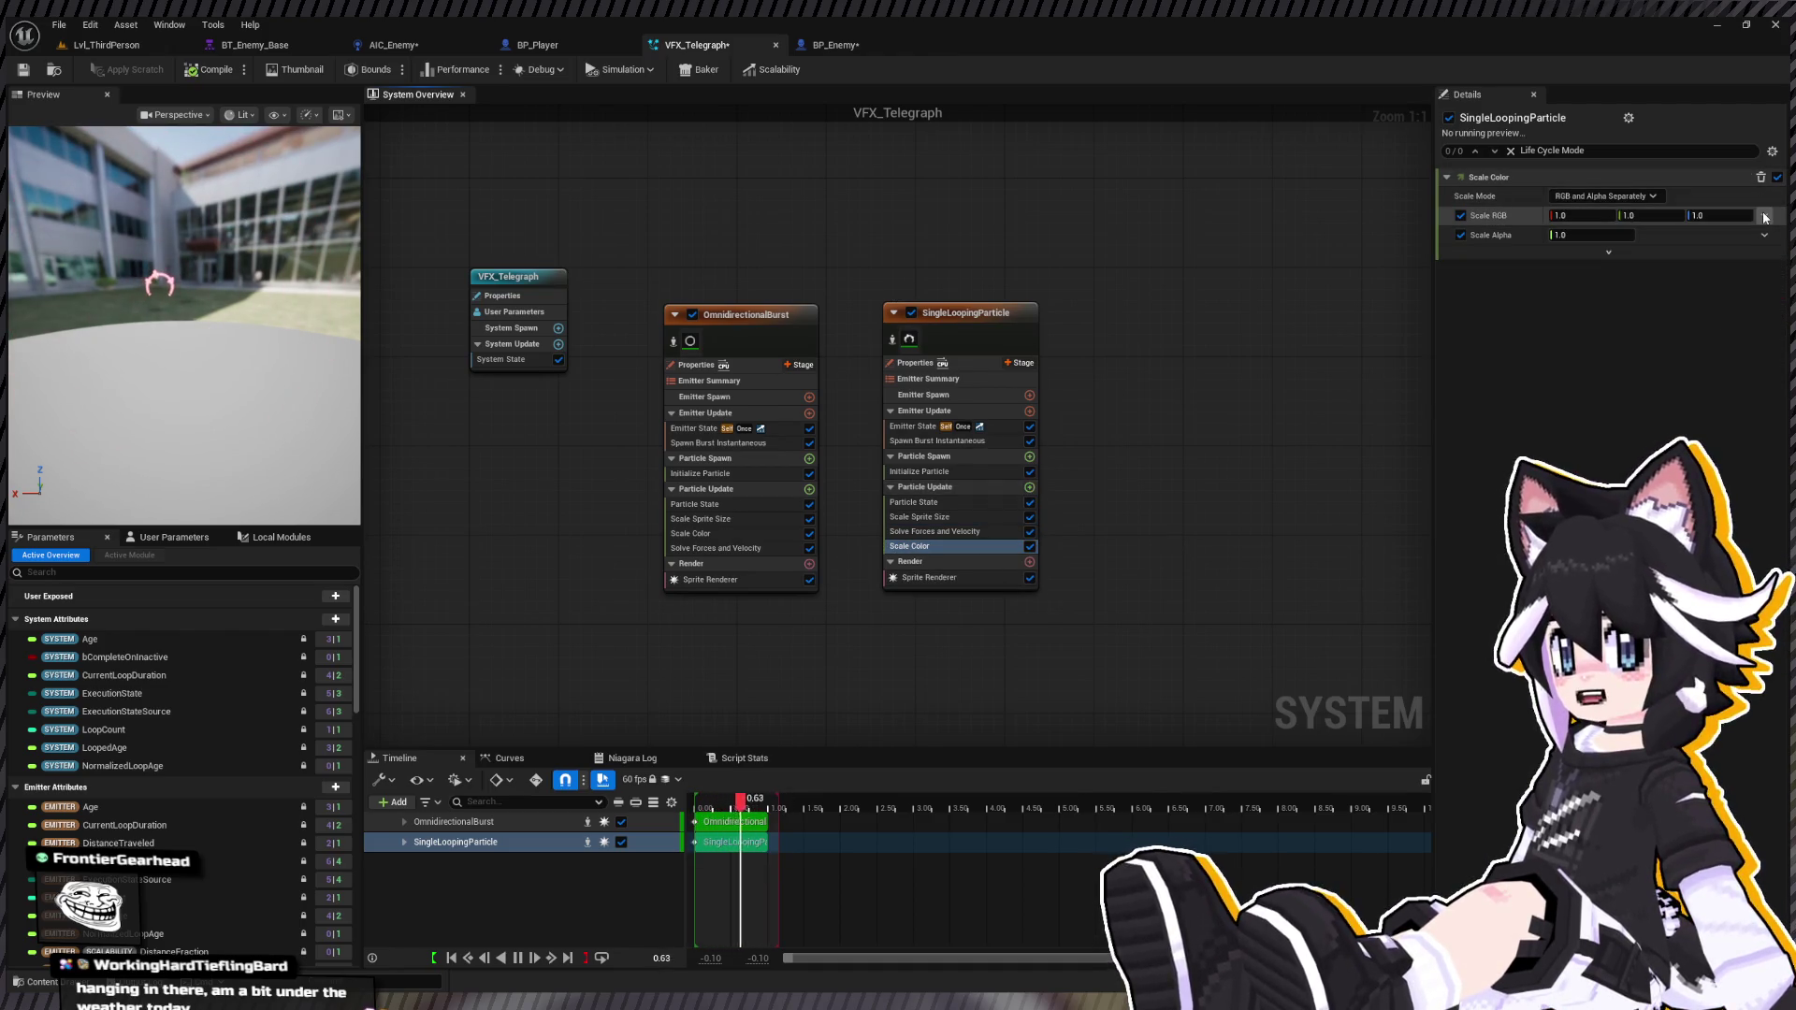
Step: Keep Scale RGB at 1.0 and drive Scale Alpha with a smooth float curve fading 1 to 0
{"action": "left_click", "coordinate": [1764, 216]}
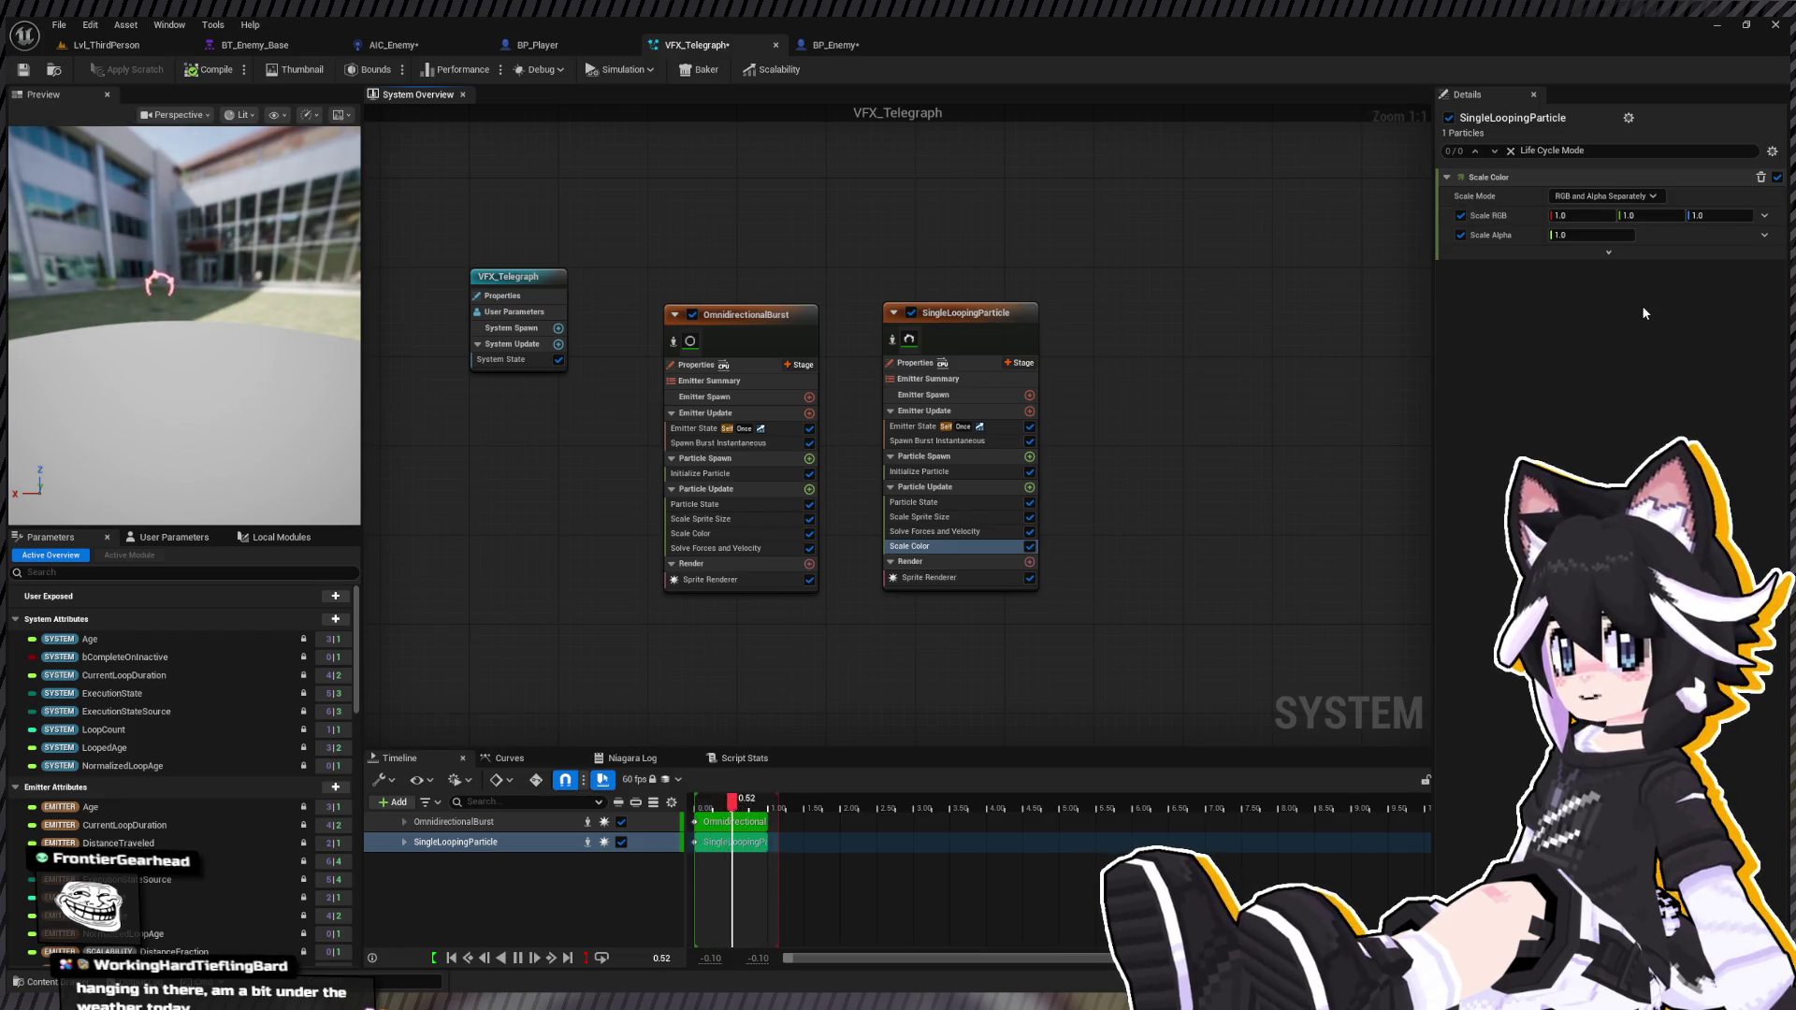
{"action": "left_click", "coordinate": [1642, 305]}
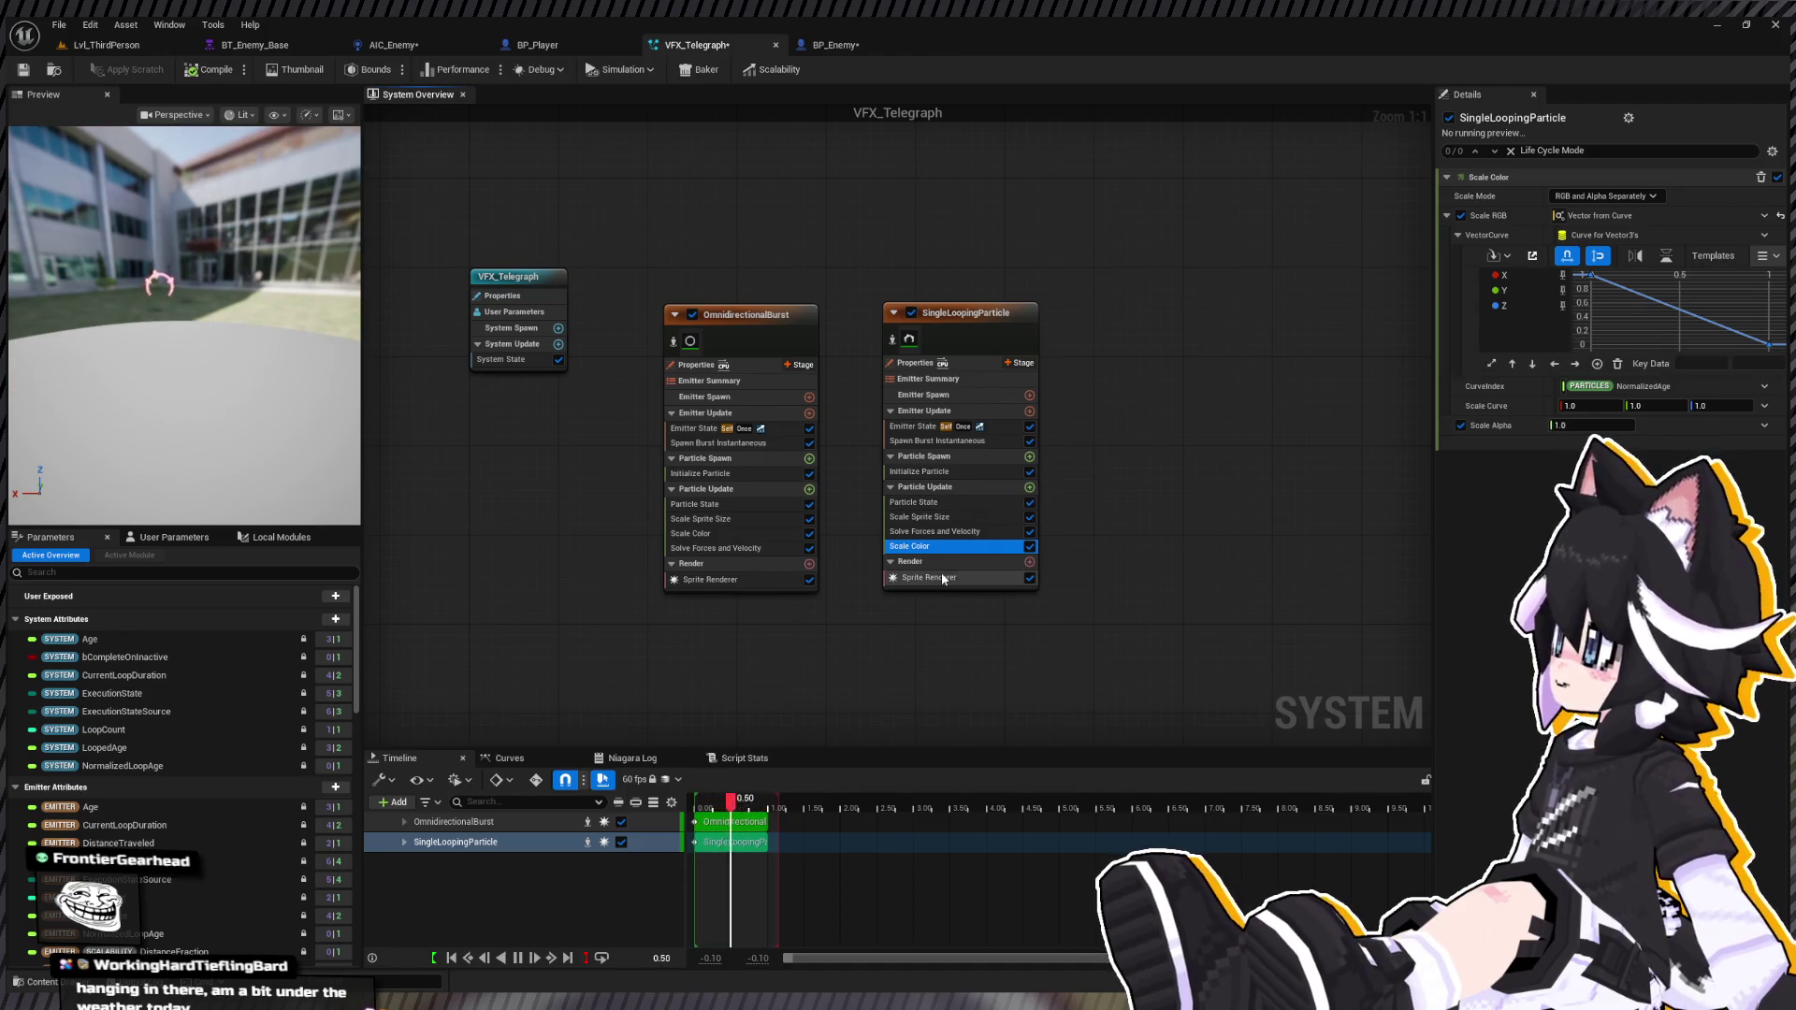
{"action": "left_click", "coordinate": [1782, 216]}
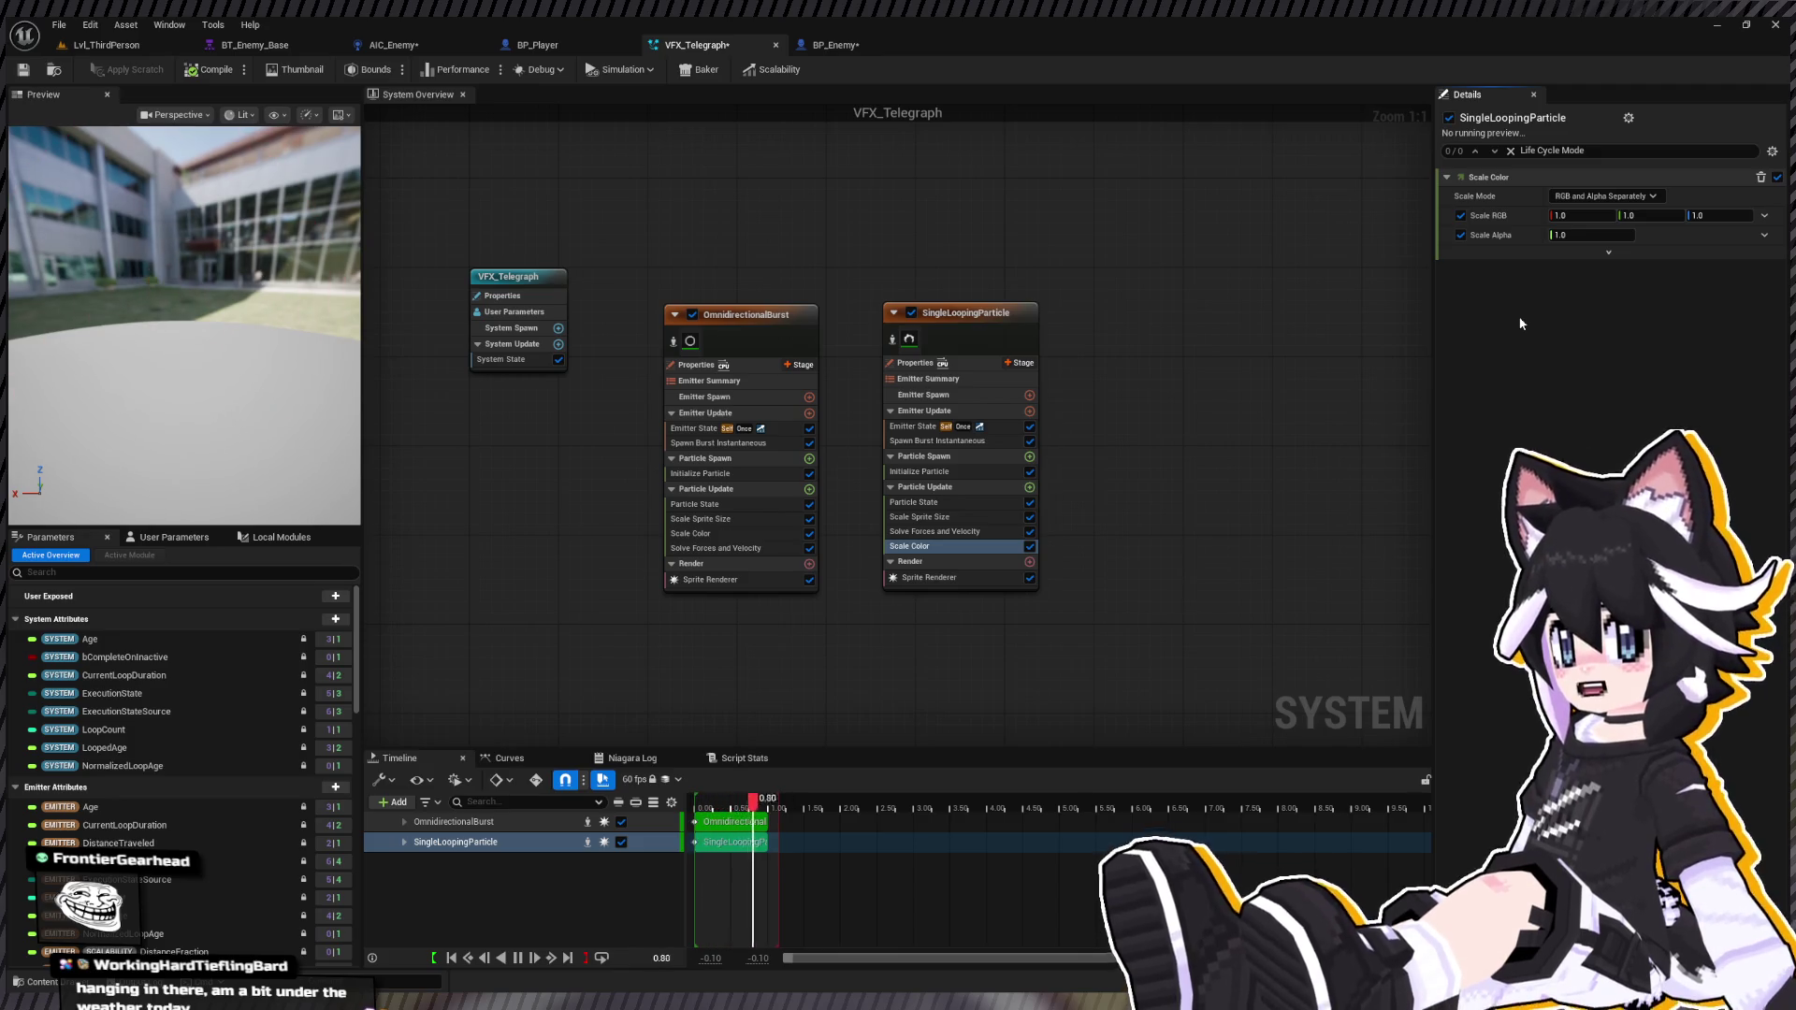
{"action": "key", "text": "ctrl+z"}
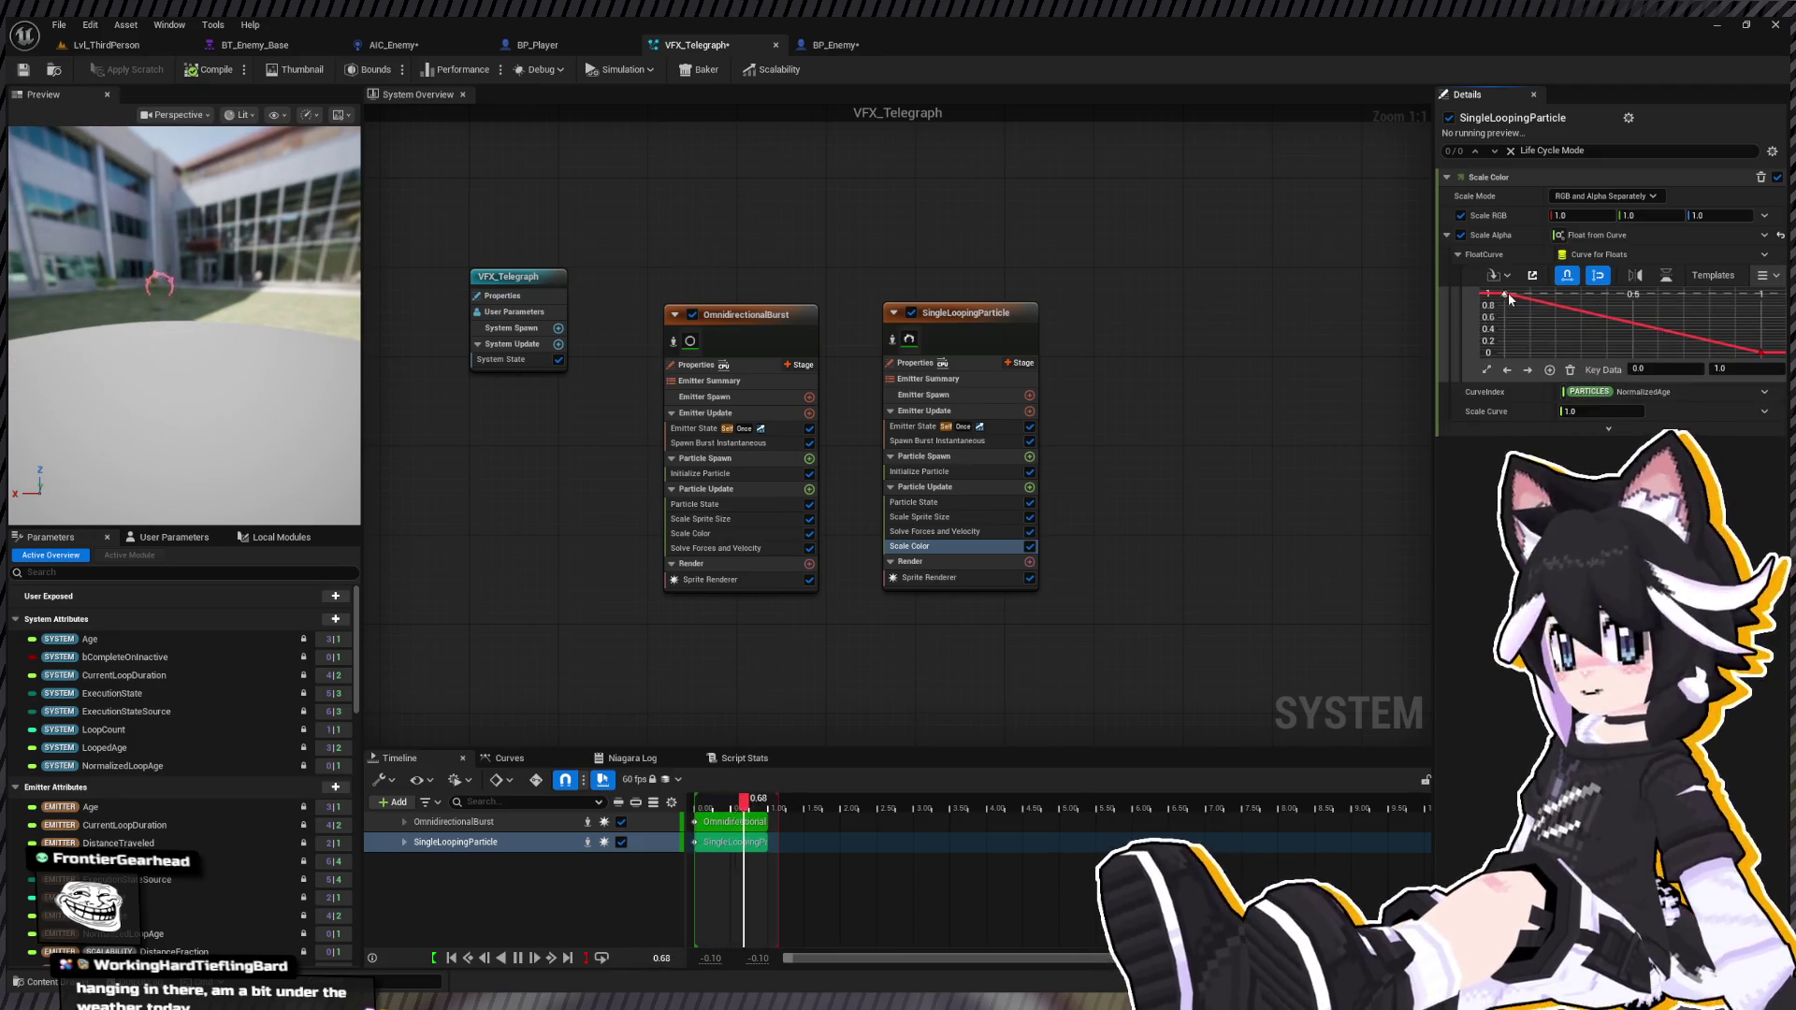
{"action": "left_click", "coordinate": [1505, 294]}
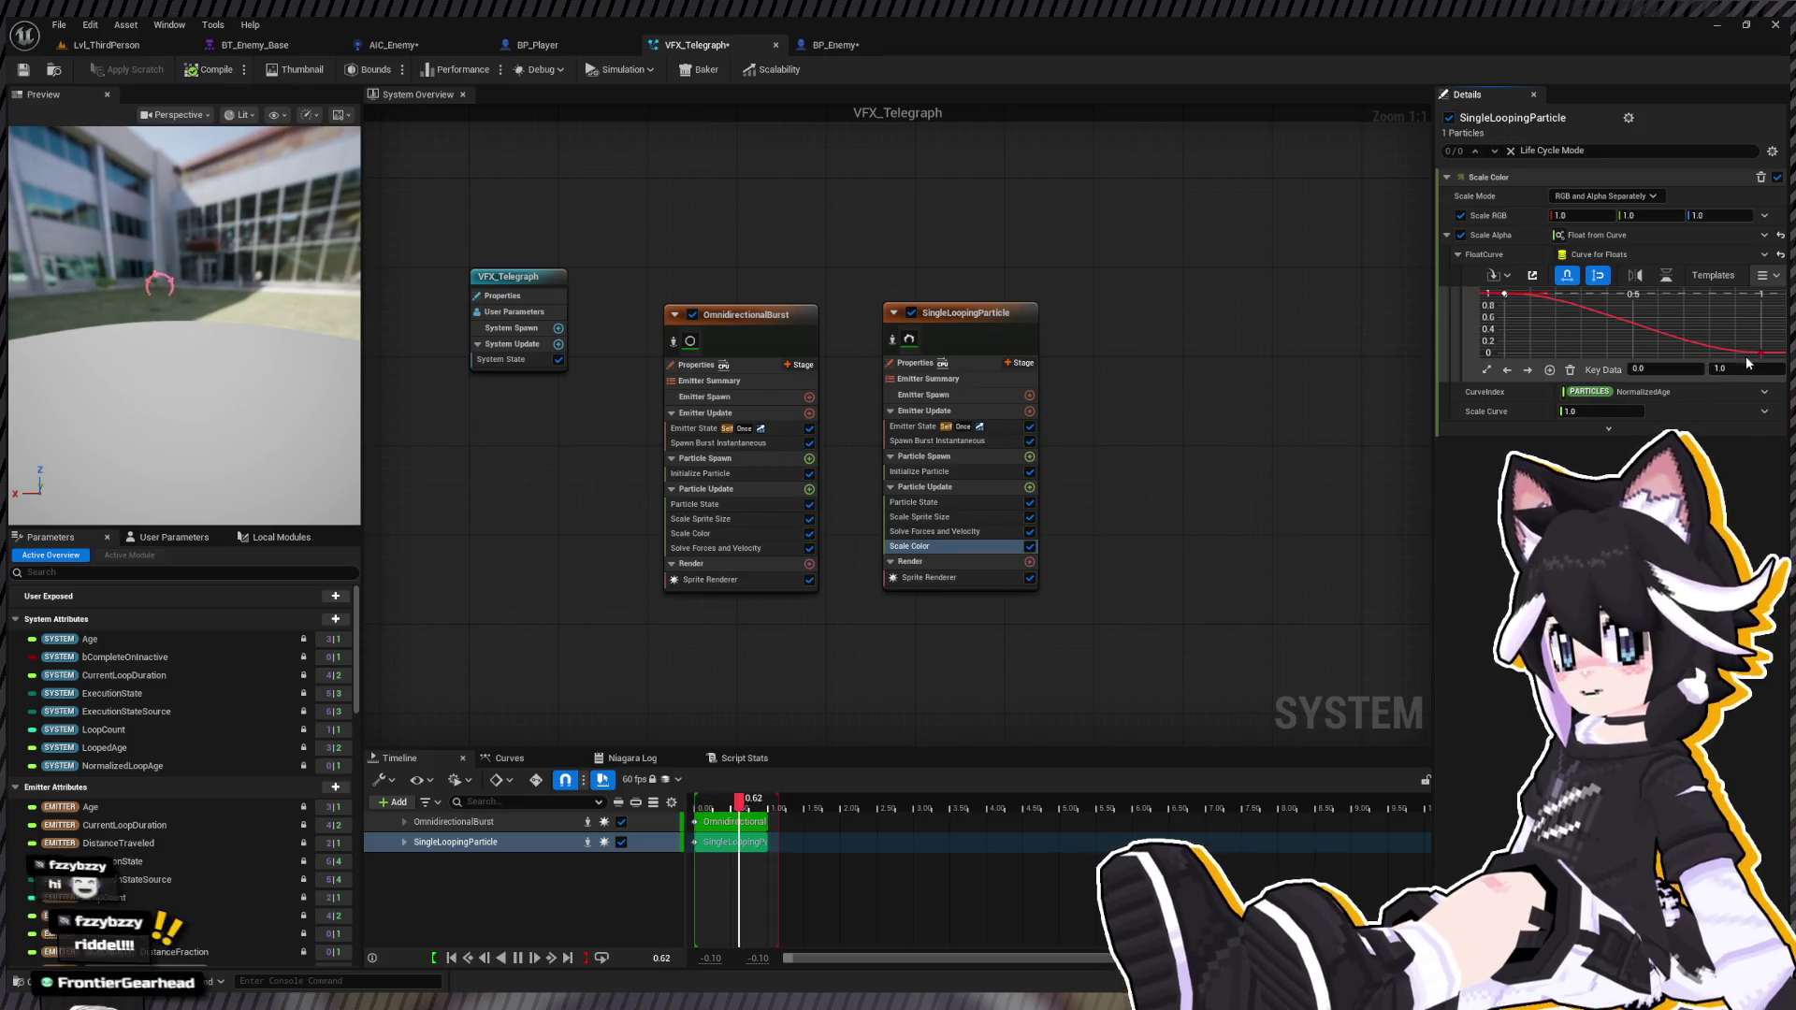
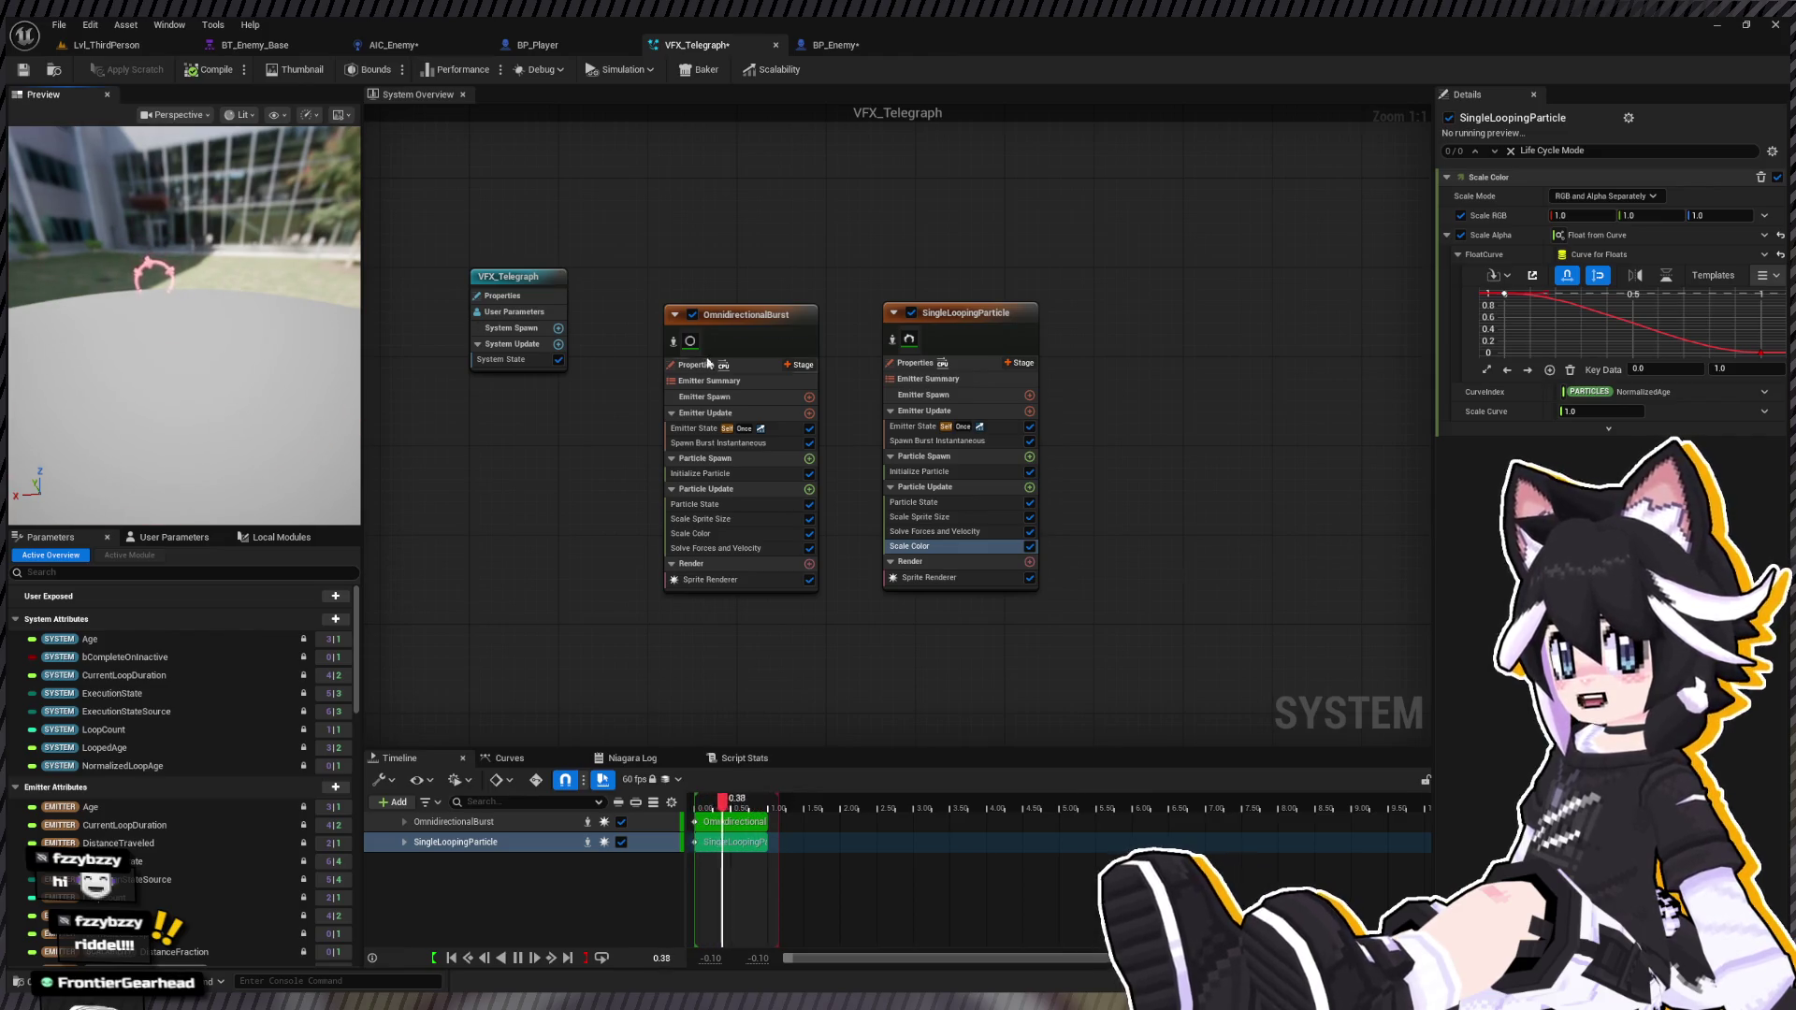
Step: Set Spawn Time on OmnidirectionalBurst's Spawn Burst Instantaneous to 0.15, after trying 0.2 and 0.1
{"action": "left_click", "coordinate": [719, 443]}
{"action": "left_click", "coordinate": [711, 474]}
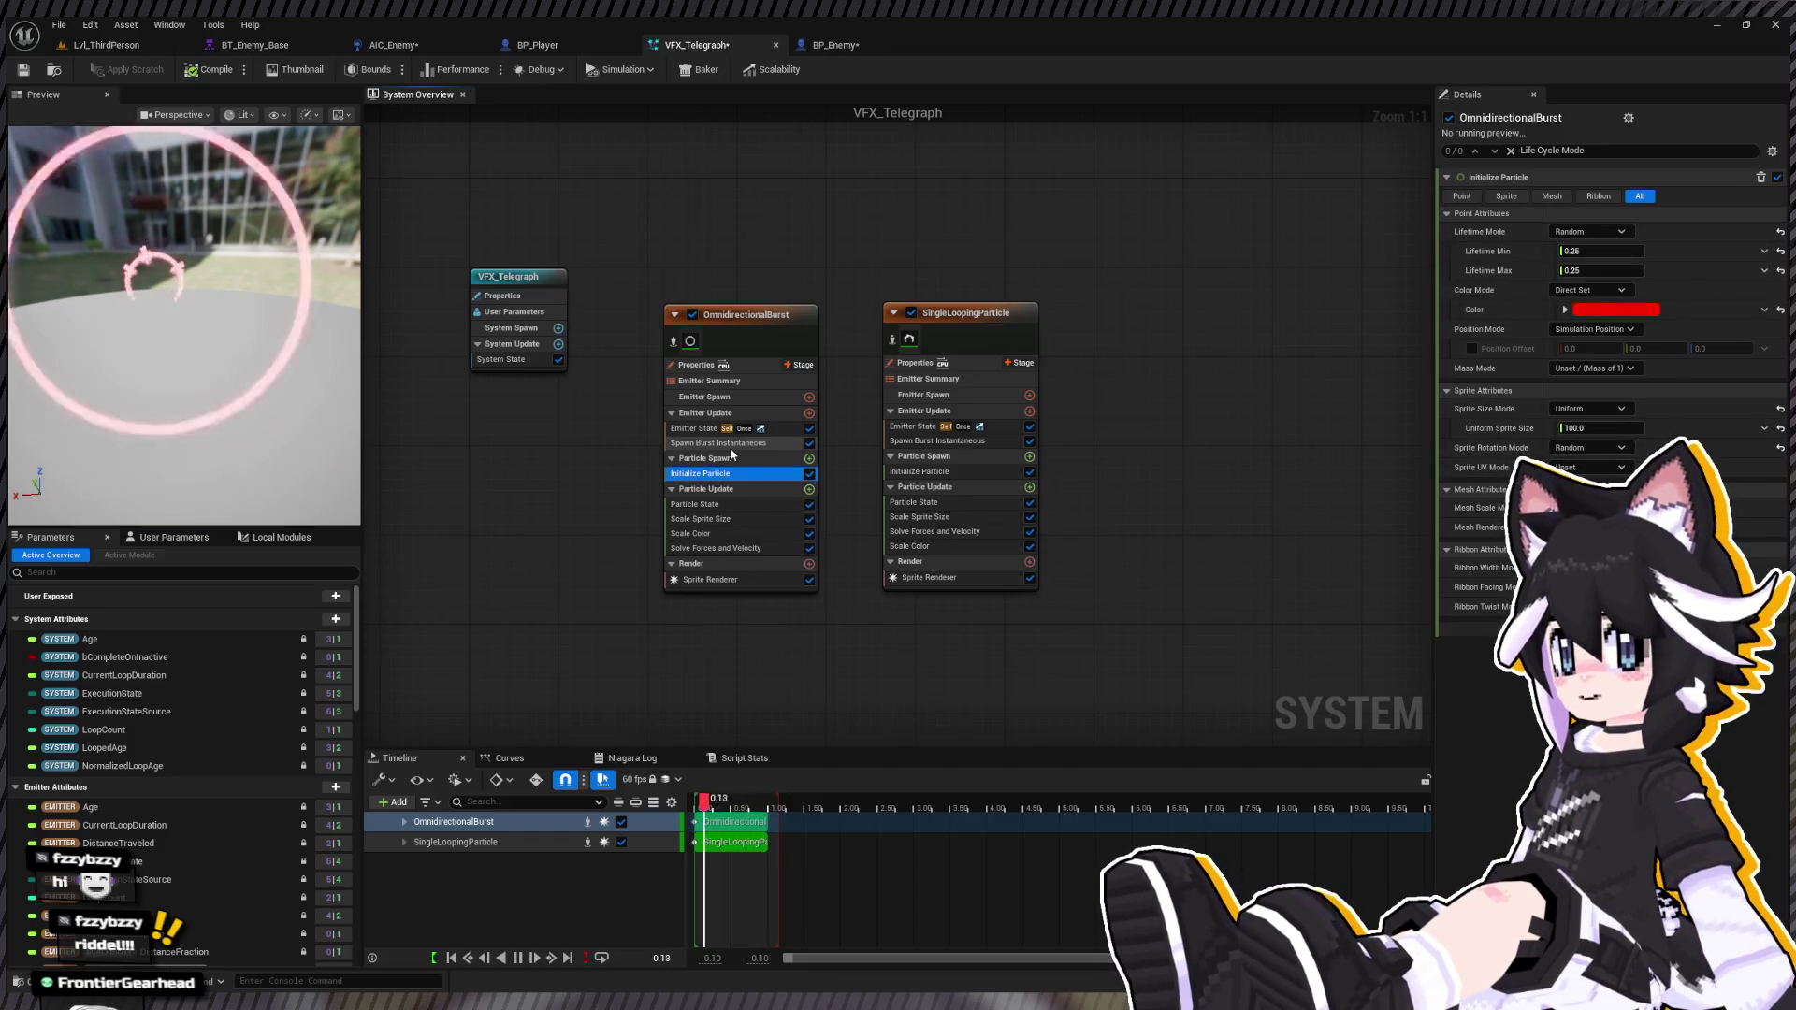
{"action": "left_click", "coordinate": [718, 444]}
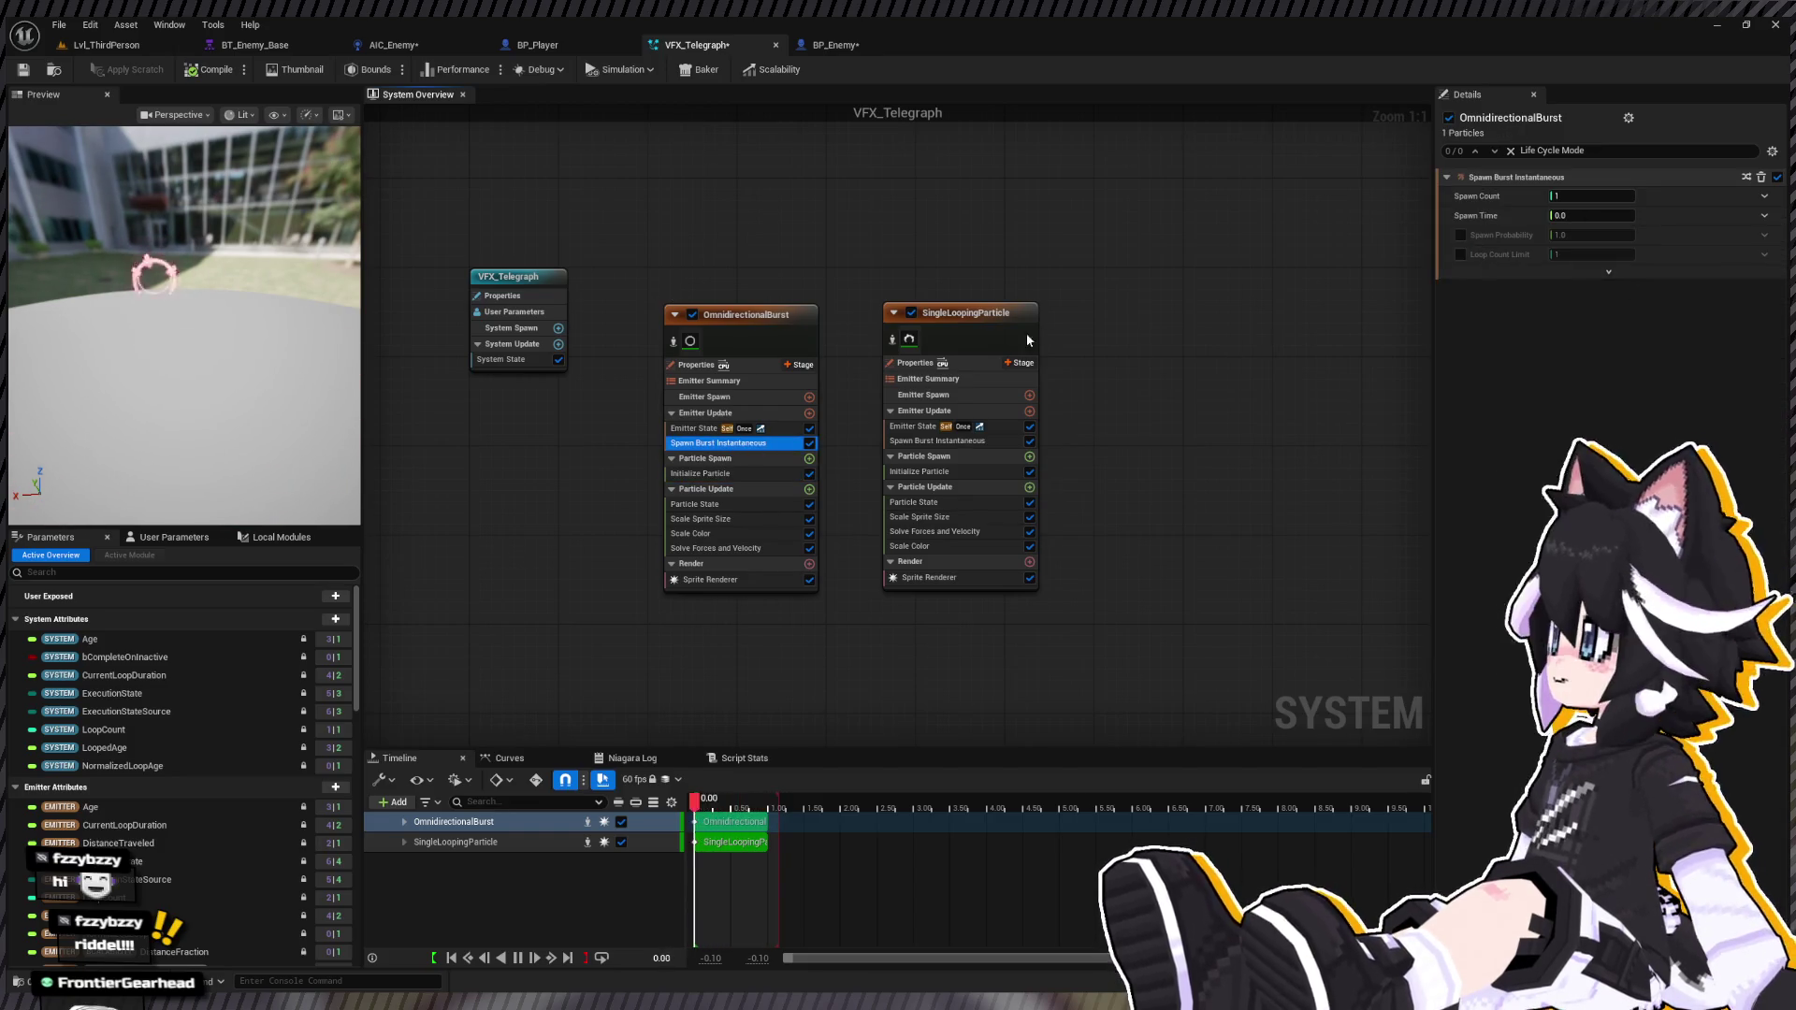
{"action": "left_click", "coordinate": [1613, 222]}
{"action": "left_click", "coordinate": [1608, 220]}
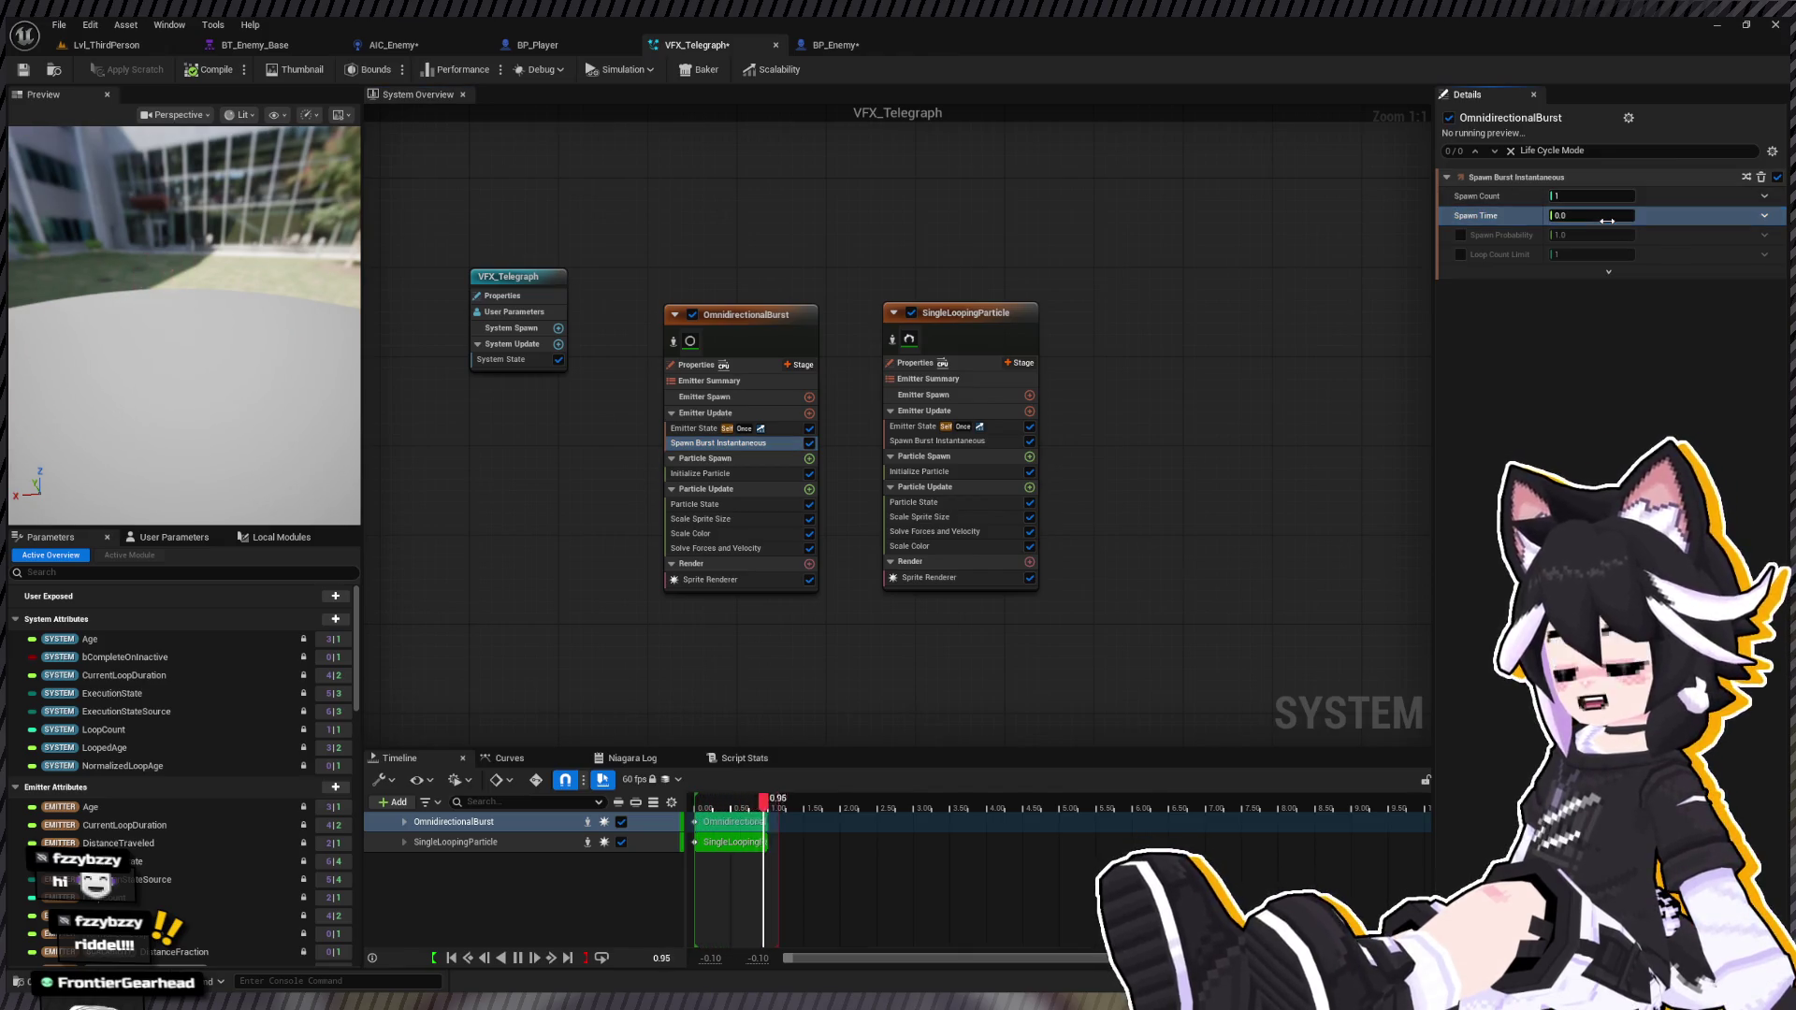
{"action": "type", "text": "0"}
{"action": "key", "text": "BackSpace"}
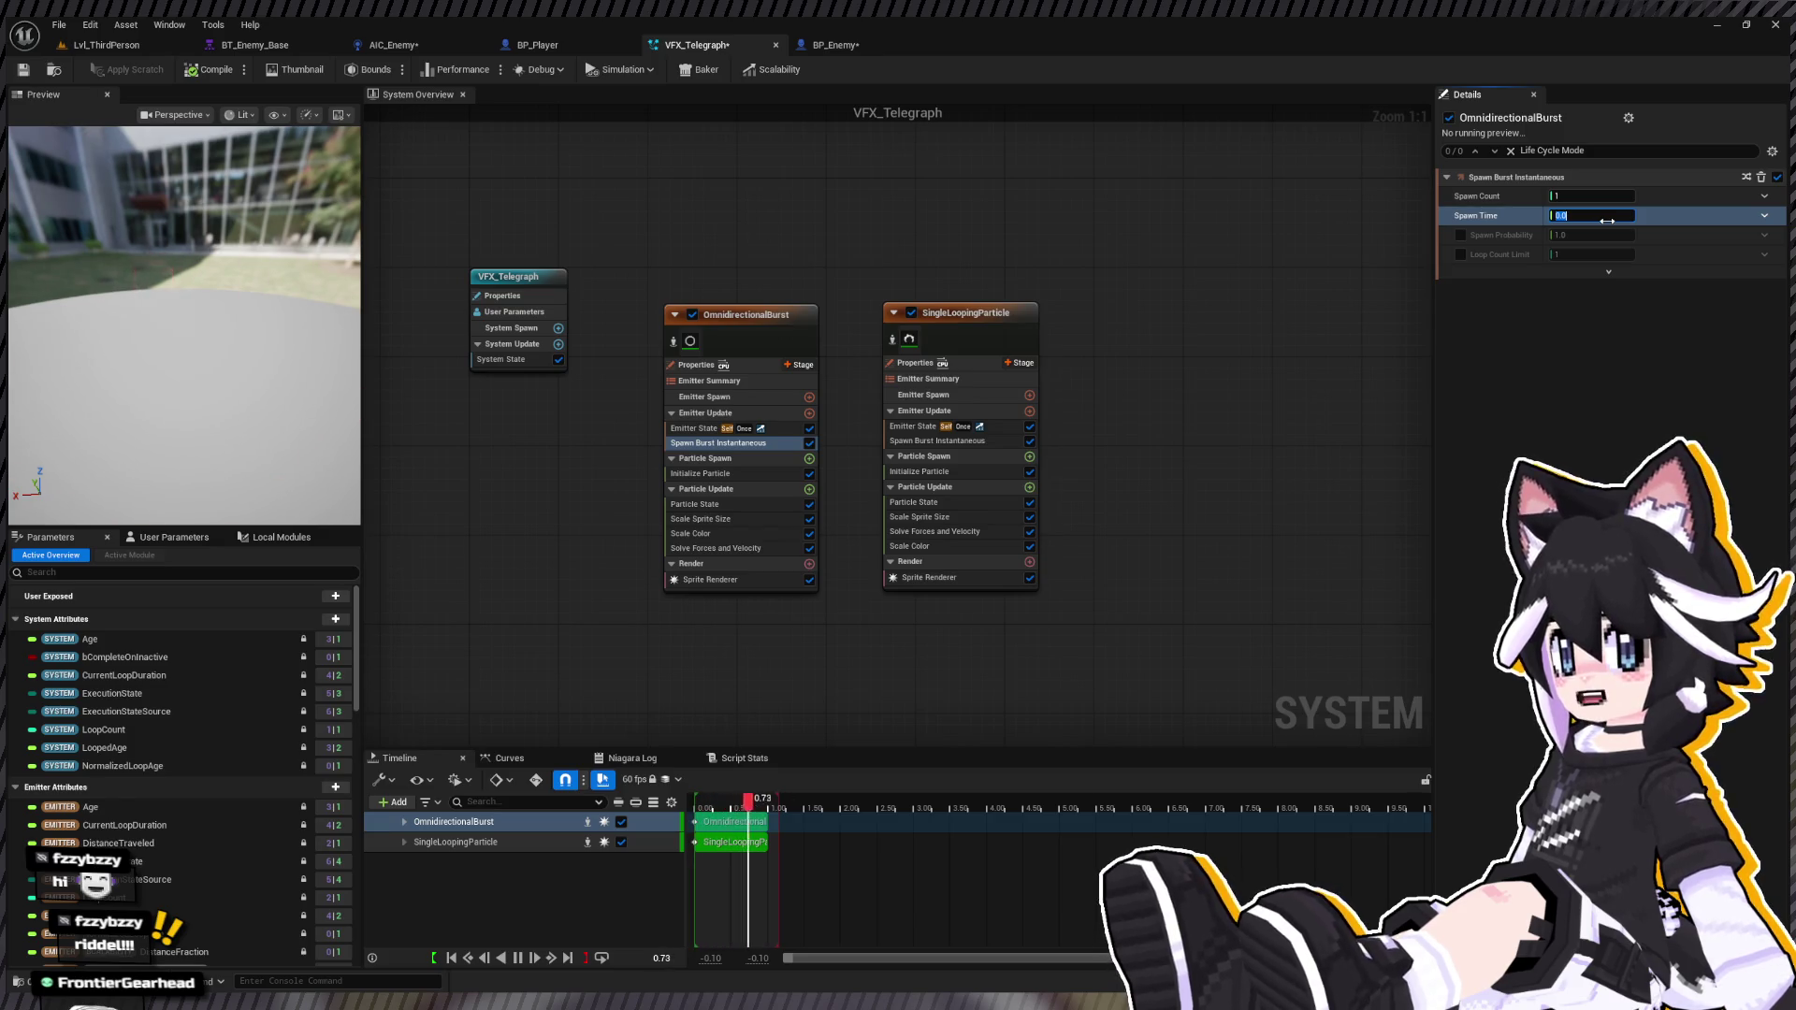
{"action": "type", "text": "0.2"}
{"action": "key", "text": "Return"}
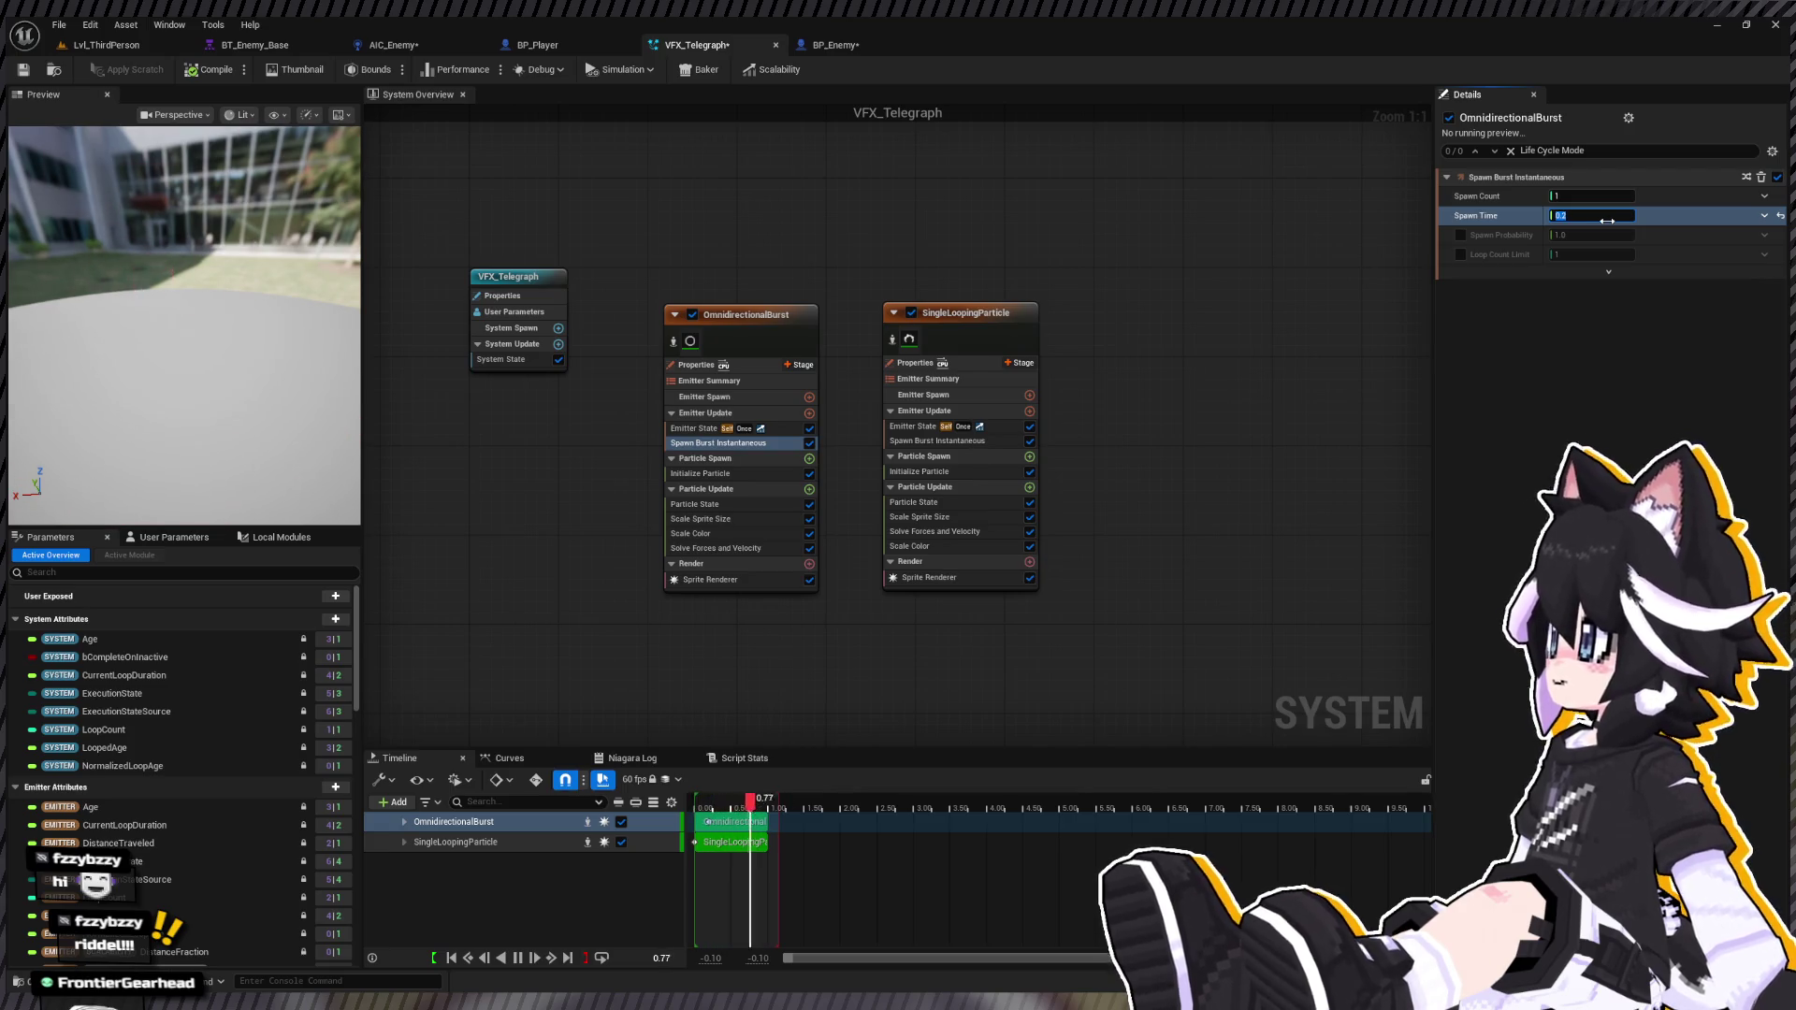
{"action": "type", "text": "0.1"}
{"action": "key", "text": "Return"}
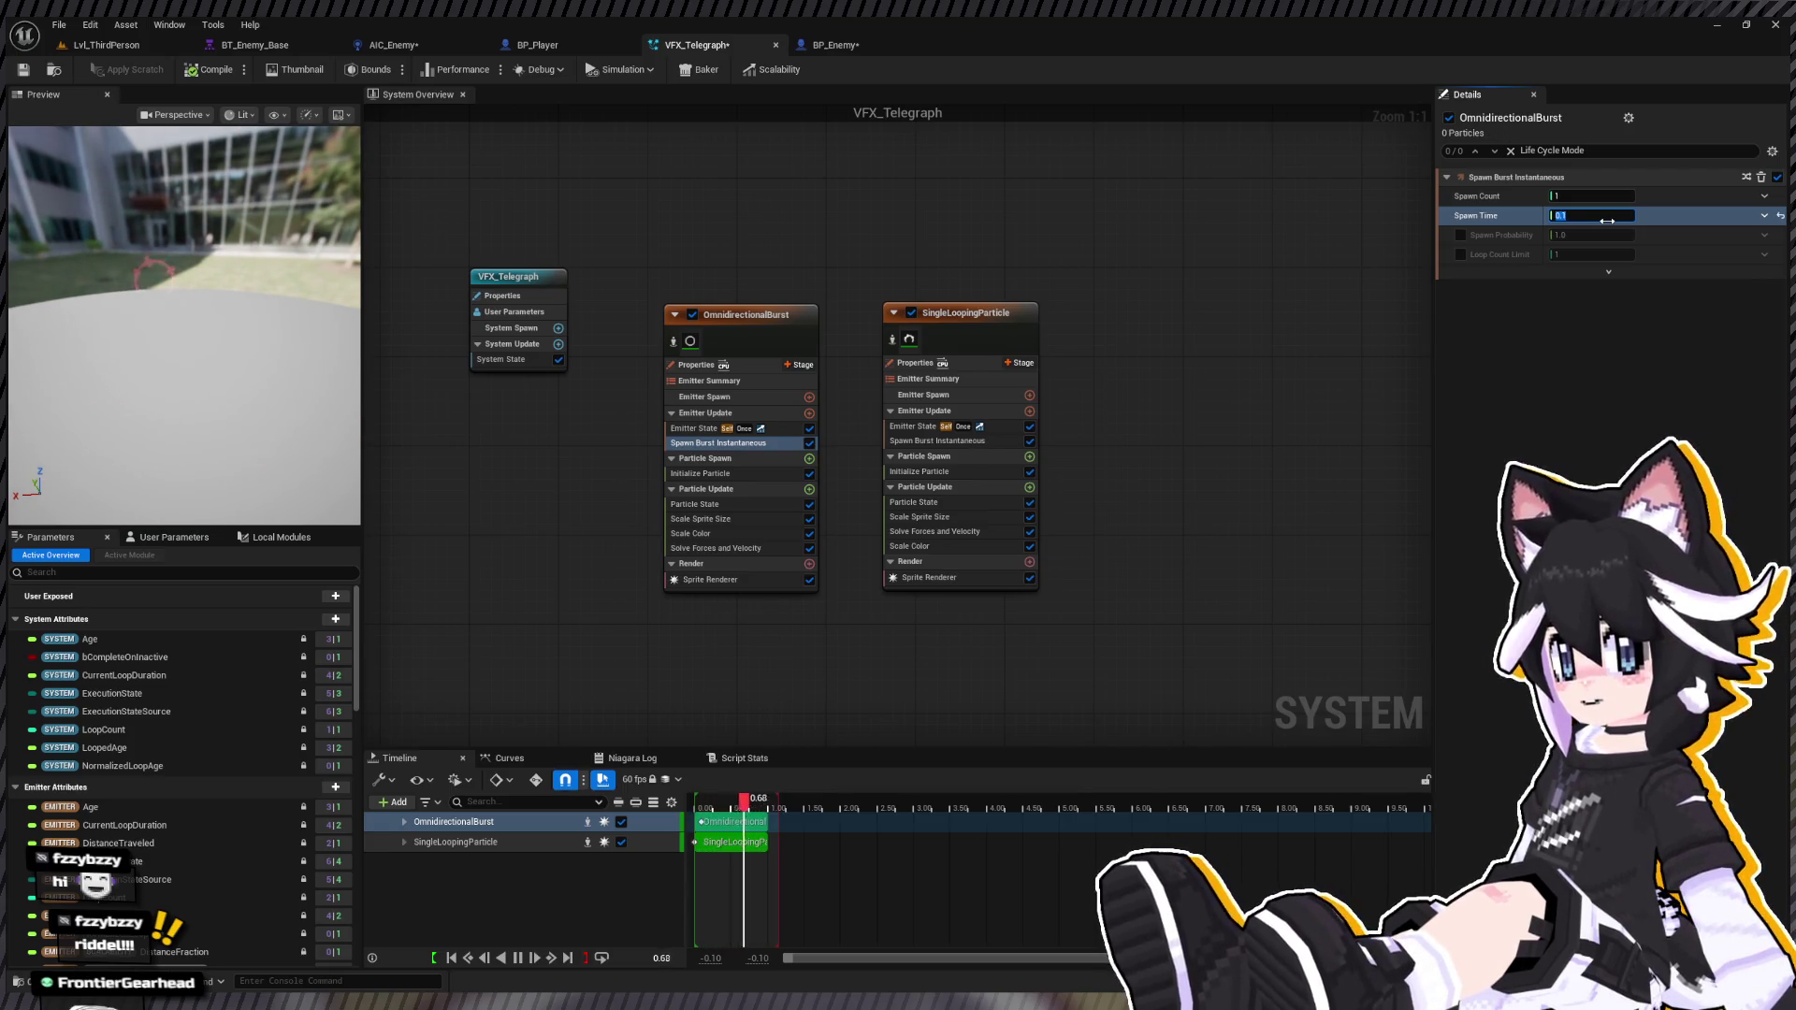
{"action": "type", "text": "0.15"}
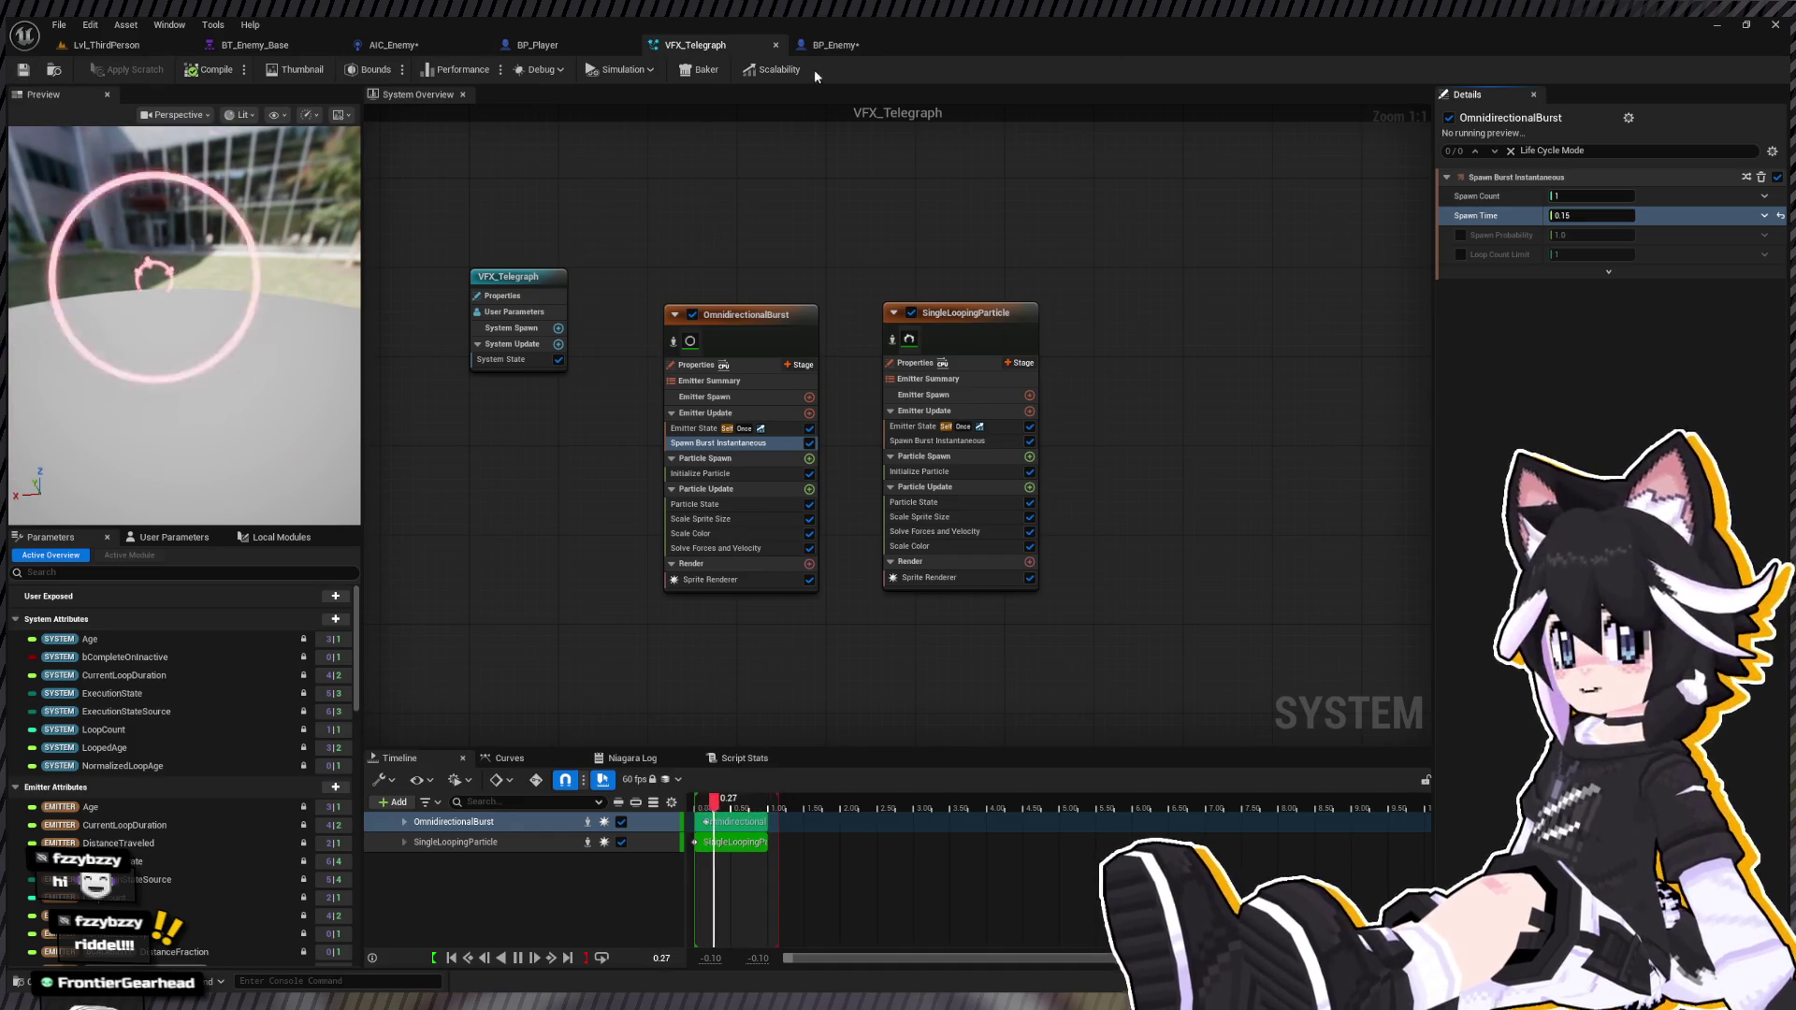
{"action": "left_click", "coordinate": [835, 45]}
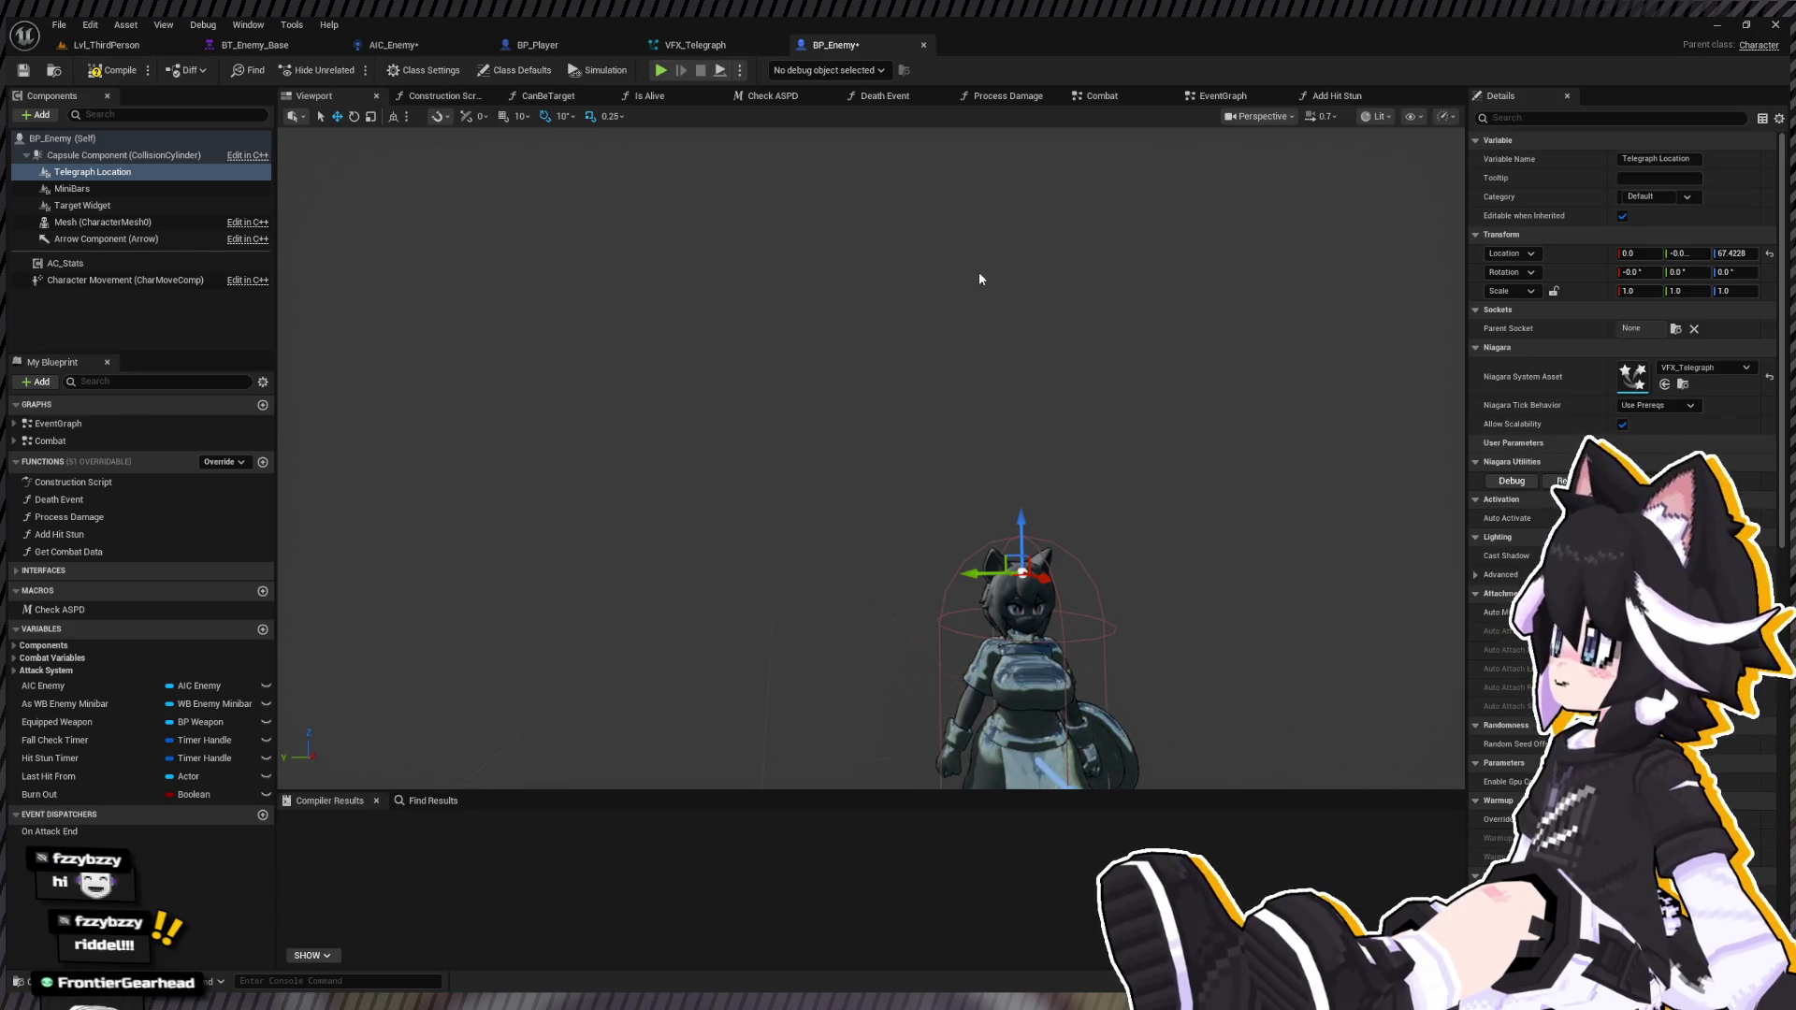
Step: Reset Telegraph Location's Niagara System Asset to None and recompile BP_Enemy
{"action": "left_click_drag", "start_coordinate": [898, 513], "coordinate": [904, 510]}
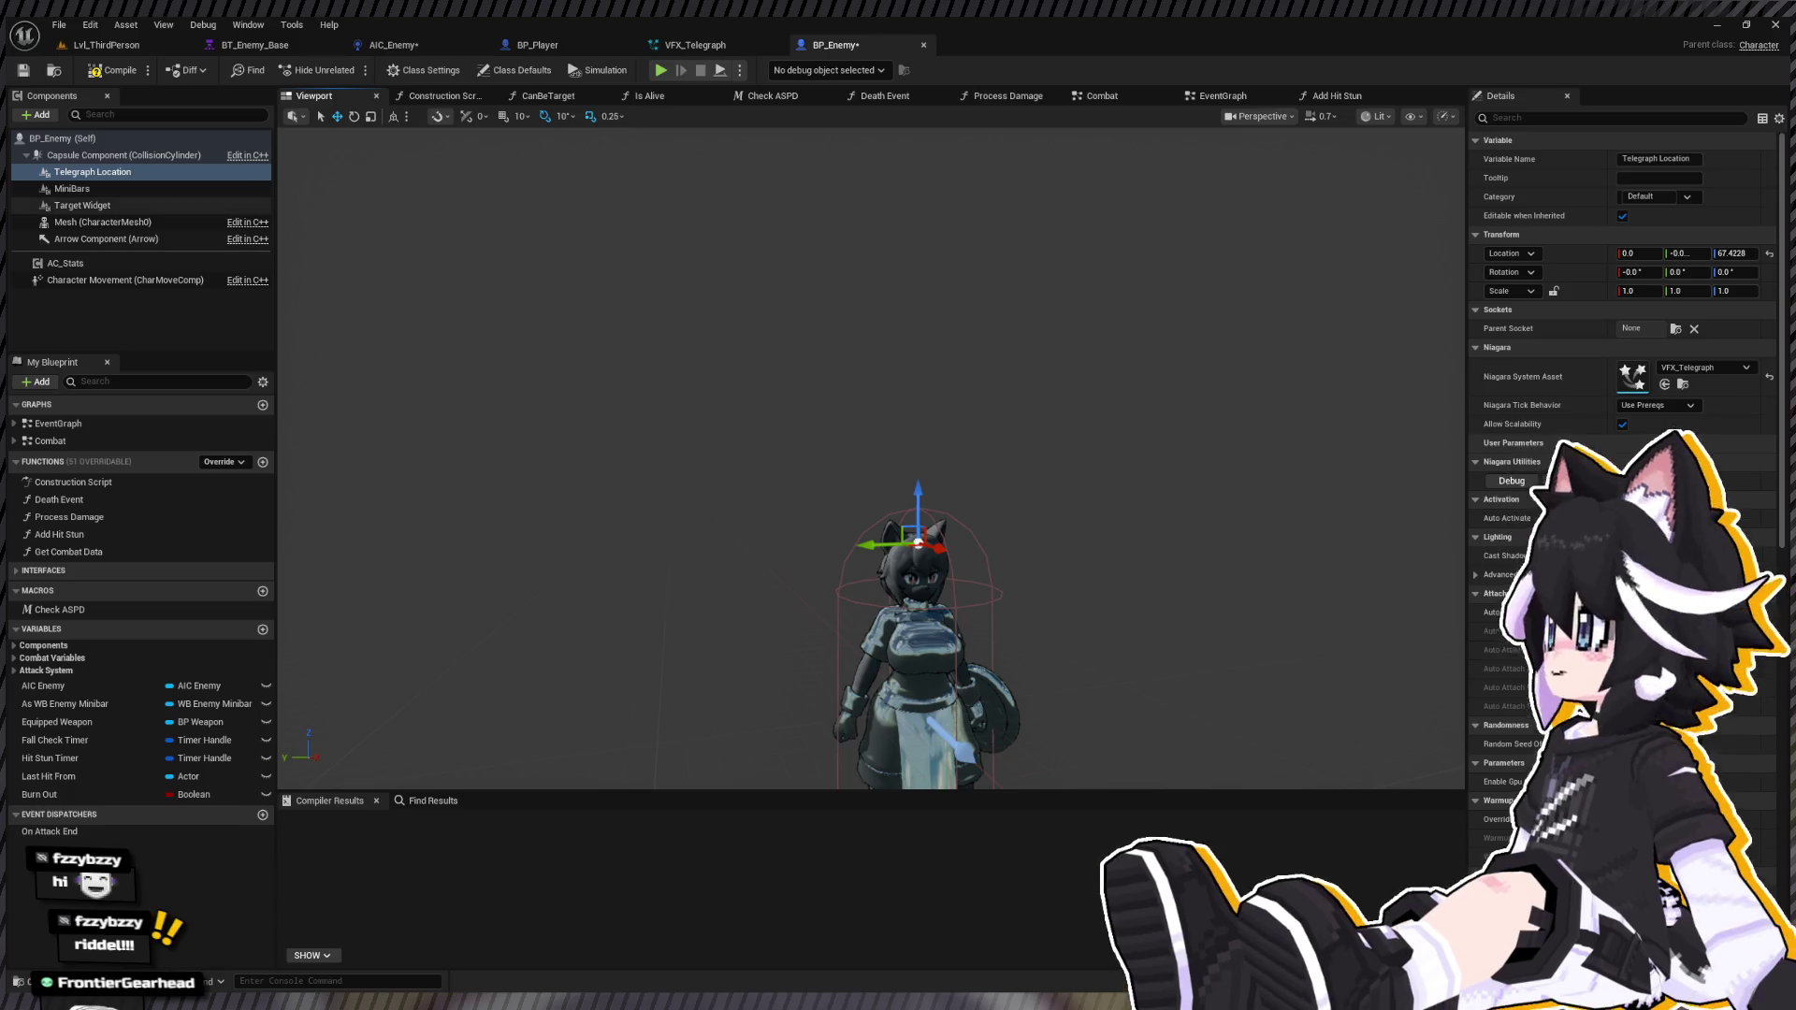
{"action": "key", "text": "ctrl+z"}
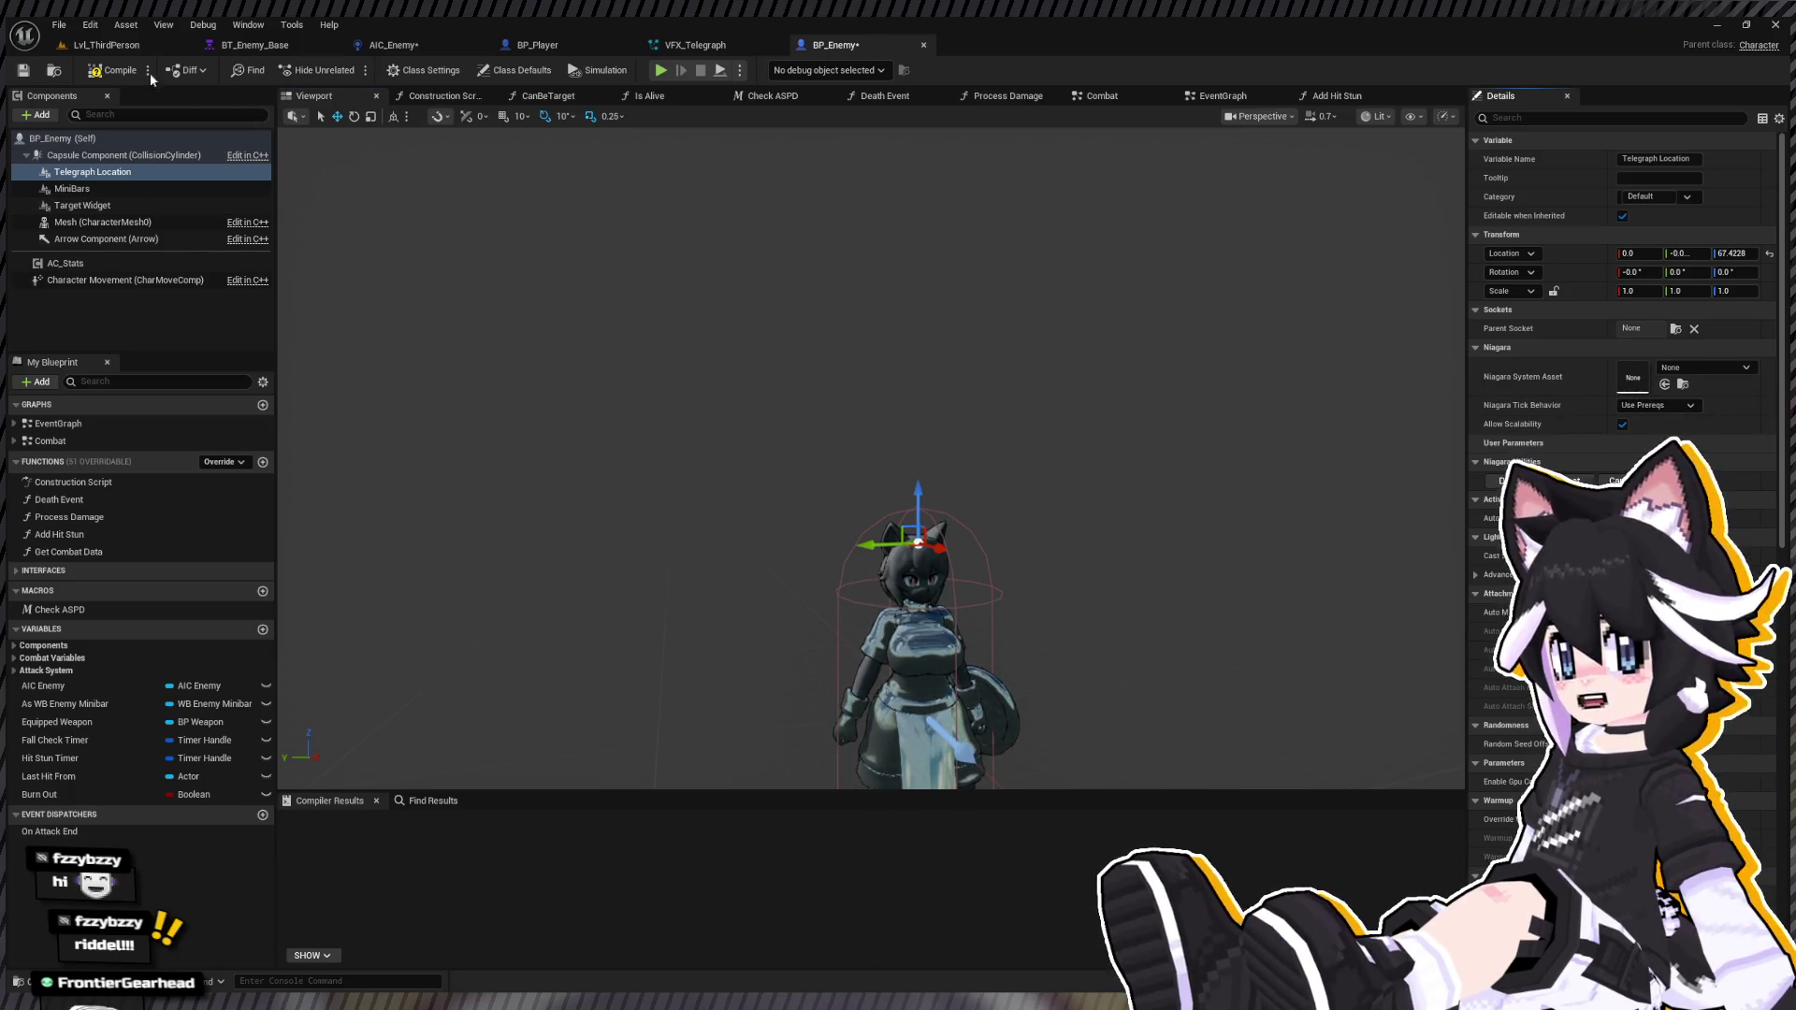
{"action": "left_click", "coordinate": [112, 71]}
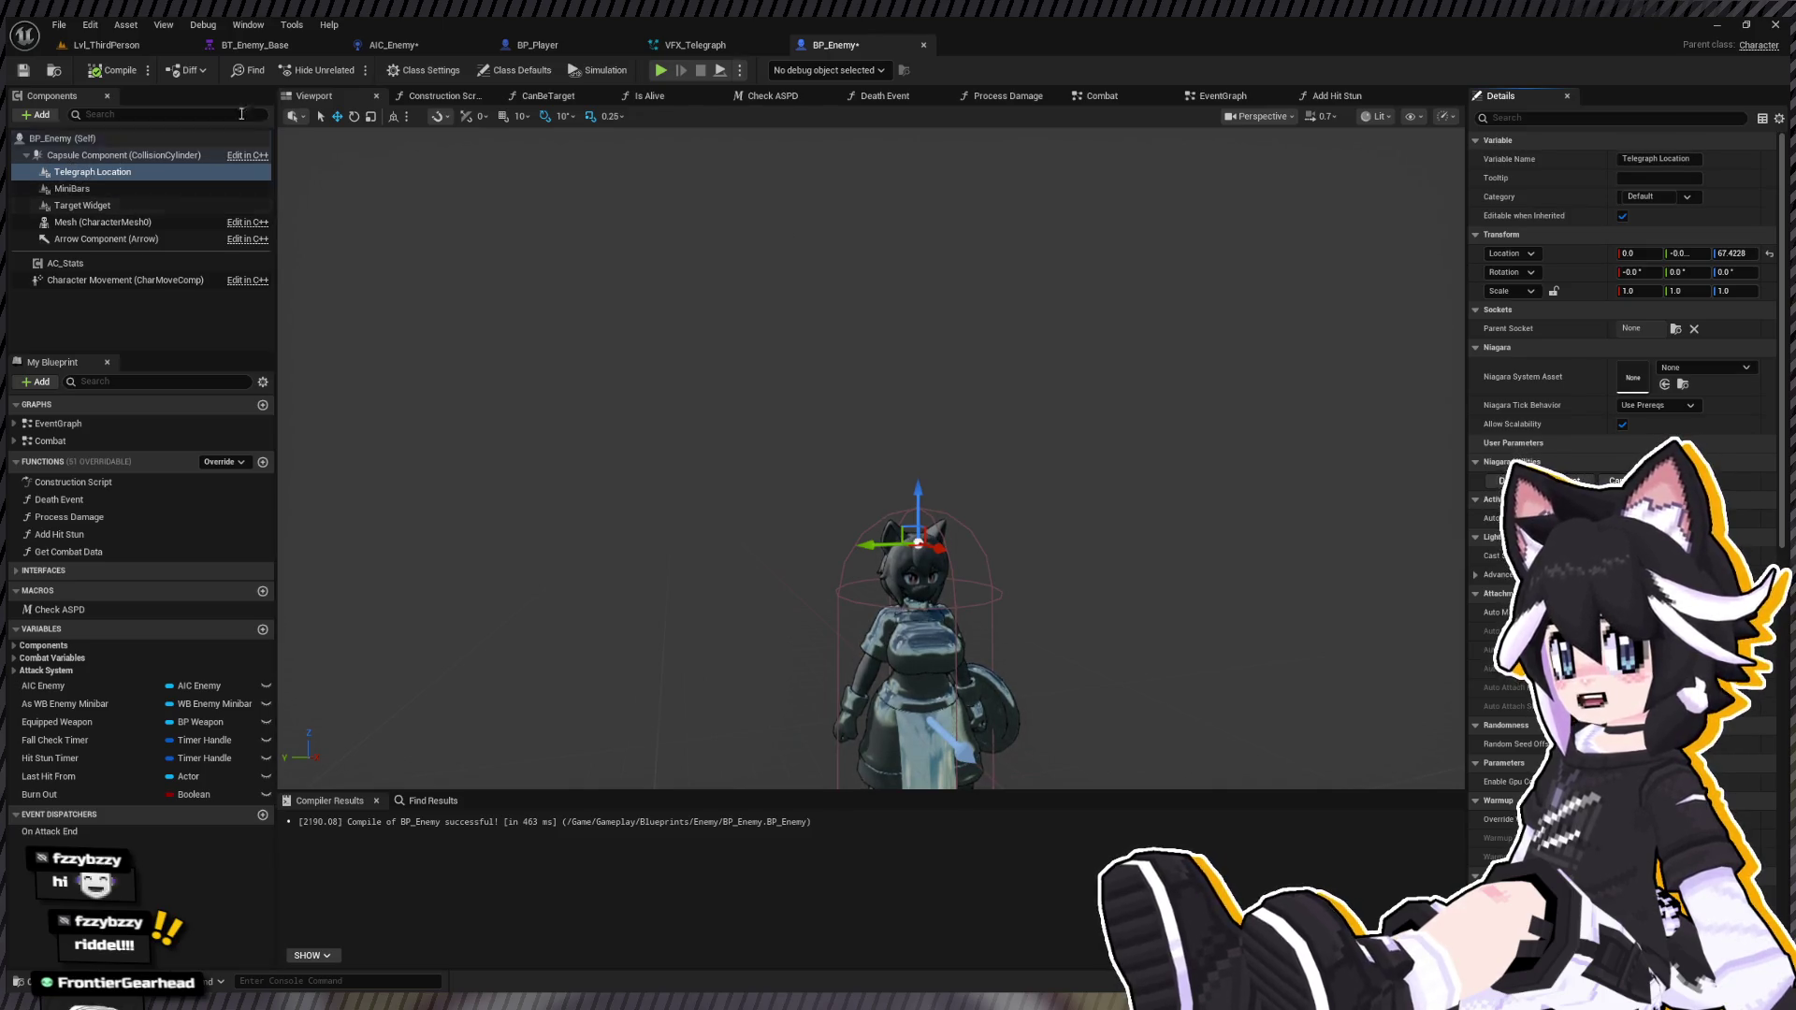
{"action": "key", "text": "F7"}
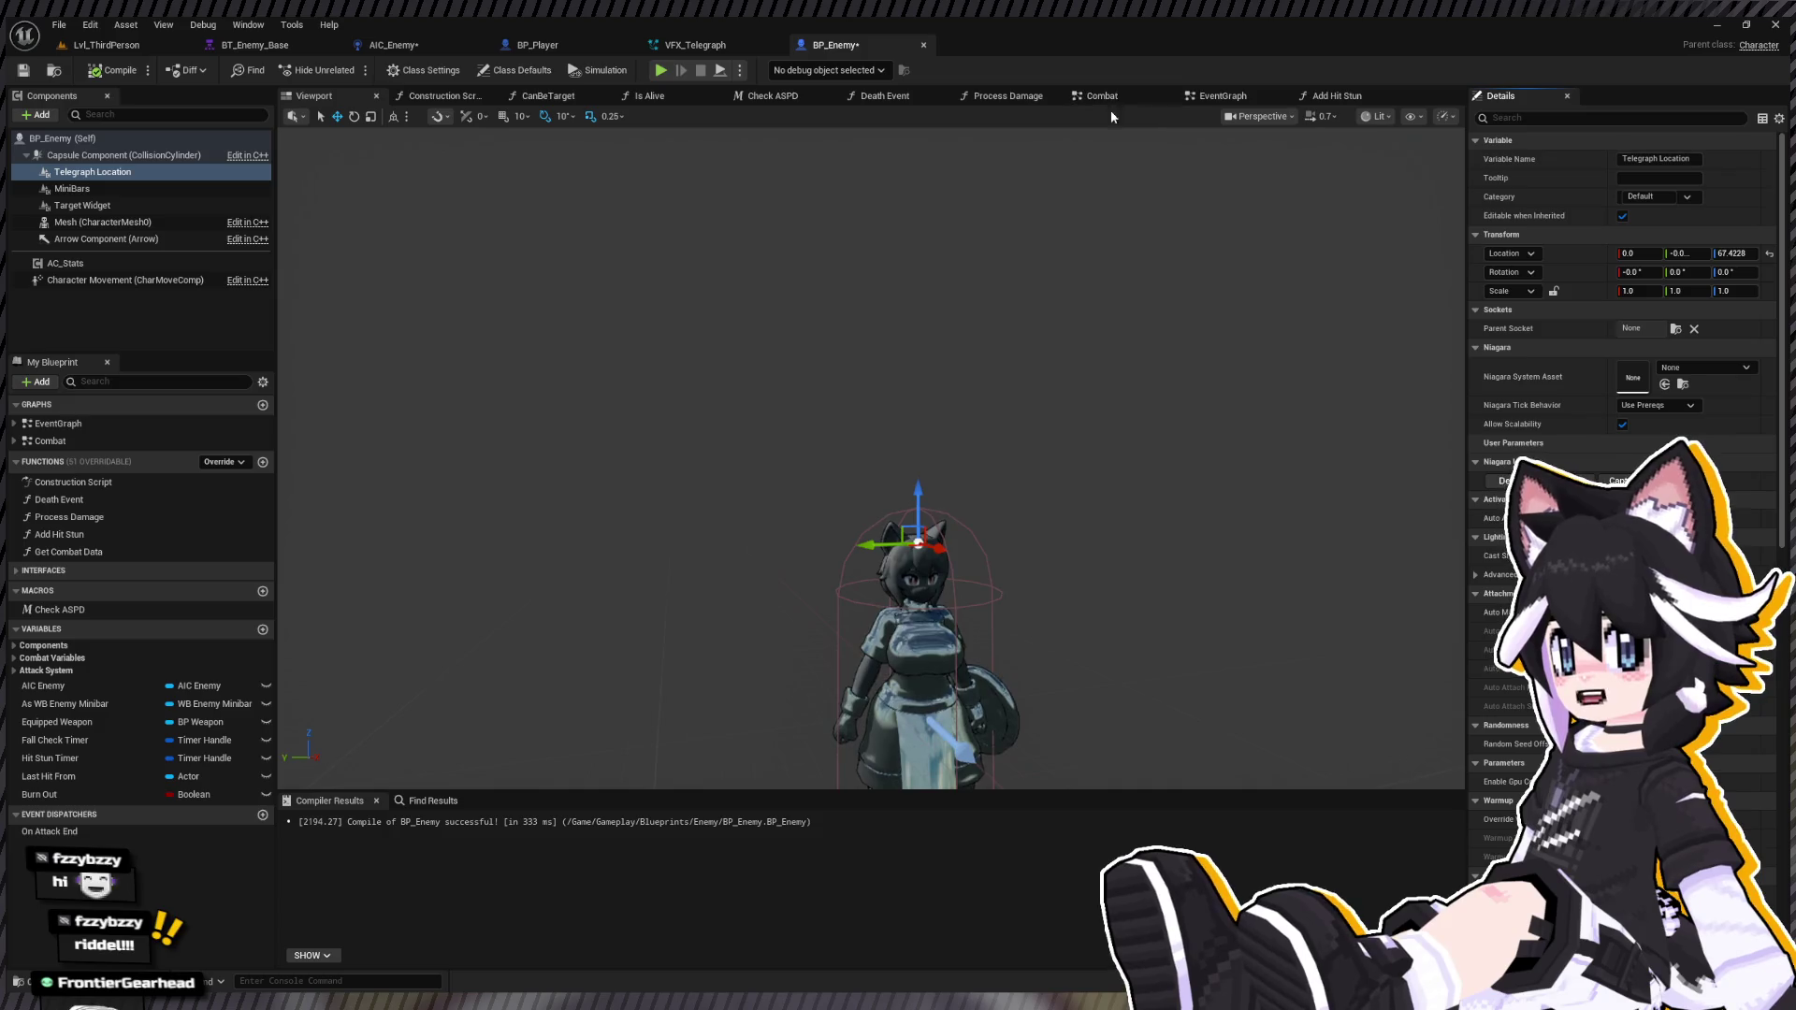
{"action": "left_click", "coordinate": [1100, 97]}
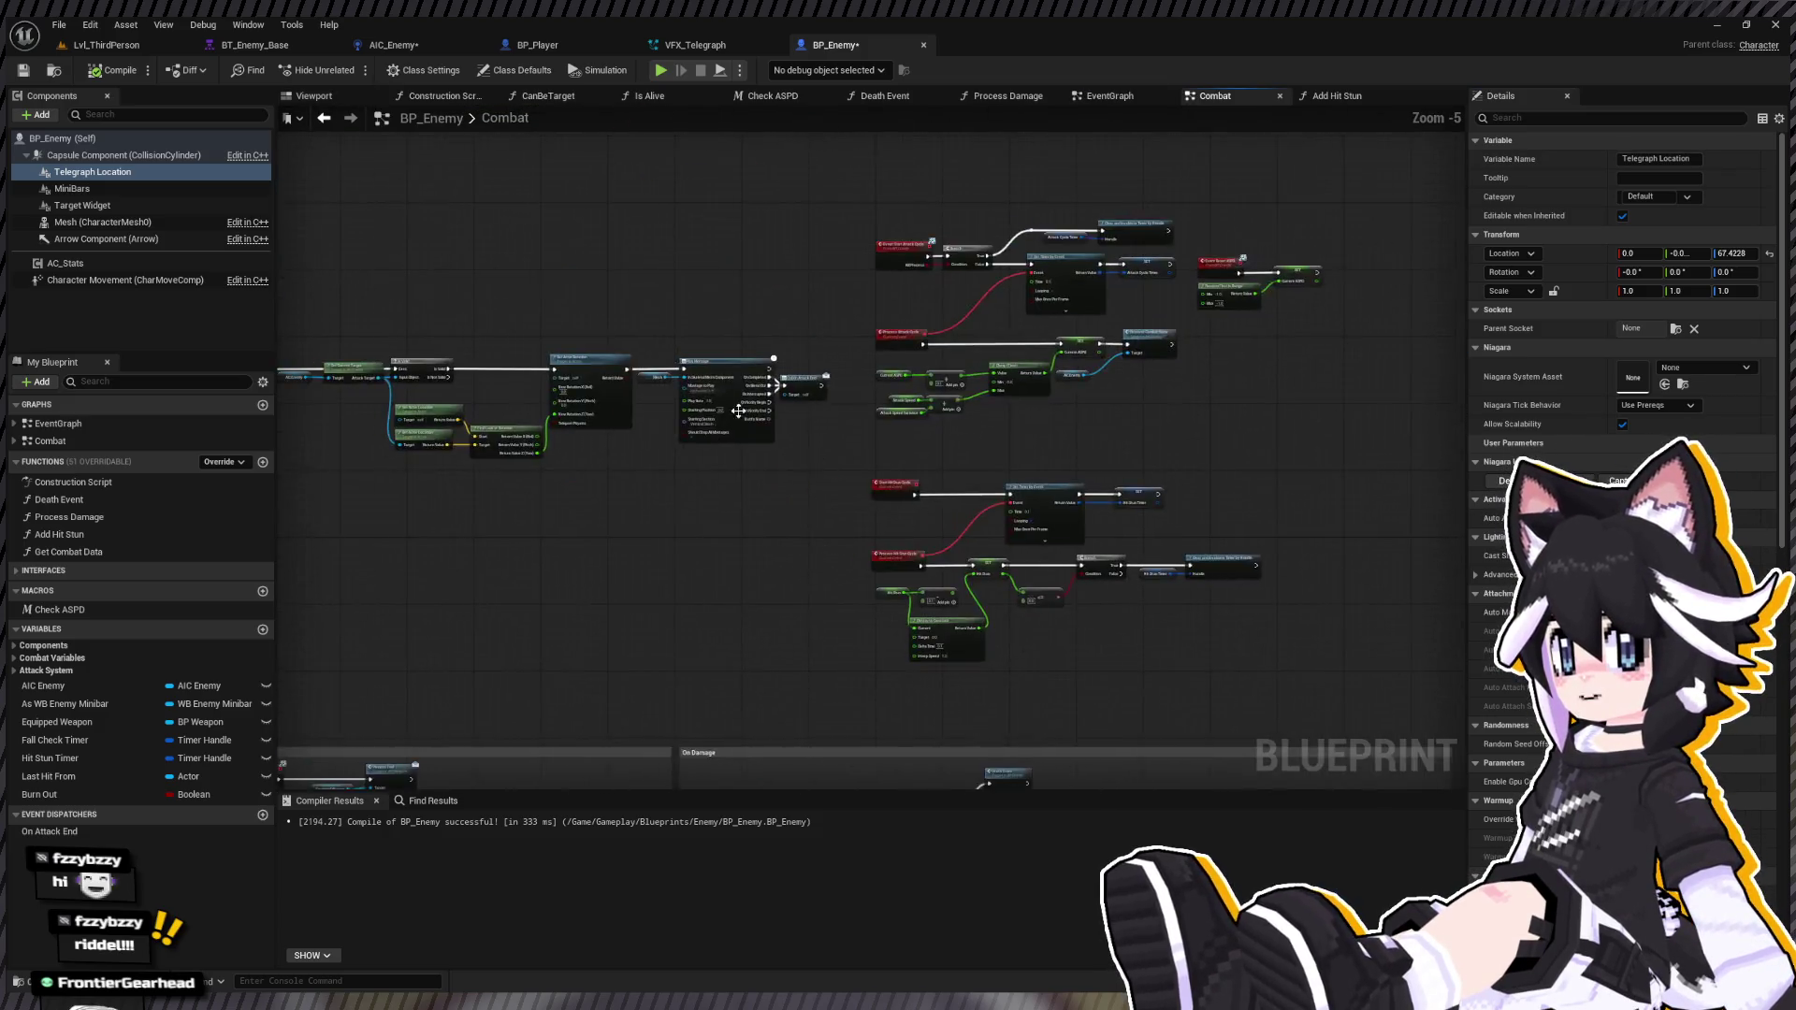
Step: Select and frame the Event Attack node chain in BP_Enemy's Combat graph
{"action": "scroll", "coordinate": [711, 410], "scroll_direction": "up", "scroll_amount": 1}
{"action": "scroll", "coordinate": [525, 510], "scroll_direction": "down", "scroll_amount": 2}
{"action": "mouse_move", "coordinate": [389, 364]}
{"action": "left_mouse_down"}
{"action": "mouse_move", "coordinate": [890, 530]}
{"action": "mouse_move", "coordinate": [1023, 593]}
{"action": "mouse_move", "coordinate": [1036, 260]}
{"action": "left_mouse_up"}
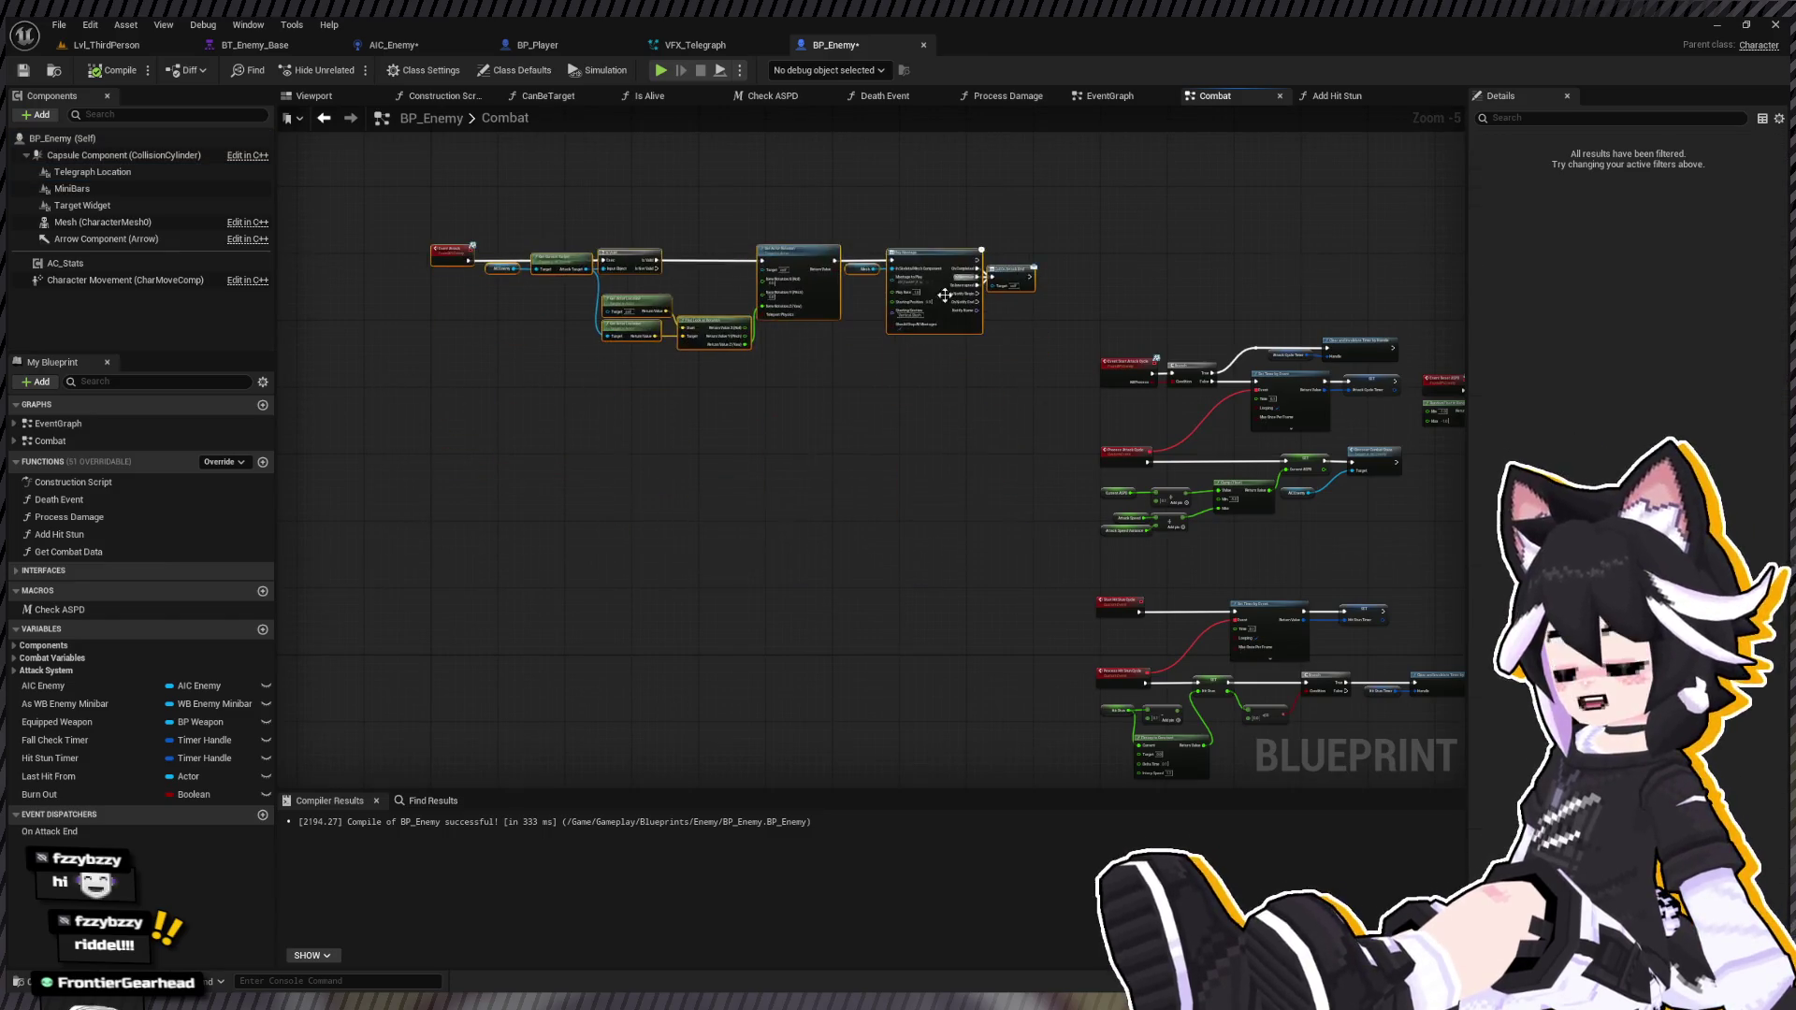
{"action": "scroll", "coordinate": [842, 340], "scroll_direction": "up", "scroll_amount": 4}
{"action": "left_click_drag", "start_coordinate": [815, 303], "coordinate": [944, 319]}
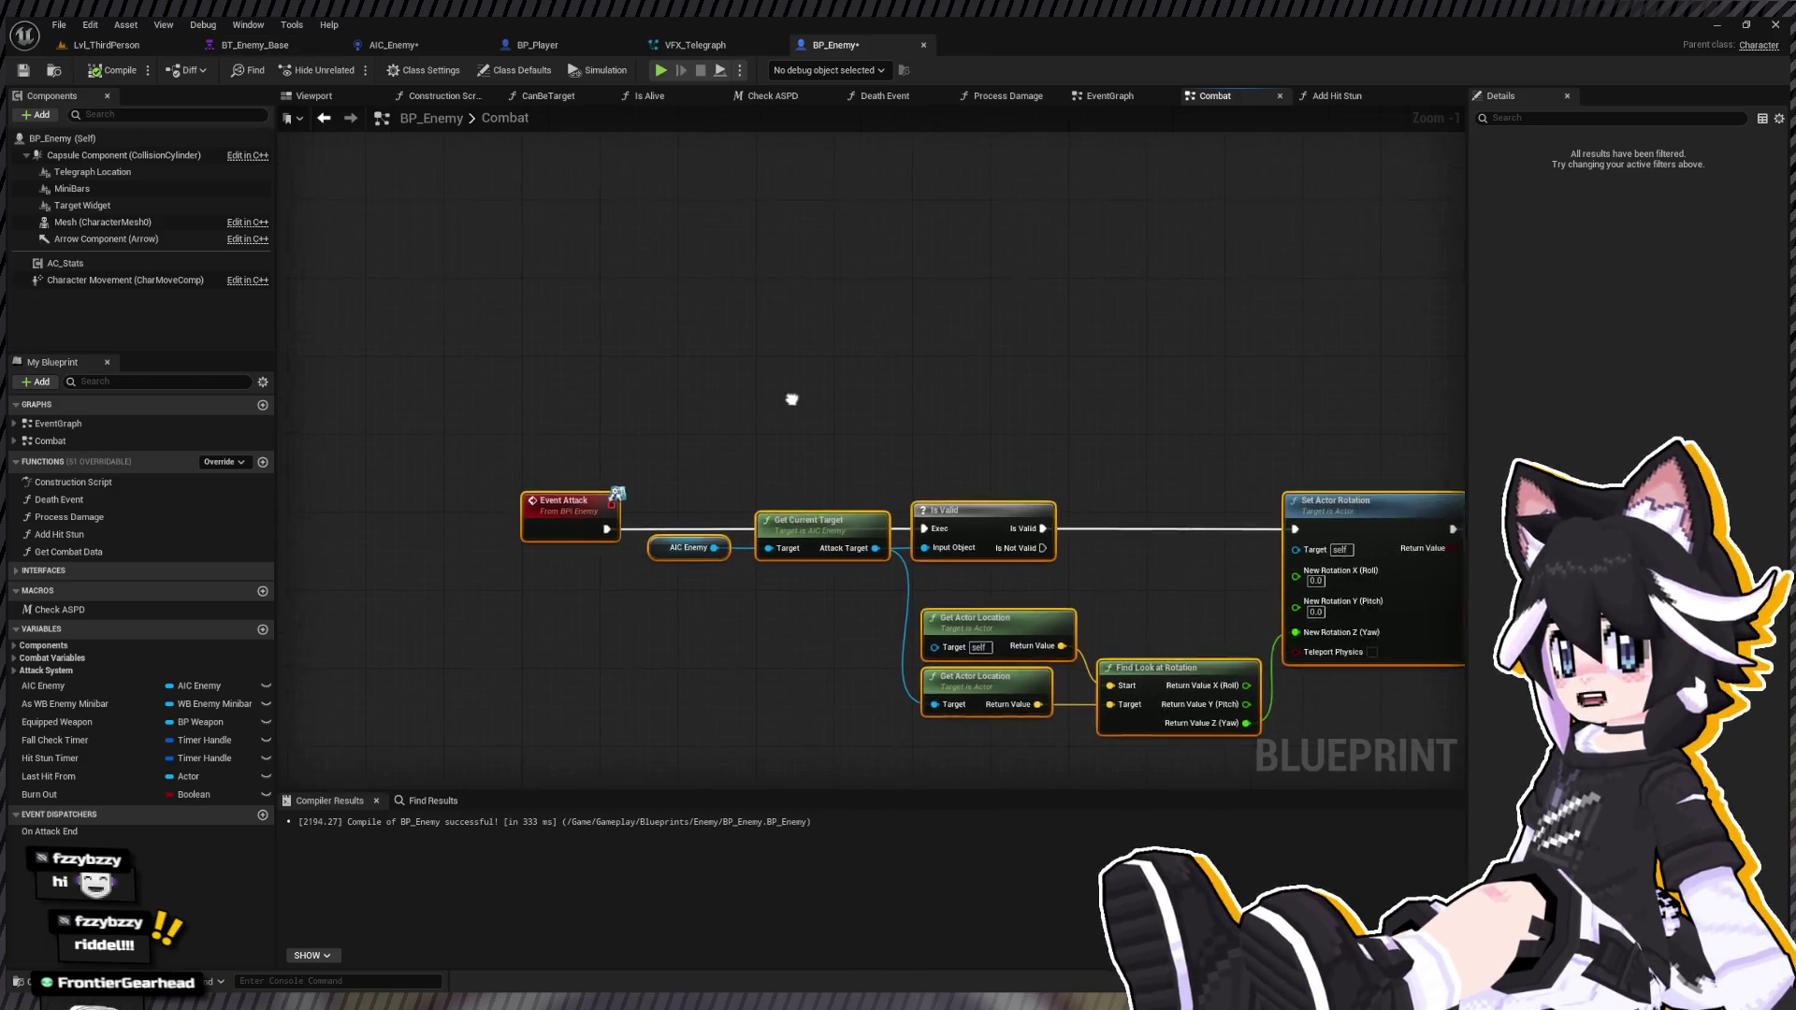
Step: Browse the Content Drawer to Gameplay > Blueprints > Combat and open the BPI_Combat interface
{"action": "key", "text": "ctrl+space"}
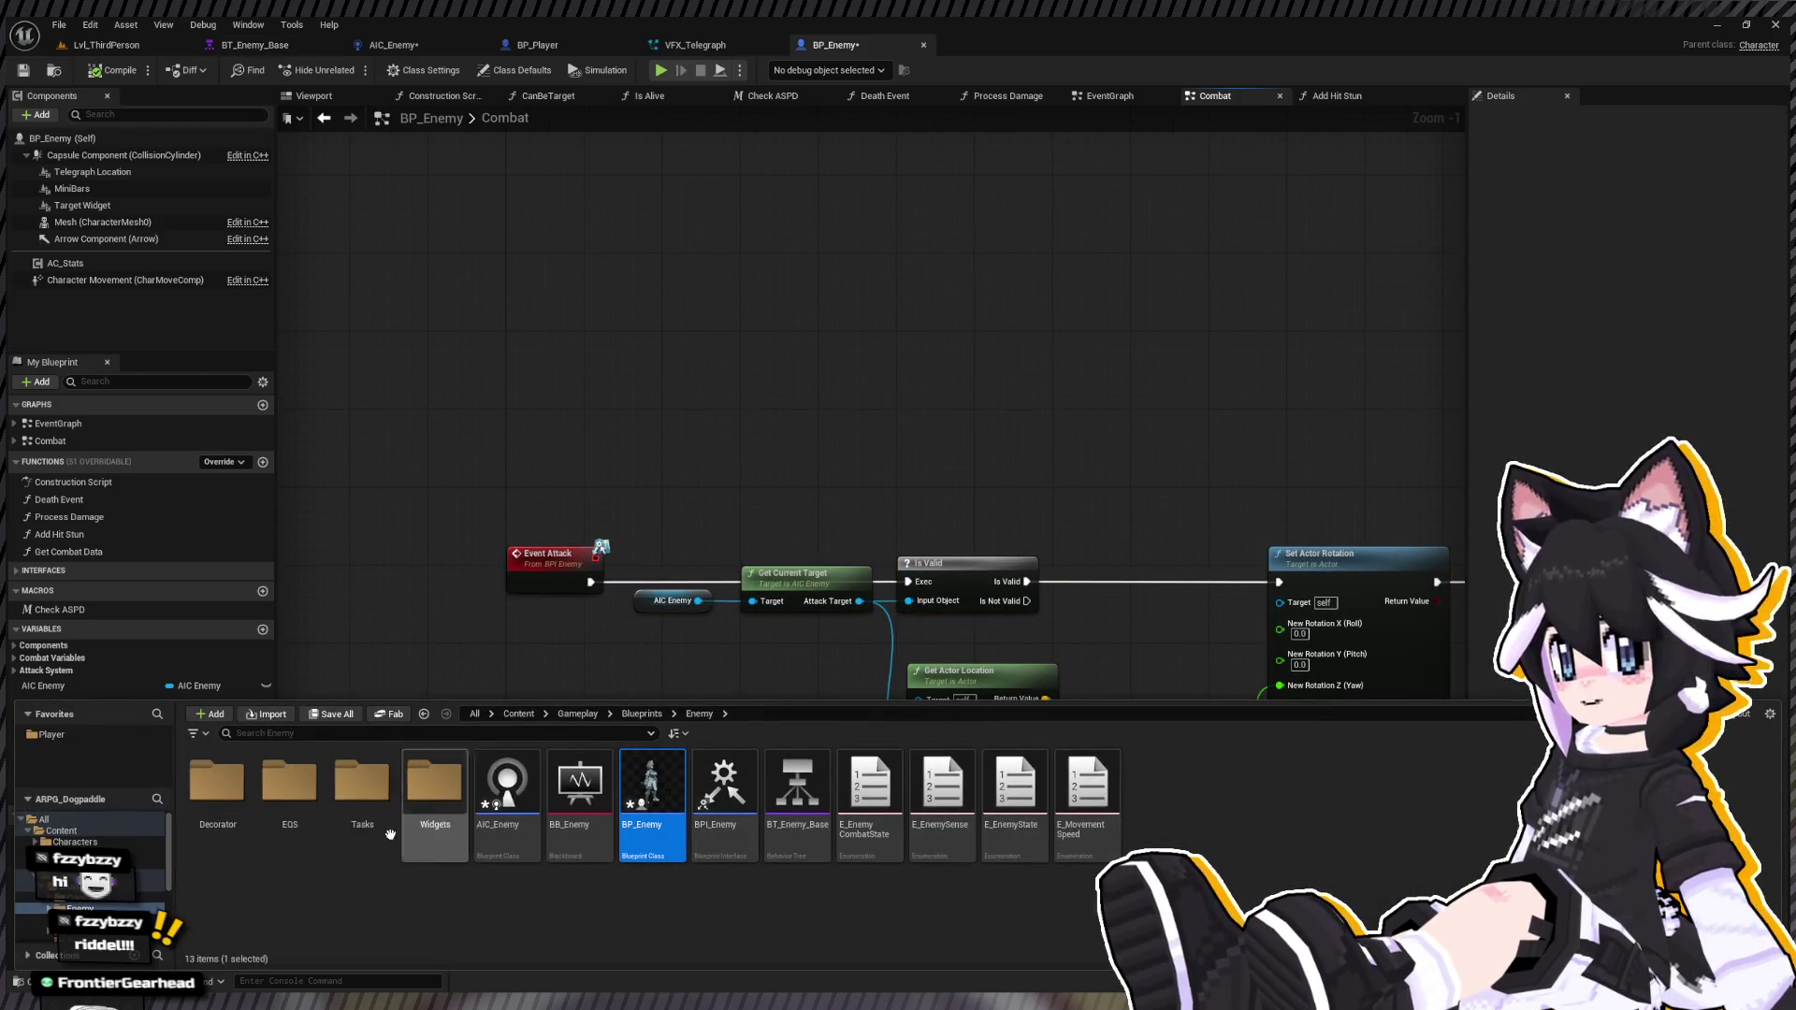
{"action": "left_click", "coordinate": [147, 886]}
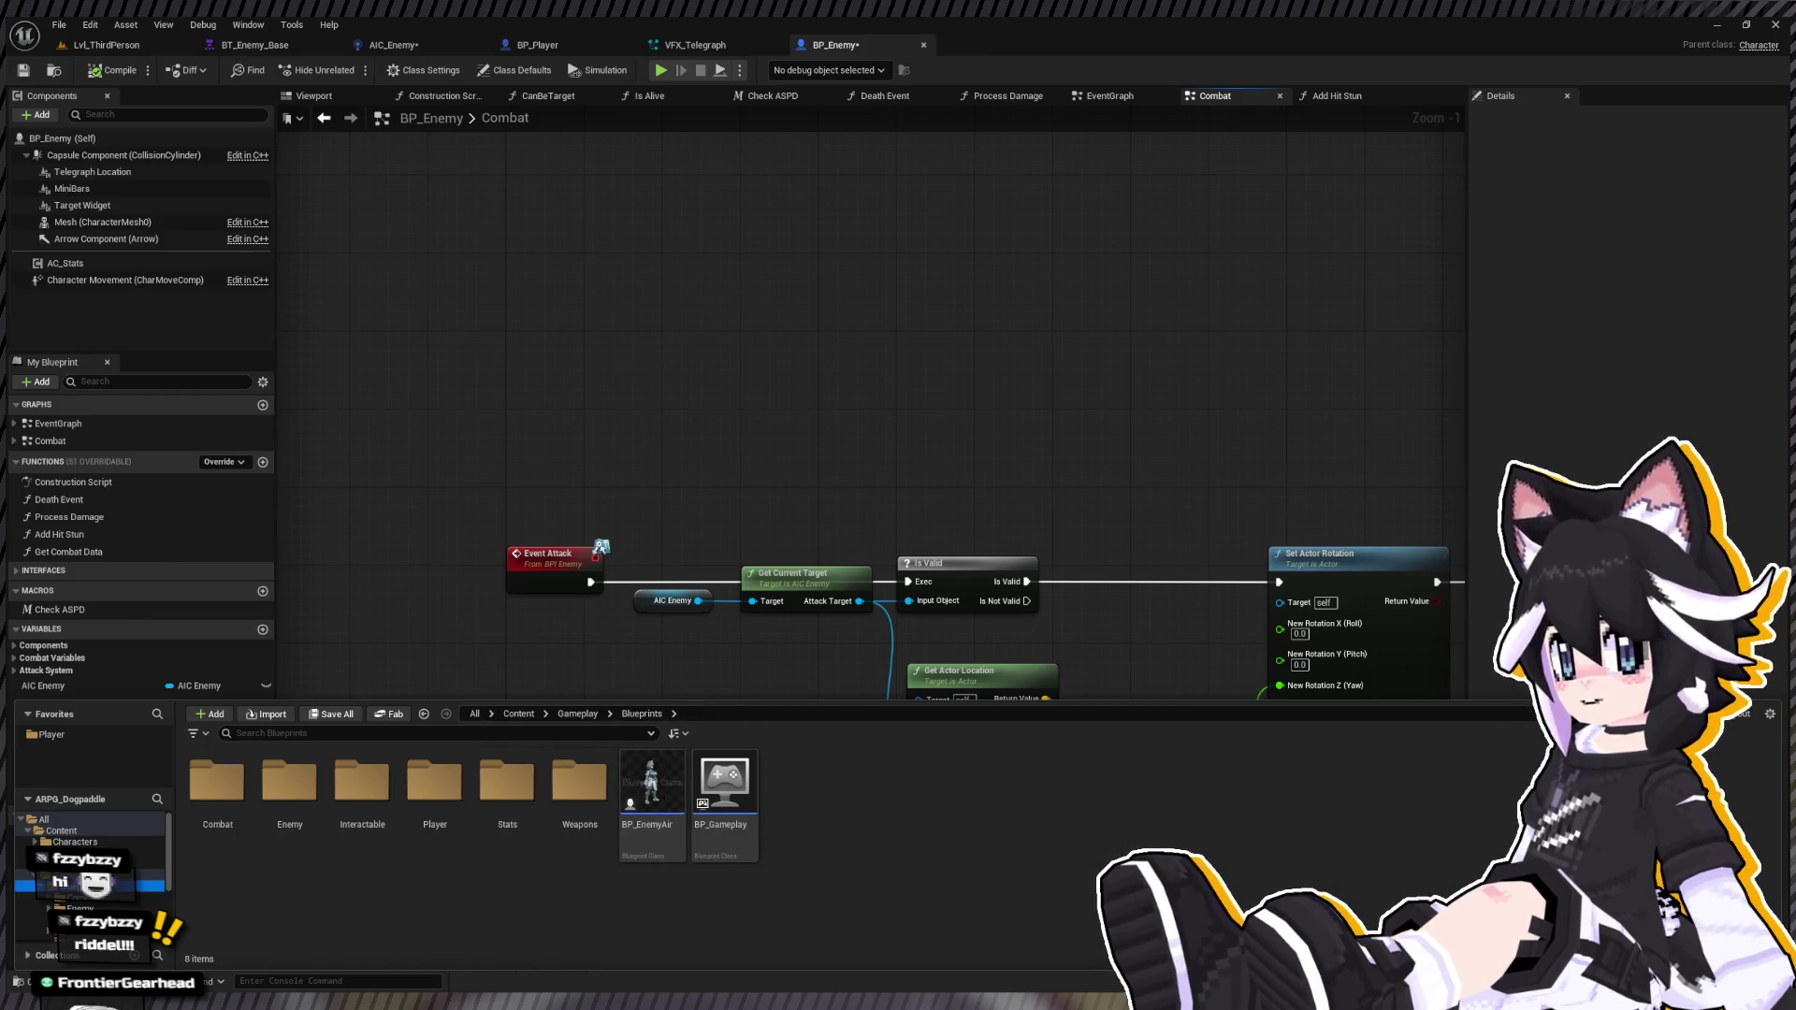
{"action": "left_click", "coordinate": [147, 898]}
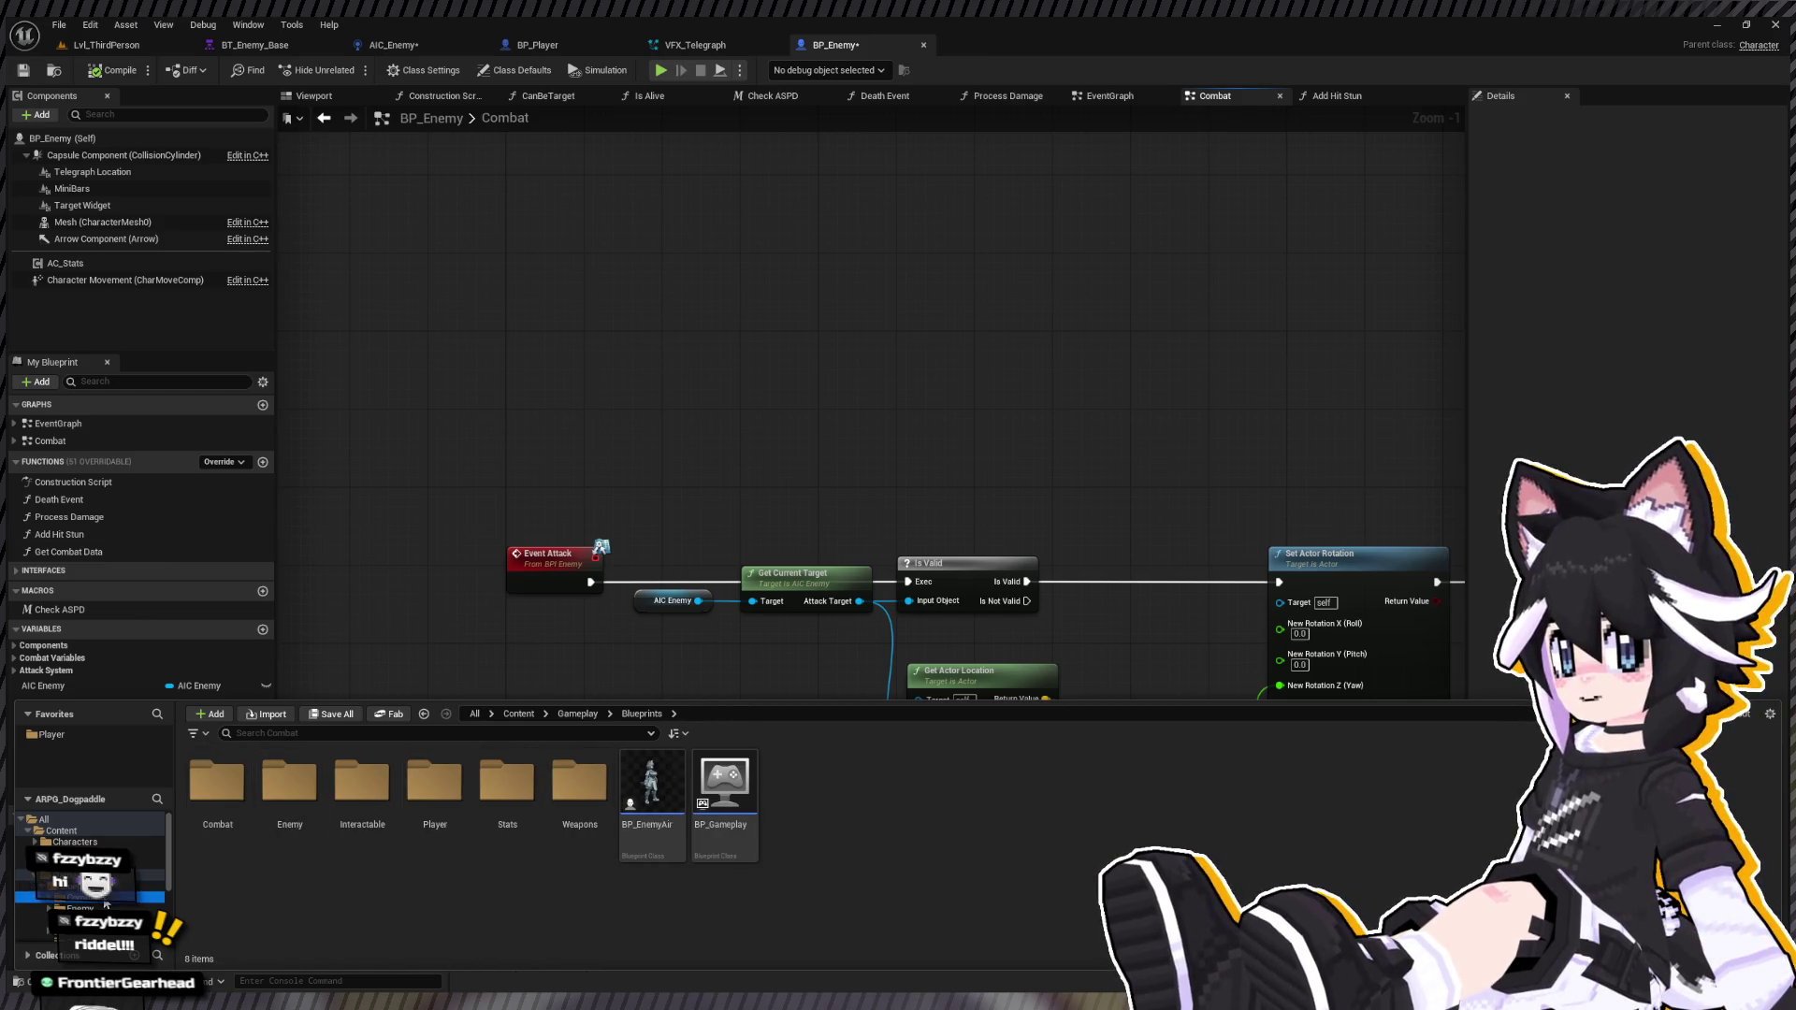
{"action": "left_click", "coordinate": [729, 798]}
{"action": "double_click", "coordinate": [729, 797]}
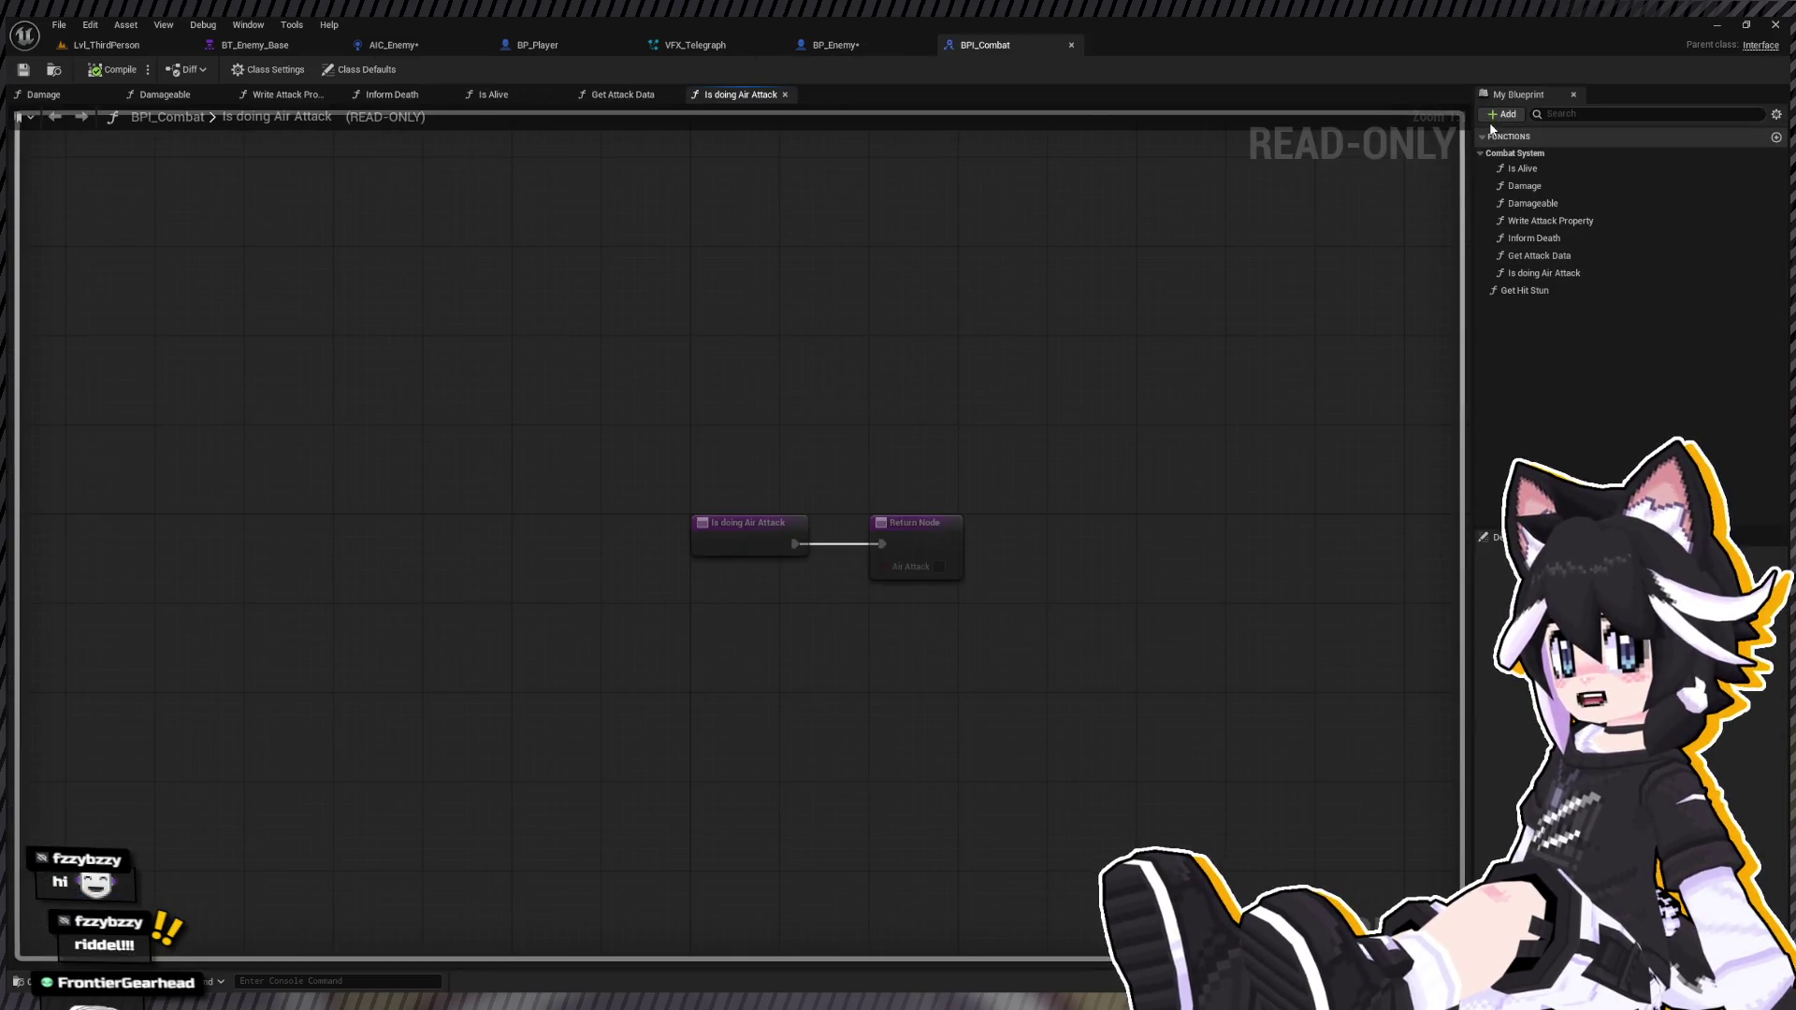
Step: Add a function named Telegraph to BPI_Combat and move it into the Combat System category
{"action": "type", "text": "Telegraph"}
{"action": "key", "text": "Return"}
{"action": "left_click", "coordinate": [1530, 311]}
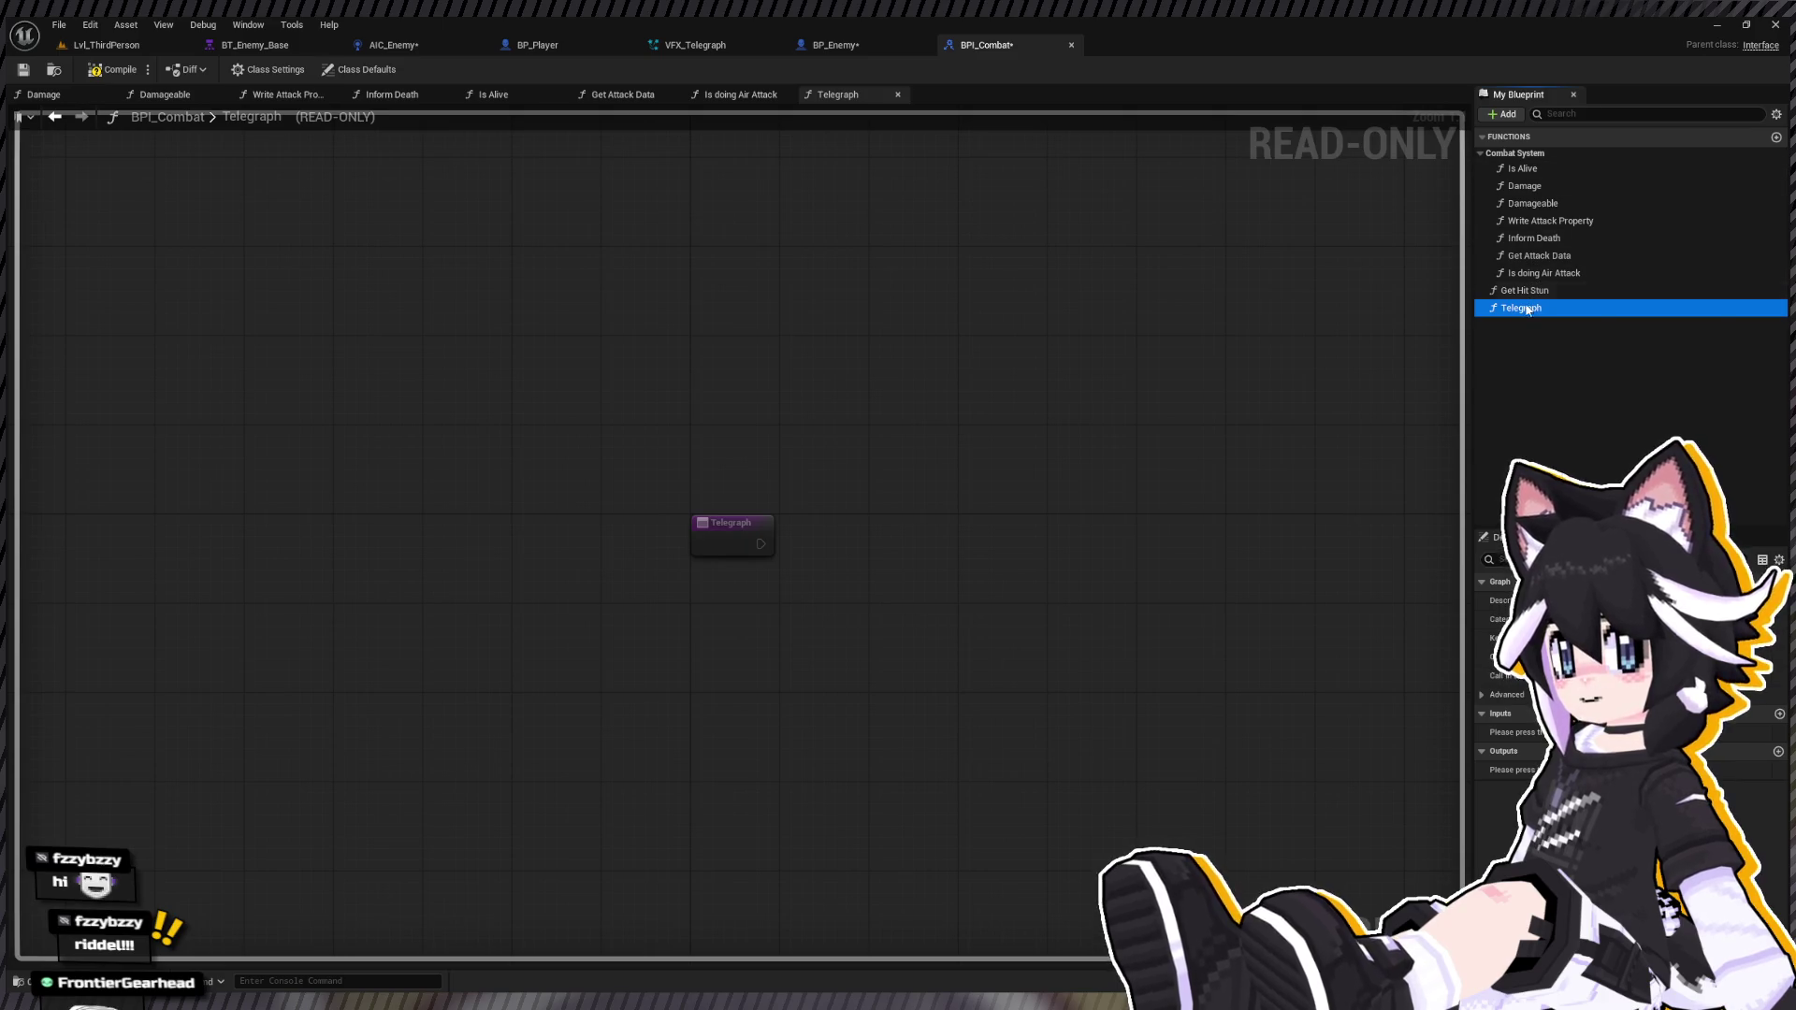
{"action": "left_click_drag", "start_coordinate": [1521, 157], "coordinate": [1515, 159]}
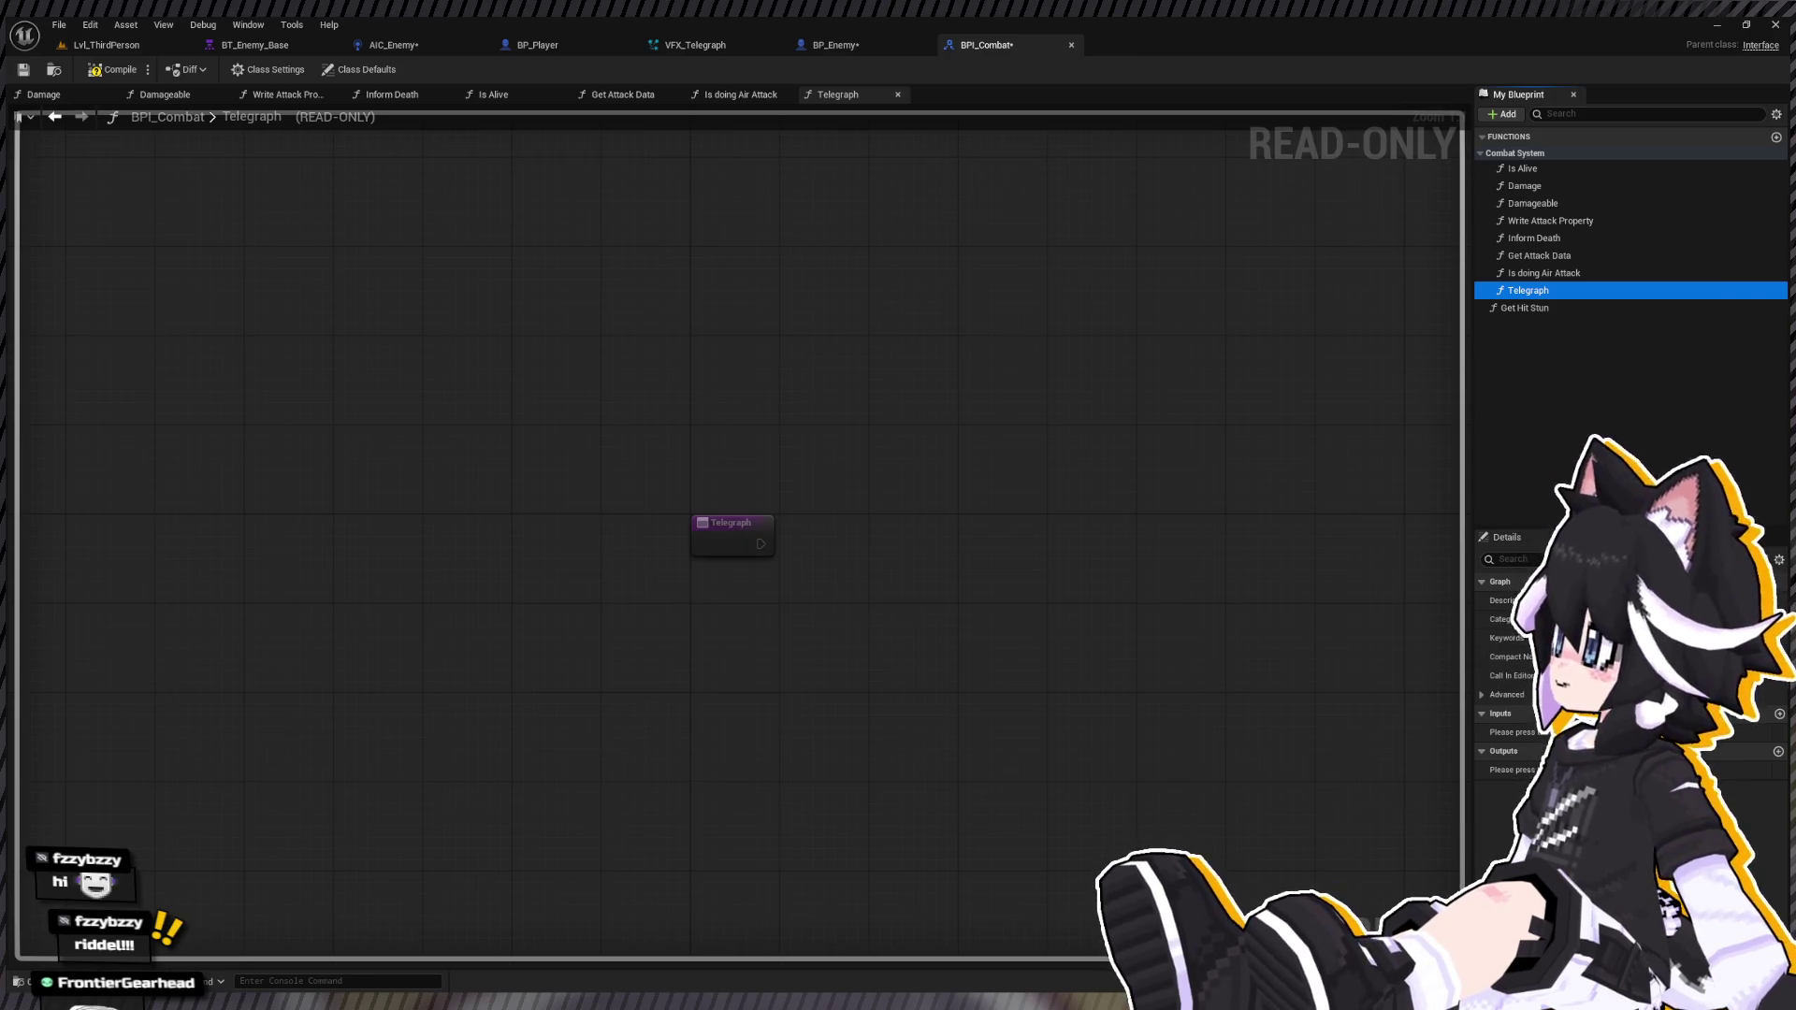
Step: Give the Telegraph function an input named Telegraph Index
{"action": "left_click", "coordinate": [1780, 715]}
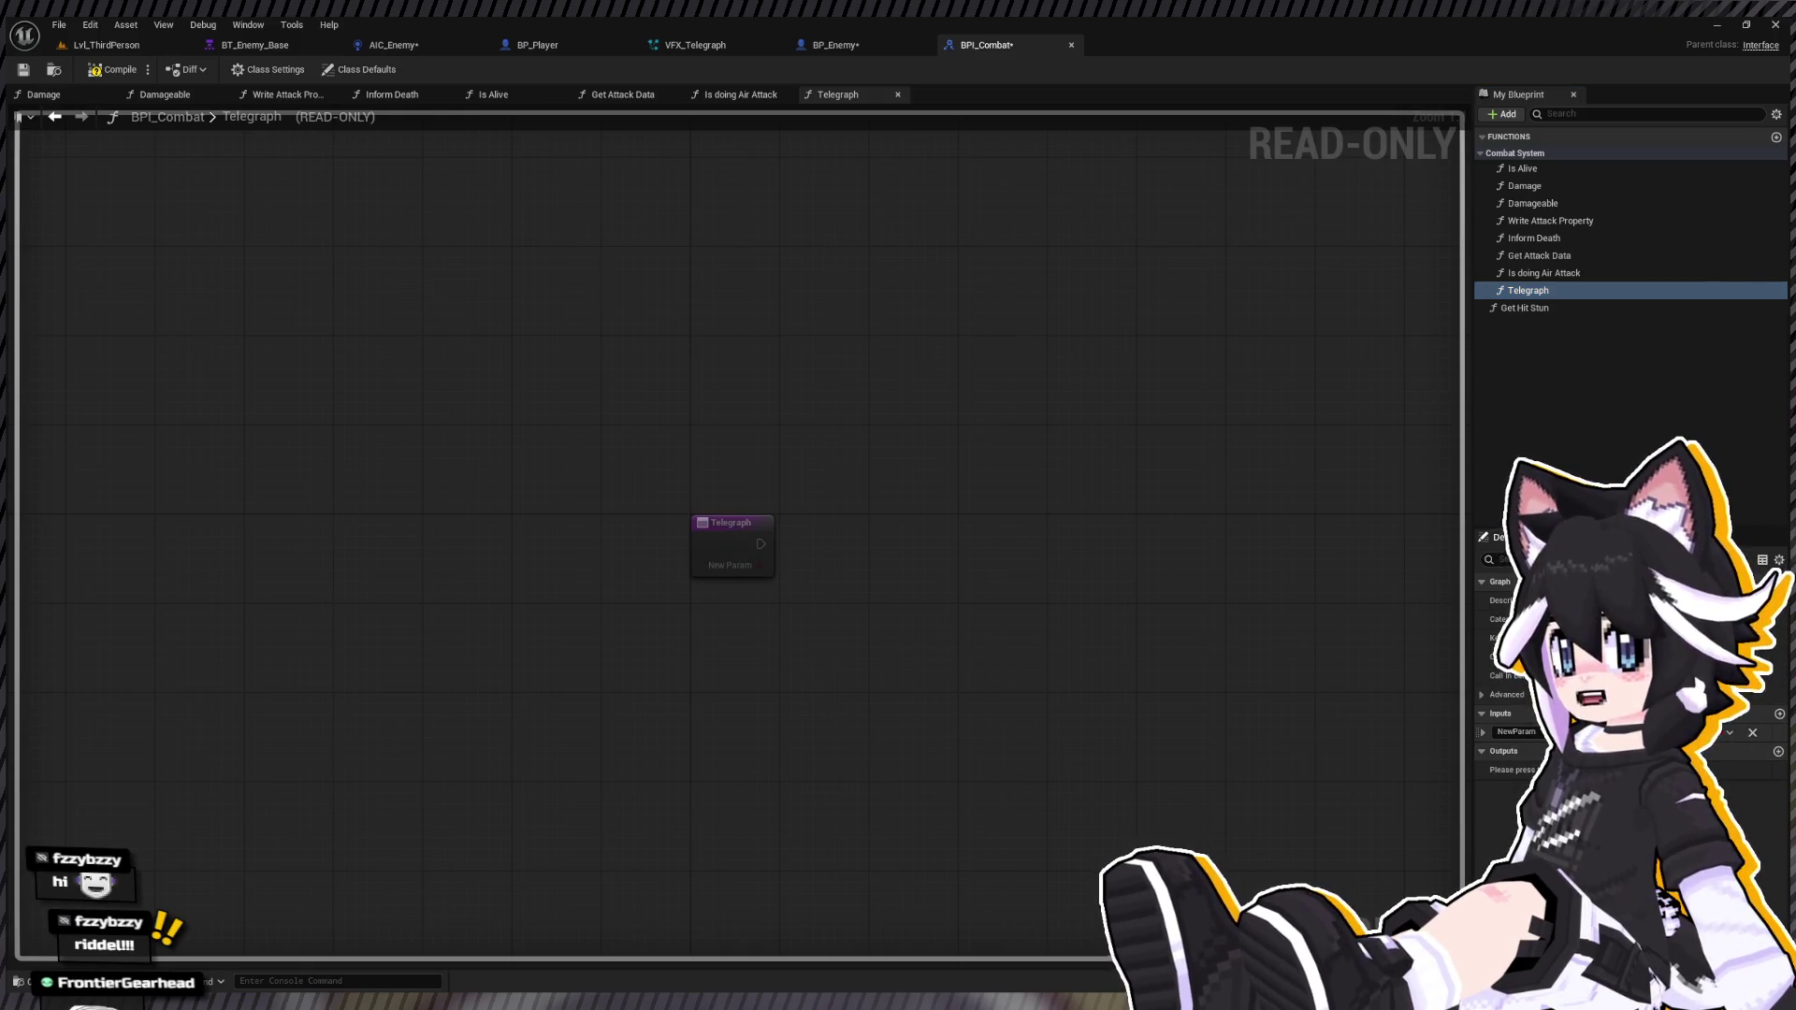
{"action": "left_click", "coordinate": [1515, 732]}
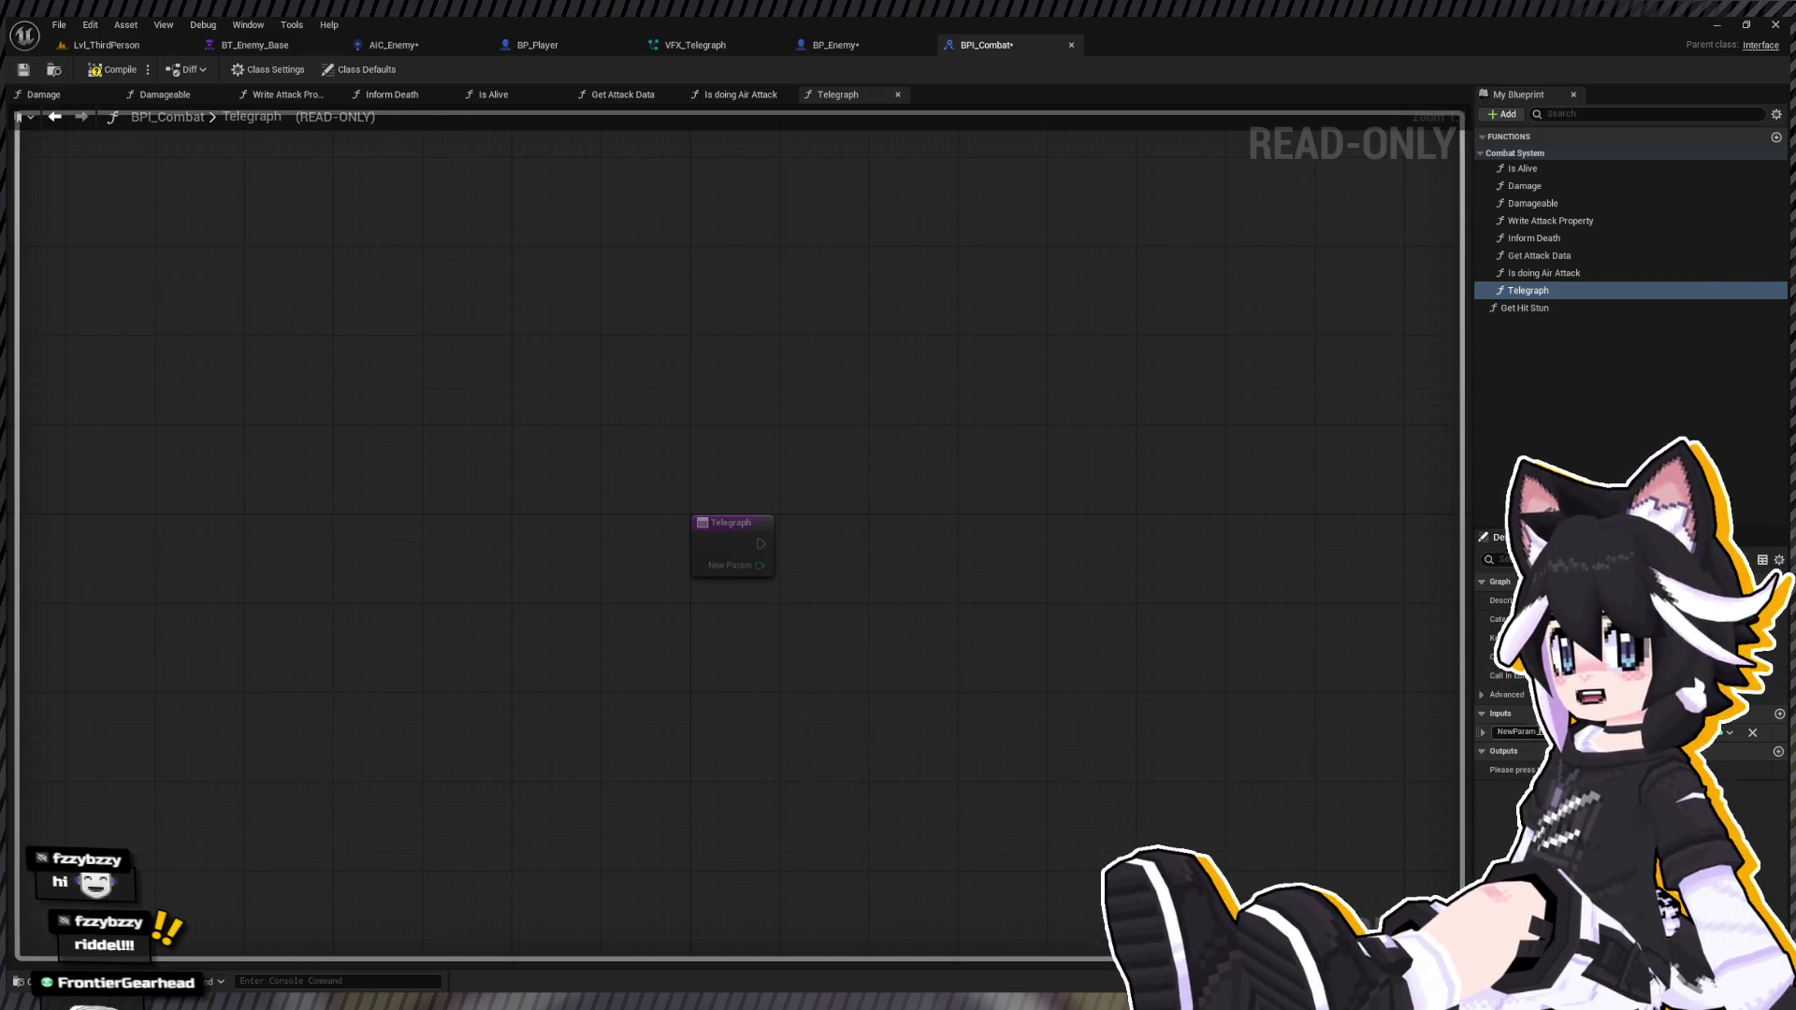
{"action": "type", "text": "Telegraph Index"}
{"action": "key", "text": "Return"}
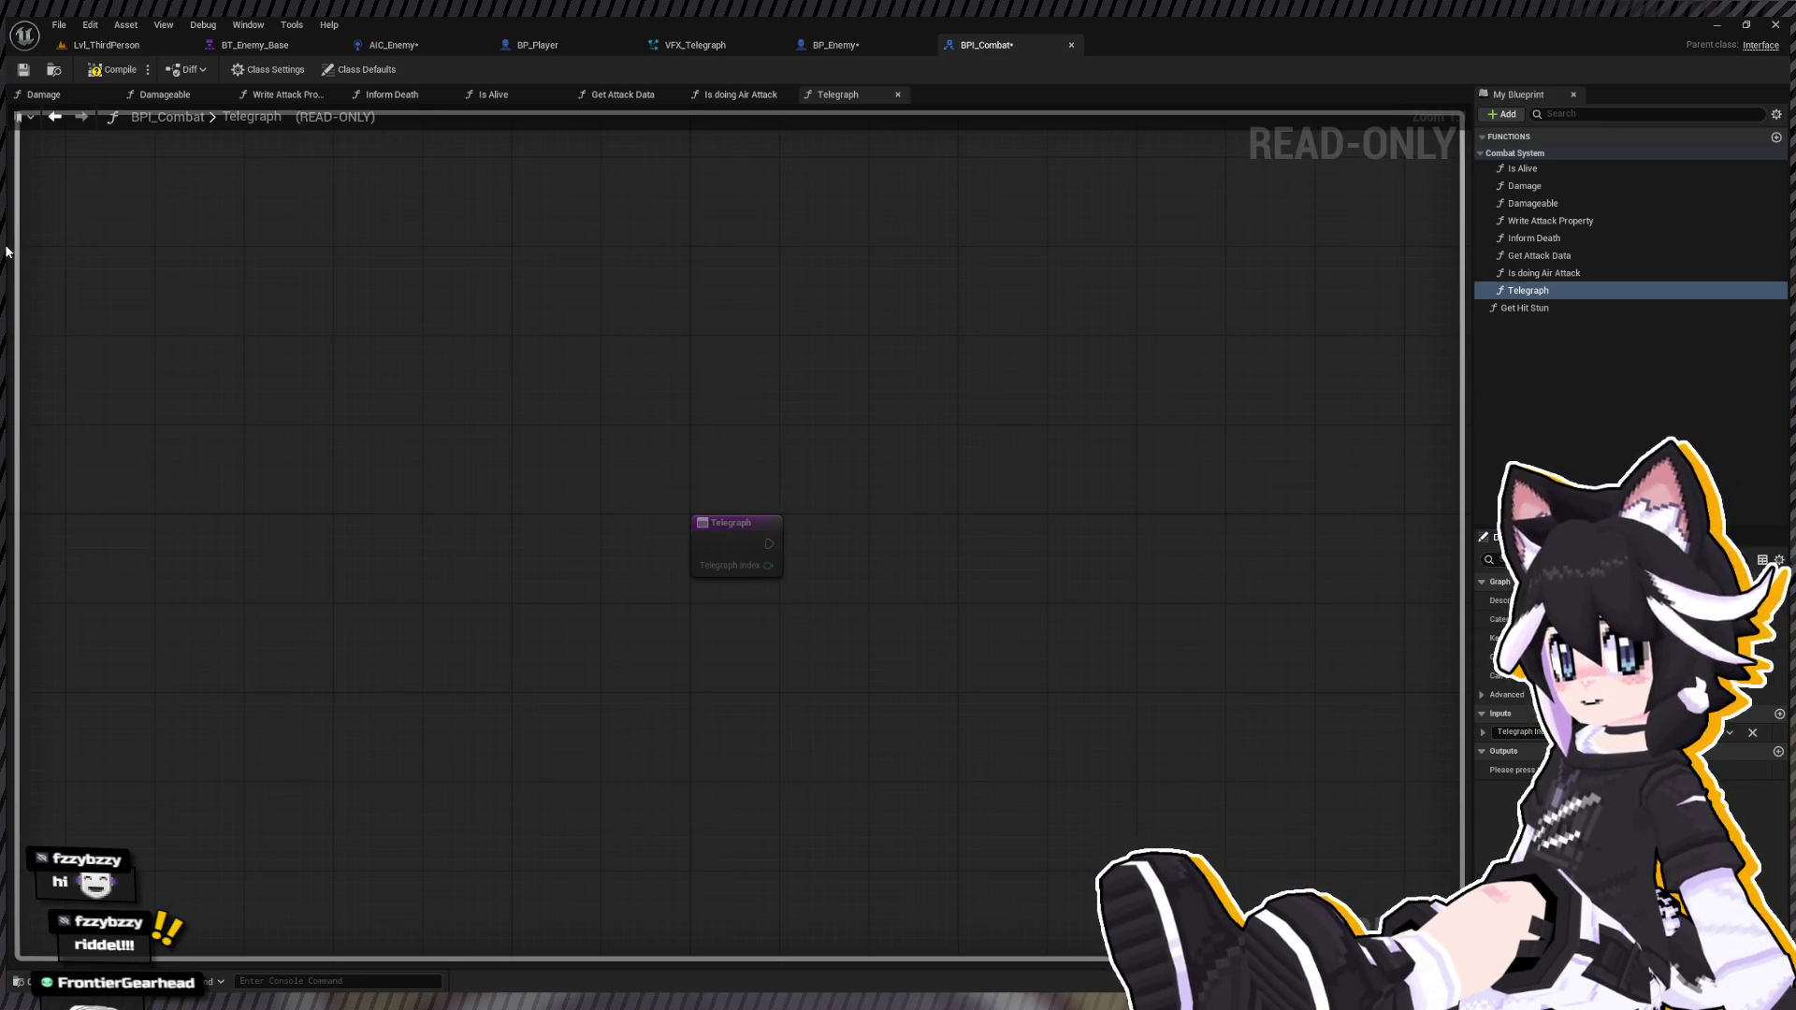
{"action": "left_click", "coordinate": [857, 43]}
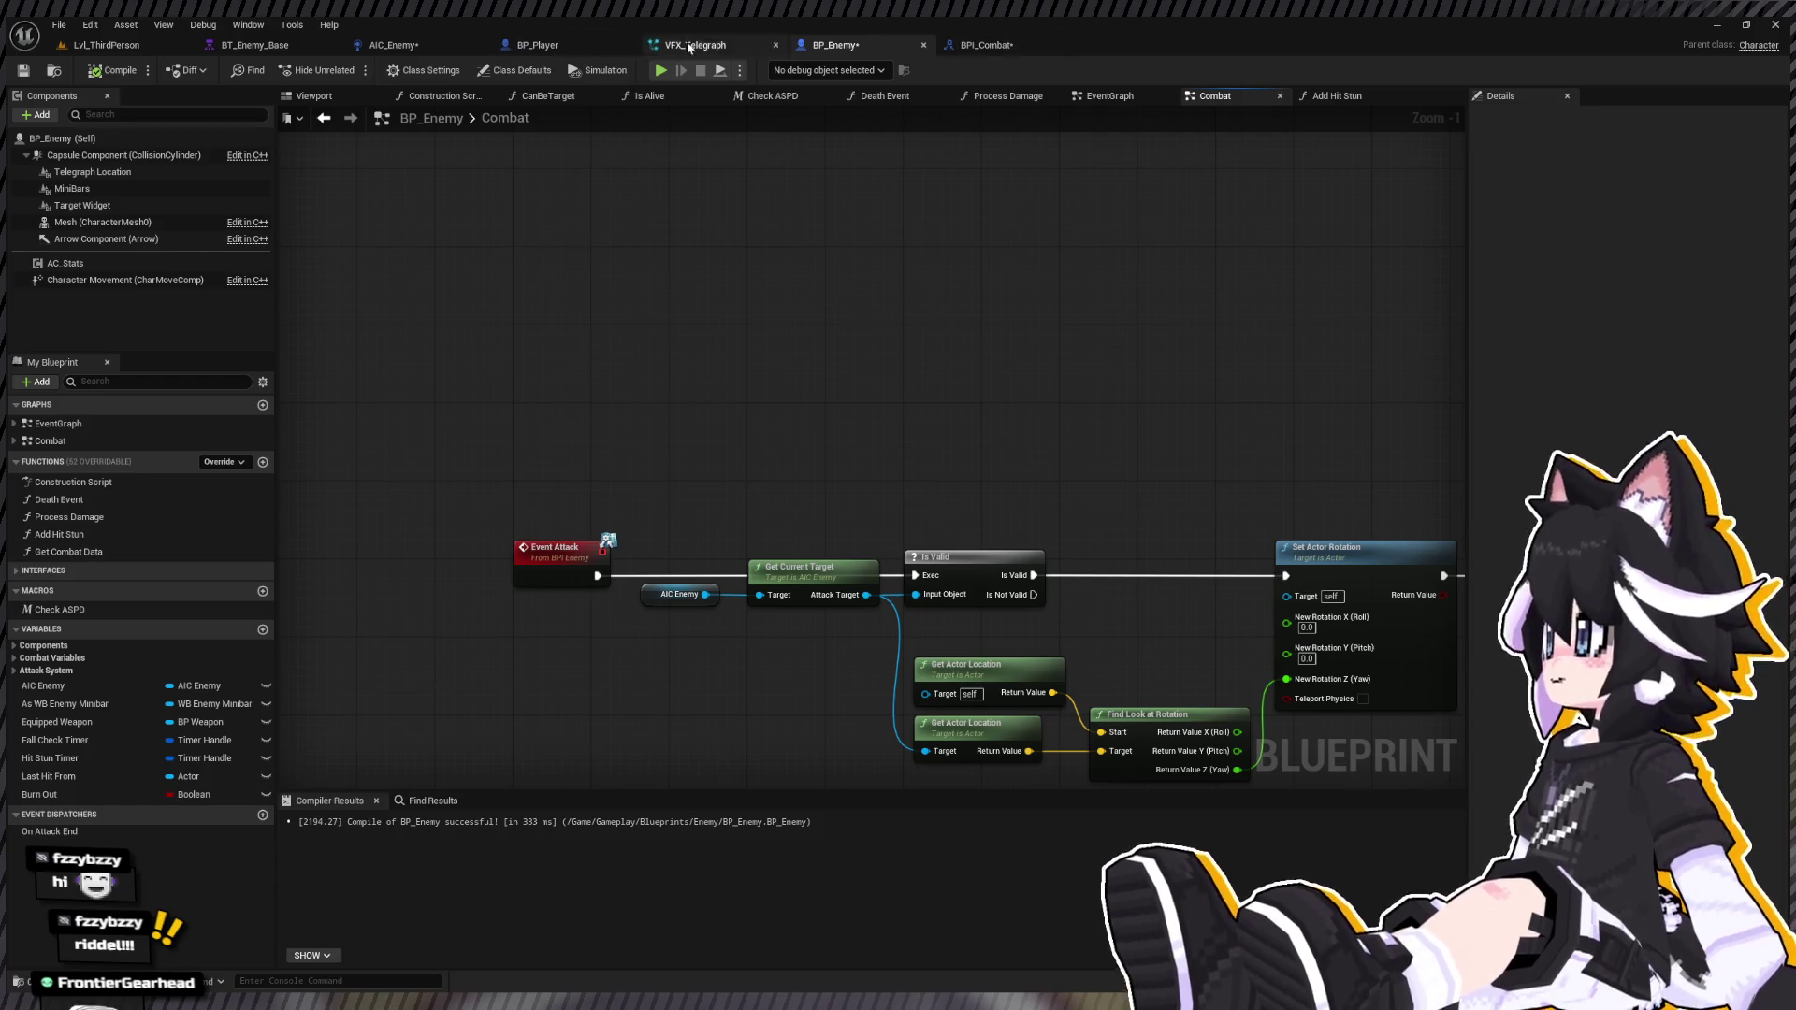
{"action": "left_click", "coordinate": [987, 44]}
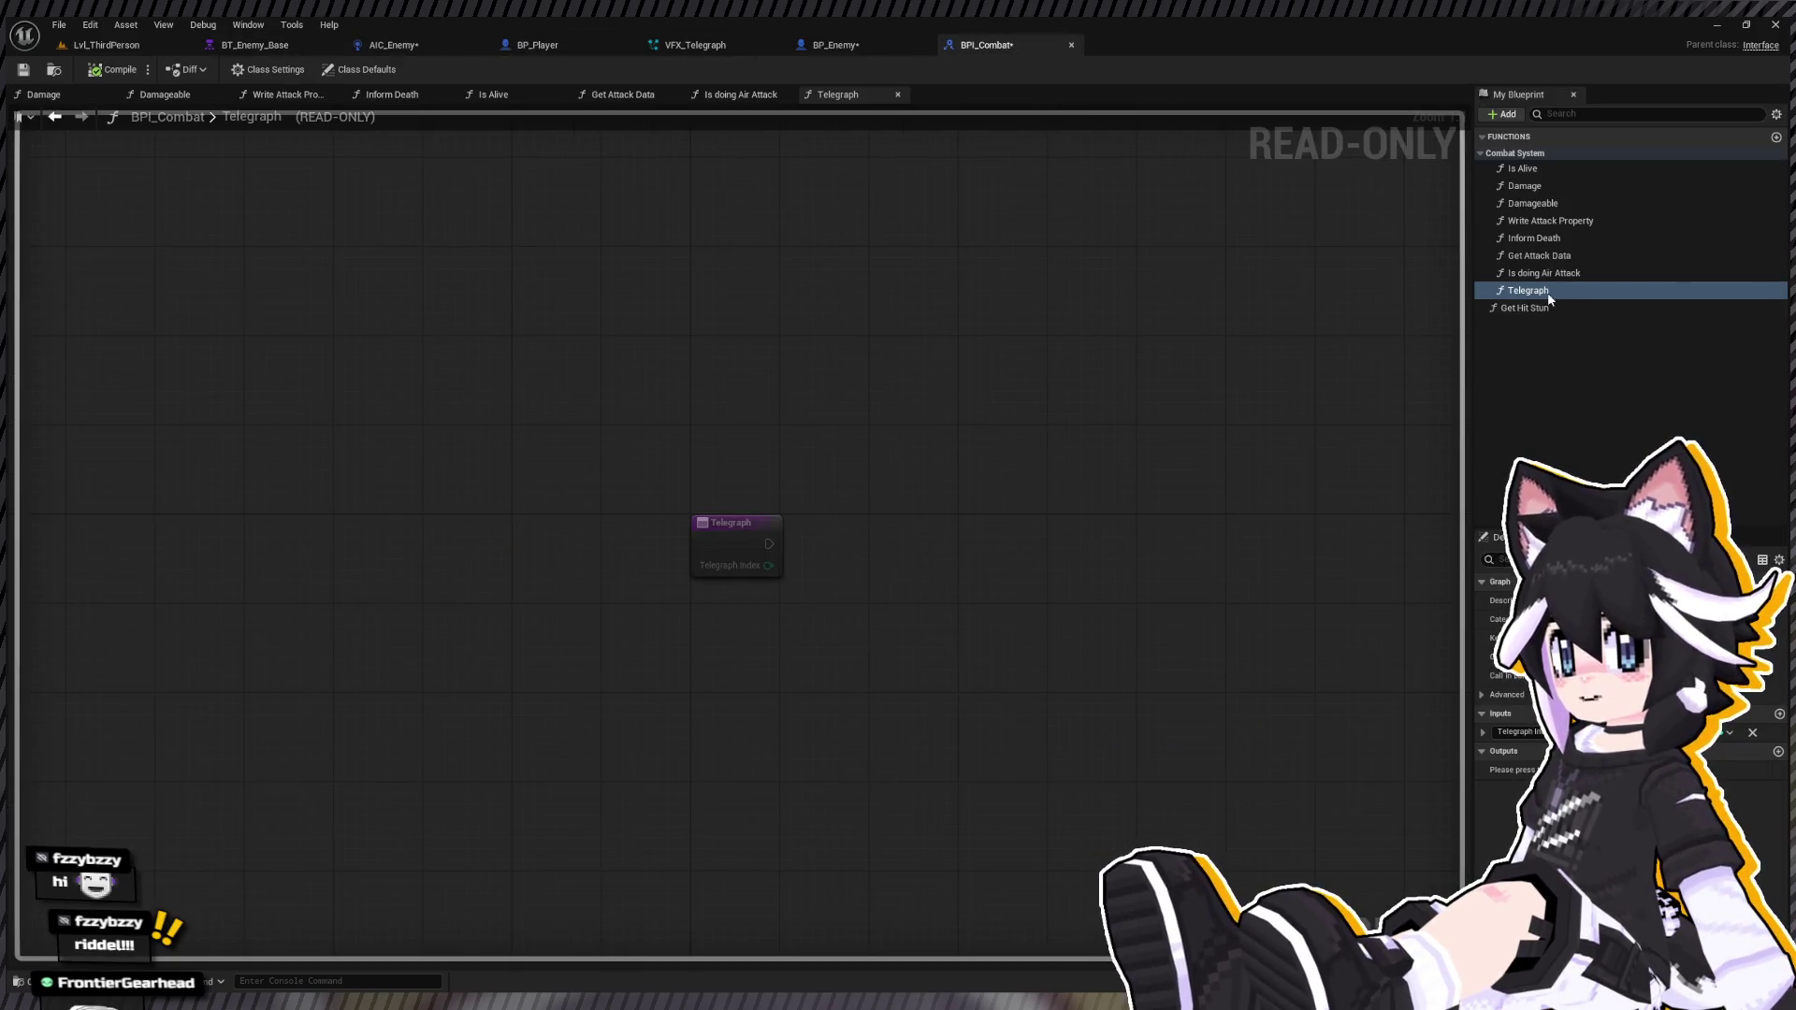
{"action": "left_click", "coordinate": [847, 47]}
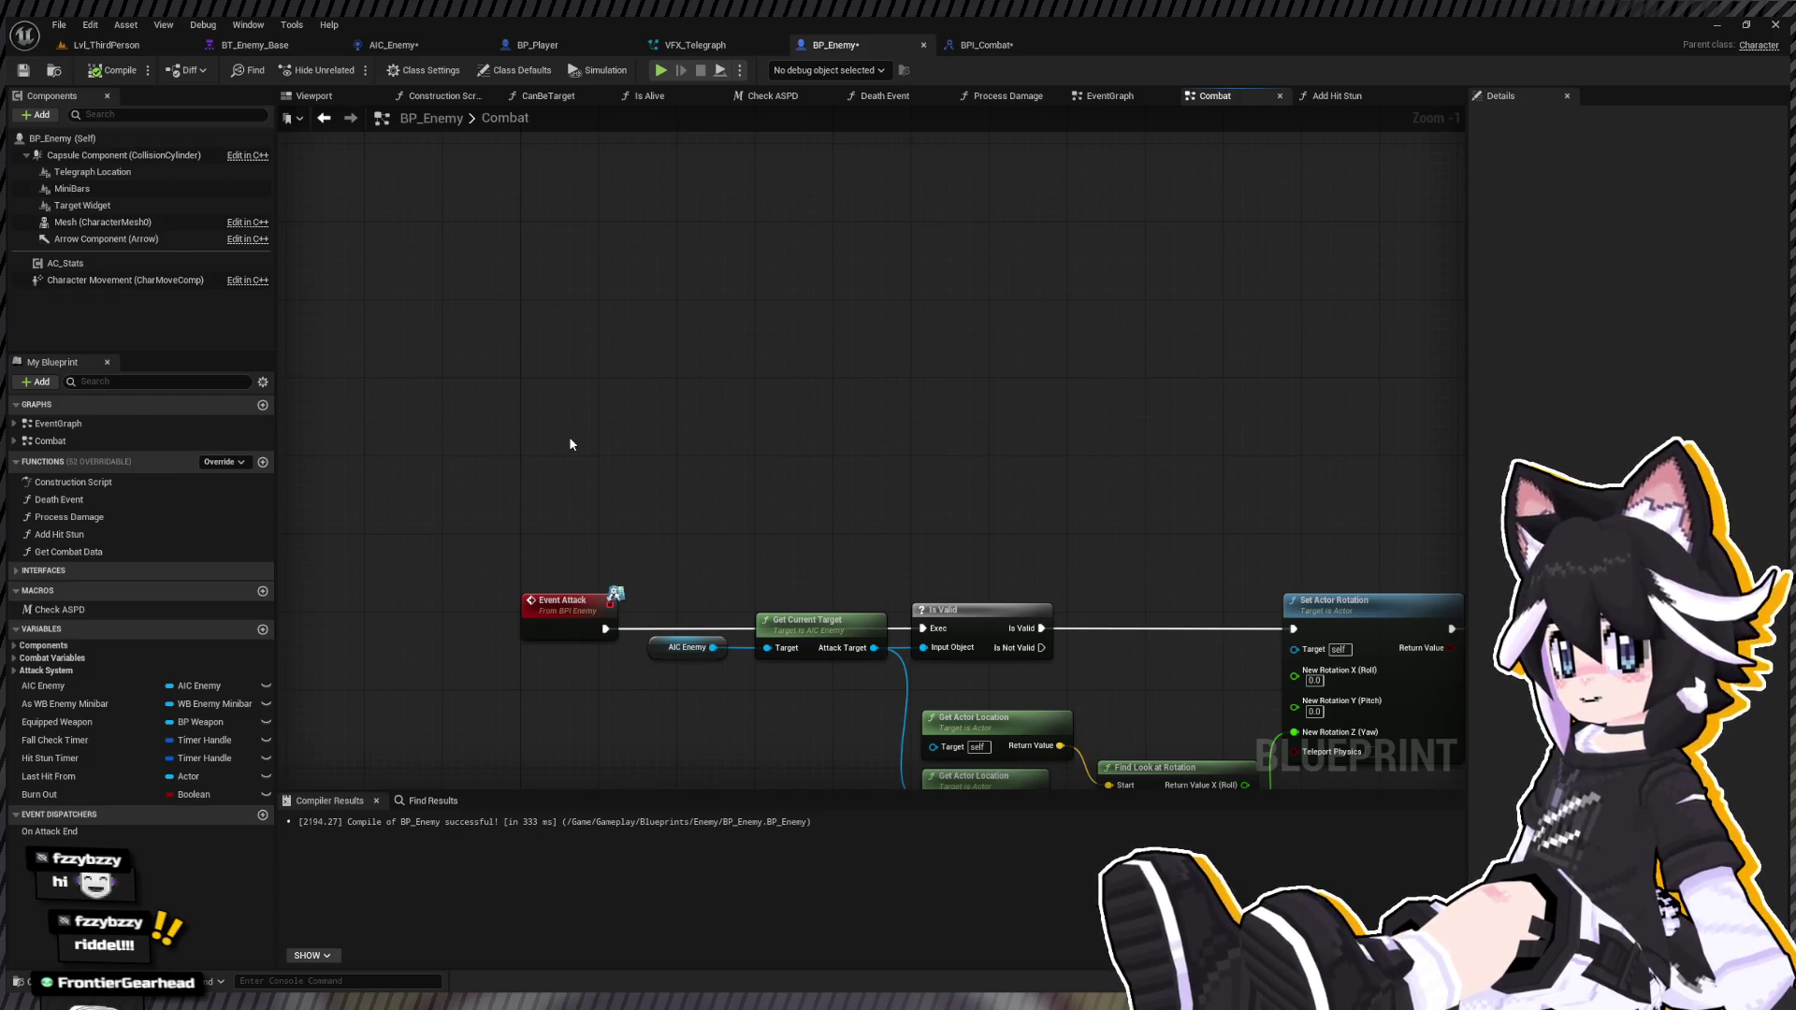
Step: Place Event Telegraph above Event Attack and feed its Telegraph Index into a Switch on Int
{"action": "key", "text": "ctrl+v"}
{"action": "left_click_drag", "start_coordinate": [677, 495], "coordinate": [634, 429]}
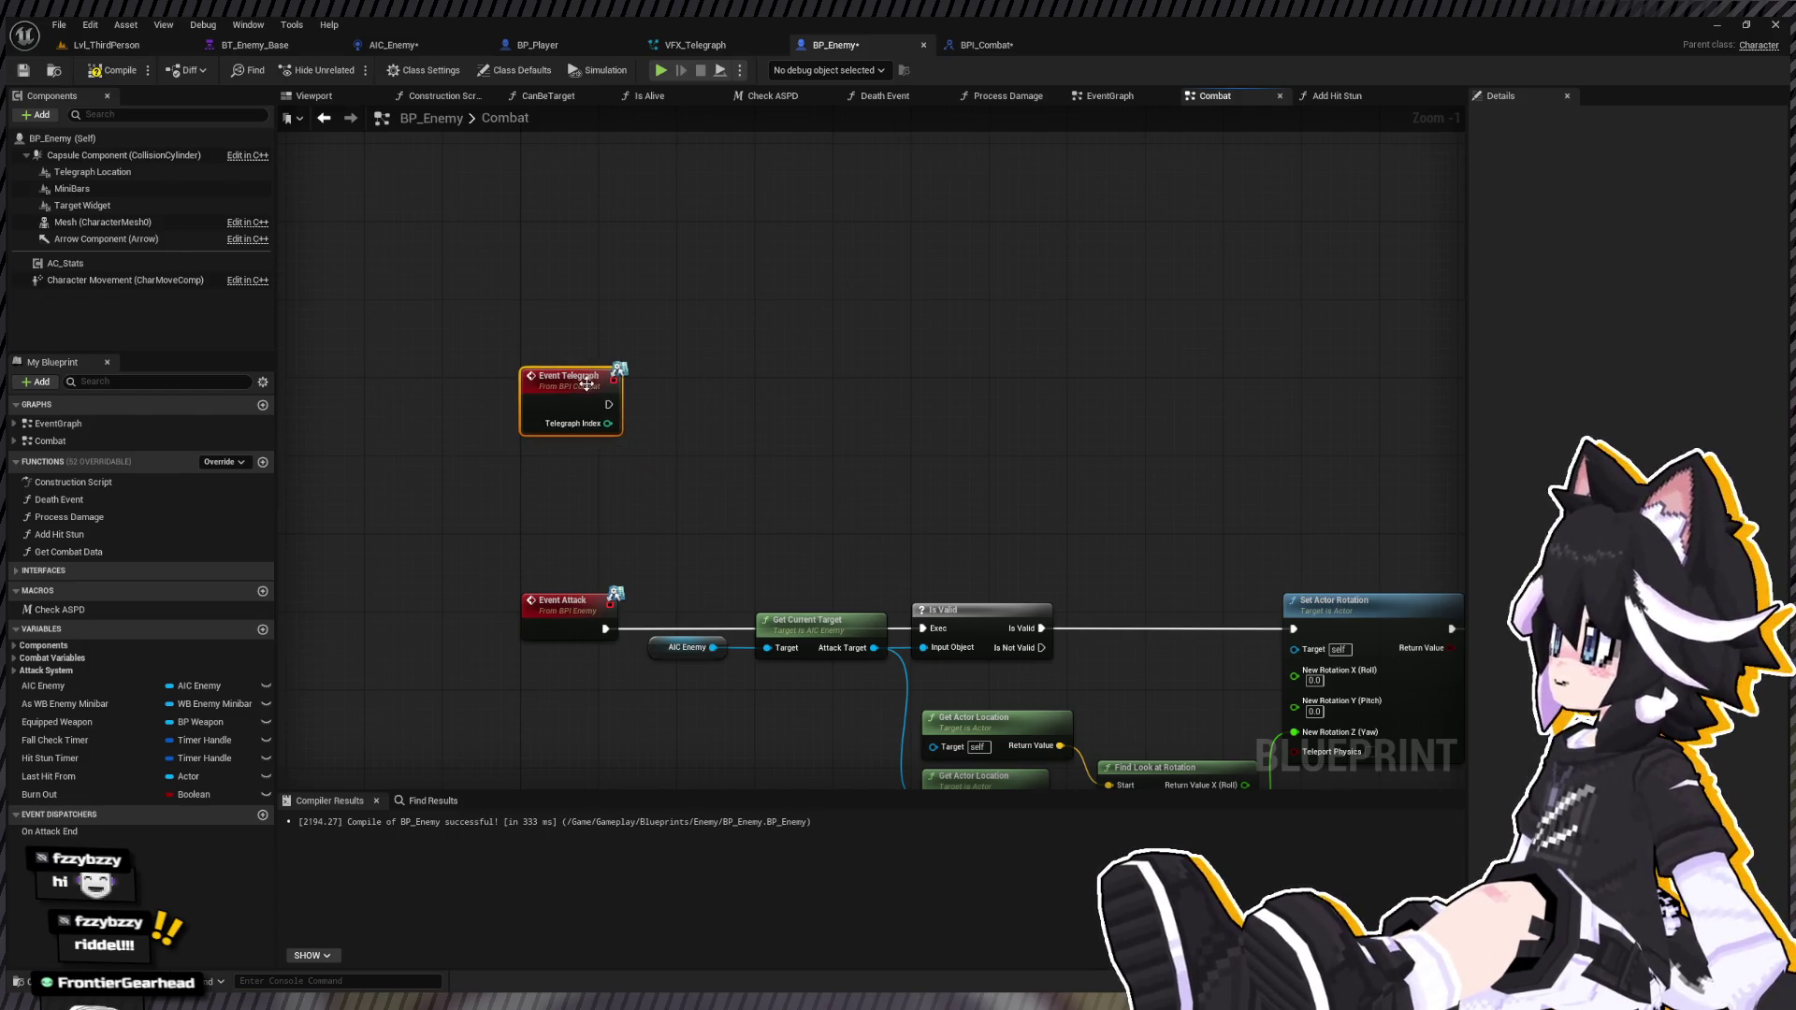
{"action": "left_click", "coordinate": [634, 430]}
{"action": "left_click_drag", "start_coordinate": [600, 425], "coordinate": [706, 412]}
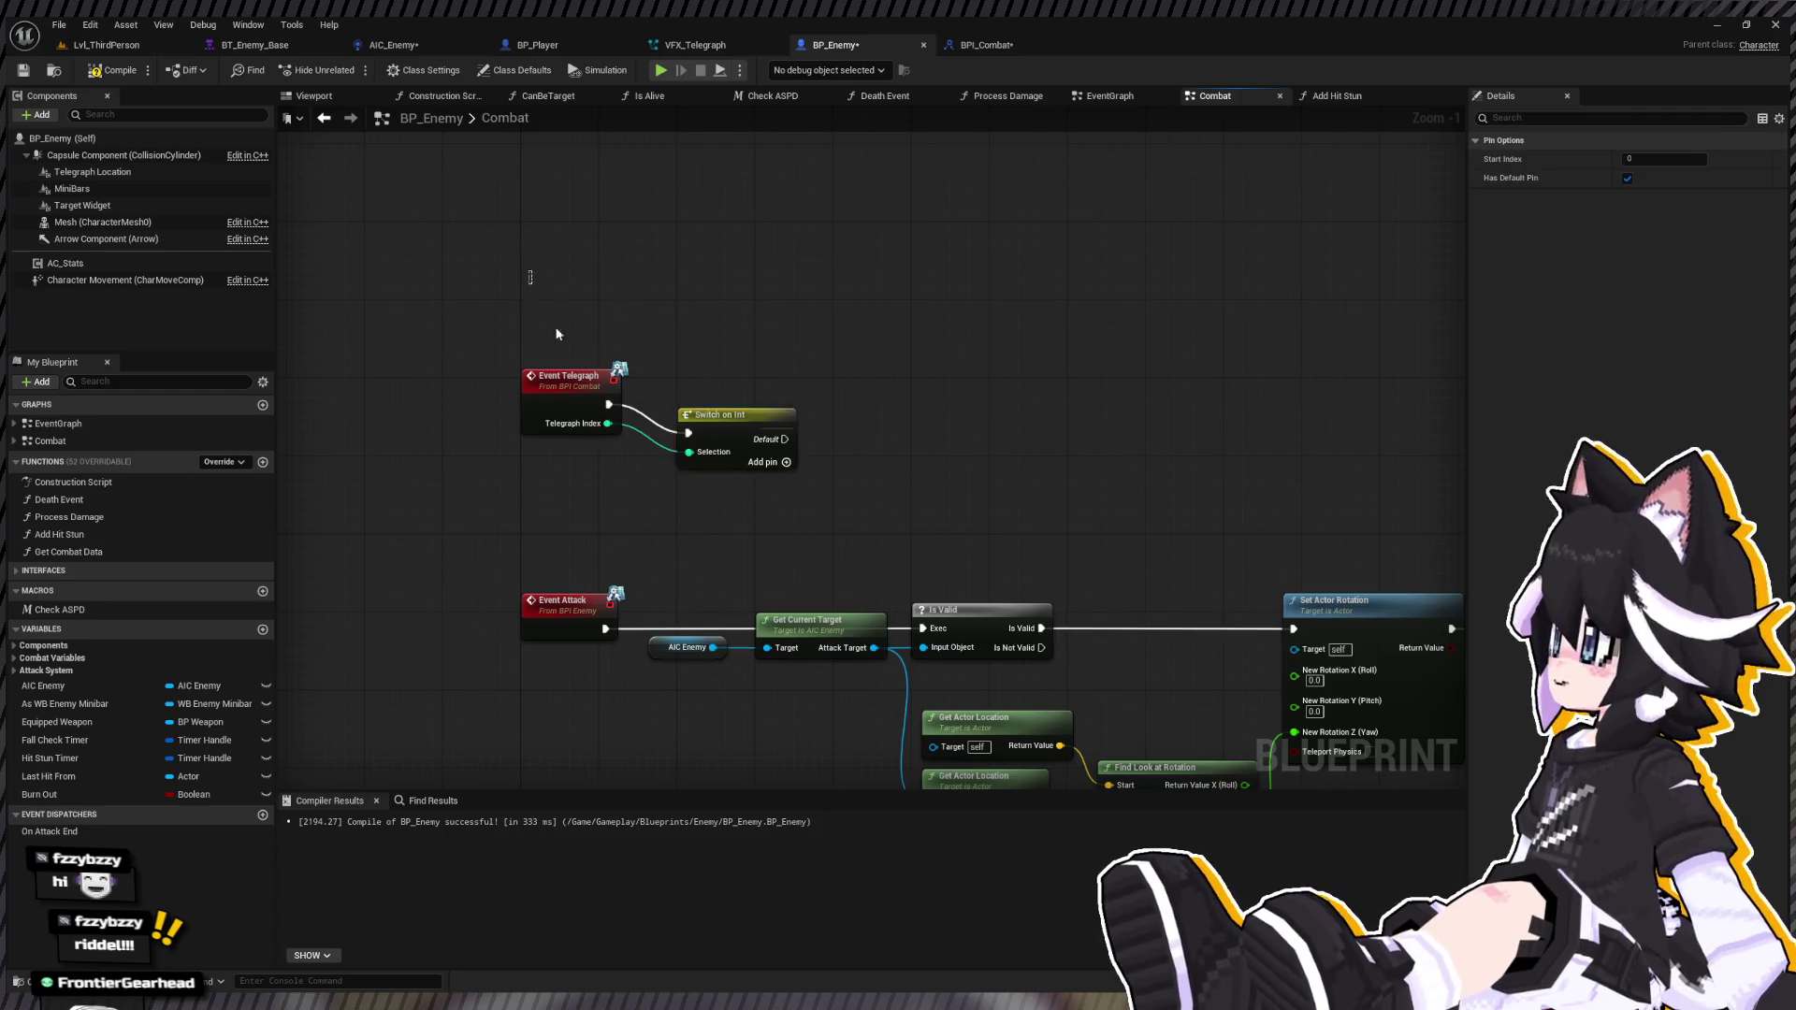
{"action": "left_click_drag", "start_coordinate": [538, 303], "coordinate": [782, 469]}
{"action": "key", "text": "q"}
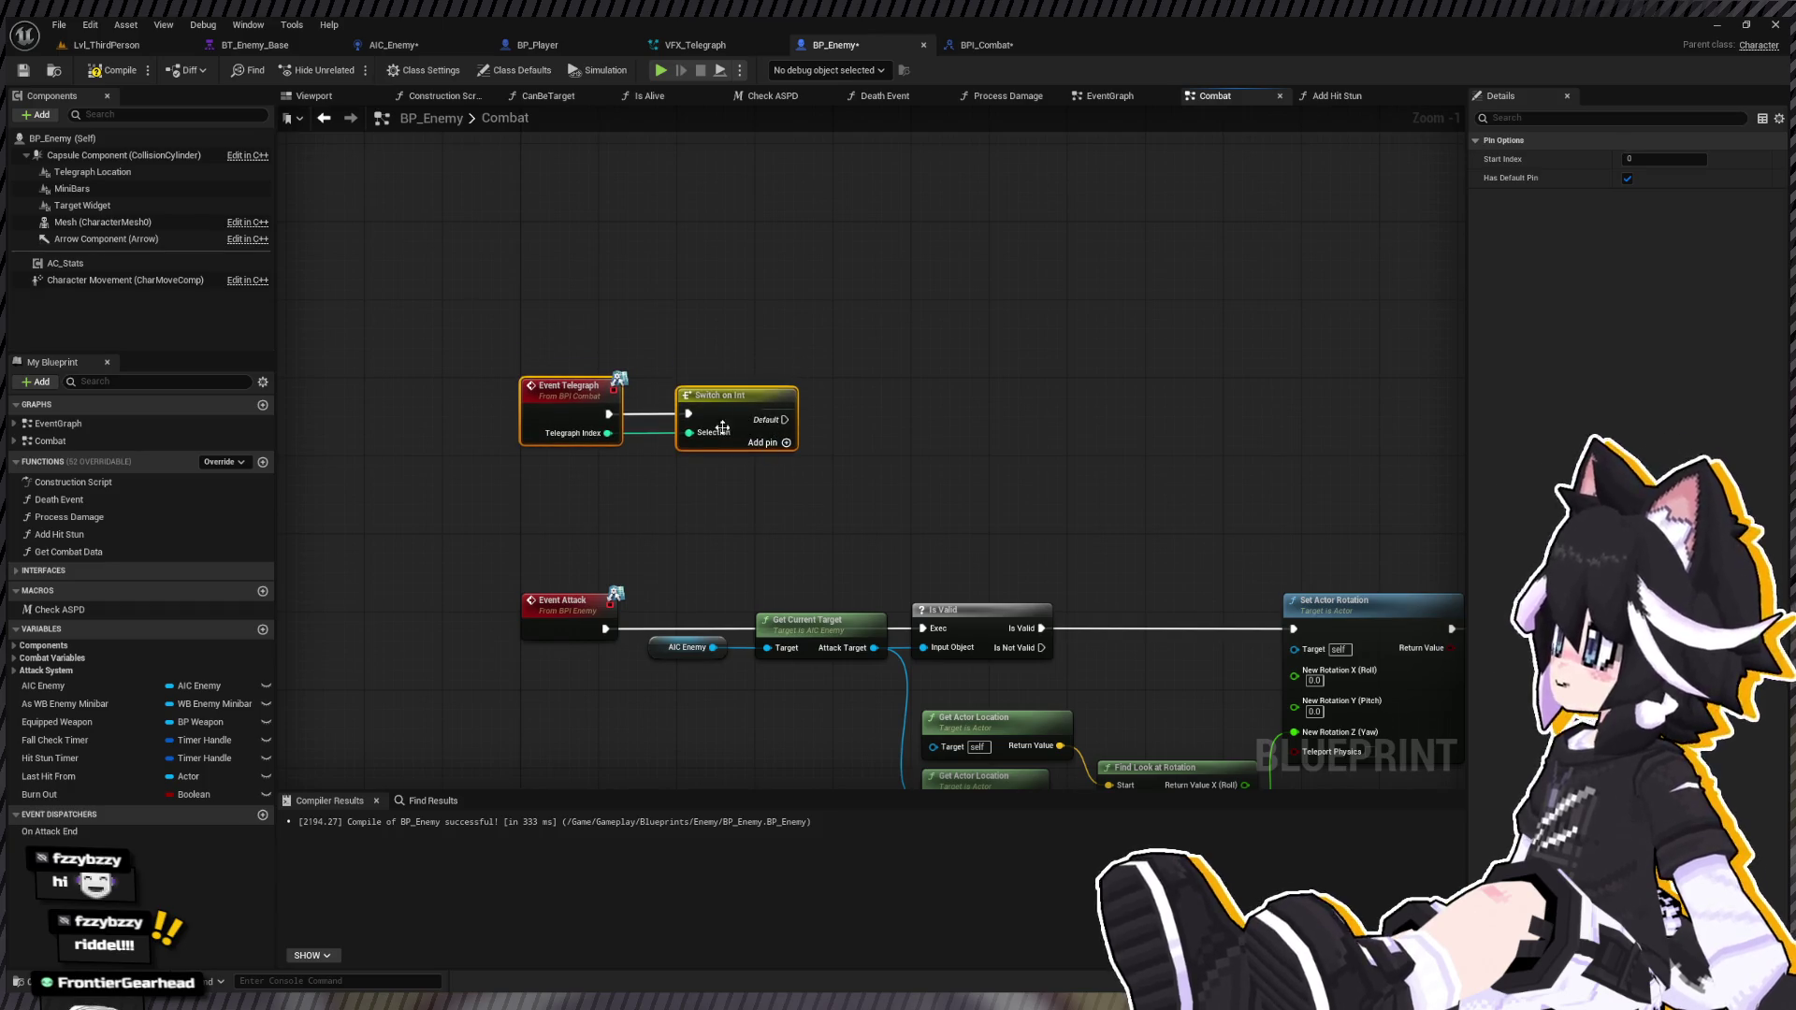
{"action": "mouse_move", "coordinate": [727, 480]}
{"action": "left_mouse_down"}
{"action": "mouse_move", "coordinate": [608, 472]}
{"action": "mouse_move", "coordinate": [689, 462]}
{"action": "mouse_move", "coordinate": [426, 465]}
{"action": "left_mouse_up"}
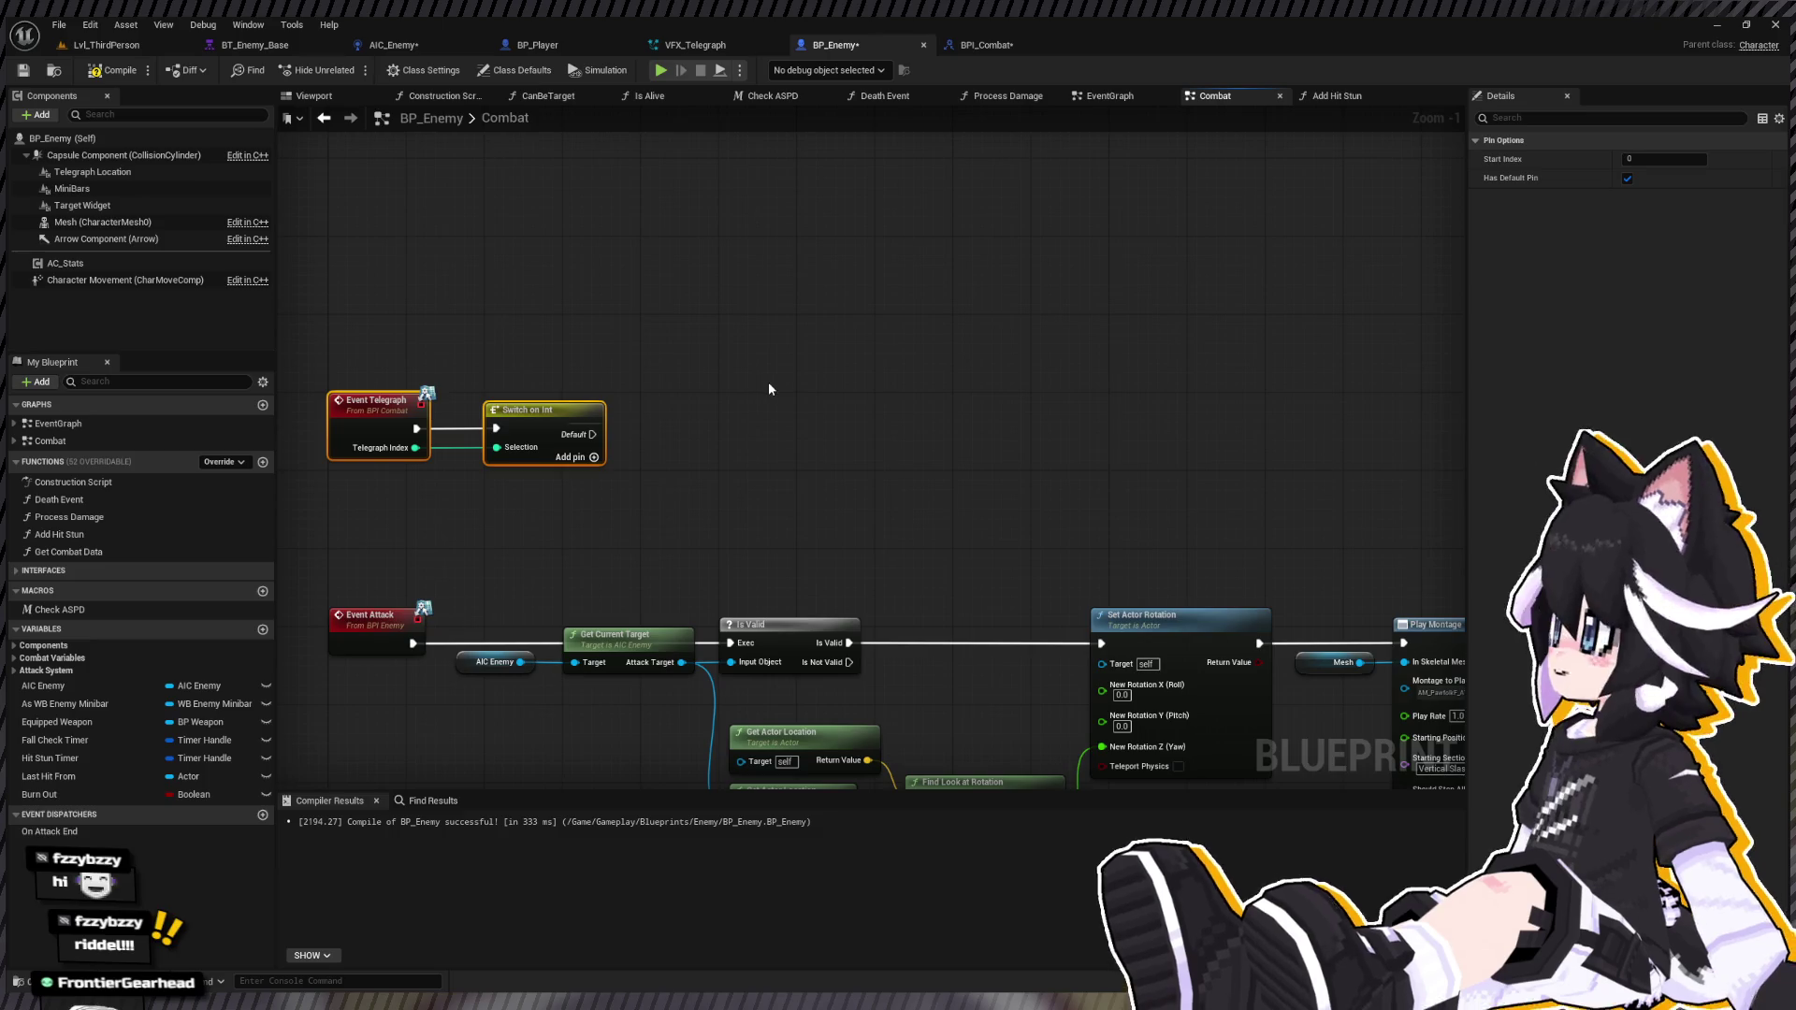
Step: Add a Telegraph Location reference wired into a new Spawn System Attached node
{"action": "left_click", "coordinate": [94, 173]}
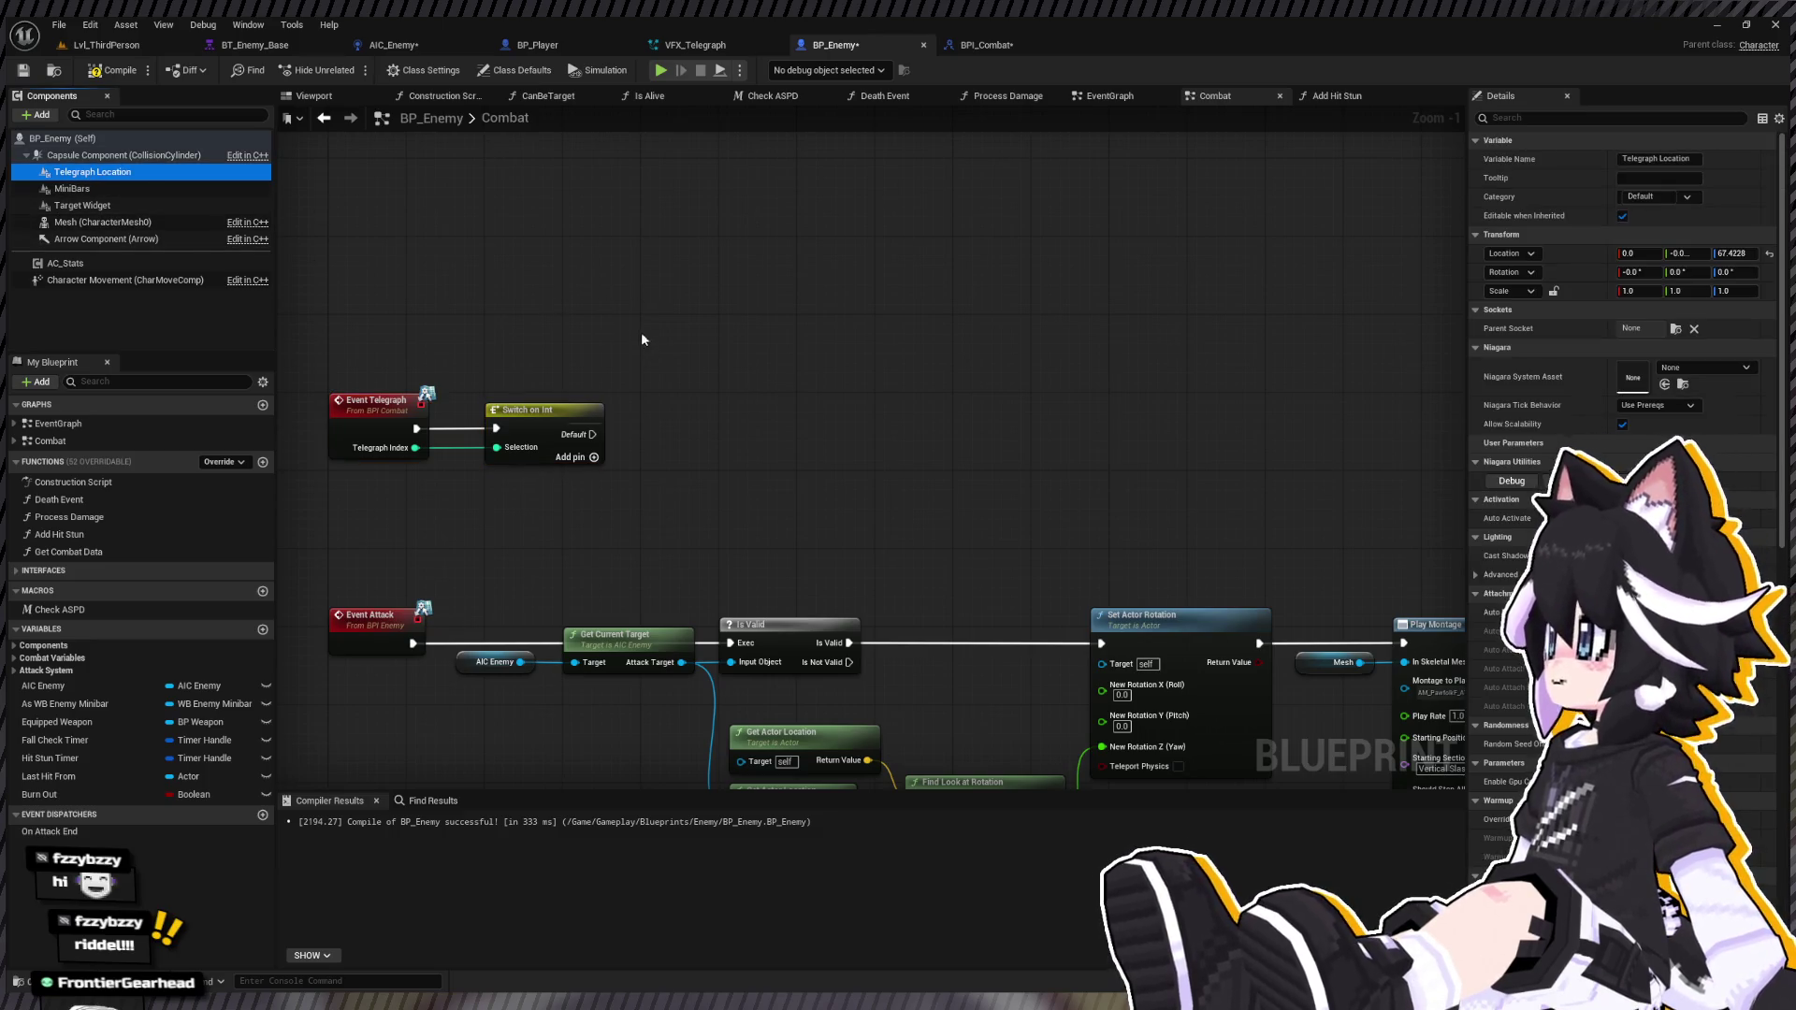
{"action": "left_click_drag", "start_coordinate": [642, 339], "coordinate": [645, 337]}
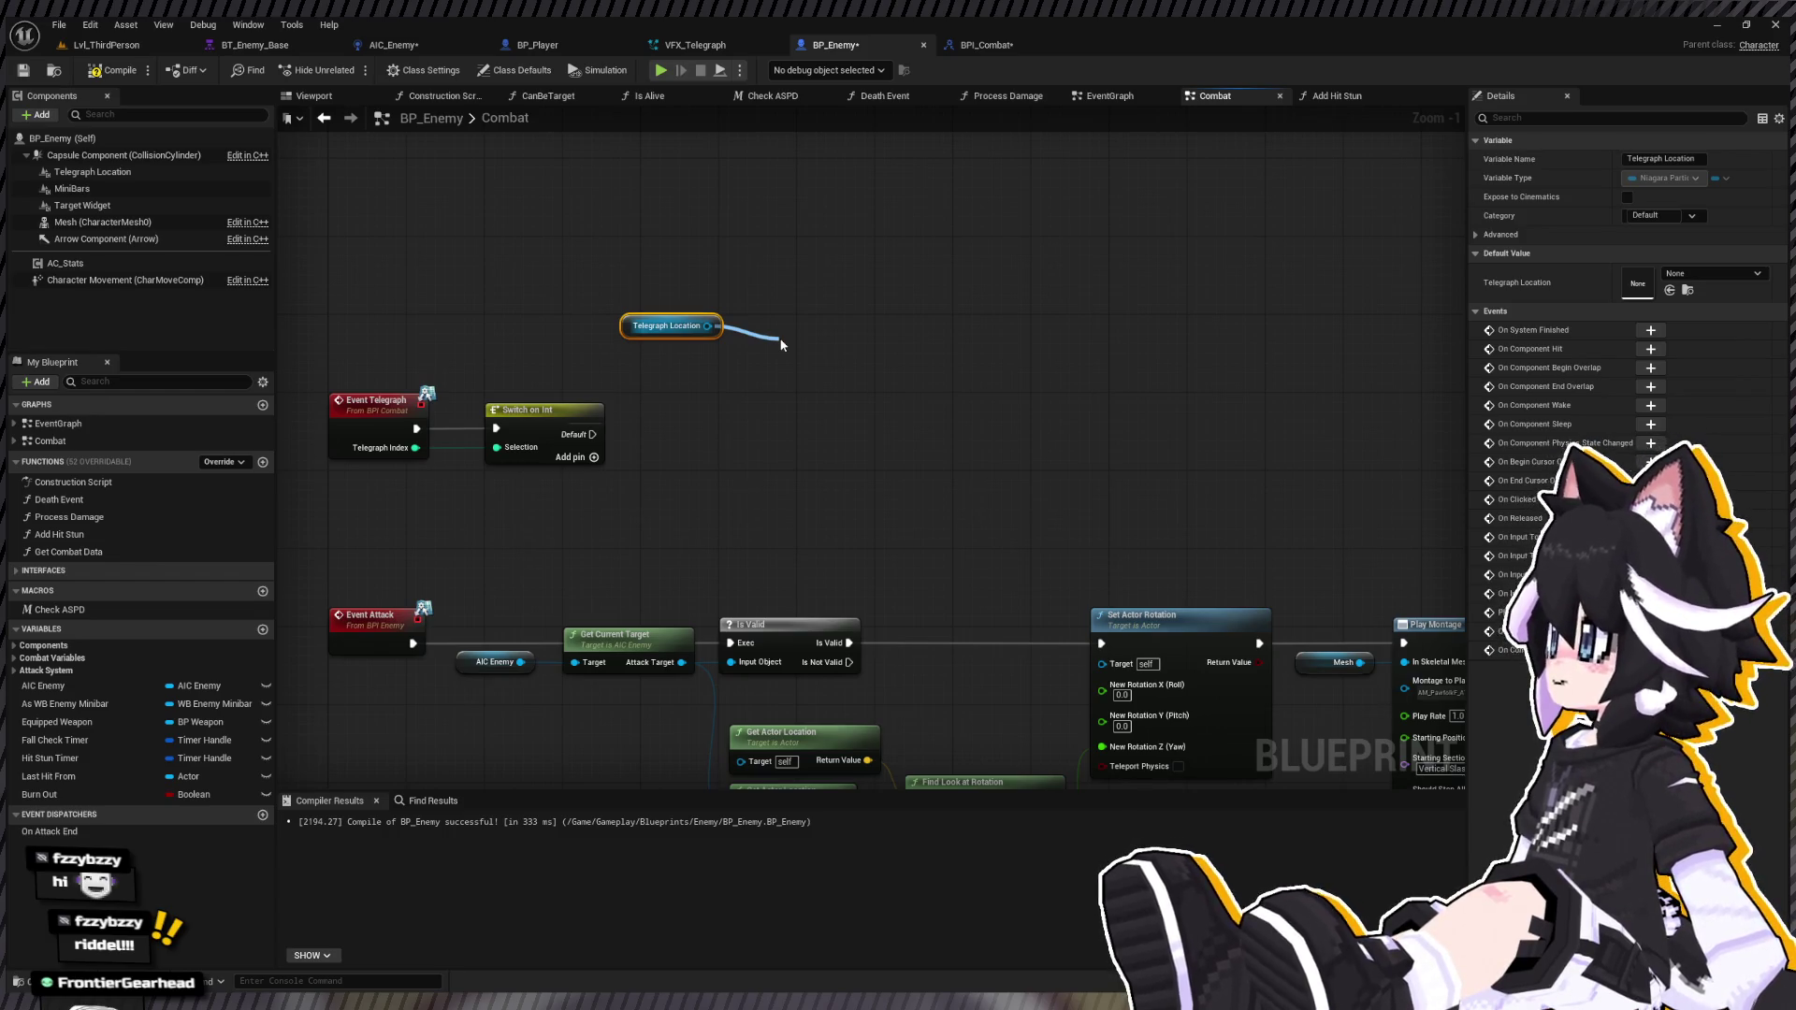
{"action": "left_click_drag", "start_coordinate": [782, 344], "coordinate": [830, 270]}
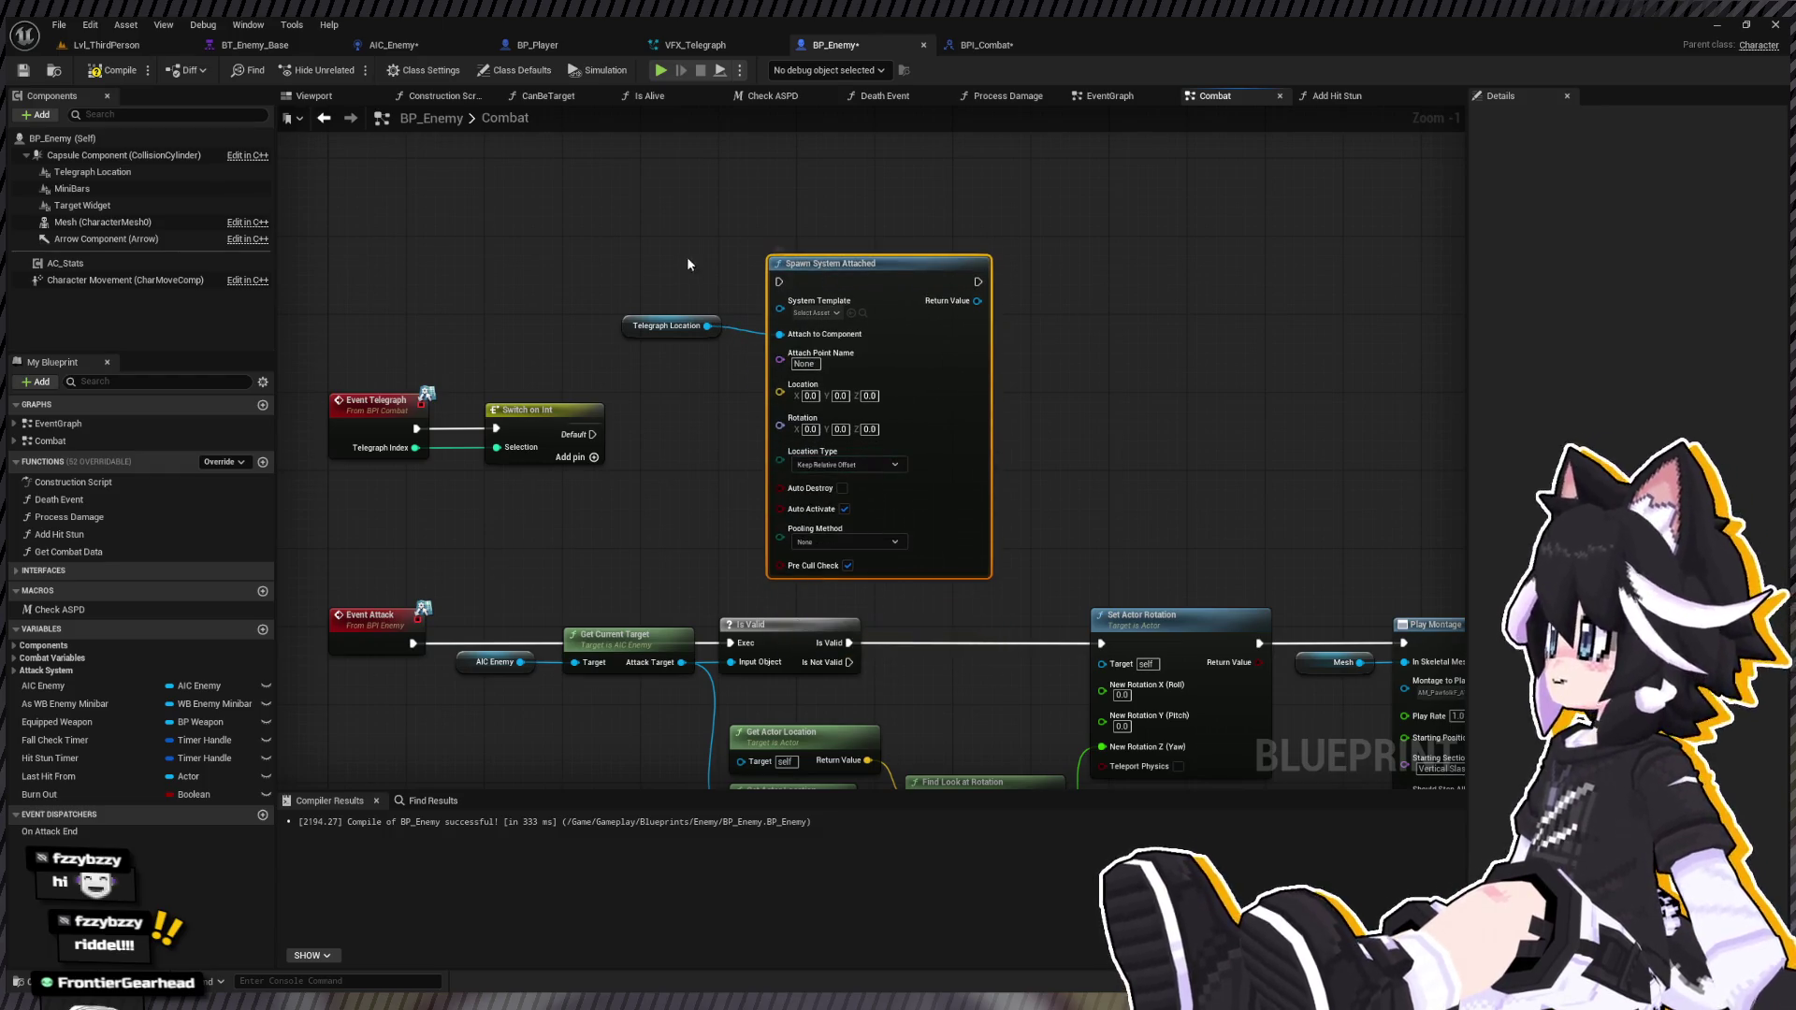
Step: Run Spawn System Attached from the Switch's Default output, with System Template set to VFX_Telegraph
{"action": "left_click", "coordinate": [660, 325]}
{"action": "left_click_drag", "start_coordinate": [655, 288], "coordinate": [617, 319]}
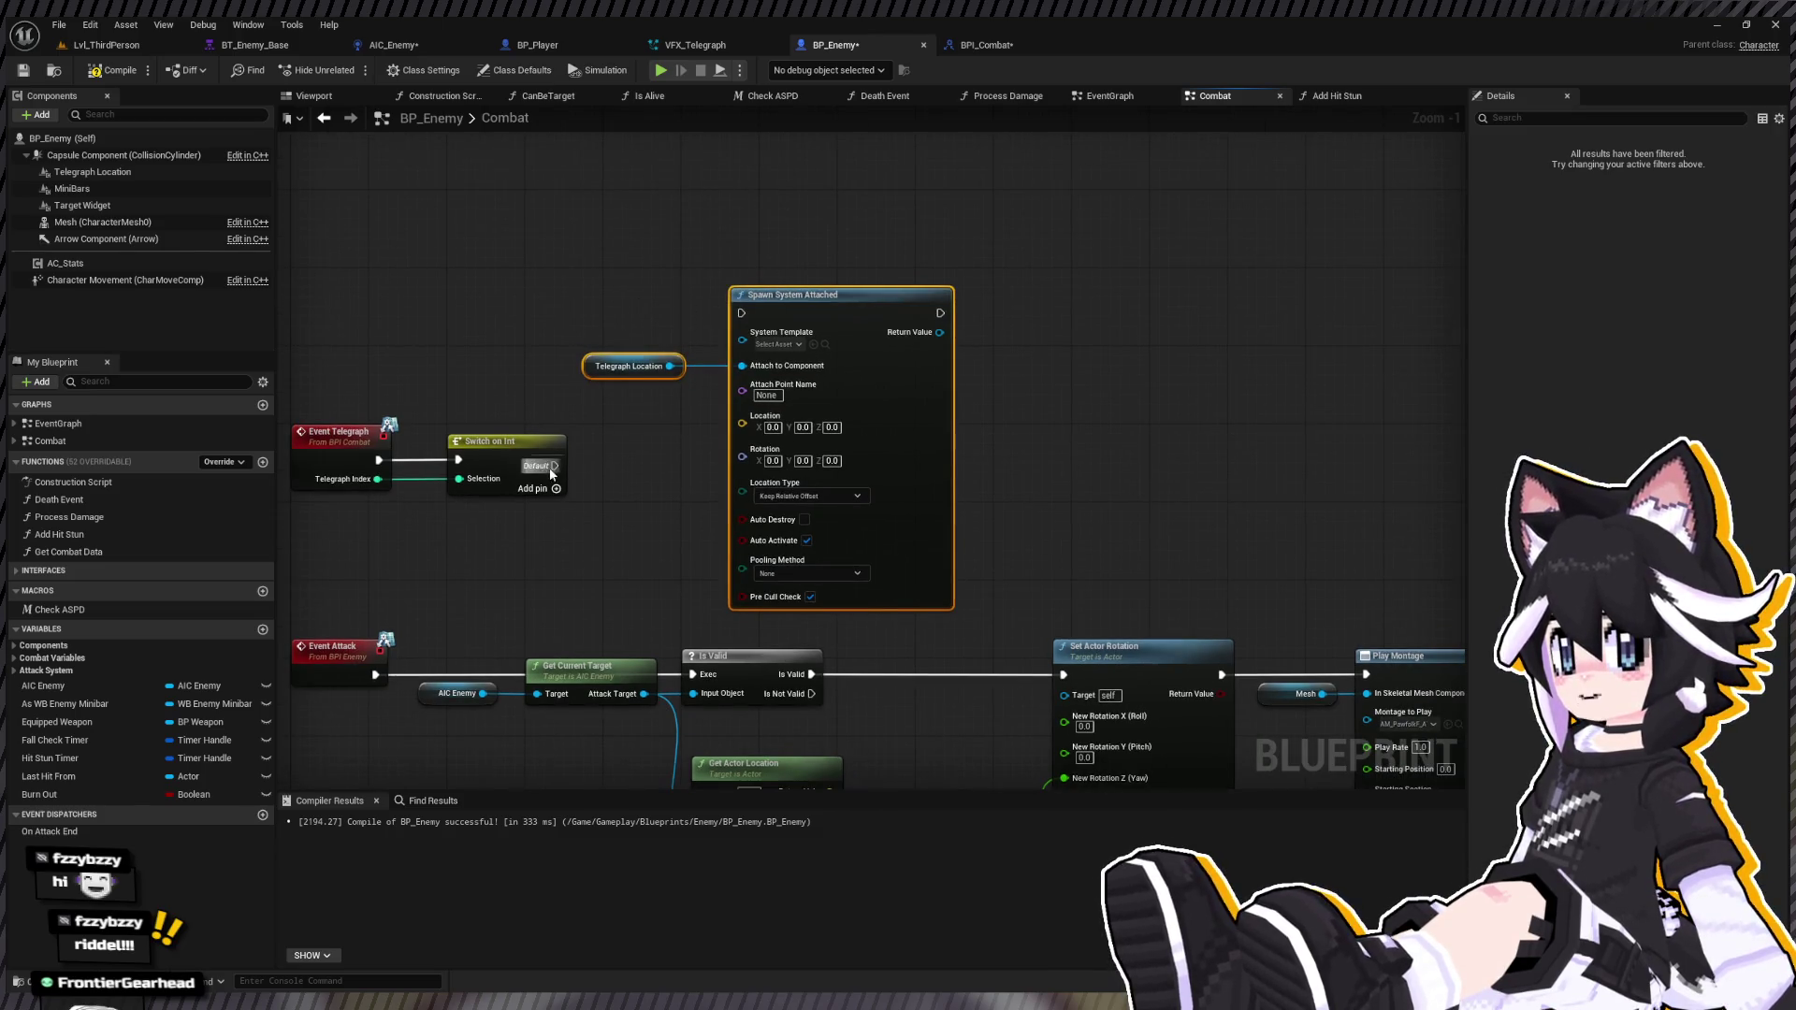
{"action": "mouse_move", "coordinate": [549, 473]}
{"action": "left_mouse_down"}
{"action": "mouse_move", "coordinate": [702, 309]}
{"action": "mouse_move", "coordinate": [774, 345]}
{"action": "left_mouse_up"}
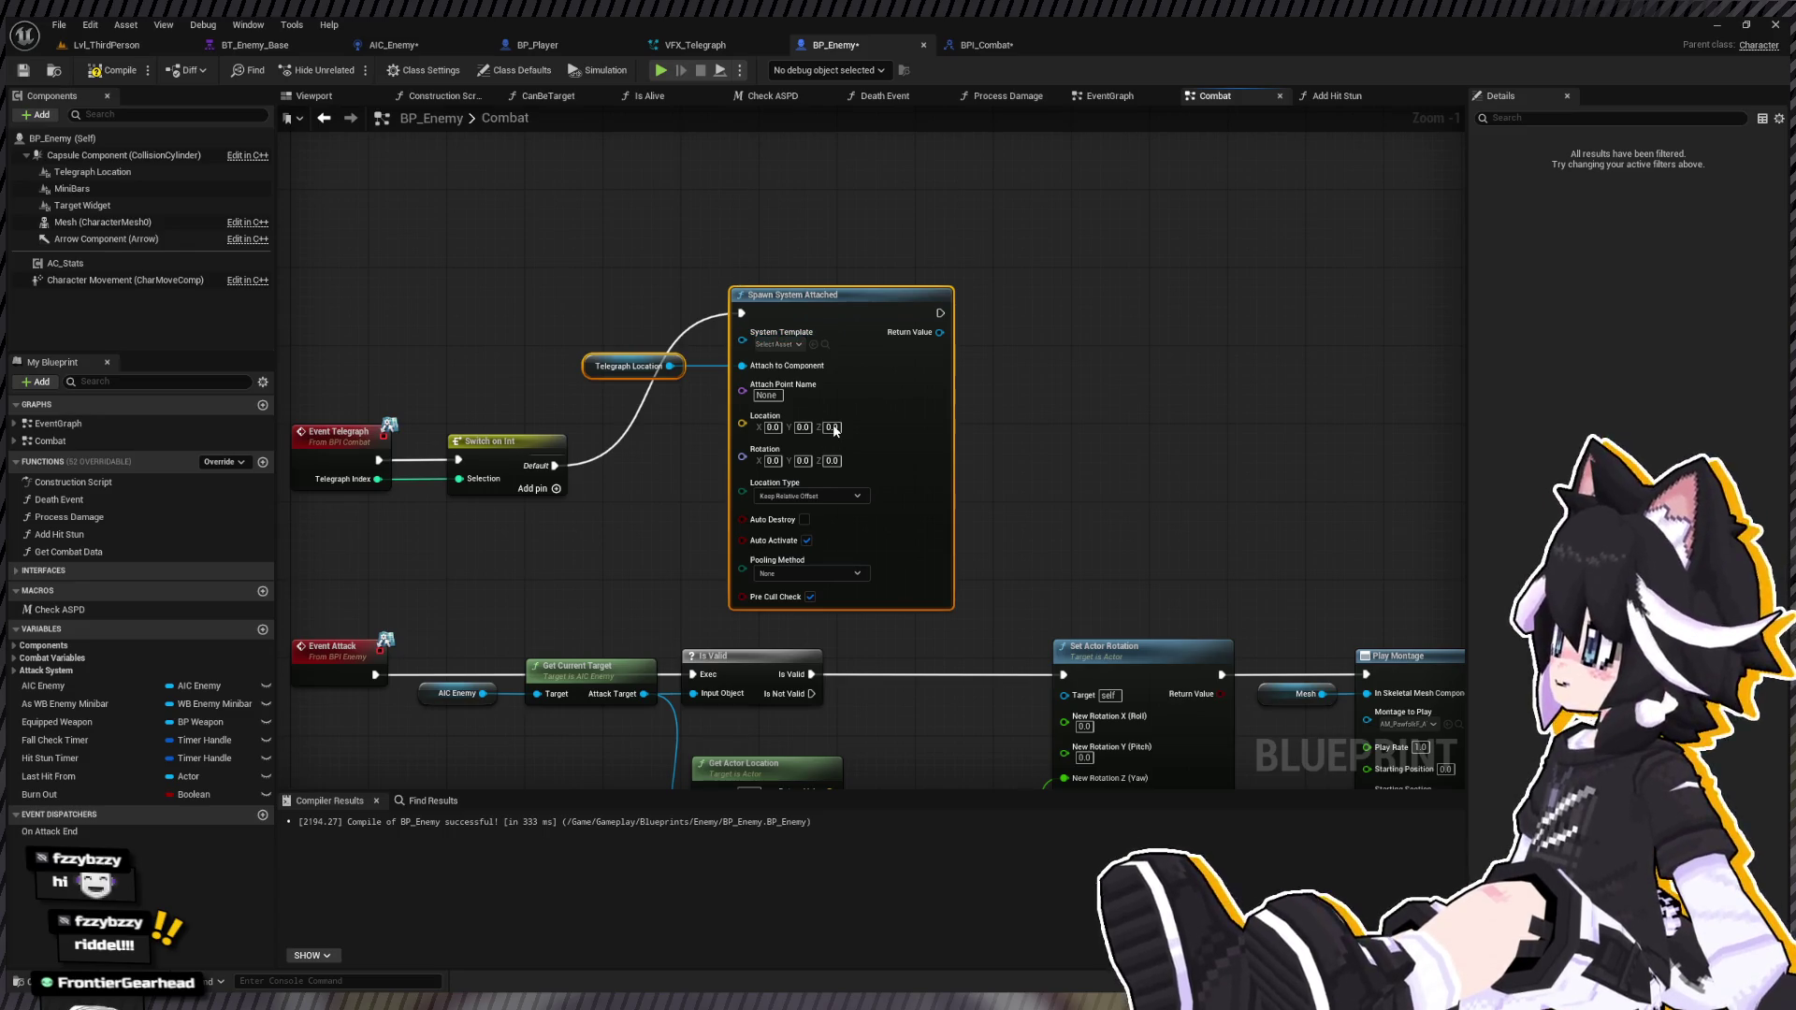
{"action": "left_click", "coordinate": [813, 344]}
{"action": "mouse_move", "coordinate": [593, 272]}
{"action": "left_mouse_down"}
{"action": "mouse_move", "coordinate": [690, 355]}
{"action": "mouse_move", "coordinate": [797, 374]}
{"action": "mouse_move", "coordinate": [877, 325]}
{"action": "mouse_move", "coordinate": [1031, 372]}
{"action": "left_mouse_up"}
Step: Line up Event Telegraph, the Switch and Telegraph Location with the spawn node
{"action": "left_click_drag", "start_coordinate": [401, 402], "coordinate": [593, 525]}
{"action": "left_click_drag", "start_coordinate": [697, 506], "coordinate": [698, 350]}
{"action": "mouse_move", "coordinate": [454, 273]}
{"action": "left_mouse_down"}
{"action": "mouse_move", "coordinate": [1184, 430]}
{"action": "mouse_move", "coordinate": [1182, 311]}
{"action": "left_mouse_up"}
{"action": "left_click", "coordinate": [765, 387]}
{"action": "left_click_drag", "start_coordinate": [844, 411], "coordinate": [761, 416]}
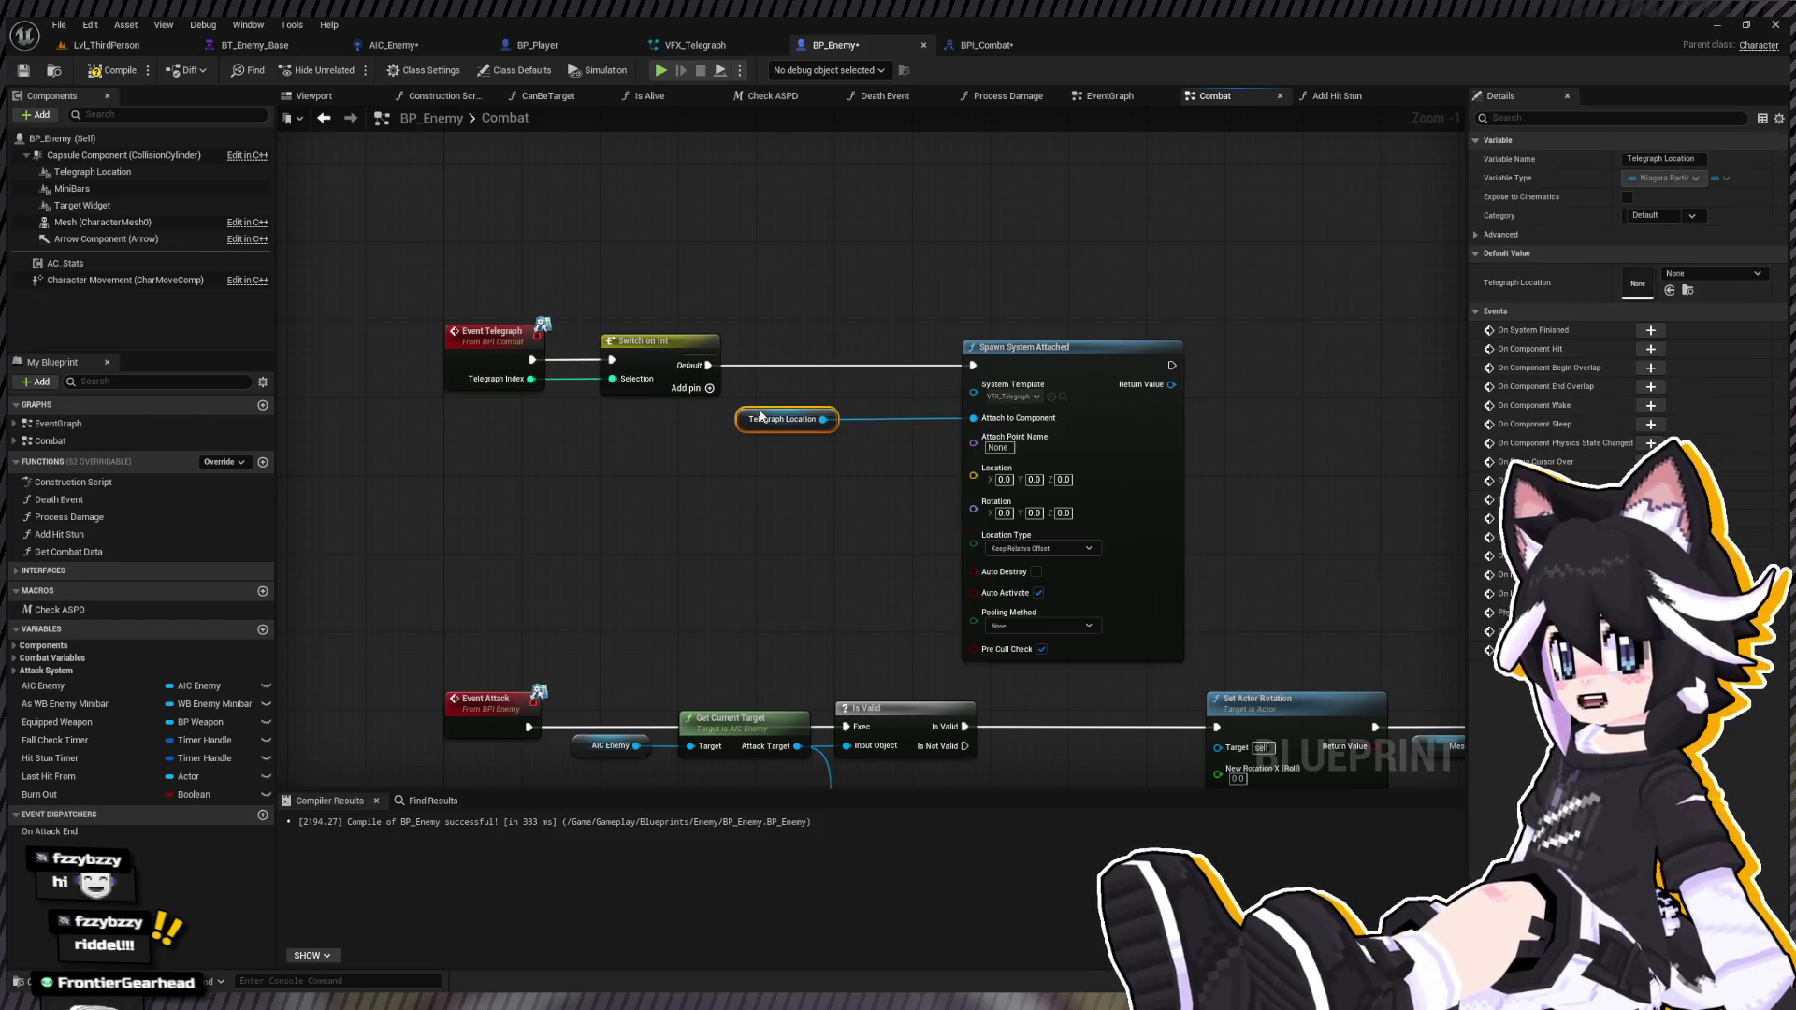
{"action": "left_click_drag", "start_coordinate": [440, 281], "coordinate": [982, 440]}
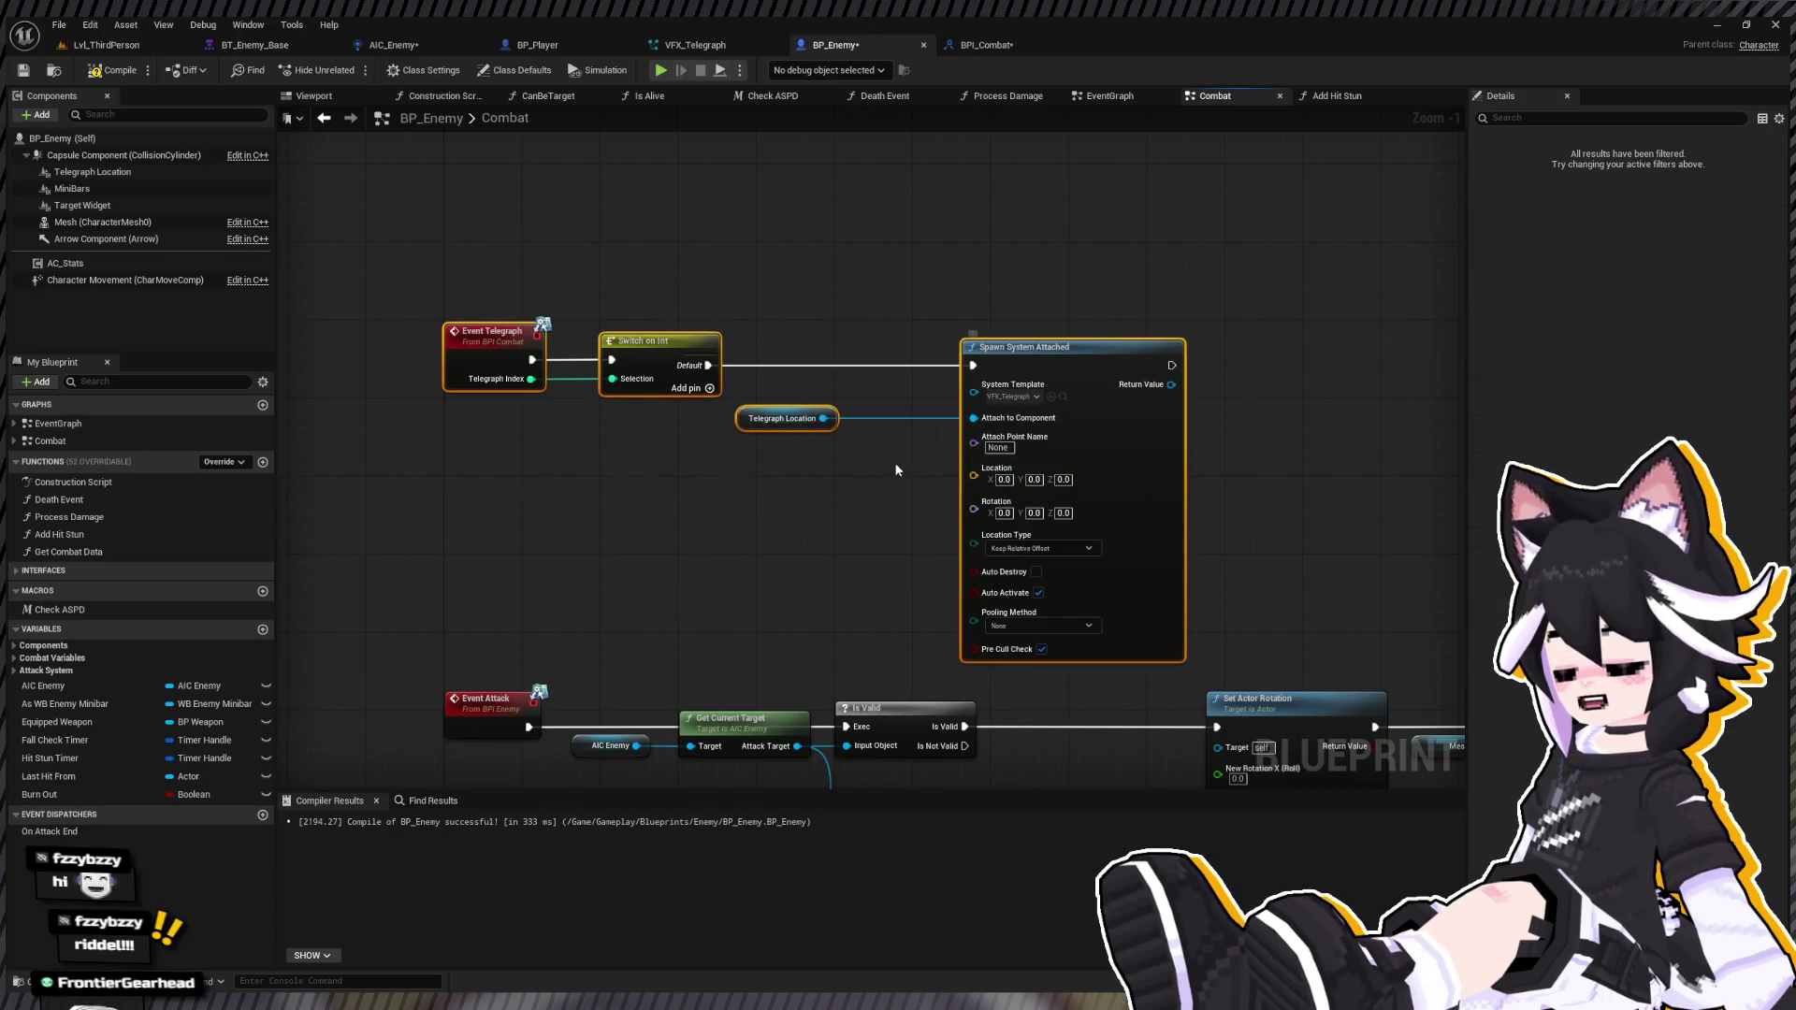
Step: Feed Telegraph Location's Get World Location into the spawn node's Location input
{"action": "left_click_drag", "start_coordinate": [831, 423], "coordinate": [822, 492]}
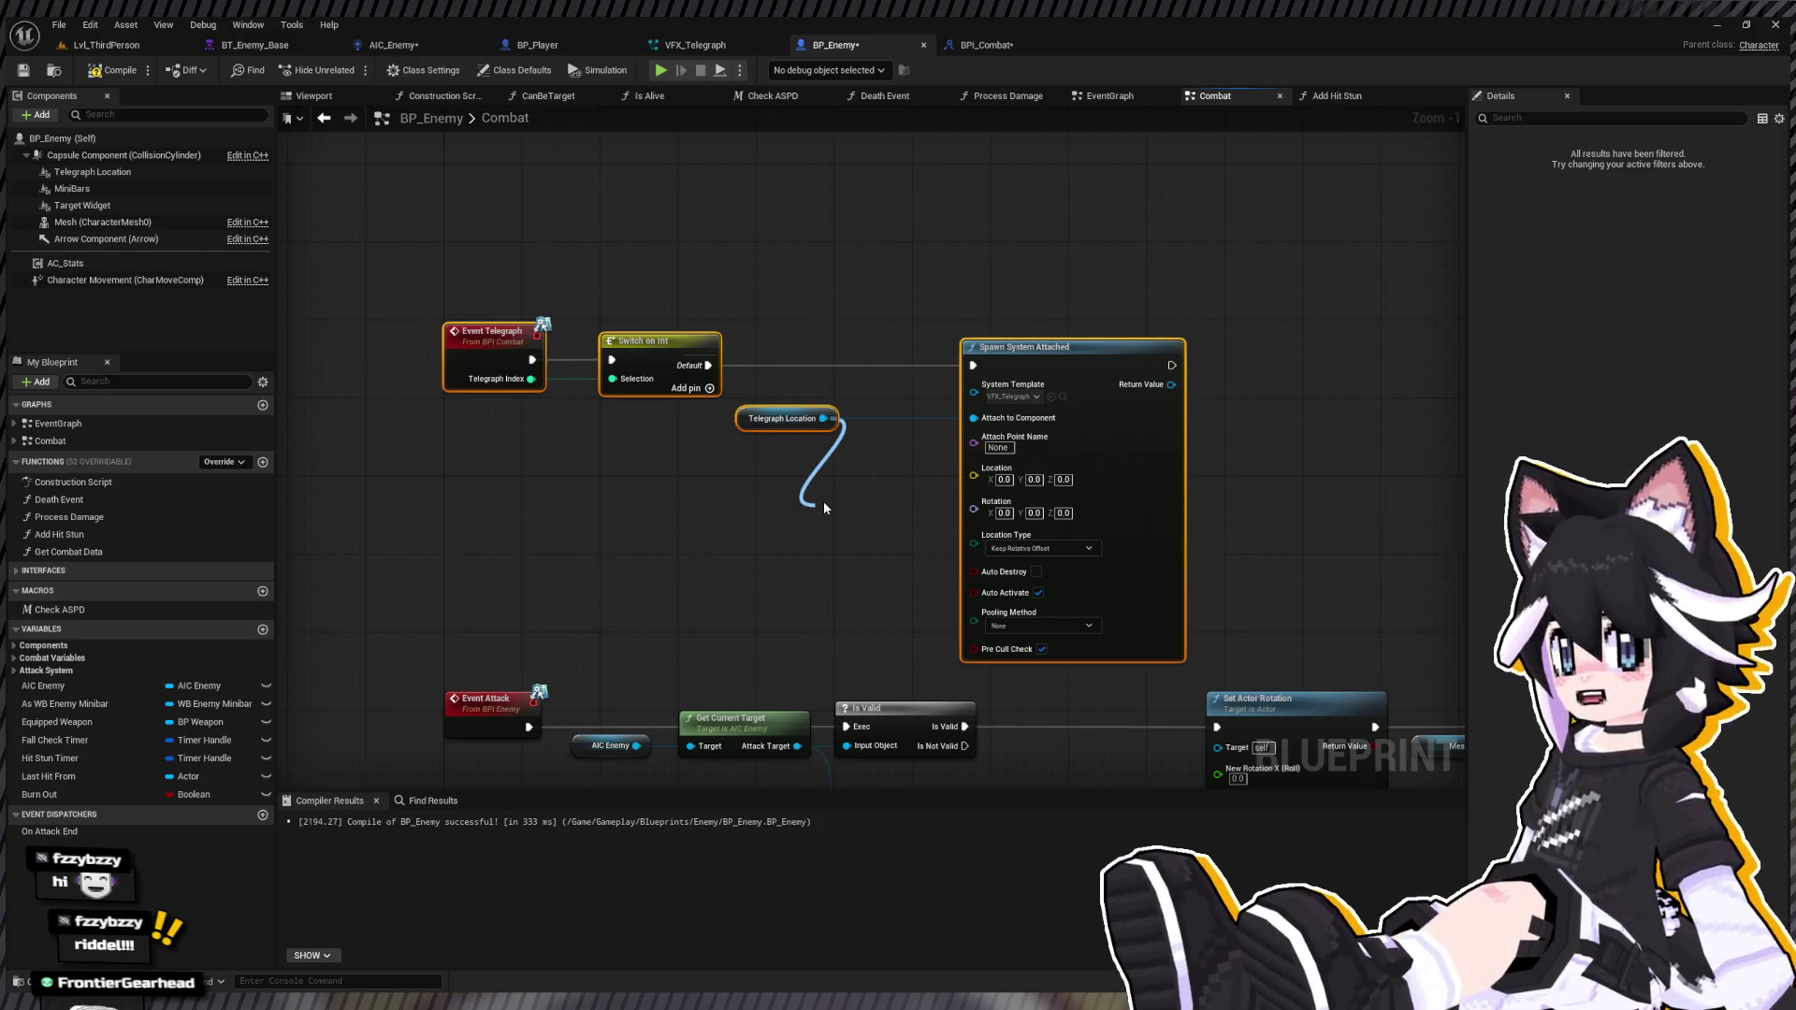
{"action": "left_click_drag", "start_coordinate": [823, 508], "coordinate": [820, 506]}
{"action": "left_click_drag", "start_coordinate": [973, 475], "coordinate": [938, 554]}
{"action": "left_click_drag", "start_coordinate": [749, 421], "coordinate": [609, 424]}
{"action": "mouse_move", "coordinate": [881, 522]}
{"action": "left_mouse_down"}
{"action": "mouse_move", "coordinate": [823, 498]}
{"action": "mouse_move", "coordinate": [809, 446]}
{"action": "left_mouse_up"}
{"action": "mouse_move", "coordinate": [505, 271]}
{"action": "left_mouse_down"}
{"action": "mouse_move", "coordinate": [760, 369]}
{"action": "mouse_move", "coordinate": [1209, 245]}
{"action": "left_mouse_up"}
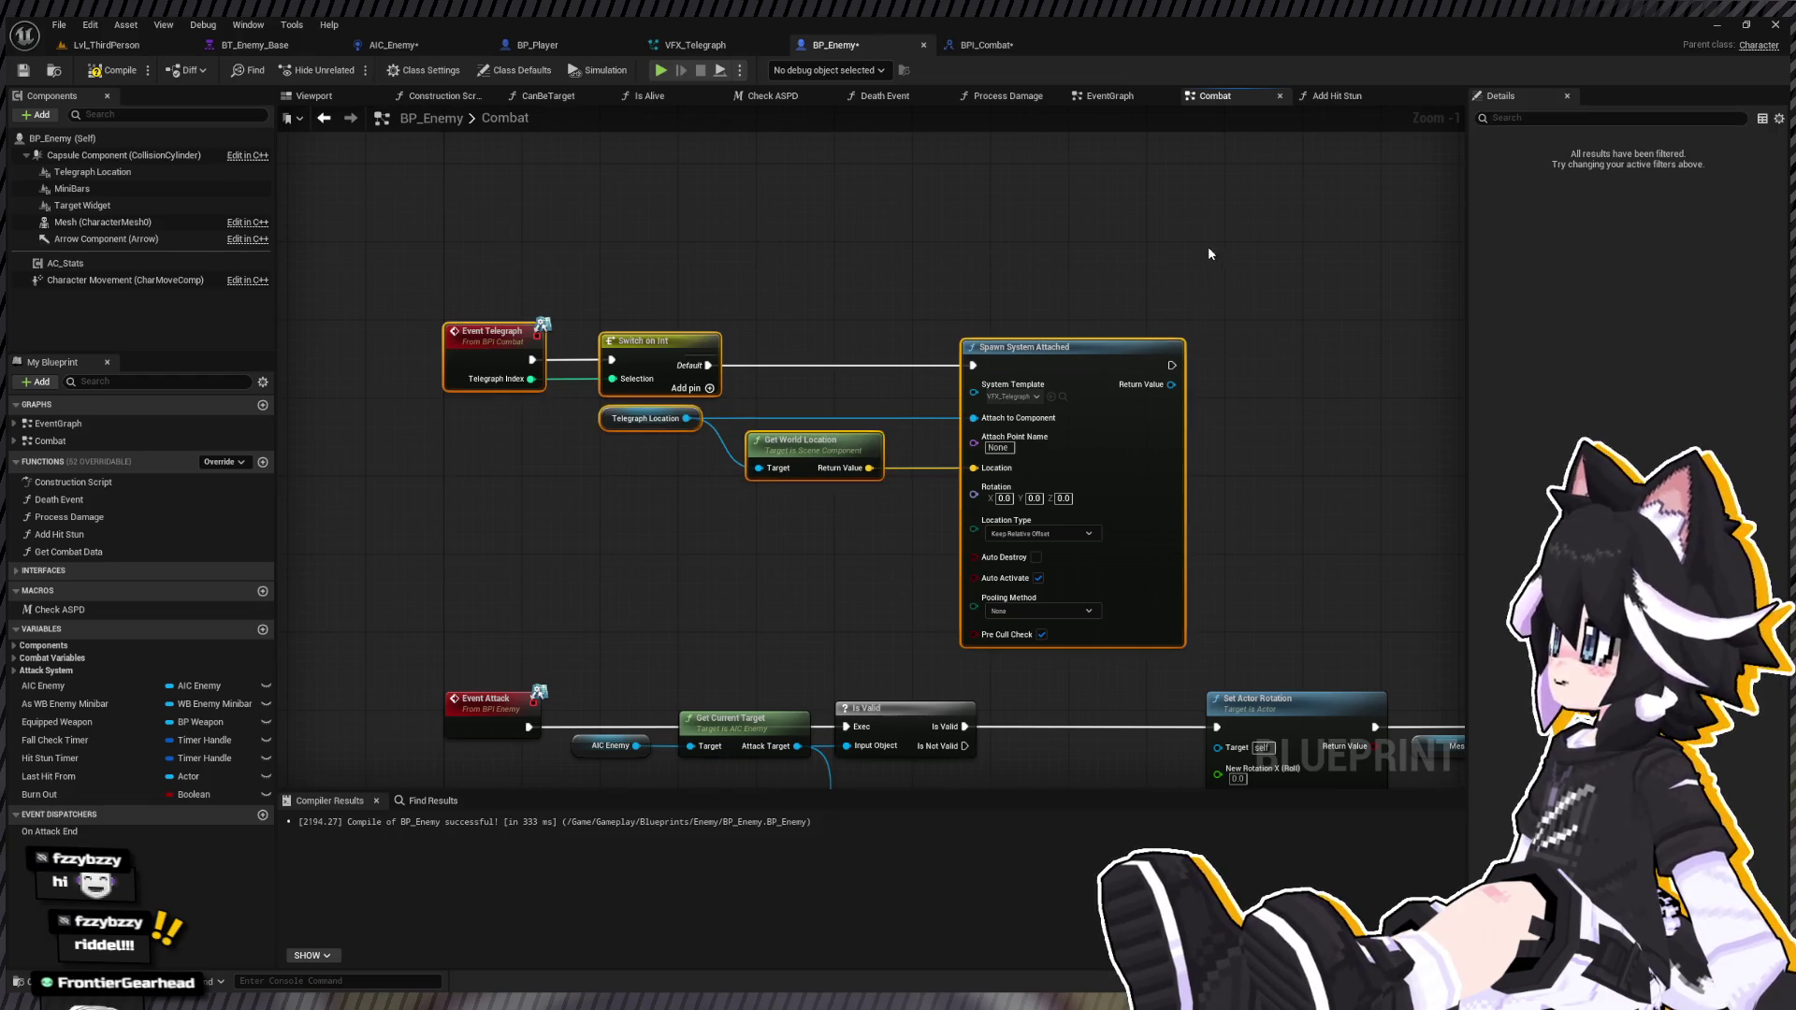
{"action": "left_click_drag", "start_coordinate": [1112, 353], "coordinate": [932, 320]}
{"action": "mouse_move", "coordinate": [1003, 418]}
{"action": "left_mouse_down"}
{"action": "mouse_move", "coordinate": [1246, 369]}
{"action": "mouse_move", "coordinate": [773, 356]}
{"action": "left_mouse_up"}
{"action": "mouse_move", "coordinate": [776, 277]}
{"action": "left_mouse_down"}
{"action": "mouse_move", "coordinate": [832, 278]}
{"action": "mouse_move", "coordinate": [774, 278]}
{"action": "left_mouse_up"}
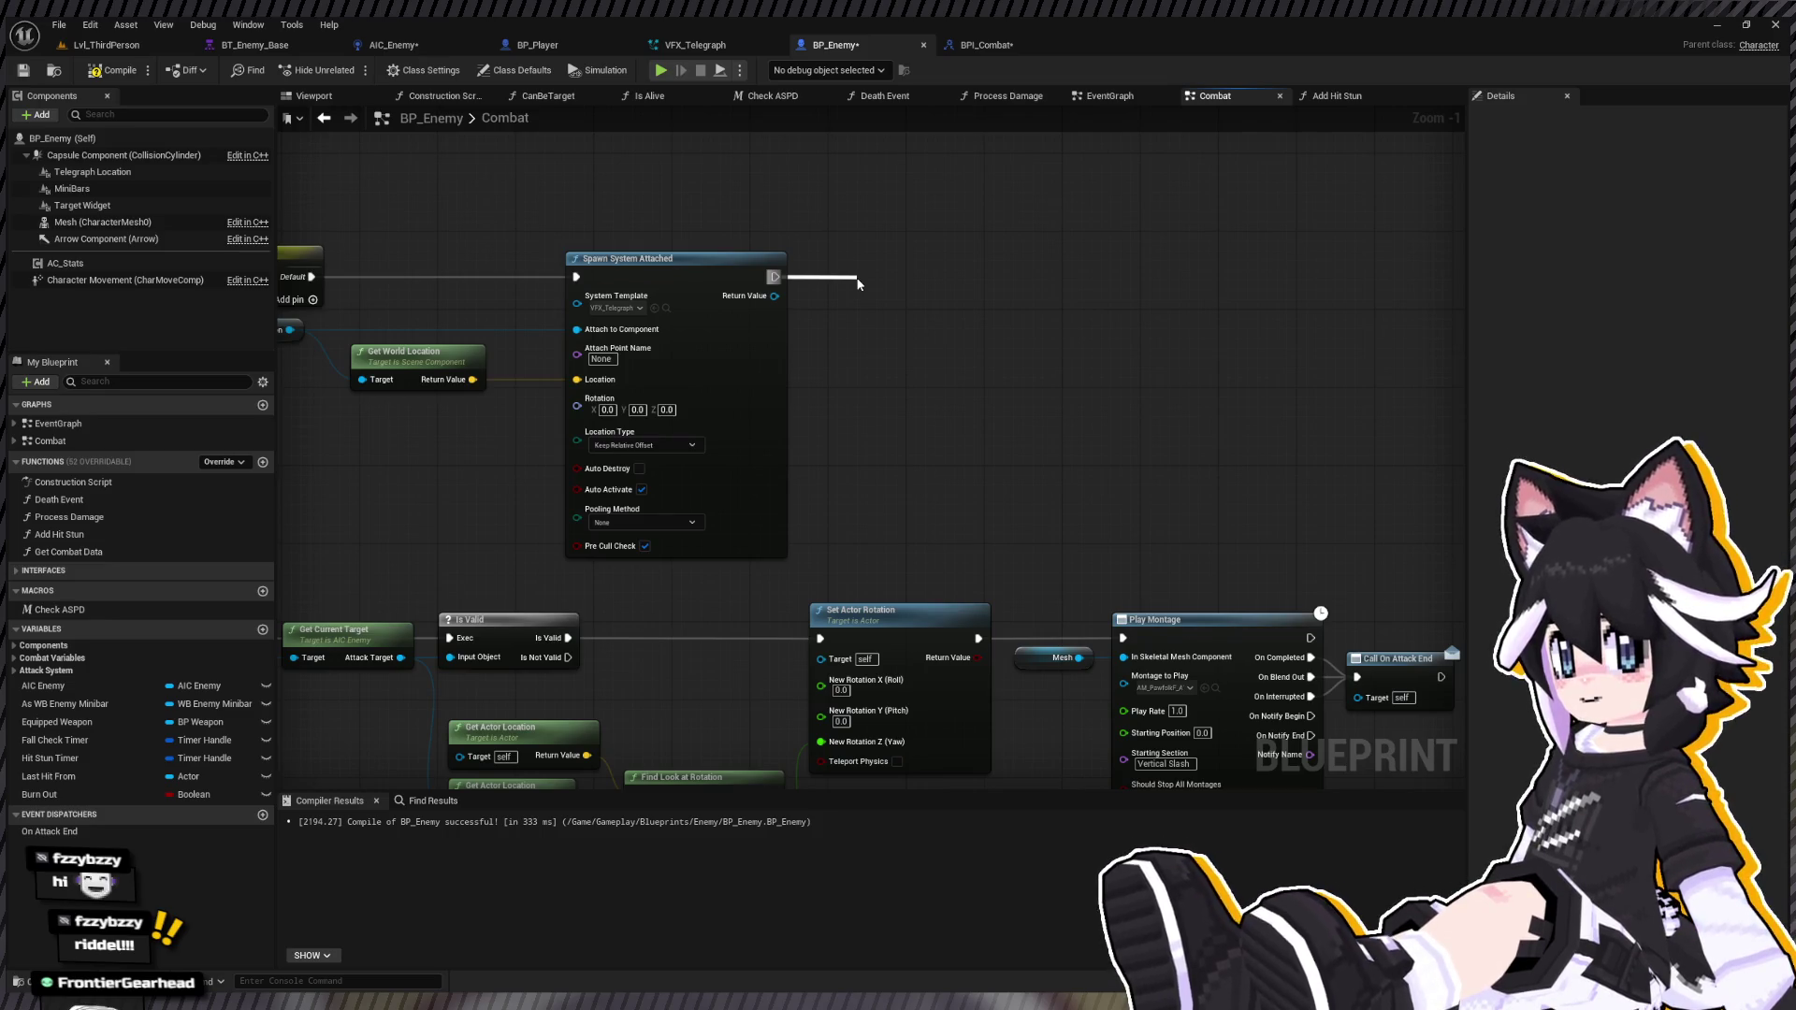
Step: Frame the telegraph and attack sections together and add a custom event named 'Perform Attack'
{"action": "scroll", "coordinate": [939, 244], "scroll_direction": "down", "scroll_amount": 1}
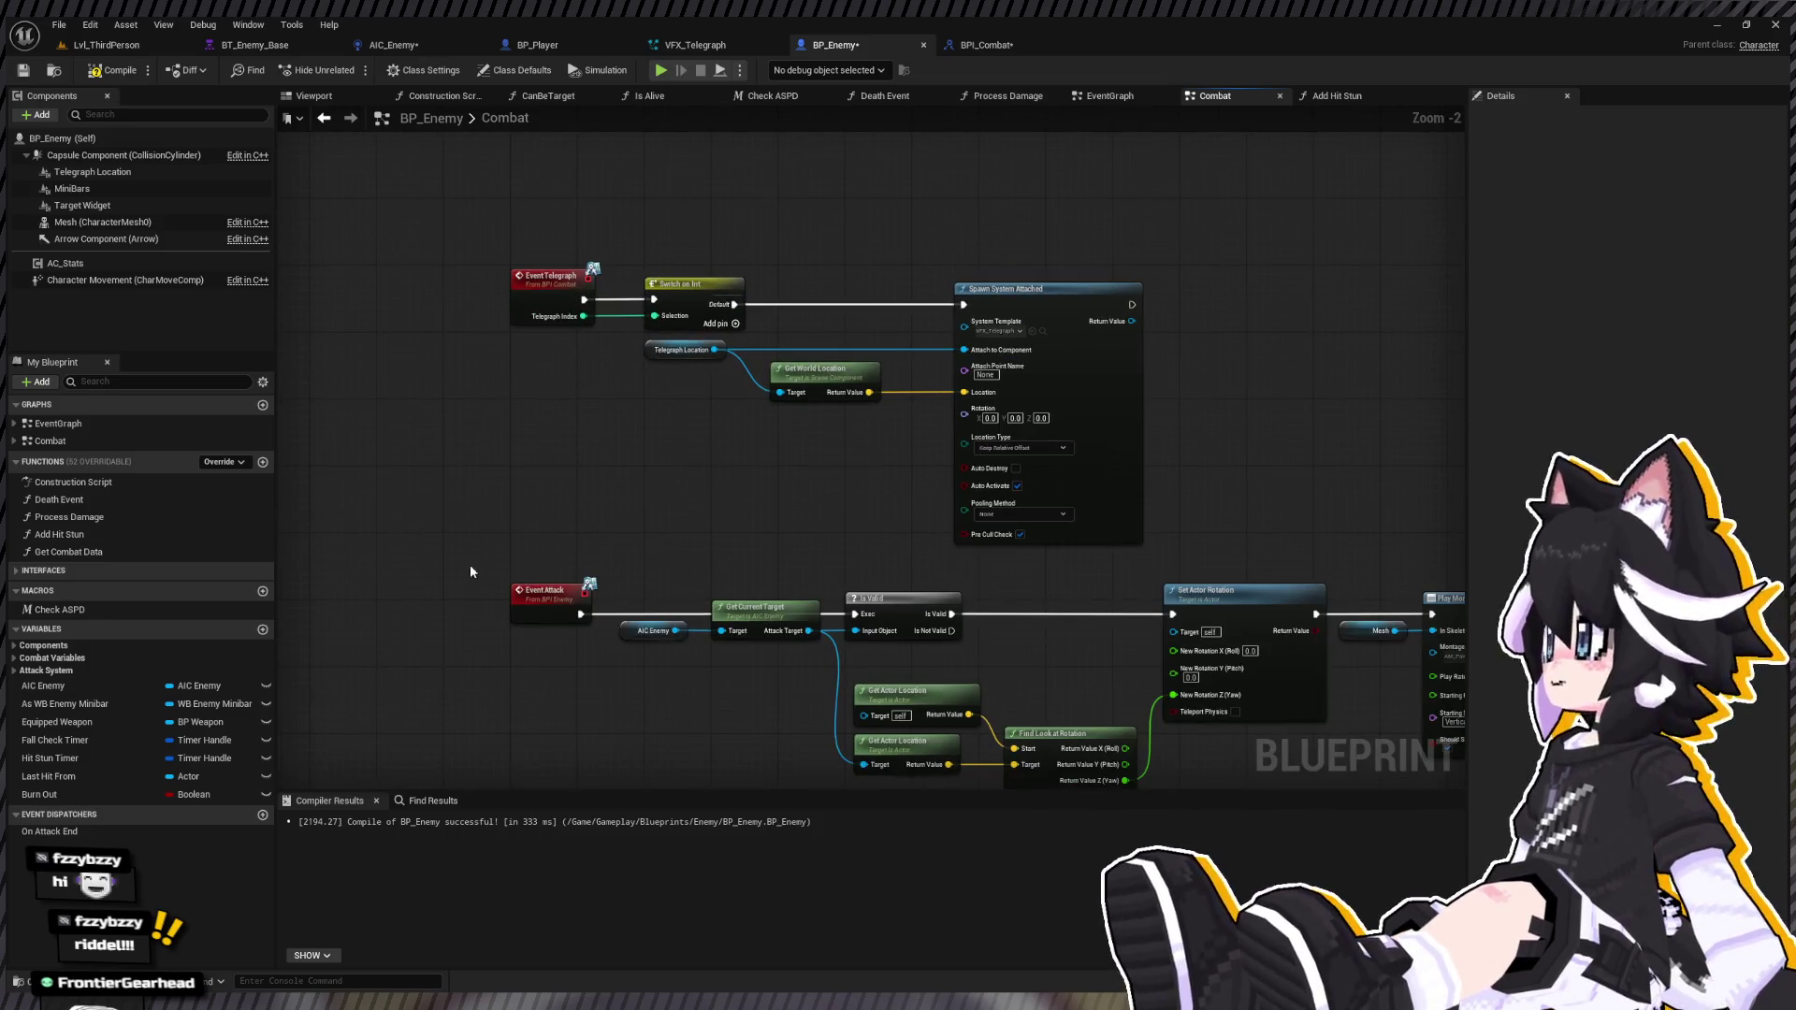
{"action": "left_click_drag", "start_coordinate": [571, 361], "coordinate": [852, 382]}
{"action": "left_click_drag", "start_coordinate": [814, 608], "coordinate": [609, 499]}
{"action": "left_click_drag", "start_coordinate": [729, 456], "coordinate": [588, 415]}
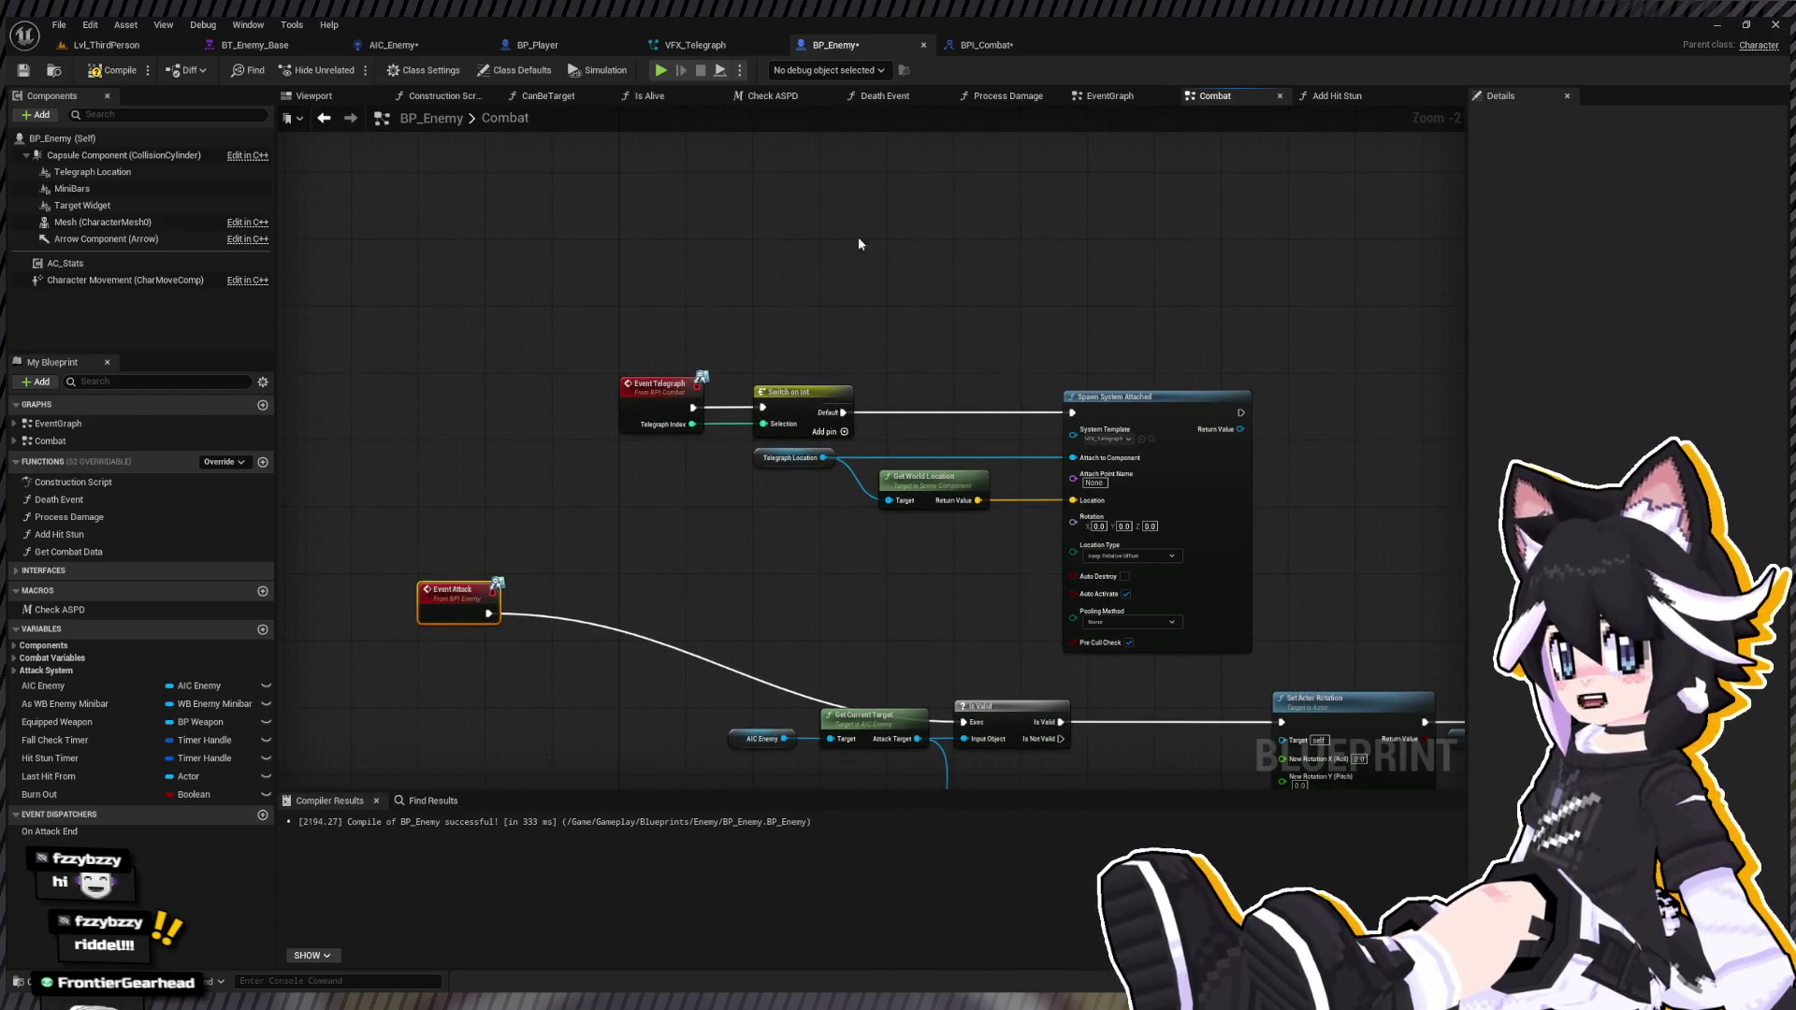
{"action": "mouse_move", "coordinate": [493, 289]}
{"action": "left_mouse_down"}
{"action": "mouse_move", "coordinate": [1076, 646]}
{"action": "mouse_move", "coordinate": [1135, 642]}
{"action": "left_mouse_up"}
{"action": "mouse_move", "coordinate": [652, 590]}
{"action": "left_mouse_down"}
{"action": "mouse_move", "coordinate": [601, 521]}
{"action": "mouse_move", "coordinate": [399, 464]}
{"action": "mouse_move", "coordinate": [428, 526]}
{"action": "left_mouse_up"}
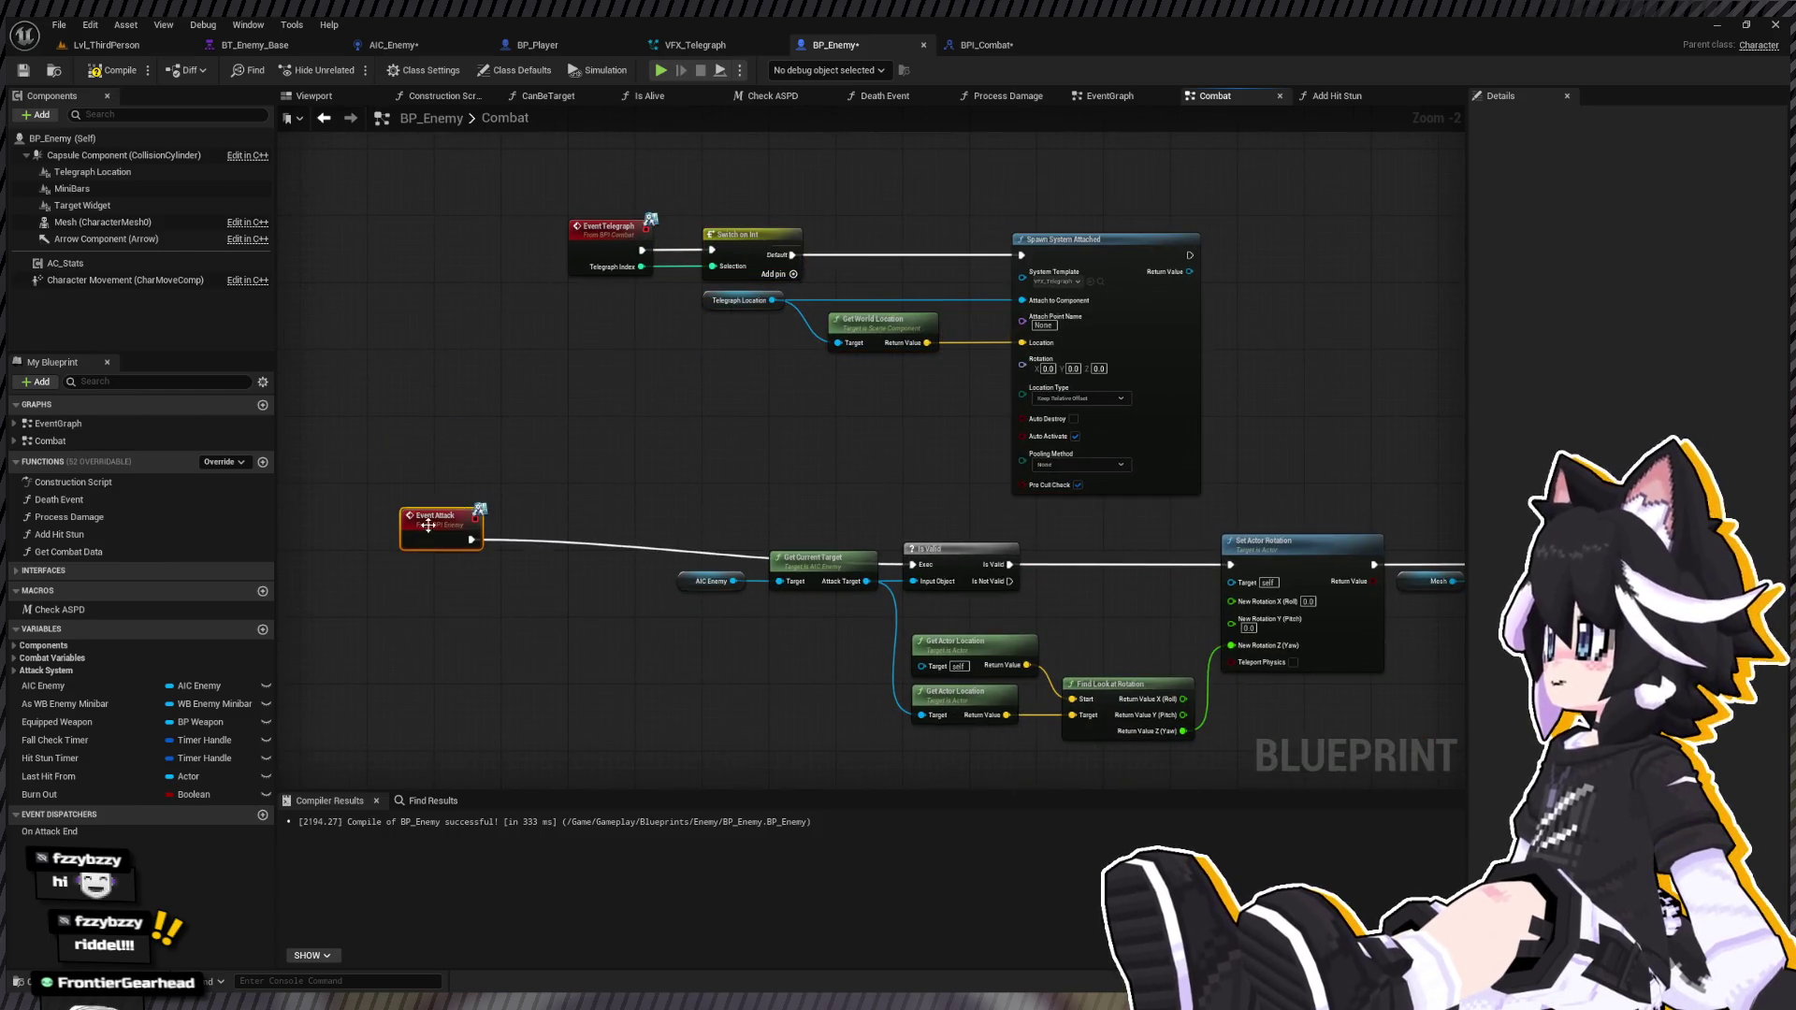
{"action": "left_click", "coordinate": [508, 473]}
{"action": "type", "text": "Perform A"}
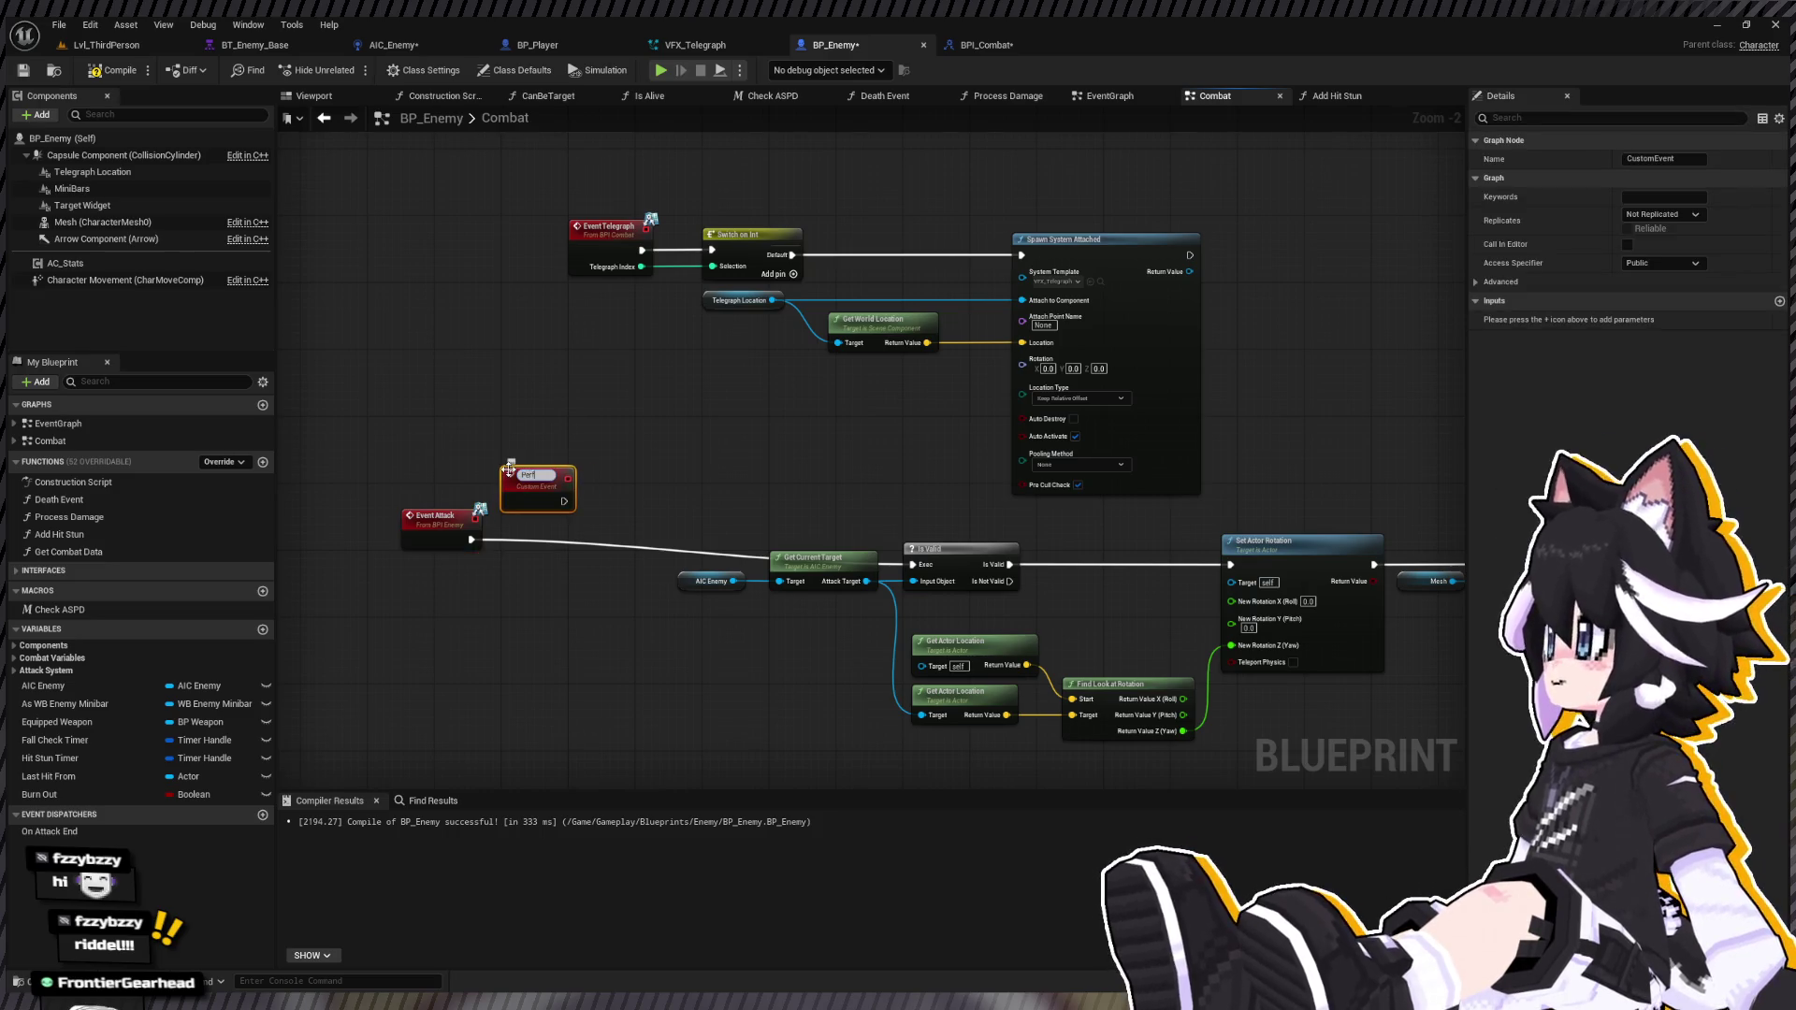
{"action": "type", "text": "ttack"}
{"action": "key", "text": "Return"}
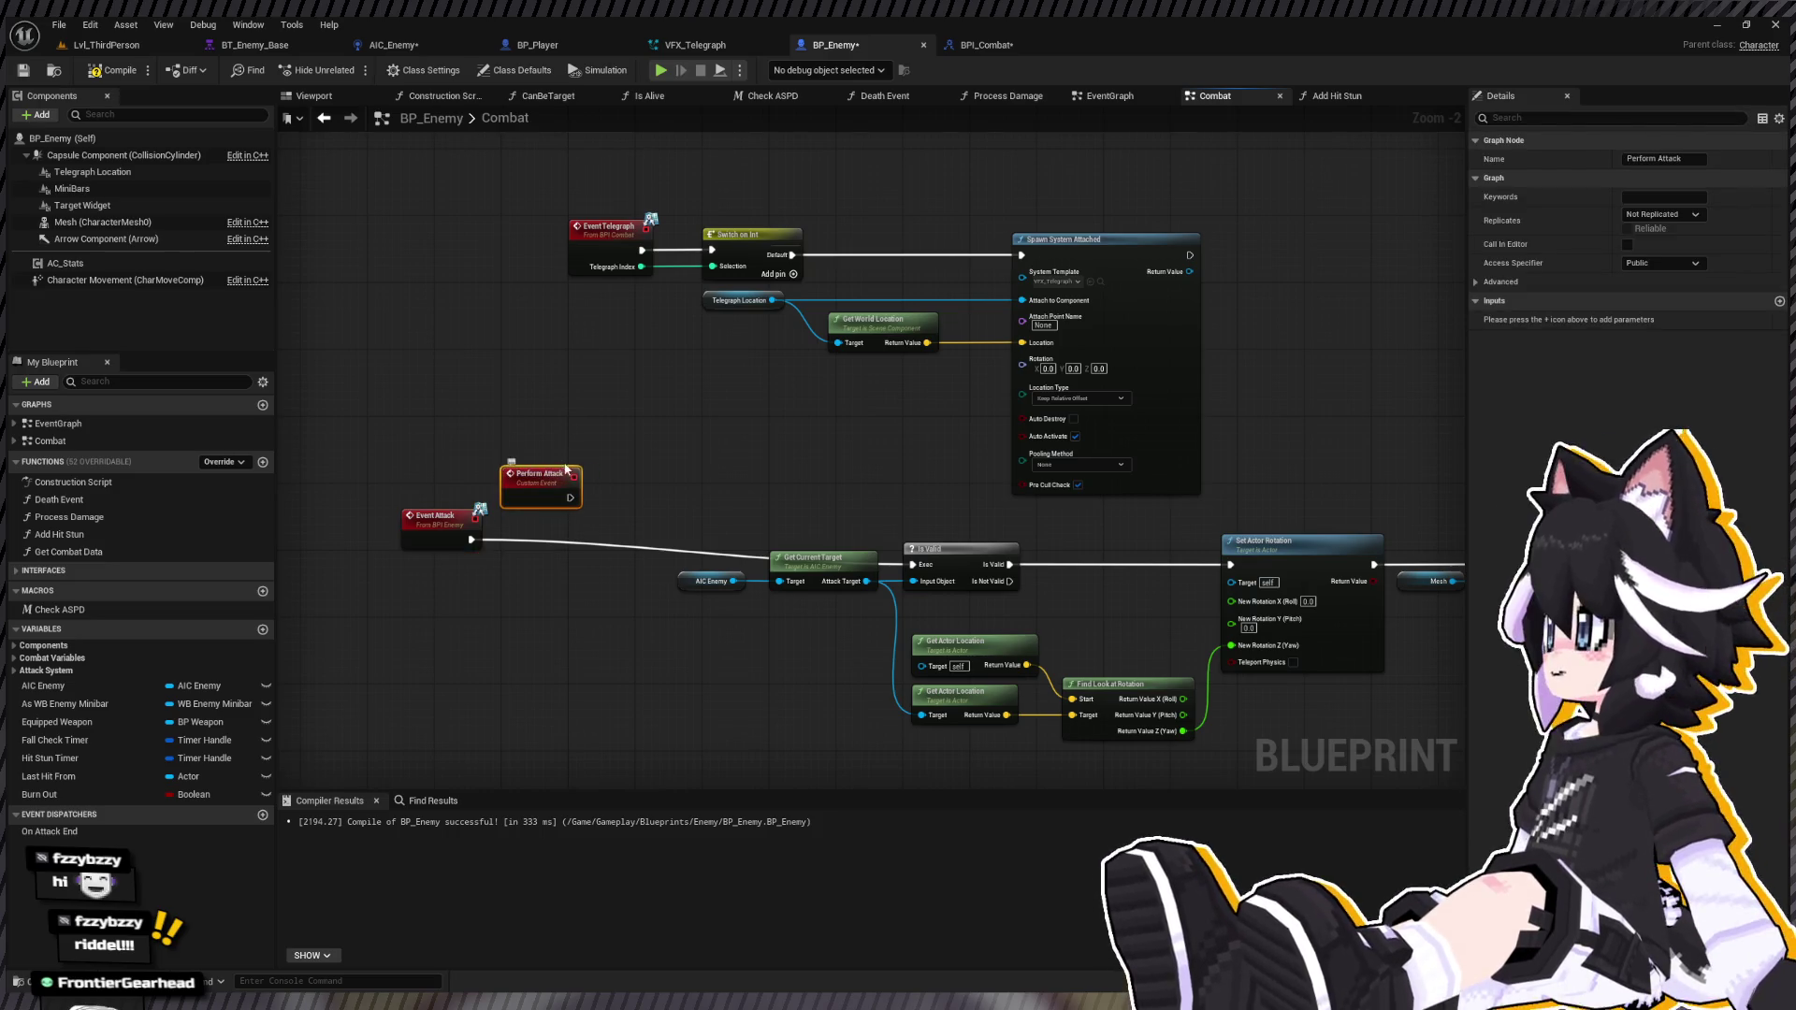
Step: Wire Perform Attack into Get Current Target and delete the old Event Attack node
{"action": "left_click_drag", "start_coordinate": [572, 501], "coordinate": [775, 564]}
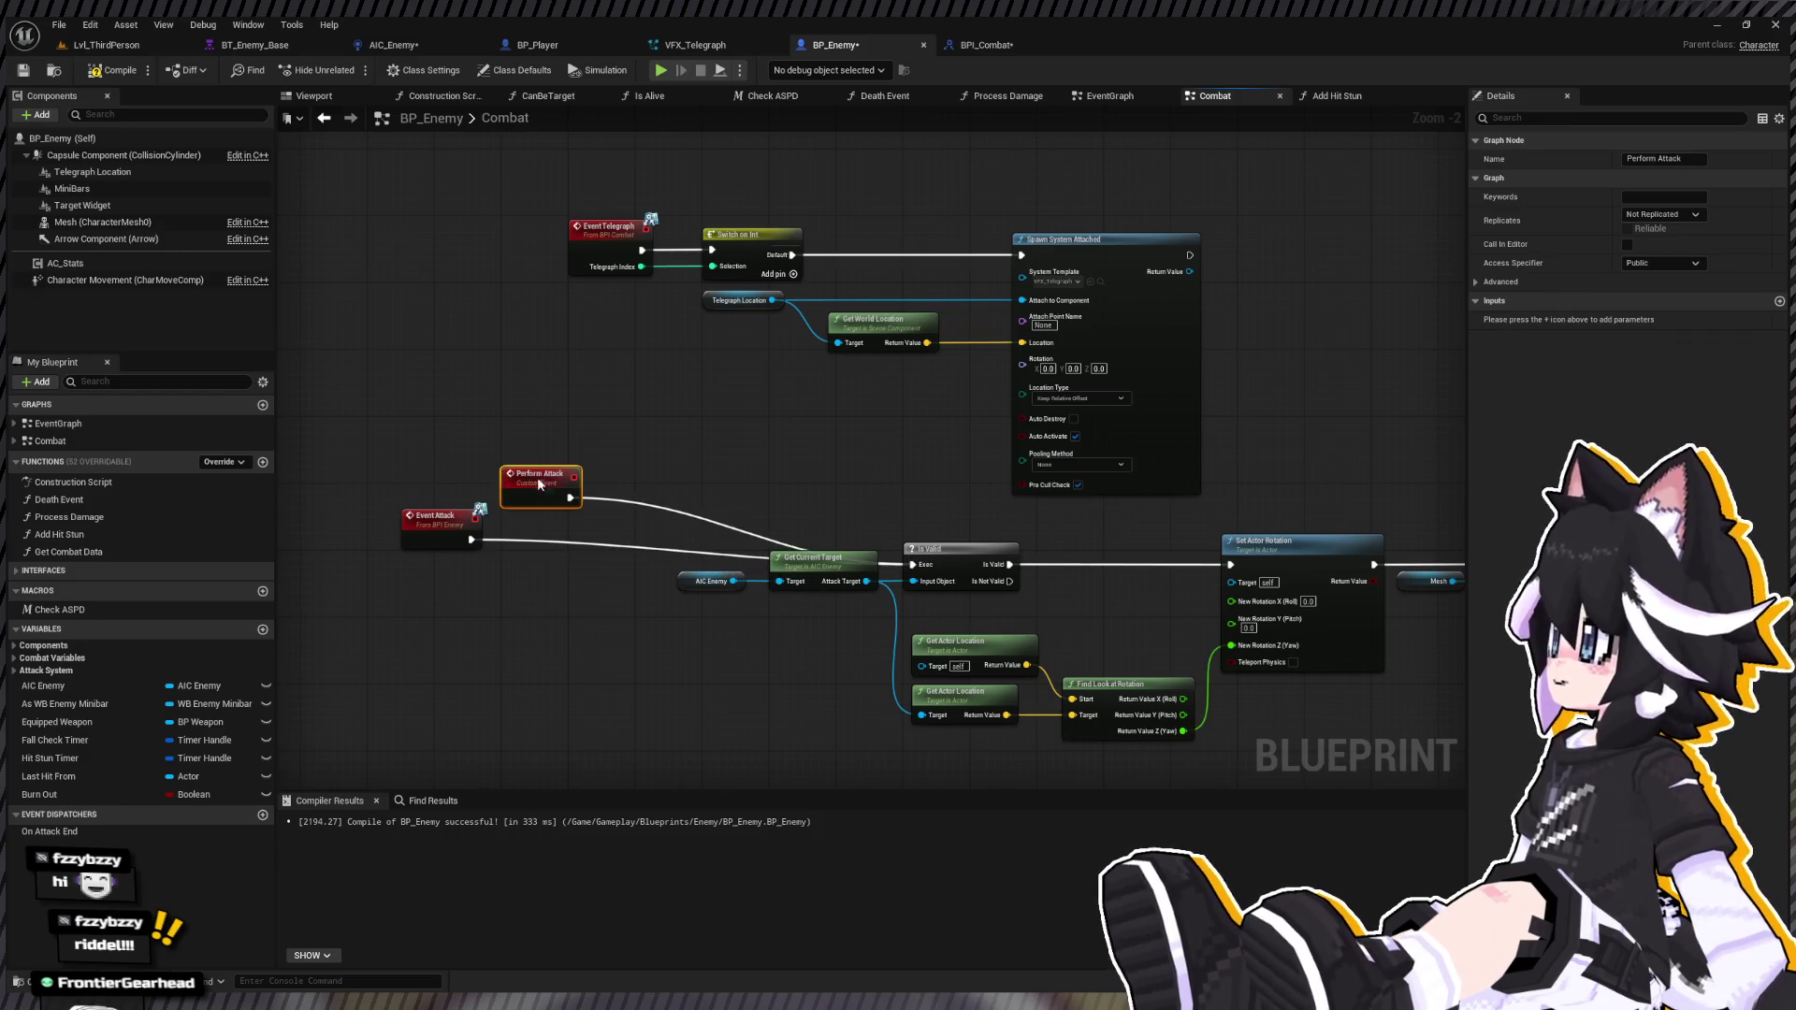
{"action": "left_click_drag", "start_coordinate": [535, 474], "coordinate": [555, 548]}
{"action": "left_click_drag", "start_coordinate": [407, 514], "coordinate": [521, 483]}
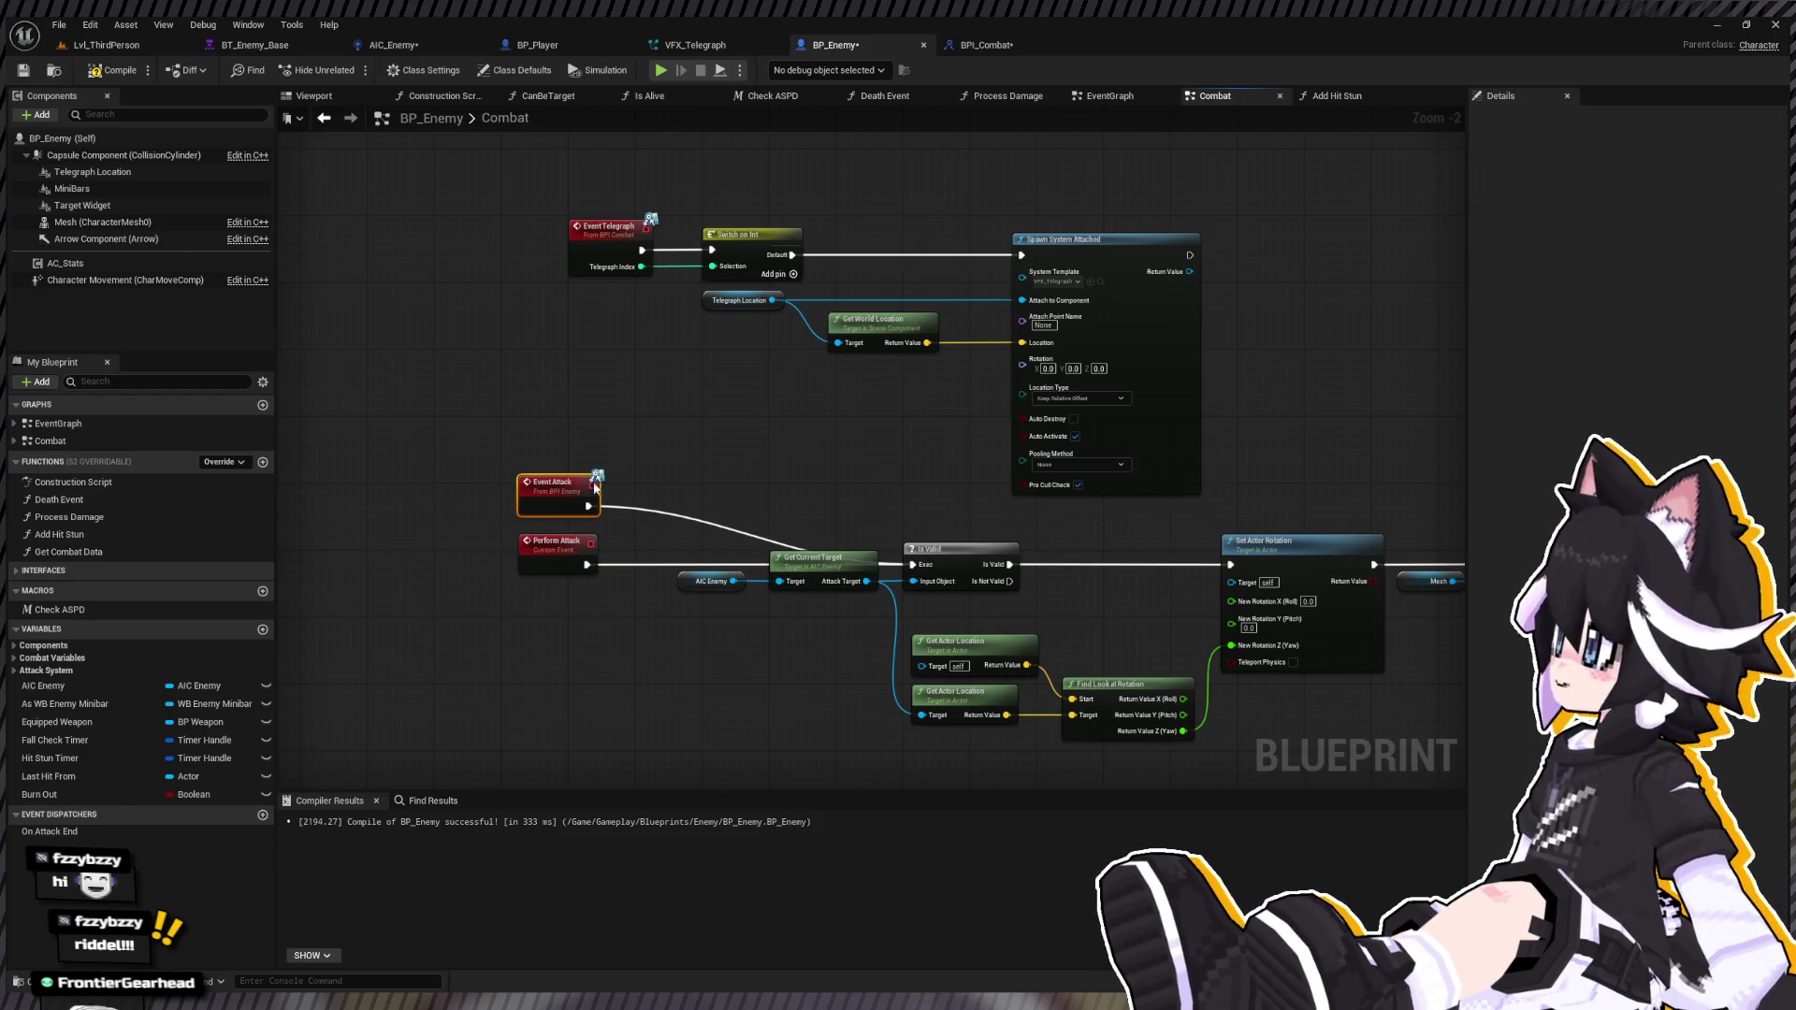
{"action": "key", "text": "Delete"}
Step: Add a Delay after the VFX spawn that calls Perform Attack on Completed, then compile
{"action": "mouse_move", "coordinate": [1009, 419]}
{"action": "left_mouse_down"}
{"action": "mouse_move", "coordinate": [956, 435]}
{"action": "mouse_move", "coordinate": [997, 365]}
{"action": "left_mouse_up"}
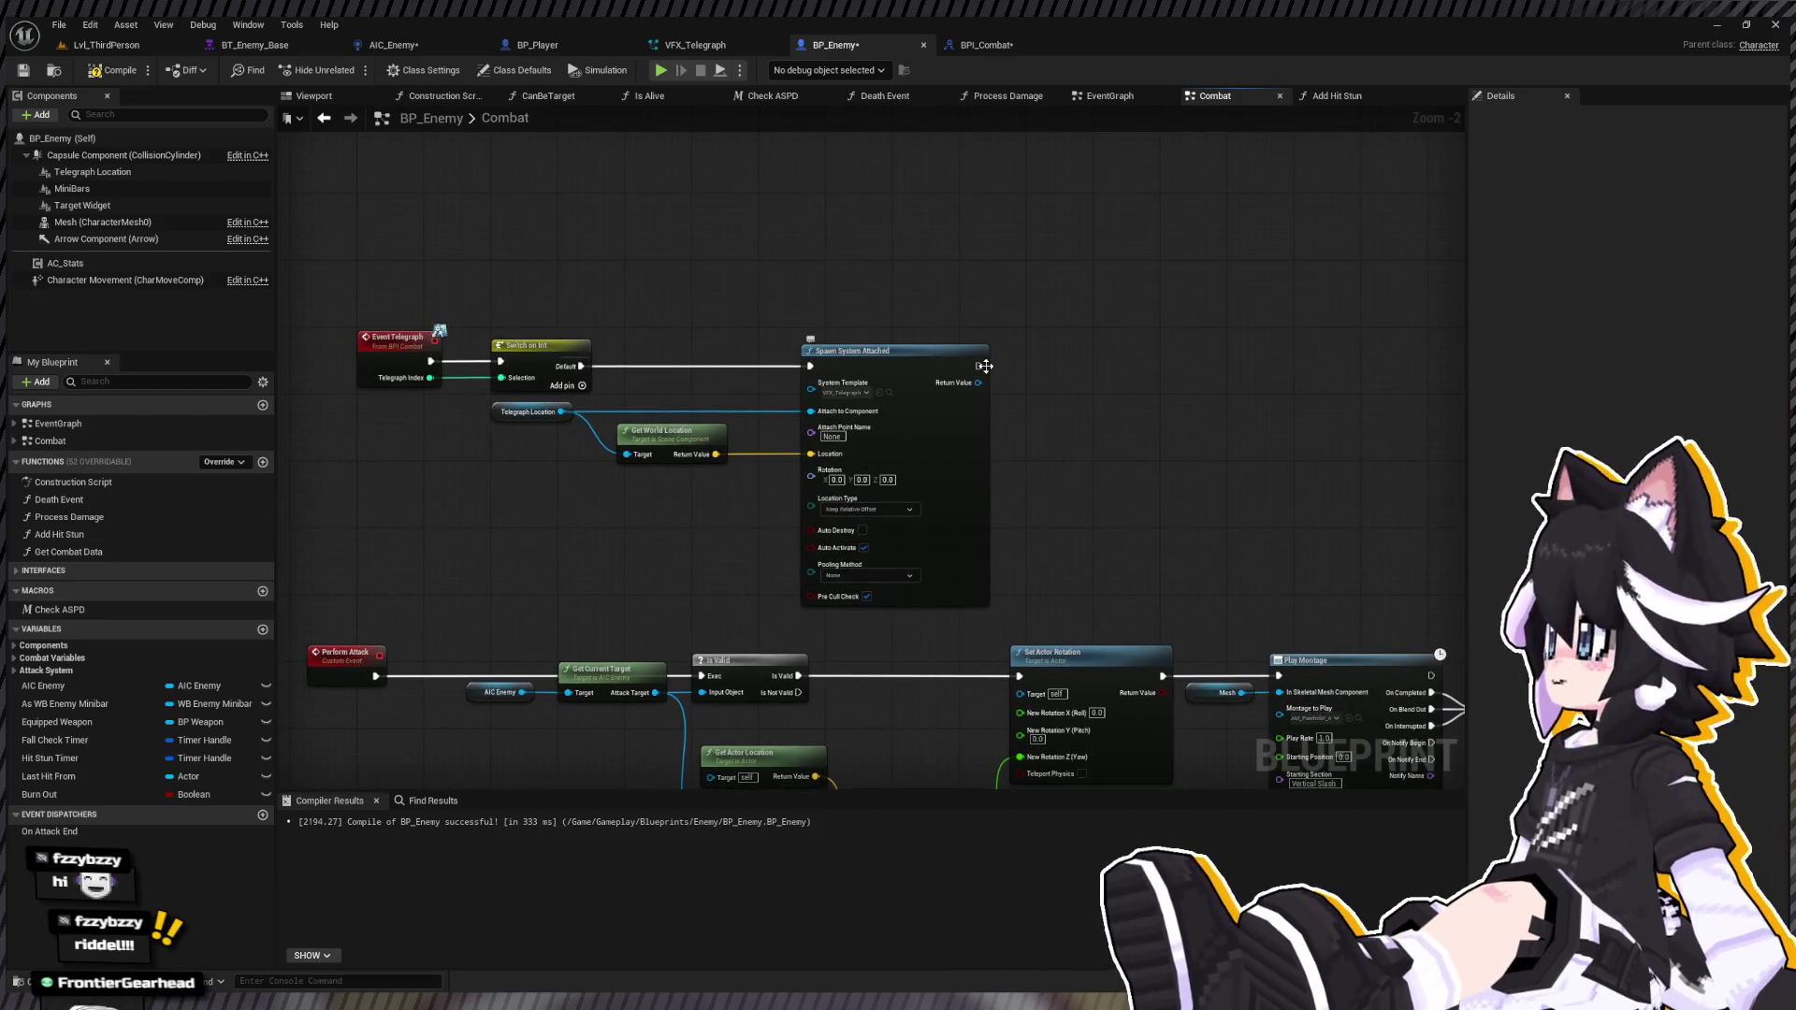
{"action": "left_click_drag", "start_coordinate": [981, 365], "coordinate": [1083, 374]}
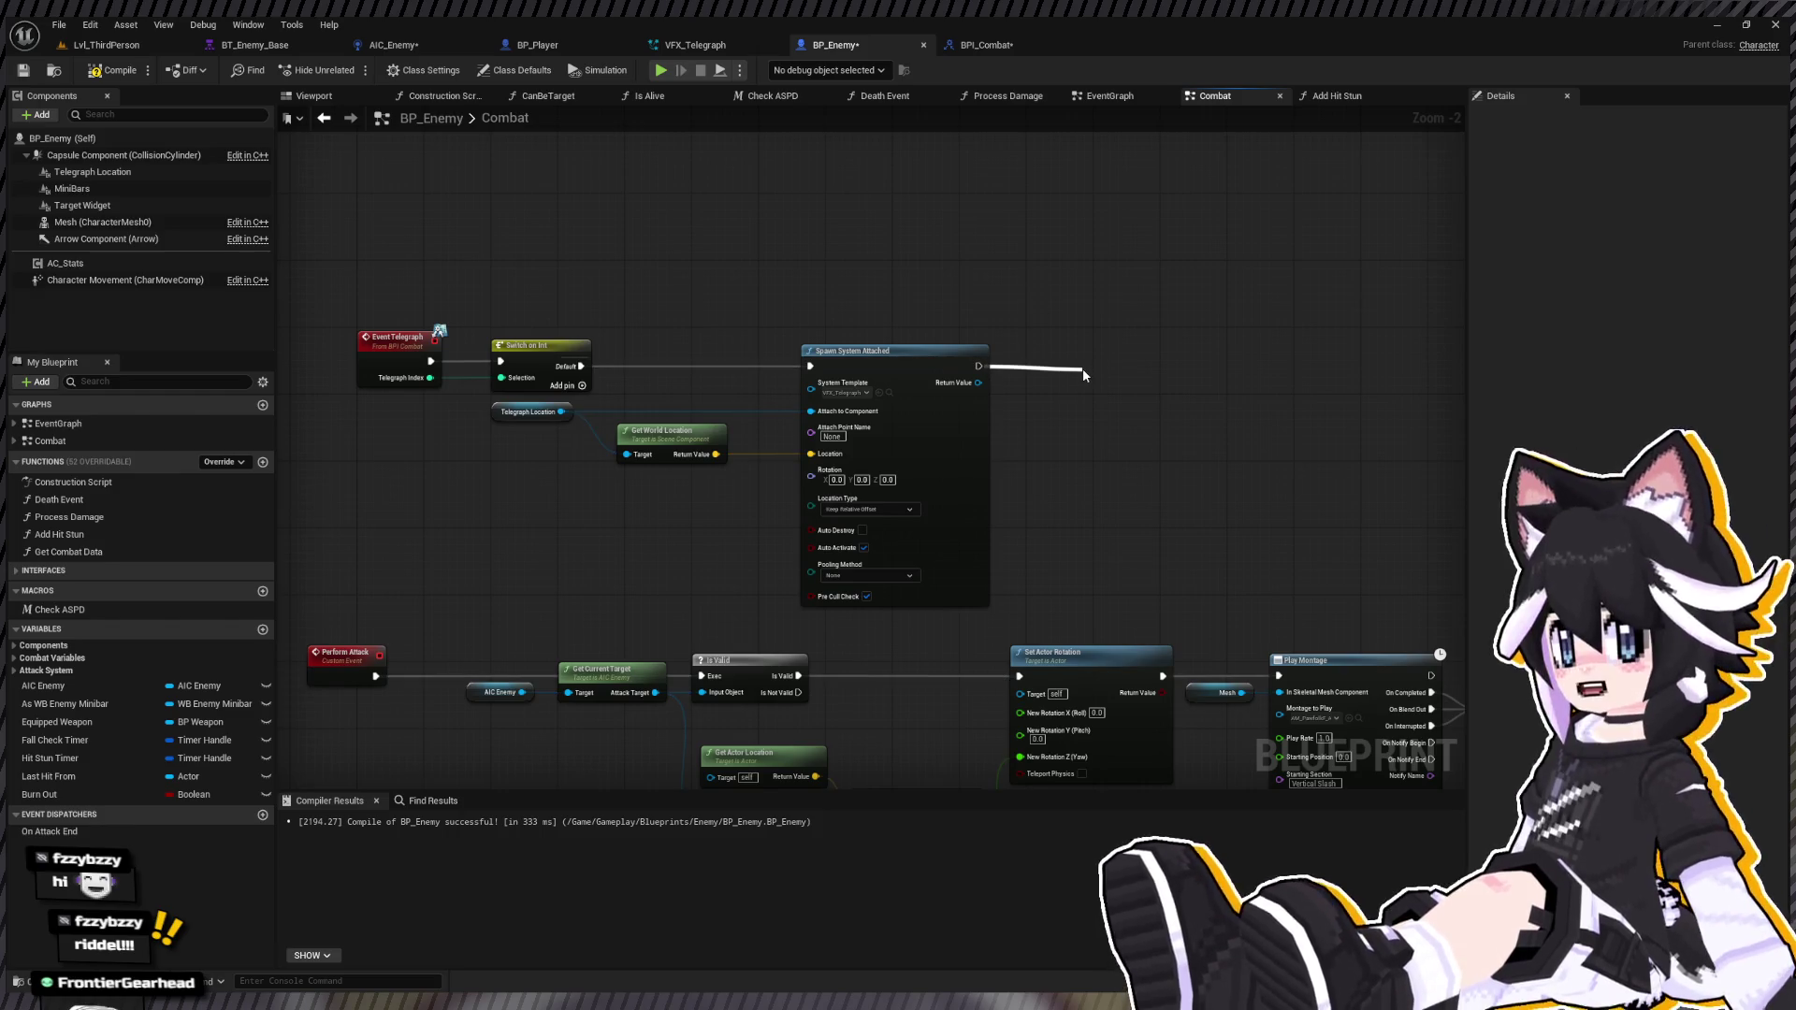
{"action": "mouse_move", "coordinate": [1084, 372]}
{"action": "left_mouse_down"}
{"action": "mouse_move", "coordinate": [1077, 328]}
{"action": "mouse_move", "coordinate": [1076, 365]}
{"action": "mouse_move", "coordinate": [1099, 364]}
{"action": "left_mouse_up"}
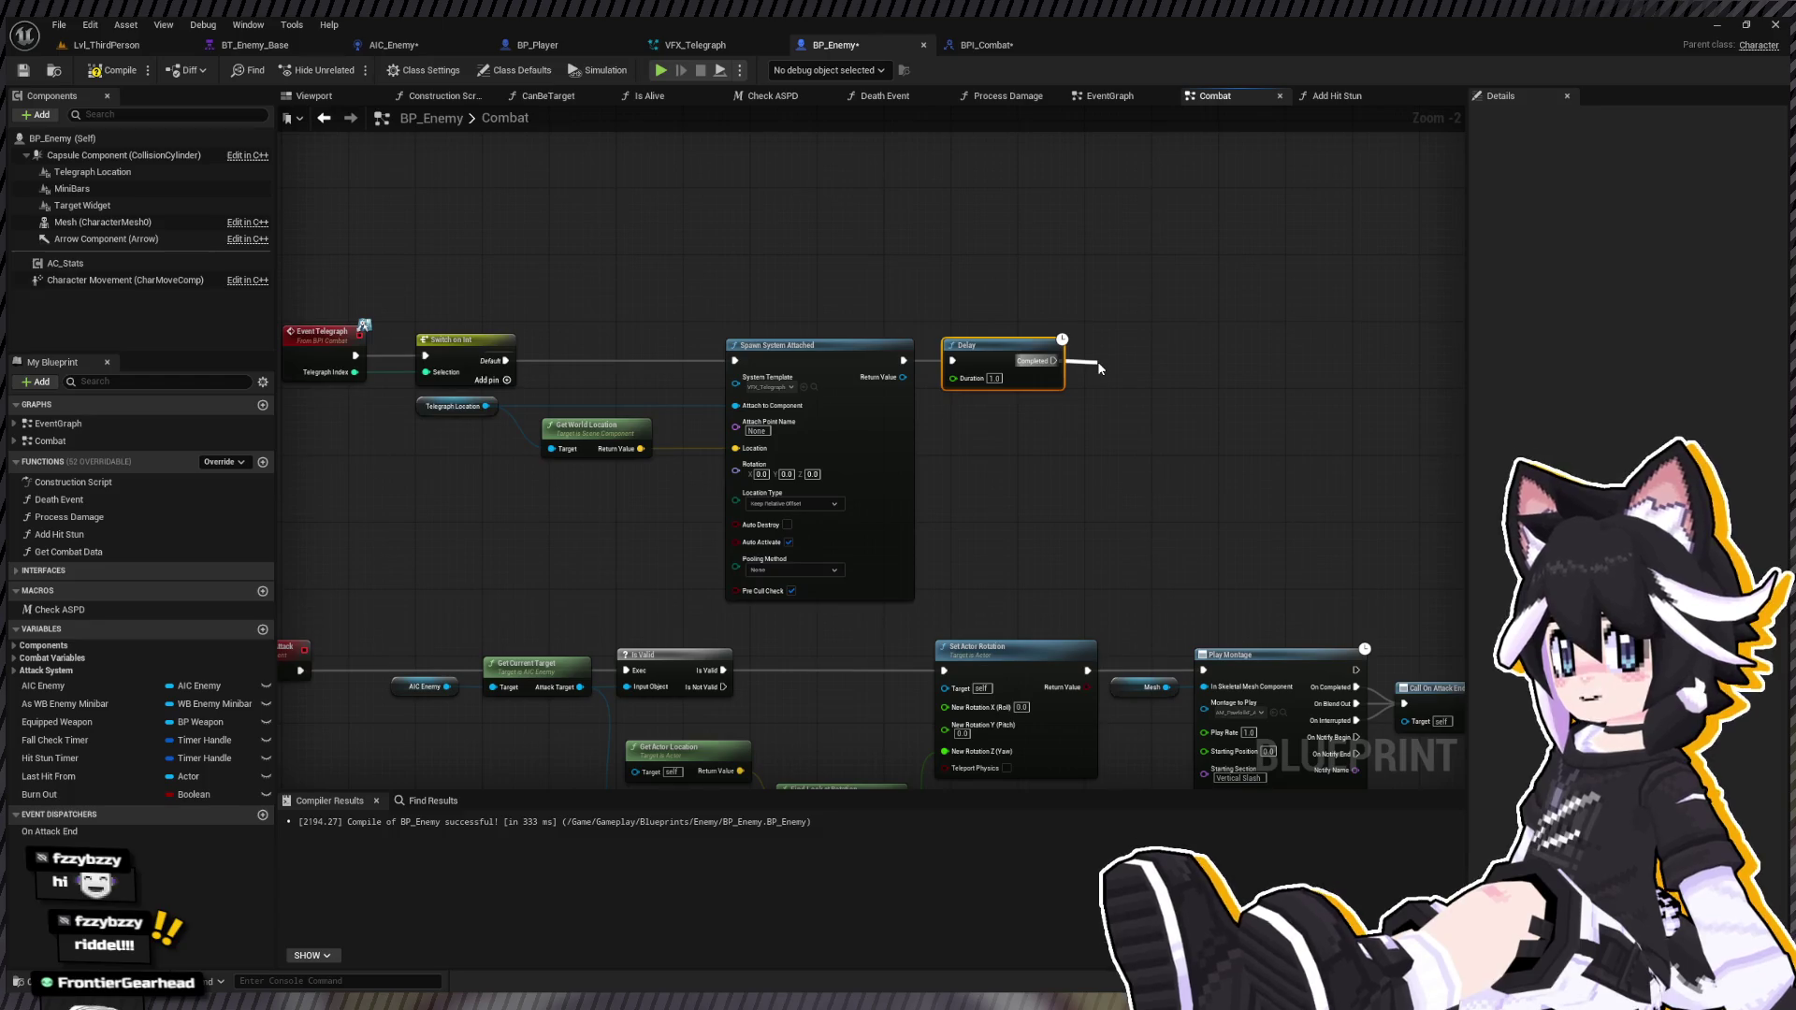
{"action": "left_click_drag", "start_coordinate": [1099, 369], "coordinate": [1026, 363]}
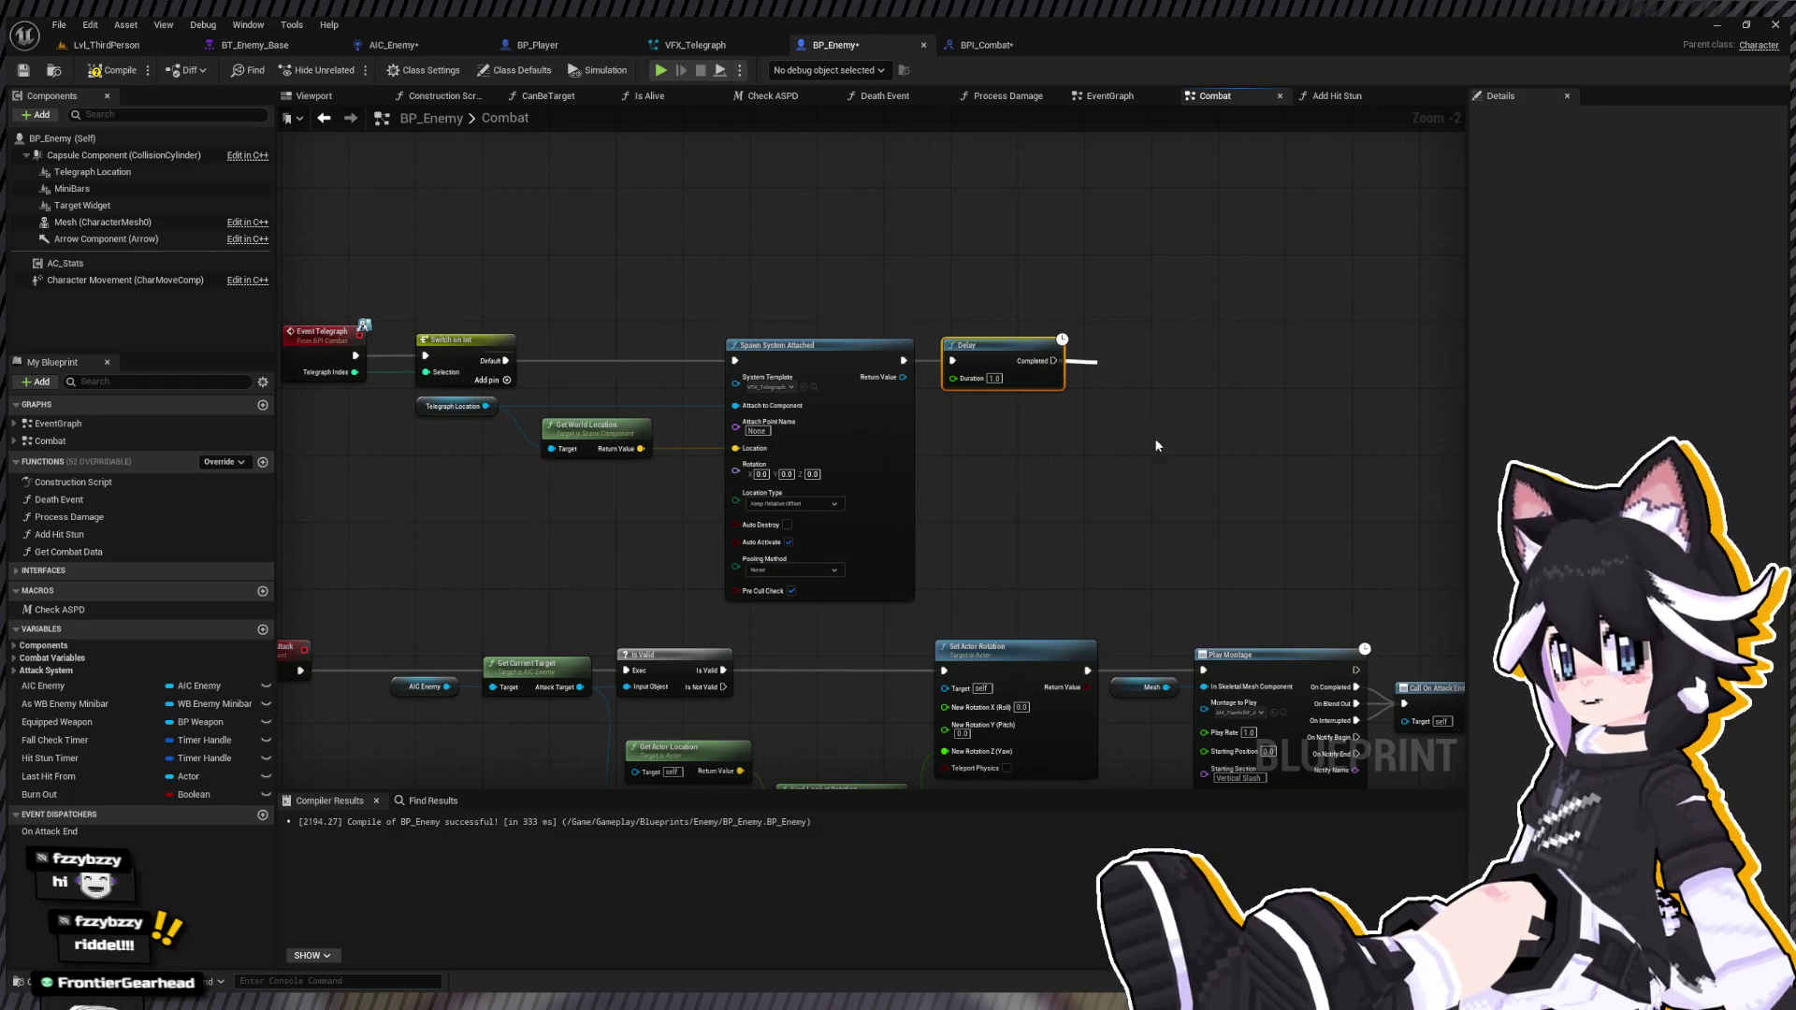
{"action": "left_click", "coordinate": [1170, 406]}
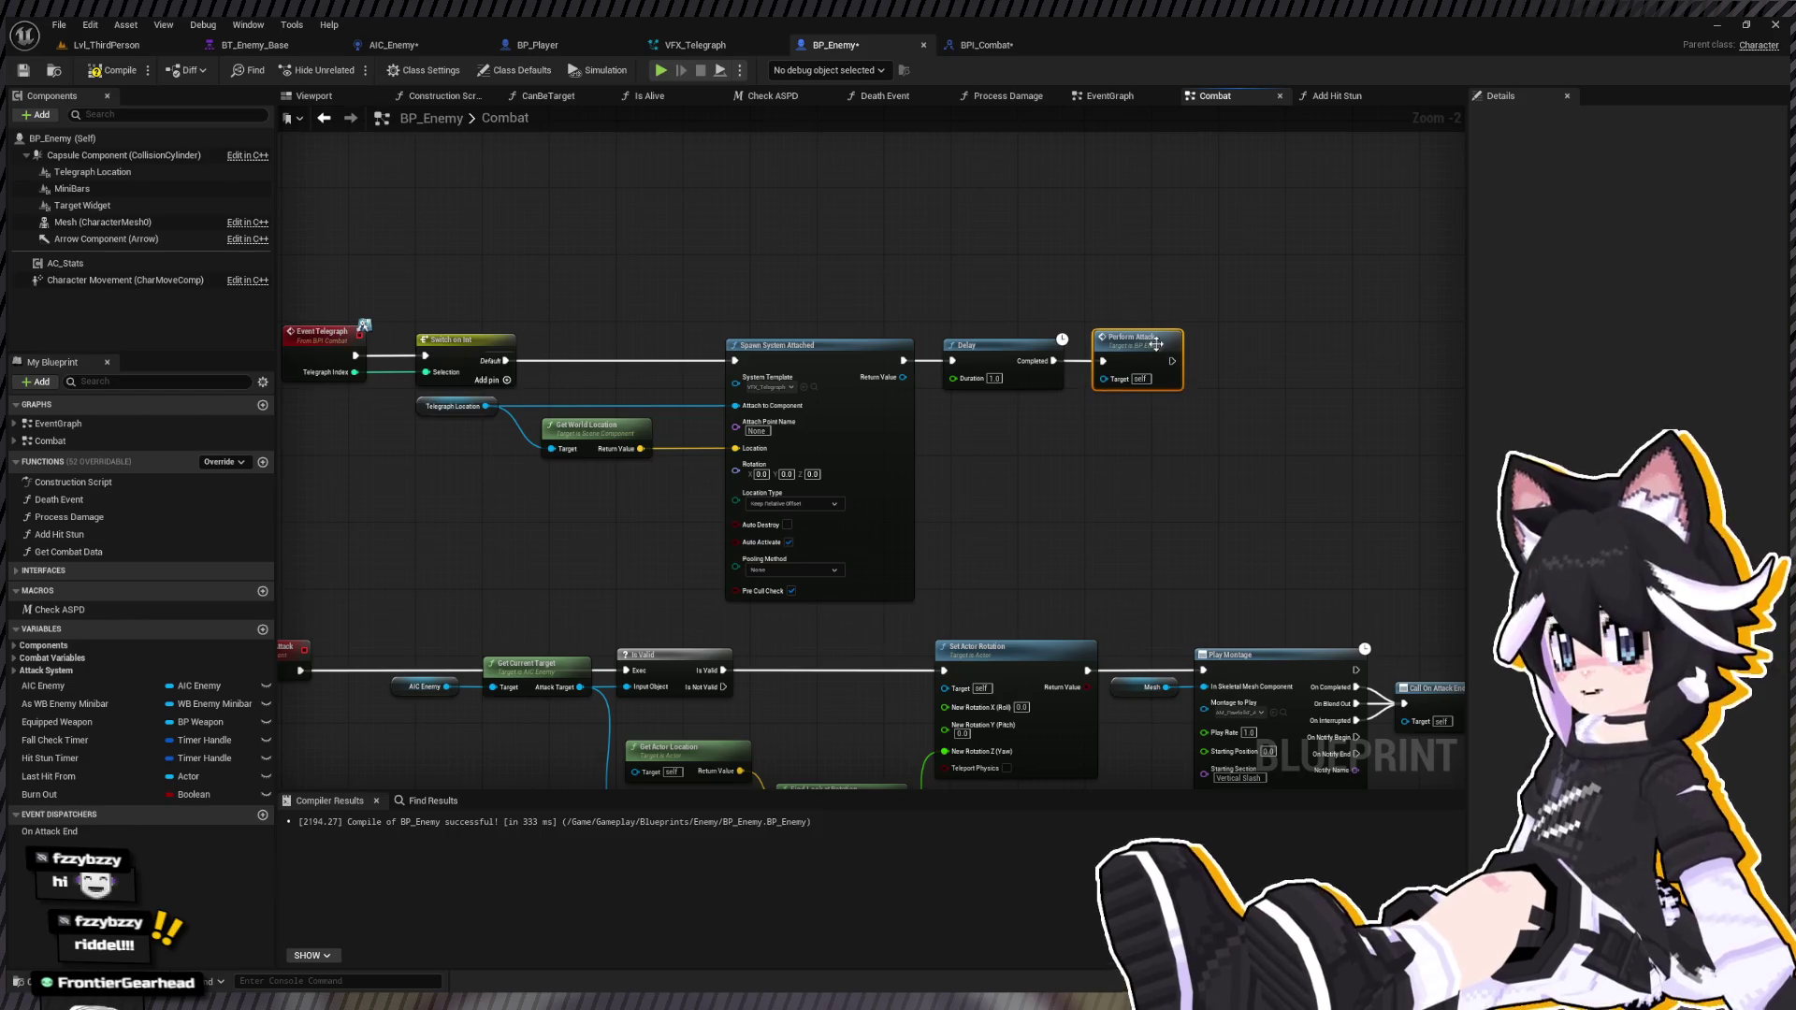
{"action": "left_click", "coordinate": [112, 70]}
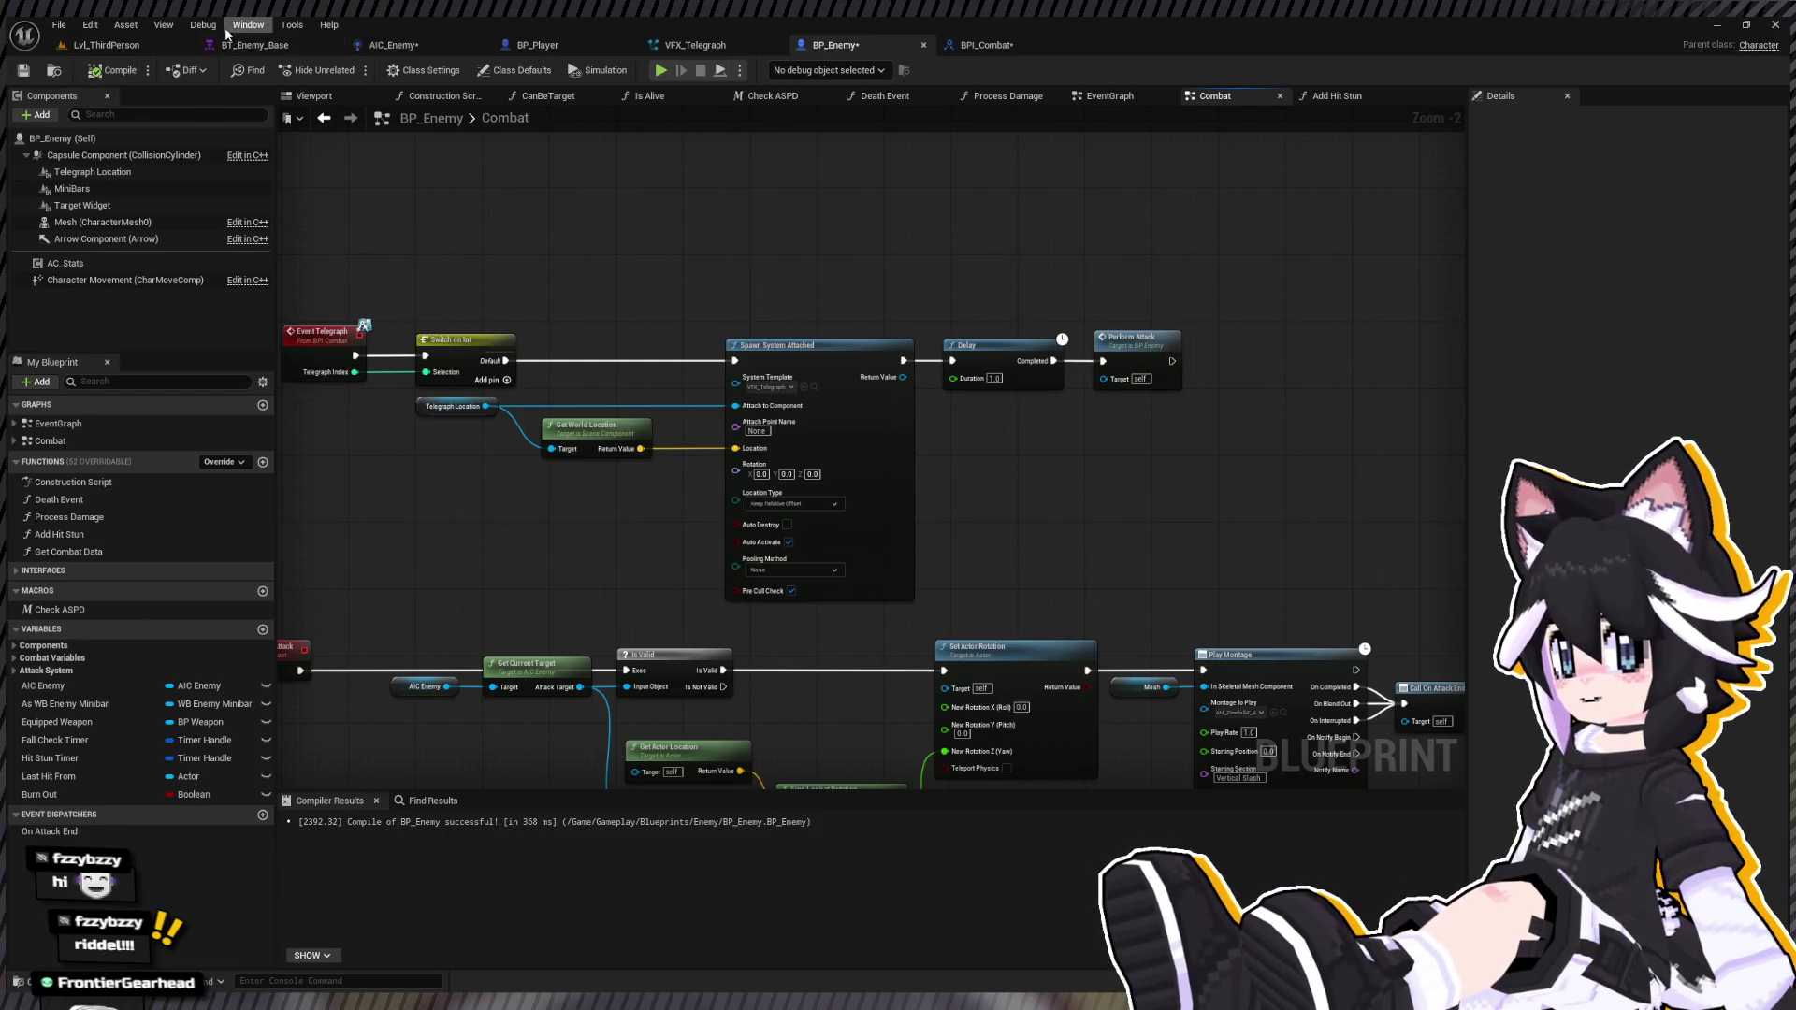
Step: Open the BTT_Attack task blueprint from the enemy behavior tree
{"action": "left_click", "coordinate": [245, 45]}
{"action": "scroll", "coordinate": [599, 451], "scroll_direction": "up", "scroll_amount": 4}
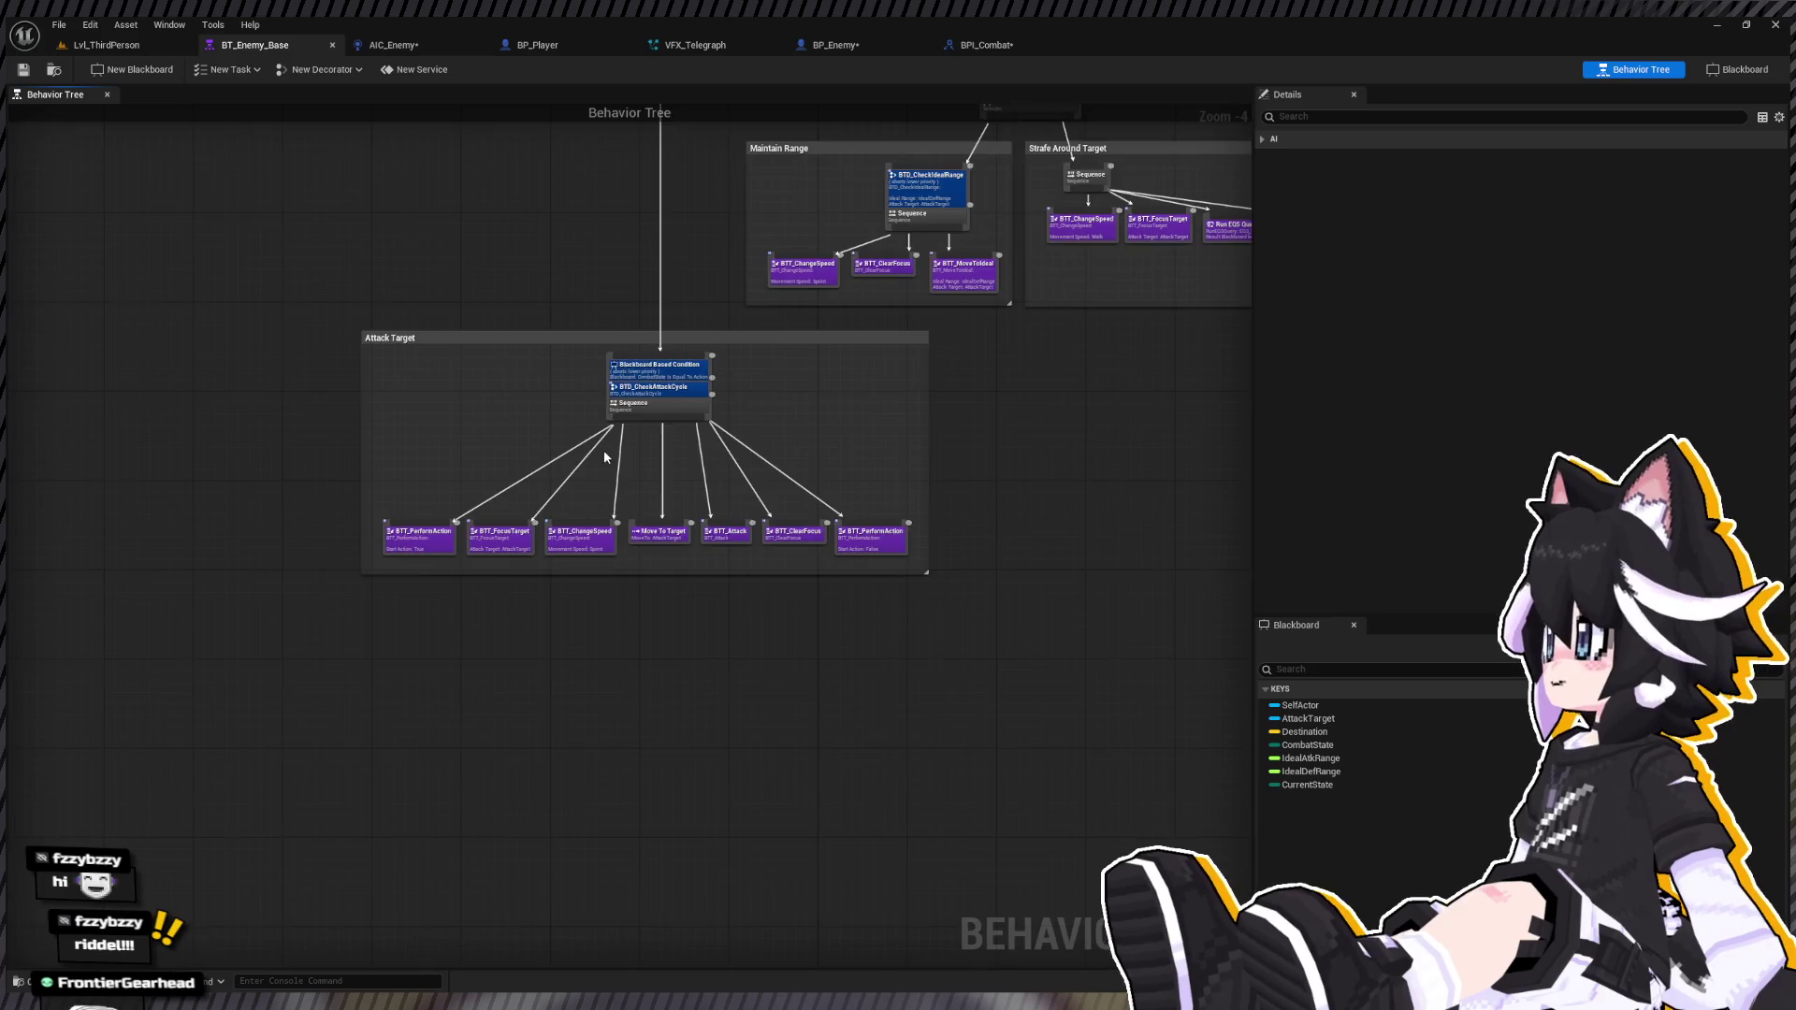
{"action": "scroll", "coordinate": [599, 451], "scroll_direction": "up", "scroll_amount": 3}
{"action": "left_click", "coordinate": [828, 591]}
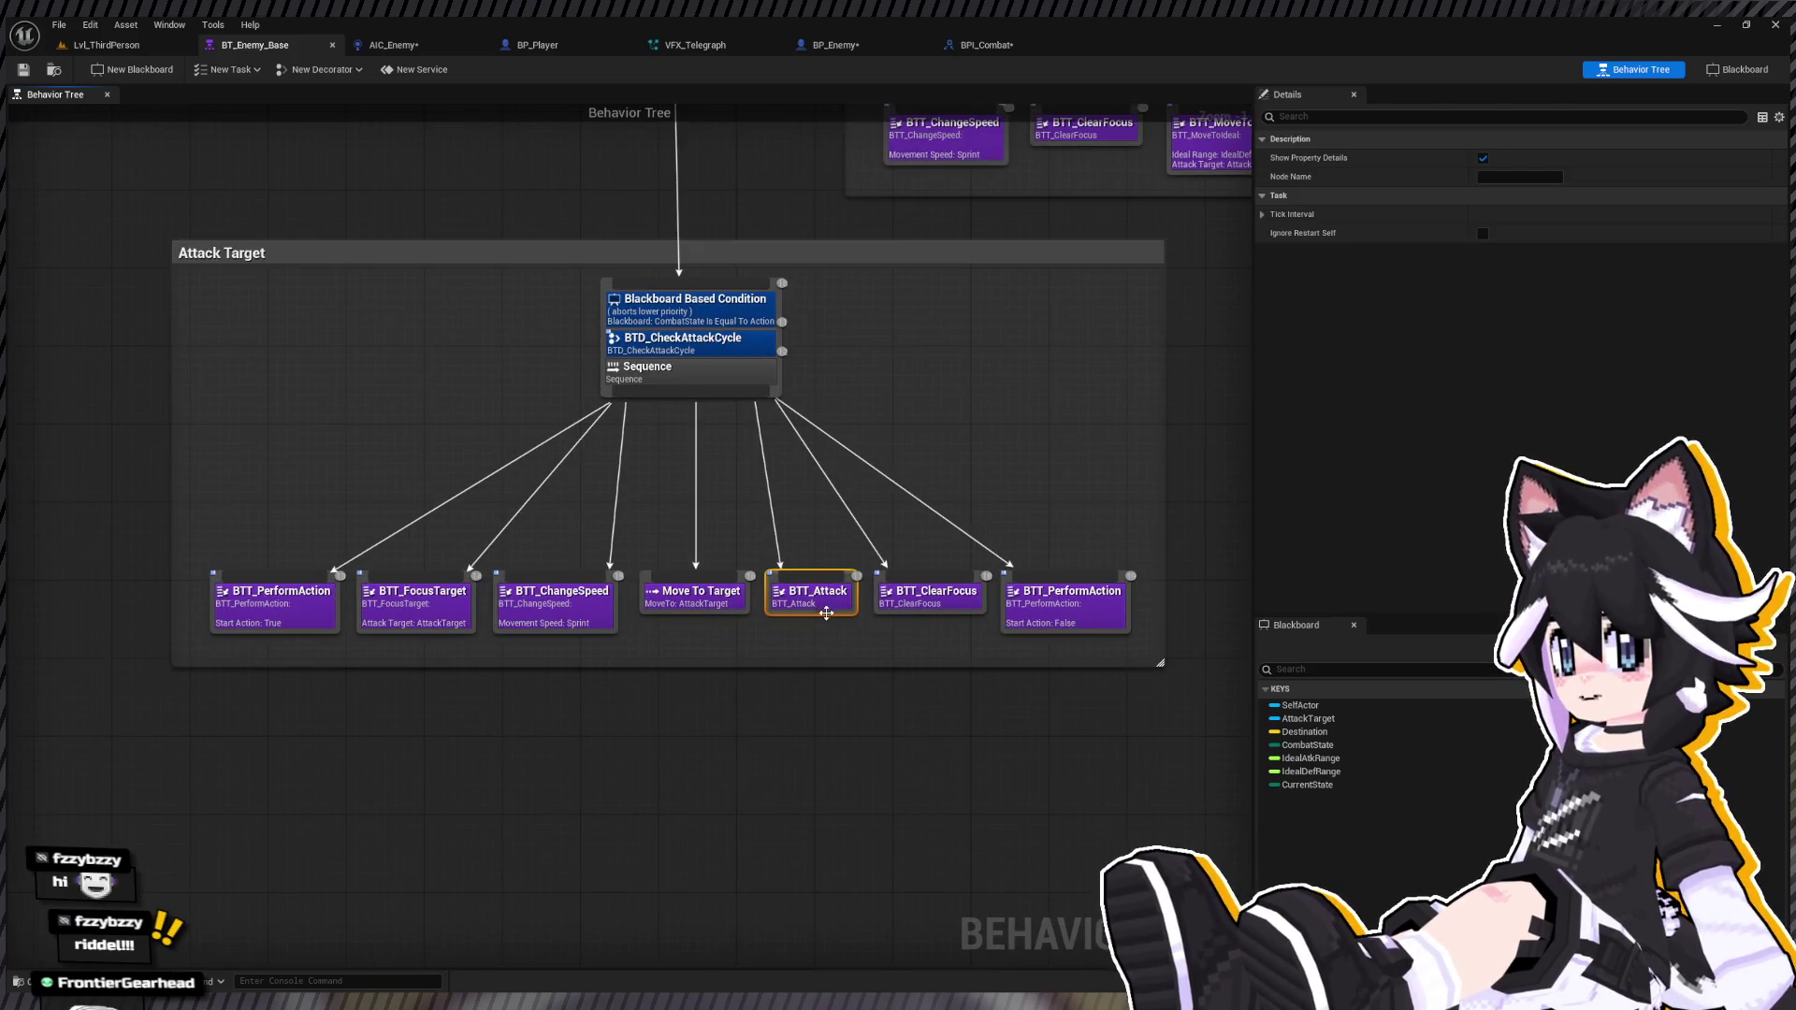
{"action": "double_click", "coordinate": [824, 611]}
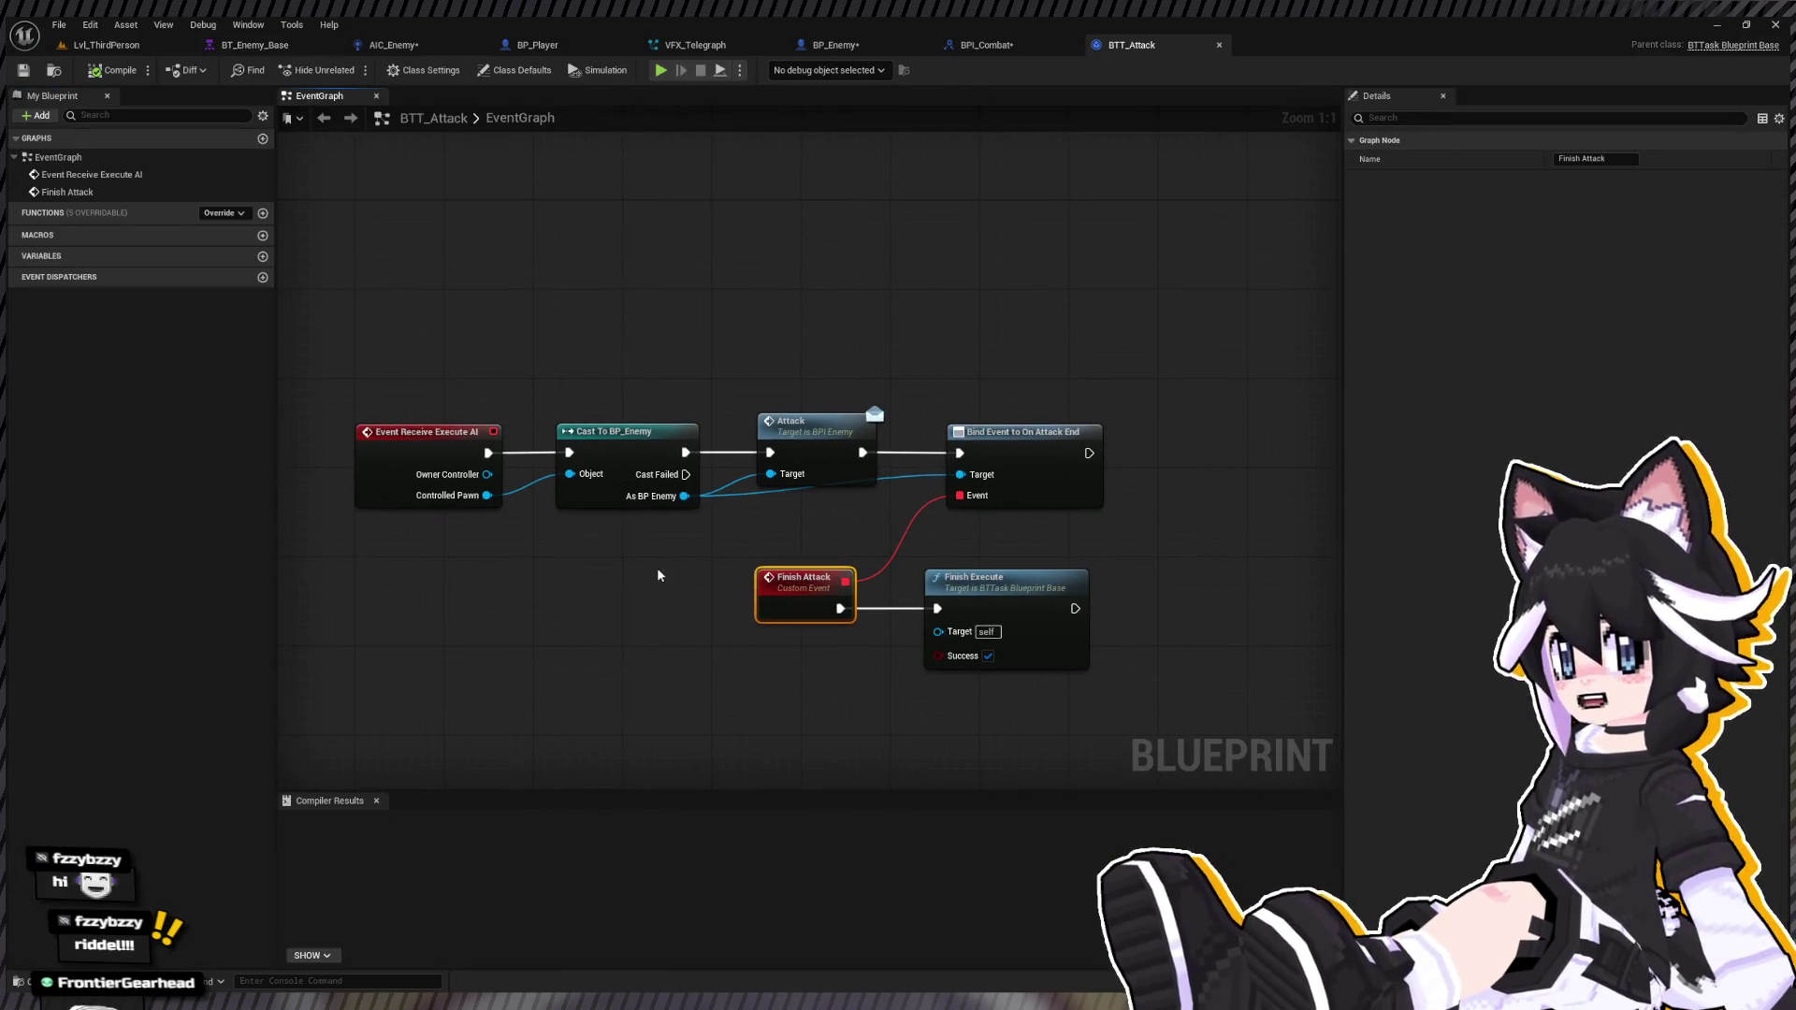
Step: Replace the enemy's old Attack call with a Telegraph call on As BP Enemy
{"action": "left_click_drag", "start_coordinate": [778, 413], "coordinate": [789, 374]}
{"action": "left_click_drag", "start_coordinate": [839, 456], "coordinate": [1099, 679]}
{"action": "left_click_drag", "start_coordinate": [997, 448], "coordinate": [1108, 448]}
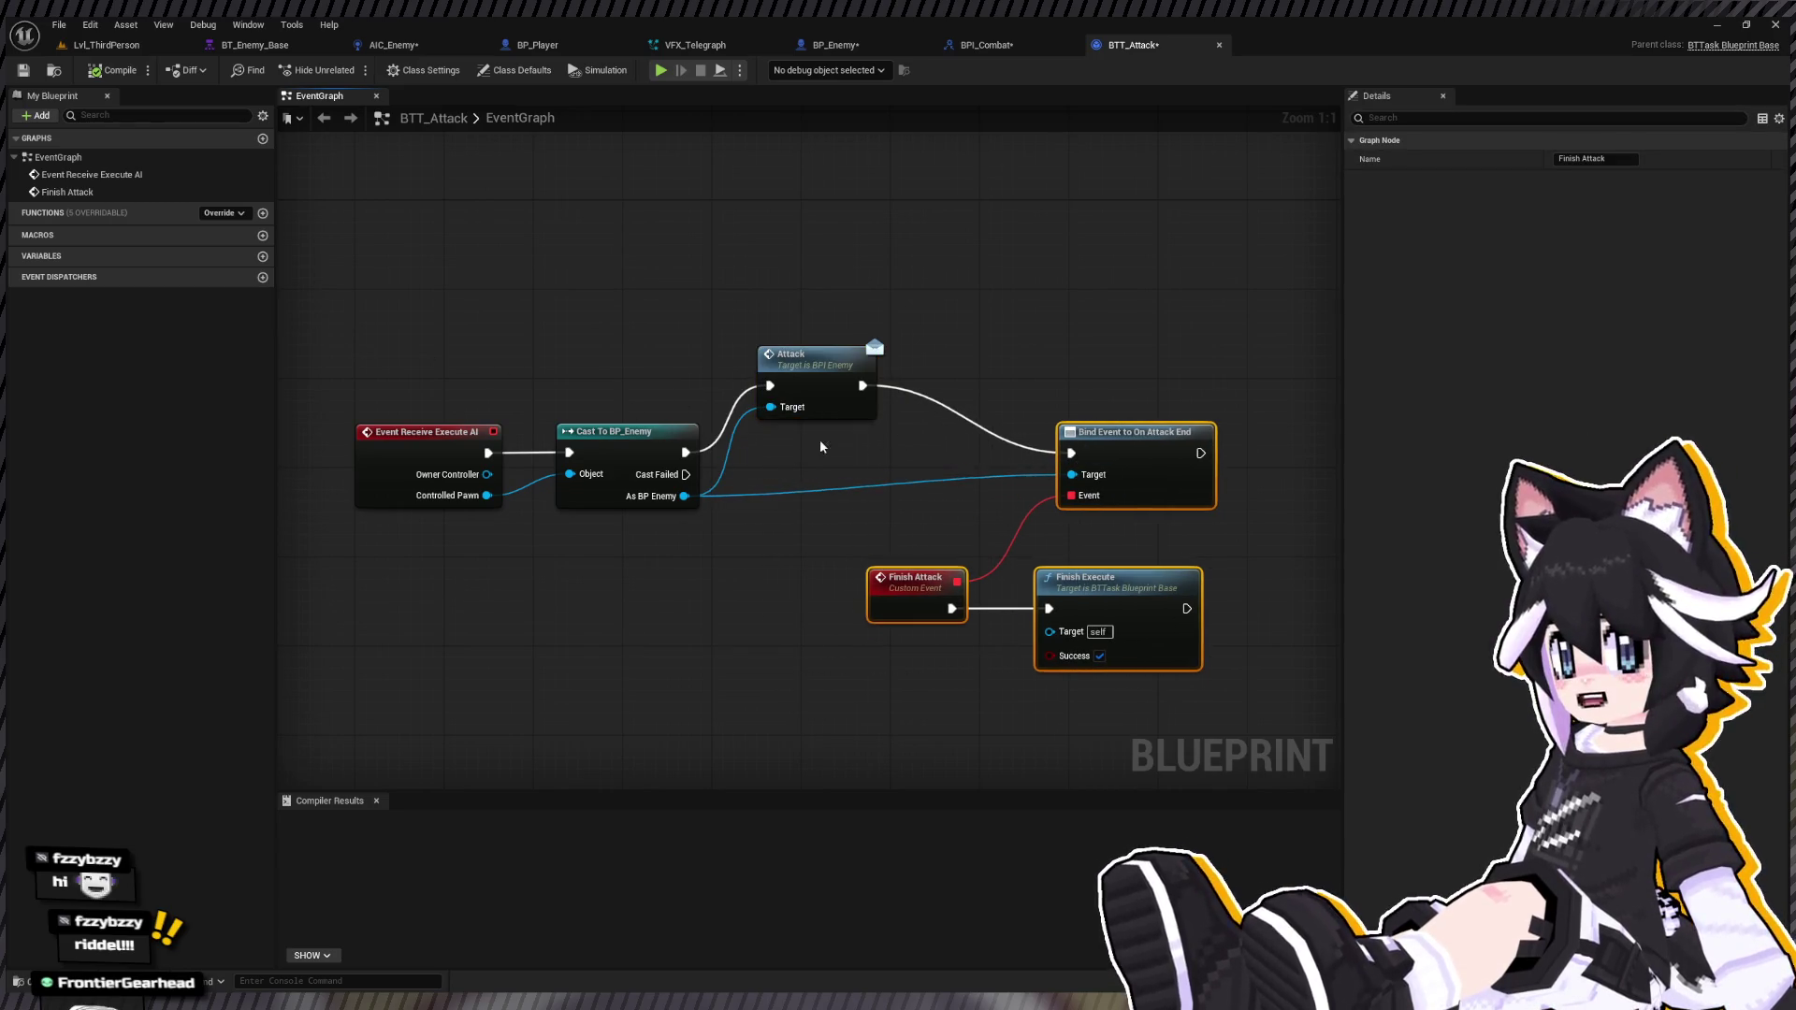
{"action": "left_click_drag", "start_coordinate": [685, 495], "coordinate": [769, 317]}
{"action": "left_click_drag", "start_coordinate": [893, 320], "coordinate": [918, 188]}
{"action": "left_click", "coordinate": [796, 355]}
{"action": "key", "text": "Delete"}
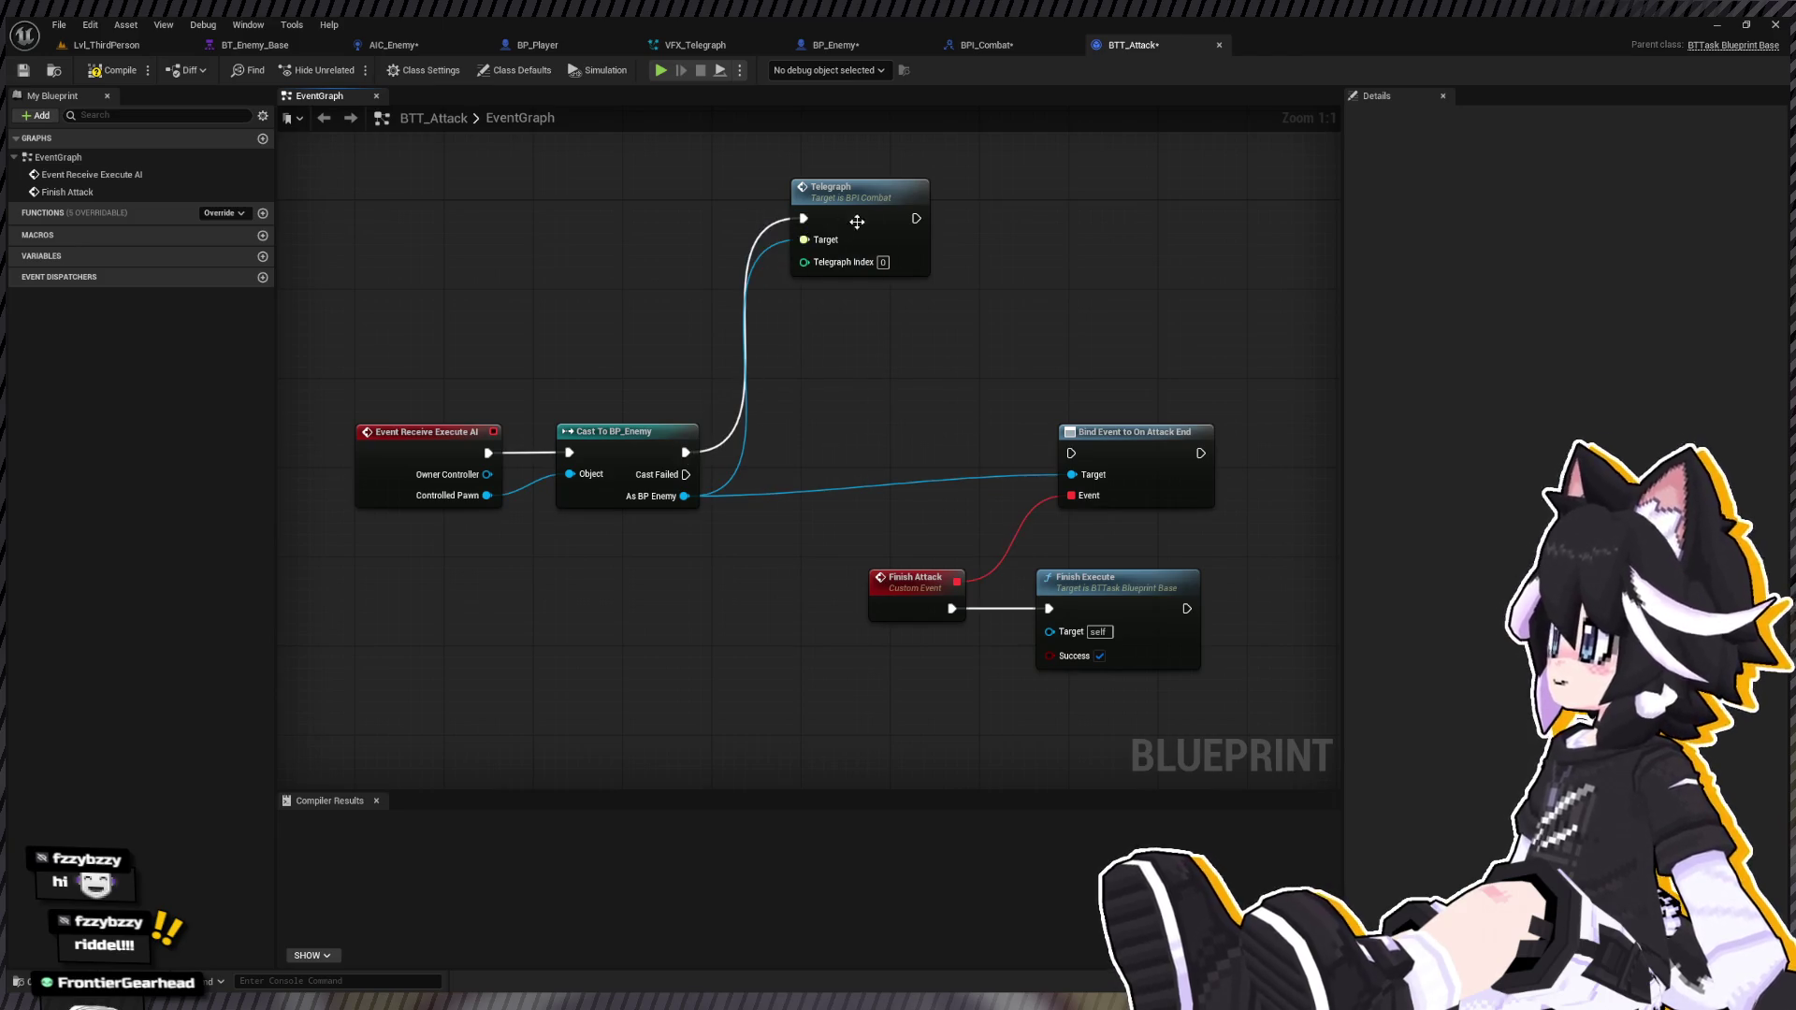
{"action": "left_click", "coordinate": [847, 186]}
{"action": "key", "text": "Delete"}
Step: Chain Telegraph (index 0) into Bind Event to On Attack End, reroute the Target wire, and compile
{"action": "left_click_drag", "start_coordinate": [685, 496], "coordinate": [840, 378]}
{"action": "mouse_move", "coordinate": [946, 396]}
{"action": "left_mouse_down"}
{"action": "mouse_move", "coordinate": [867, 441]}
{"action": "mouse_move", "coordinate": [1067, 477]}
{"action": "mouse_move", "coordinate": [1071, 454]}
{"action": "left_mouse_up"}
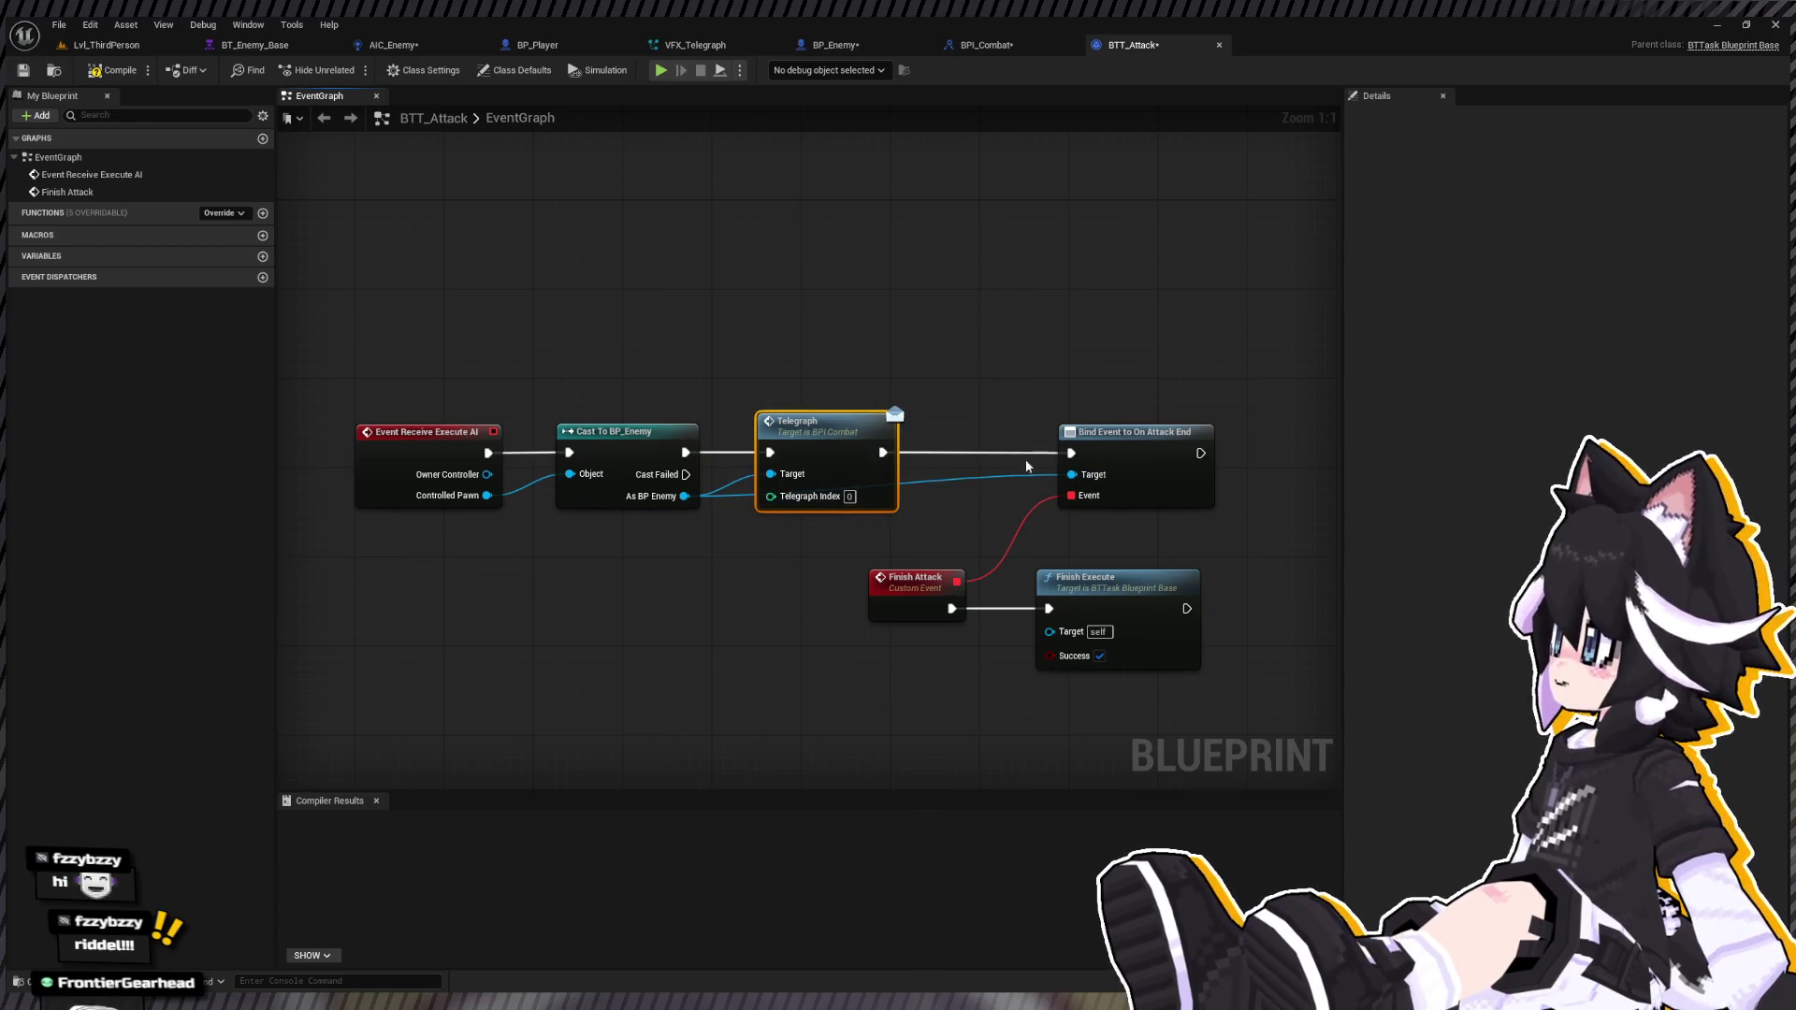
{"action": "double_click", "coordinate": [936, 479]}
{"action": "left_click_drag", "start_coordinate": [936, 479], "coordinate": [942, 516]}
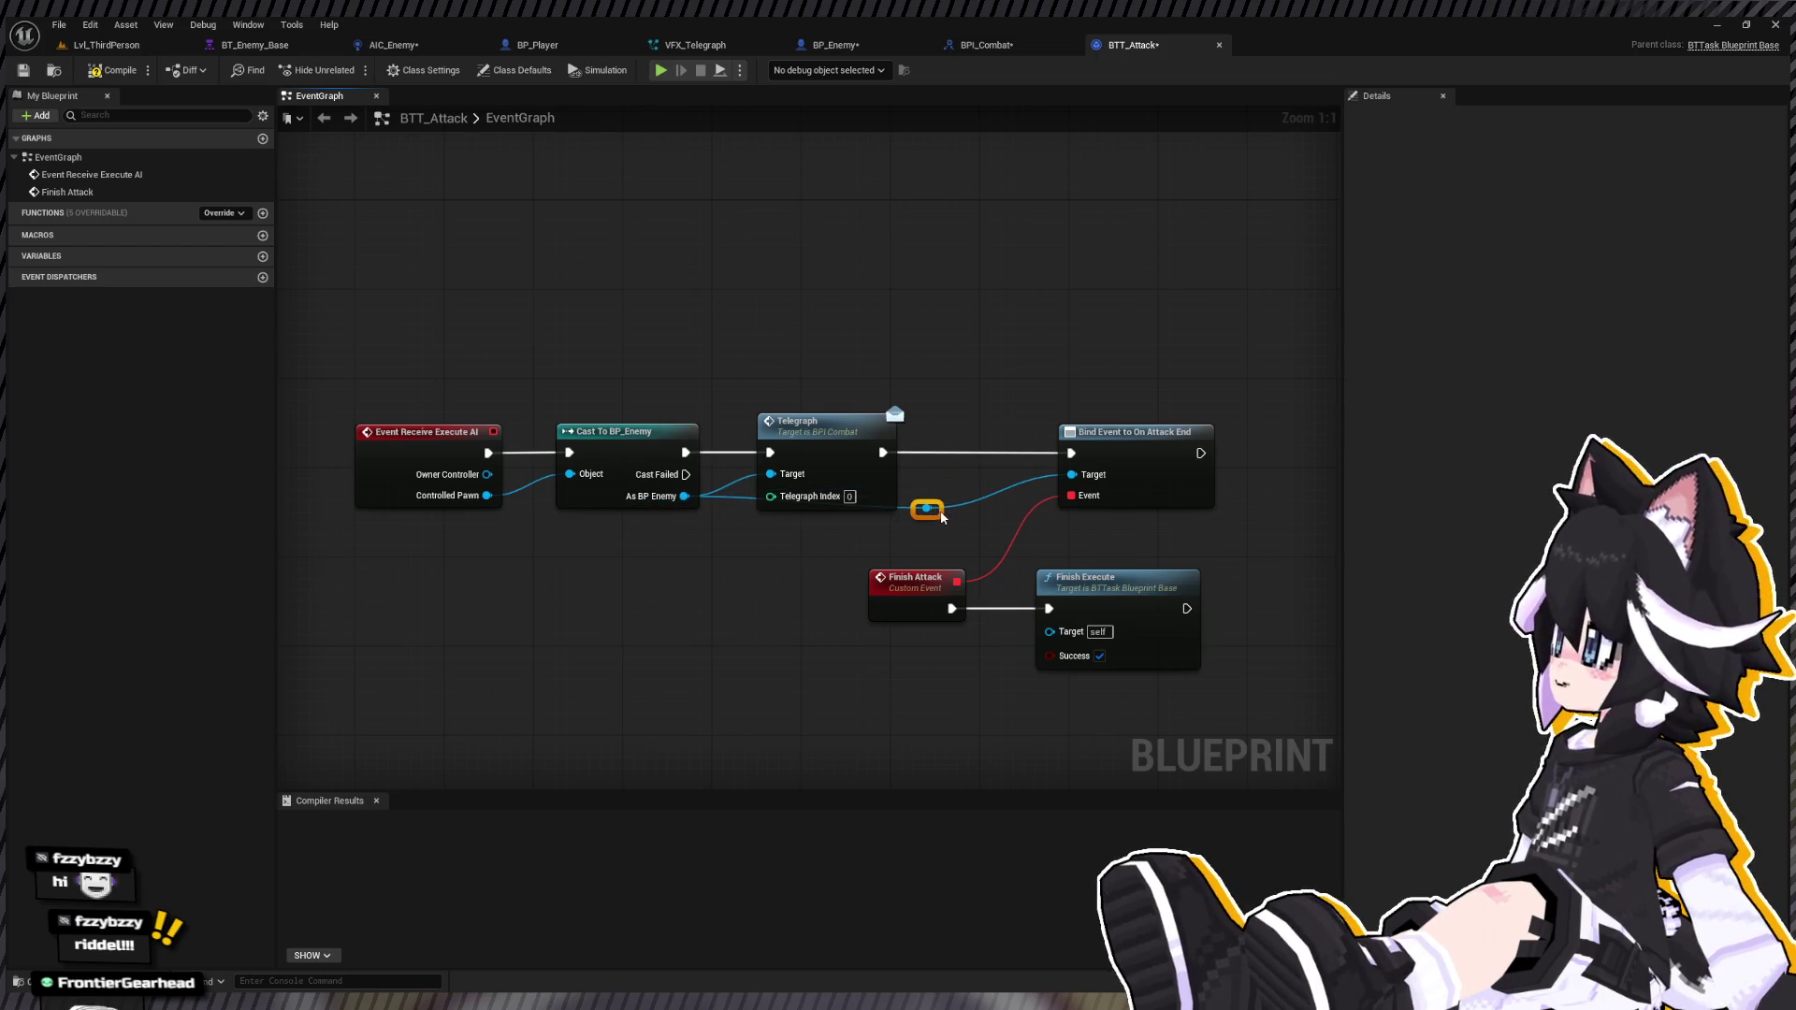
{"action": "left_click_drag", "start_coordinate": [380, 314], "coordinate": [1267, 561]}
{"action": "key", "text": "q"}
{"action": "left_click", "coordinate": [808, 278]}
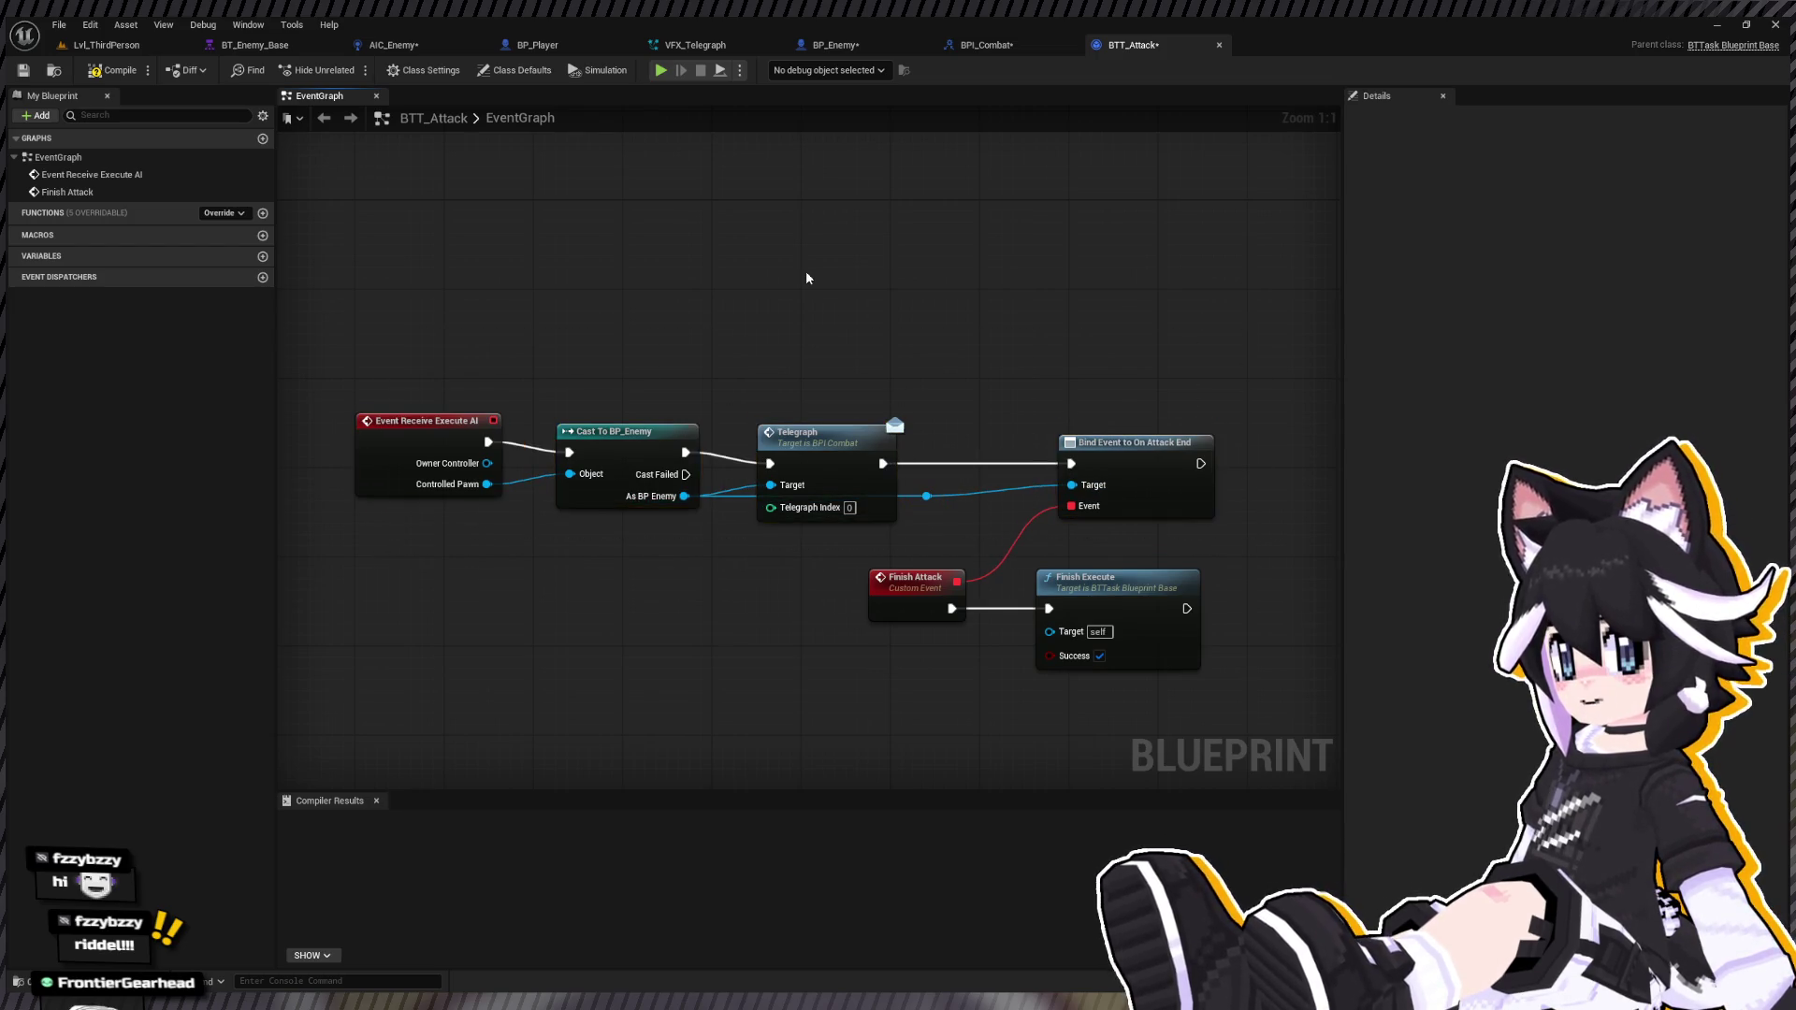
{"action": "key", "text": "ctrl+z"}
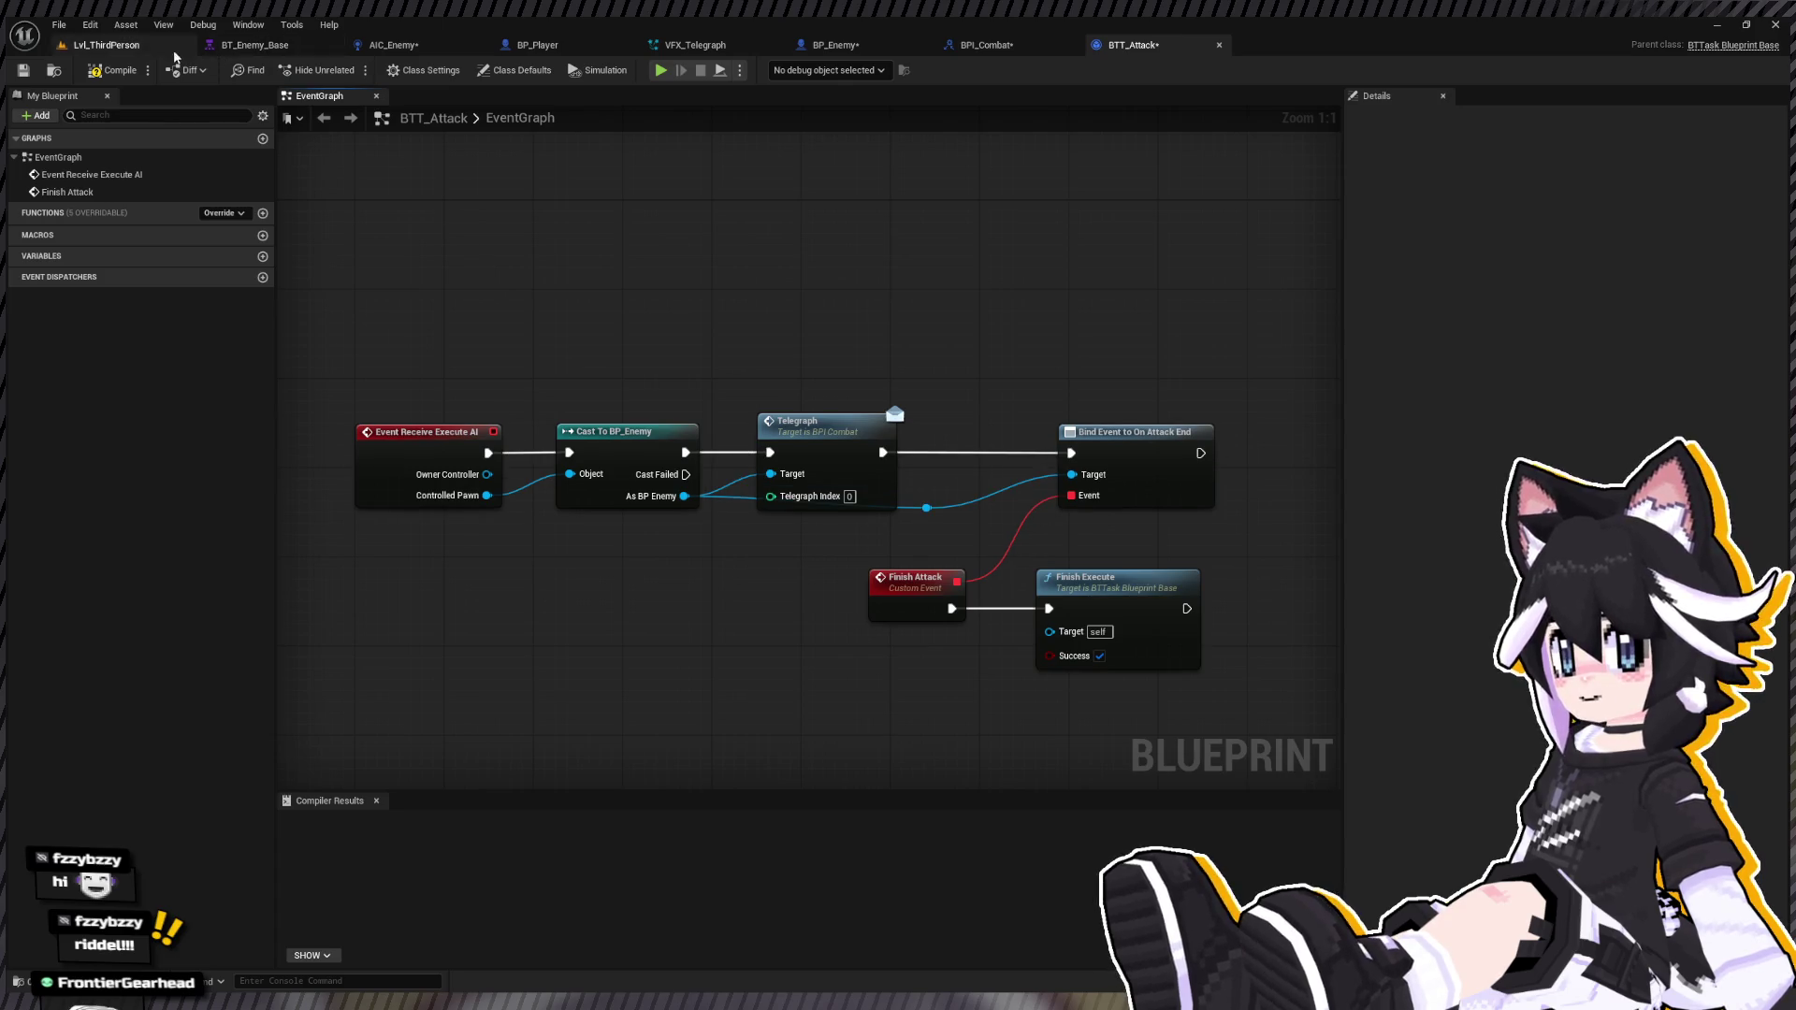
{"action": "left_click", "coordinate": [110, 70]}
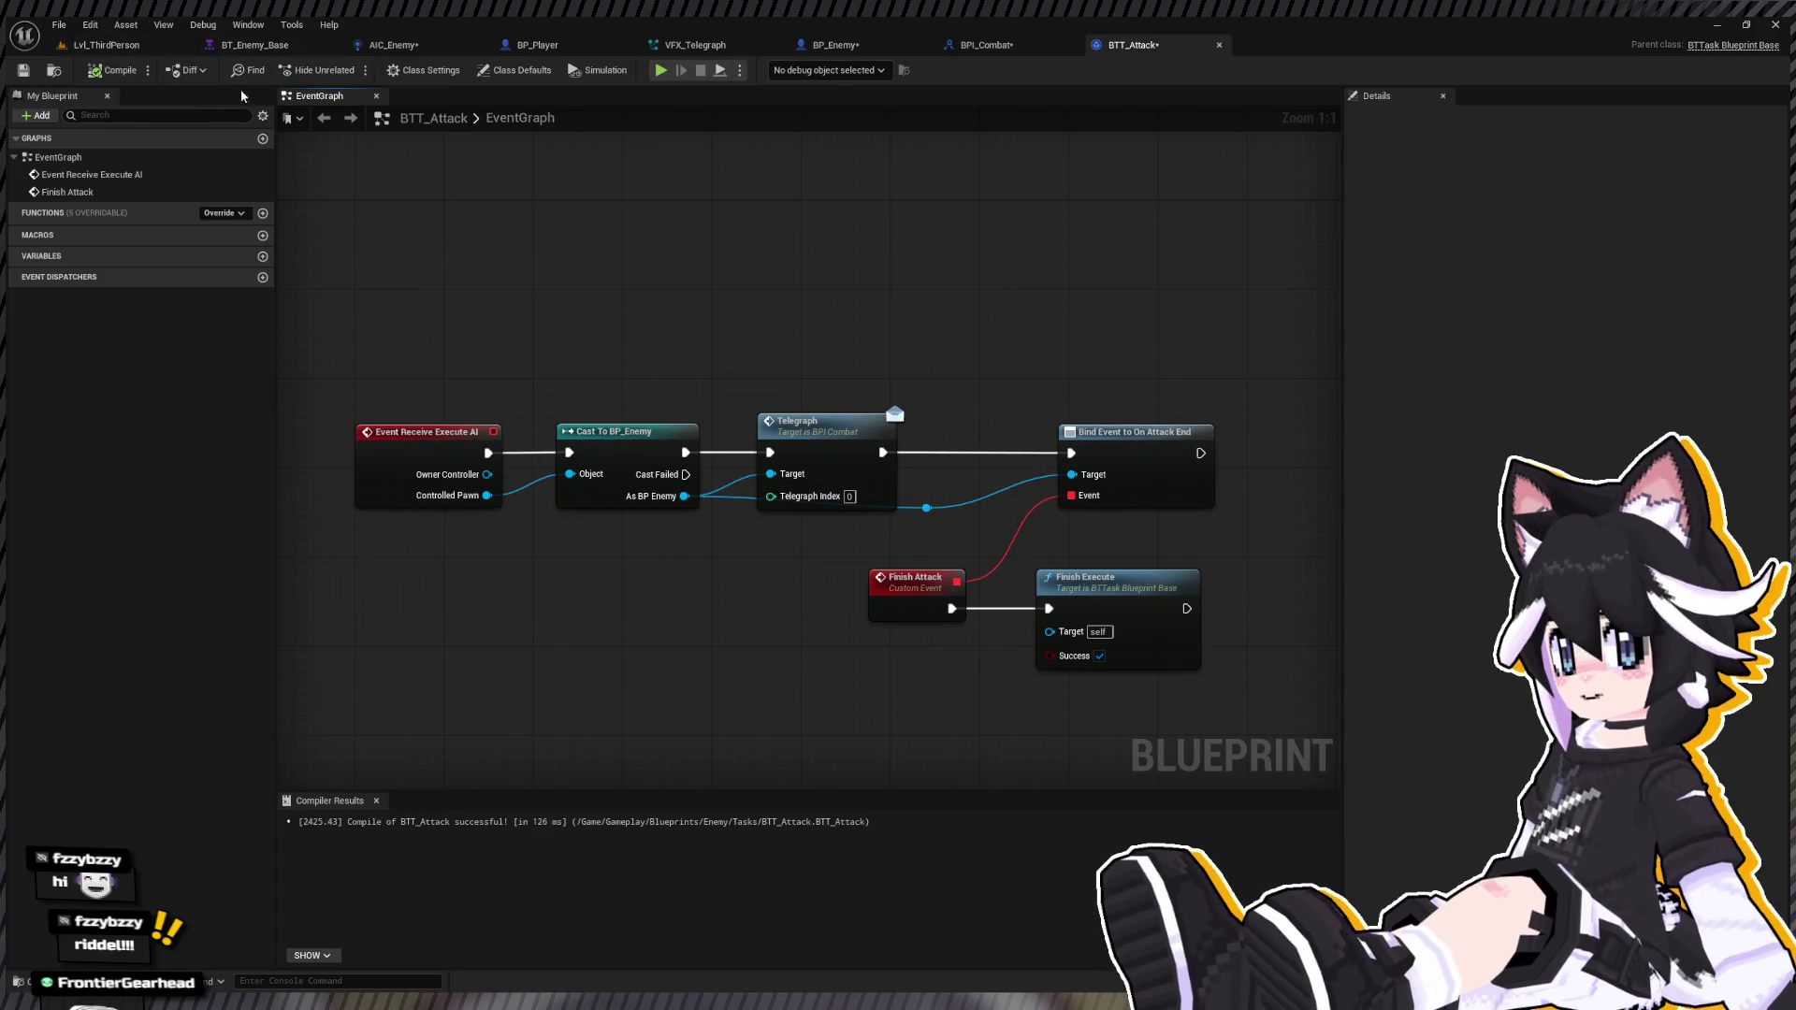
Step: Save the BP_Enemy blueprint
{"action": "left_click", "coordinate": [838, 47]}
{"action": "scroll", "coordinate": [913, 449], "scroll_direction": "down", "scroll_amount": 2}
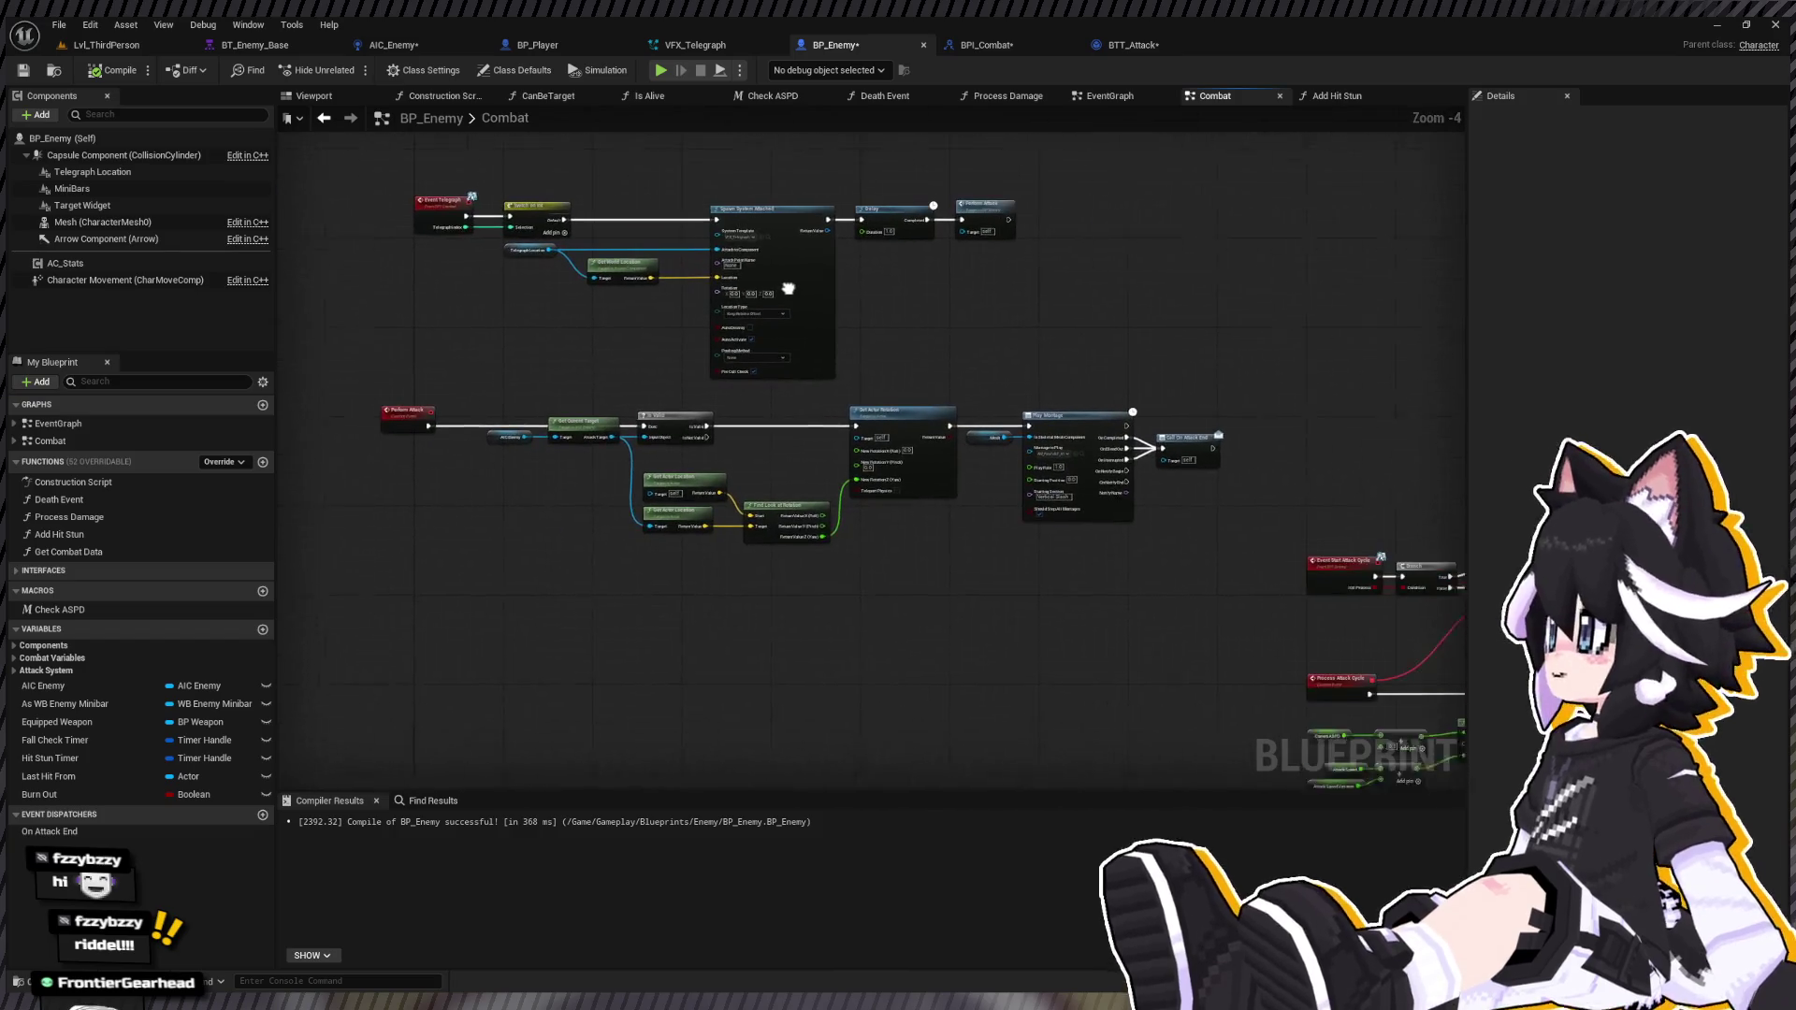
{"action": "left_click", "coordinate": [23, 70]}
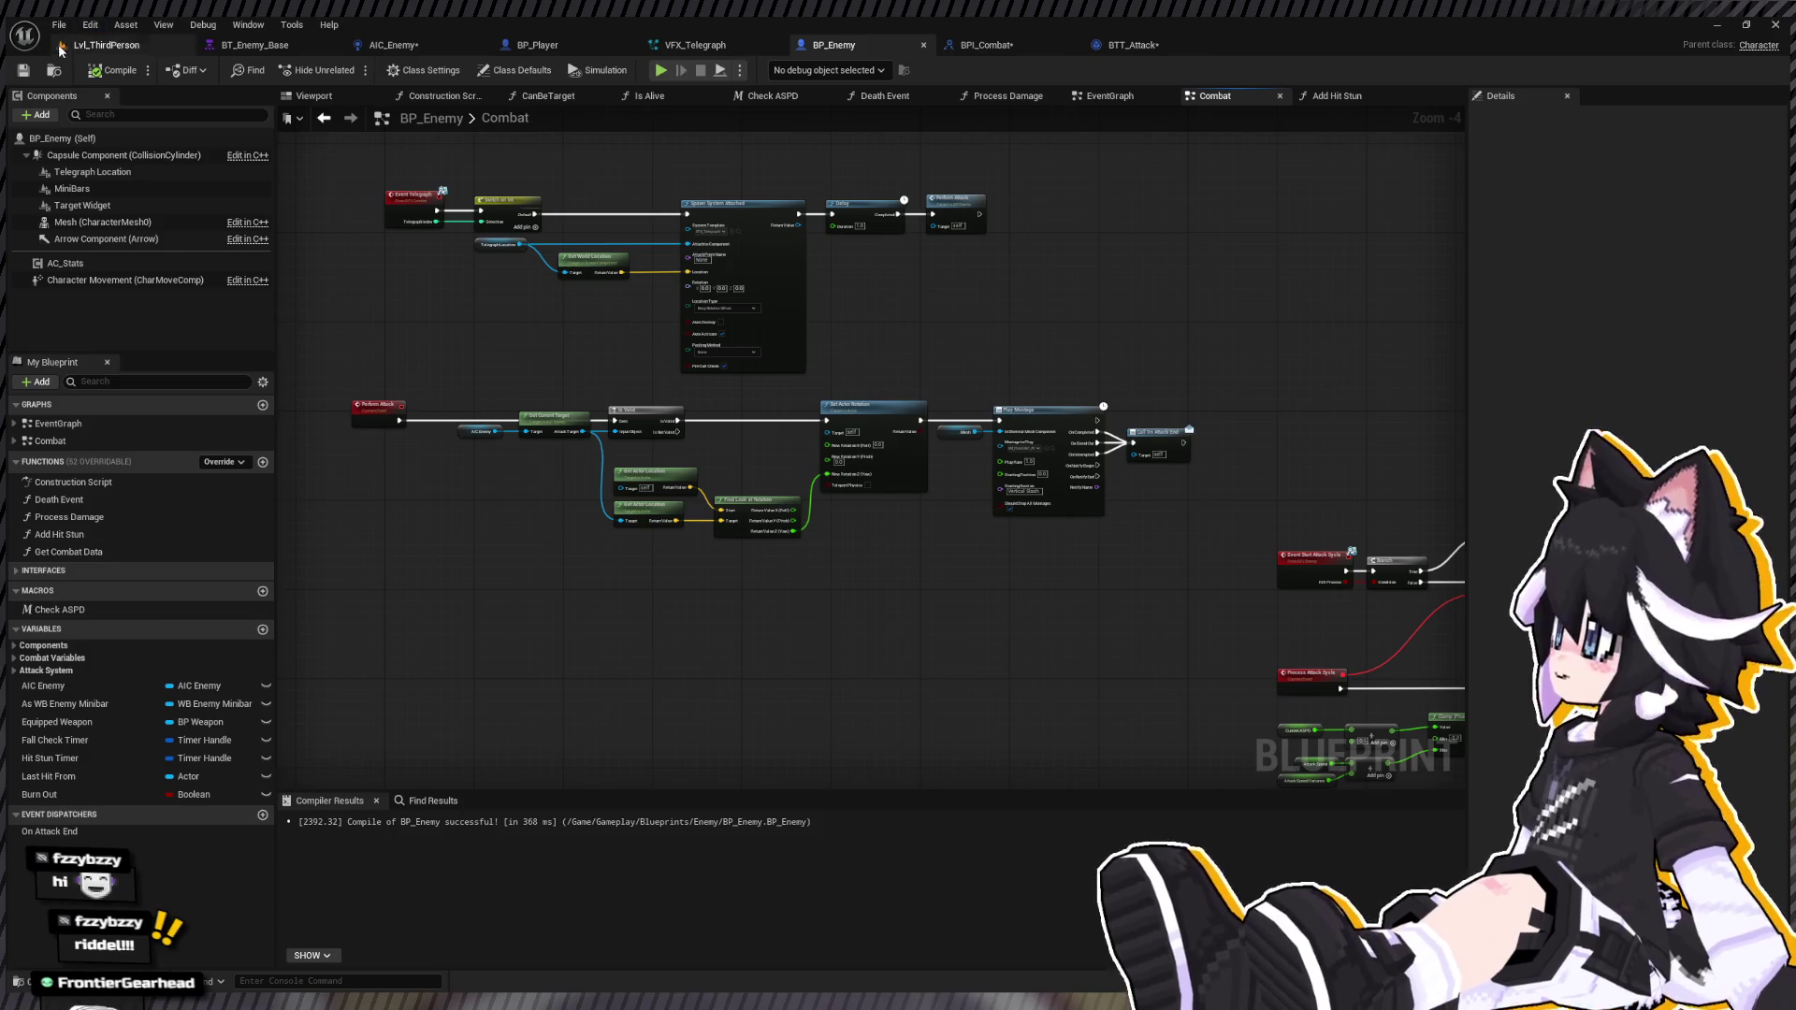
Step: Play Lvl_ThirdPerson, run to the dummy and attack it to test the telegraph, then stop
{"action": "left_click", "coordinate": [81, 47]}
{"action": "left_click", "coordinate": [351, 71]}
{"action": "left_click", "coordinate": [823, 327]}
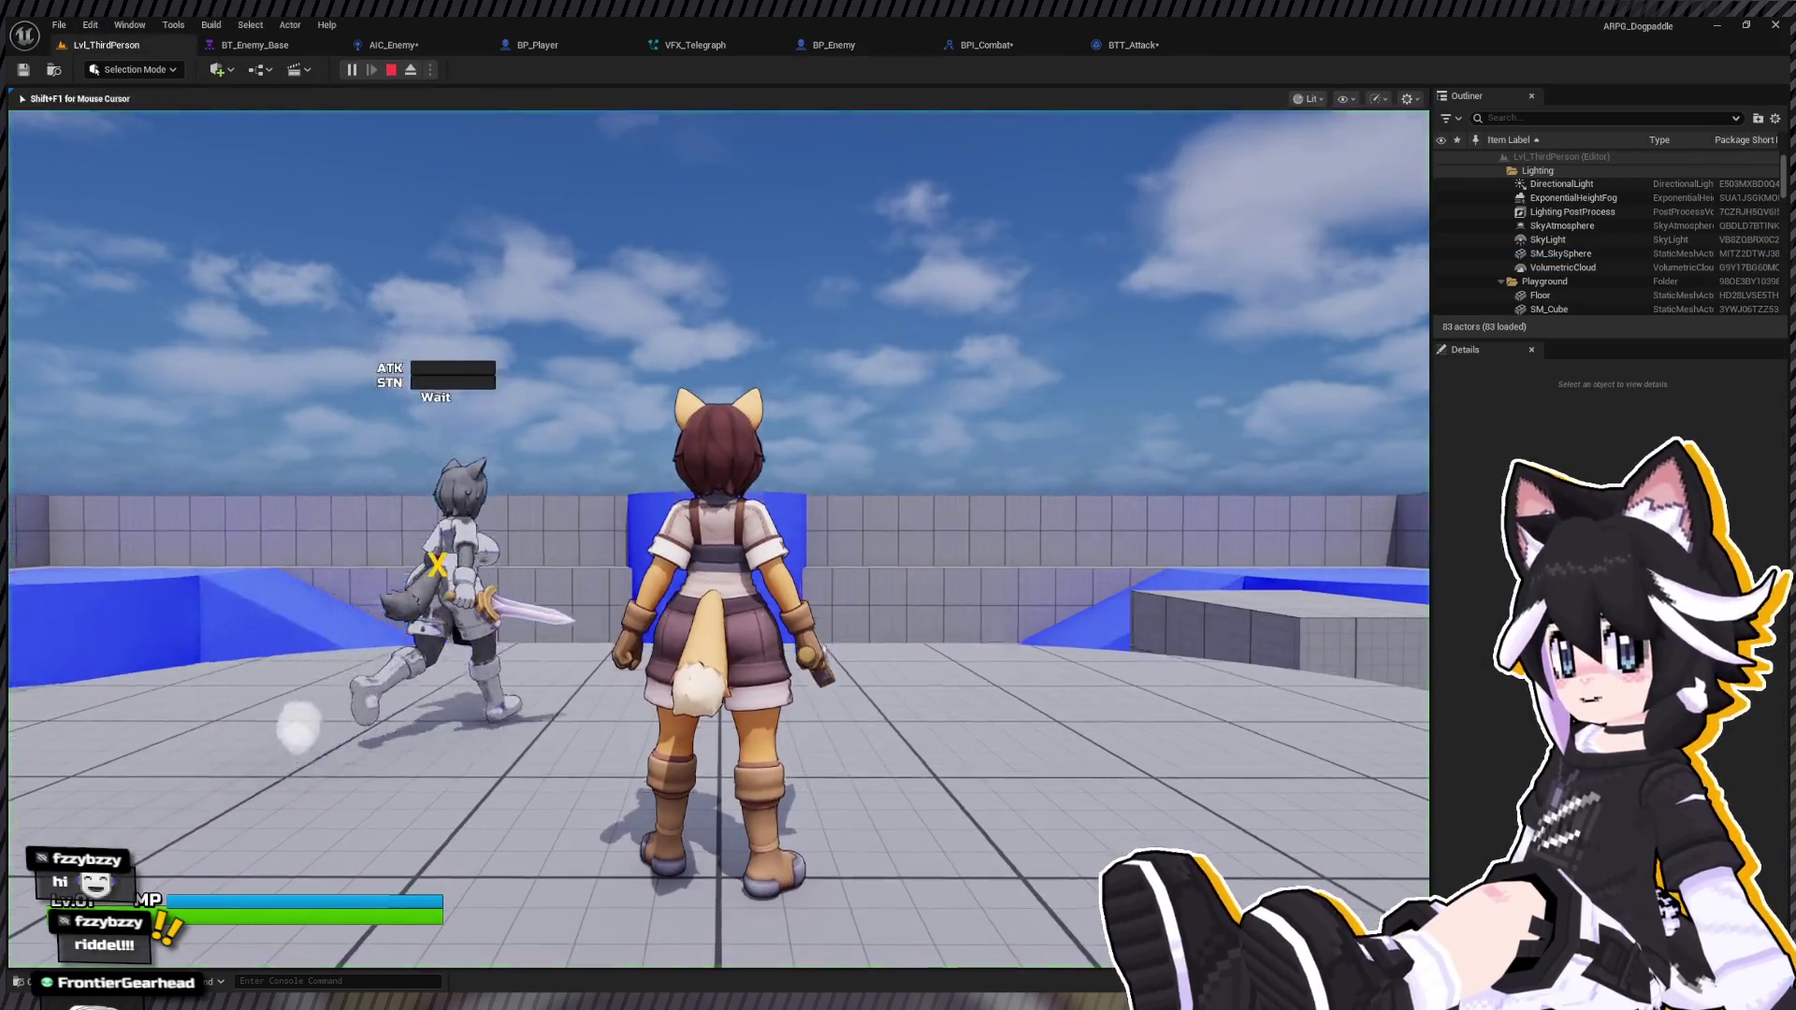
{"action": "key", "text": "w"}
{"action": "key", "text": "w"}
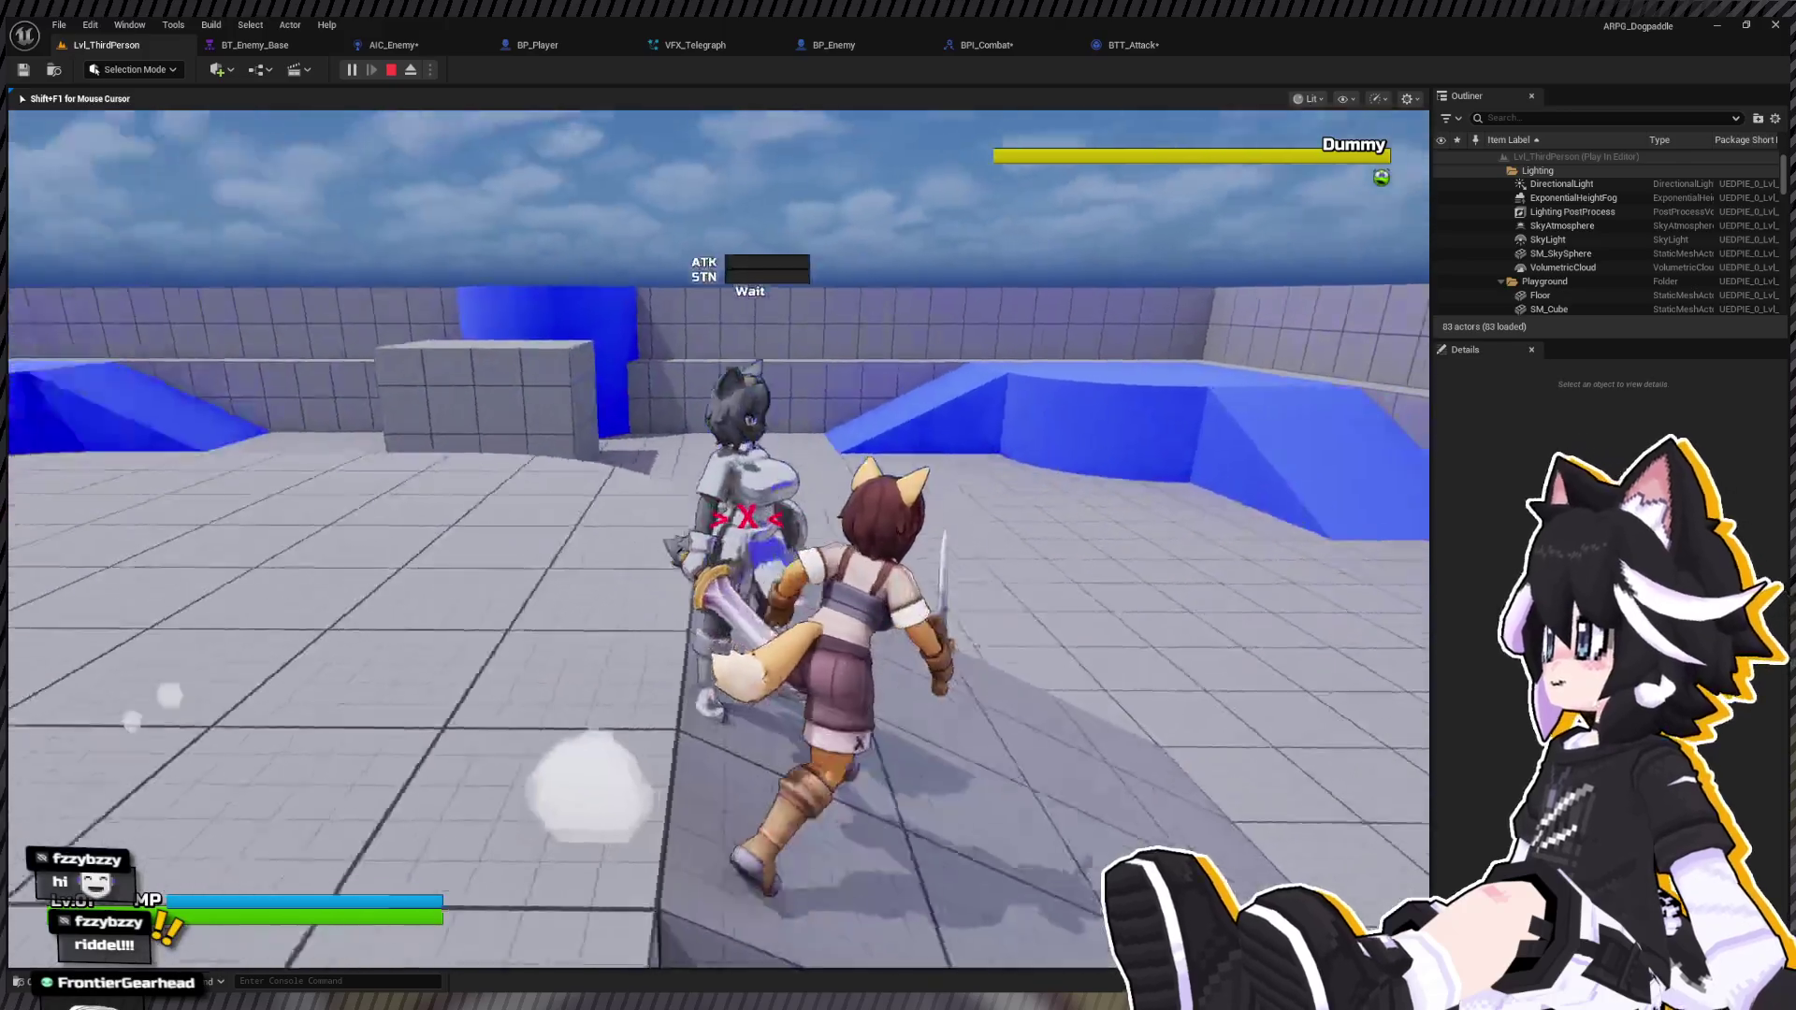
{"action": "key", "text": "w"}
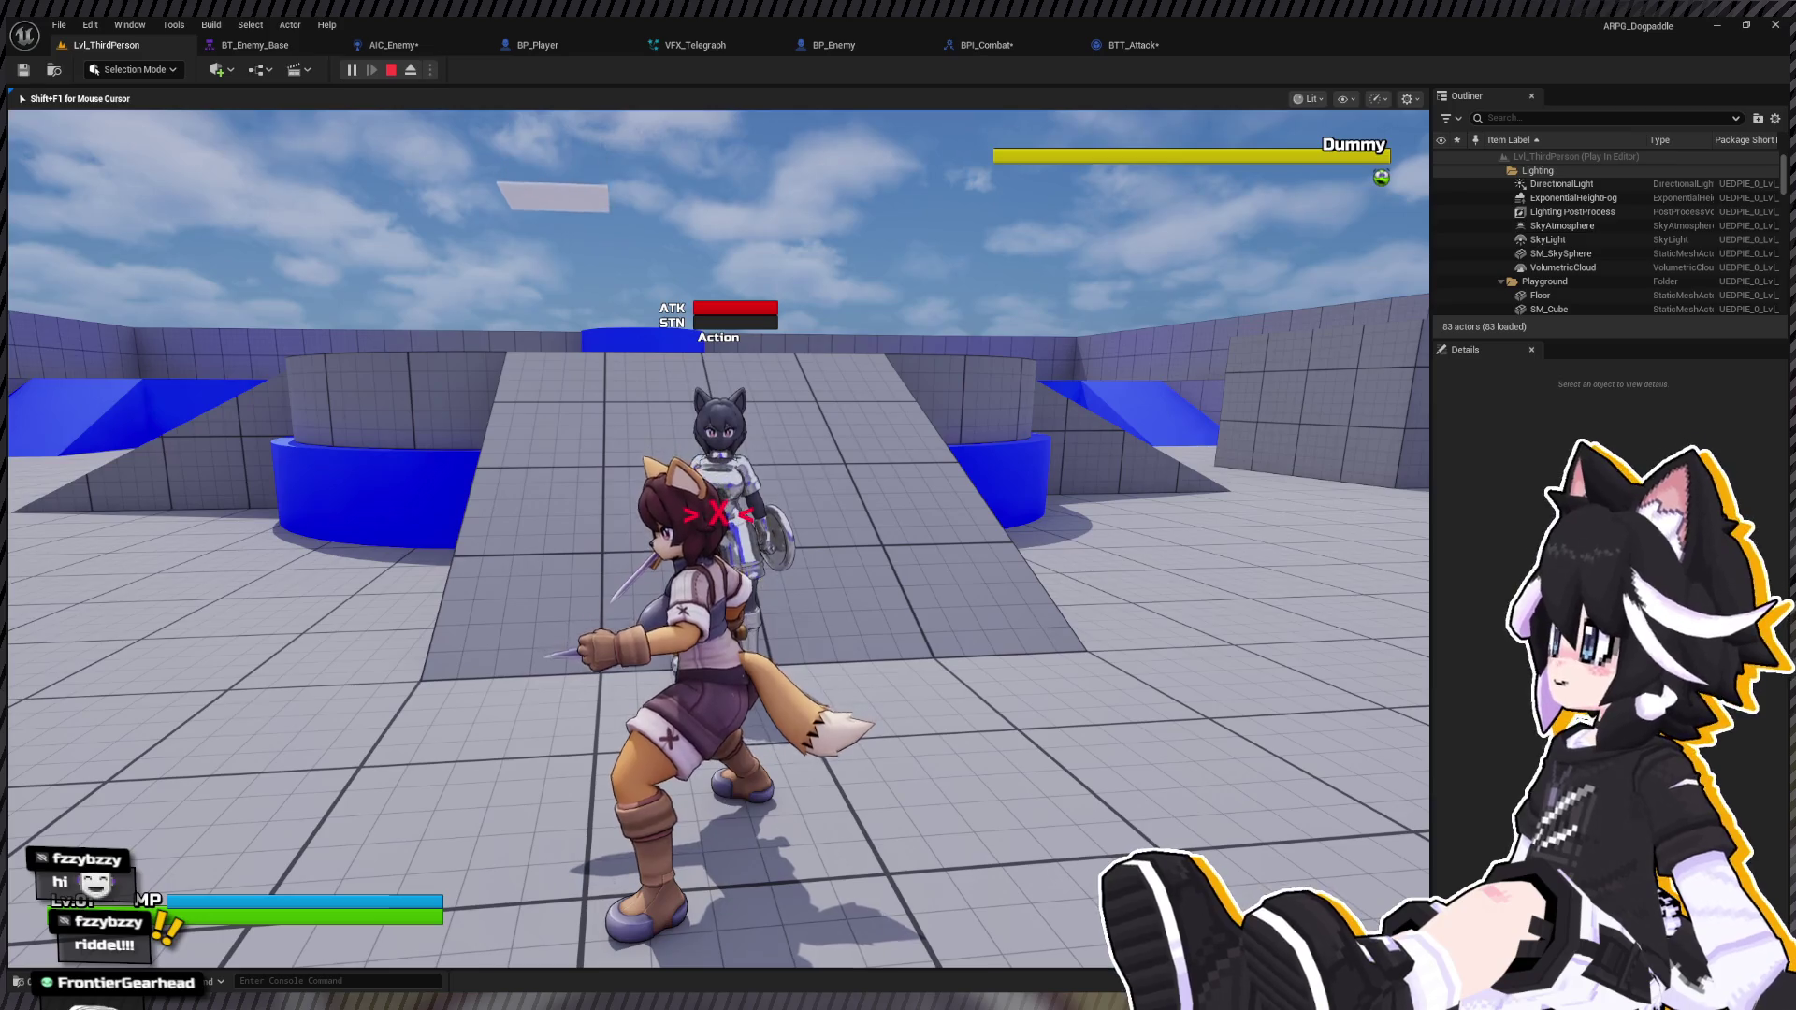
{"action": "left_click", "coordinate": [718, 538]}
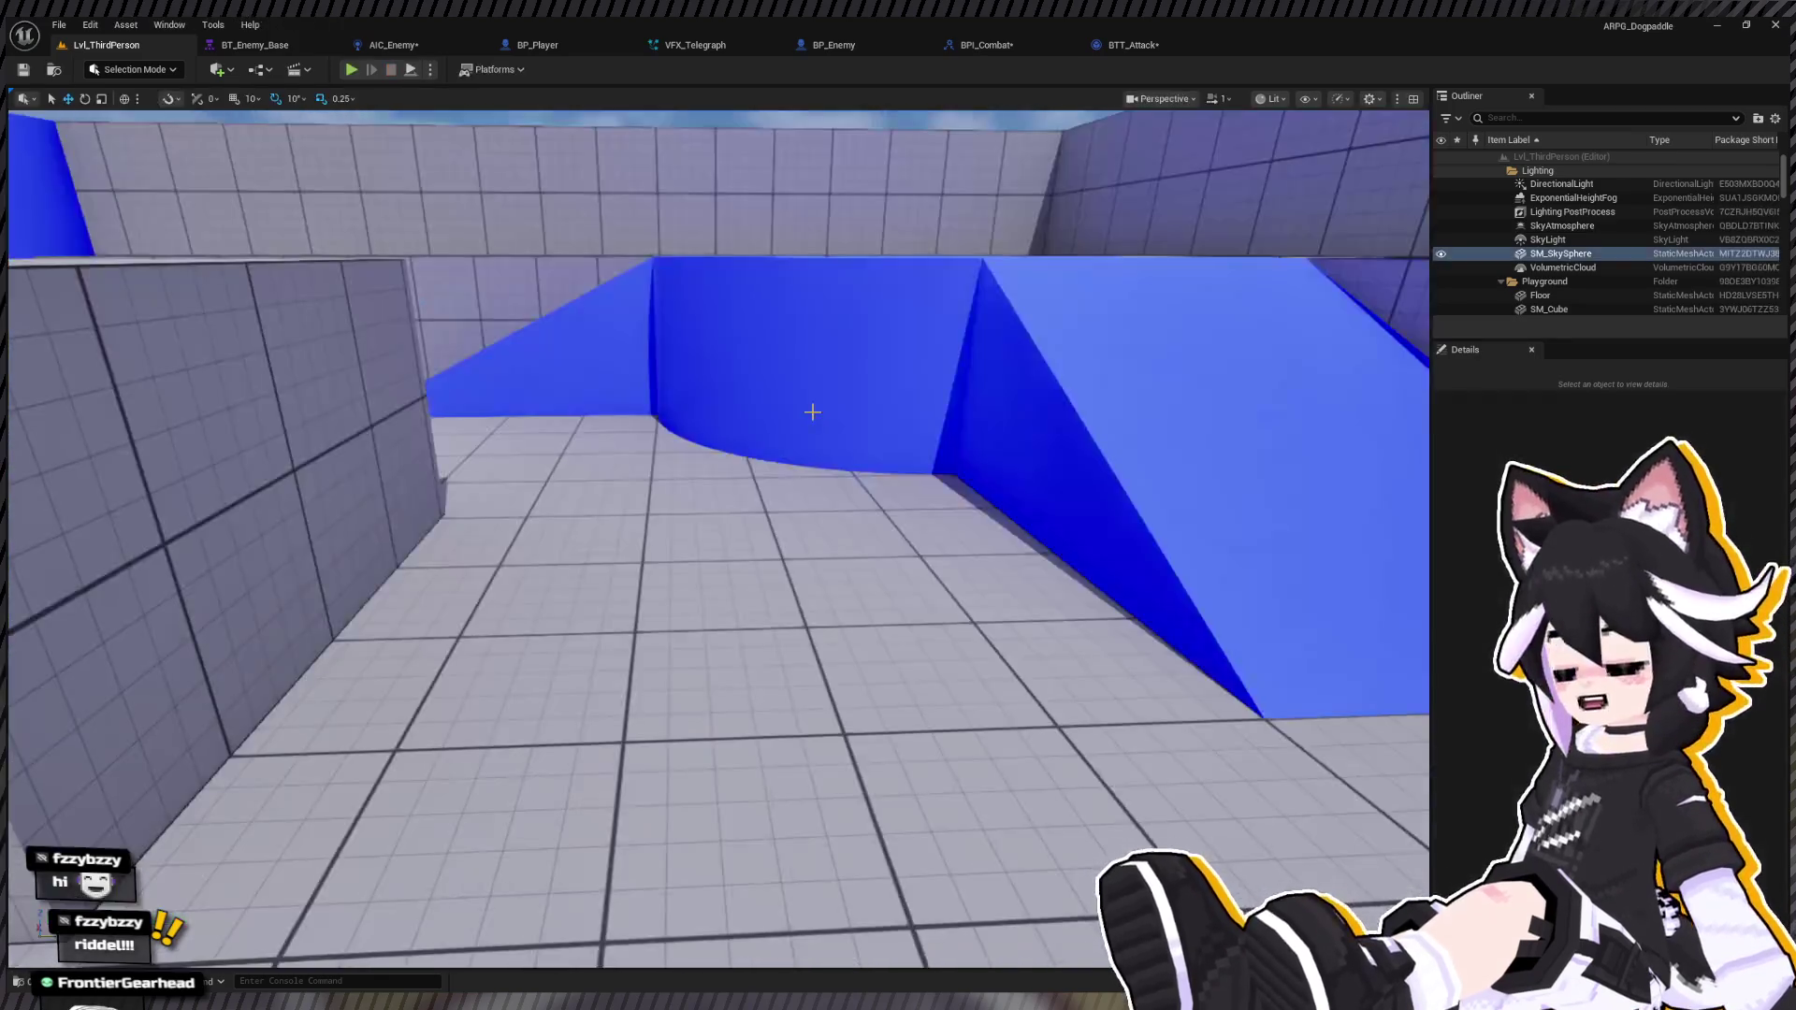
{"action": "key", "text": "Escape"}
Step: Check BTT_Attack in BT_Enemy_Base, then go back to BP_Enemy's Combat graph at Switch on Int
{"action": "left_click", "coordinate": [241, 43]}
{"action": "mouse_move", "coordinate": [513, 285]}
{"action": "left_mouse_down"}
{"action": "mouse_move", "coordinate": [508, 491]}
{"action": "mouse_move", "coordinate": [749, 952]}
{"action": "mouse_move", "coordinate": [486, 494]}
{"action": "left_mouse_up"}
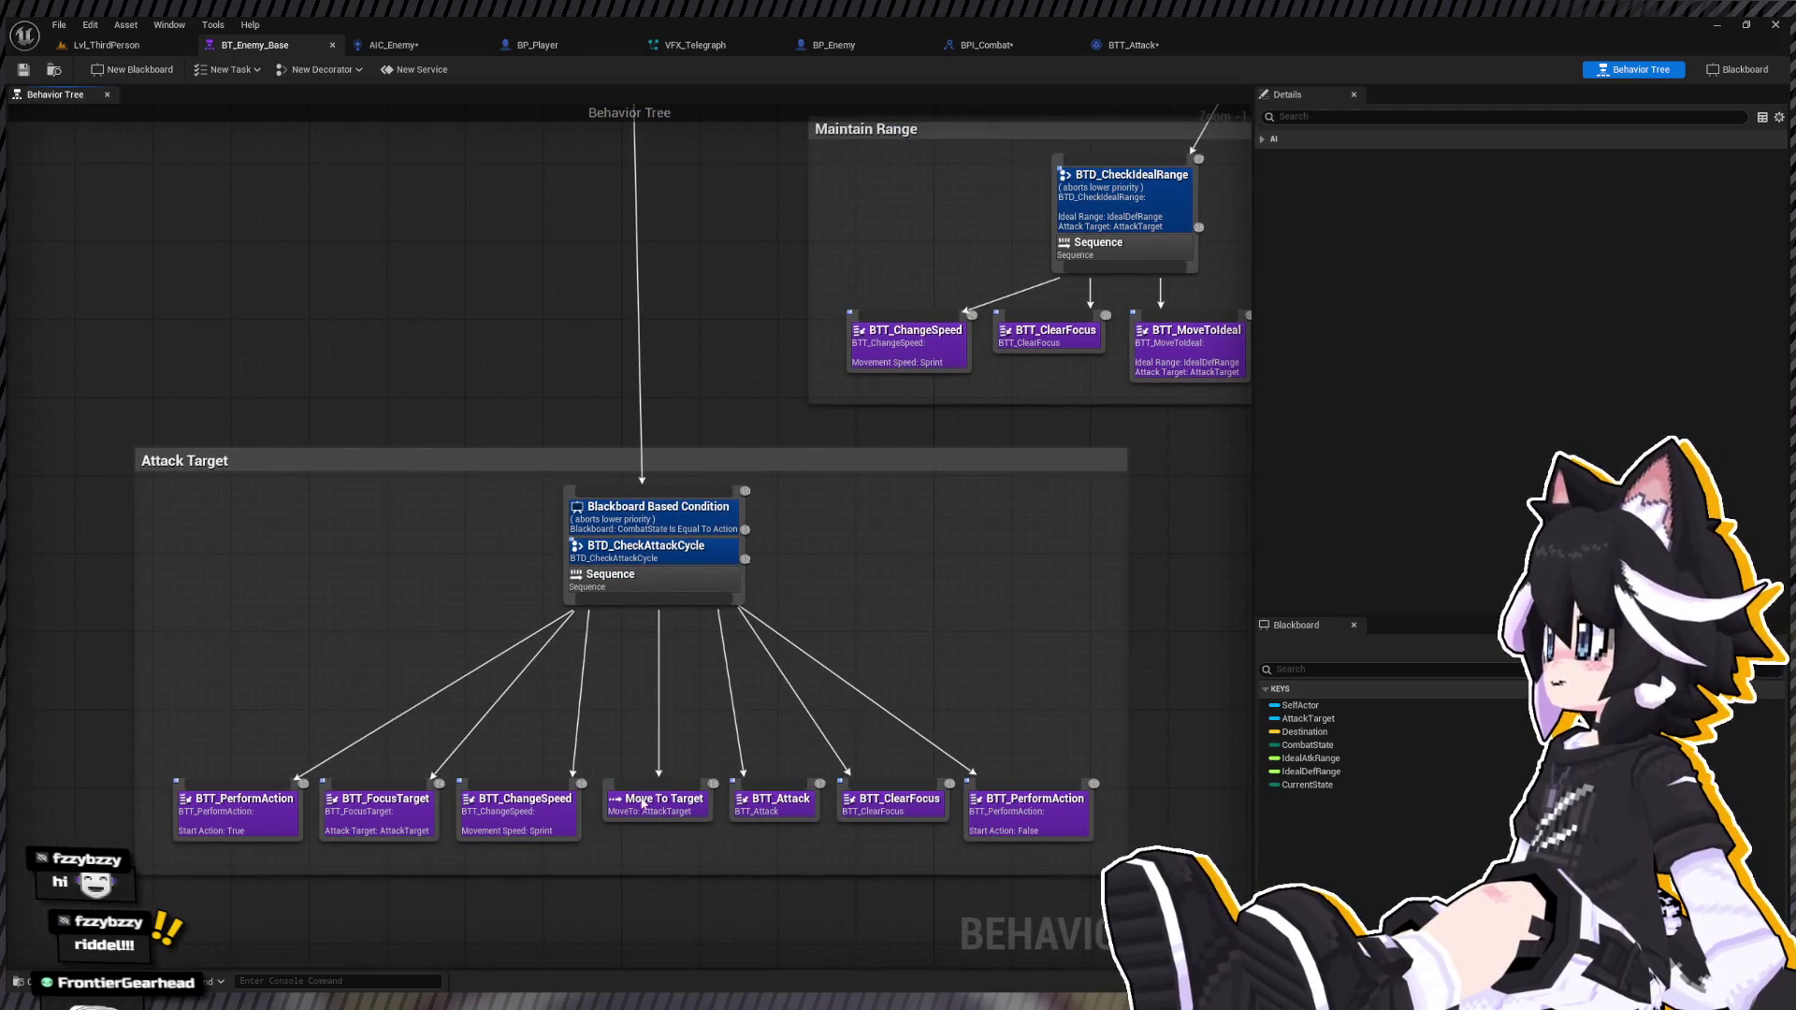
{"action": "double_click", "coordinate": [775, 798]}
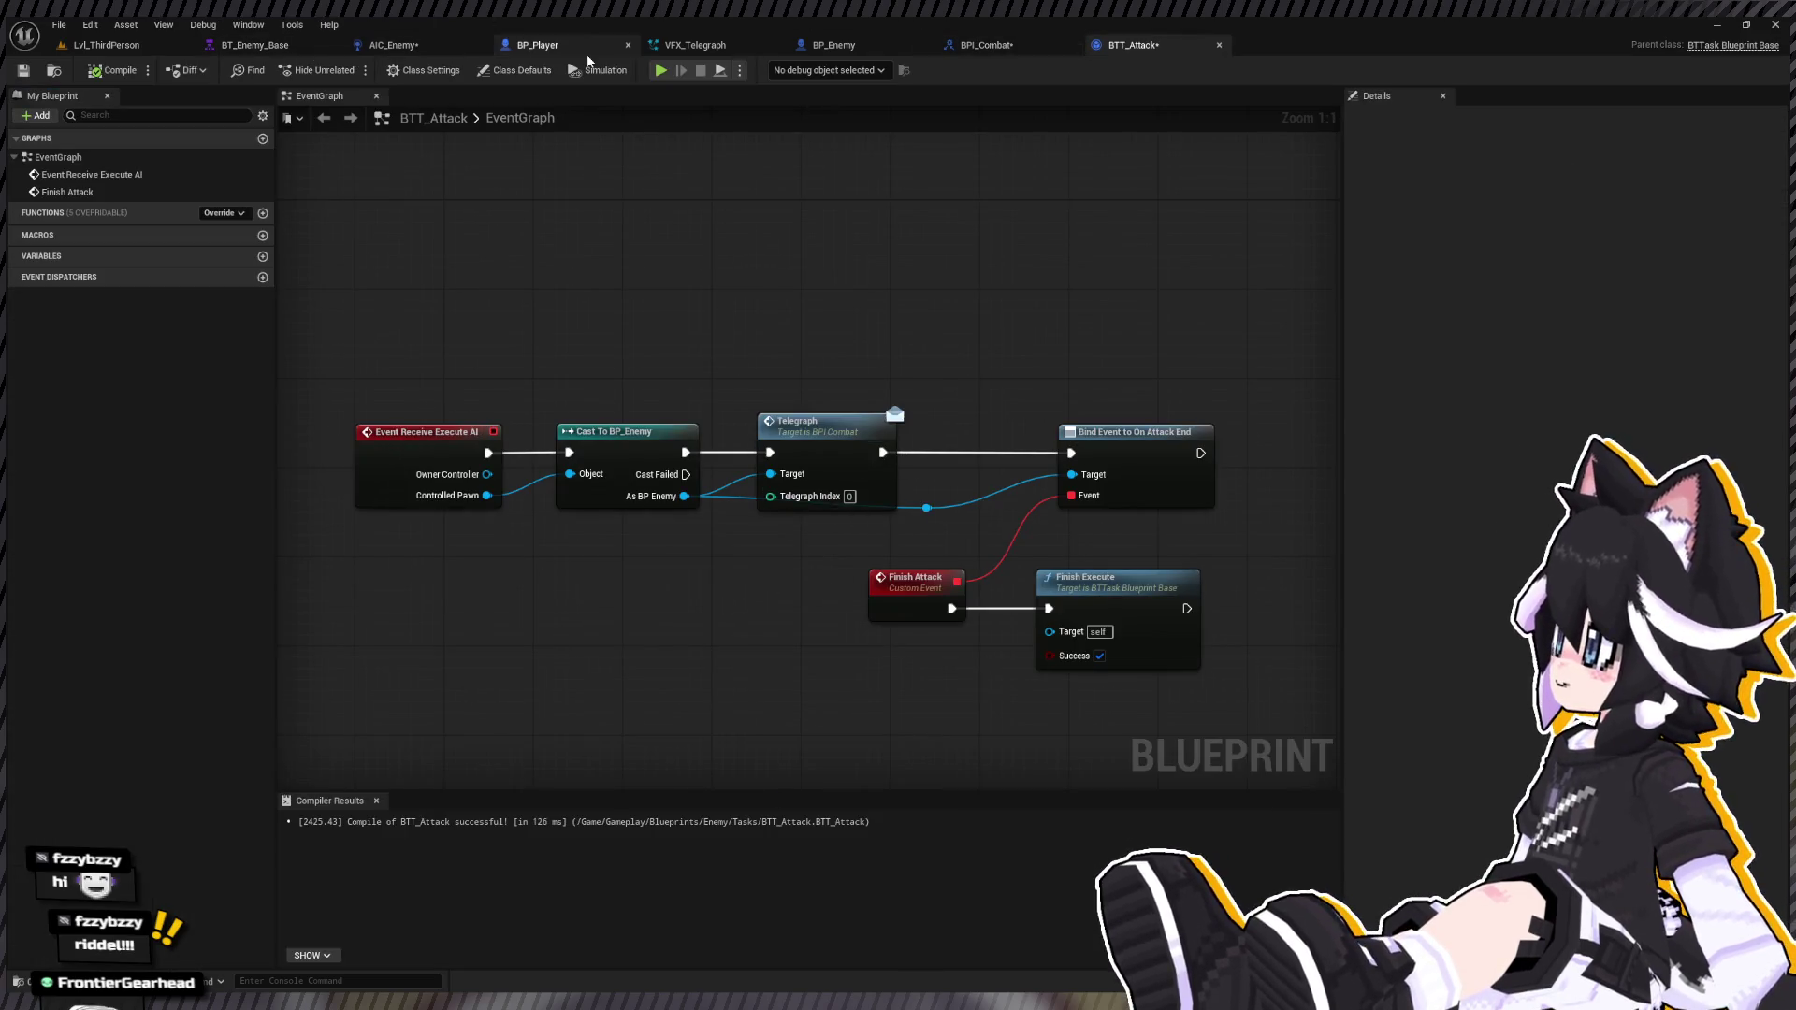
{"action": "left_click", "coordinate": [517, 49]}
{"action": "left_click", "coordinate": [872, 45]}
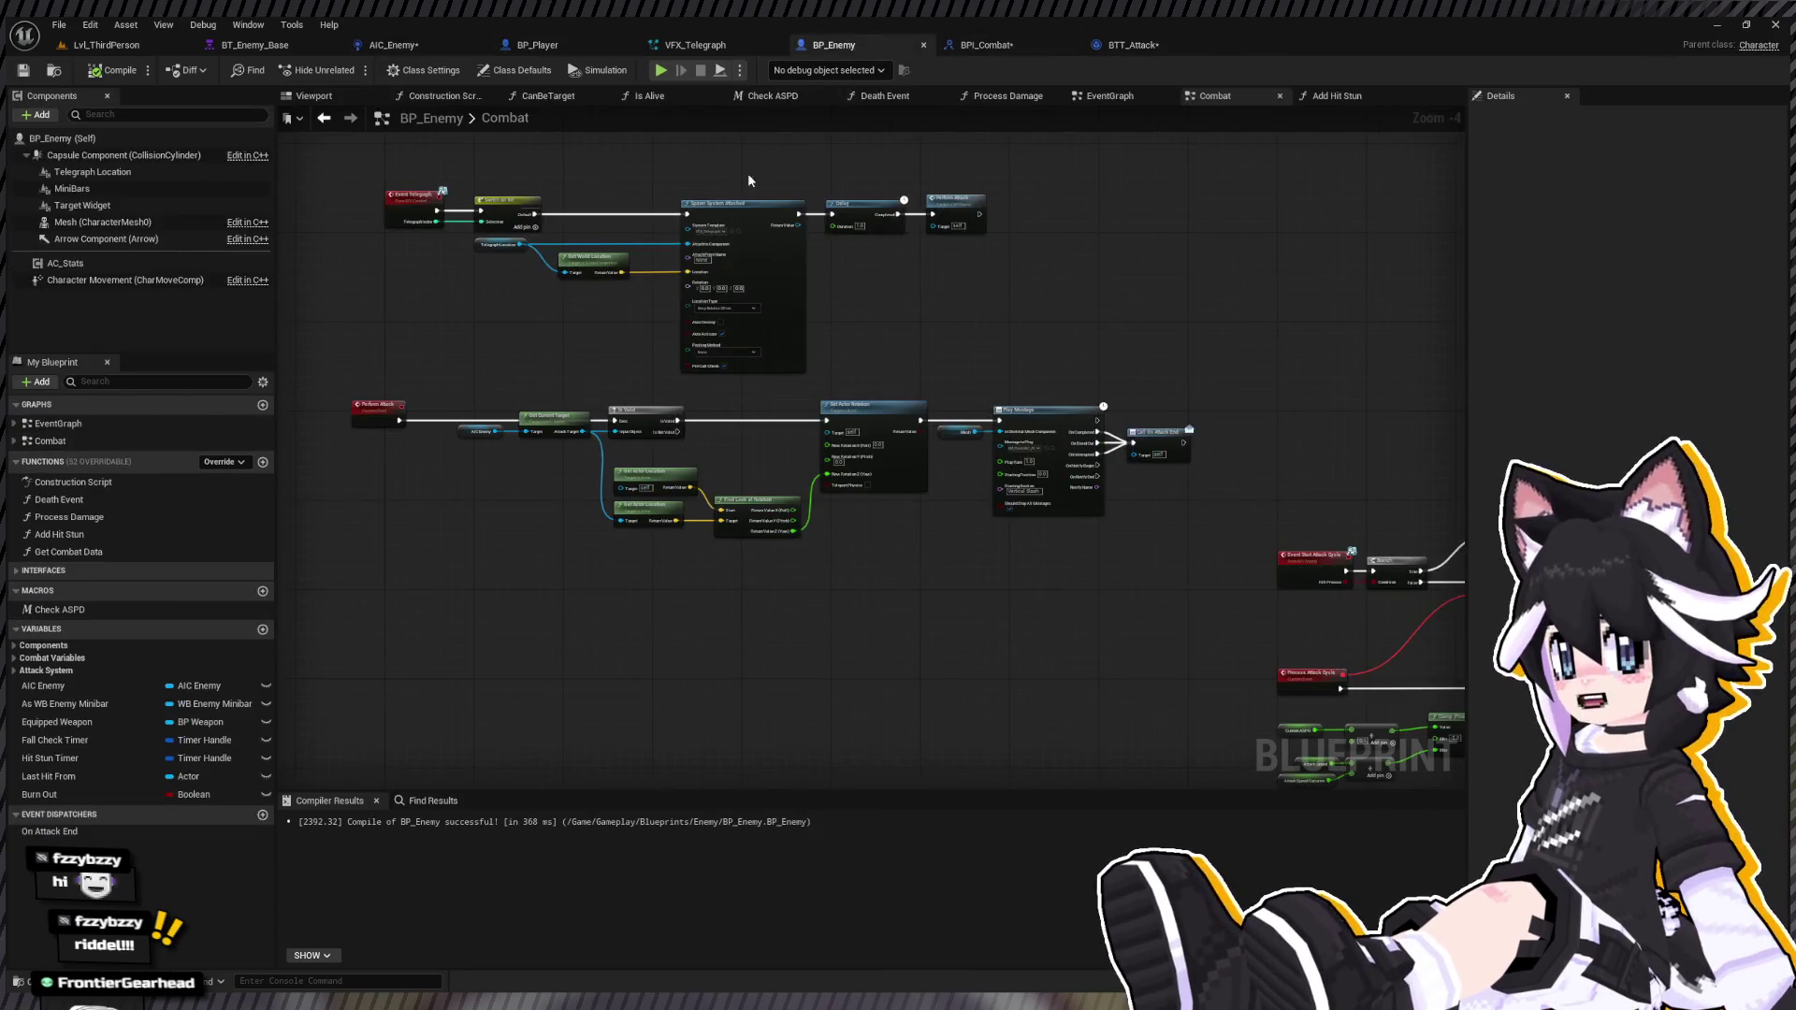
{"action": "scroll", "coordinate": [506, 227], "scroll_direction": "up", "scroll_amount": 3}
{"action": "left_click", "coordinate": [622, 271]}
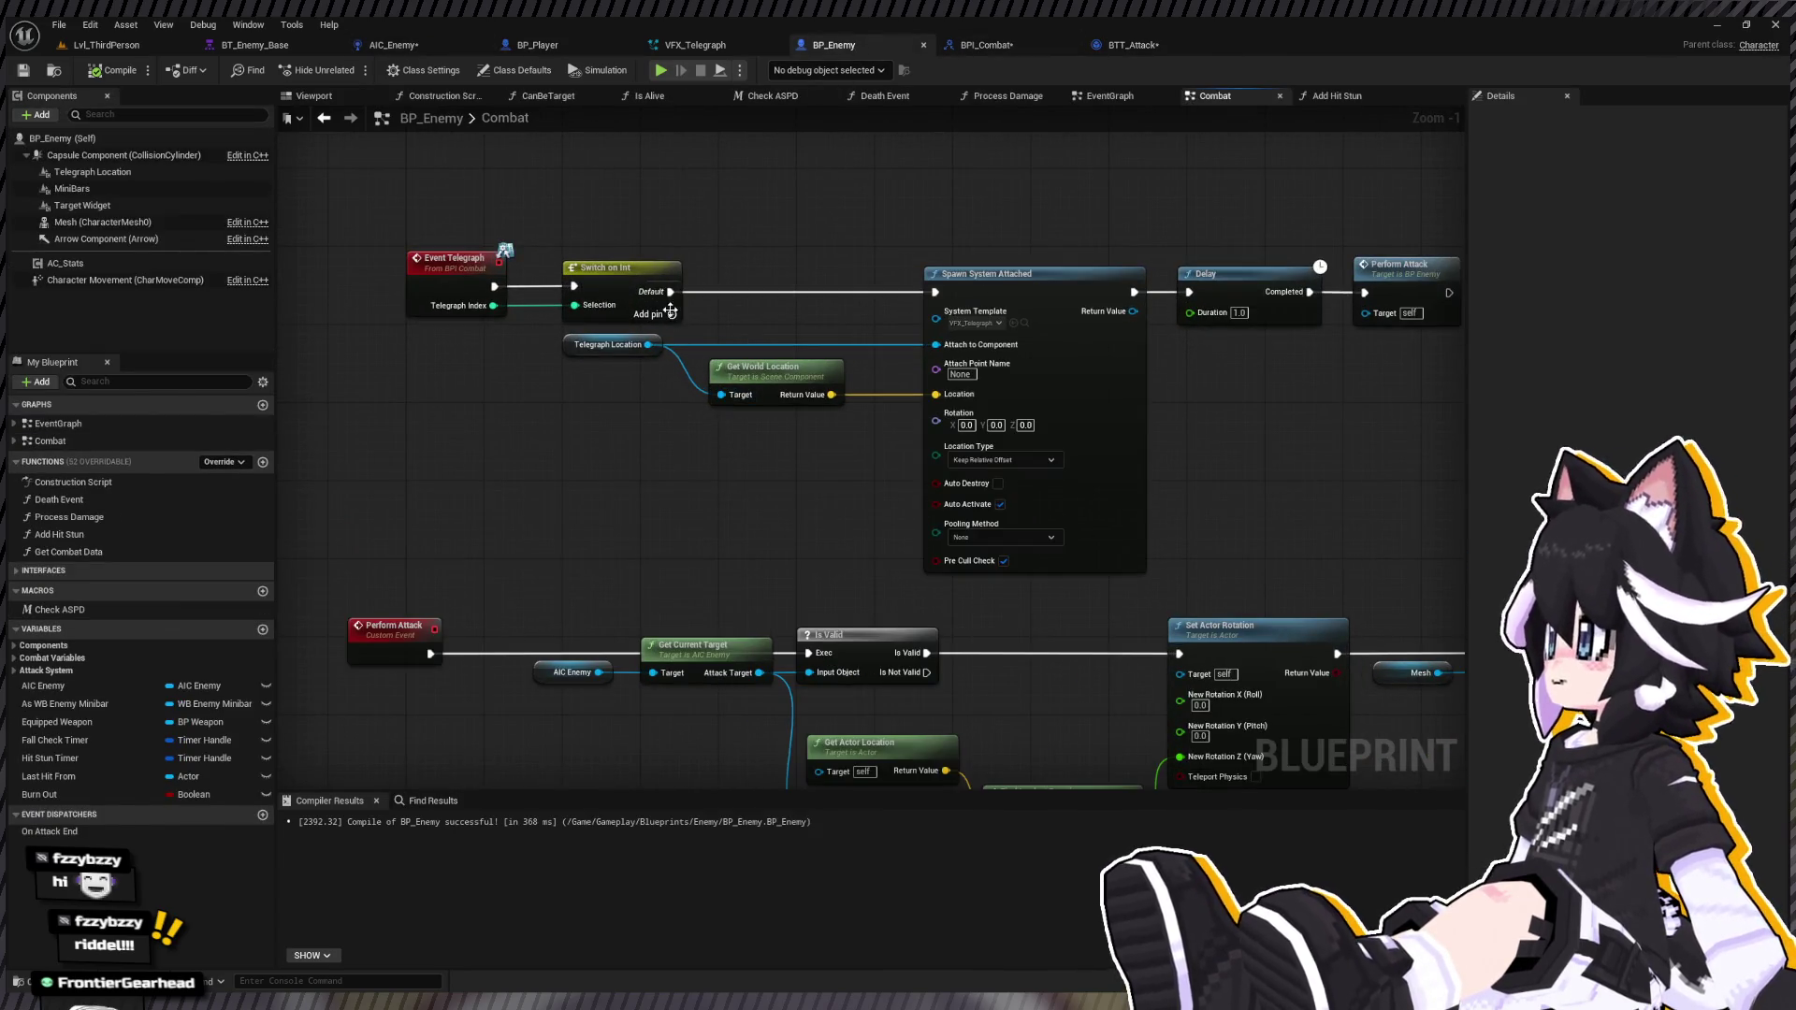
Step: Add a 0 output to Switch on Int and wire it into a pasted Print String node
{"action": "left_click", "coordinate": [672, 313]}
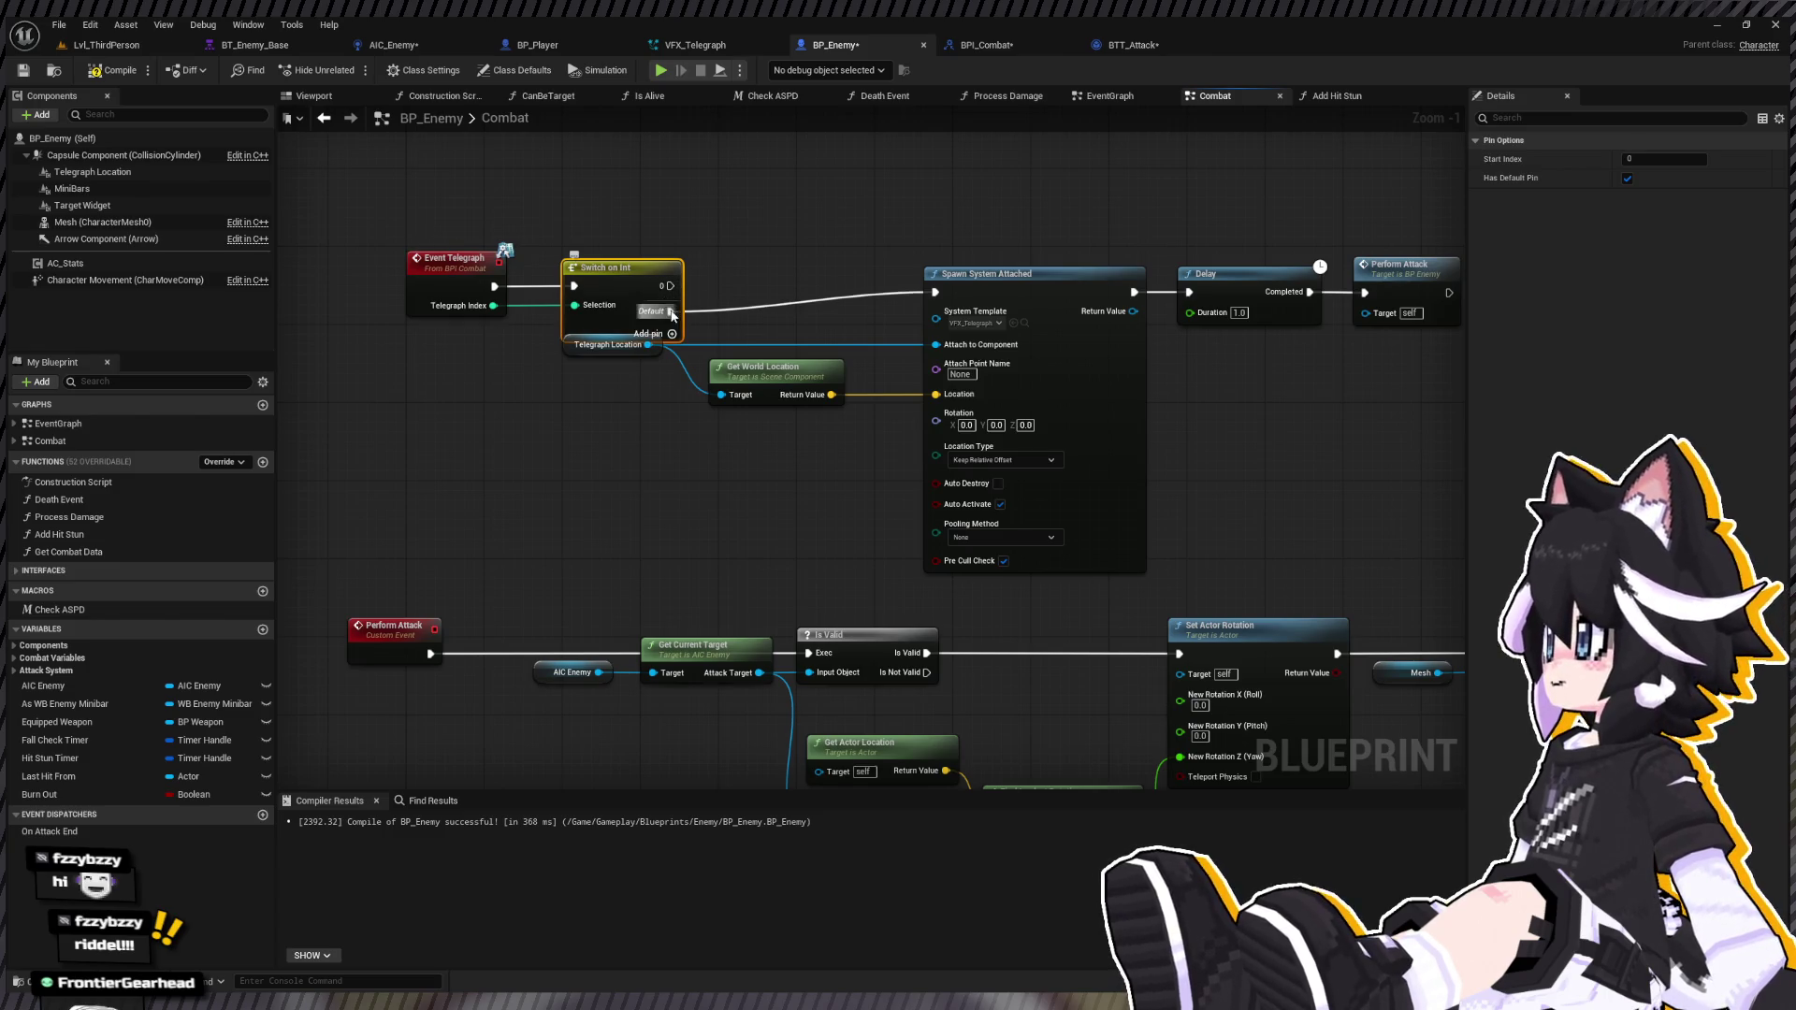
{"action": "left_click", "coordinate": [565, 351]}
{"action": "left_click_drag", "start_coordinate": [565, 351], "coordinate": [575, 371]}
{"action": "left_click_drag", "start_coordinate": [417, 225], "coordinate": [632, 289]}
{"action": "key", "text": "ctrl+z"}
{"action": "left_click_drag", "start_coordinate": [739, 222], "coordinate": [663, 259]}
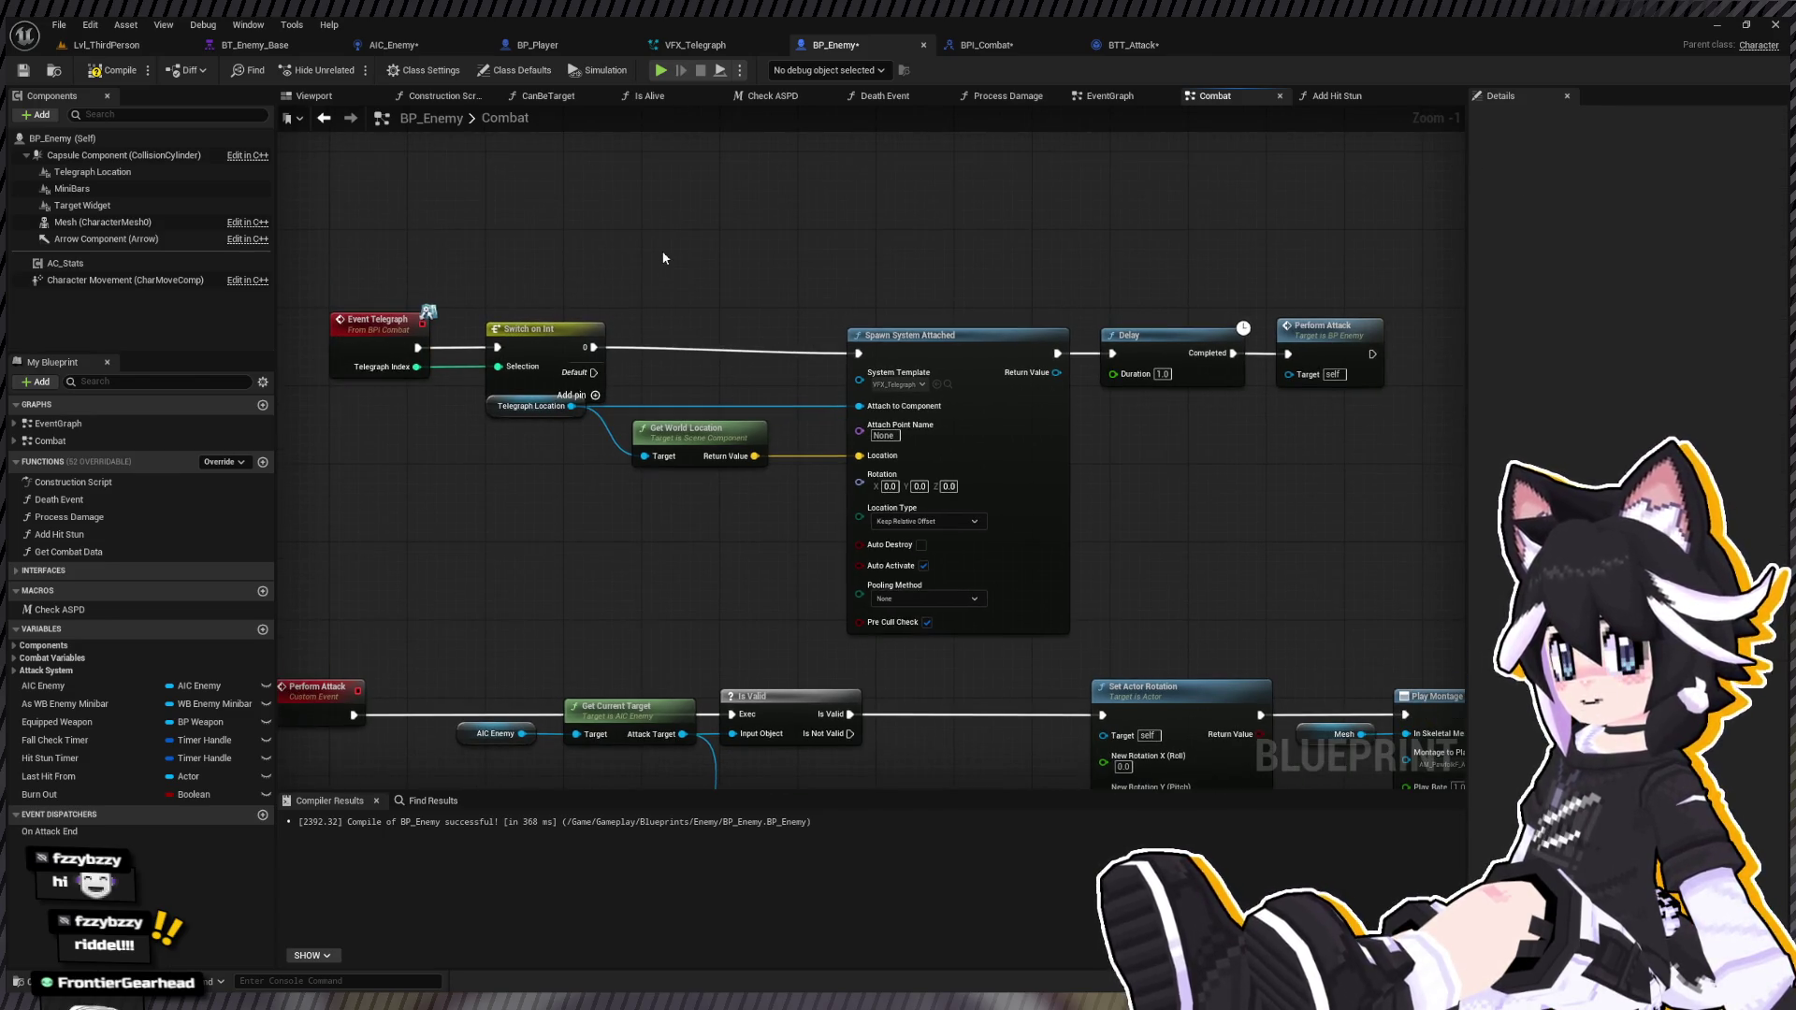
{"action": "key", "text": "ctrl+v"}
{"action": "mouse_move", "coordinate": [593, 347]}
{"action": "left_mouse_down"}
{"action": "mouse_move", "coordinate": [673, 275]}
{"action": "mouse_move", "coordinate": [936, 388]}
{"action": "mouse_move", "coordinate": [858, 353]}
{"action": "left_mouse_up"}
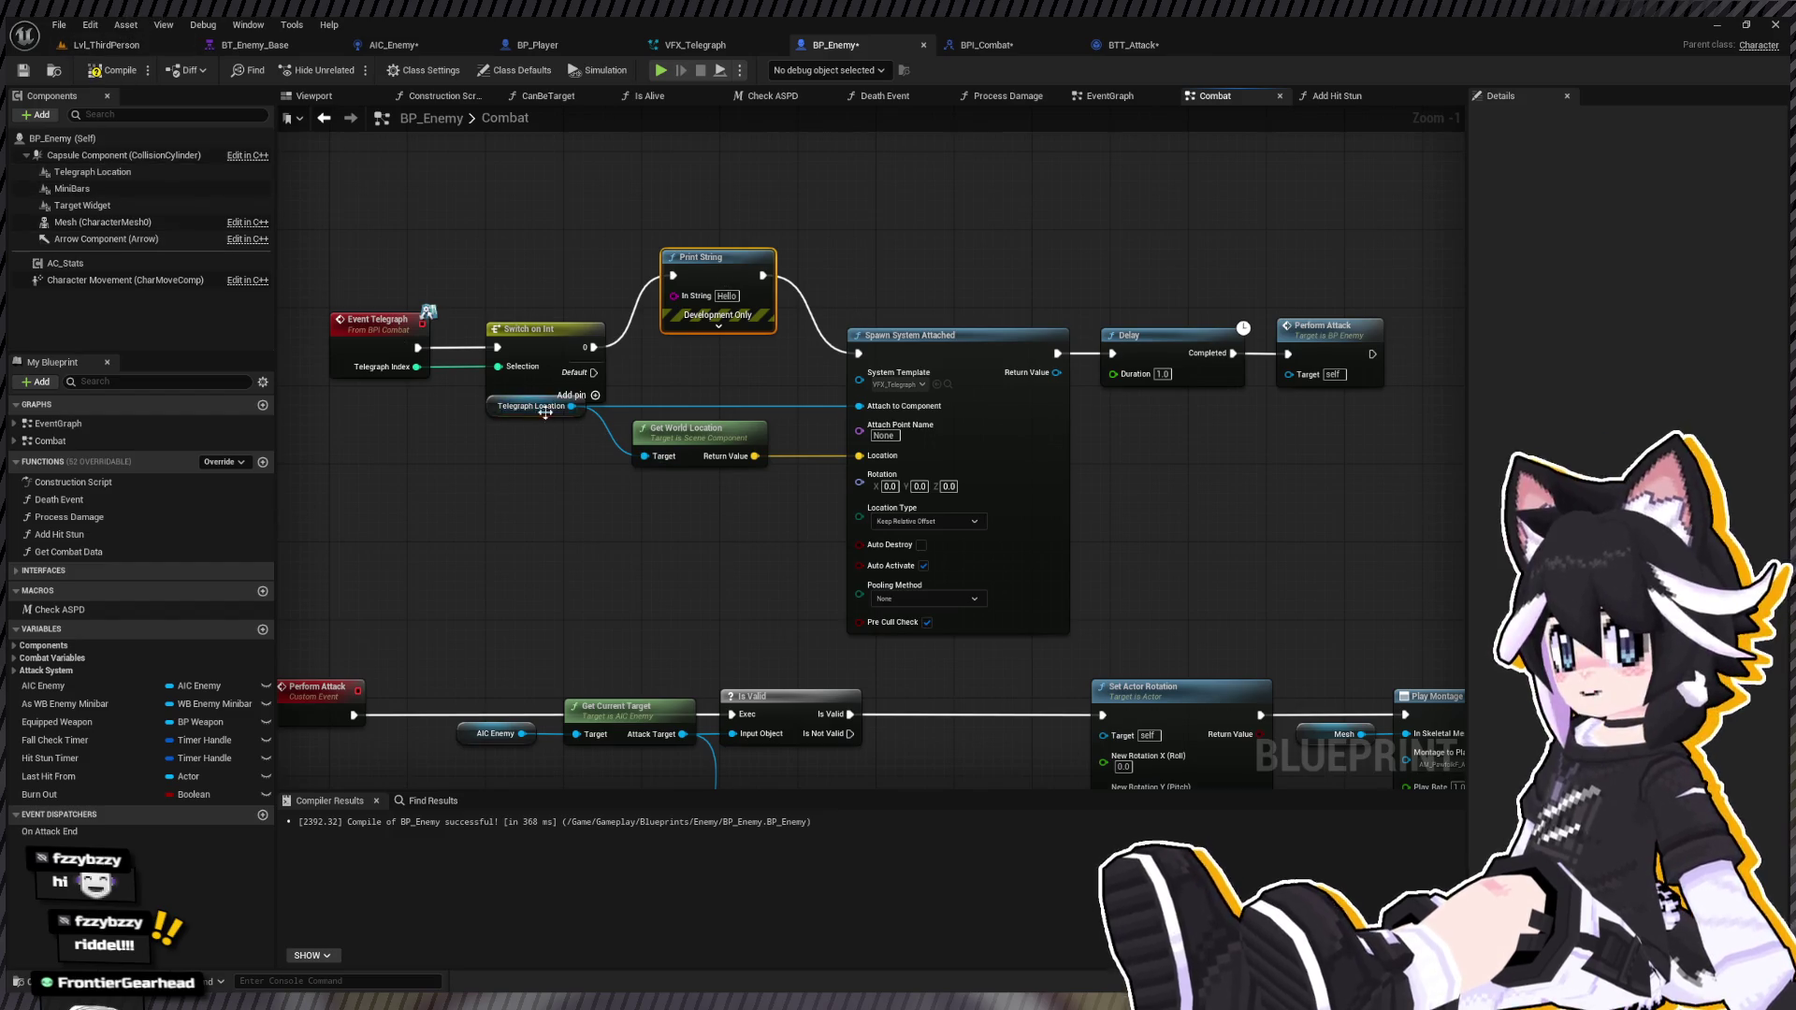
Step: Replace Spawn System Attached and Get World Location with Set Niagara System Asset on Telegraph Location
{"action": "left_click_drag", "start_coordinate": [572, 406], "coordinate": [593, 524]}
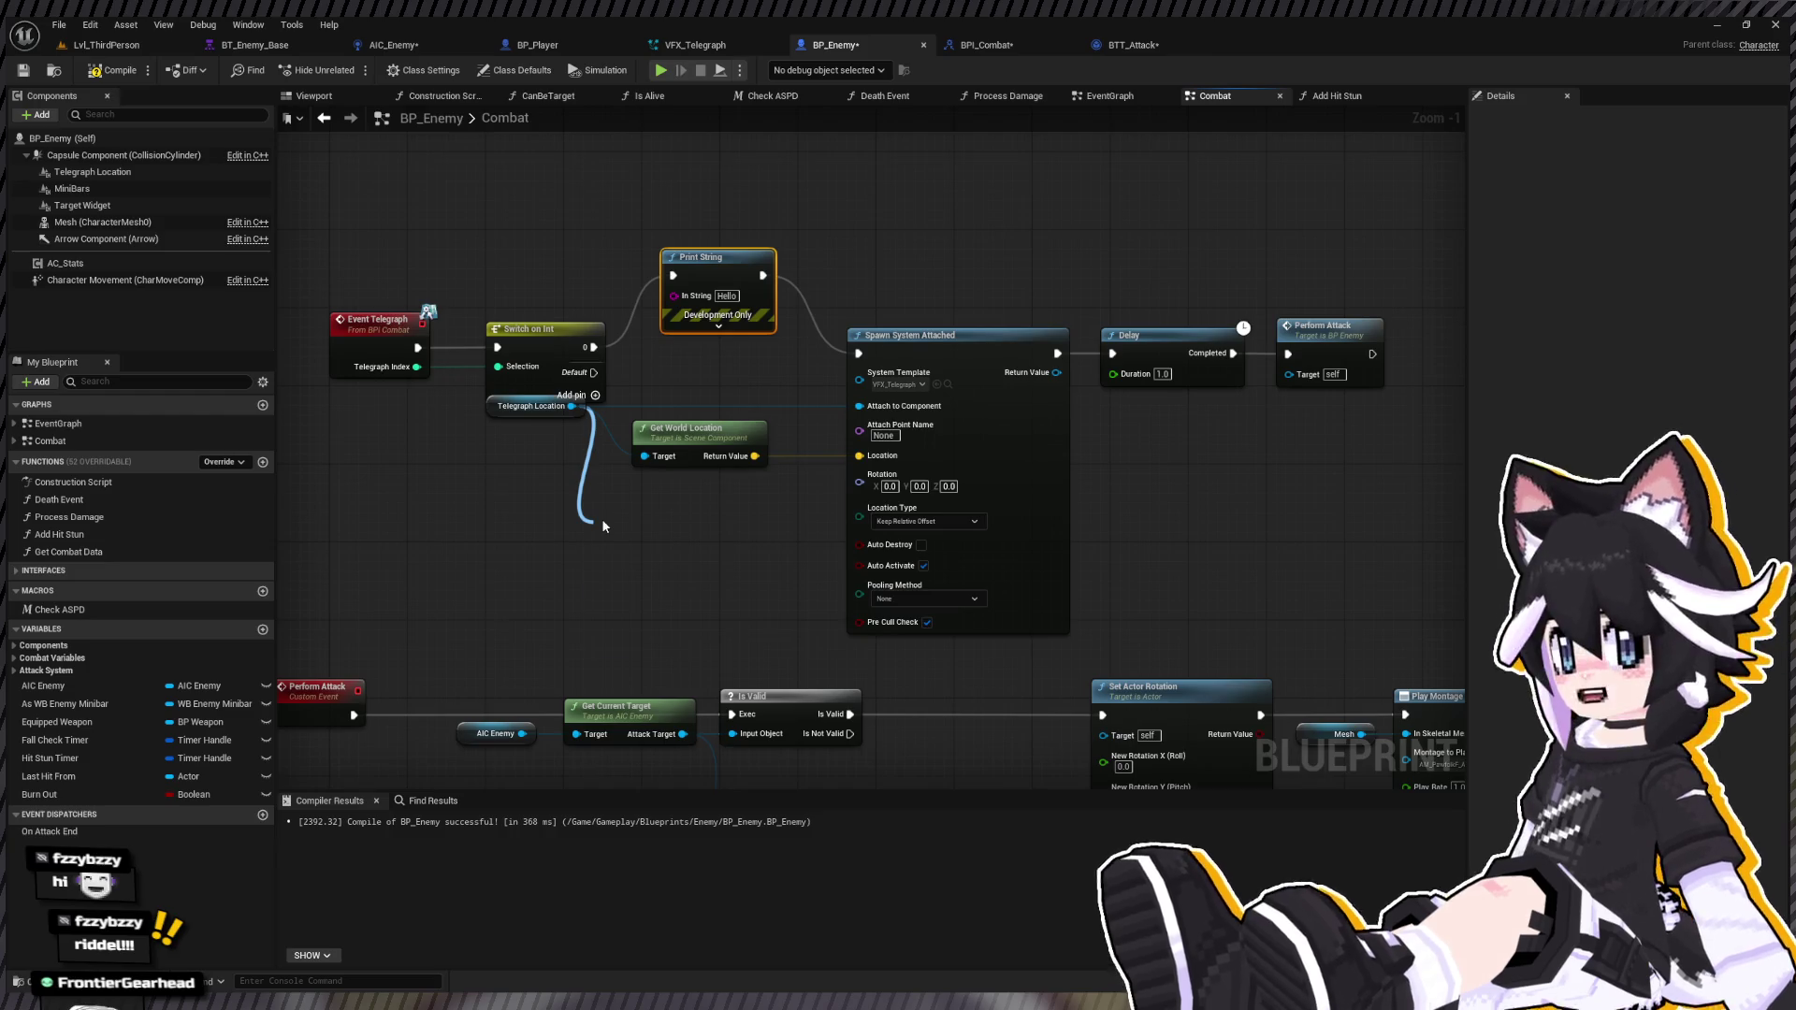
{"action": "left_click_drag", "start_coordinate": [602, 522], "coordinate": [602, 522]}
{"action": "left_click", "coordinate": [905, 355]}
{"action": "key", "text": "Delete"}
{"action": "left_click", "coordinate": [726, 442]}
{"action": "key", "text": "Delete"}
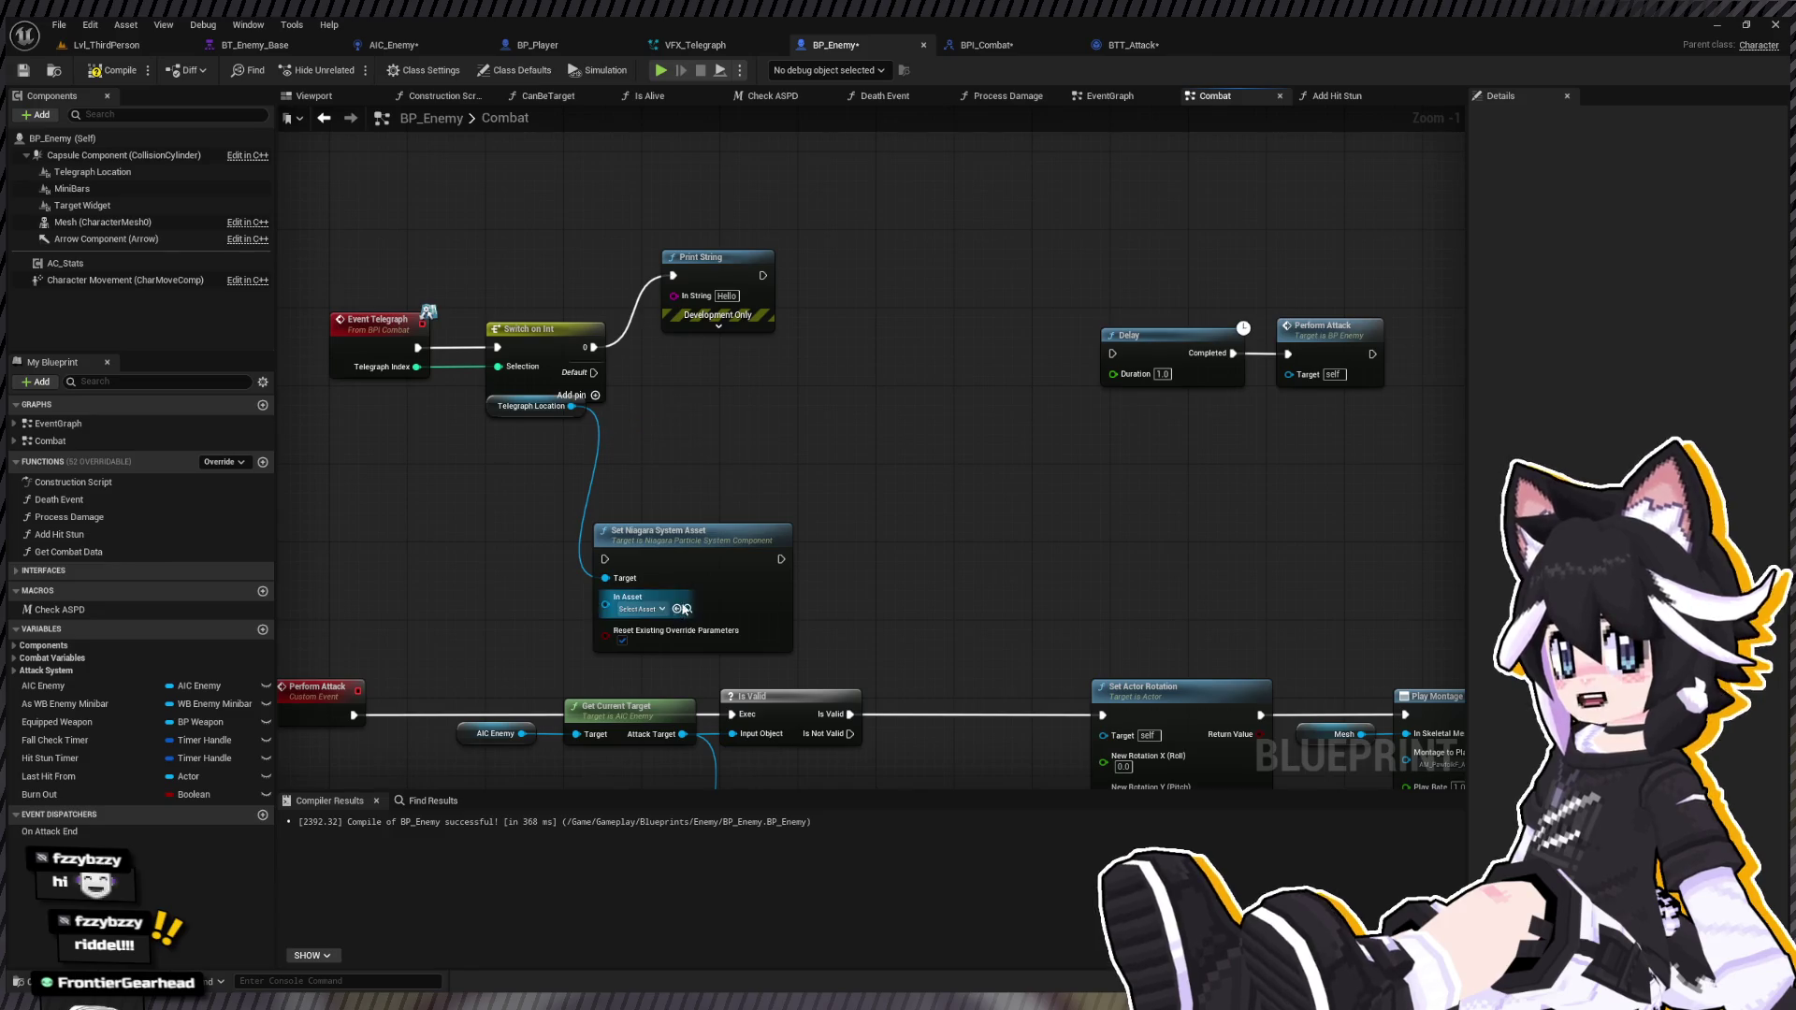
{"action": "left_click_drag", "start_coordinate": [512, 414], "coordinate": [533, 571]}
{"action": "left_click_drag", "start_coordinate": [480, 449], "coordinate": [797, 657]}
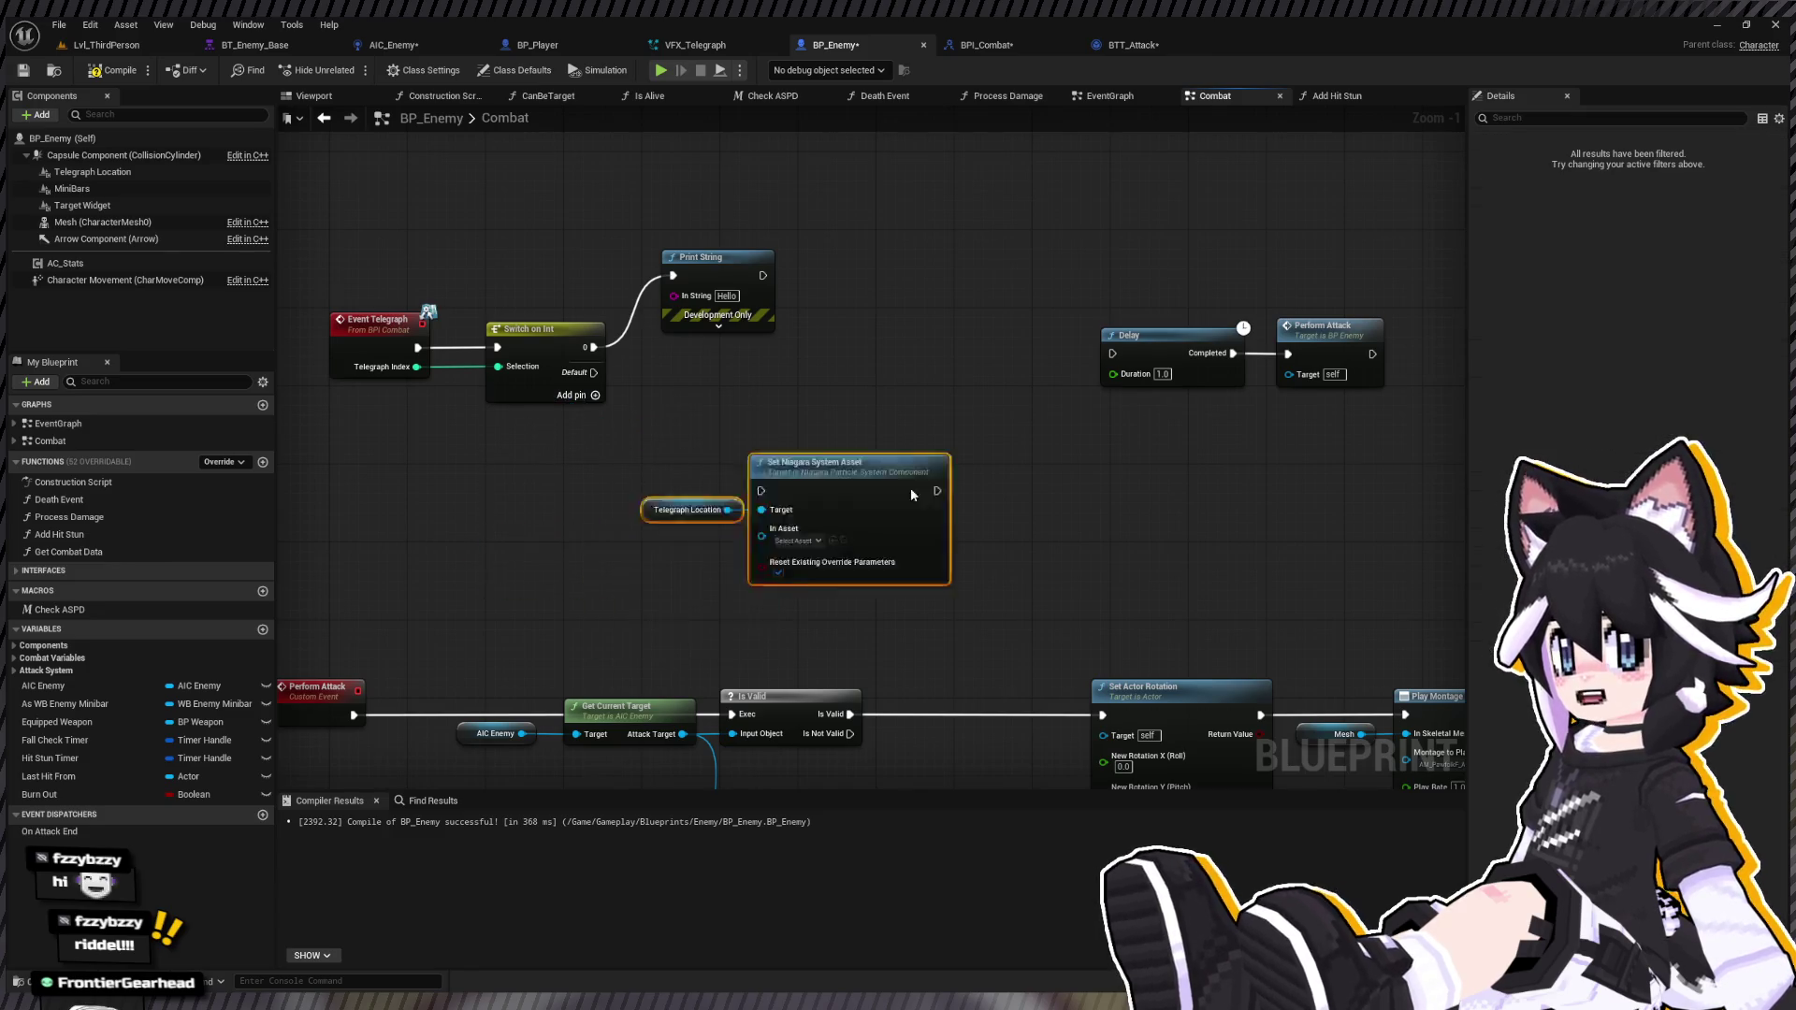
{"action": "left_click_drag", "start_coordinate": [709, 593], "coordinate": [886, 397]}
Step: Chain Print String into Set Niagara System Asset set to VFX_Telegraph, then into Delay
{"action": "left_click_drag", "start_coordinate": [763, 275], "coordinate": [781, 364]}
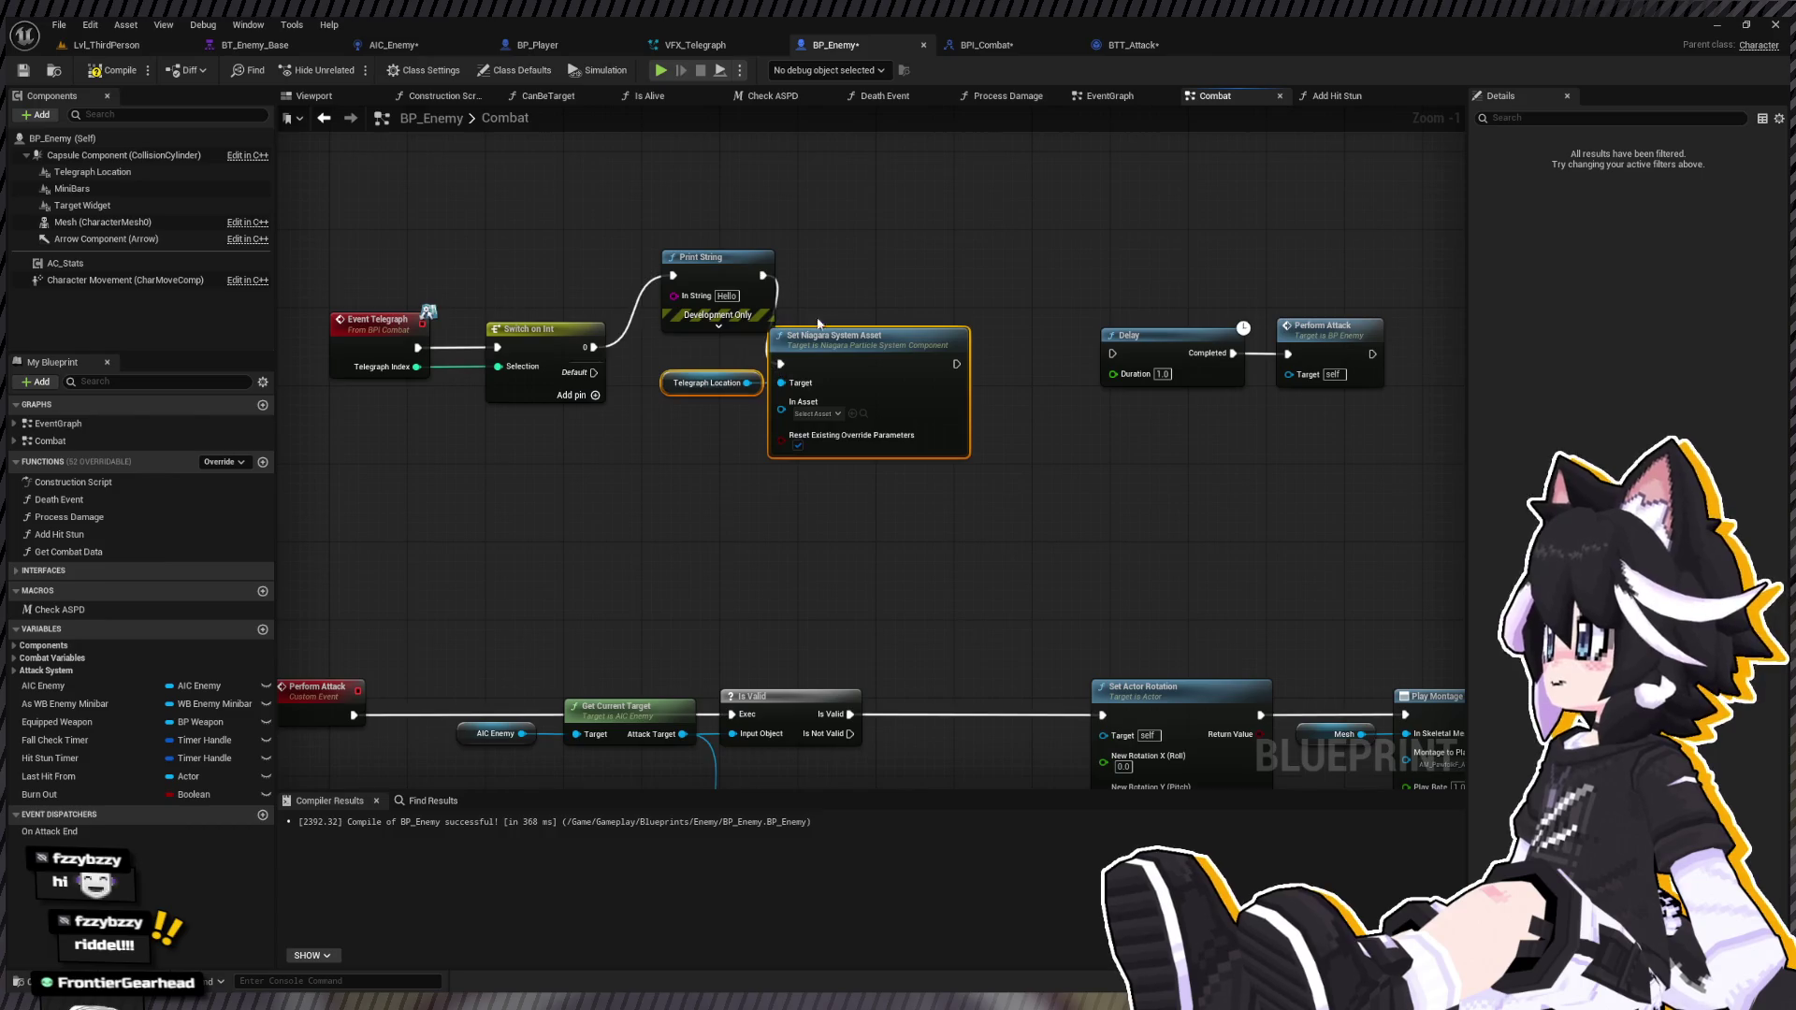
{"action": "left_click", "coordinate": [810, 426]}
{"action": "left_click_drag", "start_coordinate": [811, 426], "coordinate": [839, 426]}
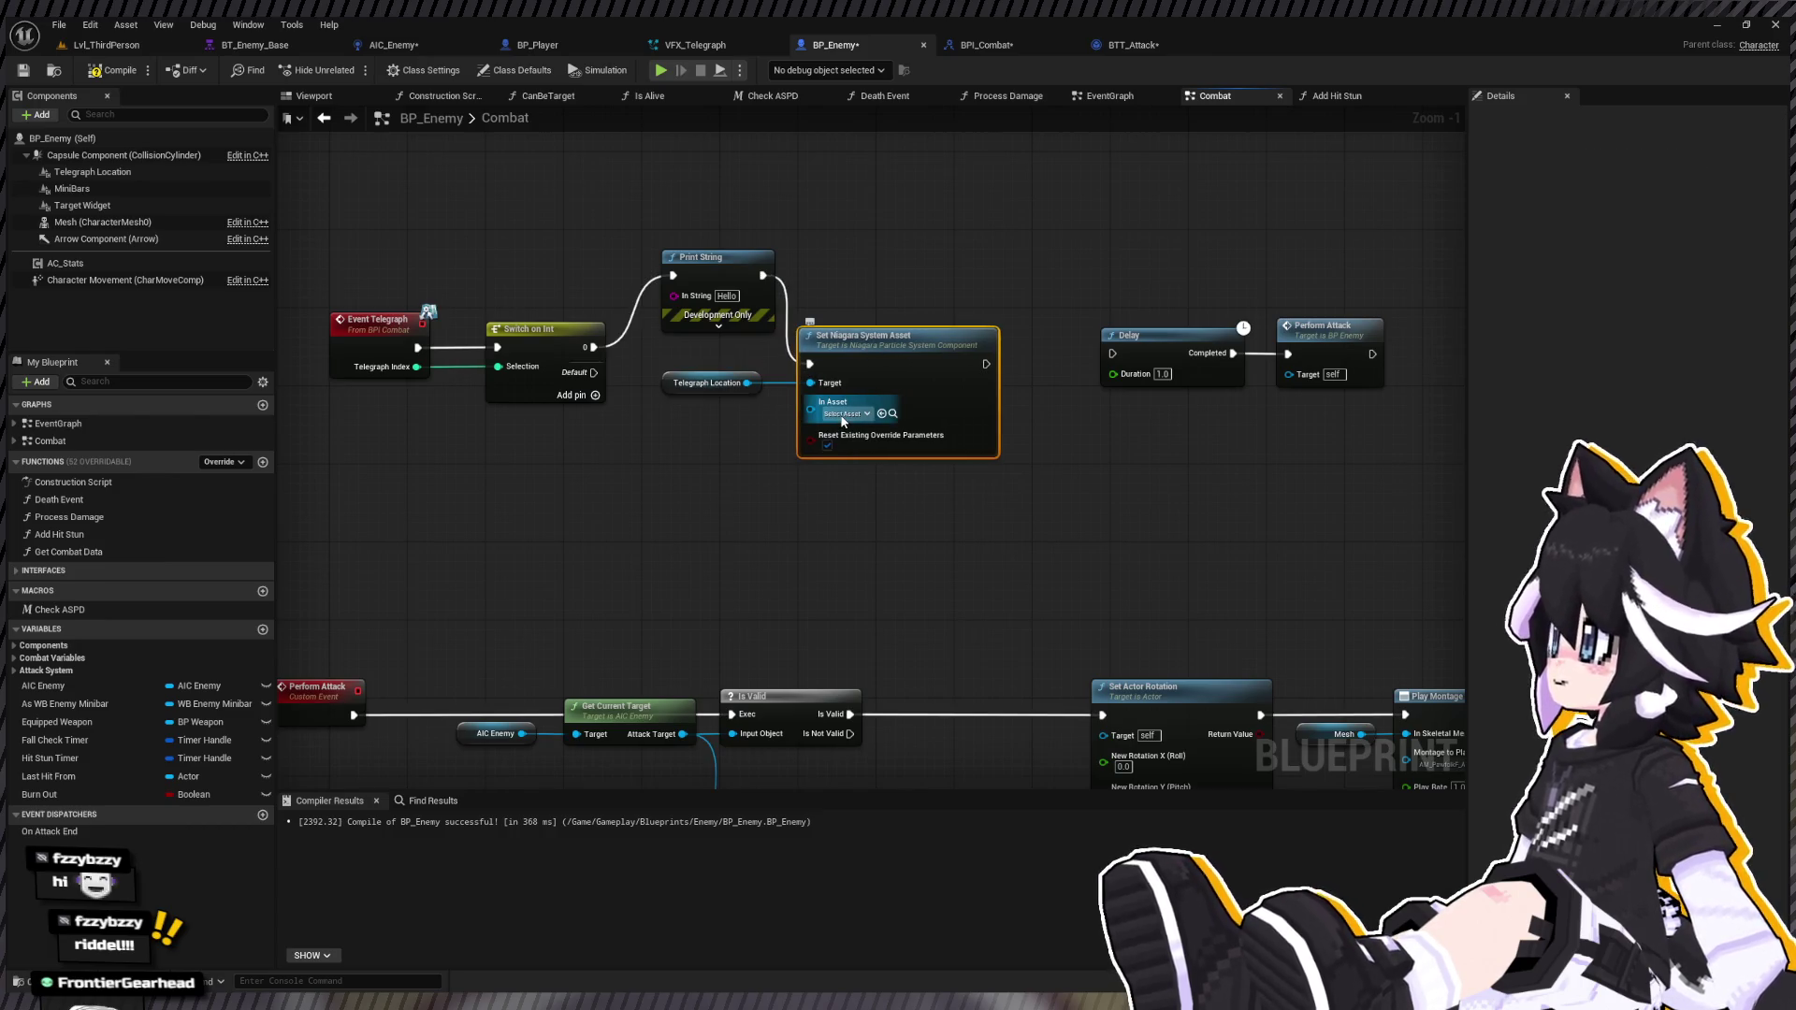
{"action": "left_click", "coordinate": [882, 413]}
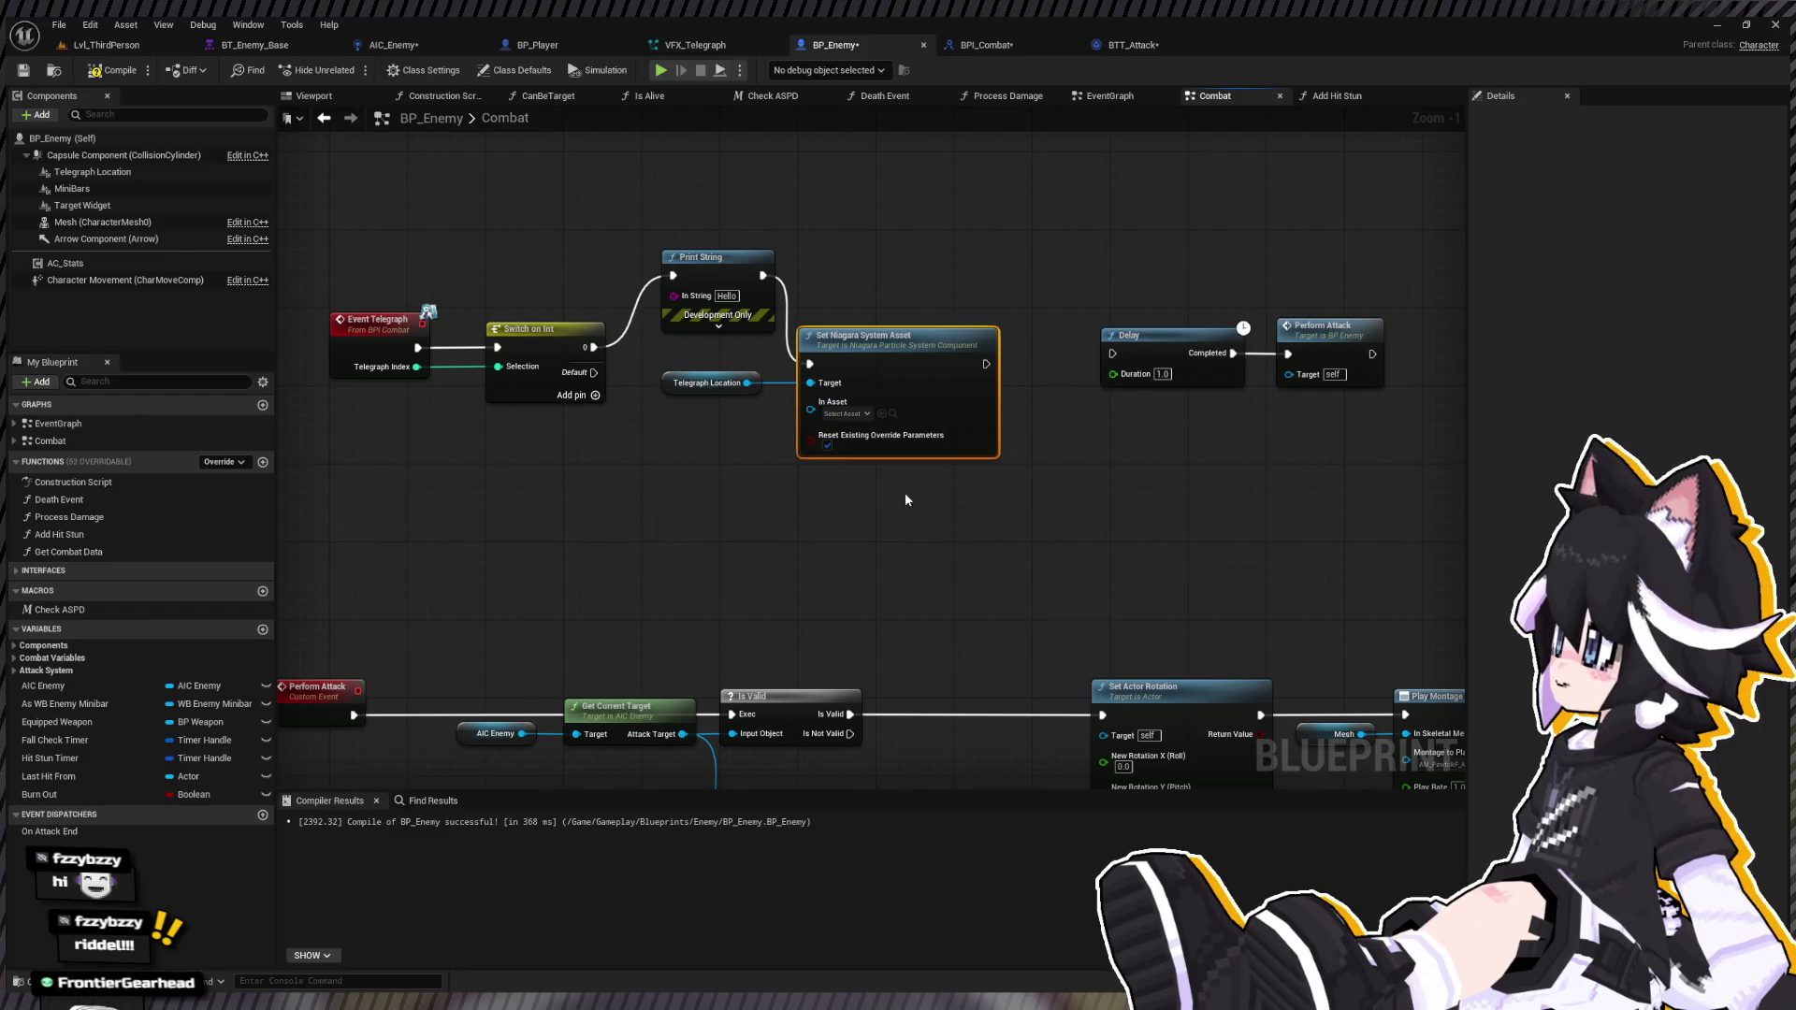
{"action": "left_click_drag", "start_coordinate": [987, 364], "coordinate": [1113, 353]}
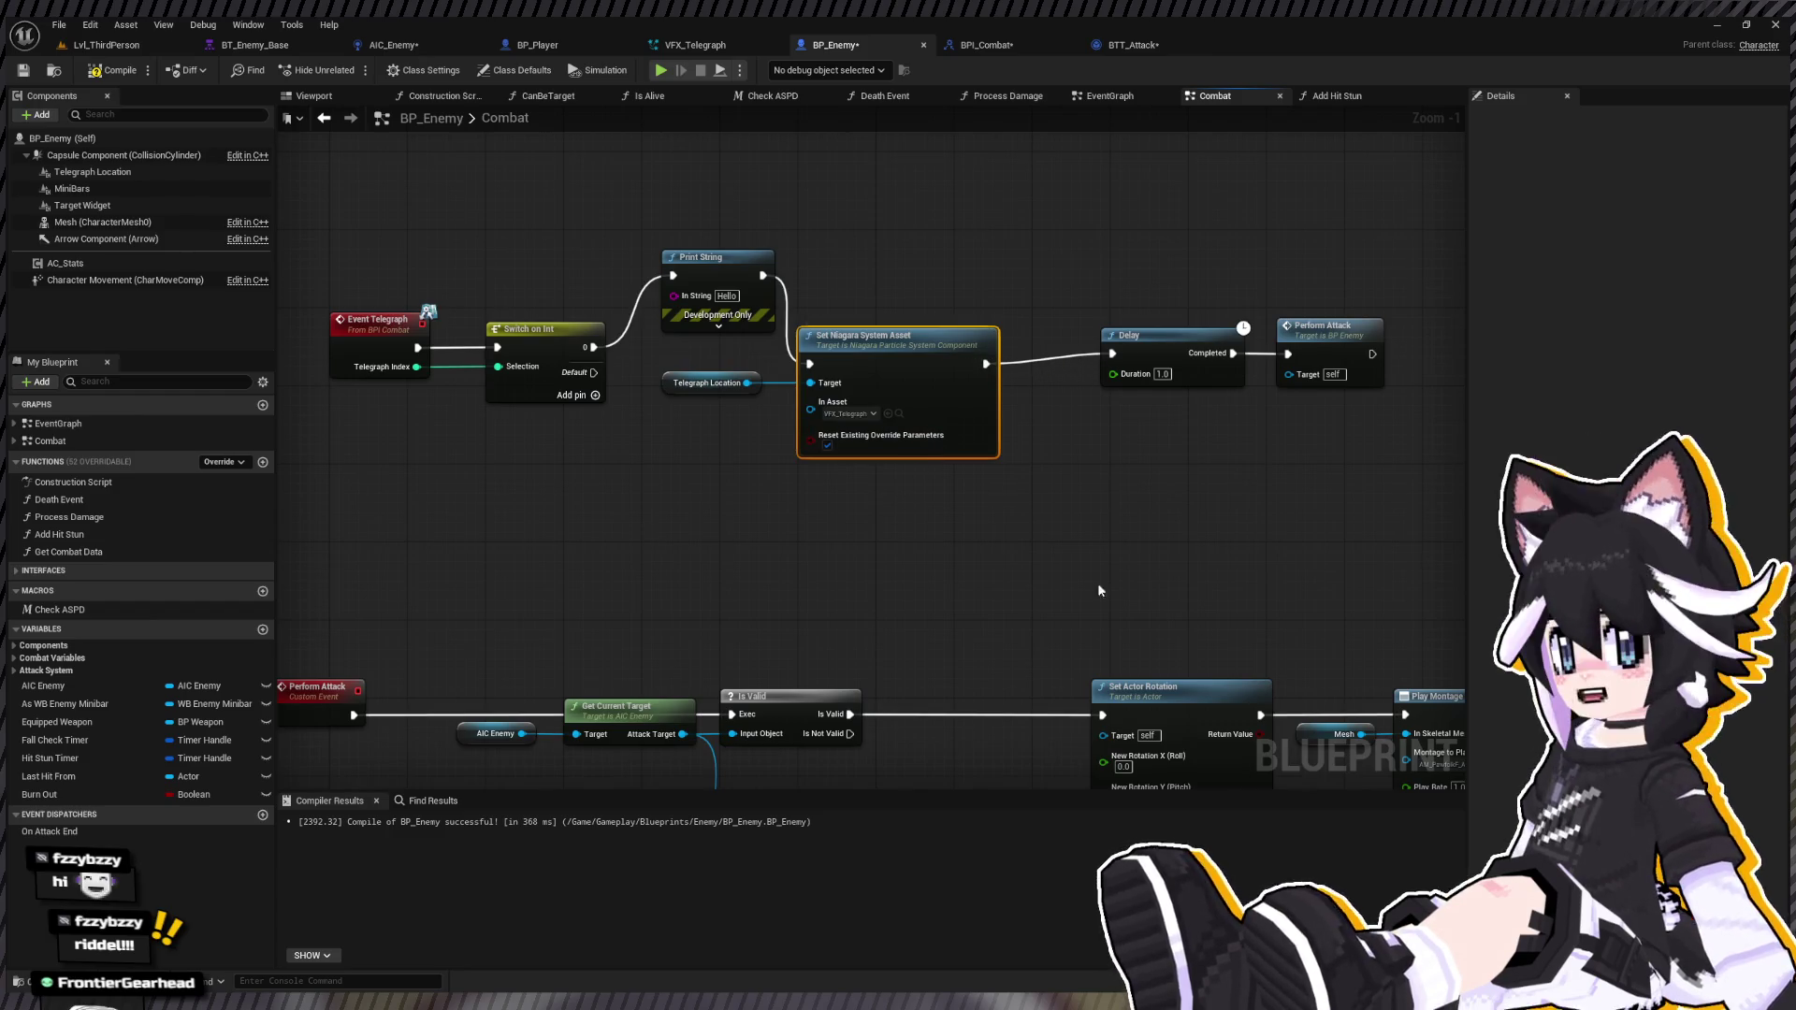
{"action": "mouse_move", "coordinate": [692, 488]}
{"action": "left_mouse_down"}
{"action": "mouse_move", "coordinate": [870, 370]}
{"action": "mouse_move", "coordinate": [1007, 342]}
{"action": "left_mouse_up"}
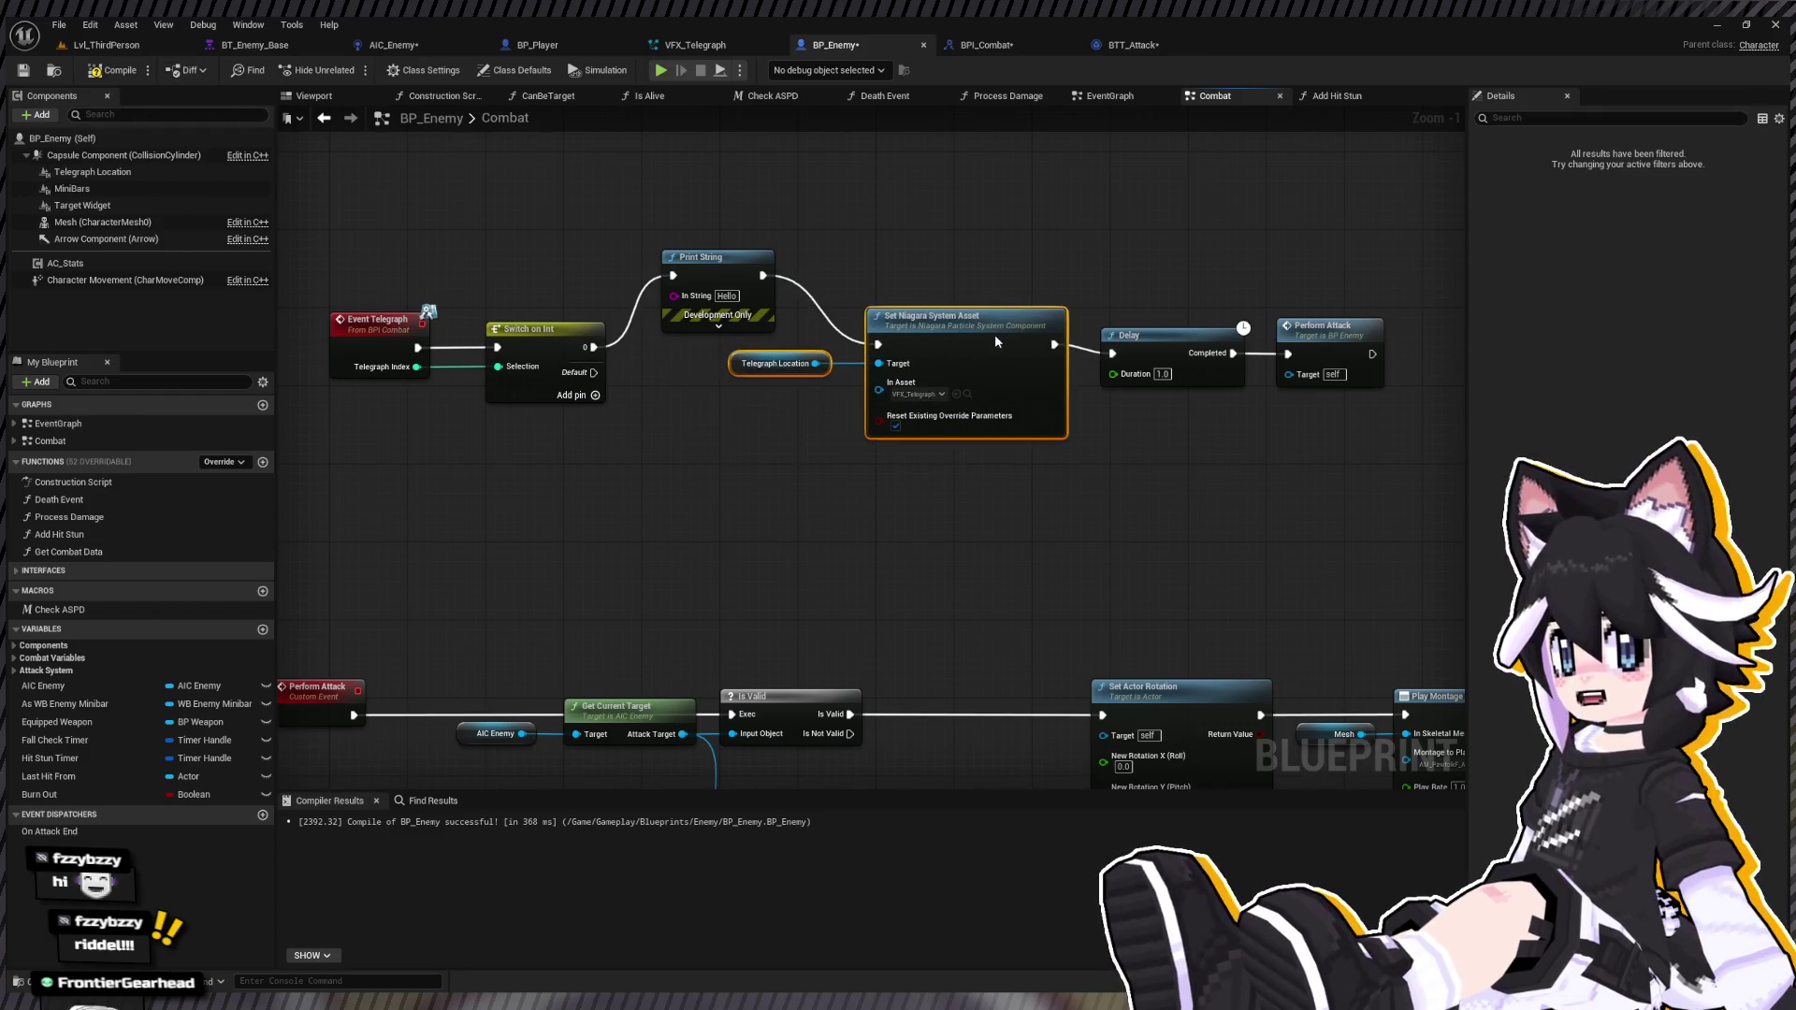
{"action": "left_click", "coordinate": [124, 45]}
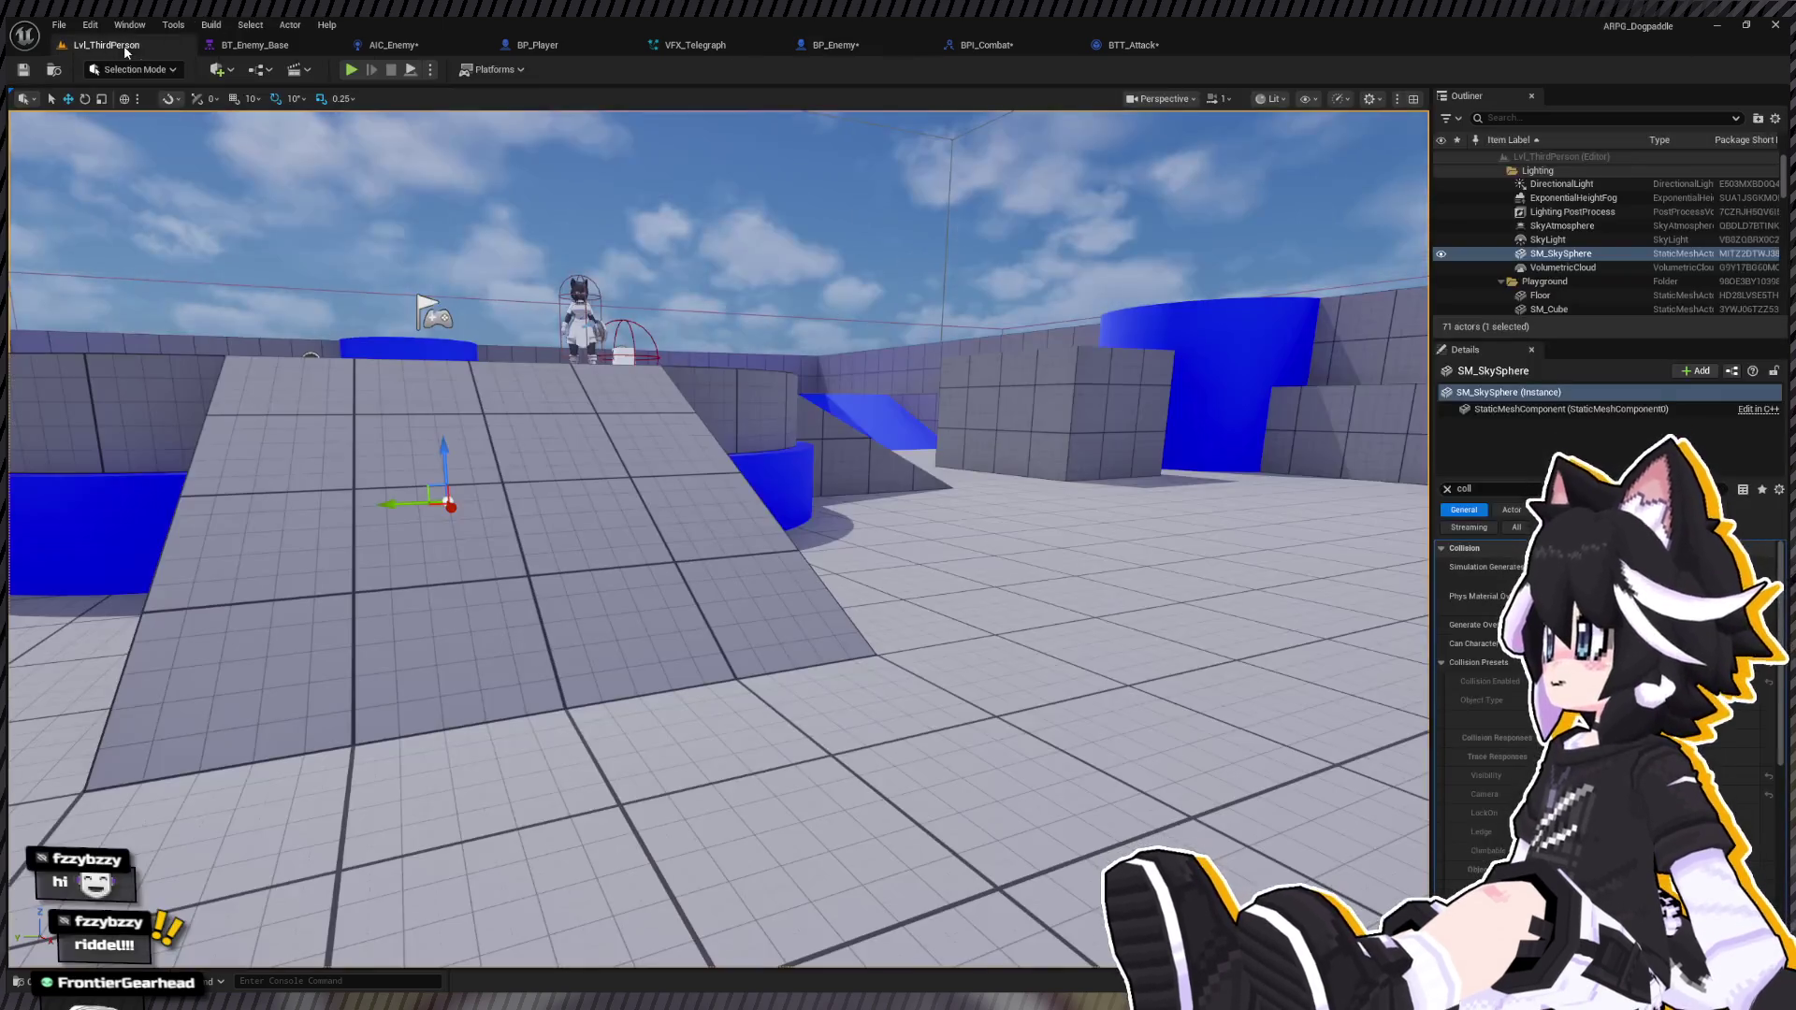
Step: Start a play-test and run at the Dummy, striking it and jump-attacking
{"action": "left_click", "coordinate": [352, 69]}
{"action": "key", "text": "w"}
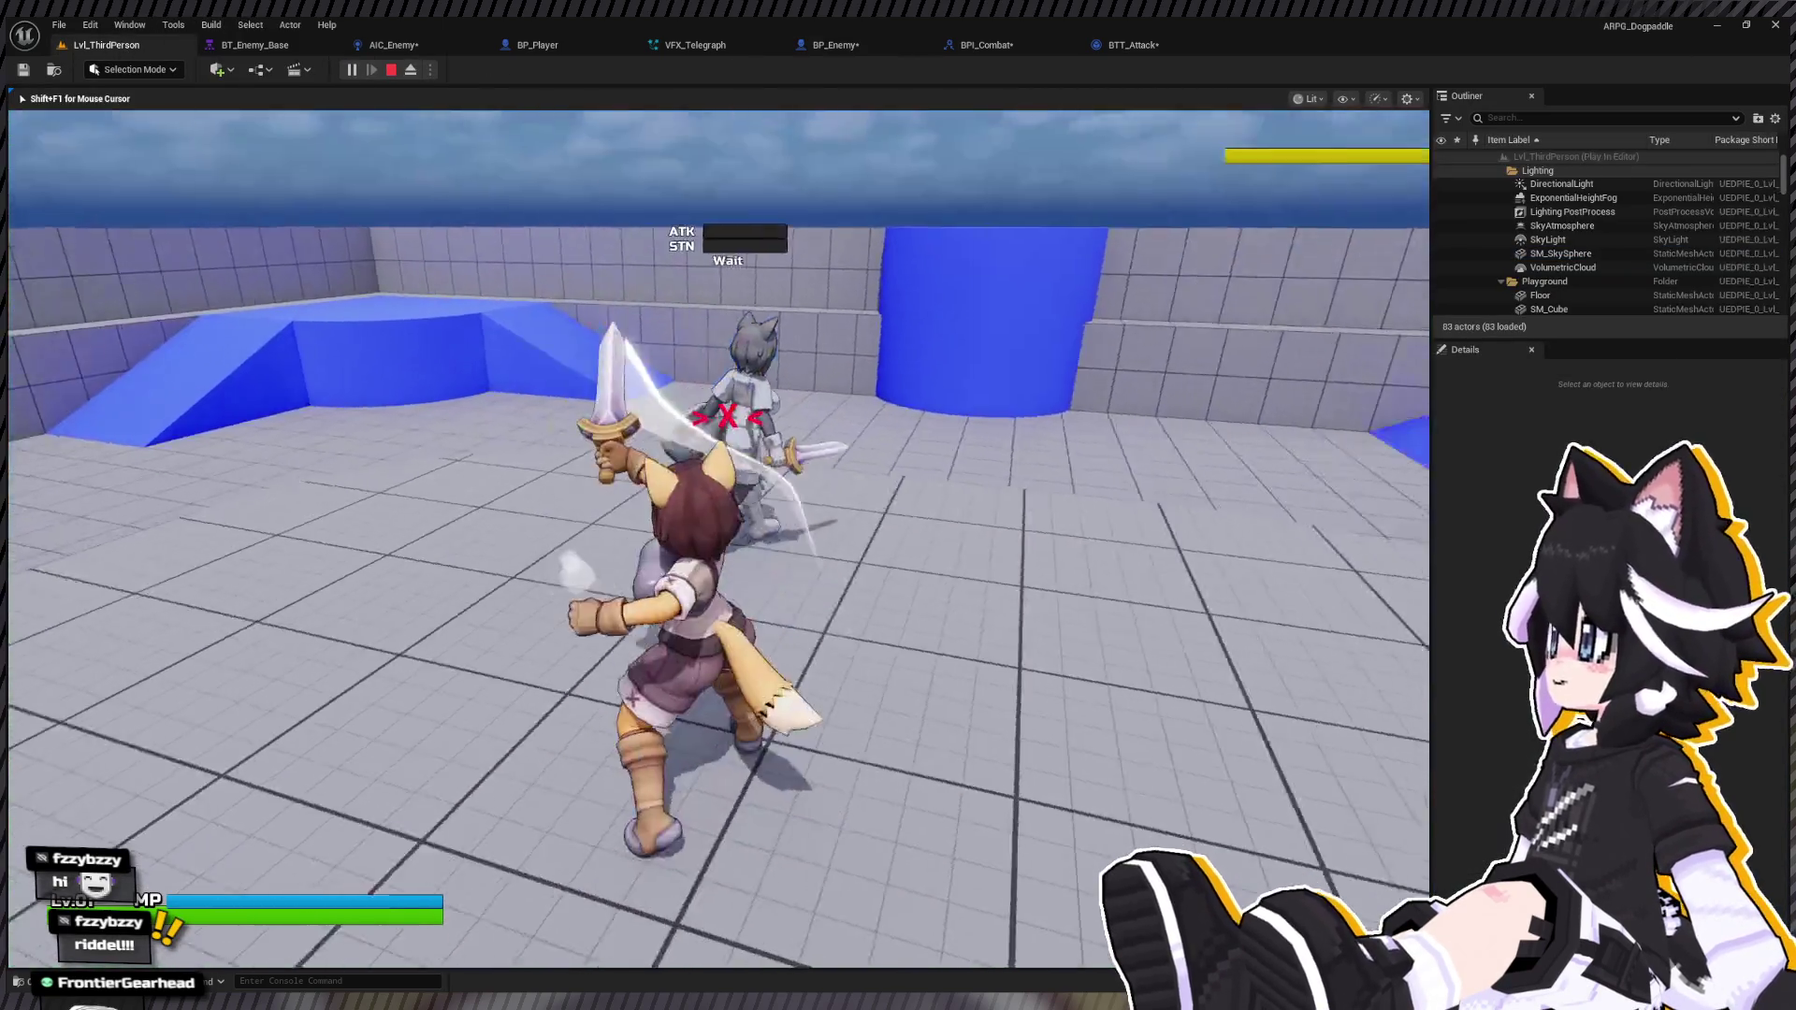
{"action": "key", "text": "w"}
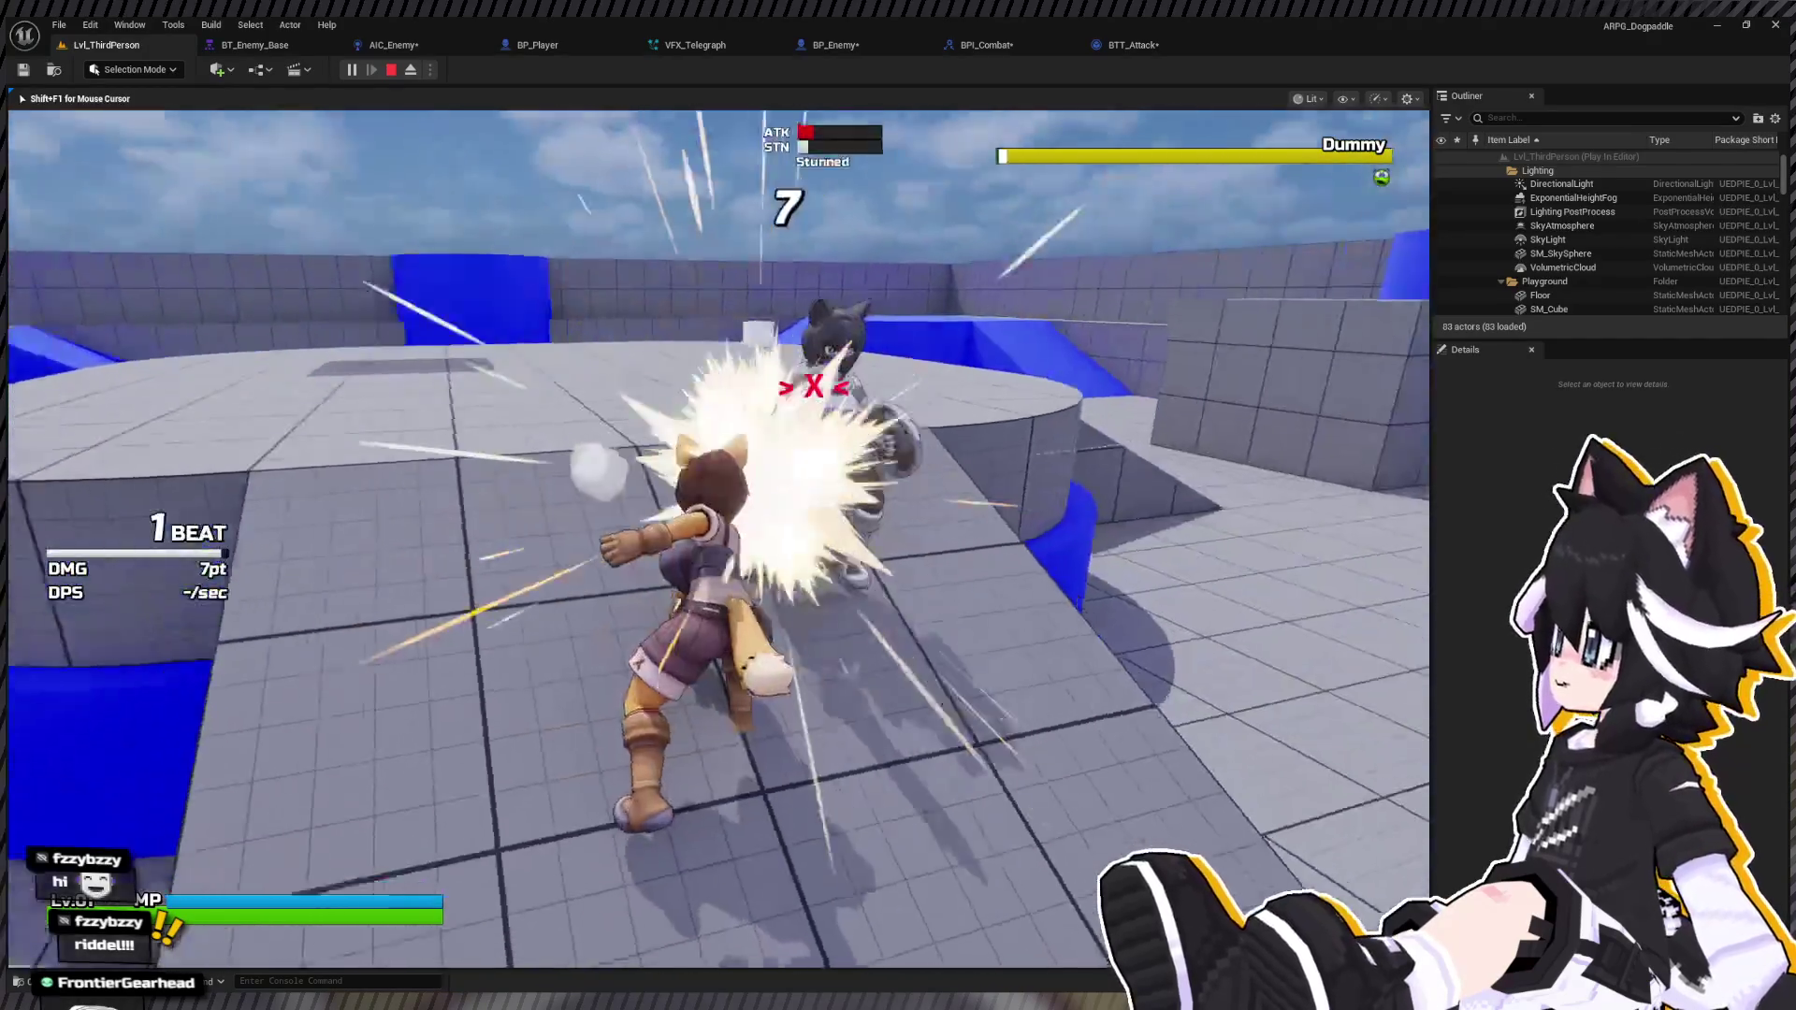
{"action": "key", "text": "a"}
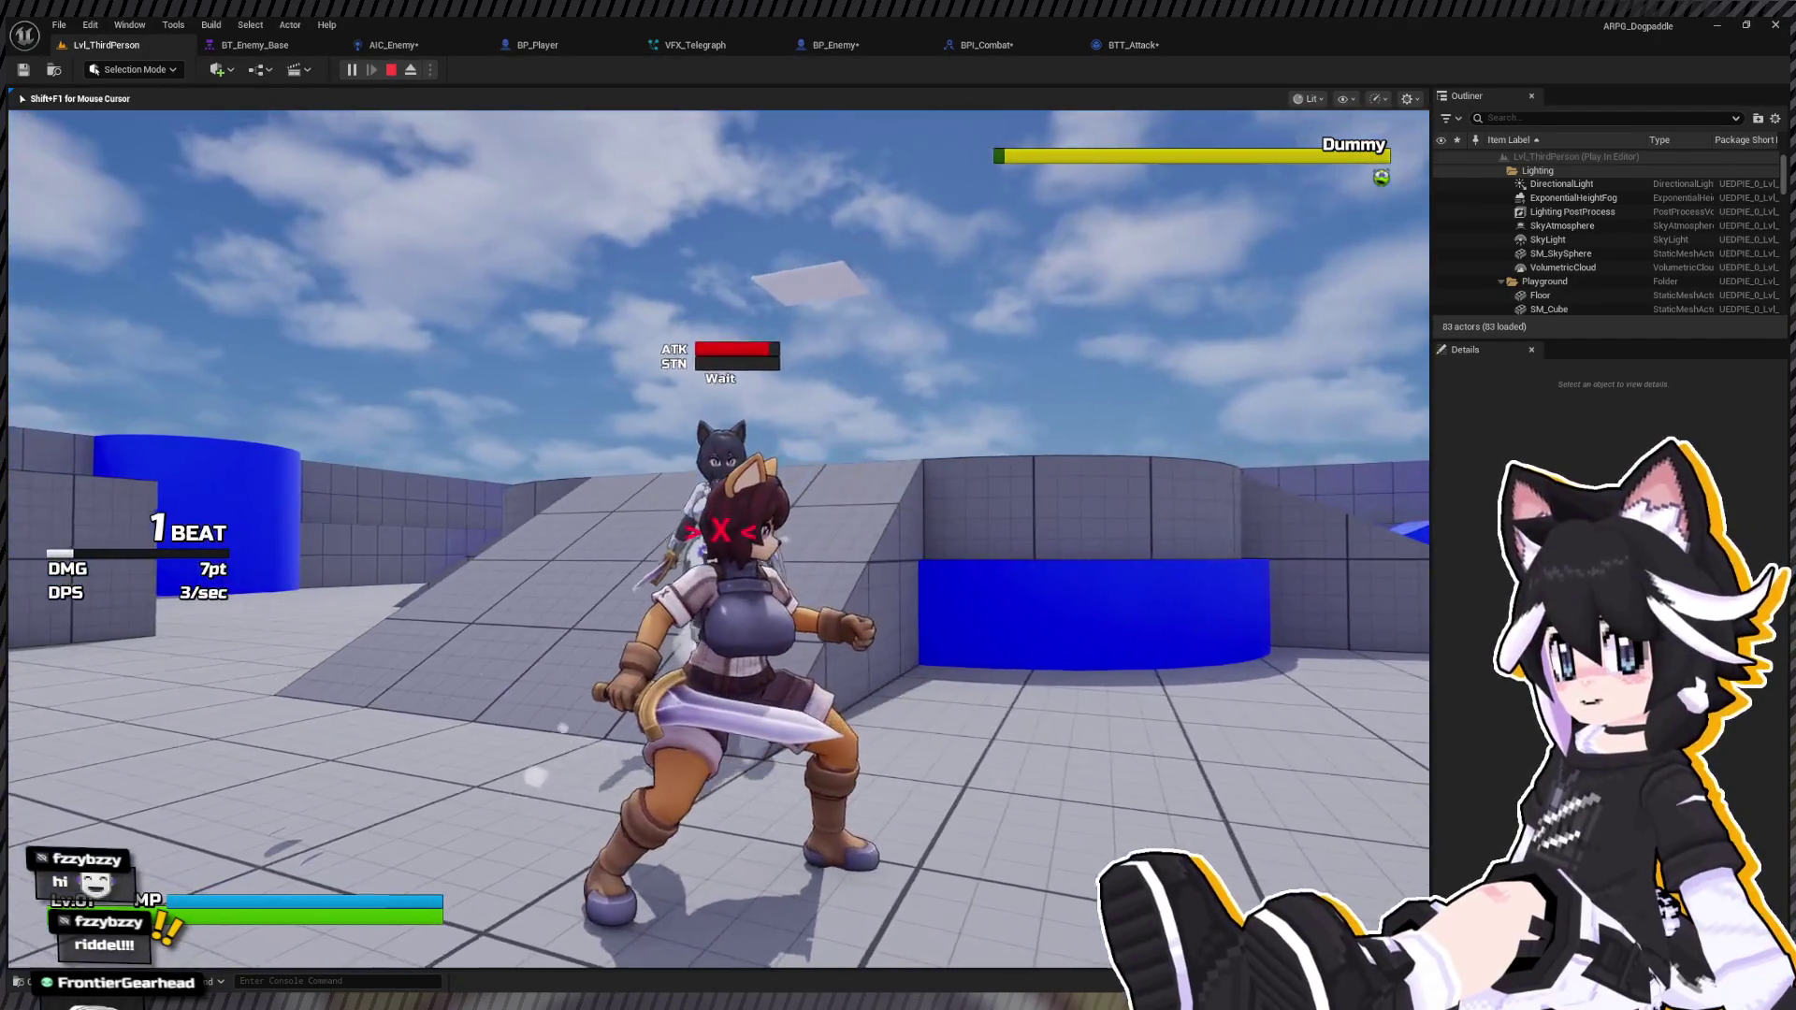
{"action": "key", "text": "w"}
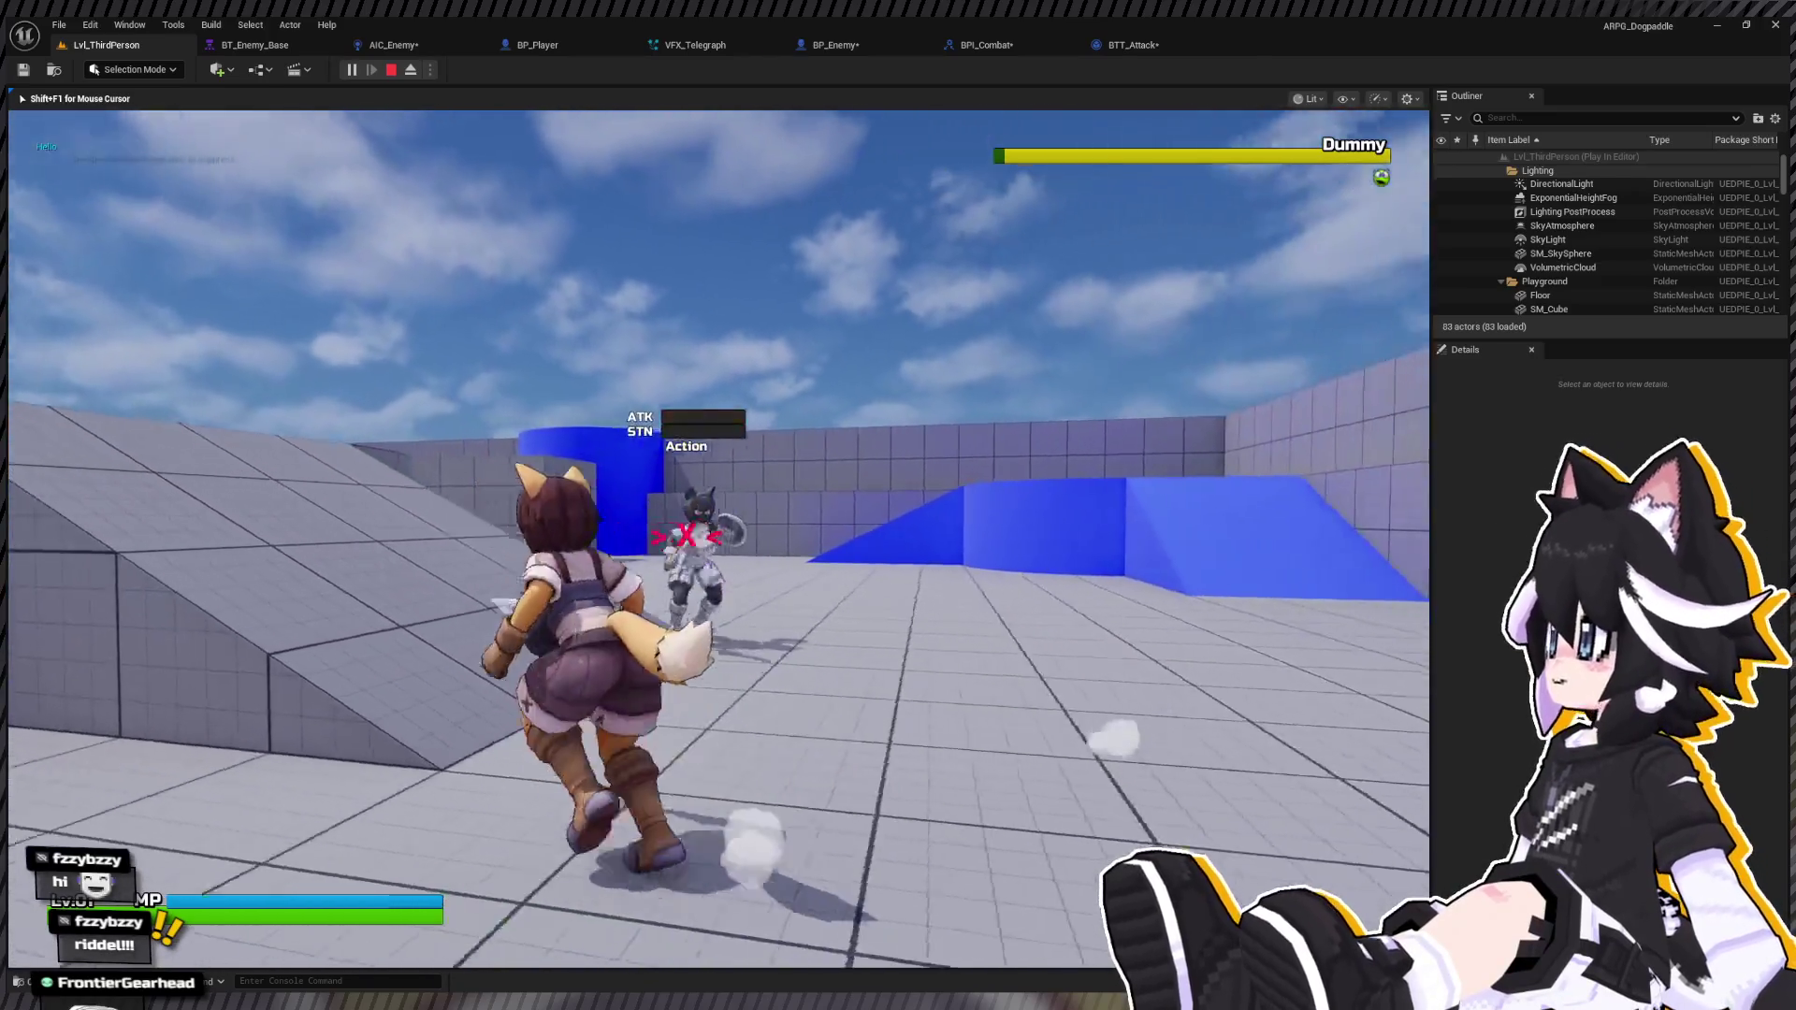
{"action": "key", "text": "w"}
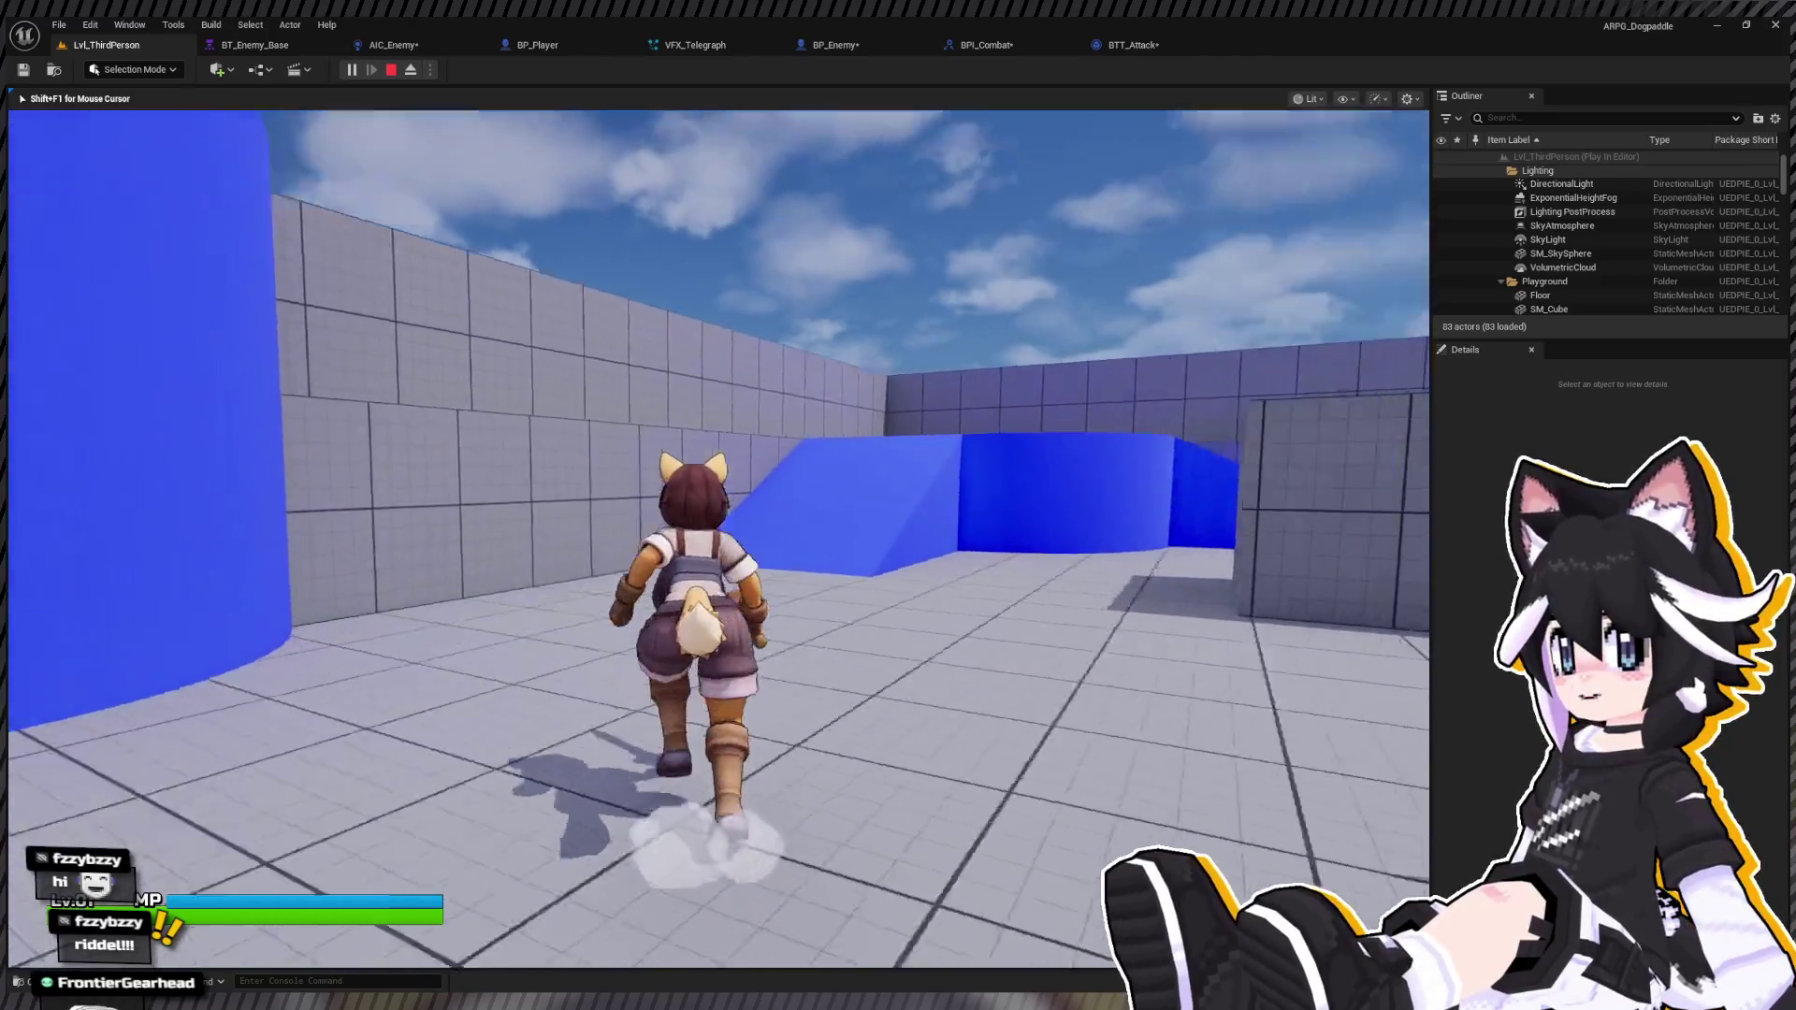
{"action": "key", "text": "space"}
Step: Chain a combo of hits on the stunned Dummy, then stop the play session
{"action": "left_click", "coordinate": [719, 538]}
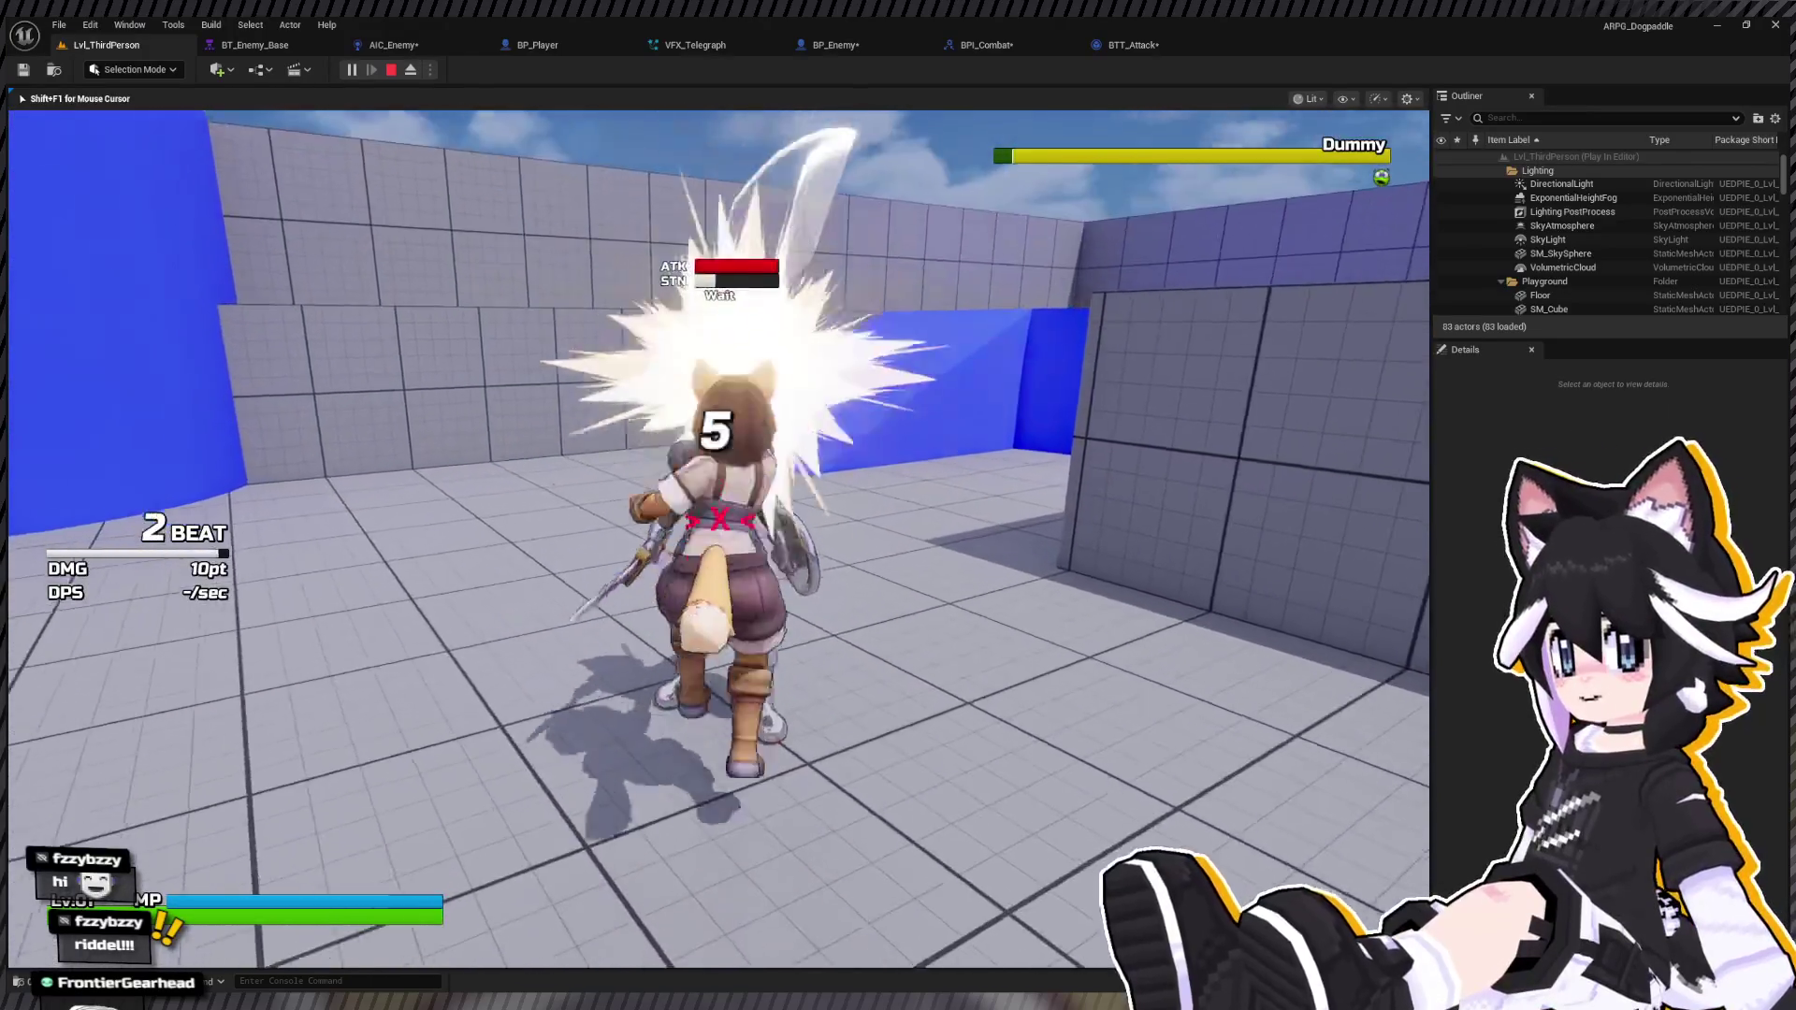
{"action": "left_click", "coordinate": [719, 539]}
{"action": "left_click", "coordinate": [719, 539]}
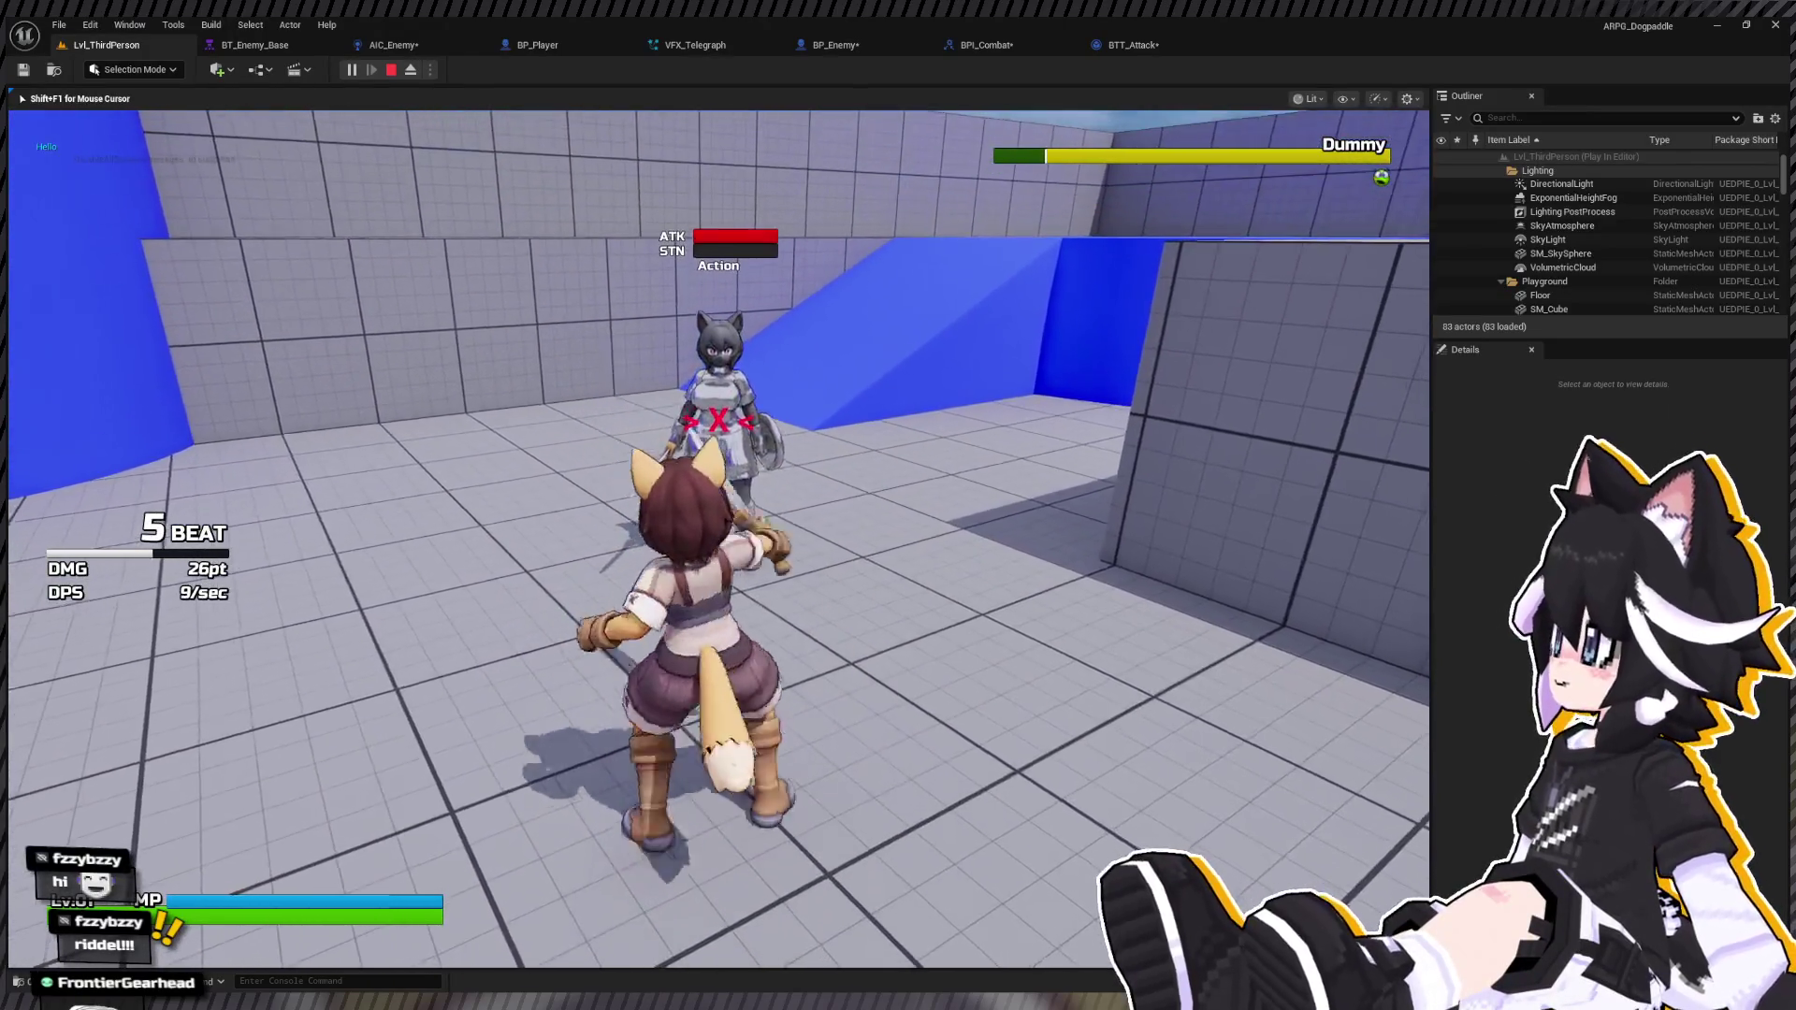
{"action": "left_click", "coordinate": [719, 539]}
{"action": "left_click", "coordinate": [718, 539]}
{"action": "left_click", "coordinate": [718, 538]}
{"action": "left_click", "coordinate": [718, 539]}
{"action": "left_click", "coordinate": [718, 539]}
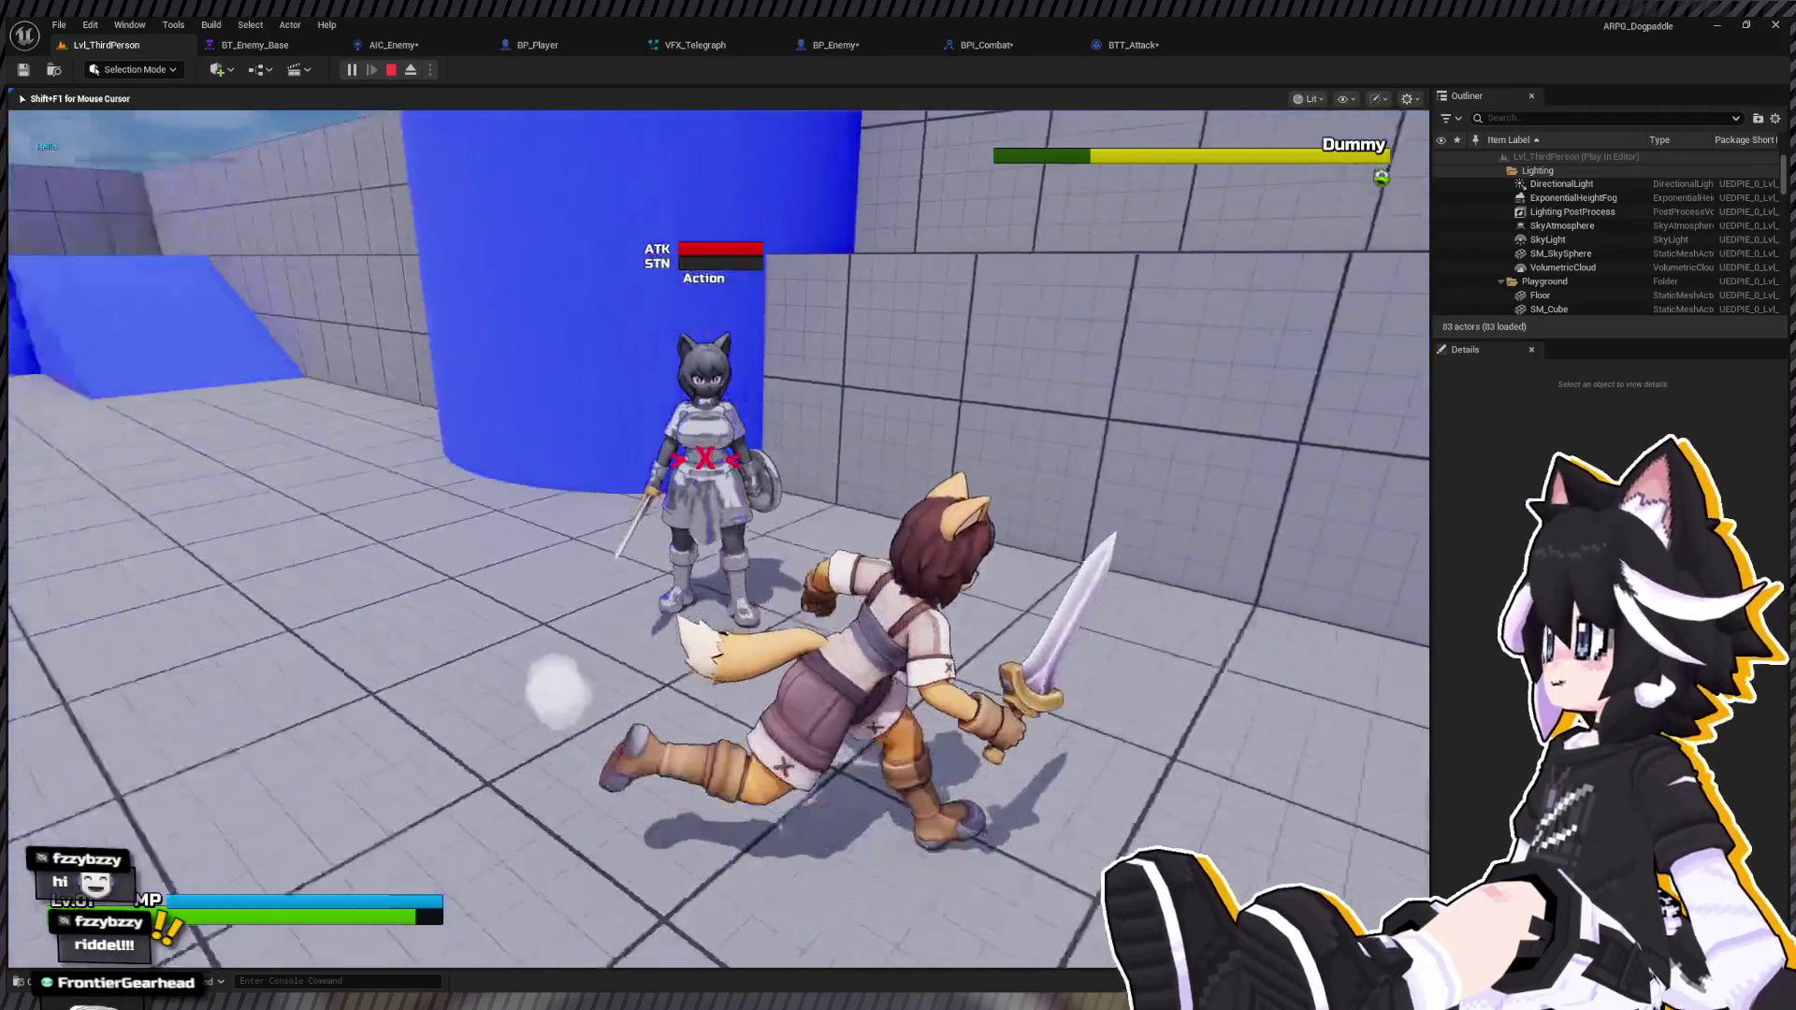
{"action": "key", "text": "Escape"}
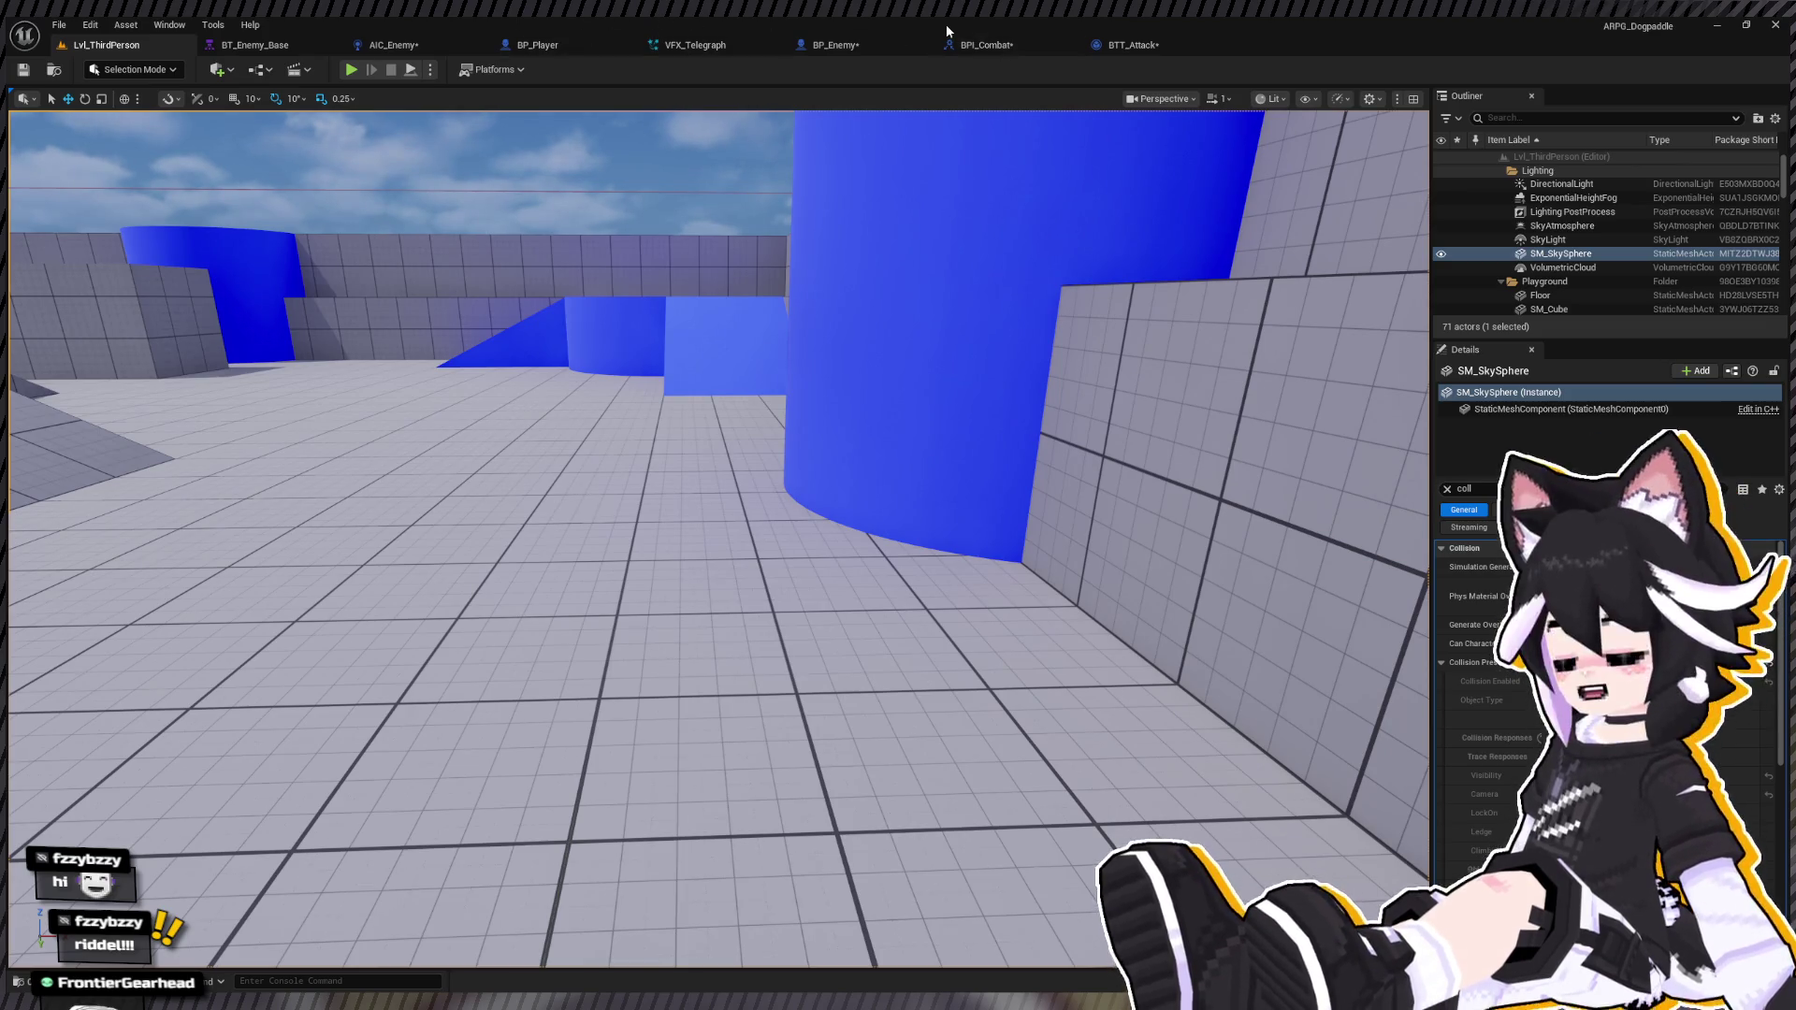
Step: In BP_Enemy, add an Activate node on Telegraph Location with Reset enabled
{"action": "left_click", "coordinate": [833, 47]}
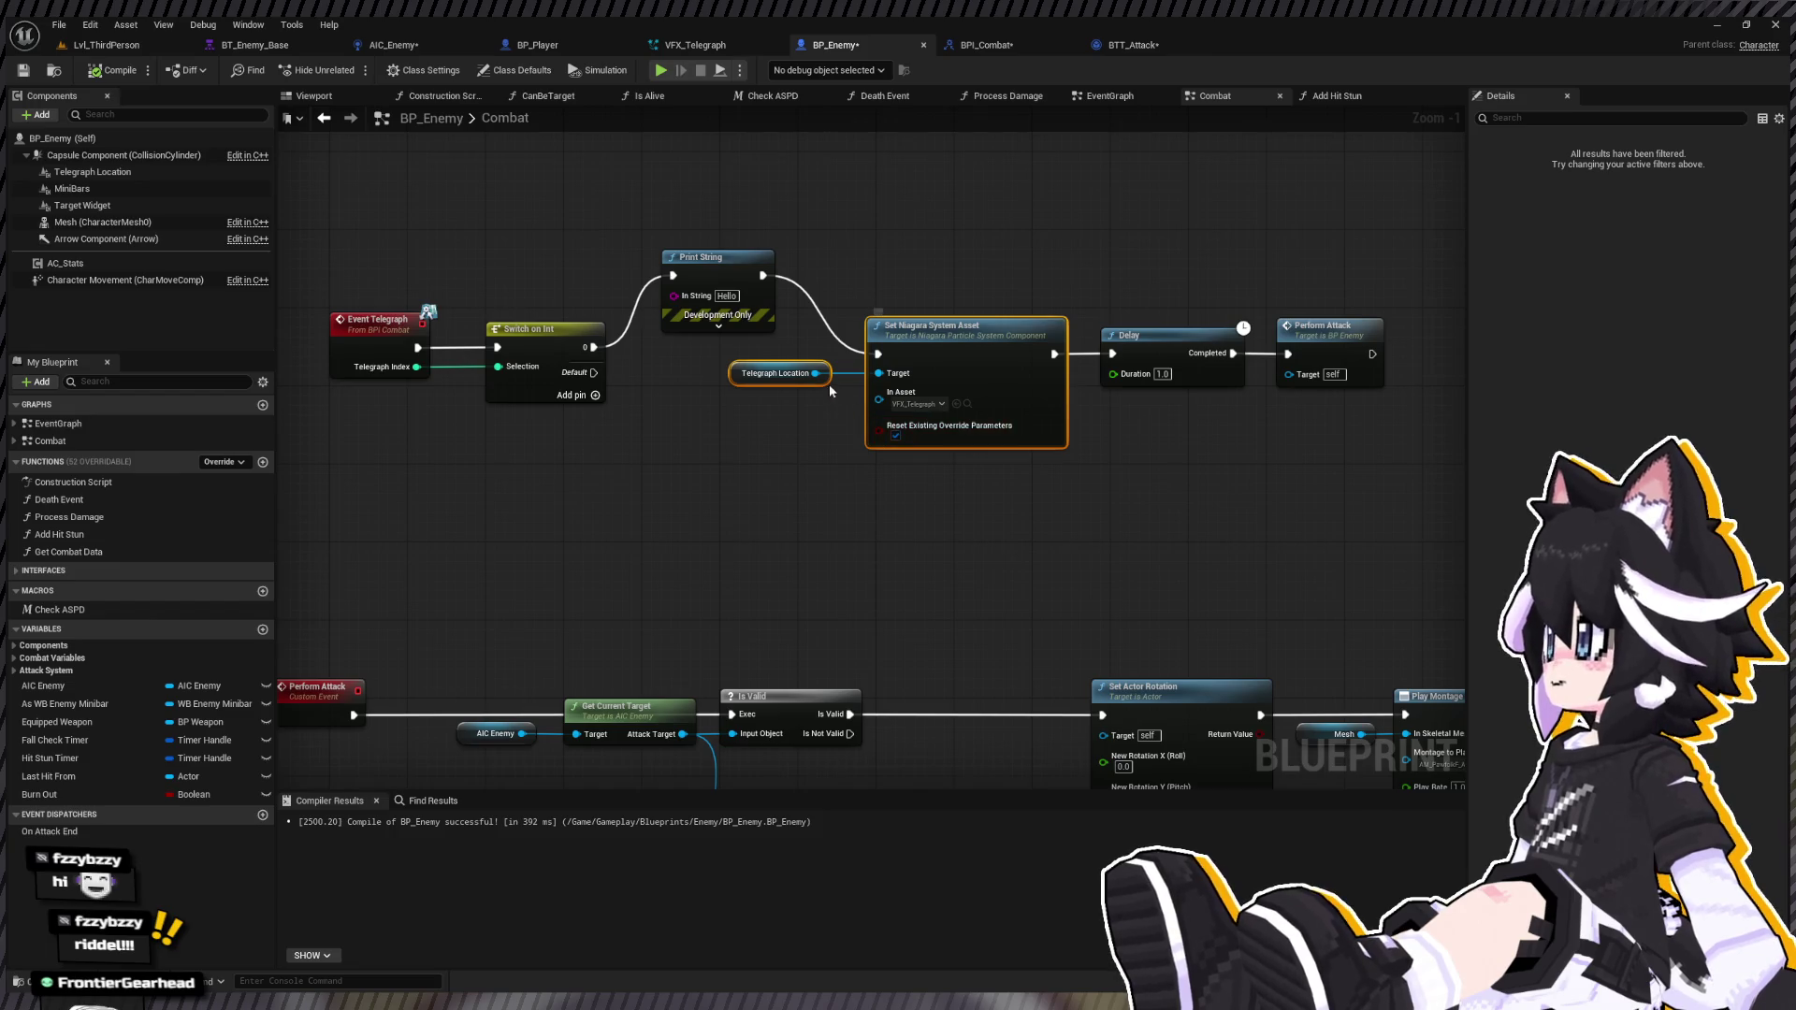
{"action": "left_click_drag", "start_coordinate": [866, 521], "coordinate": [901, 504]}
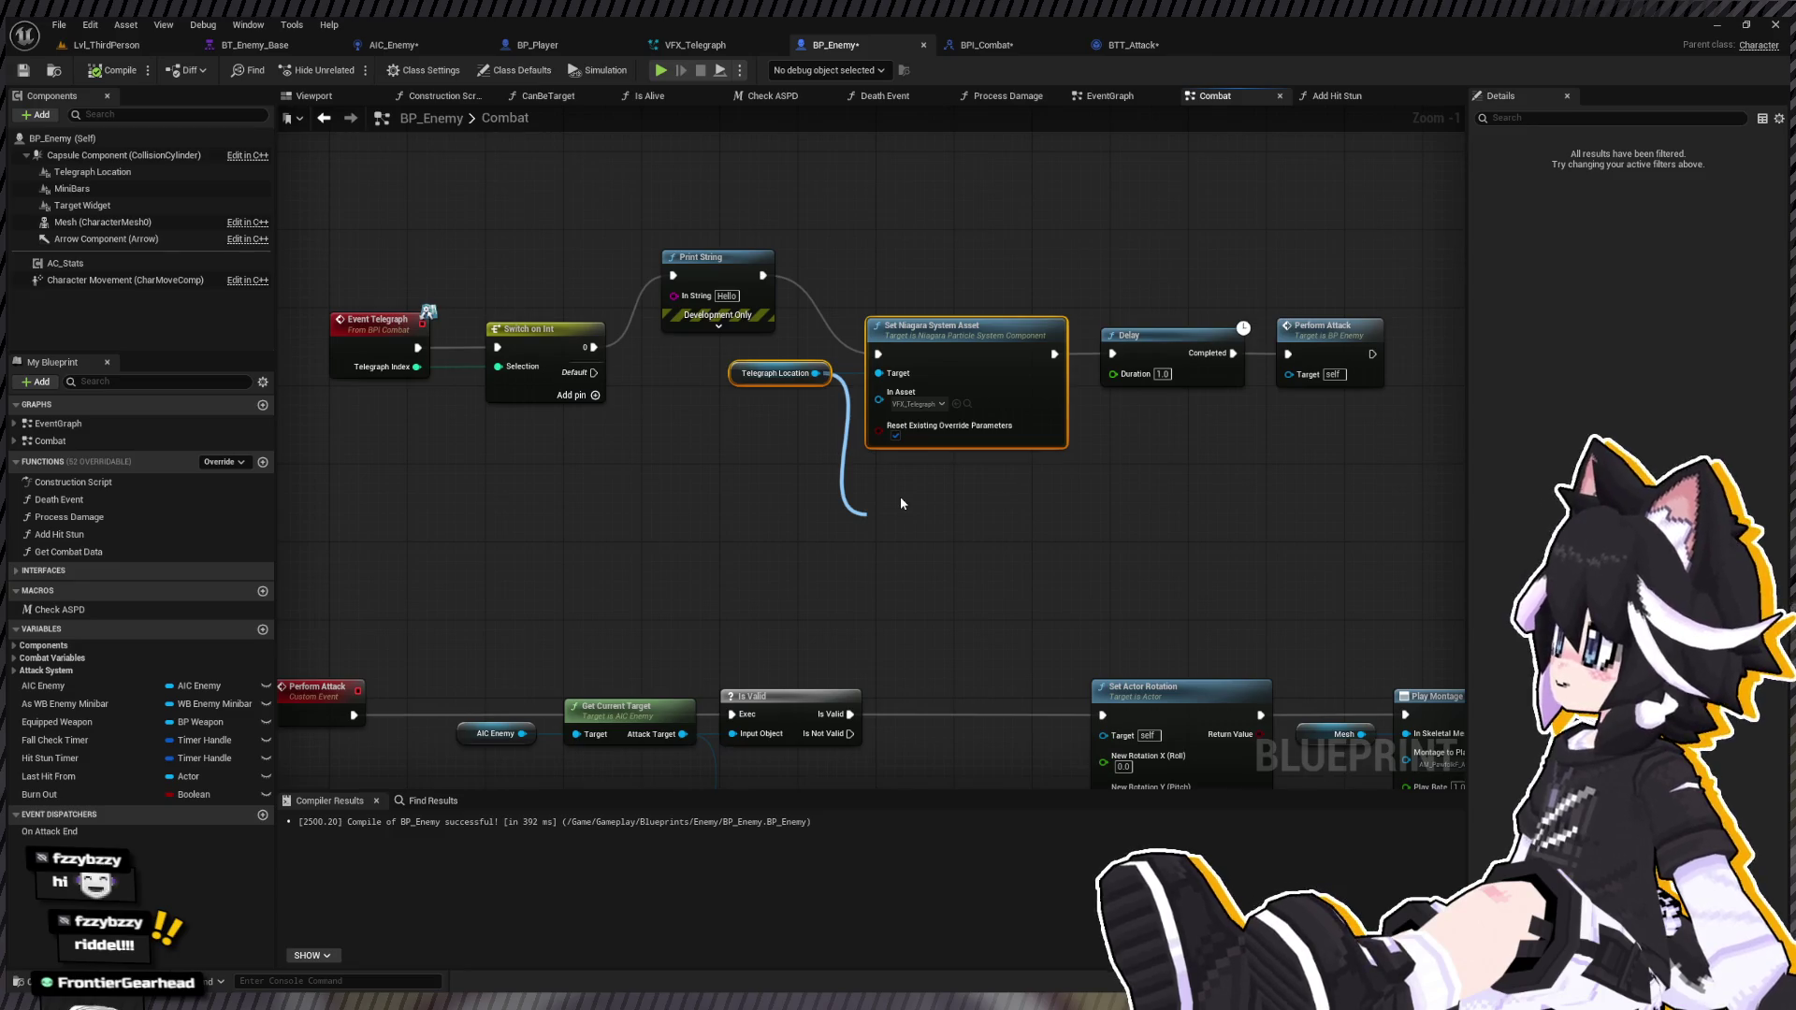
{"action": "left_click", "coordinate": [914, 591]}
{"action": "mouse_move", "coordinate": [904, 533]}
{"action": "left_mouse_down"}
{"action": "mouse_move", "coordinate": [990, 541]}
{"action": "mouse_move", "coordinate": [1117, 492]}
{"action": "left_mouse_up"}
{"action": "left_click", "coordinate": [1111, 529]}
Step: Insert Activate between Set Niagara System Asset and Delay, and set the Delay to 0.5 seconds
{"action": "left_click_drag", "start_coordinate": [1075, 249], "coordinate": [1394, 393]}
{"action": "mouse_move", "coordinate": [842, 393]}
{"action": "left_mouse_down"}
{"action": "mouse_move", "coordinate": [926, 412]}
{"action": "mouse_move", "coordinate": [915, 430]}
{"action": "left_mouse_up"}
{"action": "left_click_drag", "start_coordinate": [826, 497], "coordinate": [875, 359]}
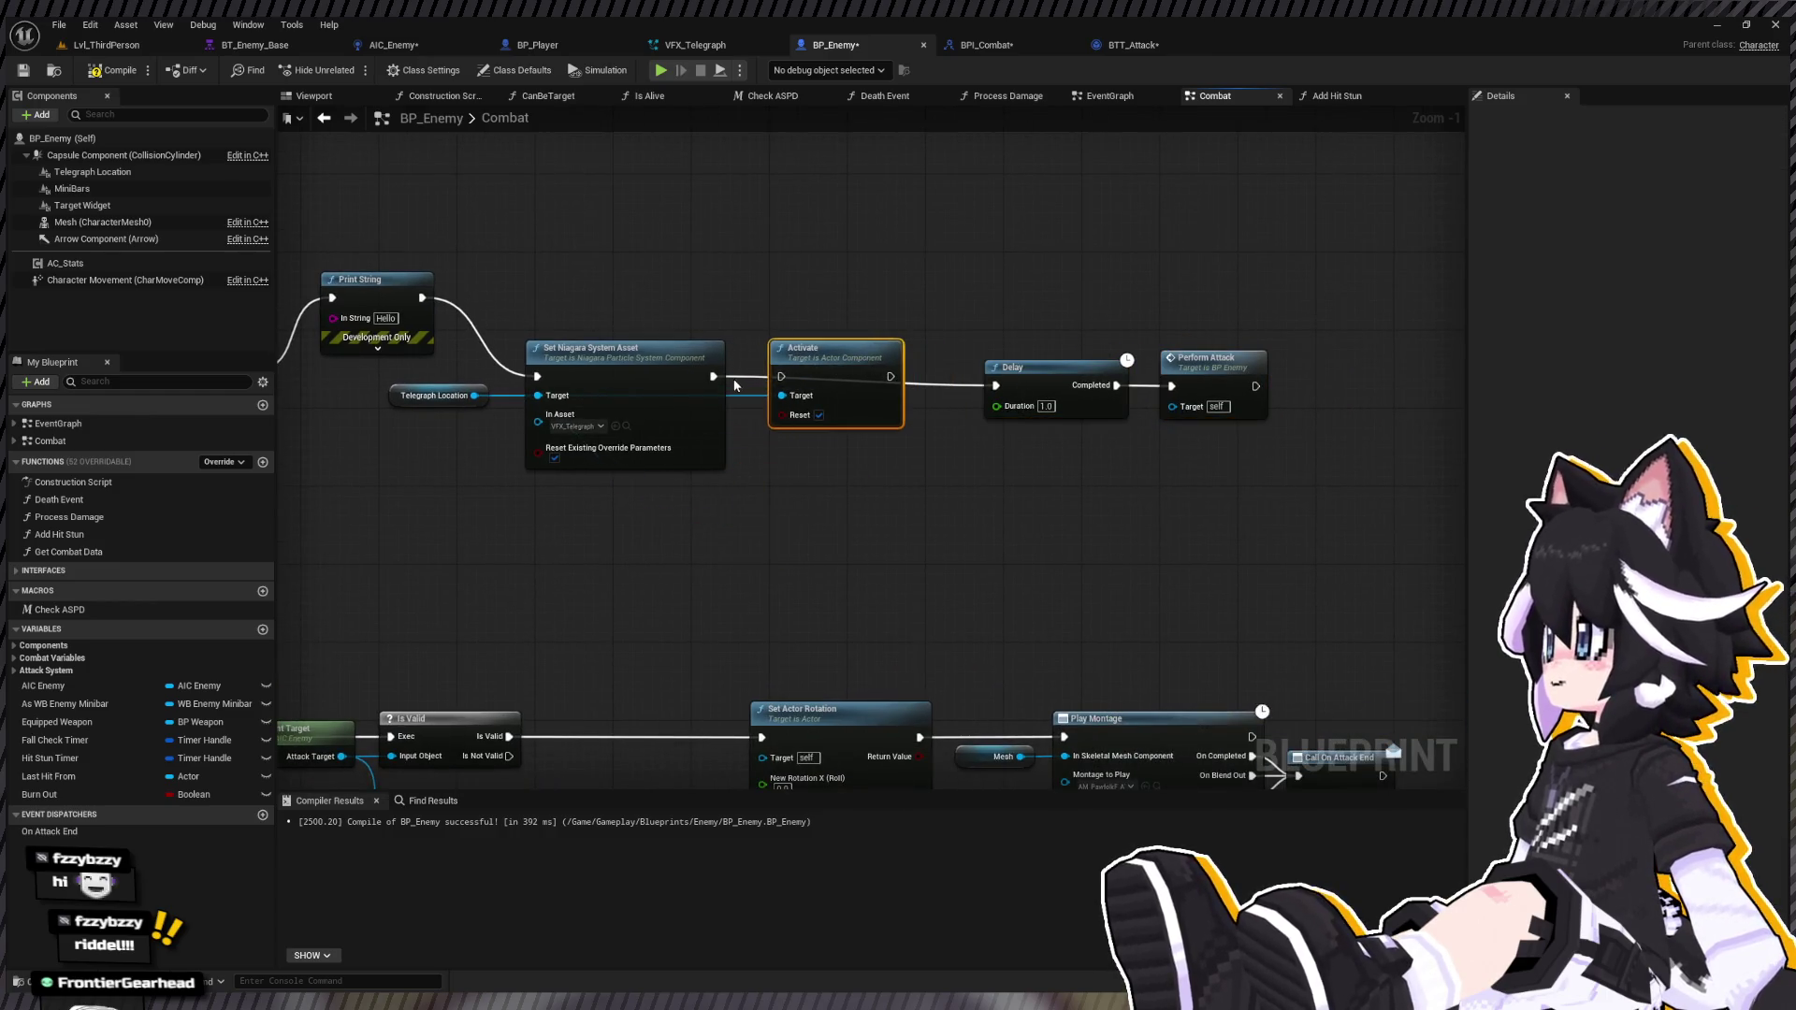
{"action": "left_click_drag", "start_coordinate": [714, 377], "coordinate": [996, 385]}
{"action": "left_click", "coordinate": [1046, 406]}
{"action": "type", "text": "0.5"}
{"action": "key", "text": "Return"}
{"action": "left_click_drag", "start_coordinate": [1277, 426], "coordinate": [977, 348]}
{"action": "left_click", "coordinate": [121, 47]}
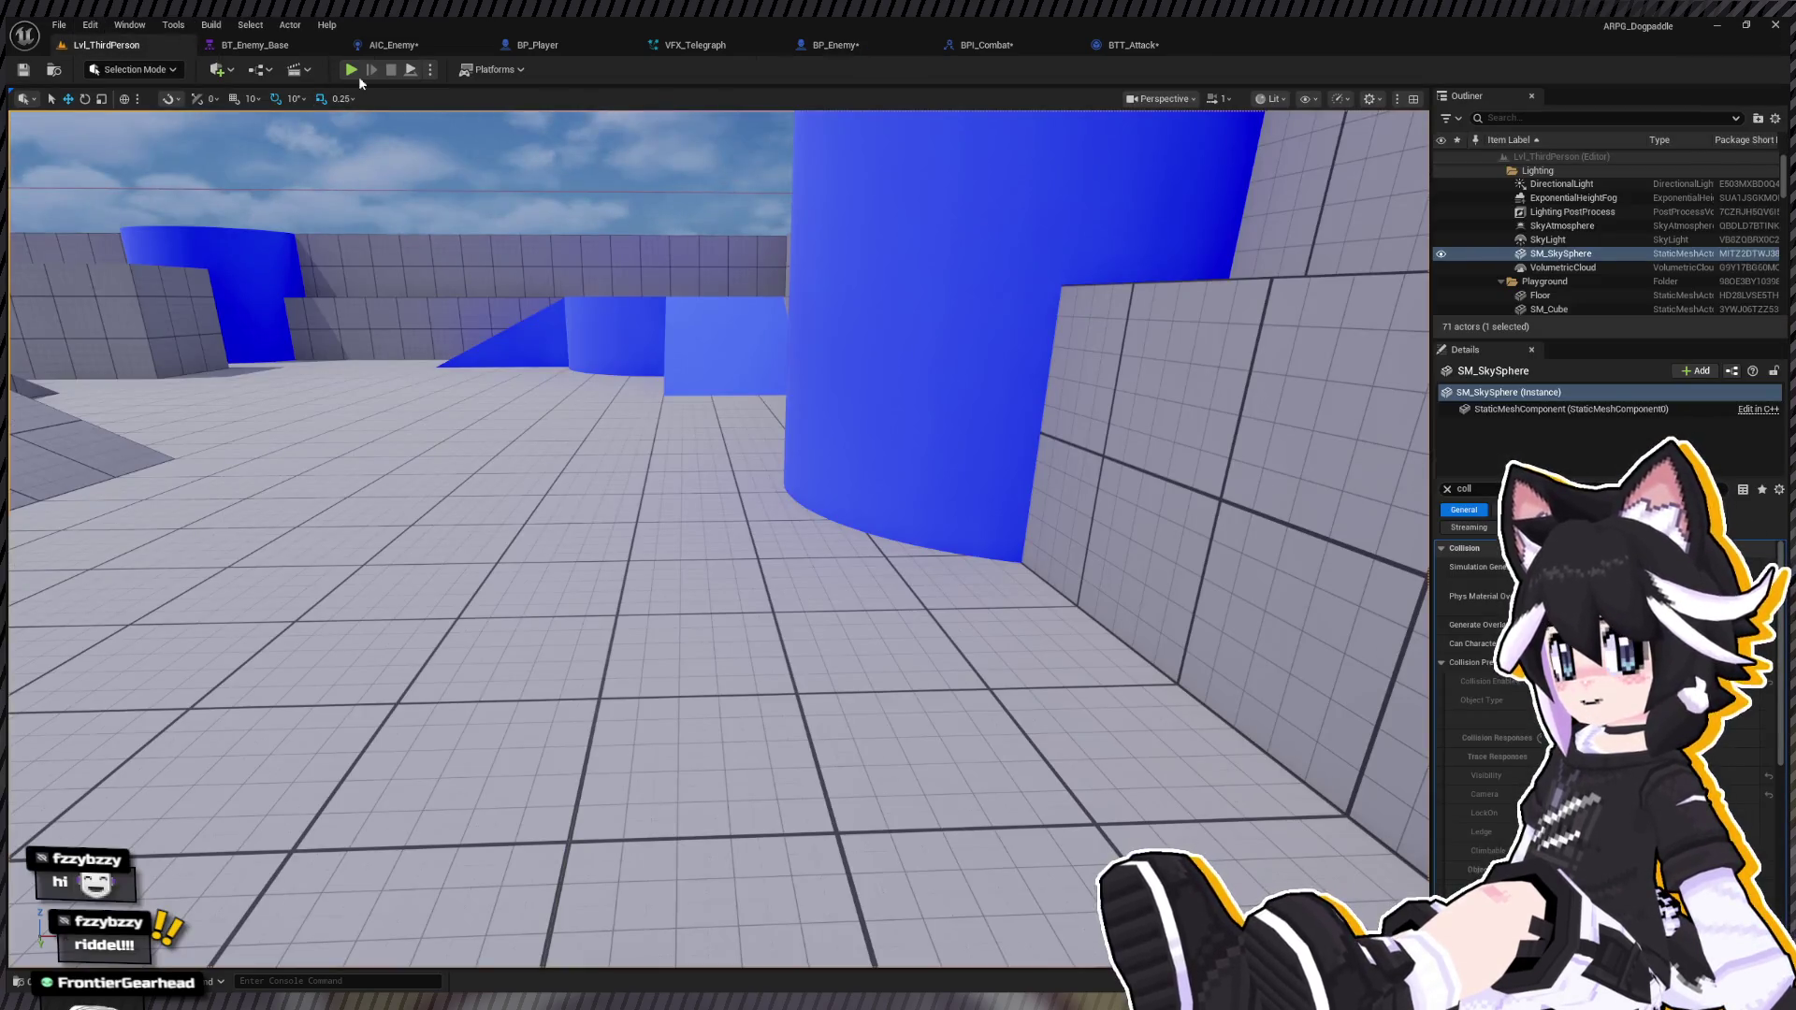
Step: Start Play-In-Editor and land a string of hits on the Dummy
{"action": "key", "text": "alt+p"}
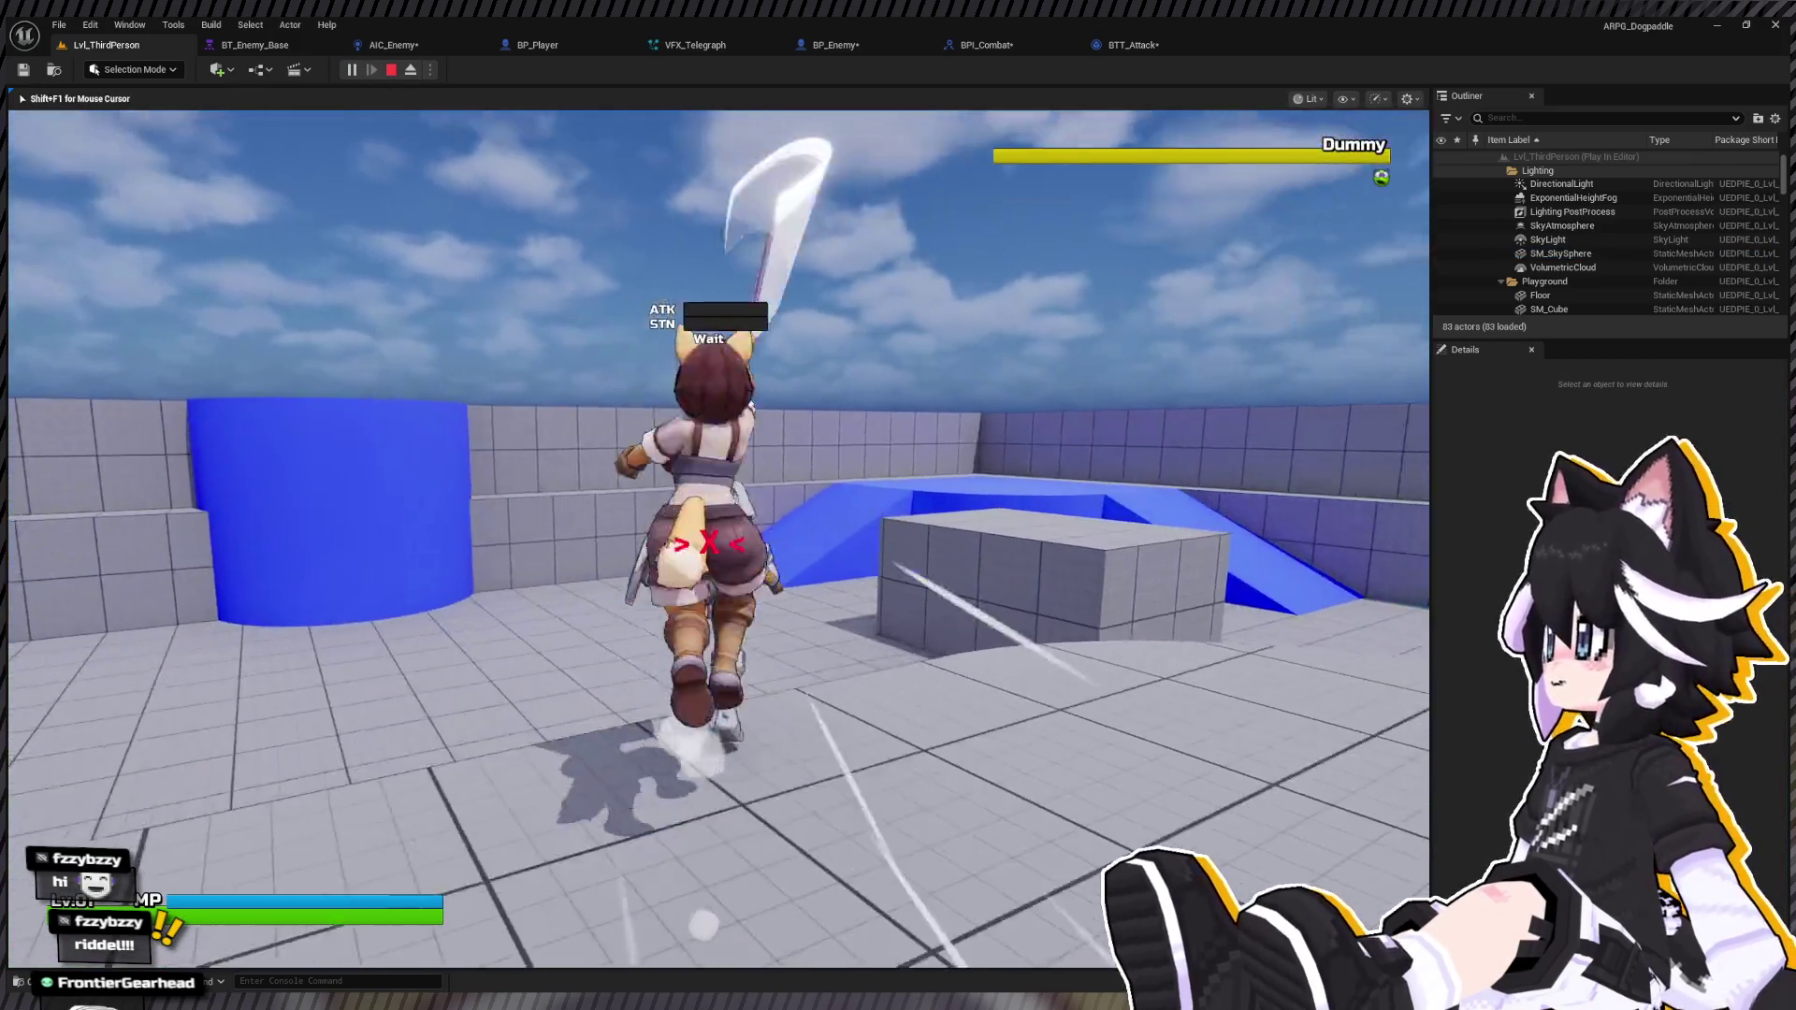
{"action": "left_click", "coordinate": [718, 539]}
{"action": "left_click", "coordinate": [719, 539]}
{"action": "left_click", "coordinate": [718, 539]}
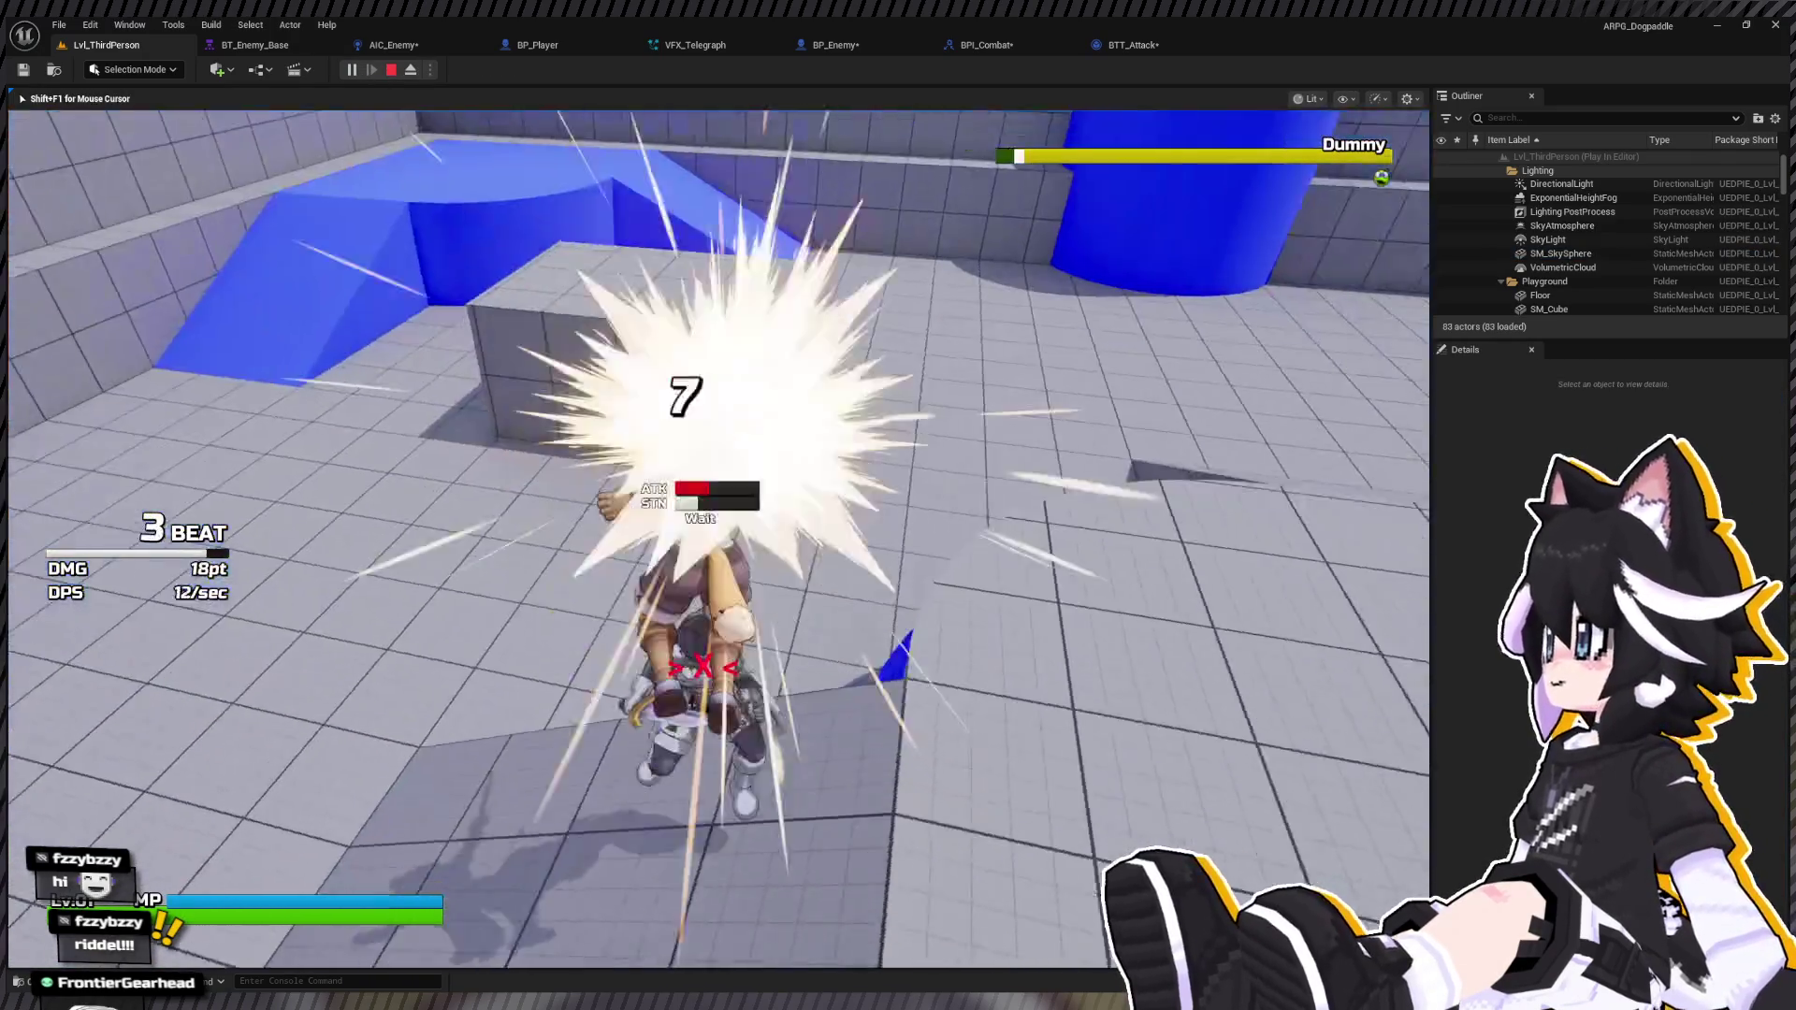
{"action": "left_click", "coordinate": [719, 539]}
{"action": "left_click", "coordinate": [718, 539]}
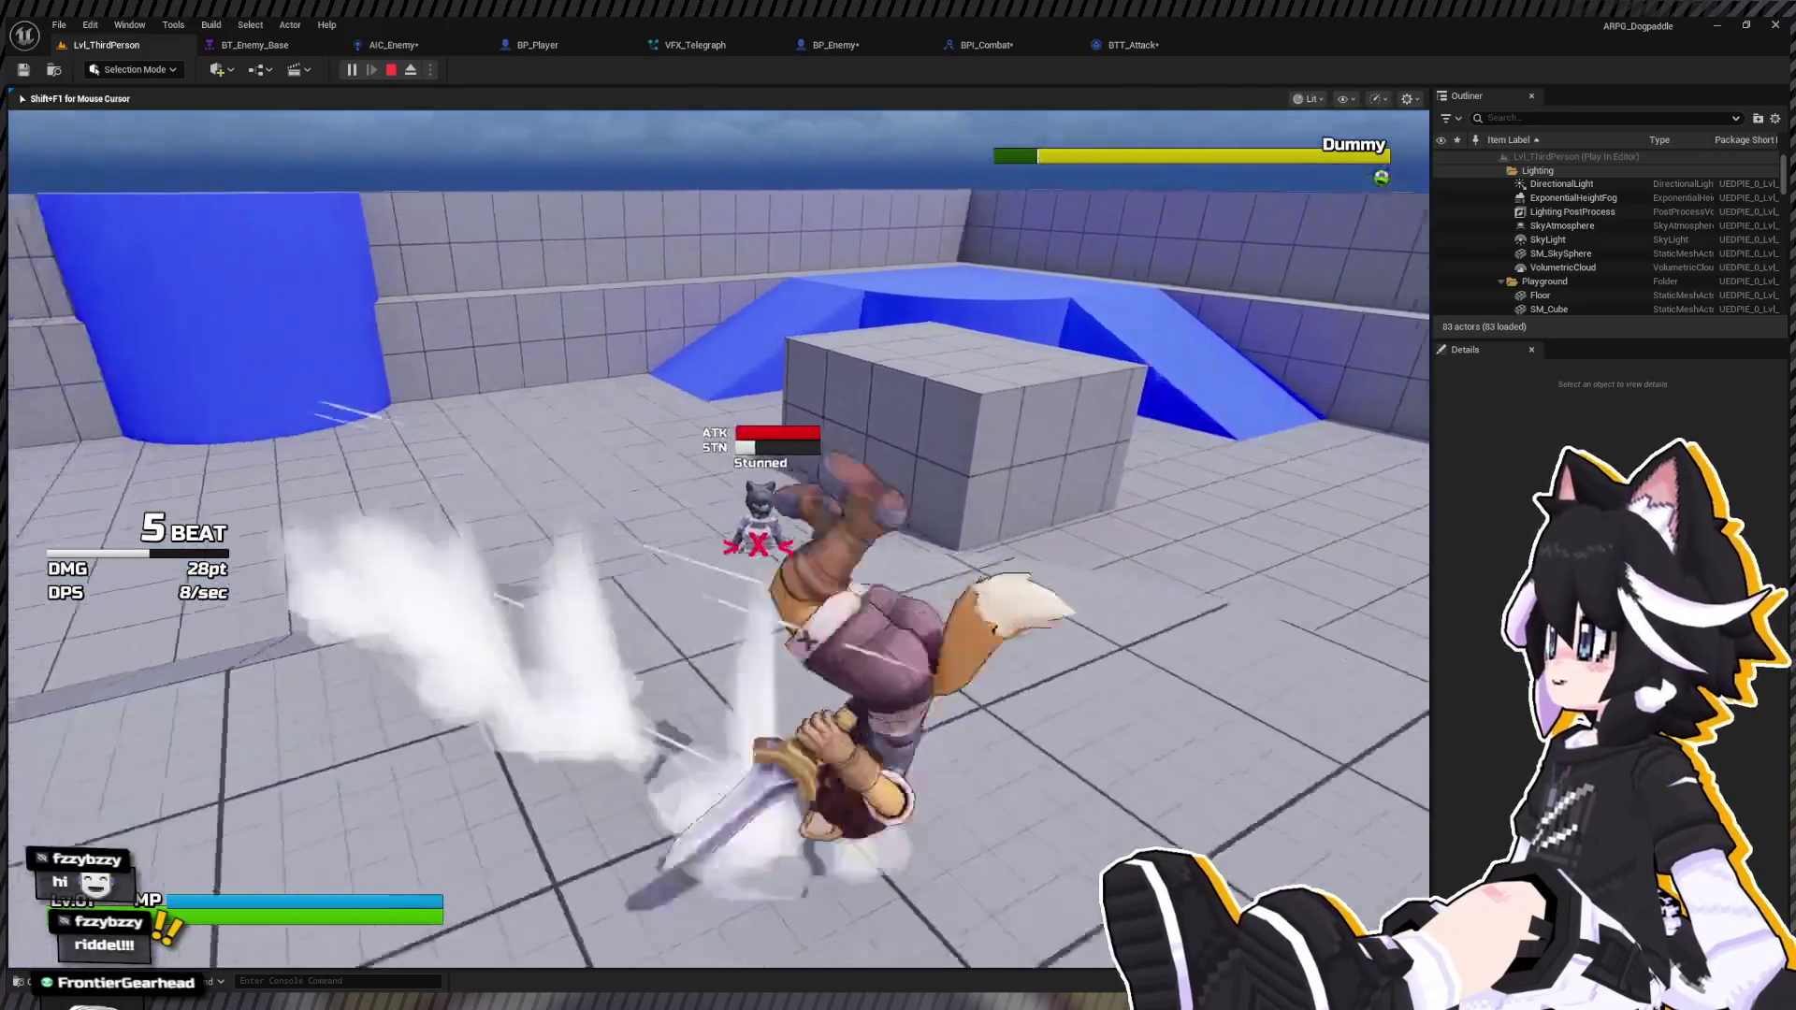
Step: Run and dodge toward the wolf enemy and combo it until stunned
{"action": "key", "text": "w"}
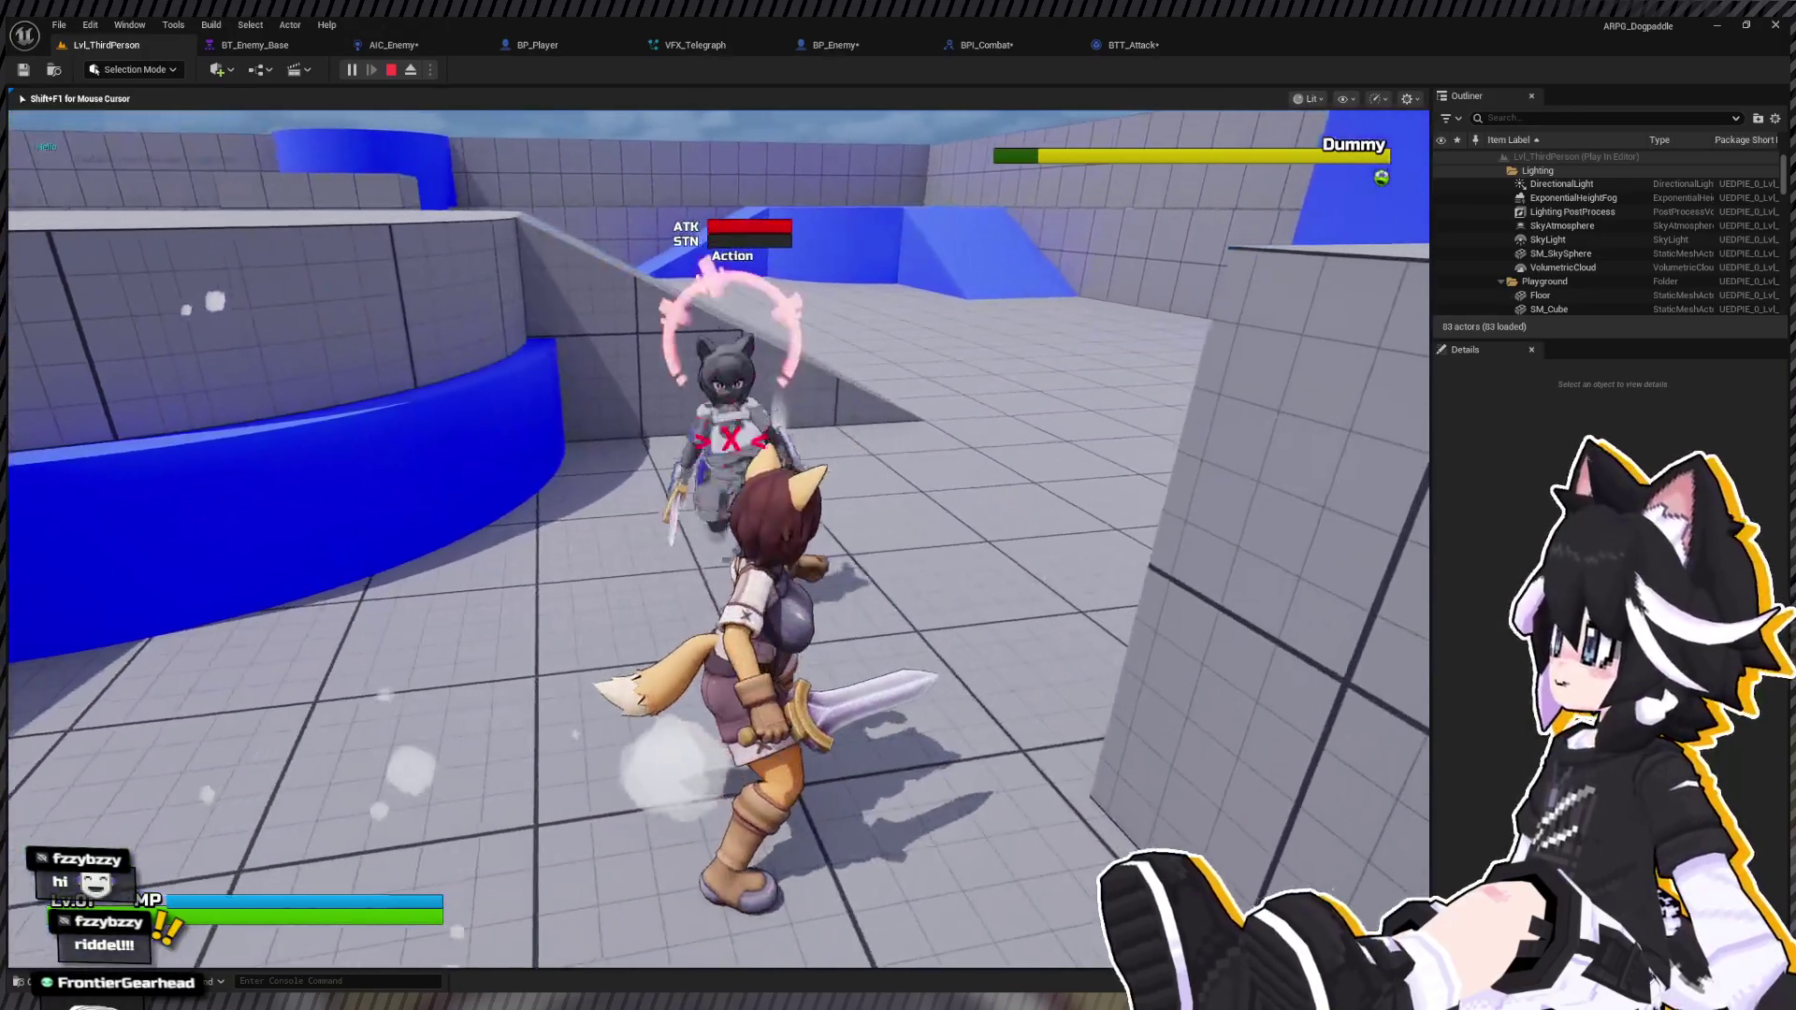
{"action": "key", "text": "space"}
{"action": "left_click", "coordinate": [719, 539]}
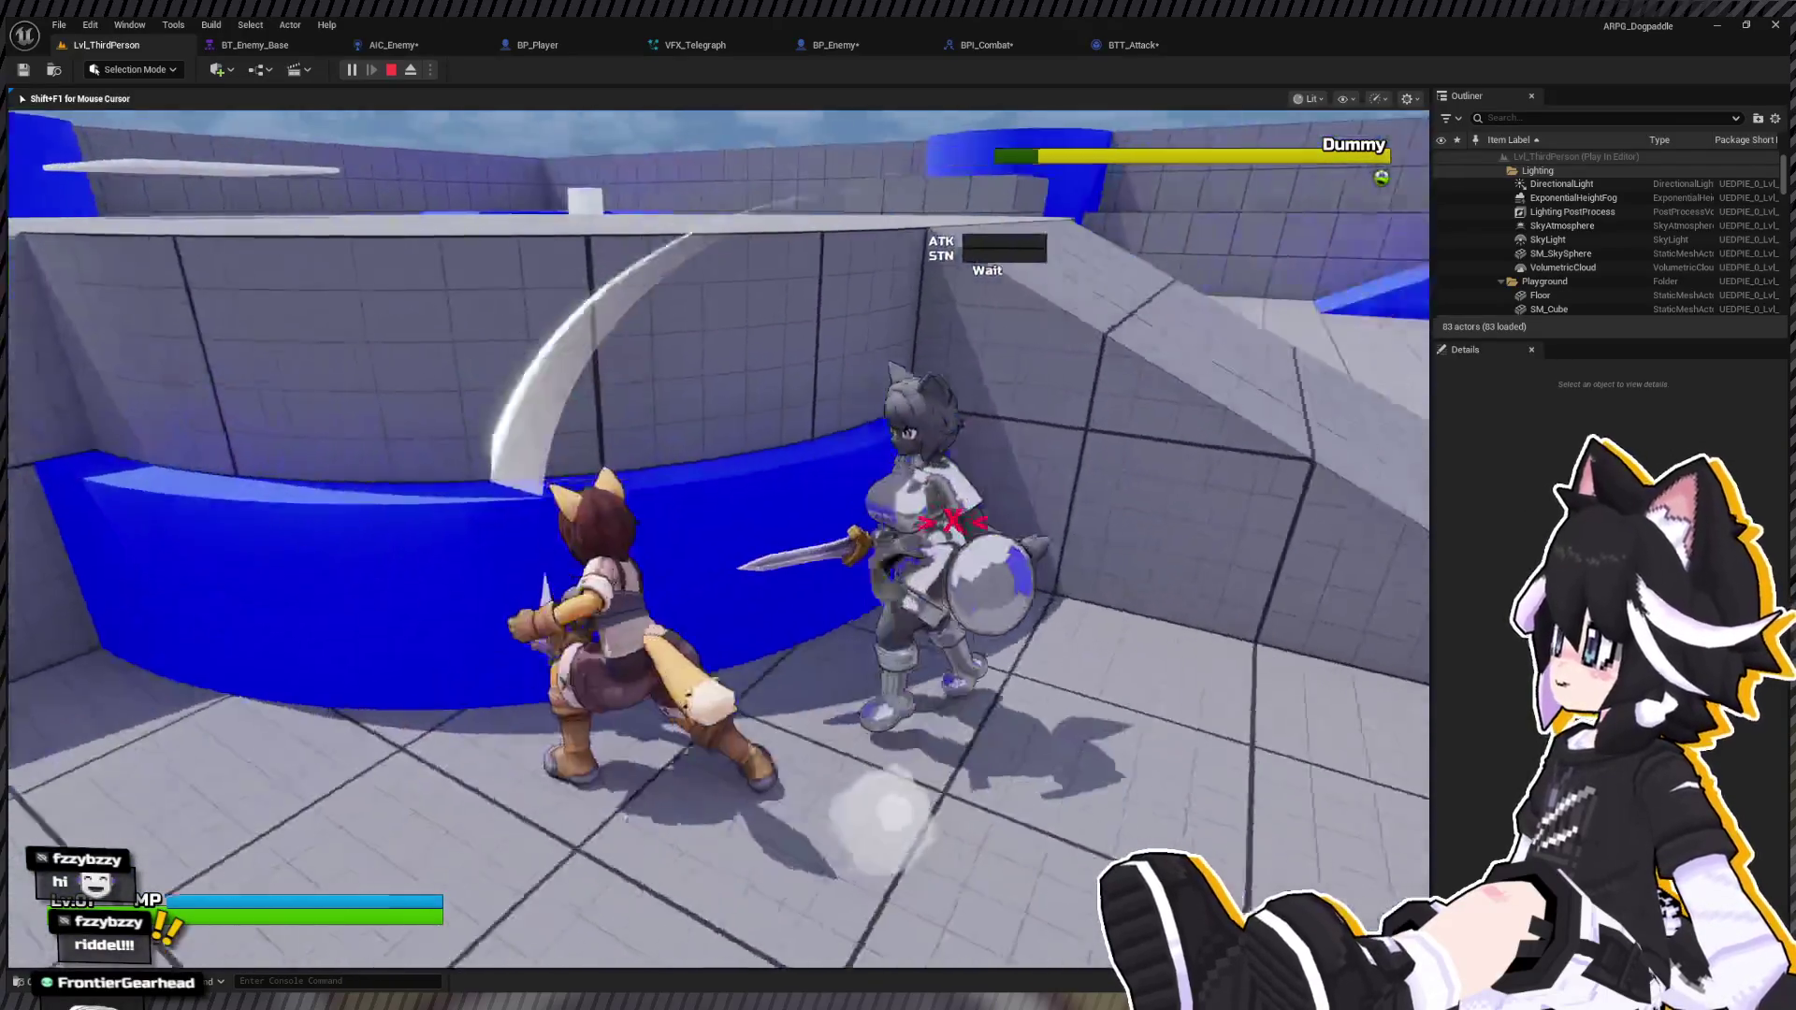
{"action": "left_click", "coordinate": [719, 539]}
{"action": "left_click", "coordinate": [719, 539]}
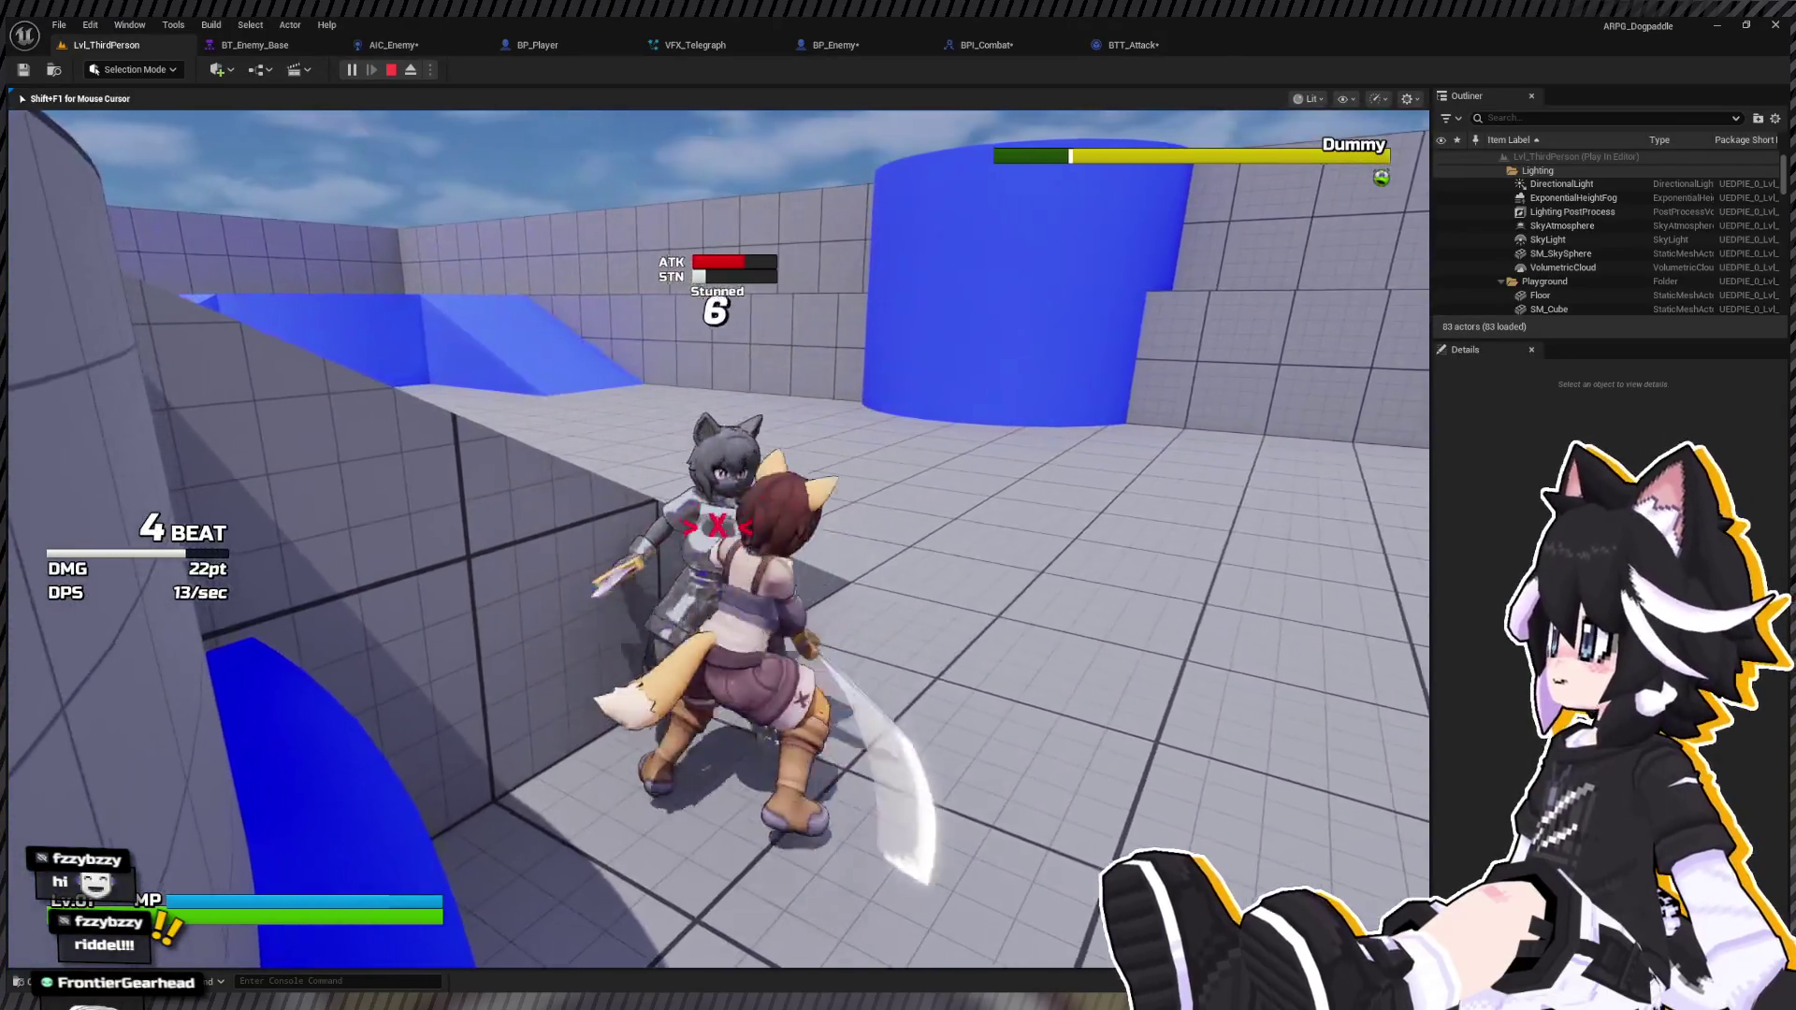
{"action": "left_click", "coordinate": [719, 539]}
{"action": "left_click", "coordinate": [719, 539]}
{"action": "left_click", "coordinate": [719, 538]}
{"action": "left_click", "coordinate": [719, 539]}
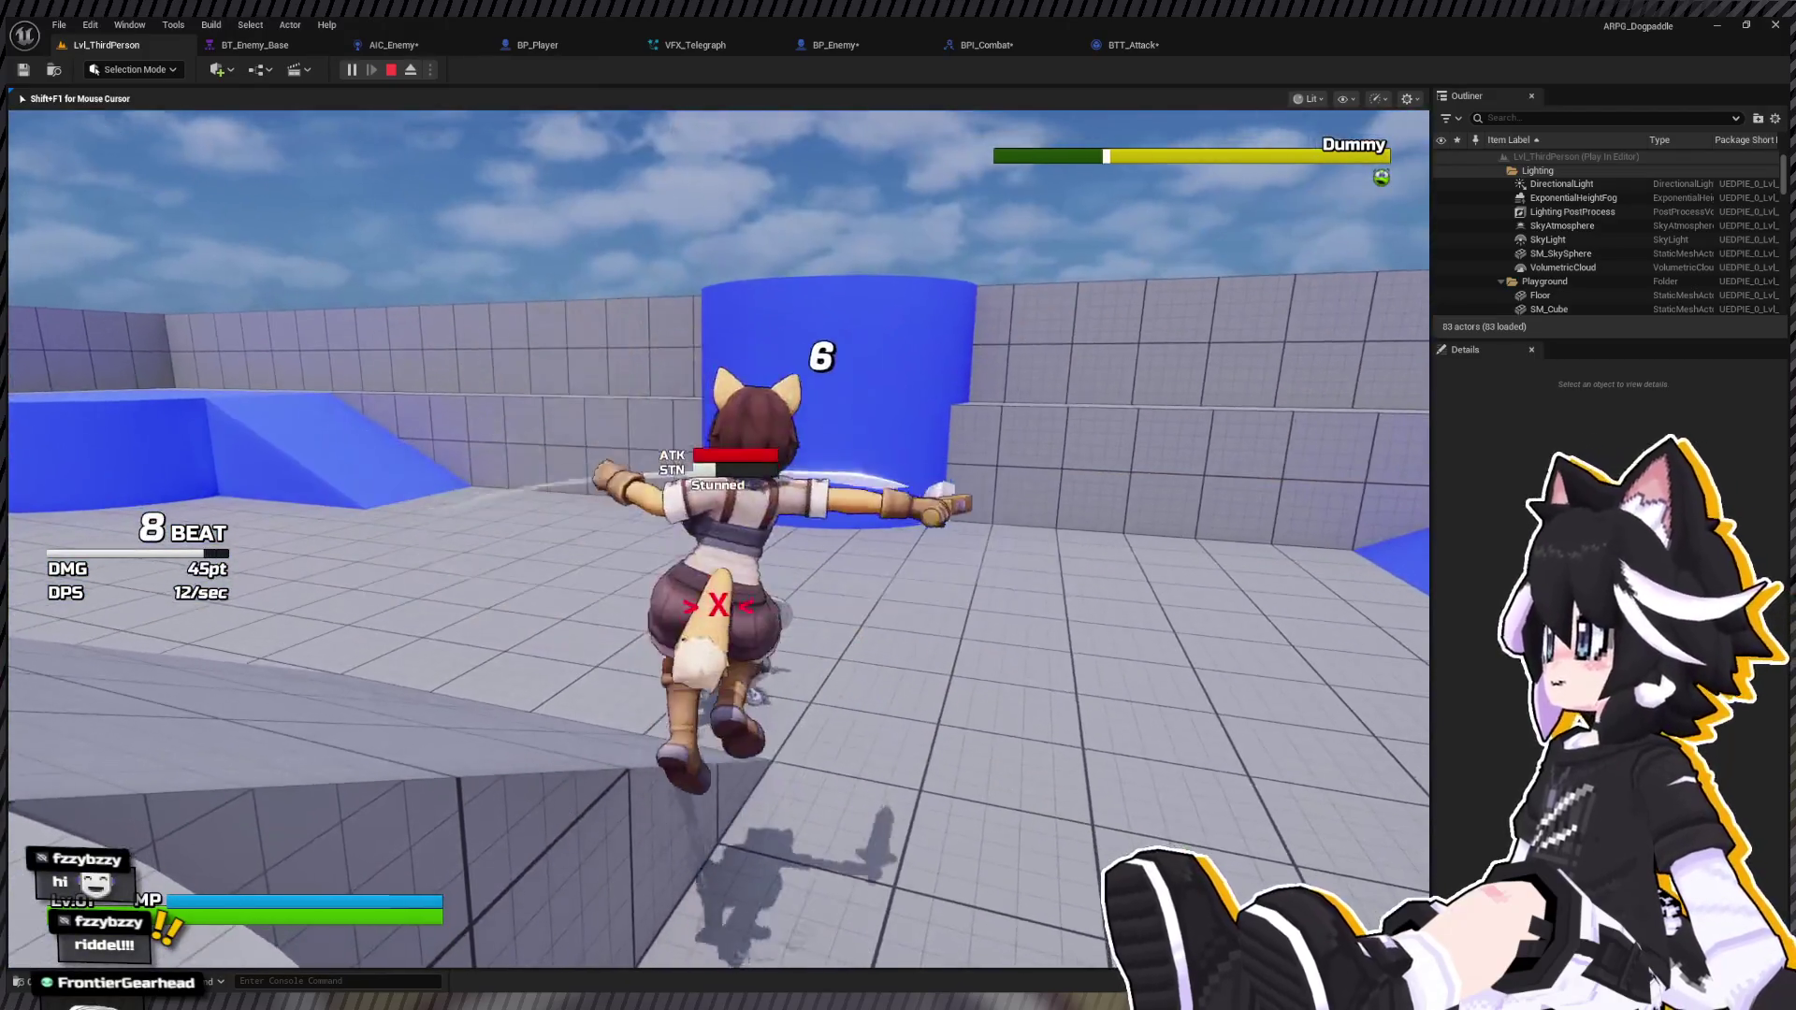
Step: Dodge the wolf's attack, launch the enemy with a combo, then stop playing
{"action": "key", "text": "space"}
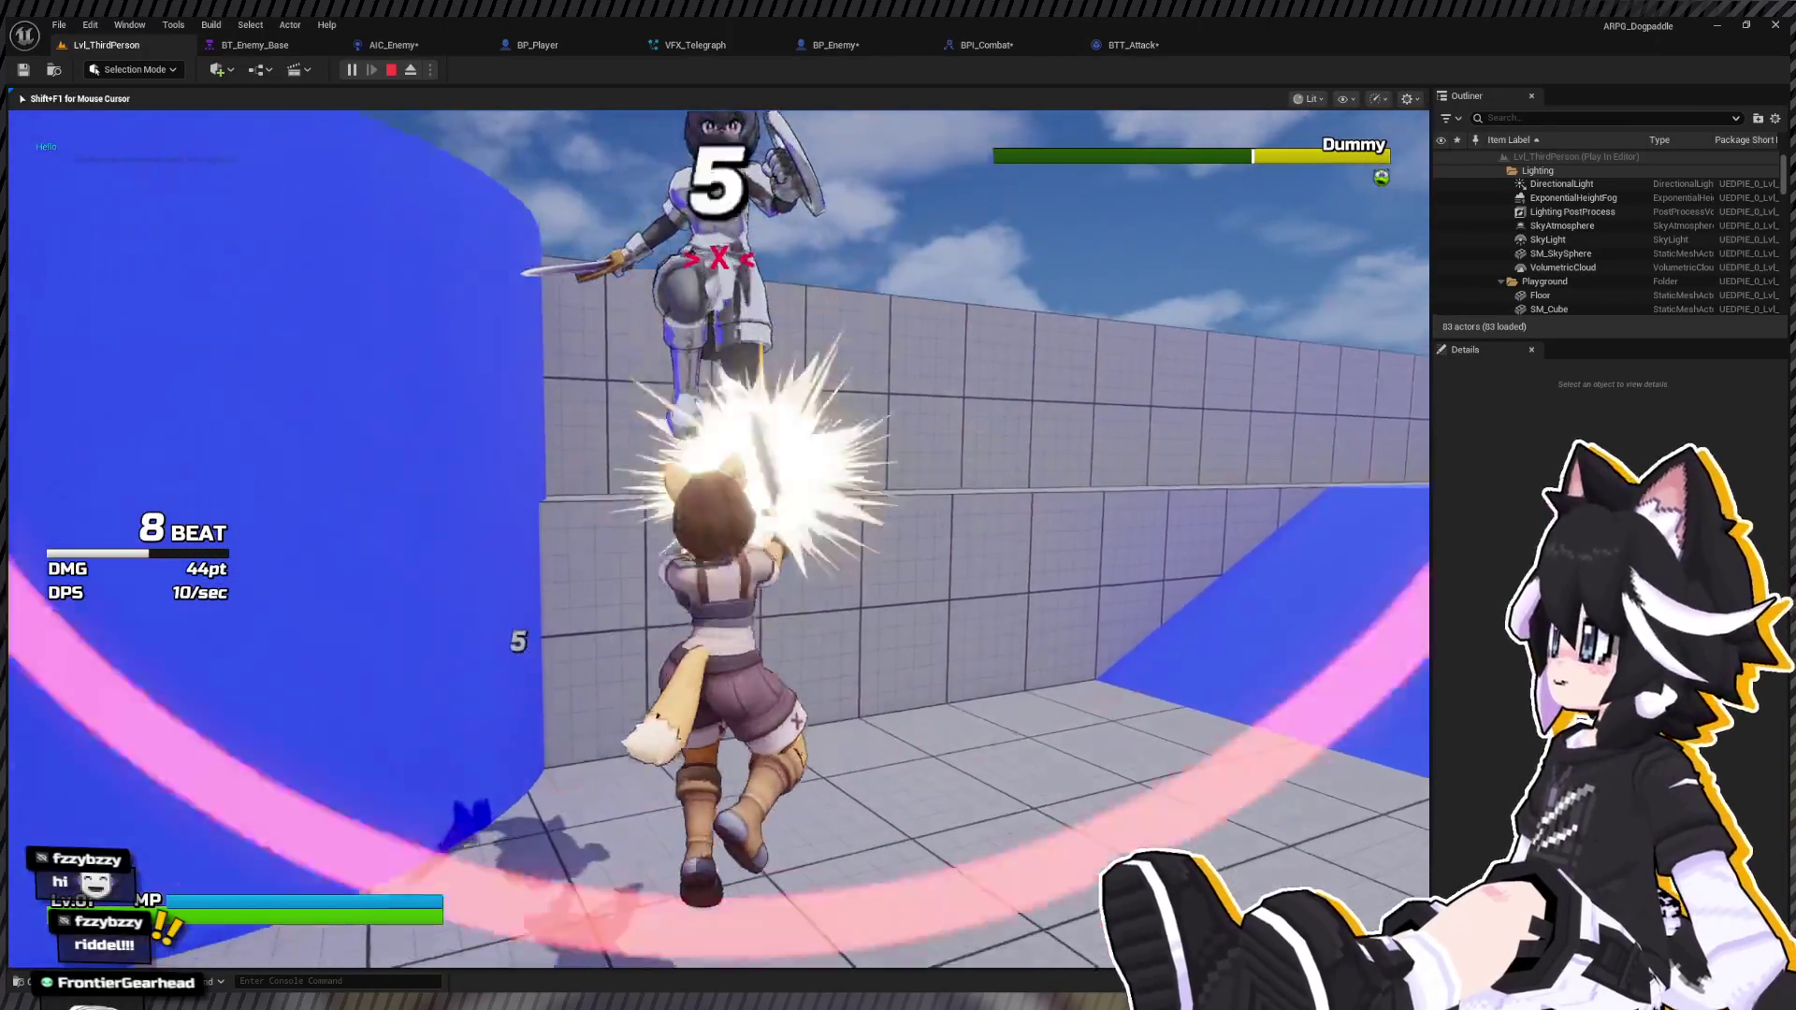
{"action": "key", "text": "w"}
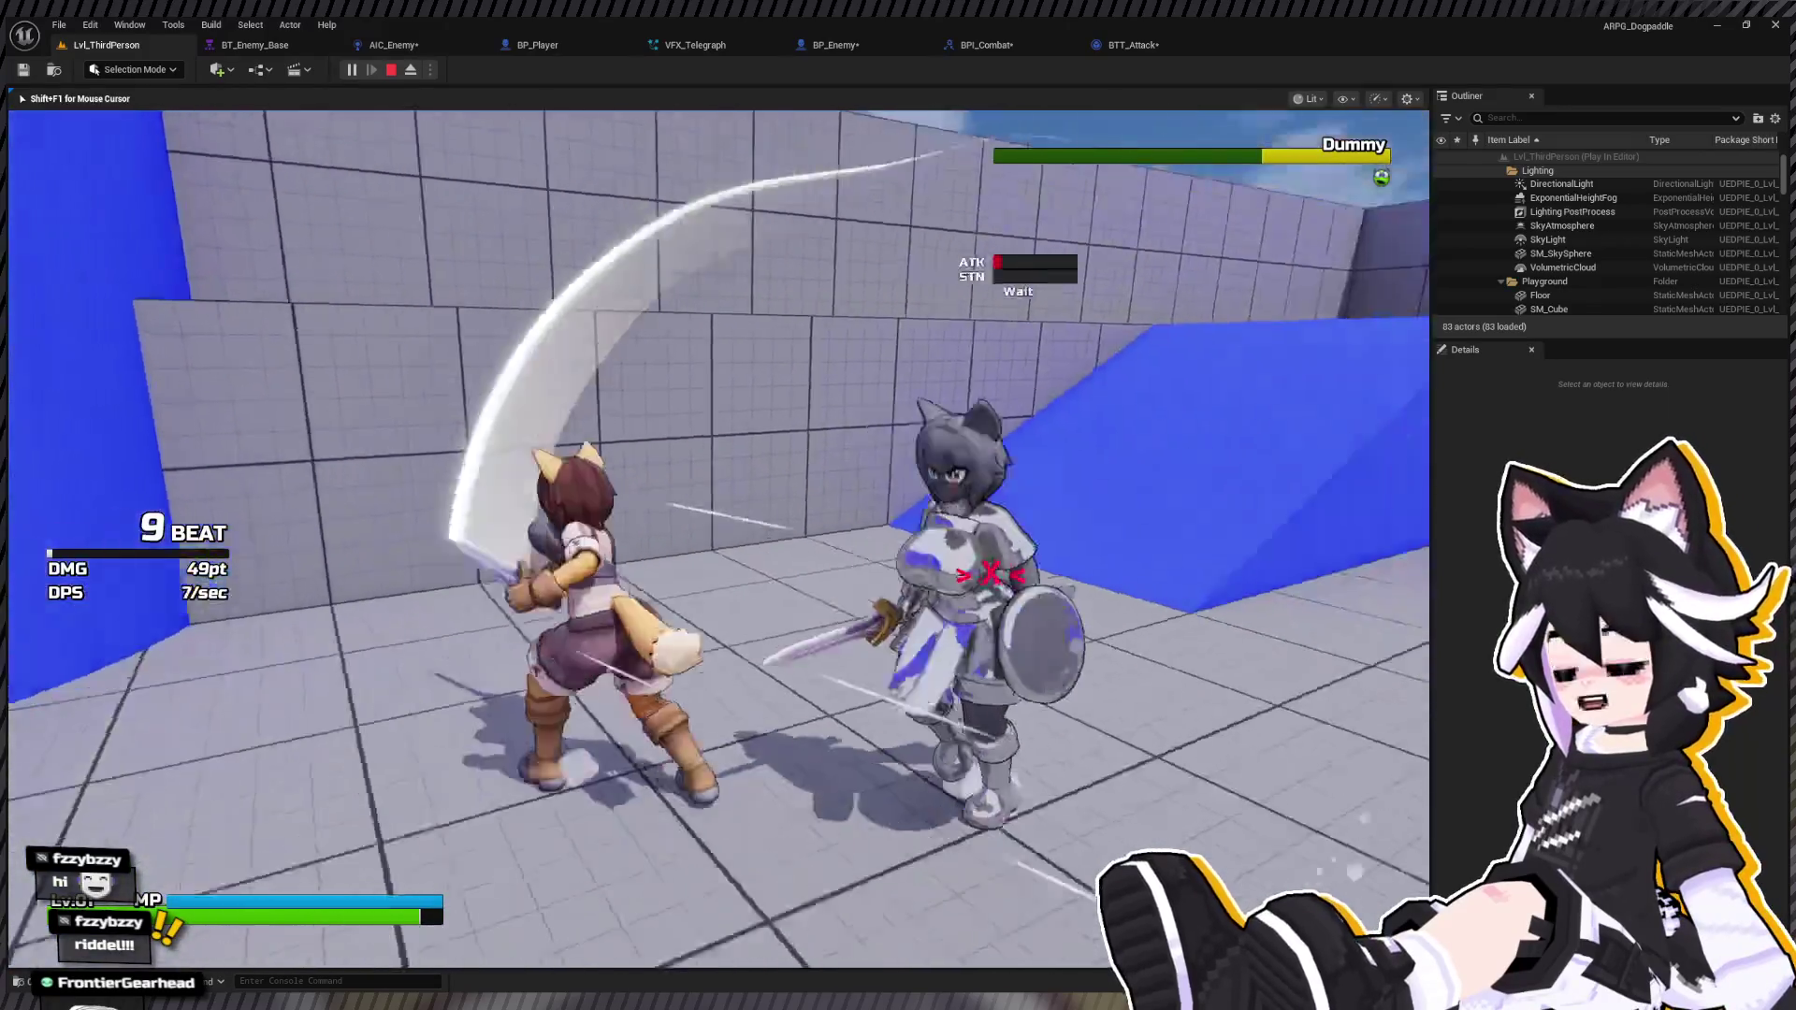
{"action": "key", "text": "w"}
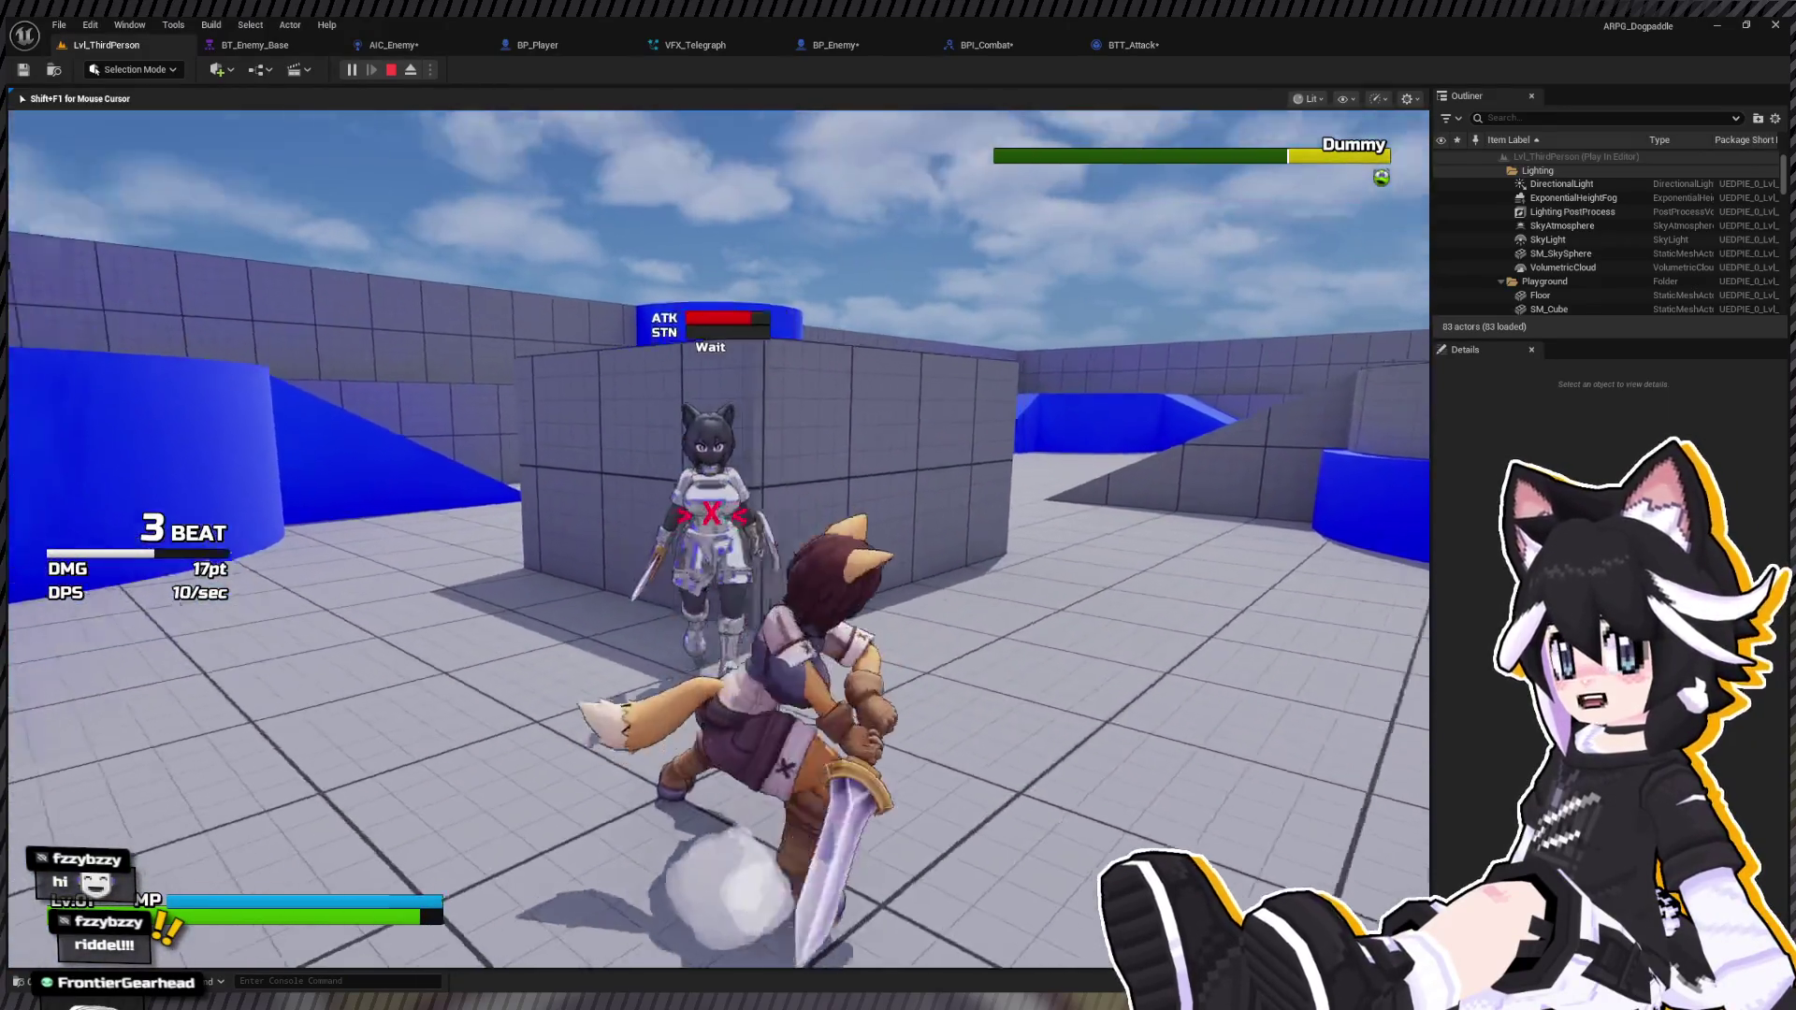
{"action": "key", "text": "w"}
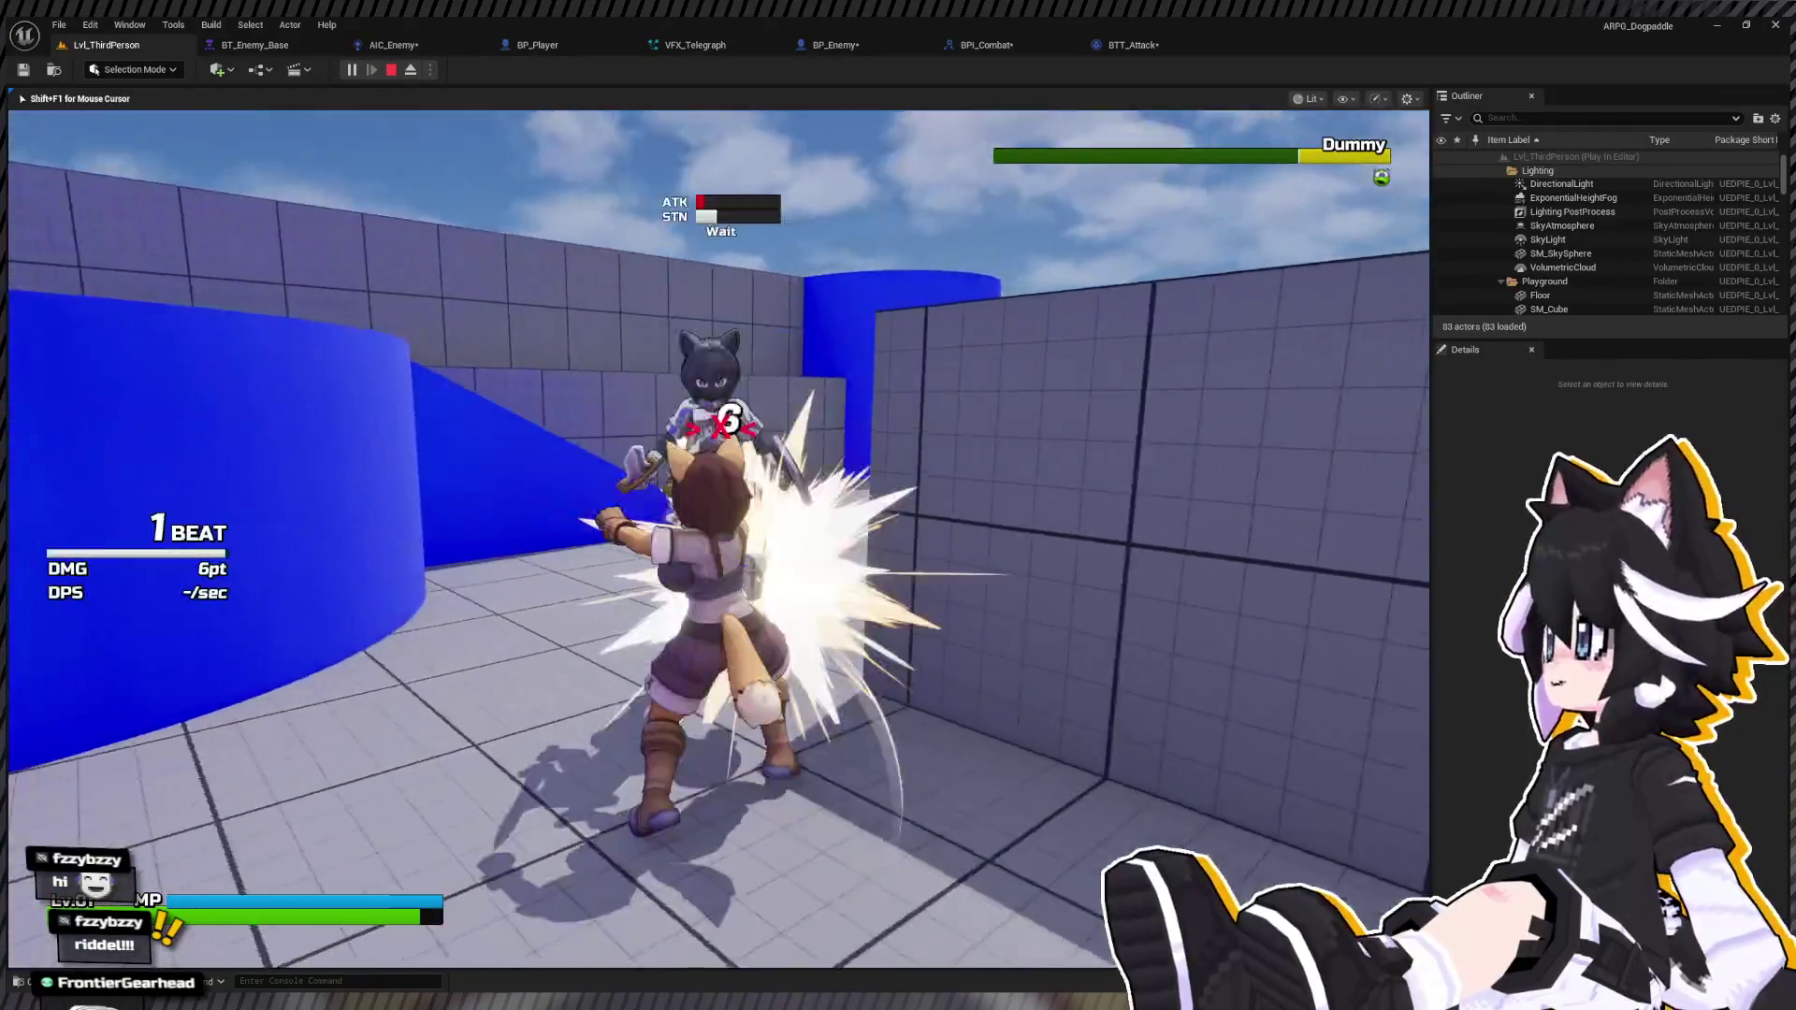
{"action": "key", "text": "Escape"}
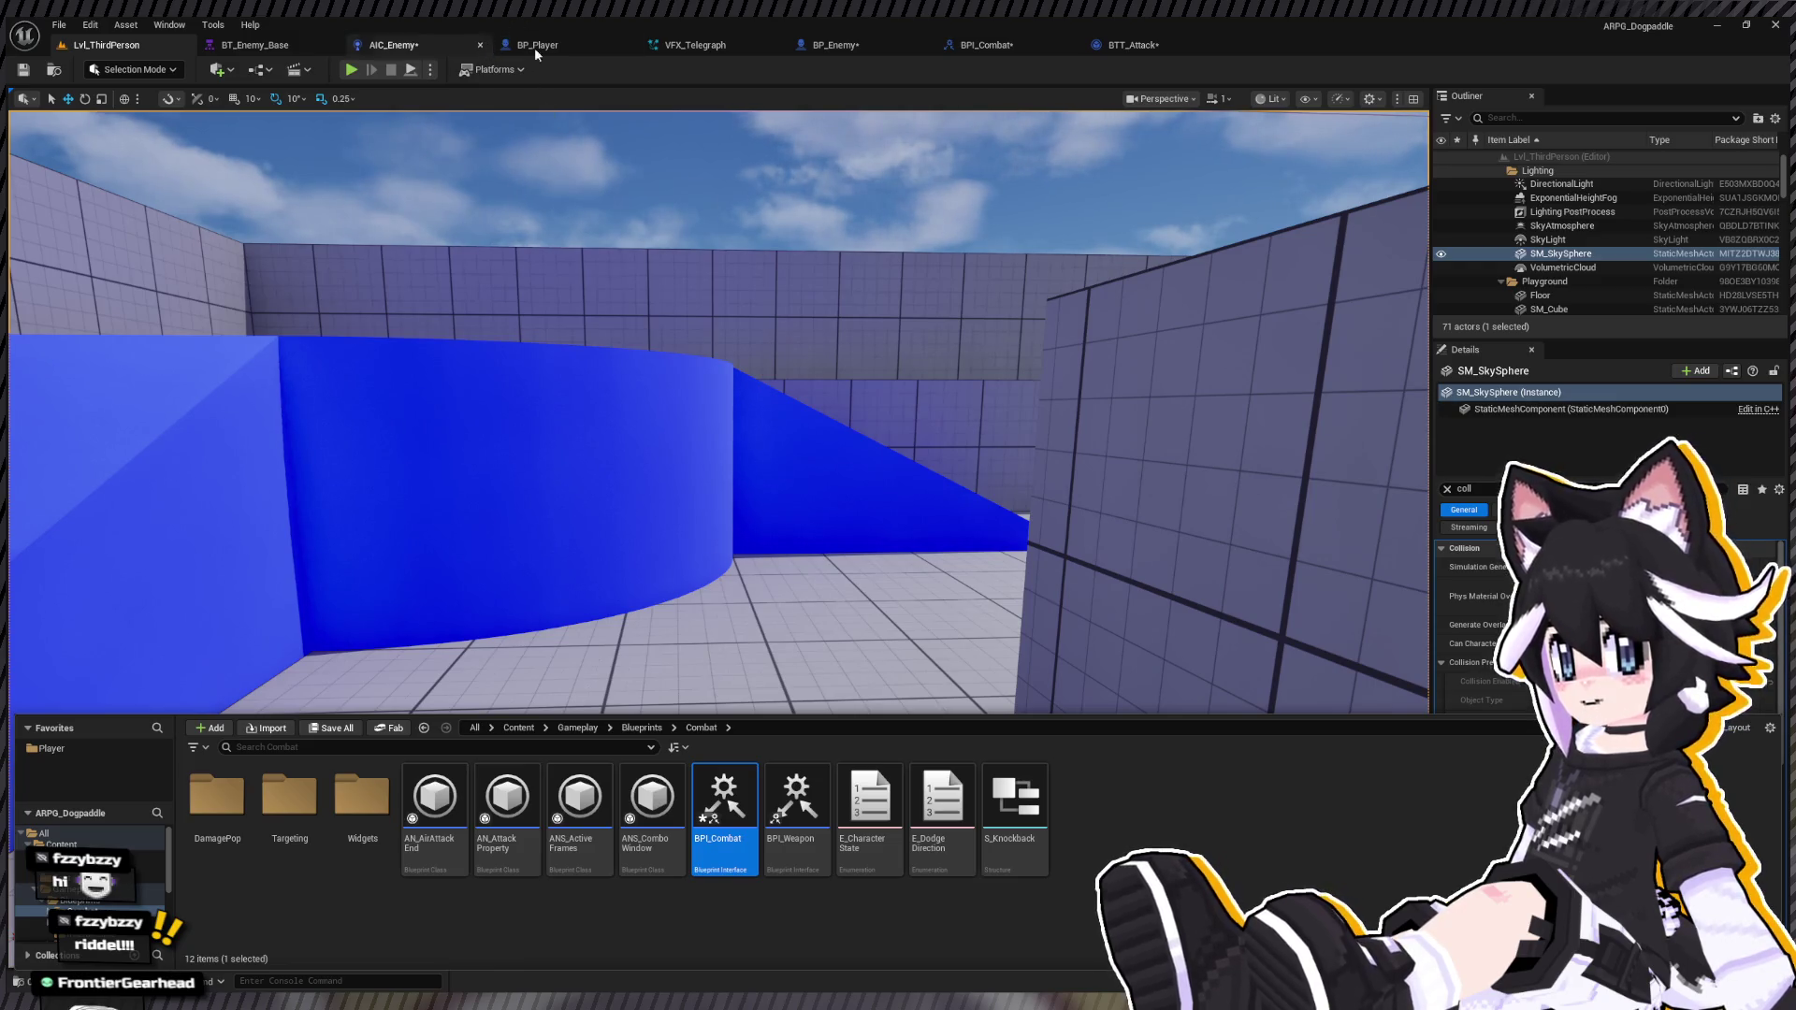
Step: Review the VFX_Telegraph emitters' particle settings and the AIC_Enemy blueprint, then return to BP_Enemy
{"action": "left_click", "coordinate": [821, 44]}
{"action": "left_click", "coordinate": [1090, 367]}
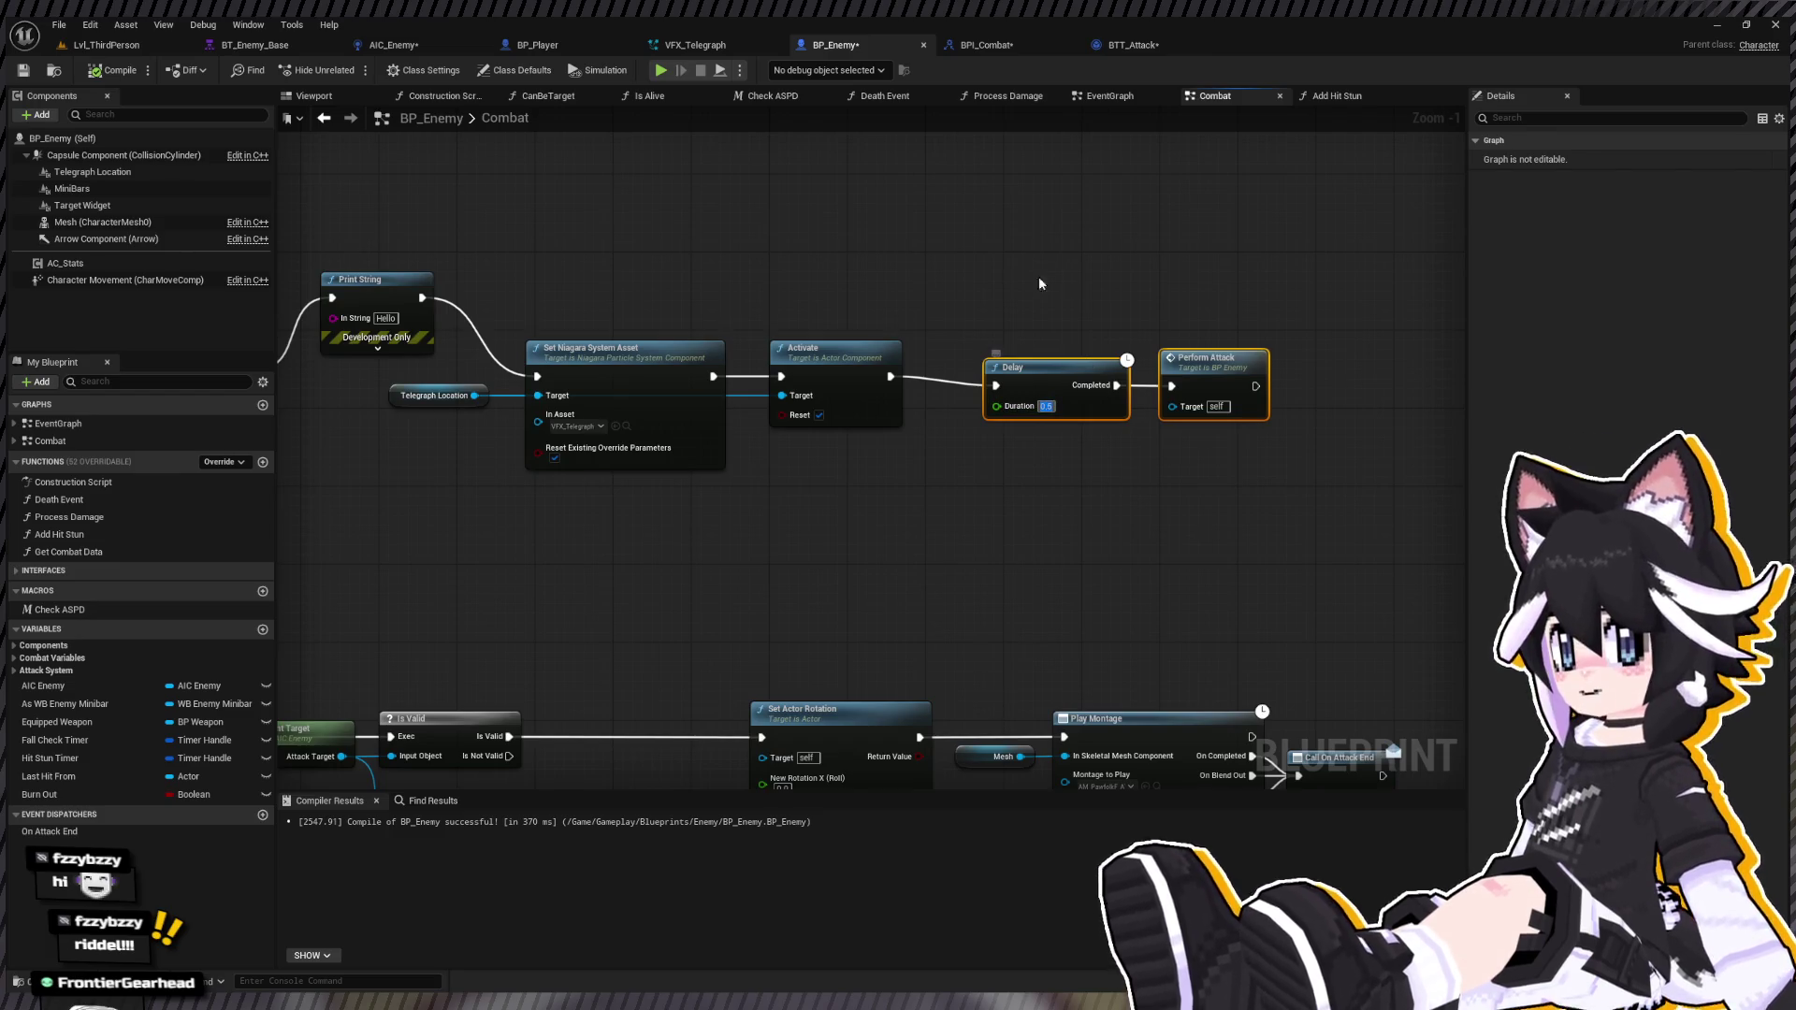
{"action": "left_click", "coordinate": [695, 44]}
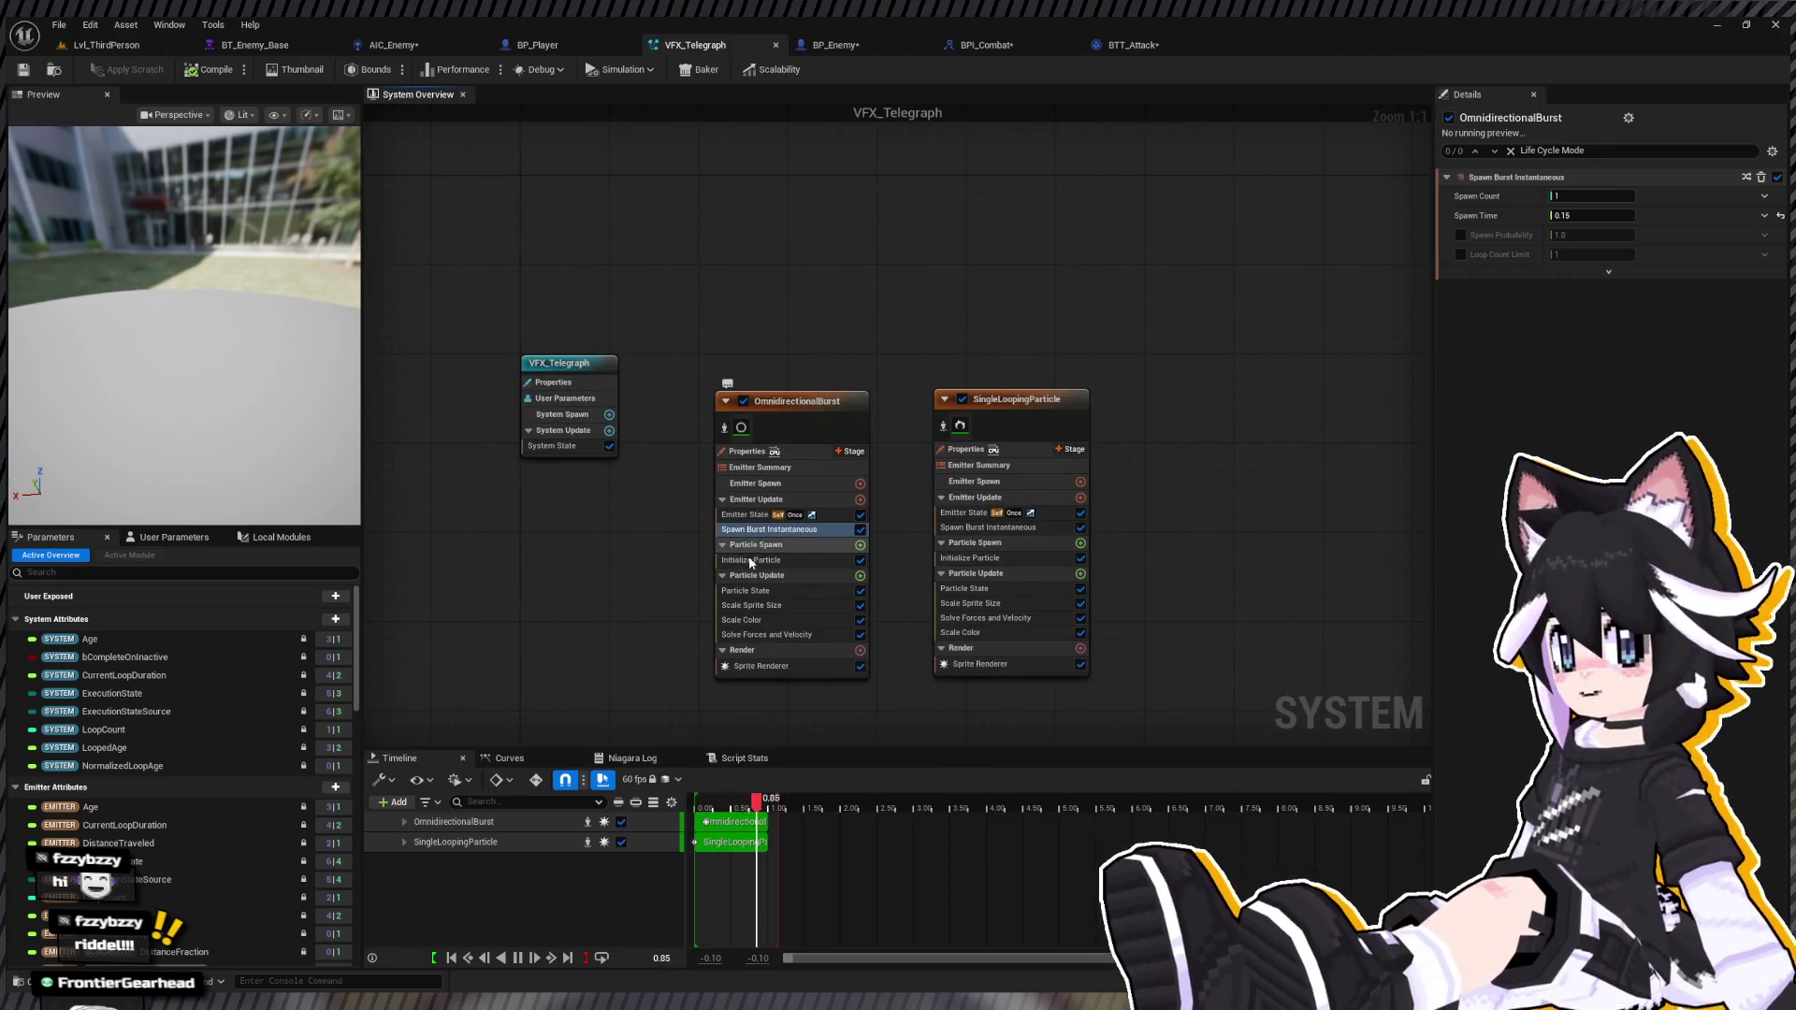
{"action": "left_click", "coordinate": [743, 560]}
{"action": "left_click", "coordinate": [1022, 557]}
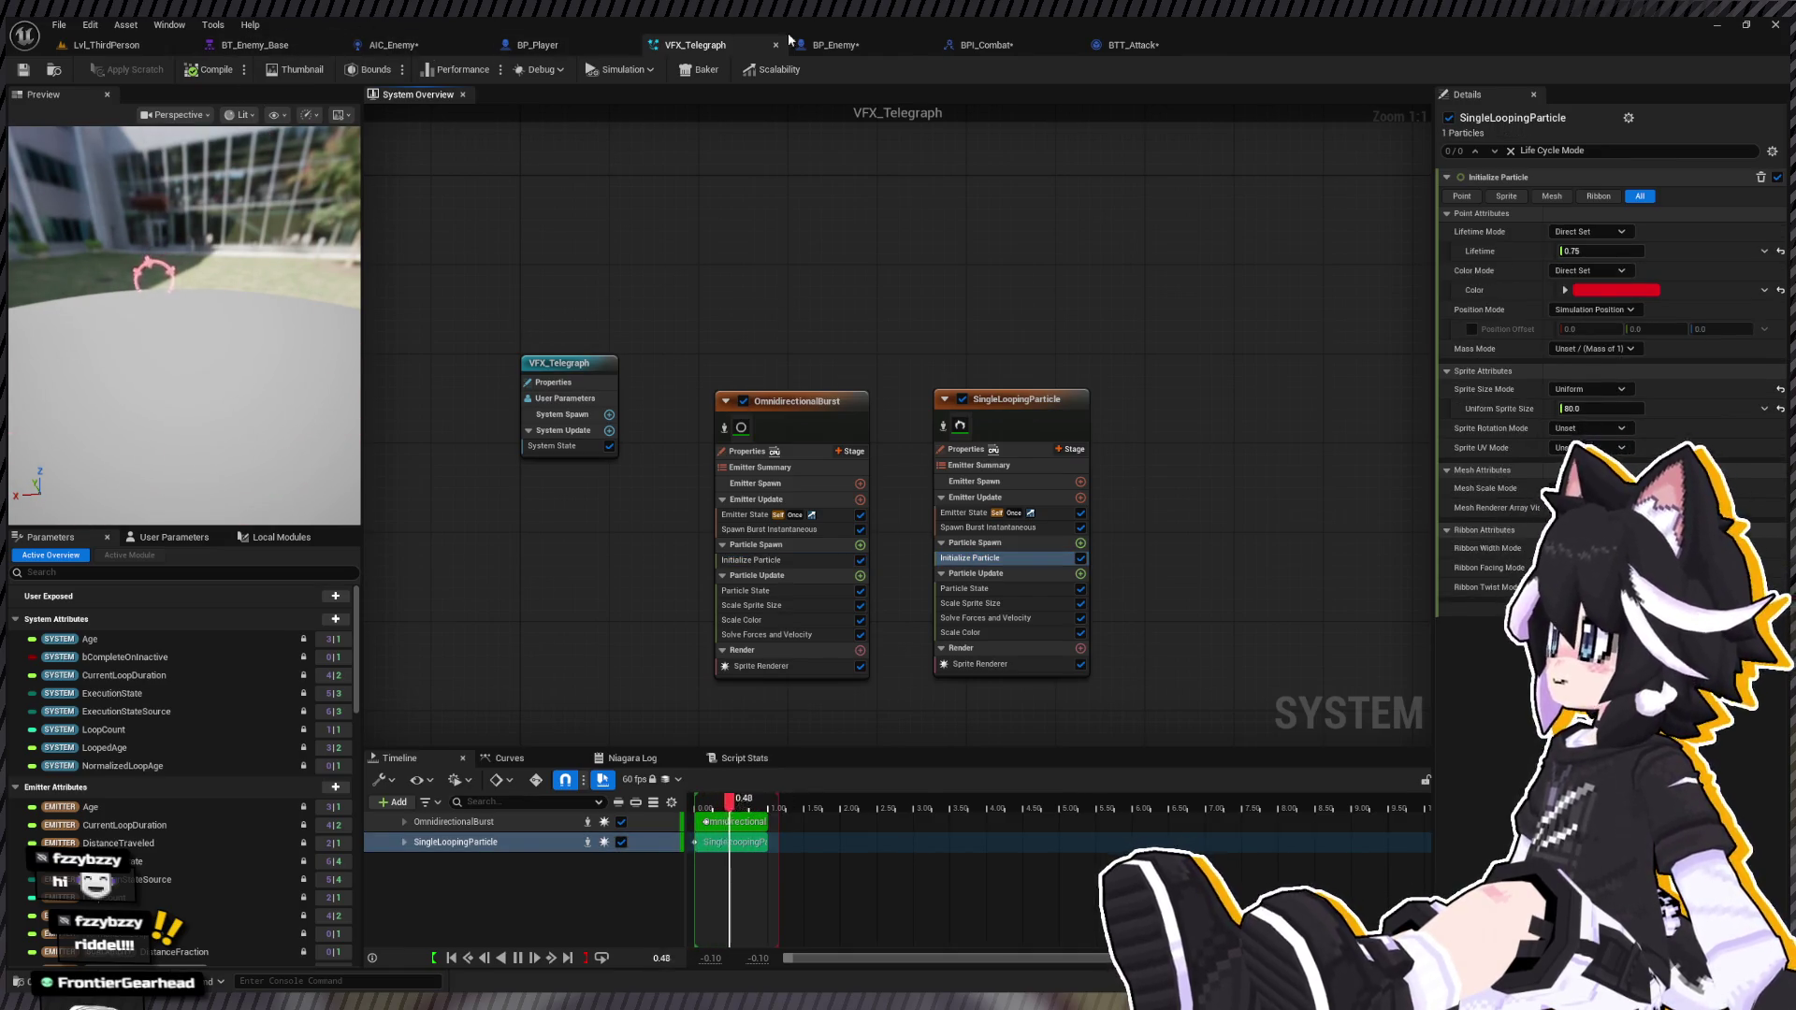
{"action": "left_click", "coordinate": [428, 47]}
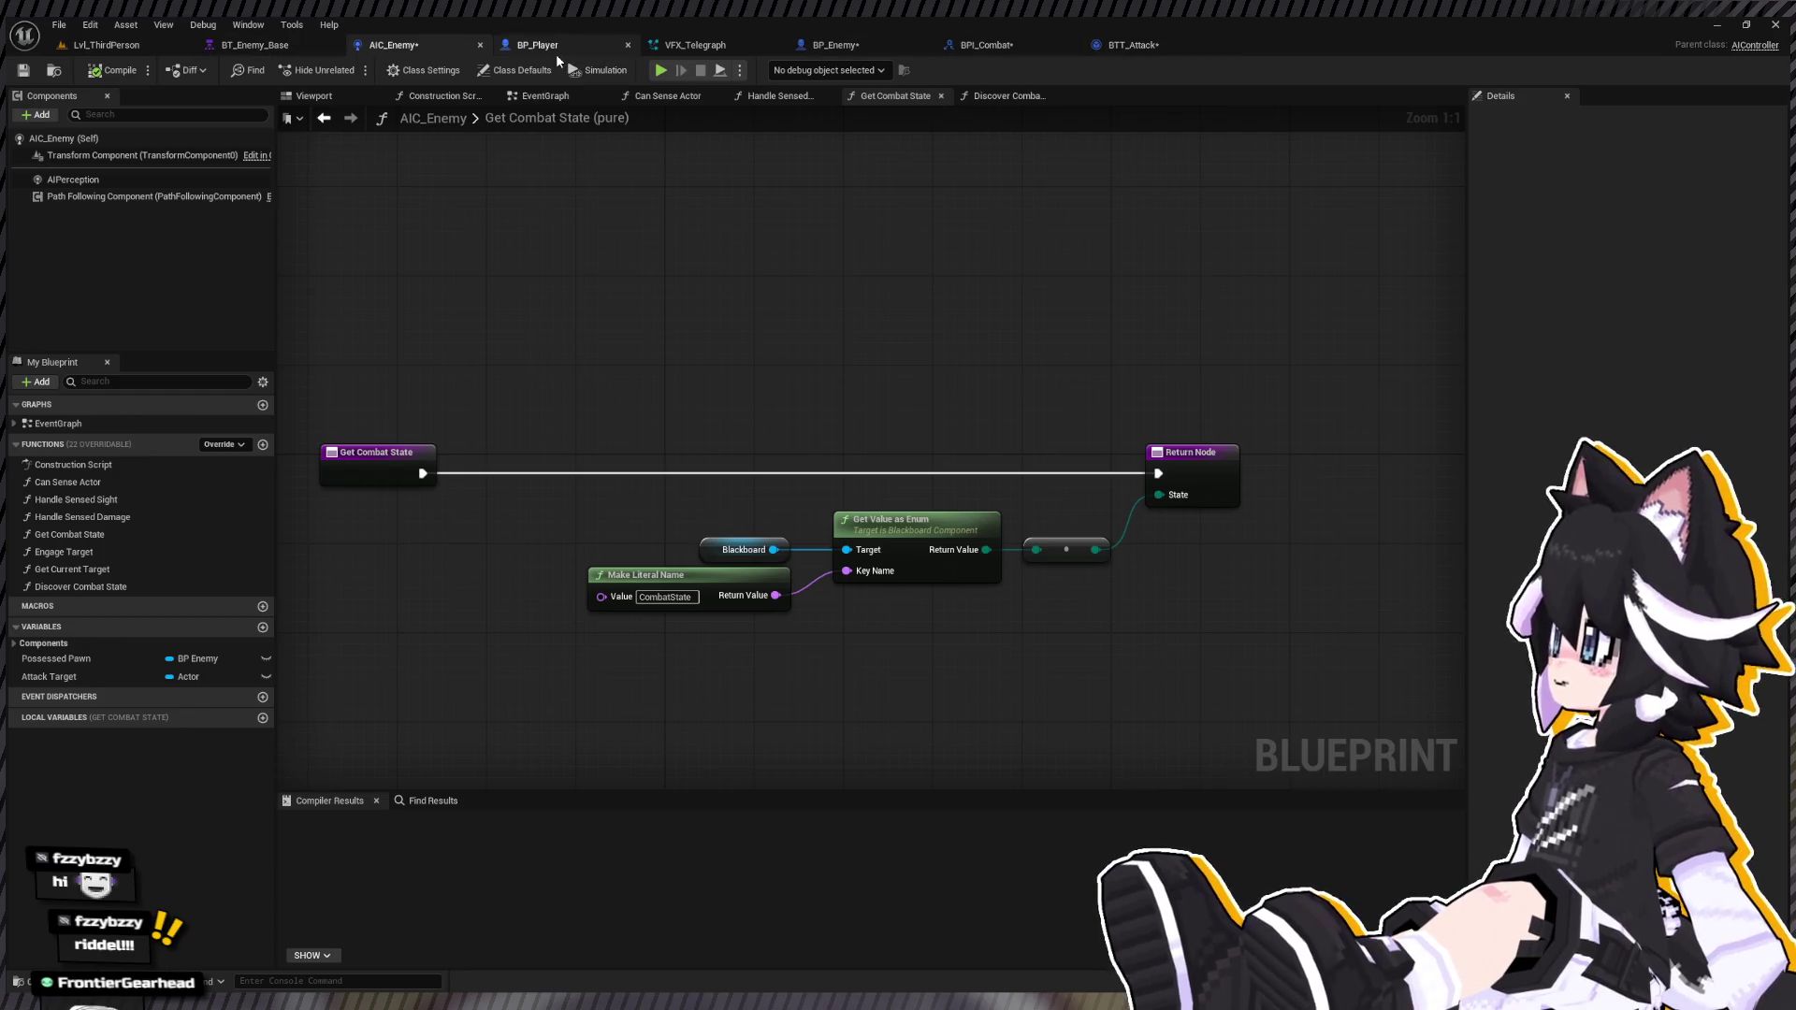
{"action": "left_click", "coordinate": [836, 47]}
Step: Set BP_Enemy's Delay duration to 0.35 seconds and start a play-test of the level
{"action": "left_click", "coordinate": [1045, 407]}
{"action": "type", "text": "3.5"}
{"action": "key", "text": "Return"}
{"action": "left_click", "coordinate": [126, 44]}
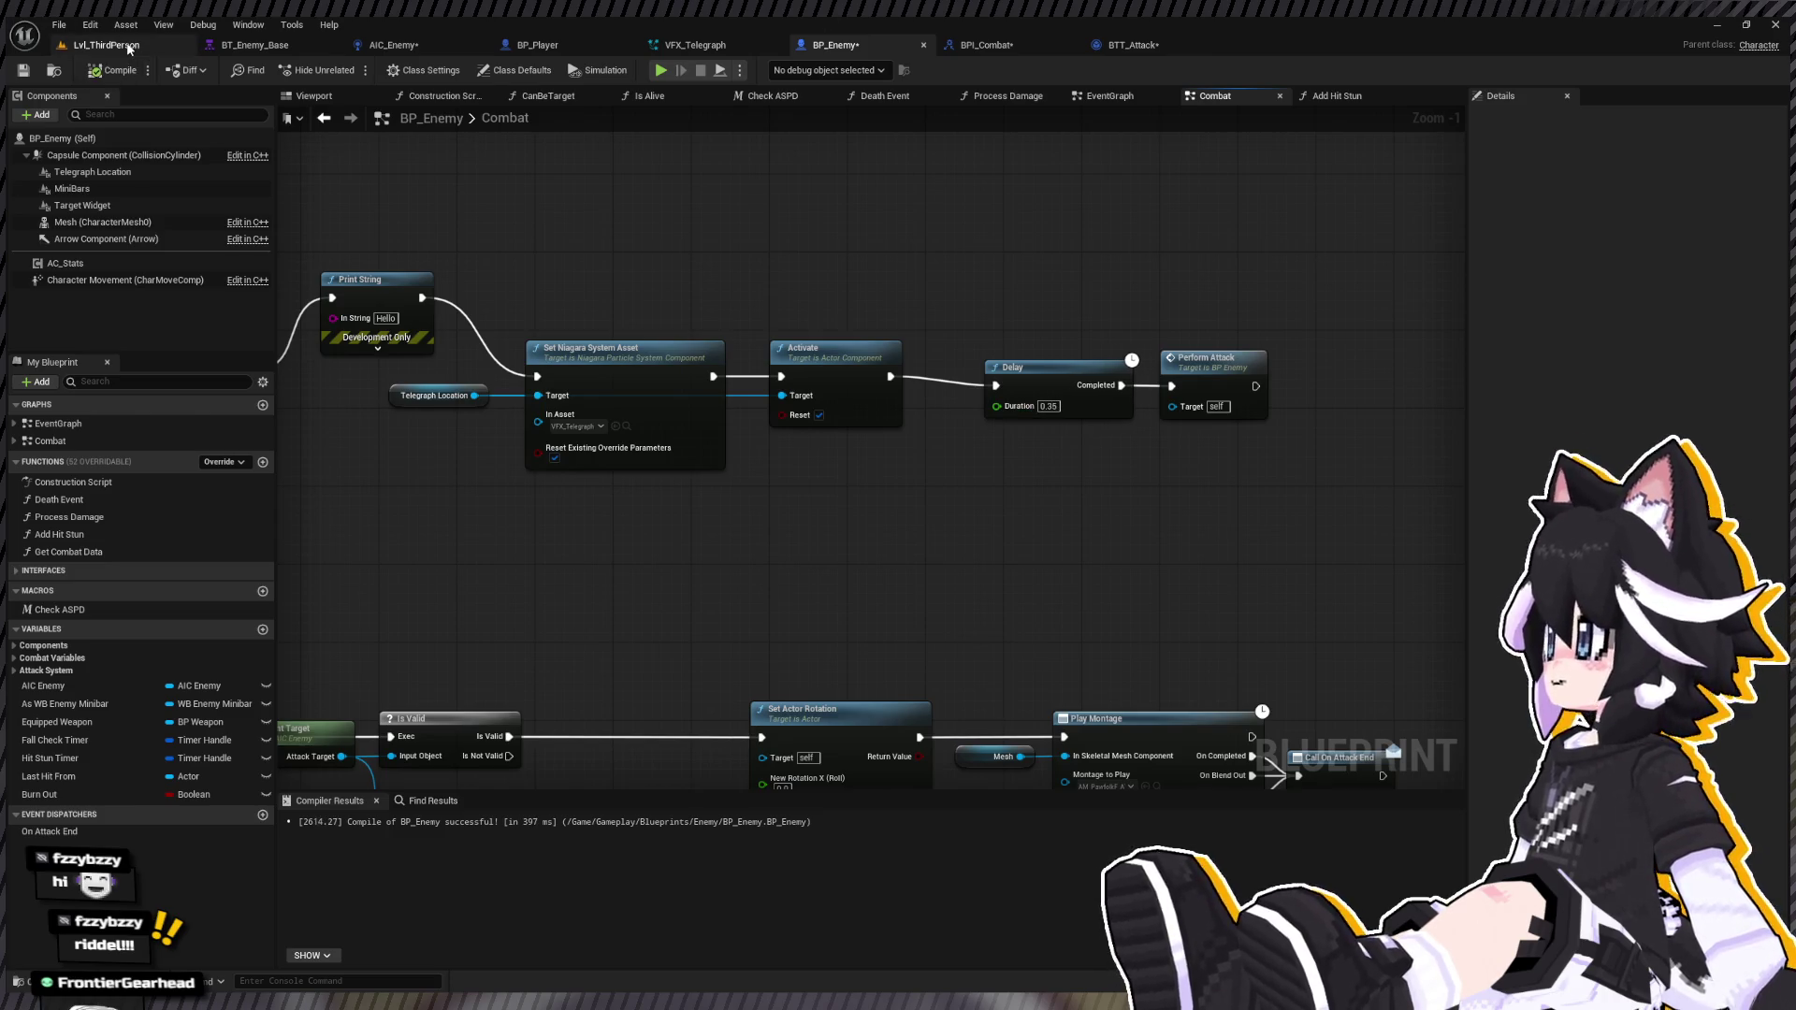
{"action": "left_click", "coordinate": [352, 71]}
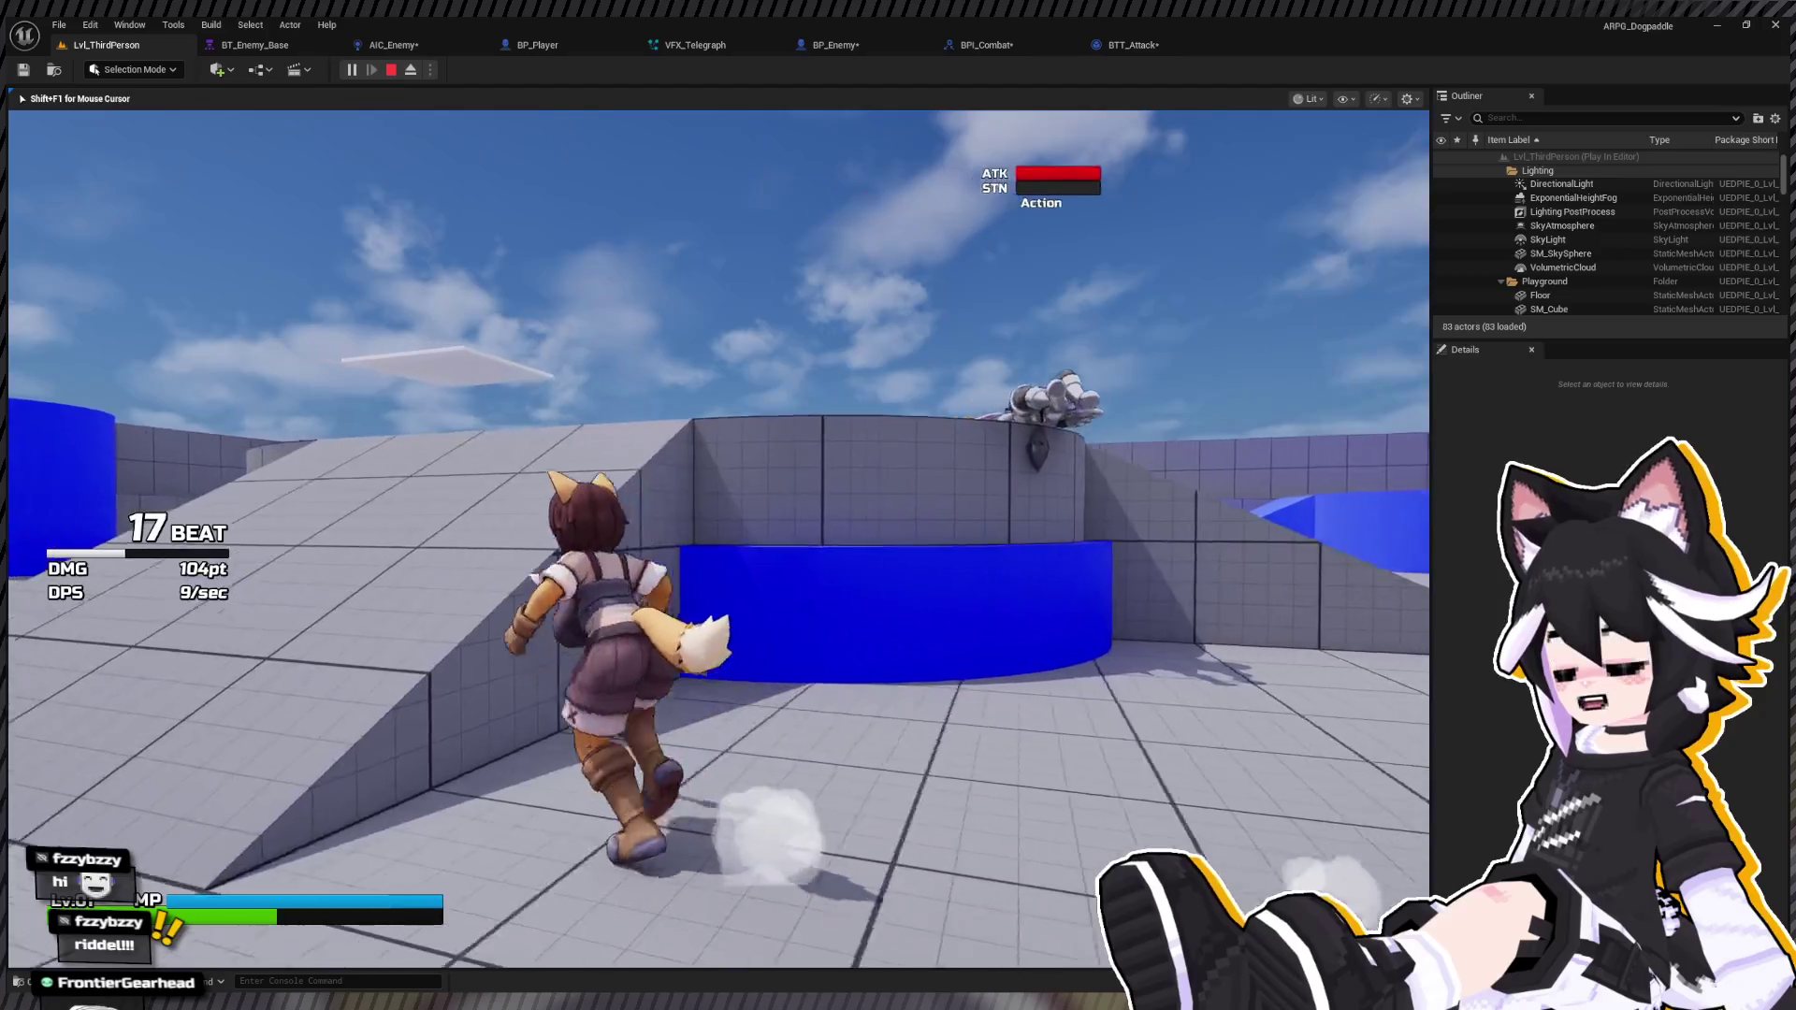
Step: Stop the running play-test and launch a fresh Play-In-Editor session
{"action": "key", "text": "Escape"}
{"action": "type", "text": "coll"}
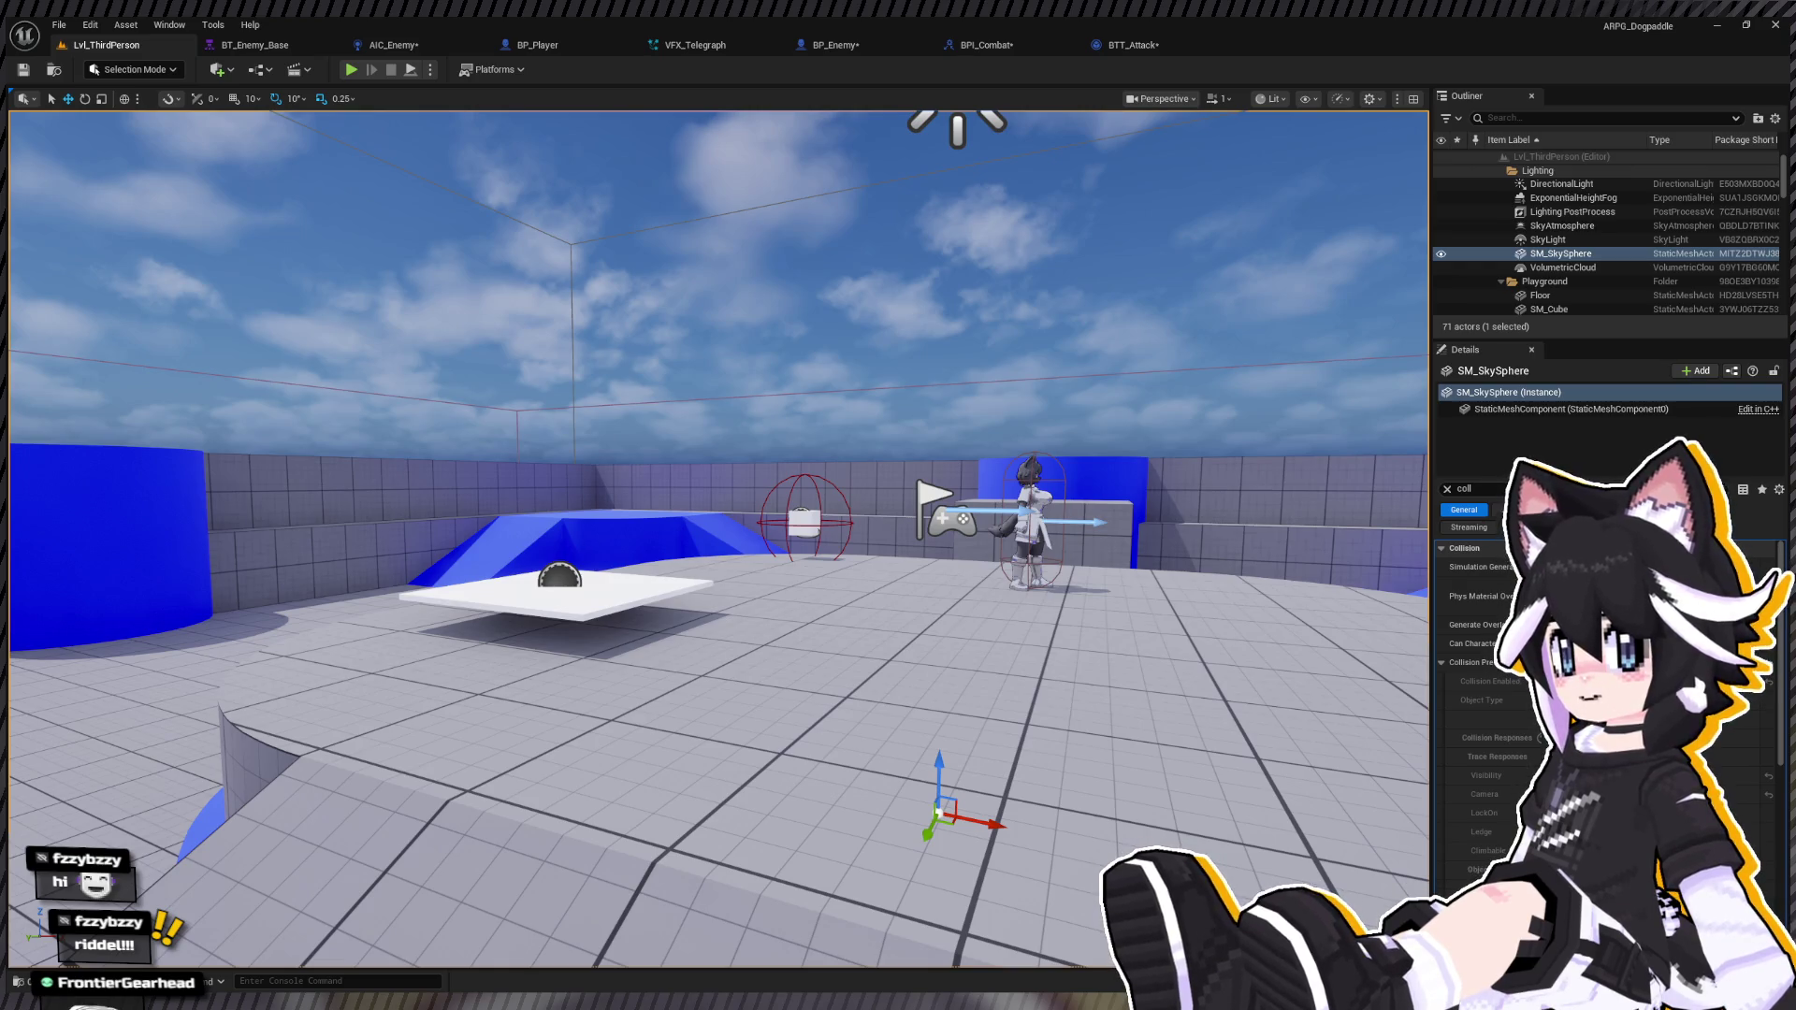
{"action": "left_click", "coordinate": [351, 69]}
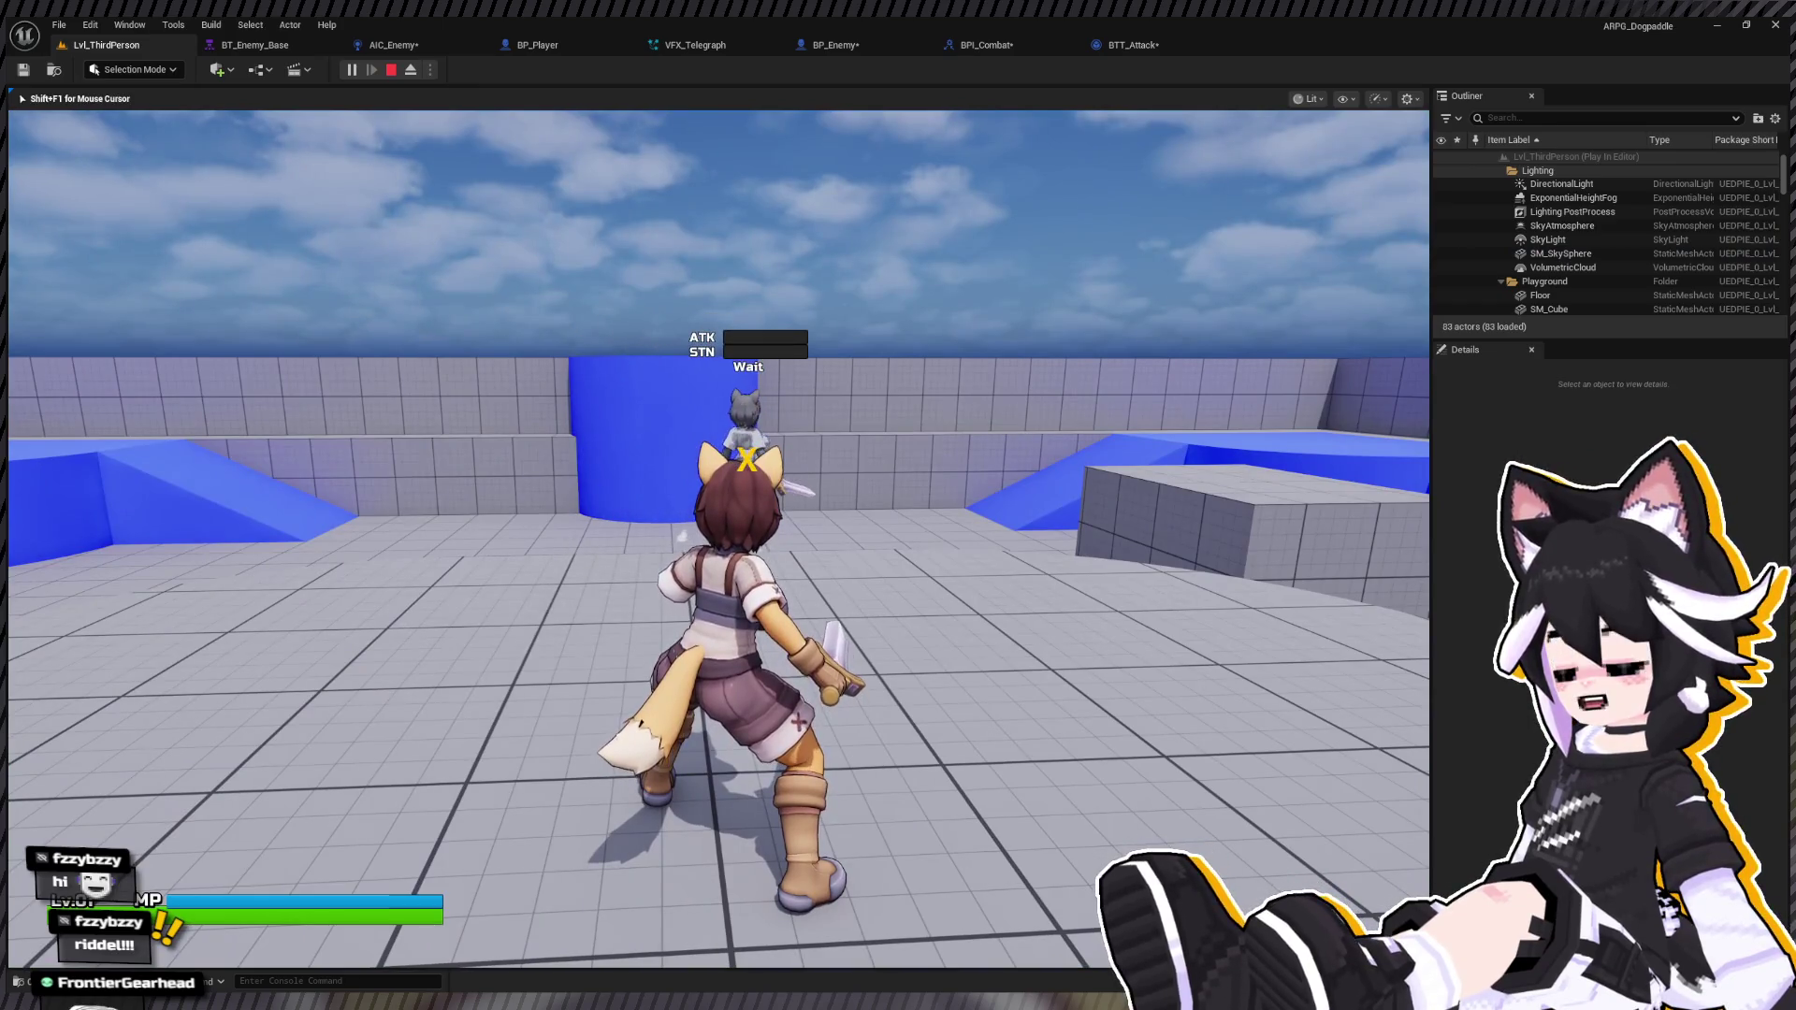
Step: Dash at the Dummy and chain sword attacks to stun it, then stop playing
{"action": "key", "text": "w"}
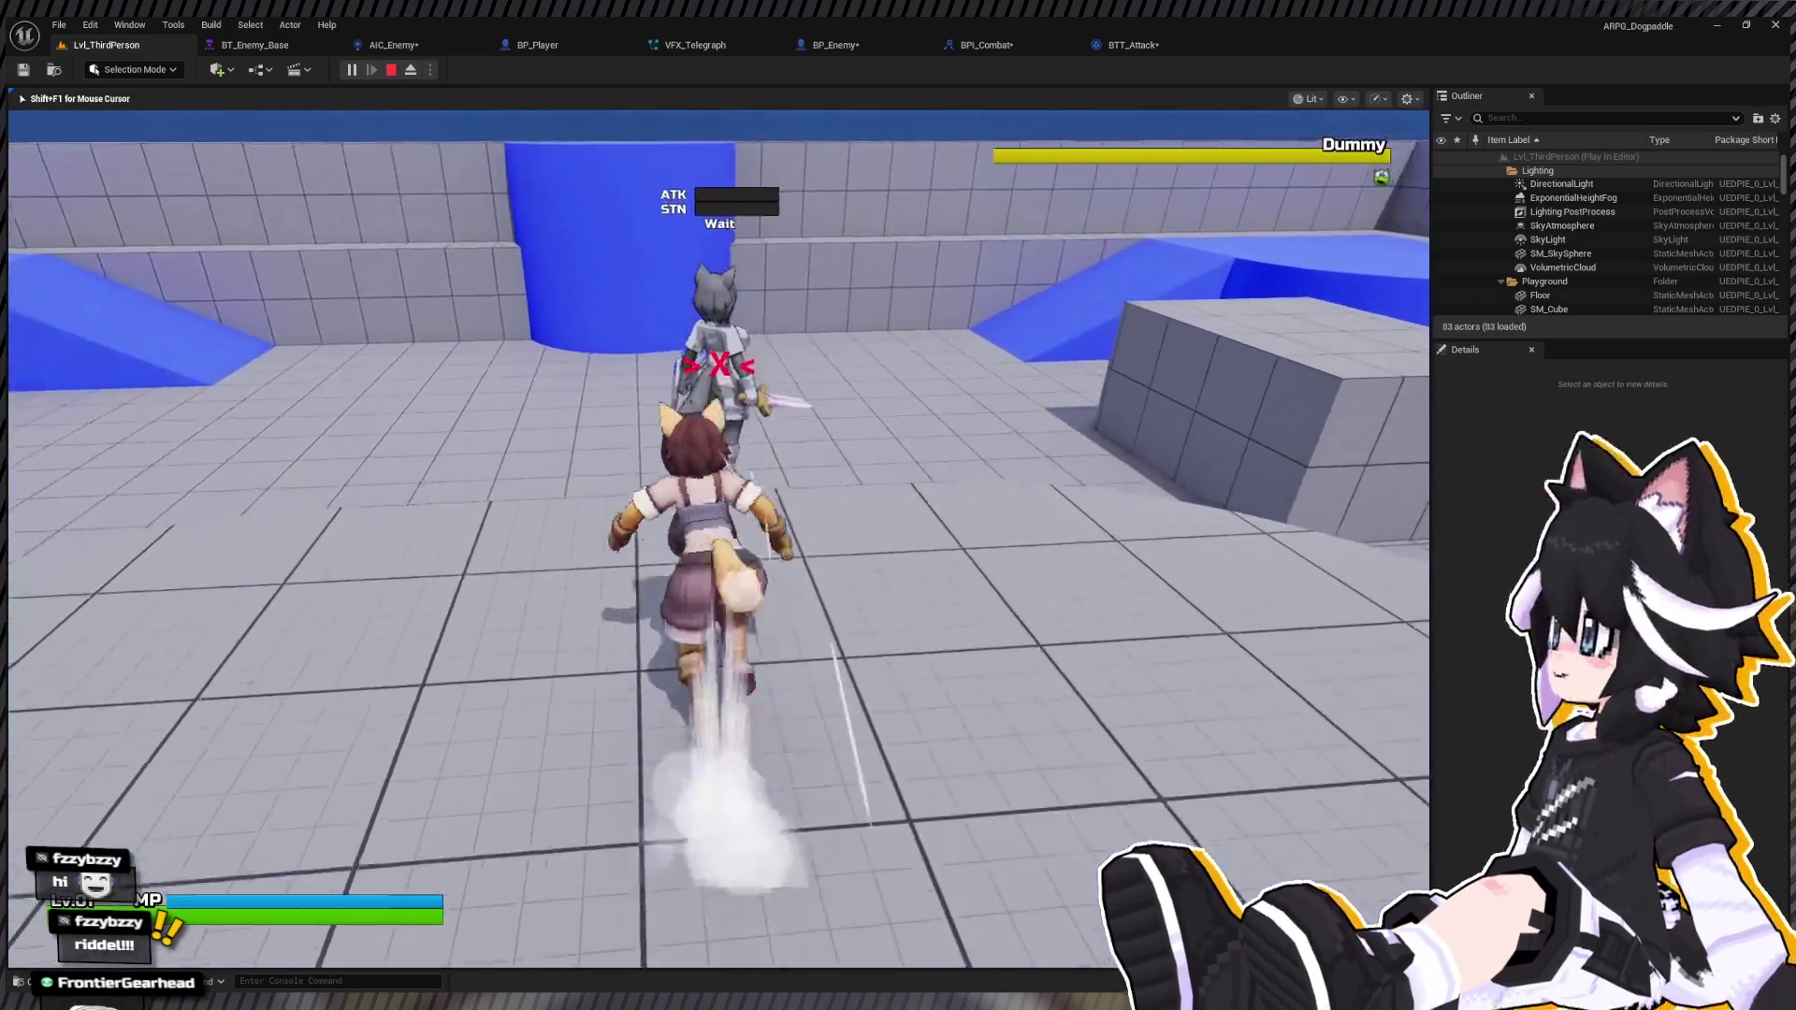
{"action": "key", "text": "w"}
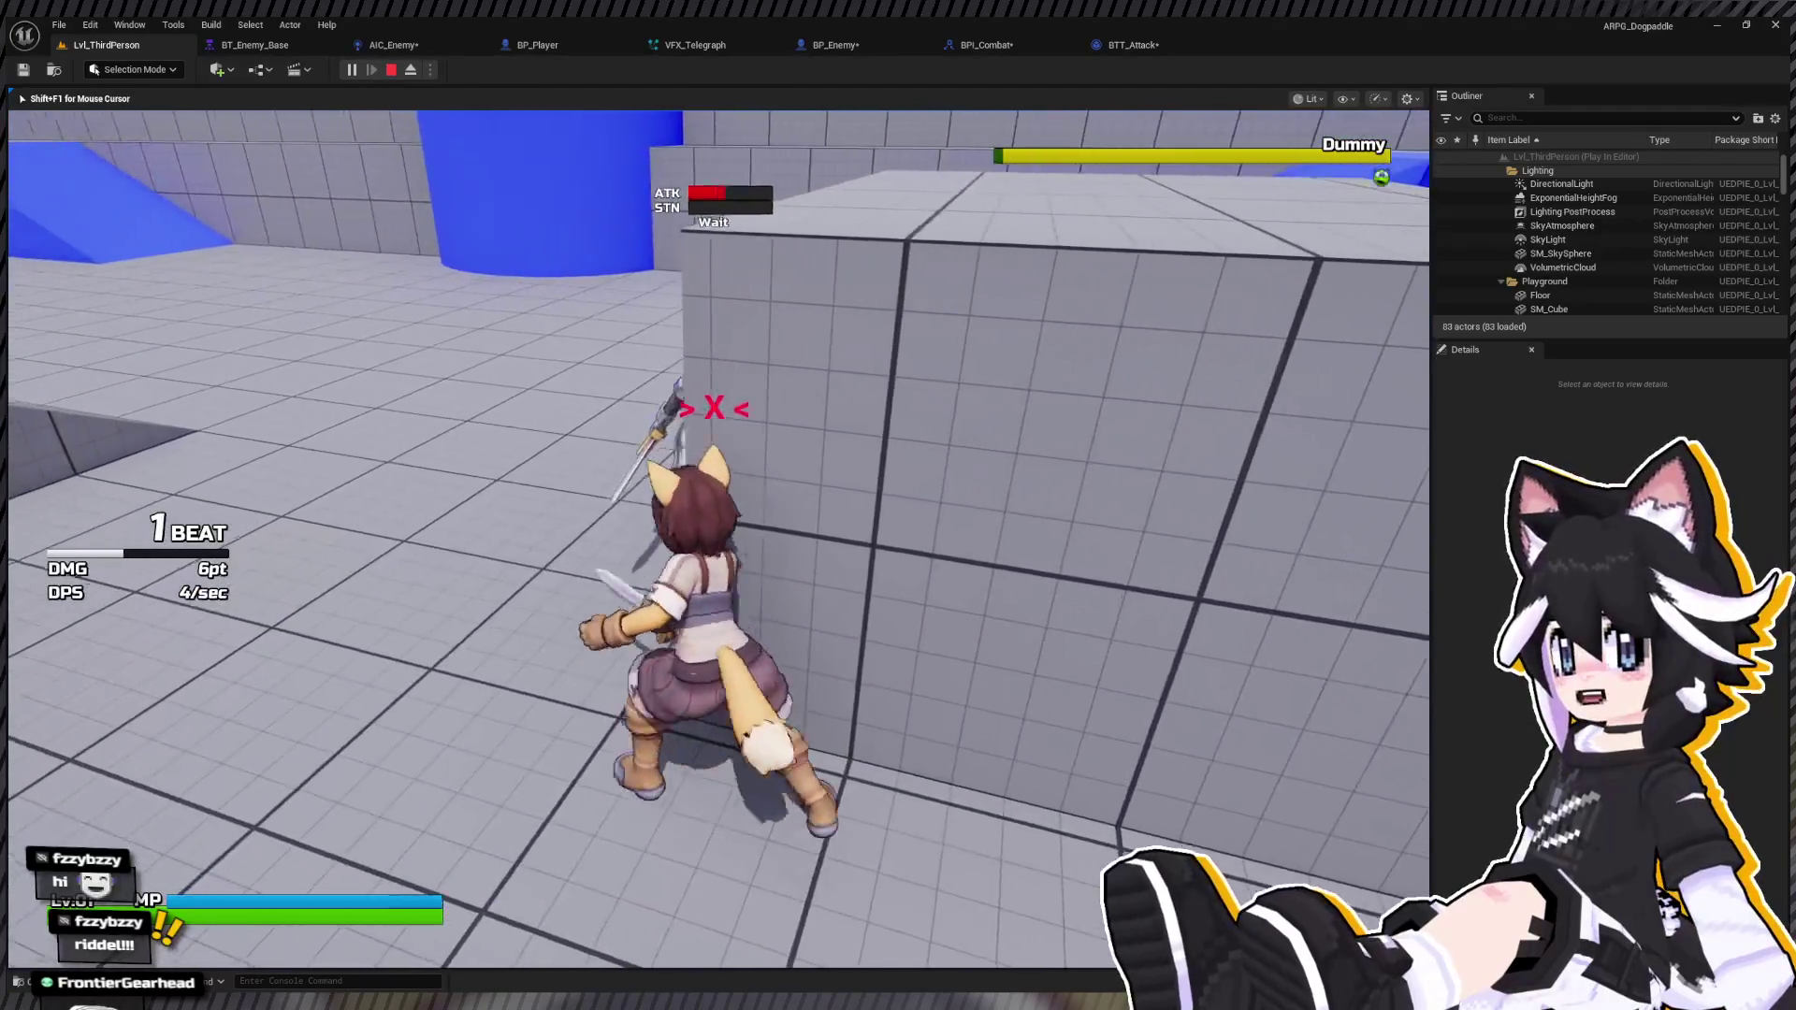
{"action": "key", "text": "w"}
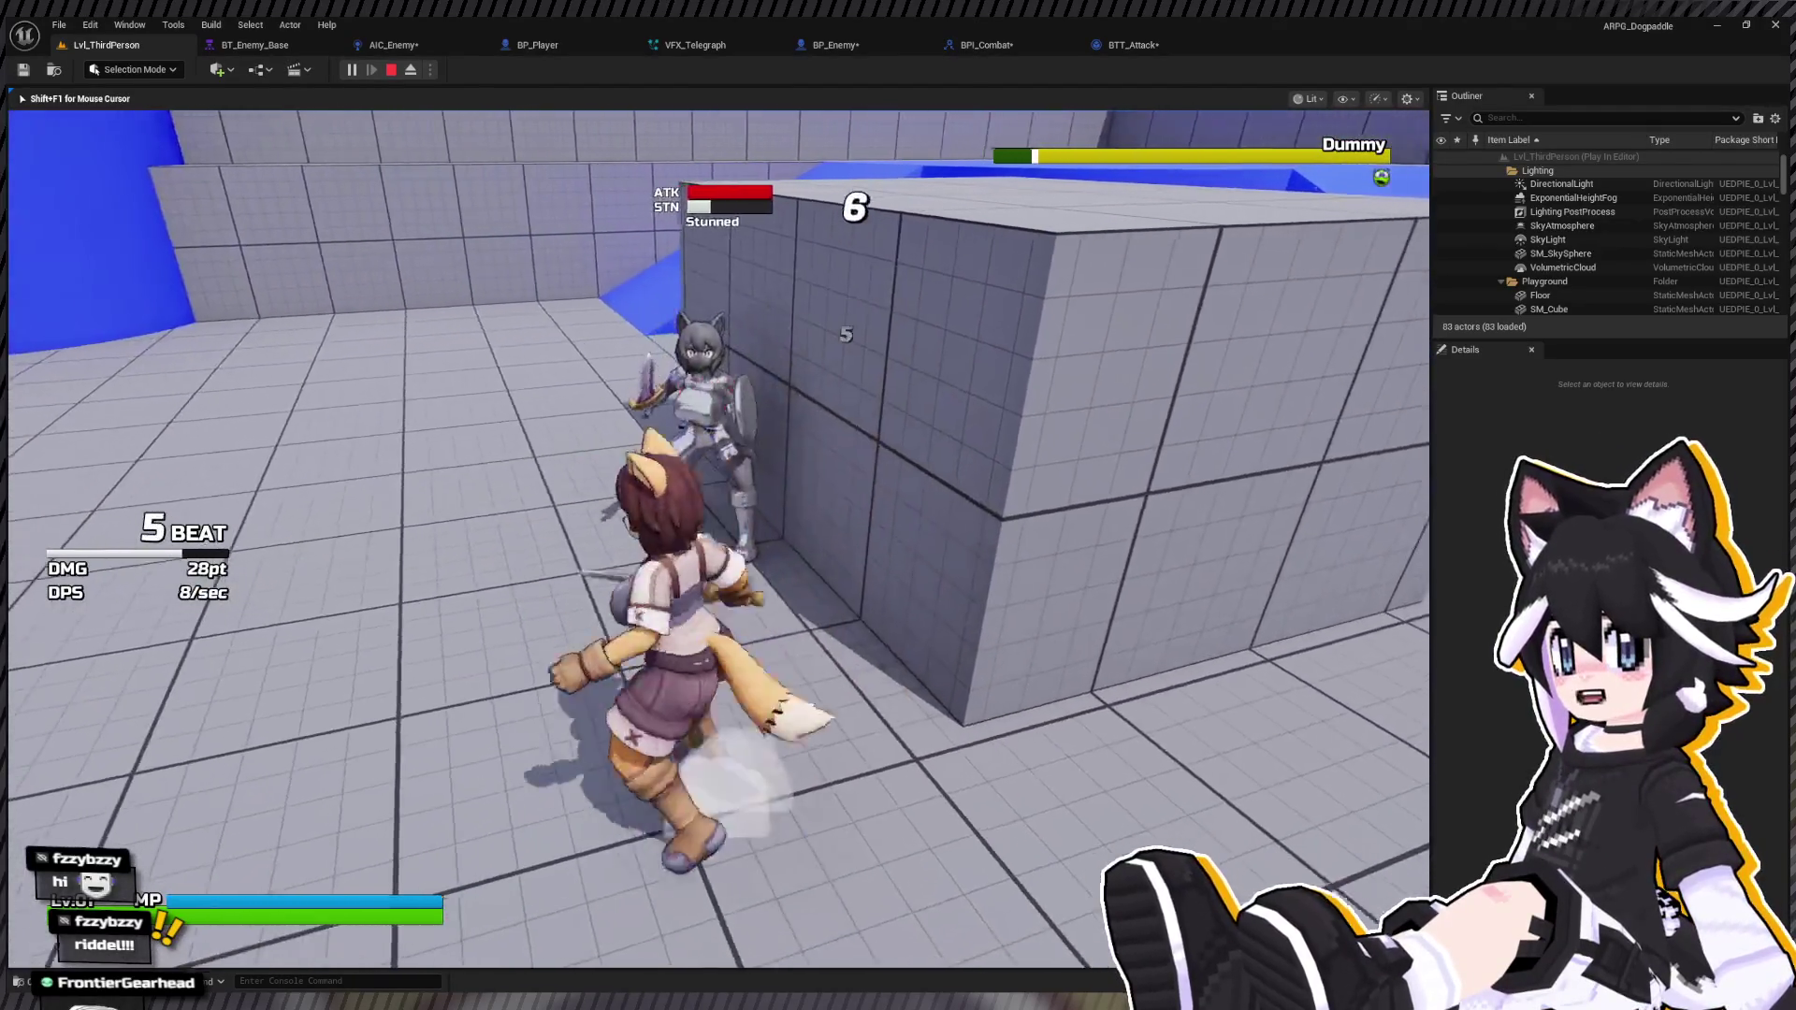
{"action": "key", "text": "w"}
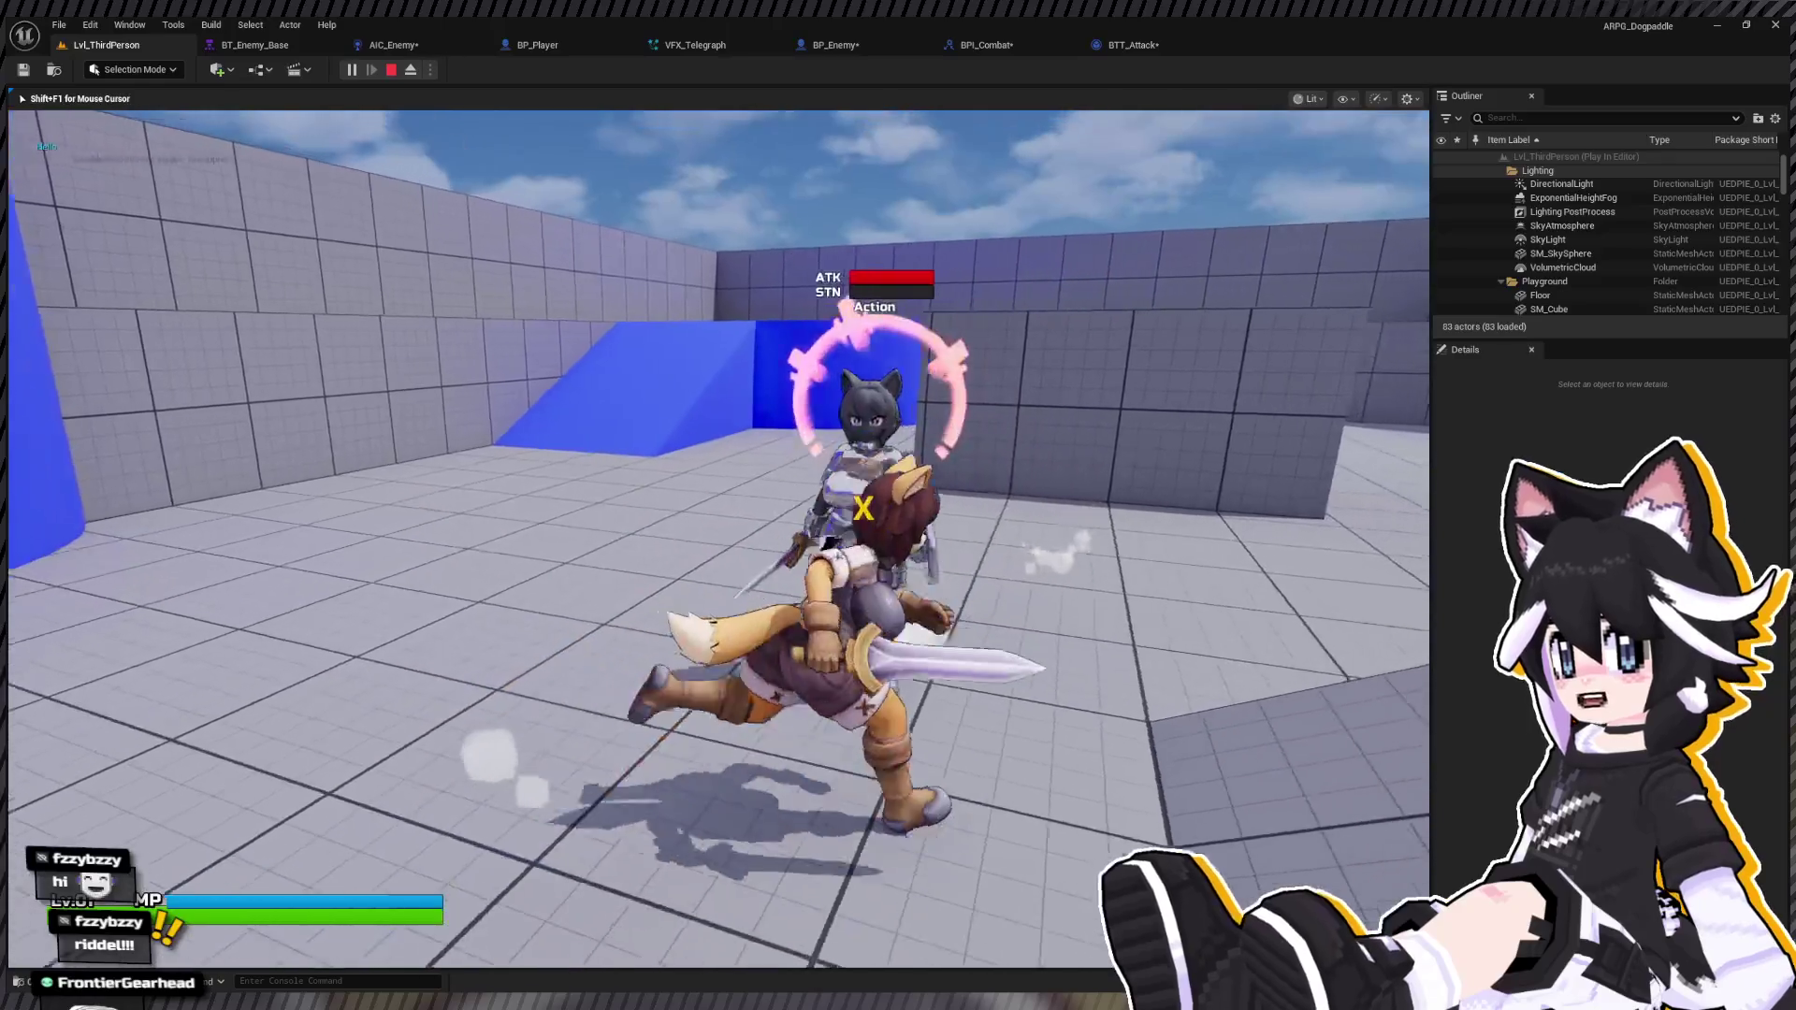
{"action": "key", "text": "w"}
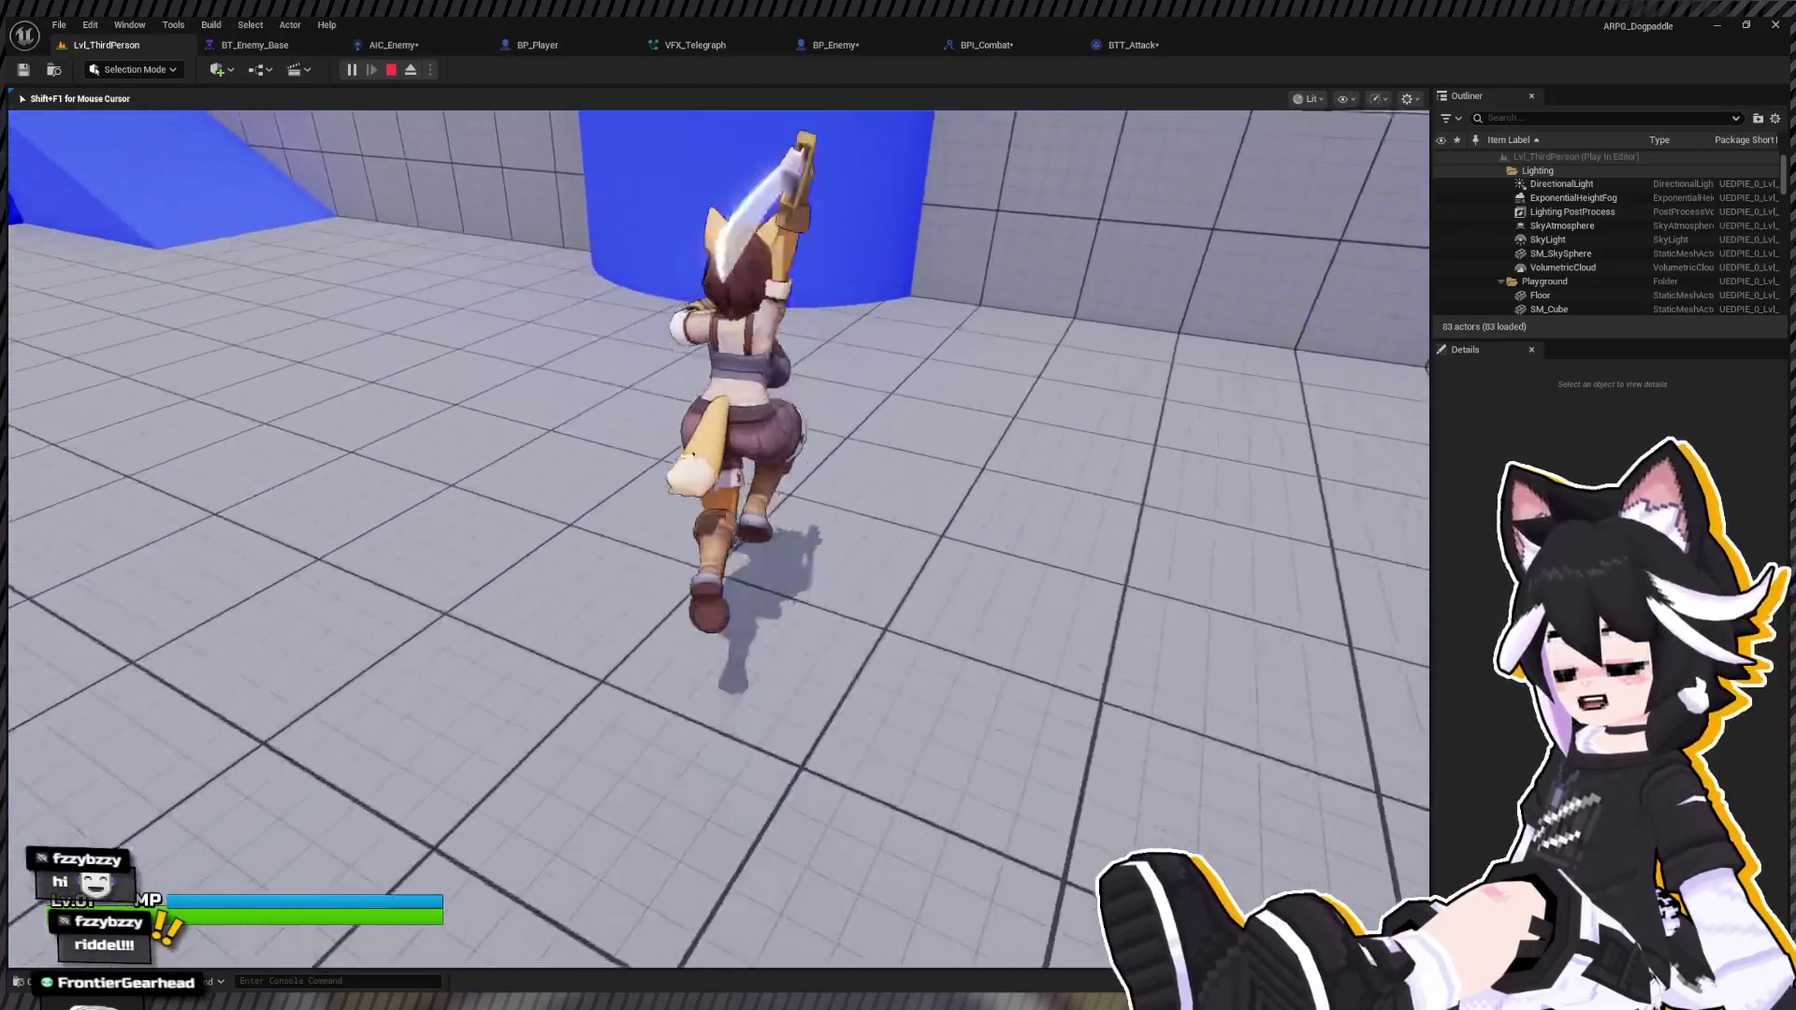
{"action": "key", "text": "w"}
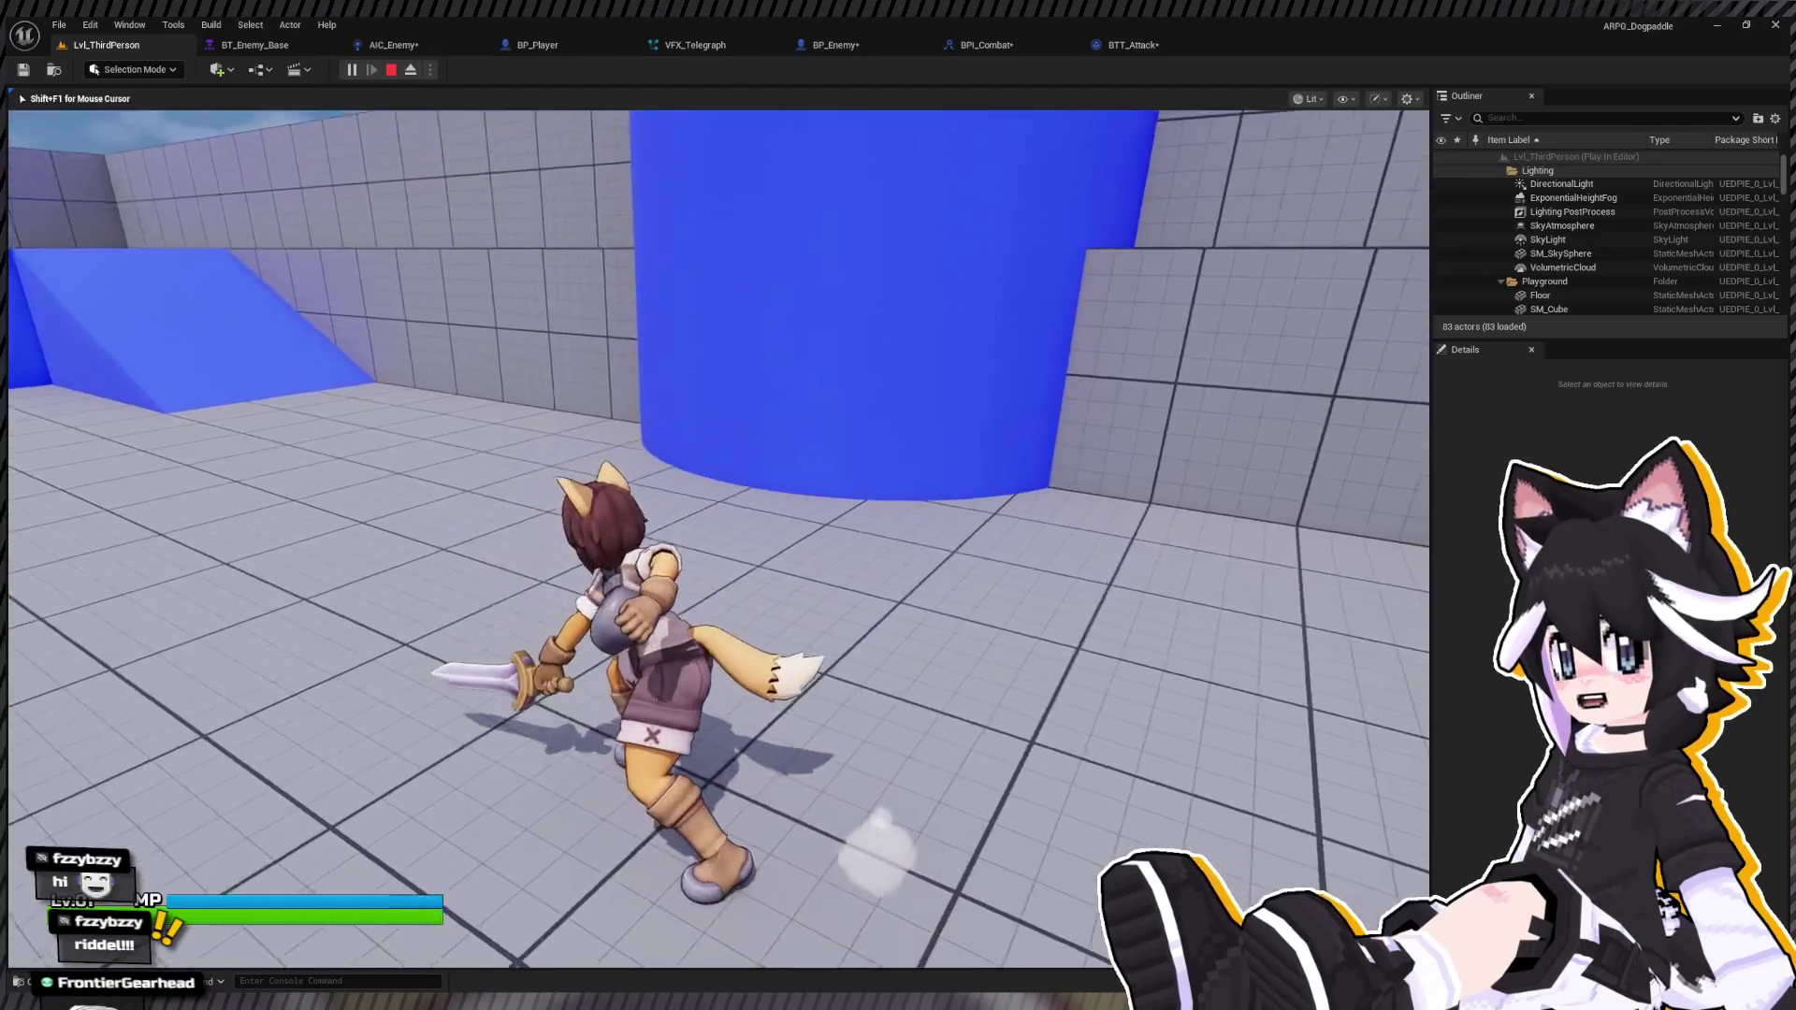
{"action": "left_click", "coordinate": [719, 538]}
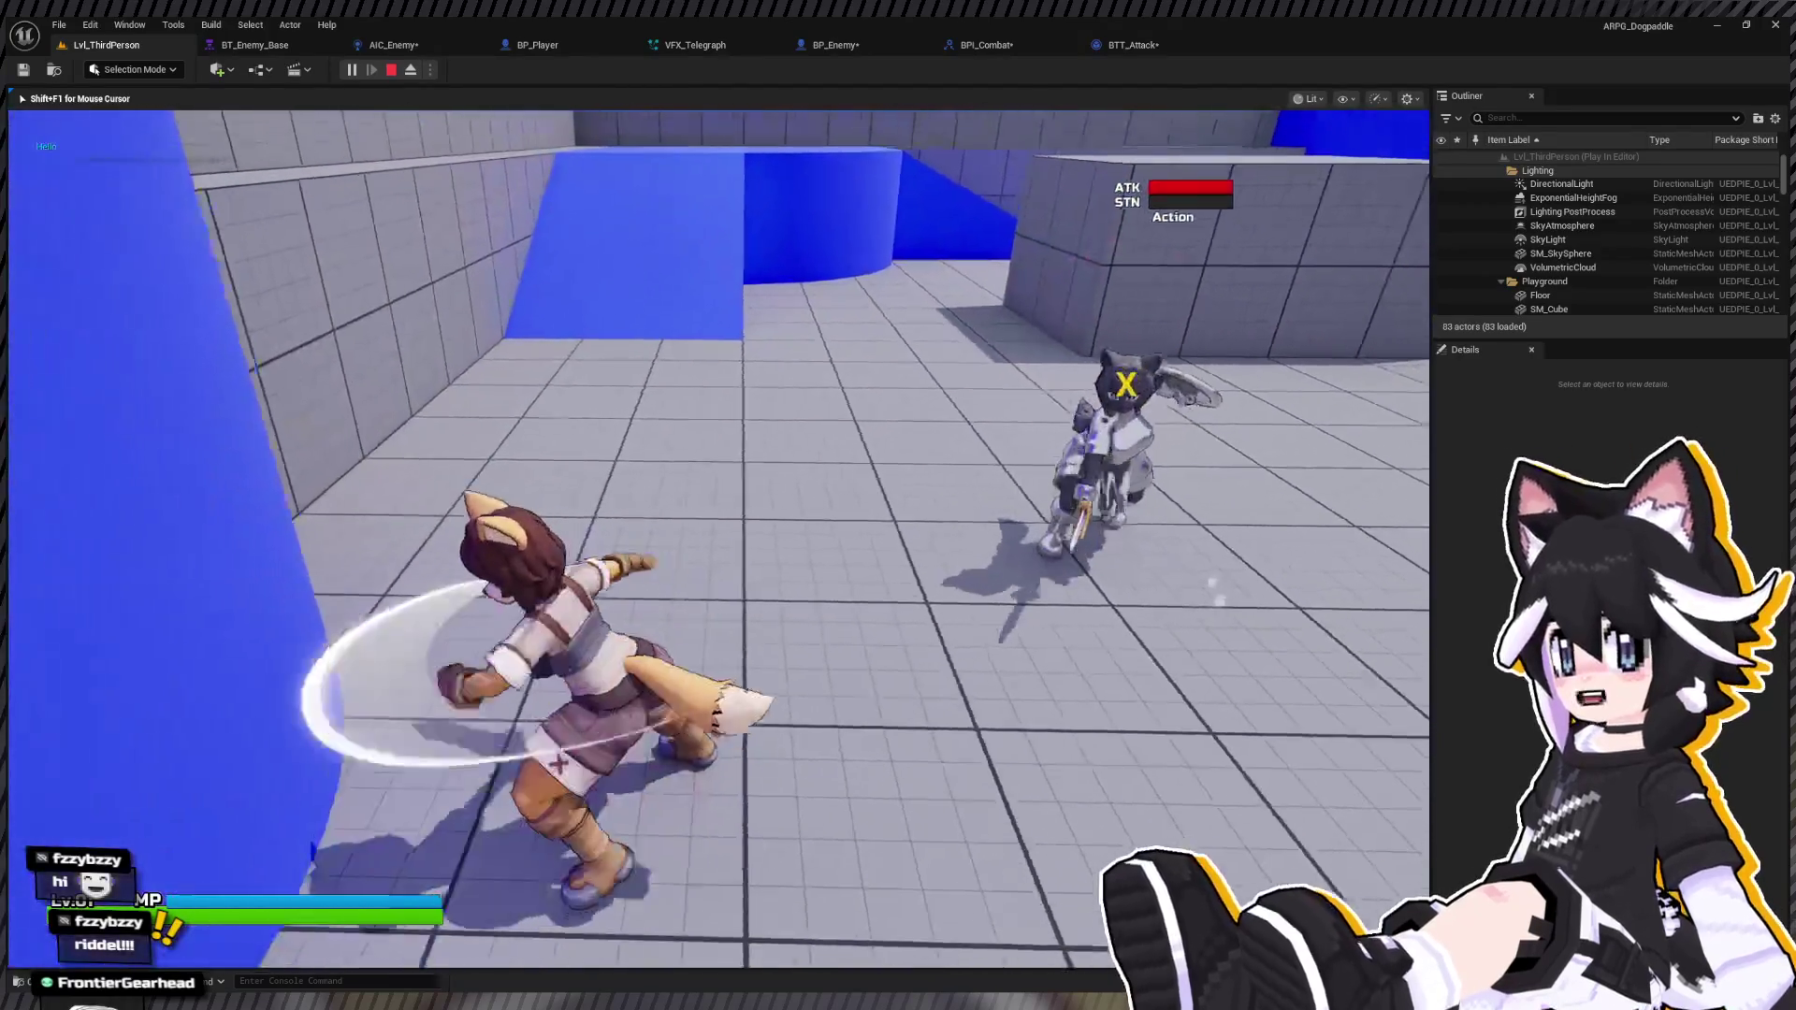
{"action": "key", "text": "w"}
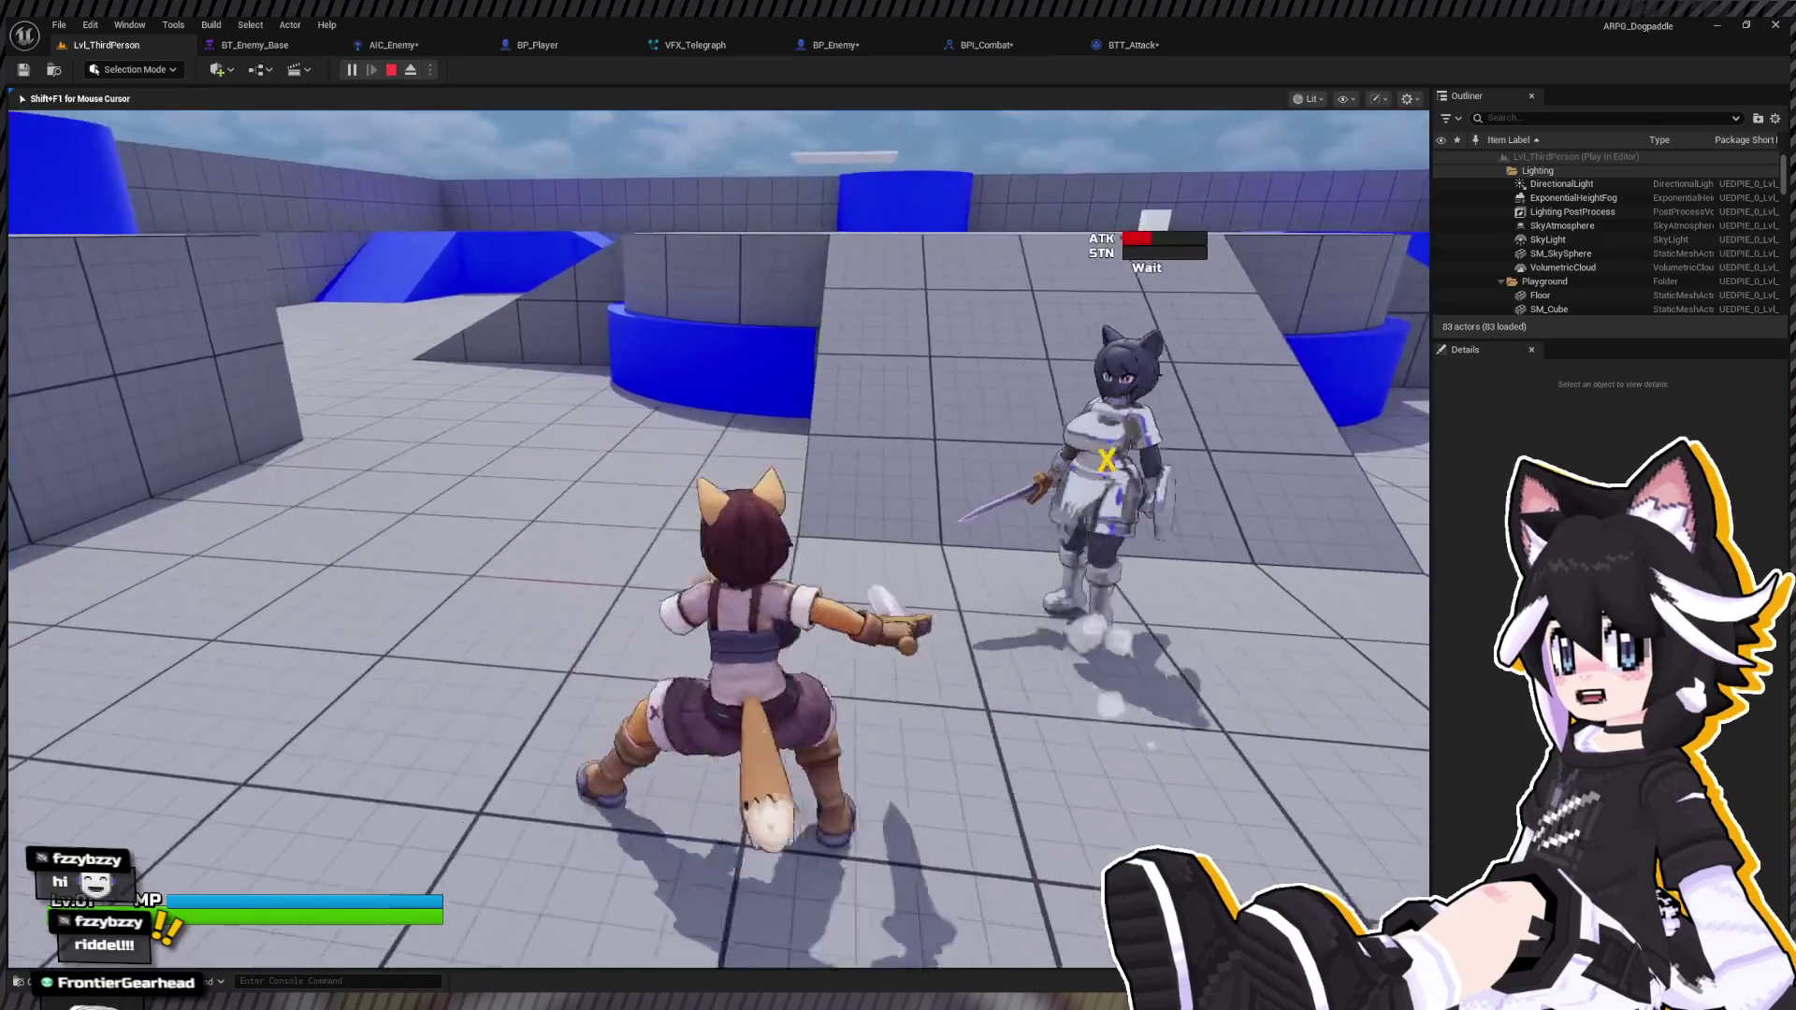
{"action": "key", "text": "Escape"}
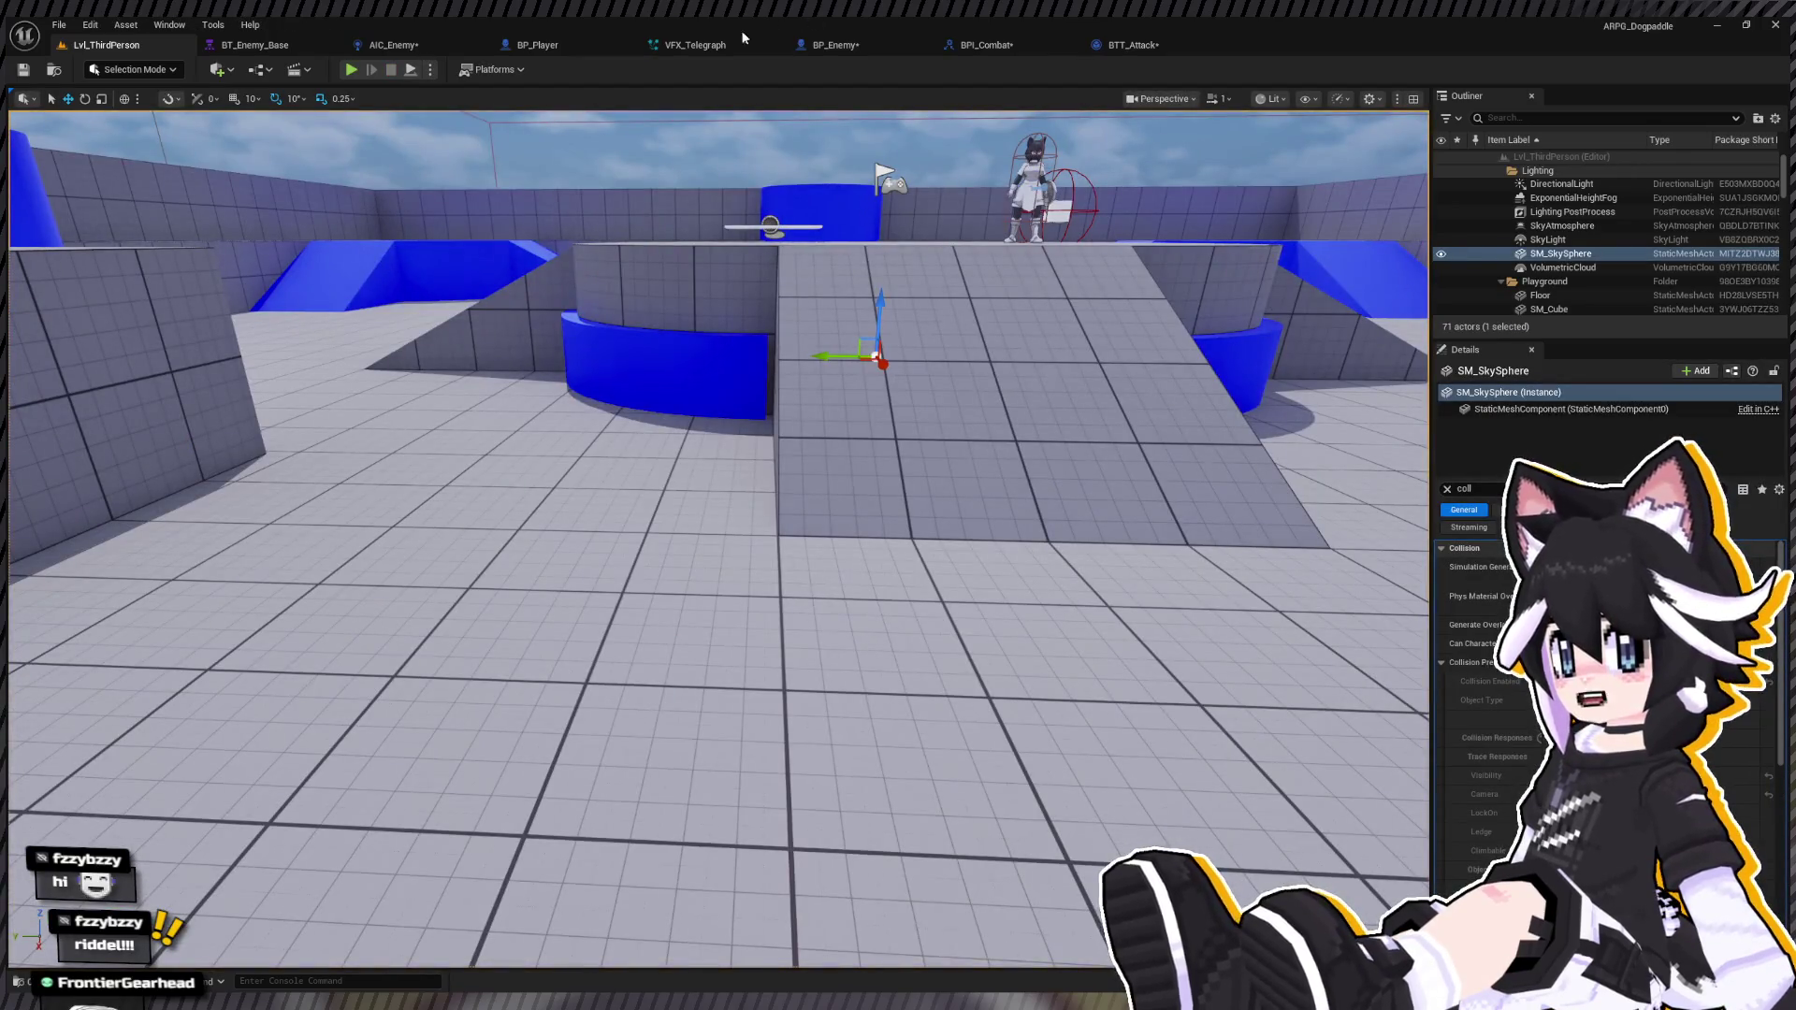
{"action": "left_click", "coordinate": [536, 44]}
Step: Search My Blueprint for 'twist to' and jump to the Twist to Target event
{"action": "scroll", "coordinate": [716, 418], "scroll_direction": "down", "scroll_amount": 5}
{"action": "scroll", "coordinate": [715, 418], "scroll_direction": "up", "scroll_amount": 3}
{"action": "left_click_drag", "start_coordinate": [675, 309], "coordinate": [291, 516]}
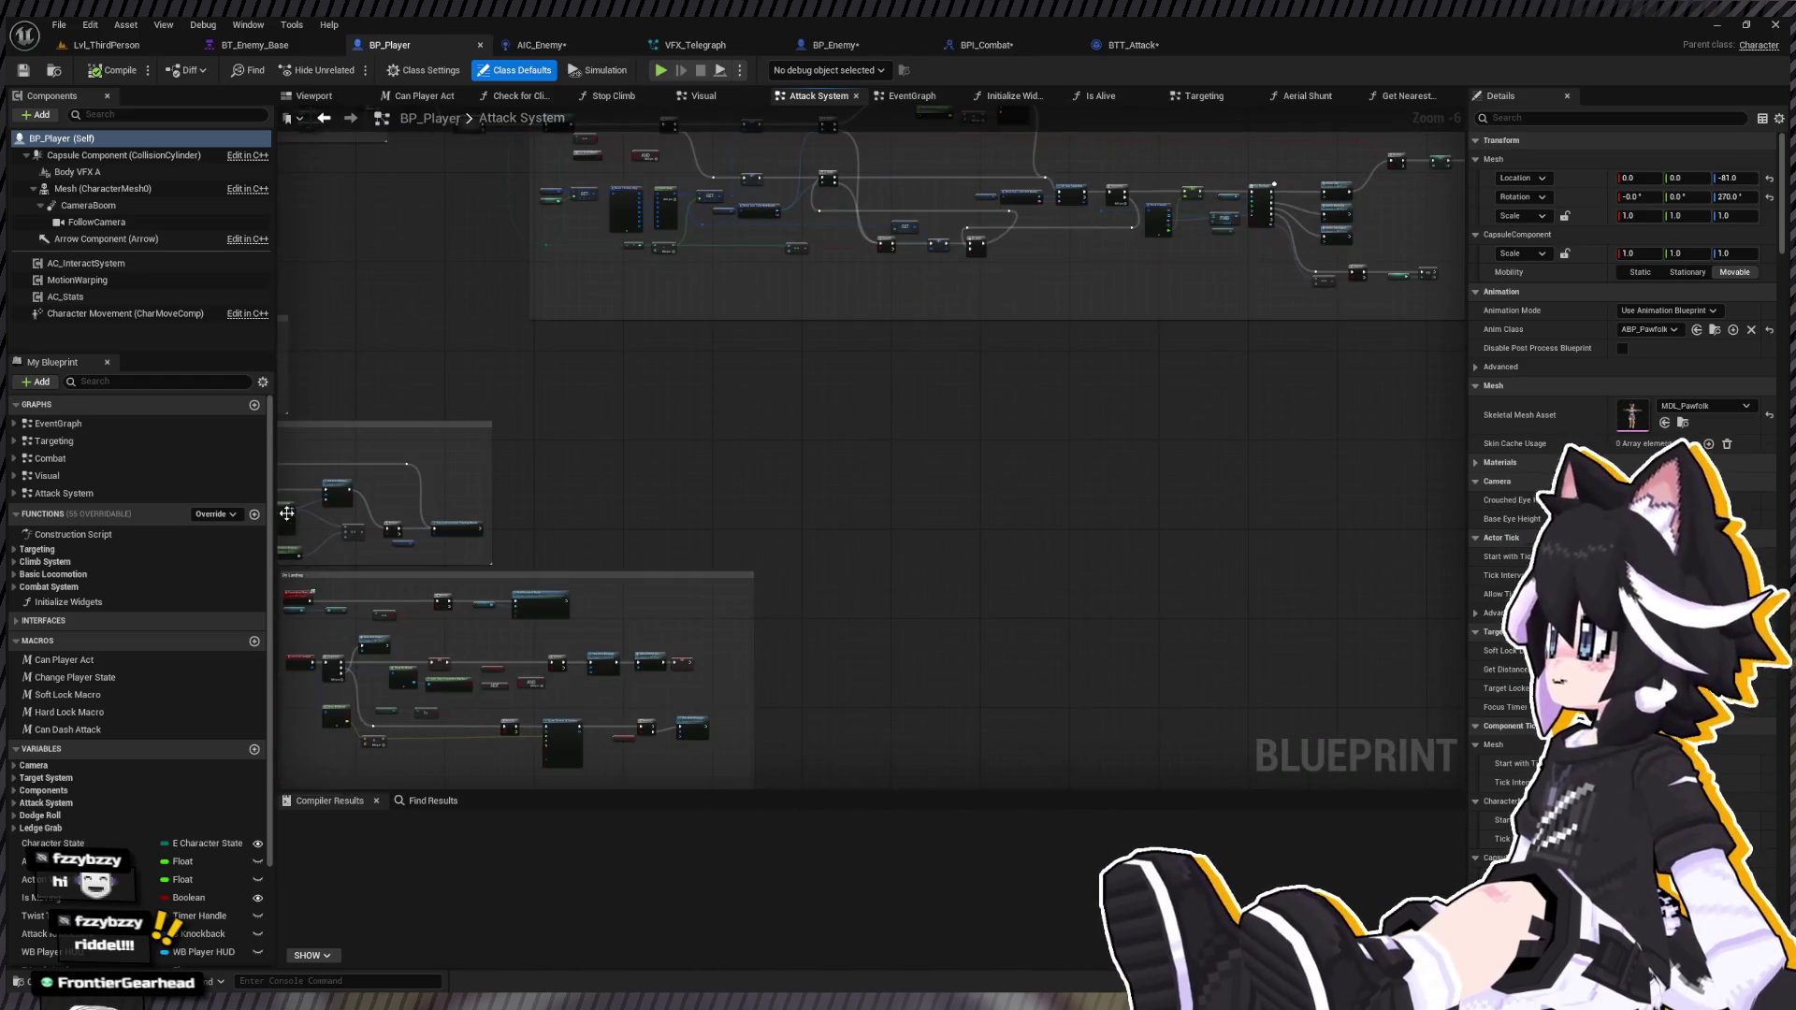
{"action": "double_click", "coordinate": [152, 459]}
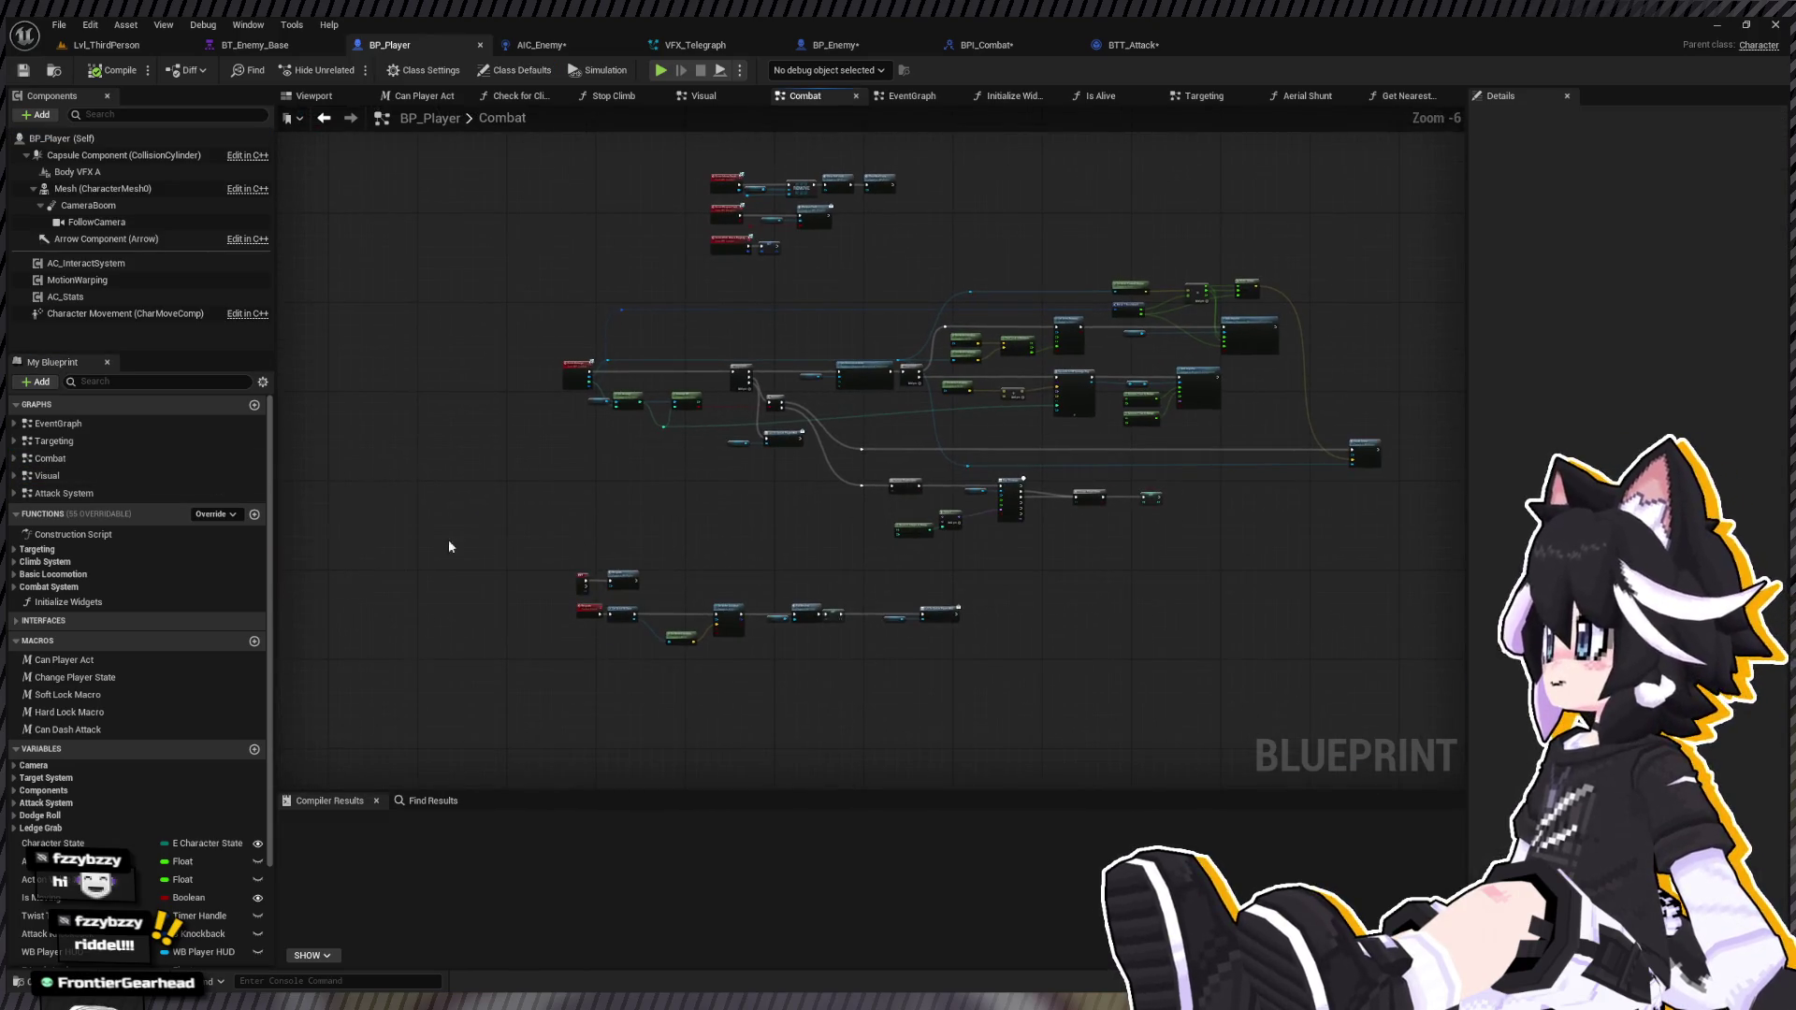
{"action": "left_click", "coordinate": [48, 587]}
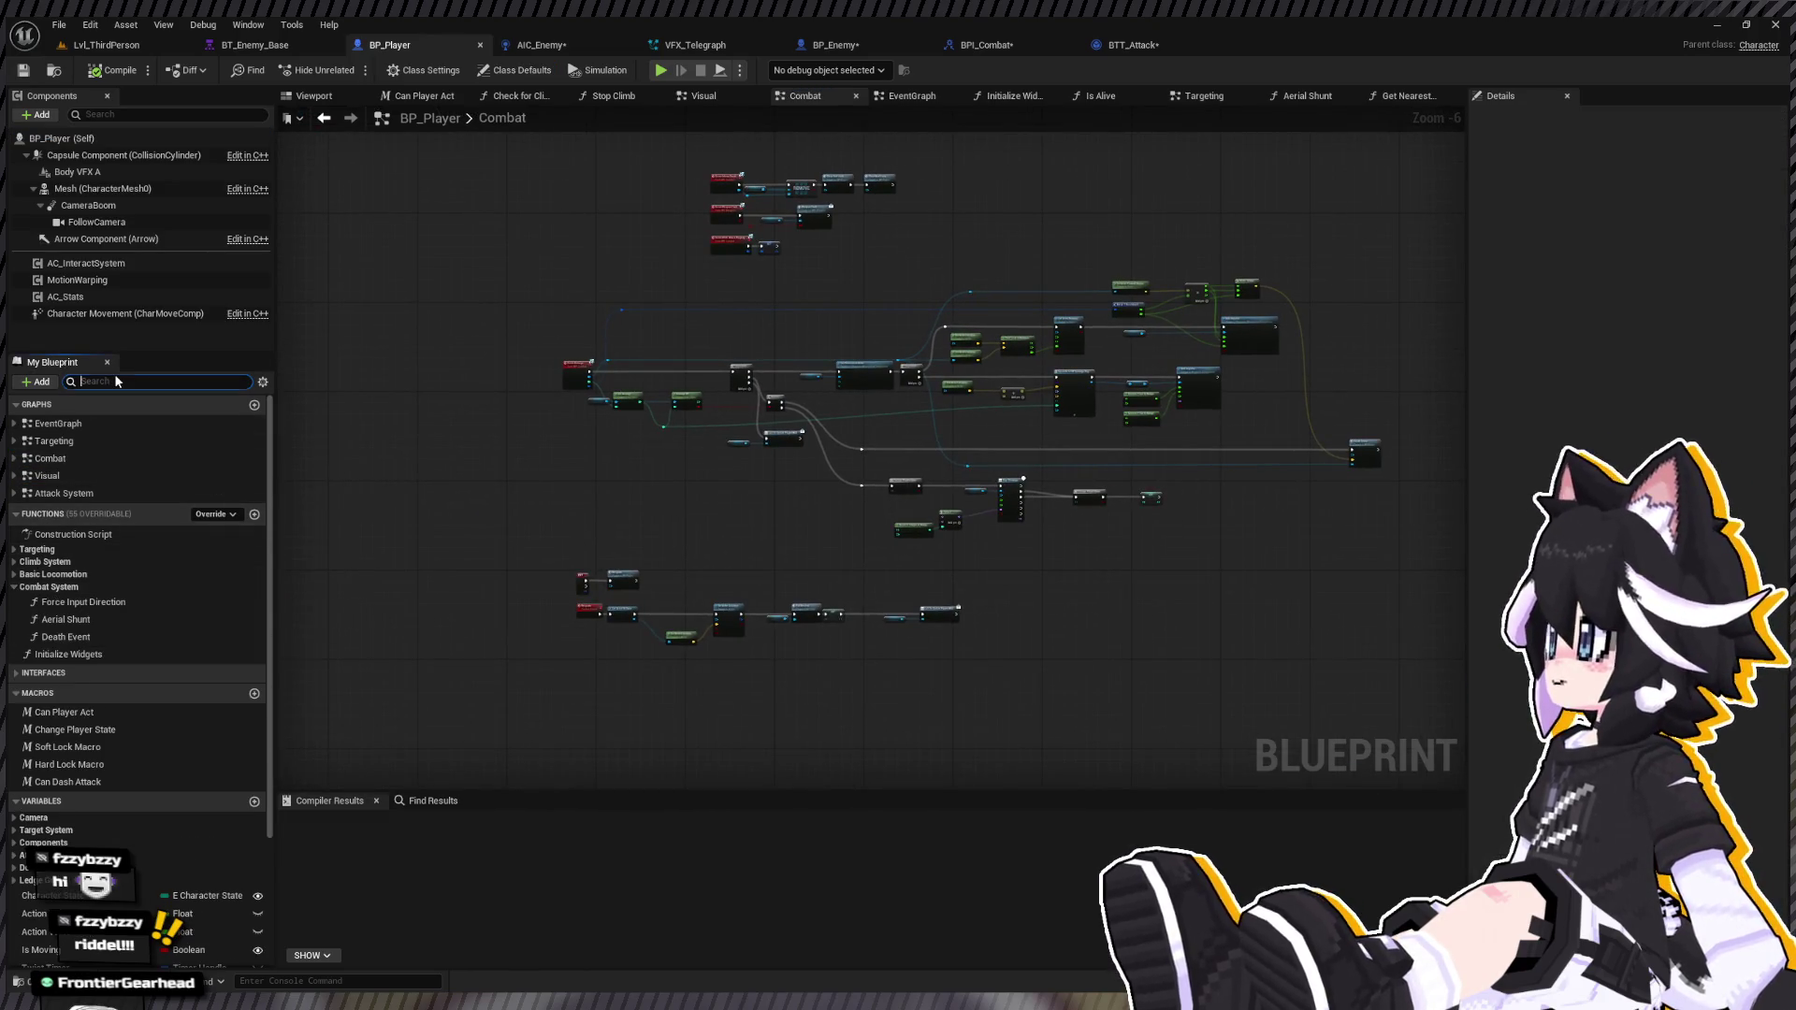
{"action": "type", "text": "twist to"}
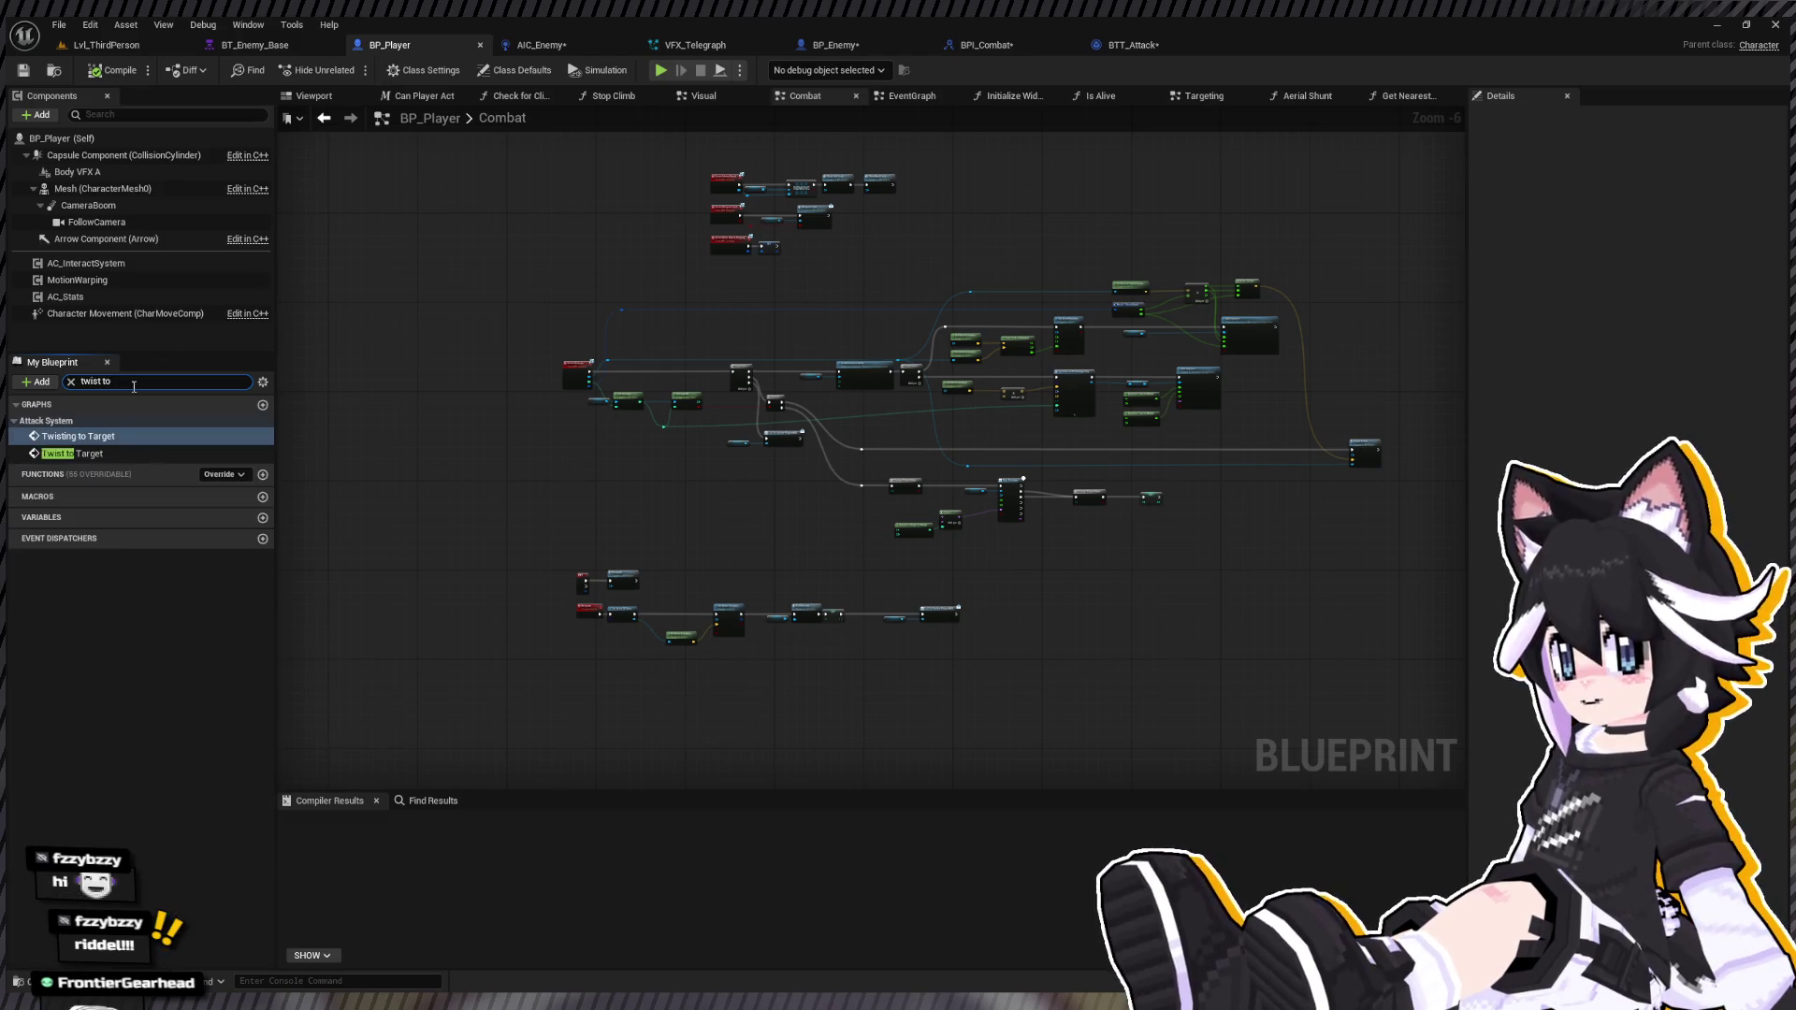
{"action": "left_click", "coordinate": [104, 454]}
{"action": "double_click", "coordinate": [104, 454]}
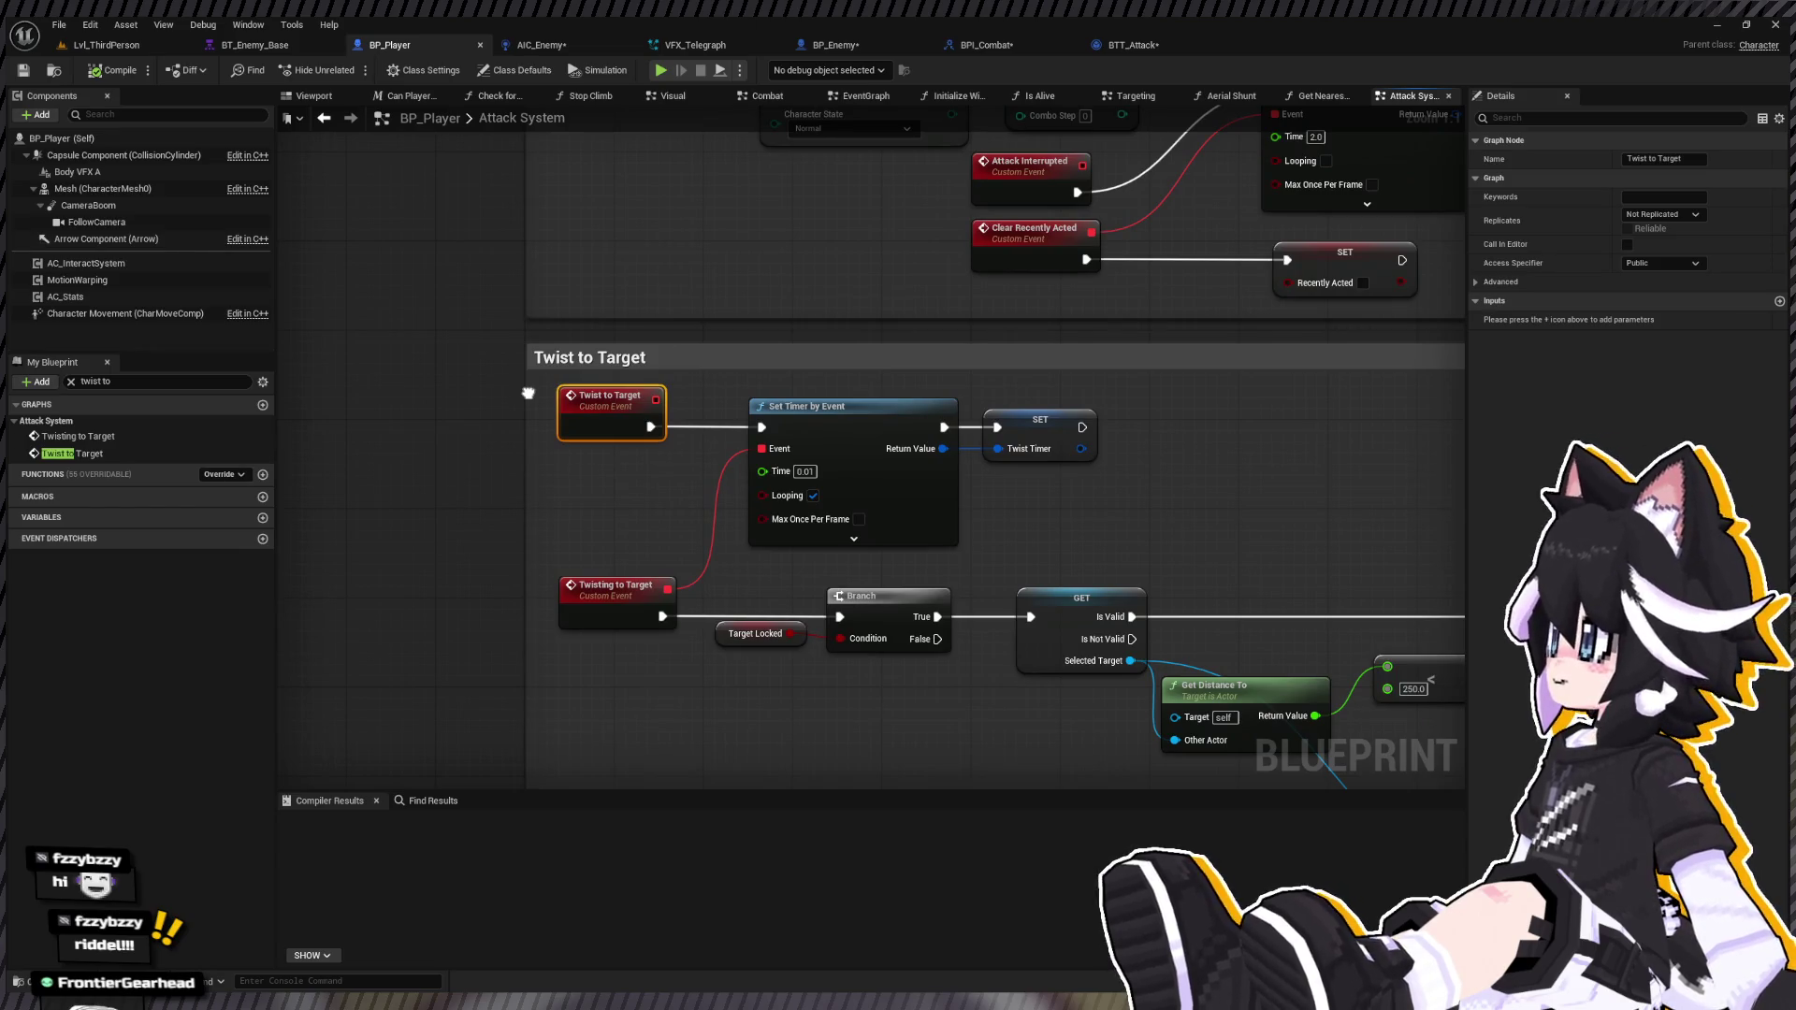
Step: Follow Twisting to Target into its rotation nodes, then clear the search and open EventGraph
{"action": "double_click", "coordinate": [53, 437]}
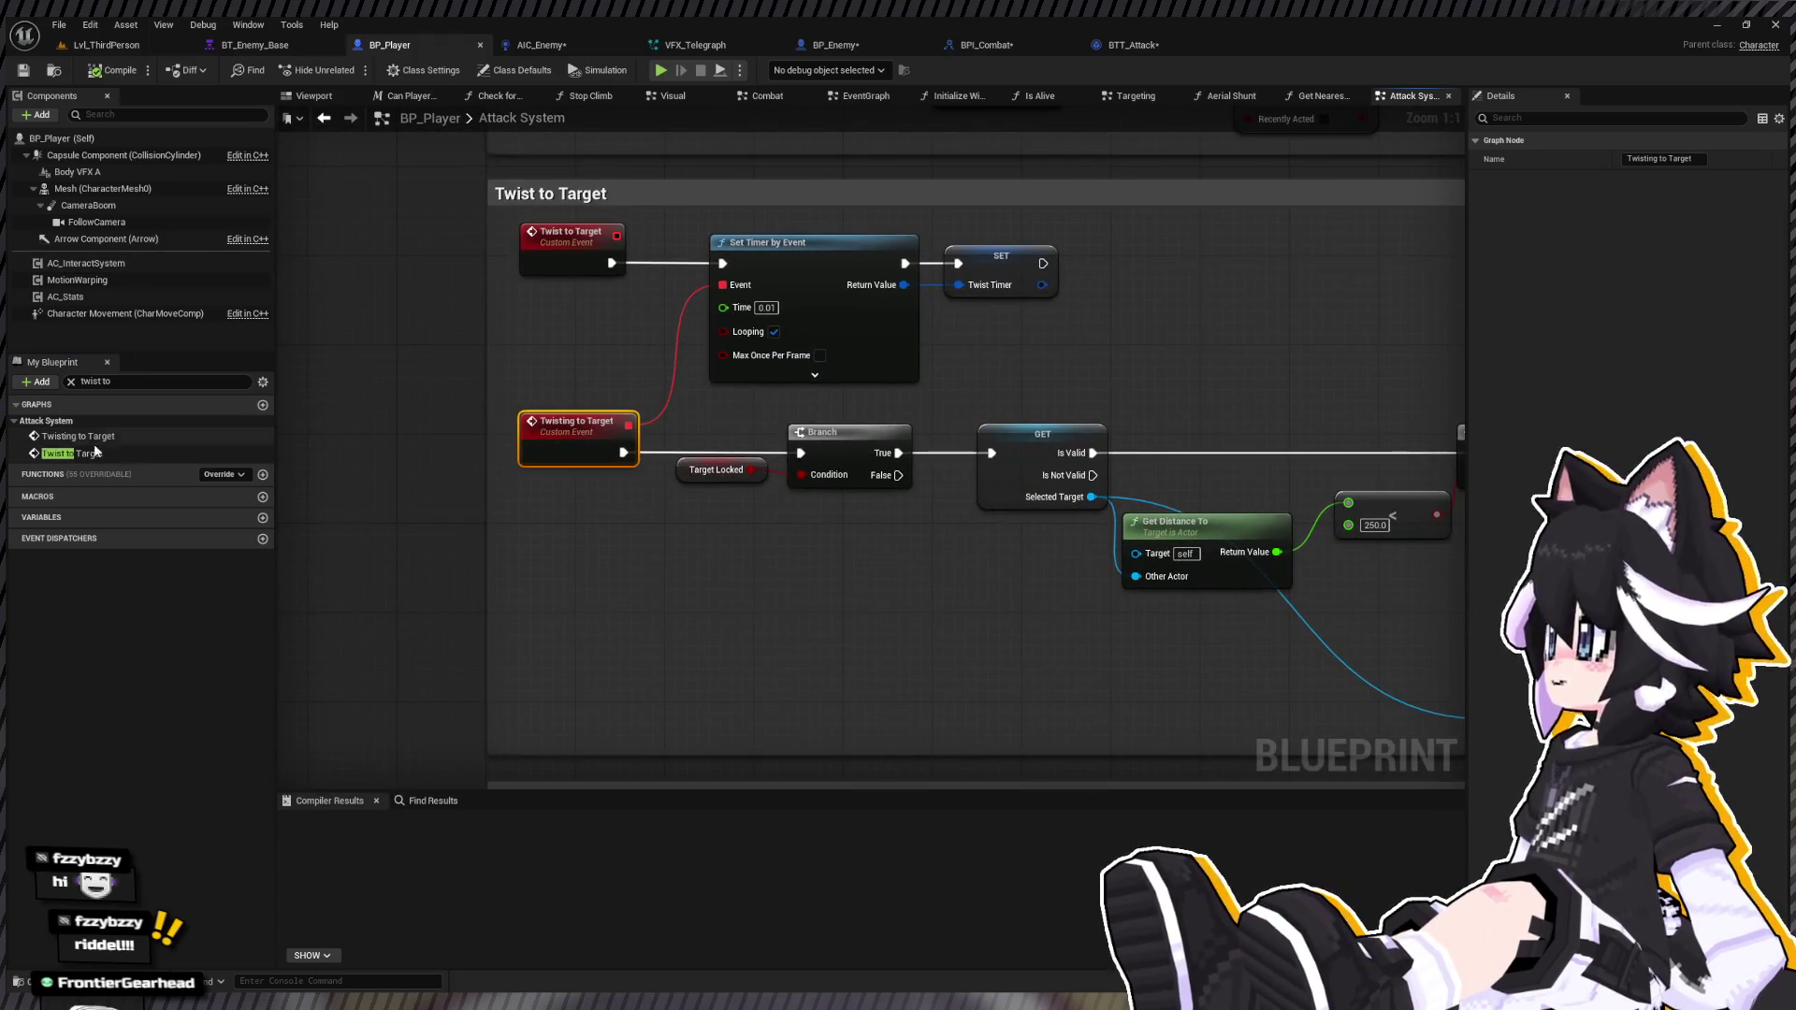
{"action": "double_click", "coordinate": [96, 453]}
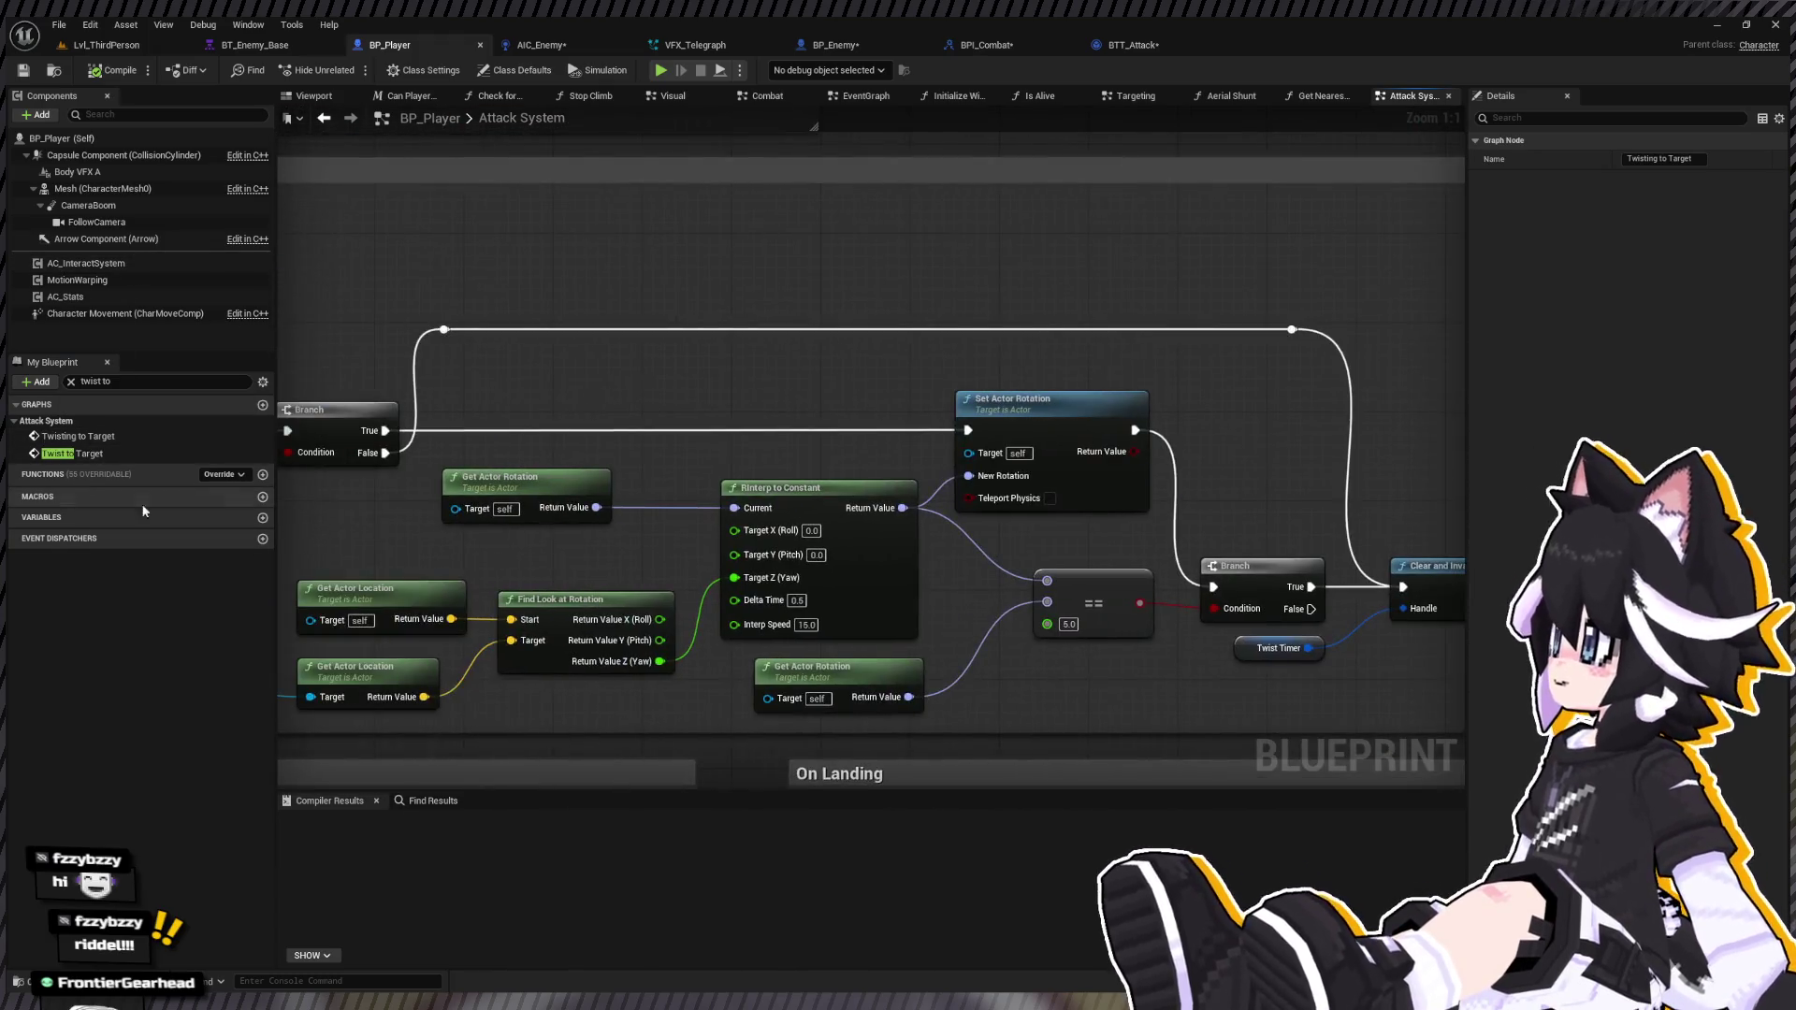
{"action": "left_click", "coordinate": [71, 382]}
{"action": "left_click", "coordinate": [19, 404]}
{"action": "left_click", "coordinate": [21, 426]}
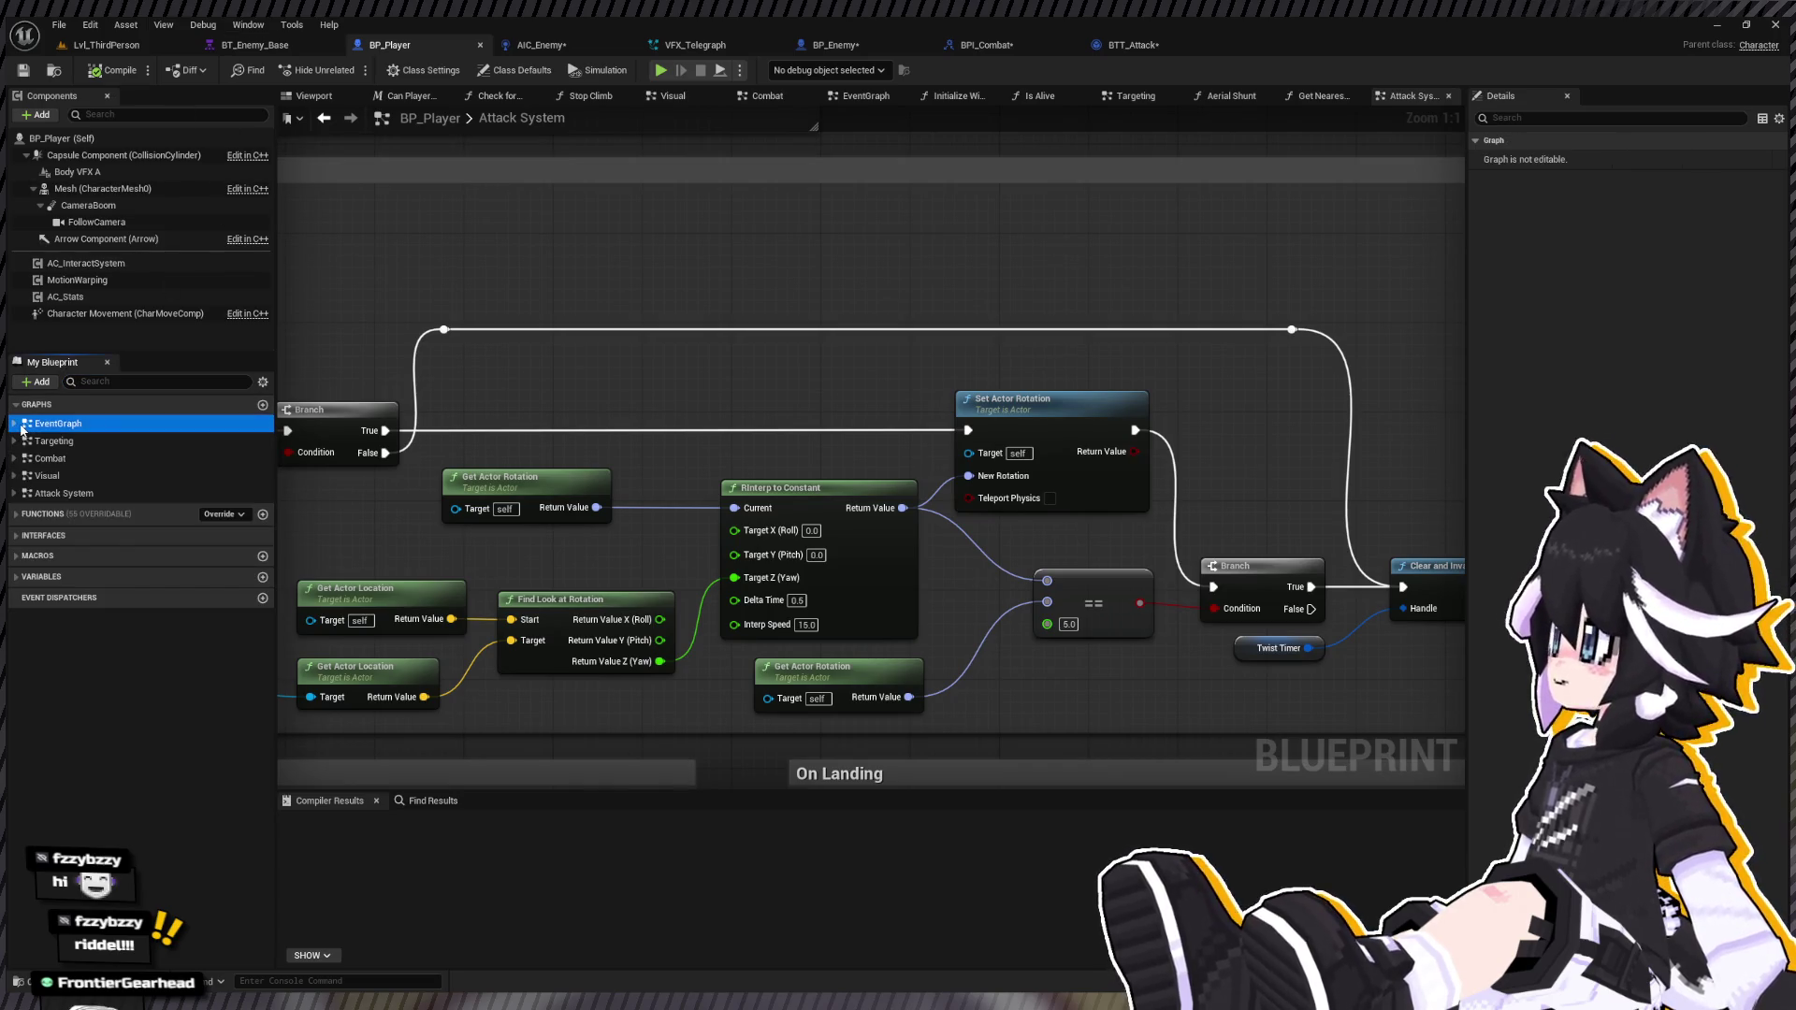
{"action": "double_click", "coordinate": [21, 426]}
Step: Expand the Attack System graph's event list and jump to Twist to Target from there
{"action": "left_click", "coordinate": [14, 424]}
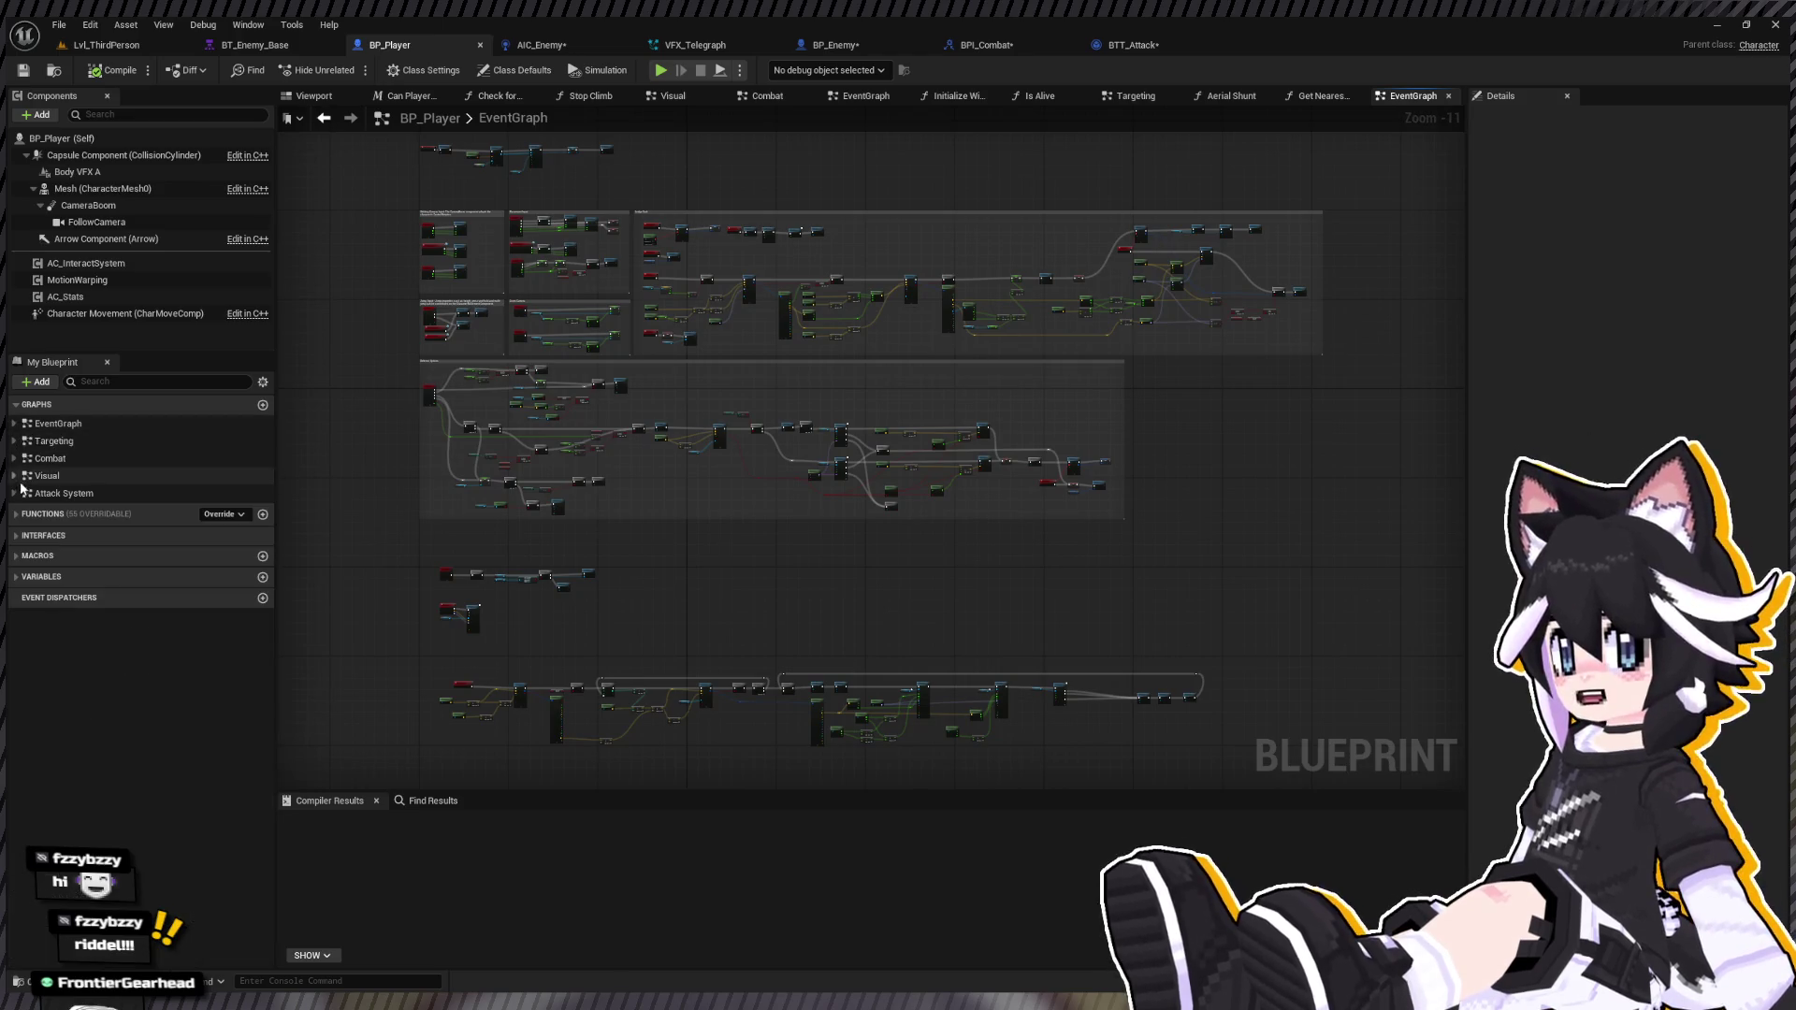
{"action": "left_click", "coordinate": [15, 458]}
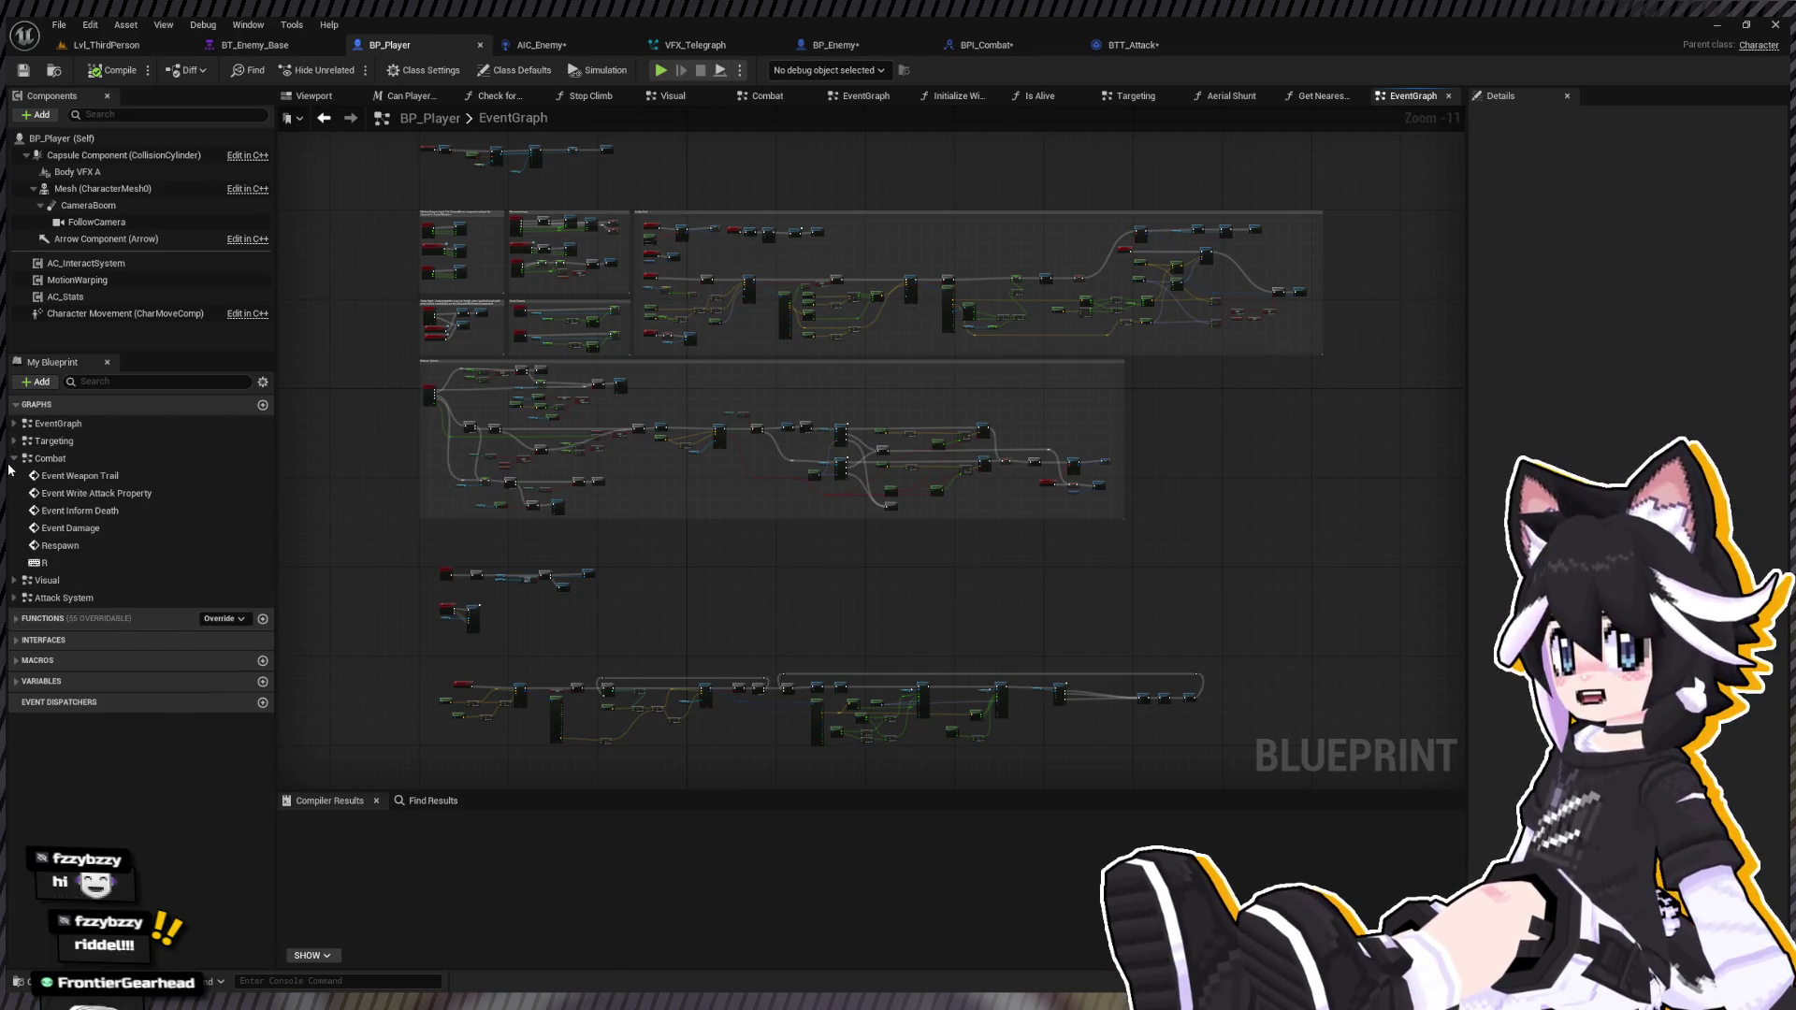
{"action": "left_click", "coordinate": [14, 458]}
{"action": "left_click", "coordinate": [14, 493]}
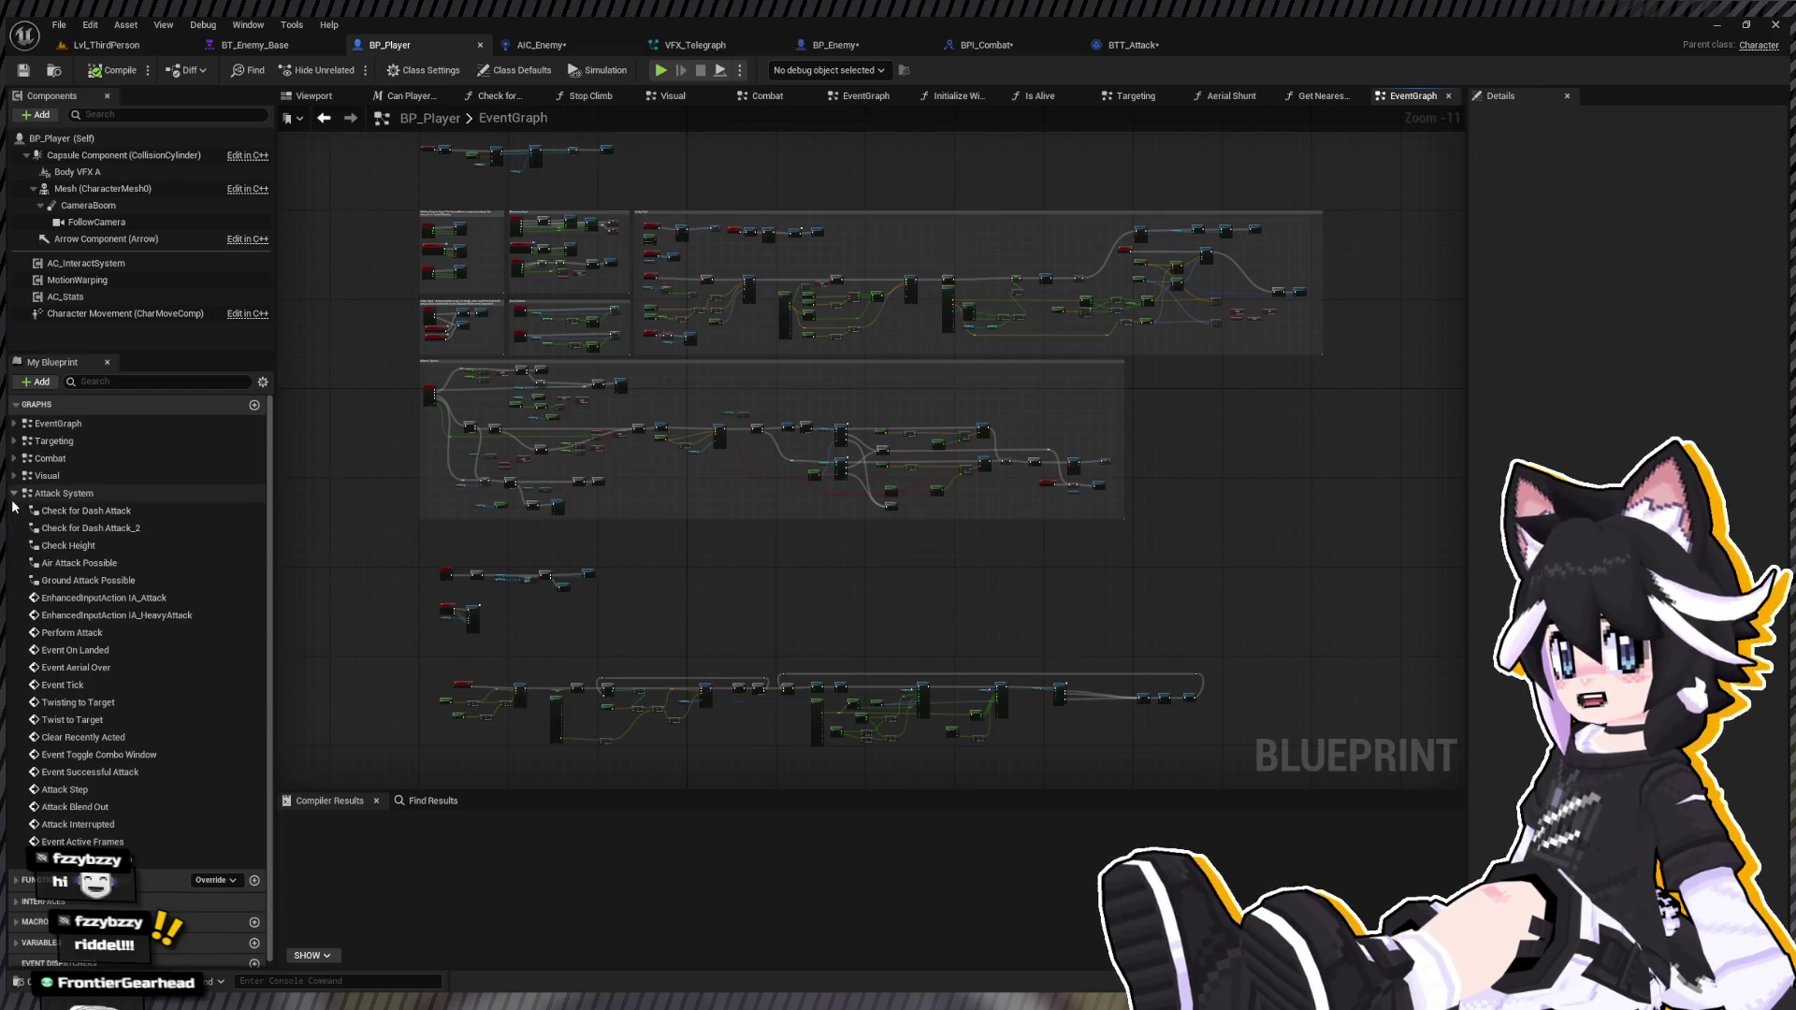
{"action": "left_click", "coordinate": [81, 721]}
{"action": "double_click", "coordinate": [82, 719]}
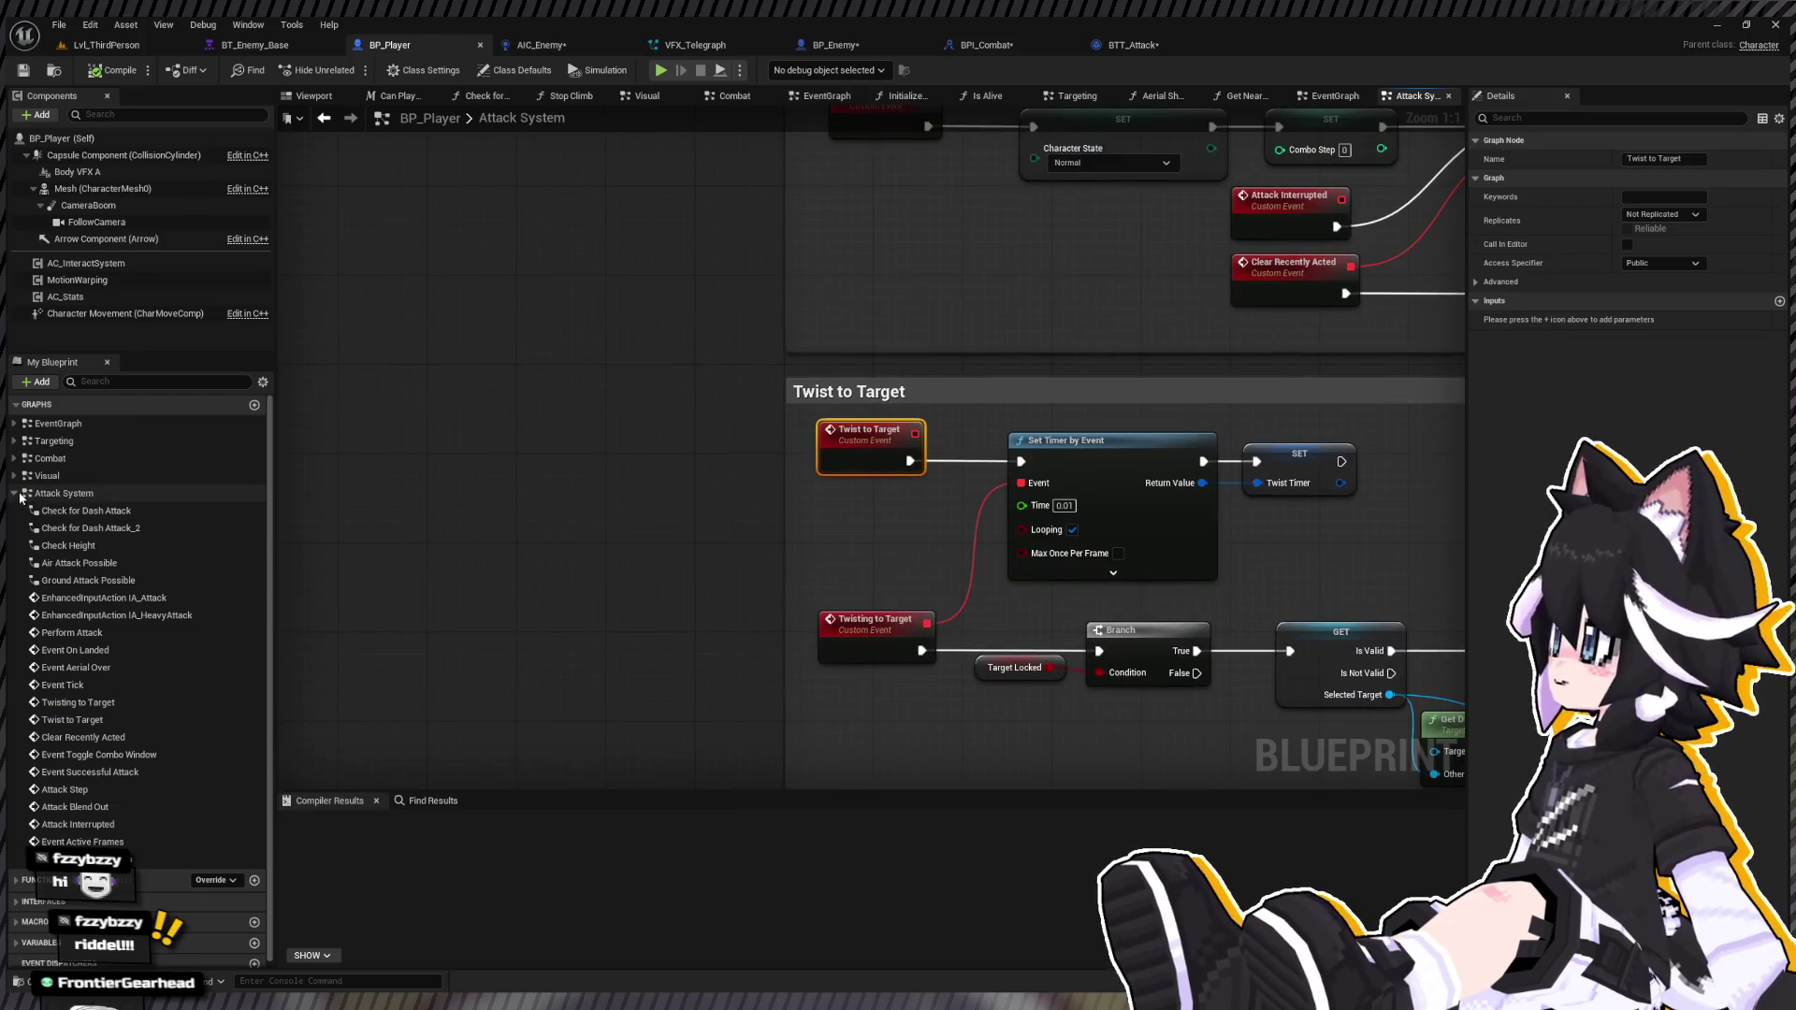
{"action": "left_click", "coordinate": [14, 493]}
Step: Bring the Ground Attacks section into view and revisit Twist to Target via the Targeting functions
{"action": "scroll", "coordinate": [437, 527], "scroll_direction": "down", "scroll_amount": 10}
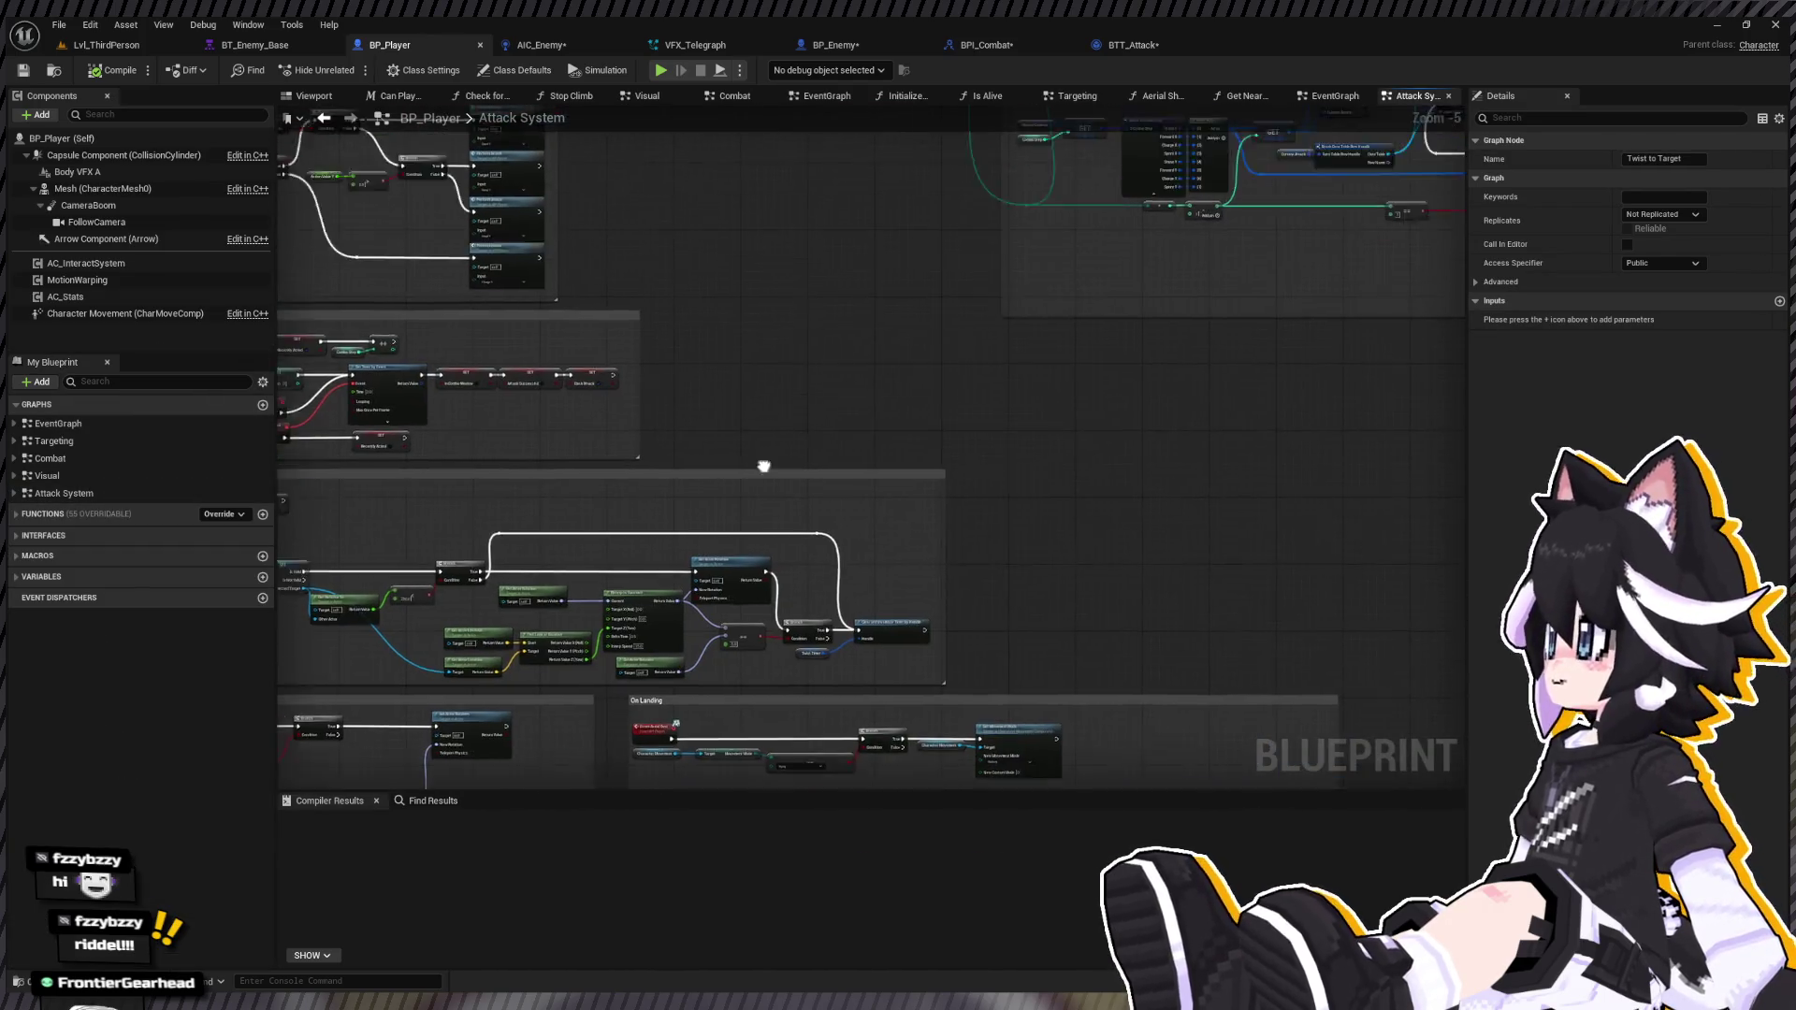
{"action": "mouse_move", "coordinate": [402, 537]}
{"action": "left_mouse_down"}
{"action": "mouse_move", "coordinate": [665, 509]}
{"action": "mouse_move", "coordinate": [650, 412]}
{"action": "mouse_move", "coordinate": [961, 466]}
{"action": "left_mouse_up"}
{"action": "scroll", "coordinate": [930, 405], "scroll_direction": "up", "scroll_amount": 4}
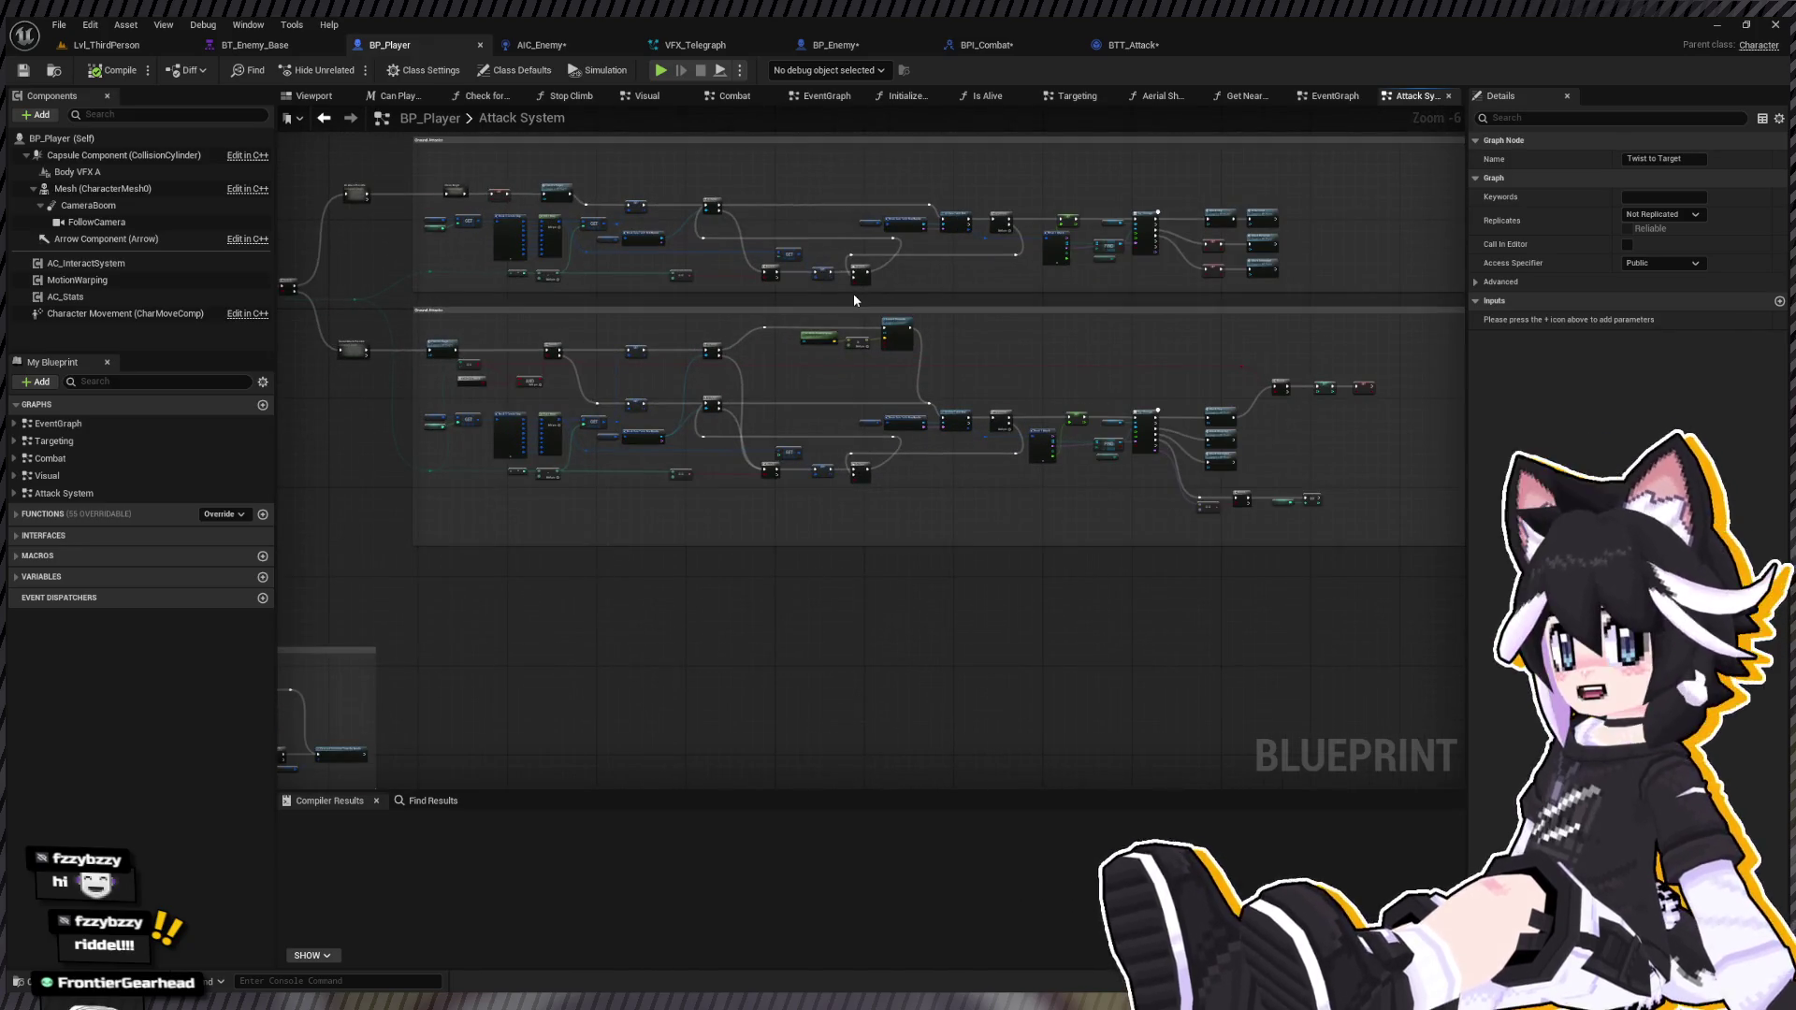
{"action": "scroll", "coordinate": [743, 363], "scroll_direction": "up", "scroll_amount": 4}
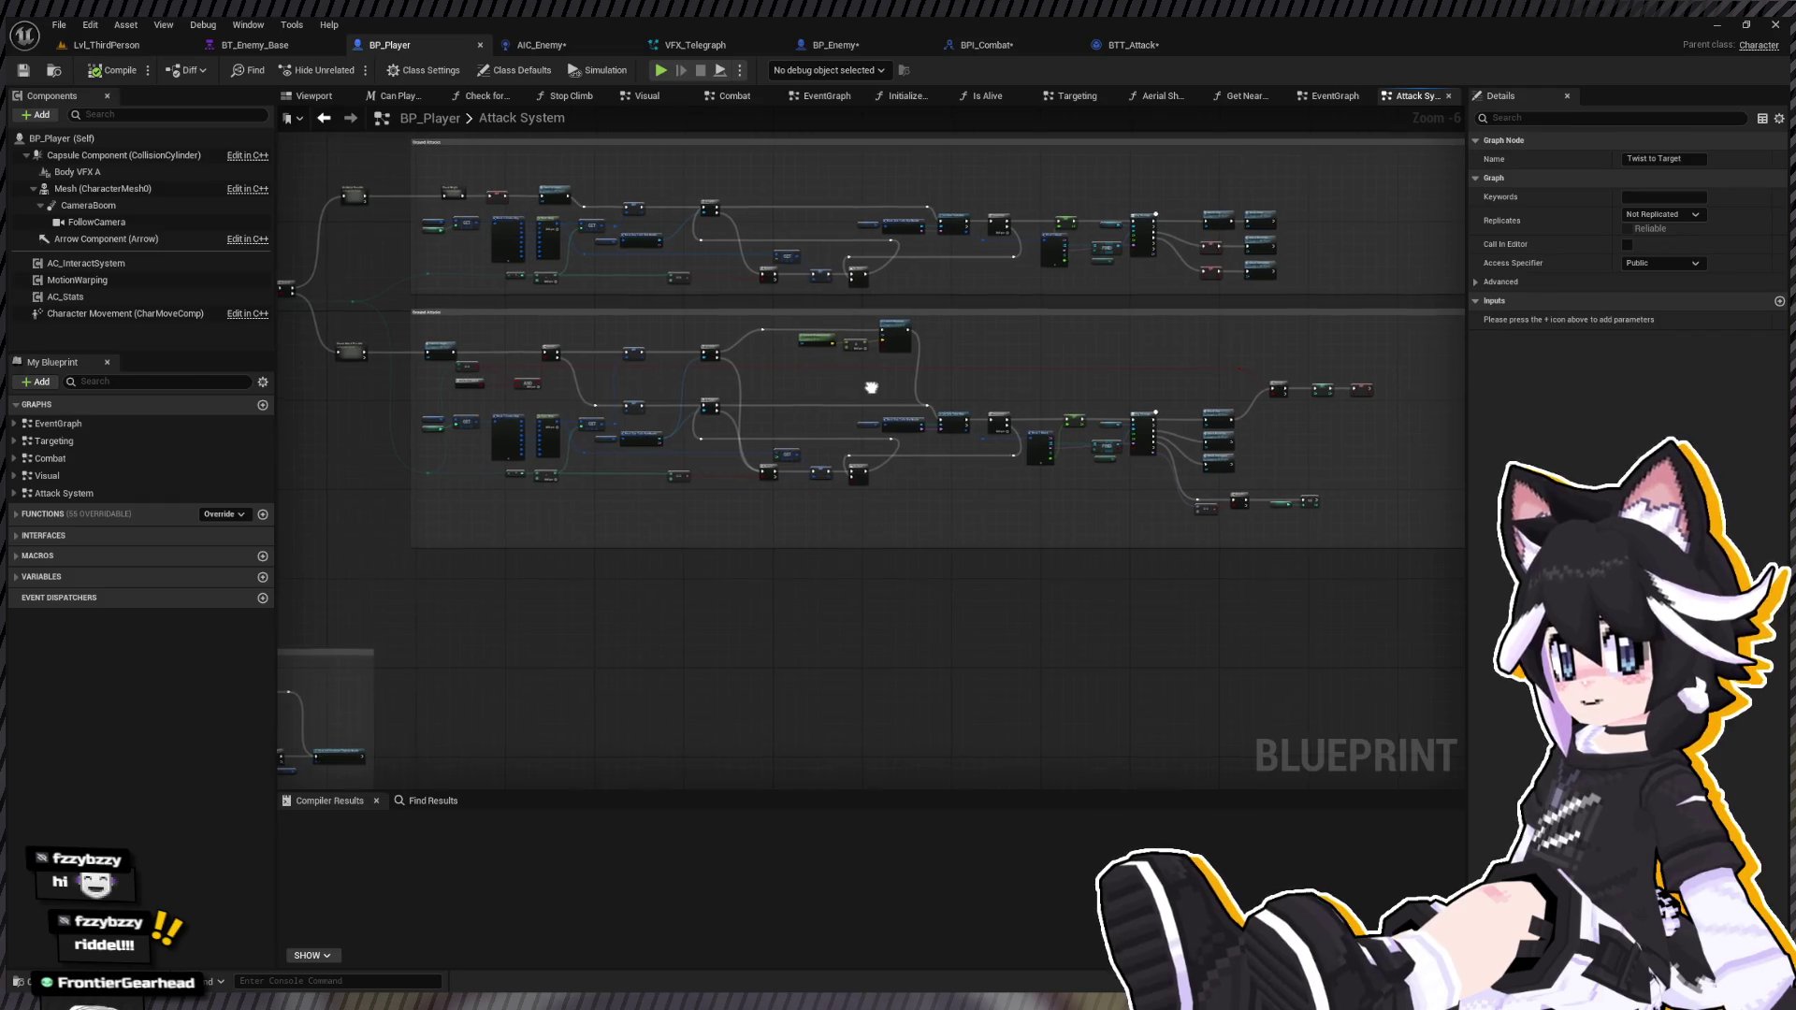
{"action": "mouse_move", "coordinate": [632, 405]}
{"action": "left_mouse_down"}
{"action": "mouse_move", "coordinate": [1291, 450]}
{"action": "mouse_move", "coordinate": [1189, 438]}
{"action": "left_mouse_up"}
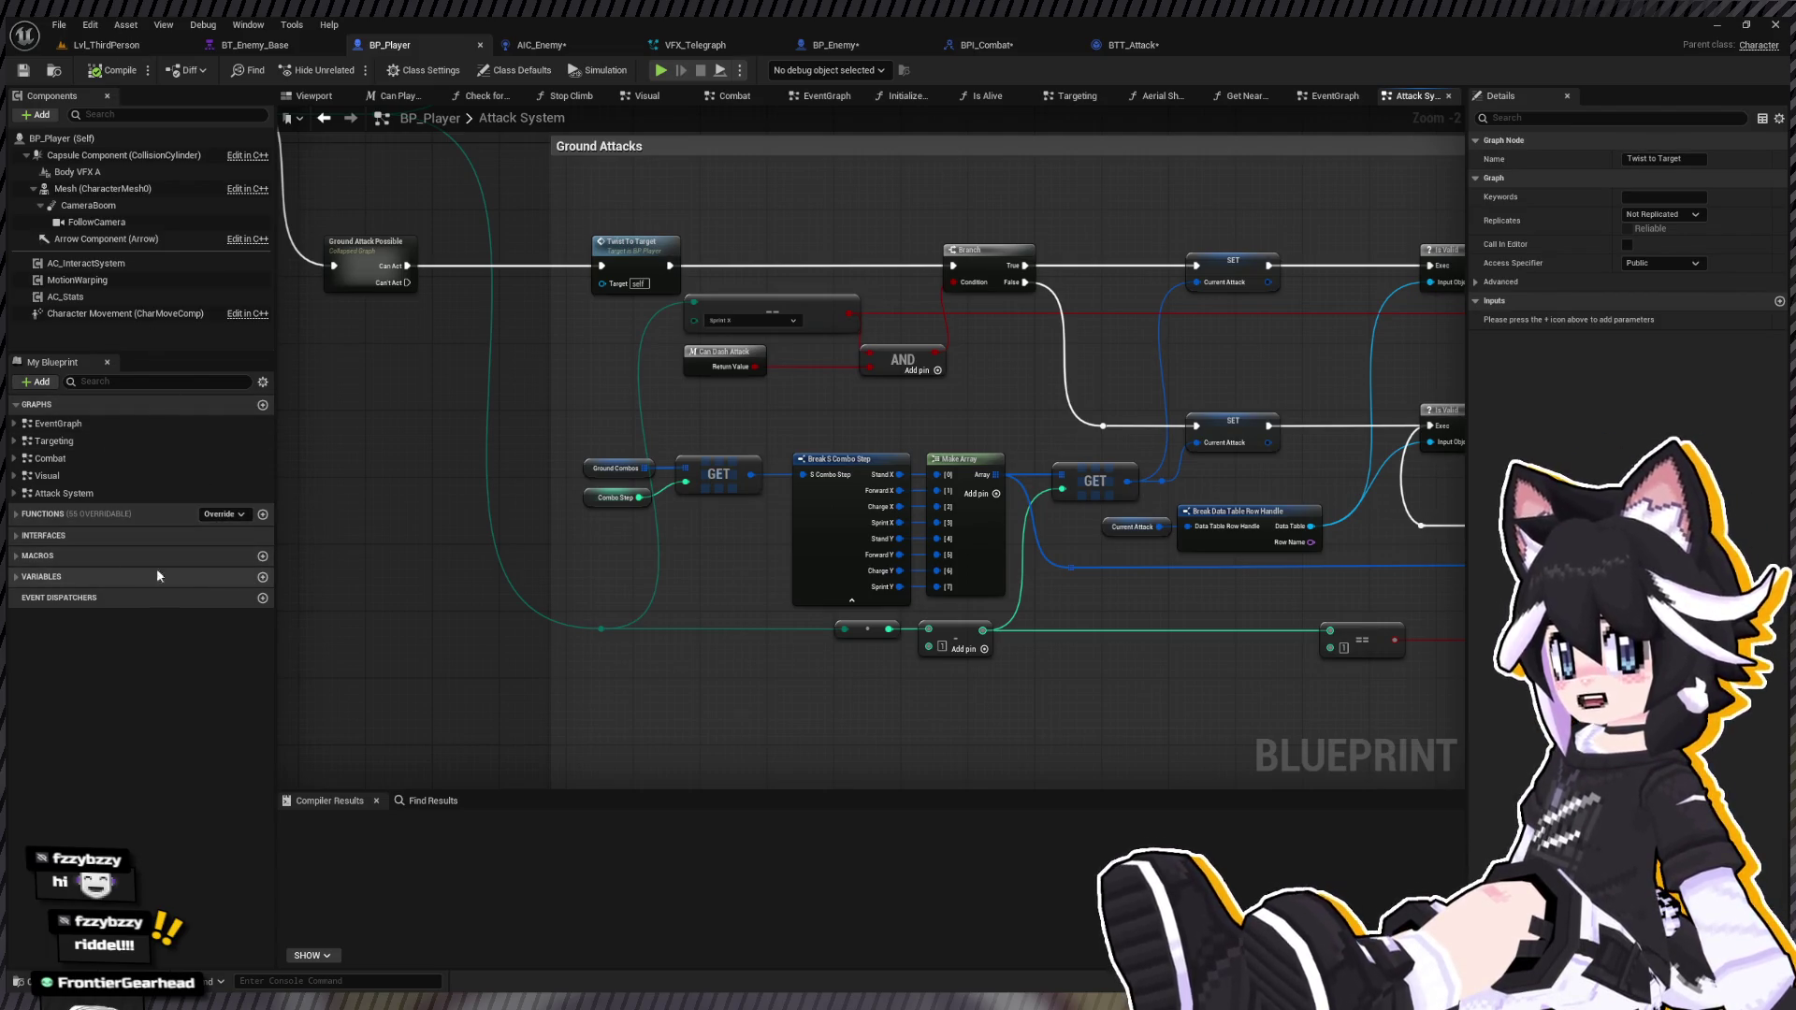
{"action": "left_click", "coordinate": [20, 517]}
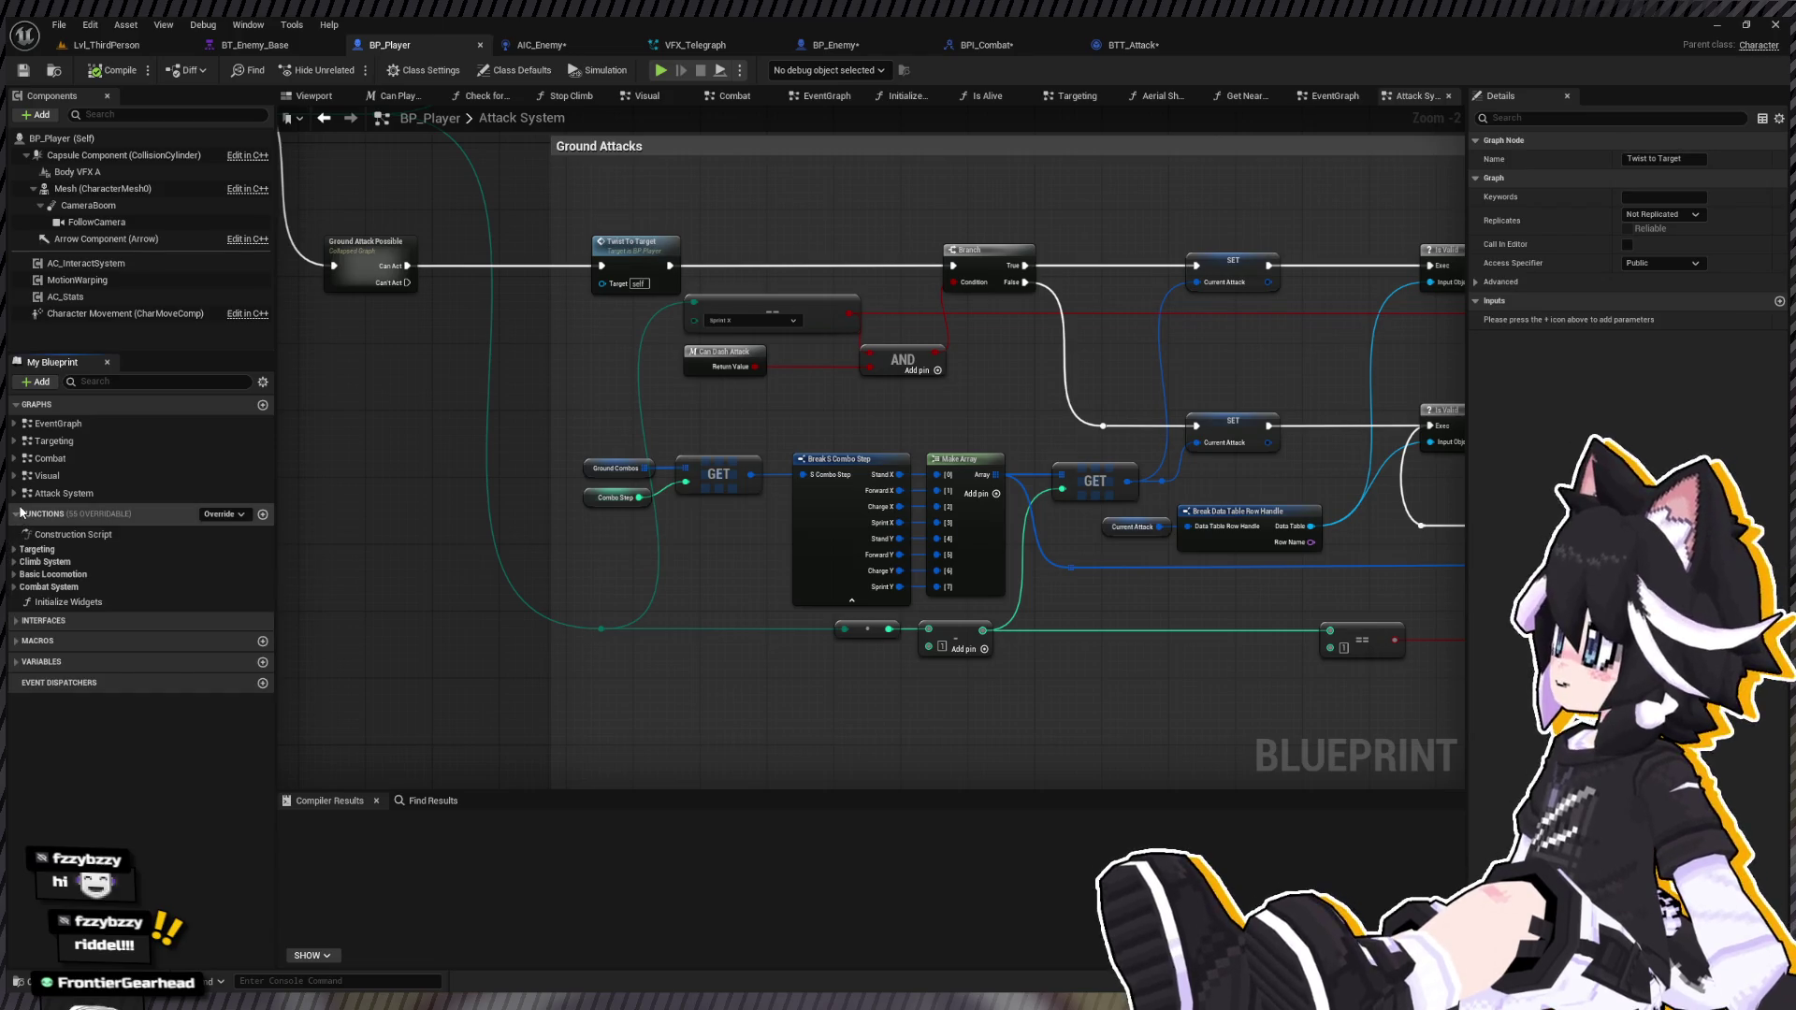
{"action": "left_click", "coordinate": [14, 549]}
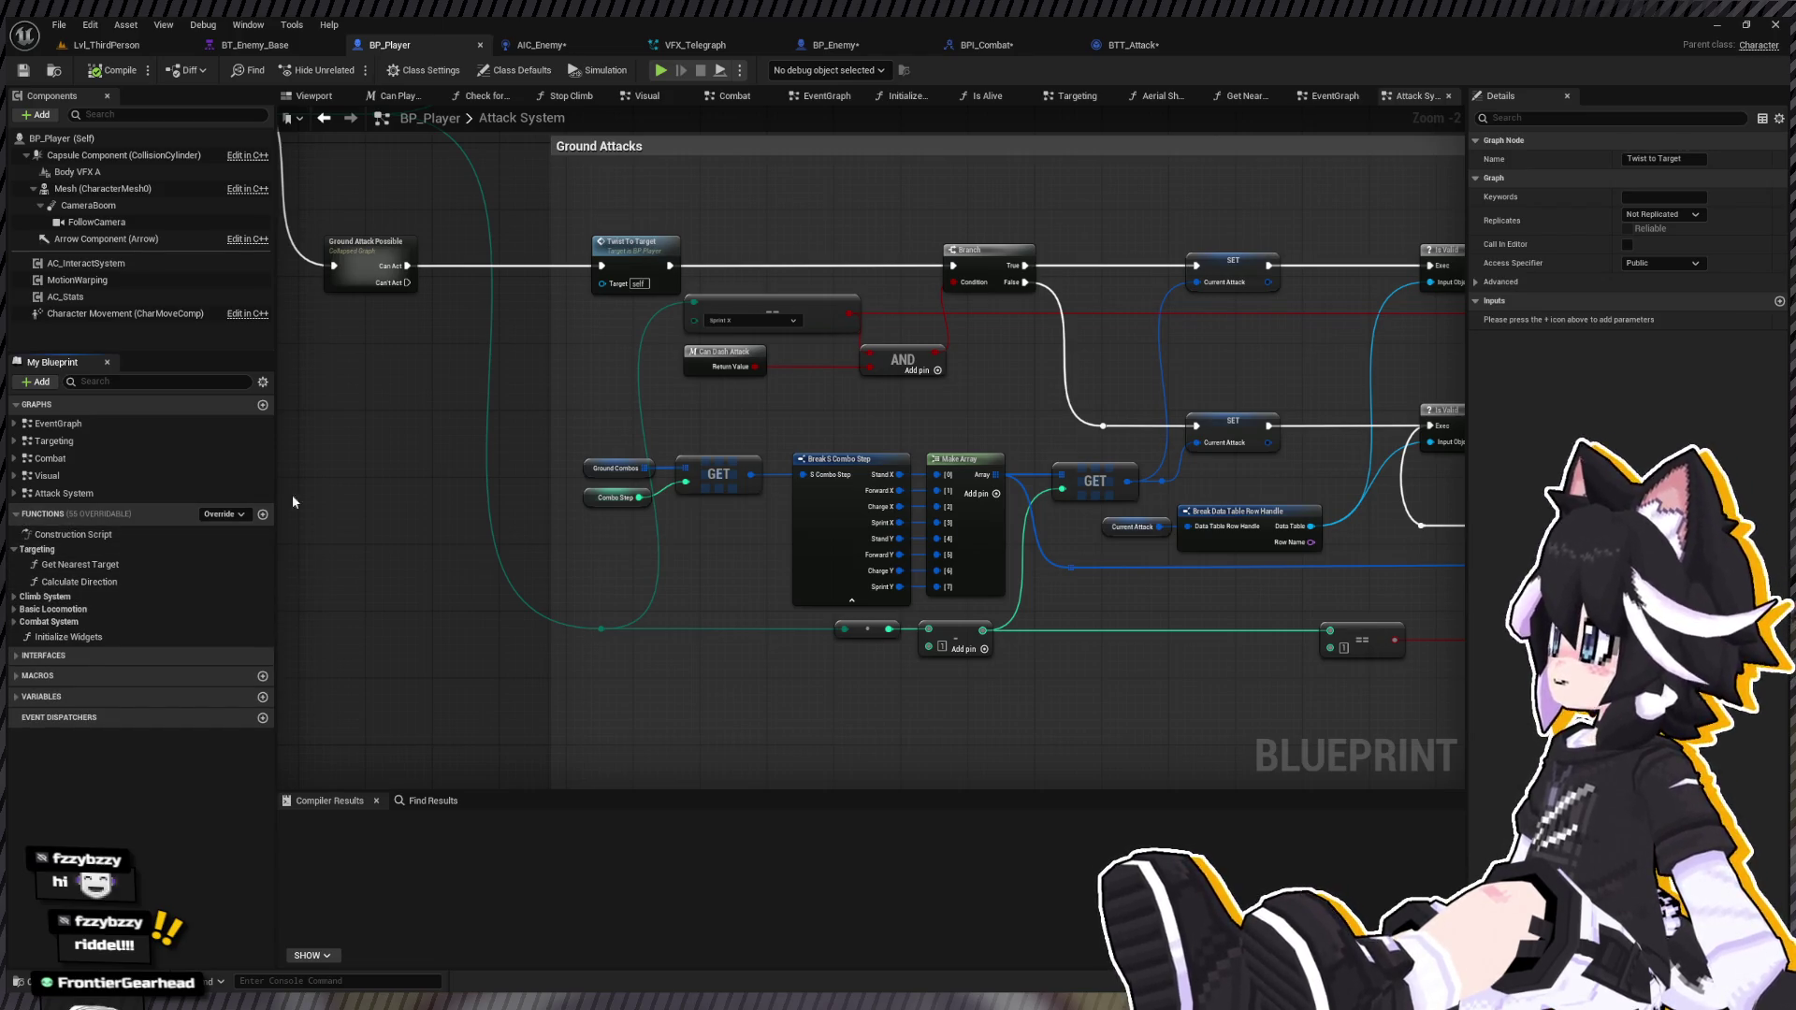
{"action": "double_click", "coordinate": [646, 248]}
{"action": "mouse_move", "coordinate": [646, 245]}
{"action": "left_mouse_down"}
{"action": "mouse_move", "coordinate": [609, 481]}
{"action": "mouse_move", "coordinate": [574, 464]}
{"action": "left_mouse_up"}
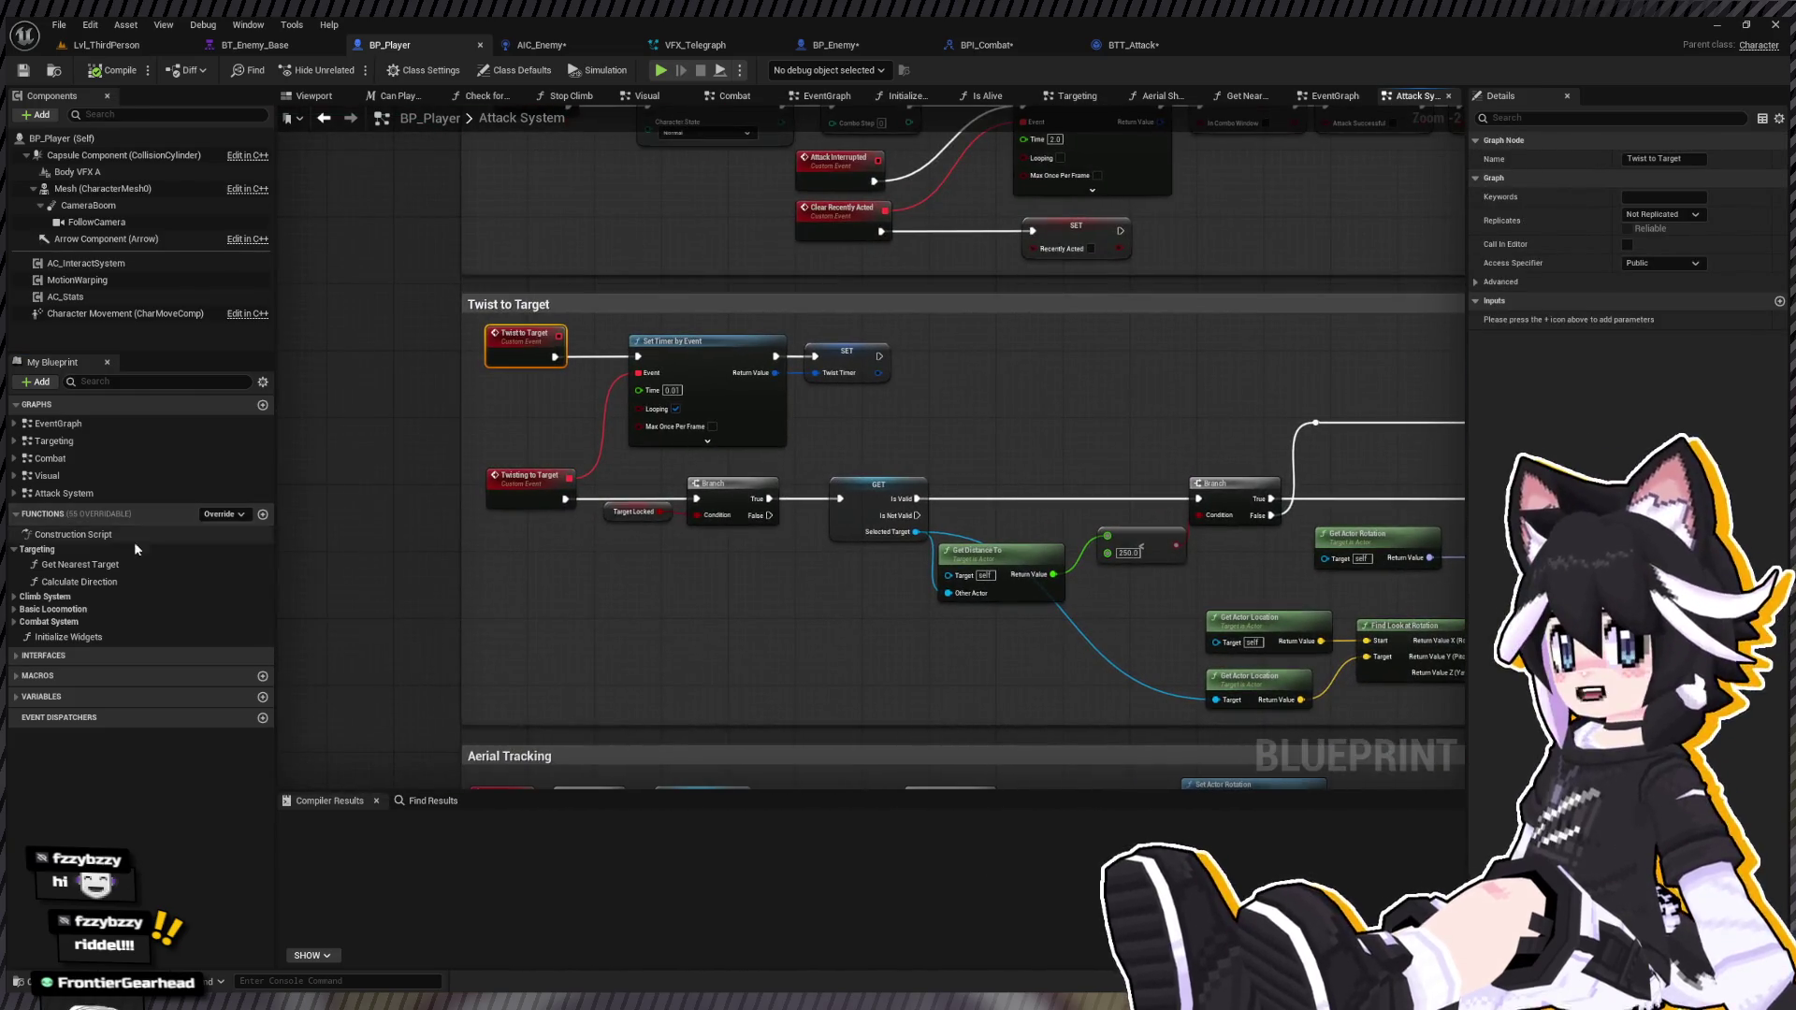
{"action": "left_click", "coordinate": [263, 515]}
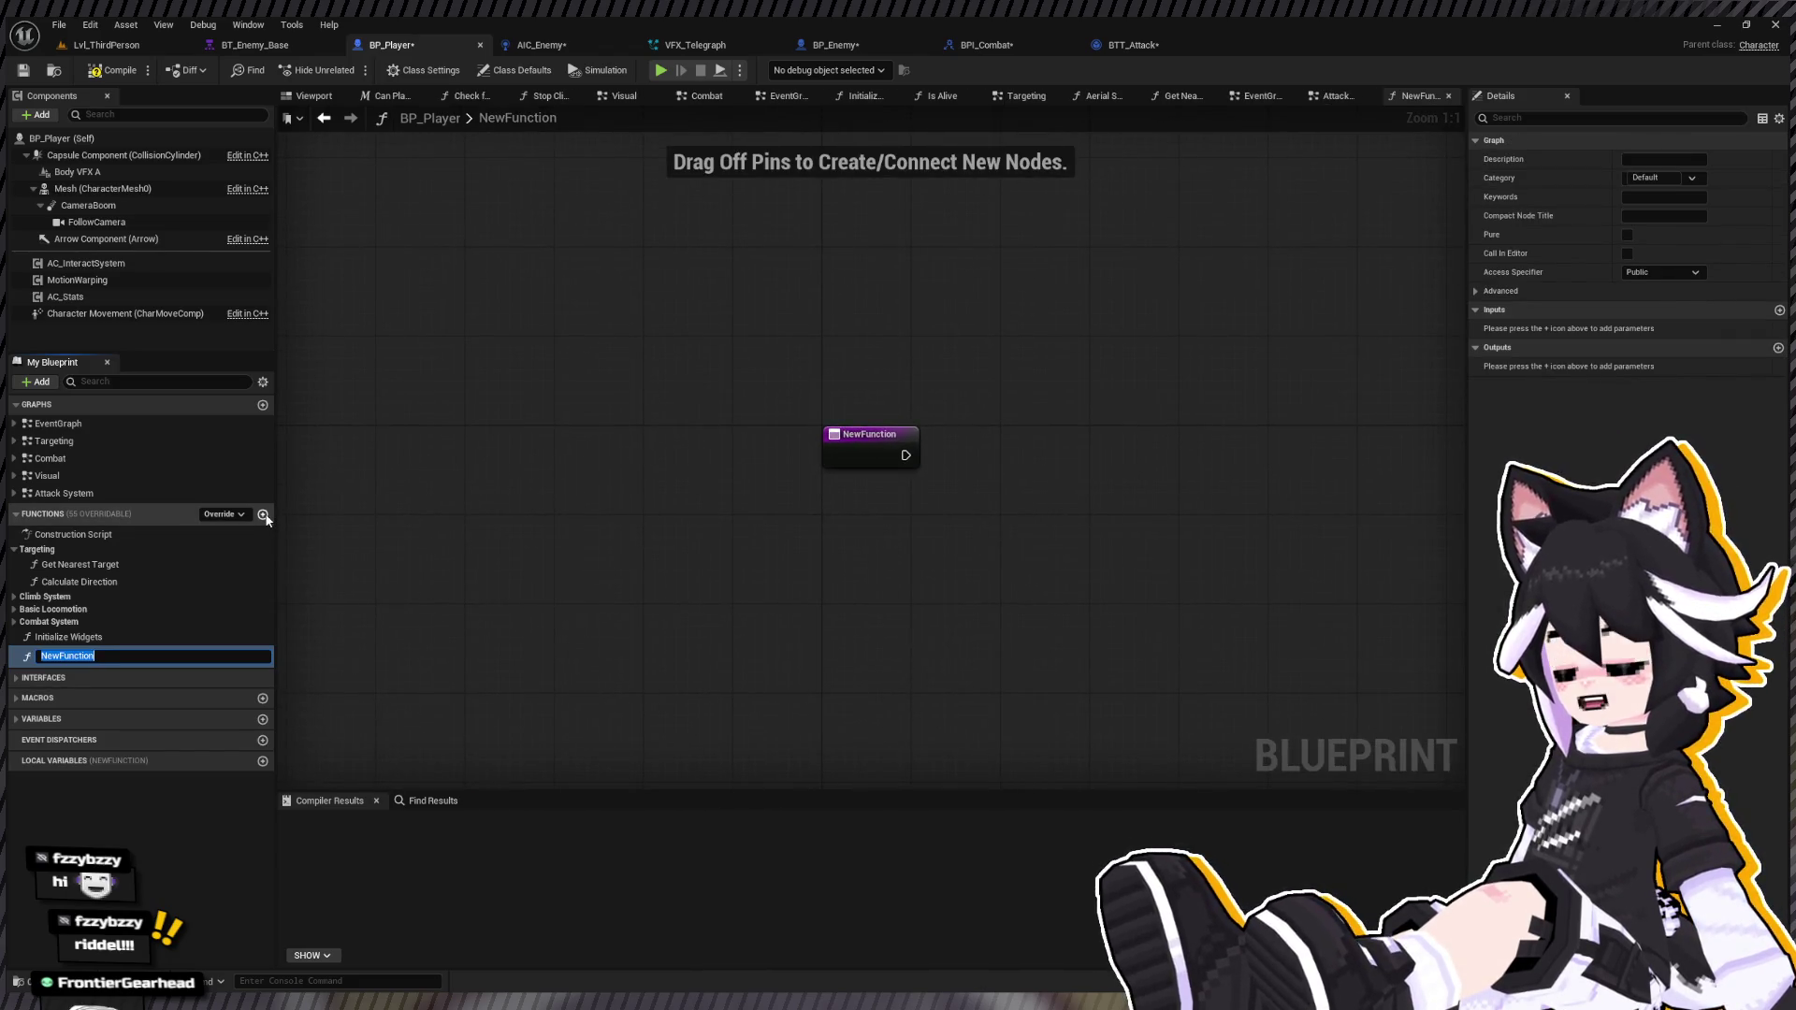
Step: Name the new function 'Twist to Direction Input' and shift its entry node left
{"action": "type", "text": "Twist to Direction Input"}
{"action": "key", "text": "Return"}
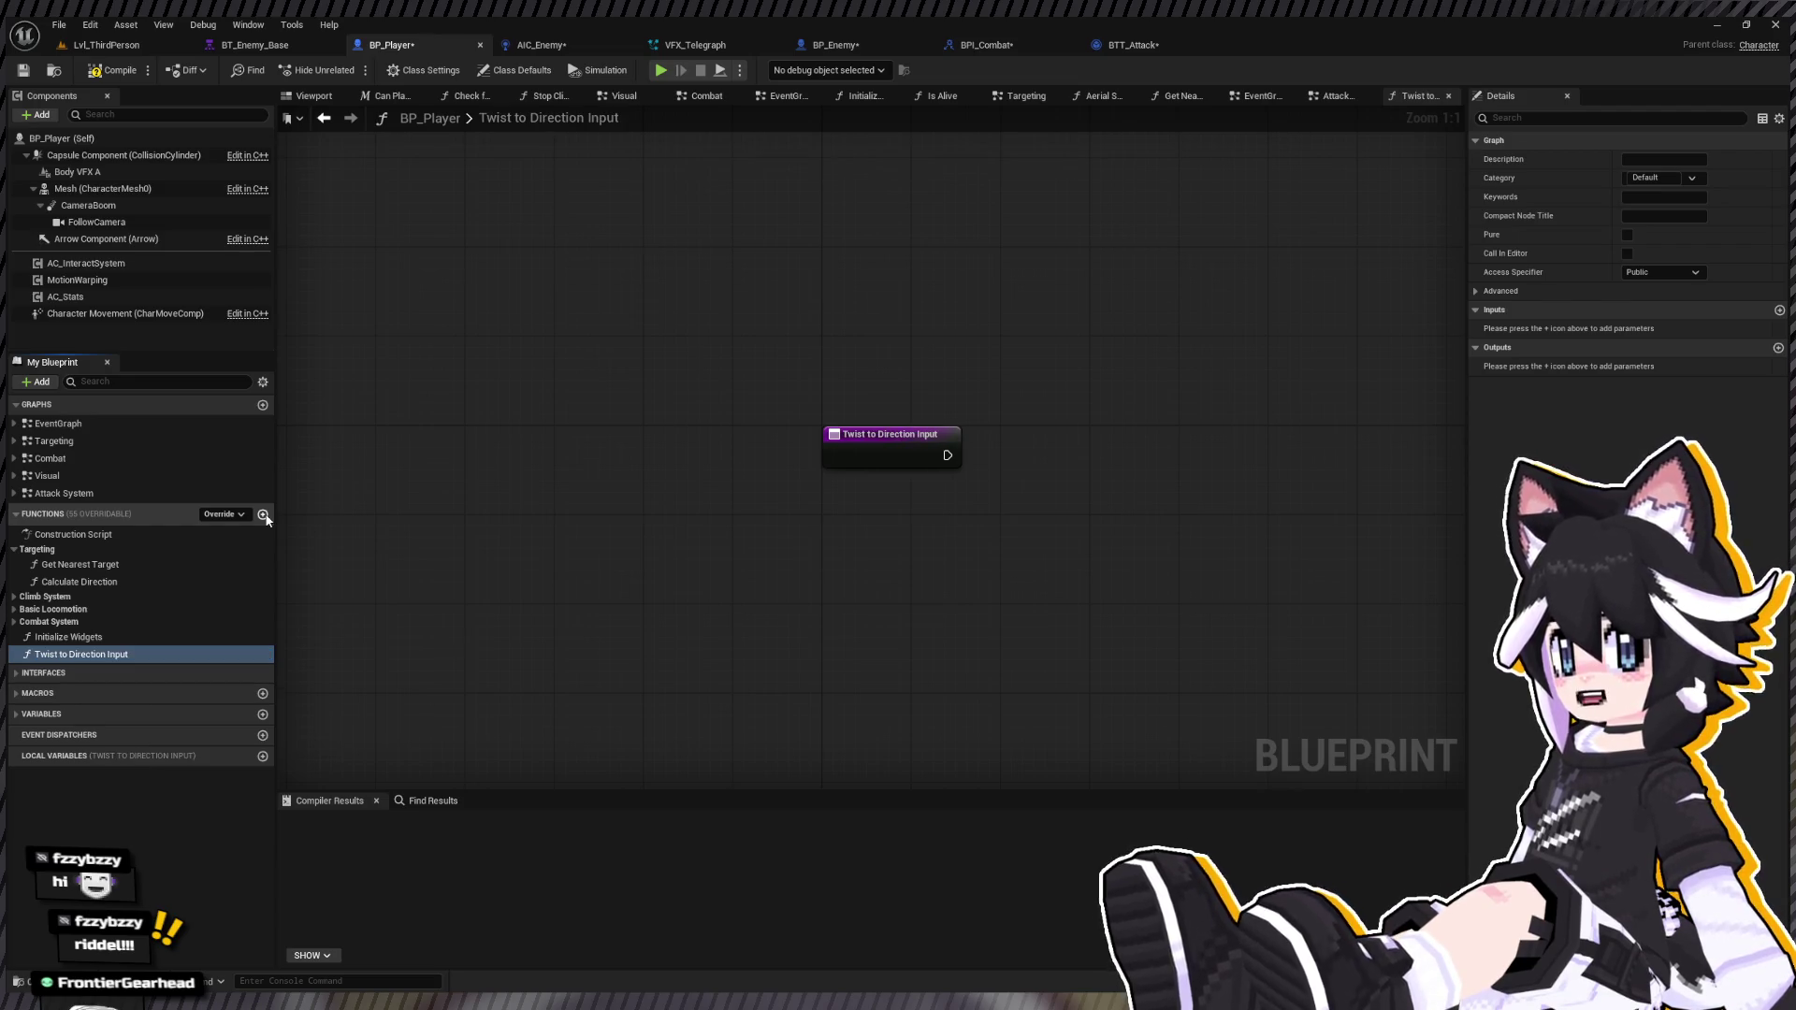
{"action": "mouse_move", "coordinate": [1069, 484]}
{"action": "left_mouse_down"}
{"action": "mouse_move", "coordinate": [873, 489]}
{"action": "mouse_move", "coordinate": [649, 559]}
{"action": "left_mouse_up"}
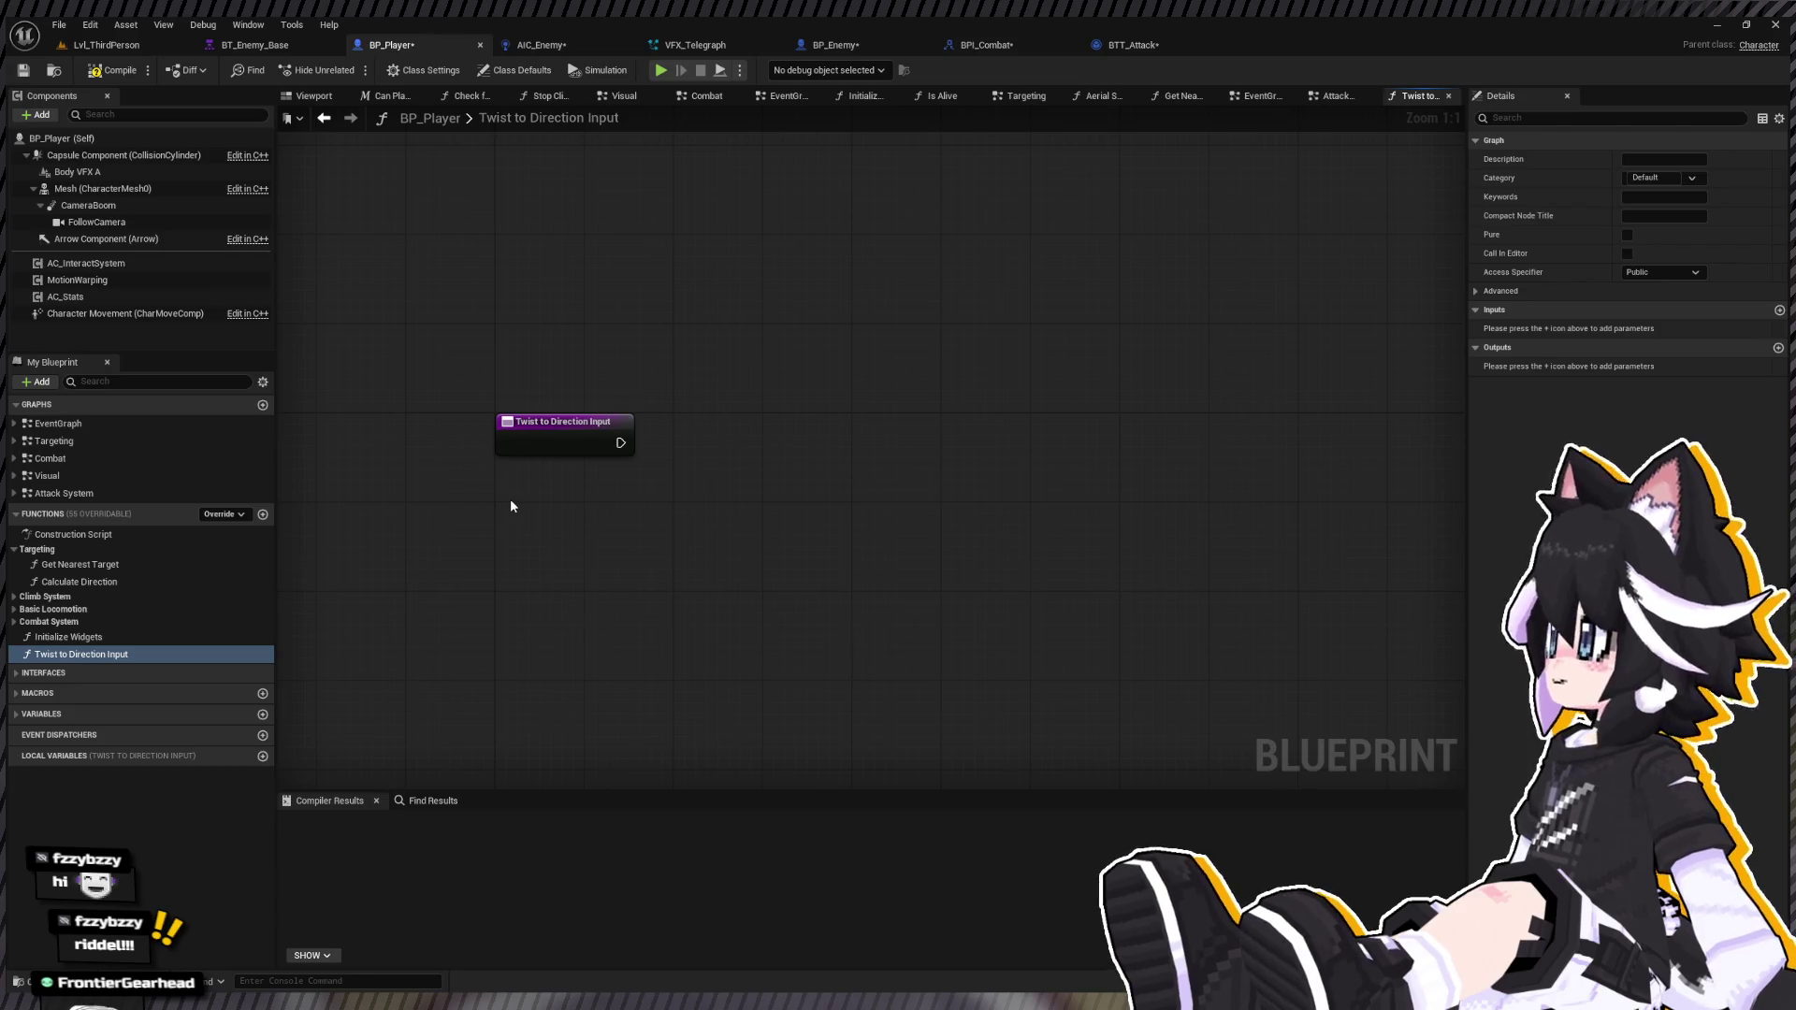
Step: Add a Target Locked getter wired through NOT into the Branch, and align the nodes
{"action": "key", "text": "ctrl+v"}
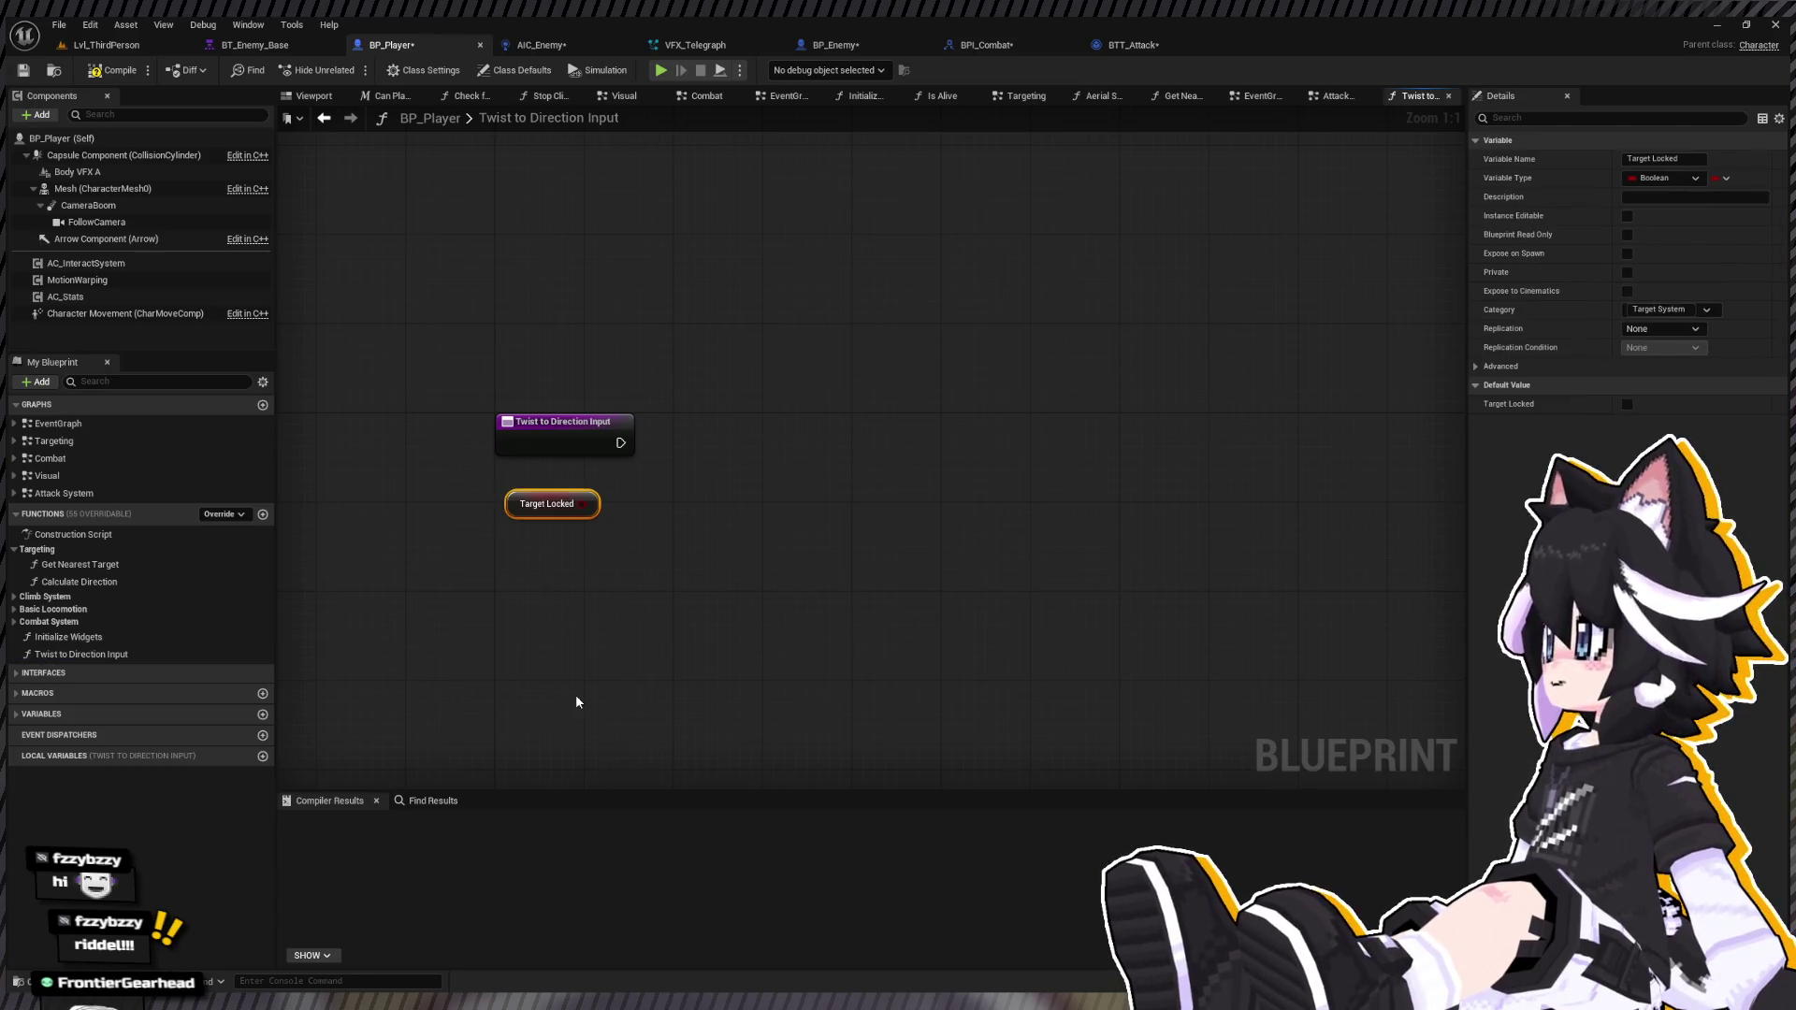
{"action": "left_click", "coordinate": [826, 464]}
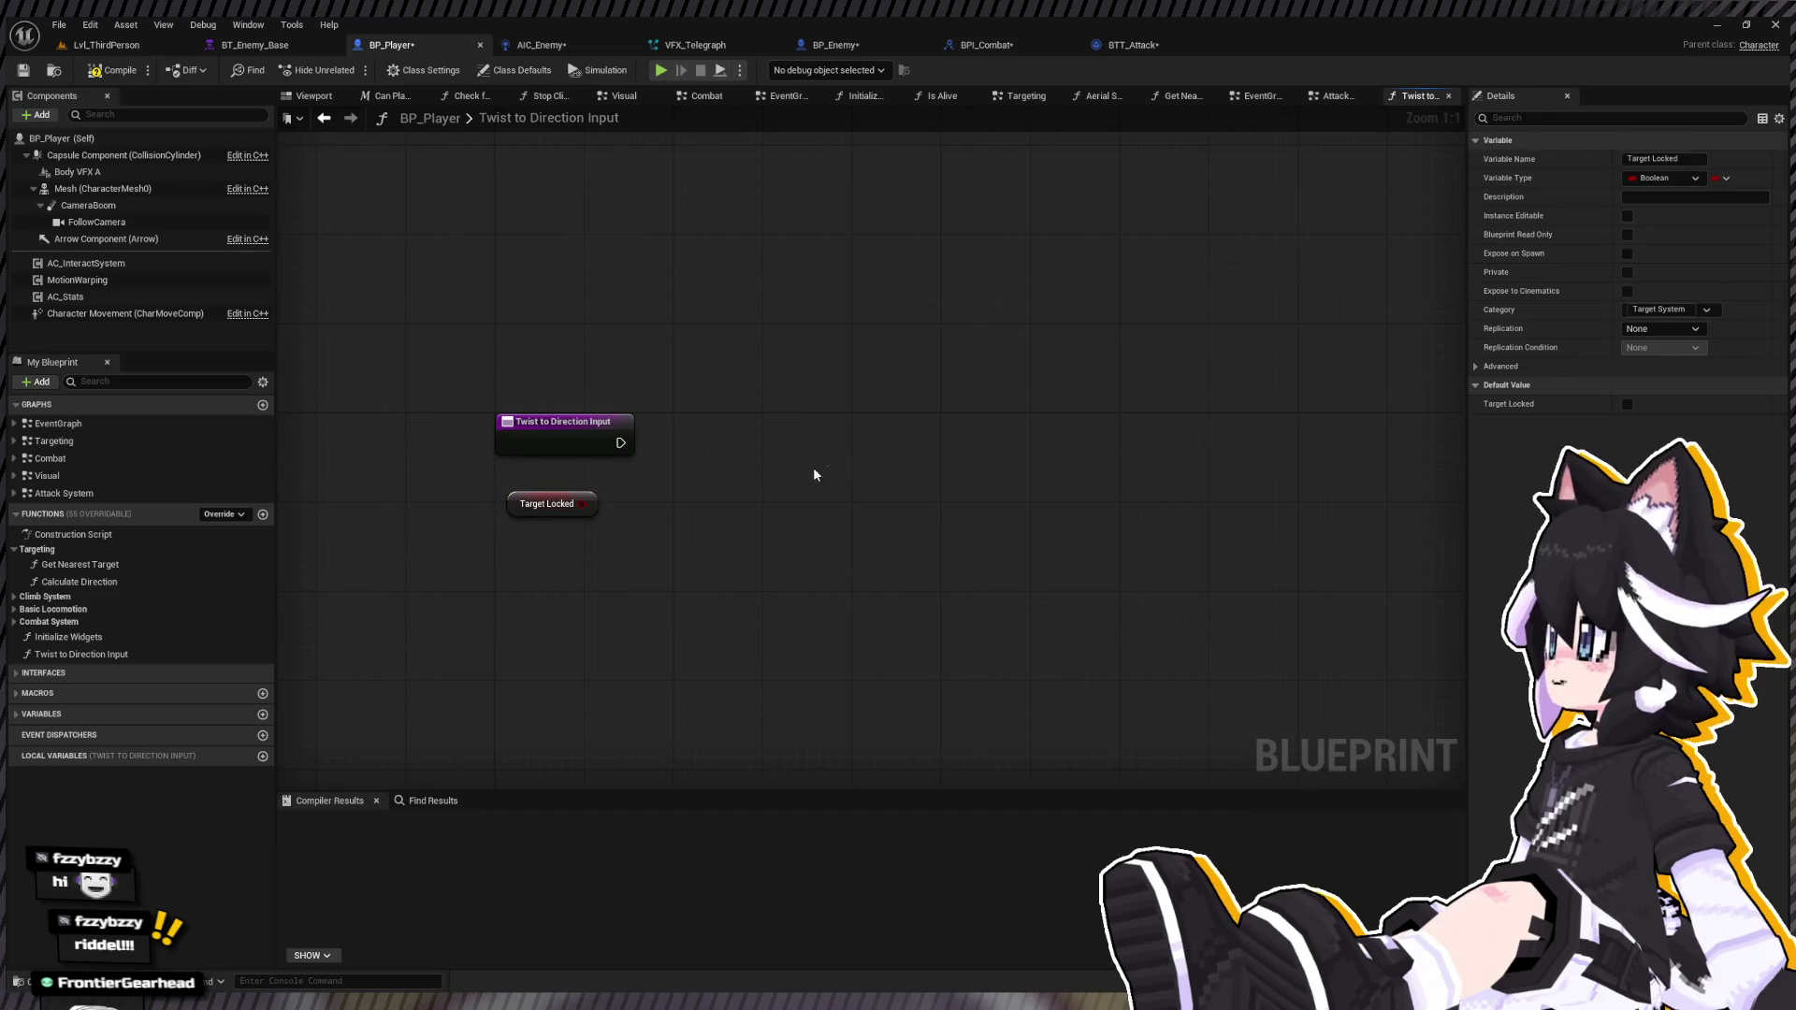
{"action": "mouse_move", "coordinate": [585, 506]}
{"action": "left_mouse_down"}
{"action": "mouse_move", "coordinate": [674, 513]}
{"action": "mouse_move", "coordinate": [814, 481]}
{"action": "mouse_move", "coordinate": [620, 442]}
{"action": "left_mouse_up"}
{"action": "left_click_drag", "start_coordinate": [463, 598], "coordinate": [728, 505]}
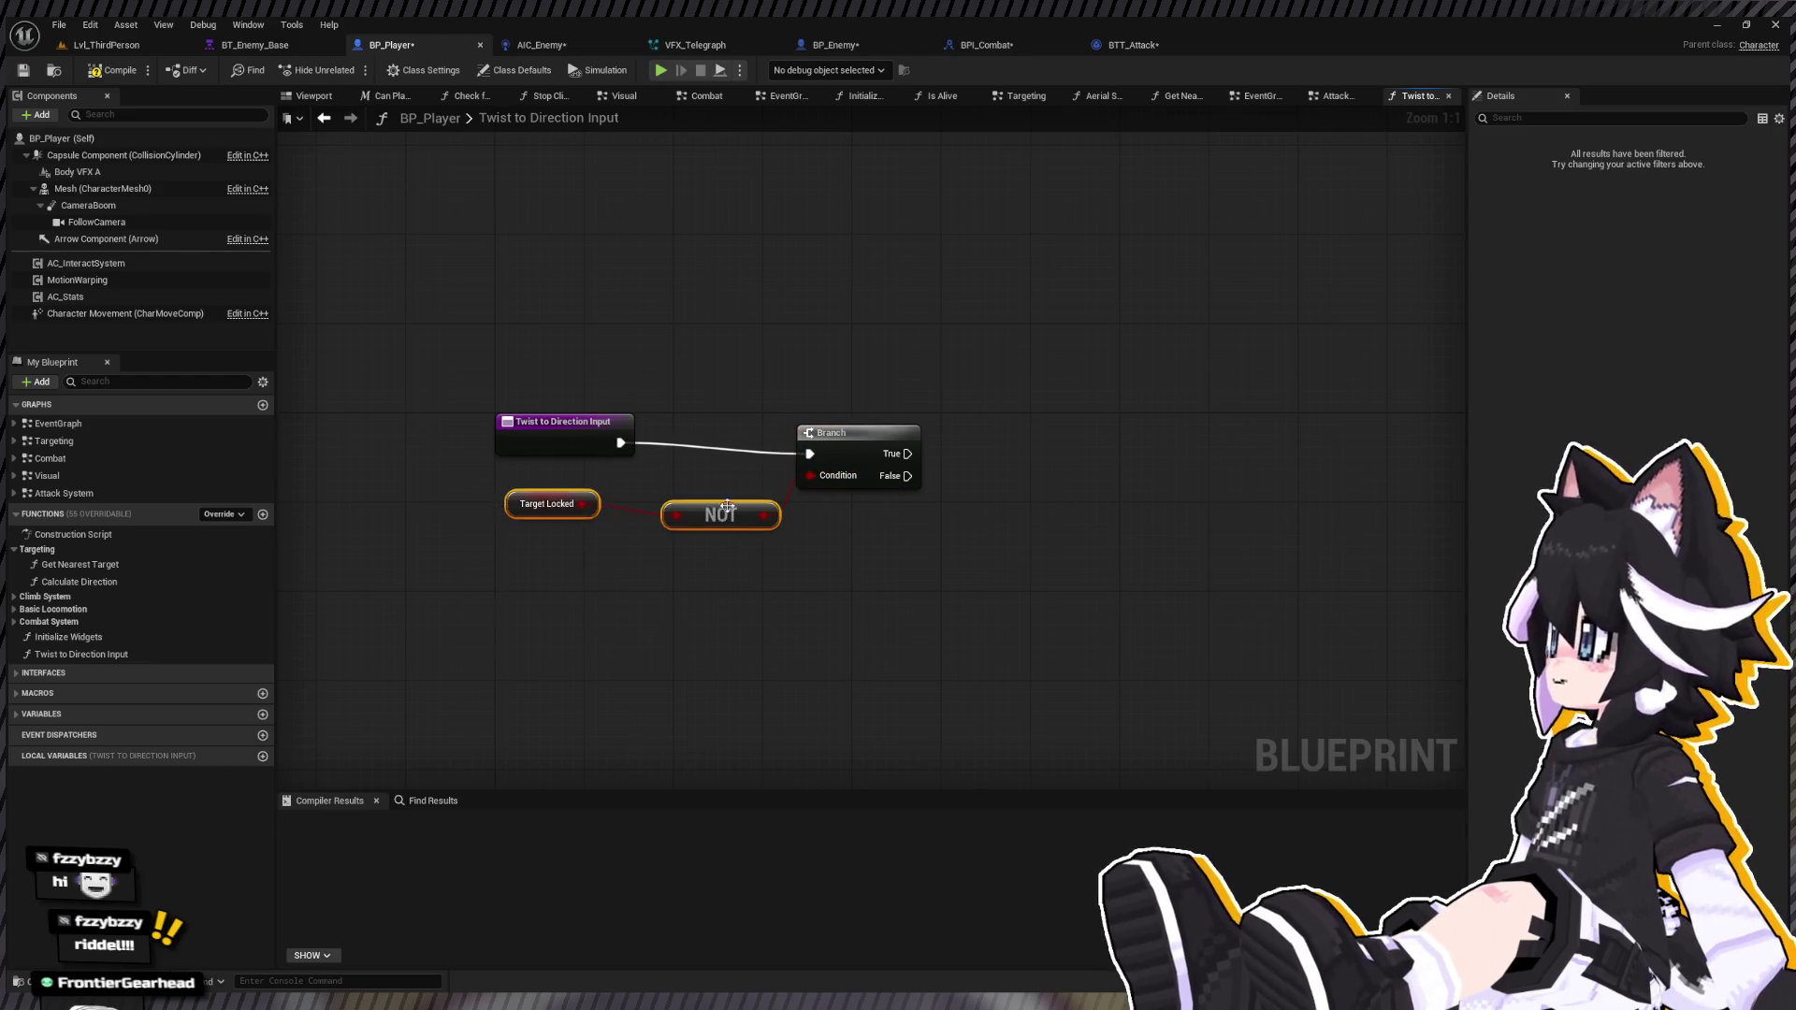
{"action": "left_click", "coordinate": [823, 429]}
{"action": "key", "text": "f"}
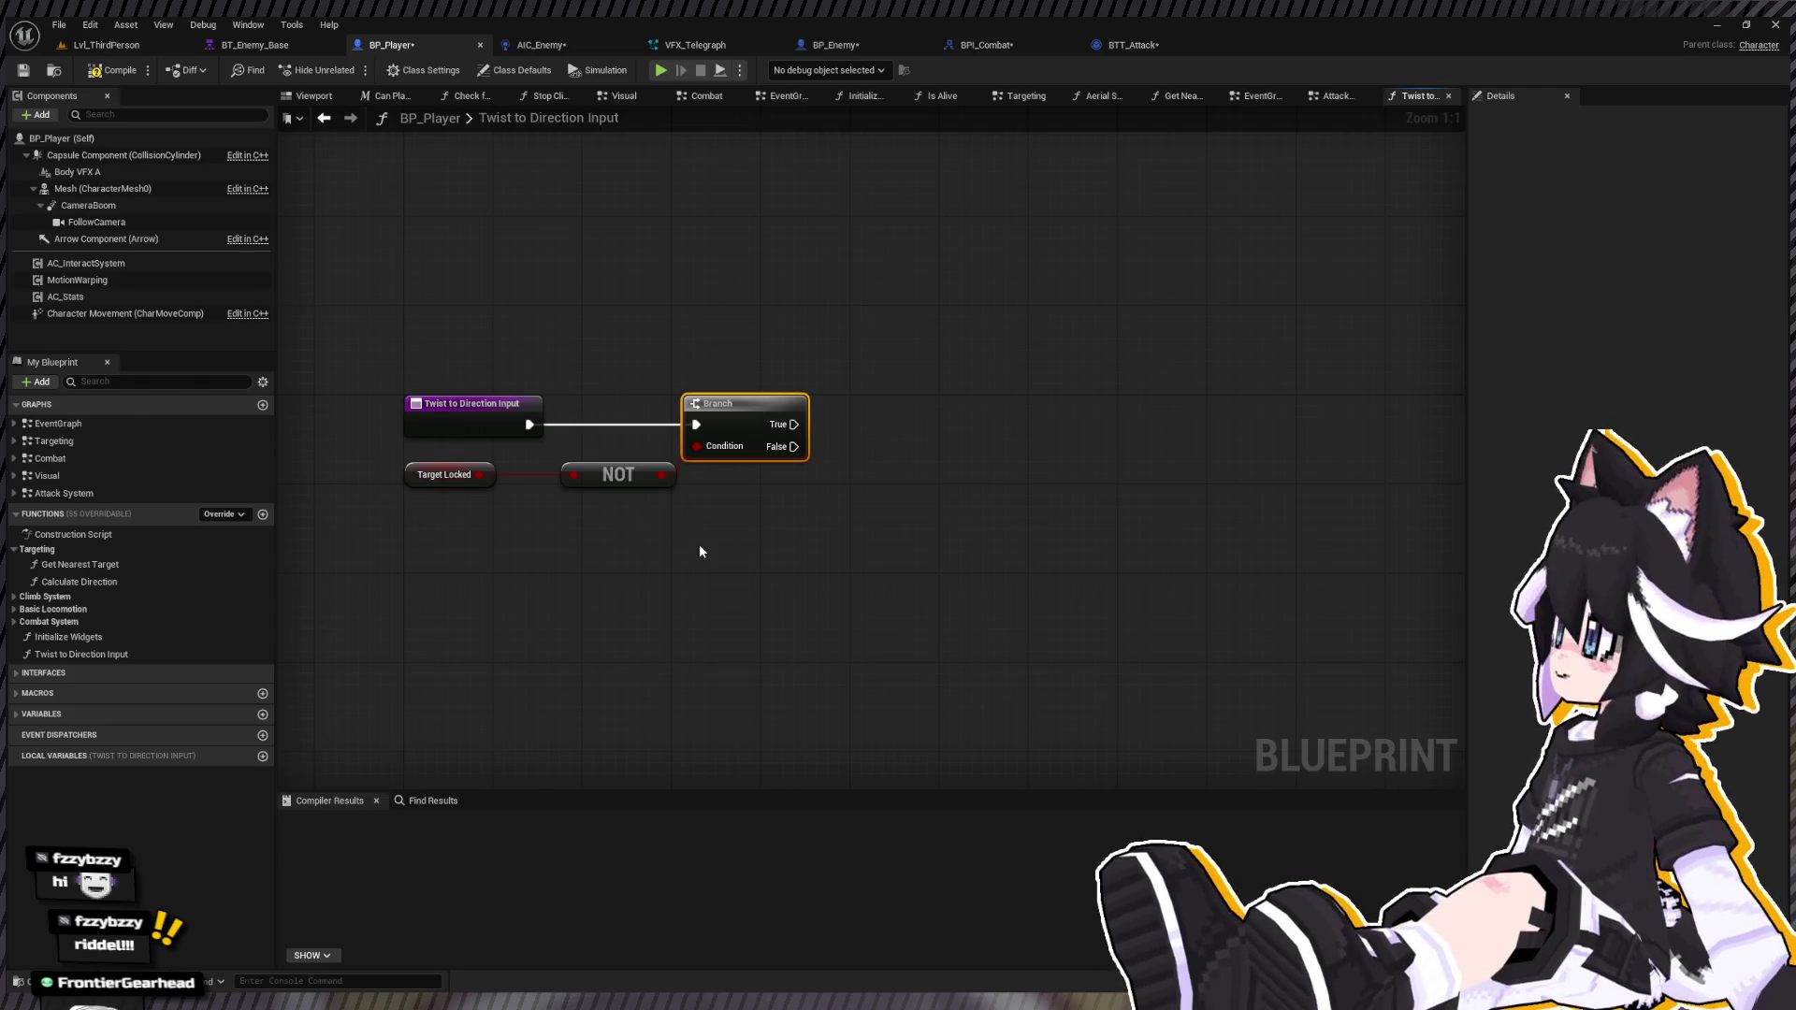
Step: Paste the wired Character Movement and Get Last Input Vector nodes below the branch
{"action": "key", "text": "ctrl+v"}
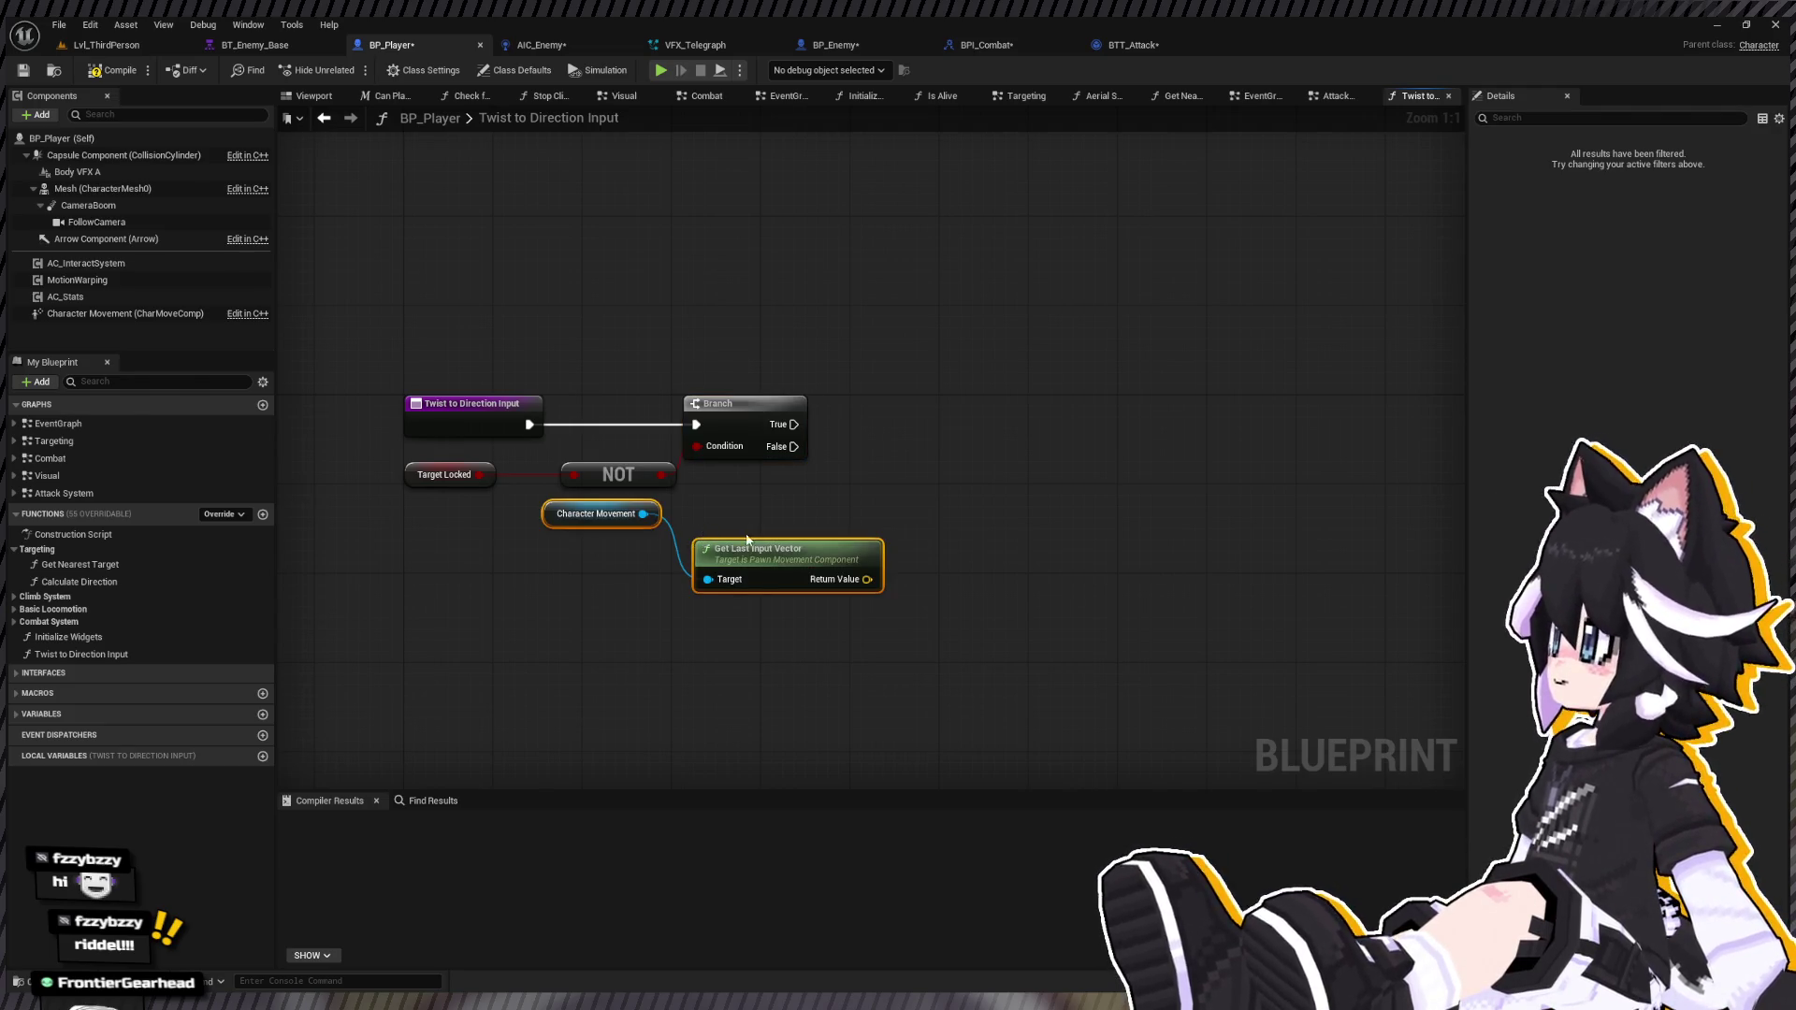
{"action": "mouse_move", "coordinate": [781, 496]}
{"action": "left_mouse_down"}
{"action": "mouse_move", "coordinate": [681, 561]}
{"action": "mouse_move", "coordinate": [683, 530]}
{"action": "mouse_move", "coordinate": [704, 528]}
{"action": "left_mouse_up"}
{"action": "left_click", "coordinate": [898, 529]}
Step: Search the whole blueprint for 'last input', then switch to the EventGraph
{"action": "key", "text": "ctrl+f"}
{"action": "type", "text": "last input"}
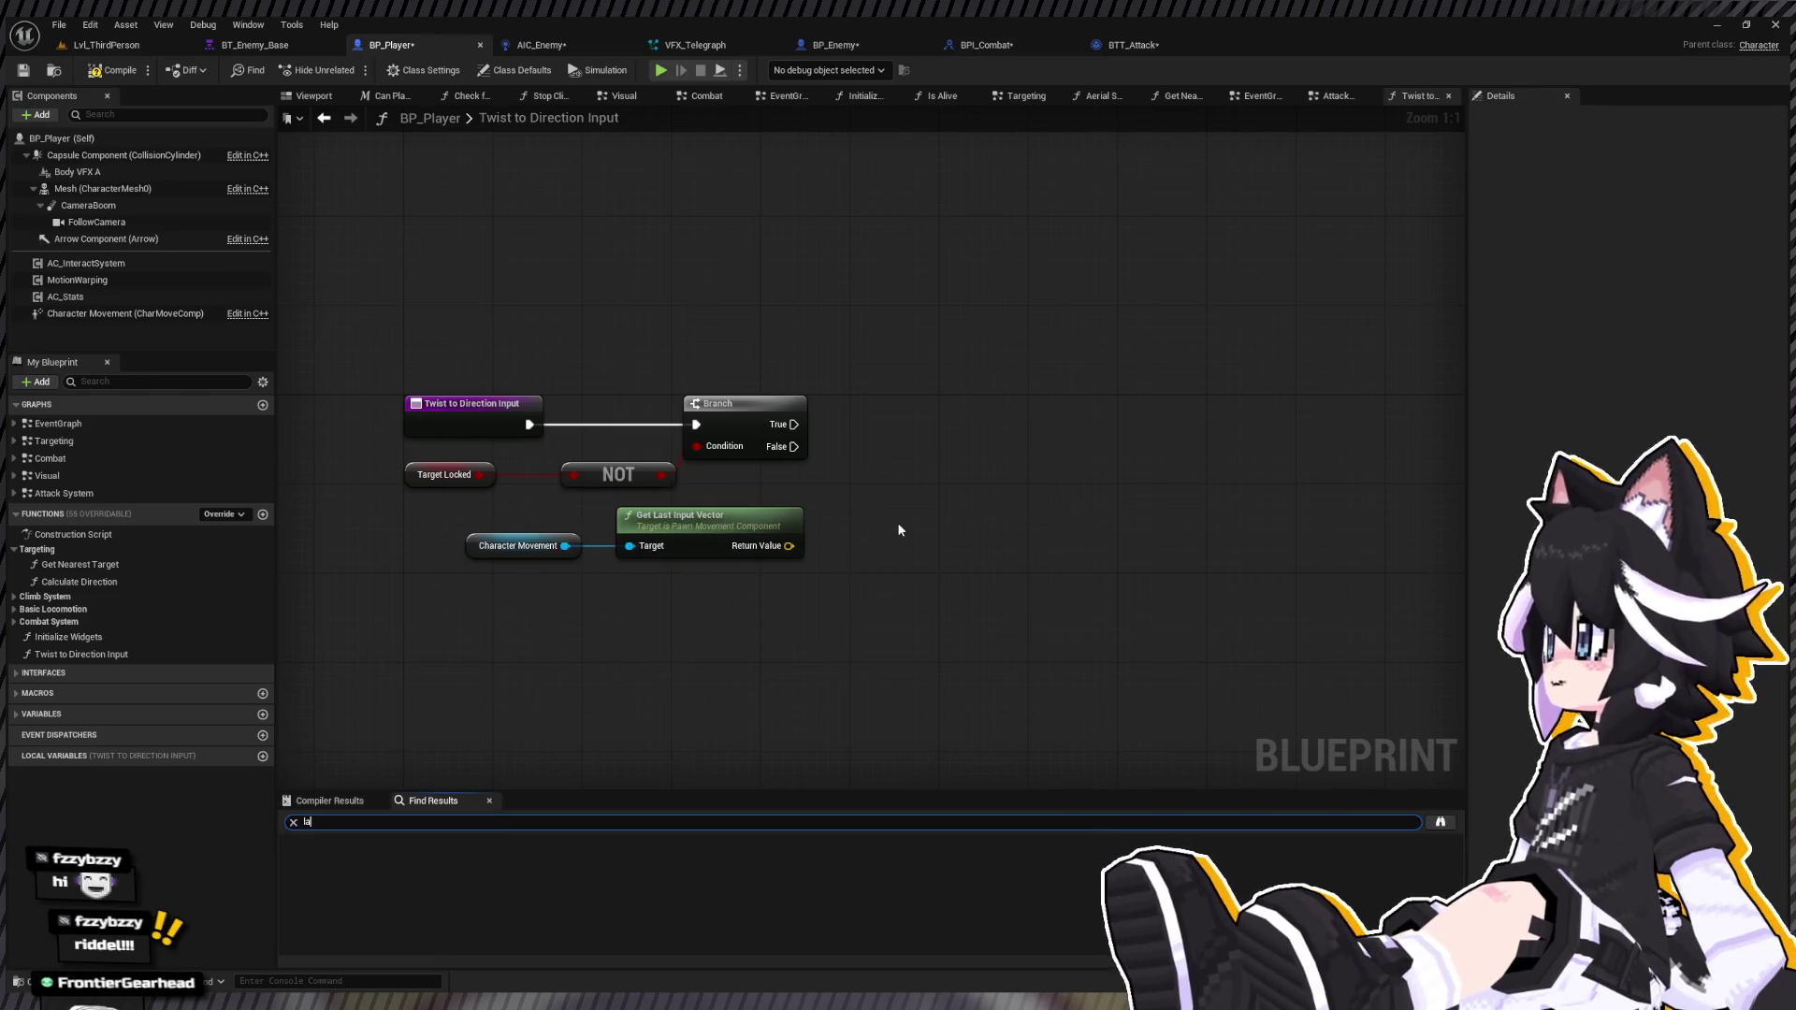
{"action": "key", "text": "Return"}
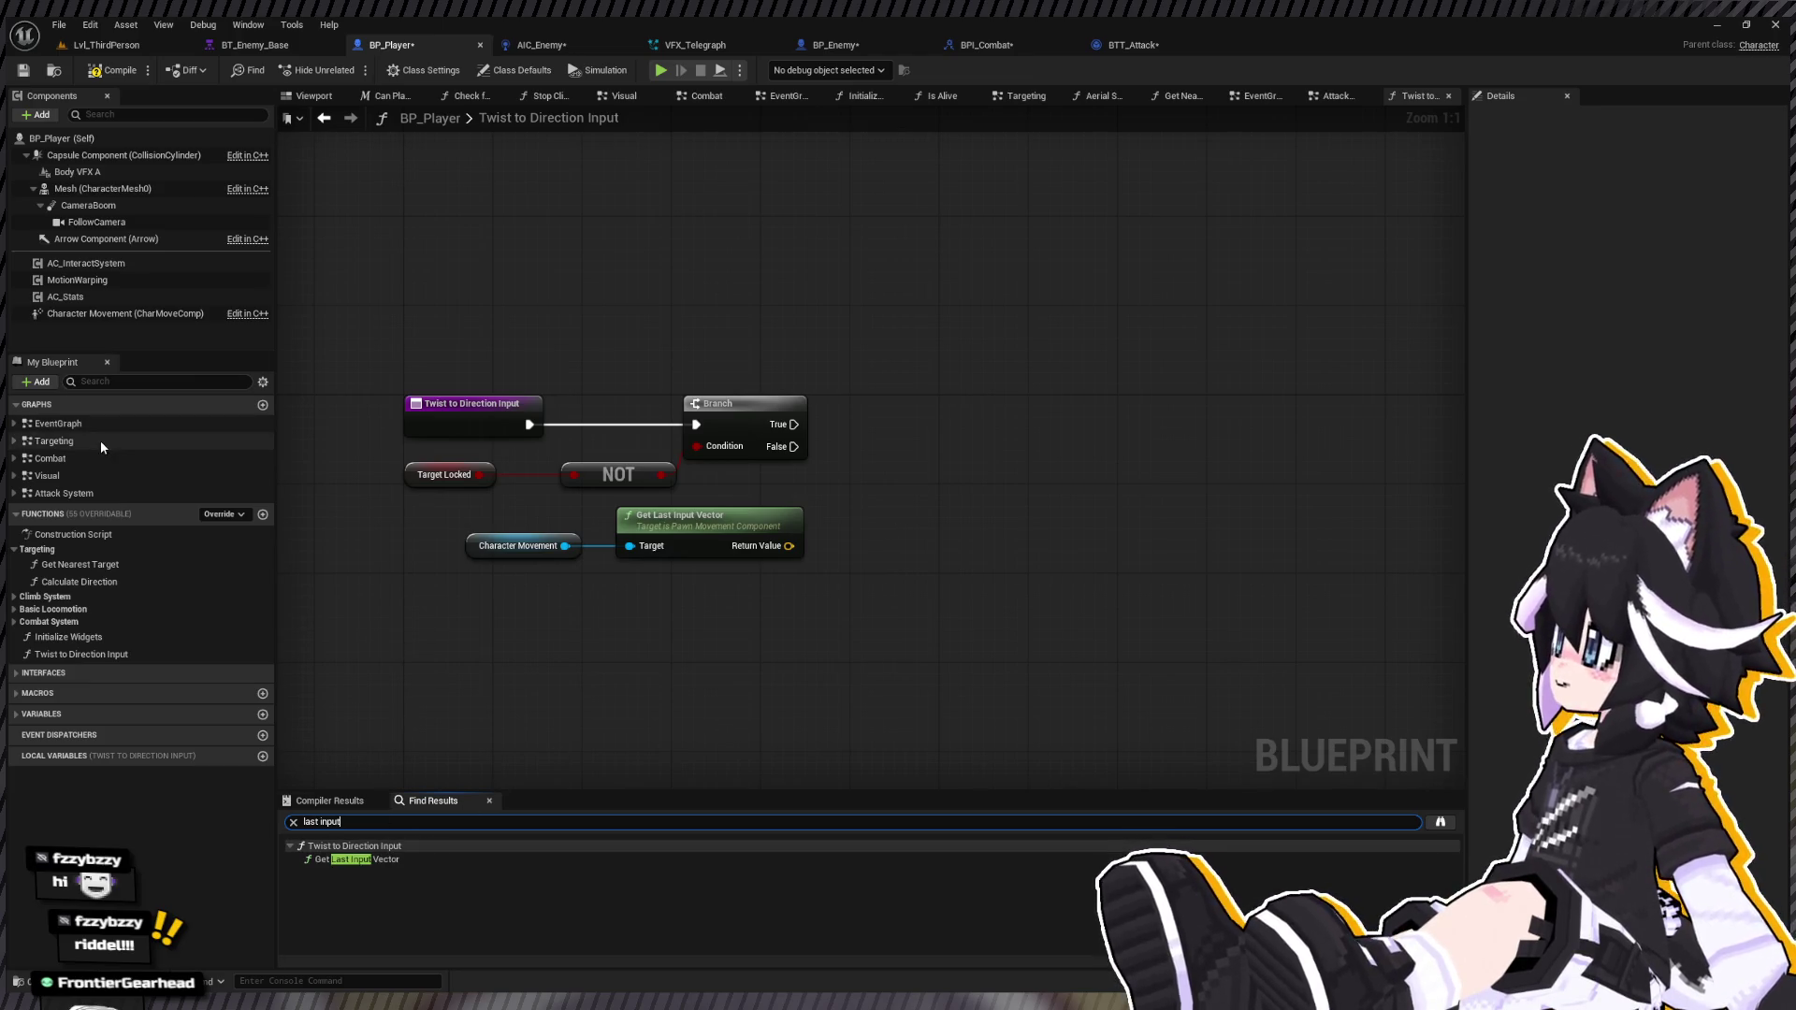
{"action": "left_click", "coordinate": [1439, 824]}
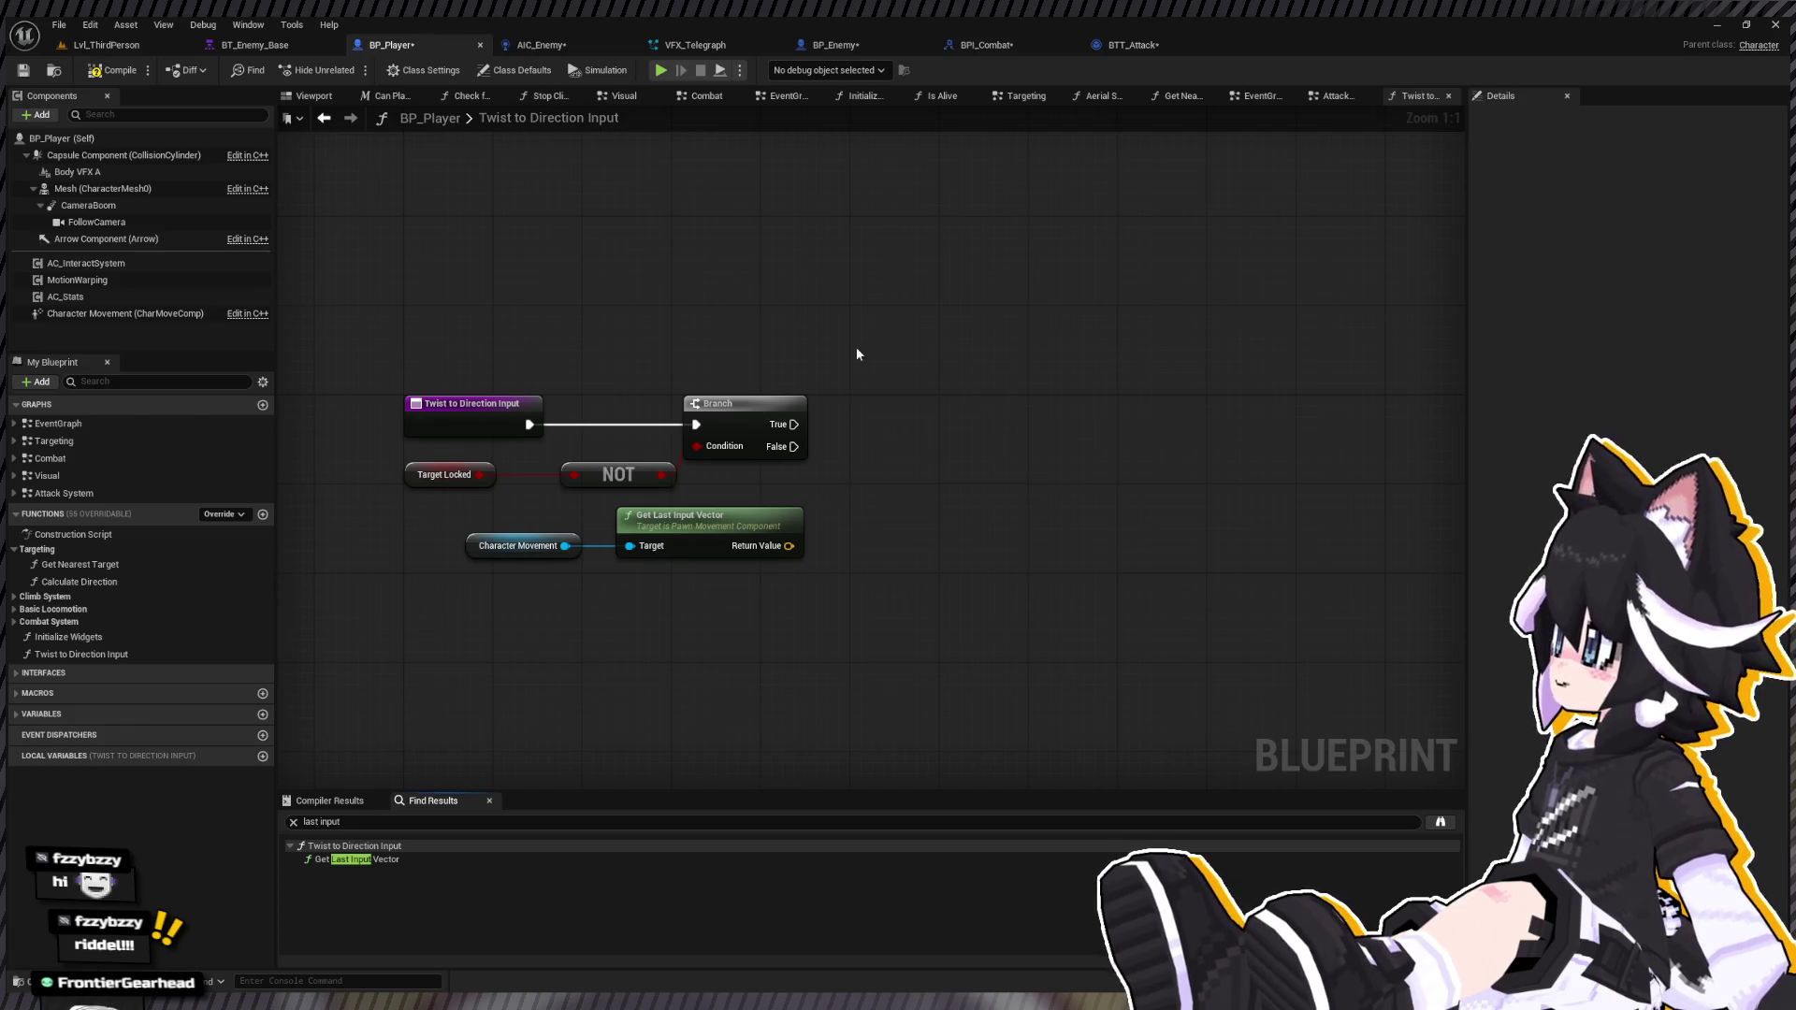
{"action": "left_click", "coordinate": [1235, 305]}
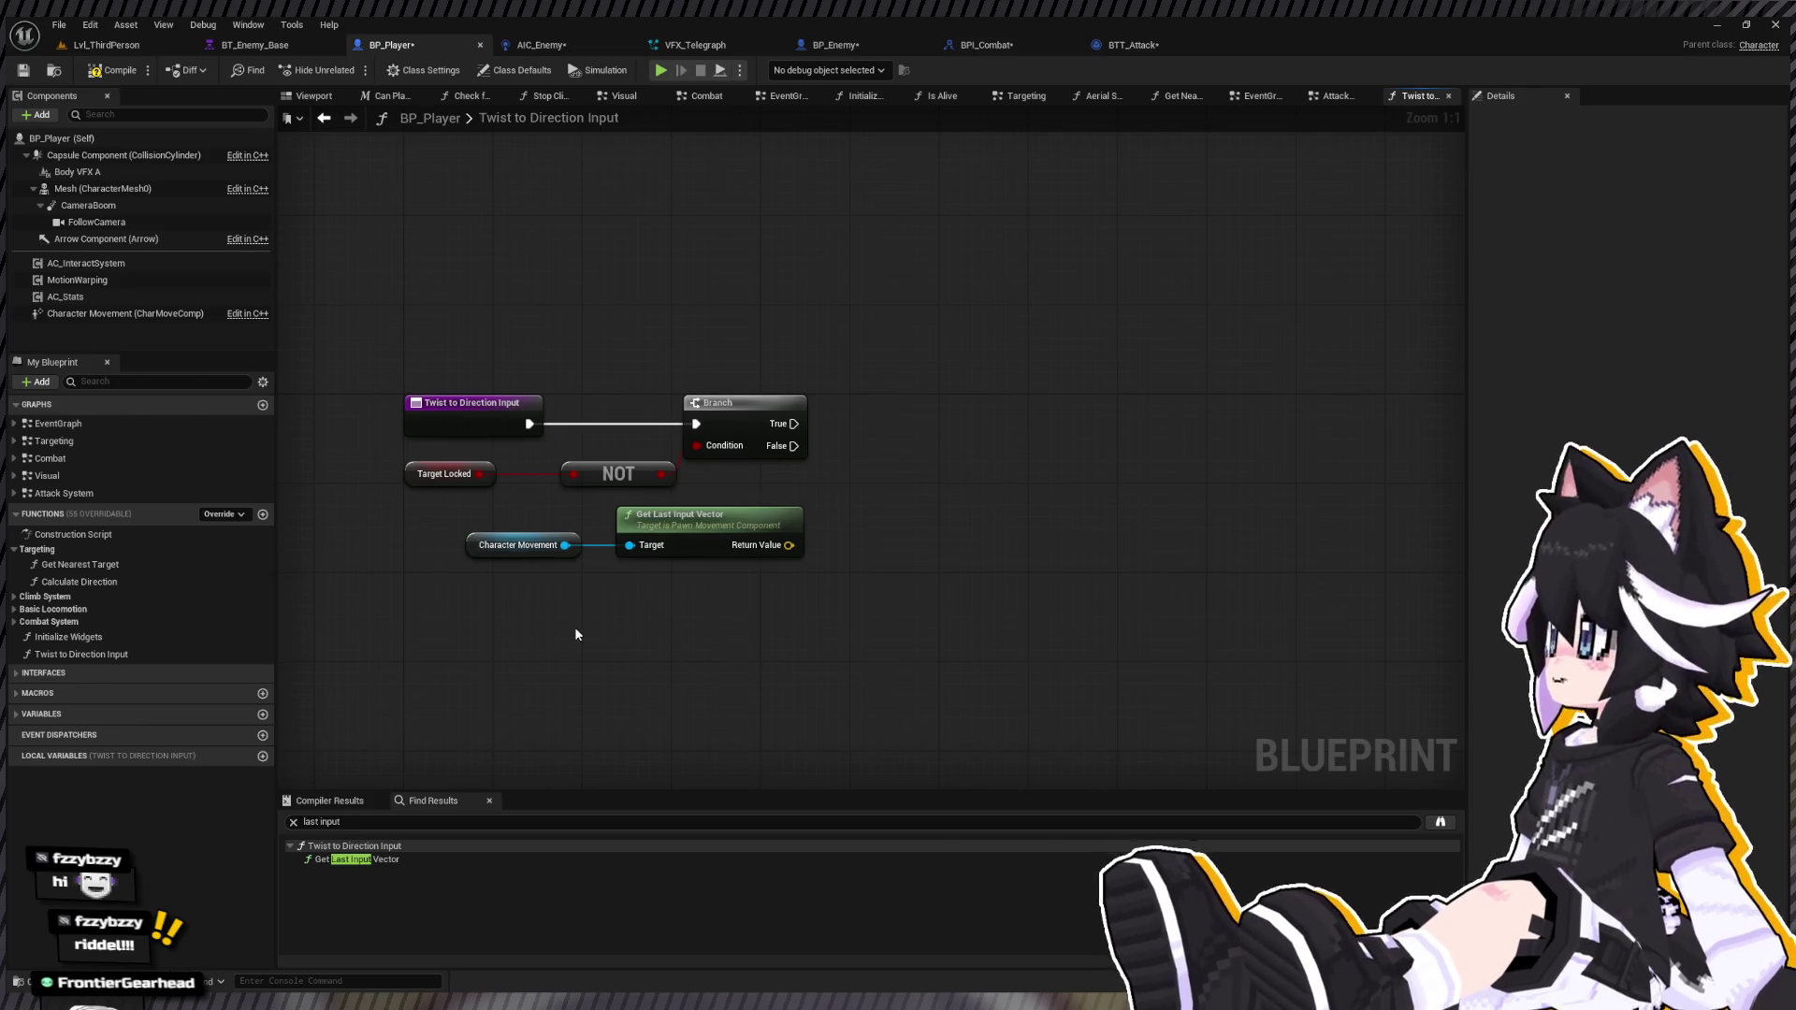
{"action": "key", "text": "alt+Left"}
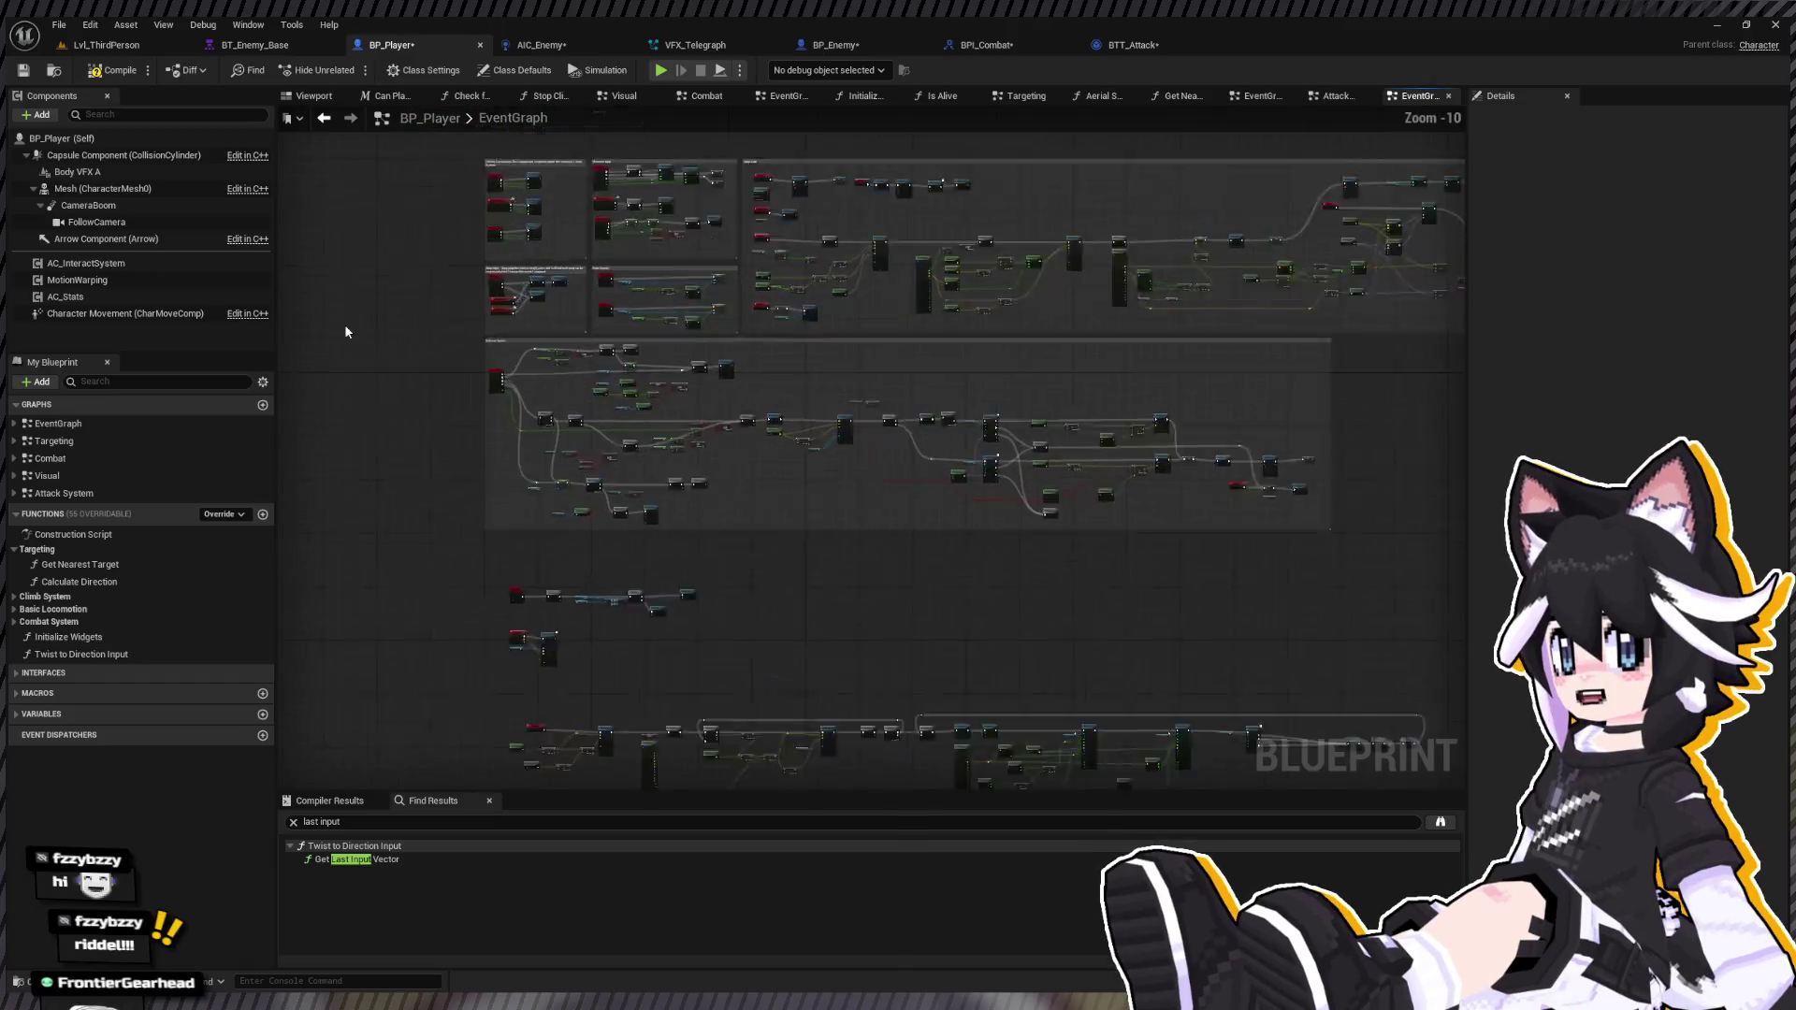
Step: Open Force Input Direction, delete the Twist to Direction Input function, and return to EventGraph
{"action": "mouse_move", "coordinate": [996, 655]}
{"action": "left_mouse_down"}
{"action": "mouse_move", "coordinate": [641, 594]}
{"action": "mouse_move", "coordinate": [669, 333]}
{"action": "left_mouse_up"}
{"action": "double_click", "coordinate": [669, 333]}
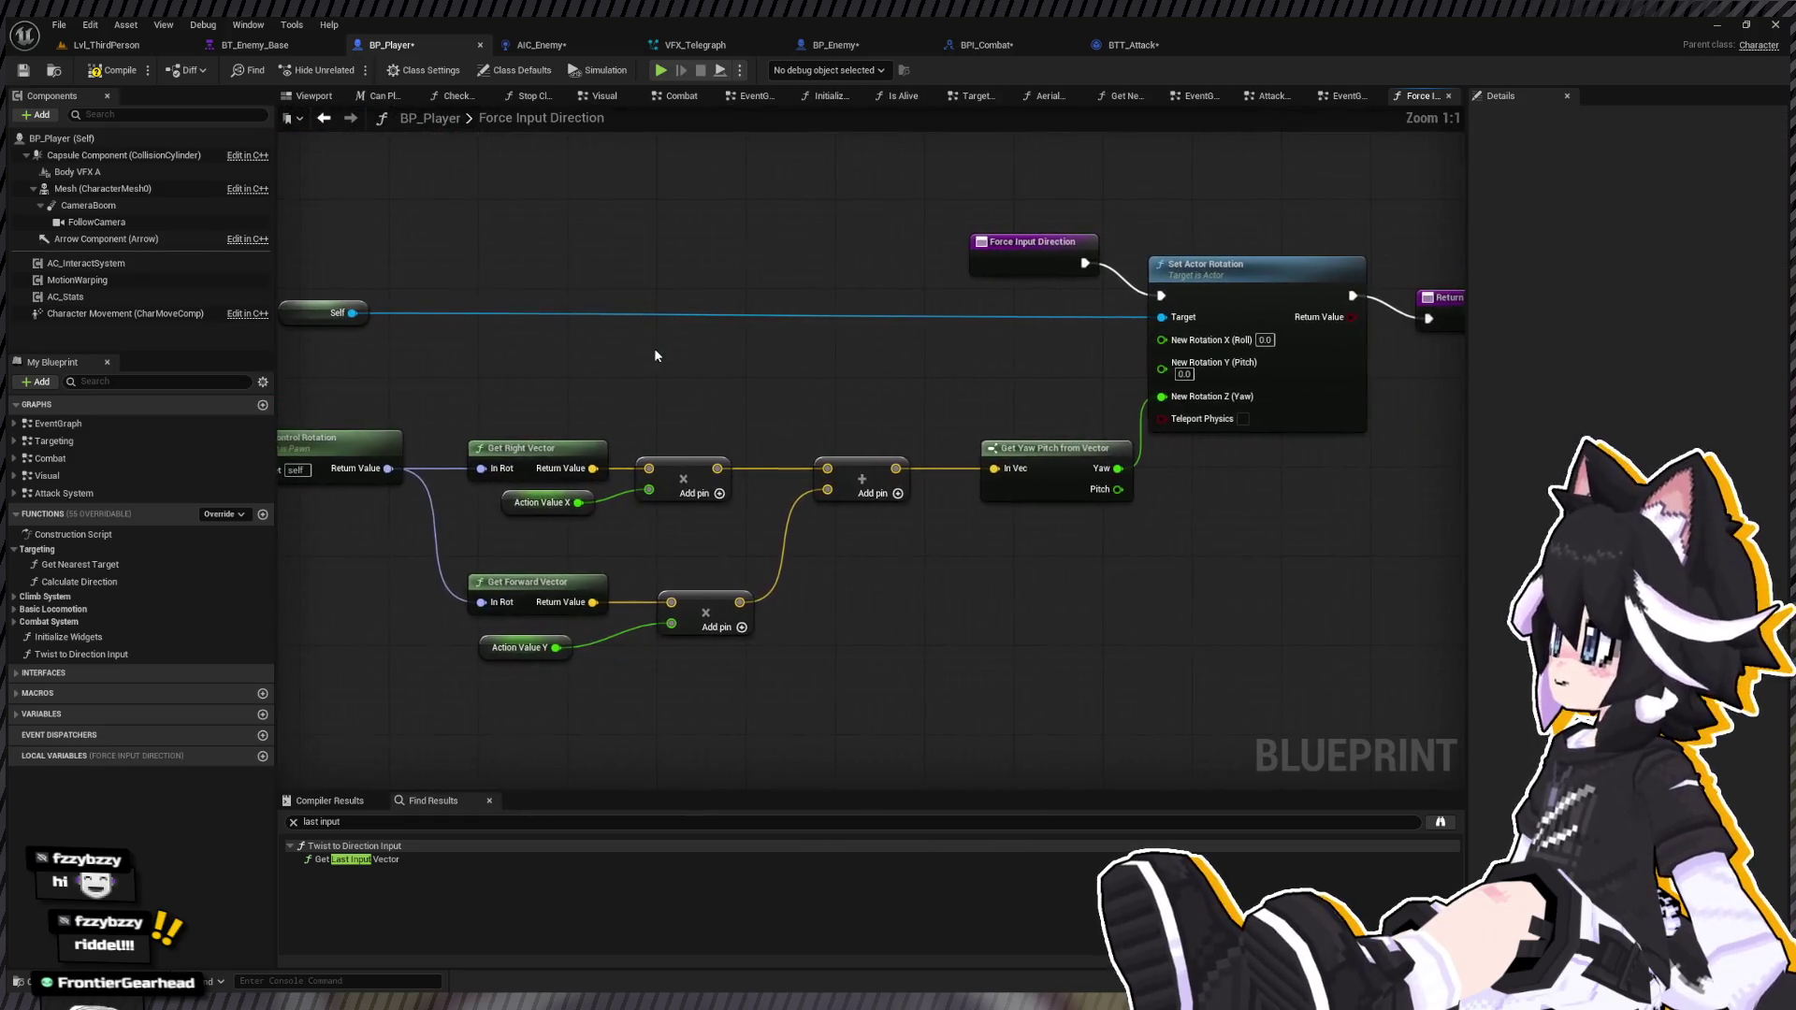
{"action": "left_click_drag", "start_coordinate": [889, 378], "coordinate": [680, 383]}
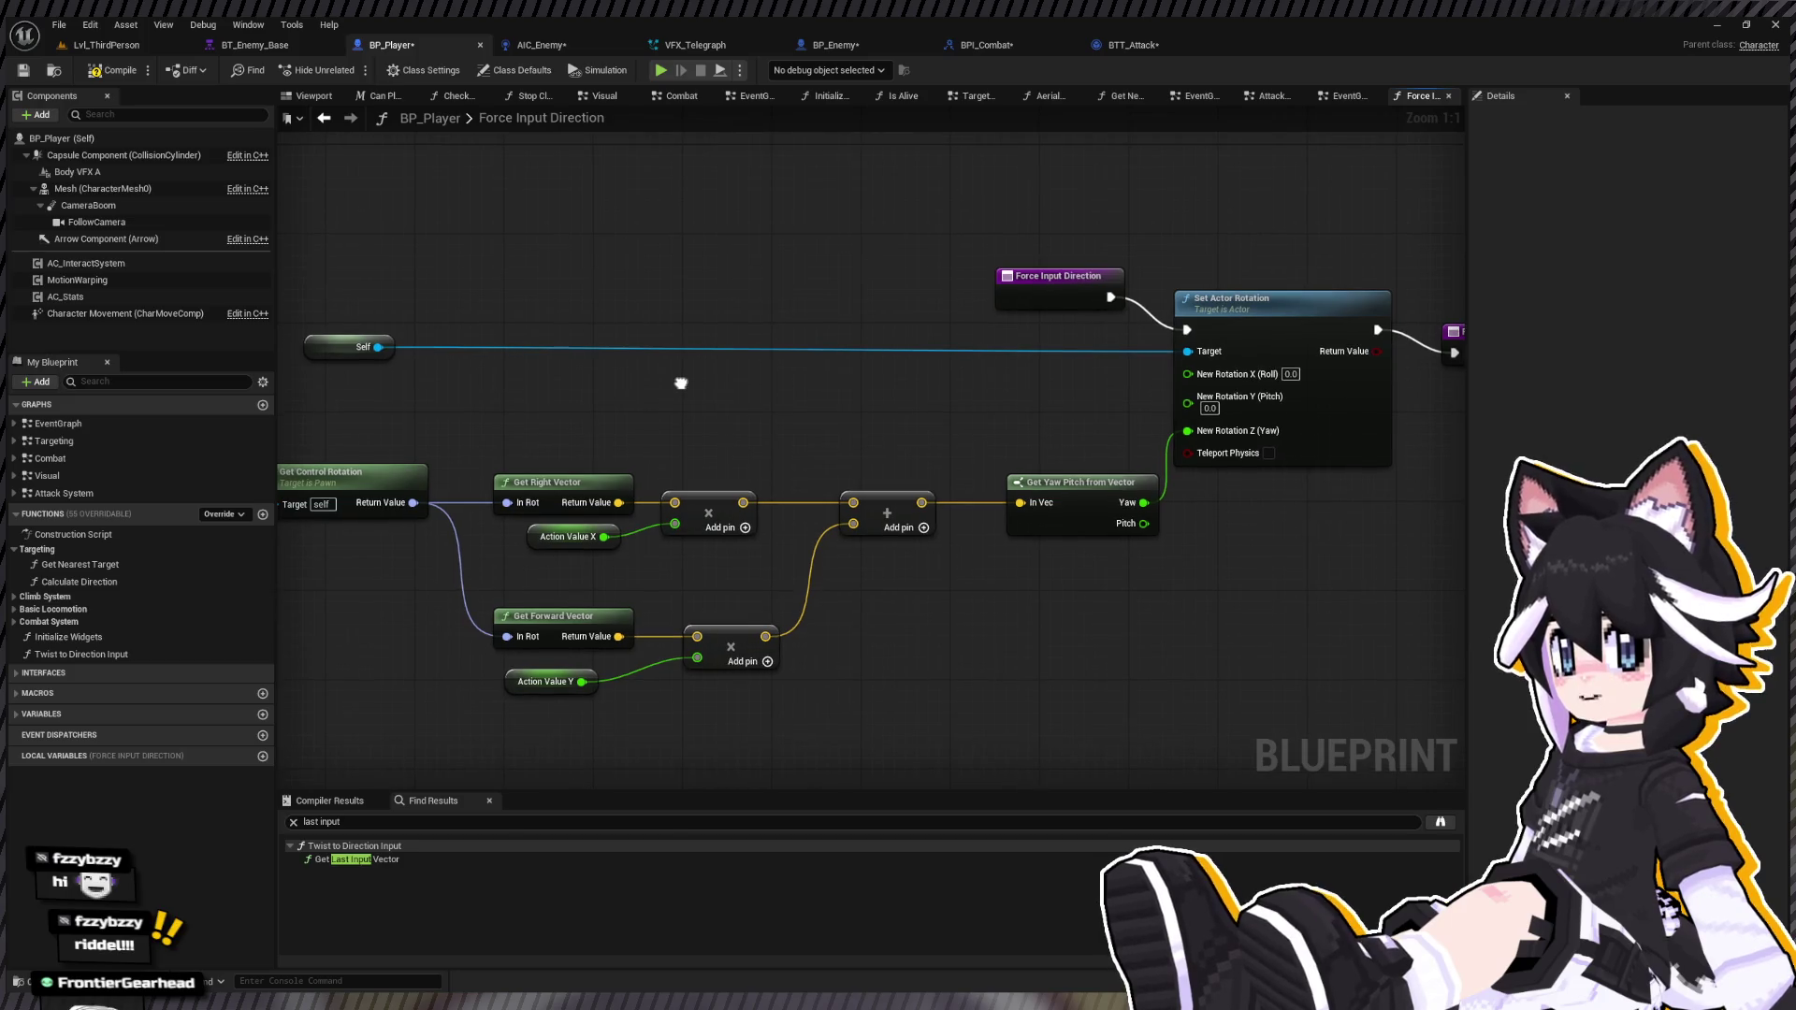
{"action": "left_click", "coordinate": [92, 654]}
{"action": "key", "text": "Delete"}
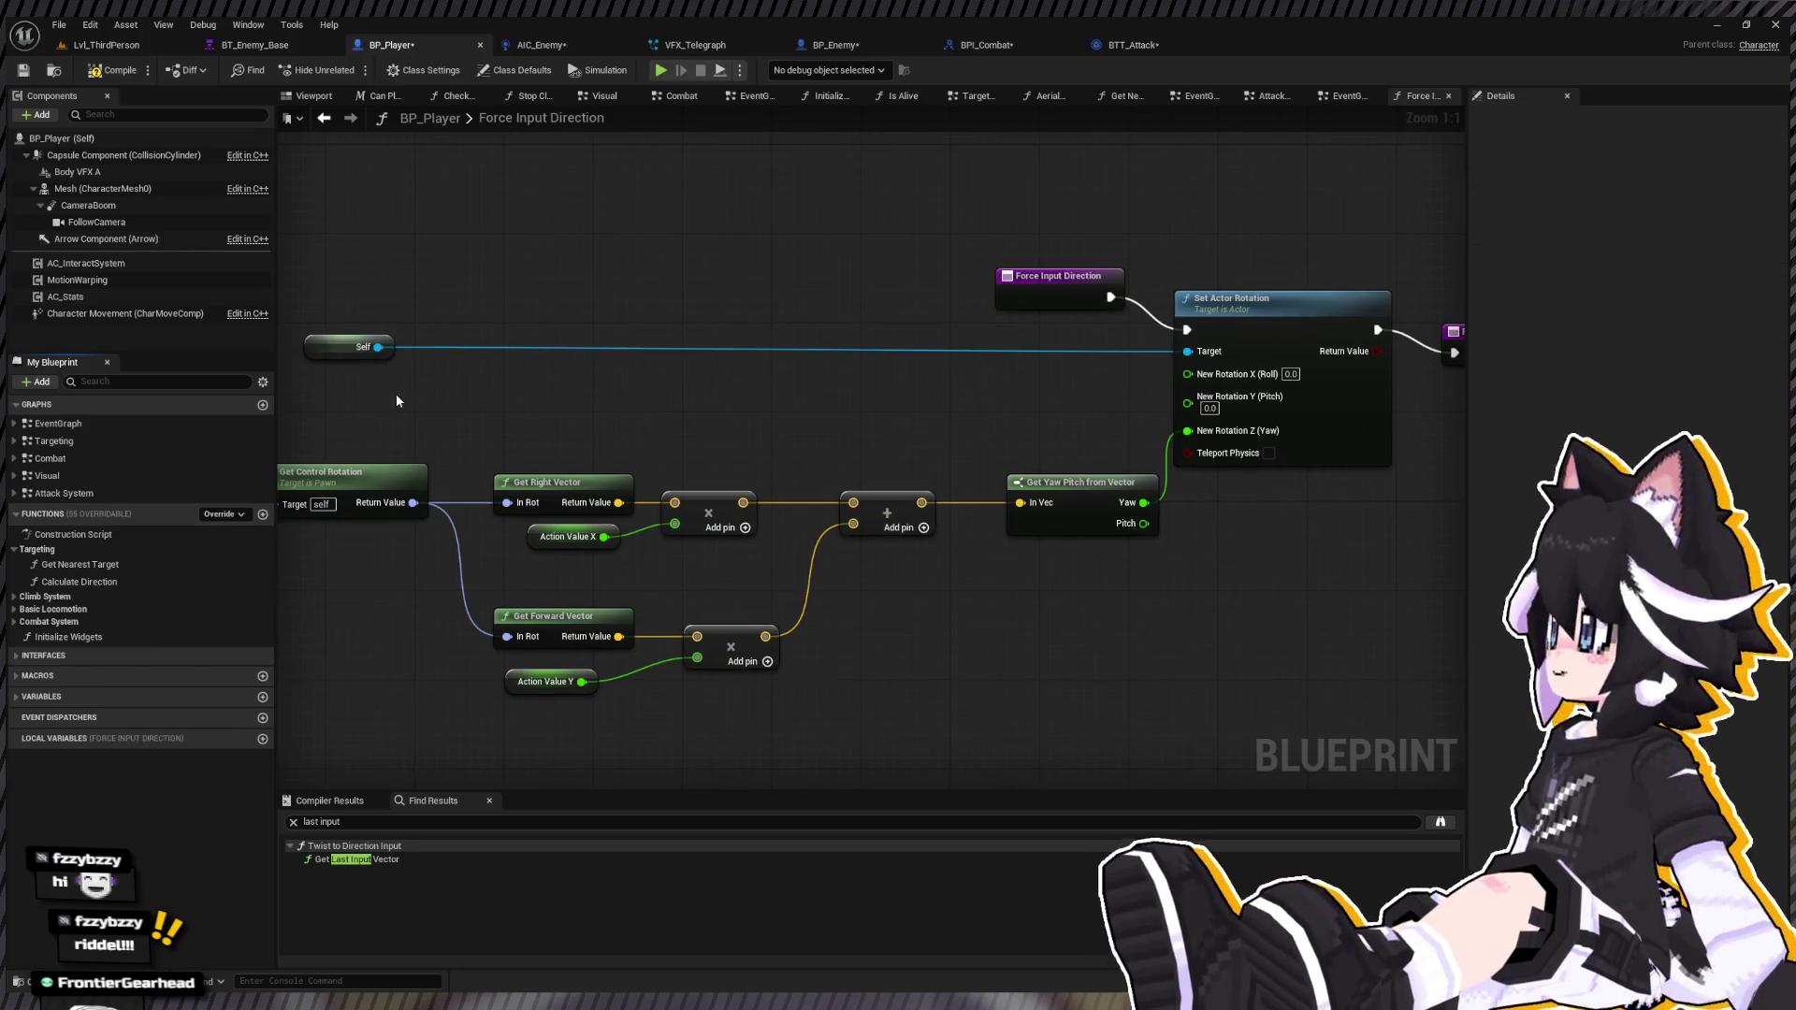
{"action": "left_click_drag", "start_coordinate": [395, 401], "coordinate": [602, 405]}
{"action": "left_click_drag", "start_coordinate": [799, 445], "coordinate": [566, 470]}
{"action": "left_click_drag", "start_coordinate": [896, 339], "coordinate": [763, 372]}
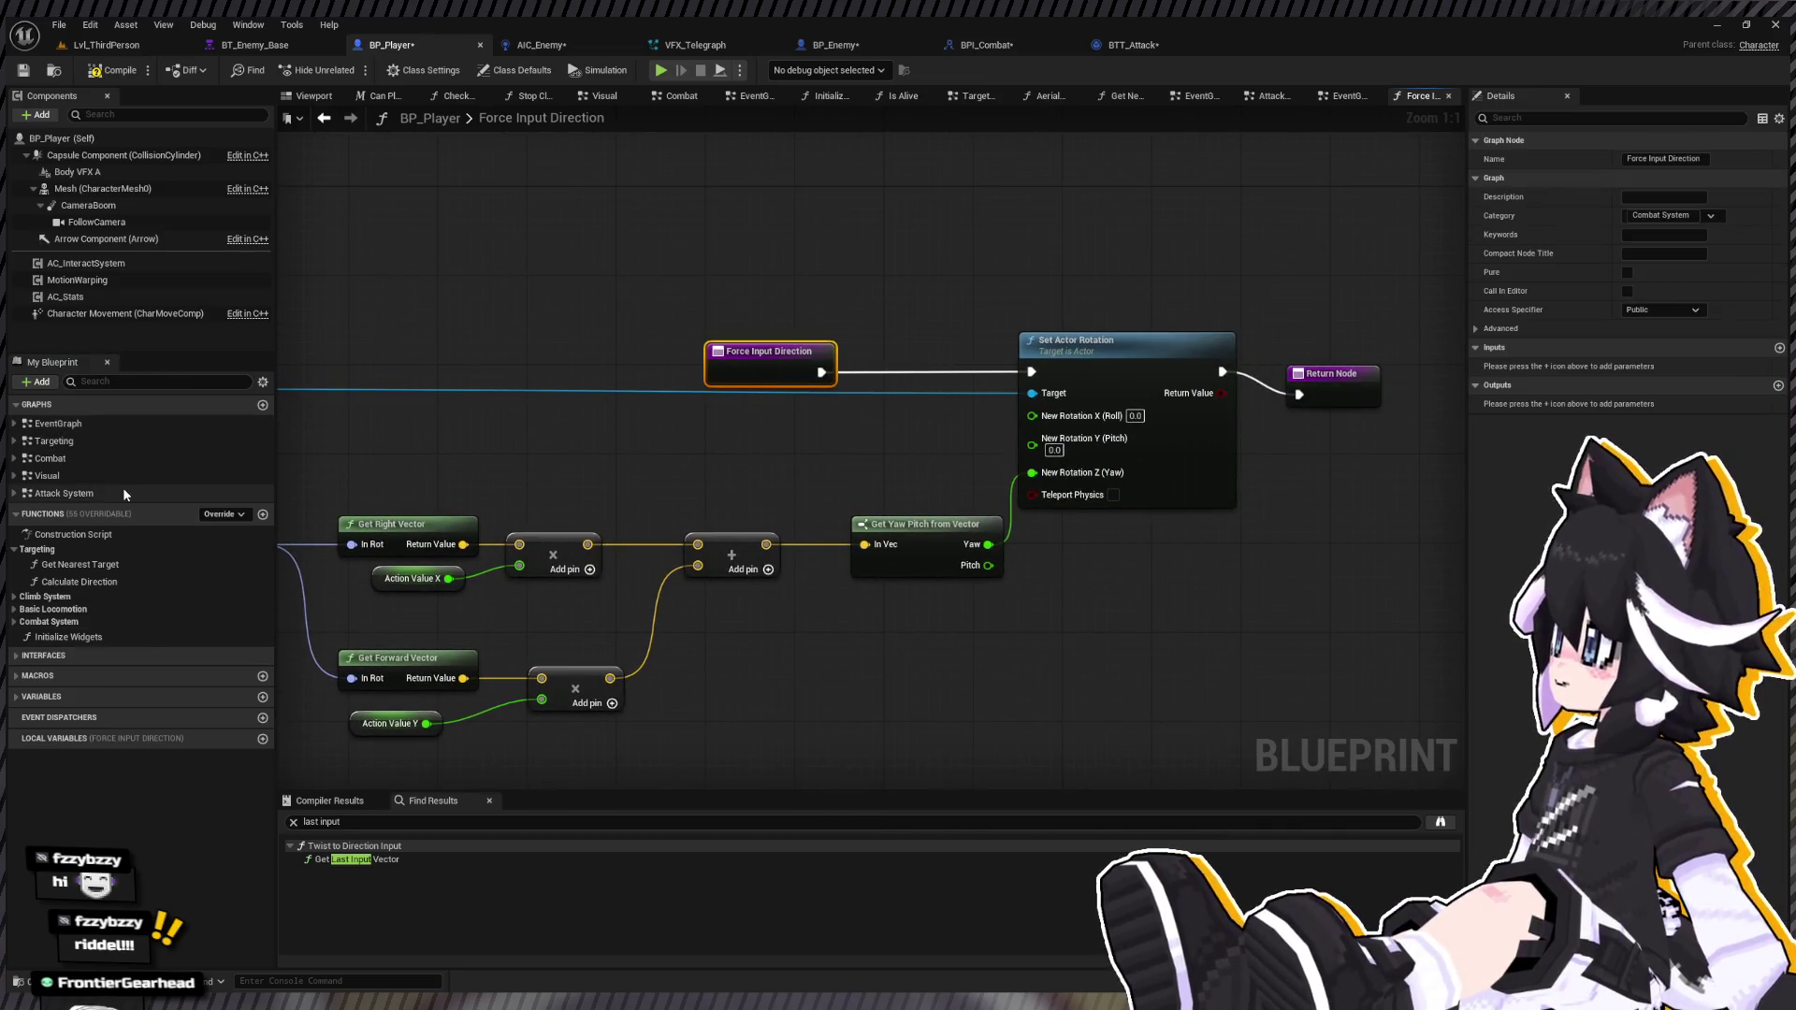
{"action": "double_click", "coordinate": [110, 423]}
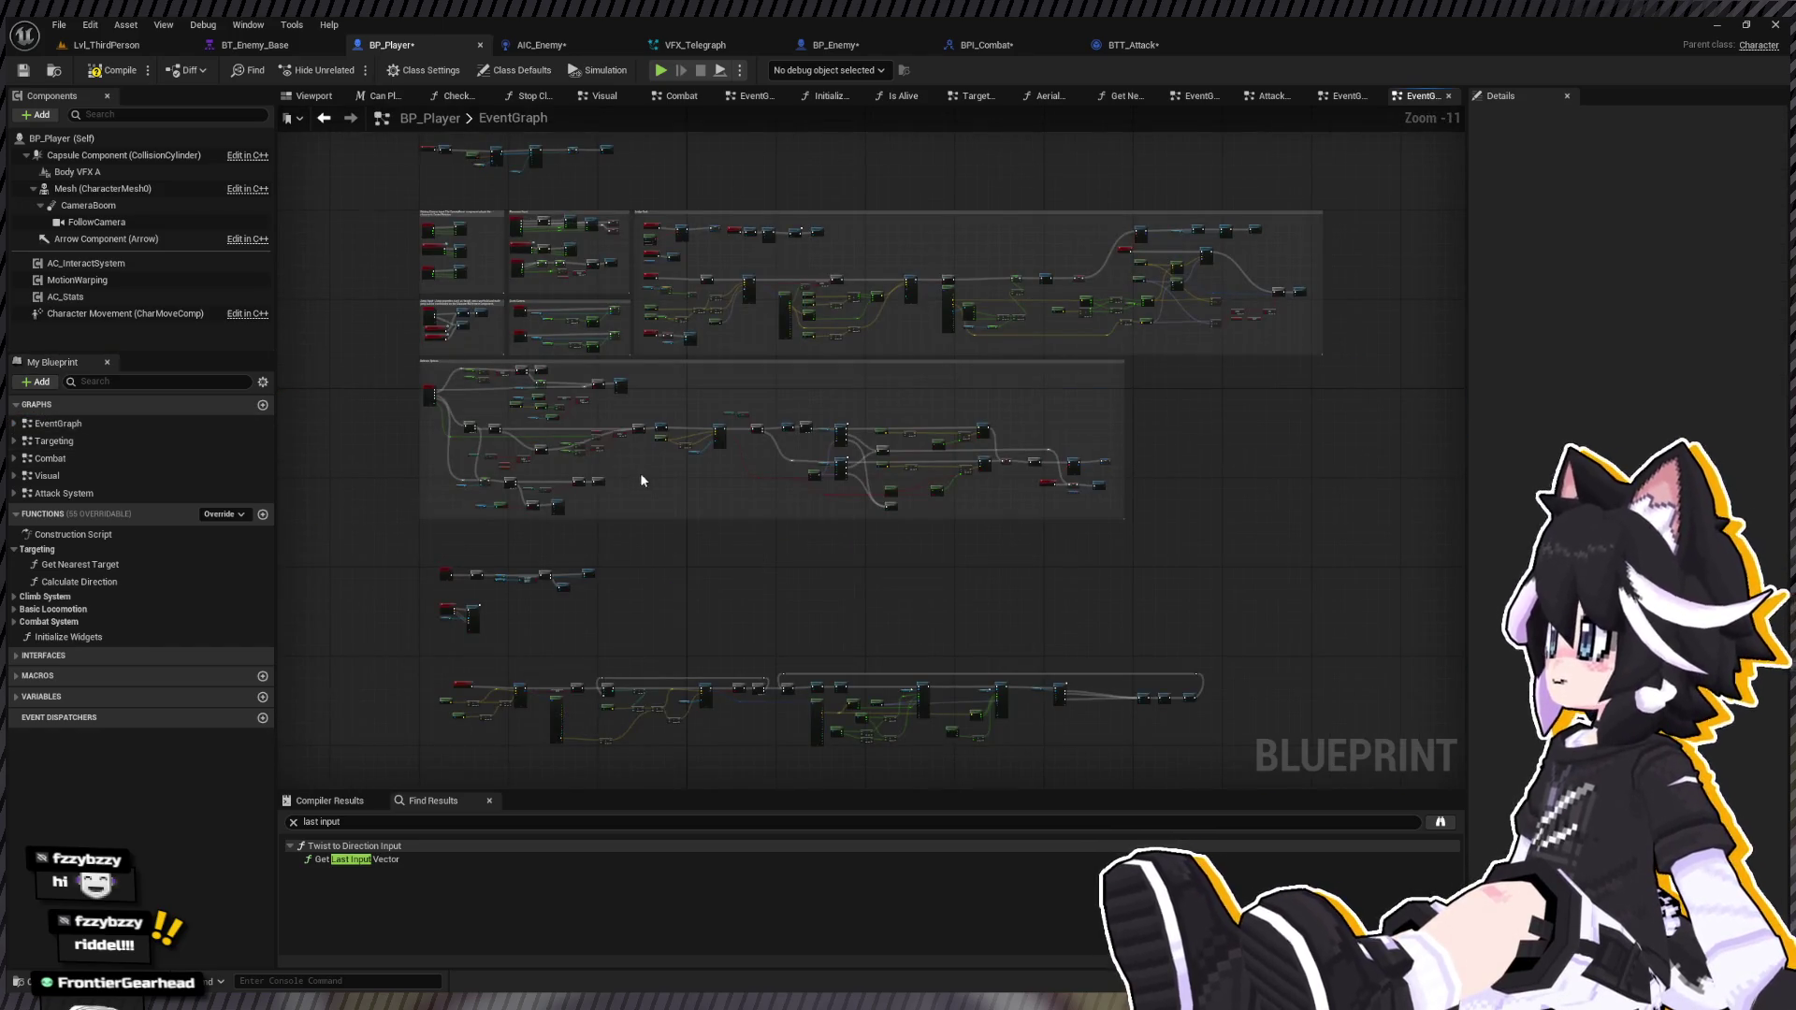
Step: Place a Force Input Direction call node in the Attack System graph
{"action": "left_click_drag", "start_coordinate": [643, 470], "coordinate": [510, 478]}
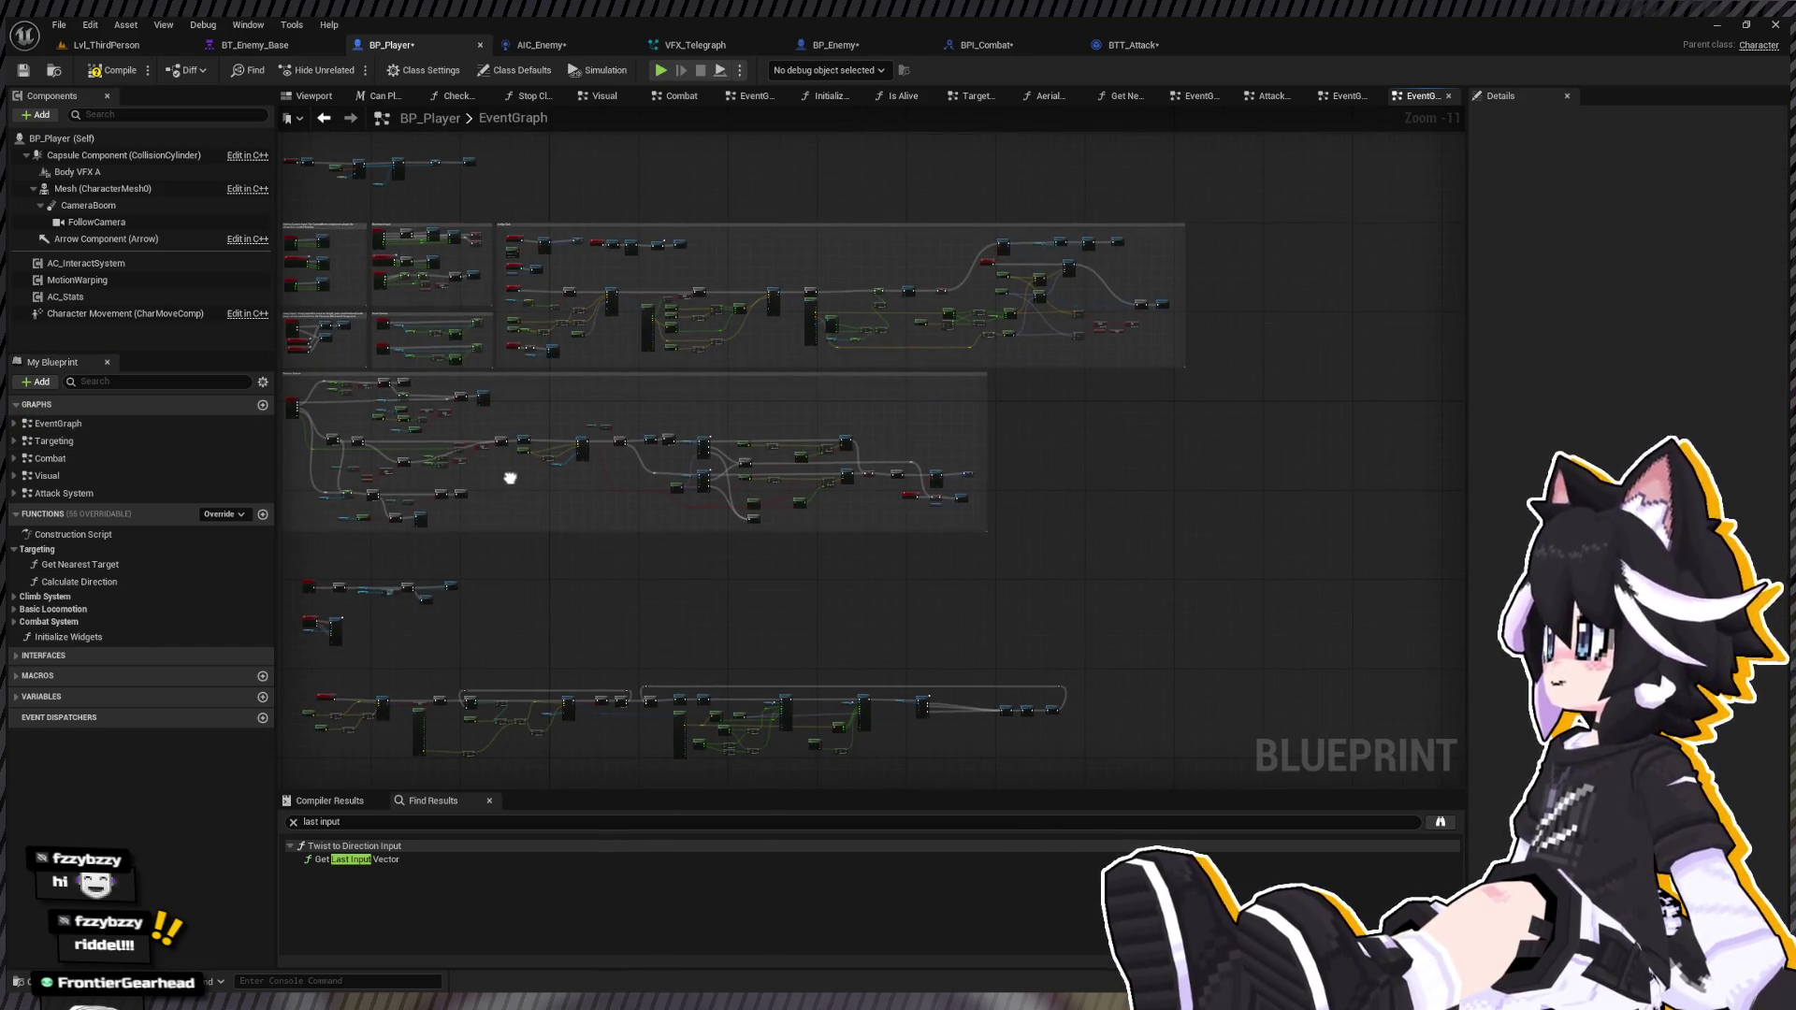
{"action": "left_click", "coordinate": [73, 495]}
{"action": "double_click", "coordinate": [73, 495]}
{"action": "scroll", "coordinate": [653, 521], "scroll_direction": "up", "scroll_amount": 10}
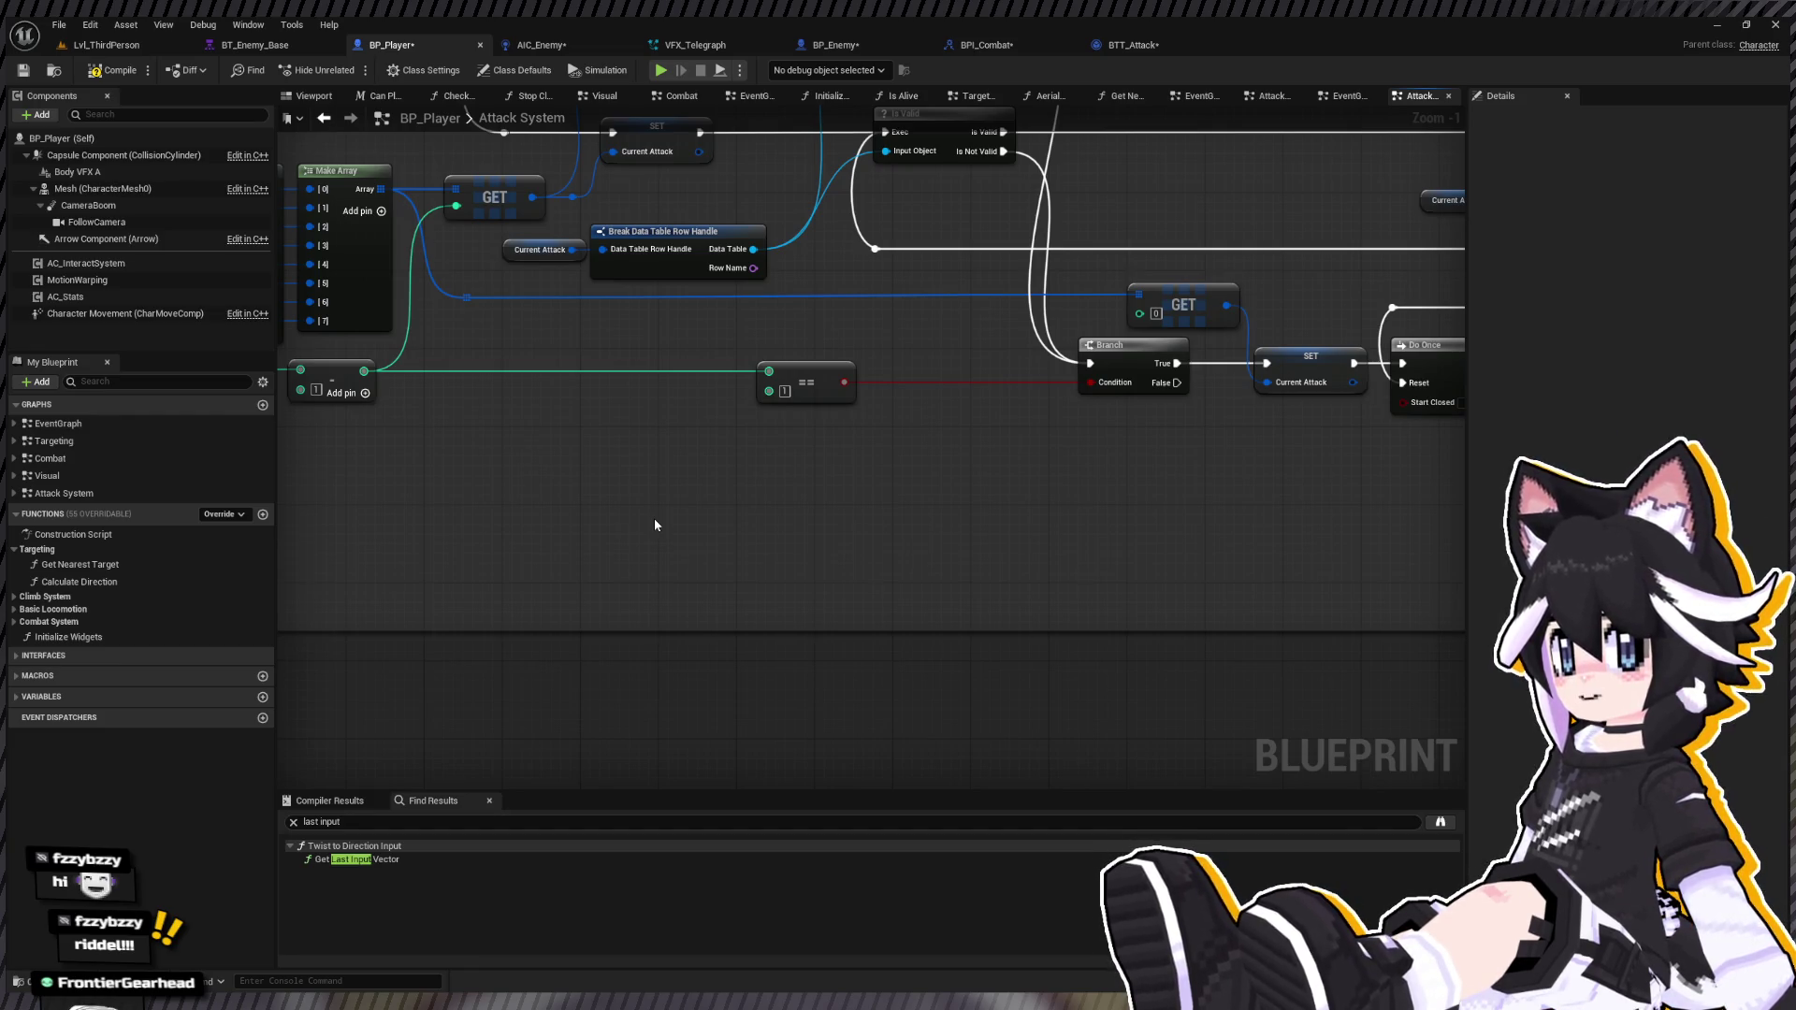
{"action": "key", "text": "ctrl+v"}
{"action": "left_click_drag", "start_coordinate": [717, 530], "coordinate": [918, 516]}
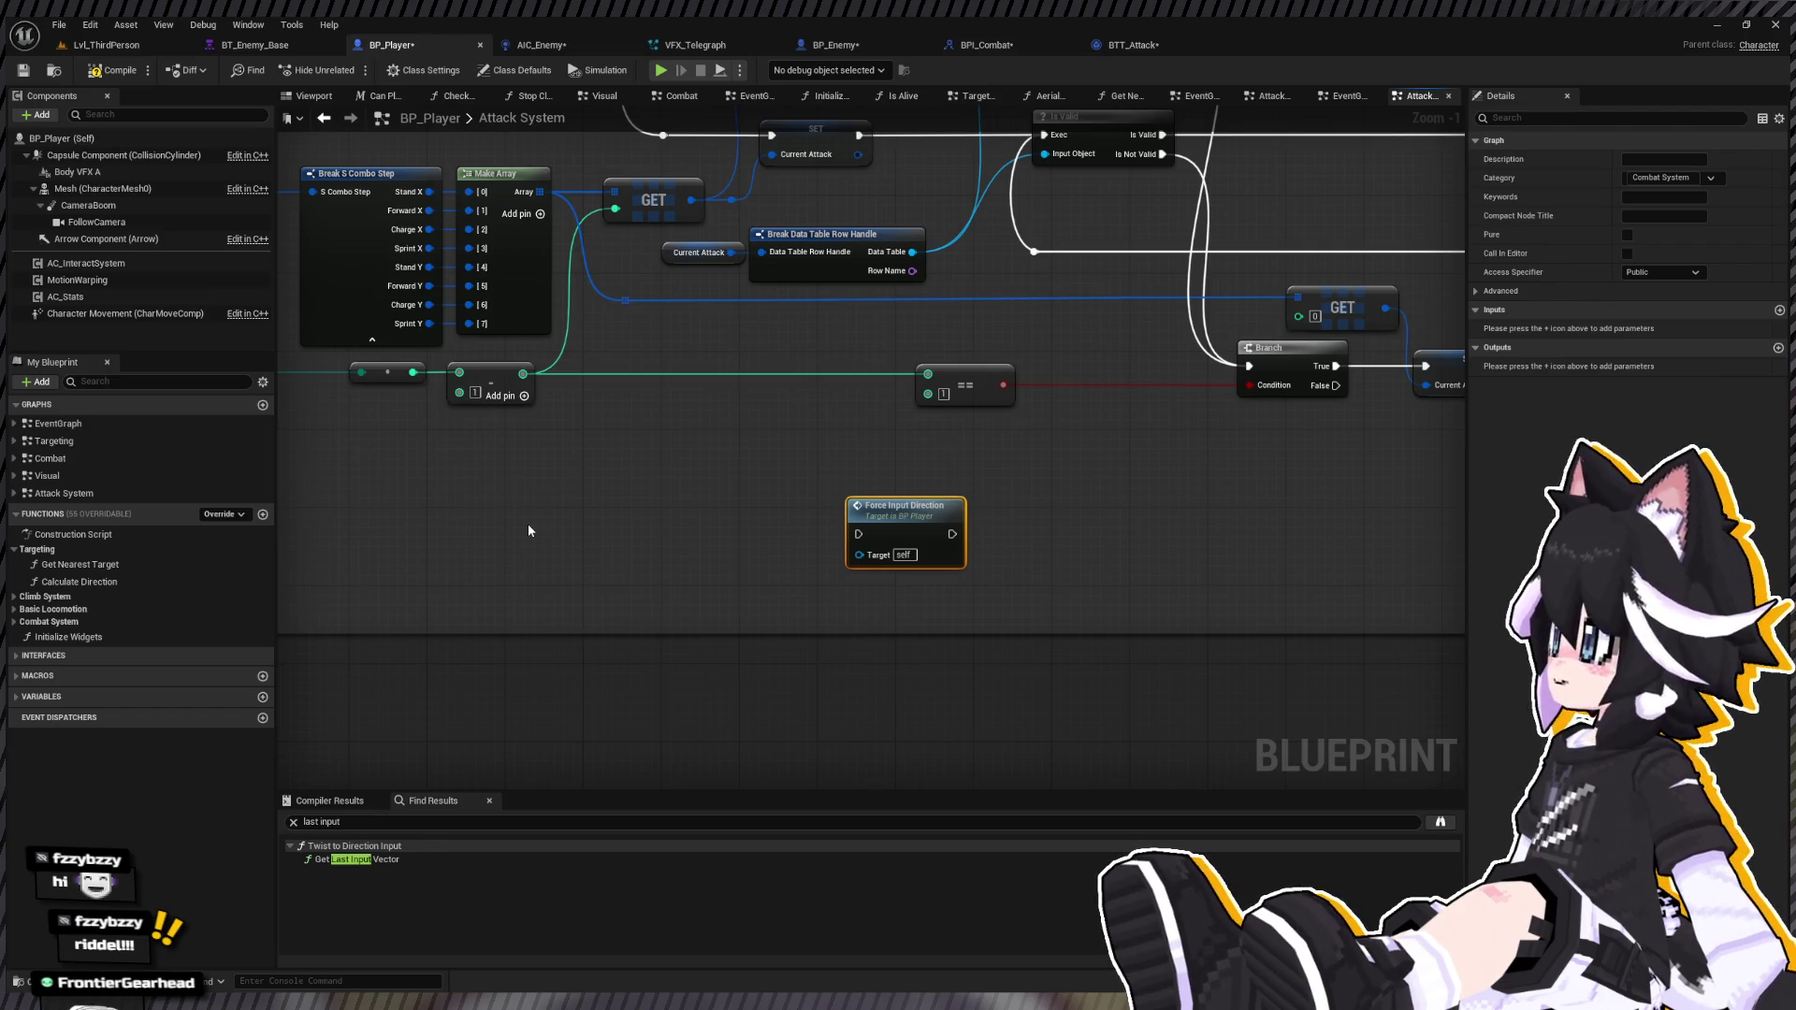
Step: Add a Branch on Target Locked with False calling Force Input Direction, then select Twist To Target
{"action": "key", "text": "ctrl+v"}
{"action": "mouse_move", "coordinate": [595, 524]}
{"action": "left_mouse_down"}
{"action": "mouse_move", "coordinate": [645, 510]}
{"action": "mouse_move", "coordinate": [858, 534]}
{"action": "mouse_move", "coordinate": [907, 491]}
{"action": "left_mouse_up"}
{"action": "left_click", "coordinate": [711, 522]}
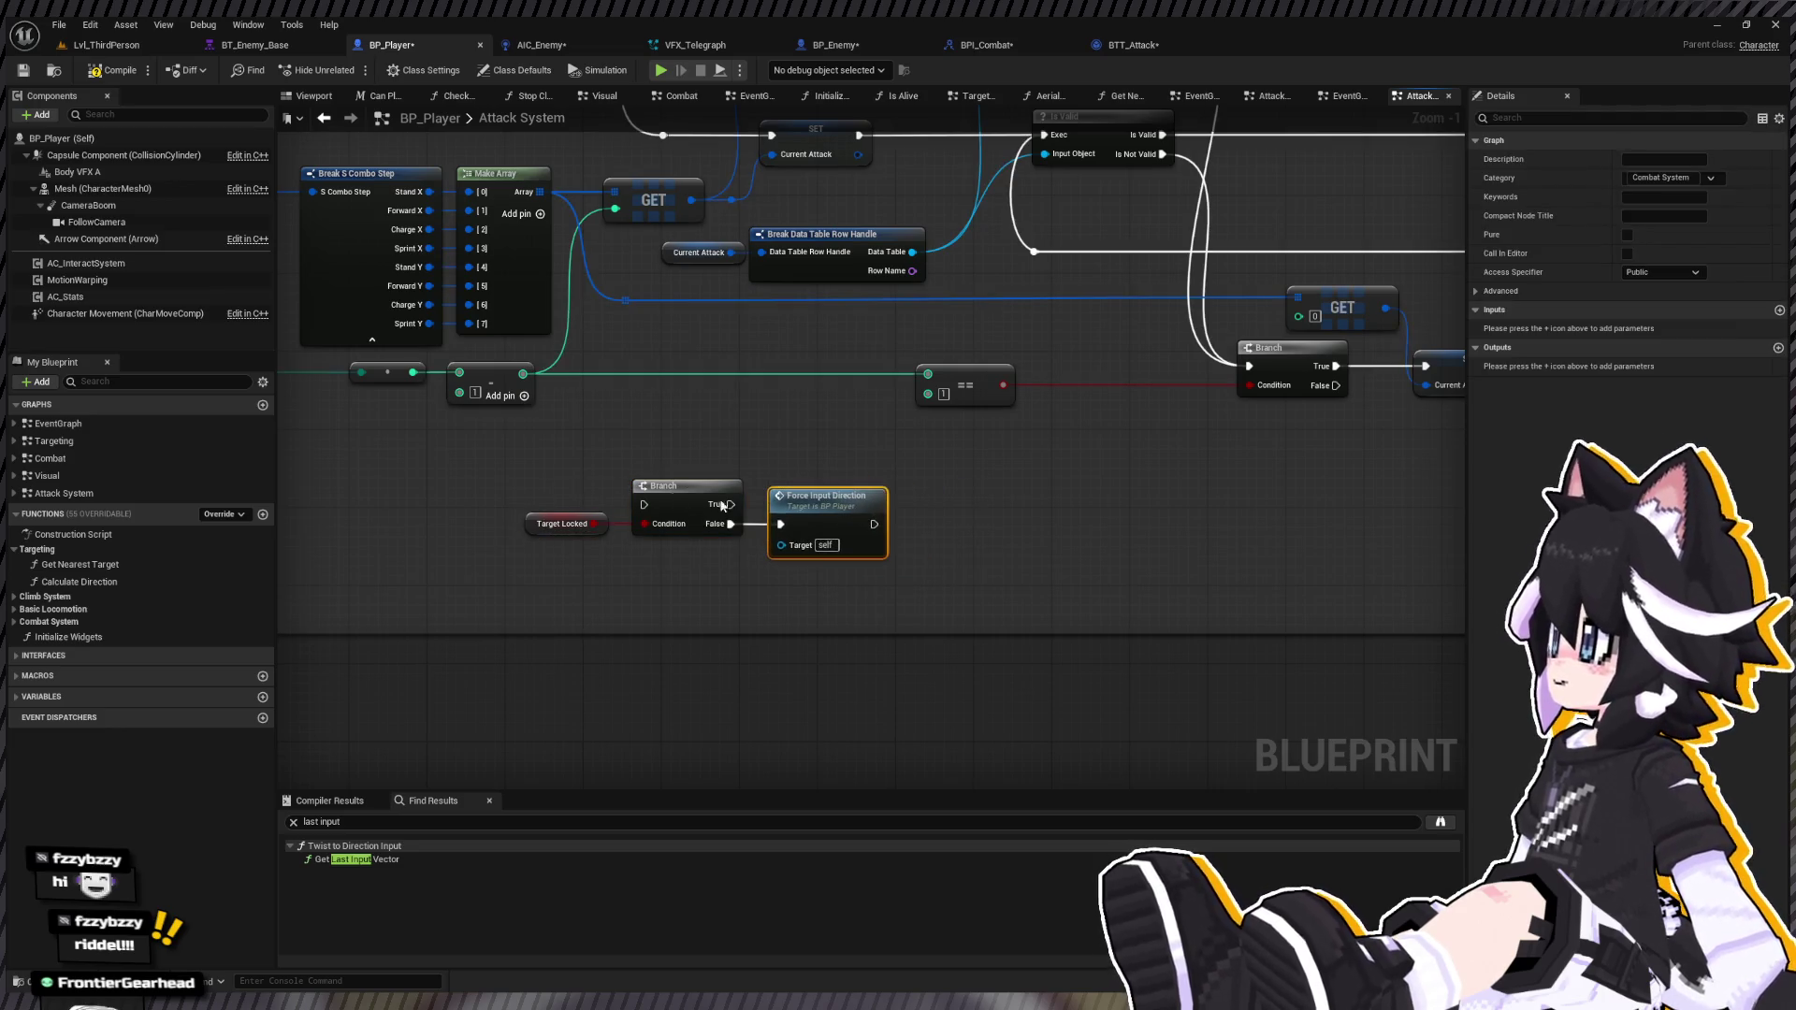
{"action": "scroll", "coordinate": [828, 599], "scroll_direction": "down", "scroll_amount": 7}
{"action": "scroll", "coordinate": [822, 629], "scroll_direction": "up", "scroll_amount": 5}
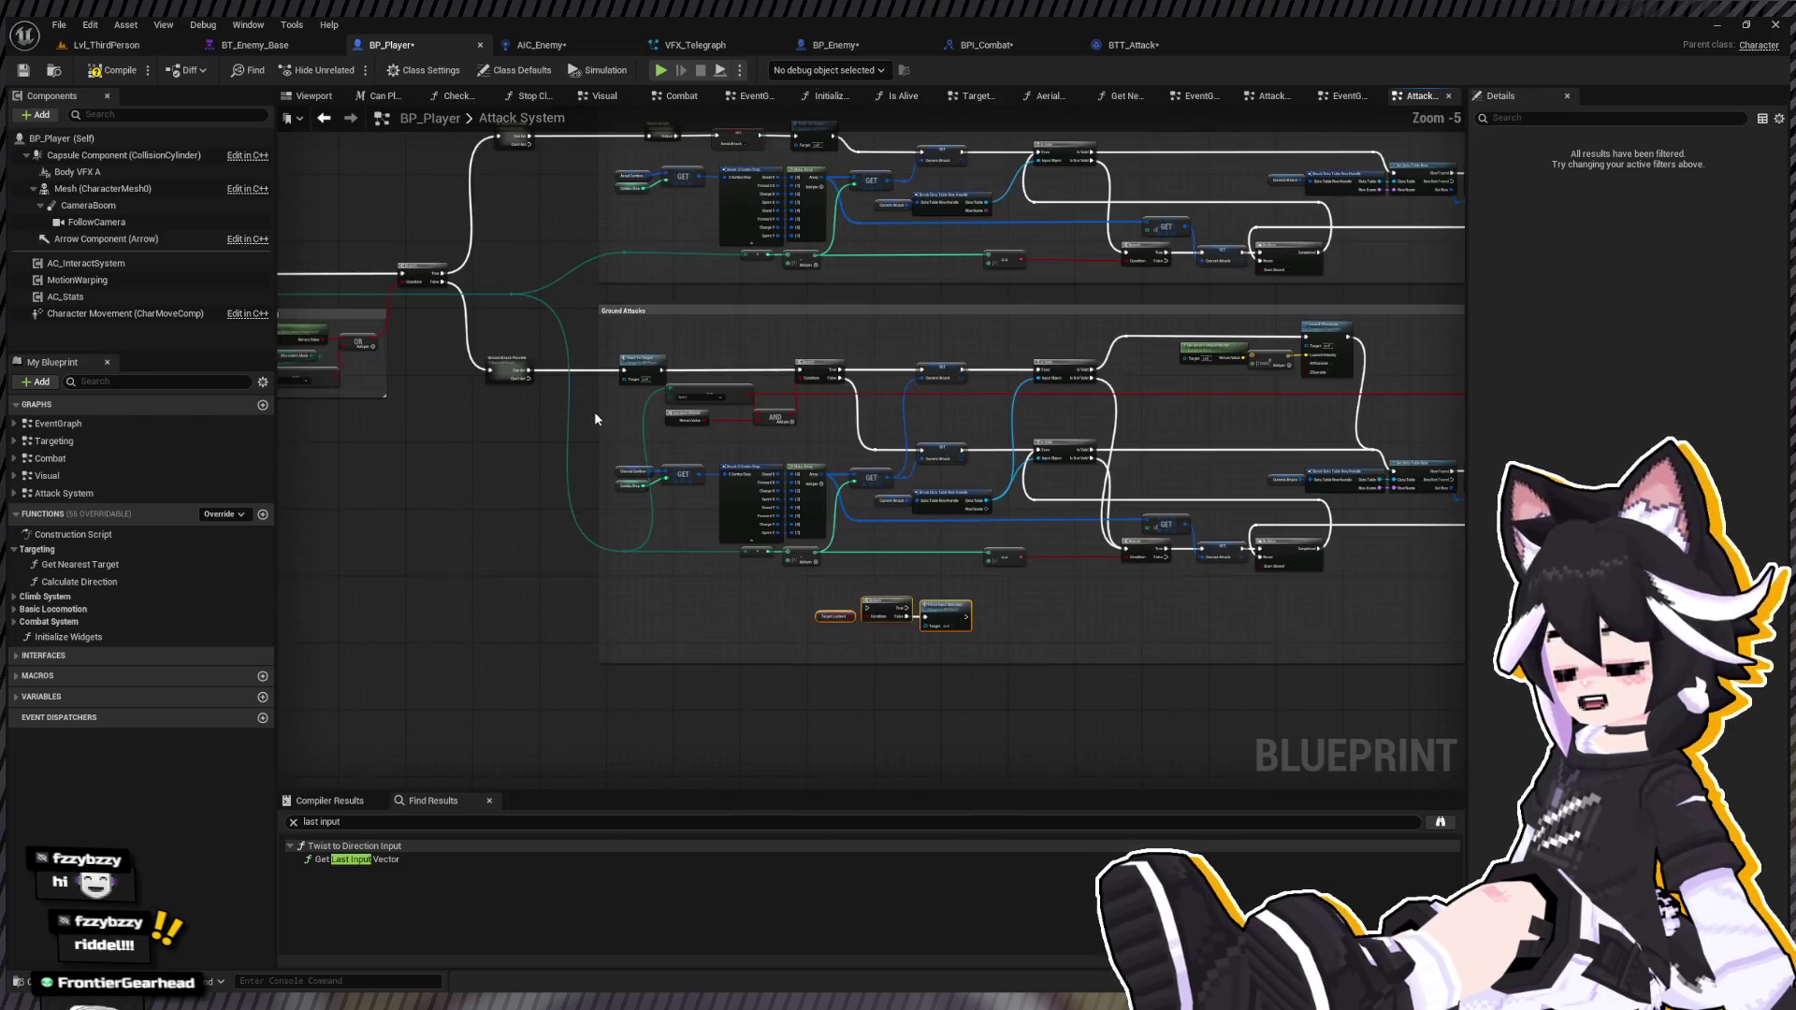
{"action": "scroll", "coordinate": [705, 458], "scroll_direction": "down", "scroll_amount": 2}
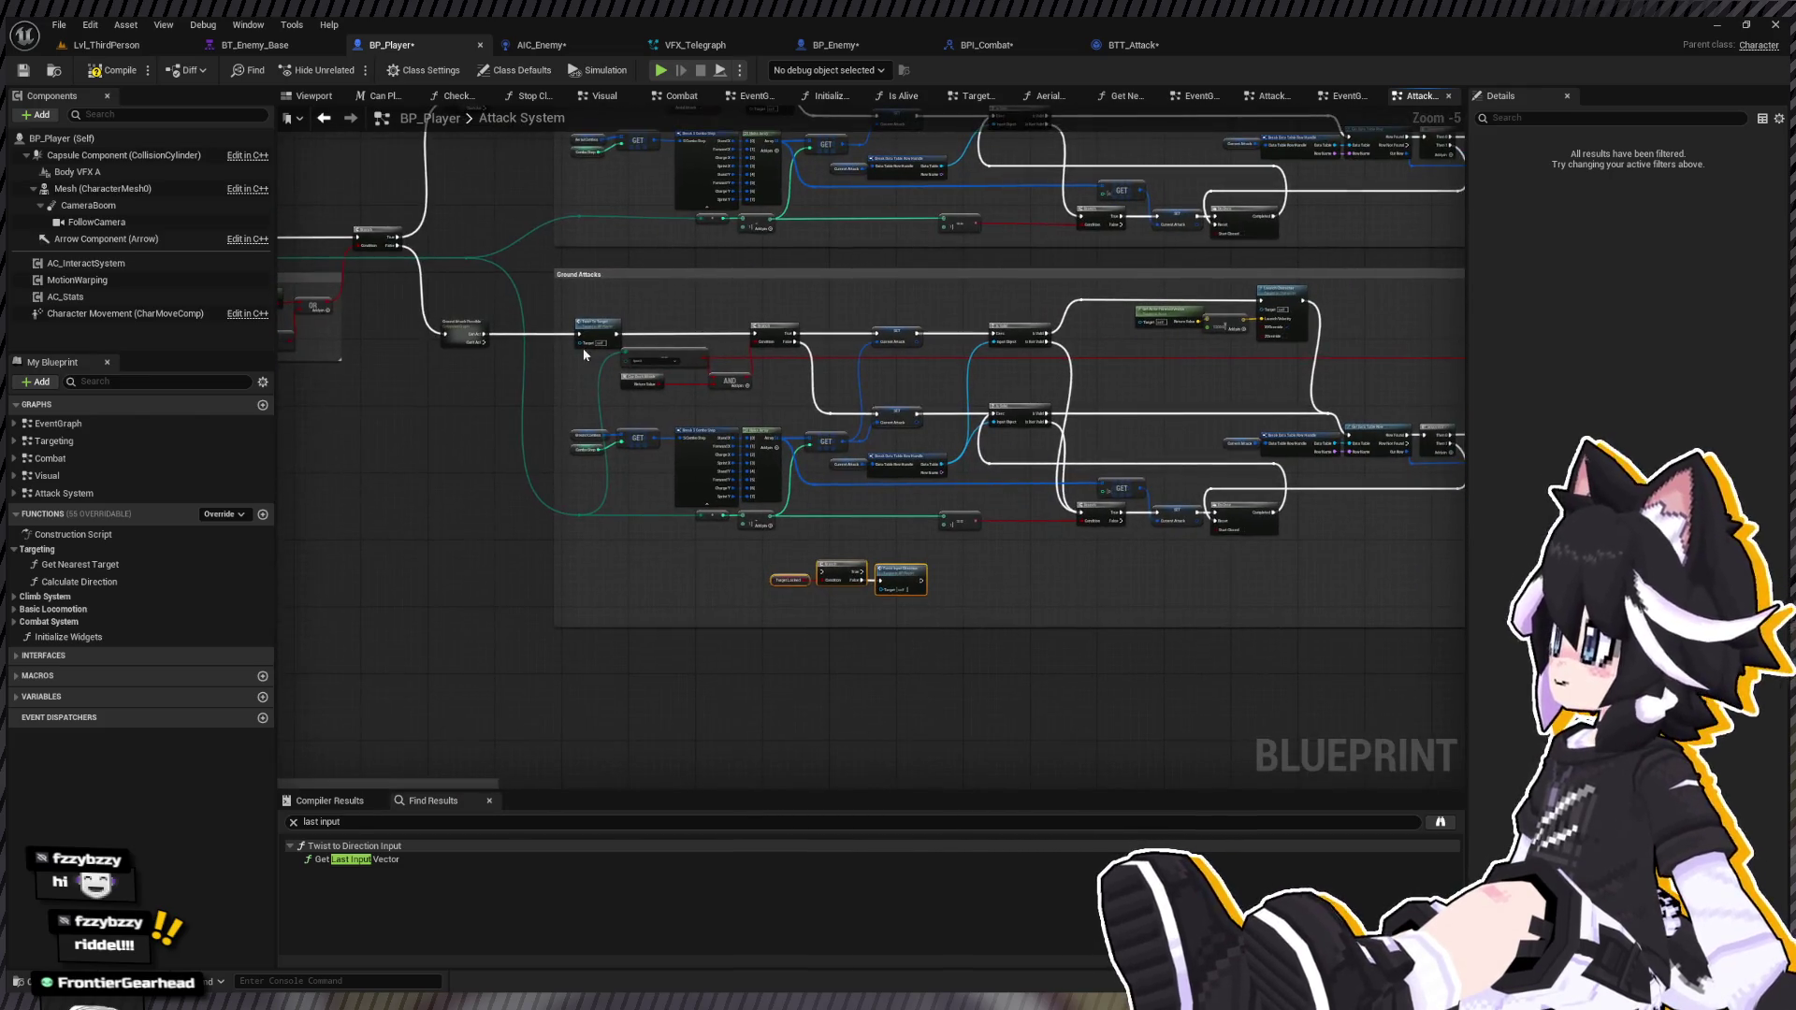
{"action": "left_click", "coordinate": [582, 348]}
{"action": "scroll", "coordinate": [475, 345], "scroll_direction": "up", "scroll_amount": 3}
{"action": "left_click_drag", "start_coordinate": [378, 337], "coordinate": [924, 337]}
{"action": "scroll", "coordinate": [861, 400], "scroll_direction": "up", "scroll_amount": 3}
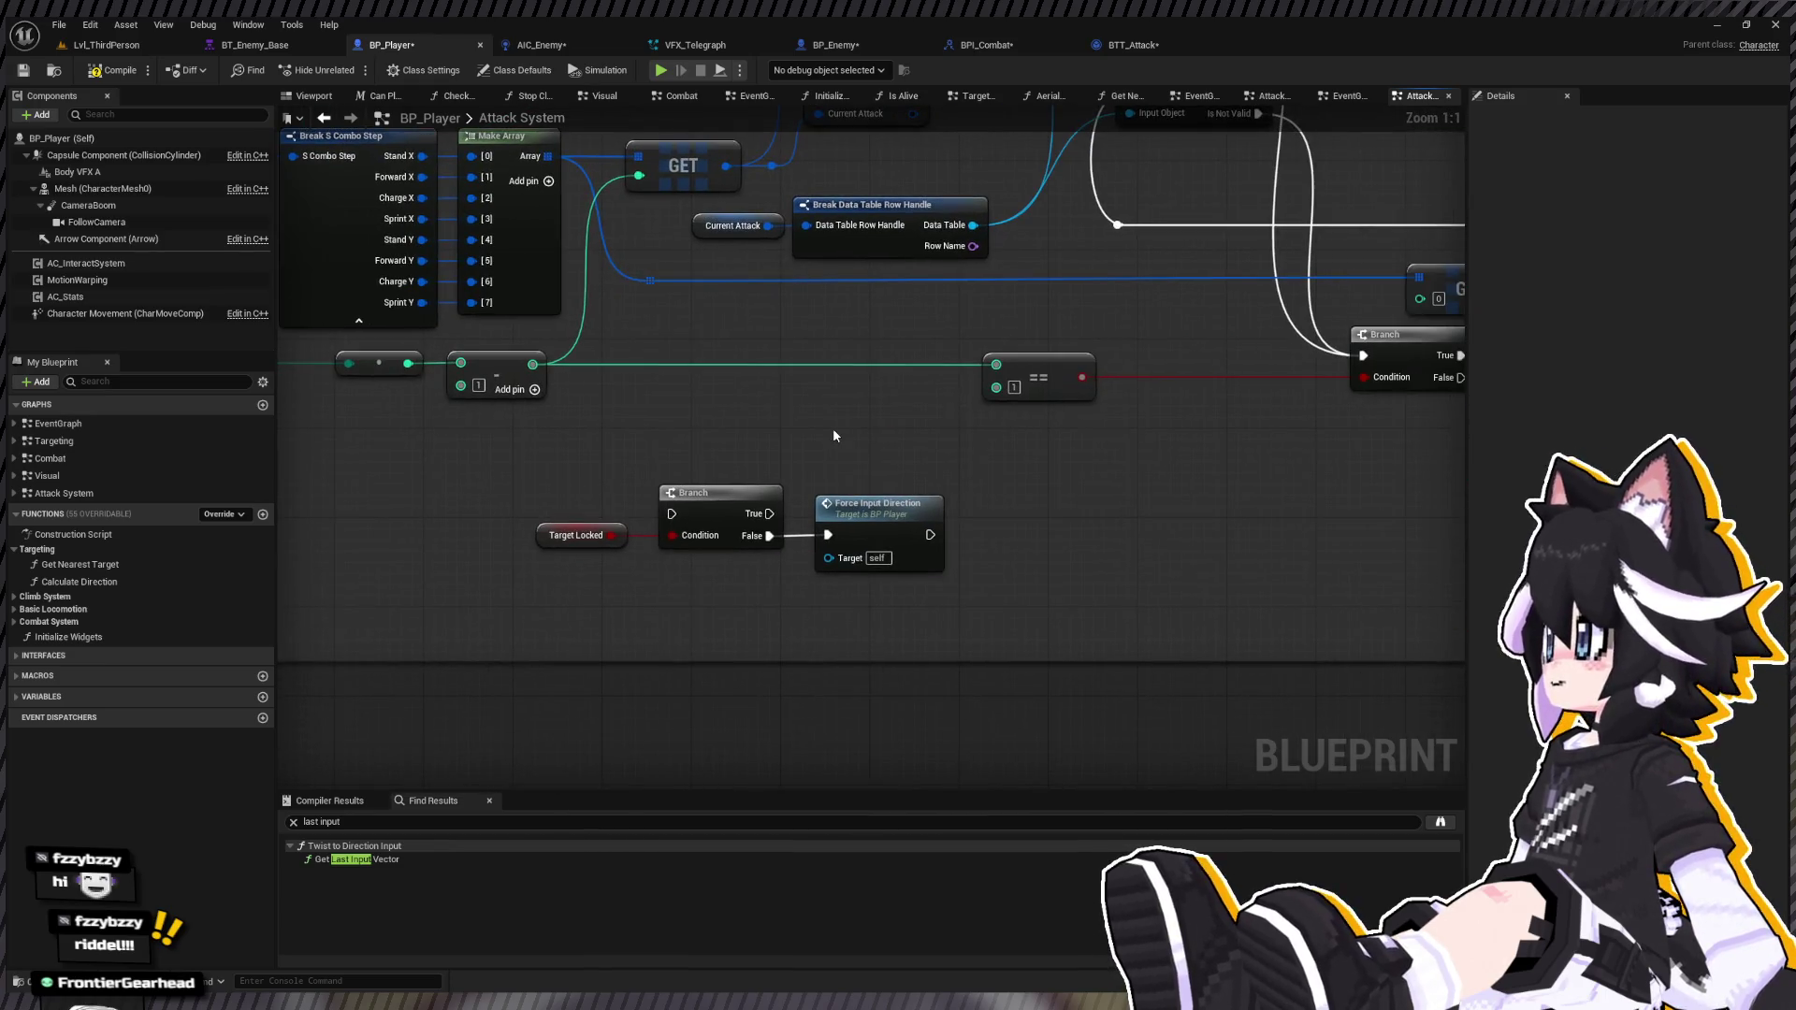
{"action": "left_click", "coordinate": [883, 438]}
Step: Wire the Branch True output into Twist To Target and move the branch group left
{"action": "left_click_drag", "start_coordinate": [882, 438], "coordinate": [860, 415]}
{"action": "mouse_move", "coordinate": [769, 514]}
{"action": "left_mouse_down"}
{"action": "mouse_move", "coordinate": [813, 433]}
{"action": "mouse_move", "coordinate": [947, 573]}
{"action": "left_mouse_up"}
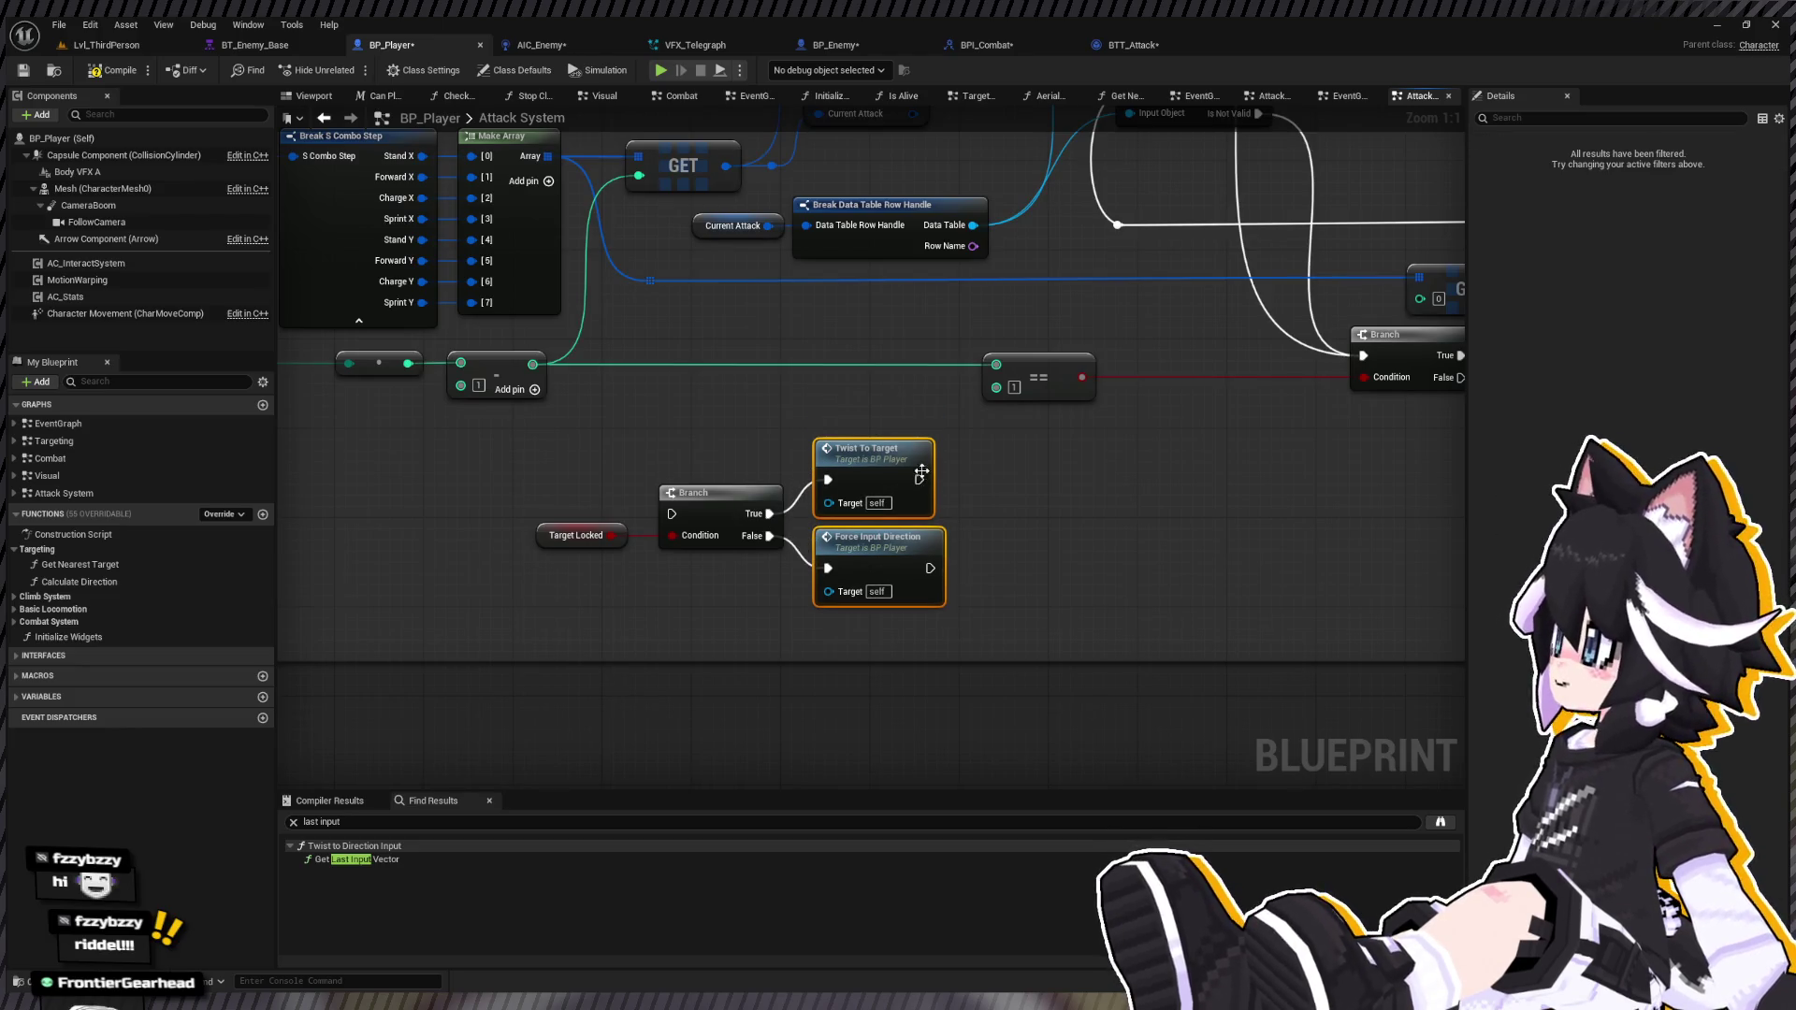
{"action": "scroll", "coordinate": [885, 664], "scroll_direction": "down", "scroll_amount": 4}
{"action": "mouse_move", "coordinate": [926, 659]}
{"action": "left_mouse_down"}
{"action": "mouse_move", "coordinate": [655, 503]}
{"action": "mouse_move", "coordinate": [617, 373]}
{"action": "mouse_move", "coordinate": [394, 640]}
{"action": "left_mouse_up"}
{"action": "scroll", "coordinate": [400, 583], "scroll_direction": "down", "scroll_amount": 4}
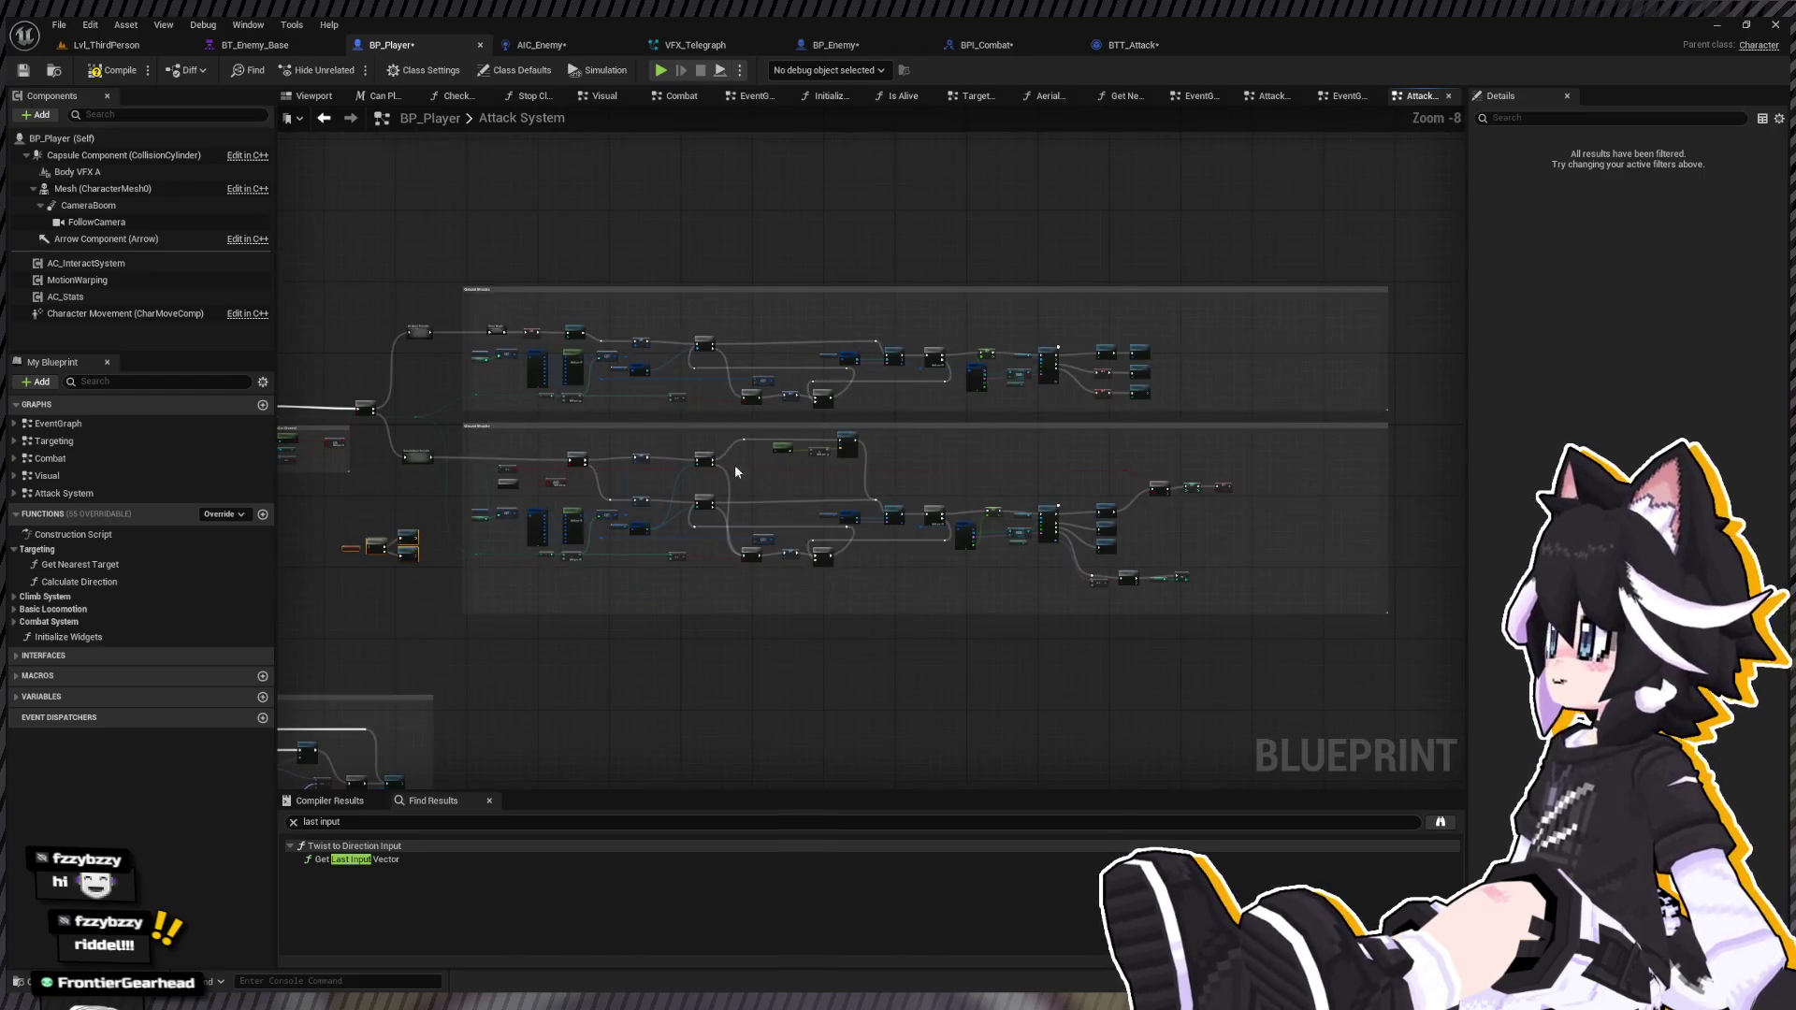
Step: Shift the Ground Attacks nodes right and insert the Target Locked branch after Can Act
{"action": "left_click_drag", "start_coordinate": [475, 436], "coordinate": [1095, 608]}
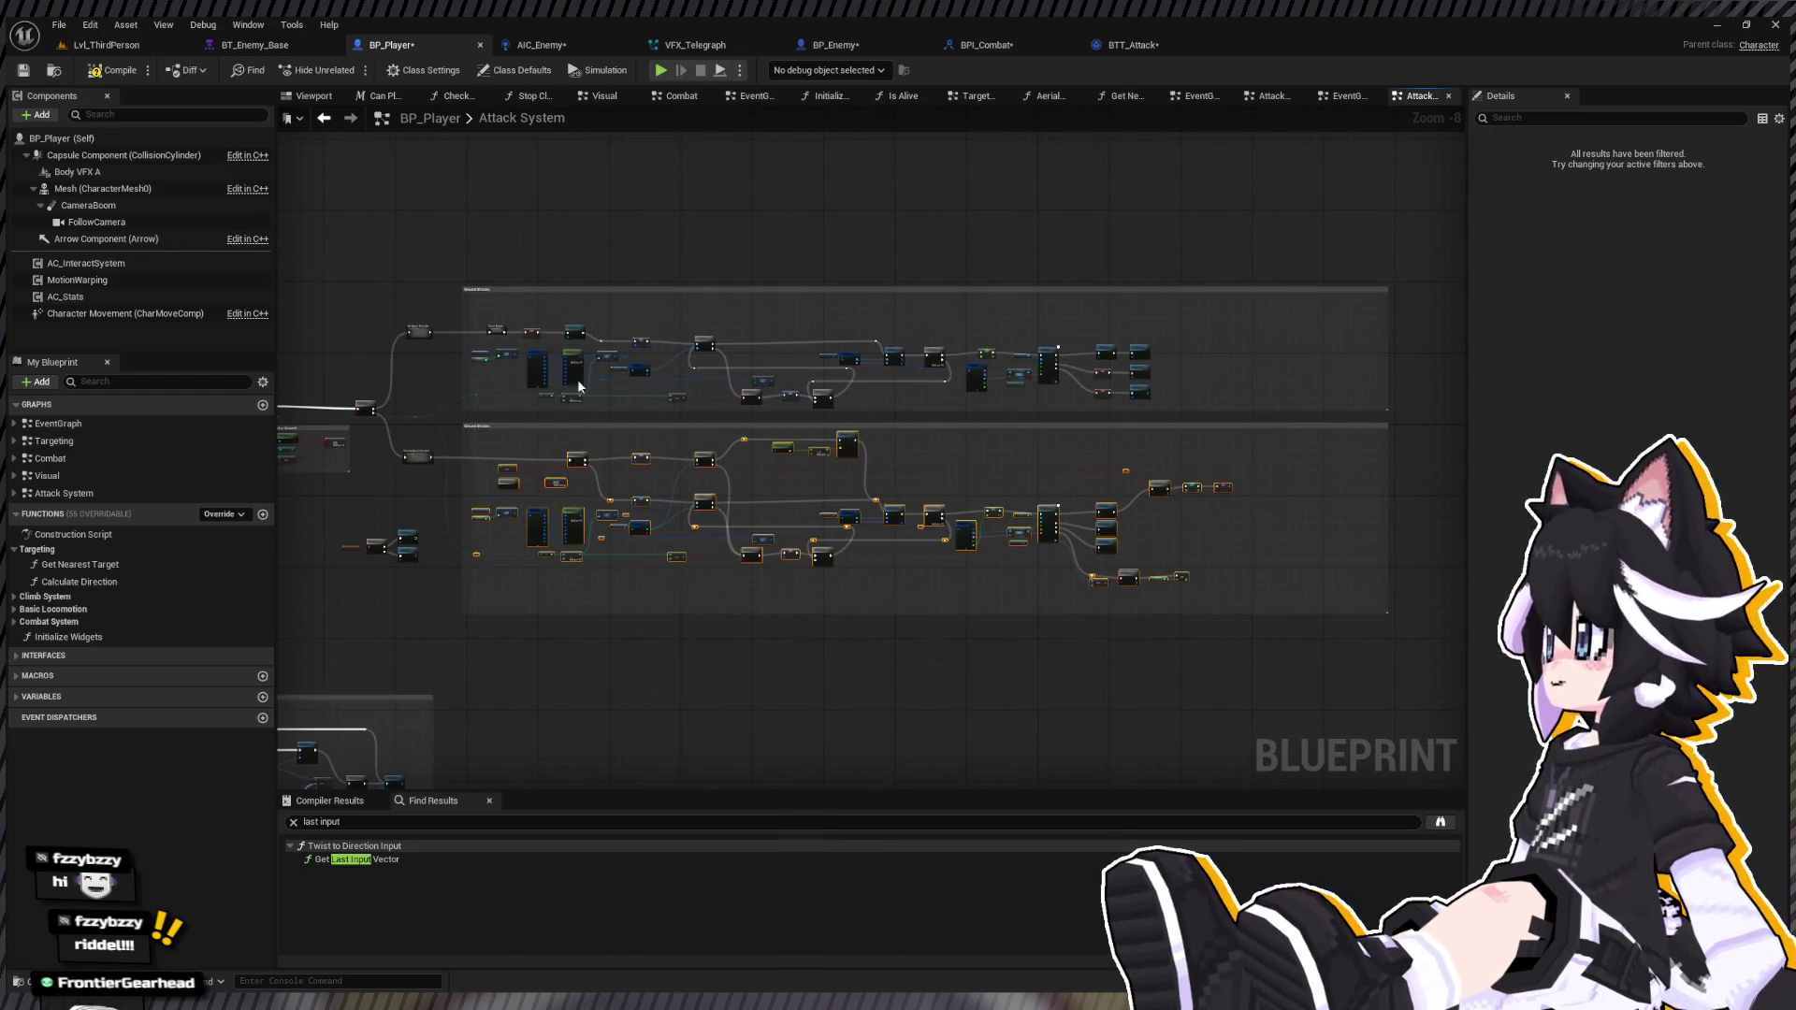
{"action": "left_click_drag", "start_coordinate": [474, 309], "coordinate": [1160, 418]}
{"action": "scroll", "coordinate": [610, 456], "scroll_direction": "up", "scroll_amount": 2}
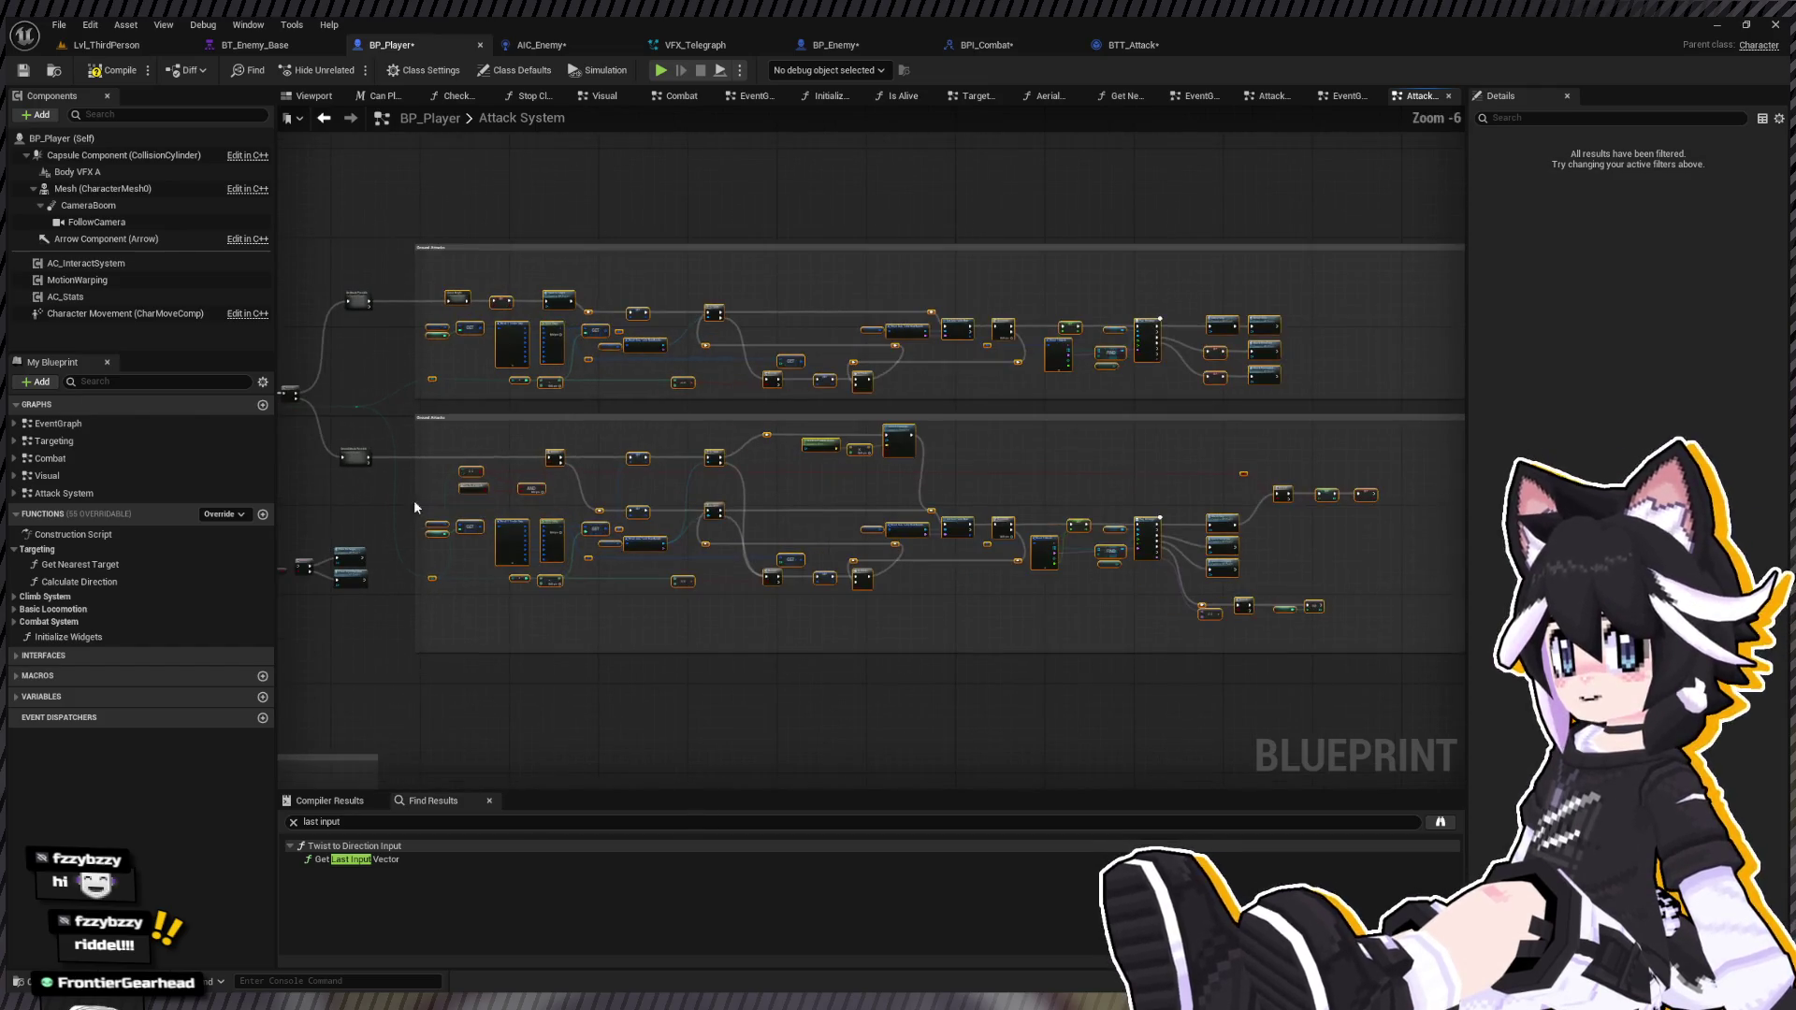
{"action": "left_click_drag", "start_coordinate": [546, 530], "coordinate": [655, 528]}
{"action": "scroll", "coordinate": [686, 495], "scroll_direction": "up", "scroll_amount": 4}
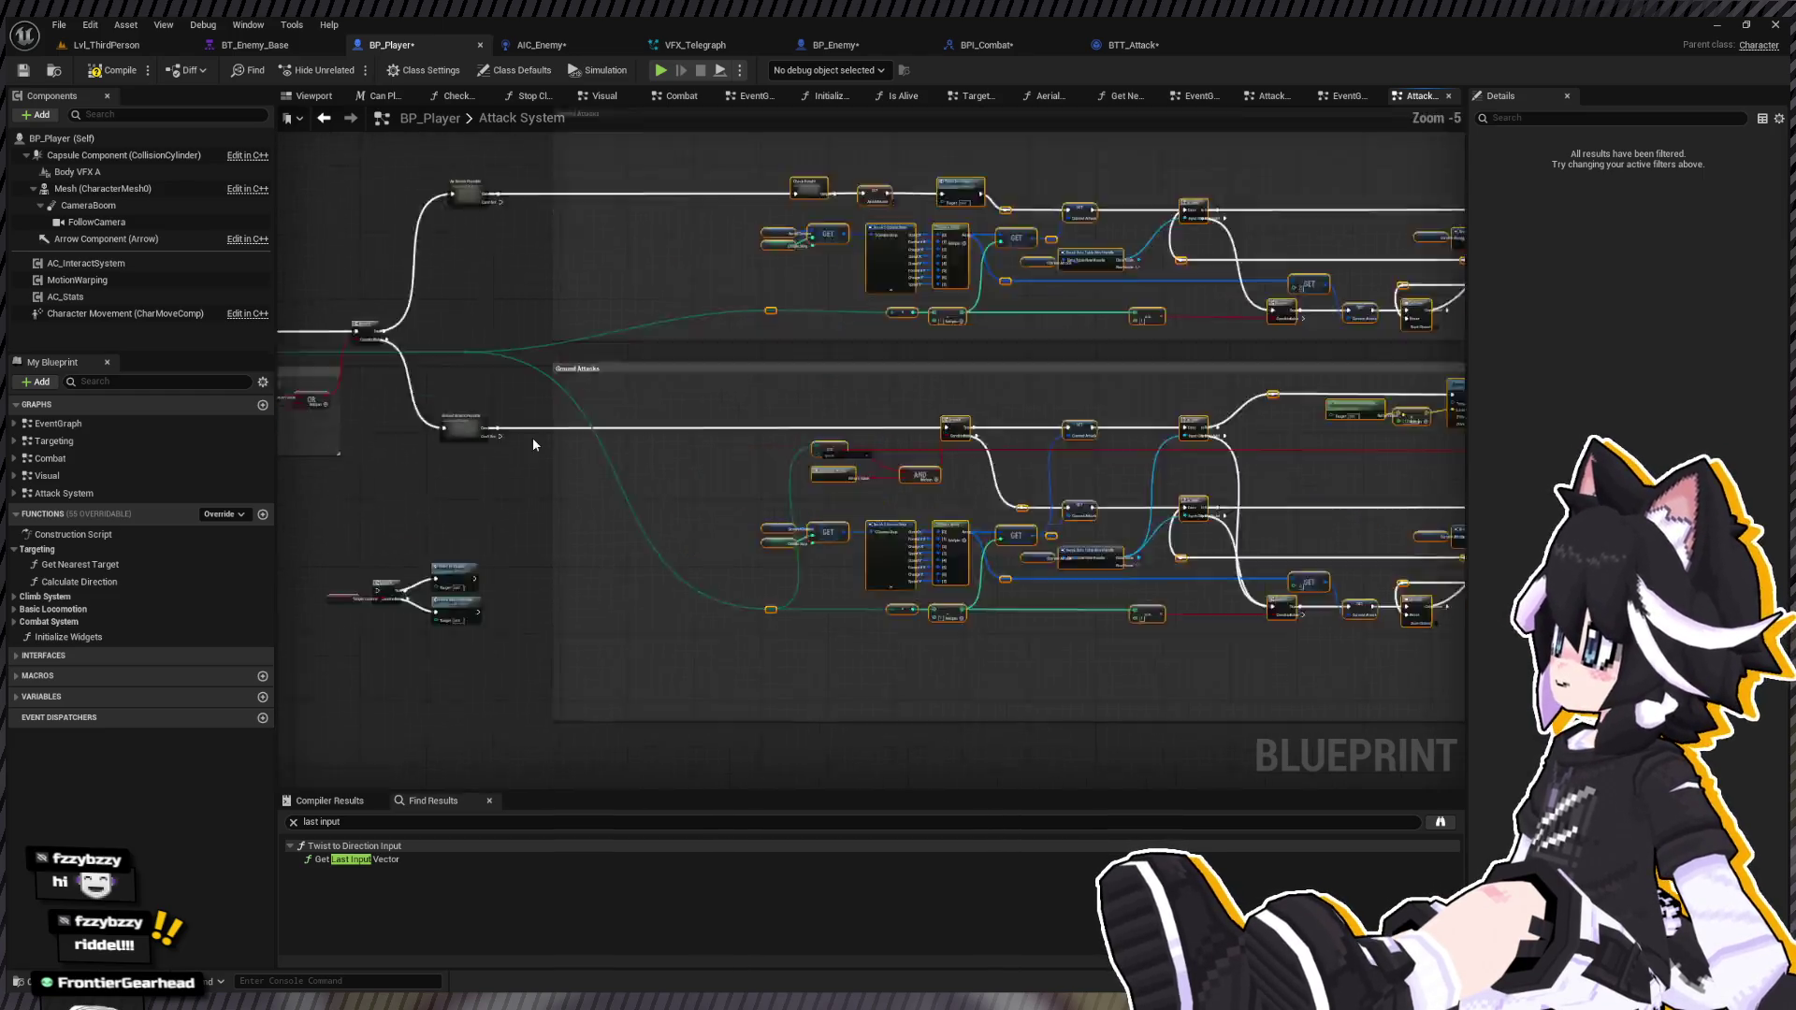
{"action": "mouse_move", "coordinate": [480, 613]}
{"action": "left_mouse_down"}
{"action": "mouse_move", "coordinate": [823, 784]}
{"action": "mouse_move", "coordinate": [1091, 508]}
{"action": "mouse_move", "coordinate": [1279, 487]}
{"action": "left_mouse_up"}
{"action": "scroll", "coordinate": [400, 487], "scroll_direction": "up", "scroll_amount": 2}
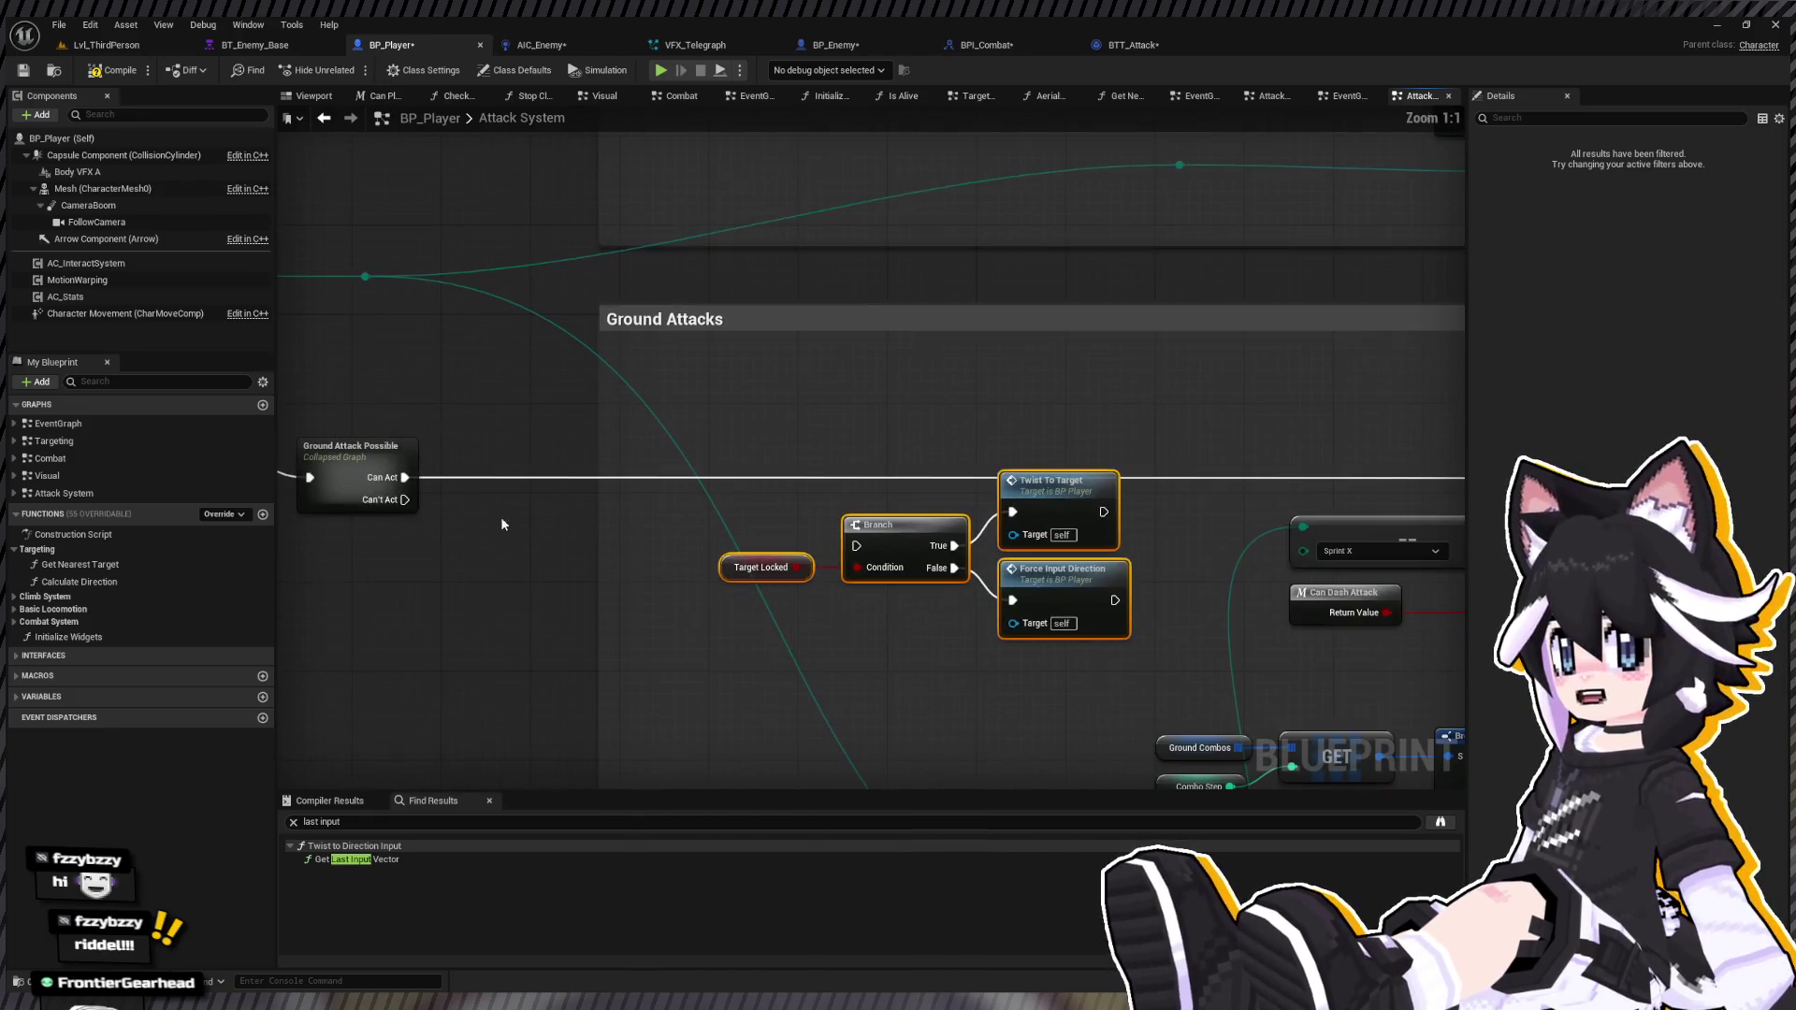
{"action": "mouse_move", "coordinate": [400, 487]}
{"action": "left_mouse_down"}
{"action": "mouse_move", "coordinate": [721, 561]}
{"action": "mouse_move", "coordinate": [856, 545]}
{"action": "left_mouse_up"}
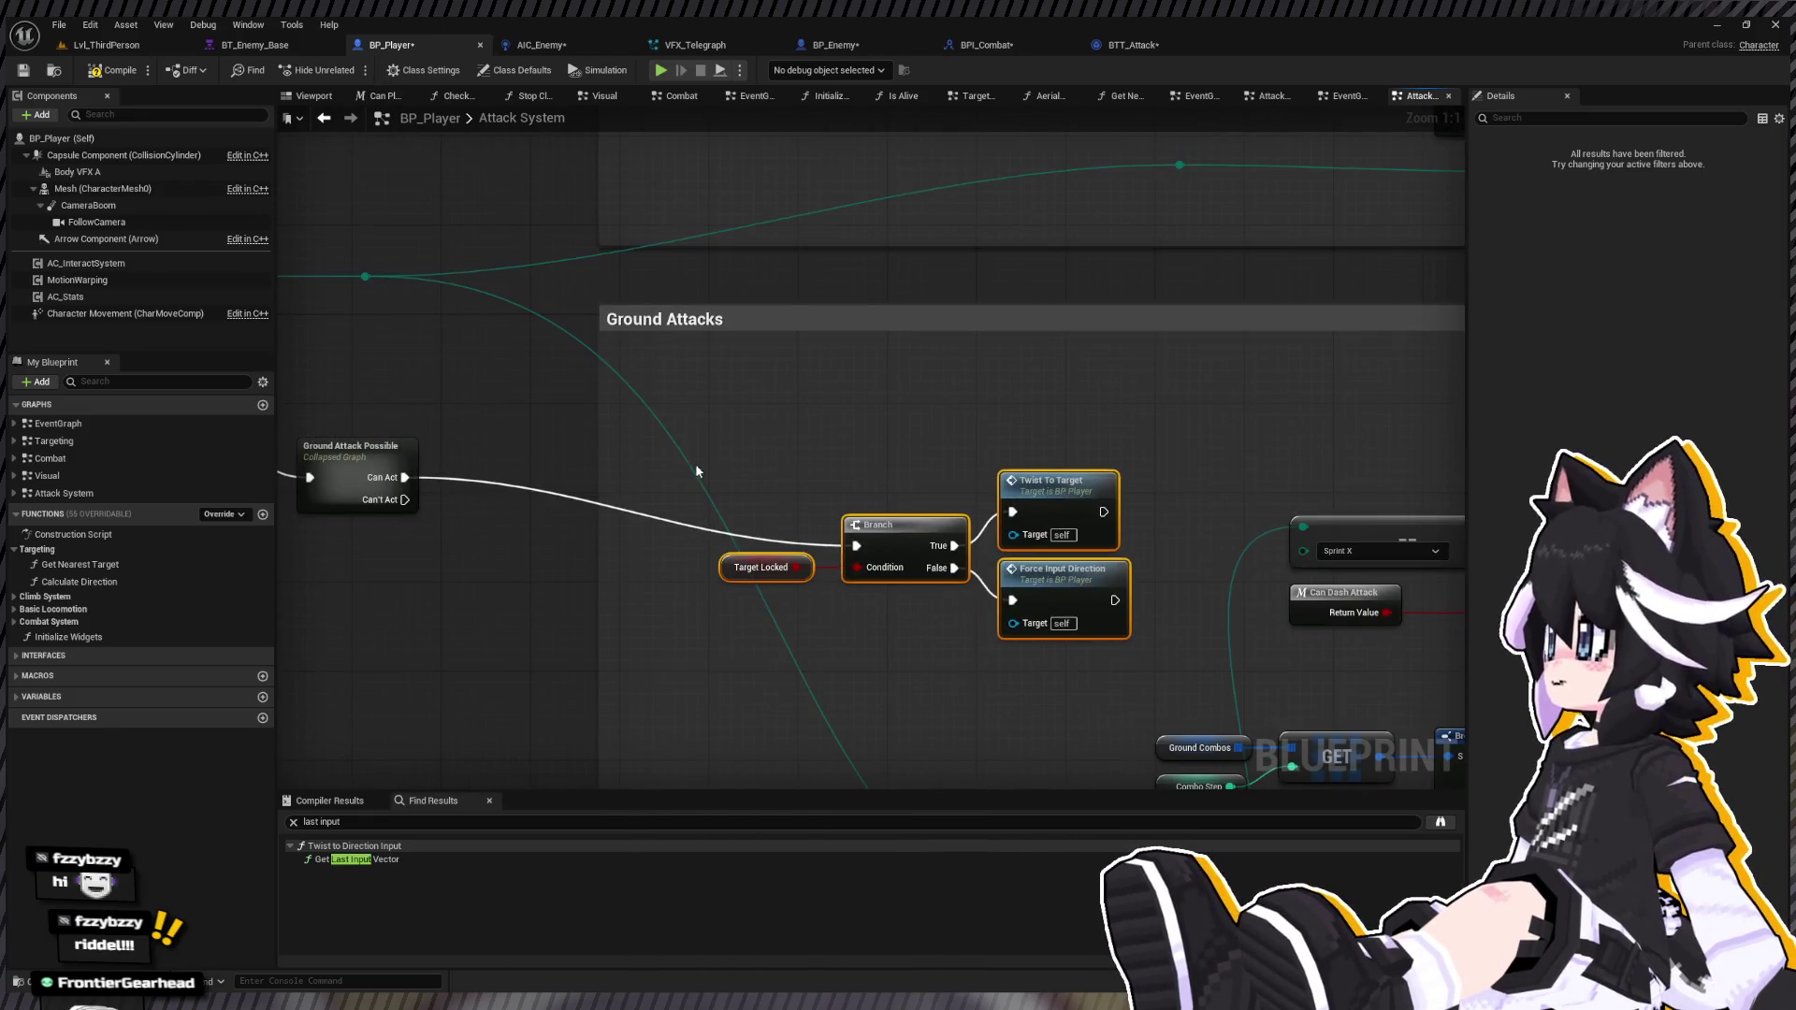
{"action": "left_click_drag", "start_coordinate": [1050, 602], "coordinate": [1040, 534]}
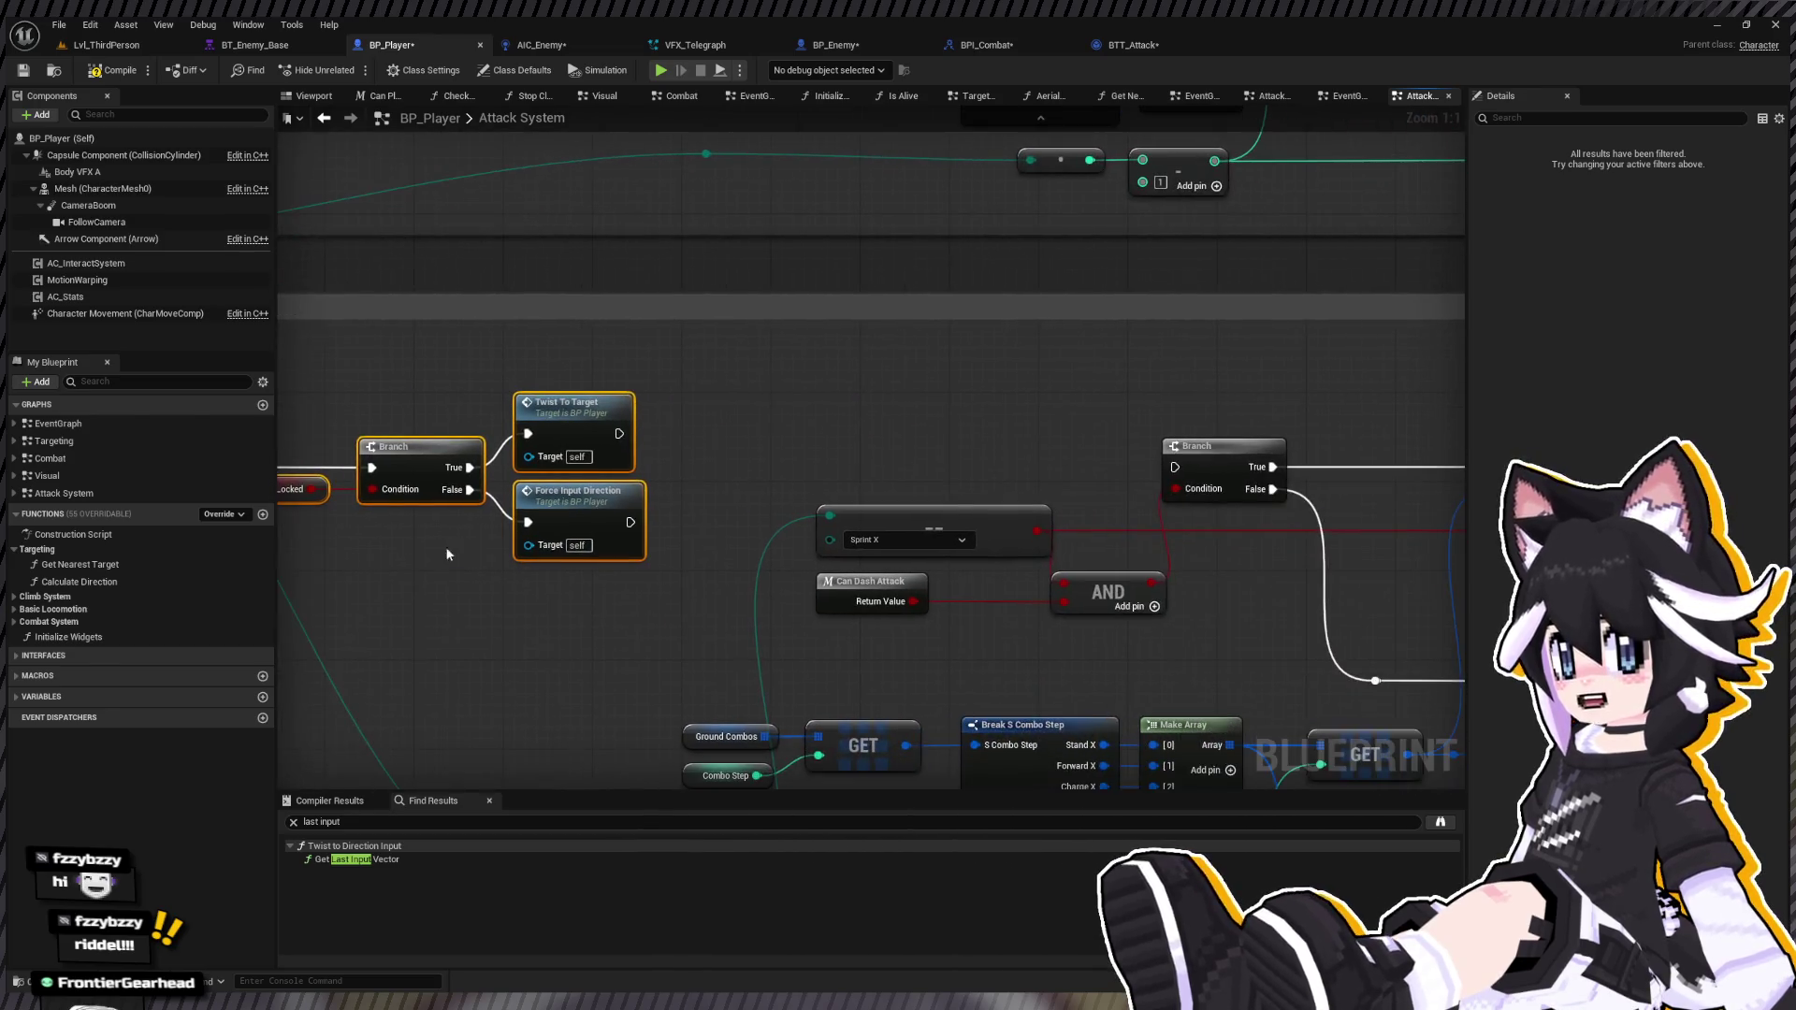
Step: Add a reroute on the exec wire joining Force Input Direction's output to the later Branch
{"action": "left_click_drag", "start_coordinate": [1176, 467], "coordinate": [679, 465]}
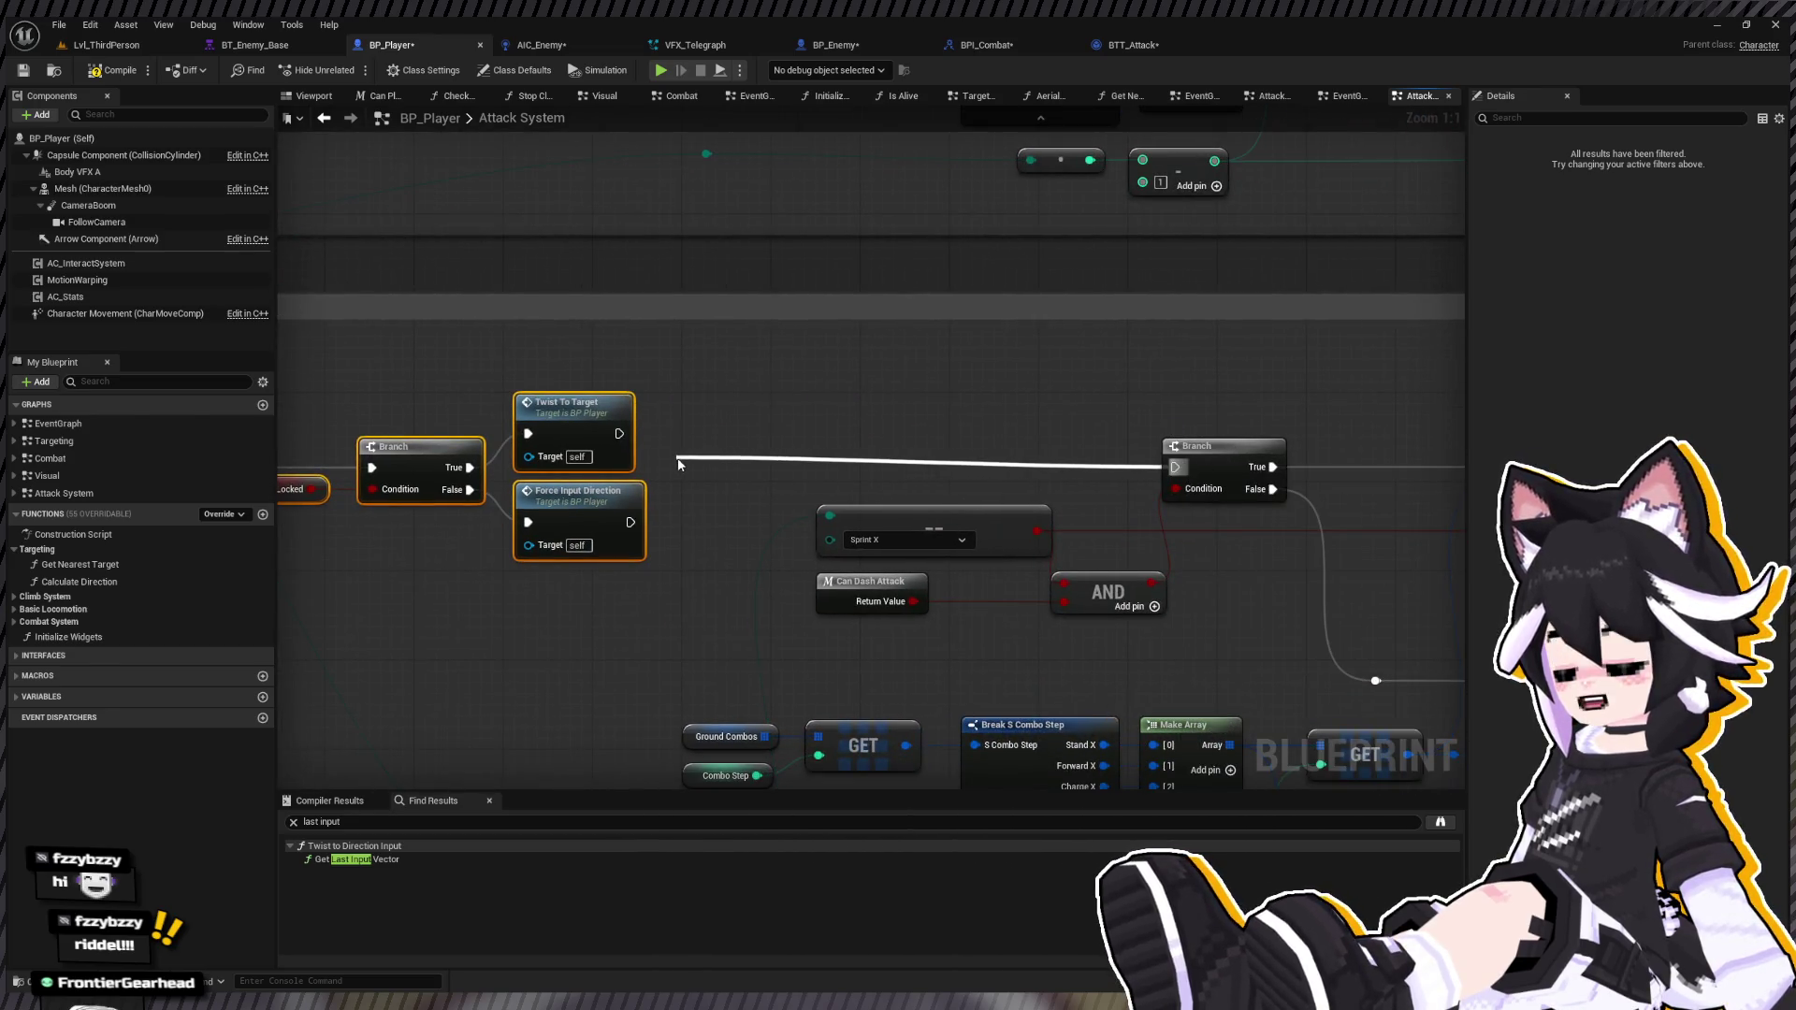
{"action": "left_click", "coordinate": [684, 455]}
{"action": "left_click_drag", "start_coordinate": [630, 522], "coordinate": [684, 456]}
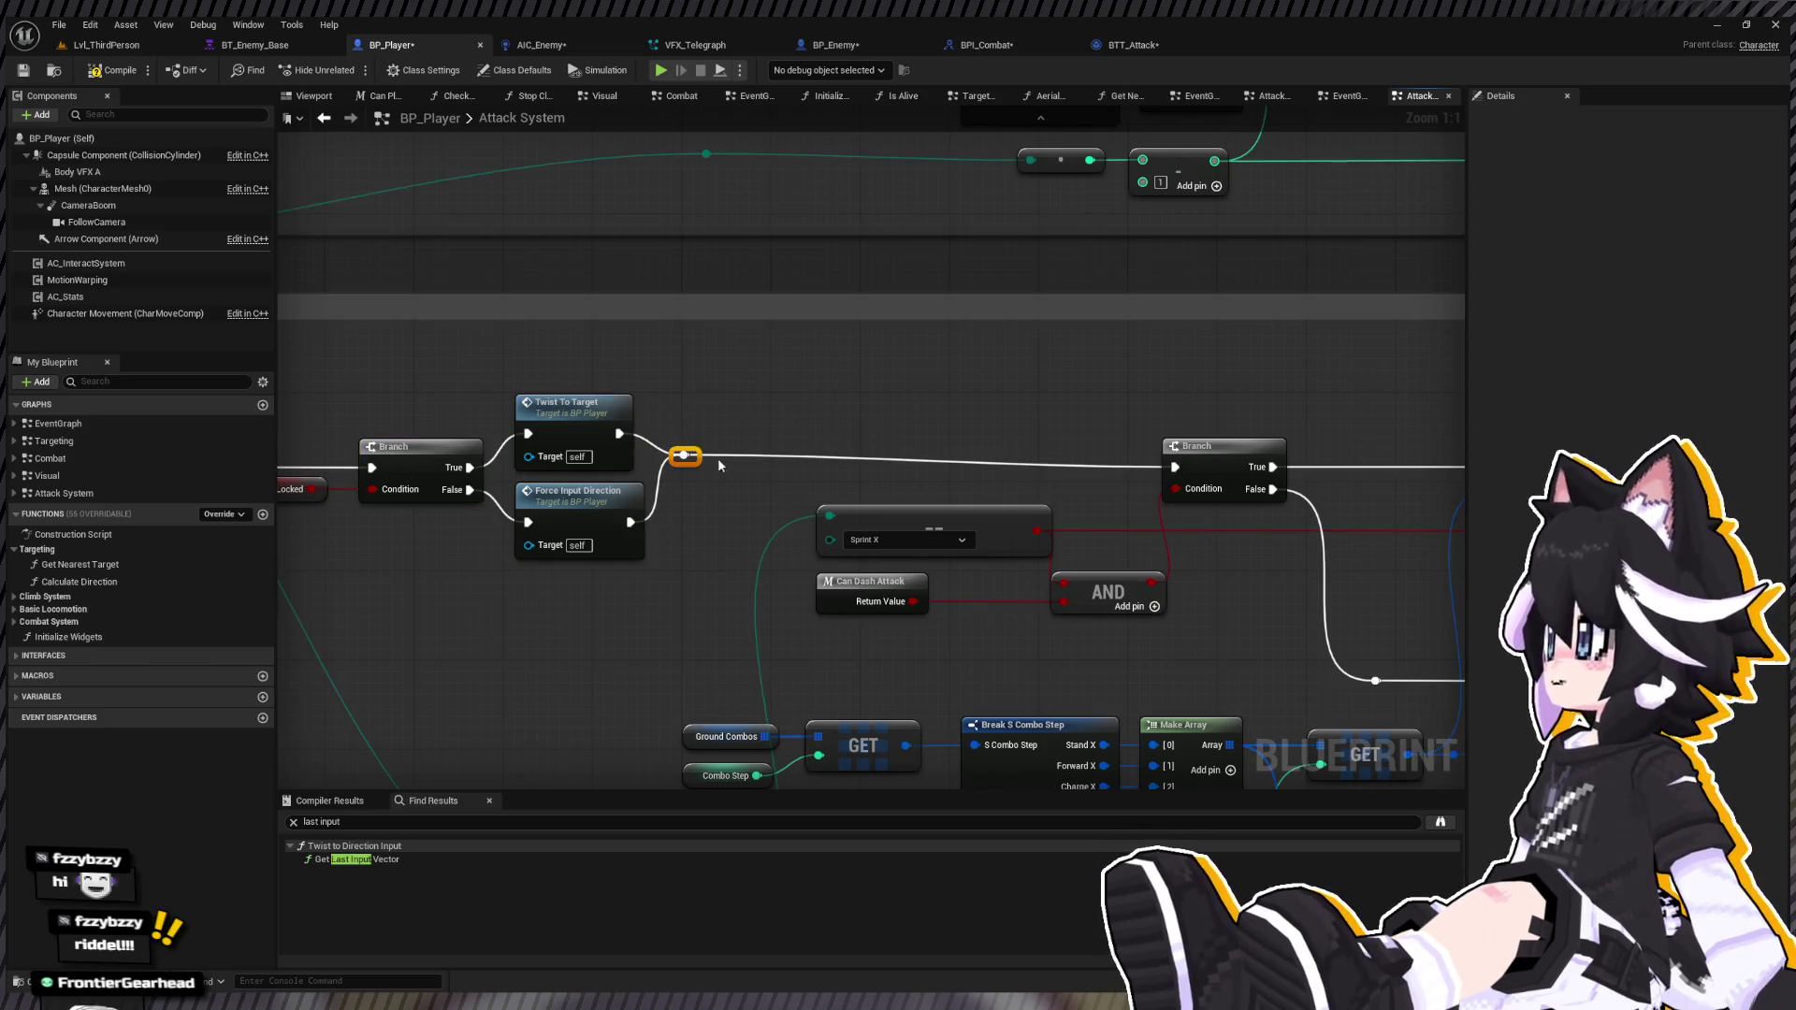
{"action": "scroll", "coordinate": [702, 468], "scroll_direction": "down", "scroll_amount": 4}
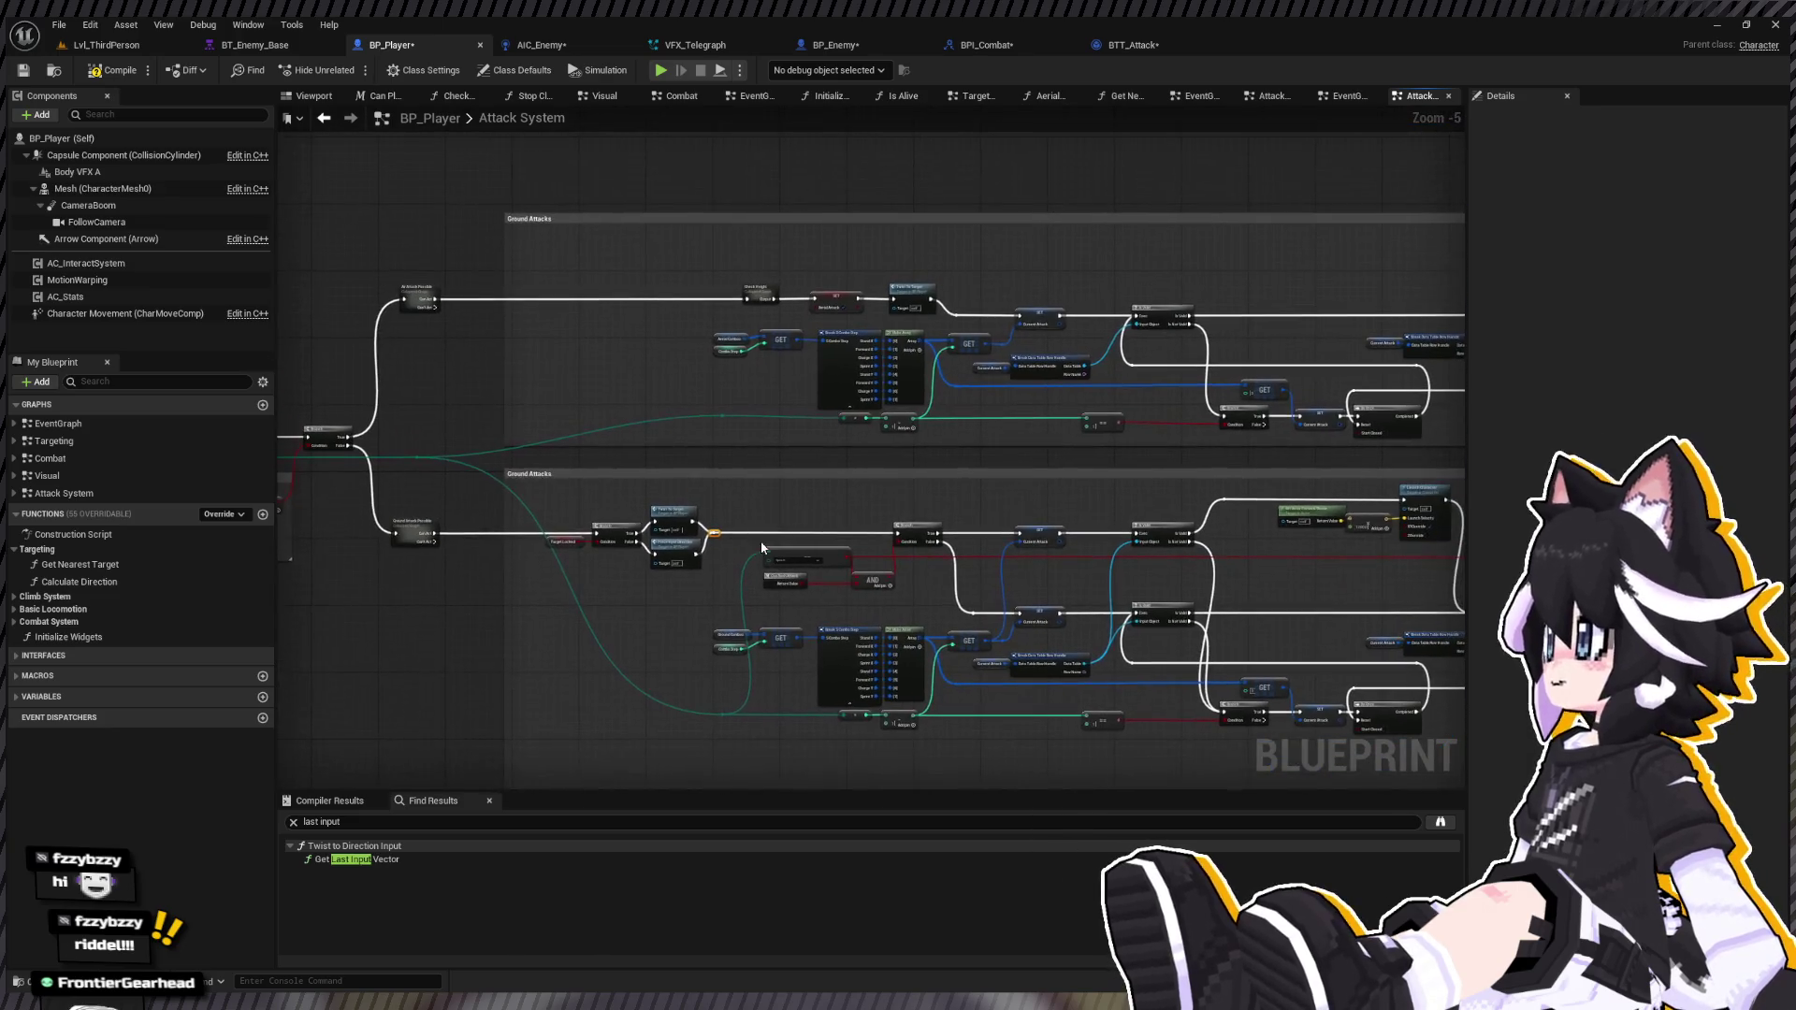
{"action": "scroll", "coordinate": [511, 492], "scroll_direction": "up", "scroll_amount": 4}
Step: Paste a copy of the Target Locked branch group onto the Air Attack Possible line
{"action": "left_click_drag", "start_coordinate": [503, 494], "coordinate": [884, 648]}
{"action": "left_click_drag", "start_coordinate": [647, 316], "coordinate": [759, 389]}
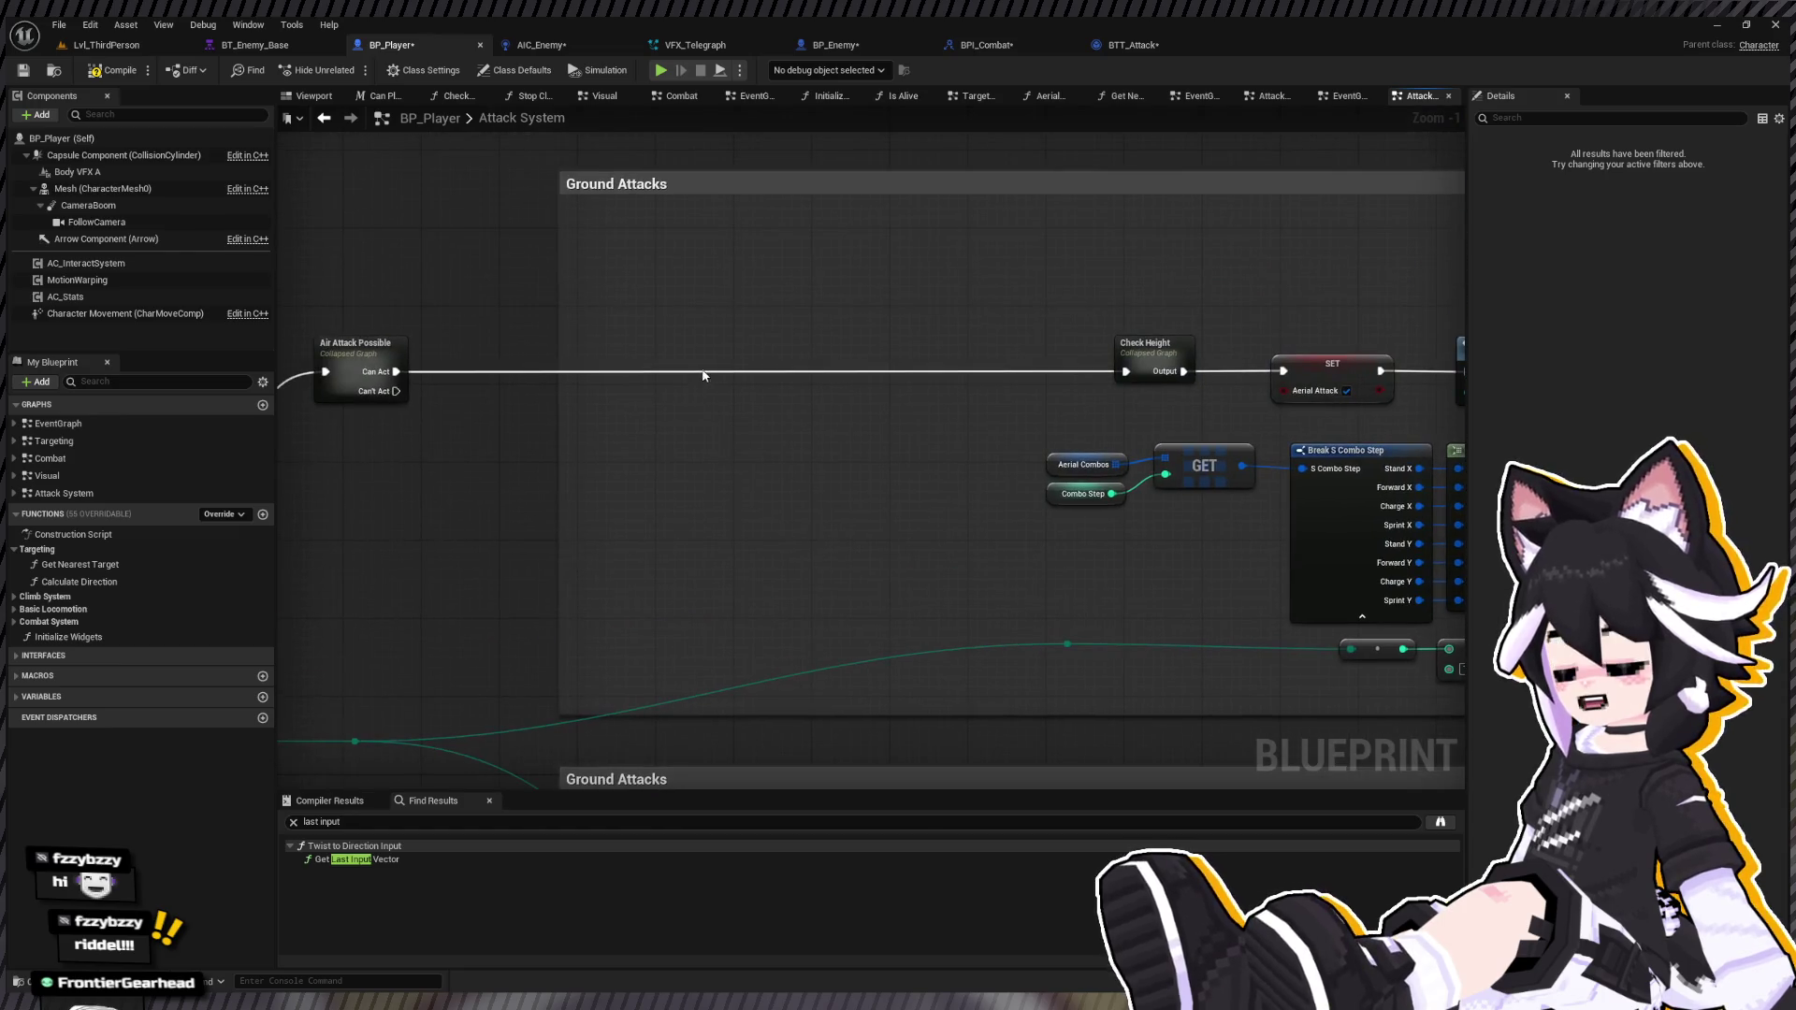
{"action": "key", "text": "ctrl+v"}
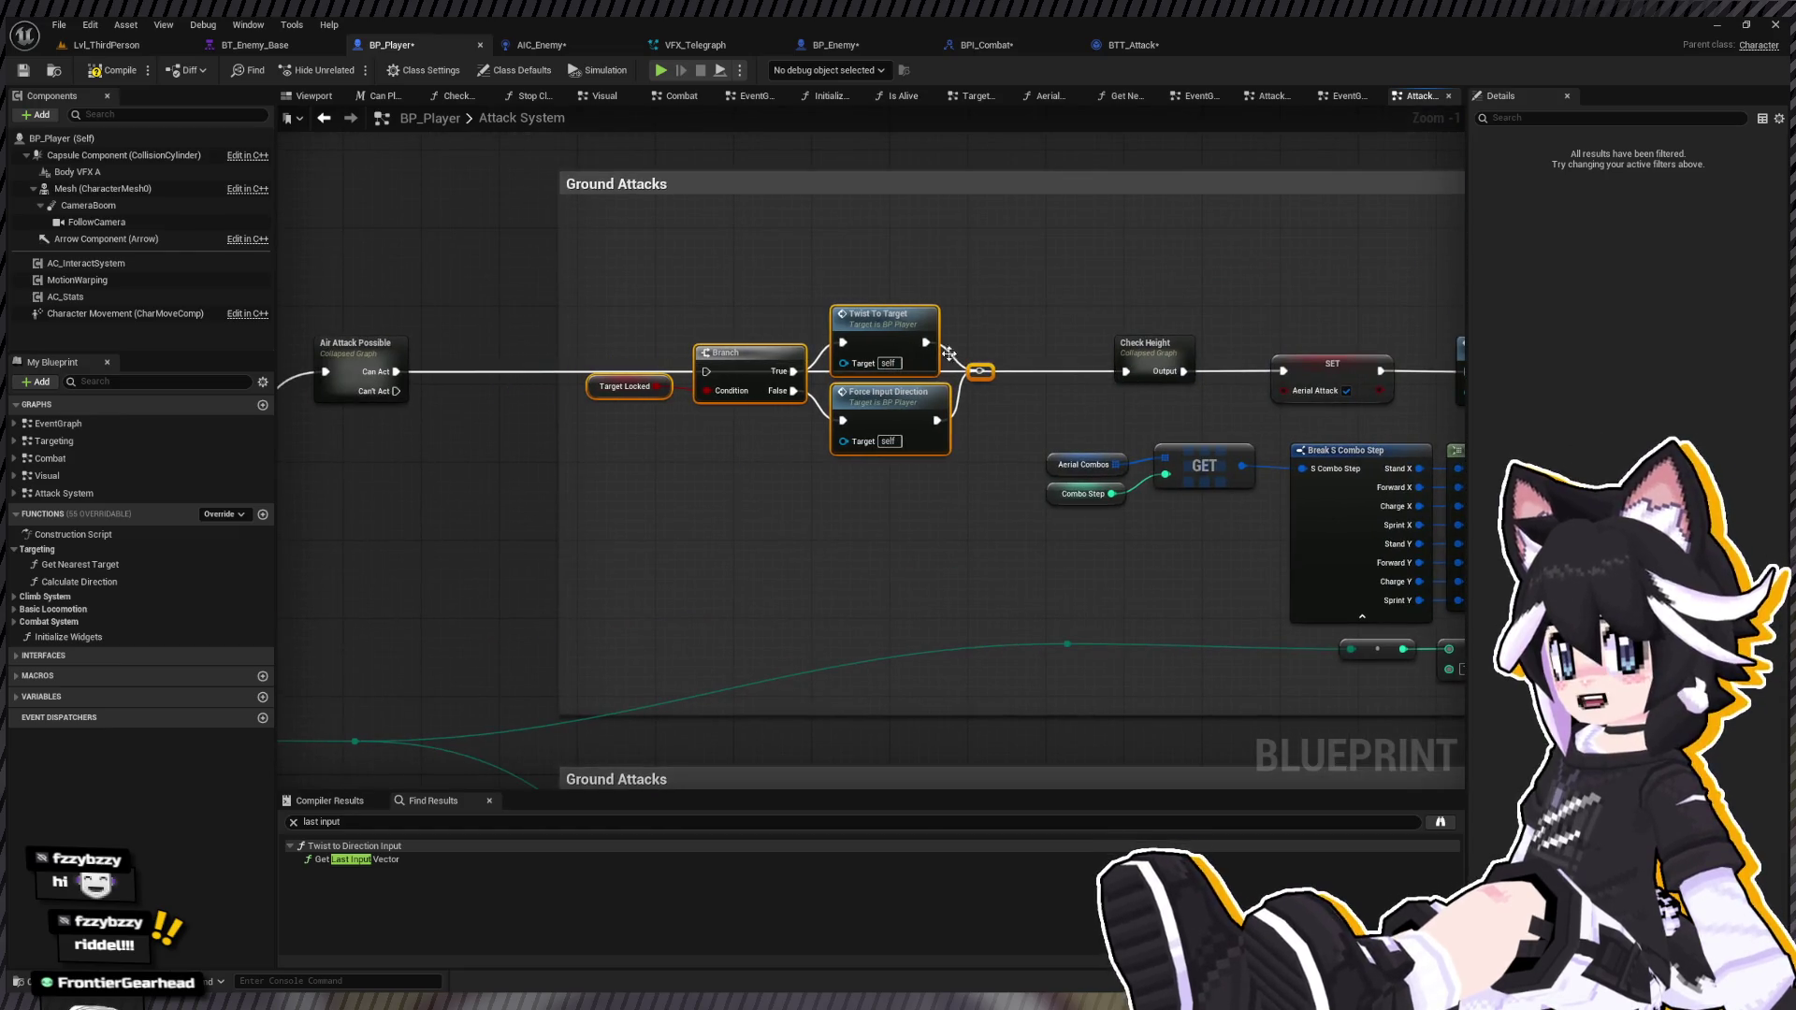
Step: Reconnect Check Height's exec input from the reroute node, then open Force Input Direction
{"action": "left_click", "coordinate": [1125, 372], "text": "alt"}
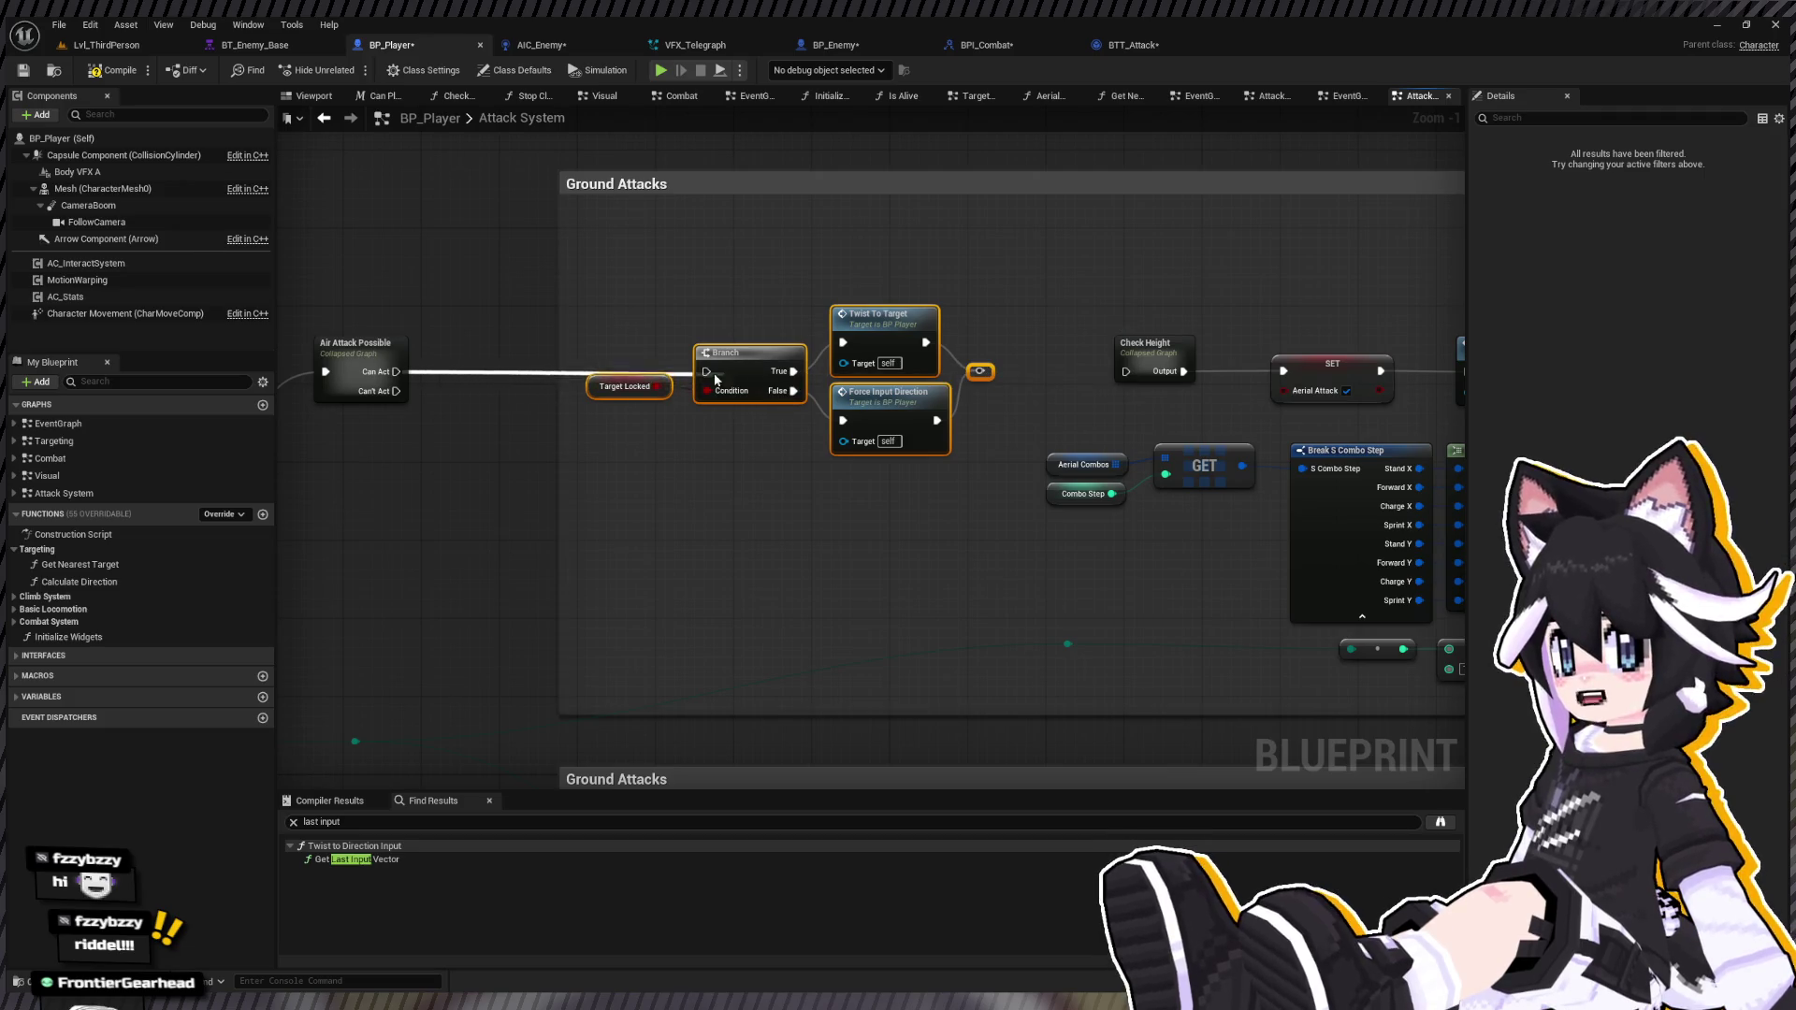
{"action": "left_click_drag", "start_coordinate": [980, 372], "coordinate": [1128, 373]}
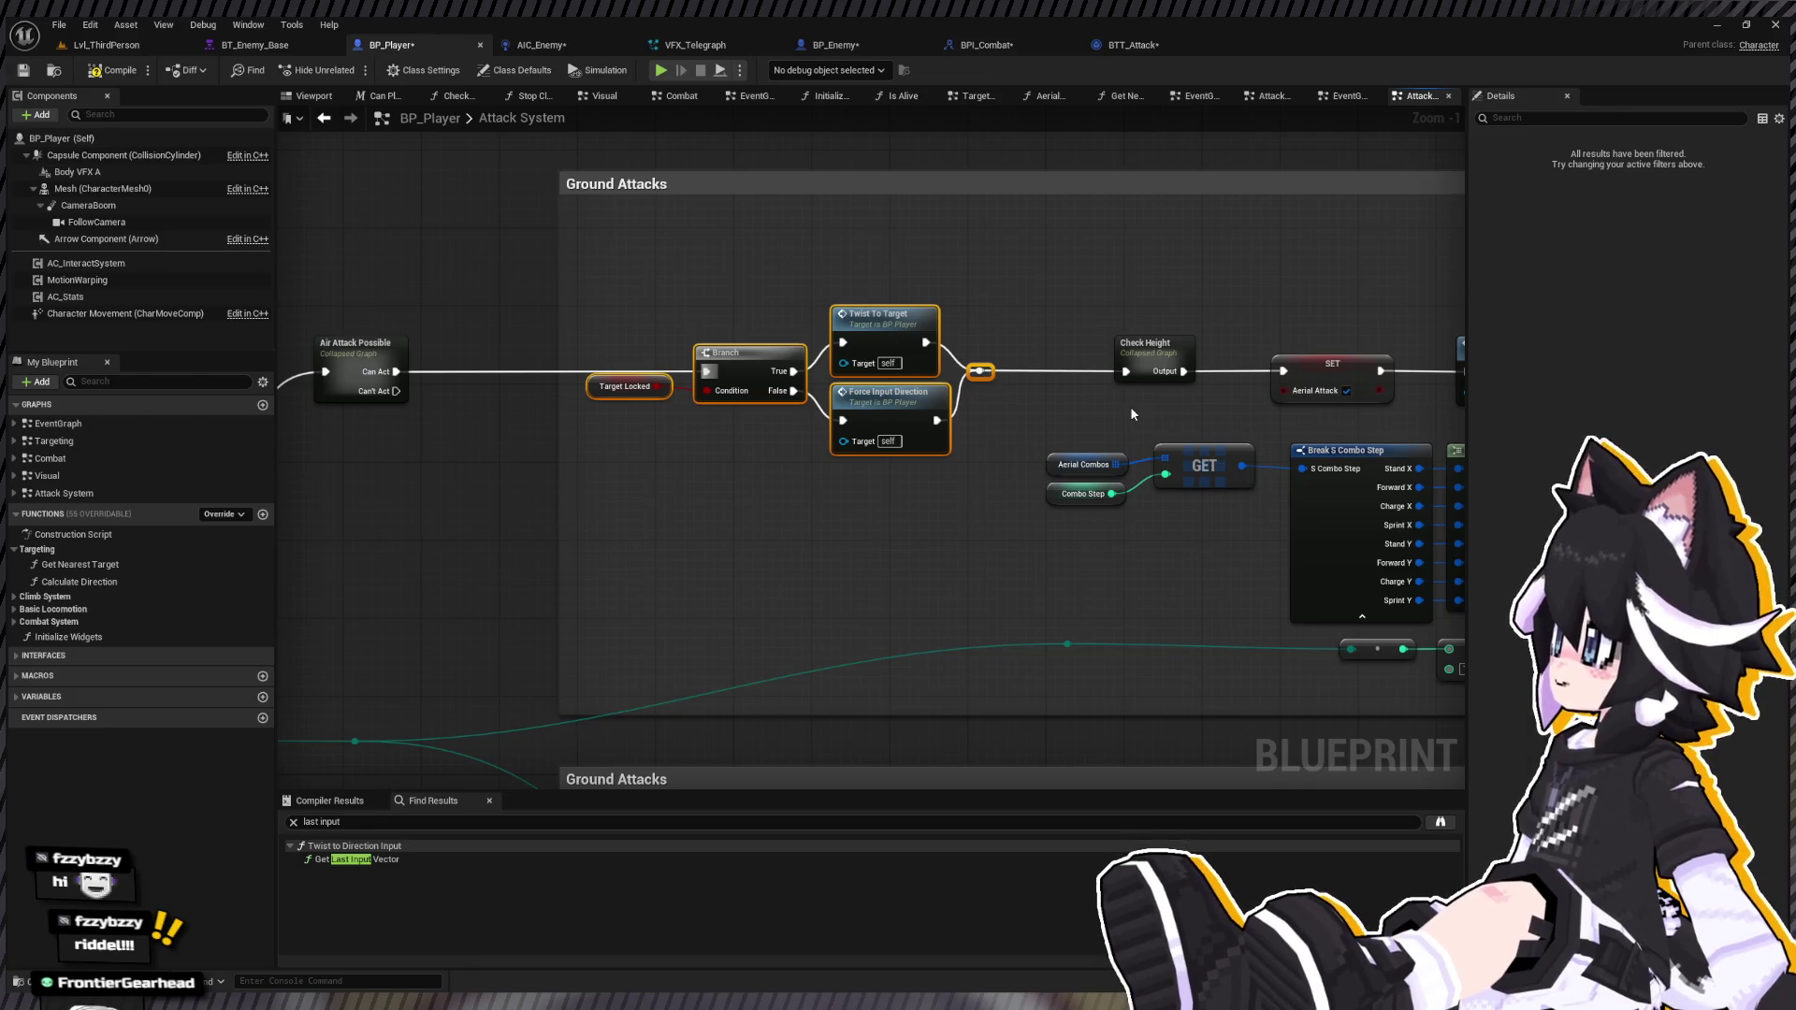
{"action": "double_click", "coordinate": [926, 413]}
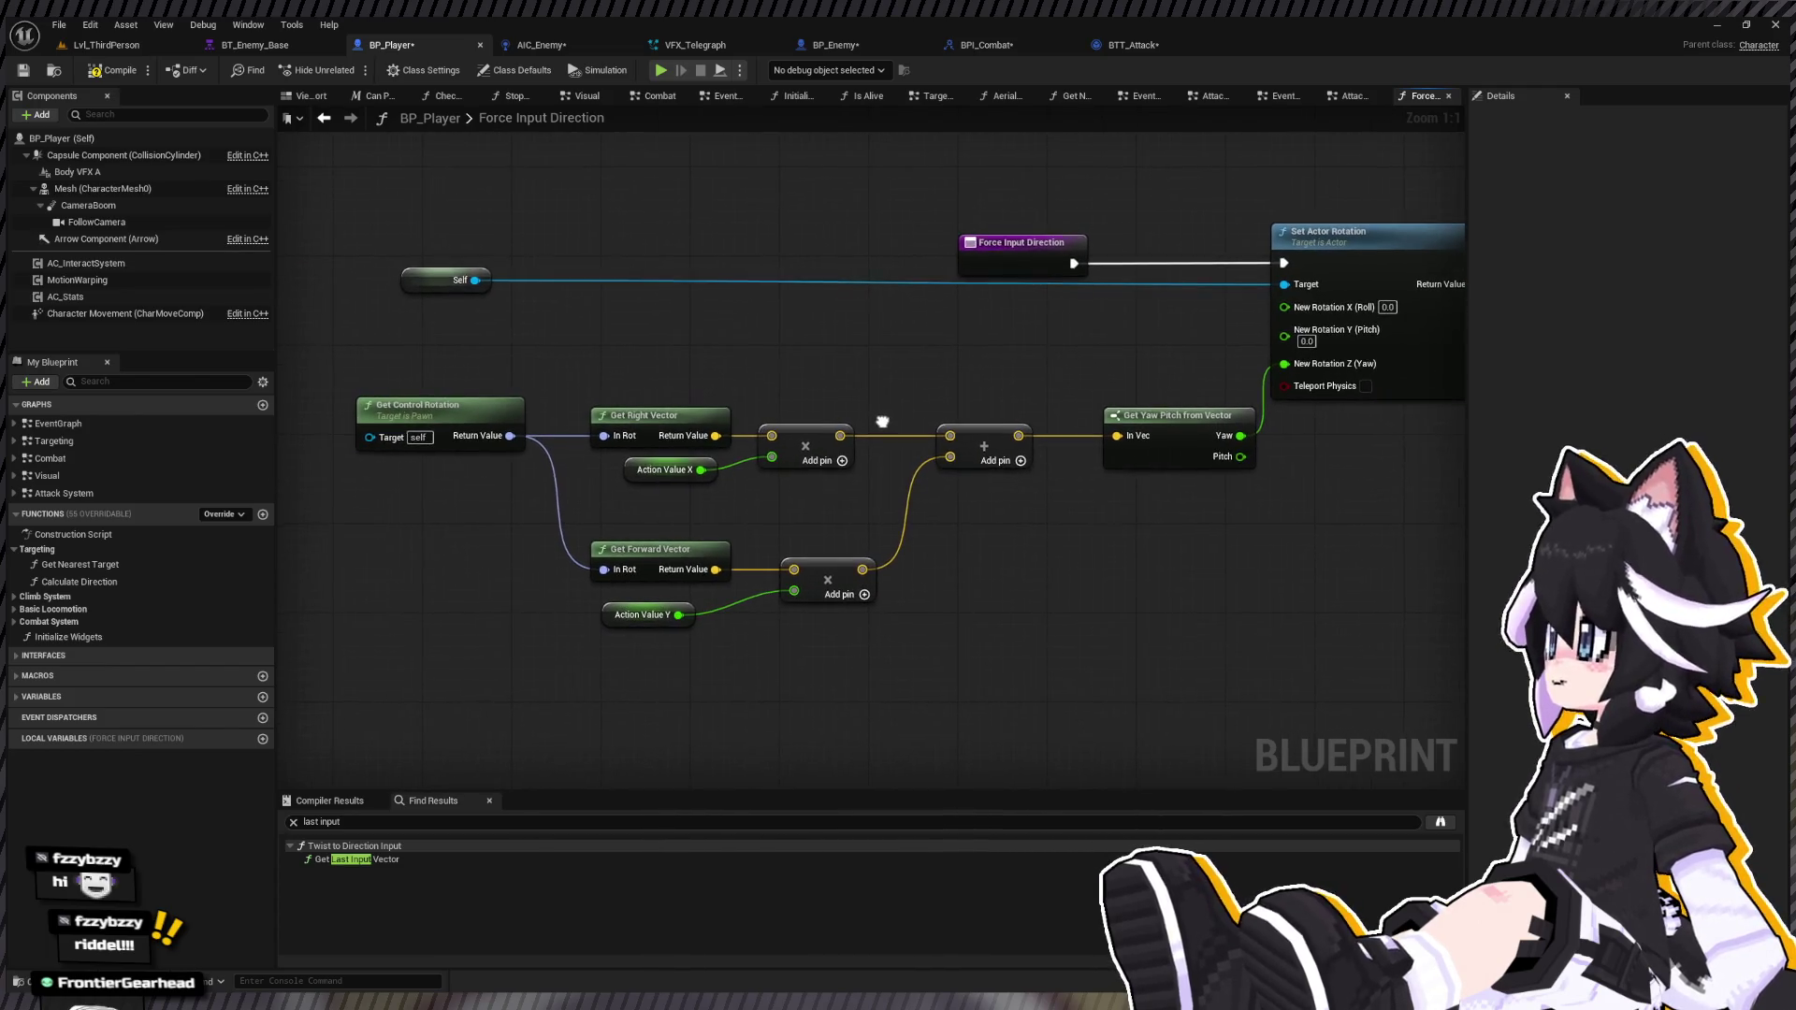
Step: Play-test Lvl_ThirdPerson, swinging the sword at the dummy, and restart the session twice
{"action": "left_click", "coordinate": [115, 51]}
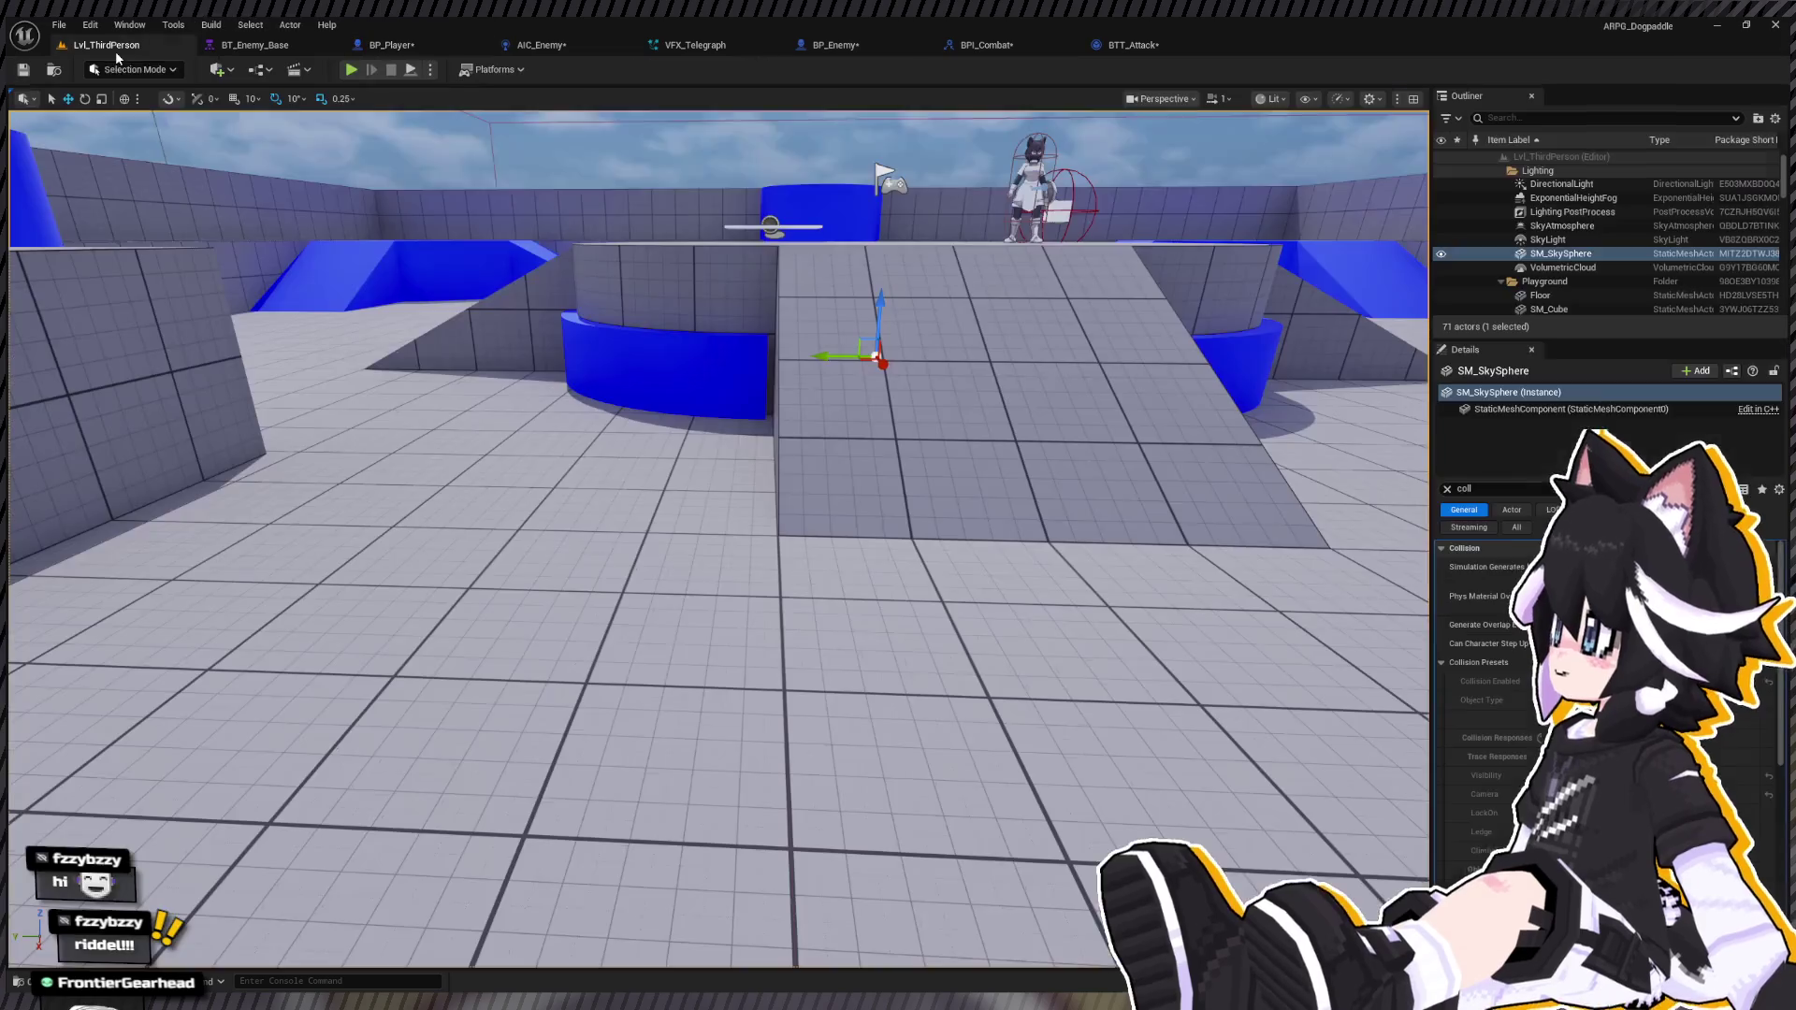
{"action": "left_click", "coordinate": [352, 70]}
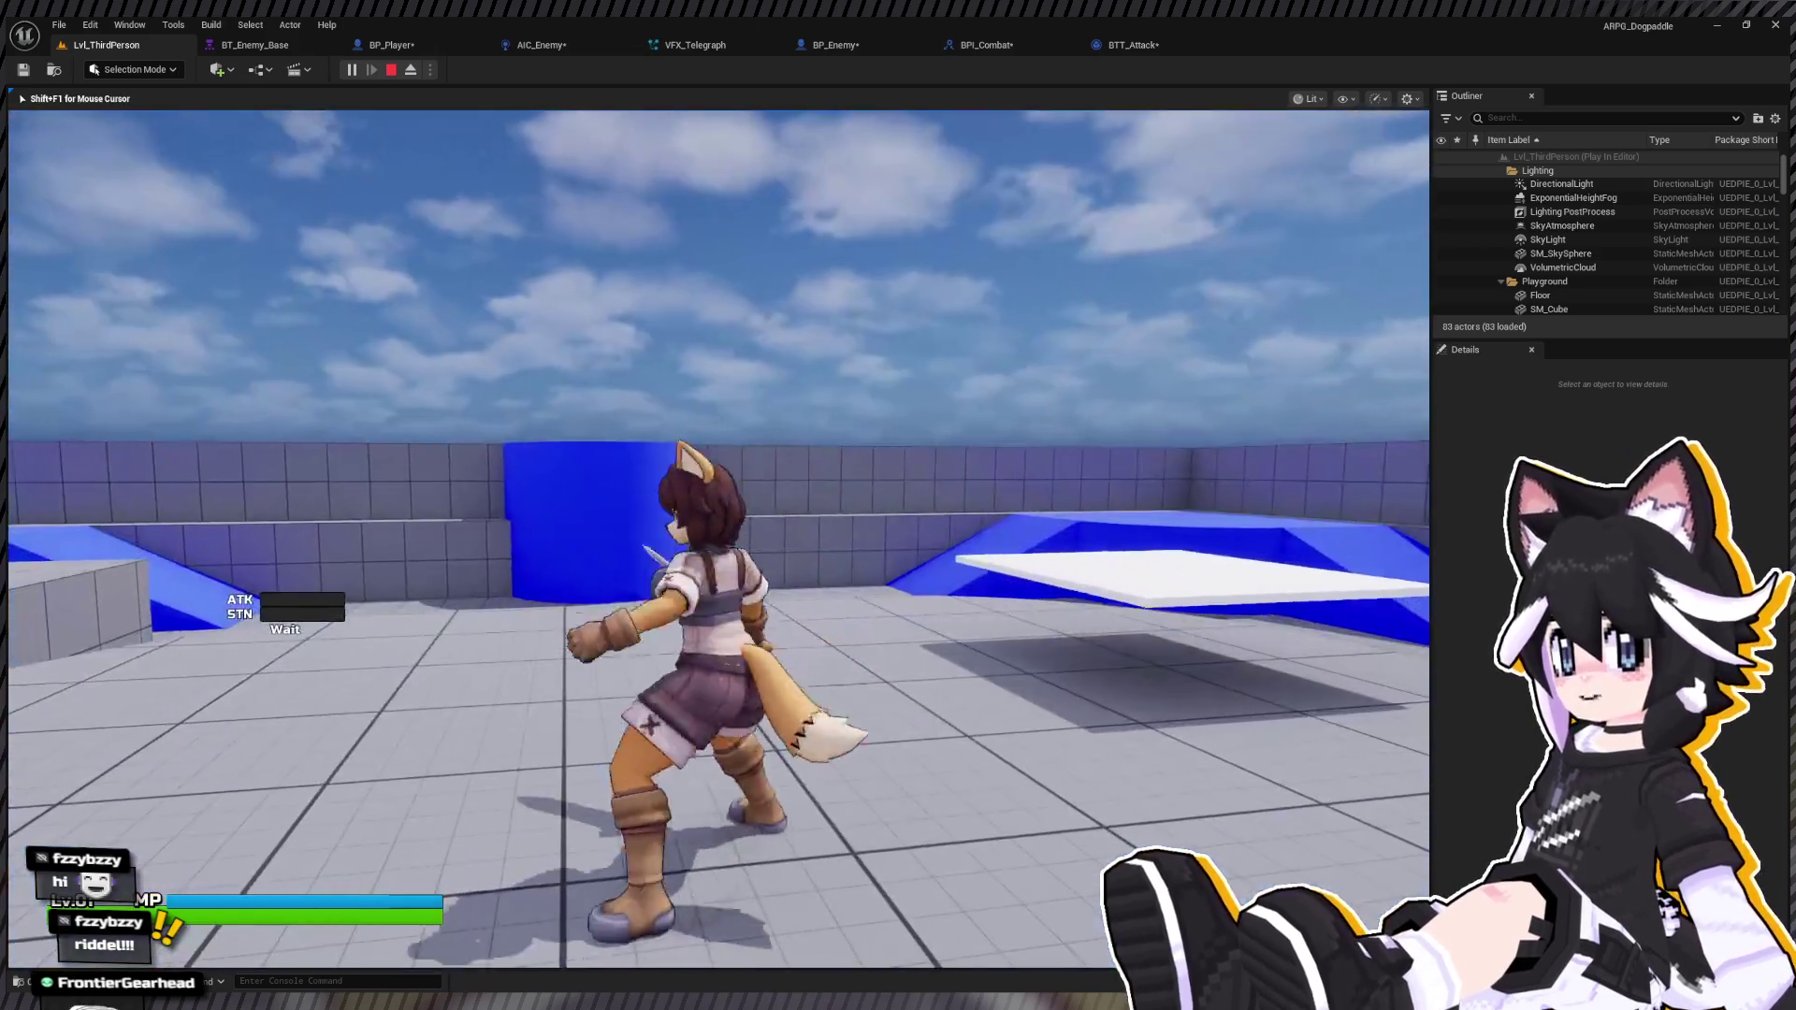
{"action": "left_click", "coordinate": [718, 539]}
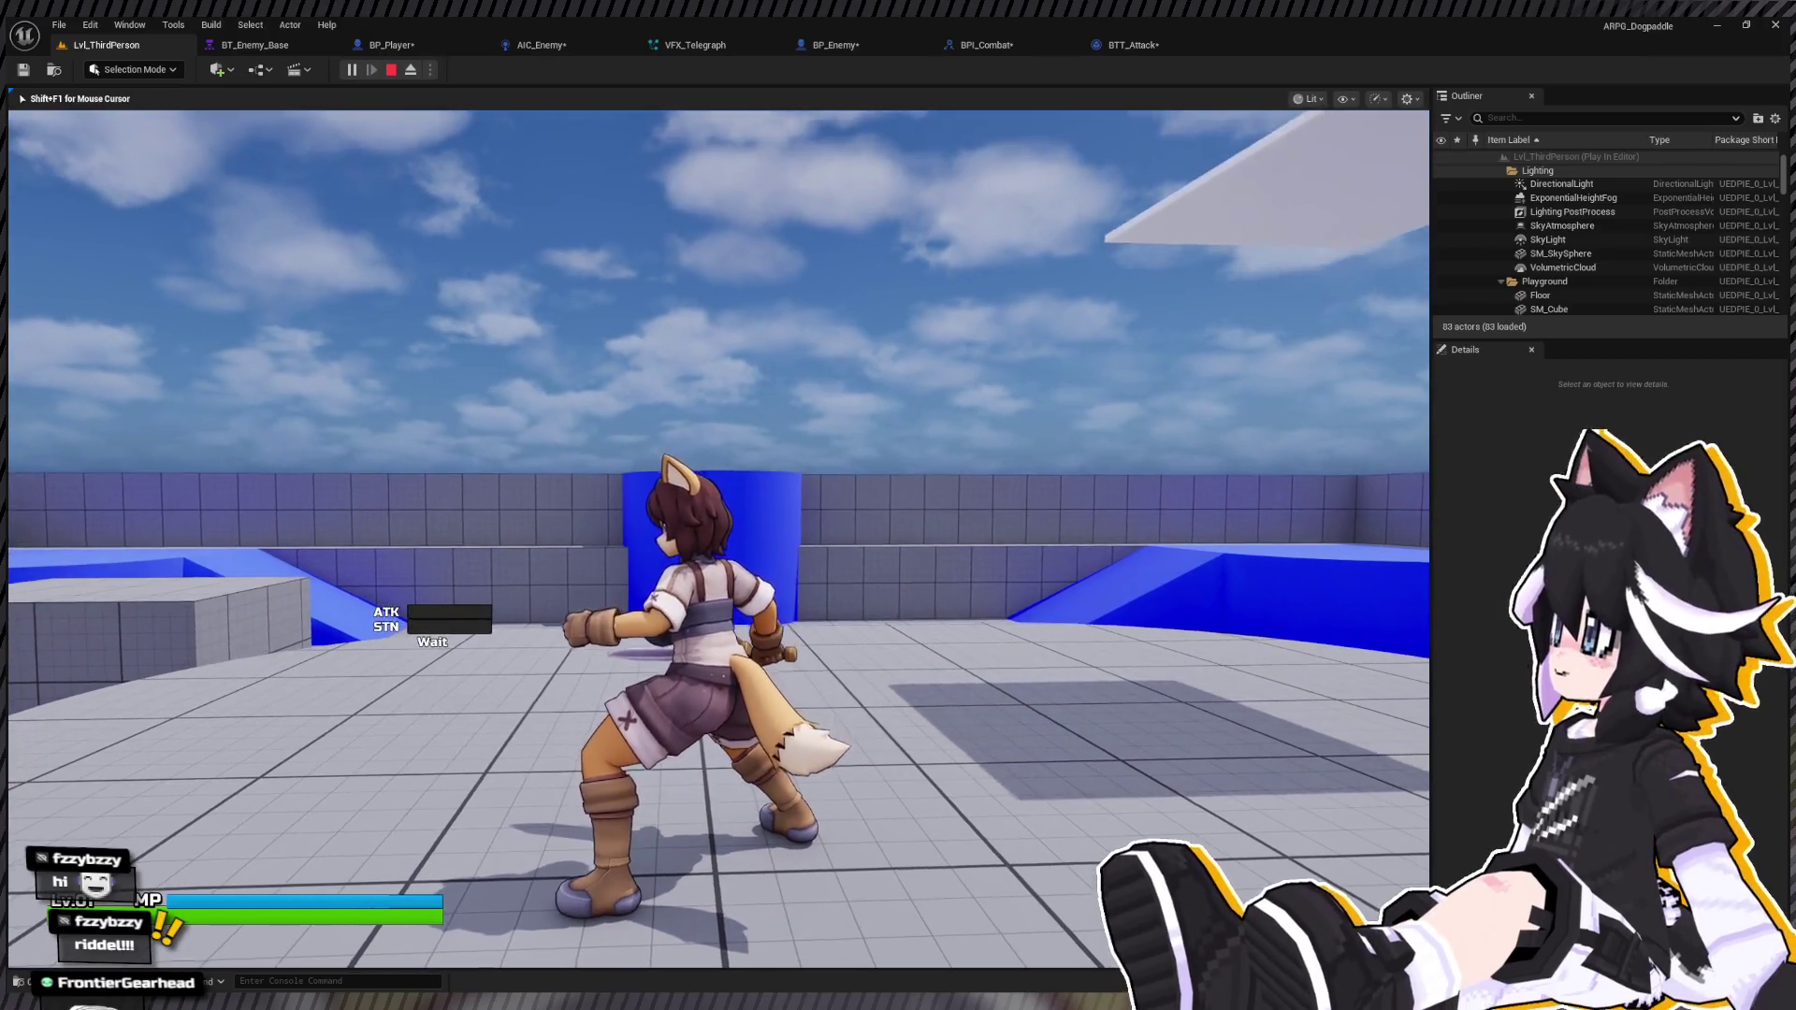
{"action": "key", "text": "Escape"}
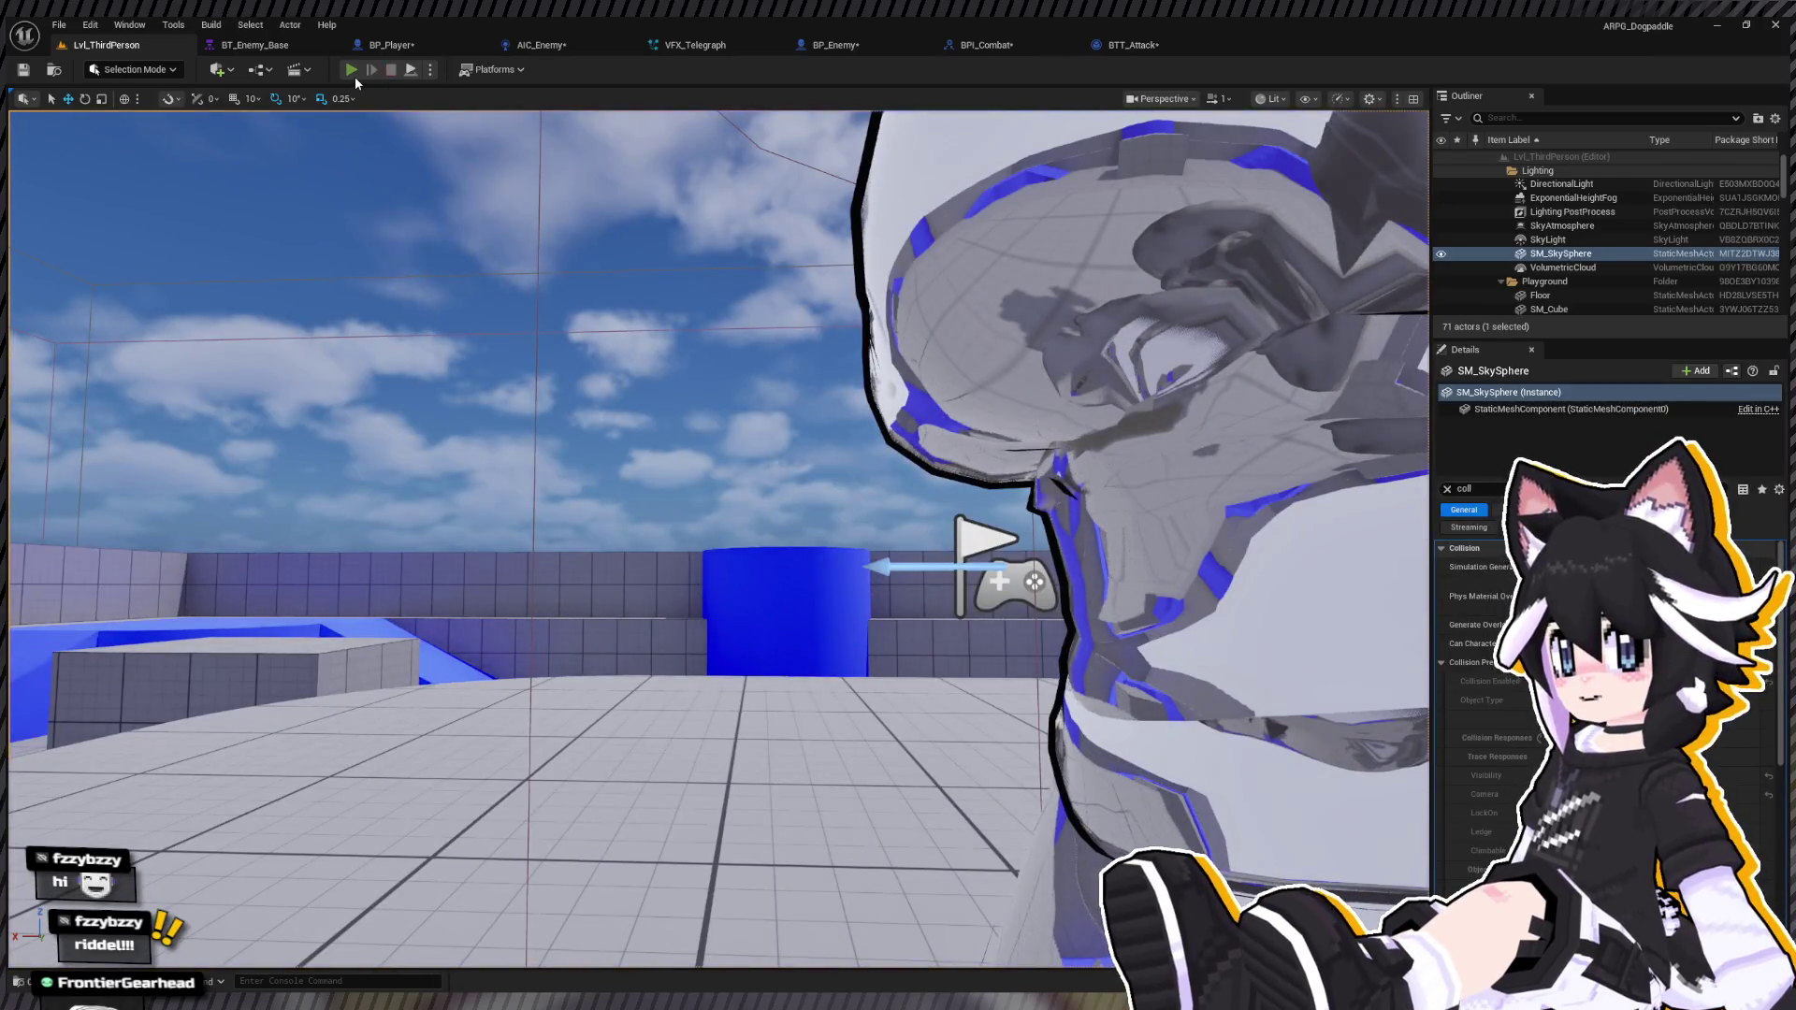
{"action": "left_click", "coordinate": [355, 76]}
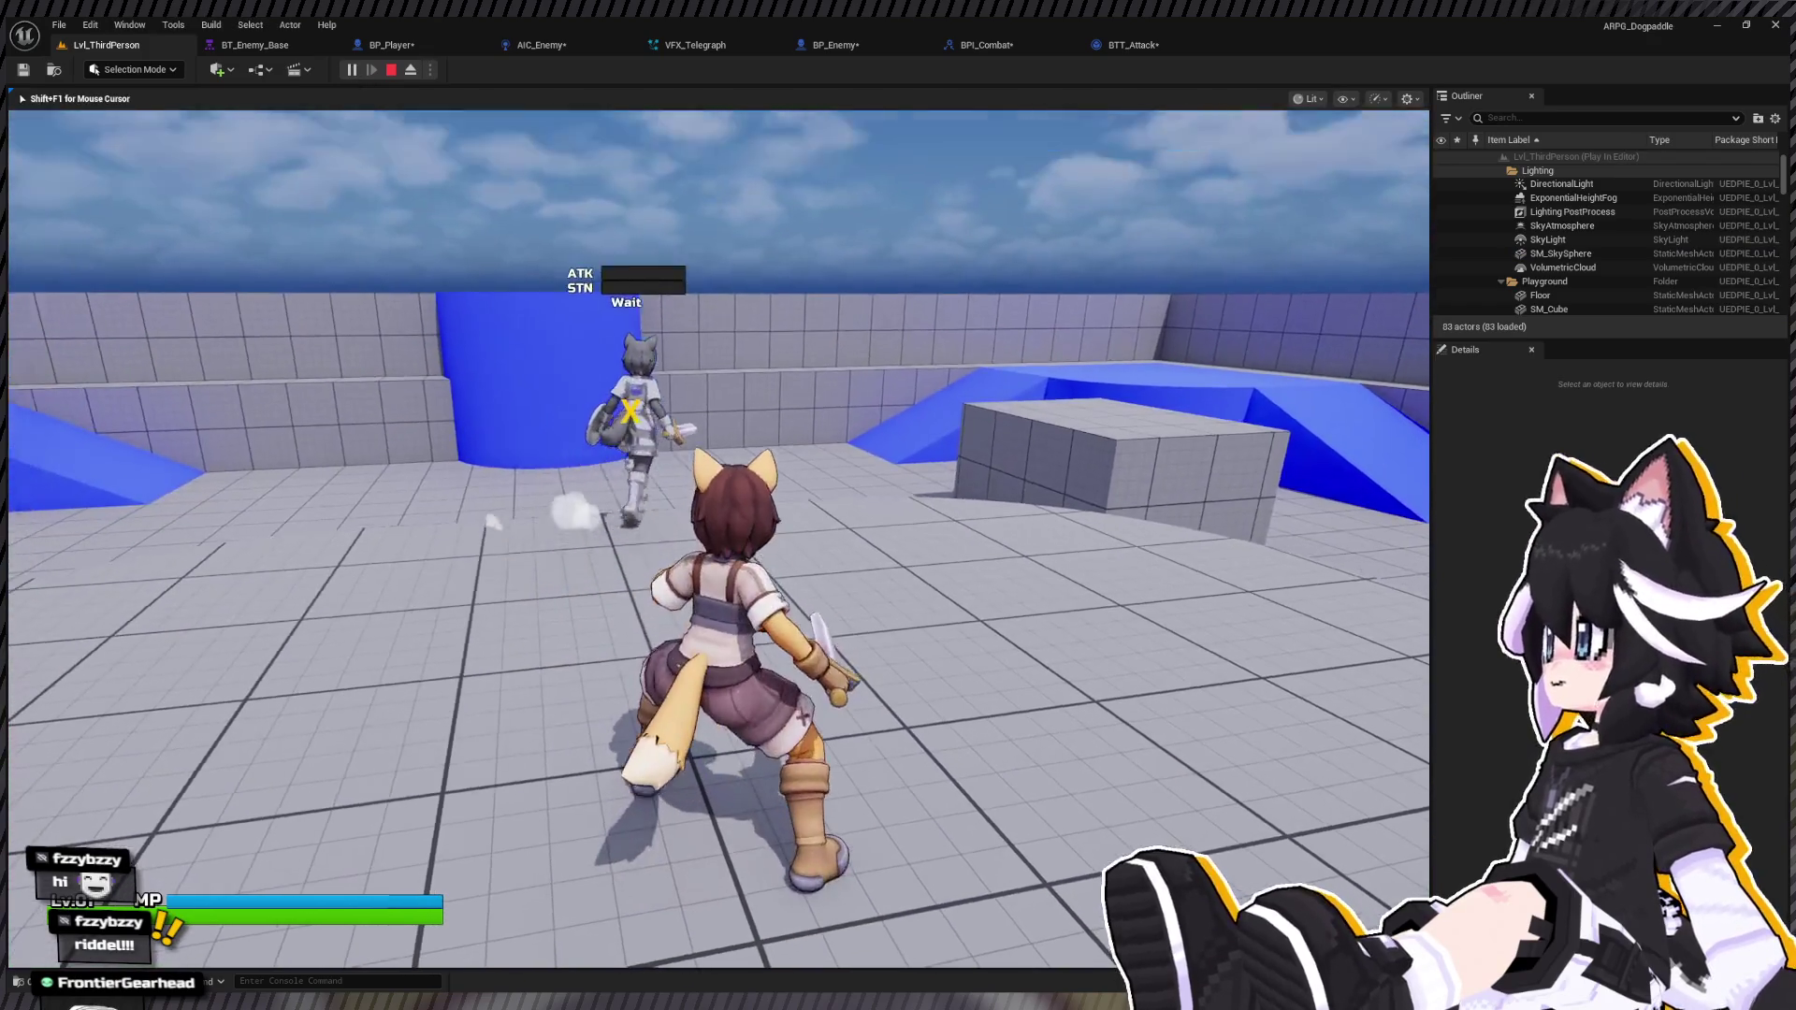
{"action": "key", "text": "Escape"}
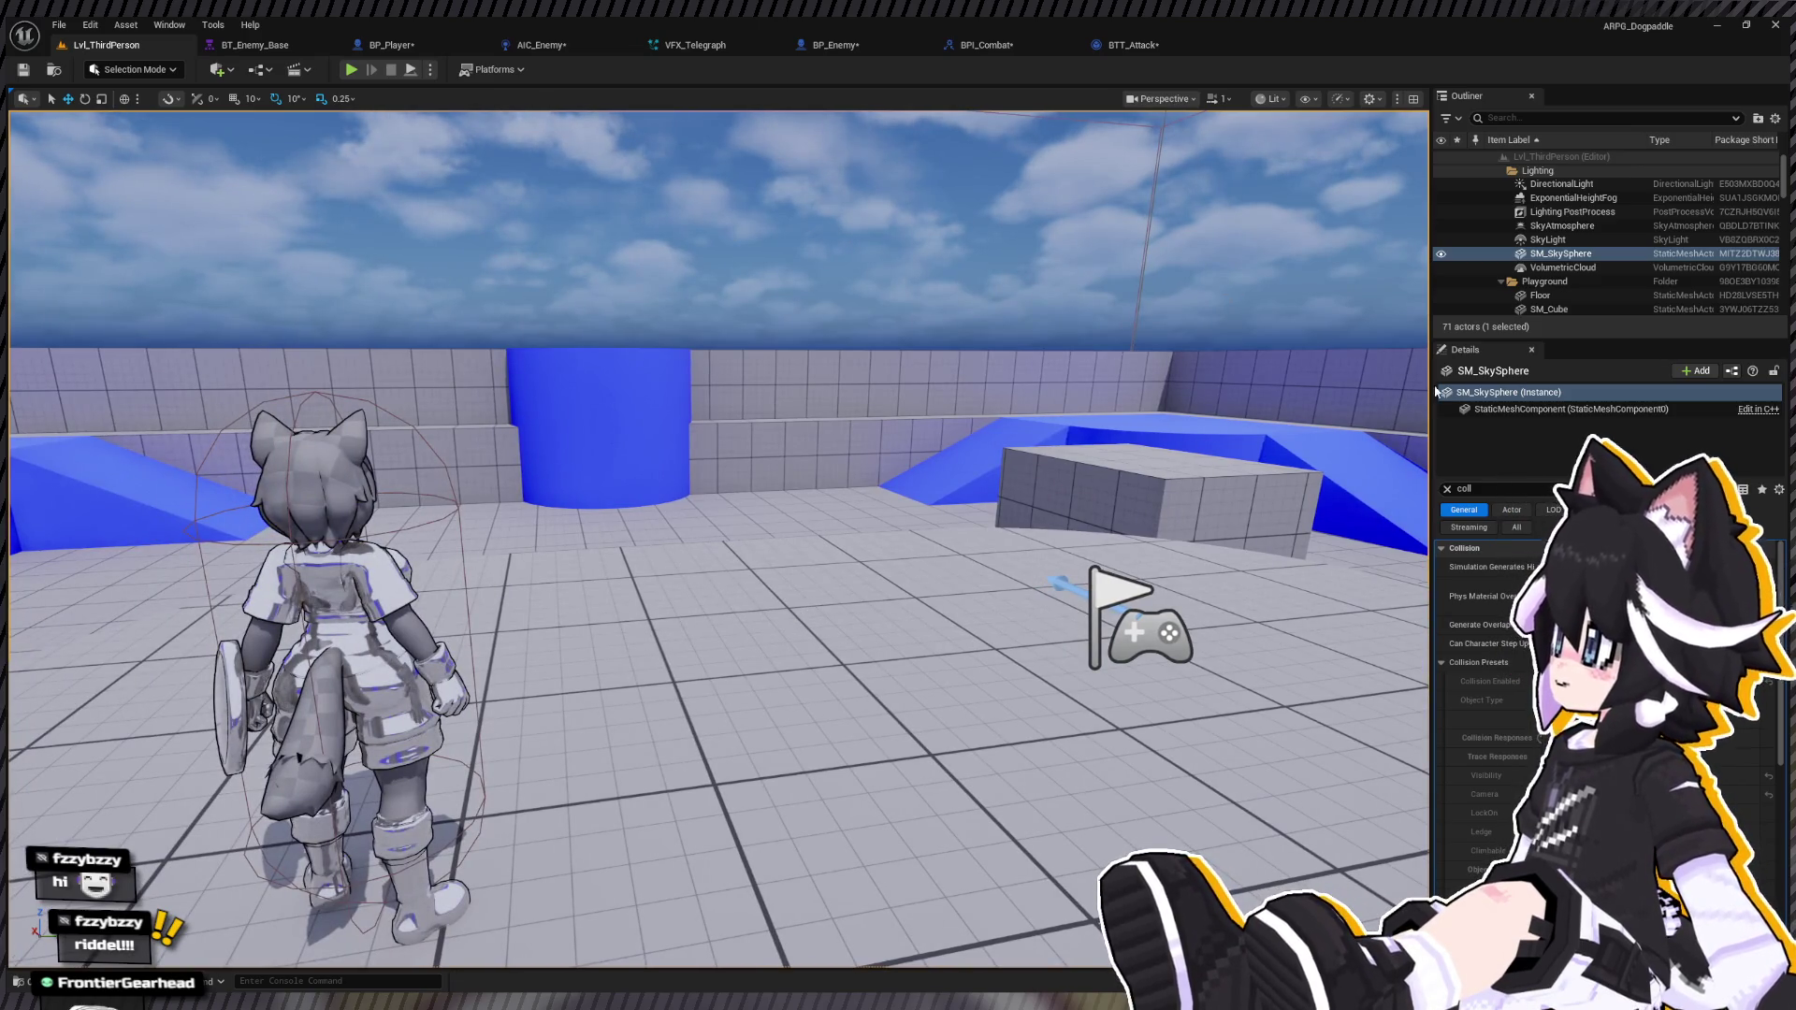
{"action": "left_click", "coordinate": [355, 77]}
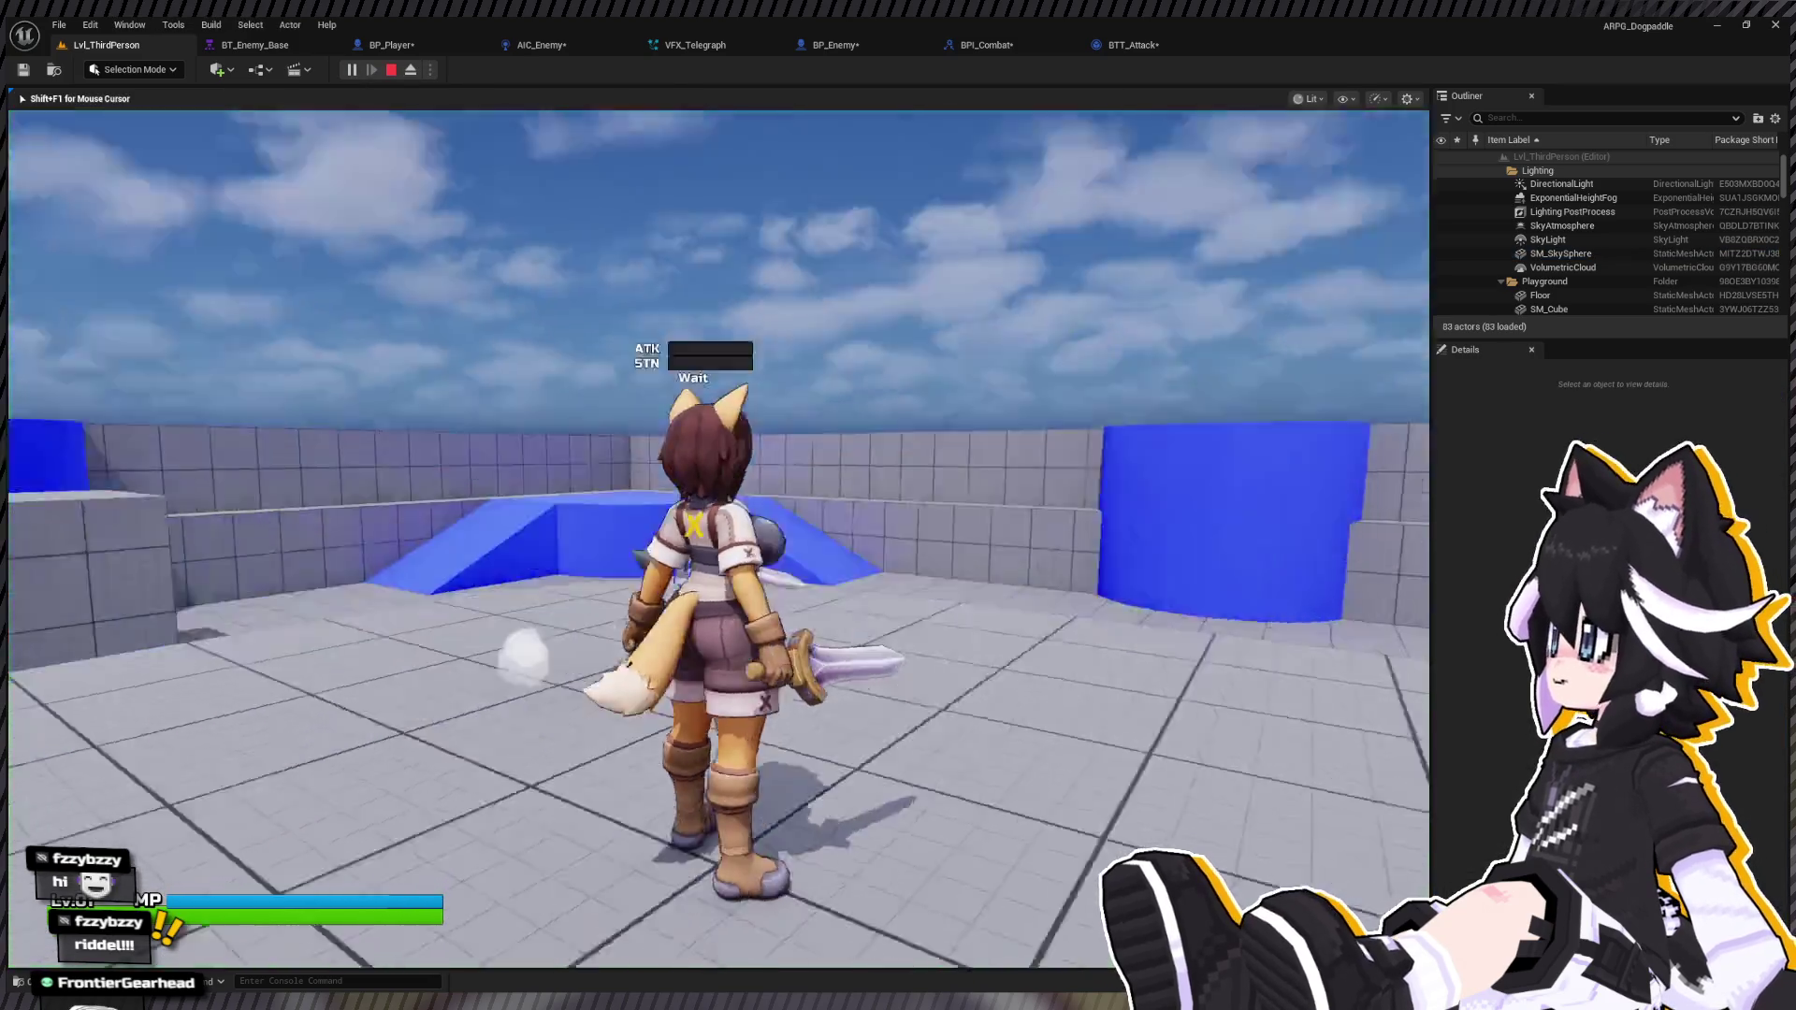
{"action": "key", "text": "w"}
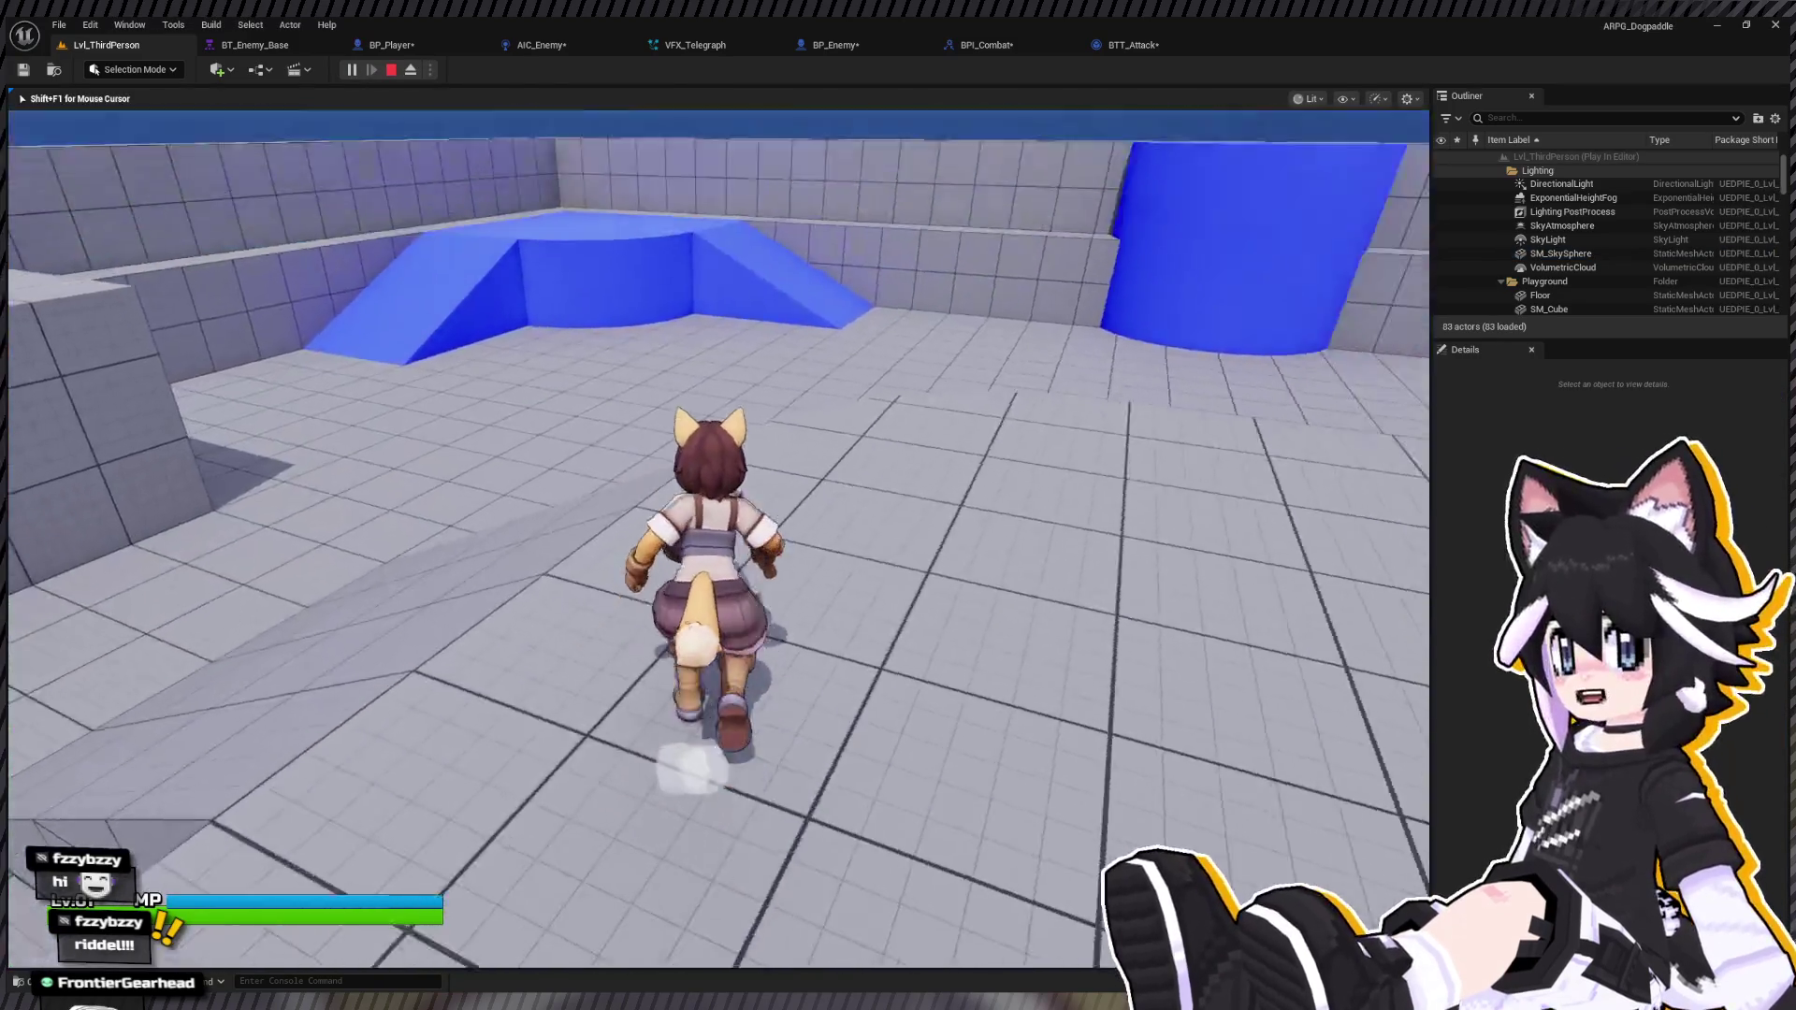
{"action": "left_click", "coordinate": [718, 538]}
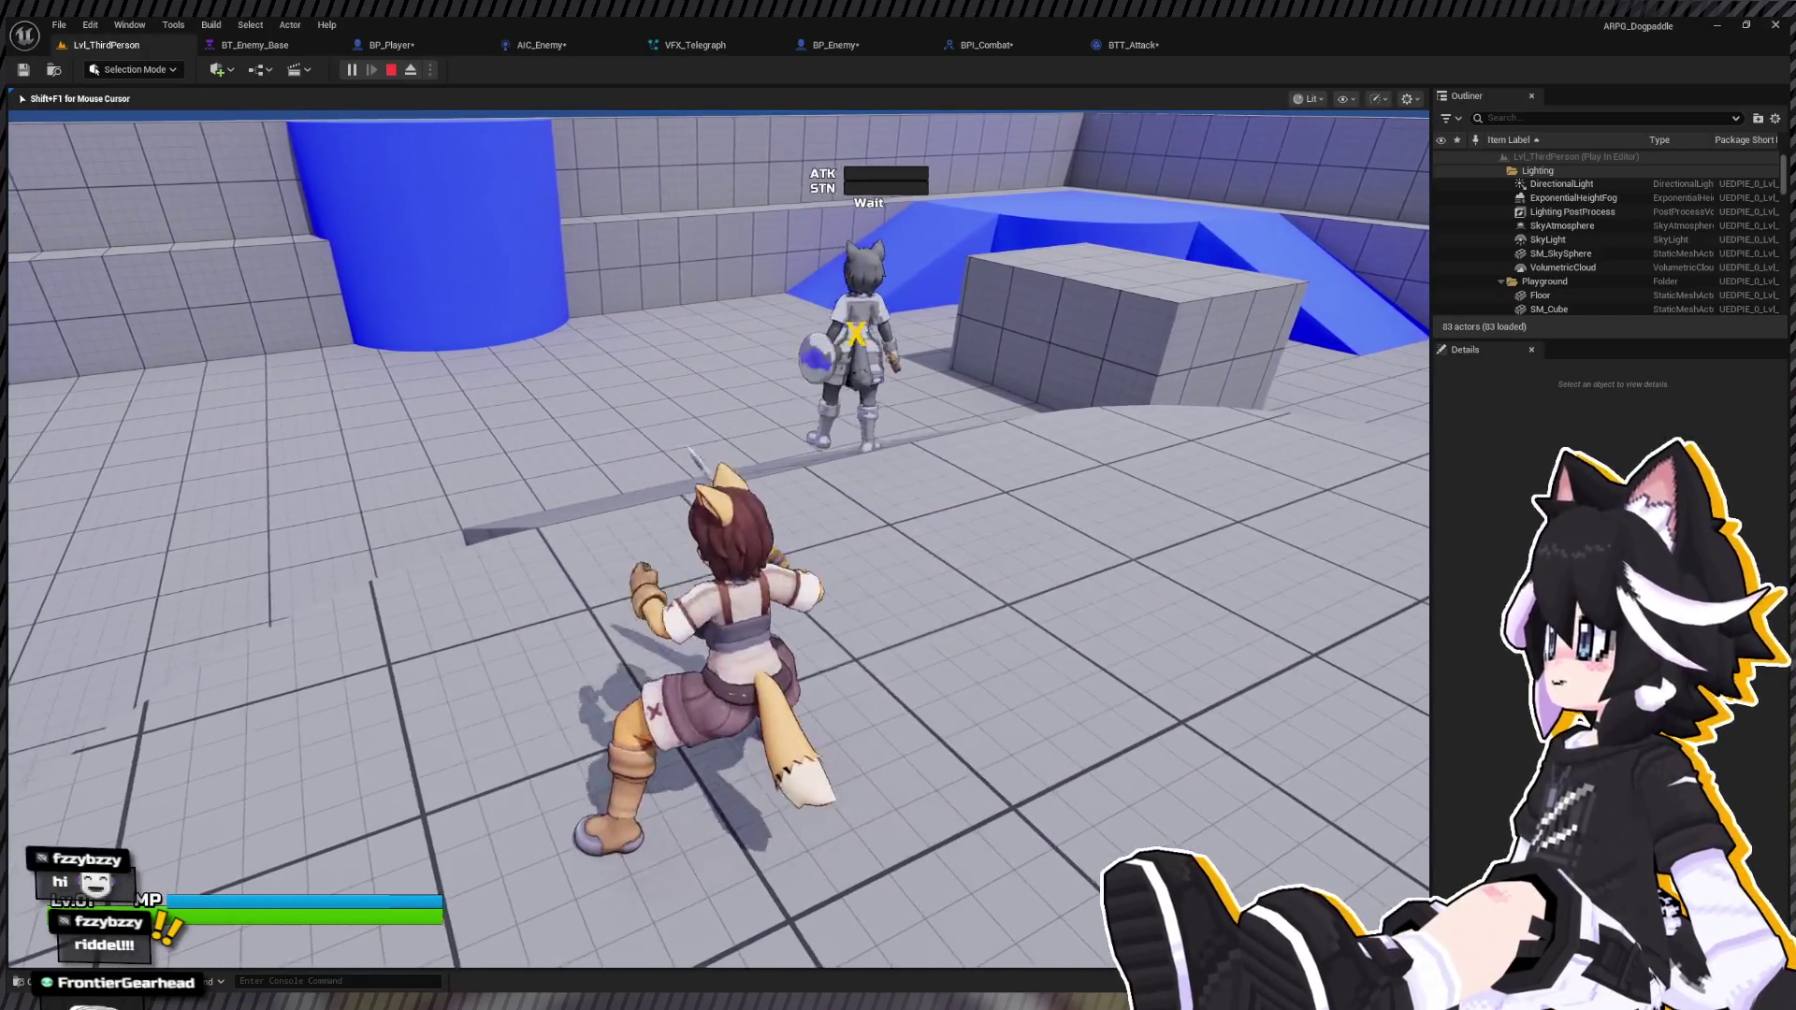
{"action": "key", "text": "w"}
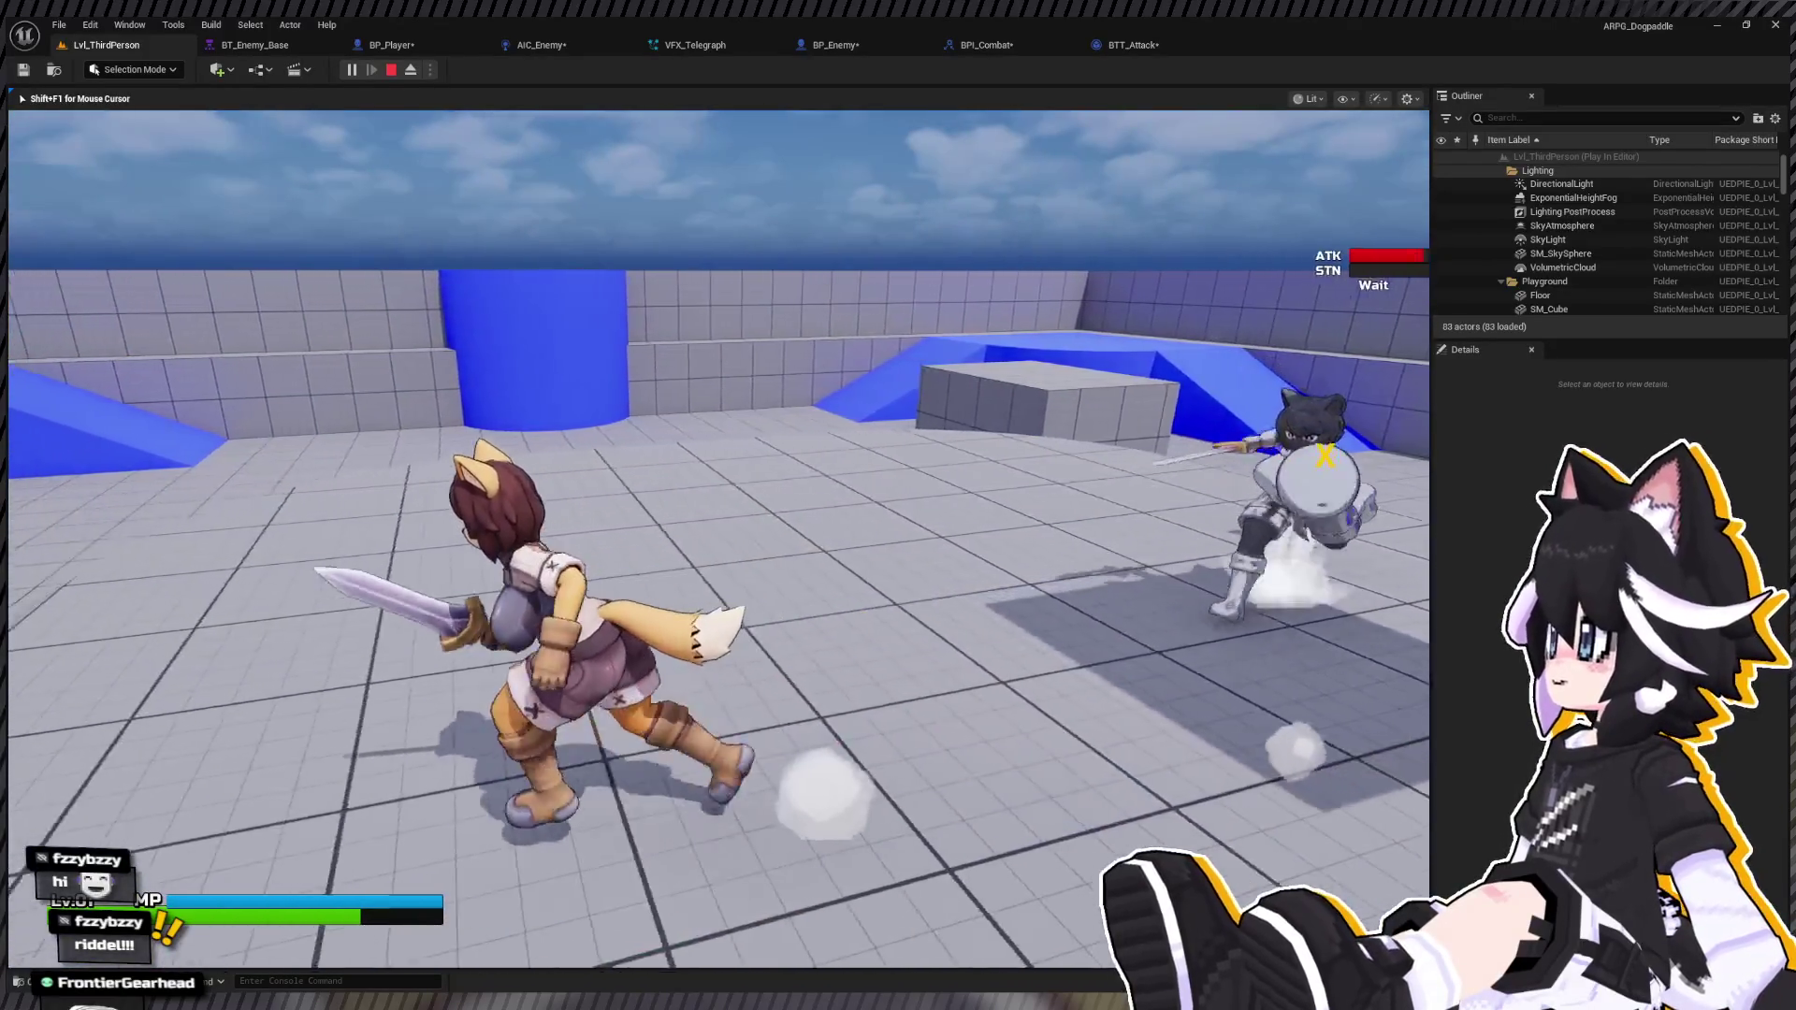
{"action": "key", "text": "w"}
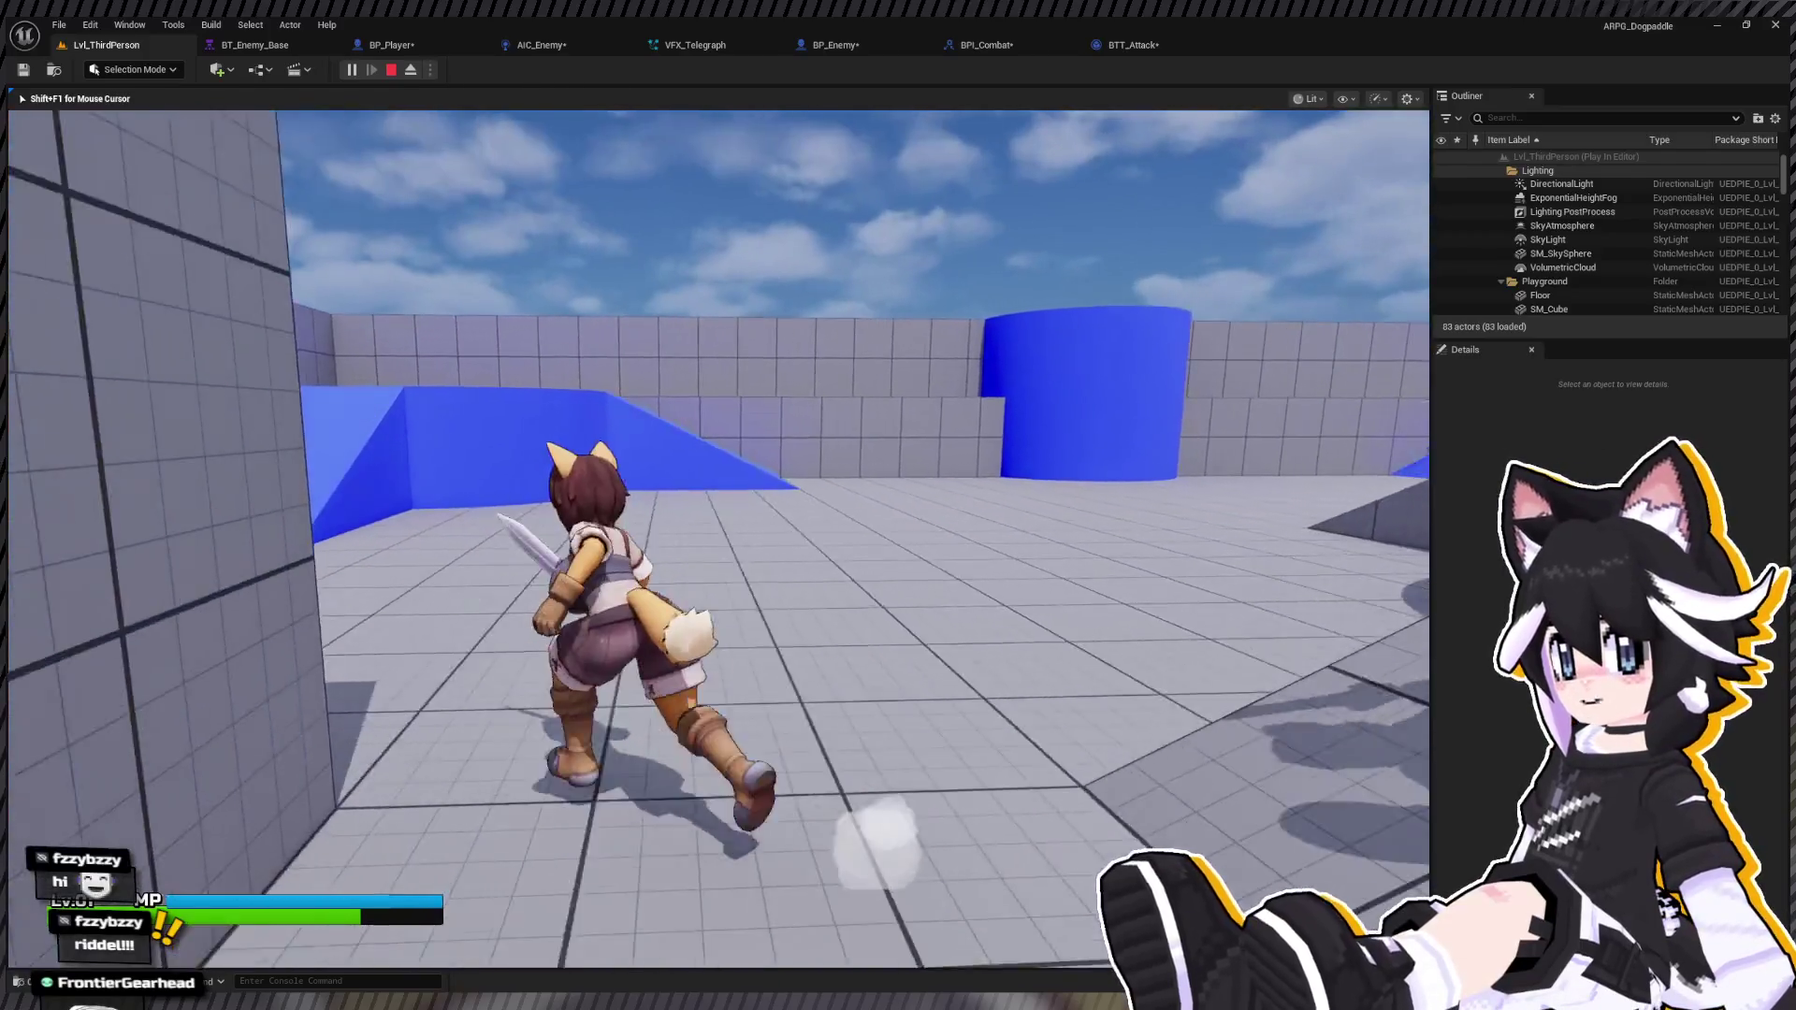
{"action": "key", "text": "w"}
{"action": "key", "text": "w"}
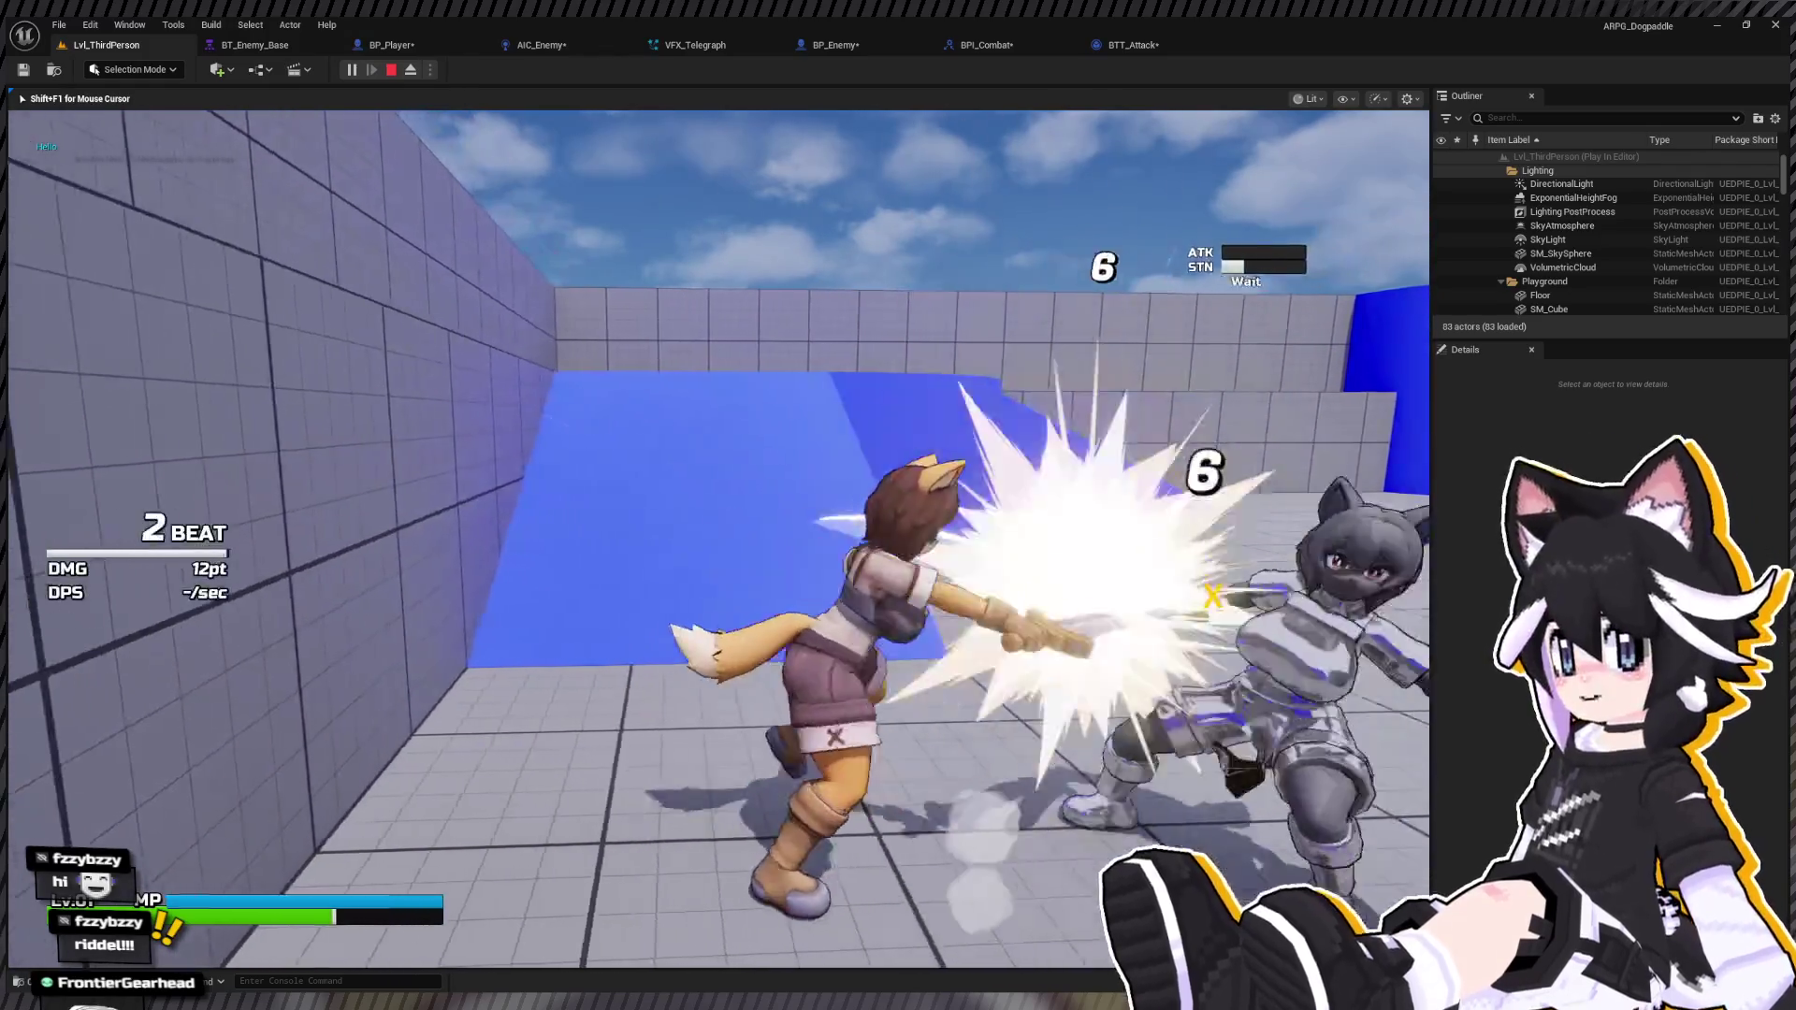
{"action": "key", "text": "w"}
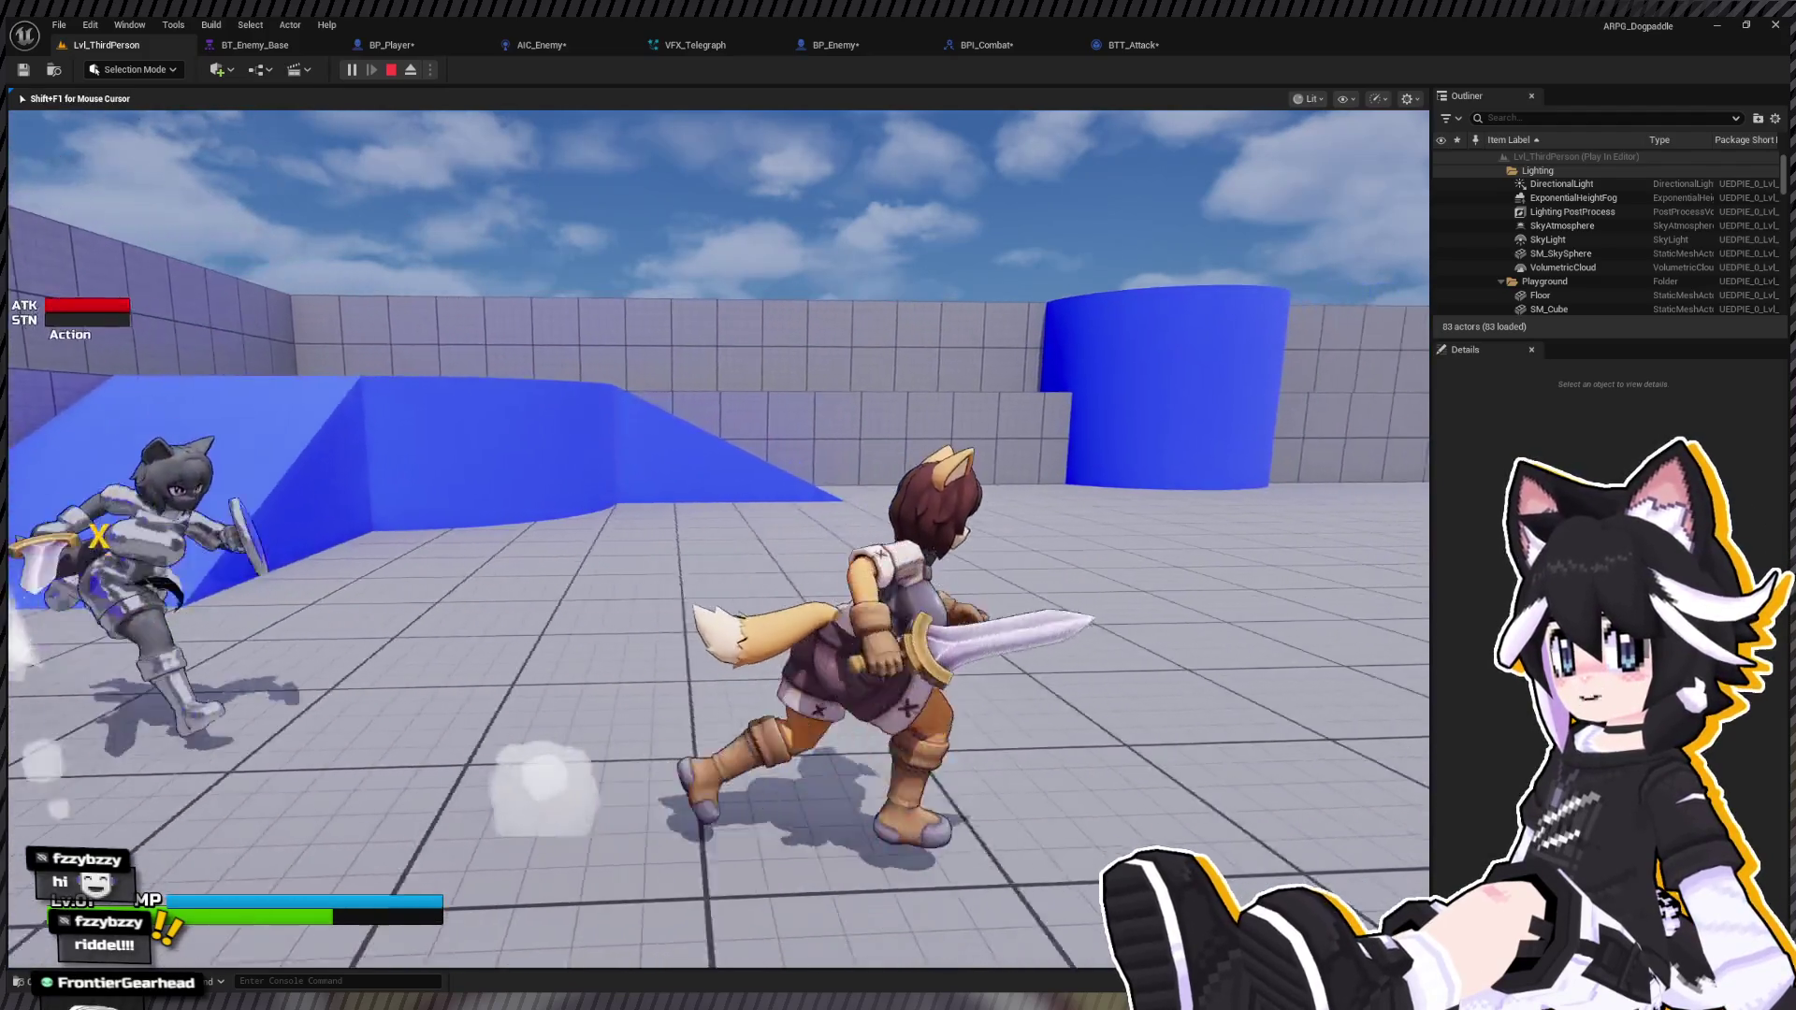
{"action": "key", "text": "w"}
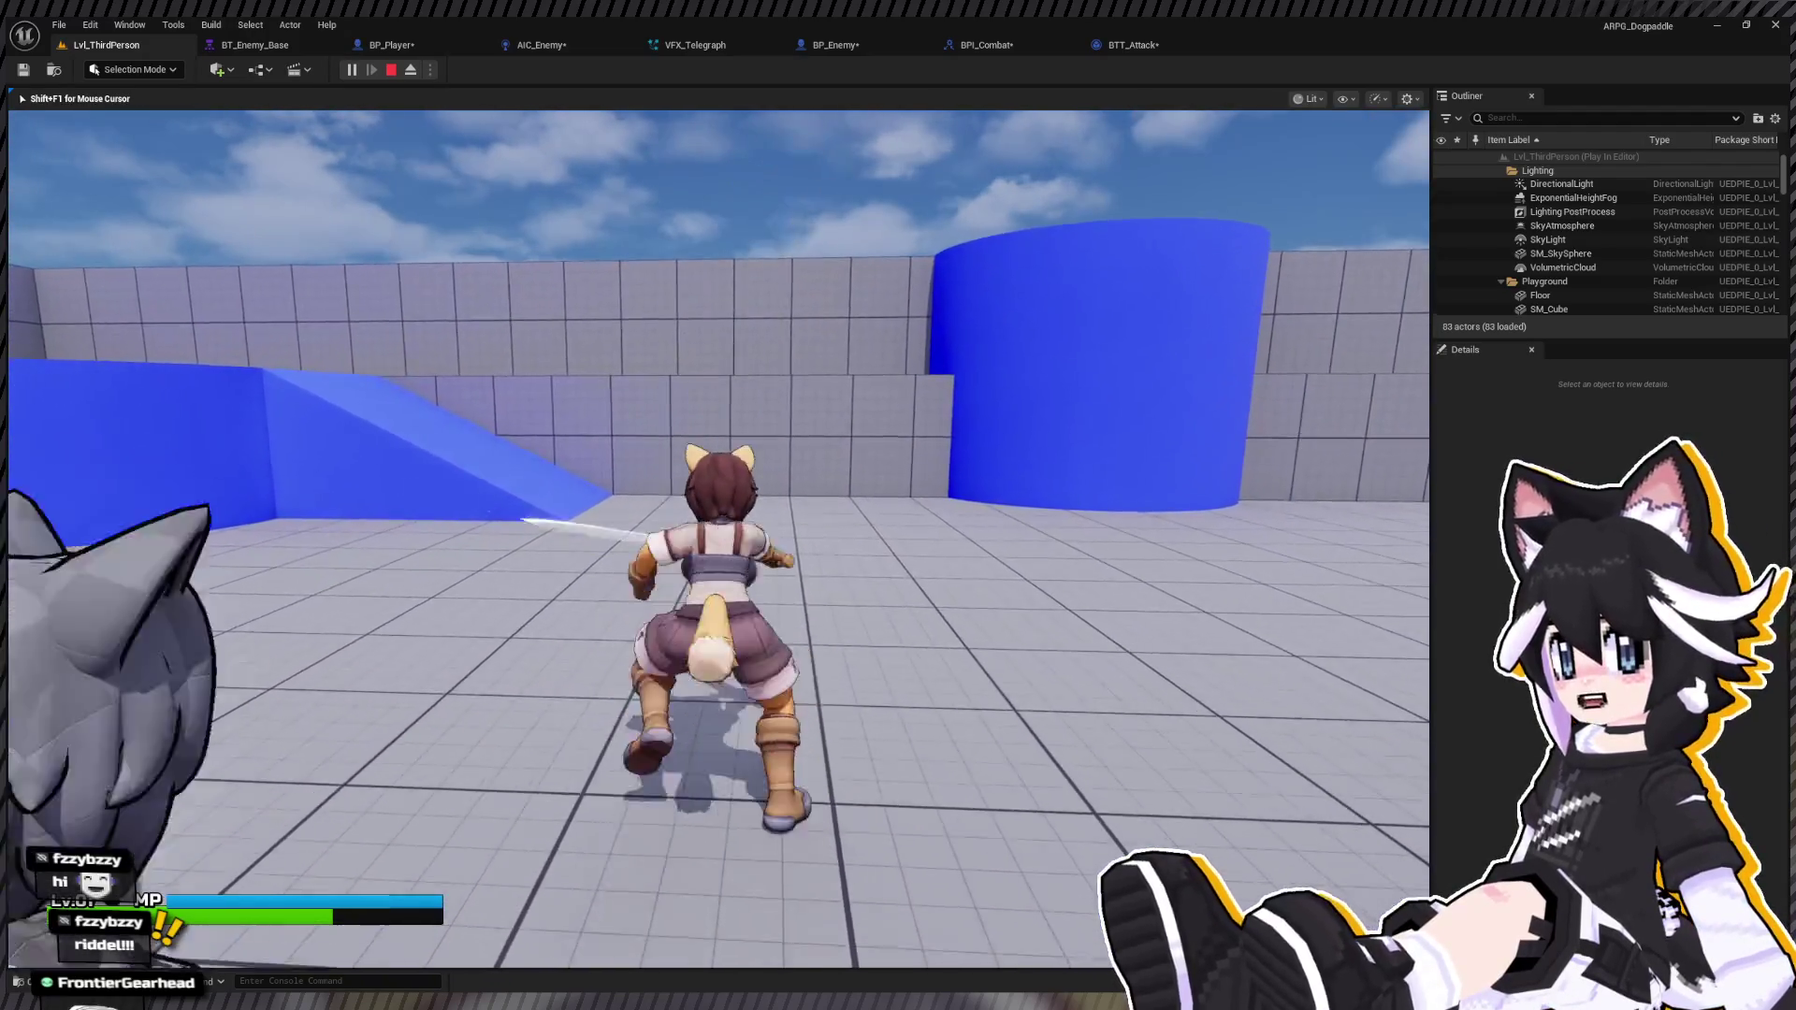
{"action": "key", "text": "Escape"}
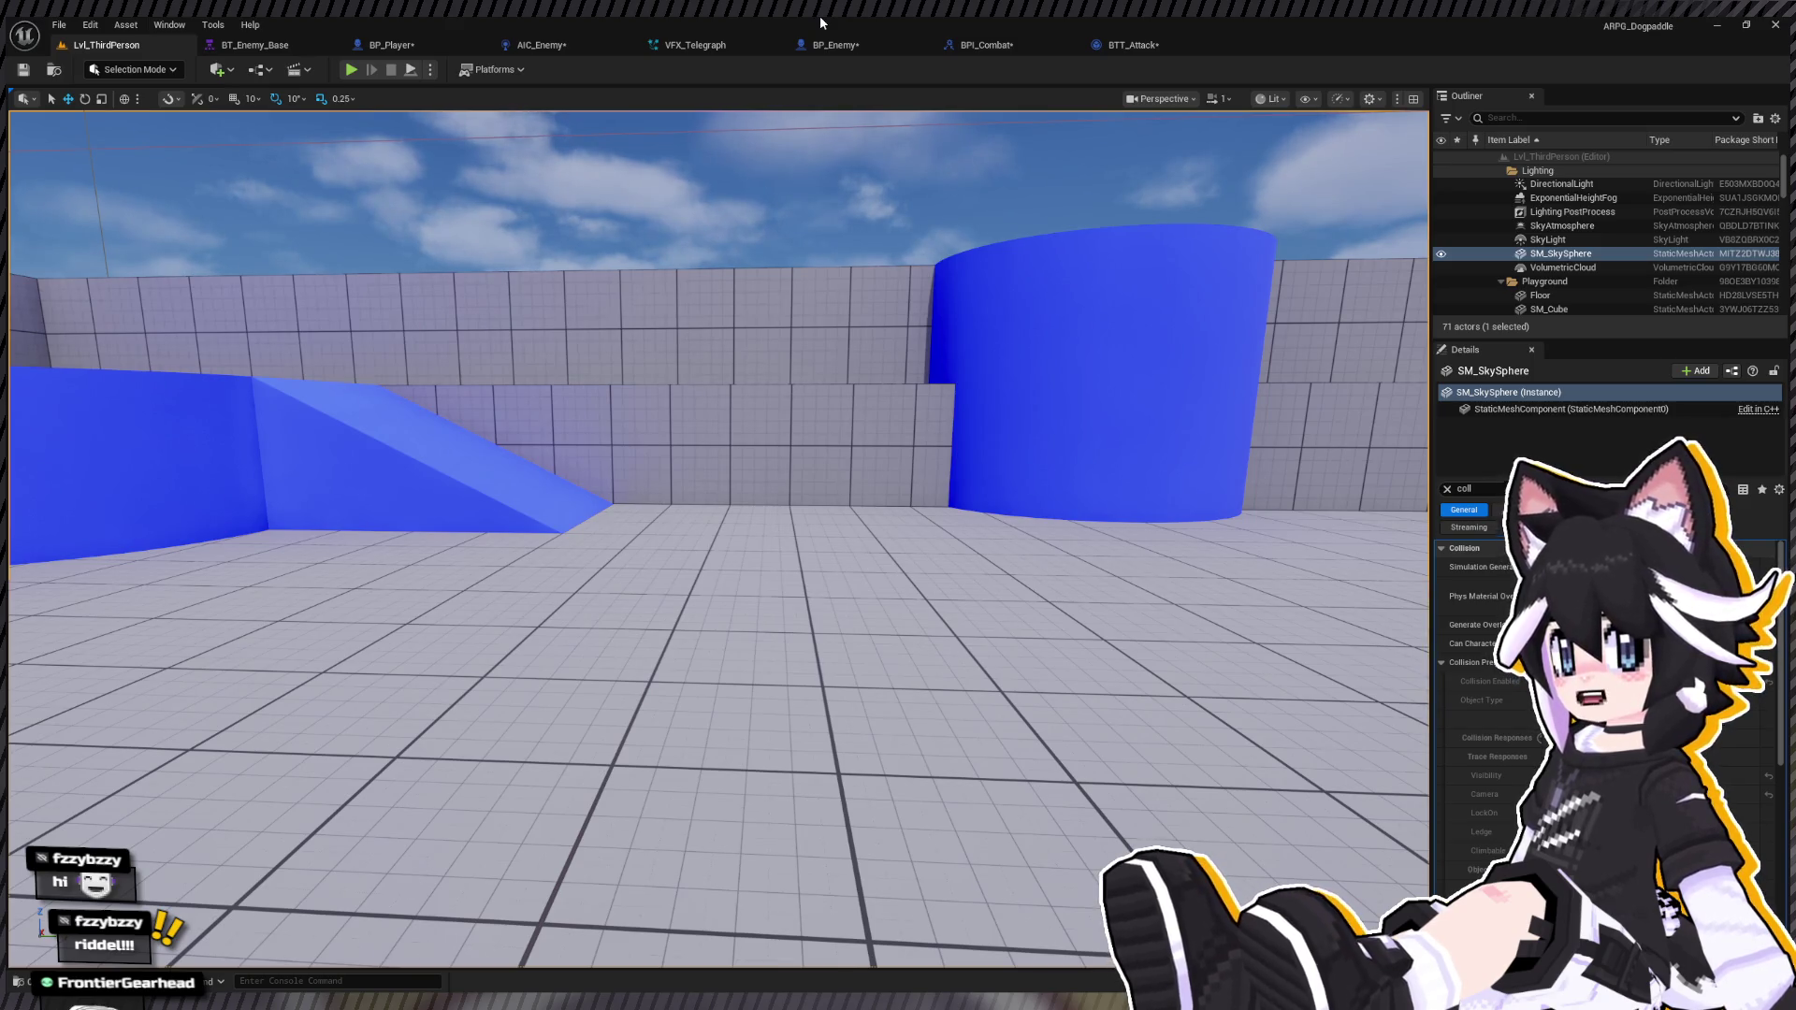
{"action": "left_click", "coordinate": [391, 45]}
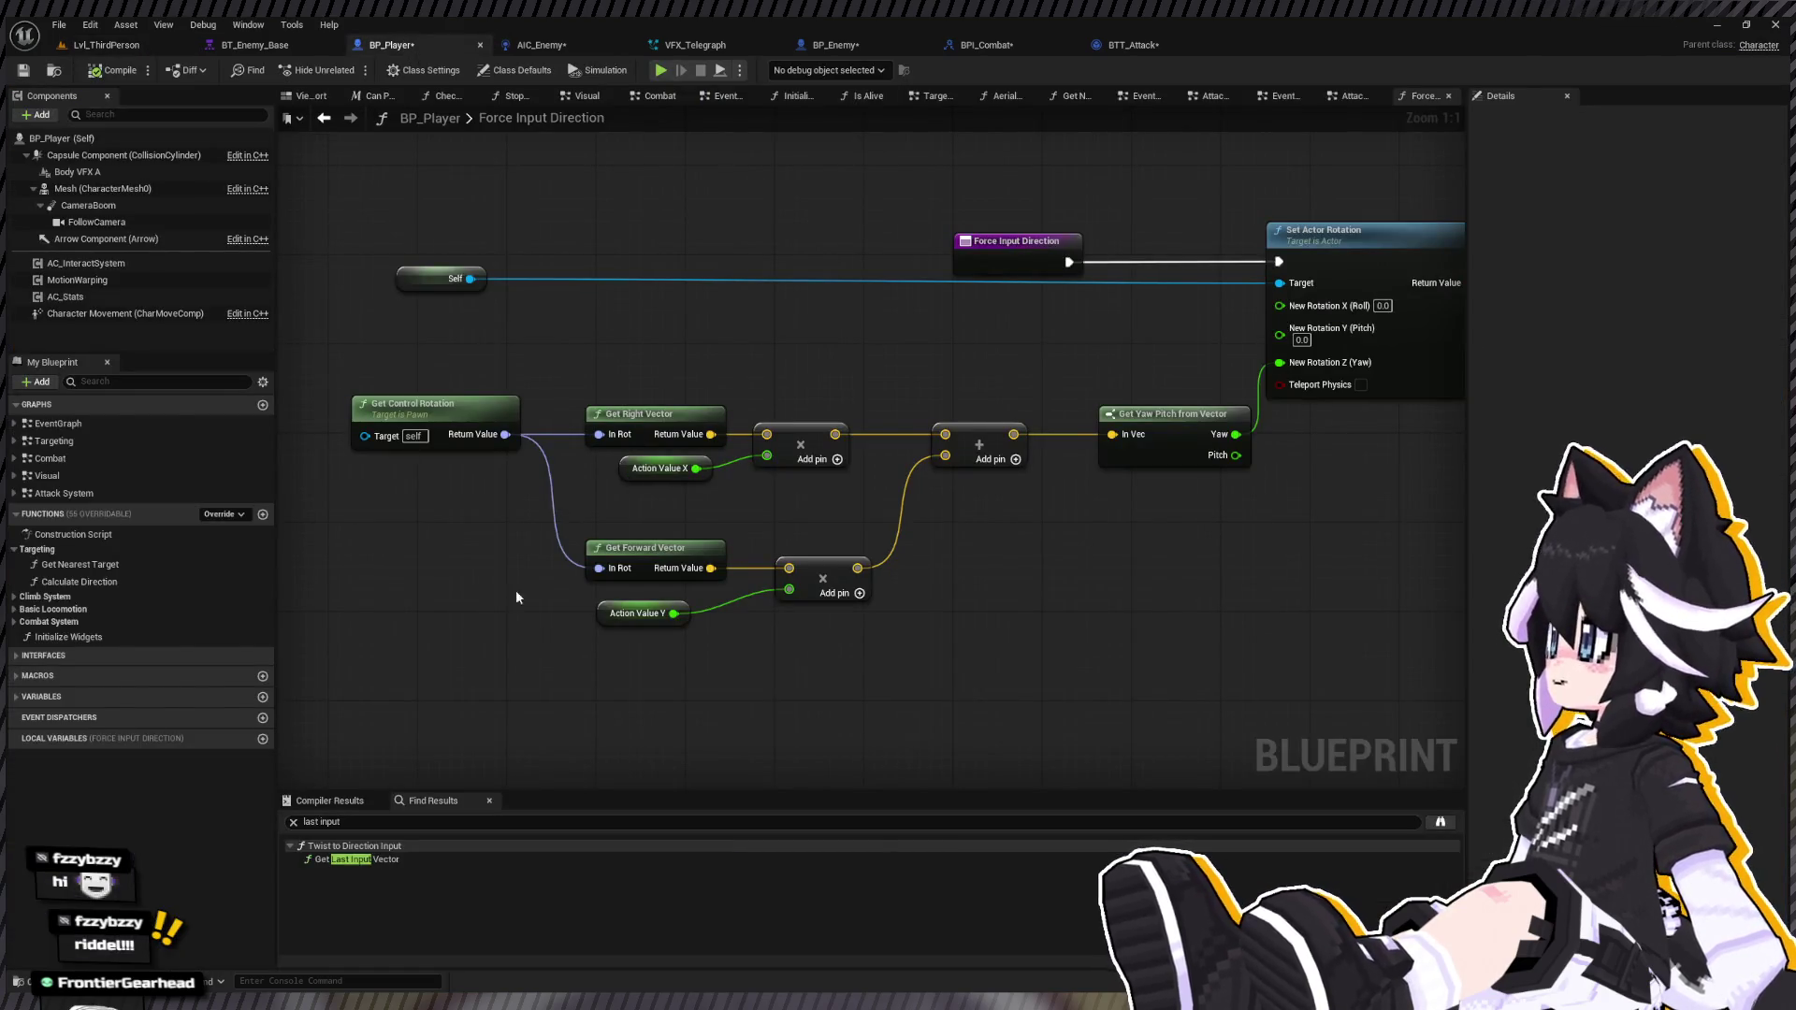
Step: Open the Attack System graph and duplicate the Action Value Y comparison nodes
{"action": "double_click", "coordinate": [49, 459]}
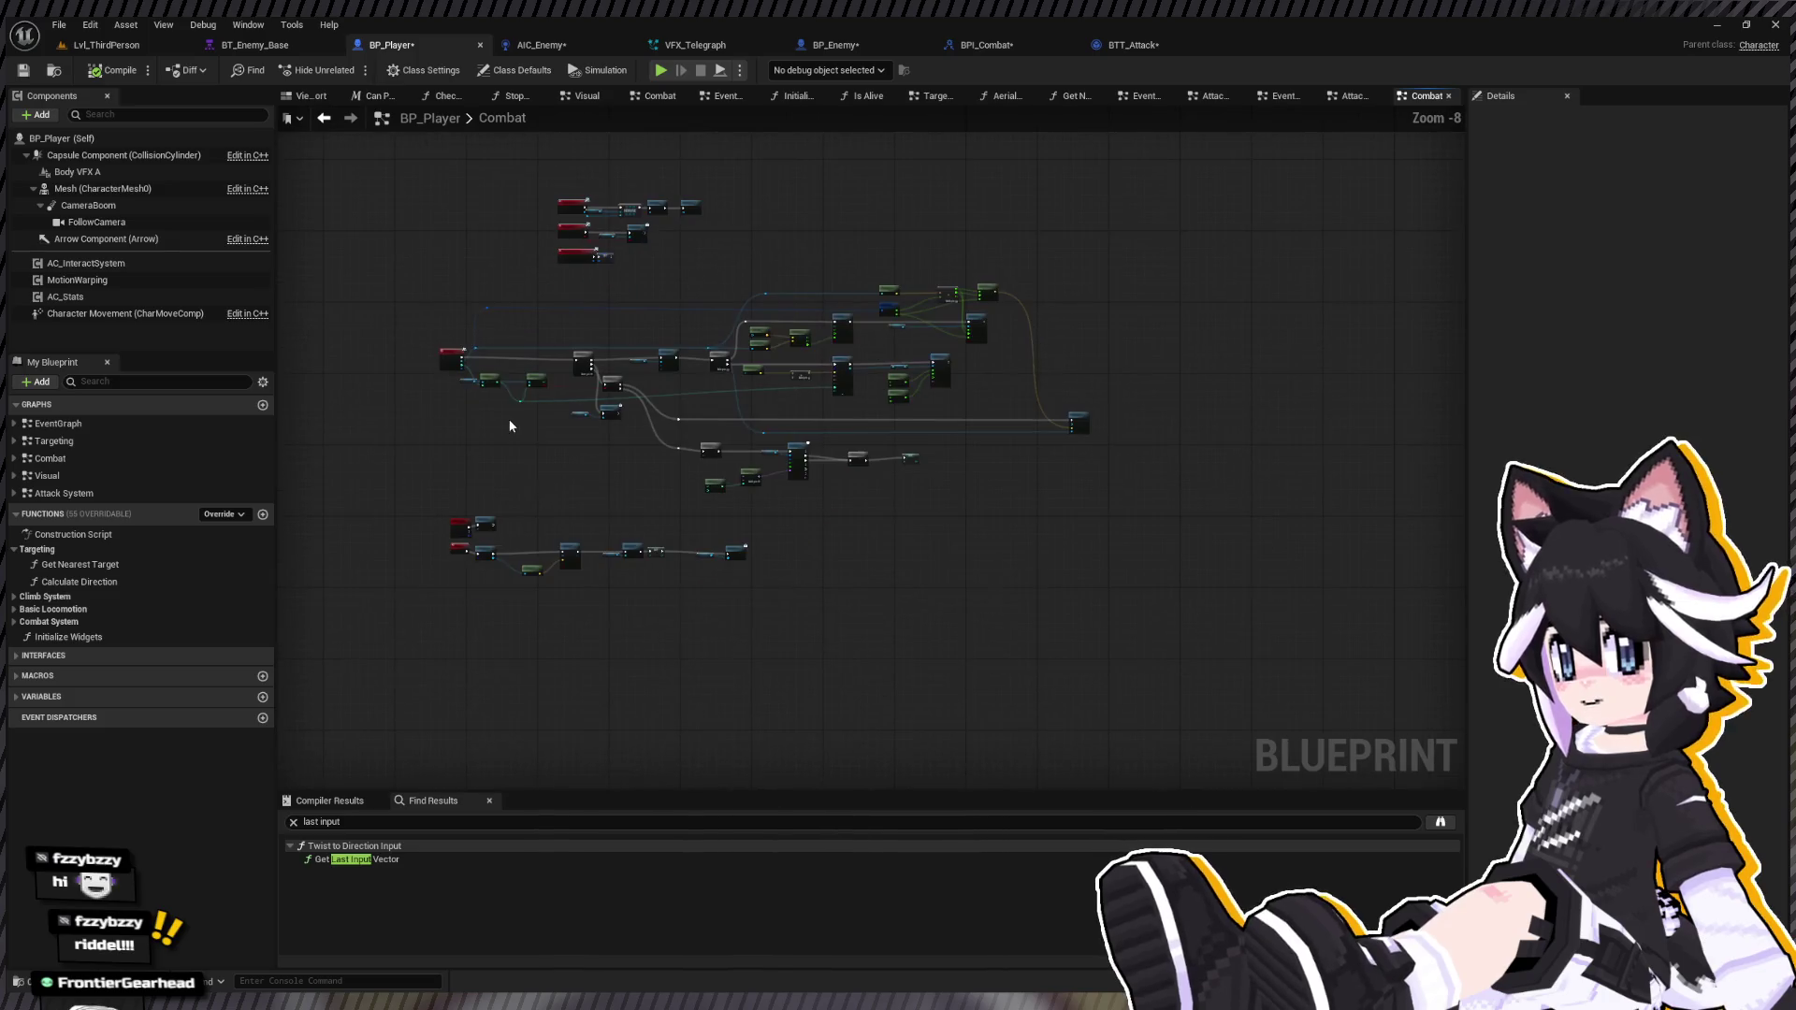
{"action": "double_click", "coordinate": [113, 459]}
{"action": "double_click", "coordinate": [135, 491]}
{"action": "scroll", "coordinate": [754, 457], "scroll_direction": "up", "scroll_amount": 4}
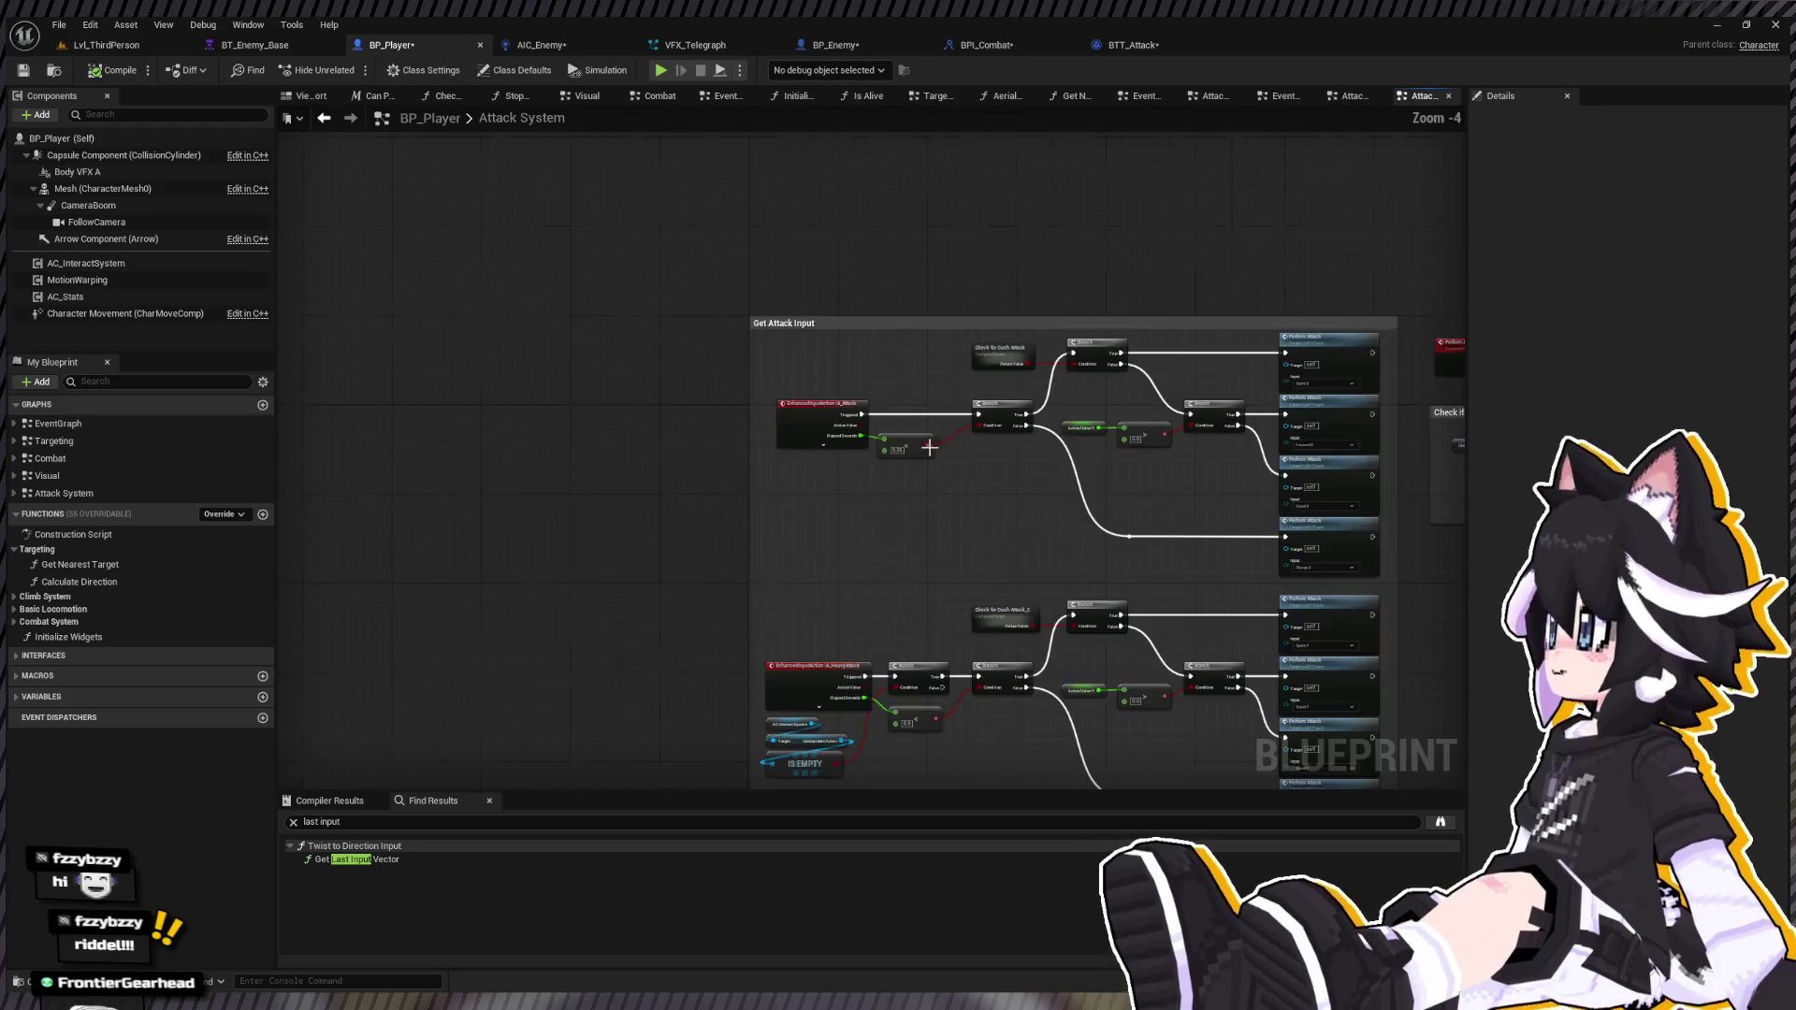
{"action": "scroll", "coordinate": [926, 446], "scroll_direction": "up", "scroll_amount": 3}
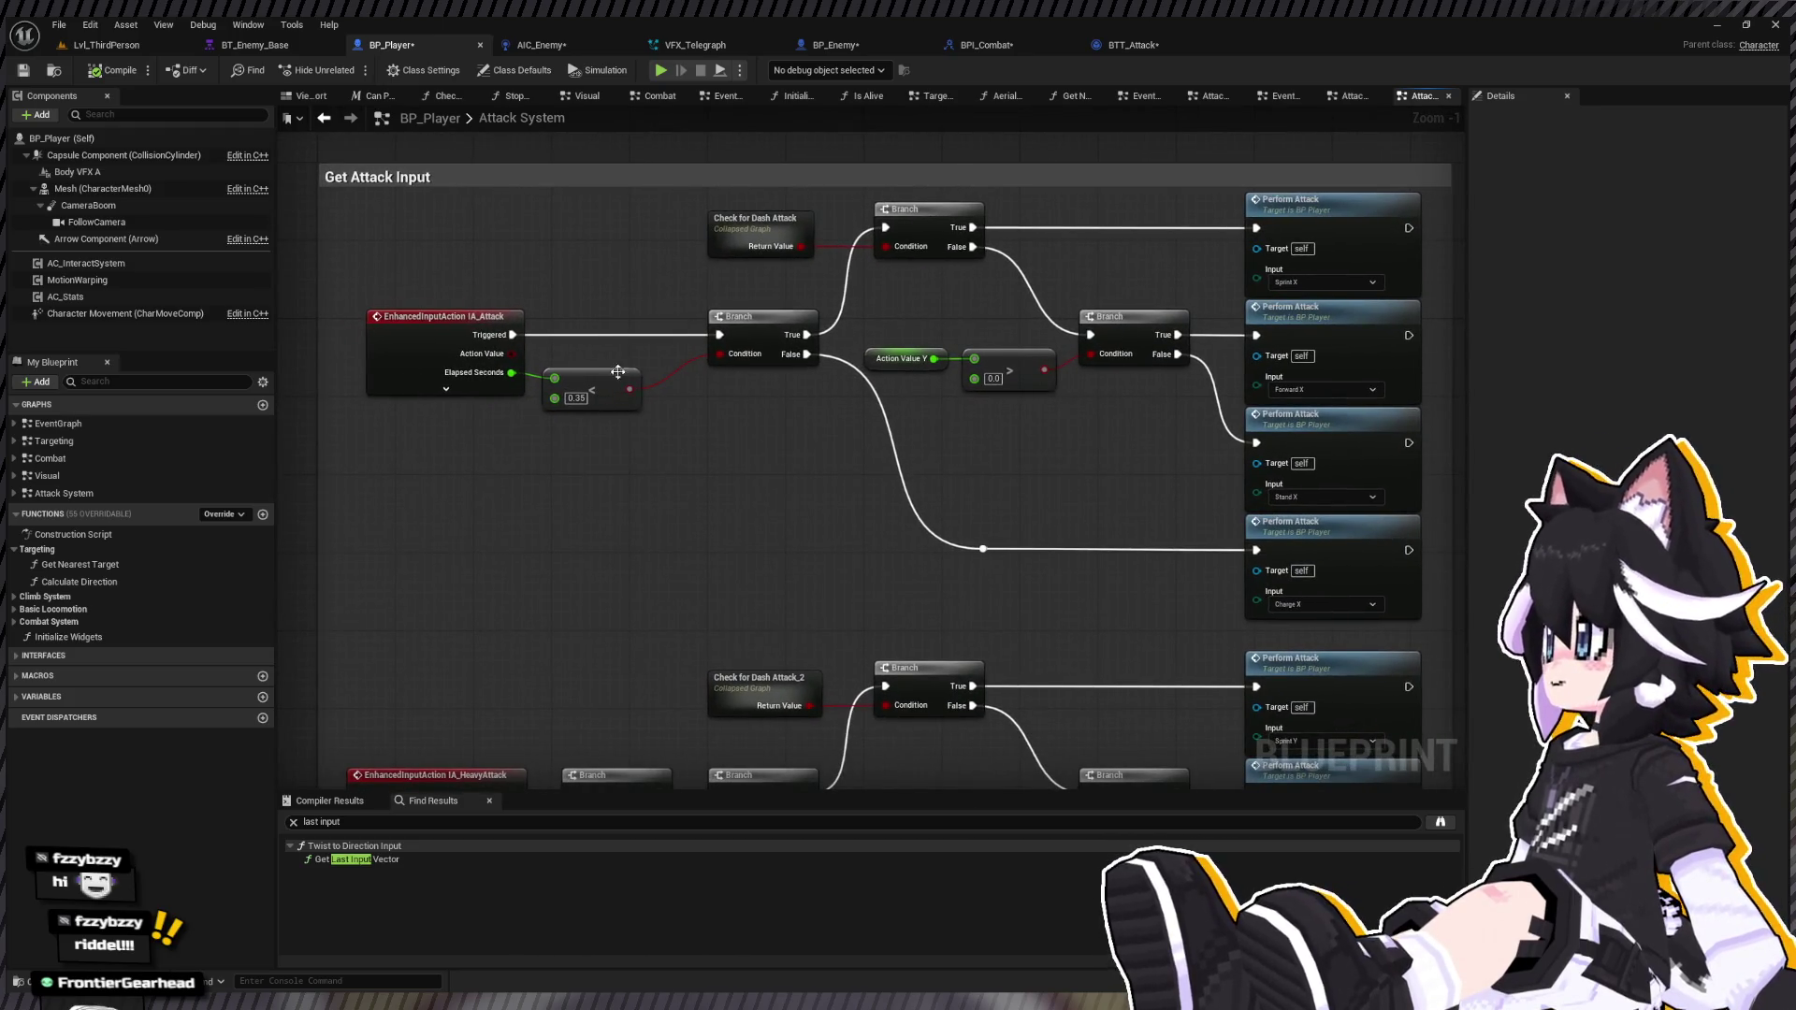
{"action": "mouse_move", "coordinate": [1089, 395]}
{"action": "left_mouse_down"}
{"action": "mouse_move", "coordinate": [873, 393]}
{"action": "mouse_move", "coordinate": [927, 341]}
{"action": "left_mouse_up"}
{"action": "left_click_drag", "start_coordinate": [717, 337], "coordinate": [913, 407]}
{"action": "left_click_drag", "start_coordinate": [398, 489], "coordinate": [586, 492]}
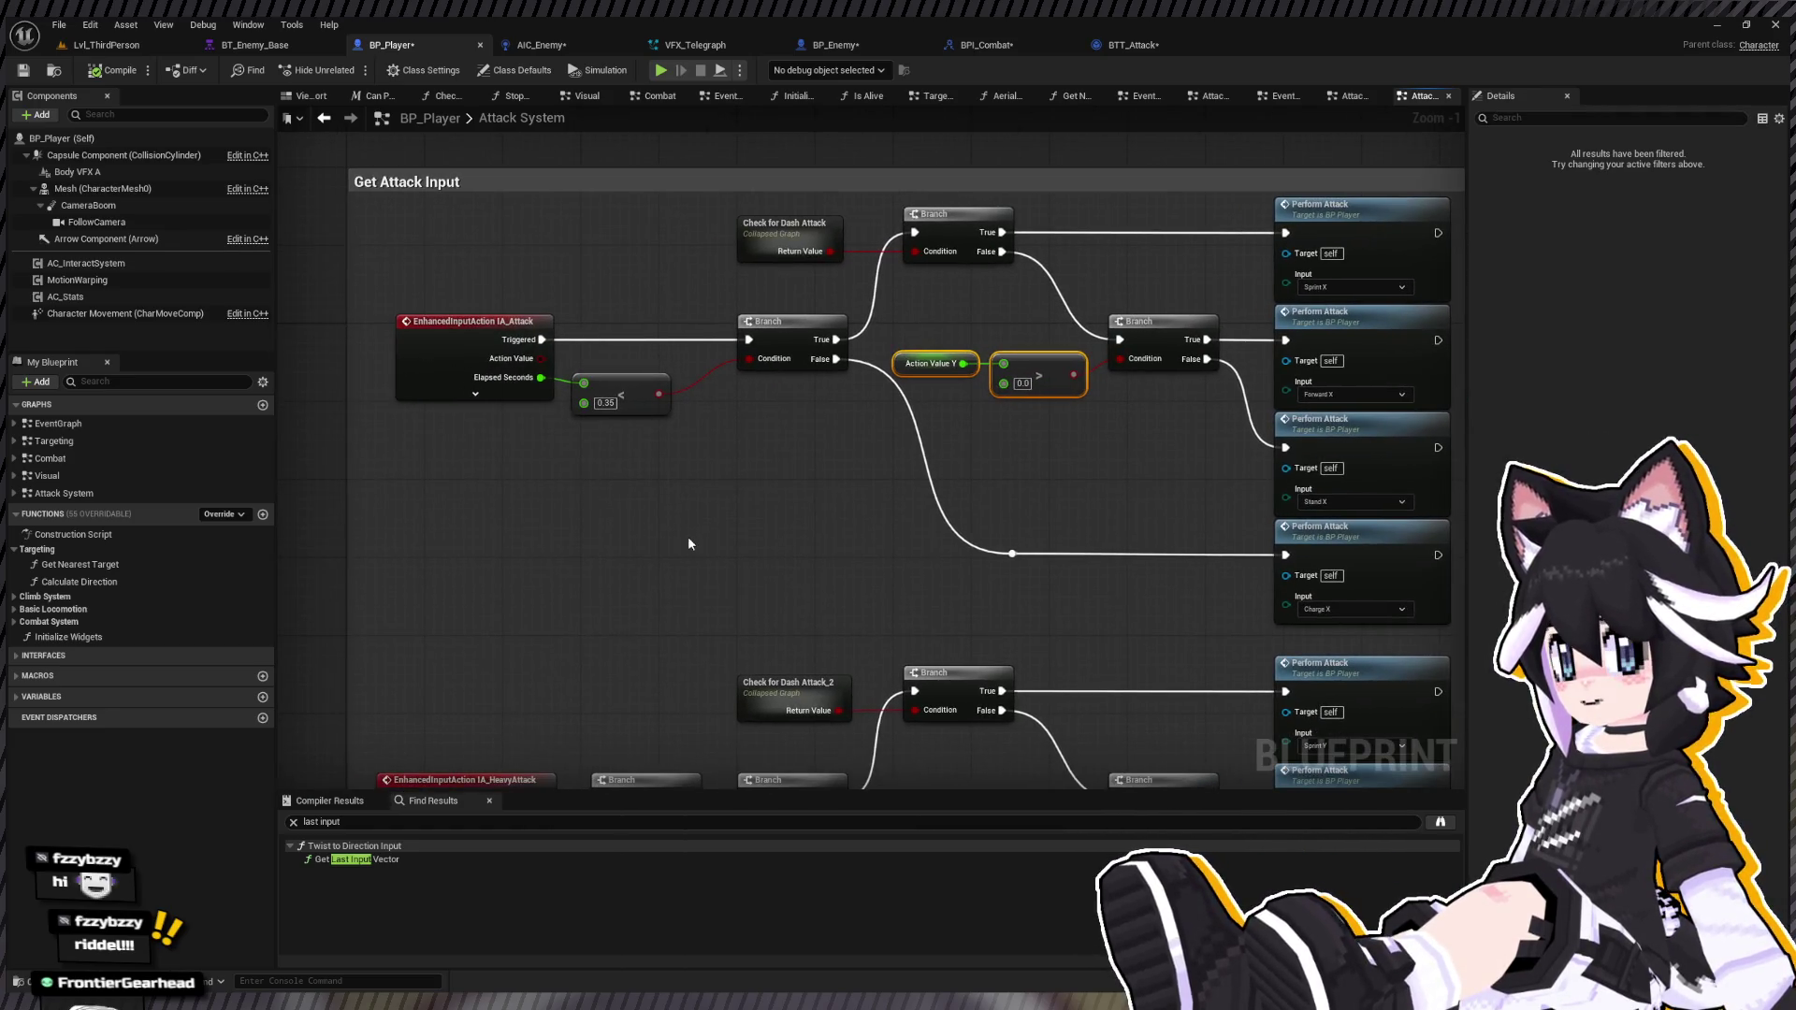
{"action": "key", "text": "ctrl+c"}
{"action": "key", "text": "ctrl+v"}
{"action": "left_click_drag", "start_coordinate": [788, 548], "coordinate": [810, 495]}
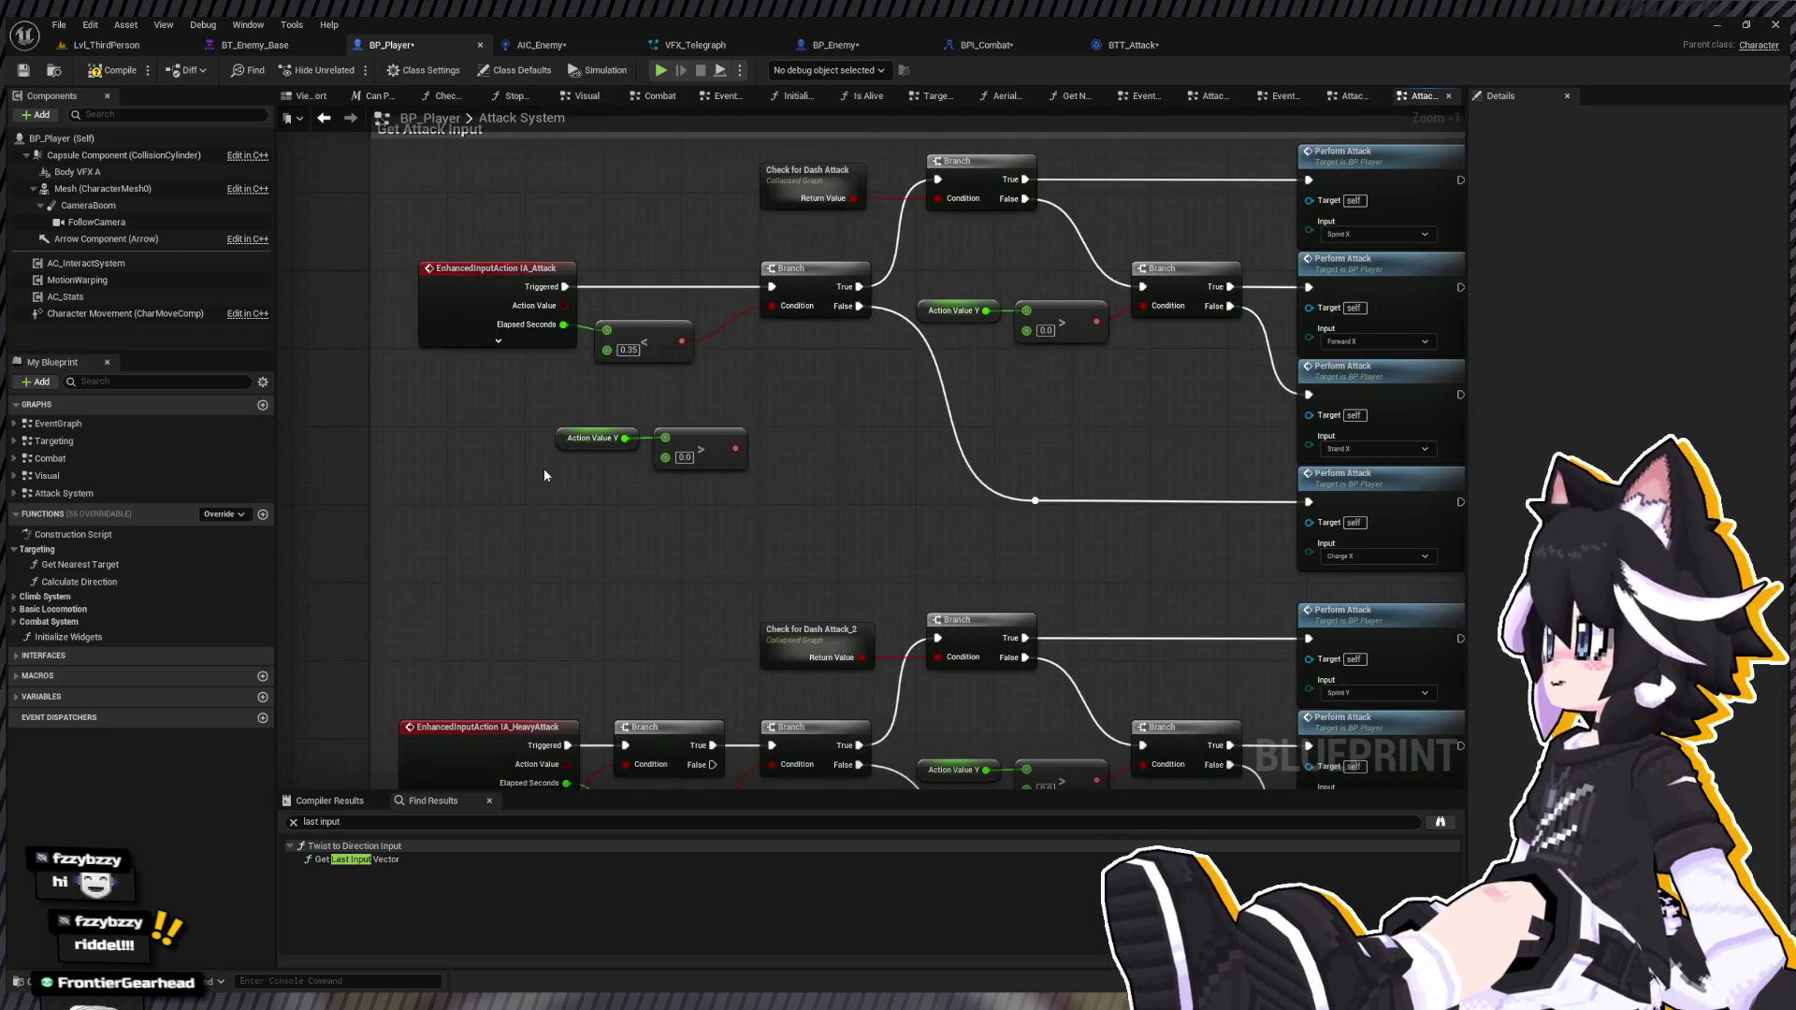
Step: Build Action Value Y != 0 OR Action Value X != 0 and wire it to the IA_Attack Branch condition
{"action": "key", "text": "ctrl+v"}
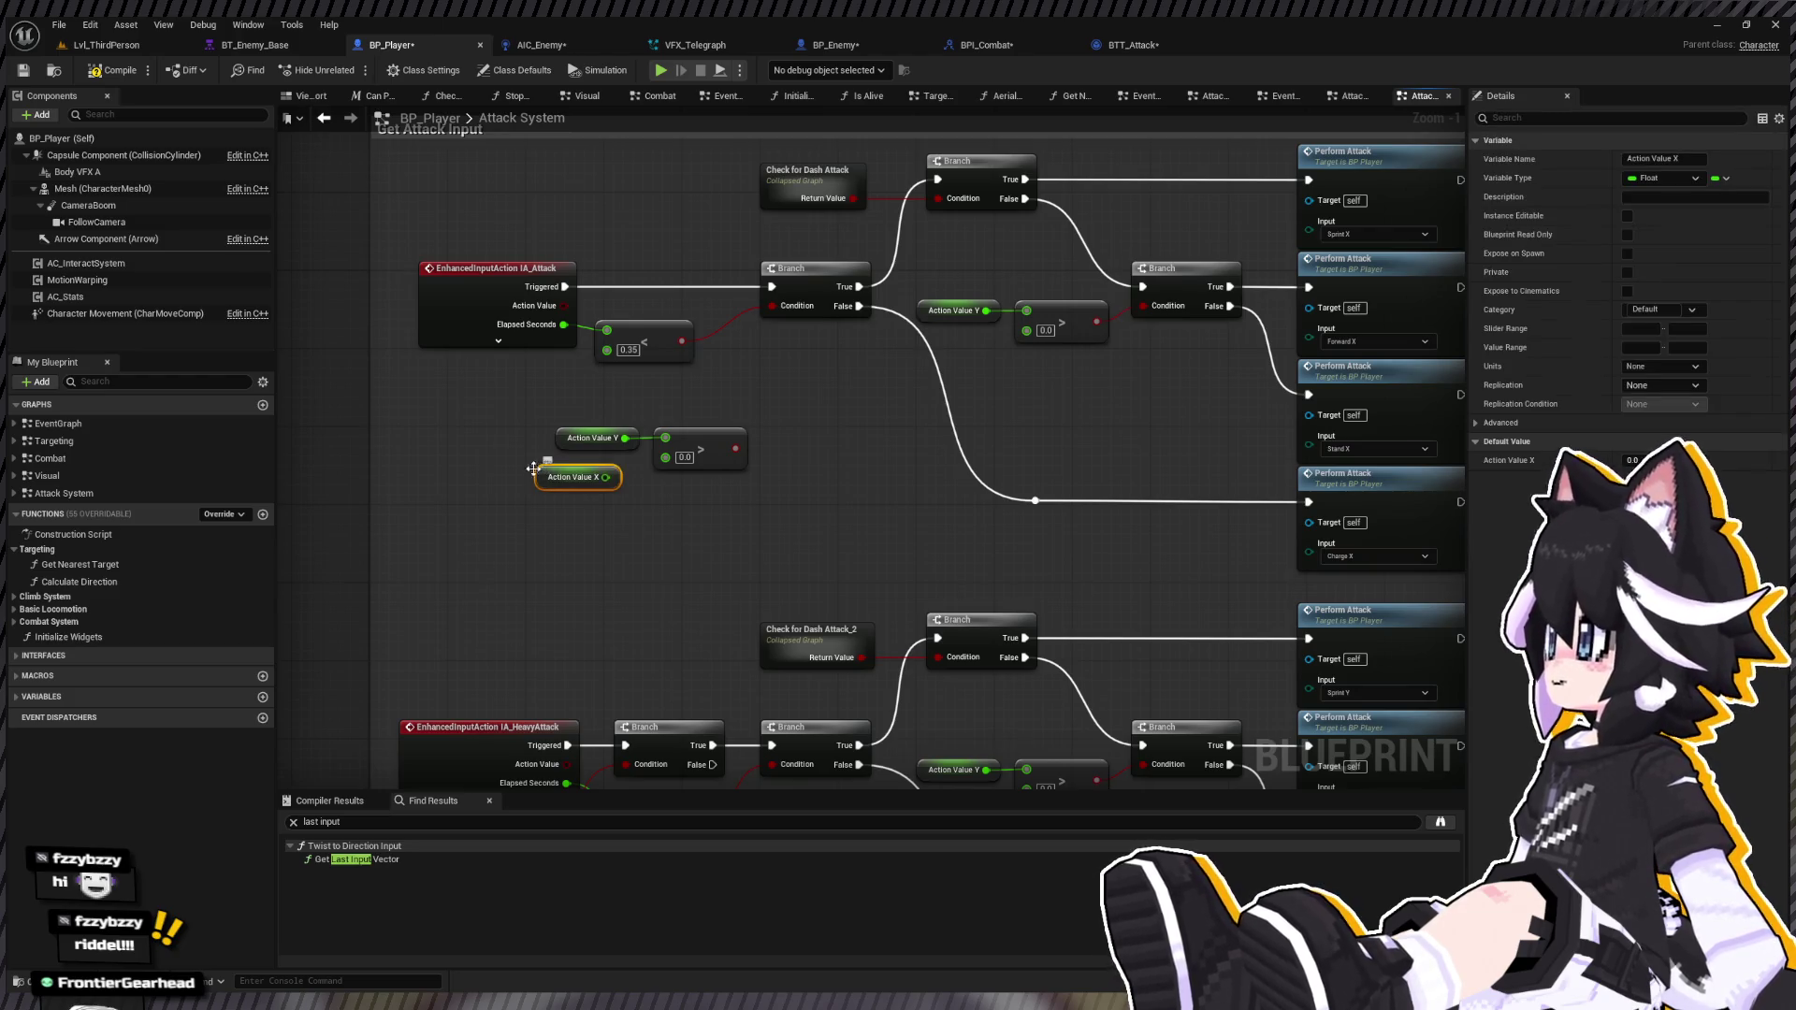
{"action": "left_click", "coordinate": [704, 441]}
{"action": "key", "text": "Delete"}
{"action": "left_click_drag", "start_coordinate": [625, 437], "coordinate": [782, 468]}
{"action": "key", "text": "ctrl+z"}
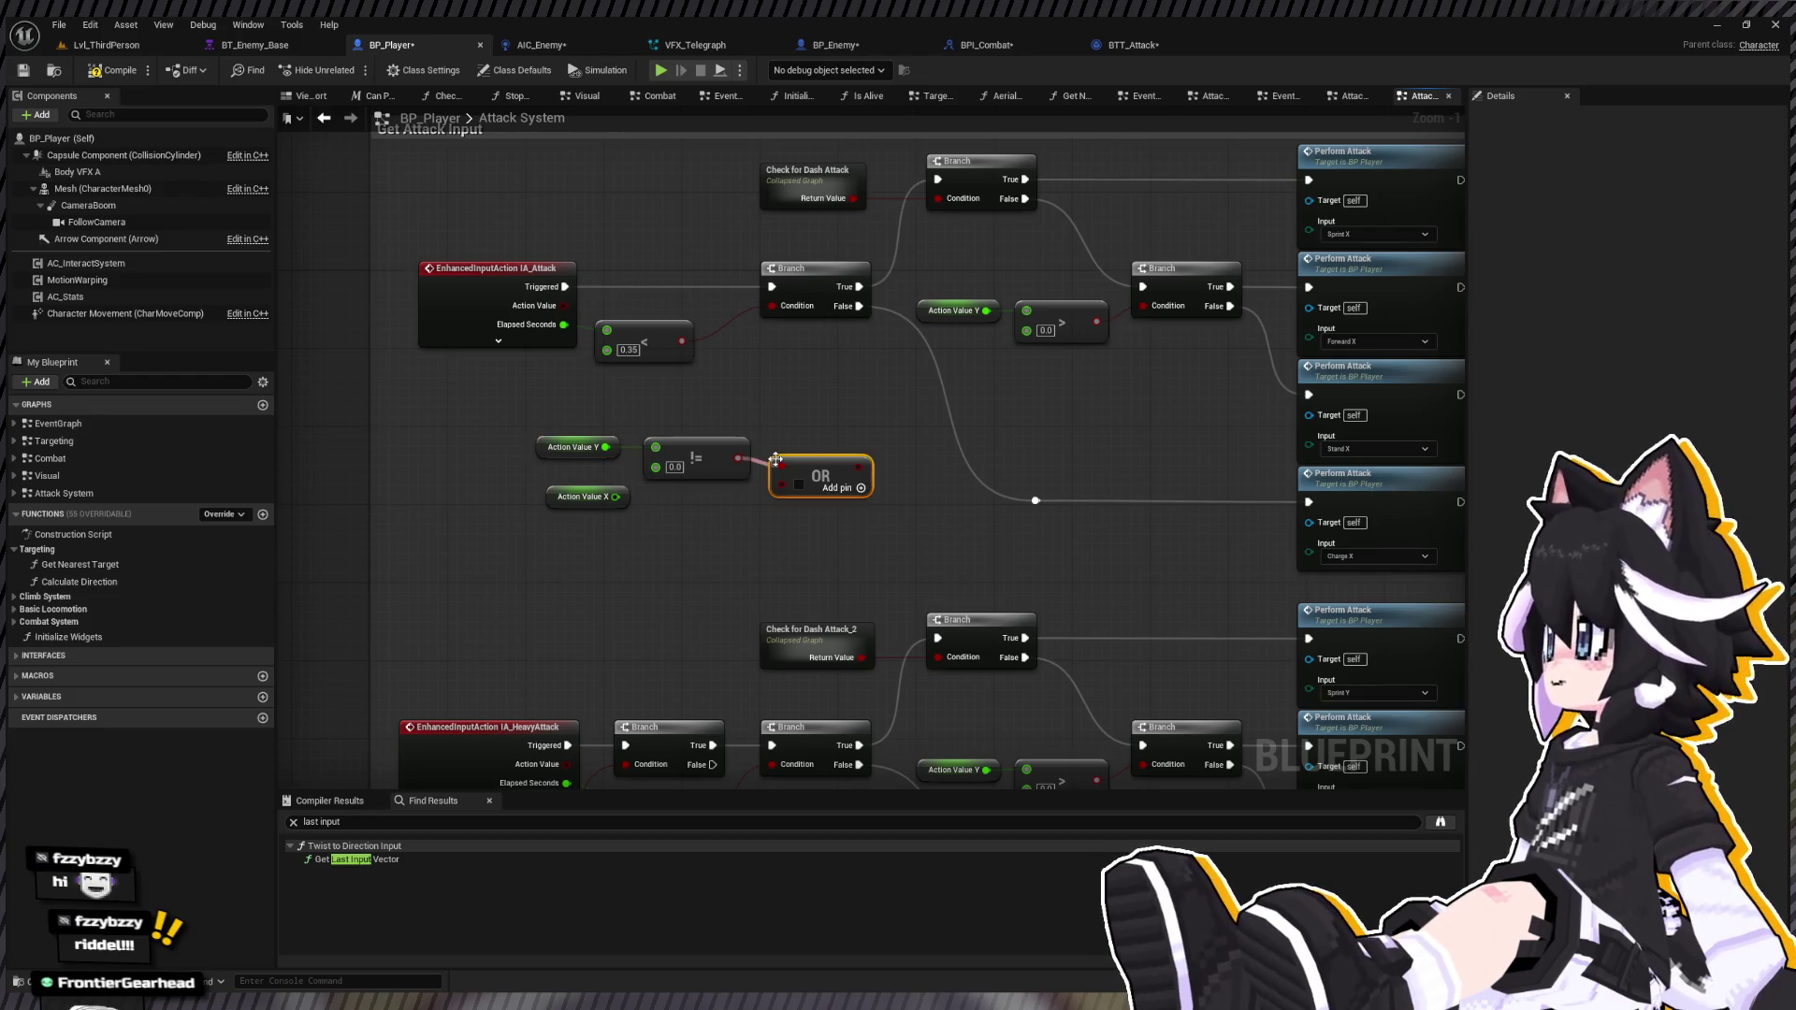
{"action": "scroll", "coordinate": [771, 461], "scroll_direction": "up", "scroll_amount": 1}
{"action": "key", "text": "ctrl+v"}
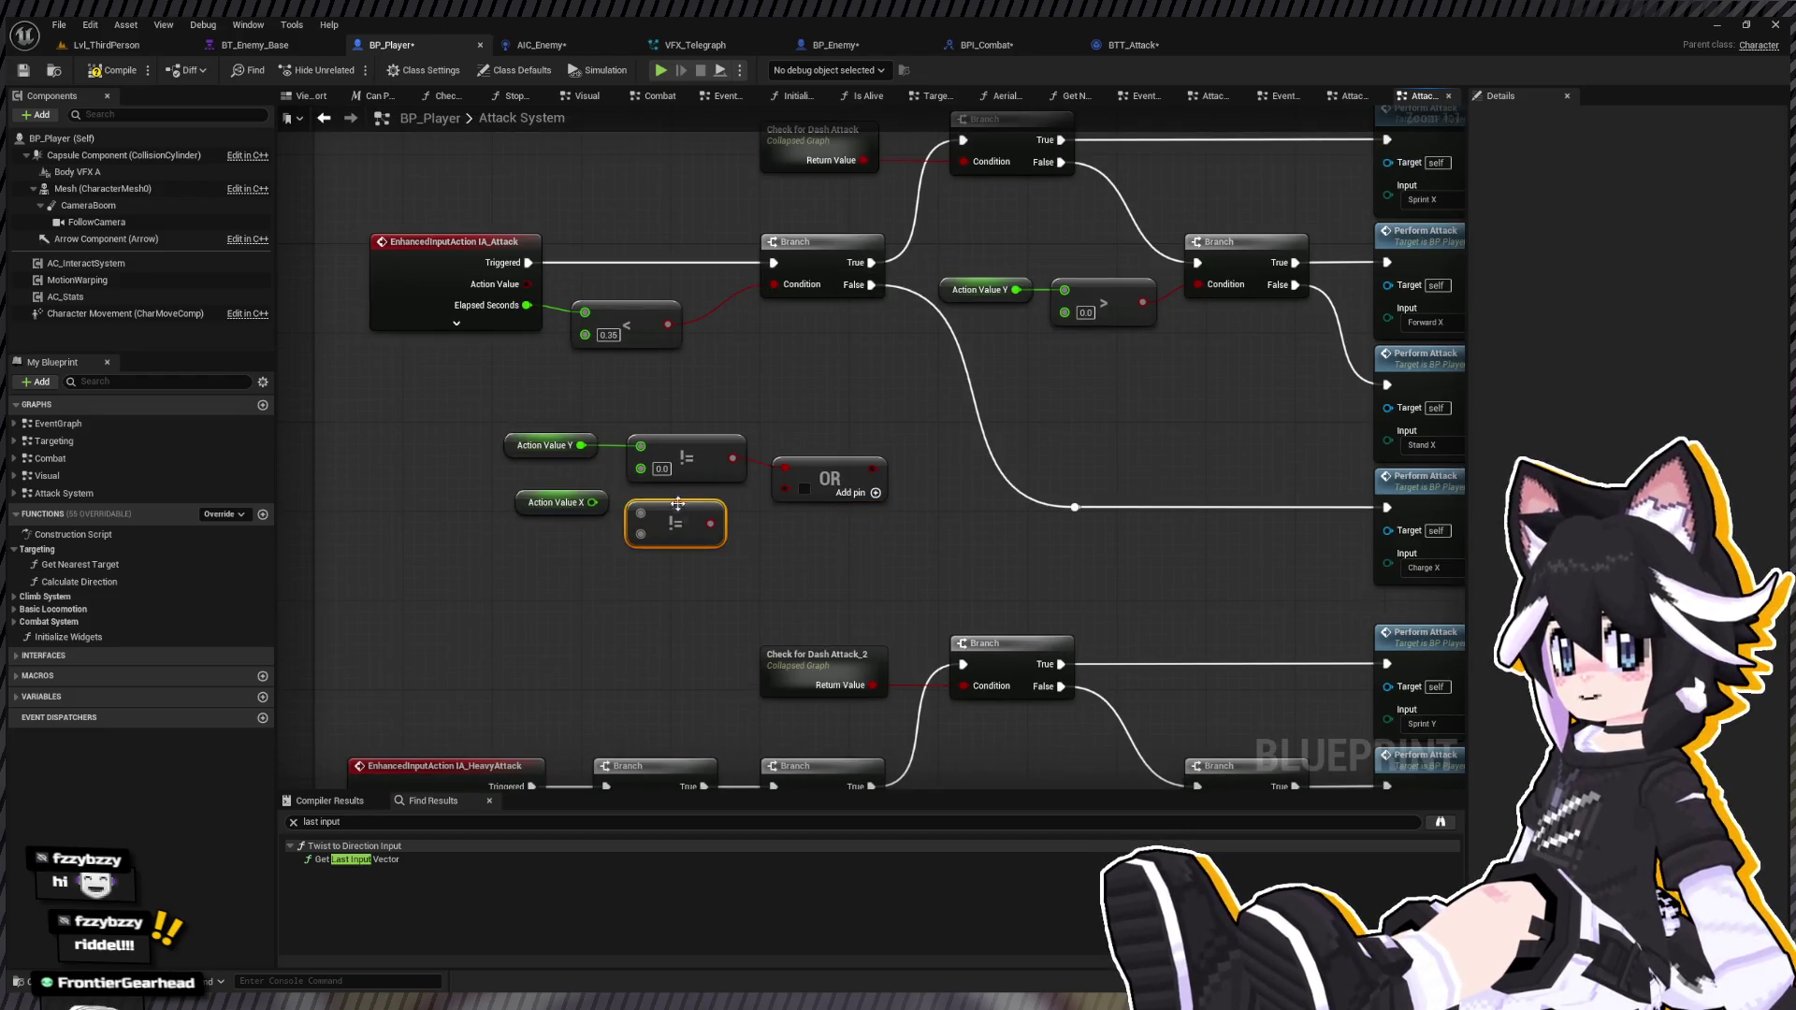
{"action": "mouse_move", "coordinate": [592, 502]}
{"action": "left_mouse_down"}
{"action": "mouse_move", "coordinate": [644, 519]}
{"action": "mouse_move", "coordinate": [525, 519]}
{"action": "left_mouse_up"}
{"action": "left_click_drag", "start_coordinate": [731, 528], "coordinate": [788, 490]}
{"action": "left_click_drag", "start_coordinate": [946, 539], "coordinate": [746, 586]}
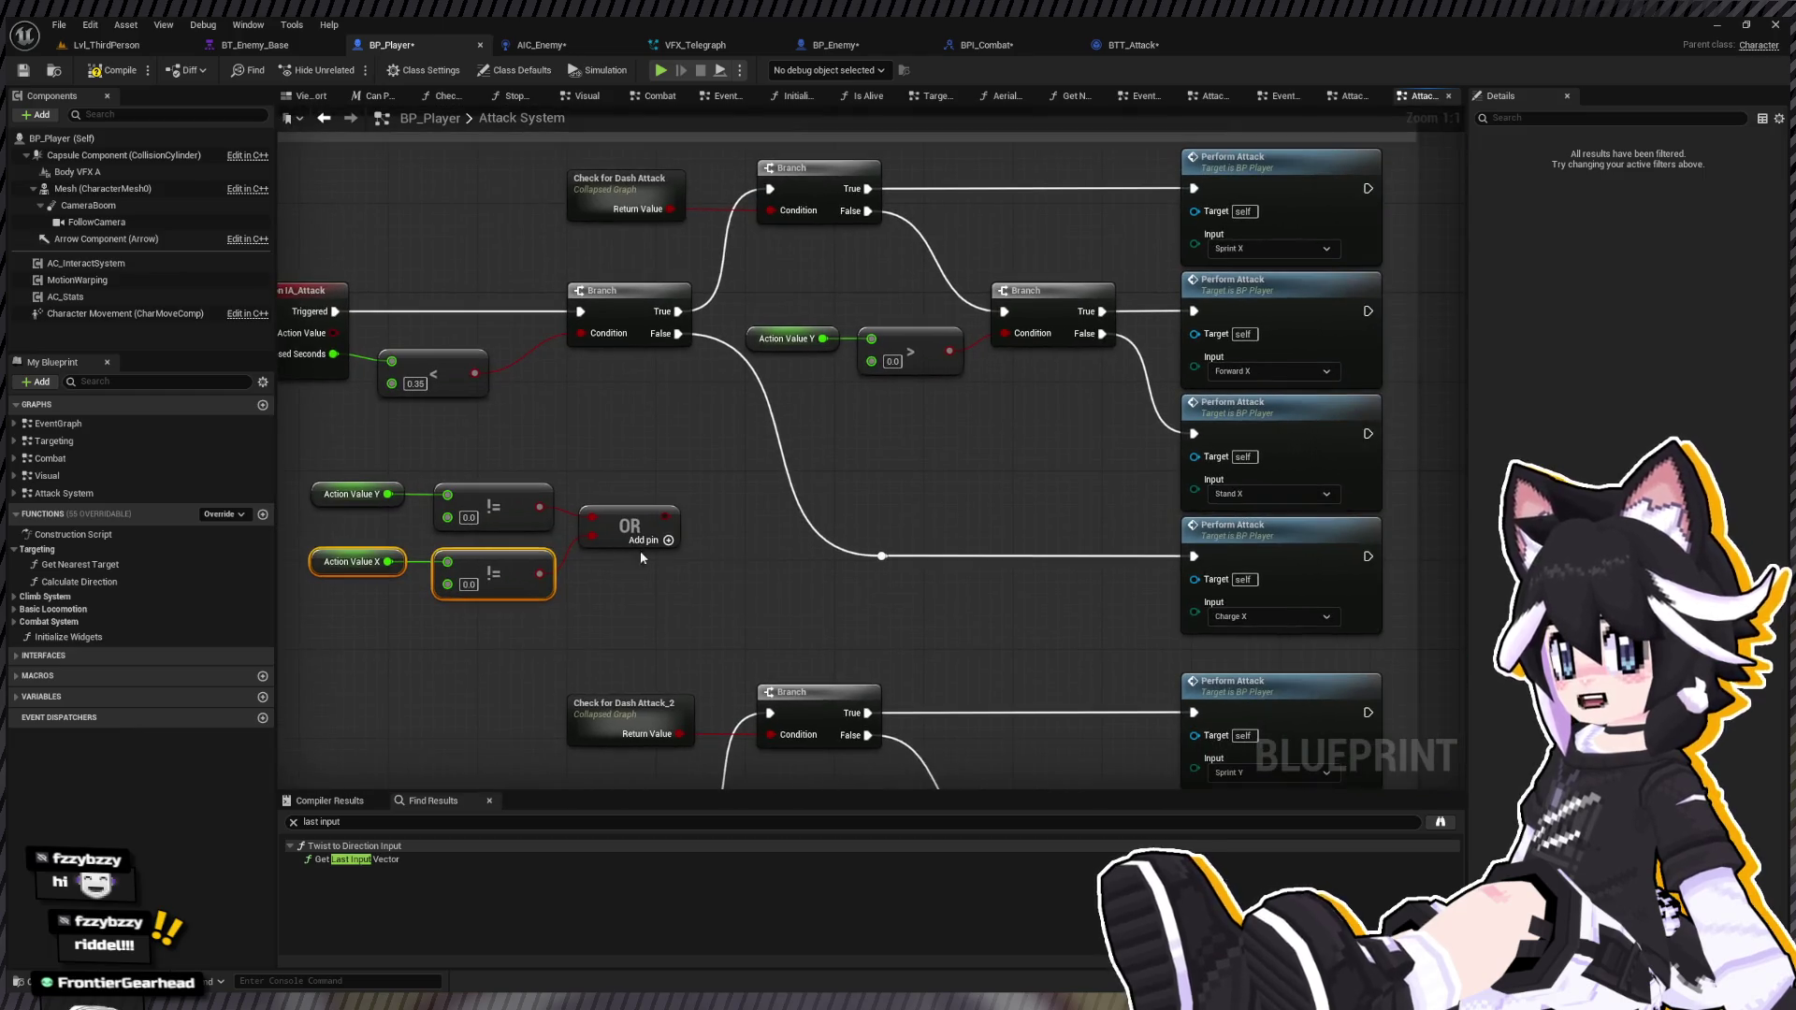
{"action": "left_click_drag", "start_coordinate": [664, 515], "coordinate": [1006, 332]}
{"action": "left_click_drag", "start_coordinate": [740, 318], "coordinate": [870, 368]}
Step: Copy the X/Y checks and OR to the IA_HeavyAttack Branch and wire its condition
{"action": "left_click_drag", "start_coordinate": [748, 498], "coordinate": [913, 473]}
{"action": "mouse_move", "coordinate": [544, 425]}
{"action": "left_mouse_down"}
{"action": "mouse_move", "coordinate": [784, 582]}
{"action": "mouse_move", "coordinate": [783, 327]}
{"action": "left_mouse_up"}
{"action": "scroll", "coordinate": [749, 449], "scroll_direction": "down", "scroll_amount": 3}
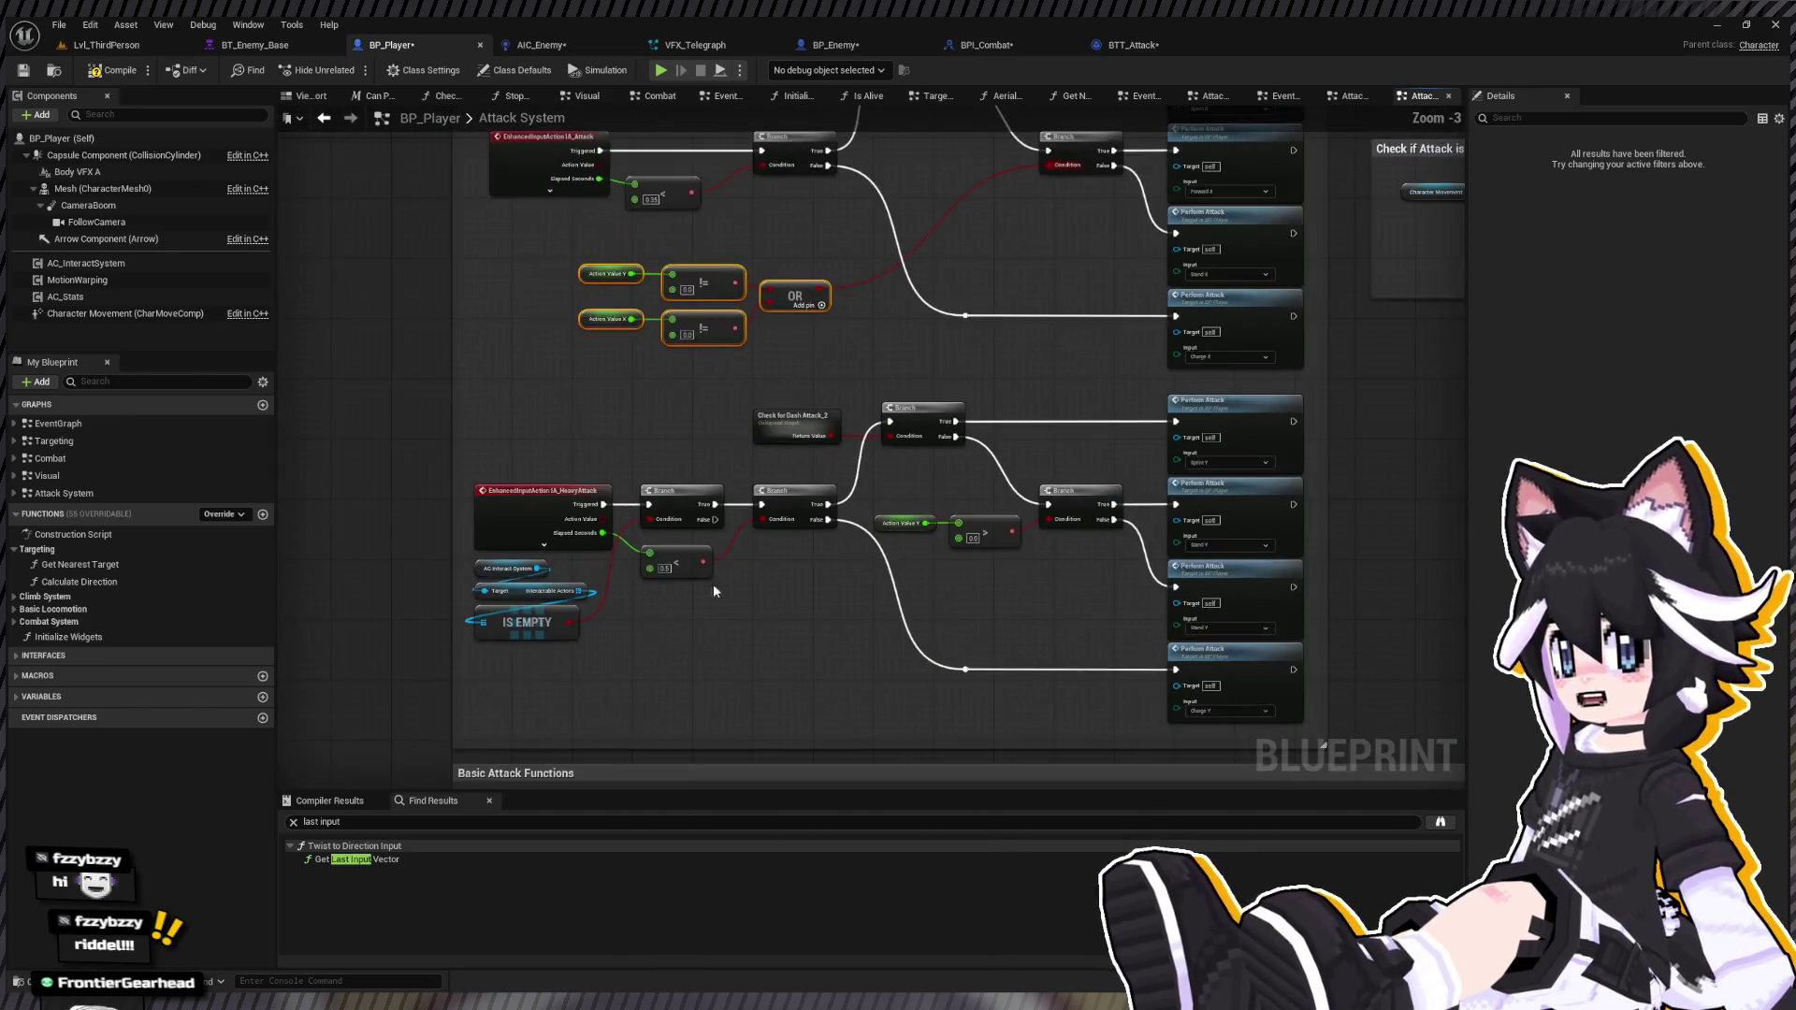
{"action": "scroll", "coordinate": [721, 524], "scroll_direction": "up", "scroll_amount": 3}
{"action": "key", "text": "ctrl+v"}
{"action": "left_click_drag", "start_coordinate": [720, 475], "coordinate": [726, 503]}
{"action": "left_click_drag", "start_coordinate": [926, 529], "coordinate": [1231, 362]}
Step: Delete the old Action Value Y greater-than check and compile BP_Player
{"action": "left_click_drag", "start_coordinate": [936, 345], "coordinate": [1134, 440]}
{"action": "key", "text": "Delete"}
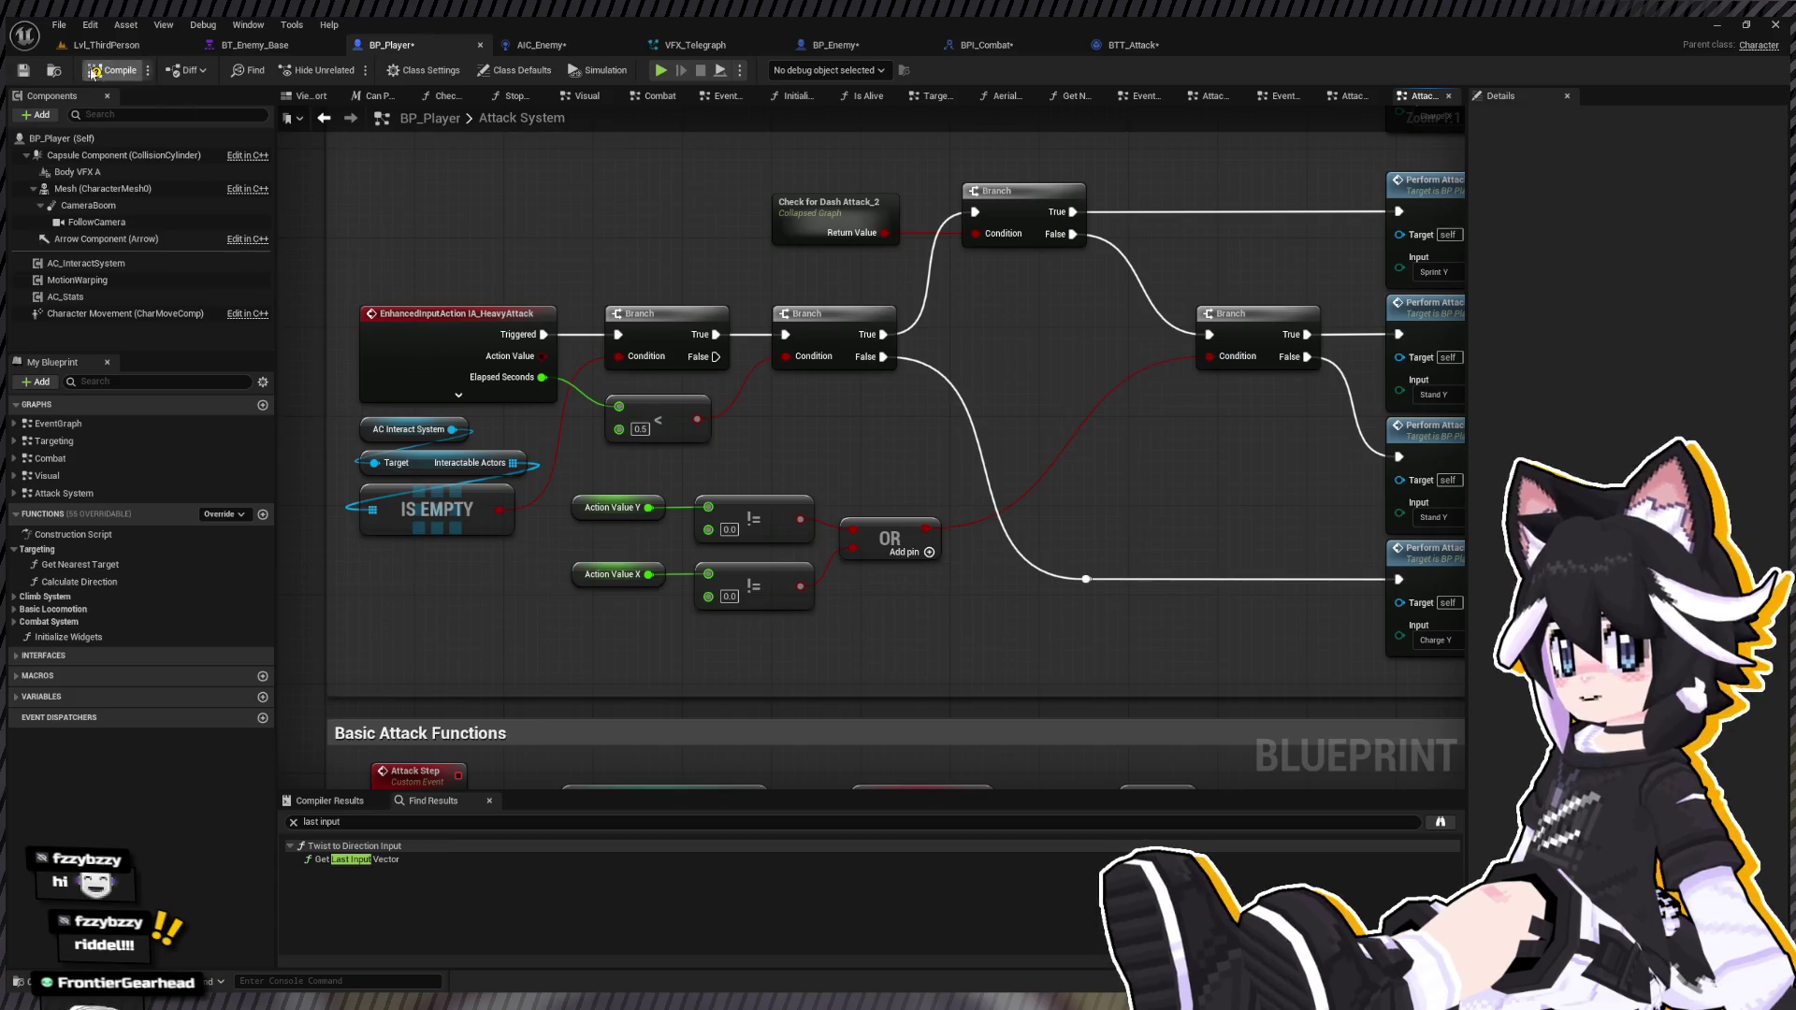
{"action": "left_click", "coordinate": [103, 75]}
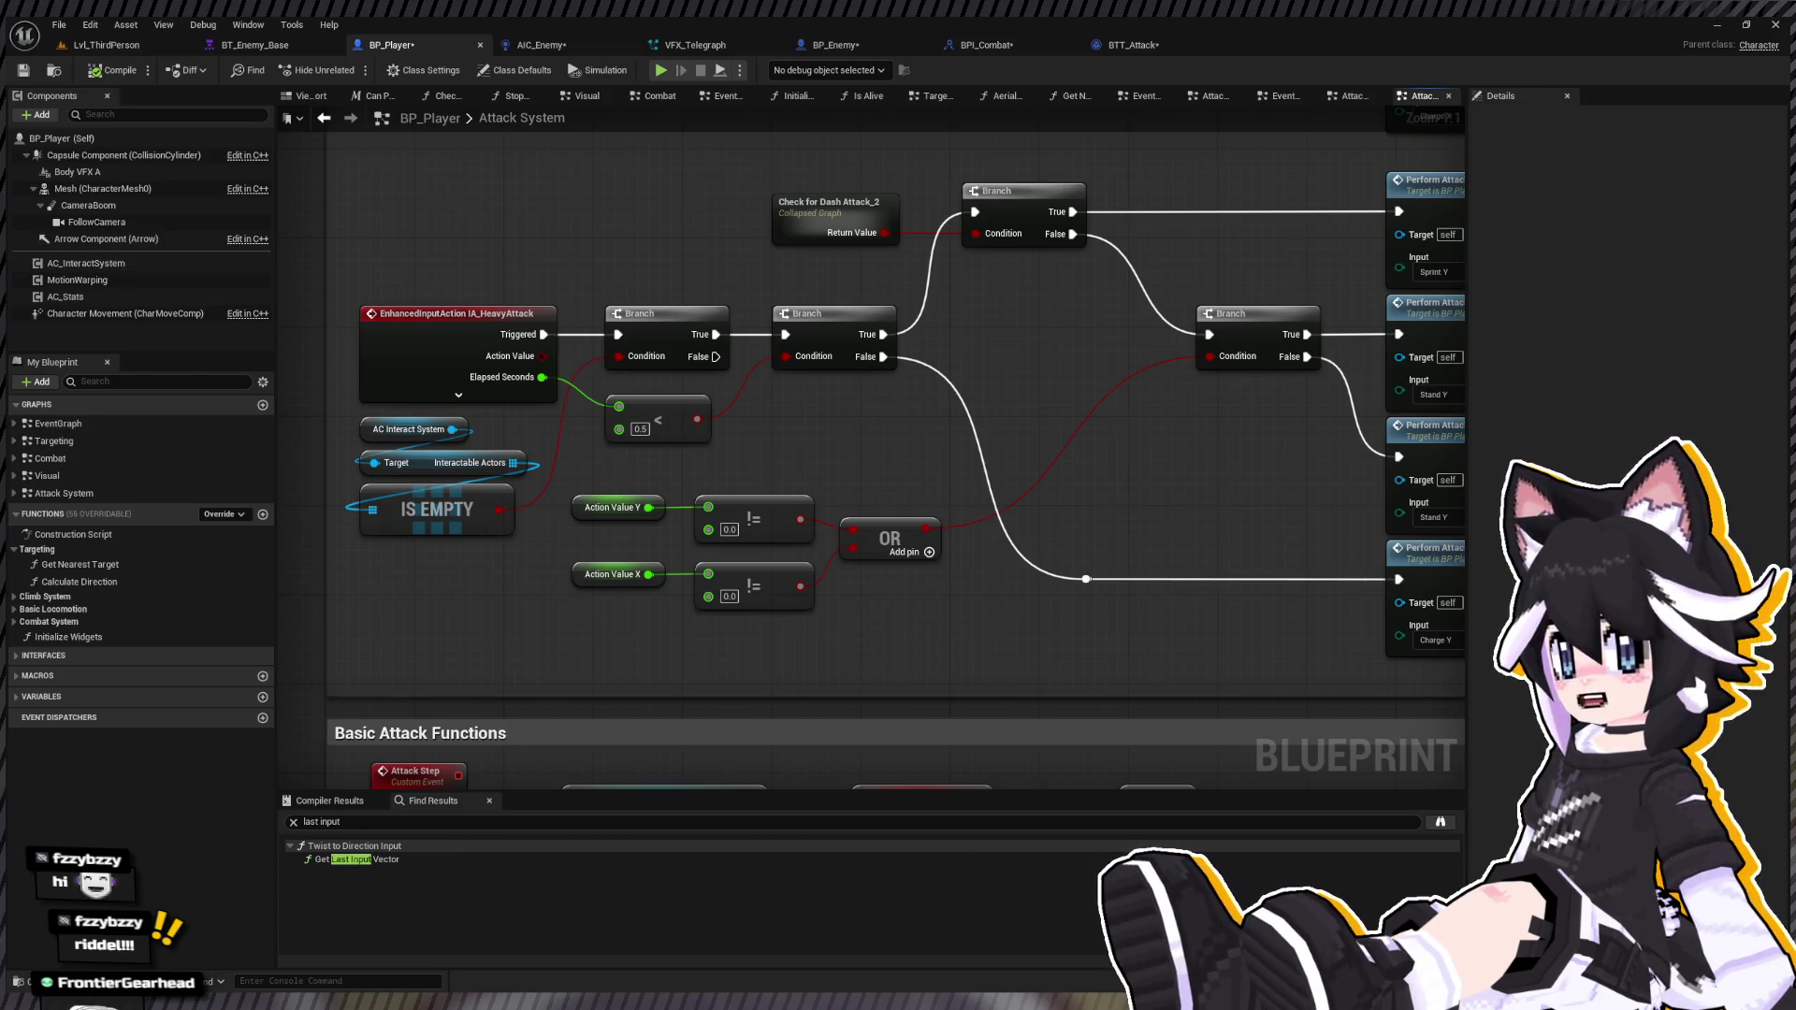
Step: Return to the Lvl_ThirdPerson level editor tab
{"action": "left_click", "coordinate": [98, 47]}
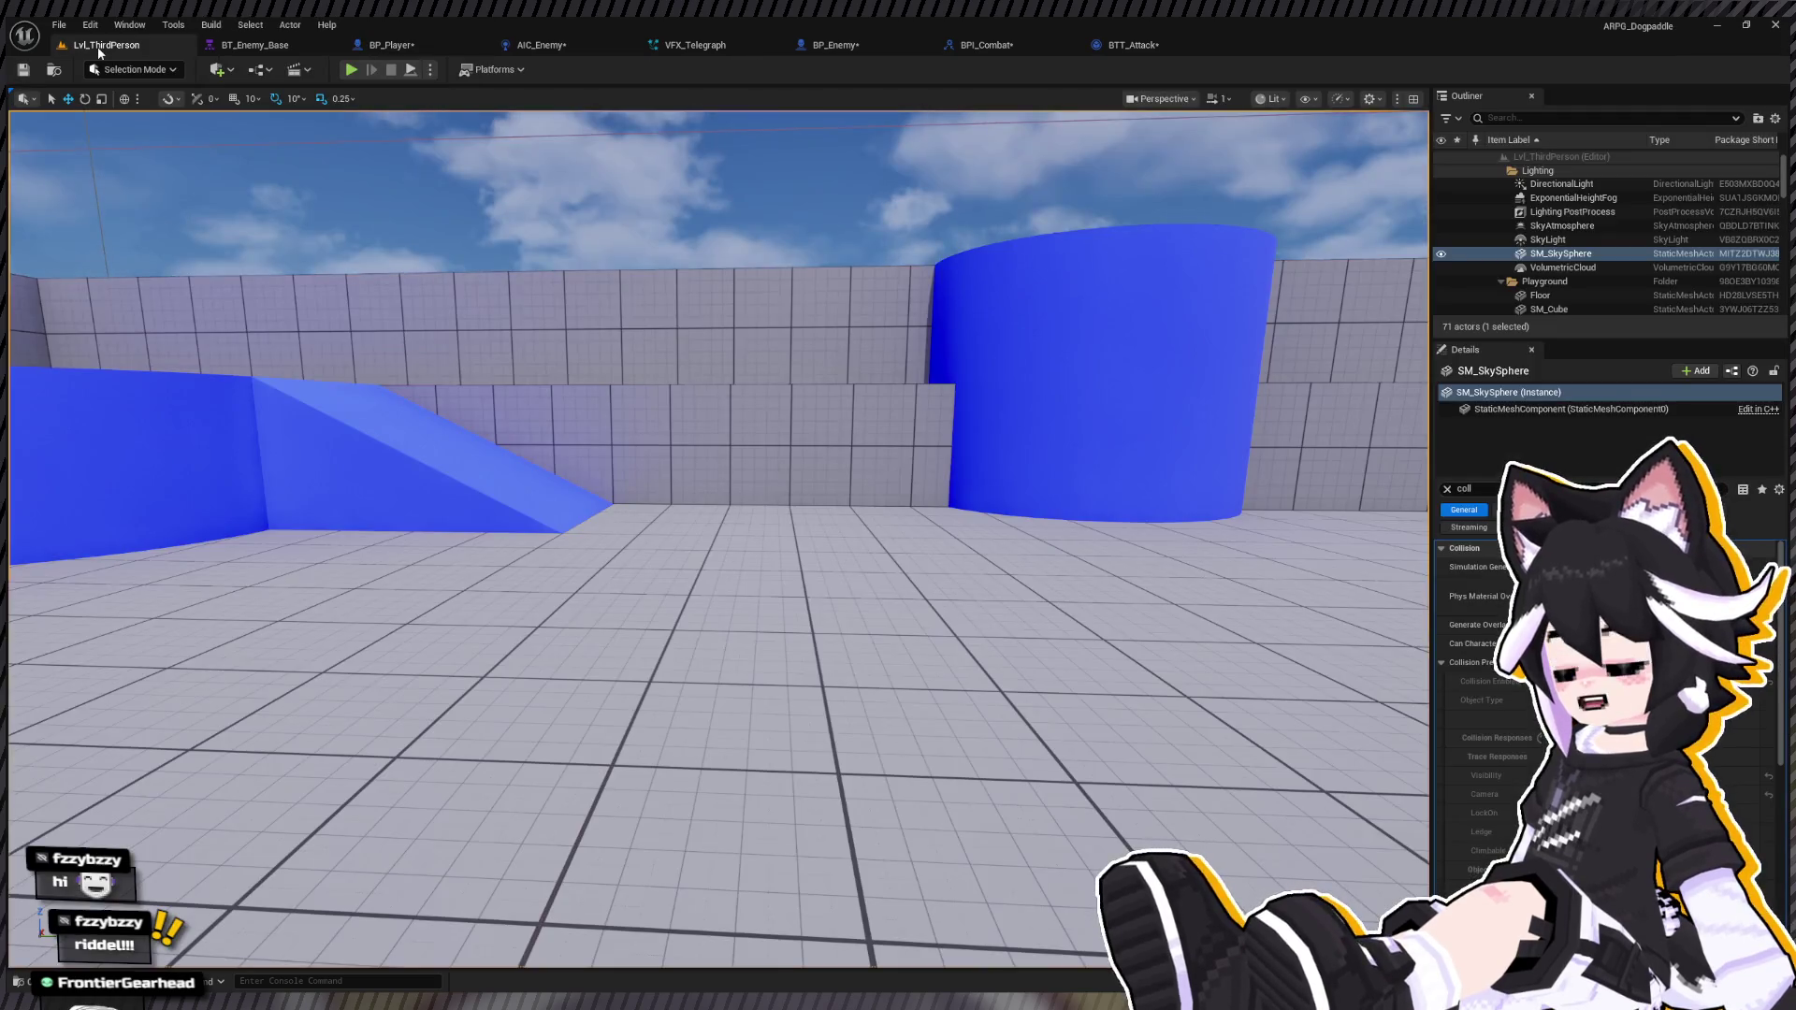
Step: Play-test the level: dodge, run up to the dummy, land a four-hit combo, then stop
{"action": "left_click", "coordinate": [350, 70]}
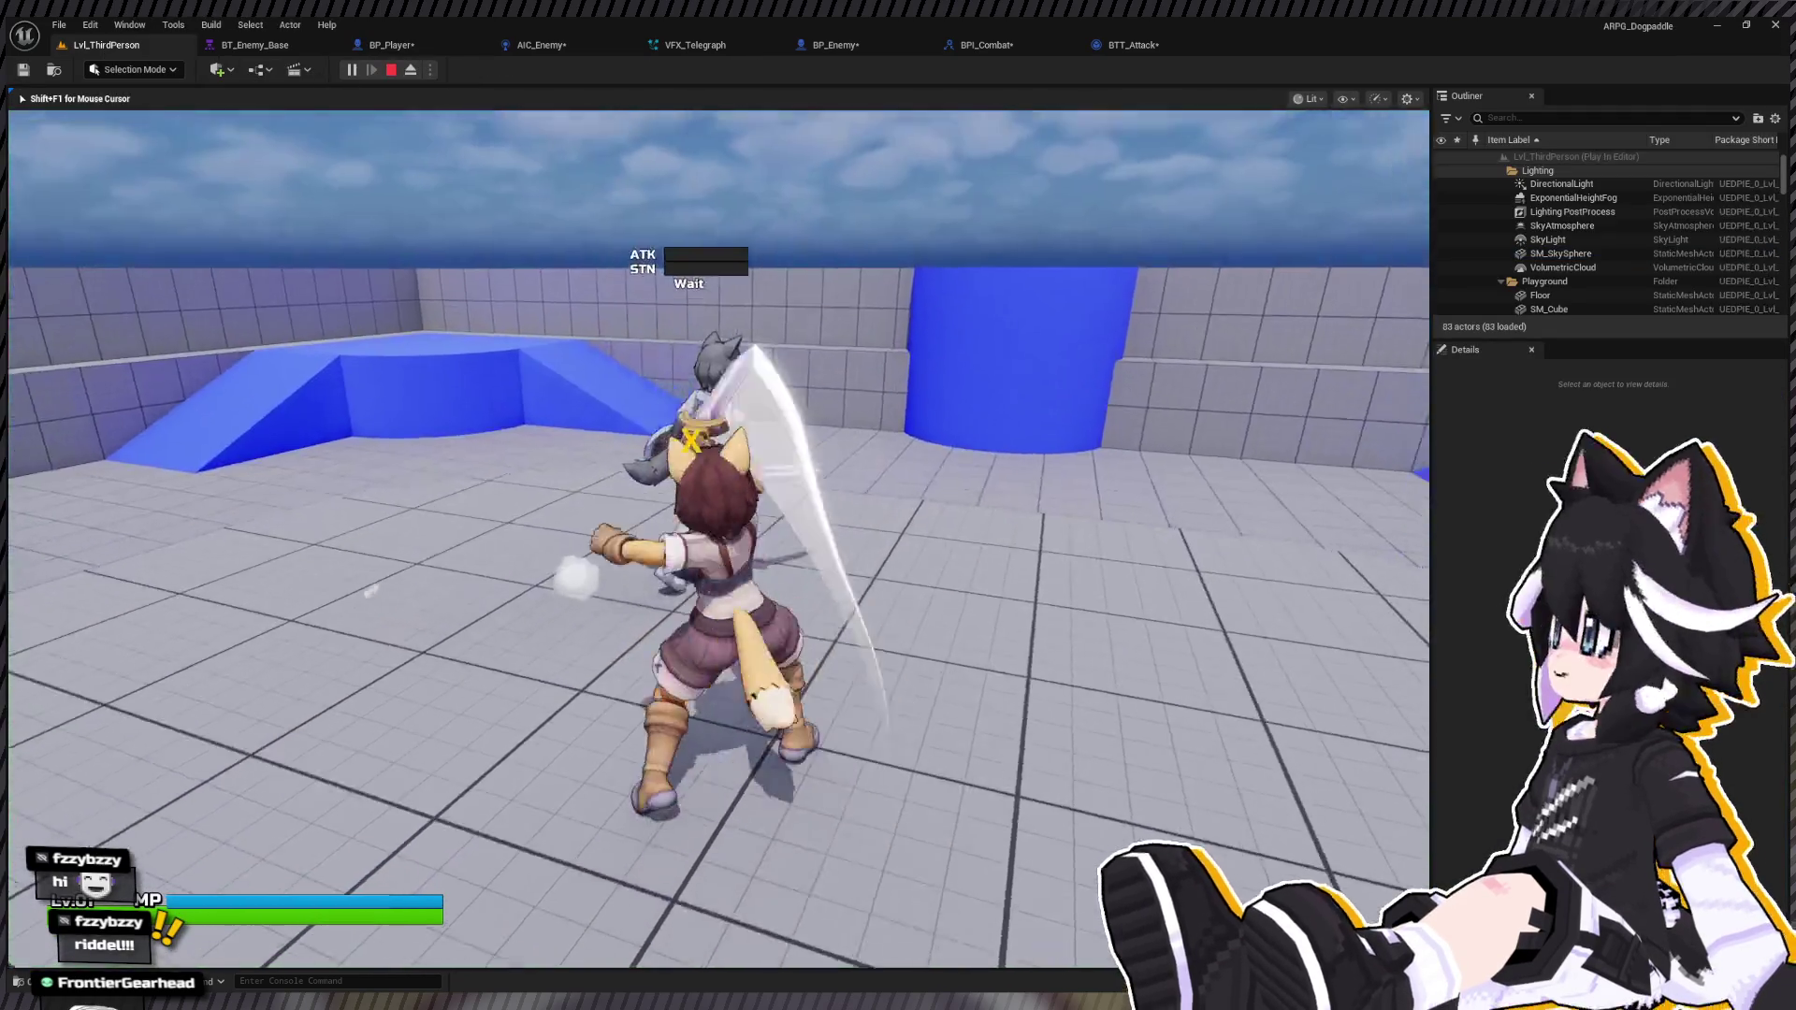
{"action": "key", "text": "space"}
{"action": "key", "text": "space"}
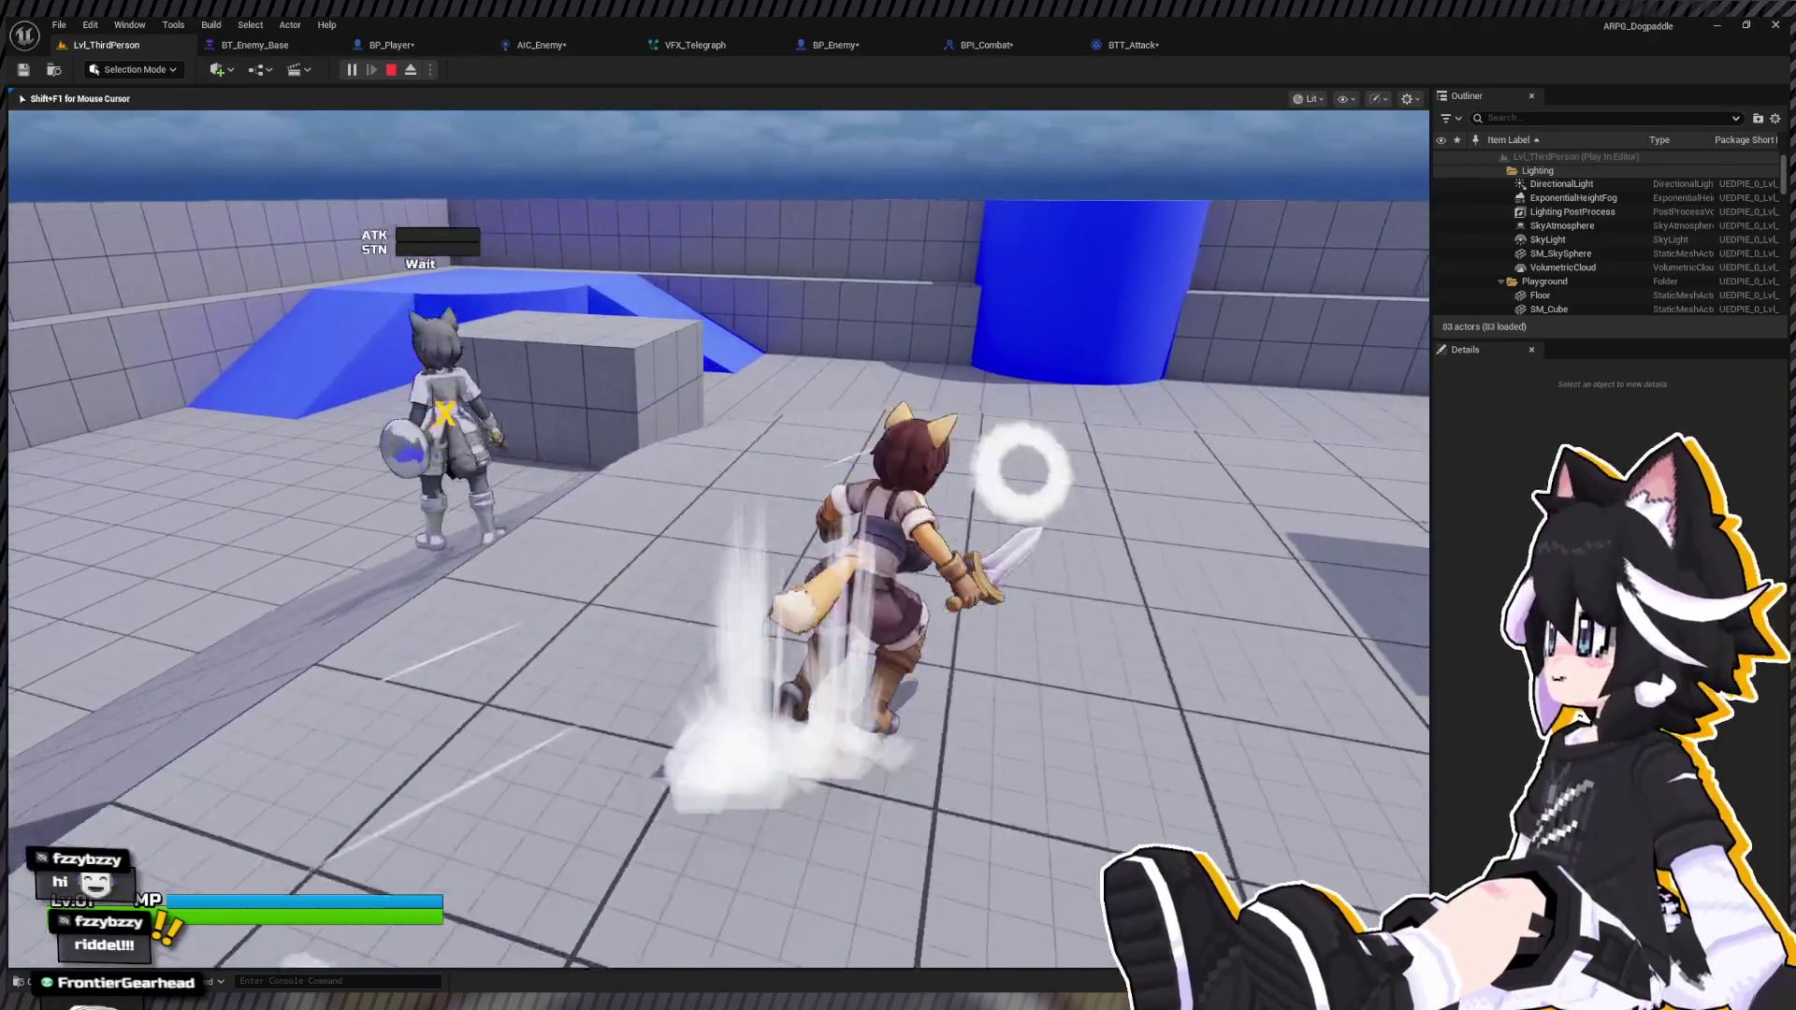
{"action": "key", "text": "w"}
{"action": "key", "text": "s"}
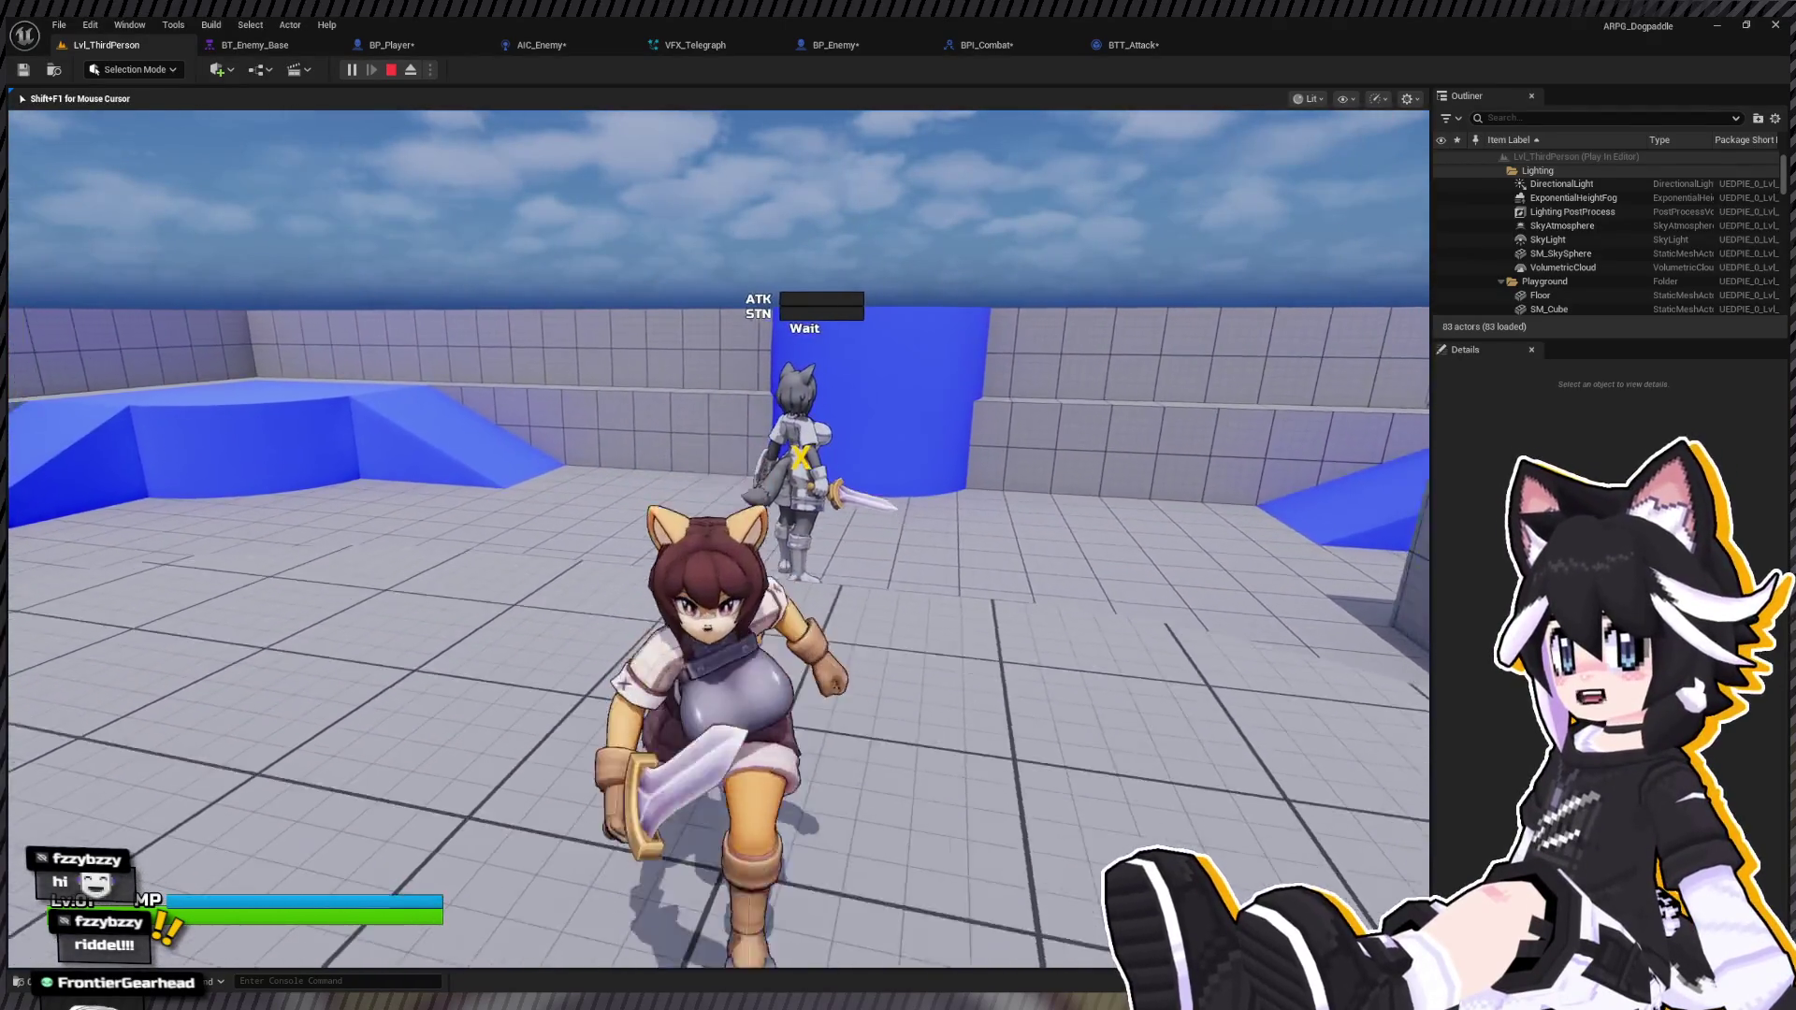
{"action": "key", "text": "w"}
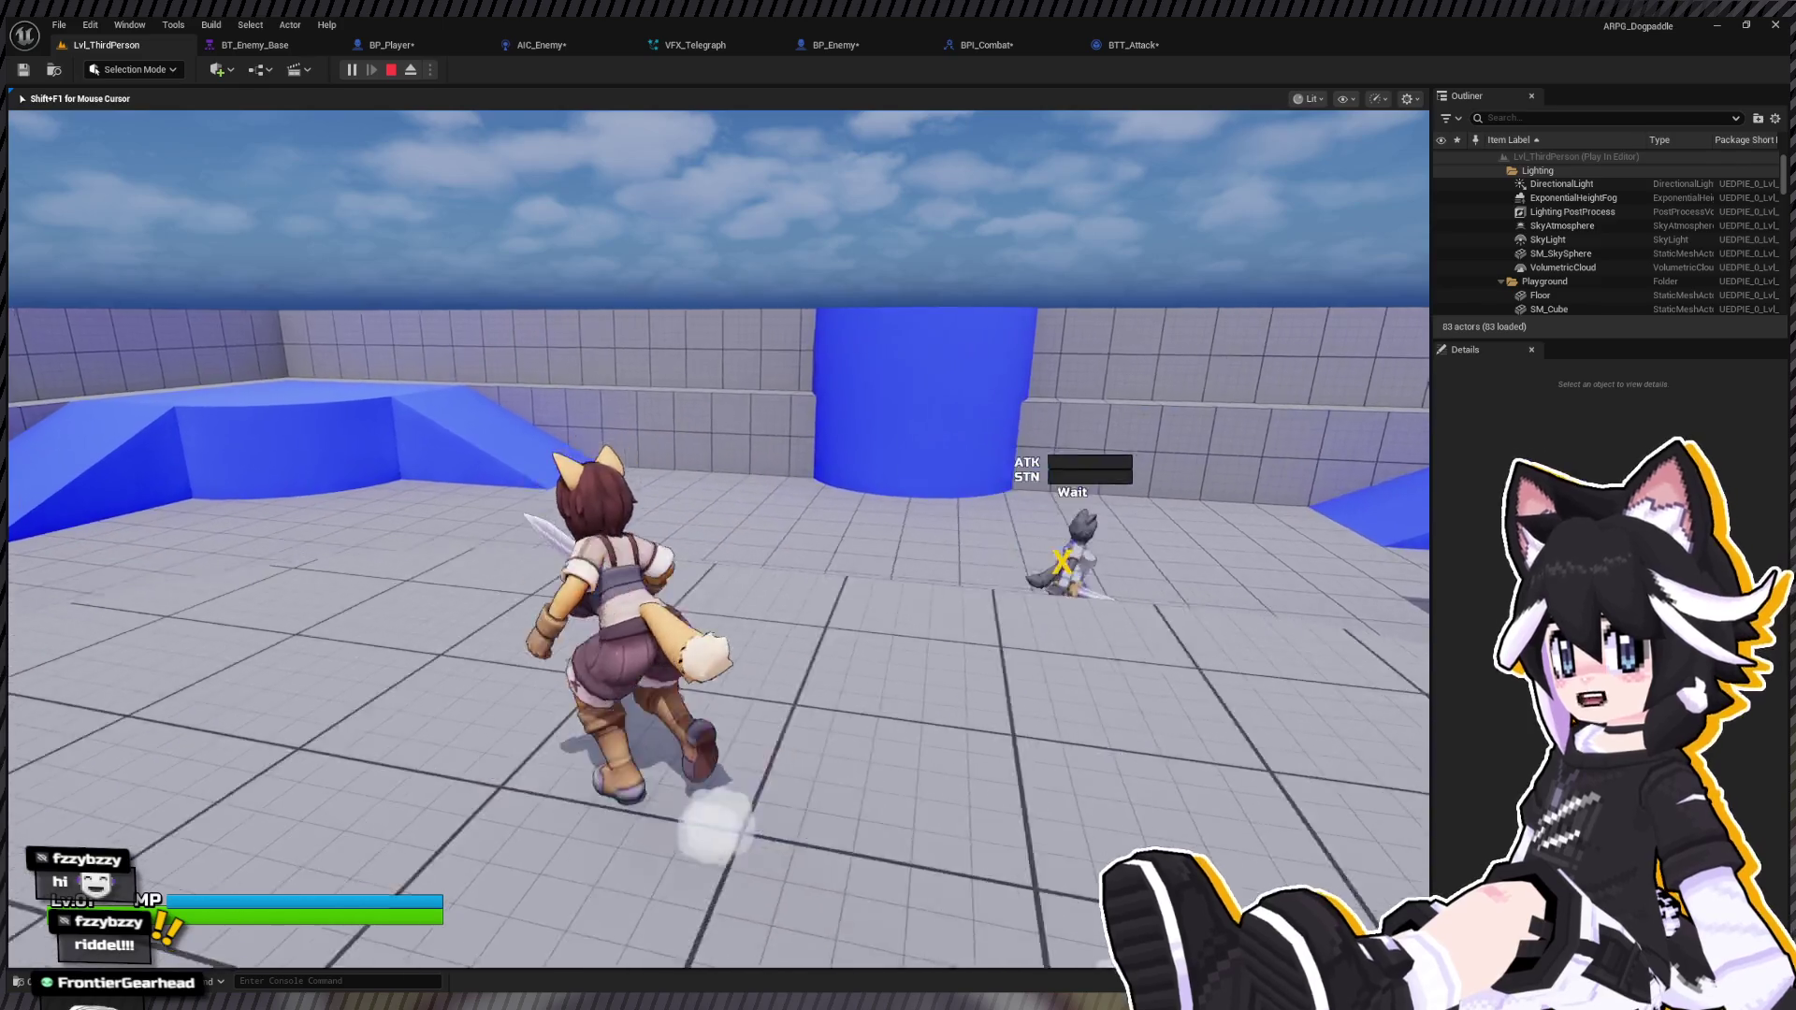
{"action": "key", "text": "w"}
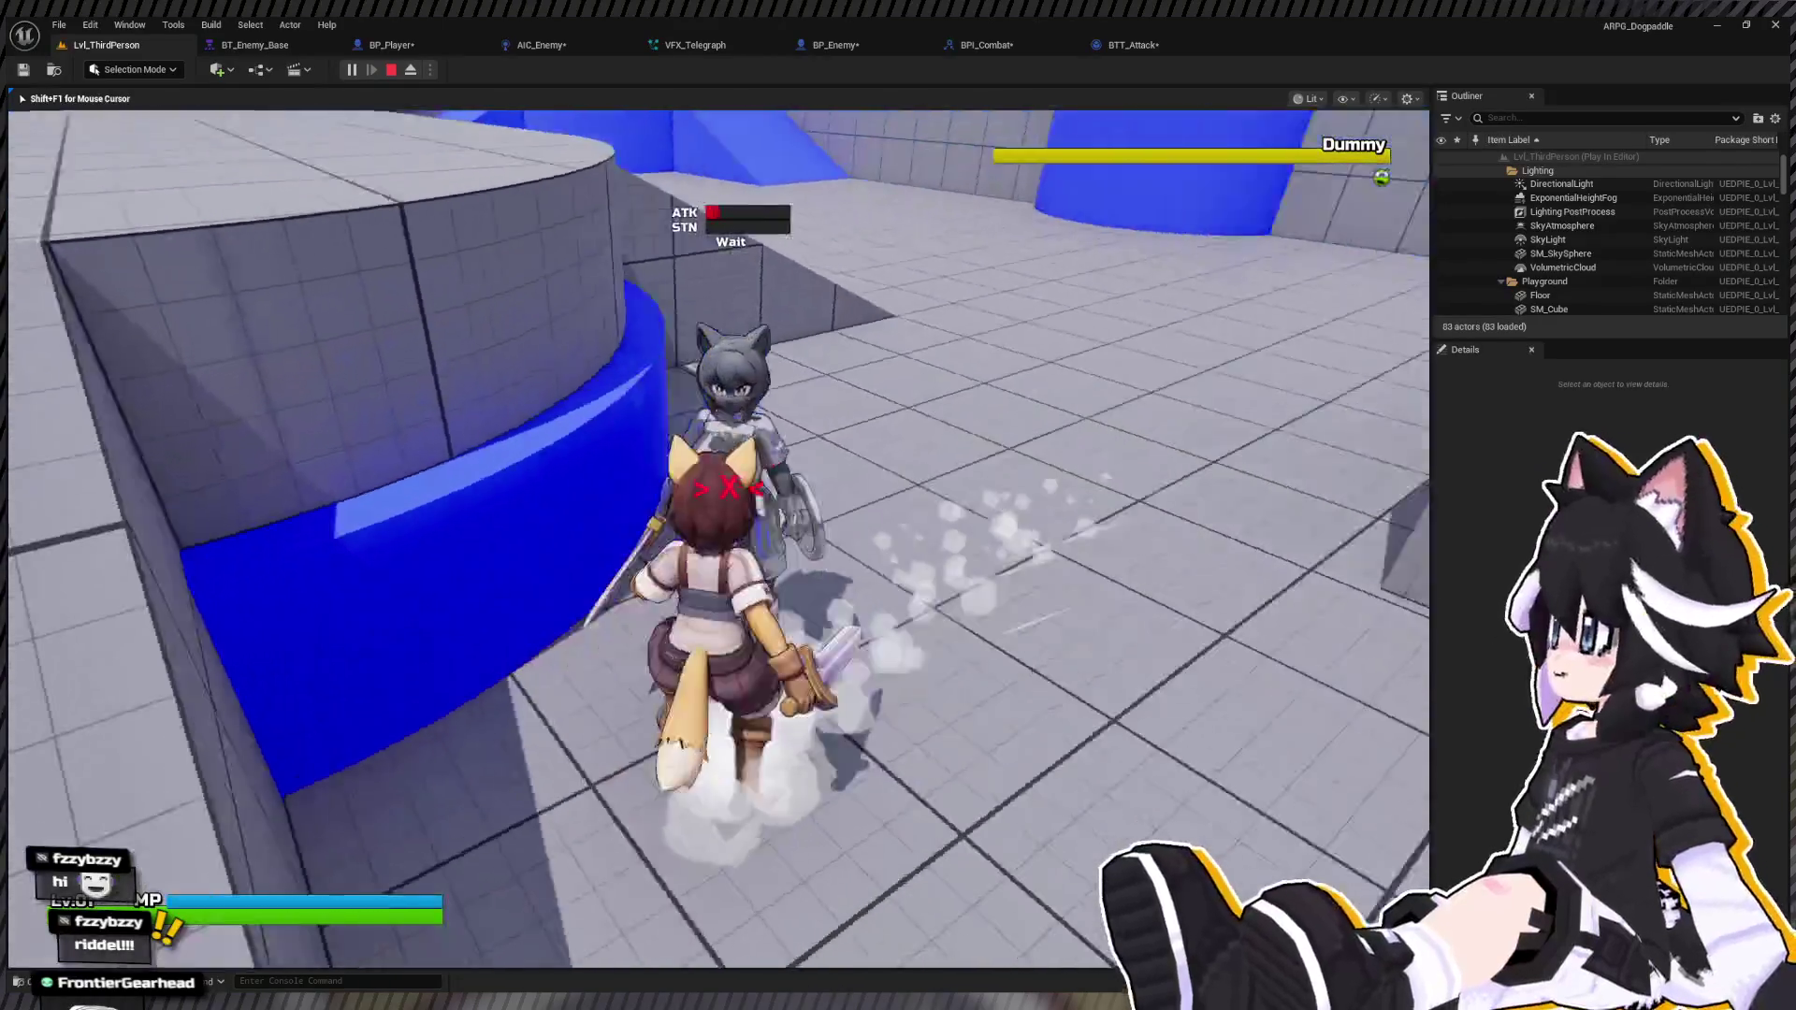
{"action": "left_click", "coordinate": [718, 537]}
{"action": "left_click", "coordinate": [718, 538]}
{"action": "left_click", "coordinate": [718, 538]}
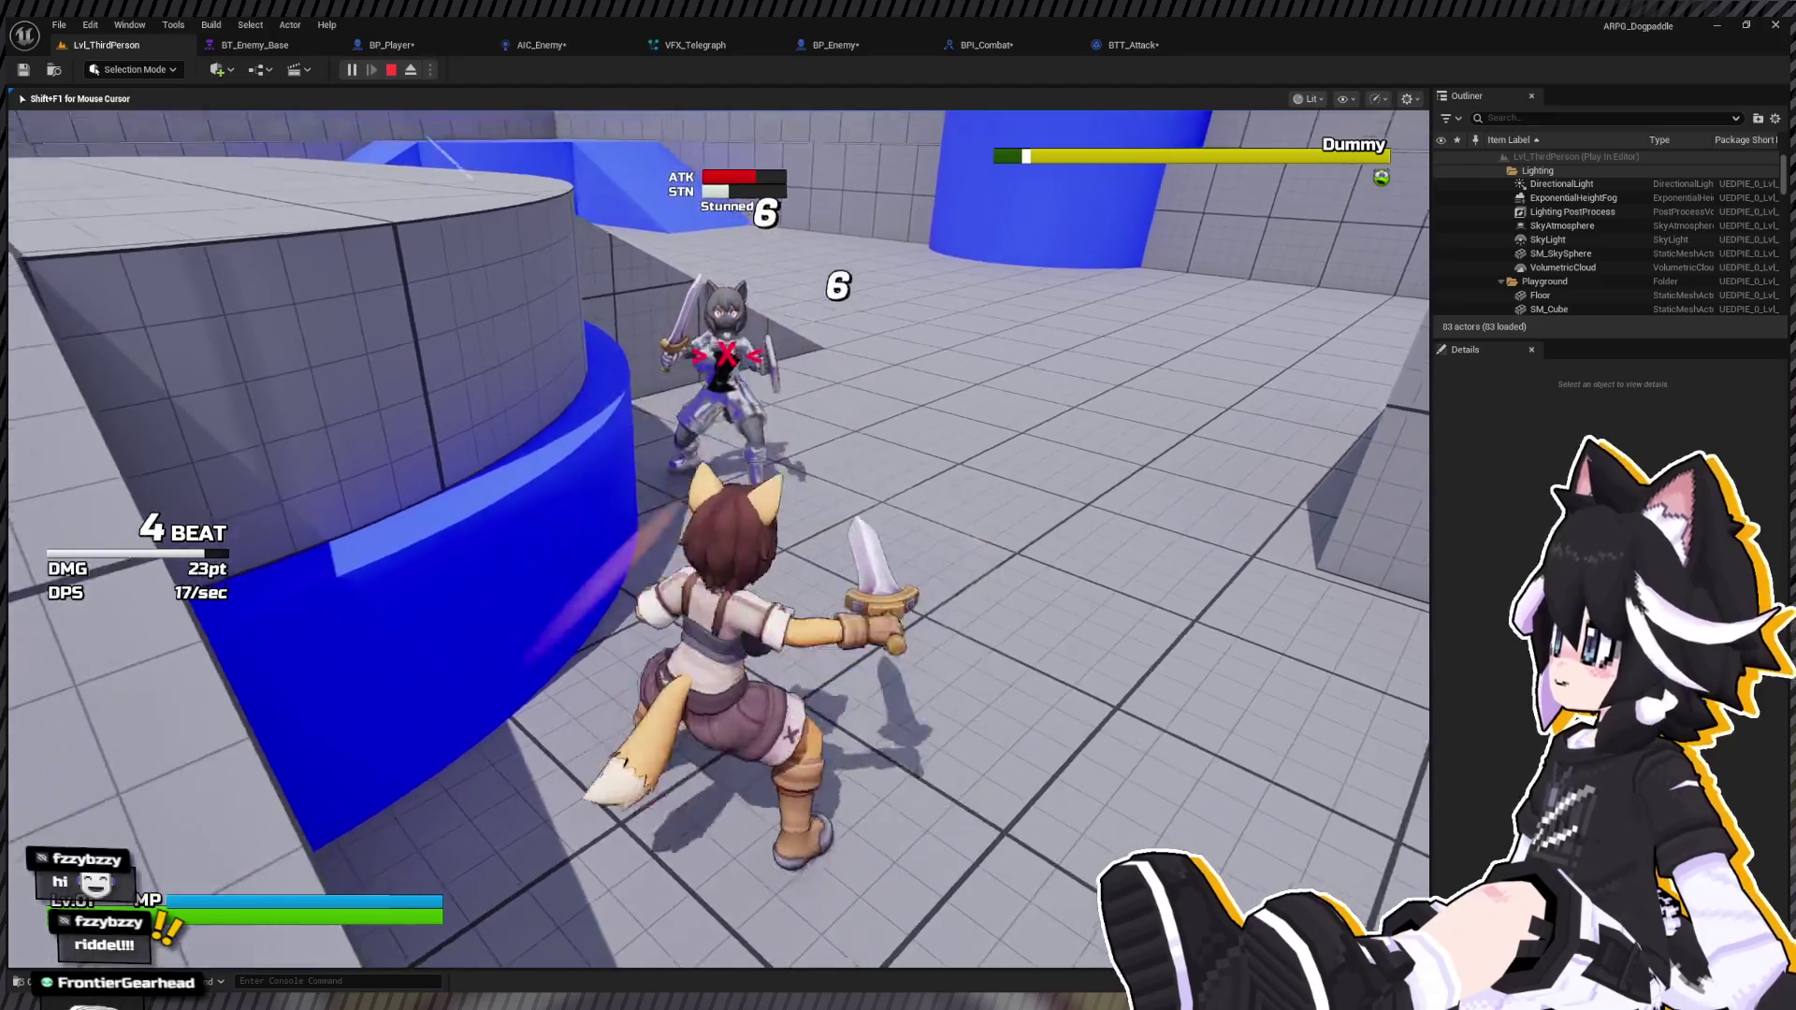
{"action": "left_click", "coordinate": [718, 538]}
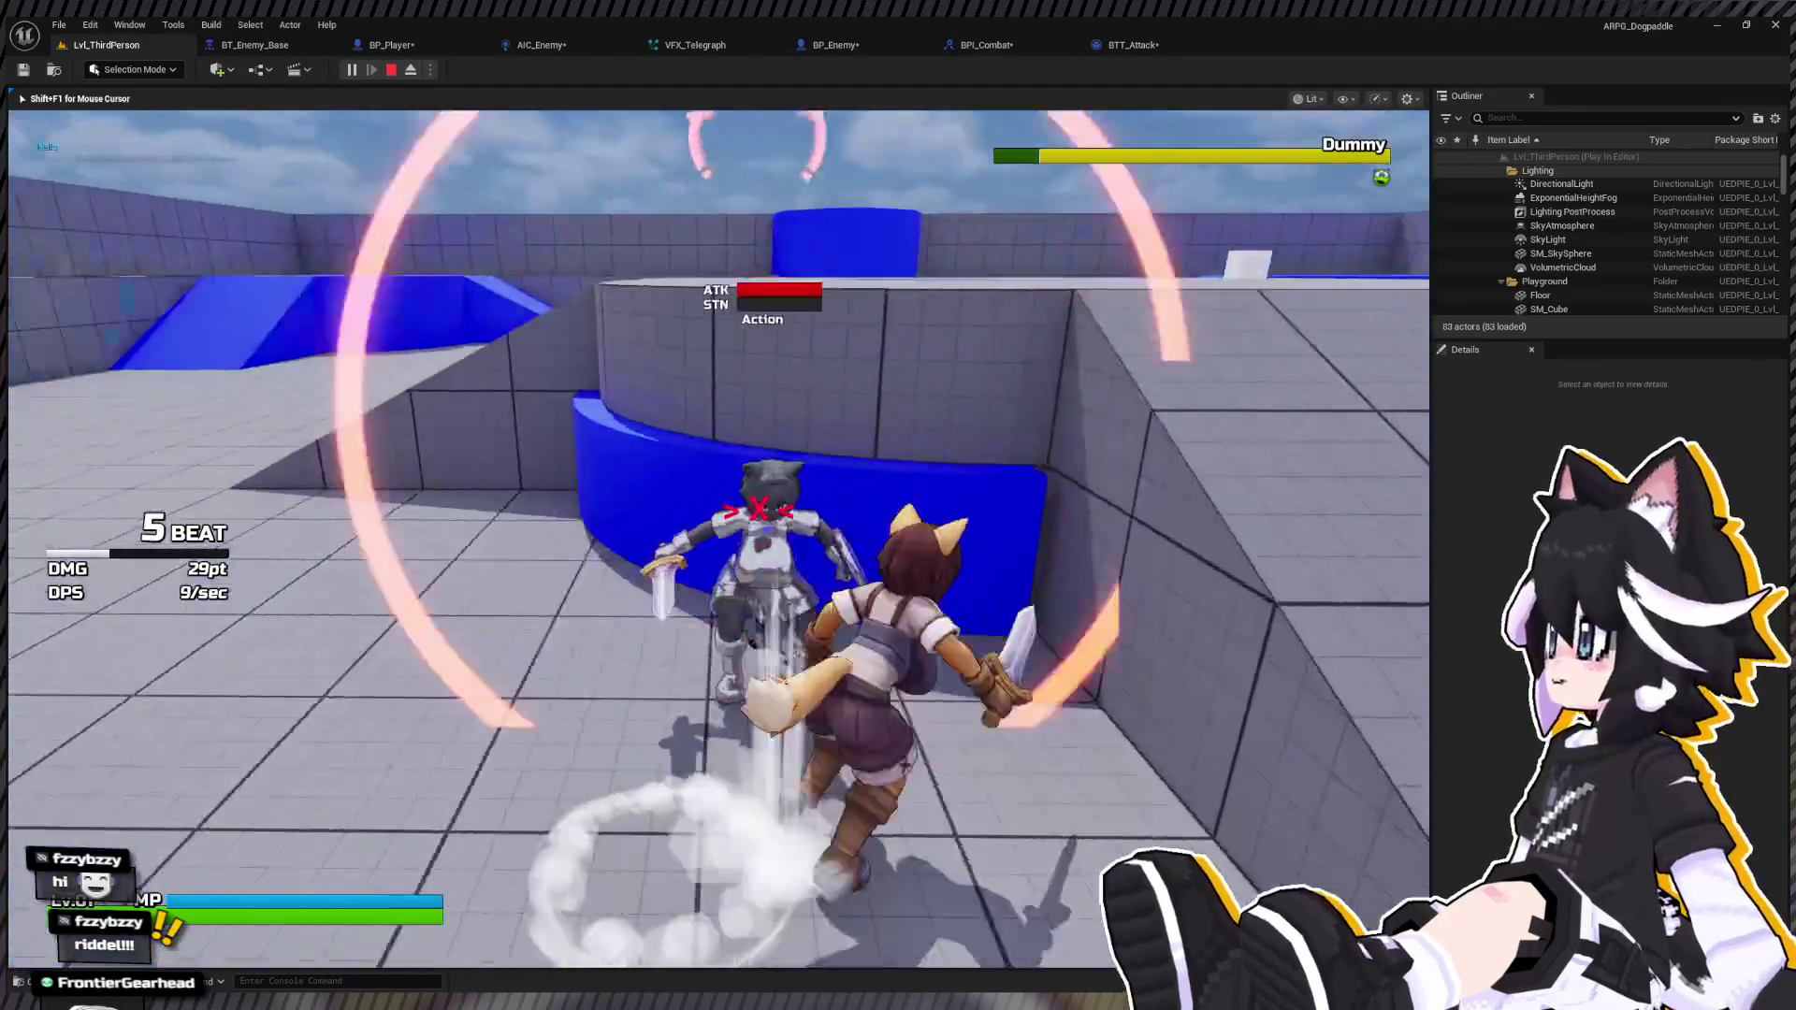
{"action": "key", "text": "Escape"}
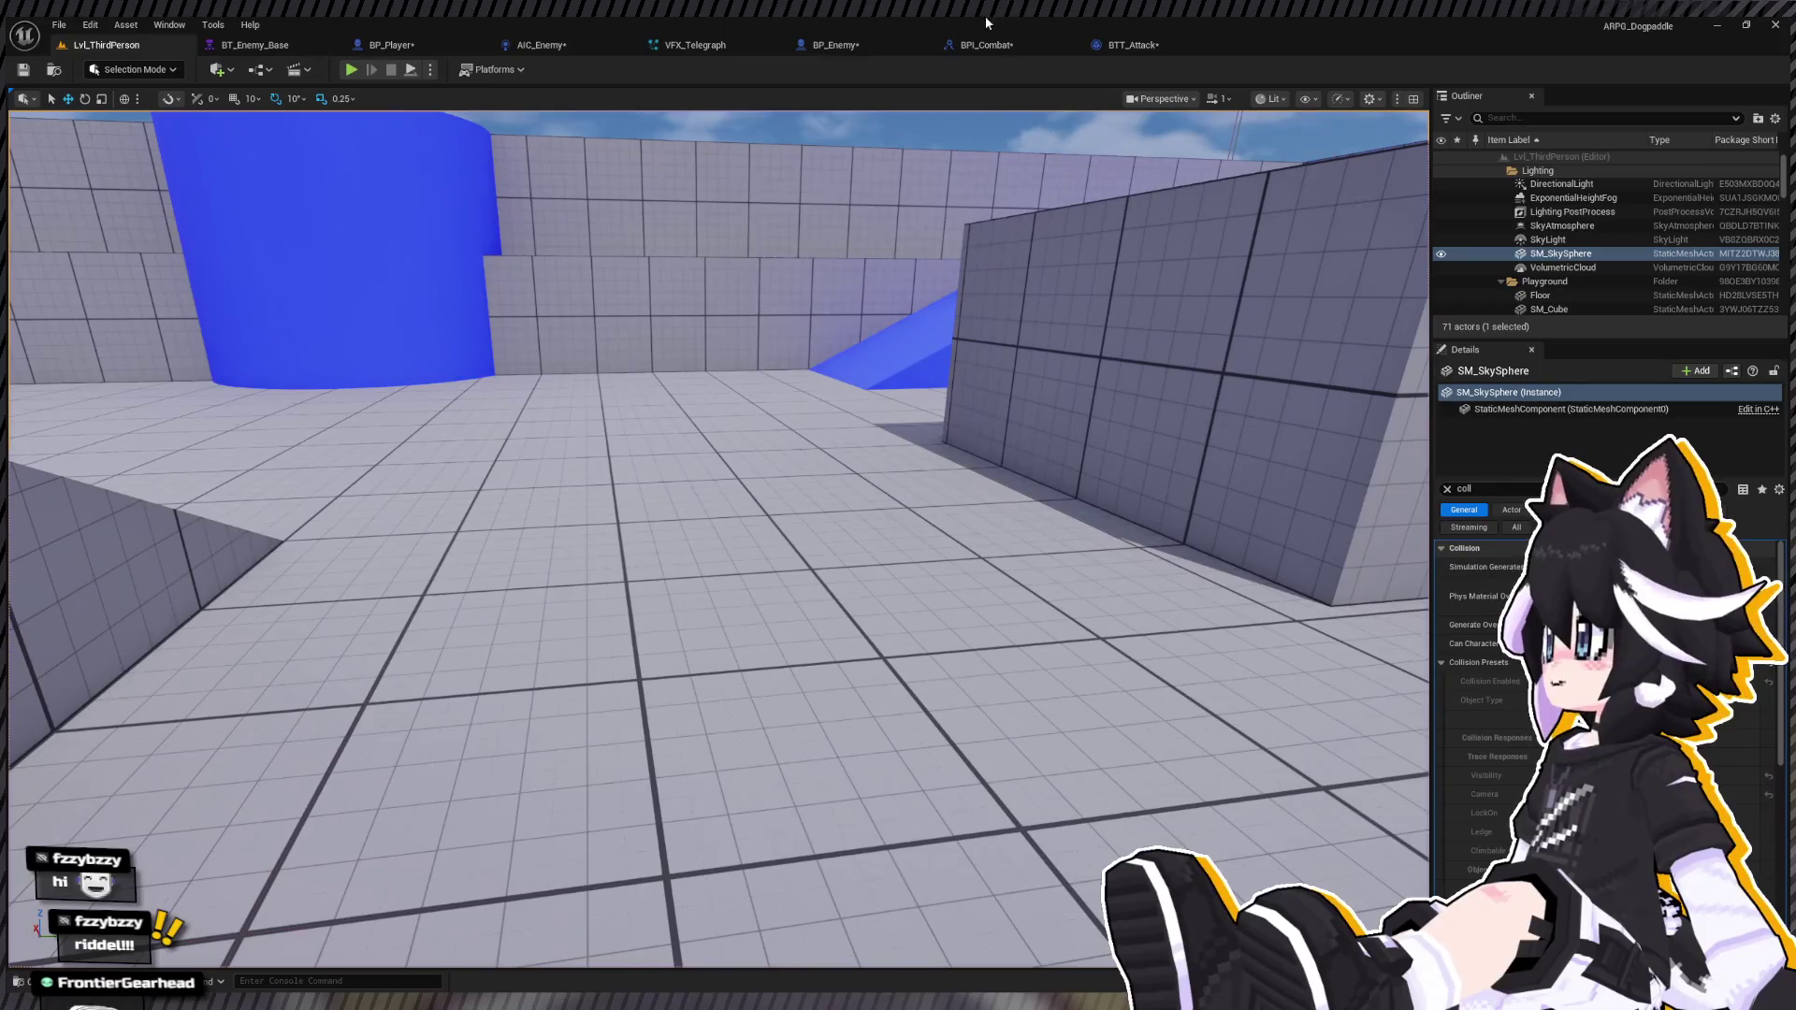
Step: Look through the BTT_Attack and AIC_Enemy blueprint tabs, then run a second play-test
{"action": "left_click", "coordinate": [1110, 47]}
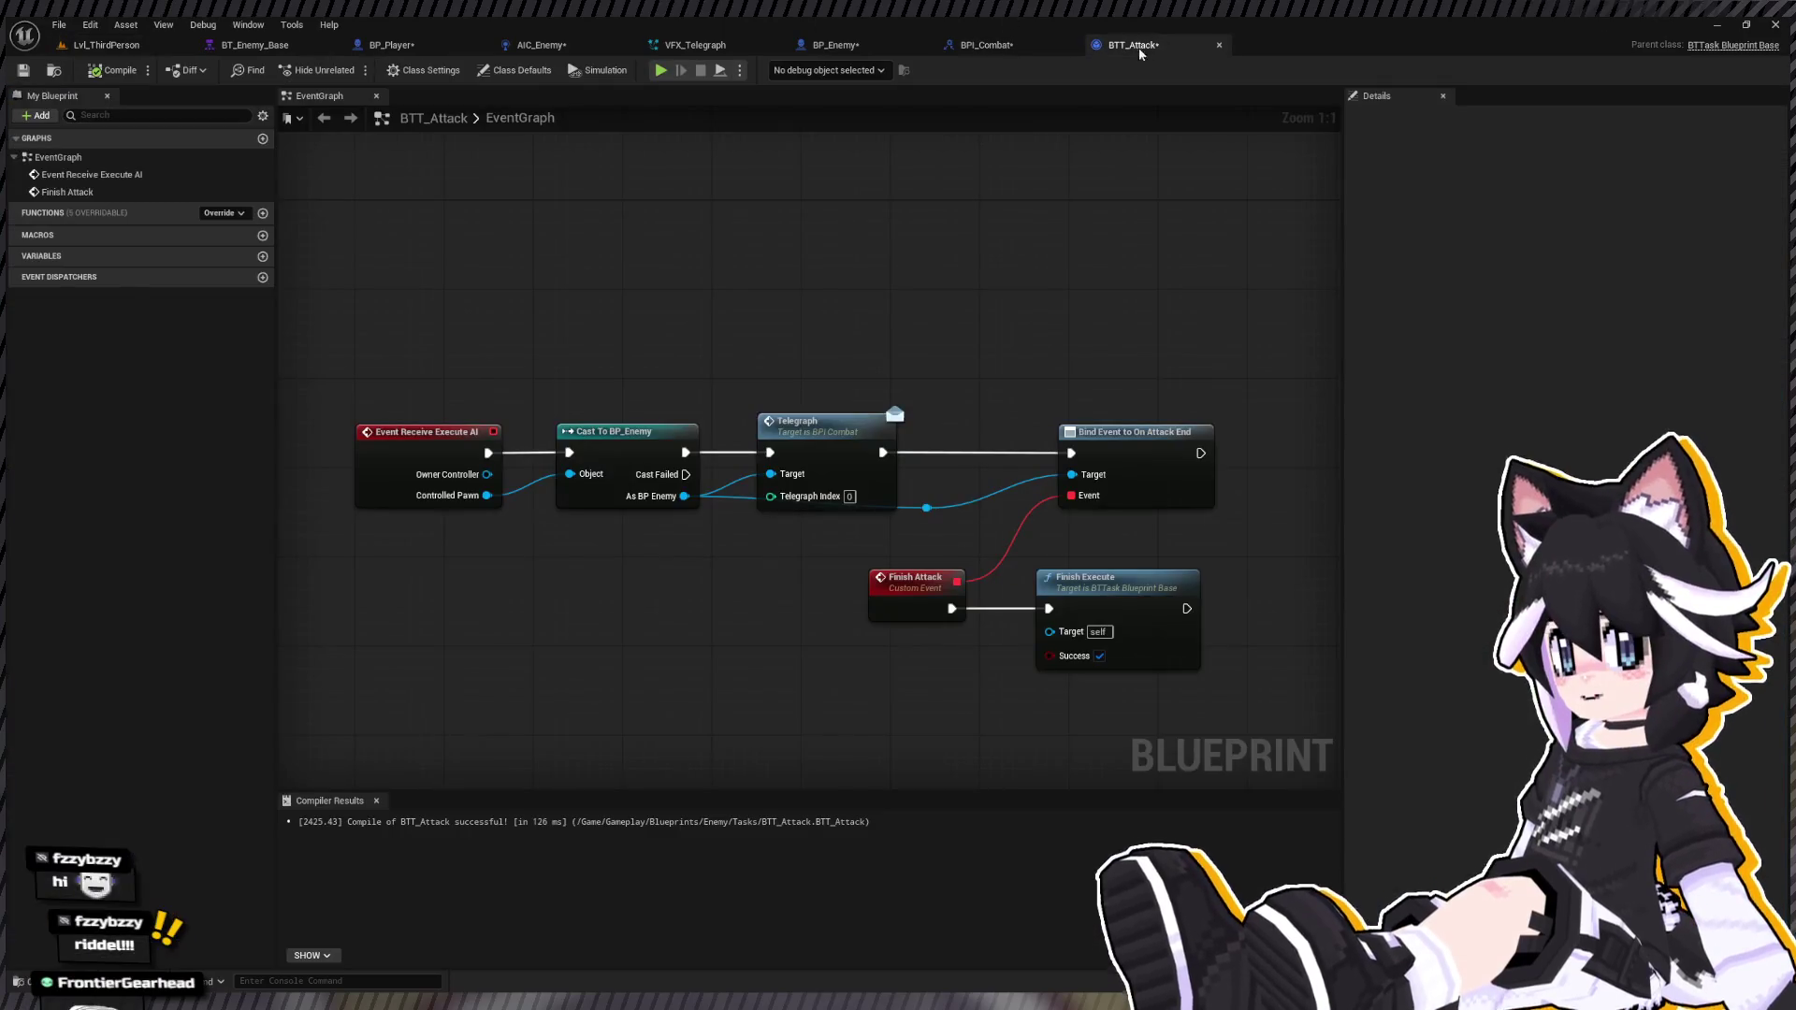
{"action": "left_click", "coordinate": [982, 45]}
{"action": "left_click", "coordinate": [697, 45]}
{"action": "left_click", "coordinate": [543, 45]}
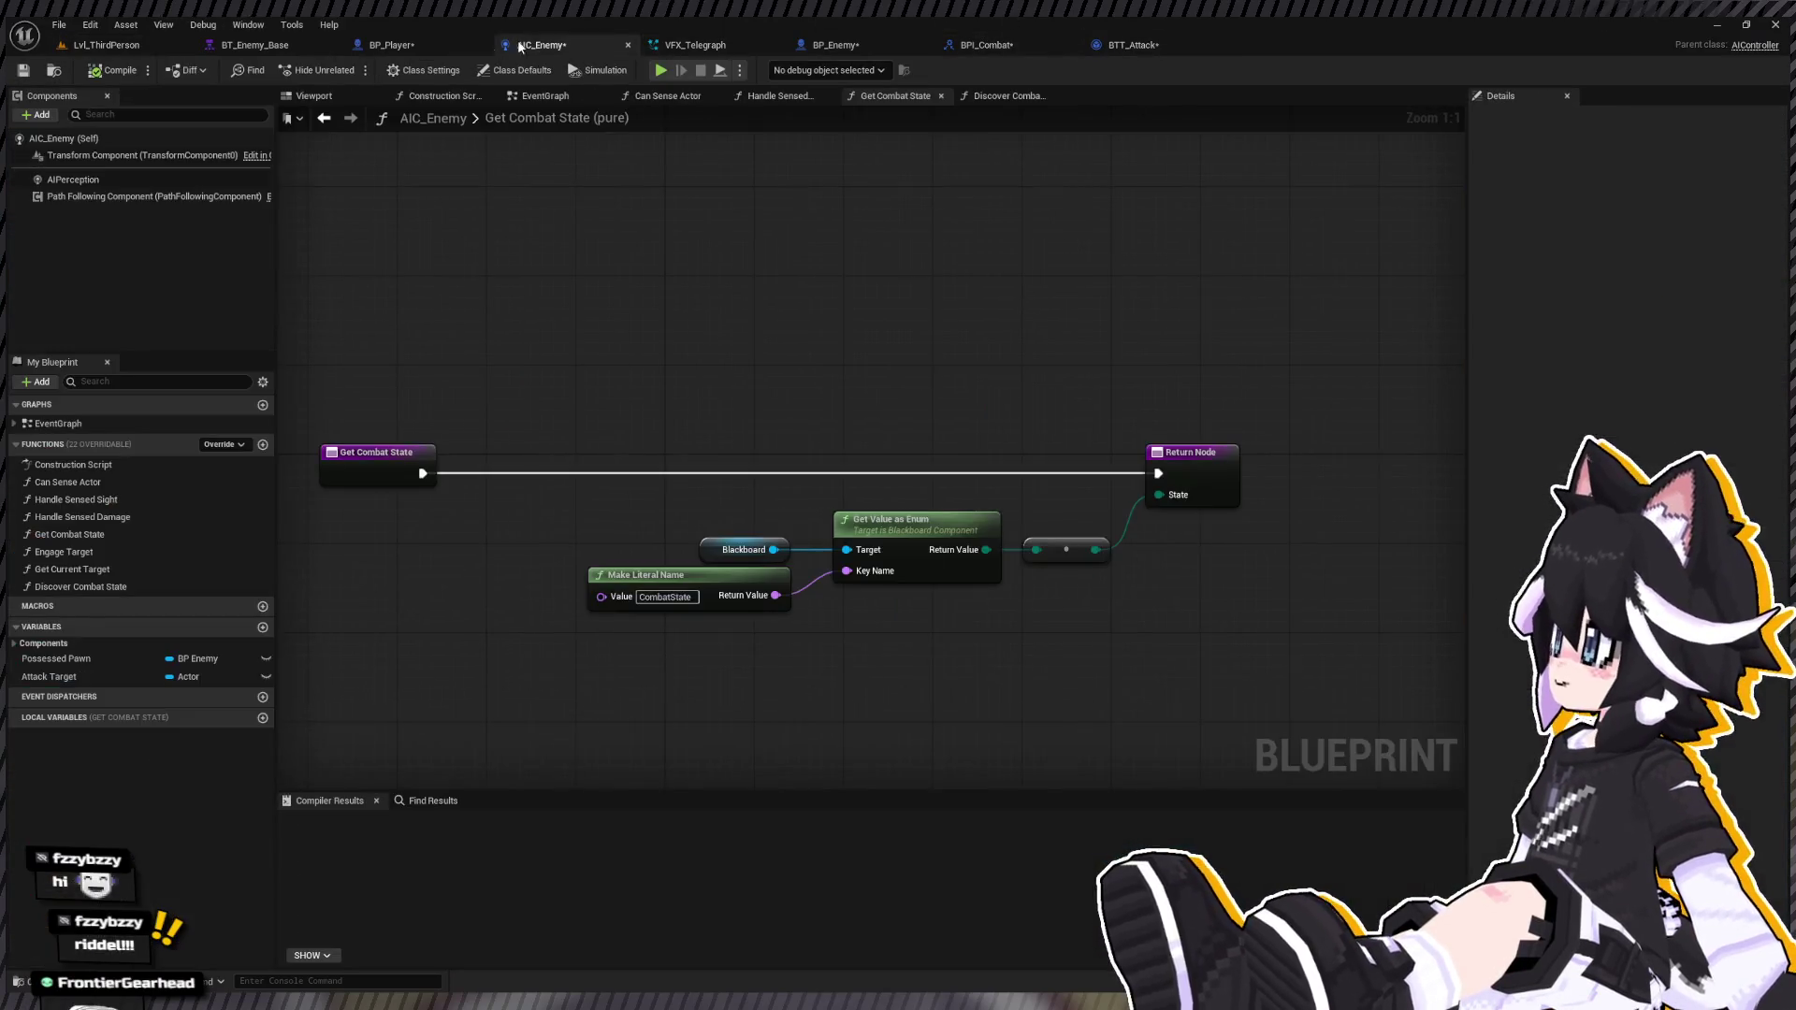
{"action": "left_click", "coordinate": [384, 44]}
{"action": "left_click", "coordinate": [170, 45]}
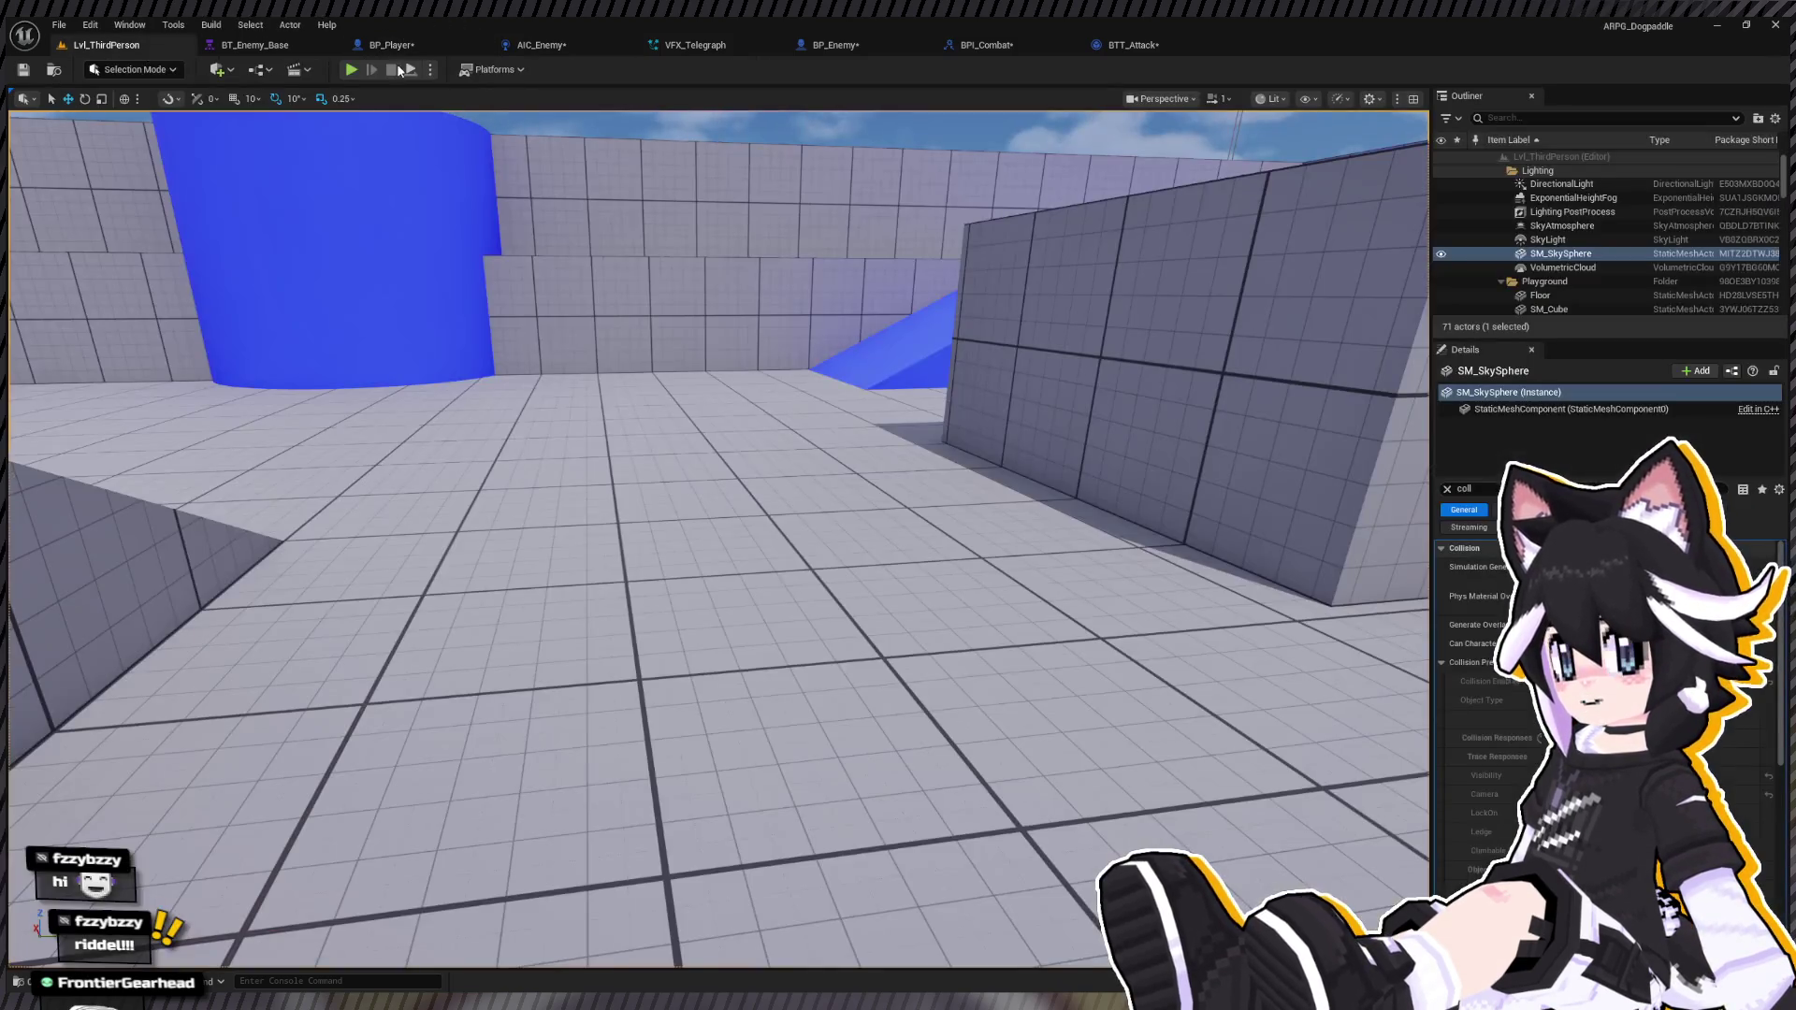
{"action": "key", "text": "alt+p"}
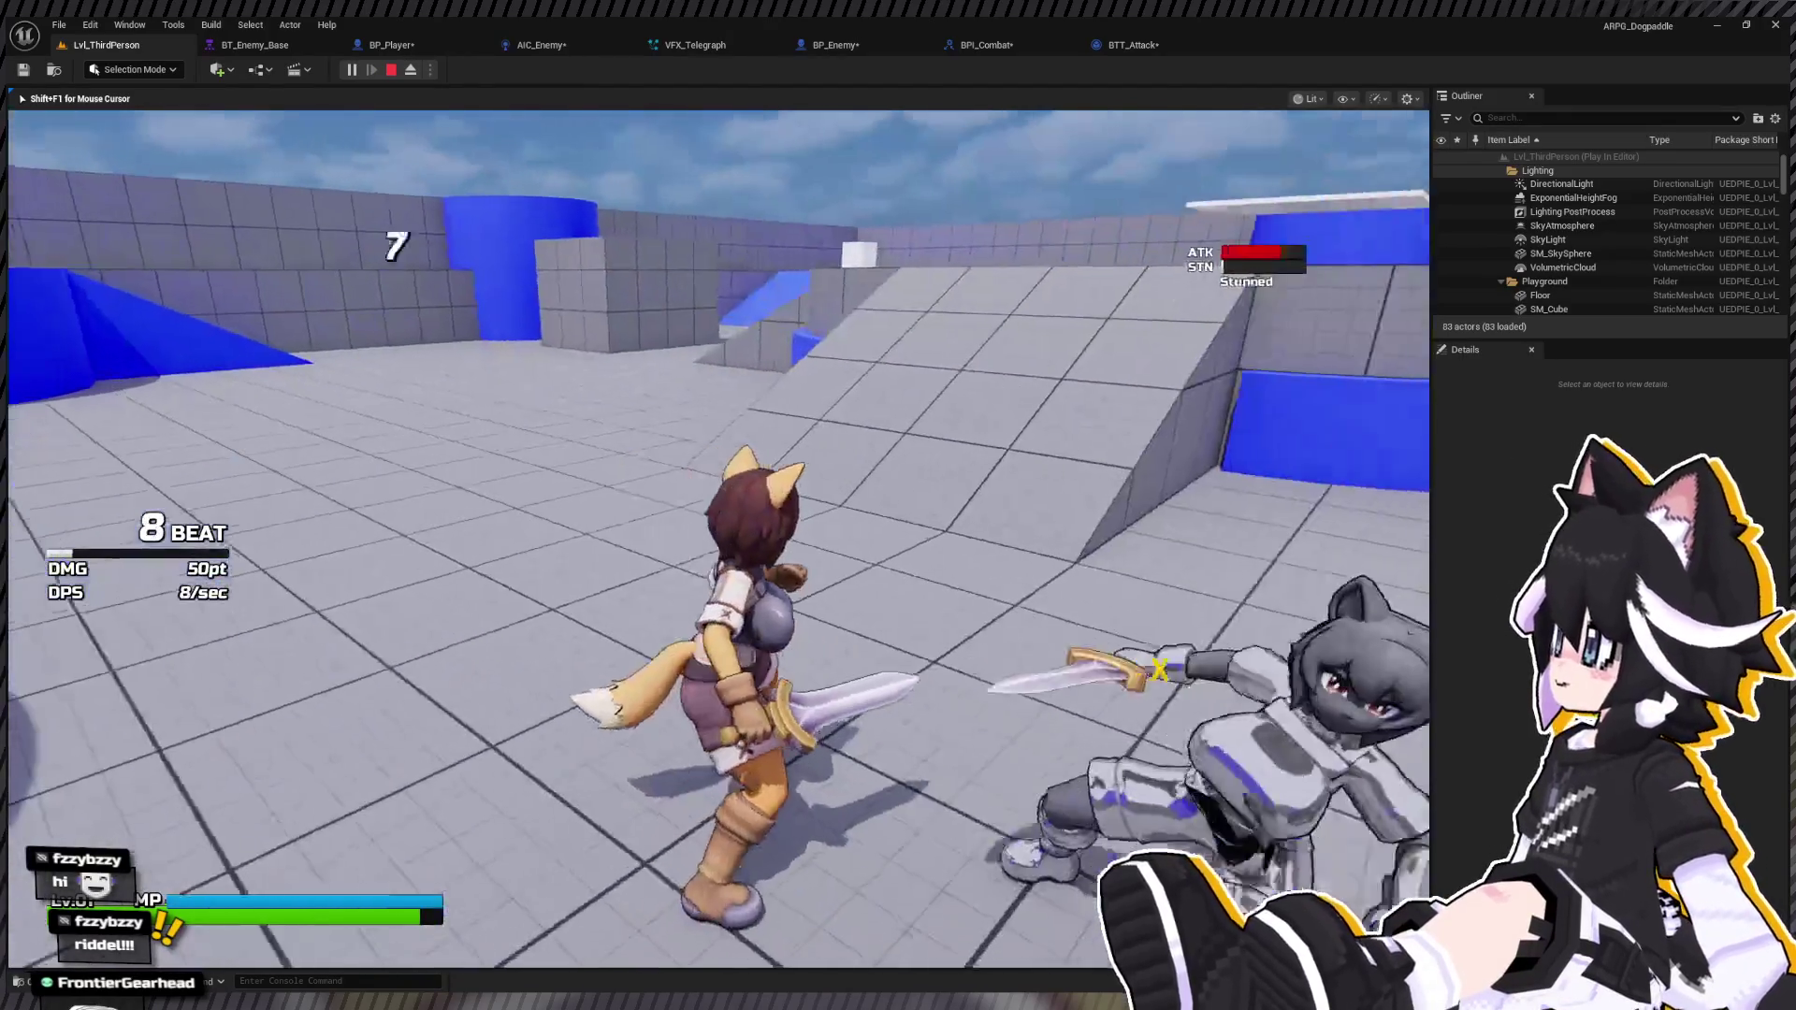
{"action": "key", "text": "Escape"}
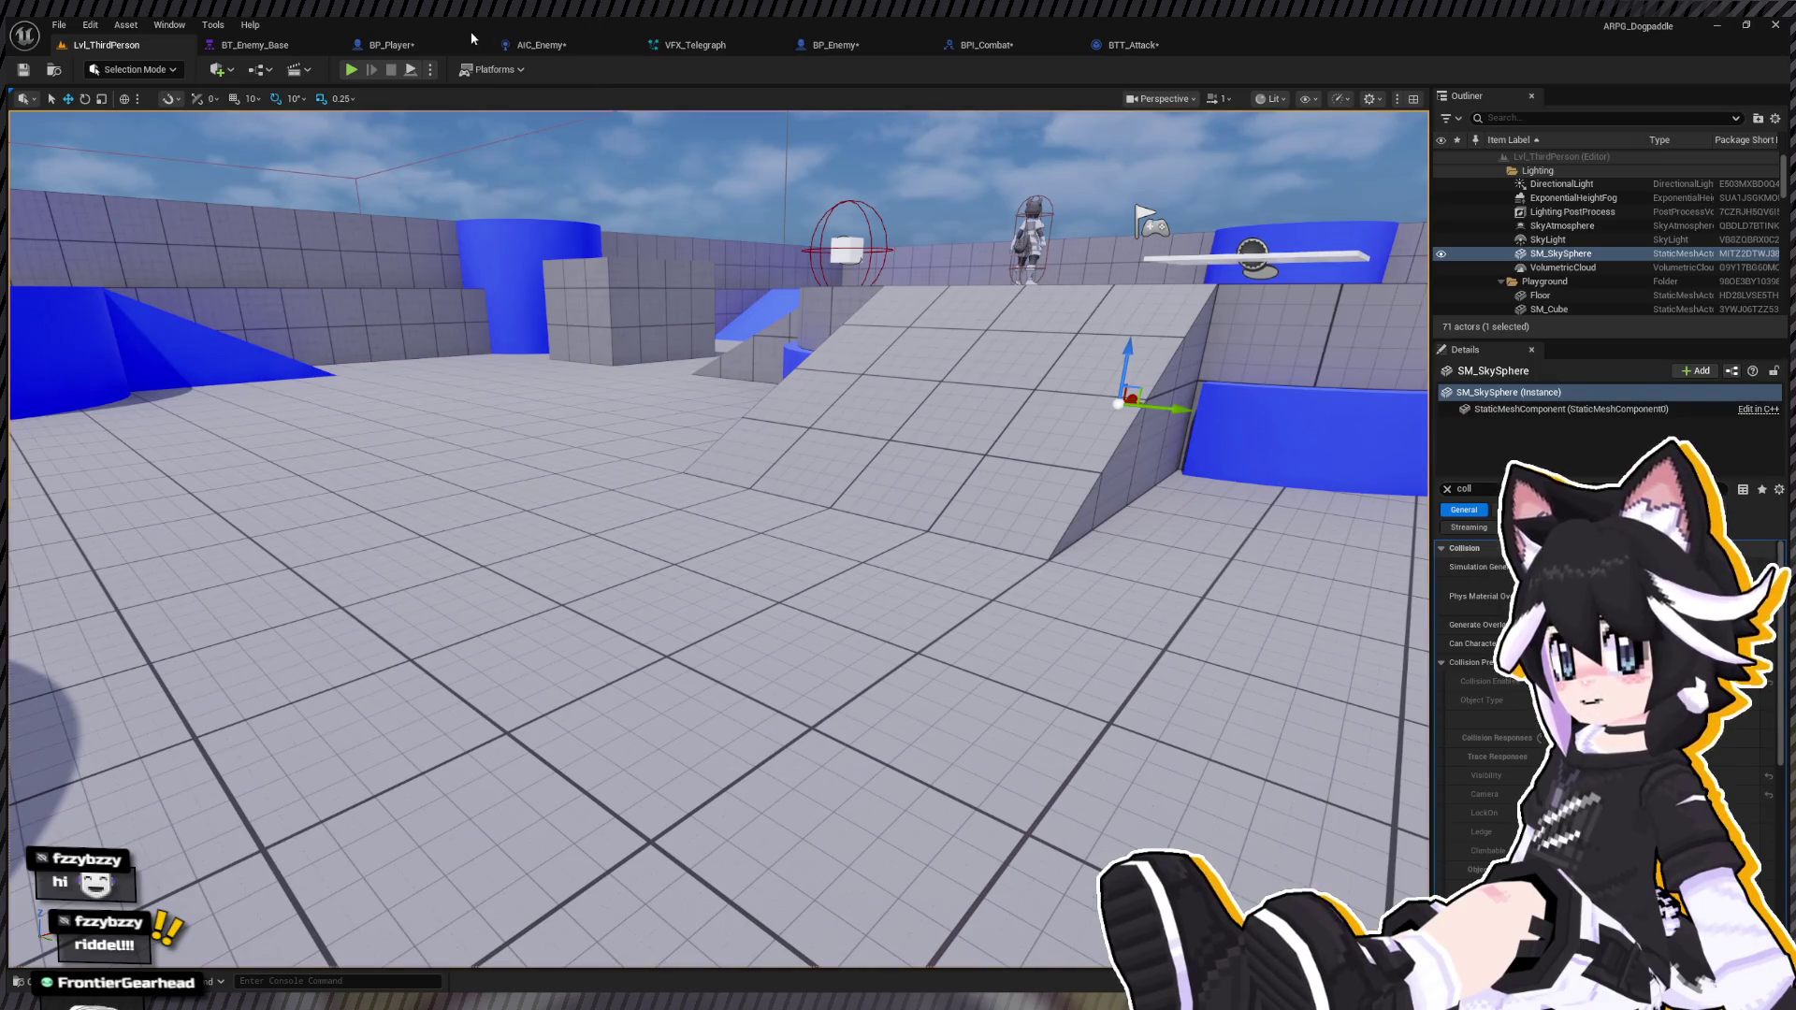
Step: Open BP_Player's Force Input Direction function graph from the Attack System graph
{"action": "left_click", "coordinate": [430, 42]}
{"action": "scroll", "coordinate": [687, 222], "scroll_direction": "down", "scroll_amount": 3}
{"action": "scroll", "coordinate": [819, 588], "scroll_direction": "up", "scroll_amount": 4}
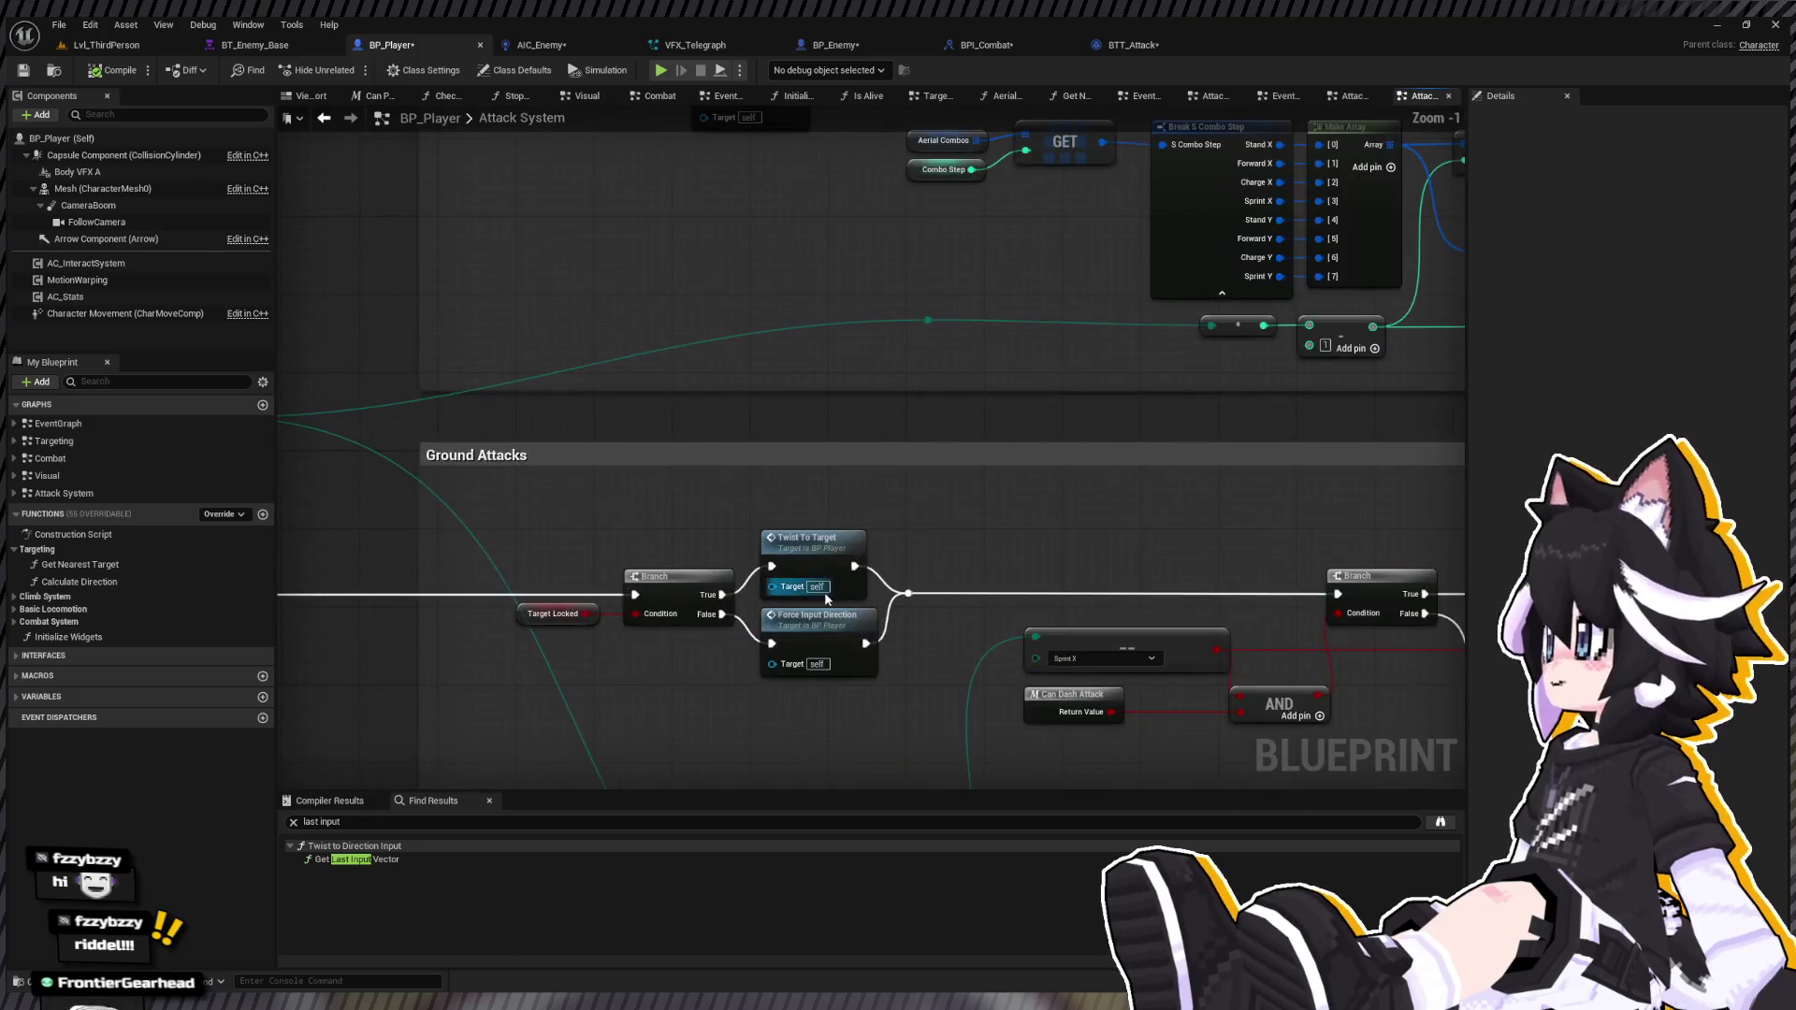
{"action": "double_click", "coordinate": [816, 616]}
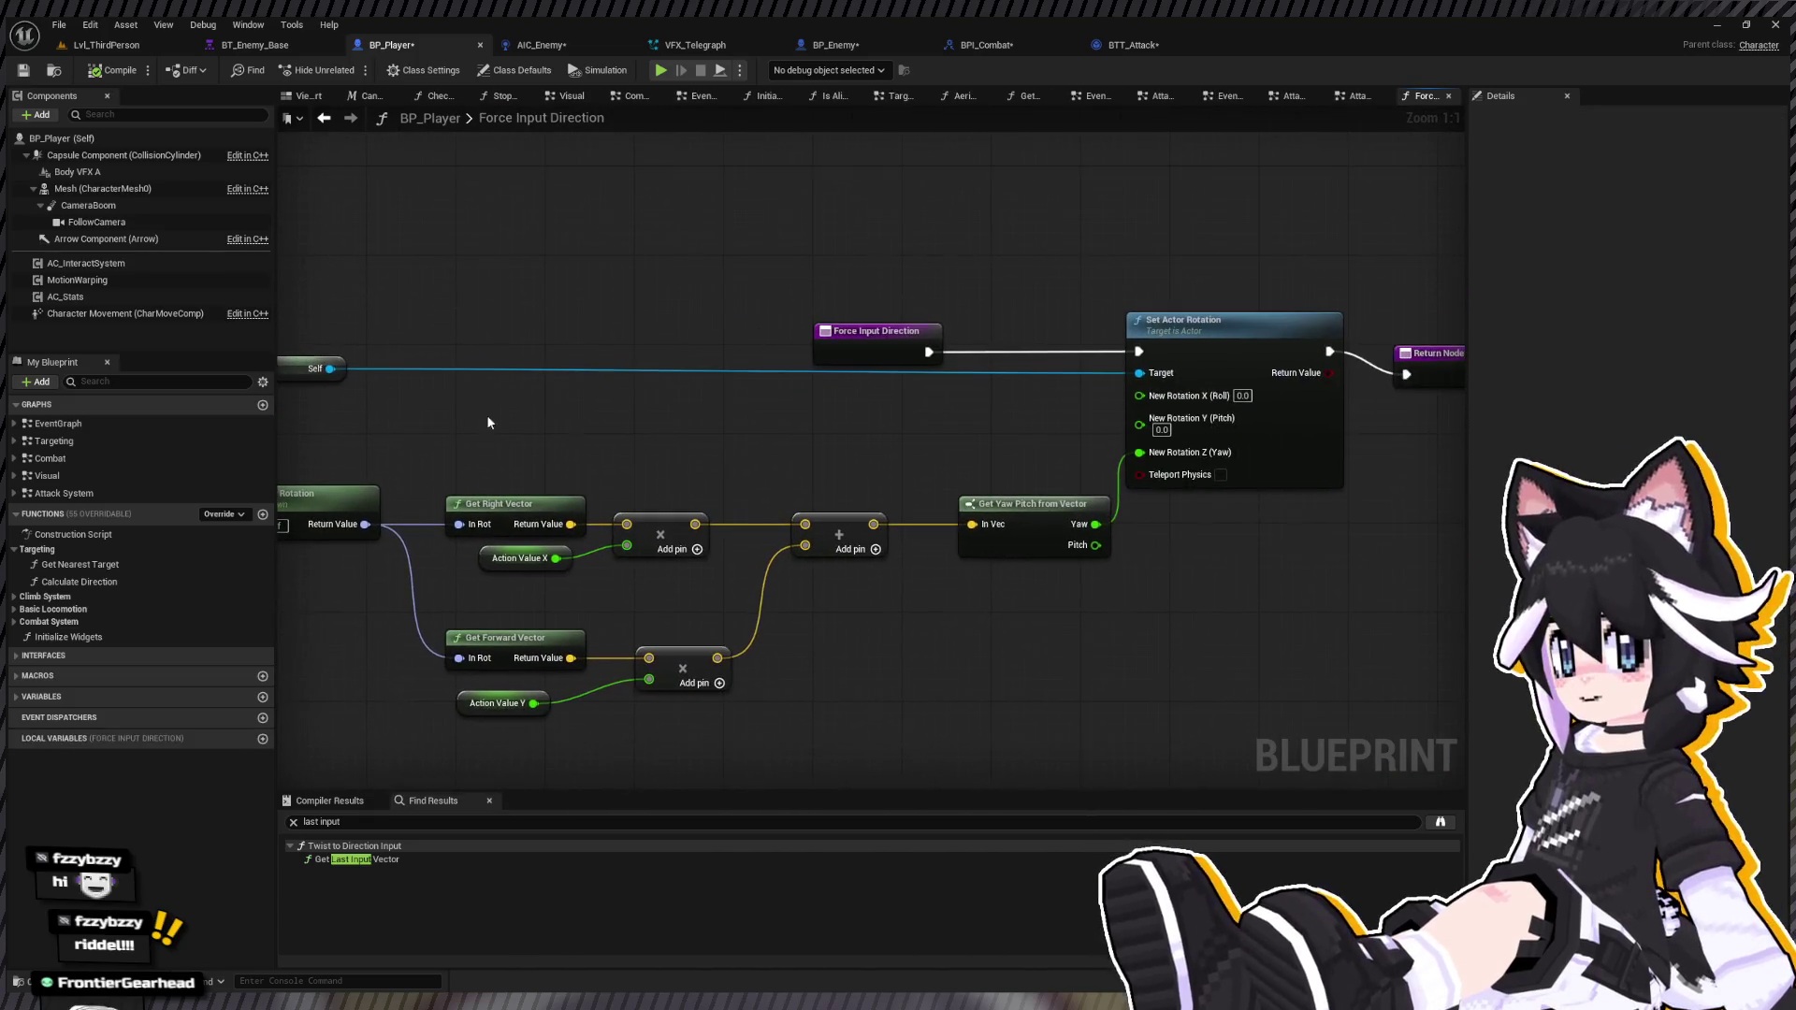
Step: In Force Input Direction, move the entry node left and place the Self node beside Set Actor Rotation
{"action": "scroll", "coordinate": [521, 371], "scroll_direction": "down", "scroll_amount": 2}
{"action": "mouse_move", "coordinate": [754, 370]}
{"action": "left_mouse_down"}
{"action": "mouse_move", "coordinate": [293, 365]}
{"action": "mouse_move", "coordinate": [376, 359]}
{"action": "left_mouse_up"}
{"action": "mouse_move", "coordinate": [489, 369]}
{"action": "left_mouse_down"}
{"action": "mouse_move", "coordinate": [1002, 376]}
{"action": "mouse_move", "coordinate": [1021, 393]}
{"action": "left_mouse_up"}
{"action": "mouse_move", "coordinate": [662, 345]}
{"action": "left_mouse_down"}
{"action": "mouse_move", "coordinate": [702, 413]}
{"action": "mouse_move", "coordinate": [782, 441]}
{"action": "mouse_move", "coordinate": [876, 515]}
{"action": "left_mouse_up"}
{"action": "key", "text": "Home"}
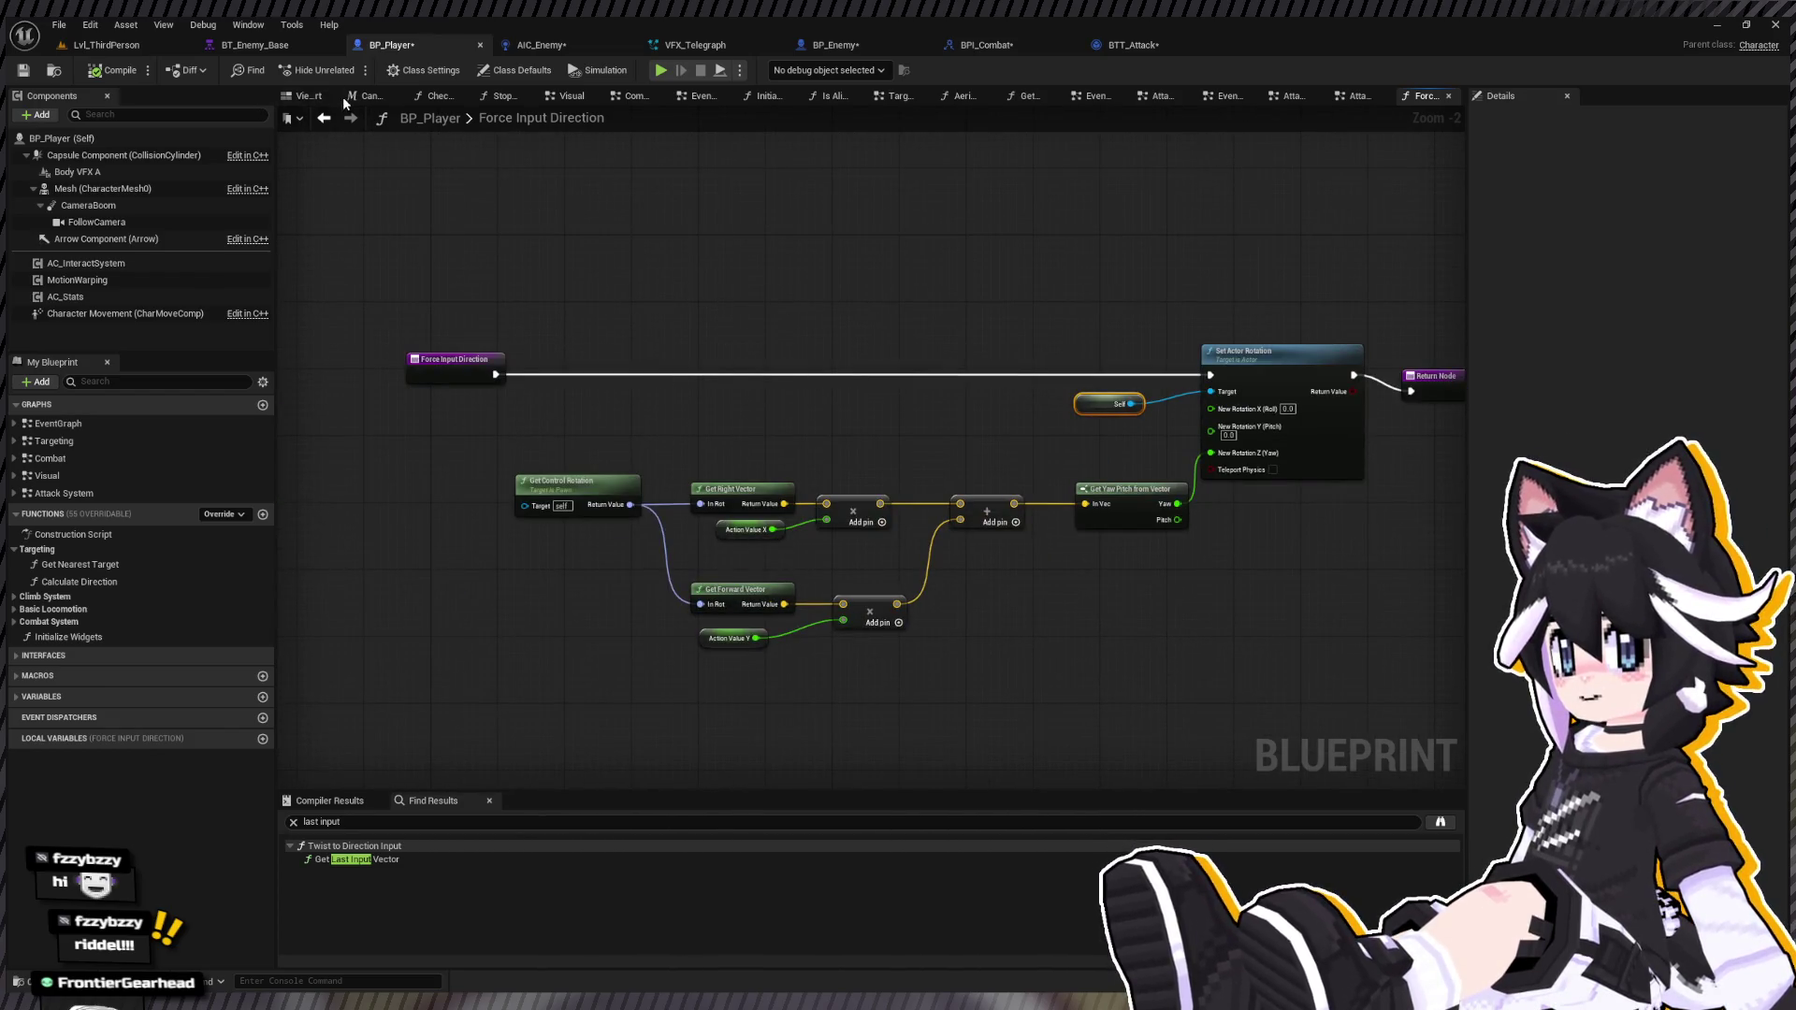
Step: Back in the Attack System graph, select the Force Input Direction call in Ground Attacks
{"action": "left_click", "coordinate": [323, 118]}
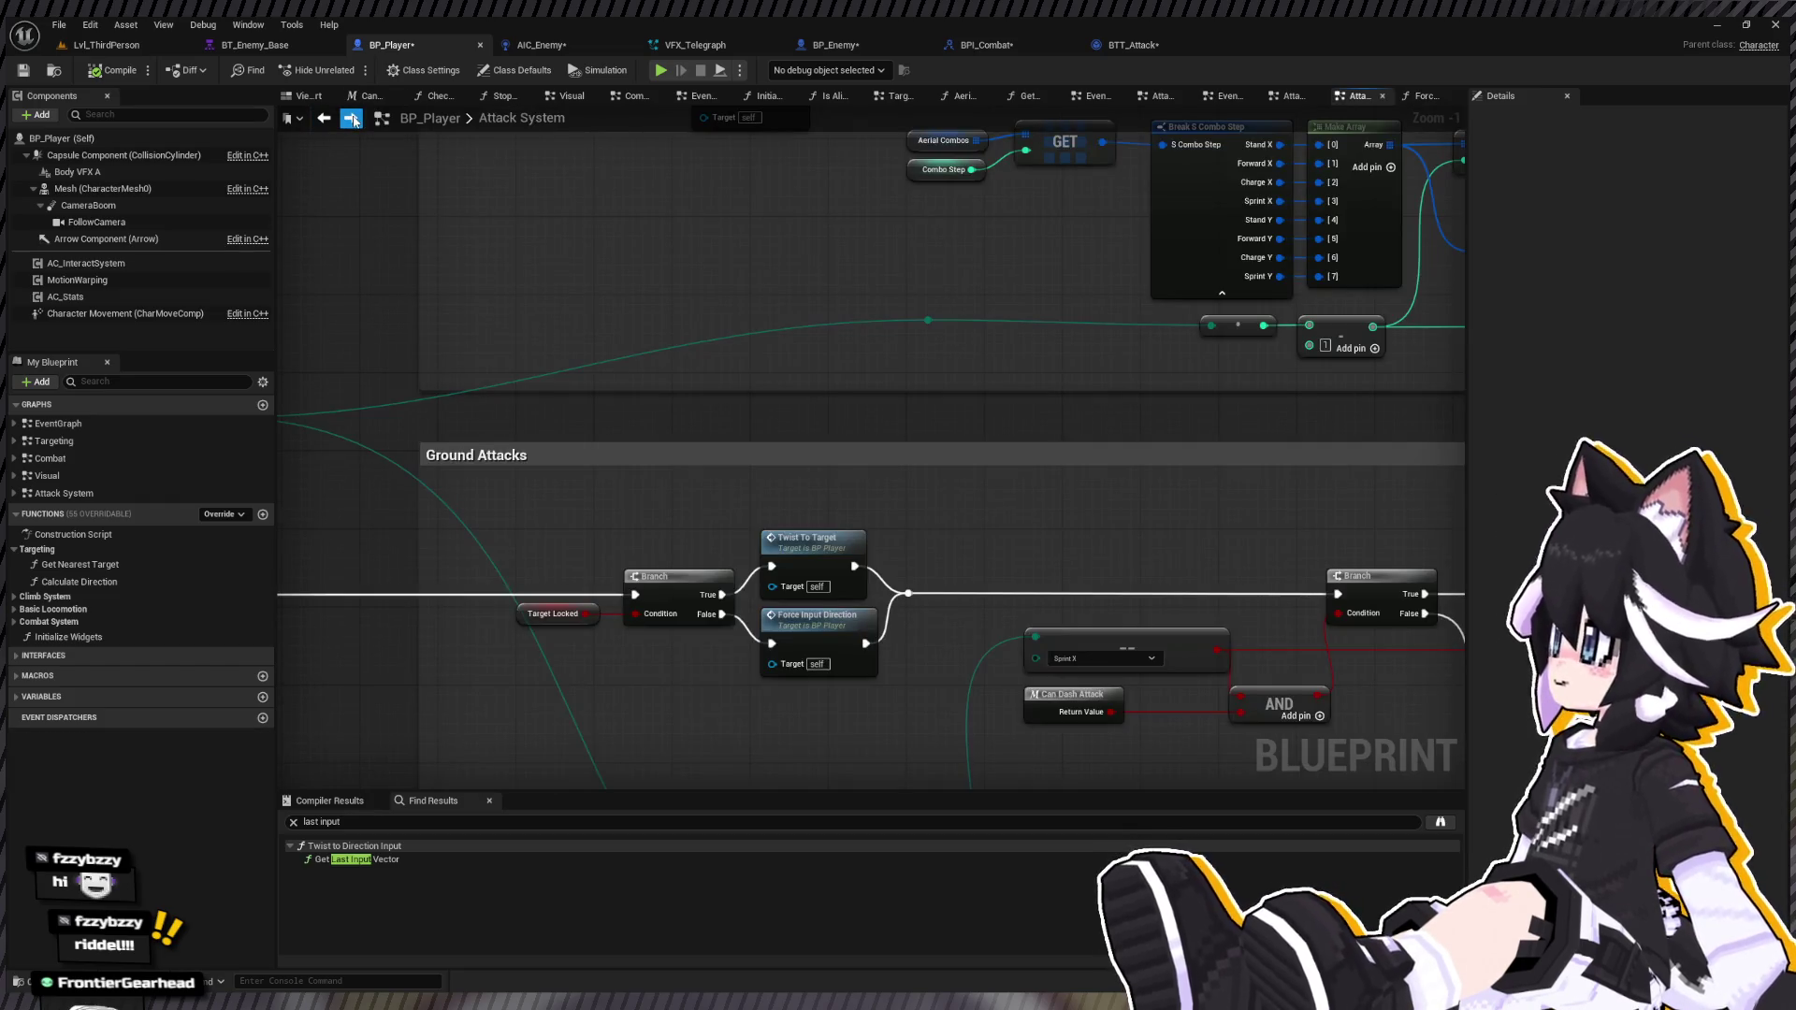
{"action": "scroll", "coordinate": [571, 496], "scroll_direction": "down", "scroll_amount": 3}
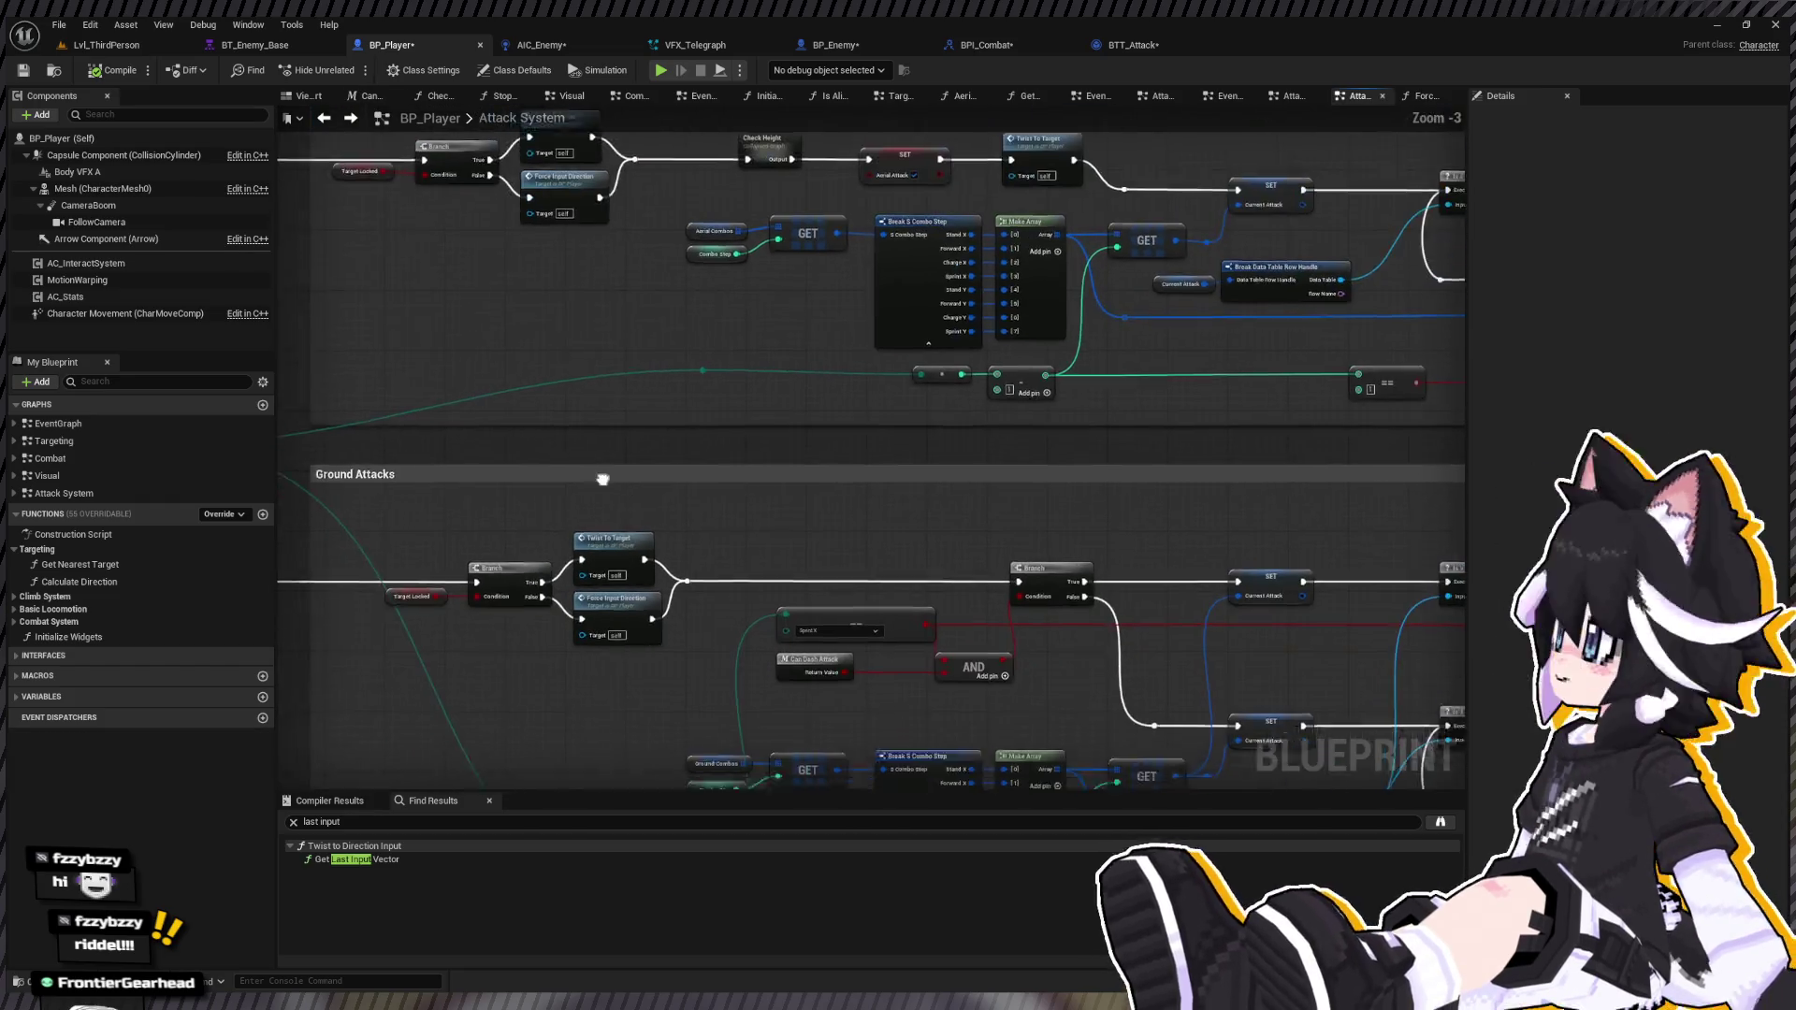
{"action": "scroll", "coordinate": [620, 392], "scroll_direction": "up", "scroll_amount": 4}
{"action": "left_click", "coordinate": [634, 574]}
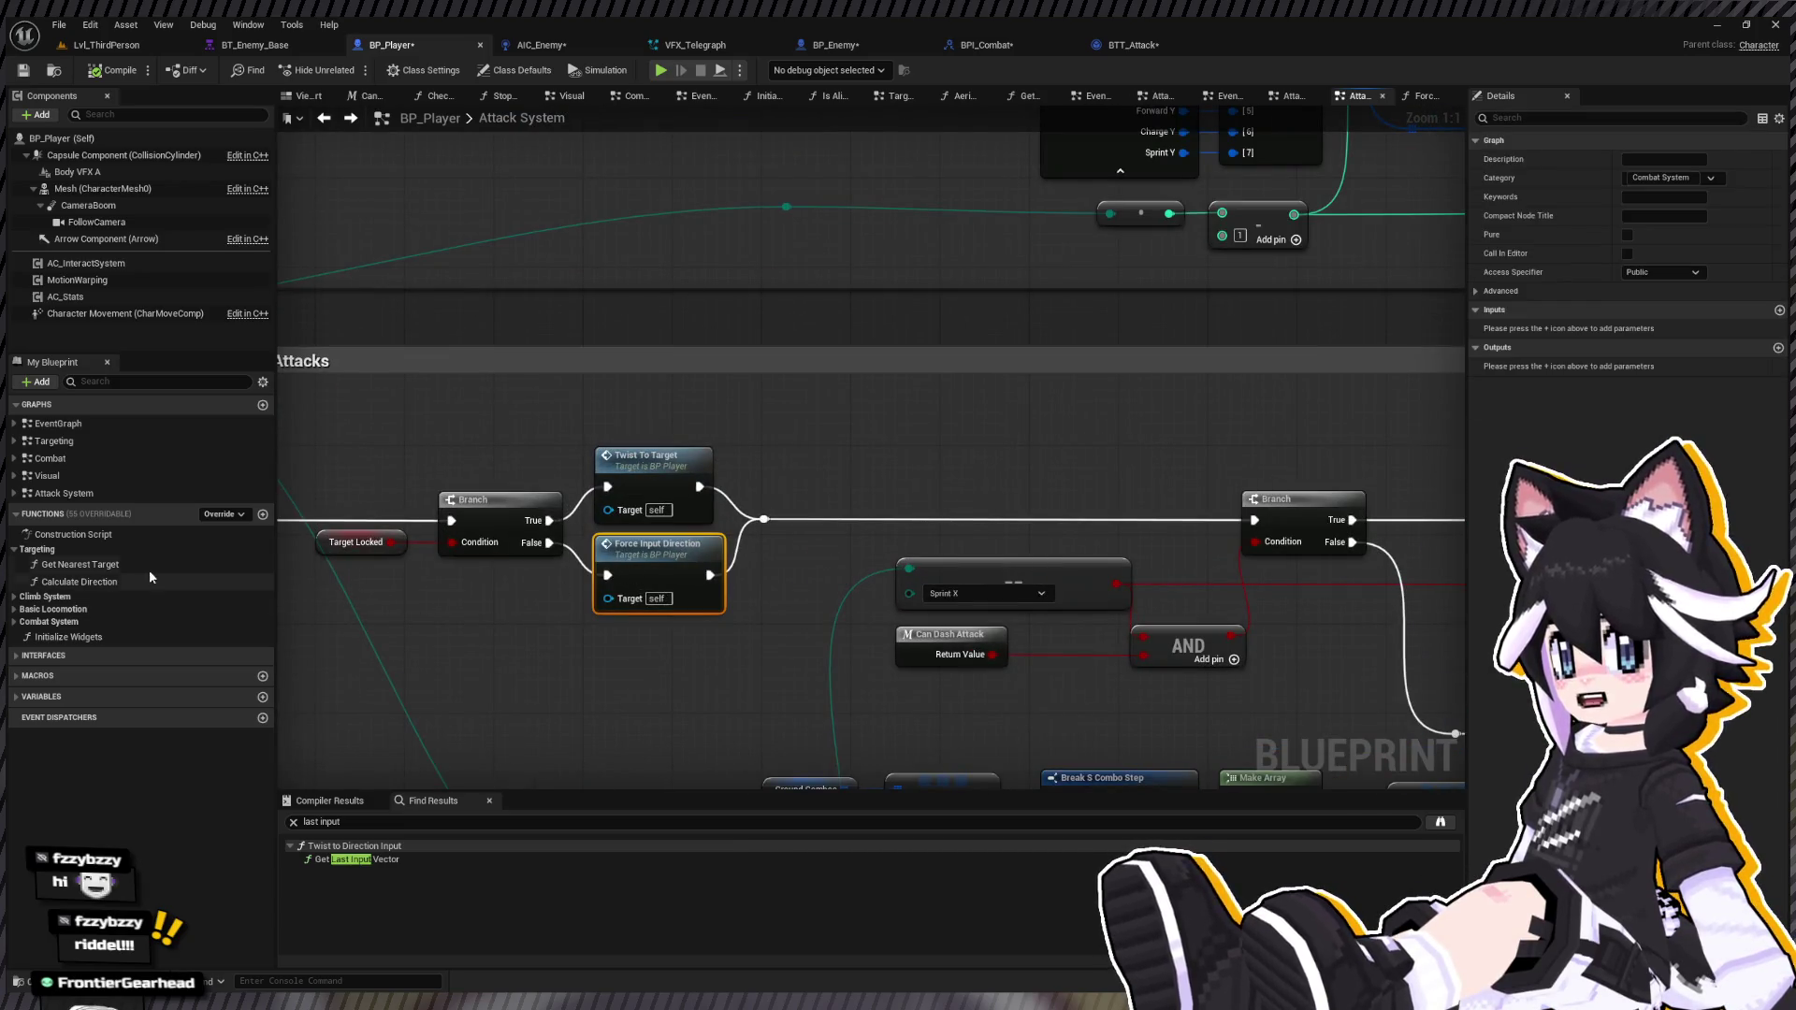
Step: Add a new BP_Player function named 'Snap to Attack Direction'
{"action": "left_click", "coordinate": [262, 515]}
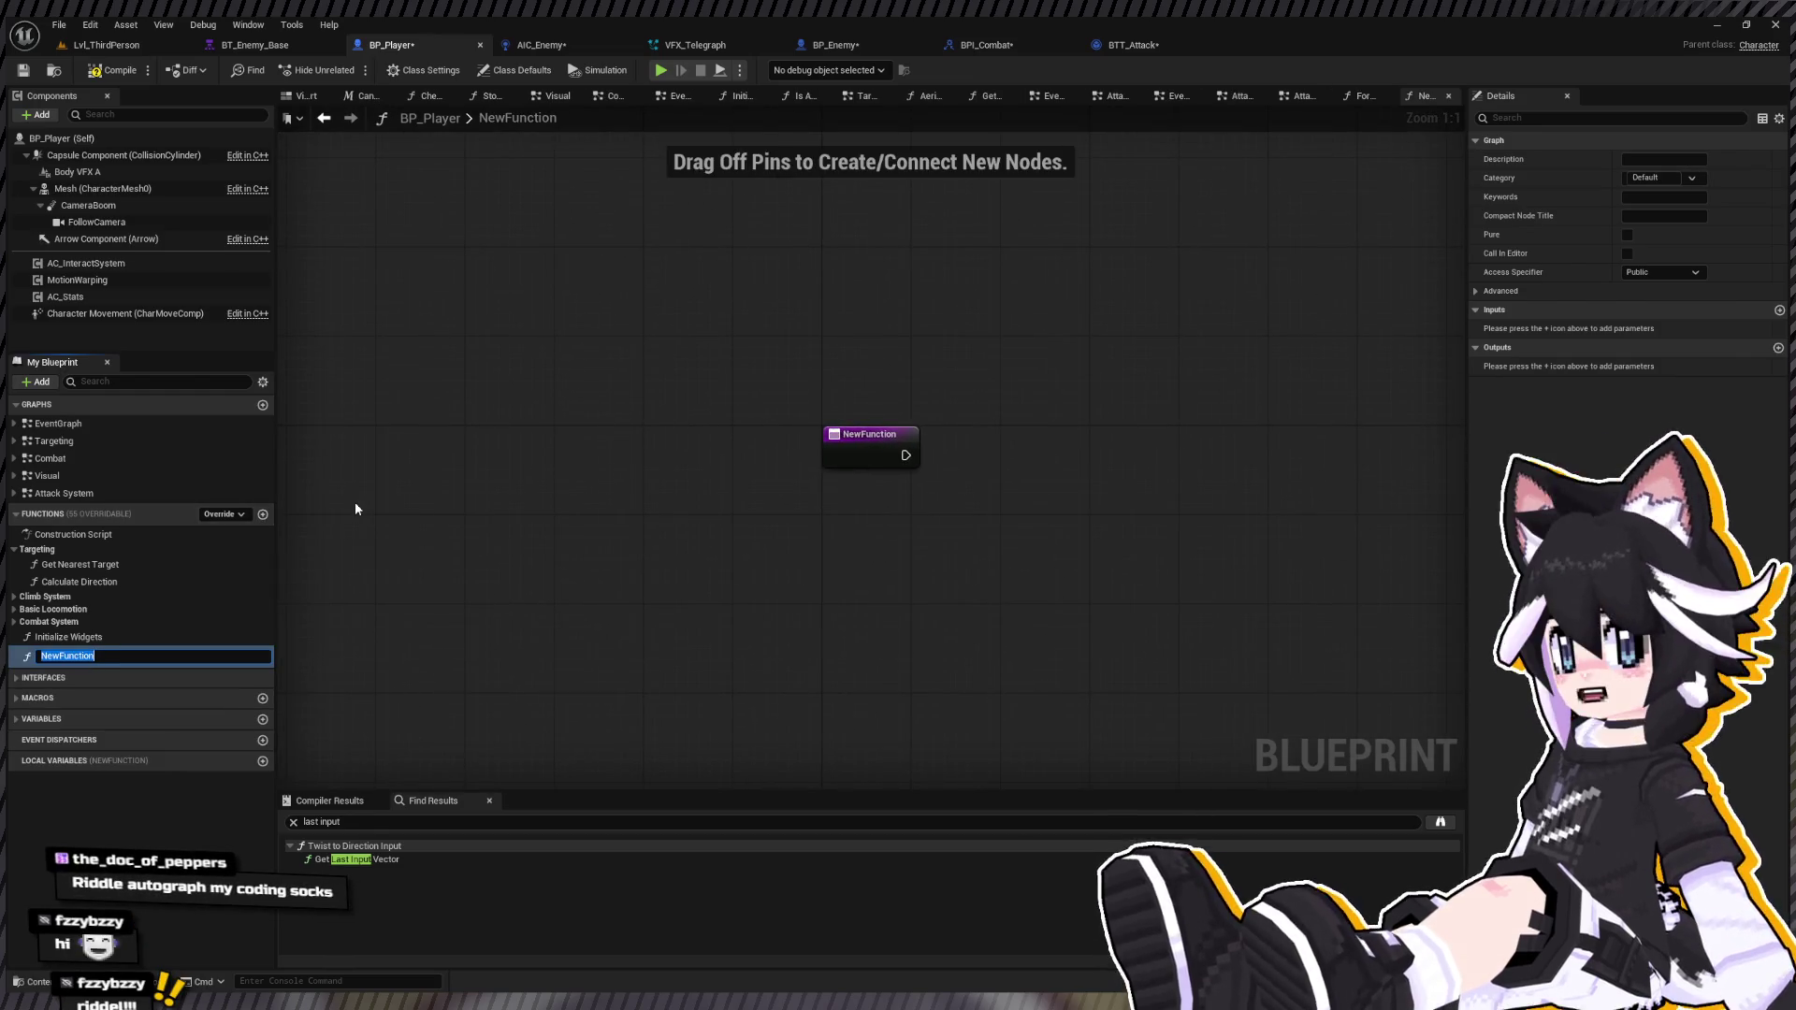
{"action": "type", "text": "Snap"}
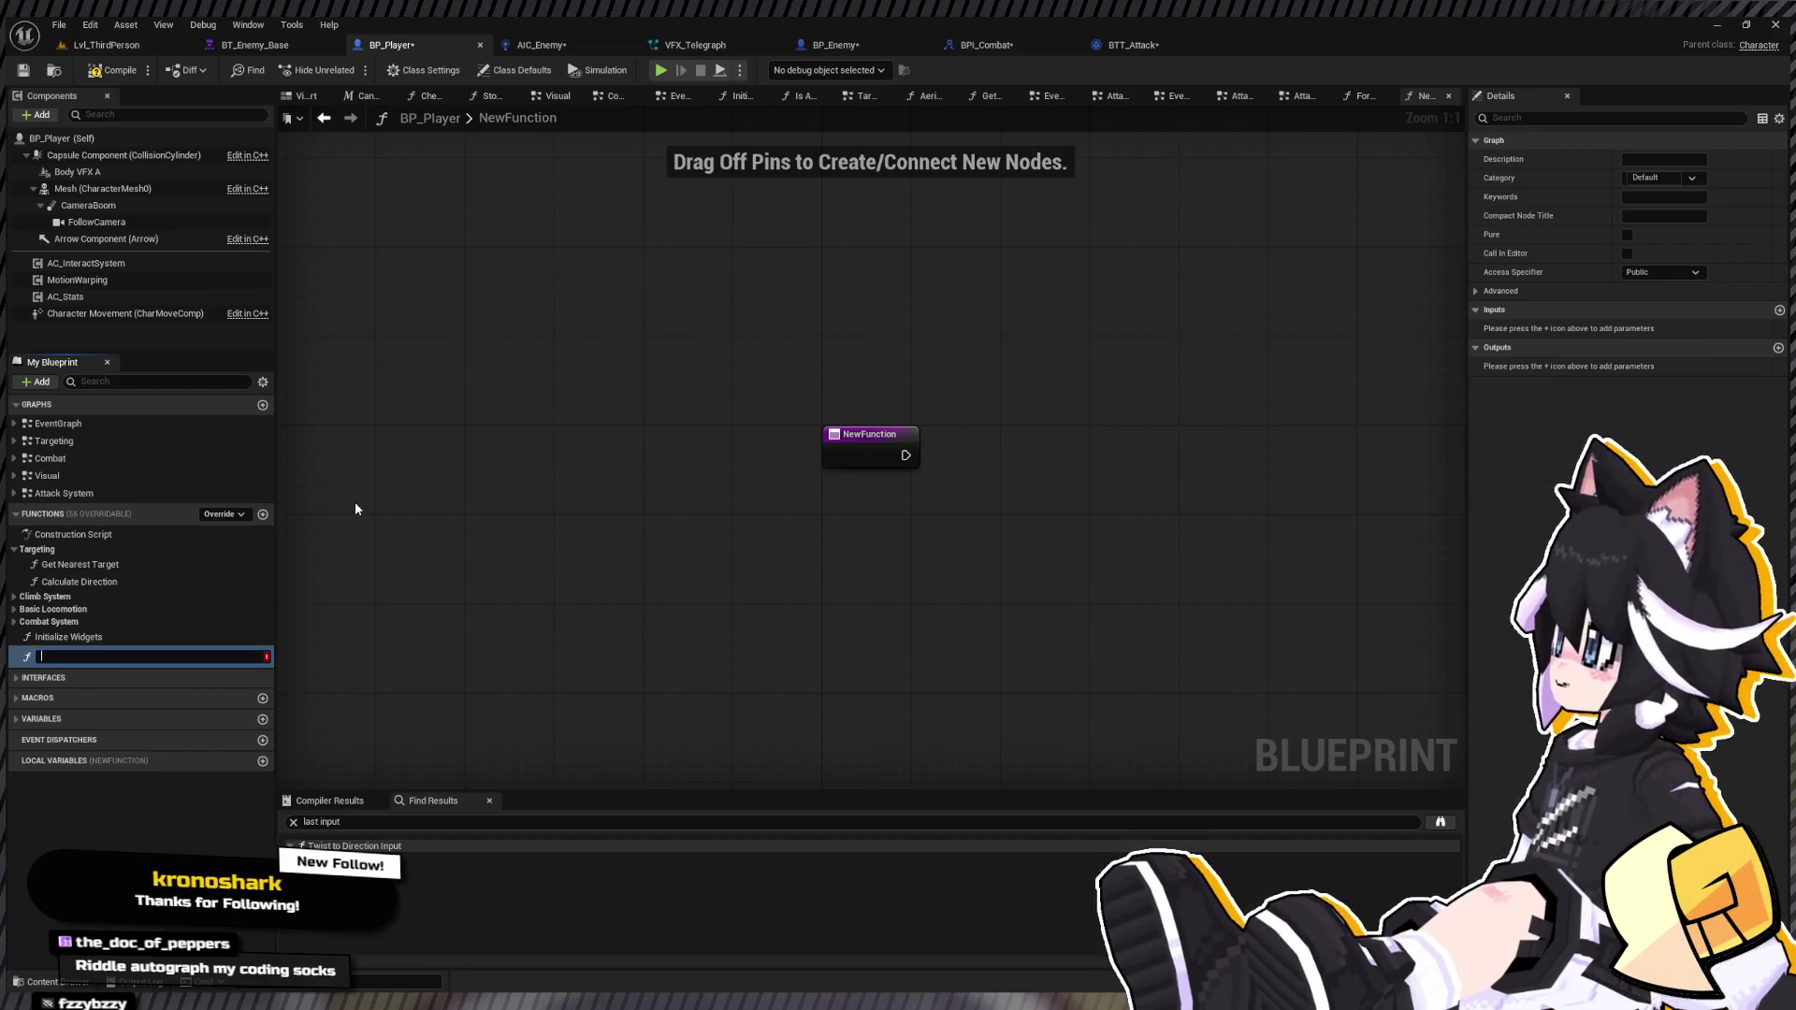
{"action": "type", "text": " to Attack "}
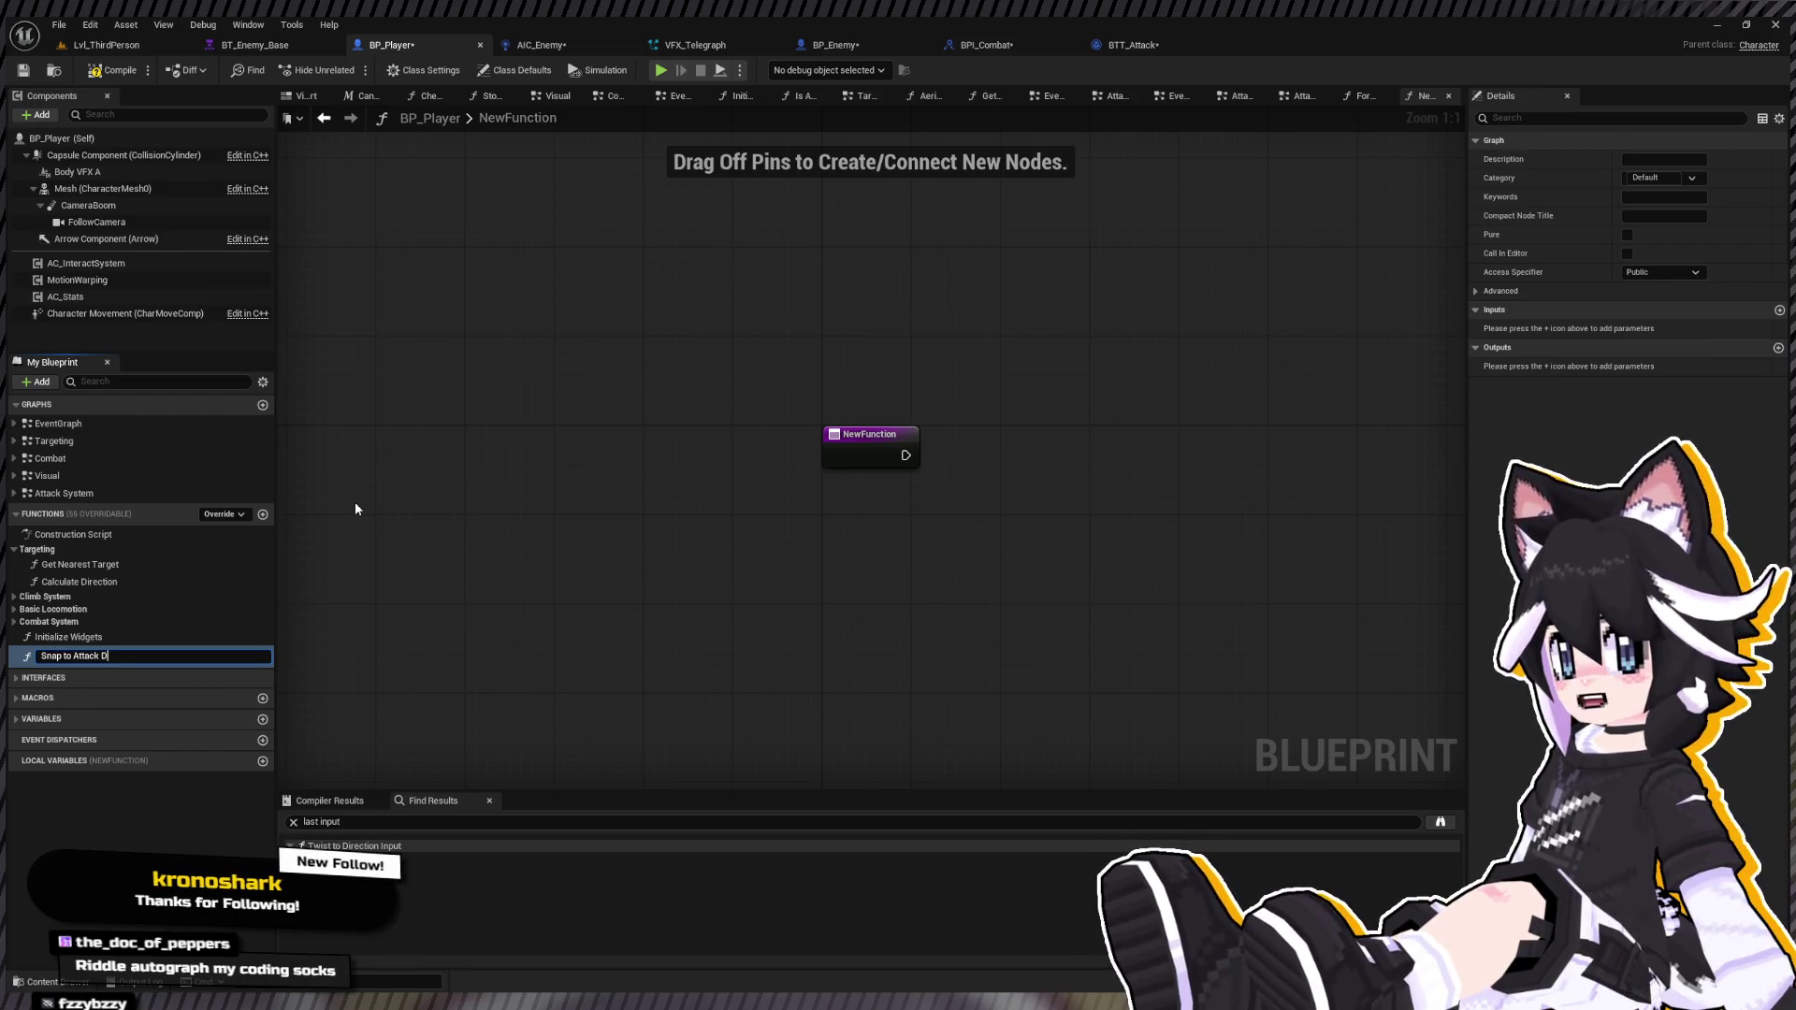
{"action": "type", "text": "Direction"}
{"action": "key", "text": "Return"}
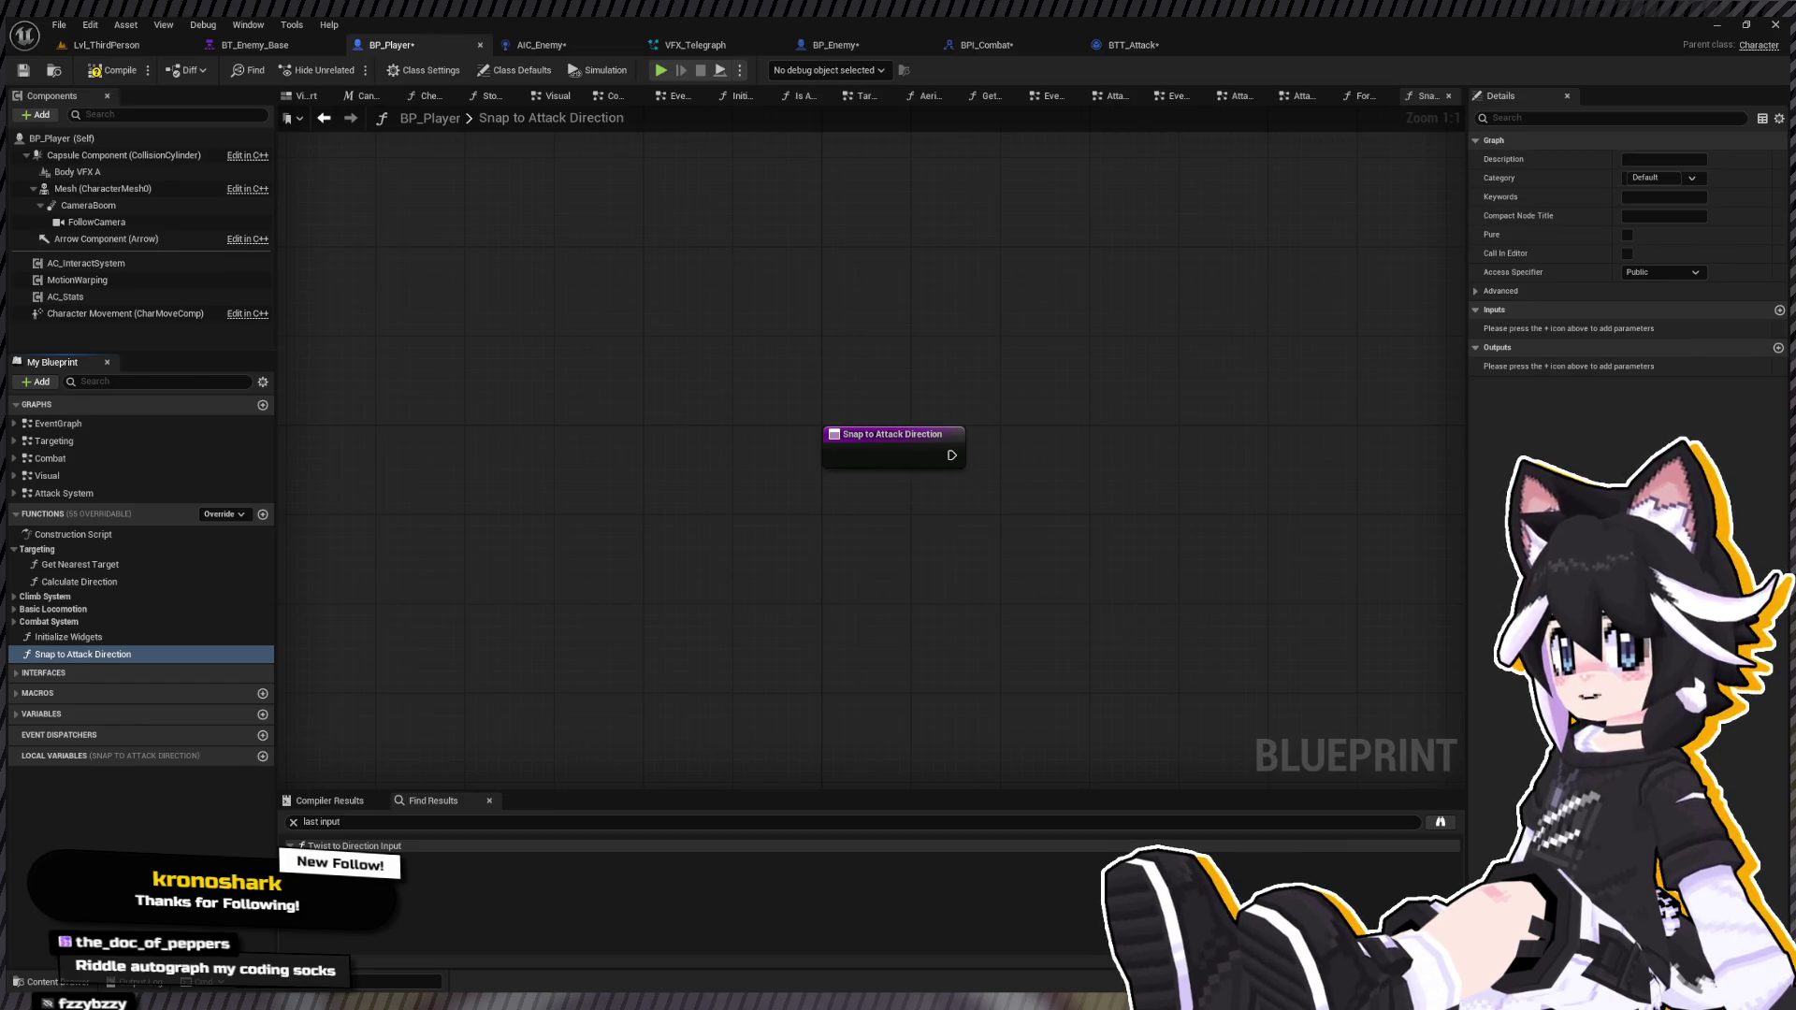
{"action": "left_click_drag", "start_coordinate": [767, 389], "coordinate": [421, 412]}
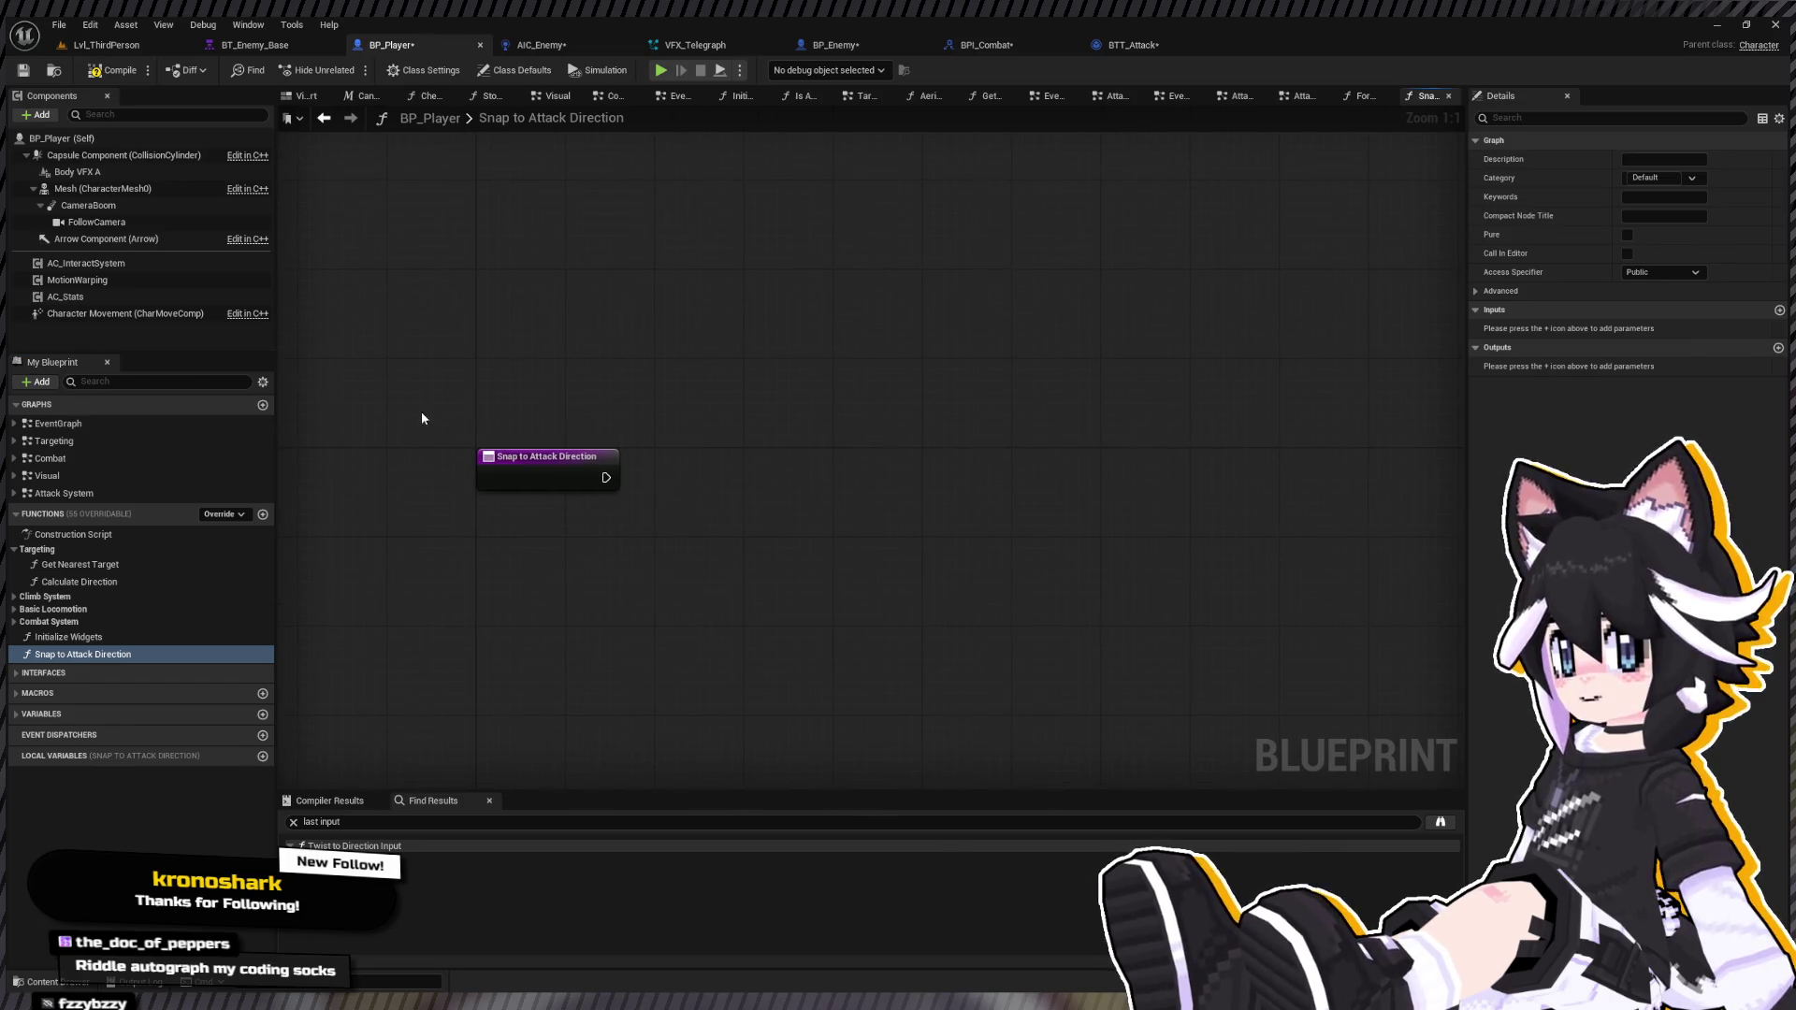
{"action": "left_click_drag", "start_coordinate": [844, 608], "coordinate": [910, 639]}
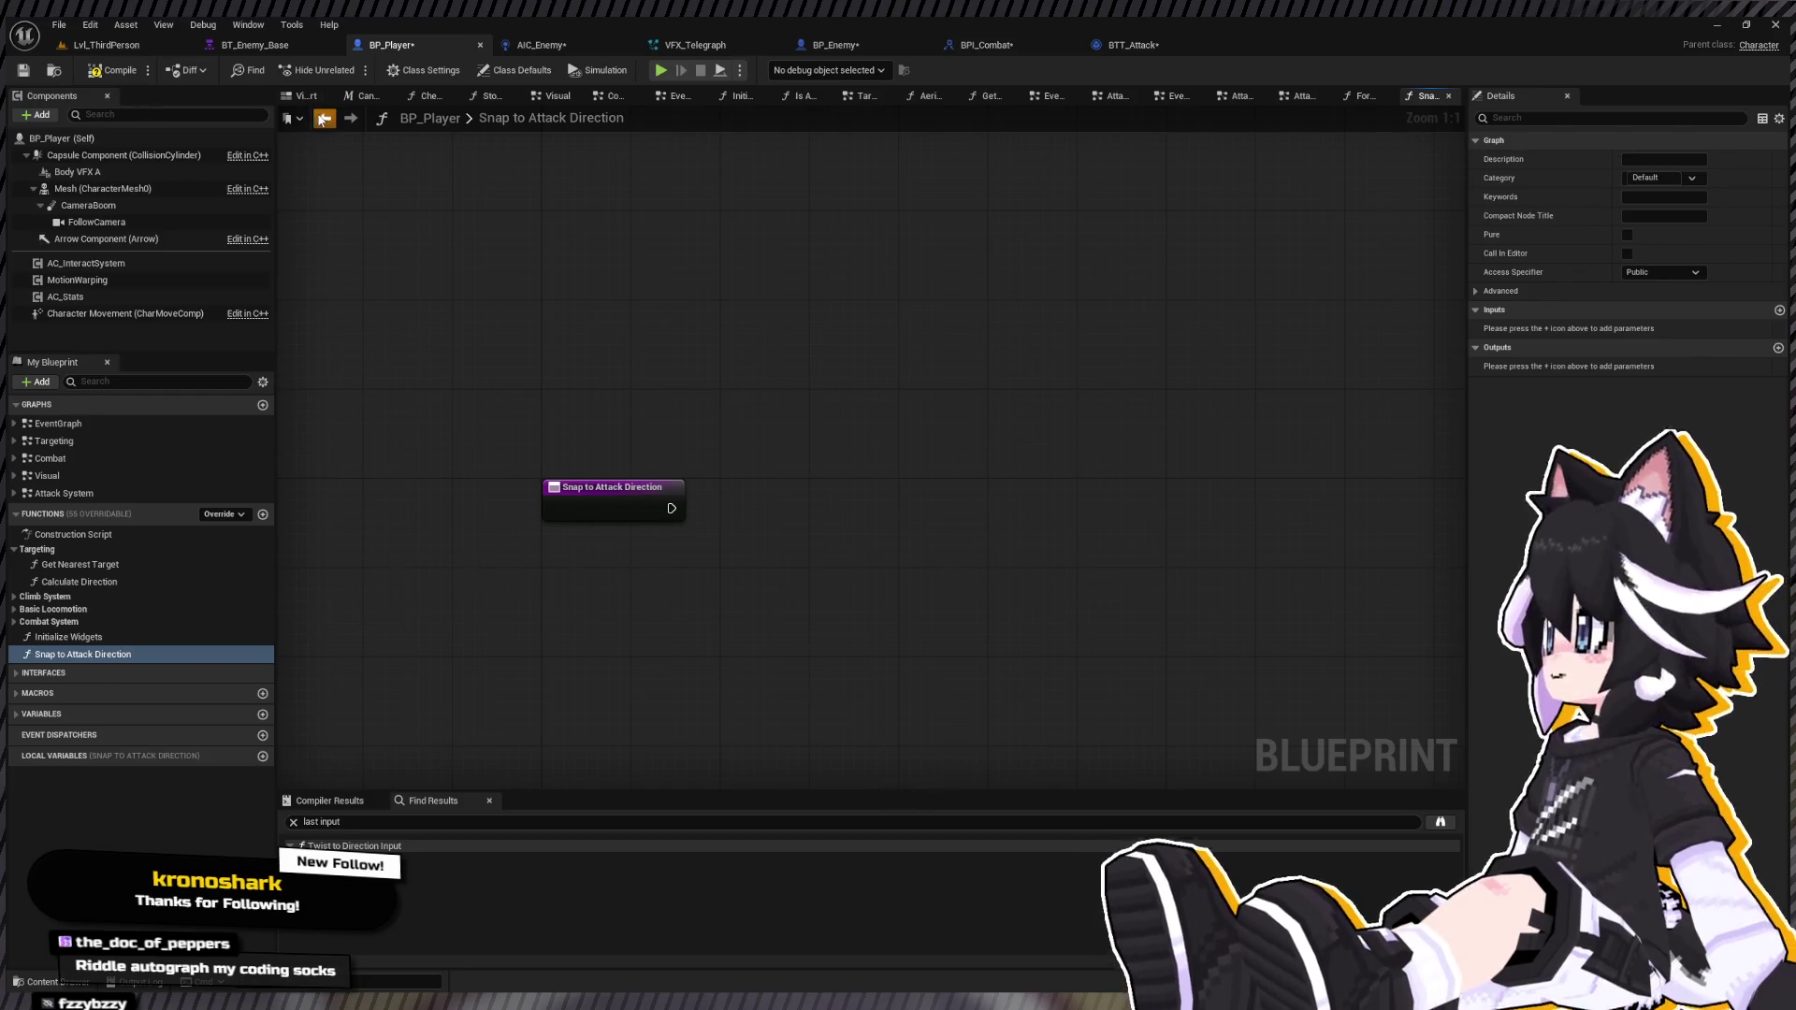
Step: Paste the Force Input Direction call into Snap to Attack Direction, right of its entry node
{"action": "left_click", "coordinate": [348, 120]}
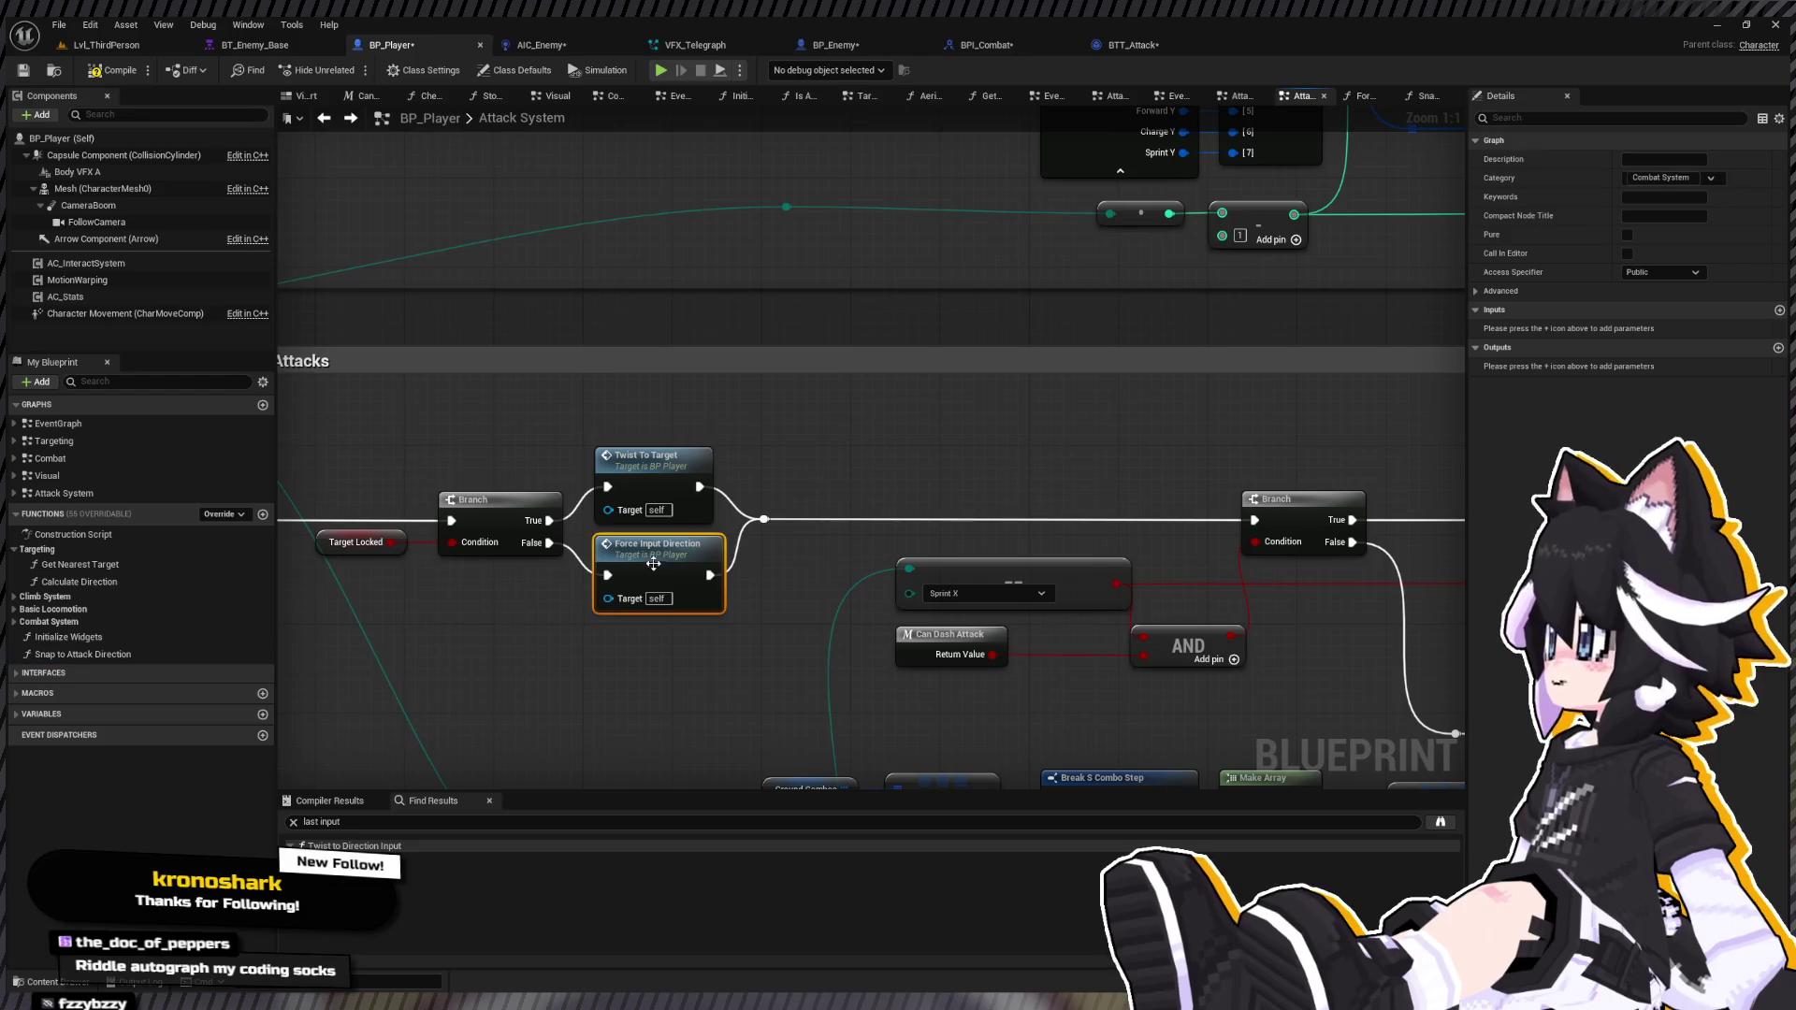
{"action": "left_click", "coordinate": [347, 121]}
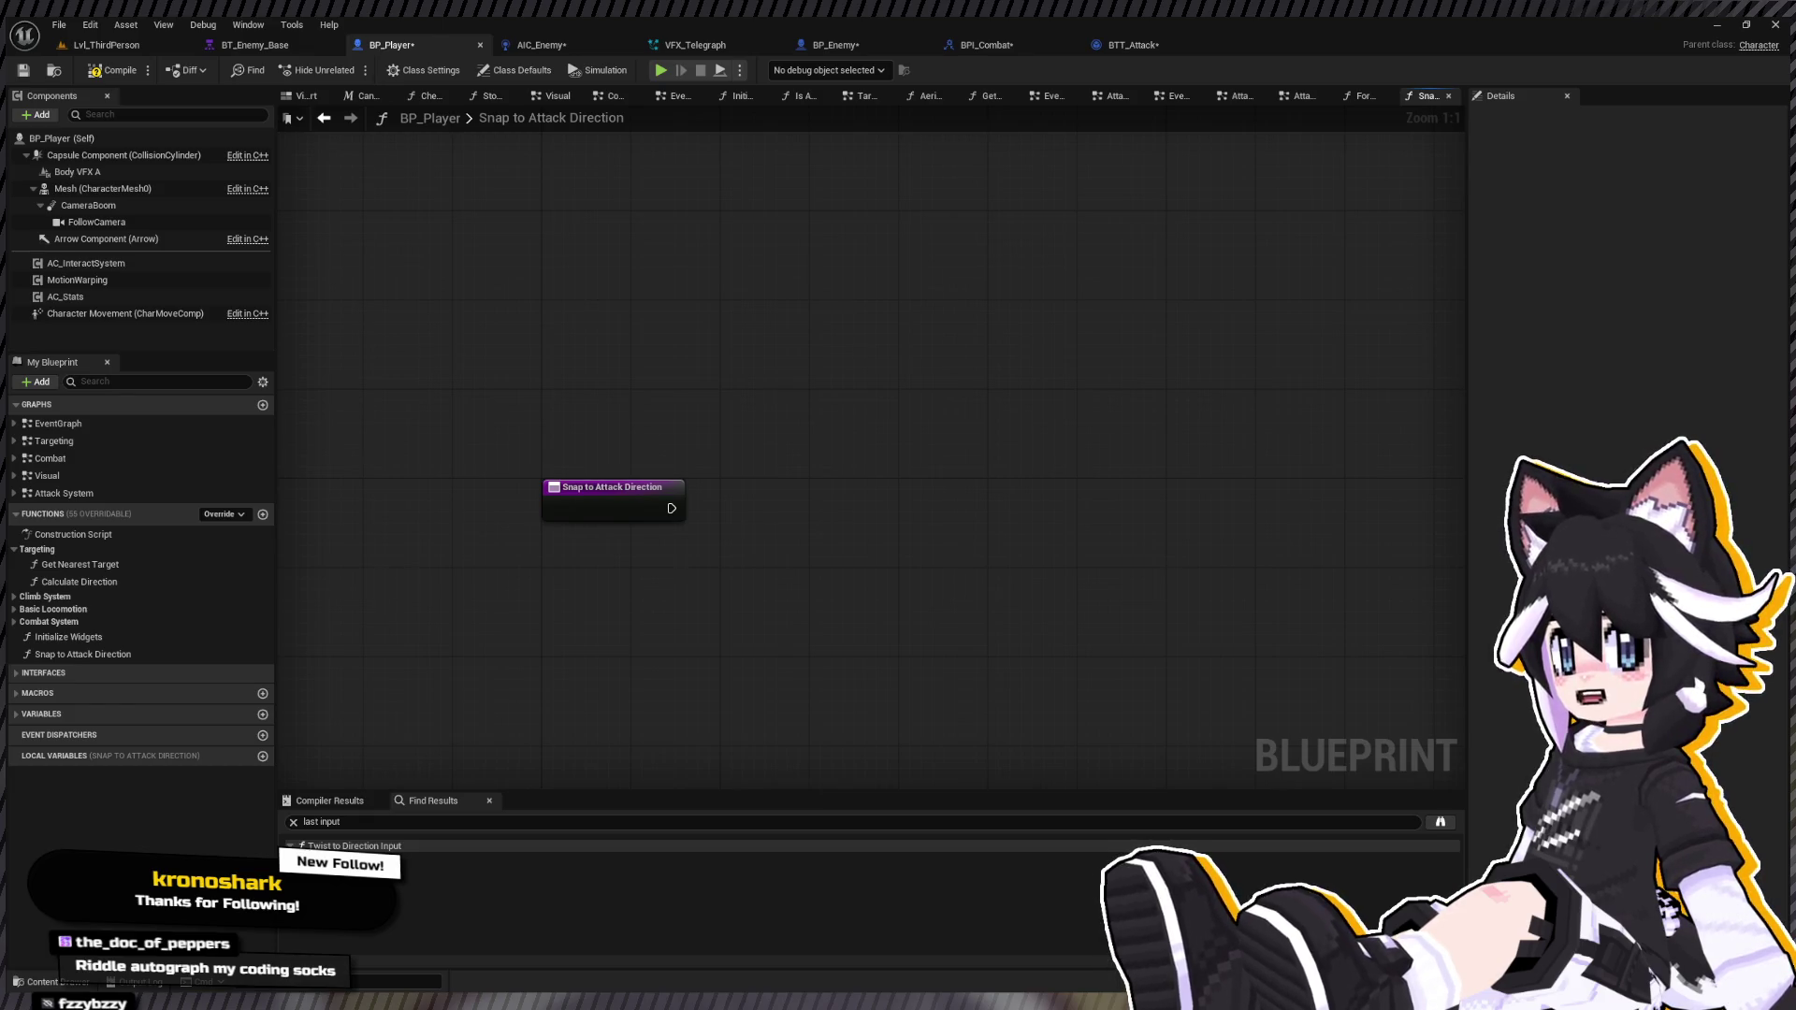
{"action": "left_click_drag", "start_coordinate": [513, 434], "coordinate": [455, 405]}
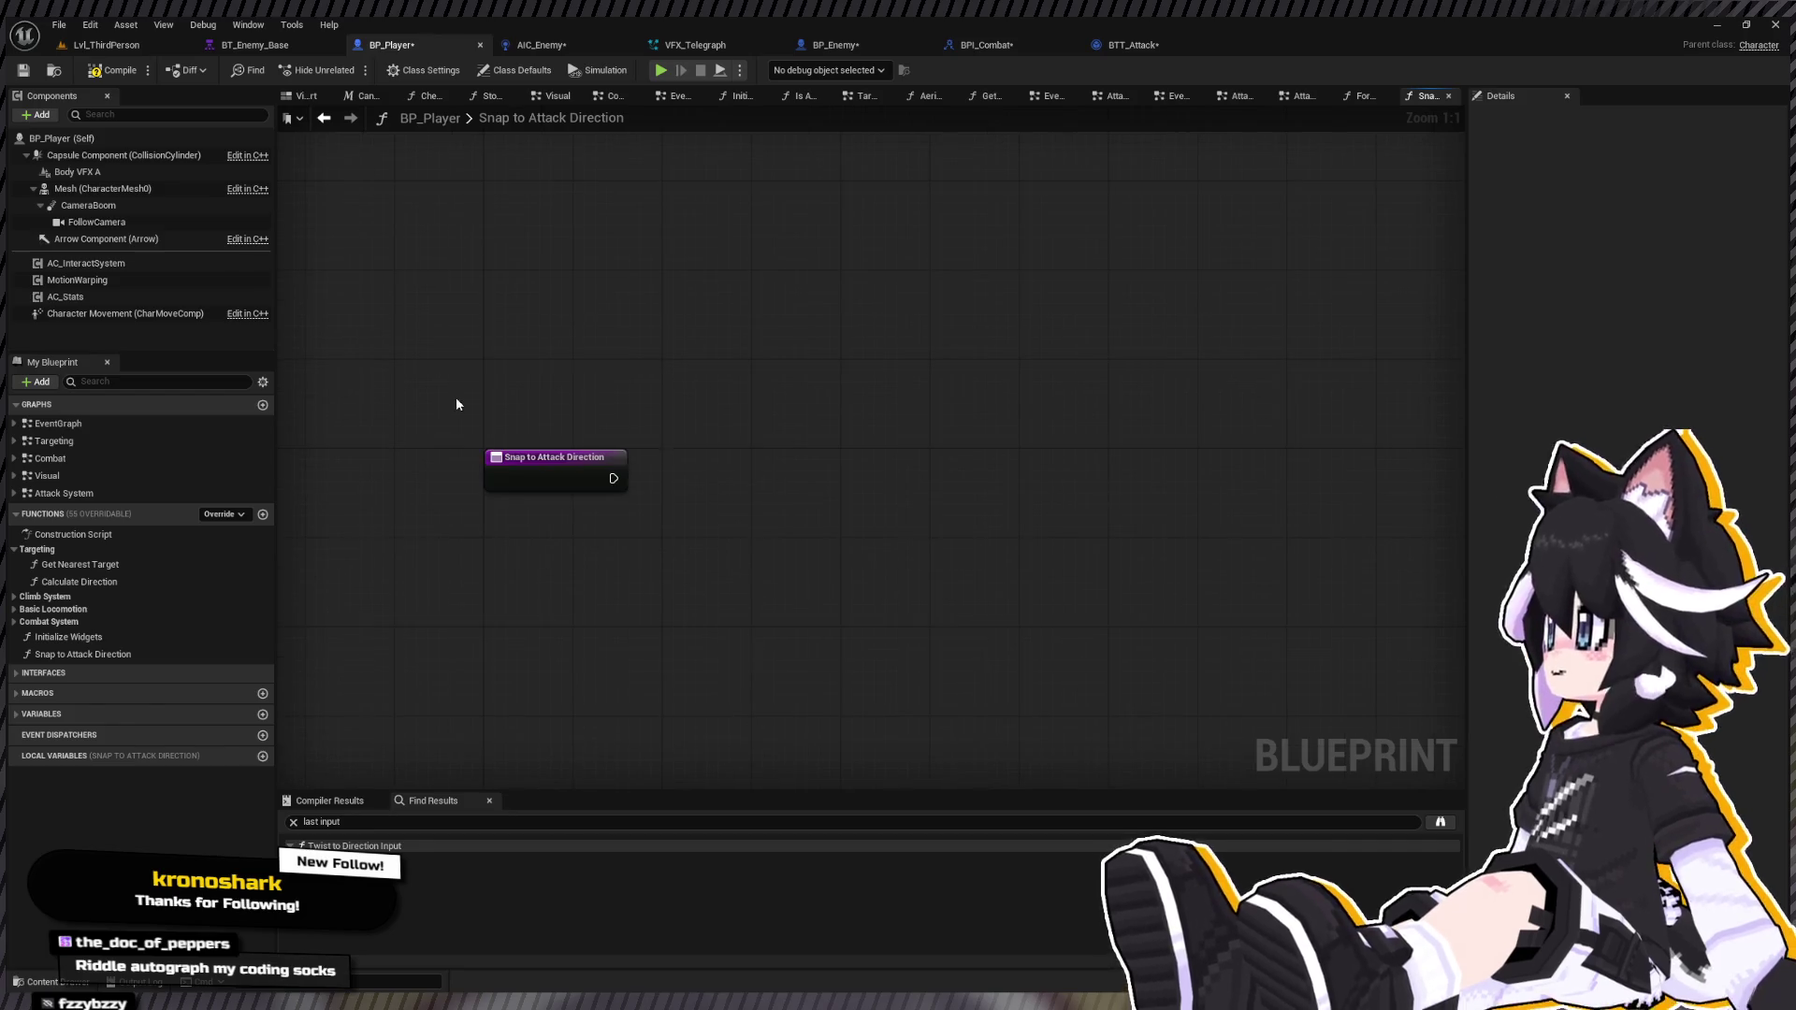
{"action": "mouse_move", "coordinate": [594, 449]}
{"action": "left_mouse_down"}
{"action": "mouse_move", "coordinate": [644, 550]}
{"action": "mouse_move", "coordinate": [784, 556]}
{"action": "left_mouse_up"}
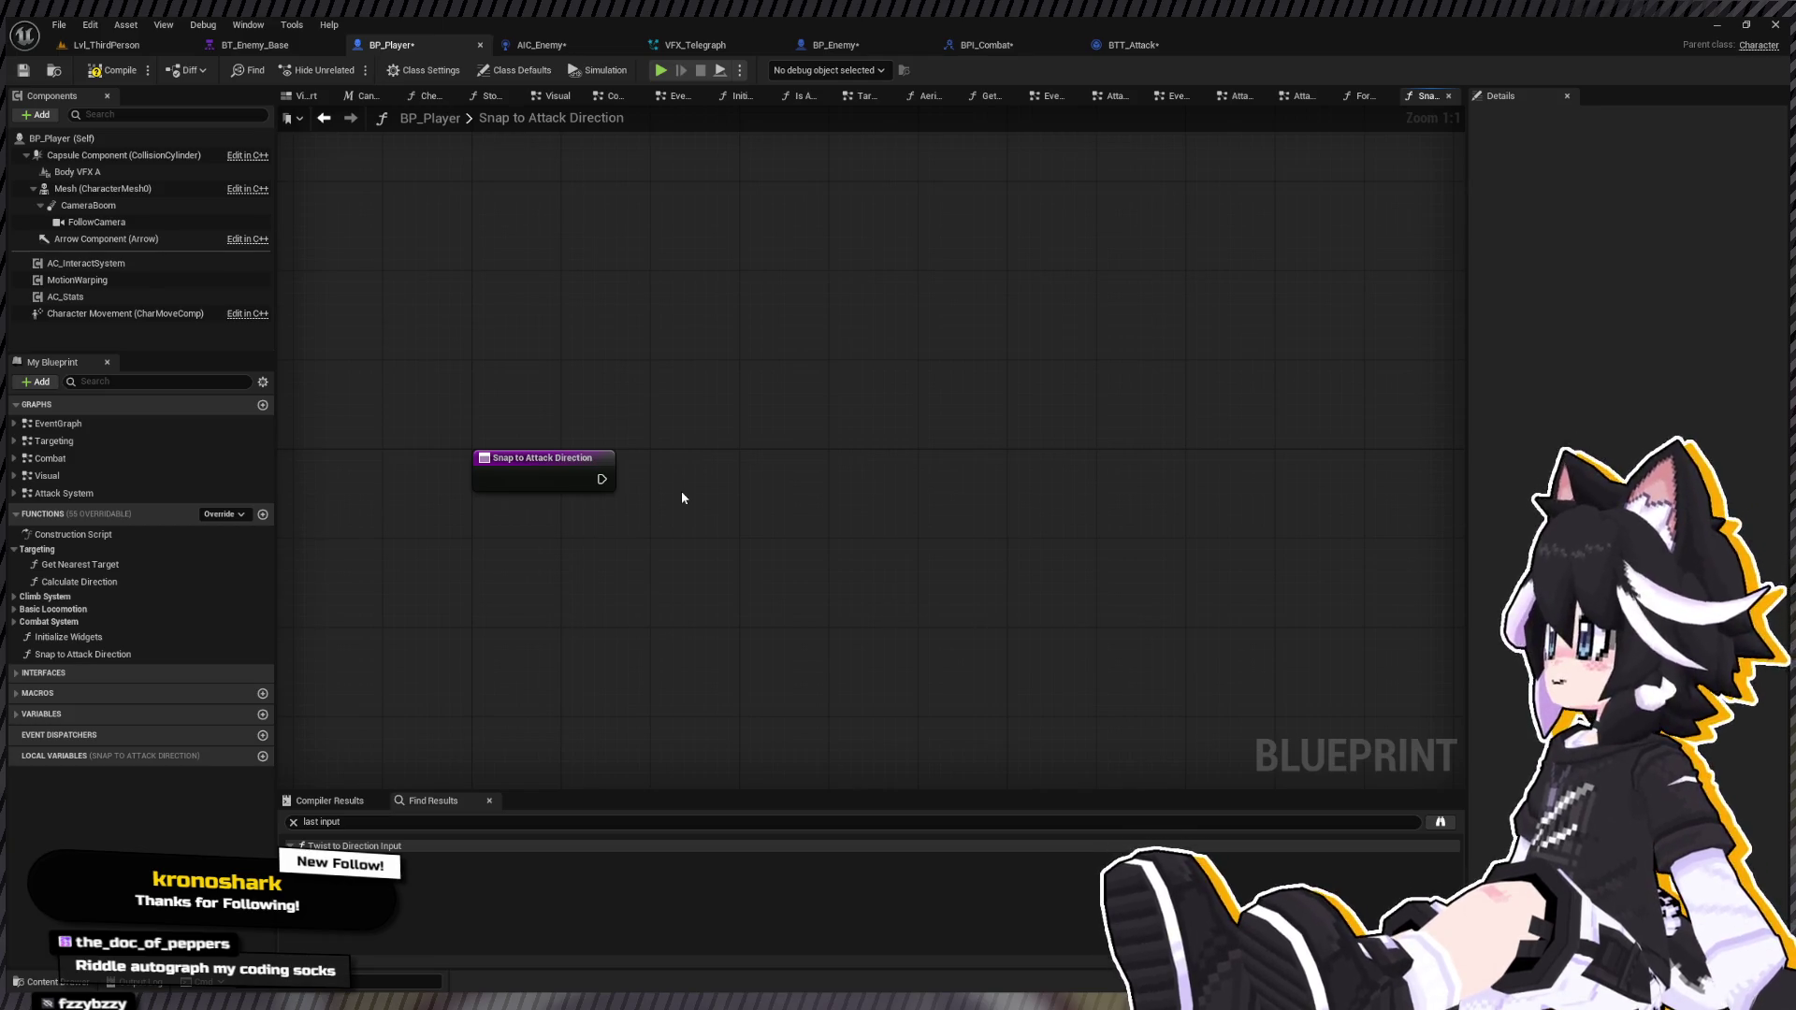
{"action": "key", "text": "ctrl+v"}
{"action": "mouse_move", "coordinate": [682, 540]}
{"action": "left_mouse_down"}
{"action": "mouse_move", "coordinate": [926, 507]}
{"action": "mouse_move", "coordinate": [861, 506]}
{"action": "mouse_move", "coordinate": [1026, 537]}
{"action": "left_mouse_up"}
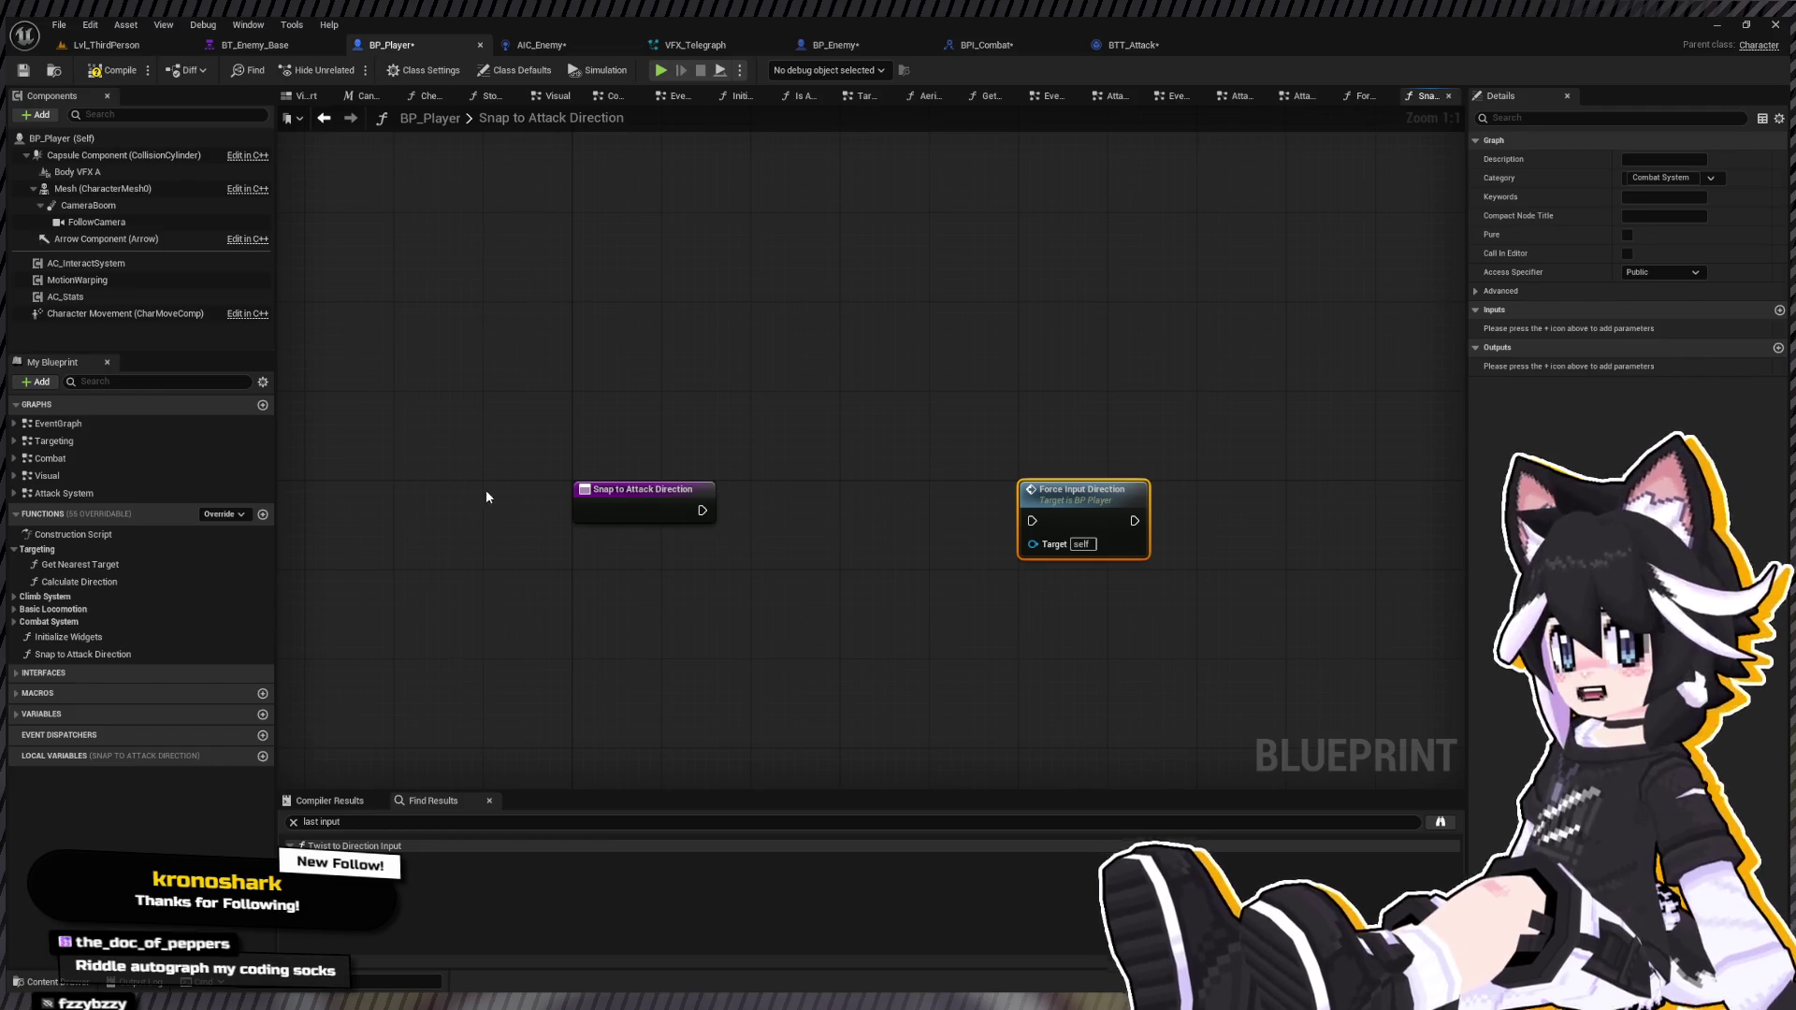
{"action": "double_click", "coordinate": [115, 493]}
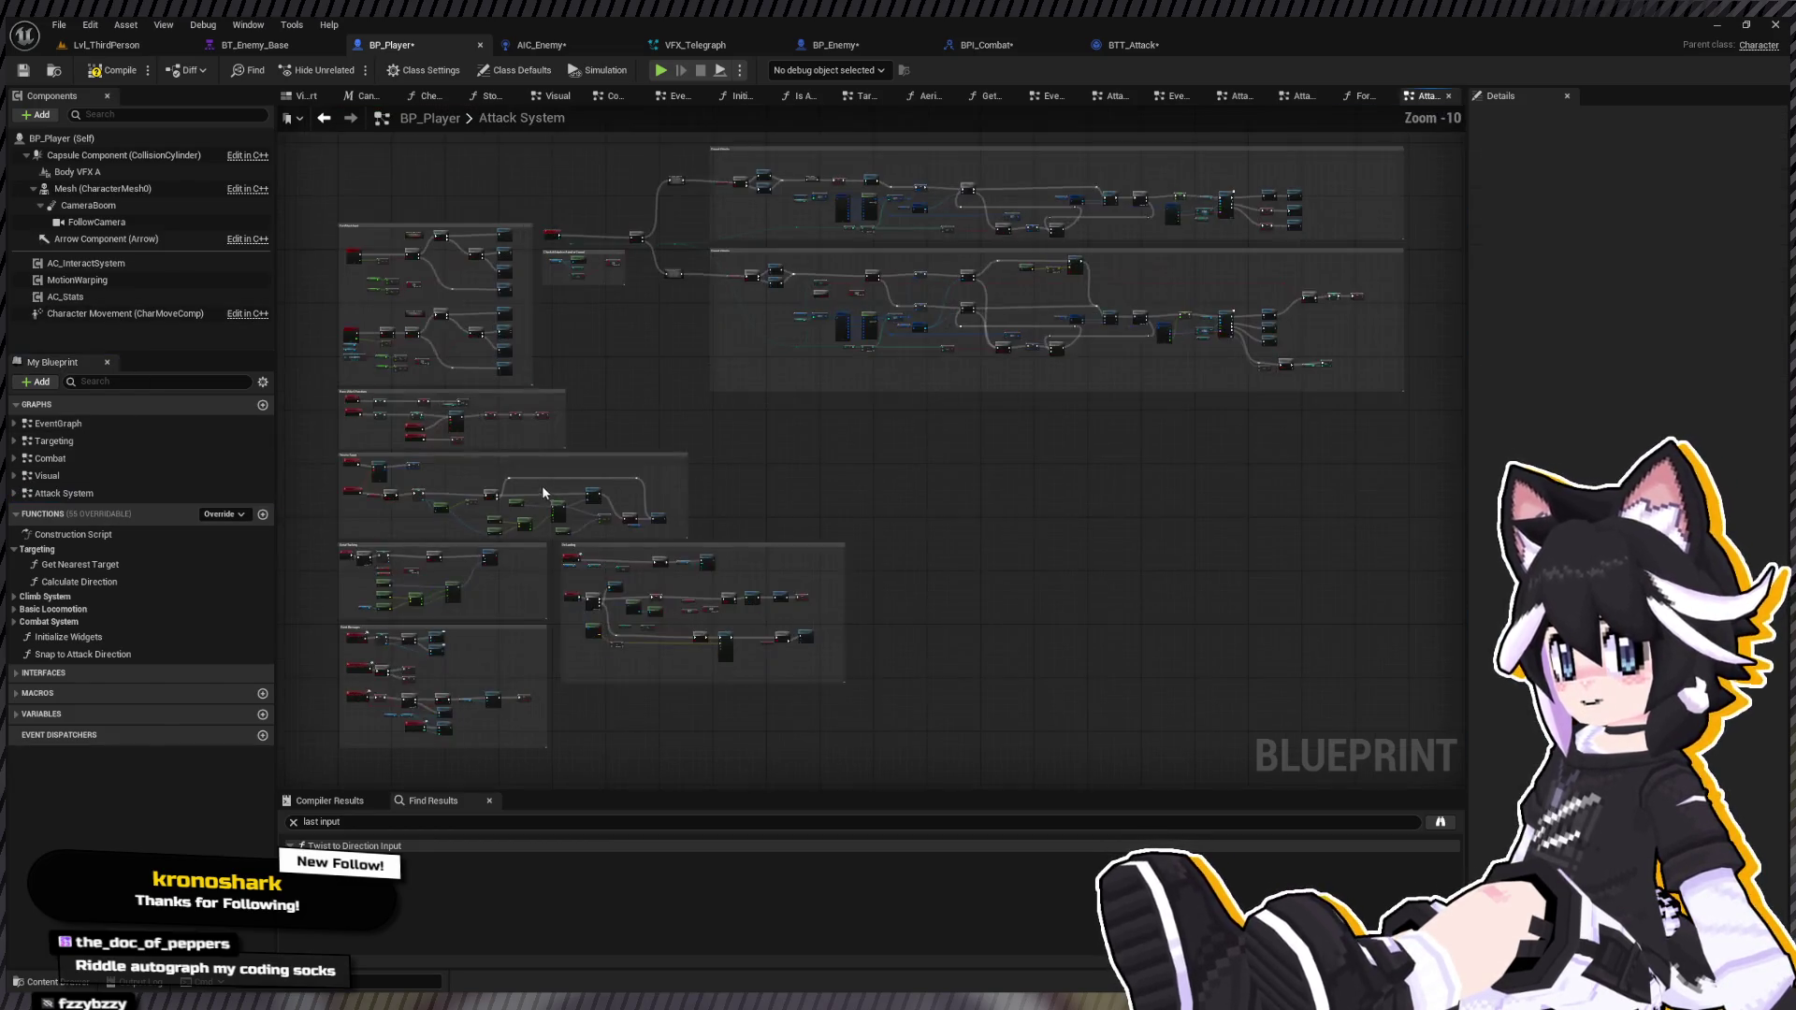
Step: Name the collapsed direction-check macro 'Is Inputting Direction' and place it beside the Branch
{"action": "scroll", "coordinate": [545, 493], "scroll_direction": "up", "scroll_amount": 9}
{"action": "mouse_move", "coordinate": [644, 386]}
{"action": "left_mouse_down"}
{"action": "mouse_move", "coordinate": [934, 522]}
{"action": "mouse_move", "coordinate": [679, 585]}
{"action": "left_mouse_up"}
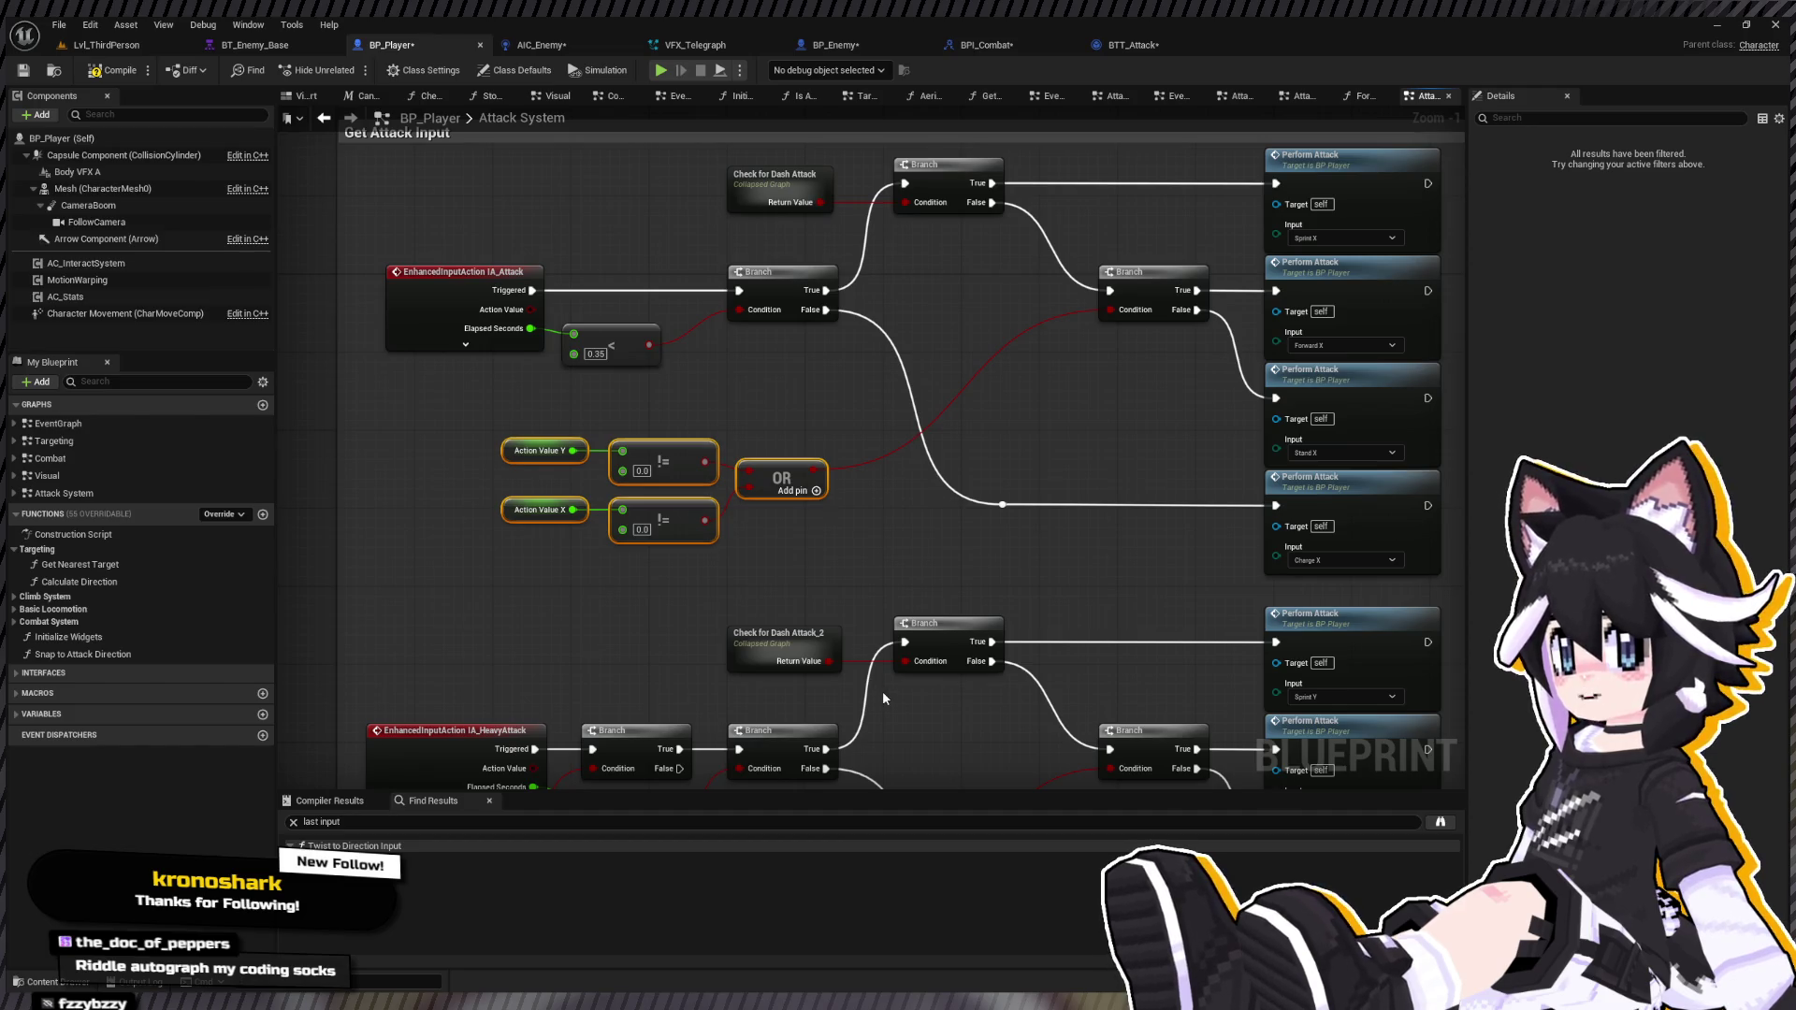
{"action": "type", "text": "Is"}
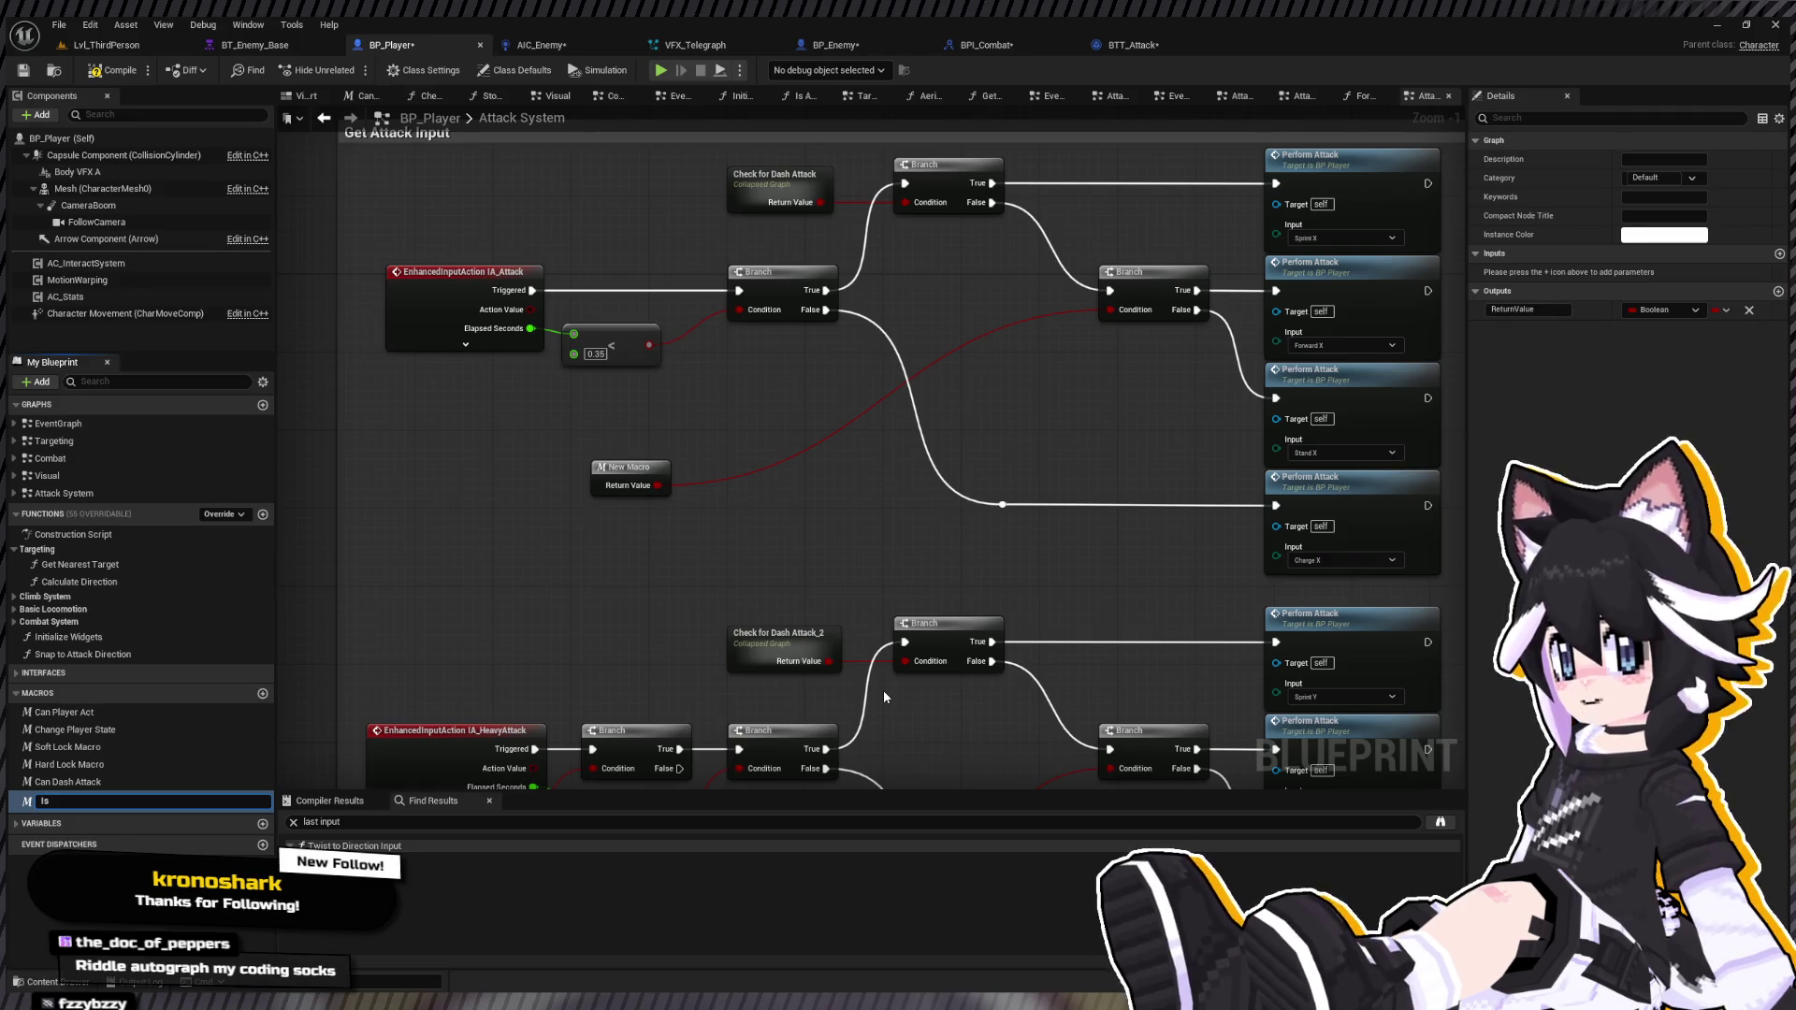
{"action": "type", "text": " Mnputting"}
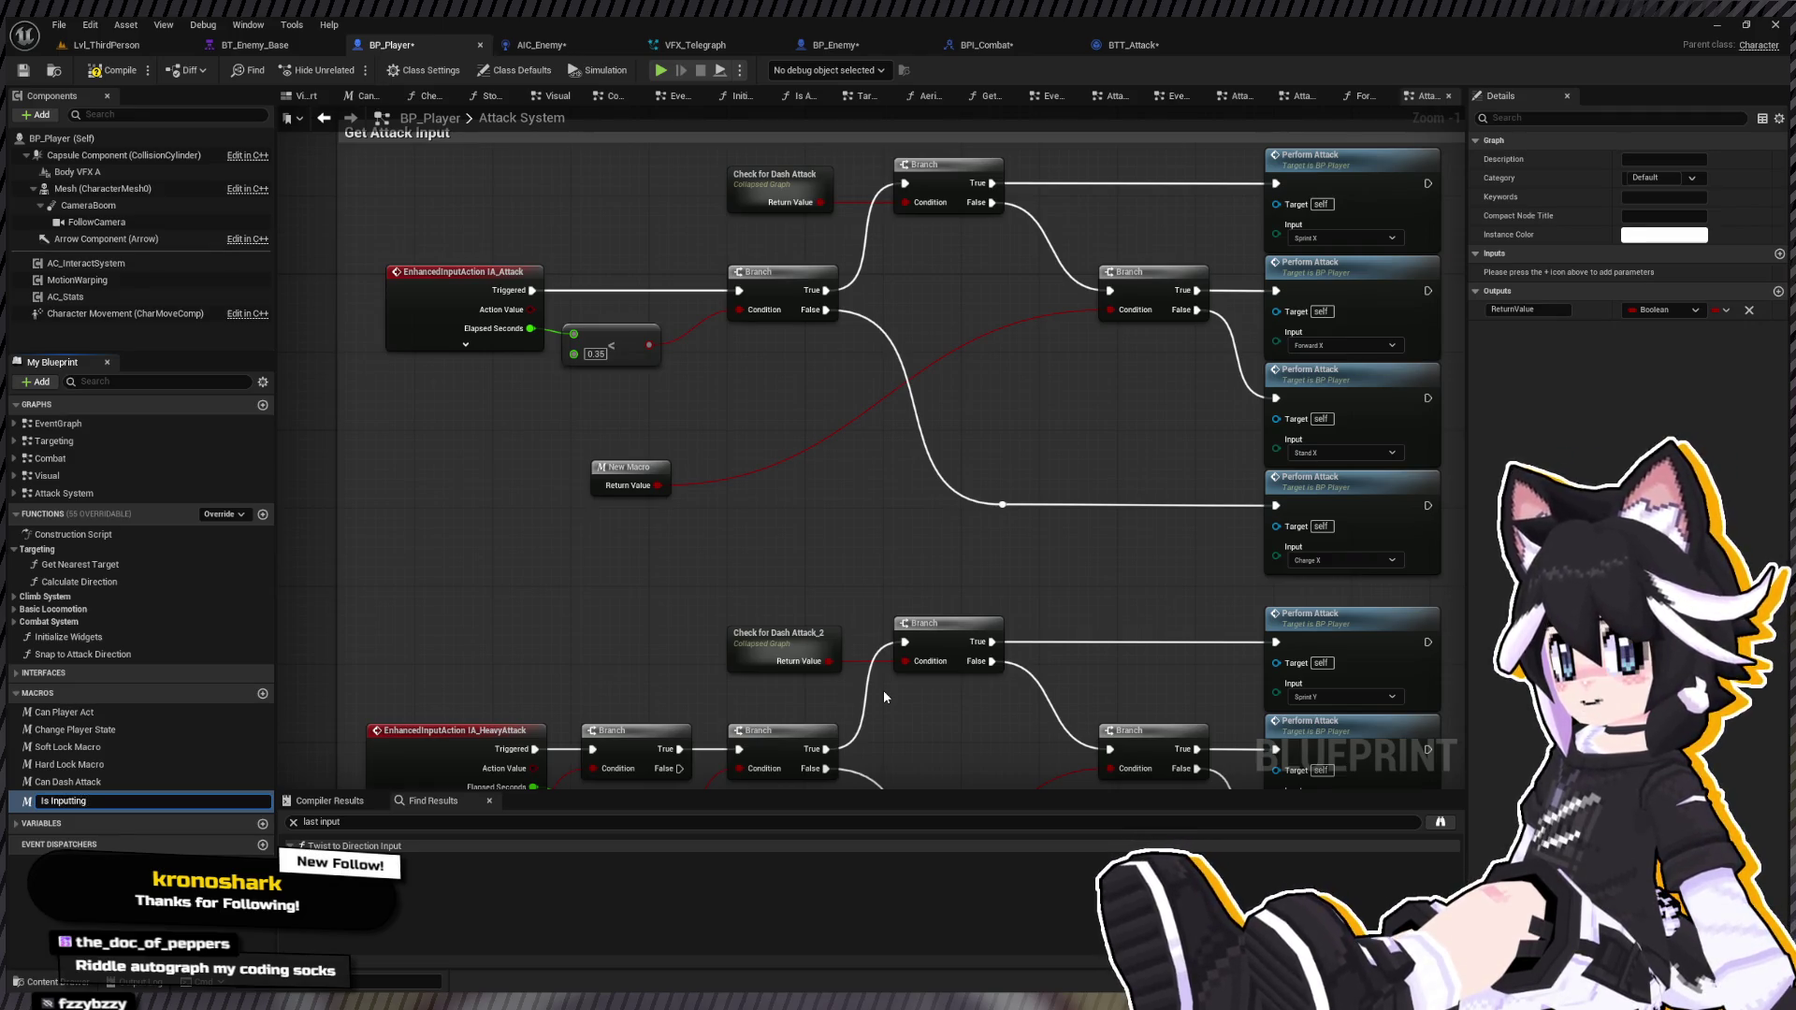
{"action": "type", "text": " Direction"}
{"action": "key", "text": "Return"}
{"action": "left_click_drag", "start_coordinate": [635, 482], "coordinate": [782, 355]}
Step: Feed a pasted Is Inputting Direction node into the heavy attack Branch, deleting the old OR check
{"action": "scroll", "coordinate": [700, 348], "scroll_direction": "down", "scroll_amount": 1}
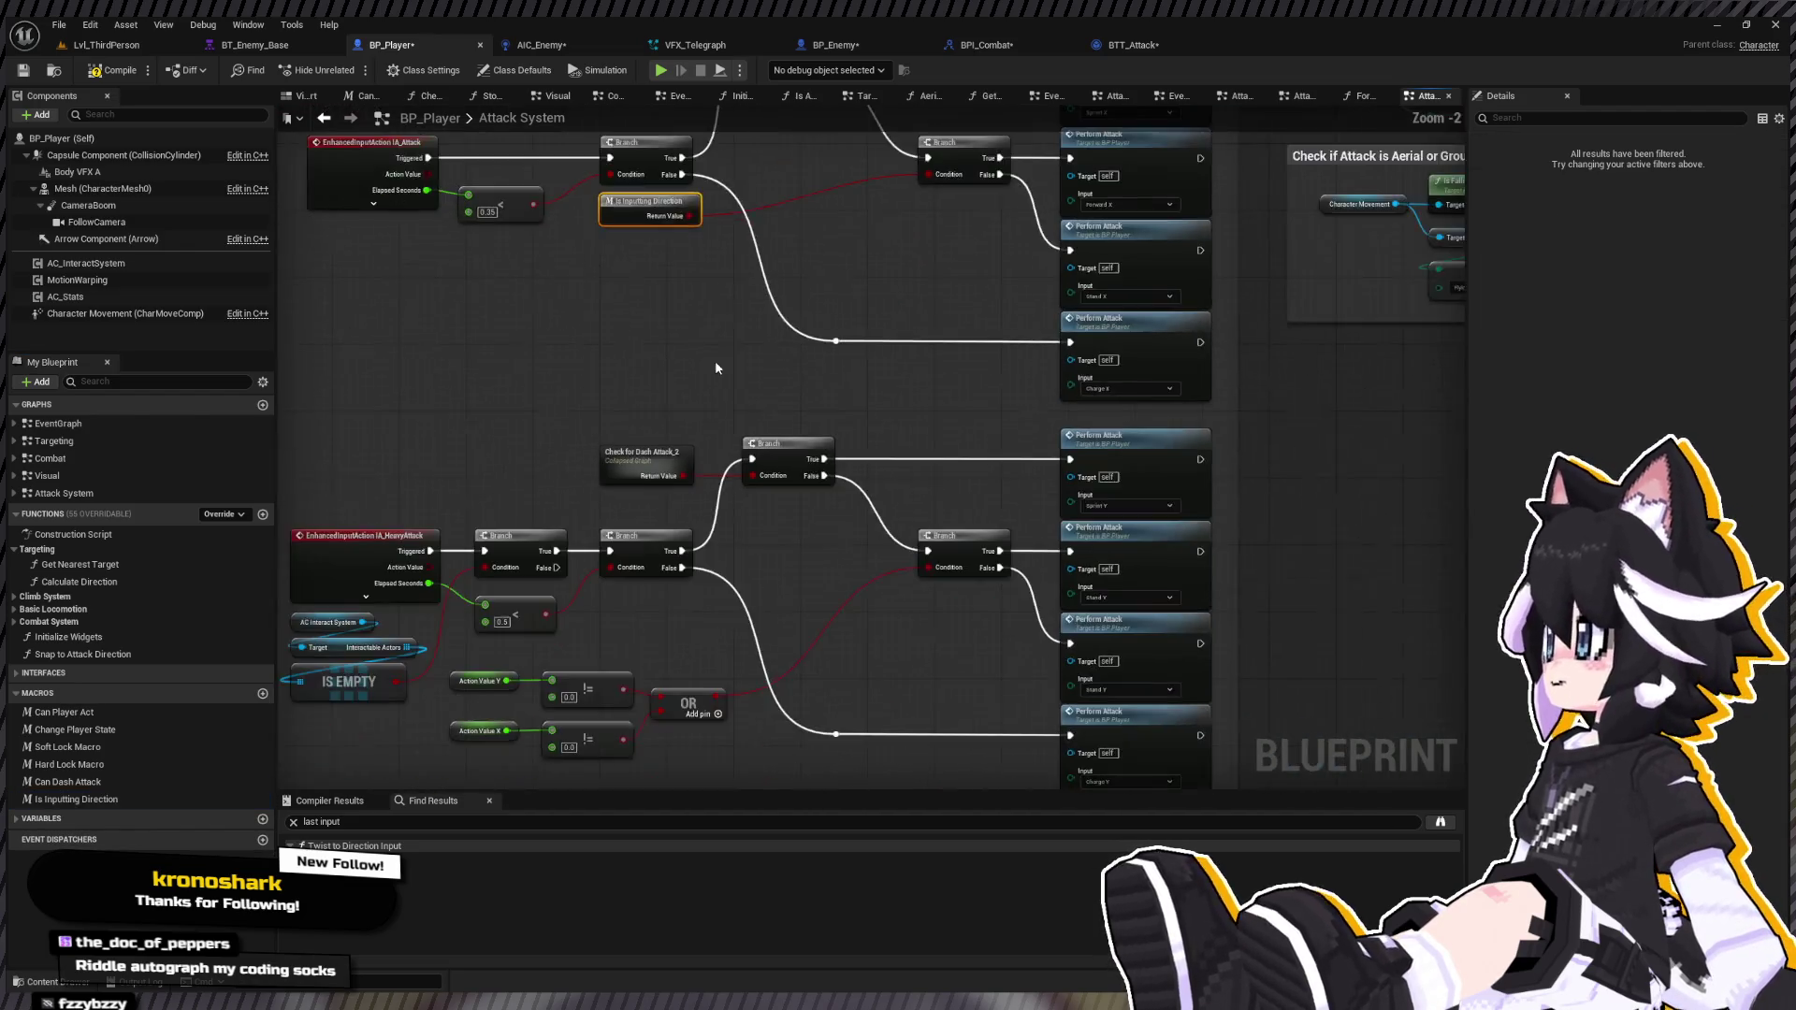
{"action": "key", "text": "ctrl+v"}
{"action": "left_click_drag", "start_coordinate": [741, 537], "coordinate": [962, 487]}
{"action": "left_click_drag", "start_coordinate": [573, 678], "coordinate": [767, 588]}
{"action": "key", "text": "Delete"}
{"action": "left_click_drag", "start_coordinate": [685, 532], "coordinate": [668, 524]}
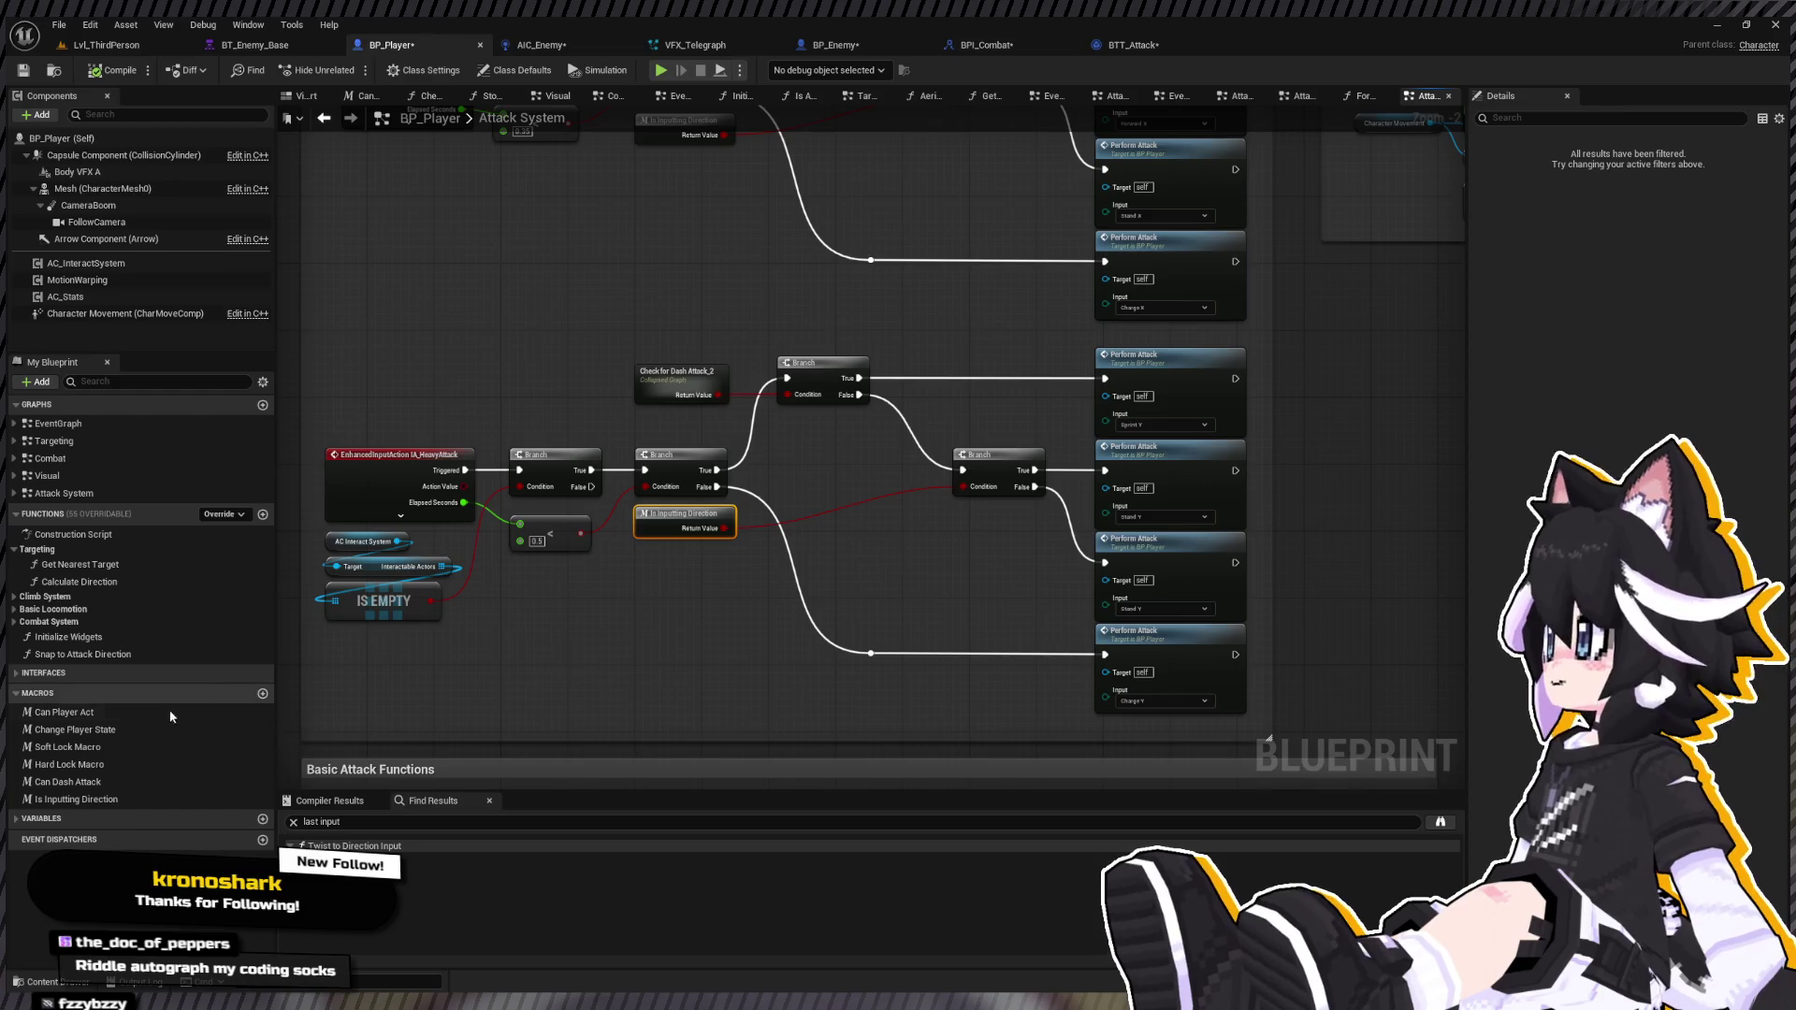
{"action": "double_click", "coordinate": [132, 800]}
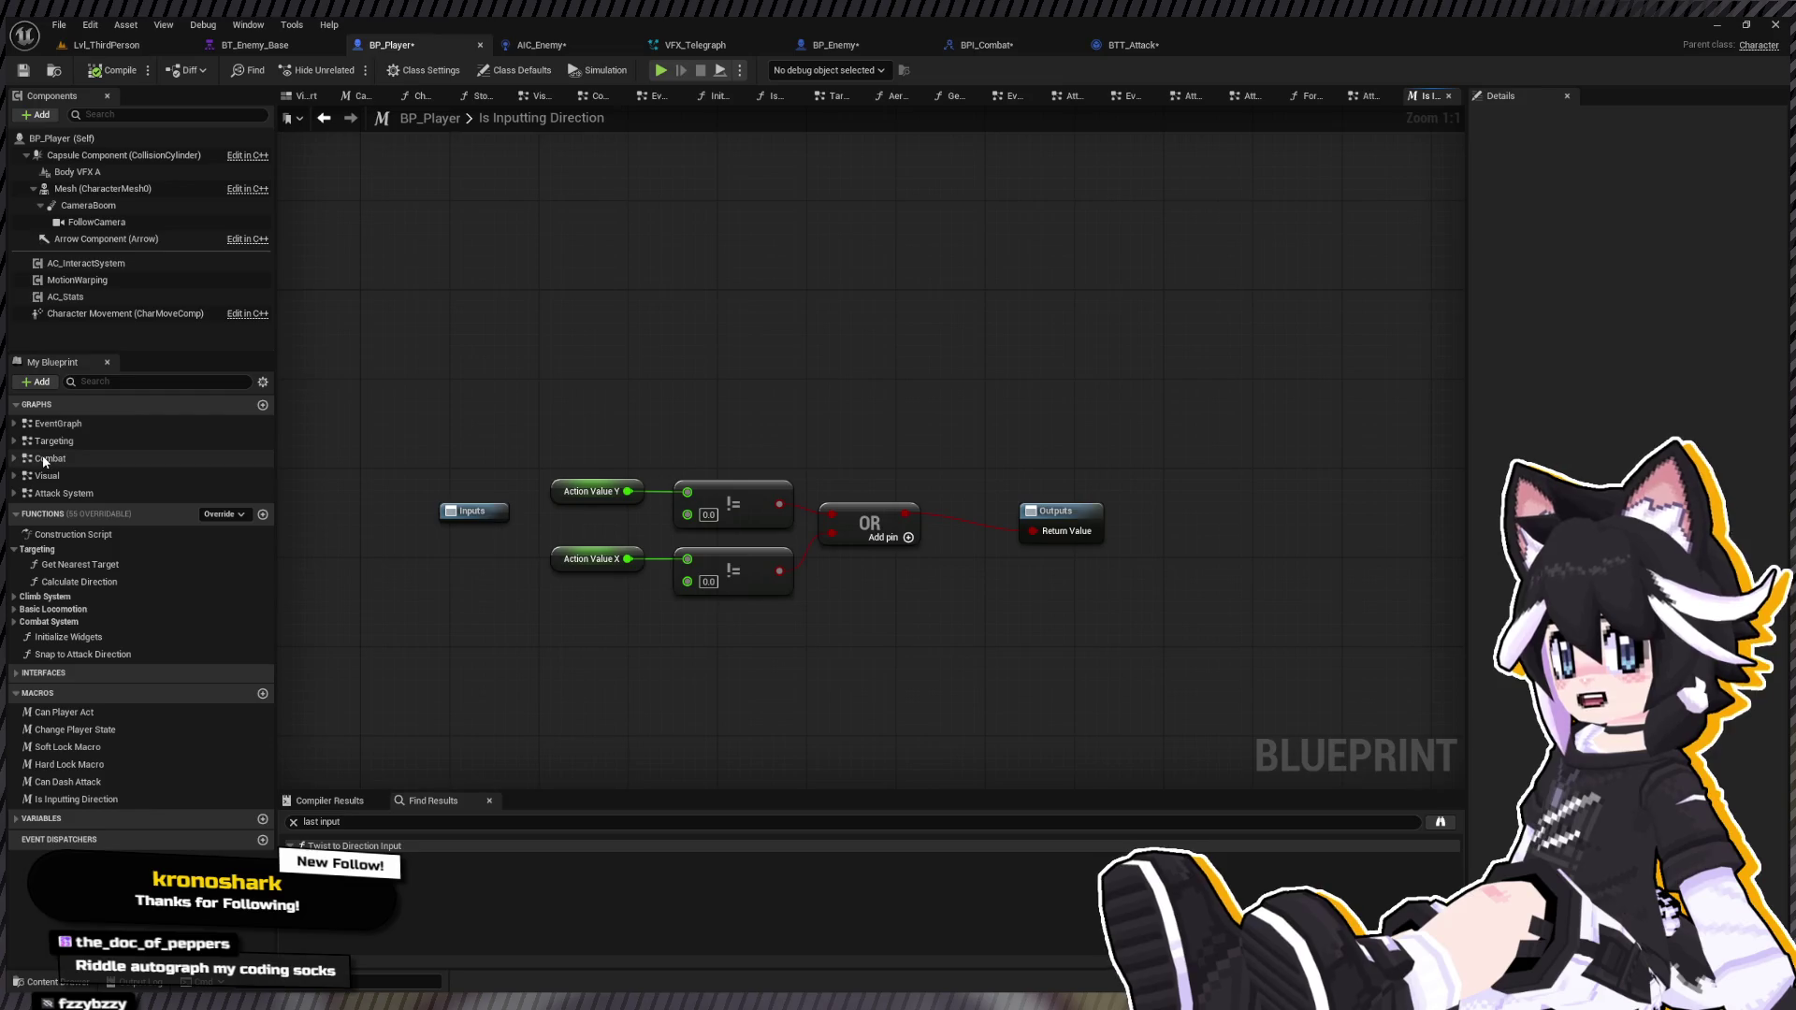
{"action": "double_click", "coordinate": [62, 655]}
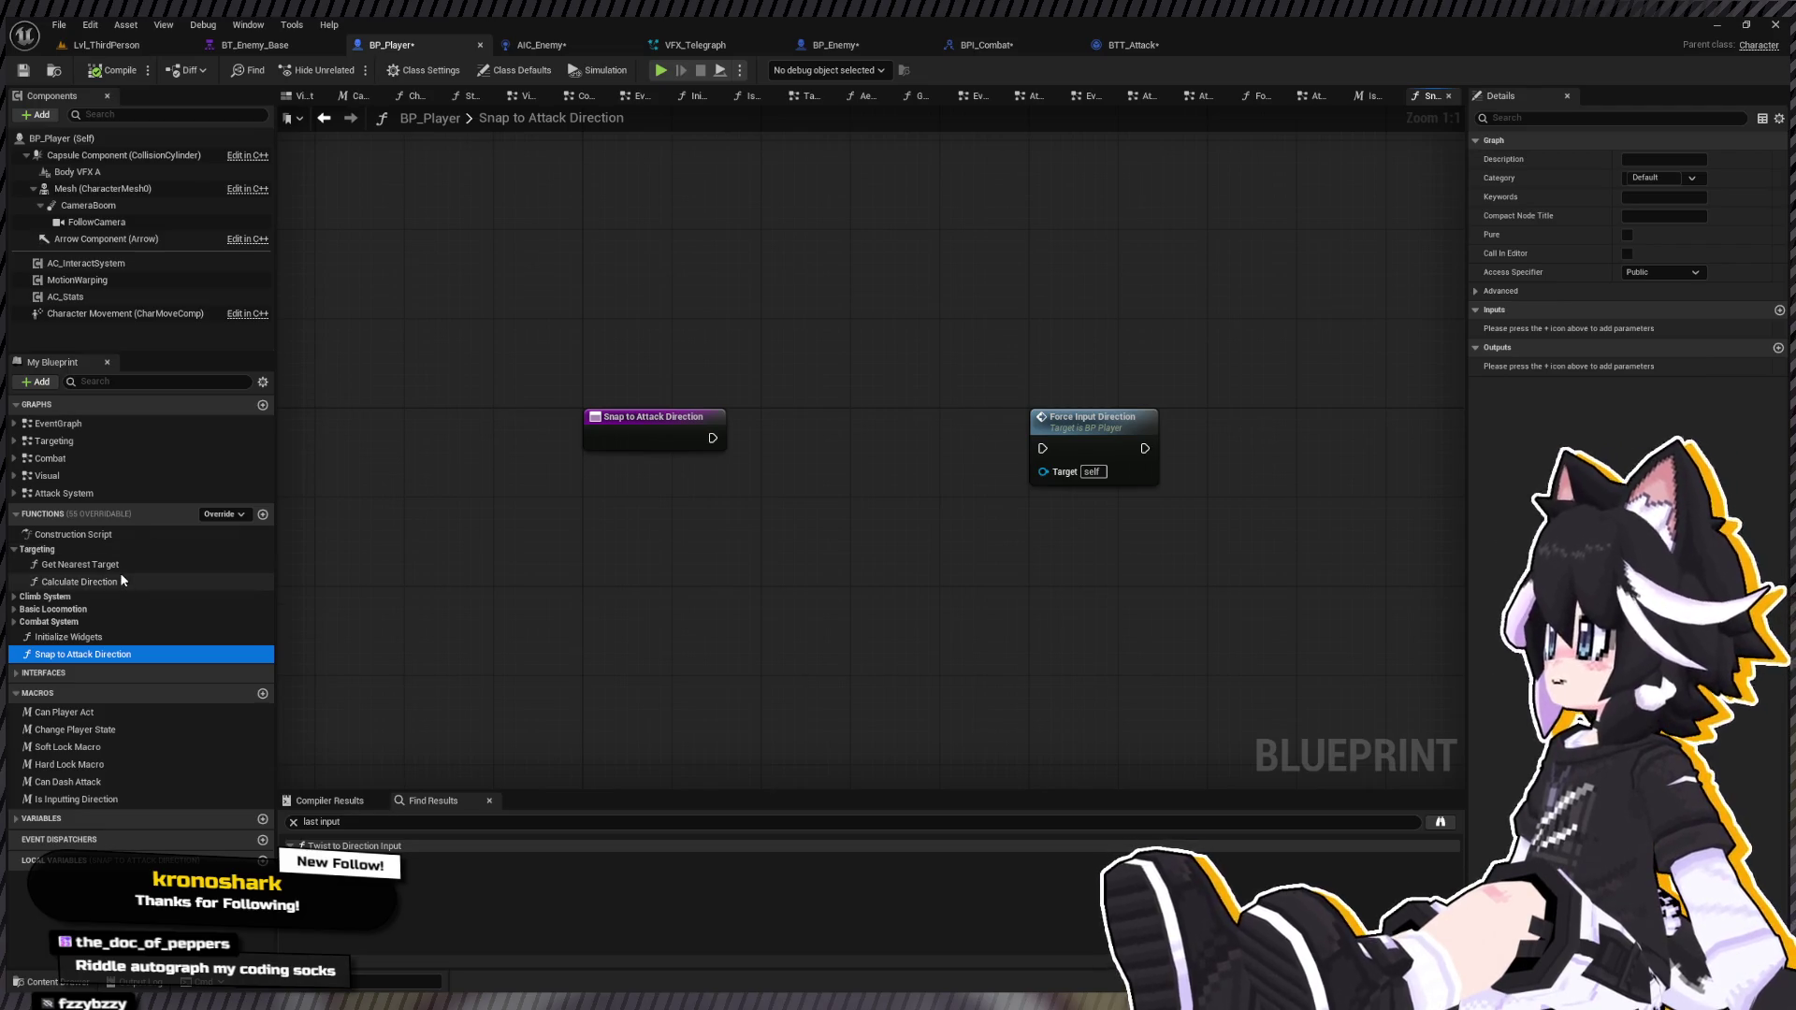
Step: In Snap to Attack Direction, add a Branch driven by Is Inputting Direction
{"action": "double_click", "coordinate": [56, 424]}
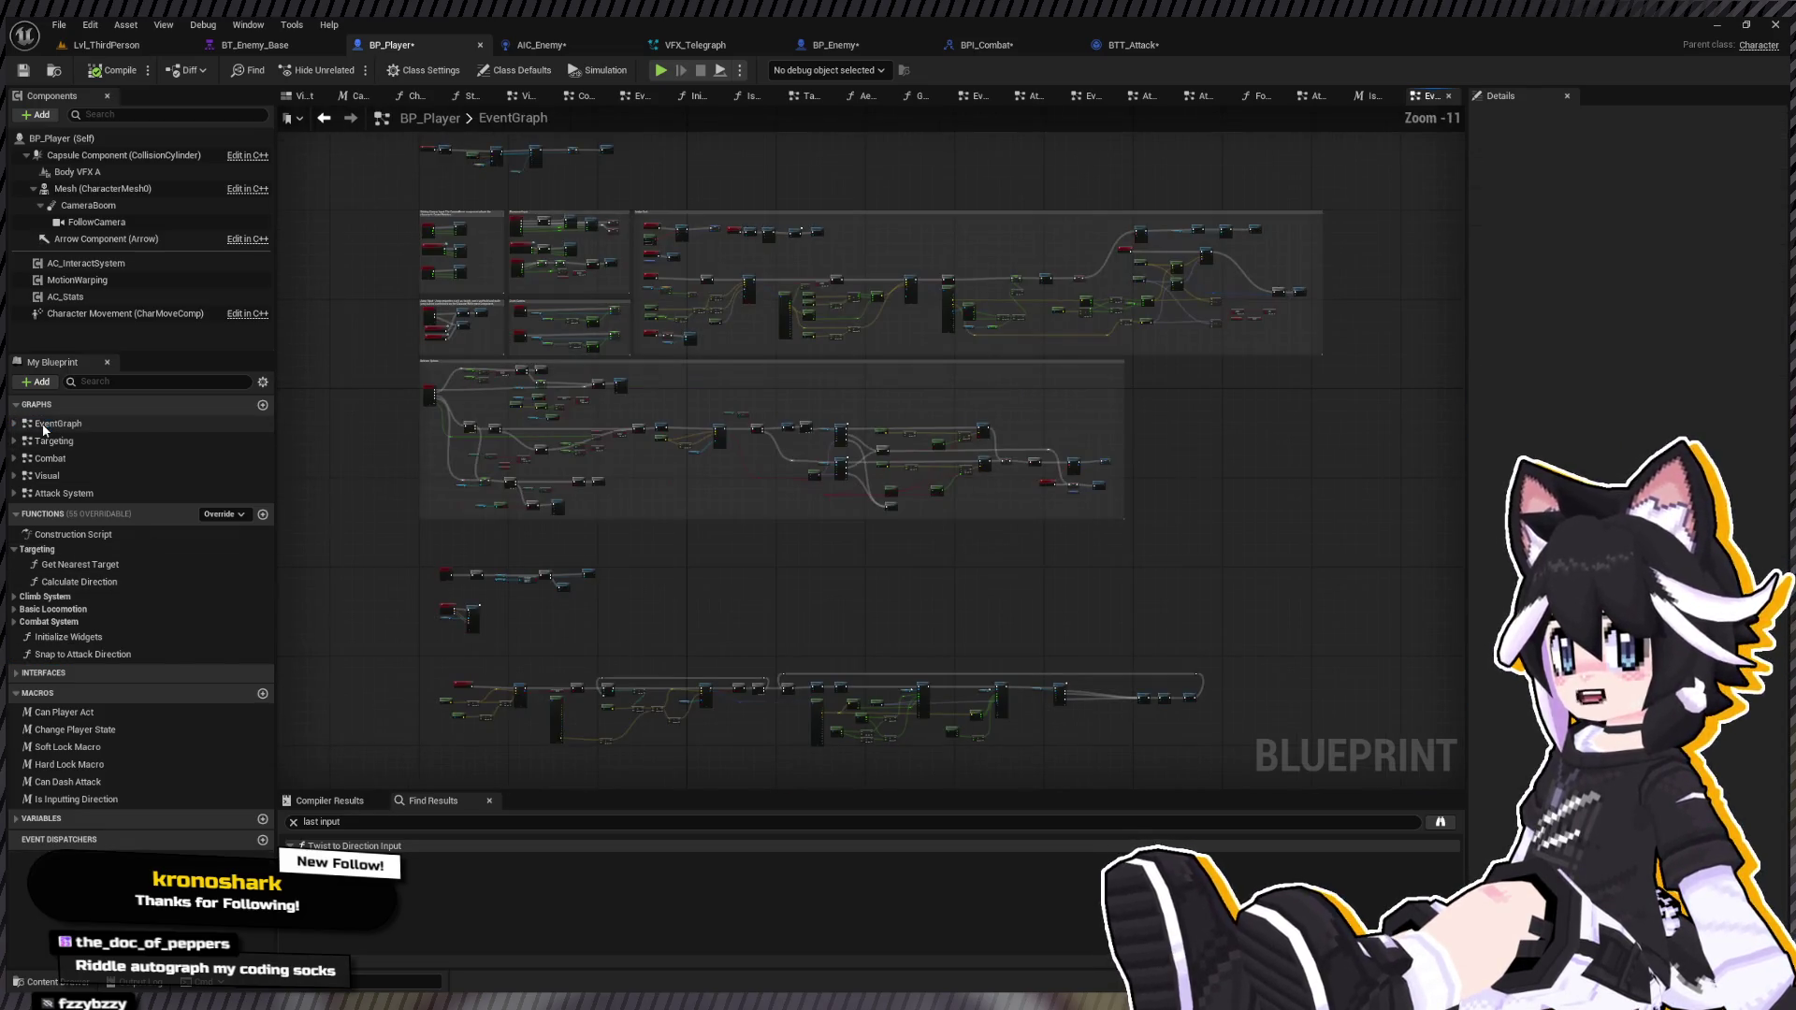
{"action": "double_click", "coordinate": [131, 493]}
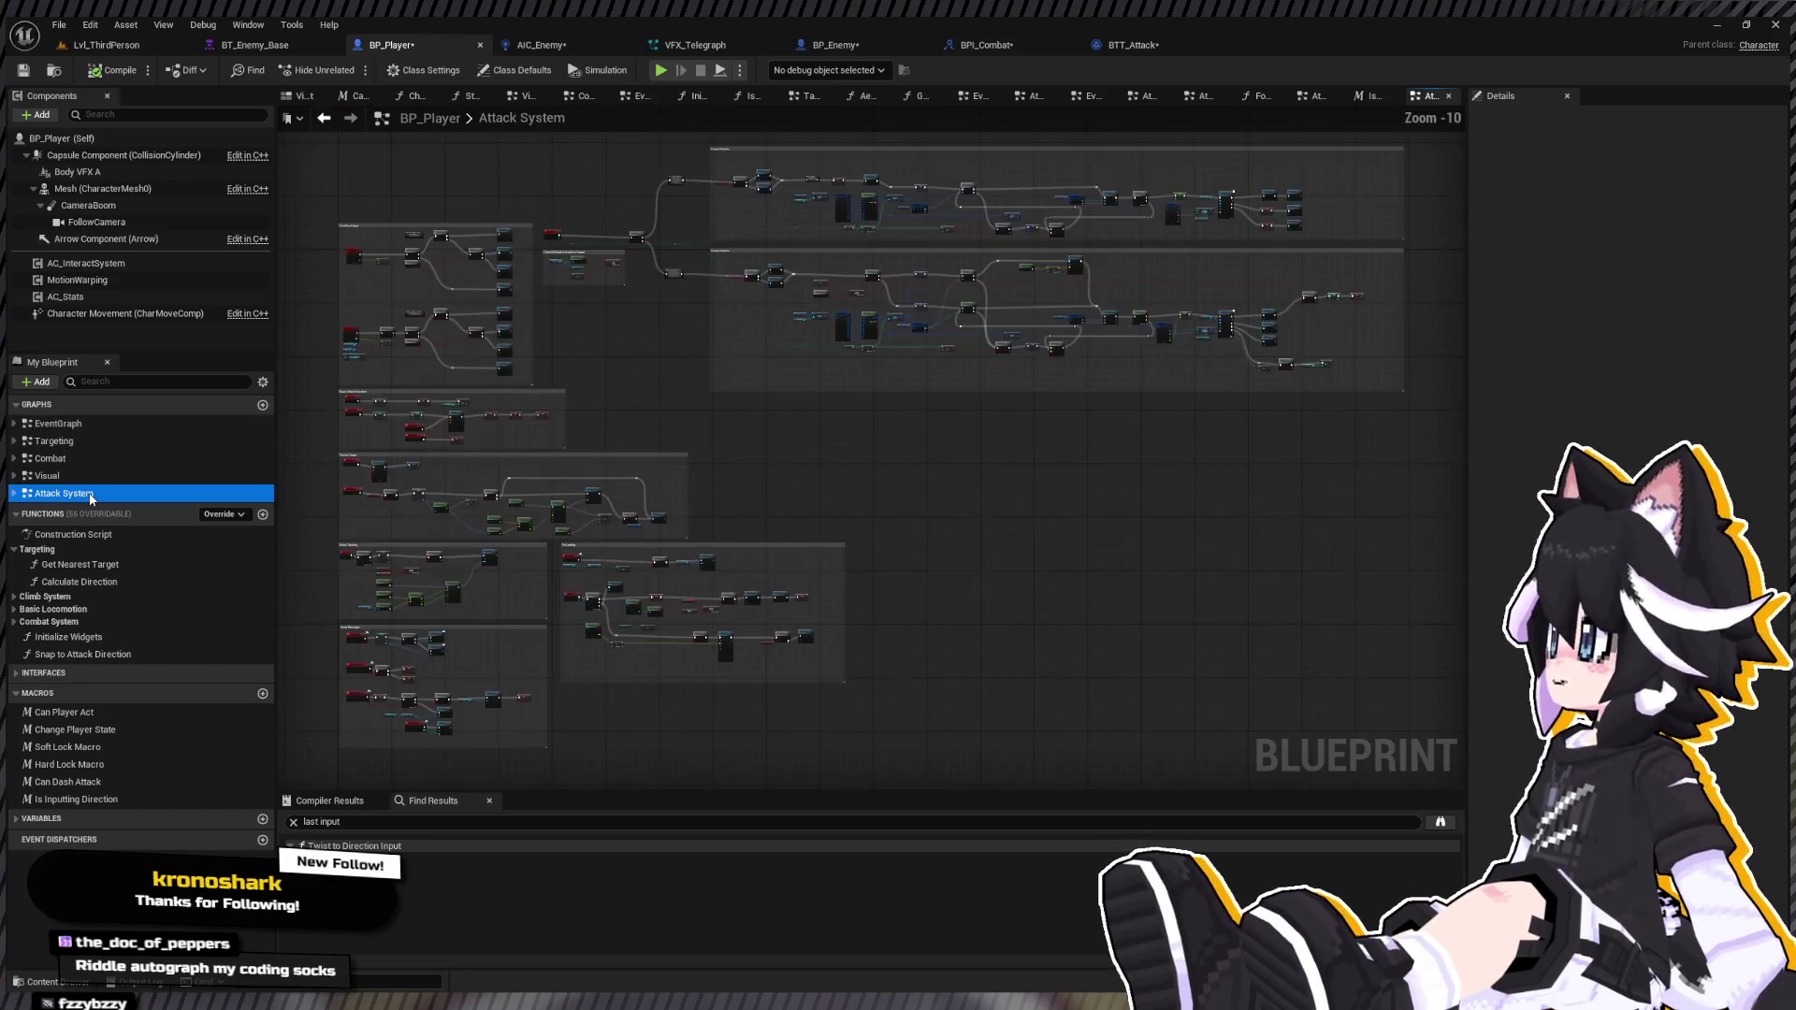
{"action": "scroll", "coordinate": [592, 558], "scroll_direction": "up", "scroll_amount": 9}
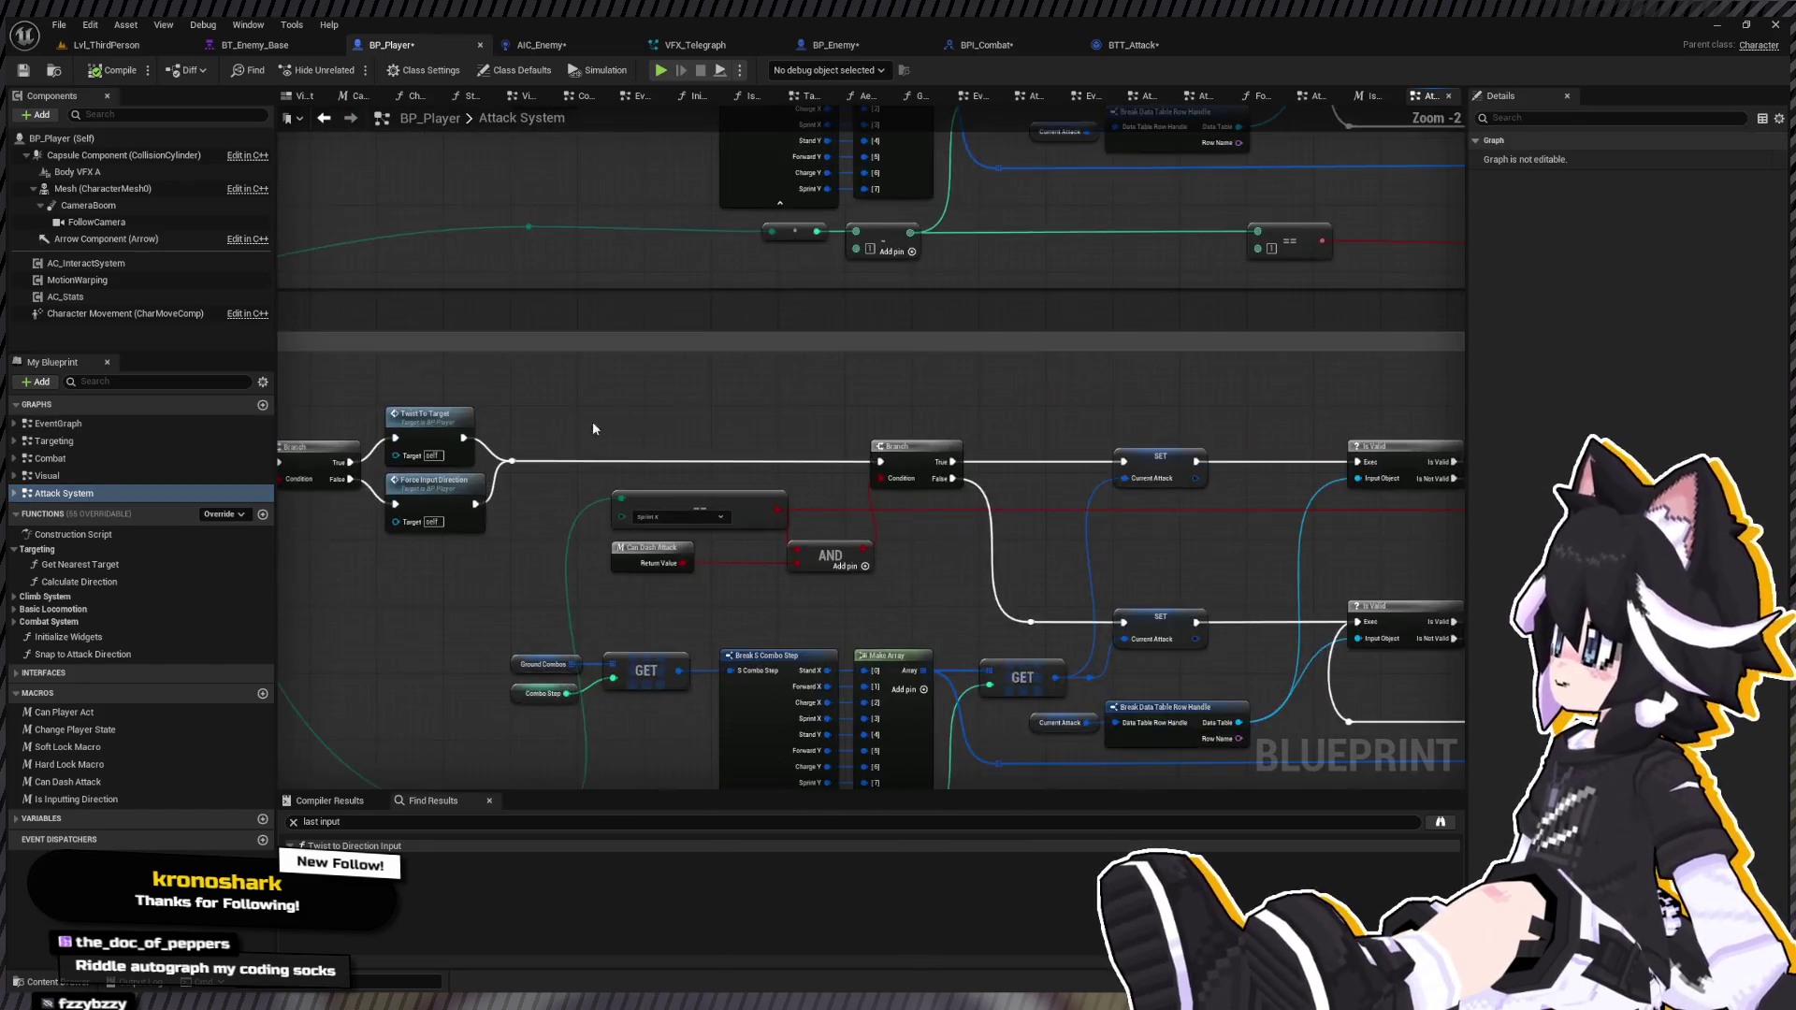
{"action": "left_click_drag", "start_coordinate": [545, 487], "coordinate": [603, 449]}
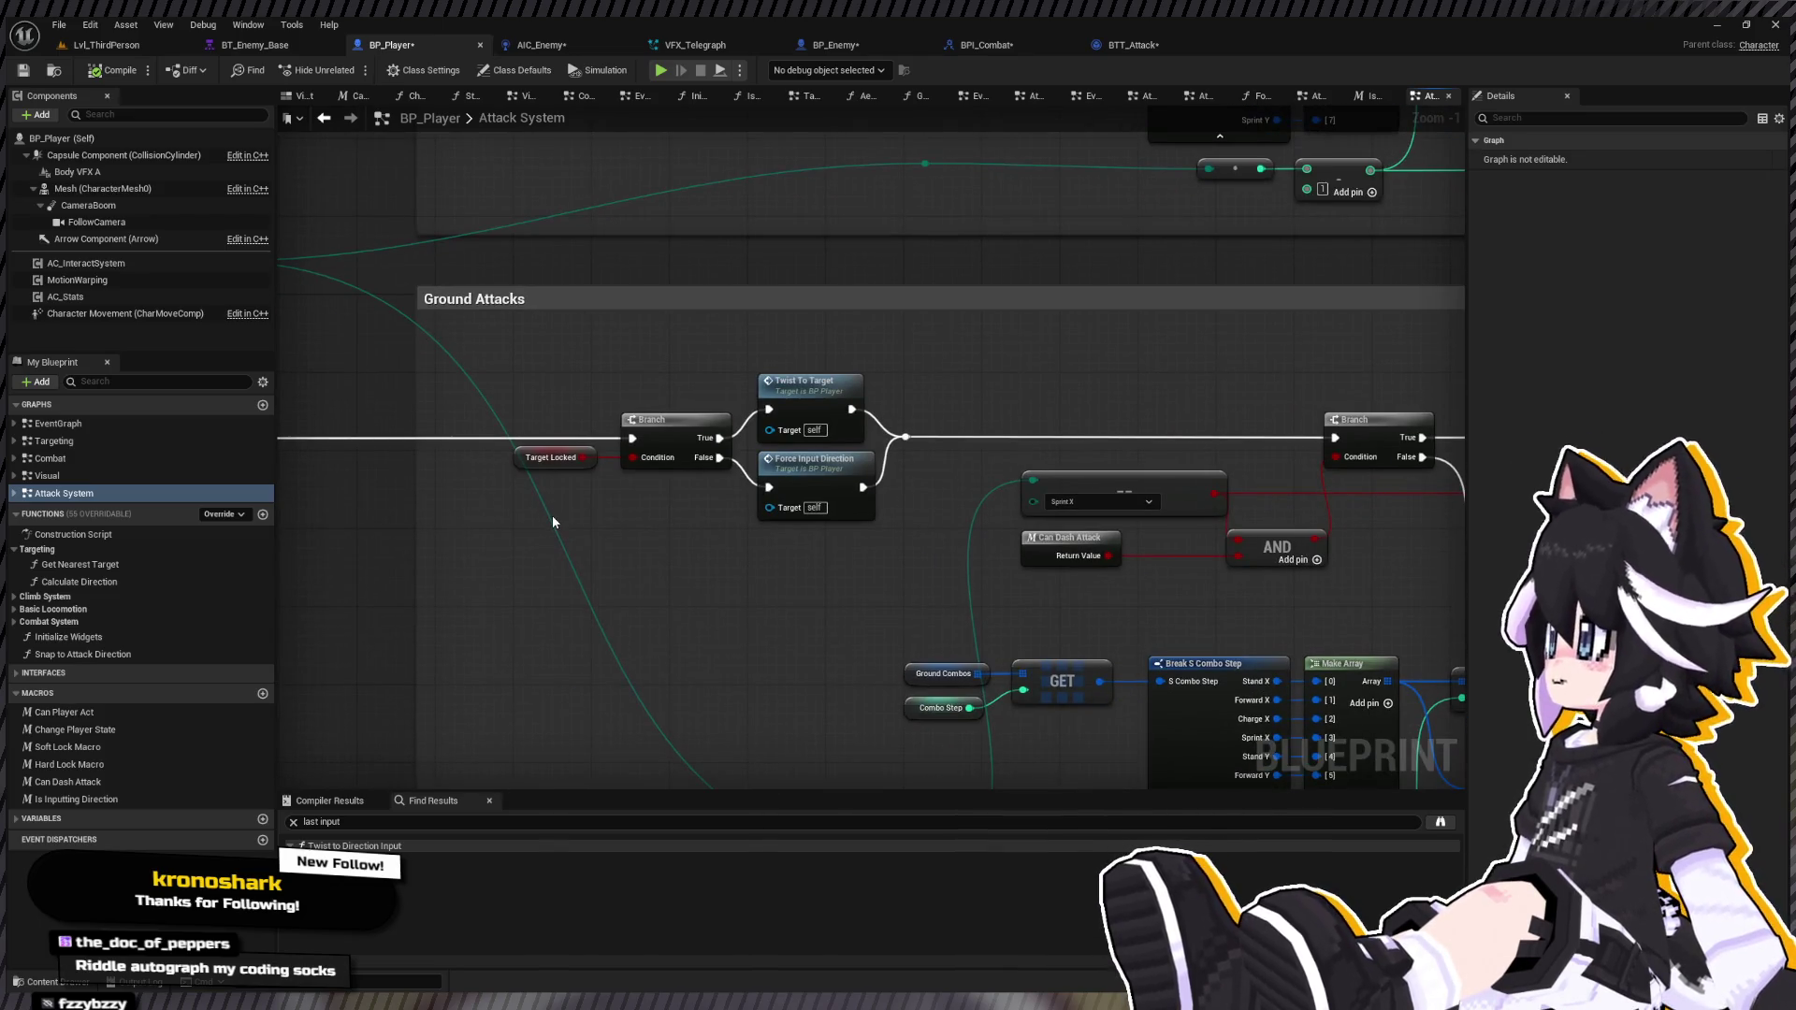
{"action": "double_click", "coordinate": [159, 655]}
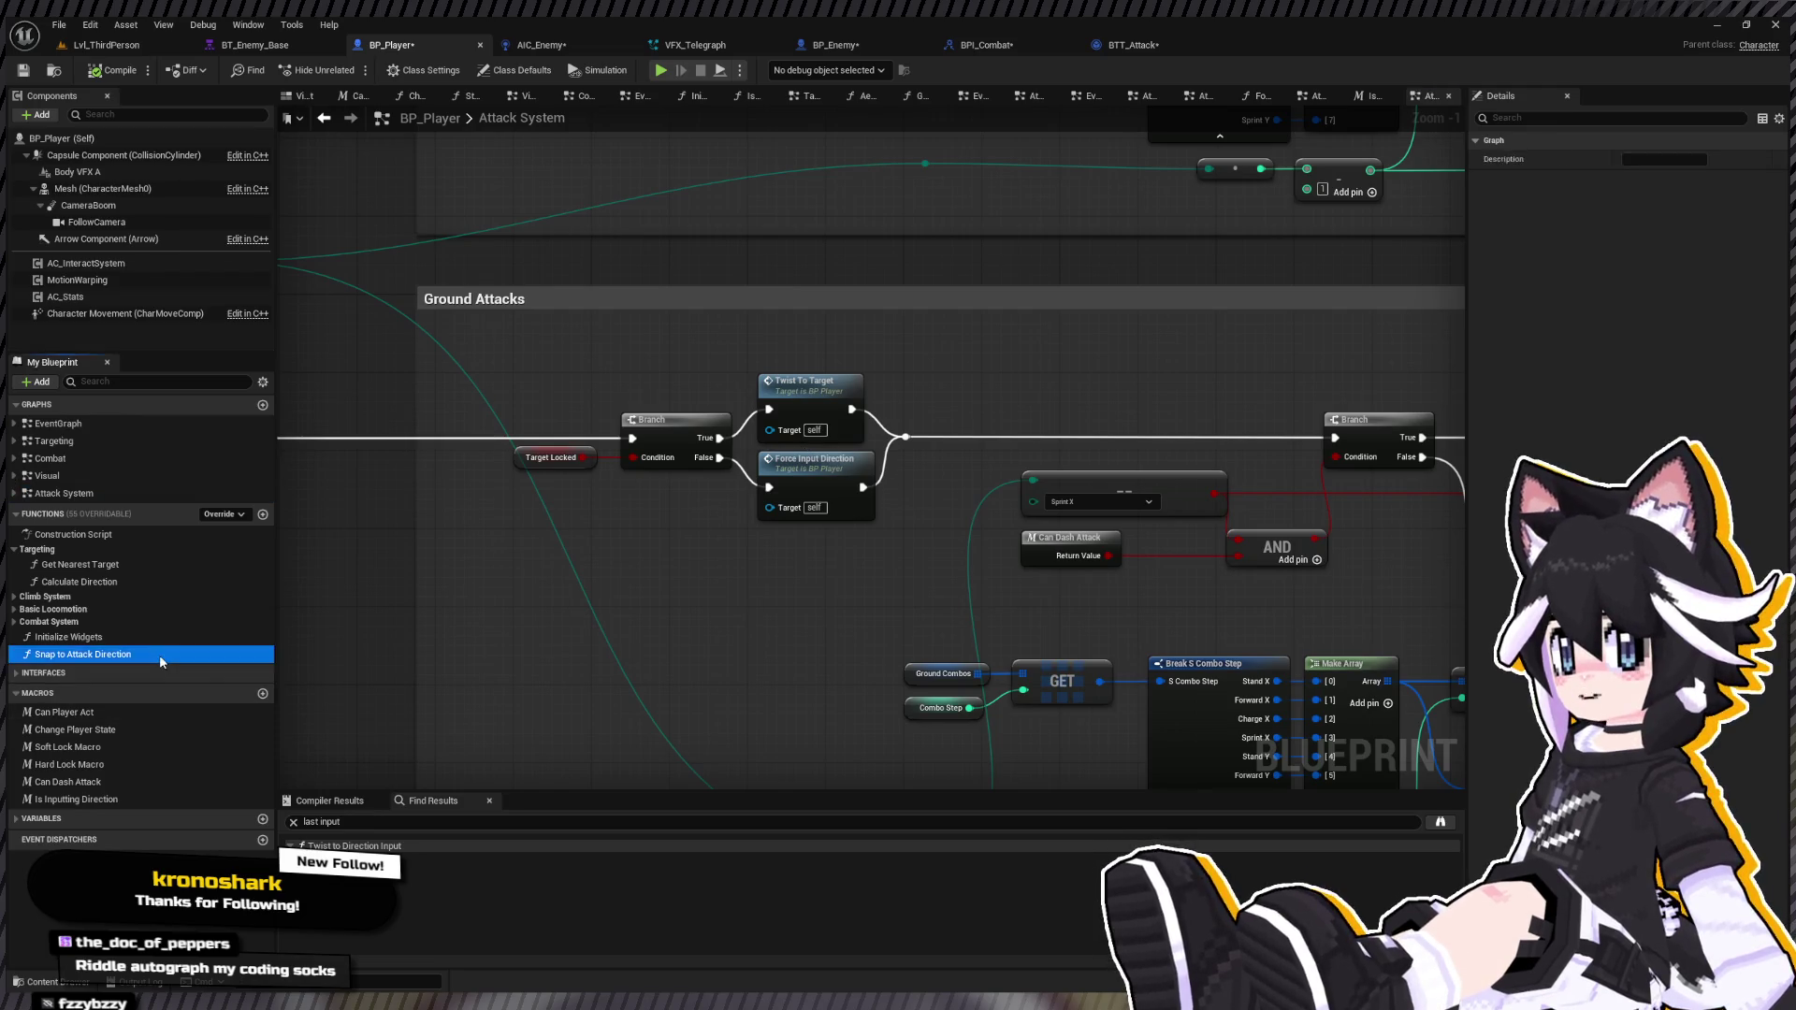
{"action": "left_click", "coordinate": [661, 581]}
{"action": "mouse_move", "coordinate": [716, 585]}
{"action": "left_mouse_down"}
{"action": "mouse_move", "coordinate": [786, 547]}
{"action": "mouse_move", "coordinate": [789, 526]}
{"action": "mouse_move", "coordinate": [1068, 535]}
{"action": "mouse_move", "coordinate": [898, 552]}
{"action": "mouse_move", "coordinate": [842, 589]}
{"action": "mouse_move", "coordinate": [881, 608]}
{"action": "mouse_move", "coordinate": [907, 543]}
{"action": "mouse_move", "coordinate": [1067, 536]}
{"action": "mouse_move", "coordinate": [1058, 514]}
{"action": "left_mouse_up"}
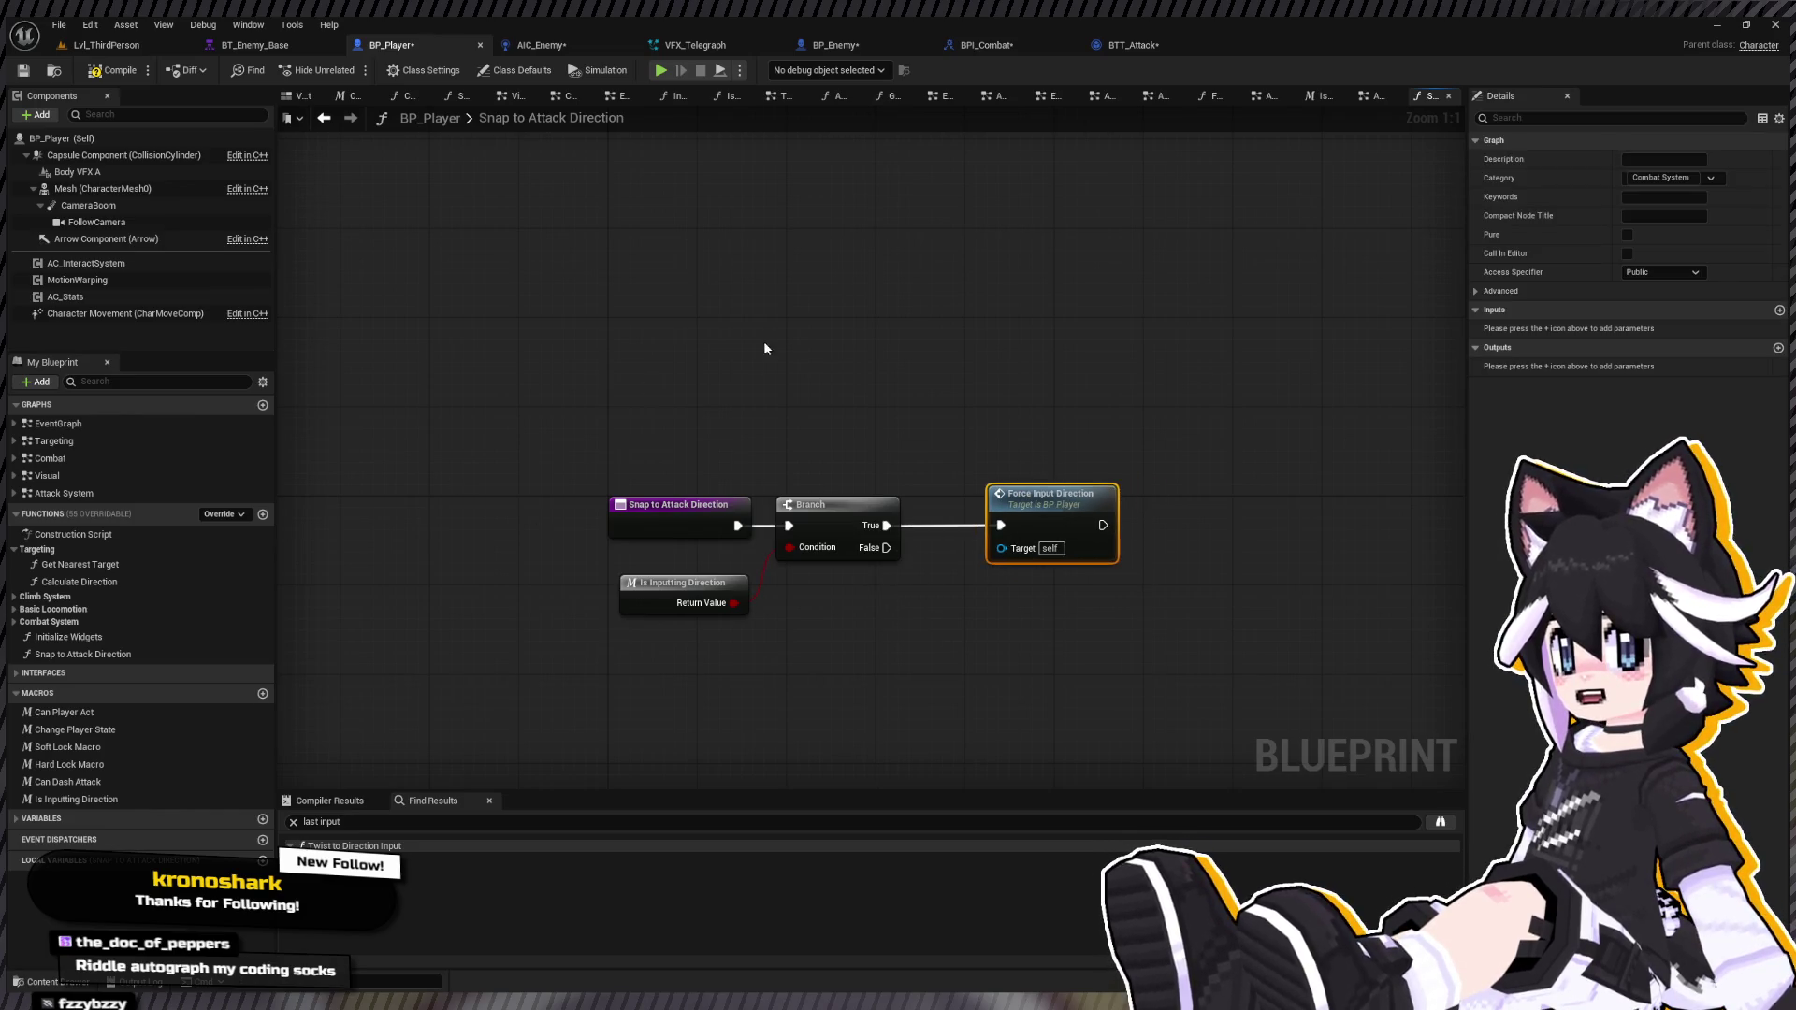
Step: Route the Branch's False path to a Return Node aligned with Force Input Direction, then compile
{"action": "left_click", "coordinate": [324, 118]}
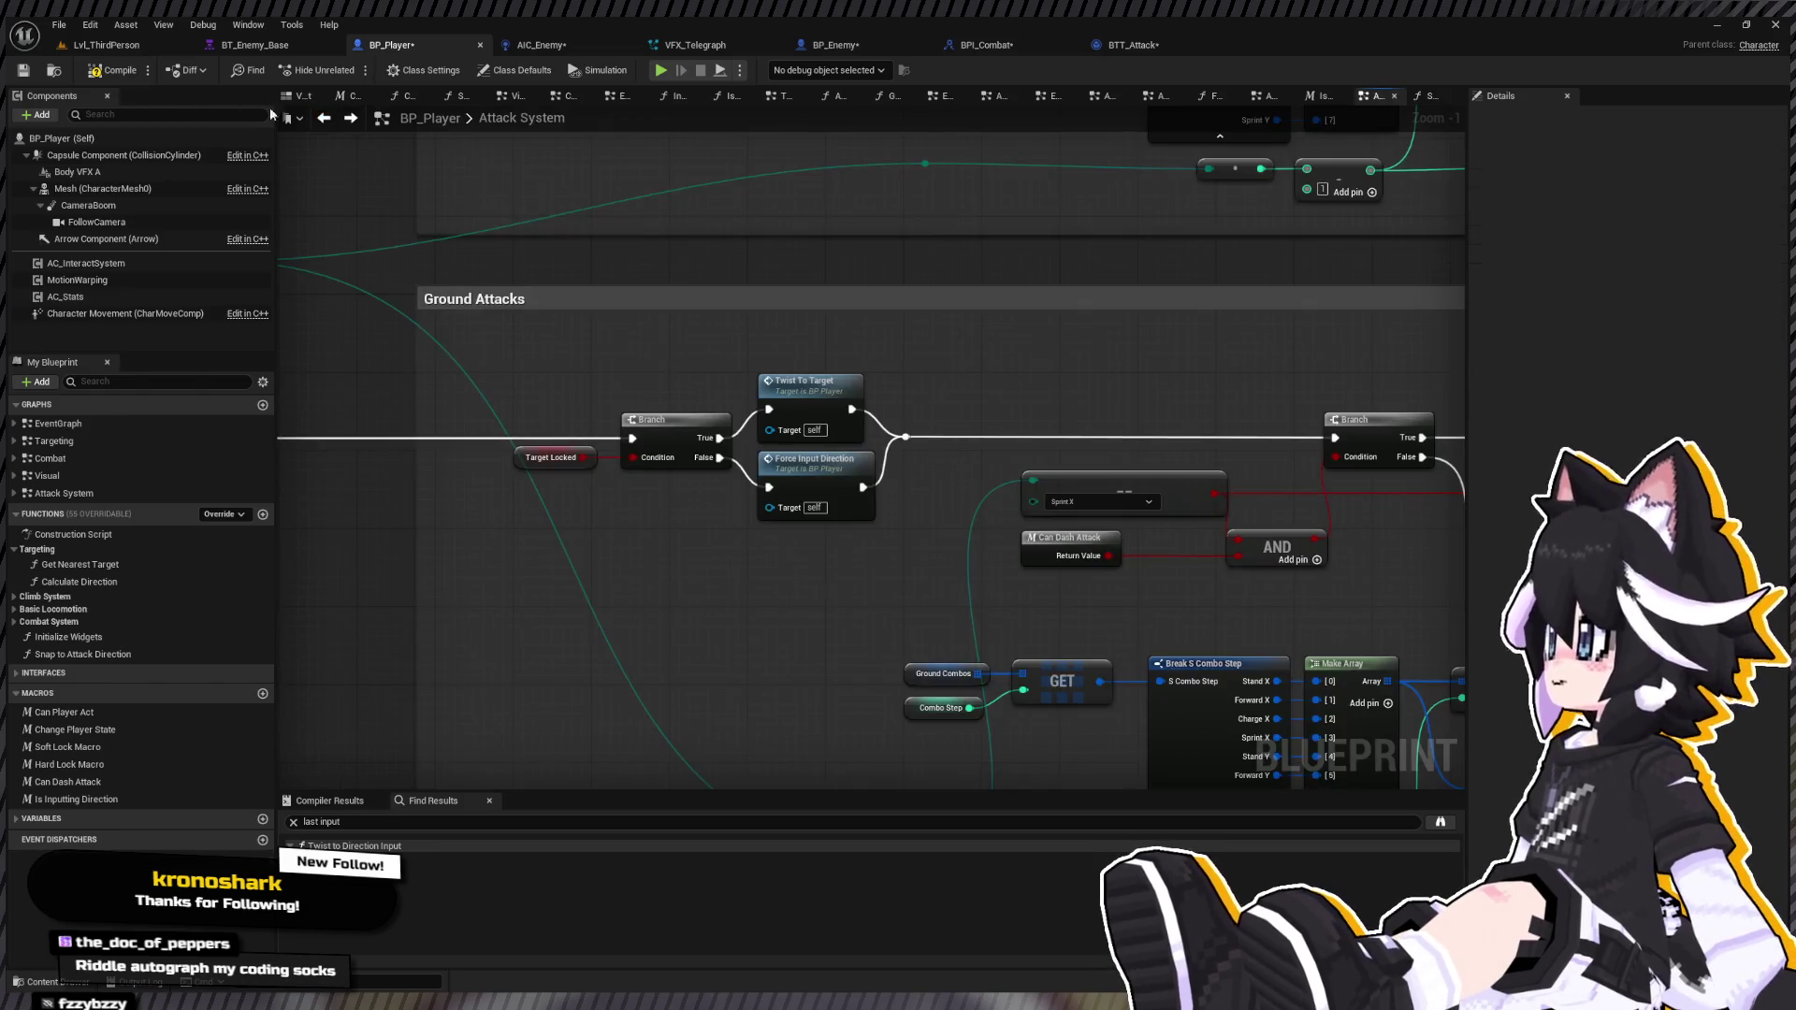
{"action": "left_click", "coordinate": [350, 118]}
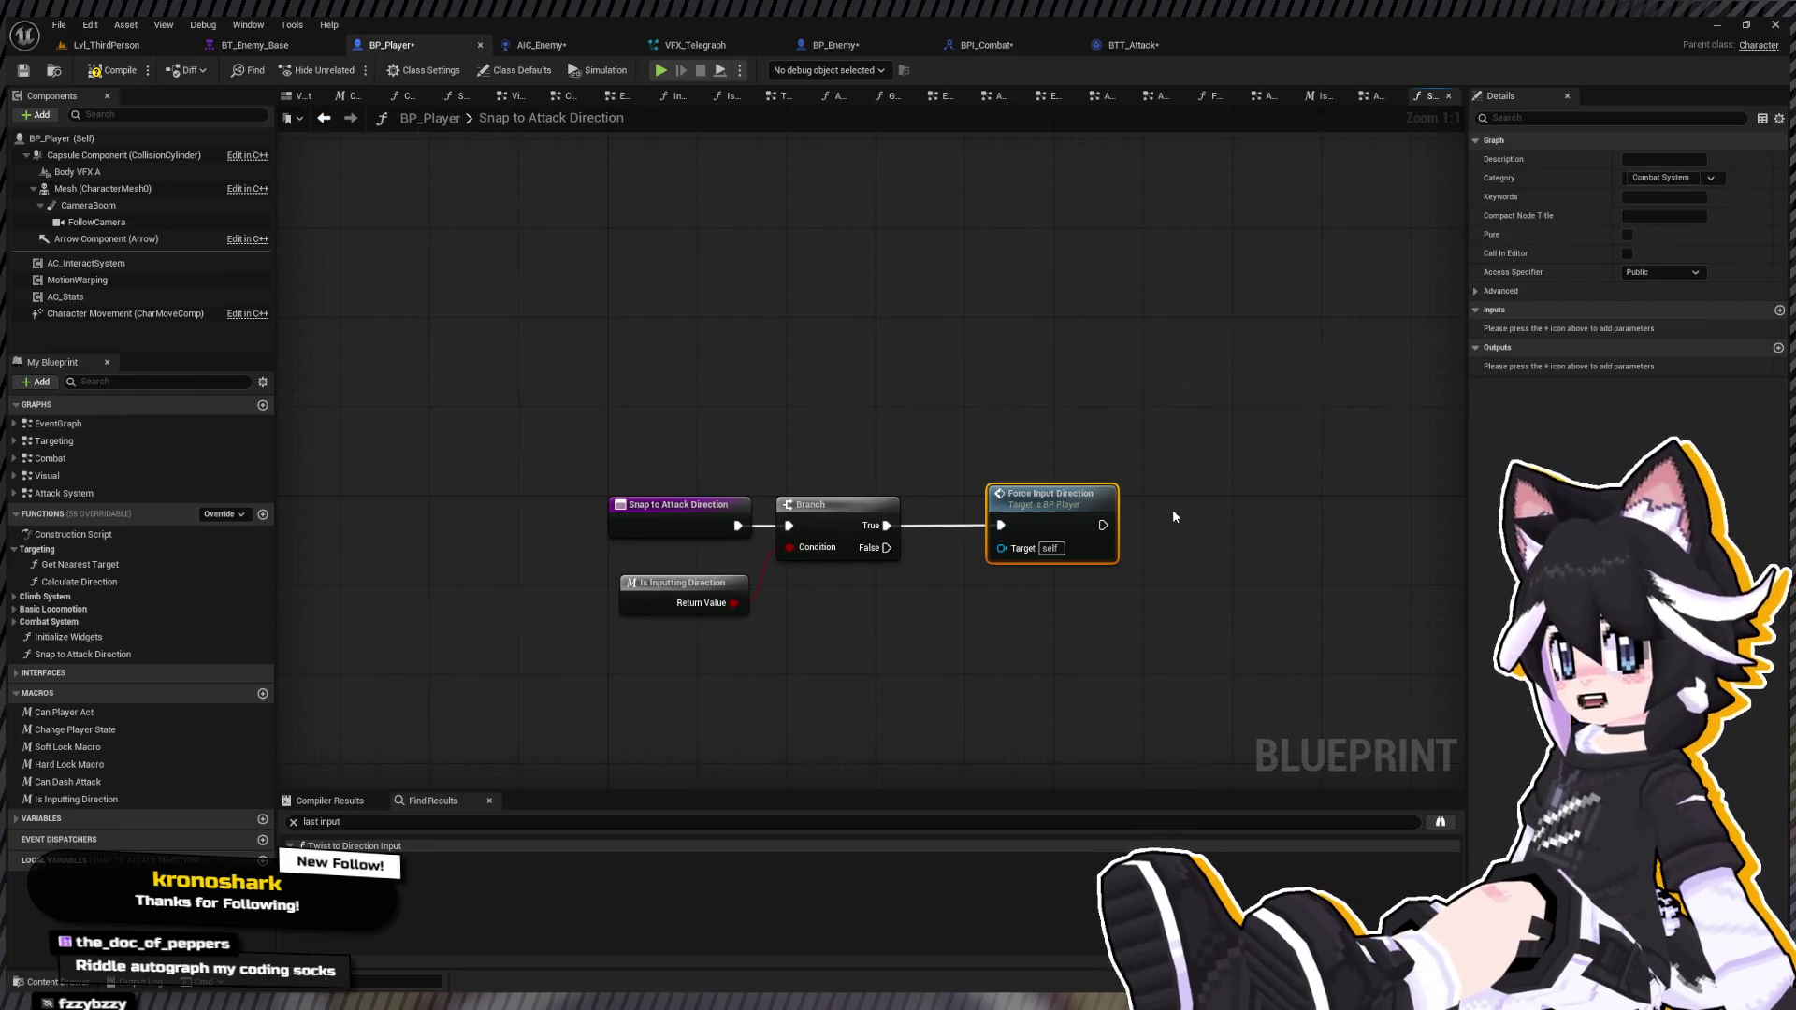
{"action": "key", "text": "ctrl+v"}
{"action": "mouse_move", "coordinate": [888, 549]}
{"action": "left_mouse_down"}
{"action": "mouse_move", "coordinate": [1179, 537]}
{"action": "mouse_move", "coordinate": [1102, 527]}
{"action": "left_mouse_up"}
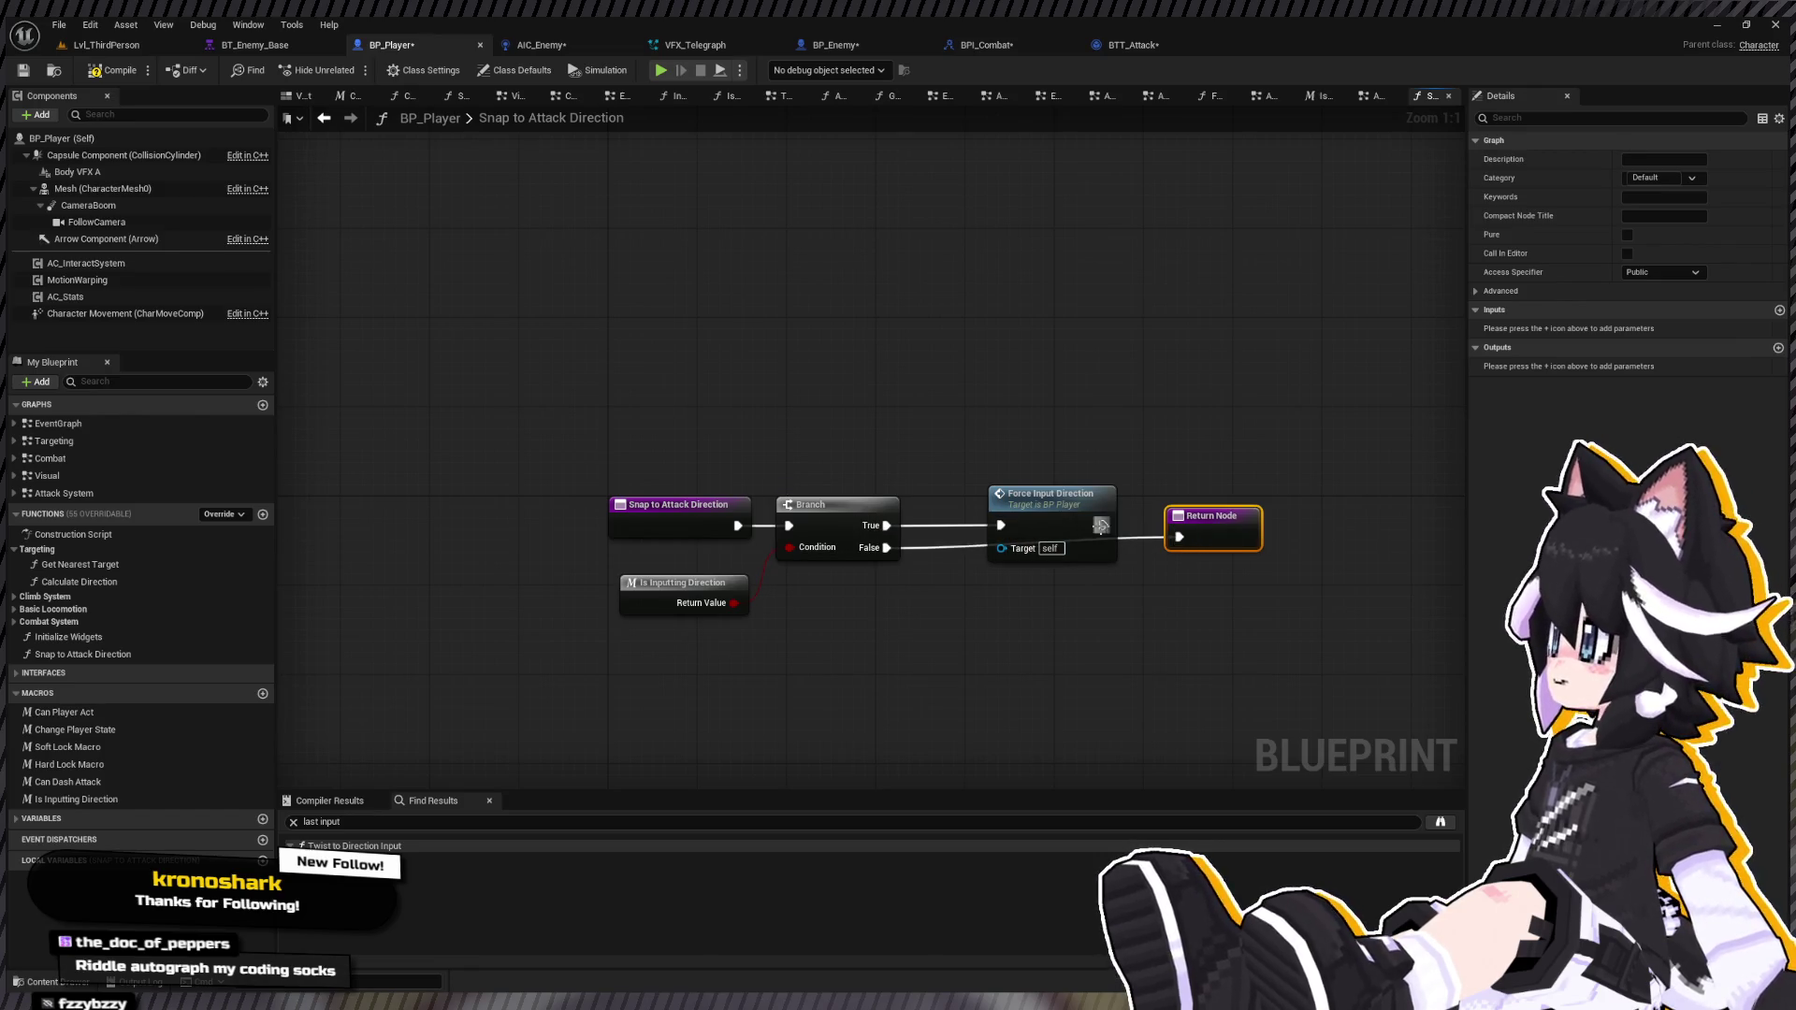
{"action": "left_click_drag", "start_coordinate": [1211, 516], "coordinate": [1190, 504]}
{"action": "left_click", "coordinate": [145, 71]}
{"action": "left_click", "coordinate": [324, 119]}
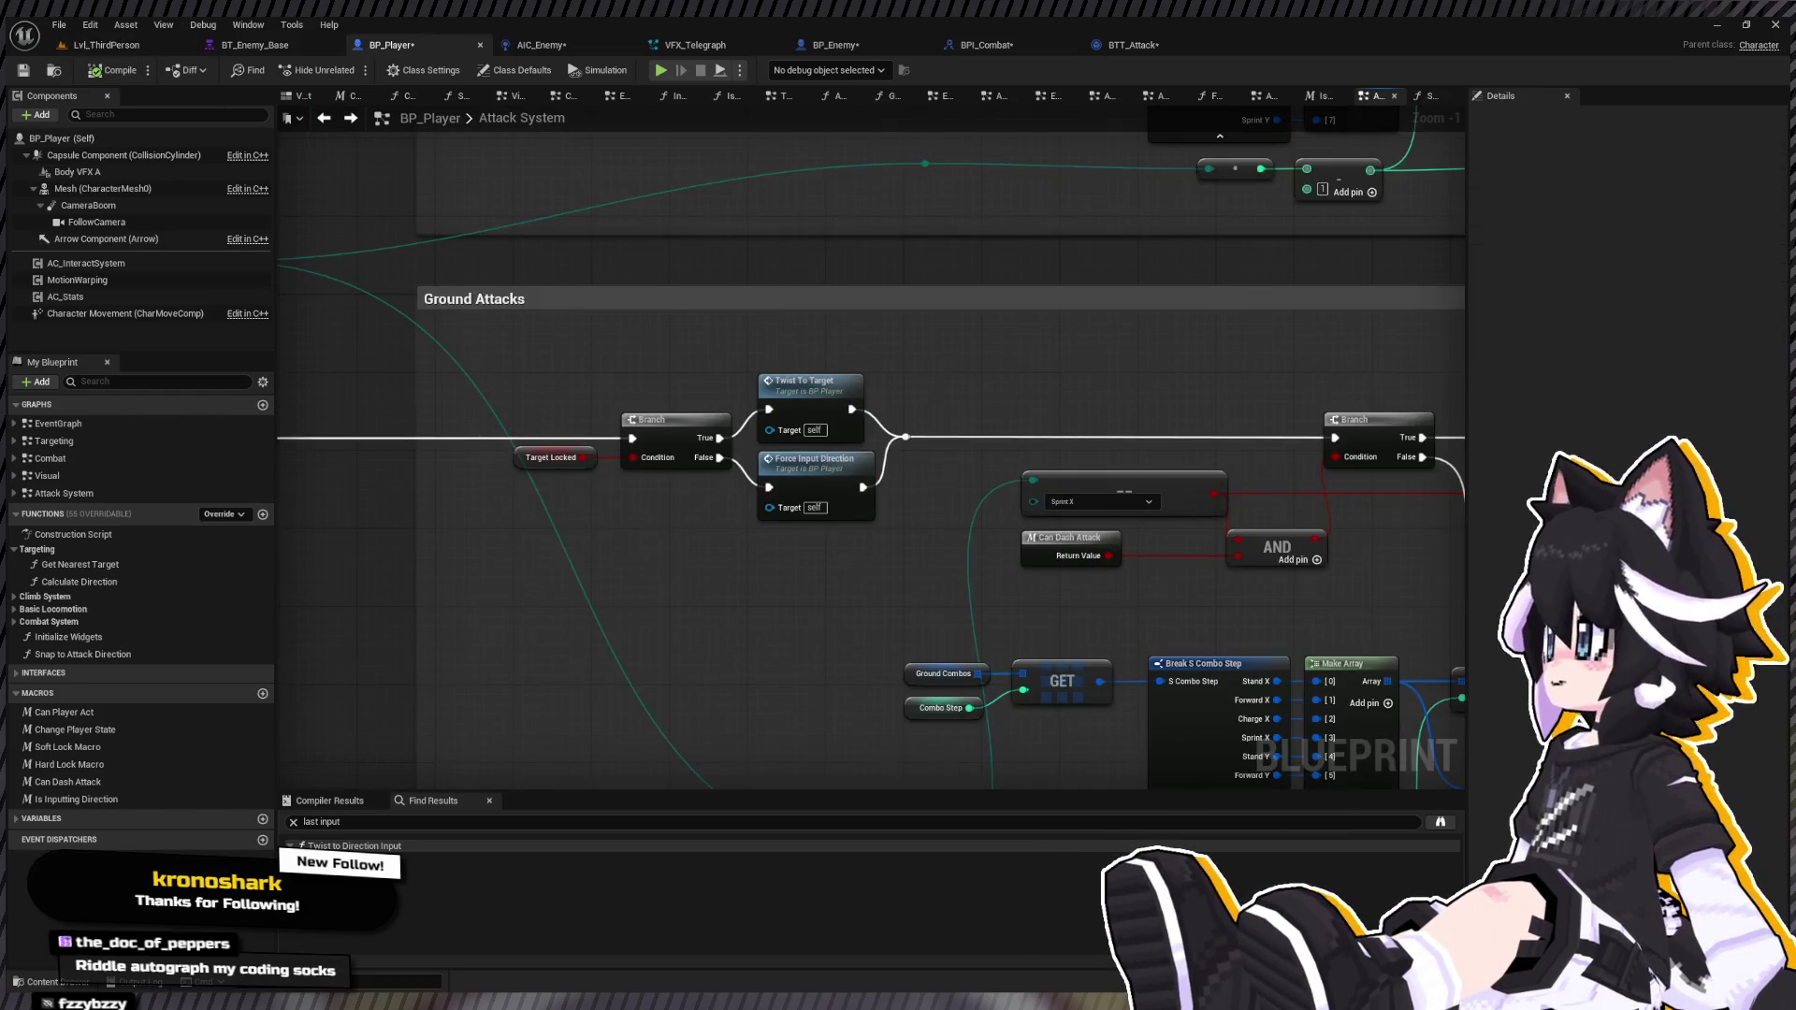
Step: Replace the lower Ground Attacks Force Input Direction with a Snap To Attack Direction call on the untargeted path
{"action": "left_click", "coordinate": [87, 671]}
{"action": "mouse_move", "coordinate": [155, 655]}
{"action": "left_mouse_down"}
{"action": "mouse_move", "coordinate": [678, 553]}
{"action": "mouse_move", "coordinate": [655, 547]}
{"action": "left_mouse_up"}
{"action": "mouse_move", "coordinate": [626, 464]}
{"action": "left_mouse_down"}
{"action": "mouse_move", "coordinate": [650, 576]}
{"action": "mouse_move", "coordinate": [812, 442]}
{"action": "left_mouse_up"}
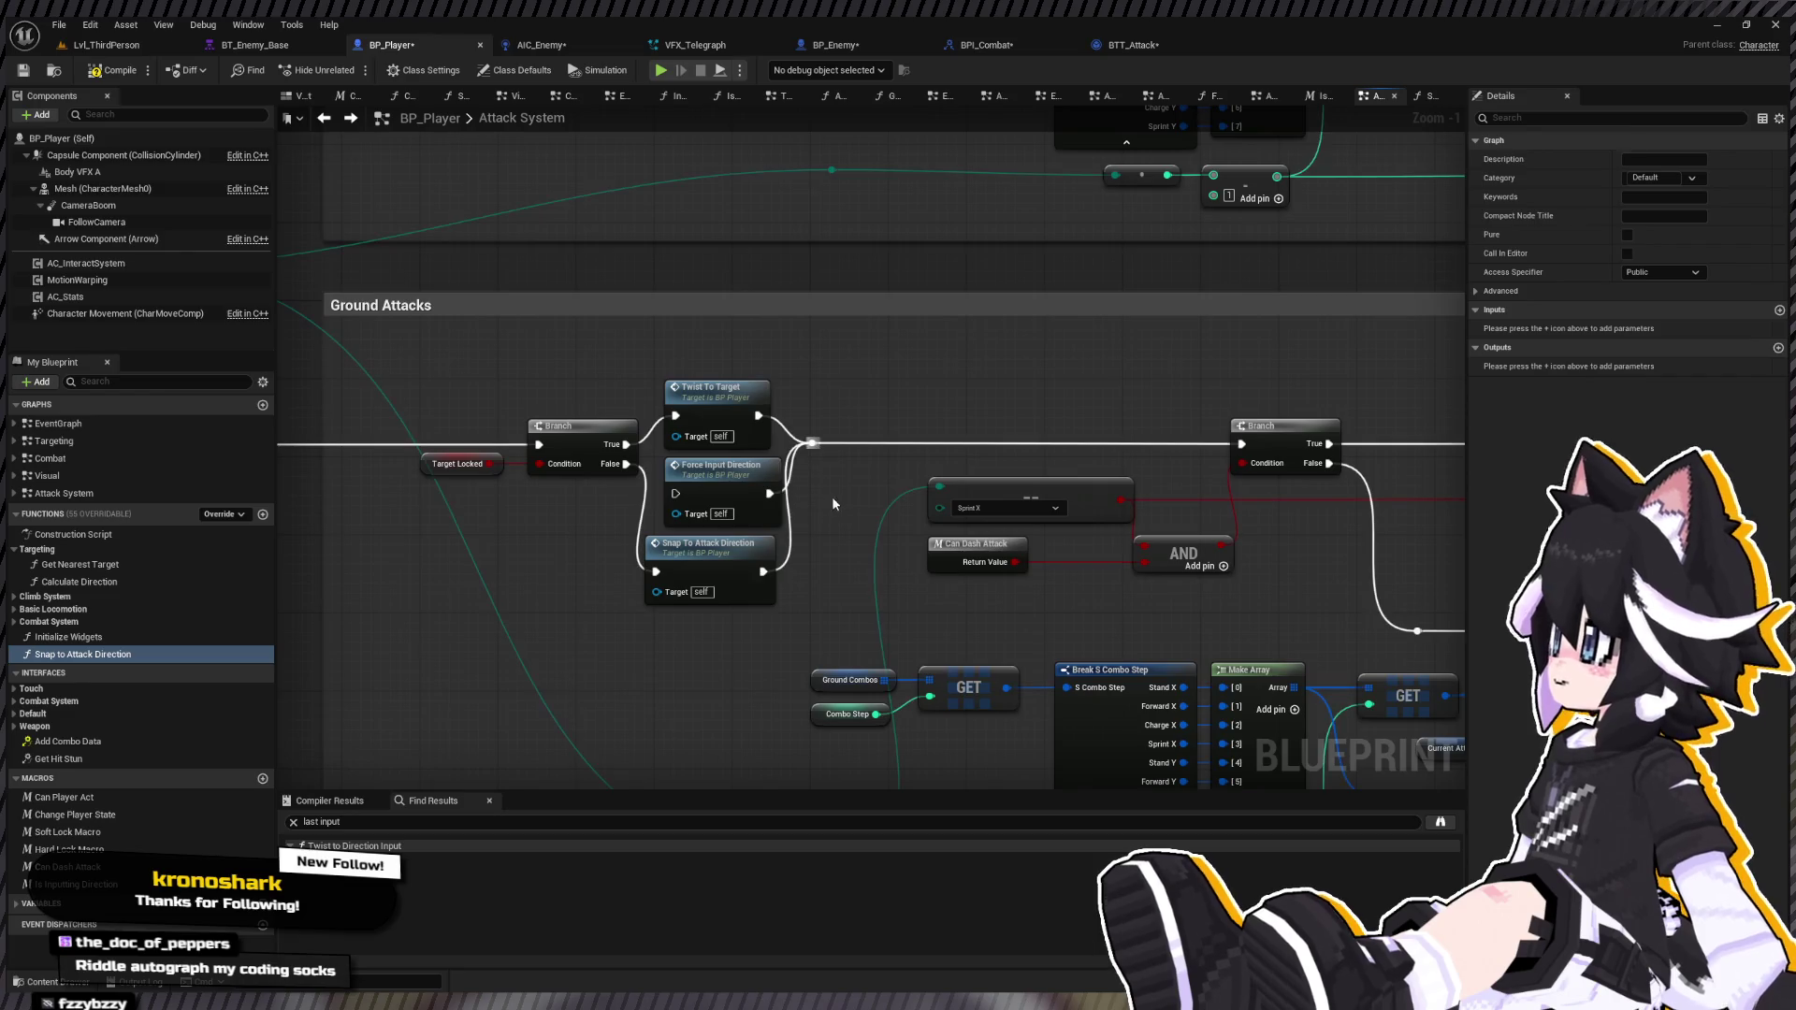
{"action": "left_click", "coordinate": [720, 465]}
{"action": "key", "text": "Delete"}
{"action": "mouse_move", "coordinate": [716, 549]}
{"action": "left_mouse_down"}
{"action": "mouse_move", "coordinate": [726, 480]}
{"action": "mouse_move", "coordinate": [798, 920]}
{"action": "left_mouse_up"}
Step: In the upper Ground Attacks section, swap Force Input Direction for Snap To Attack Direction wired to the reroute
{"action": "left_click", "coordinate": [644, 385]}
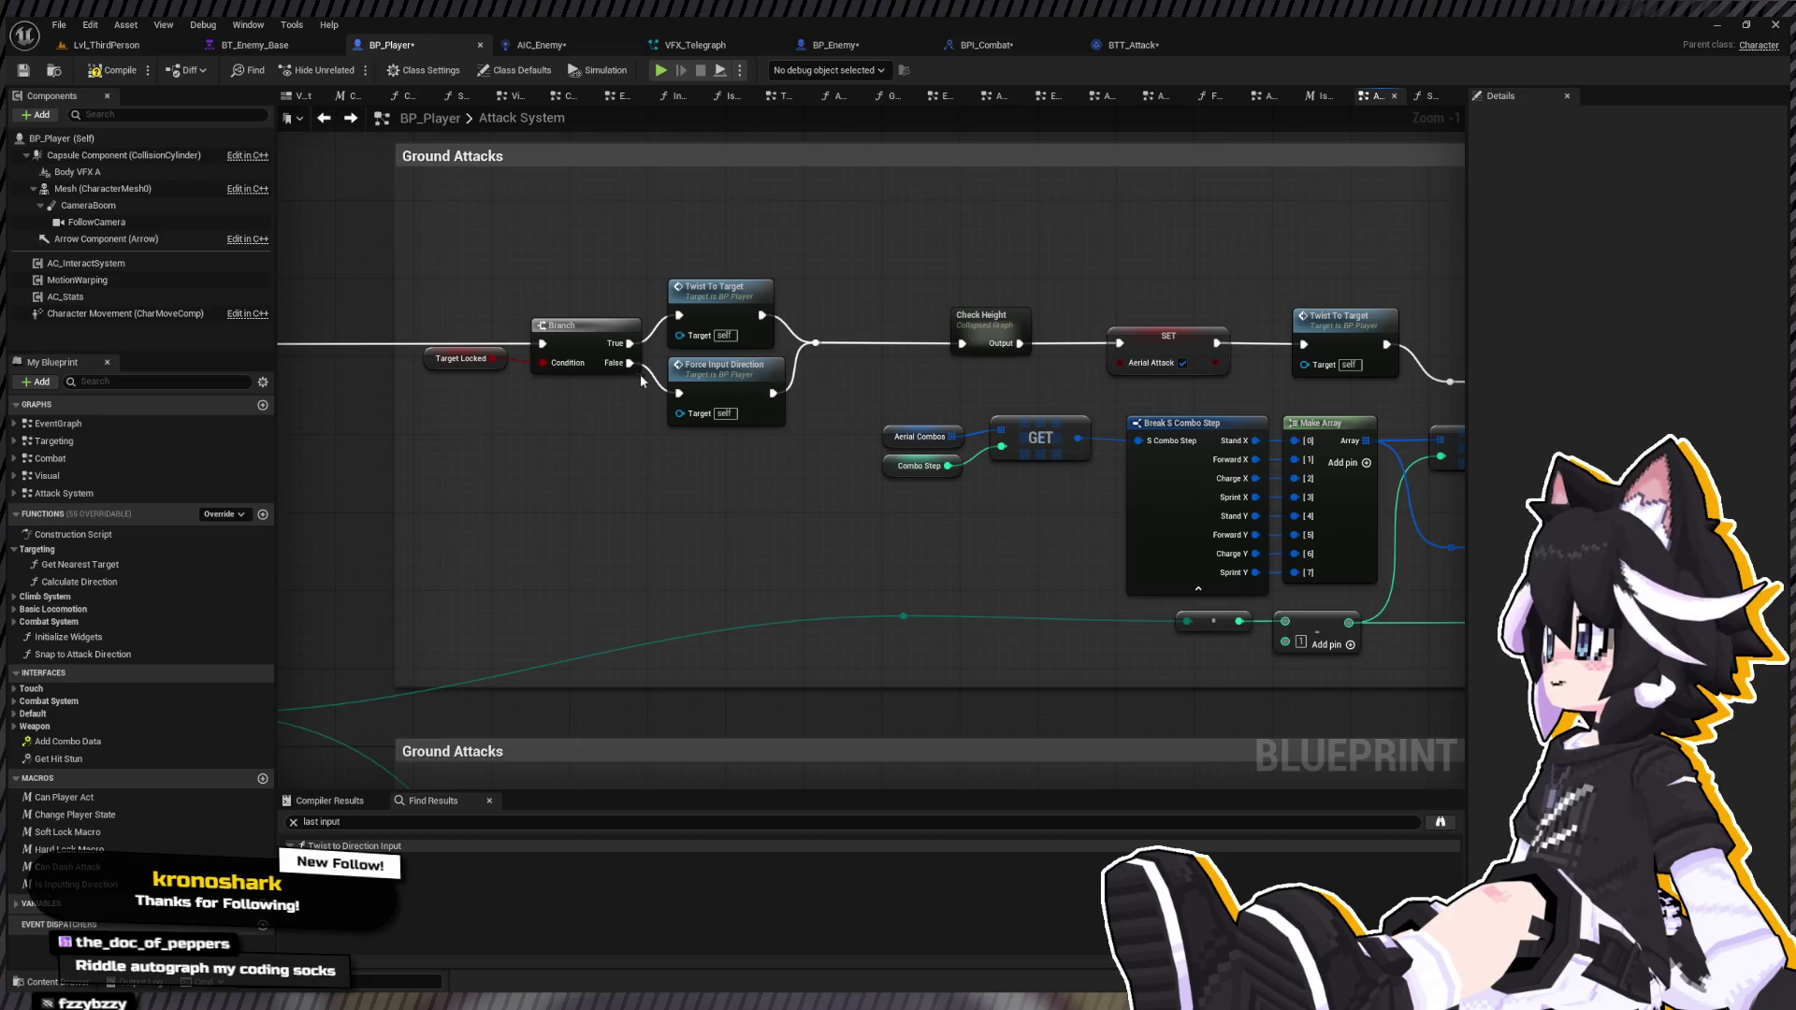
{"action": "key", "text": "ctrl+v"}
{"action": "left_click_drag", "start_coordinate": [660, 481], "coordinate": [630, 363]}
{"action": "left_click_drag", "start_coordinate": [767, 481], "coordinate": [816, 343]}
{"action": "left_click", "coordinate": [683, 423]}
{"action": "key", "text": "Delete"}
{"action": "mouse_move", "coordinate": [680, 466]}
{"action": "left_mouse_down"}
{"action": "mouse_move", "coordinate": [700, 387]}
{"action": "mouse_move", "coordinate": [423, 254]}
{"action": "left_mouse_up"}
{"action": "left_click_drag", "start_coordinate": [681, 417], "coordinate": [734, 471]}
{"action": "left_click", "coordinate": [920, 465]}
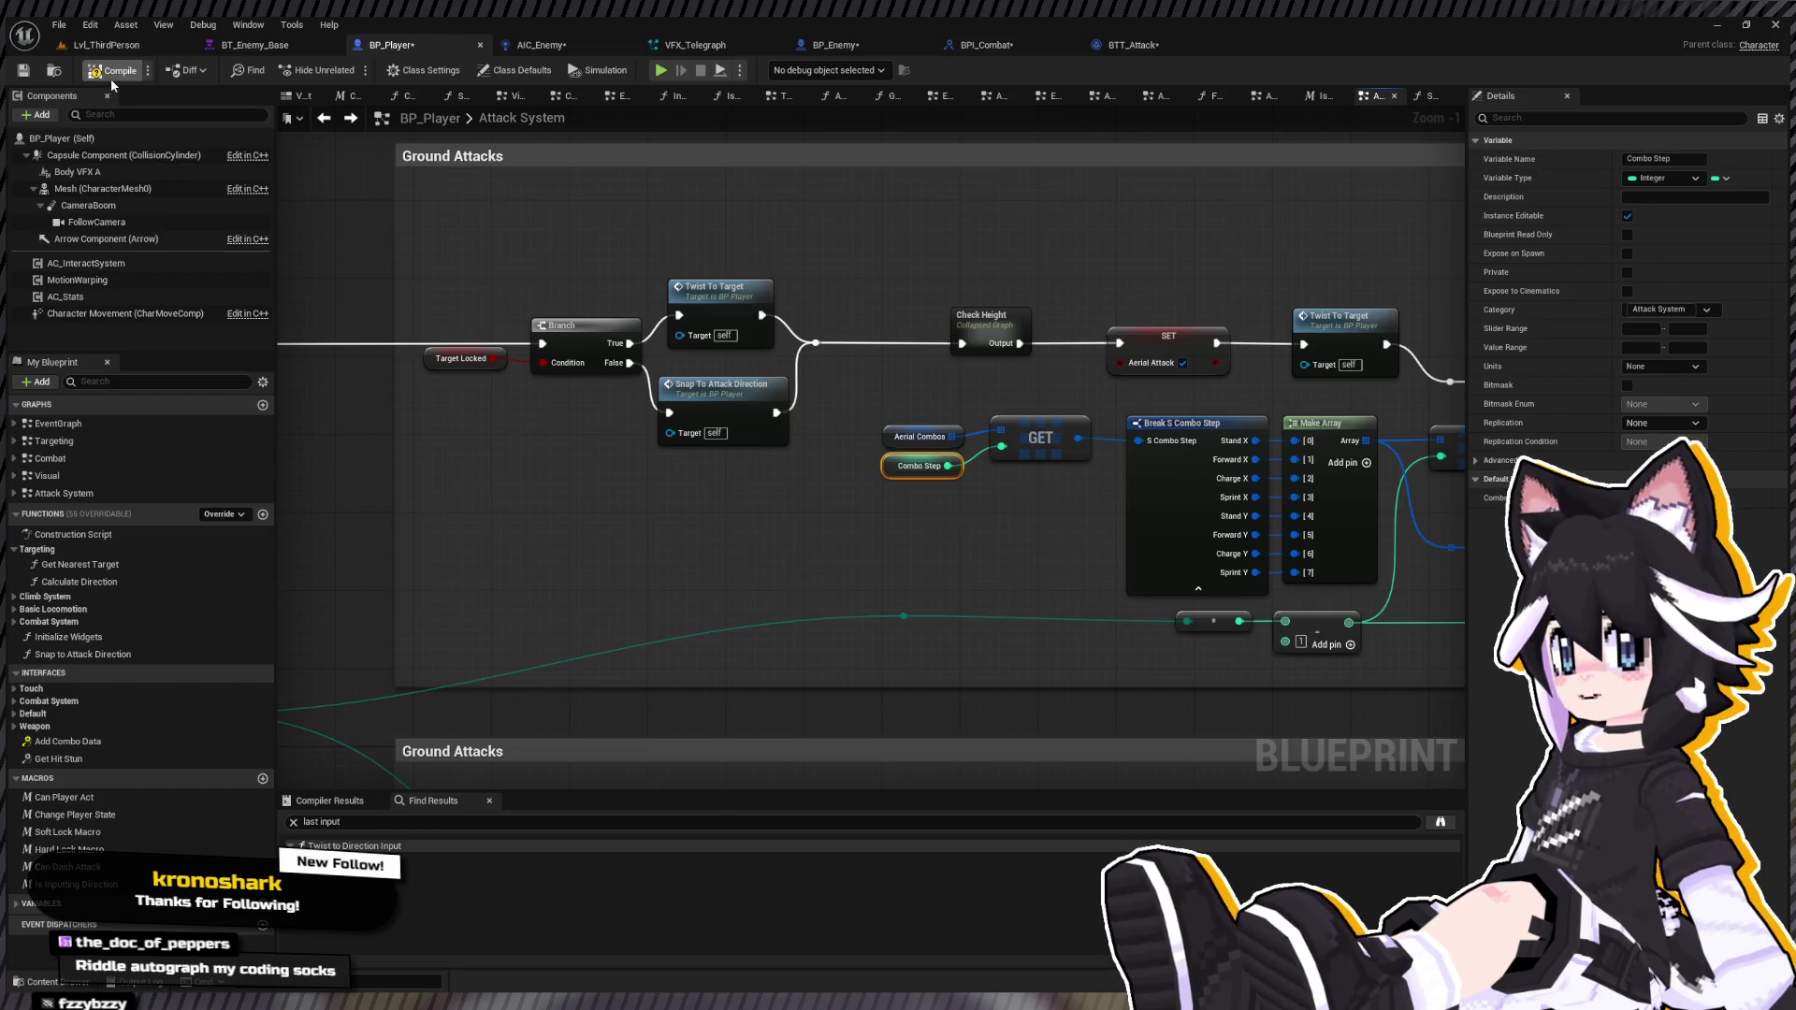
{"action": "left_click", "coordinate": [105, 45]}
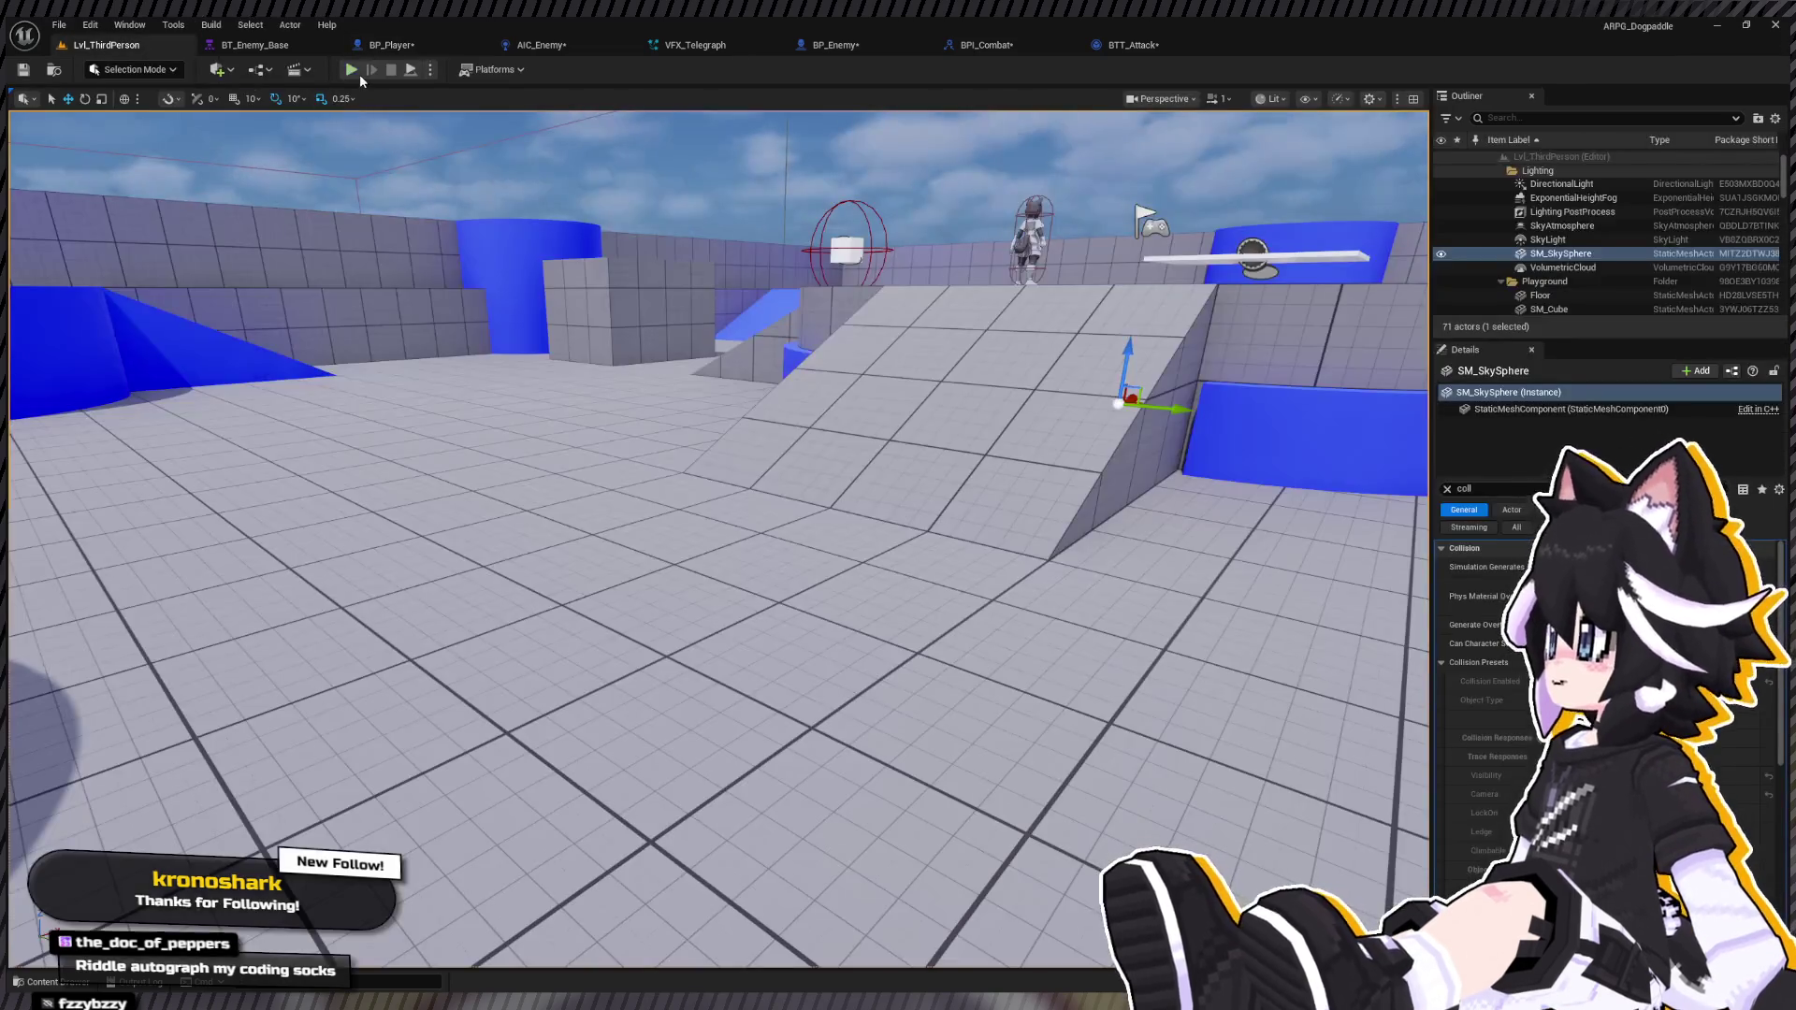
{"action": "left_click", "coordinate": [351, 69]}
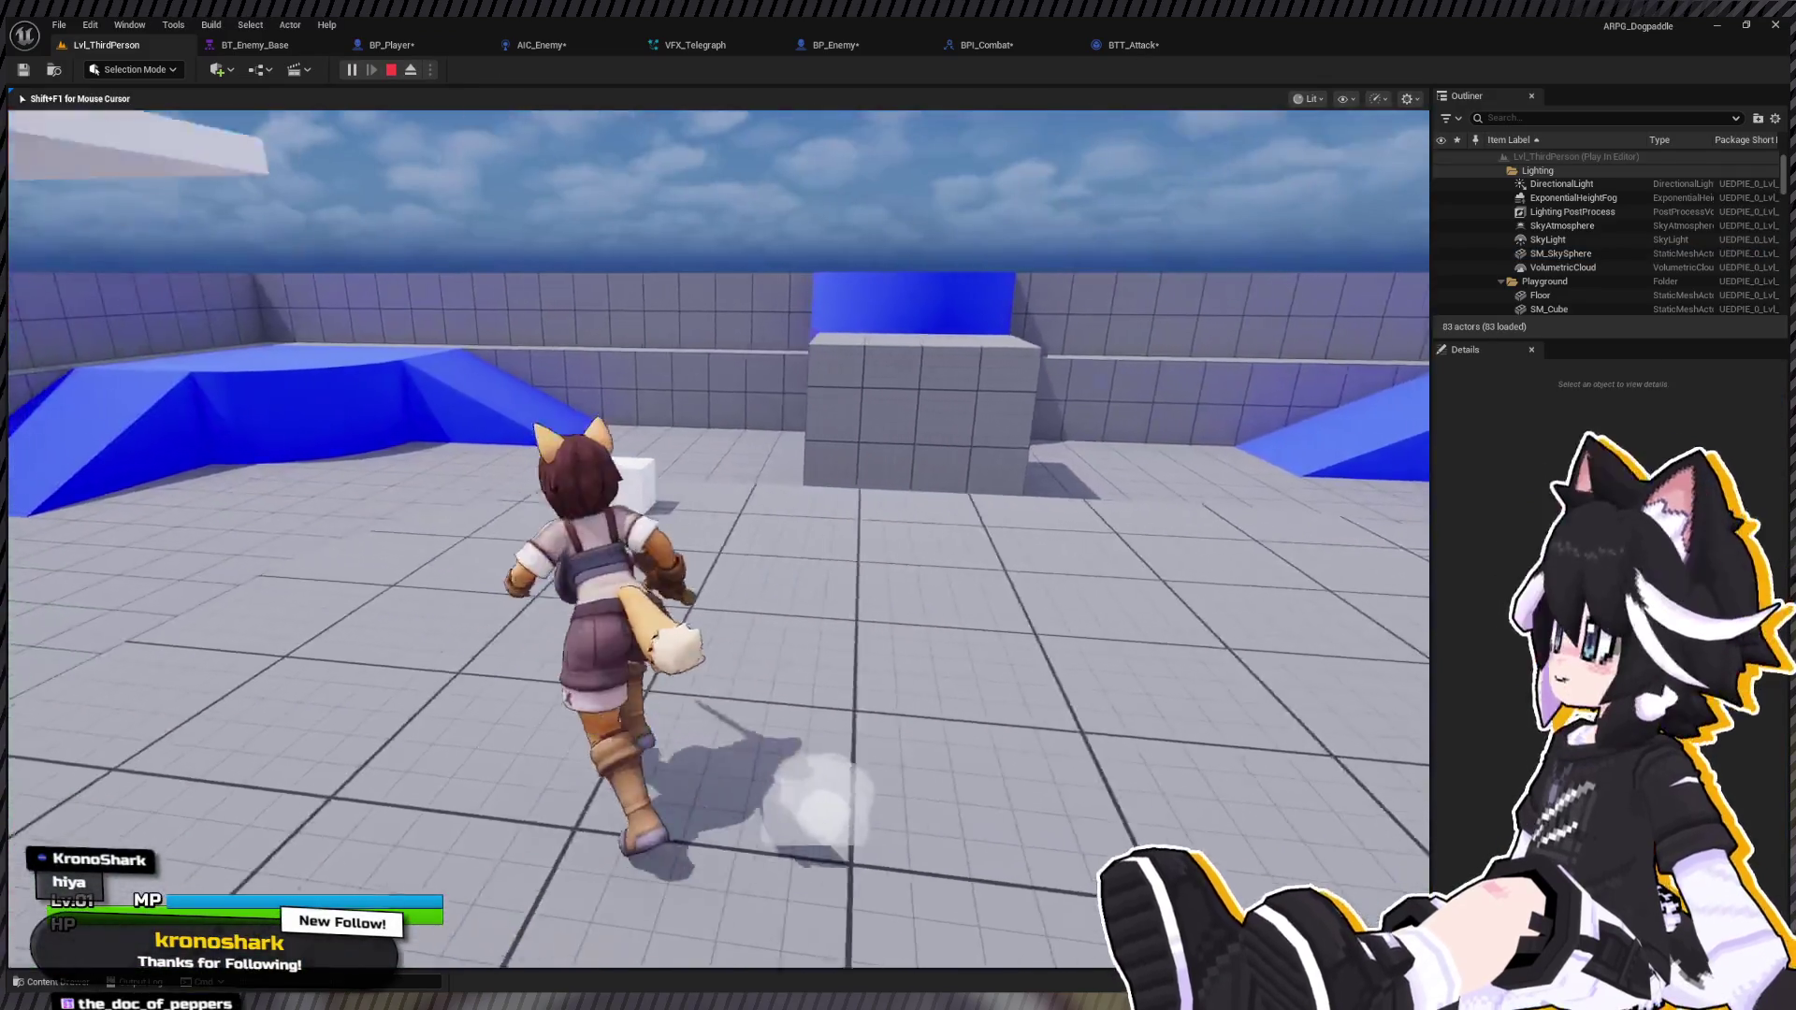
{"action": "left_click", "coordinate": [718, 539]}
{"action": "left_click", "coordinate": [719, 539]}
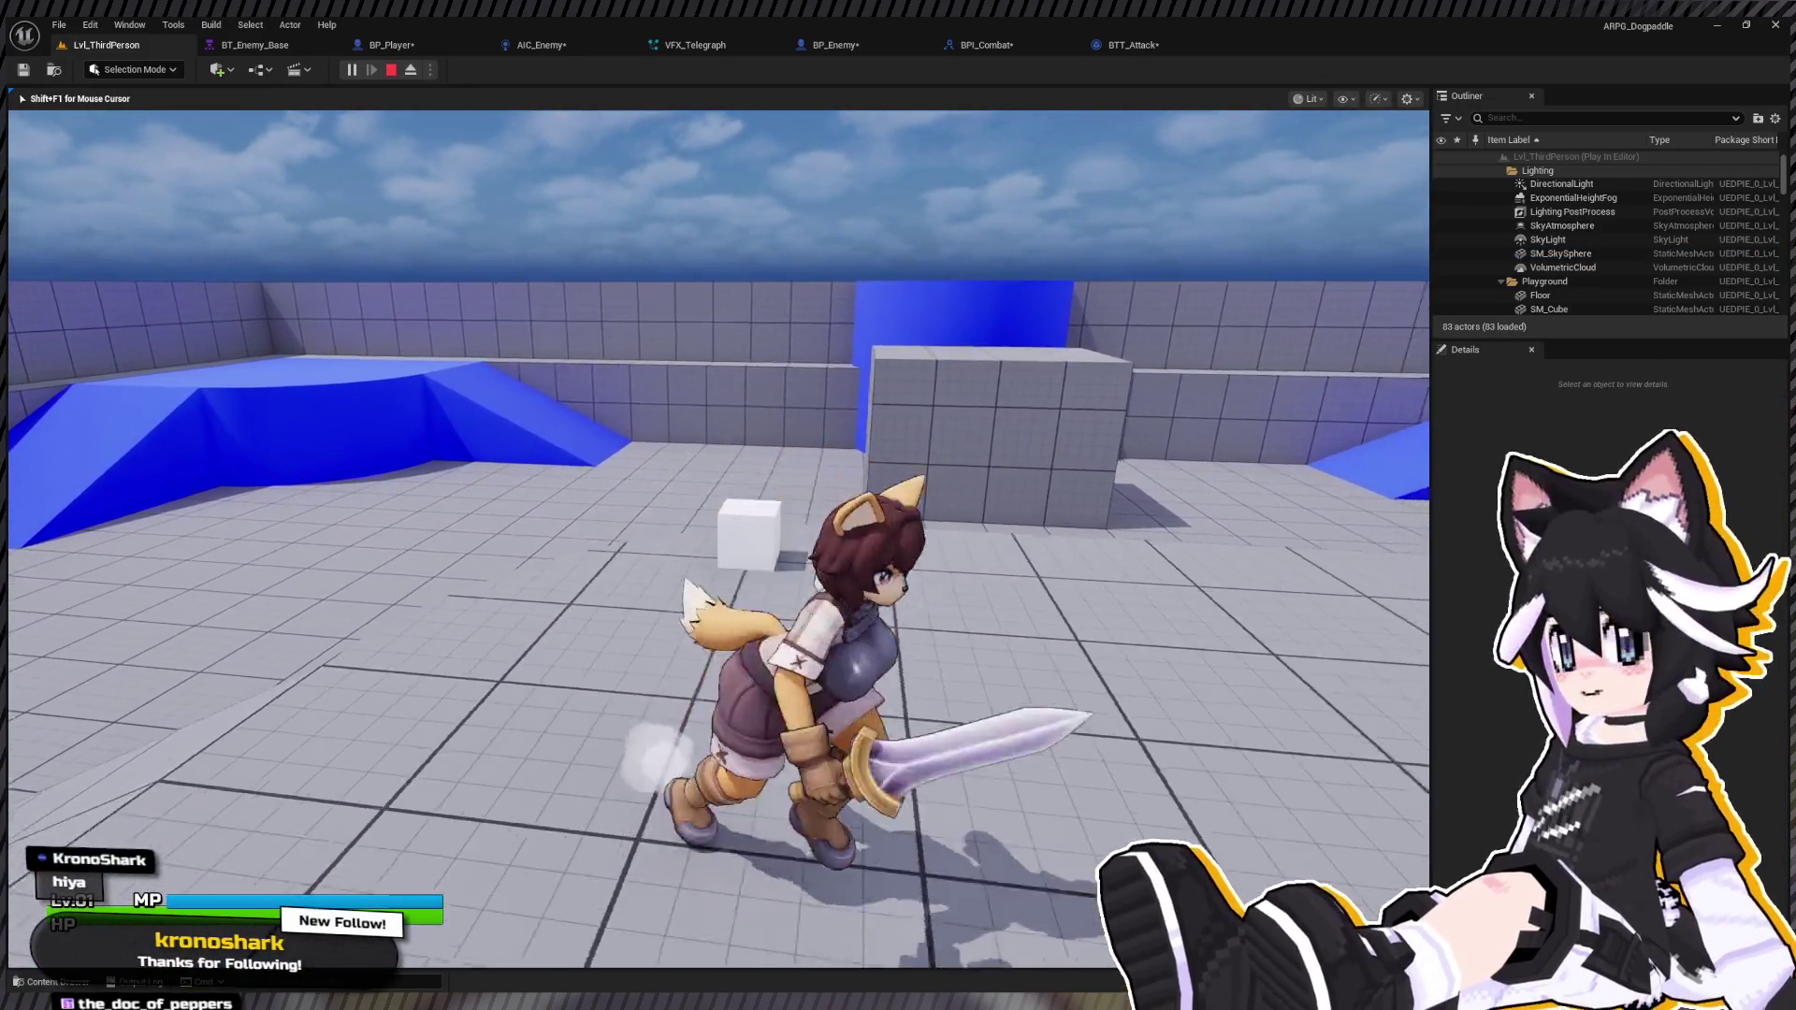
{"action": "left_click", "coordinate": [718, 539]}
{"action": "left_click", "coordinate": [719, 539]}
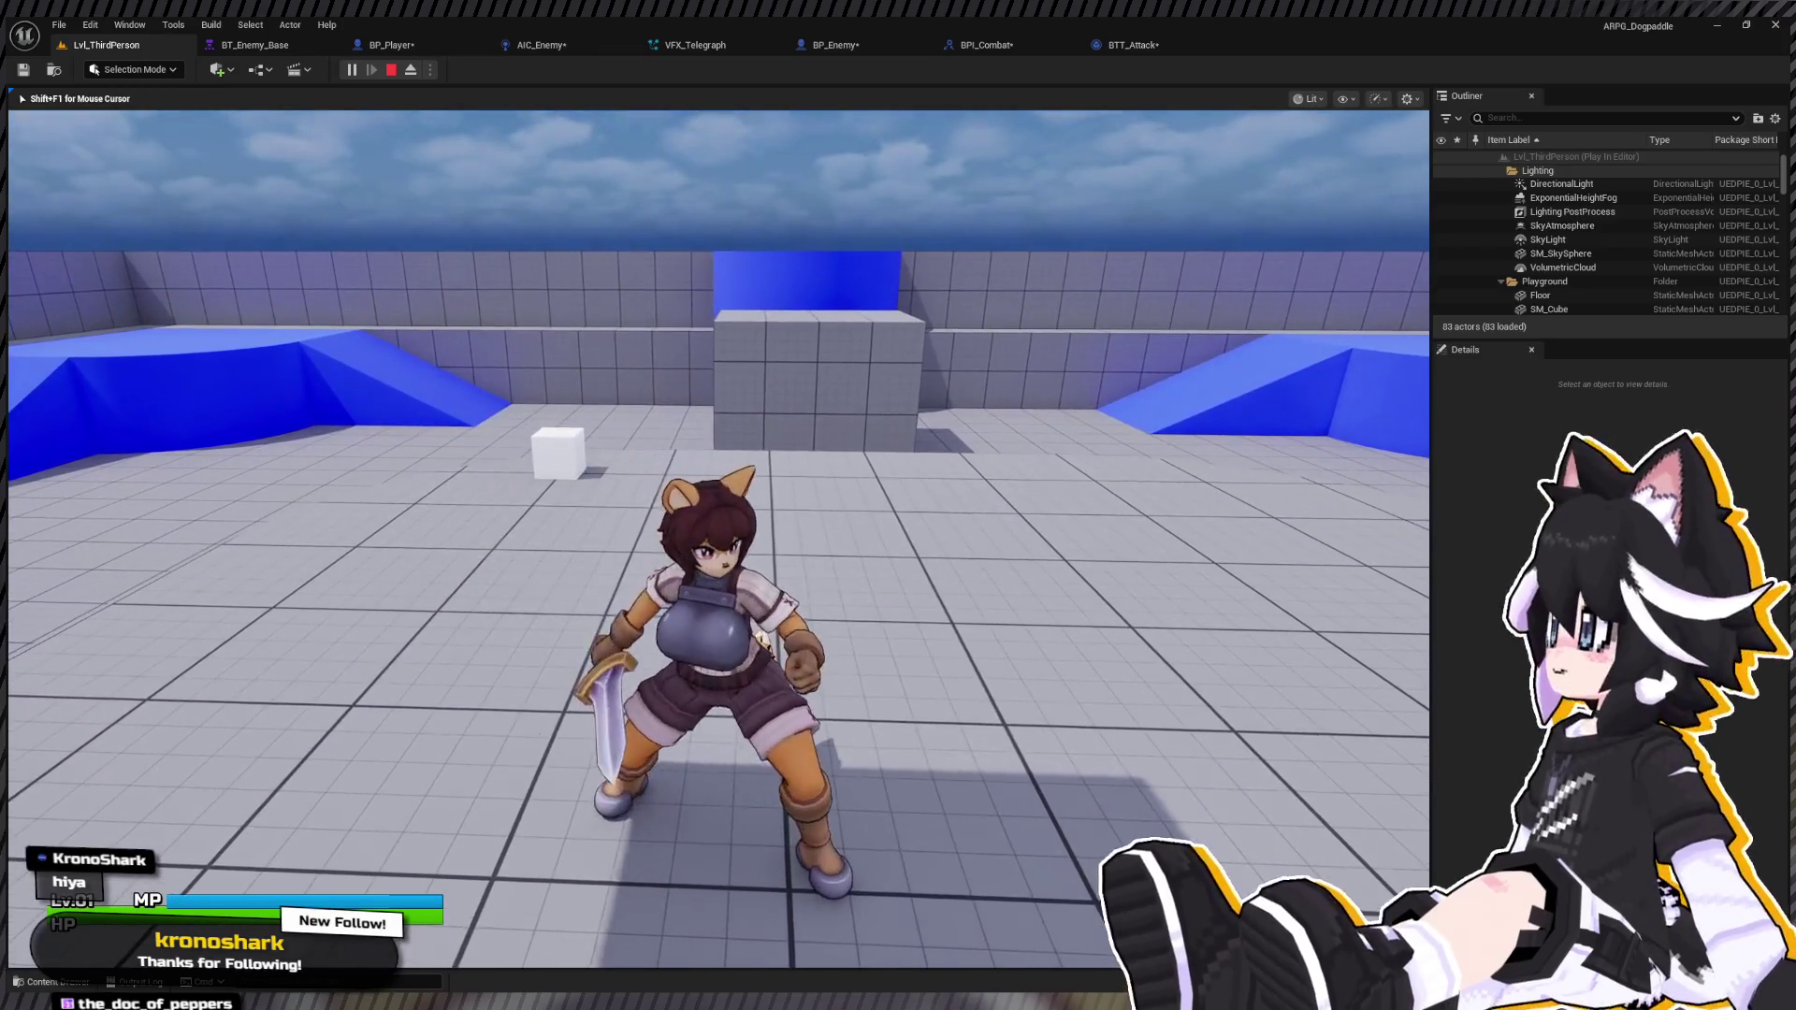
{"action": "left_click", "coordinate": [718, 539]}
{"action": "left_click", "coordinate": [719, 539]}
{"action": "left_click", "coordinate": [719, 539]}
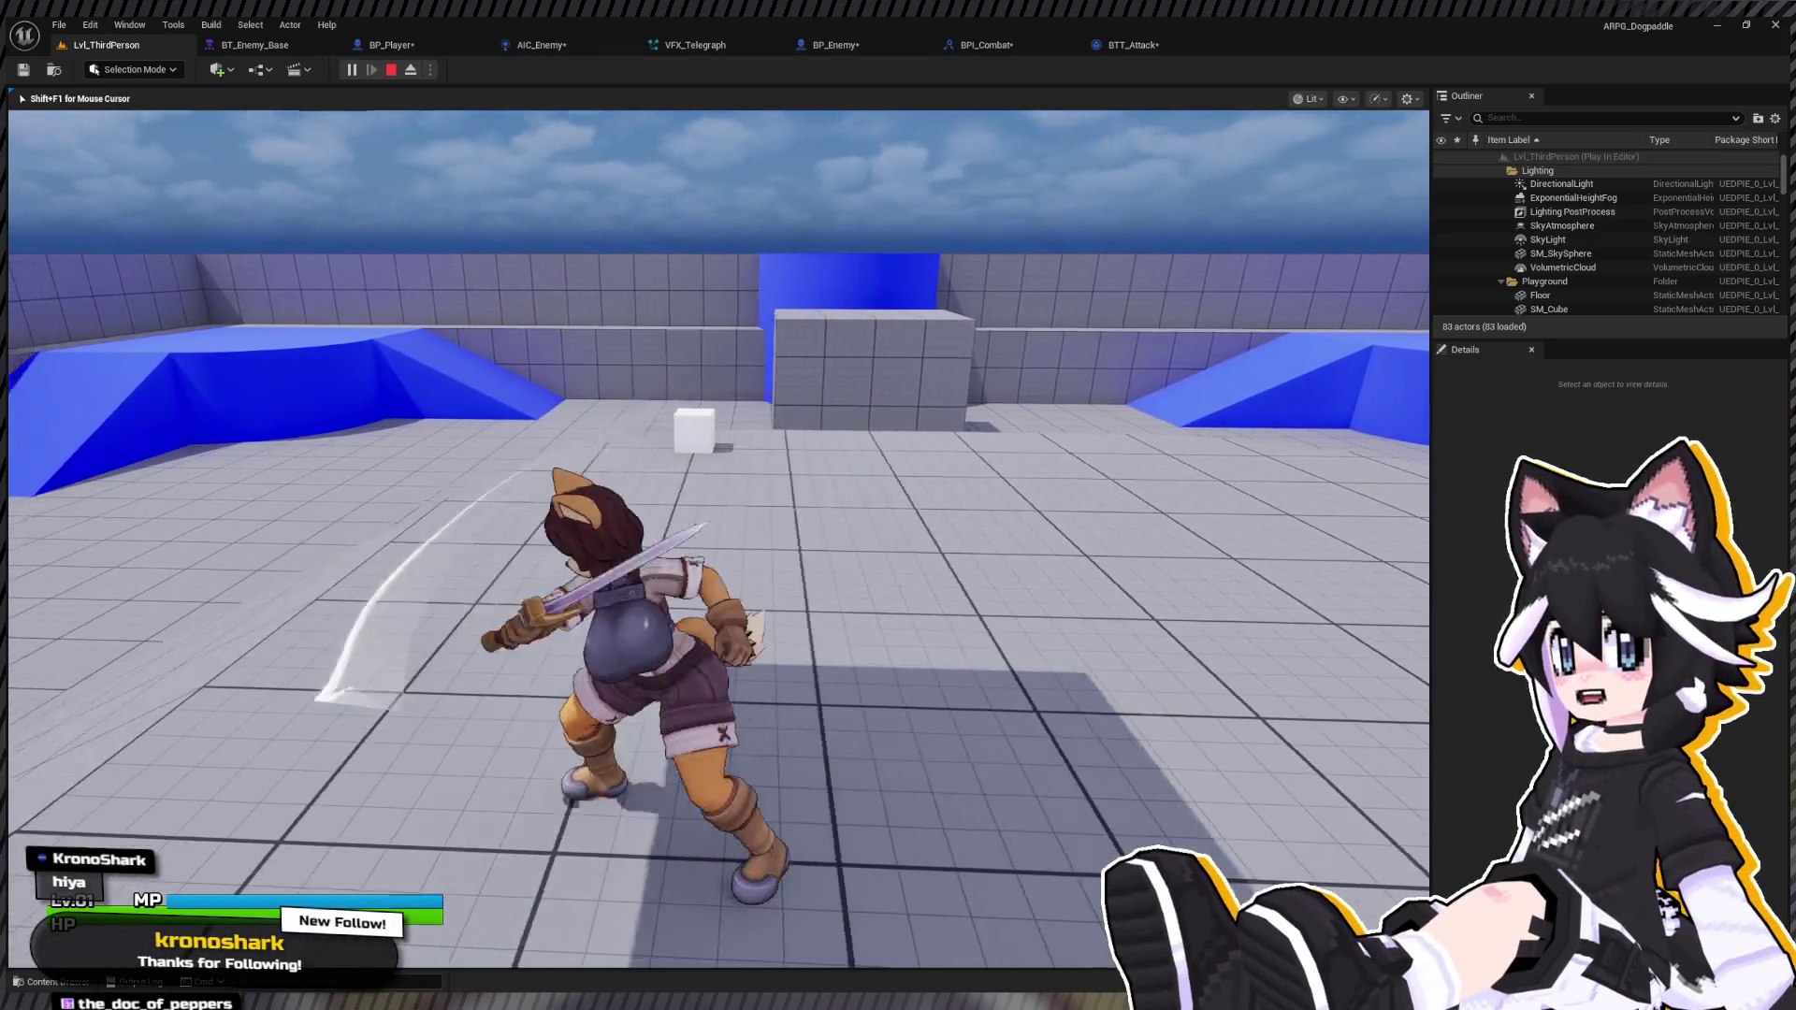
{"action": "left_click", "coordinate": [719, 539]}
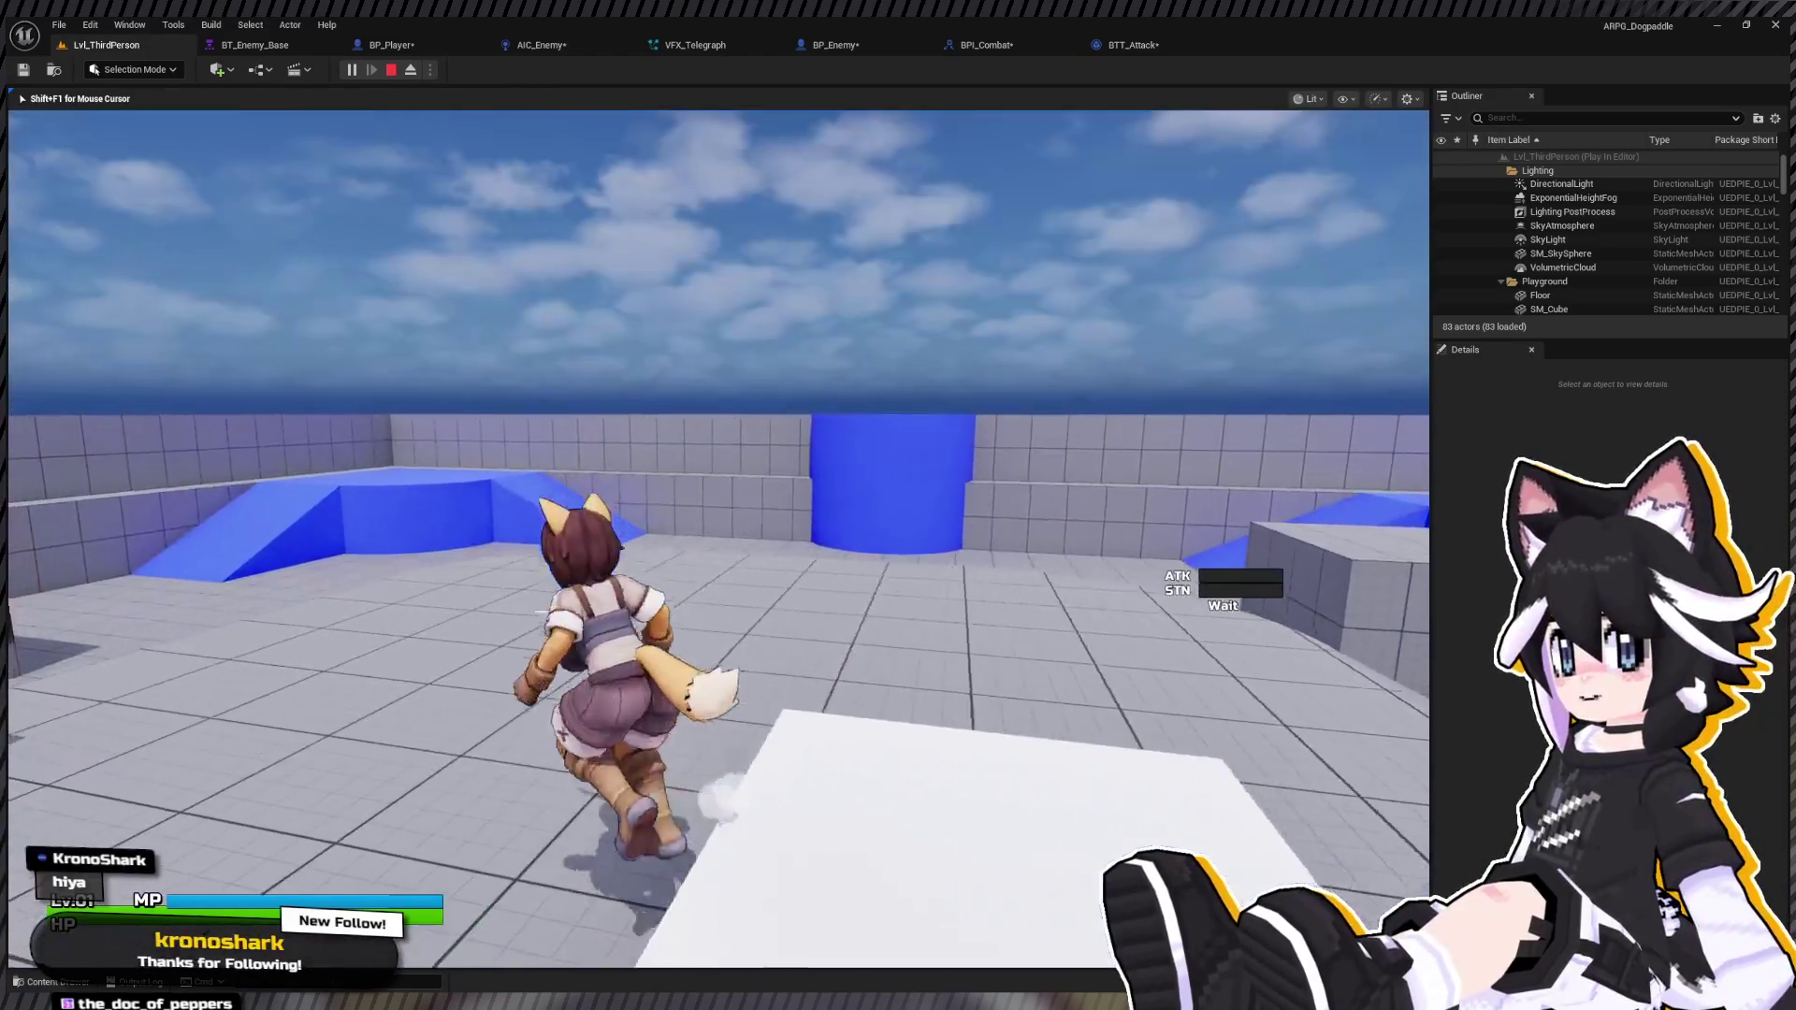
{"action": "key", "text": "w"}
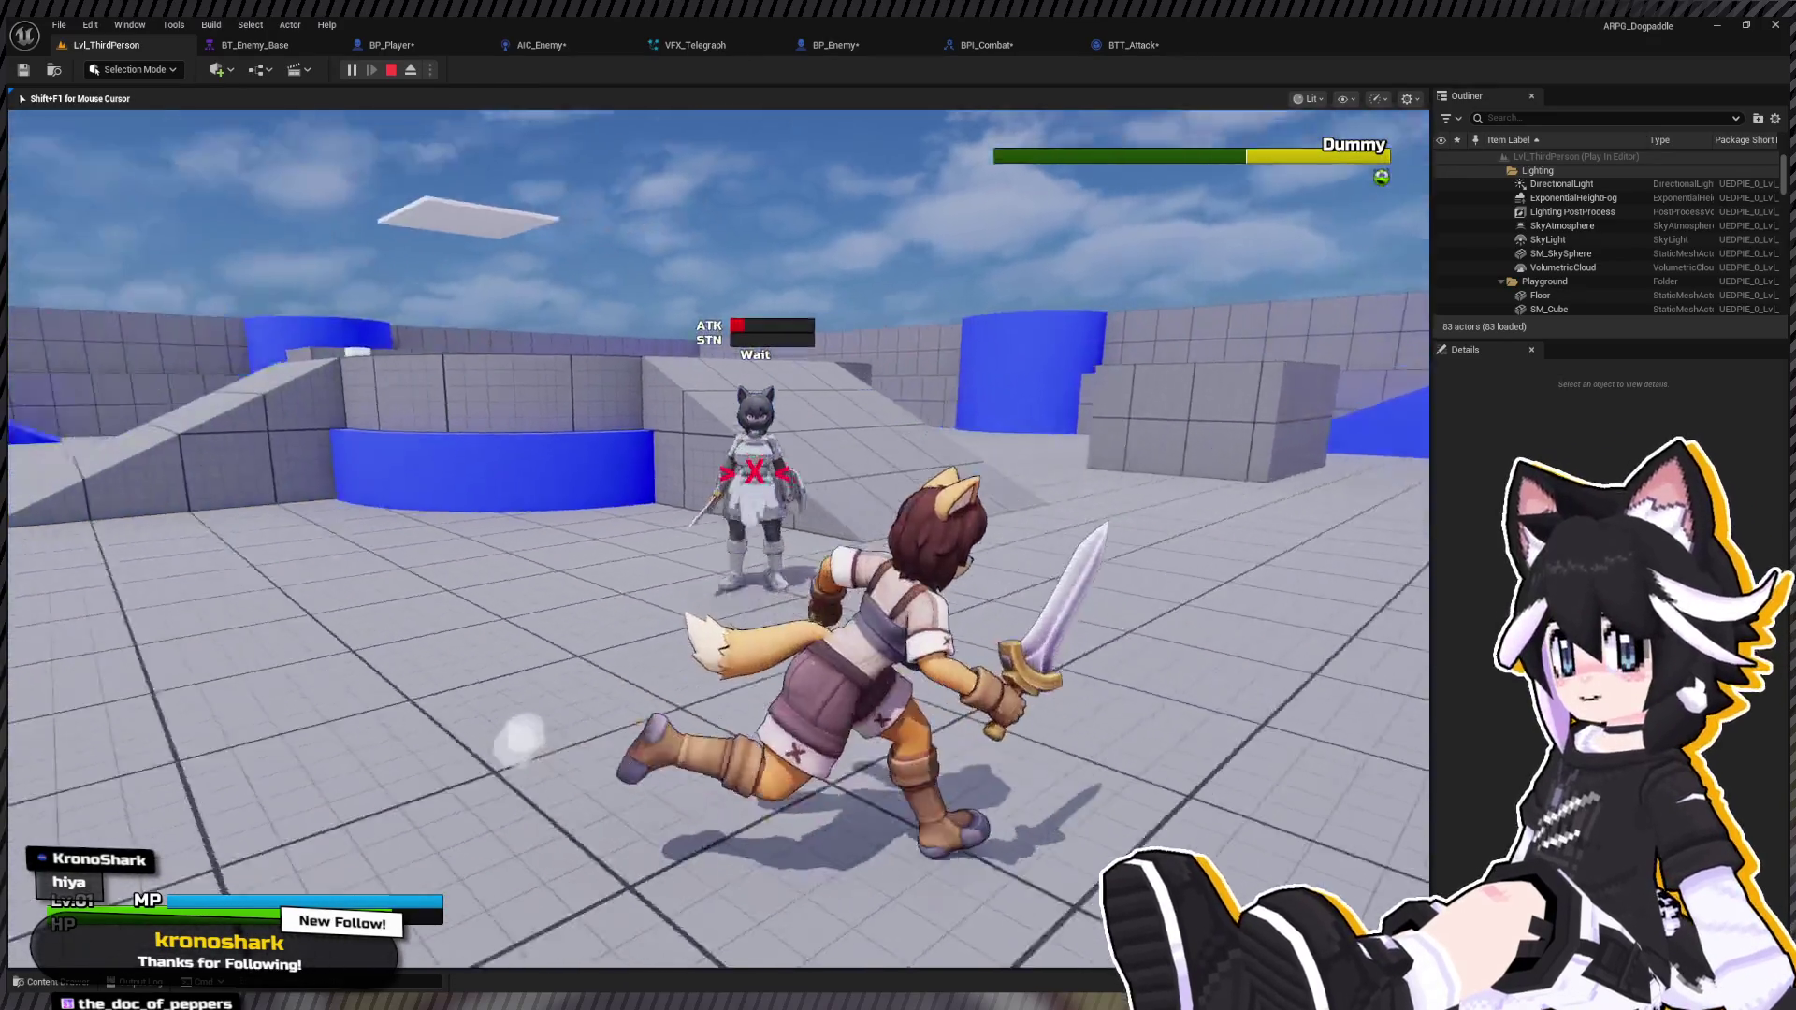
{"action": "key", "text": "Escape"}
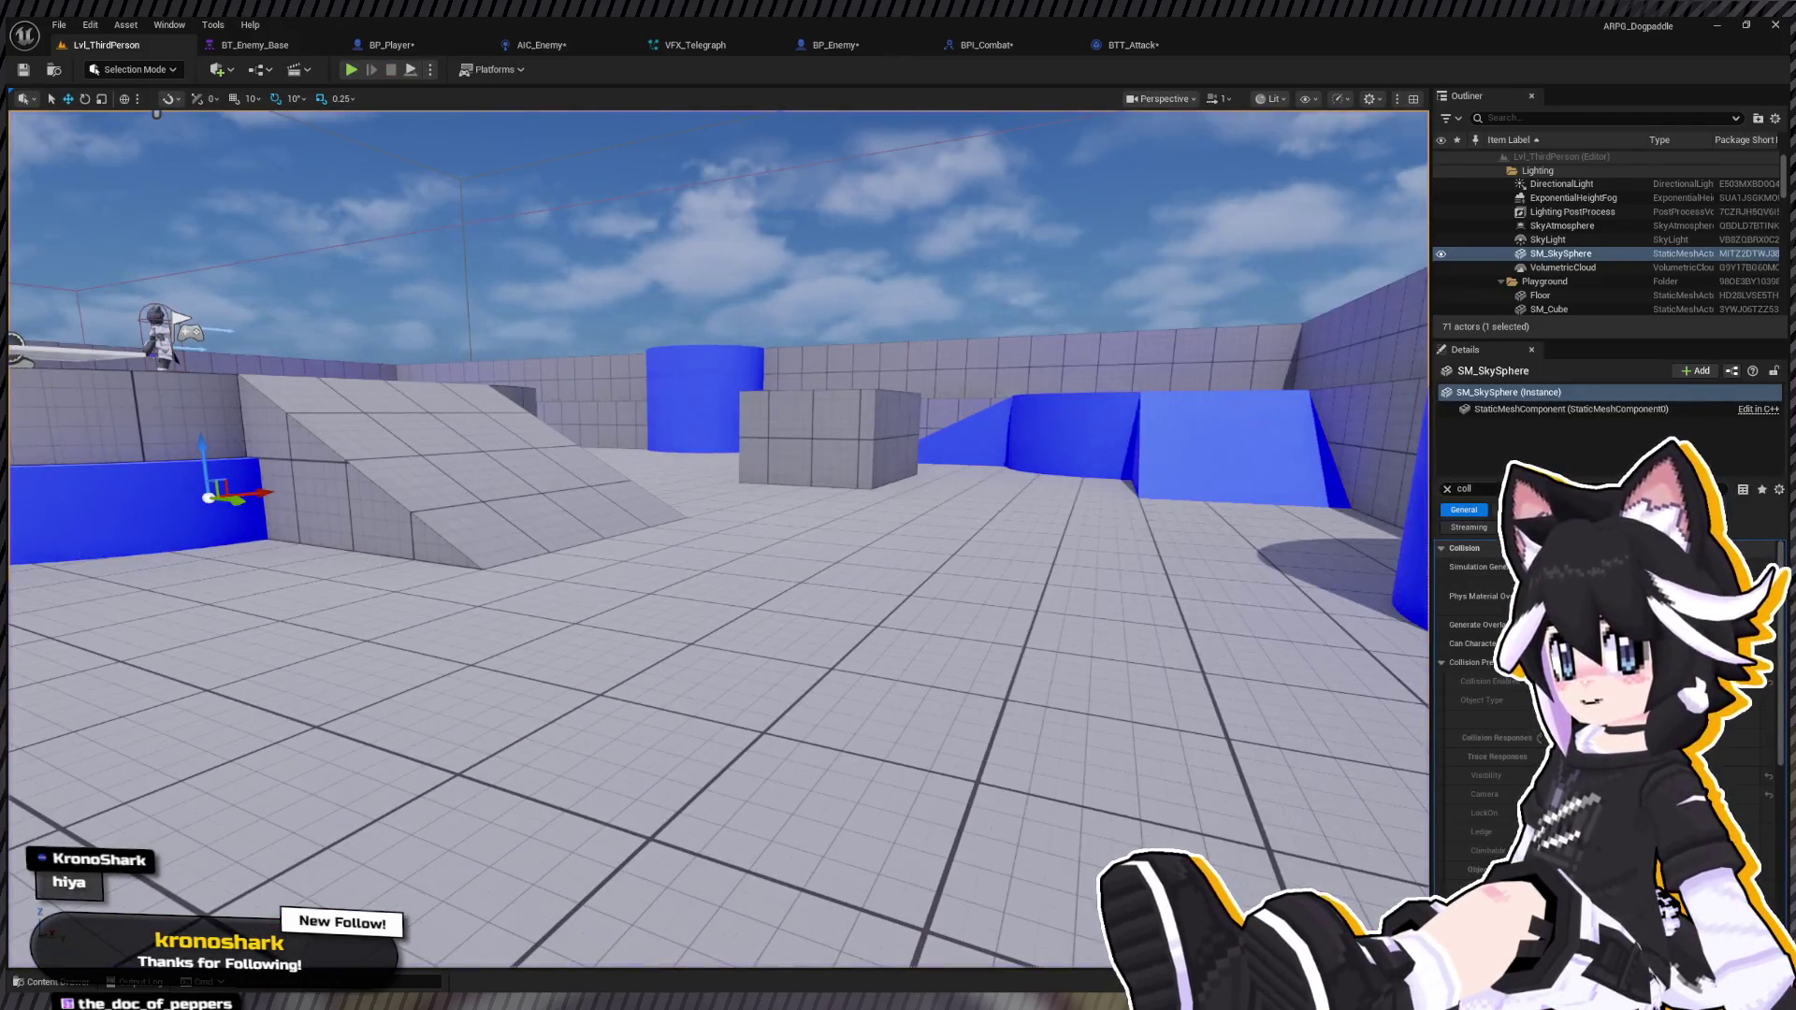
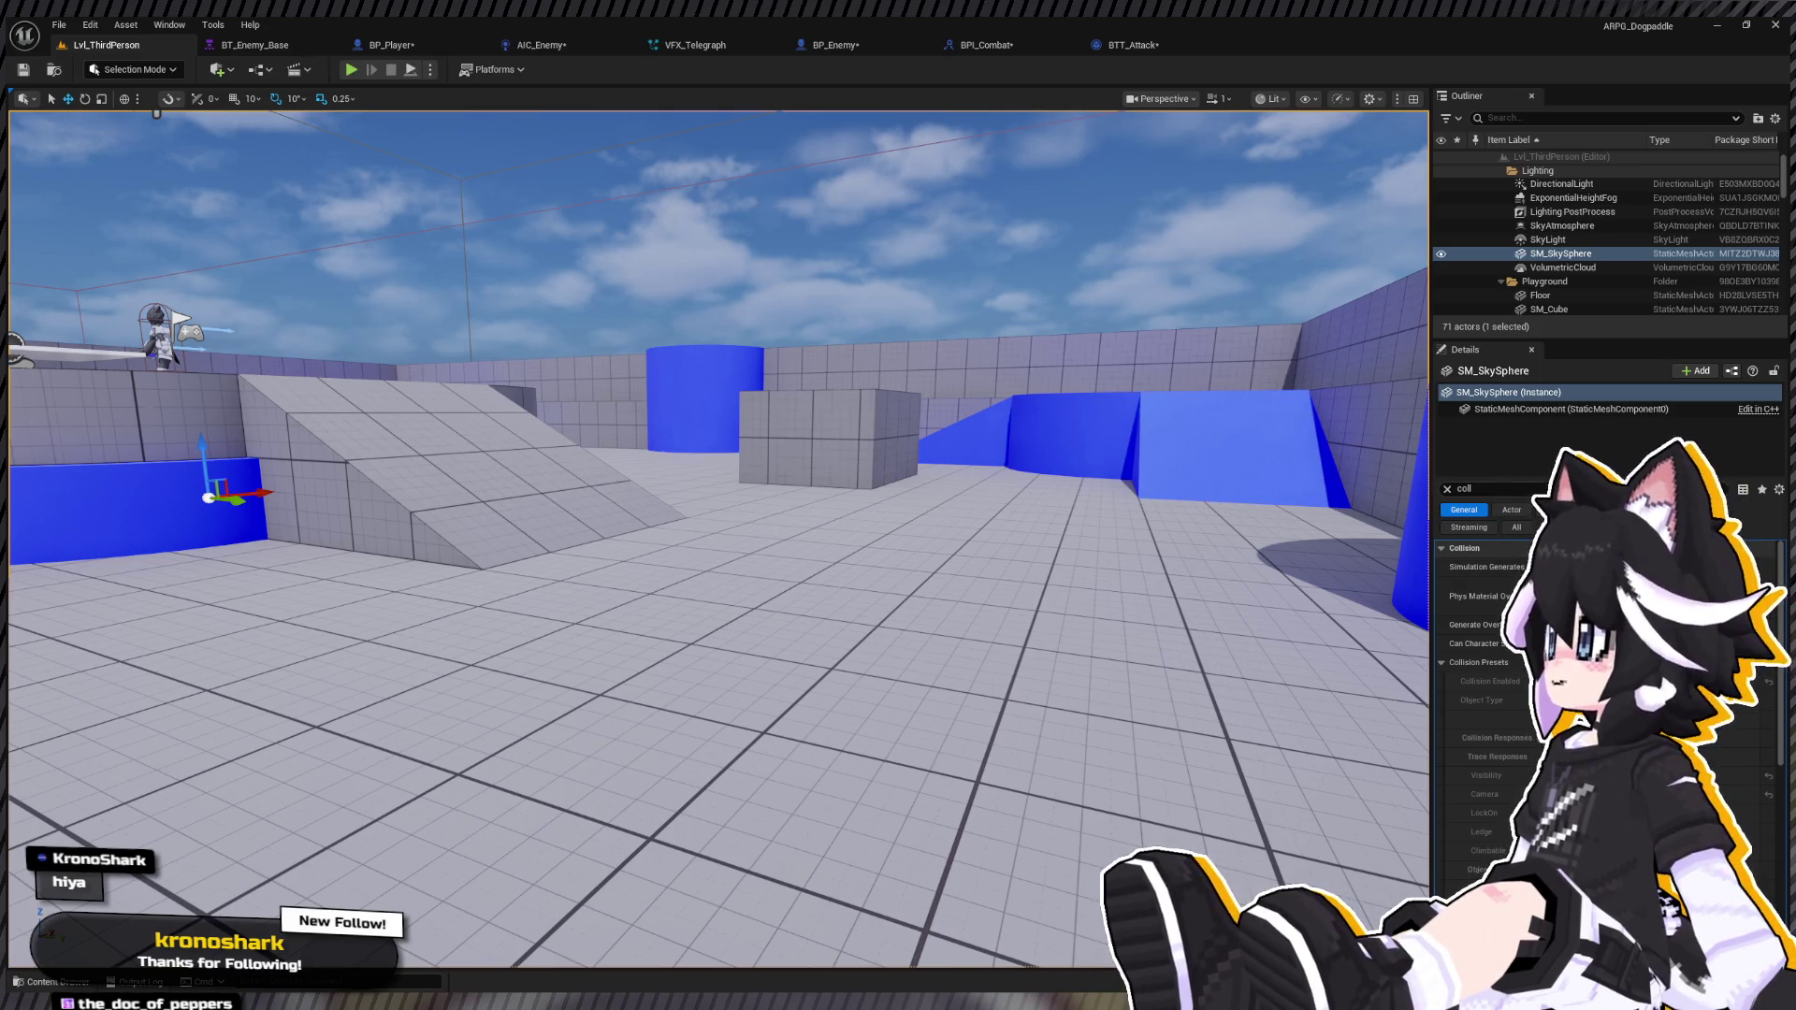
Step: Start a Play-In-Editor session, run the fox toward the enemy, then stop it
{"action": "left_click", "coordinate": [351, 69]}
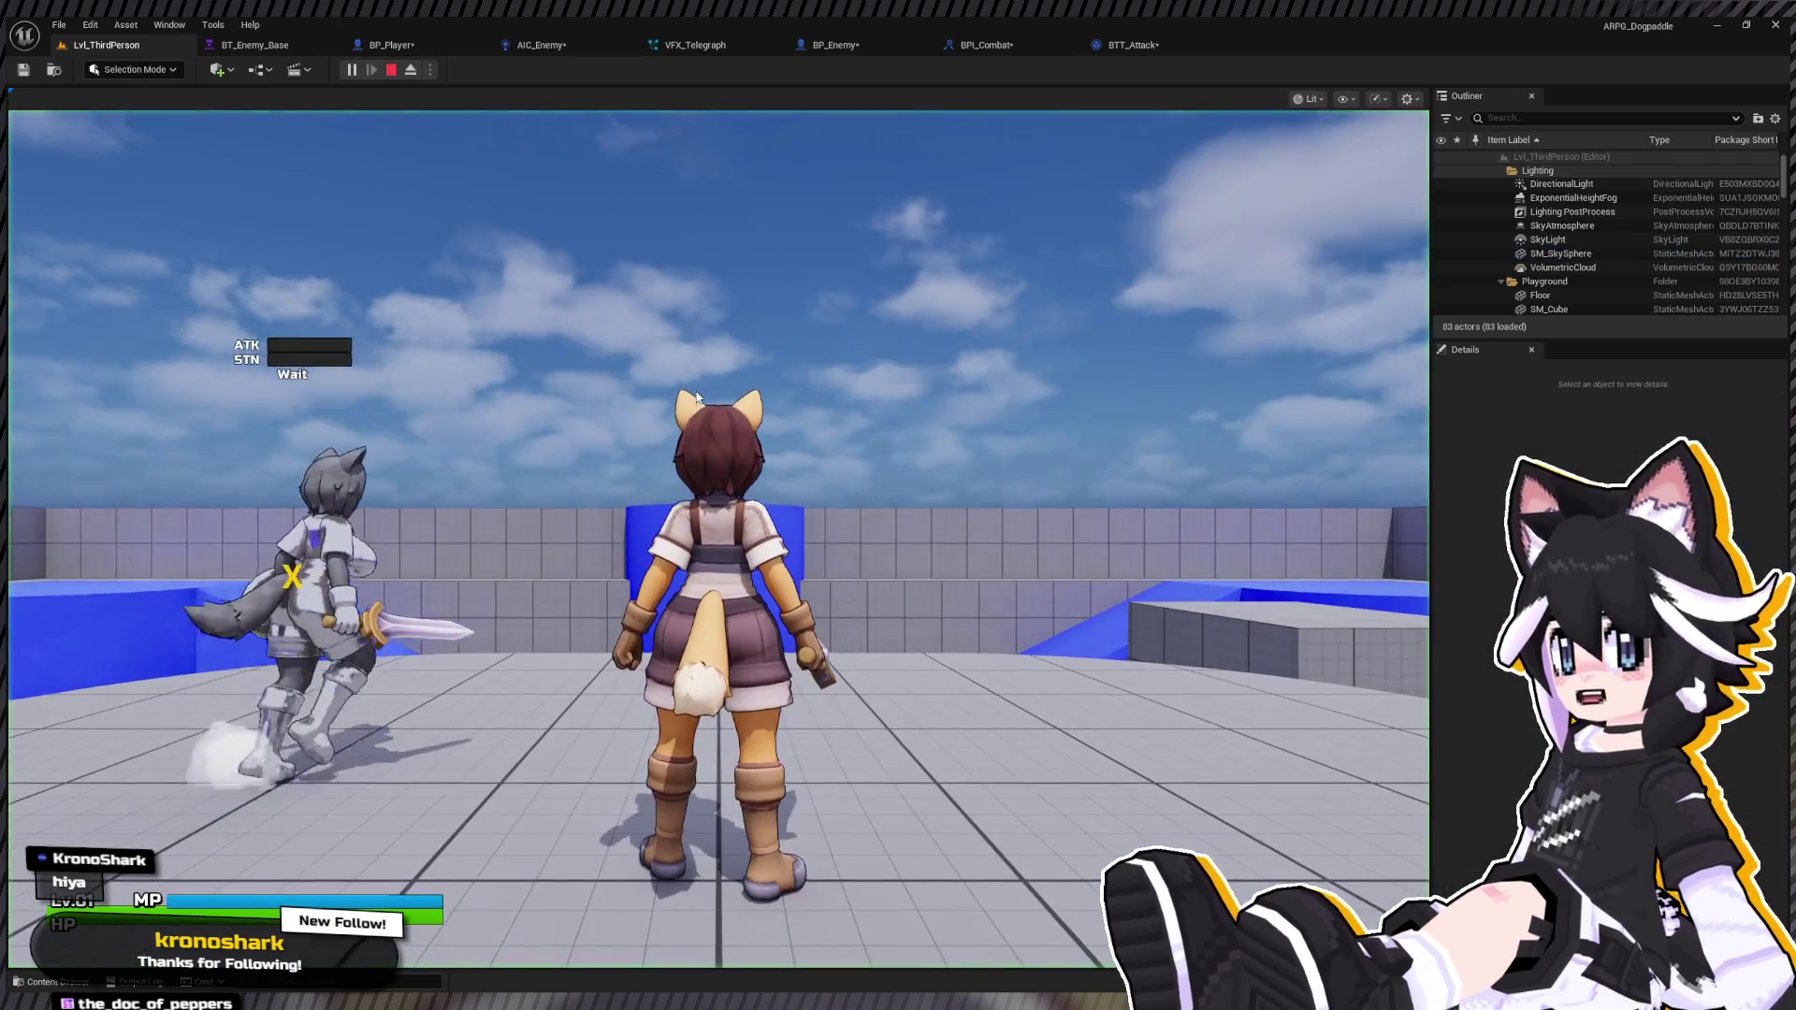
{"action": "left_click", "coordinate": [696, 396]}
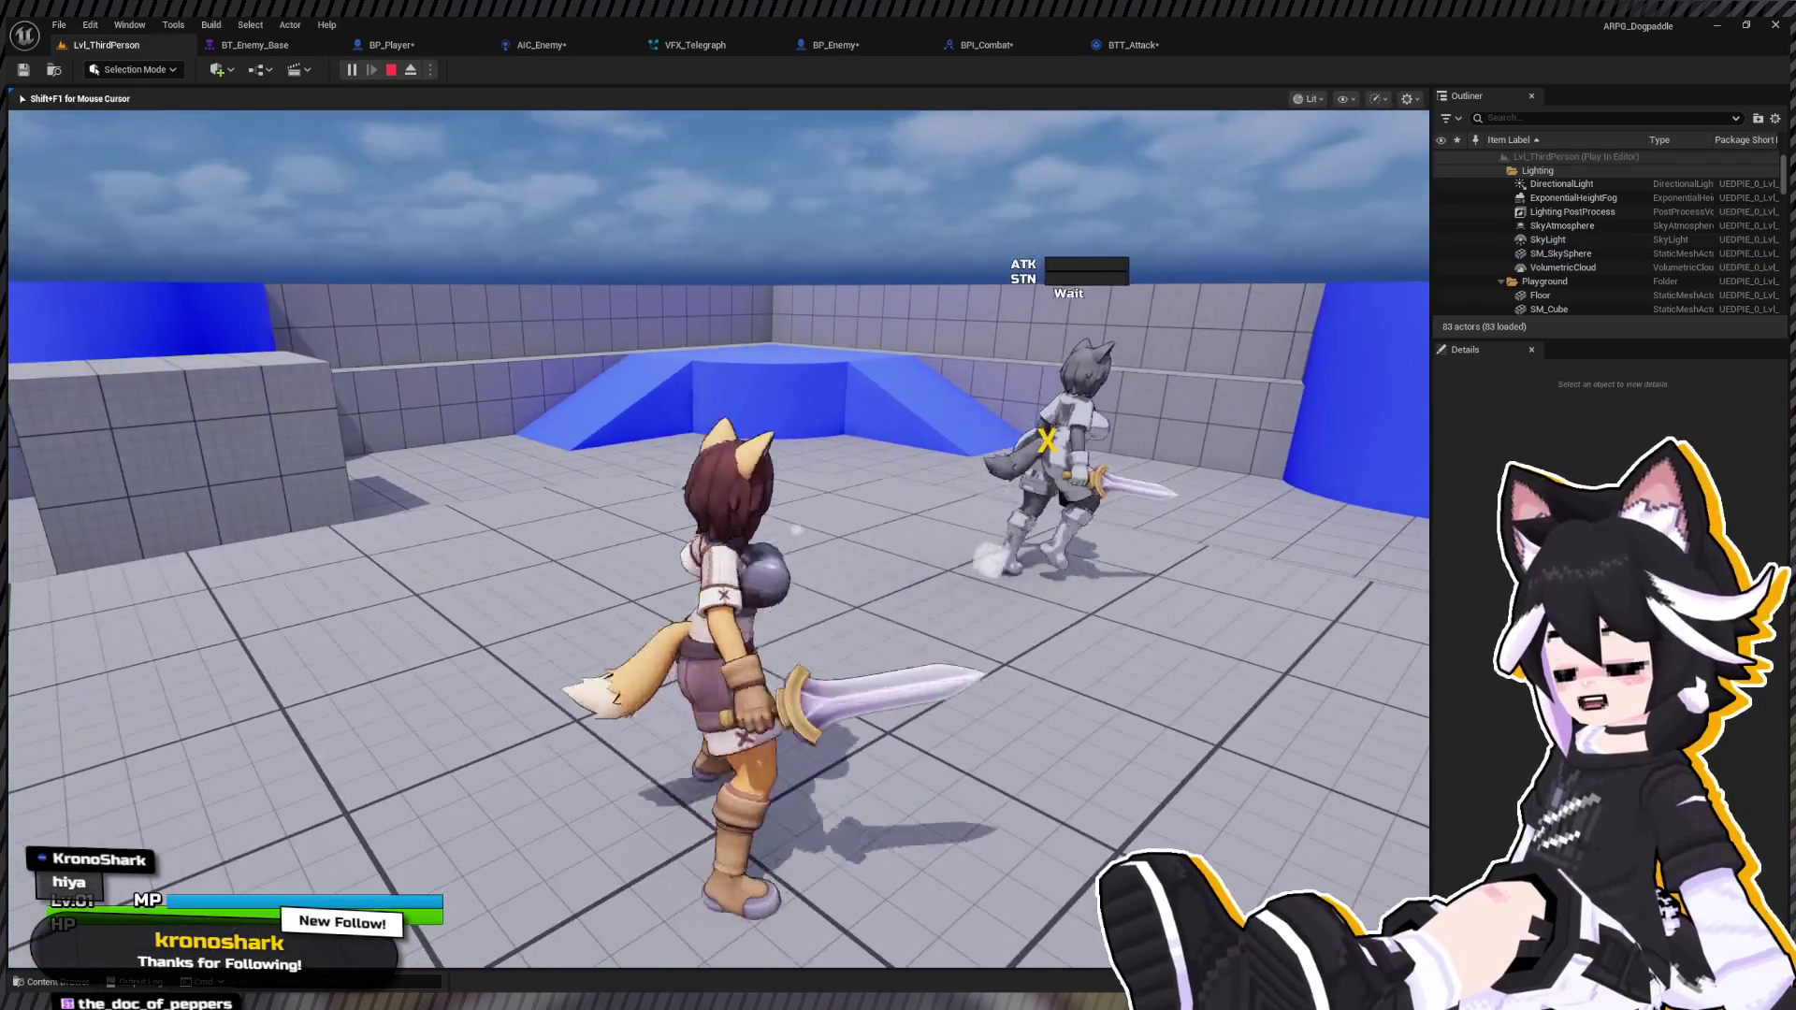
{"action": "key", "text": "w"}
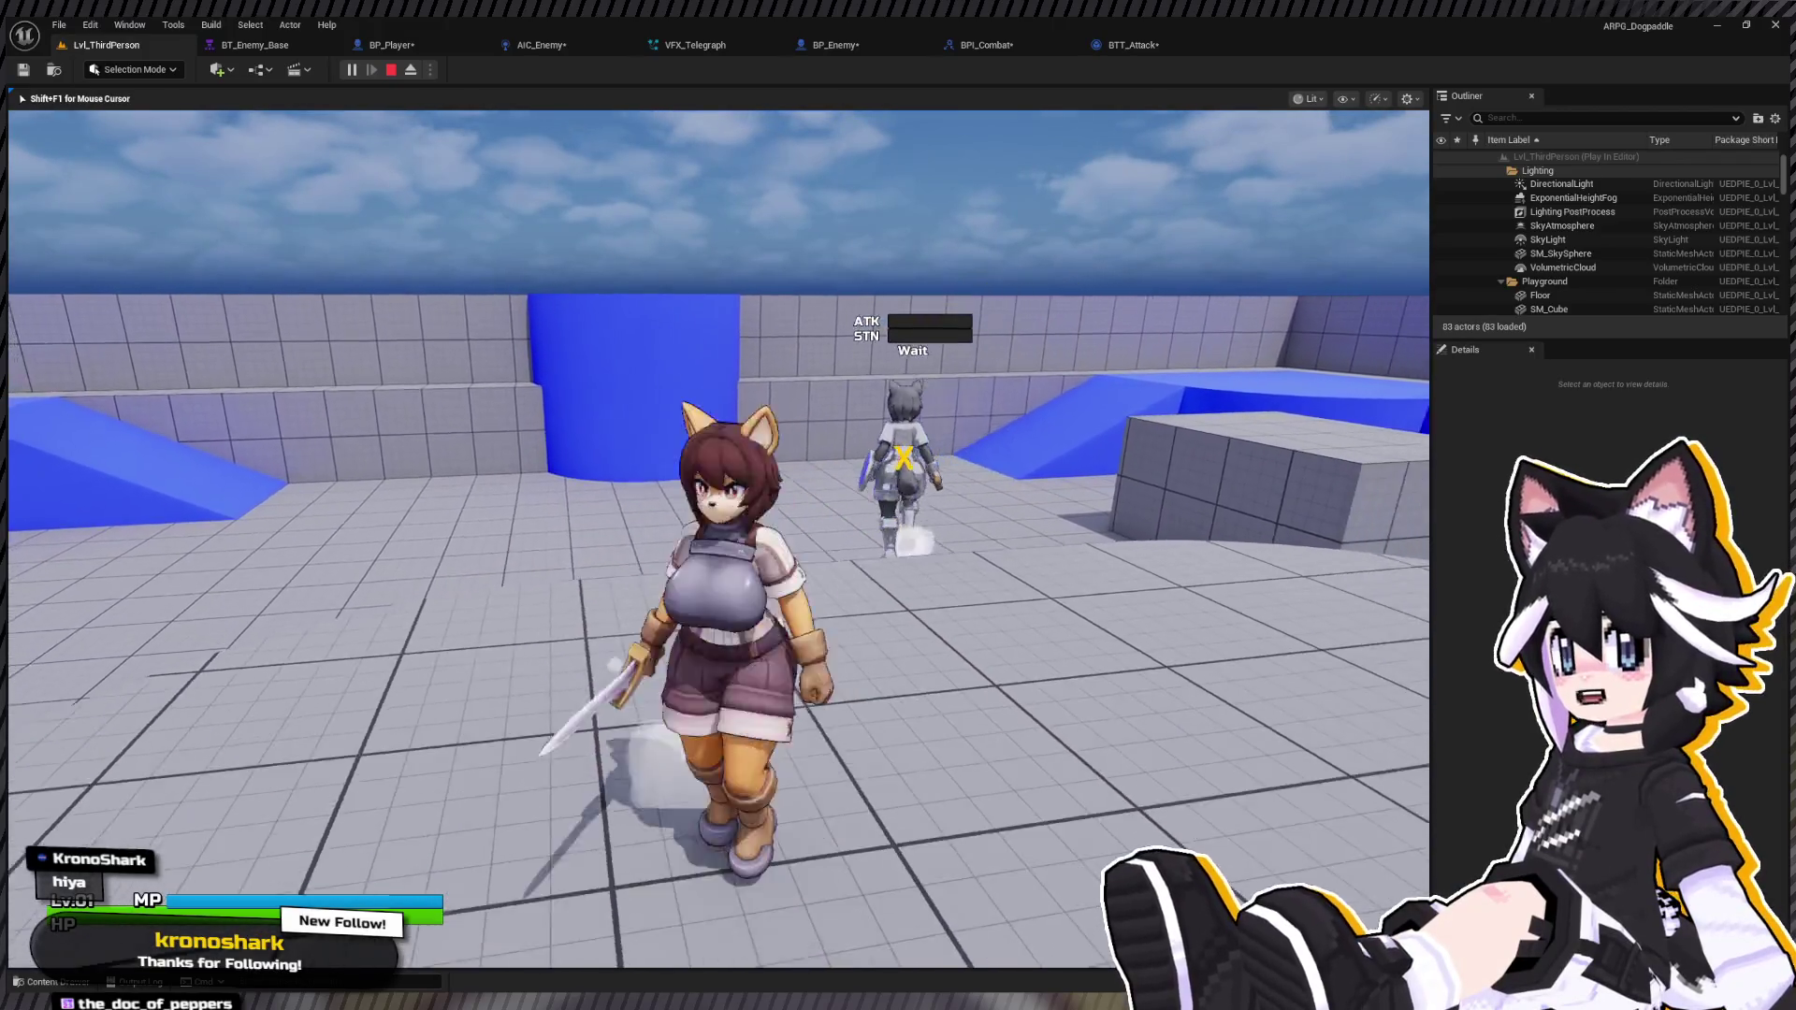
{"action": "key", "text": "Escape"}
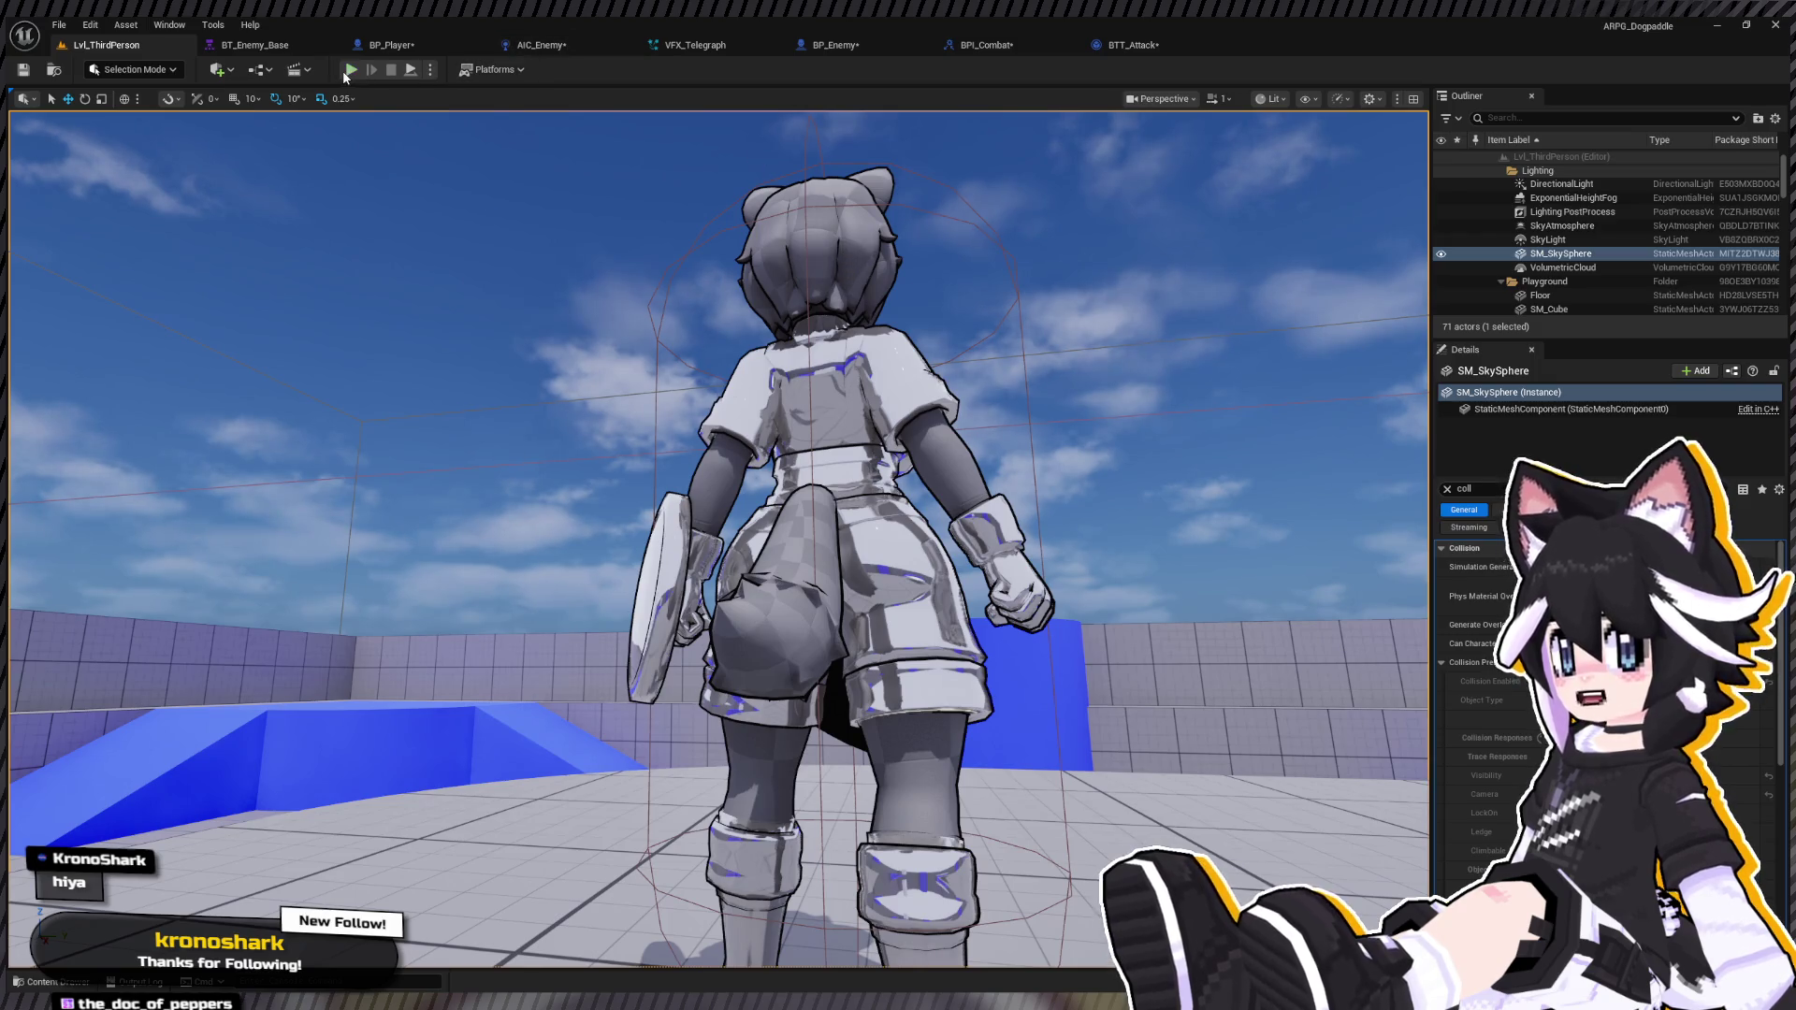
Step: Play again, run up to the enemy, and swing the sword several times around the level
{"action": "left_click", "coordinate": [348, 70]}
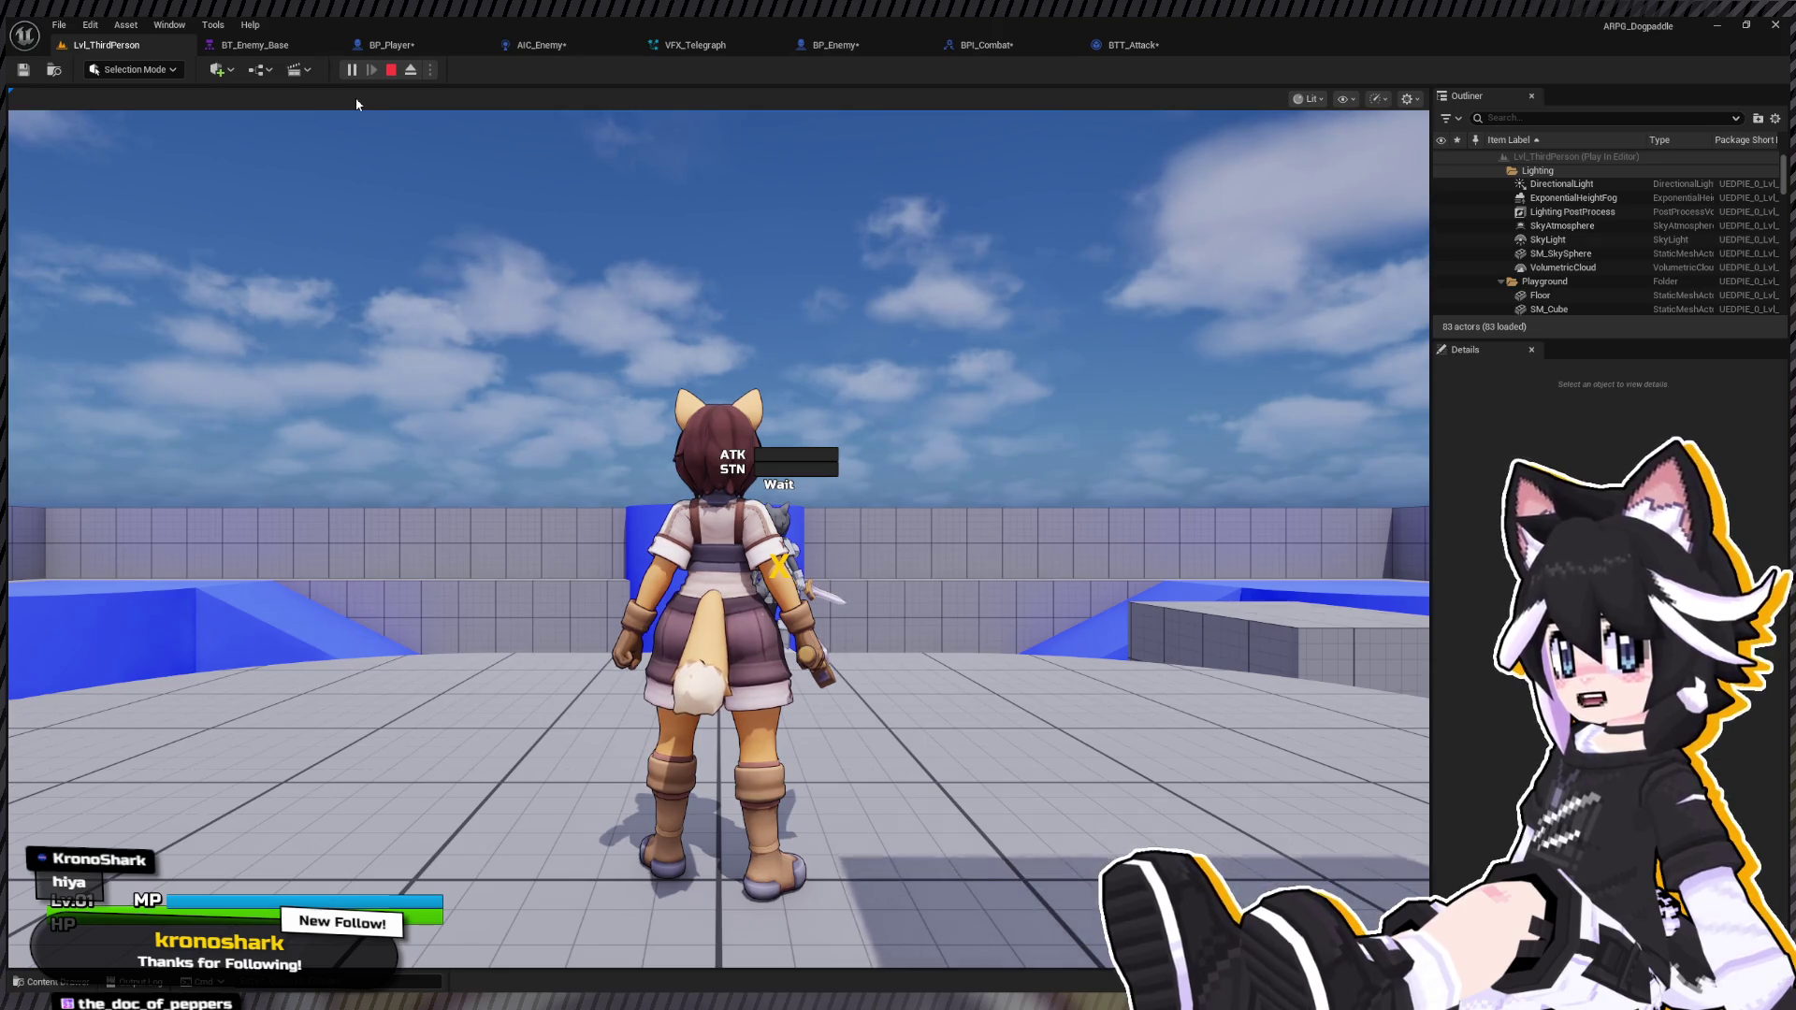
{"action": "left_click", "coordinate": [357, 103]}
{"action": "key", "text": "w"}
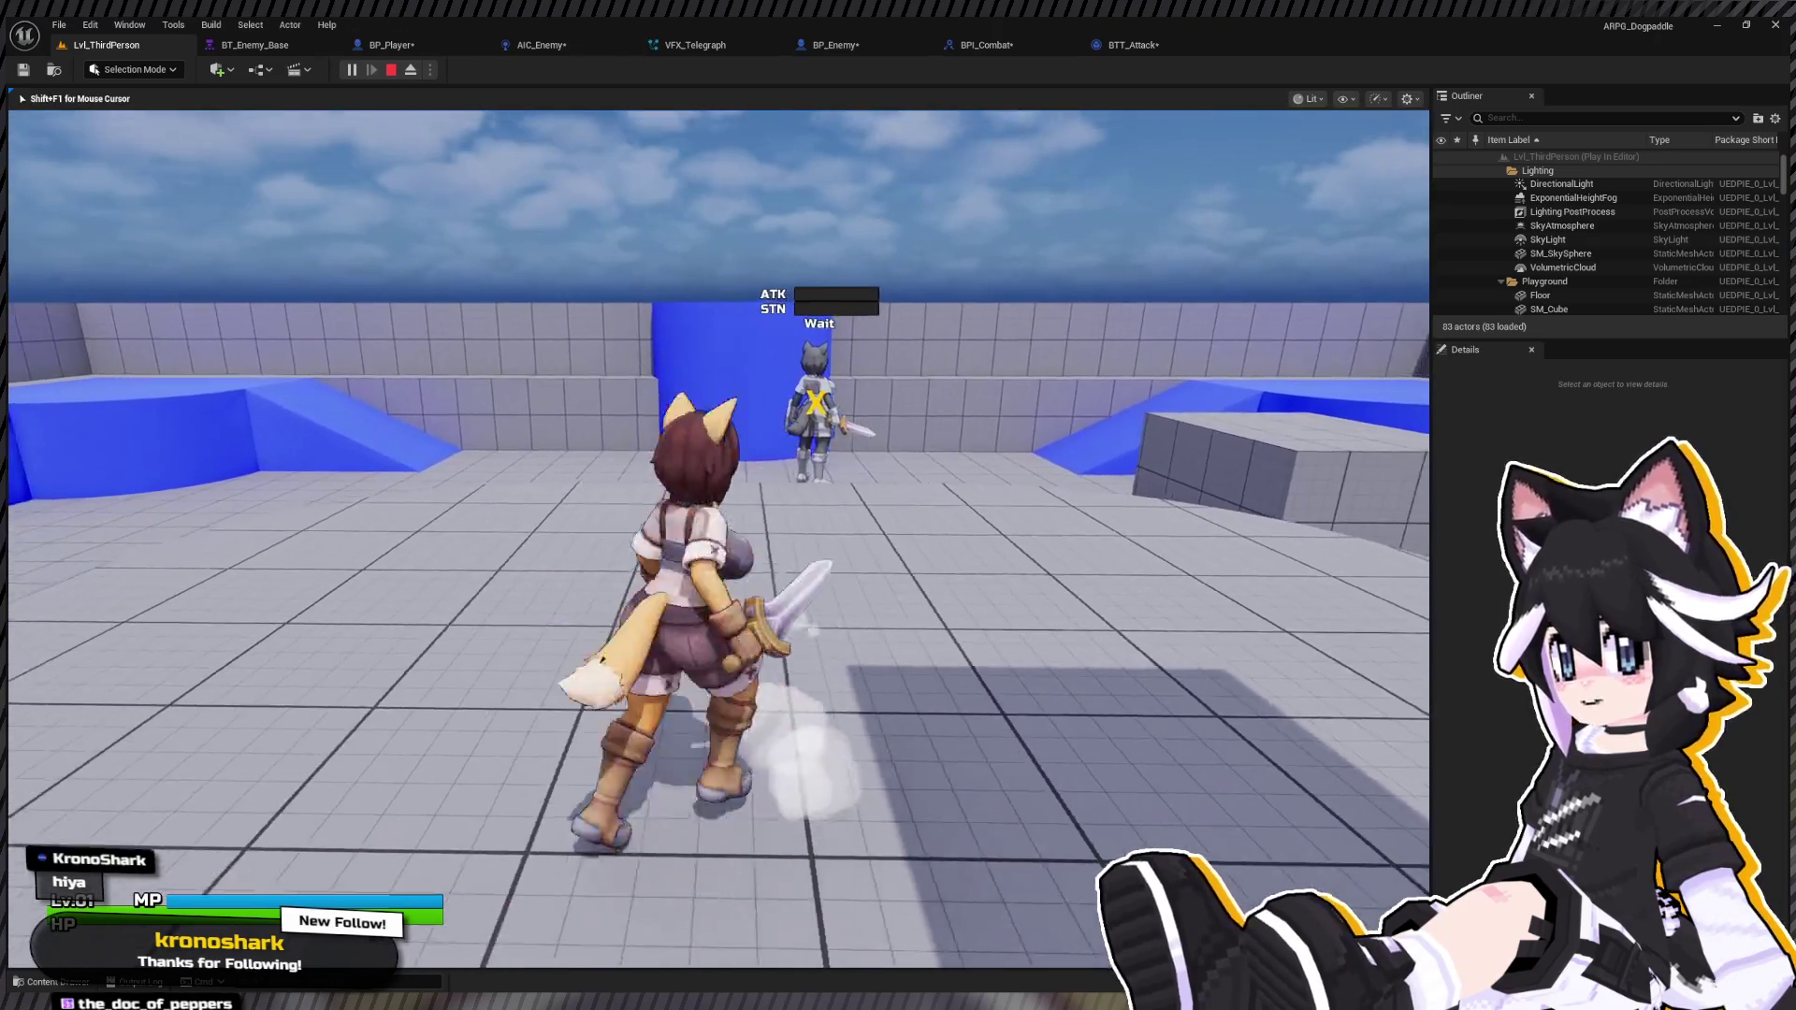
{"action": "key", "text": "w"}
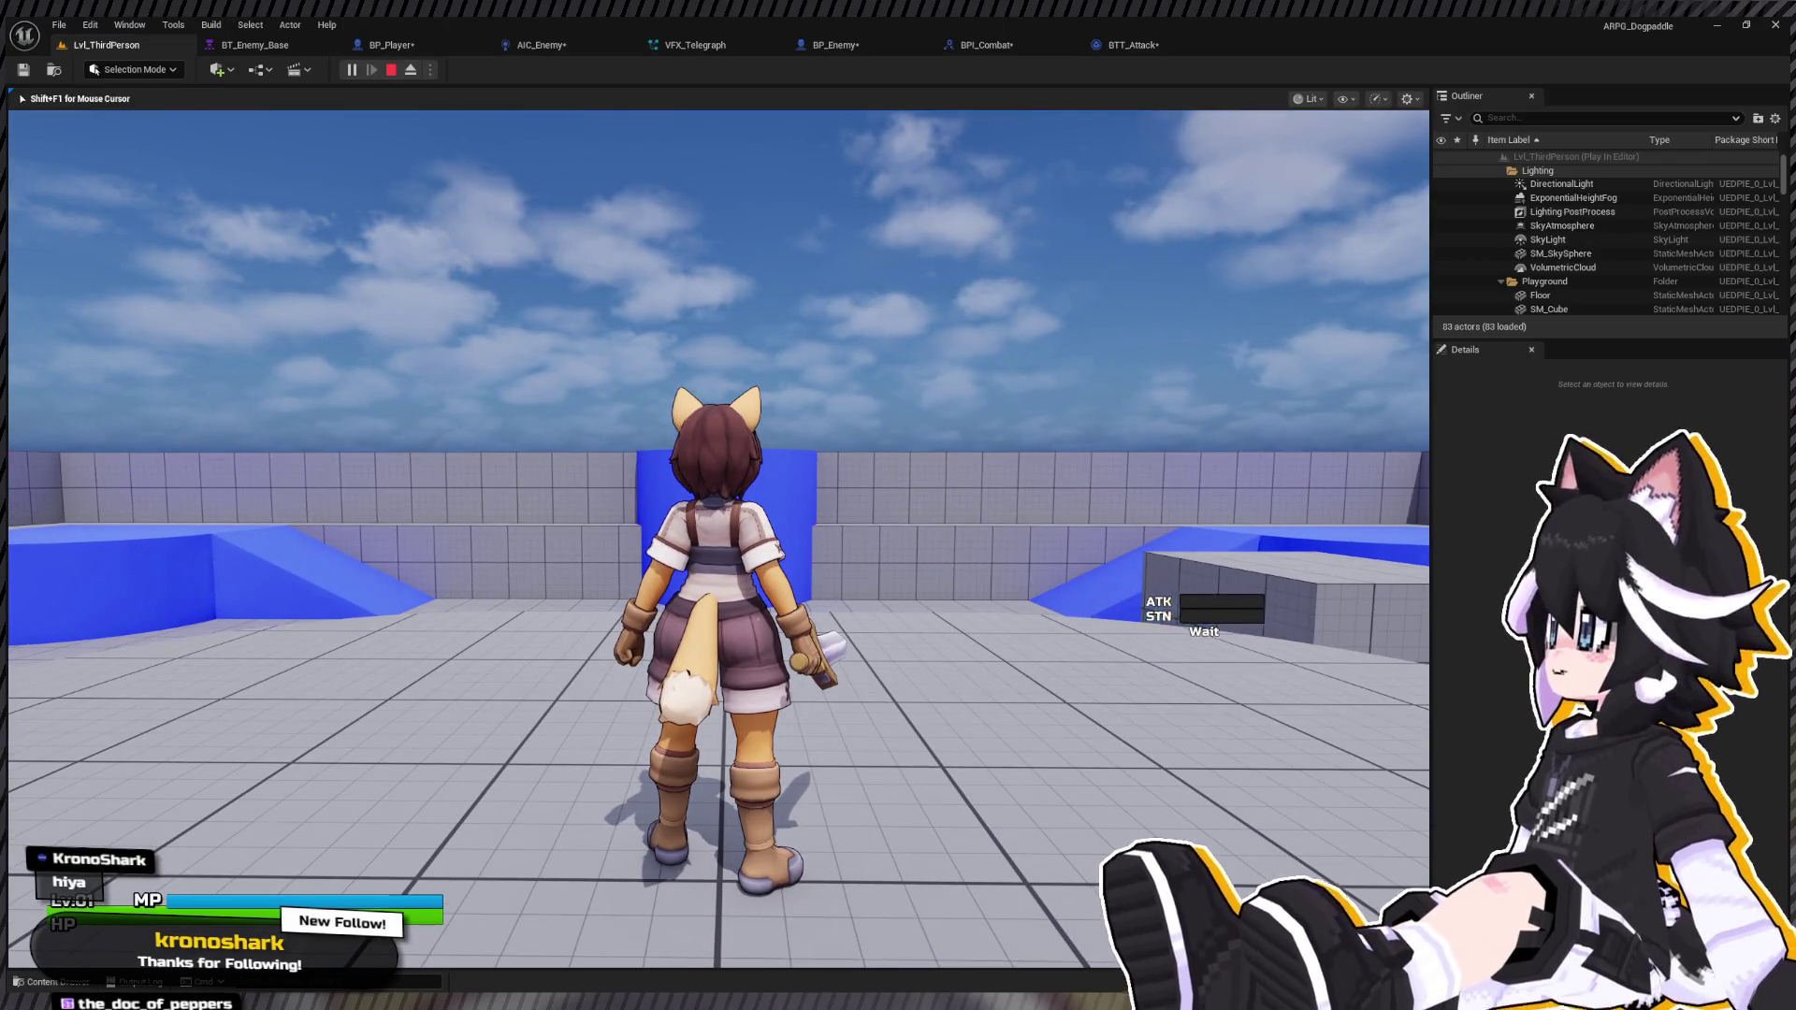
{"action": "key", "text": "a"}
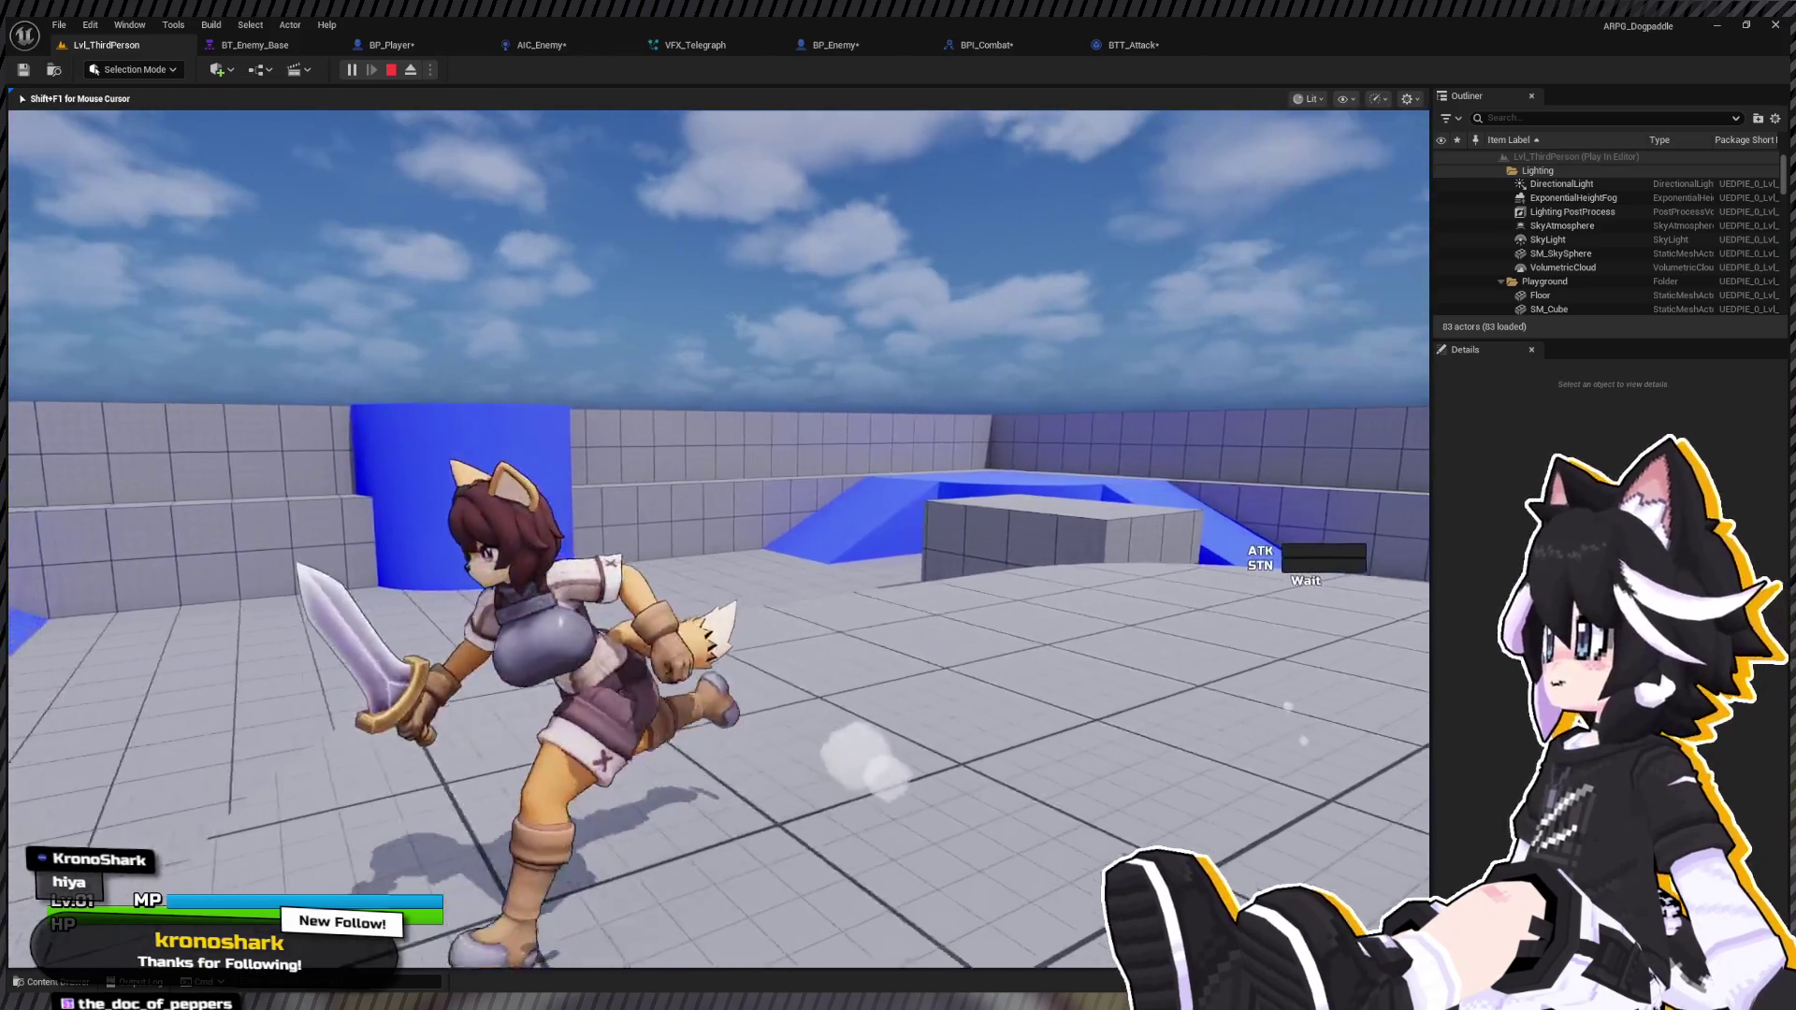
{"action": "key", "text": "a"}
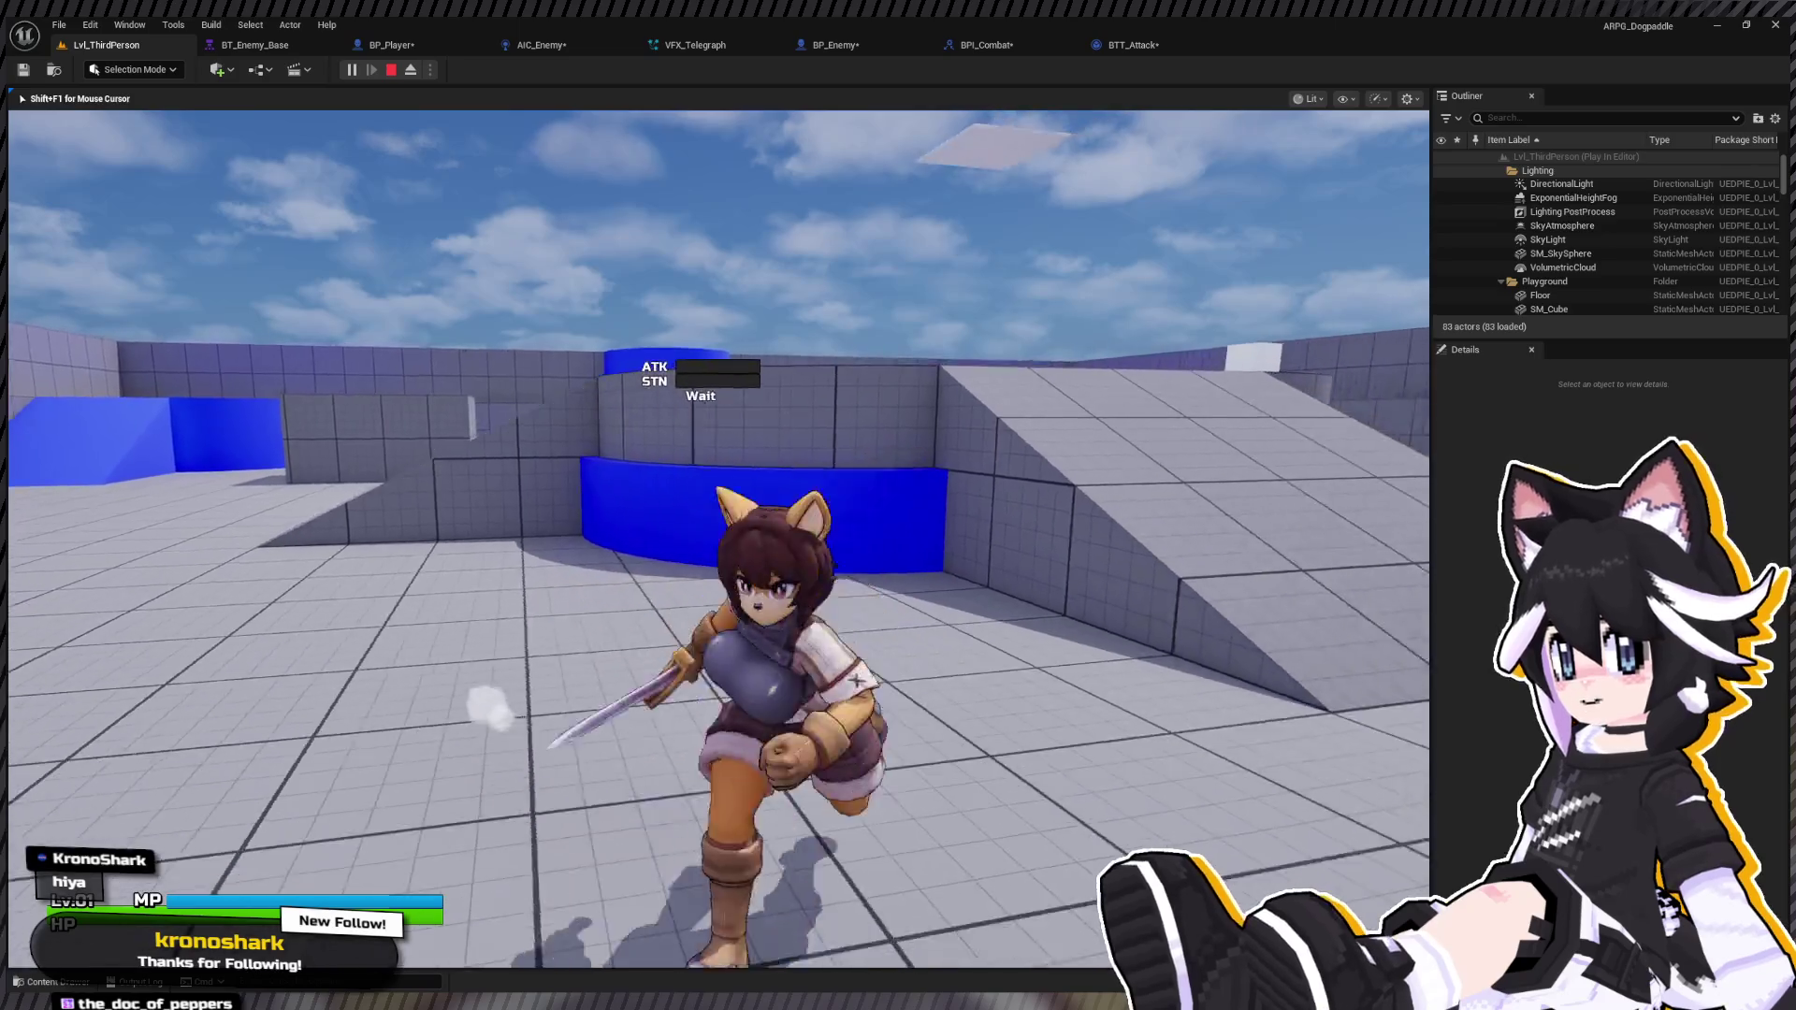
{"action": "key", "text": "a"}
{"action": "key", "text": "w"}
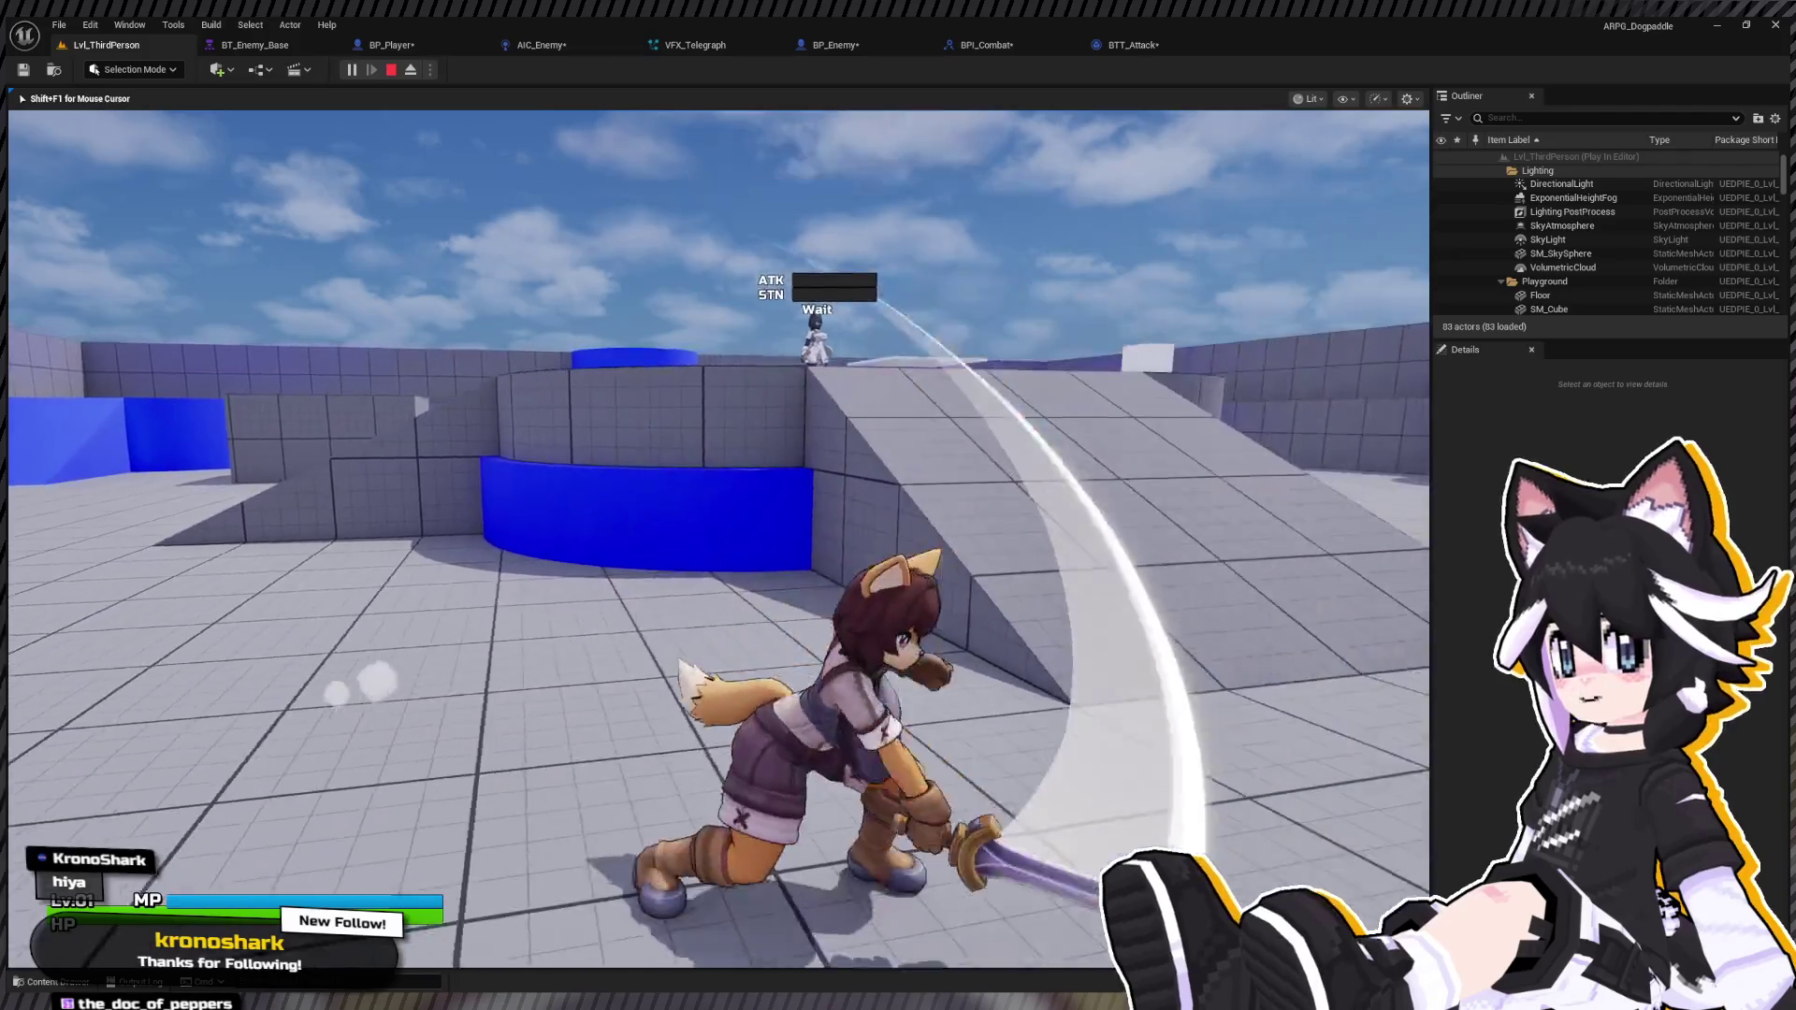
{"action": "key", "text": "w"}
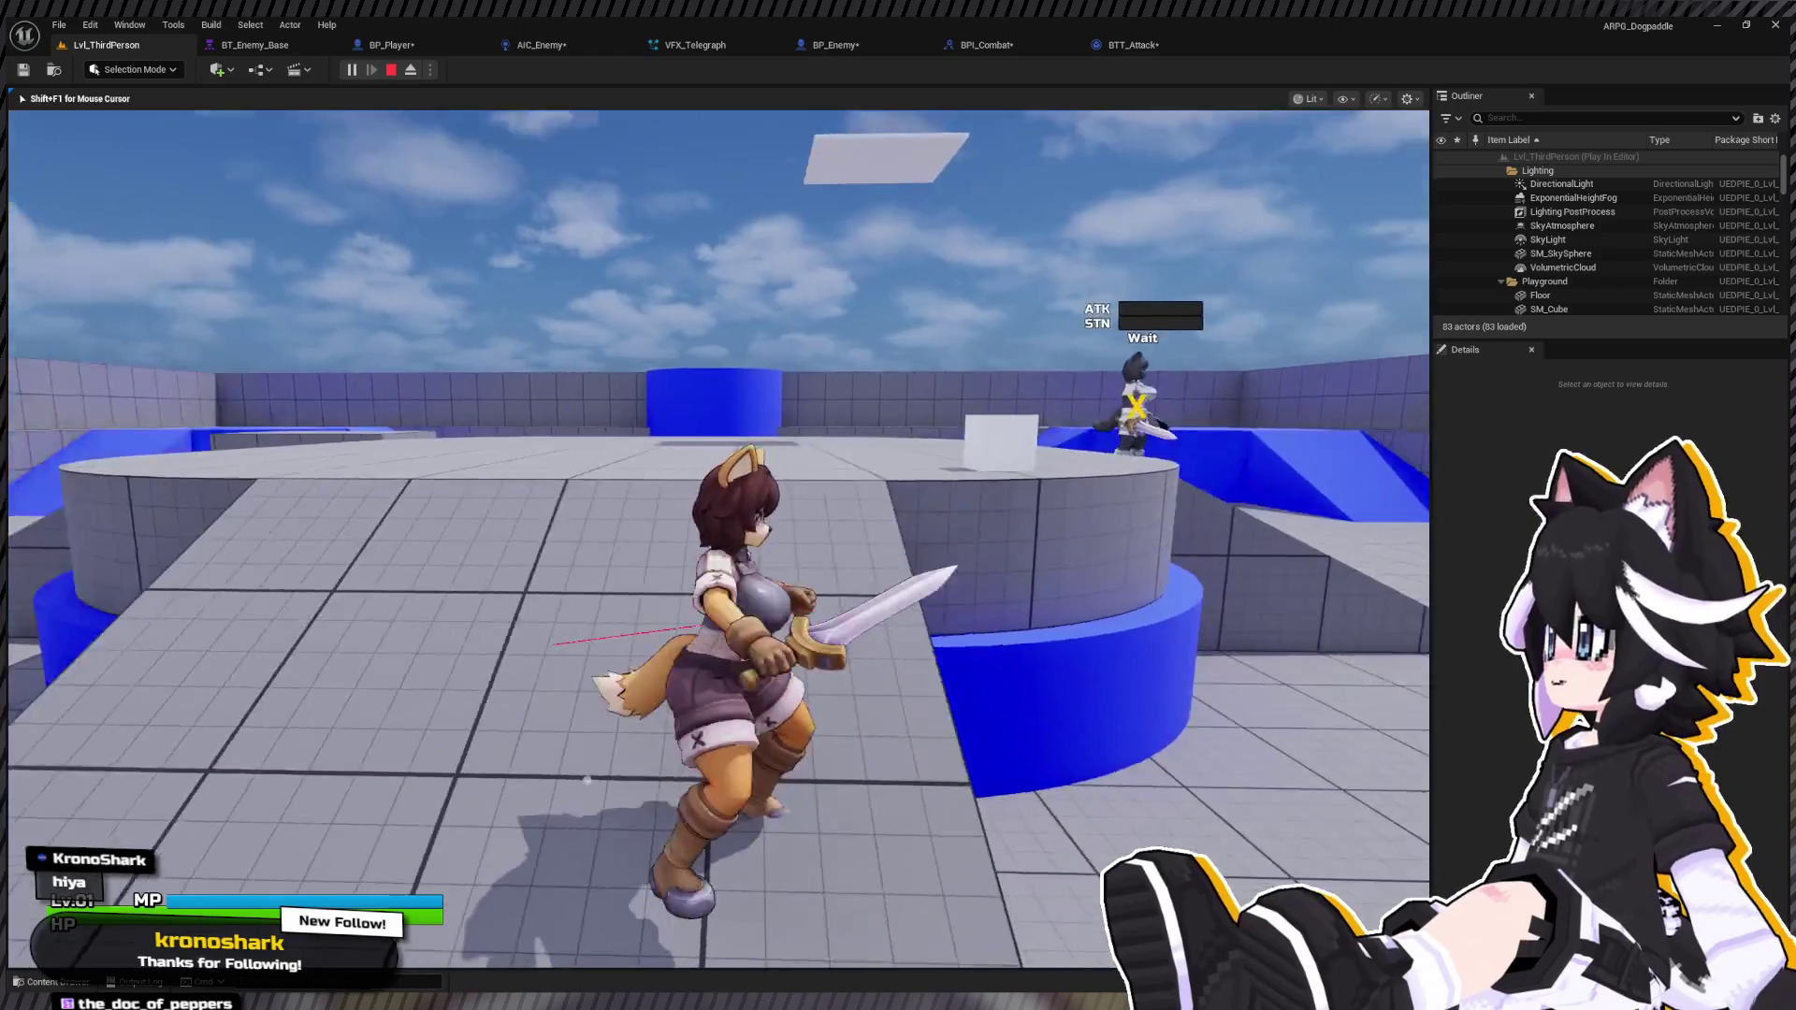
Step: Run at the enemy dummy, jump toward it, then end the play session
{"action": "key", "text": "w"}
{"action": "key", "text": "w"}
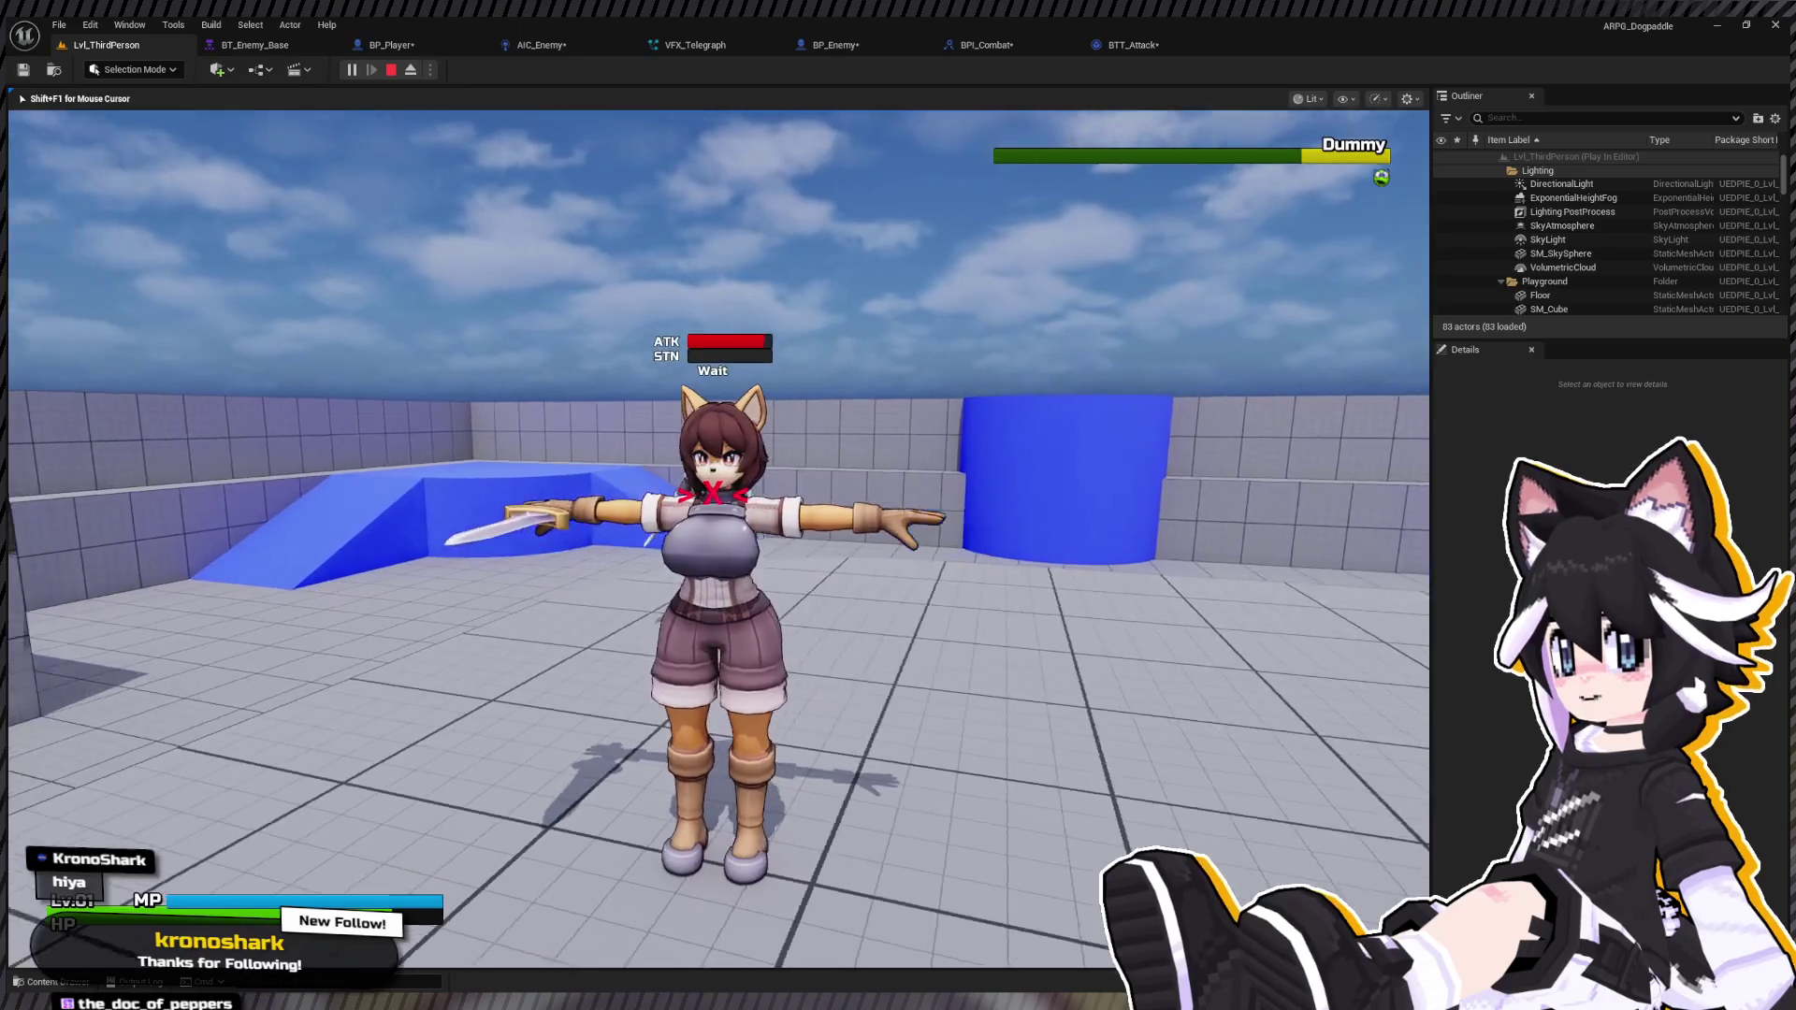
{"action": "key", "text": "w"}
{"action": "key", "text": "space"}
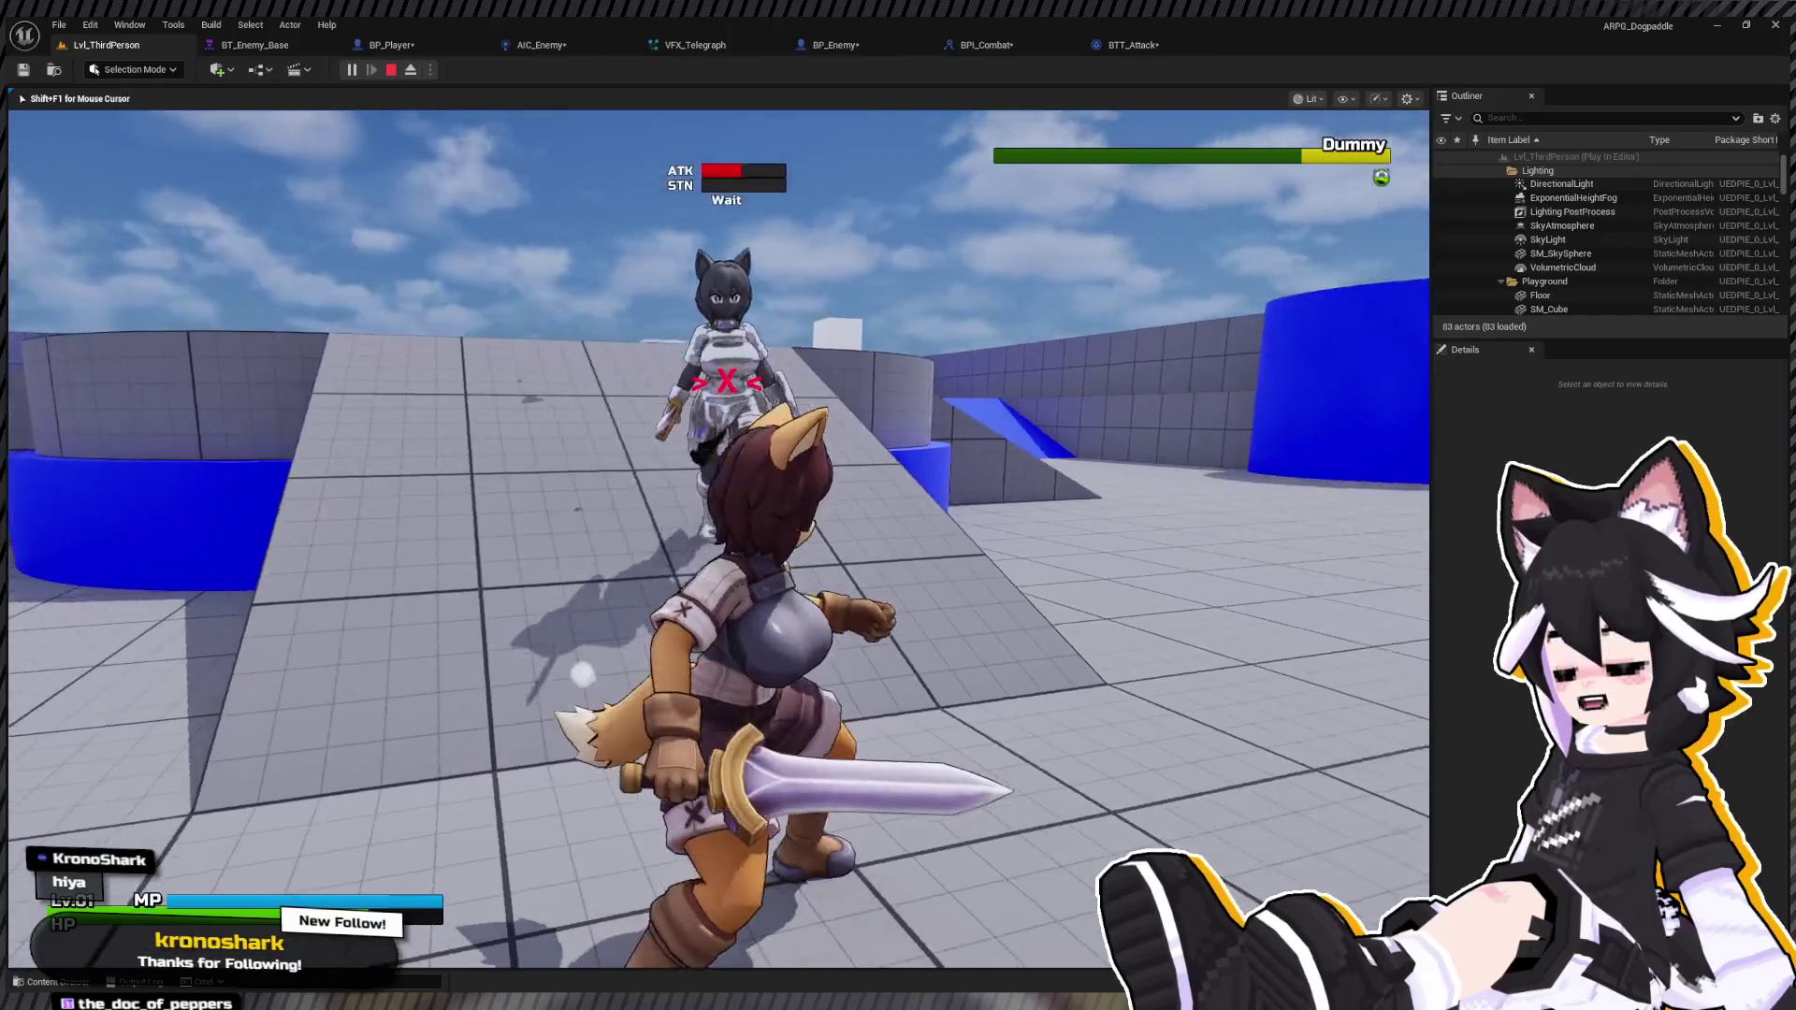
{"action": "key", "text": "Escape"}
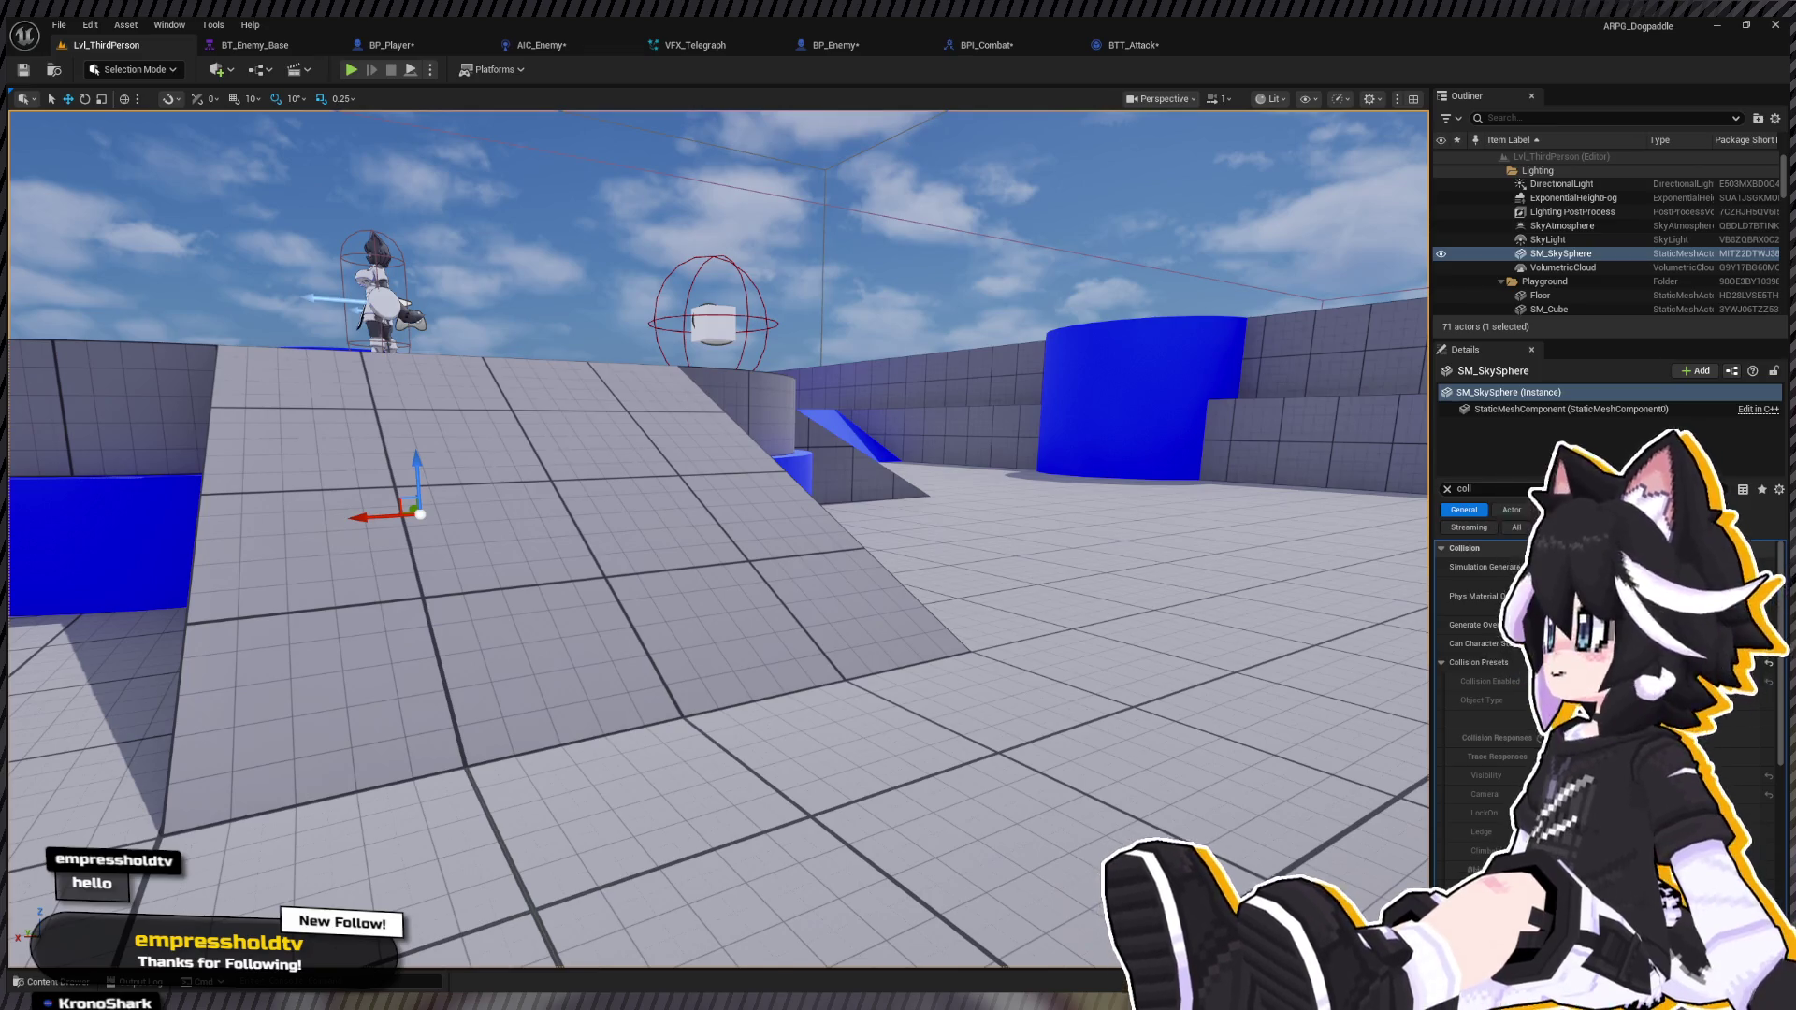
Step: Run one brief play test, then in Blender view the rig from behind at frame 0
{"action": "mouse_move", "coordinate": [711, 524]}
{"action": "left_mouse_down"}
{"action": "mouse_move", "coordinate": [654, 468]}
{"action": "mouse_move", "coordinate": [767, 505]}
{"action": "mouse_move", "coordinate": [692, 562]}
{"action": "mouse_move", "coordinate": [655, 562]}
{"action": "mouse_move", "coordinate": [674, 524]}
{"action": "mouse_move", "coordinate": [692, 561]}
{"action": "left_mouse_up"}
{"action": "left_click_drag", "start_coordinate": [1128, 700], "coordinate": [1111, 680]}
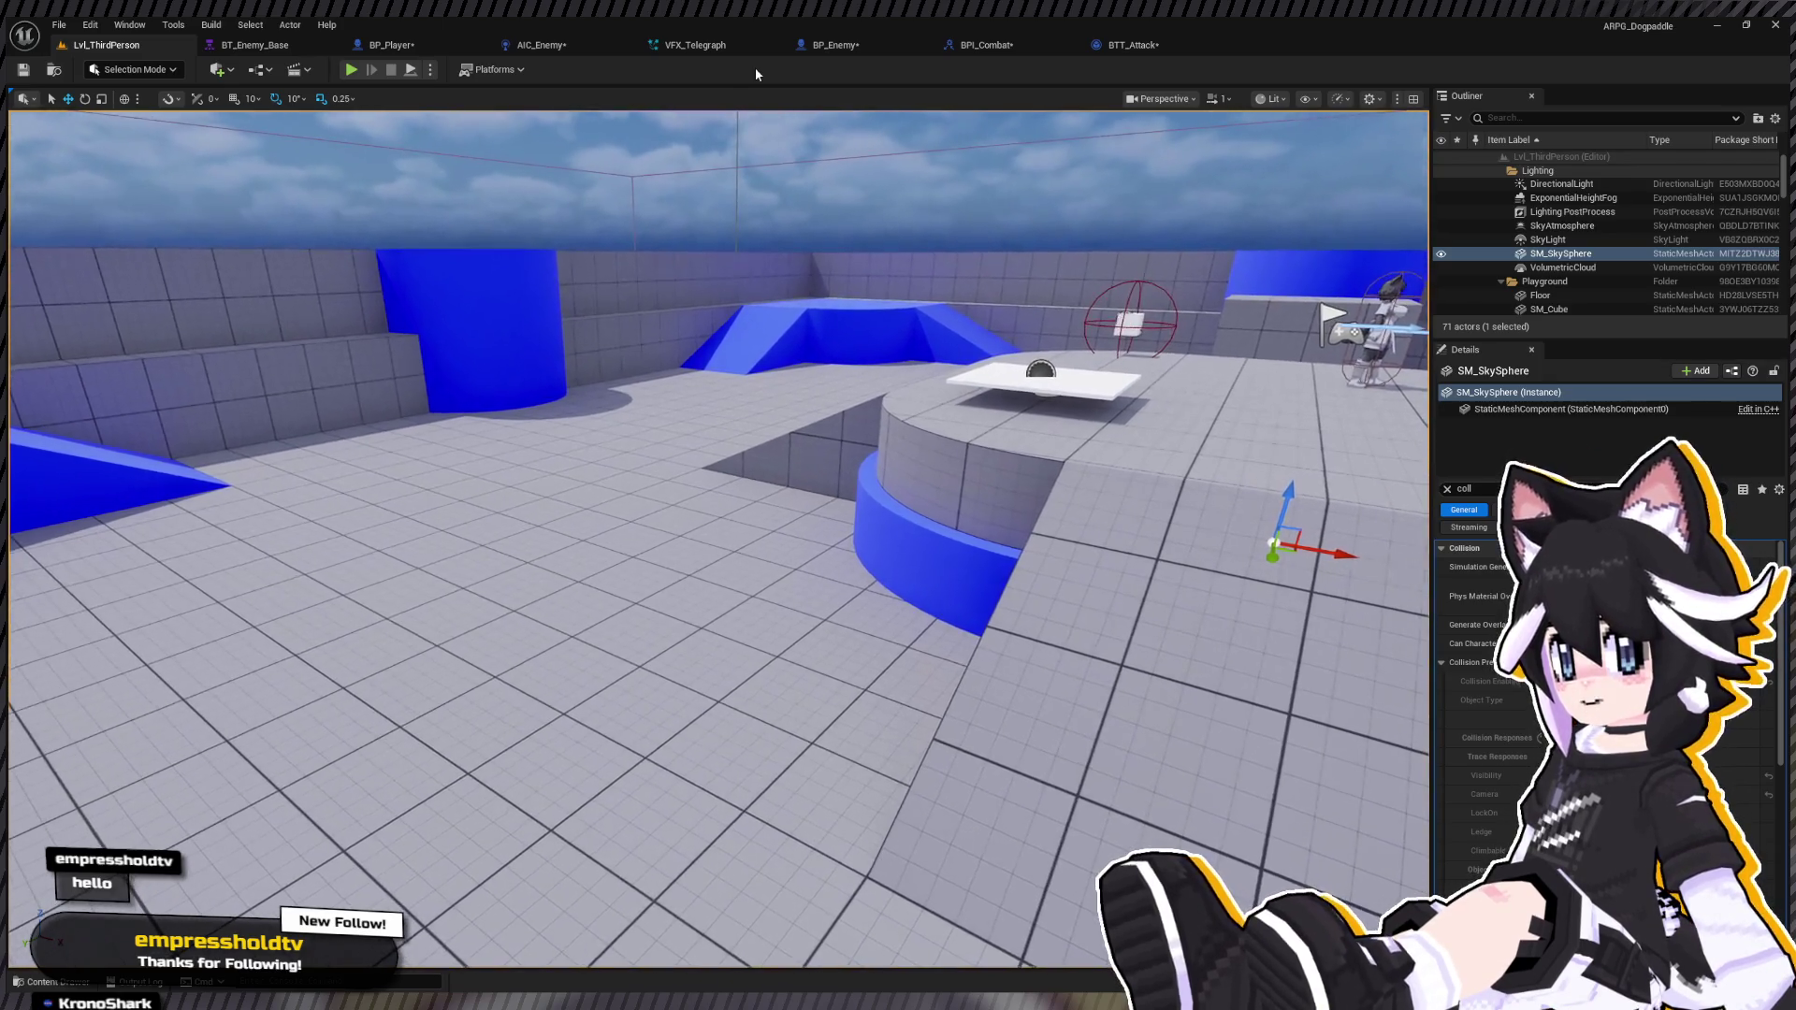
{"action": "left_click", "coordinate": [352, 70]}
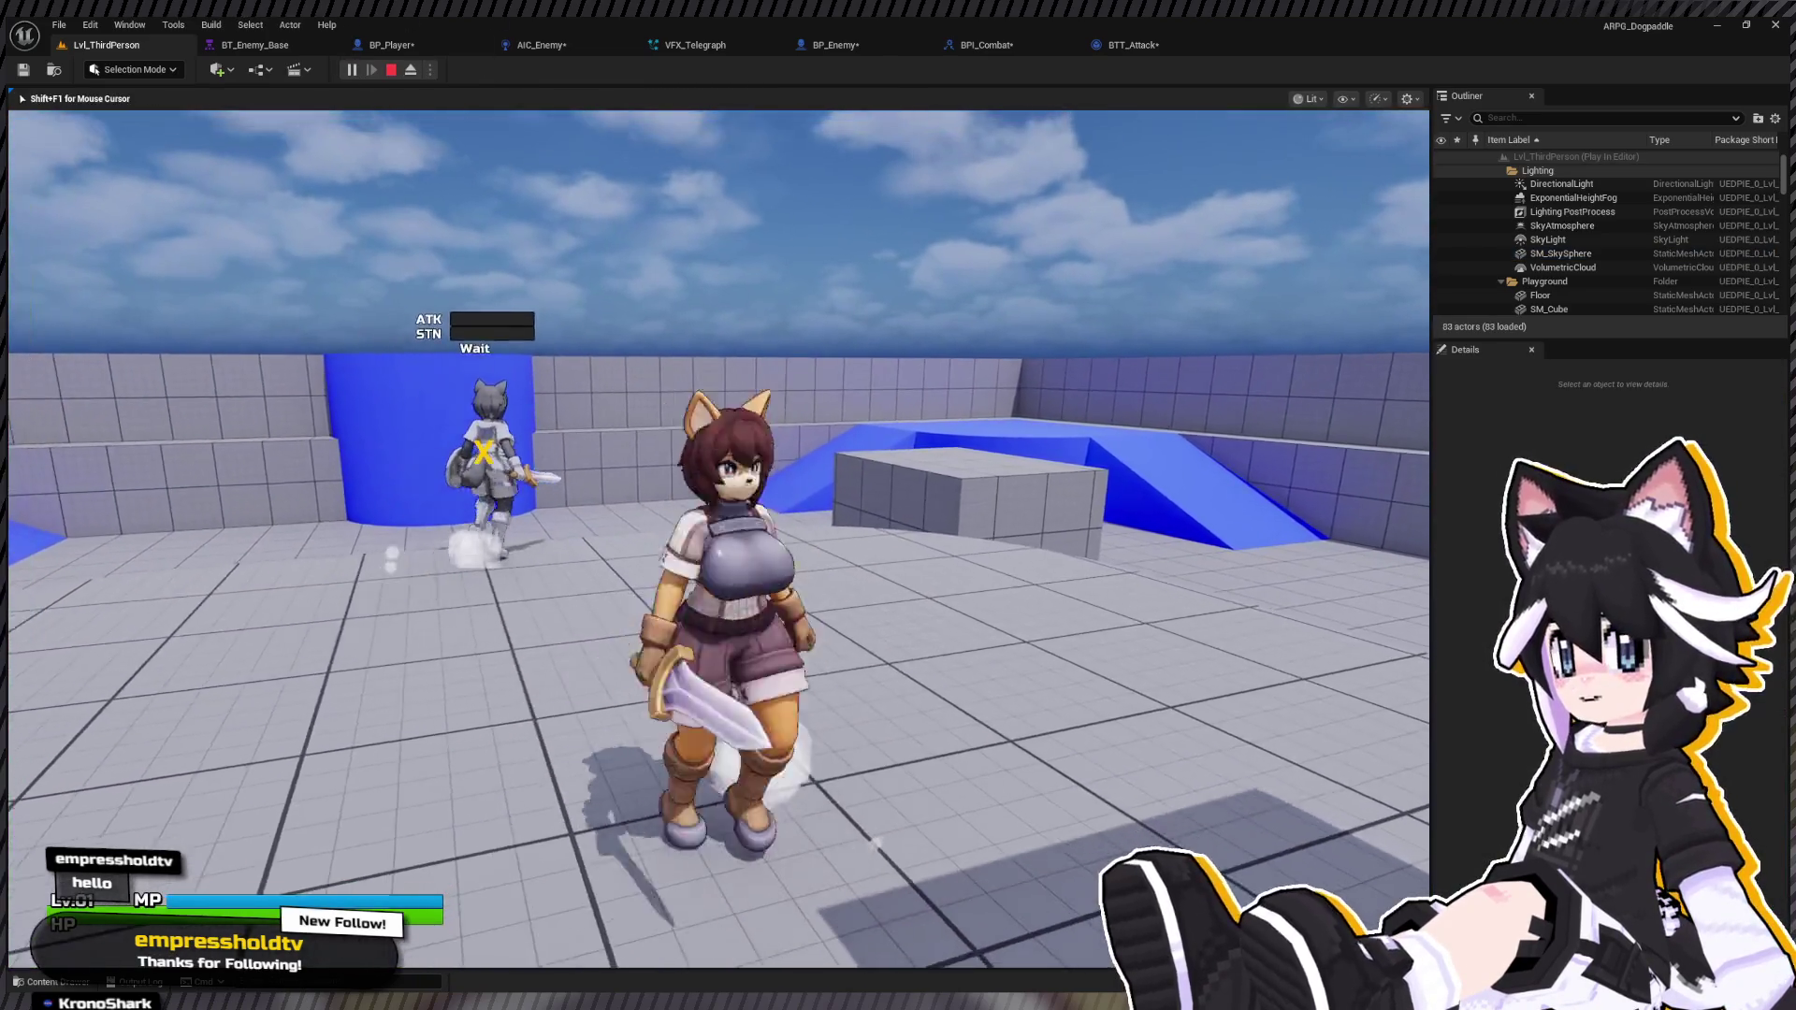
{"action": "key", "text": "Escape"}
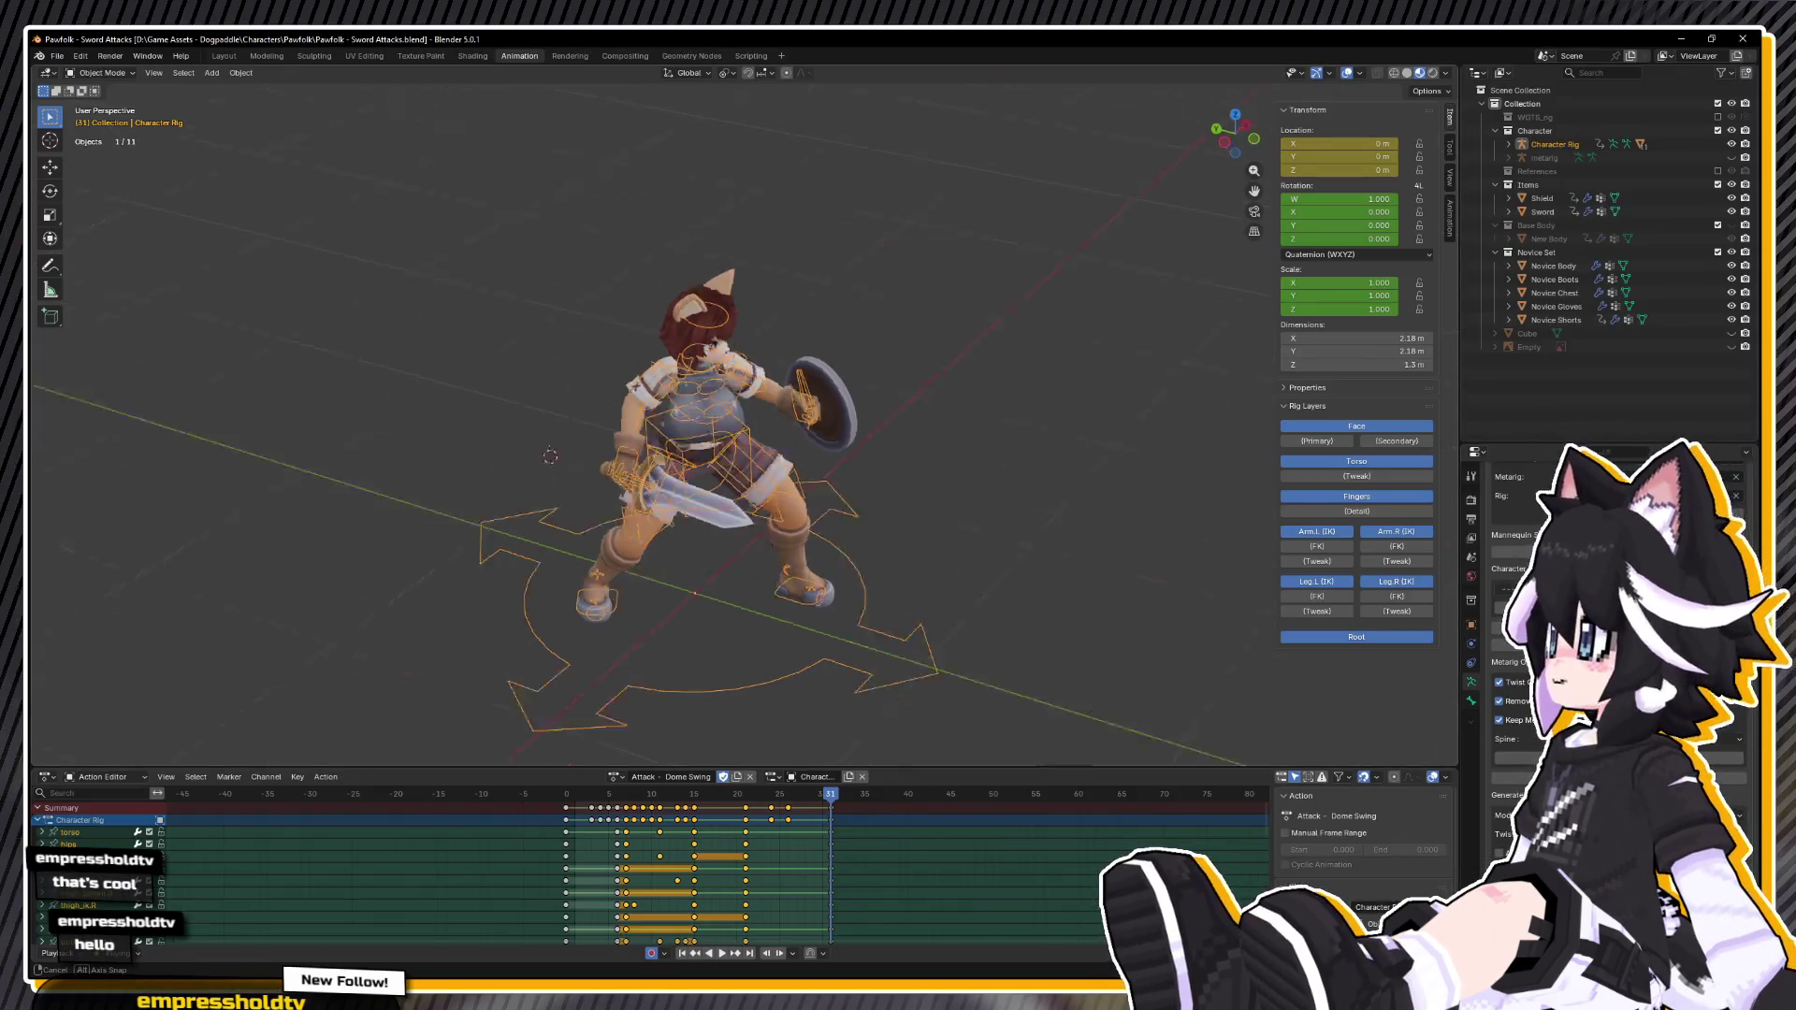
{"action": "mouse_move", "coordinate": [525, 449]}
{"action": "left_mouse_down"}
{"action": "mouse_move", "coordinate": [712, 449]}
{"action": "mouse_move", "coordinate": [798, 547]}
{"action": "mouse_move", "coordinate": [935, 561]}
{"action": "left_mouse_up"}
{"action": "left_click", "coordinate": [566, 794]}
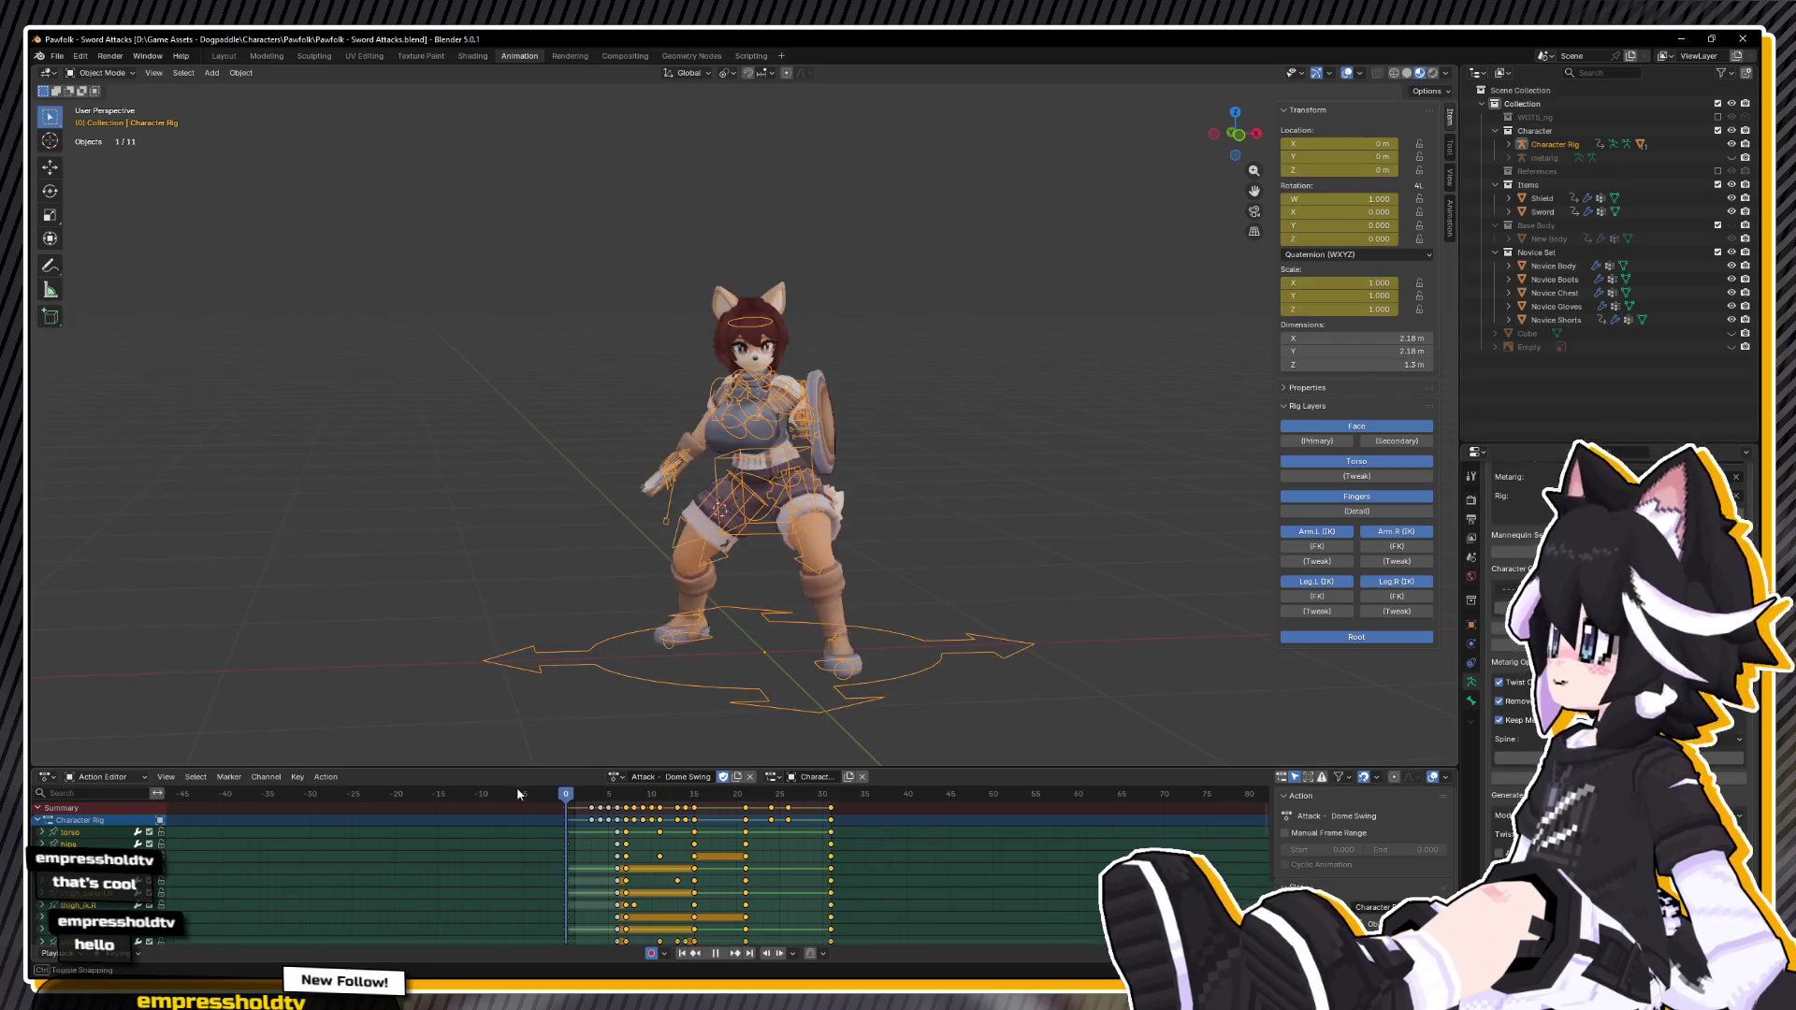
Step: Play the Attack - Dome Swing action and pause it at frame 15
{"action": "key", "text": "space"}
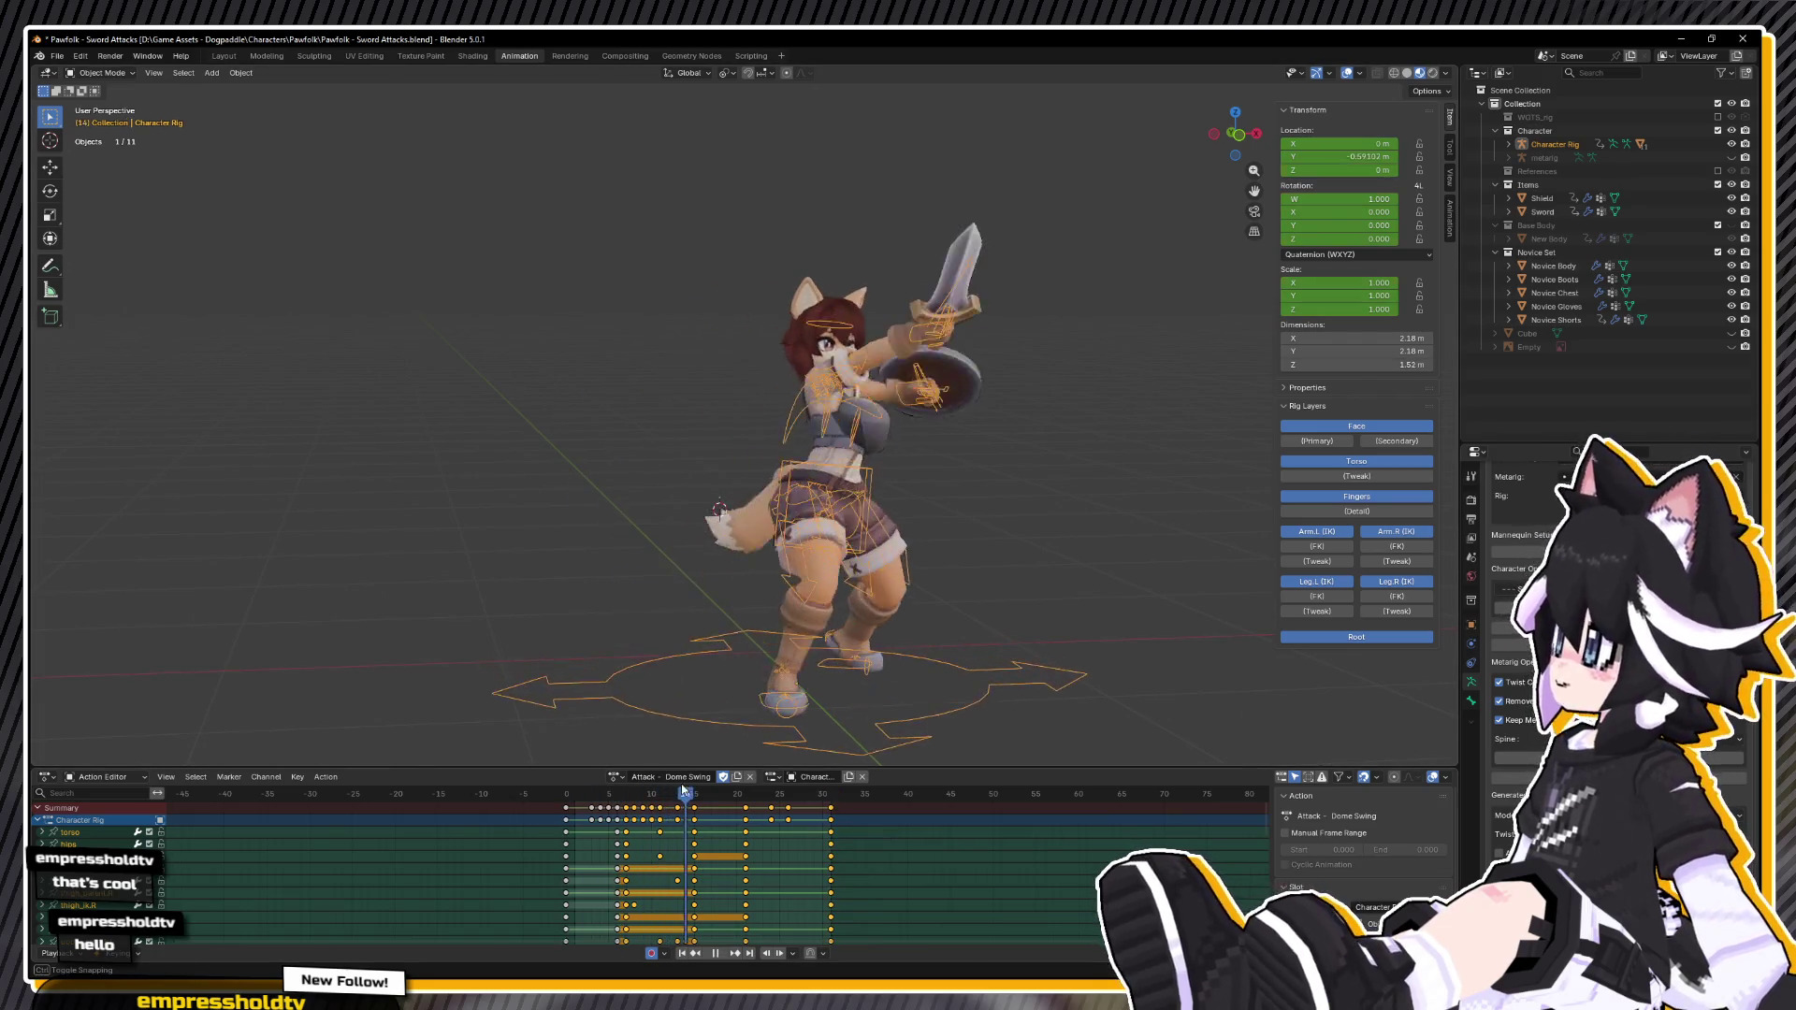
{"action": "key", "text": "space"}
{"action": "mouse_move", "coordinate": [739, 459]}
{"action": "left_mouse_down"}
{"action": "mouse_move", "coordinate": [902, 456]}
{"action": "mouse_move", "coordinate": [951, 375]}
{"action": "mouse_move", "coordinate": [874, 345]}
{"action": "mouse_move", "coordinate": [883, 327]}
{"action": "left_mouse_up"}
Step: In Pose Mode, select hand_ik.R, frame it, and move it 0.093 m in Y, 0.198 m in Z
{"action": "left_click", "coordinate": [101, 72]}
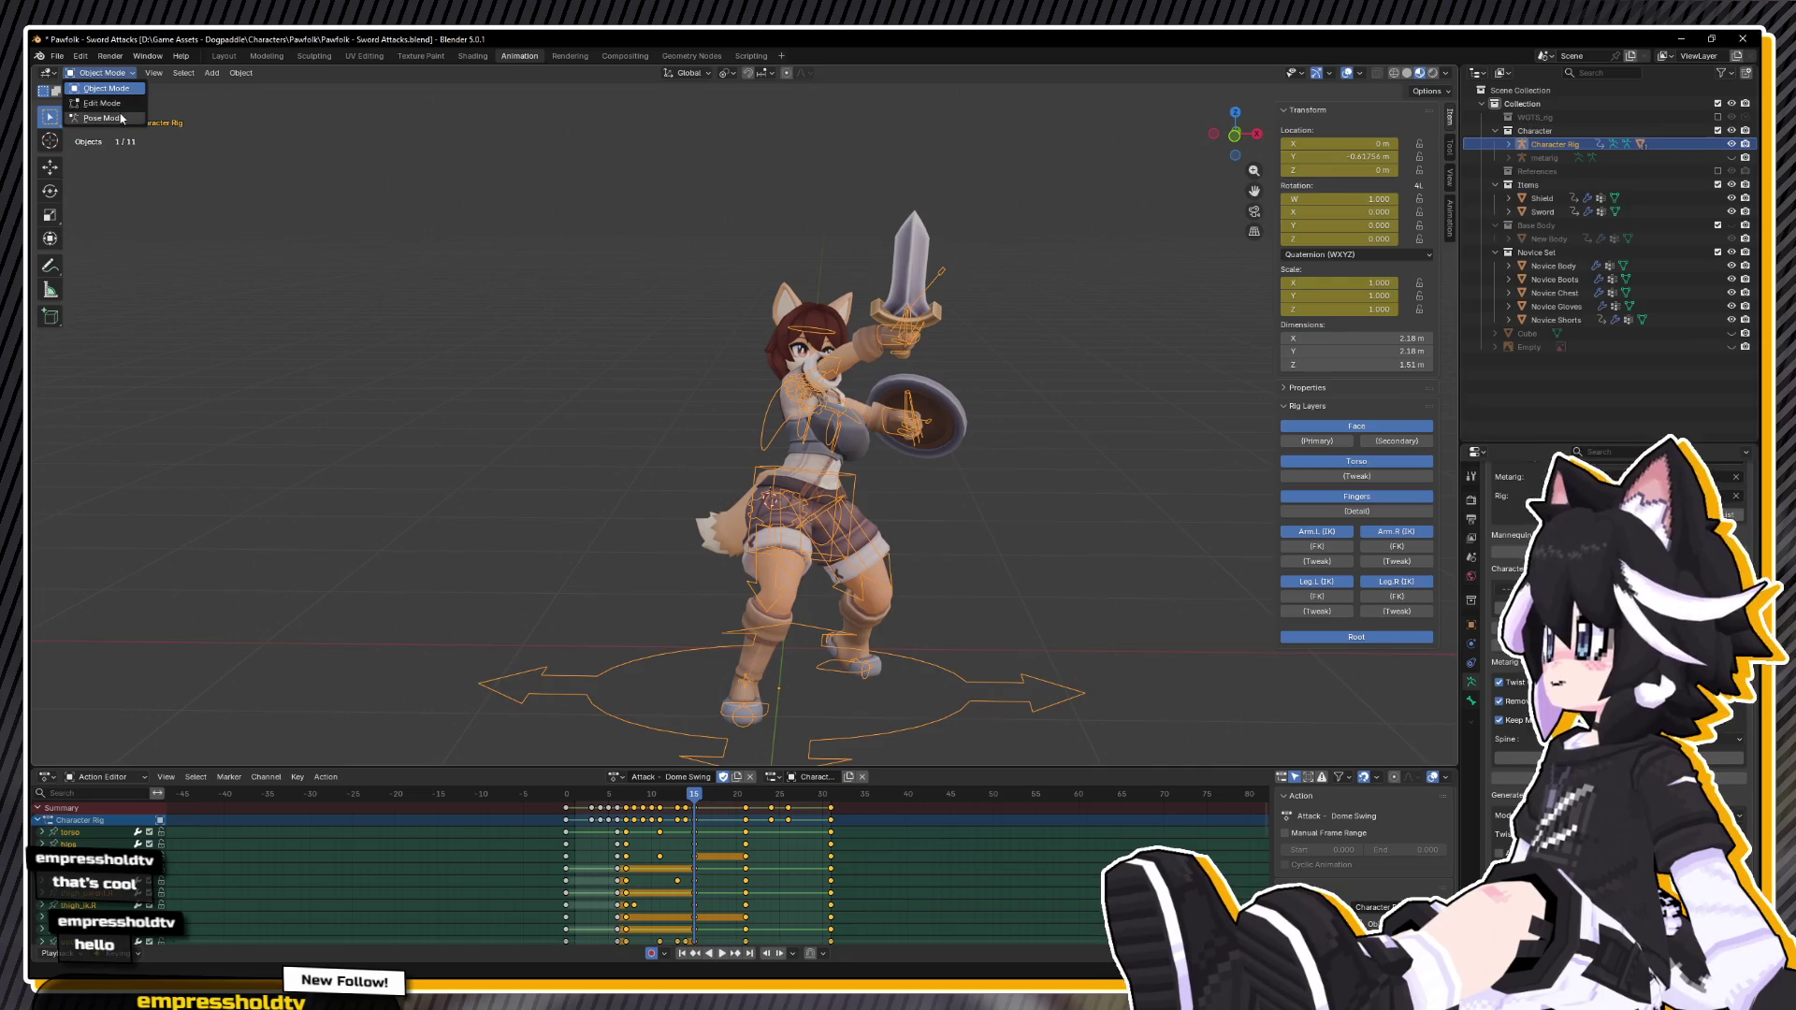
{"action": "left_click", "coordinate": [99, 114]}
{"action": "left_click", "coordinate": [931, 346]}
{"action": "mouse_move", "coordinate": [931, 346]}
{"action": "left_mouse_down"}
{"action": "mouse_move", "coordinate": [842, 440]}
{"action": "mouse_move", "coordinate": [790, 452]}
{"action": "left_mouse_up"}
{"action": "key", "text": "KP_Decimal"}
{"action": "key", "text": "g"}
{"action": "left_click", "coordinate": [831, 356]}
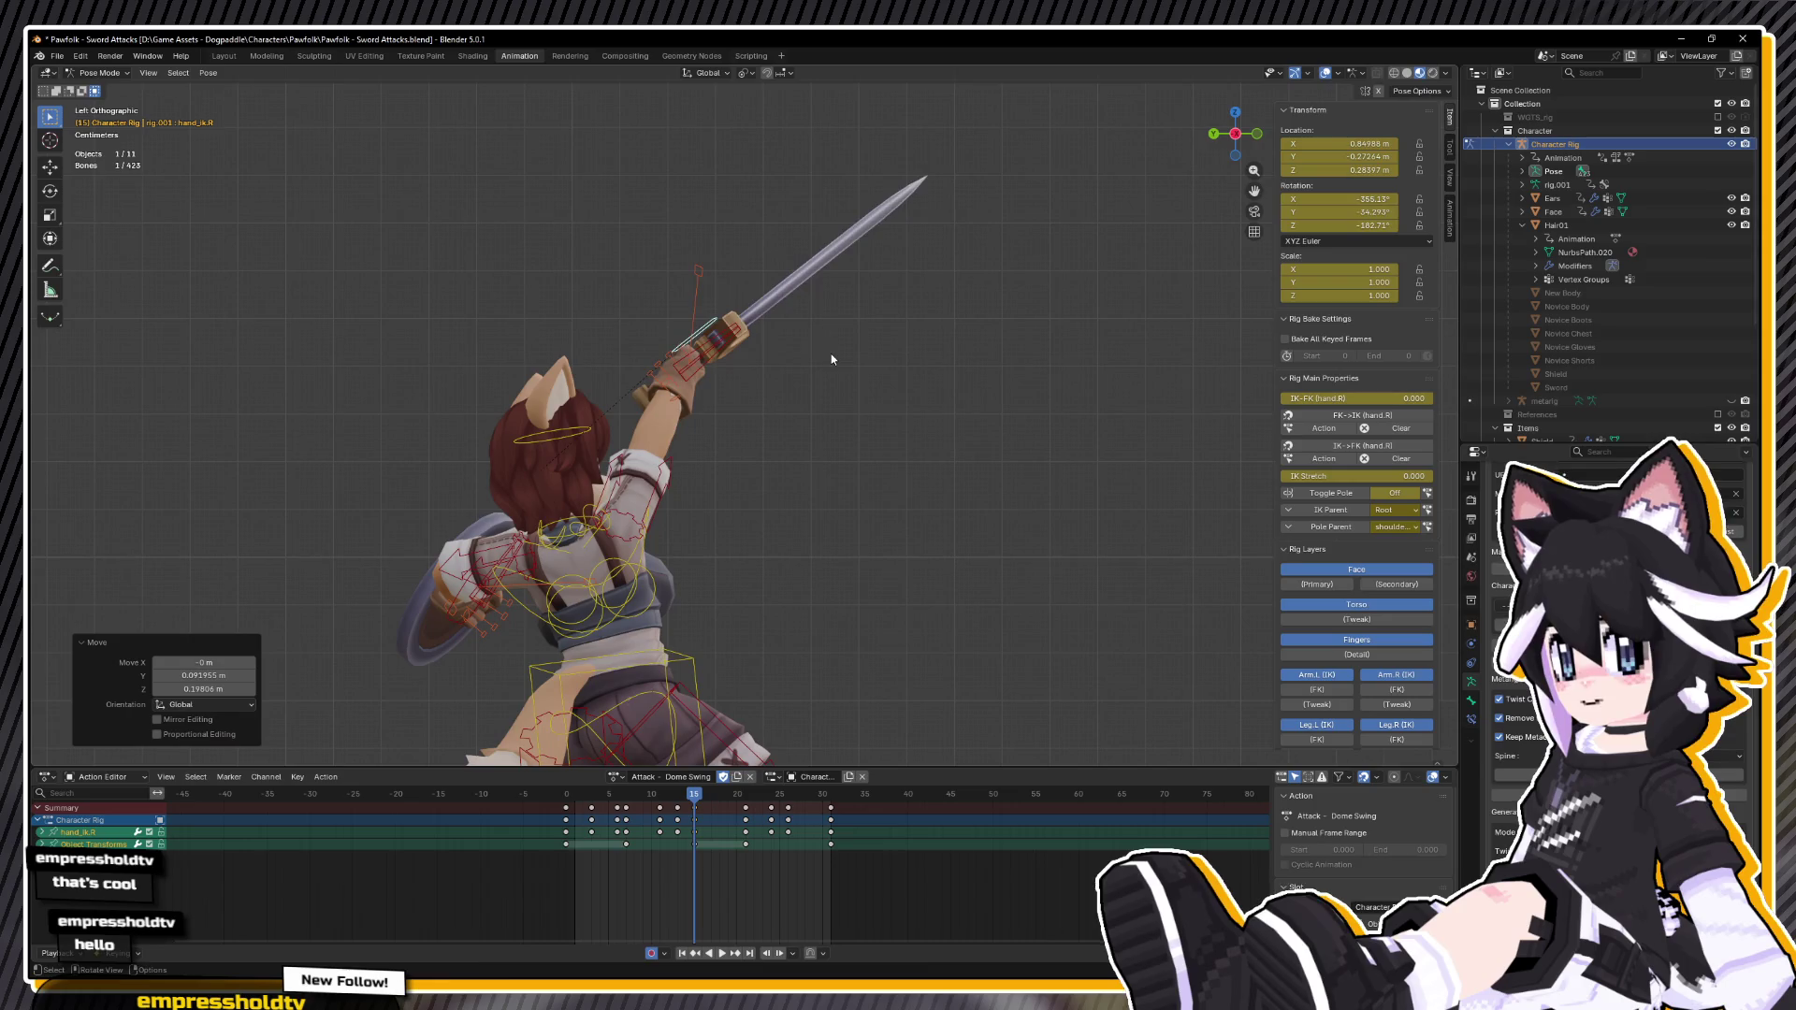
Step: Reposition hand_ik.R and rotate it so the sword points upward
{"action": "key", "text": "r"}
{"action": "right_click", "coordinate": [797, 248]}
{"action": "key", "text": "g"}
{"action": "left_click", "coordinate": [804, 255]}
{"action": "mouse_move", "coordinate": [804, 255]}
{"action": "left_mouse_down"}
{"action": "mouse_move", "coordinate": [666, 286]}
{"action": "mouse_move", "coordinate": [481, 286]}
{"action": "mouse_move", "coordinate": [997, 332]}
{"action": "mouse_move", "coordinate": [1059, 305]}
{"action": "left_mouse_up"}
{"action": "key", "text": "g"}
{"action": "left_click", "coordinate": [560, 288]}
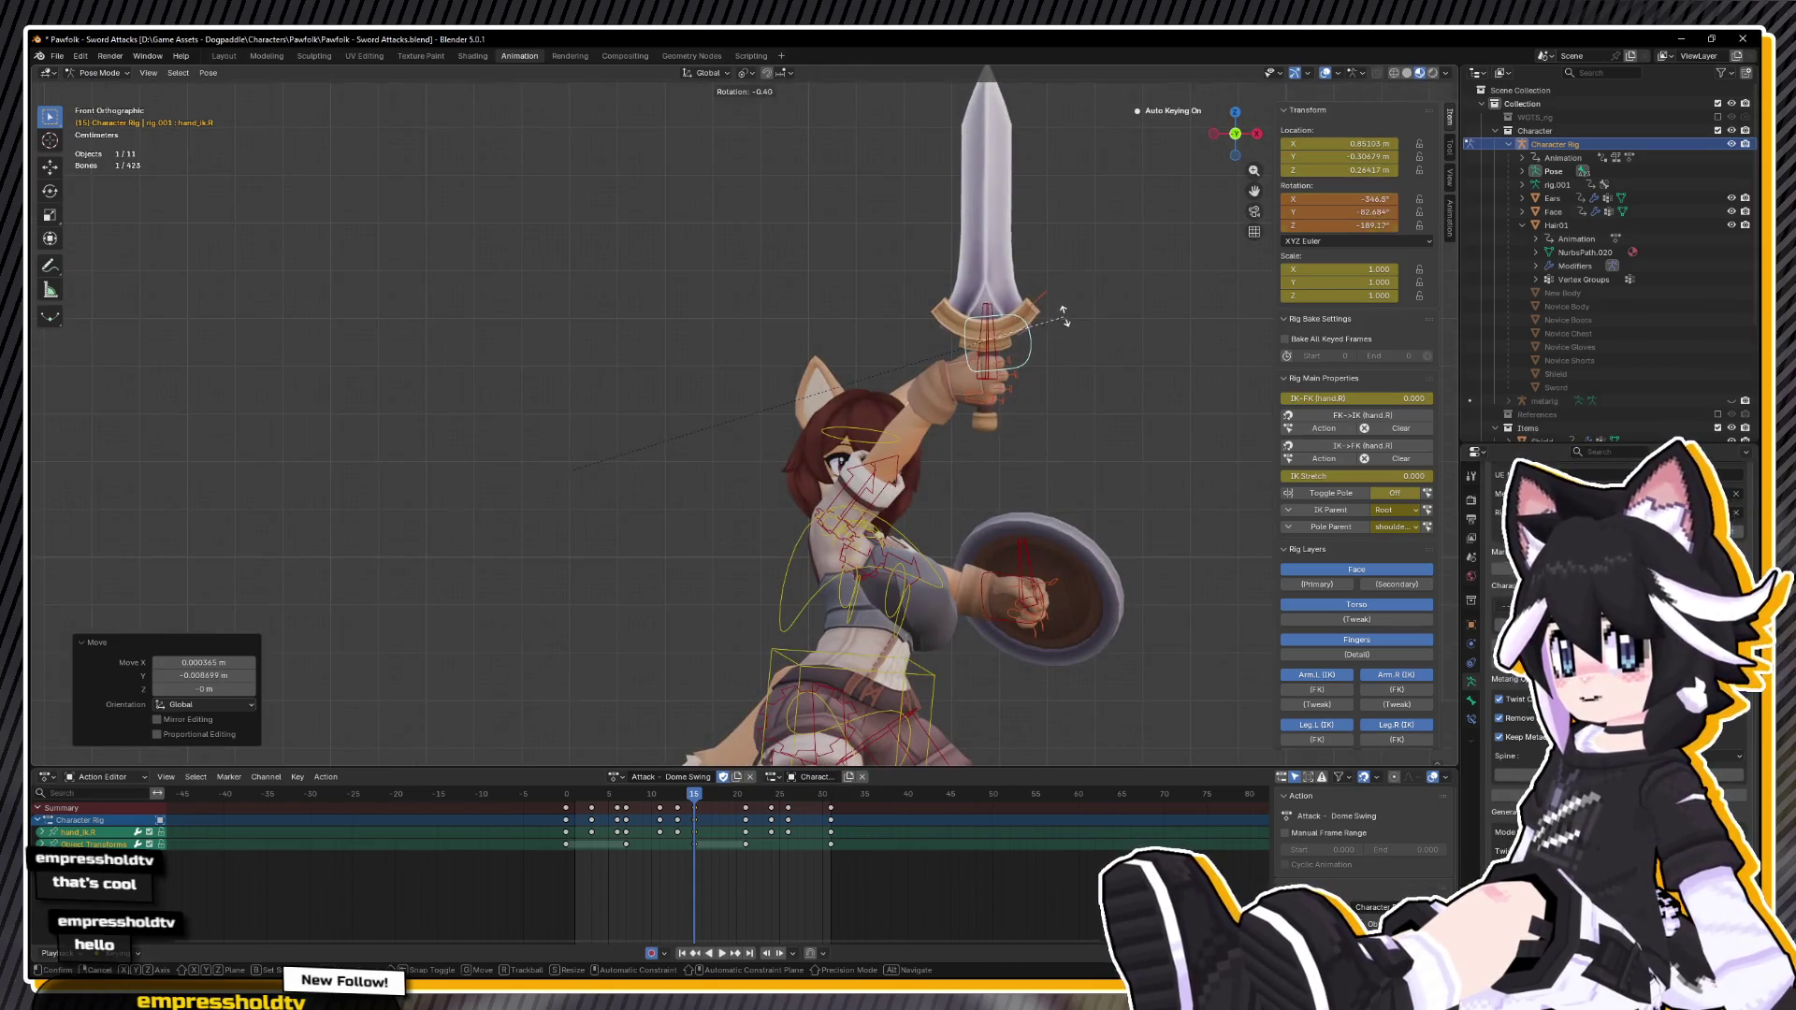
{"action": "key", "text": "r"}
{"action": "left_click", "coordinate": [945, 350]}
{"action": "left_click_drag", "start_coordinate": [945, 350], "coordinate": [945, 374]}
Step: Copy the right-hand pose and paste it onto frame 21
{"action": "right_click", "coordinate": [945, 374]}
{"action": "left_click", "coordinate": [945, 406]}
{"action": "mouse_move", "coordinate": [693, 790]}
{"action": "left_mouse_down"}
{"action": "mouse_move", "coordinate": [673, 791]}
{"action": "mouse_move", "coordinate": [746, 790]}
{"action": "left_mouse_up"}
{"action": "right_click", "coordinate": [959, 565]}
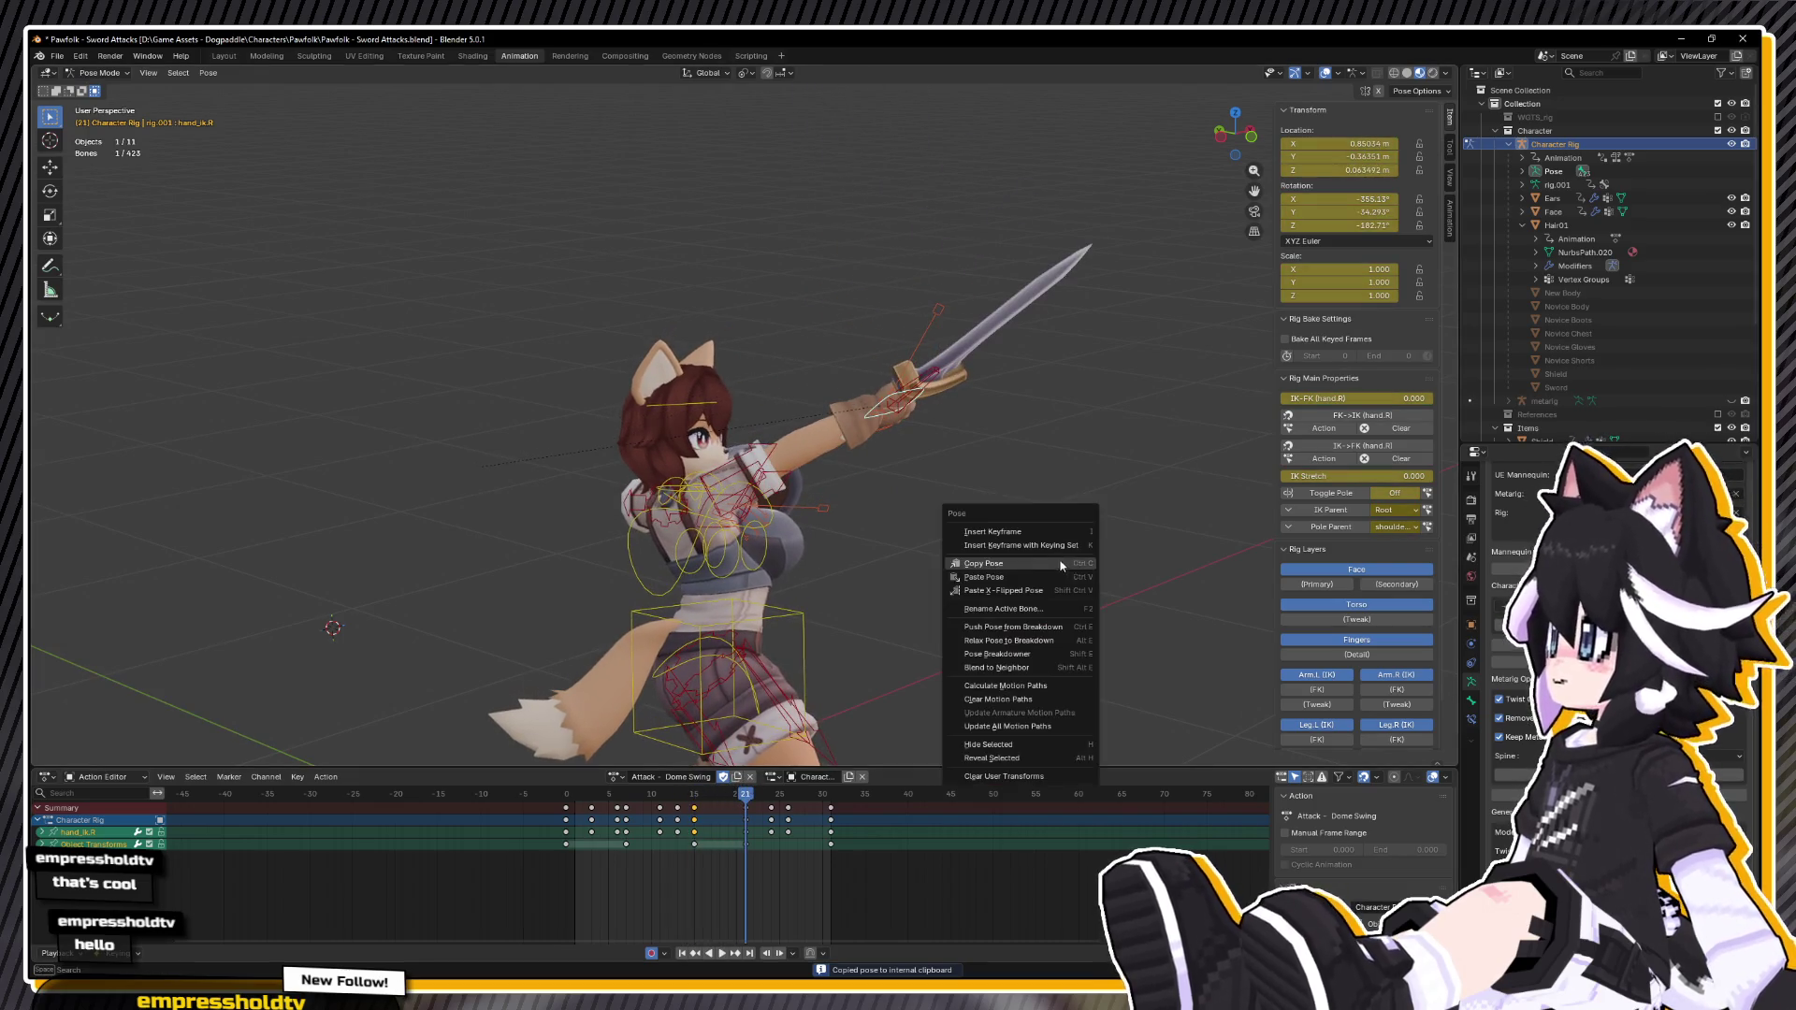
{"action": "left_click", "coordinate": [959, 581]}
Step: Play back the Dome Swing around frames 8–11 from several angles to review its timing
{"action": "left_click", "coordinate": [633, 791]}
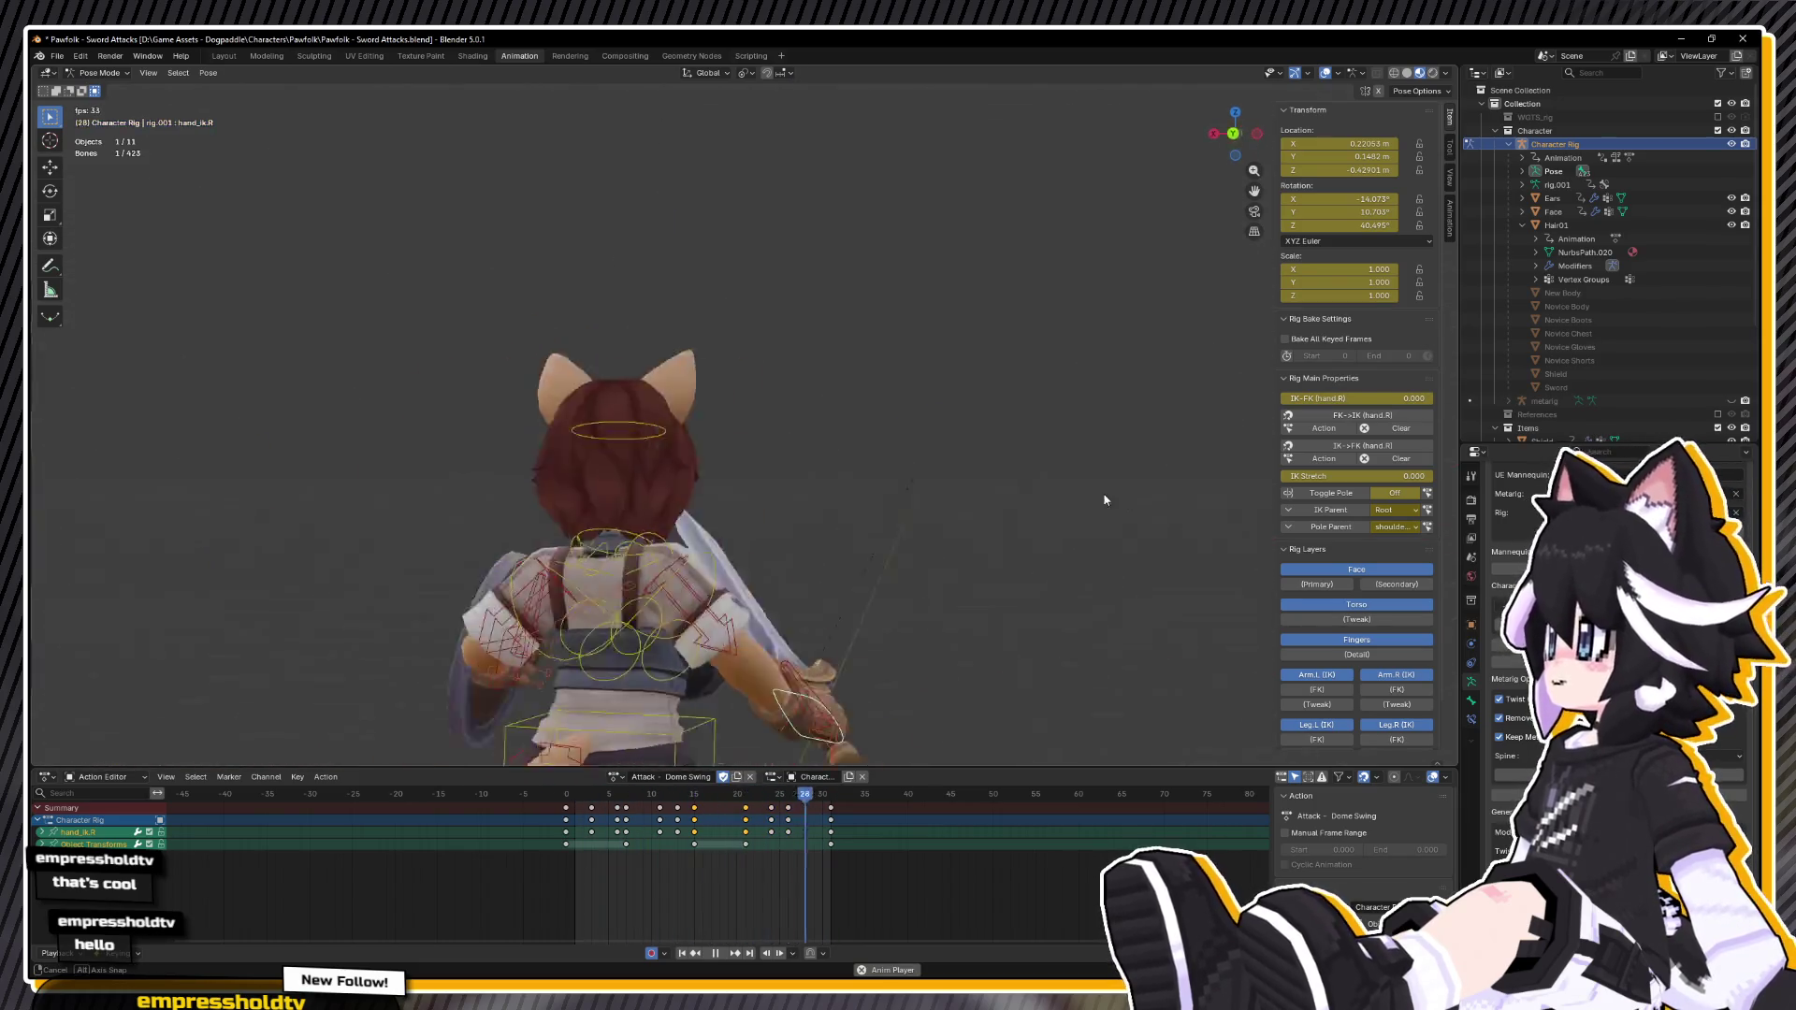
{"action": "key", "text": "space"}
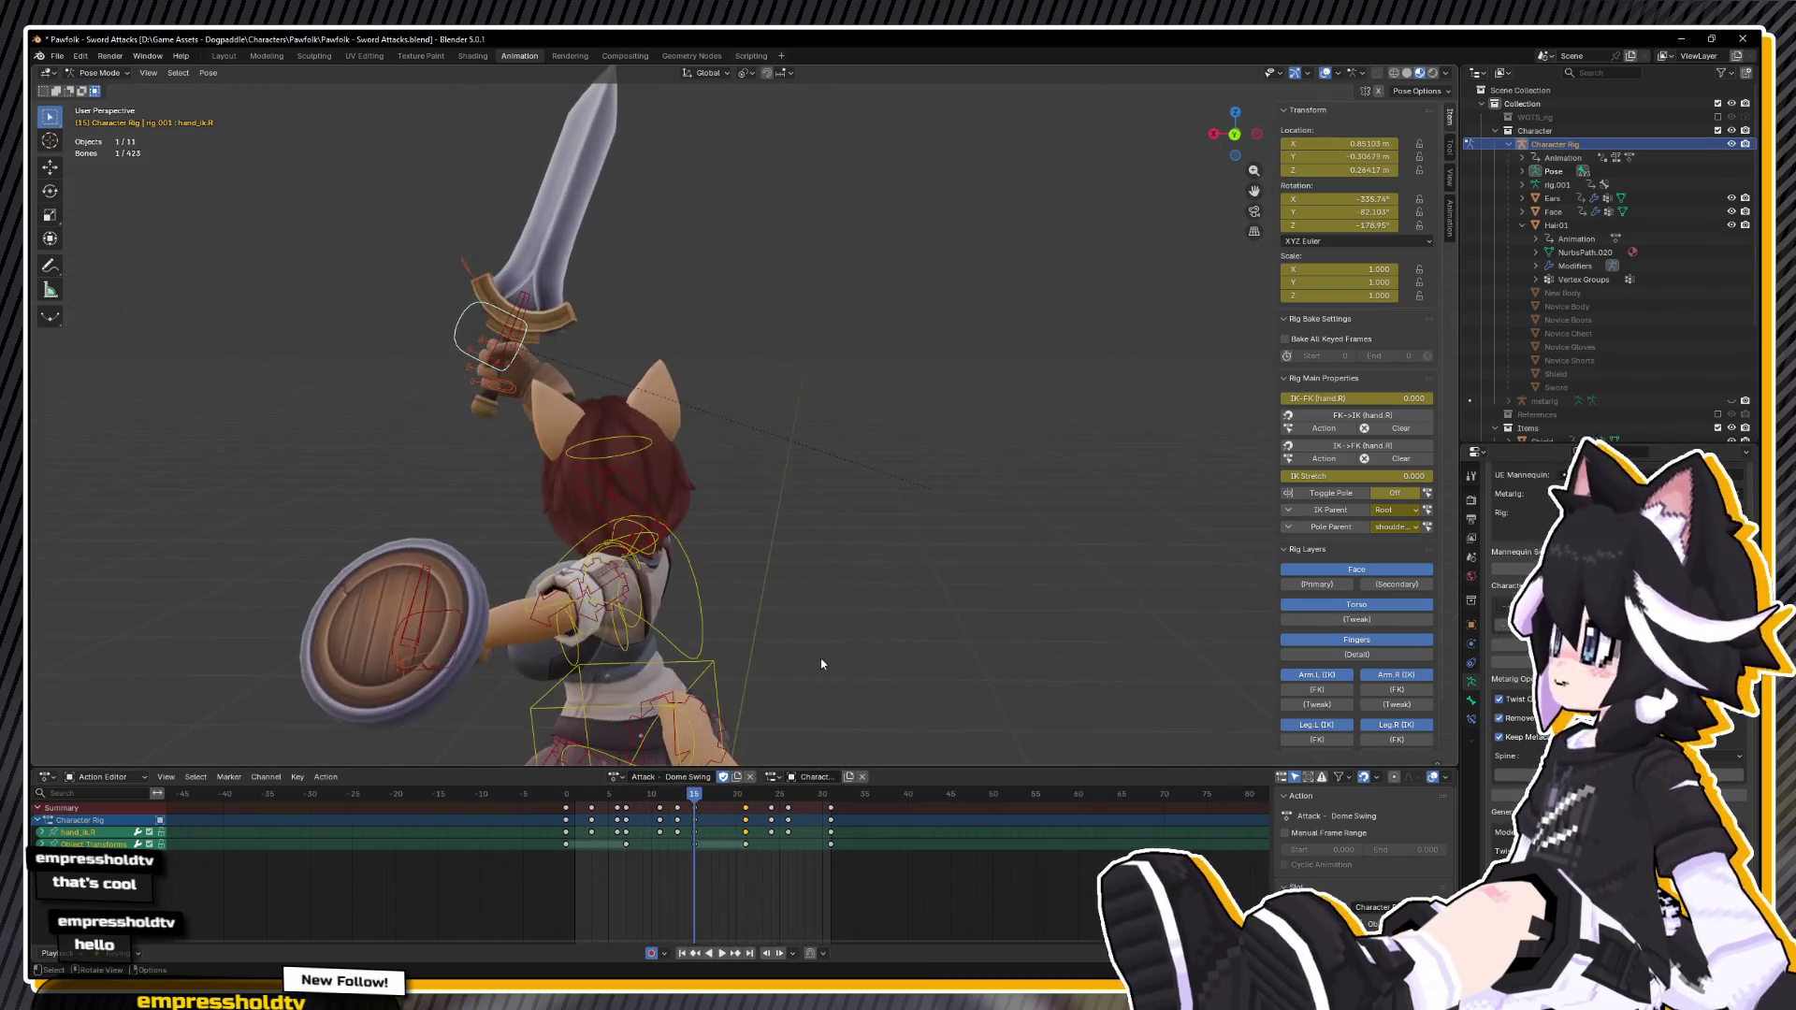
{"action": "mouse_move", "coordinate": [681, 795]}
{"action": "left_mouse_down"}
{"action": "mouse_move", "coordinate": [658, 800]}
{"action": "mouse_move", "coordinate": [677, 797]}
{"action": "left_mouse_up"}
{"action": "left_click_drag", "start_coordinate": [781, 539], "coordinate": [681, 658]}
{"action": "key", "text": "space"}
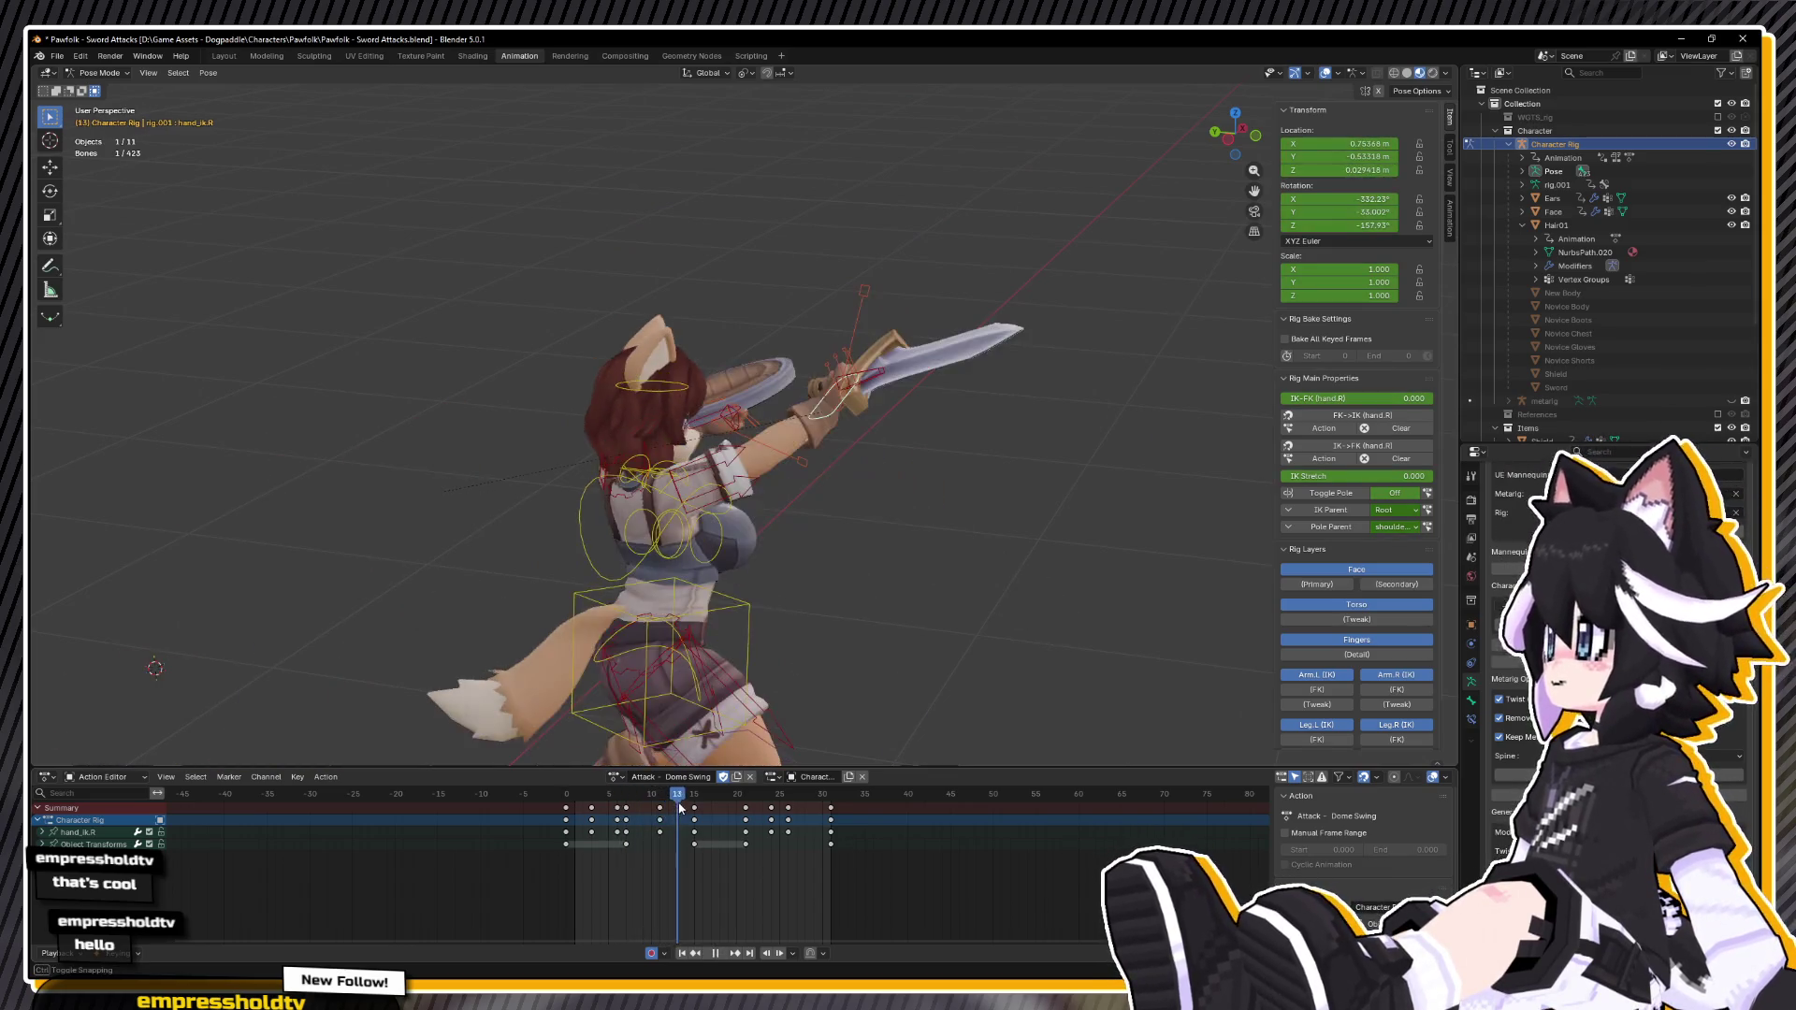
{"action": "key", "text": "space"}
{"action": "mouse_move", "coordinate": [711, 562]}
{"action": "left_mouse_down"}
{"action": "mouse_move", "coordinate": [801, 585]}
{"action": "mouse_move", "coordinate": [633, 741]}
{"action": "left_mouse_up"}
{"action": "key", "text": "space"}
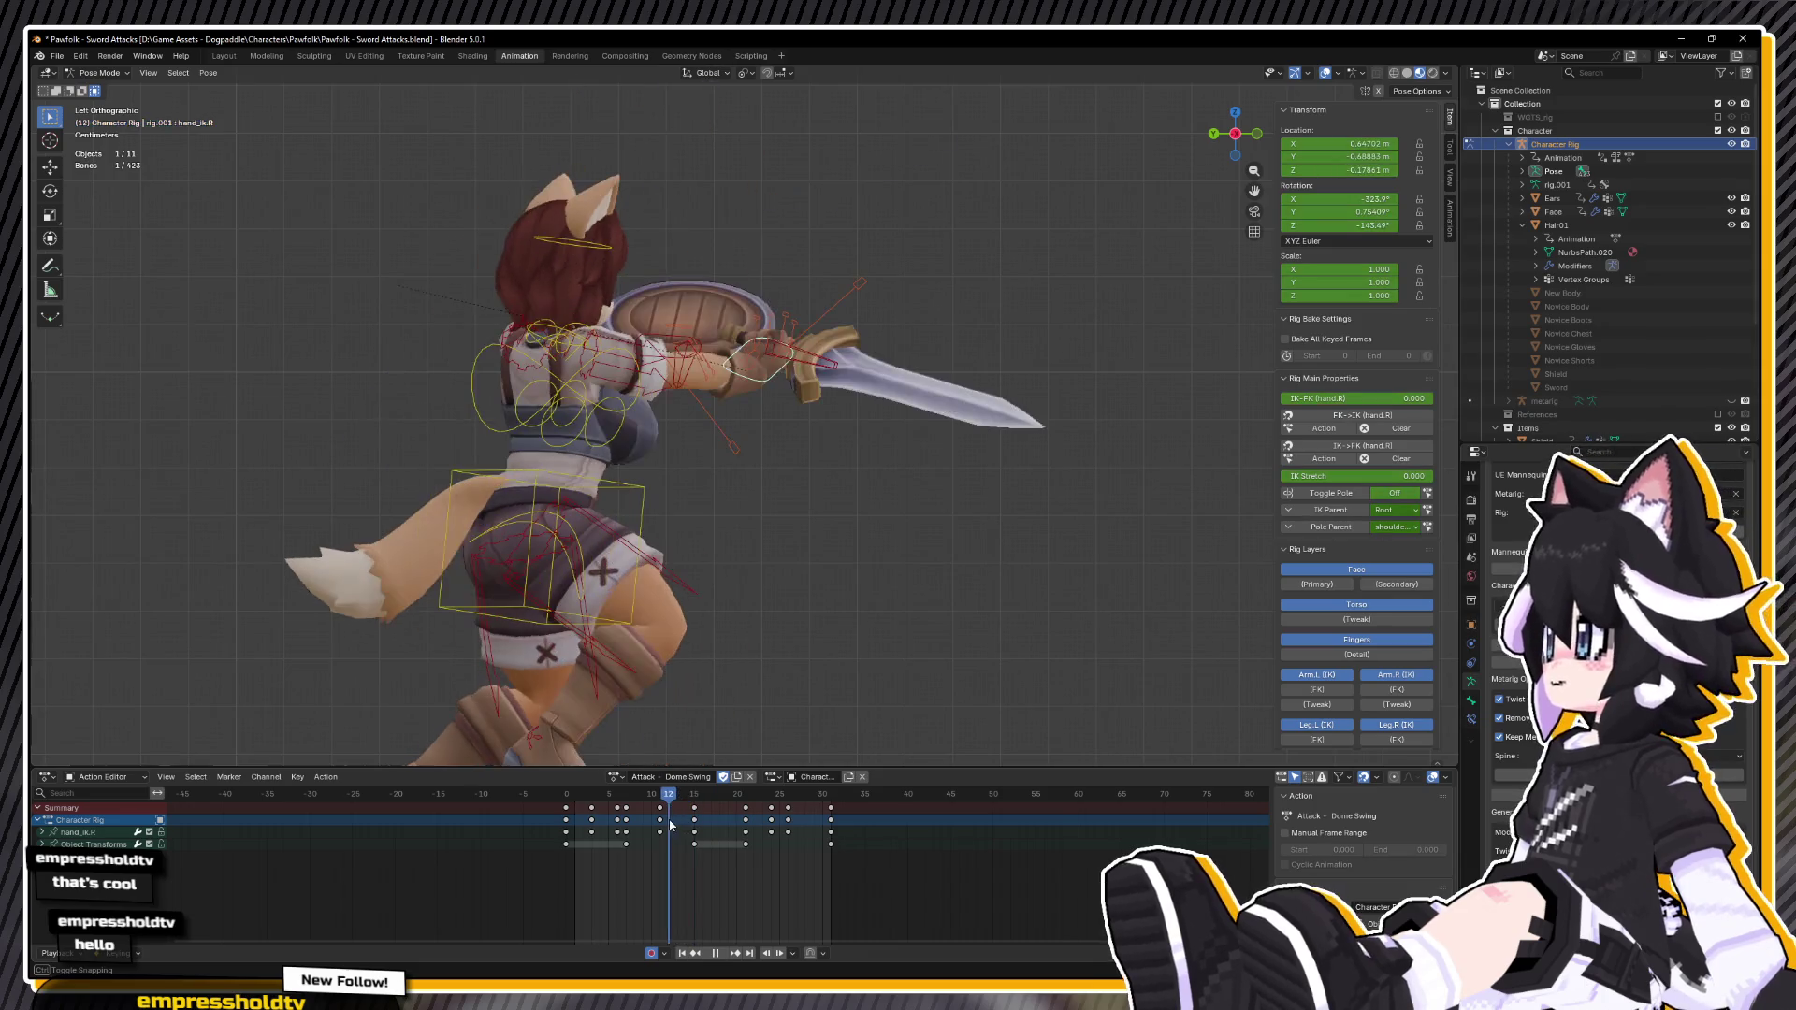
{"action": "key", "text": "space"}
{"action": "mouse_move", "coordinate": [645, 571]}
{"action": "left_mouse_down"}
{"action": "mouse_move", "coordinate": [716, 515]}
{"action": "mouse_move", "coordinate": [810, 356]}
{"action": "left_mouse_up"}
{"action": "left_click", "coordinate": [810, 356]}
Step: Rotate the left-hand IK control -31.3° on its local Y axis and play back the result
{"action": "key", "text": "r"}
{"action": "key", "text": "y"}
{"action": "key", "text": "y"}
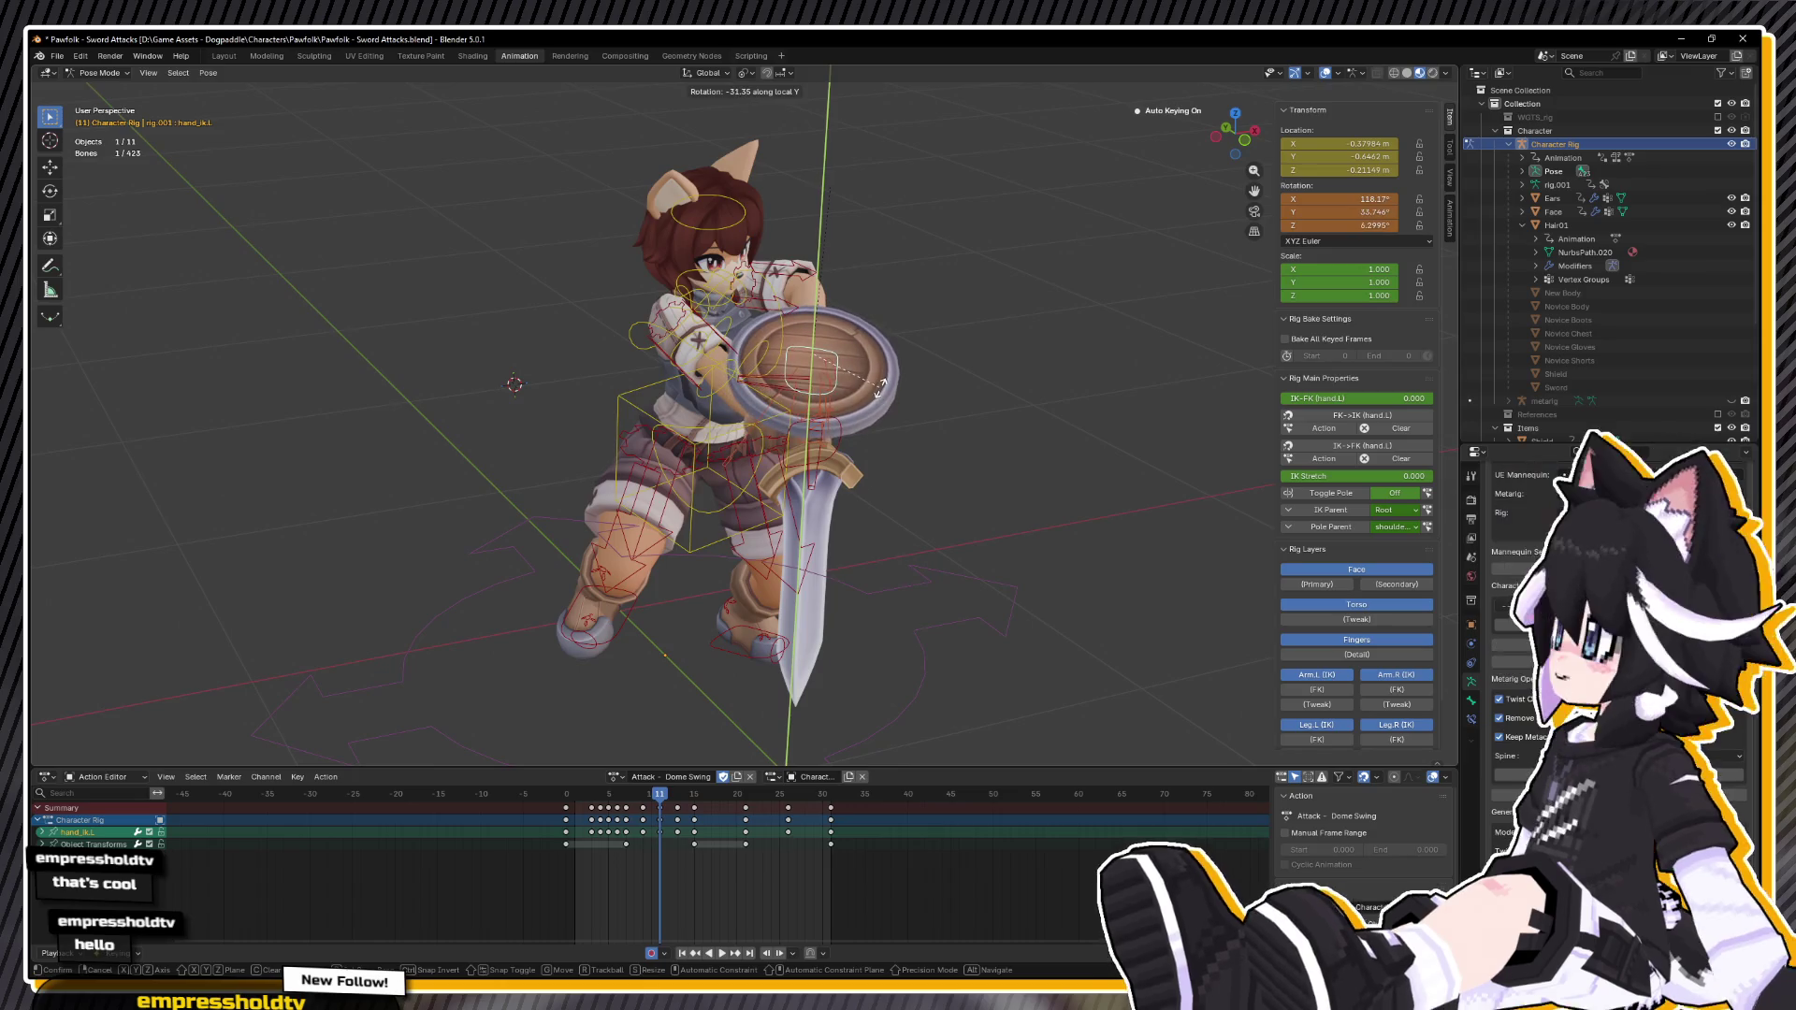
{"action": "left_click", "coordinate": [847, 468]}
{"action": "key", "text": "space"}
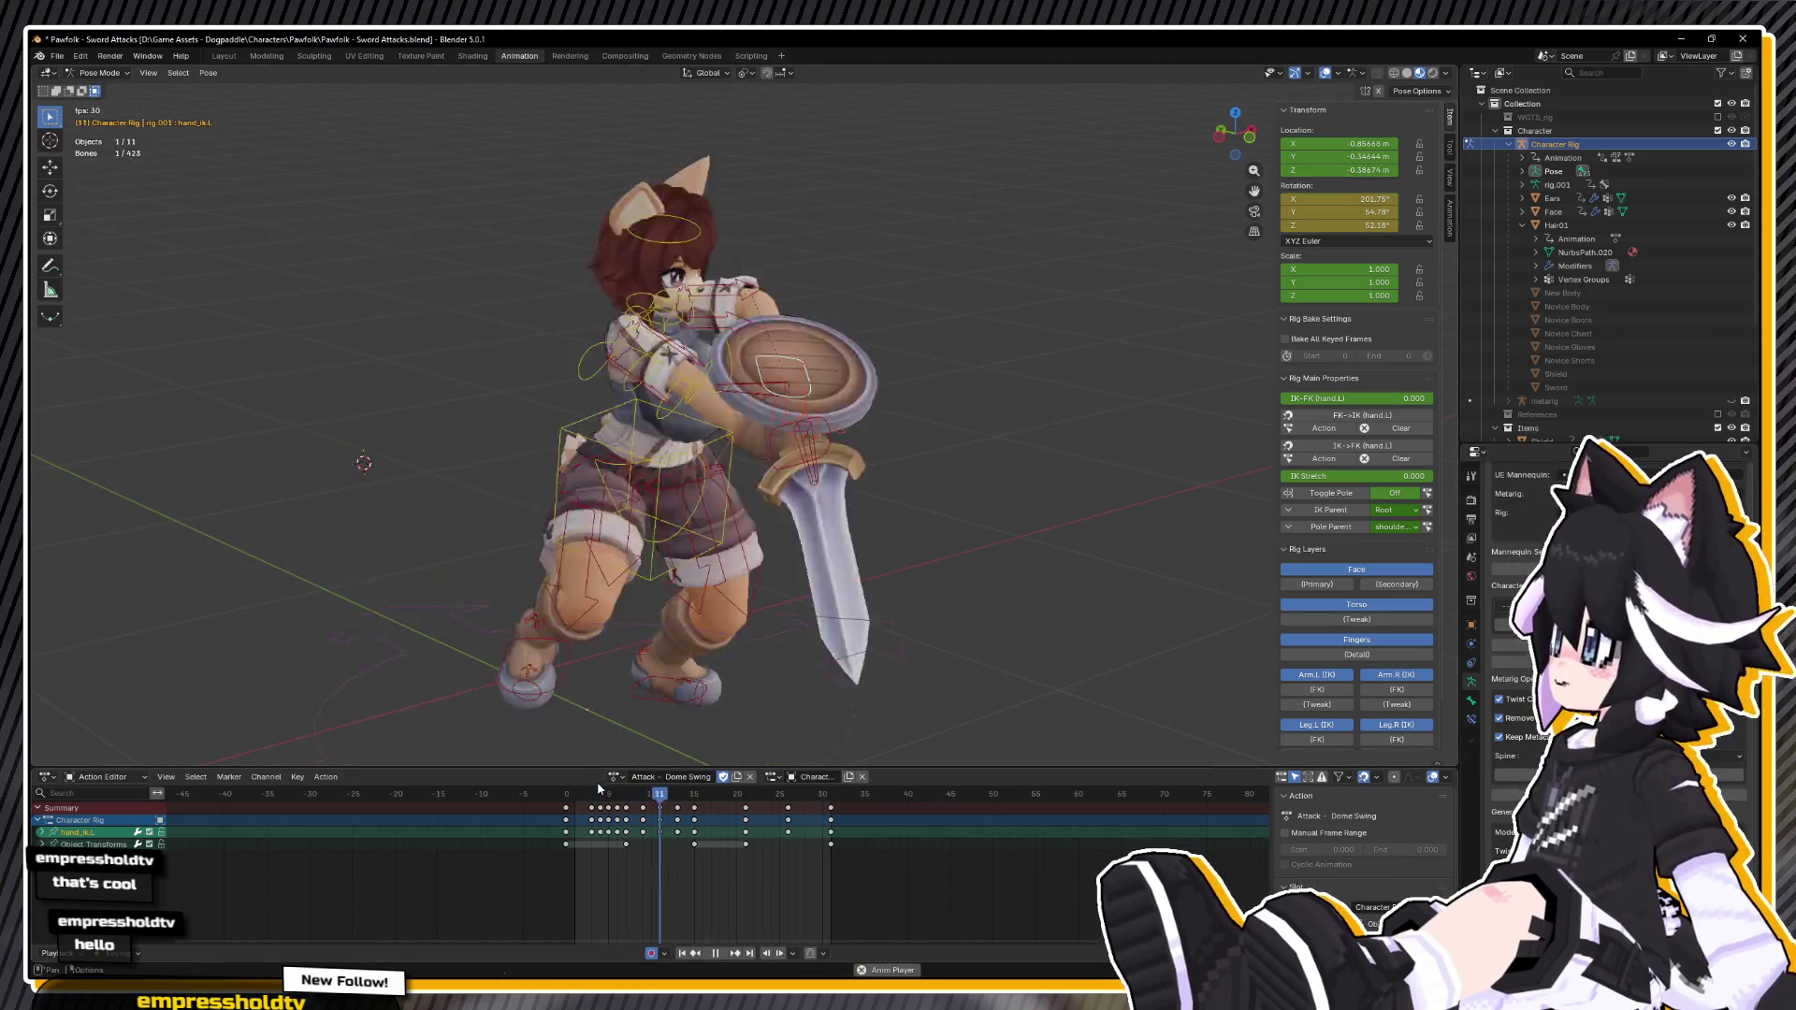
{"action": "mouse_move", "coordinate": [643, 674]}
{"action": "left_mouse_down"}
{"action": "mouse_move", "coordinate": [786, 537]}
{"action": "mouse_move", "coordinate": [462, 533]}
{"action": "mouse_move", "coordinate": [949, 502]}
{"action": "mouse_move", "coordinate": [782, 707]}
{"action": "mouse_move", "coordinate": [784, 595]}
{"action": "mouse_move", "coordinate": [847, 570]}
{"action": "mouse_move", "coordinate": [636, 782]}
{"action": "left_mouse_up"}
{"action": "key", "text": "space"}
Step: At frame 15, select the Weapon.R bone and start twisting it around local Y
{"action": "key", "text": "Left"}
{"action": "left_click_drag", "start_coordinate": [812, 262], "coordinate": [757, 449]}
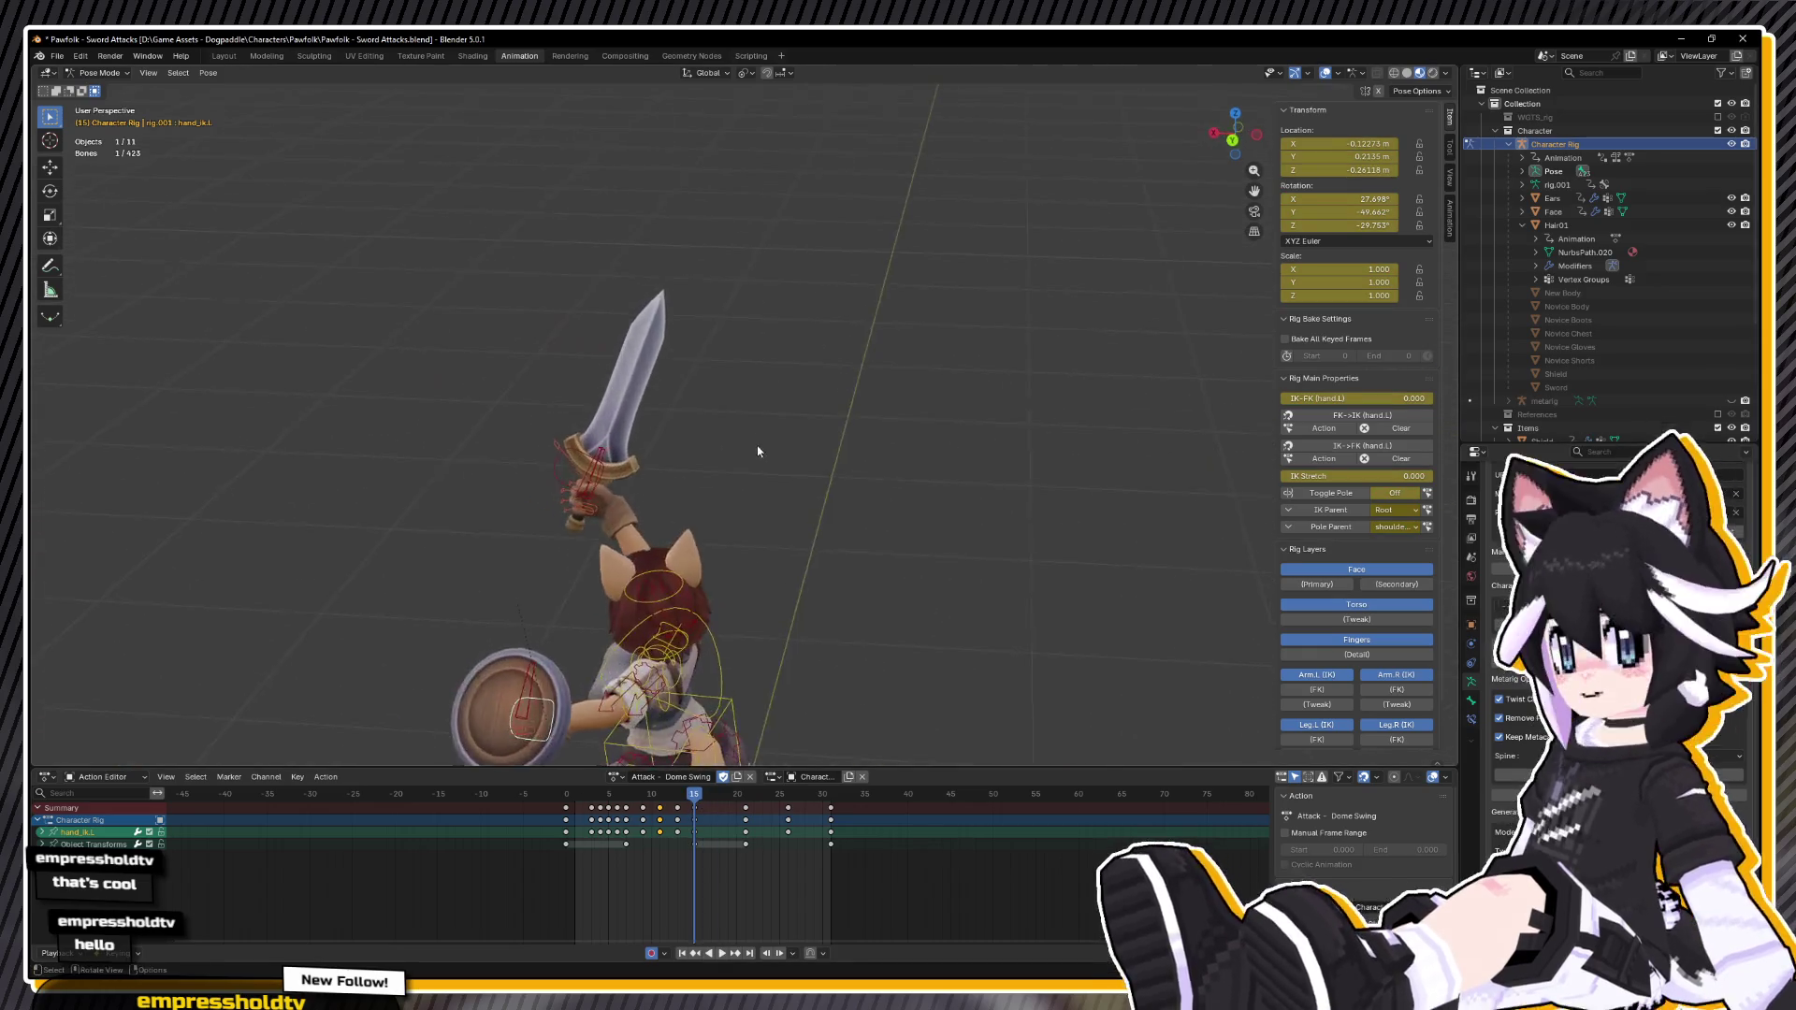
{"action": "scroll", "coordinate": [757, 449], "scroll_direction": "up", "scroll_amount": 5}
{"action": "left_click", "coordinate": [334, 565]}
{"action": "key", "text": "r"}
{"action": "key", "text": "y"}
{"action": "key", "text": "y"}
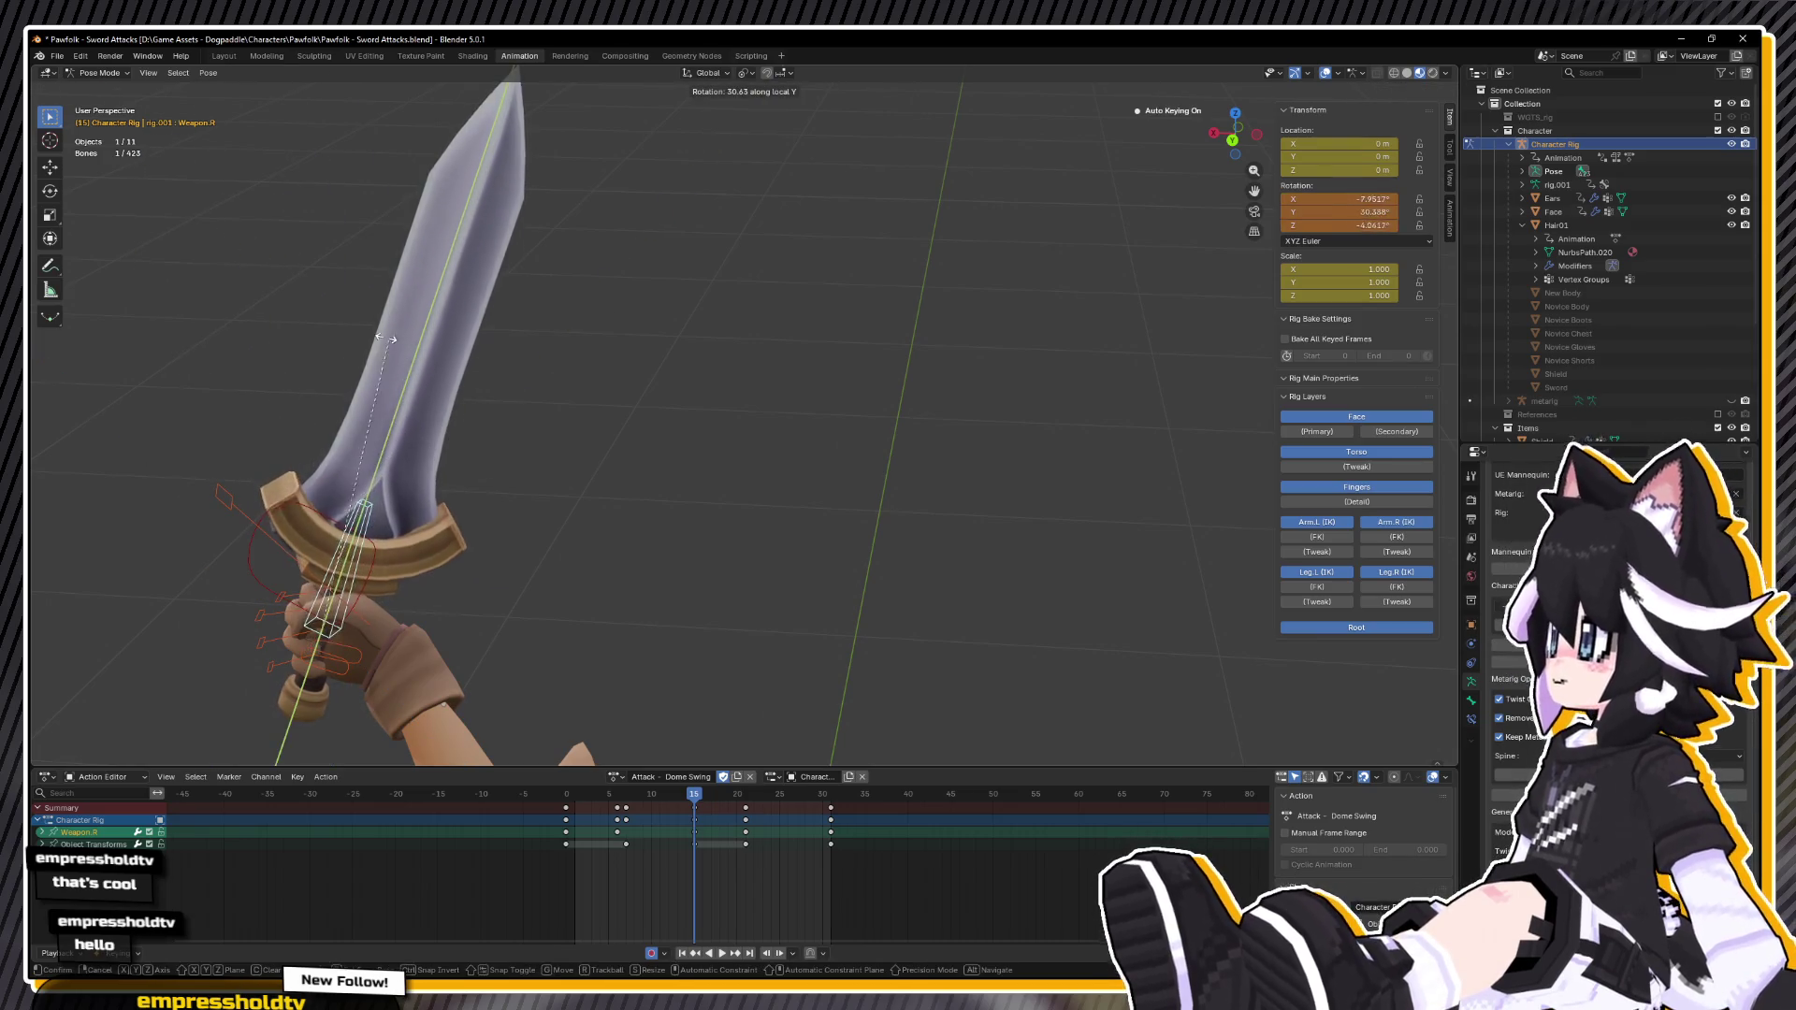
Step: Cancel the sword twist, compare frames 14 and 15, and review the swing in left side view
{"action": "key", "text": "Escape"}
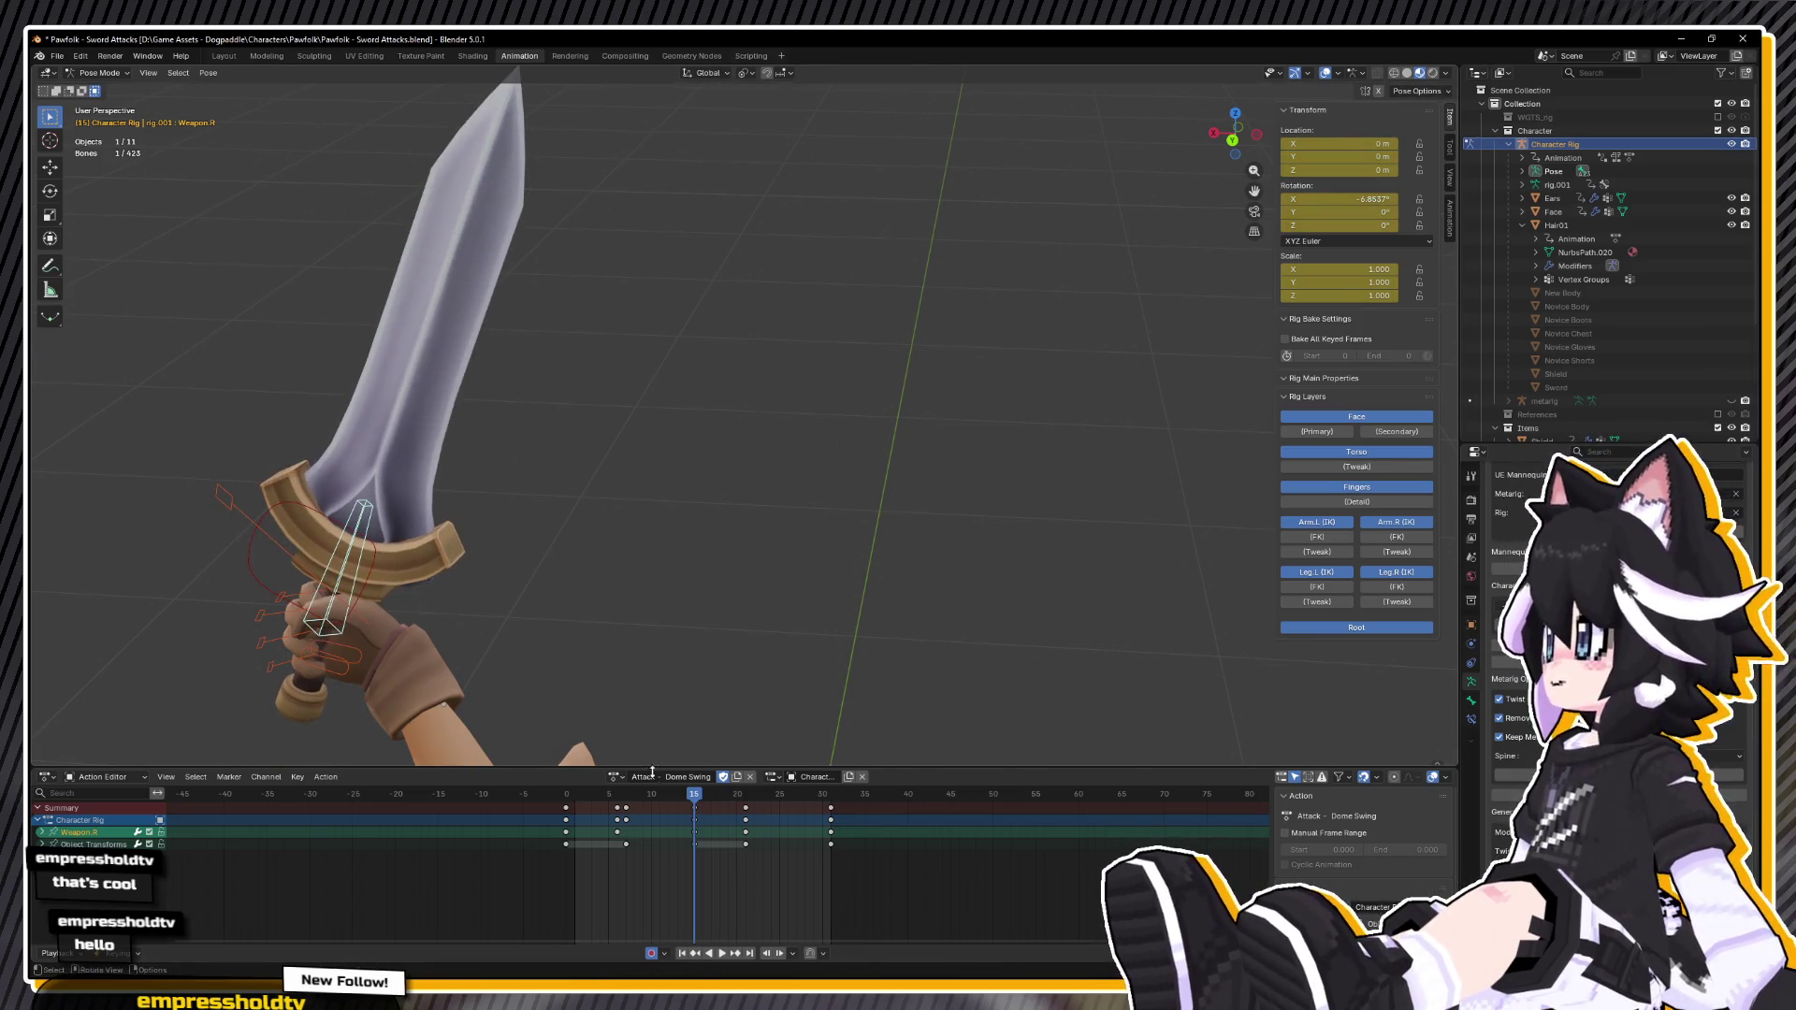
{"action": "left_click_drag", "start_coordinate": [627, 802], "coordinate": [686, 803]}
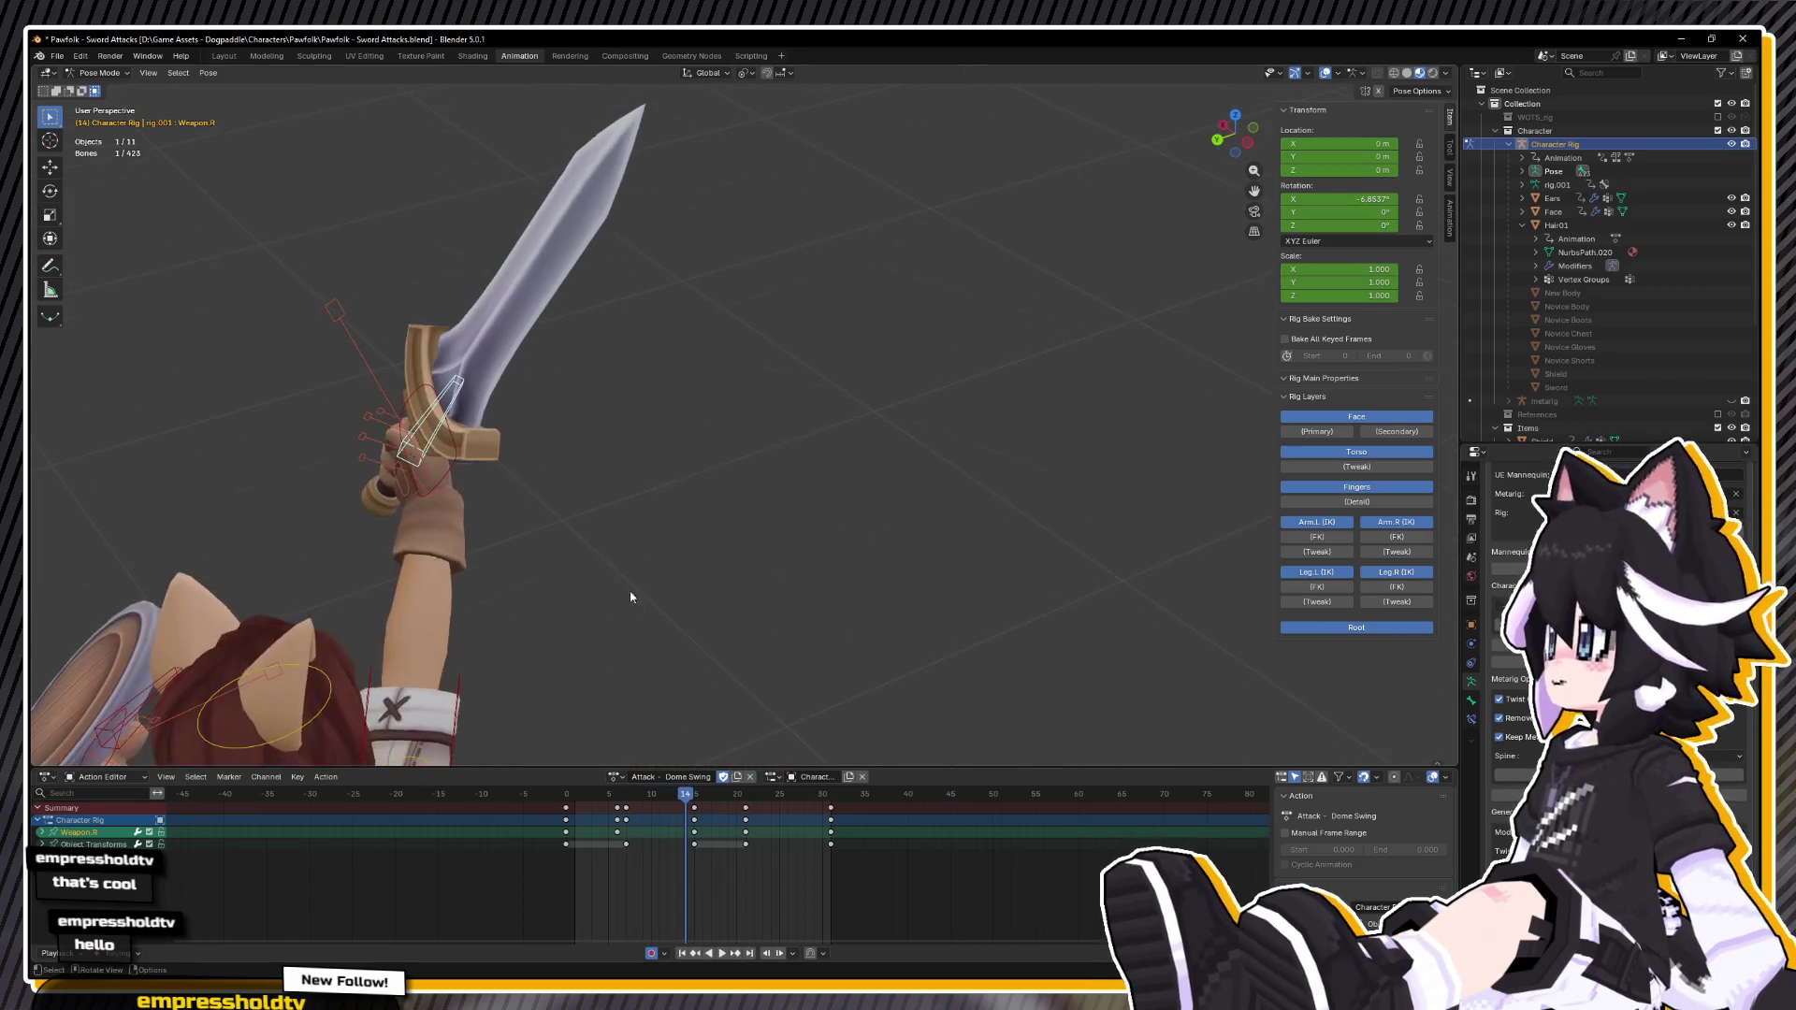
{"action": "key", "text": "Right"}
{"action": "key", "text": "Left"}
{"action": "key", "text": "Right"}
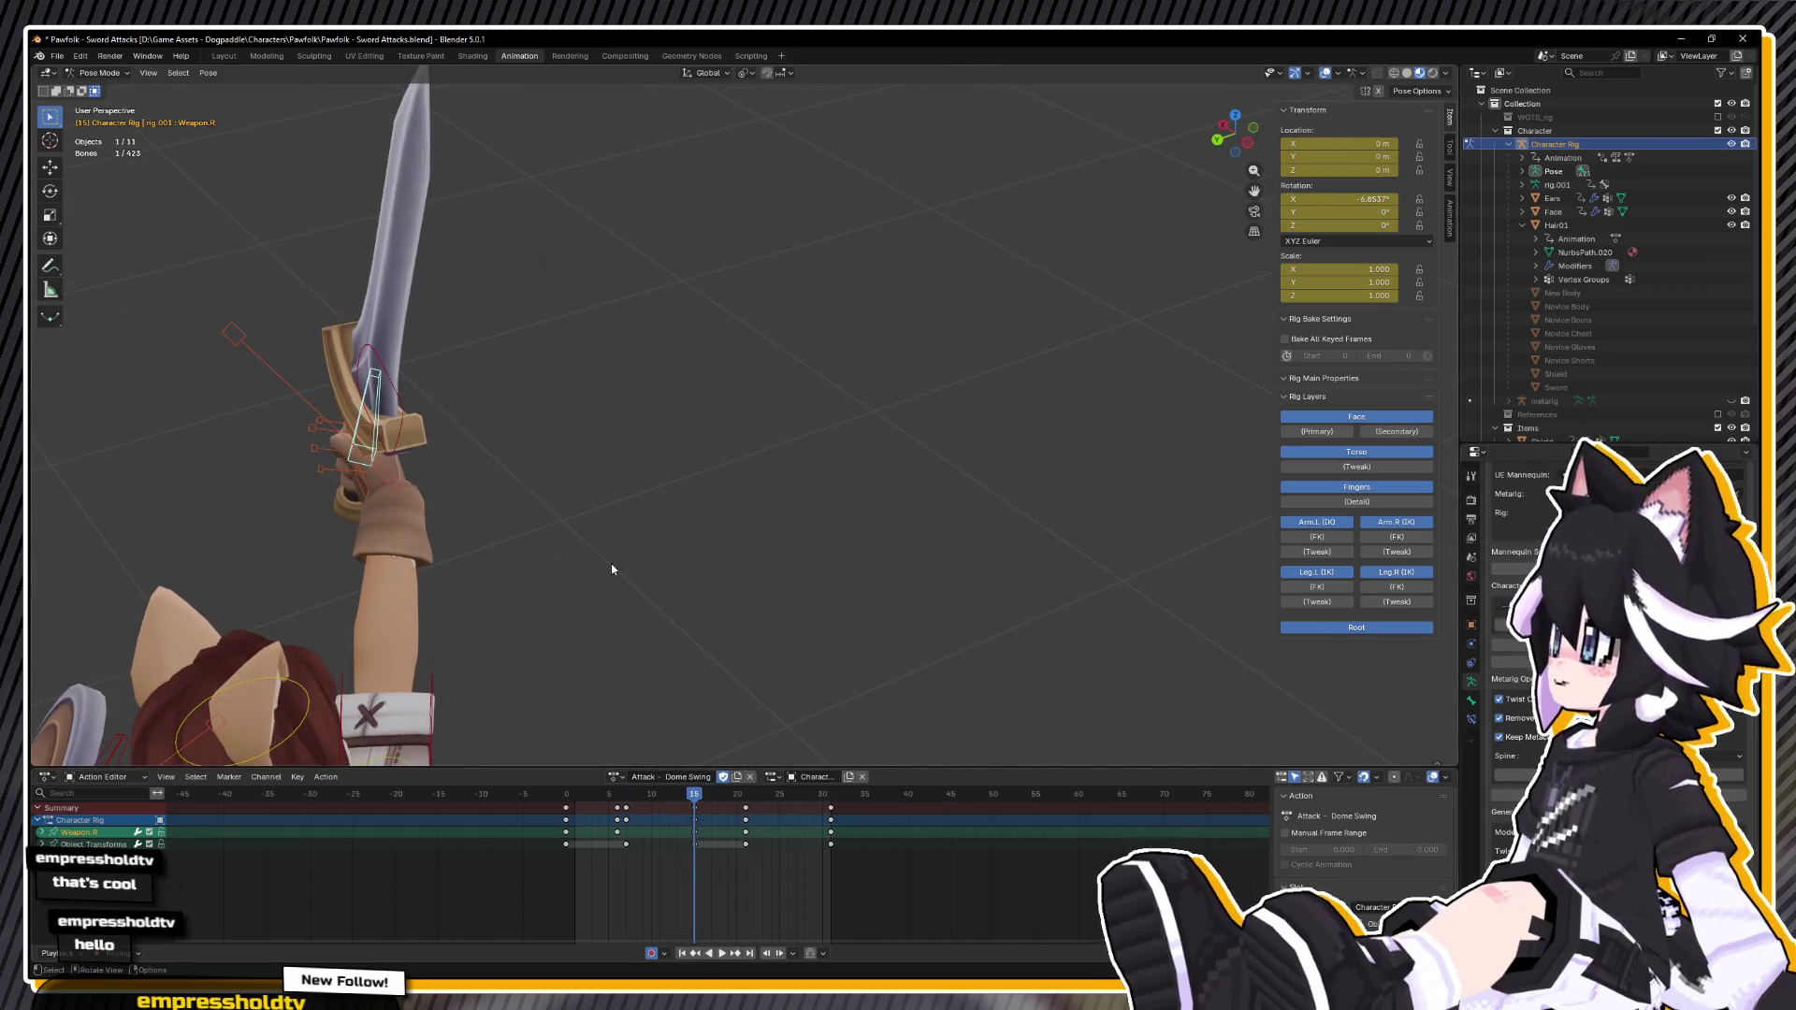
{"action": "left_click", "coordinate": [365, 424]}
{"action": "scroll", "coordinate": [678, 680], "scroll_direction": "down", "scroll_amount": 4, "text": "alt"}
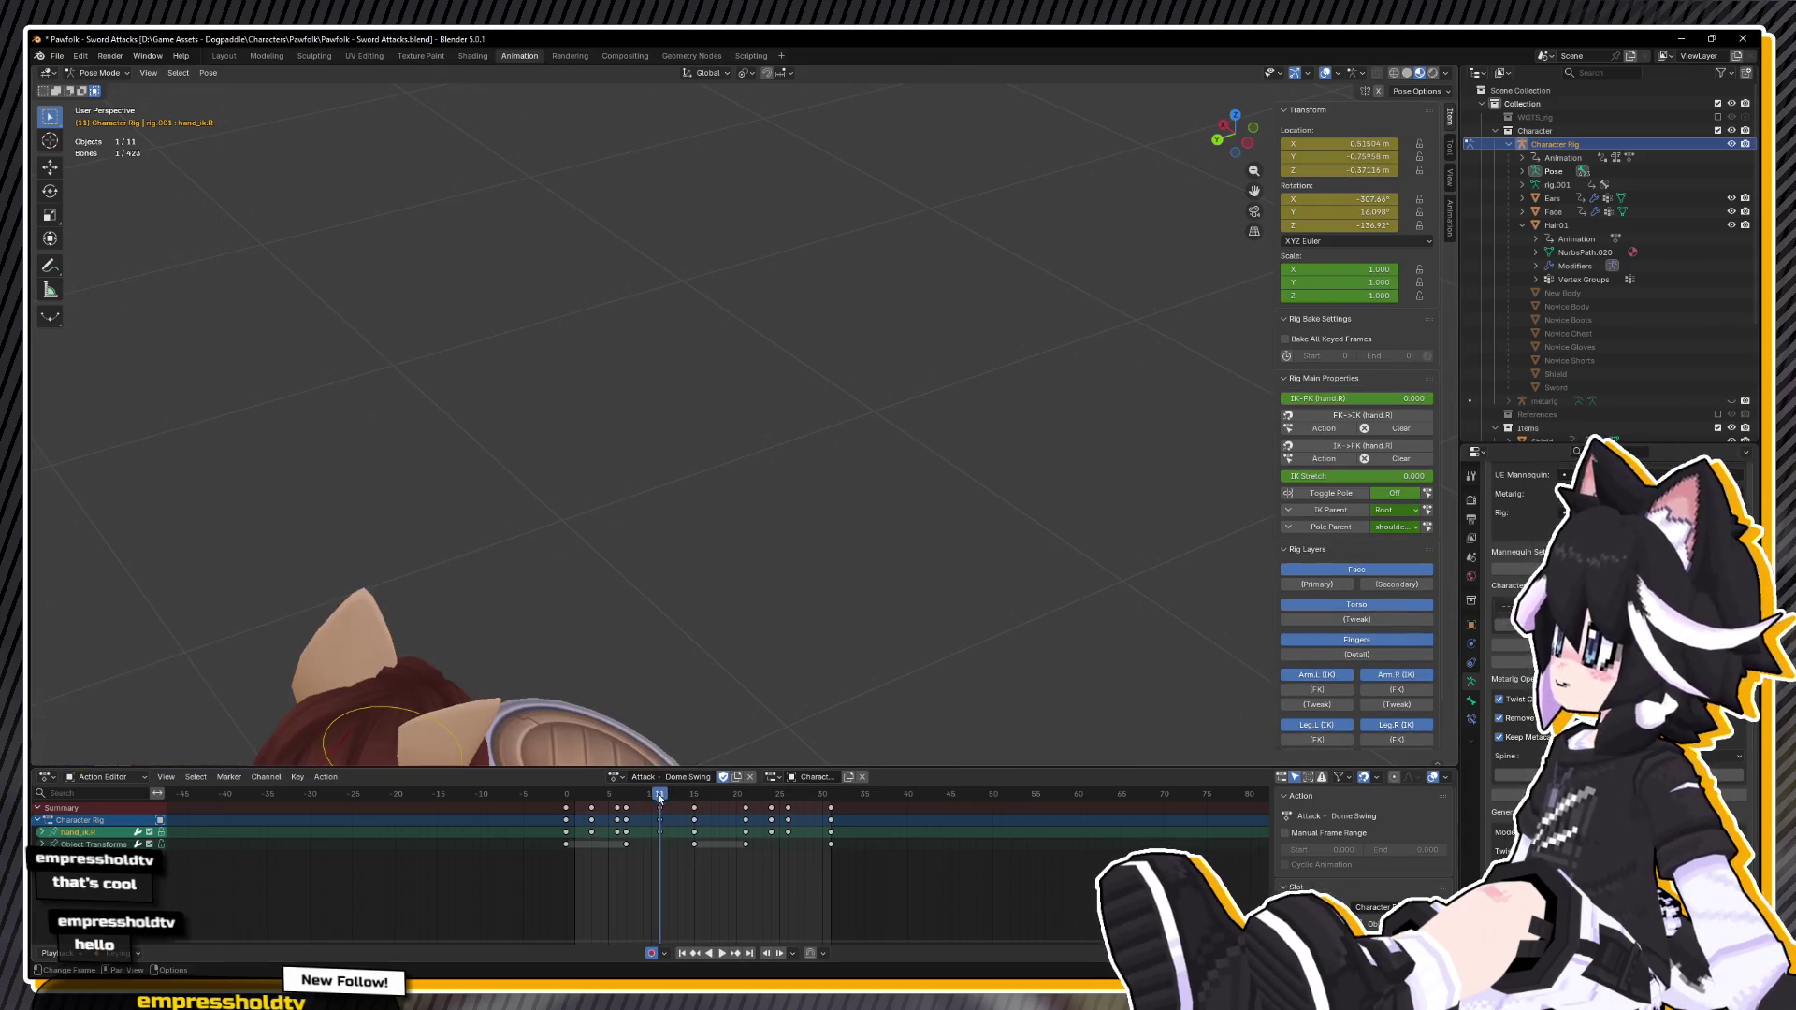
{"action": "key", "text": "ctrl+KP_3"}
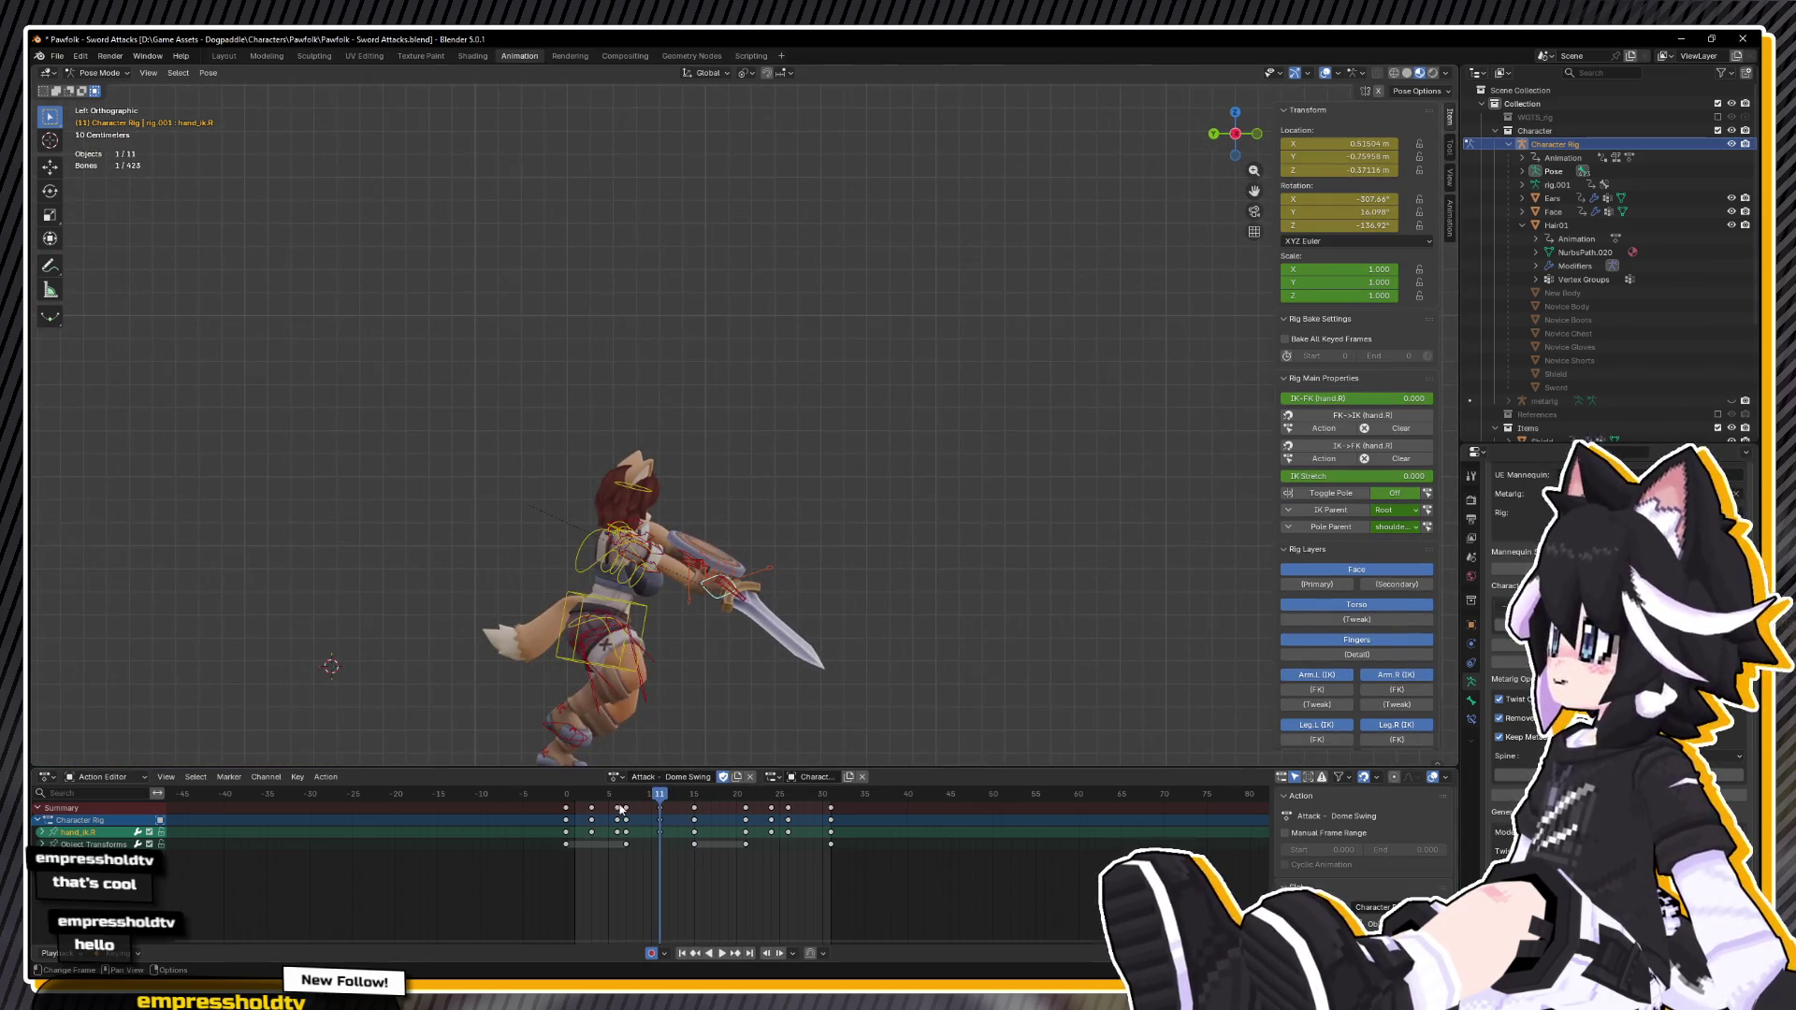
{"action": "key", "text": "space"}
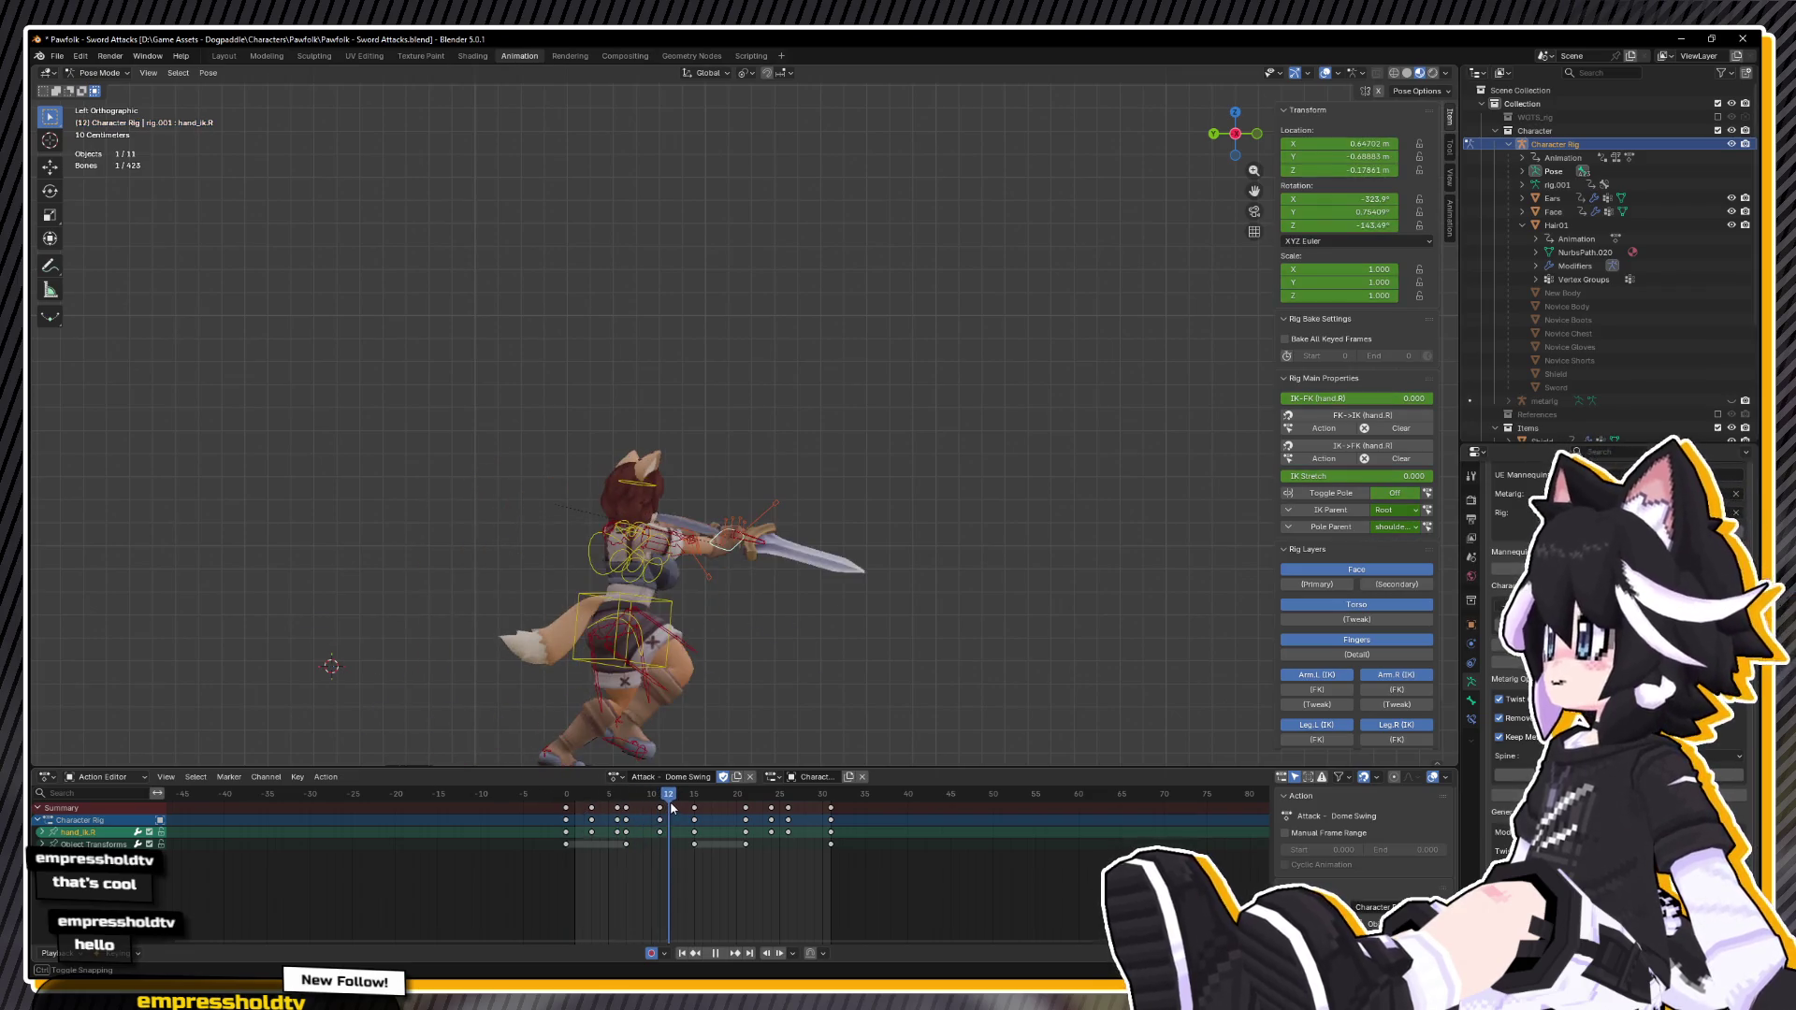
{"action": "key", "text": "space"}
{"action": "mouse_move", "coordinate": [748, 552]}
{"action": "left_mouse_down"}
{"action": "mouse_move", "coordinate": [596, 561]}
{"action": "mouse_move", "coordinate": [468, 629]}
{"action": "mouse_move", "coordinate": [718, 524]}
{"action": "left_mouse_up"}
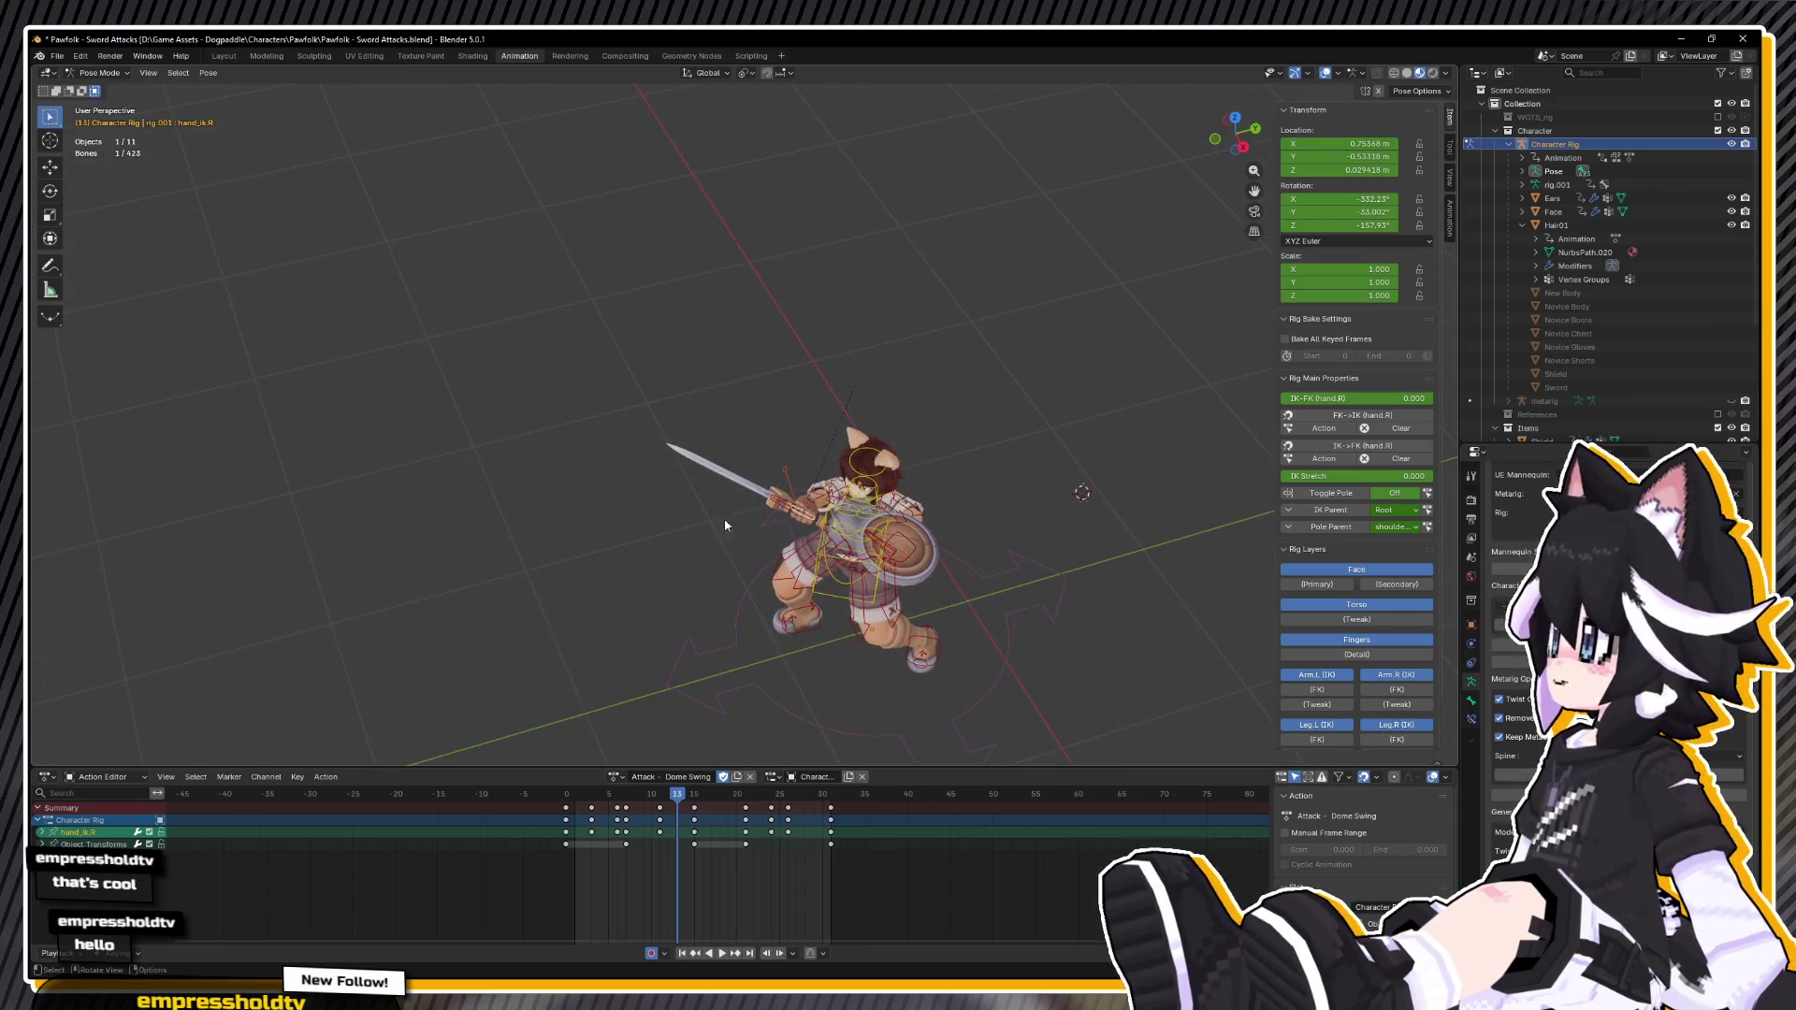
Step: Reselect Weapon.R, adjust its rotation, and key the sword bone's pose at frame 13
{"action": "left_click", "coordinate": [780, 506]}
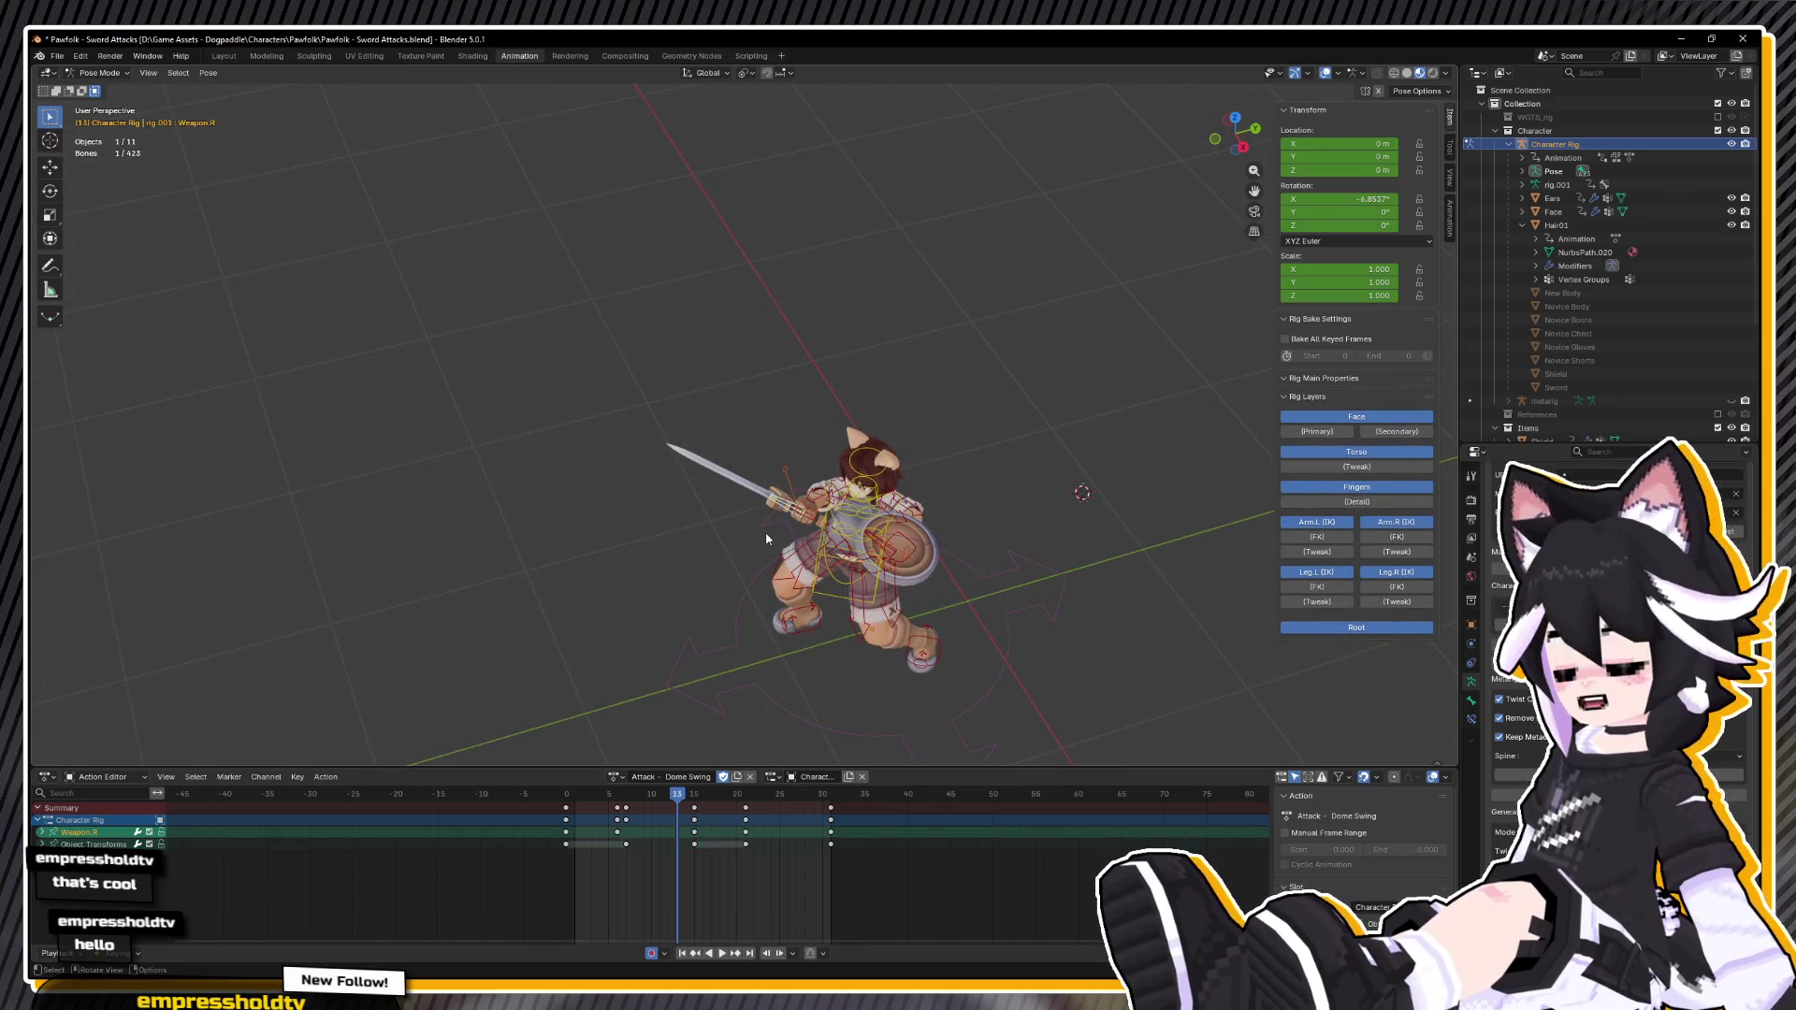
{"action": "key", "text": "r"}
{"action": "key", "text": "z"}
{"action": "left_click", "coordinate": [765, 531]}
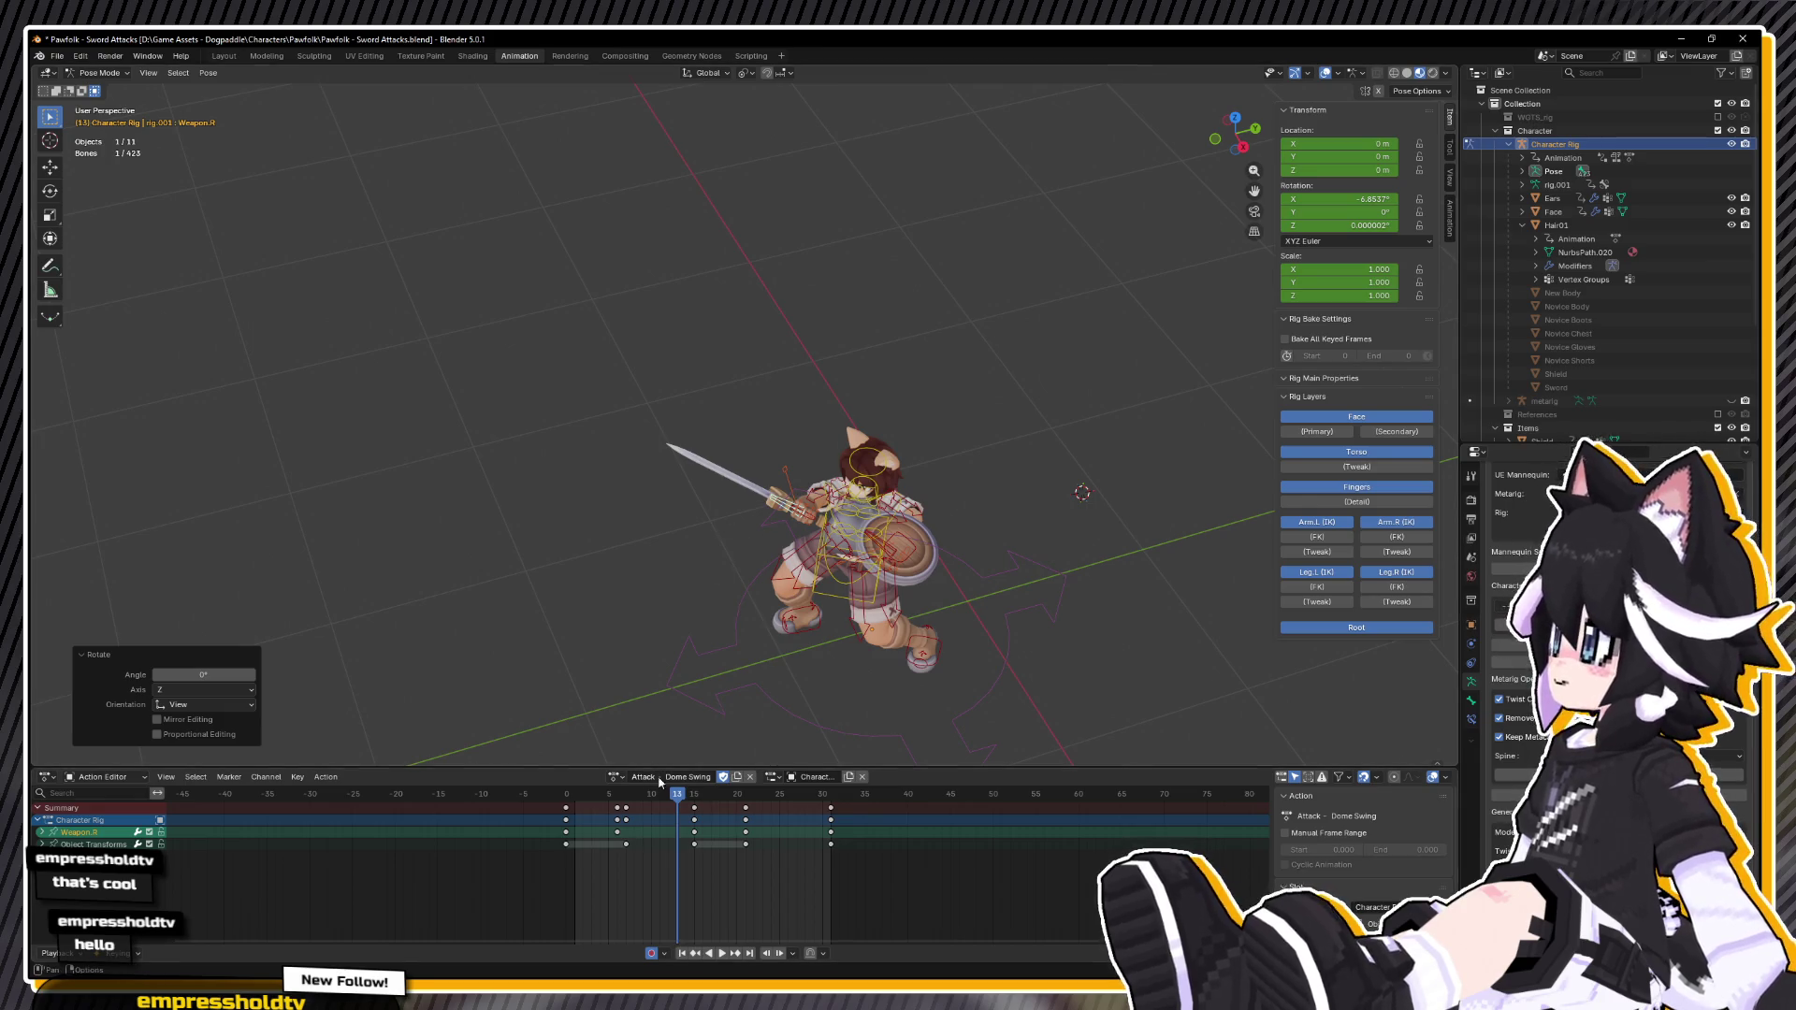
{"action": "key", "text": "r"}
{"action": "key", "text": "y"}
{"action": "key", "text": "y"}
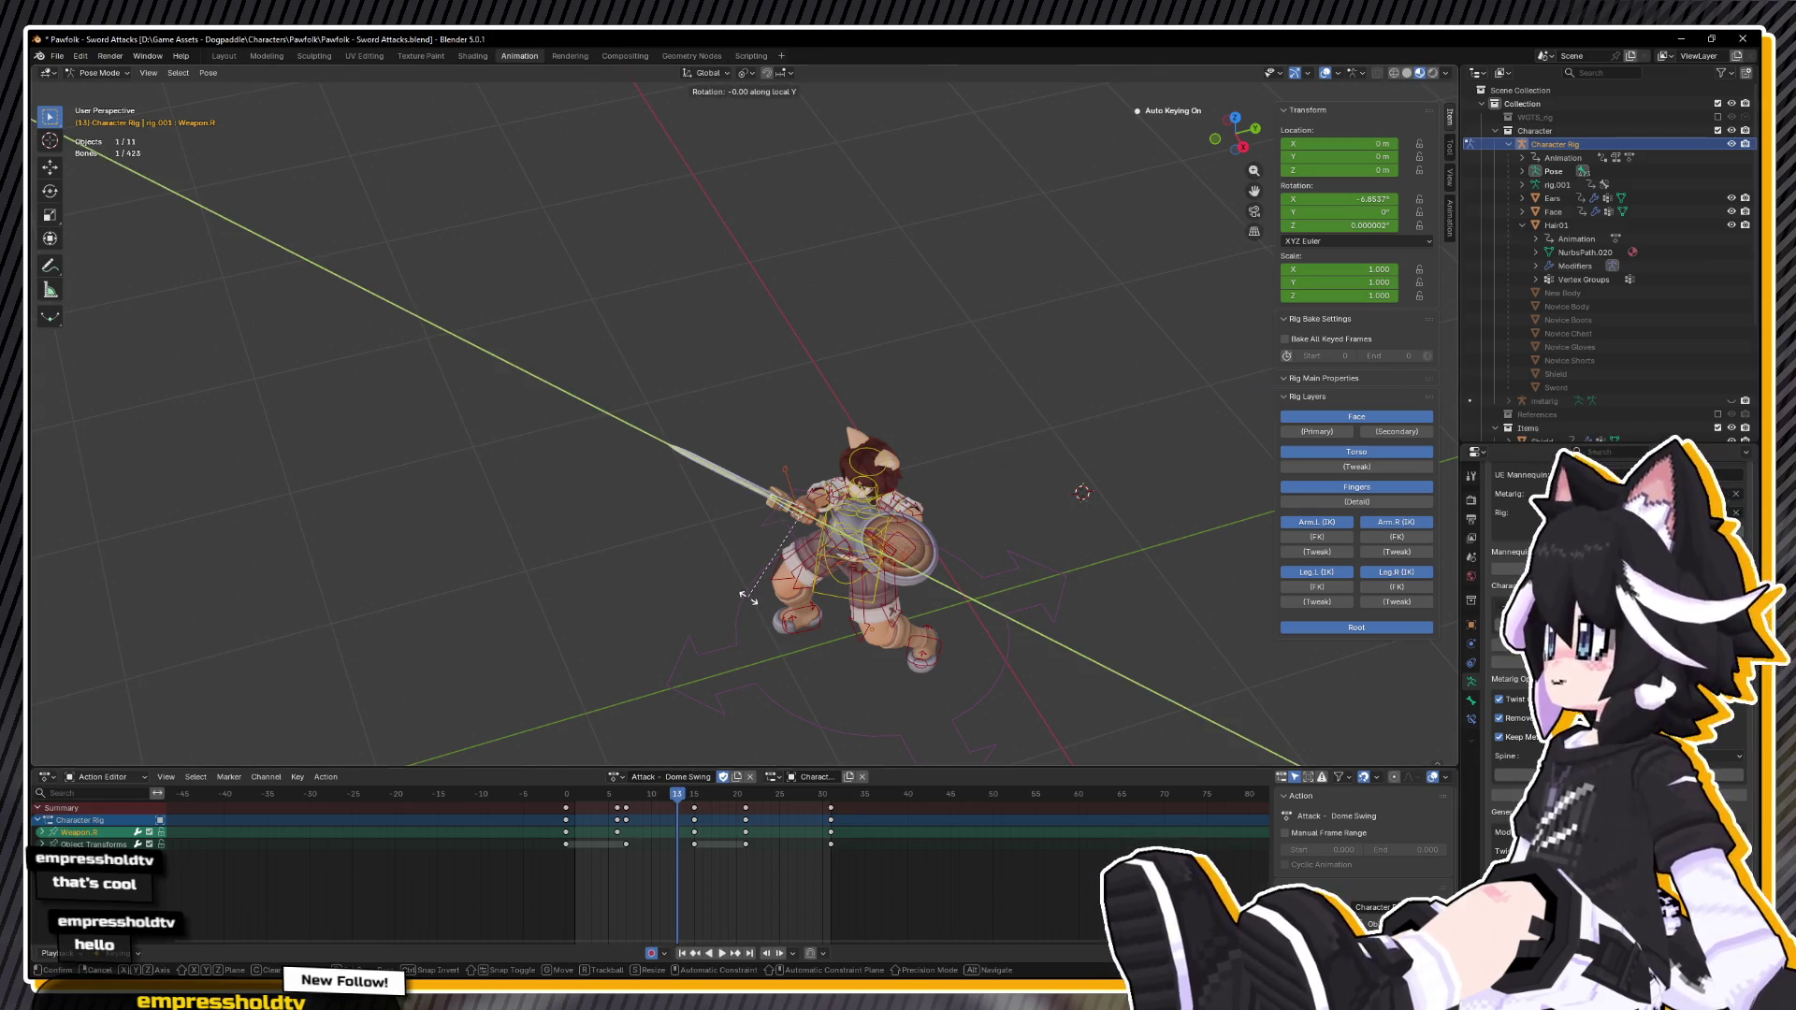
{"action": "left_click", "coordinate": [749, 601]}
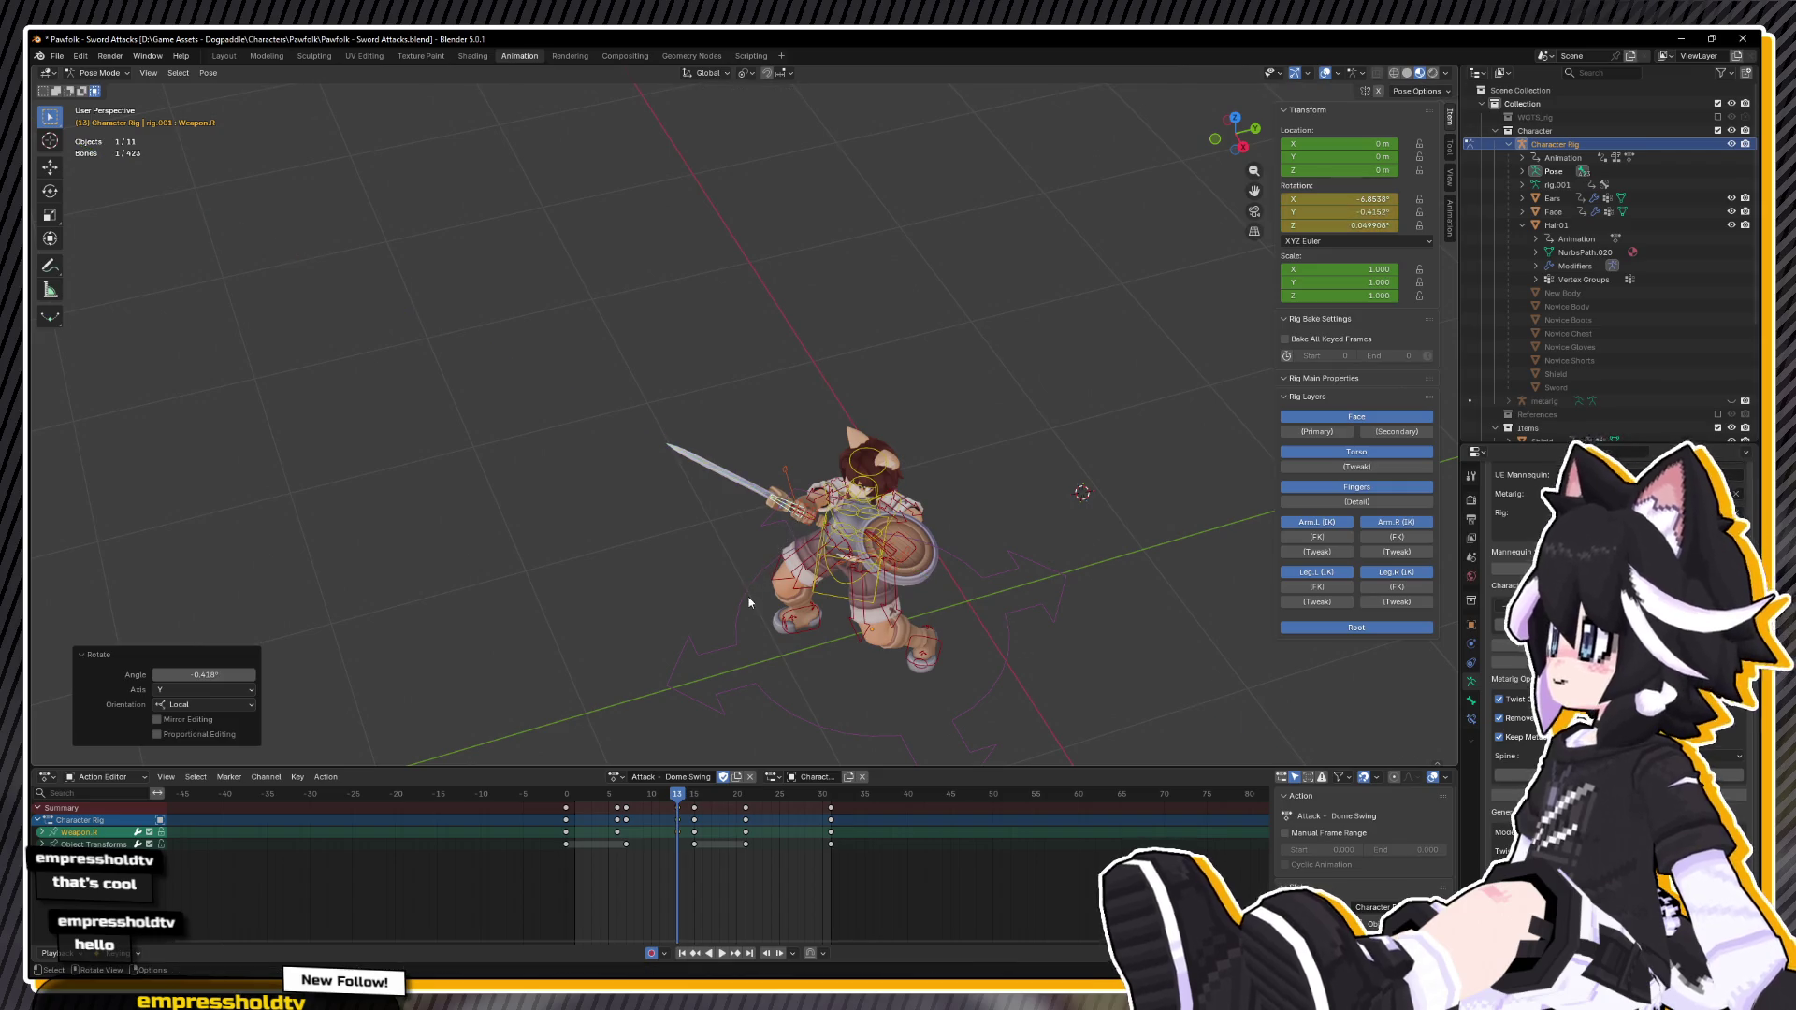
{"action": "key", "text": "x"}
{"action": "left_click", "coordinate": [681, 853]}
{"action": "key", "text": "r"}
{"action": "key", "text": "y"}
{"action": "left_click", "coordinate": [630, 675]}
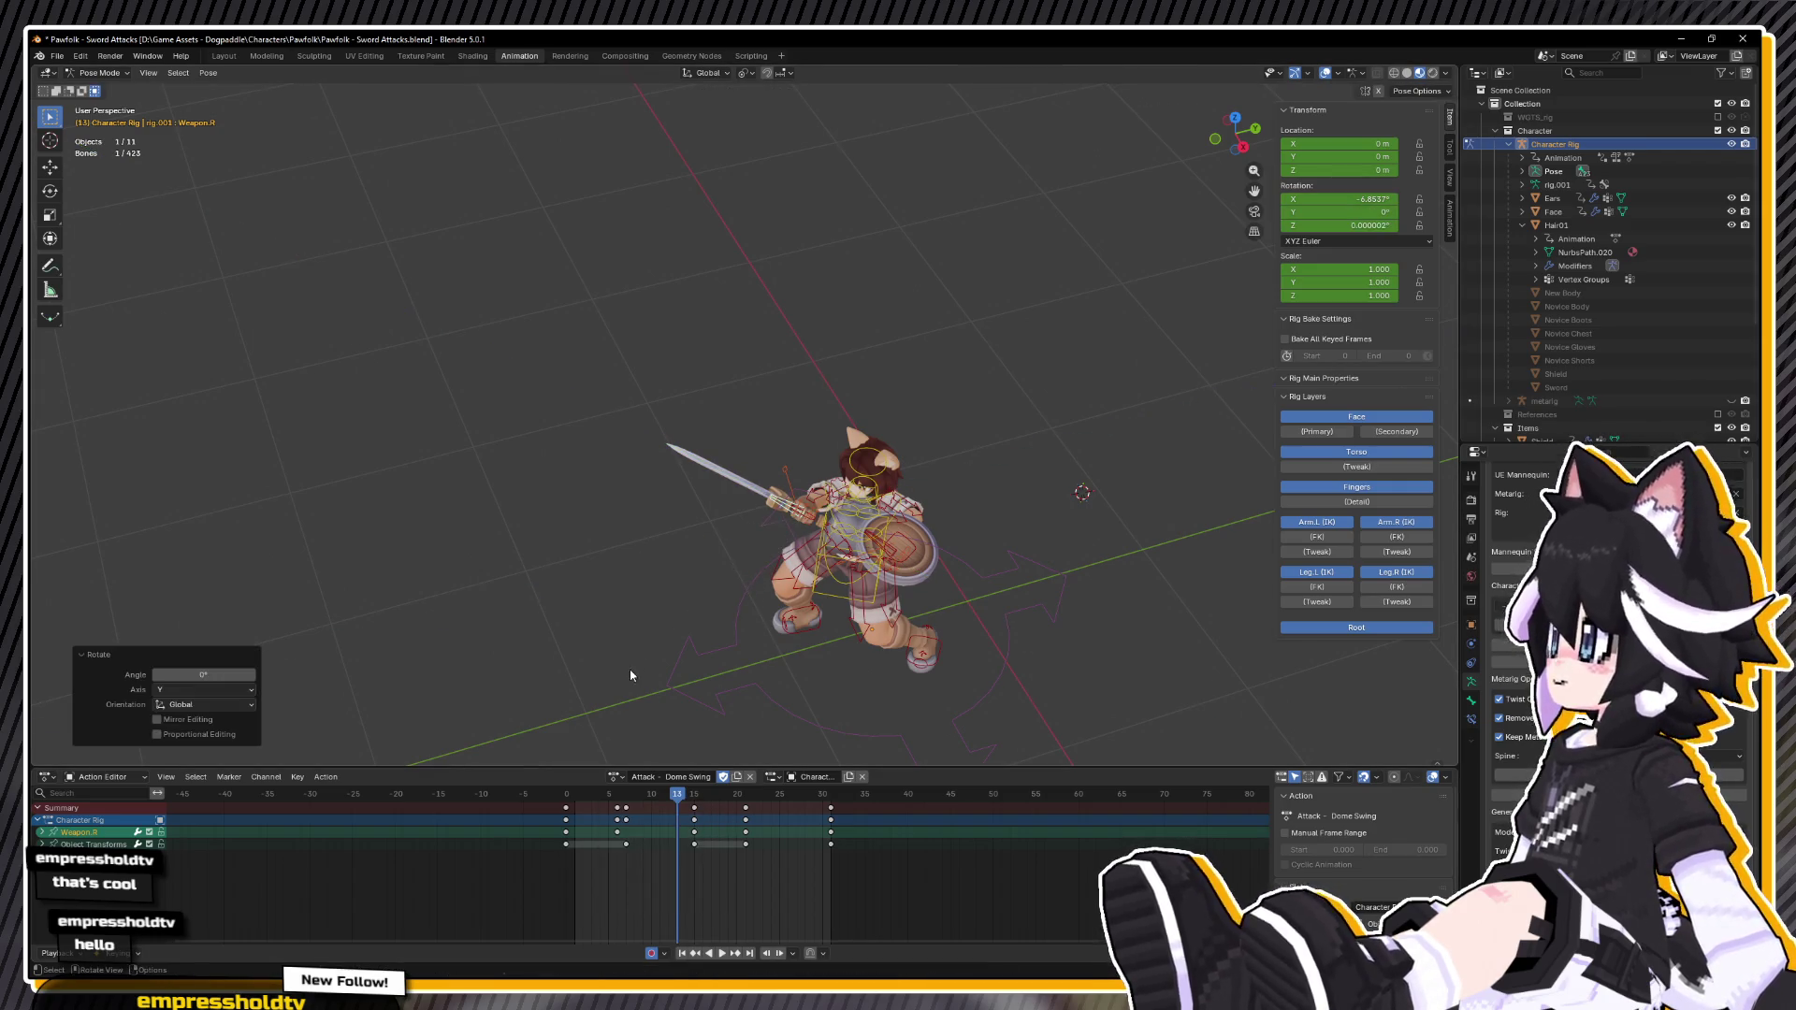
{"action": "key", "text": "i"}
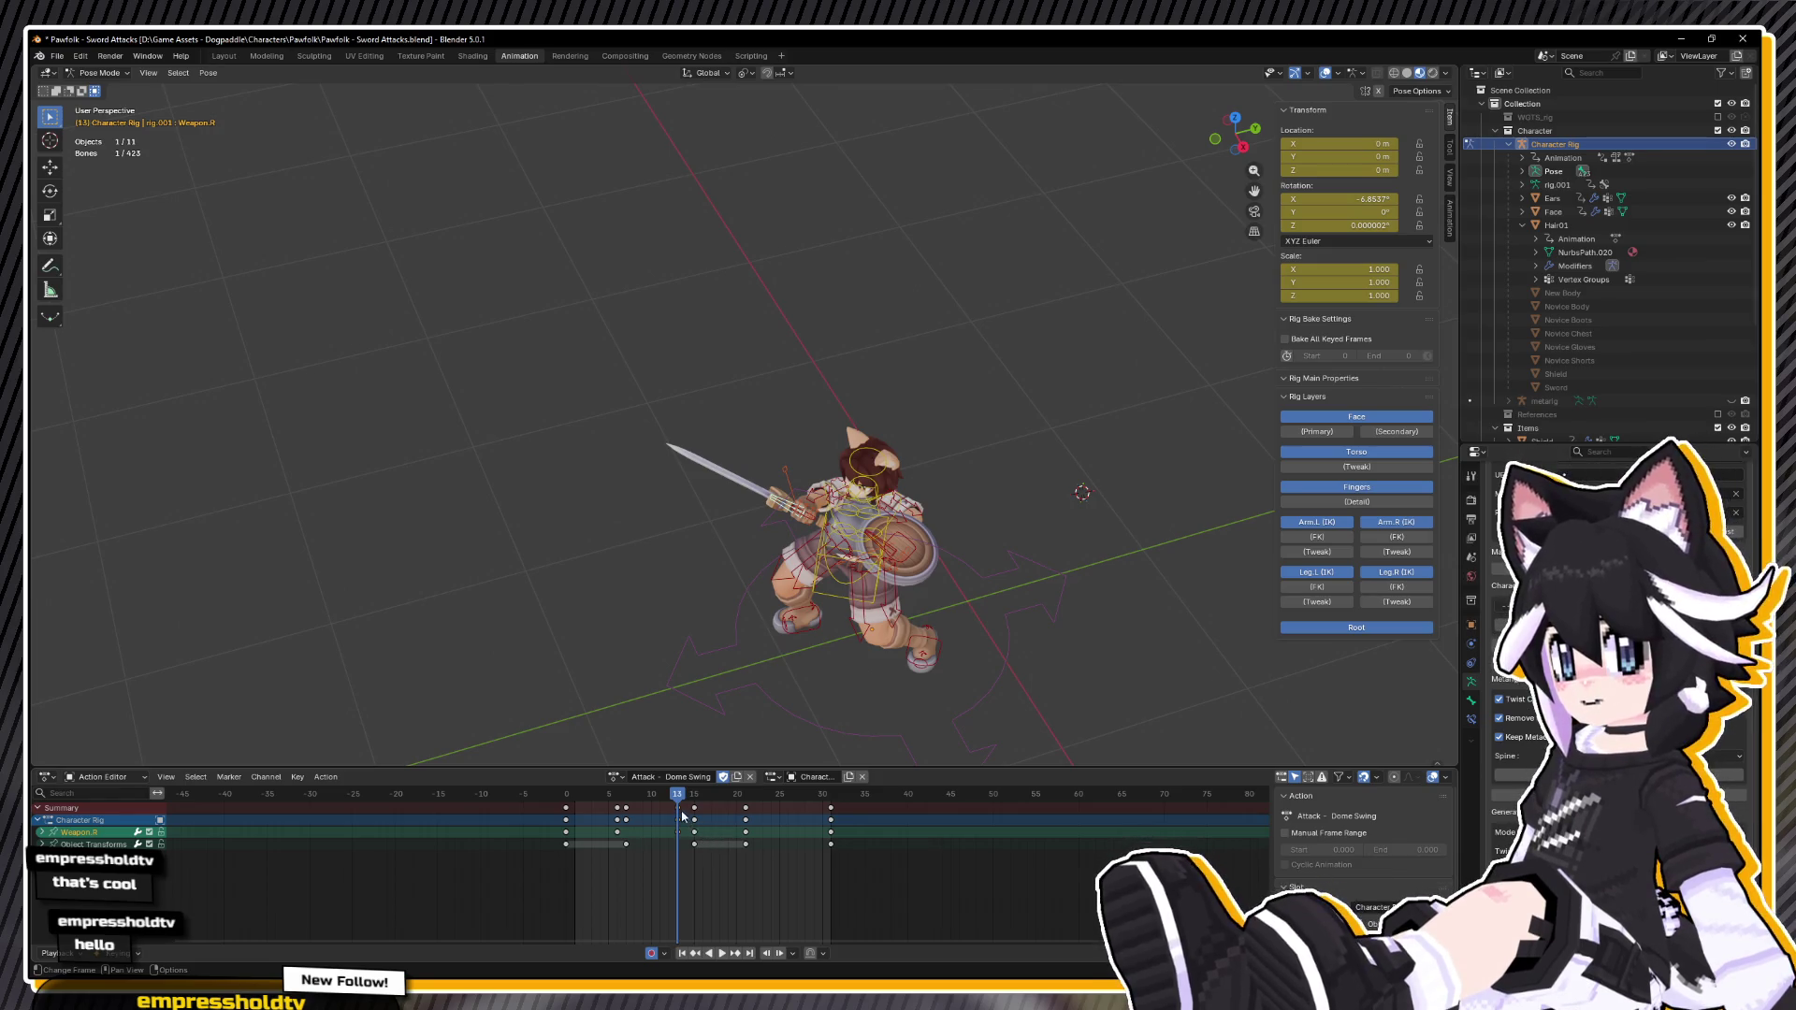
Step: Twist Weapon.R 67.6° on local Y at frame 19 and review frames 13–15
{"action": "key", "text": "space"}
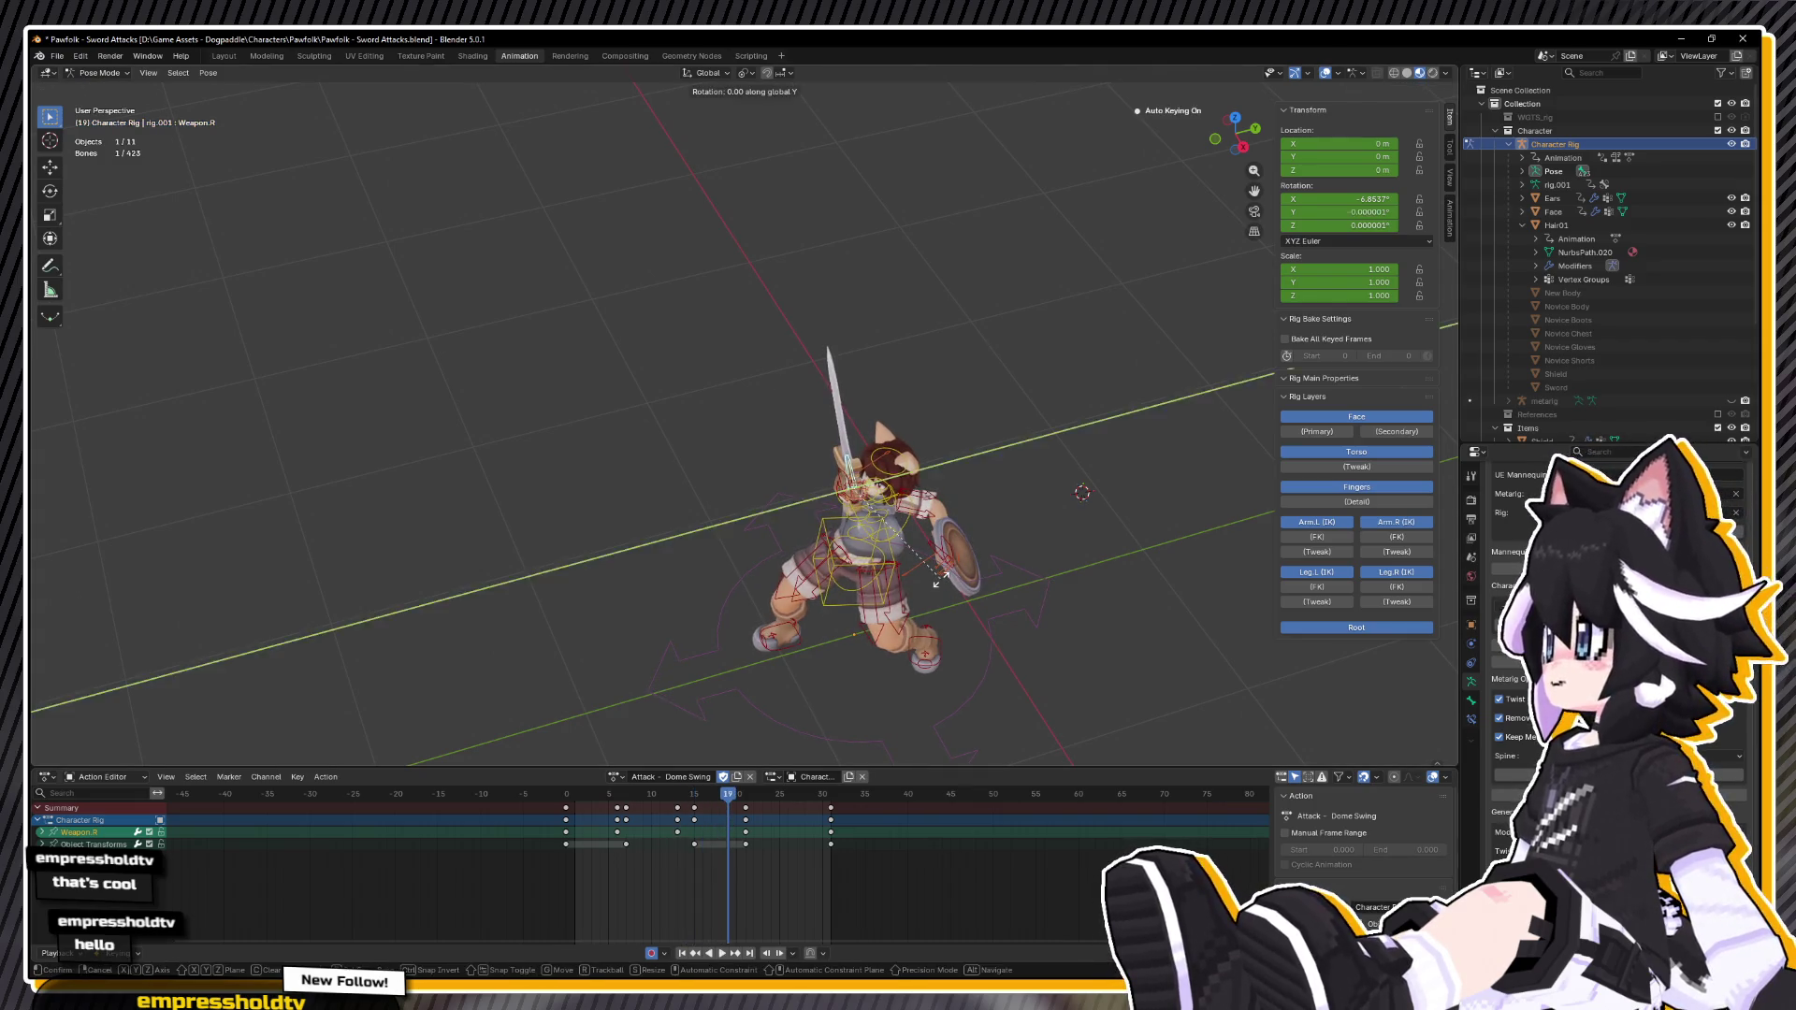
{"action": "key", "text": "r"}
{"action": "key", "text": "y"}
{"action": "key", "text": "y"}
{"action": "left_click", "coordinate": [946, 465]}
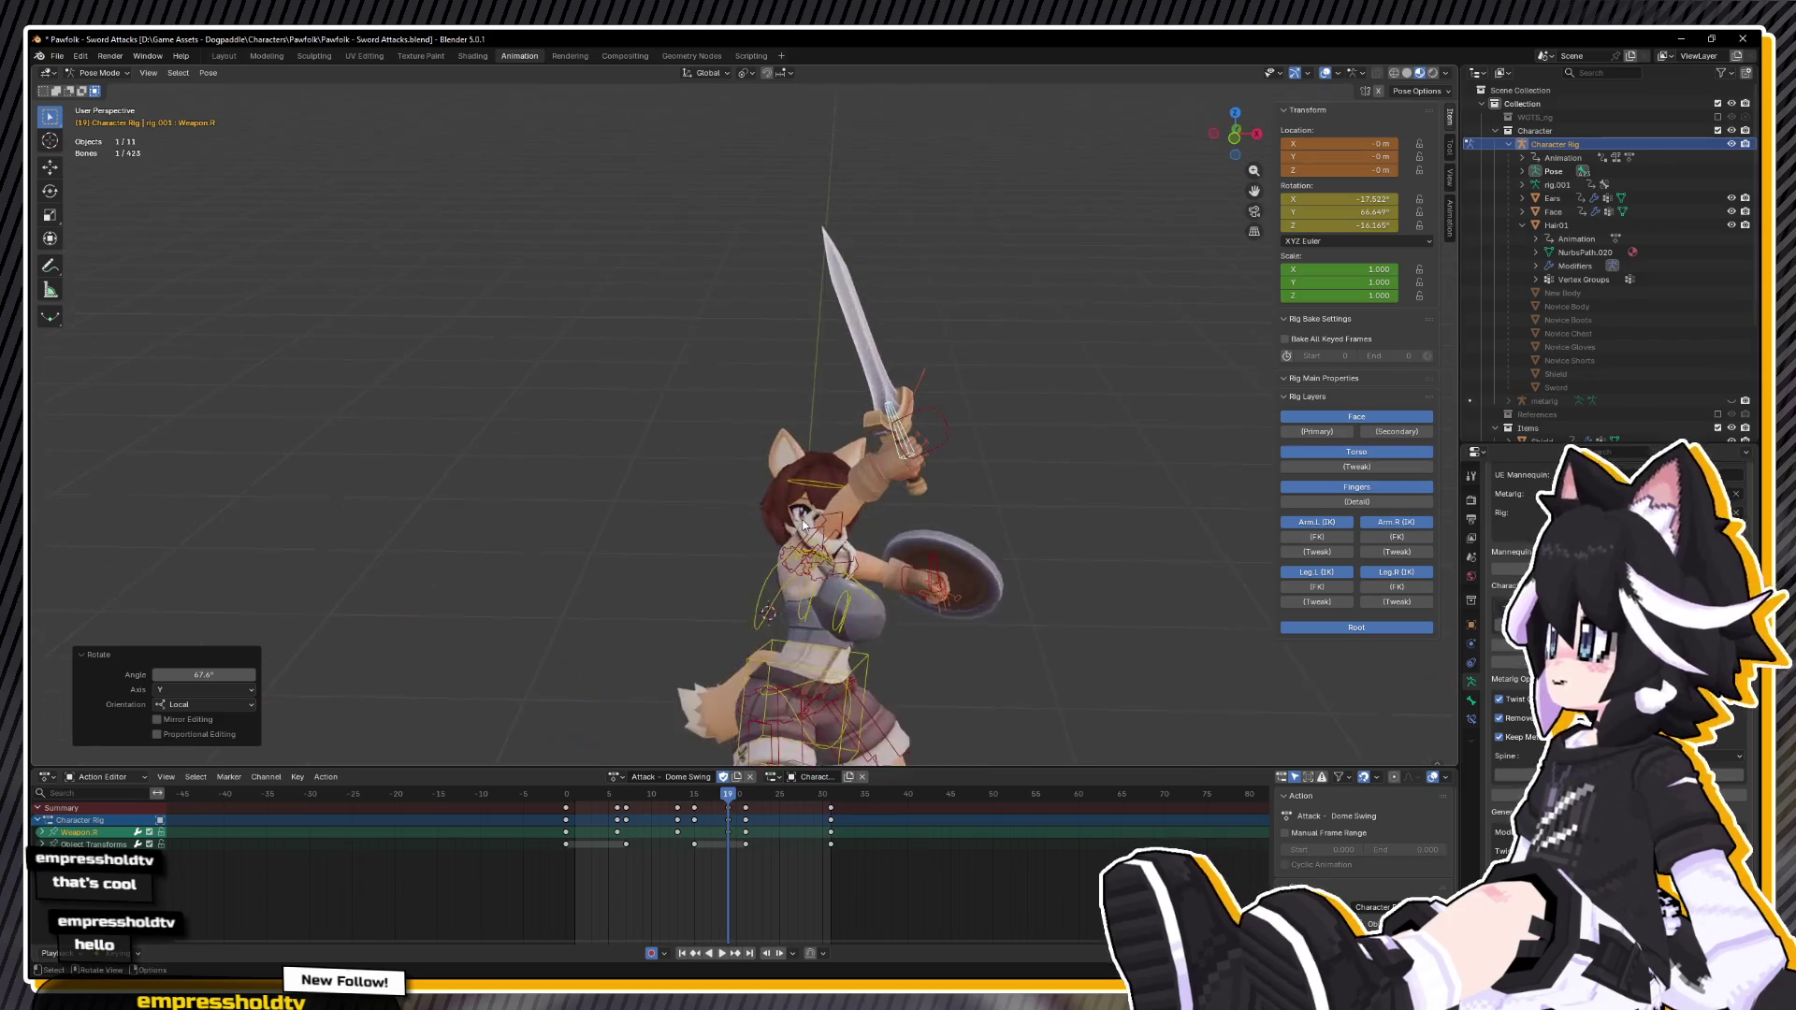
{"action": "mouse_move", "coordinate": [728, 795]}
{"action": "left_mouse_down"}
{"action": "mouse_move", "coordinate": [621, 814]}
{"action": "mouse_move", "coordinate": [729, 821]}
{"action": "left_mouse_up"}
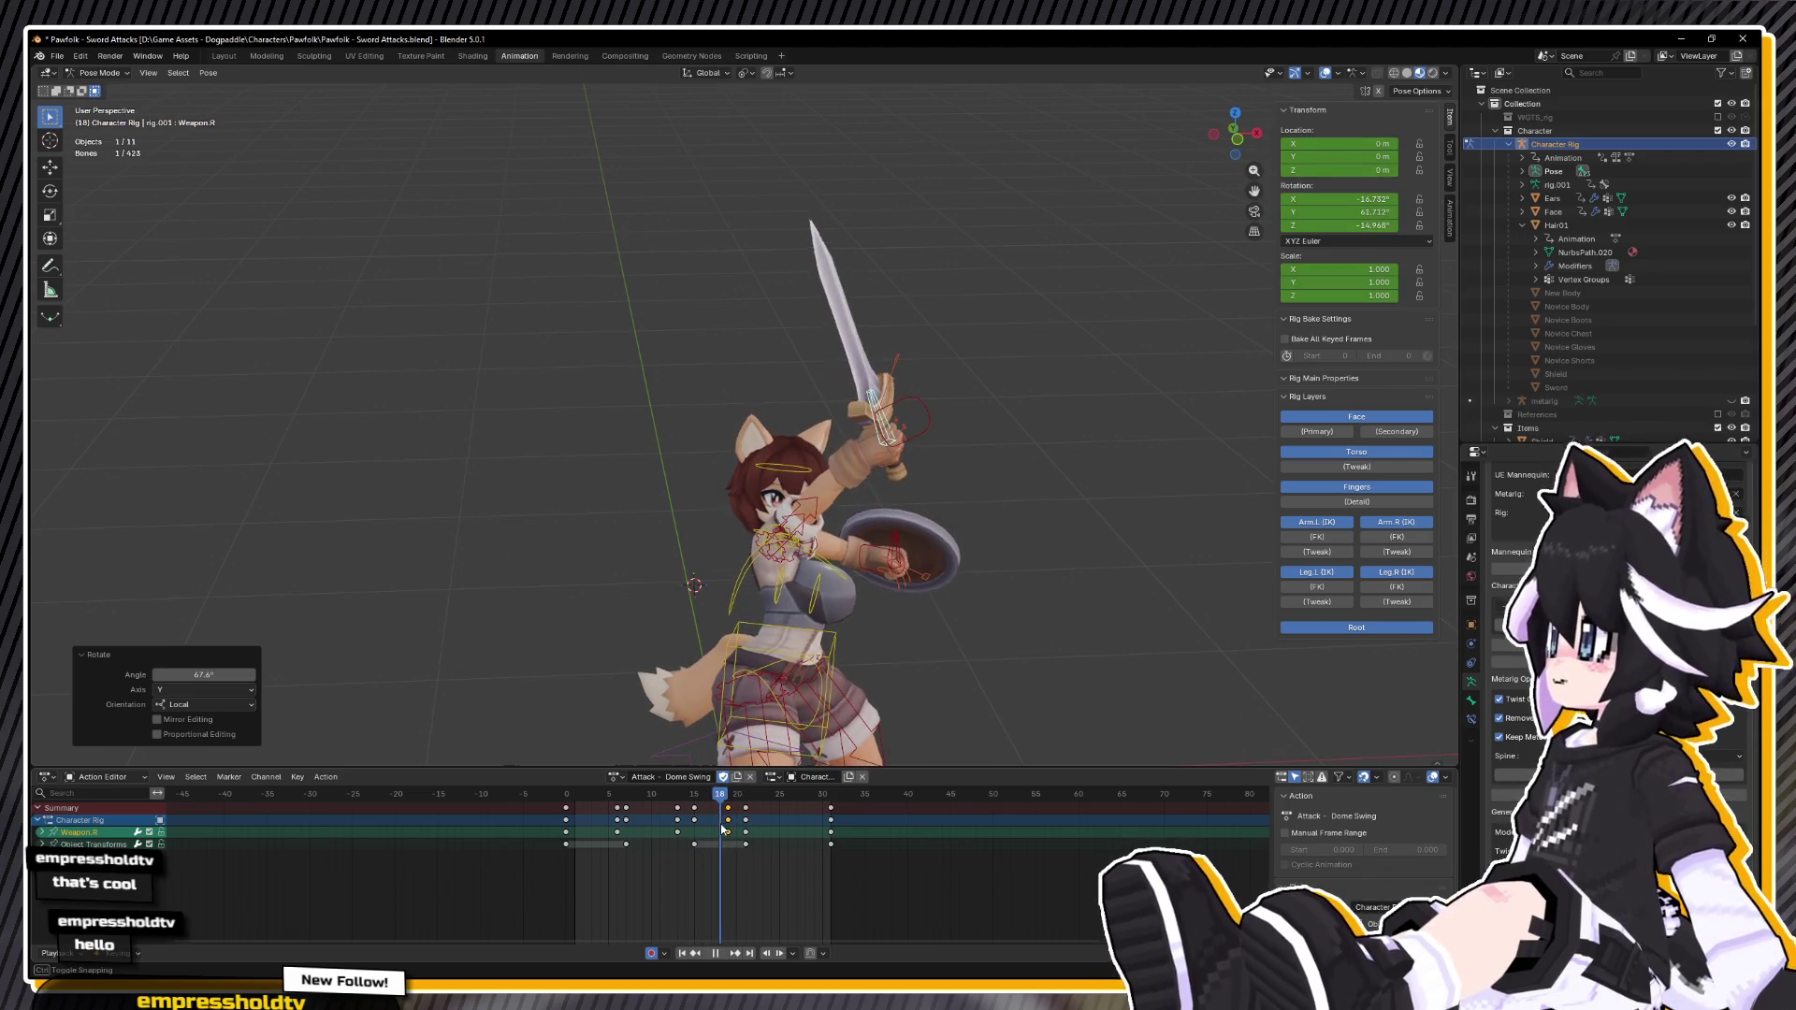
{"action": "left_click", "coordinate": [676, 794]}
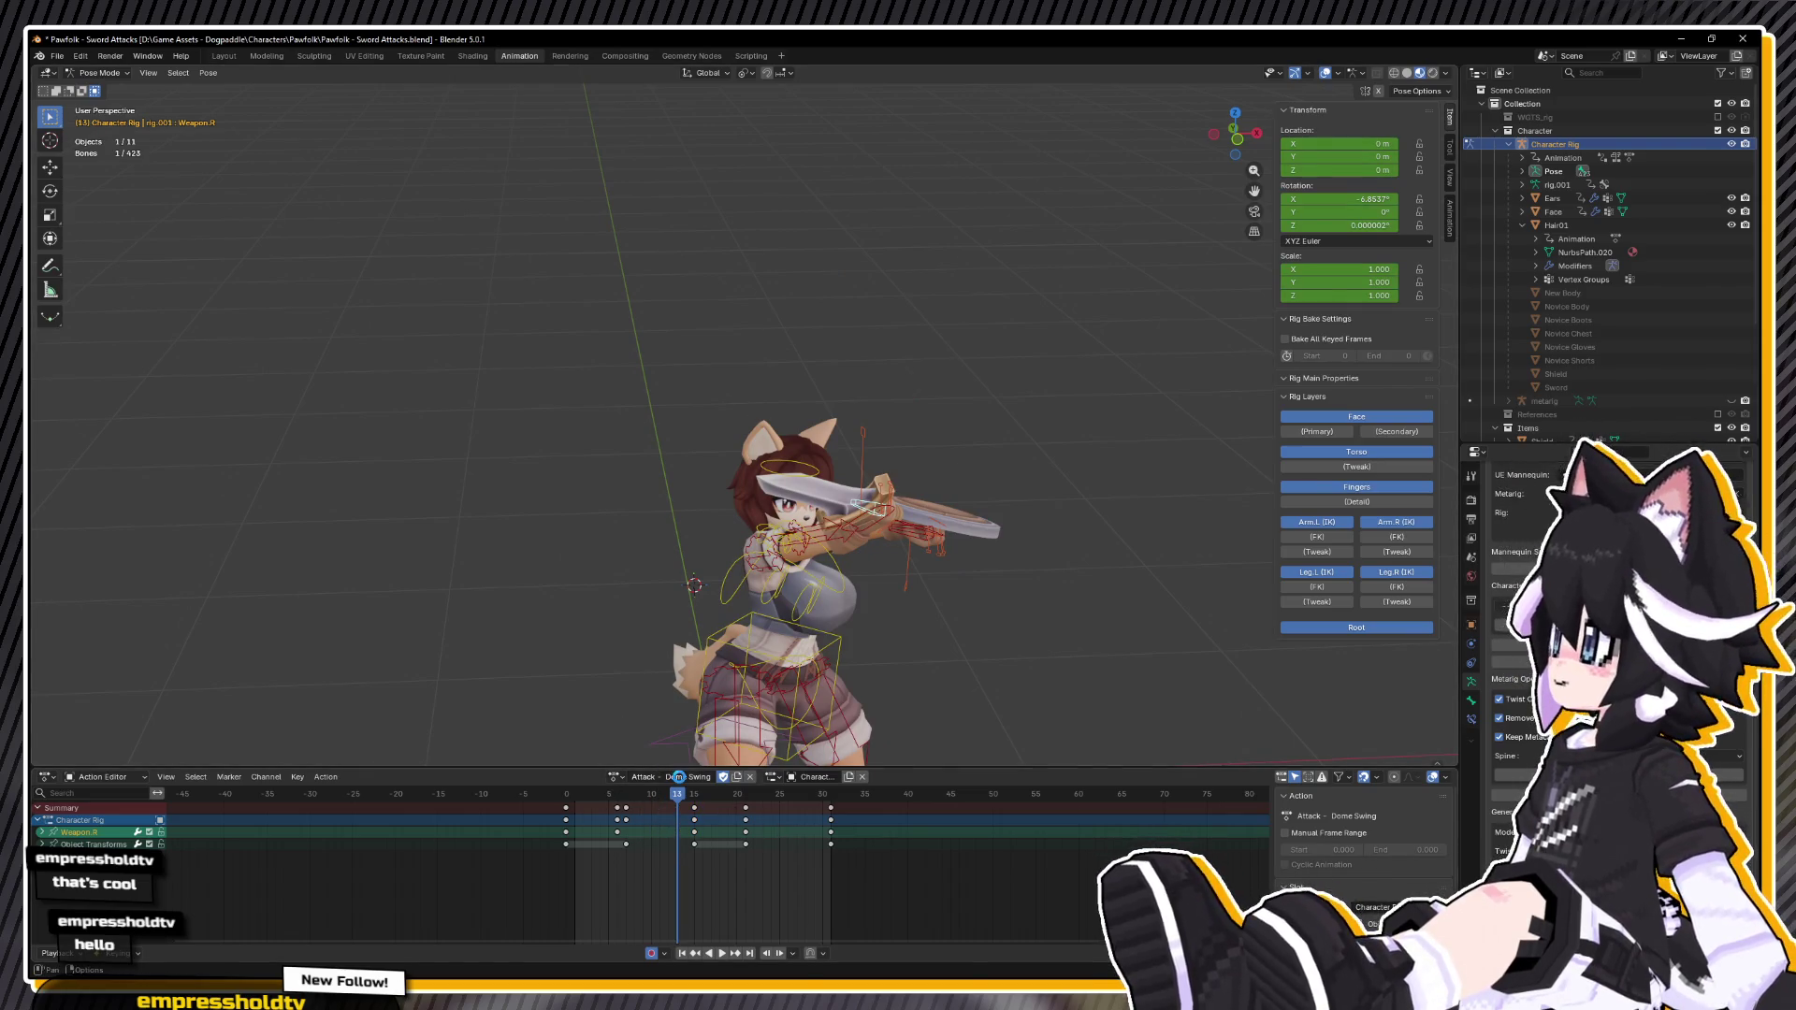
Step: Save the file and play the Dome Swing in side view, stopping at frame 7
{"action": "key", "text": "ctrl+s"}
{"action": "key", "text": "space"}
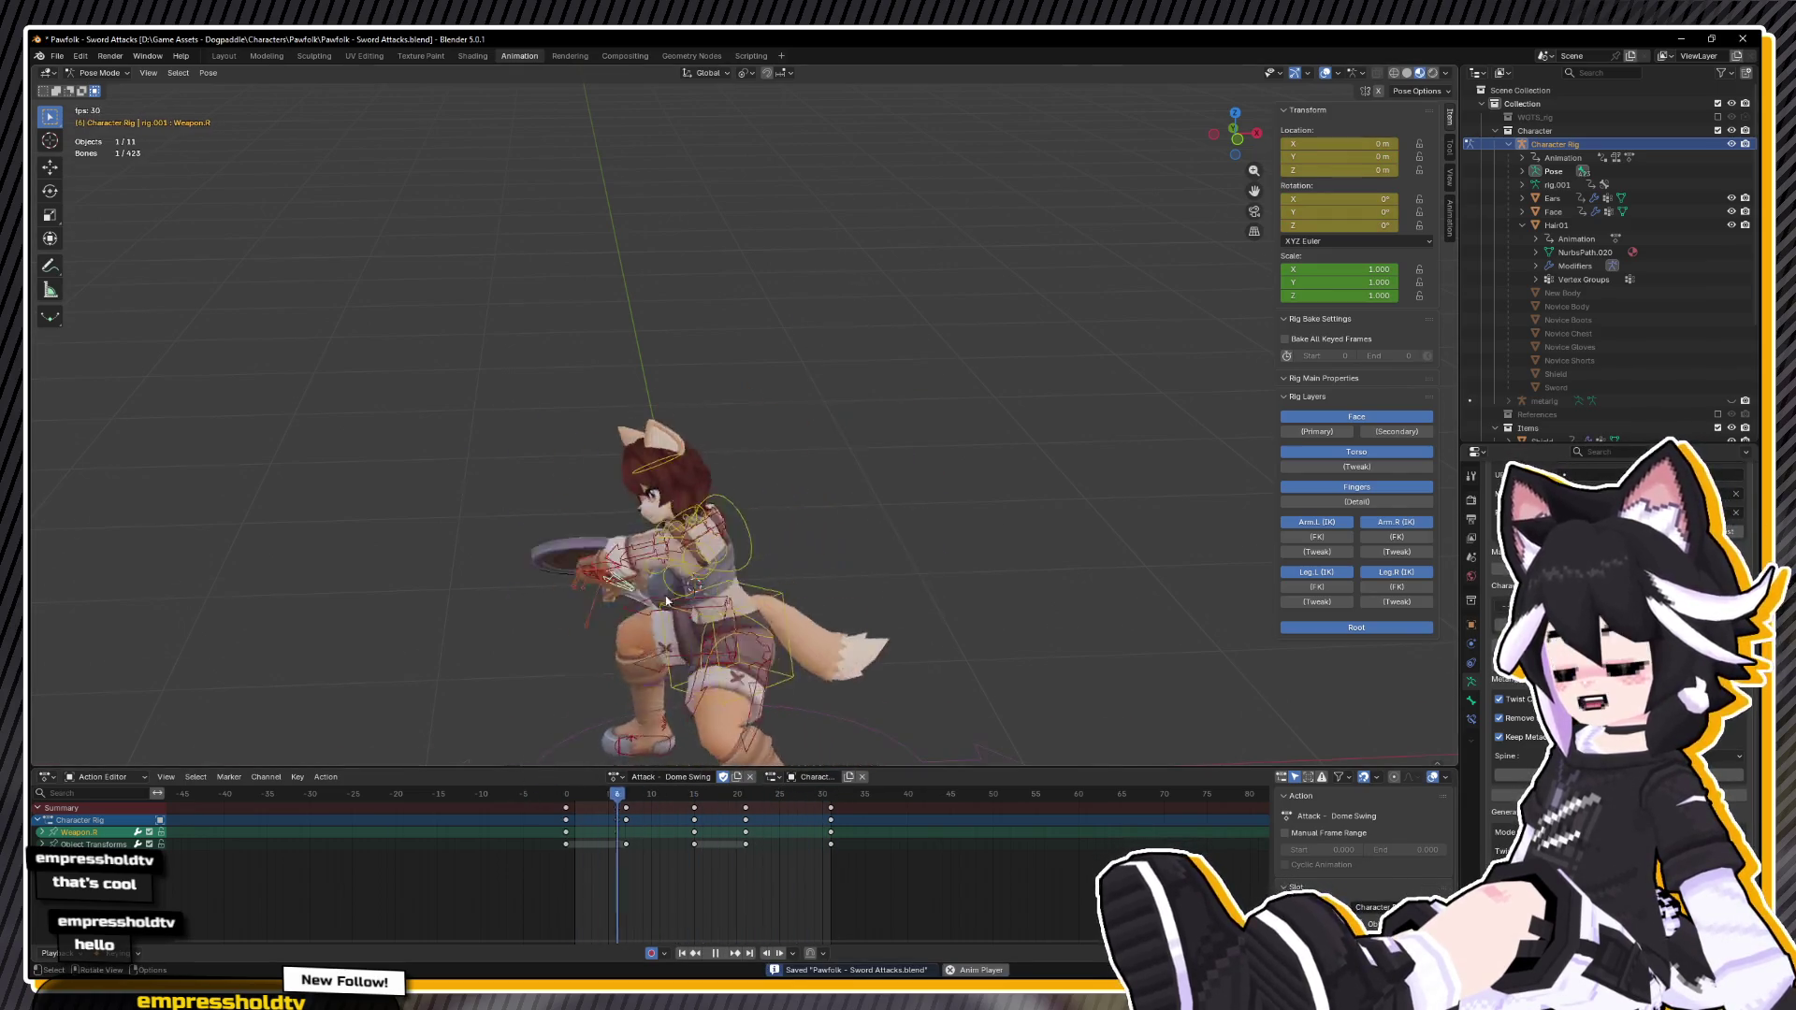
{"action": "key", "text": "KP_3"}
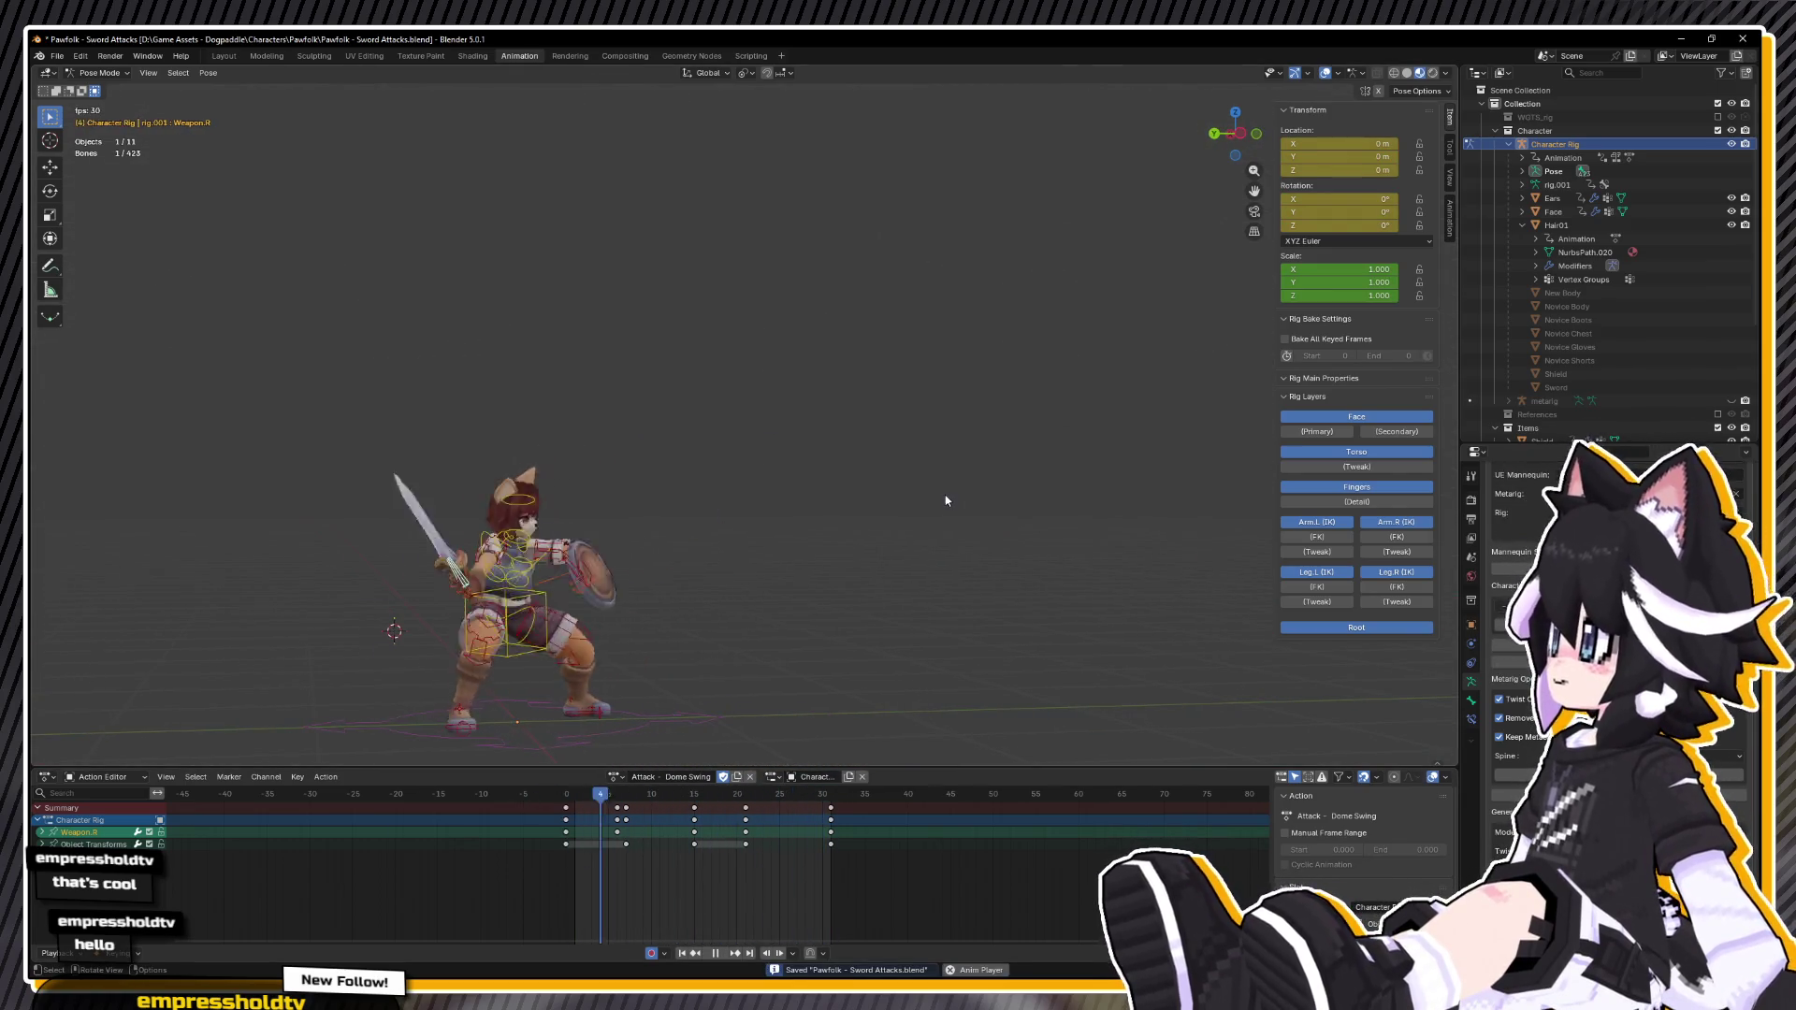
{"action": "scroll", "coordinate": [914, 494], "scroll_direction": "down", "scroll_amount": 3}
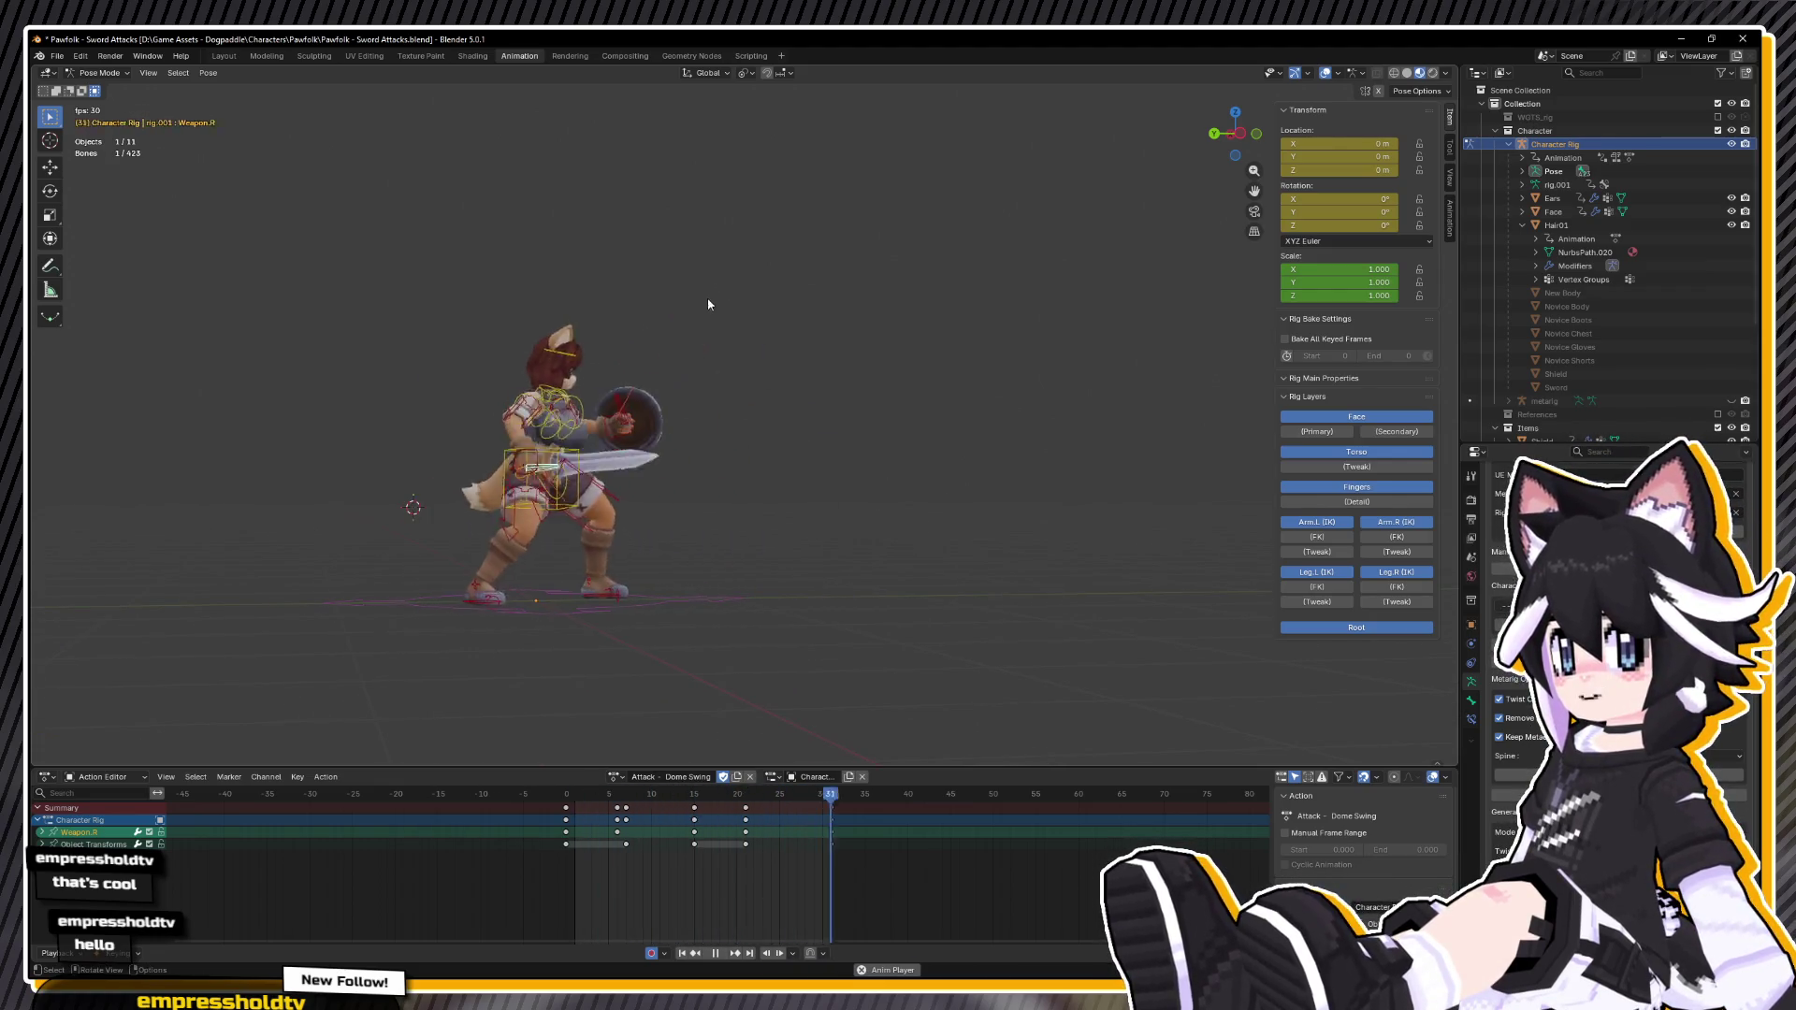
{"action": "scroll", "coordinate": [927, 402], "scroll_direction": "up", "scroll_amount": 4}
{"action": "scroll", "coordinate": [903, 422], "scroll_direction": "down", "scroll_amount": 4}
{"action": "left_click", "coordinate": [636, 873]}
Step: Rewind to the first frame, save again, and return the rig to Object Mode
{"action": "key", "text": "shift+Left"}
{"action": "key", "text": "ctrl+s"}
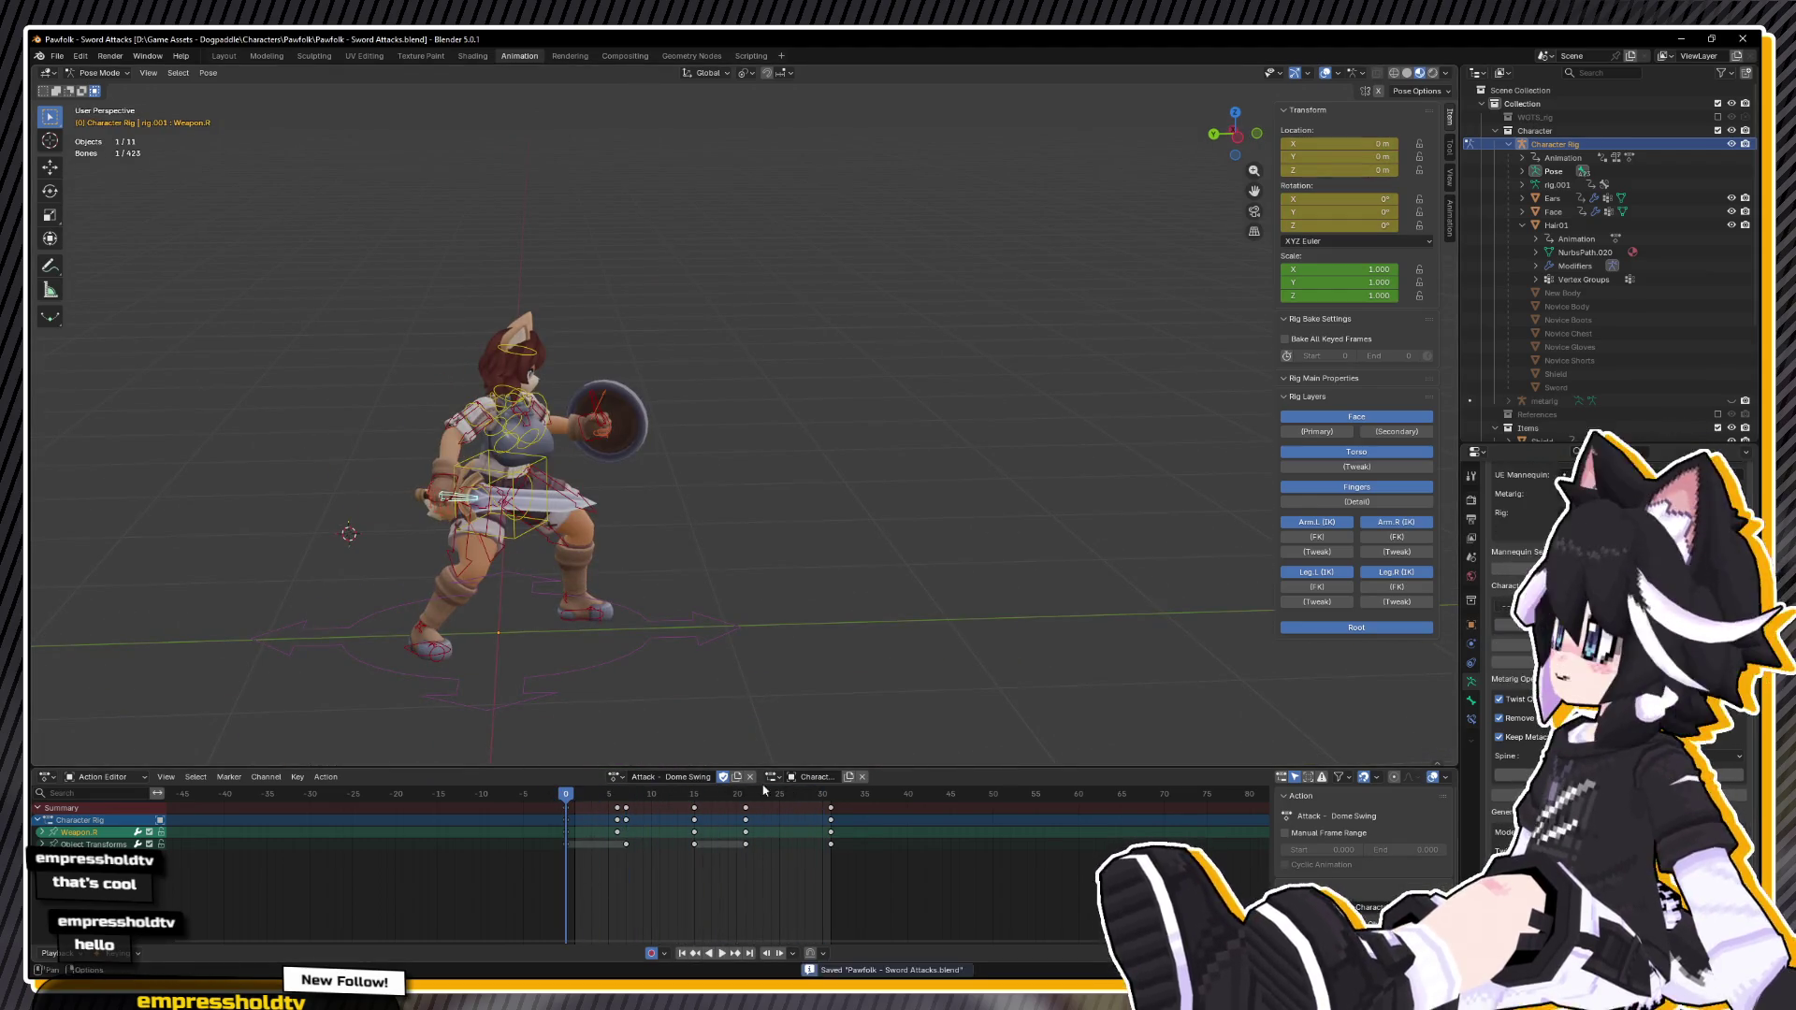
{"action": "left_click", "coordinate": [99, 75]}
{"action": "left_click", "coordinate": [111, 87]}
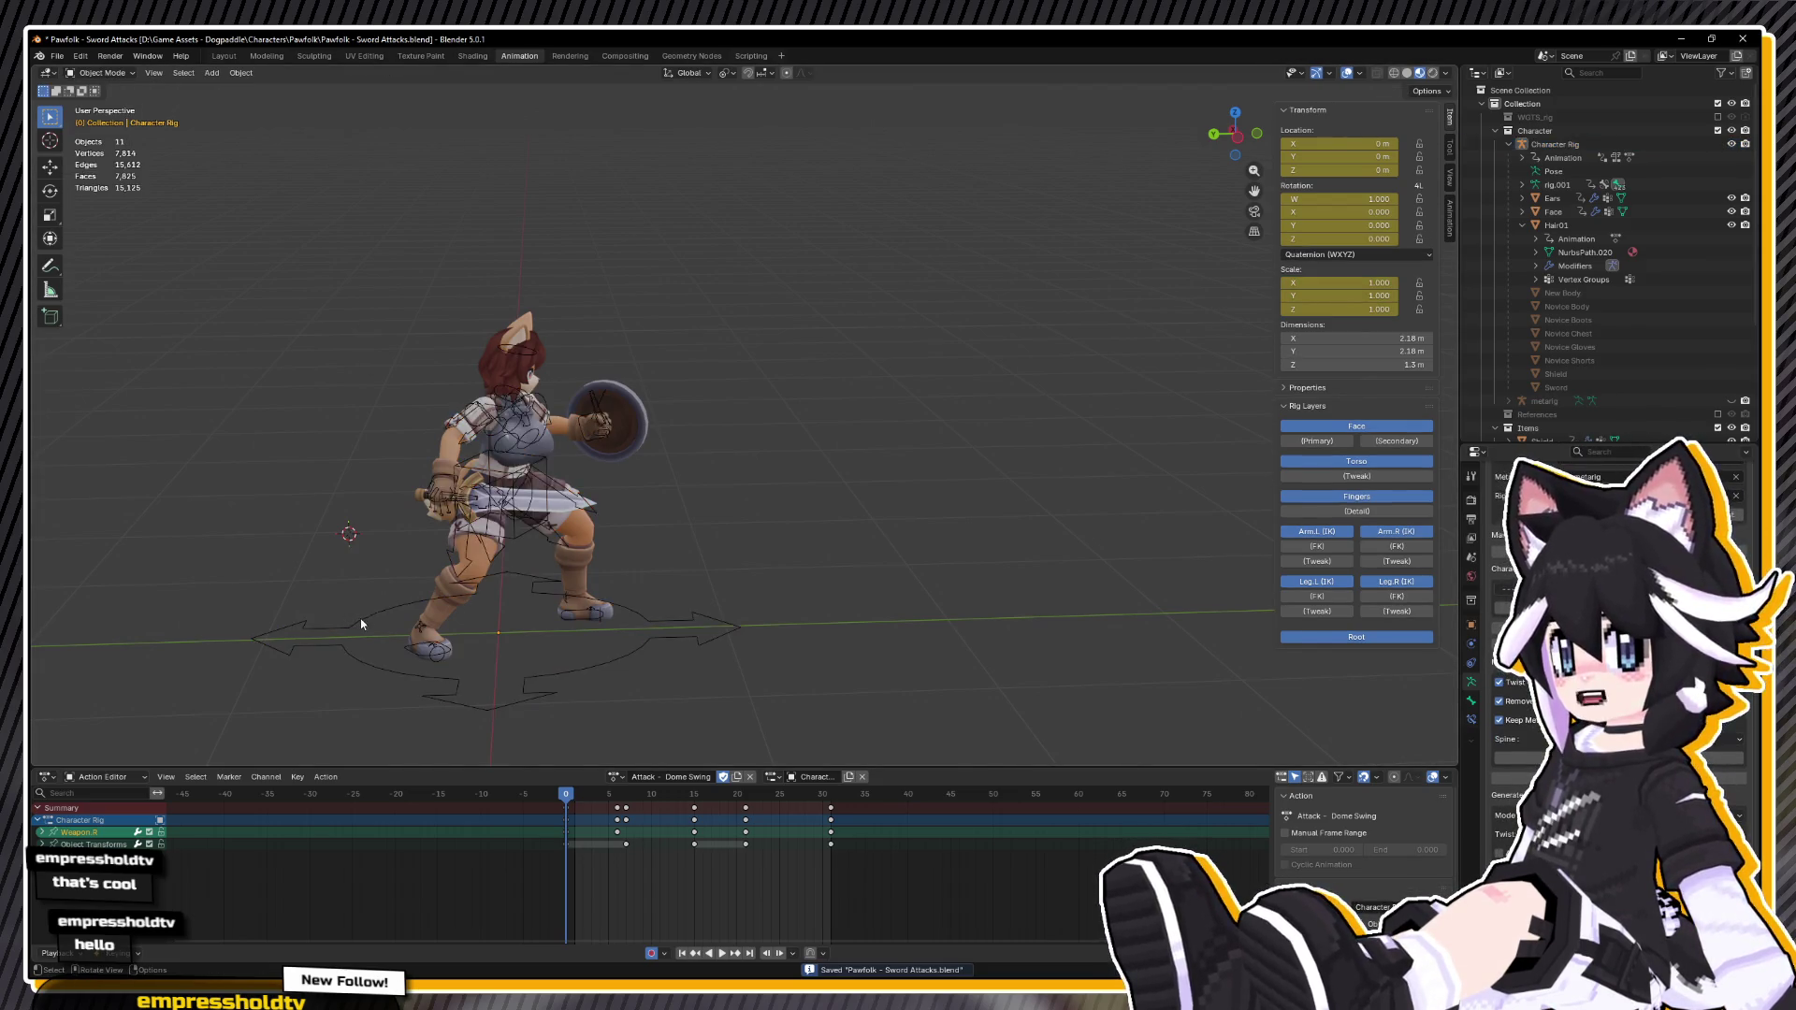
Step: Start an FBX export of the selected rig via File > Export, then switch to Unreal Editor
{"action": "left_click", "coordinate": [57, 56]}
{"action": "mouse_move", "coordinate": [155, 295]}
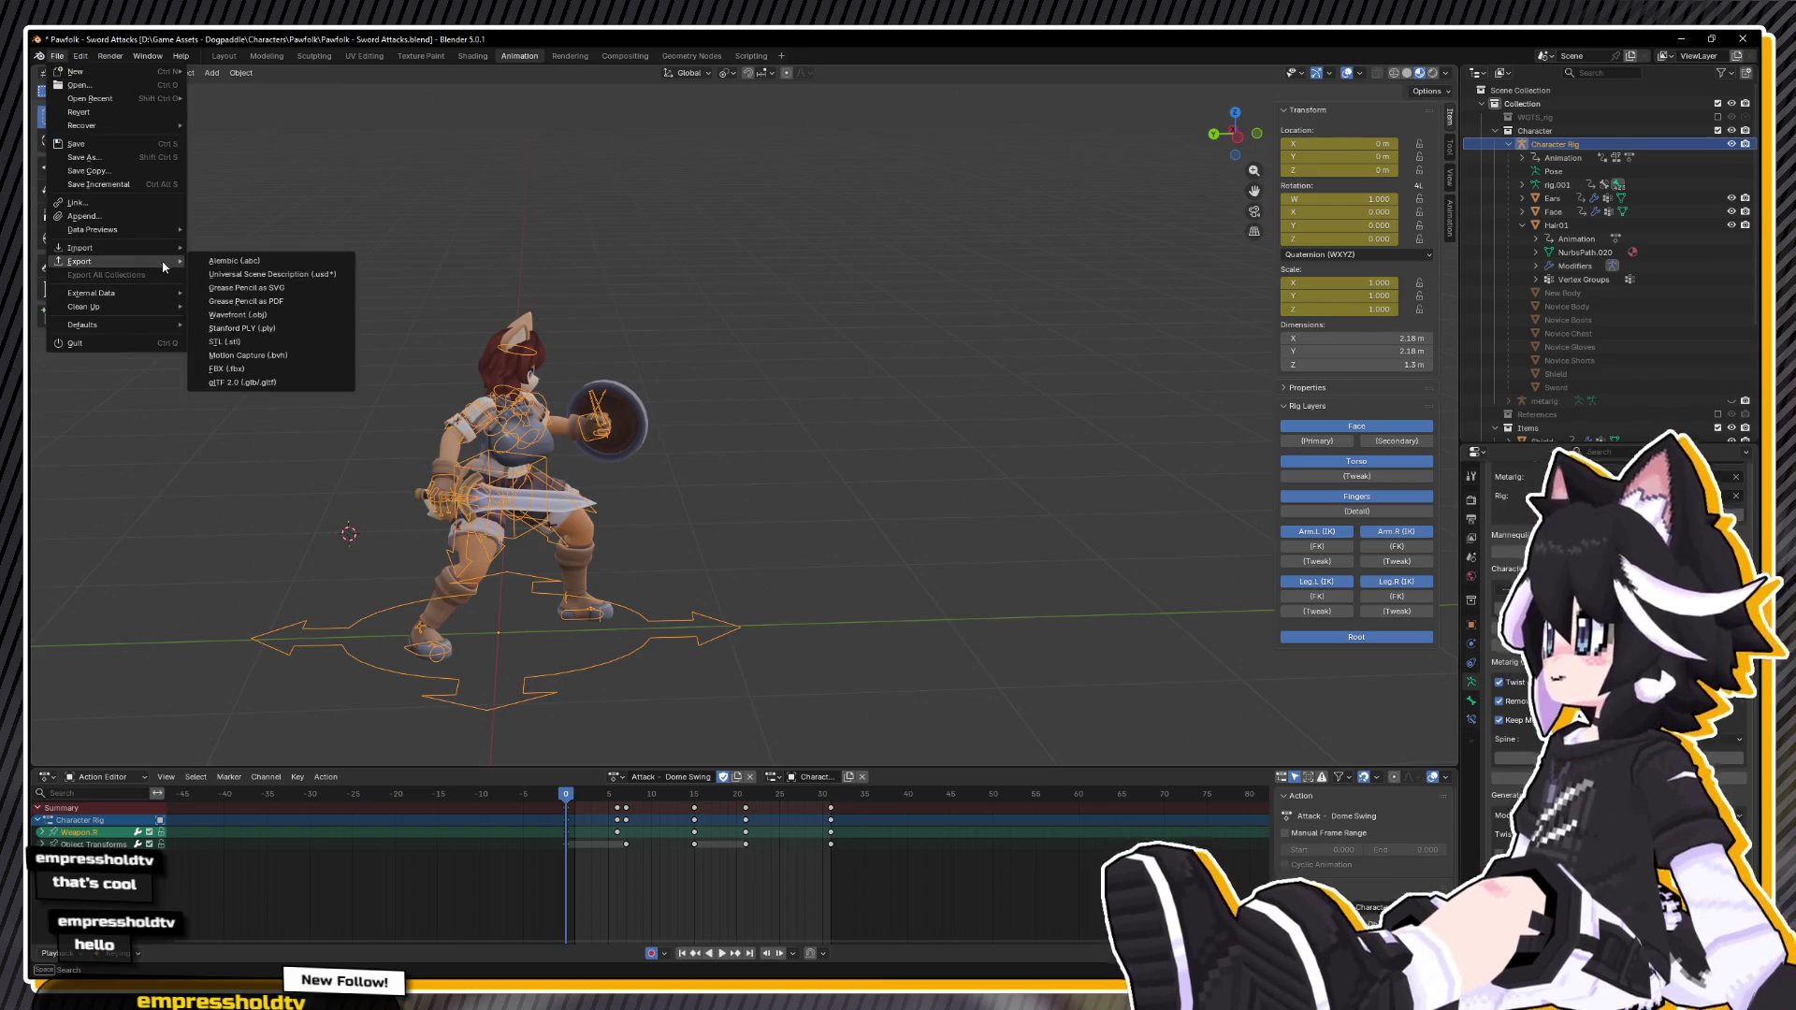
{"action": "left_click", "coordinate": [281, 383]}
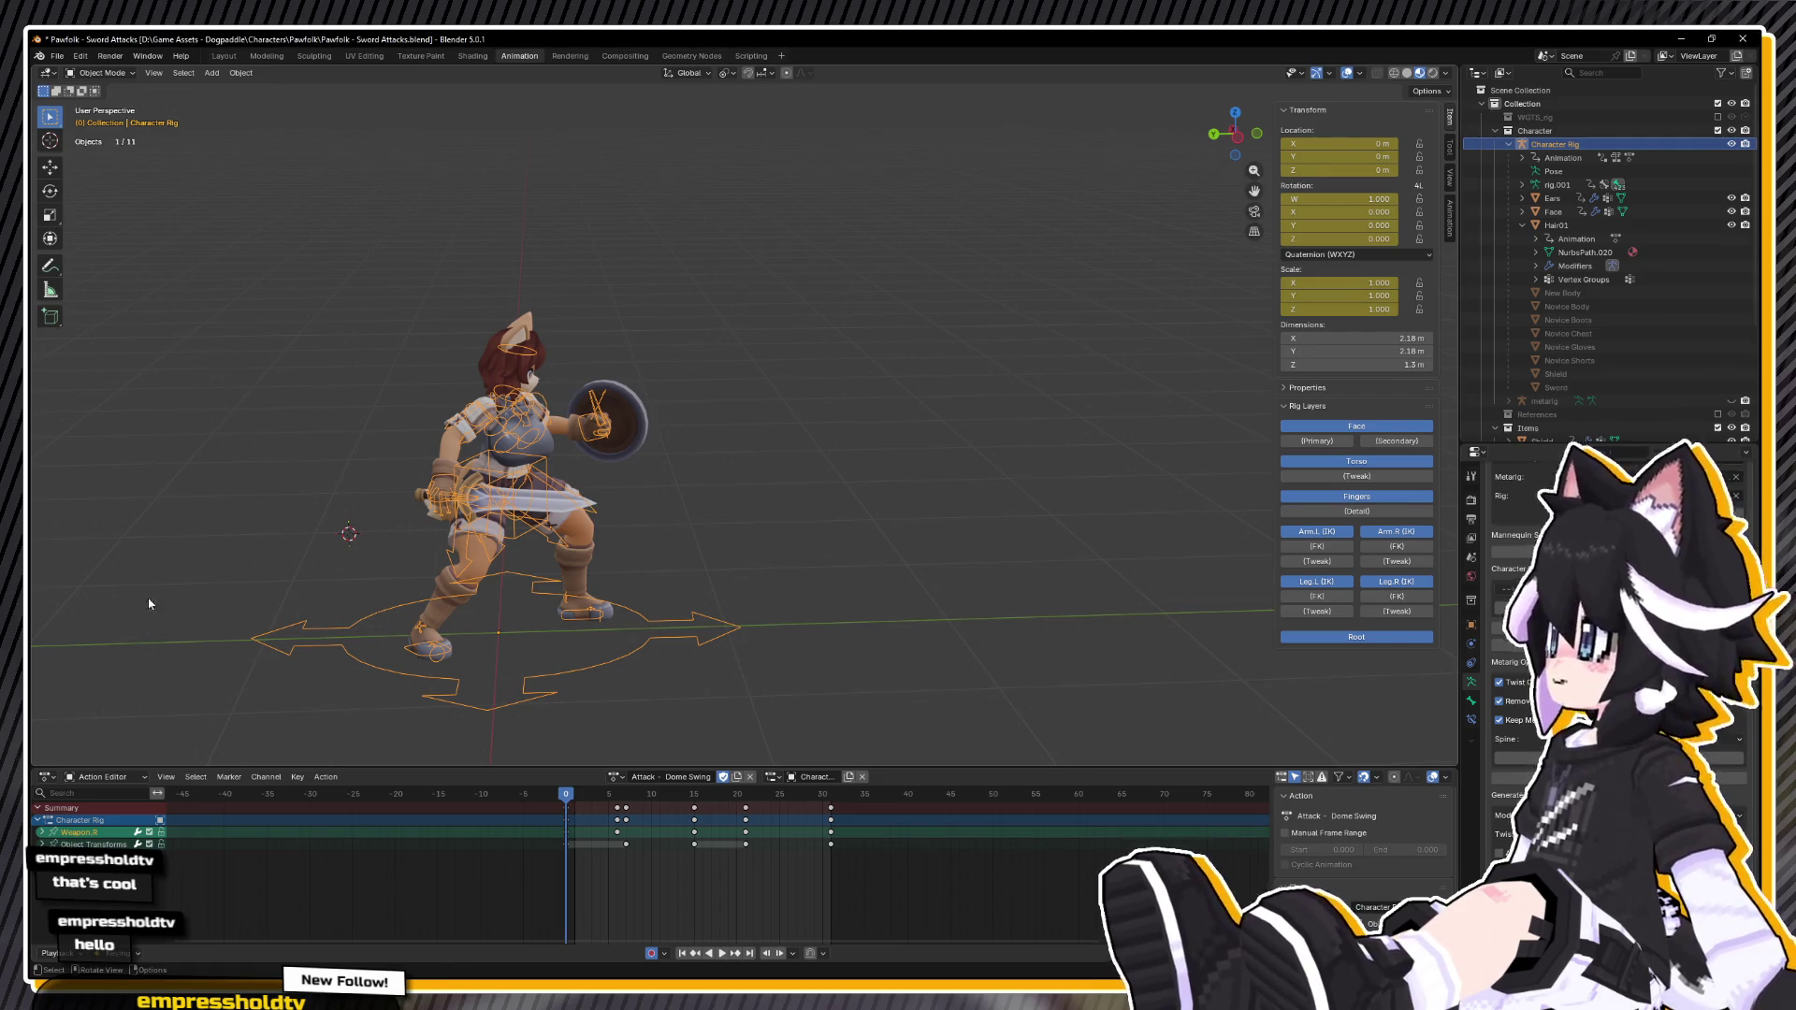
{"action": "key", "text": "alt+Tab"}
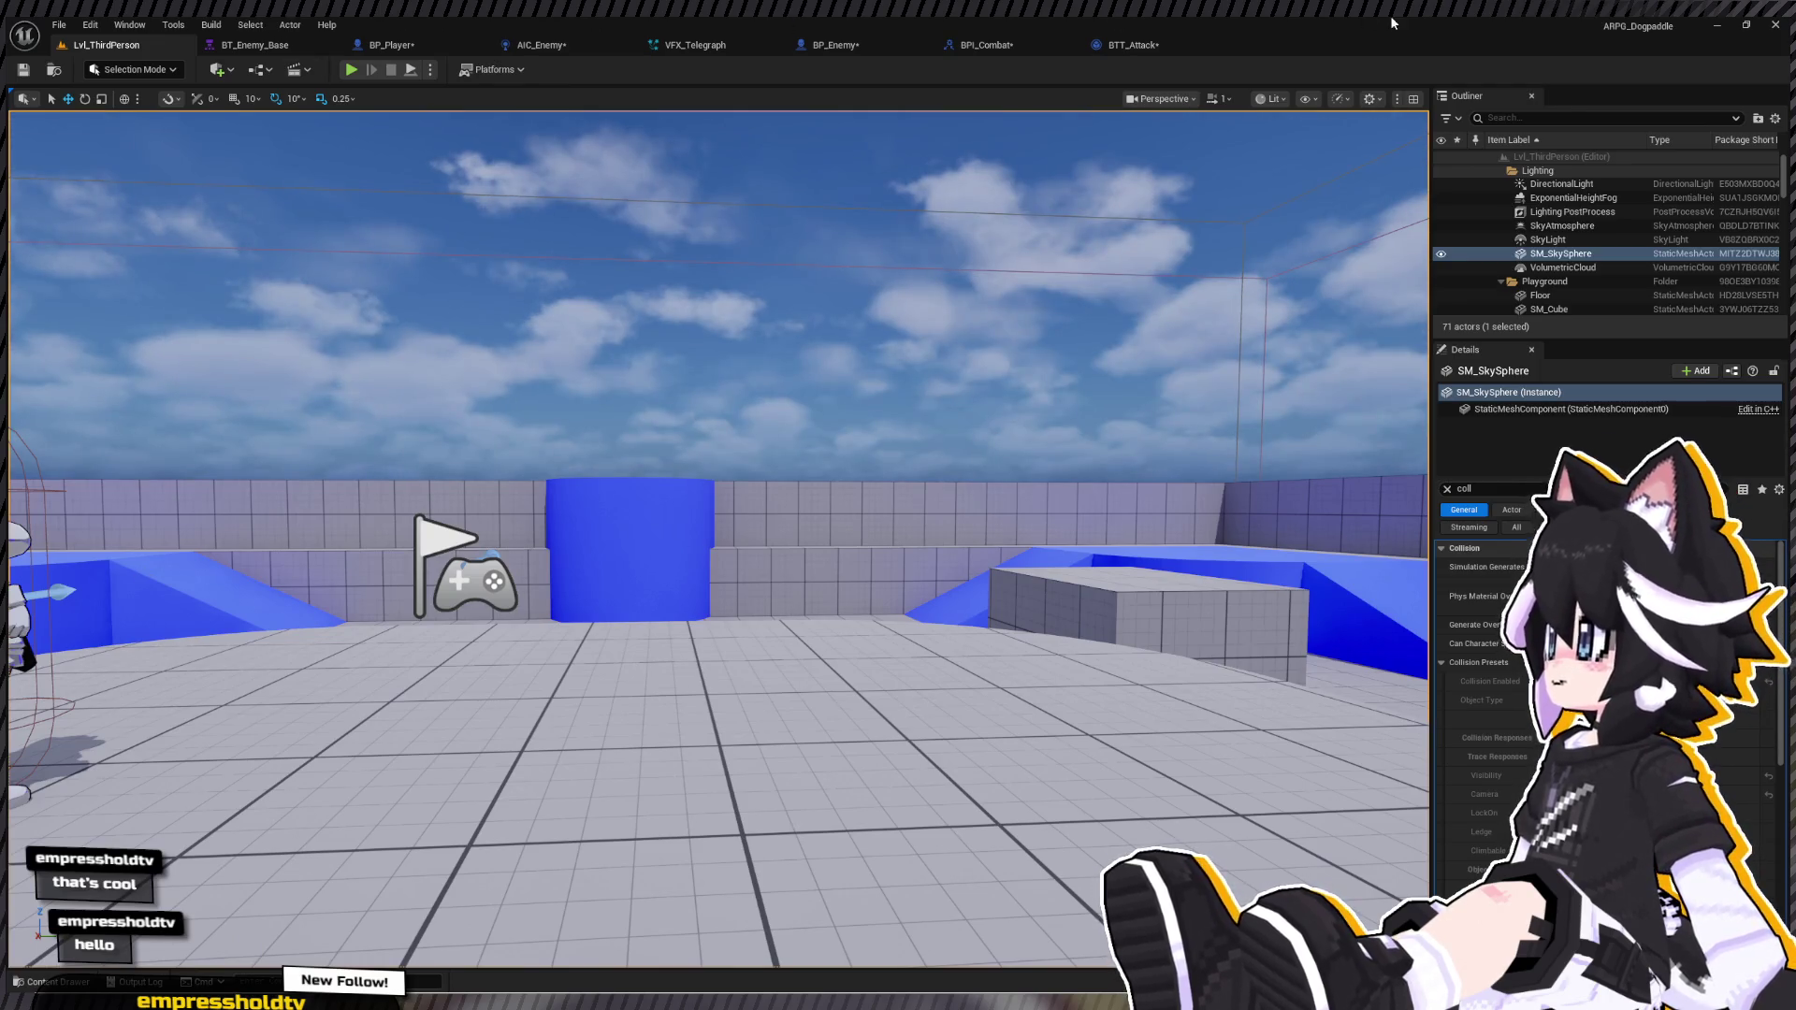
Step: Browse Content down to Combat > Sword_1H, select Launcher_ScoopSlash, and start a play session
{"action": "left_click", "coordinate": [55, 982]}
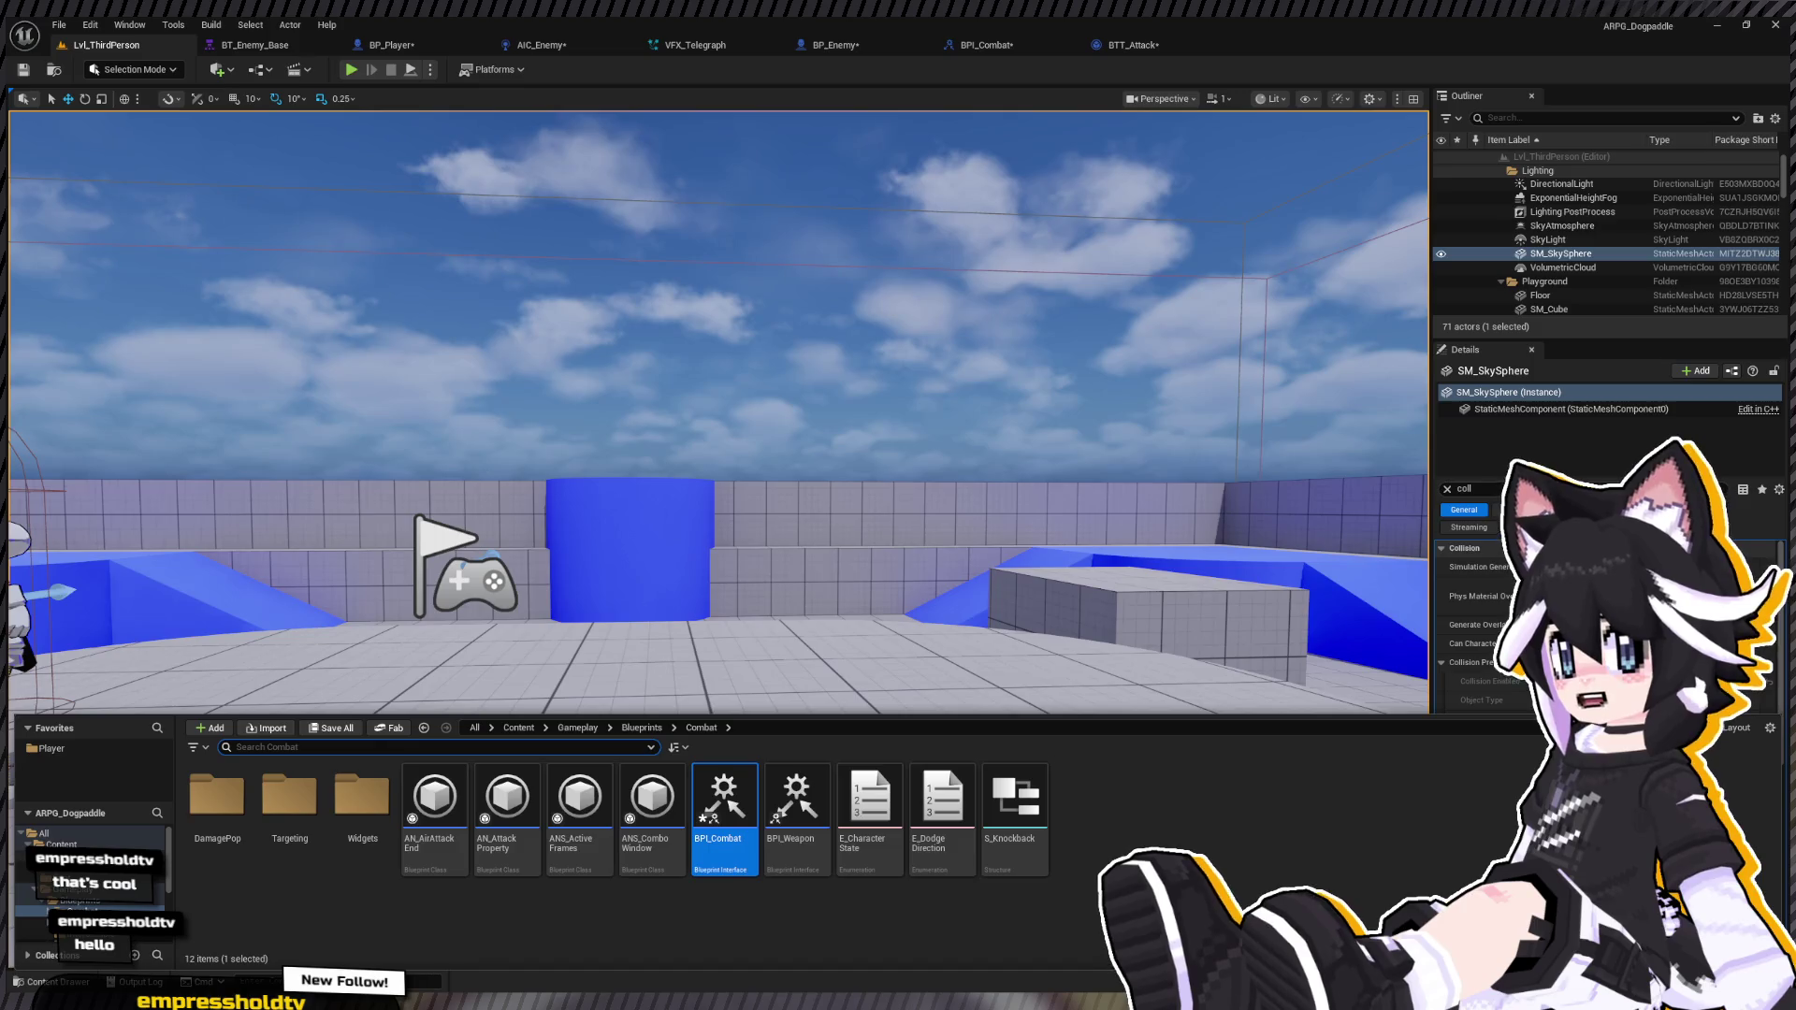
{"action": "left_click", "coordinate": [129, 845]}
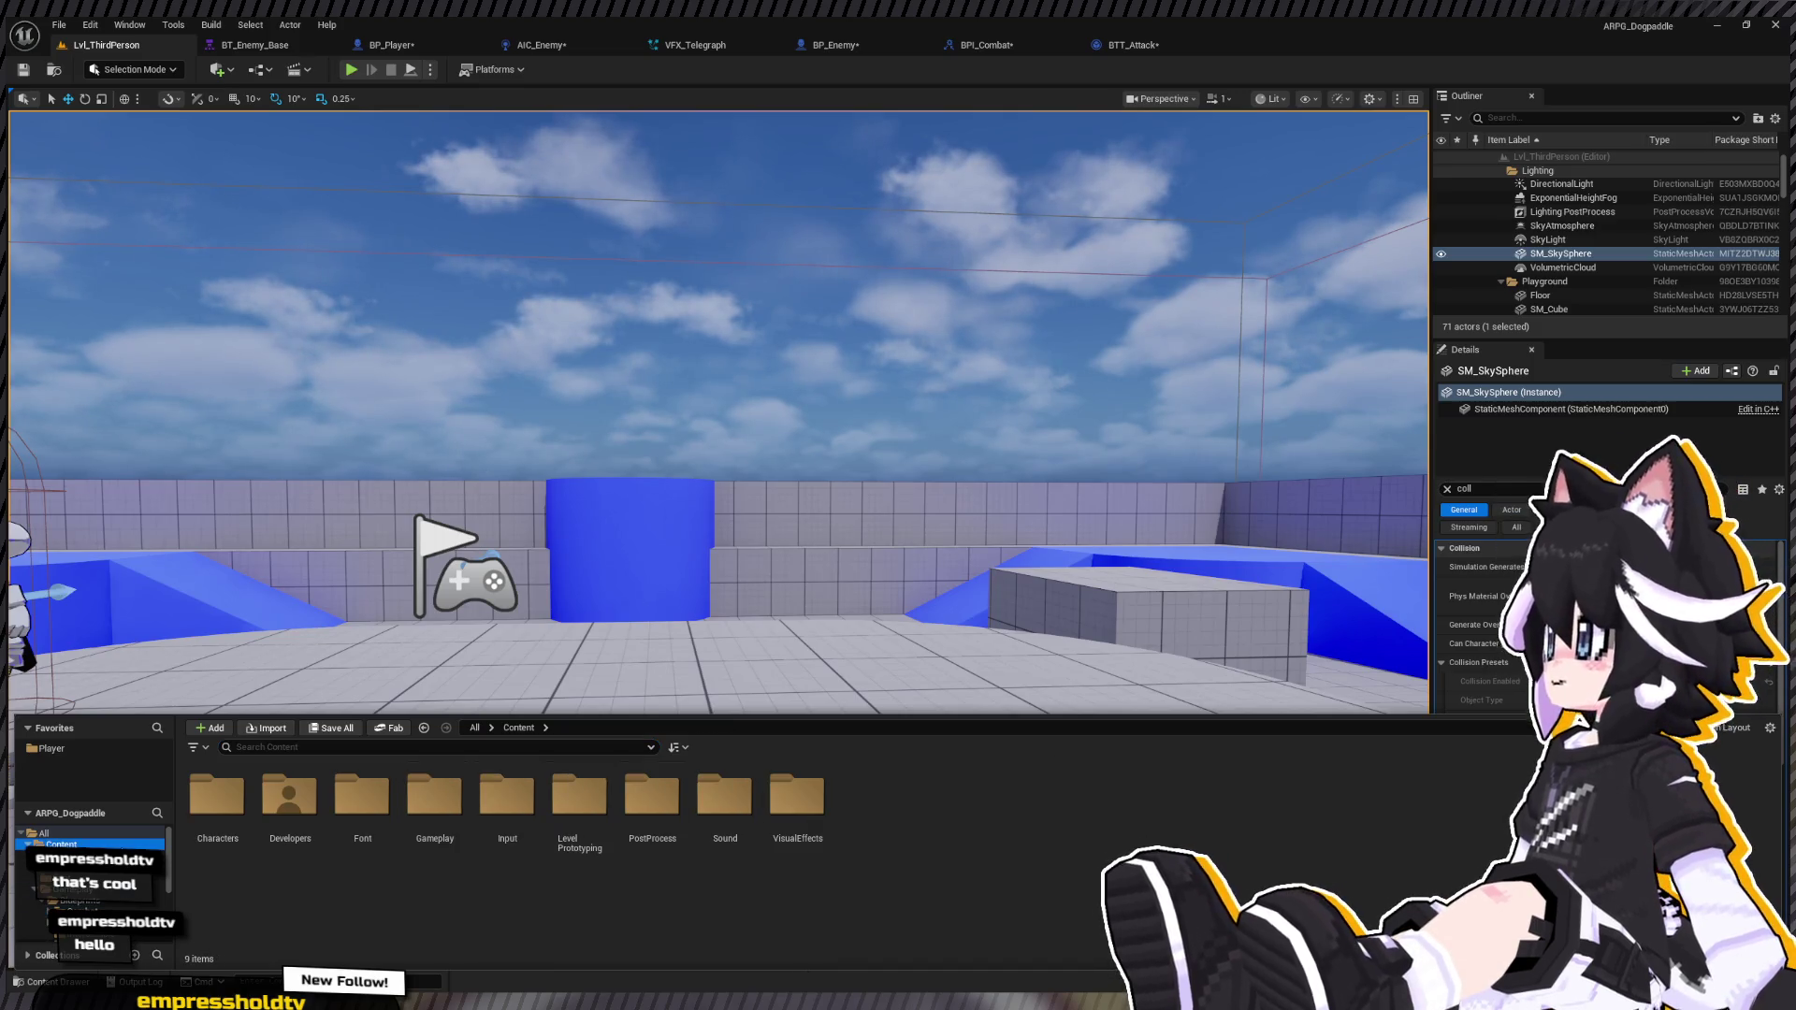
{"action": "double_click", "coordinate": [217, 795]}
{"action": "double_click", "coordinate": [286, 805]}
{"action": "double_click", "coordinate": [217, 804]}
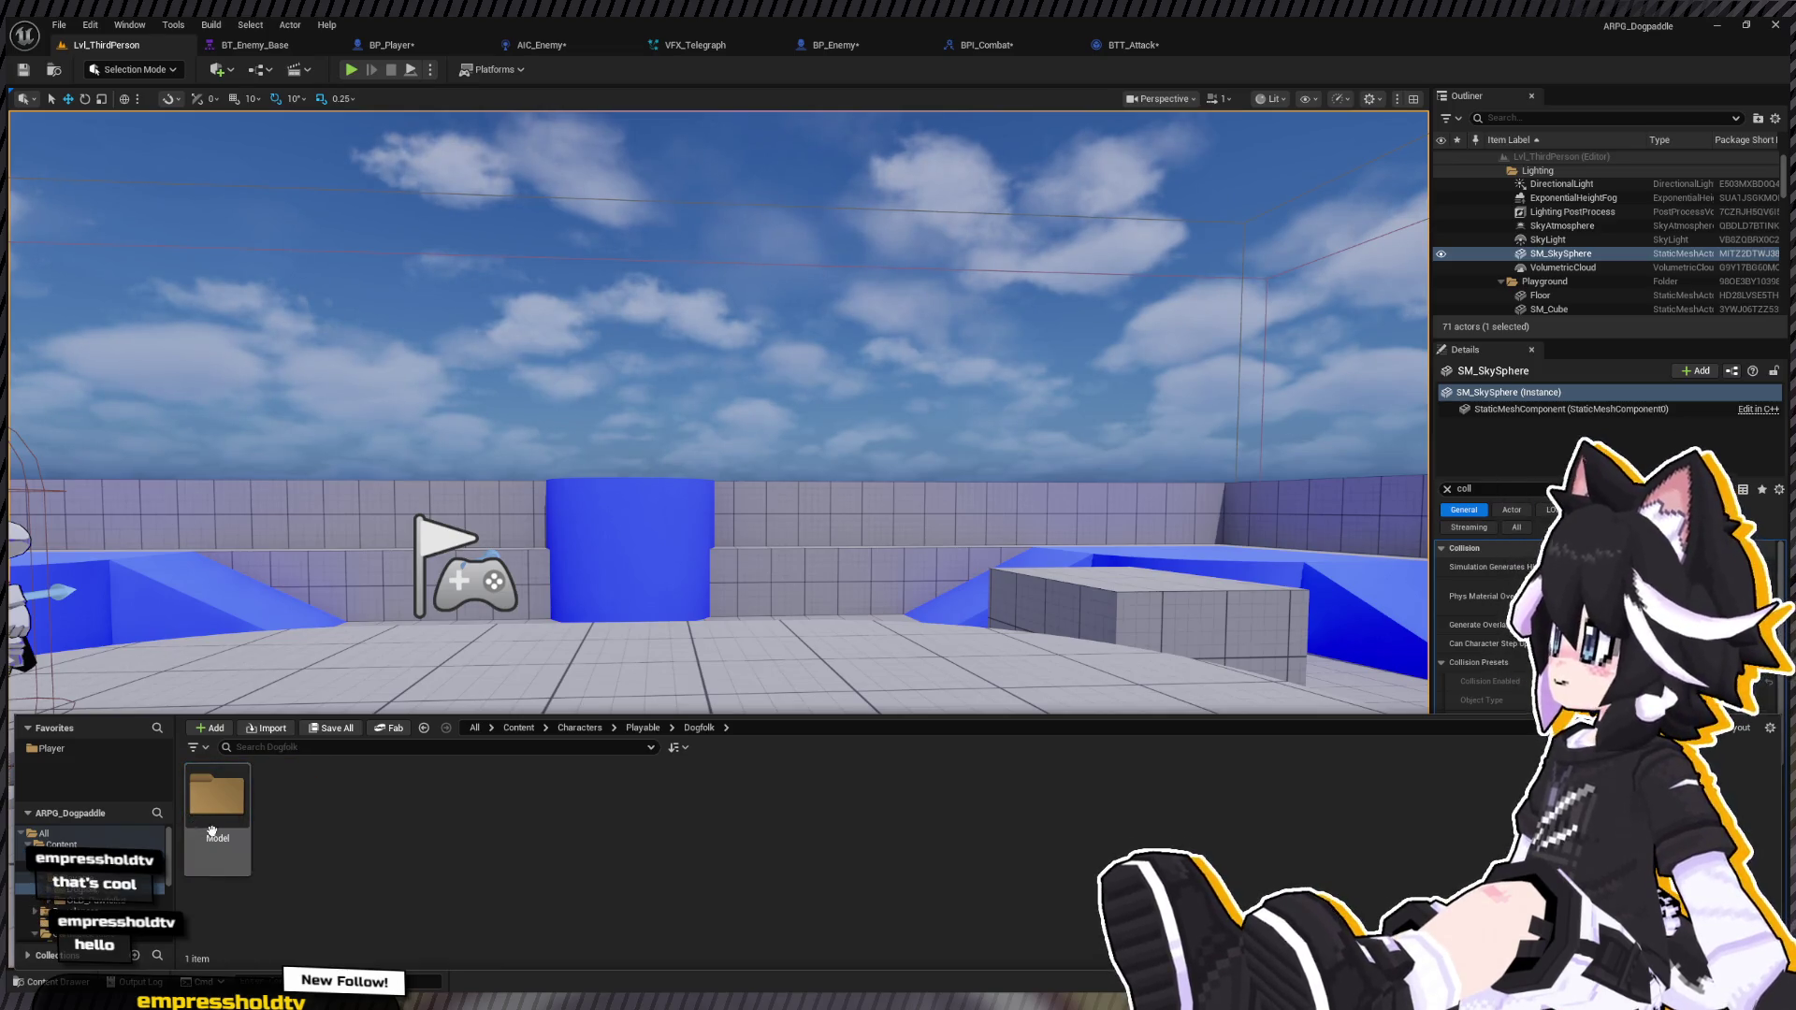
{"action": "double_click", "coordinate": [217, 814]}
{"action": "double_click", "coordinate": [216, 824]}
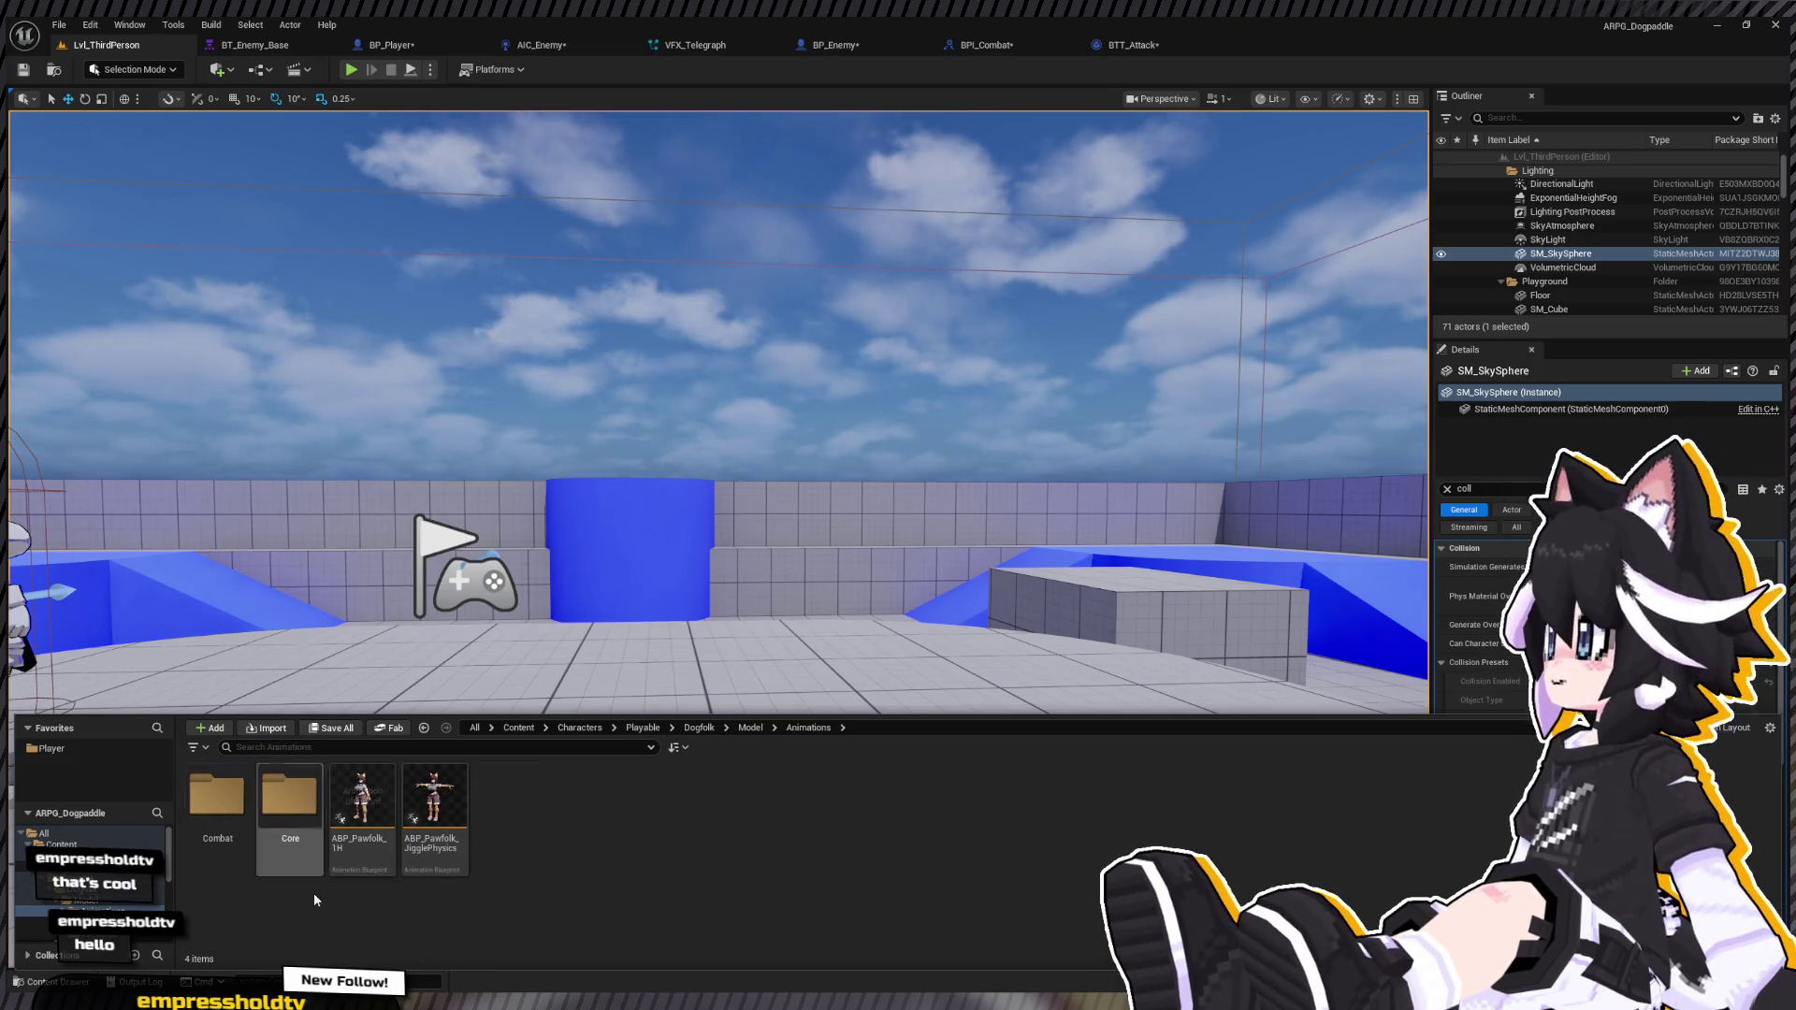
{"action": "double_click", "coordinate": [217, 805]}
{"action": "double_click", "coordinate": [217, 800]}
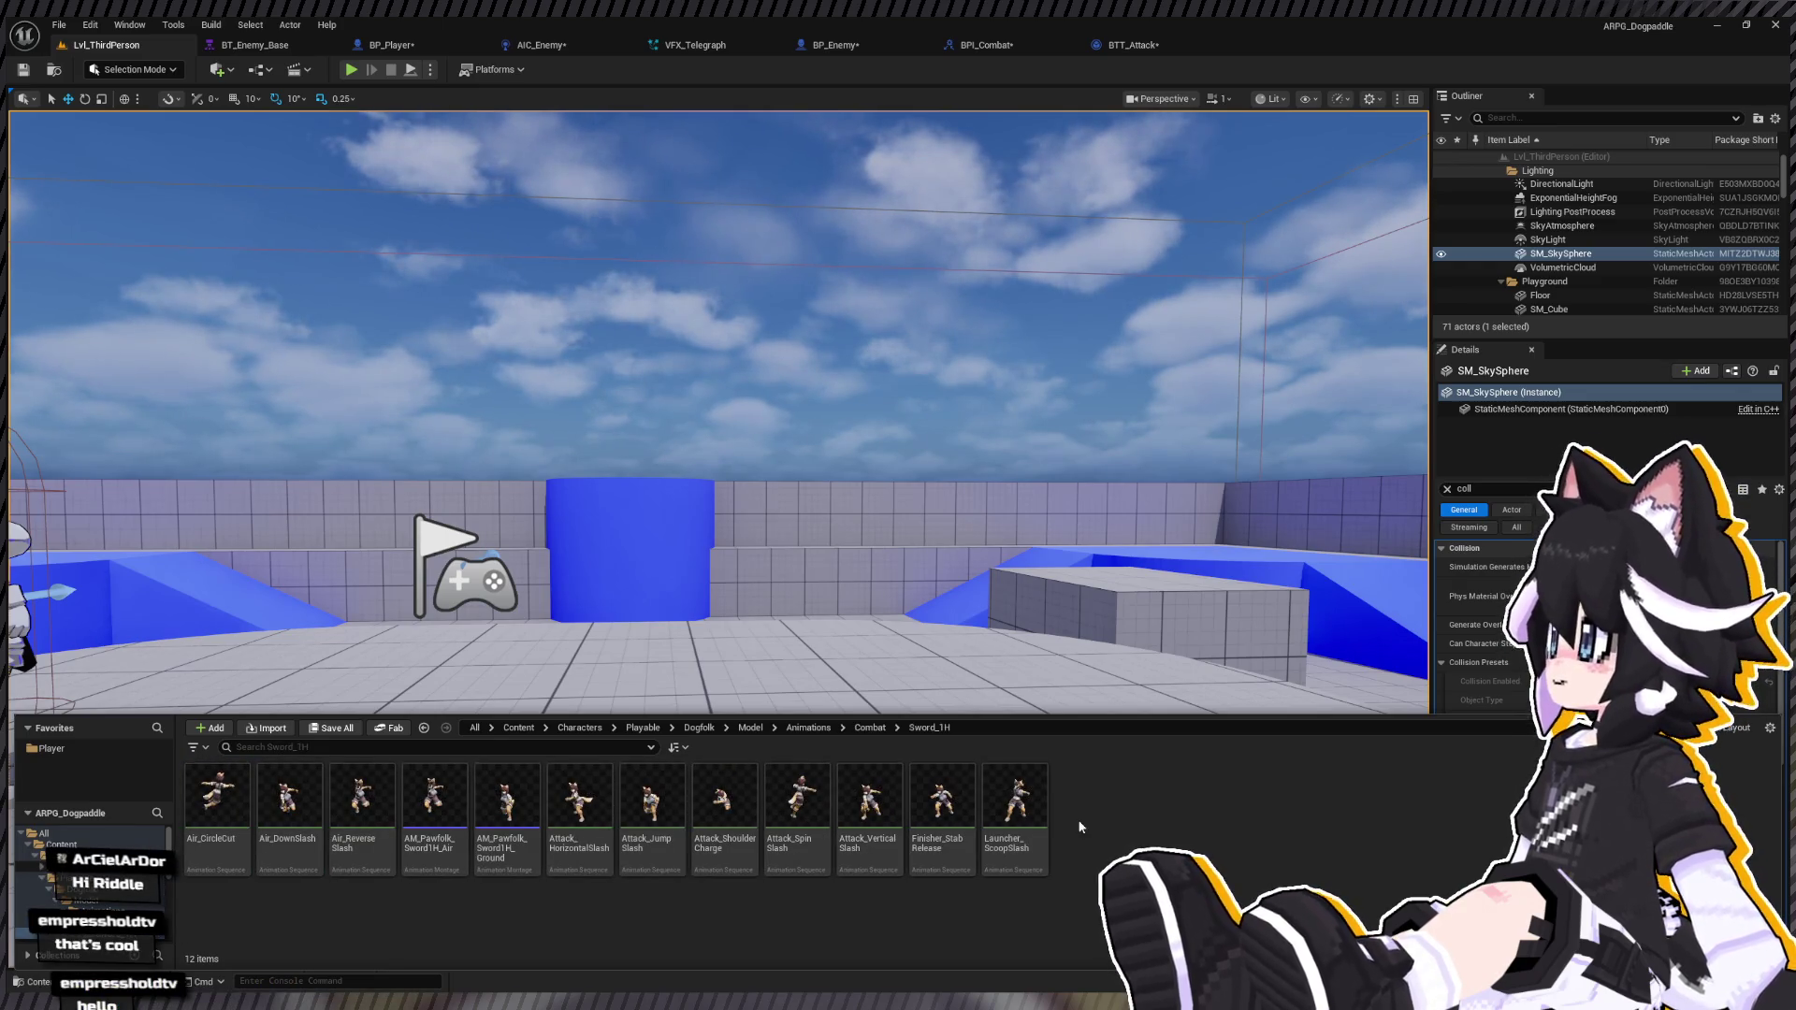
{"action": "left_click", "coordinate": [1017, 810]}
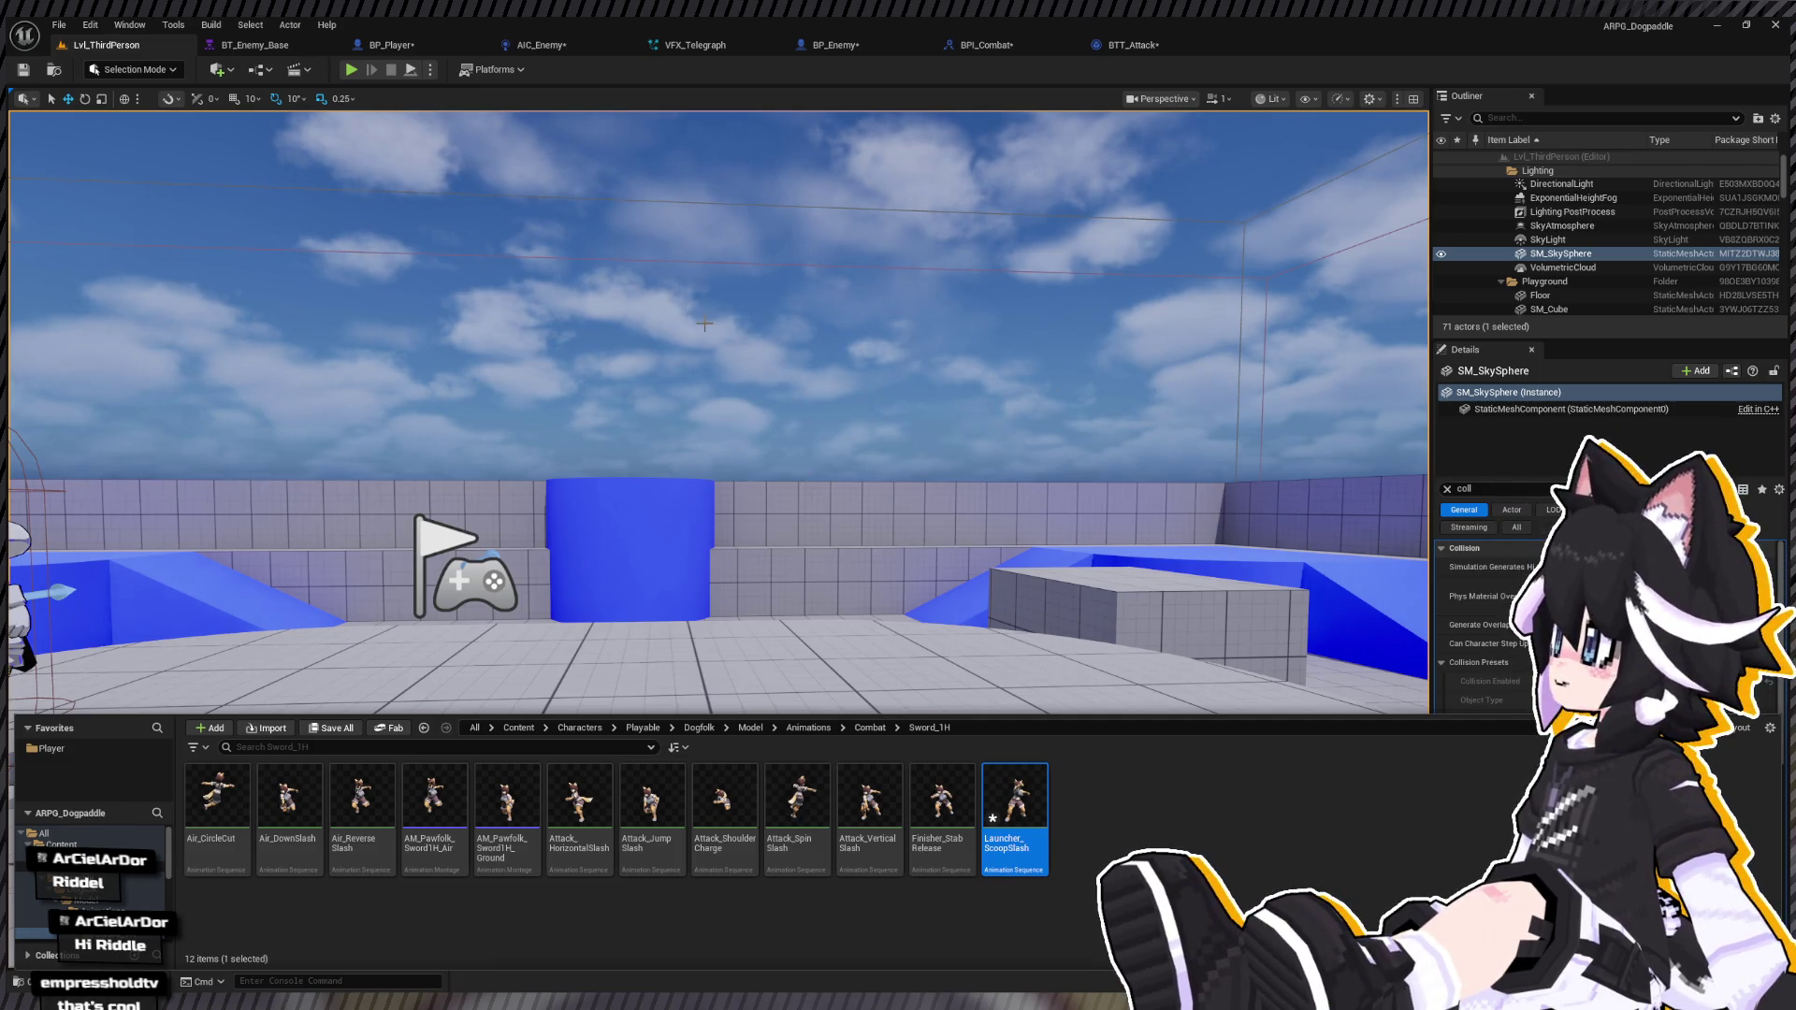
{"action": "left_click", "coordinate": [353, 68]}
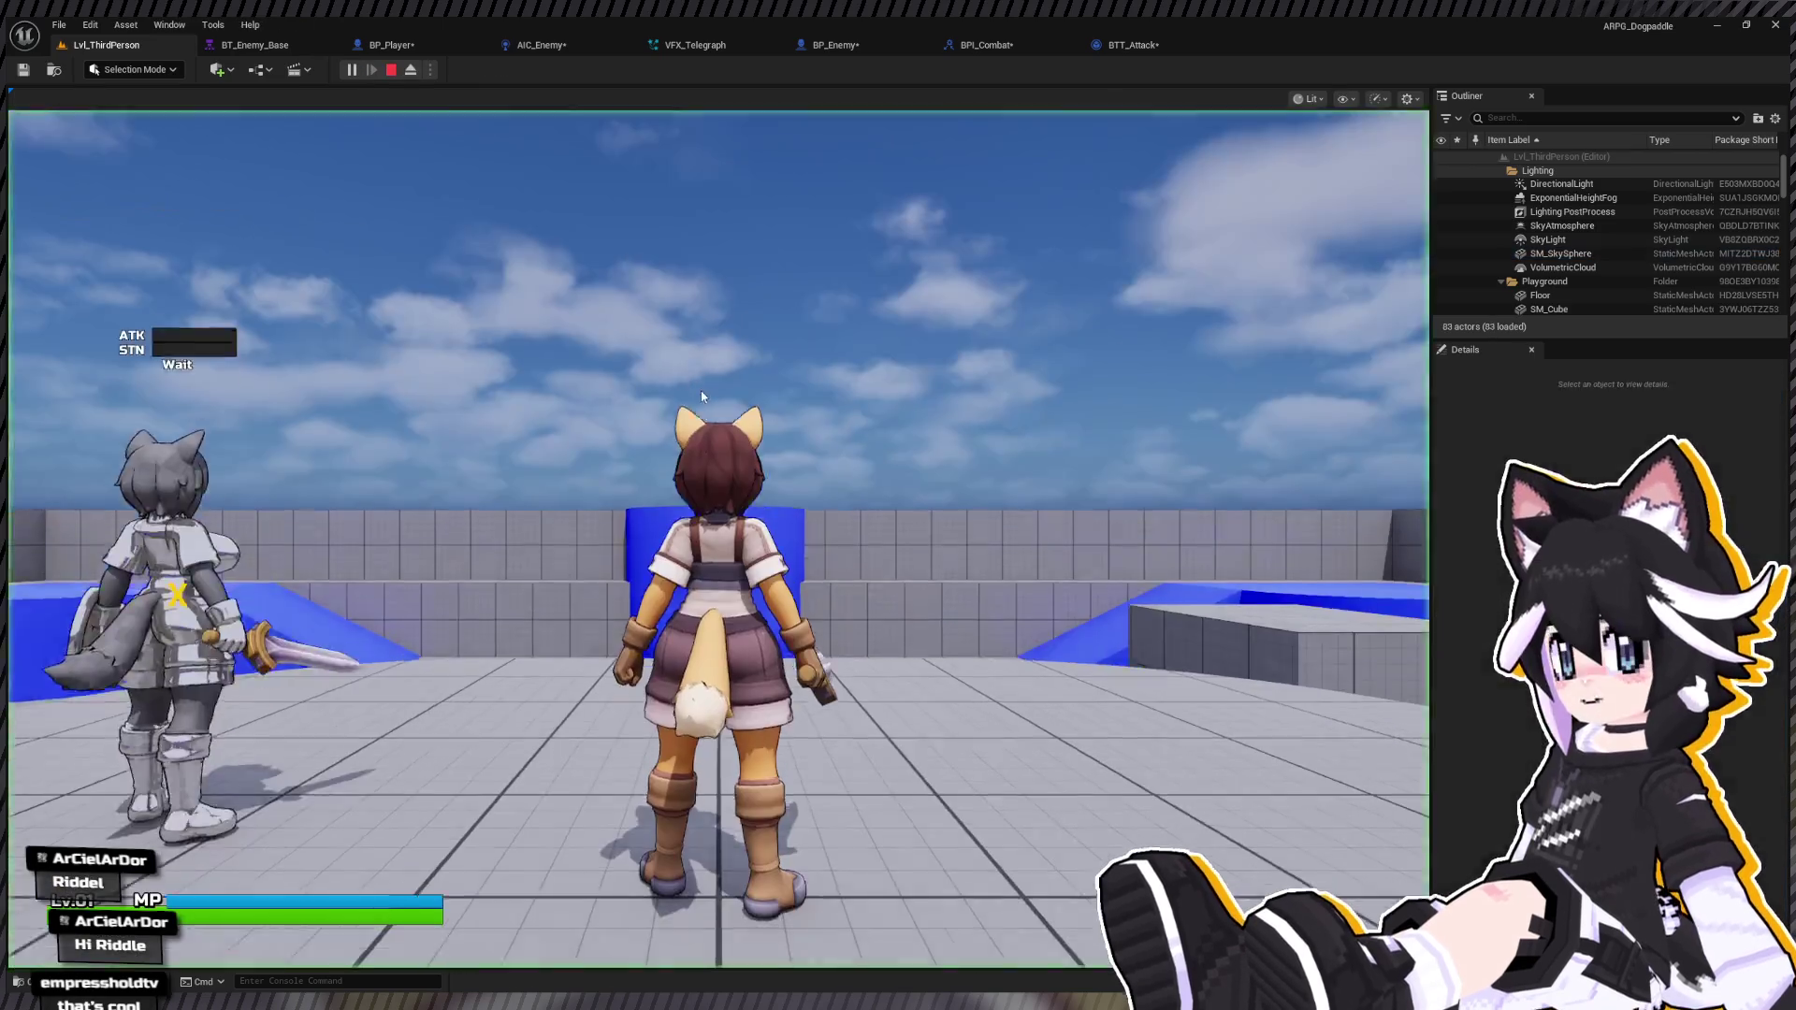
Step: Run the character forward and perform a four-hit sword combo
{"action": "key", "text": "w"}
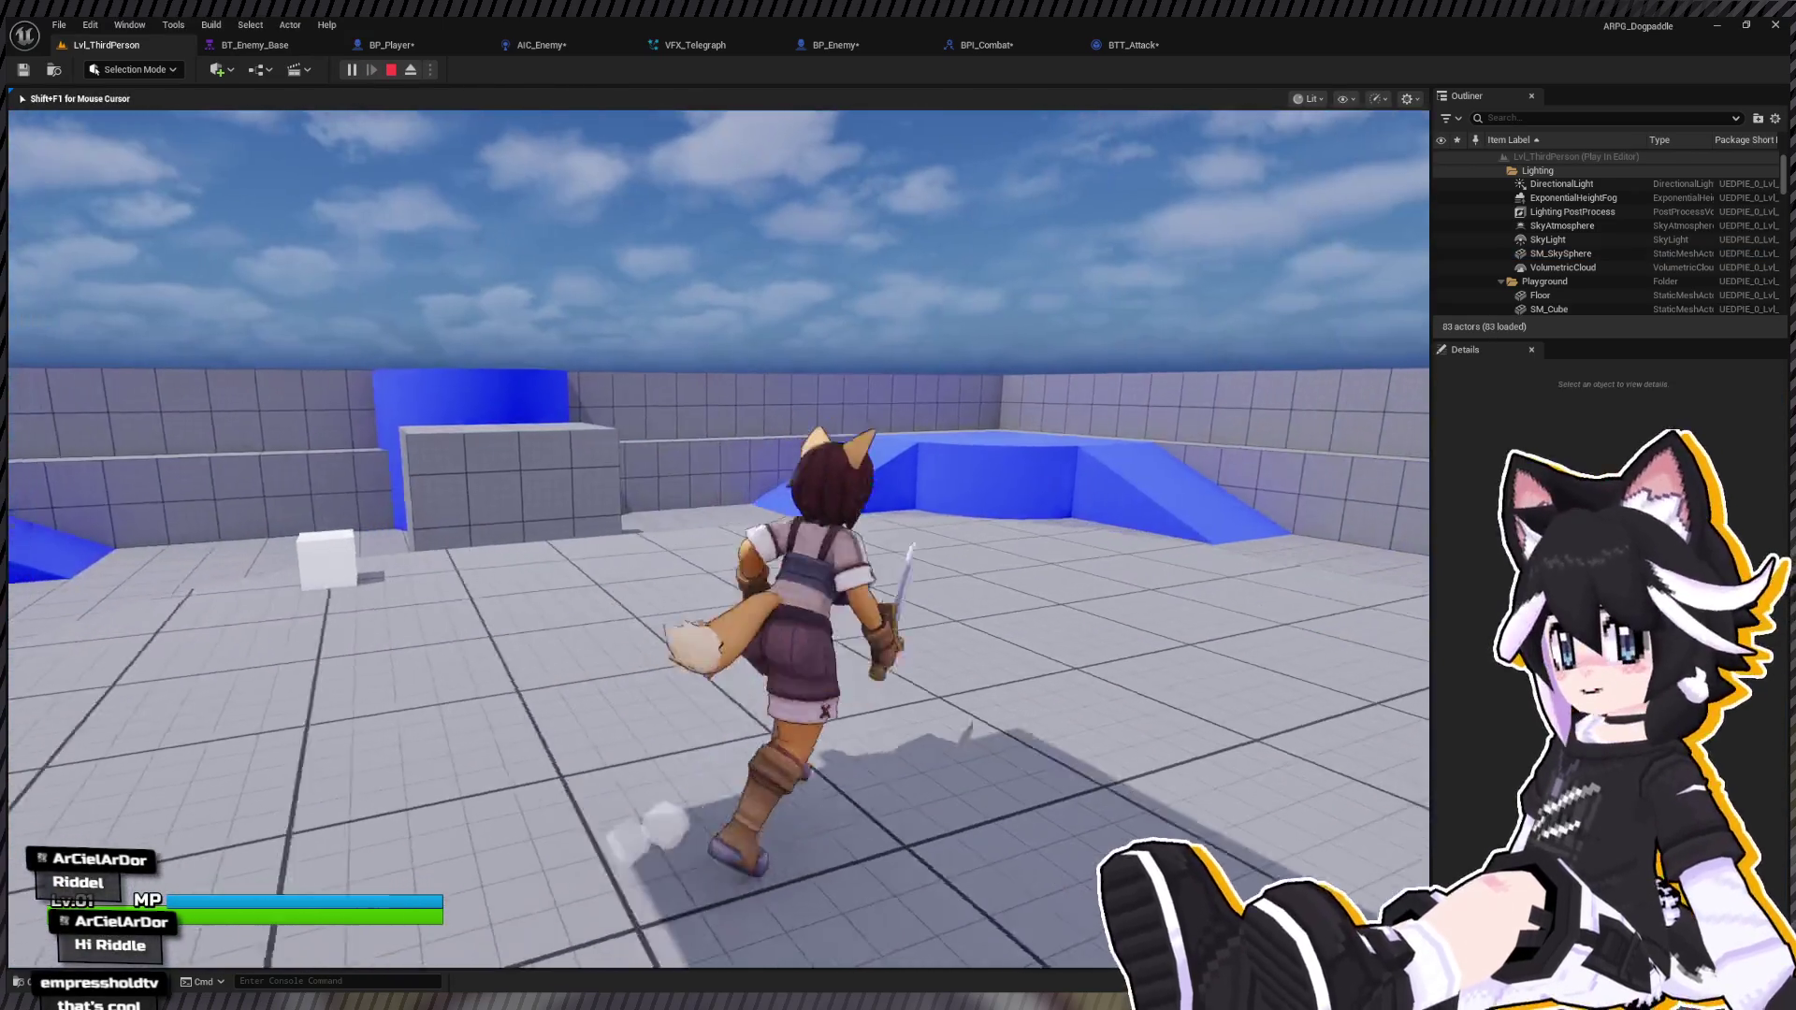
{"action": "left_click", "coordinate": [718, 539]}
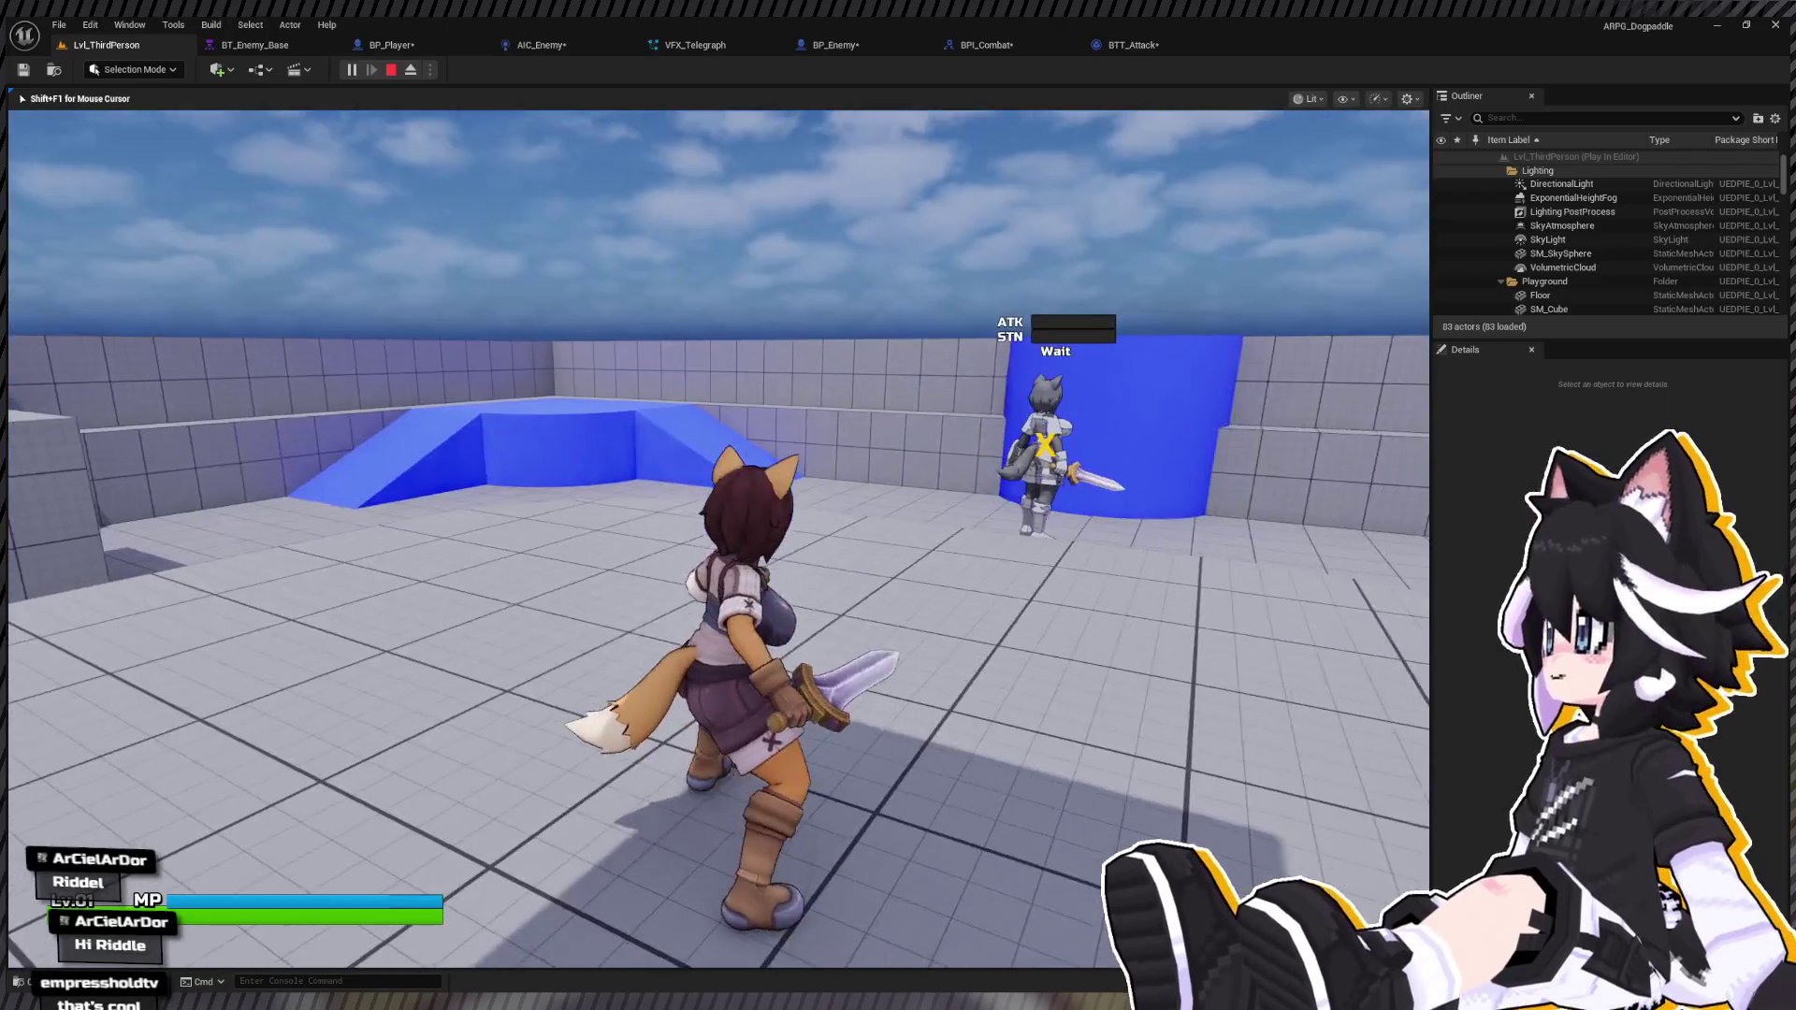
{"action": "left_click", "coordinate": [719, 539]}
{"action": "left_click", "coordinate": [719, 539]}
{"action": "left_click", "coordinate": [718, 539]}
Step: Dodge-roll into the dummy enemy, strike it repeatedly, then end the play session
{"action": "key", "text": "w"}
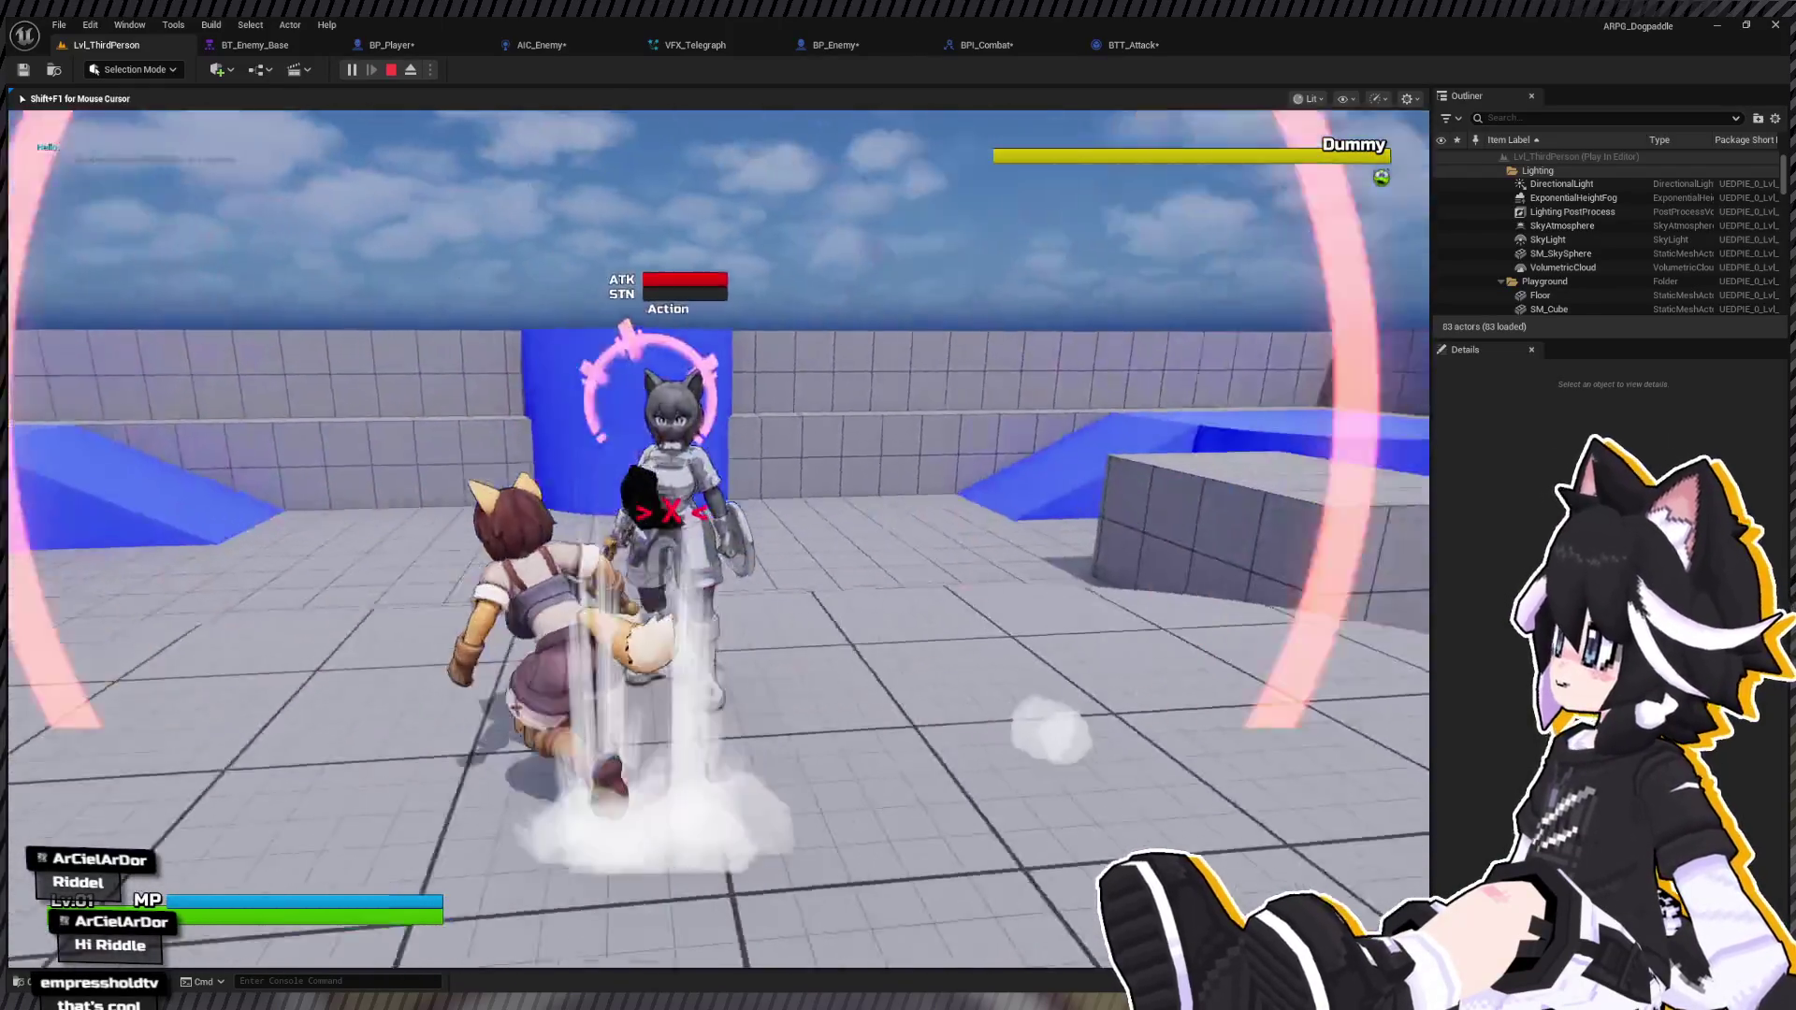
{"action": "key", "text": "space"}
{"action": "left_click", "coordinate": [718, 539]}
{"action": "left_click", "coordinate": [719, 539]}
{"action": "left_click", "coordinate": [718, 539]}
{"action": "left_click", "coordinate": [719, 539]}
{"action": "key", "text": "space"}
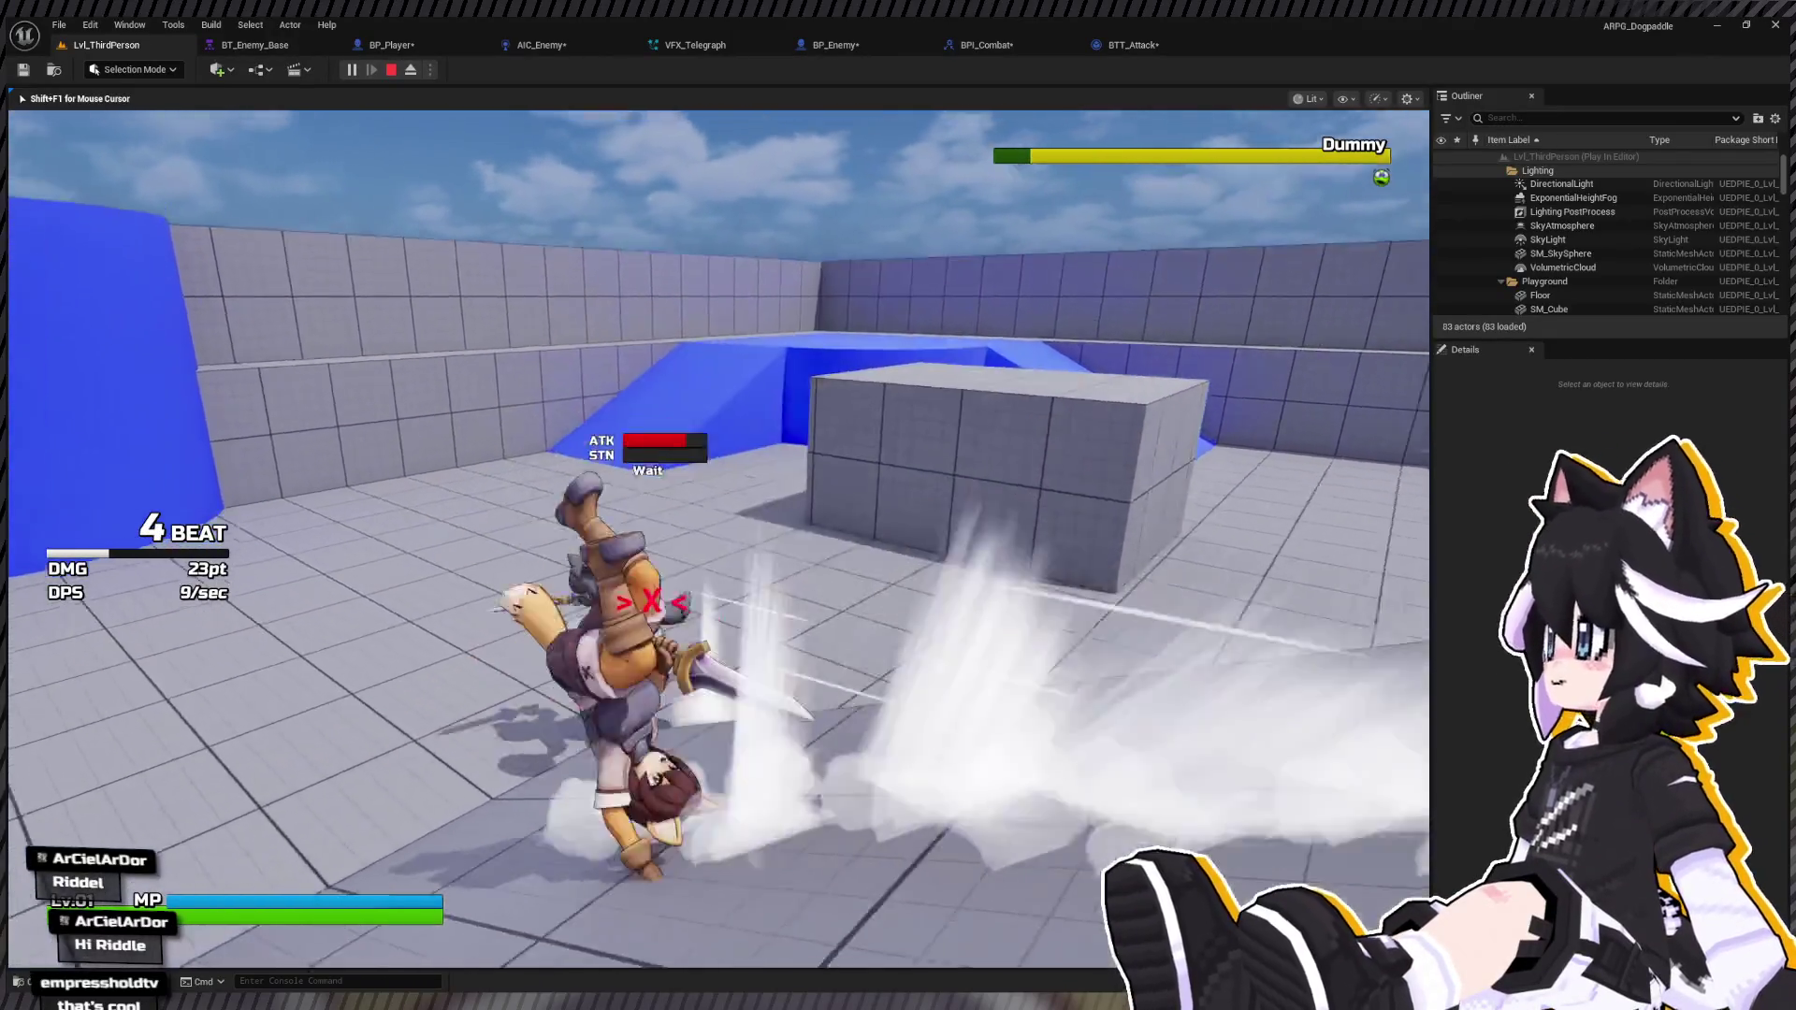
{"action": "left_click", "coordinate": [718, 539]}
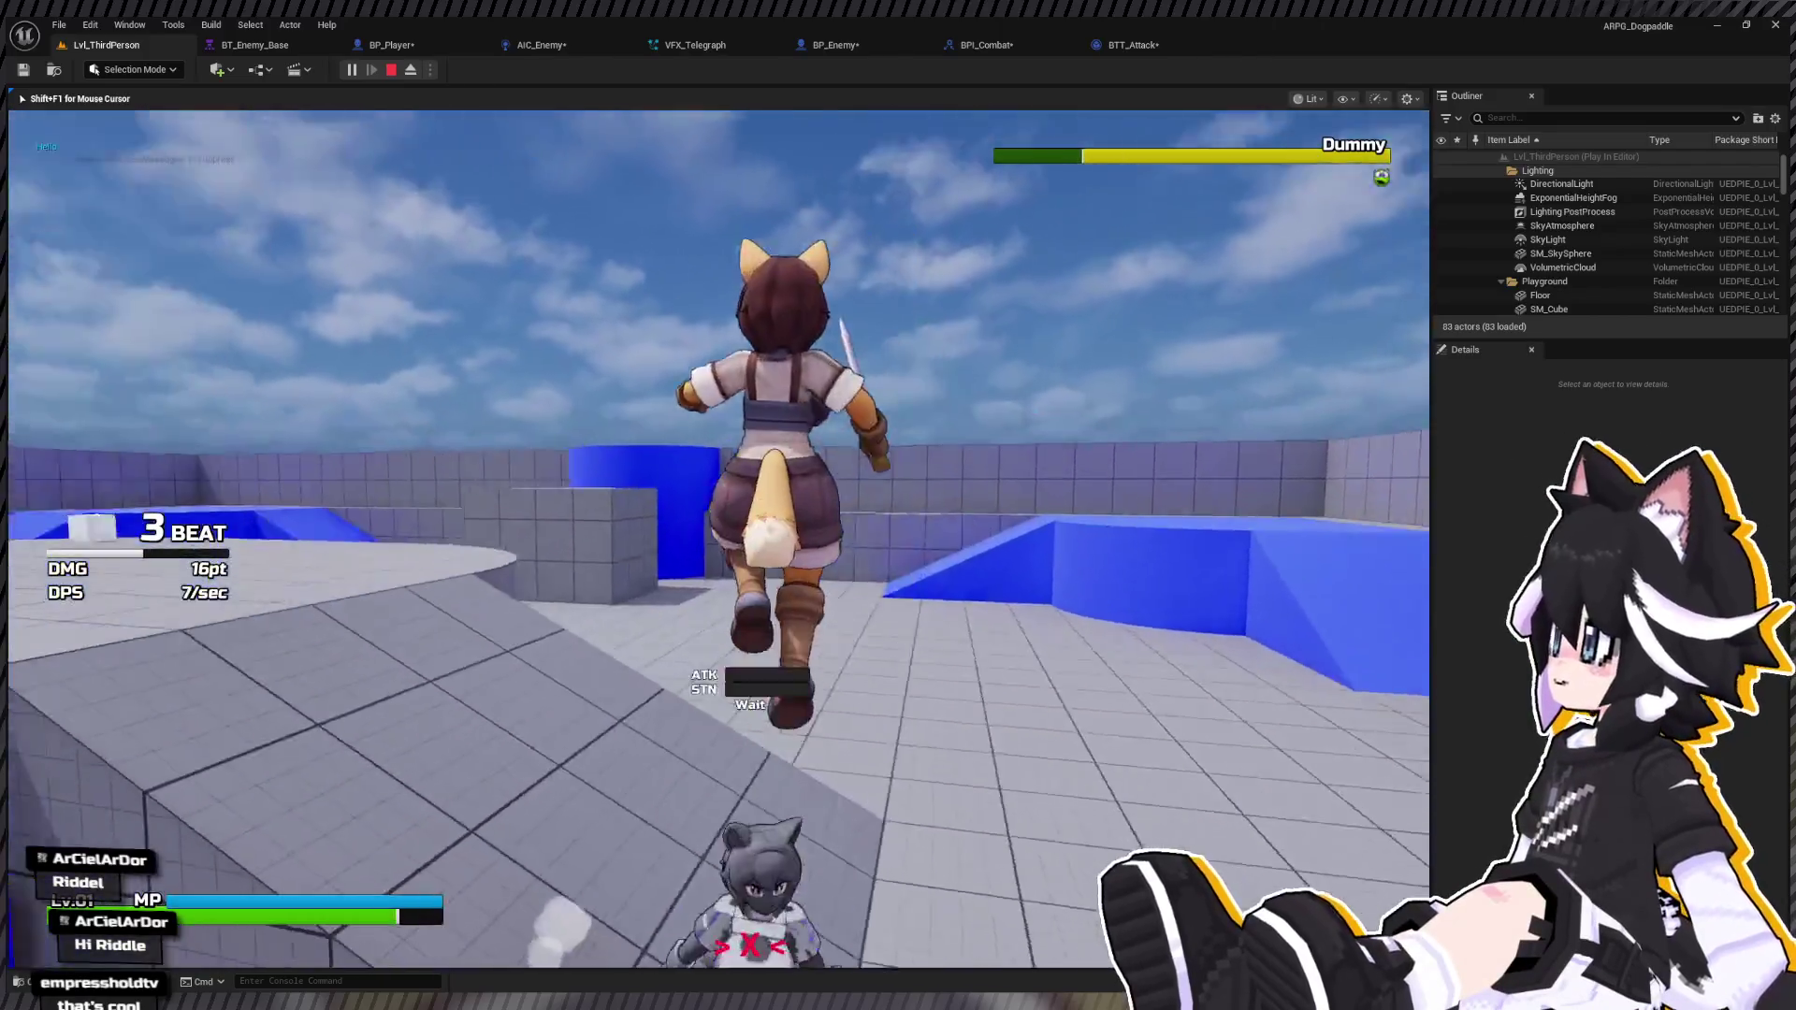
{"action": "key", "text": "w"}
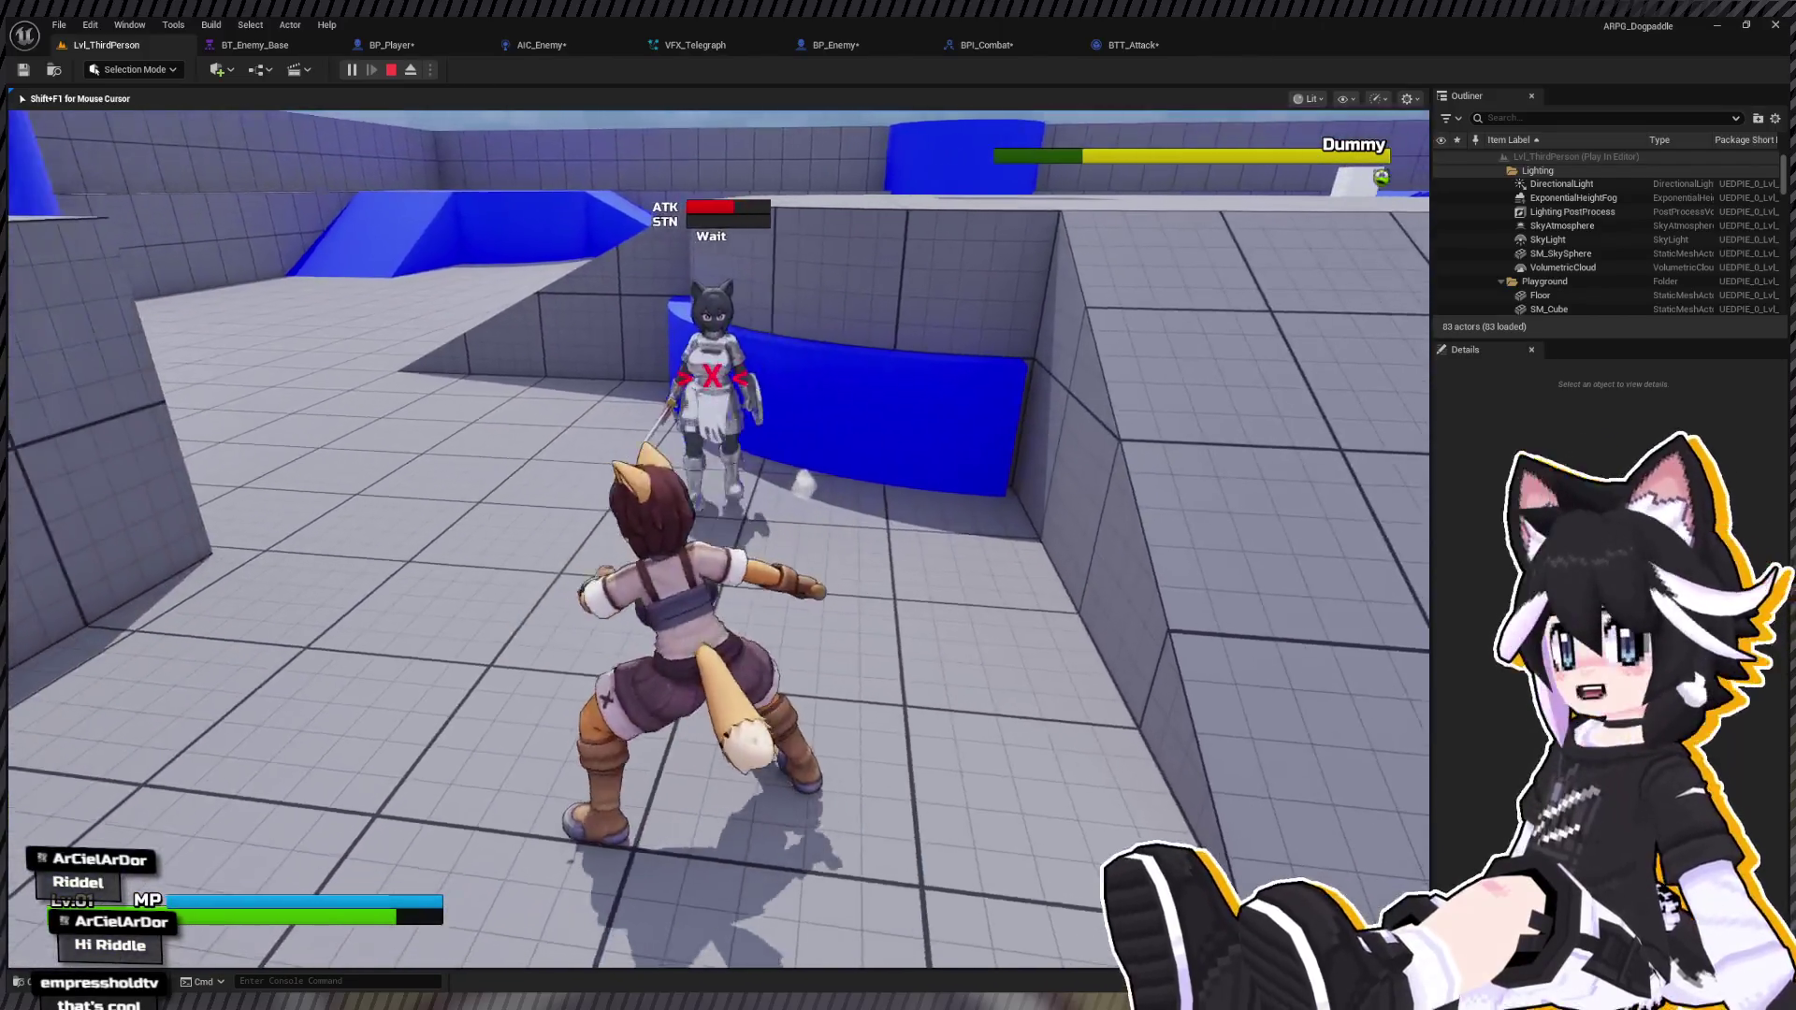
{"action": "key", "text": "Escape"}
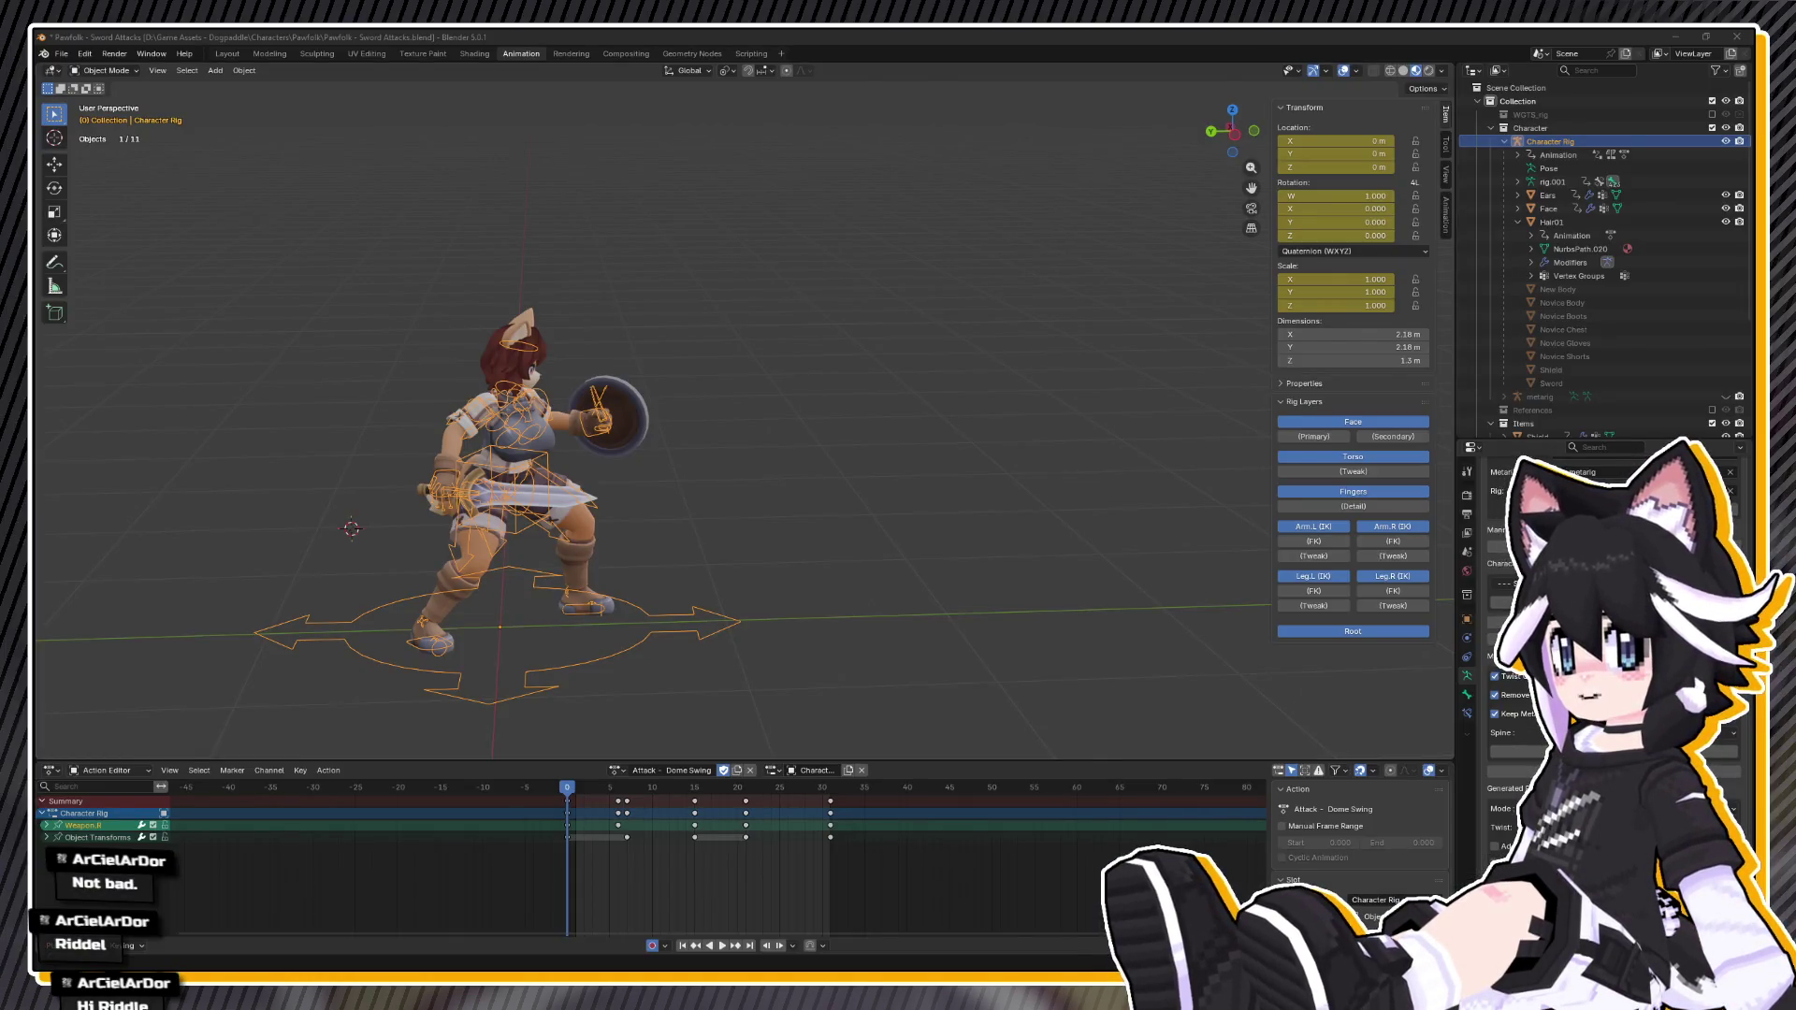
Step: Turn the view toward the character and make Combat - Ready a single-user copy, 'Combat - Ready.001'
{"action": "left_click_drag", "start_coordinate": [711, 309], "coordinate": [782, 300]}
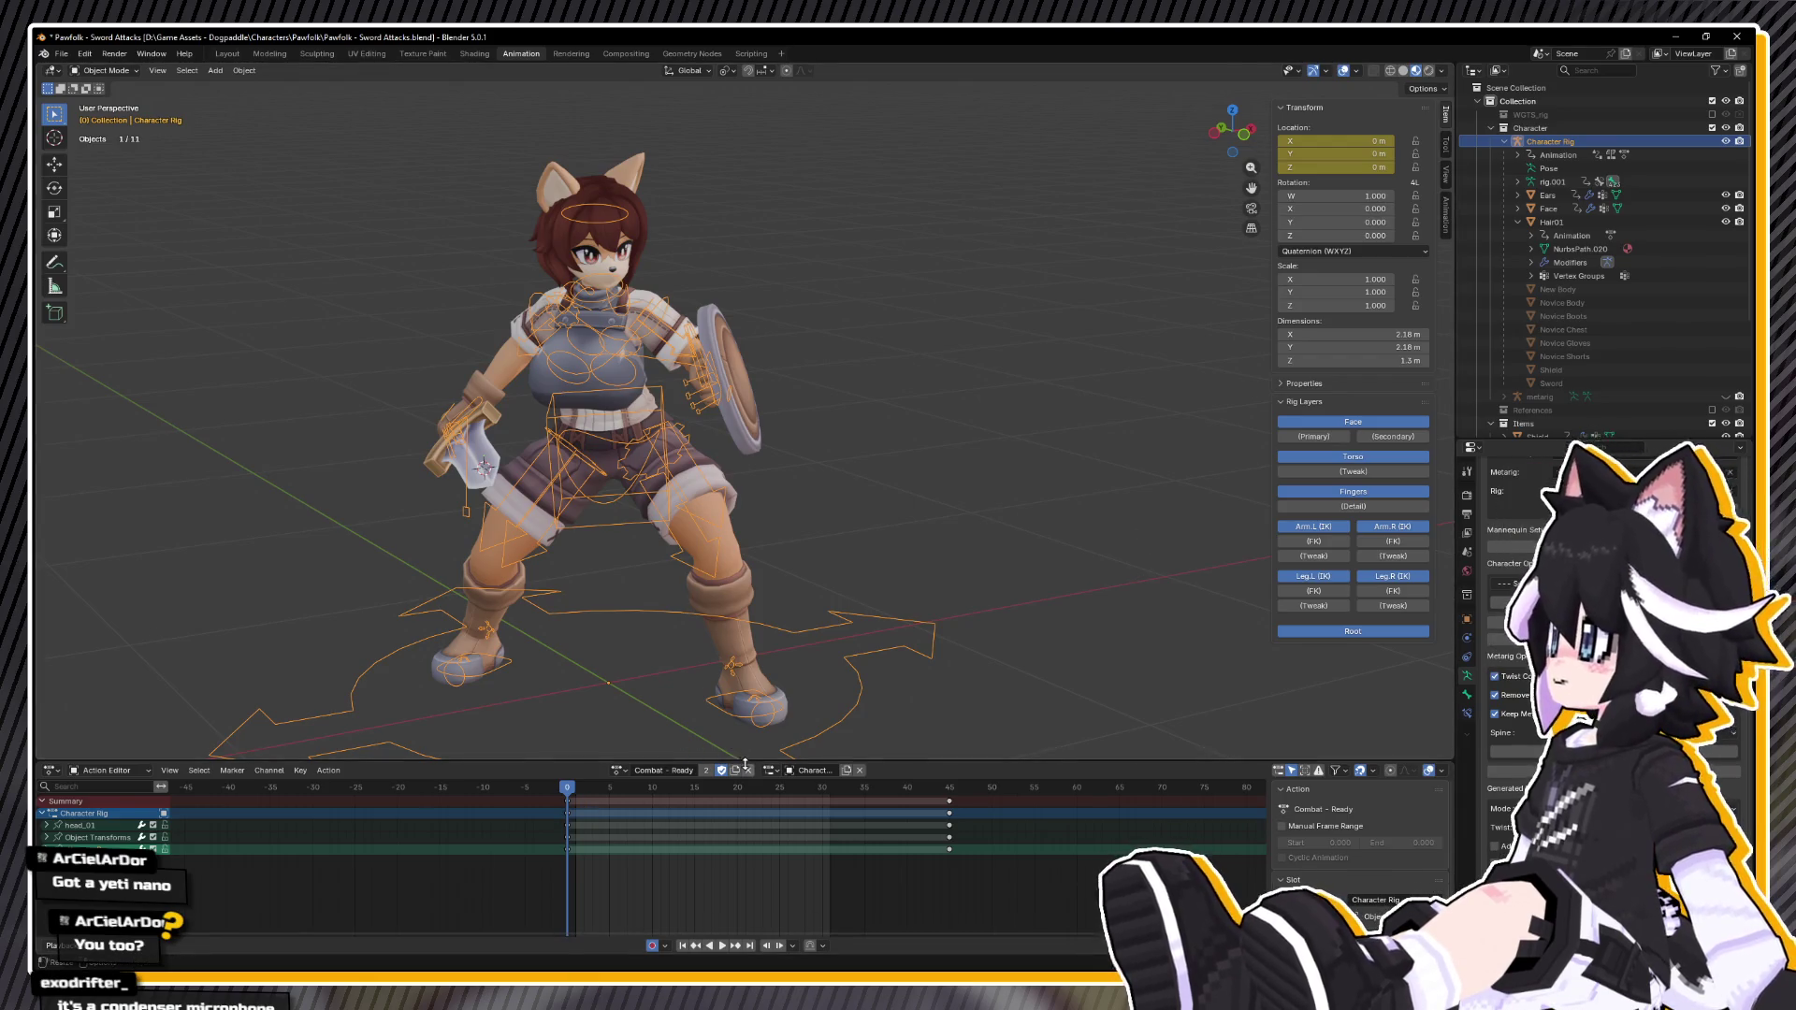
{"action": "left_click", "coordinate": [707, 771]}
Step: Rename the copied action to 'Combat - Defend' and preview its playback
{"action": "double_click", "coordinate": [692, 771]}
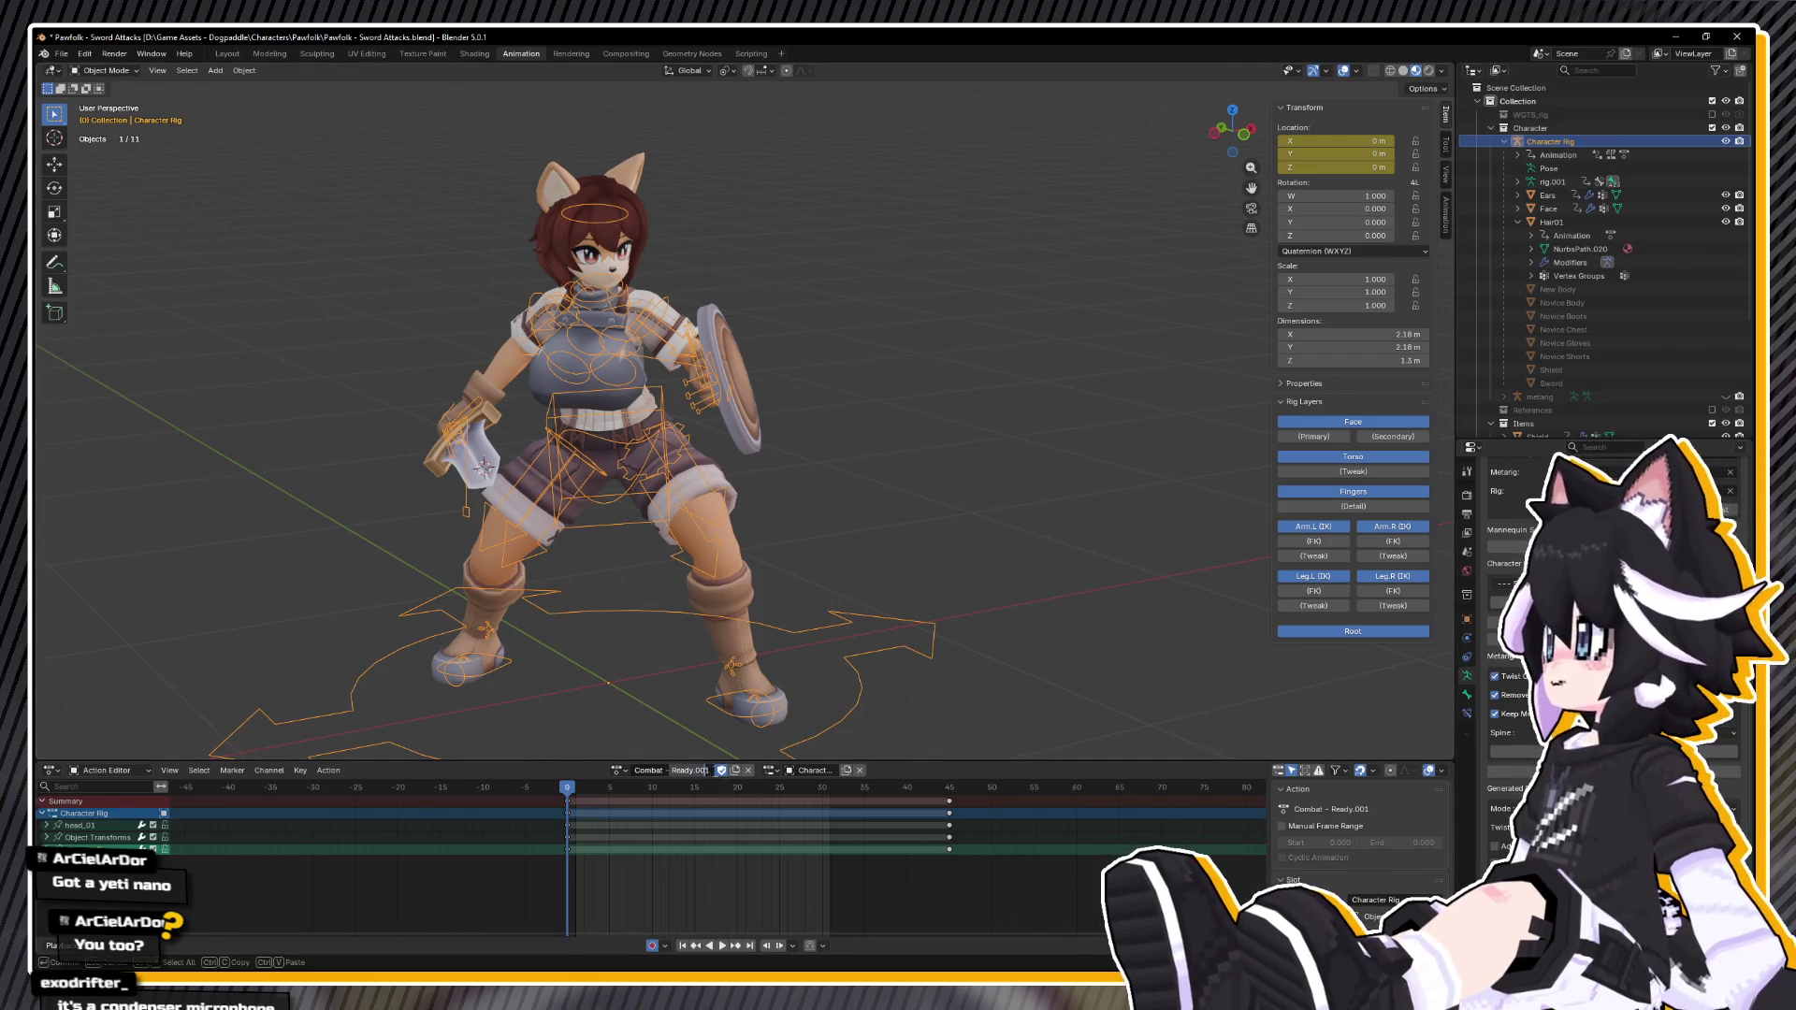
{"action": "key", "text": "ctrl+BackSpace"}
{"action": "type", "text": "Defend"}
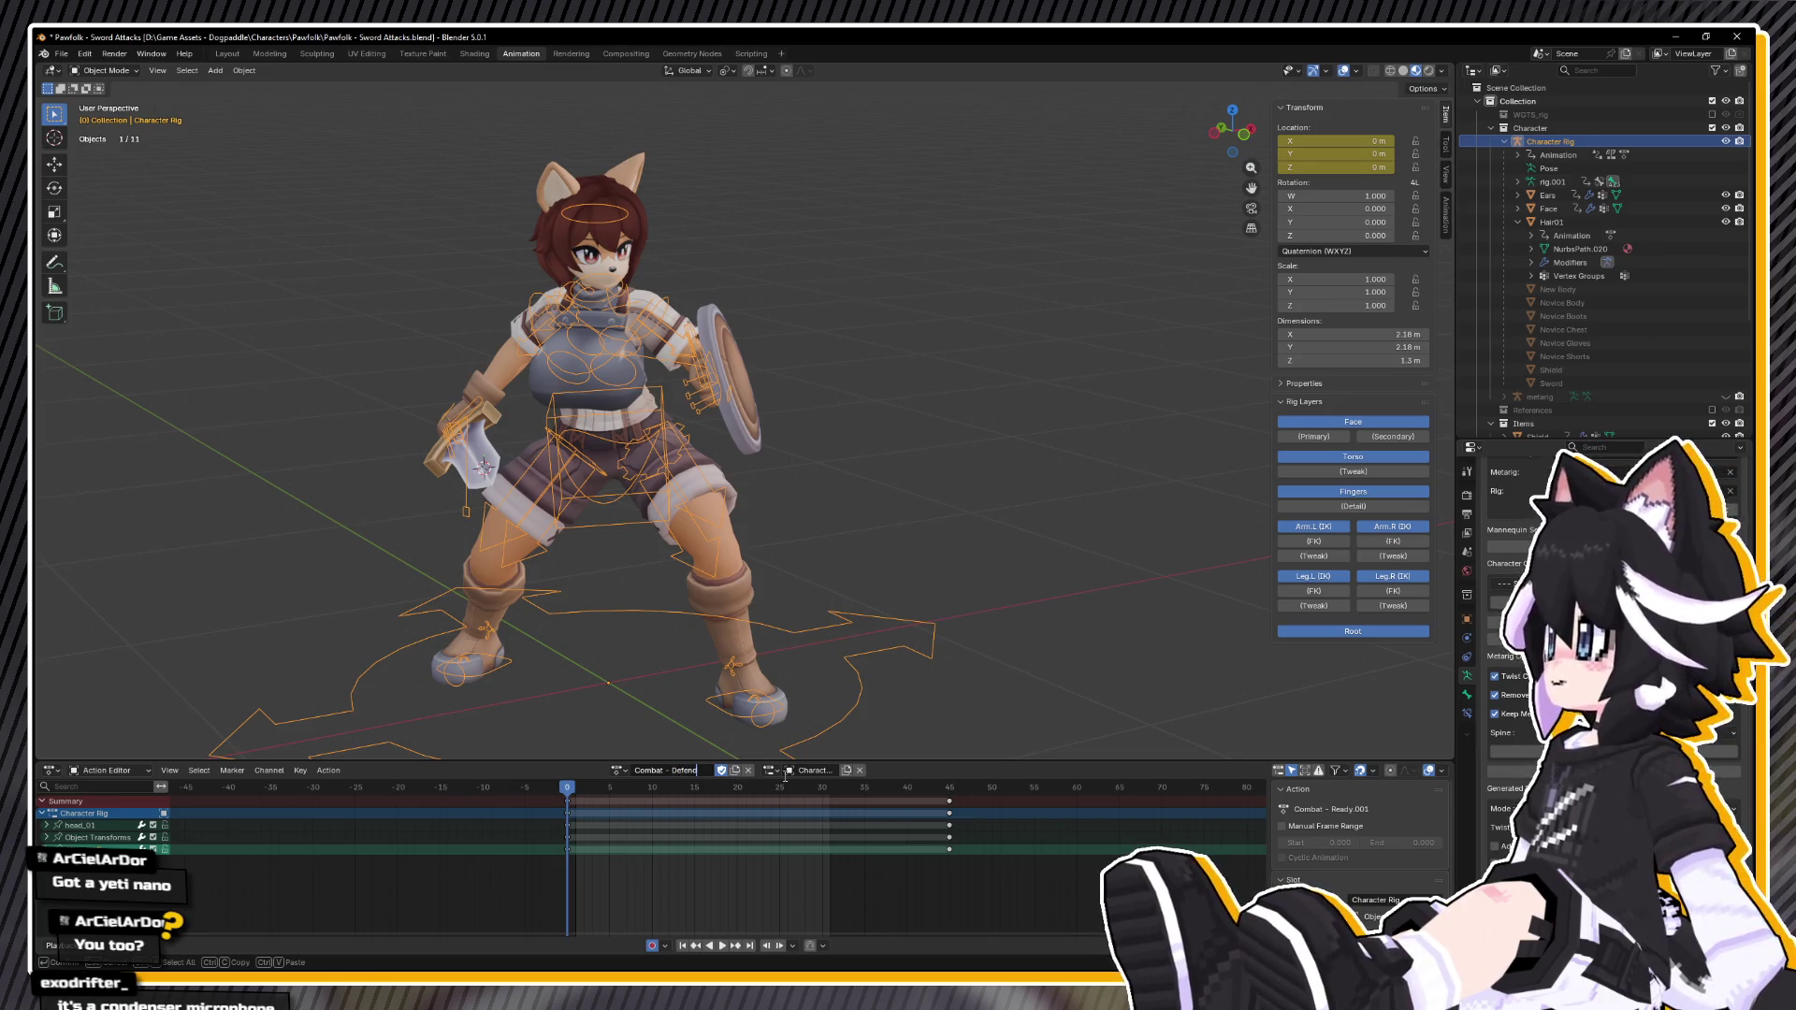
{"action": "key", "text": "Return"}
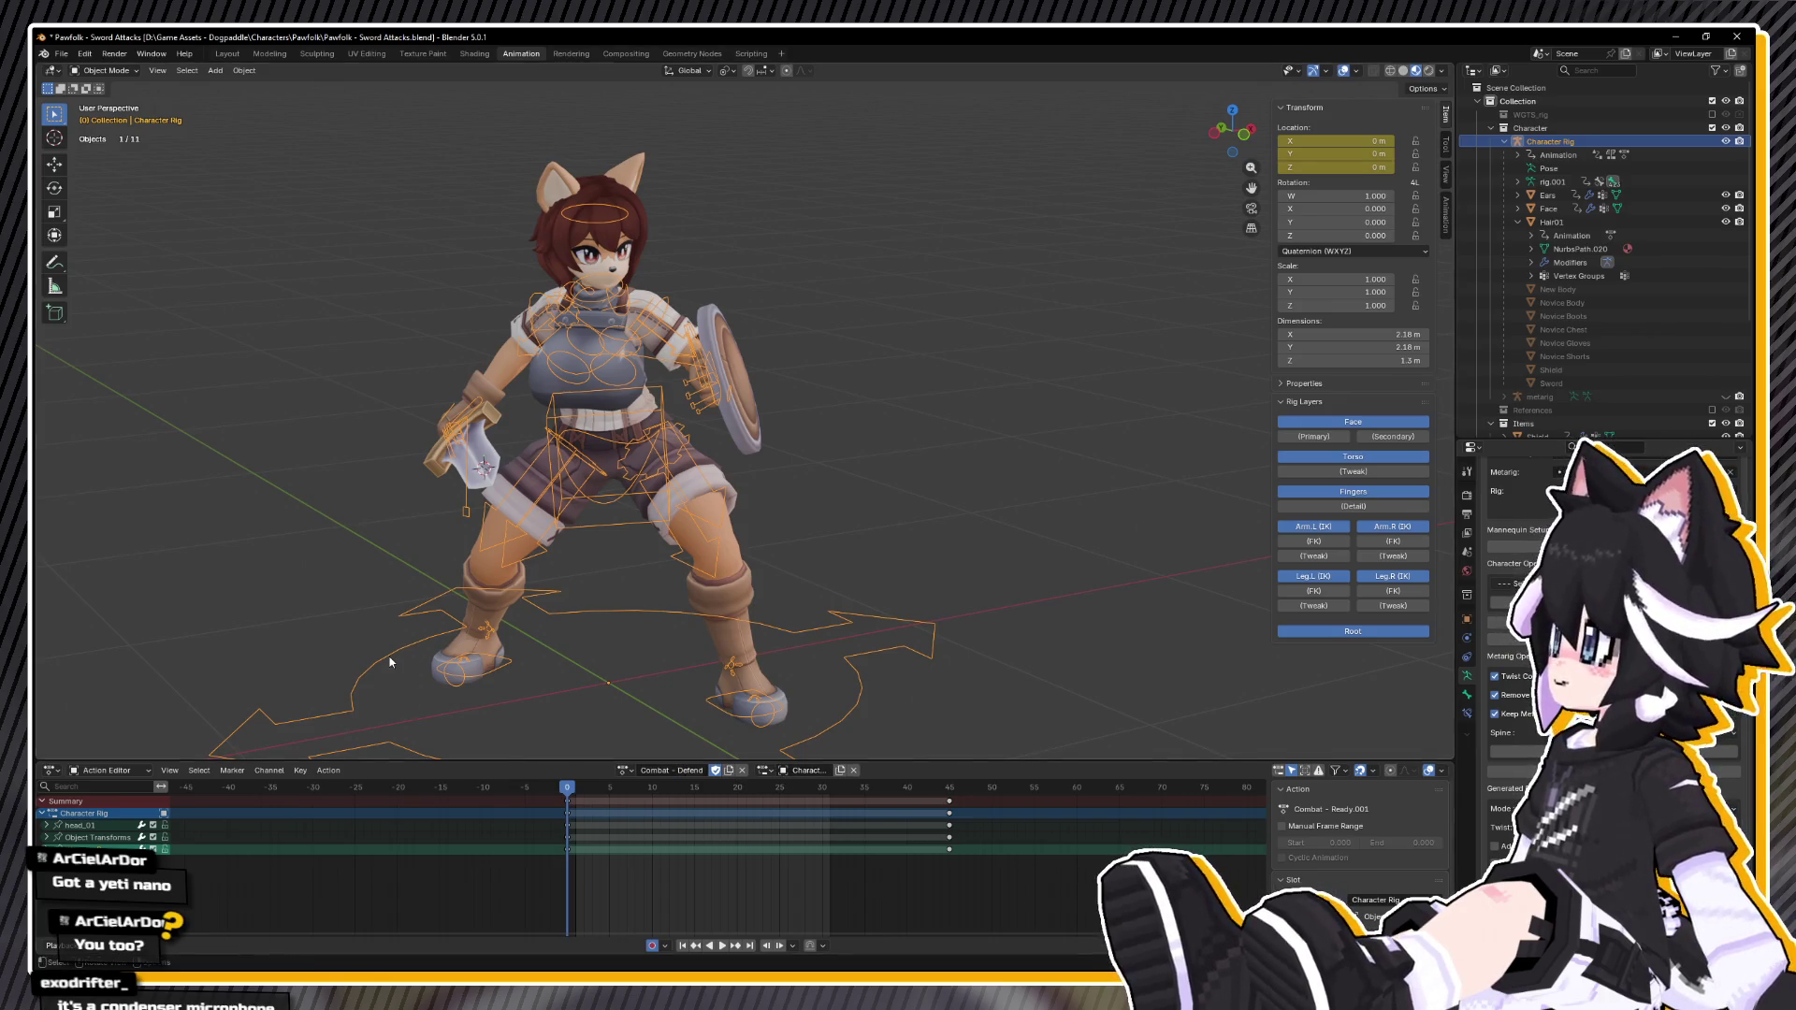
{"action": "key", "text": "space"}
{"action": "key", "text": "Escape"}
Step: In Pose Mode, move the shield hand_ik.L bone from the top-down view
{"action": "key", "text": "ctrl+Tab"}
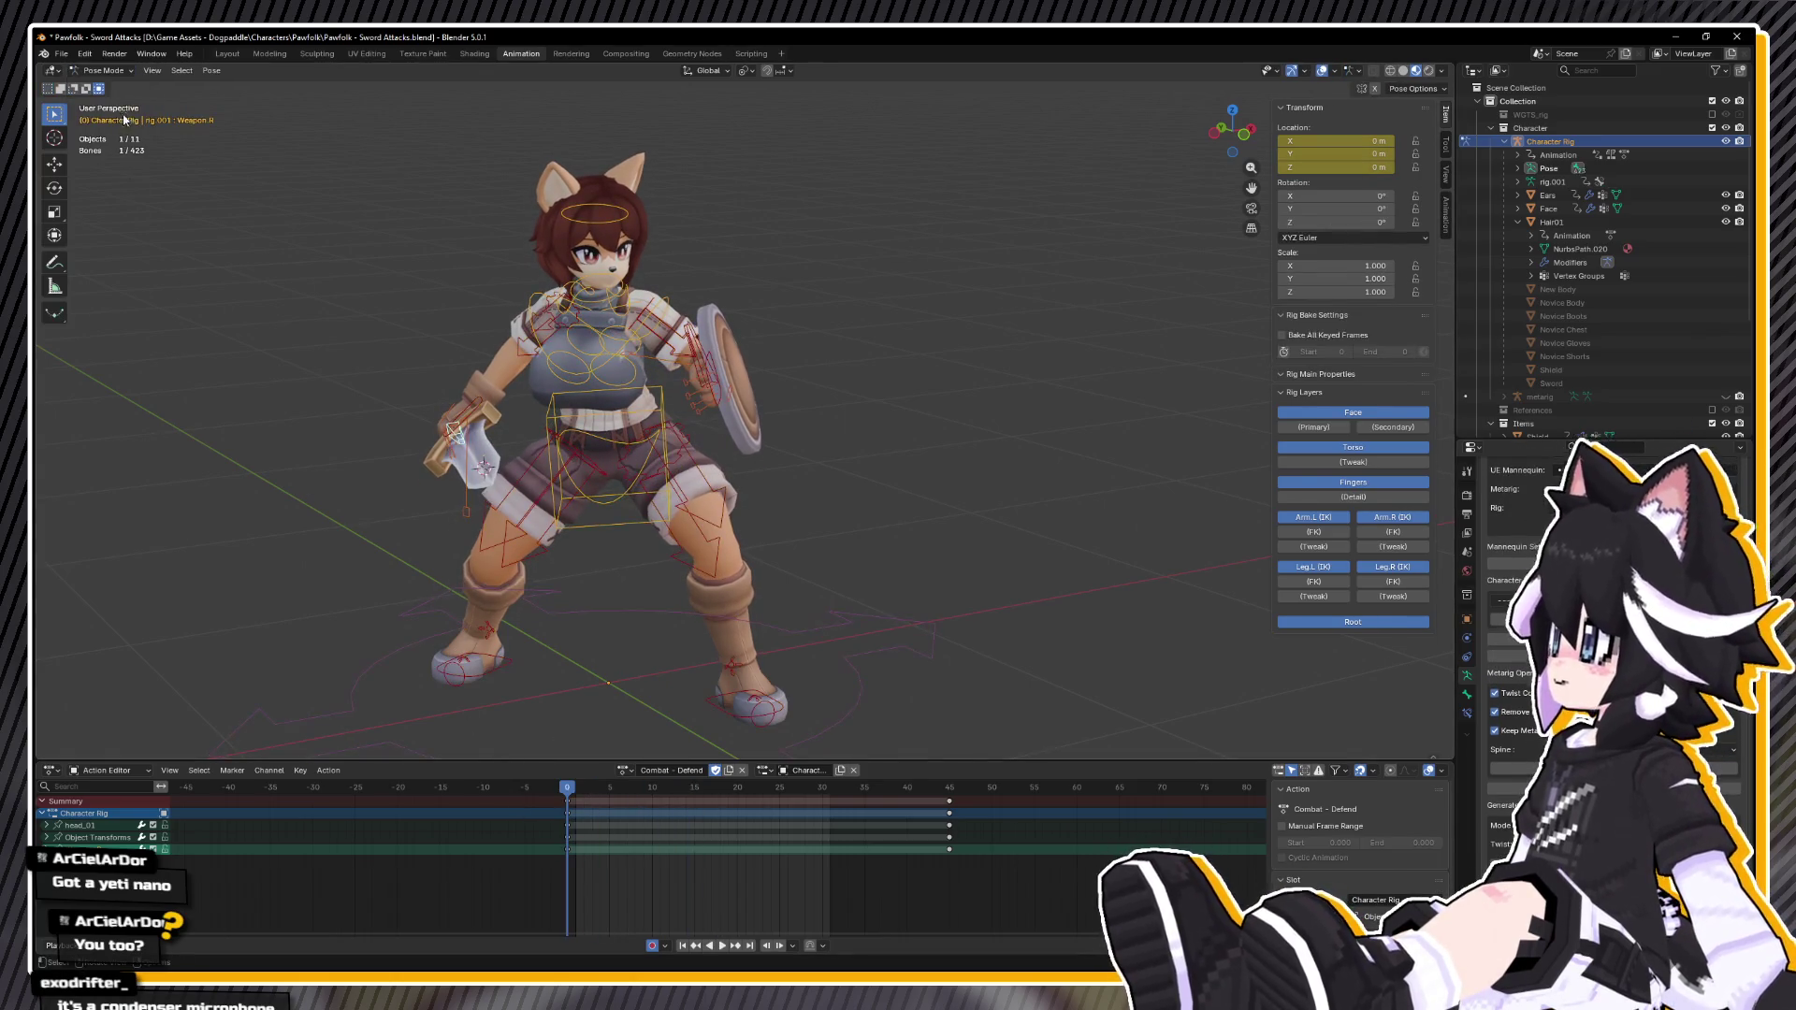
{"action": "mouse_move", "coordinate": [655, 449]}
{"action": "left_mouse_down"}
{"action": "mouse_move", "coordinate": [802, 459]}
{"action": "mouse_move", "coordinate": [724, 453]}
{"action": "mouse_move", "coordinate": [653, 530]}
{"action": "mouse_move", "coordinate": [786, 449]}
{"action": "mouse_move", "coordinate": [835, 456]}
{"action": "mouse_move", "coordinate": [805, 487]}
{"action": "mouse_move", "coordinate": [832, 463]}
{"action": "left_mouse_up"}
{"action": "left_click", "coordinate": [839, 457]}
{"action": "left_click", "coordinate": [831, 463]}
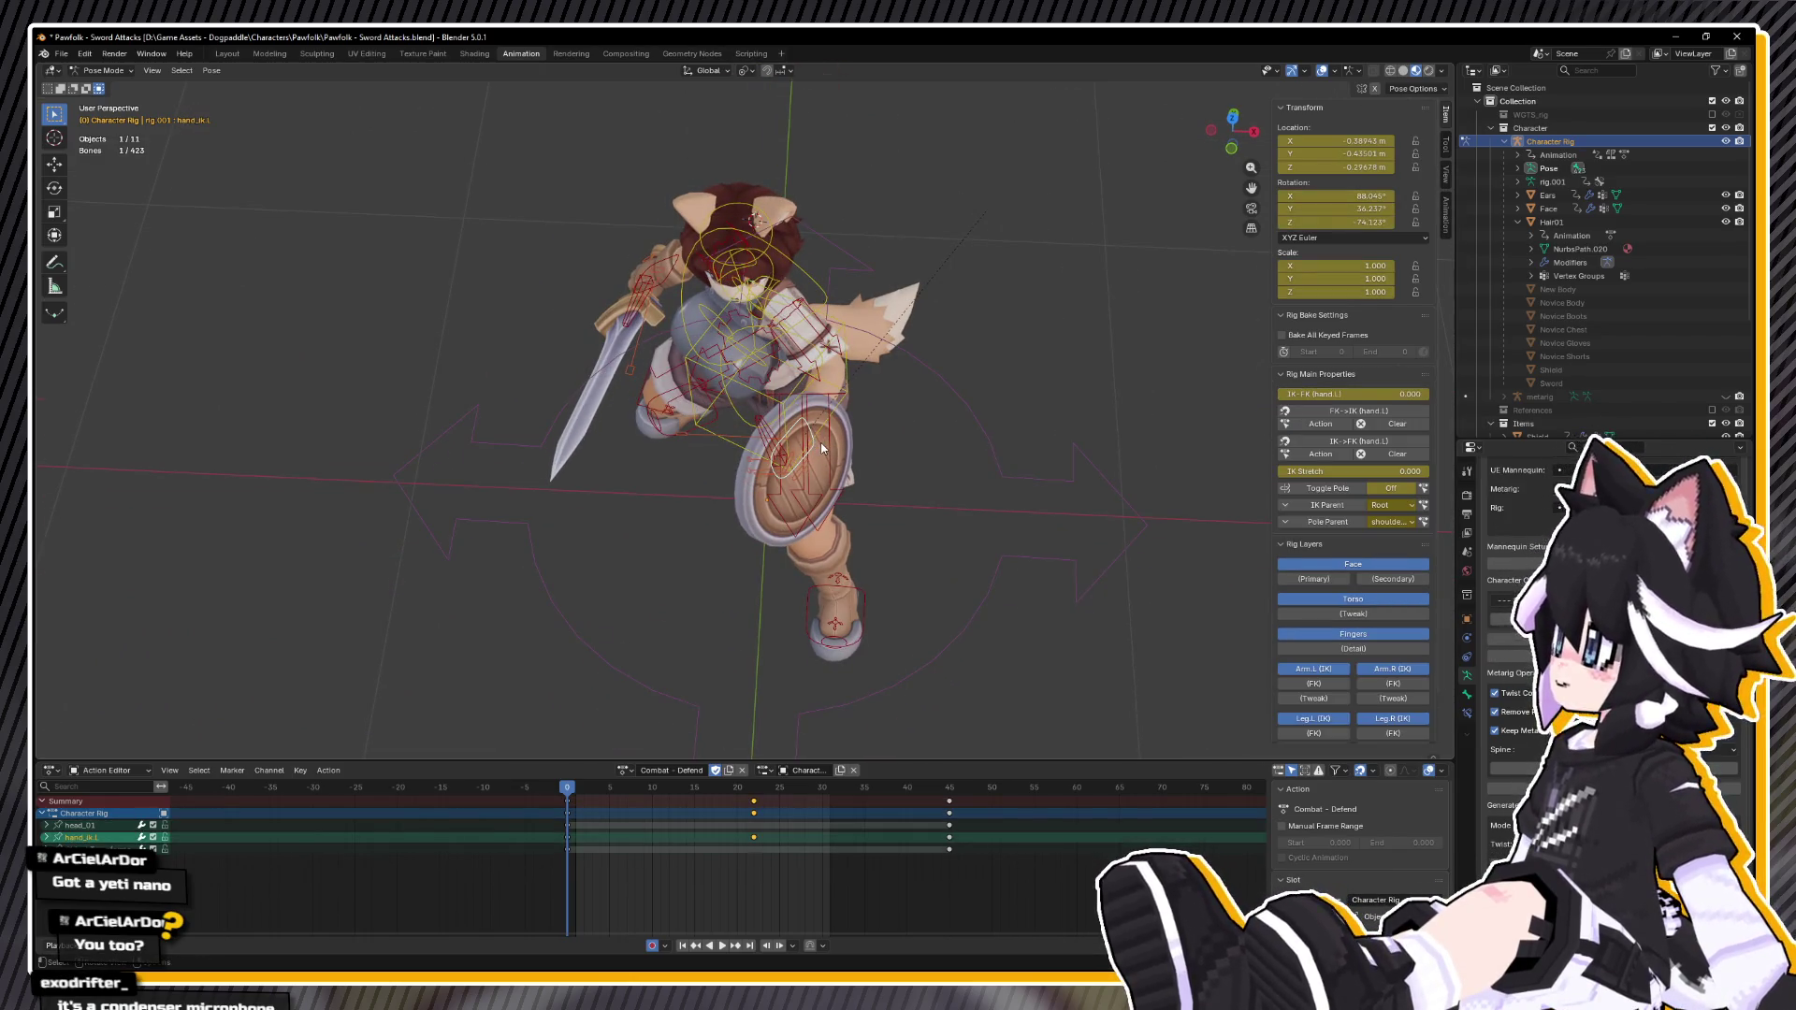
{"action": "key", "text": "KP_7"}
{"action": "key", "text": "g"}
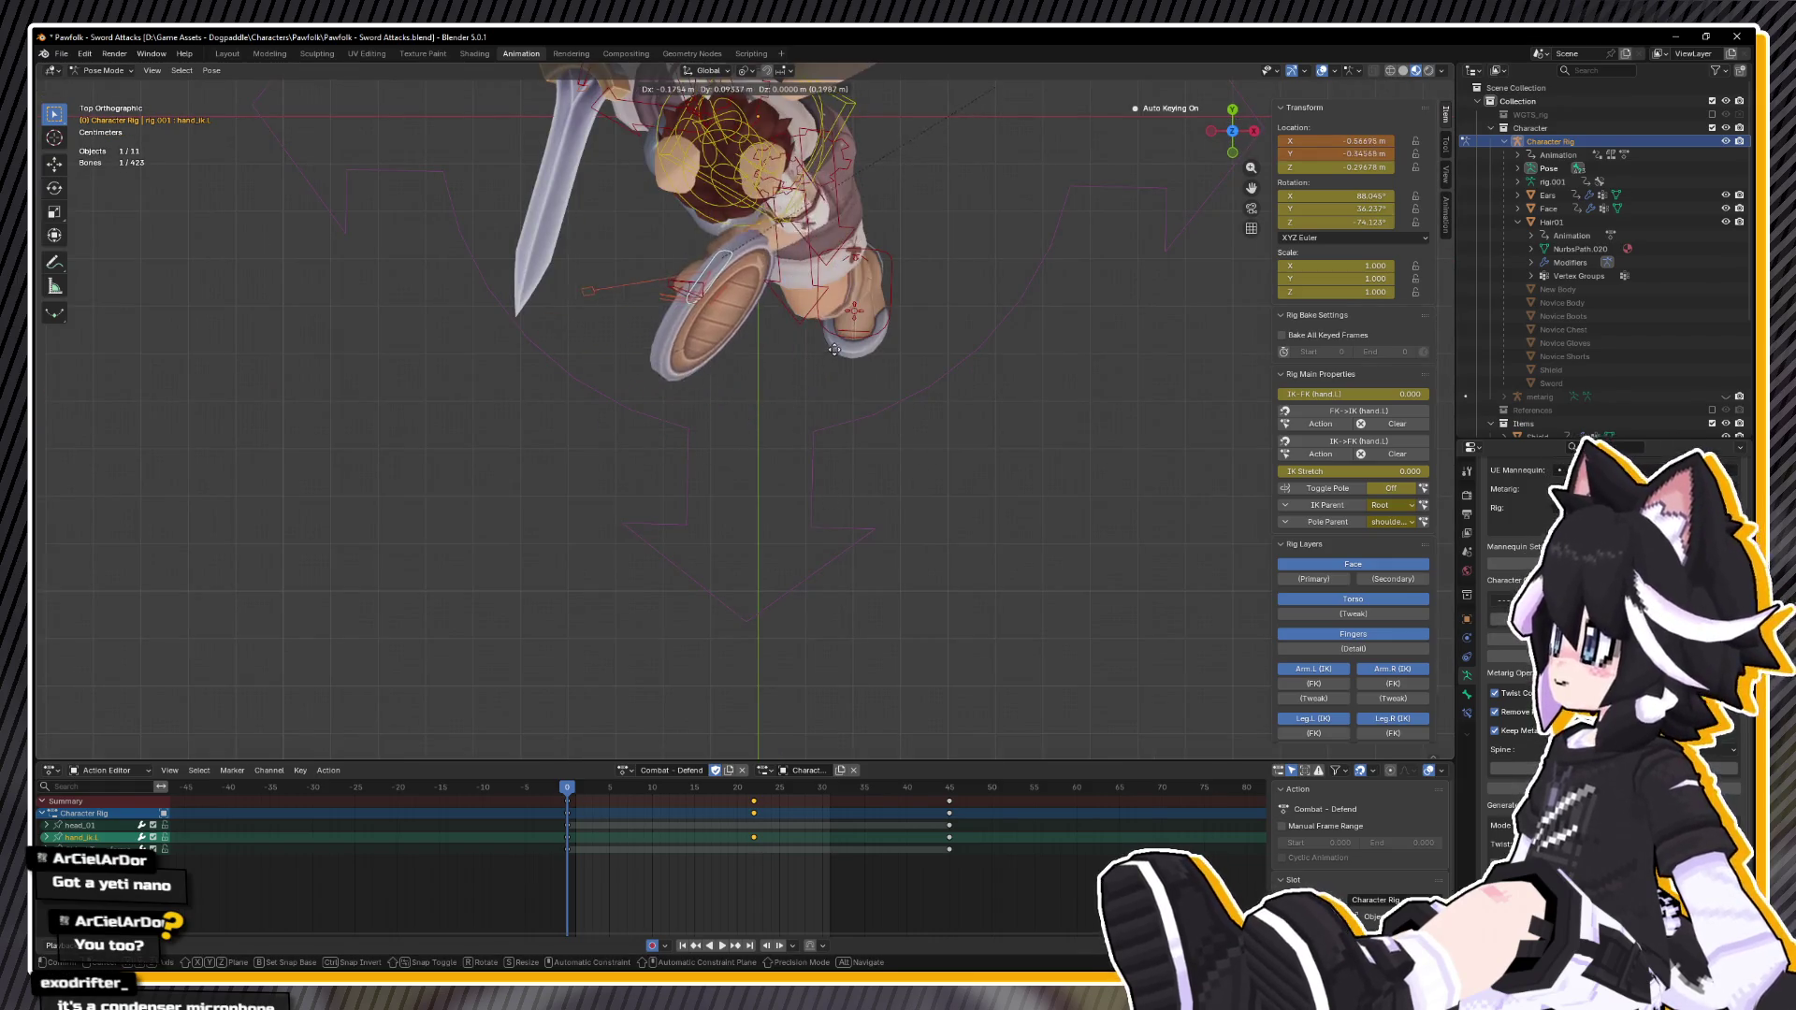
{"action": "left_click", "coordinate": [837, 341]}
{"action": "mouse_move", "coordinate": [836, 341]}
{"action": "left_mouse_down"}
{"action": "mouse_move", "coordinate": [861, 393]}
{"action": "mouse_move", "coordinate": [853, 442]}
{"action": "mouse_move", "coordinate": [601, 455]}
{"action": "mouse_move", "coordinate": [537, 436]}
{"action": "mouse_move", "coordinate": [858, 487]}
{"action": "left_mouse_up"}
Step: Rotate the shield hand -20.5° around the global X axis, using wireframe to see through
{"action": "key", "text": "r"}
{"action": "key", "text": "Escape"}
{"action": "key", "text": "shift+z"}
{"action": "key", "text": "r"}
{"action": "key", "text": "x"}
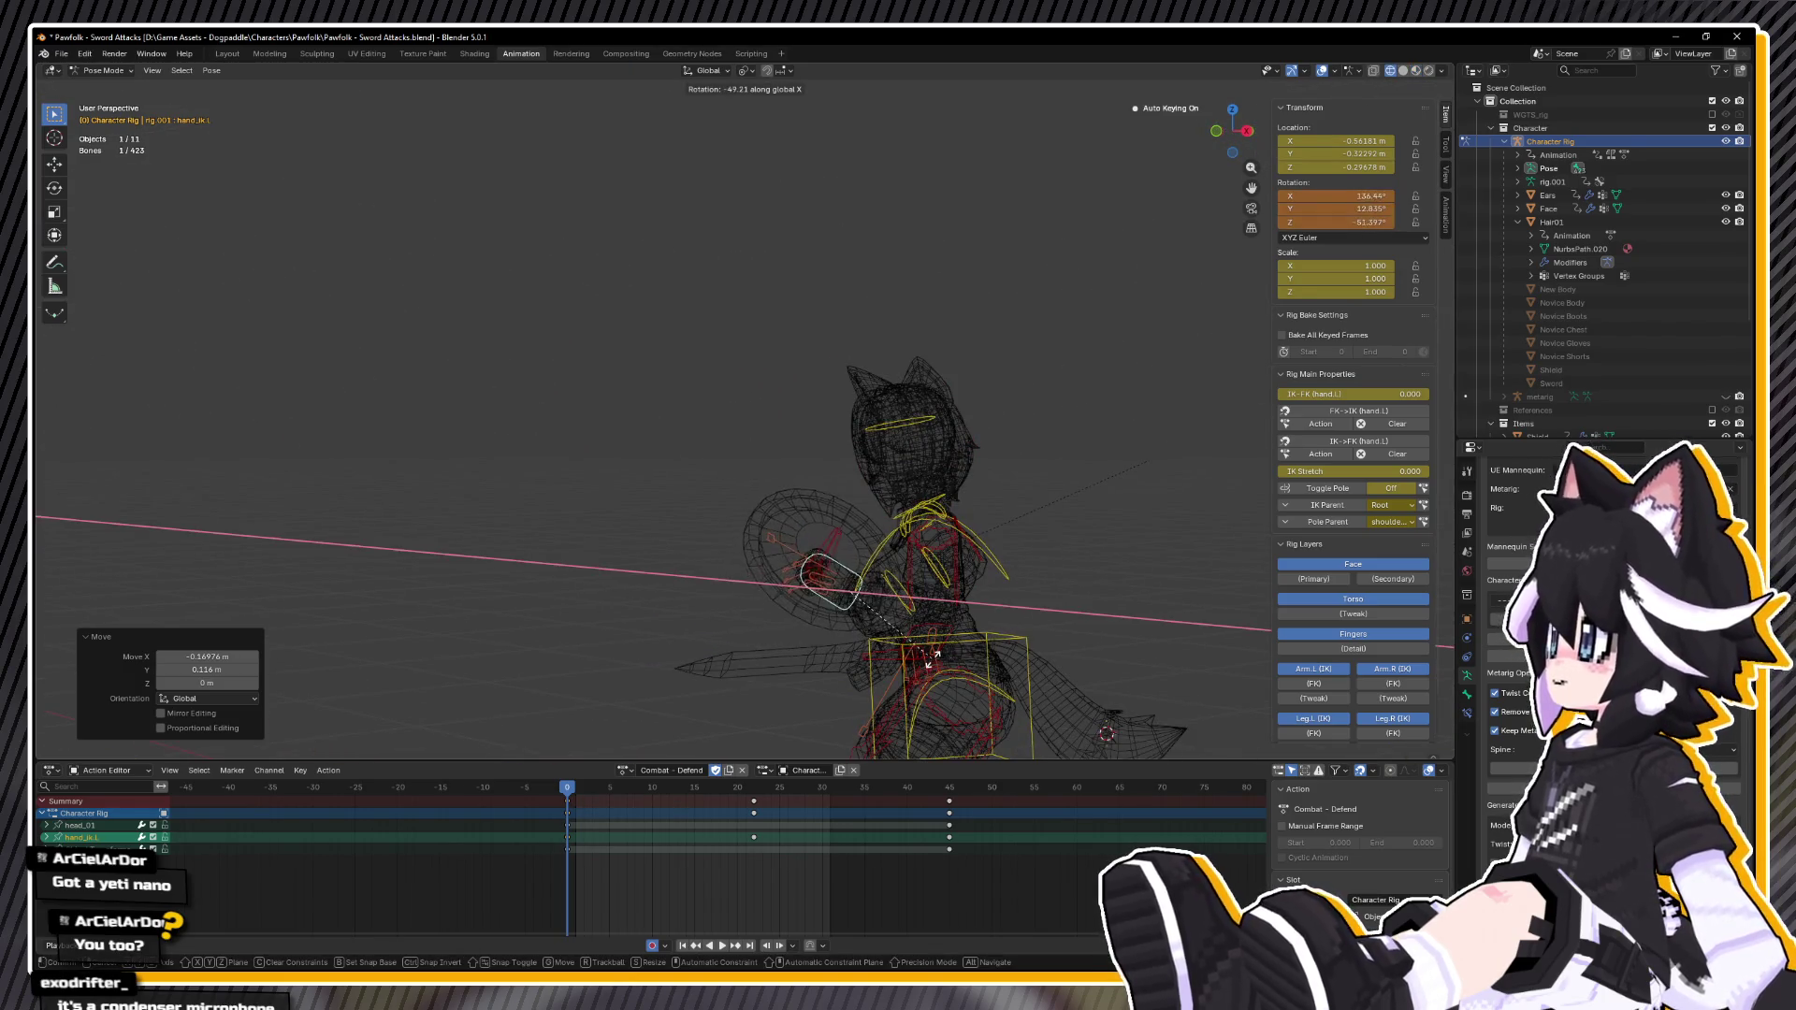
{"action": "left_click", "coordinate": [959, 613]}
{"action": "key", "text": "z"}
{"action": "mouse_move", "coordinate": [959, 613]}
{"action": "left_mouse_down"}
{"action": "mouse_move", "coordinate": [1010, 608]}
{"action": "mouse_move", "coordinate": [898, 512]}
{"action": "mouse_move", "coordinate": [930, 633]}
{"action": "mouse_move", "coordinate": [954, 486]}
{"action": "mouse_move", "coordinate": [867, 553]}
{"action": "mouse_move", "coordinate": [974, 453]}
{"action": "left_mouse_up"}
{"action": "left_click", "coordinate": [1067, 602]}
Step: Twist the shield hand around local Z (-26.3°, then -28.6°), then 21.3° from the left side
{"action": "key", "text": "r"}
{"action": "key", "text": "z"}
{"action": "key", "text": "z"}
{"action": "left_click", "coordinate": [822, 561]}
{"action": "key", "text": "r"}
{"action": "key", "text": "z"}
{"action": "key", "text": "z"}
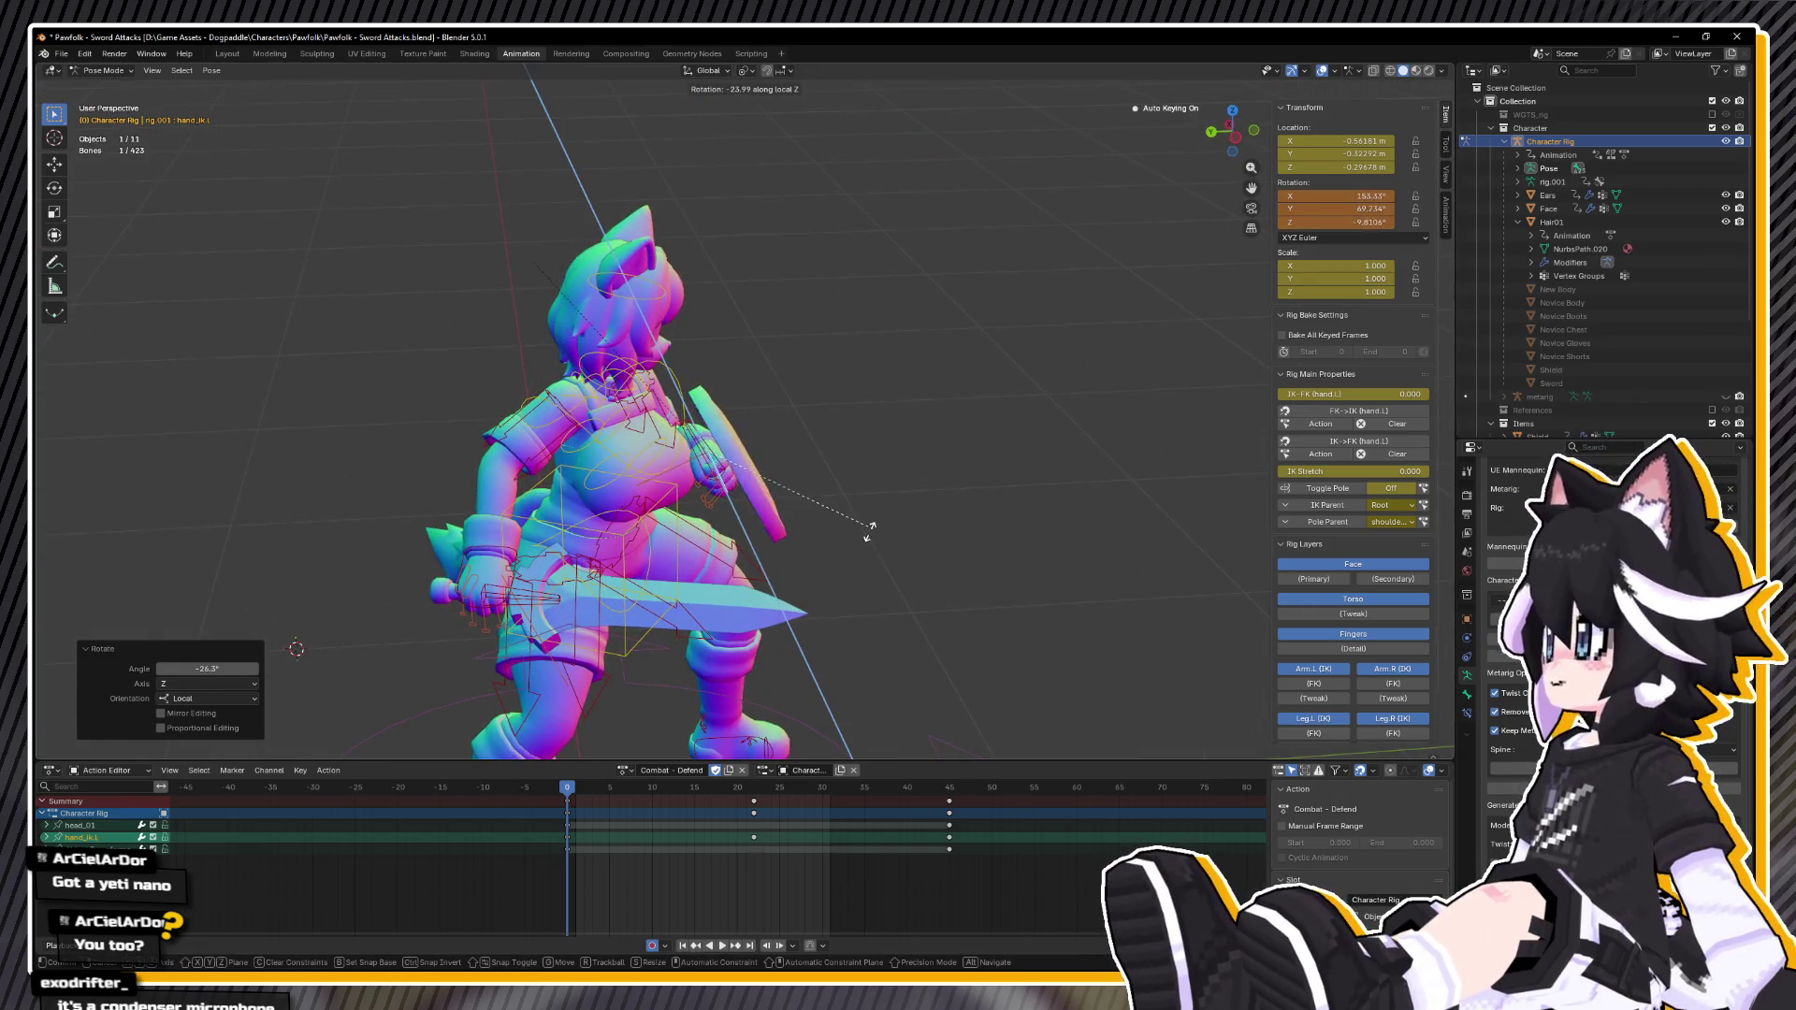
{"action": "left_click", "coordinate": [856, 542]}
{"action": "key", "text": "ctrl+KP_3"}
{"action": "key", "text": "r"}
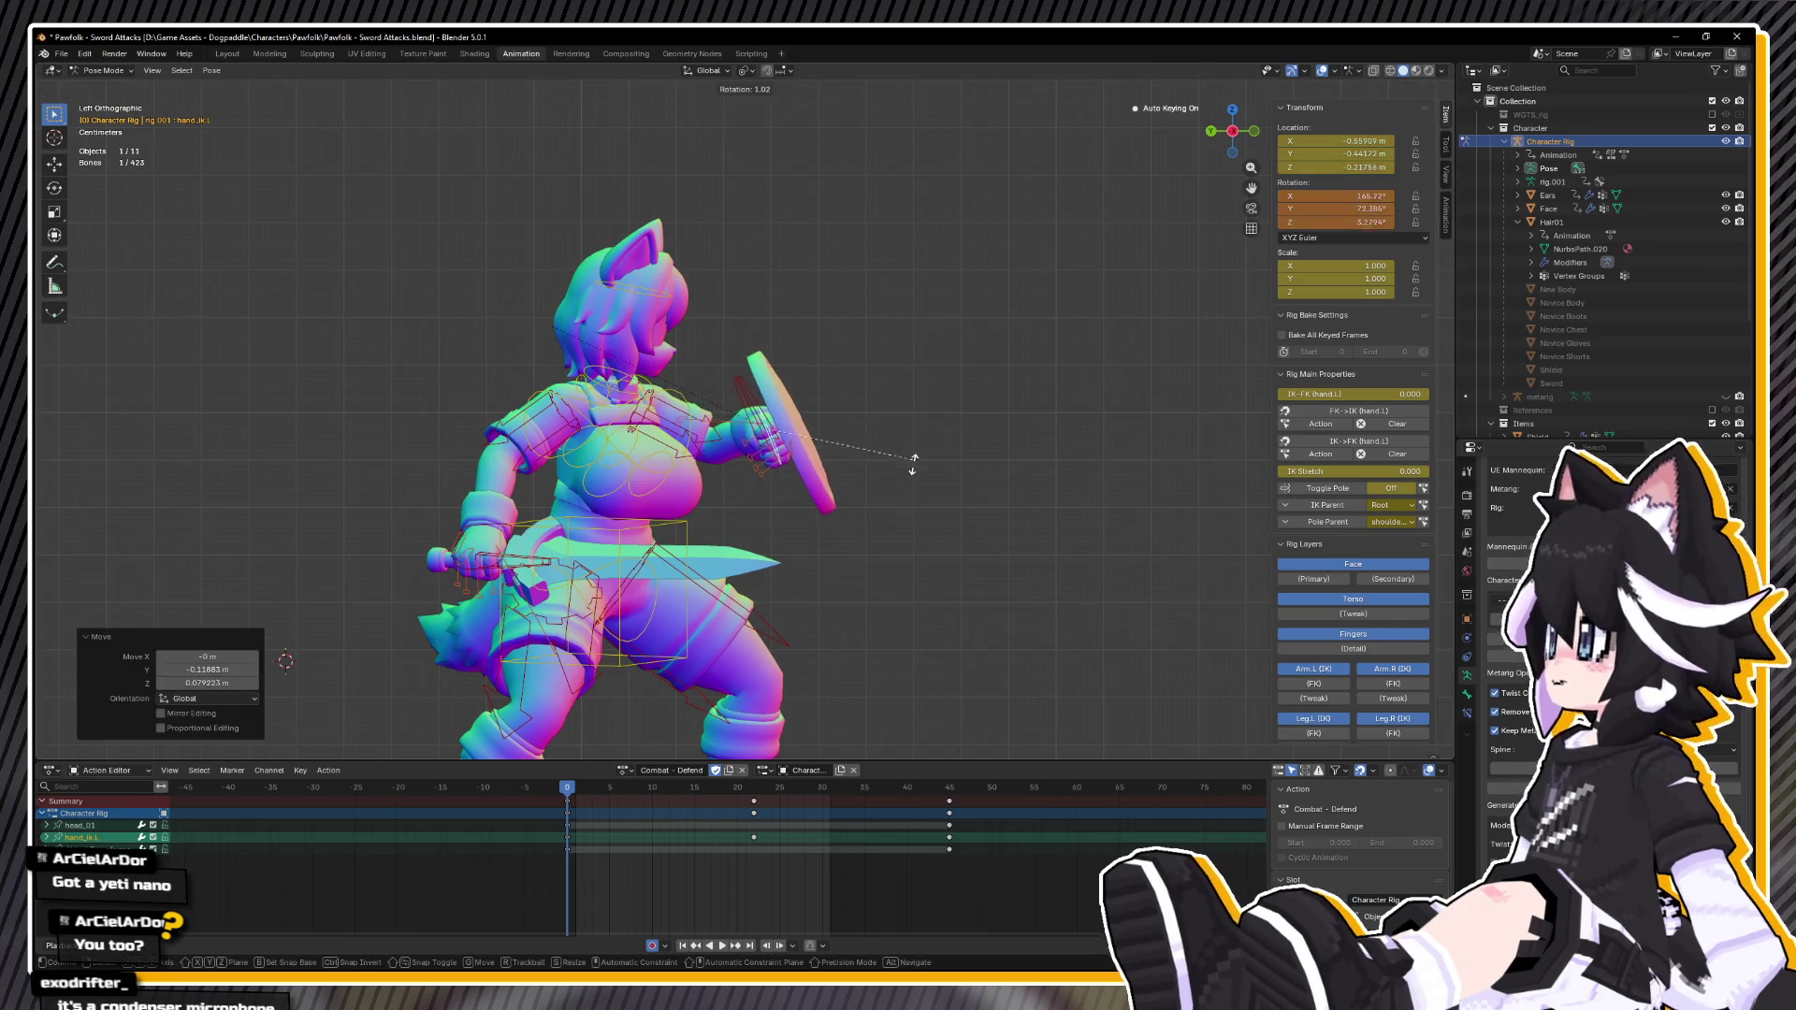
{"action": "left_click", "coordinate": [897, 515]}
Step: Rotate upper_arm_ik.L in front view and turn the torso 6.24°
{"action": "left_click", "coordinate": [721, 436]}
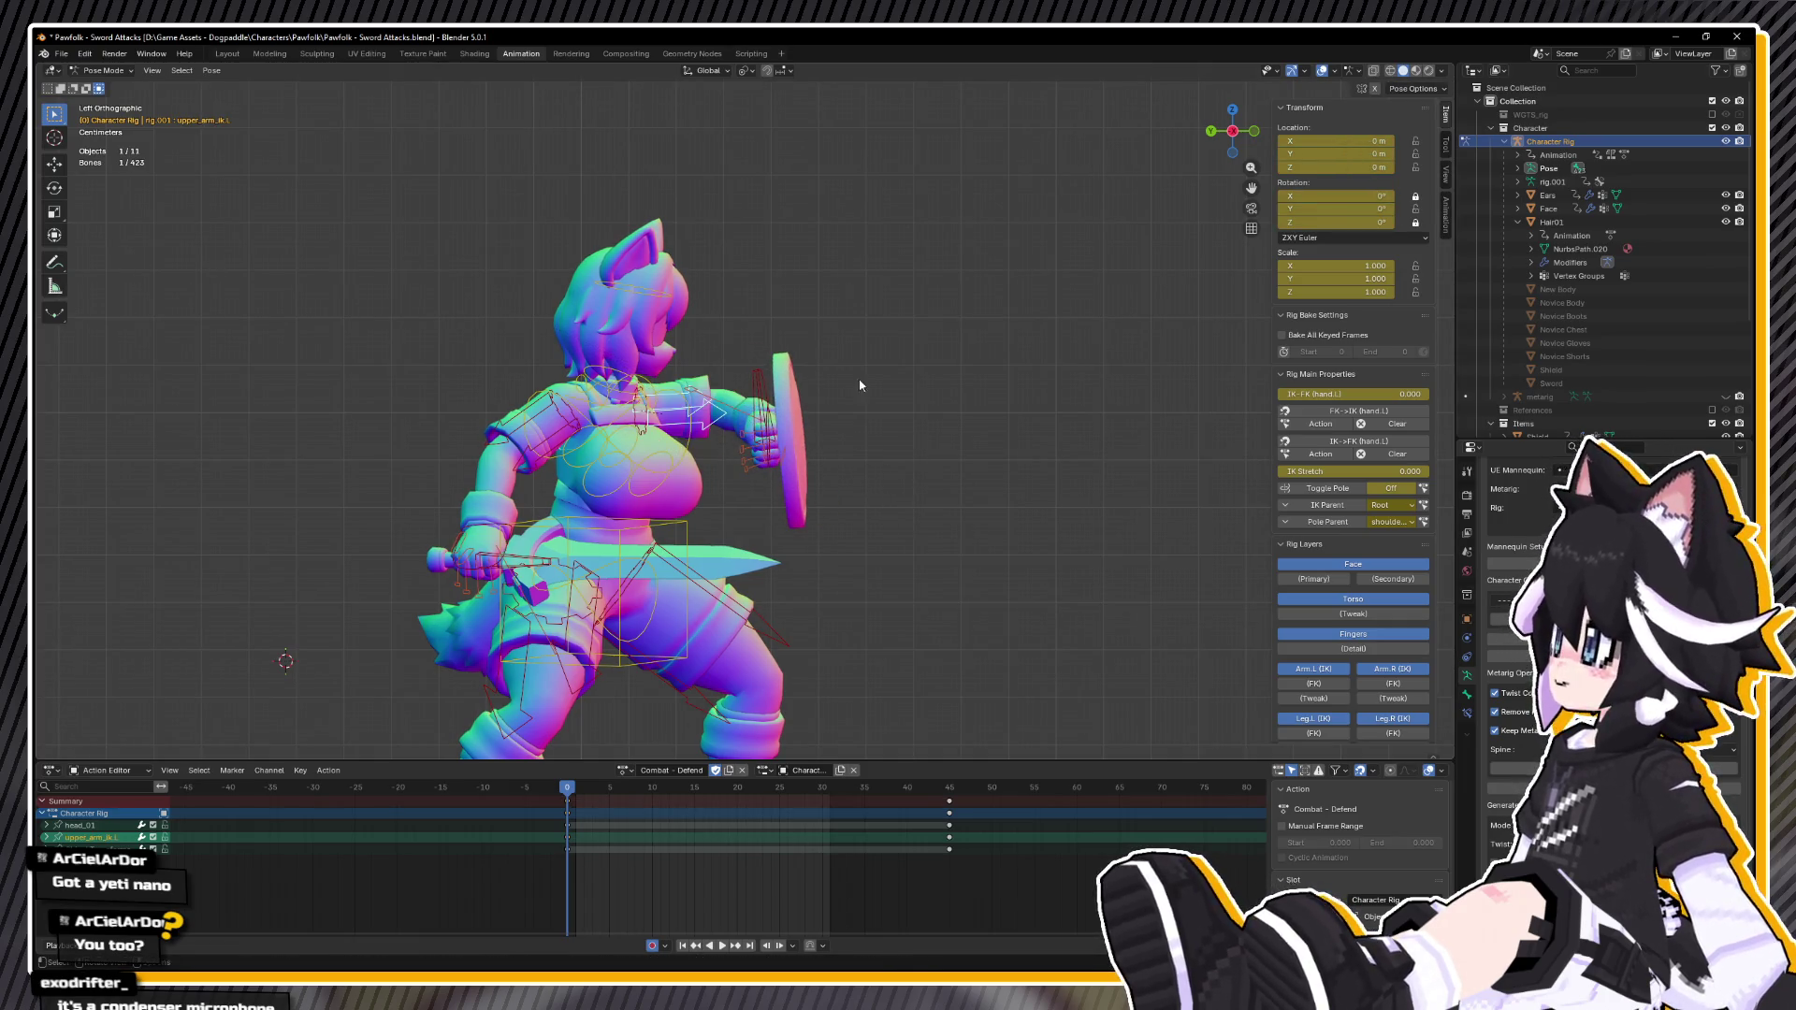
{"action": "key", "text": "KP_1"}
{"action": "key", "text": "r"}
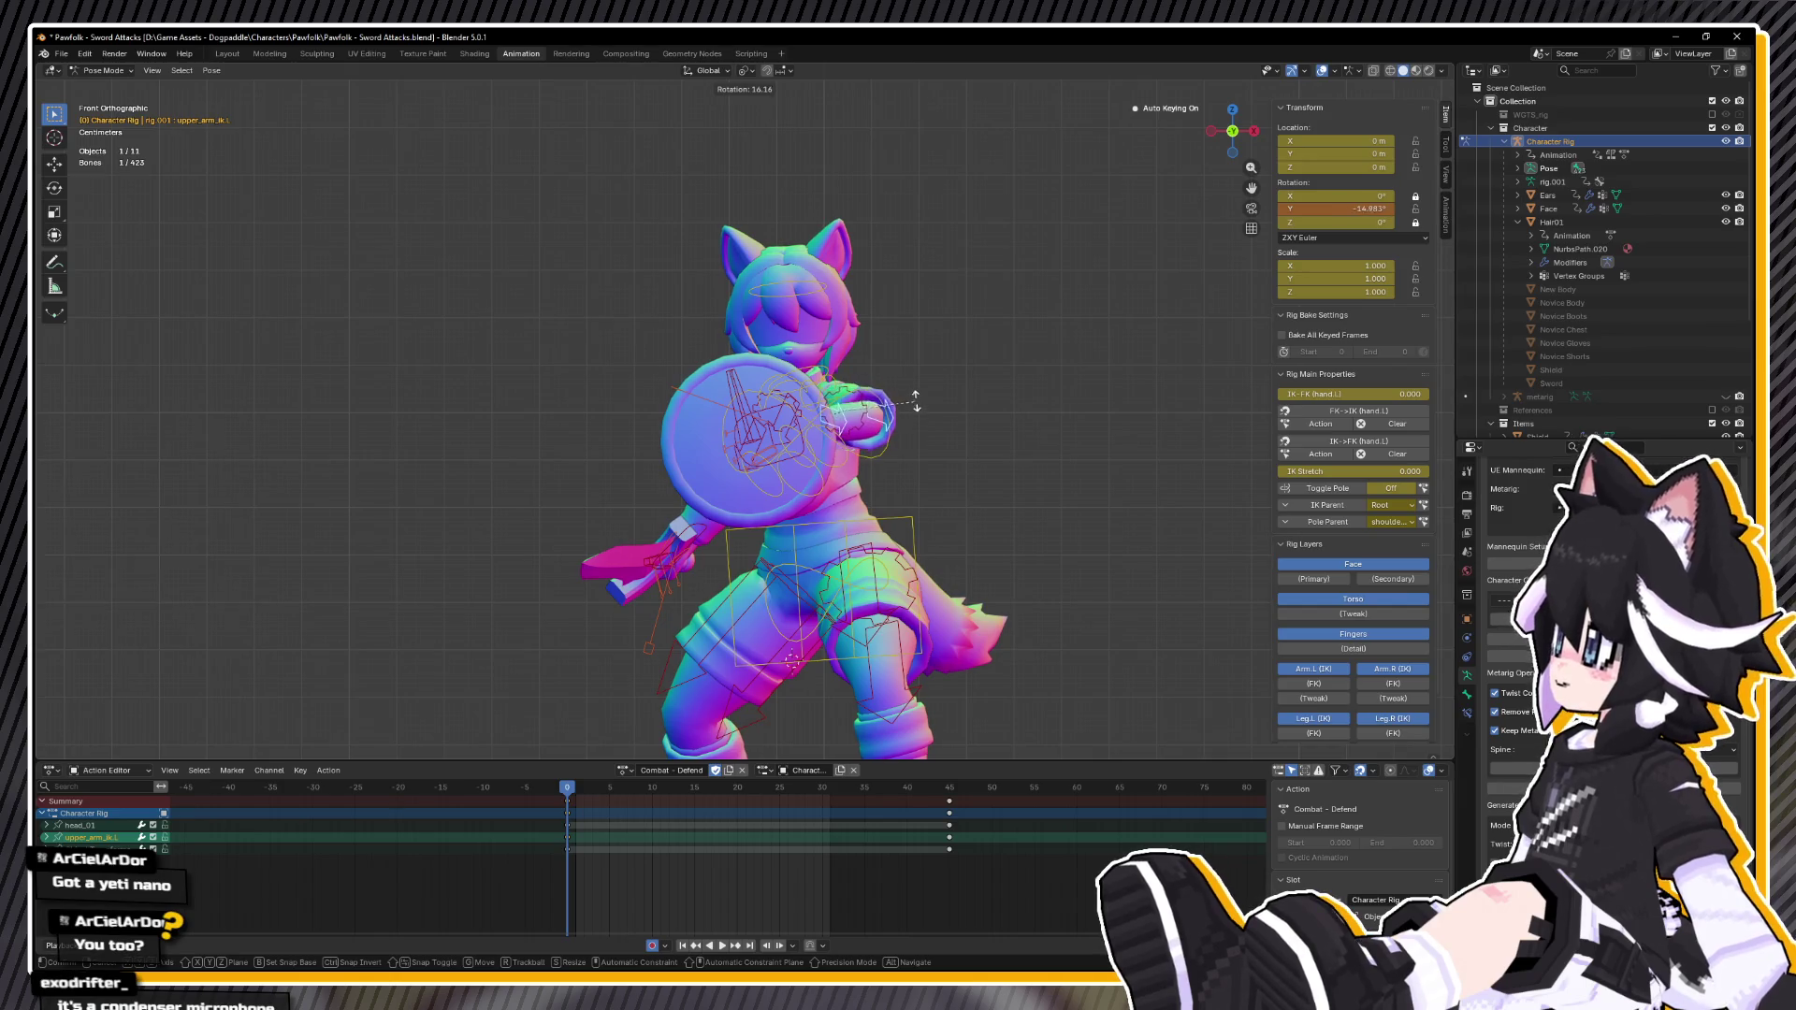
{"action": "left_click", "coordinate": [916, 402]}
{"action": "left_click", "coordinate": [914, 529]}
{"action": "key", "text": "r"}
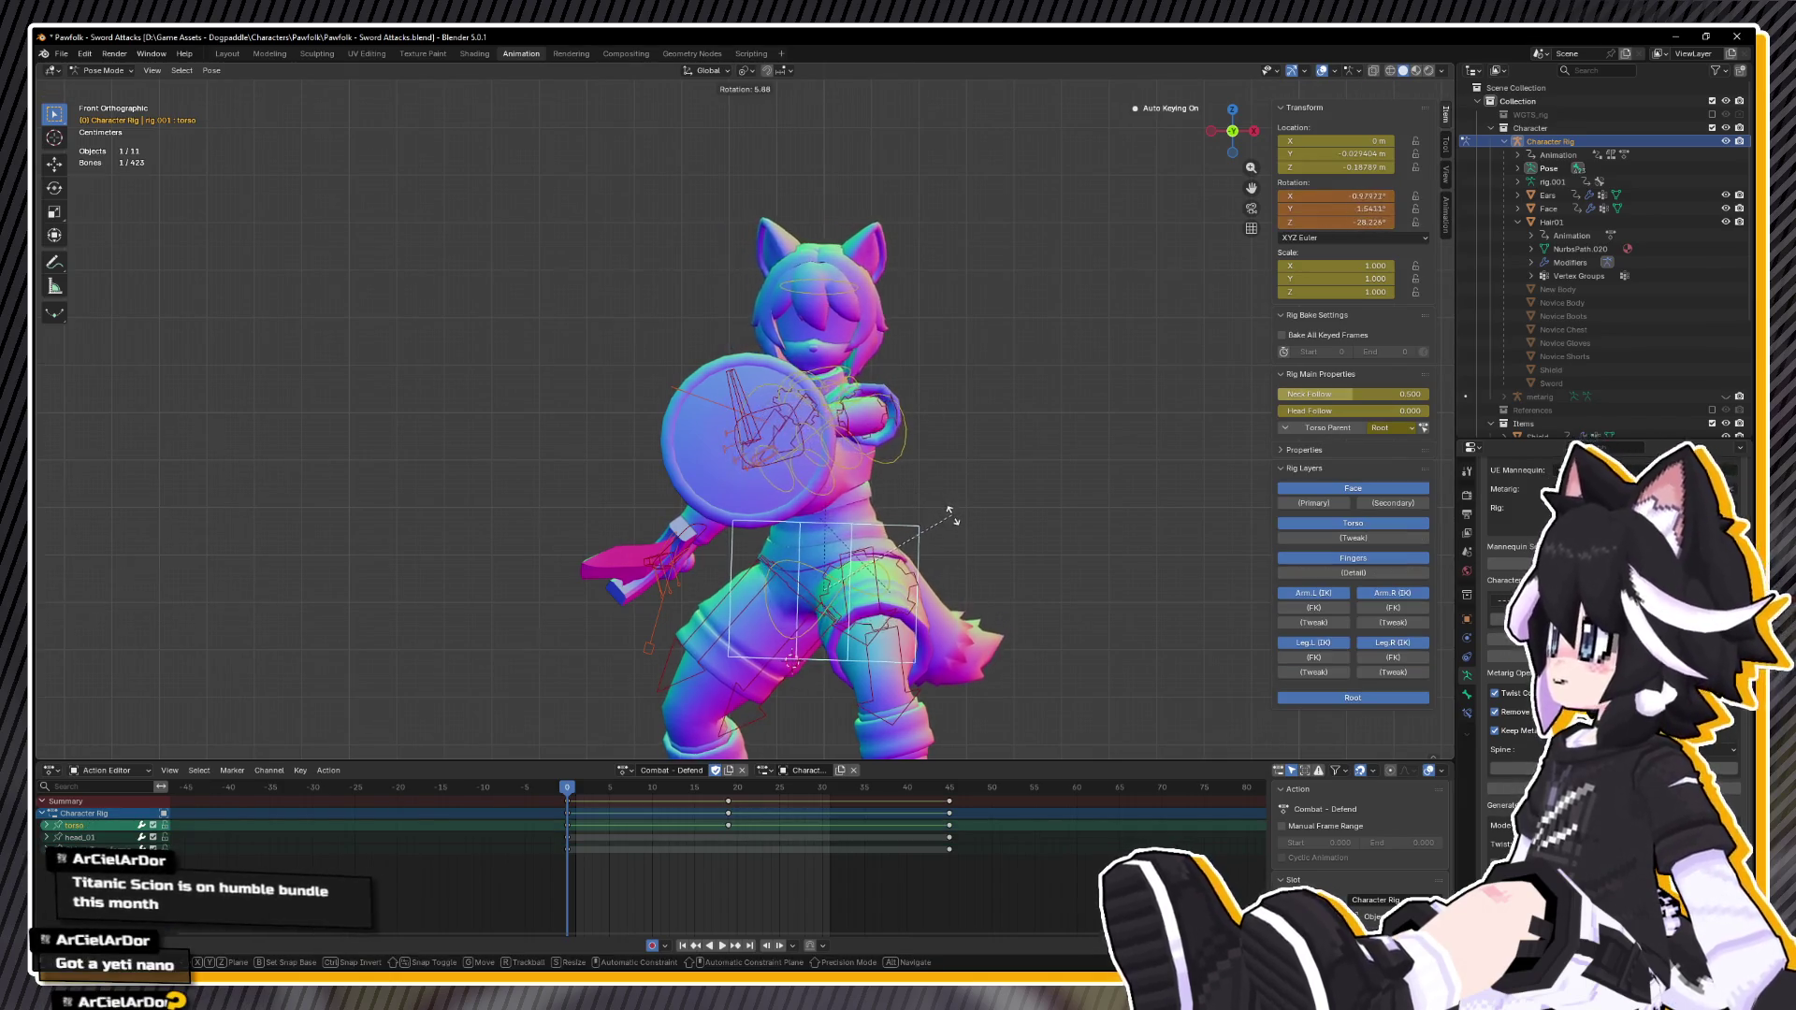
{"action": "left_click", "coordinate": [949, 515]}
Step: Move hand_ik.L up and right, then rotate the shield upper arm 14°
{"action": "left_click", "coordinate": [788, 435]}
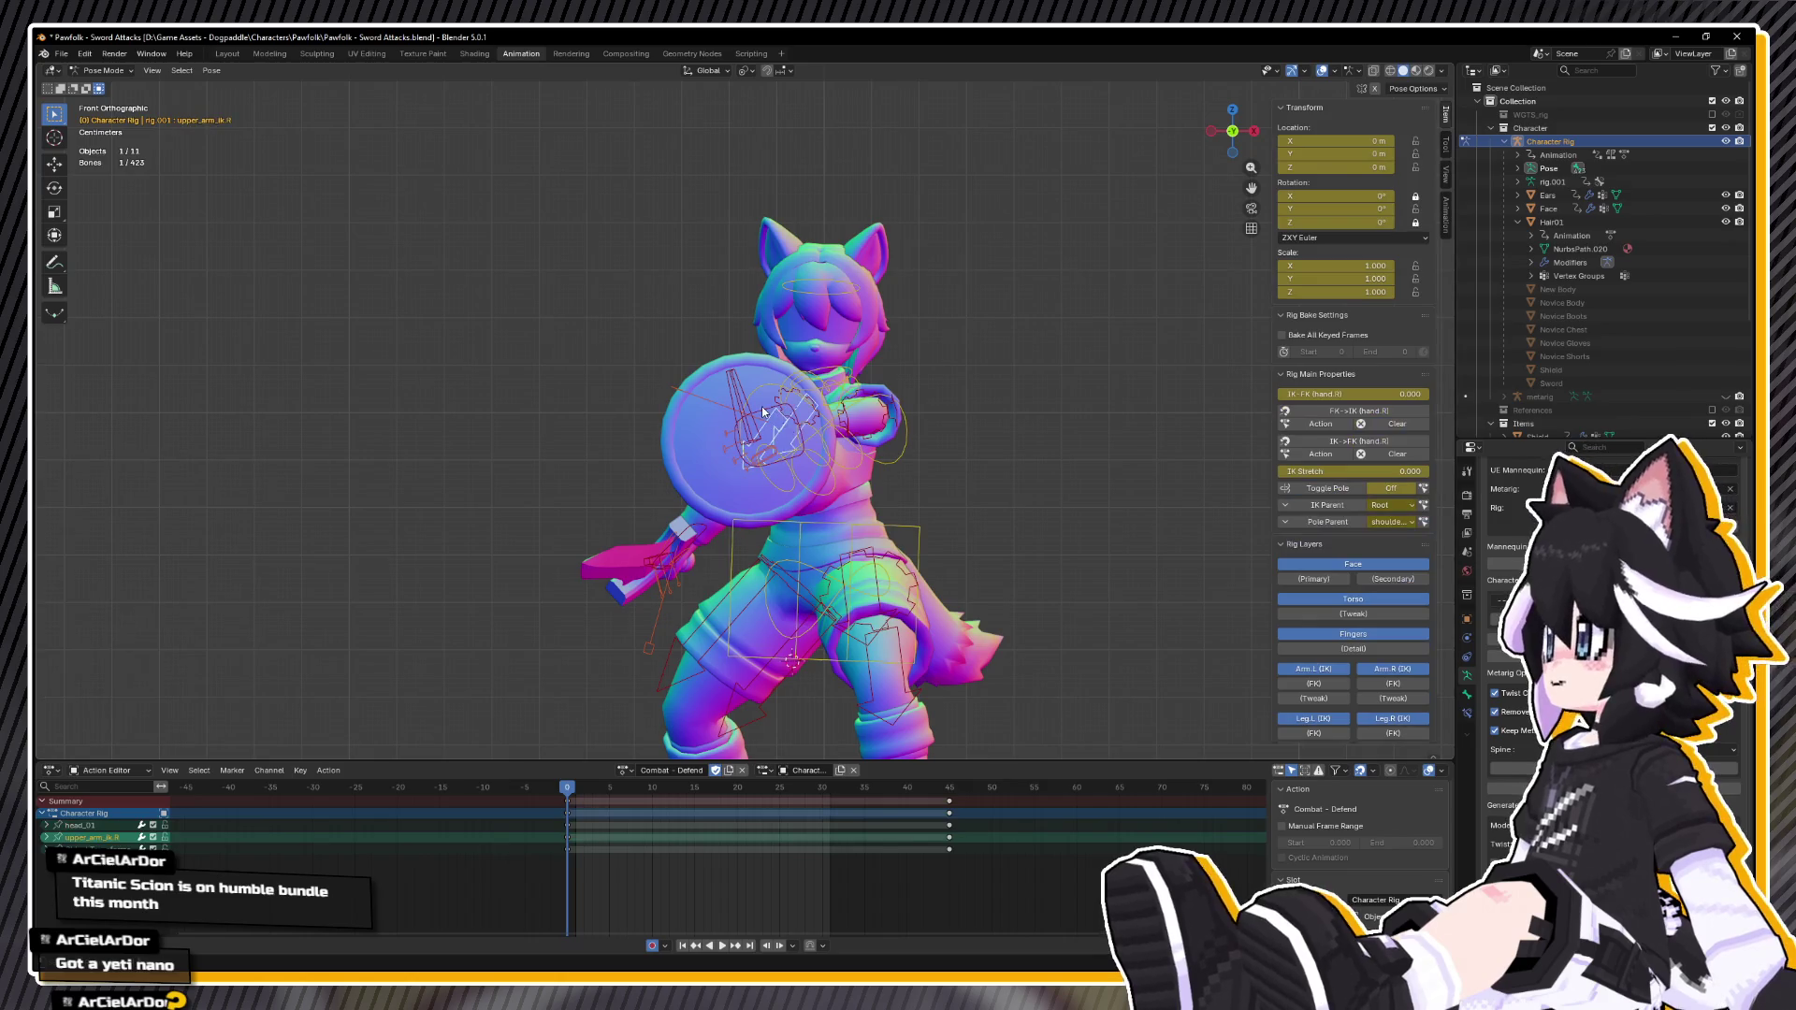
{"action": "key", "text": "g"}
{"action": "left_click", "coordinate": [866, 389]}
{"action": "left_click", "coordinate": [931, 395]}
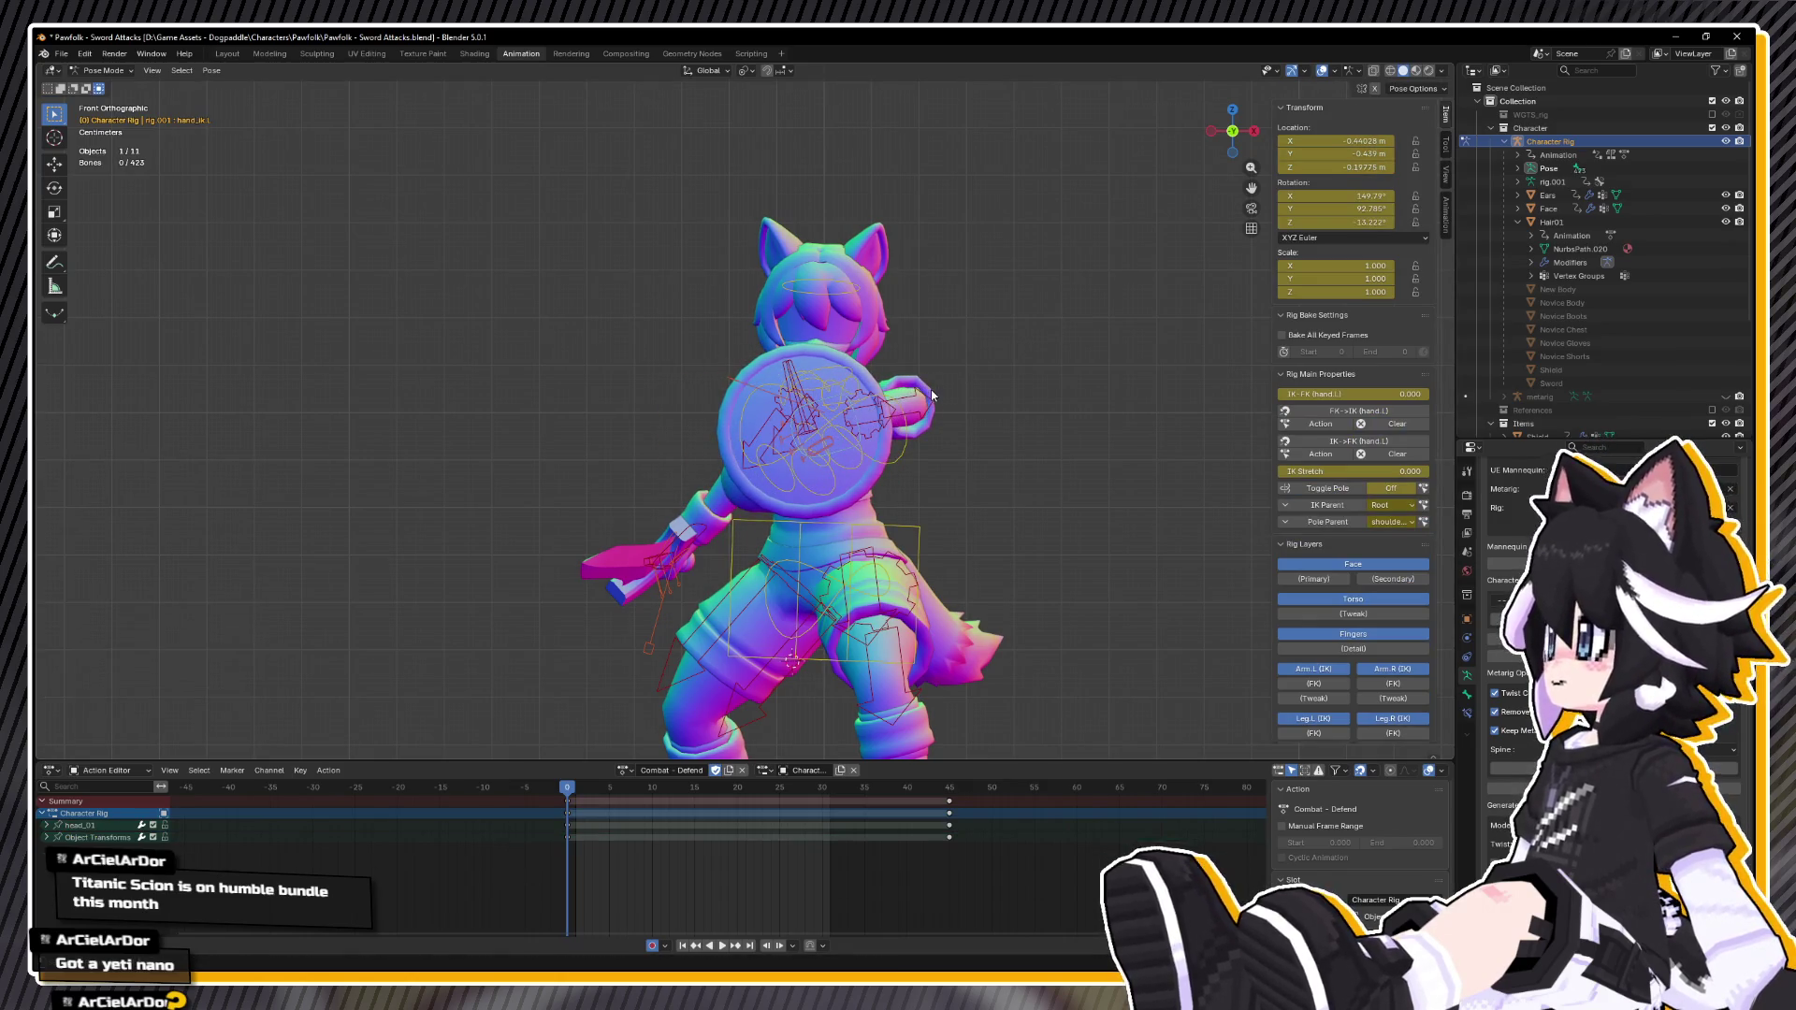
{"action": "left_click", "coordinate": [824, 408]}
{"action": "key", "text": "r"}
{"action": "left_click", "coordinate": [940, 411]}
{"action": "mouse_move", "coordinate": [940, 412]}
{"action": "left_mouse_down"}
{"action": "mouse_move", "coordinate": [1215, 422]}
{"action": "mouse_move", "coordinate": [914, 477]}
{"action": "mouse_move", "coordinate": [1024, 425]}
{"action": "left_mouse_up"}
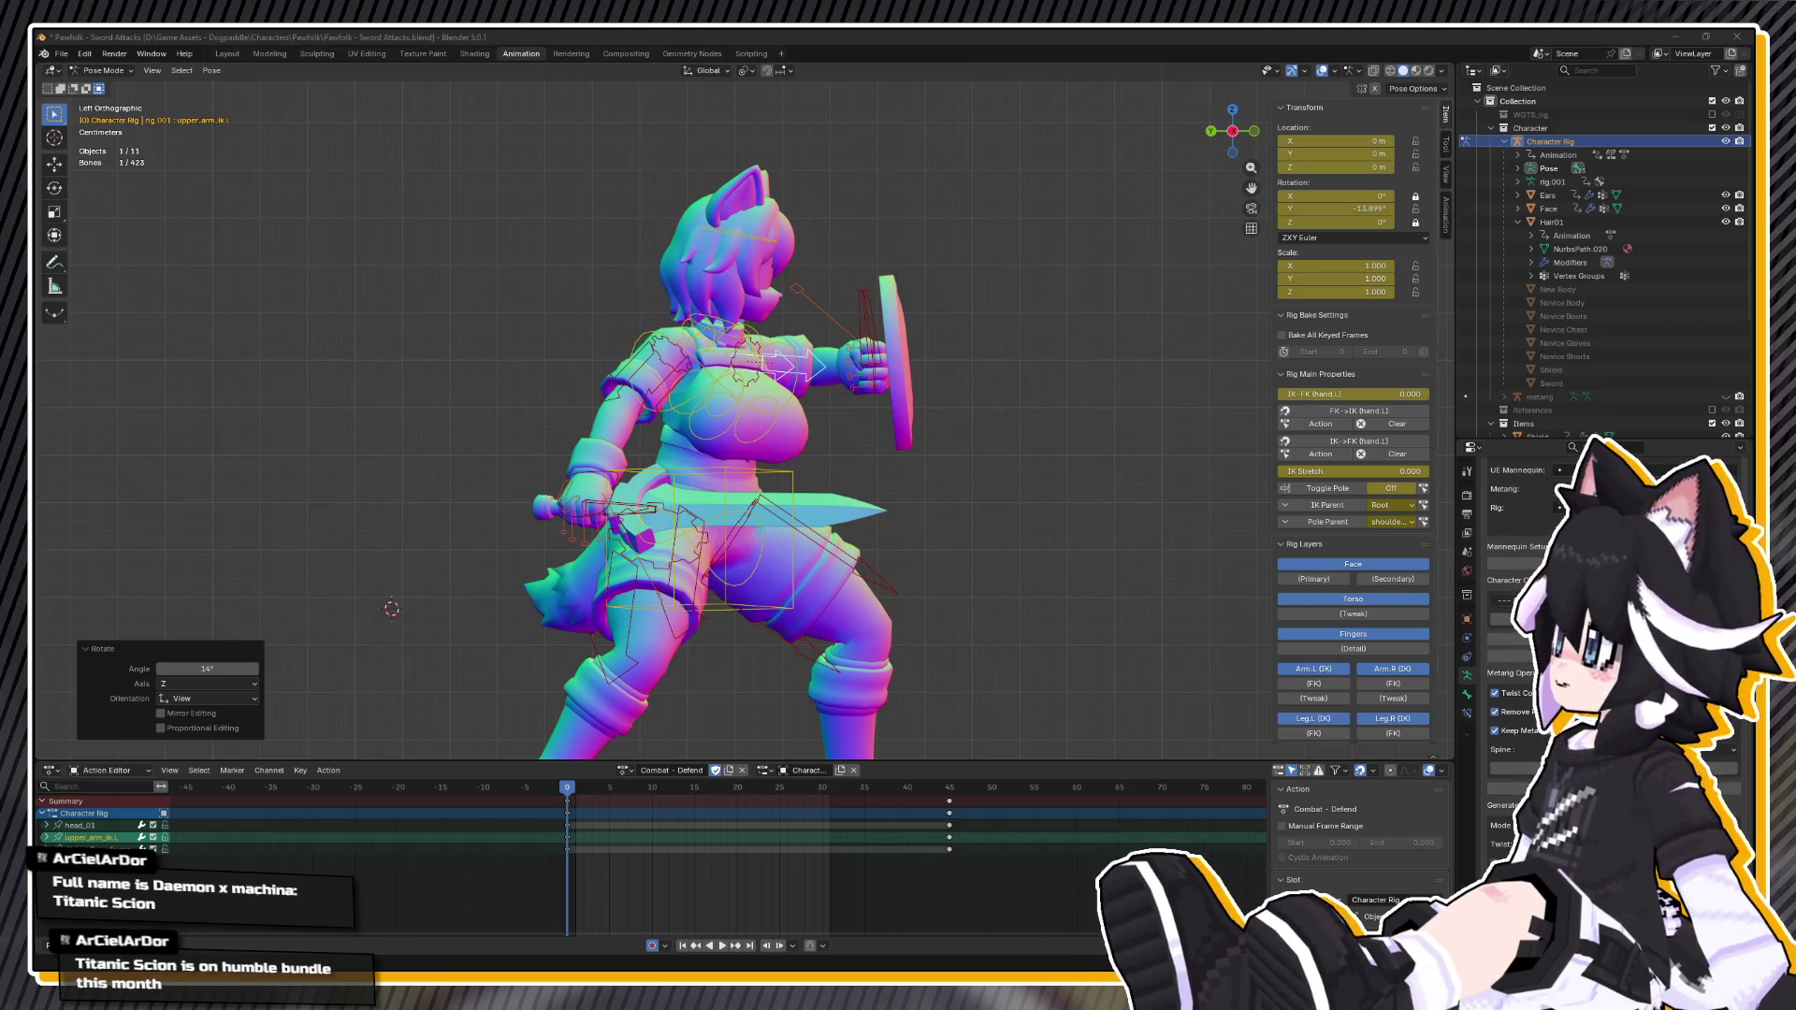
Step: Reposition the sword hand's hand_ik.R bone, viewing the character from behind
{"action": "mouse_move", "coordinate": [655, 599]}
{"action": "left_mouse_down"}
{"action": "mouse_move", "coordinate": [759, 653]}
{"action": "mouse_move", "coordinate": [795, 552]}
{"action": "mouse_move", "coordinate": [625, 496]}
{"action": "mouse_move", "coordinate": [618, 521]}
{"action": "left_mouse_up"}
{"action": "left_click_drag", "start_coordinate": [809, 597], "coordinate": [778, 504]}
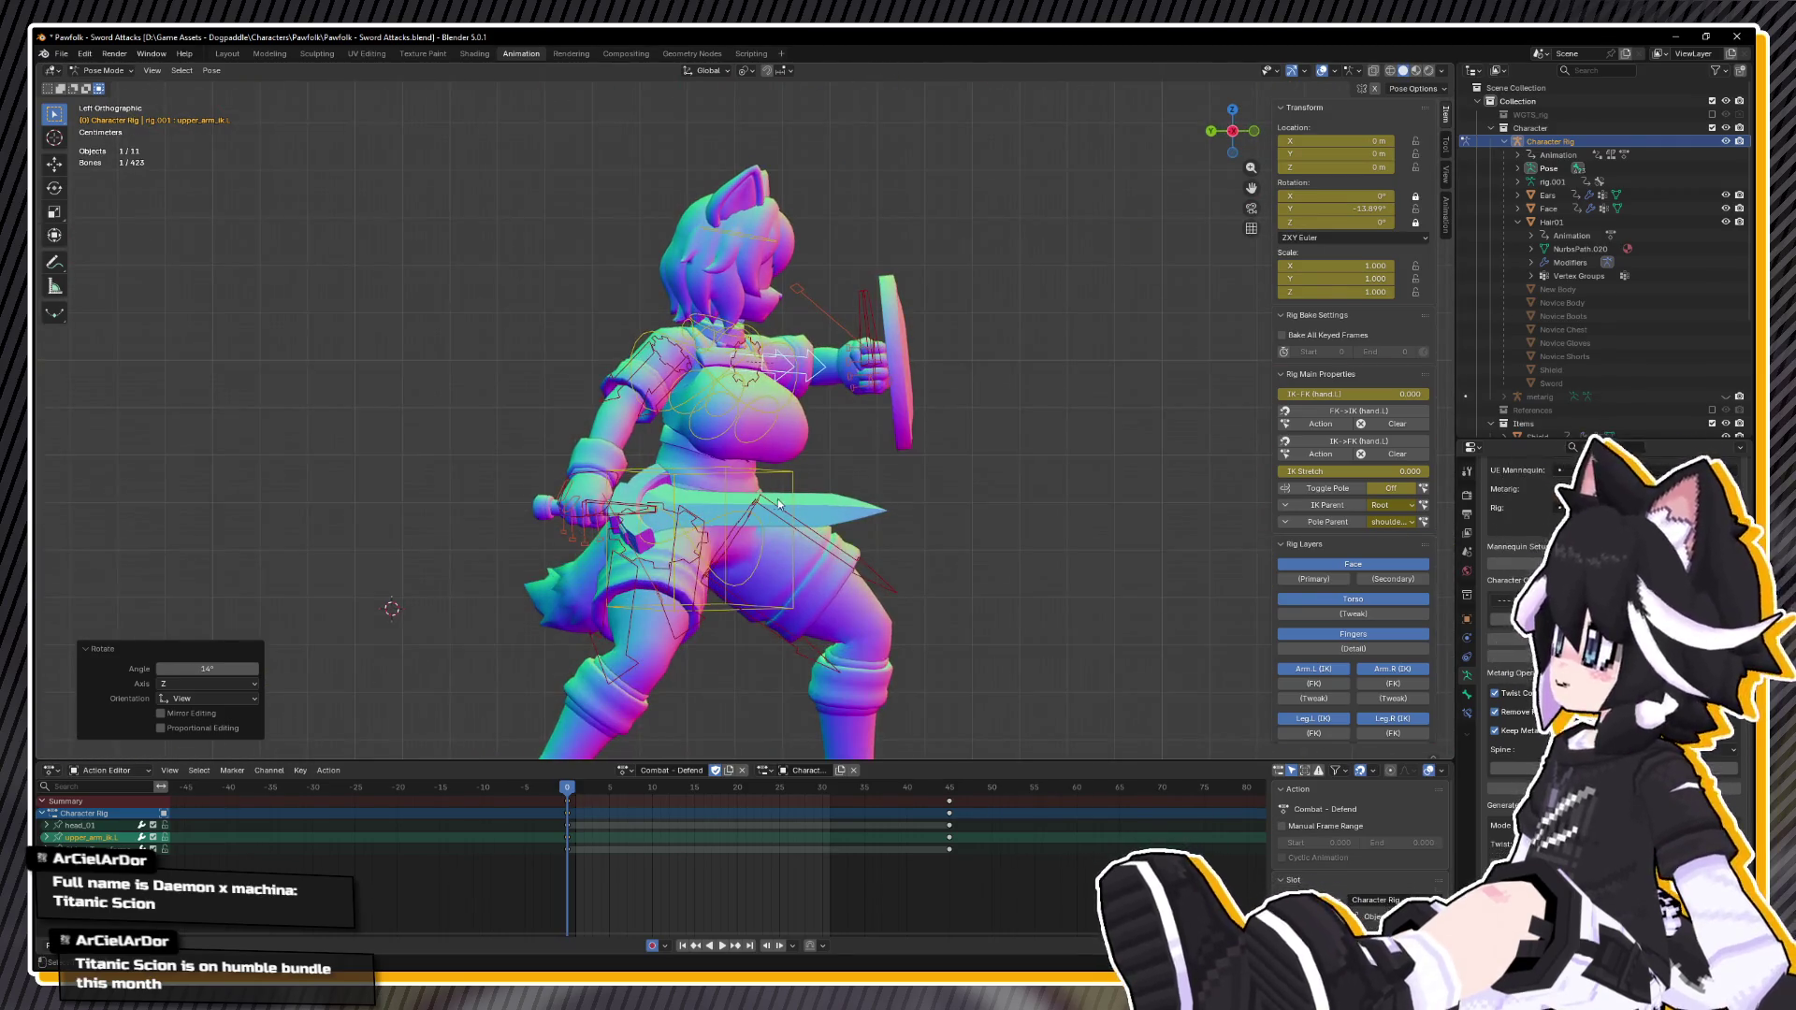
{"action": "left_click", "coordinate": [561, 472]}
{"action": "mouse_move", "coordinate": [582, 474]}
{"action": "left_mouse_down"}
{"action": "mouse_move", "coordinate": [762, 484]}
{"action": "mouse_move", "coordinate": [753, 467]}
{"action": "mouse_move", "coordinate": [655, 487]}
{"action": "mouse_move", "coordinate": [584, 545]}
{"action": "mouse_move", "coordinate": [588, 435]}
{"action": "left_mouse_up"}
{"action": "key", "text": "g"}
{"action": "left_click", "coordinate": [730, 440]}
{"action": "key", "text": "g"}
{"action": "mouse_move", "coordinate": [922, 493]}
{"action": "left_mouse_down"}
{"action": "mouse_move", "coordinate": [894, 496]}
{"action": "mouse_move", "coordinate": [864, 454]}
{"action": "left_mouse_up"}
Step: Shift the torso slightly and give it two small twists around its own axis
{"action": "left_click", "coordinate": [721, 404]}
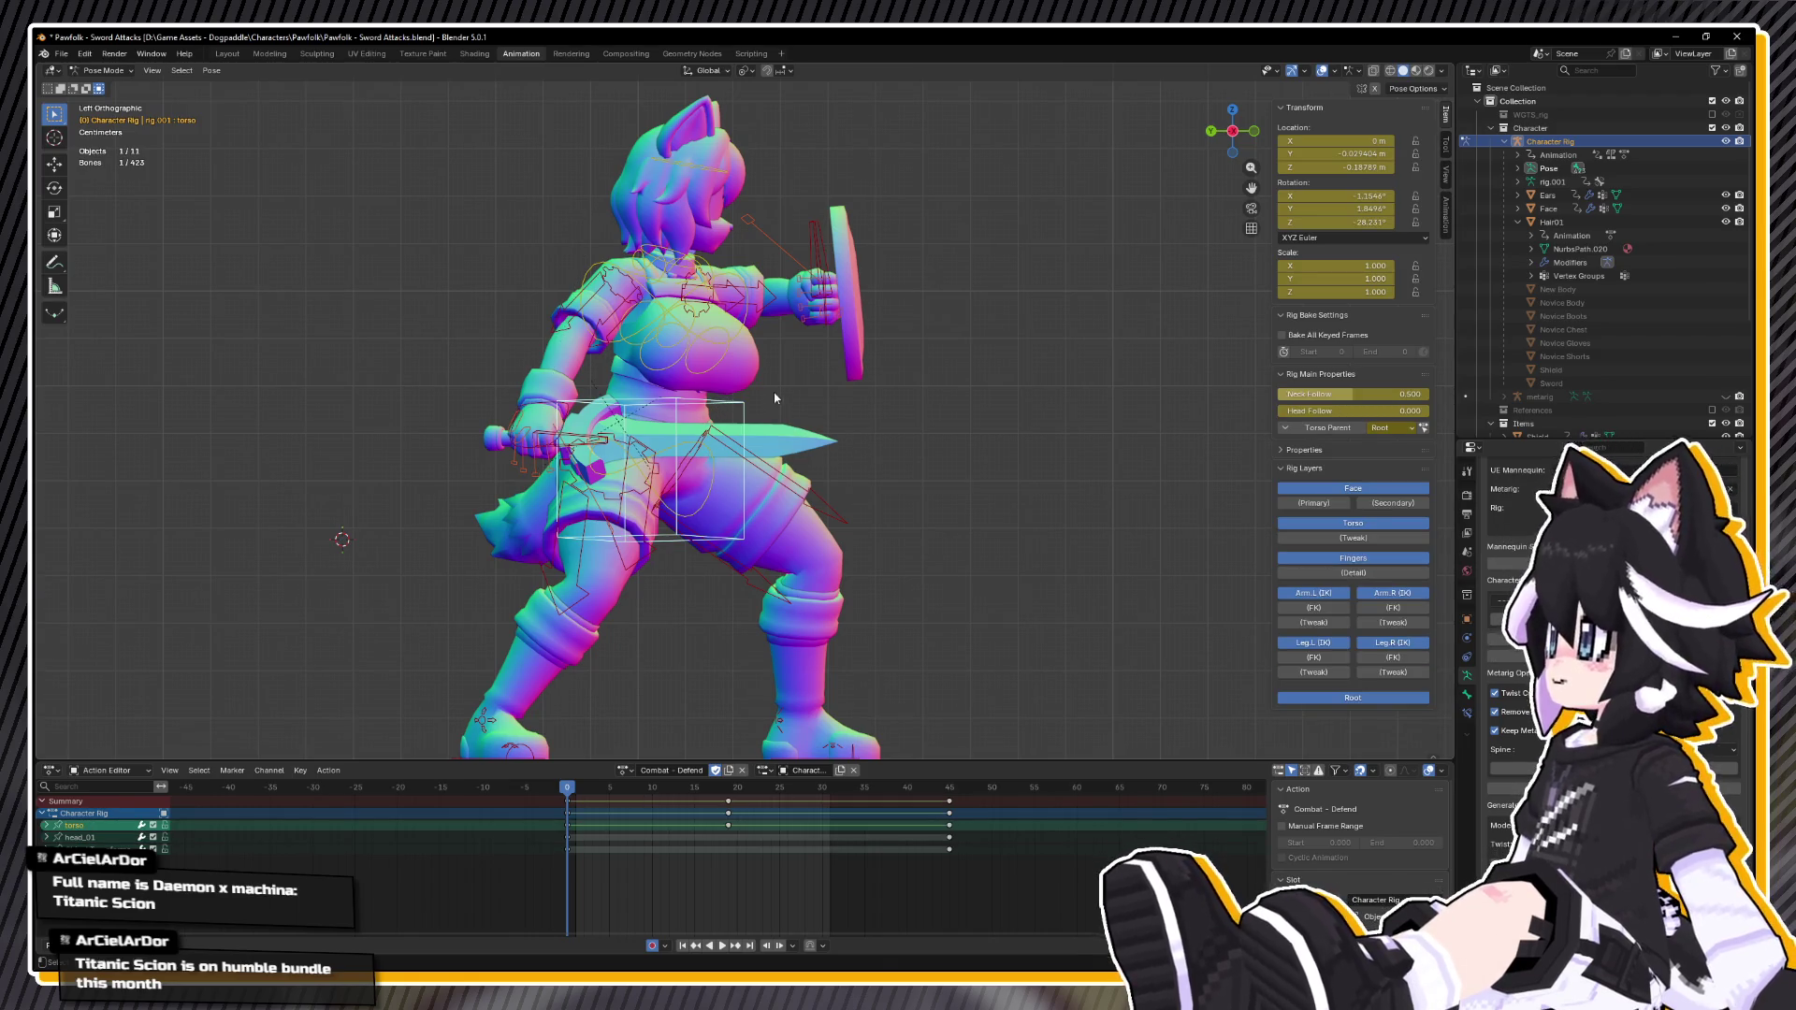
{"action": "key", "text": "g"}
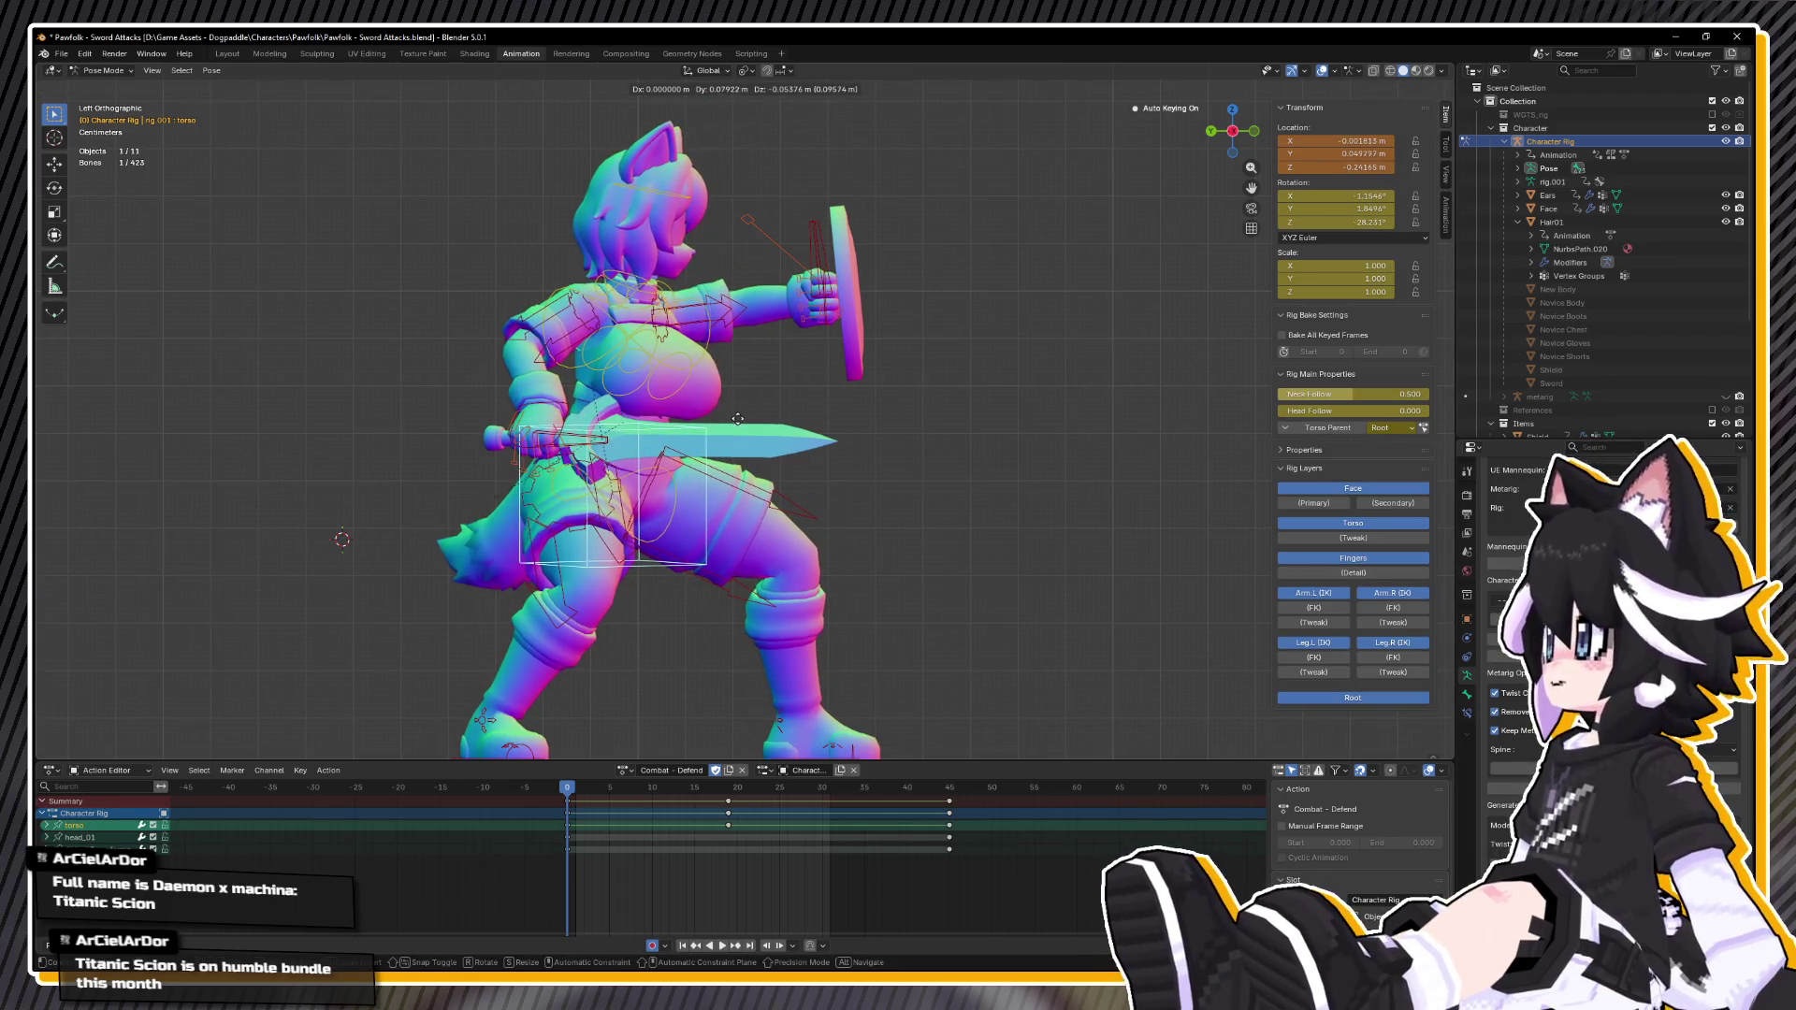
{"action": "left_click", "coordinate": [738, 426]}
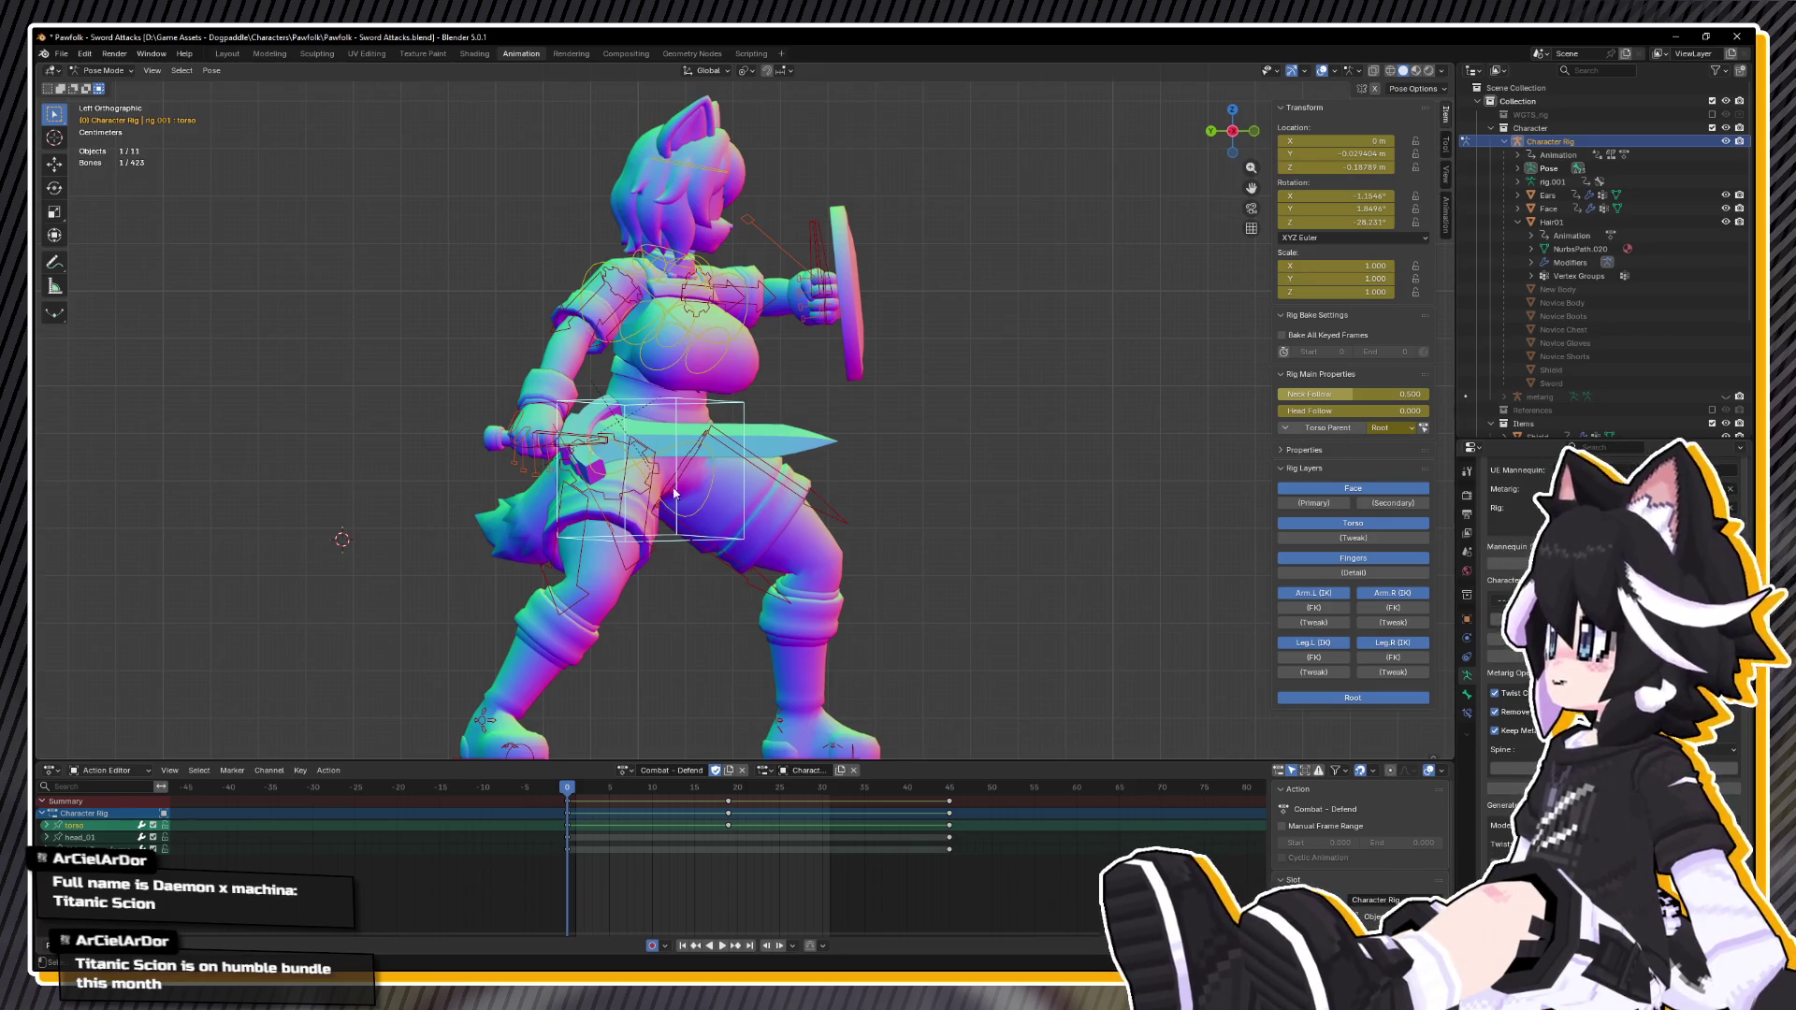
{"action": "left_click_drag", "start_coordinate": [762, 476], "coordinate": [837, 462]}
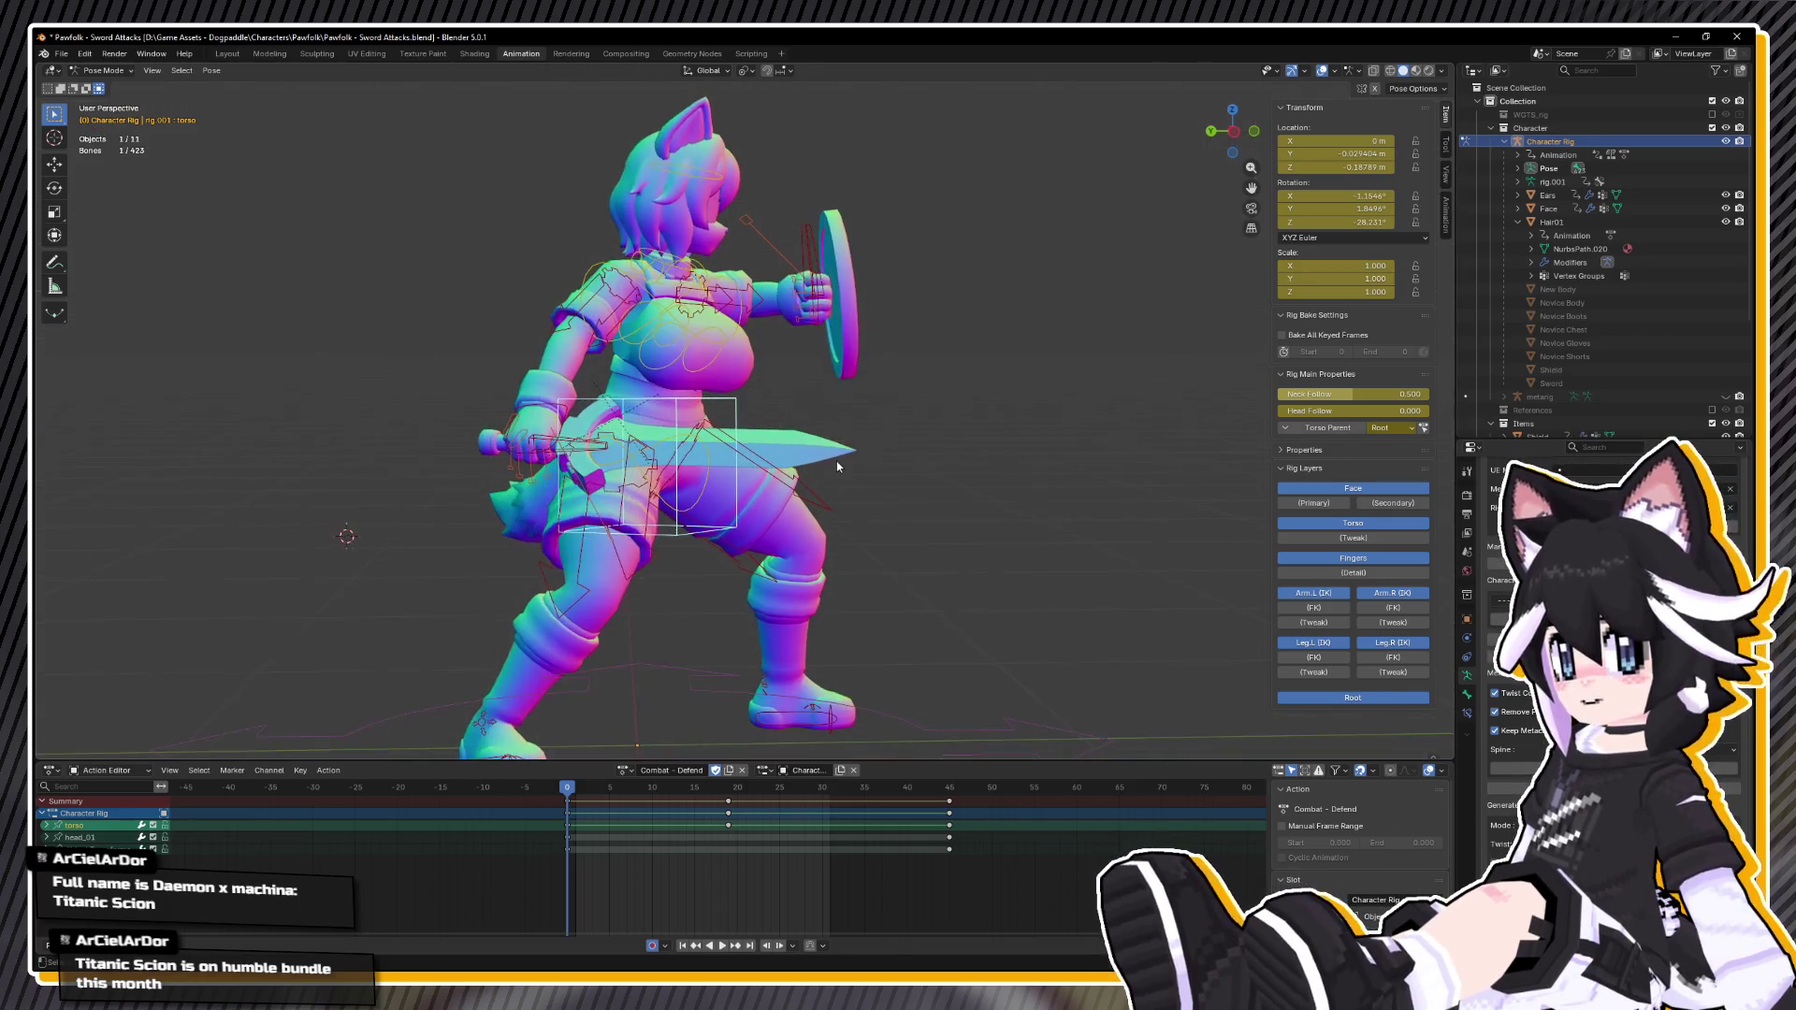
{"action": "key", "text": "r"}
{"action": "key", "text": "z"}
{"action": "key", "text": "z"}
{"action": "left_click", "coordinate": [823, 486]}
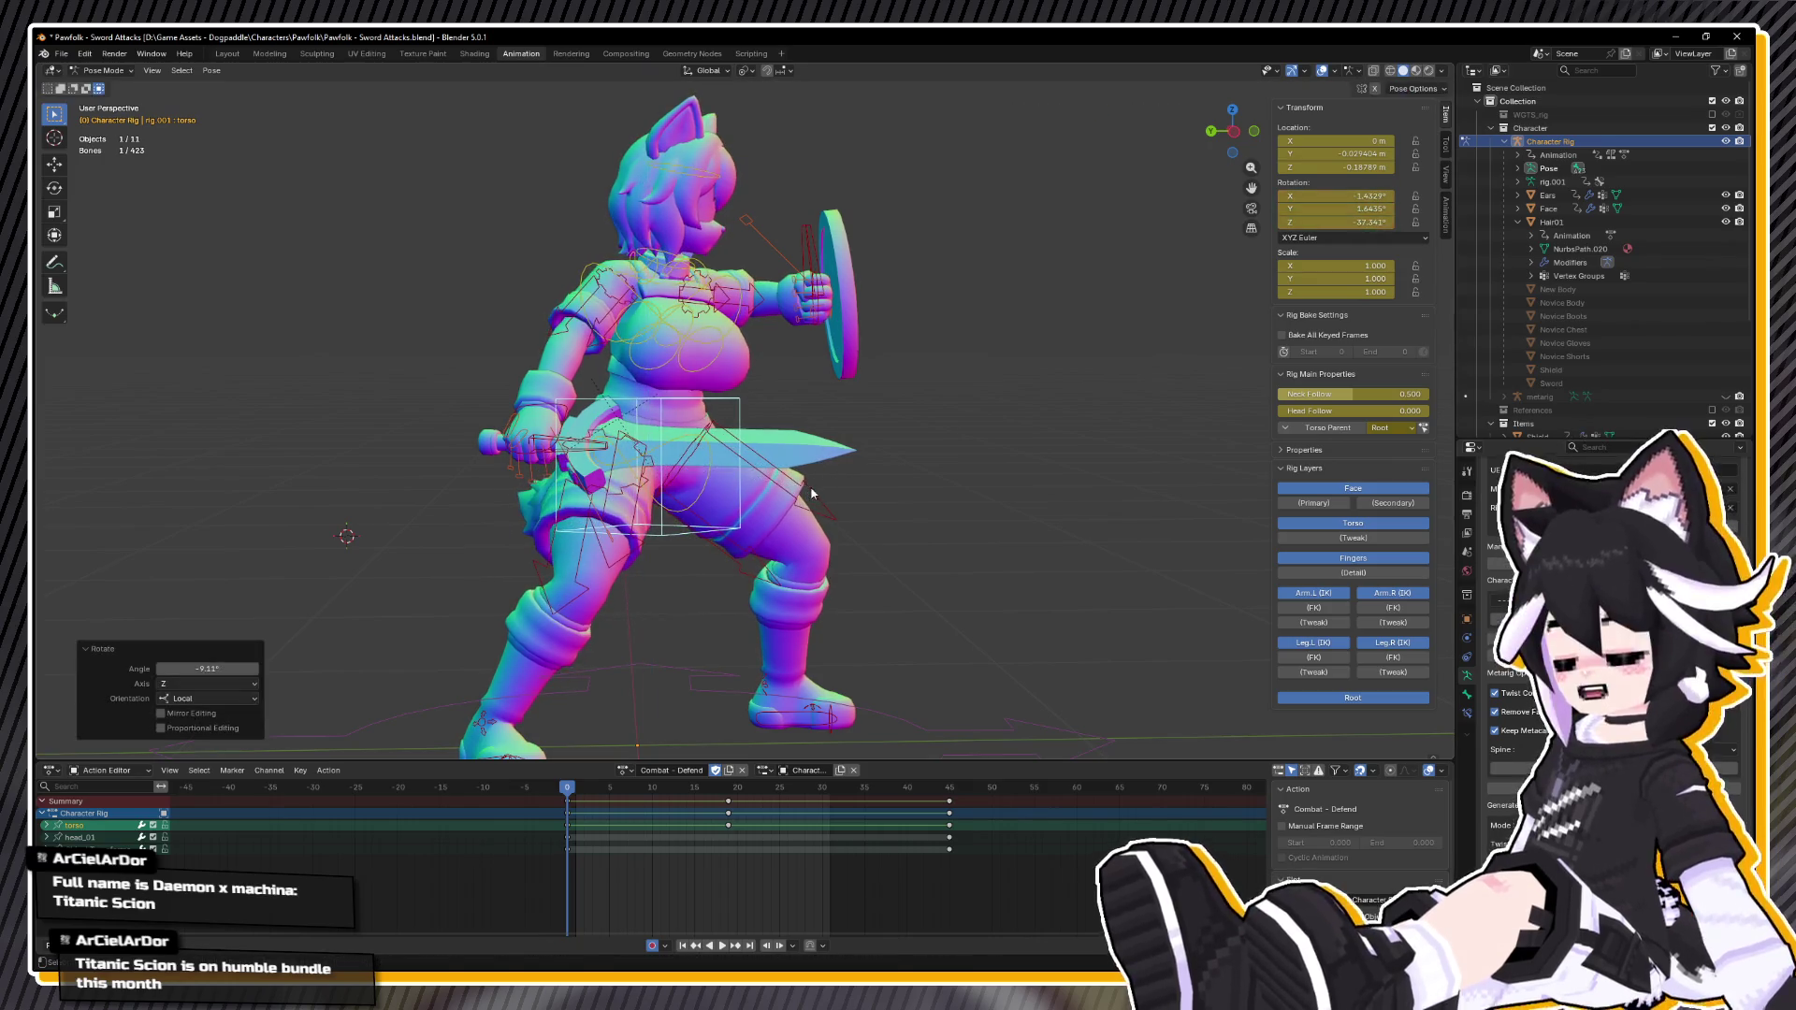
{"action": "key", "text": "r"}
{"action": "left_click", "coordinate": [823, 496]}
{"action": "key", "text": "g"}
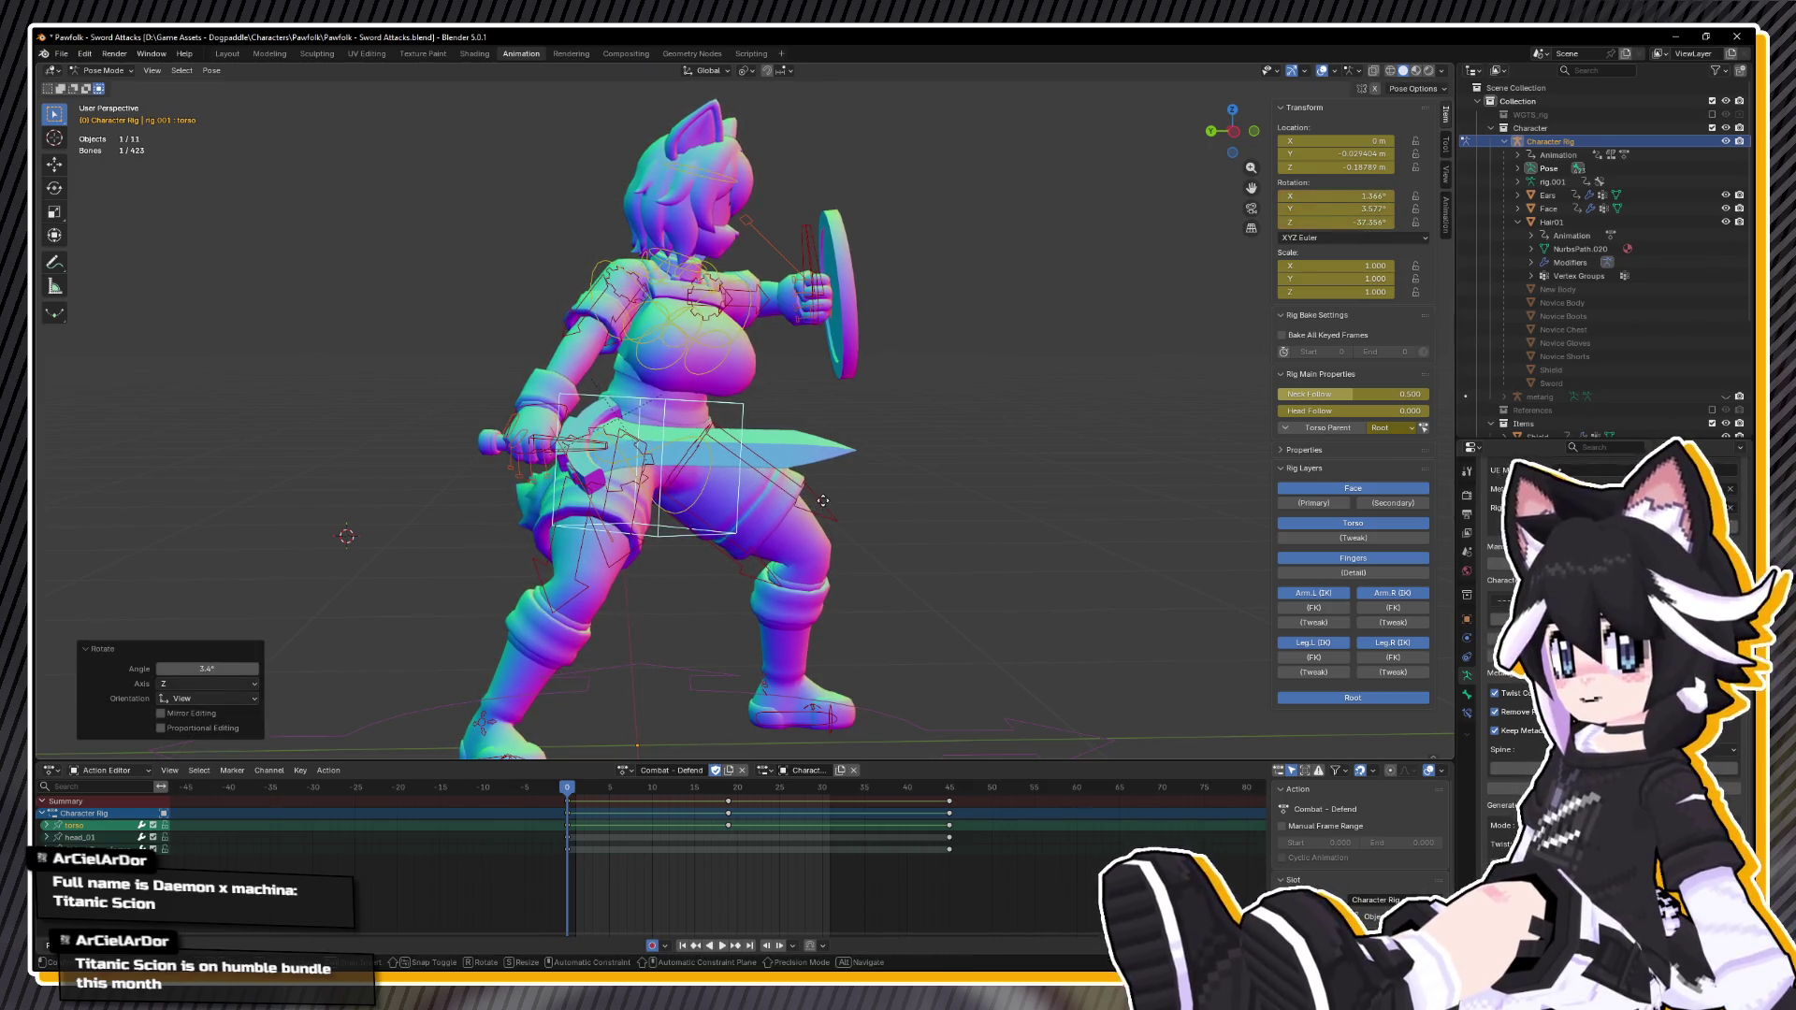
{"action": "right_click", "coordinate": [824, 530]}
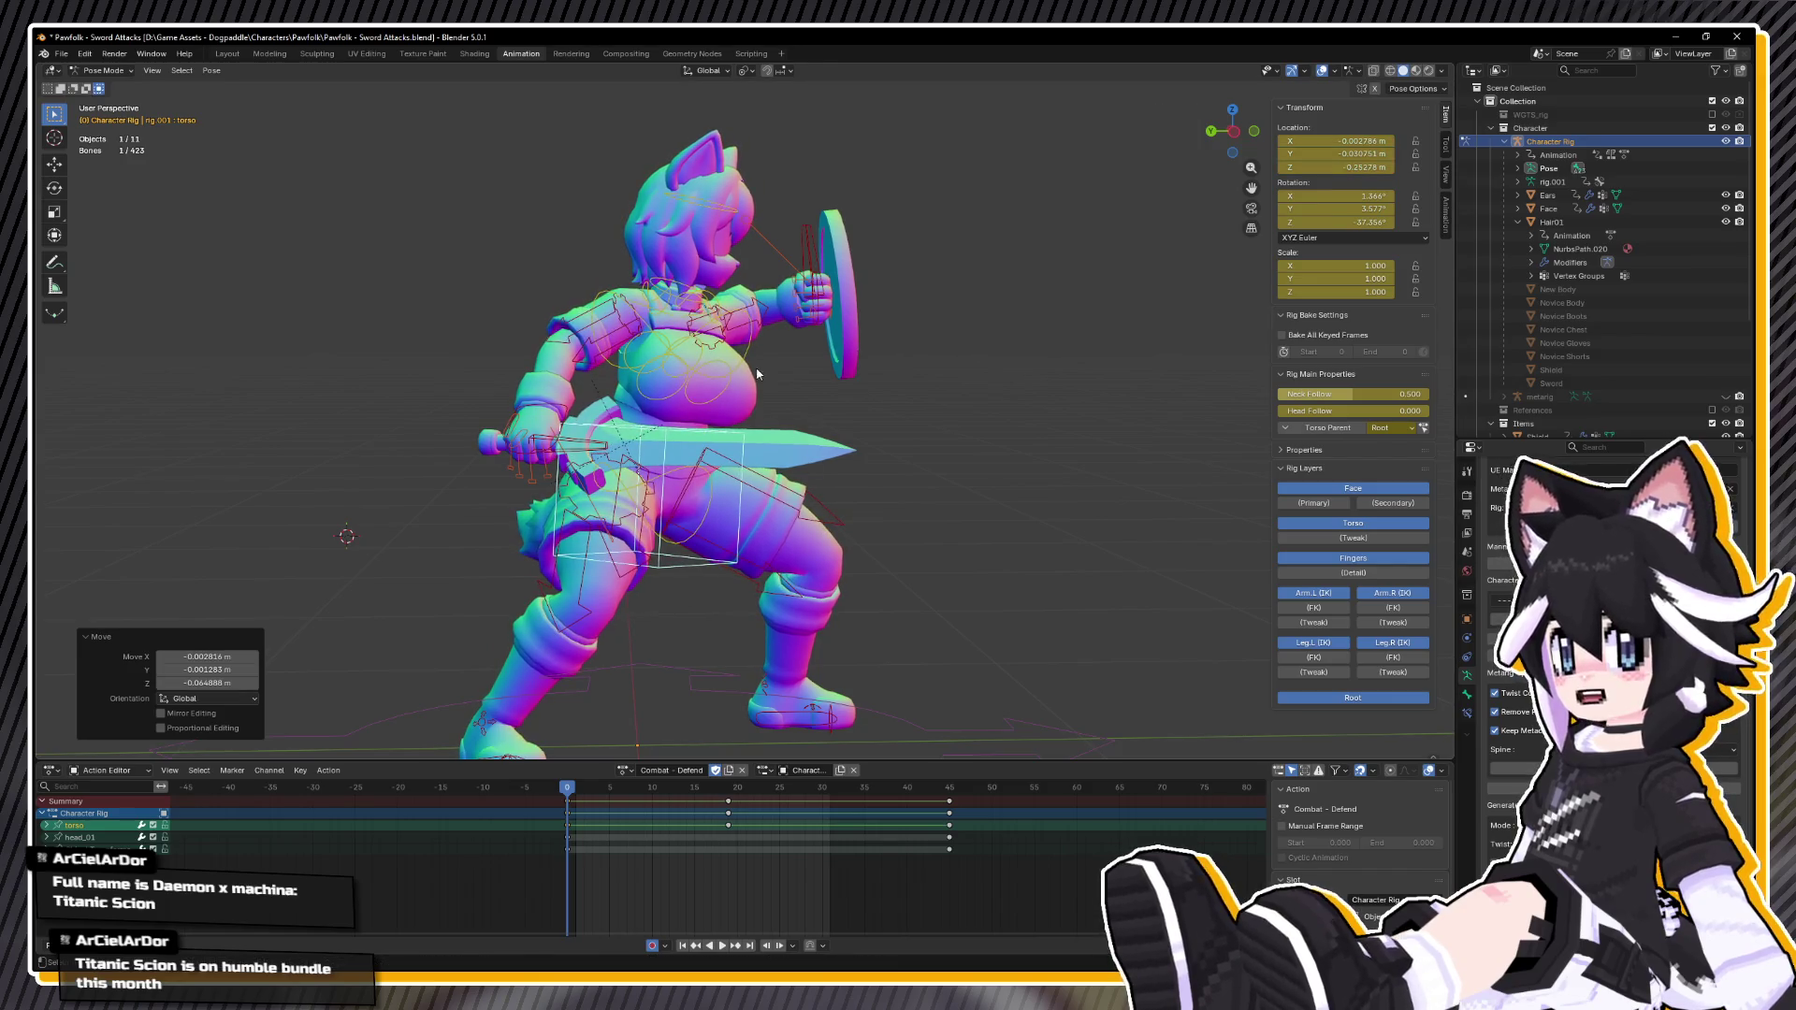
Step: Rotate the chest bone twice to turn the upper body
{"action": "left_click", "coordinate": [791, 368]}
{"action": "key", "text": "r"}
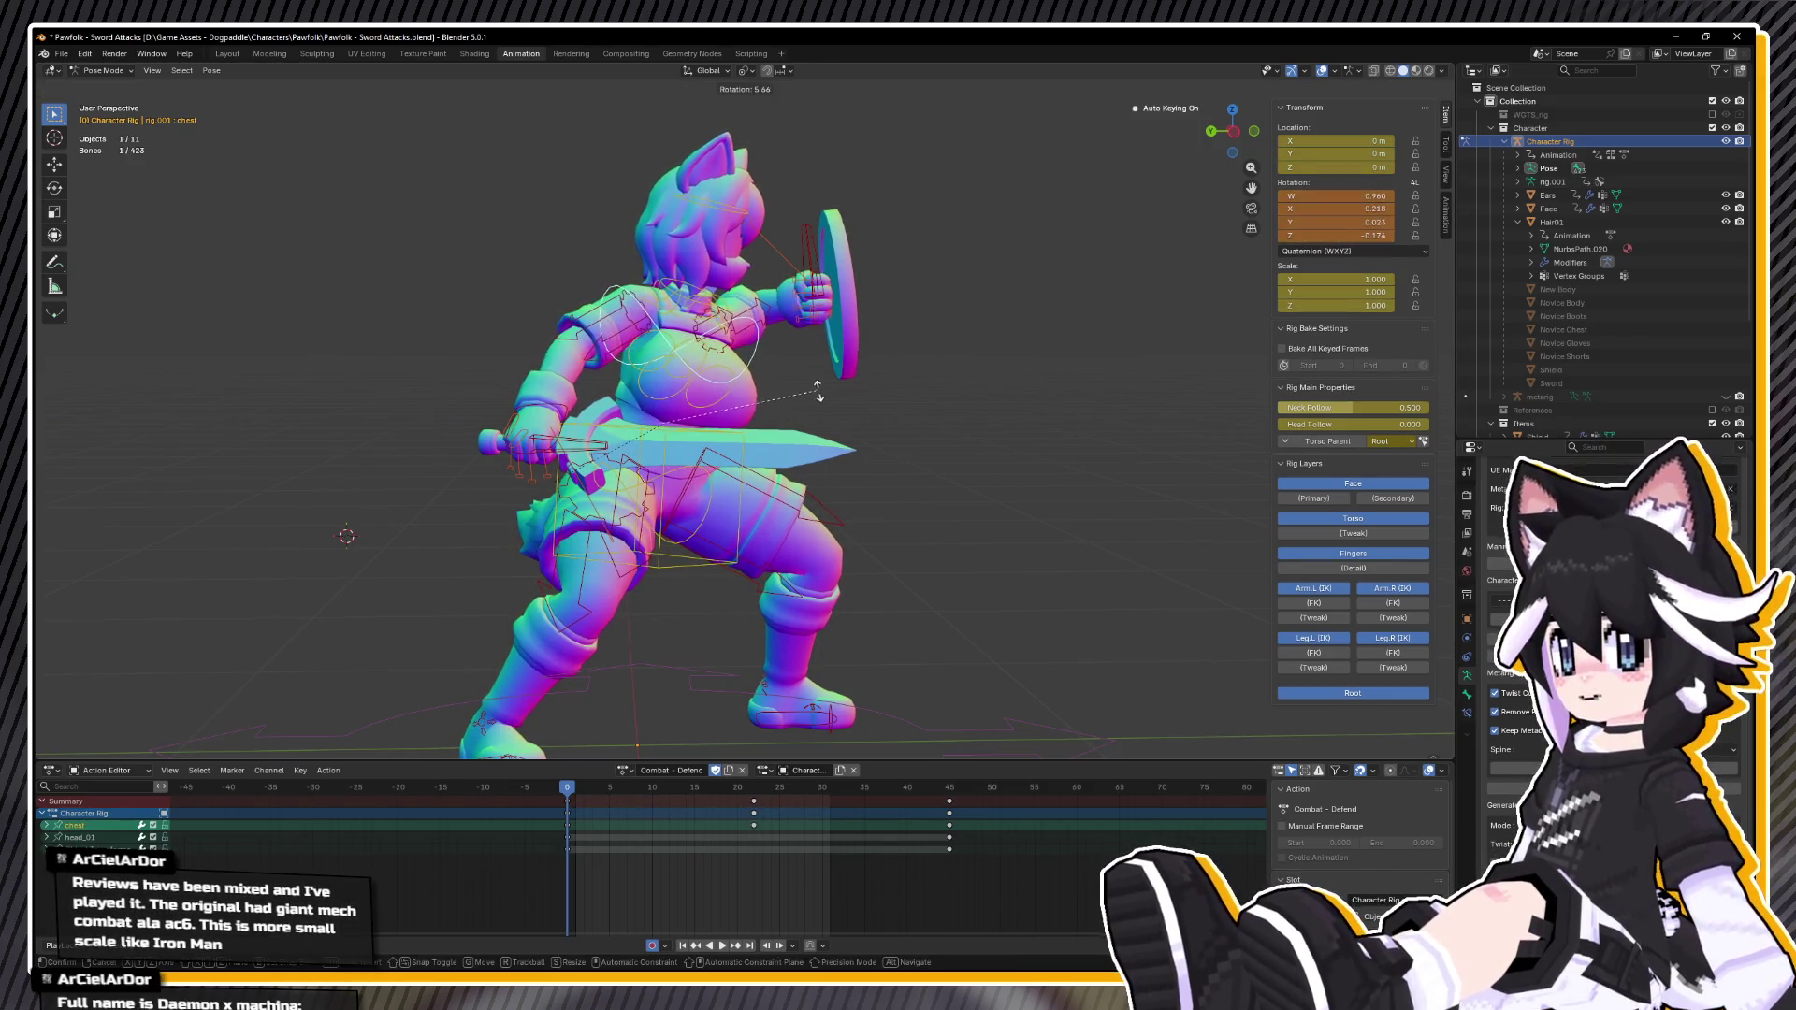
{"action": "left_click", "coordinate": [810, 395]}
{"action": "key", "text": "r"}
{"action": "key", "text": "z"}
{"action": "key", "text": "z"}
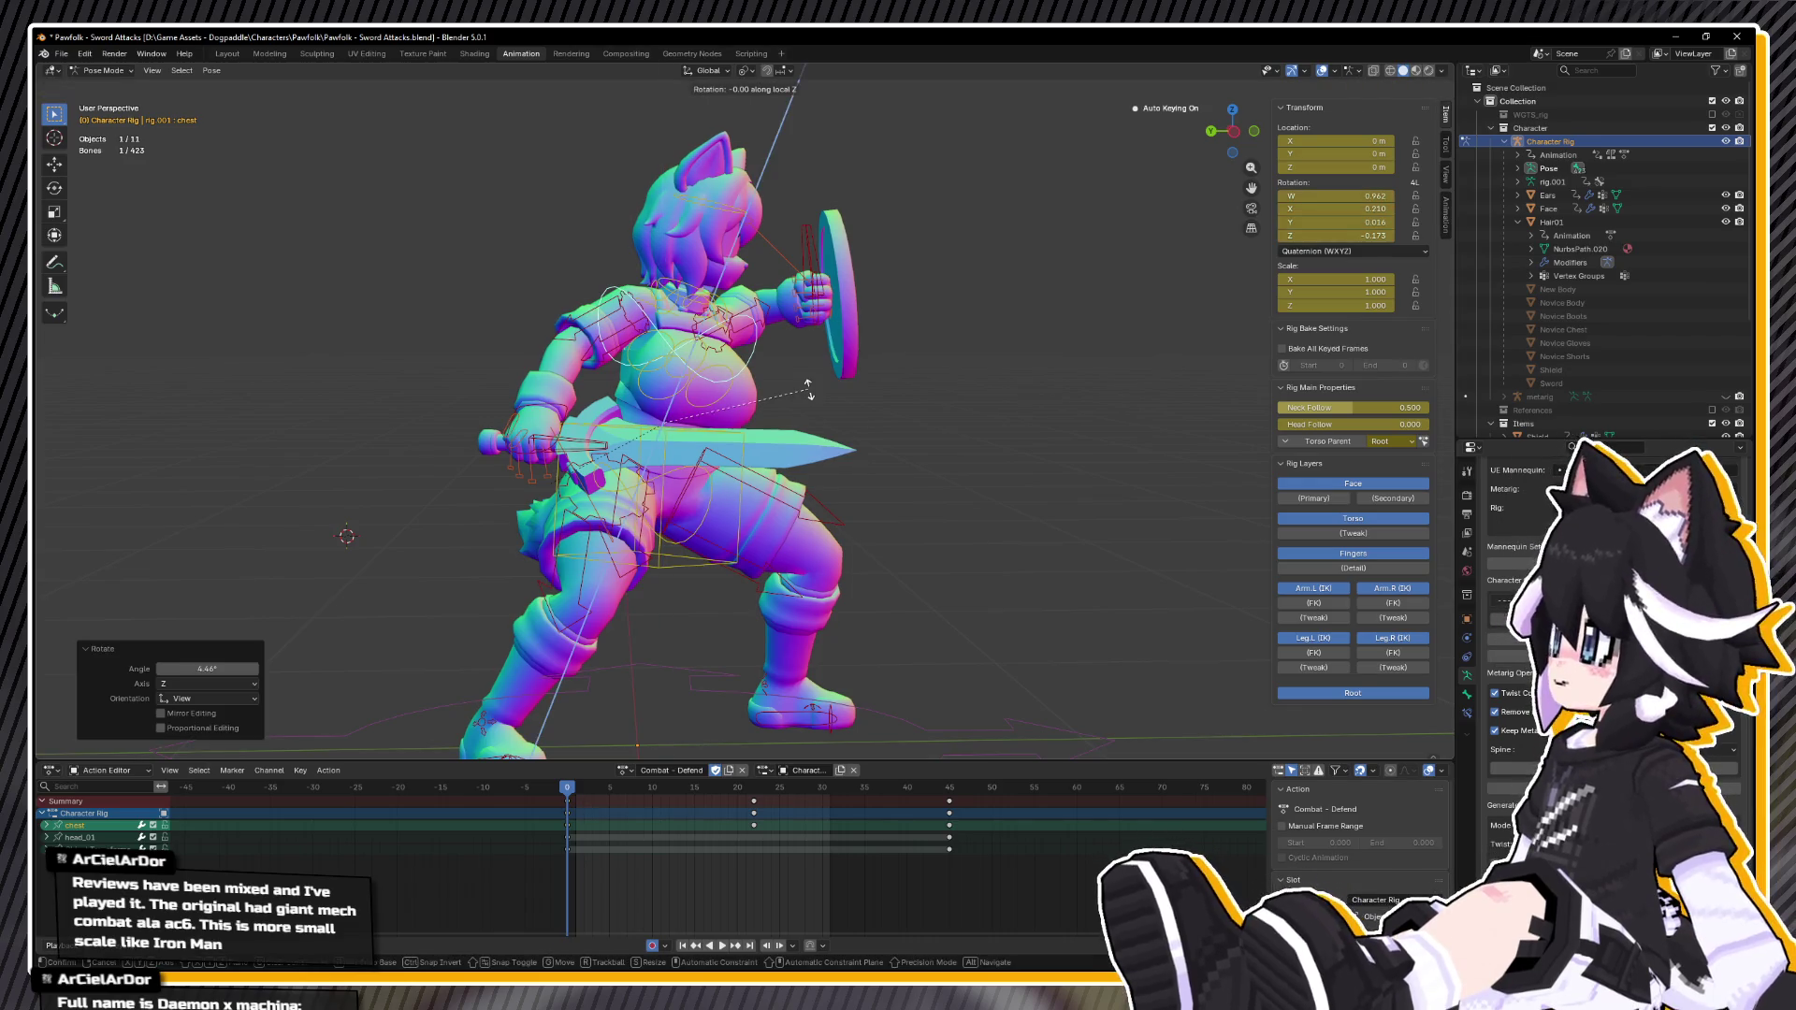
{"action": "left_click", "coordinate": [814, 397]}
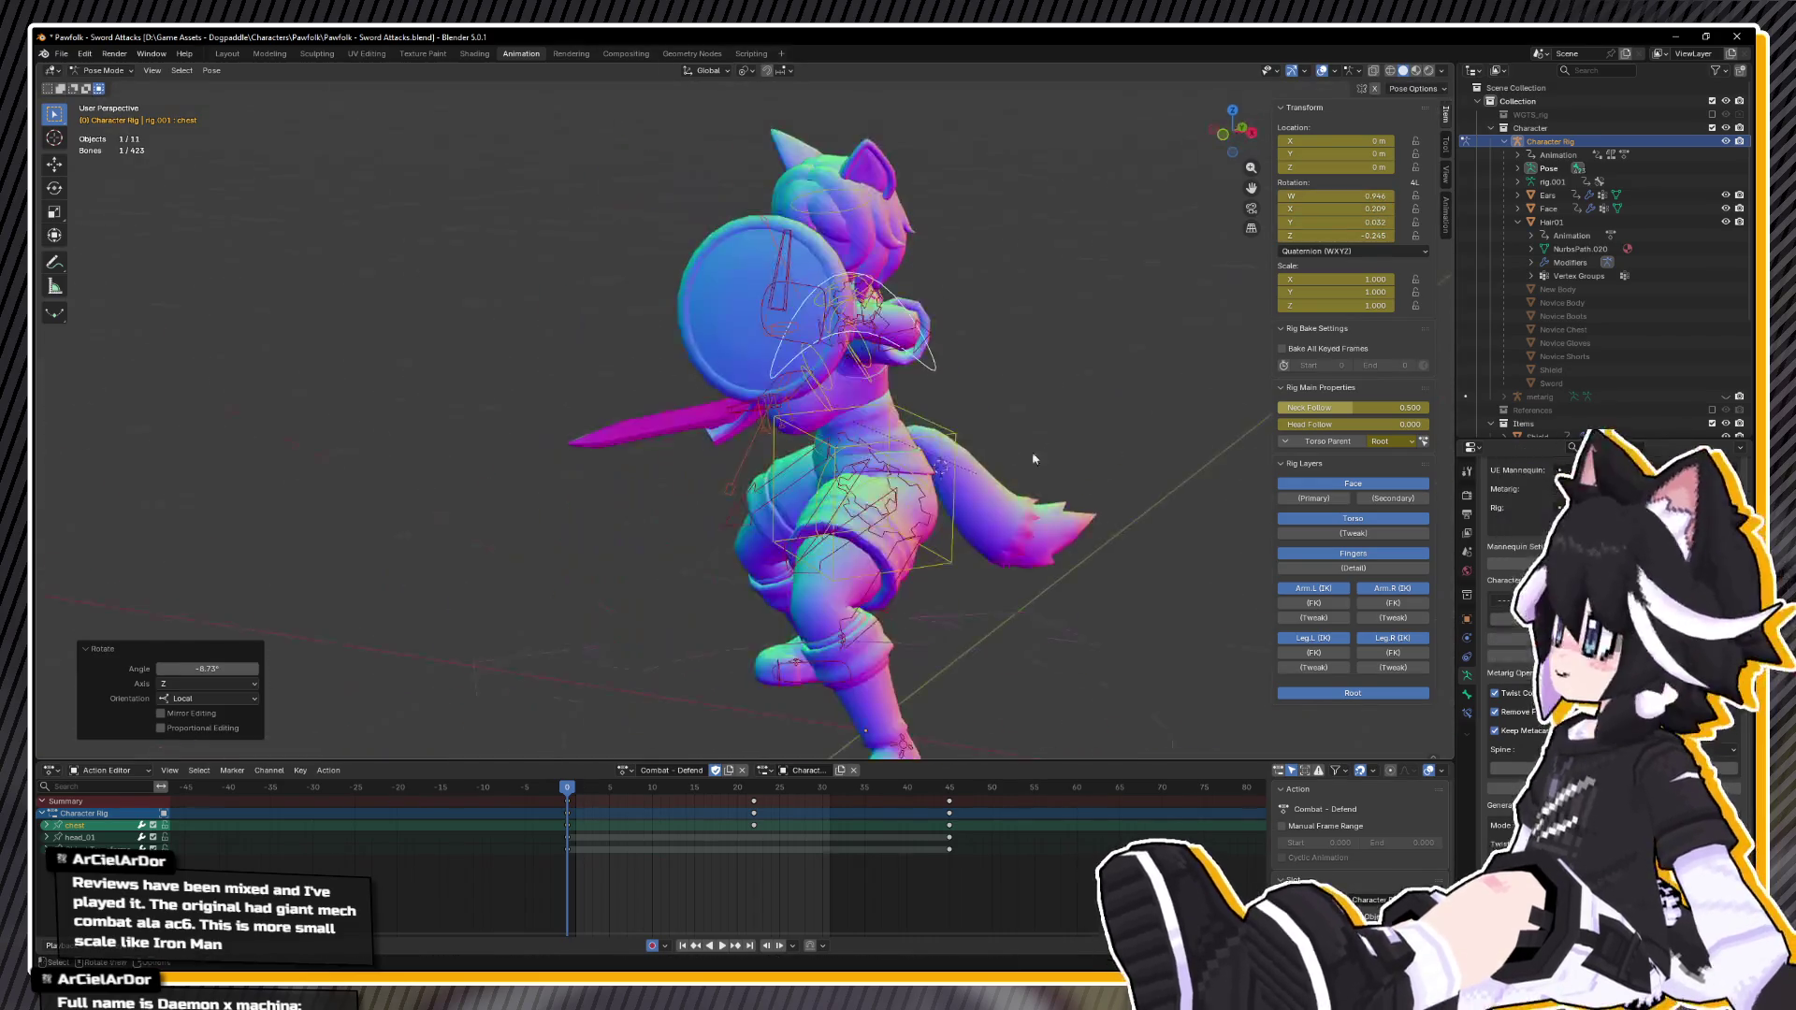
Step: Settle the shield arm in front view by rotating the left upper arm and nudging the shield hand
{"action": "left_click", "coordinate": [803, 404]}
{"action": "key", "text": "KP_1"}
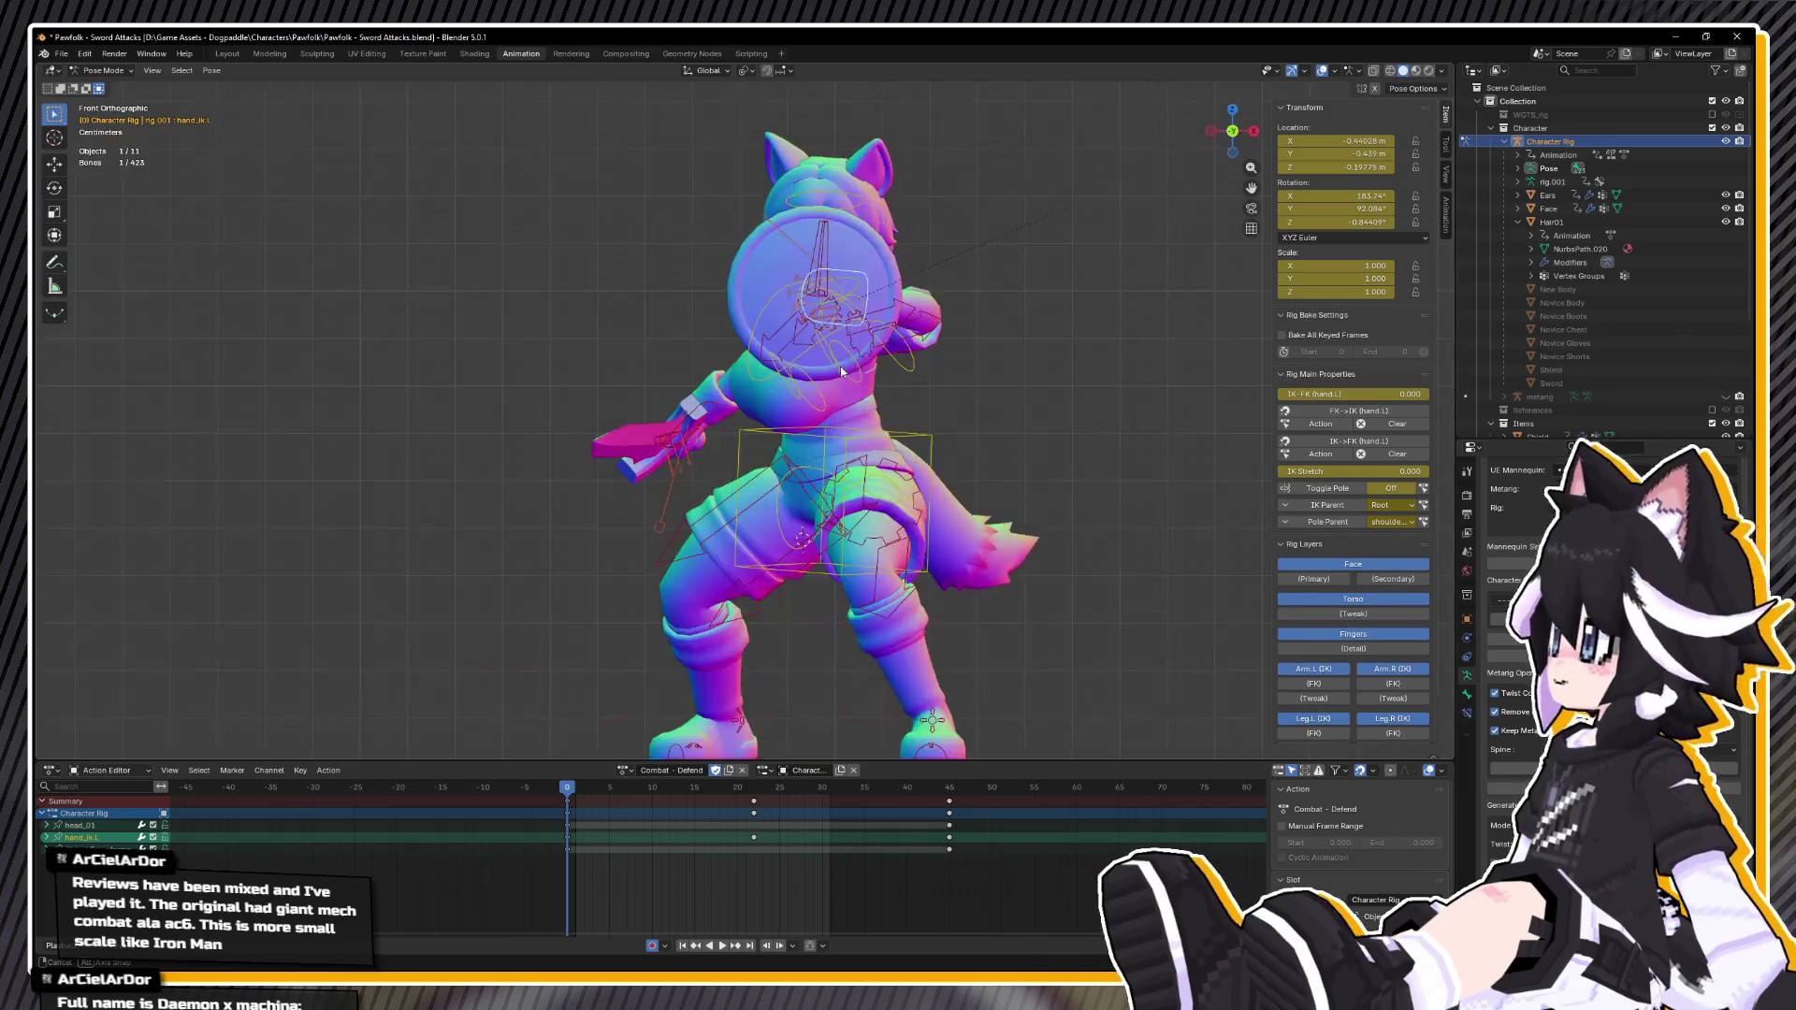
{"action": "left_click", "coordinate": [872, 369]}
{"action": "key", "text": "r"}
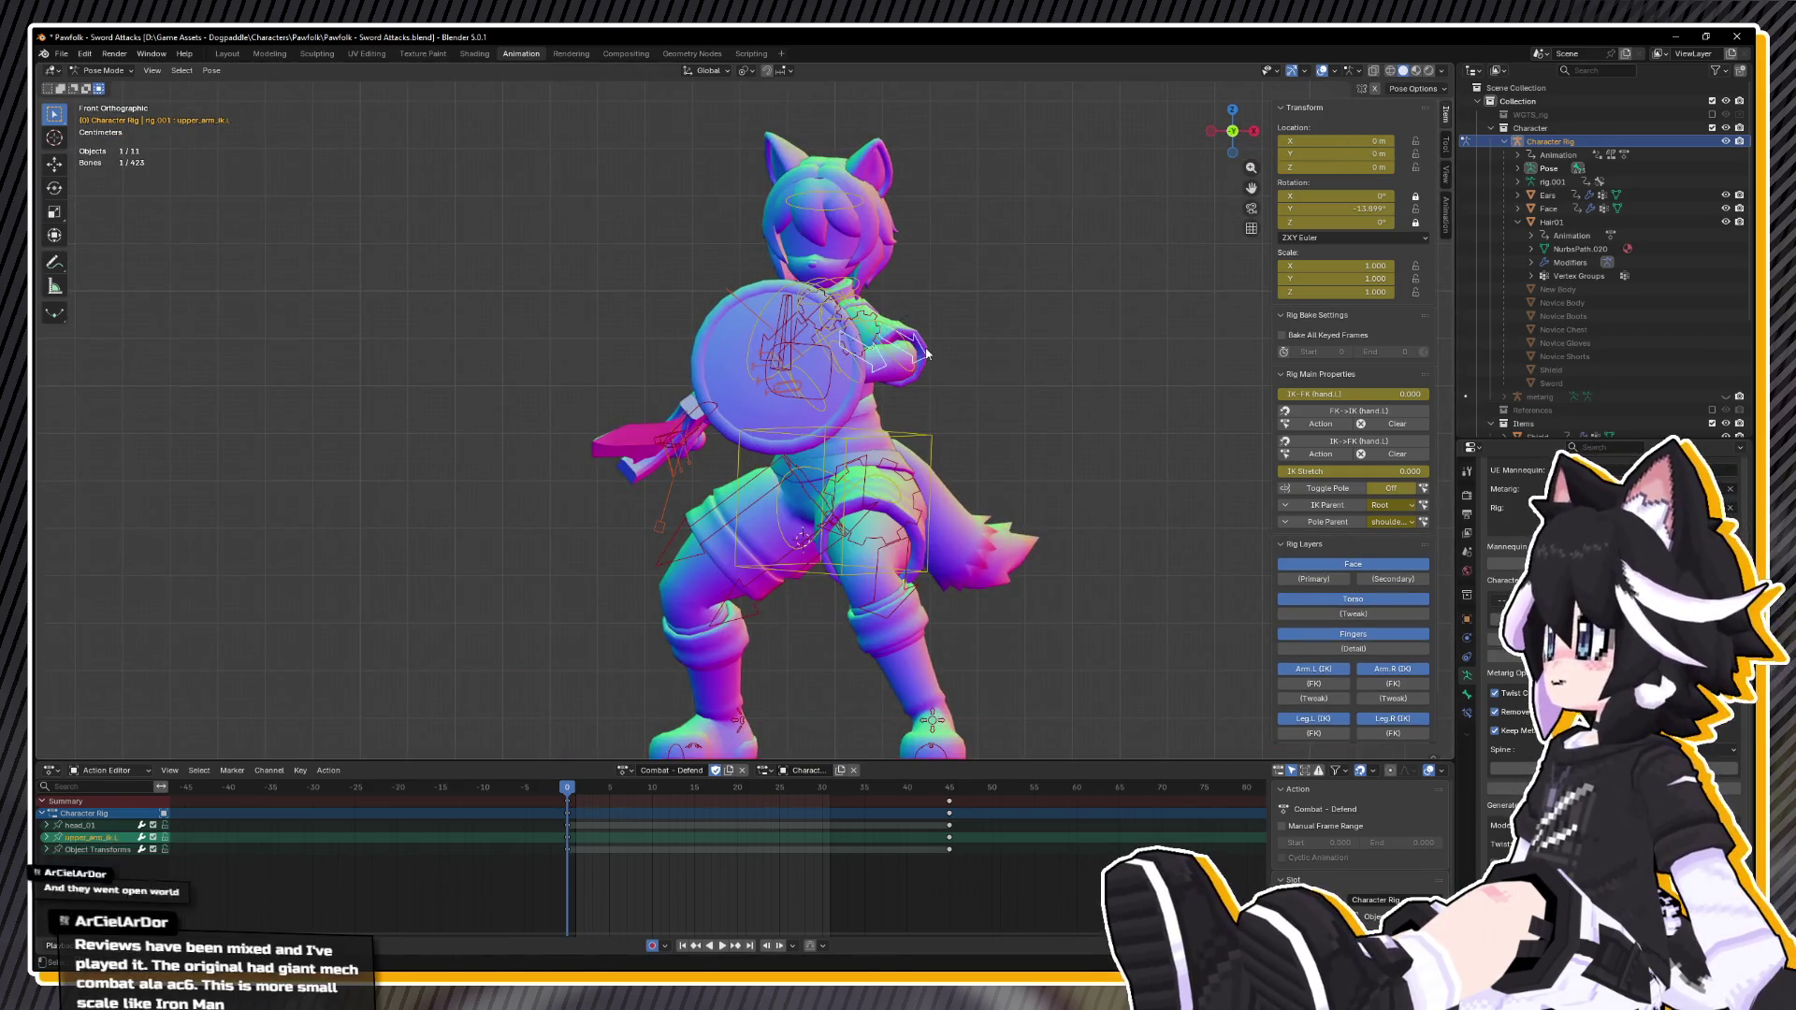
{"action": "left_click", "coordinate": [926, 363]}
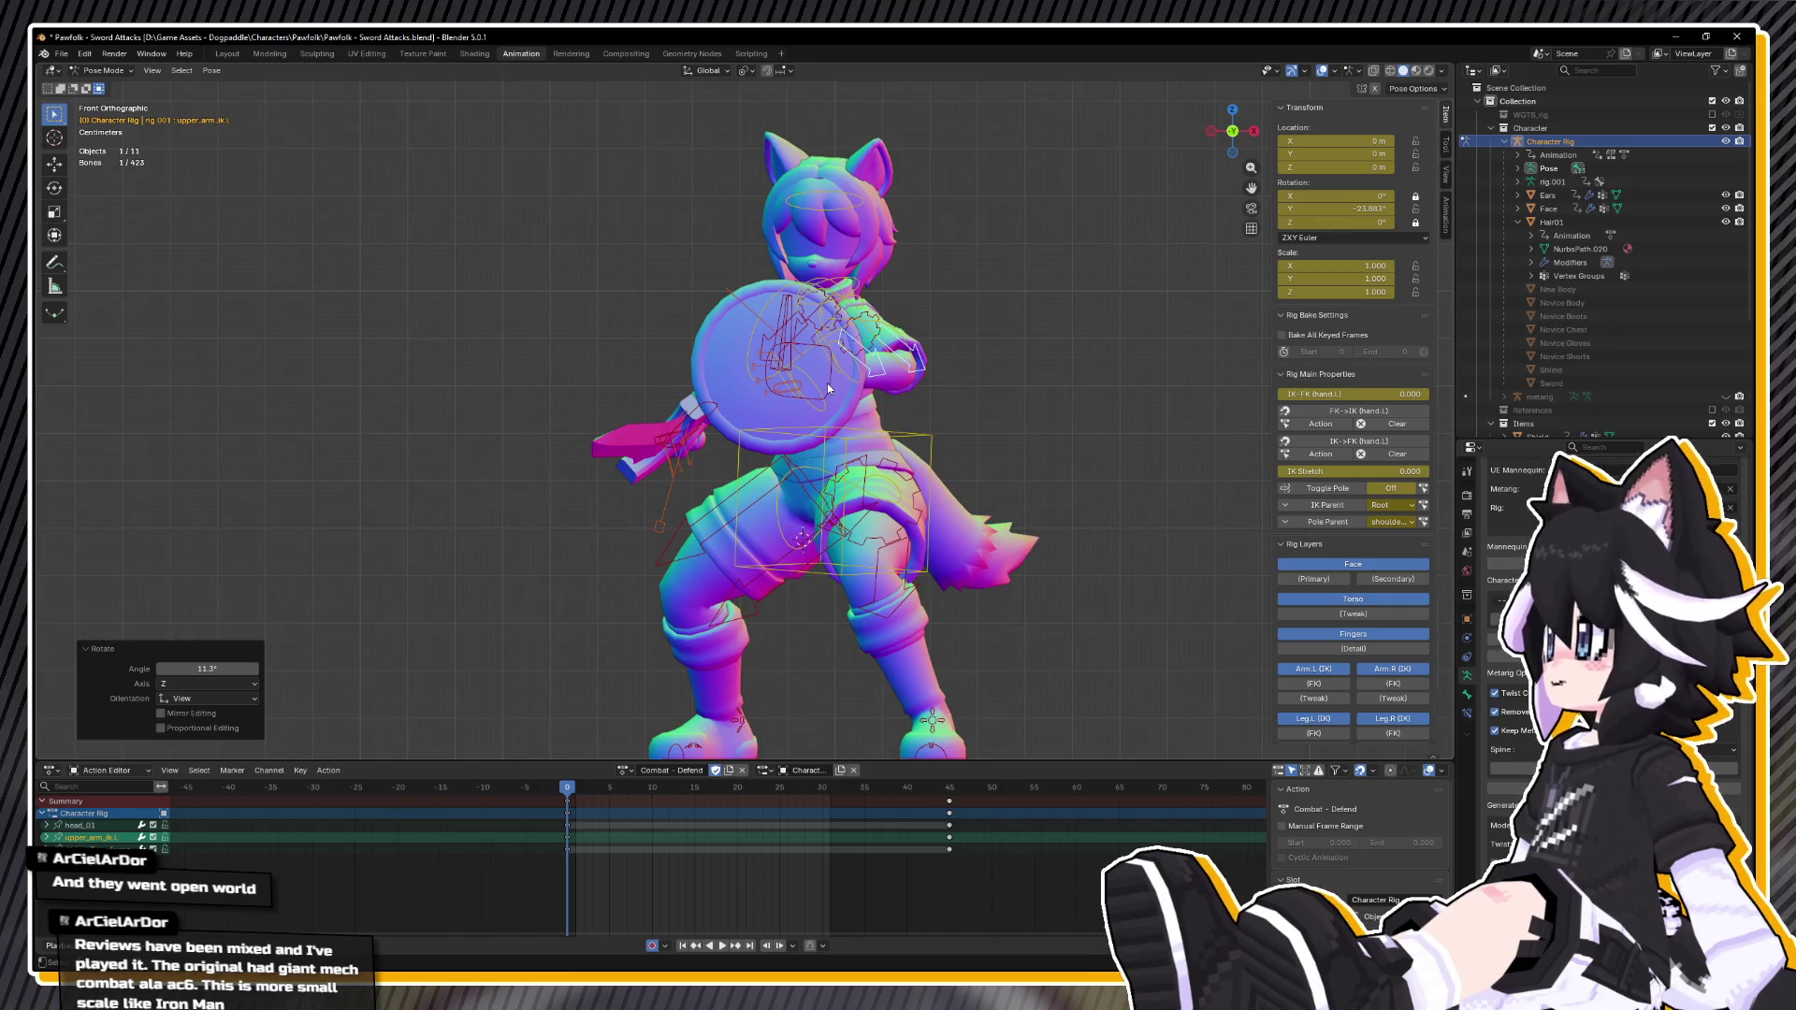
{"action": "left_click", "coordinate": [842, 379]}
{"action": "key", "text": "g"}
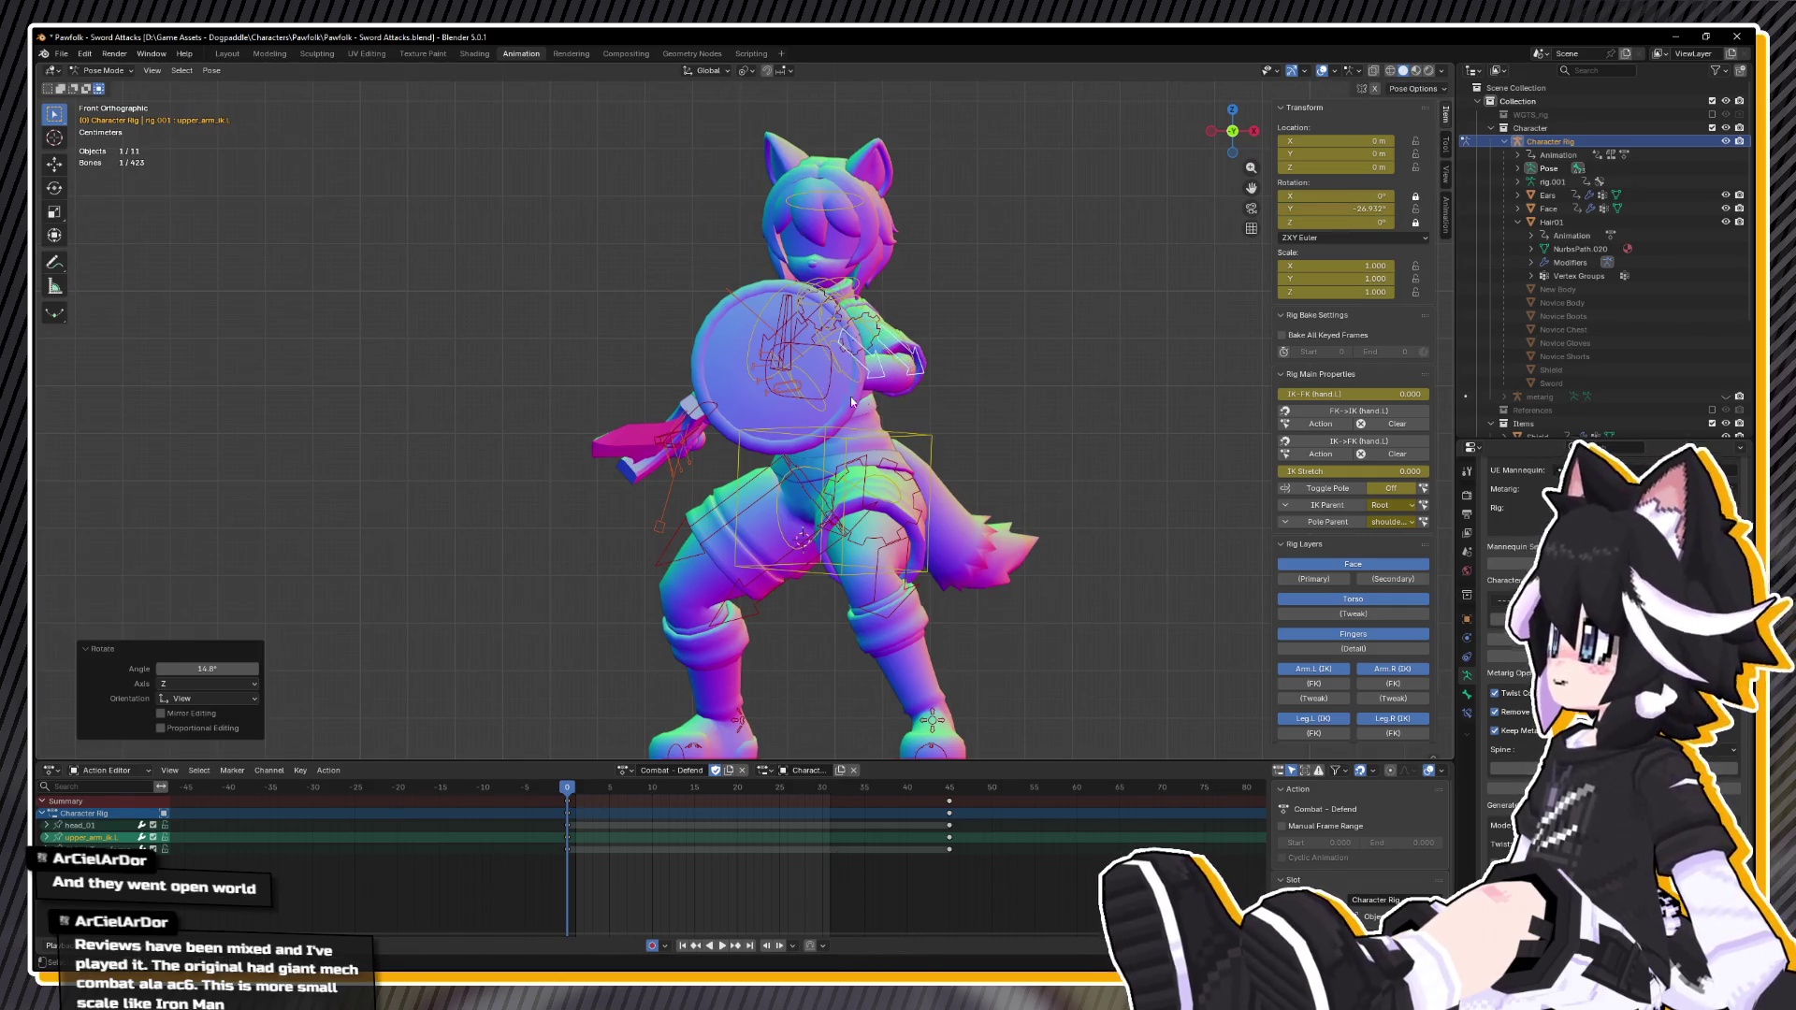
{"action": "left_click", "coordinate": [853, 374]}
{"action": "left_click", "coordinate": [889, 357]}
{"action": "key", "text": "r"}
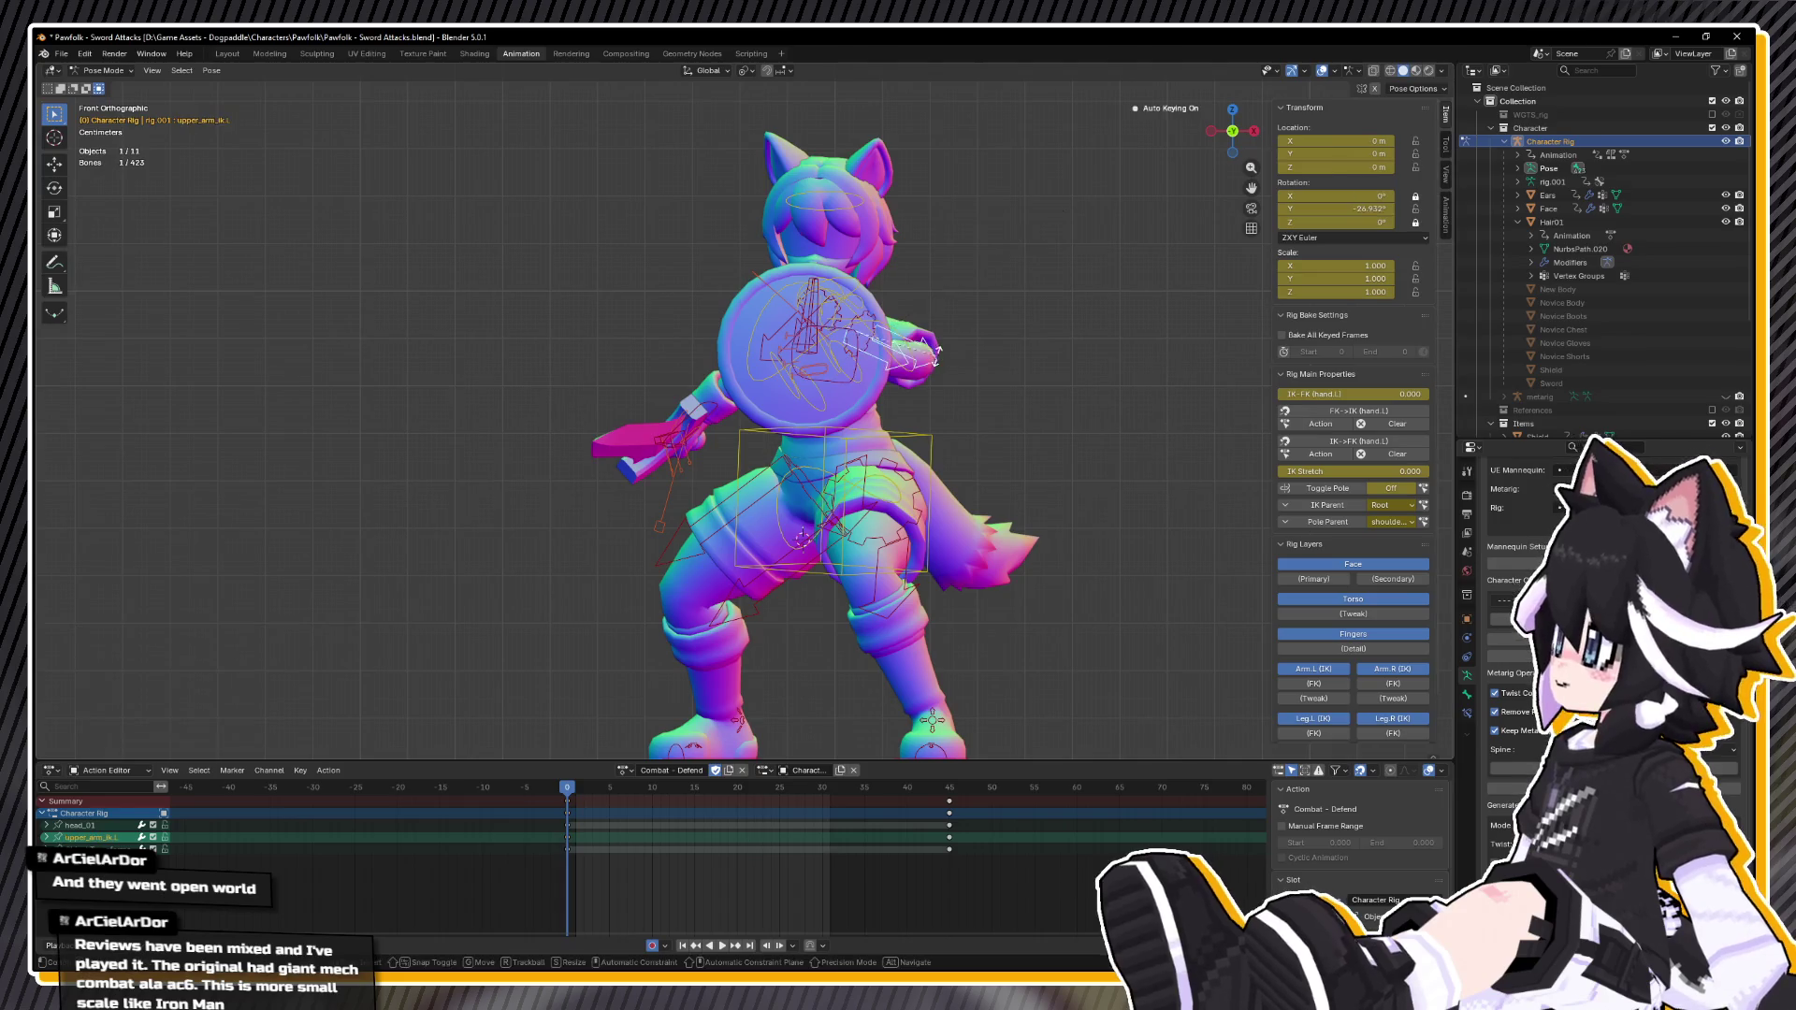
{"action": "left_click", "coordinate": [912, 361]}
Step: Raise the sword hand and angle the sword upward across the body in Back Ortho view
{"action": "key", "text": "ctrl+KP_3"}
{"action": "left_click", "coordinate": [552, 421]}
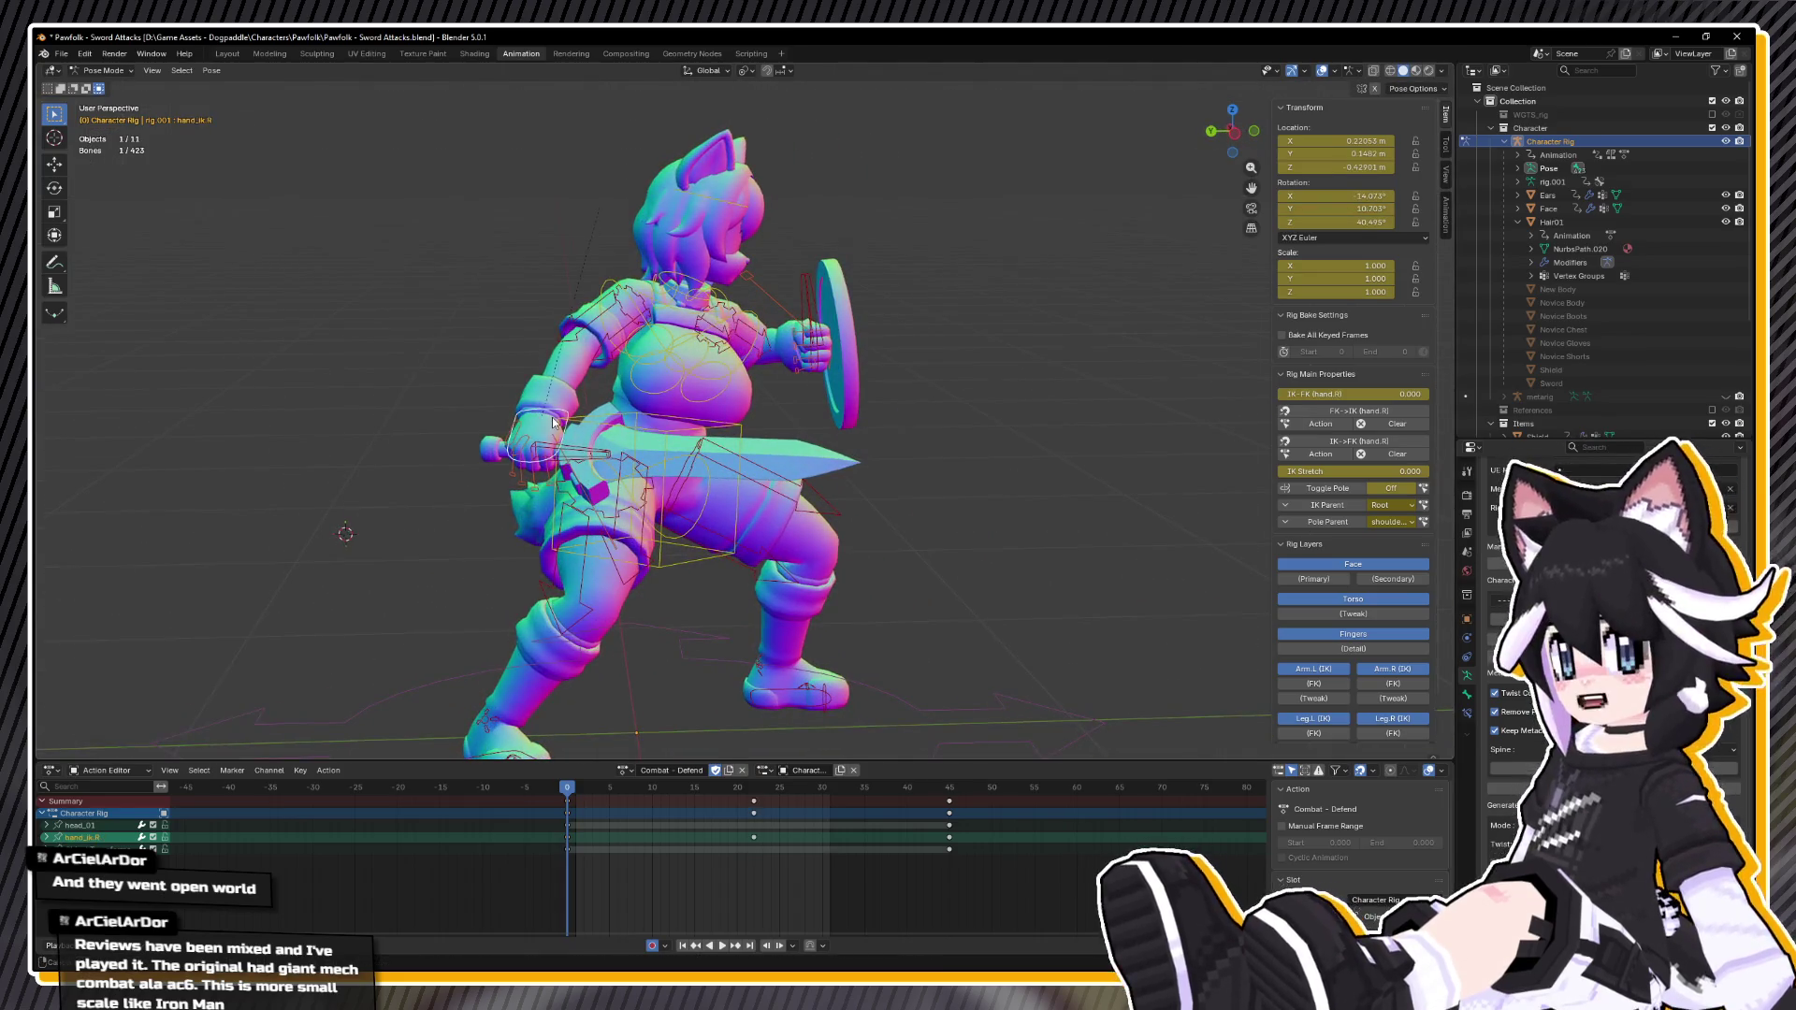
{"action": "key", "text": "g"}
{"action": "left_click", "coordinate": [566, 374]}
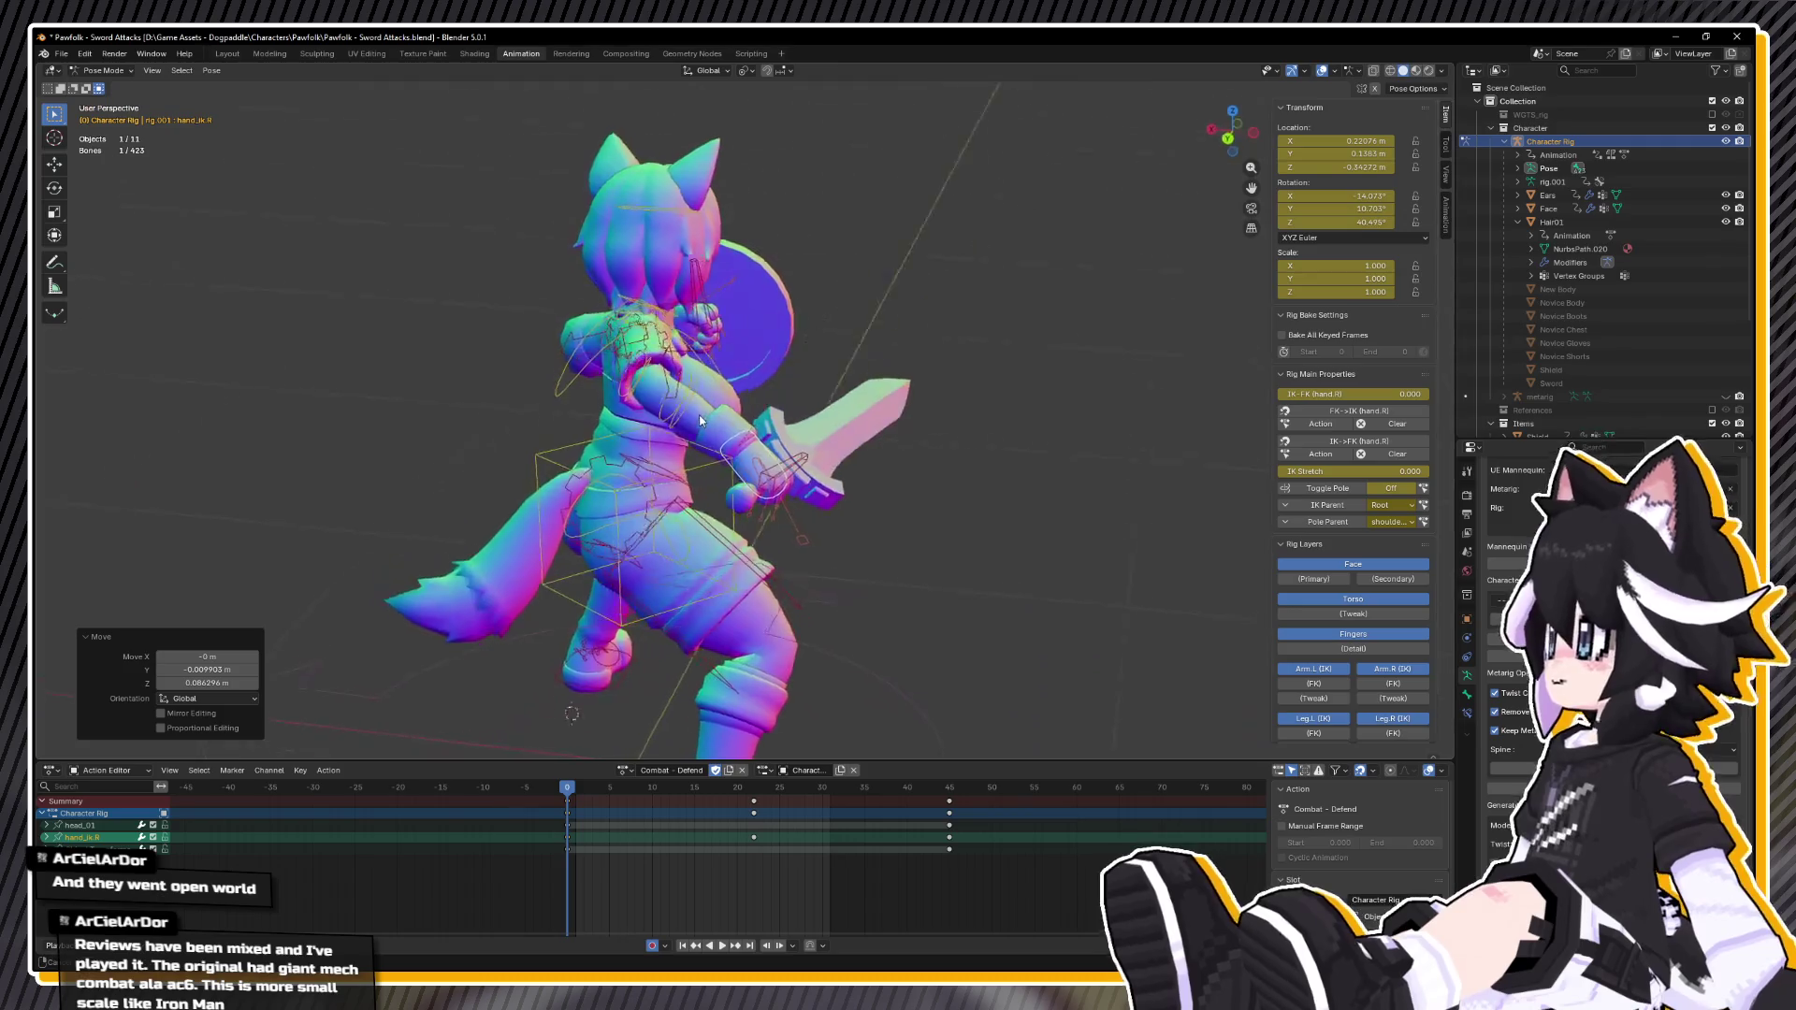
{"action": "left_click_drag", "start_coordinate": [861, 500], "coordinate": [827, 392]}
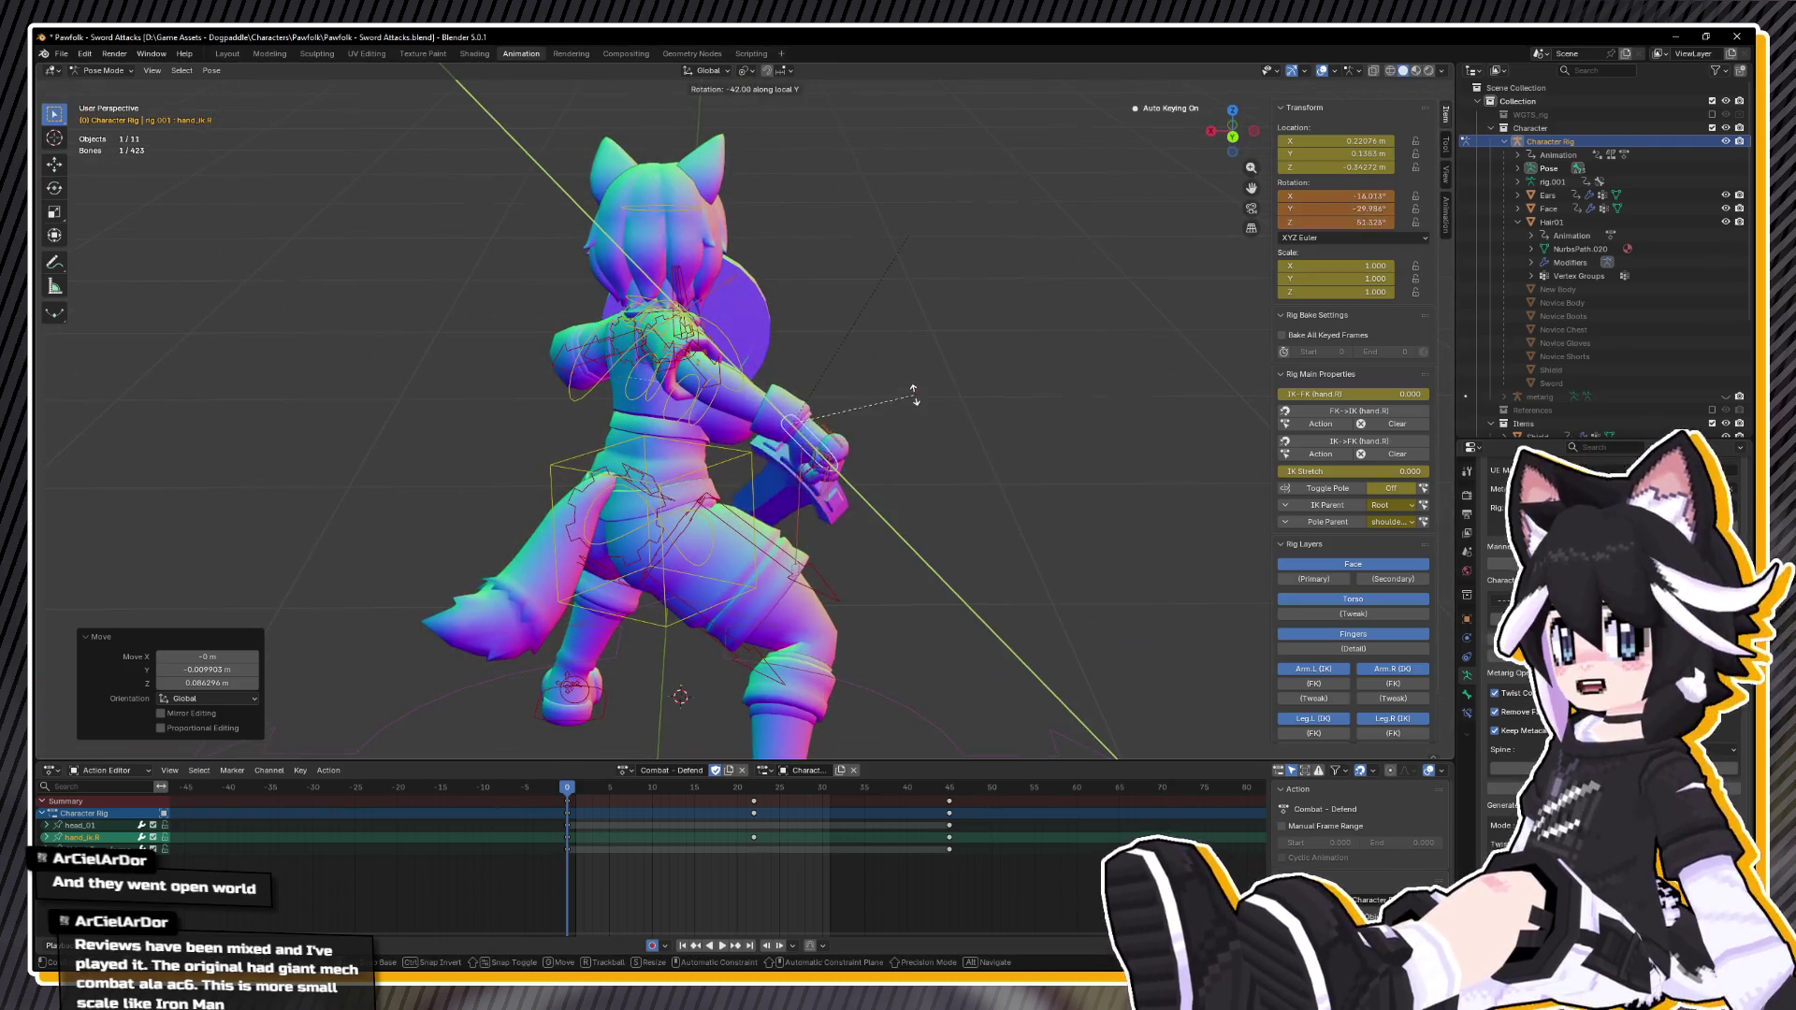
{"action": "key", "text": "ctrl+KP_1"}
{"action": "key", "text": "r"}
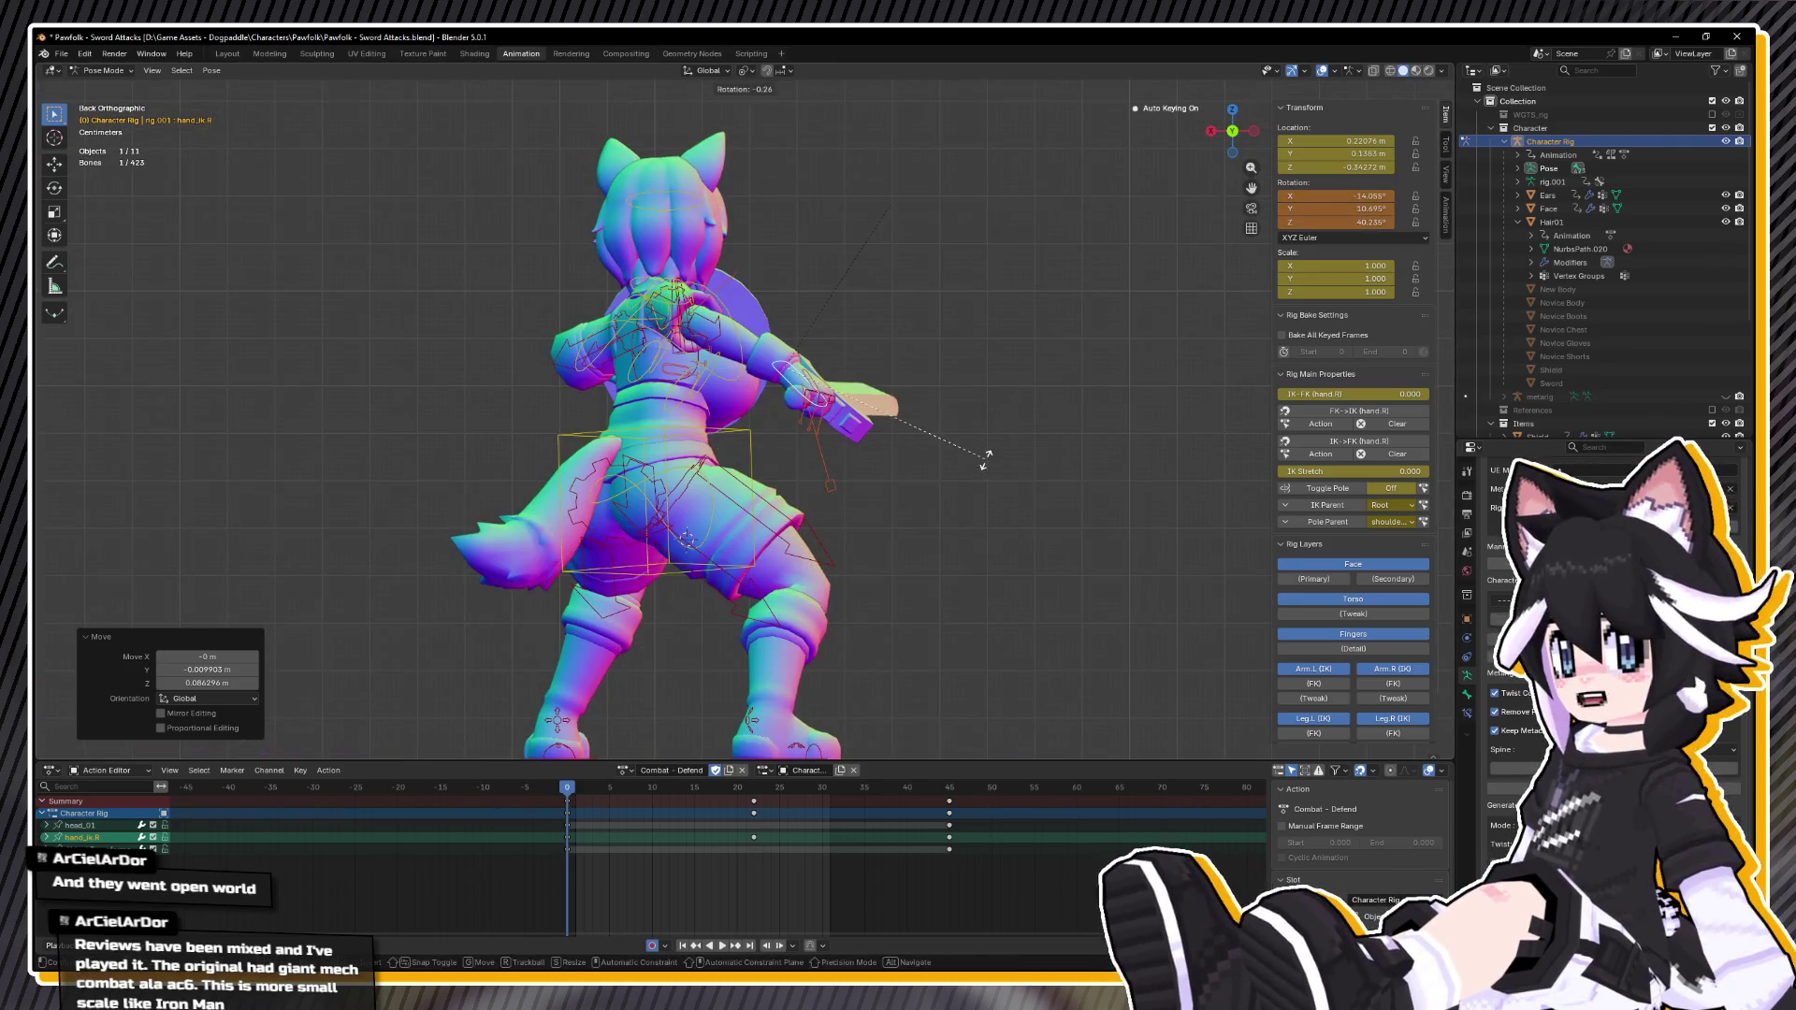
{"action": "key", "text": "y"}
{"action": "key", "text": "y"}
{"action": "left_click", "coordinate": [1002, 331]}
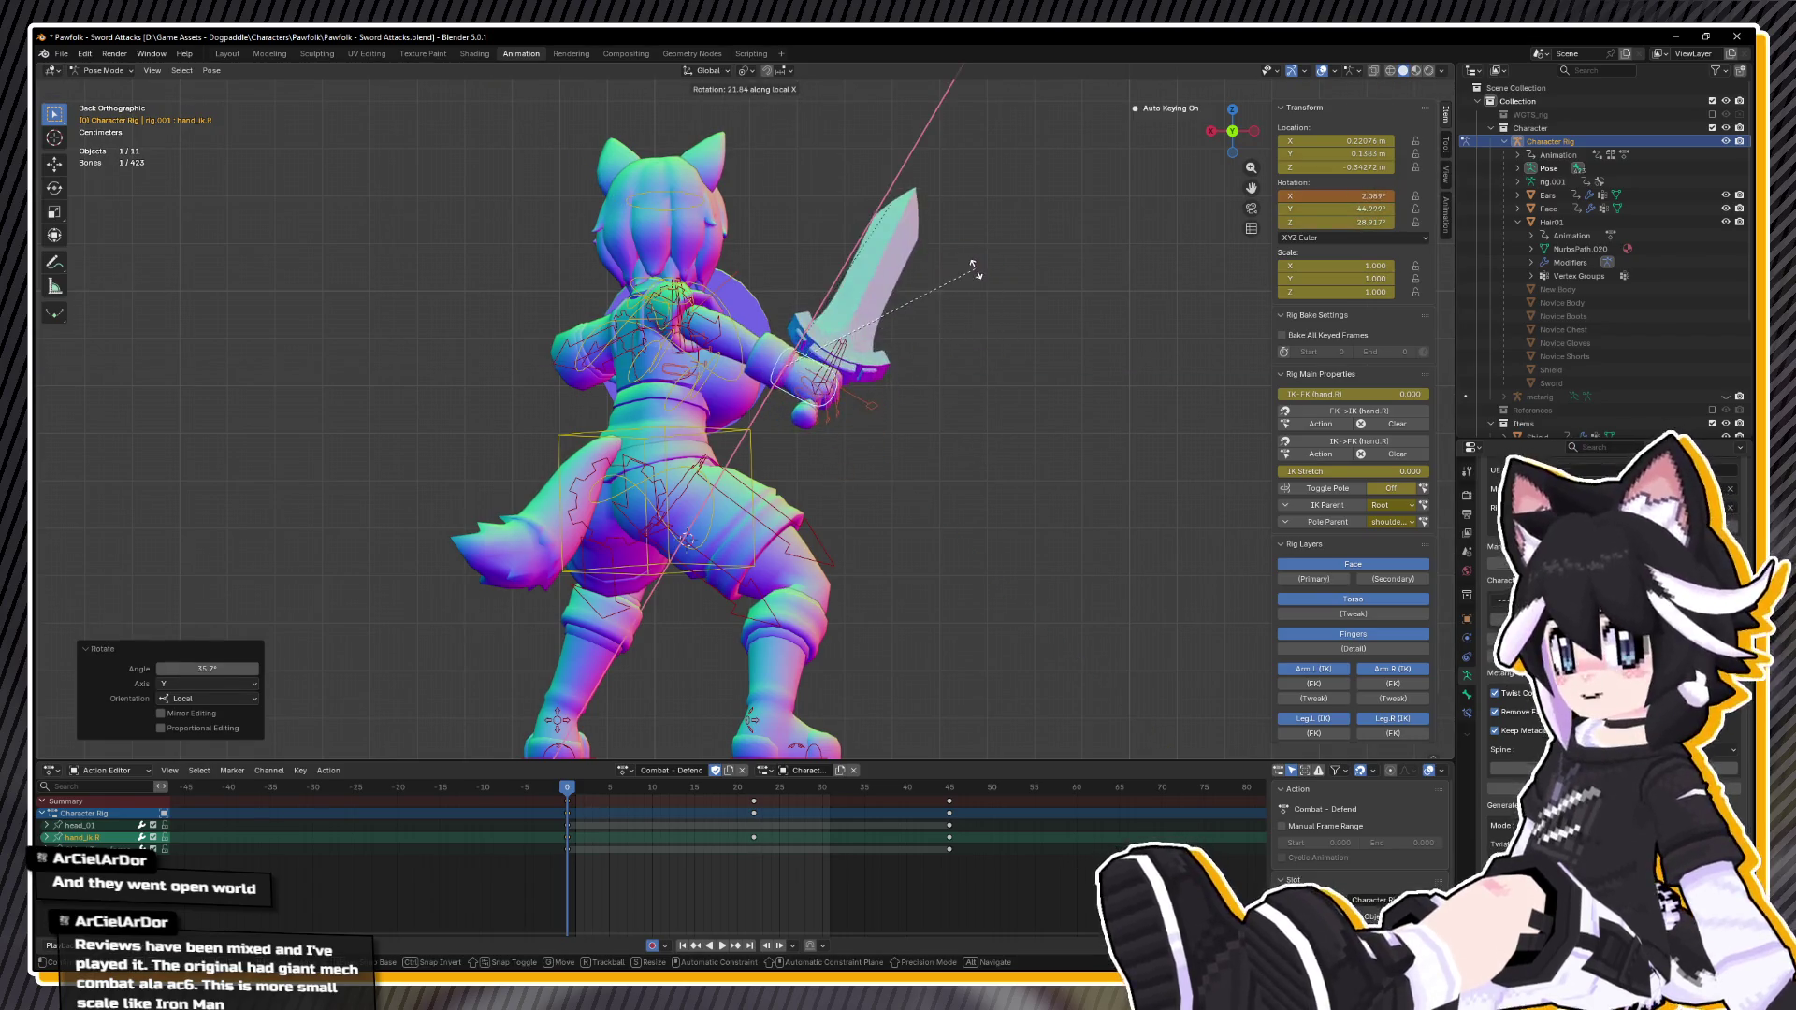
{"action": "left_click", "coordinate": [936, 281]}
Step: Play the Combat - Defend action and check the pose at frame 44
{"action": "left_click", "coordinate": [704, 328]}
{"action": "left_click_drag", "start_coordinate": [704, 327], "coordinate": [734, 421]}
{"action": "key", "text": "space"}
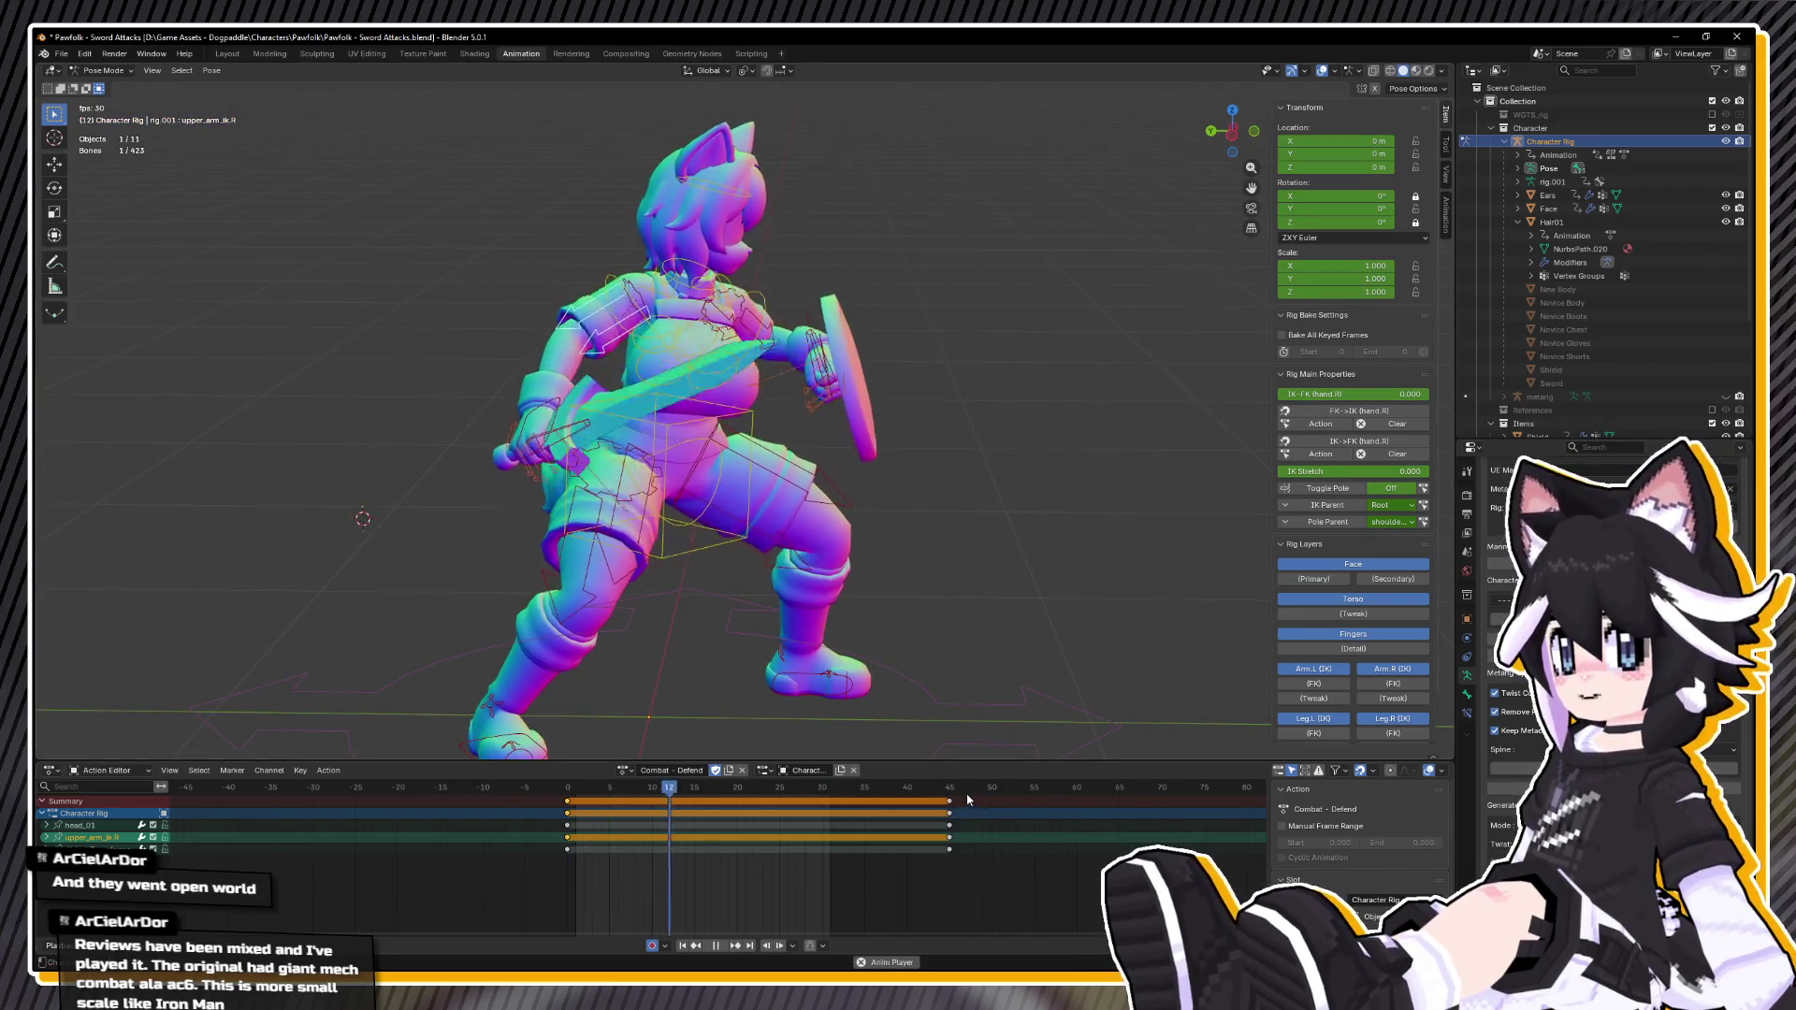
{"action": "left_click_drag", "start_coordinate": [923, 790], "coordinate": [943, 791]}
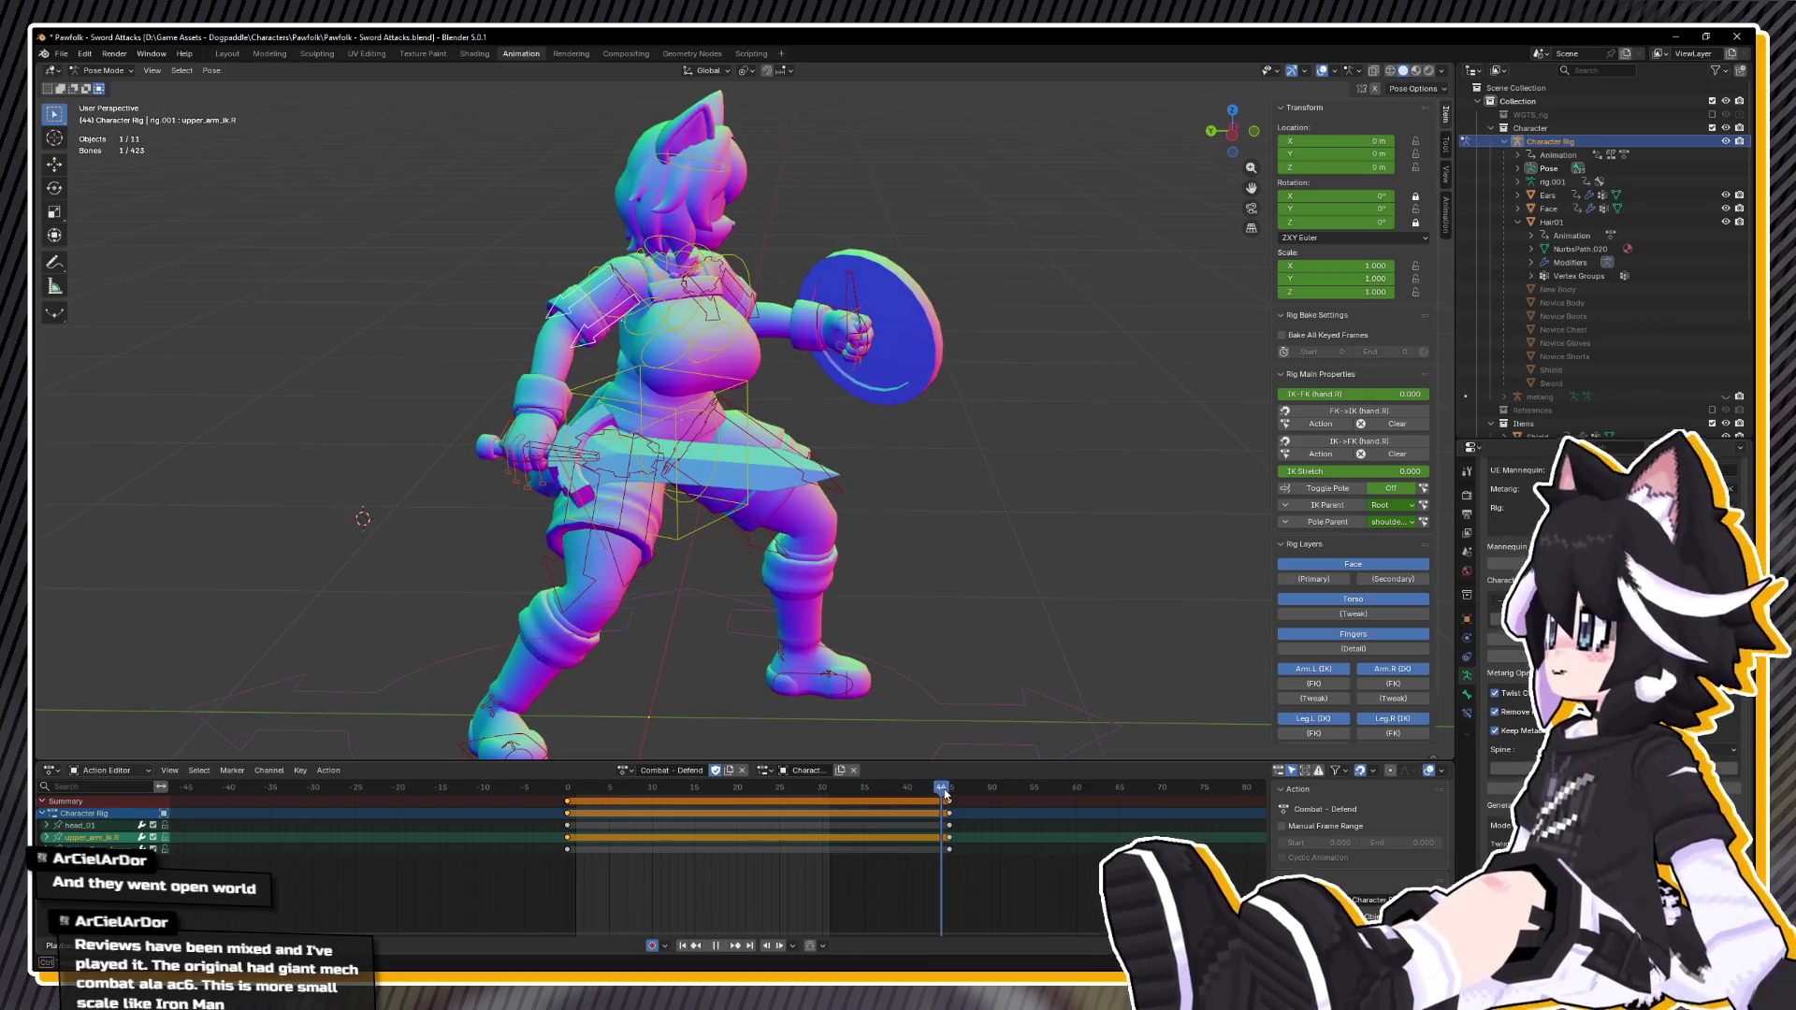
{"action": "key", "text": "Escape"}
{"action": "mouse_move", "coordinate": [842, 721]}
{"action": "left_mouse_down"}
{"action": "mouse_move", "coordinate": [591, 464]}
{"action": "mouse_move", "coordinate": [710, 416]}
{"action": "left_mouse_up"}
{"action": "left_click", "coordinate": [591, 464]}
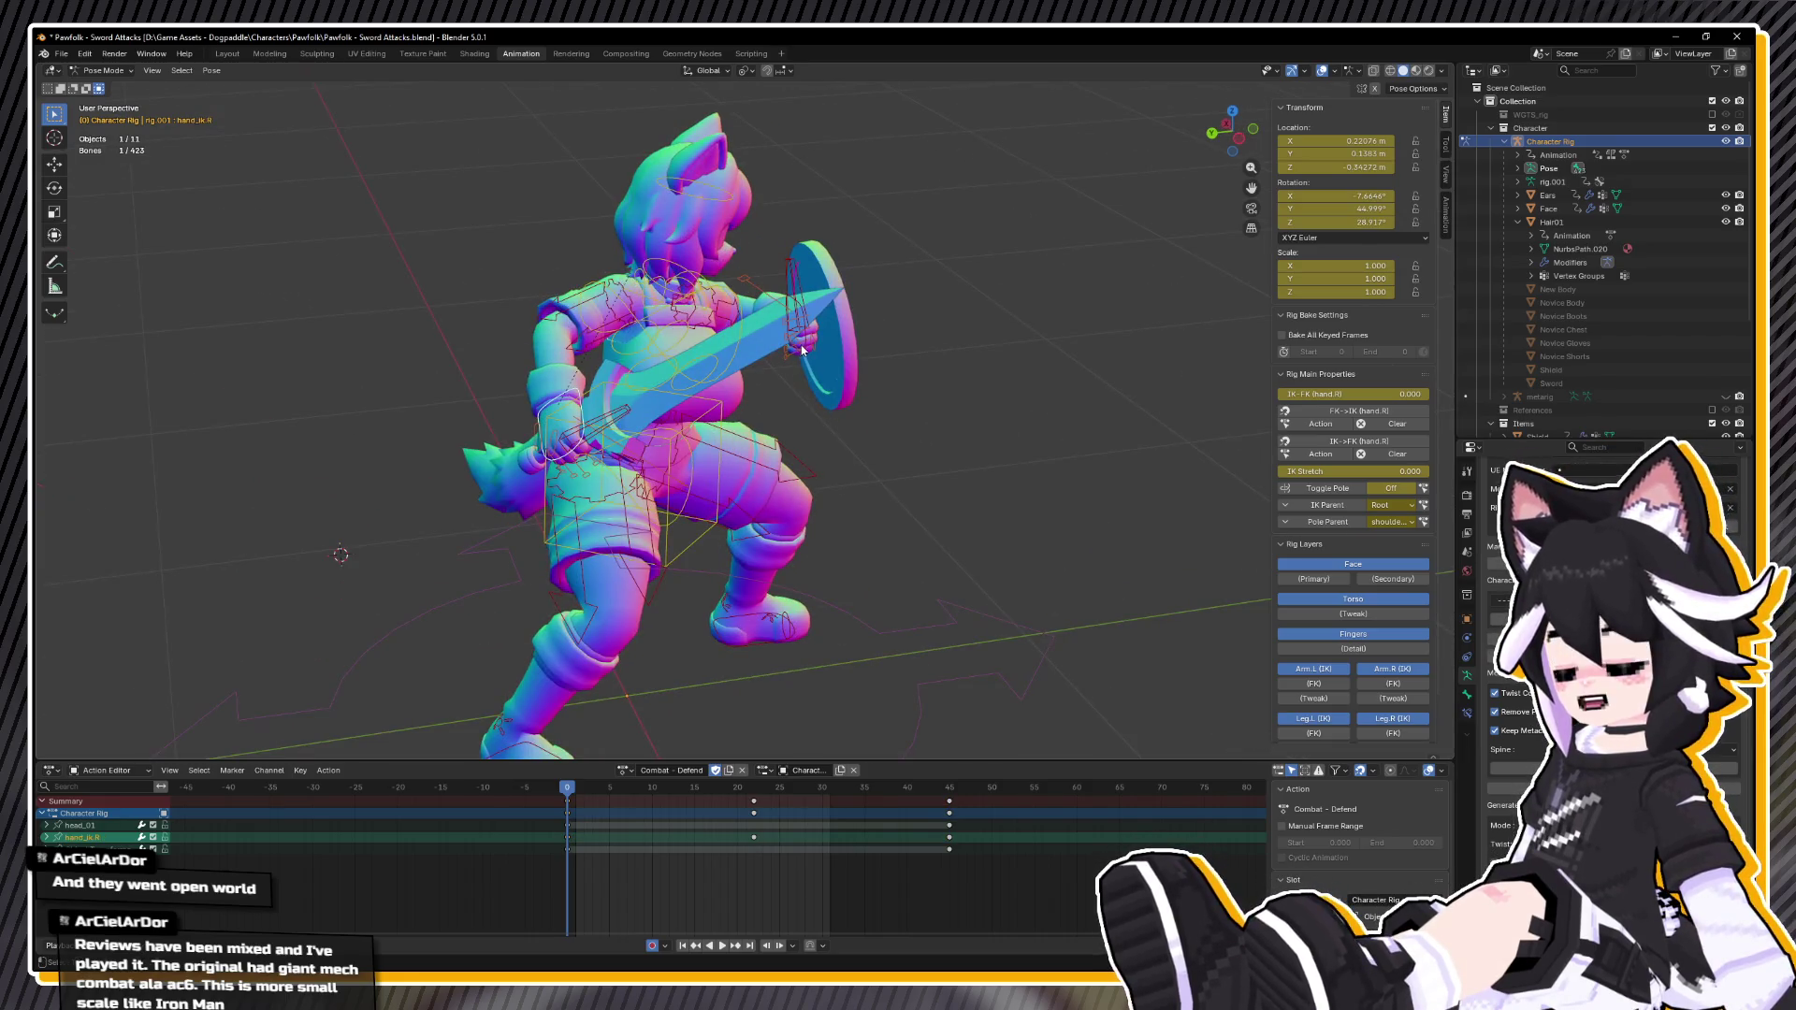
Step: Slide the right foot control 0.18 m along the Y axis
{"action": "left_click", "coordinate": [565, 432], "text": "shift"}
{"action": "left_click_drag", "start_coordinate": [565, 432], "coordinate": [547, 671]}
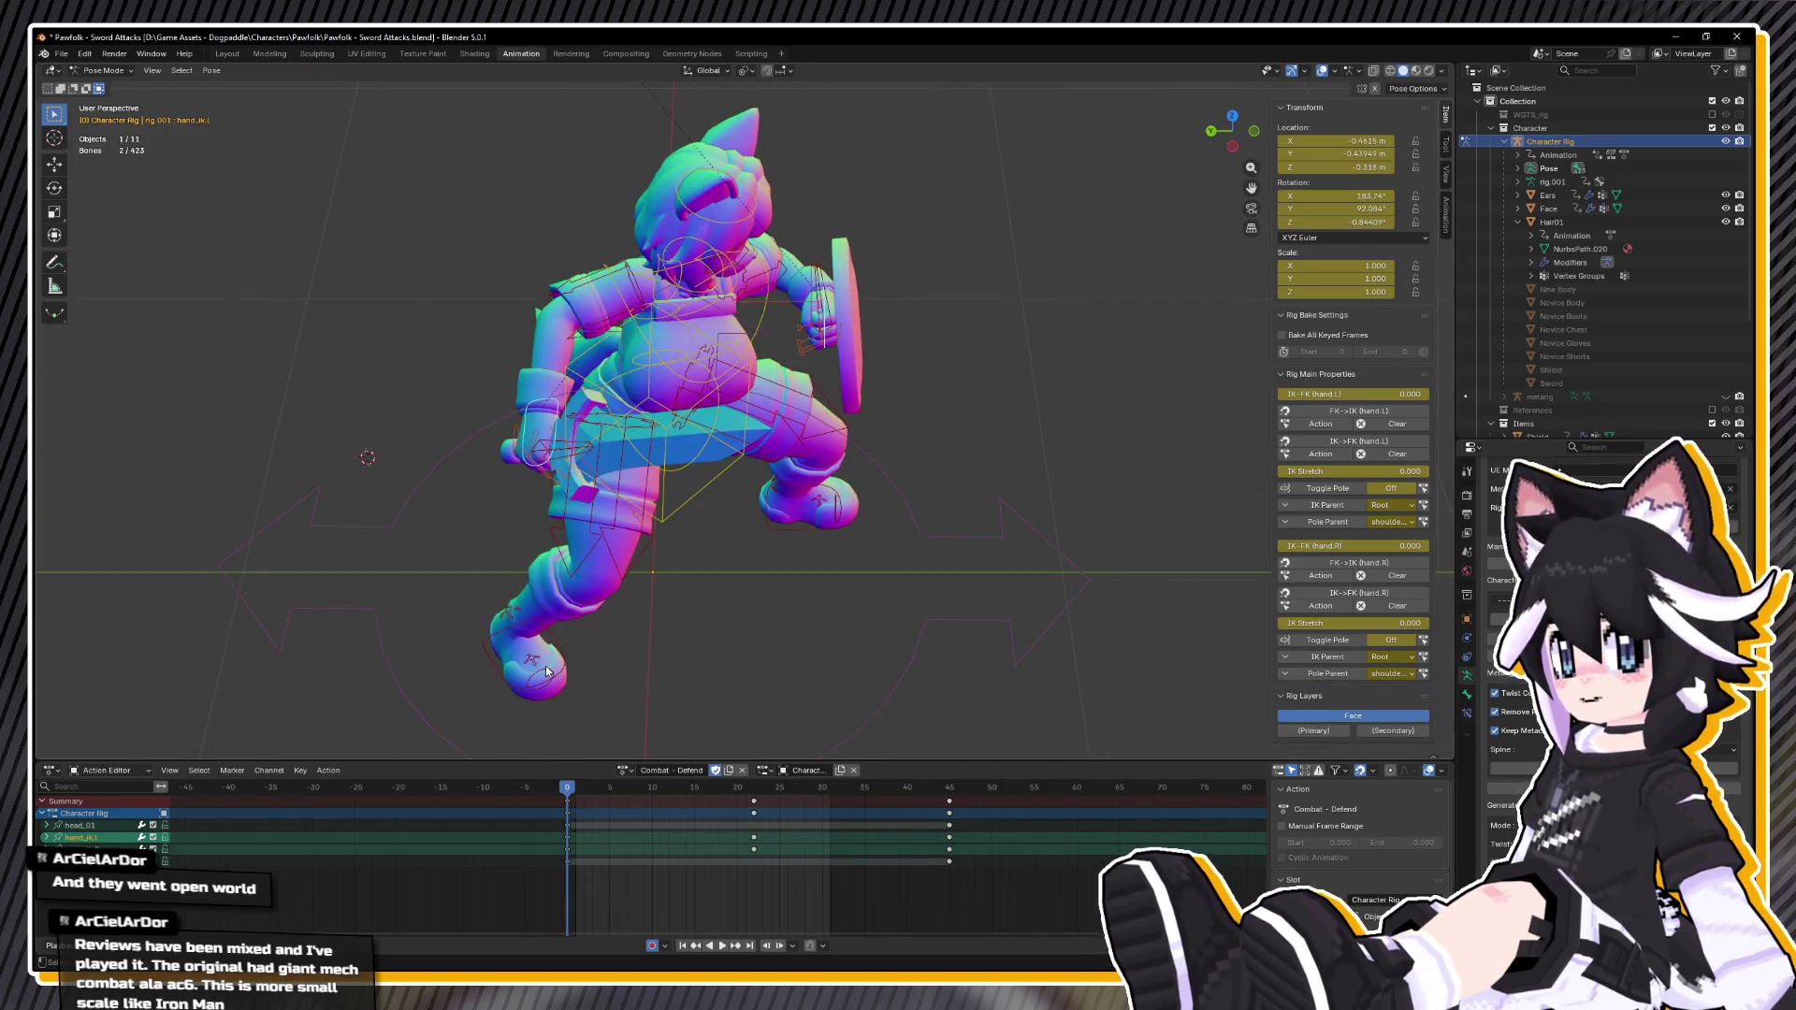
{"action": "left_click", "coordinate": [556, 651]}
{"action": "key", "text": "g"}
{"action": "key", "text": "y"}
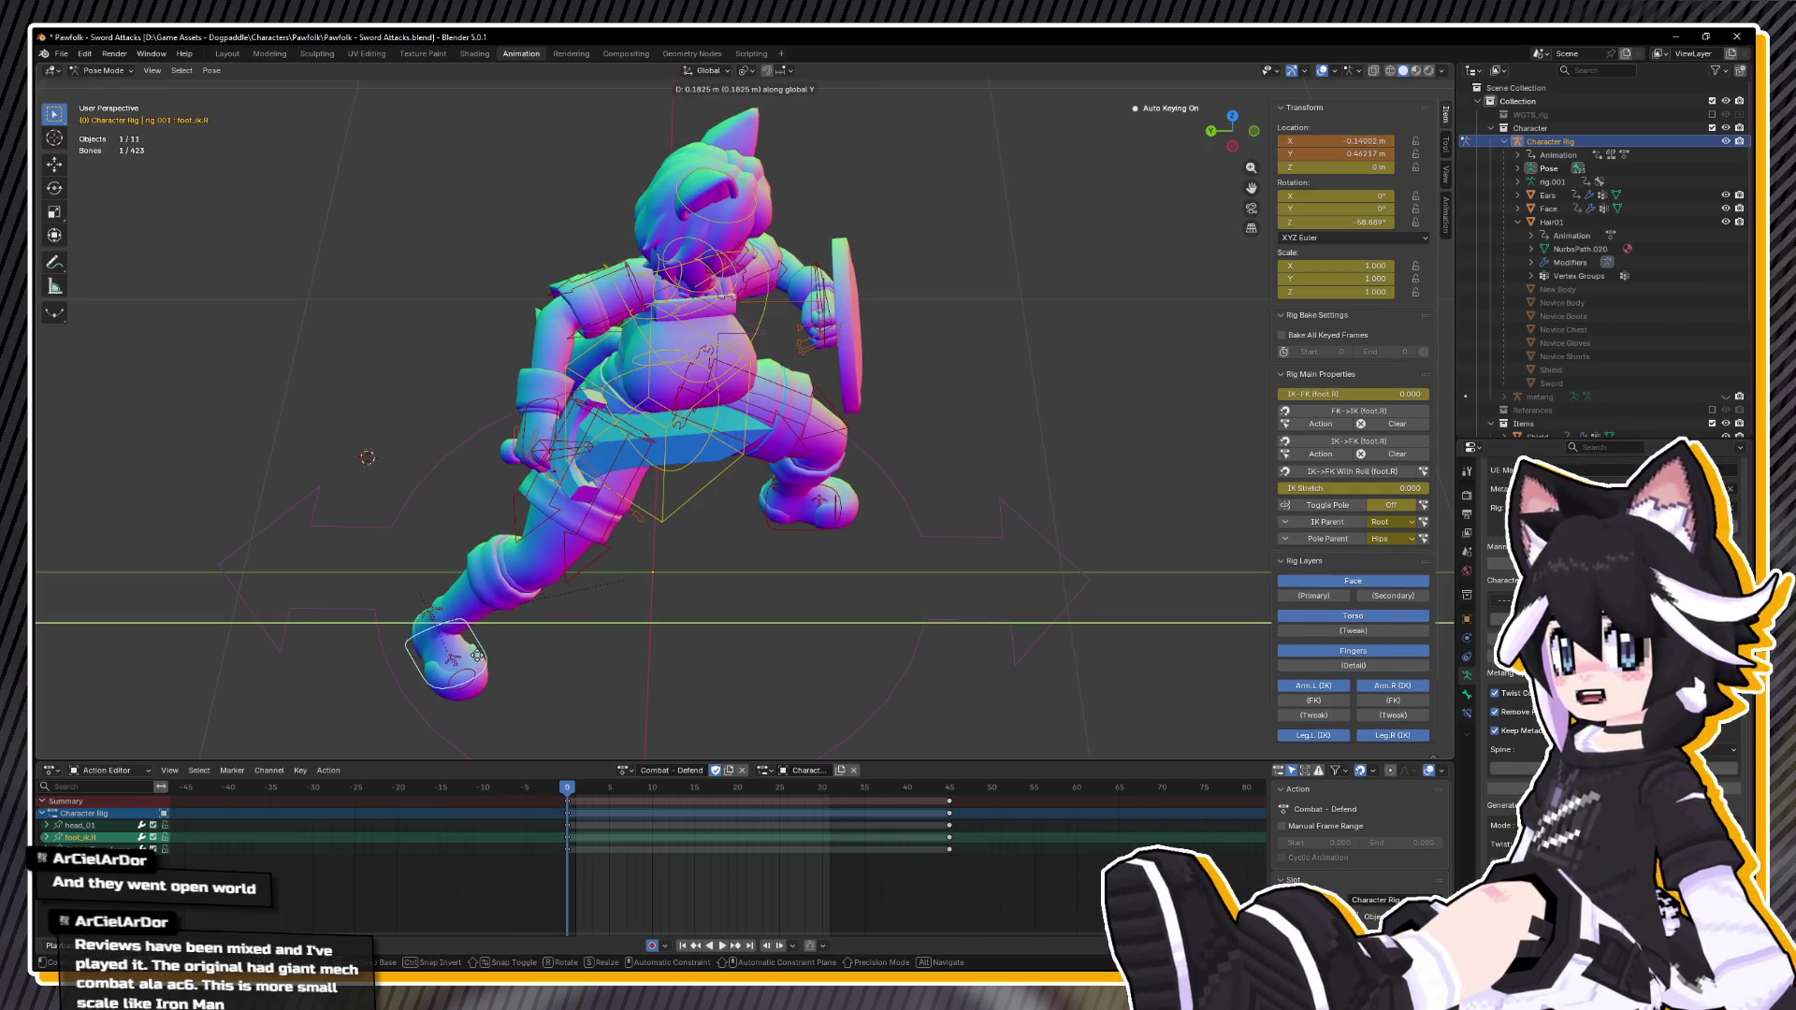
{"action": "left_click", "coordinate": [477, 655]}
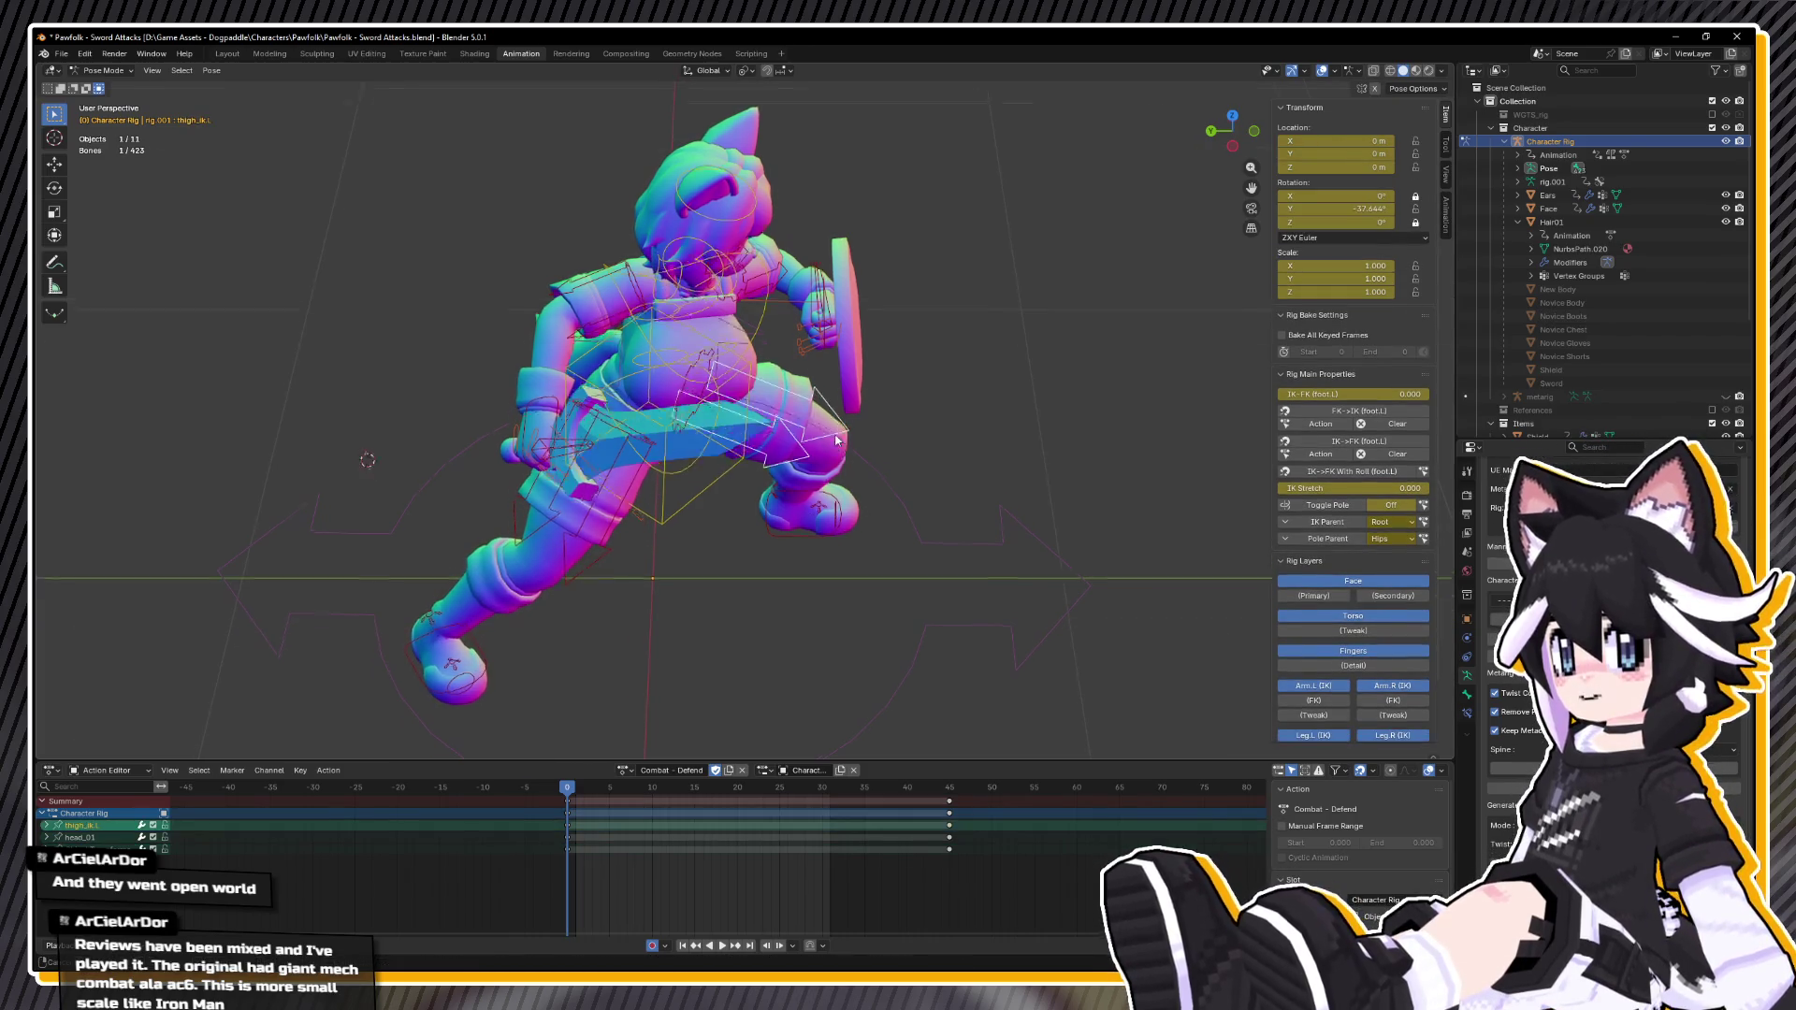
Step: Try moving the left thigh, torso and both hand controls together, then undo it
{"action": "key", "text": "ctrl+KP_3"}
{"action": "left_click", "coordinate": [716, 438]}
{"action": "left_click", "coordinate": [688, 426], "text": "shift"}
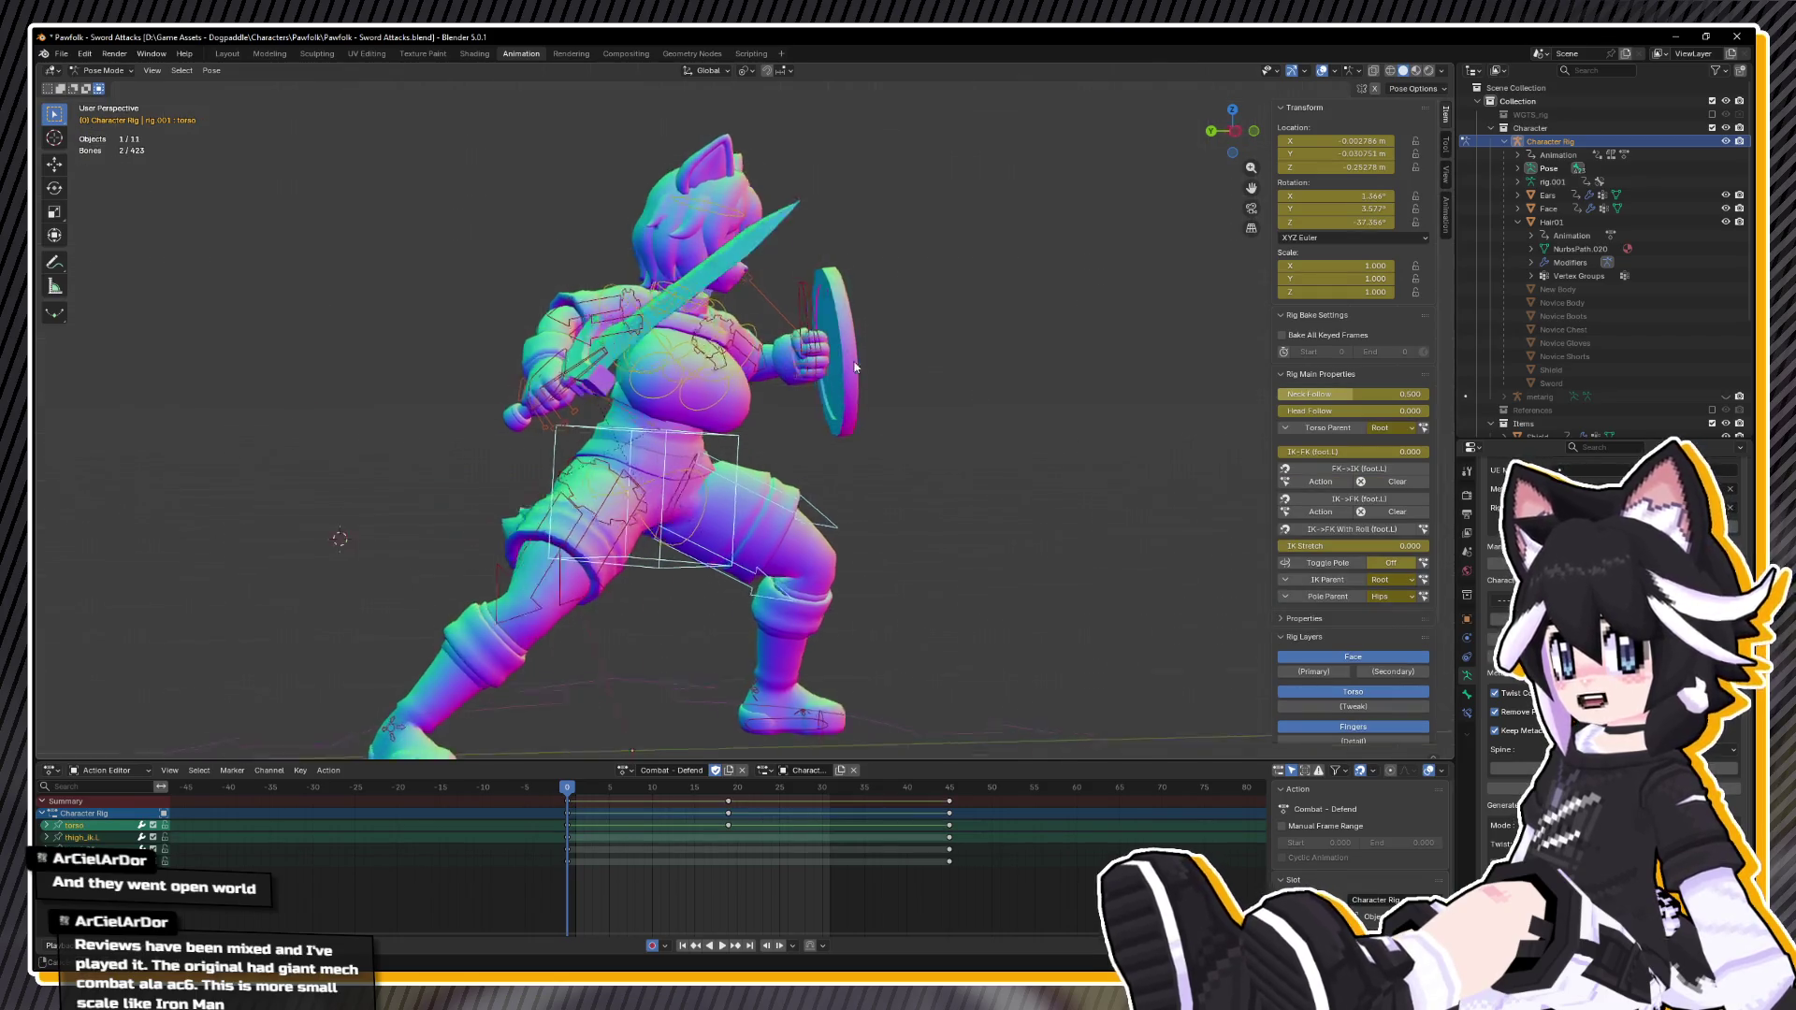
{"action": "left_click", "coordinate": [800, 391], "text": "shift"}
{"action": "left_click", "coordinate": [572, 401], "text": "shift"}
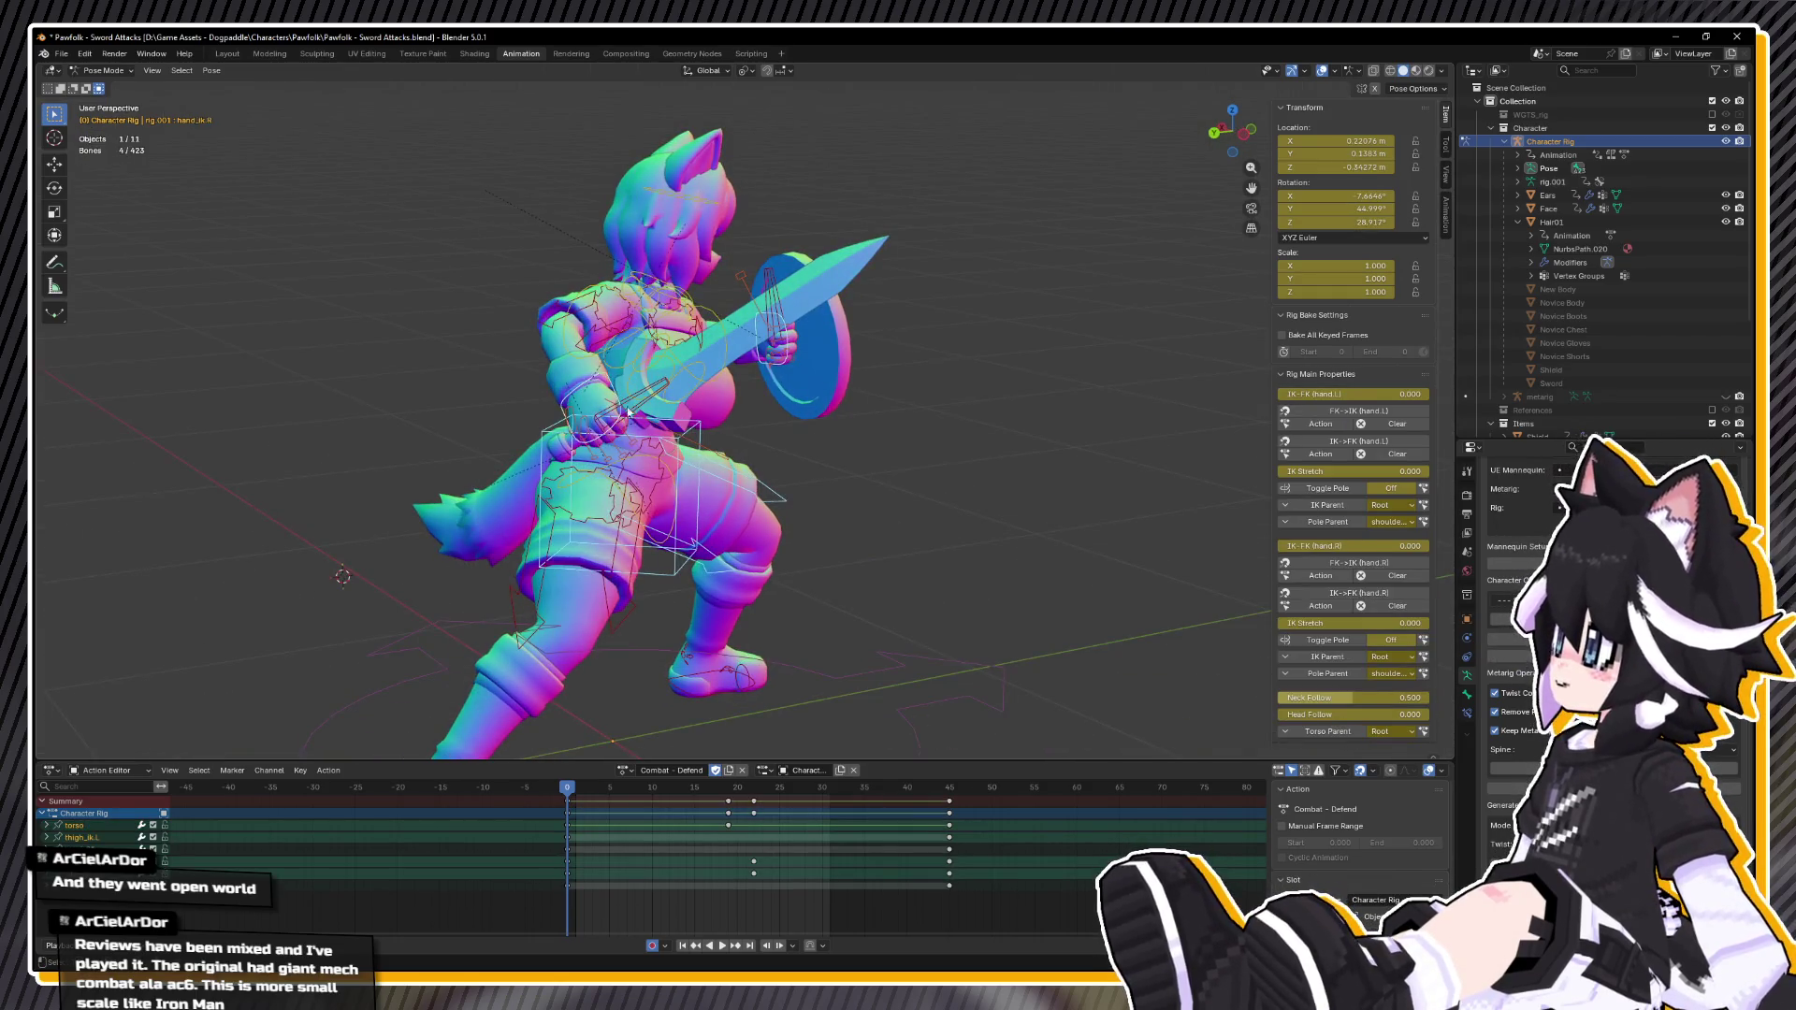
{"action": "key", "text": "ctrl+KP_3"}
{"action": "key", "text": "g"}
{"action": "left_click", "coordinate": [949, 427]}
{"action": "key", "text": "r"}
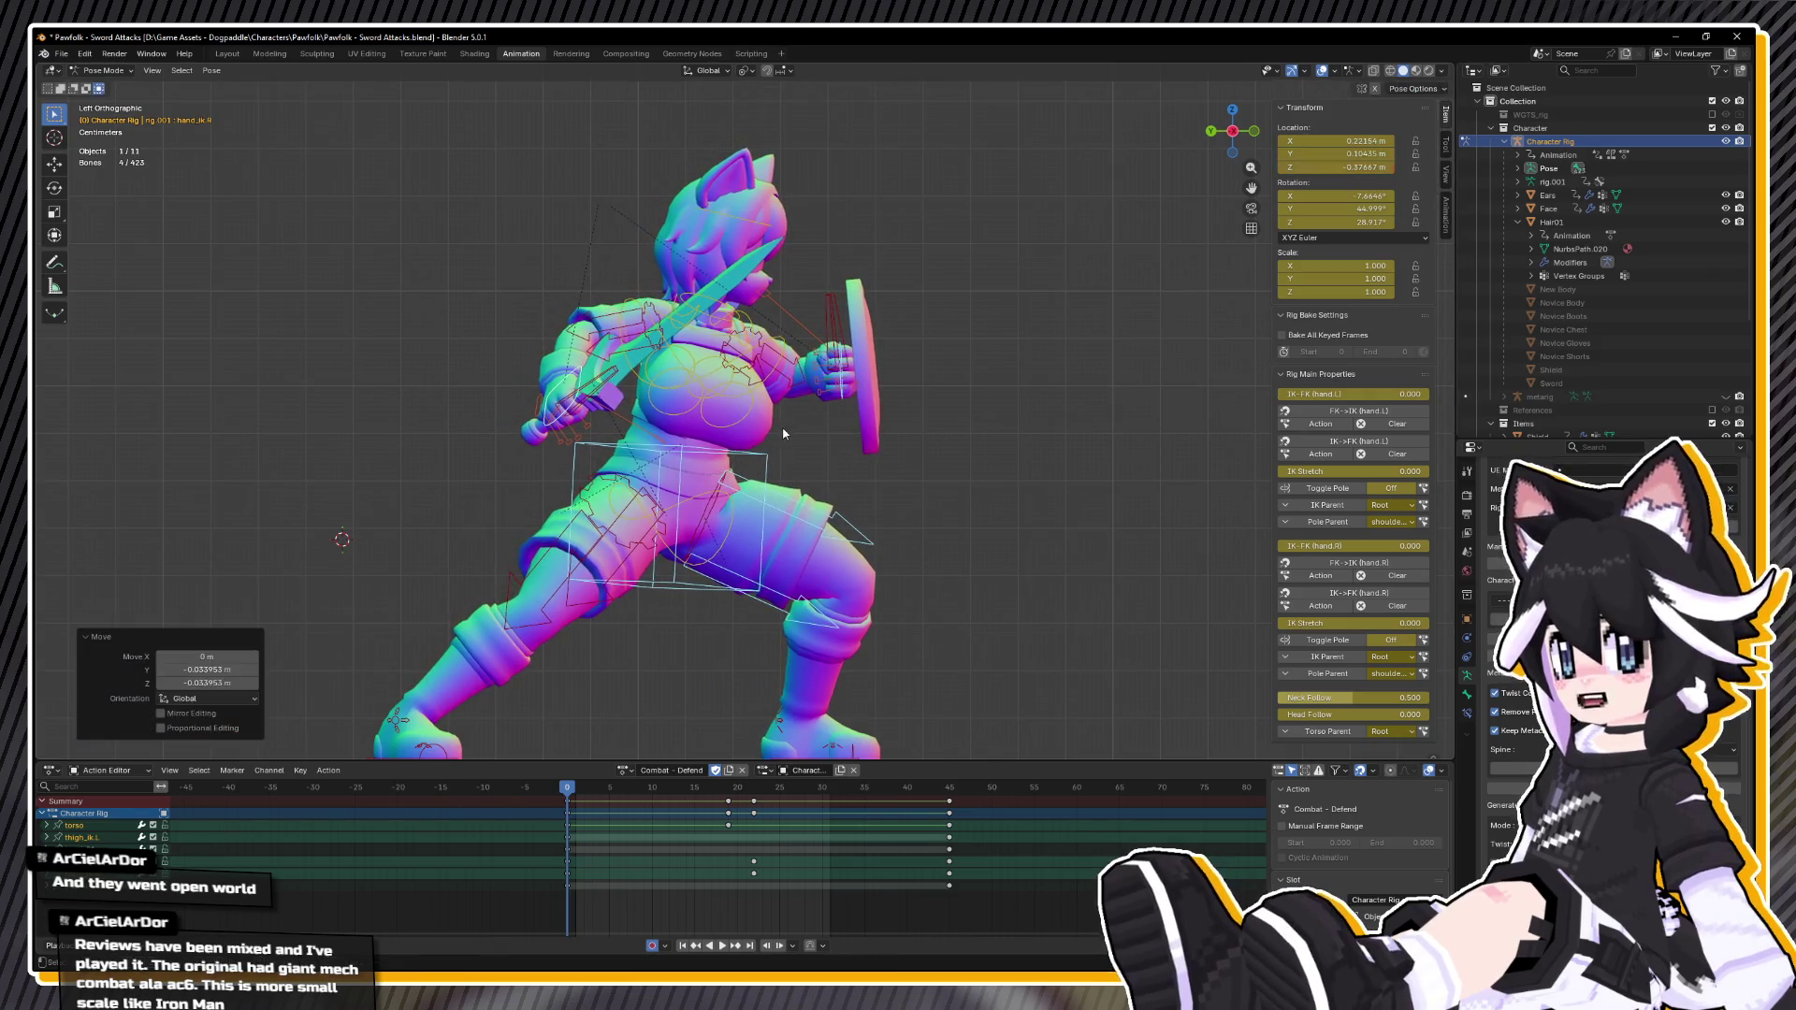
{"action": "key", "text": "Escape"}
{"action": "key", "text": "ctrl+z"}
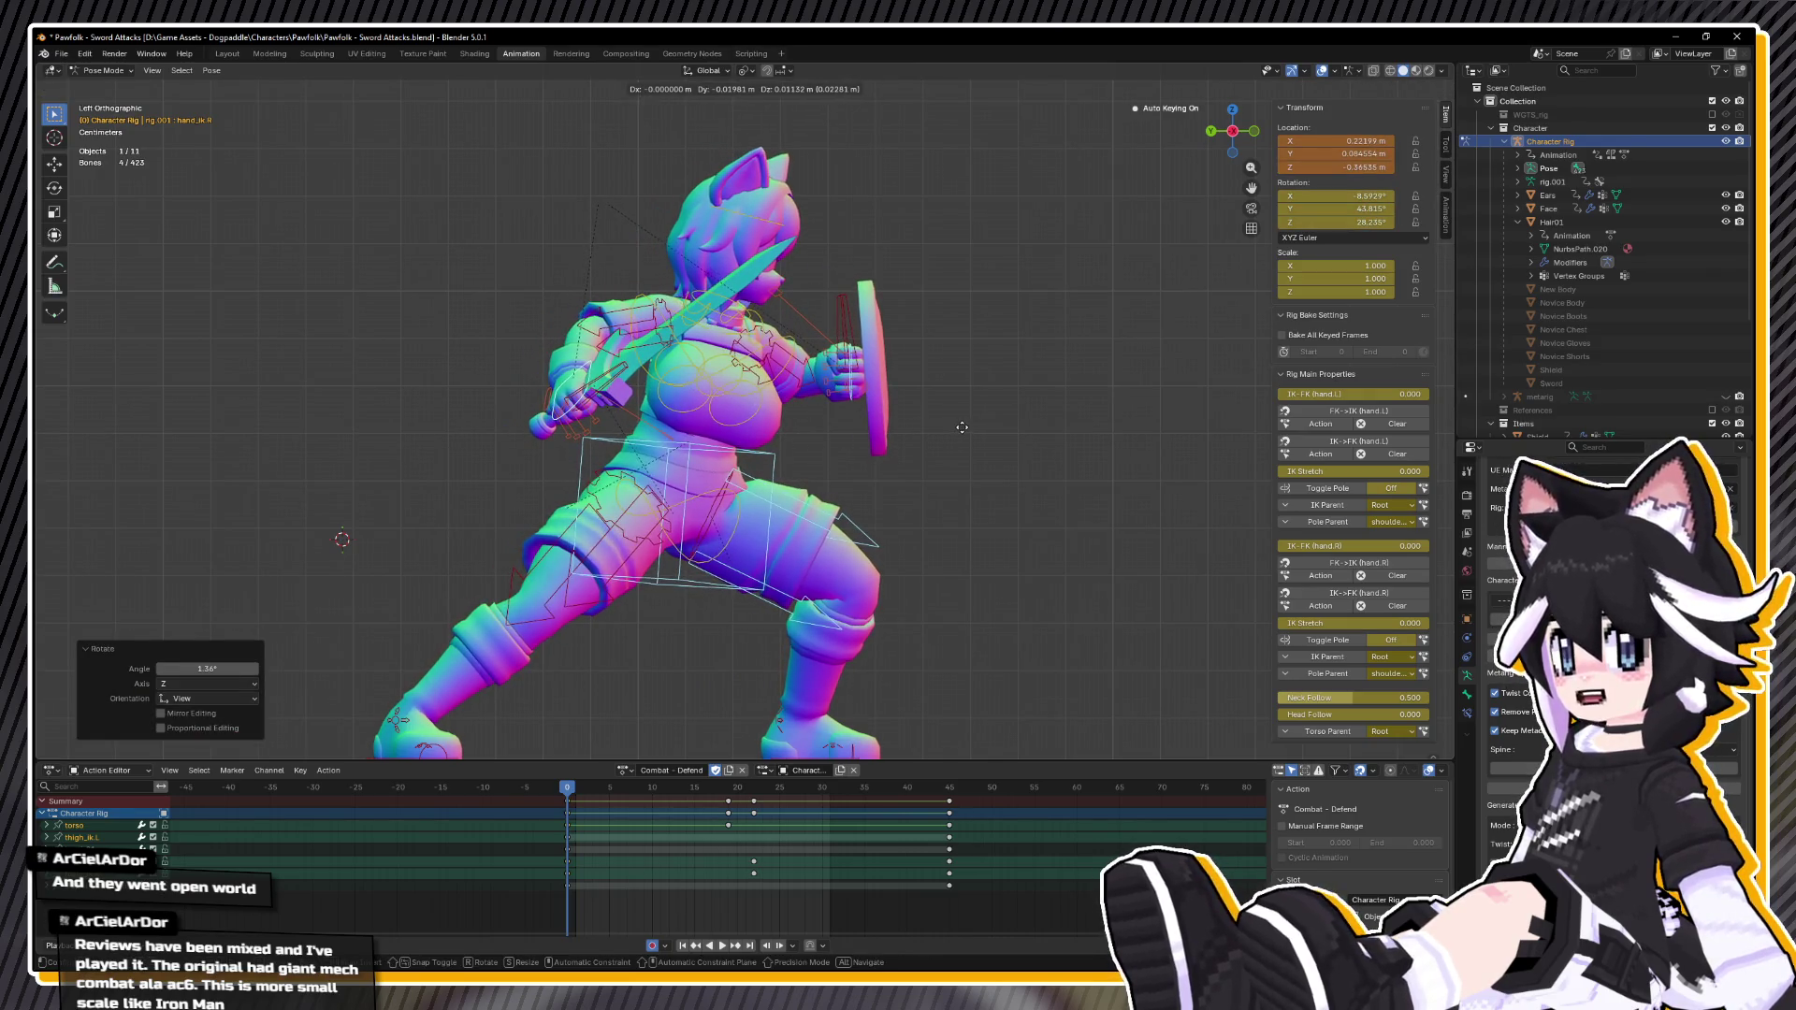
Step: Rotate the left upper arm by -20.2°; try rotating the shield hand, then undo it
{"action": "left_click", "coordinate": [795, 365]}
{"action": "key", "text": "r"}
{"action": "key", "text": "KP_1"}
{"action": "left_click", "coordinate": [980, 375]}
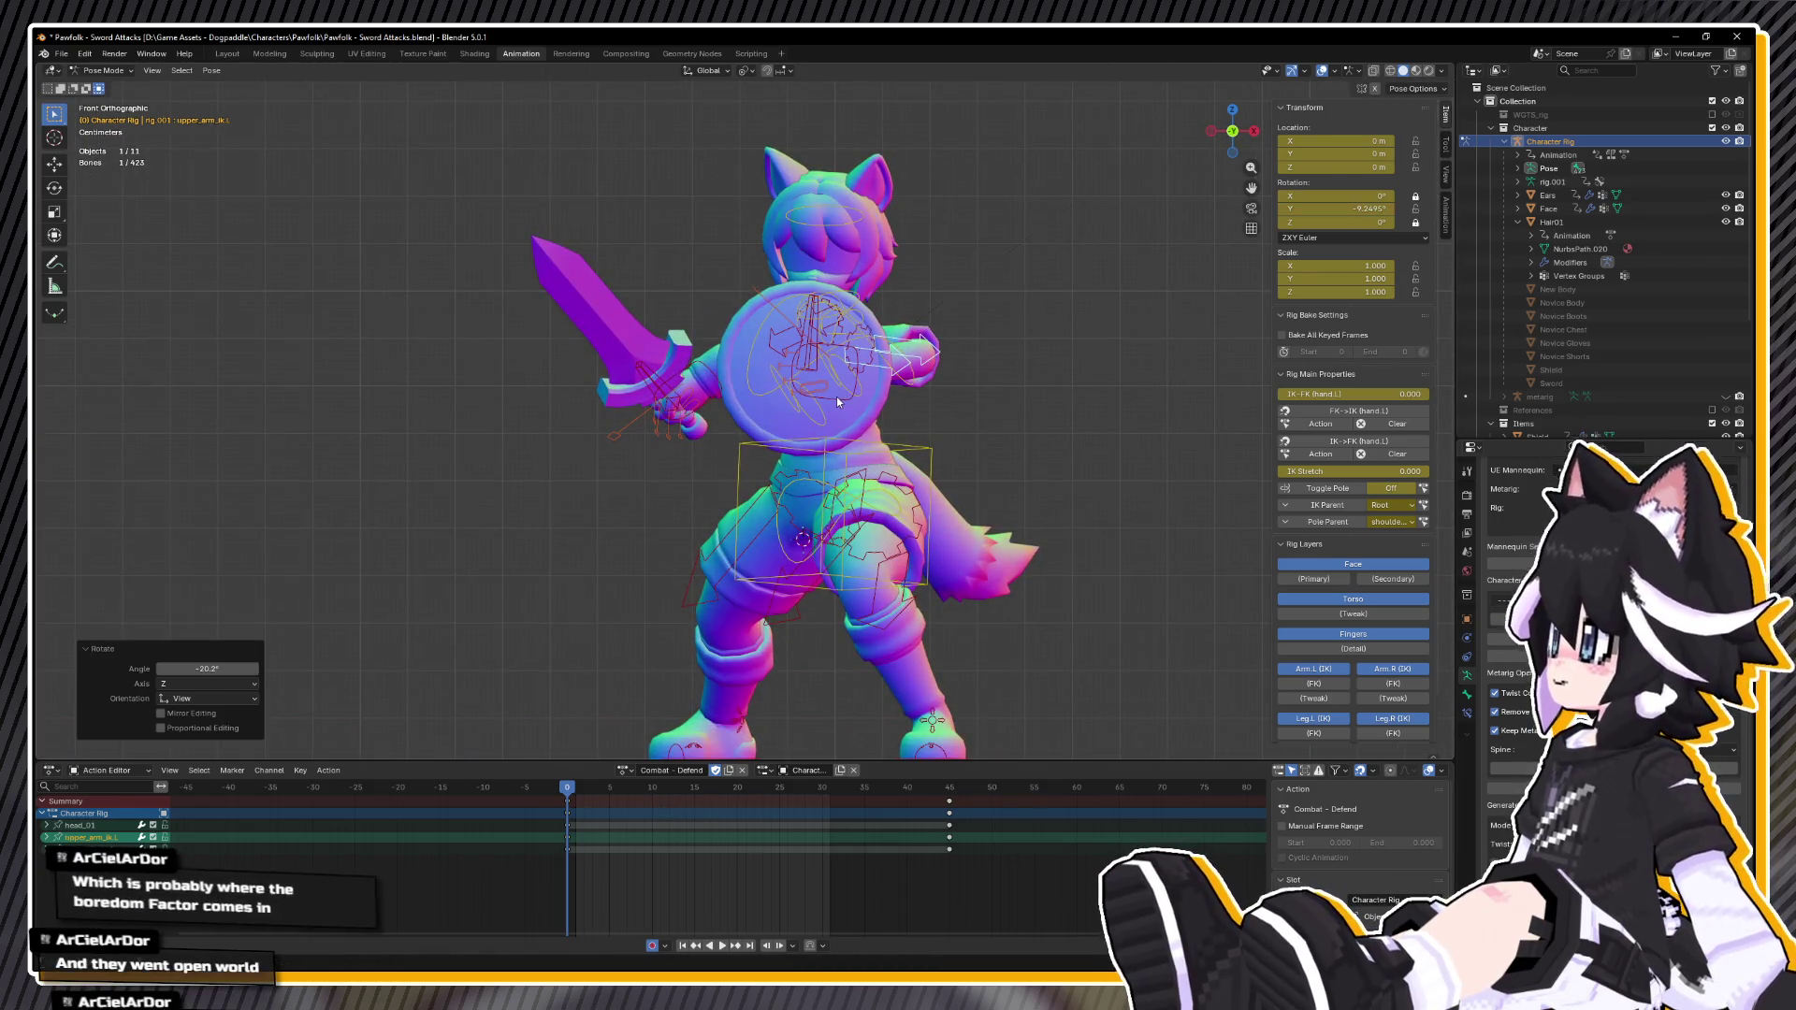
{"action": "left_click", "coordinate": [837, 397]}
{"action": "key", "text": "r"}
{"action": "left_click", "coordinate": [962, 380]}
{"action": "key", "text": "KP_4"}
{"action": "key", "text": "KP_4"}
{"action": "key", "text": "KP_4"}
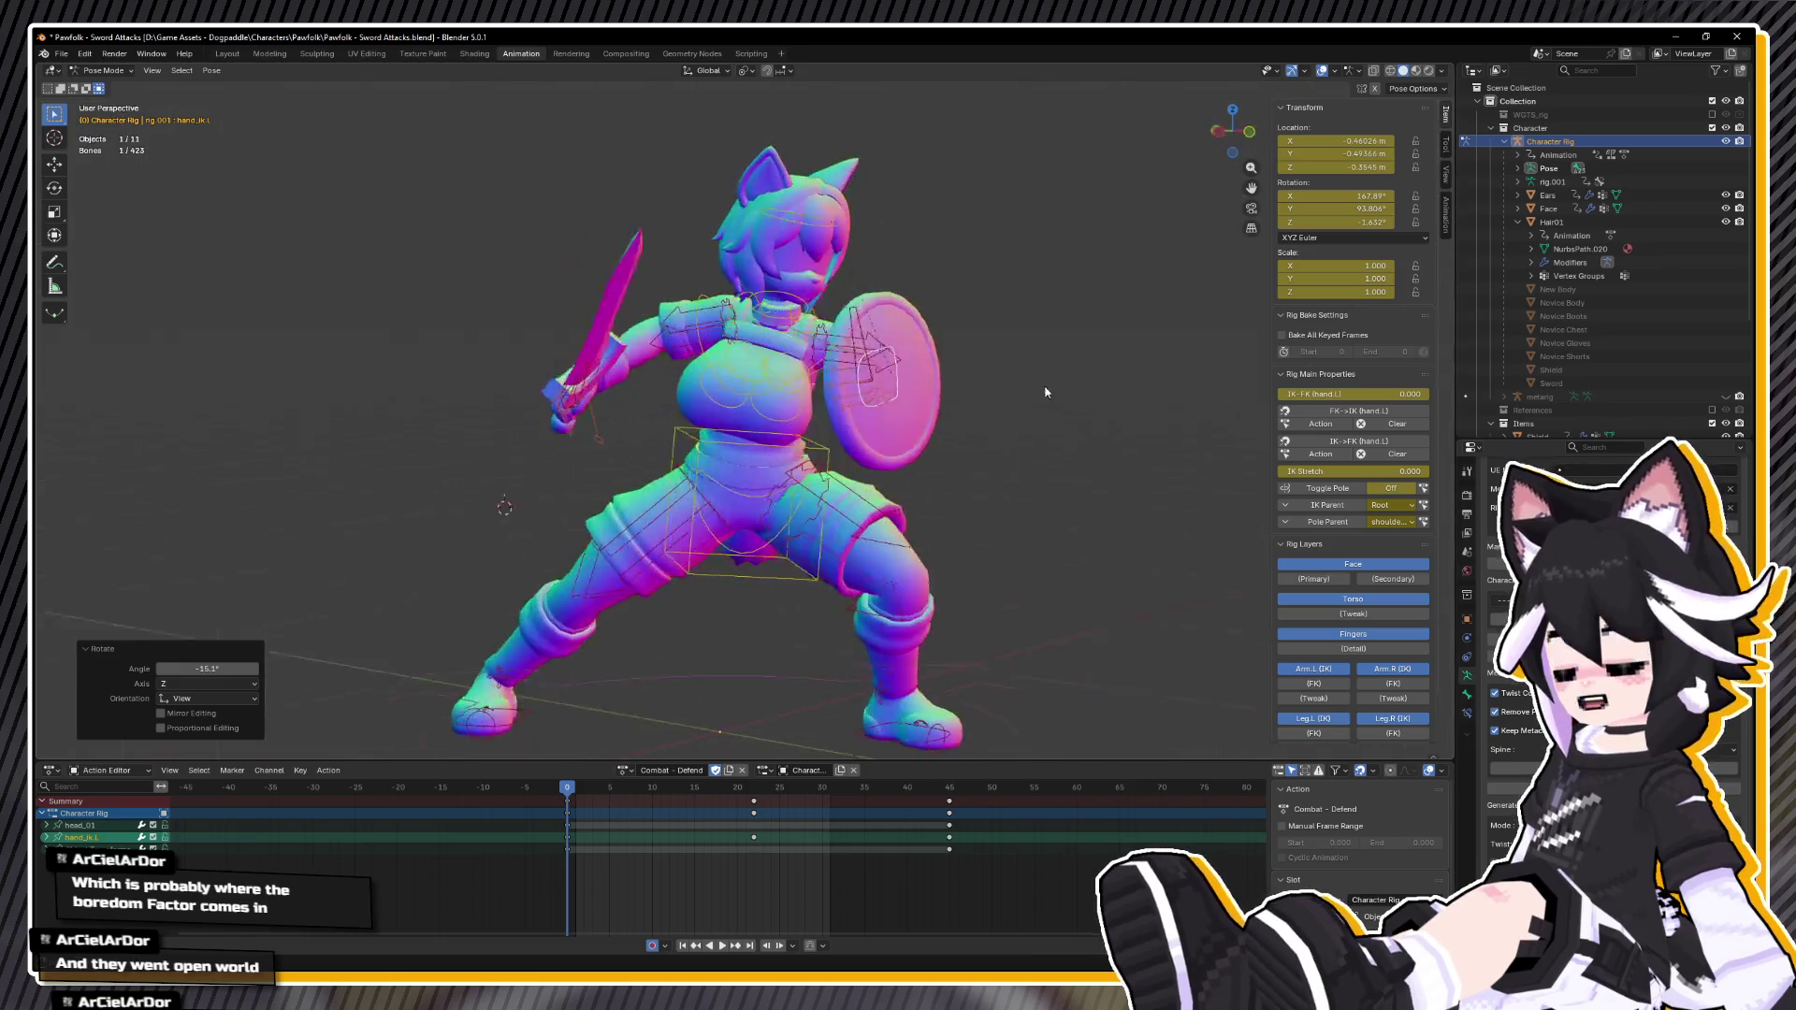
{"action": "key", "text": "ctrl+z"}
{"action": "key", "text": "ctrl+KP_1"}
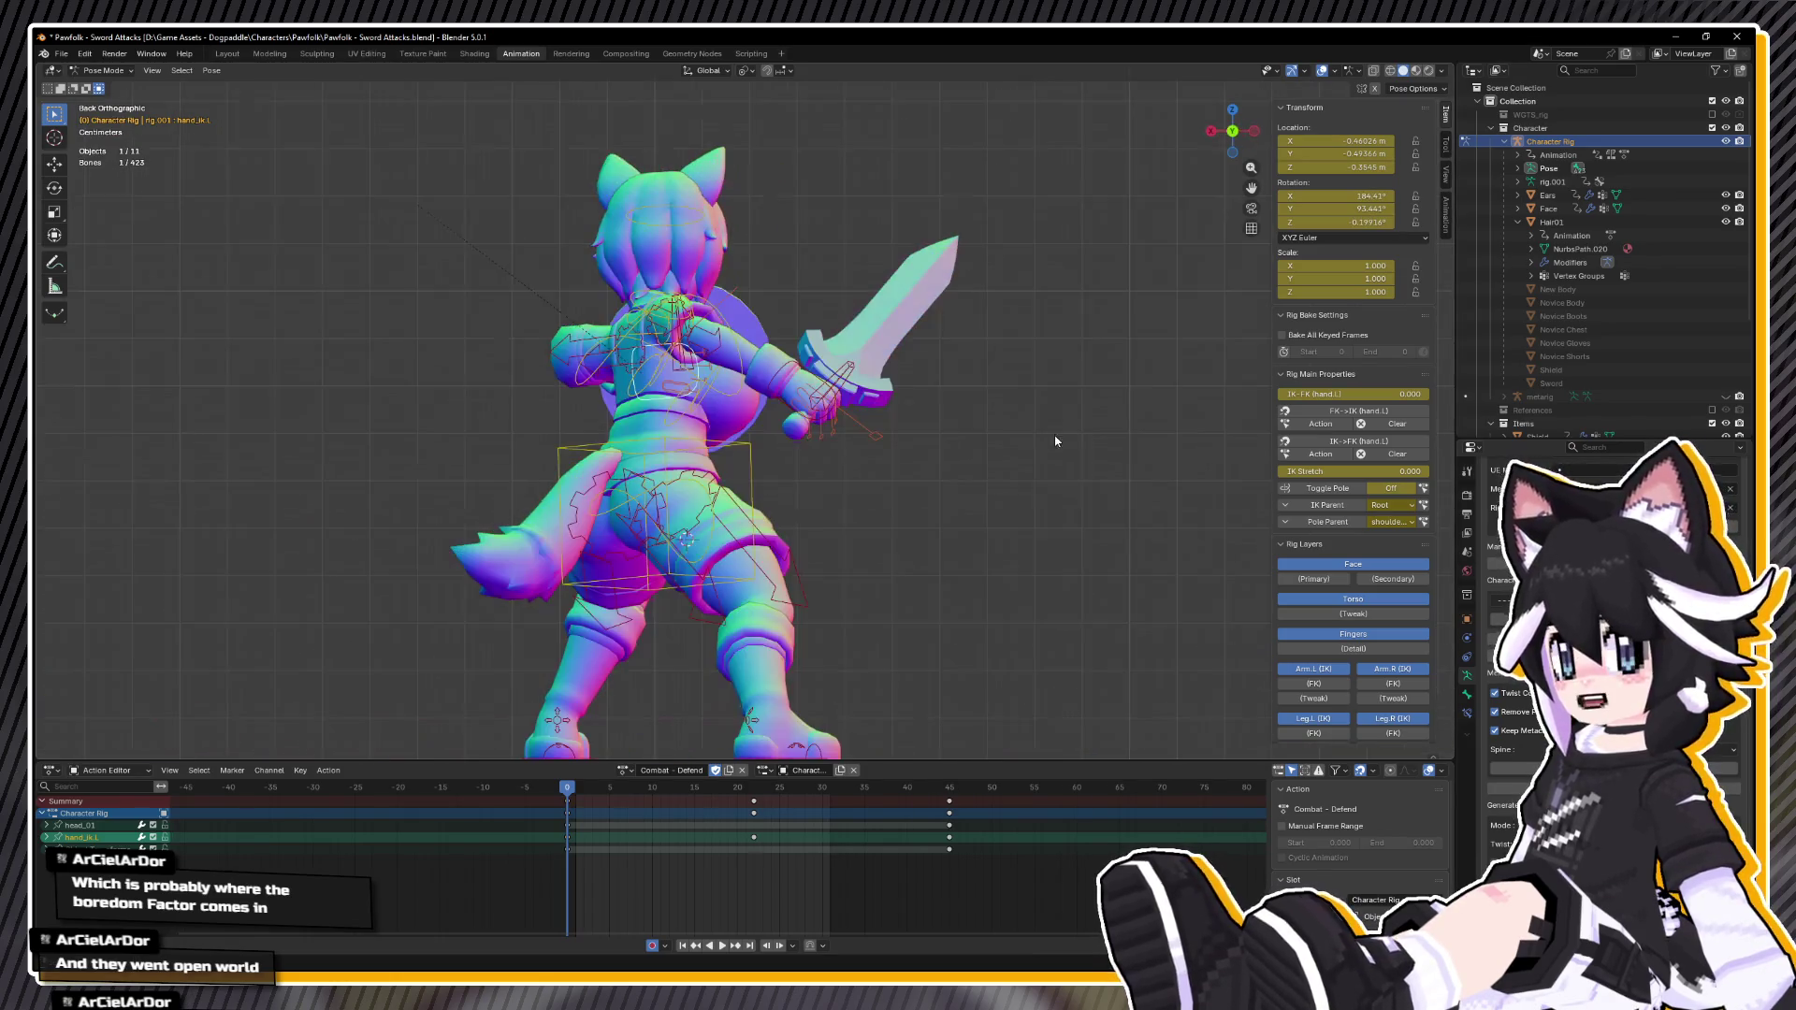
Step: Raise the left hand vertically along Z and rotate the left upper arm again
{"action": "key", "text": "g"}
{"action": "key", "text": "z"}
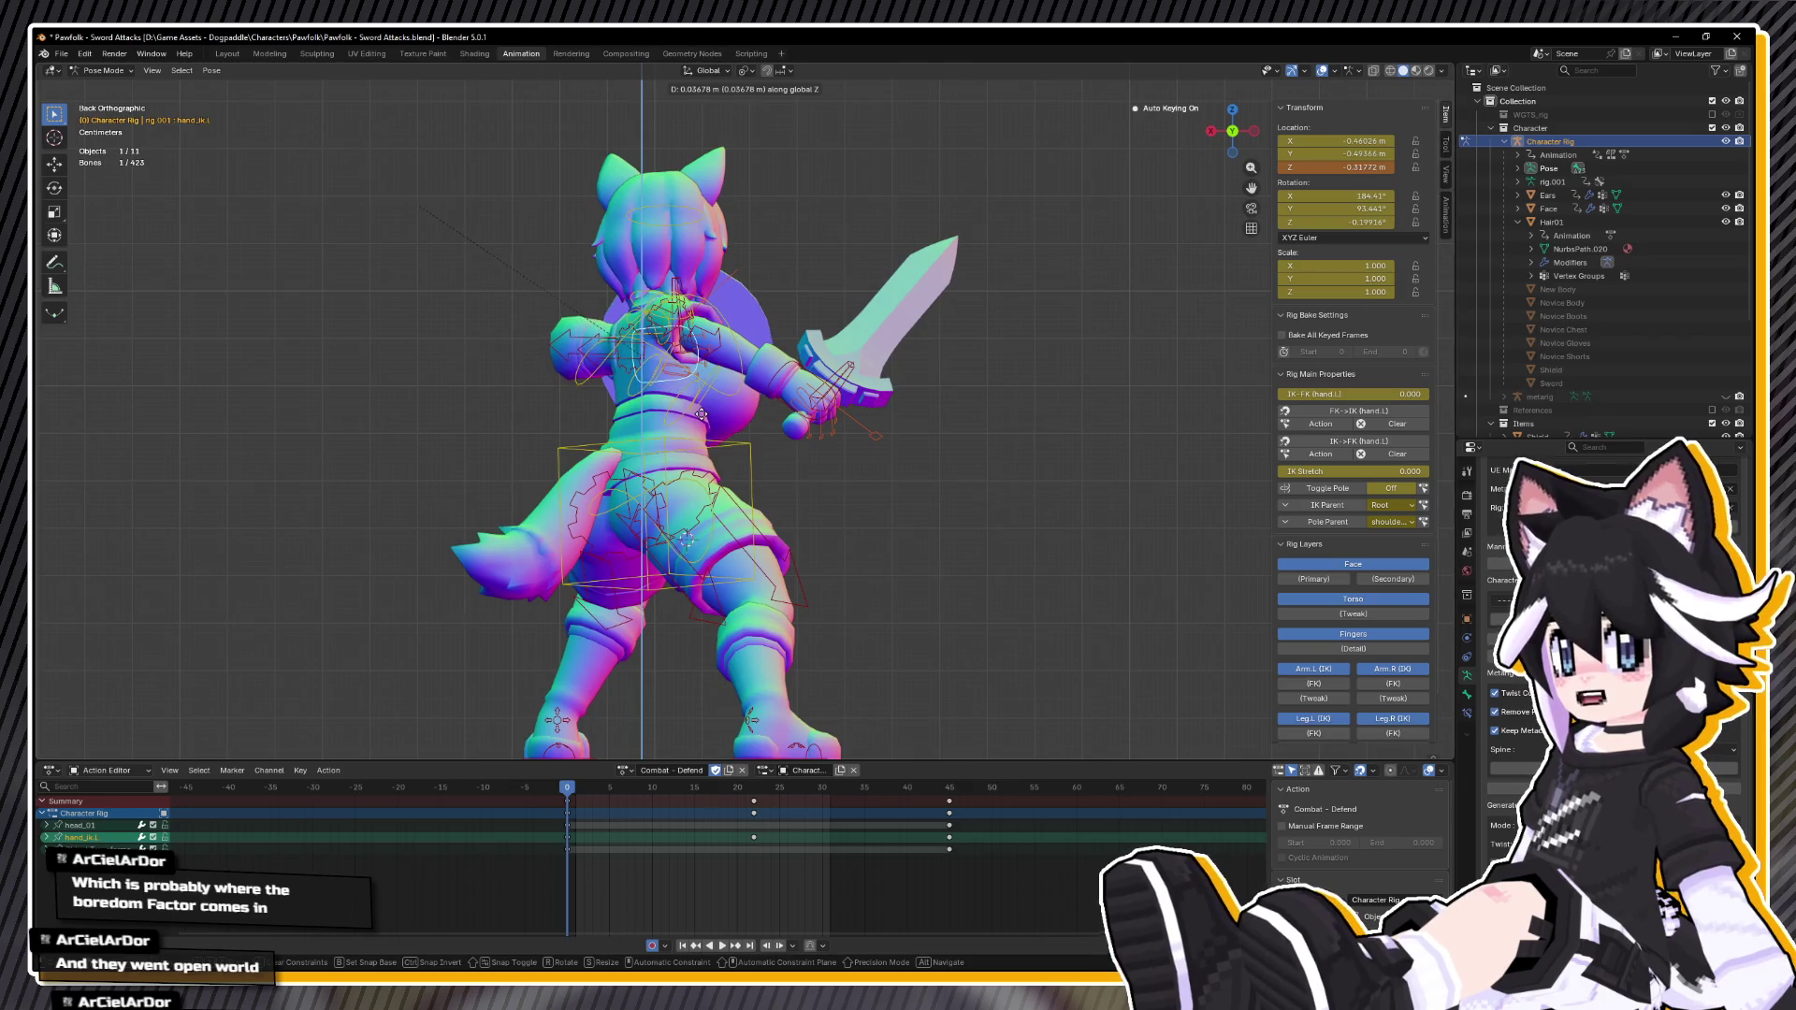
{"action": "left_click", "coordinate": [552, 369]}
{"action": "left_click", "coordinate": [574, 348]}
{"action": "key", "text": "r"}
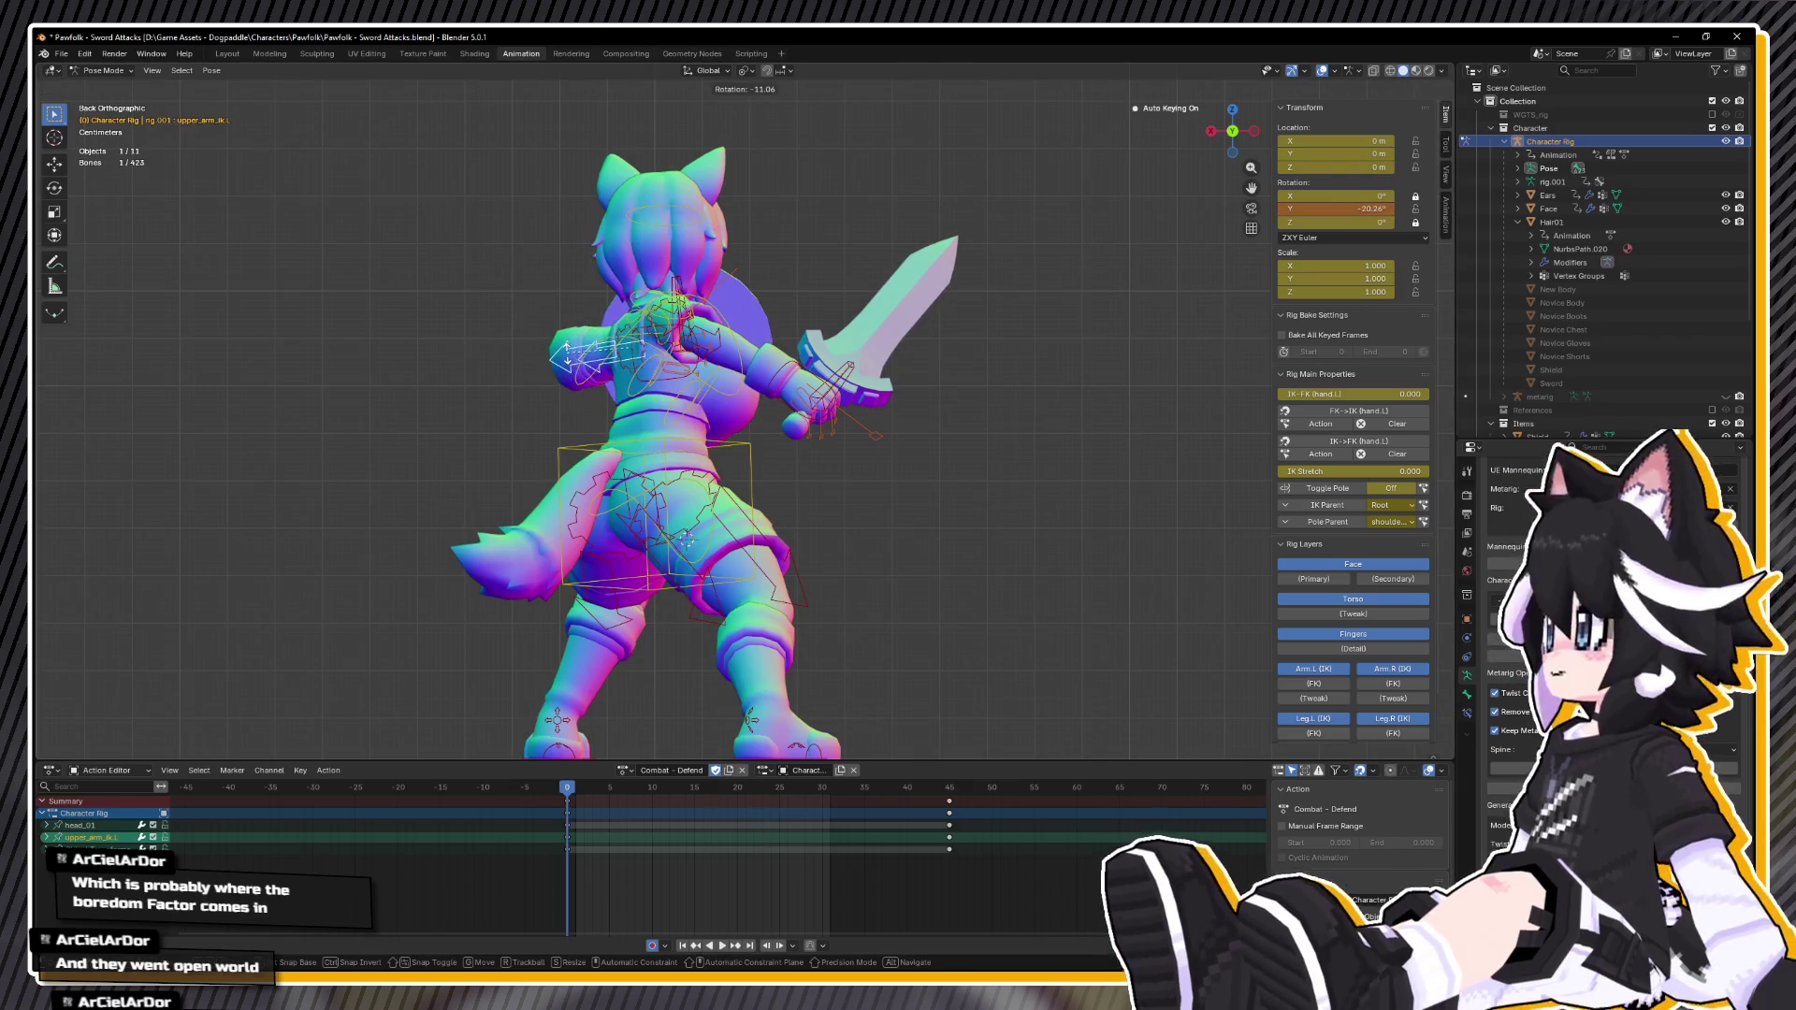
{"action": "left_click", "coordinate": [565, 356]}
{"action": "left_click_drag", "start_coordinate": [565, 357], "coordinate": [573, 536]}
{"action": "key", "text": "g"}
{"action": "right_click", "coordinate": [702, 445]}
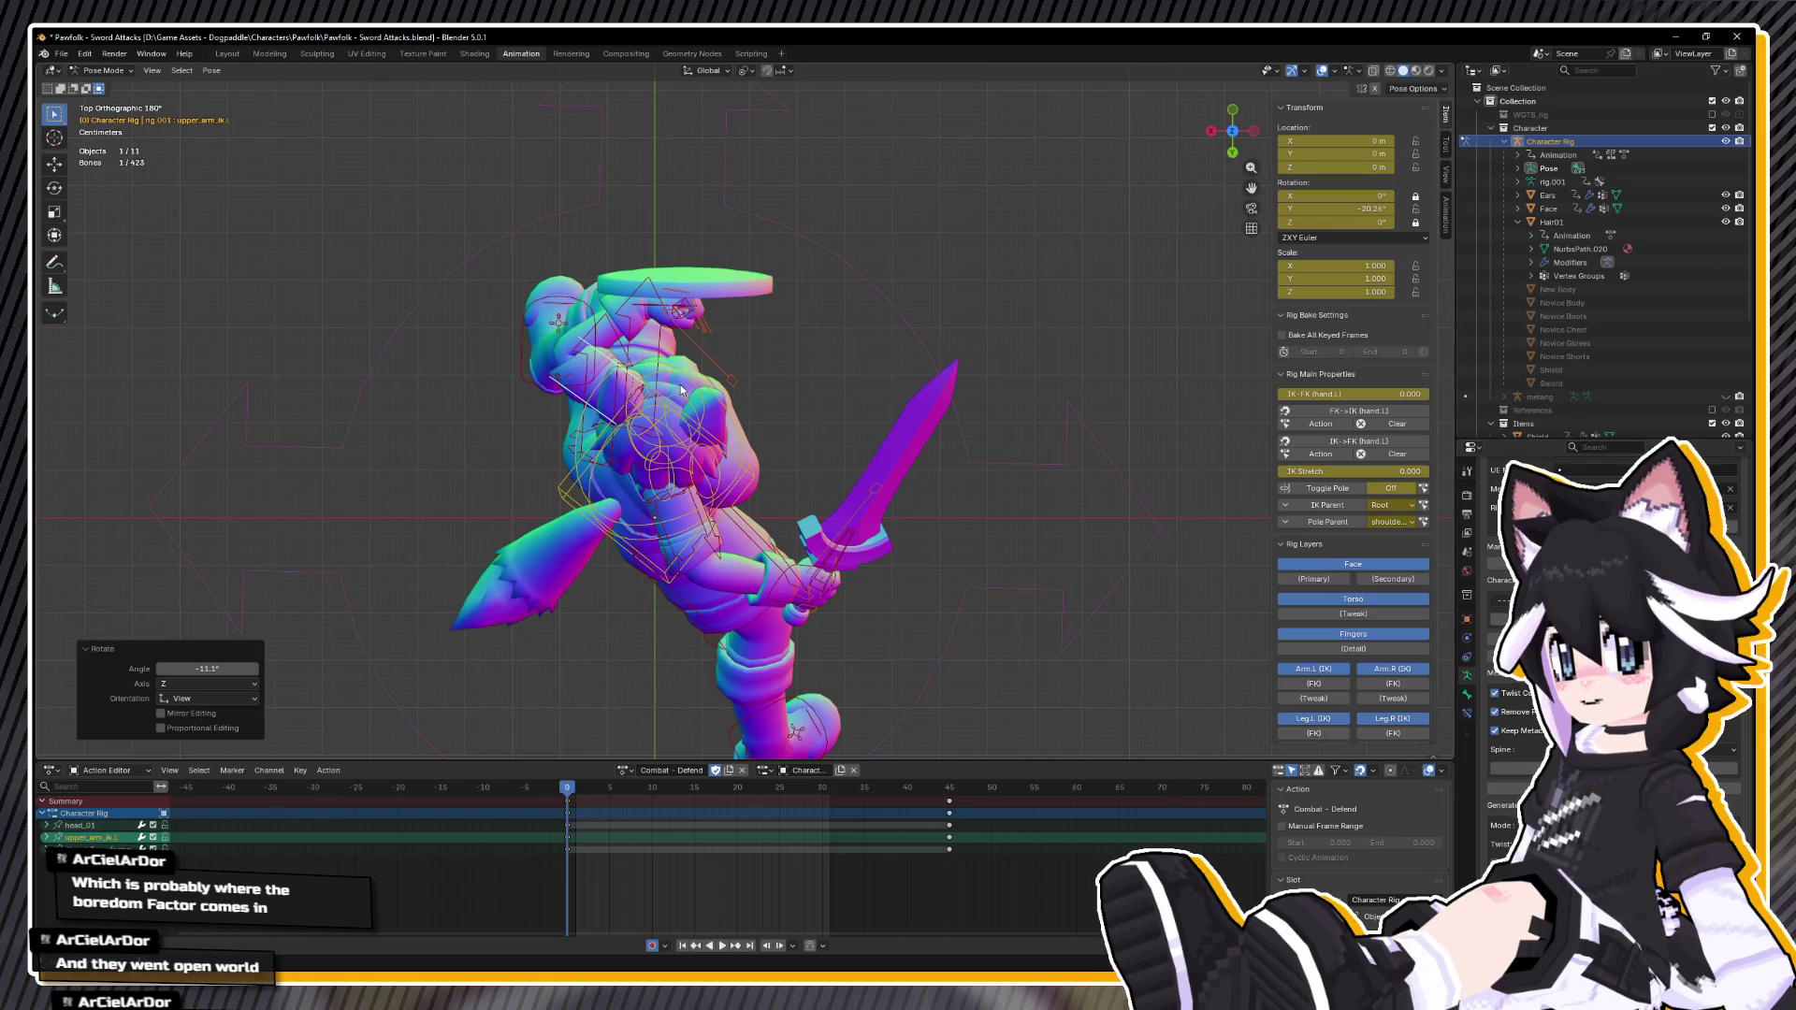
Step: Reposition hand_ik.L, rotate it about Z and nudge it into place
{"action": "left_click", "coordinate": [641, 314]}
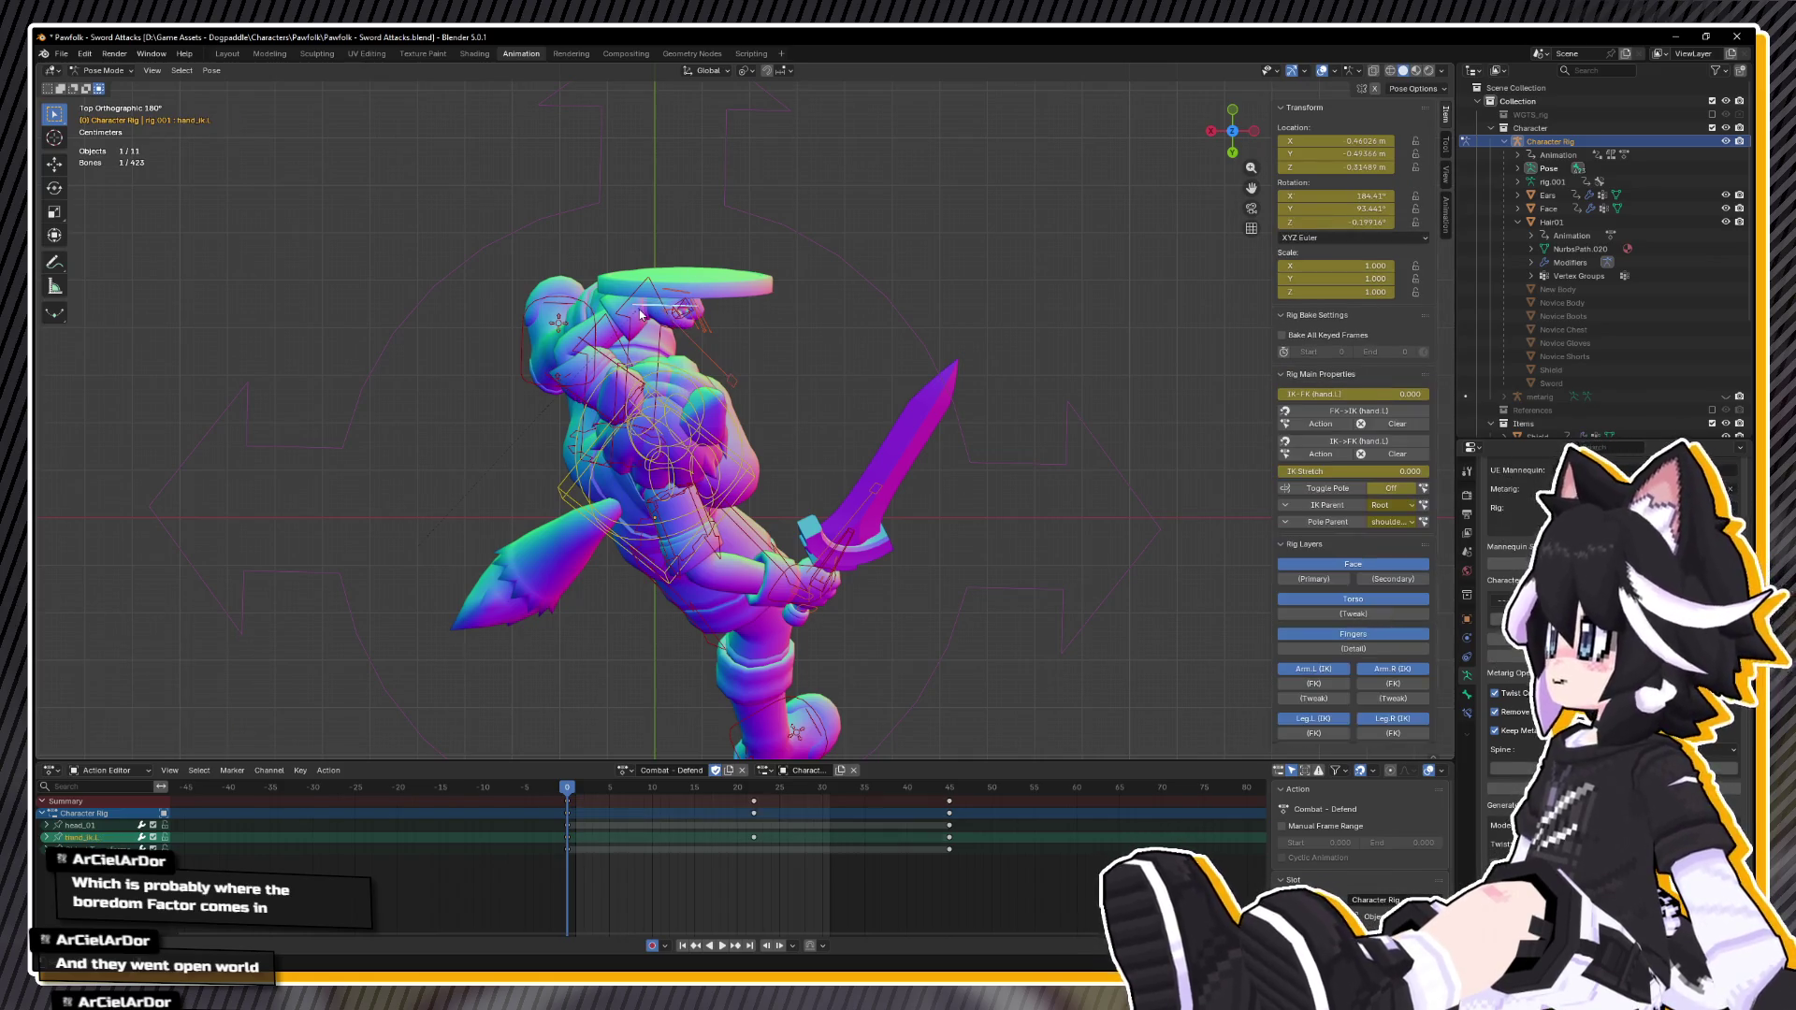
{"action": "key", "text": "g"}
{"action": "left_click", "coordinate": [678, 319]}
{"action": "key", "text": "r"}
{"action": "key", "text": "z"}
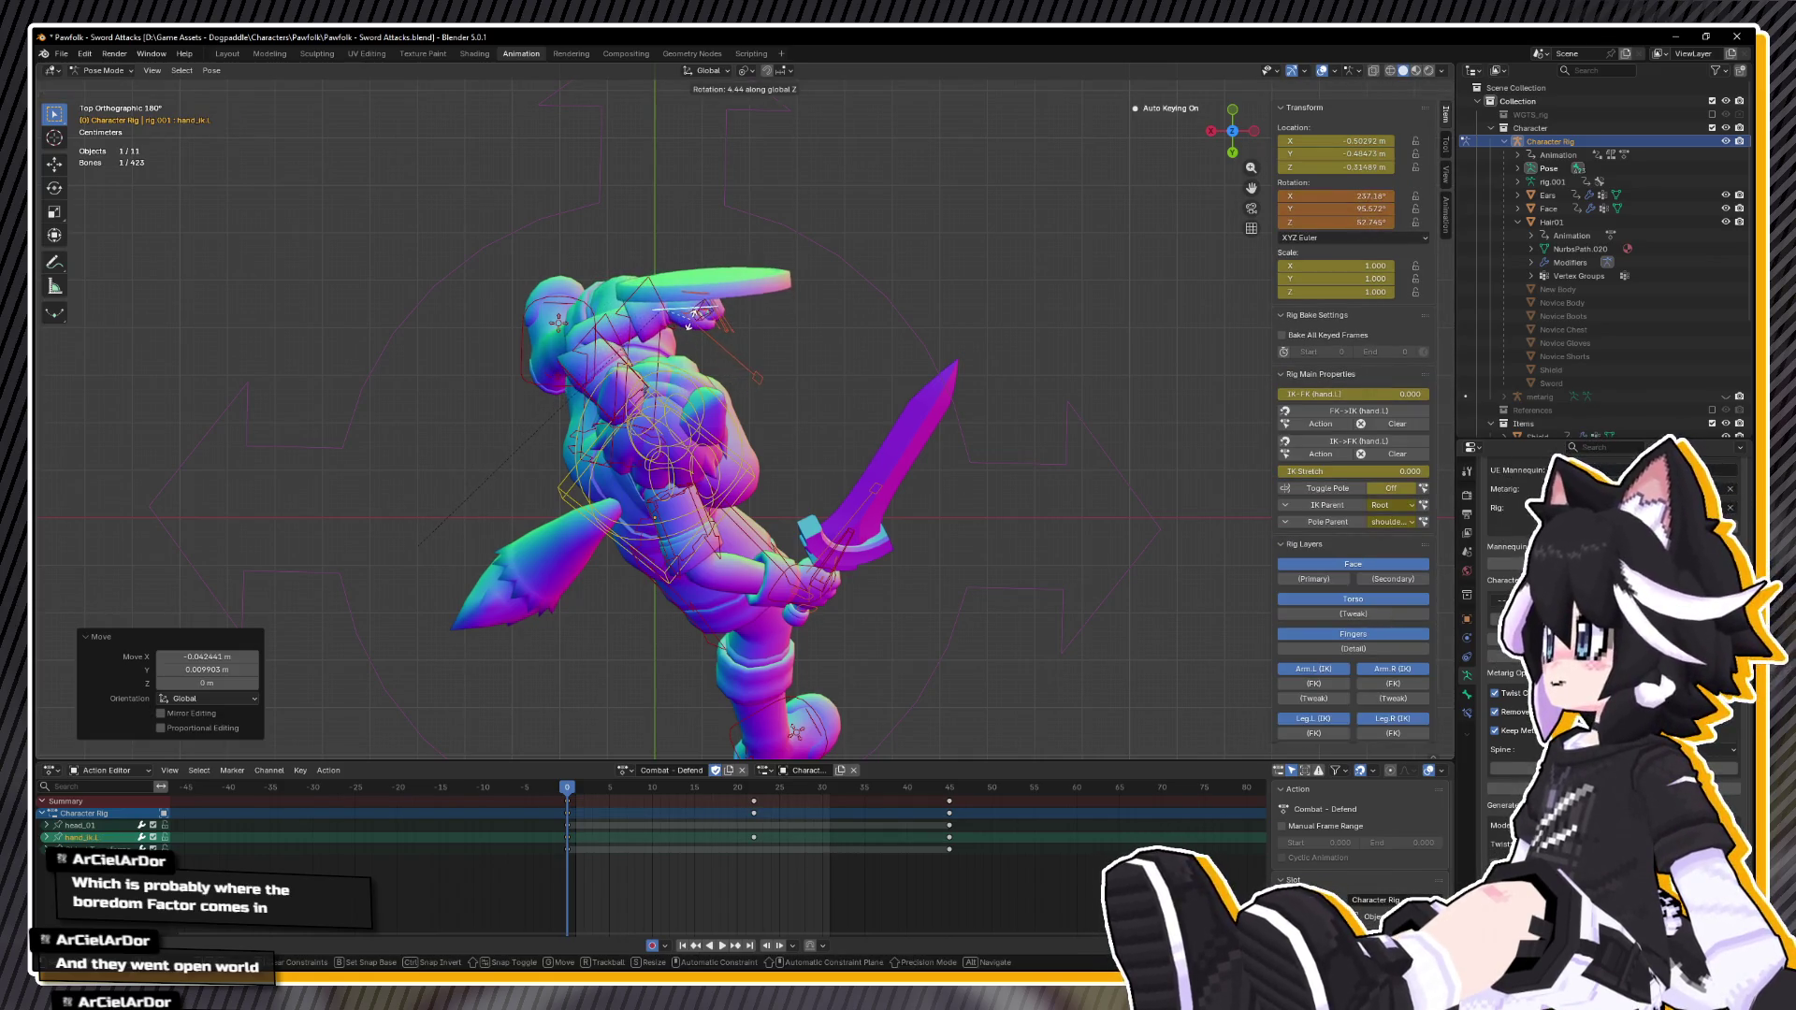
{"action": "left_click", "coordinate": [687, 311]}
{"action": "key", "text": "g"}
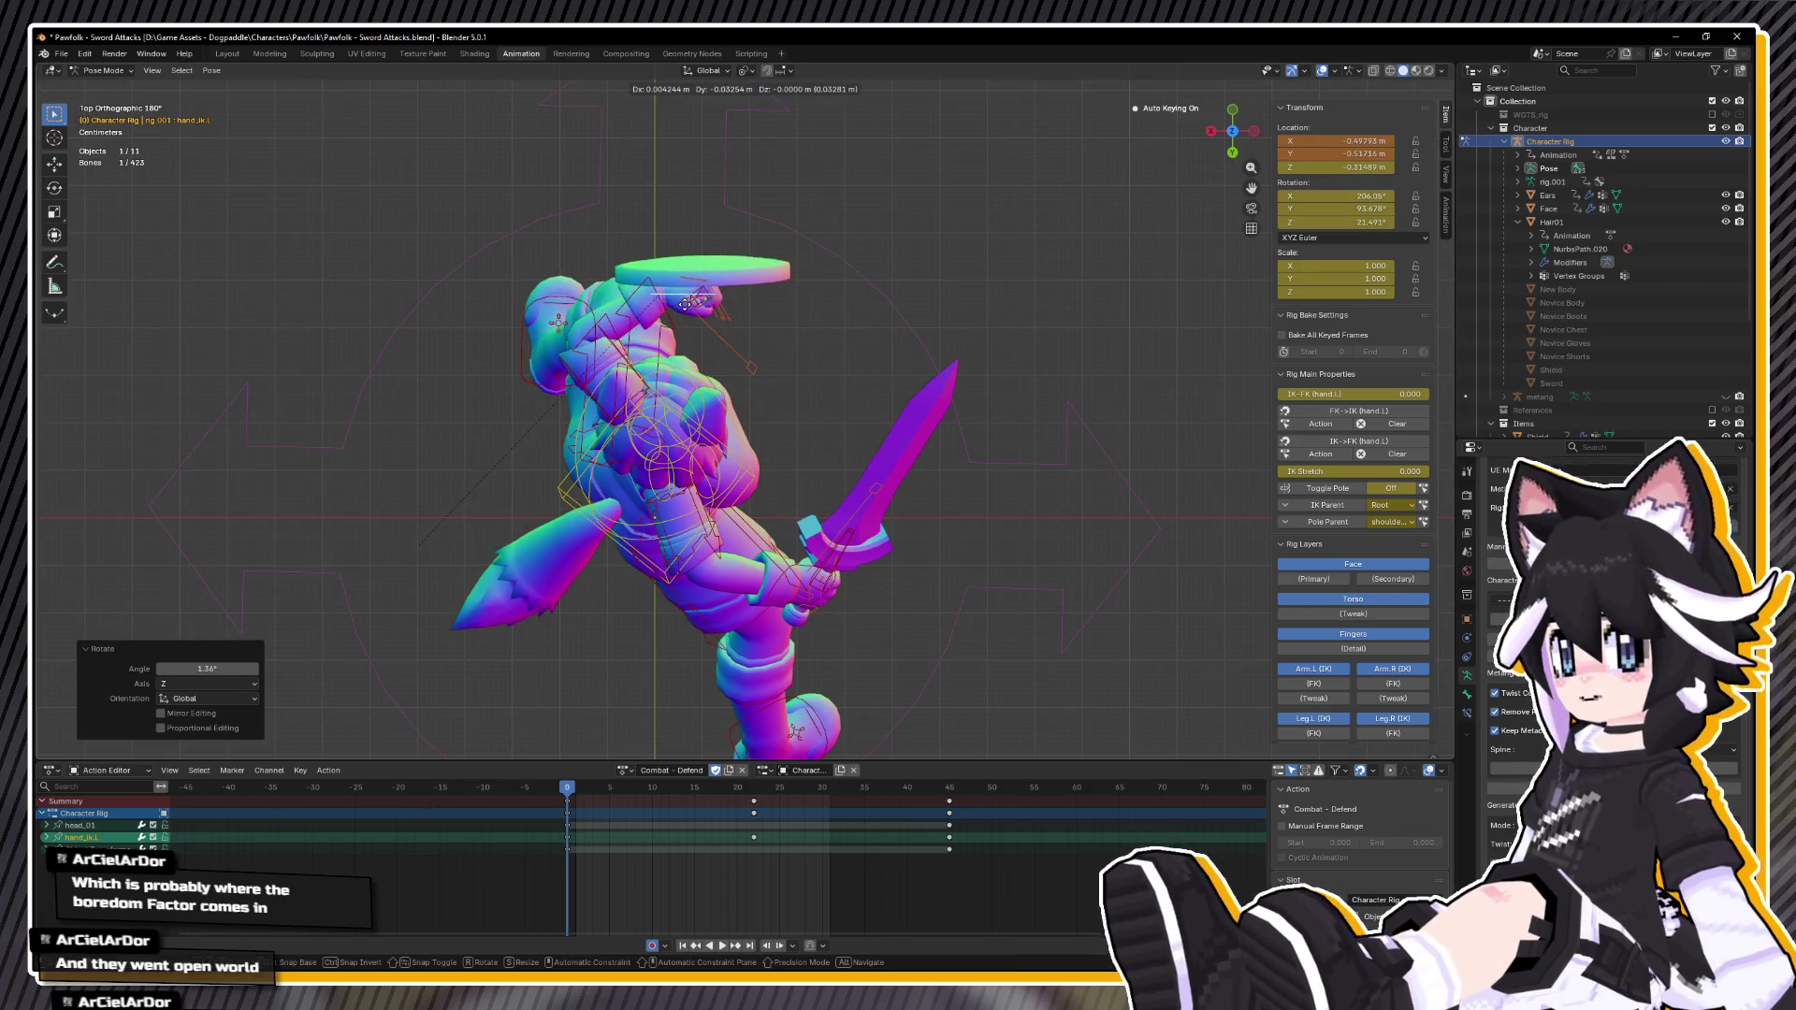
{"action": "left_click", "coordinate": [680, 312]}
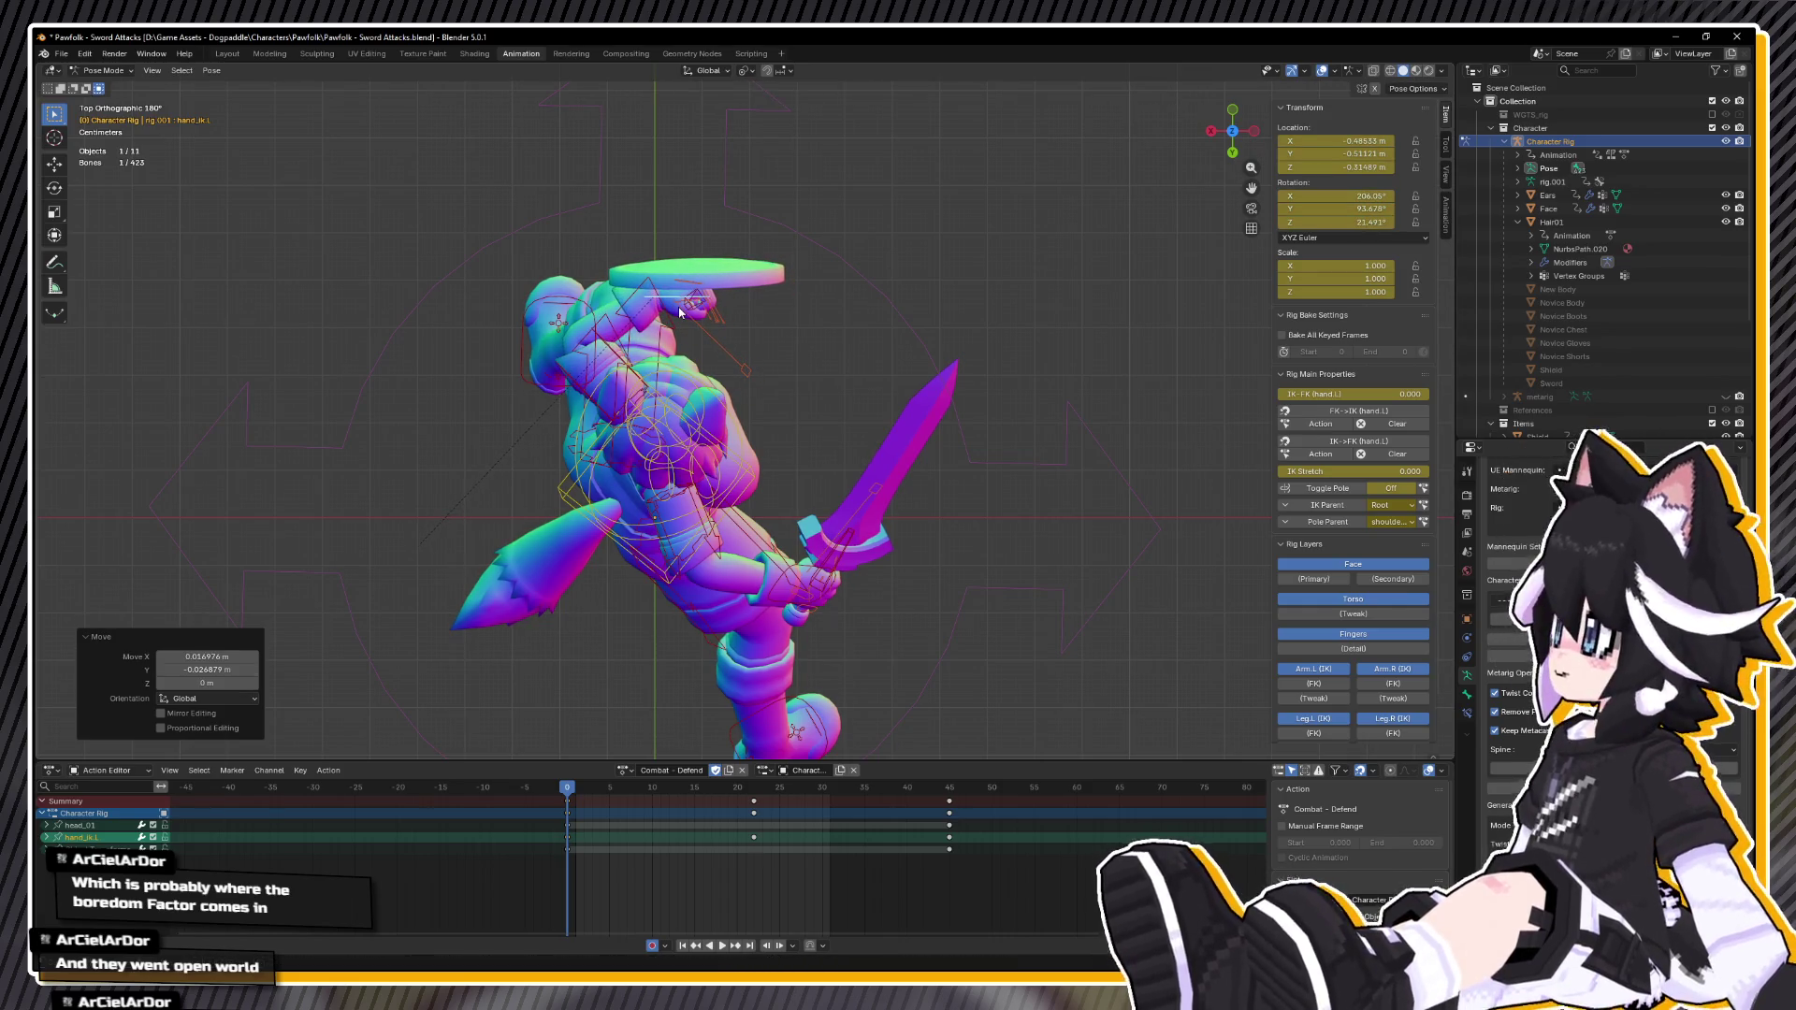
{"action": "mouse_move", "coordinate": [669, 321]}
{"action": "left_mouse_down"}
{"action": "mouse_move", "coordinate": [769, 283]}
{"action": "mouse_move", "coordinate": [842, 356]}
{"action": "left_mouse_up"}
{"action": "left_click", "coordinate": [906, 422]}
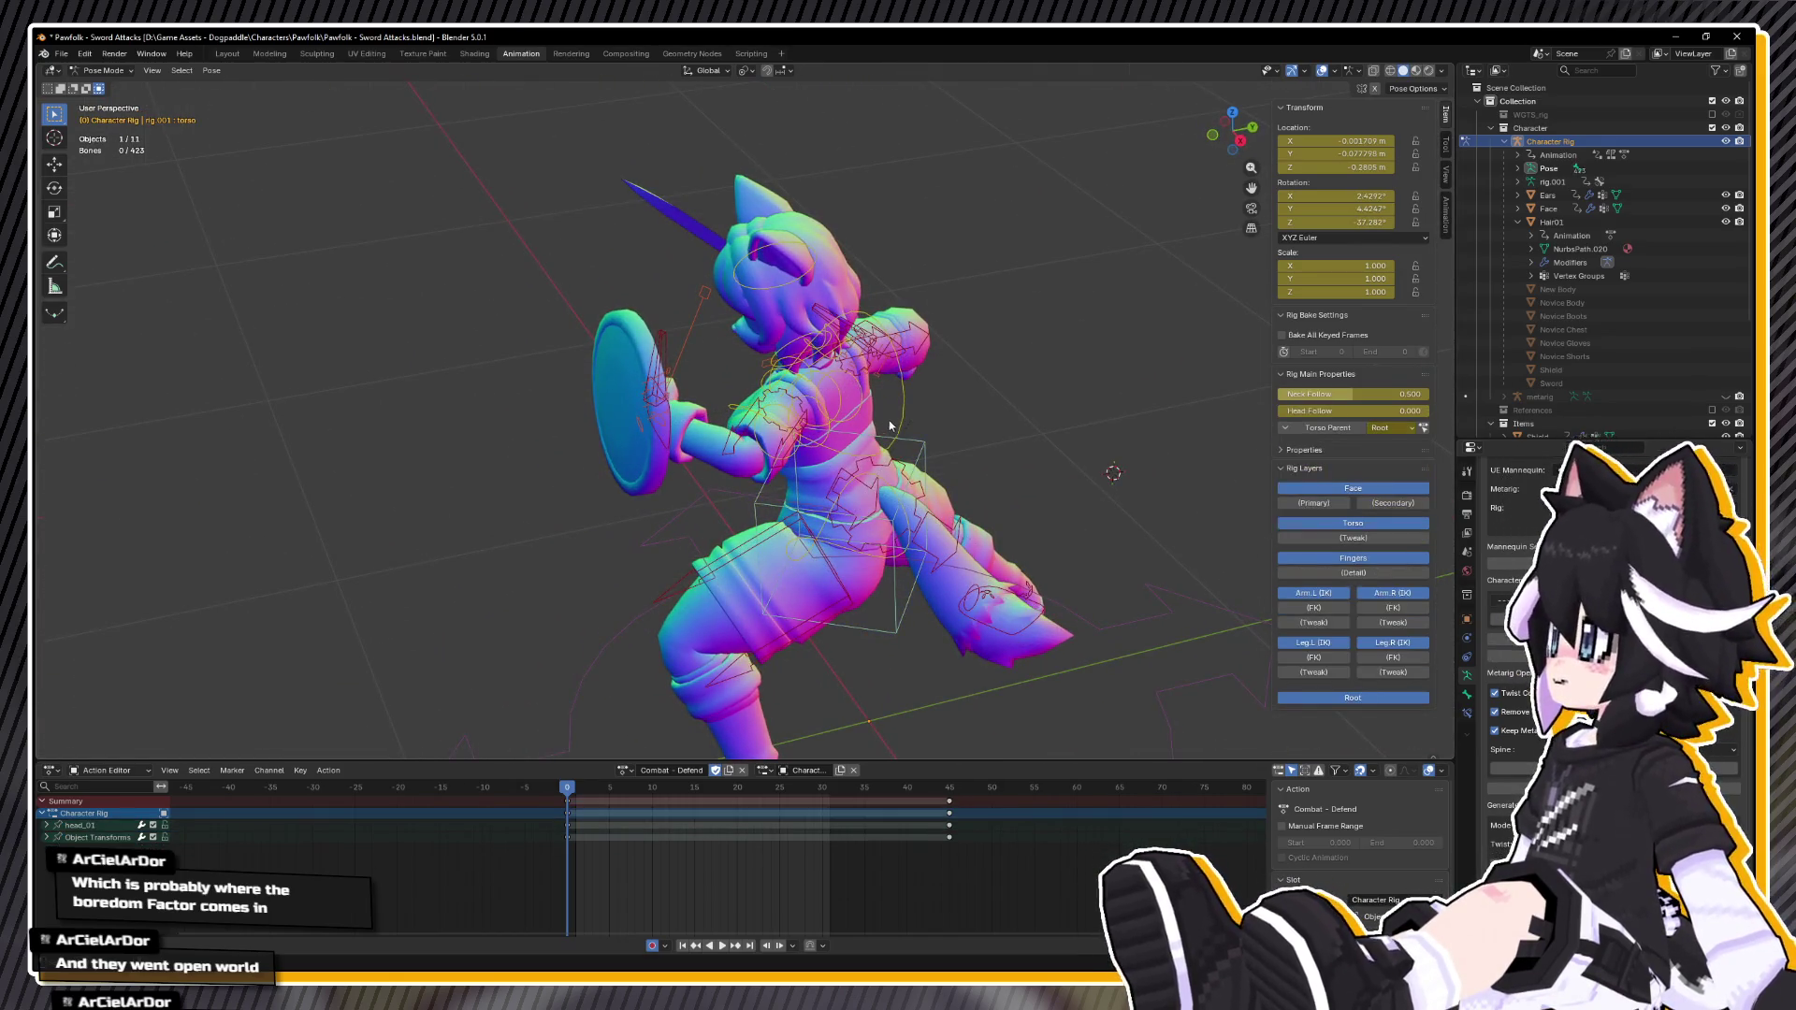
Step: Rotate the chest bone twice, finishing with a twist on local Z
{"action": "key", "text": "KP_7"}
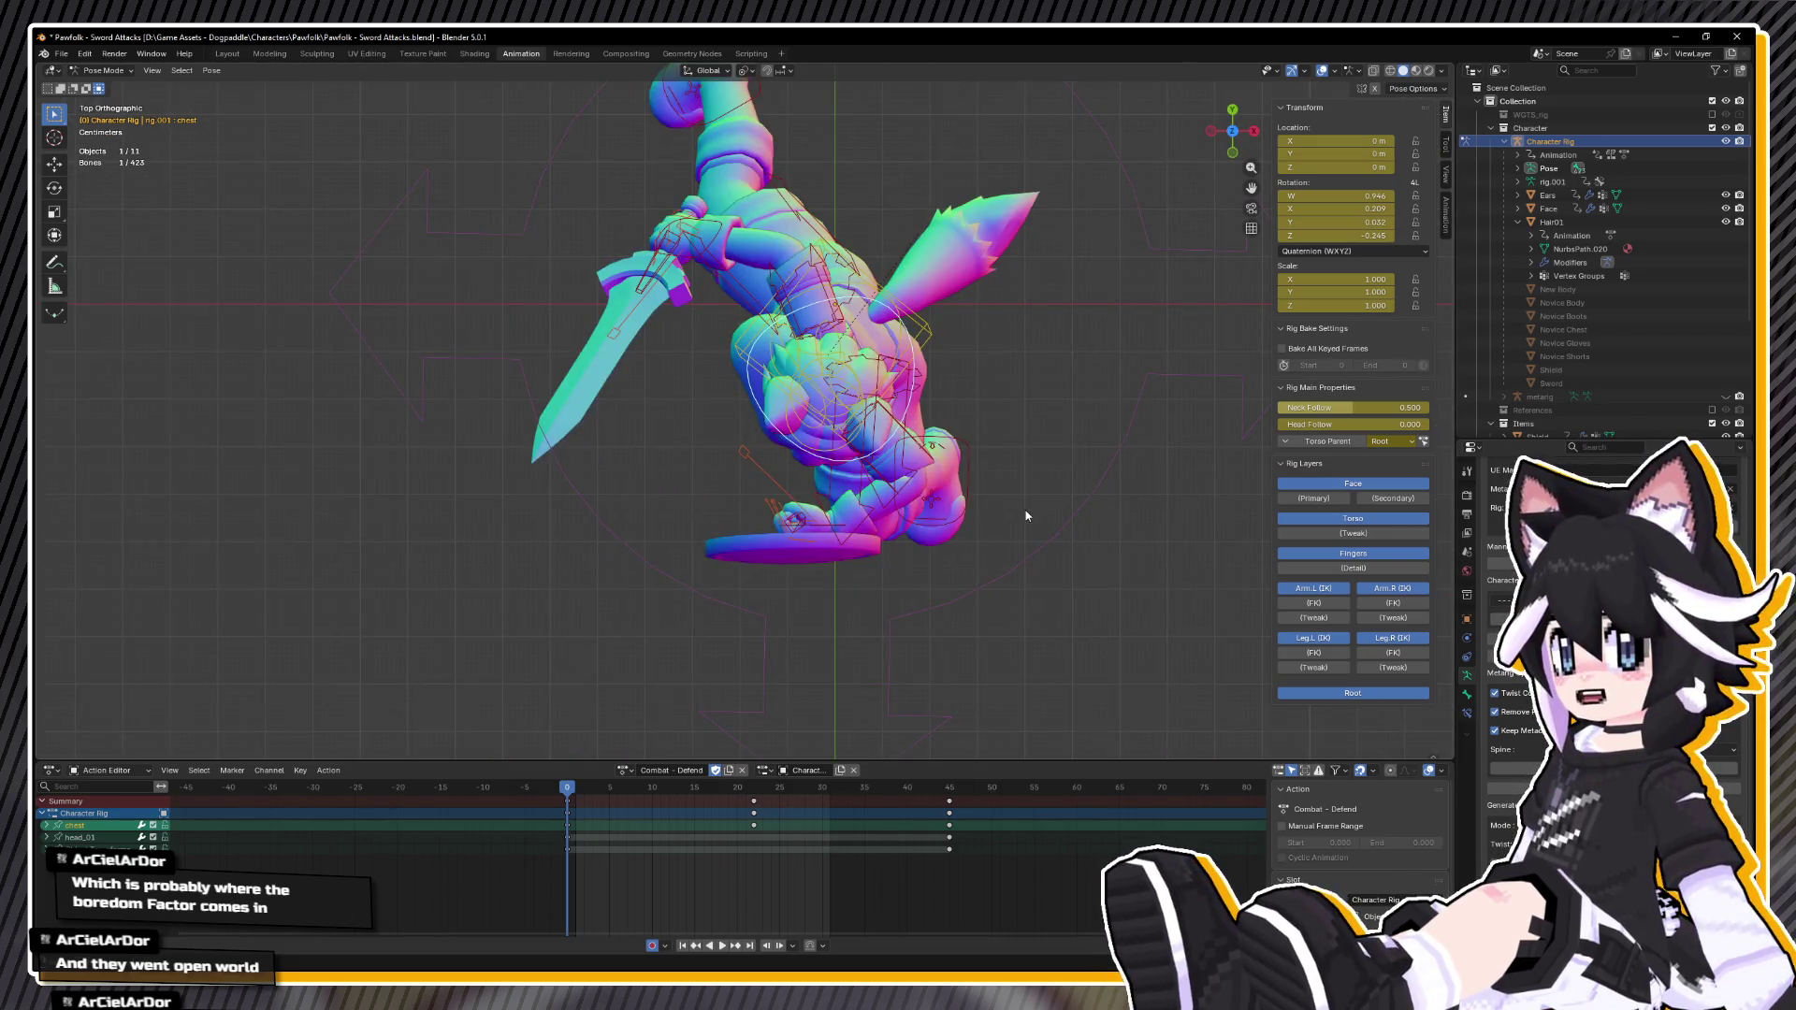
{"action": "key", "text": "z"}
{"action": "key", "text": "z"}
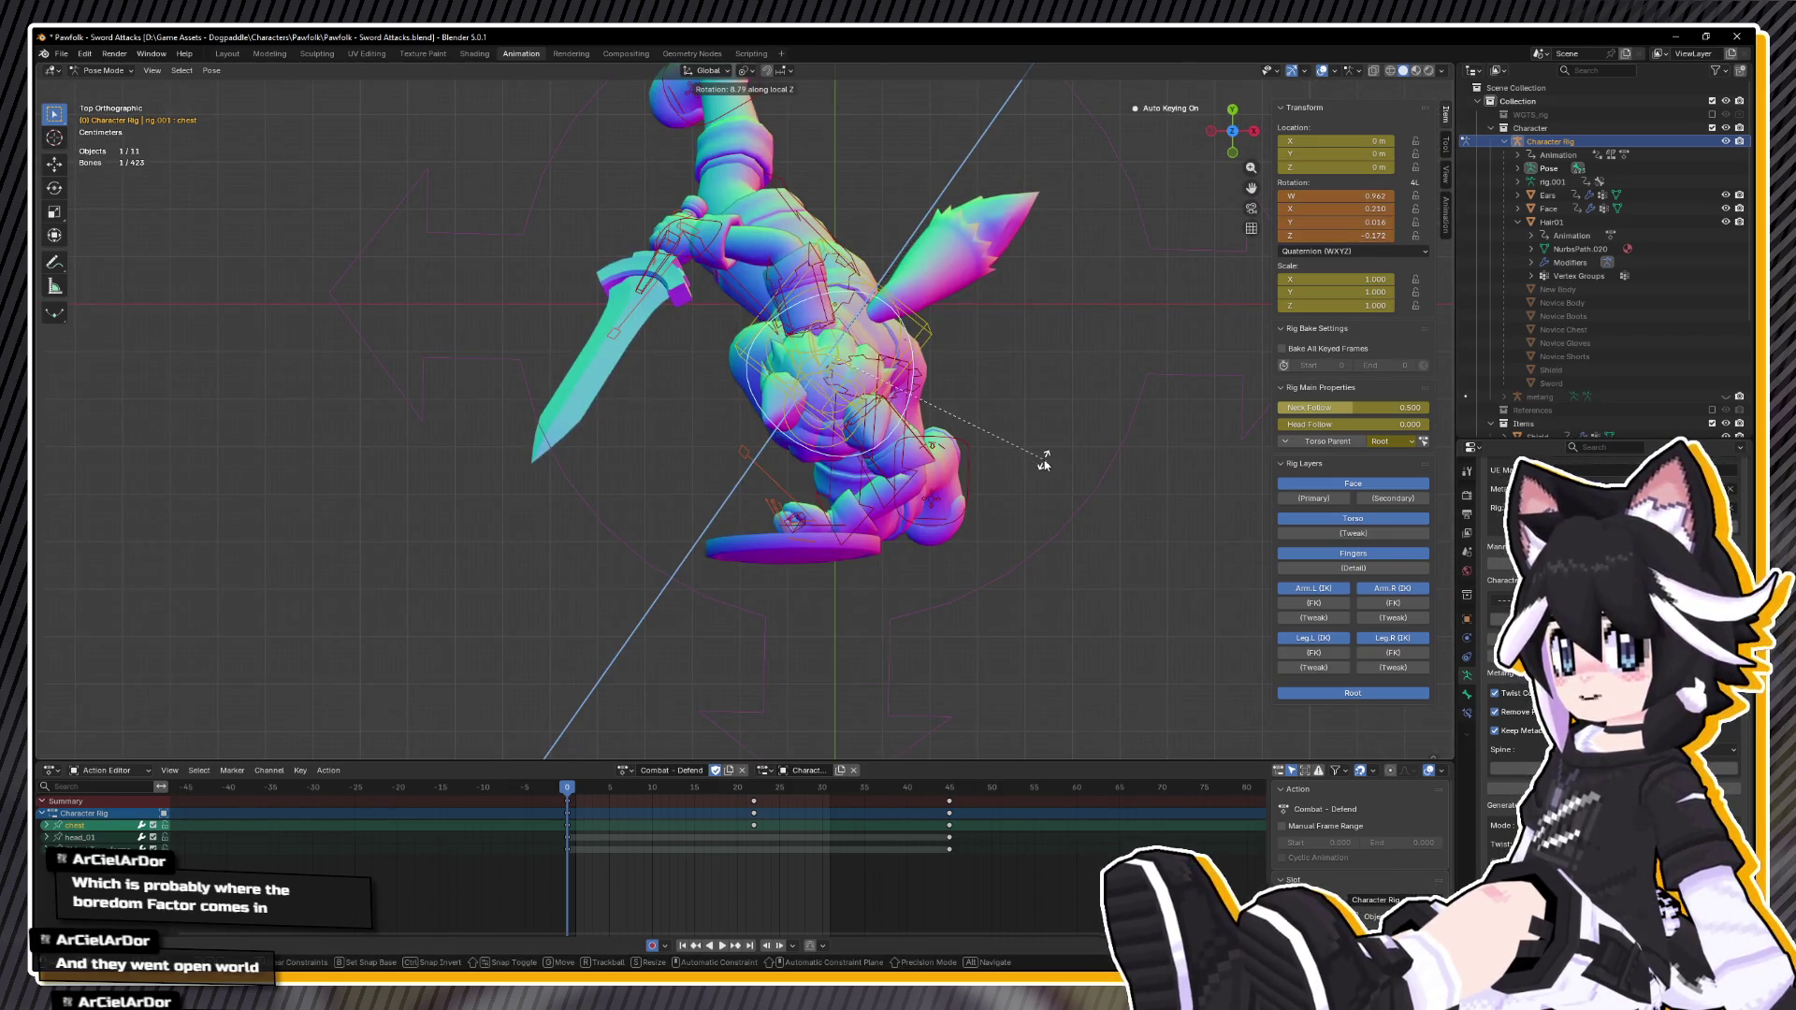
{"action": "key", "text": "y"}
{"action": "key", "text": "y"}
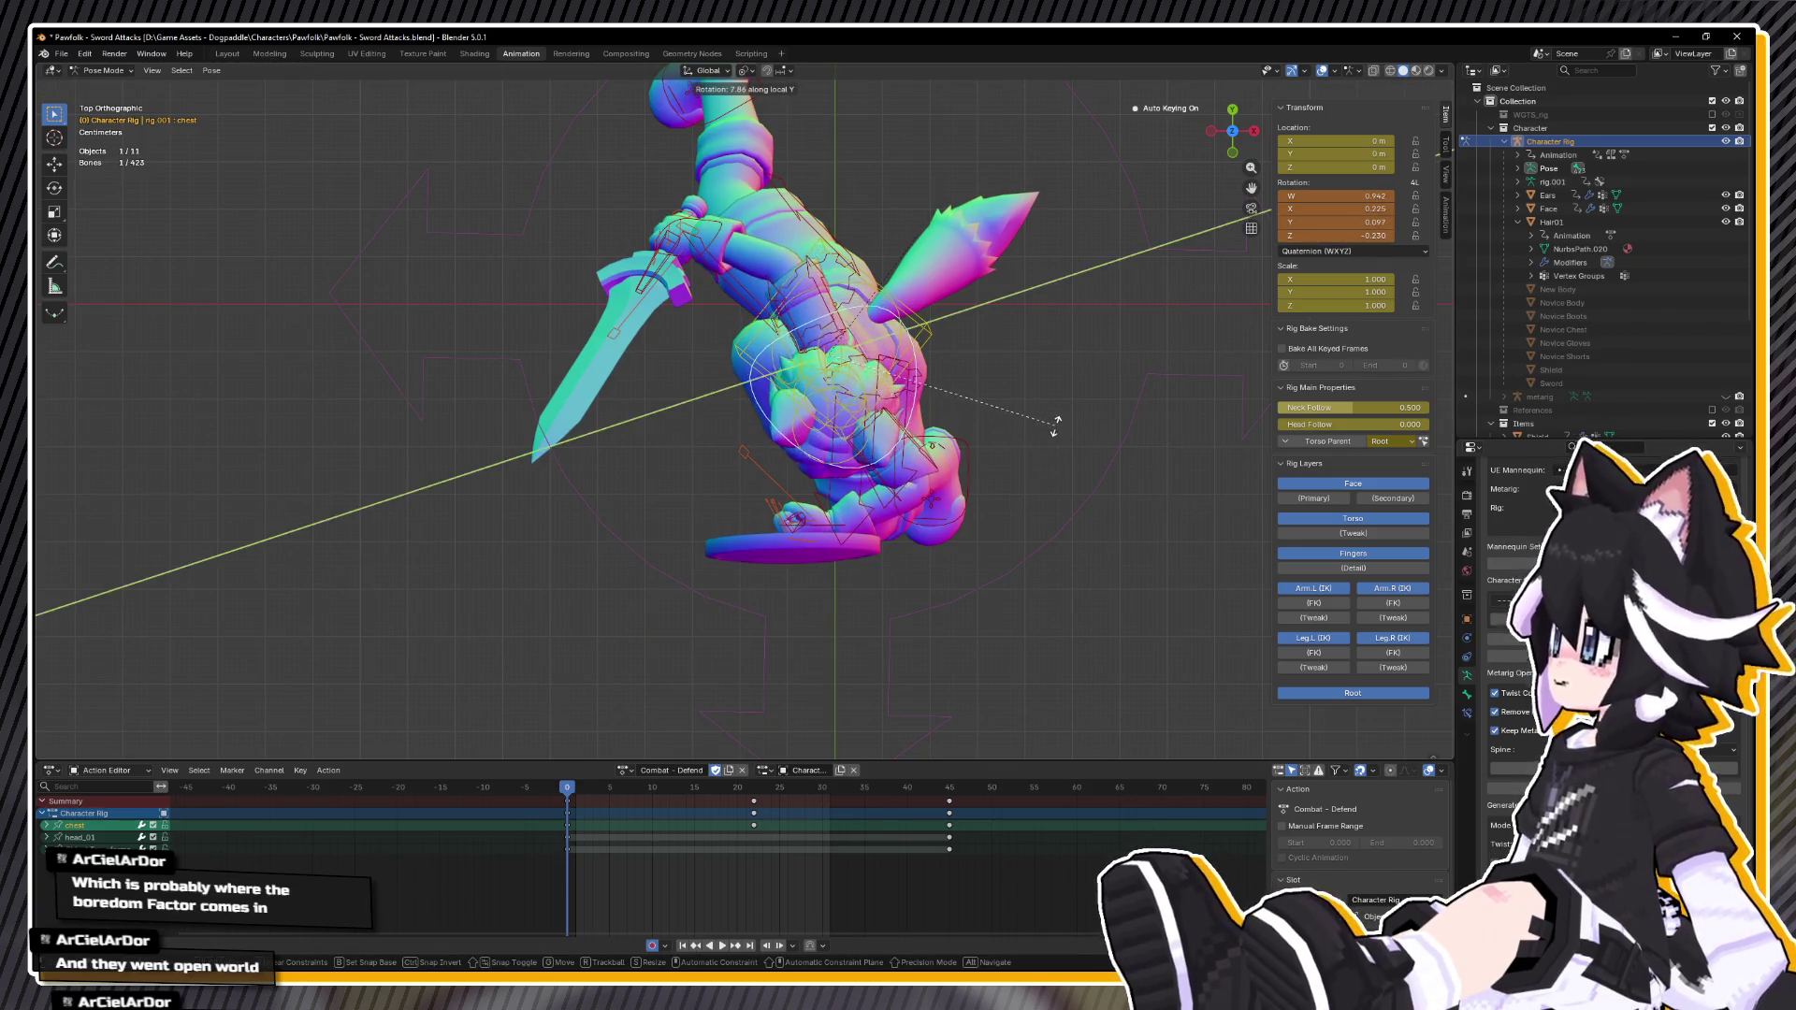
{"action": "key", "text": "y"}
{"action": "key", "text": "x"}
{"action": "key", "text": "x"}
{"action": "key", "text": "y"}
{"action": "key", "text": "y"}
{"action": "left_click", "coordinate": [1014, 365]}
{"action": "key", "text": "r"}
{"action": "key", "text": "x"}
{"action": "key", "text": "z"}
{"action": "key", "text": "z"}
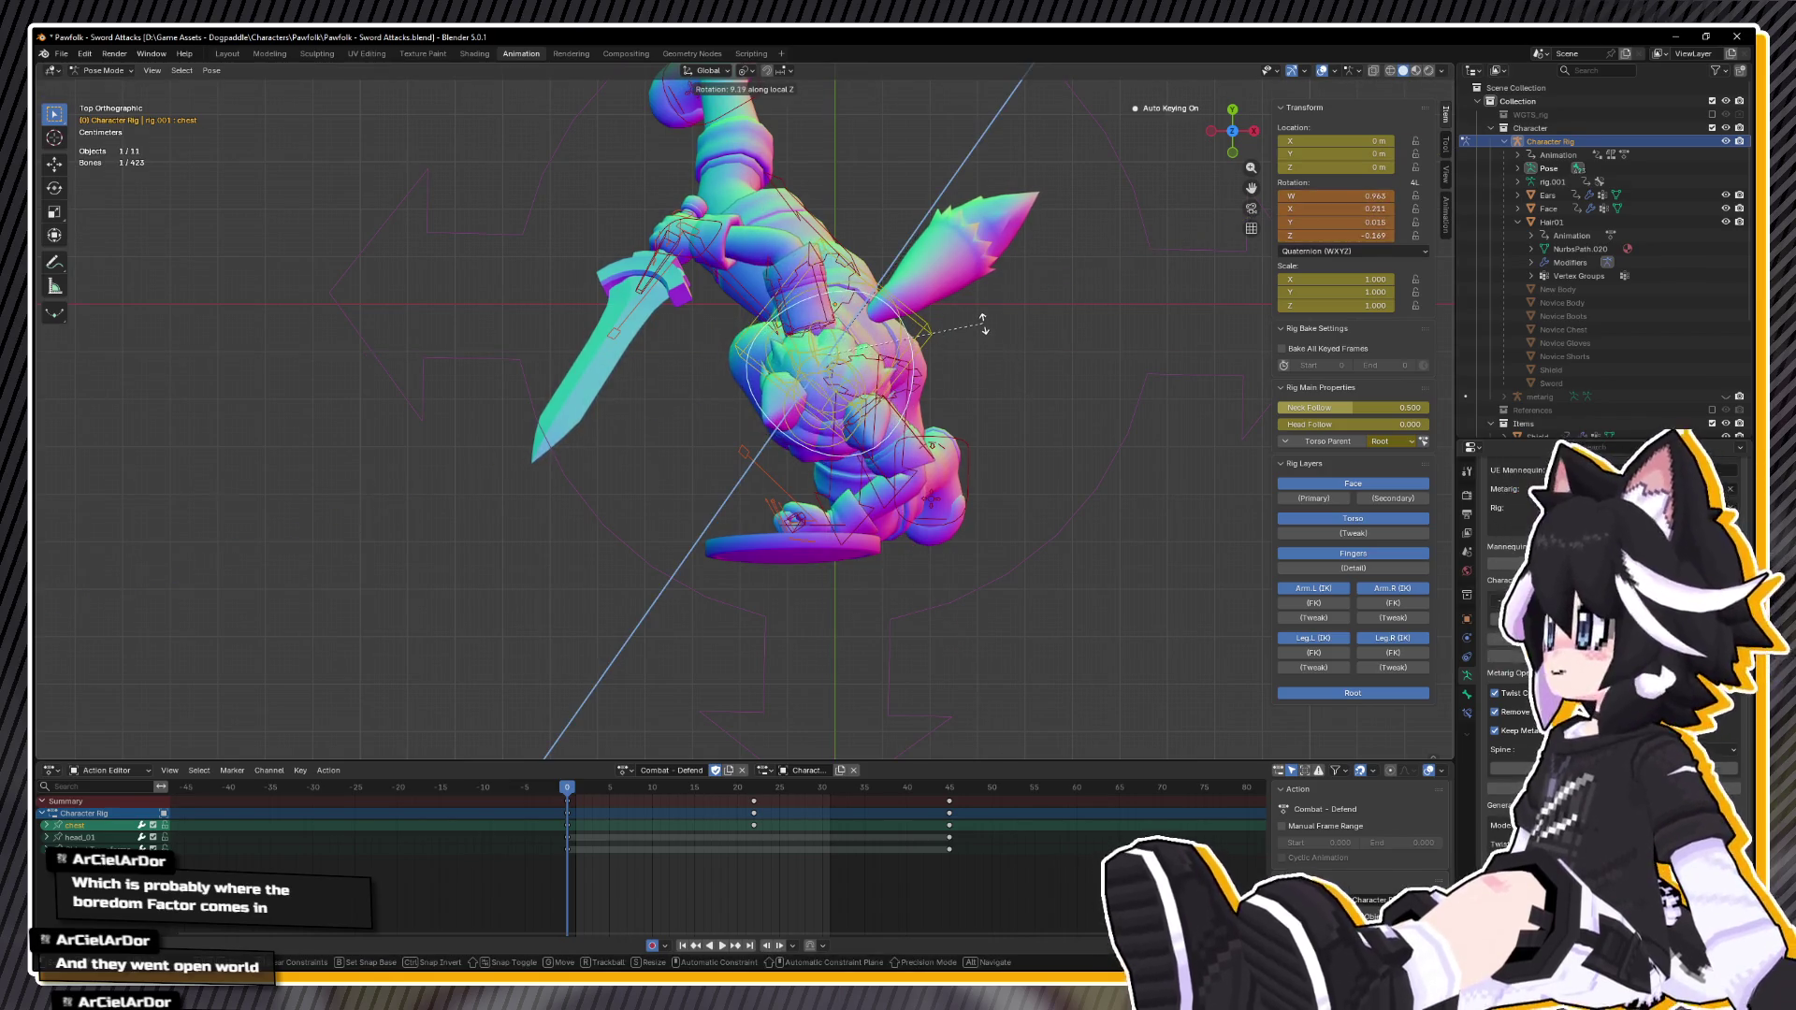
{"action": "key", "text": "z"}
{"action": "key", "text": "z"}
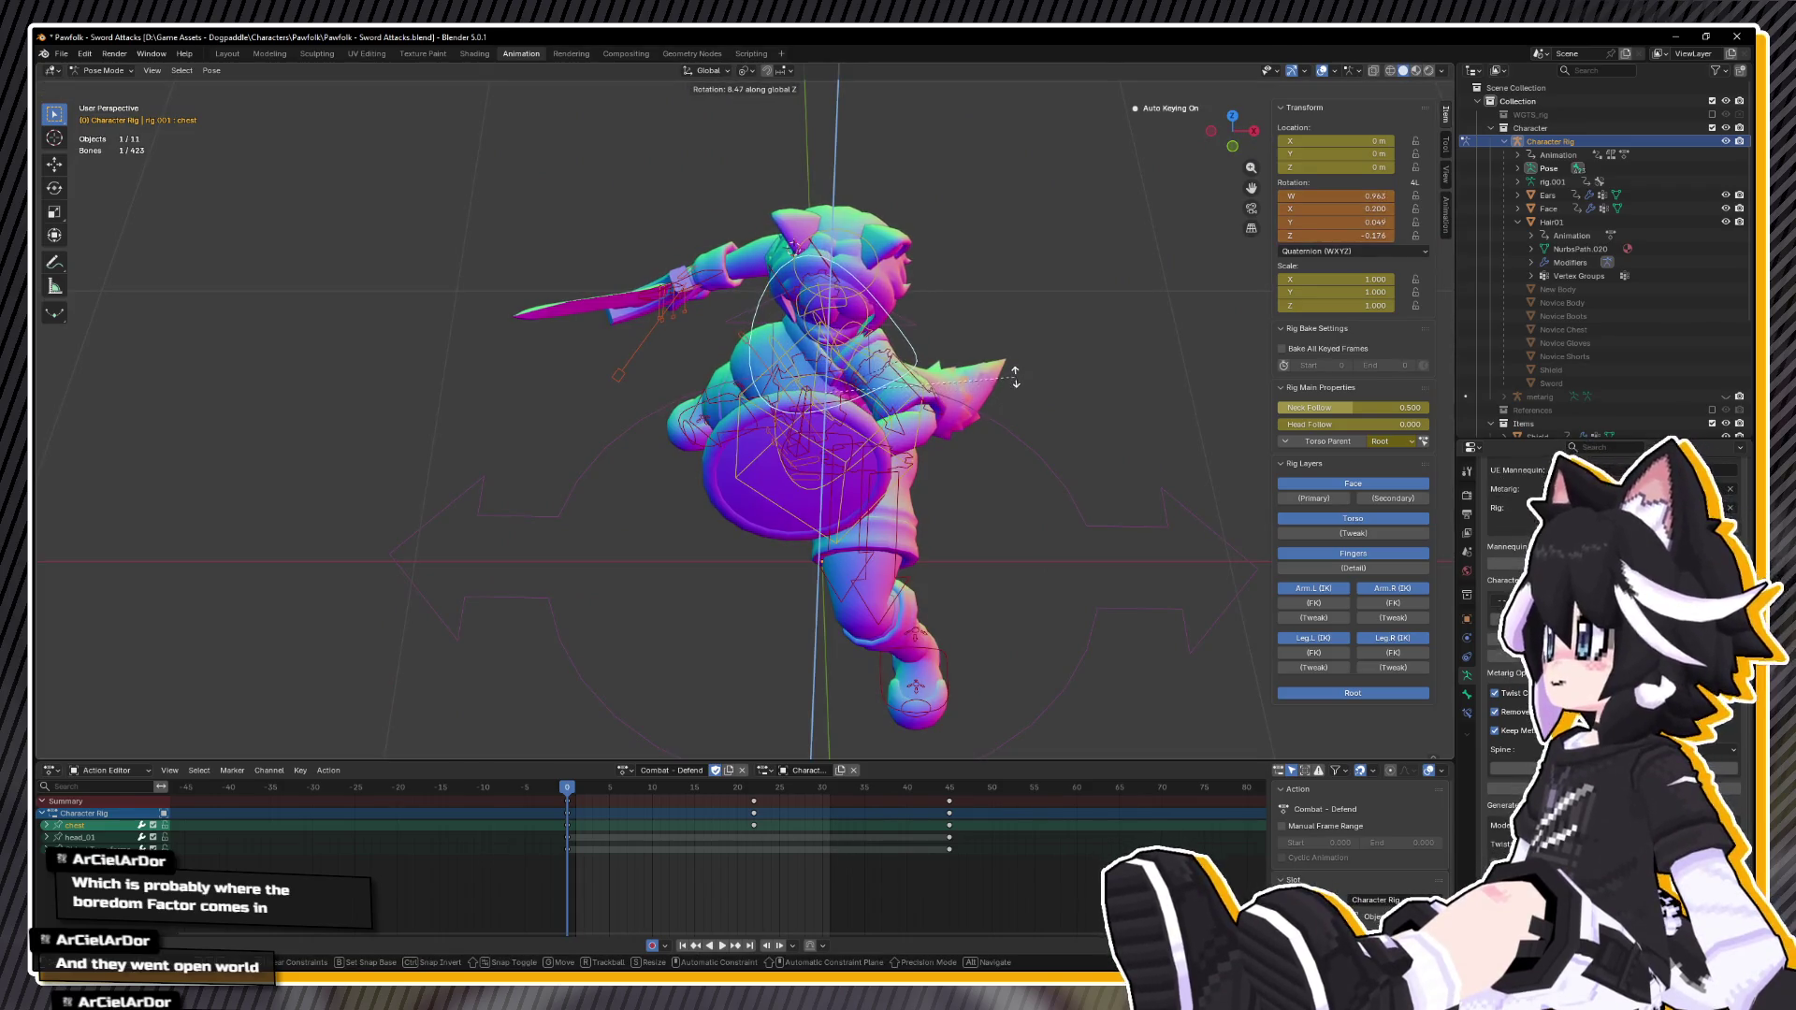
{"action": "left_click", "coordinate": [1015, 362]}
{"action": "scroll", "coordinate": [721, 323], "scroll_direction": "up", "scroll_amount": 5}
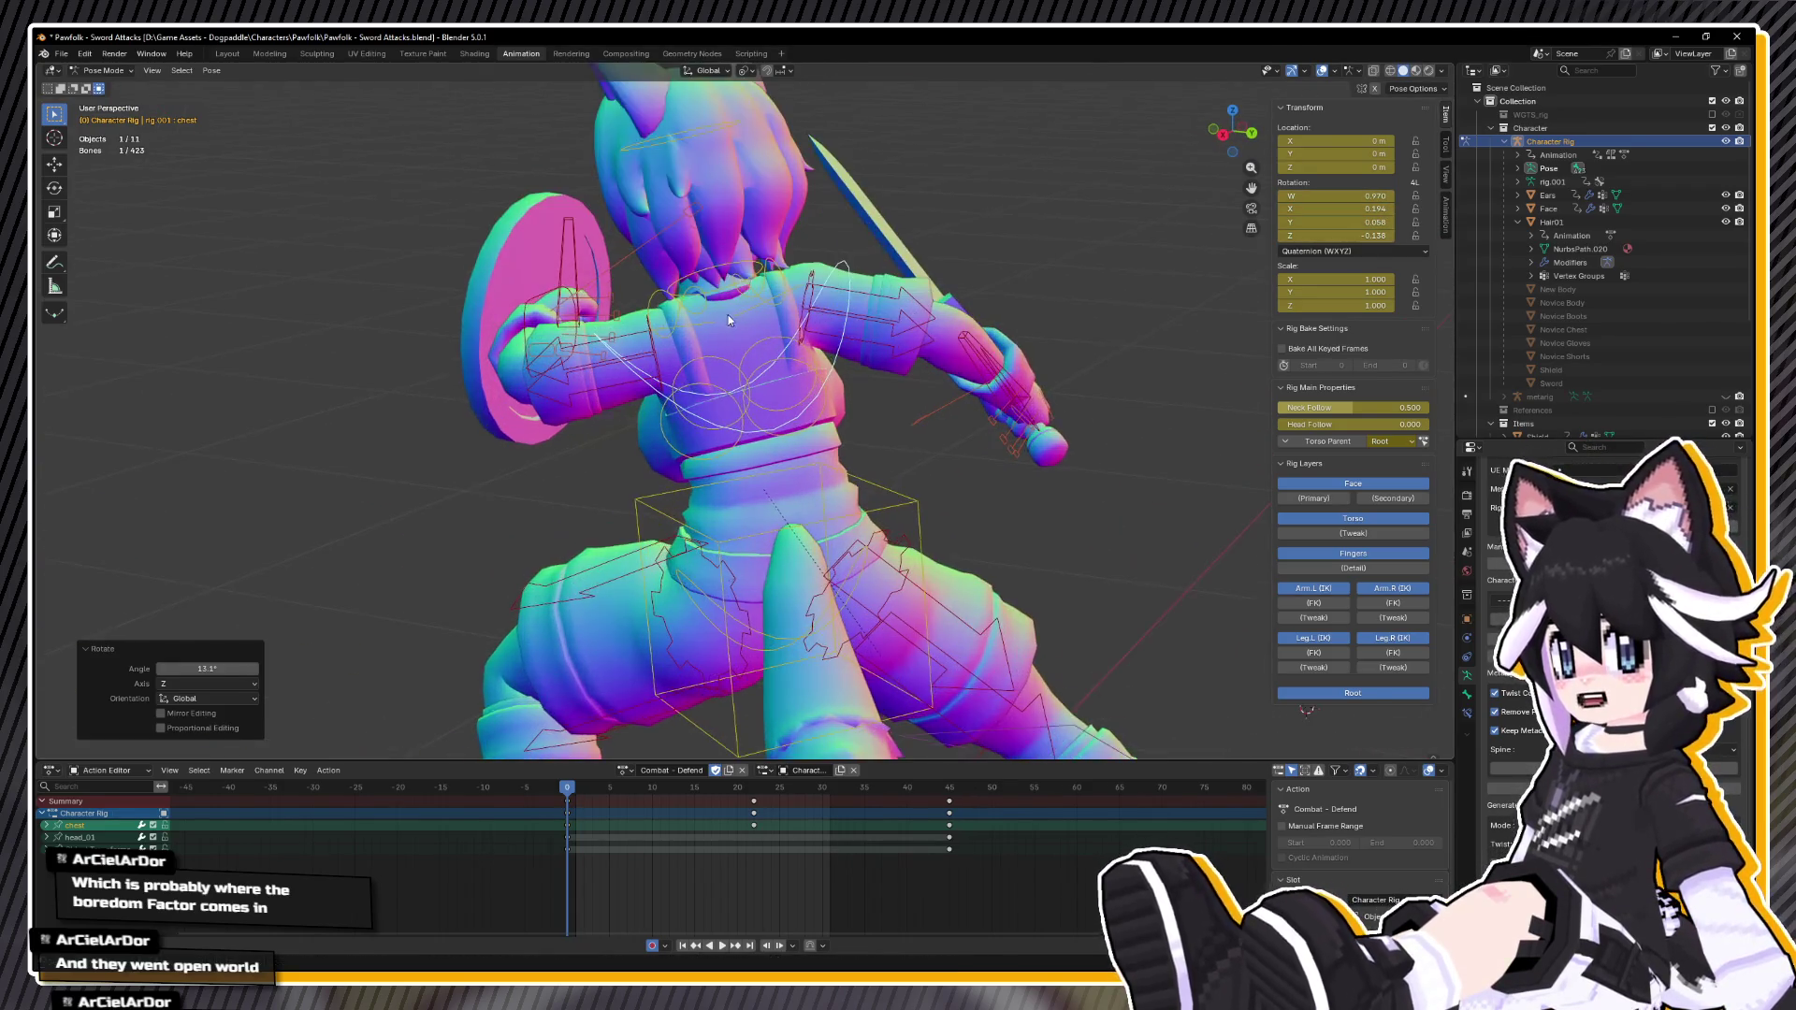
{"action": "scroll", "coordinate": [728, 314], "scroll_direction": "down", "scroll_amount": 2}
Step: Tilt the left and right shoulder bones on their local X axes
{"action": "left_click", "coordinate": [758, 404]}
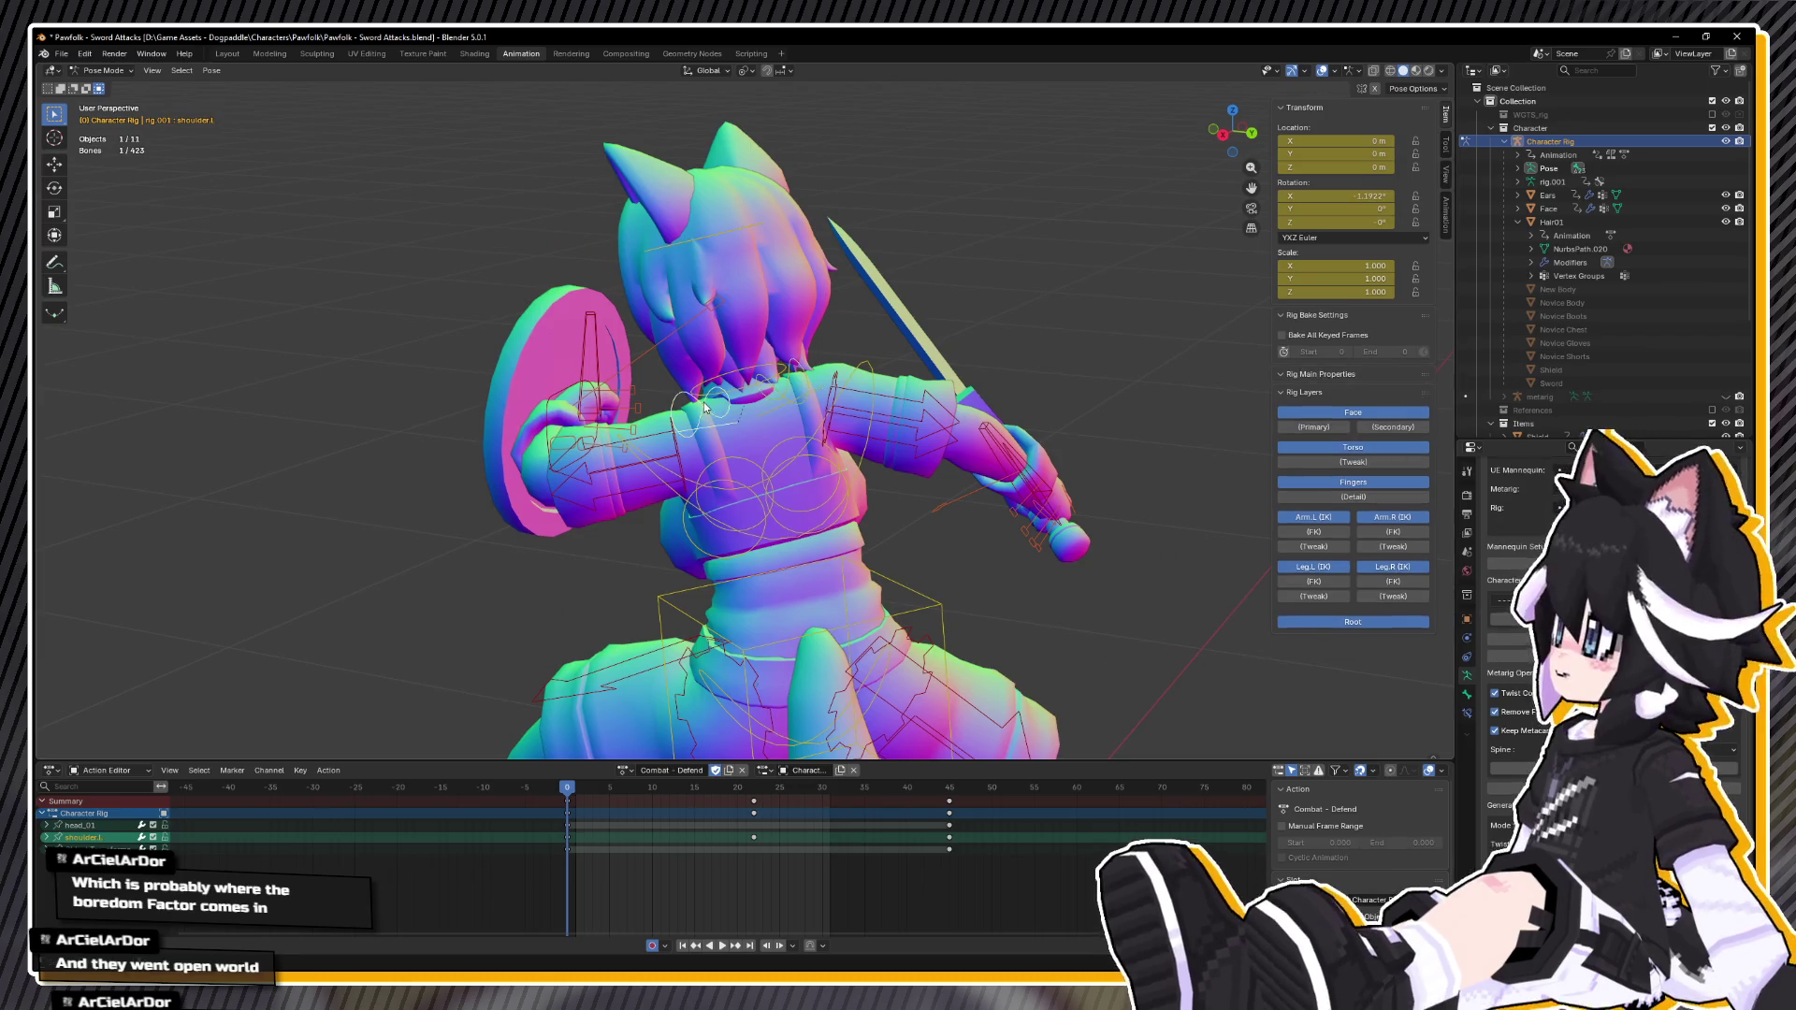
{"action": "key", "text": "r"}
{"action": "key", "text": "x"}
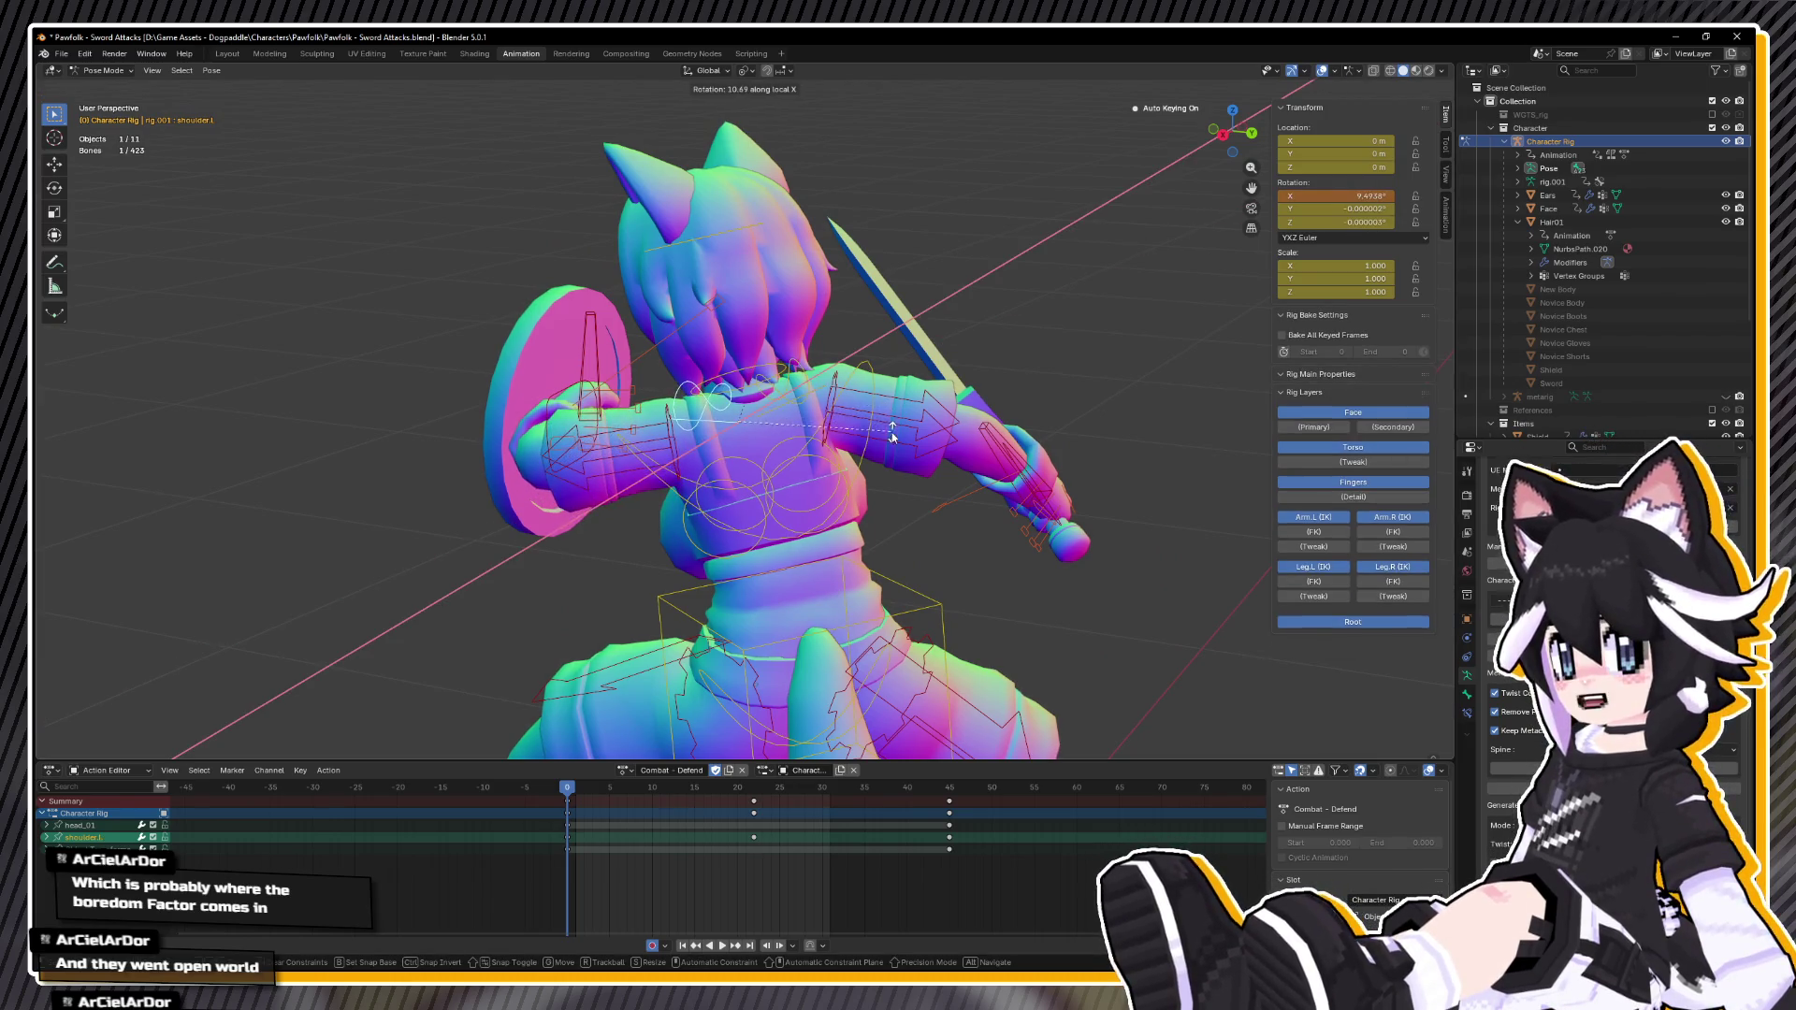
{"action": "left_click", "coordinate": [667, 473]}
{"action": "key", "text": "KP_3"}
{"action": "left_click_drag", "start_coordinate": [1009, 405], "coordinate": [849, 349]}
{"action": "left_click", "coordinate": [853, 349]}
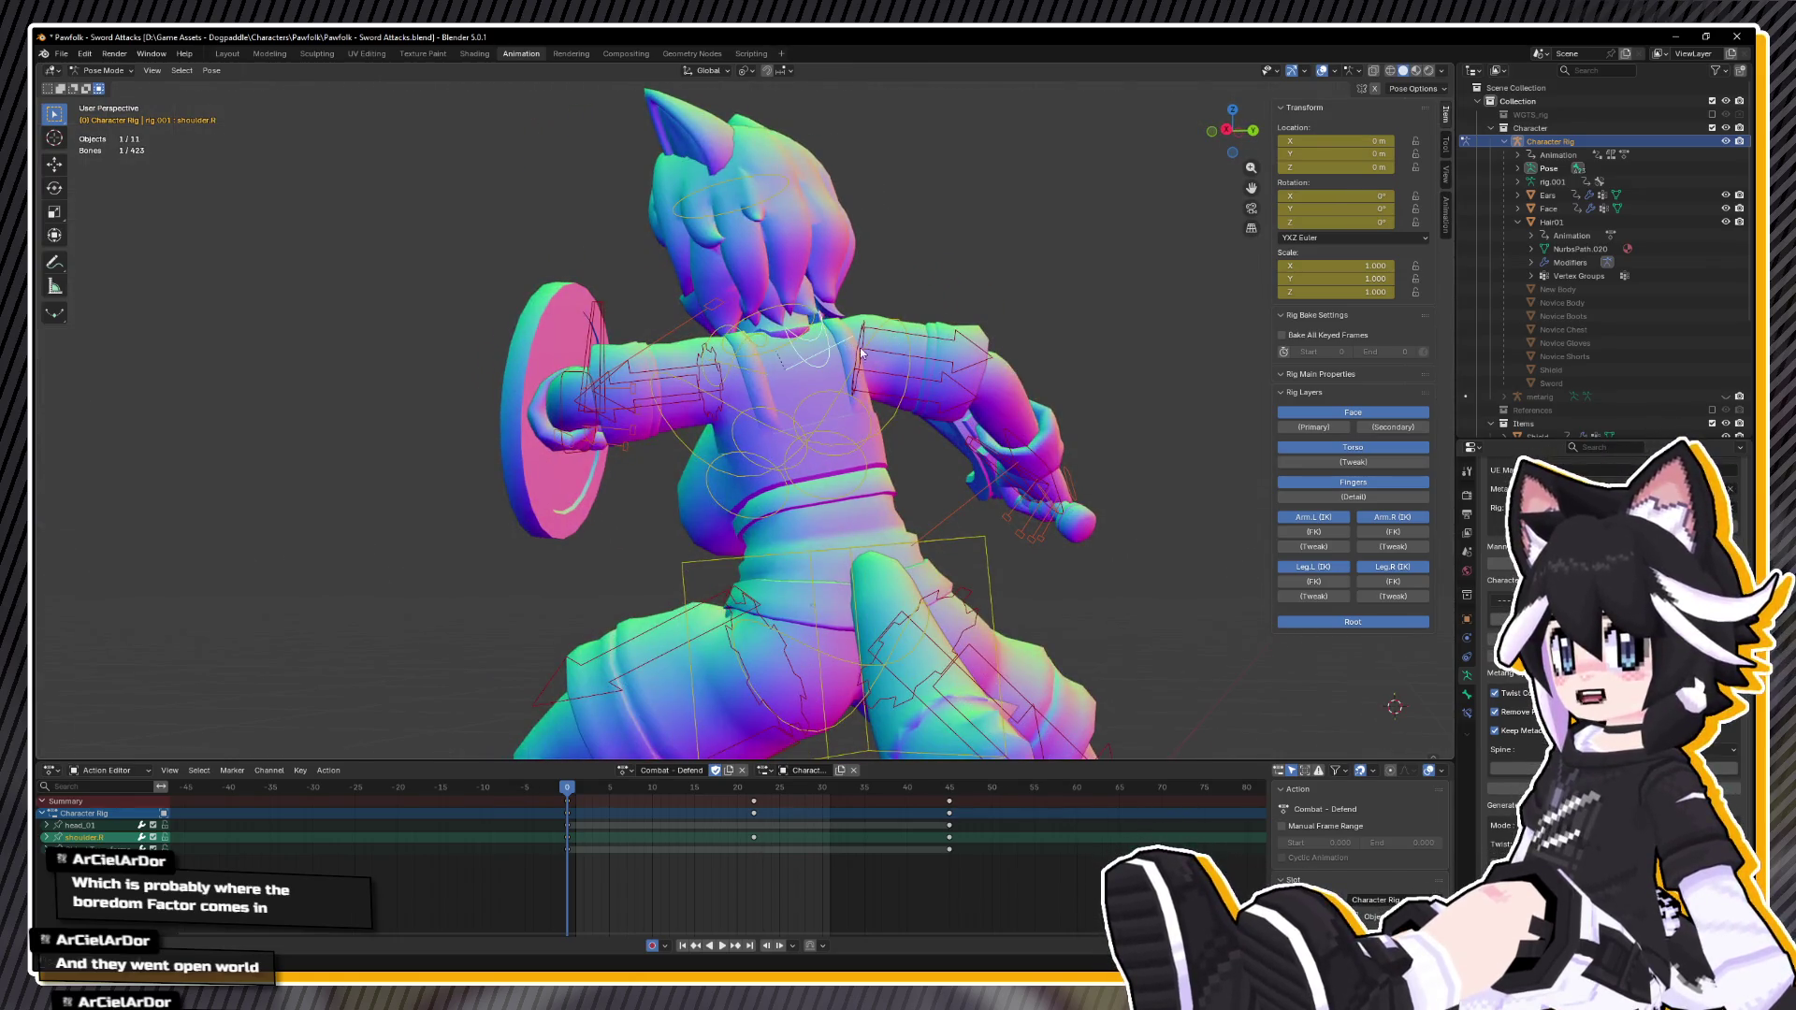
{"action": "key", "text": "r"}
{"action": "key", "text": "x"}
{"action": "key", "text": "x"}
{"action": "left_click", "coordinate": [1013, 380]}
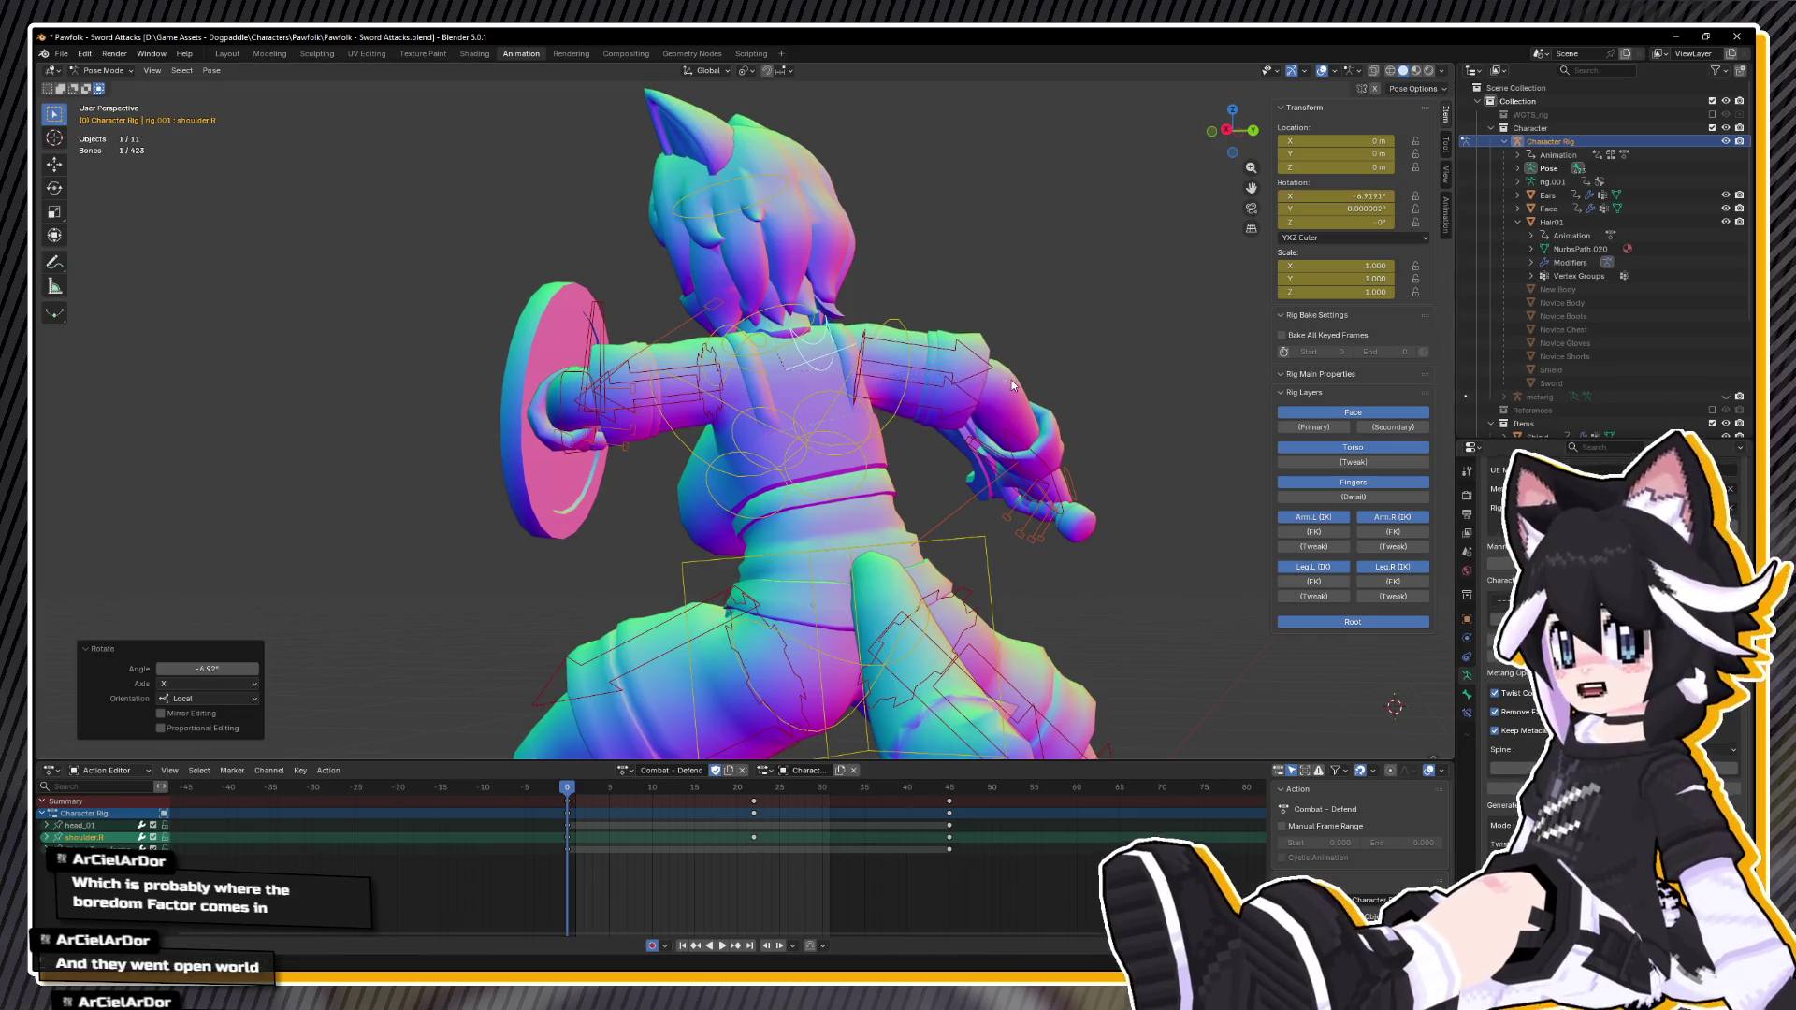
Step: Move hand_ik.R, rotate the right shoulder on local X and rotate upper_arm_ik.R
{"action": "left_click_drag", "start_coordinate": [1012, 380], "coordinate": [826, 448]}
{"action": "key", "text": "ctrl+KP_3"}
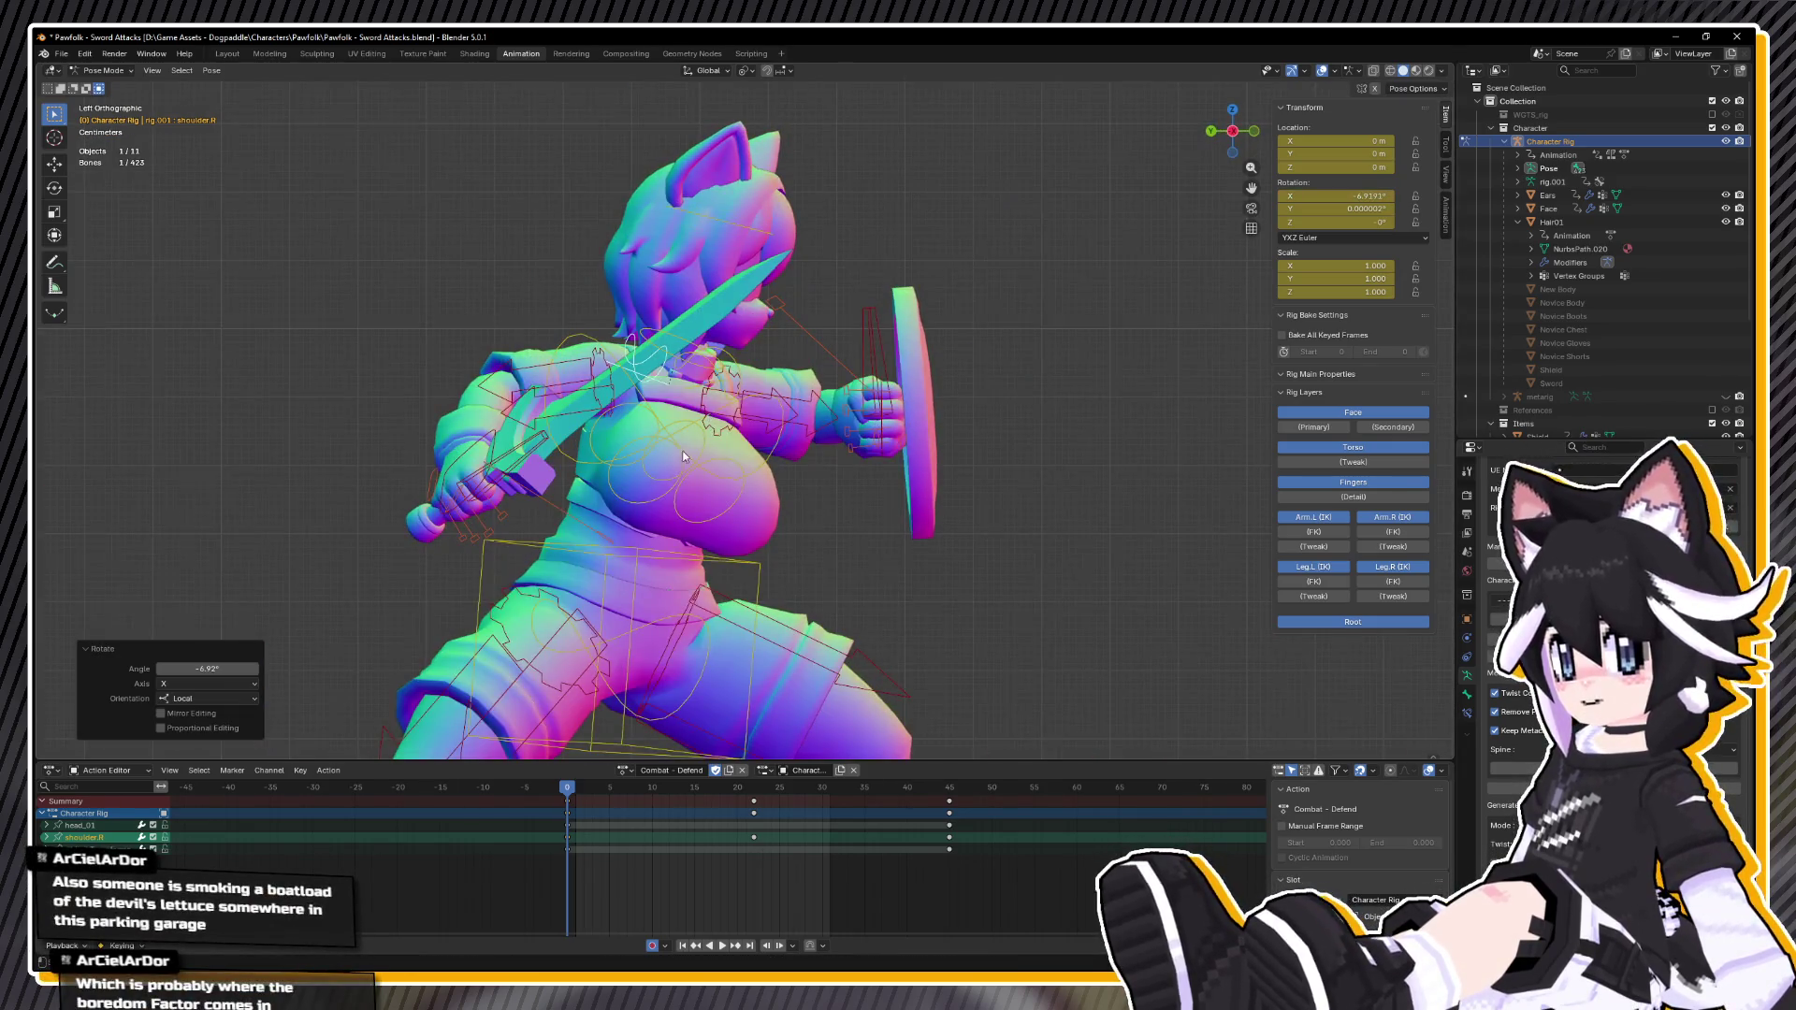
{"action": "left_click_drag", "start_coordinate": [690, 450], "coordinate": [799, 418]}
{"action": "left_click", "coordinate": [600, 420]}
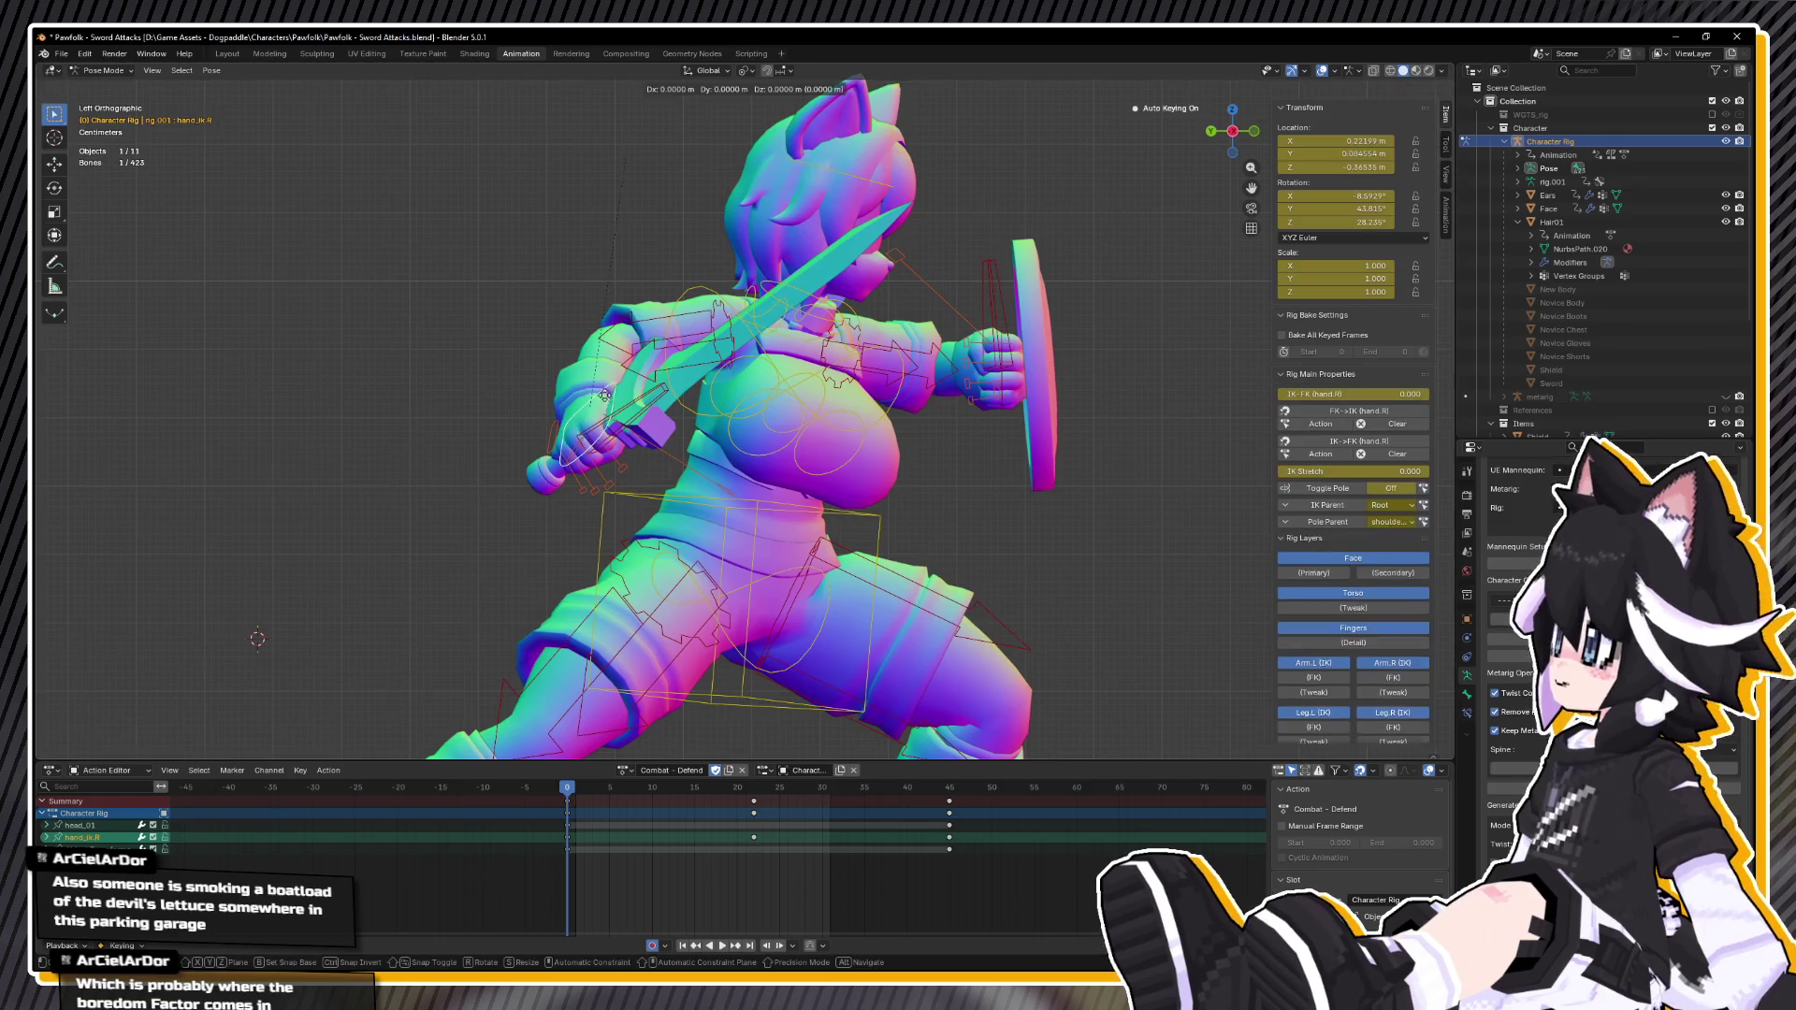
{"action": "key", "text": "g"}
{"action": "left_click", "coordinate": [677, 372]}
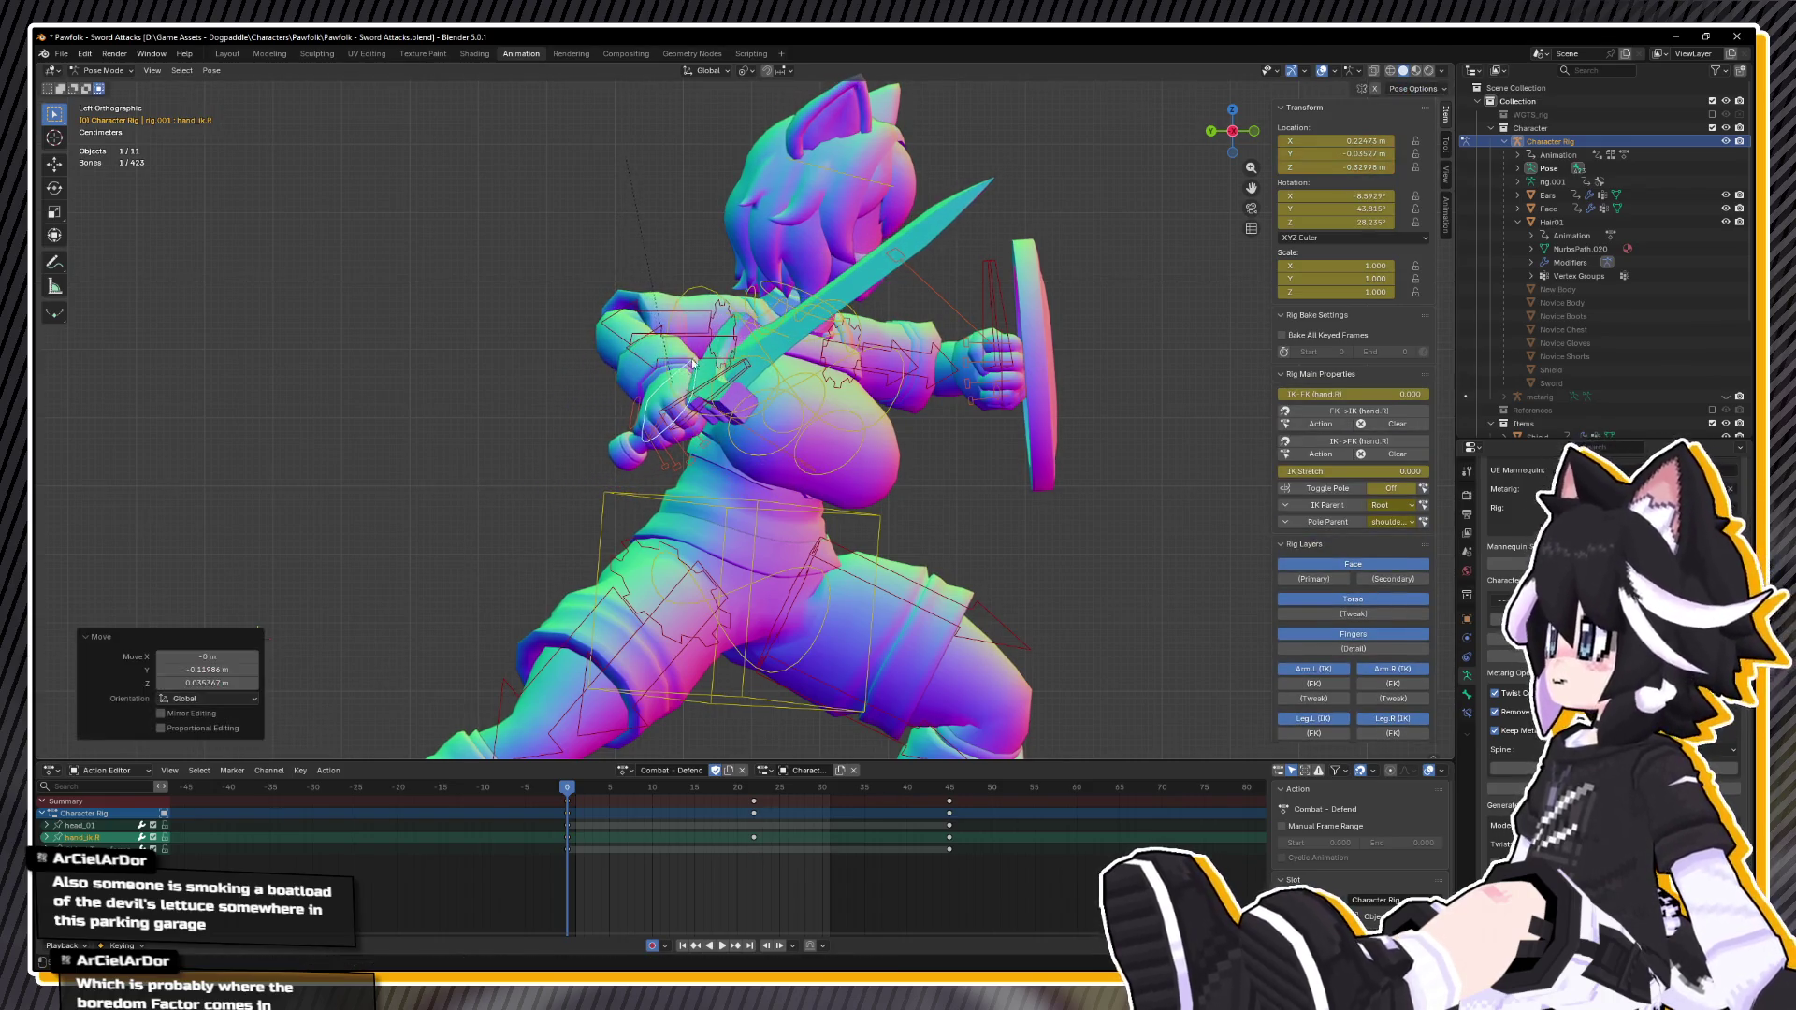
{"action": "left_click", "coordinate": [849, 298]}
{"action": "key", "text": "r"}
{"action": "key", "text": "x"}
{"action": "key", "text": "x"}
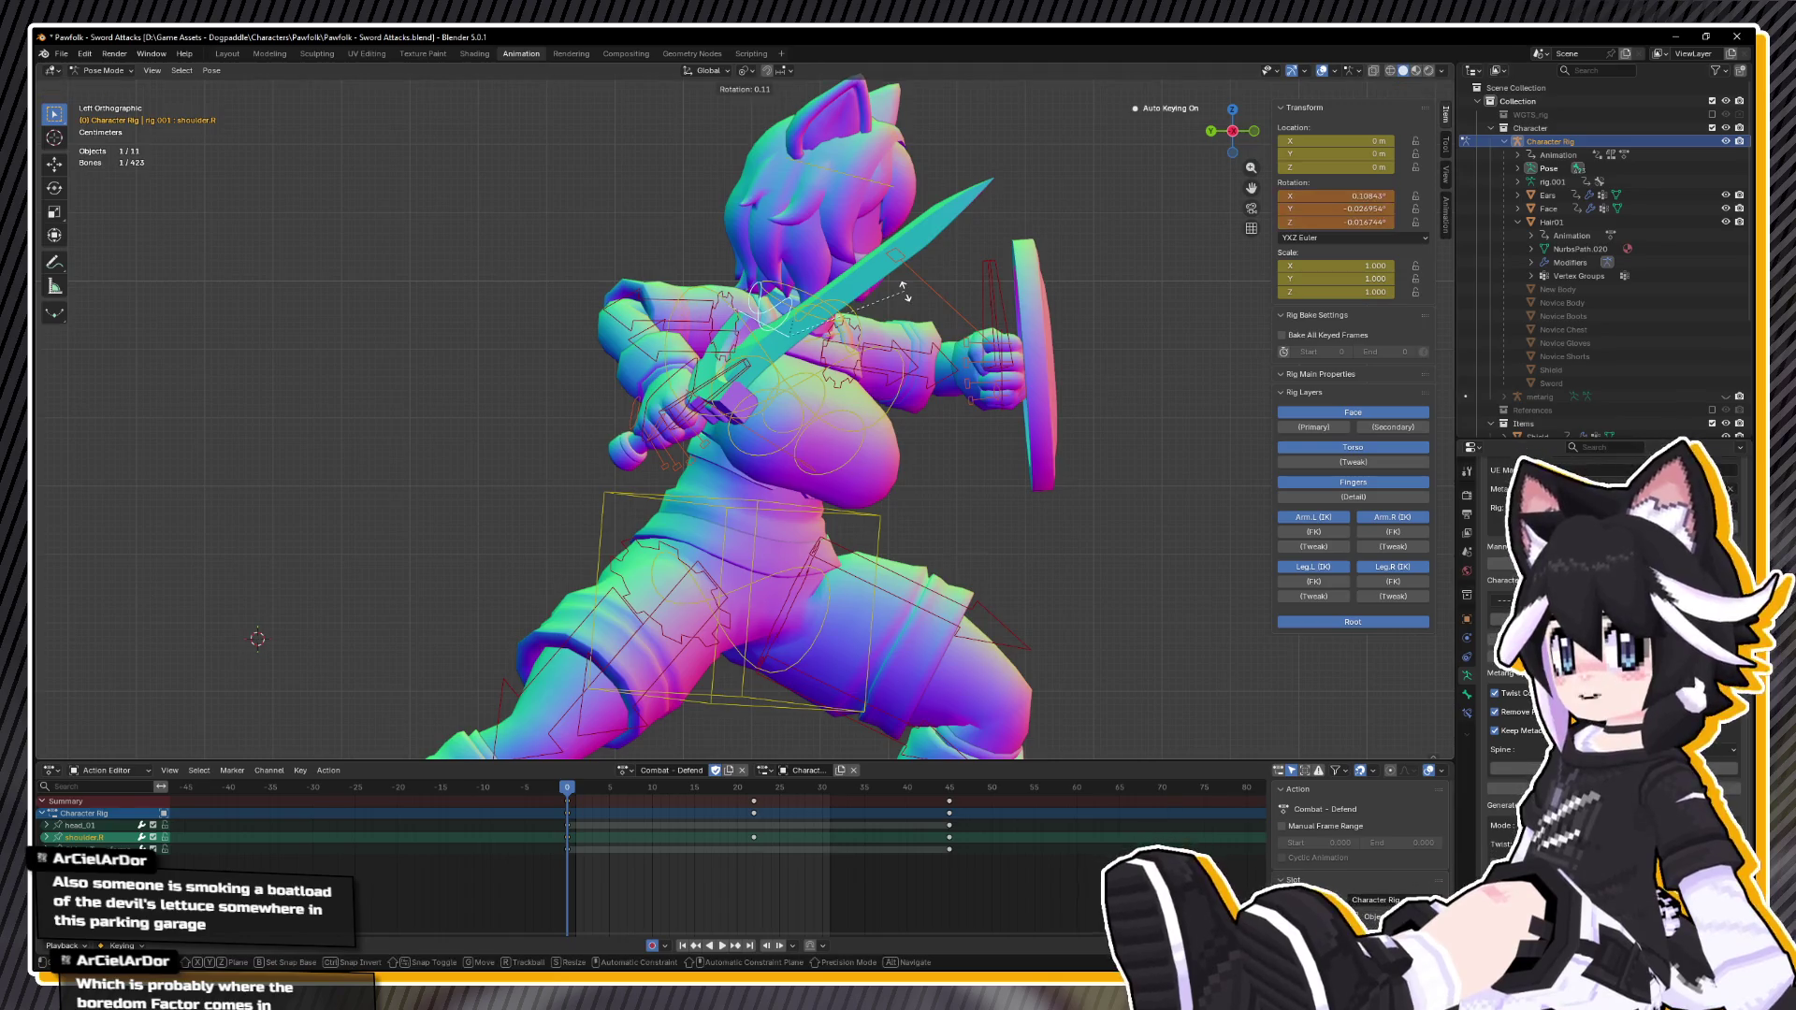
{"action": "left_click", "coordinate": [512, 323]}
{"action": "left_click", "coordinate": [683, 300]}
{"action": "key", "text": "r"}
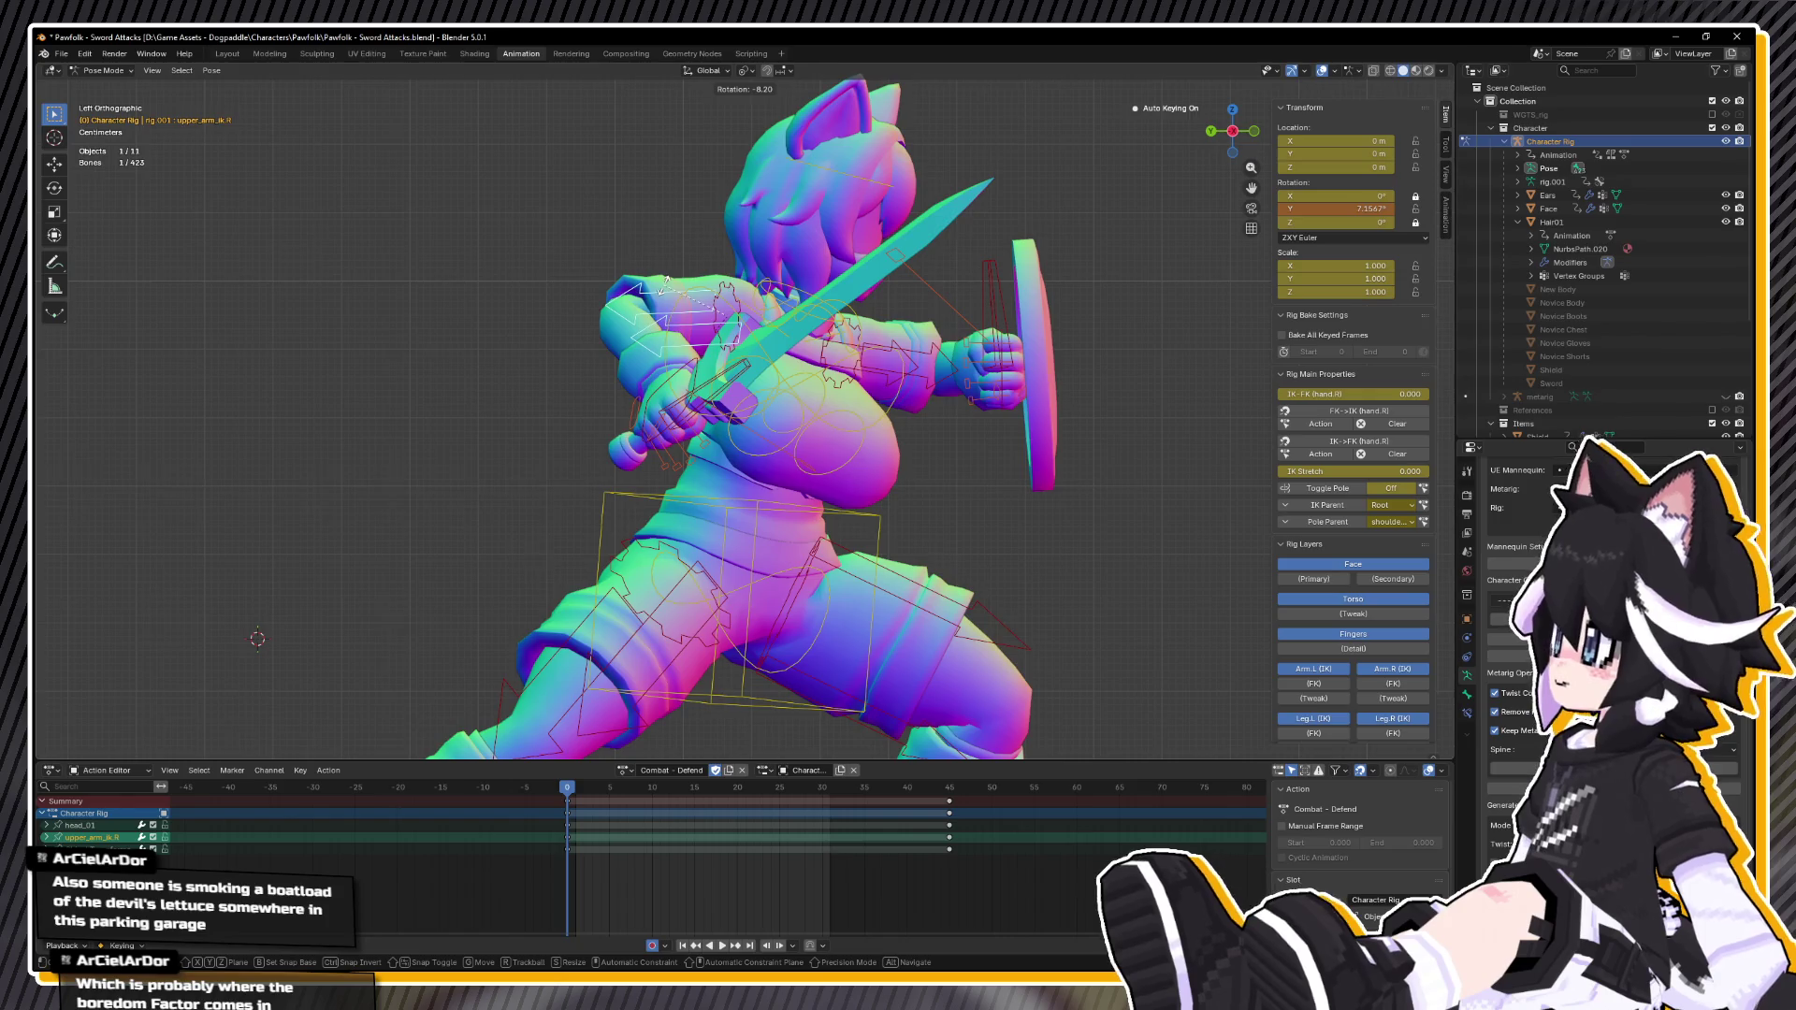
{"action": "left_click", "coordinate": [668, 288]}
Step: Rotate the sword hand IK bone twice around the X axis
{"action": "mouse_move", "coordinate": [640, 321]}
{"action": "left_mouse_down"}
{"action": "mouse_move", "coordinate": [824, 423]}
{"action": "mouse_move", "coordinate": [754, 568]}
{"action": "left_mouse_up"}
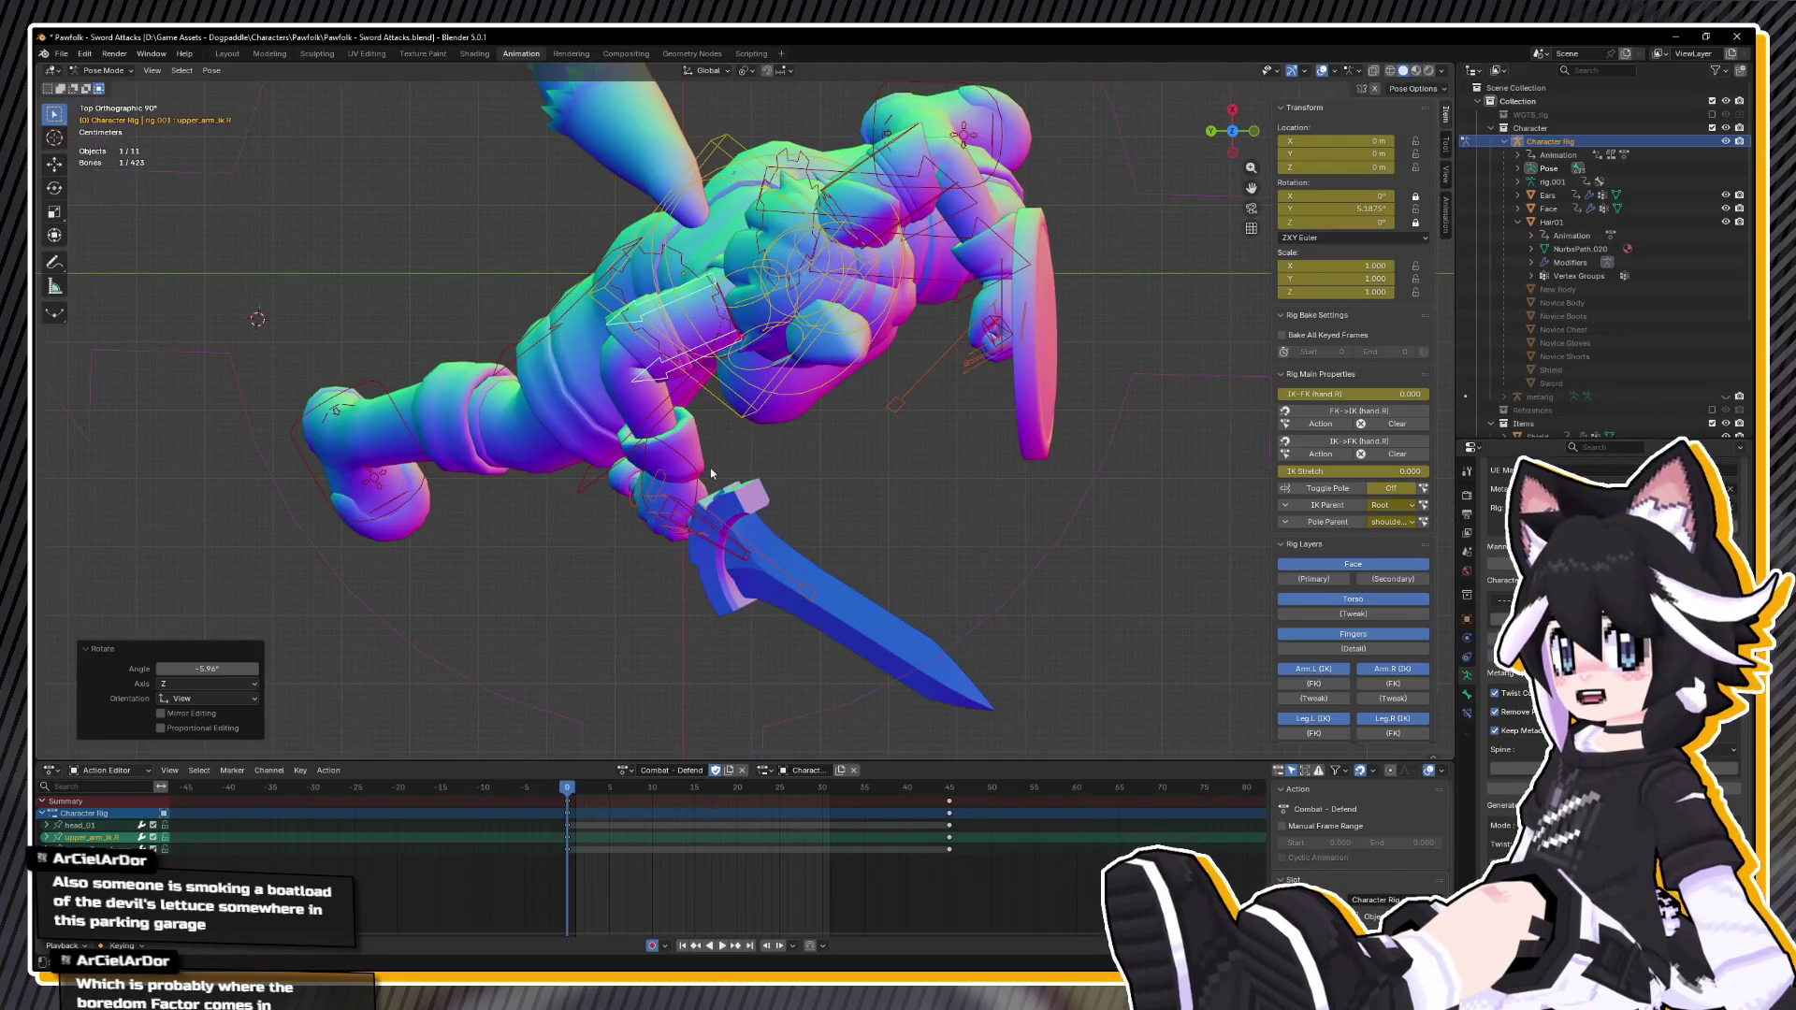
{"action": "left_click", "coordinate": [679, 476]}
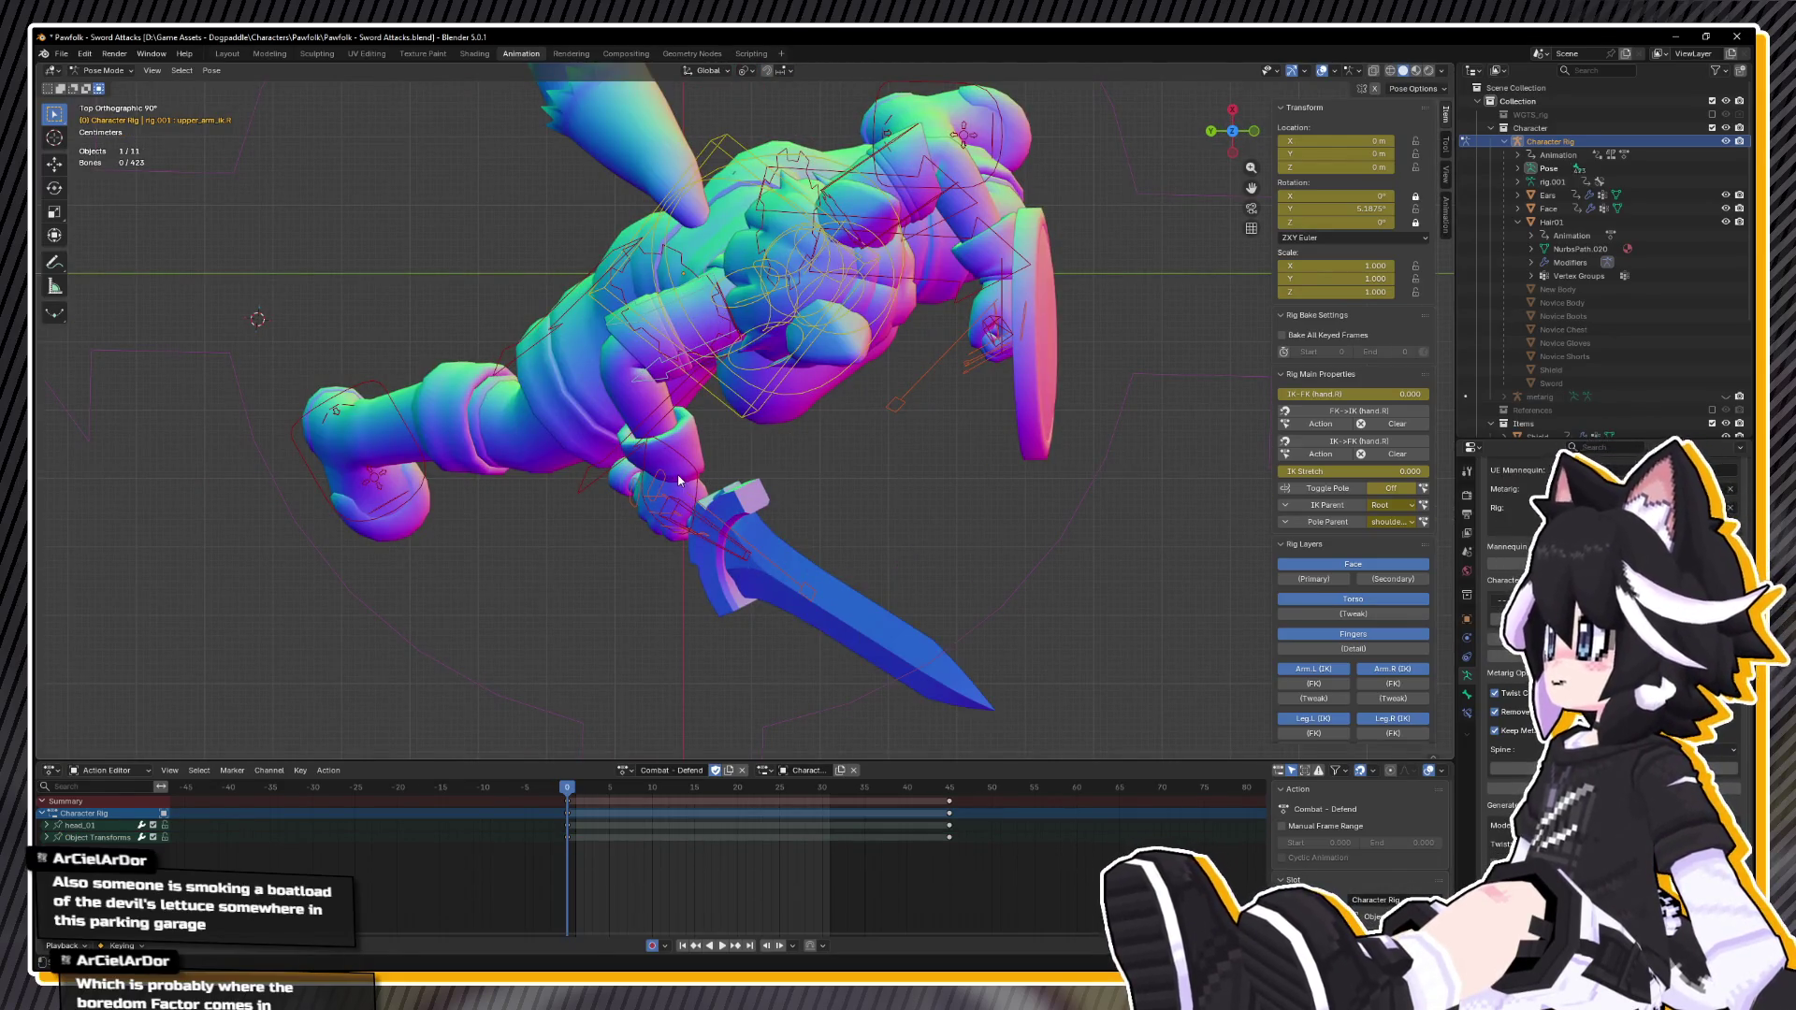
{"action": "left_click", "coordinate": [695, 473]}
{"action": "key", "text": "r"}
{"action": "key", "text": "x"}
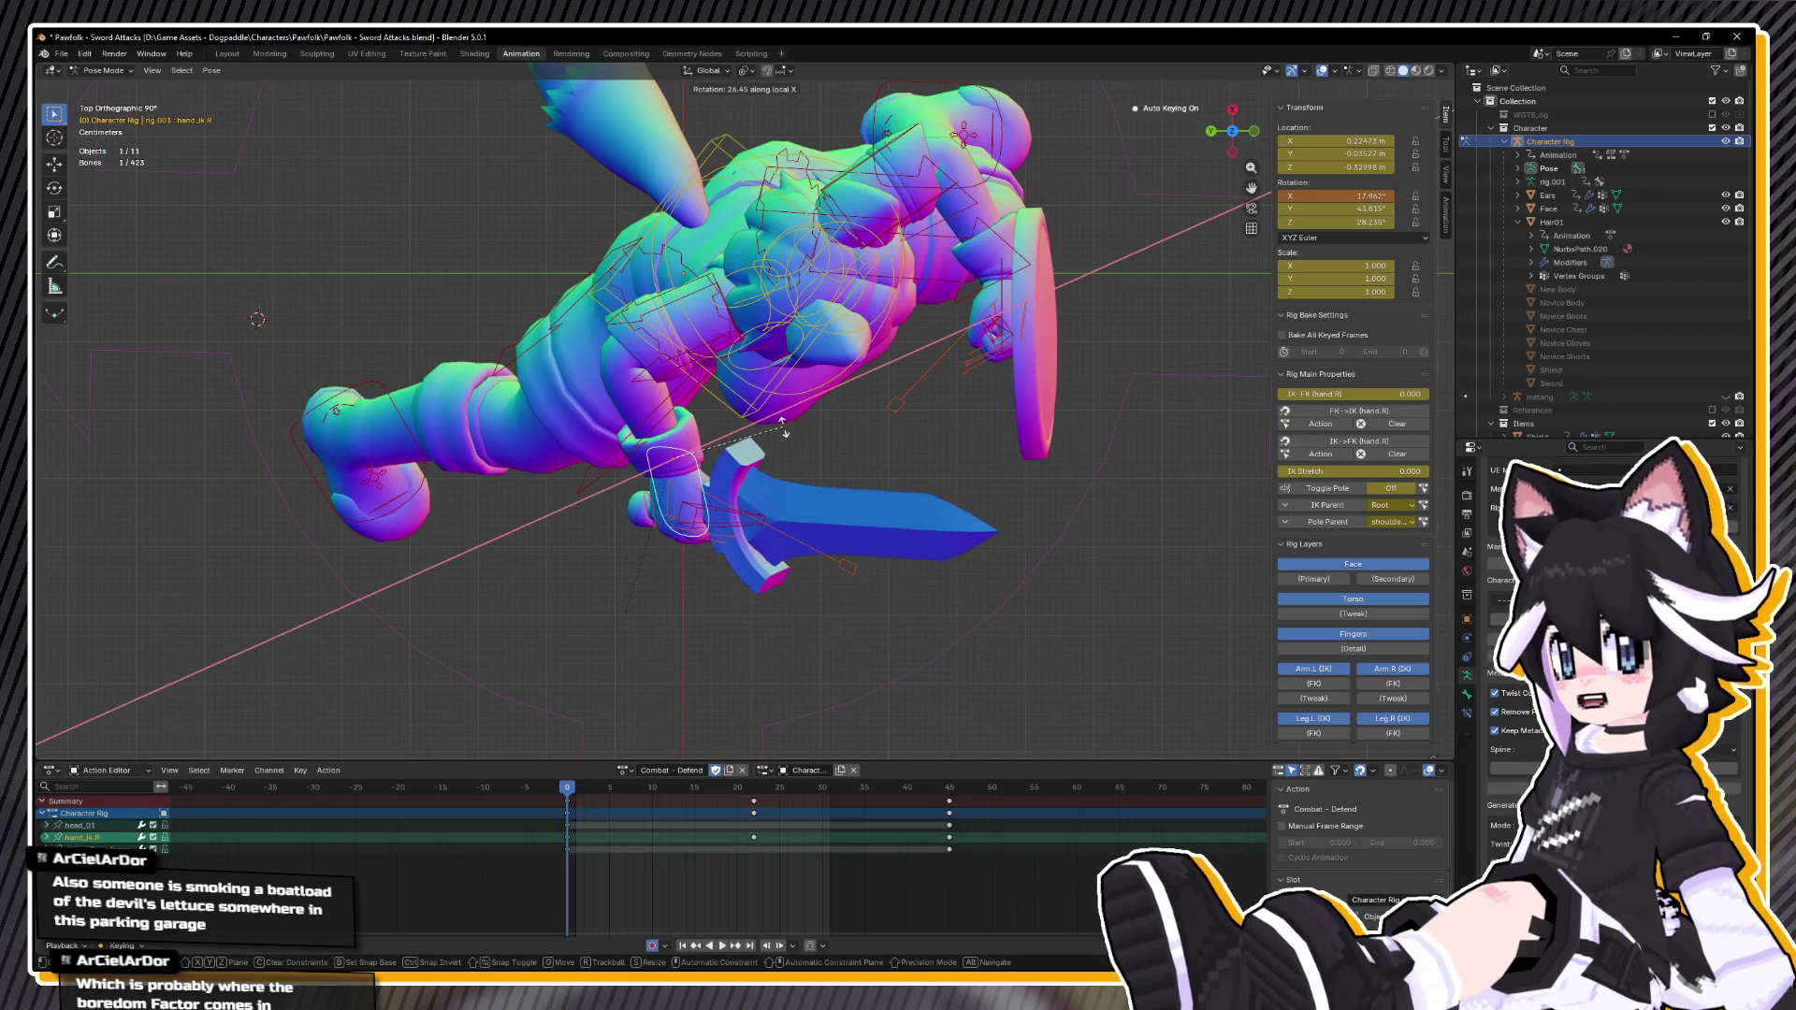
{"action": "left_click", "coordinate": [777, 436]}
{"action": "key", "text": "r"}
{"action": "key", "text": "x"}
{"action": "key", "text": "x"}
{"action": "left_click", "coordinate": [896, 348]}
Step: Twist the sword hand on local Z and nudge it about 0.006 m X, 0.009 m Y
{"action": "mouse_move", "coordinate": [895, 348]}
{"action": "left_mouse_down"}
{"action": "mouse_move", "coordinate": [1046, 292]}
{"action": "mouse_move", "coordinate": [773, 326]}
{"action": "left_mouse_up"}
{"action": "key", "text": "r"}
{"action": "key", "text": "z"}
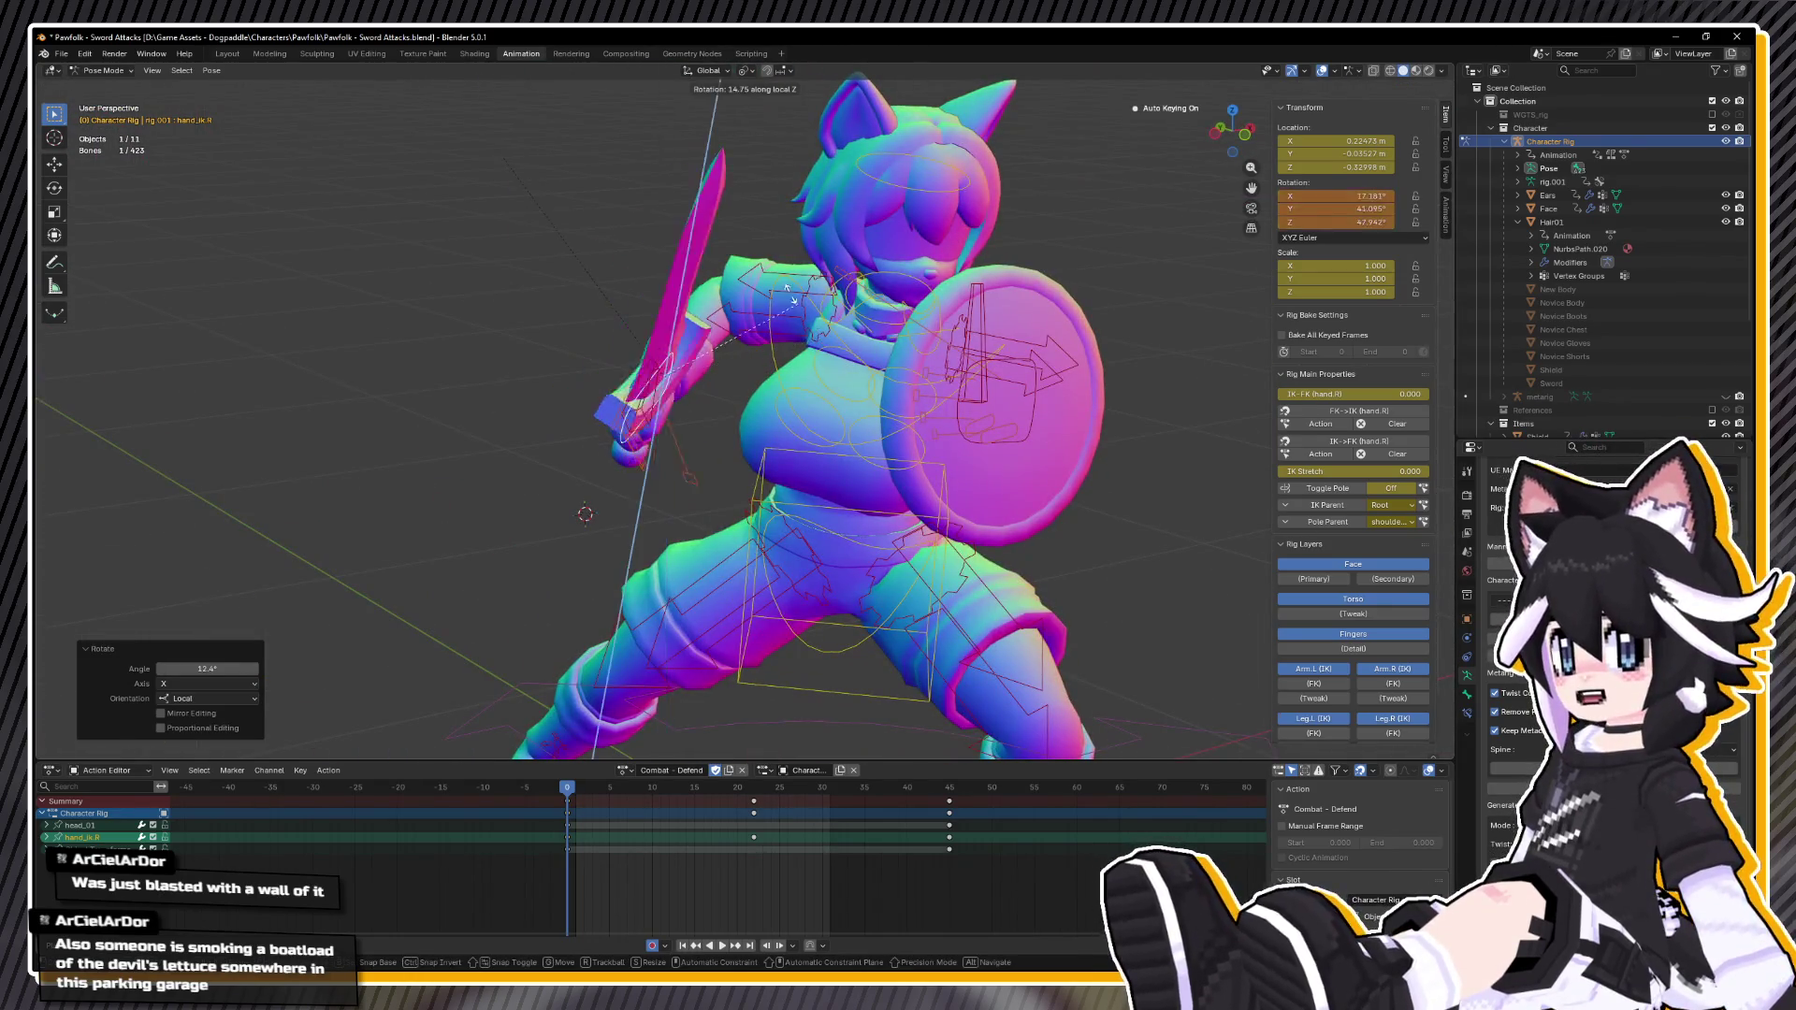
{"action": "left_click", "coordinate": [748, 393]}
{"action": "mouse_move", "coordinate": [748, 393]}
{"action": "left_mouse_down"}
{"action": "mouse_move", "coordinate": [738, 434]}
{"action": "mouse_move", "coordinate": [747, 355]}
{"action": "mouse_move", "coordinate": [845, 344]}
{"action": "left_mouse_up"}
{"action": "key", "text": "KP_7"}
{"action": "key", "text": "g"}
{"action": "left_click", "coordinate": [713, 432]}
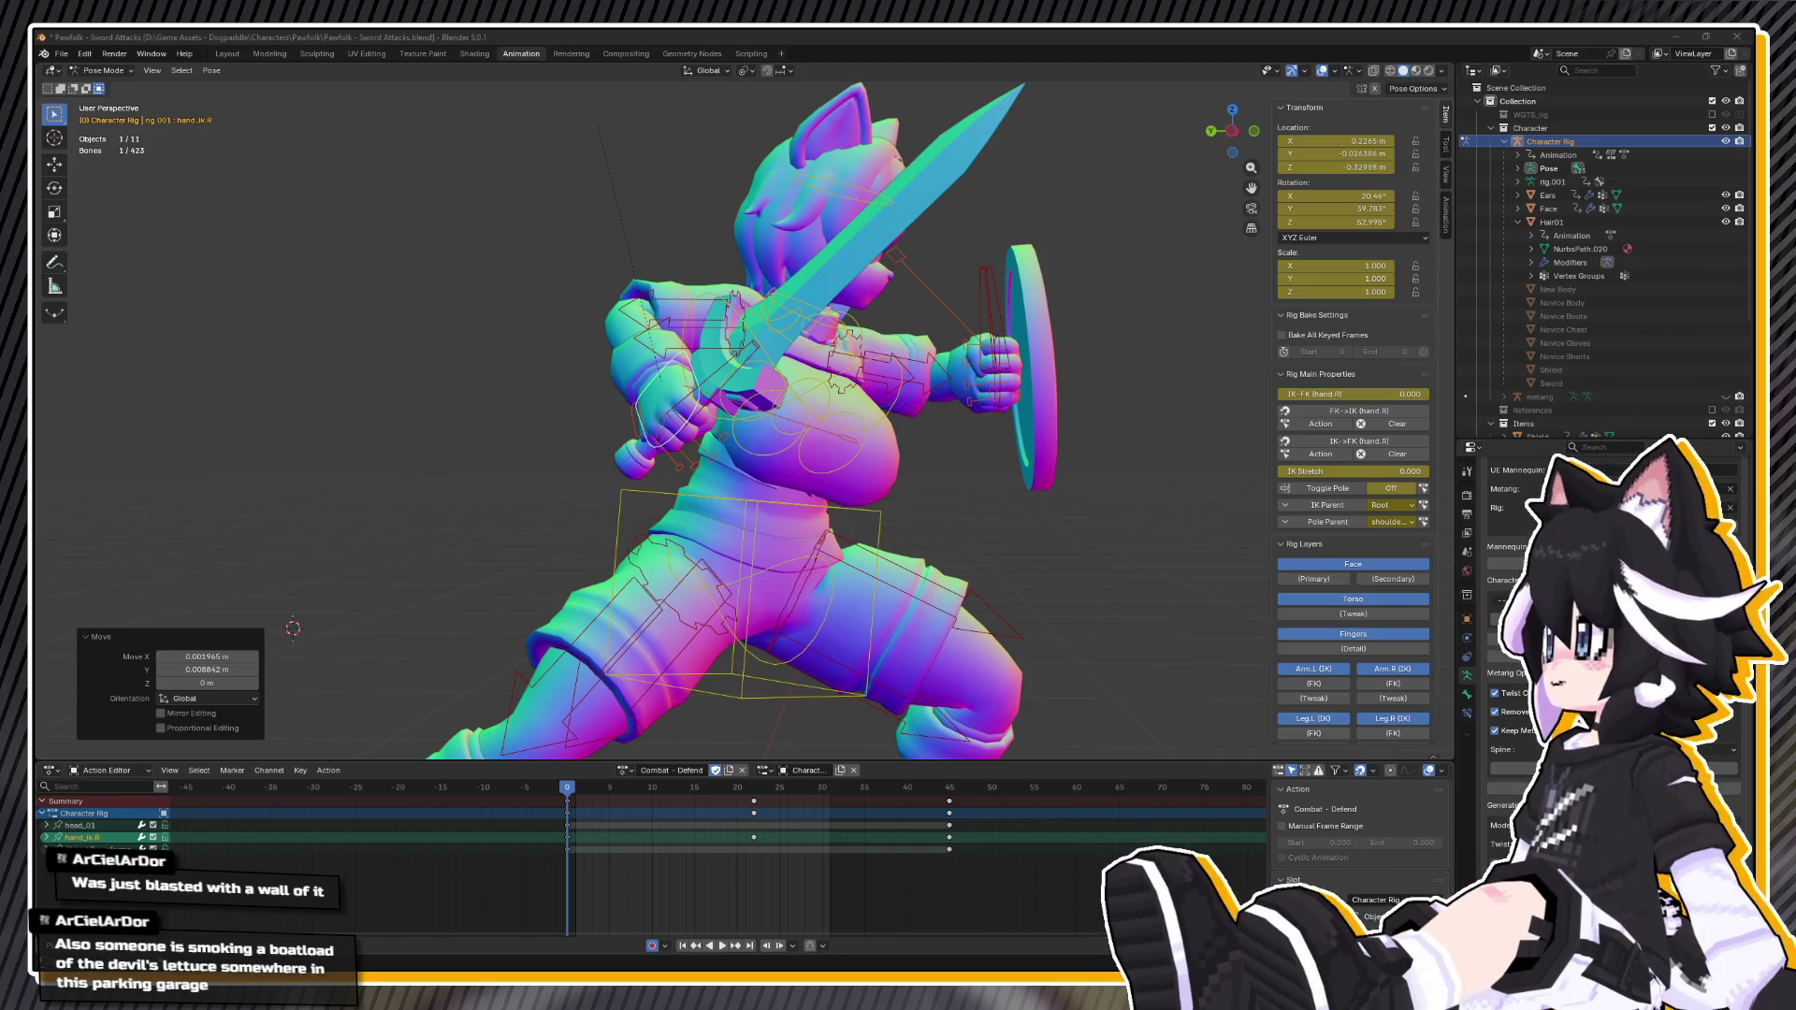
Step: Play back the Combat - Defend action several times to check the motion
{"action": "key", "text": "space"}
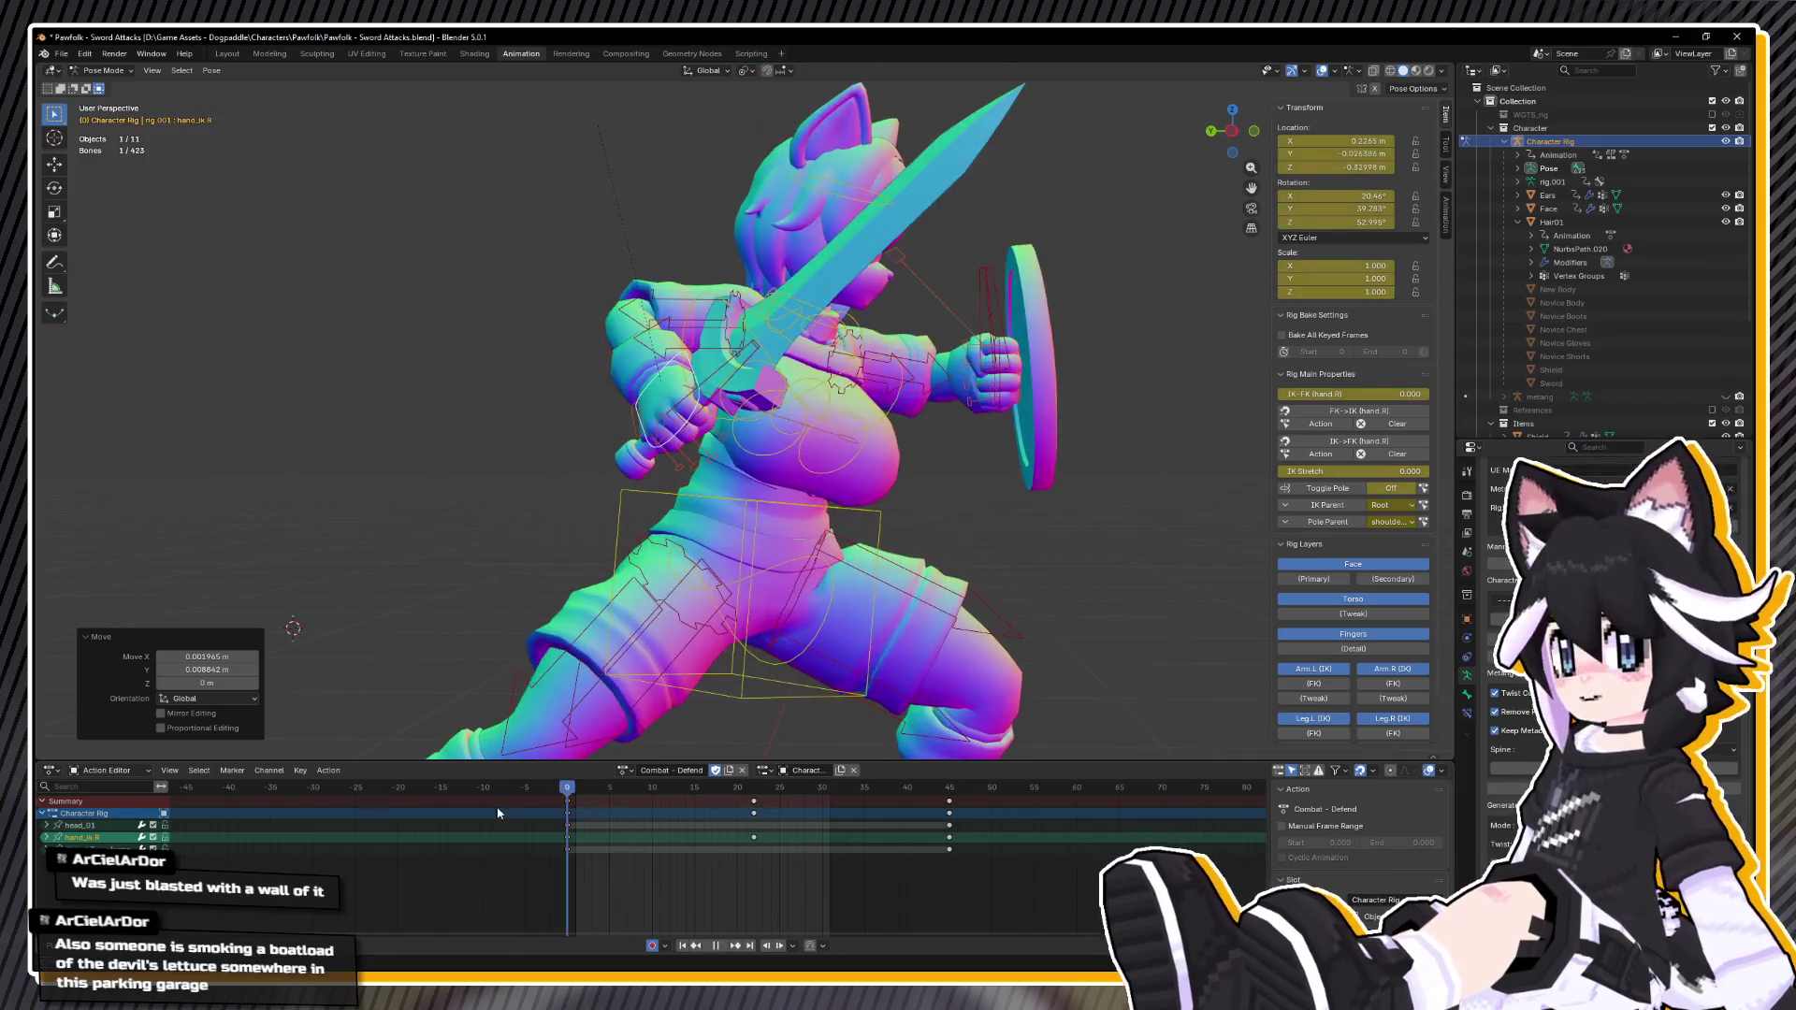
{"action": "key", "text": "Escape"}
{"action": "key", "text": "space"}
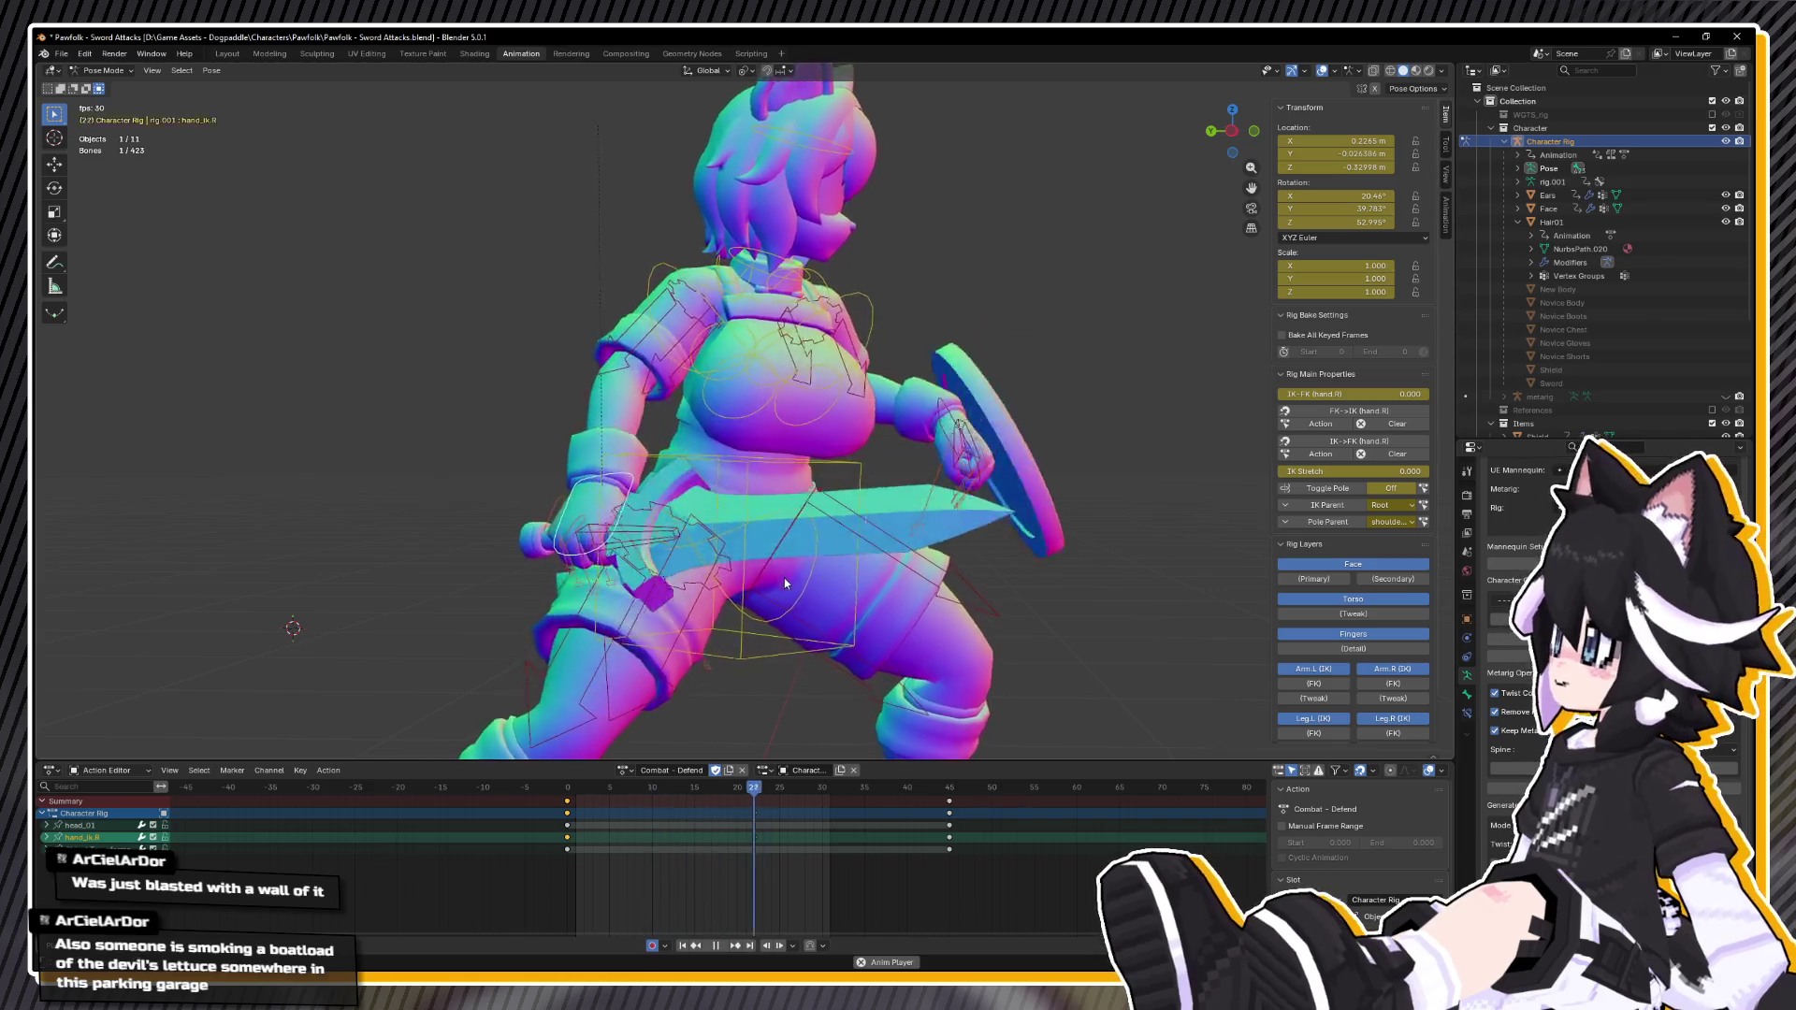
{"action": "key", "text": "Escape"}
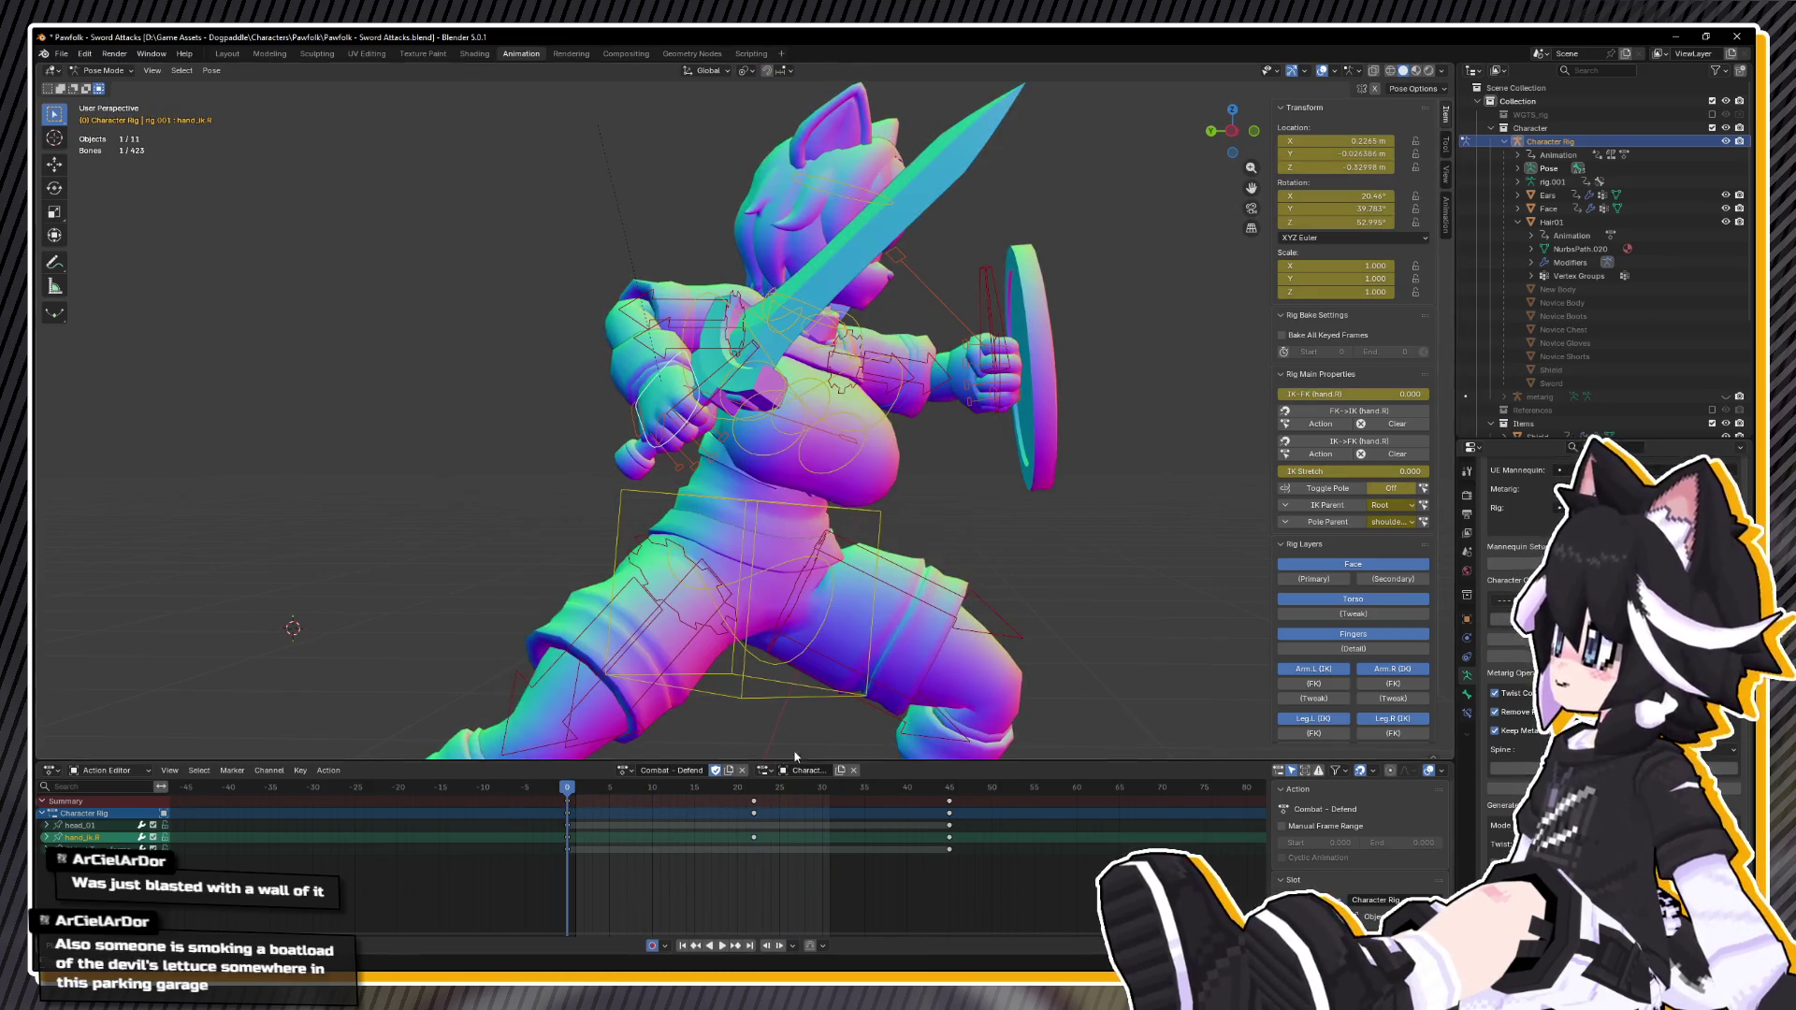
{"action": "key", "text": "space"}
{"action": "key", "text": "Escape"}
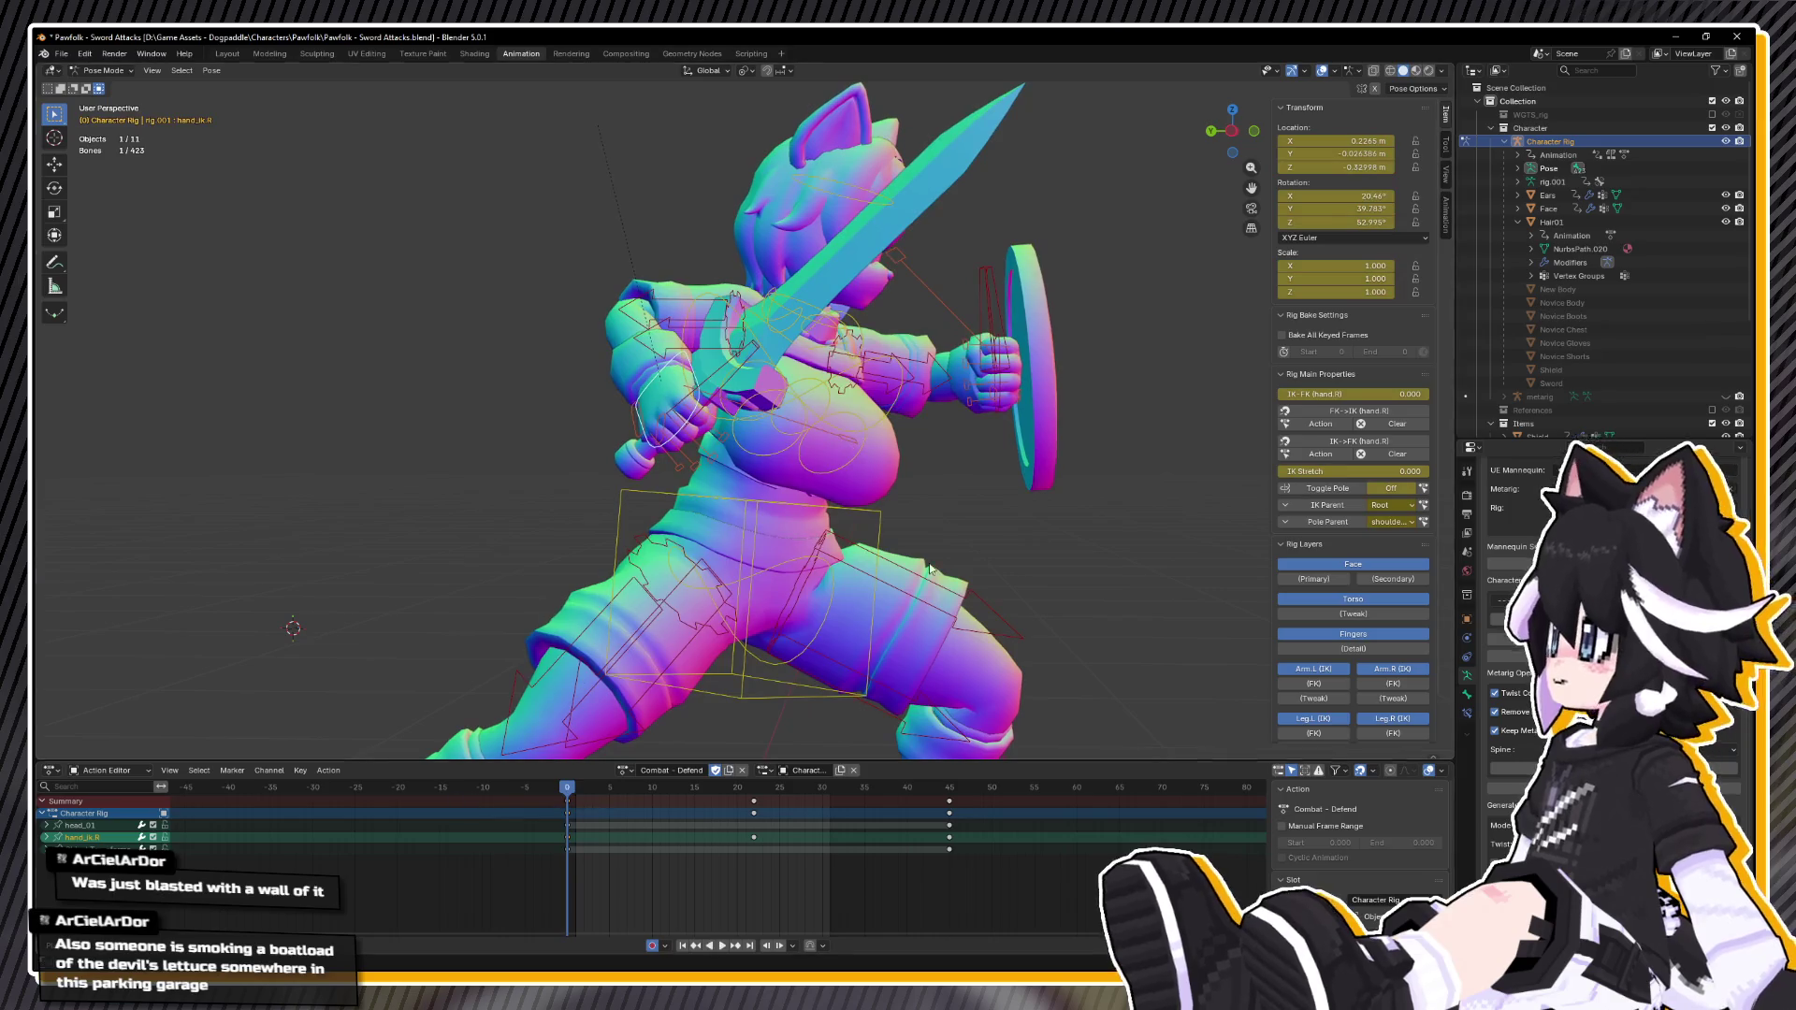
Step: Copy the full pose, test deleting the action's keyframes, undo it and scrub frames 0–21
{"action": "key", "text": "a"}
{"action": "right_click", "coordinate": [813, 515]}
{"action": "left_click", "coordinate": [801, 526]}
{"action": "left_click", "coordinate": [652, 787]}
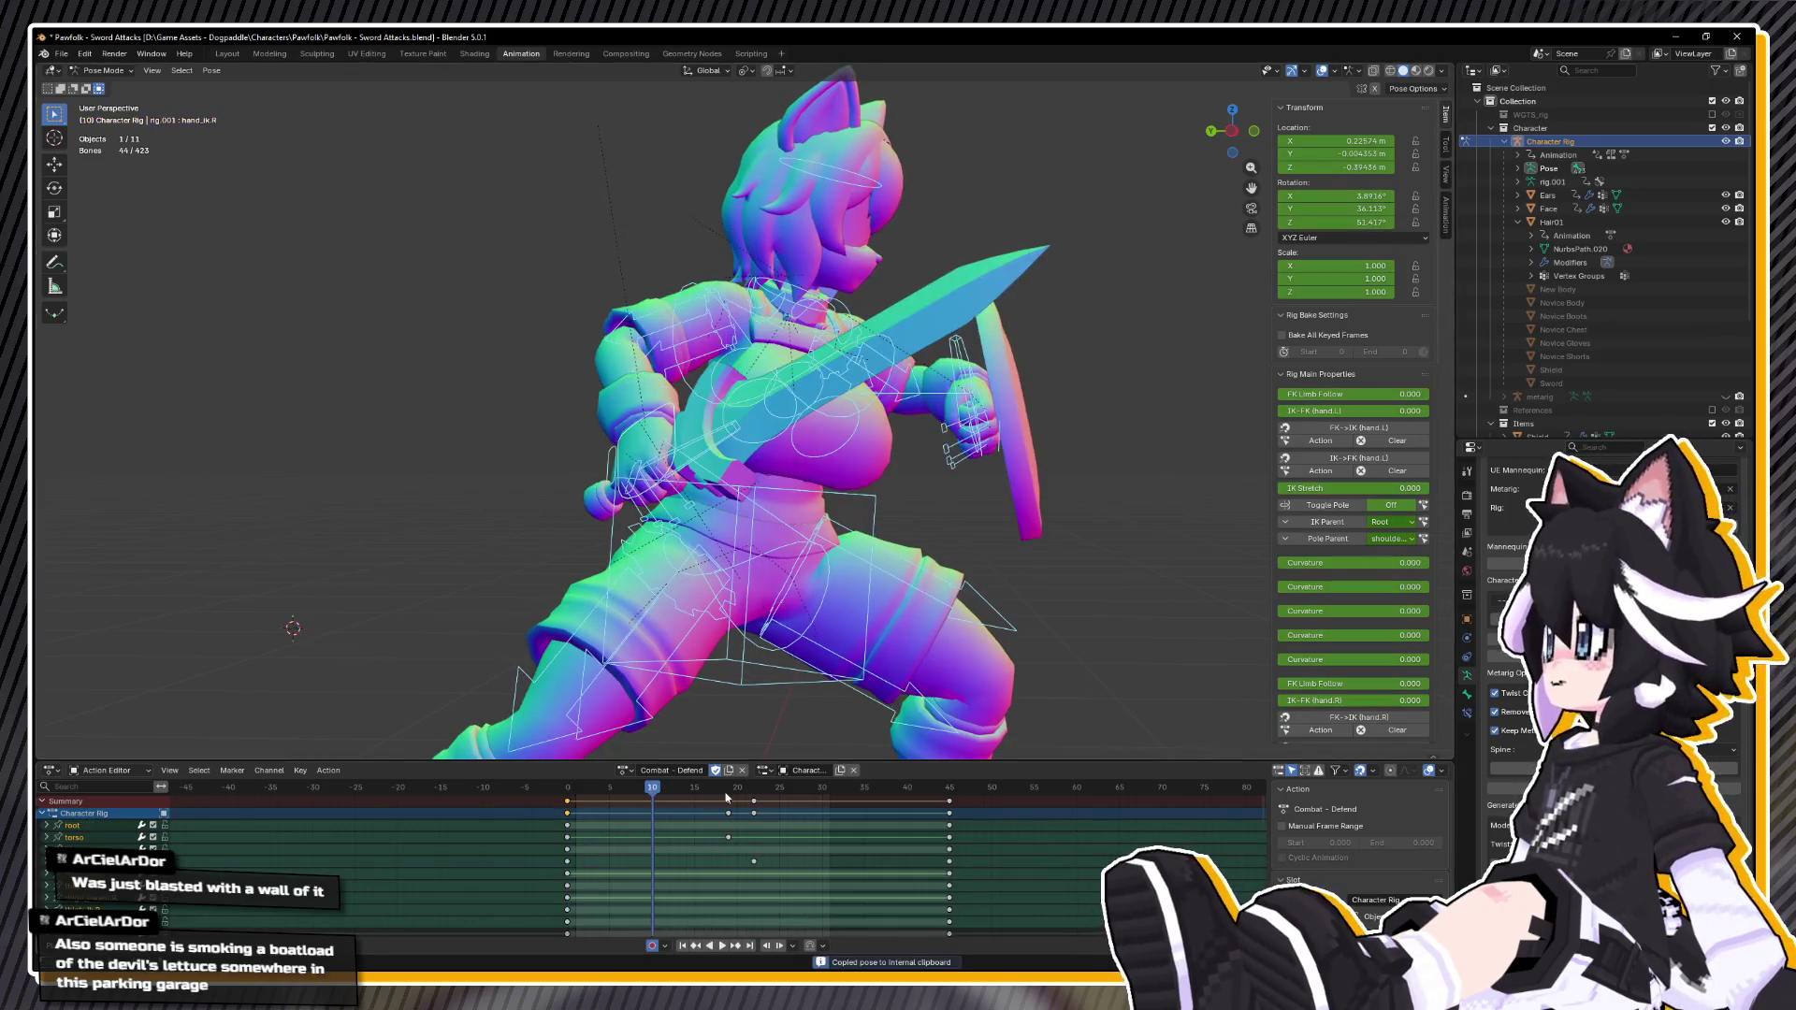
{"action": "key", "text": "a"}
{"action": "key", "text": "Delete"}
{"action": "key", "text": "shift+Left"}
{"action": "key", "text": "space"}
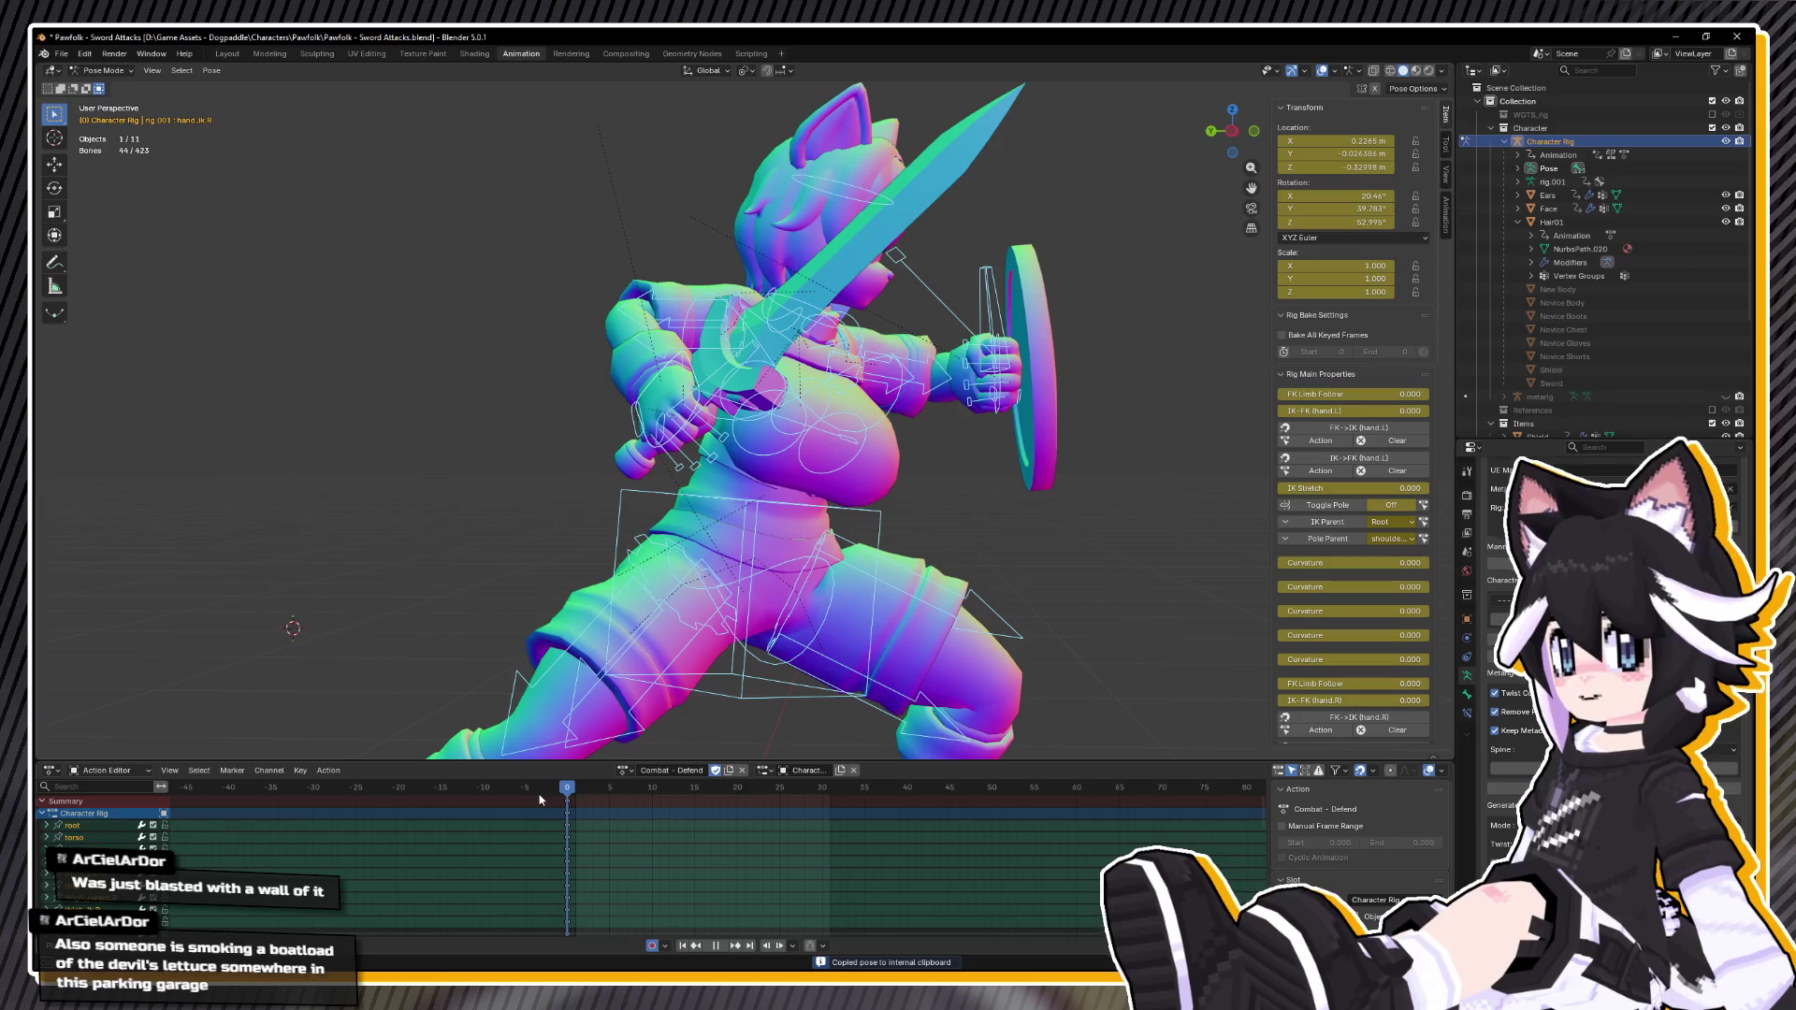
{"action": "key", "text": "ctrl+z"}
{"action": "key", "text": "ctrl+z"}
{"action": "mouse_move", "coordinate": [633, 789]}
{"action": "left_mouse_down"}
{"action": "mouse_move", "coordinate": [535, 790]}
{"action": "mouse_move", "coordinate": [748, 803]}
{"action": "mouse_move", "coordinate": [719, 802]}
{"action": "left_mouse_up"}
Step: Copy all bones' frame-0 pose and paste it at frame 30
{"action": "left_click", "coordinate": [1034, 634]}
{"action": "key", "text": "a"}
{"action": "left_click", "coordinate": [565, 790]}
{"action": "key", "text": "space"}
{"action": "right_click", "coordinate": [1017, 601]}
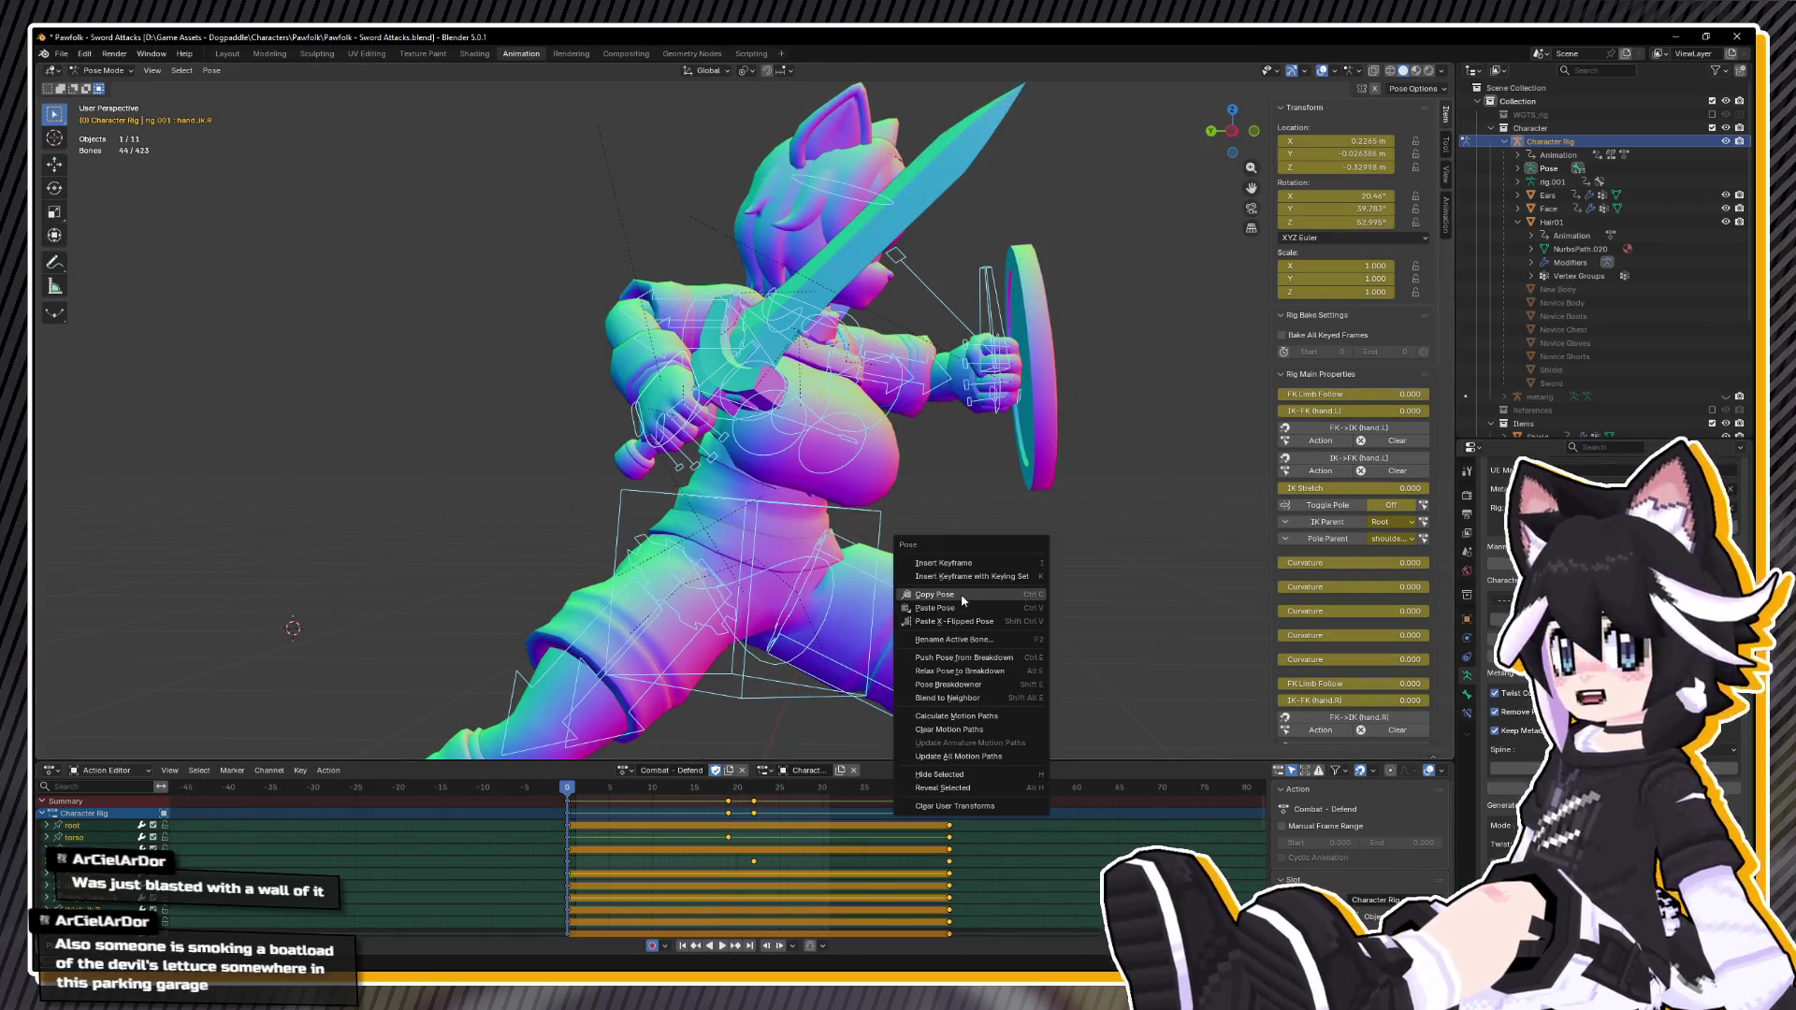
{"action": "left_click", "coordinate": [1010, 601]}
{"action": "left_click_drag", "start_coordinate": [771, 789], "coordinate": [830, 790]}
{"action": "right_click", "coordinate": [1015, 617]}
{"action": "left_click", "coordinate": [1010, 631]}
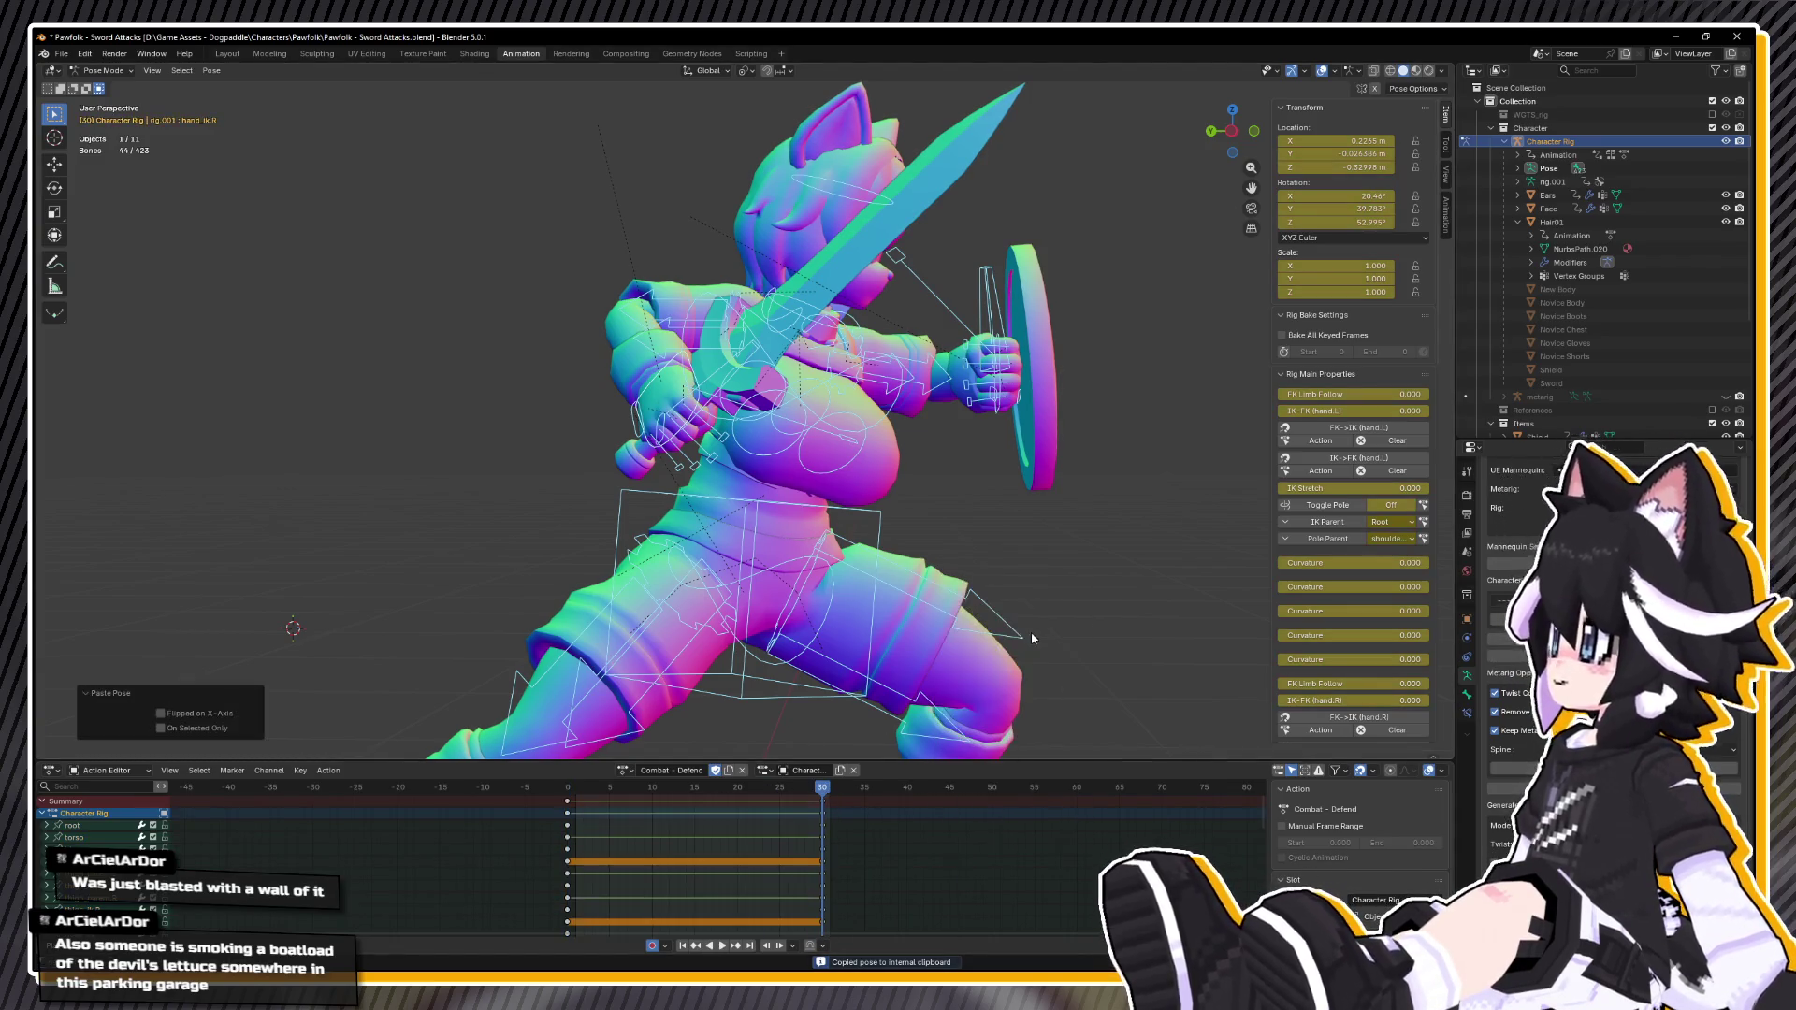
{"action": "key", "text": "ctrl+KP_3"}
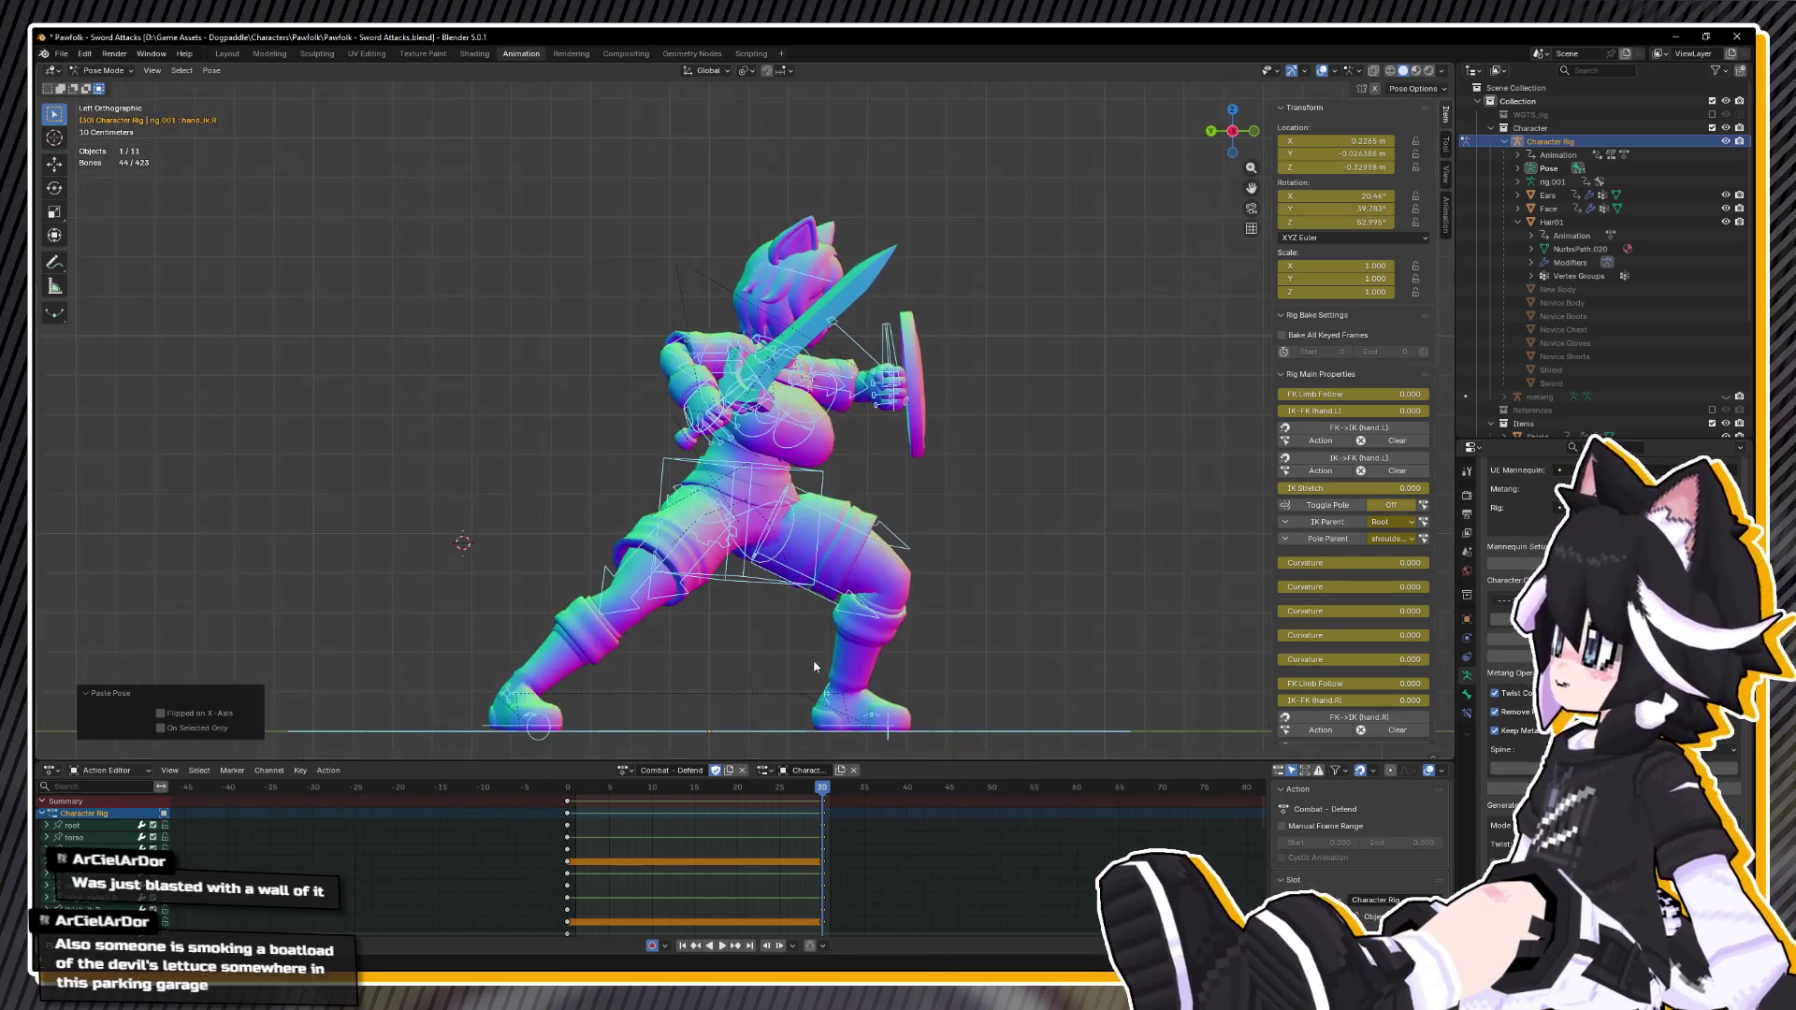
{"action": "left_click", "coordinate": [694, 787]}
Step: Lower the torso bone slightly along Z at frame 15
{"action": "left_click", "coordinate": [834, 532]}
{"action": "scroll", "coordinate": [834, 532], "scroll_direction": "up", "scroll_amount": 3}
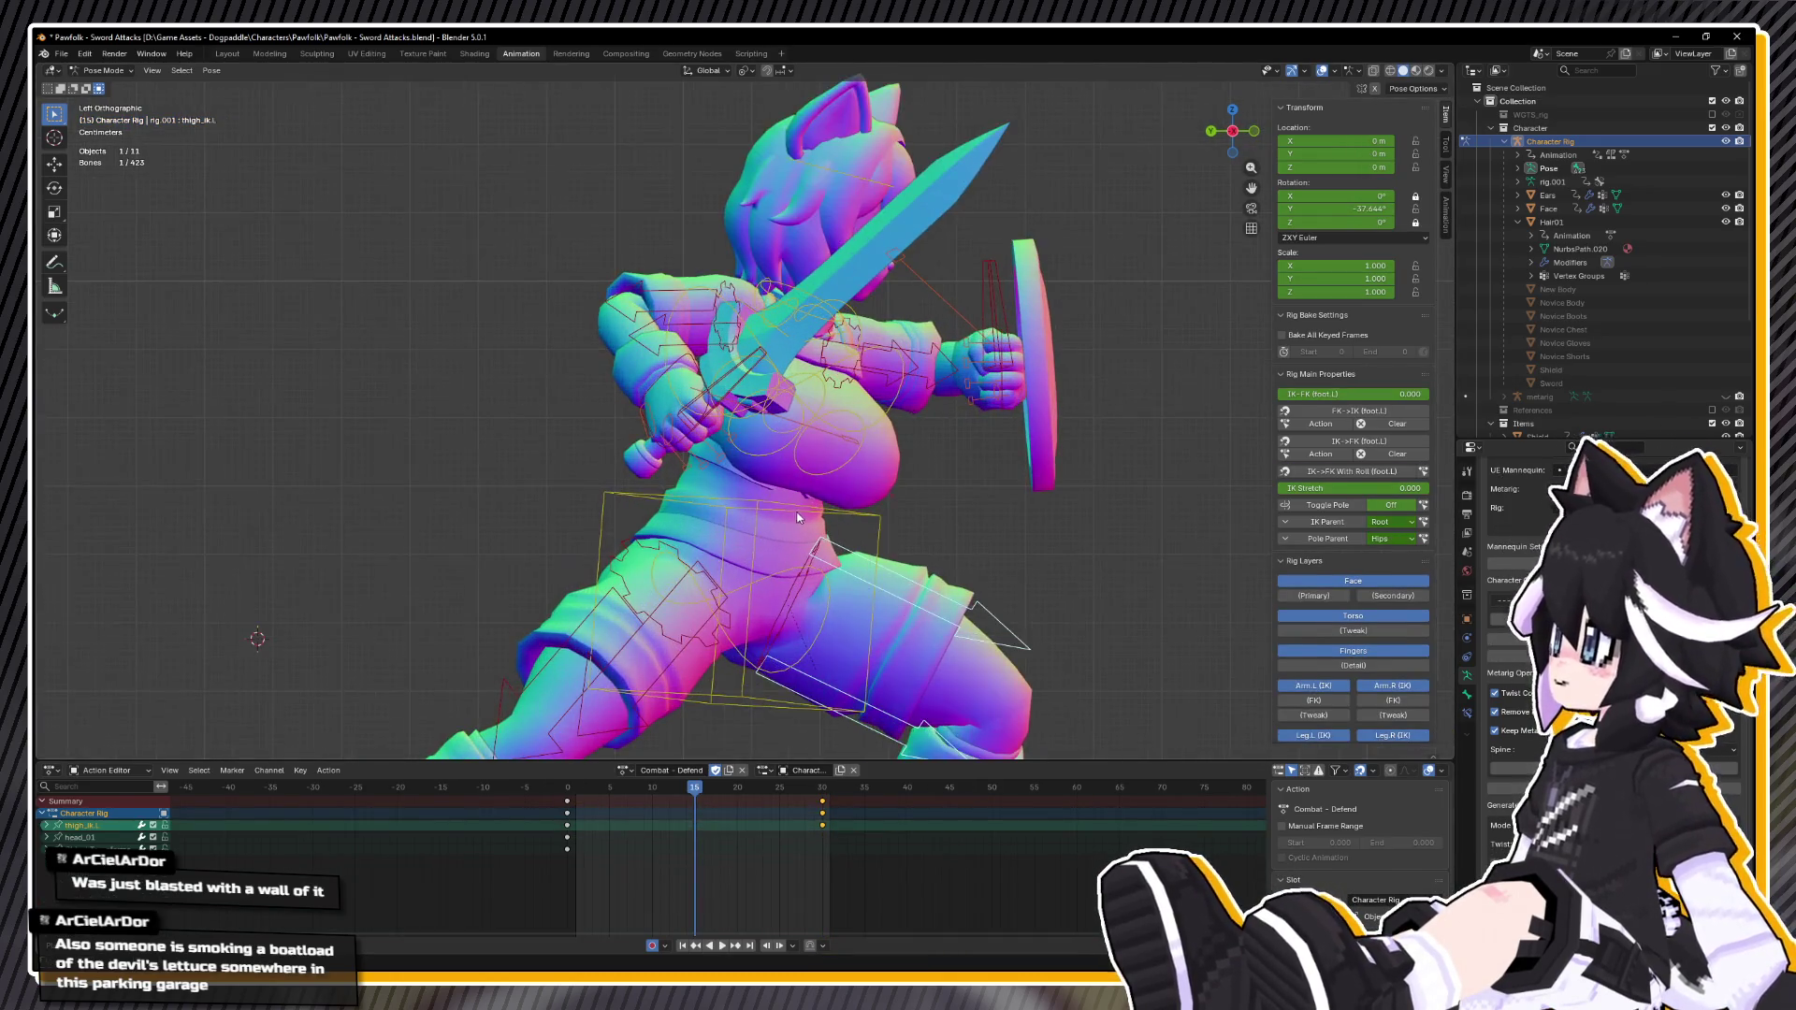
{"action": "key", "text": "g"}
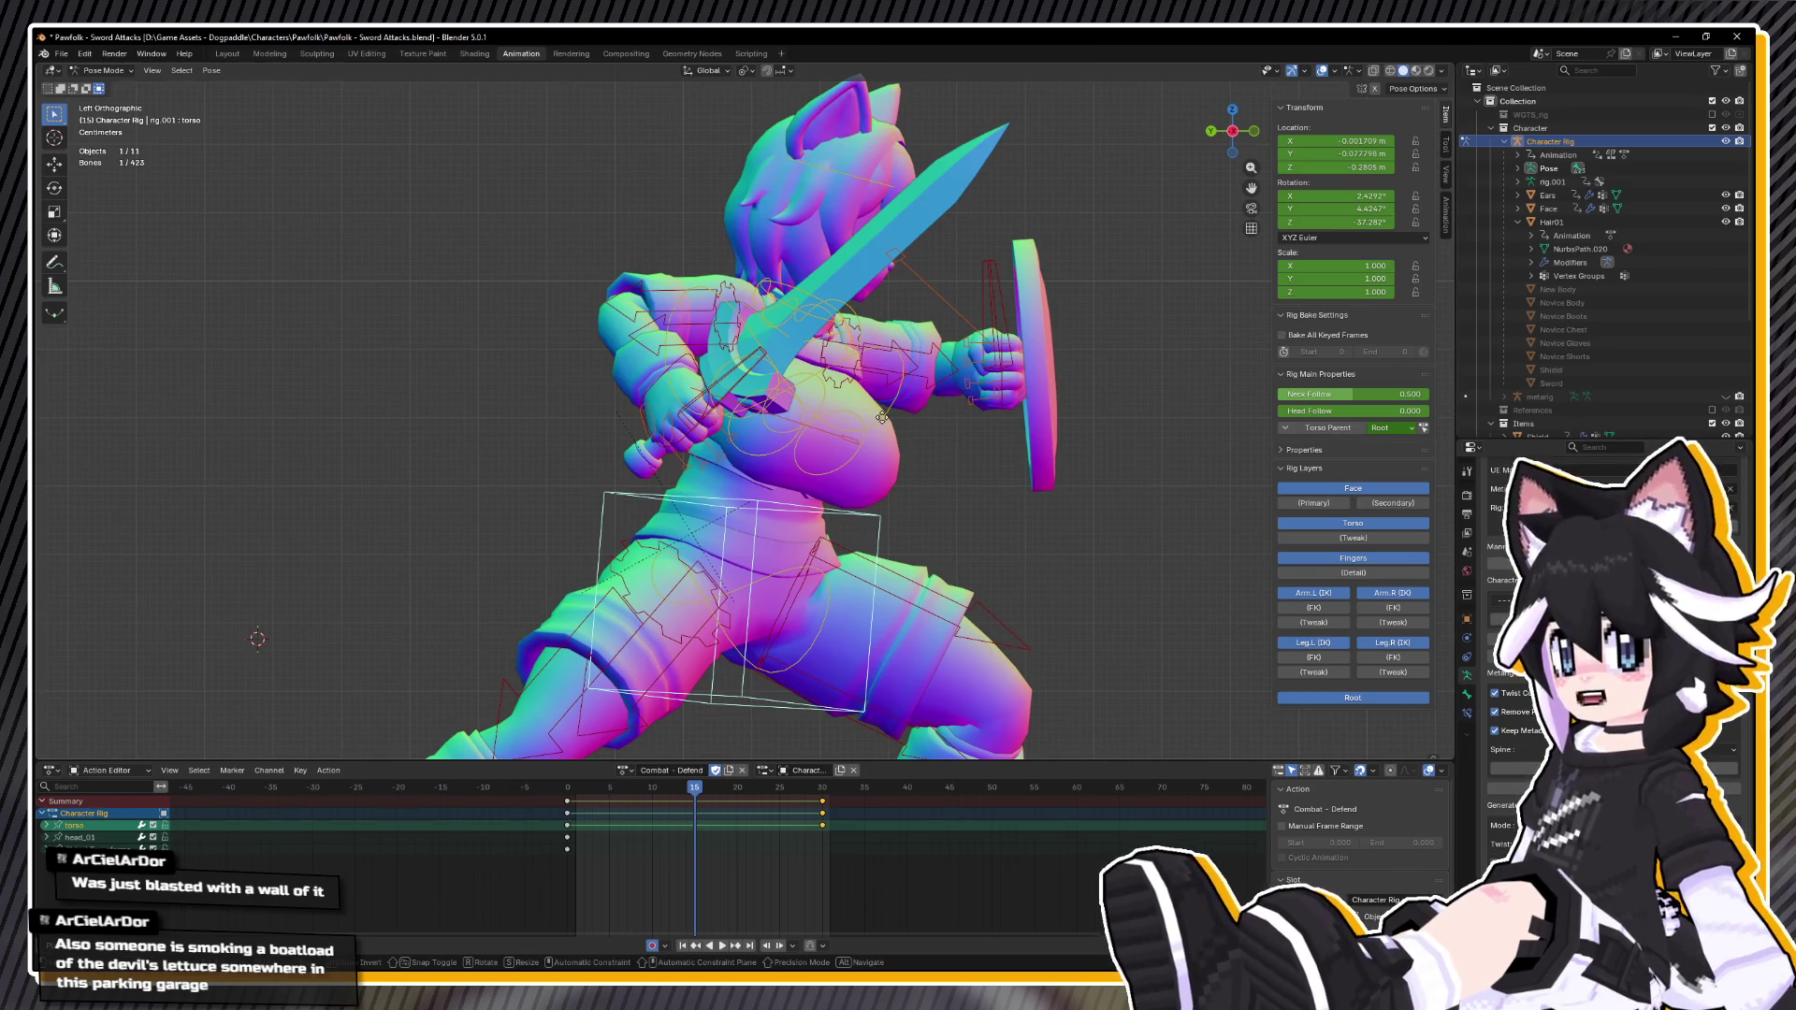
{"action": "key", "text": "z"}
{"action": "right_click", "coordinate": [877, 425]}
{"action": "mouse_move", "coordinate": [876, 425]}
{"action": "left_mouse_down"}
{"action": "mouse_move", "coordinate": [795, 453]}
{"action": "mouse_move", "coordinate": [832, 505]}
{"action": "mouse_move", "coordinate": [890, 470]}
{"action": "left_mouse_up"}
{"action": "key", "text": "g"}
{"action": "key", "text": "z"}
{"action": "left_click", "coordinate": [835, 494]}
Step: Lower both hand_ik.R and hand_ik.L bones slightly along Z
{"action": "left_click", "coordinate": [943, 387]}
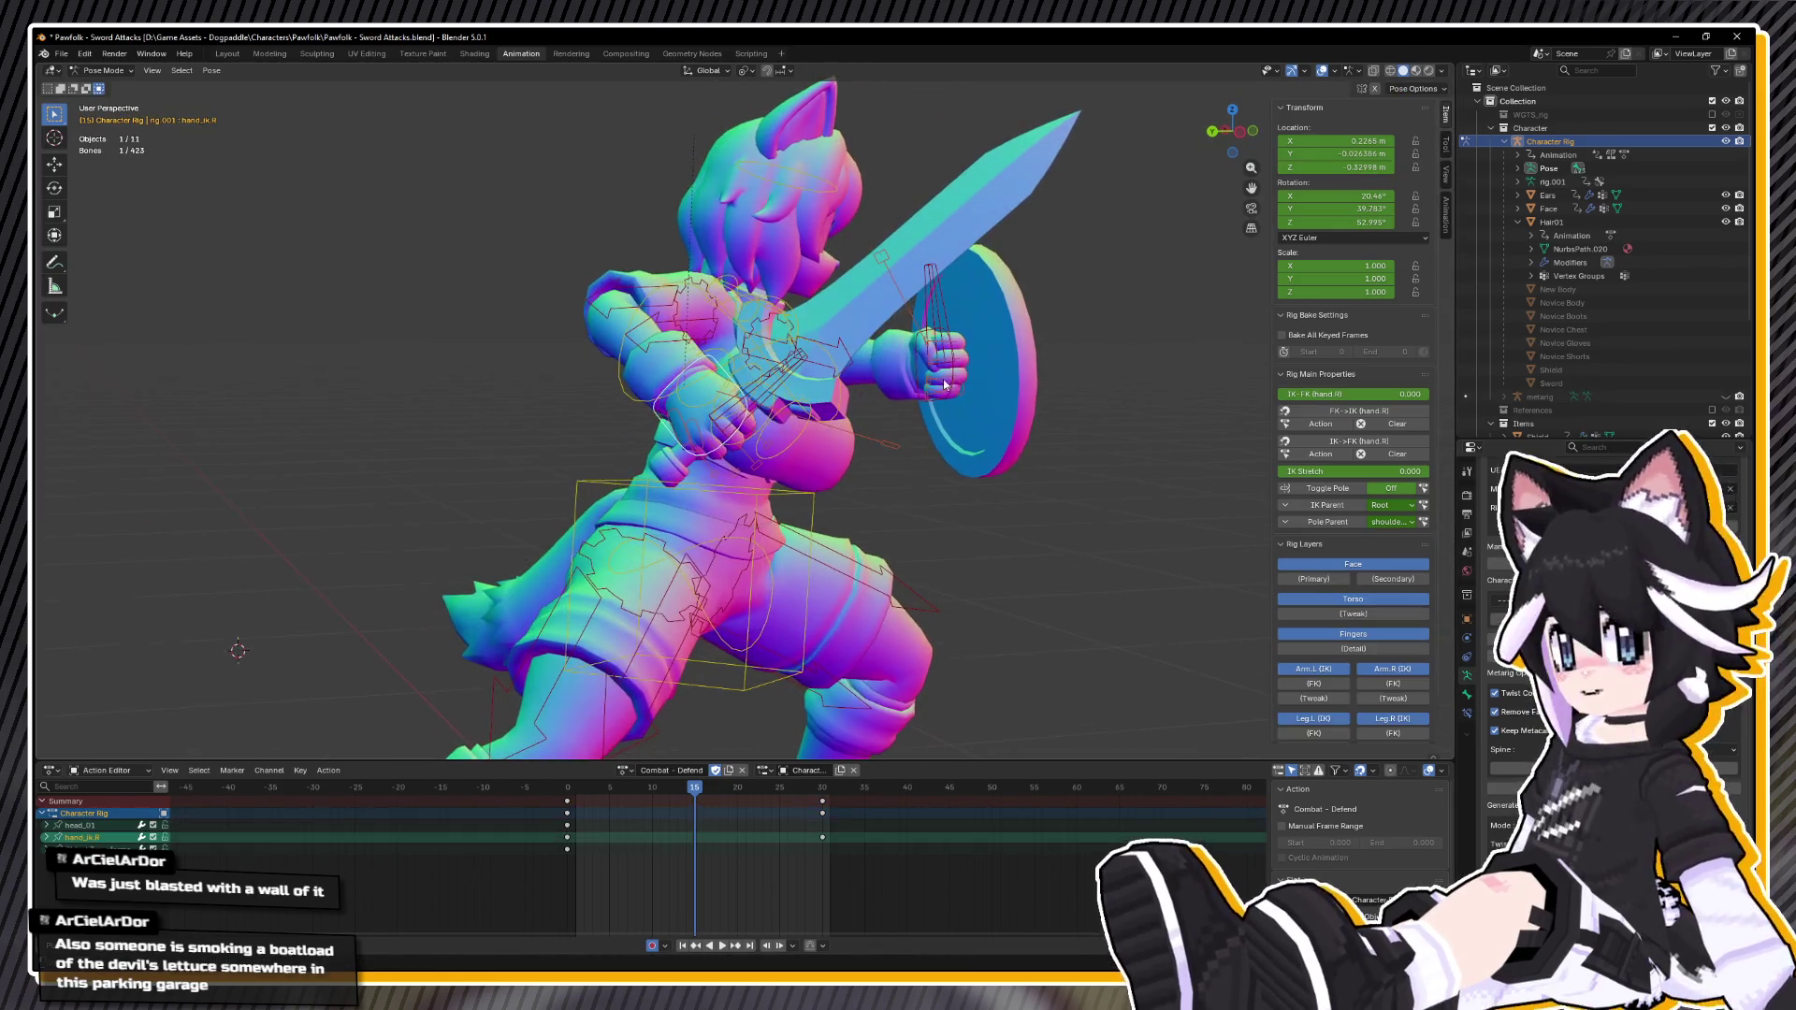
{"action": "left_click", "coordinate": [716, 416], "text": "shift"}
{"action": "key", "text": "ctrl+KP_3"}
{"action": "key", "text": "g"}
{"action": "key", "text": "z"}
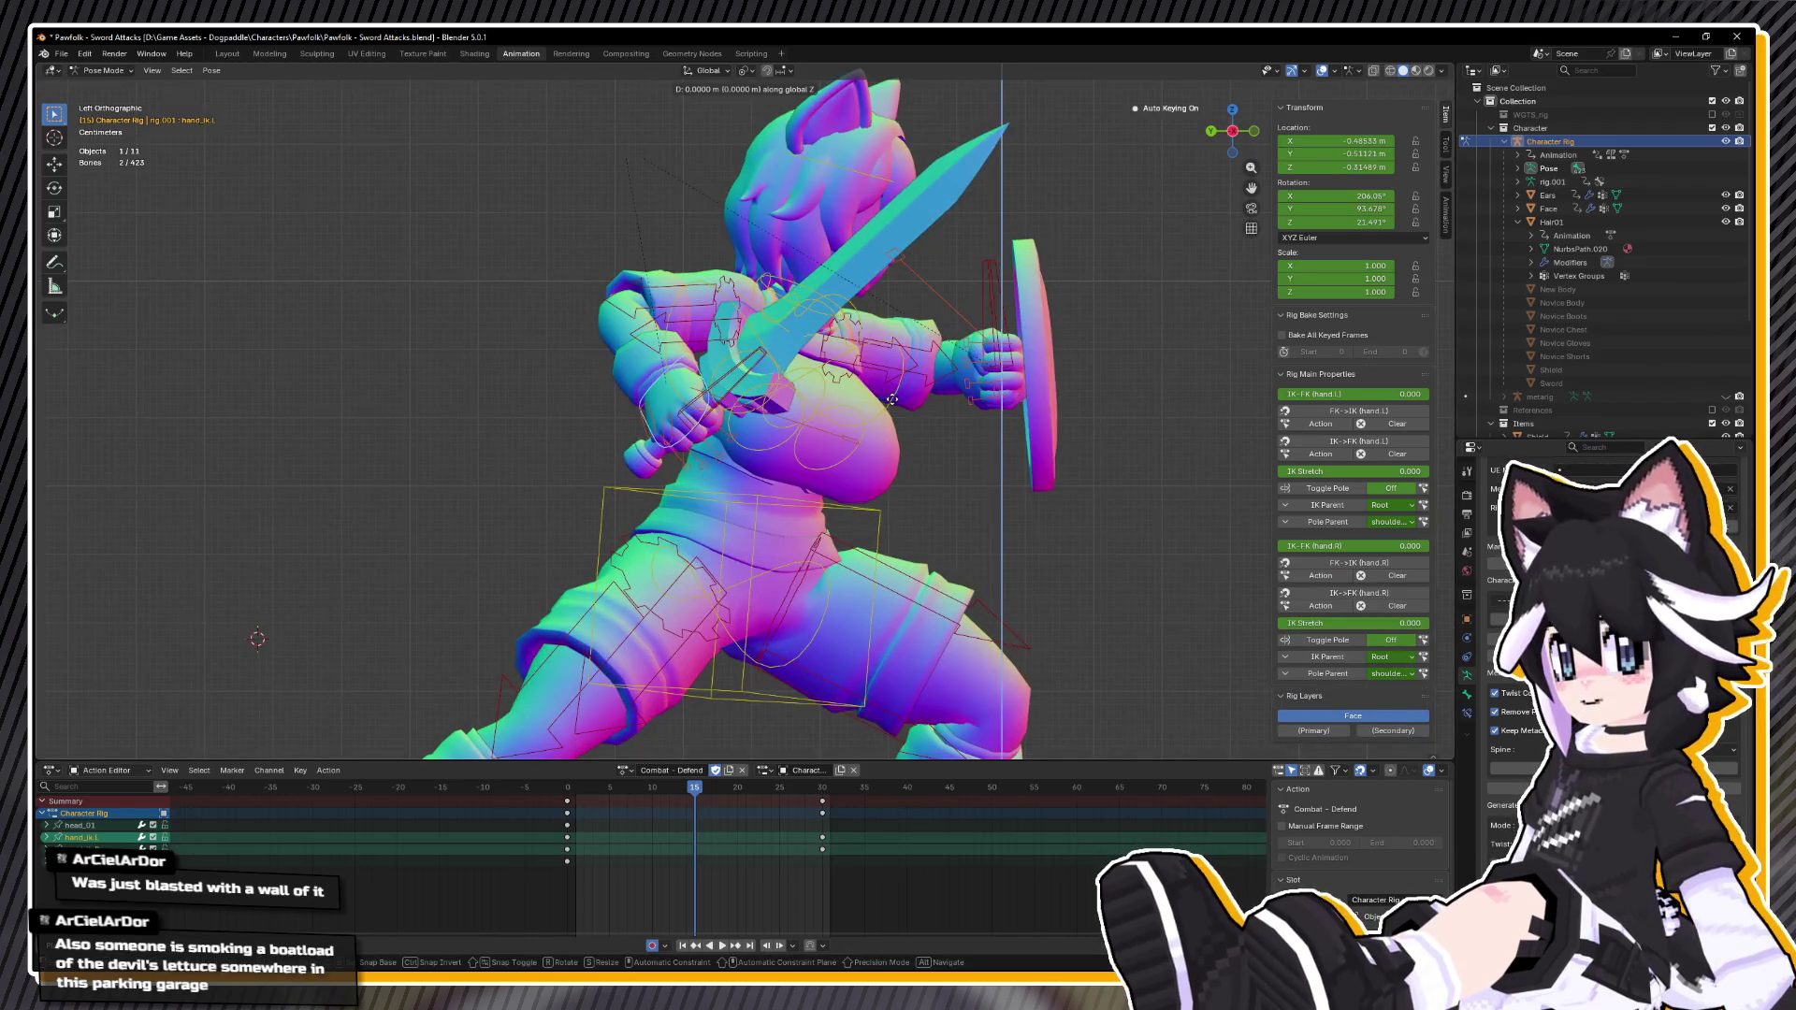
{"action": "left_click", "coordinate": [892, 415]}
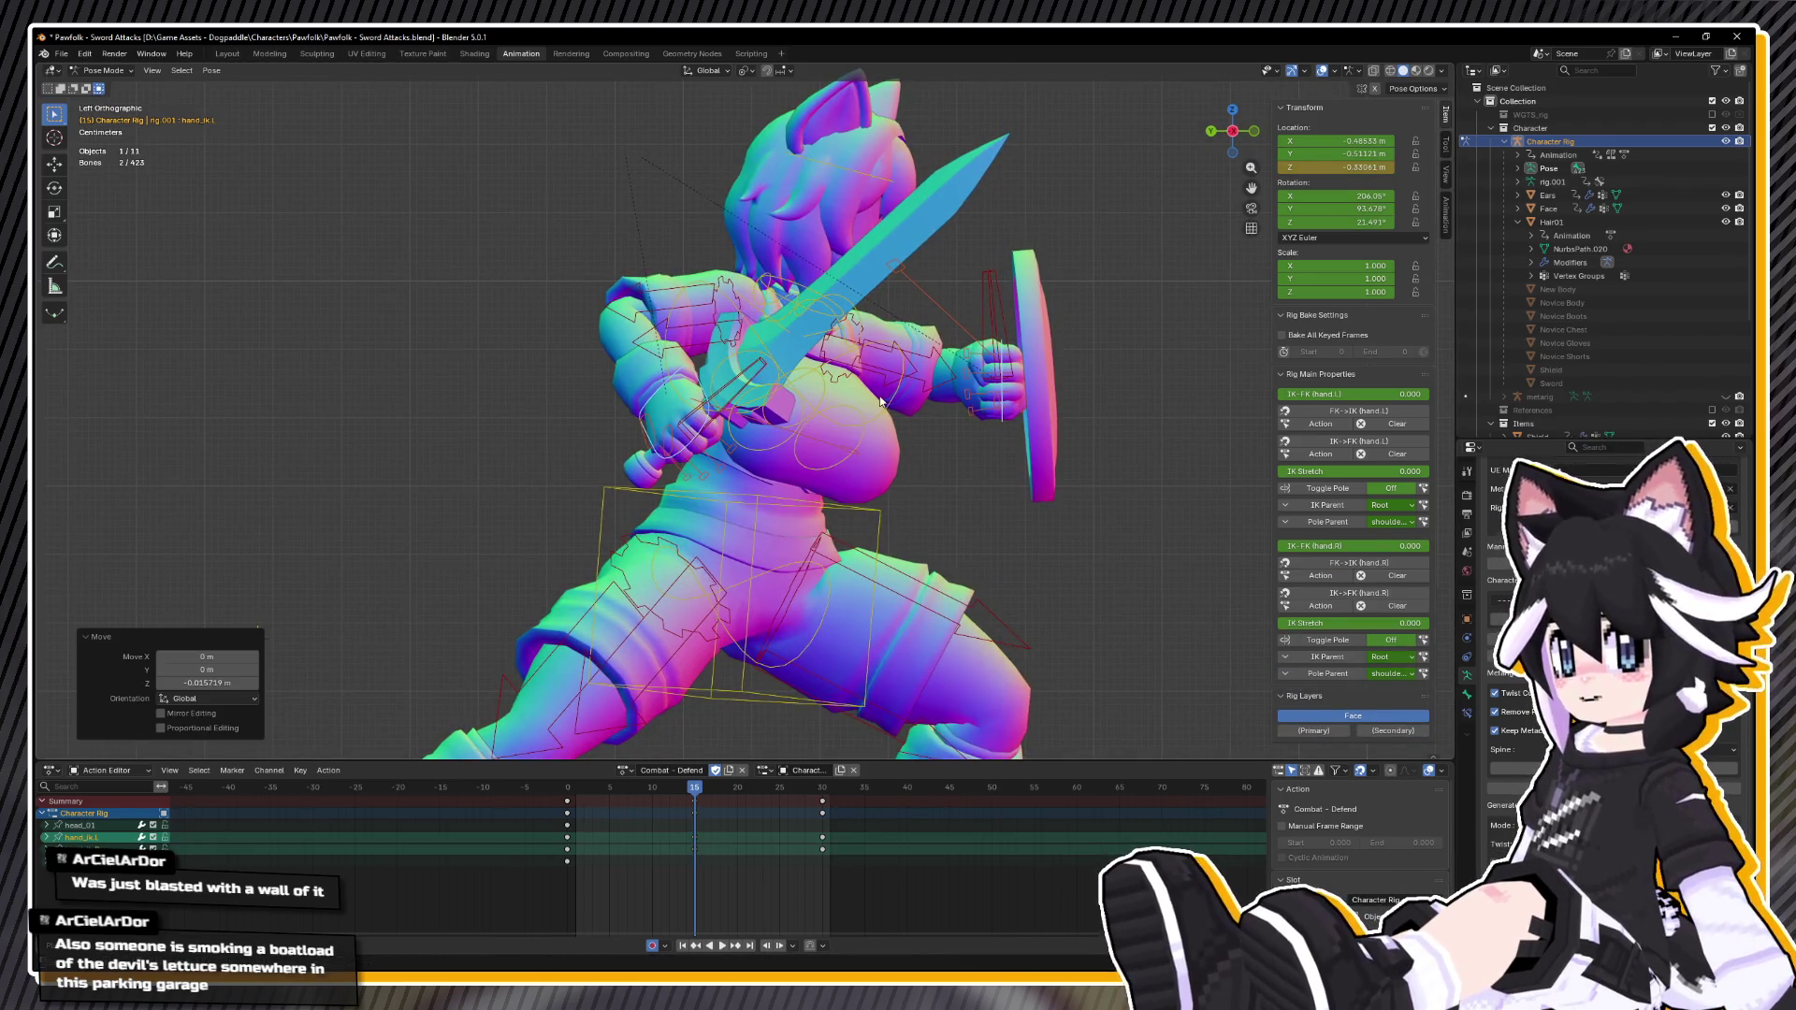
Step: Tilt the chest -2.52° on local X and rotate the head slightly
{"action": "left_click", "coordinate": [880, 401]}
{"action": "key", "text": "r"}
{"action": "key", "text": "x"}
{"action": "key", "text": "x"}
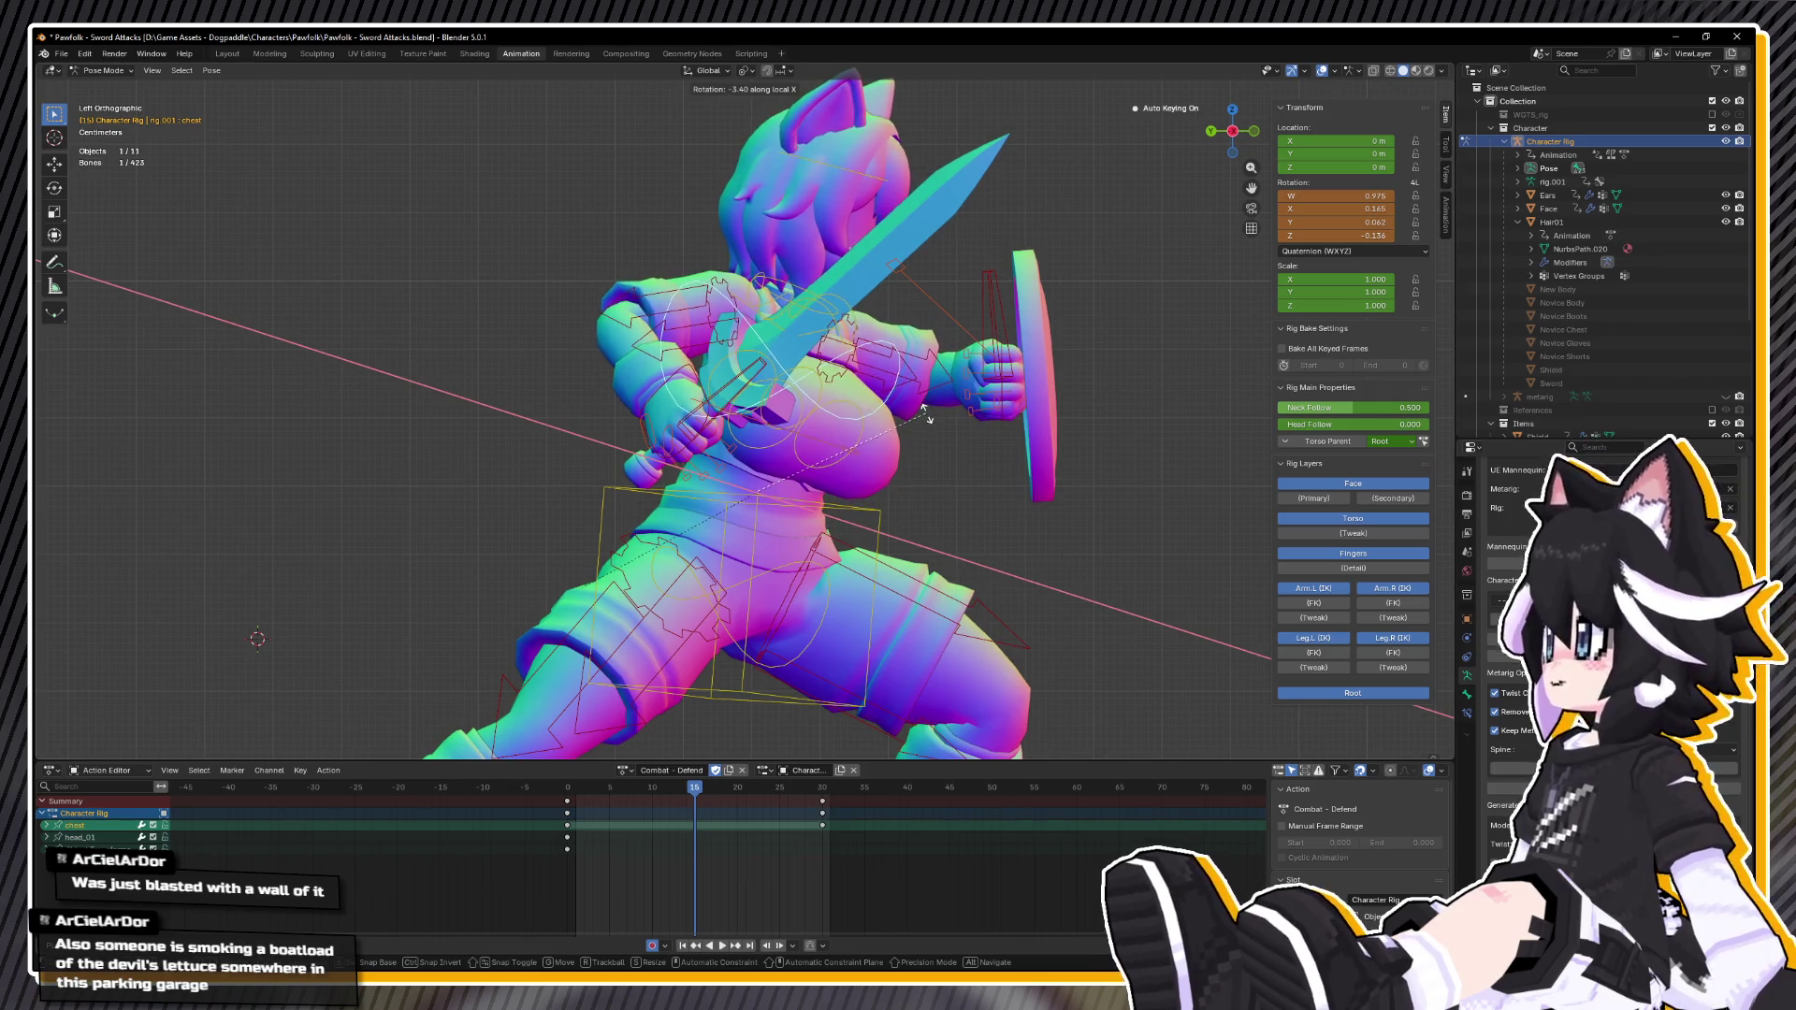
{"action": "left_click", "coordinate": [924, 423]}
{"action": "key", "text": "alt+a"}
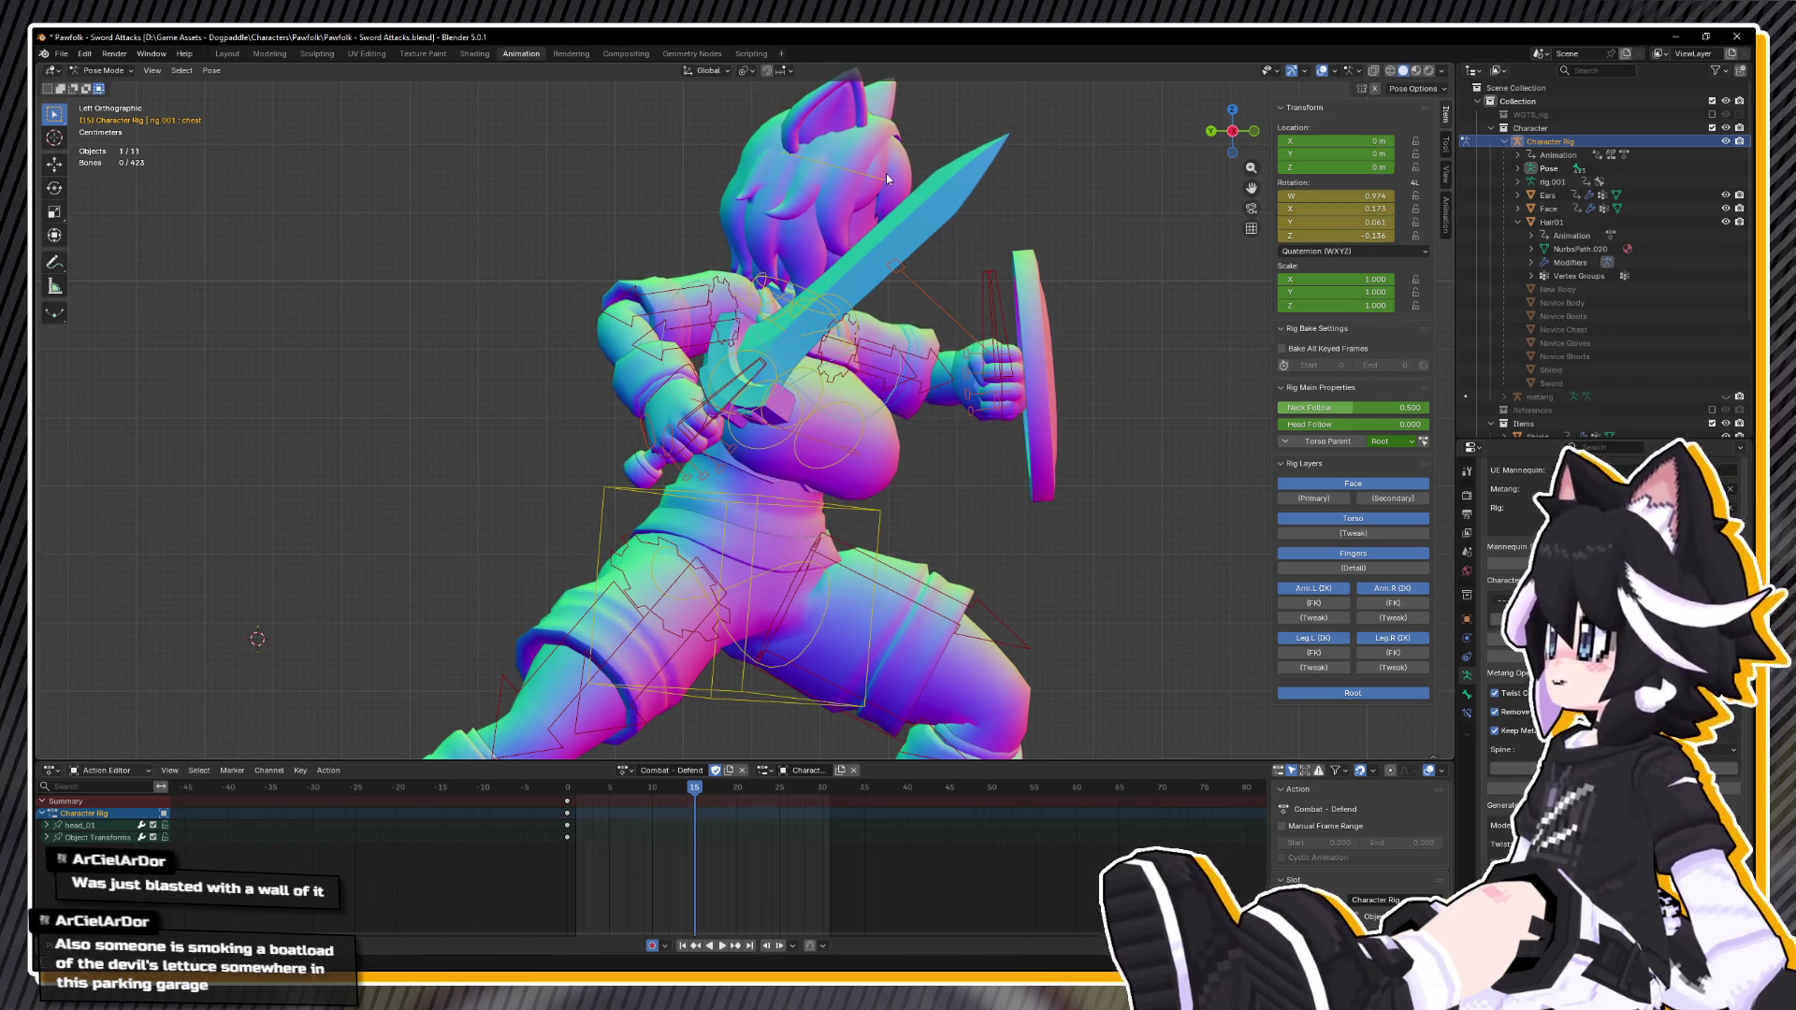
{"action": "left_click", "coordinate": [894, 178]}
{"action": "key", "text": "r"}
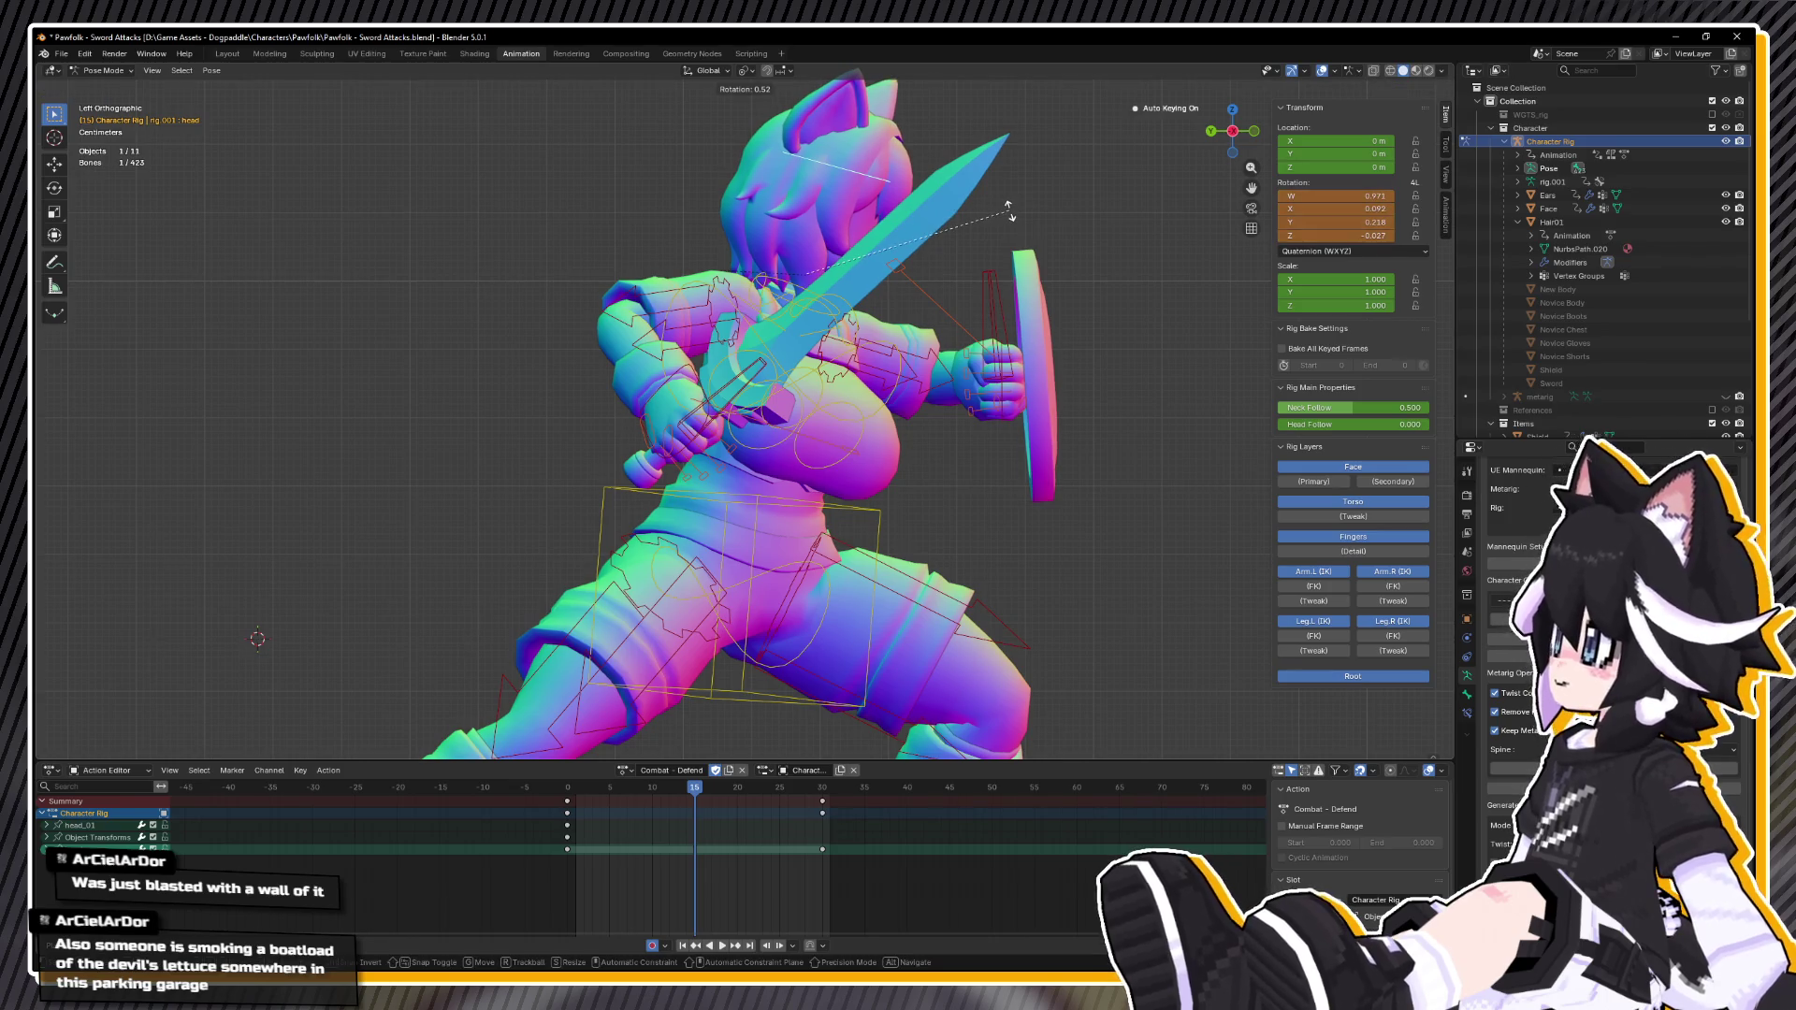
{"action": "left_click", "coordinate": [1011, 216]}
Step: Play the animation and orbit around the character to review the refined pose
{"action": "key", "text": "space"}
{"action": "mouse_move", "coordinate": [833, 571]}
{"action": "left_mouse_down"}
{"action": "mouse_move", "coordinate": [711, 586]}
{"action": "mouse_move", "coordinate": [795, 667]}
{"action": "left_mouse_up"}
{"action": "scroll", "coordinate": [711, 586], "scroll_direction": "down", "scroll_amount": 4}
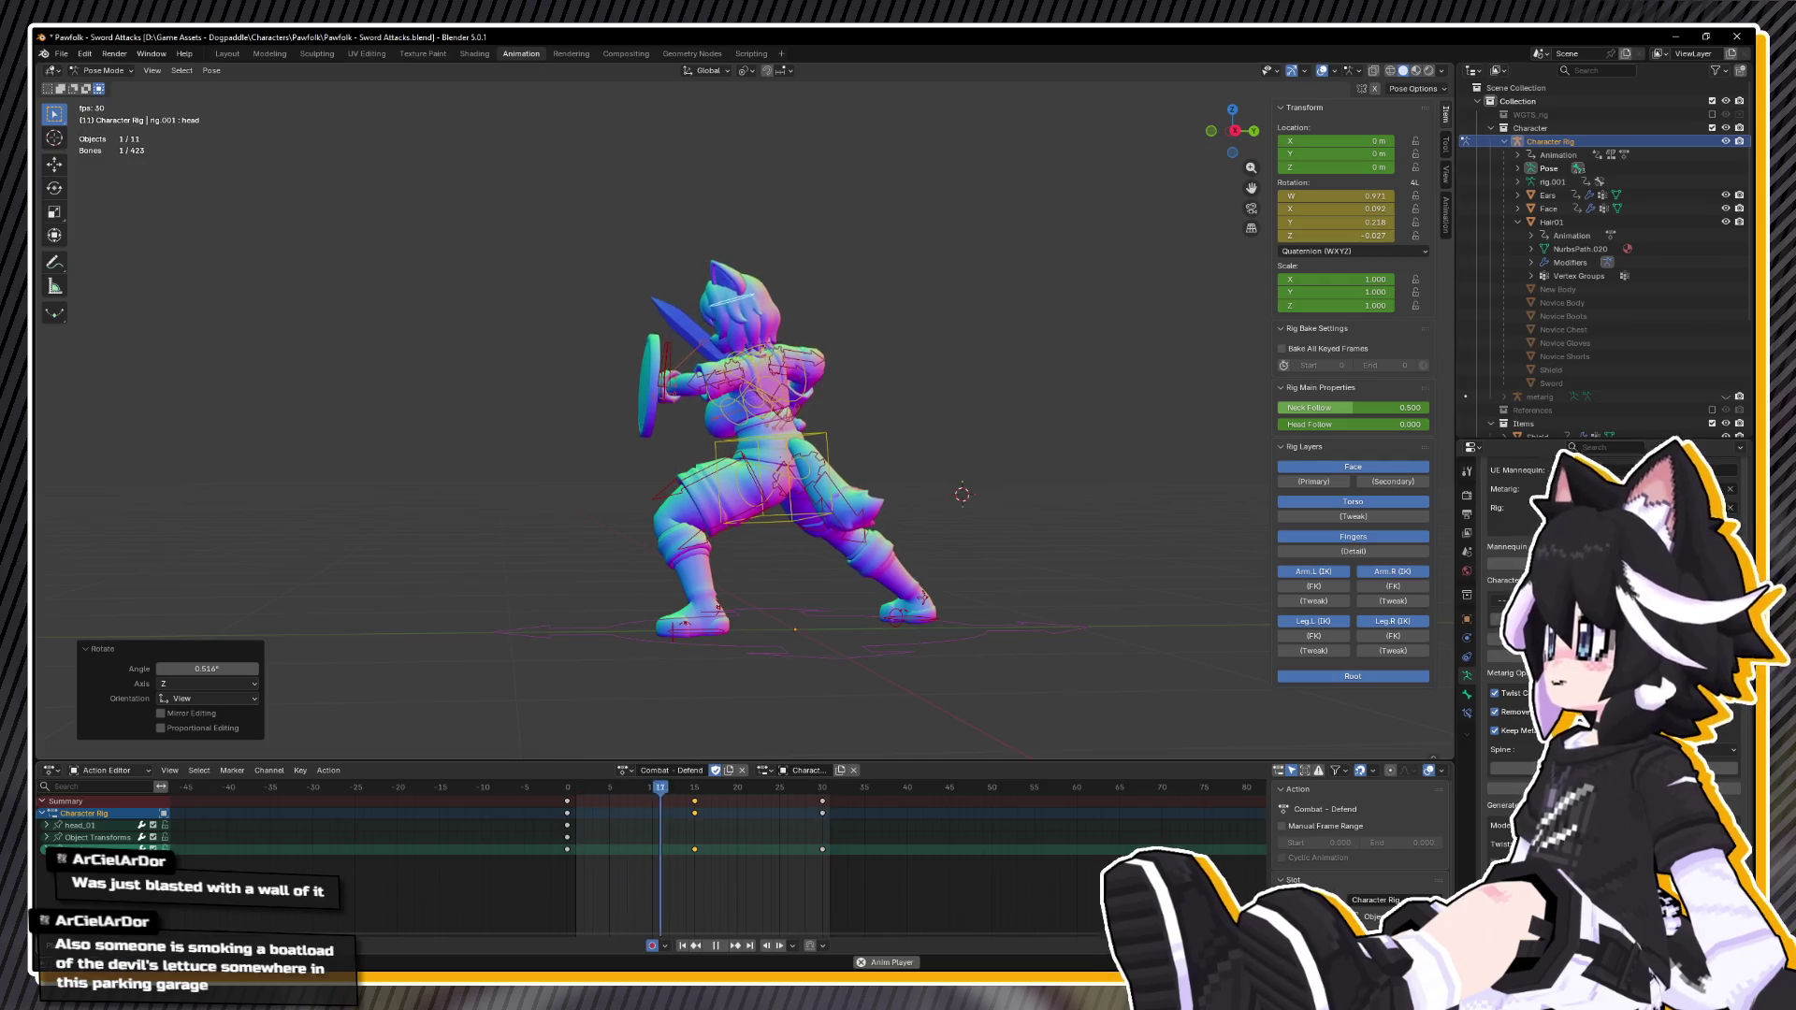
Step: Retime the Defend keys: move the end keys to frame 60 and the middle keys to about frame 24
{"action": "left_click", "coordinate": [890, 653]}
{"action": "key", "text": "space"}
{"action": "key", "text": "a"}
{"action": "key", "text": "shift+Left"}
{"action": "left_click_drag", "start_coordinate": [695, 801], "coordinate": [1071, 813]}
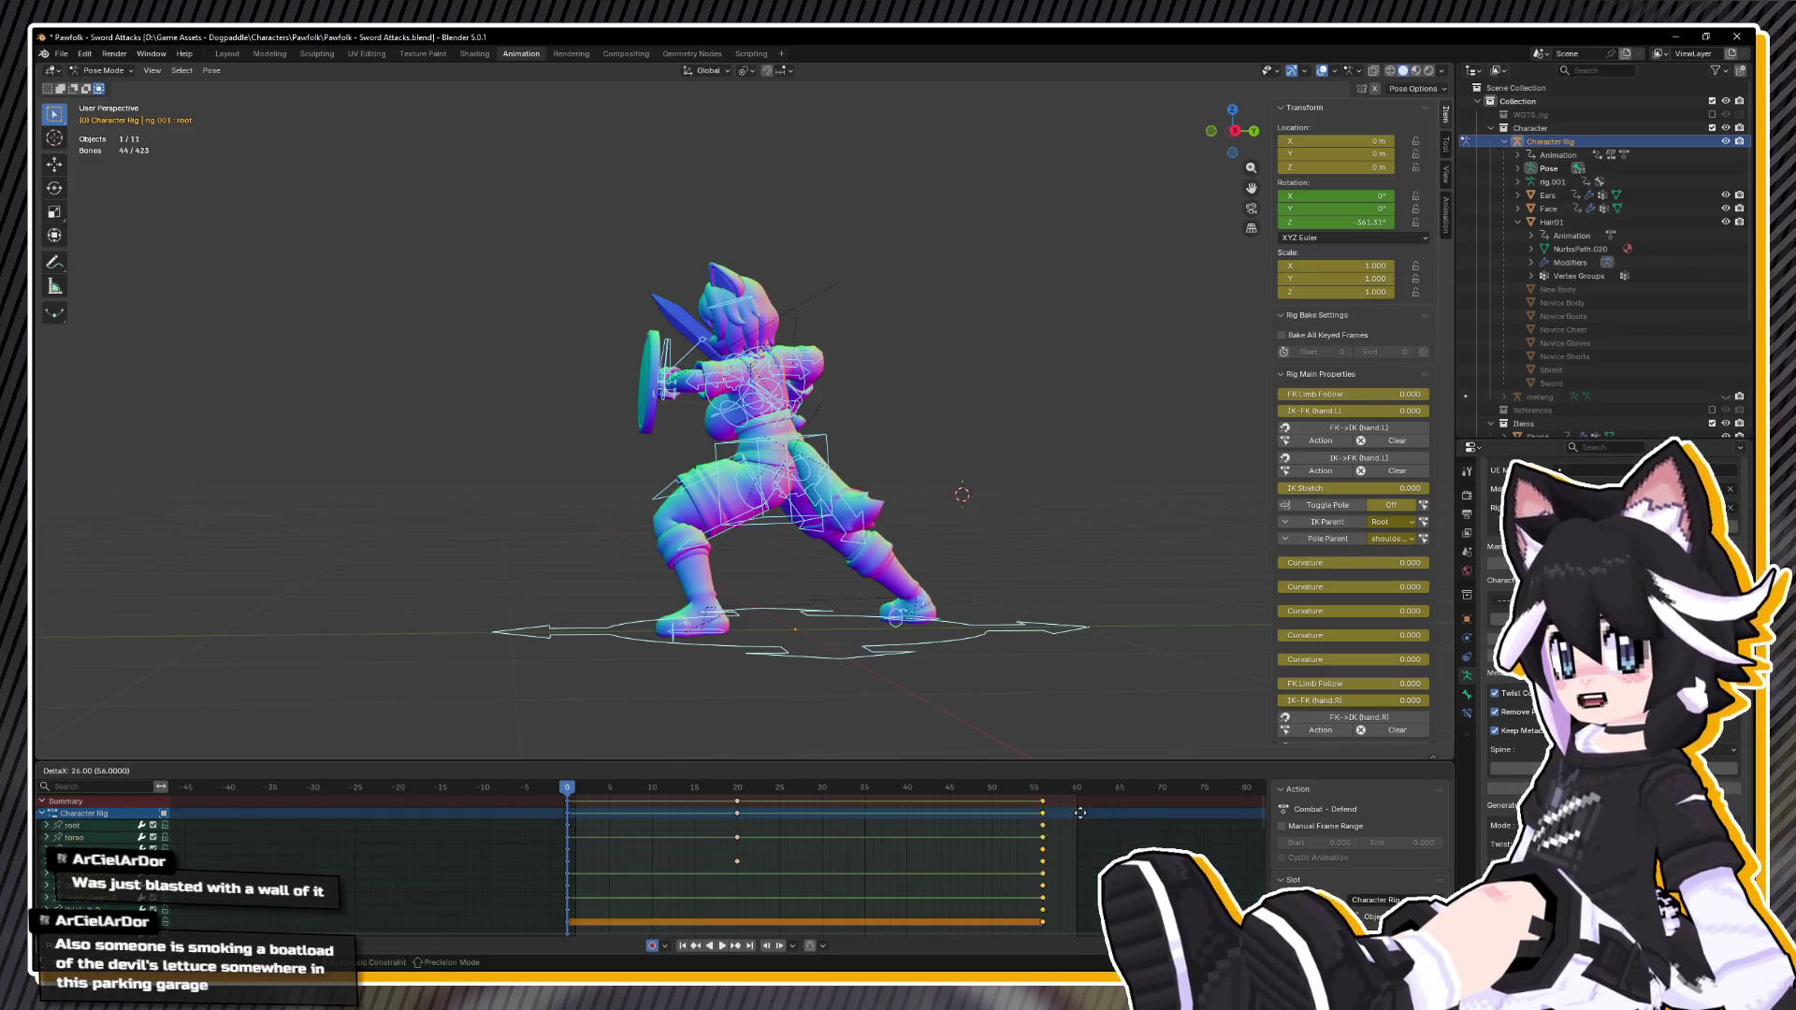
{"action": "left_click", "coordinate": [1073, 813]}
{"action": "left_click_drag", "start_coordinate": [738, 813], "coordinate": [771, 813]}
Step: Play the retimed action, checking it from the side and from behind
{"action": "key", "text": "space"}
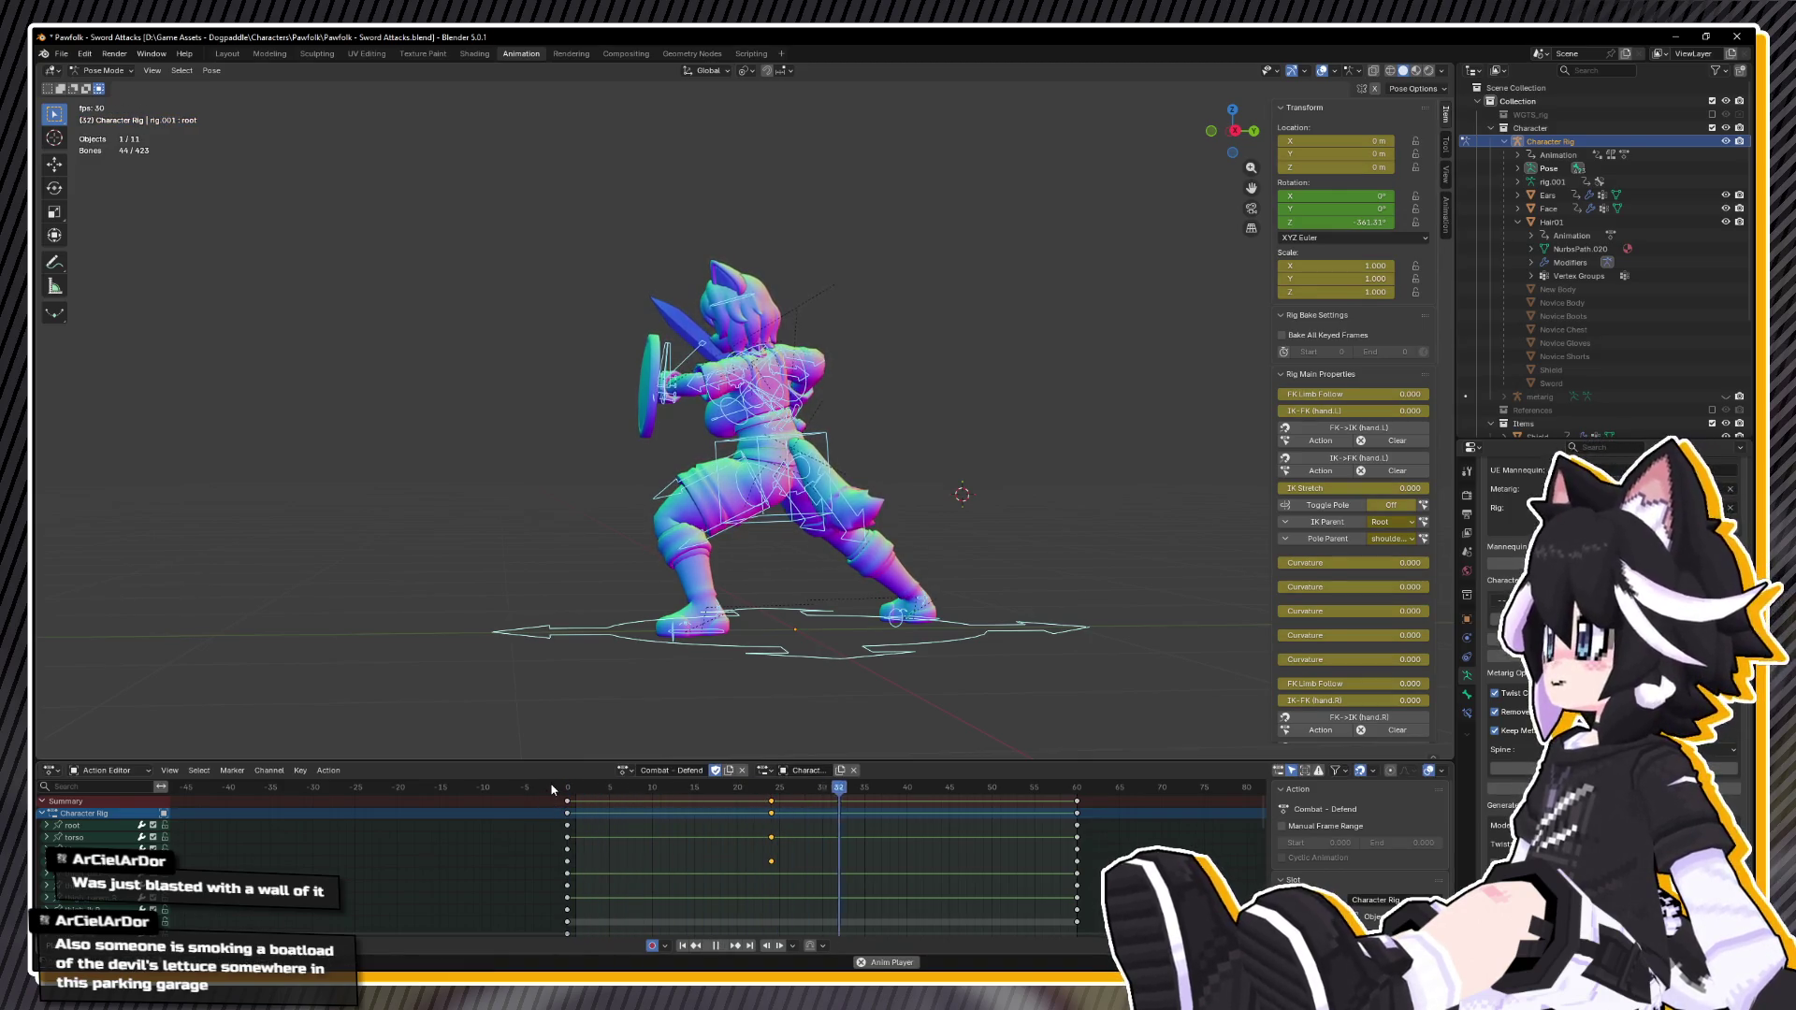
{"action": "left_click_drag", "start_coordinate": [789, 598], "coordinate": [981, 595]}
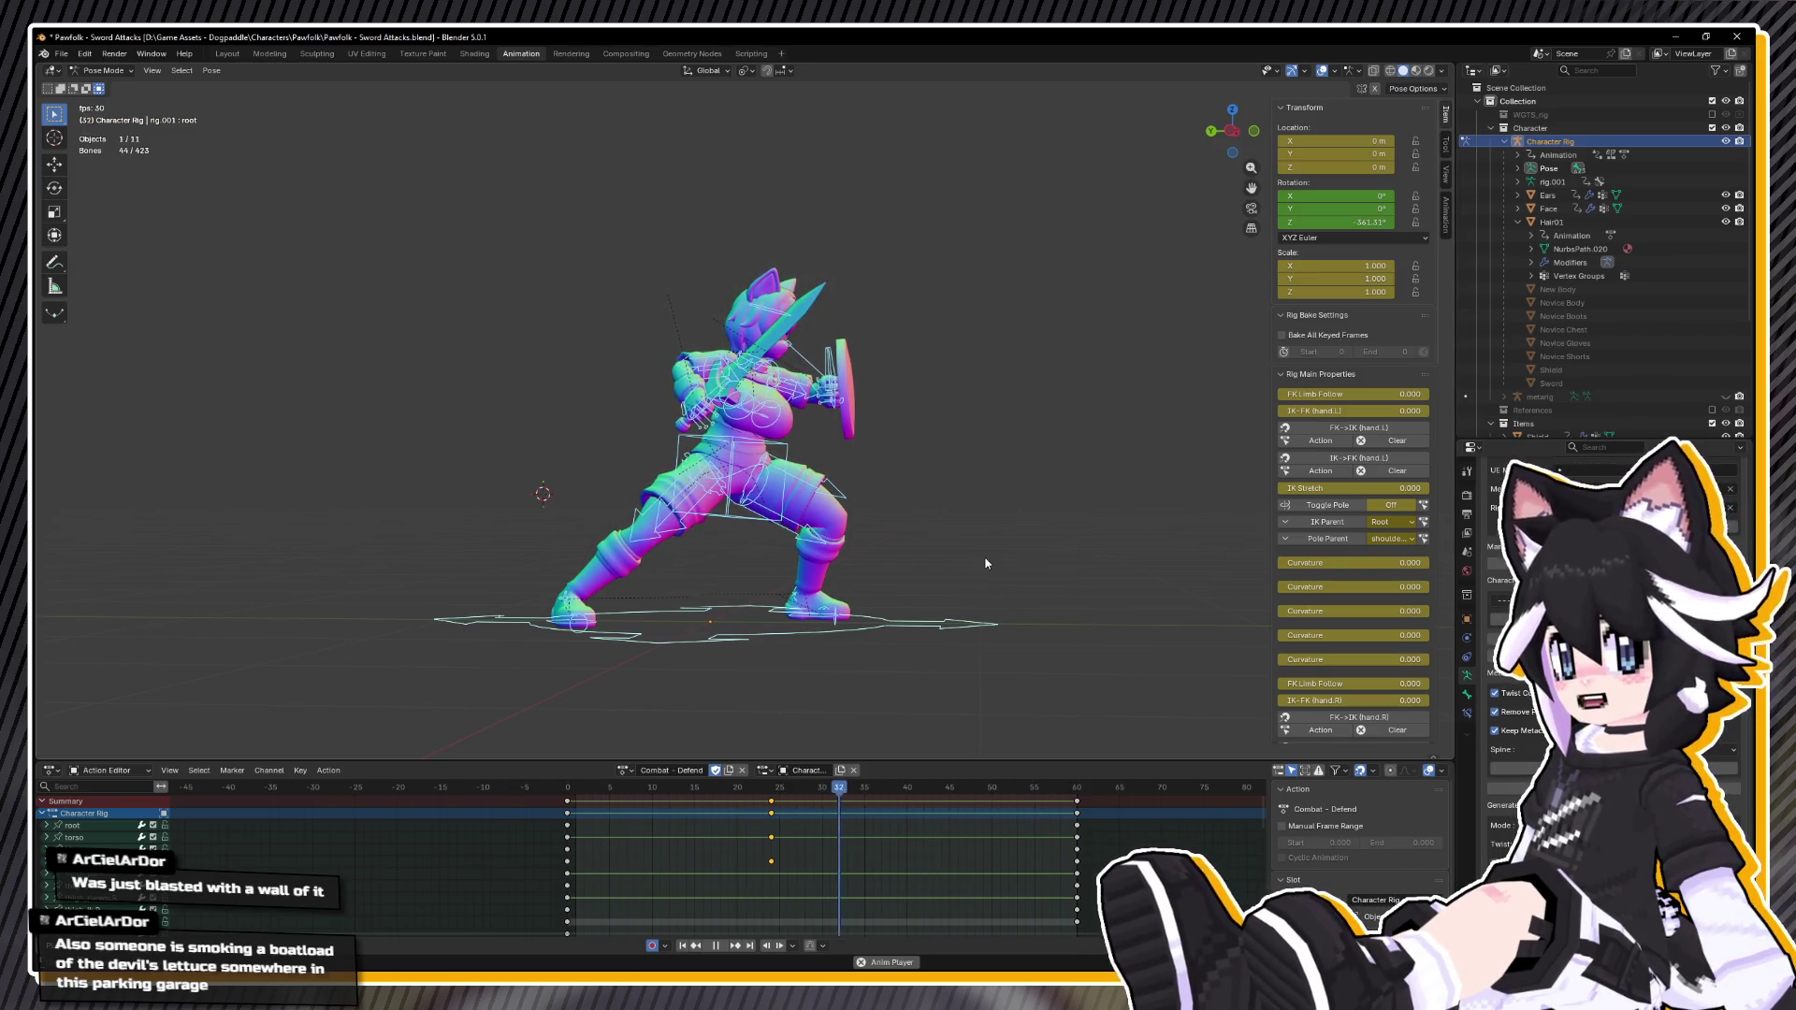
{"action": "left_click_drag", "start_coordinate": [886, 413], "coordinate": [977, 376]}
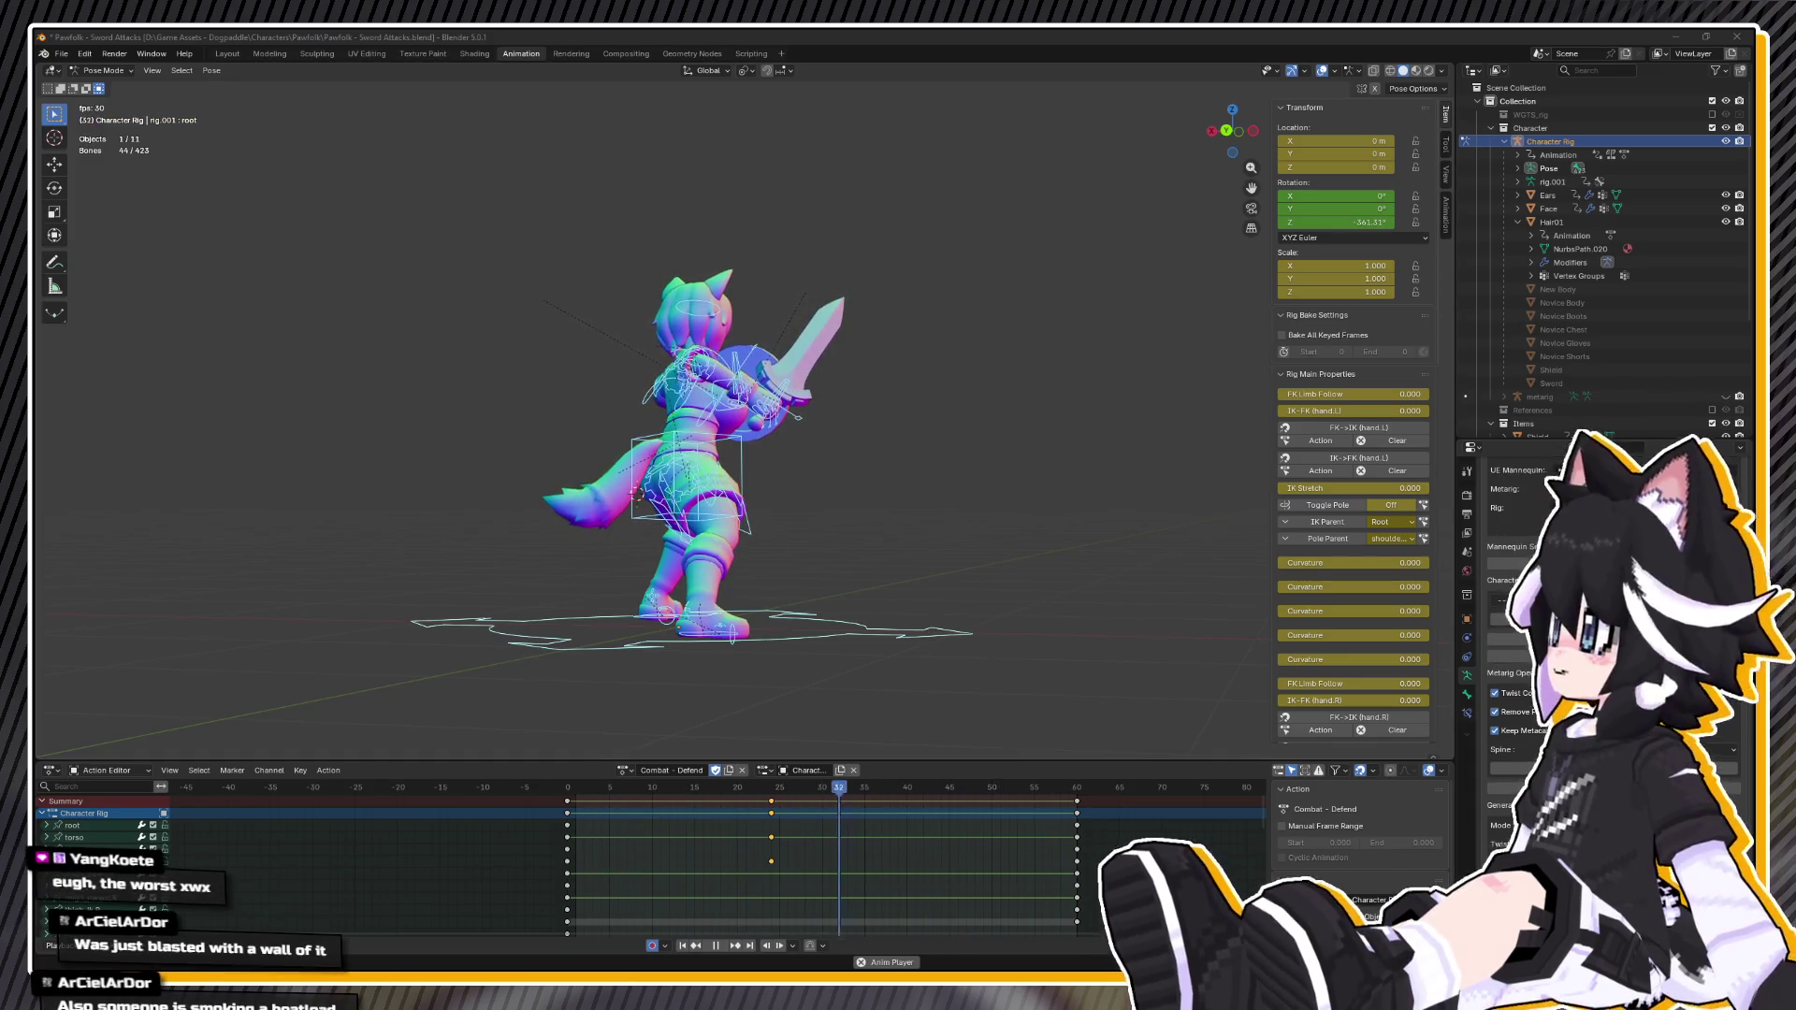
Step: Clear the bone selection, stop playback and return to frame 0 in a front view
{"action": "key", "text": "KP_3"}
{"action": "key", "text": "KP_1"}
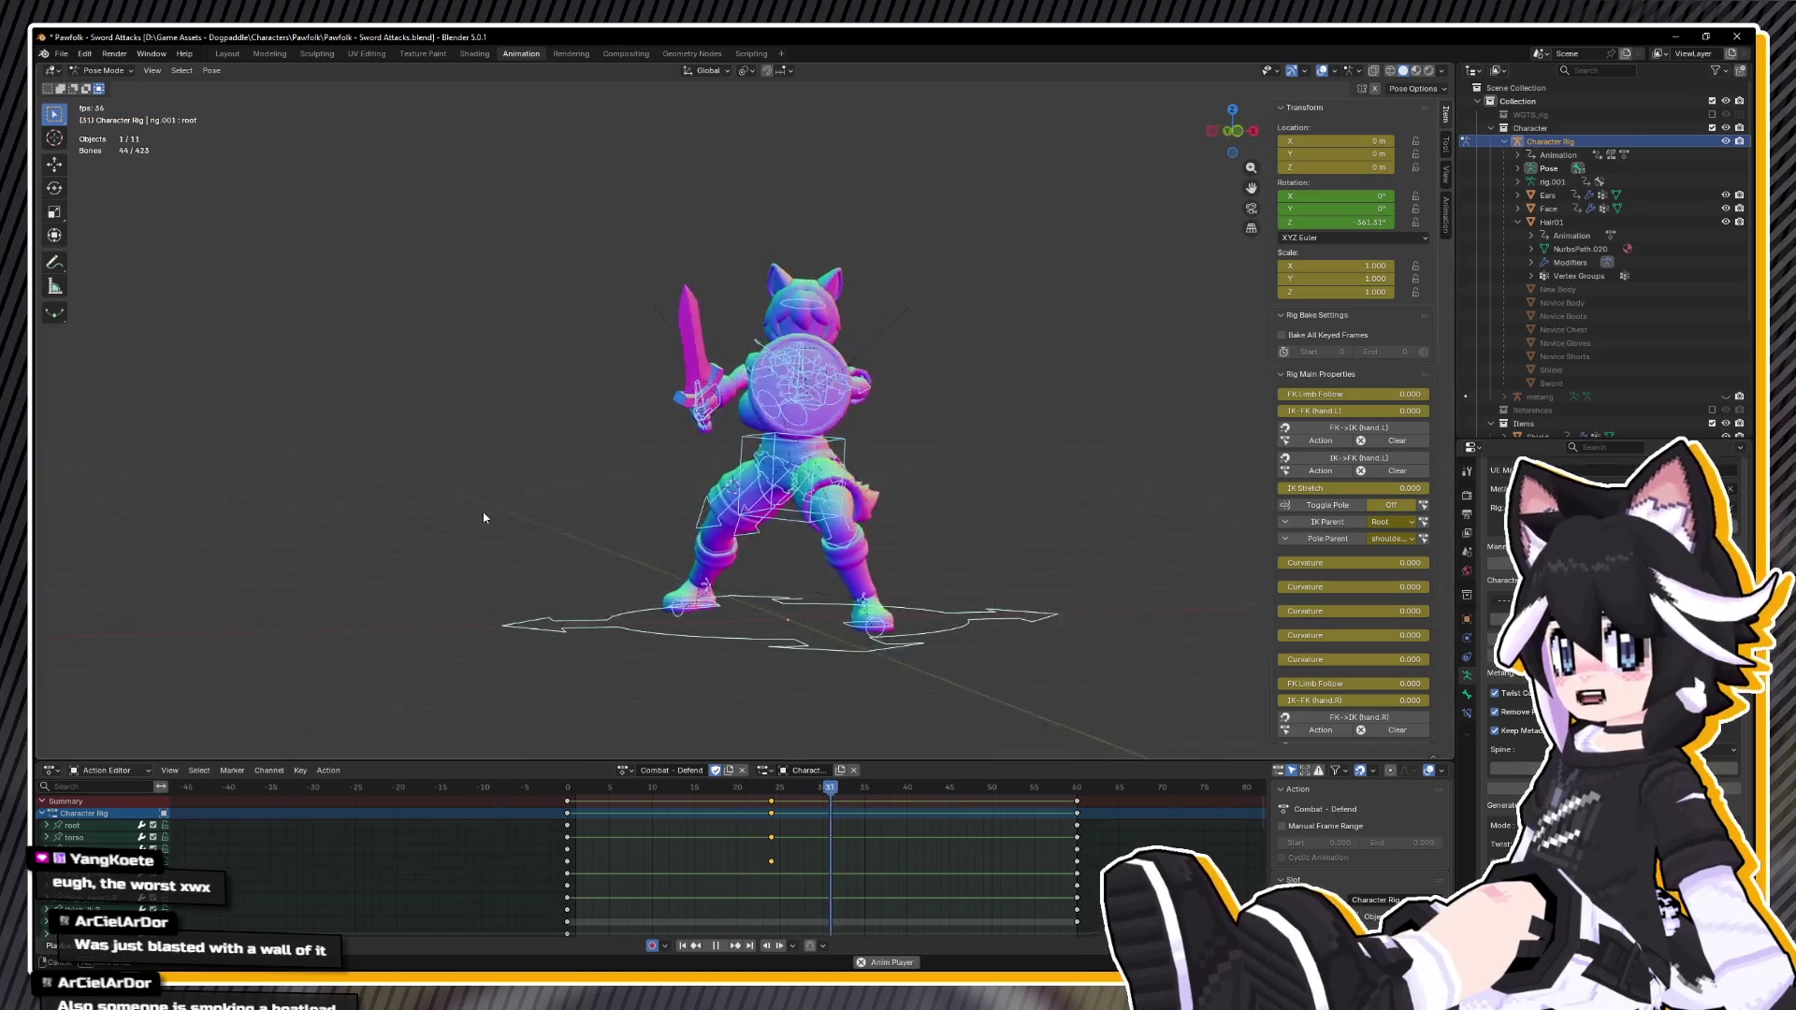
{"action": "scroll", "coordinate": [719, 518], "scroll_direction": "up", "scroll_amount": 4}
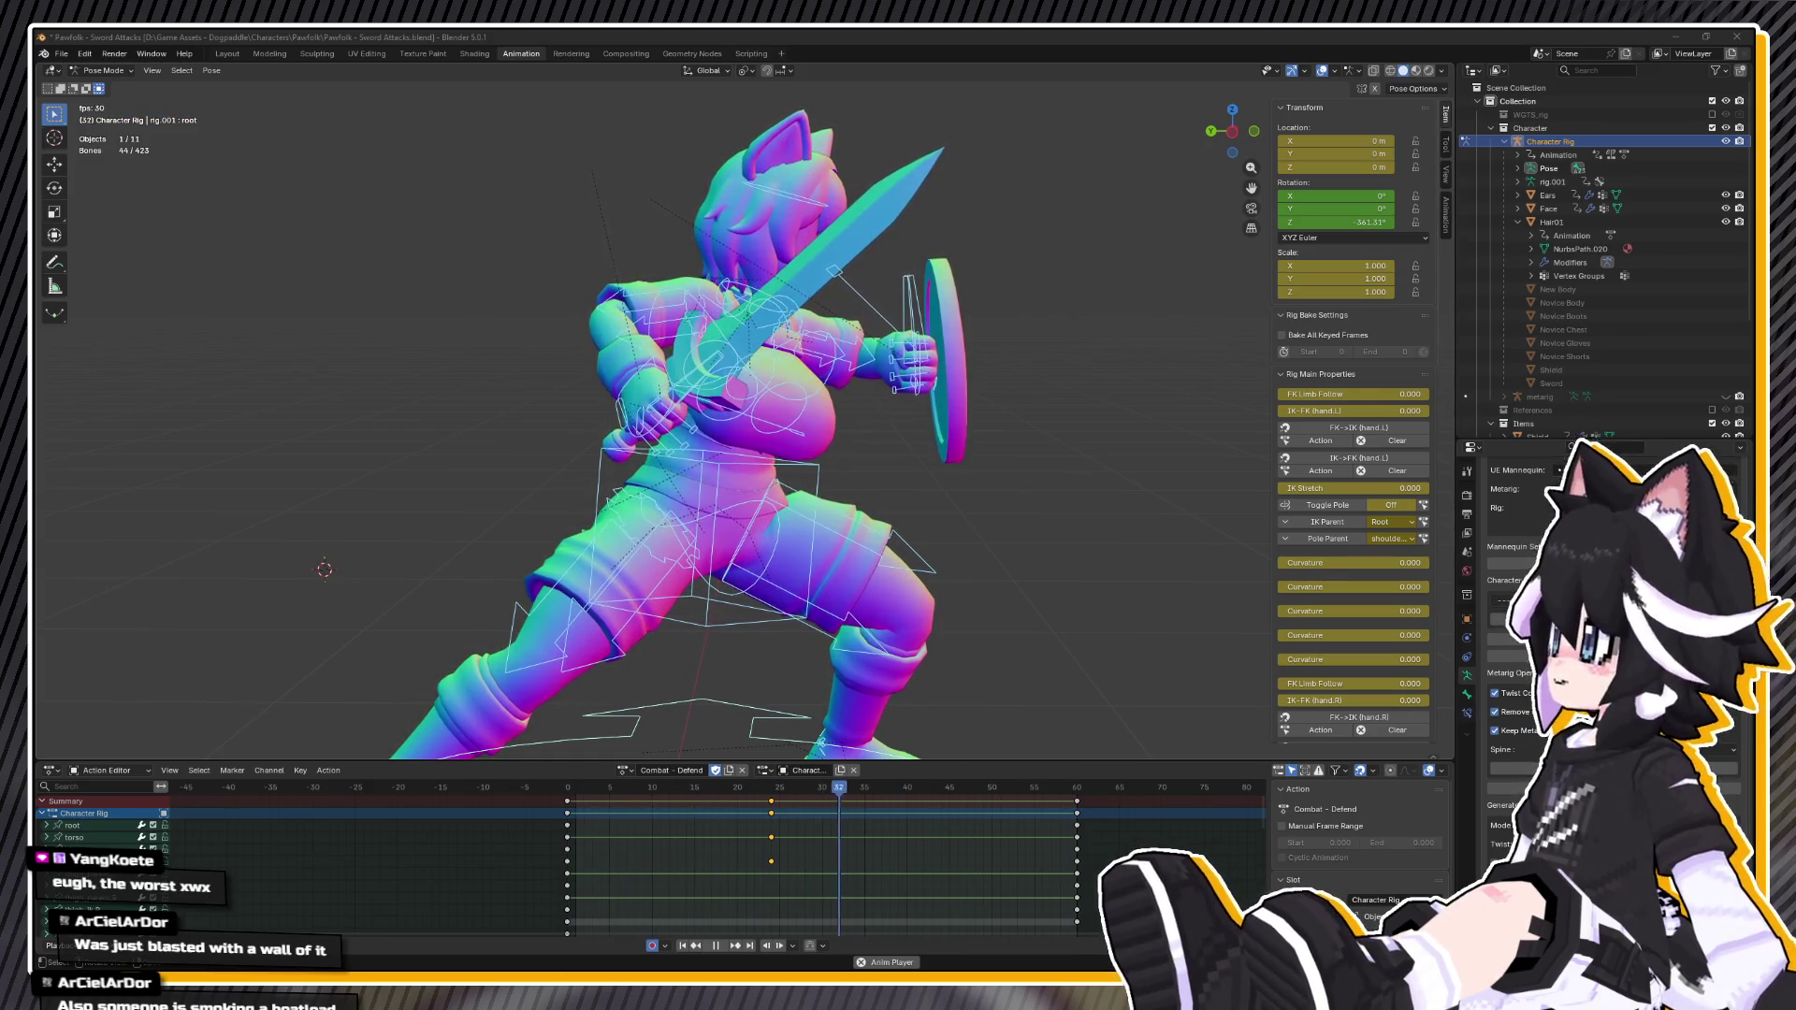
{"action": "key", "text": "alt+a"}
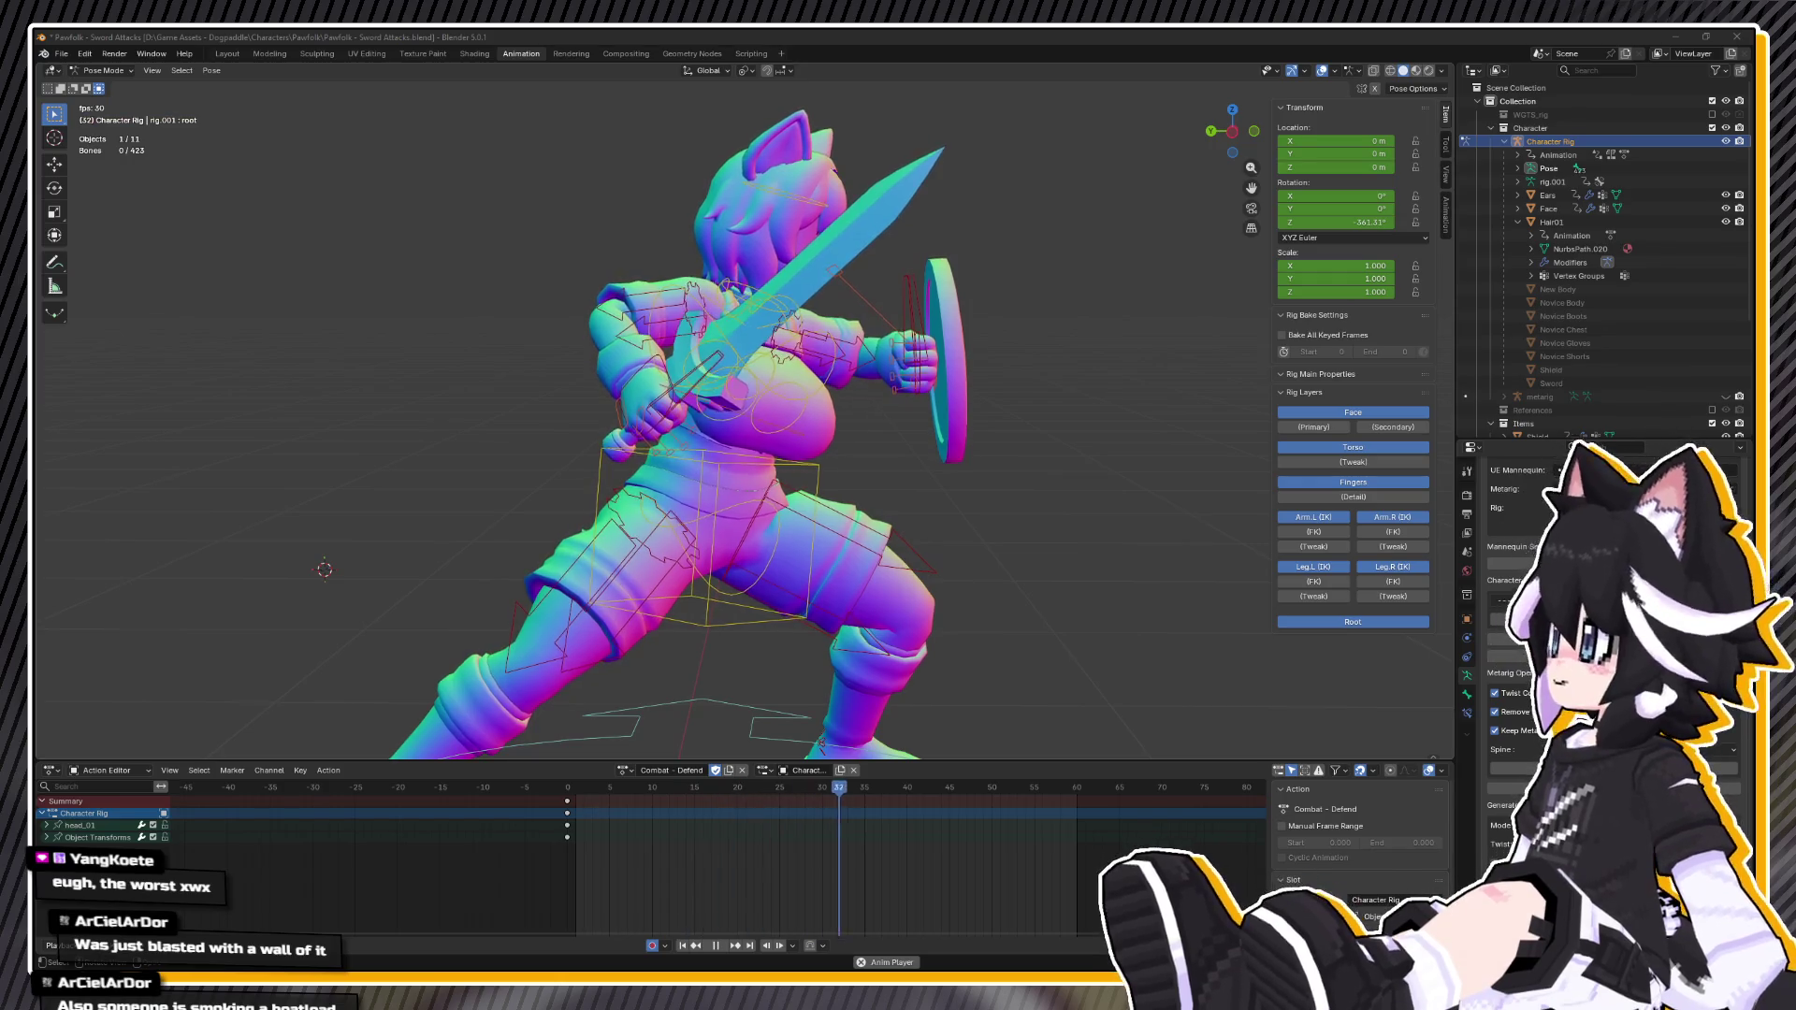
{"action": "key", "text": "space"}
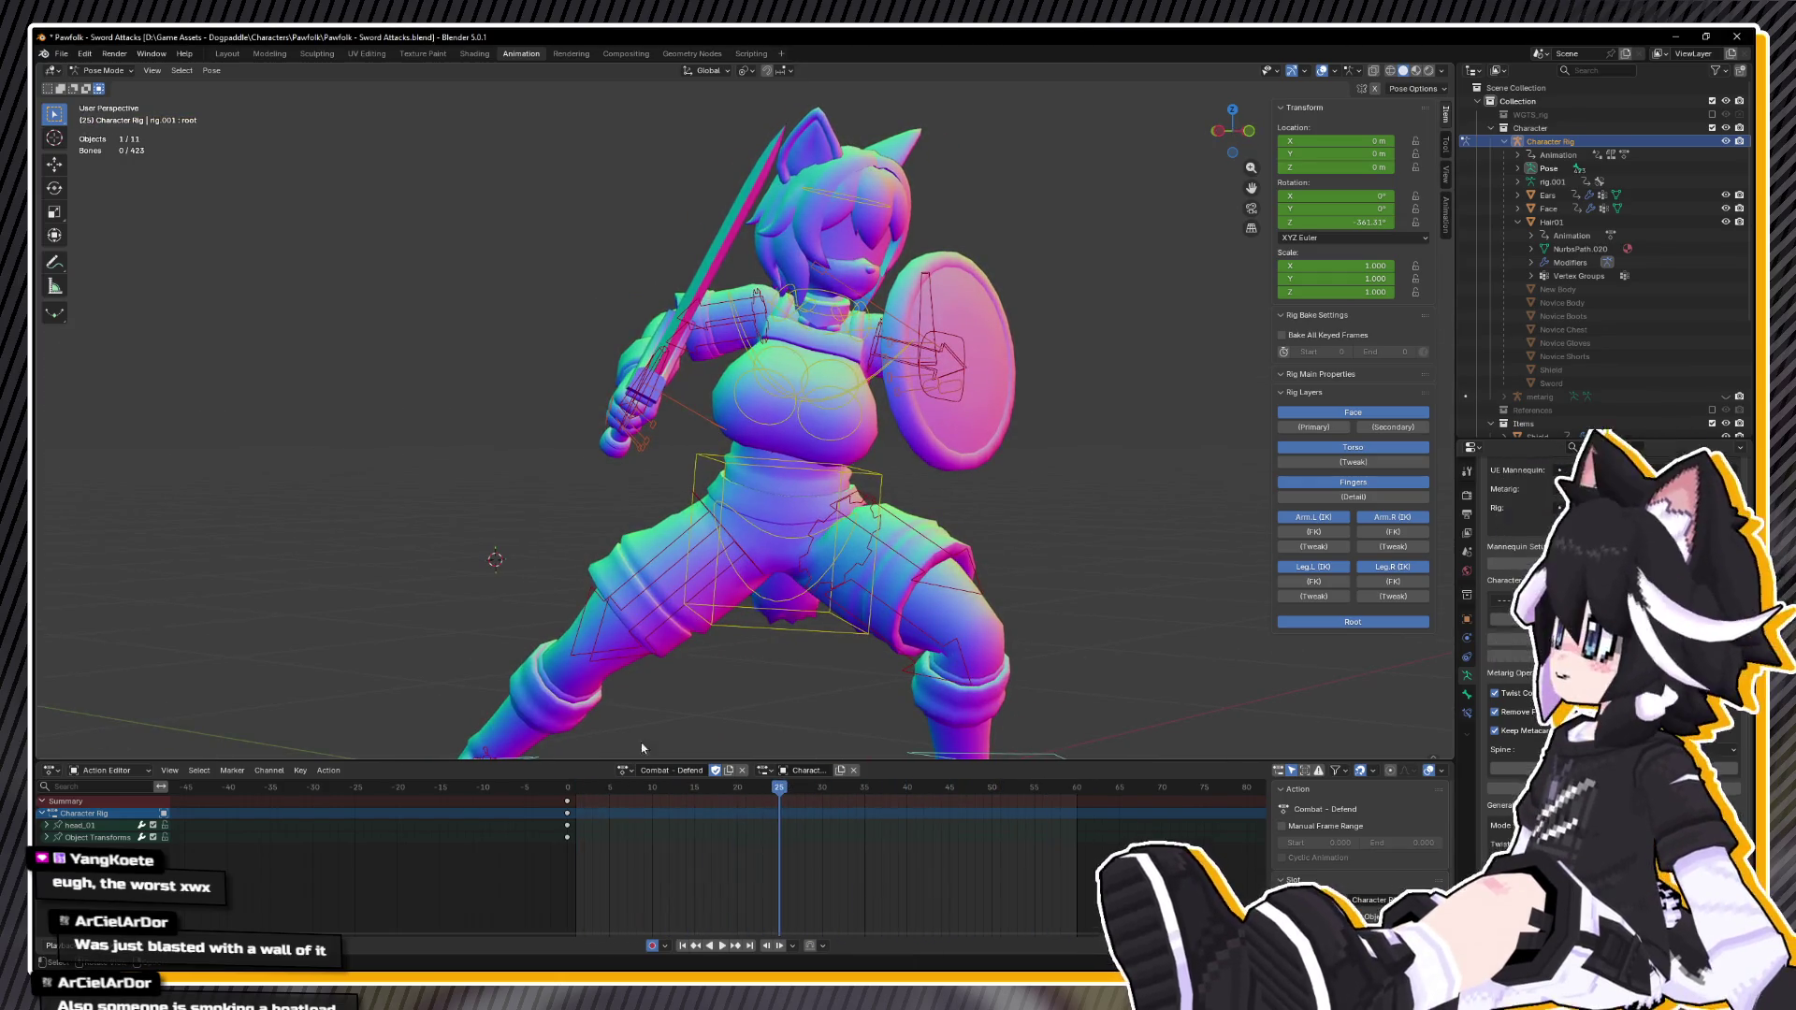
{"action": "left_click_drag", "start_coordinate": [650, 789], "coordinate": [565, 786]}
{"action": "key", "text": "space"}
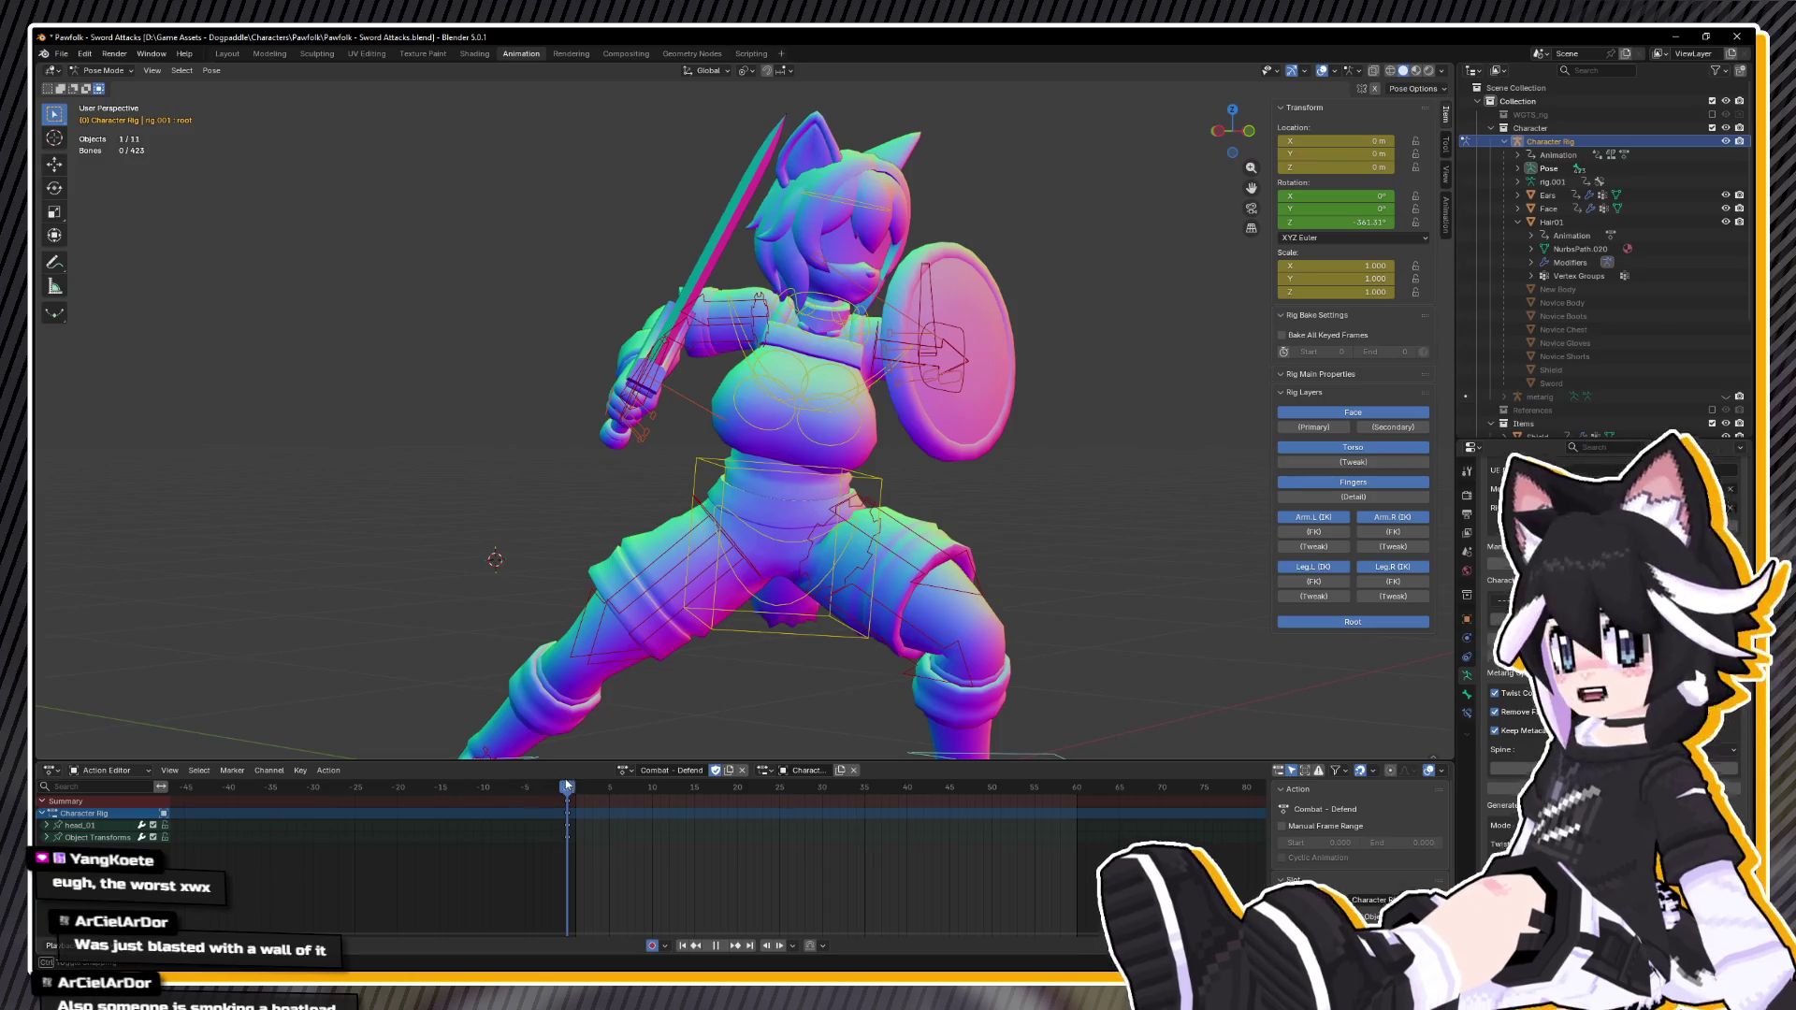
Step: Save Pawfolk - Sword Attacks.blend and duplicate the action as Combat - Defend.001
{"action": "scroll", "coordinate": [924, 573], "scroll_direction": "down", "scroll_amount": 5}
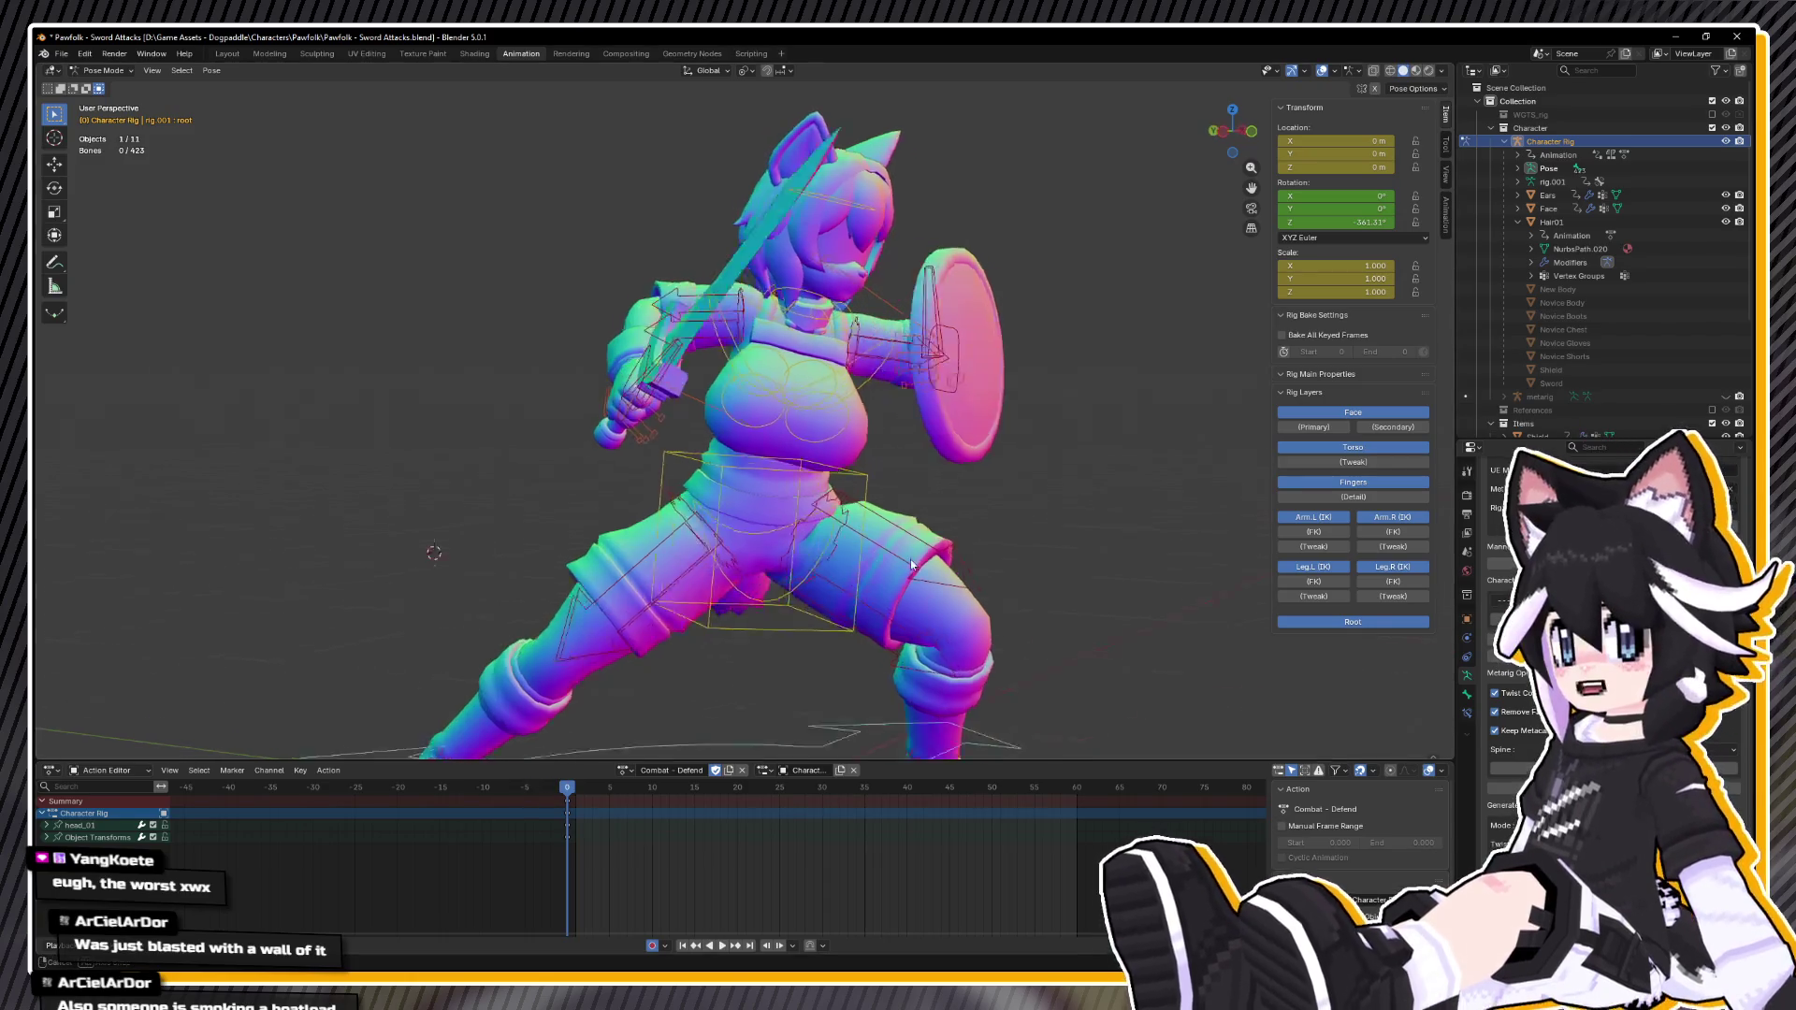
{"action": "key", "text": "ctrl+s"}
{"action": "left_click", "coordinate": [723, 771]}
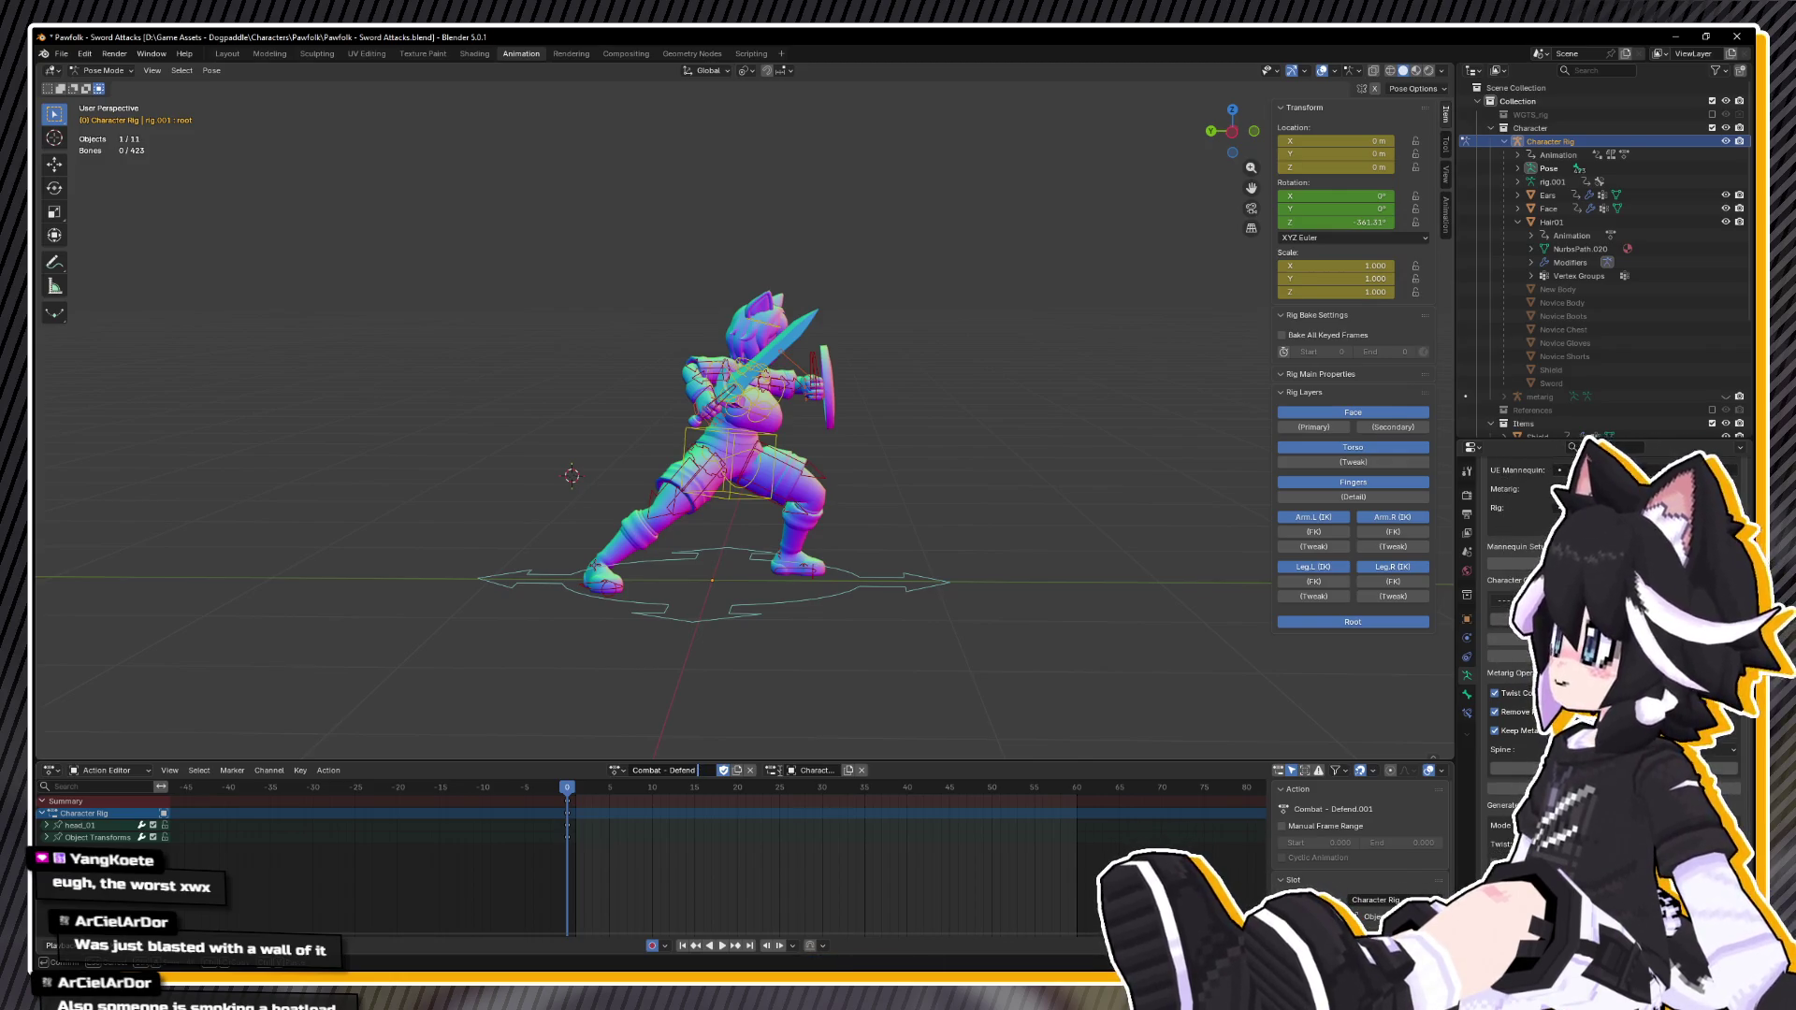
{"action": "type", "text": "Block"}
Step: Name the duplicate 'Combat - Defend Block' and list the file's actions in the Outliner's Blender File view
{"action": "key", "text": "Return"}
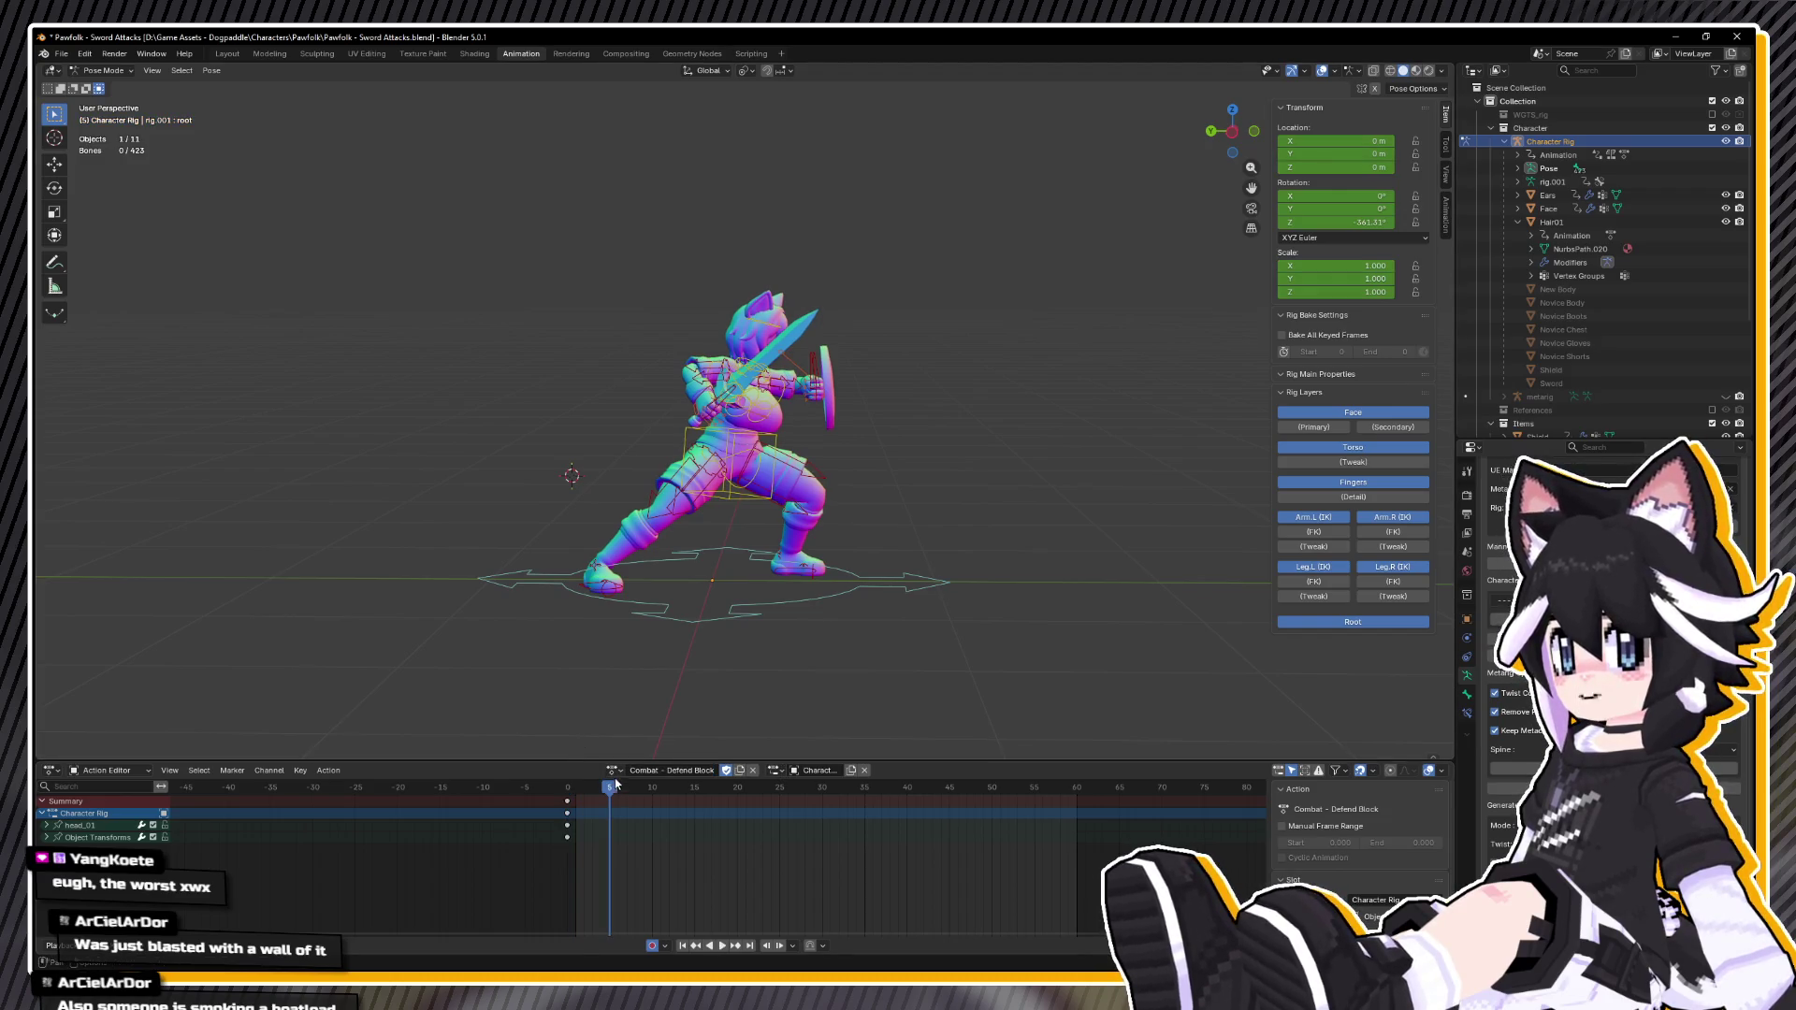
{"action": "left_click", "coordinate": [615, 771]}
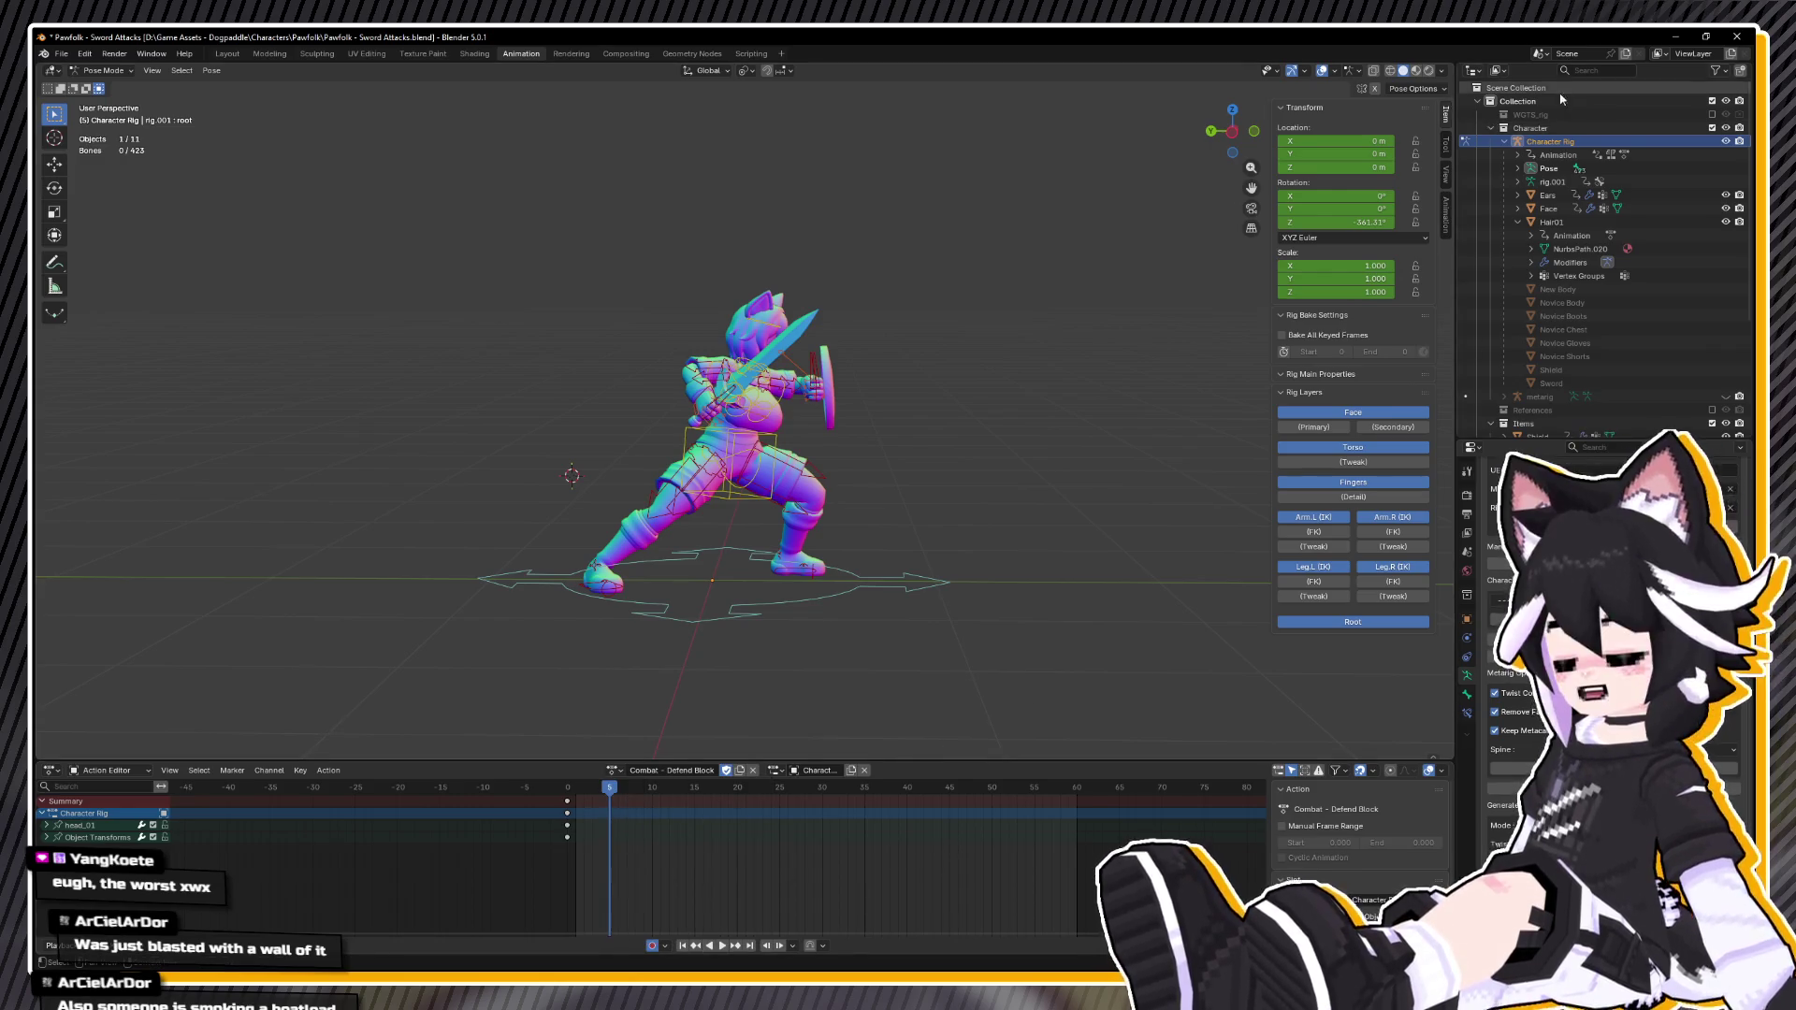
{"action": "left_click", "coordinate": [1498, 70]}
{"action": "left_click", "coordinate": [1556, 148]}
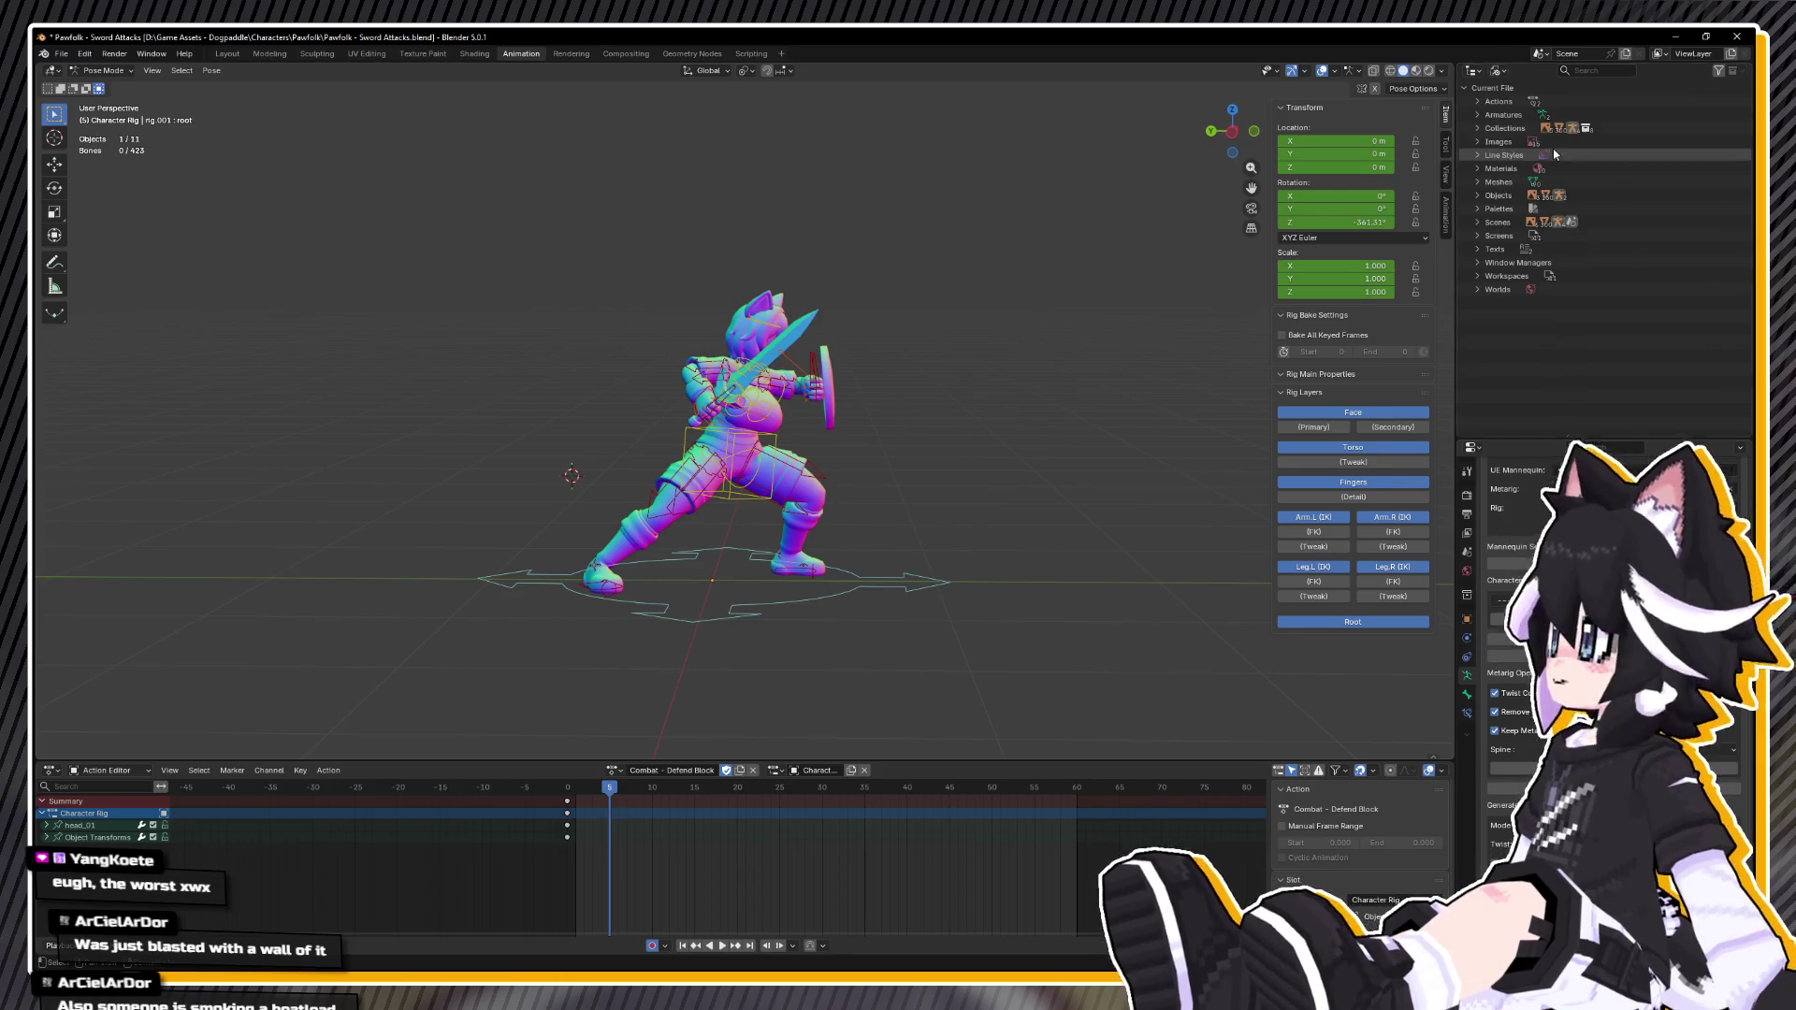
{"action": "left_click", "coordinate": [1477, 100]}
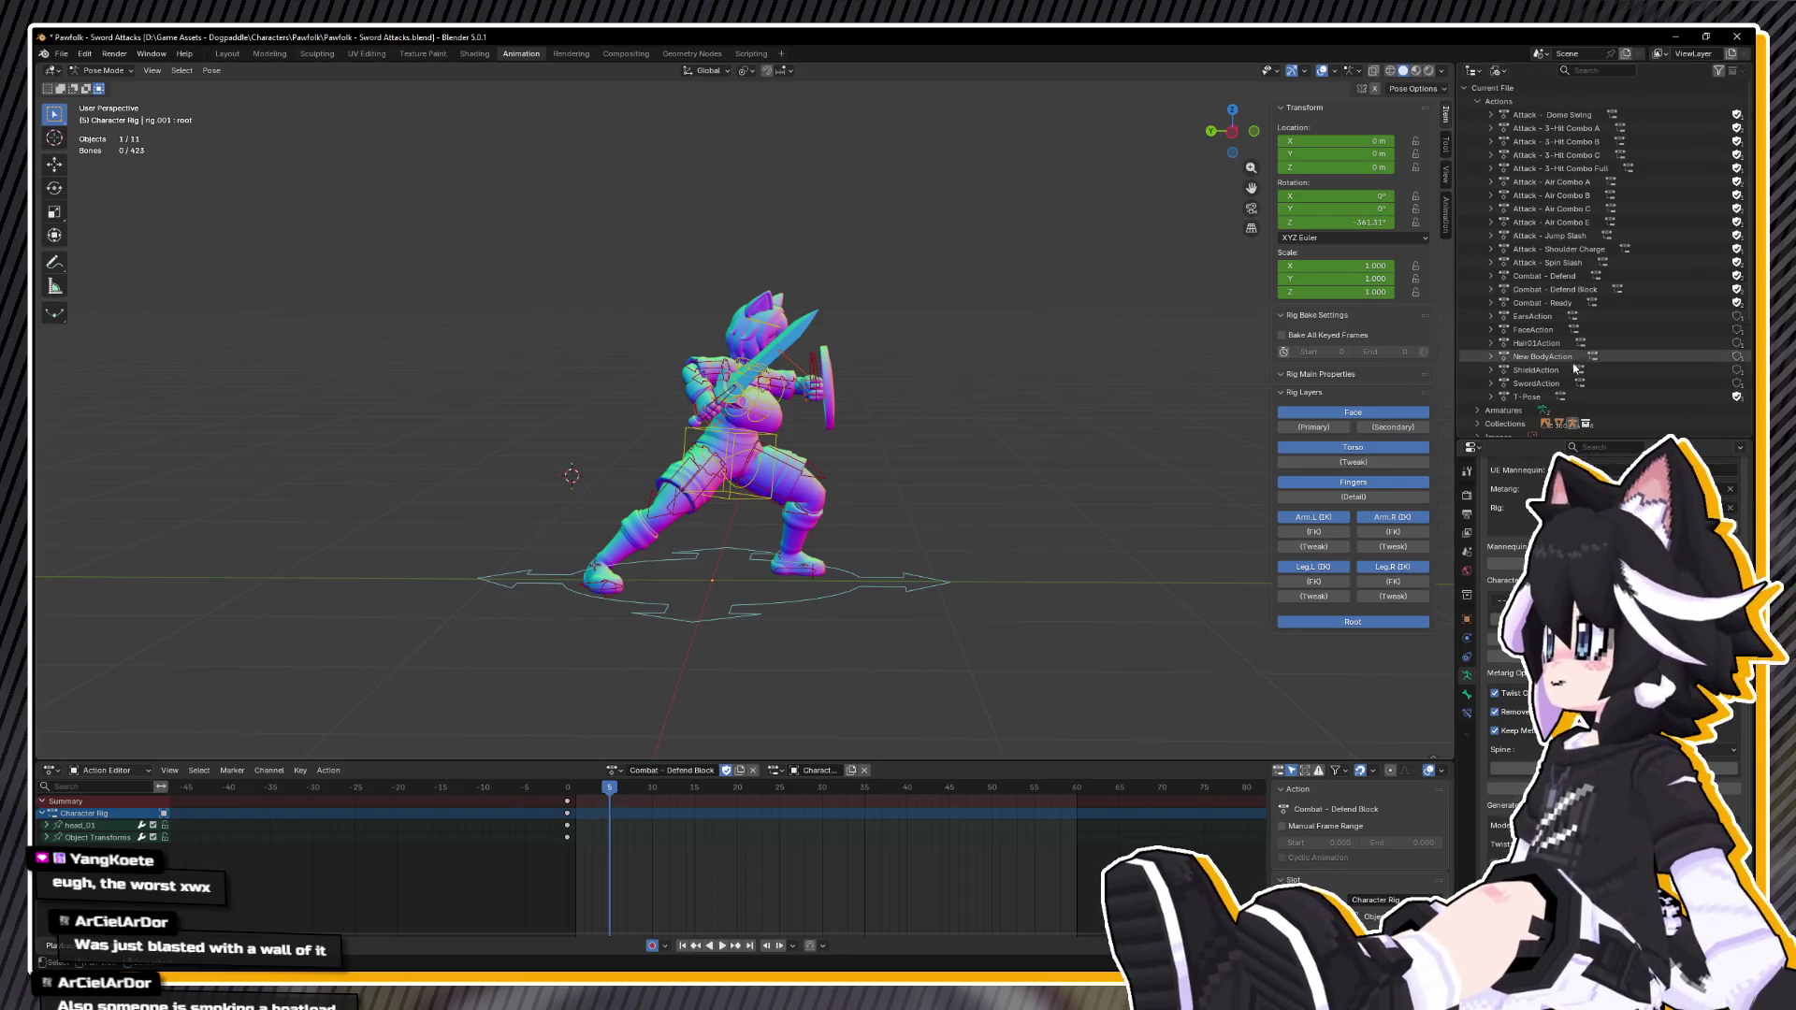
Step: Delete the leftover EarsAction through SwordAction actions and save the file
{"action": "left_click", "coordinate": [1543, 317]}
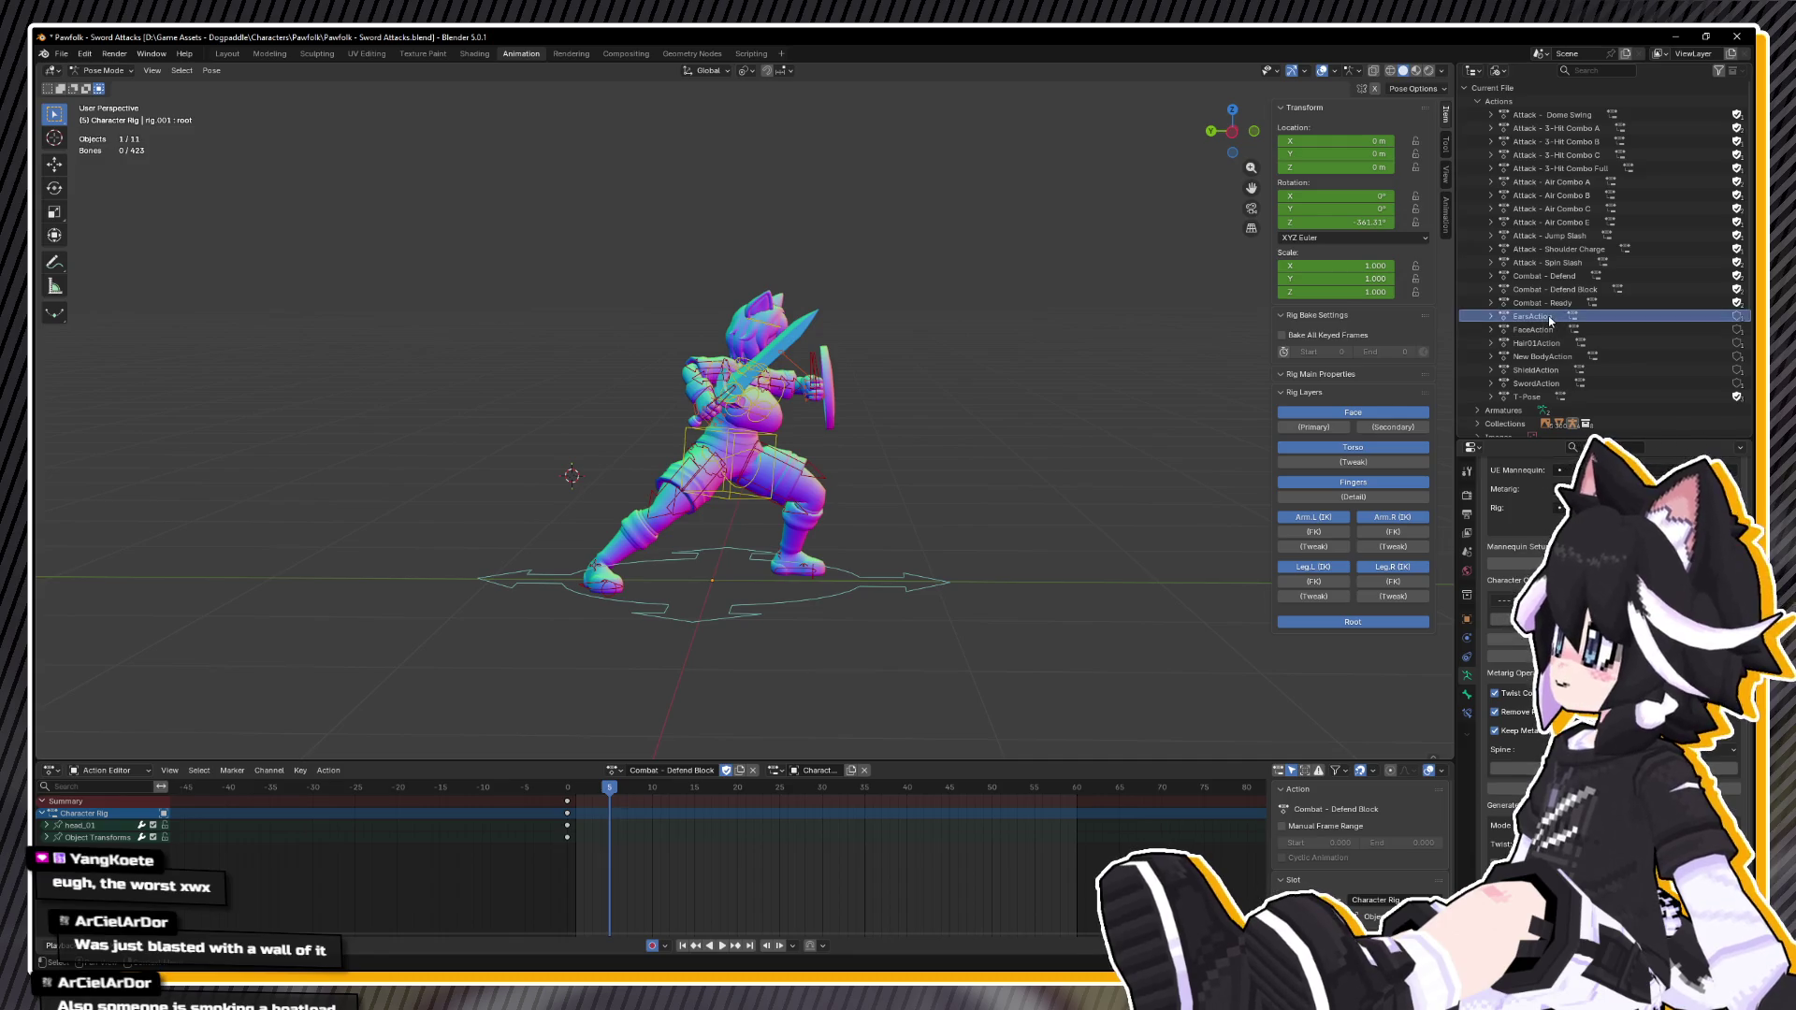
{"action": "right_click", "coordinate": [1550, 386]}
{"action": "left_click", "coordinate": [1488, 419]}
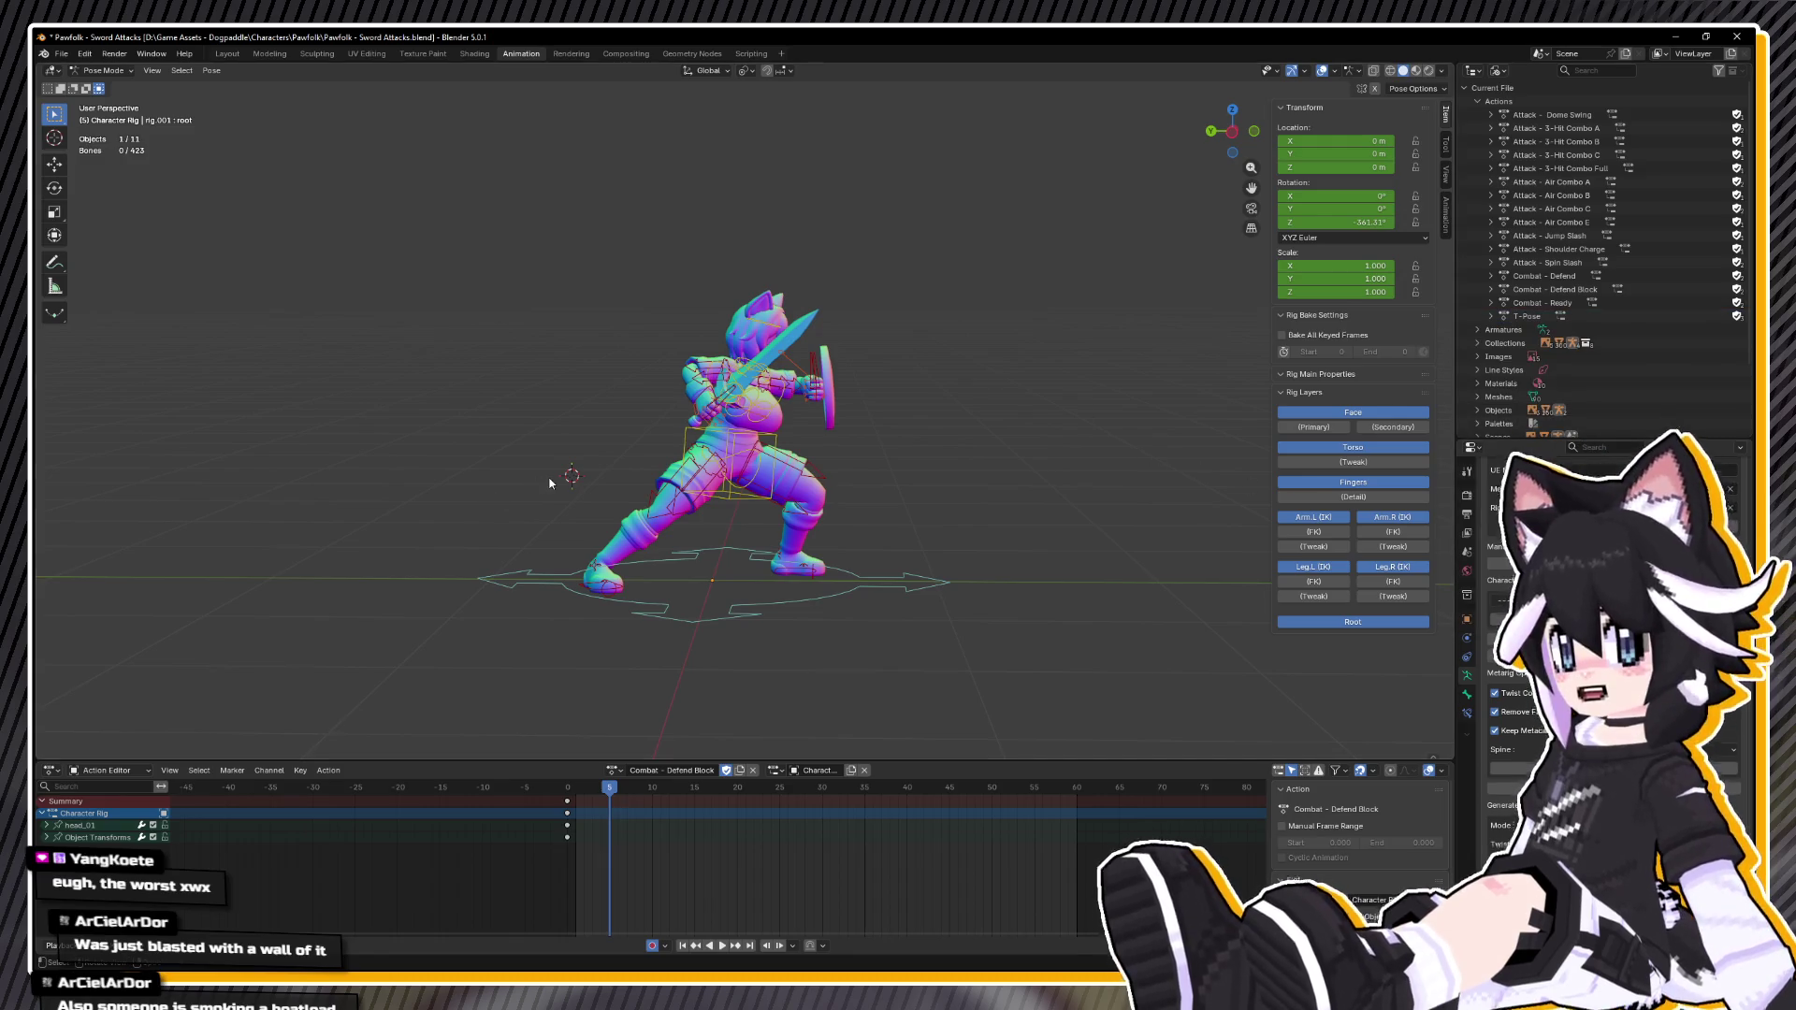
{"action": "key", "text": "ctrl+s"}
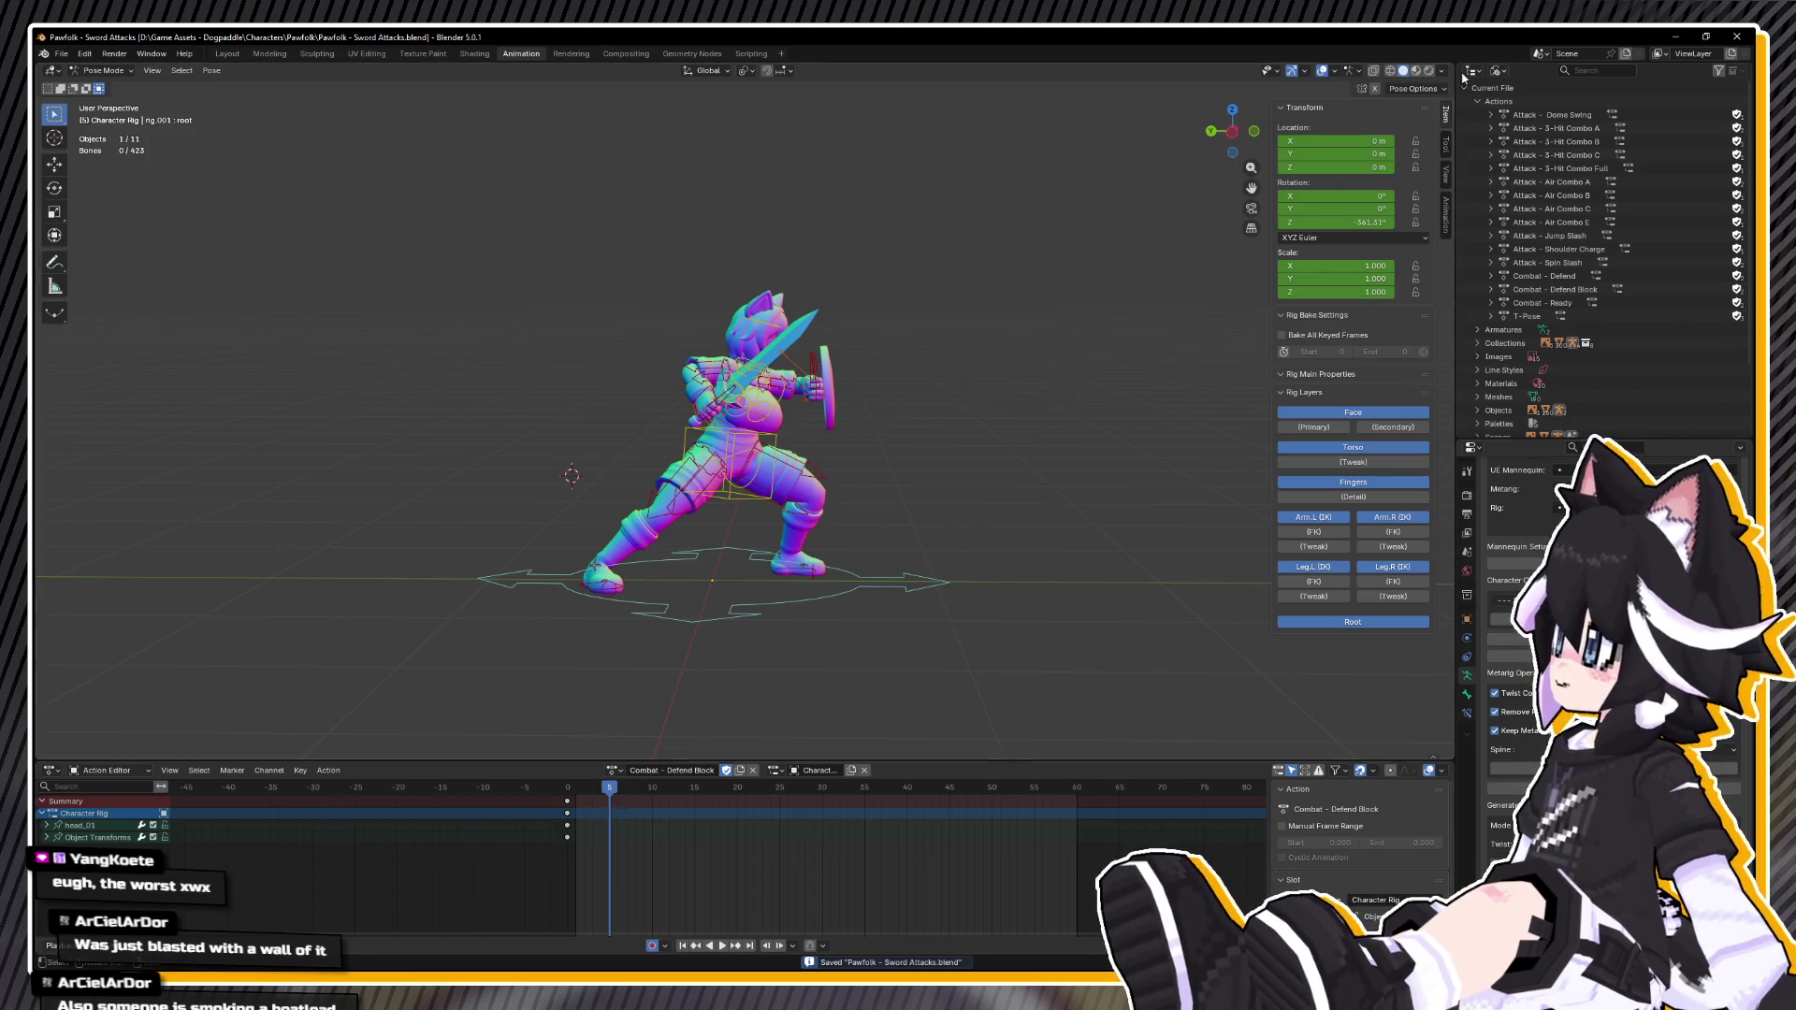
Step: Switch the Outliner back to View Layer and play the Defend Block animation
{"action": "left_click", "coordinate": [1500, 70]}
{"action": "left_click", "coordinate": [1534, 121]}
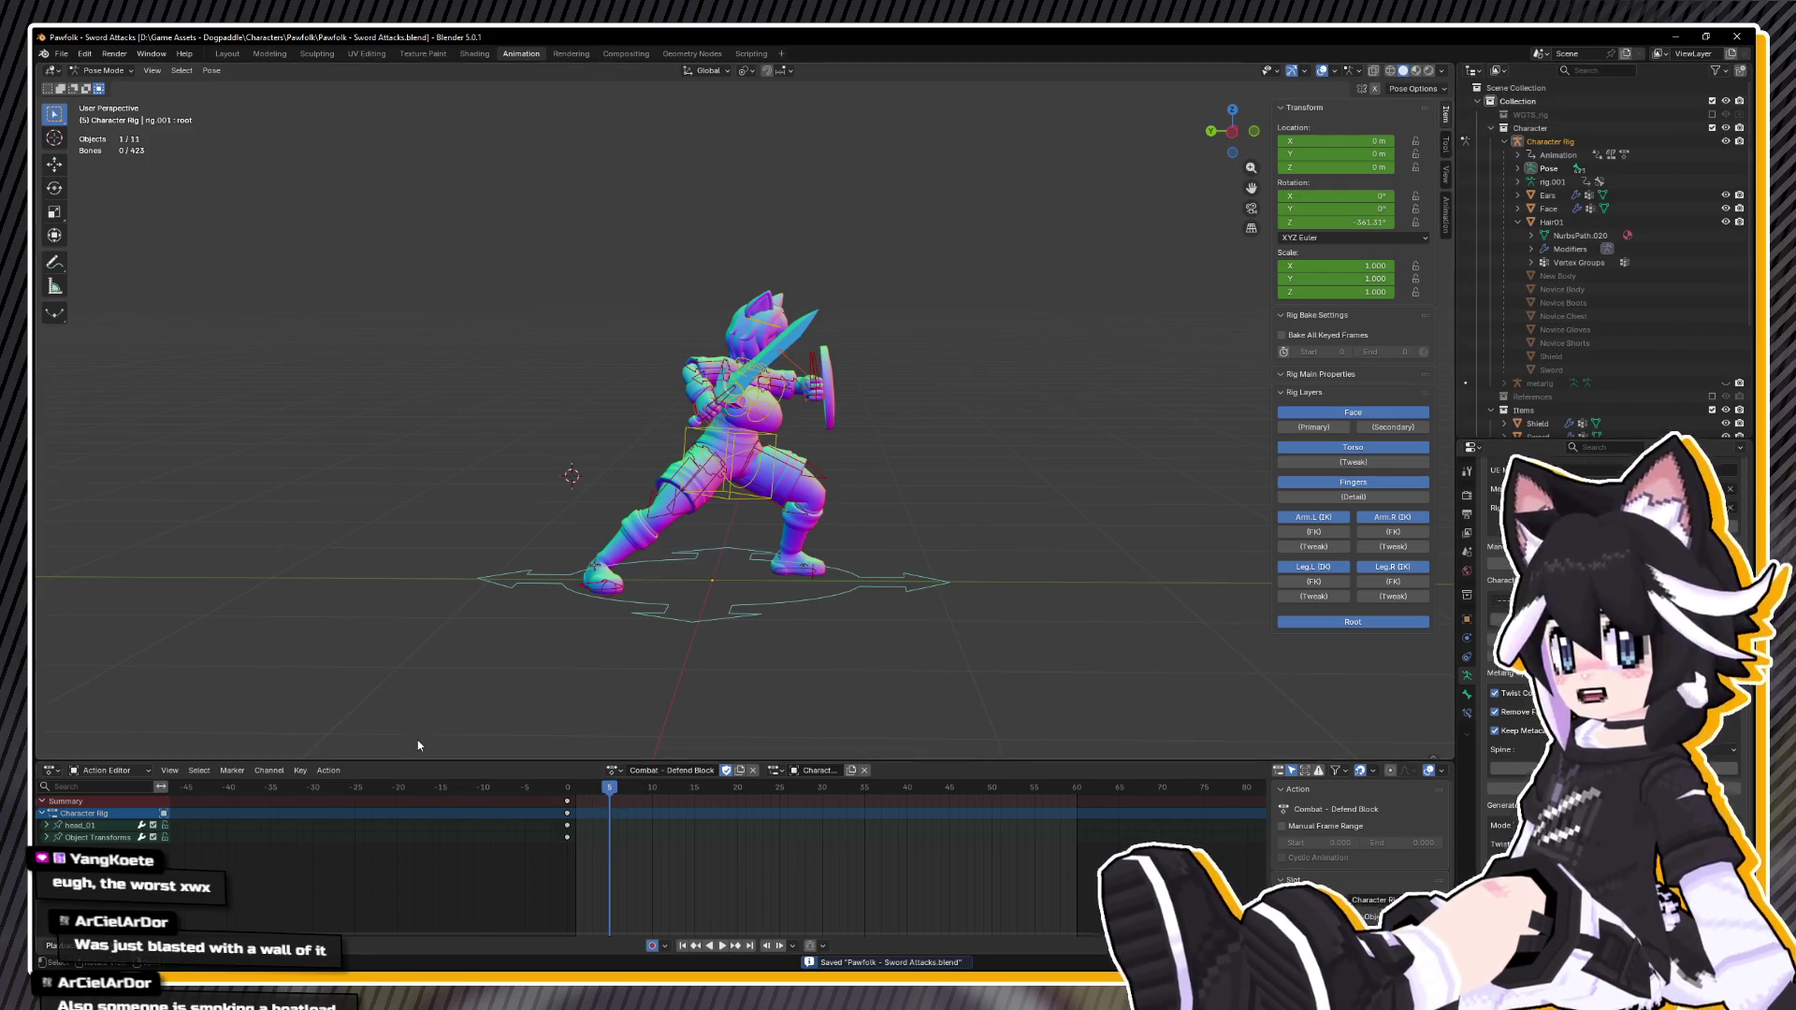
{"action": "key", "text": "space"}
Step: Copy the frame-0 pose of all bones and paste it at frame 24
{"action": "key", "text": "Escape"}
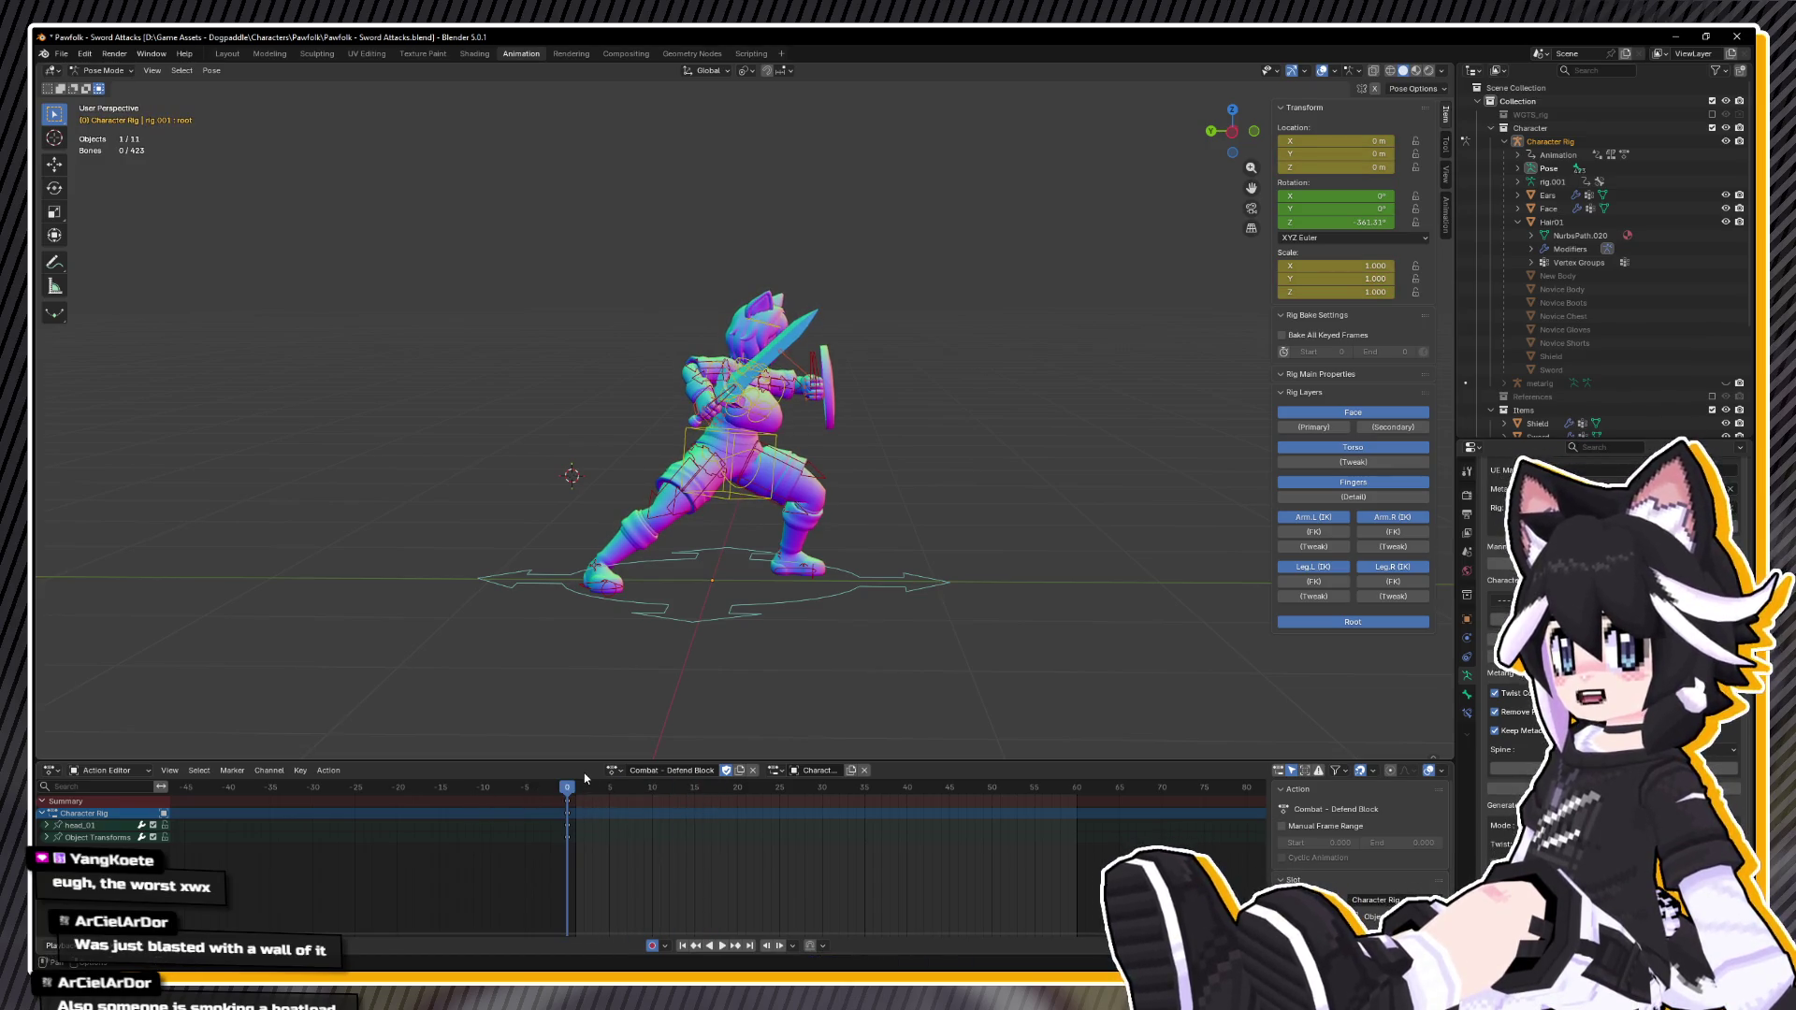
{"action": "key", "text": "a"}
{"action": "right_click", "coordinate": [914, 641]}
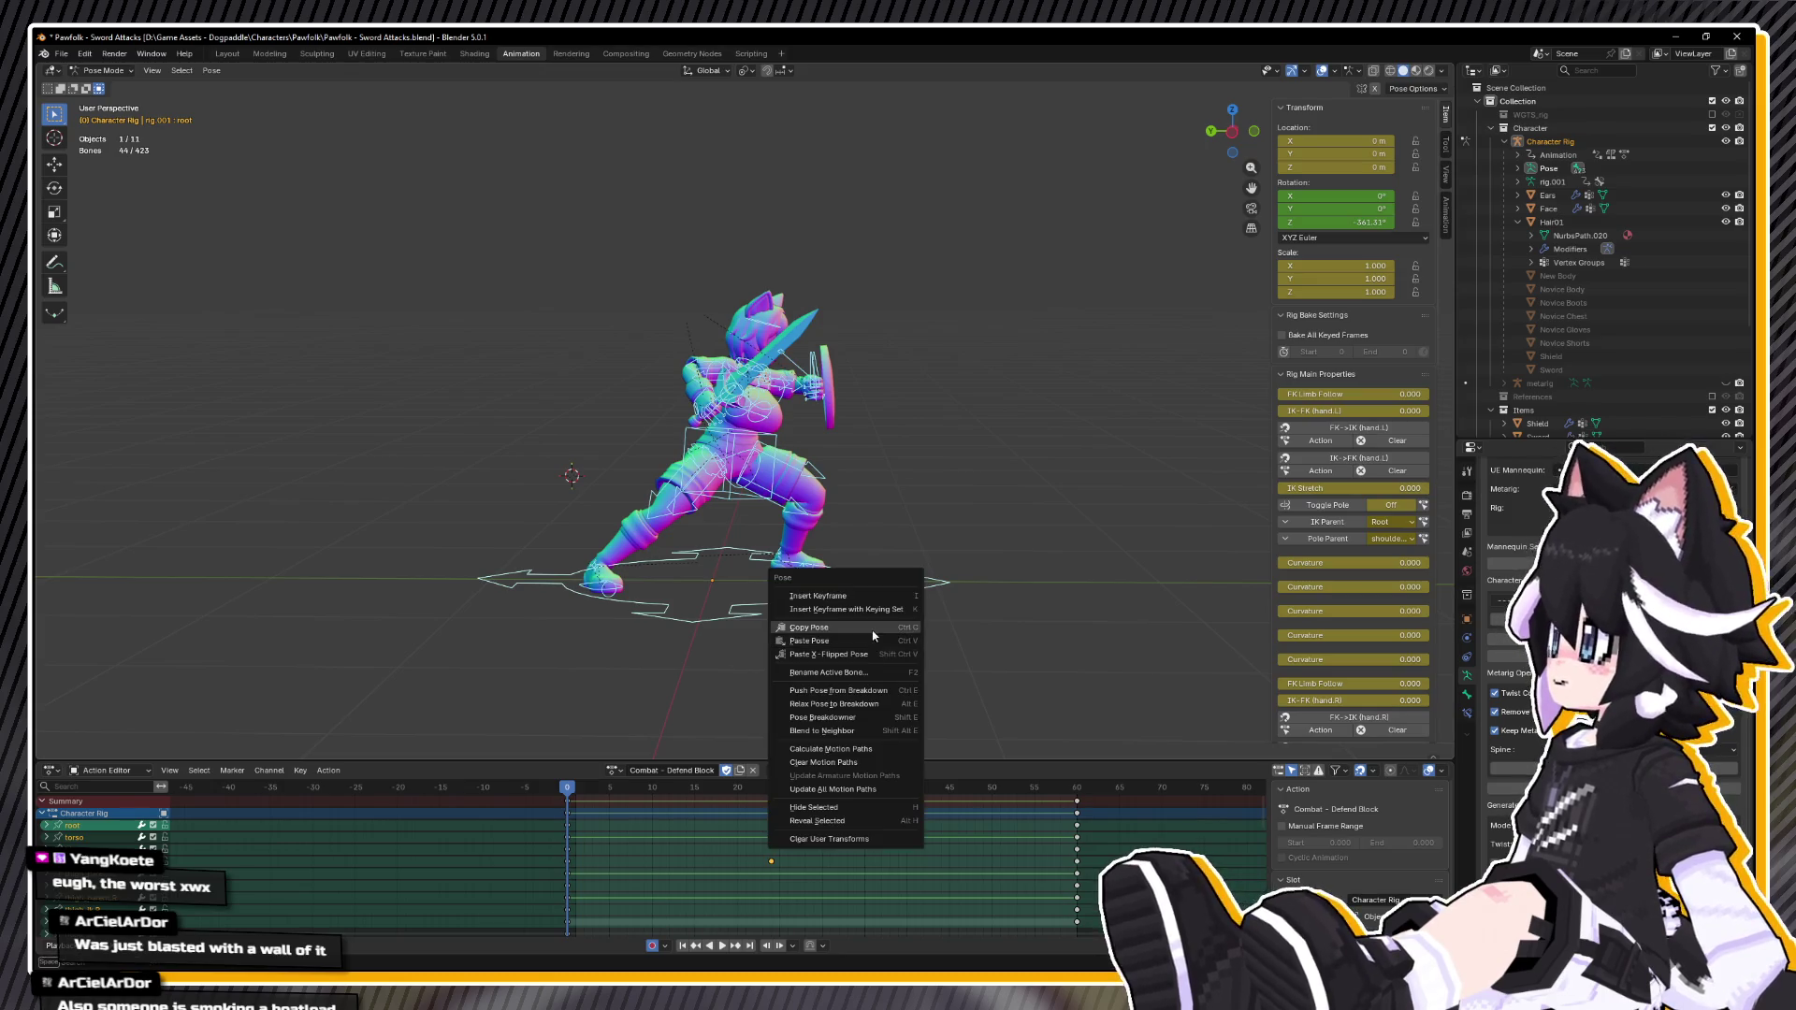
{"action": "left_click", "coordinate": [872, 629]}
{"action": "left_click", "coordinate": [771, 788]}
{"action": "right_click", "coordinate": [800, 659]}
{"action": "left_click", "coordinate": [800, 659]}
Step: Delete the old keys at frame 60
{"action": "left_click", "coordinate": [1077, 801]}
{"action": "key", "text": "Delete"}
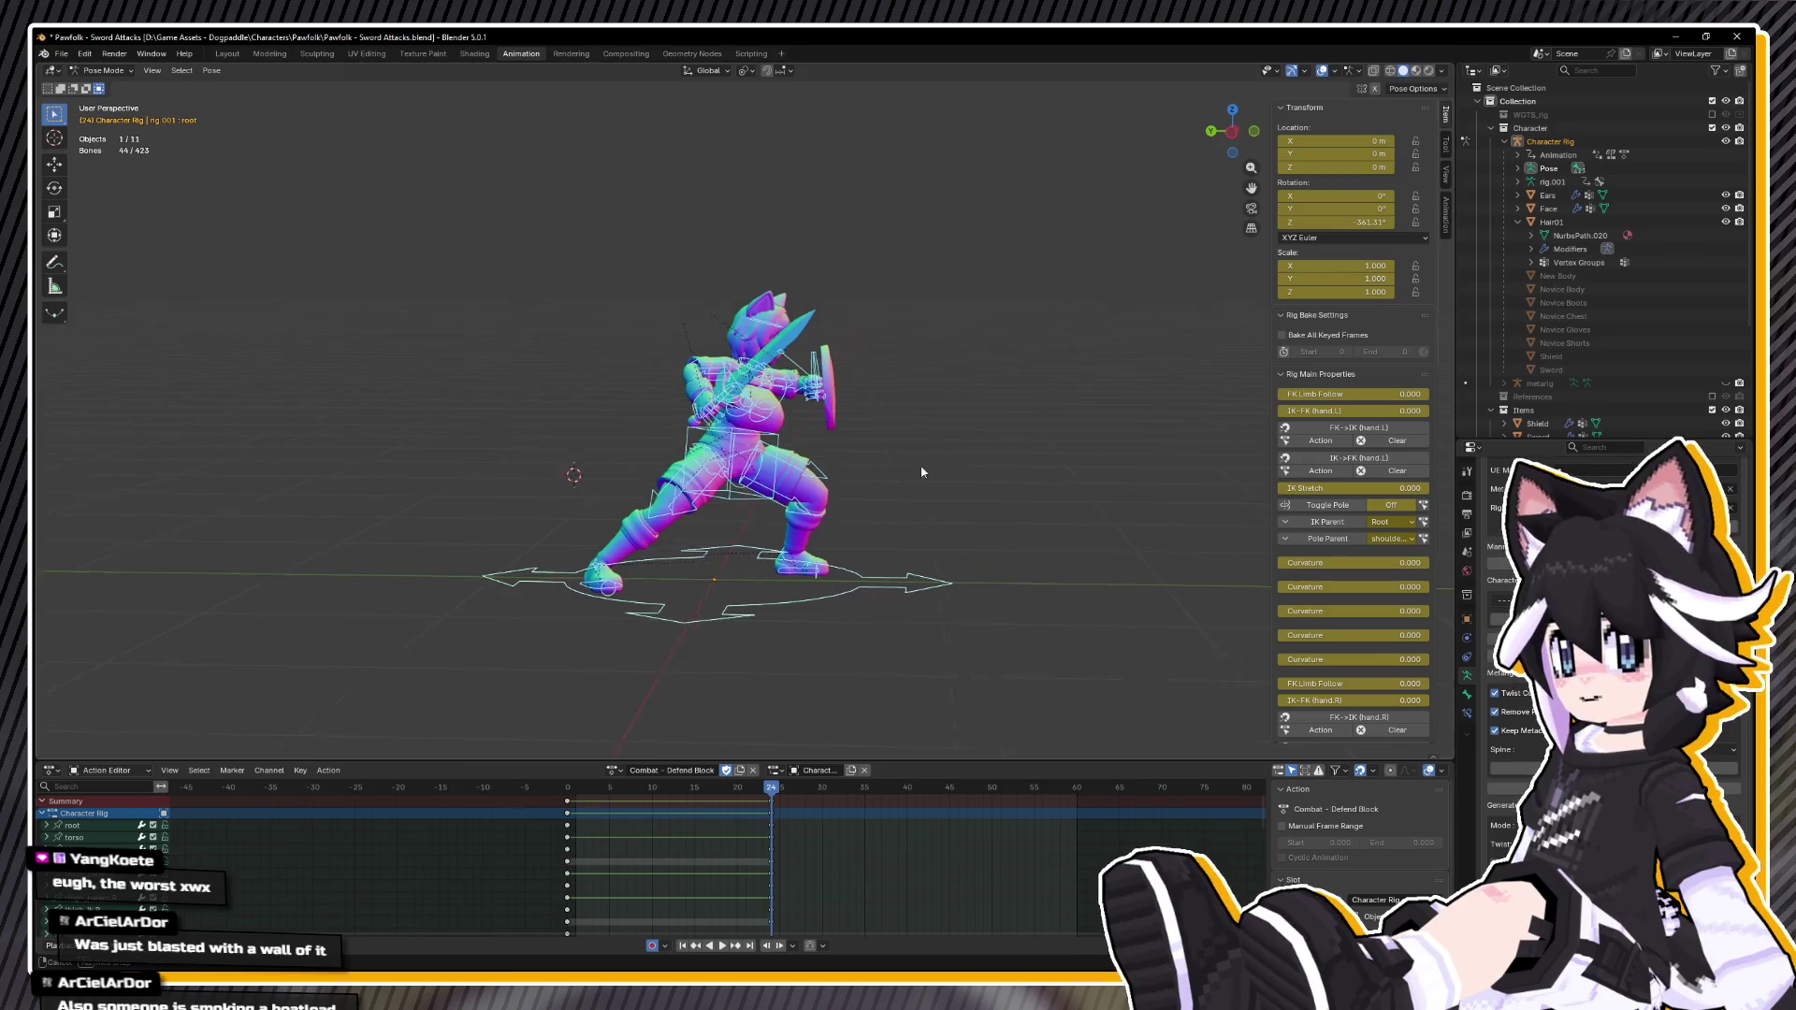
{"action": "left_click_drag", "start_coordinate": [935, 466], "coordinate": [889, 466]}
{"action": "left_click", "coordinate": [613, 772]}
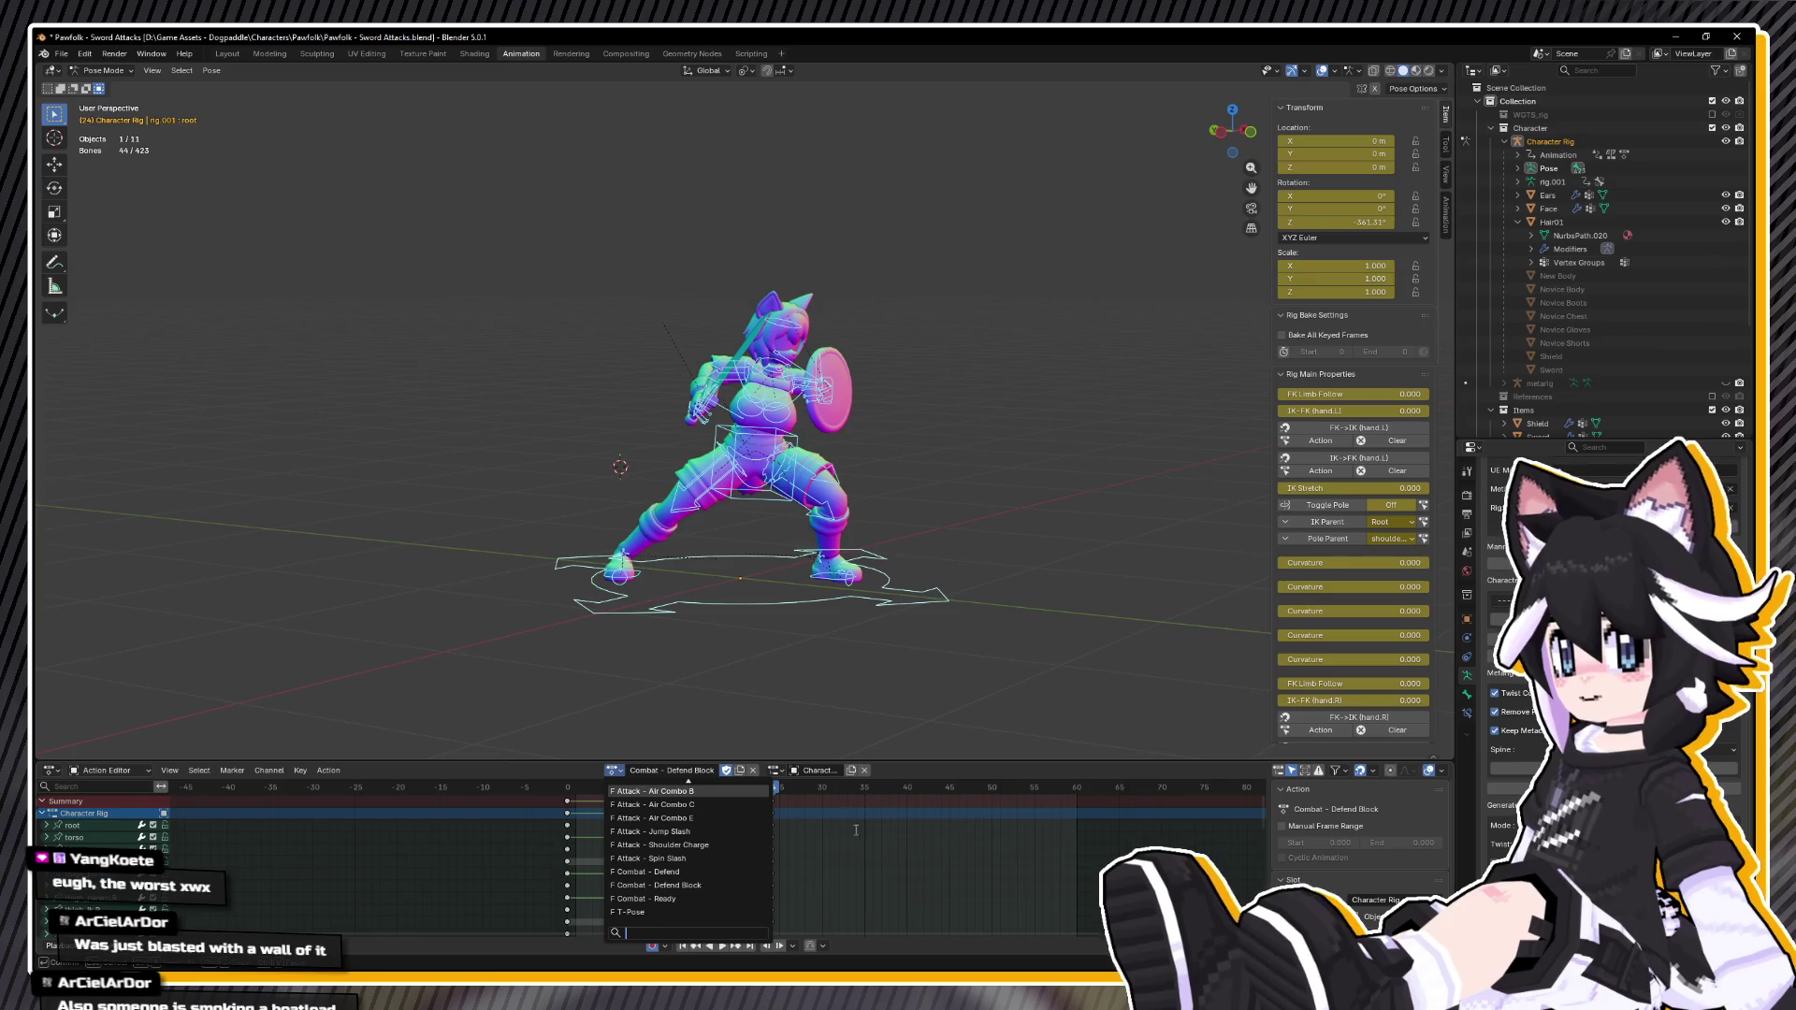
Step: Switch to Attack - 3-Hit Combo A and copy its frame-0 pose
{"action": "scroll", "coordinate": [692, 806], "scroll_direction": "up", "scroll_amount": 4}
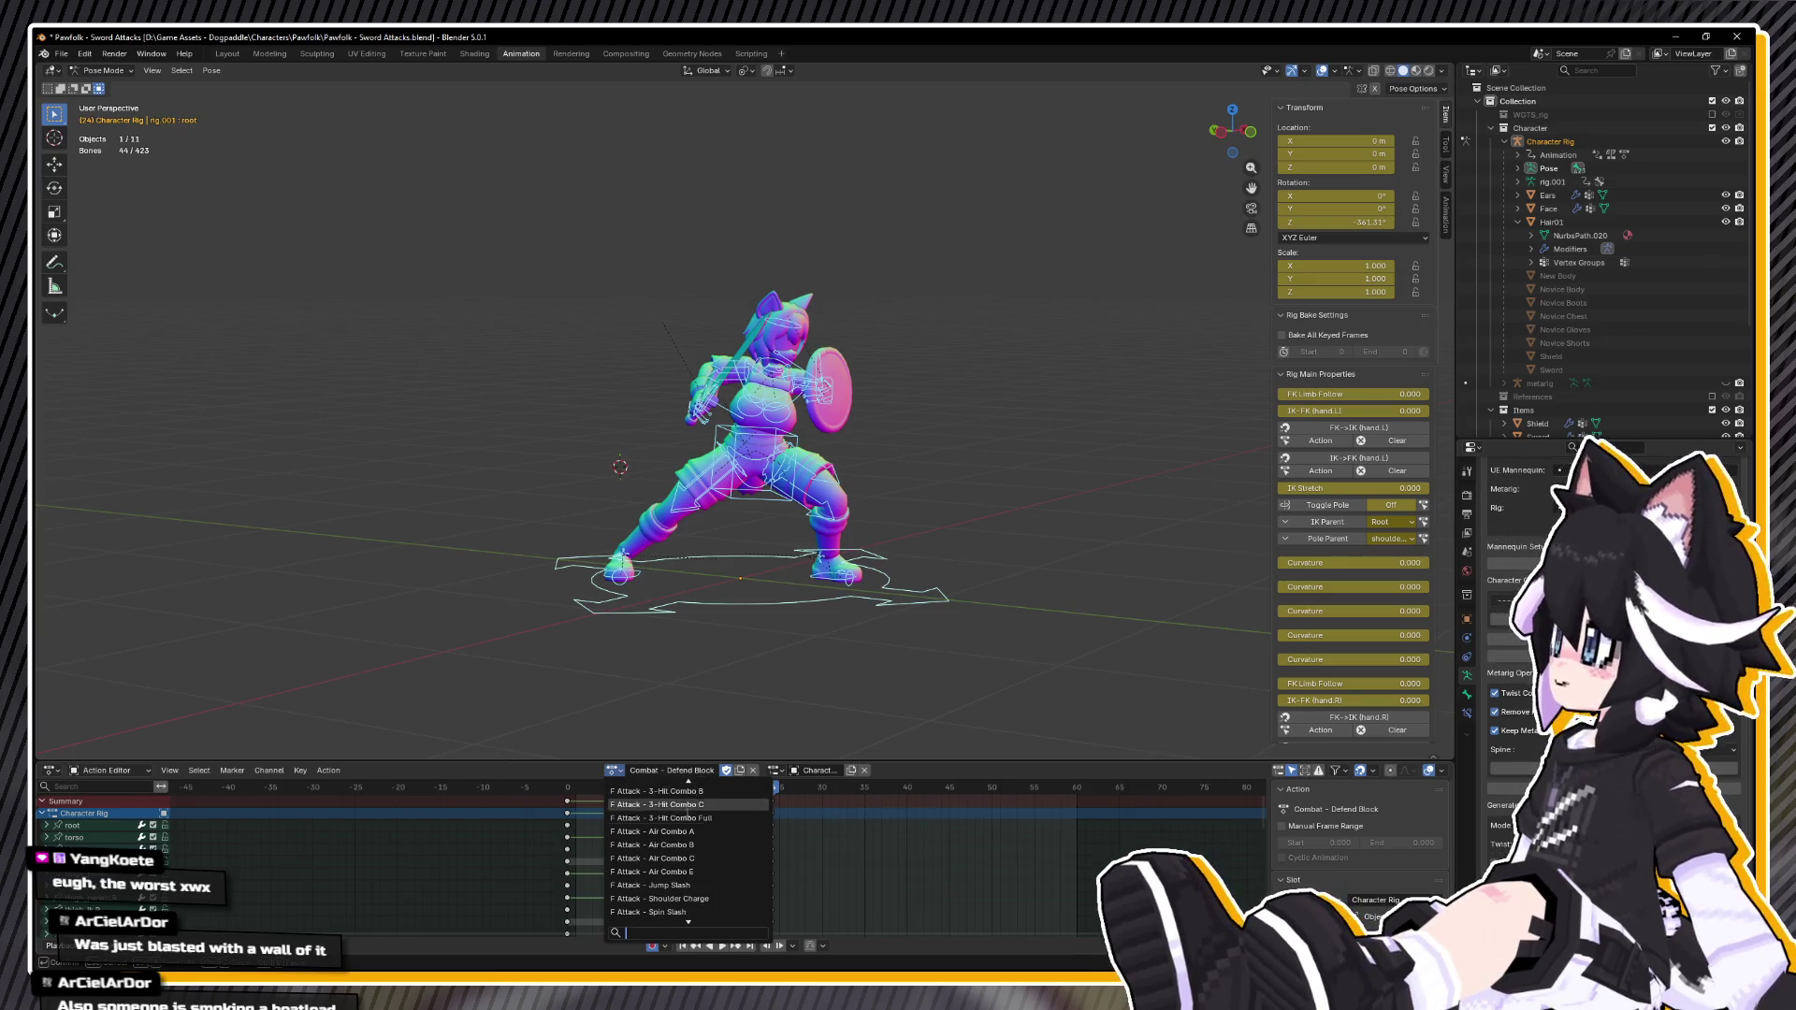
{"action": "left_click", "coordinate": [666, 832]}
{"action": "left_click", "coordinate": [610, 771]}
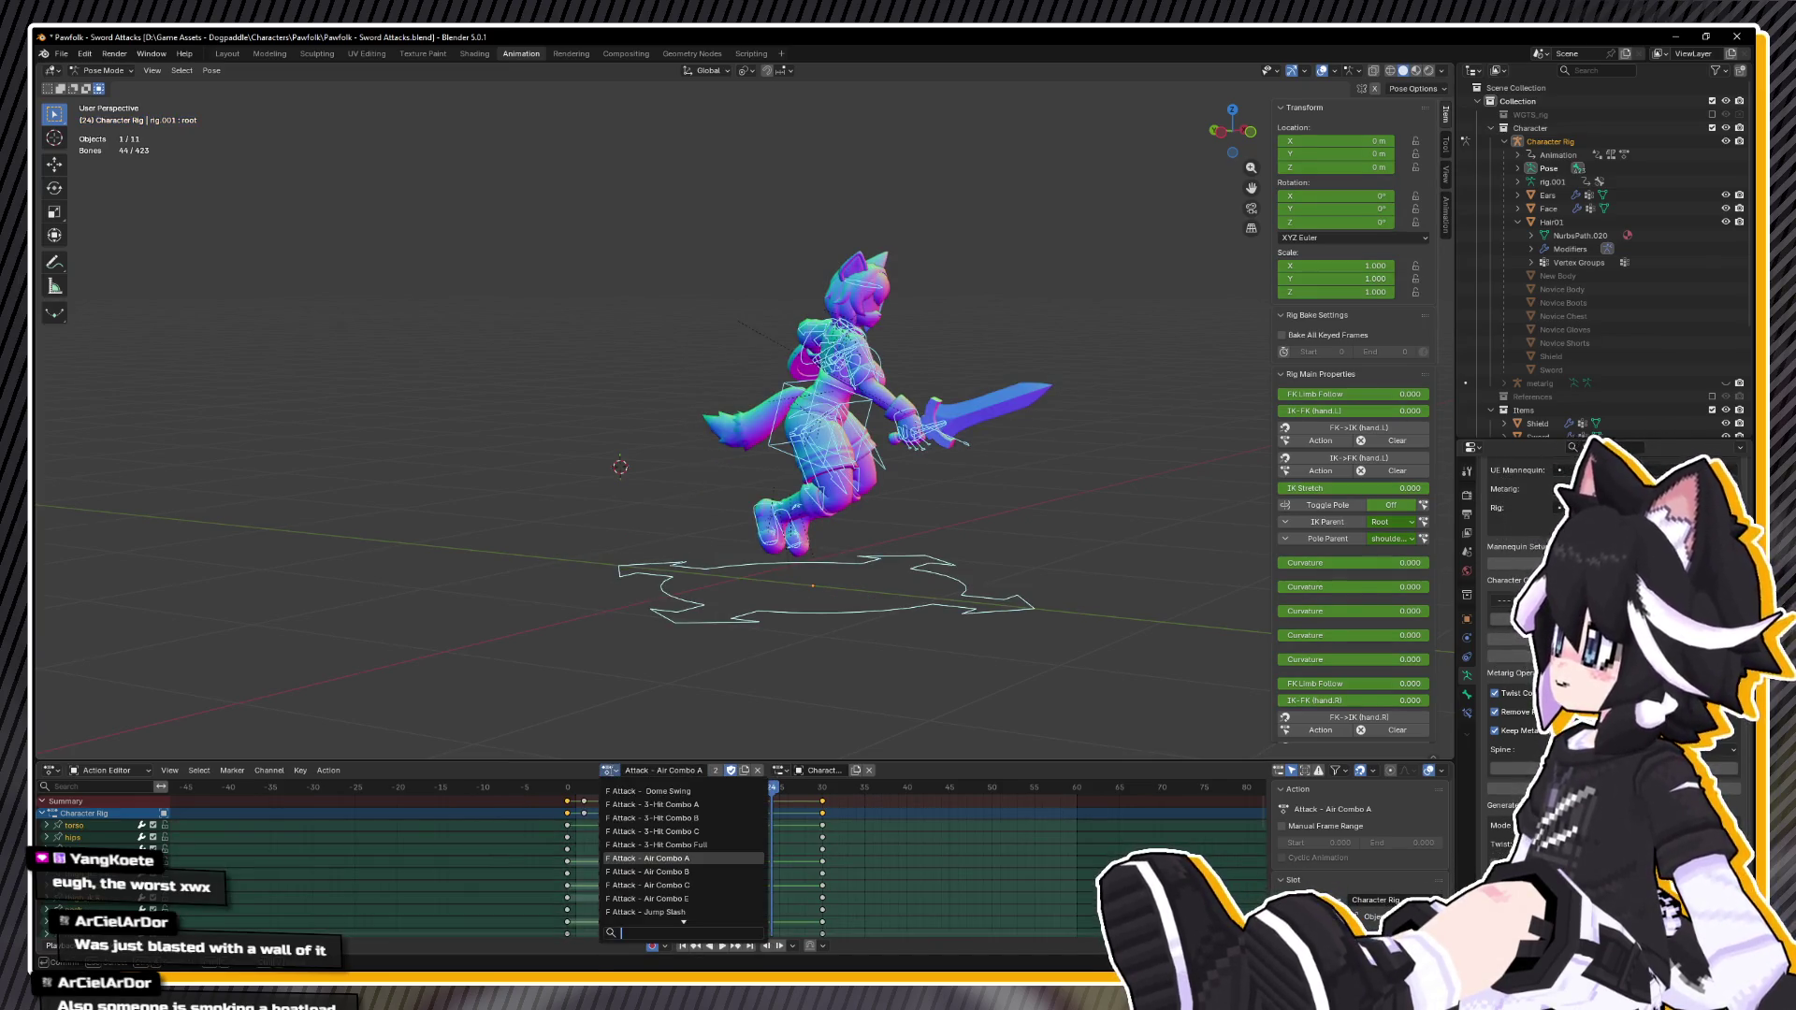
{"action": "left_click", "coordinate": [670, 805]}
{"action": "left_click_drag", "start_coordinate": [686, 787], "coordinate": [567, 787]}
{"action": "right_click", "coordinate": [895, 531]}
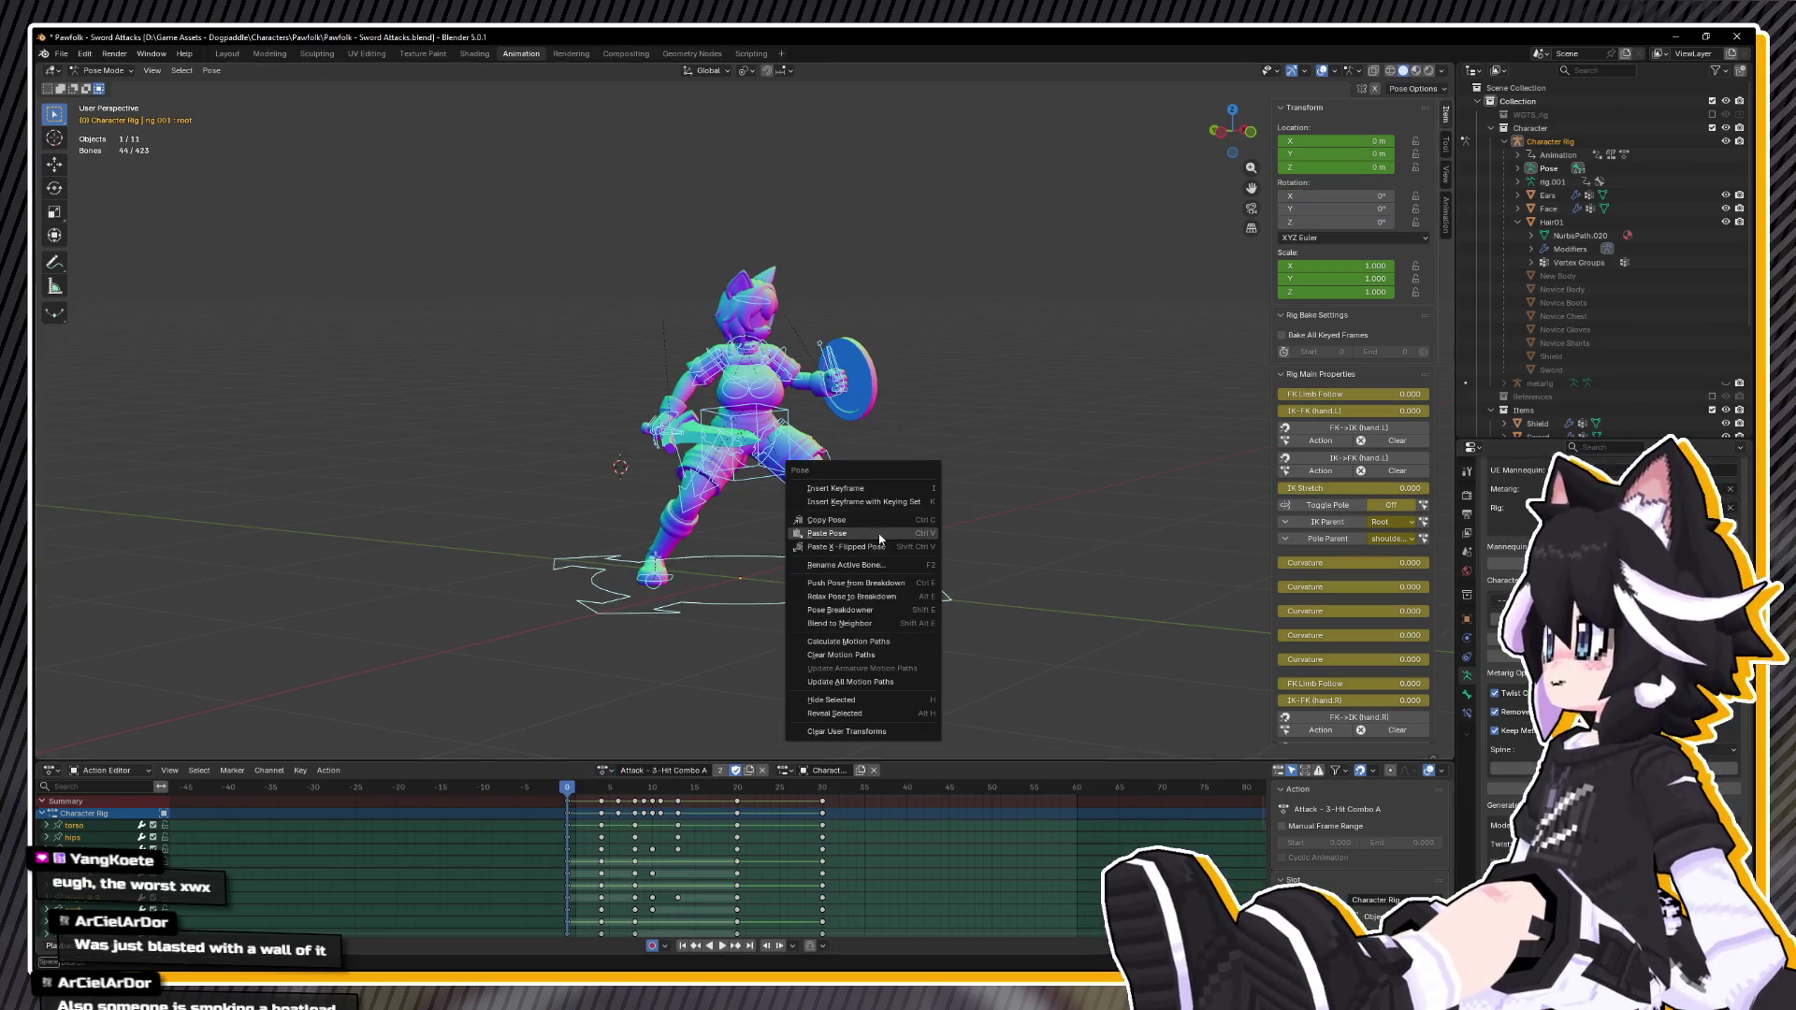
{"action": "left_click", "coordinate": [828, 521]}
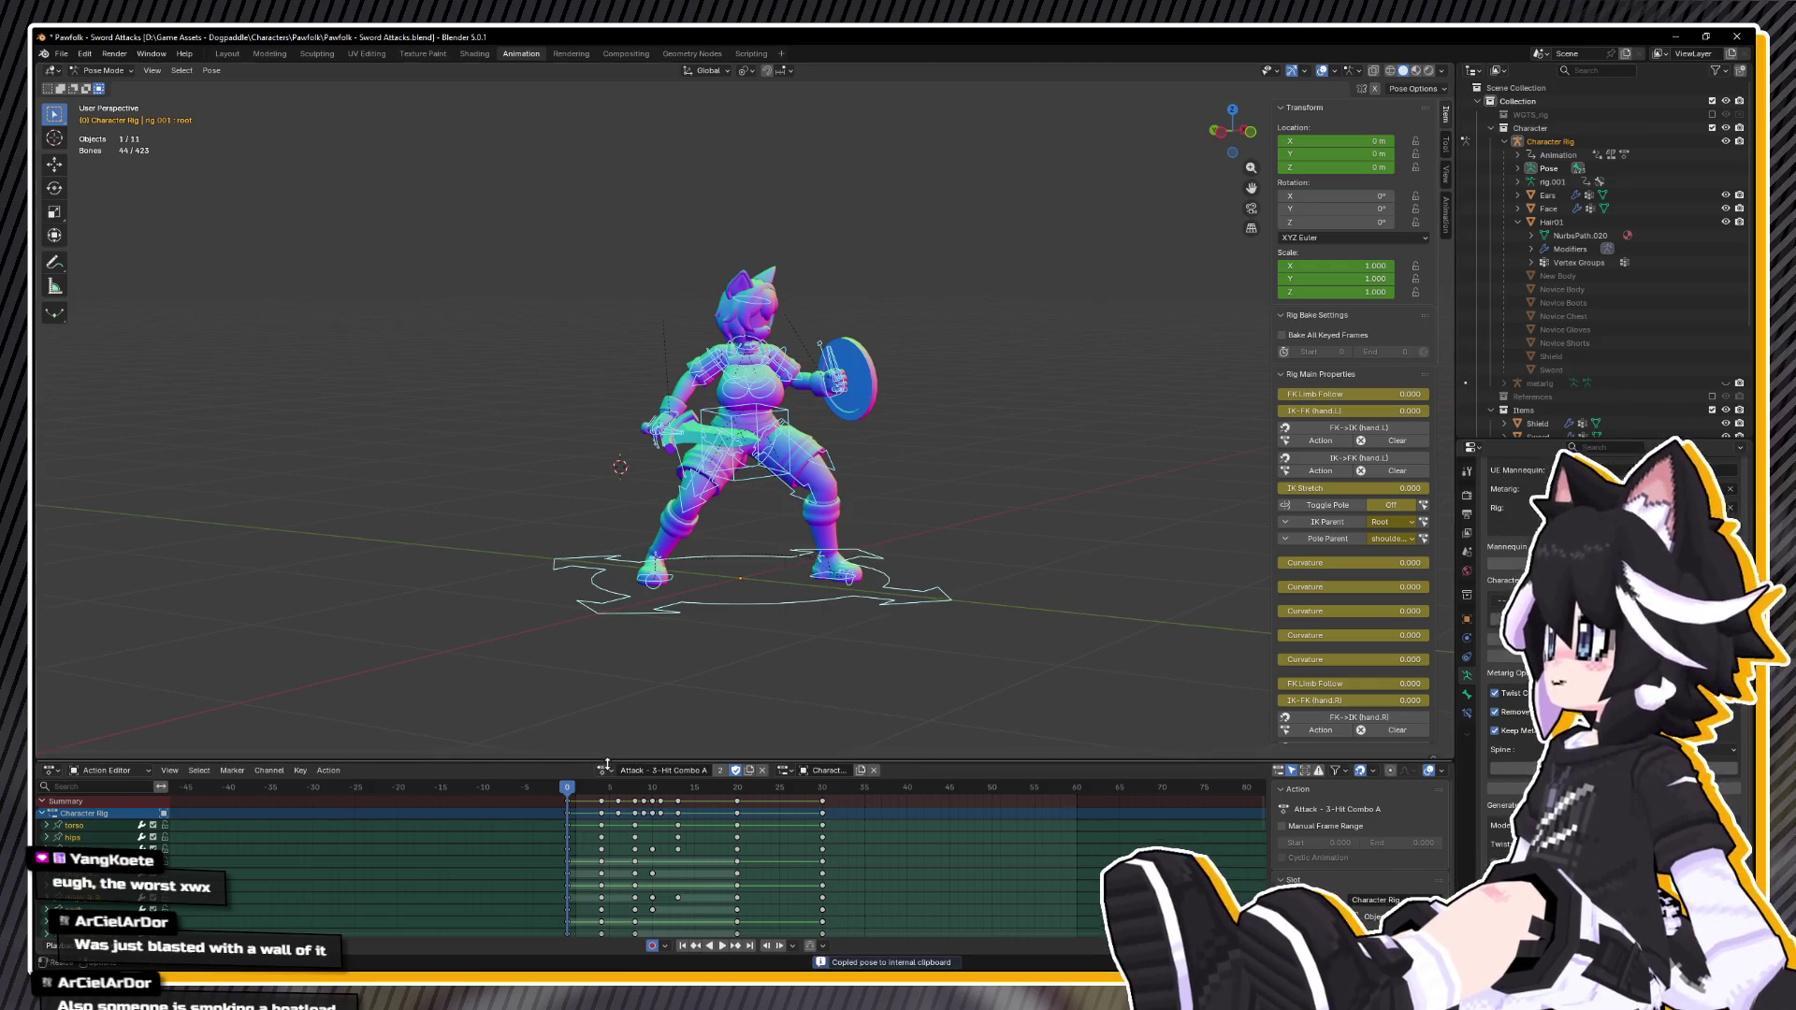
Step: Return to Combat - Defend Block and paste the copied combo pose
{"action": "left_click", "coordinate": [606, 770]}
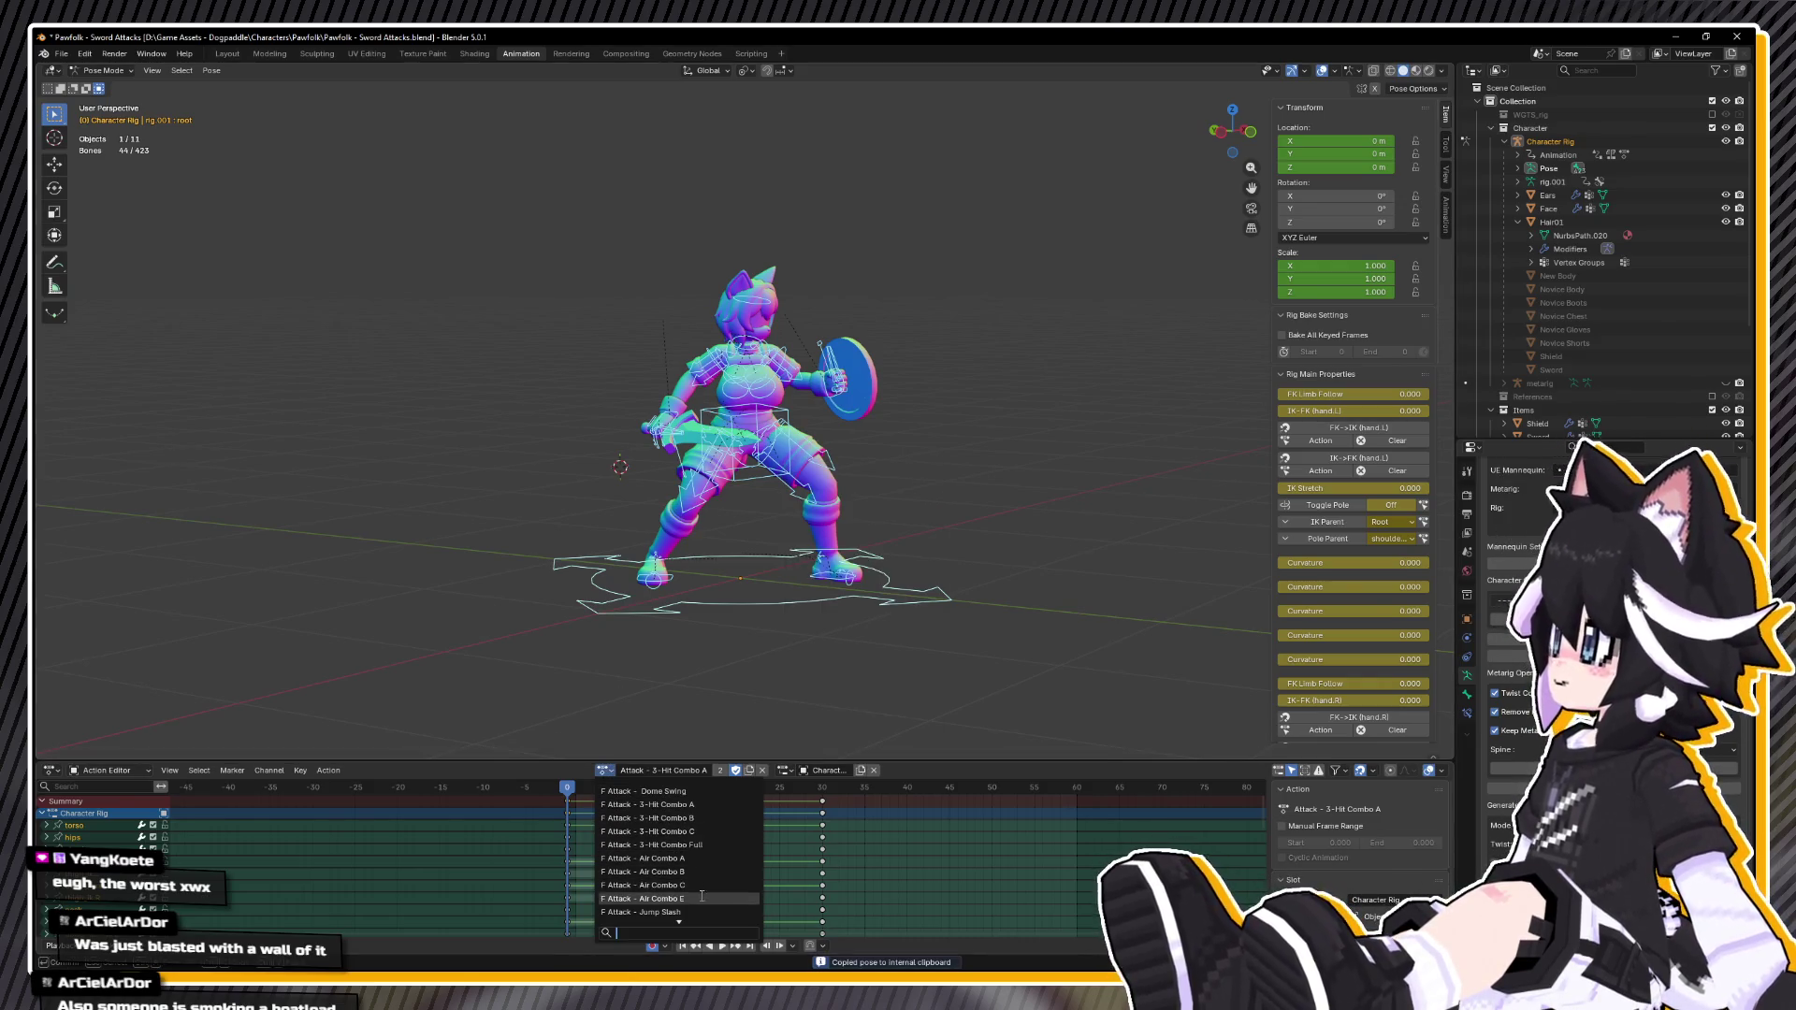
{"action": "scroll", "coordinate": [701, 890], "scroll_direction": "down", "scroll_amount": 5}
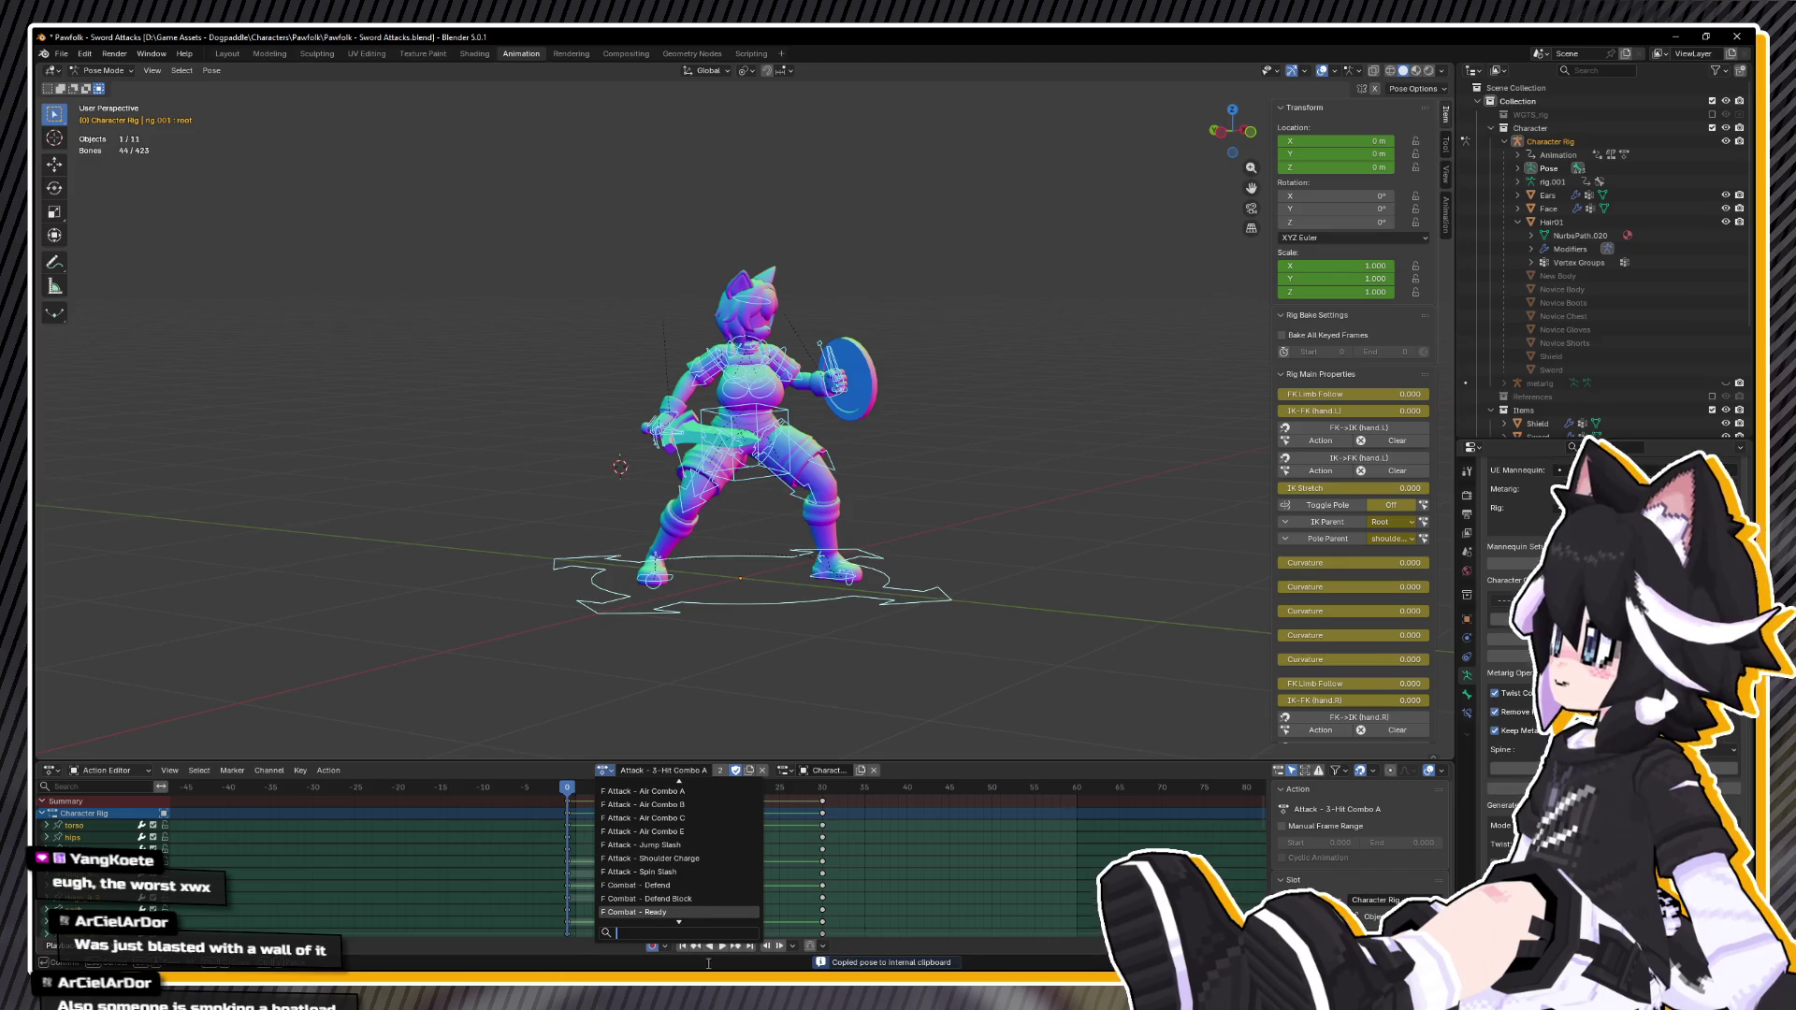
{"action": "left_click", "coordinate": [701, 886]}
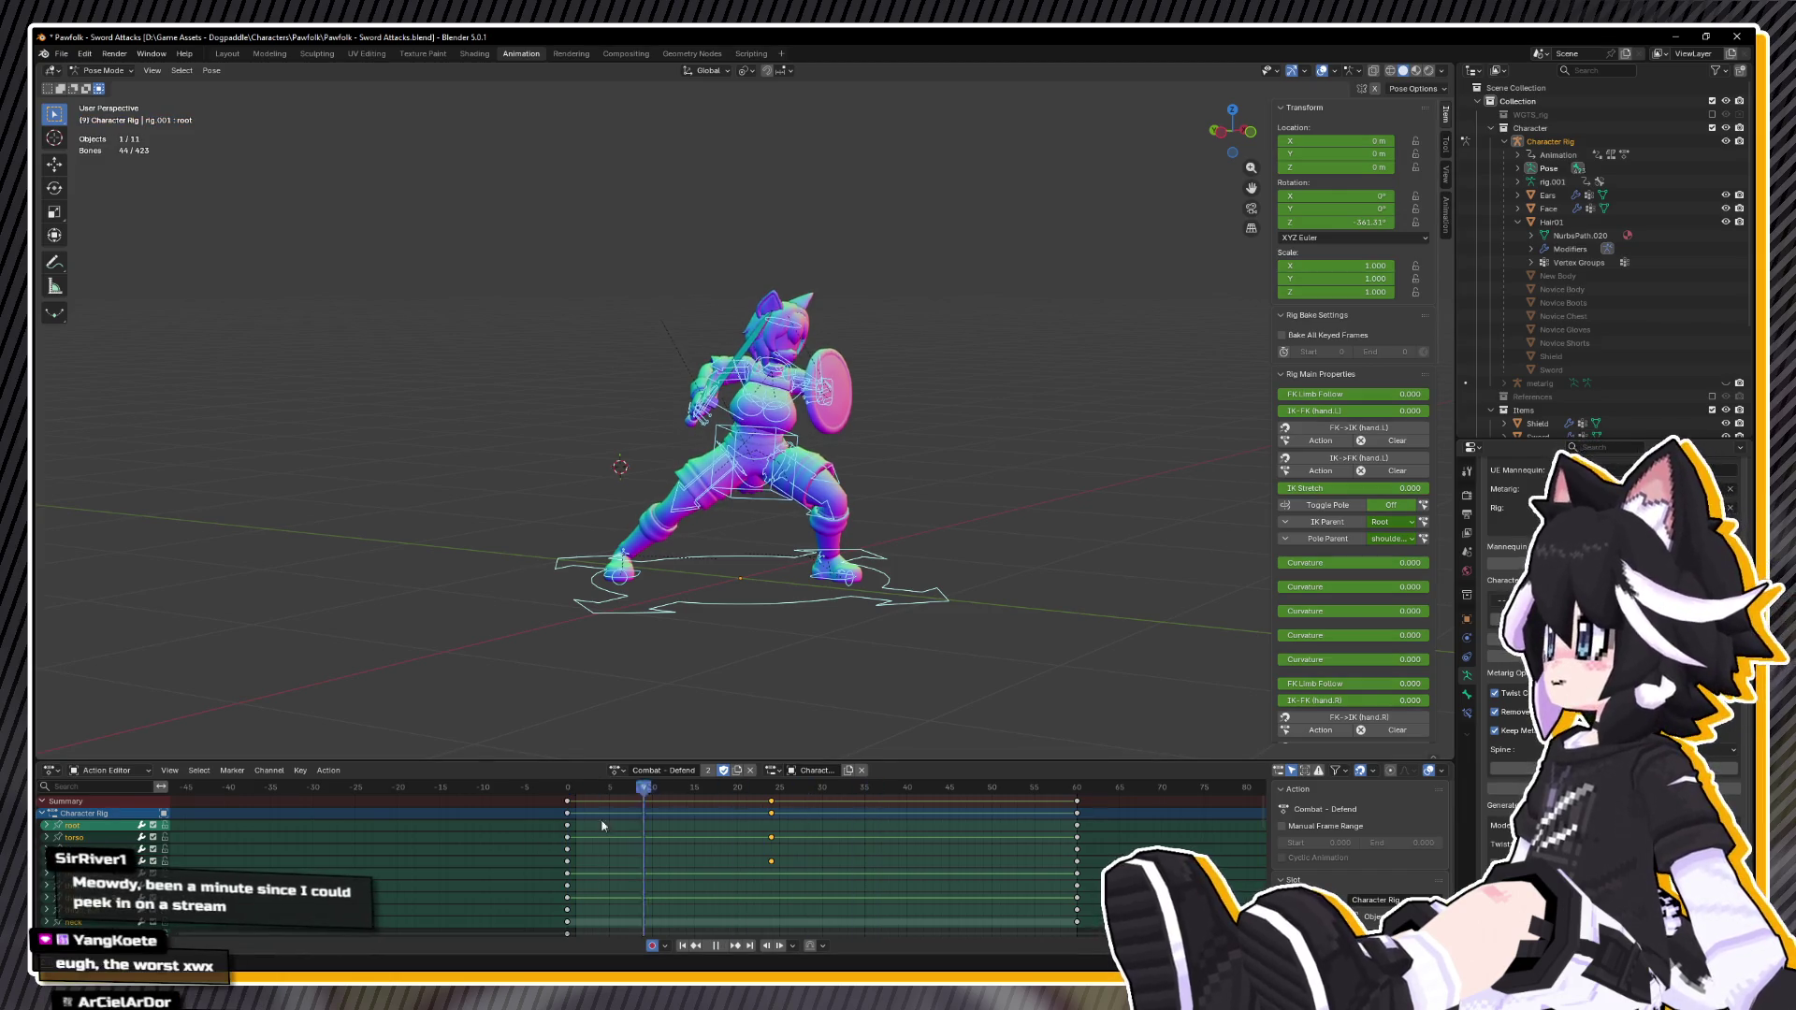
{"action": "left_click", "coordinate": [616, 770]}
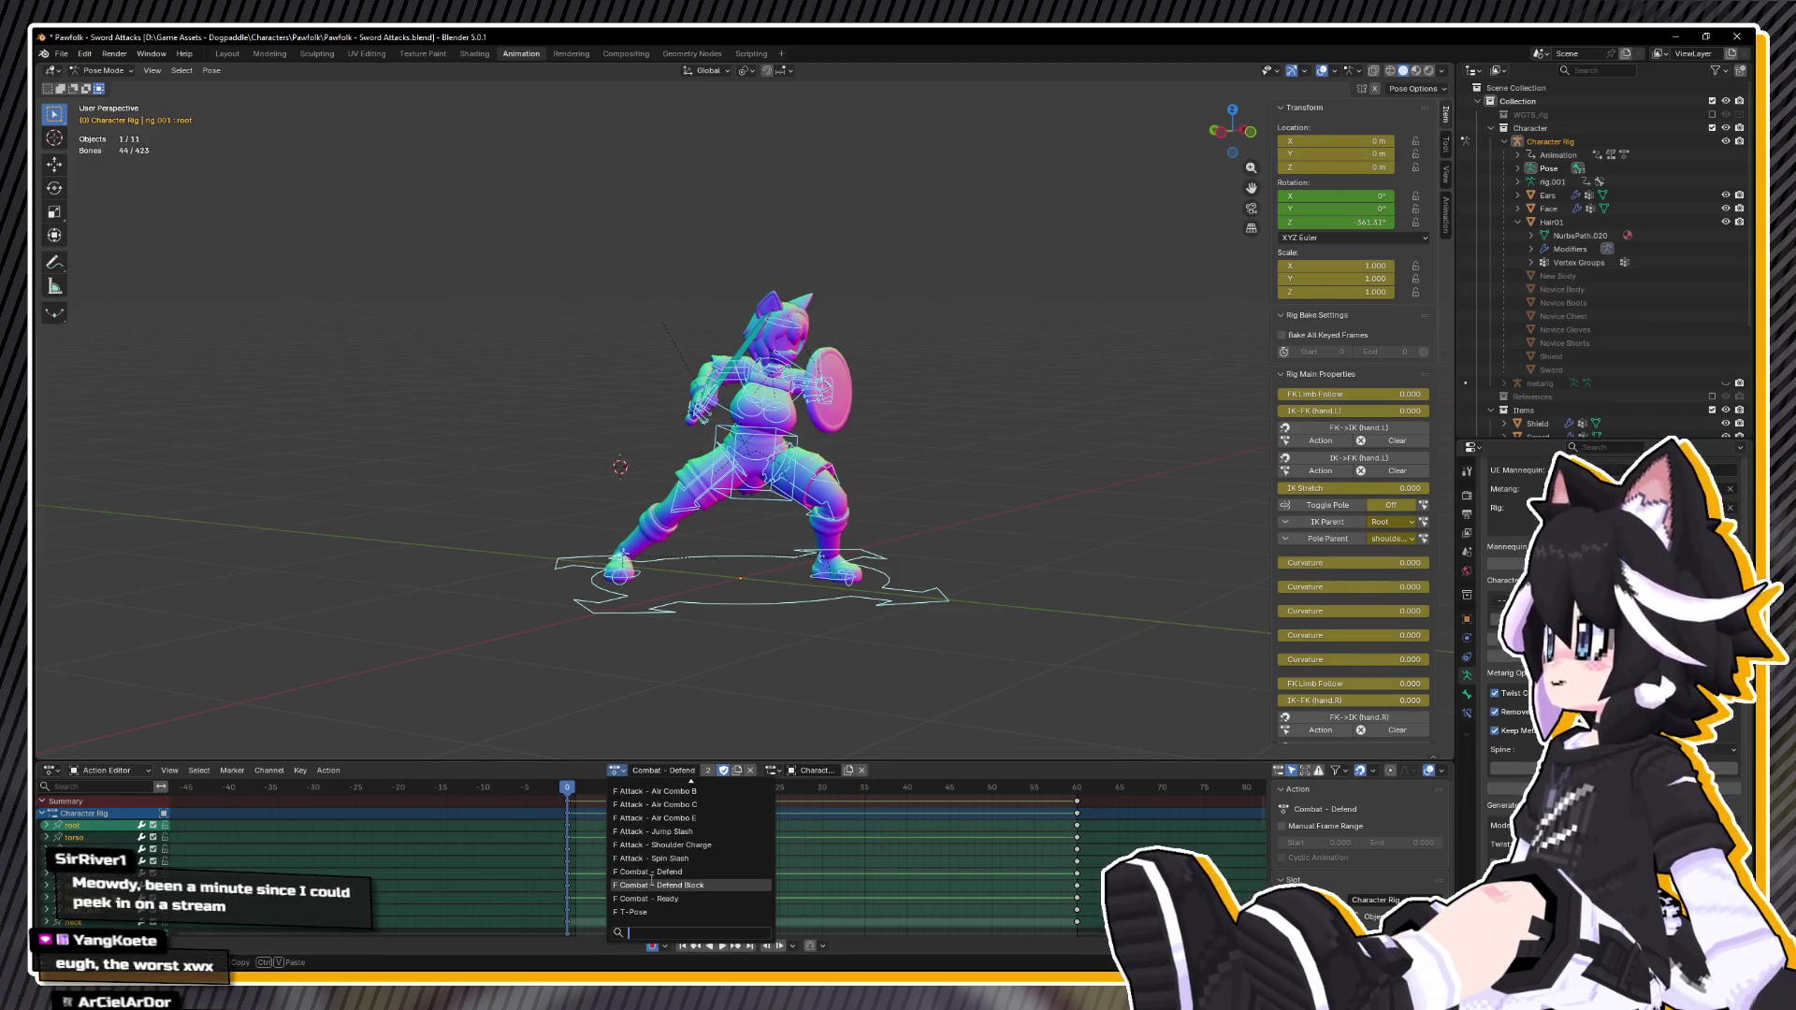
{"action": "left_click", "coordinate": [654, 885]}
{"action": "right_click", "coordinate": [705, 687]}
{"action": "left_click", "coordinate": [702, 692]}
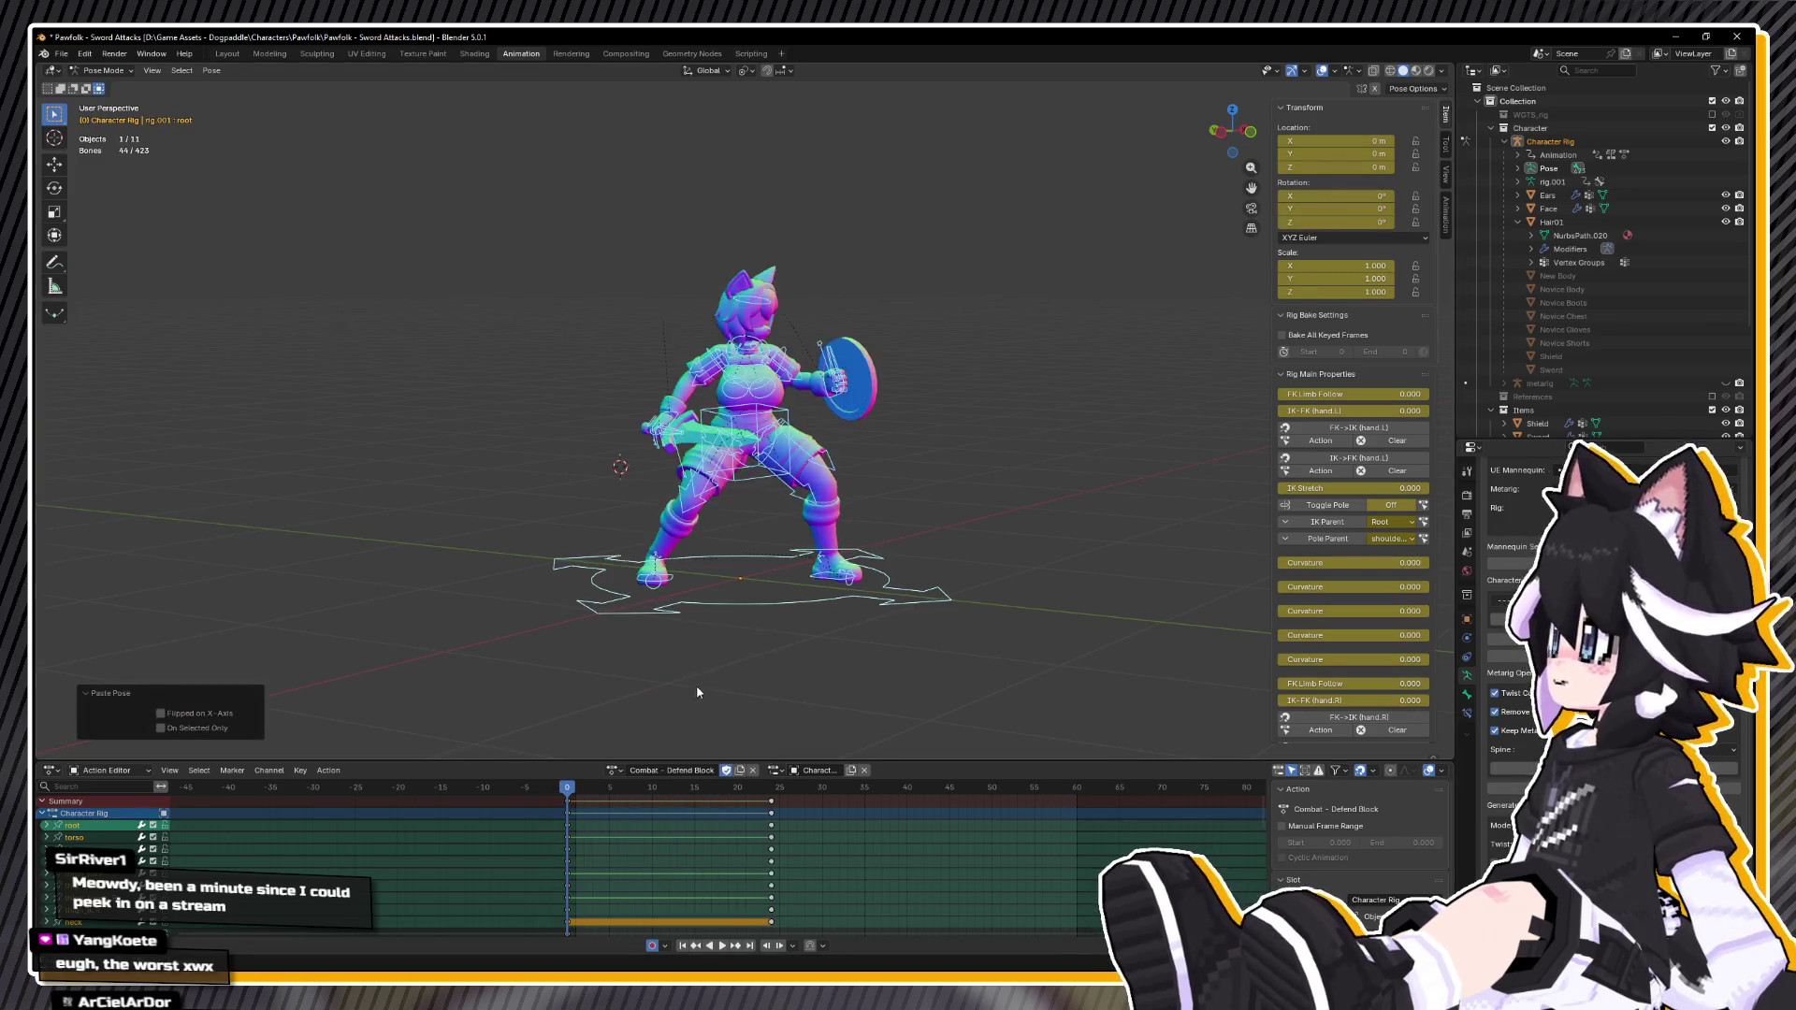
Step: Set the root bone's Z rotation to 0 at frame 24
{"action": "key", "text": "KP_4"}
{"action": "key", "text": "KP_4"}
{"action": "key", "text": "KP_4"}
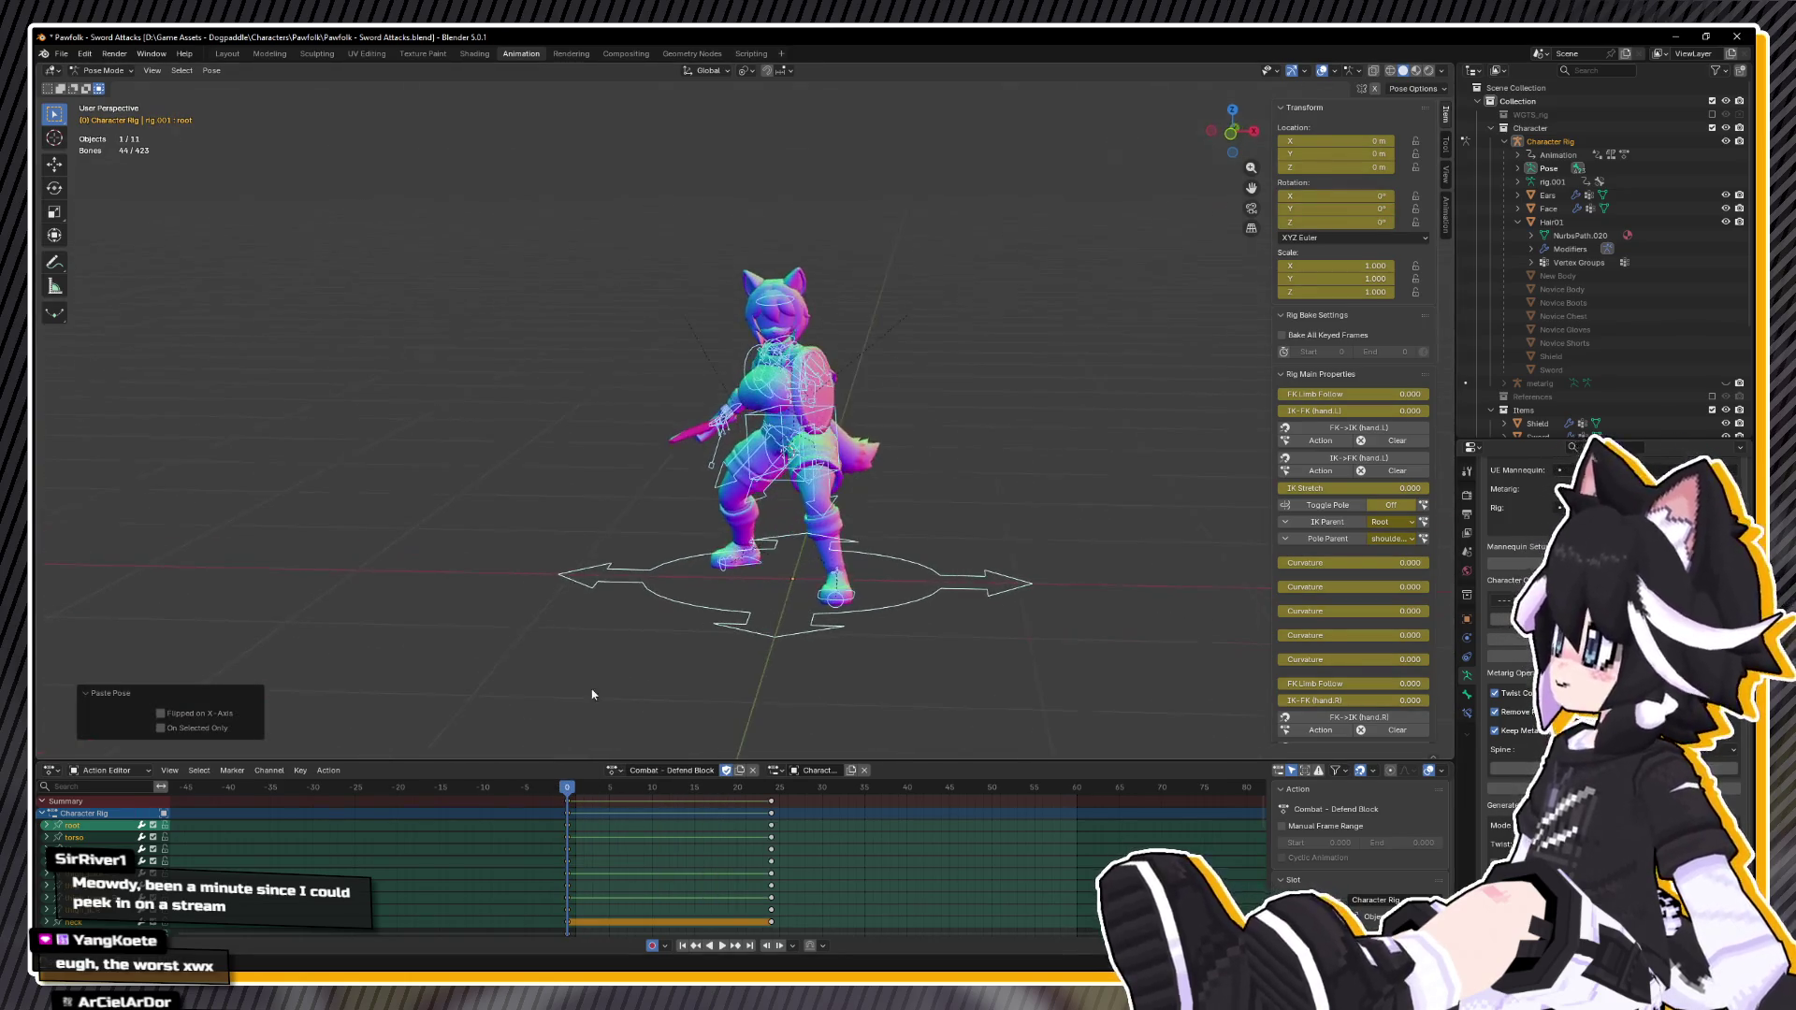
{"action": "key", "text": "space"}
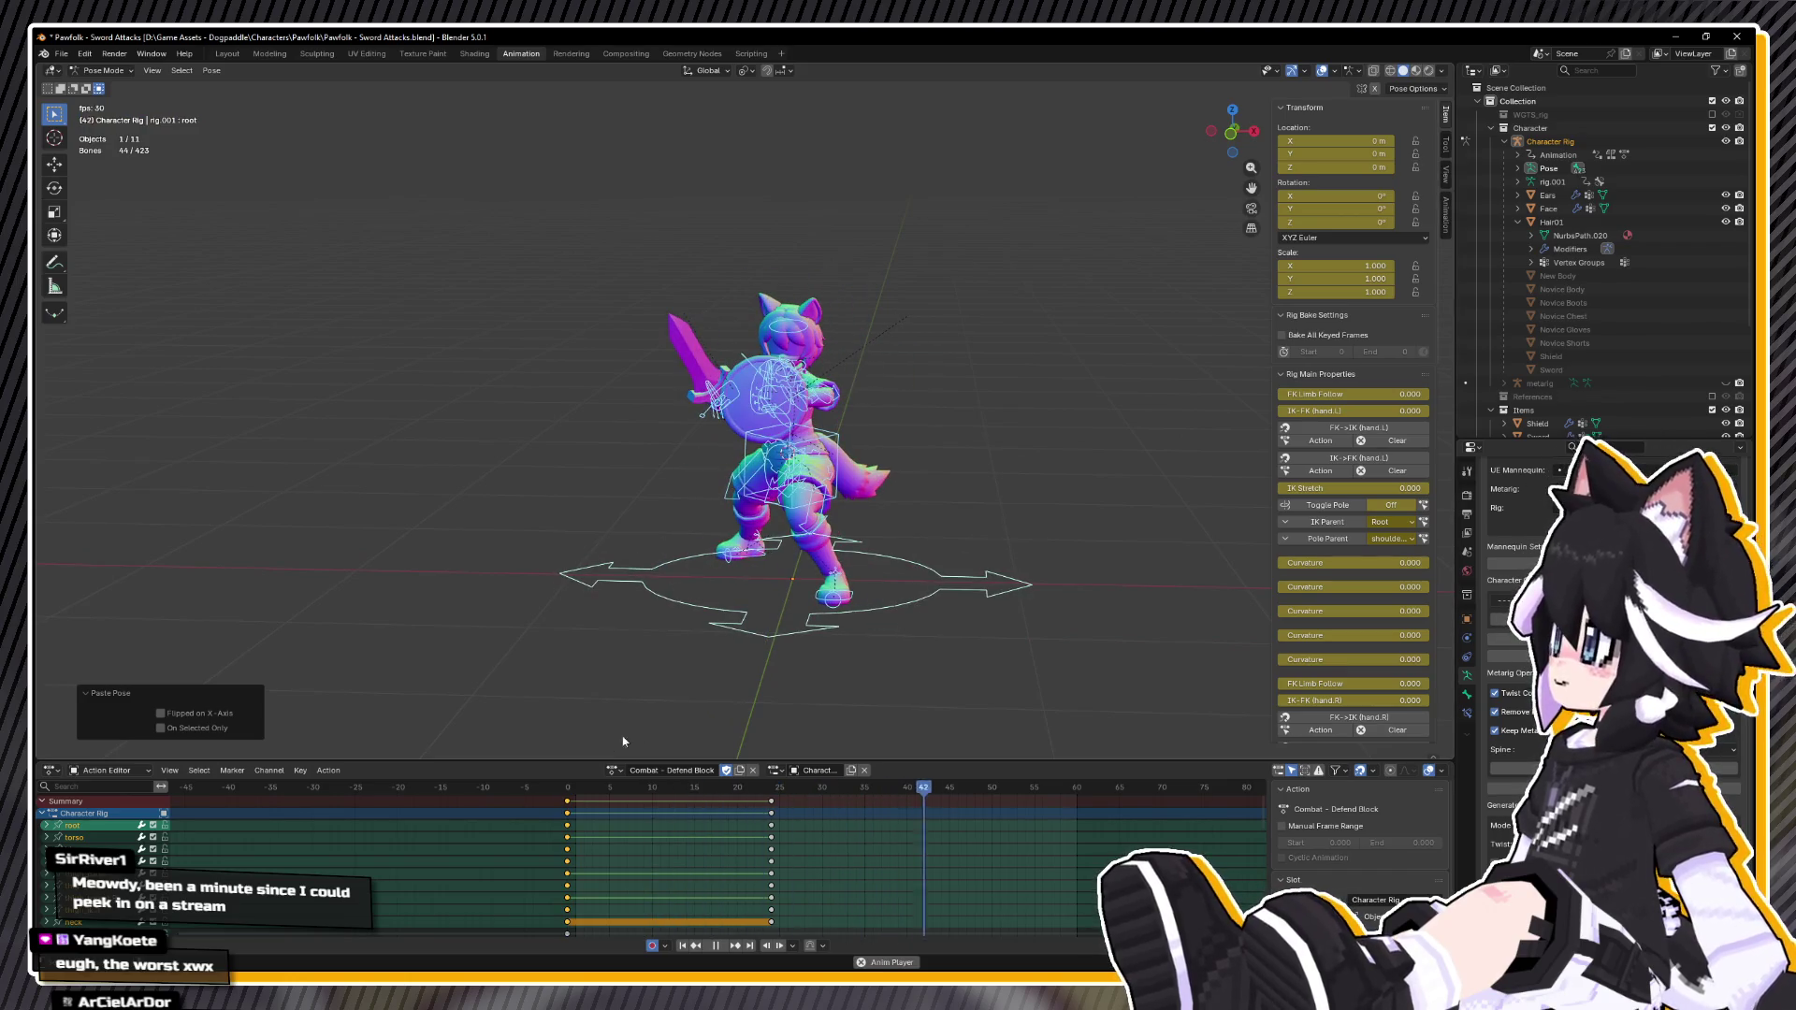
{"action": "key", "text": "Escape"}
{"action": "left_click", "coordinate": [790, 681]}
{"action": "left_click", "coordinate": [786, 644]}
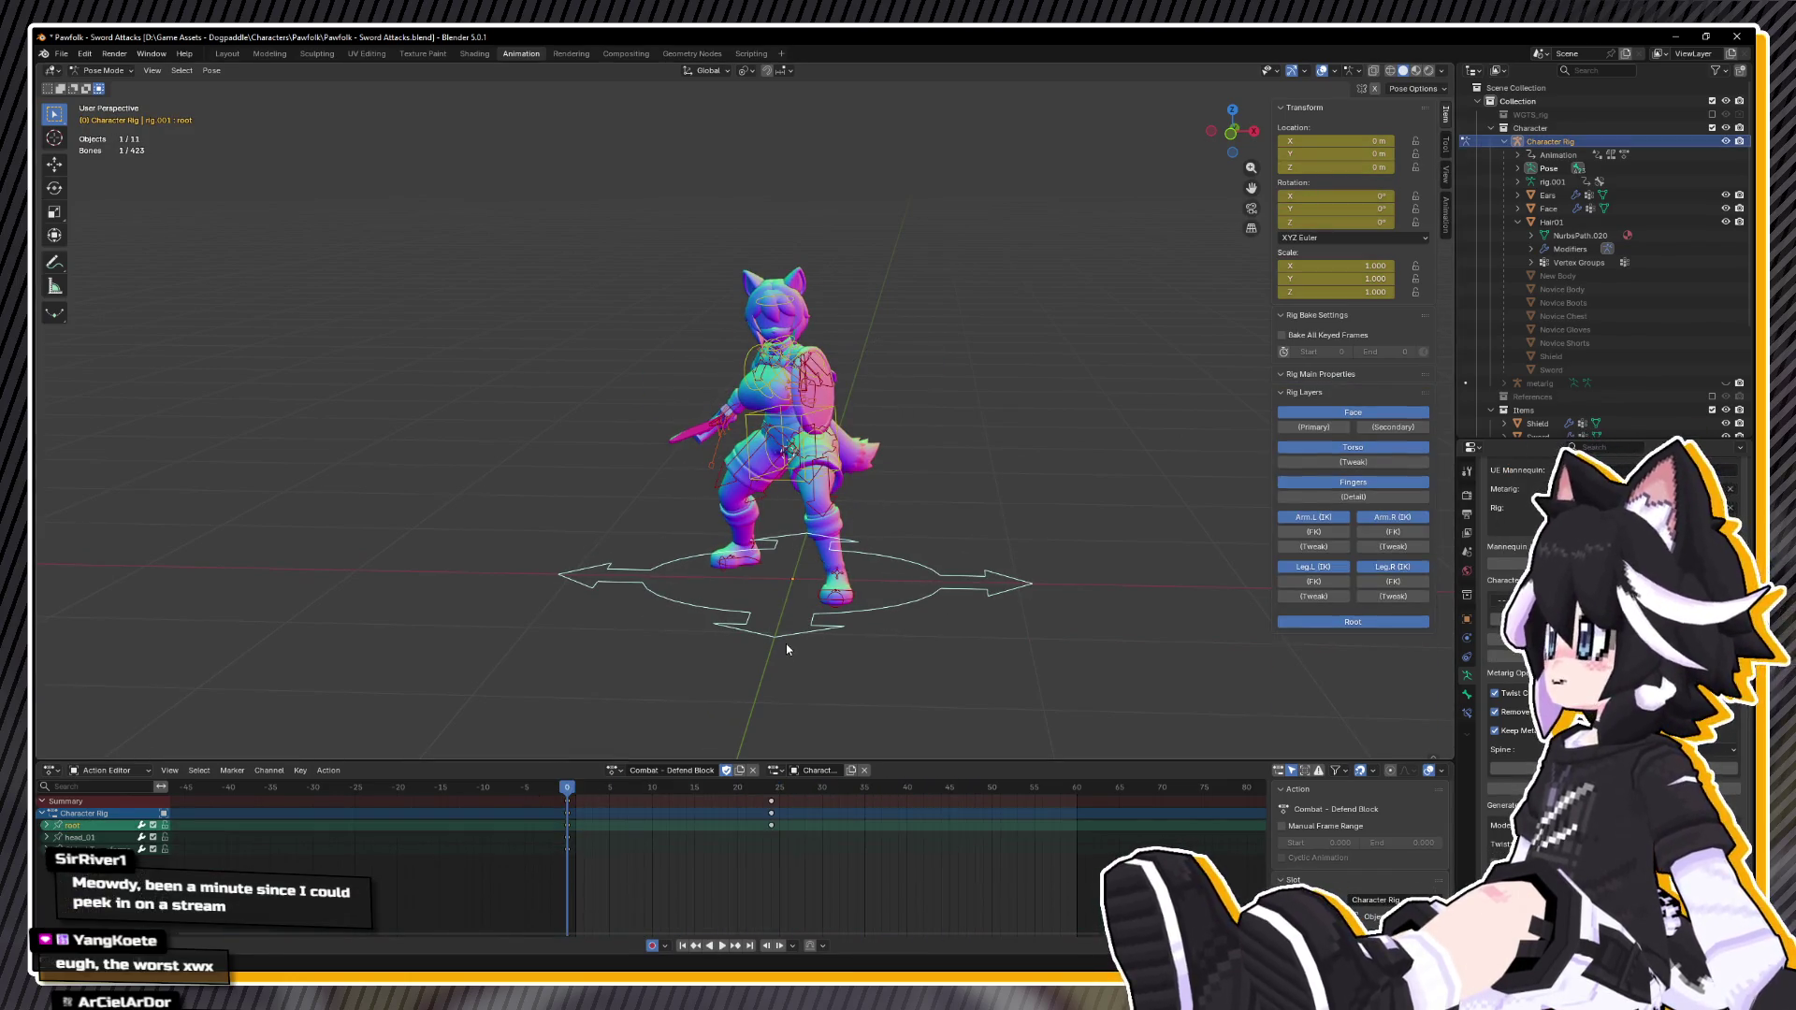
{"action": "left_click", "coordinate": [771, 794]}
{"action": "left_click", "coordinate": [983, 630]}
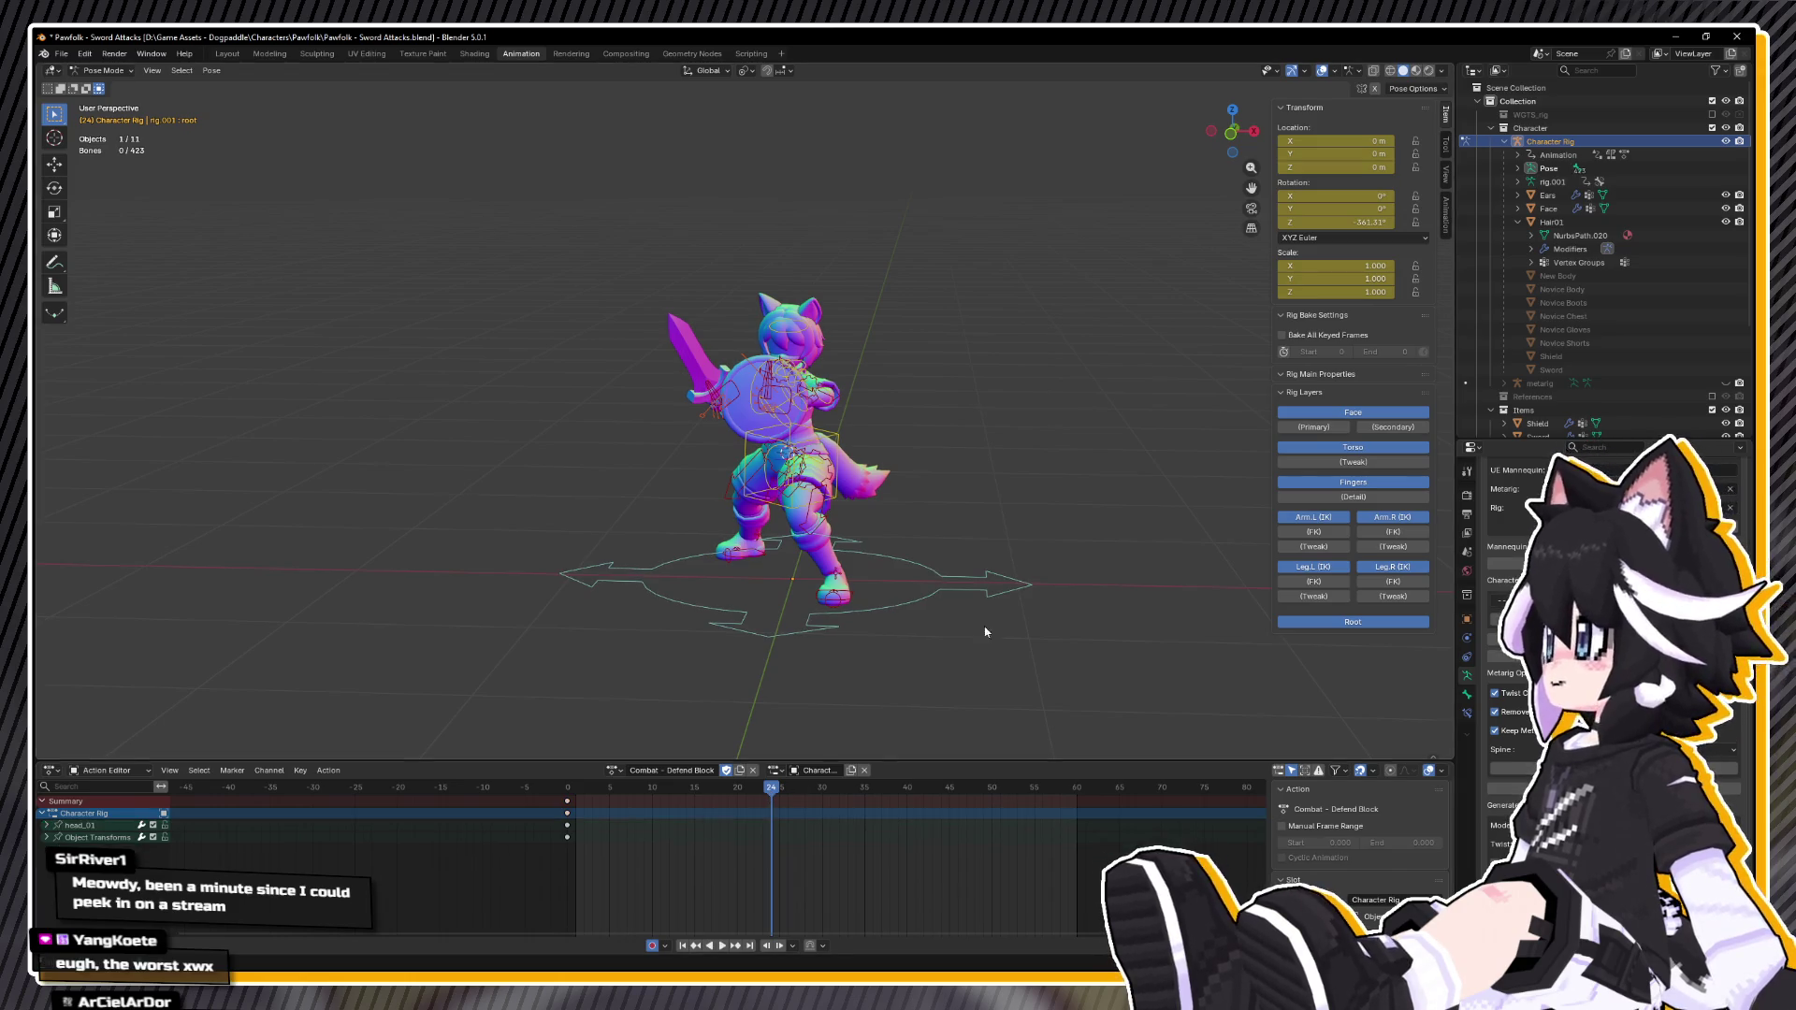
{"action": "left_click", "coordinate": [994, 602]}
{"action": "left_click", "coordinate": [1319, 222]}
{"action": "type", "text": "0"}
{"action": "key", "text": "Return"}
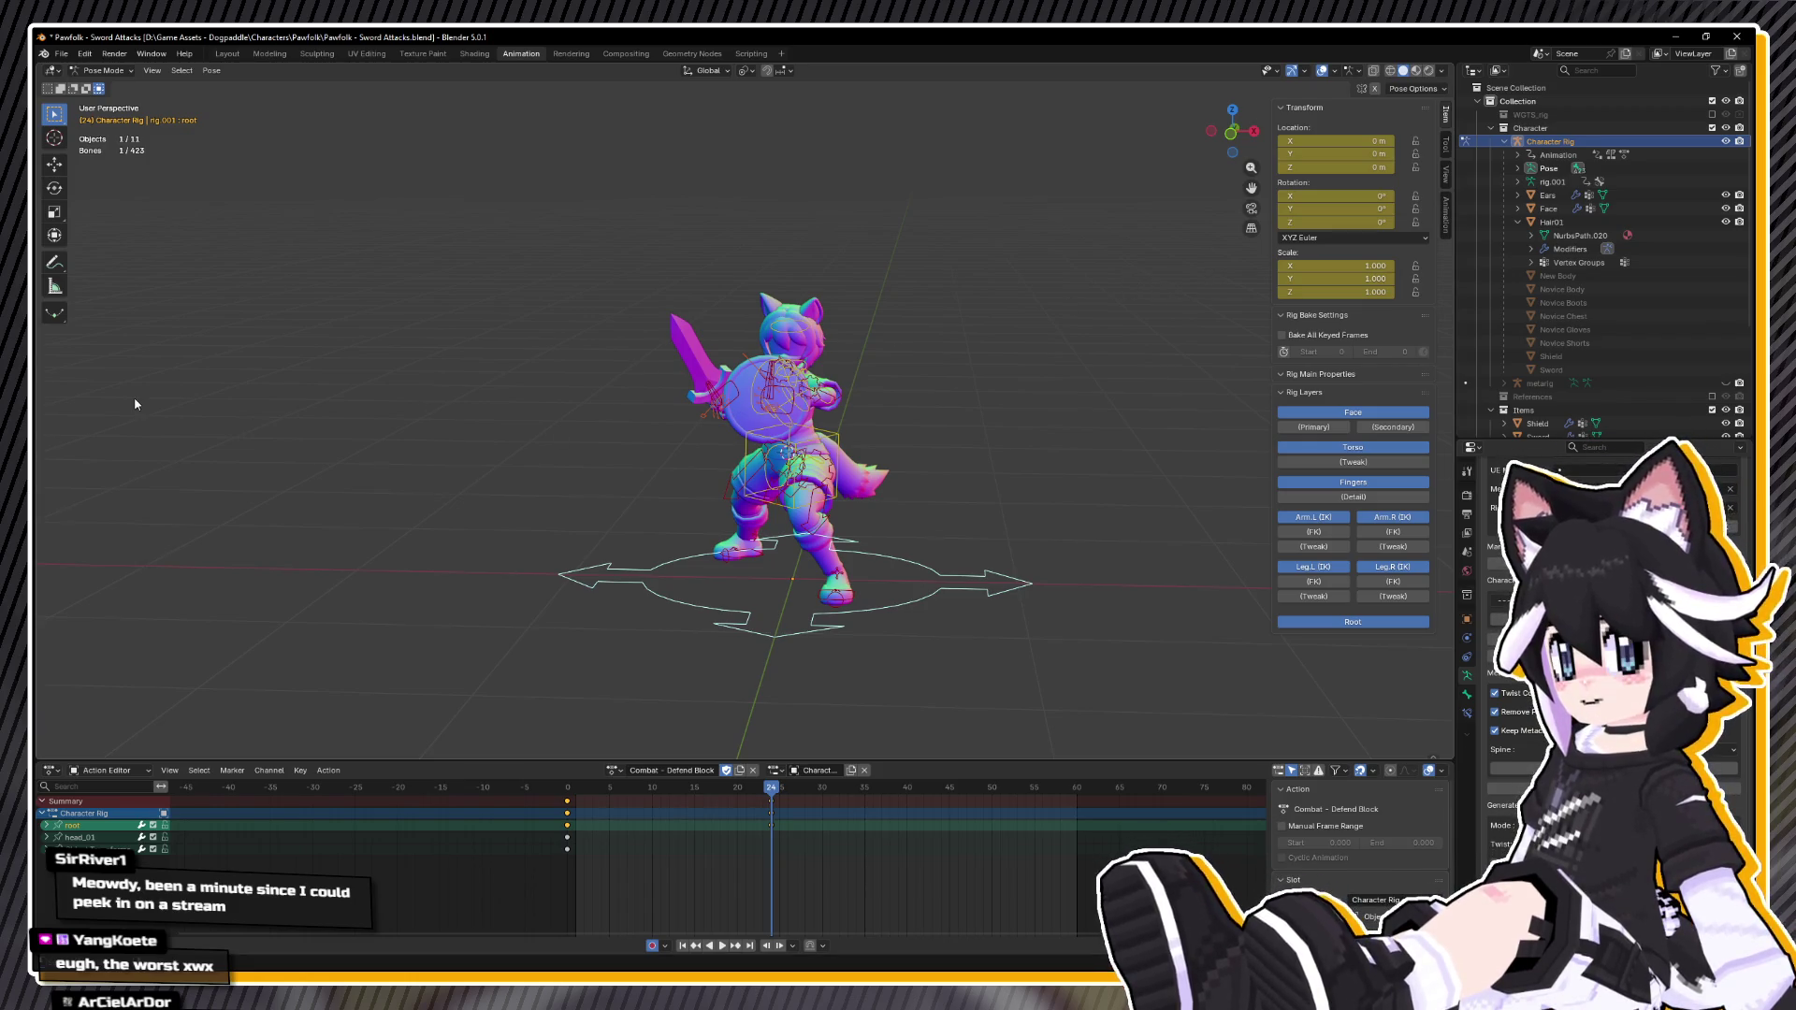
Step: Rotate hand_ik.L -16.6° on its X axis at frame 0, then switch to Unreal Engine
{"action": "mouse_move", "coordinate": [463, 420]}
{"action": "left_mouse_down"}
{"action": "mouse_move", "coordinate": [579, 438]}
{"action": "mouse_move", "coordinate": [630, 488]}
{"action": "left_mouse_up"}
{"action": "scroll", "coordinate": [837, 565], "scroll_direction": "up", "scroll_amount": 3}
{"action": "mouse_move", "coordinate": [869, 580]}
{"action": "left_mouse_down"}
{"action": "mouse_move", "coordinate": [679, 524]}
{"action": "mouse_move", "coordinate": [752, 520]}
{"action": "mouse_move", "coordinate": [655, 513]}
{"action": "left_mouse_up"}
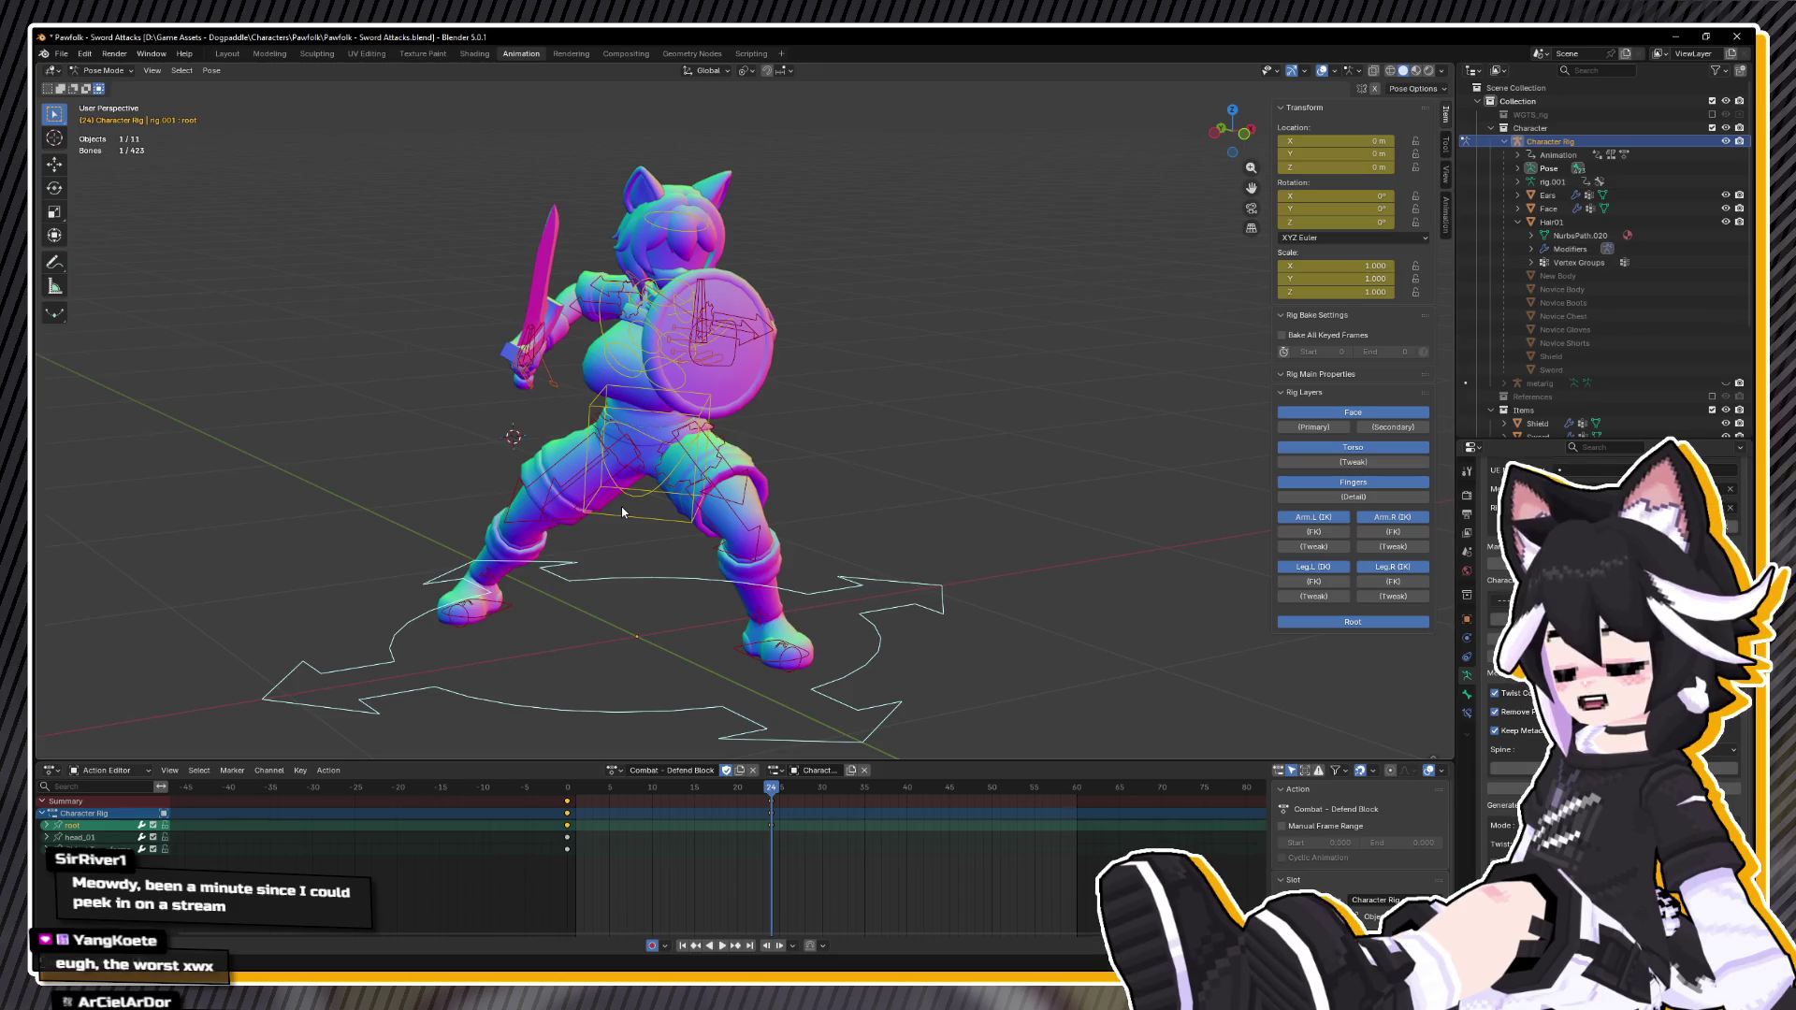
{"action": "mouse_move", "coordinate": [620, 507]}
{"action": "left_mouse_down"}
{"action": "mouse_move", "coordinate": [655, 510]}
{"action": "mouse_move", "coordinate": [612, 512]}
{"action": "mouse_move", "coordinate": [738, 584]}
{"action": "mouse_move", "coordinate": [699, 520]}
{"action": "left_mouse_up"}
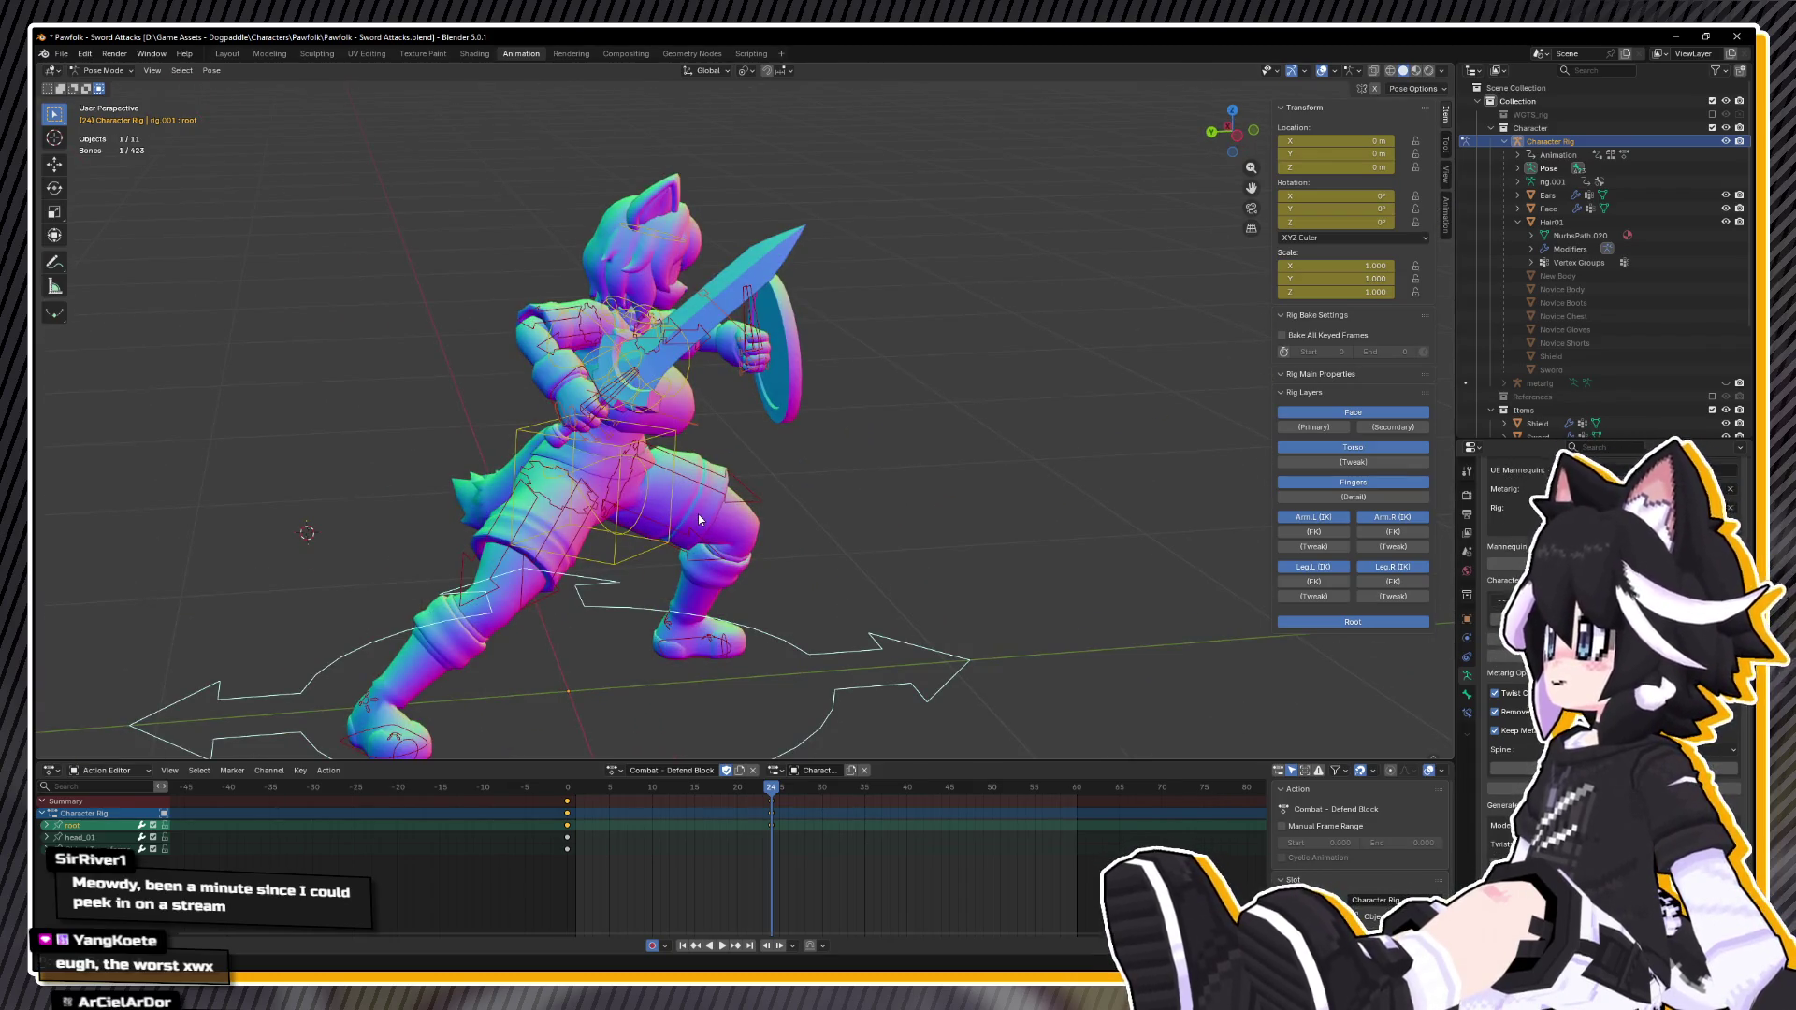
{"action": "left_click_drag", "start_coordinate": [749, 809], "coordinate": [470, 775]}
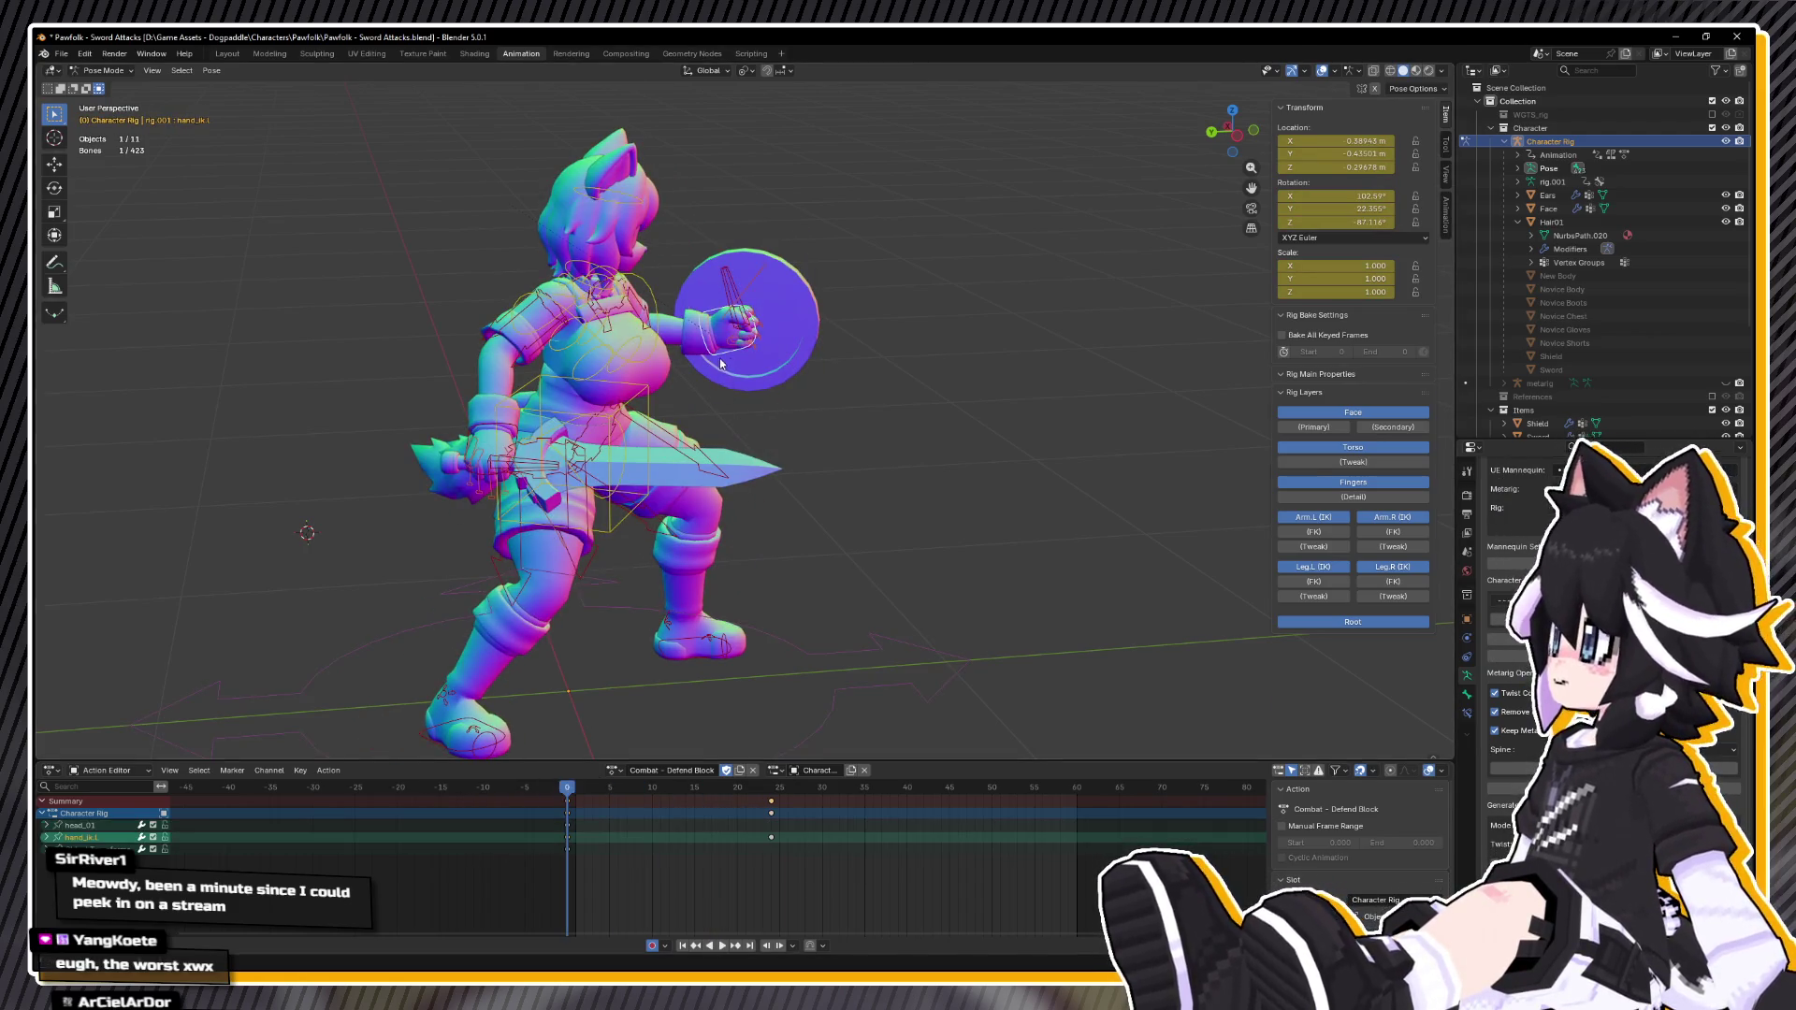
{"action": "left_click", "coordinate": [718, 363]}
{"action": "key", "text": "r"}
{"action": "key", "text": "x"}
{"action": "key", "text": "x"}
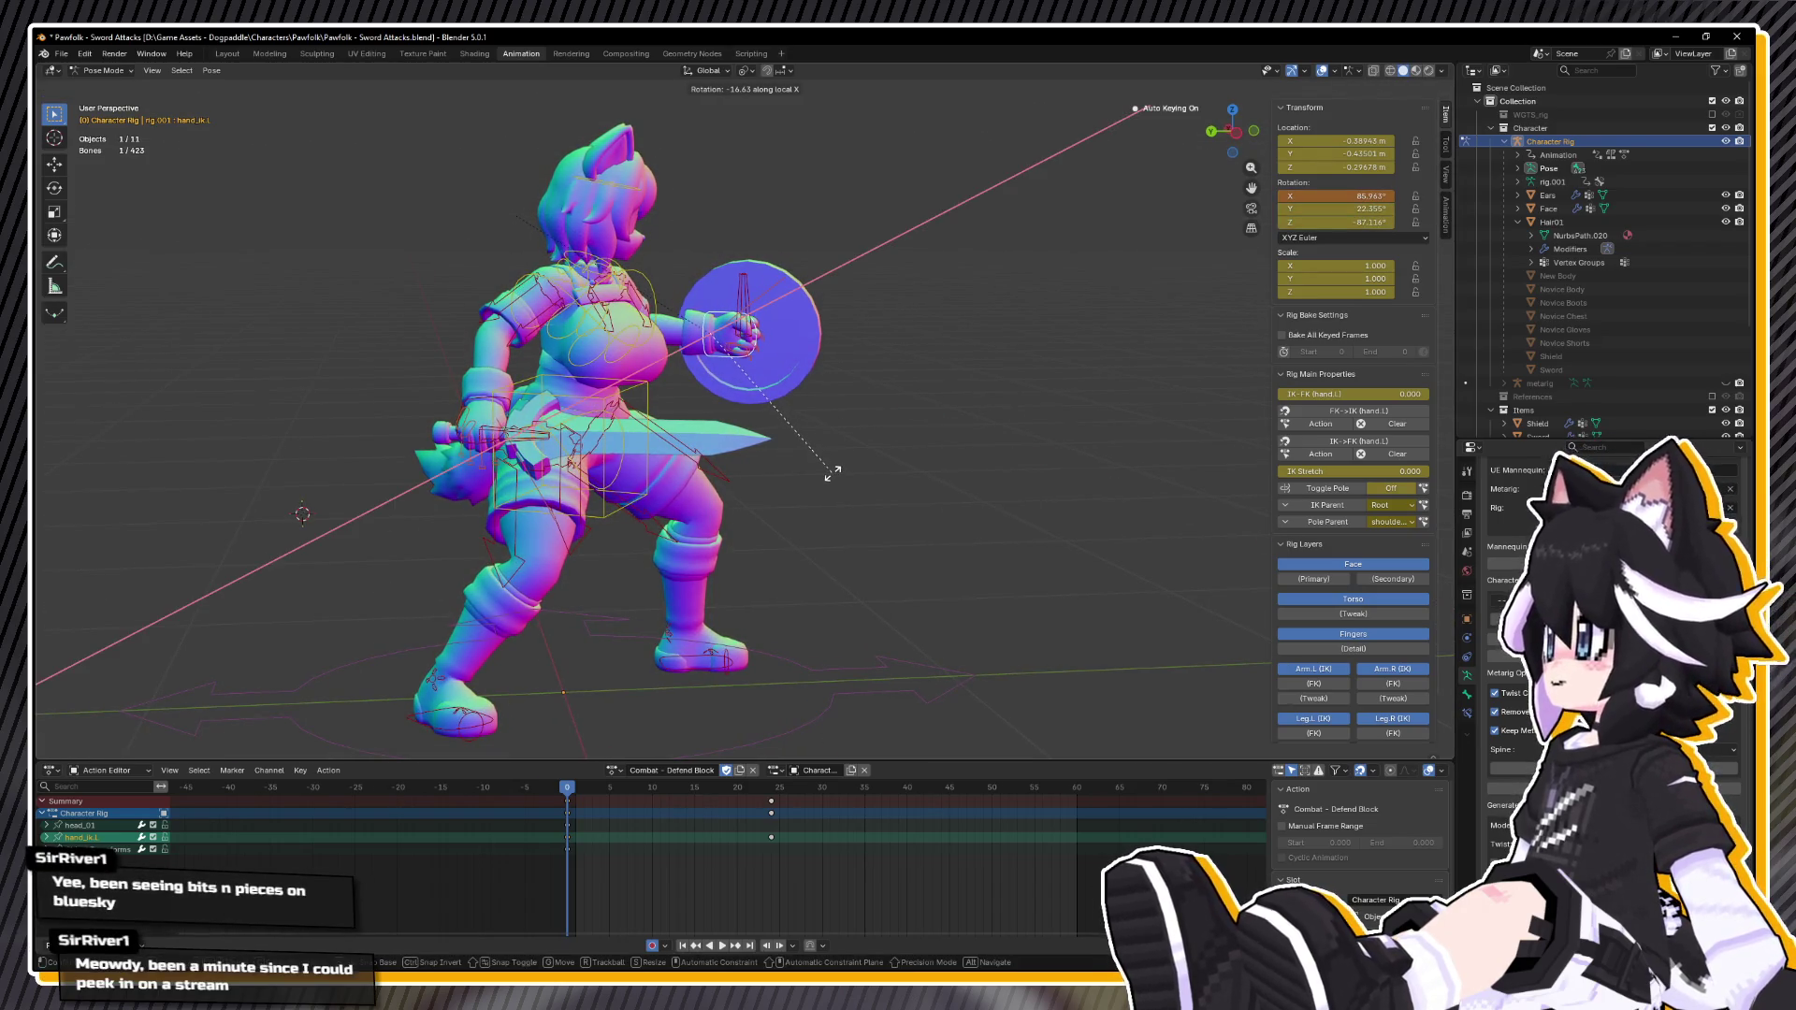
{"action": "left_click", "coordinate": [831, 472]}
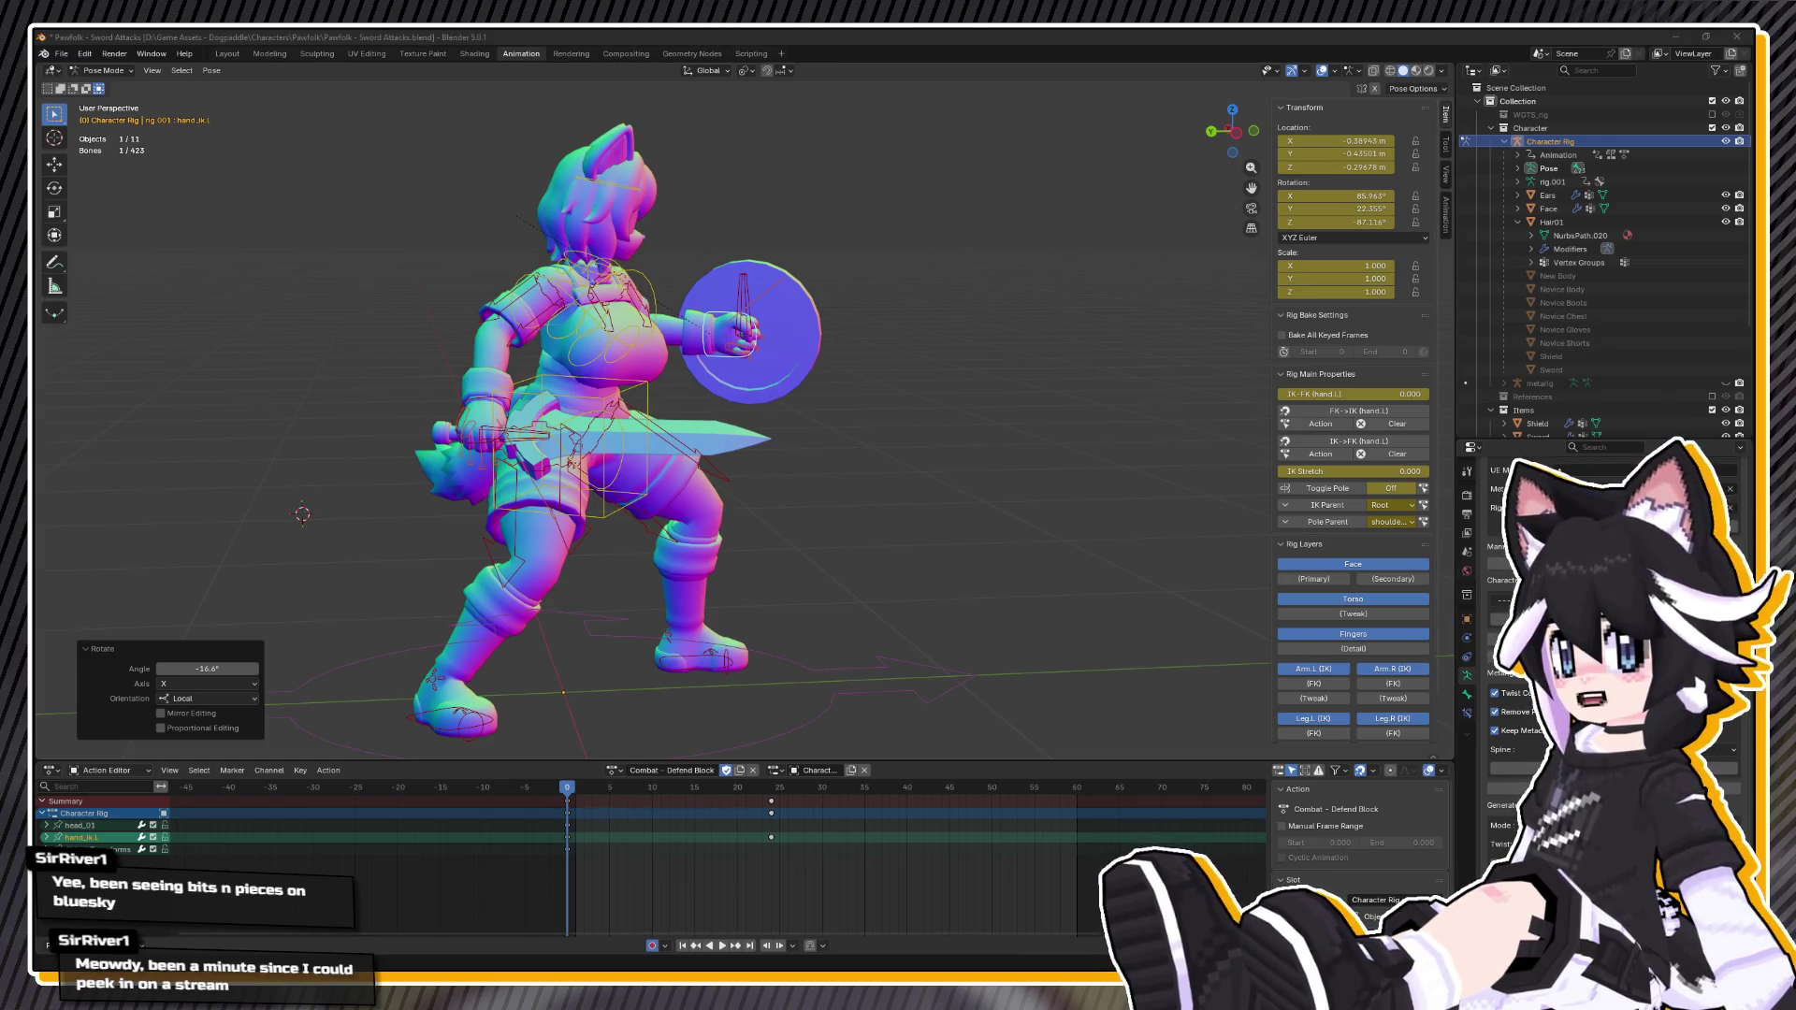
{"action": "key", "text": "alt+Tab"}
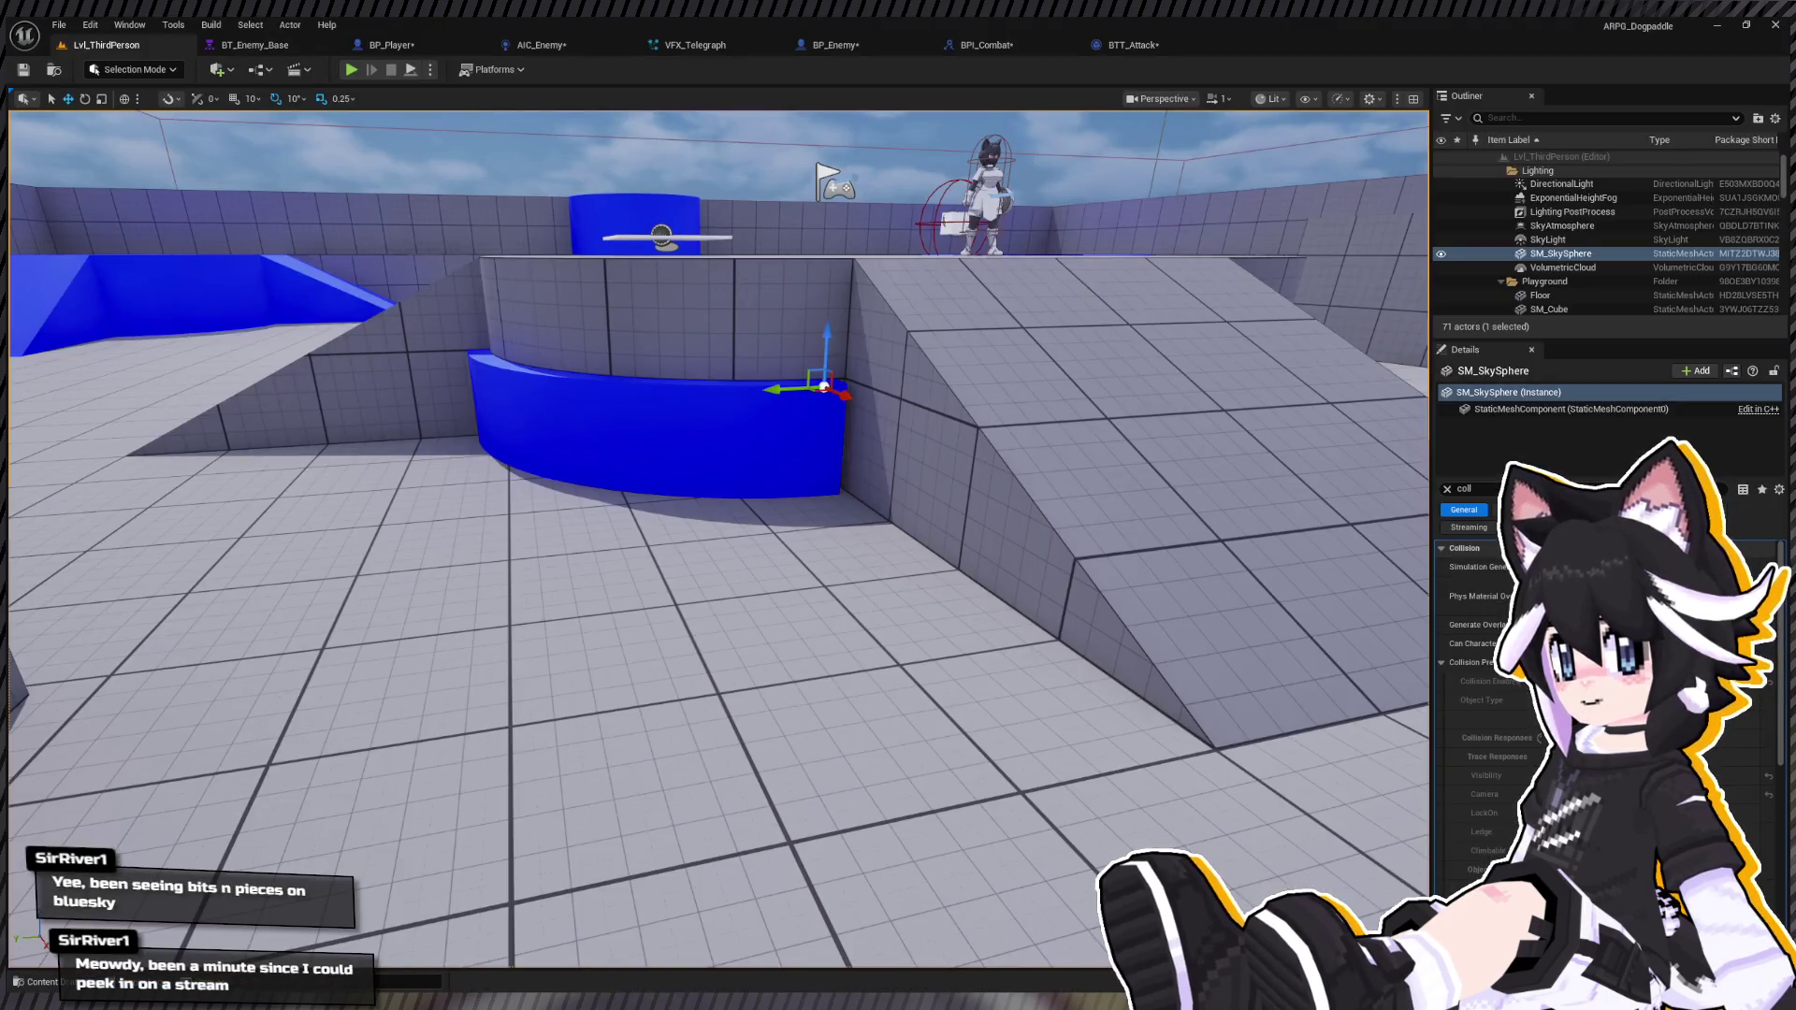
Step: Start Play In Editor and run and dodge the fox-girl toward the Dummy enemy
{"action": "left_click", "coordinate": [351, 69]}
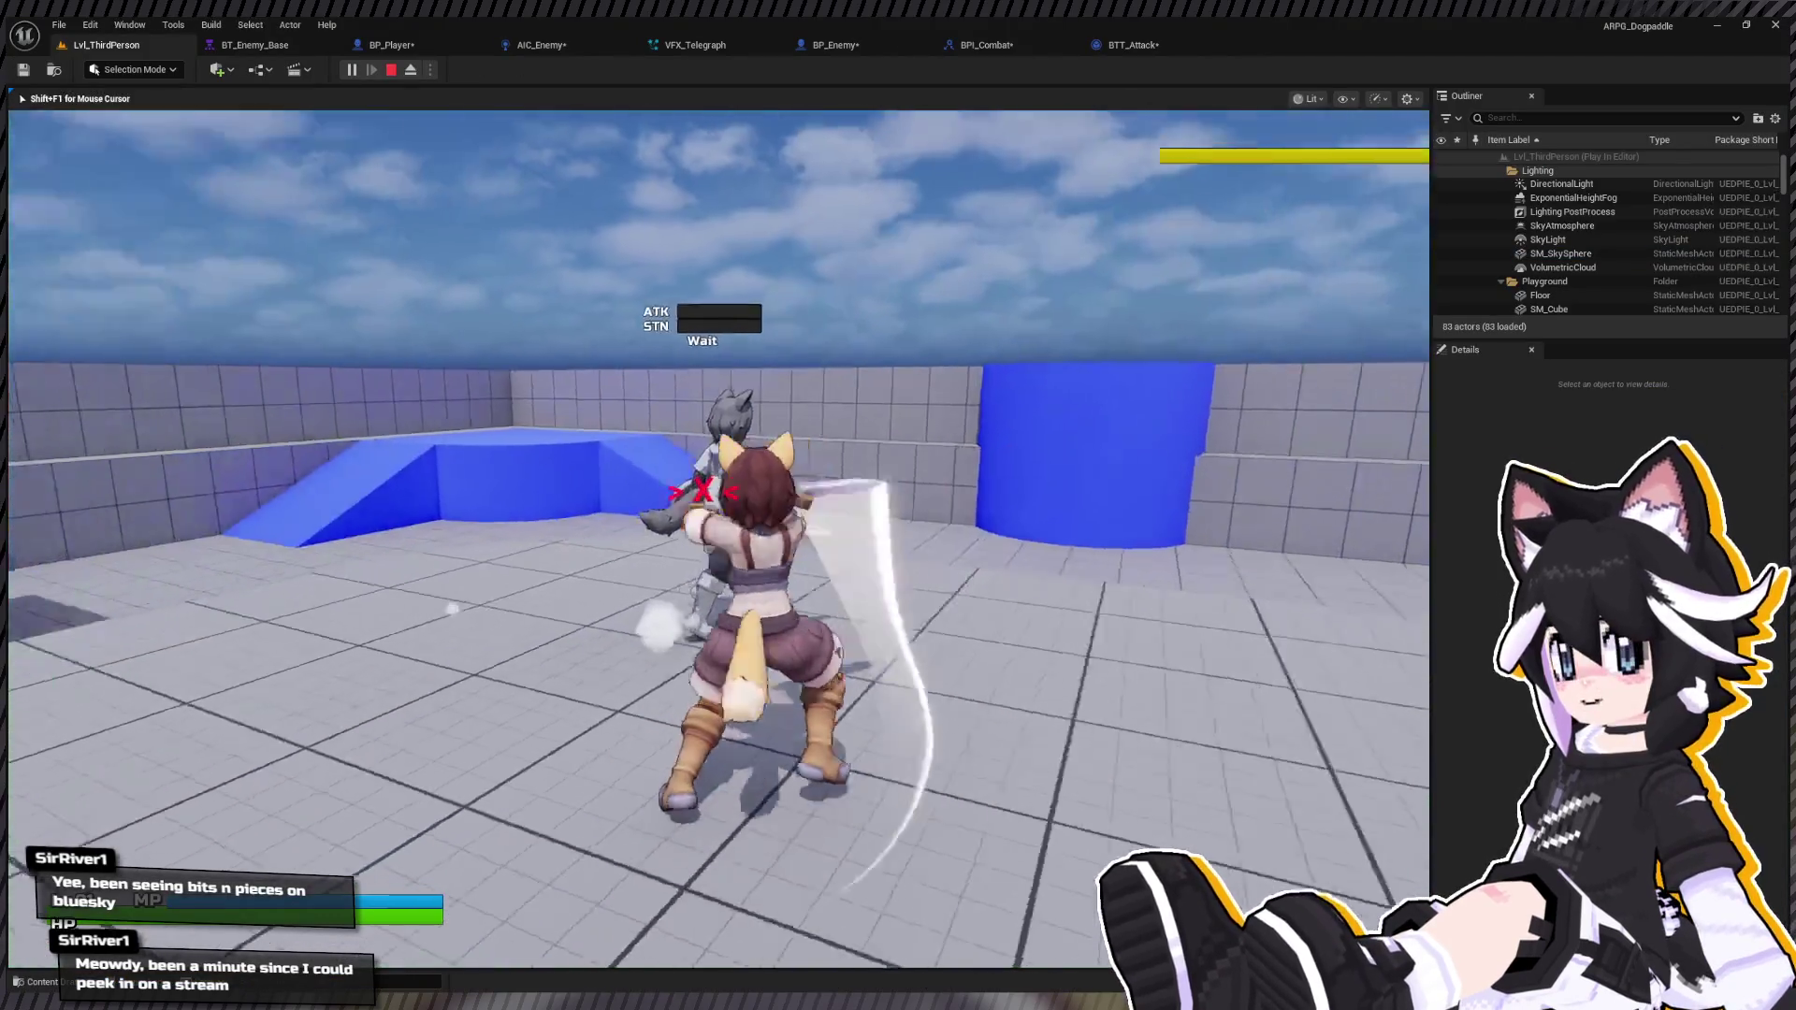
{"action": "key", "text": "a"}
{"action": "key", "text": "space"}
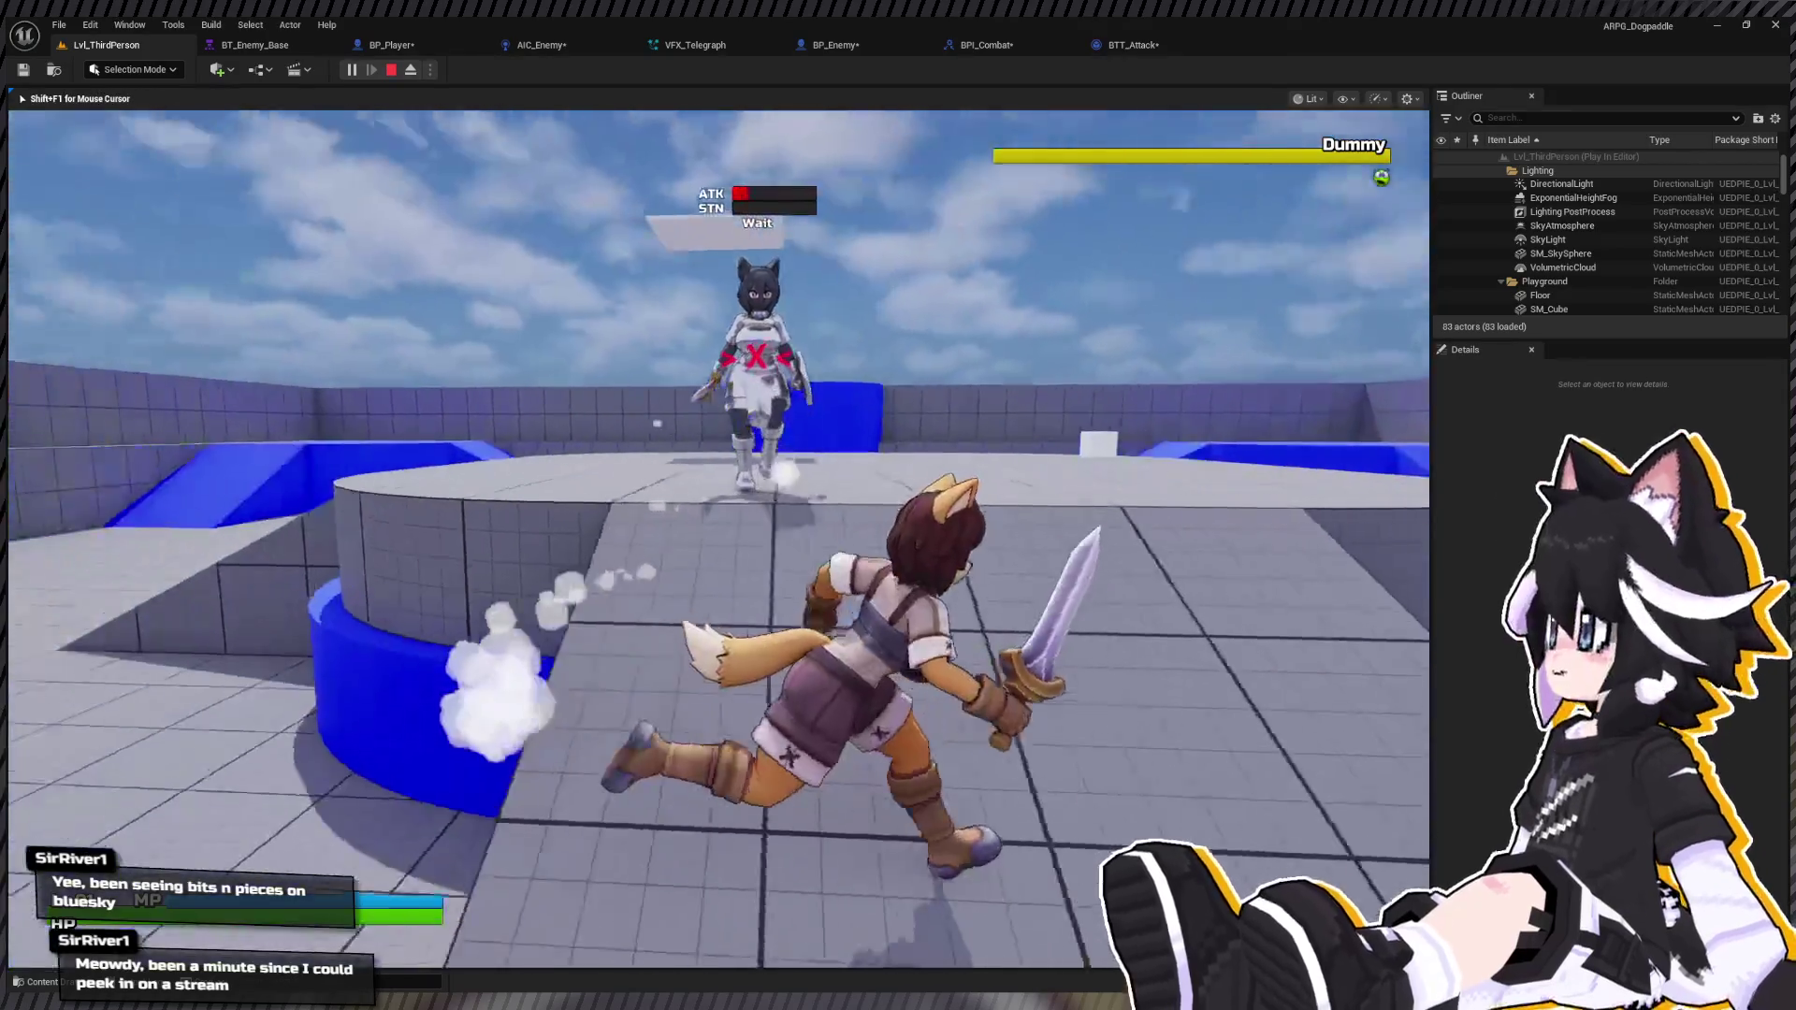
{"action": "key", "text": "w"}
{"action": "key", "text": "d"}
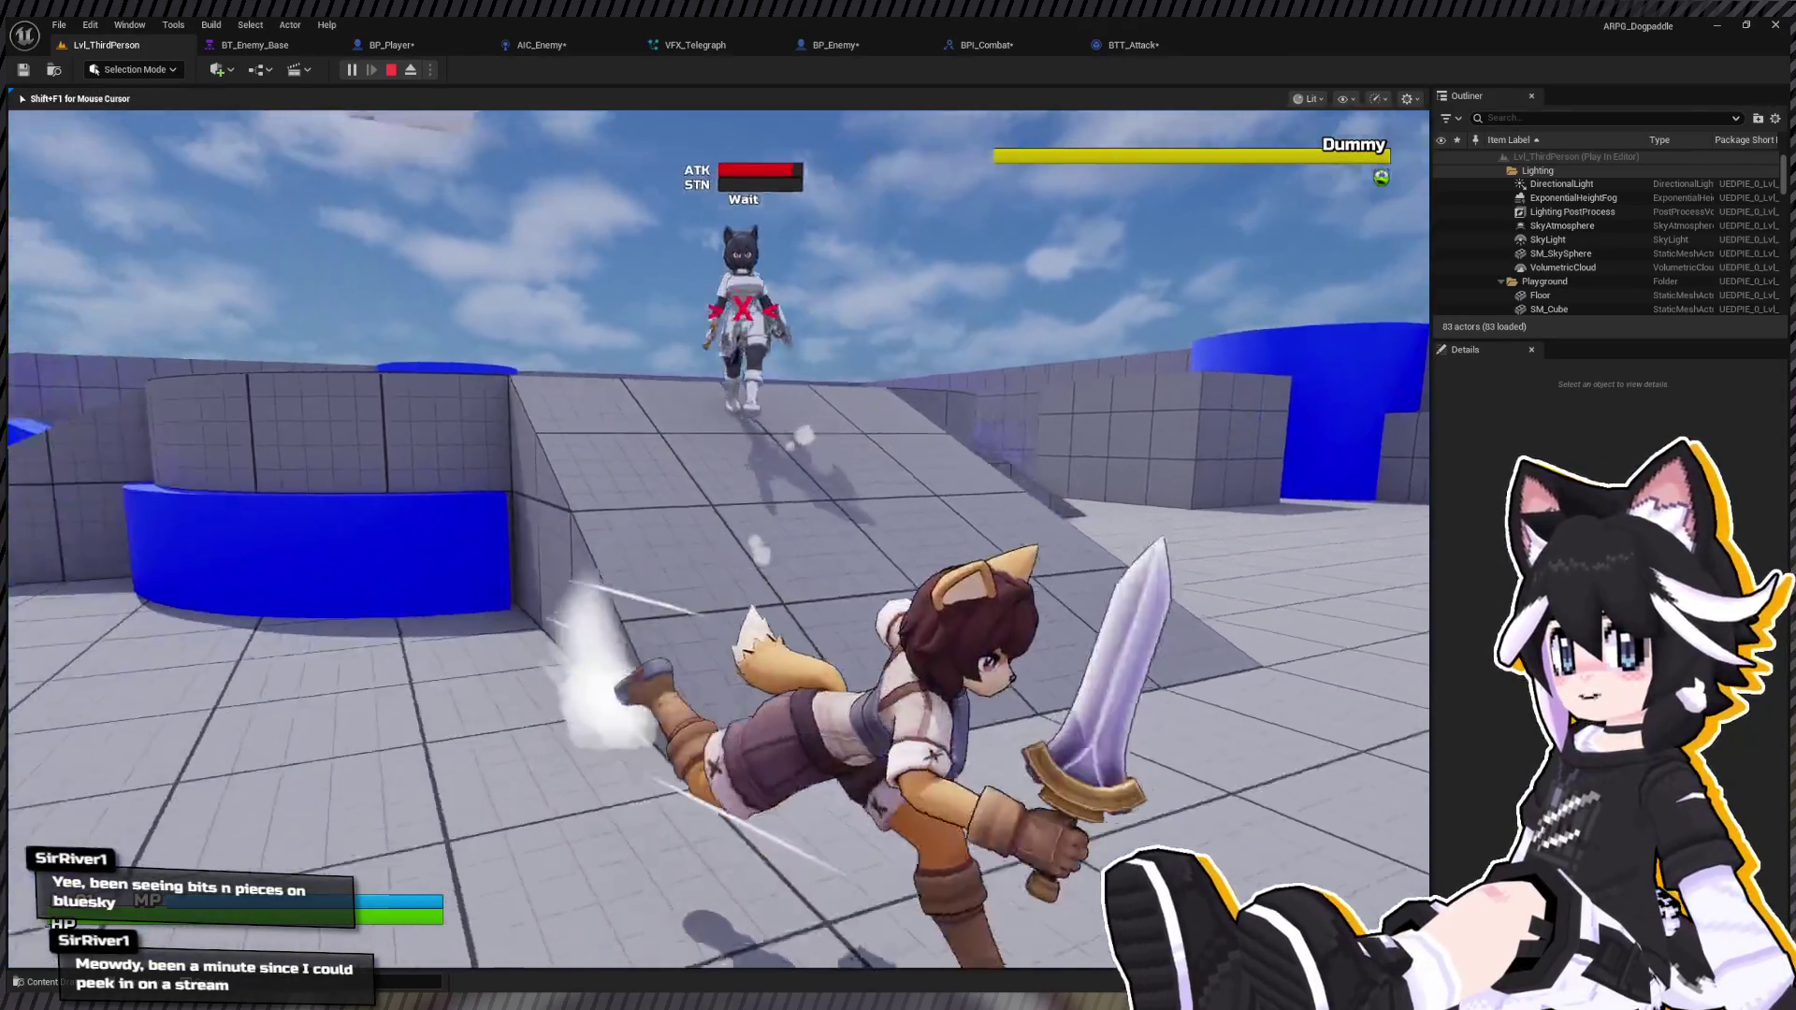
{"action": "key", "text": "w"}
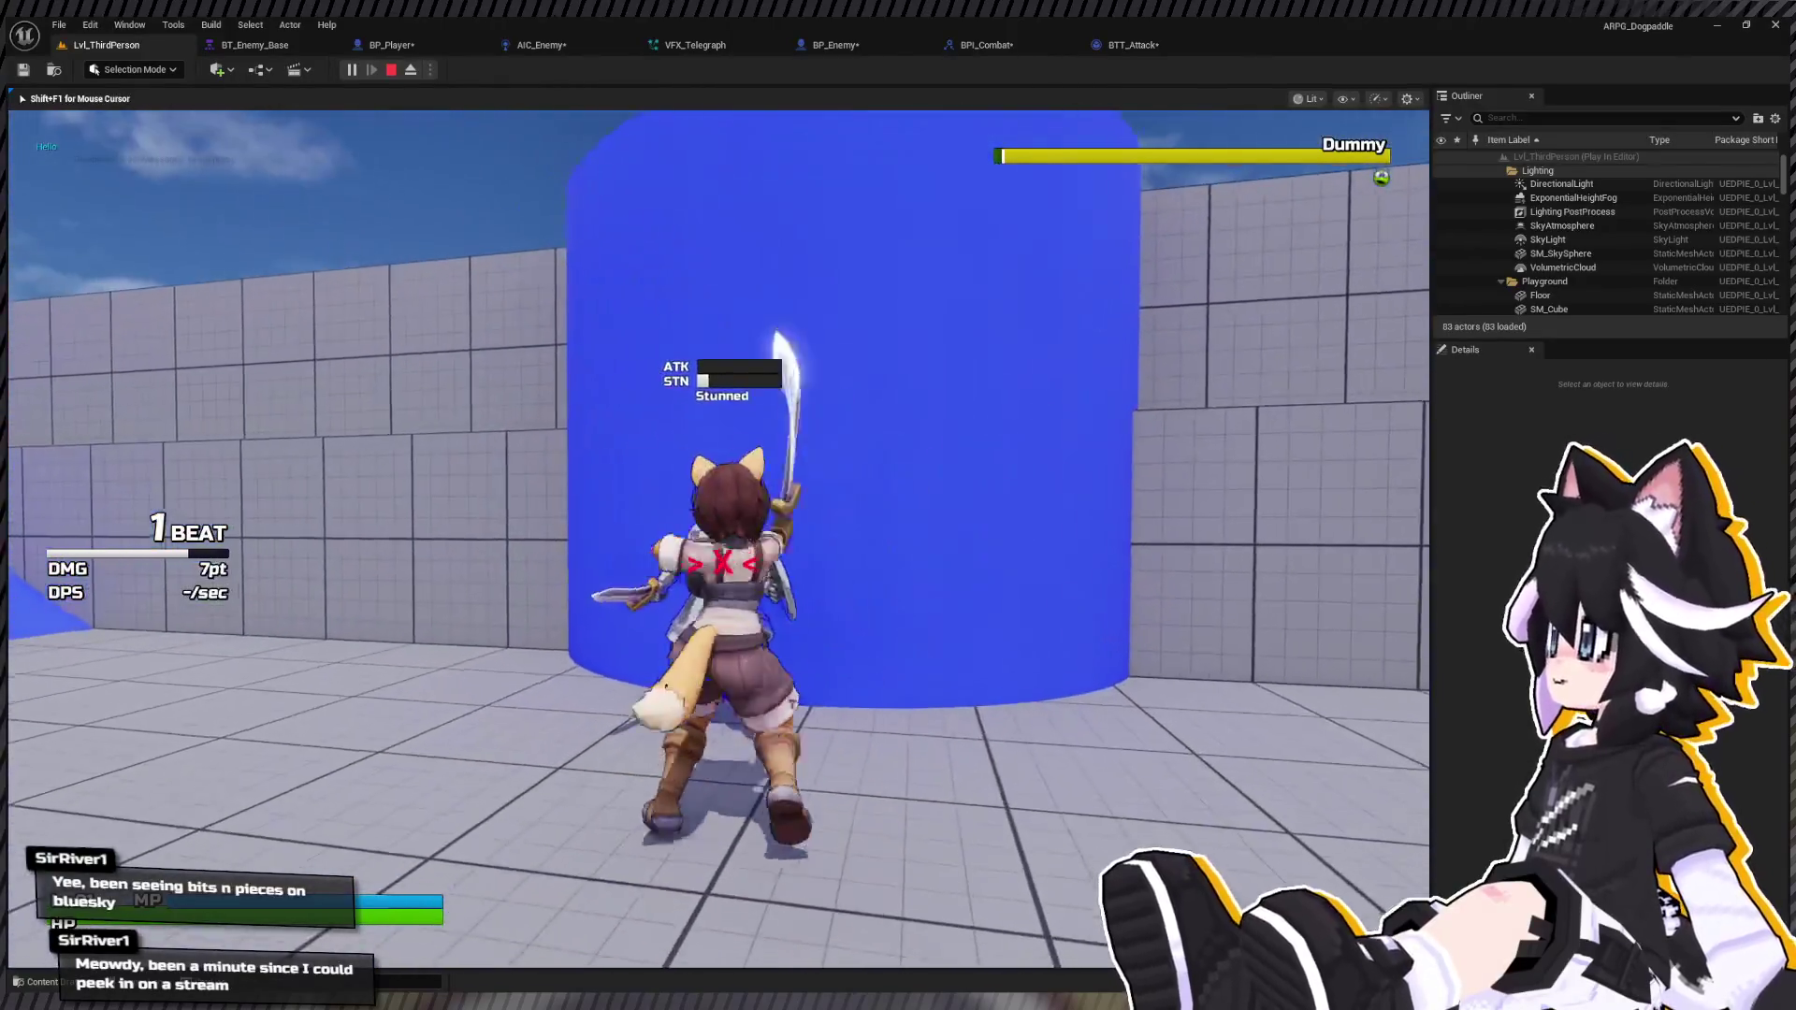
Step: Hit the Dummy enemy repeatedly to build the combo, then end the playtest
{"action": "left_click", "coordinate": [719, 539]}
{"action": "left_click", "coordinate": [719, 539]}
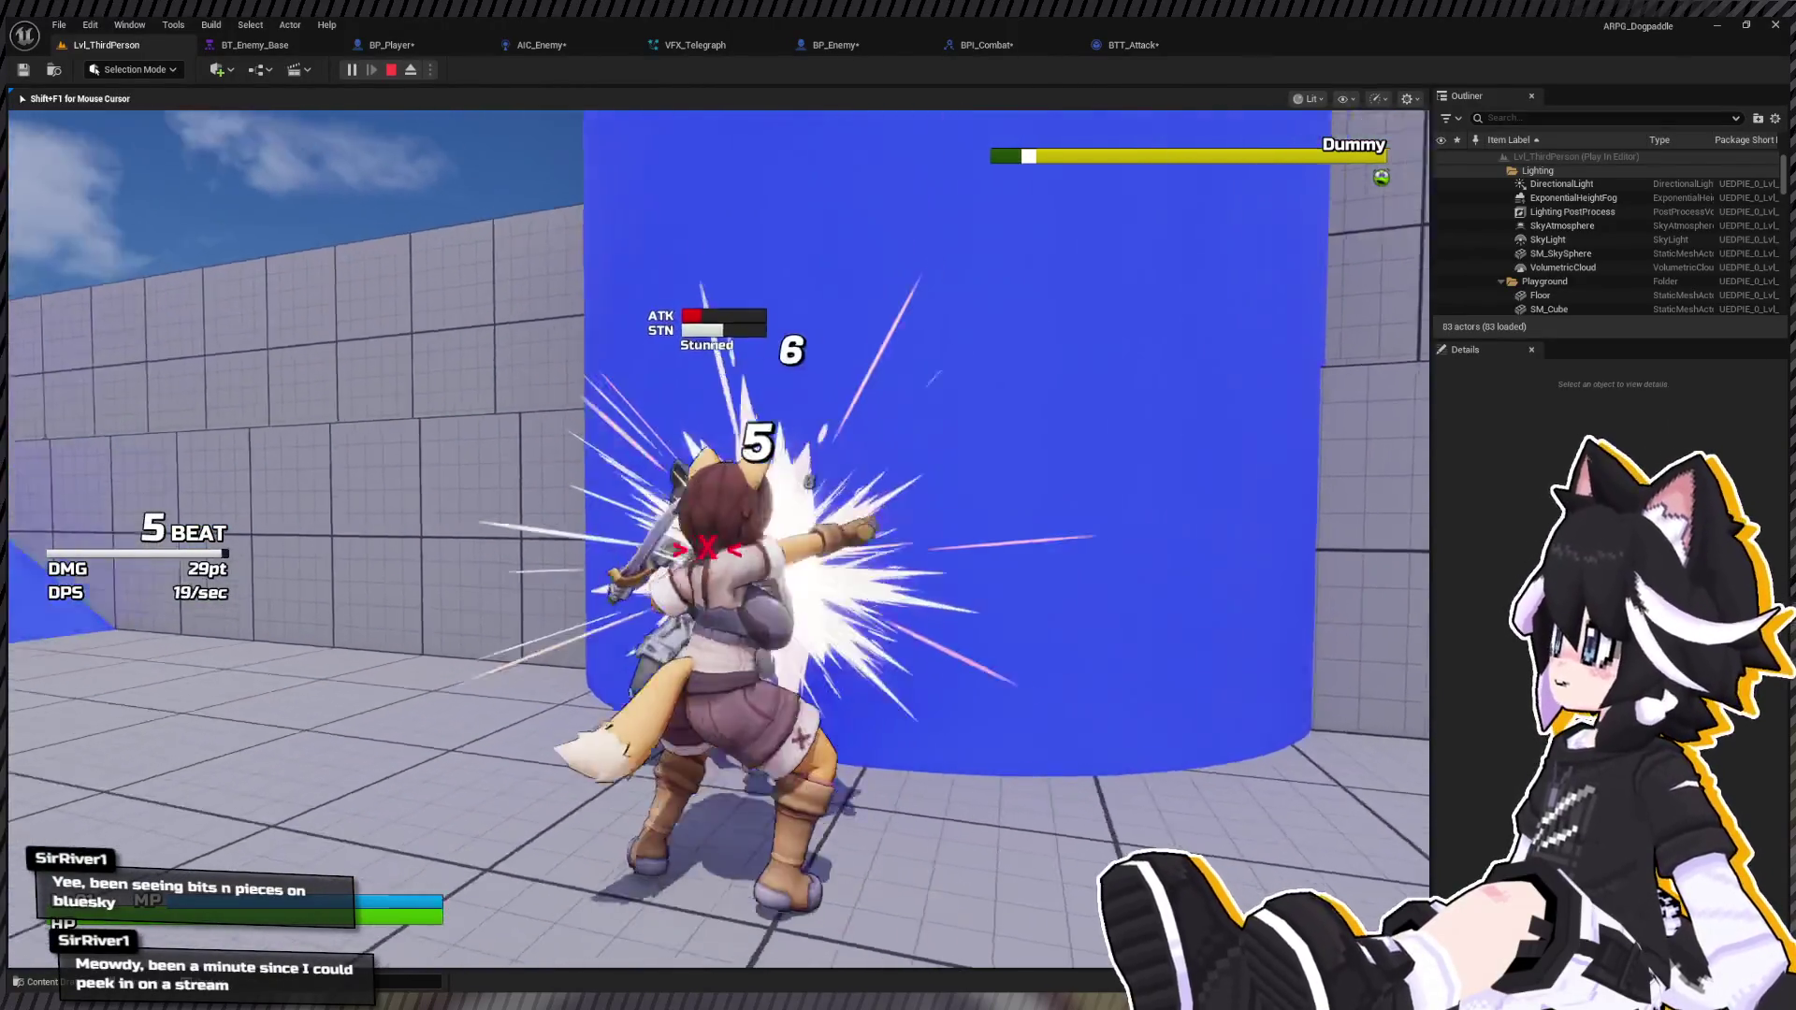
{"action": "left_click", "coordinate": [718, 539]}
{"action": "left_click", "coordinate": [718, 539]}
{"action": "left_click", "coordinate": [719, 538]}
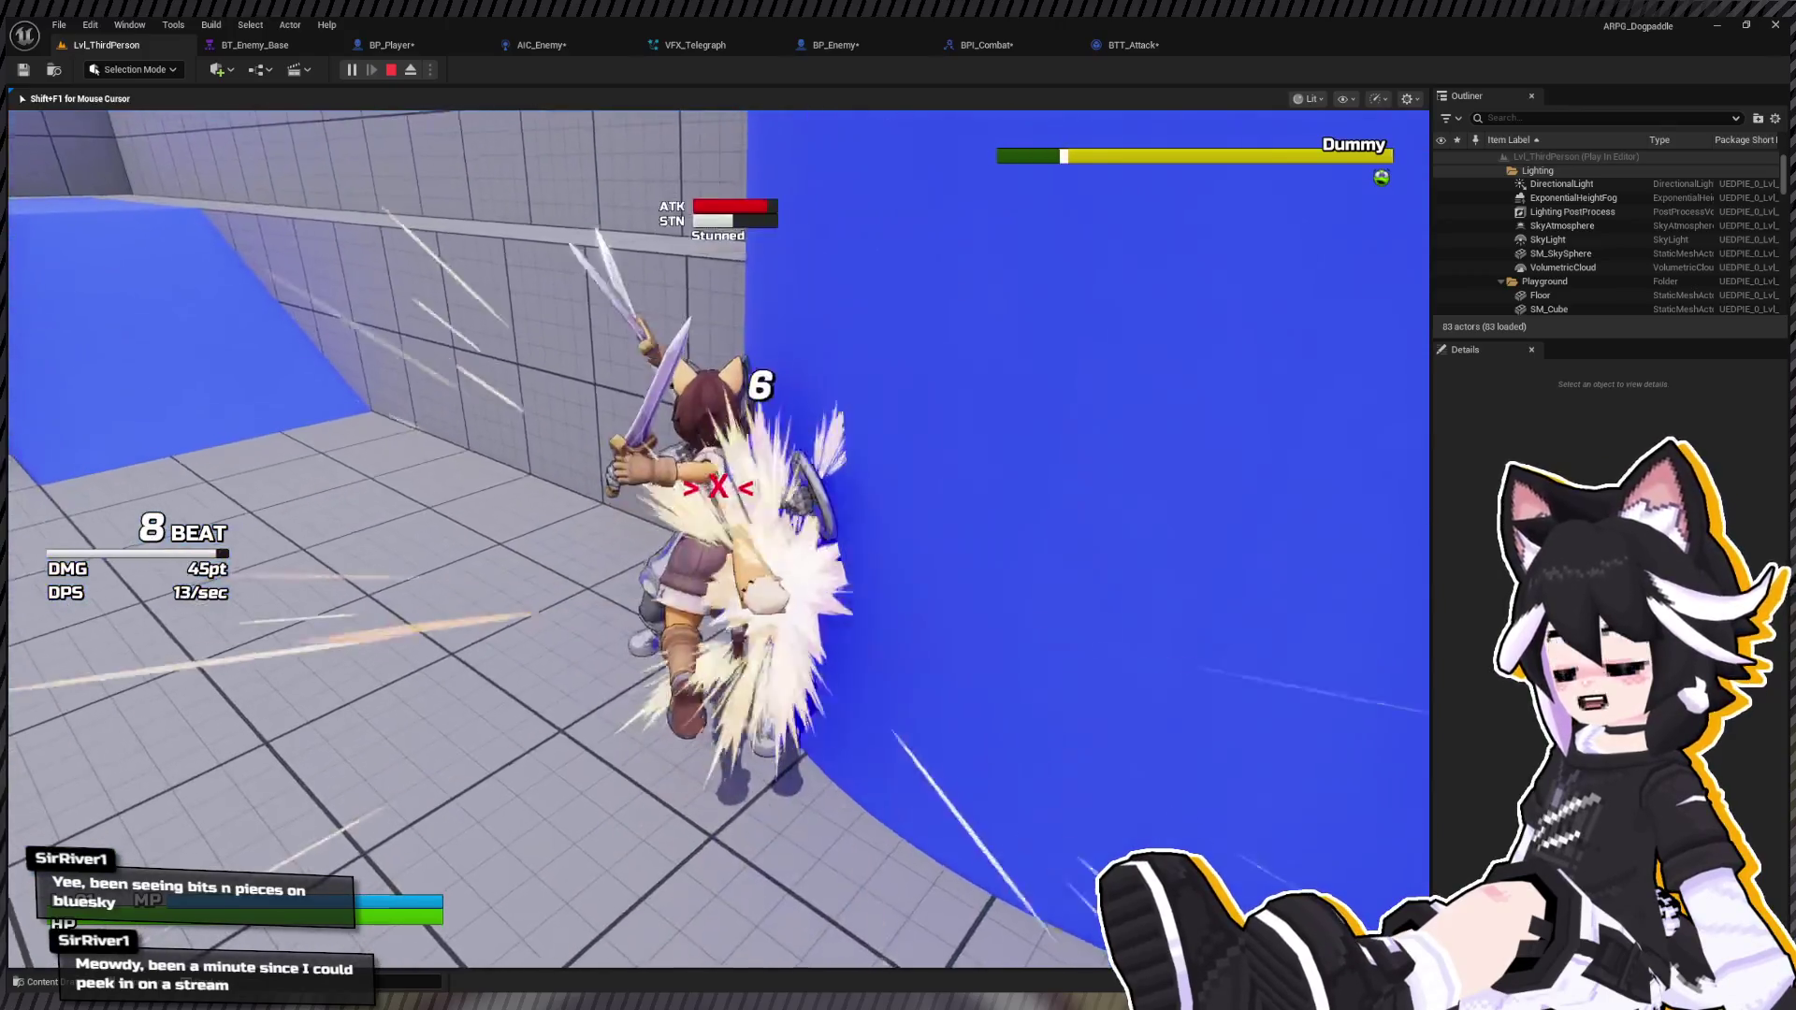
{"action": "left_click", "coordinate": [718, 539]}
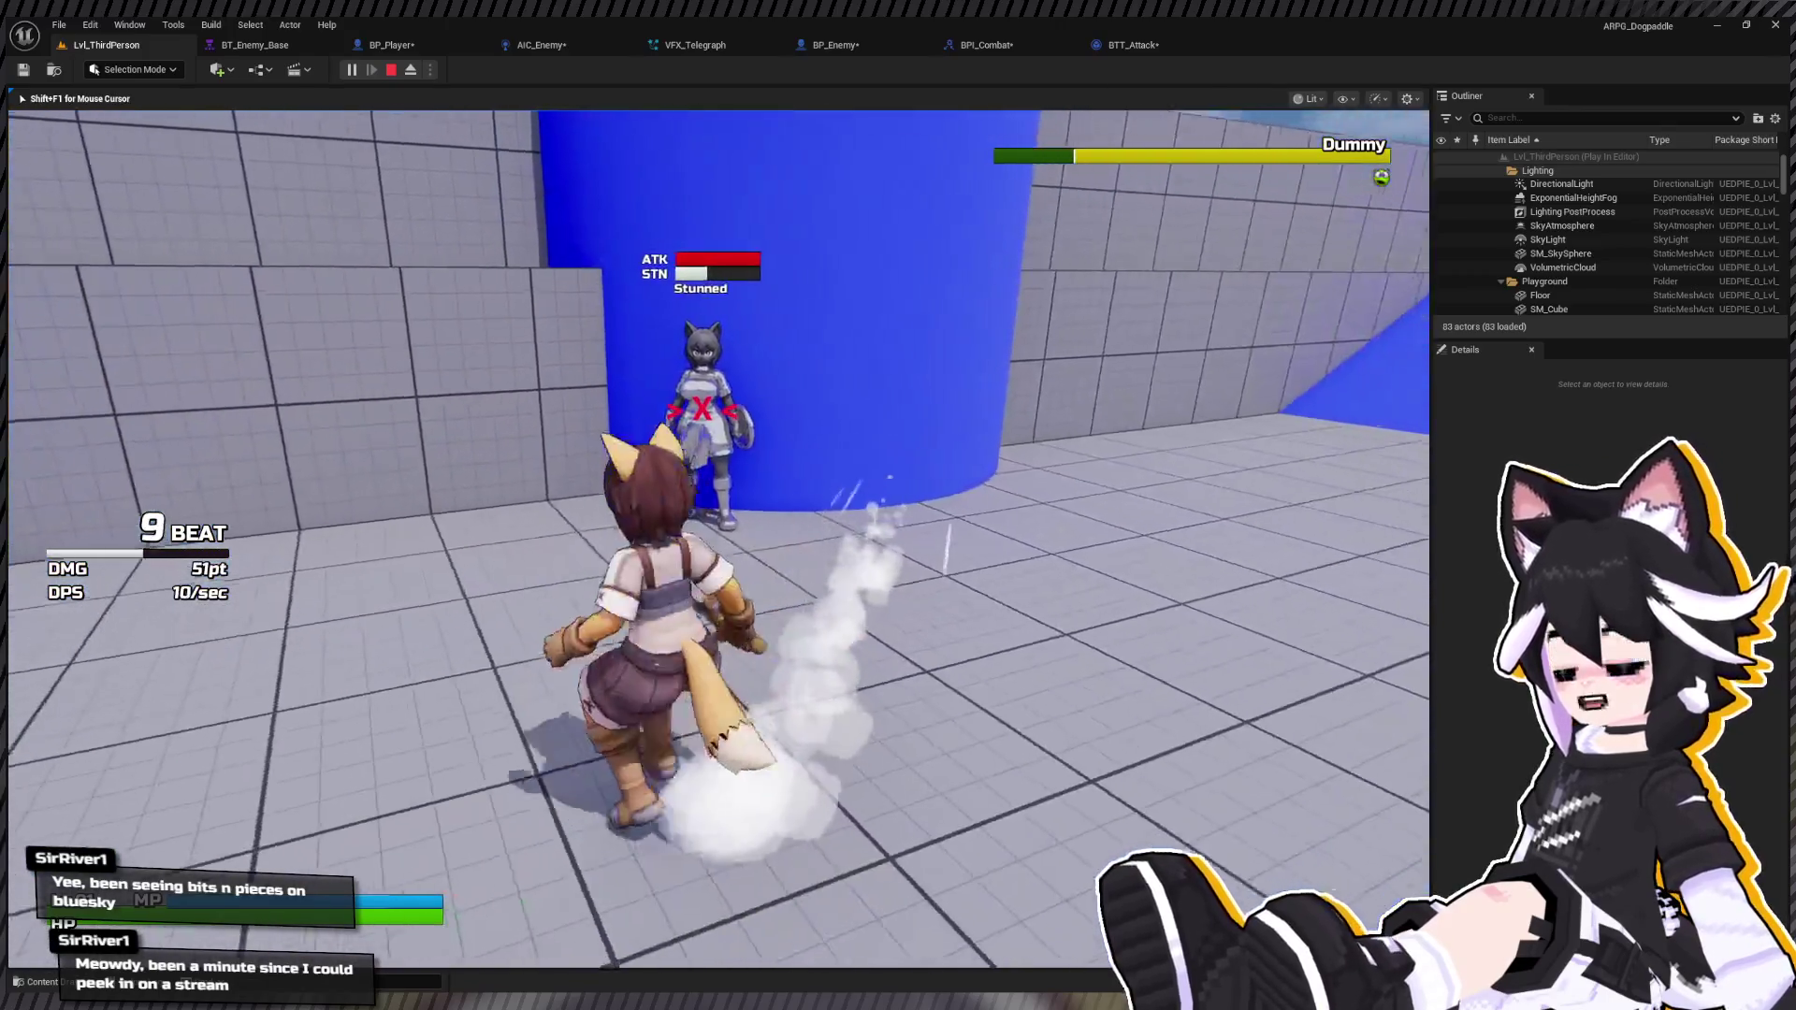
{"action": "left_click", "coordinate": [718, 539]}
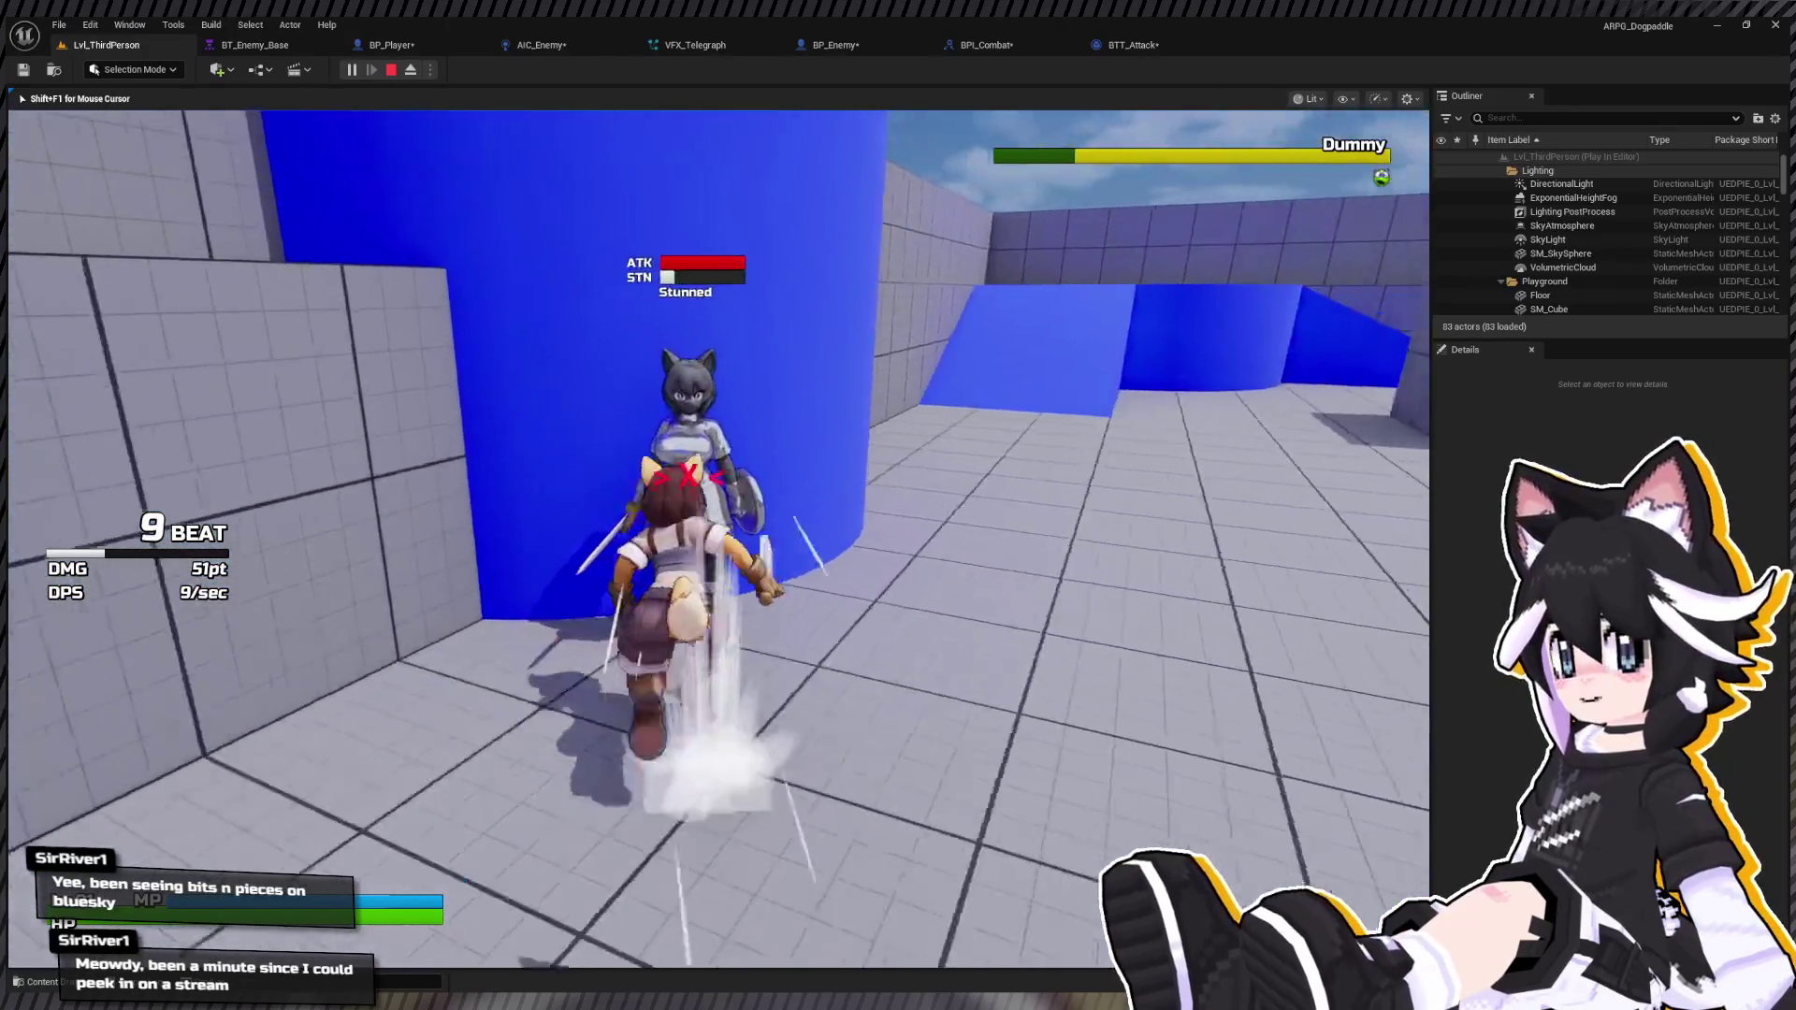
{"action": "left_click", "coordinate": [718, 539]}
{"action": "left_click", "coordinate": [719, 539]}
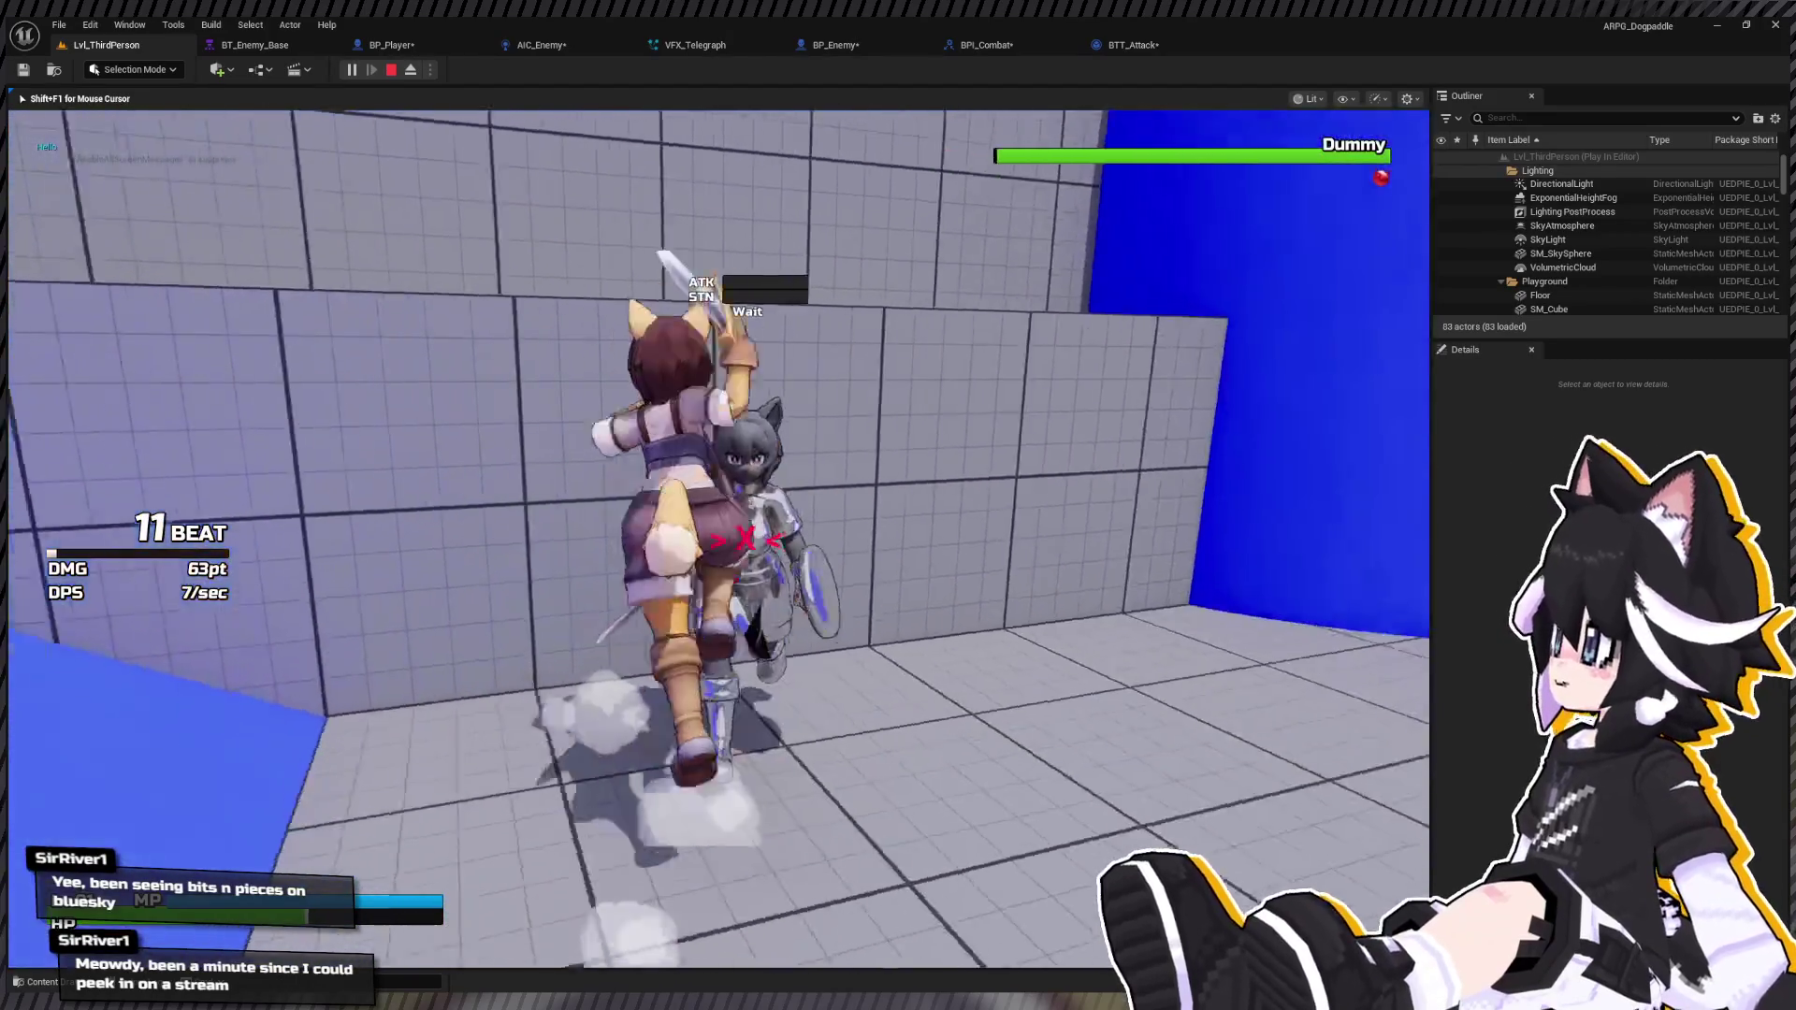
{"action": "key", "text": "Escape"}
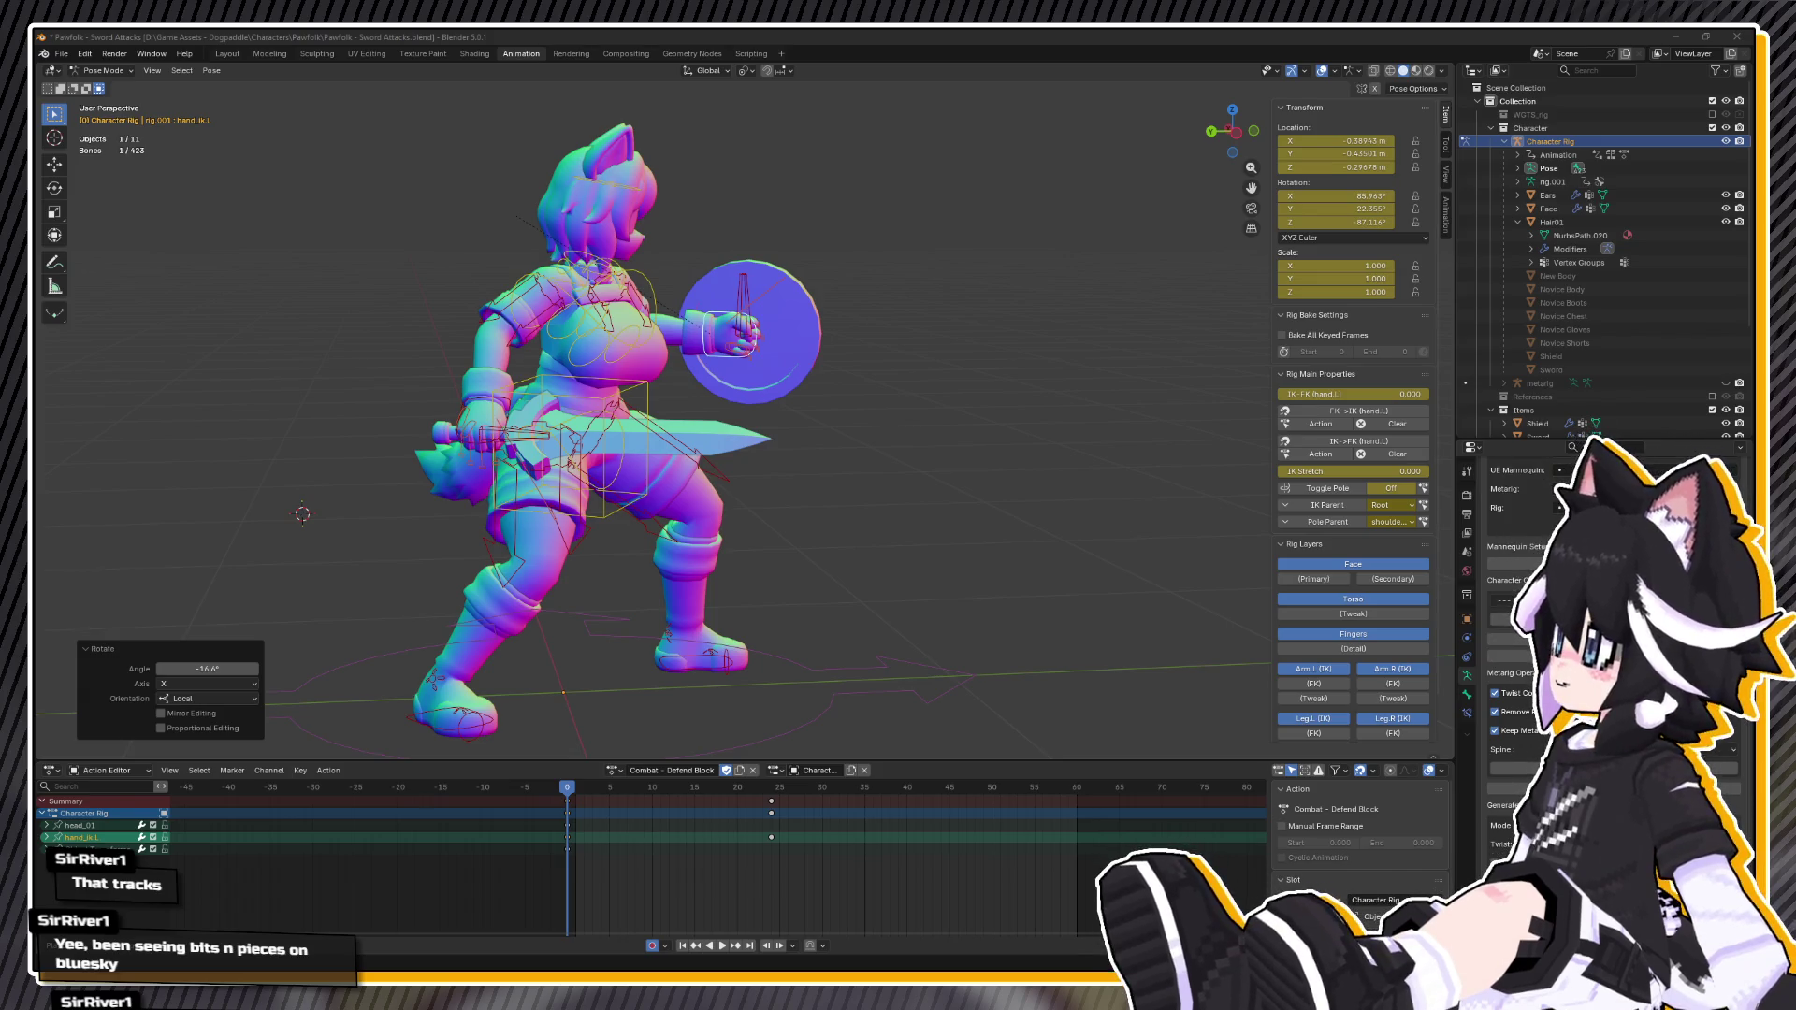
Step: Switch to Attack - 3-Hit Combo A and stop its playback at frame 4
{"action": "left_click", "coordinate": [449, 866]}
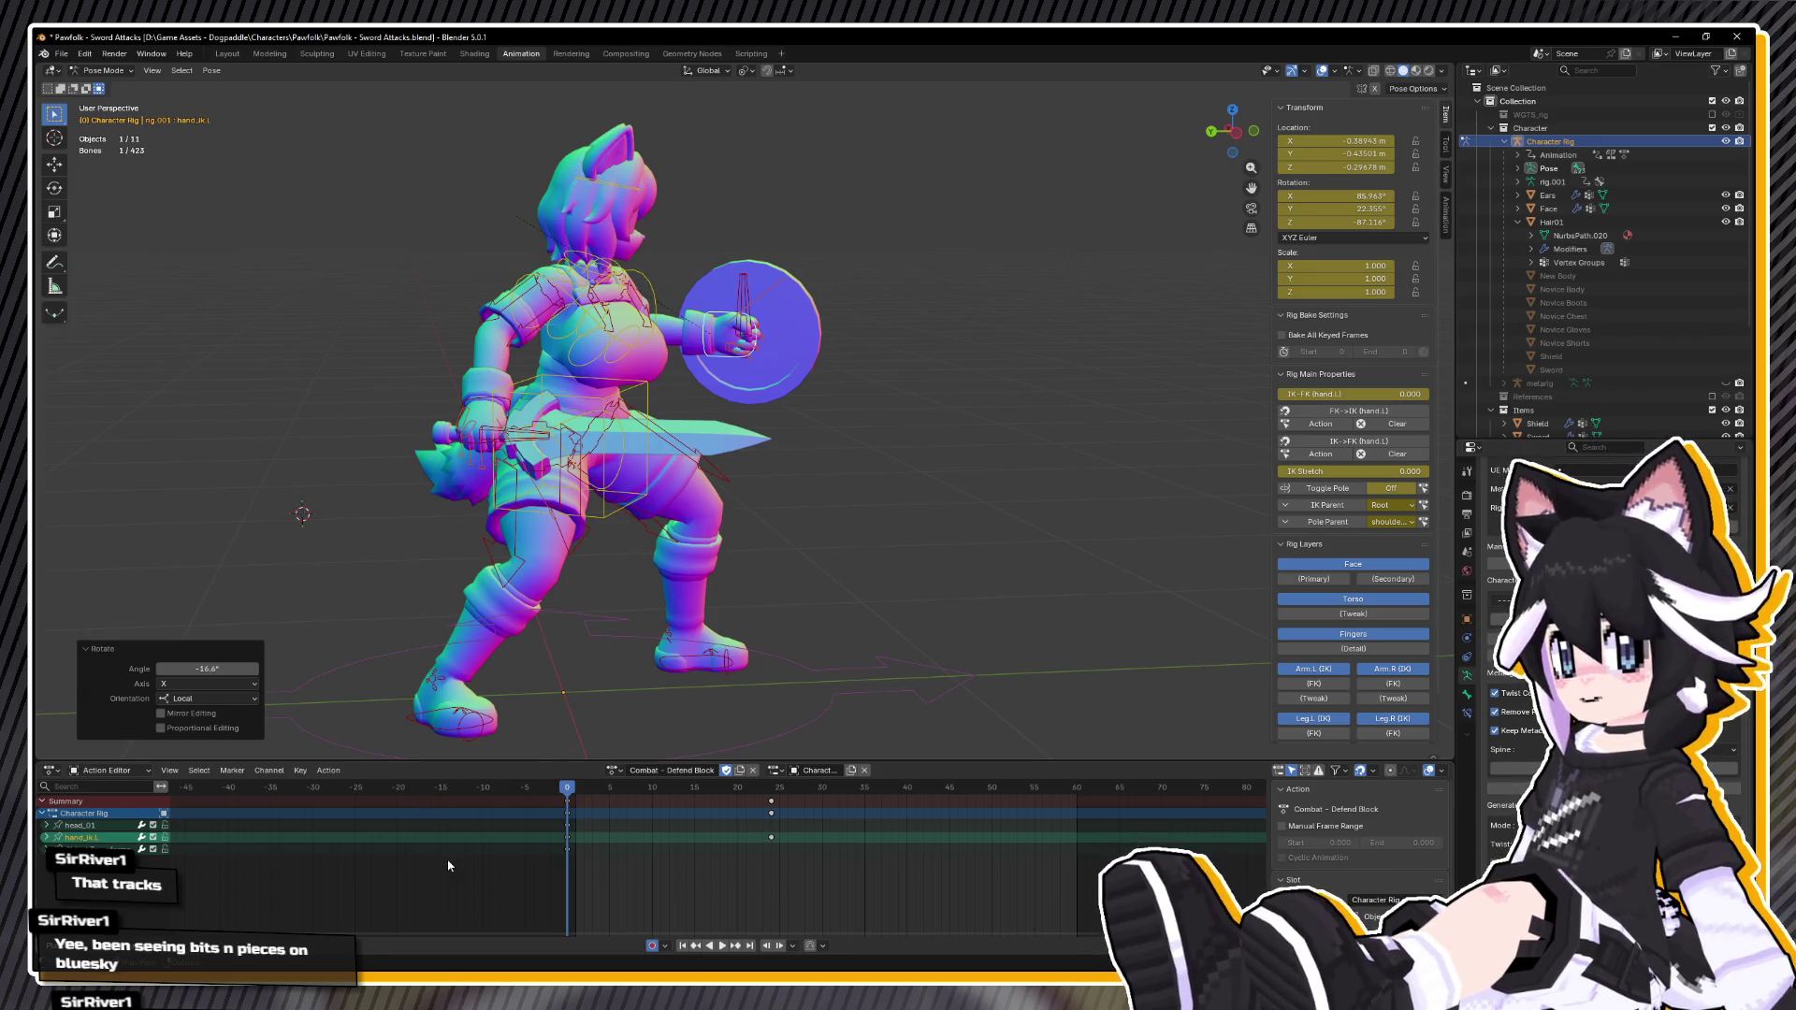
{"action": "key", "text": "space"}
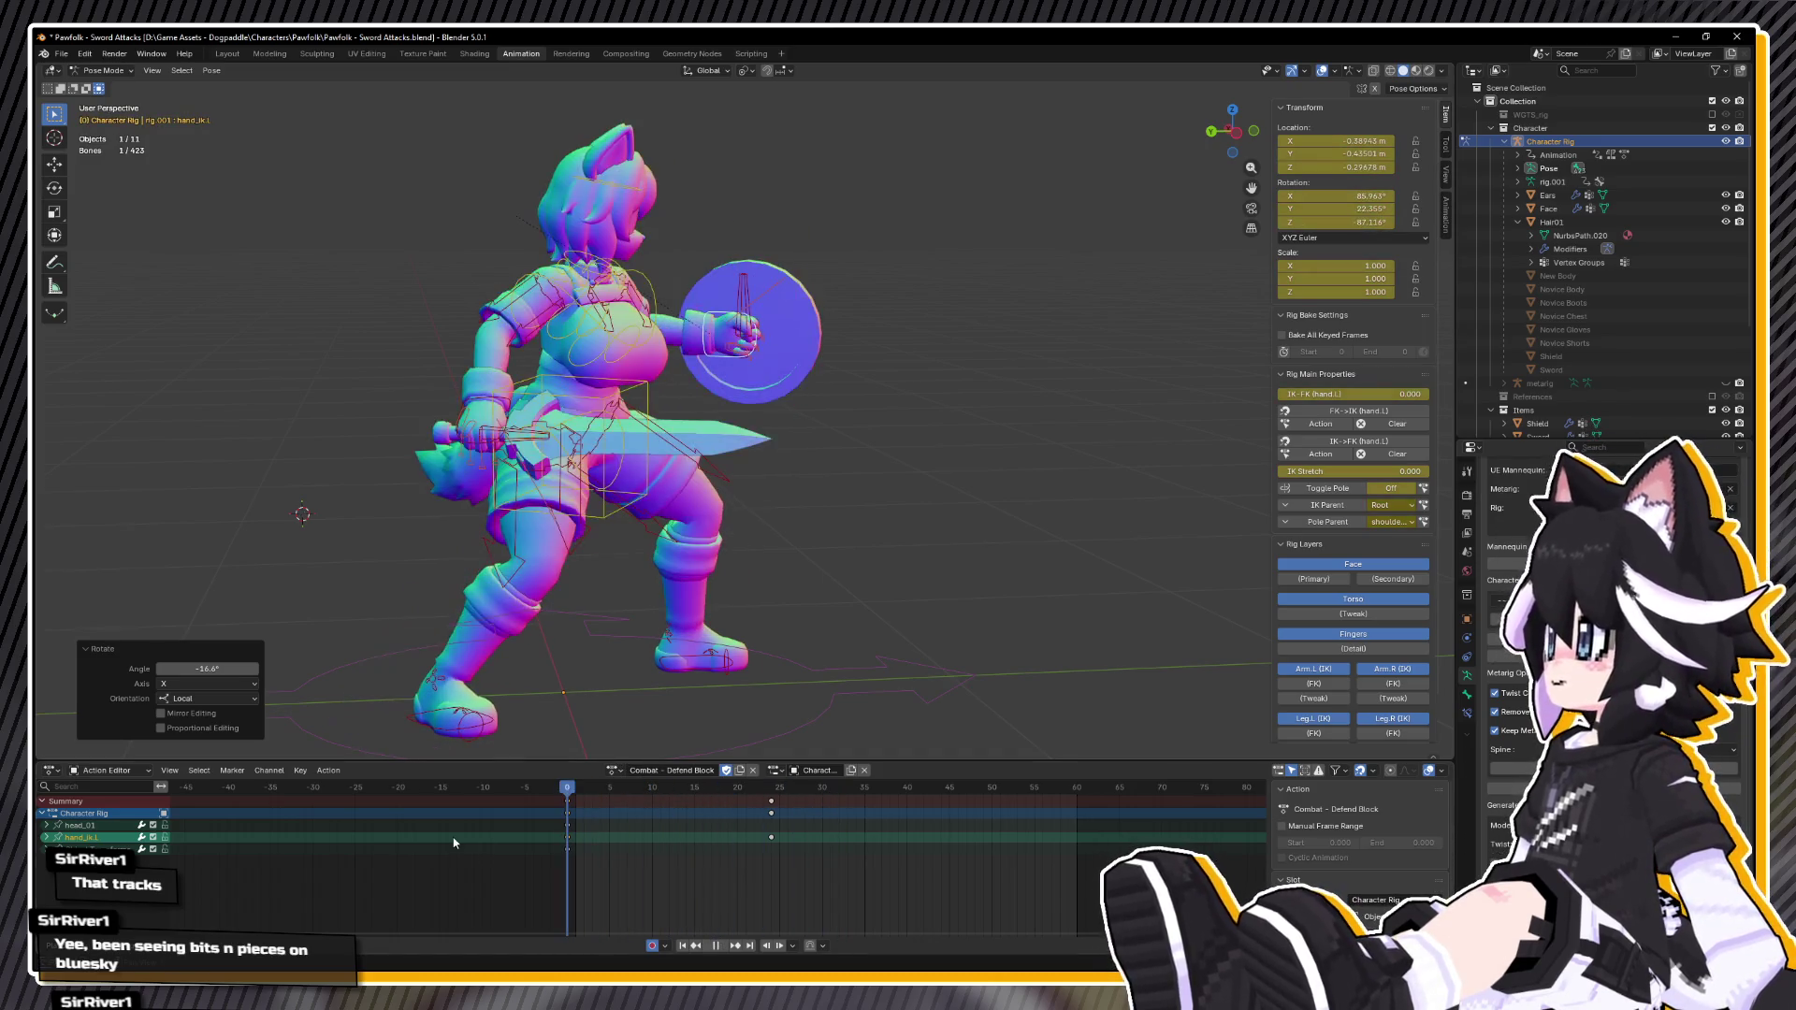
{"action": "key", "text": "space"}
{"action": "left_click", "coordinate": [612, 770]}
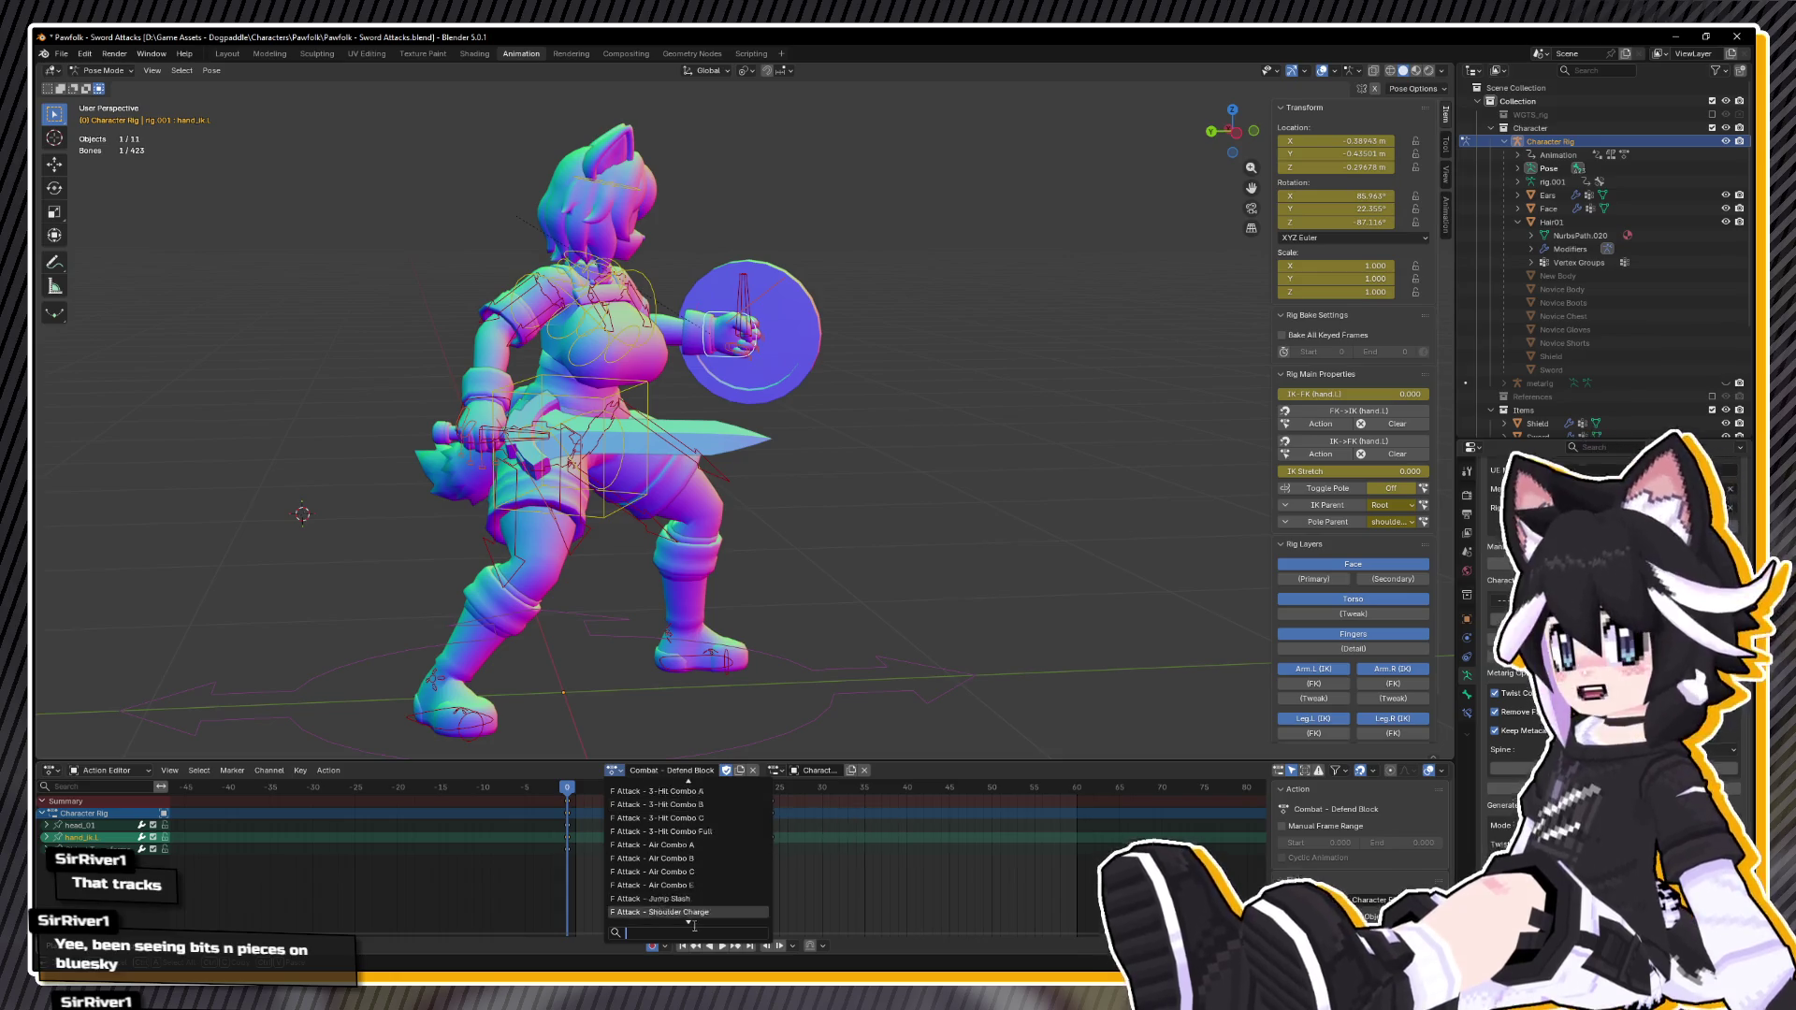
{"action": "scroll", "coordinate": [689, 817], "scroll_direction": "down", "scroll_amount": 6}
{"action": "scroll", "coordinate": [689, 779], "scroll_direction": "up", "scroll_amount": 6}
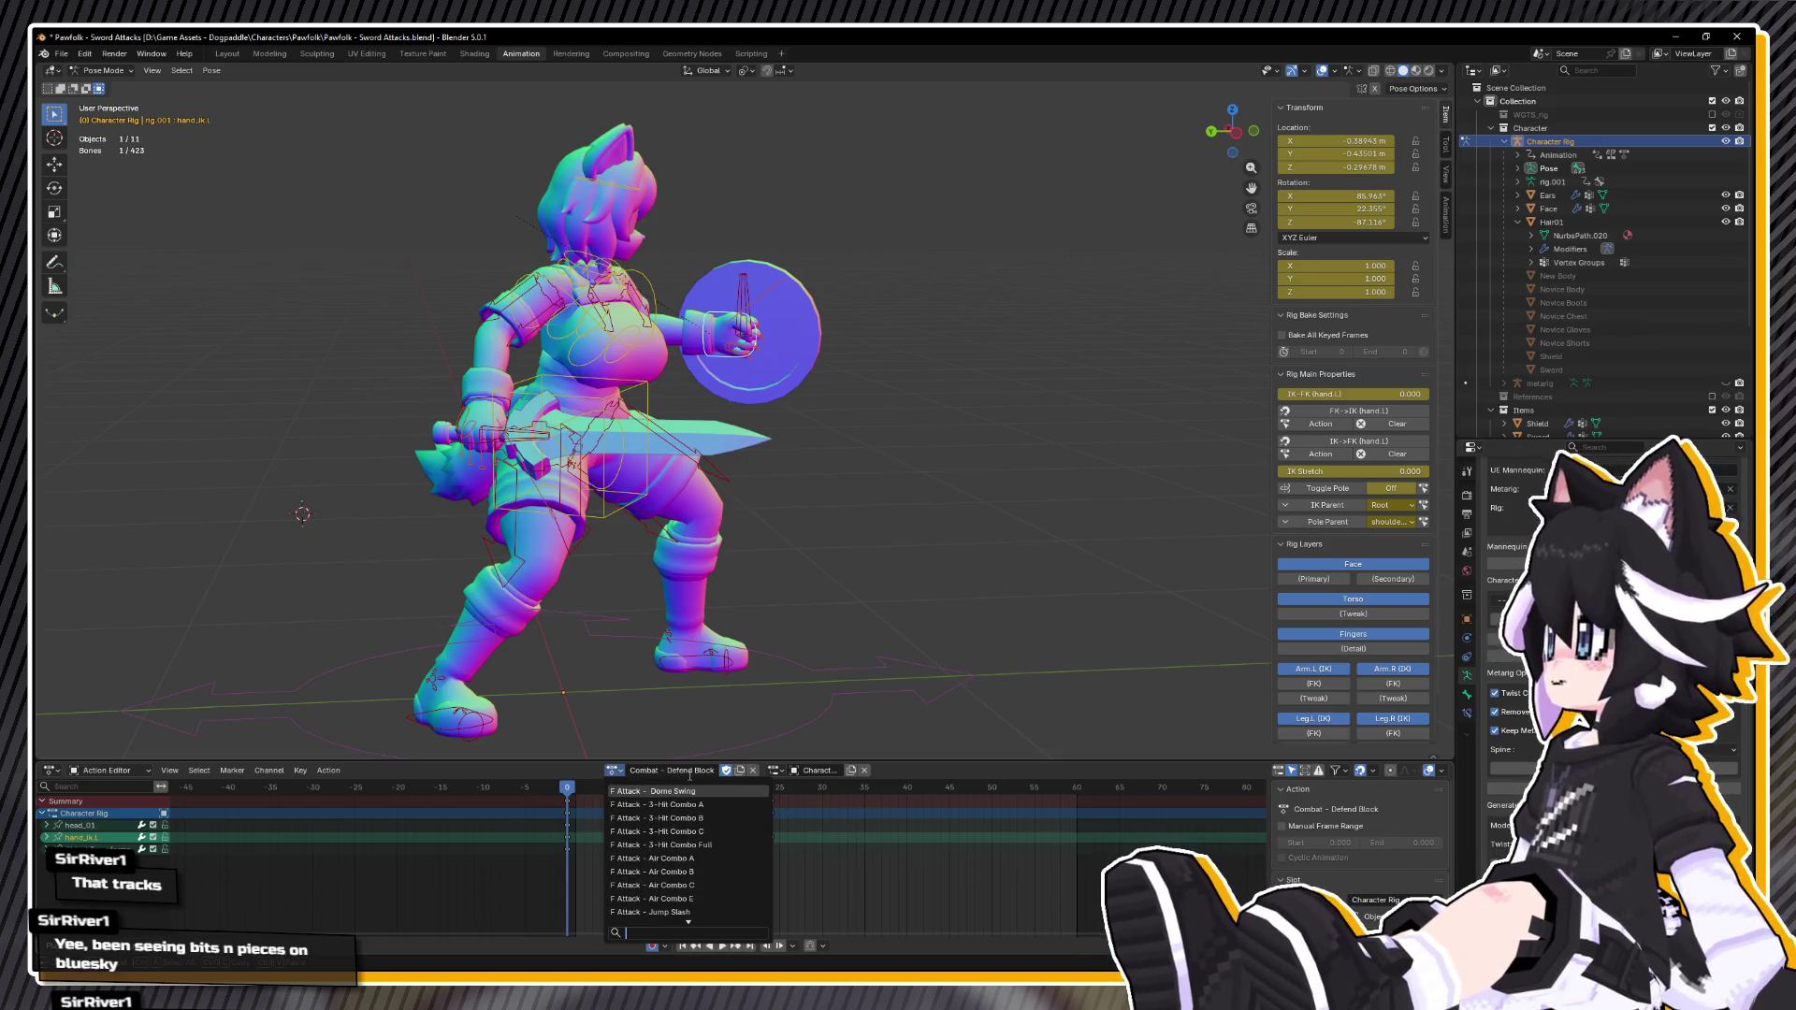
{"action": "left_click", "coordinate": [690, 802]}
{"action": "key", "text": "space"}
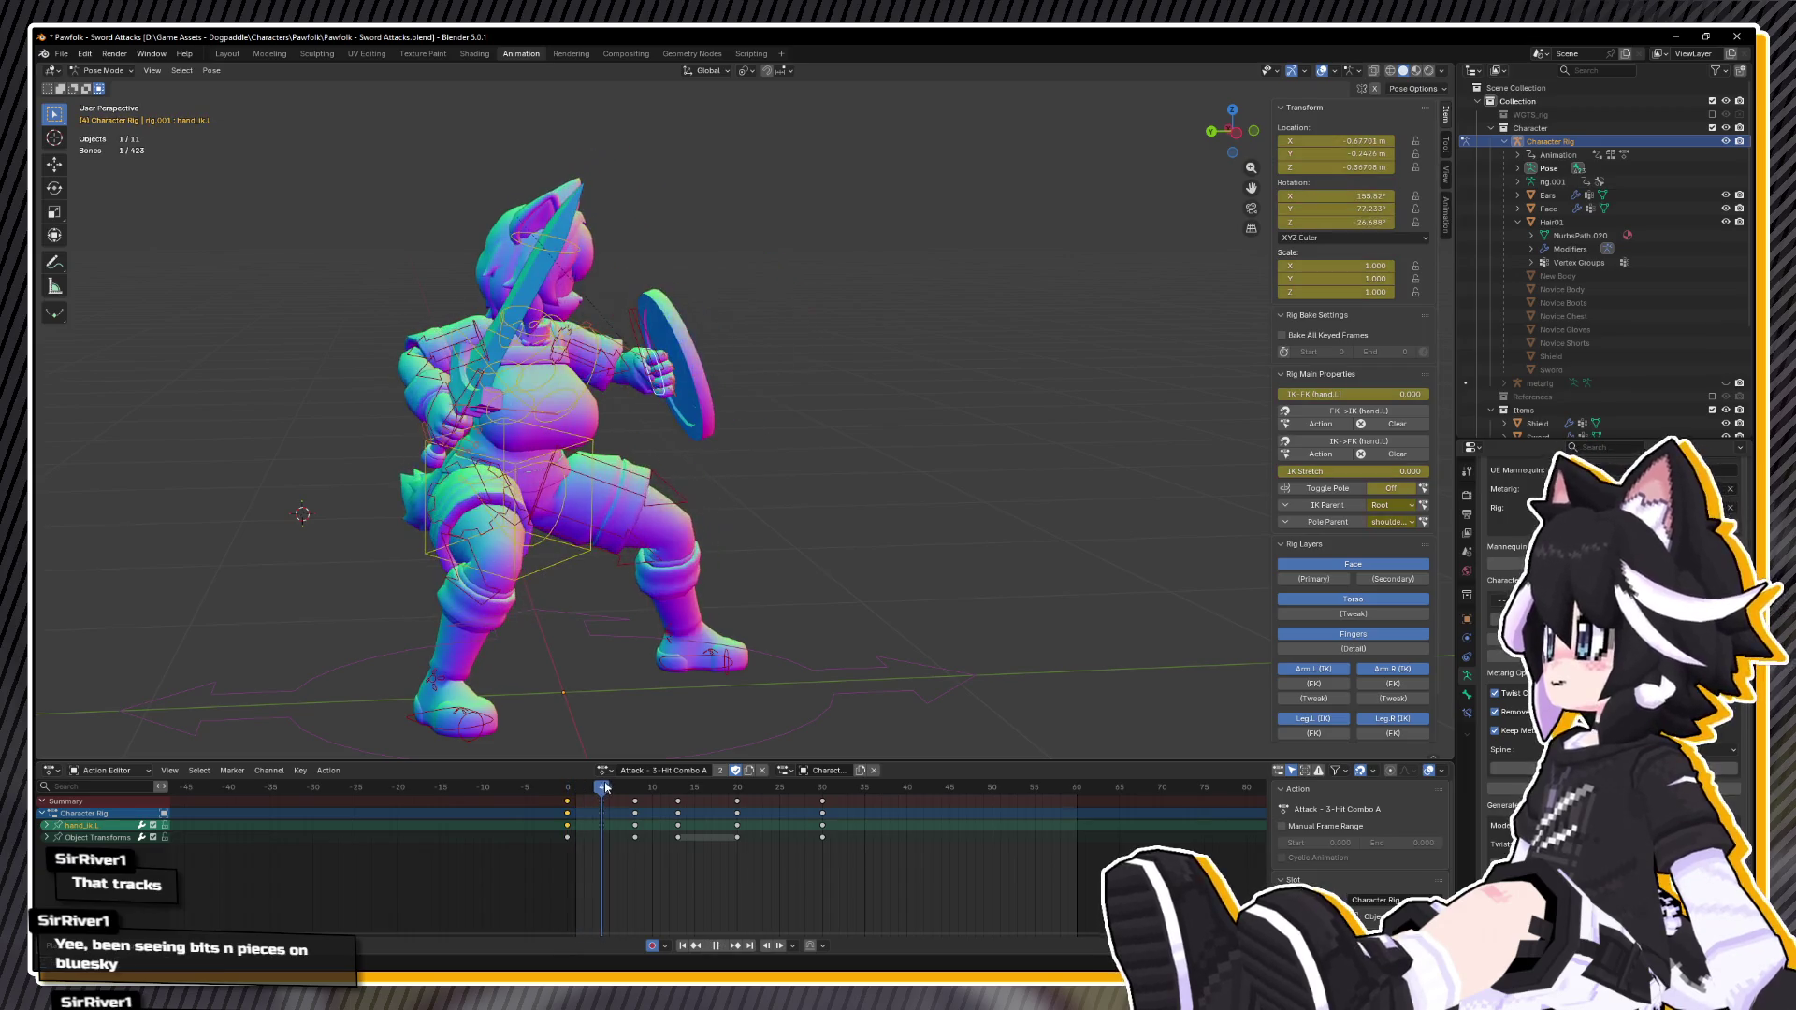
{"action": "key", "text": "Escape"}
Step: Select all bones and copy the combo's frame-4 pose
{"action": "right_click", "coordinate": [763, 503]}
{"action": "key", "text": "a"}
{"action": "right_click", "coordinate": [664, 506]}
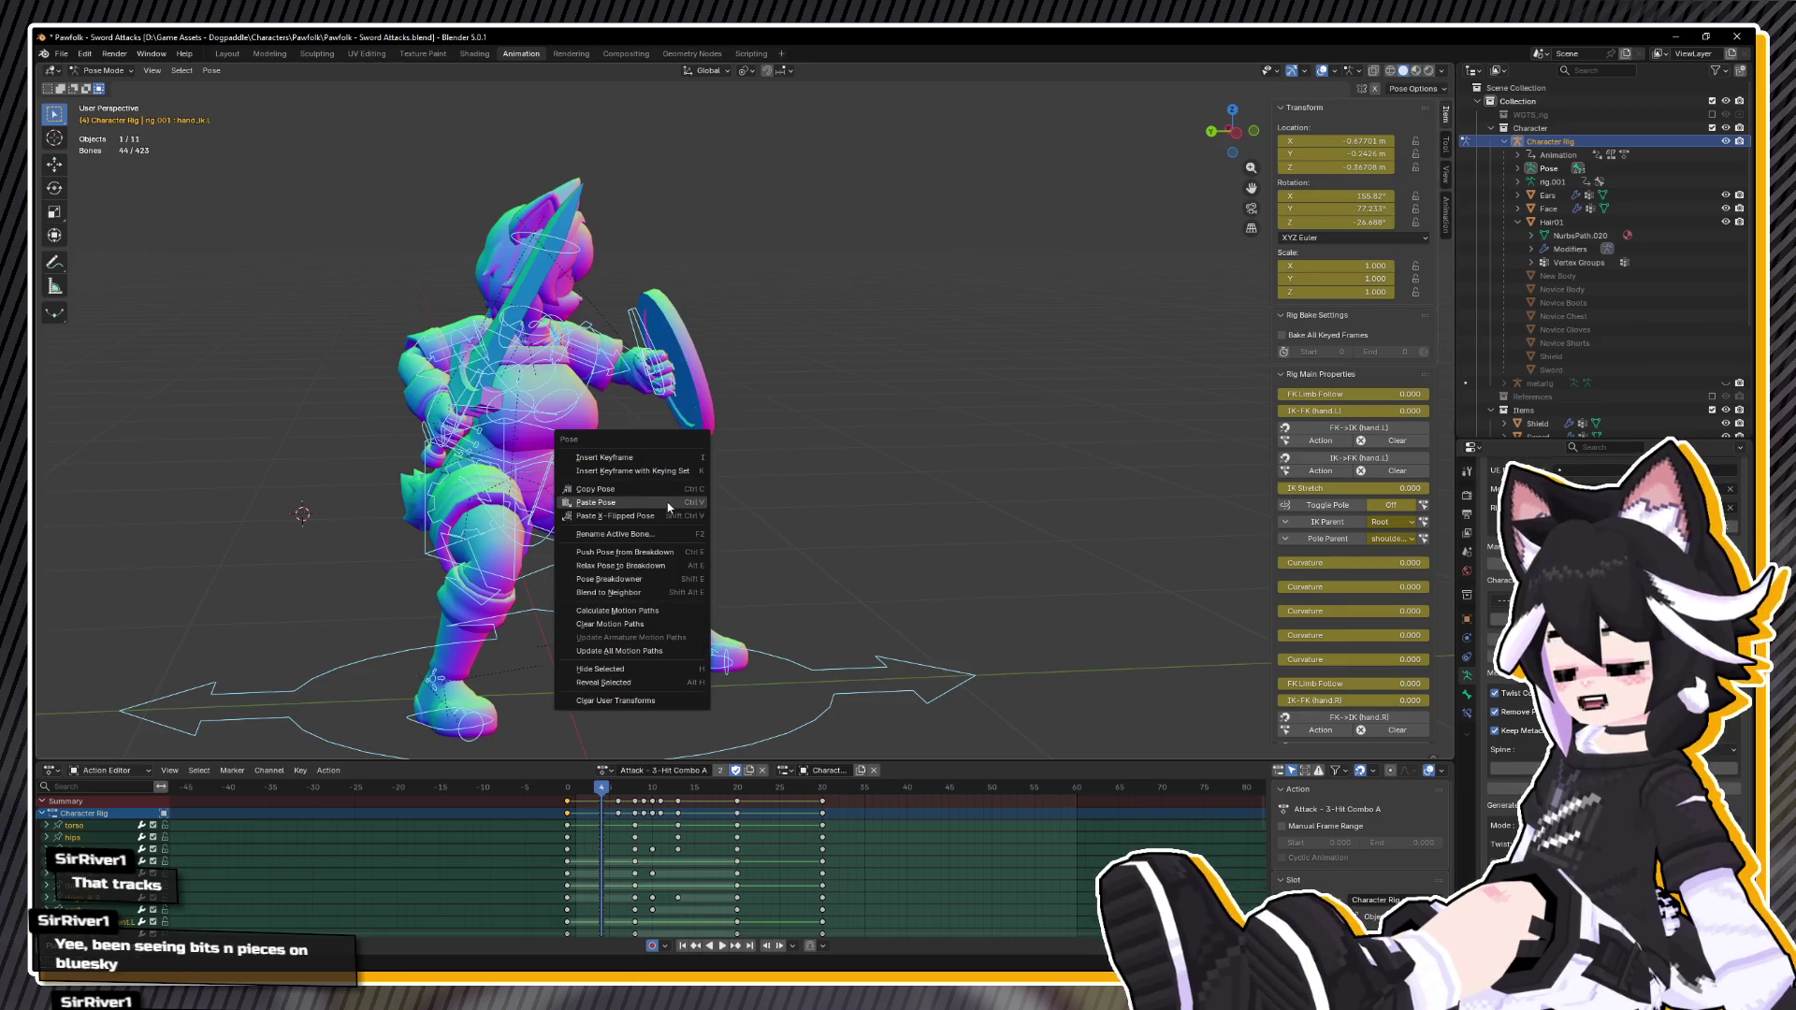
{"action": "left_click", "coordinate": [649, 494]}
Step: Return to the Combat - Defend Block action with the playhead at frame 5
{"action": "left_click", "coordinate": [605, 770]}
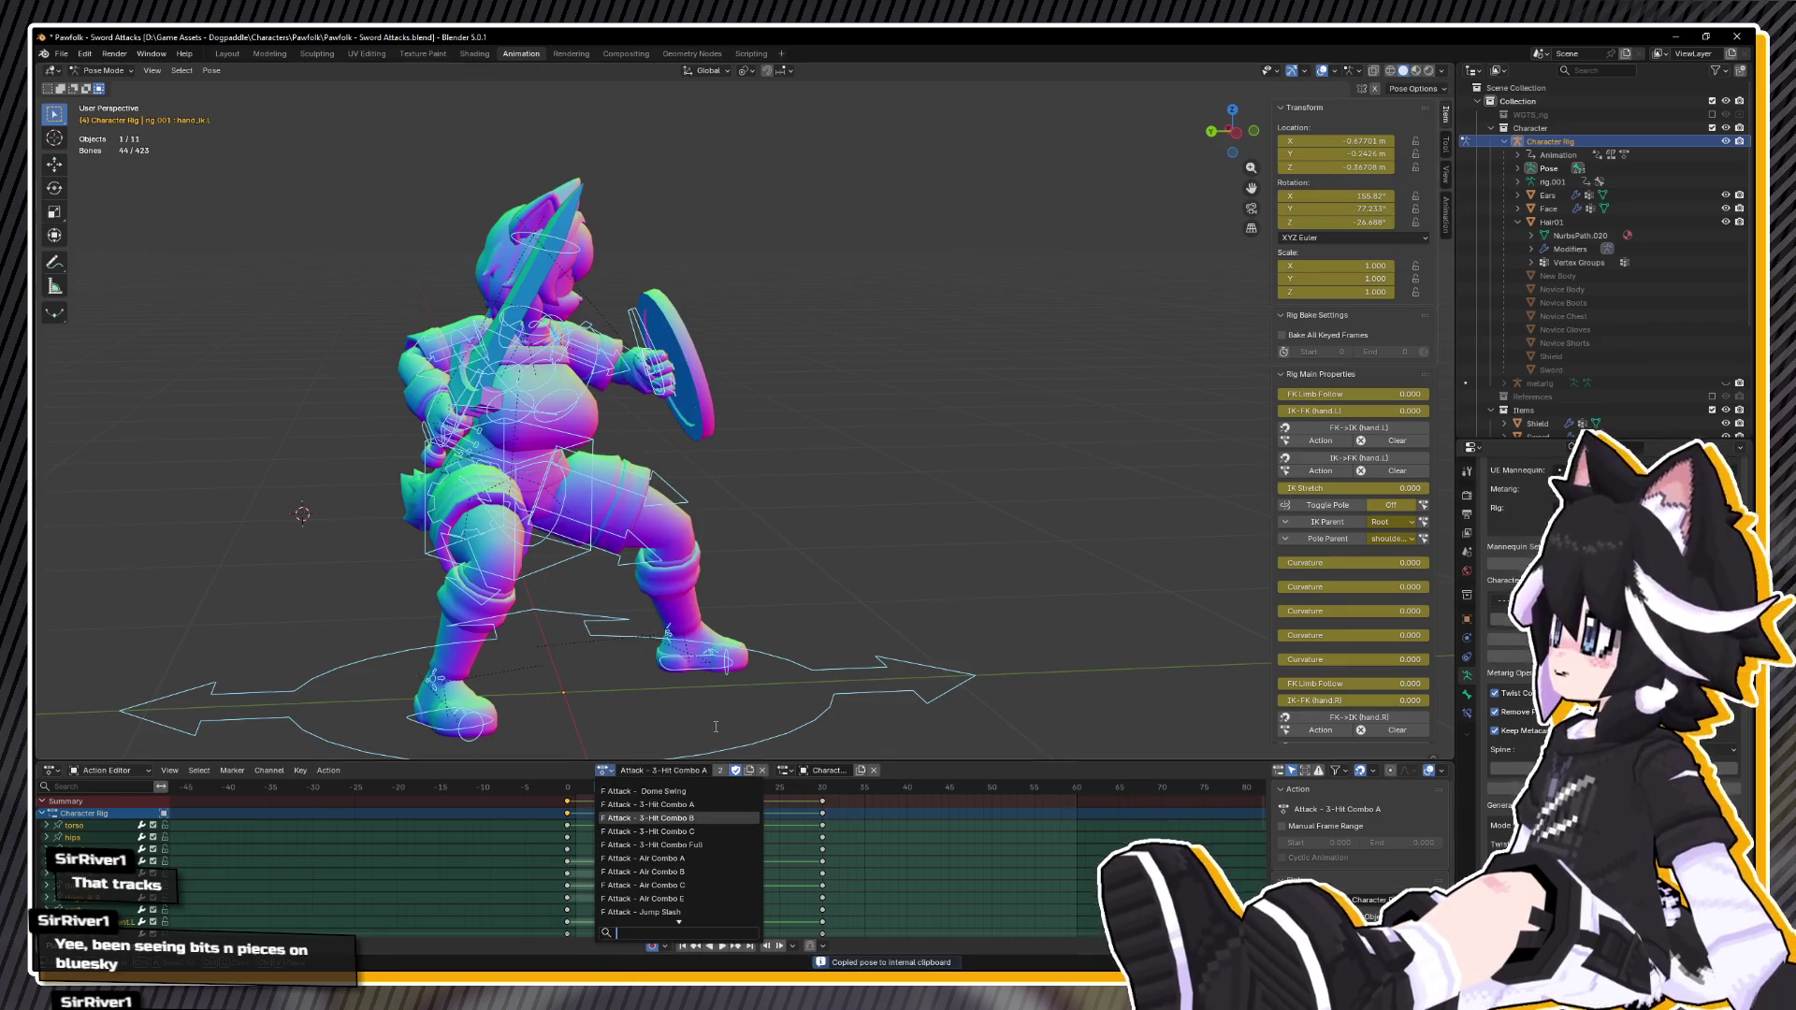
{"action": "scroll", "coordinate": [665, 870], "scroll_direction": "down", "scroll_amount": 4}
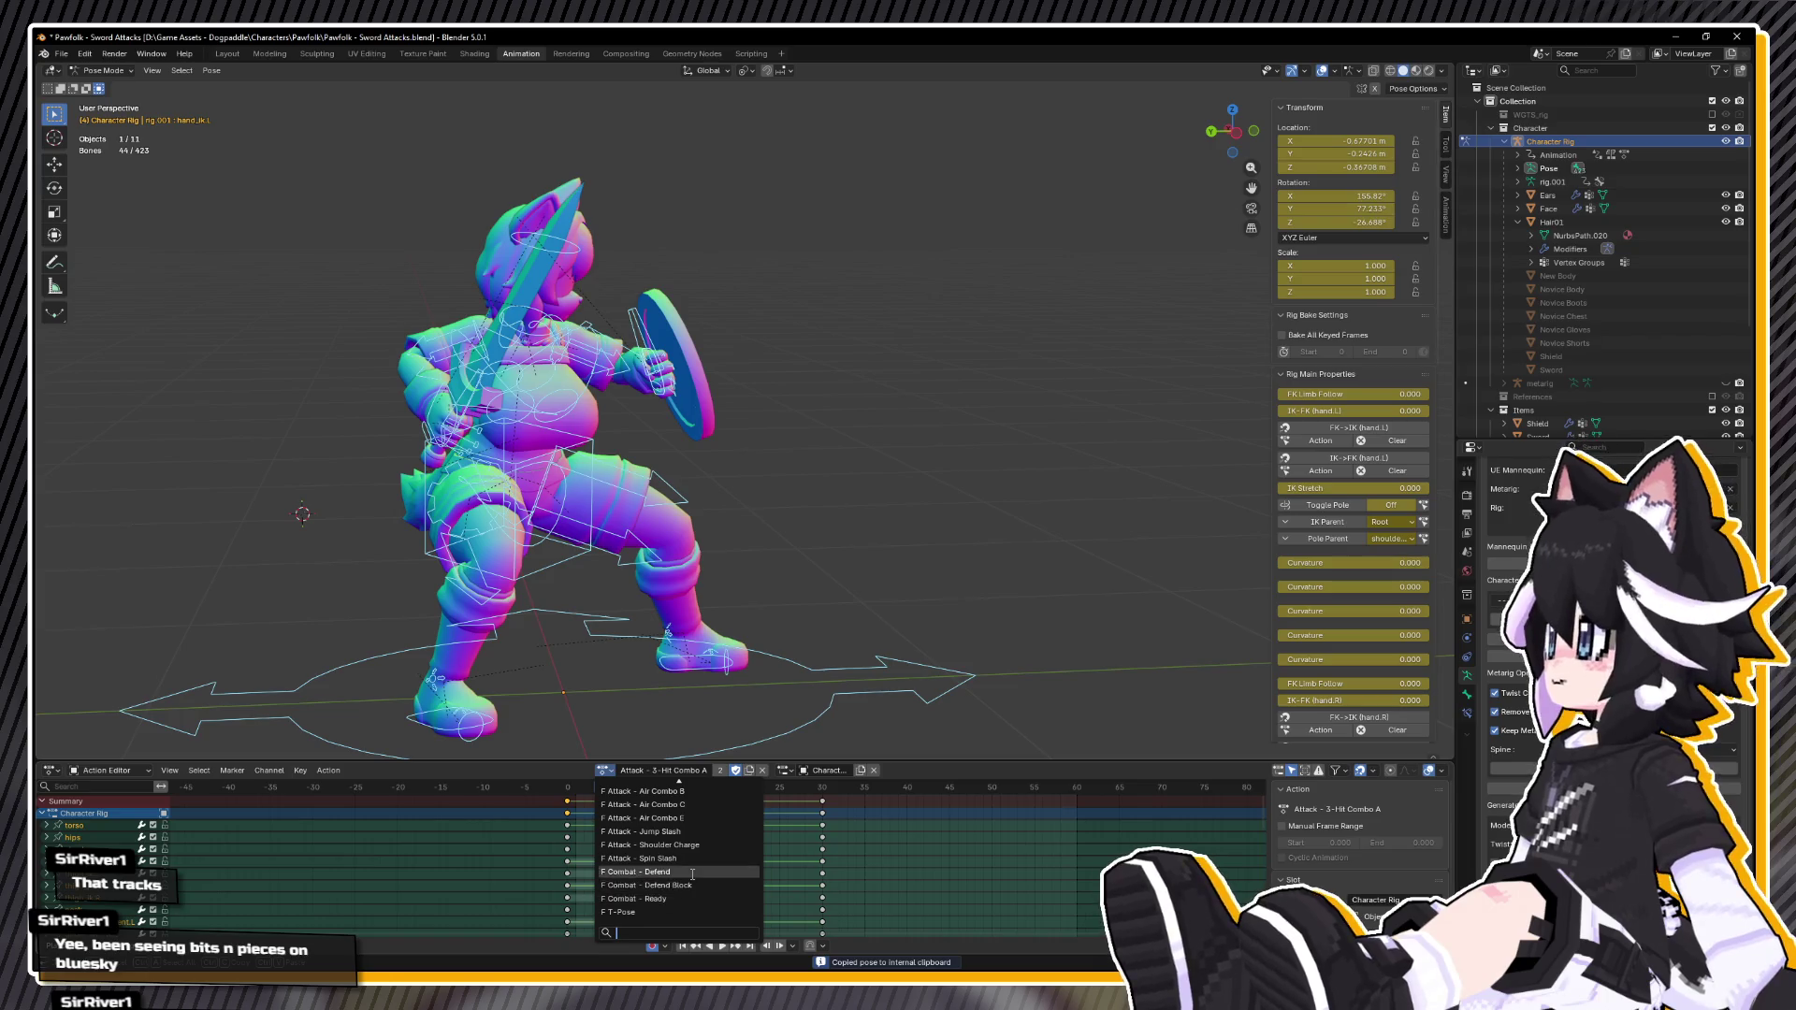
{"action": "left_click", "coordinate": [680, 890]}
{"action": "mouse_move", "coordinate": [606, 793]}
{"action": "left_mouse_down"}
{"action": "mouse_move", "coordinate": [564, 794]}
{"action": "mouse_move", "coordinate": [610, 793]}
{"action": "left_mouse_up"}
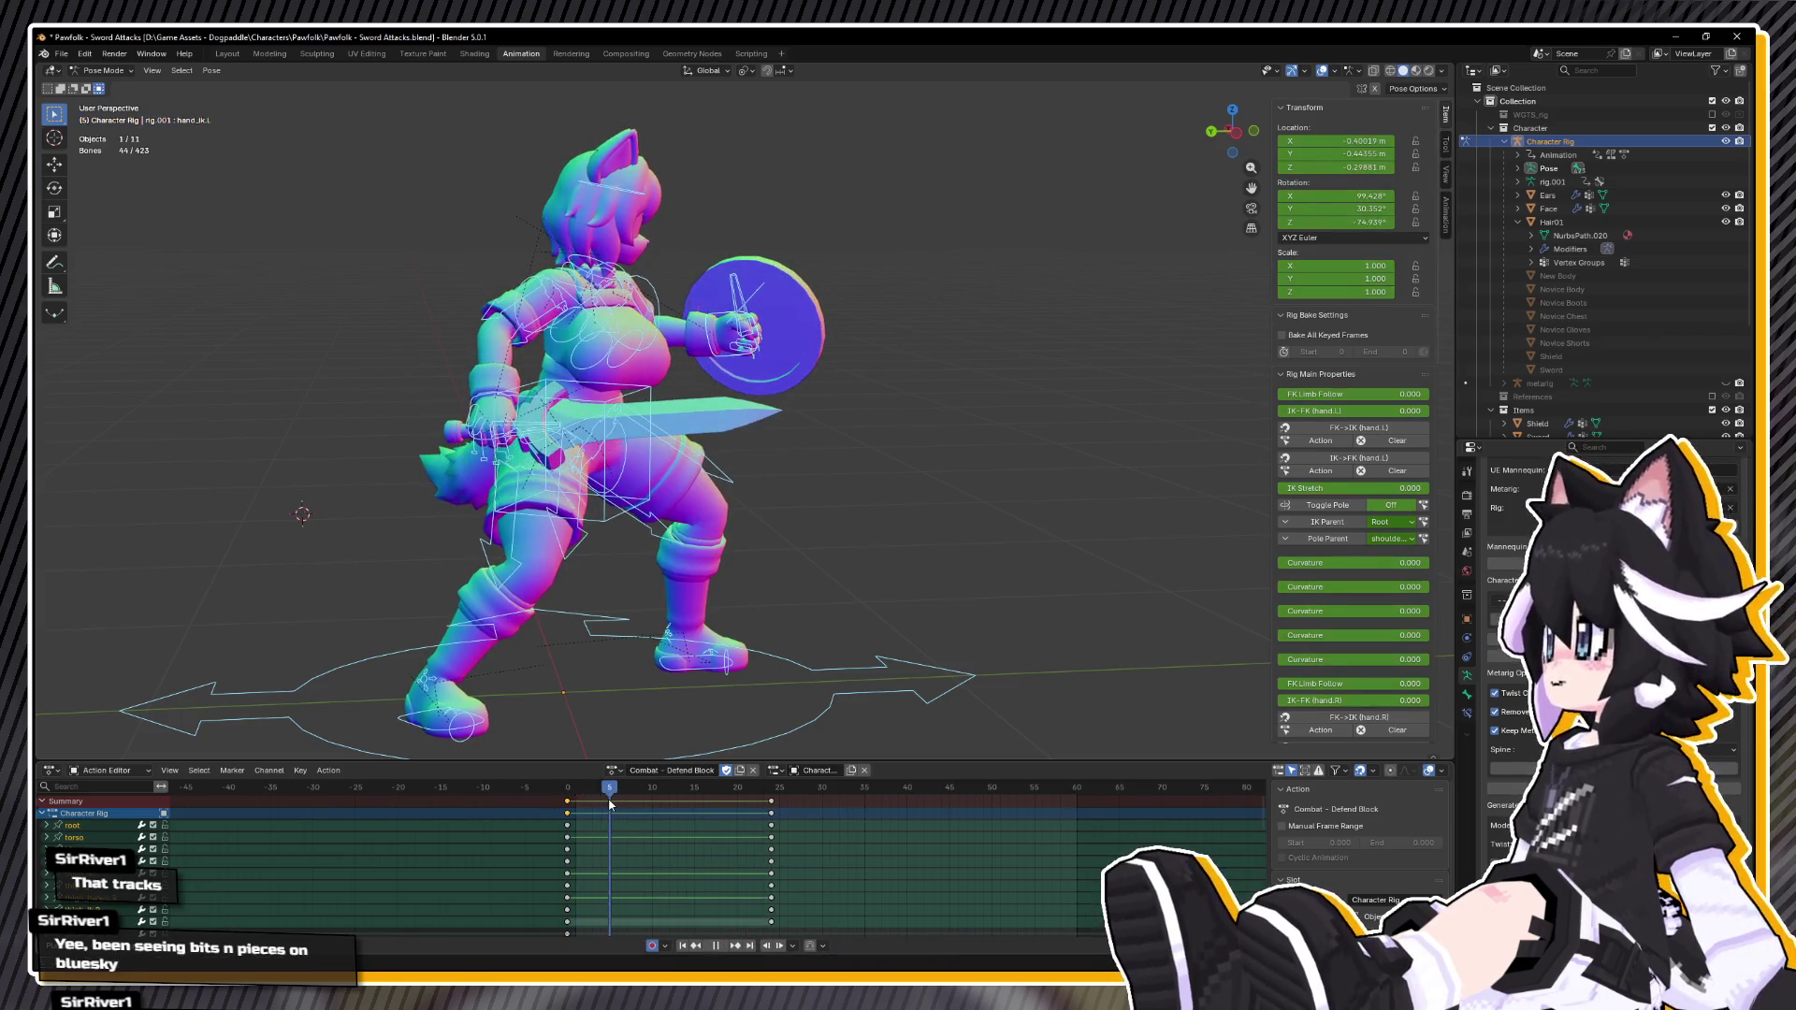
Step: Paste the copied combo pose at frame 5 and twist the torso bone on local Z
{"action": "right_click", "coordinate": [733, 650]}
{"action": "left_click", "coordinate": [734, 650]}
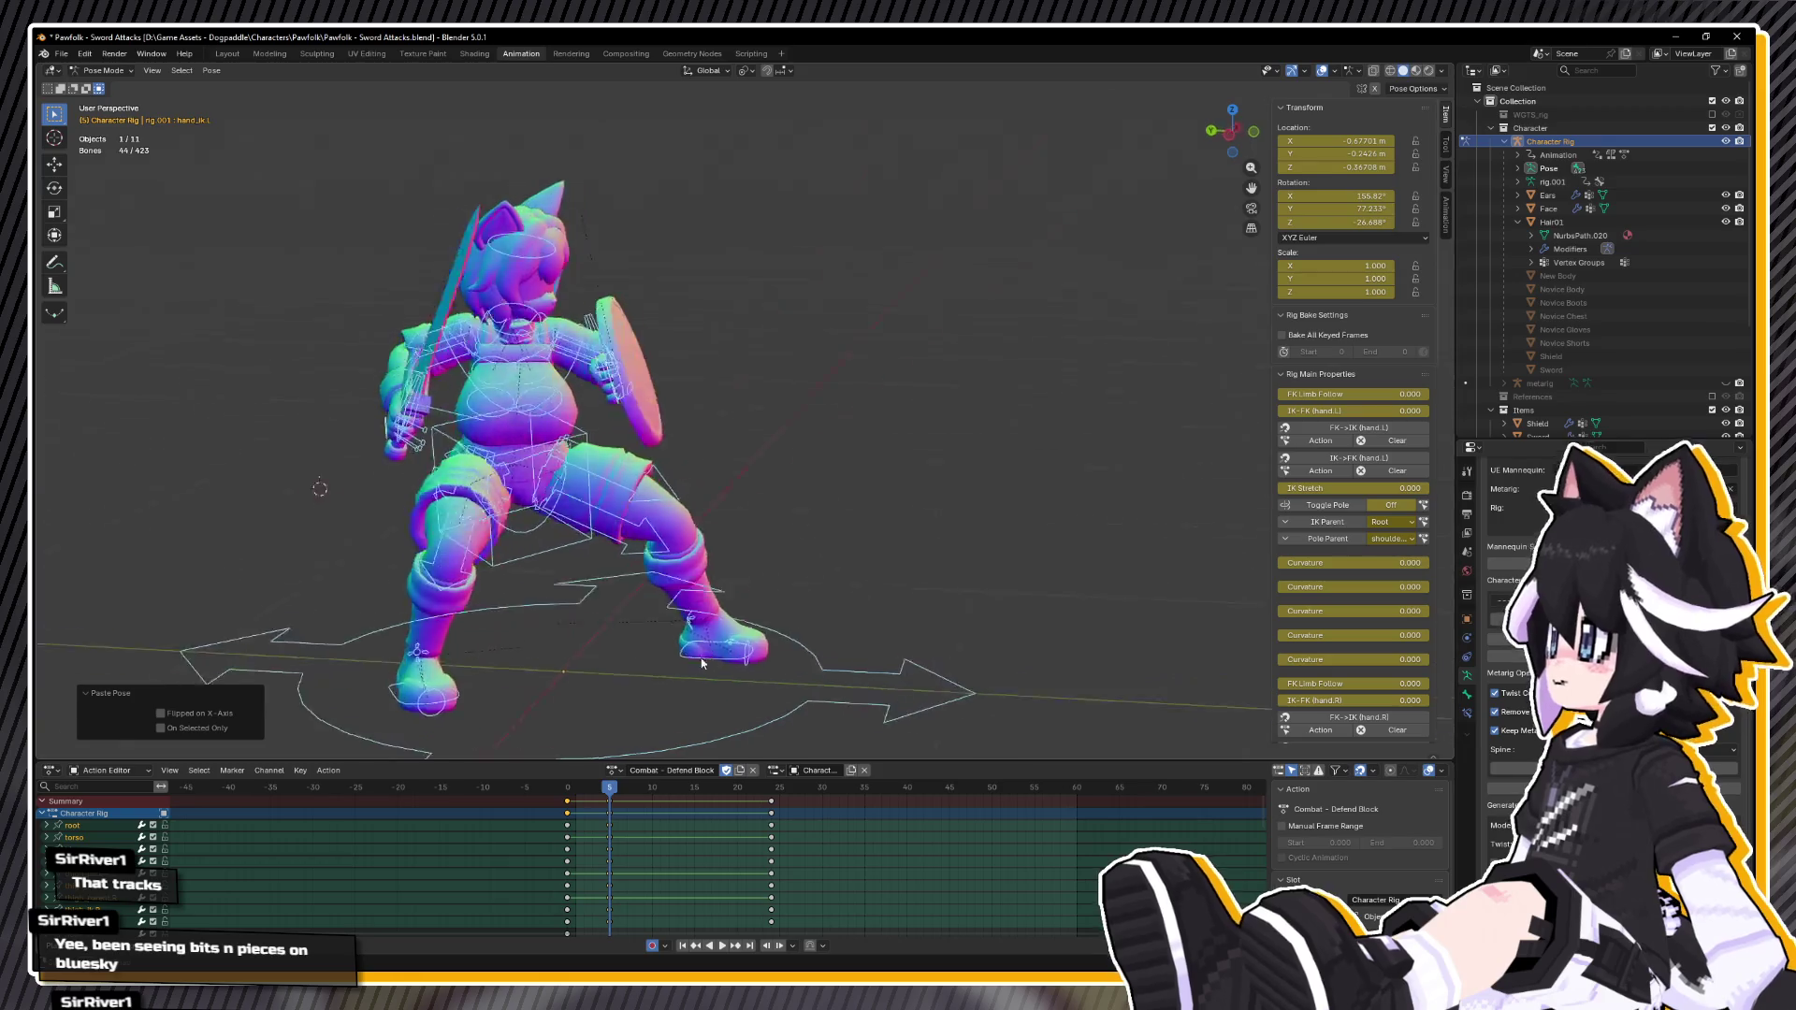
{"action": "mouse_move", "coordinate": [600, 691]}
{"action": "left_mouse_down"}
{"action": "mouse_move", "coordinate": [704, 560]}
{"action": "mouse_move", "coordinate": [480, 541]}
{"action": "mouse_move", "coordinate": [608, 492]}
{"action": "mouse_move", "coordinate": [720, 576]}
{"action": "left_mouse_up"}
{"action": "left_click", "coordinate": [609, 492]}
{"action": "key", "text": "KP_7"}
{"action": "key", "text": "r"}
{"action": "key", "text": "z"}
{"action": "key", "text": "z"}
{"action": "left_click", "coordinate": [810, 513]}
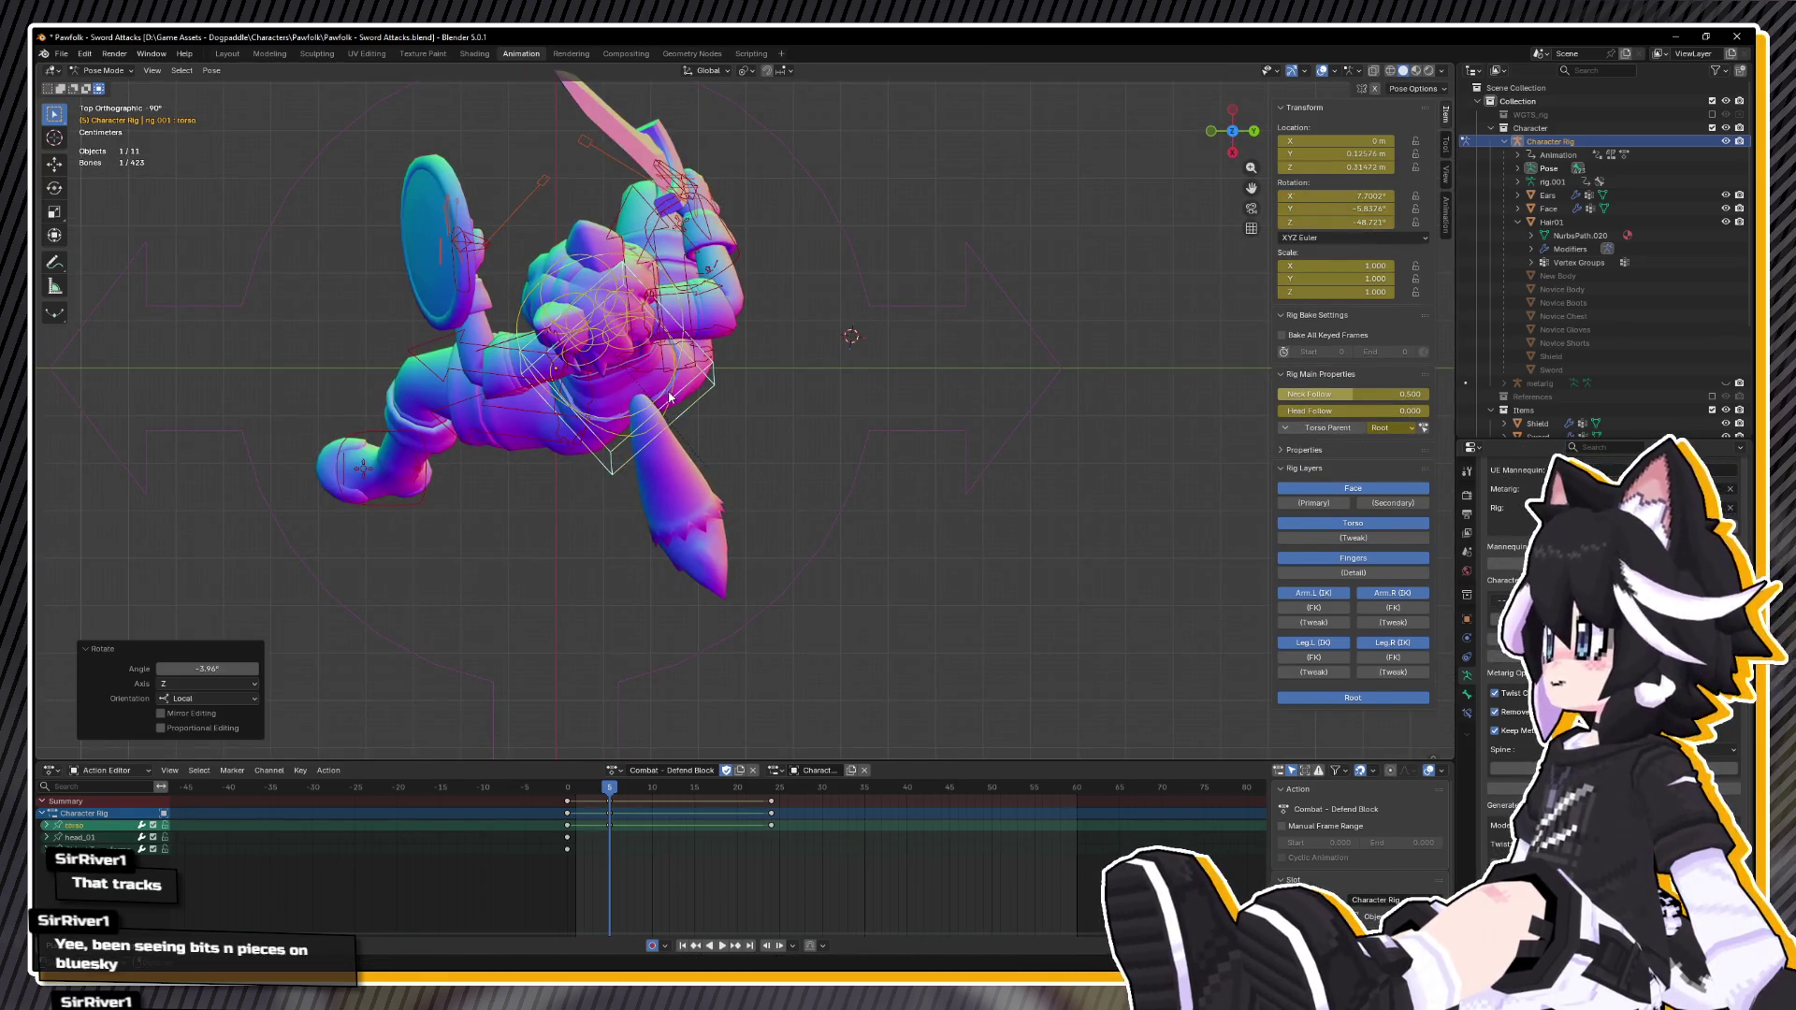
Step: Twist the chest bone around its local Z in two passes
{"action": "left_click", "coordinate": [666, 398]}
{"action": "key", "text": "r"}
{"action": "key", "text": "z"}
{"action": "key", "text": "z"}
{"action": "left_click", "coordinate": [776, 417]}
{"action": "left_click_drag", "start_coordinate": [775, 417], "coordinate": [812, 445]}
{"action": "key", "text": "r"}
{"action": "key", "text": "z"}
{"action": "key", "text": "z"}
{"action": "left_click", "coordinate": [816, 449]}
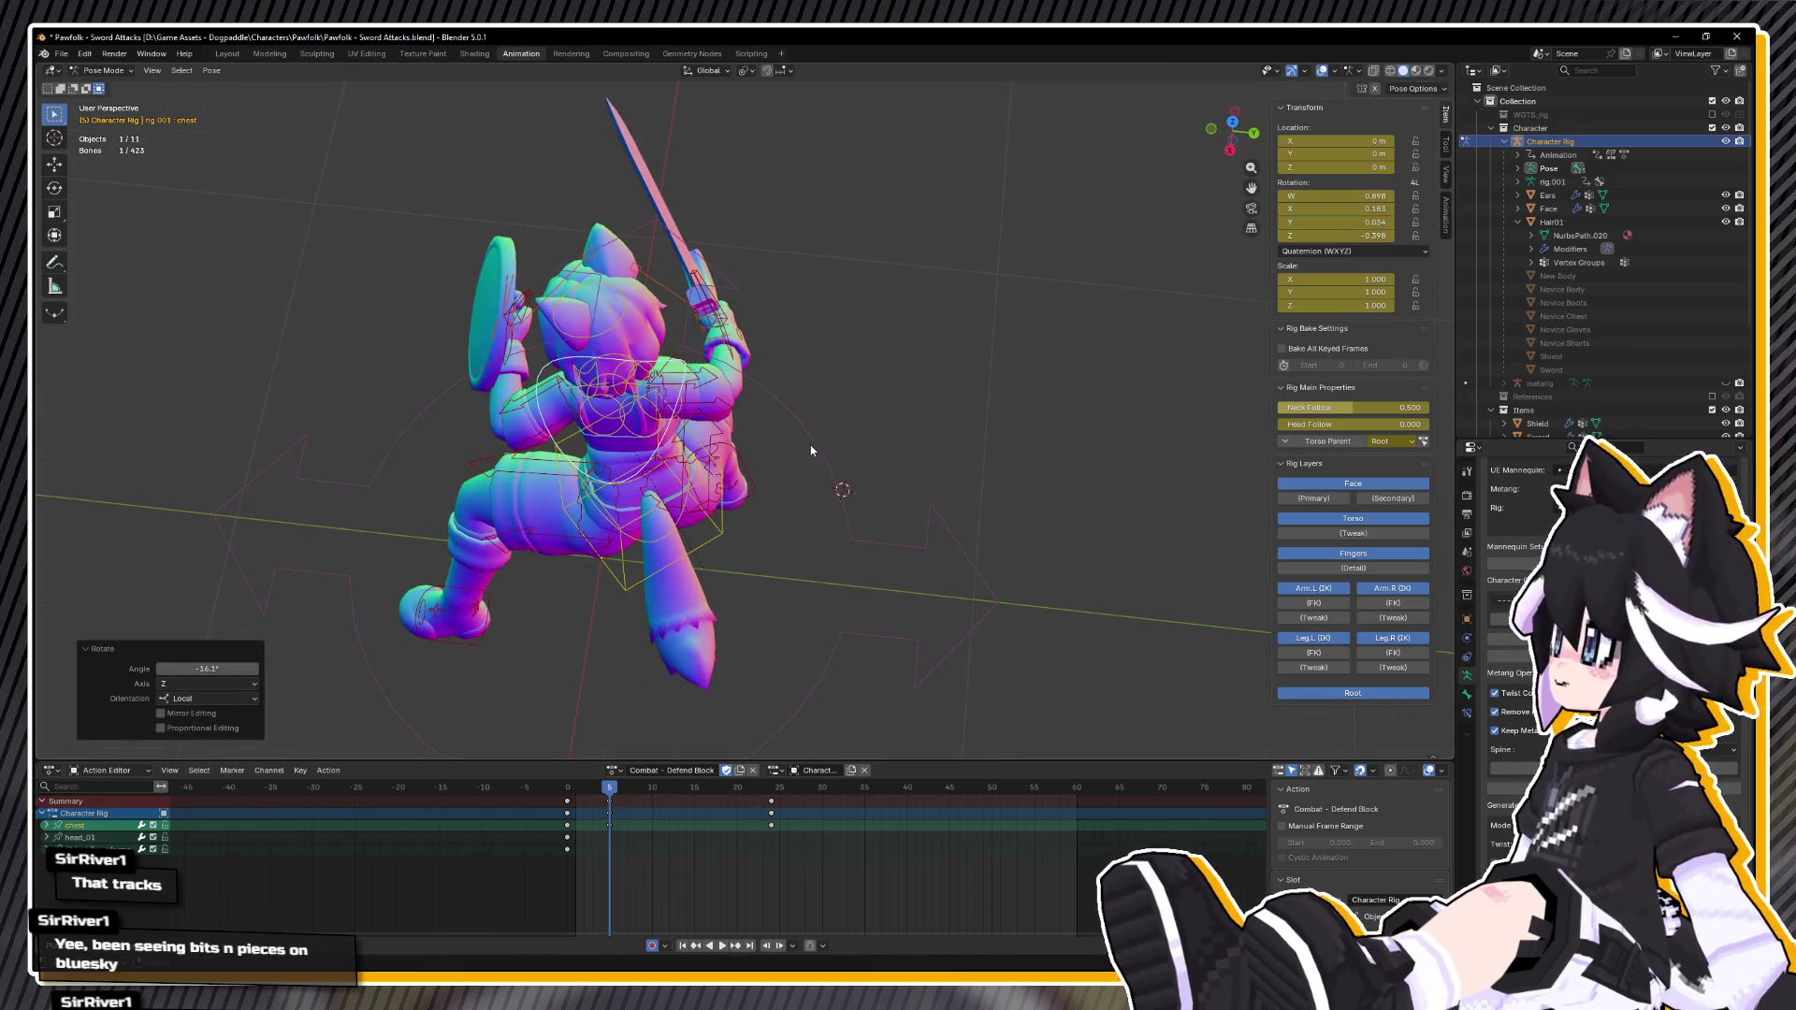
Step: Rotate the hips bone around its local Z
{"action": "left_click", "coordinate": [686, 523]}
{"action": "key", "text": "r"}
{"action": "key", "text": "z"}
{"action": "key", "text": "z"}
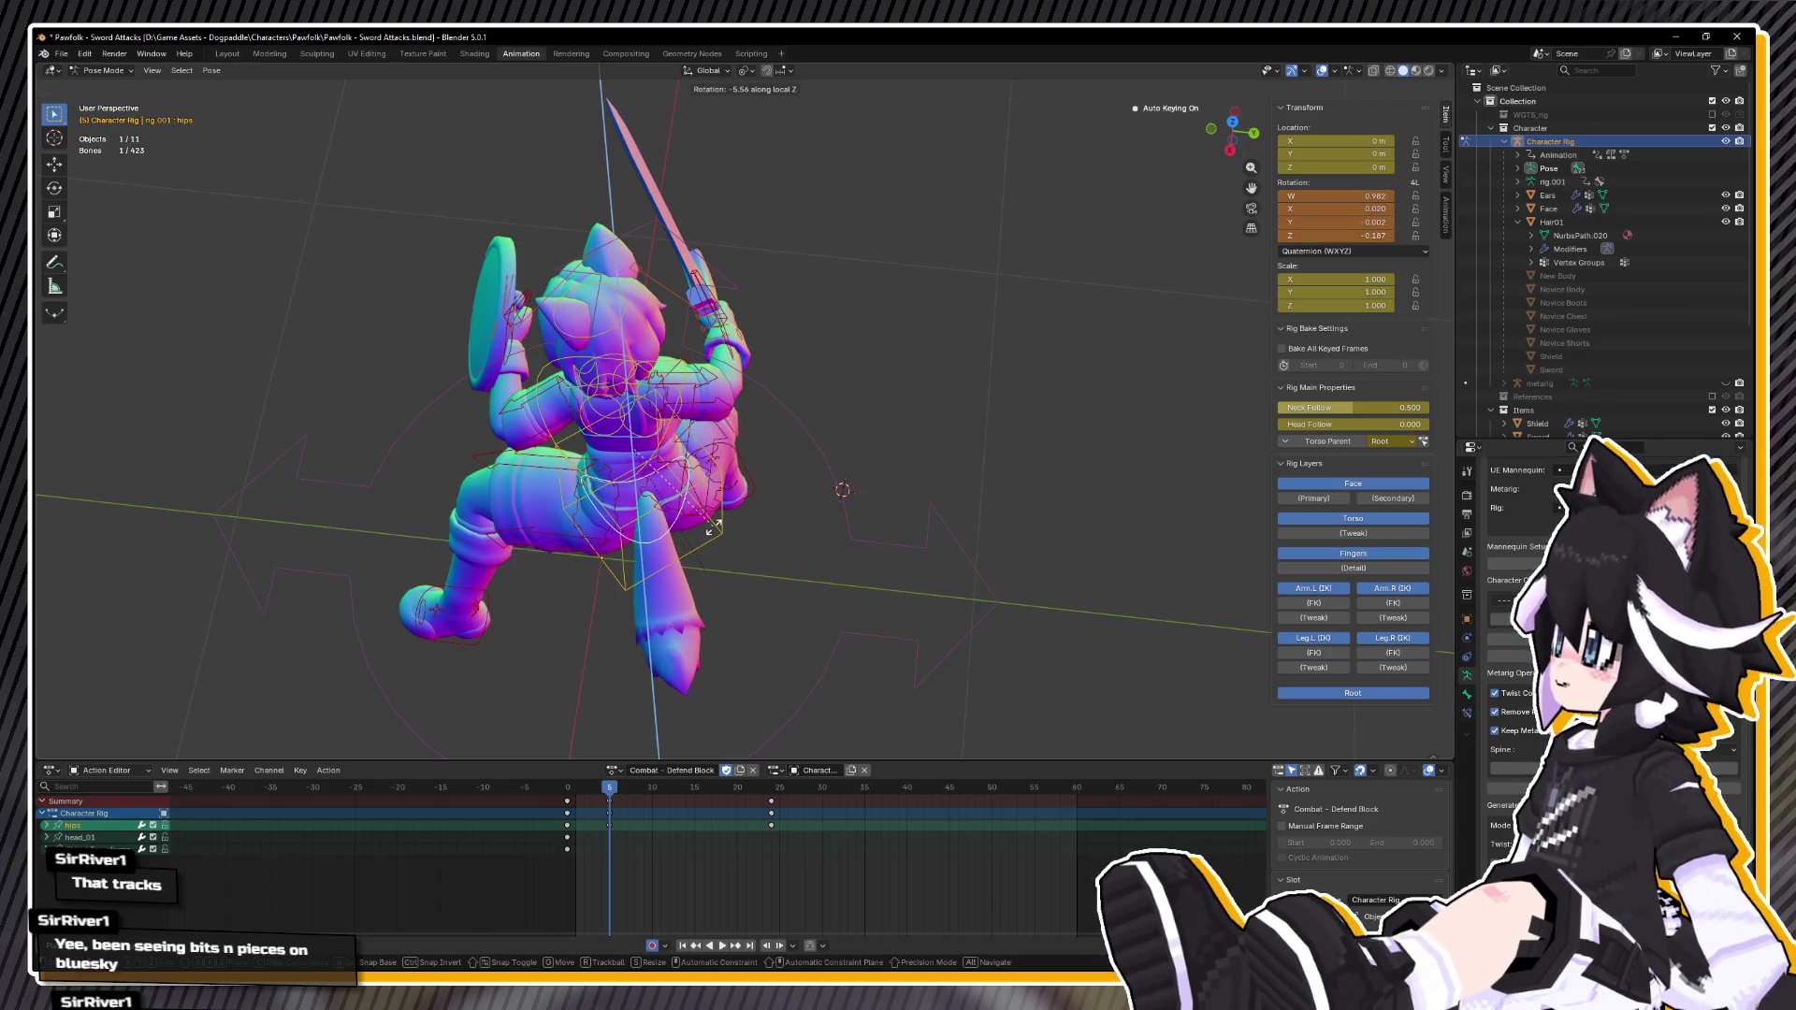
{"action": "left_click", "coordinate": [715, 524]}
{"action": "mouse_move", "coordinate": [714, 524]}
{"action": "left_mouse_down"}
{"action": "mouse_move", "coordinate": [754, 486]}
{"action": "mouse_move", "coordinate": [890, 433]}
{"action": "mouse_move", "coordinate": [779, 648]}
{"action": "mouse_move", "coordinate": [832, 608]}
{"action": "mouse_move", "coordinate": [828, 528]}
{"action": "mouse_move", "coordinate": [884, 508]}
{"action": "mouse_move", "coordinate": [1048, 525]}
{"action": "mouse_move", "coordinate": [1041, 563]}
{"action": "left_mouse_up"}
Step: Move and rotate the hand_ik.L shield hand, then play back Defend Block to check
{"action": "left_click", "coordinate": [824, 686]}
{"action": "key", "text": "g"}
{"action": "left_click", "coordinate": [819, 517]}
{"action": "key", "text": "r"}
{"action": "key", "text": "z"}
{"action": "key", "text": "z"}
{"action": "left_click", "coordinate": [870, 613]}
{"action": "key", "text": "g"}
{"action": "left_click", "coordinate": [849, 627]}
{"action": "mouse_move", "coordinate": [849, 626]}
{"action": "left_mouse_down"}
{"action": "mouse_move", "coordinate": [919, 581]}
{"action": "mouse_move", "coordinate": [805, 645]}
{"action": "mouse_move", "coordinate": [870, 642]}
{"action": "mouse_move", "coordinate": [819, 608]}
{"action": "left_mouse_up"}
{"action": "scroll", "coordinate": [775, 662], "scroll_direction": "down", "scroll_amount": 5}
{"action": "scroll", "coordinate": [870, 642], "scroll_direction": "up", "scroll_amount": 5}
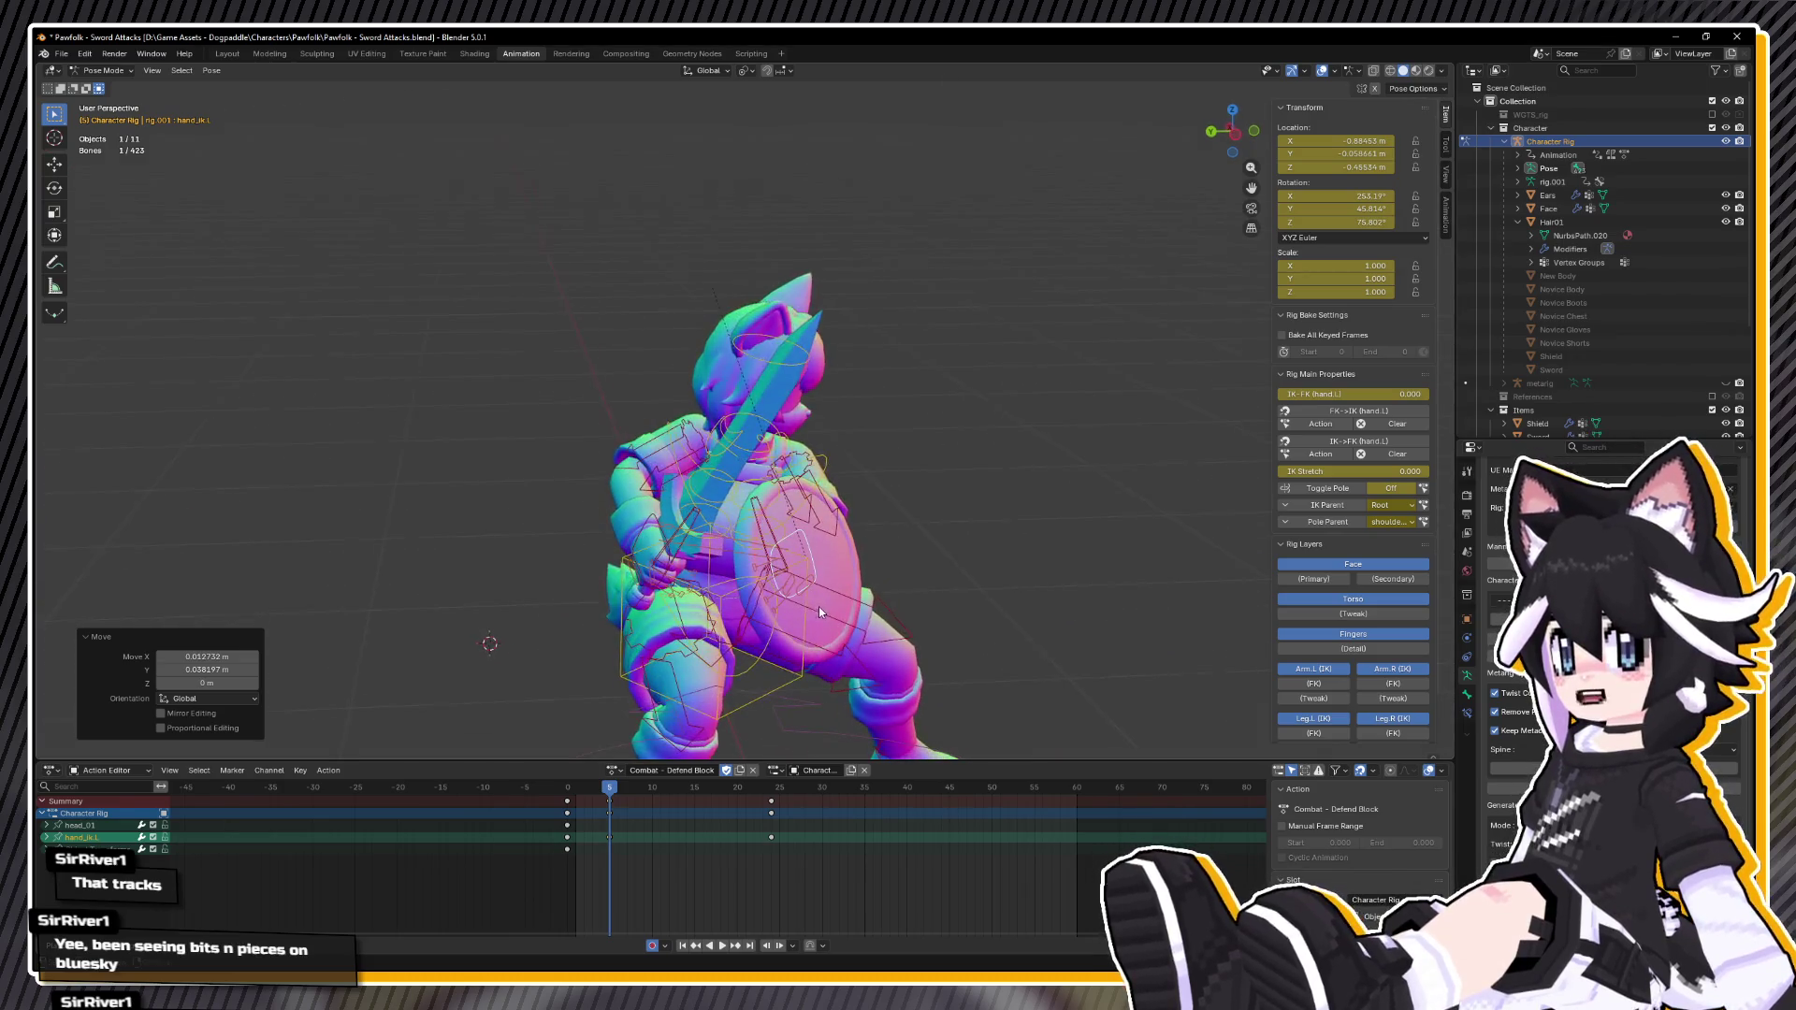
{"action": "key", "text": "space"}
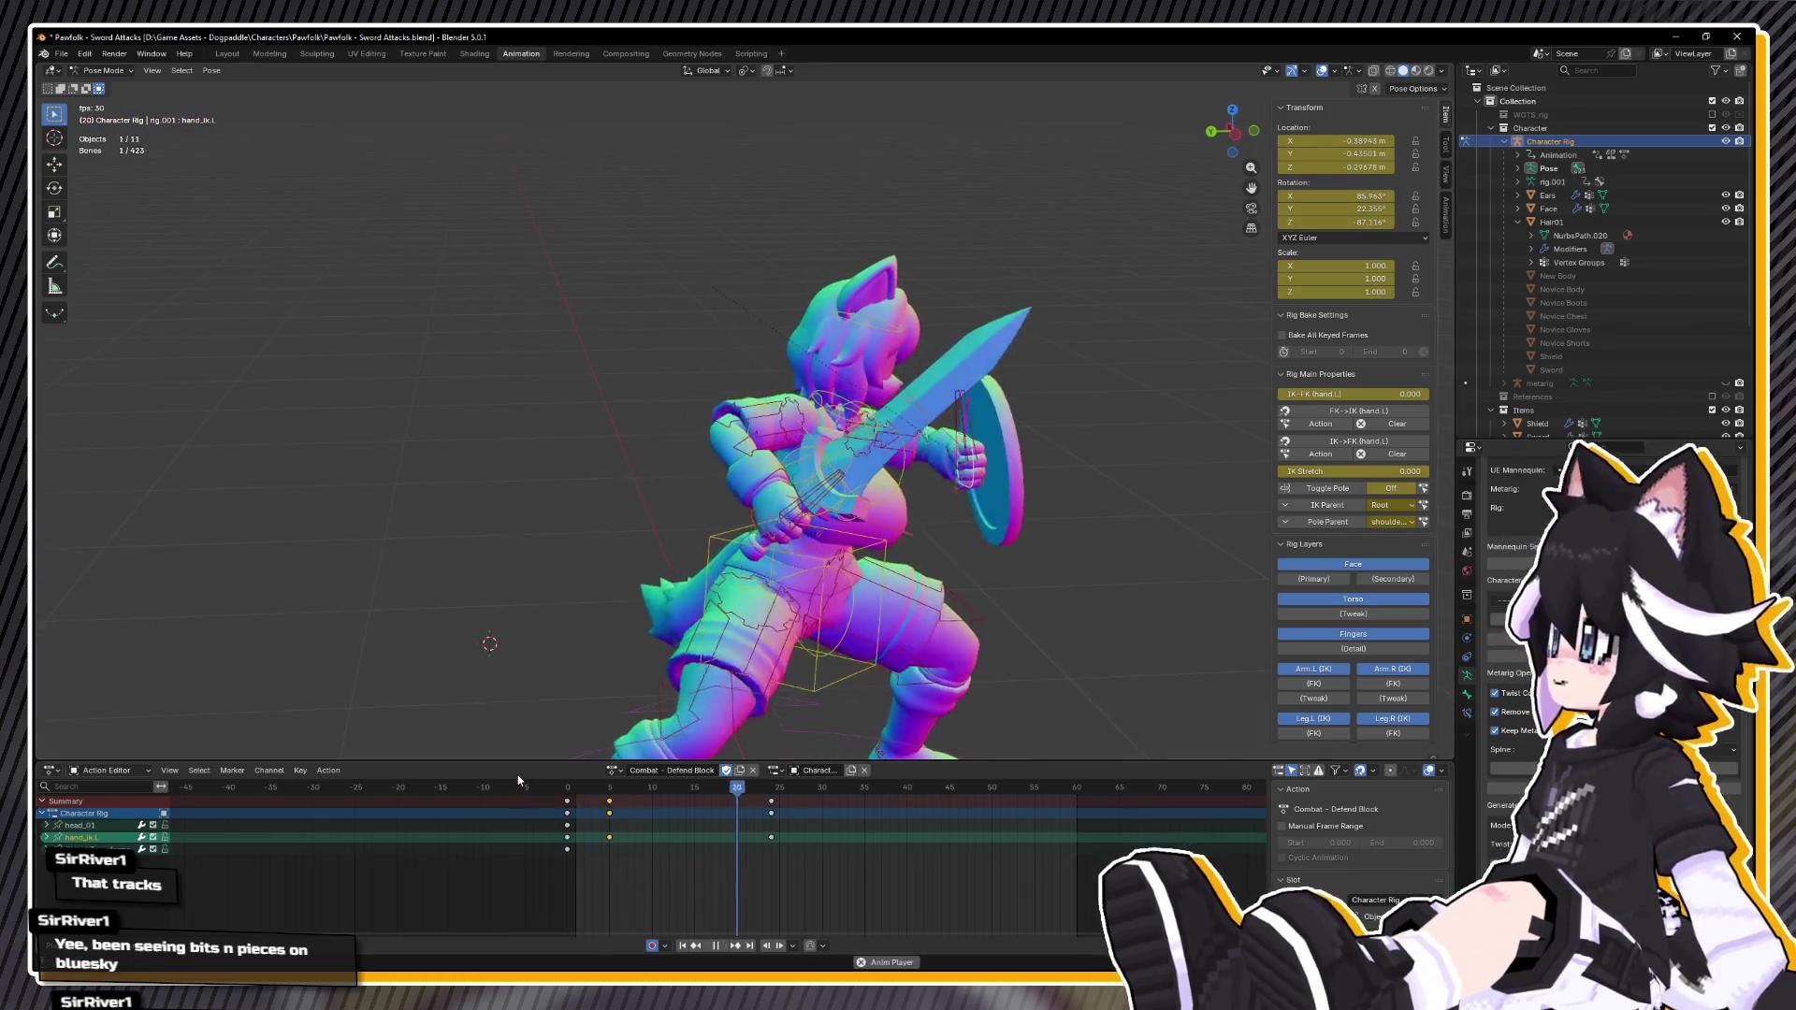
{"action": "key", "text": "Escape"}
Step: Rotate the hand_ik.R sword hand -57.7° on local Z, nudge it 0.017 m in X, and save
{"action": "left_click", "coordinate": [648, 521]}
{"action": "key", "text": "g"}
{"action": "left_click", "coordinate": [620, 519]}
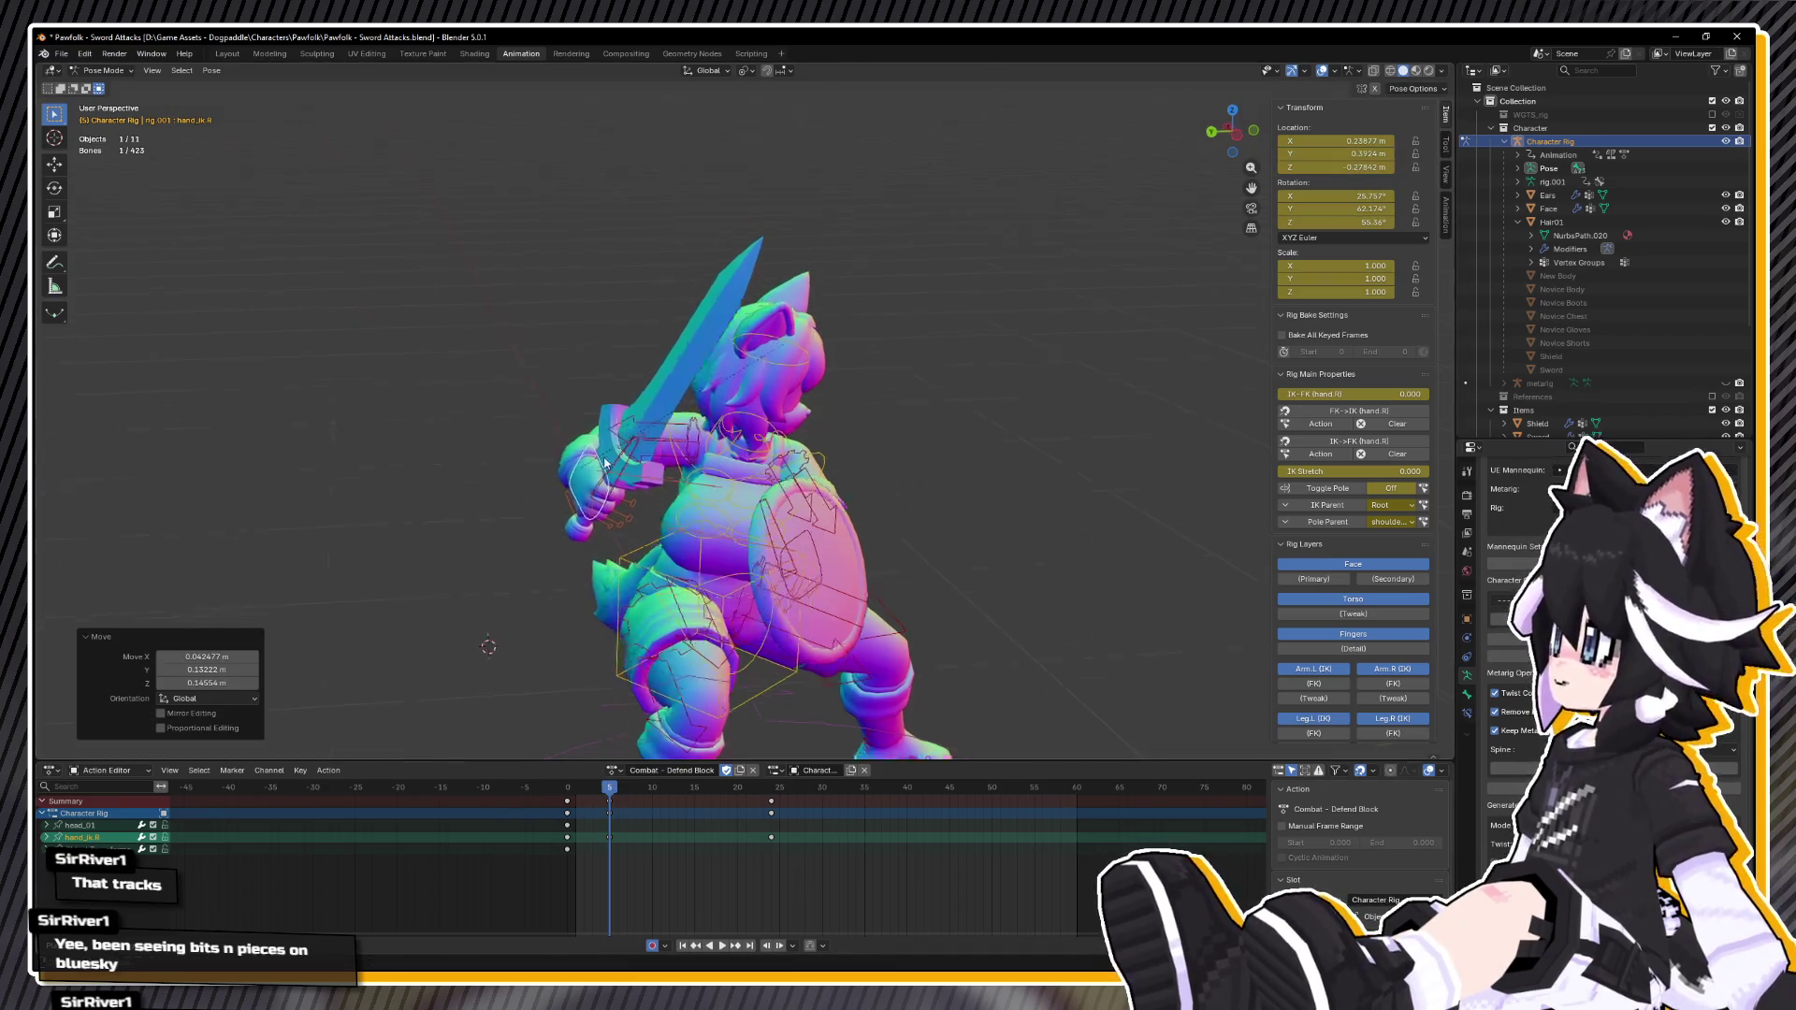
{"action": "left_click_drag", "start_coordinate": [620, 520], "coordinate": [726, 527]}
{"action": "key", "text": "KP_7"}
{"action": "key", "text": "r"}
{"action": "key", "text": "z"}
{"action": "key", "text": "z"}
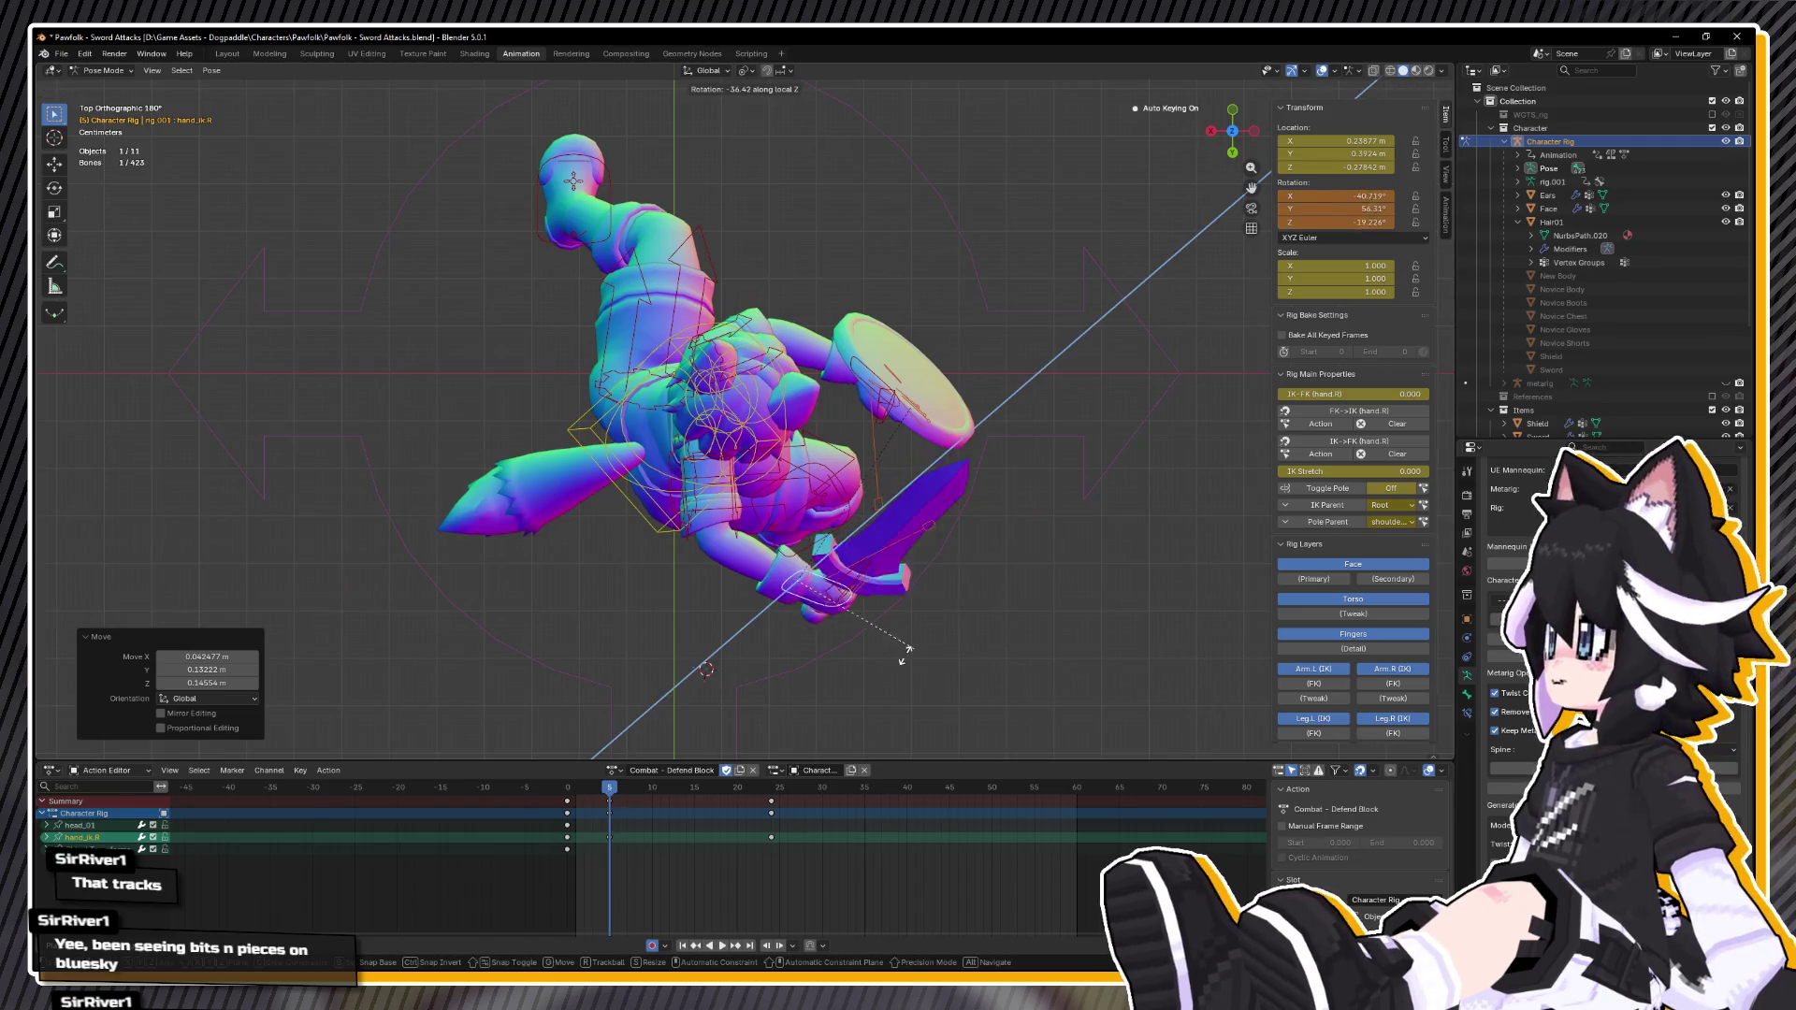
{"action": "left_click", "coordinate": [871, 678]}
{"action": "key", "text": "g"}
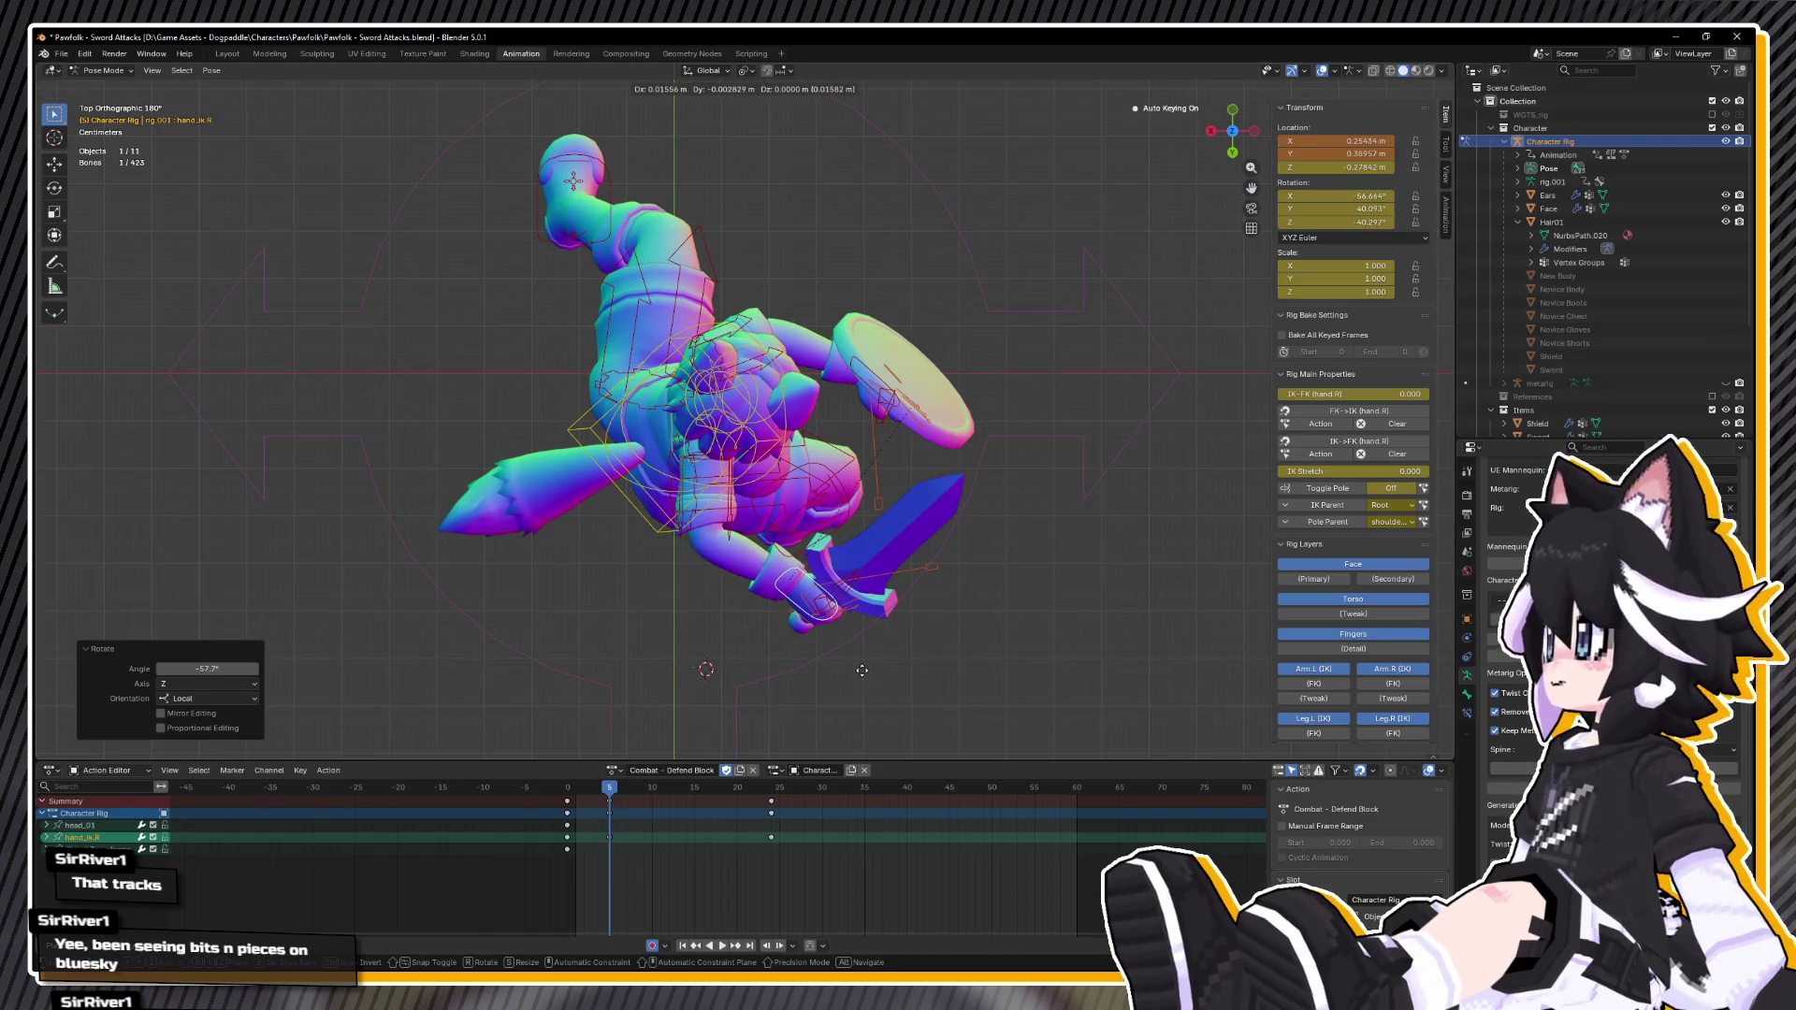
{"action": "left_click", "coordinate": [859, 677]}
{"action": "key", "text": "ctrl+s"}
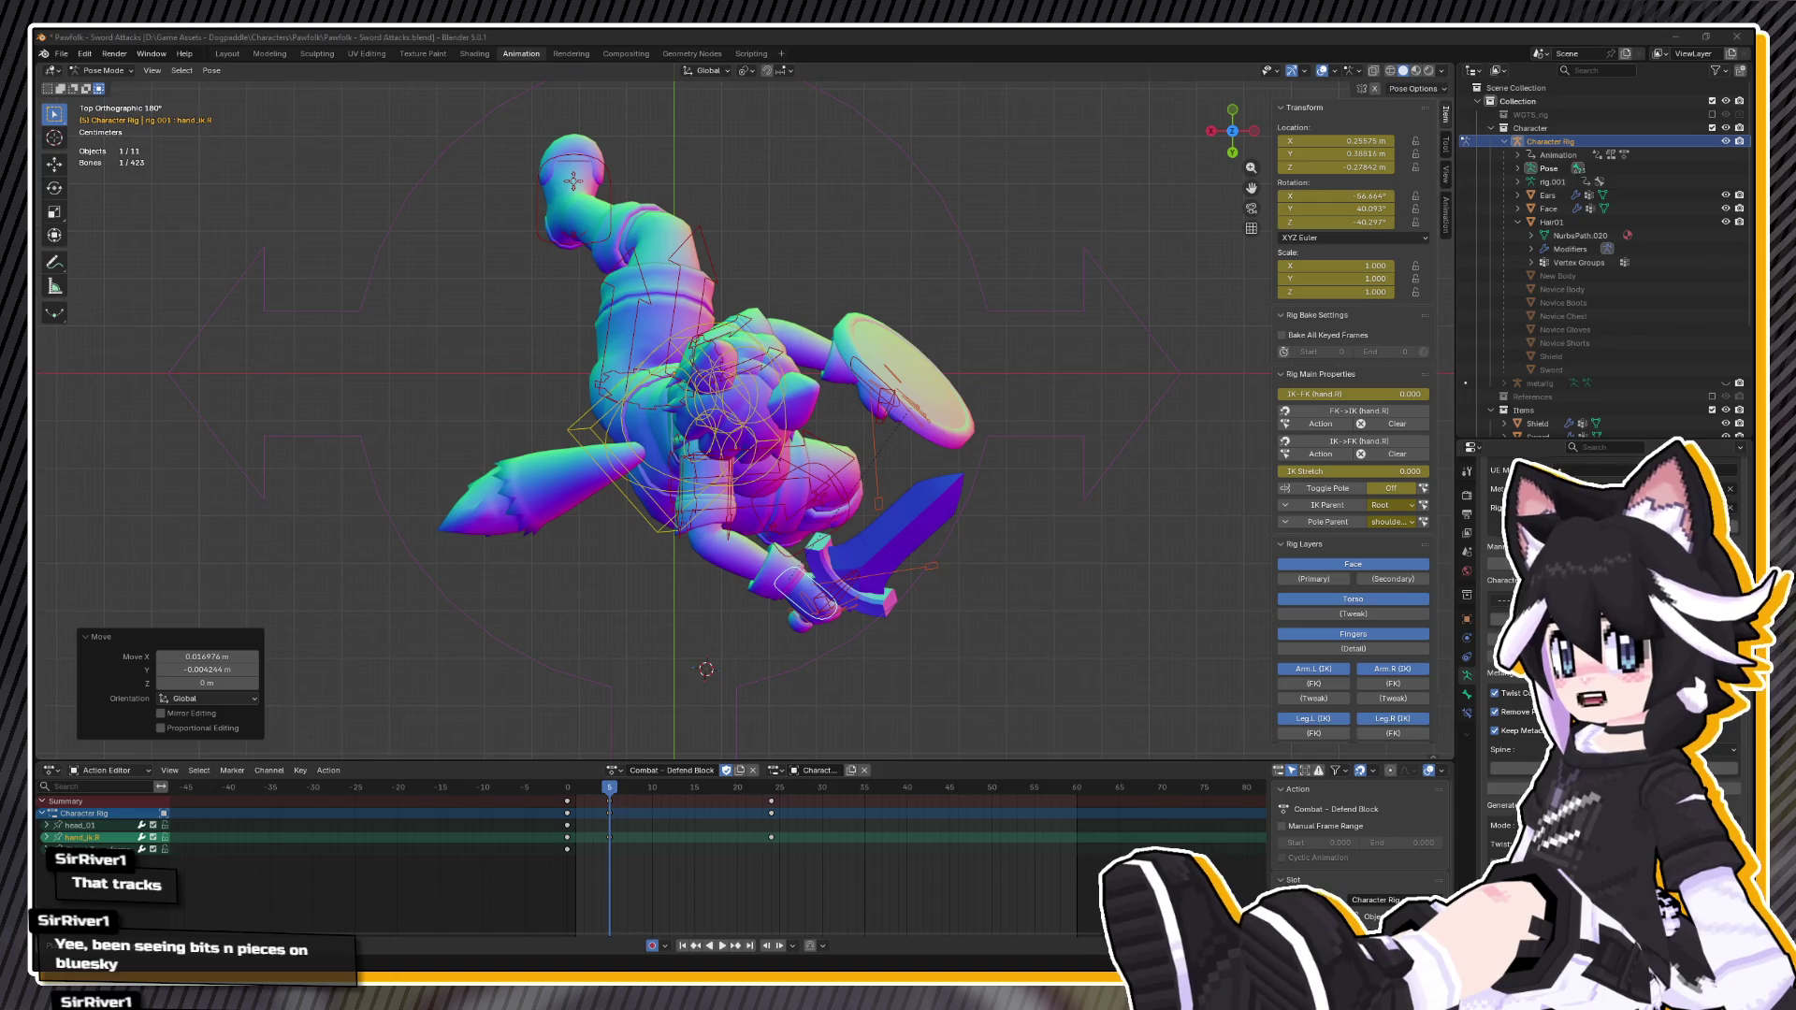